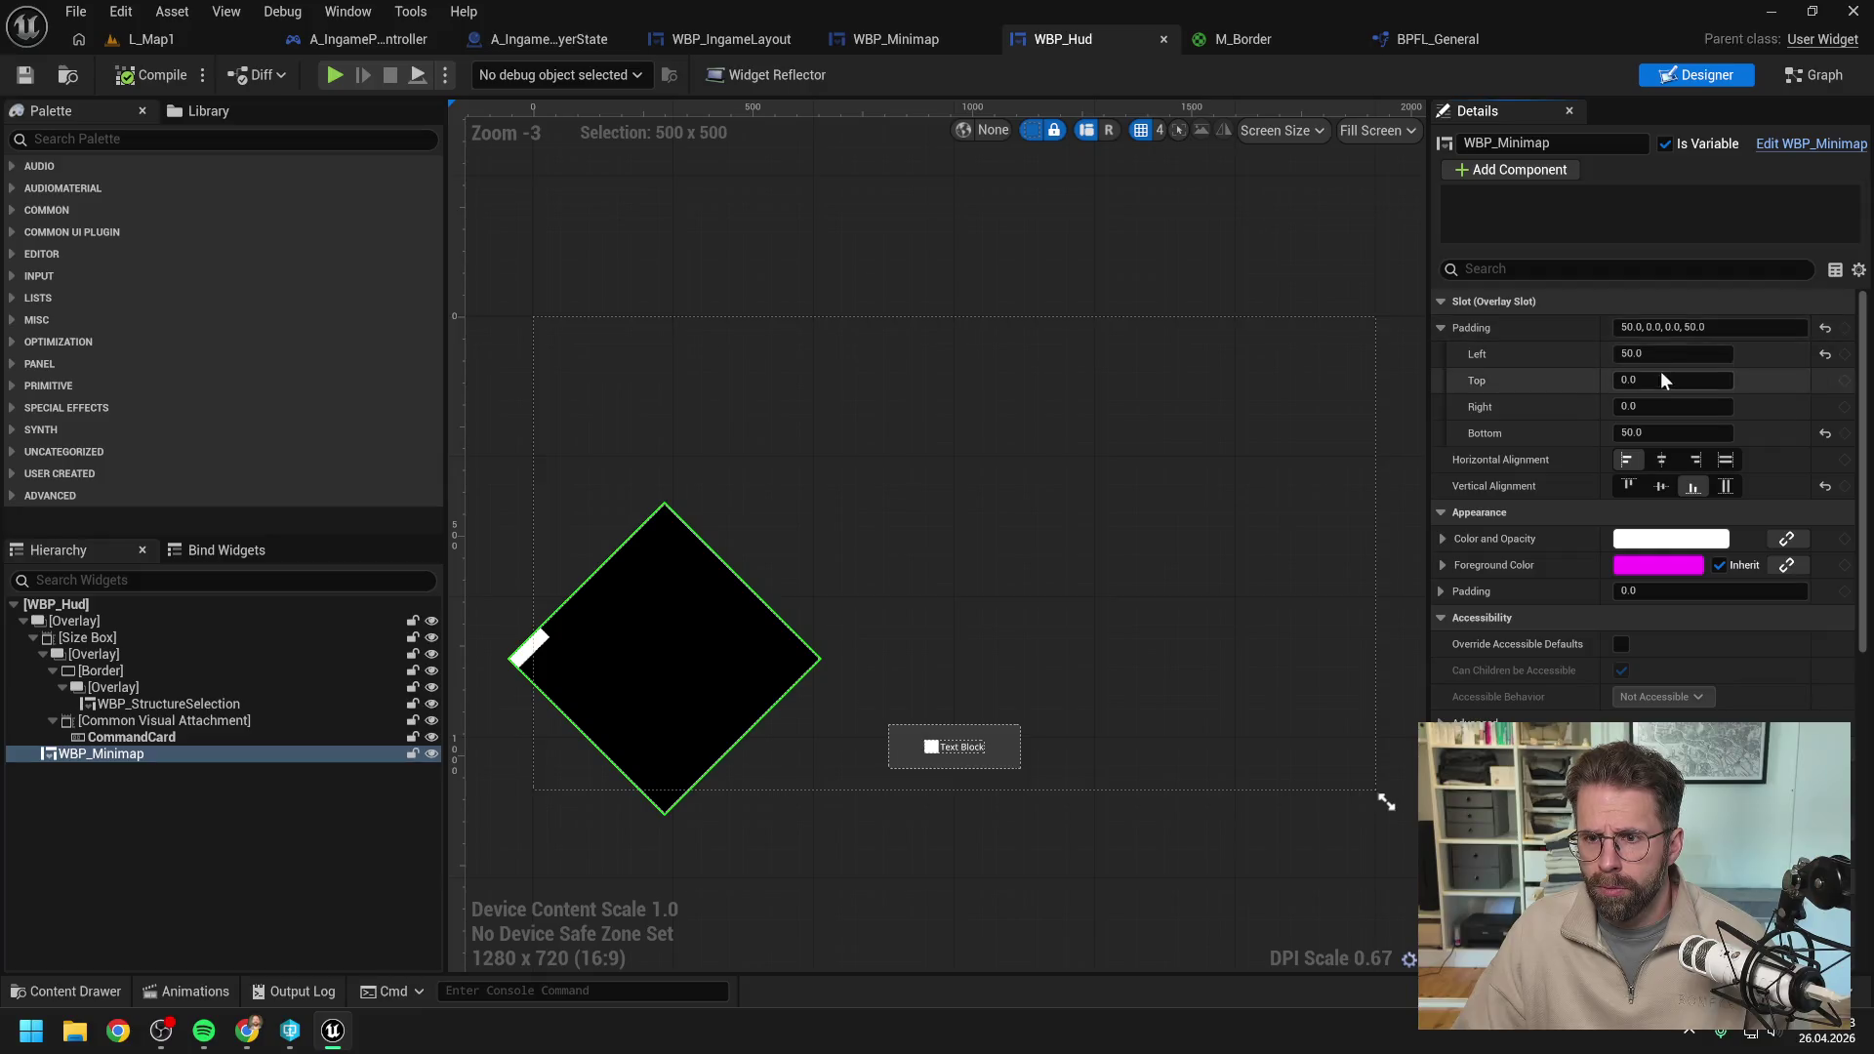
# Set the minimap's slot padding to 160 on the left and bottom.
pyautogui.write('00')
pyautogui.press('Return')
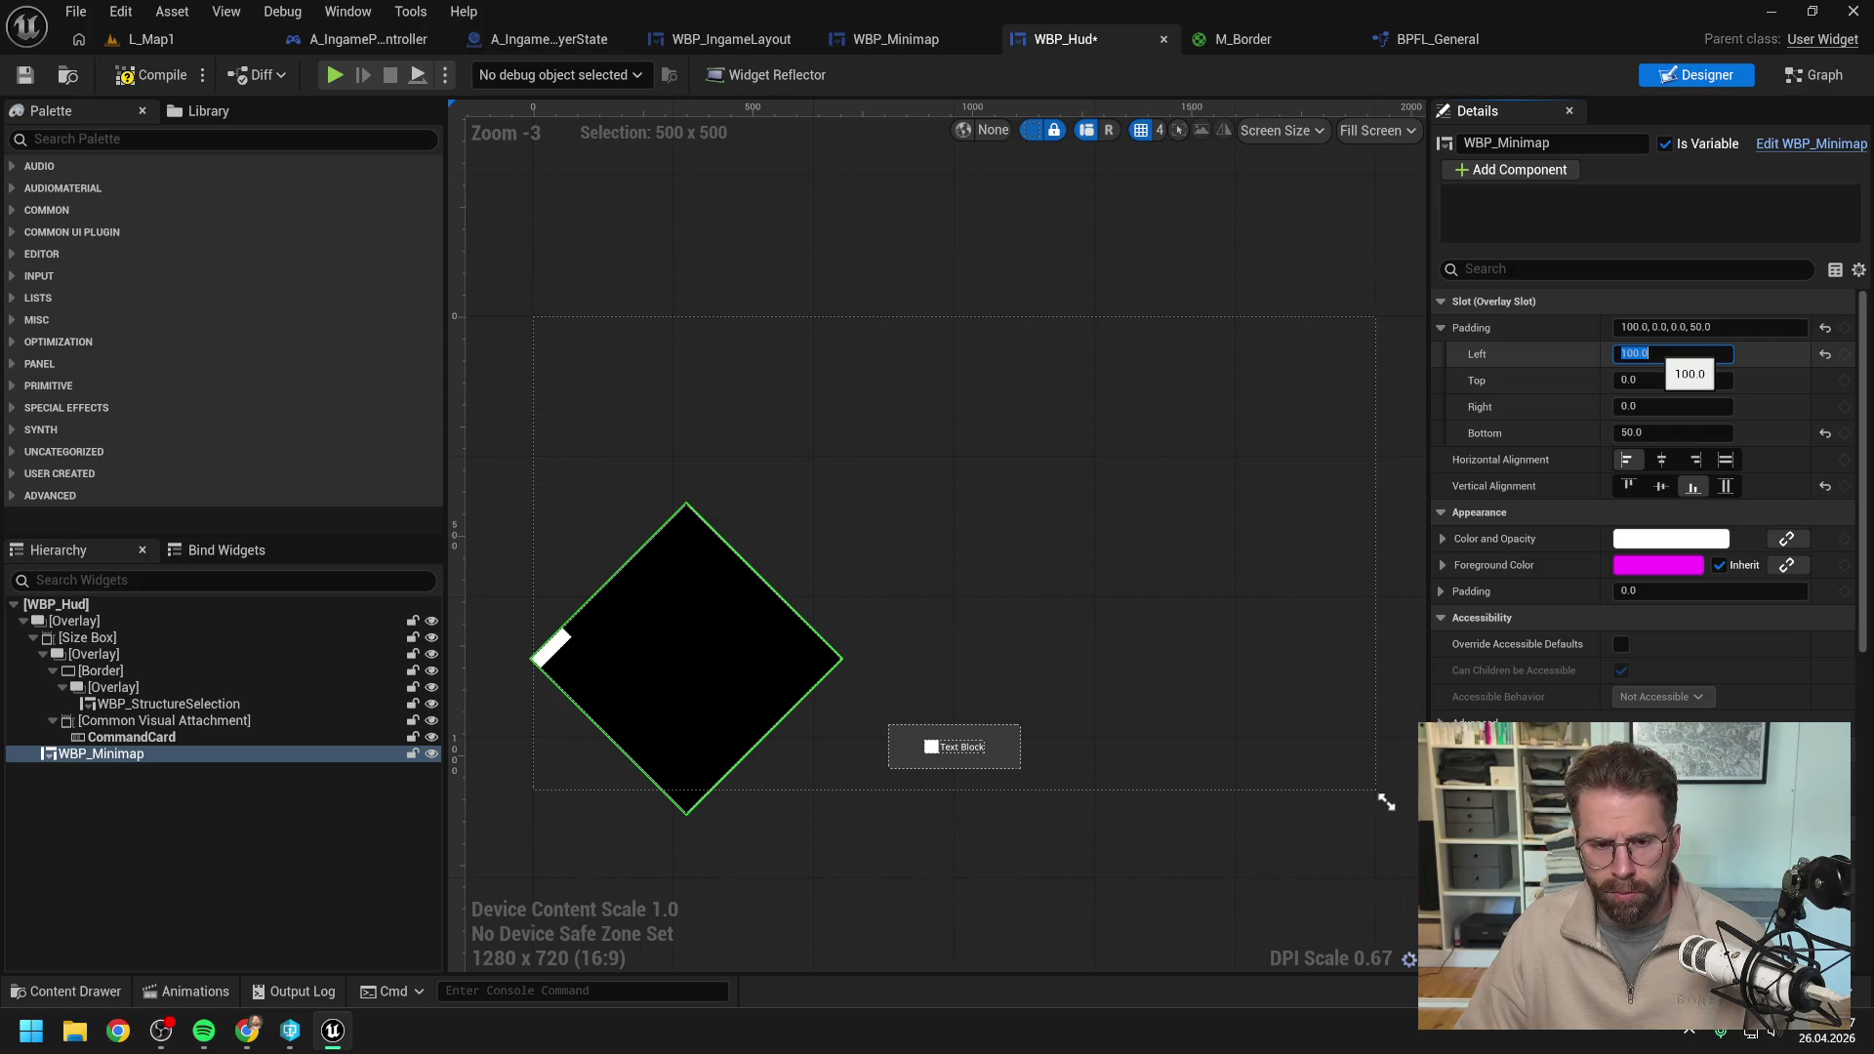
pyautogui.write('0')
pyautogui.press('Return')
pyautogui.click(1673, 432)
pyautogui.write('160')
pyautogui.press('Return')
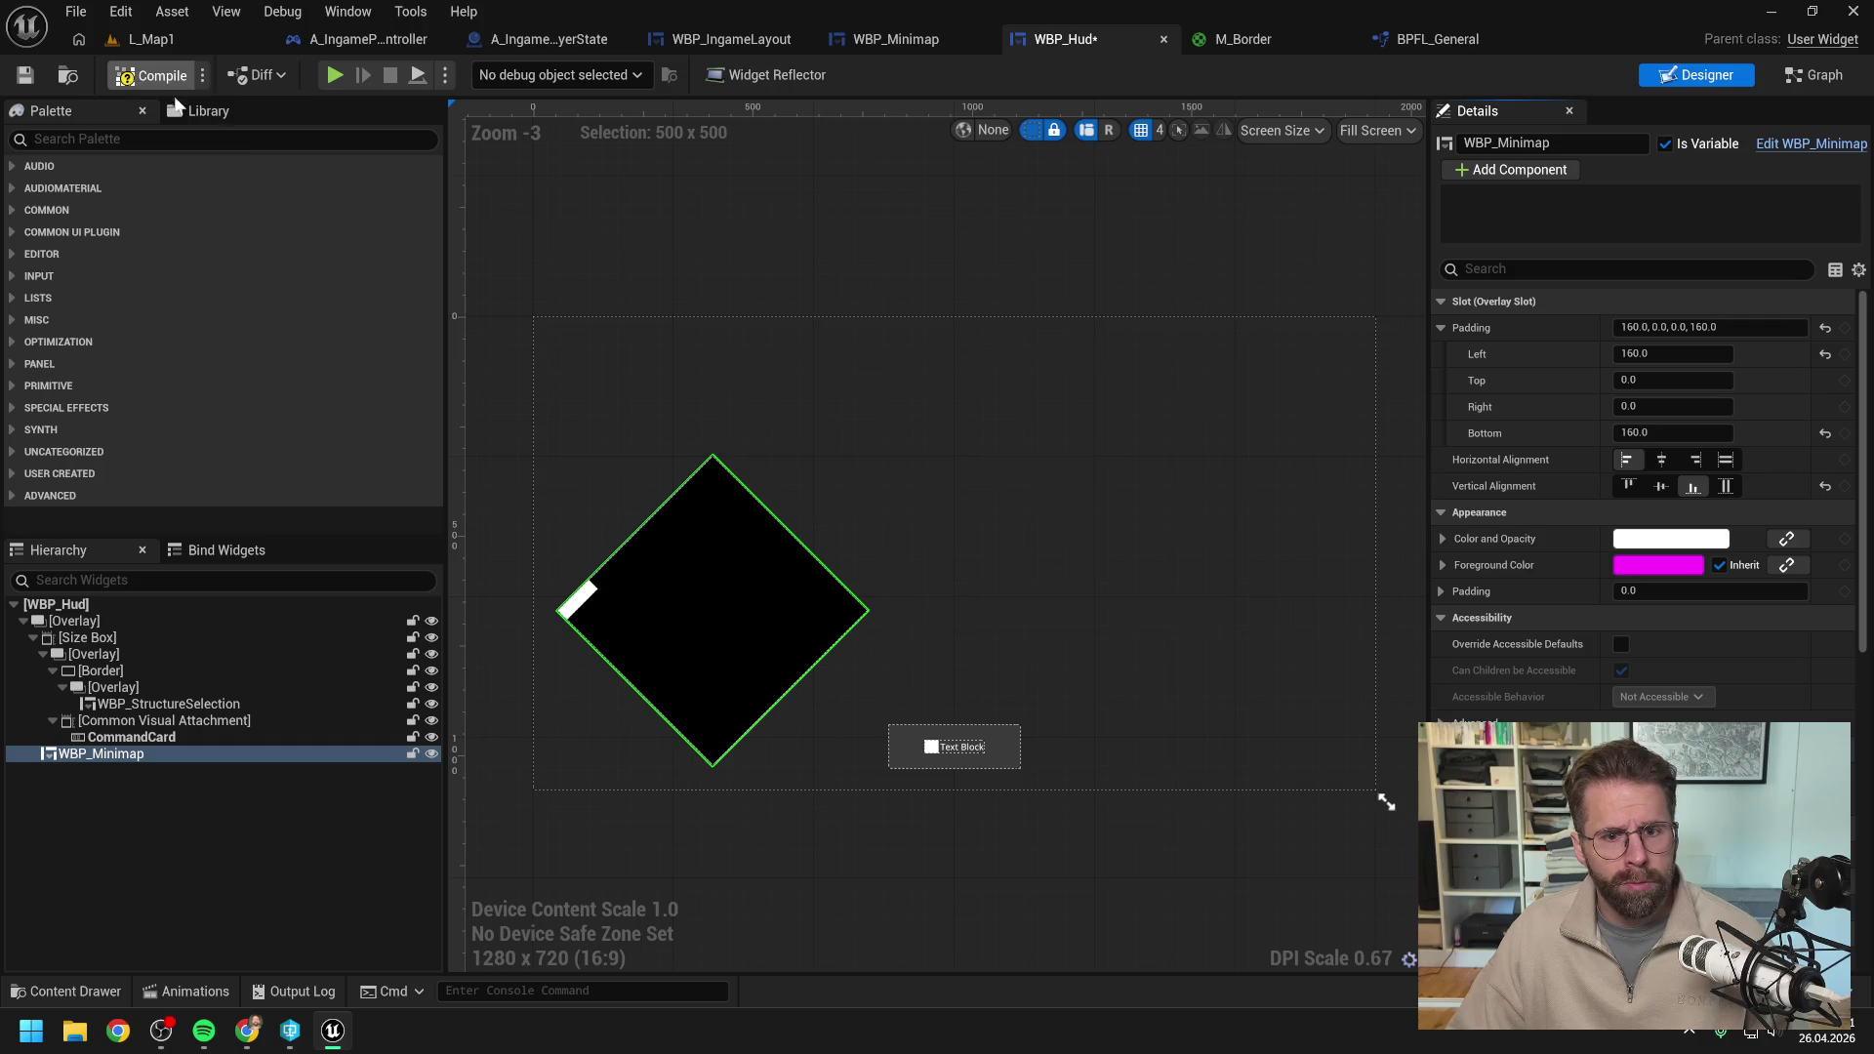
# Save WBP_Hud, dismiss the Check Out Assets prompt, and return to L_Map1.
pyautogui.hotkey('ctrl', 's')
pyautogui.click(955, 733)
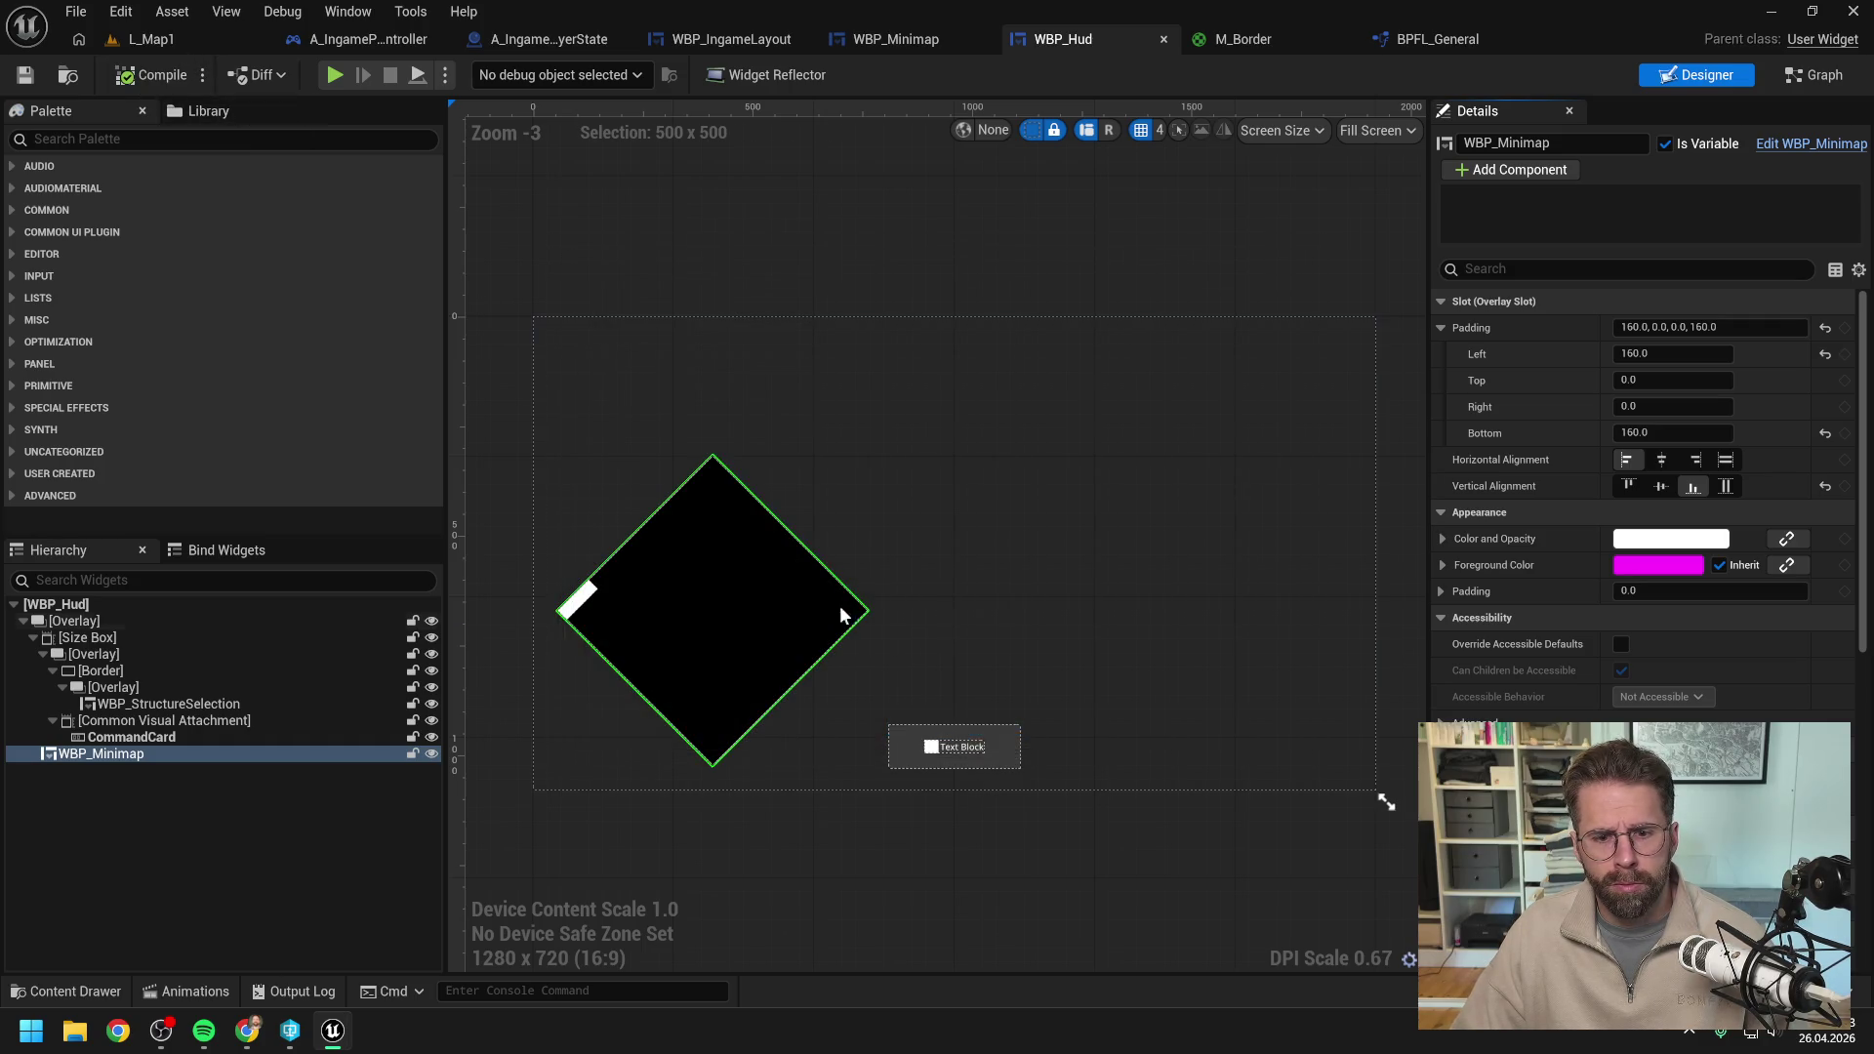
pyautogui.click(193, 44)
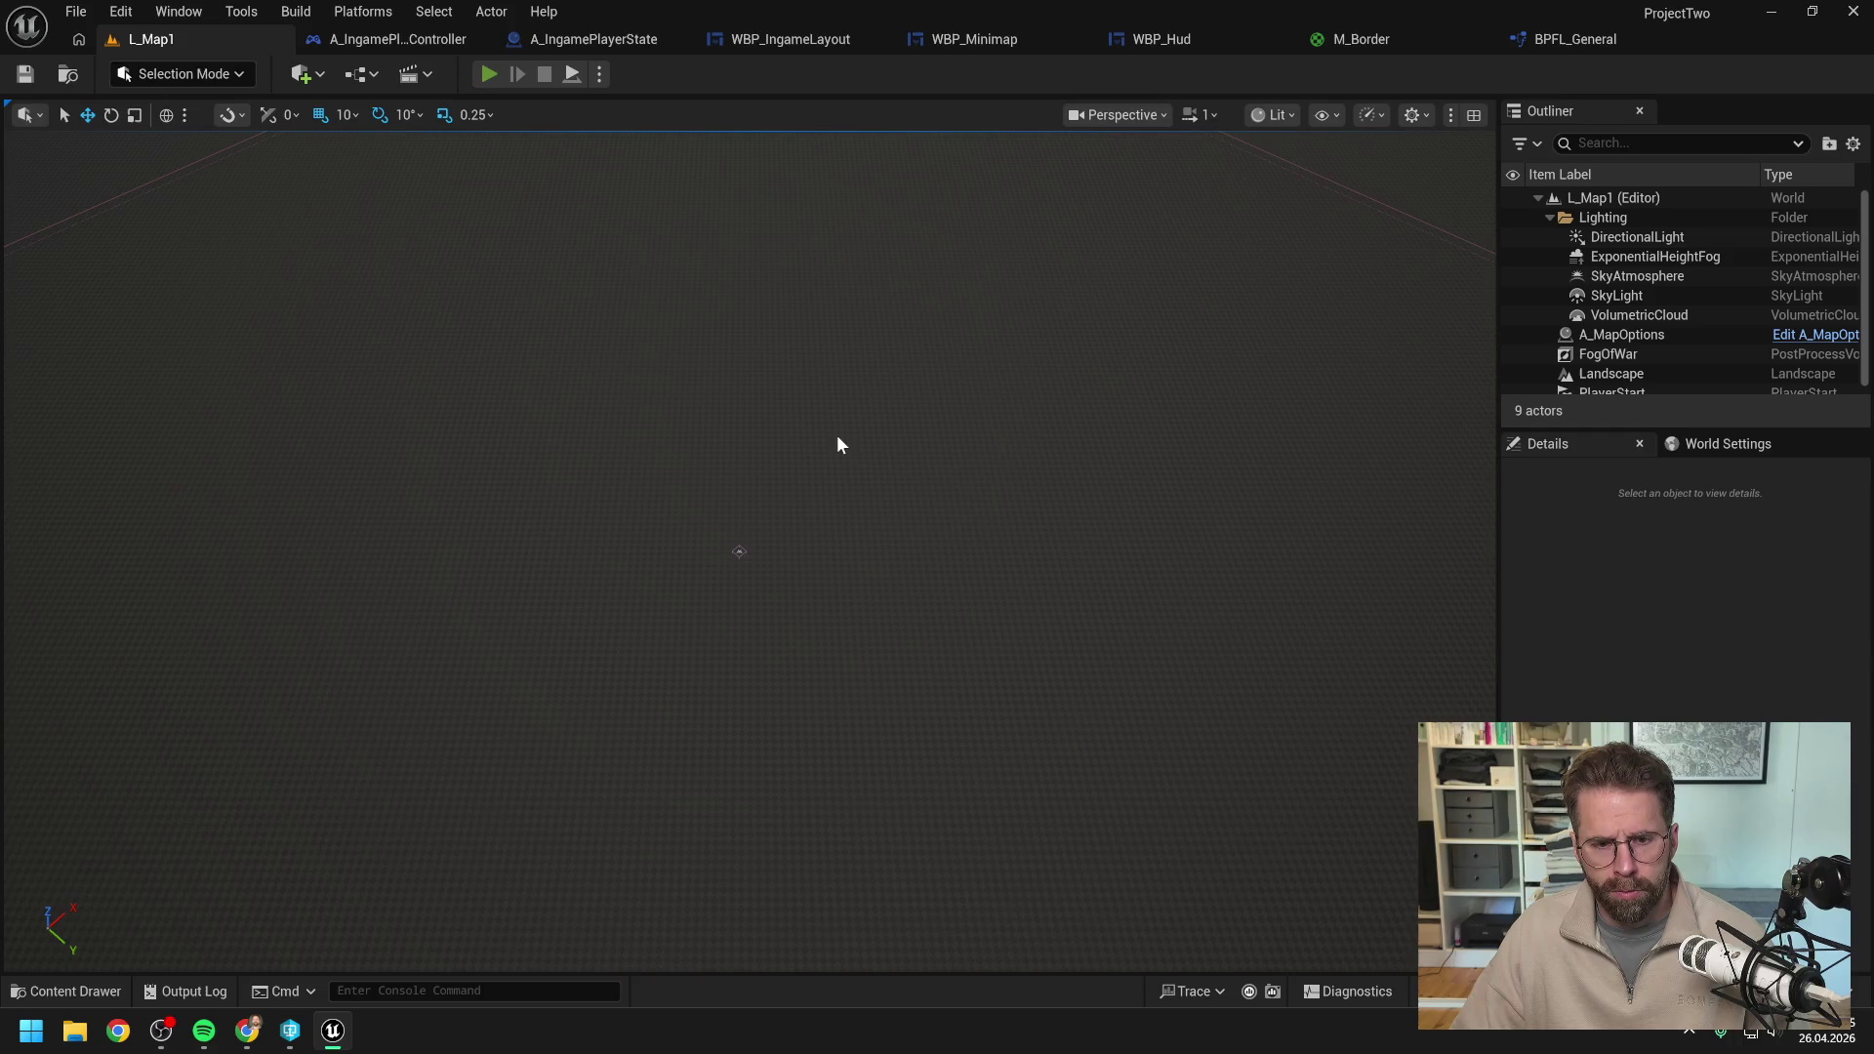
# Play-test L_Map1 to view the repositioned minimap, then switch to WBP_Minimap.
pyautogui.hotkey('alt', 'p')
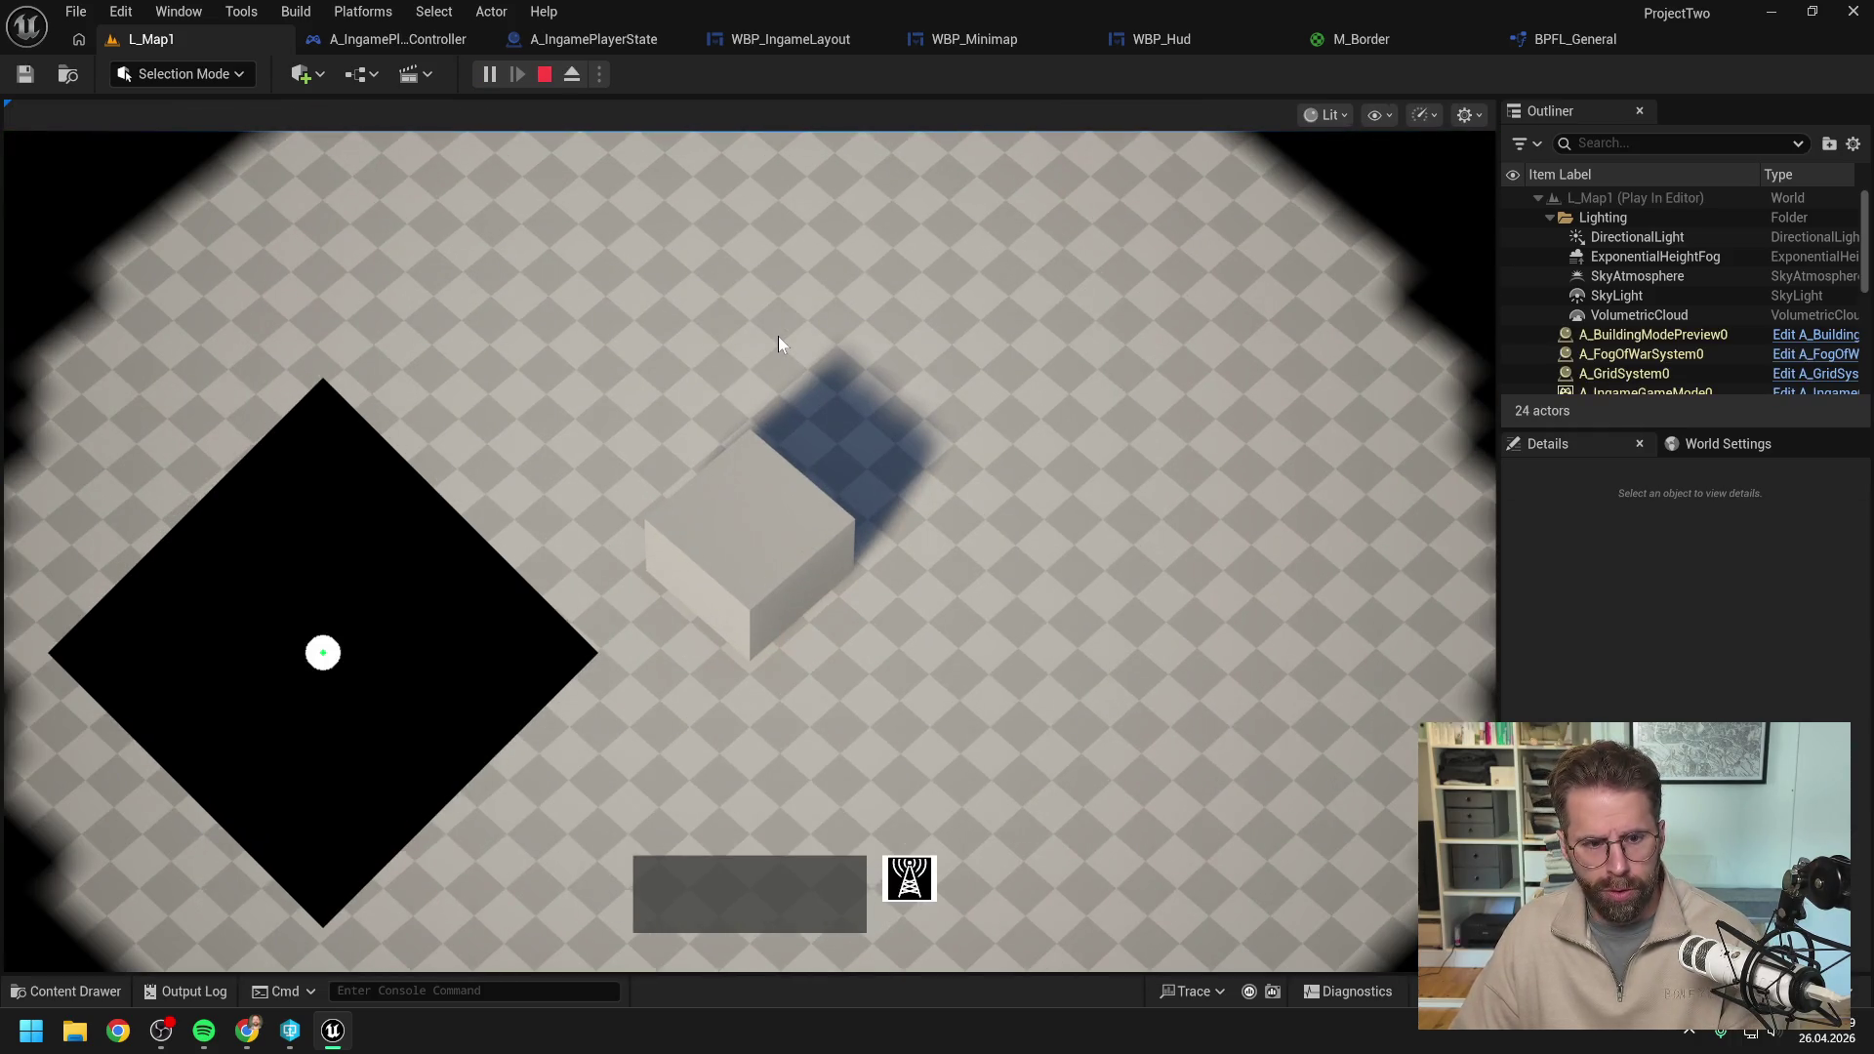
pyautogui.press('Escape')
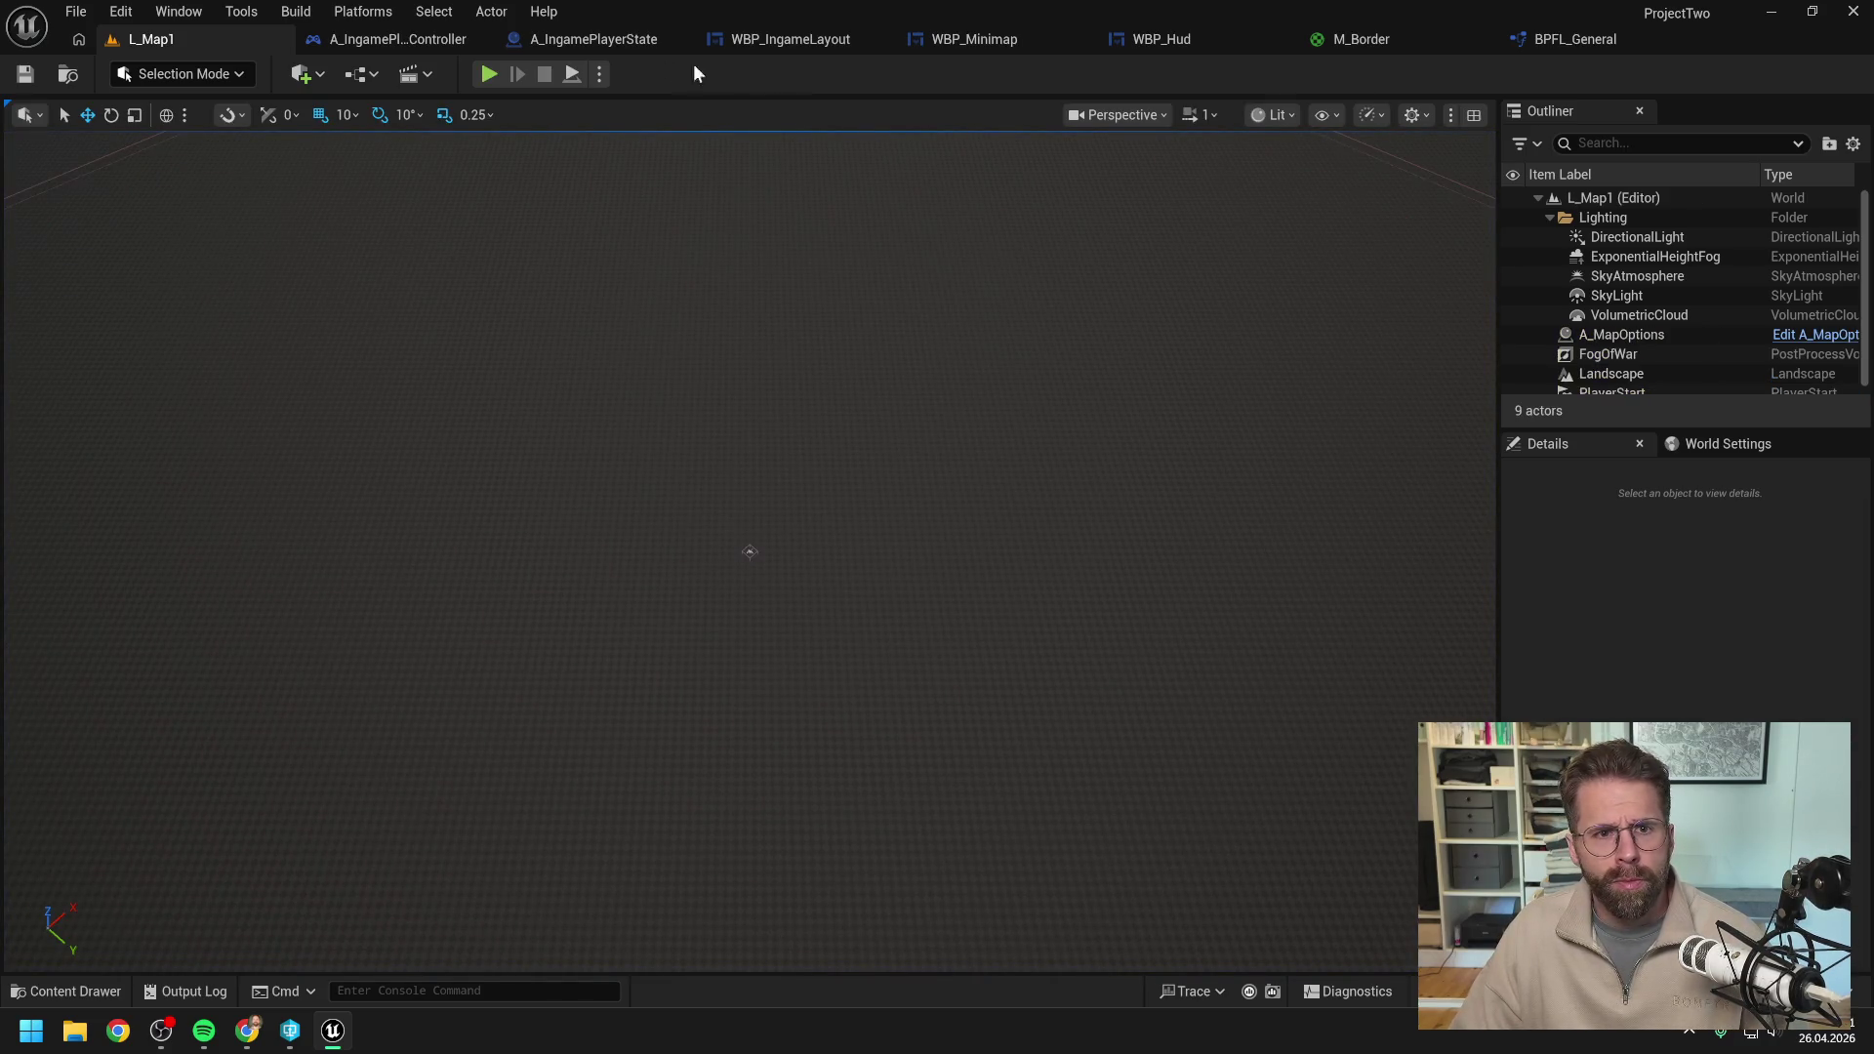
pyautogui.click(1025, 41)
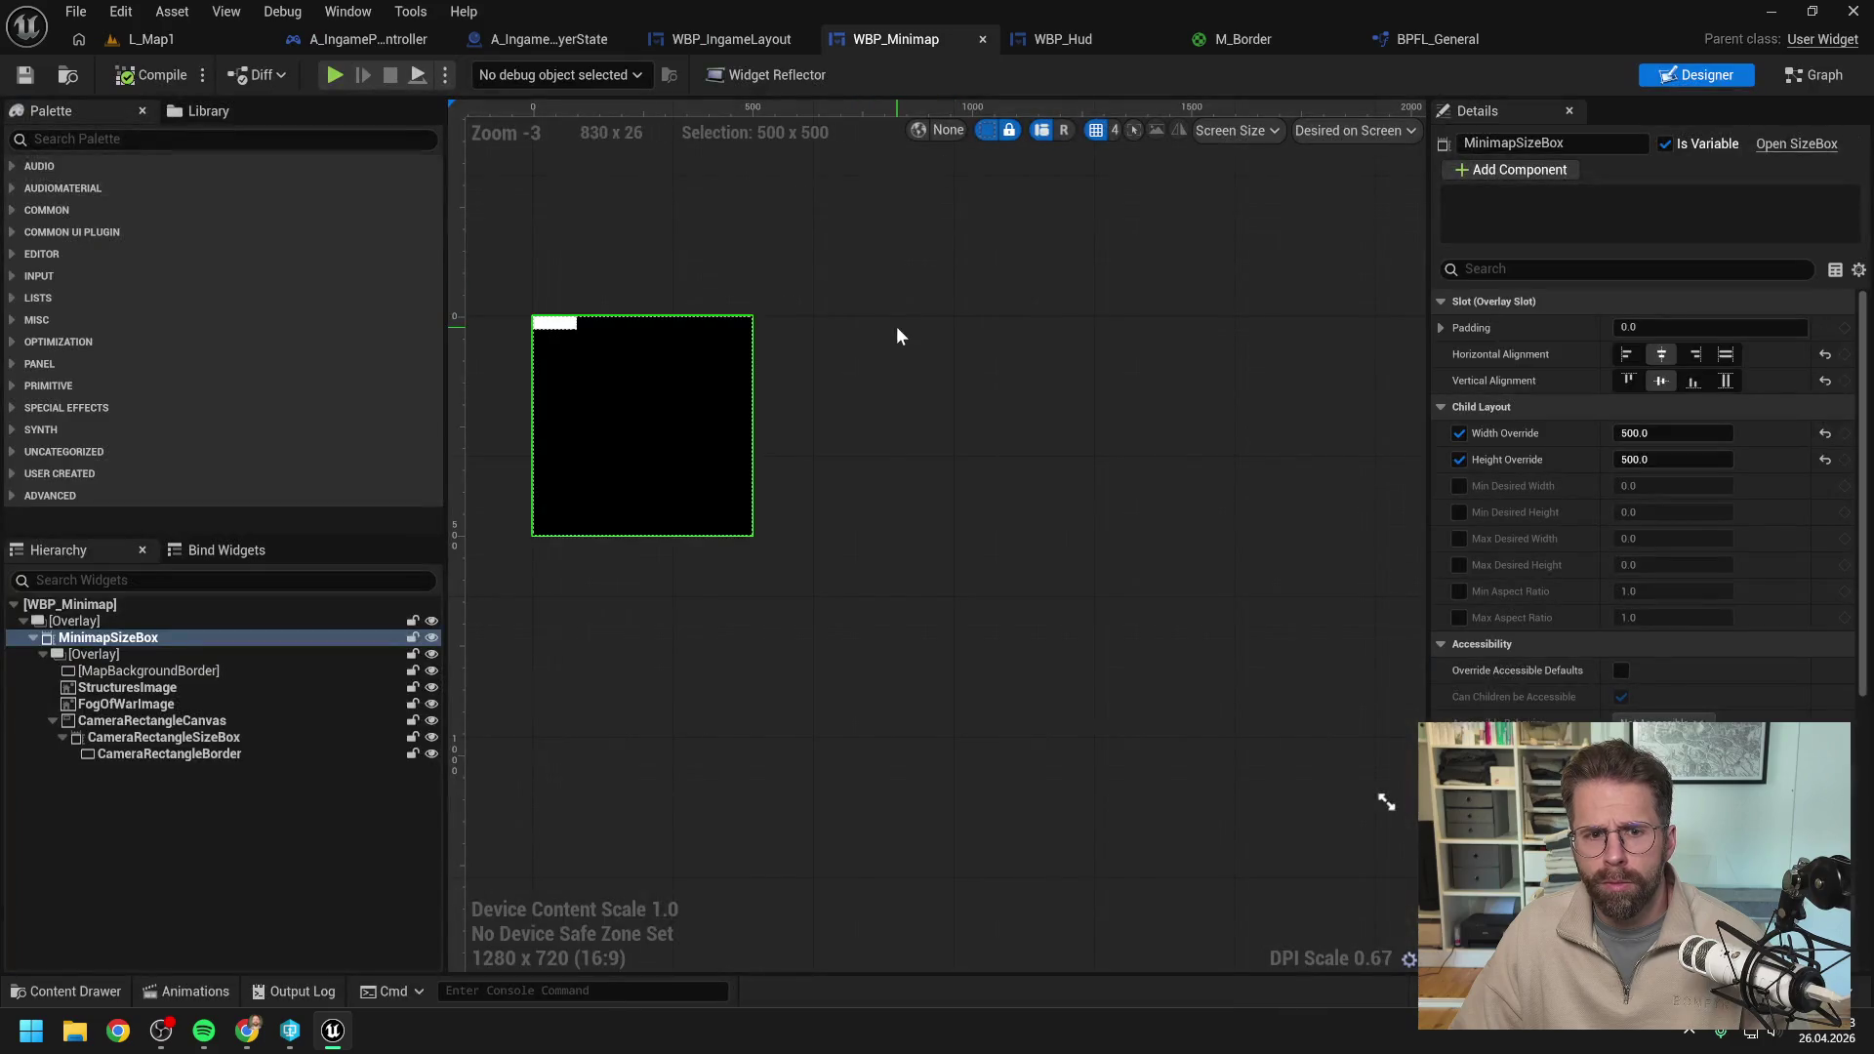
# Insert a Print String between Branch True and Get Camera World Bounds, compile, and return to L_Map1.
pyautogui.click(1814, 75)
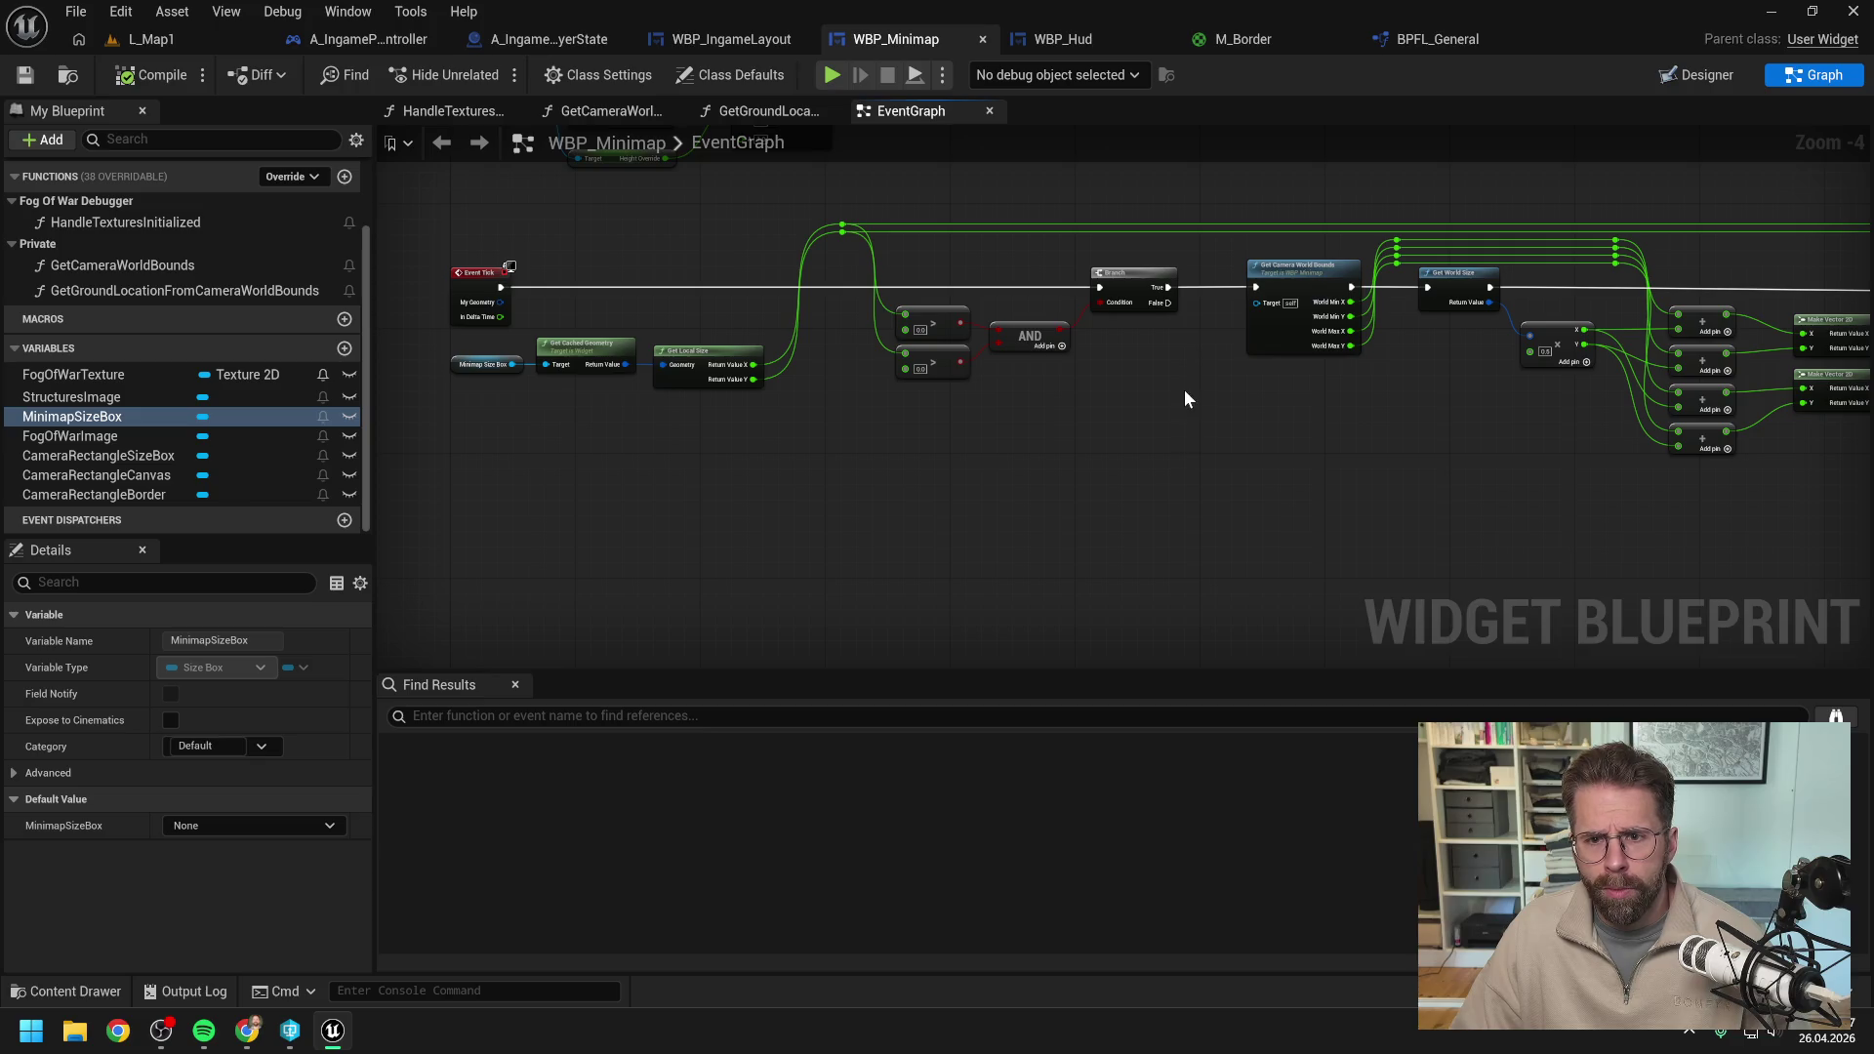
pyautogui.rightClick(1184, 392)
pyautogui.write('print')
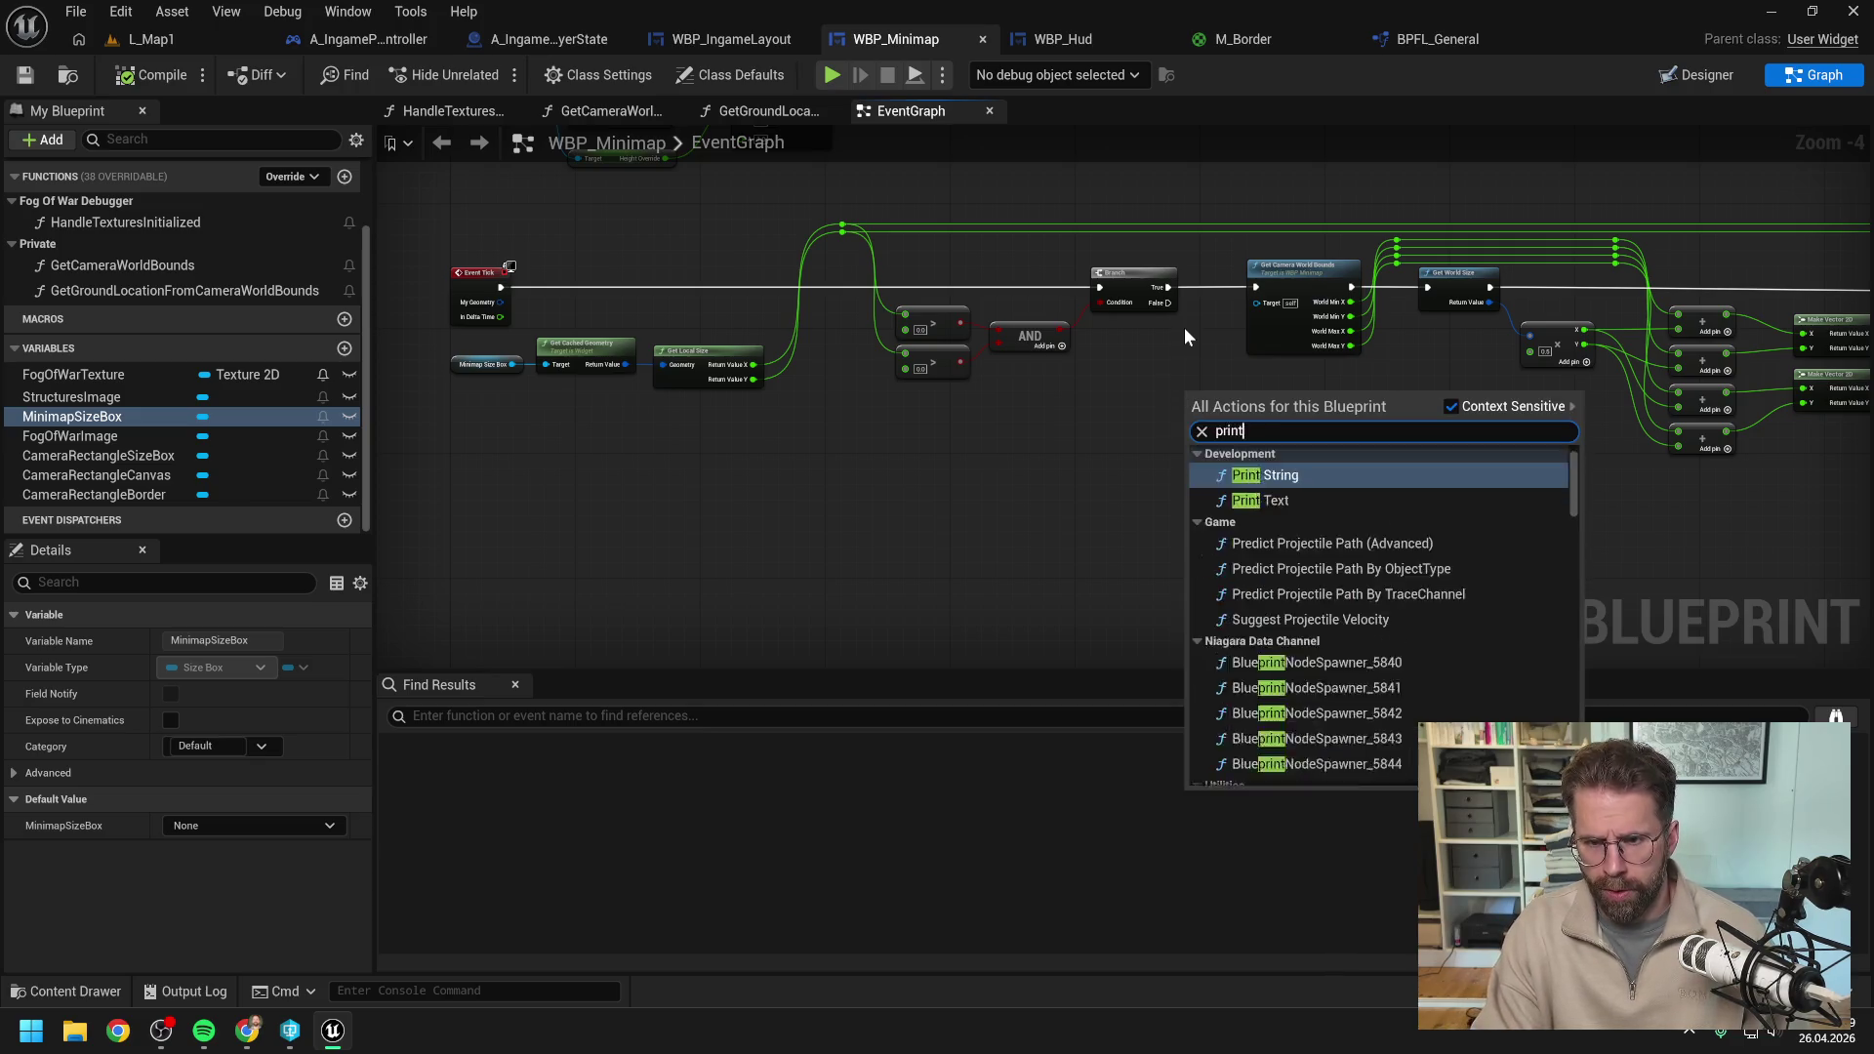
pyautogui.press('Return')
pyautogui.moveTo(1168, 289)
pyautogui.mouseDown()
pyautogui.moveTo(1191, 407)
pyautogui.moveTo(1258, 297)
pyautogui.mouseUp()
pyautogui.click(1074, 391)
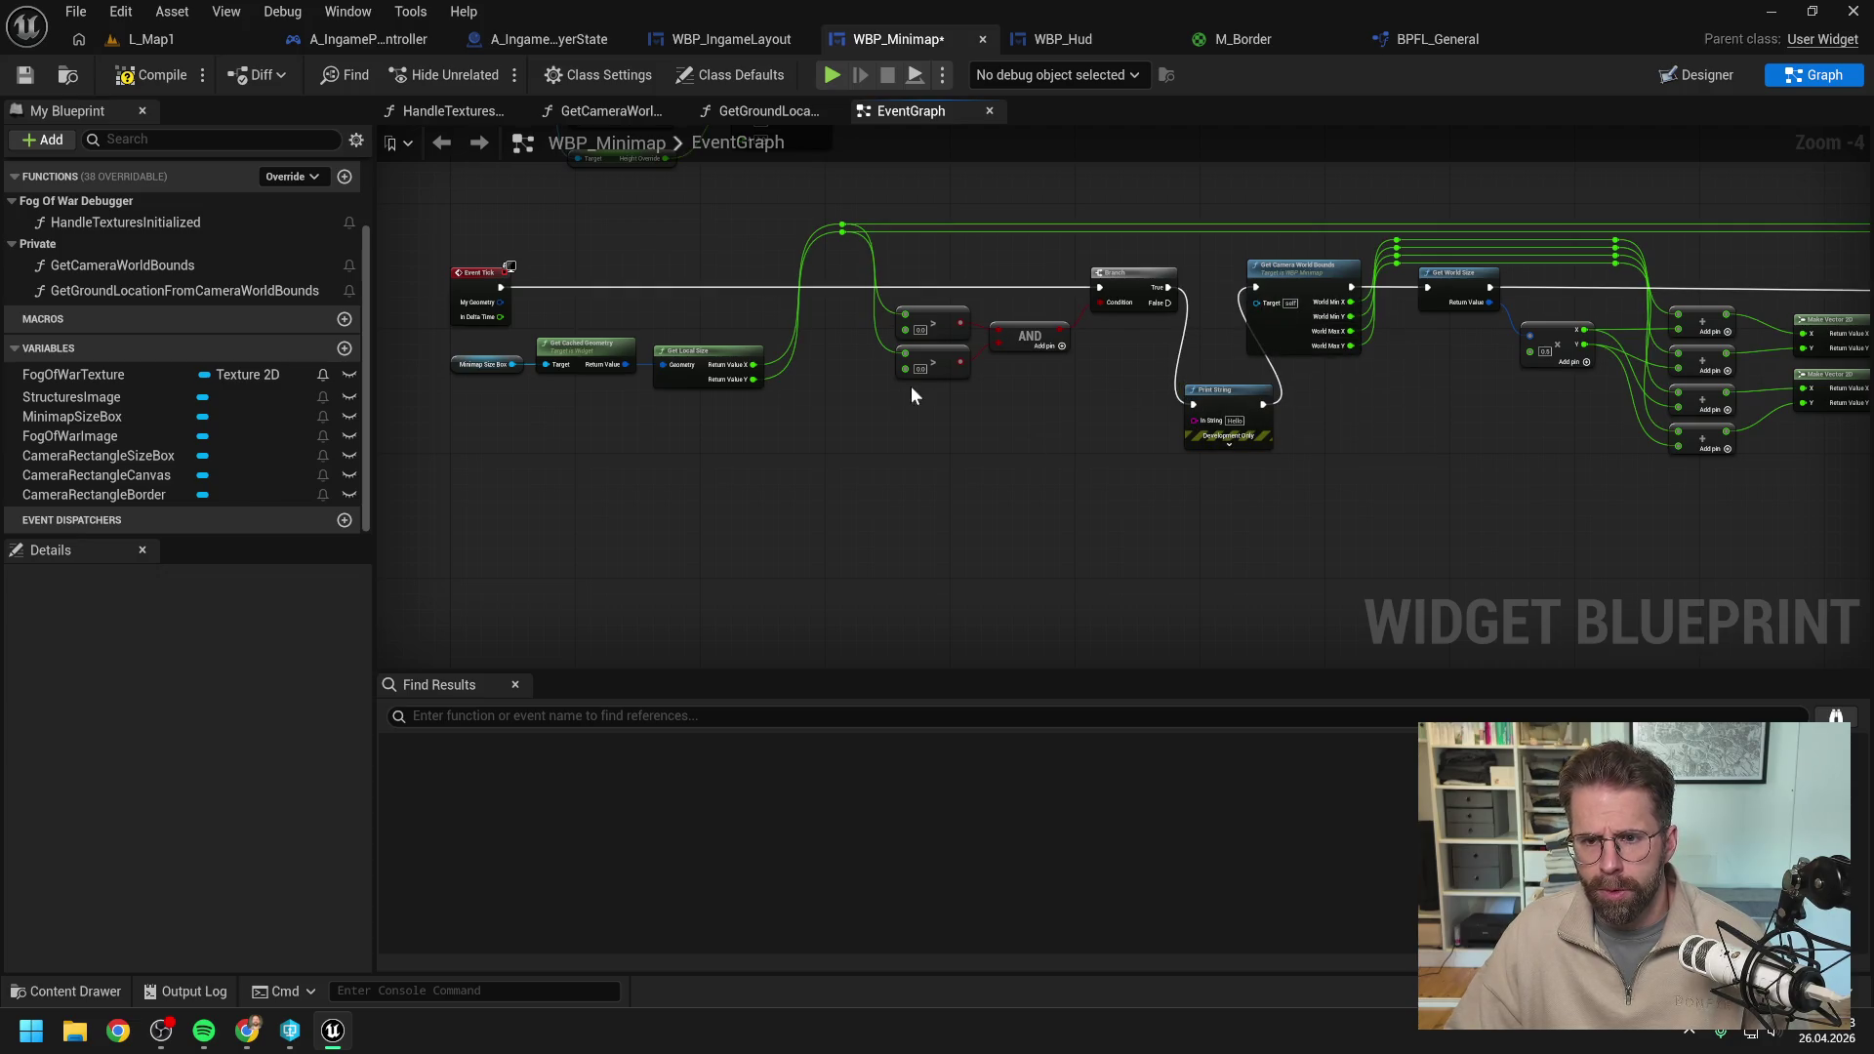
pyautogui.press('F7')
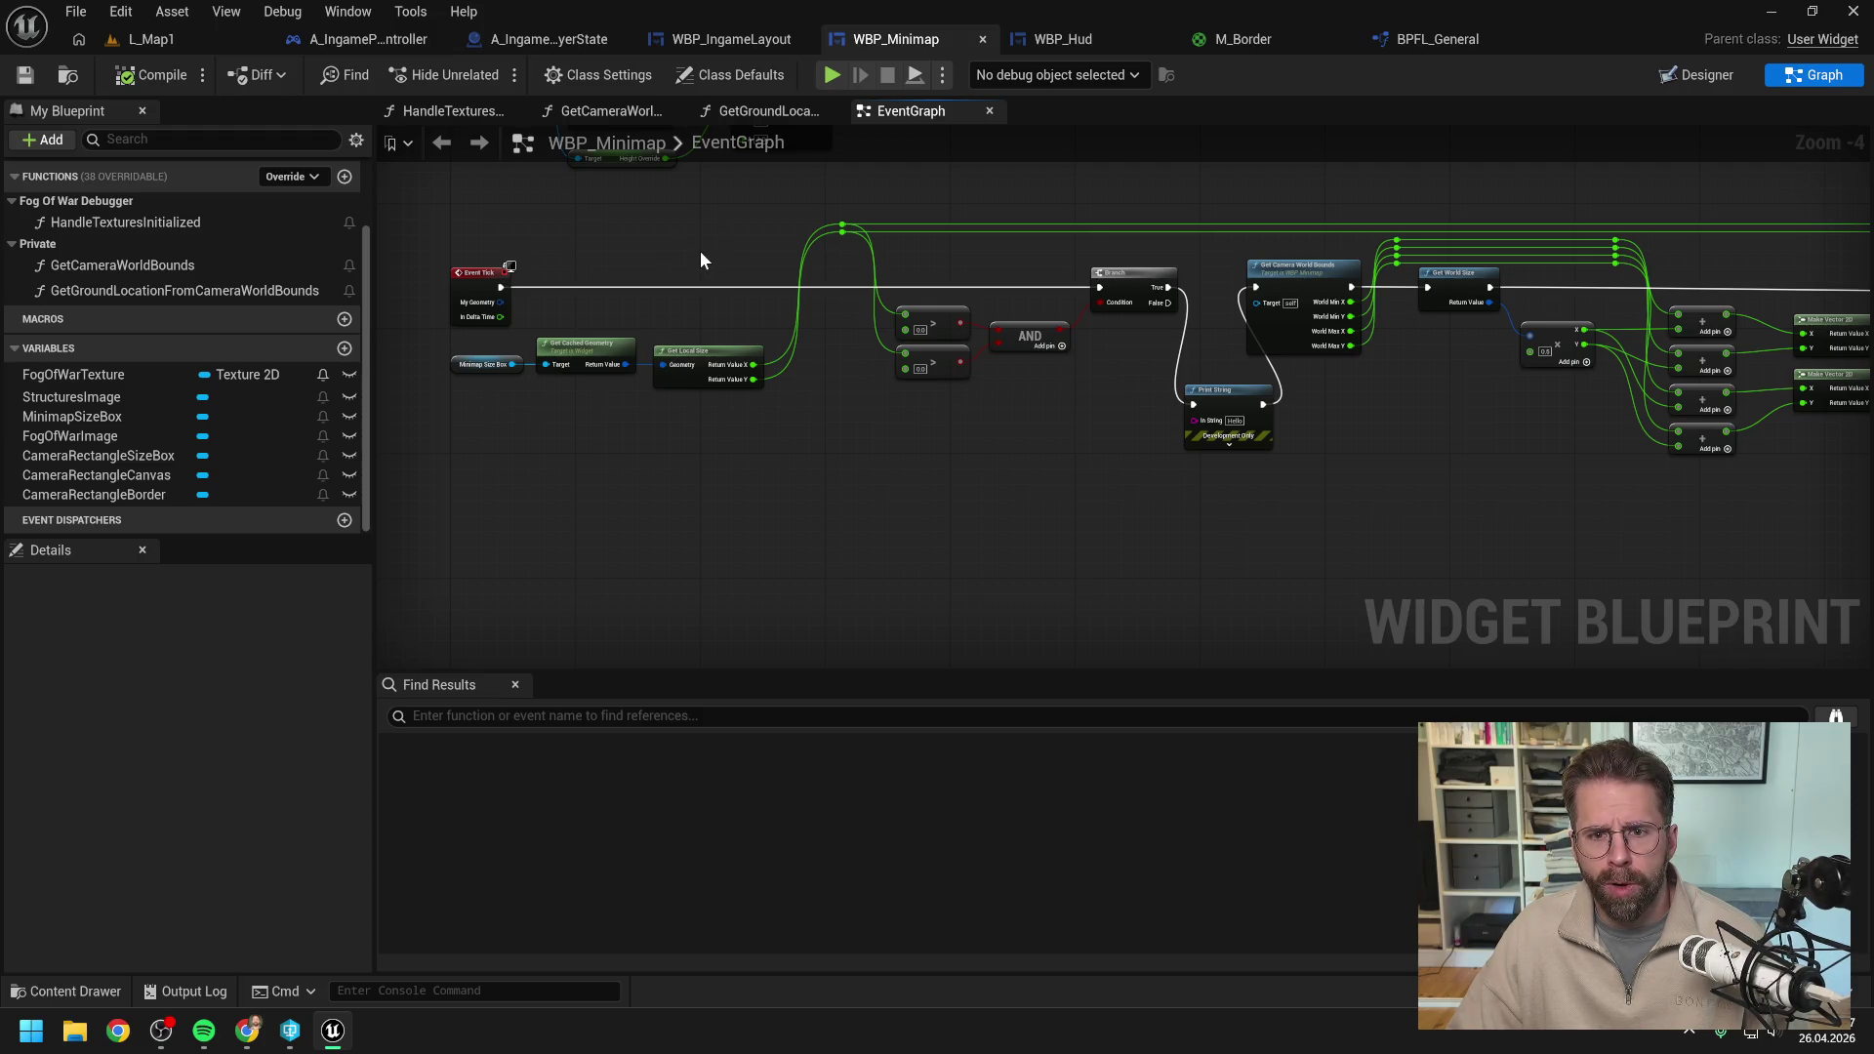
pyautogui.click(173, 37)
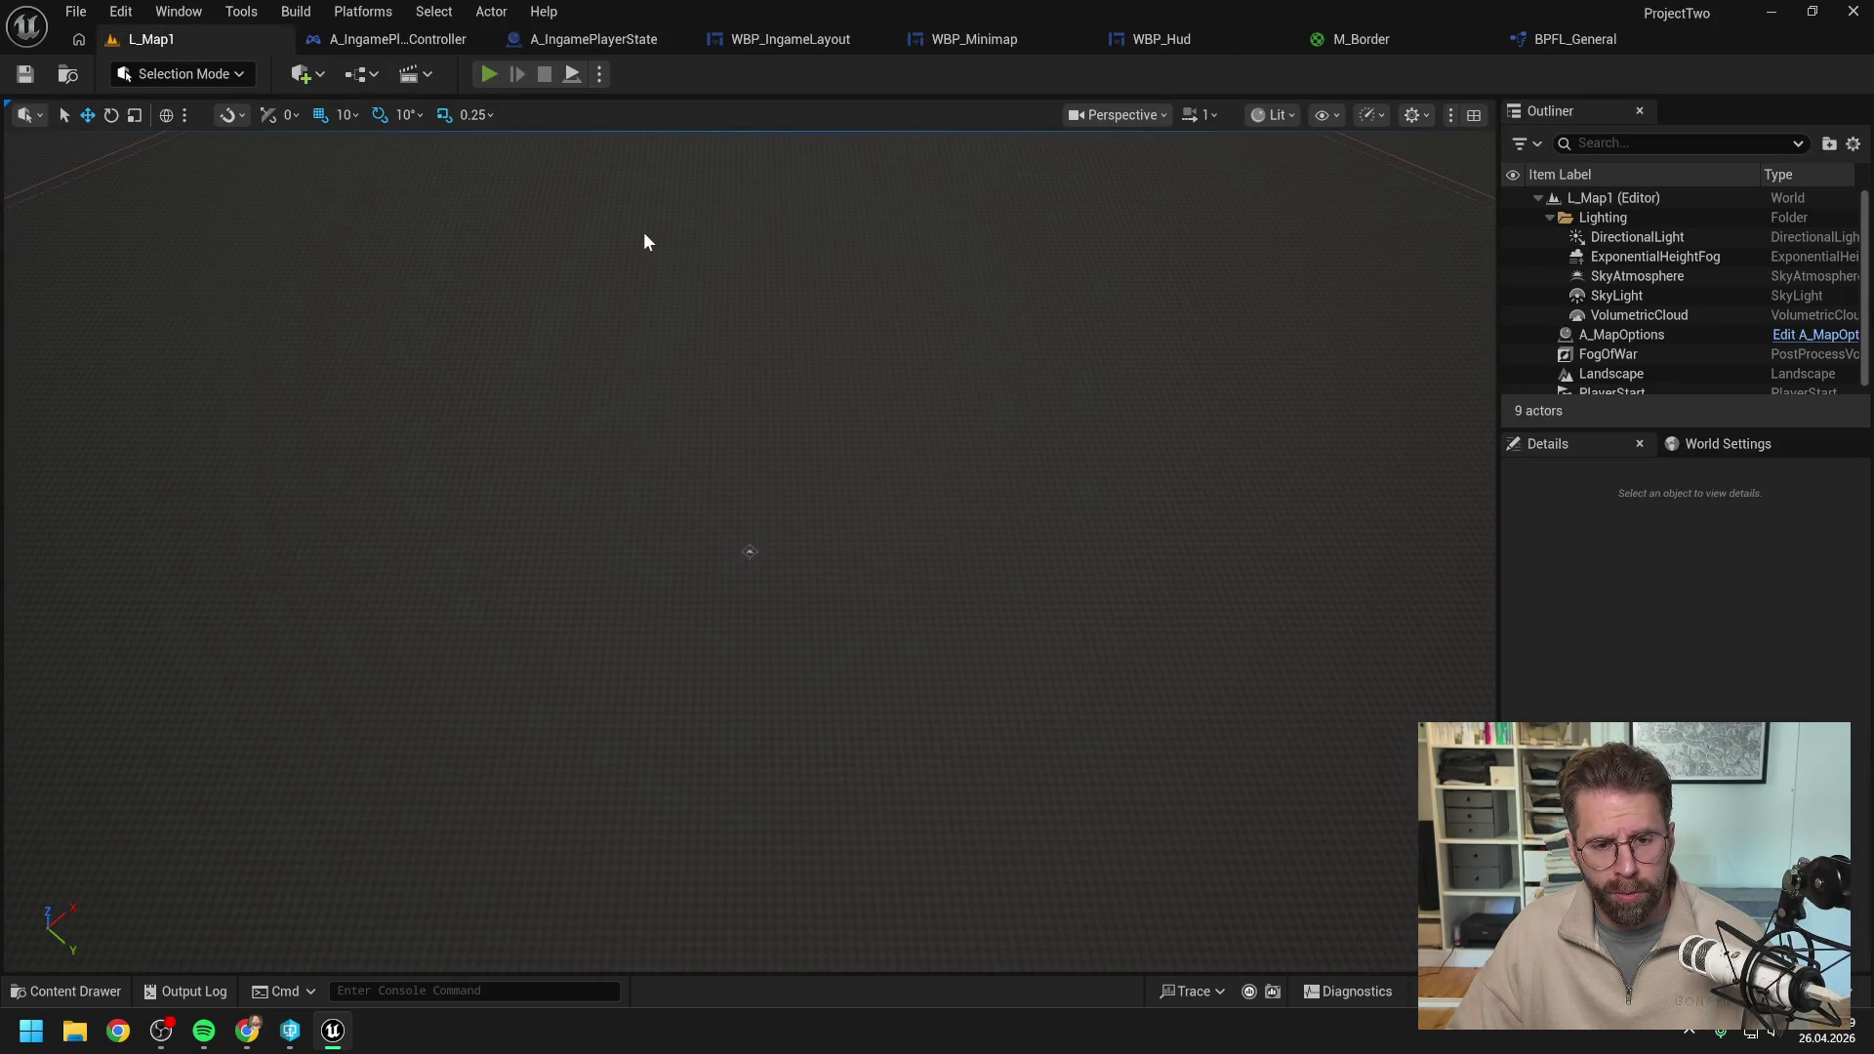
# Play the level to see 'Hello' print repeatedly, then reopen WBP_Minimap's event graph.
pyautogui.hotkey('alt', 'p')
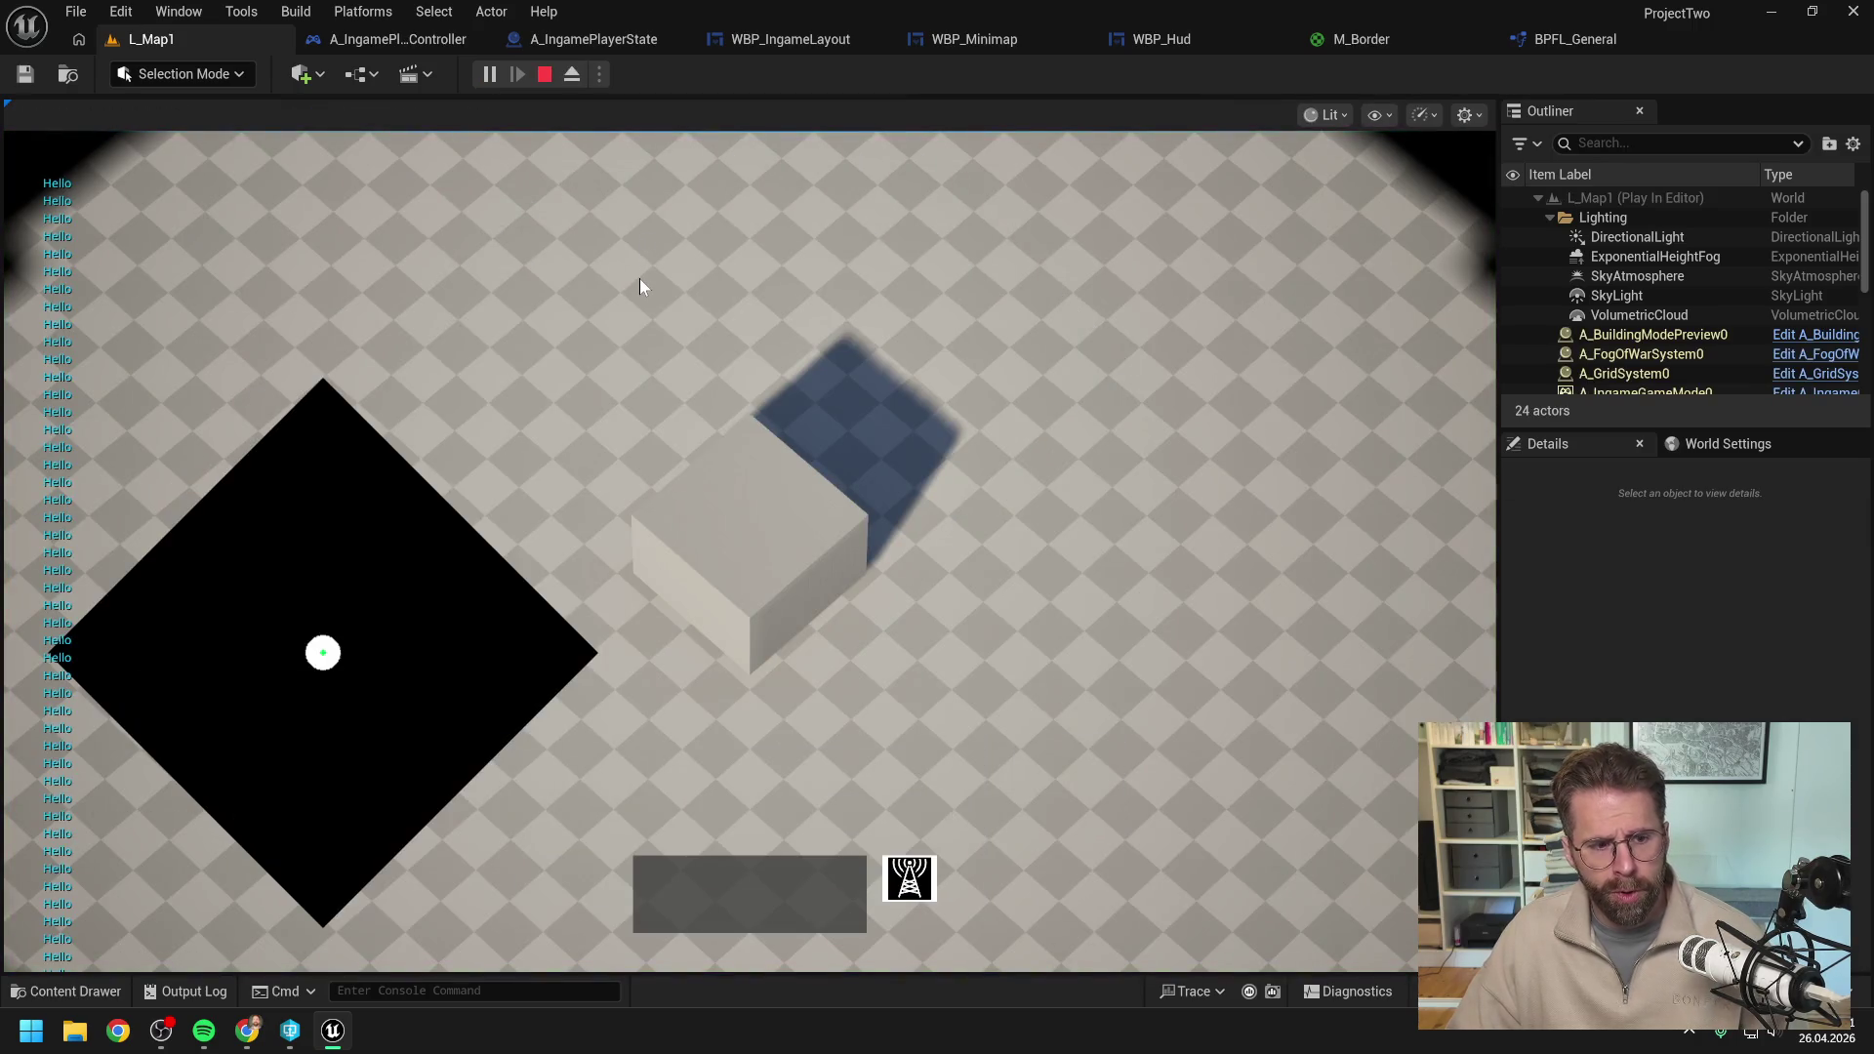
pyautogui.press('Escape')
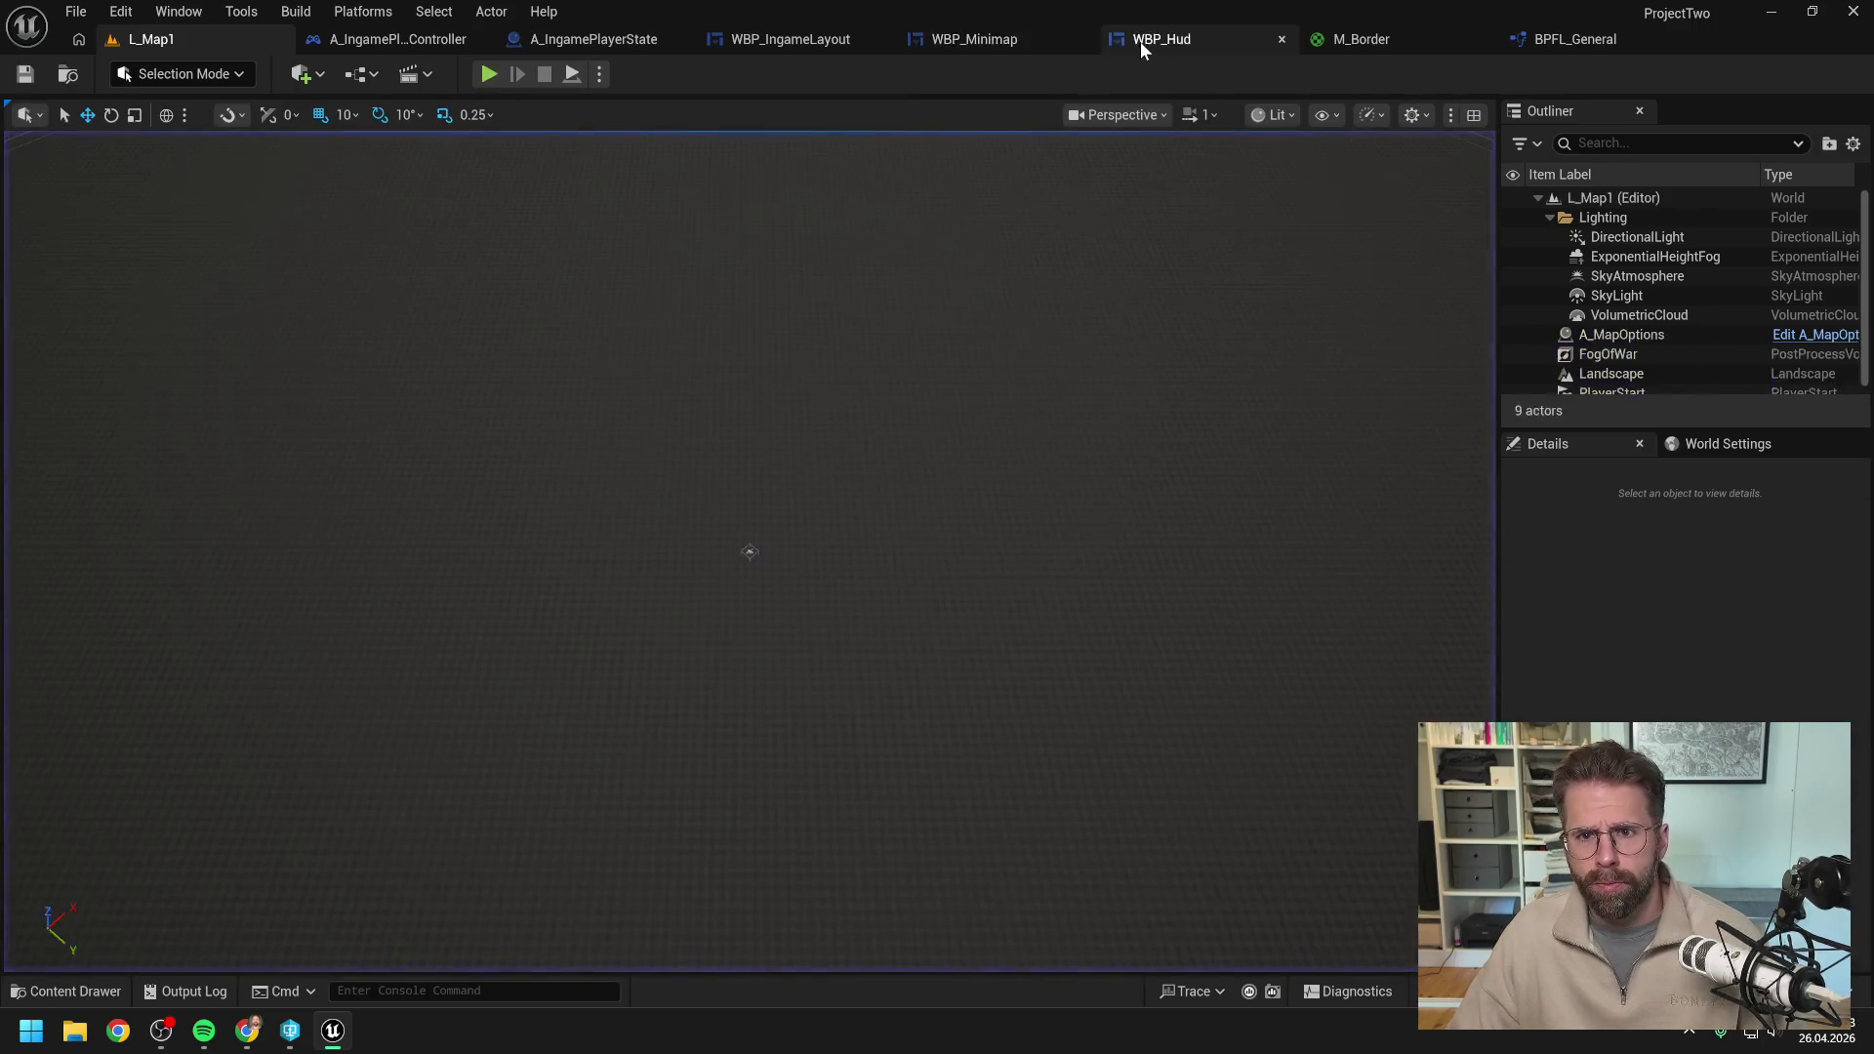
pyautogui.click(1140, 41)
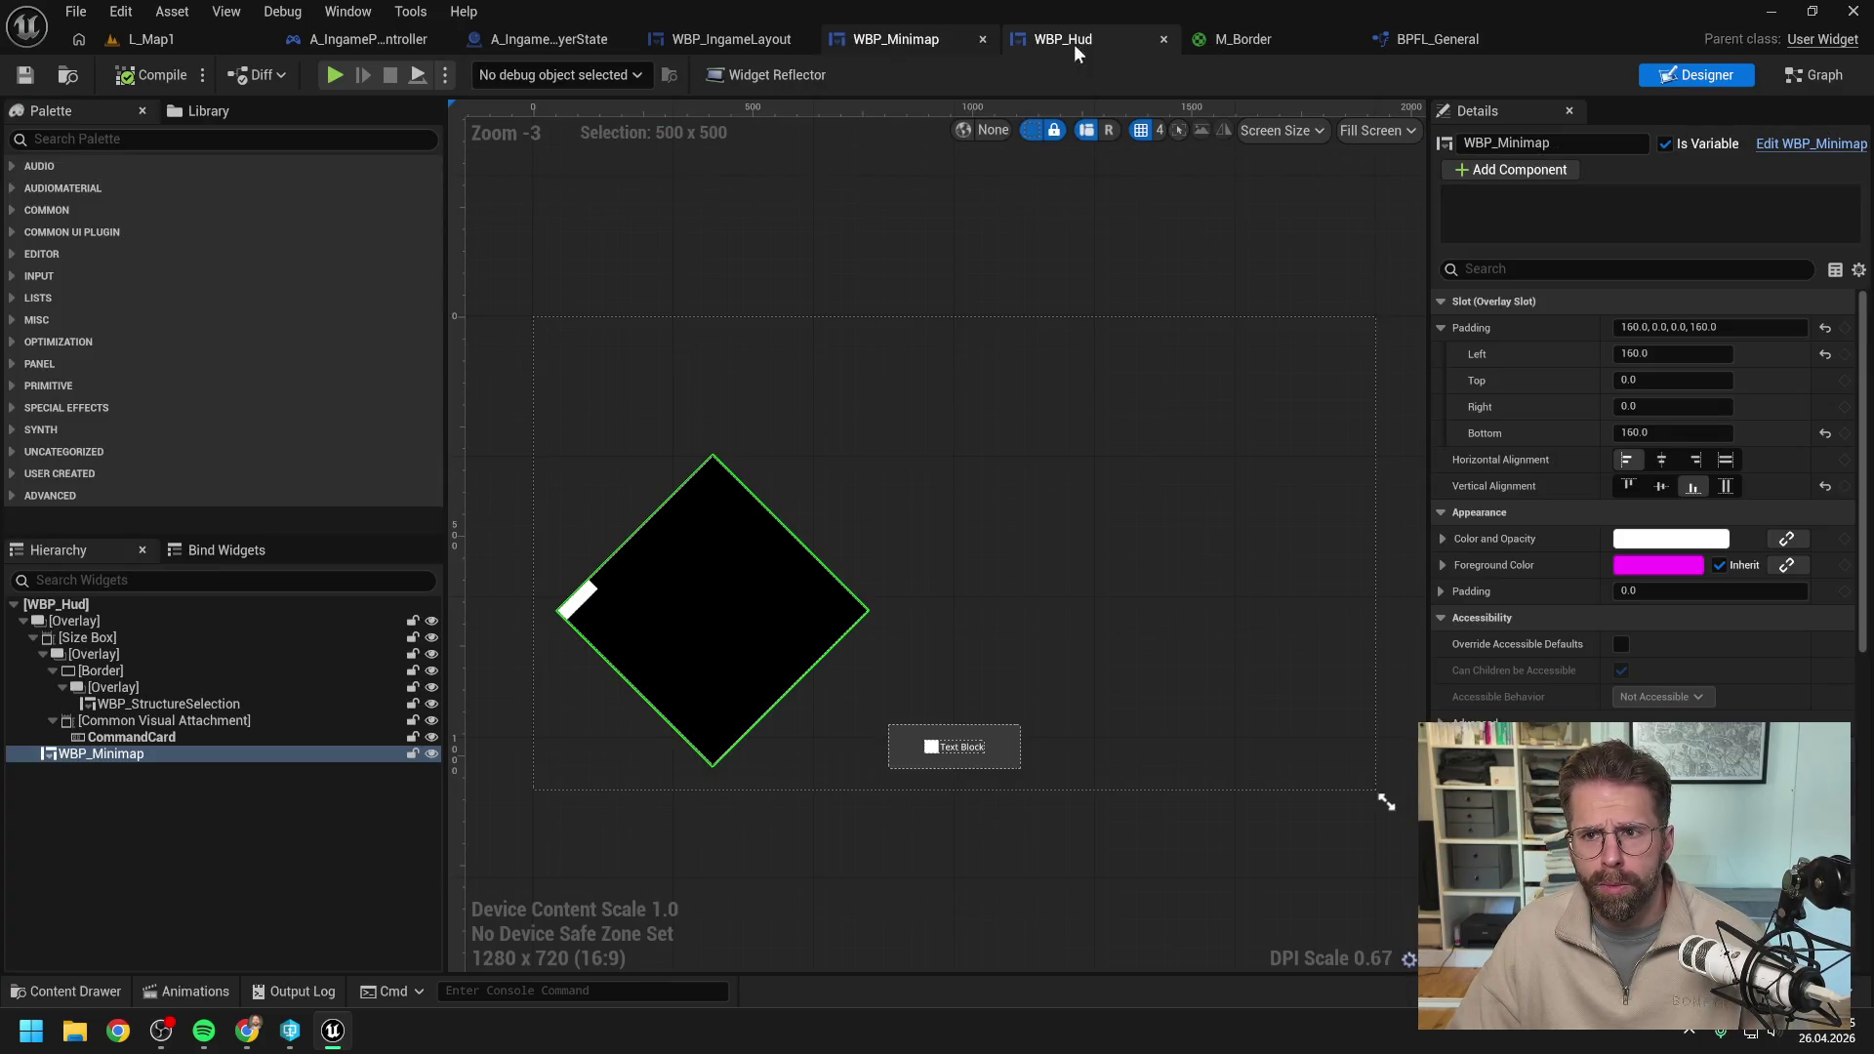
pyautogui.click(902, 43)
# Move Print String so it runs after Get Camera World Bounds and before Get World Size.
pyautogui.moveTo(1168, 288); pyautogui.dragTo(1255, 287)
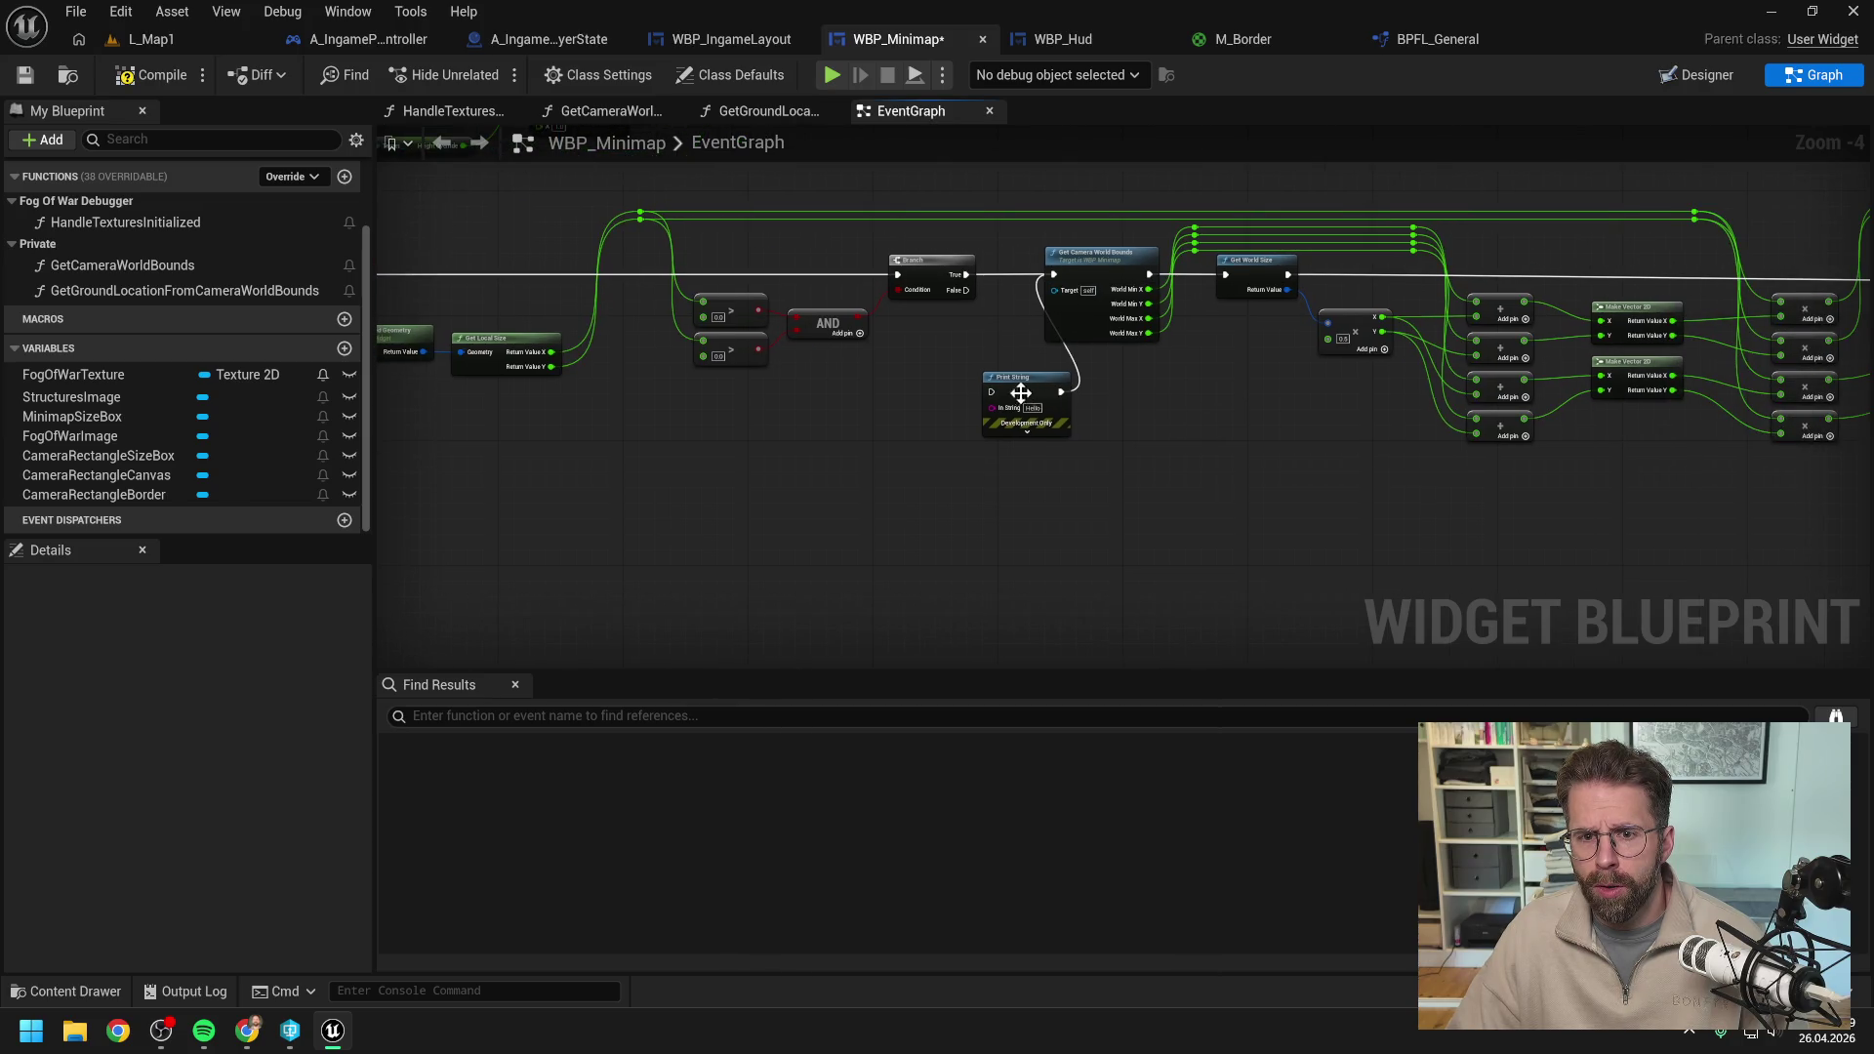
pyautogui.moveTo(1024, 394)
pyautogui.mouseDown()
pyautogui.moveTo(1189, 418)
pyautogui.moveTo(1091, 379)
pyautogui.moveTo(1089, 403)
pyautogui.mouseUp()
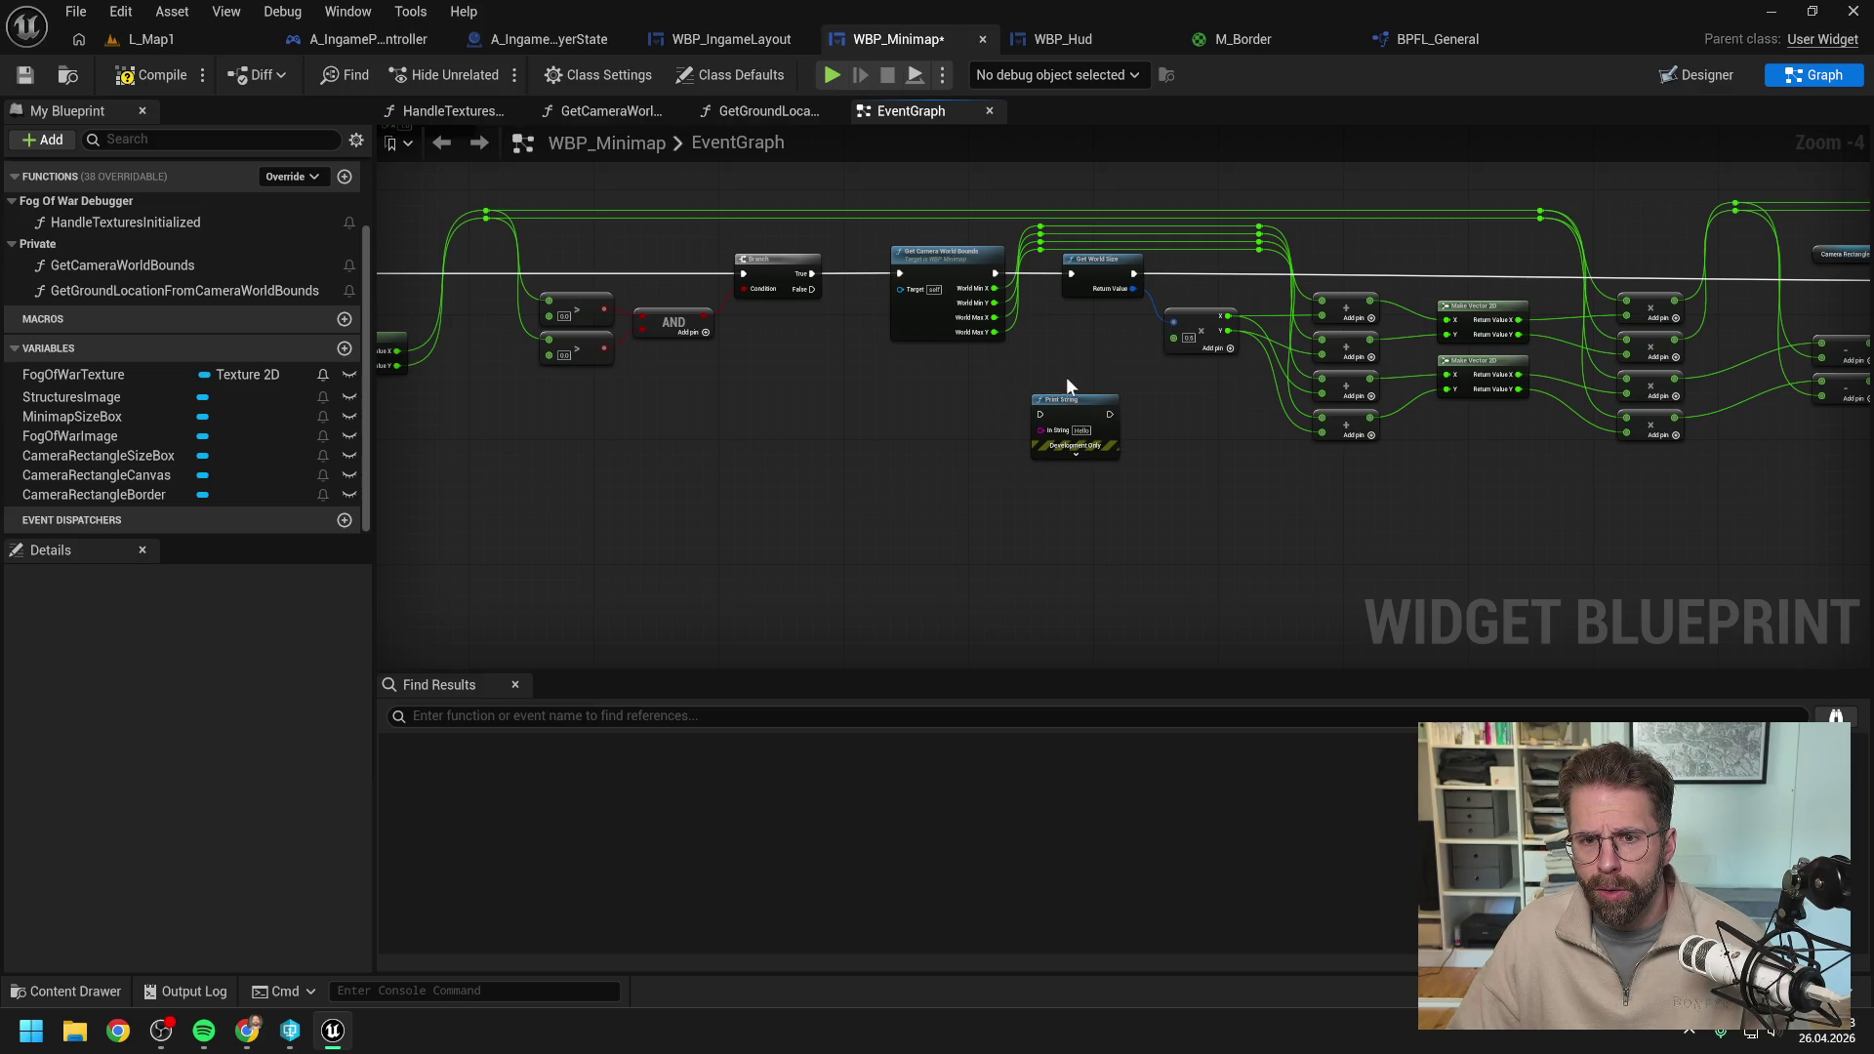
pyautogui.moveTo(995, 273)
pyautogui.mouseDown()
pyautogui.moveTo(1040, 415)
pyautogui.moveTo(1103, 403)
pyautogui.moveTo(1068, 275)
pyautogui.mouseUp()
pyautogui.moveTo(1051, 366); pyautogui.dragTo(1086, 321)
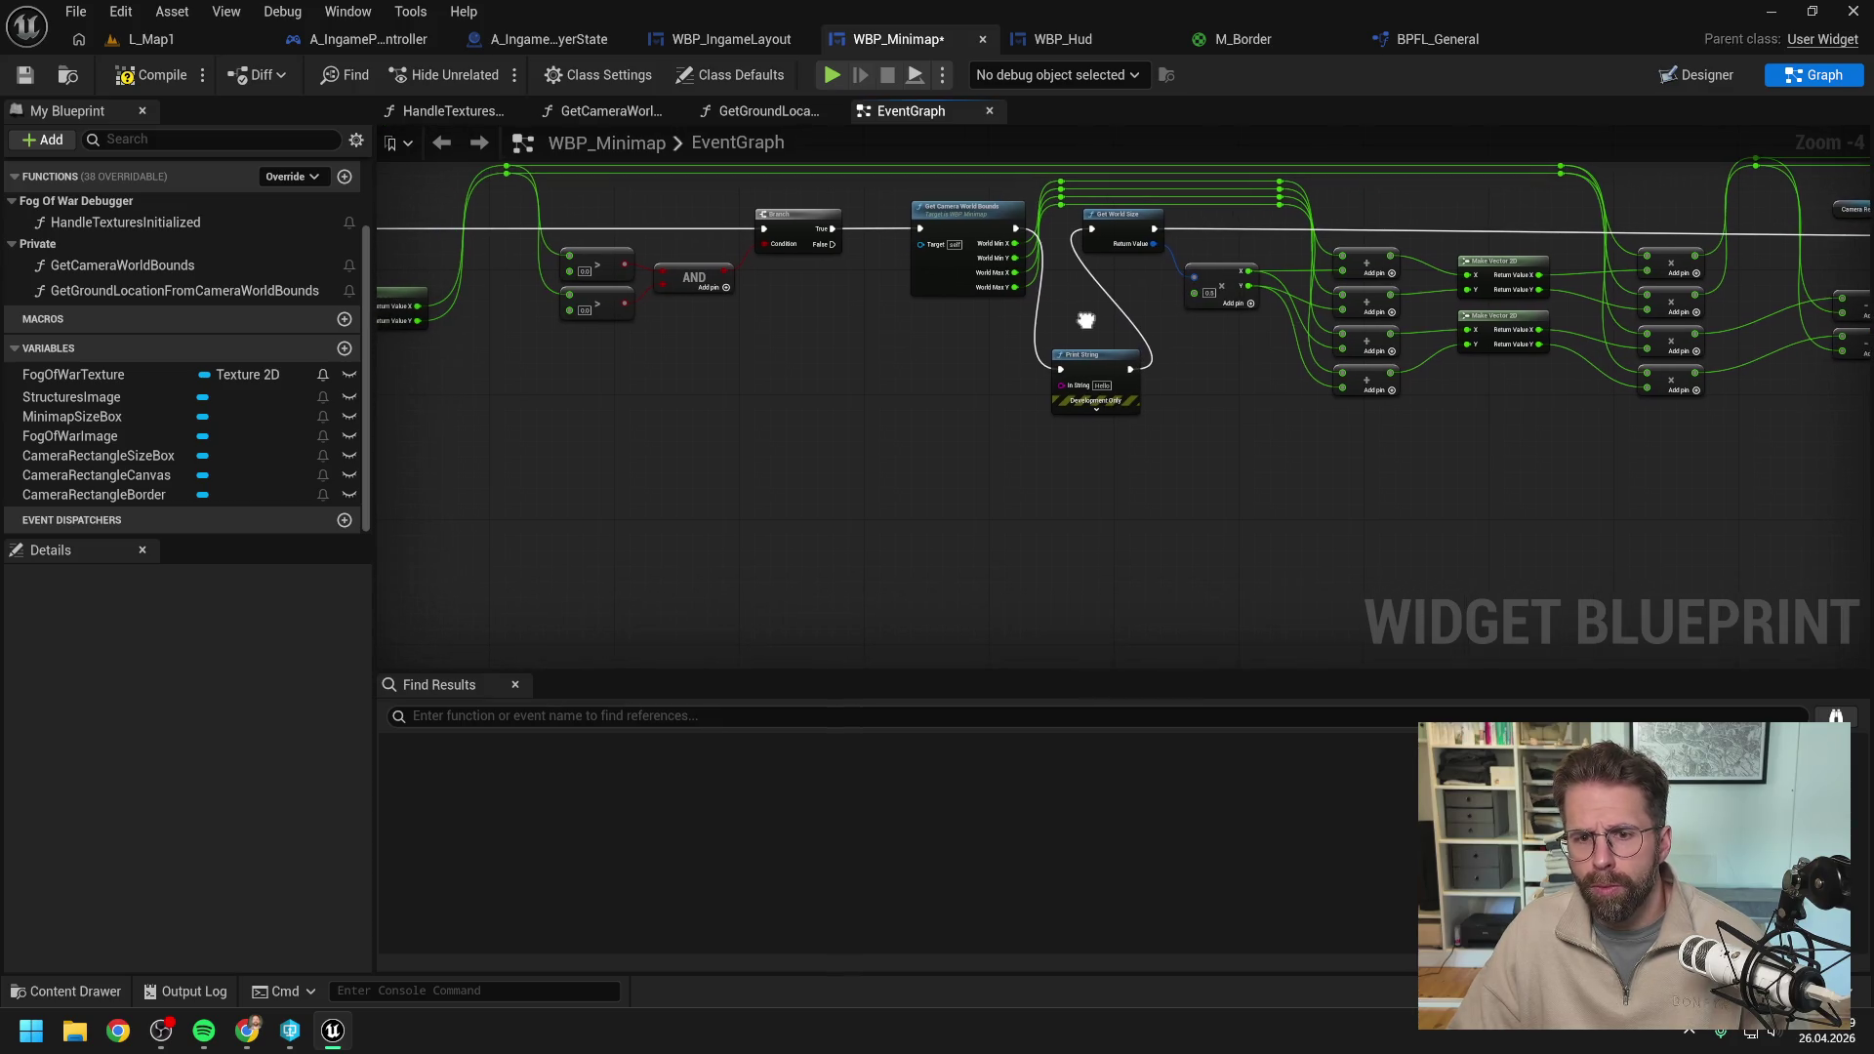
# Add two stacked Make Vector 2D nodes.
pyautogui.rightClick(979, 421)
pyautogui.write('make vecot')
pyautogui.press('BackSpace')
pyautogui.press('BackSpace')
pyautogui.write('tor 2d')
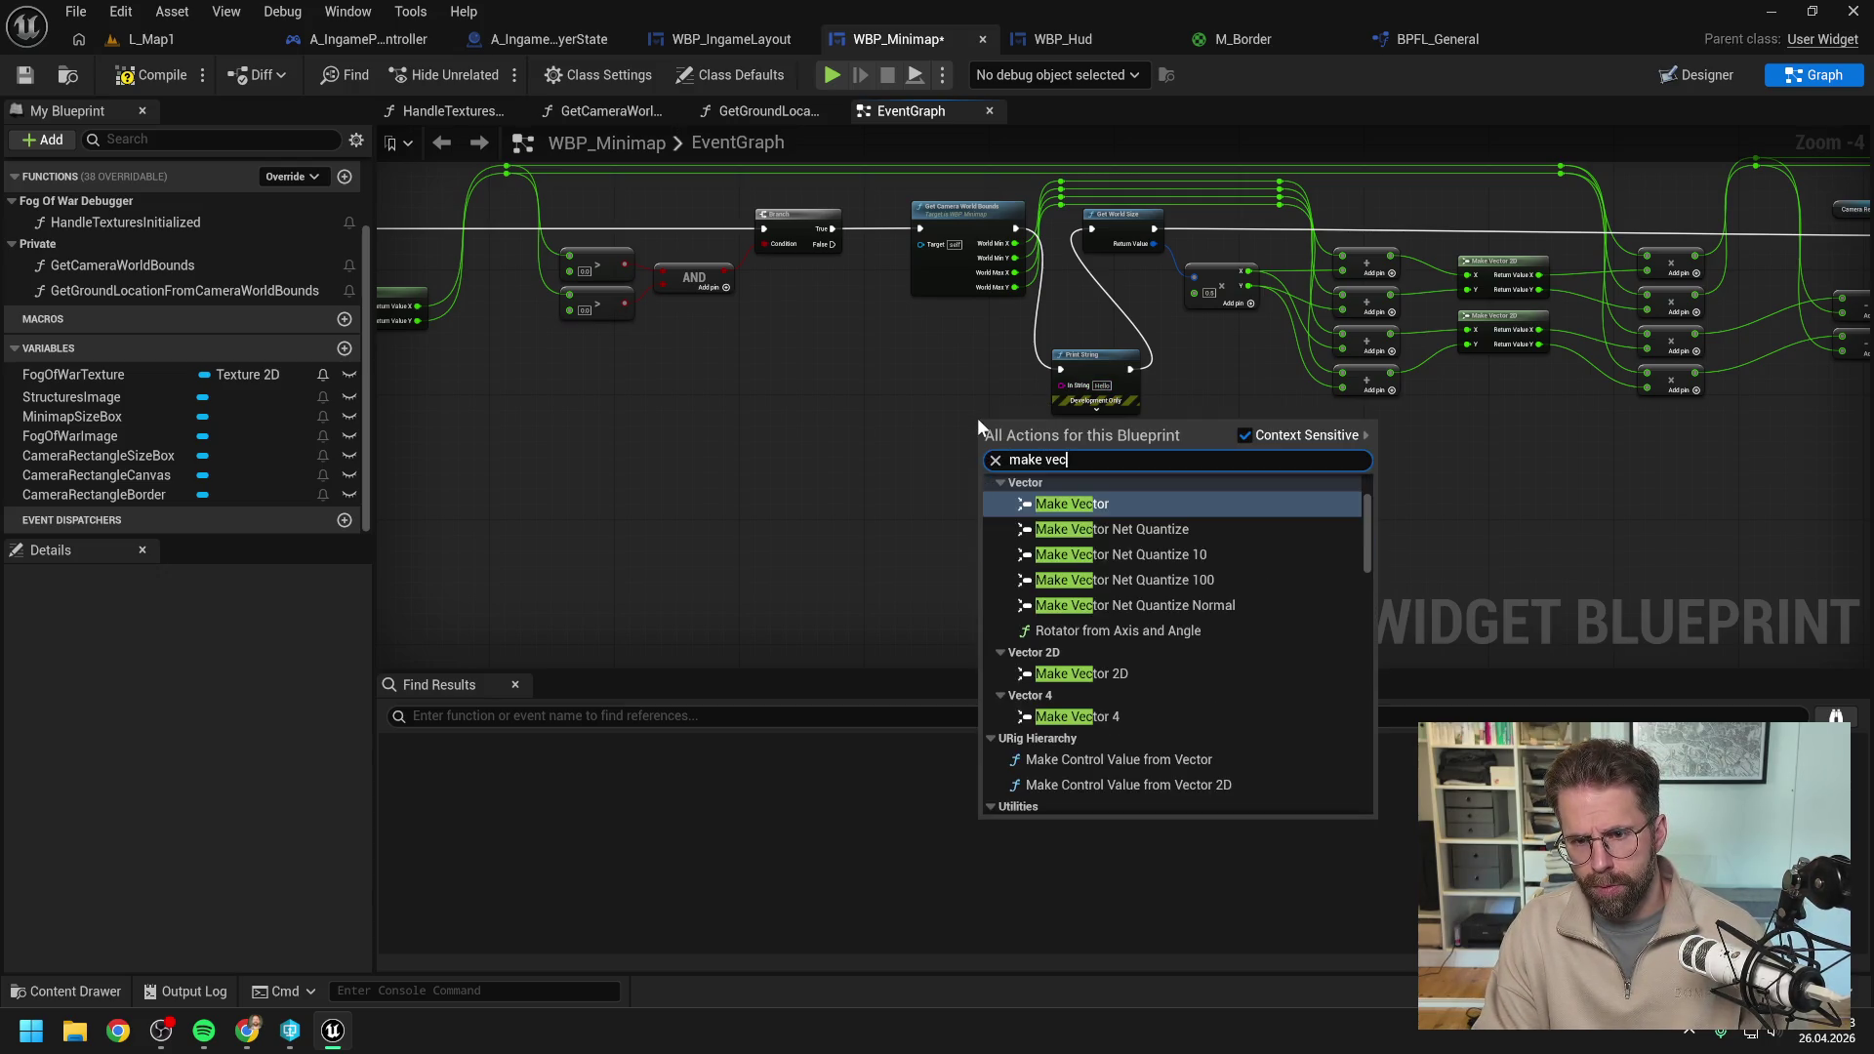
pyautogui.click(1084, 521)
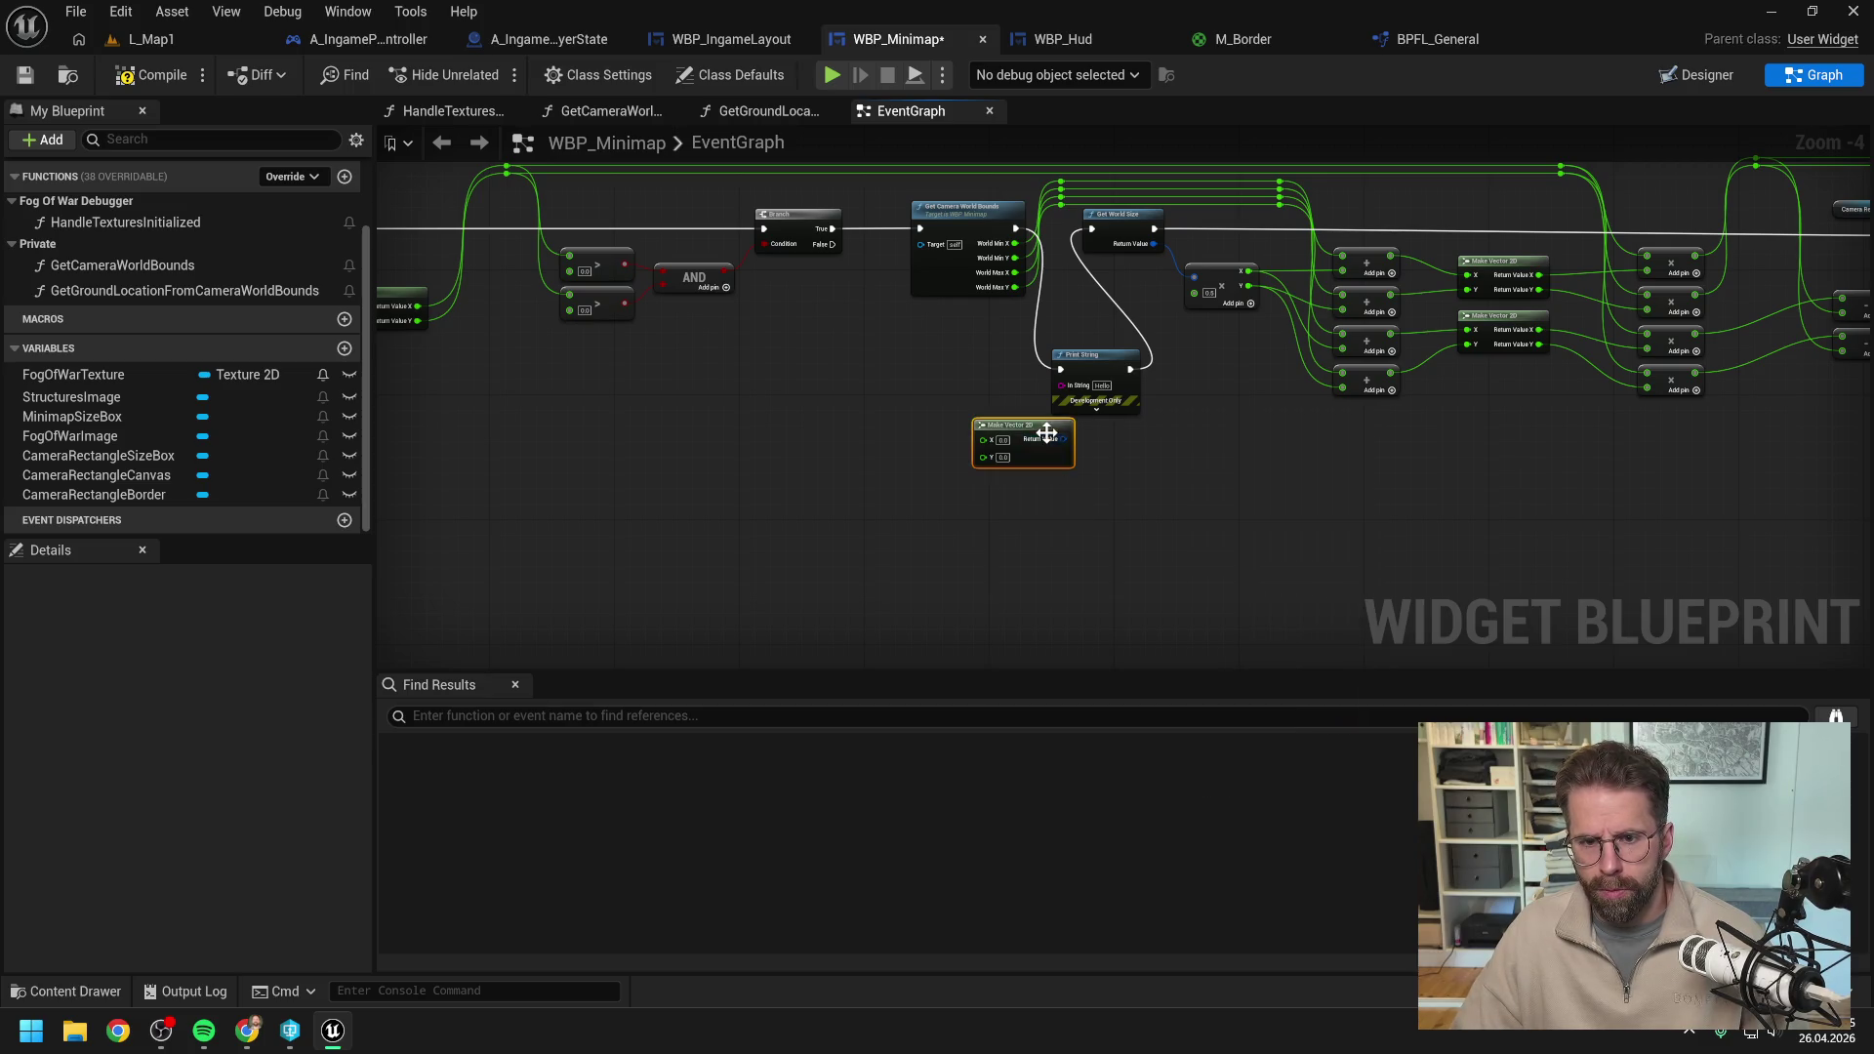
pyautogui.hotkey('ctrl', 'c')
pyautogui.hotkey('ctrl', 'v')
pyautogui.moveTo(1002, 447); pyautogui.dragTo(972, 447)
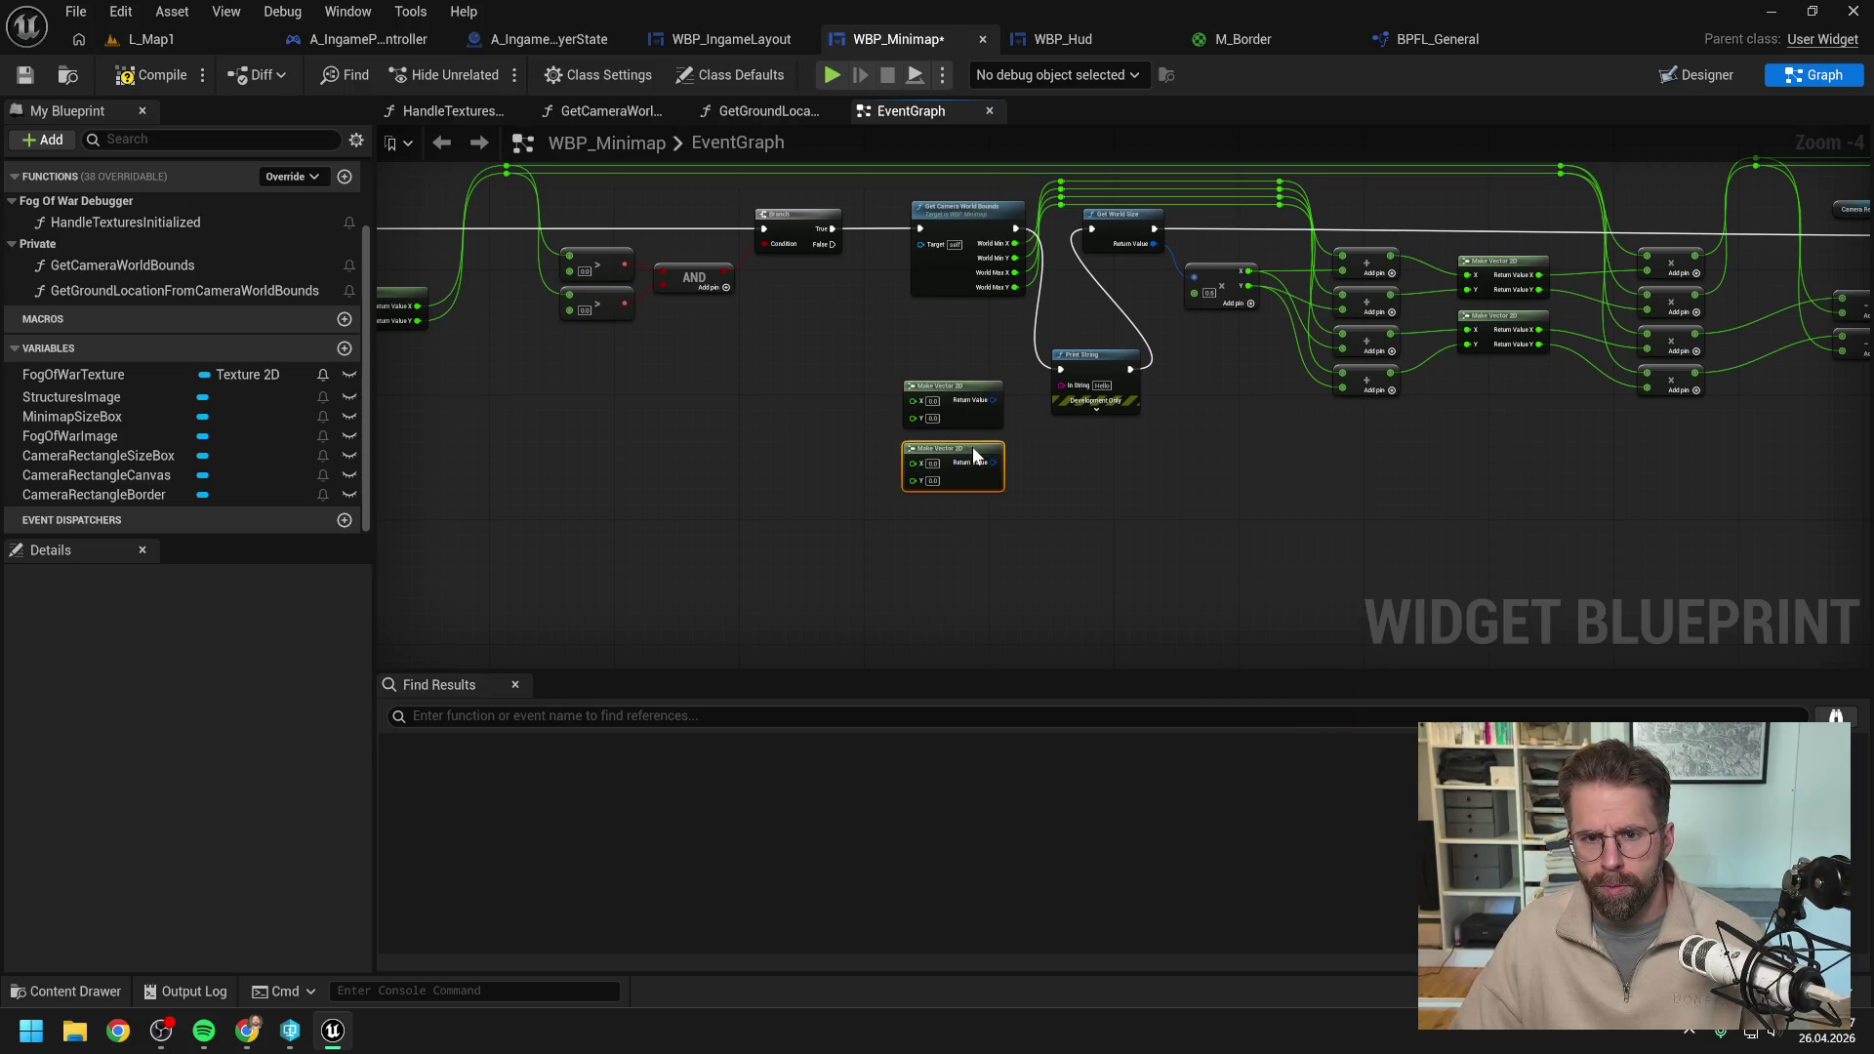
pyautogui.click(1062, 465)
# Feed Print String from a three-input Append of the vectors built from World Min and Max, then return to L_Map1.
pyautogui.moveTo(1060, 385); pyautogui.dragTo(1056, 452)
pyautogui.write('append')
pyautogui.press('Return')
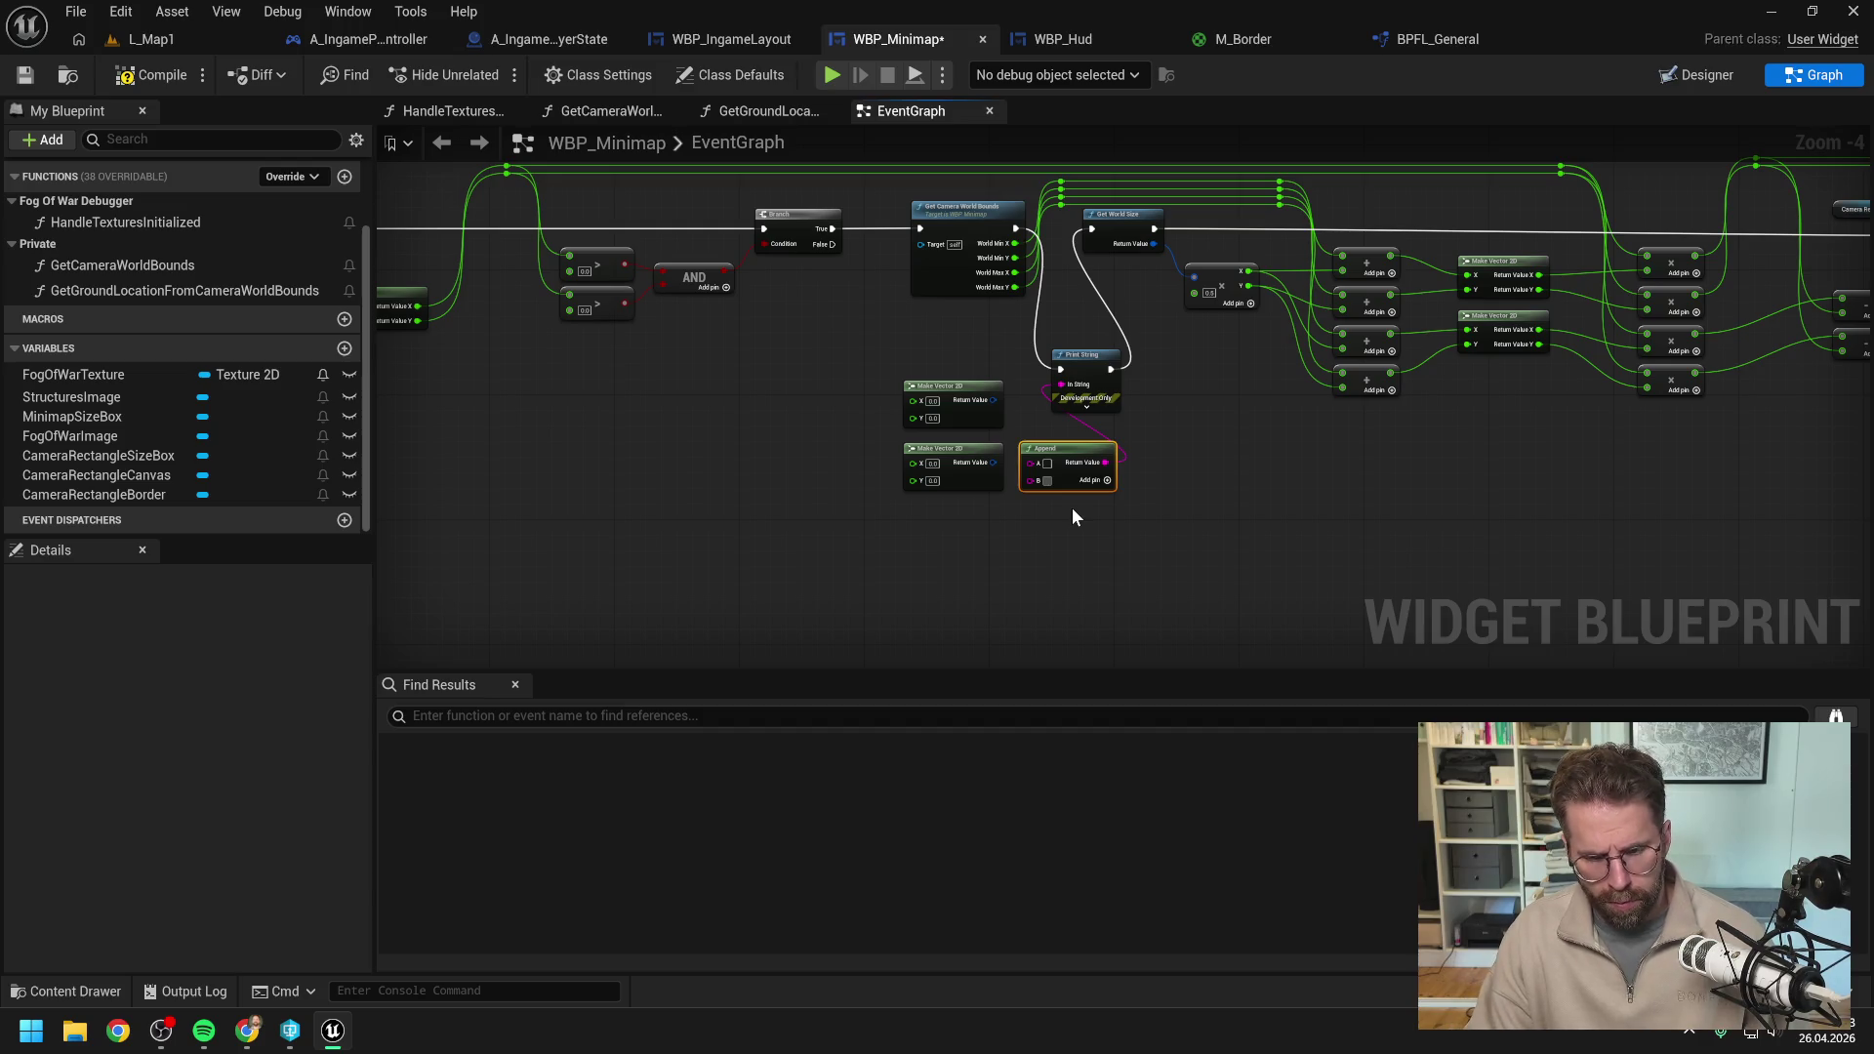
pyautogui.click(1111, 480)
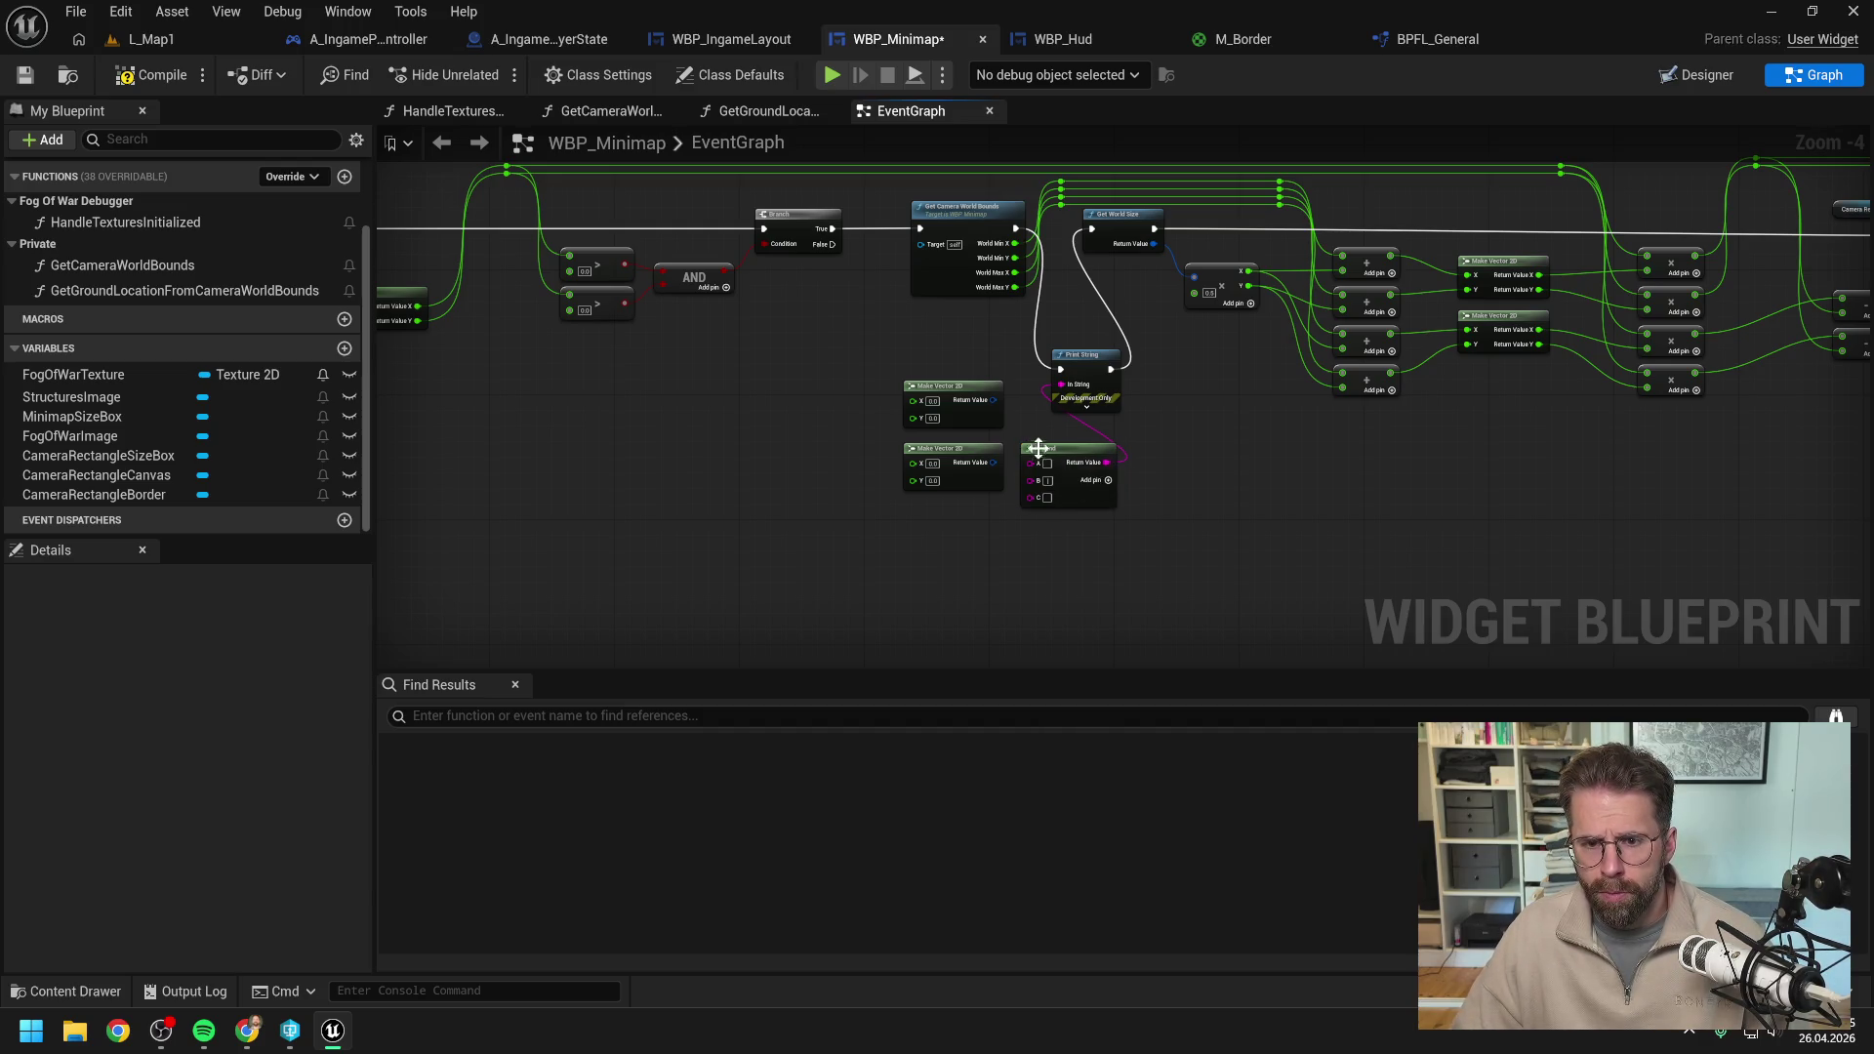
pyautogui.moveTo(993, 401); pyautogui.dragTo(1031, 495)
pyautogui.moveTo(1015, 258)
pyautogui.mouseDown()
pyautogui.moveTo(911, 400)
pyautogui.moveTo(1023, 282)
pyautogui.moveTo(913, 415)
pyautogui.mouseUp()
pyautogui.moveTo(1019, 273)
pyautogui.mouseDown()
pyautogui.moveTo(939, 470)
pyautogui.moveTo(917, 477)
pyautogui.mouseUp()
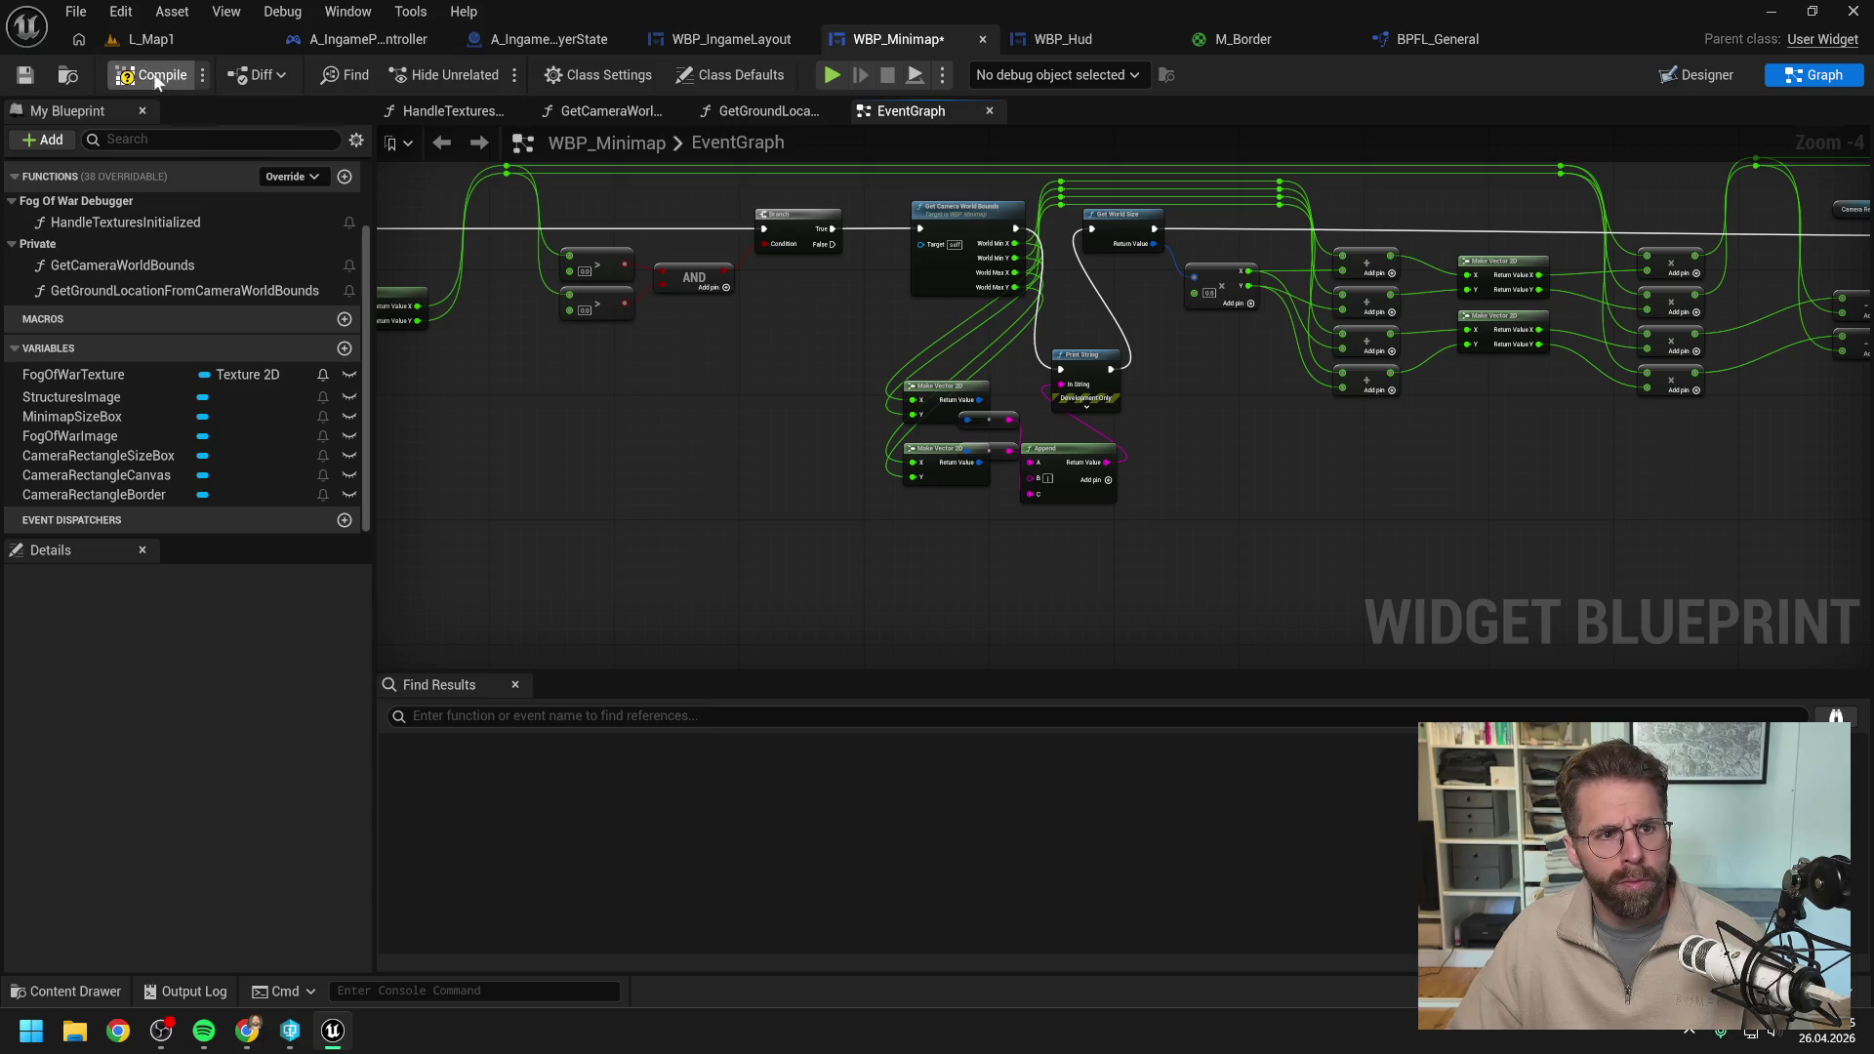
pyautogui.click(182, 43)
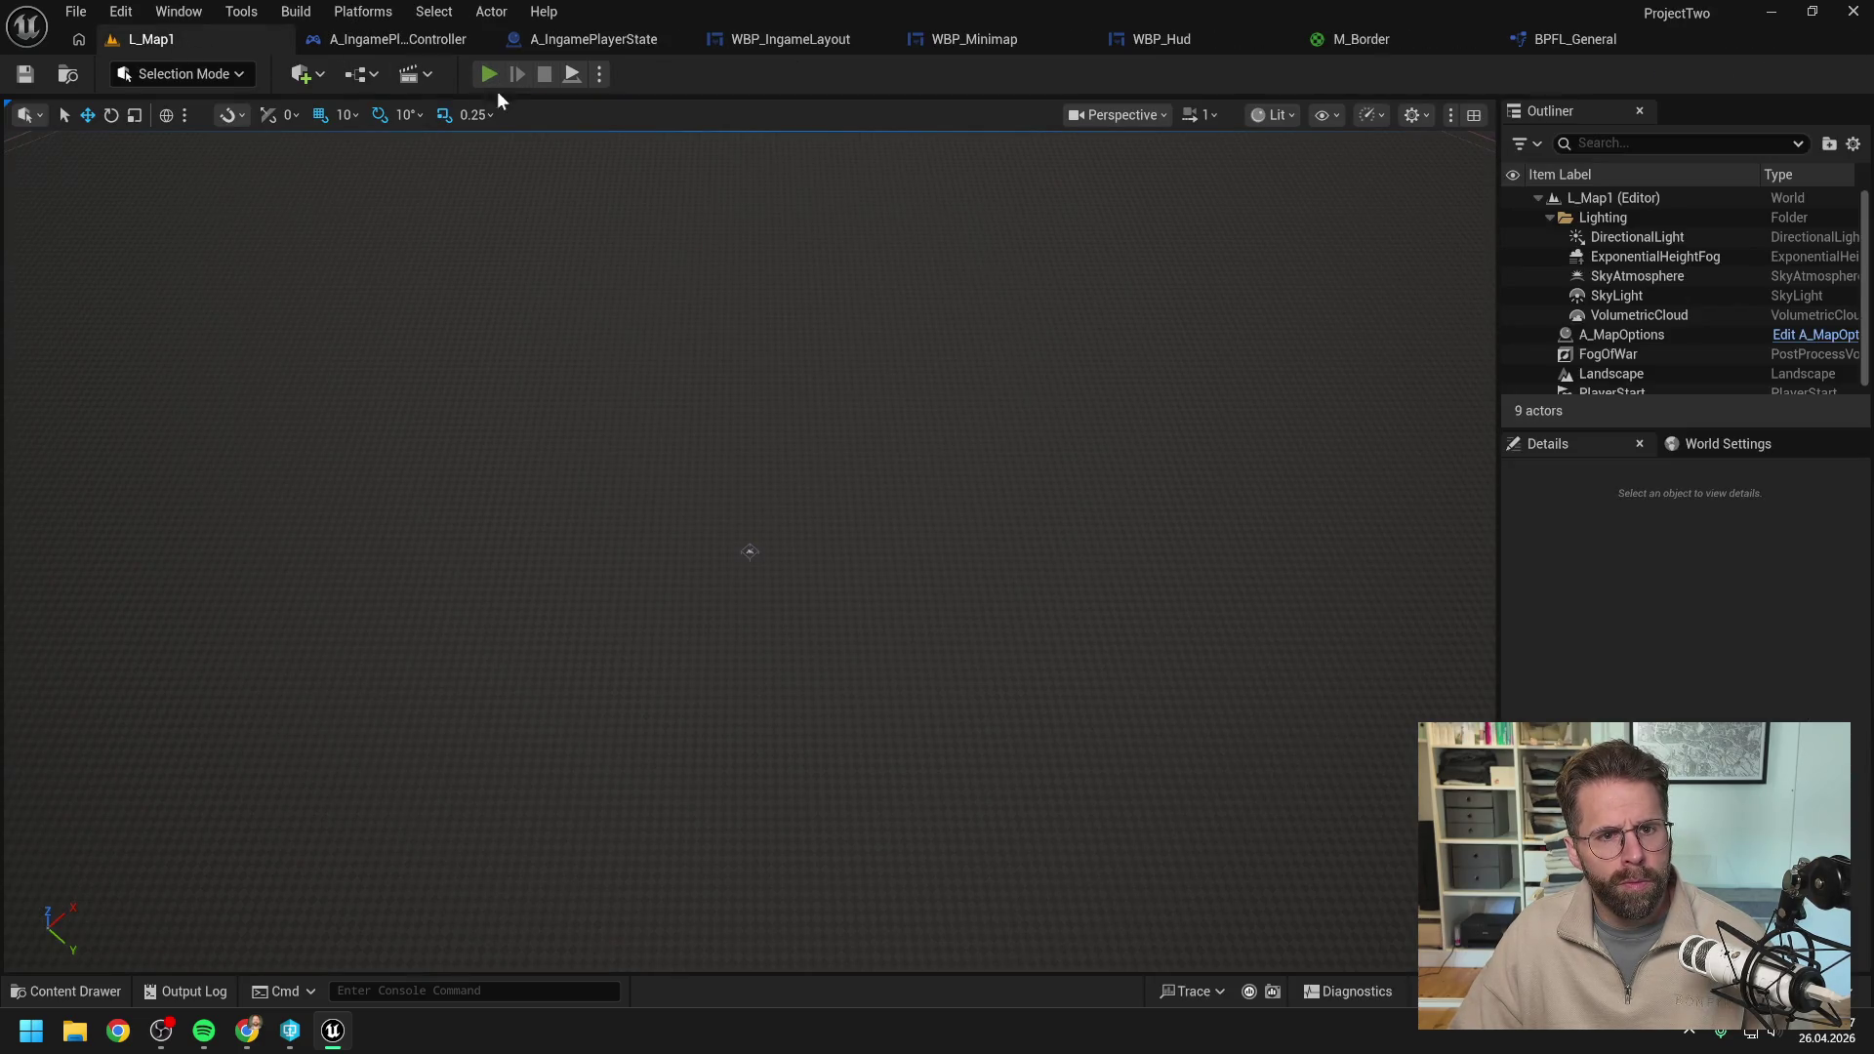
# Pan the game camera with WASD while playing, reading bounds like X=-1544.451 Y=-1679.580, then stop.
pyautogui.hotkey('alt', 'p')
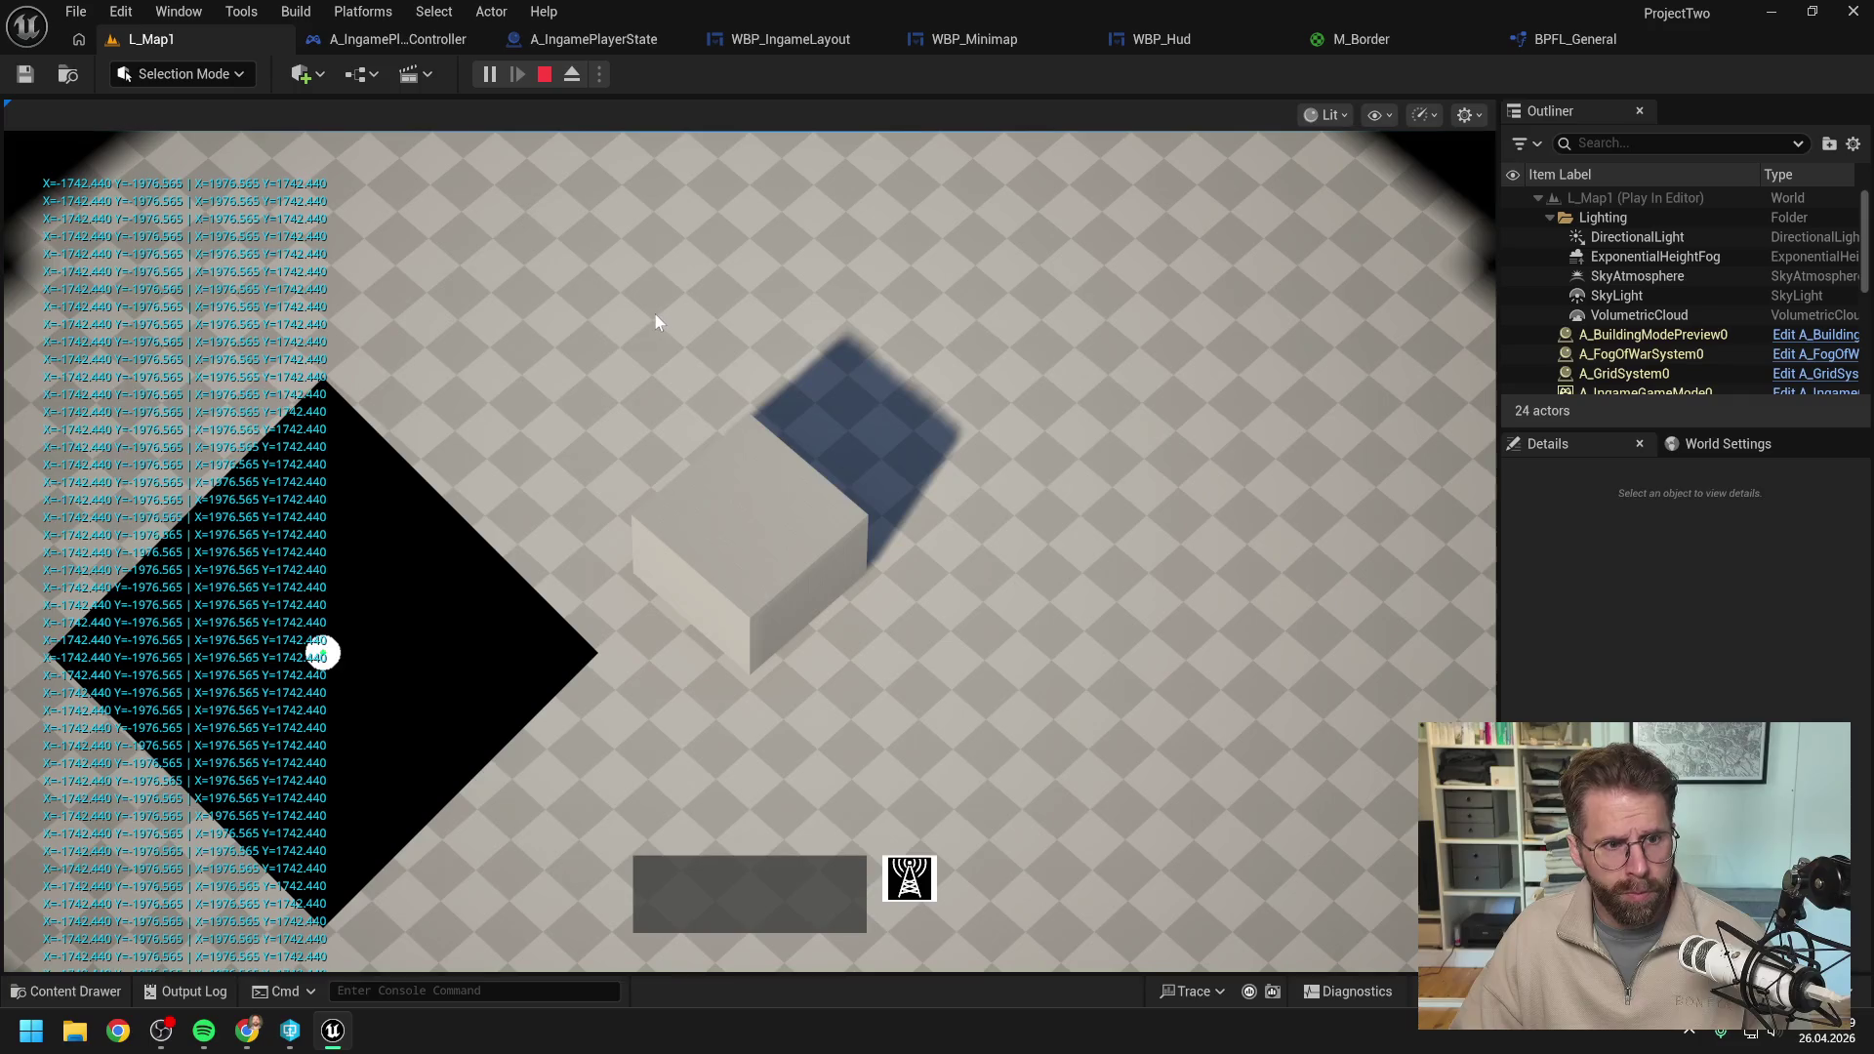
pyautogui.press('a')
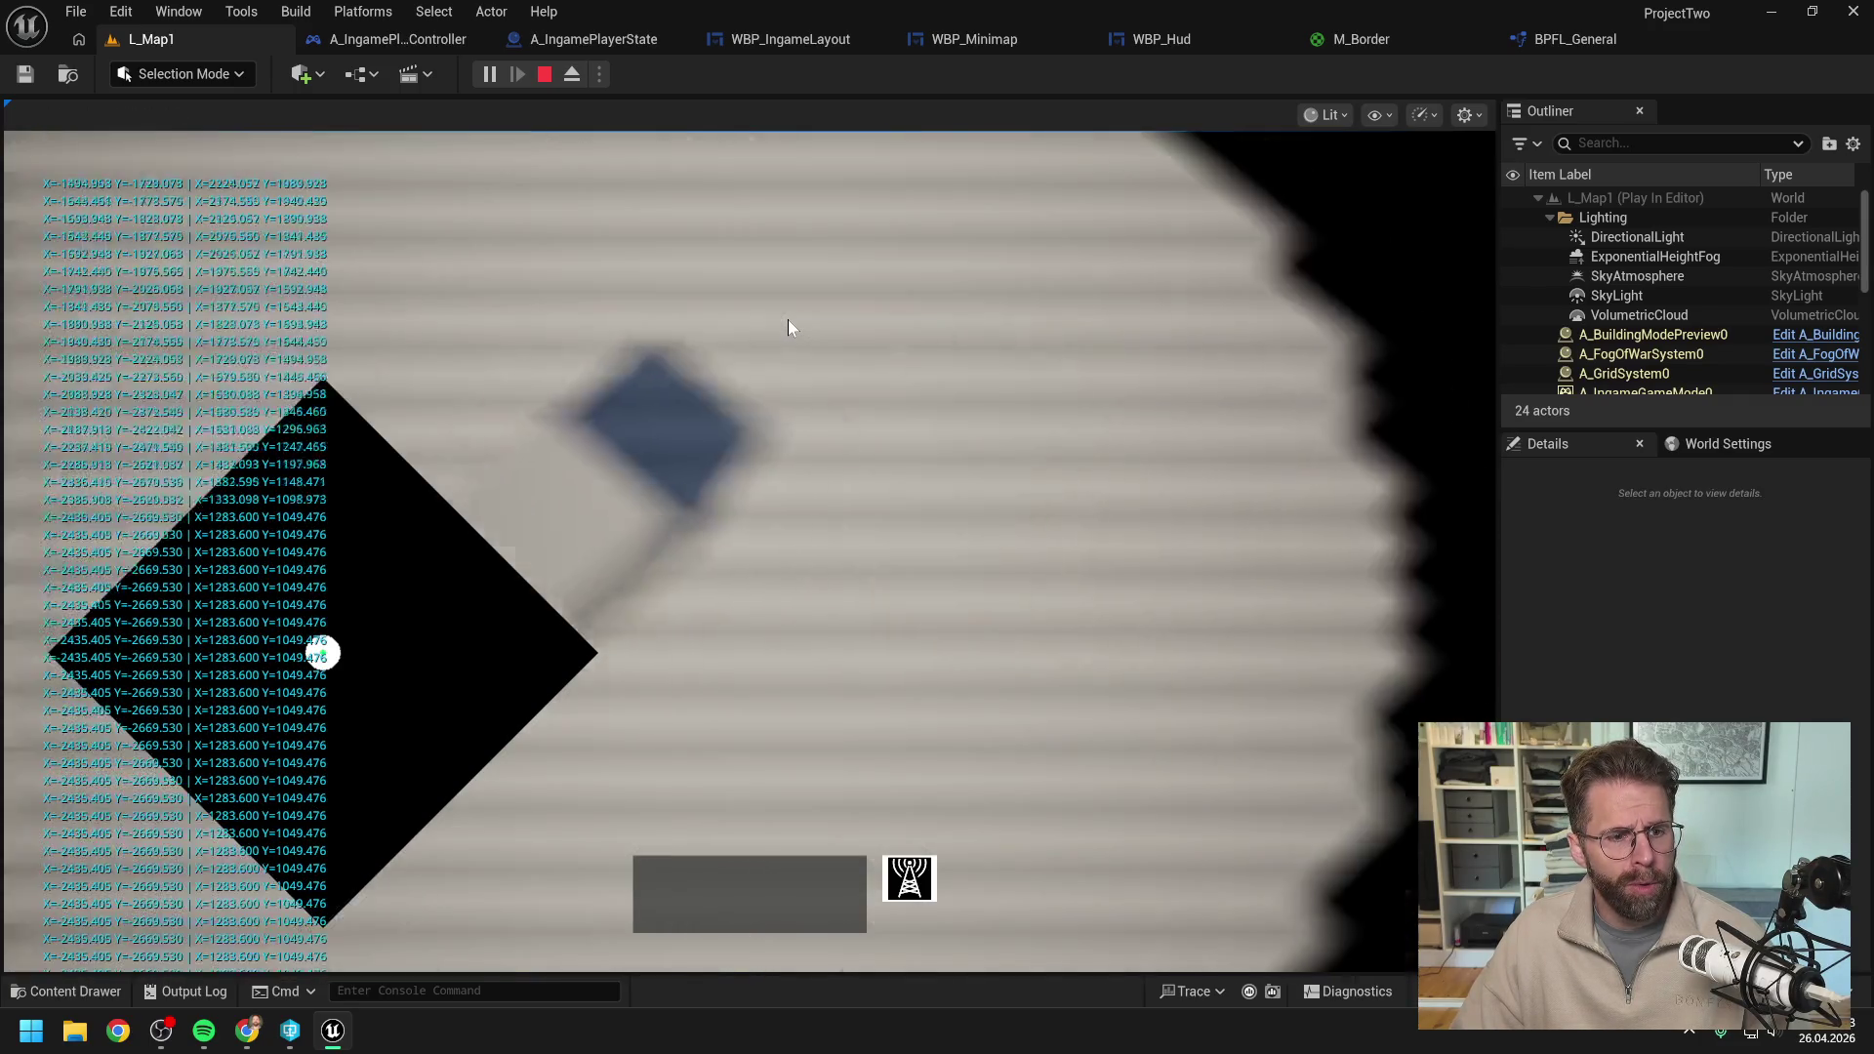
pyautogui.press('d')
pyautogui.press('w')
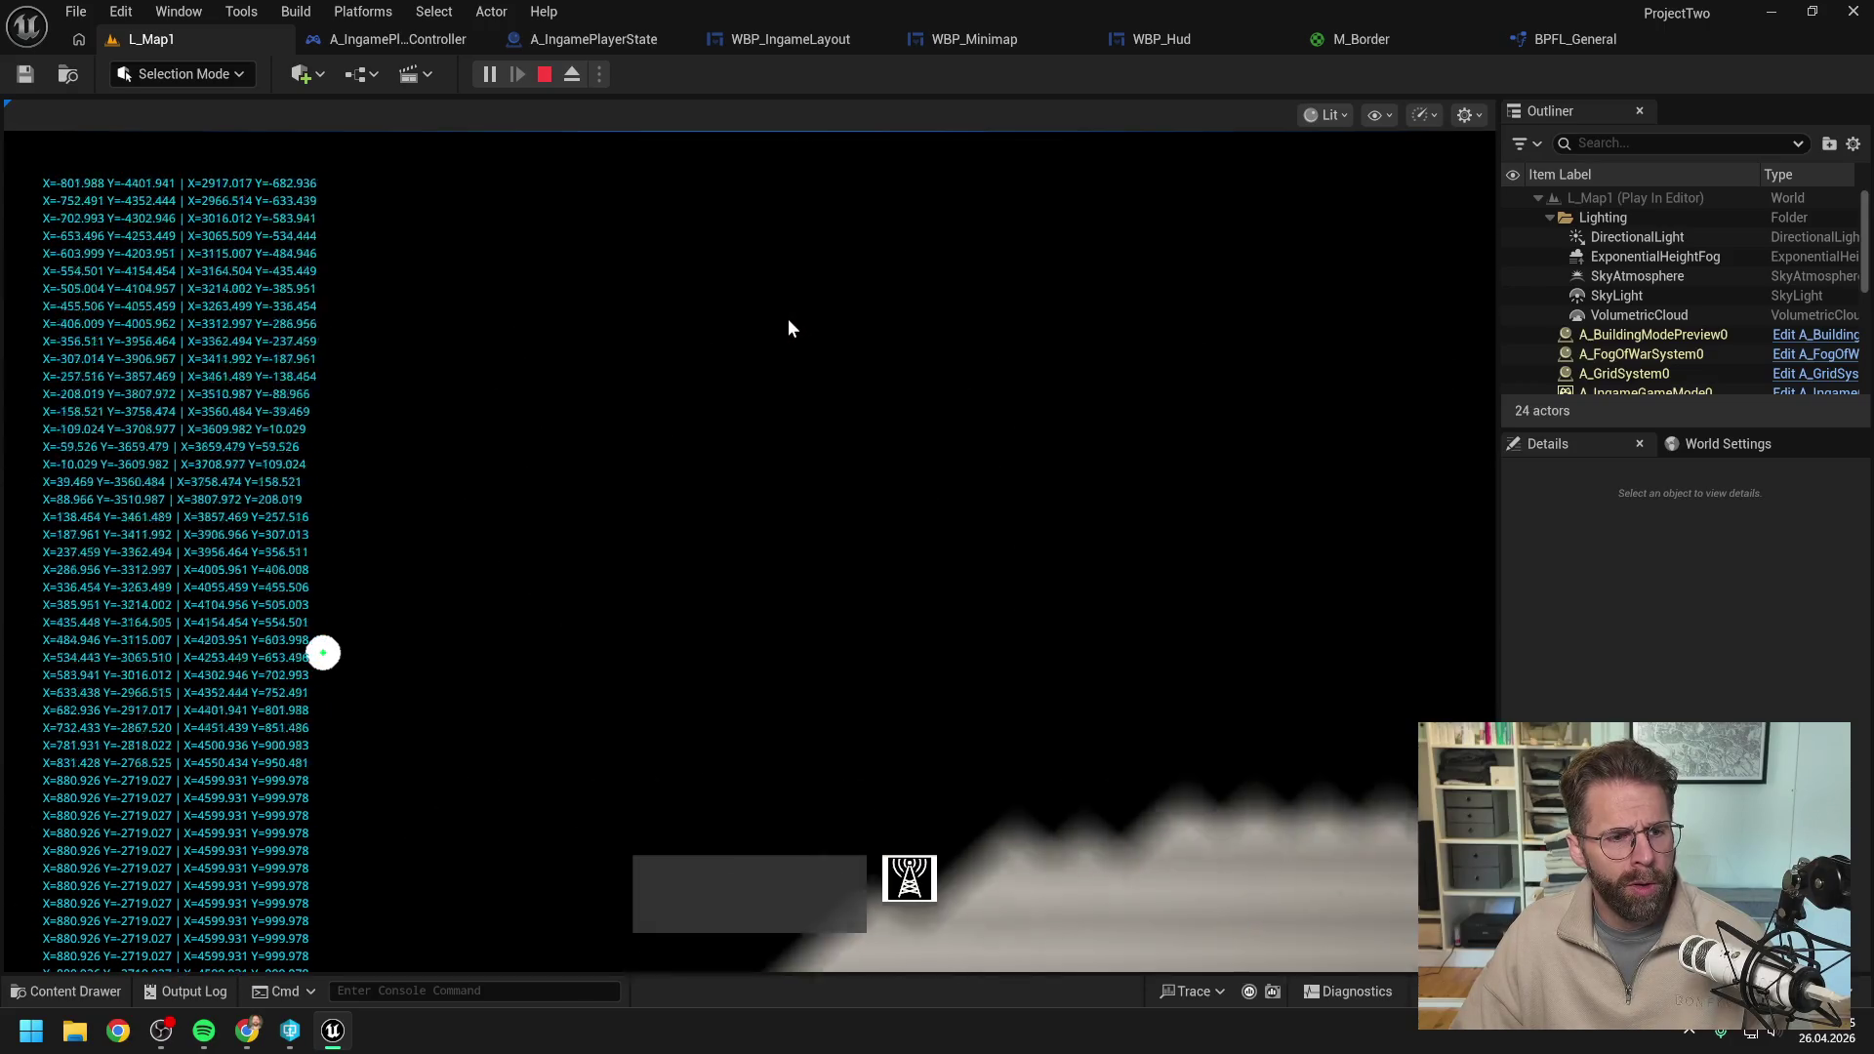
pyautogui.press('s')
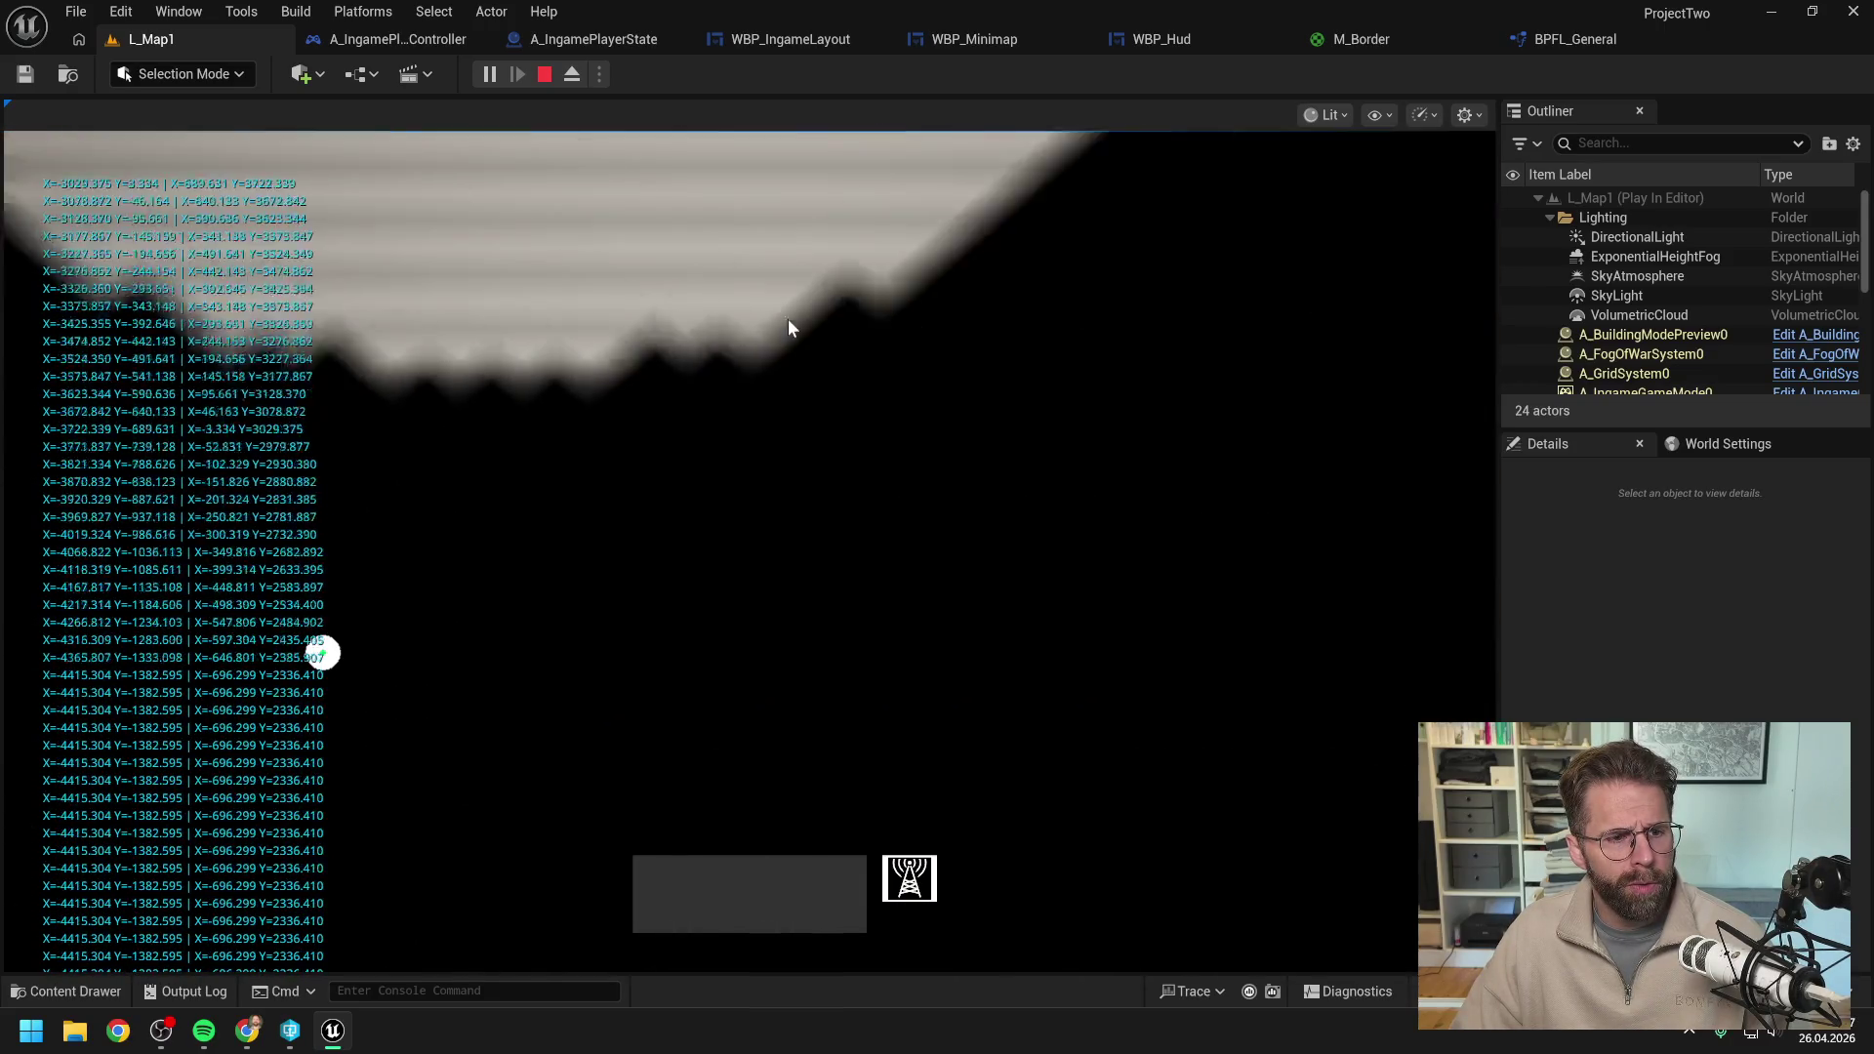
pyautogui.press('d')
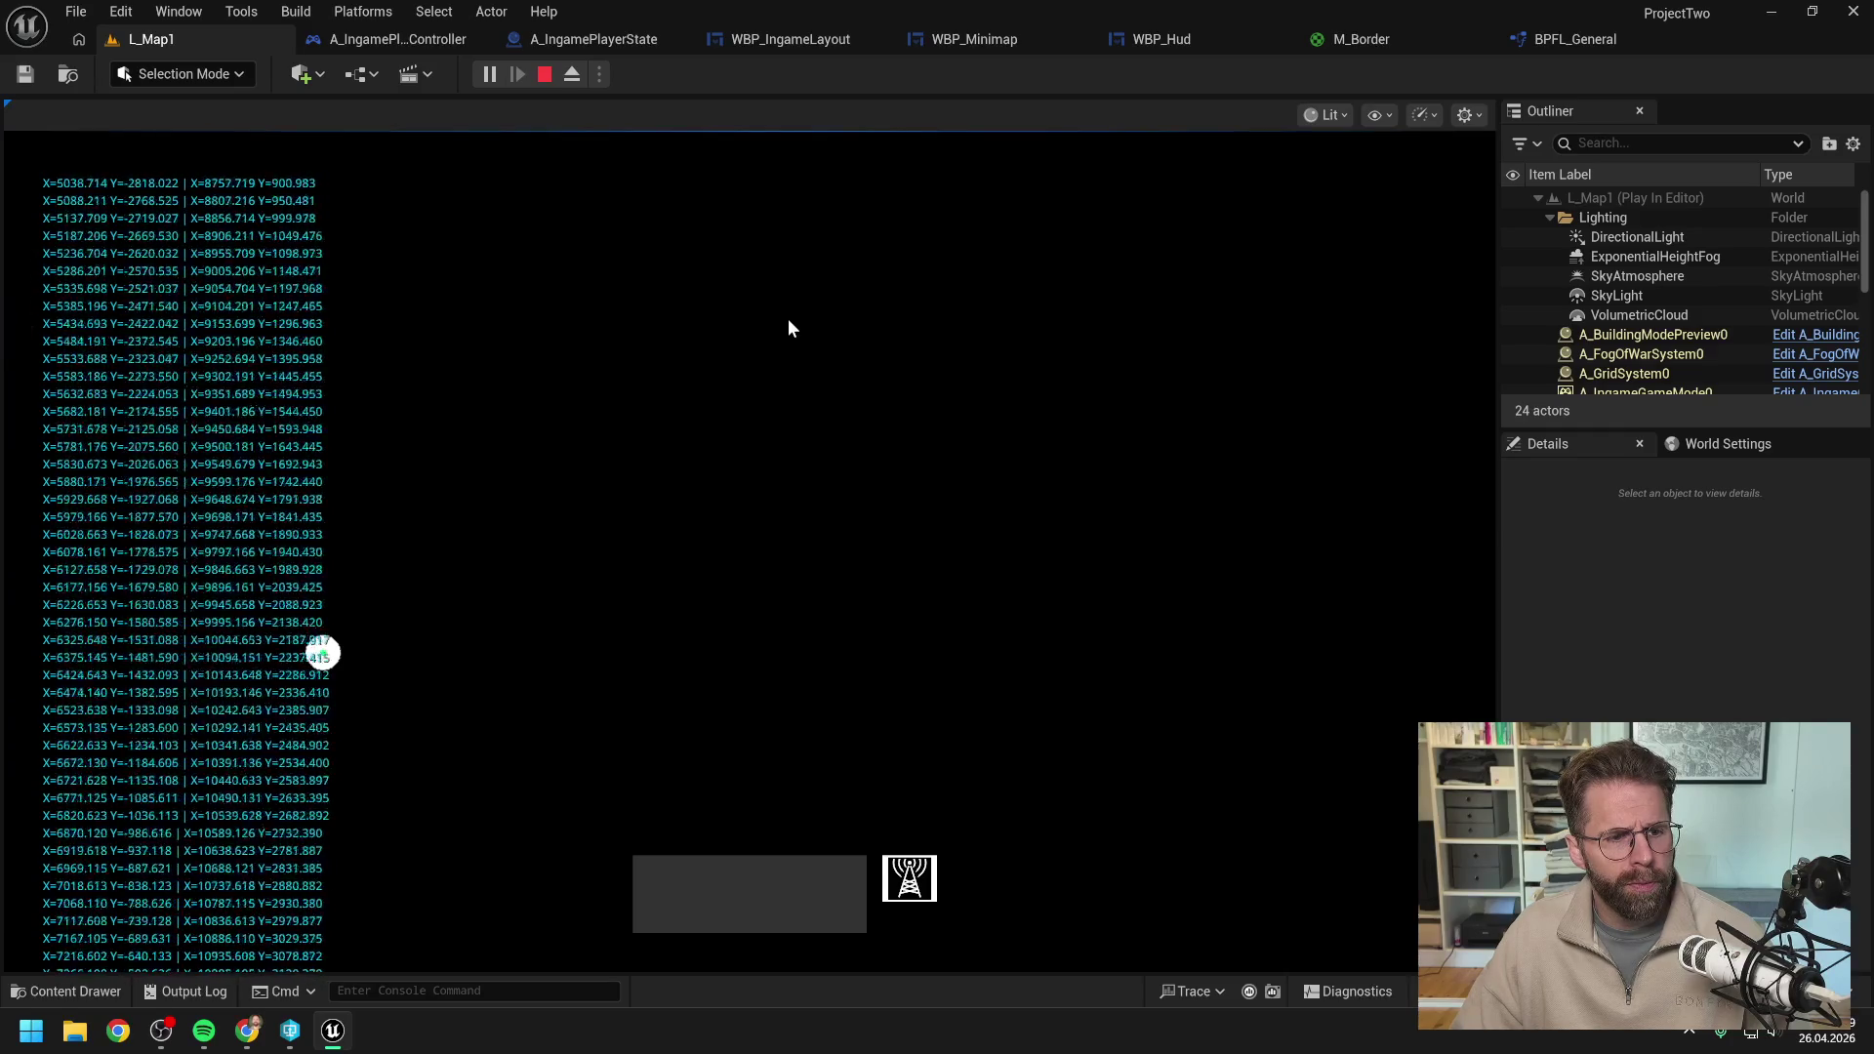
pyautogui.press('a')
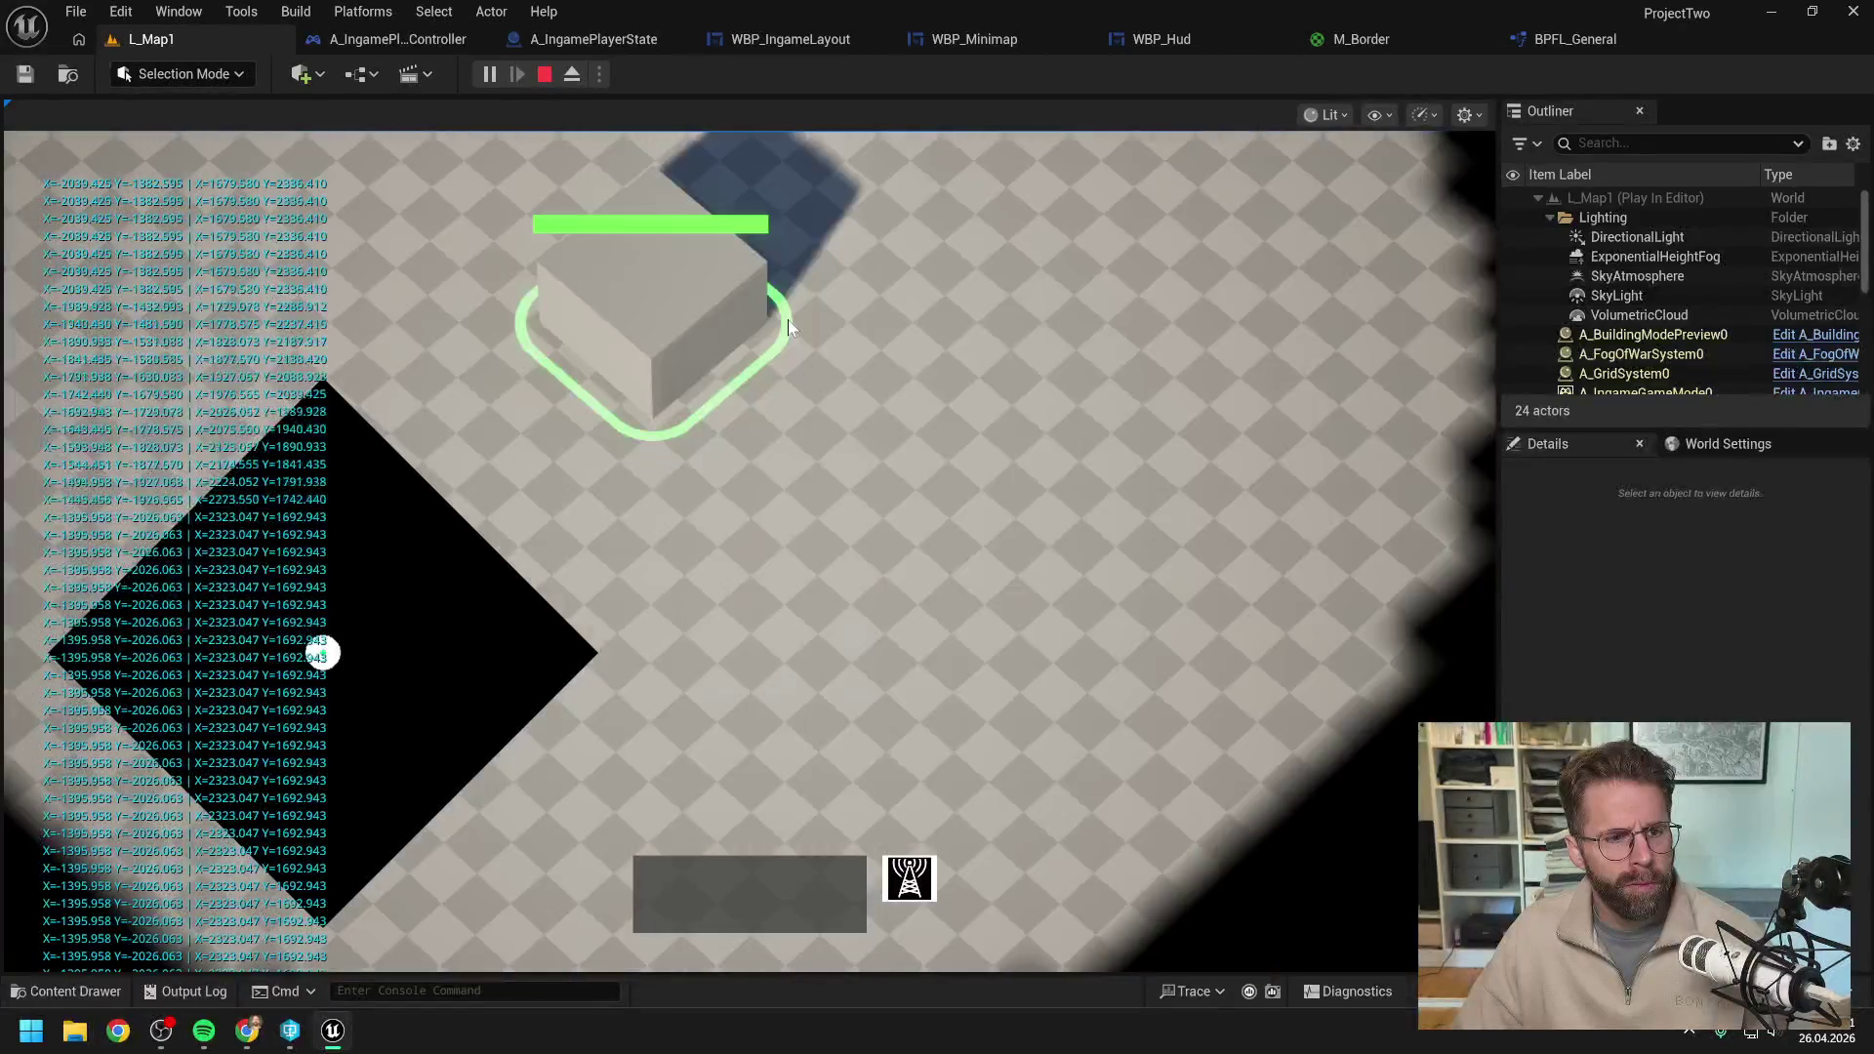
pyautogui.rightClick(788, 319)
pyautogui.press('d')
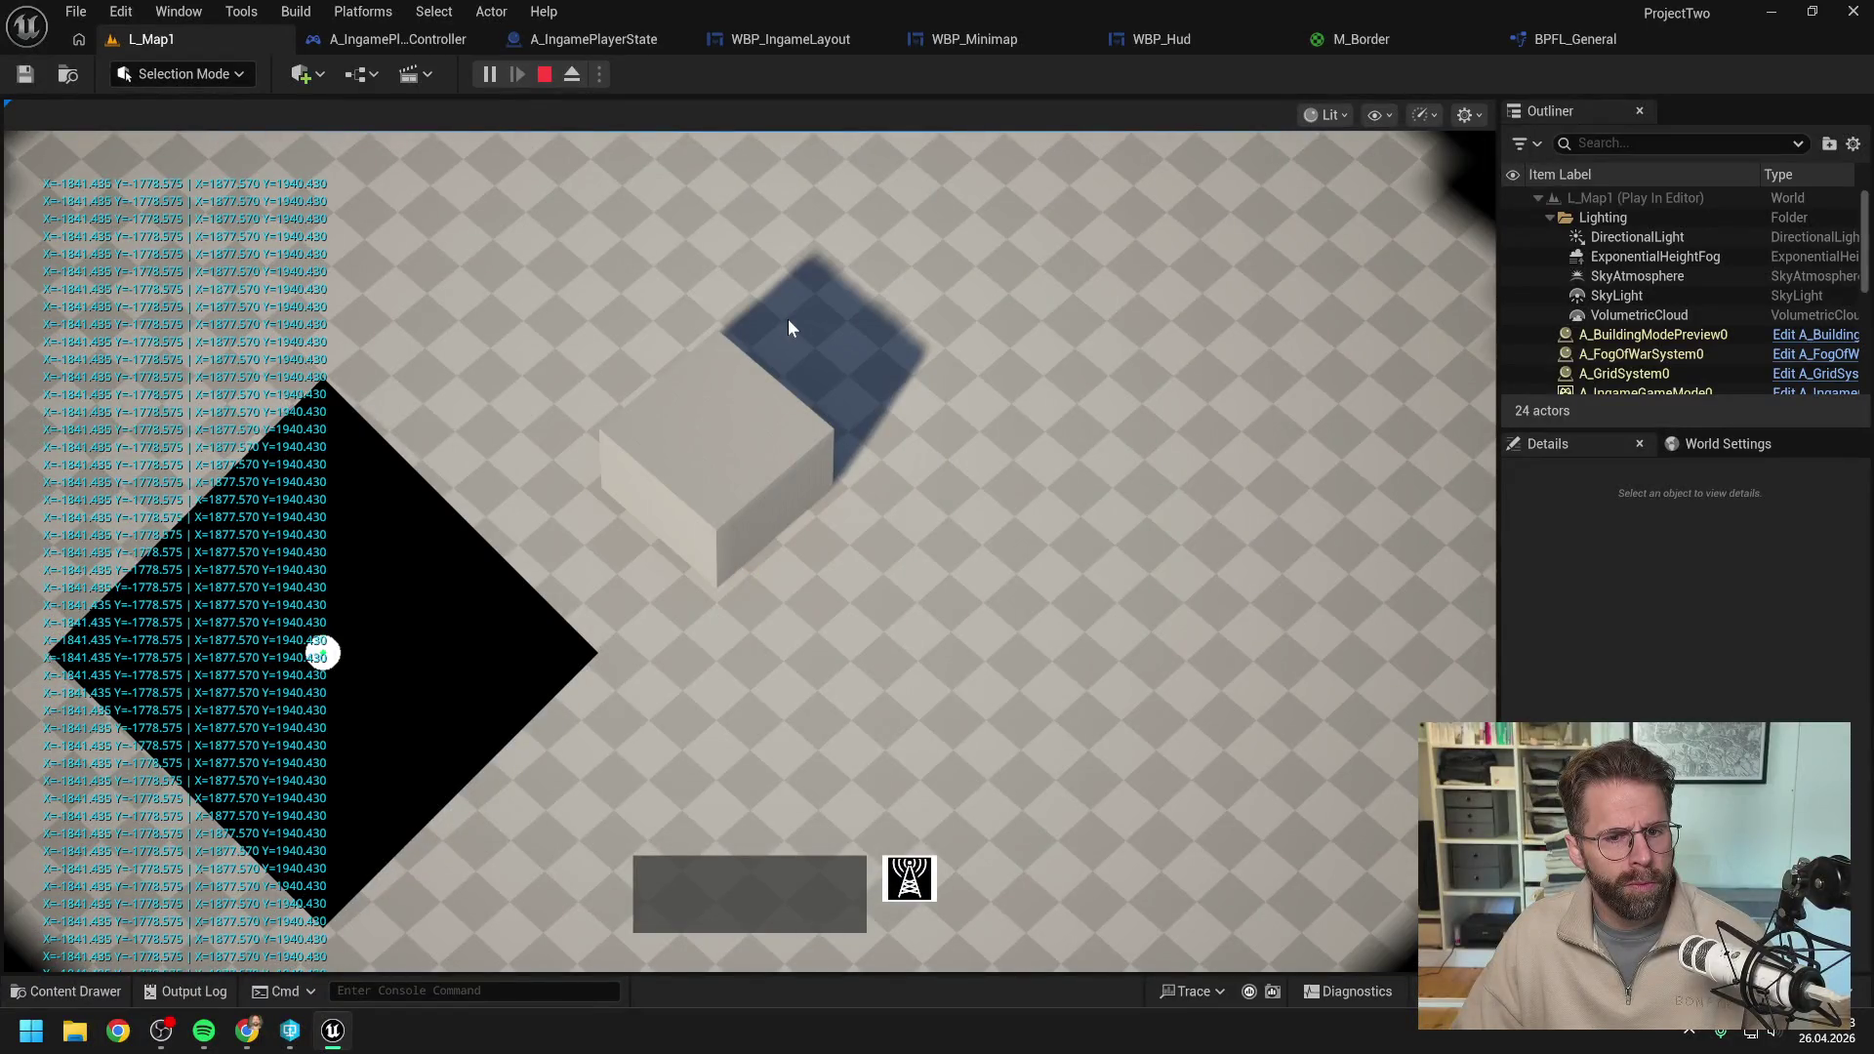
pyautogui.press('w')
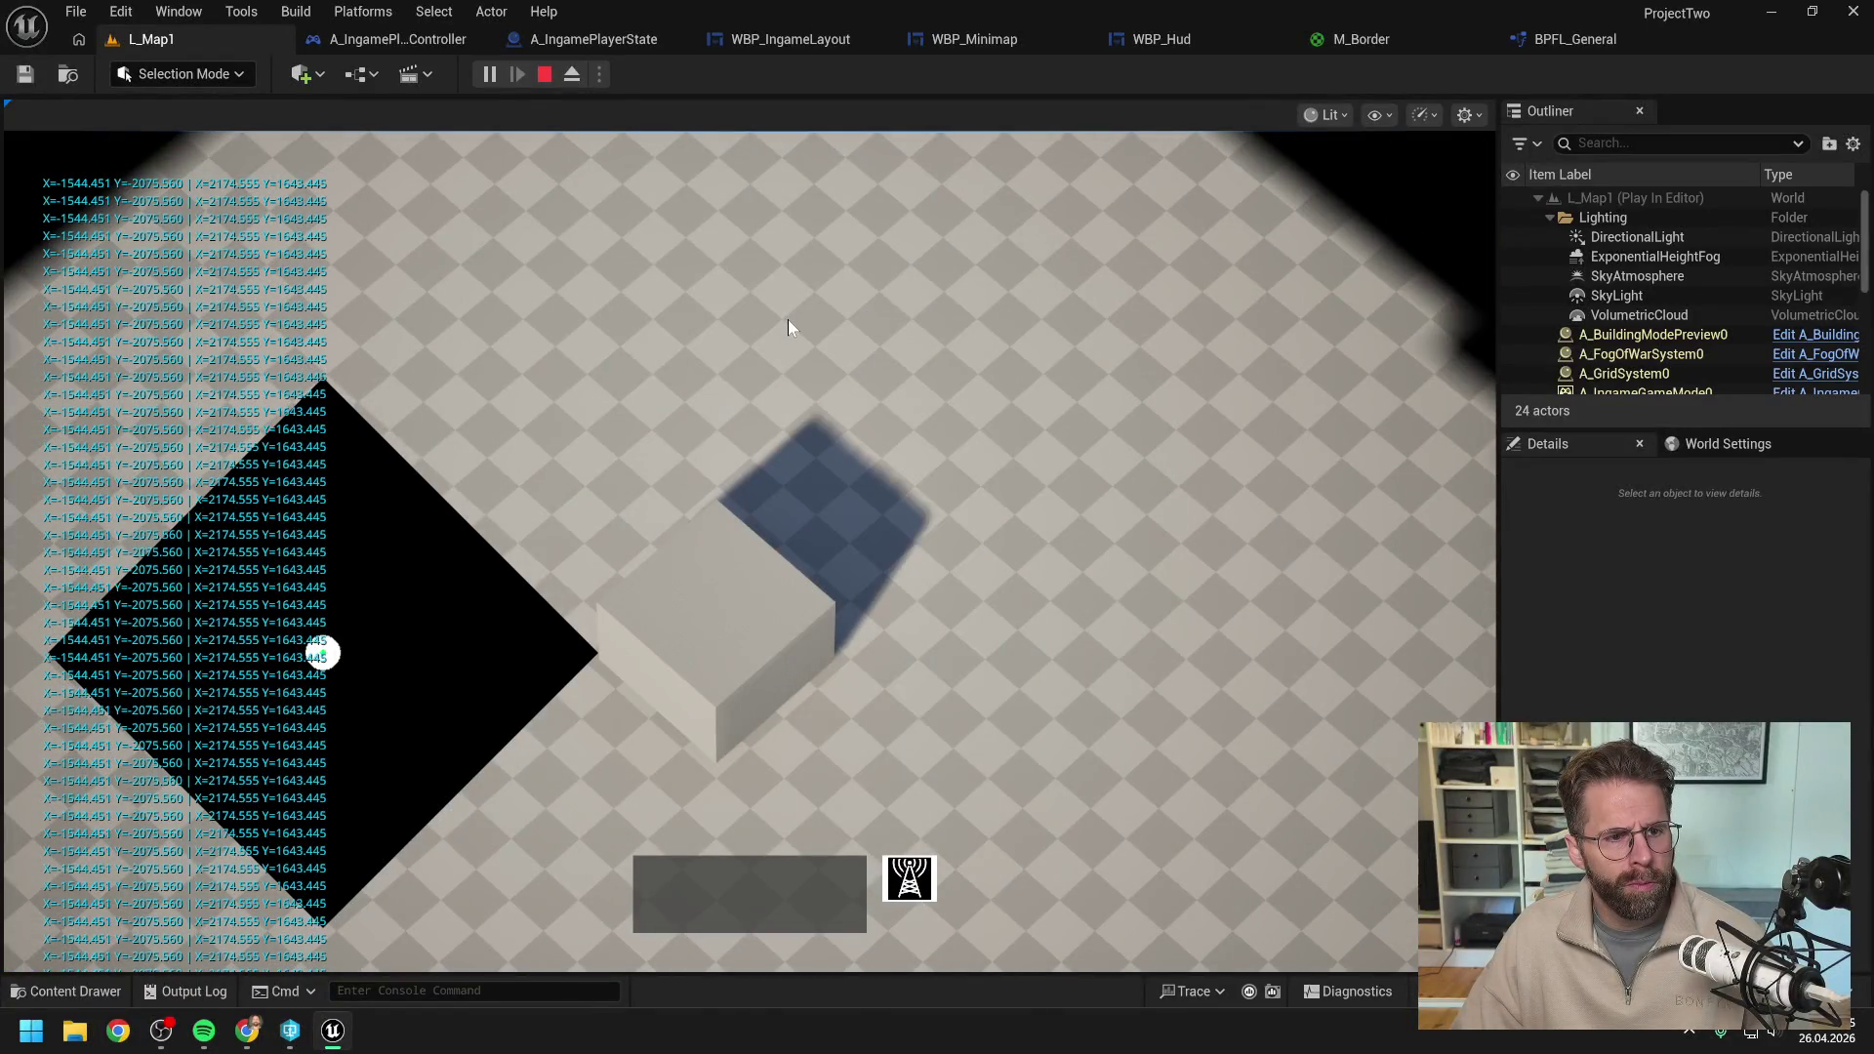
pyautogui.press('s')
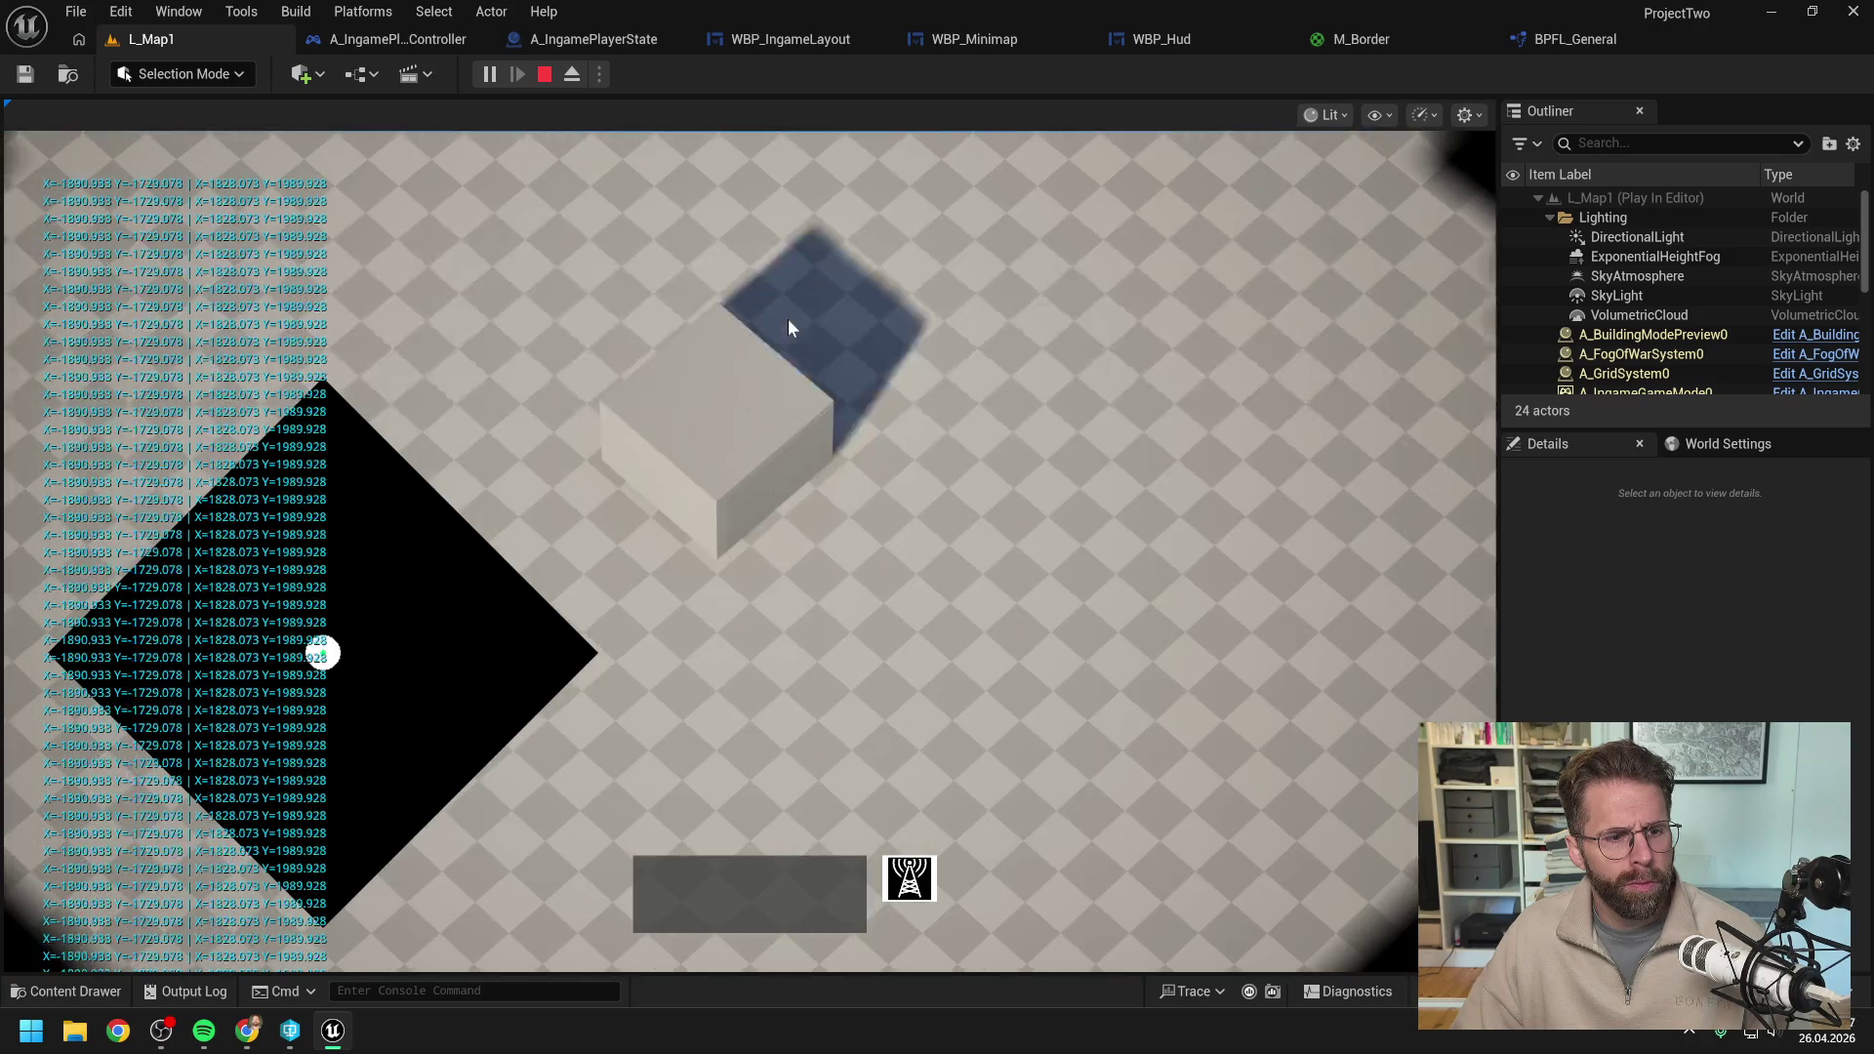
pyautogui.press('d')
pyautogui.press('s')
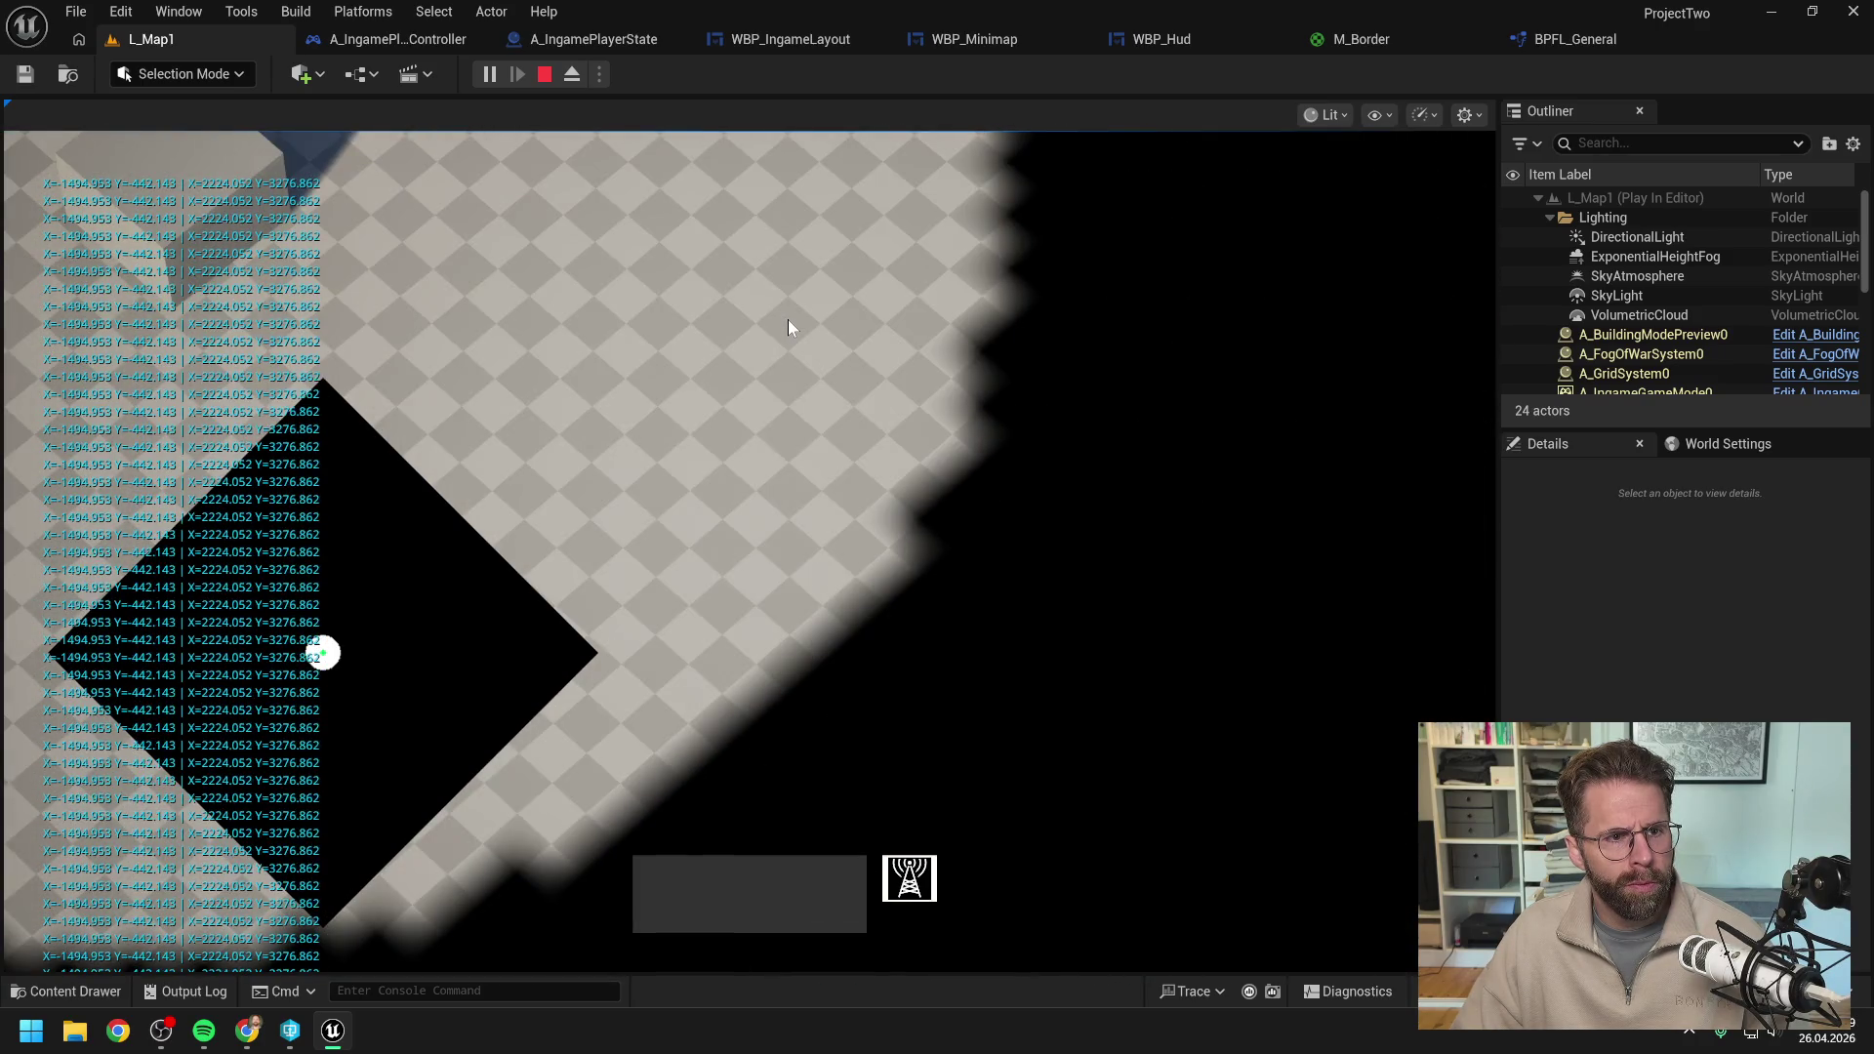
pyautogui.press('a')
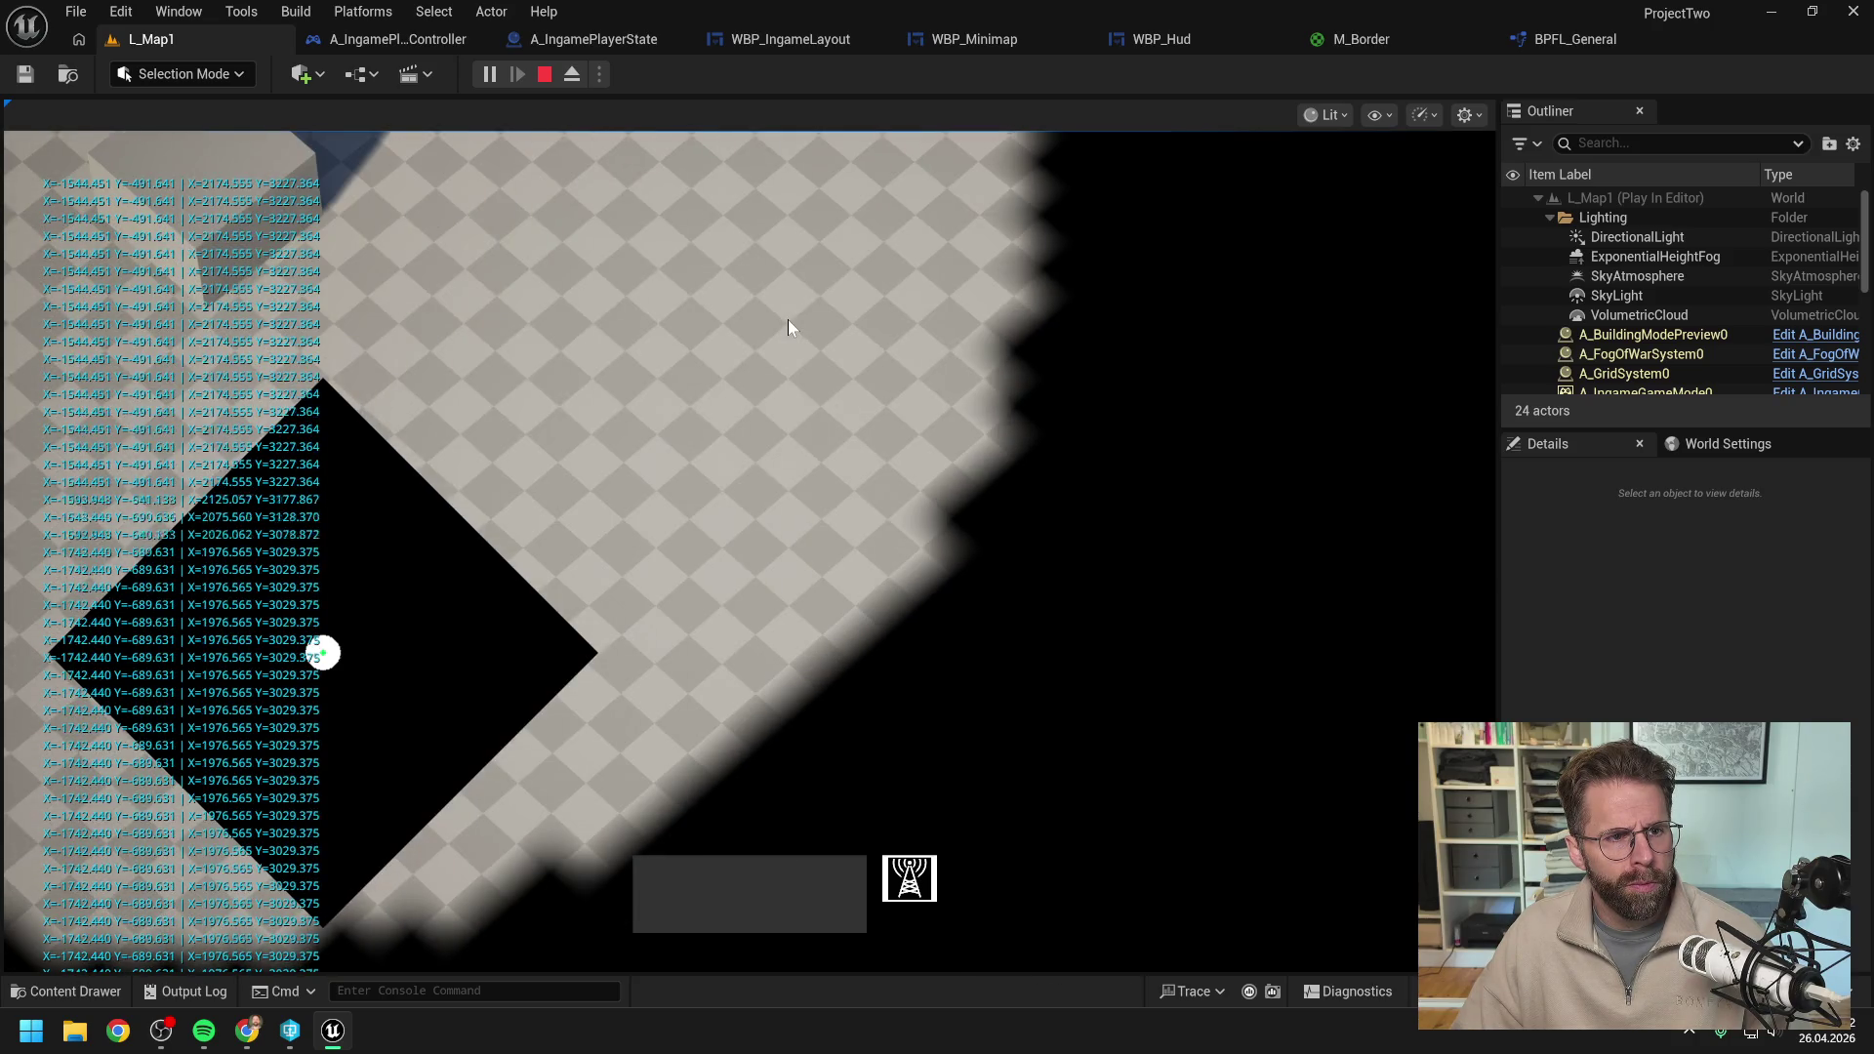
pyautogui.press('d')
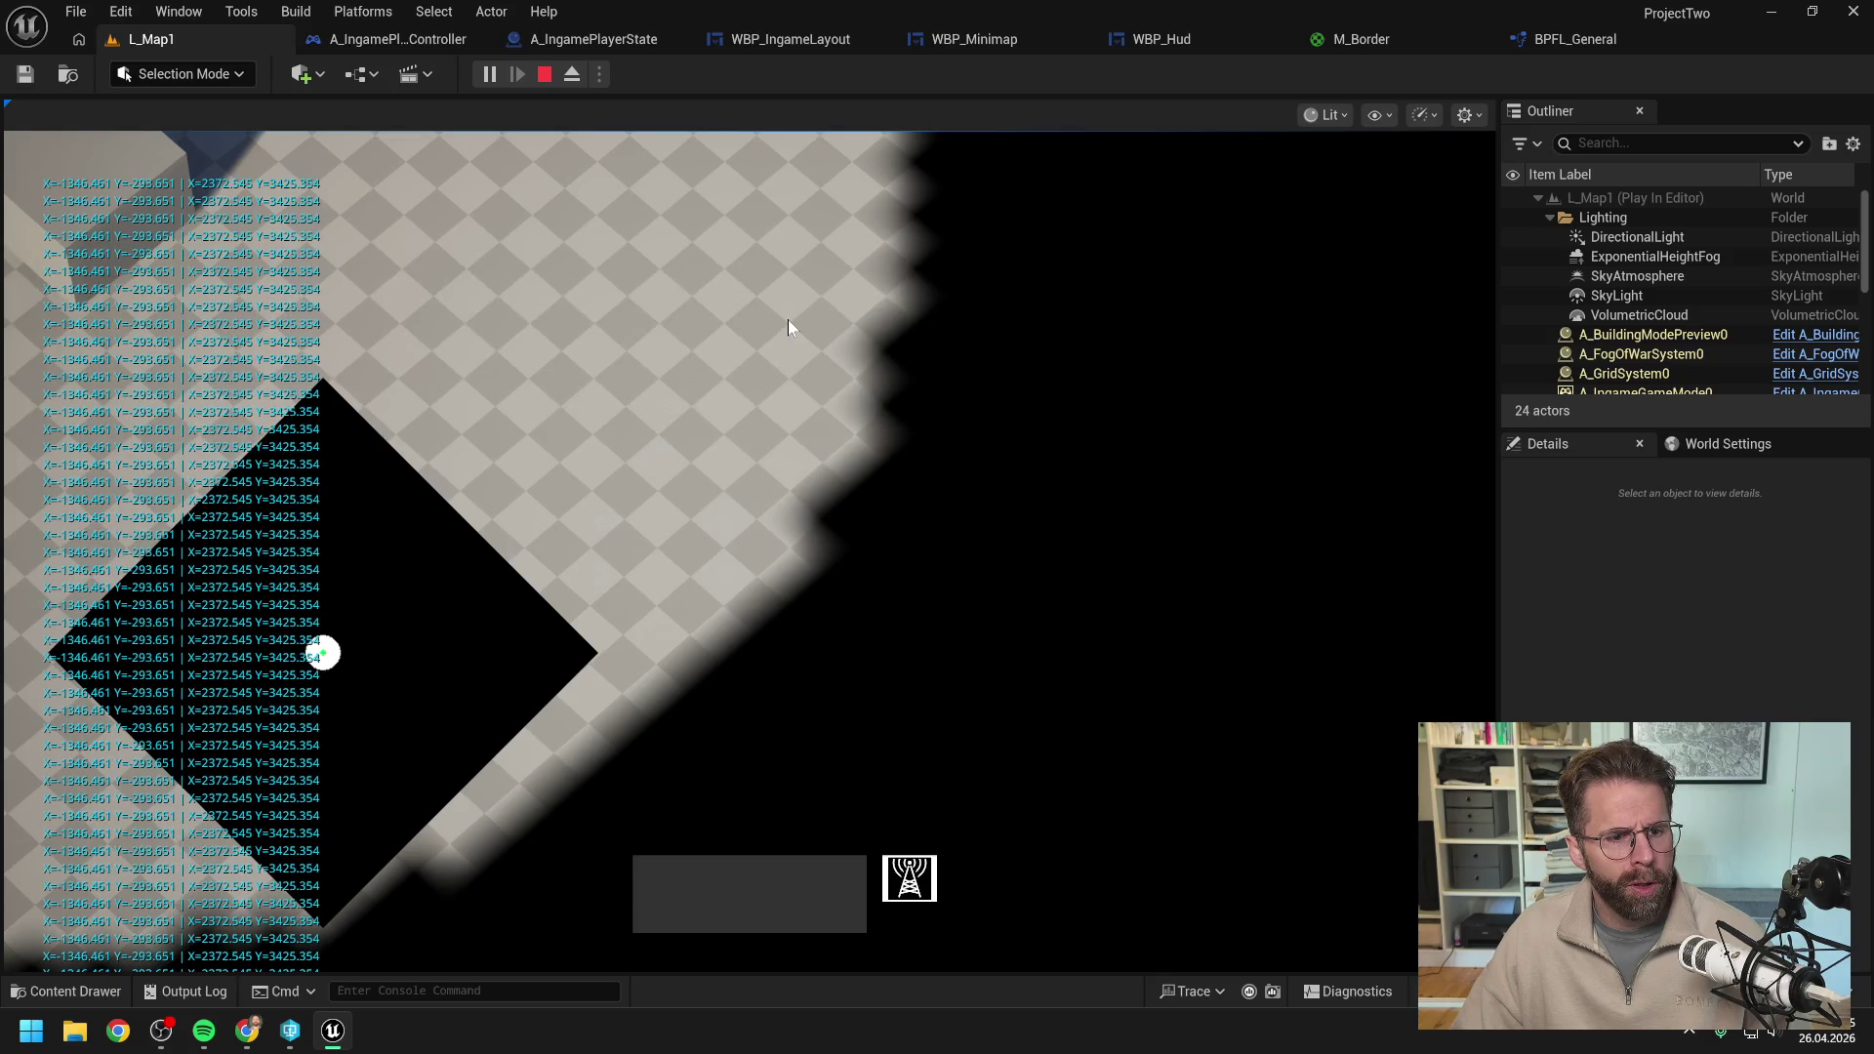
pyautogui.press('s')
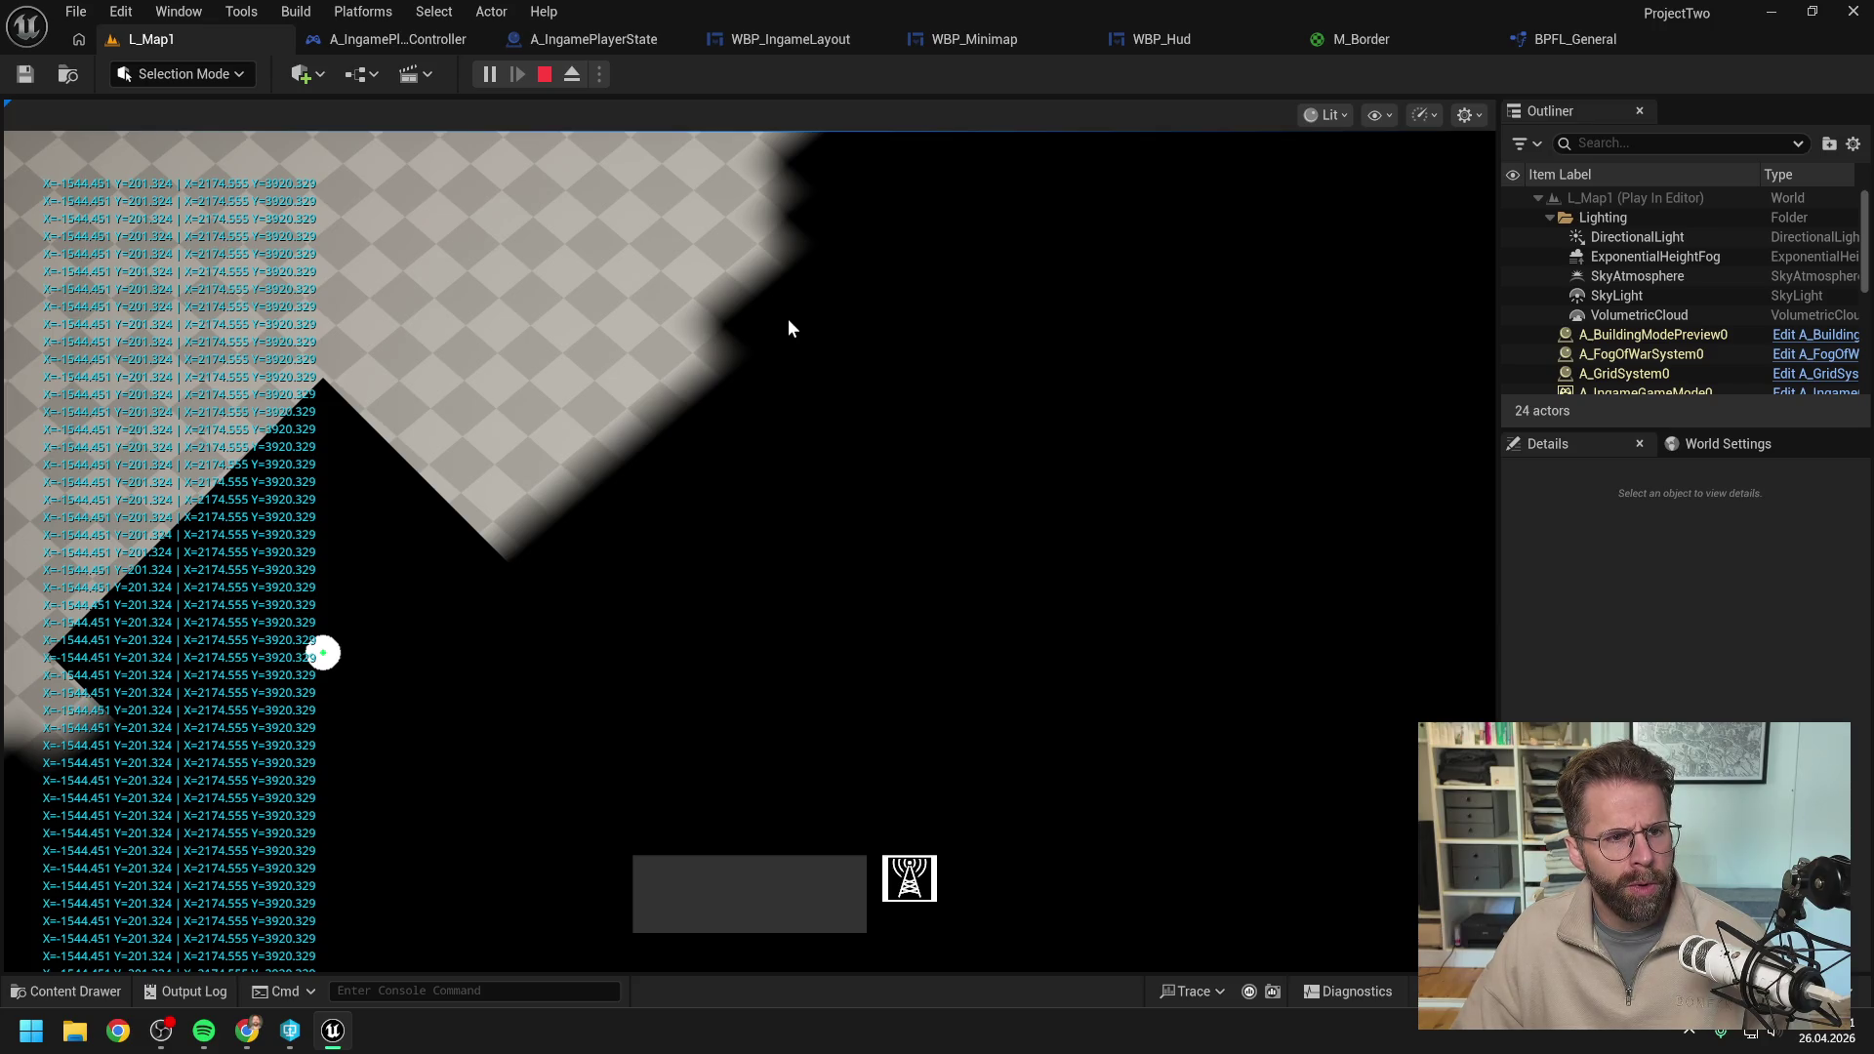
pyautogui.press('a')
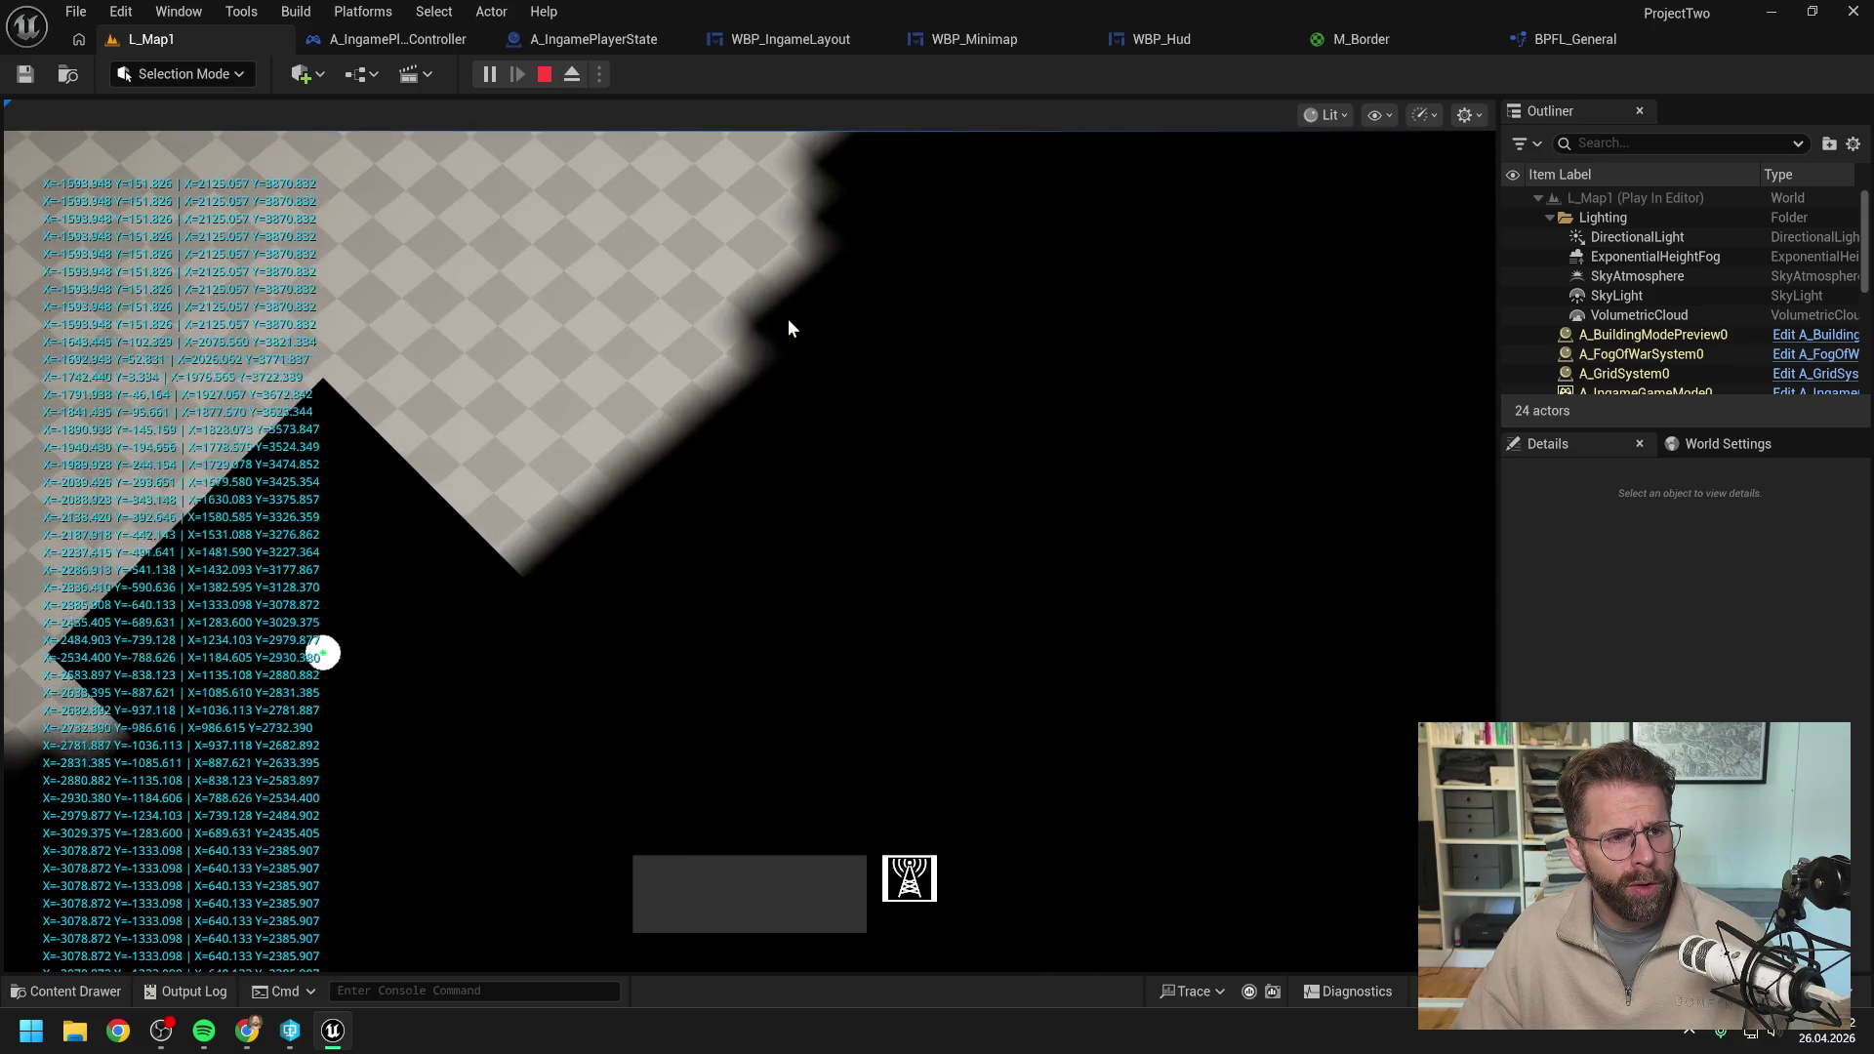
pyautogui.press('d')
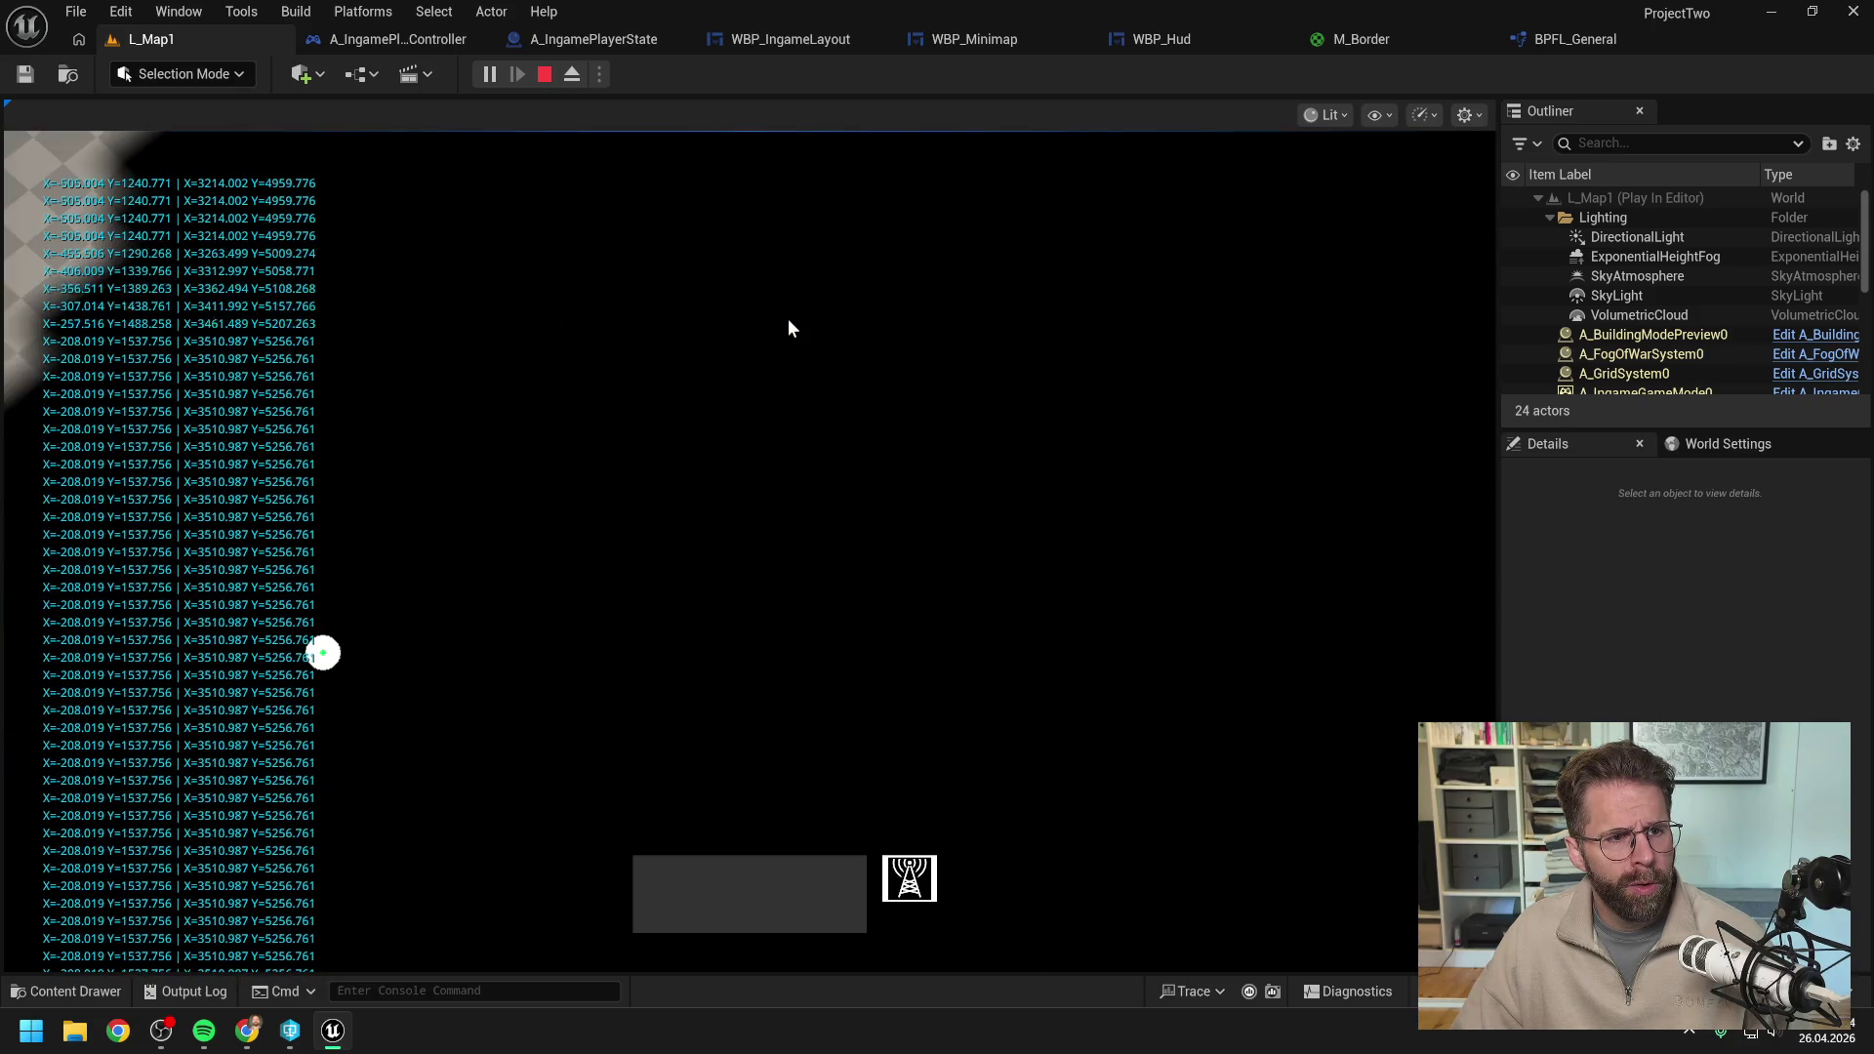
pyautogui.press('a')
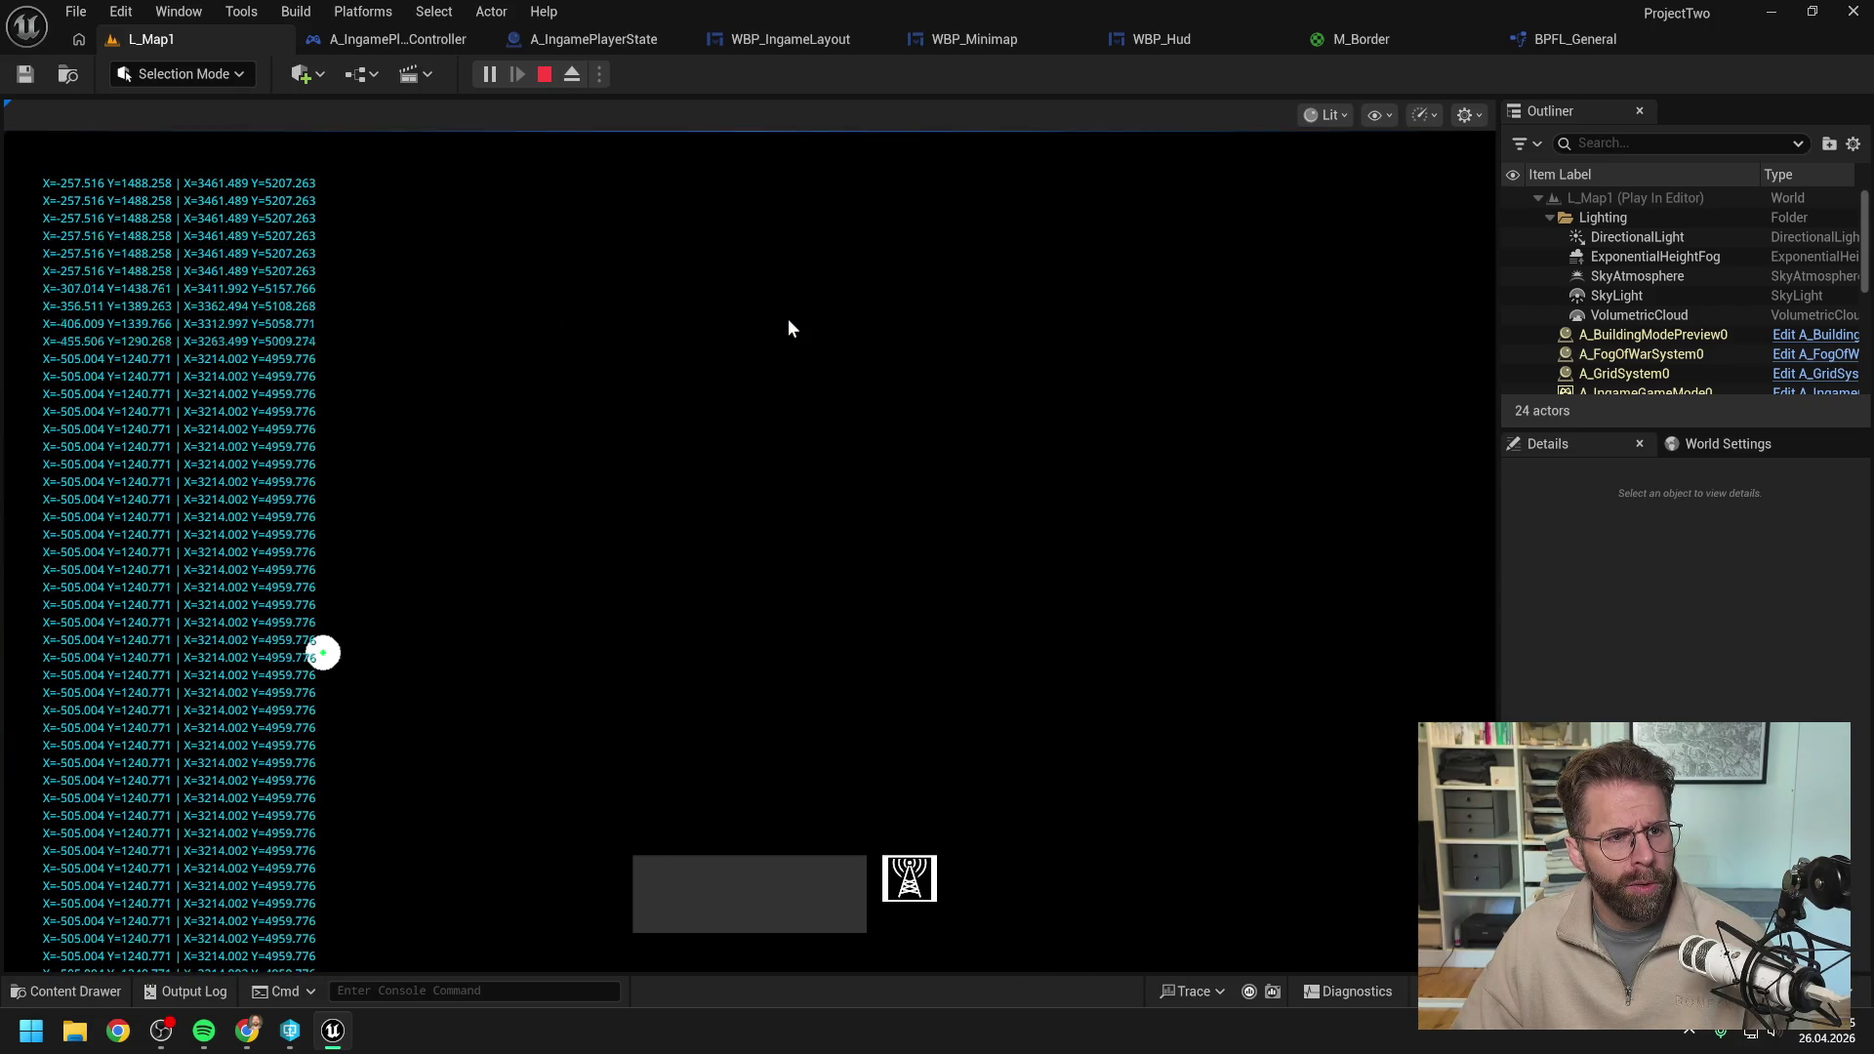
pyautogui.press('a')
pyautogui.press('a')
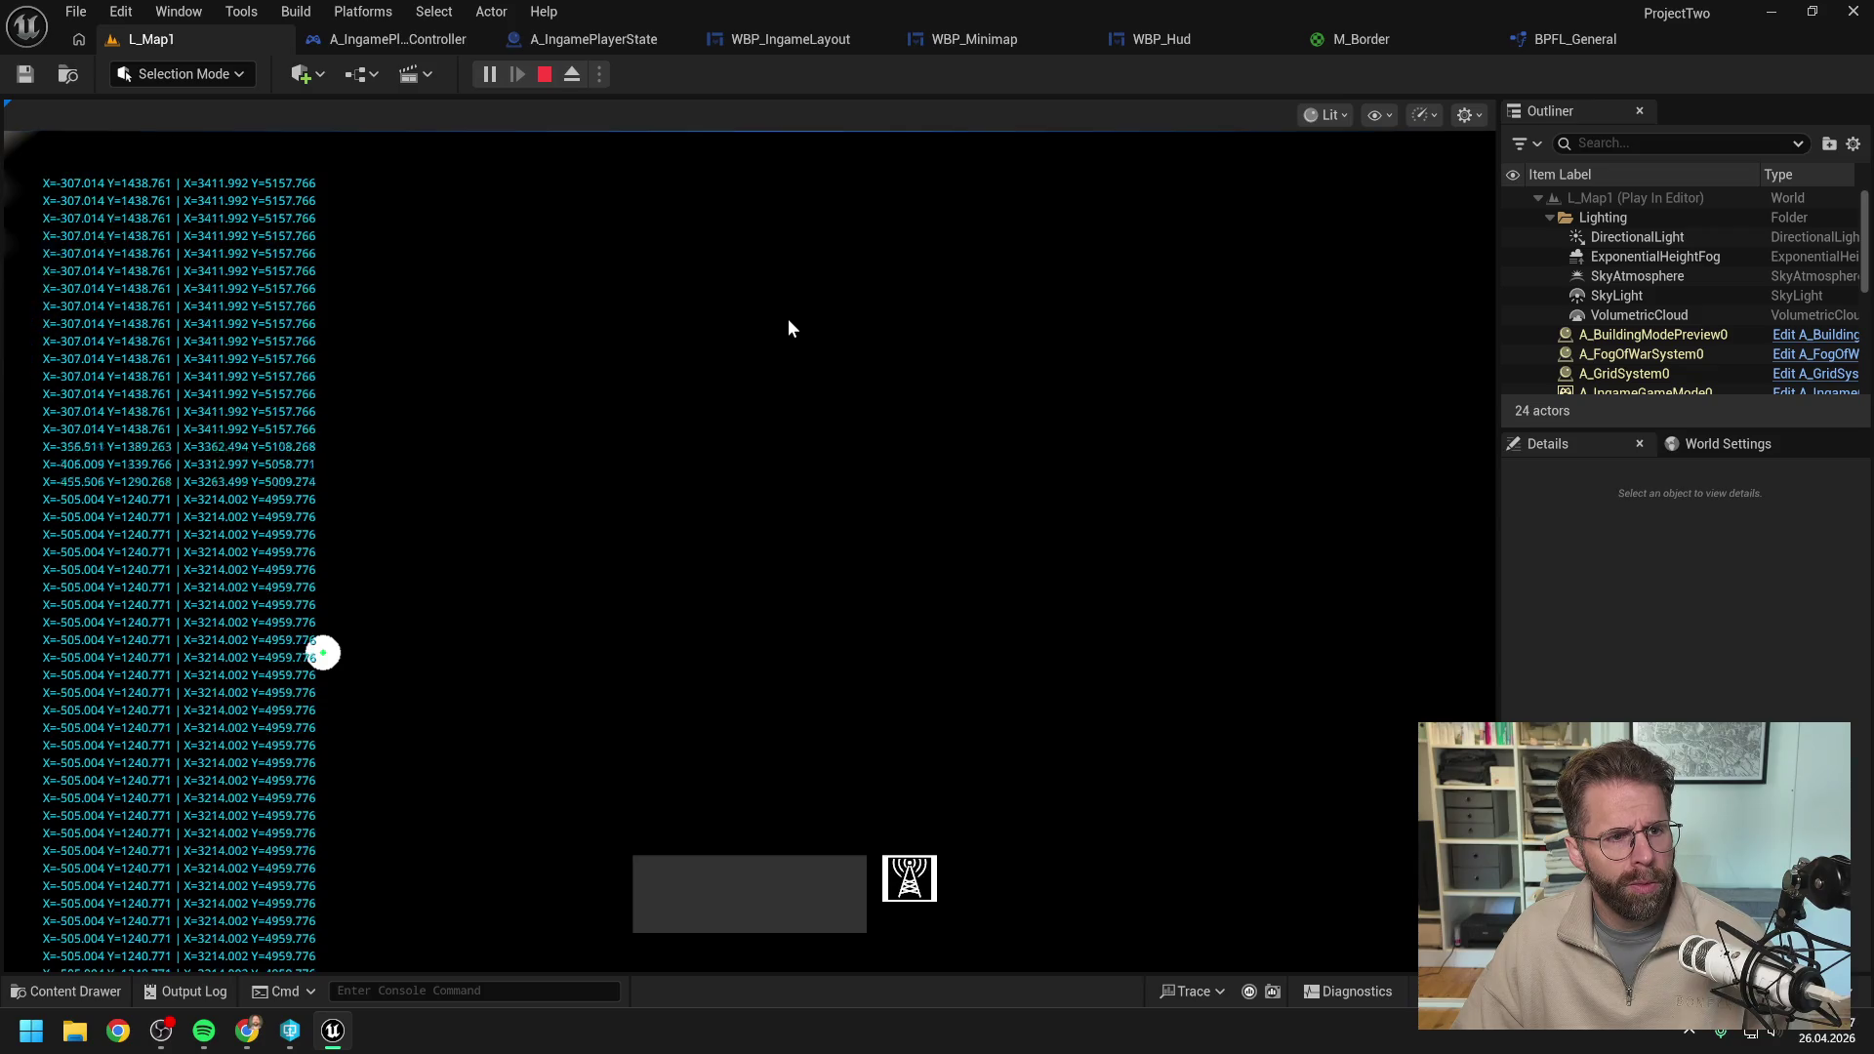
pyautogui.press('d')
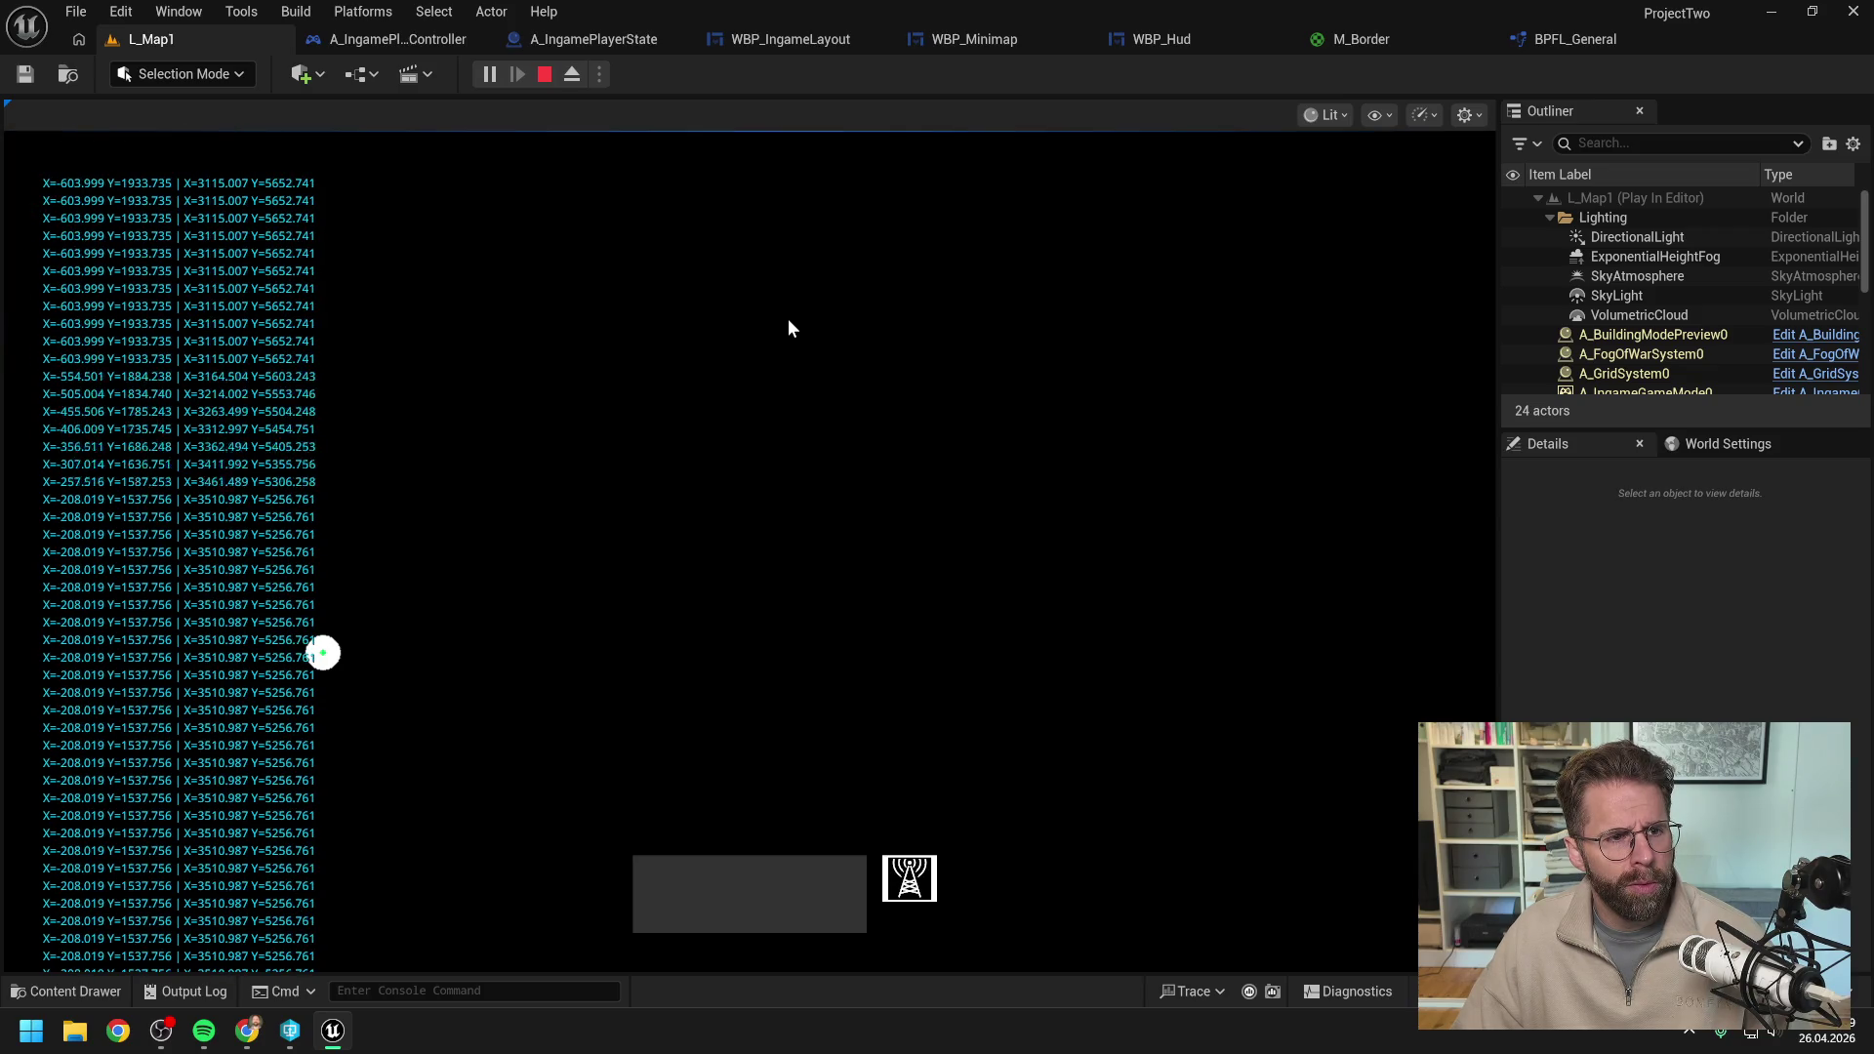
pyautogui.press('w')
pyautogui.press('w')
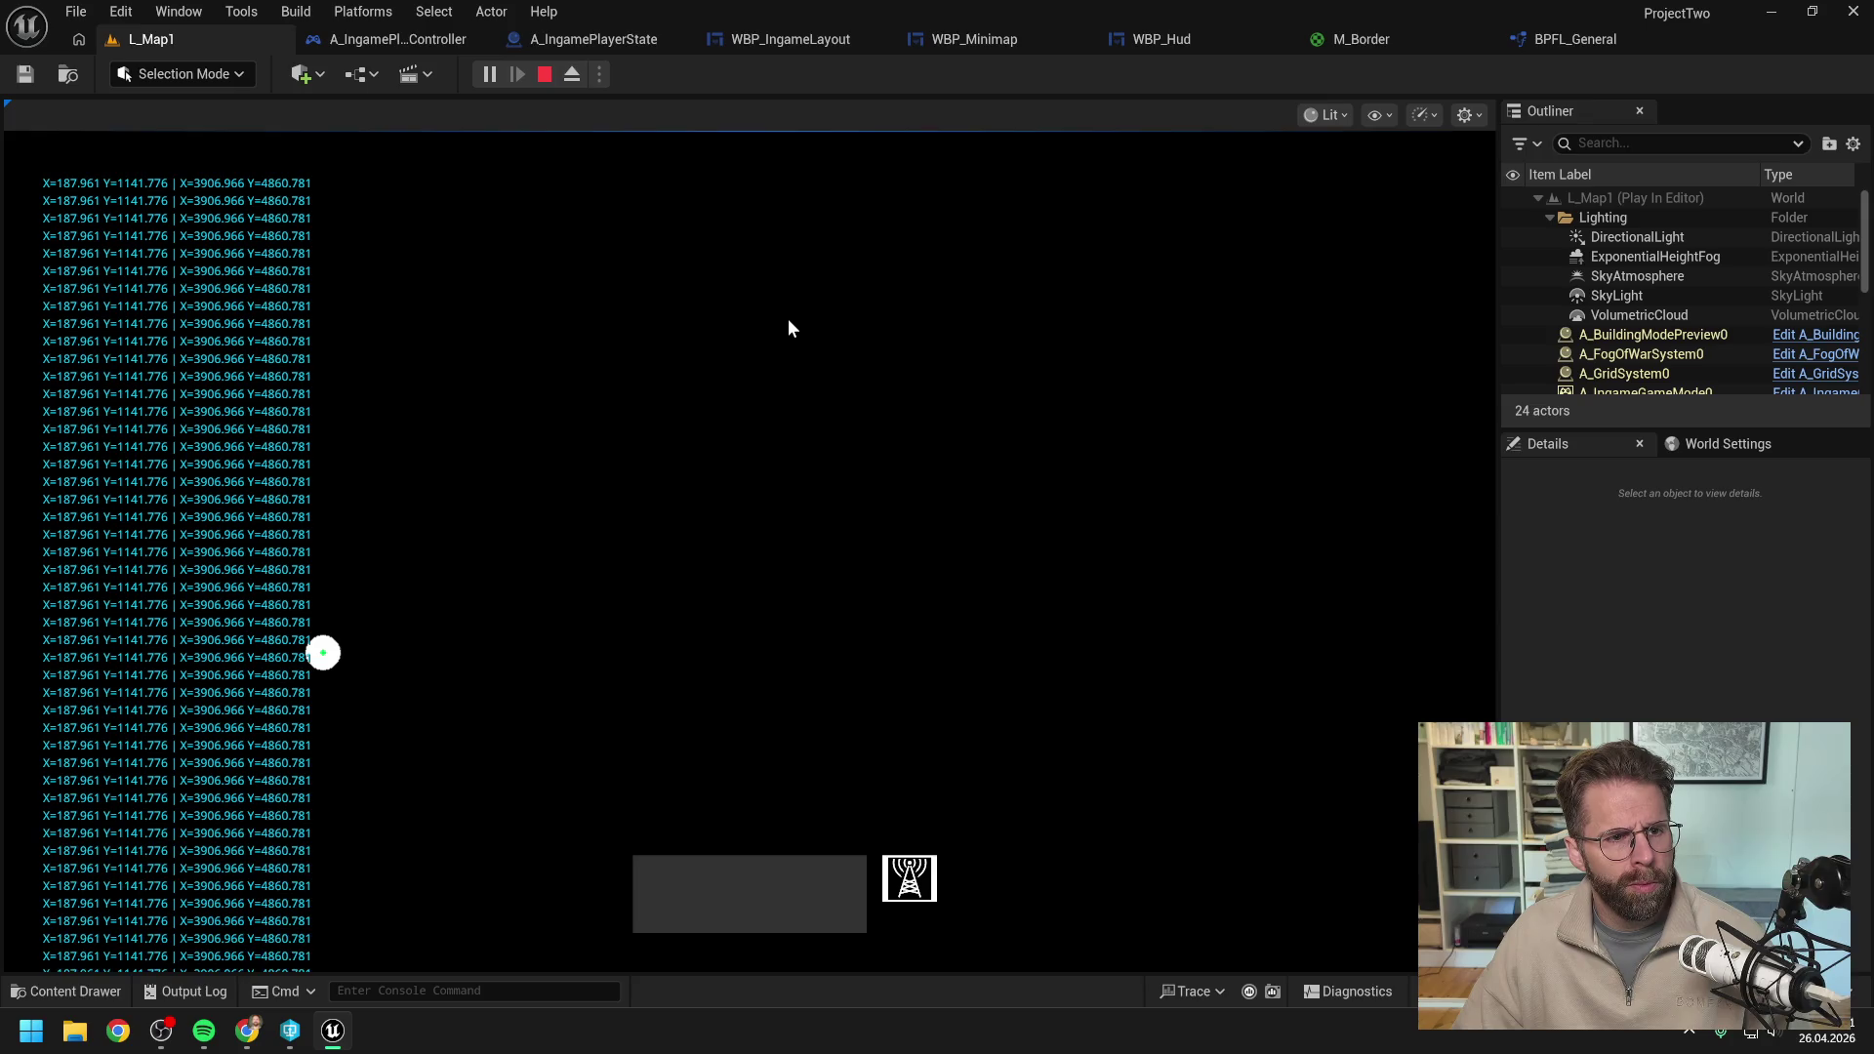
pyautogui.press('s')
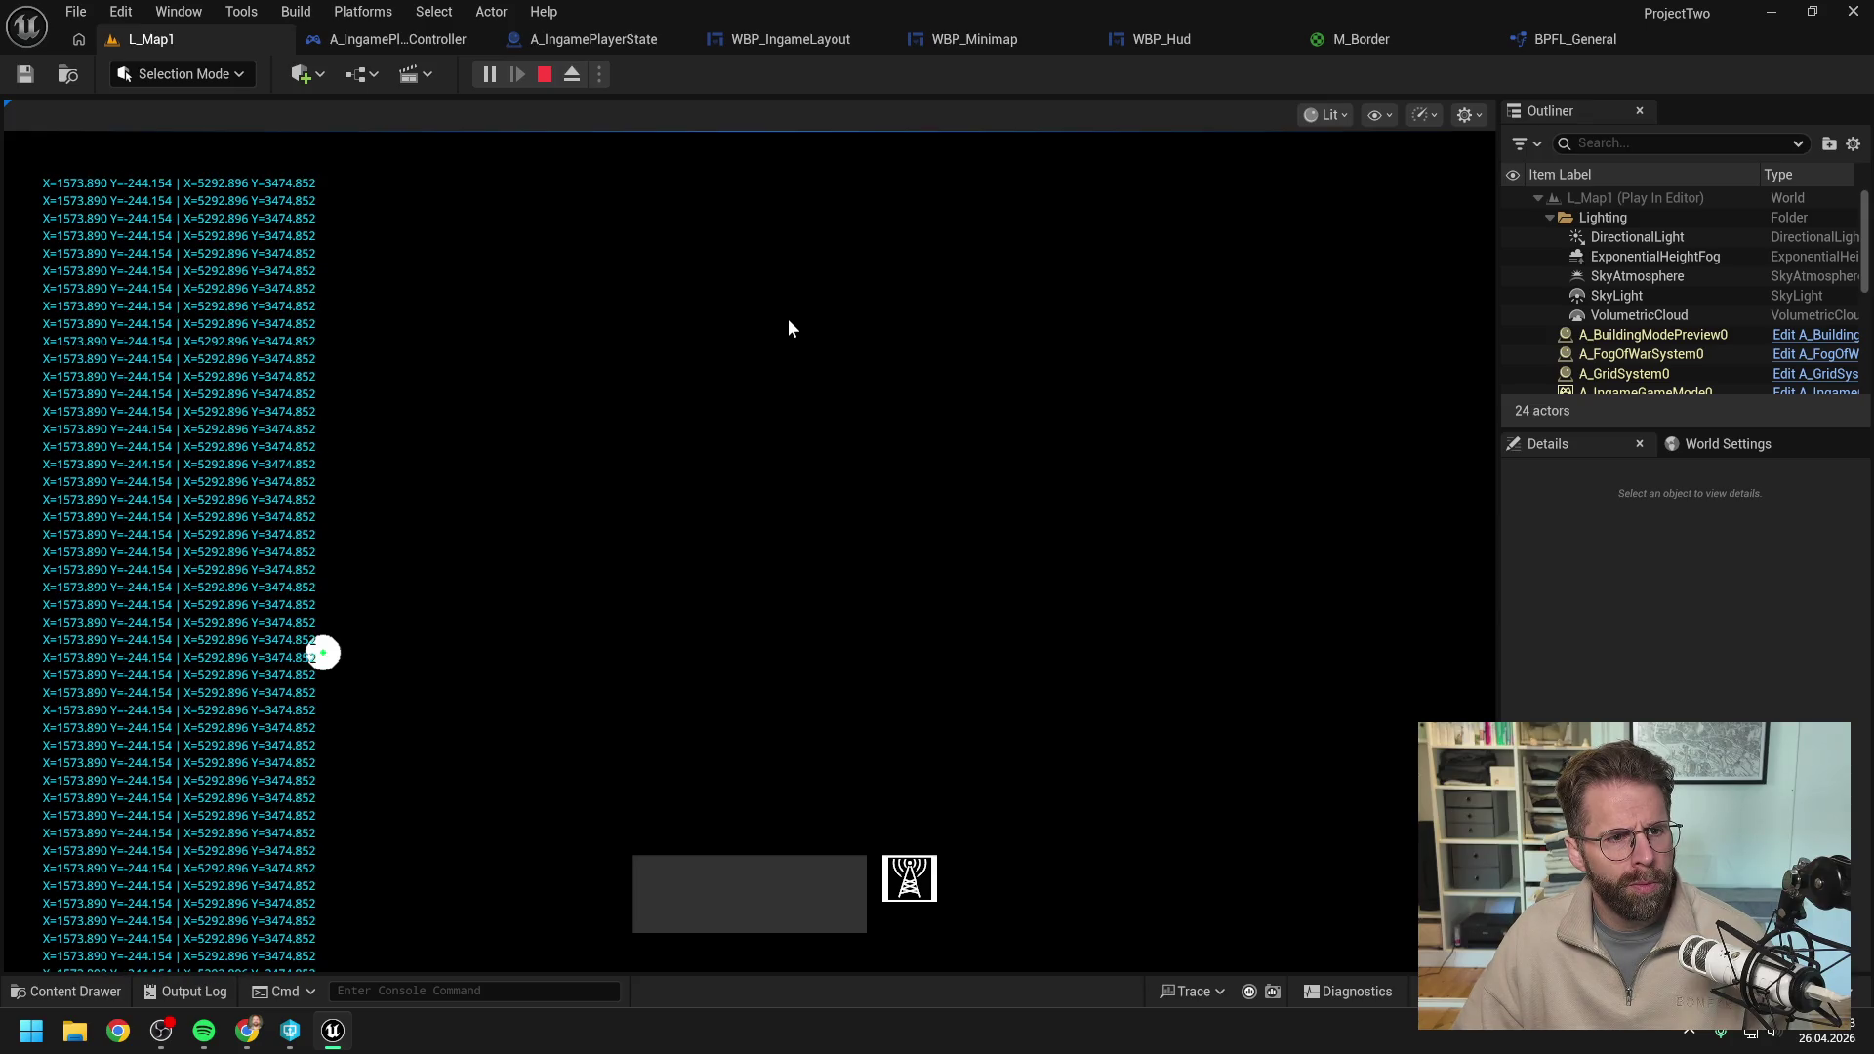
pyautogui.press('s')
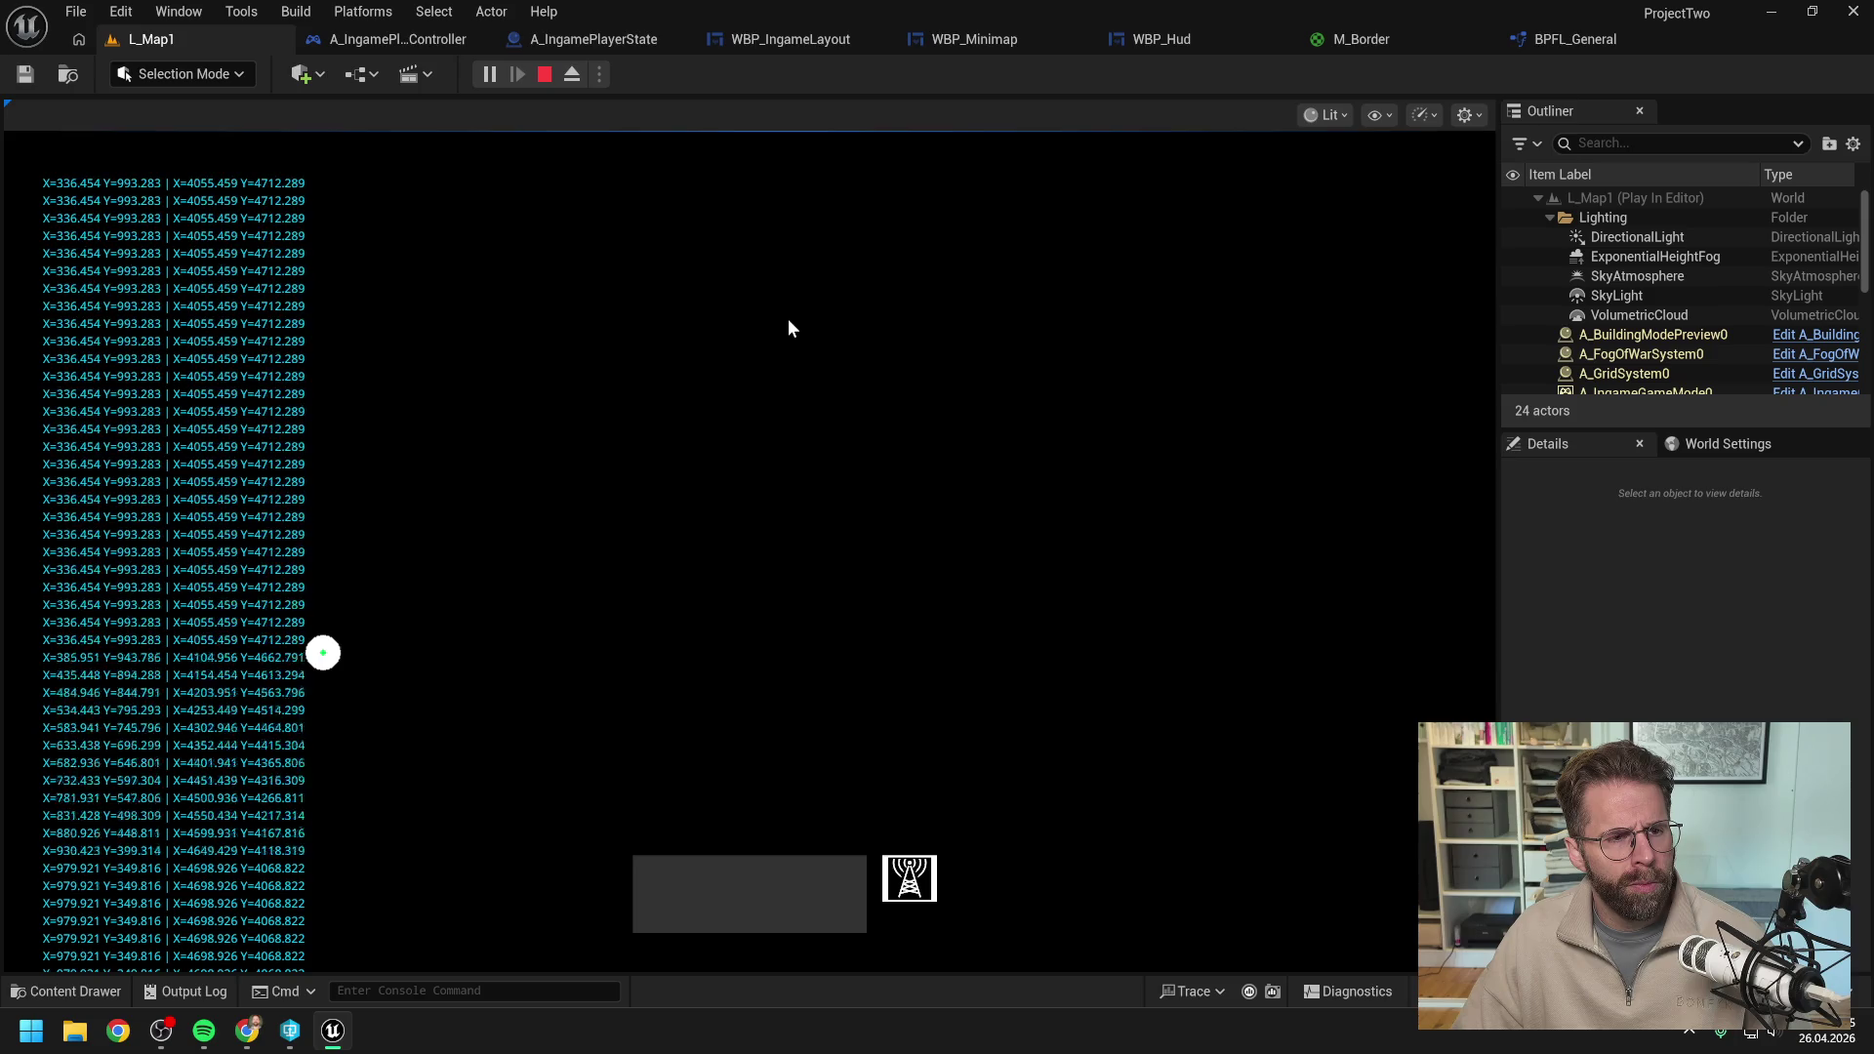
pyautogui.press('a')
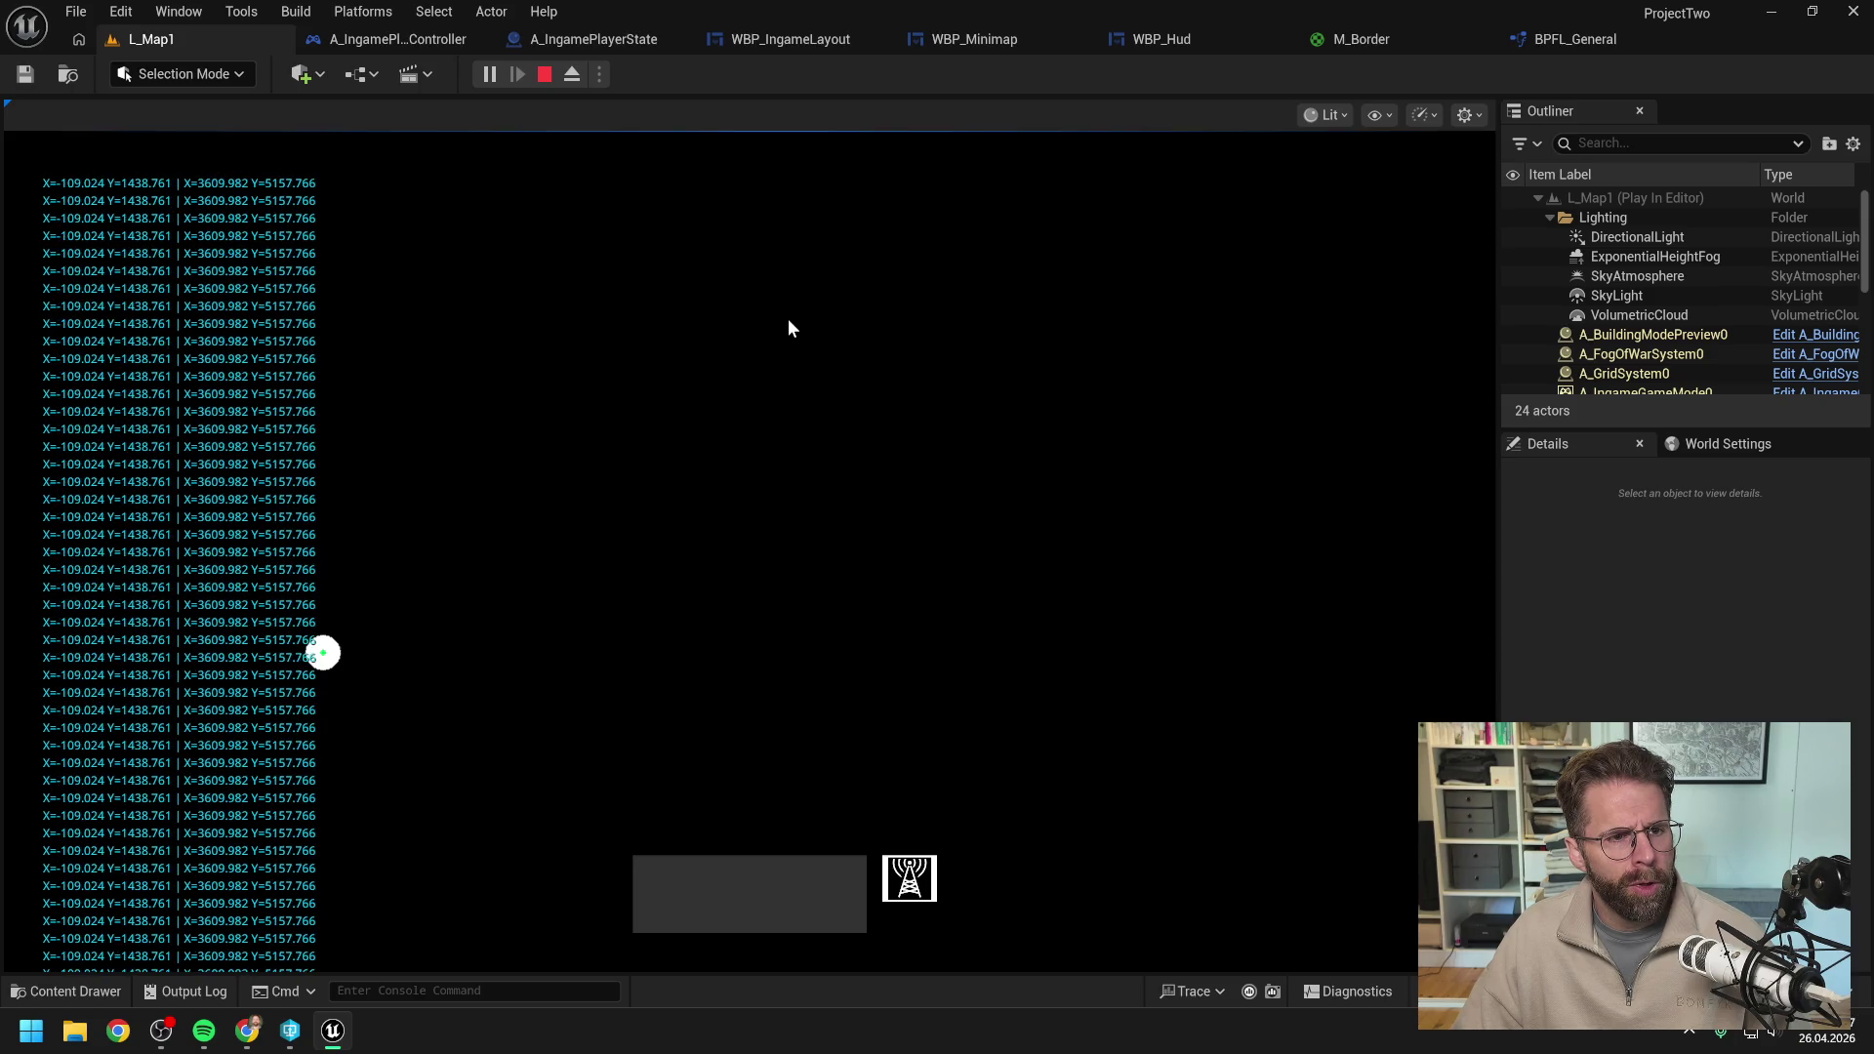
pyautogui.press('a')
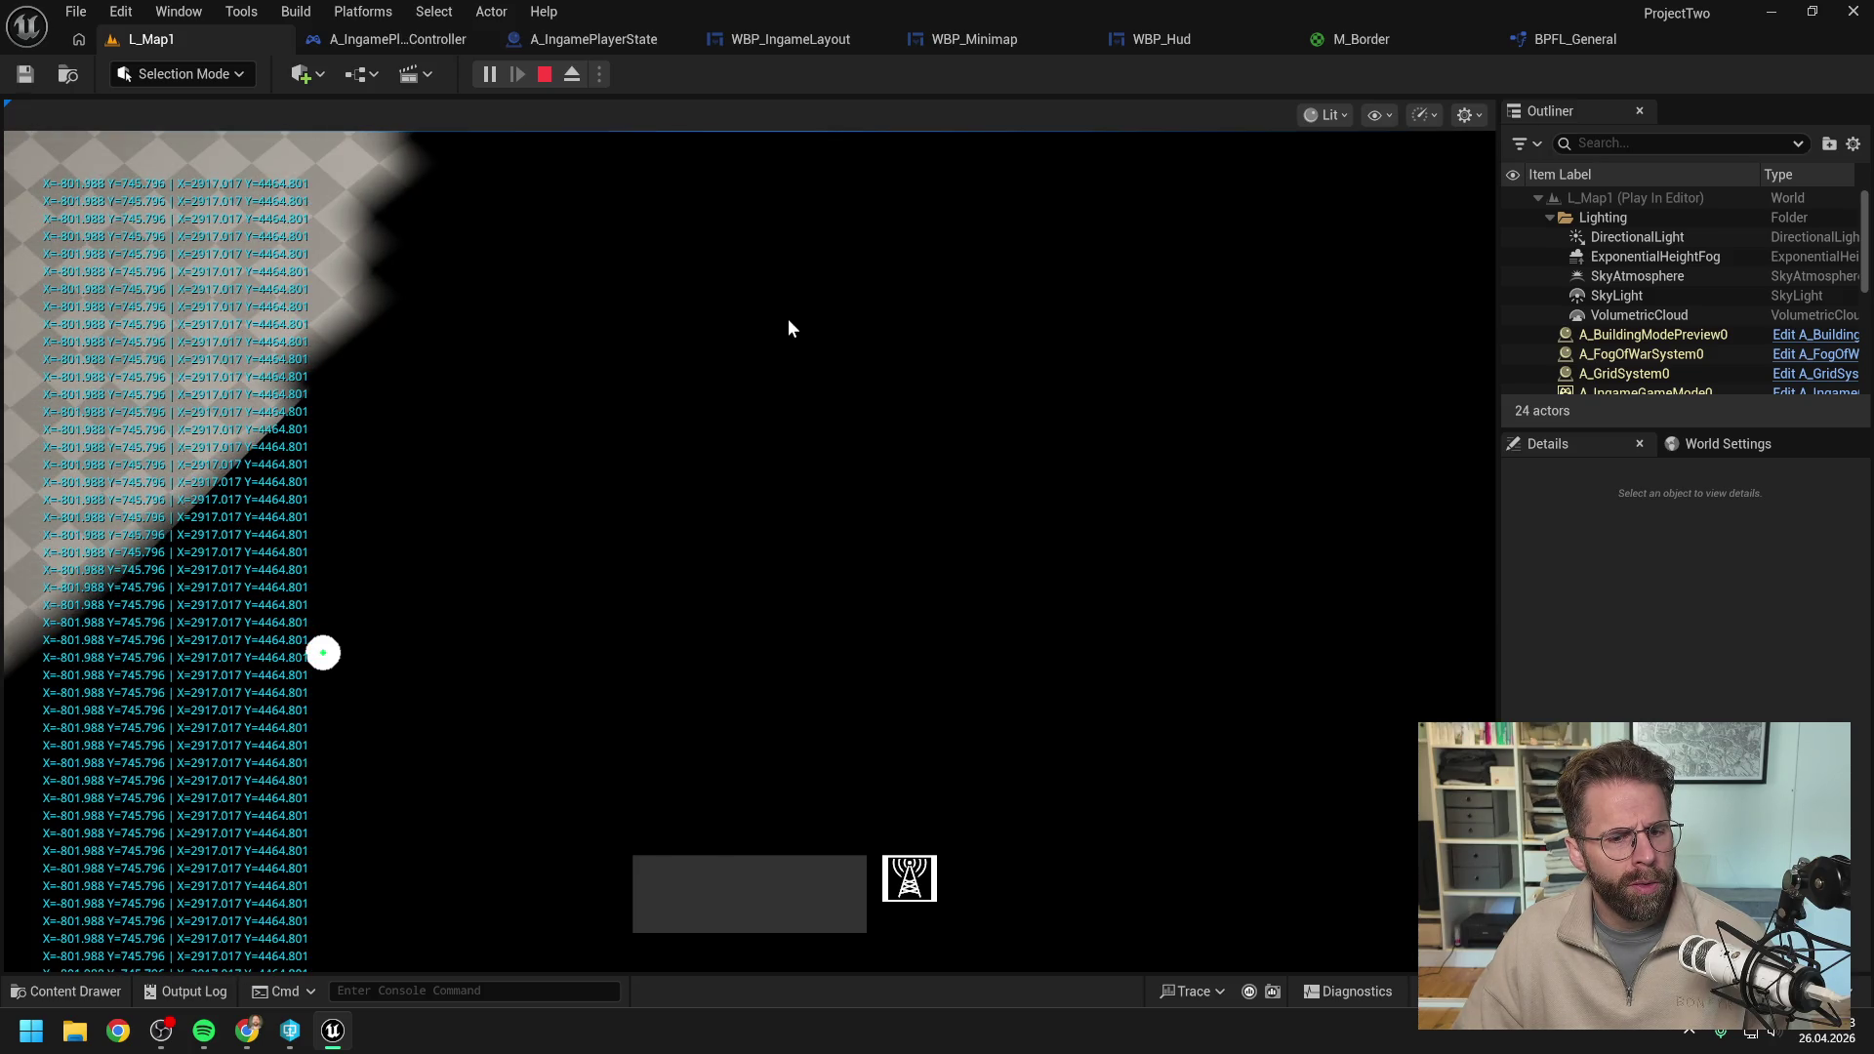
pyautogui.press('d')
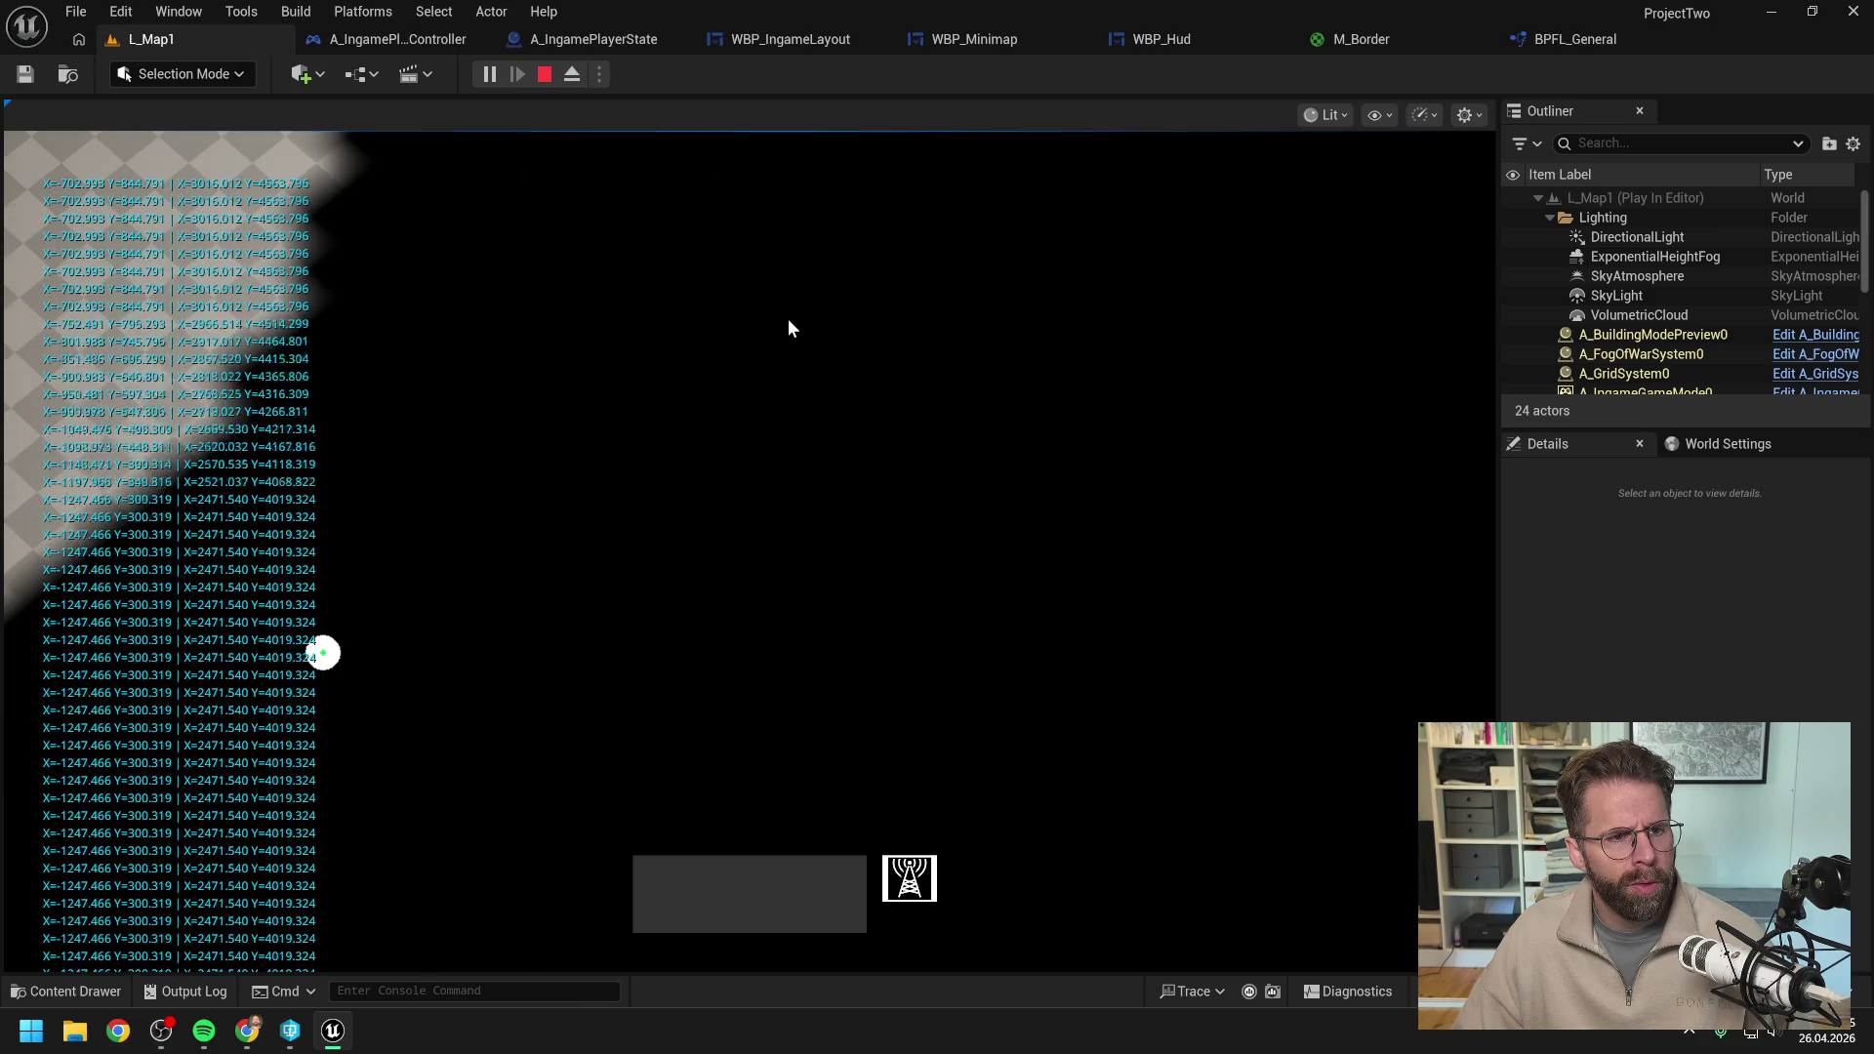
pyautogui.press('d')
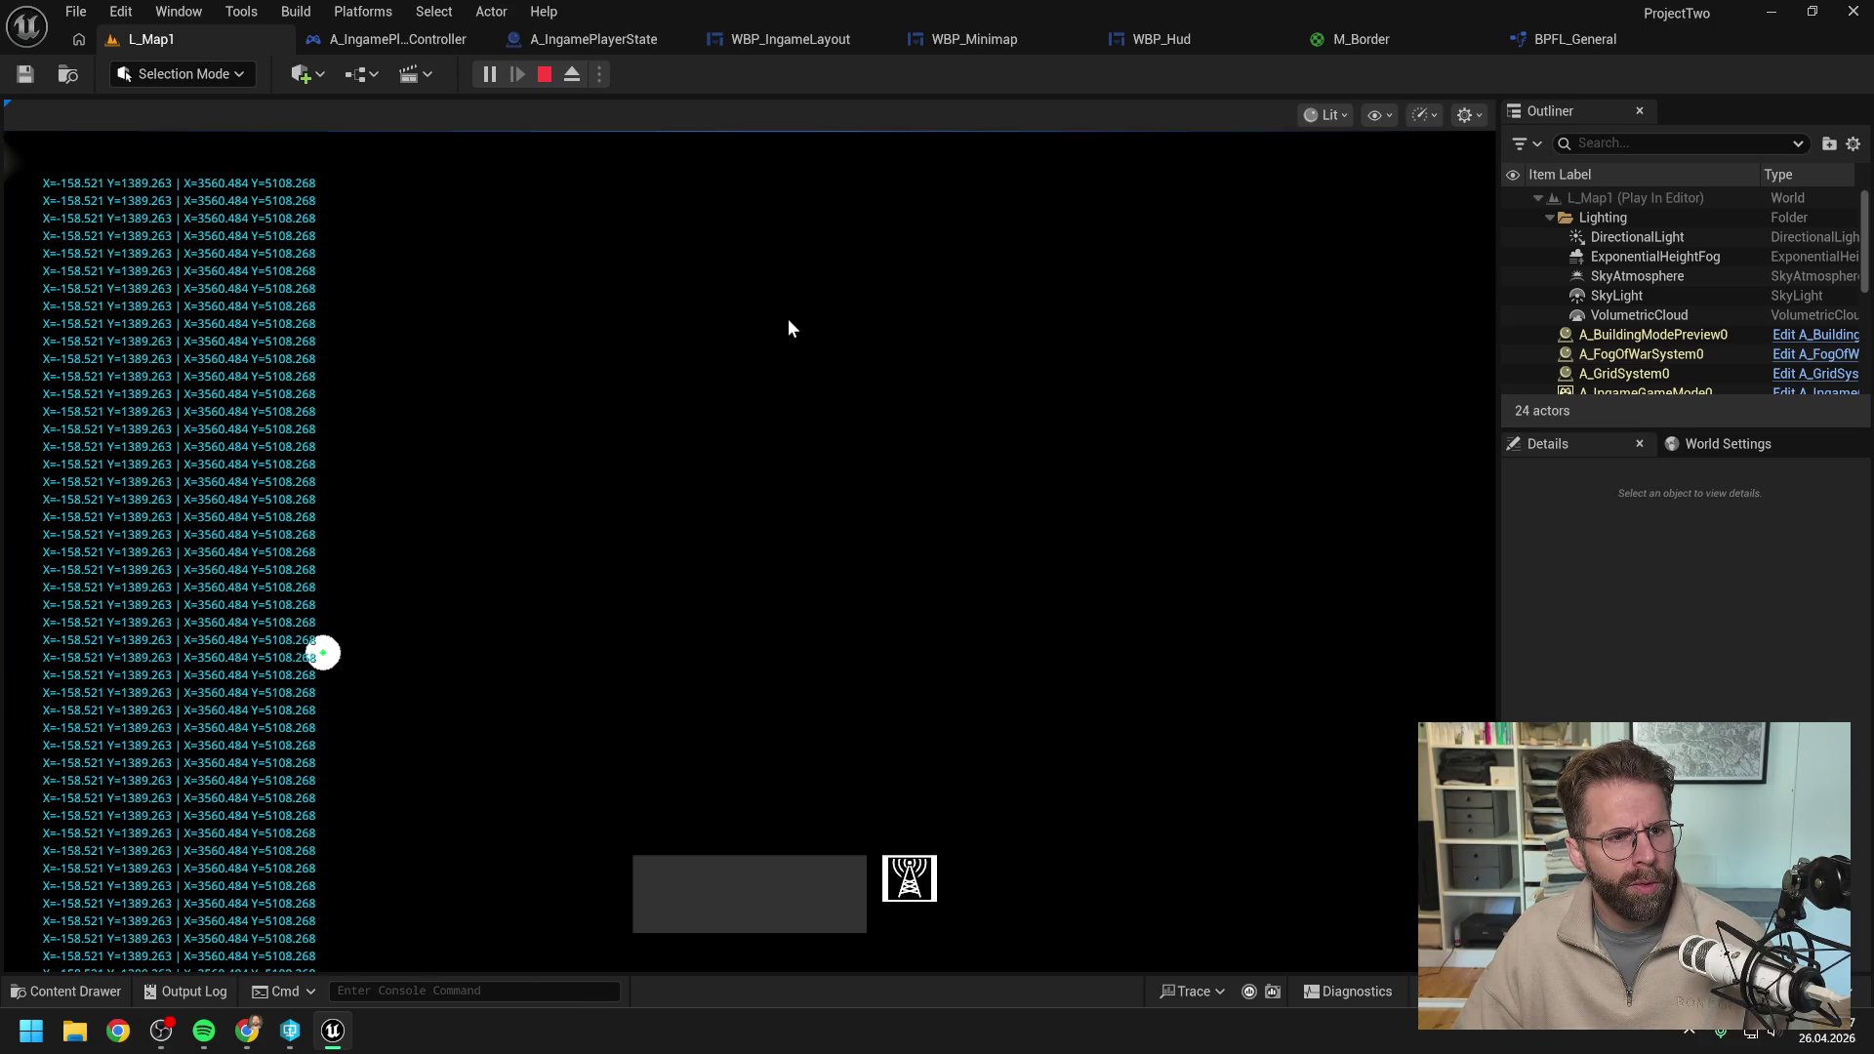
pyautogui.press('a')
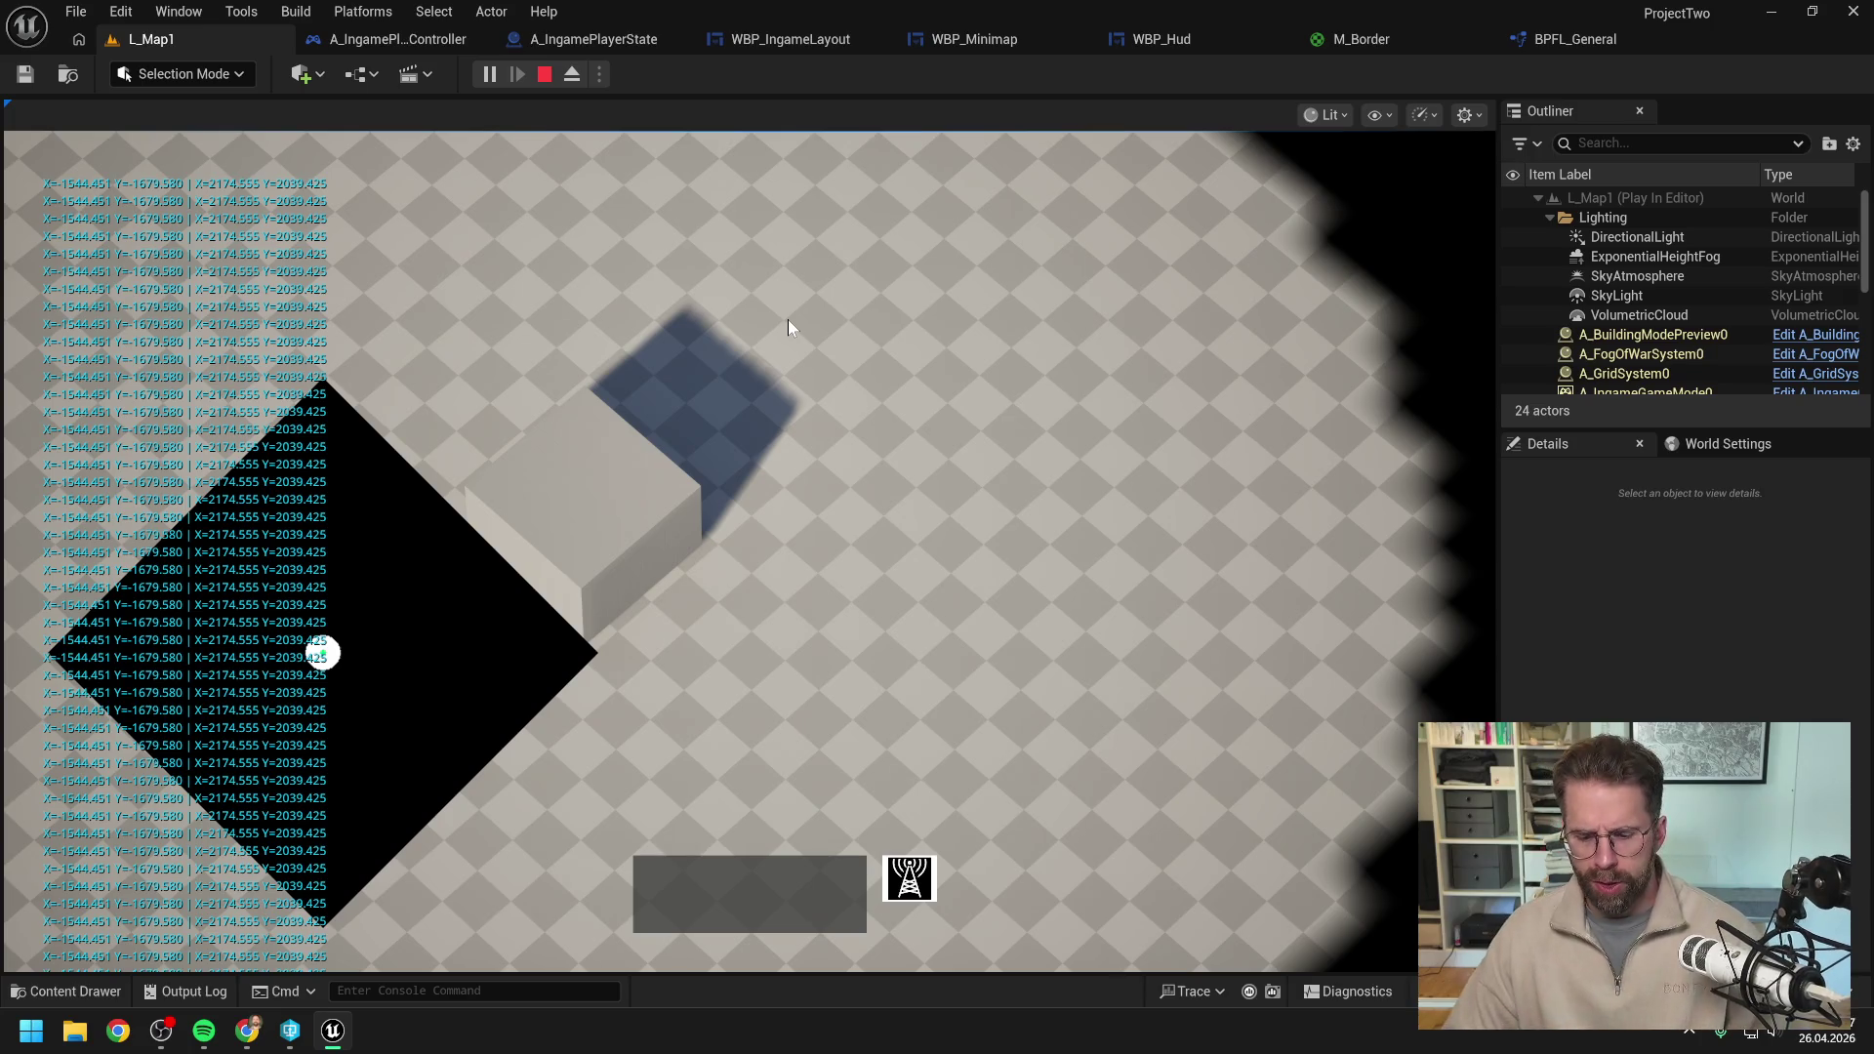
pyautogui.press('Escape')
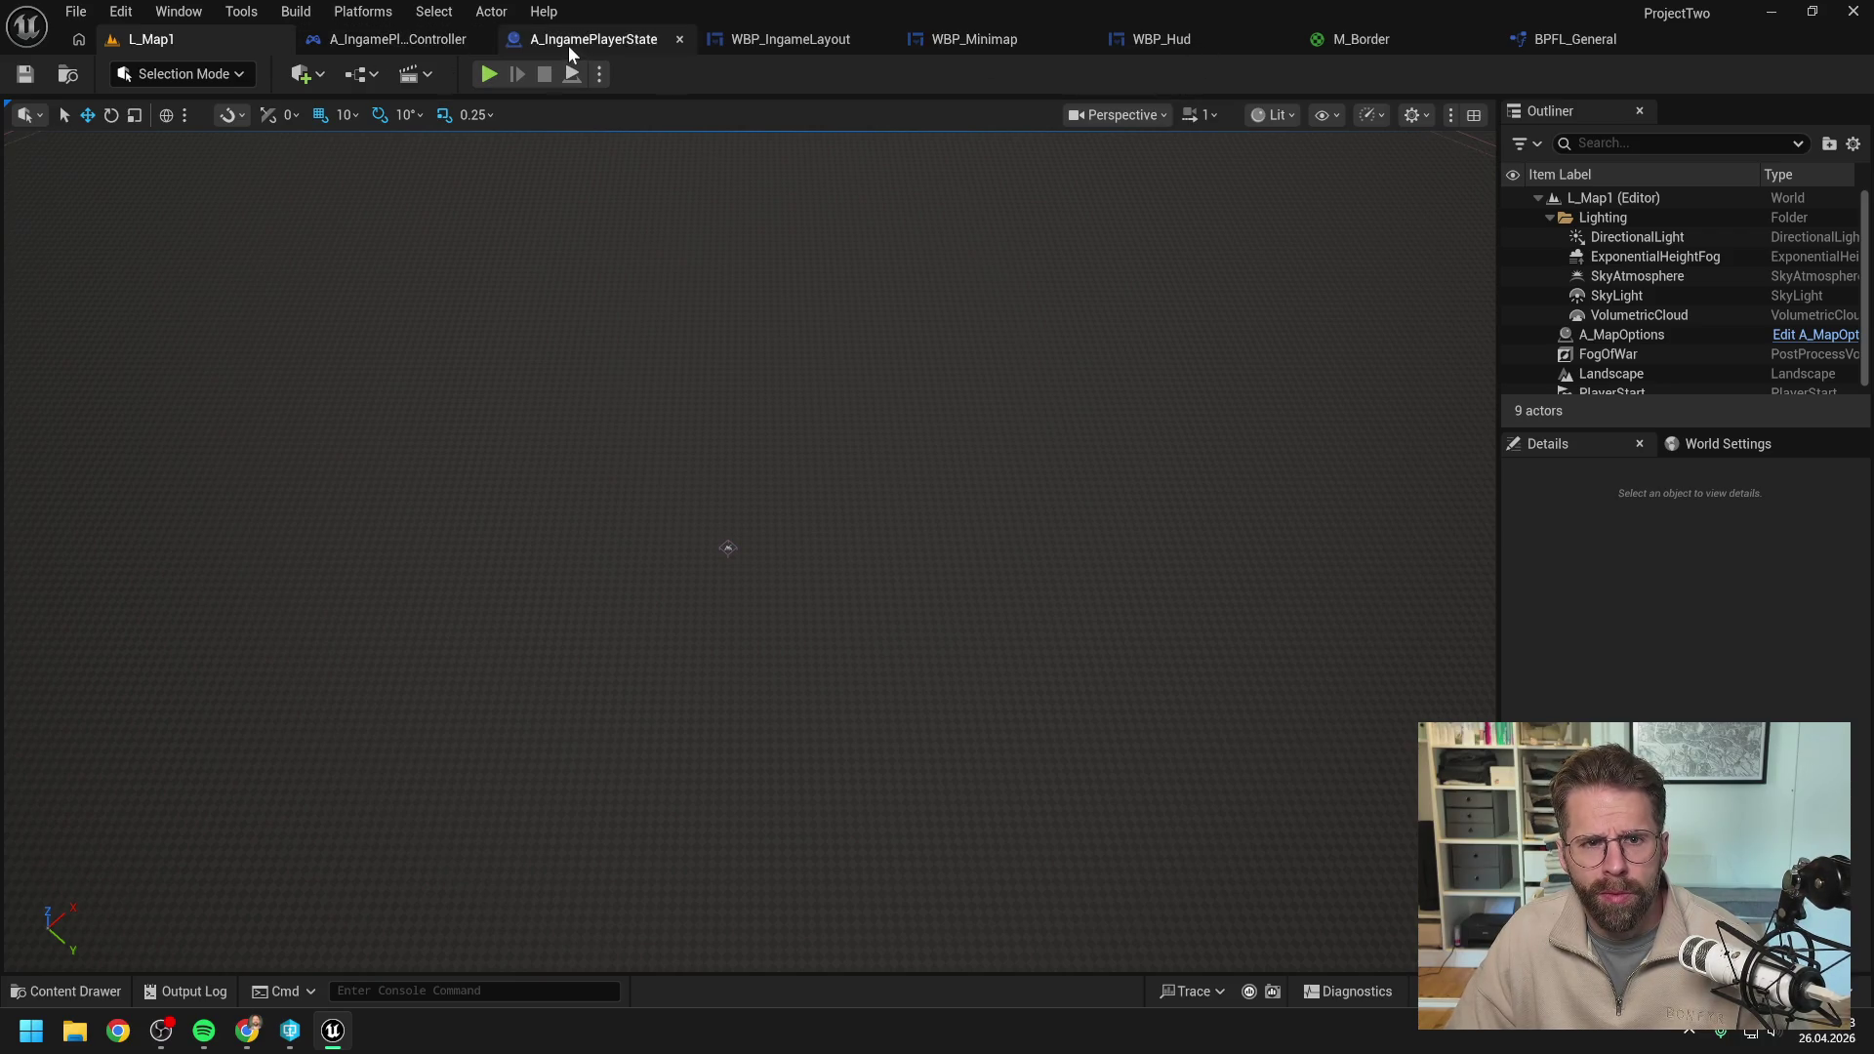
# In WBP_Minimap, run Get World Size after the bounds and print its result with a pasted Print String.
pyautogui.click(997, 43)
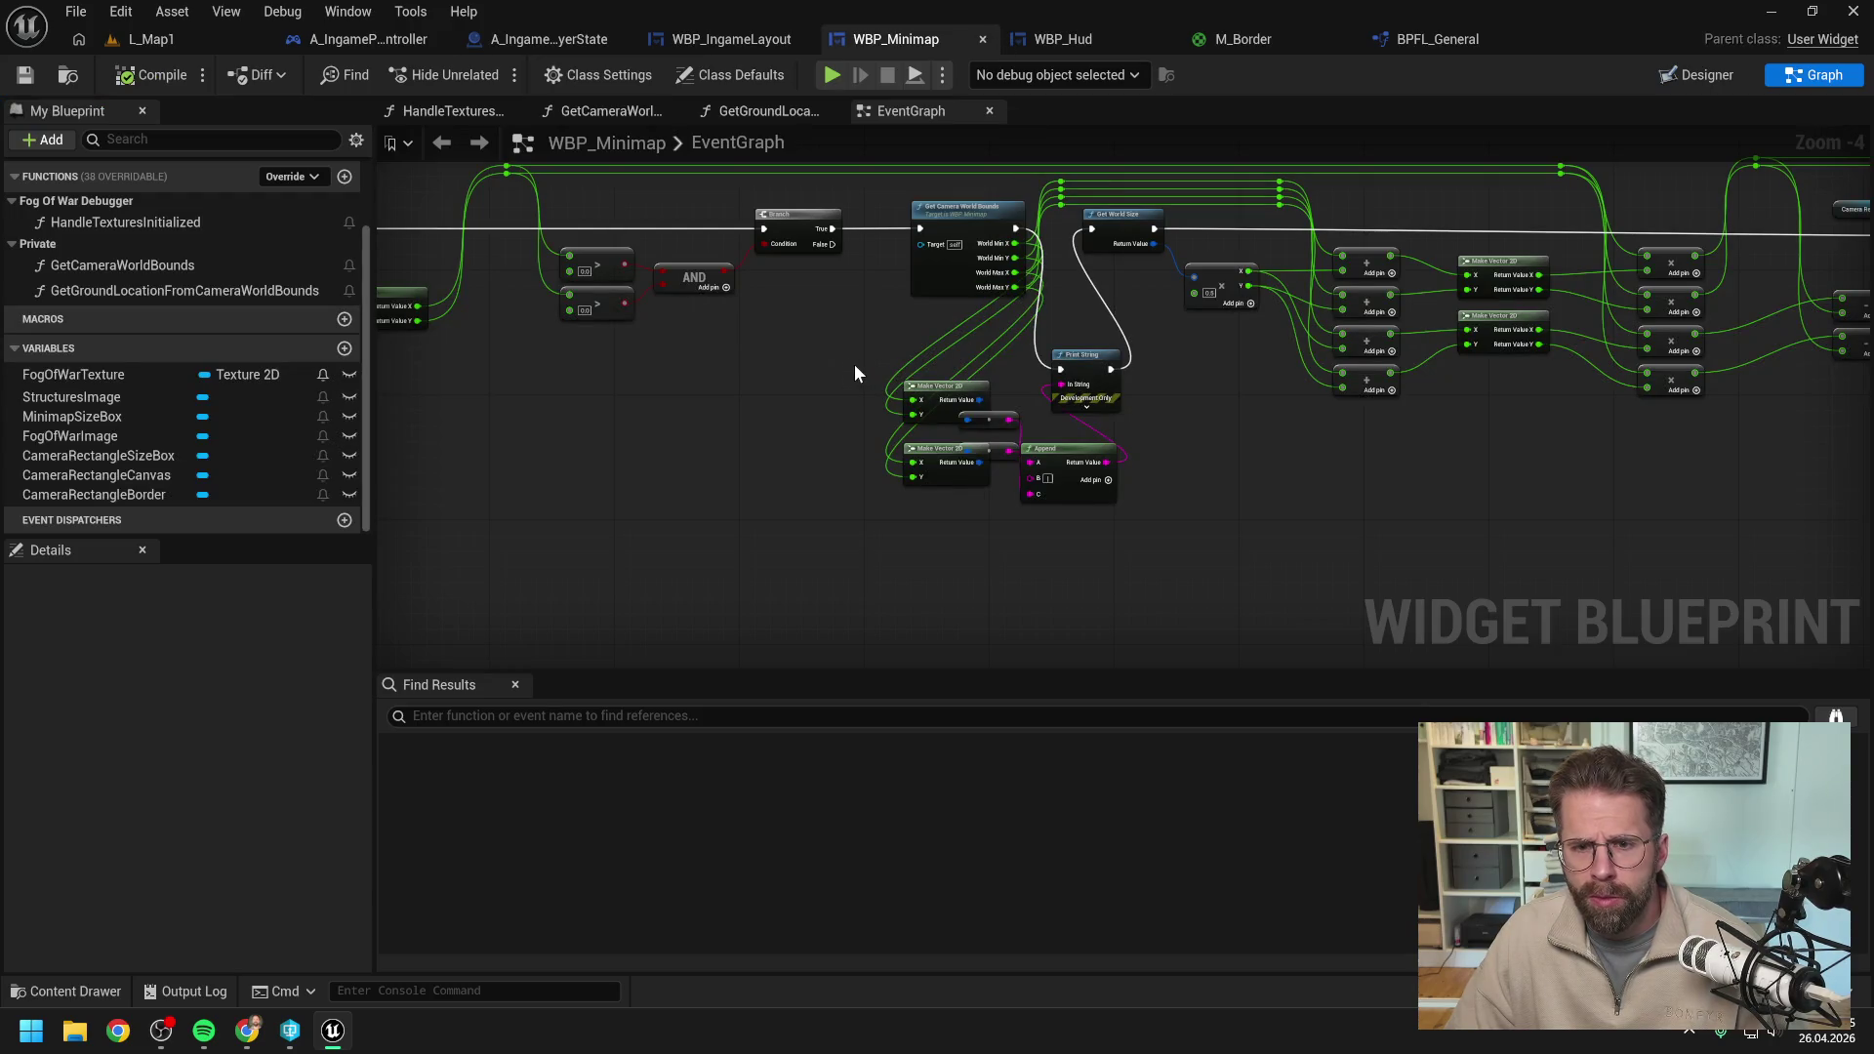
pyautogui.moveTo(1016, 229); pyautogui.dragTo(1091, 229)
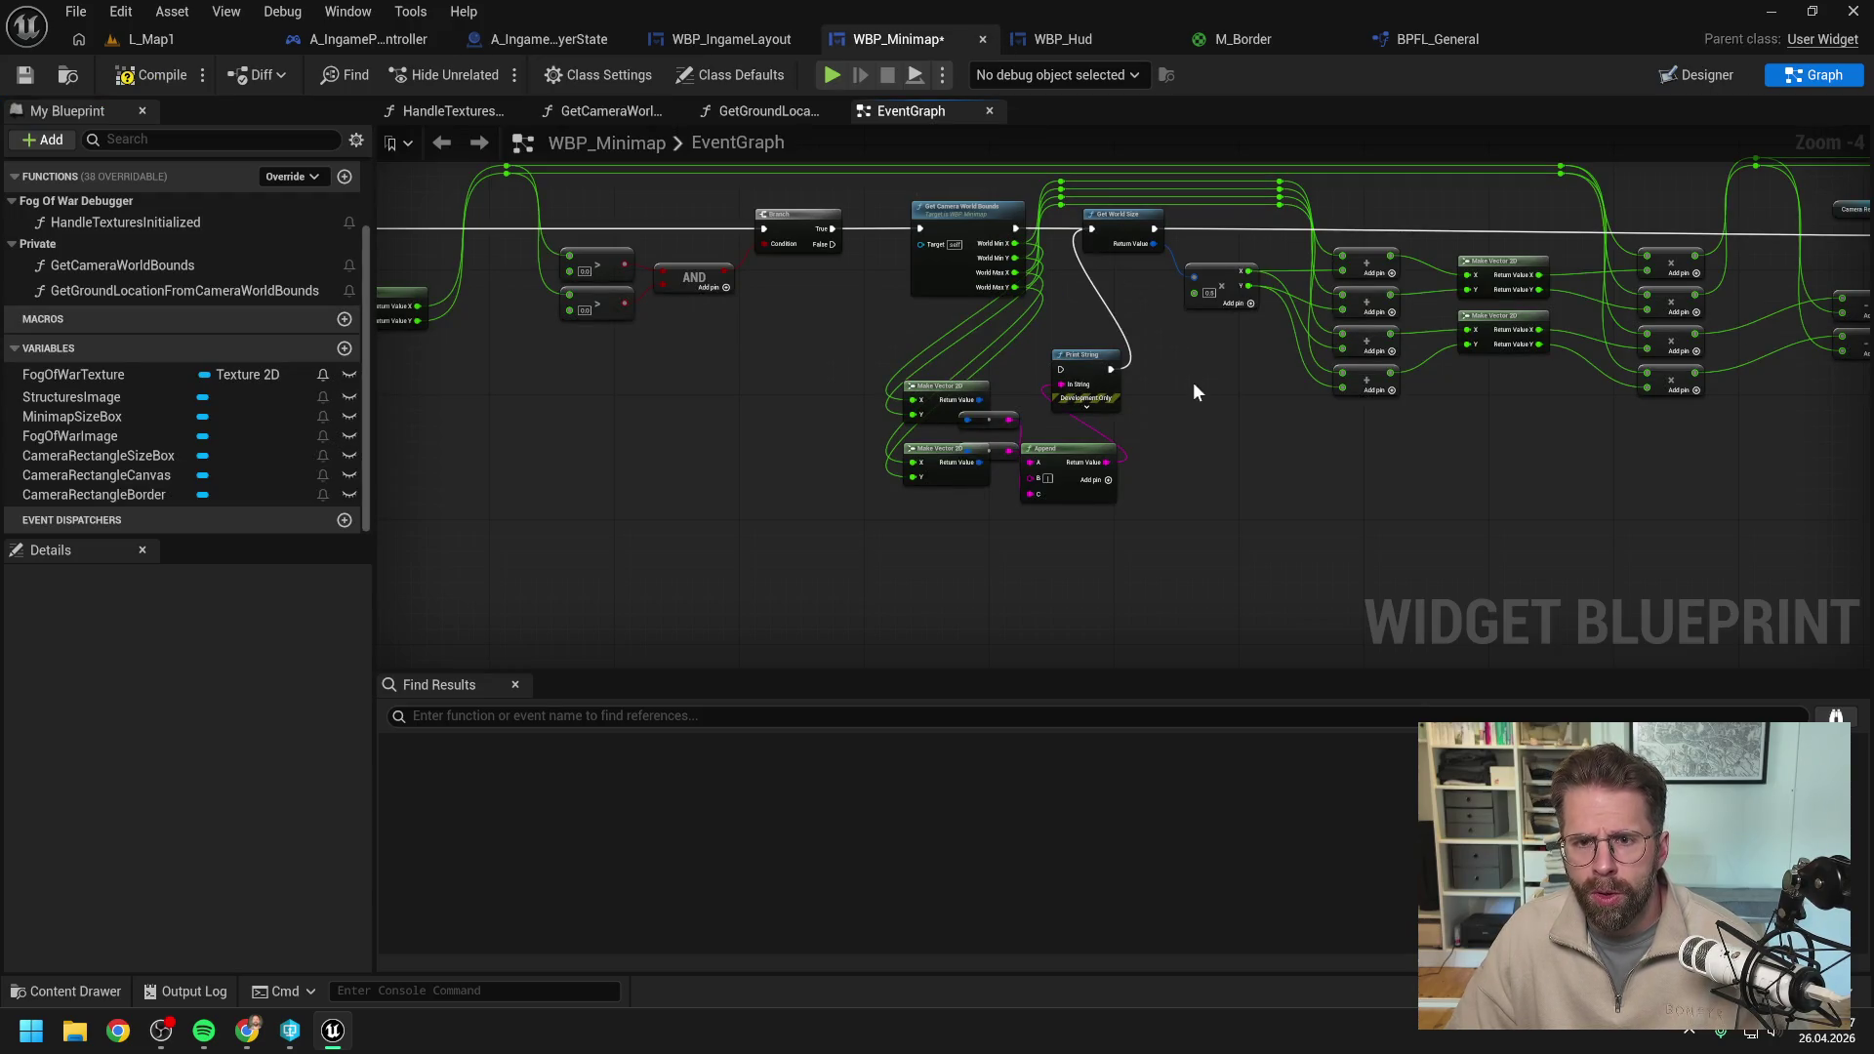
pyautogui.moveTo(1207, 397); pyautogui.dragTo(1093, 389)
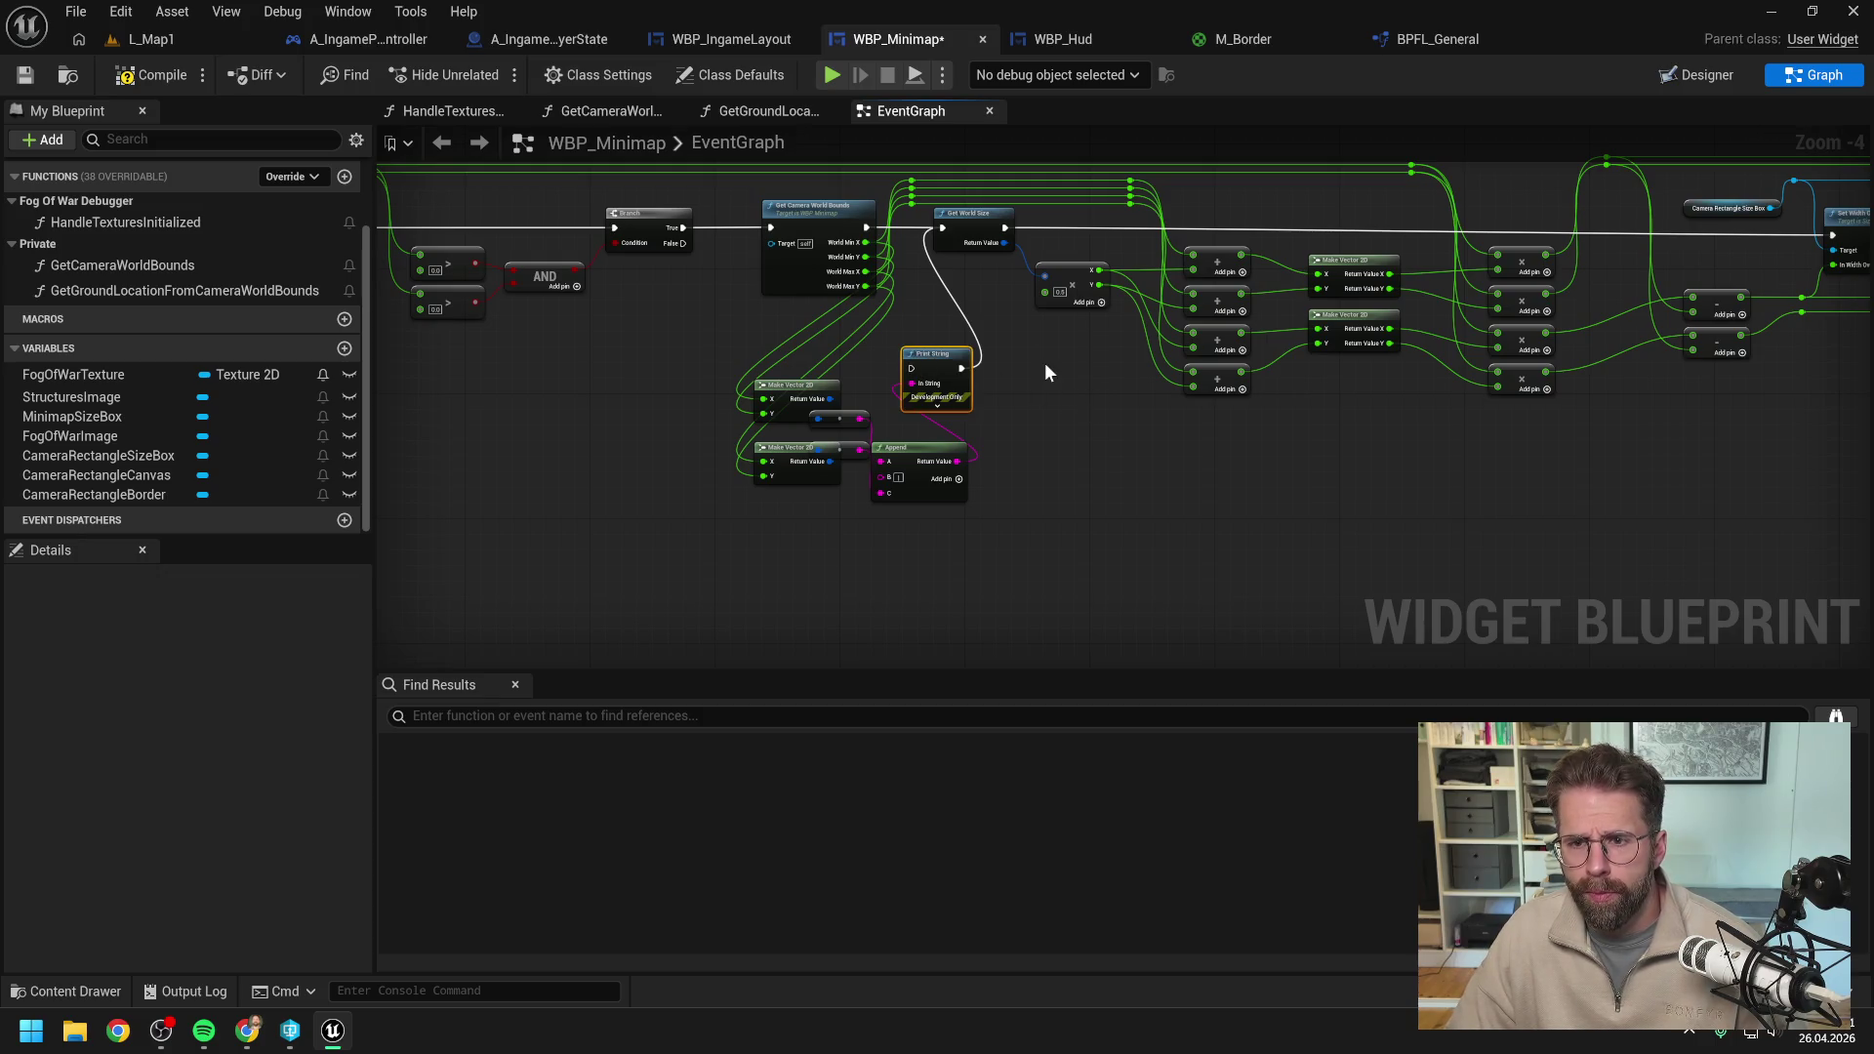
pyautogui.hotkey('ctrl', 'v')
pyautogui.moveTo(1005, 228)
pyautogui.mouseDown()
pyautogui.moveTo(1073, 363)
pyautogui.moveTo(1058, 395)
pyautogui.moveTo(1832, 235)
pyautogui.mouseUp()
pyautogui.moveTo(1004, 243); pyautogui.dragTo(1052, 399)
pyautogui.moveTo(1016, 299); pyautogui.dragTo(1003, 404)
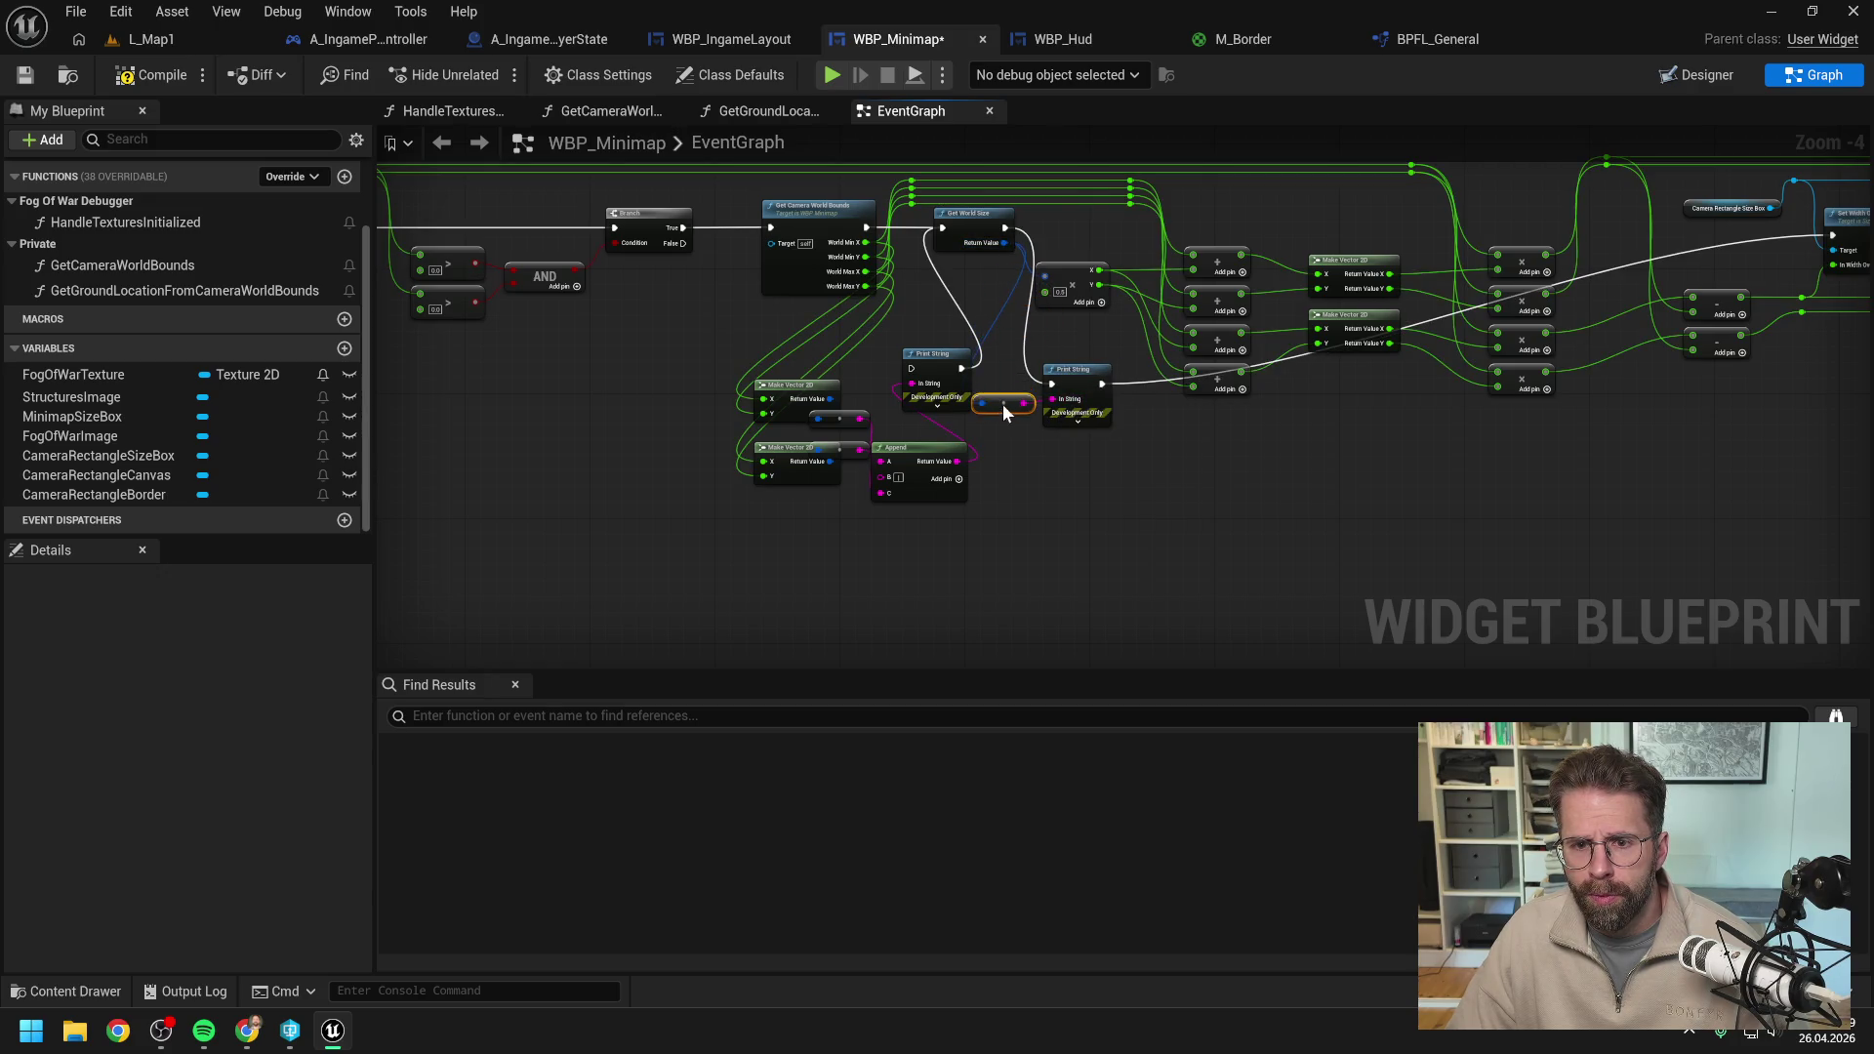
# Play-test L_Map1 to see the world size printed as X=40100.000 Y=40100.000.
pyautogui.click(168, 41)
pyautogui.hotkey('alt', 'p')
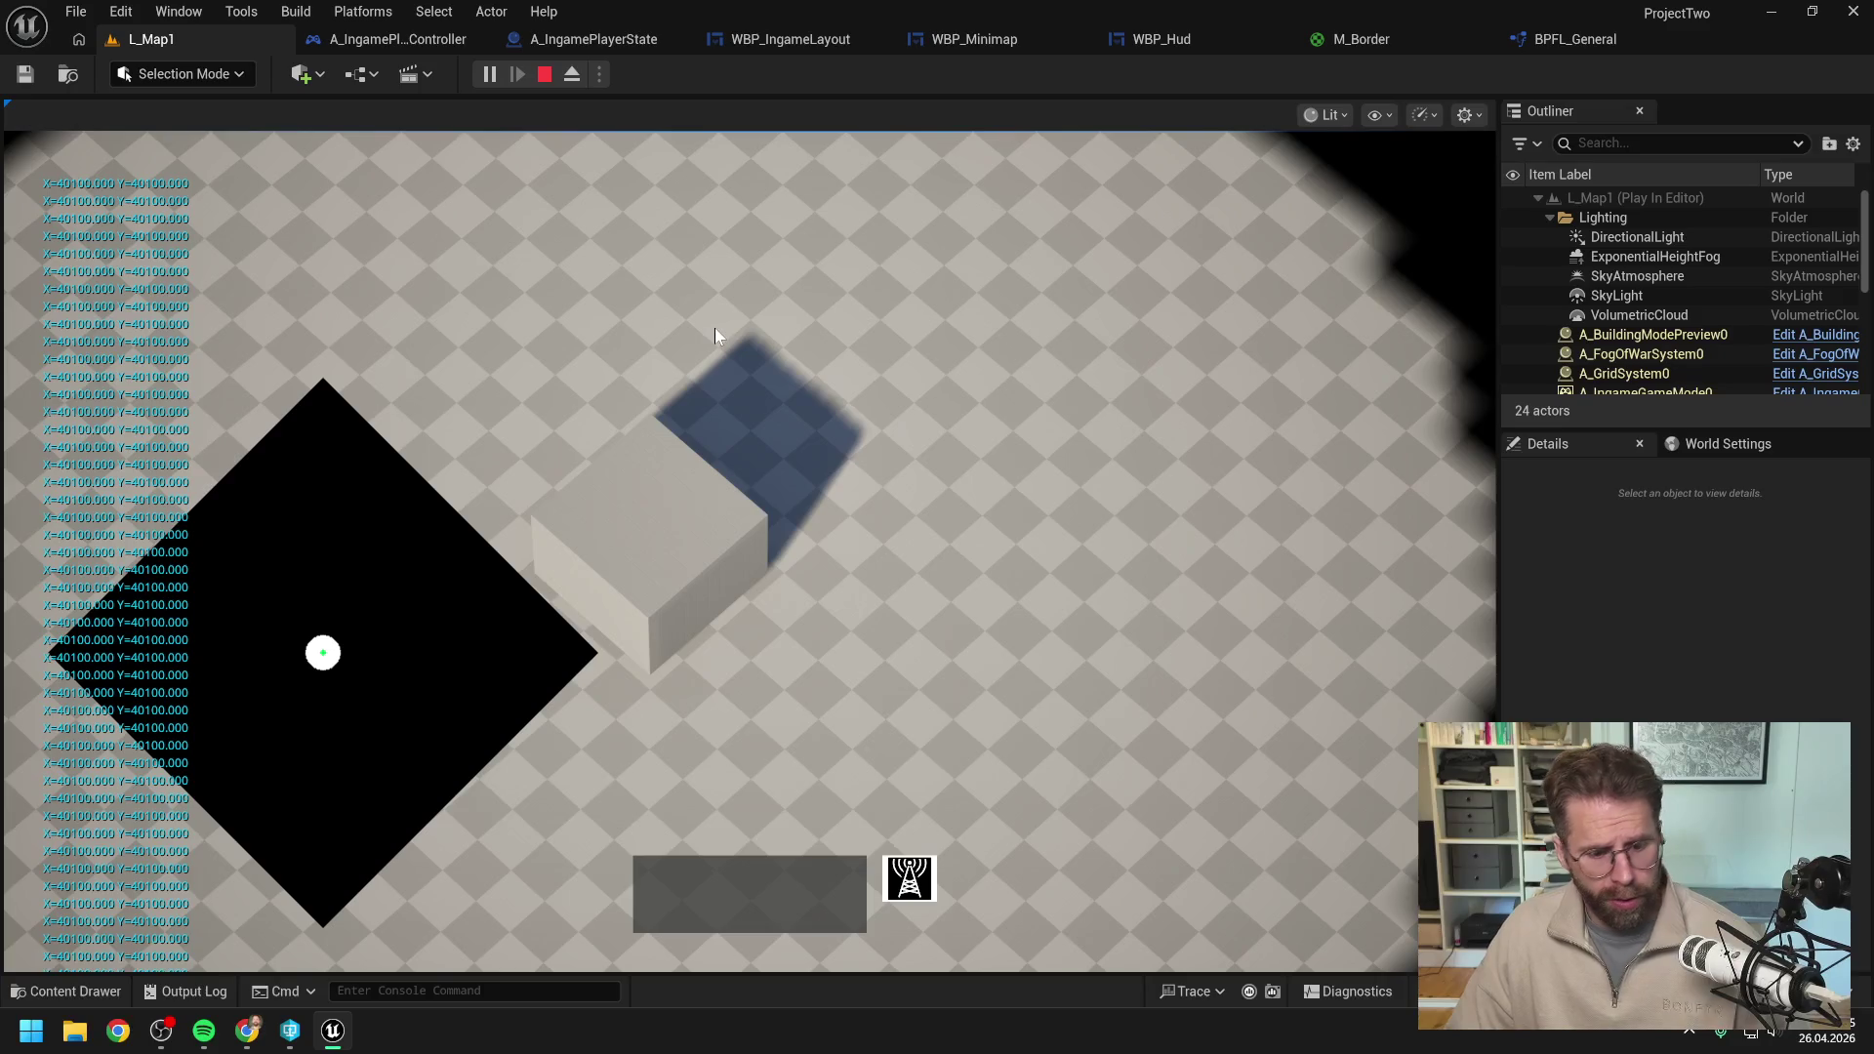
pyautogui.press('Escape')
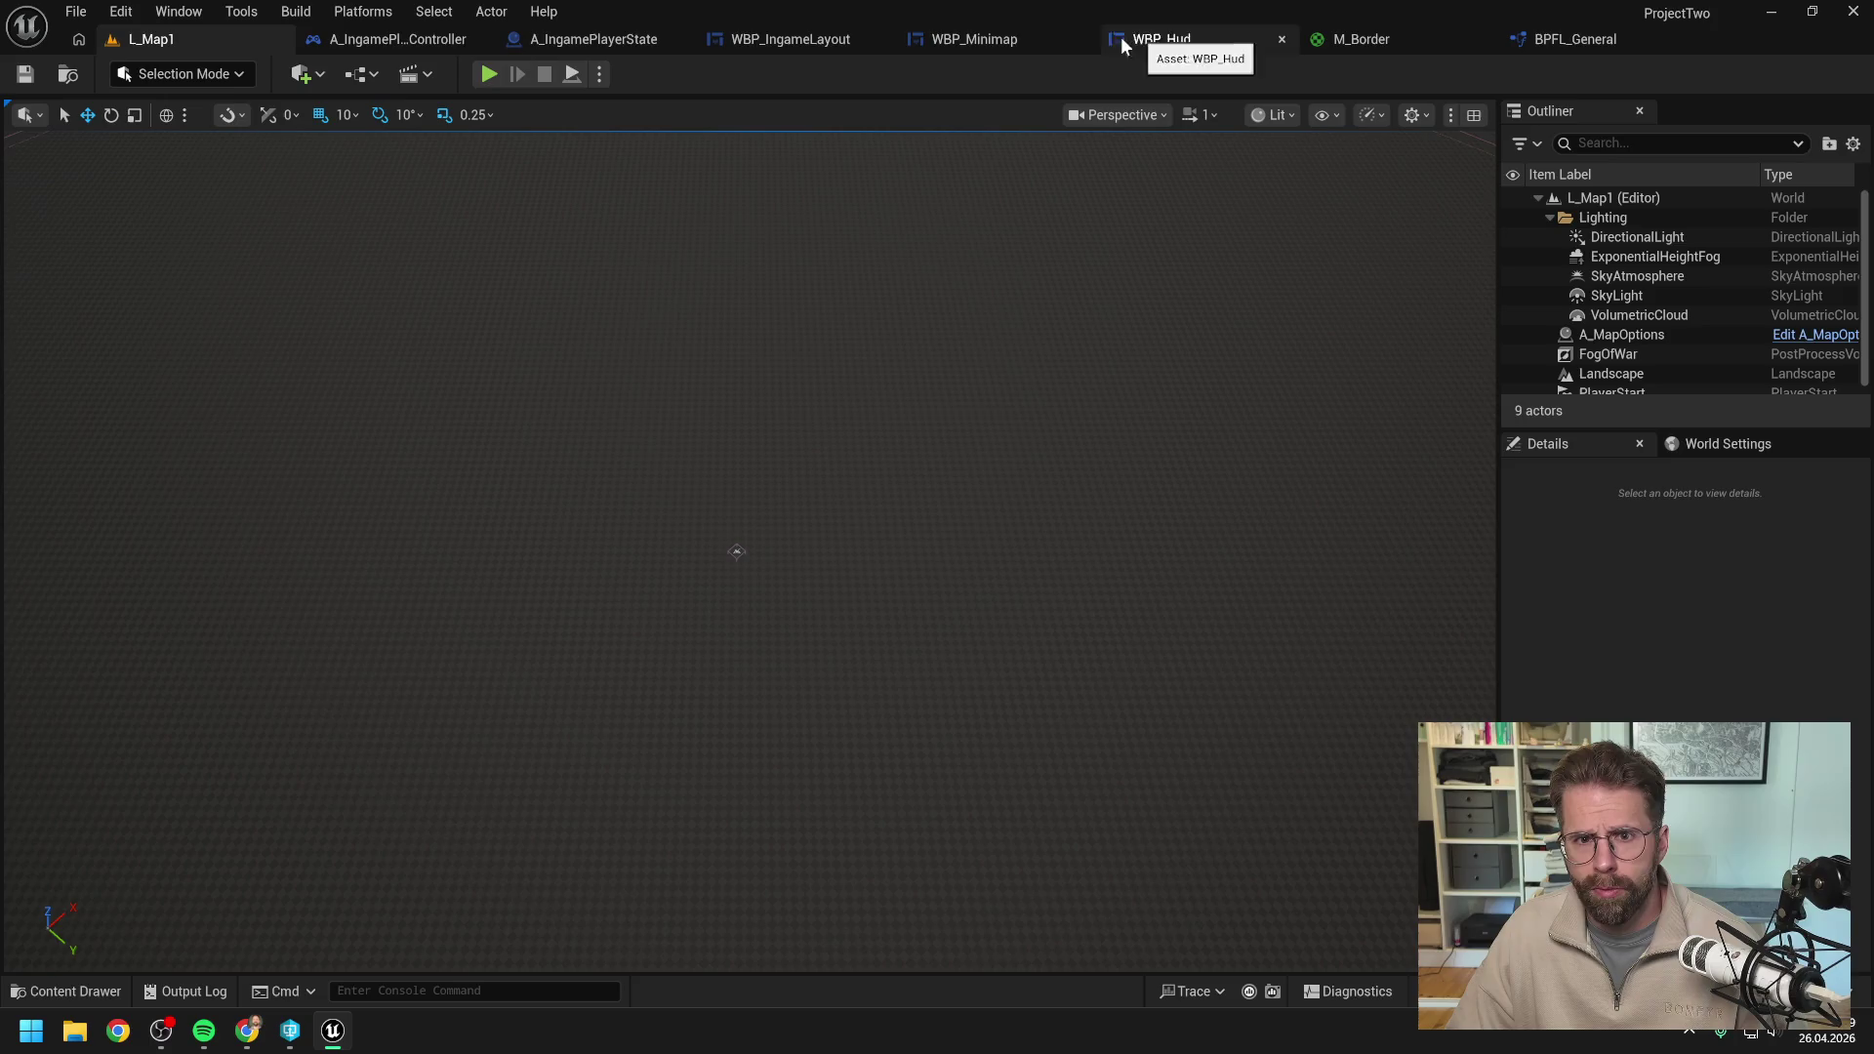
# Replace the temporary debug prints with a Print String between Set Height Override and Set Position.
pyautogui.click(962, 39)
pyautogui.moveTo(1107, 466); pyautogui.dragTo(1023, 376)
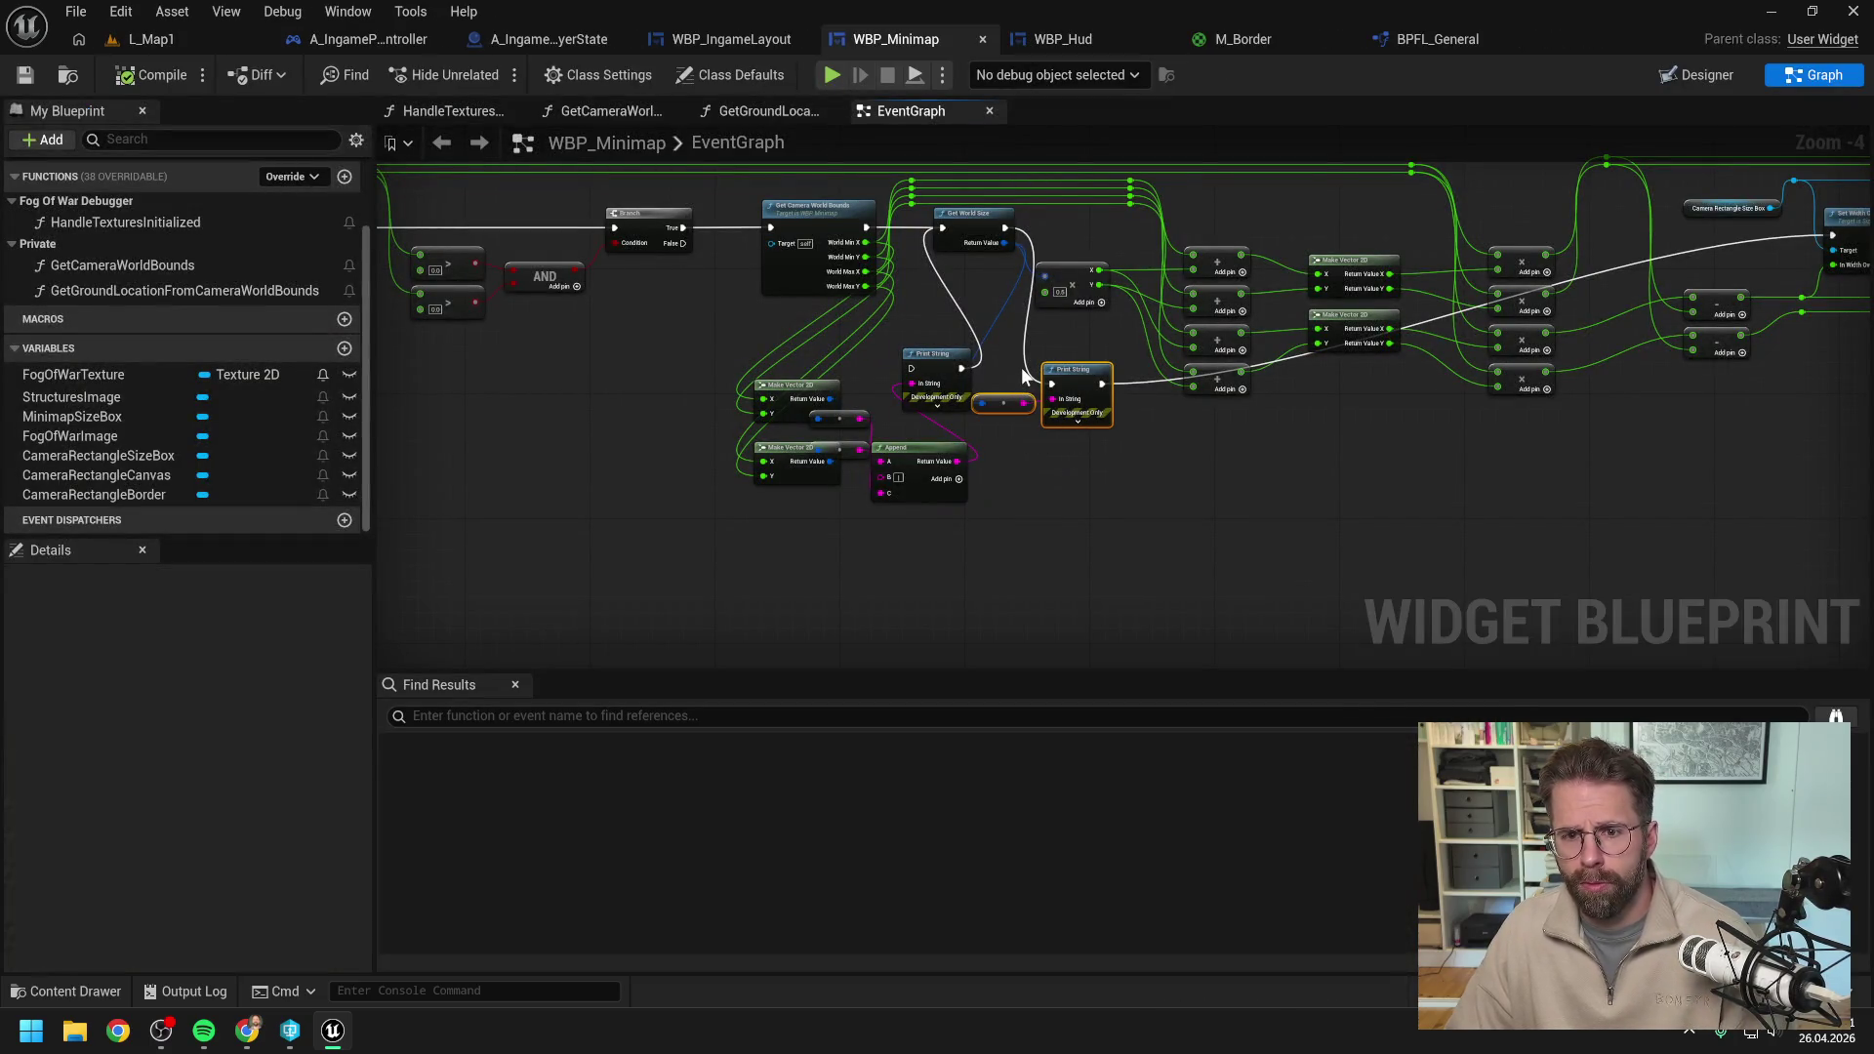
pyautogui.press('Delete')
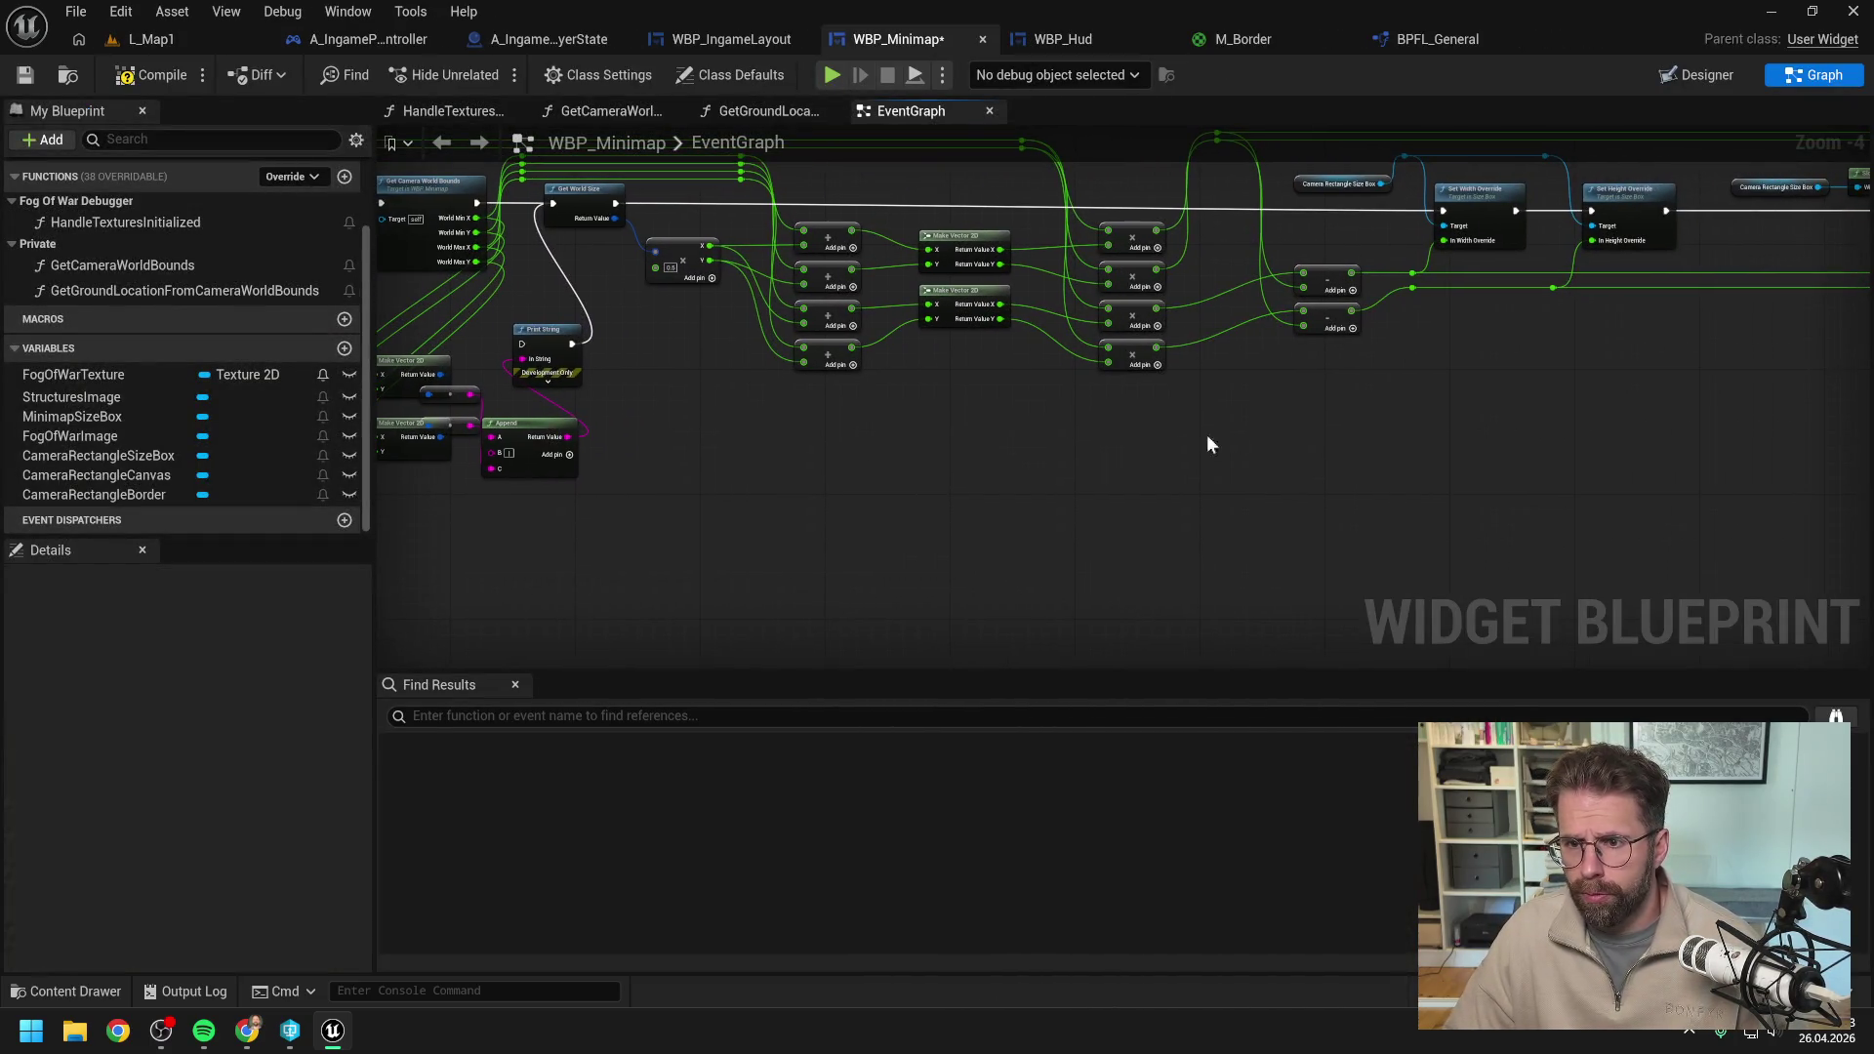
pyautogui.rightClick(1220, 428)
pyautogui.write('prin')
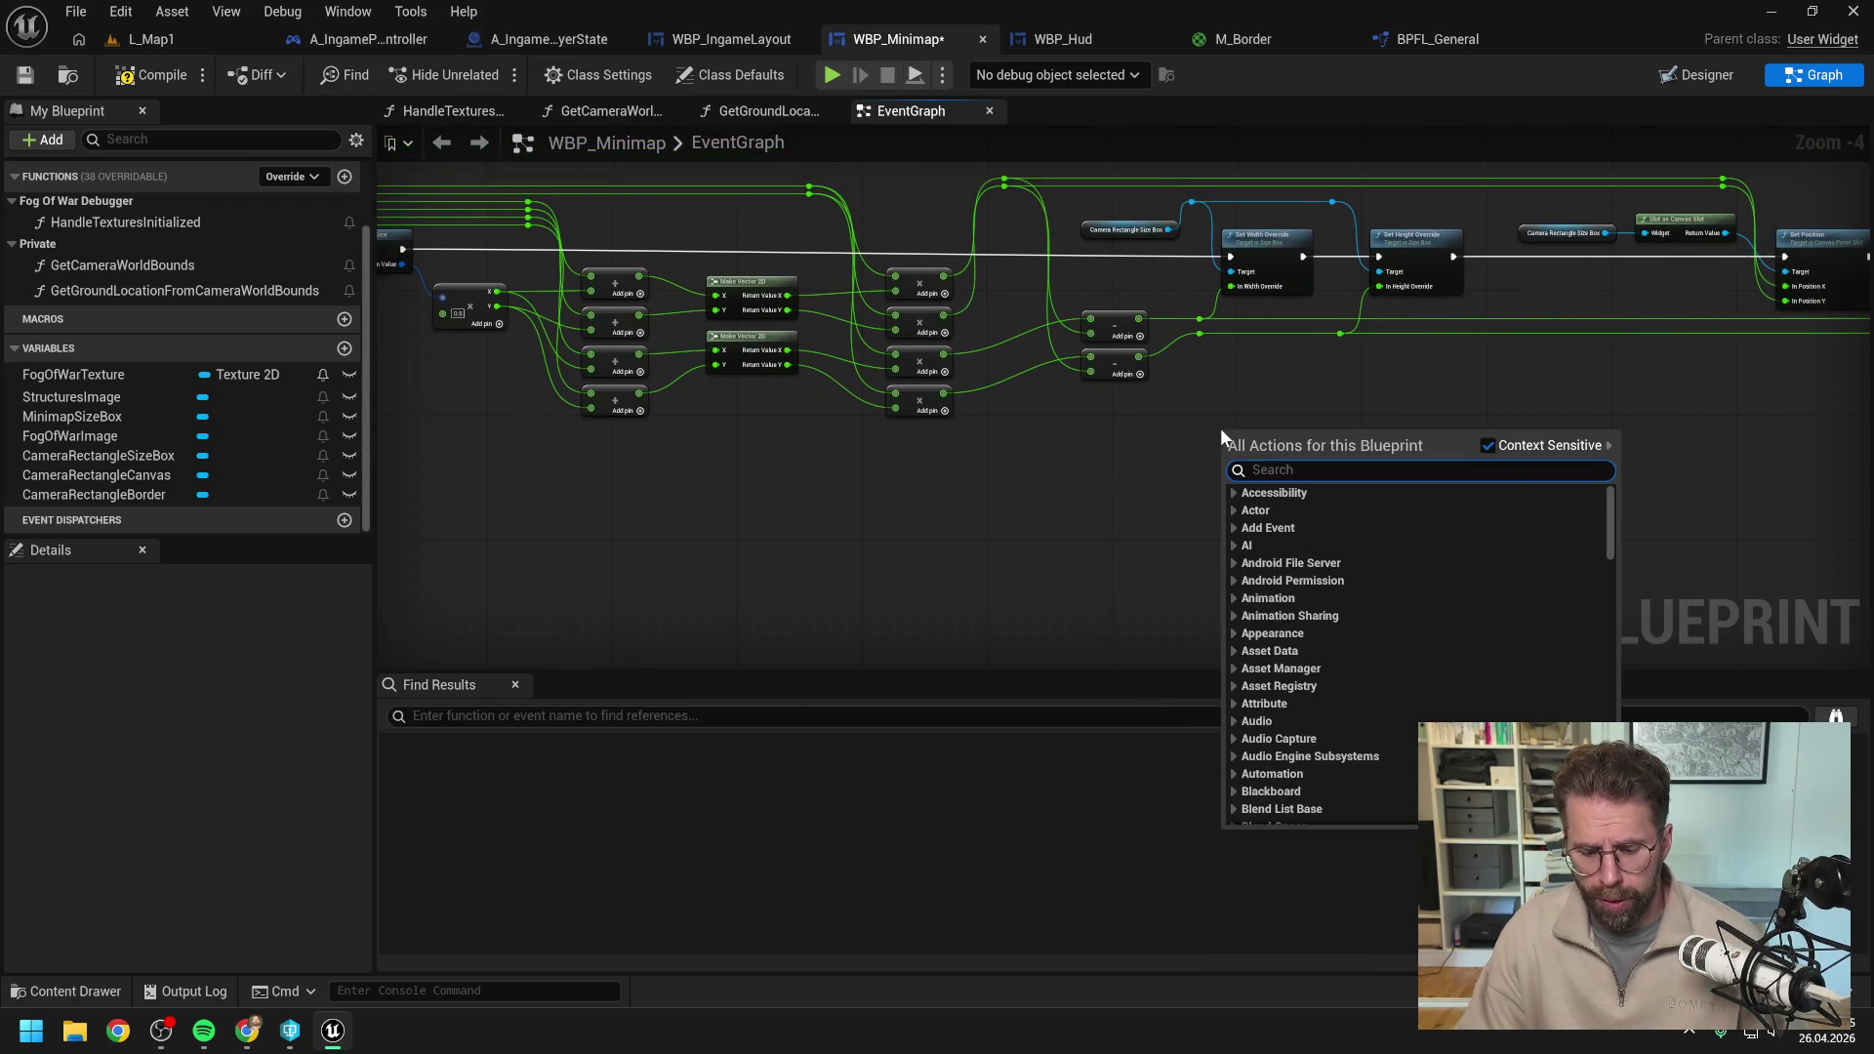
pyautogui.press('Return')
pyautogui.moveTo(1360, 401)
pyautogui.mouseDown()
pyautogui.moveTo(1090, 448)
pyautogui.moveTo(1381, 446)
pyautogui.mouseUp()
pyautogui.moveTo(1110, 272)
pyautogui.mouseDown()
pyautogui.moveTo(1168, 444)
pyautogui.moveTo(1448, 272)
pyautogui.mouseUp()
pyautogui.moveTo(1169, 459); pyautogui.dragTo(1075, 455)
# Feed Print String from an Append whose A and C come from both subtraction results, then return to L_Map1.
pyautogui.write('append')
pyautogui.press('Return')
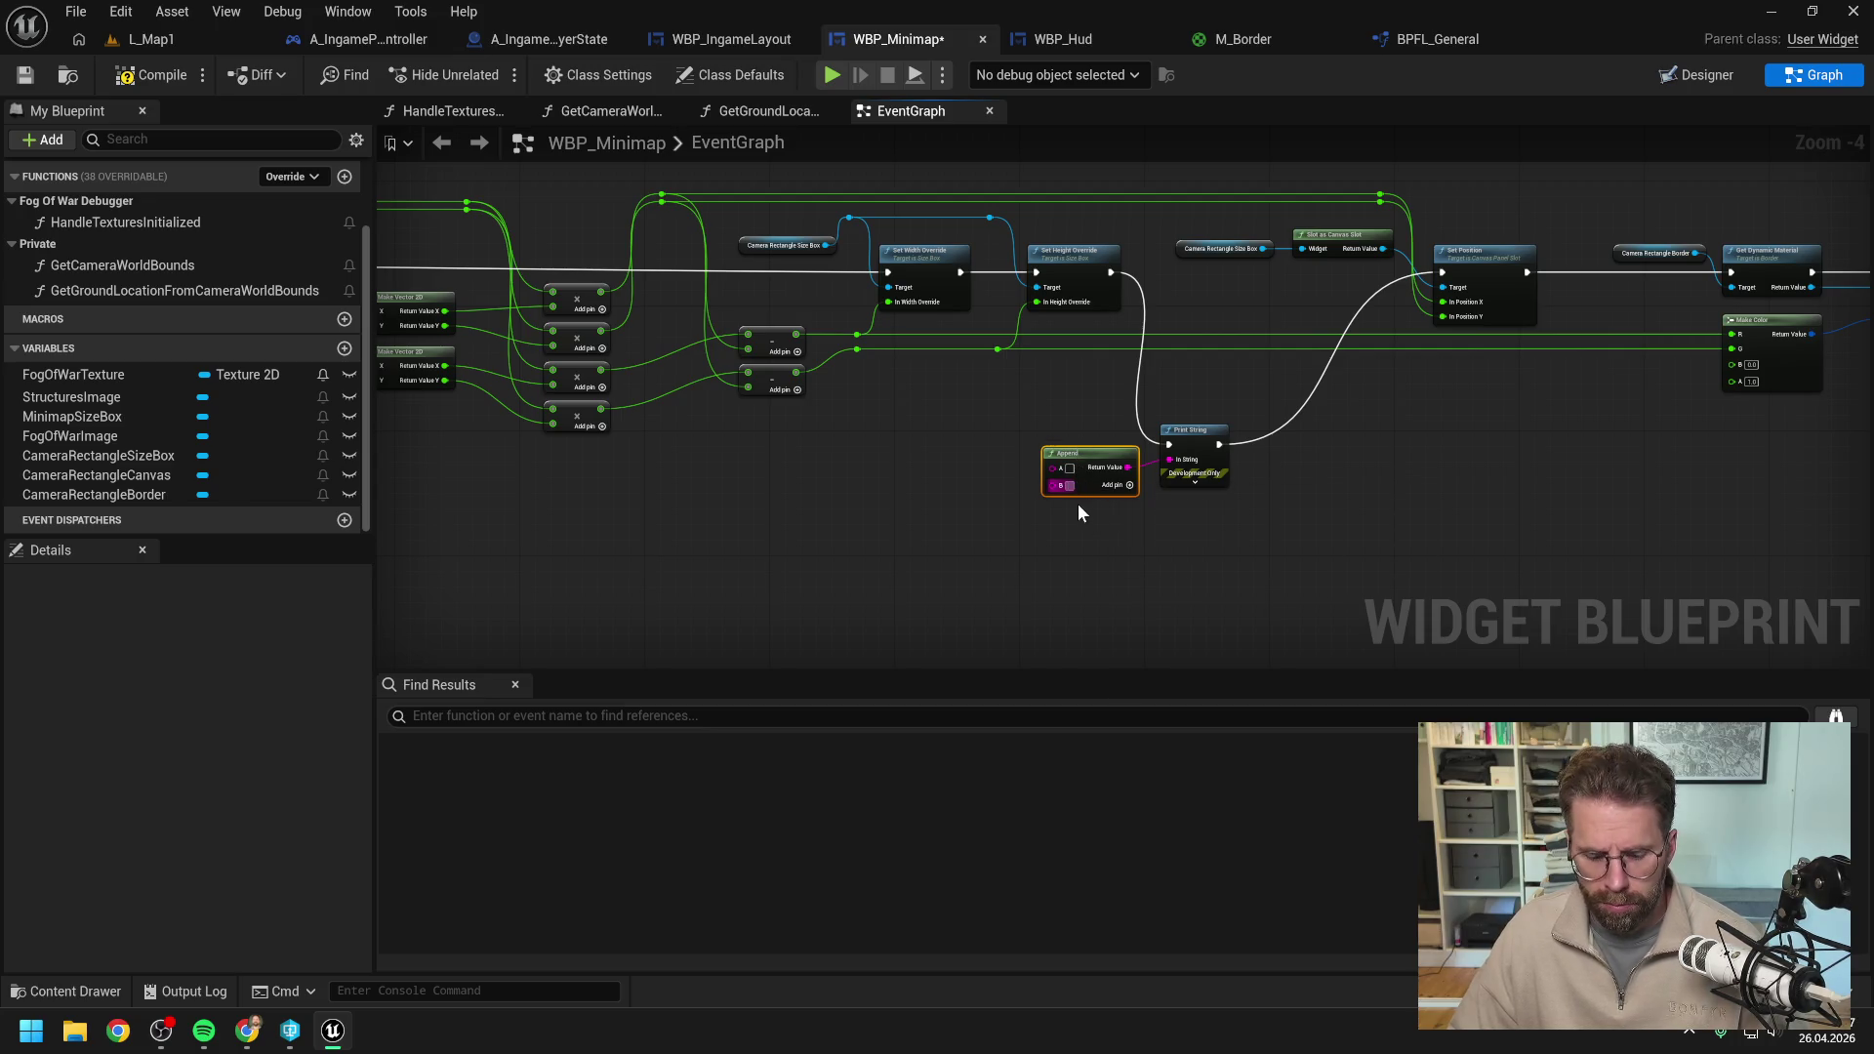
pyautogui.click(1069, 485)
pyautogui.click(1133, 487)
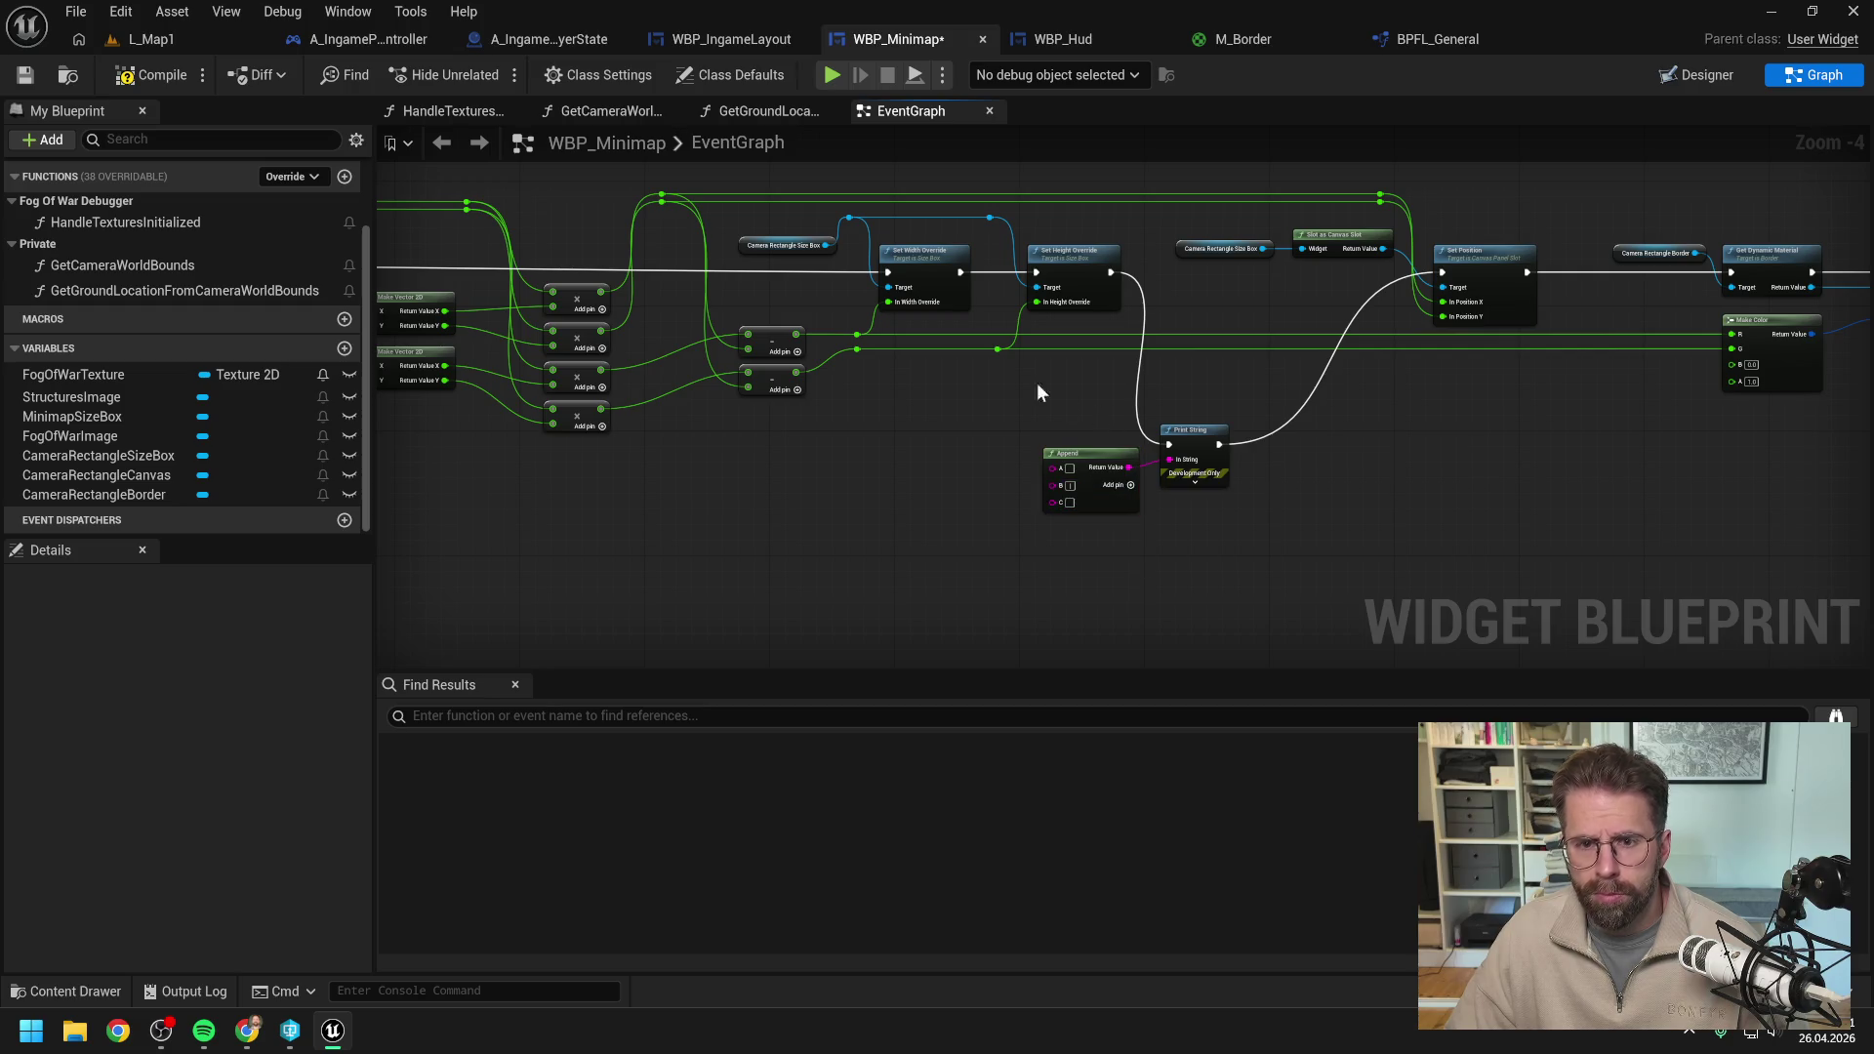
pyautogui.moveTo(798, 333); pyautogui.dragTo(1052, 468)
pyautogui.moveTo(927, 396); pyautogui.dragTo(1020, 459)
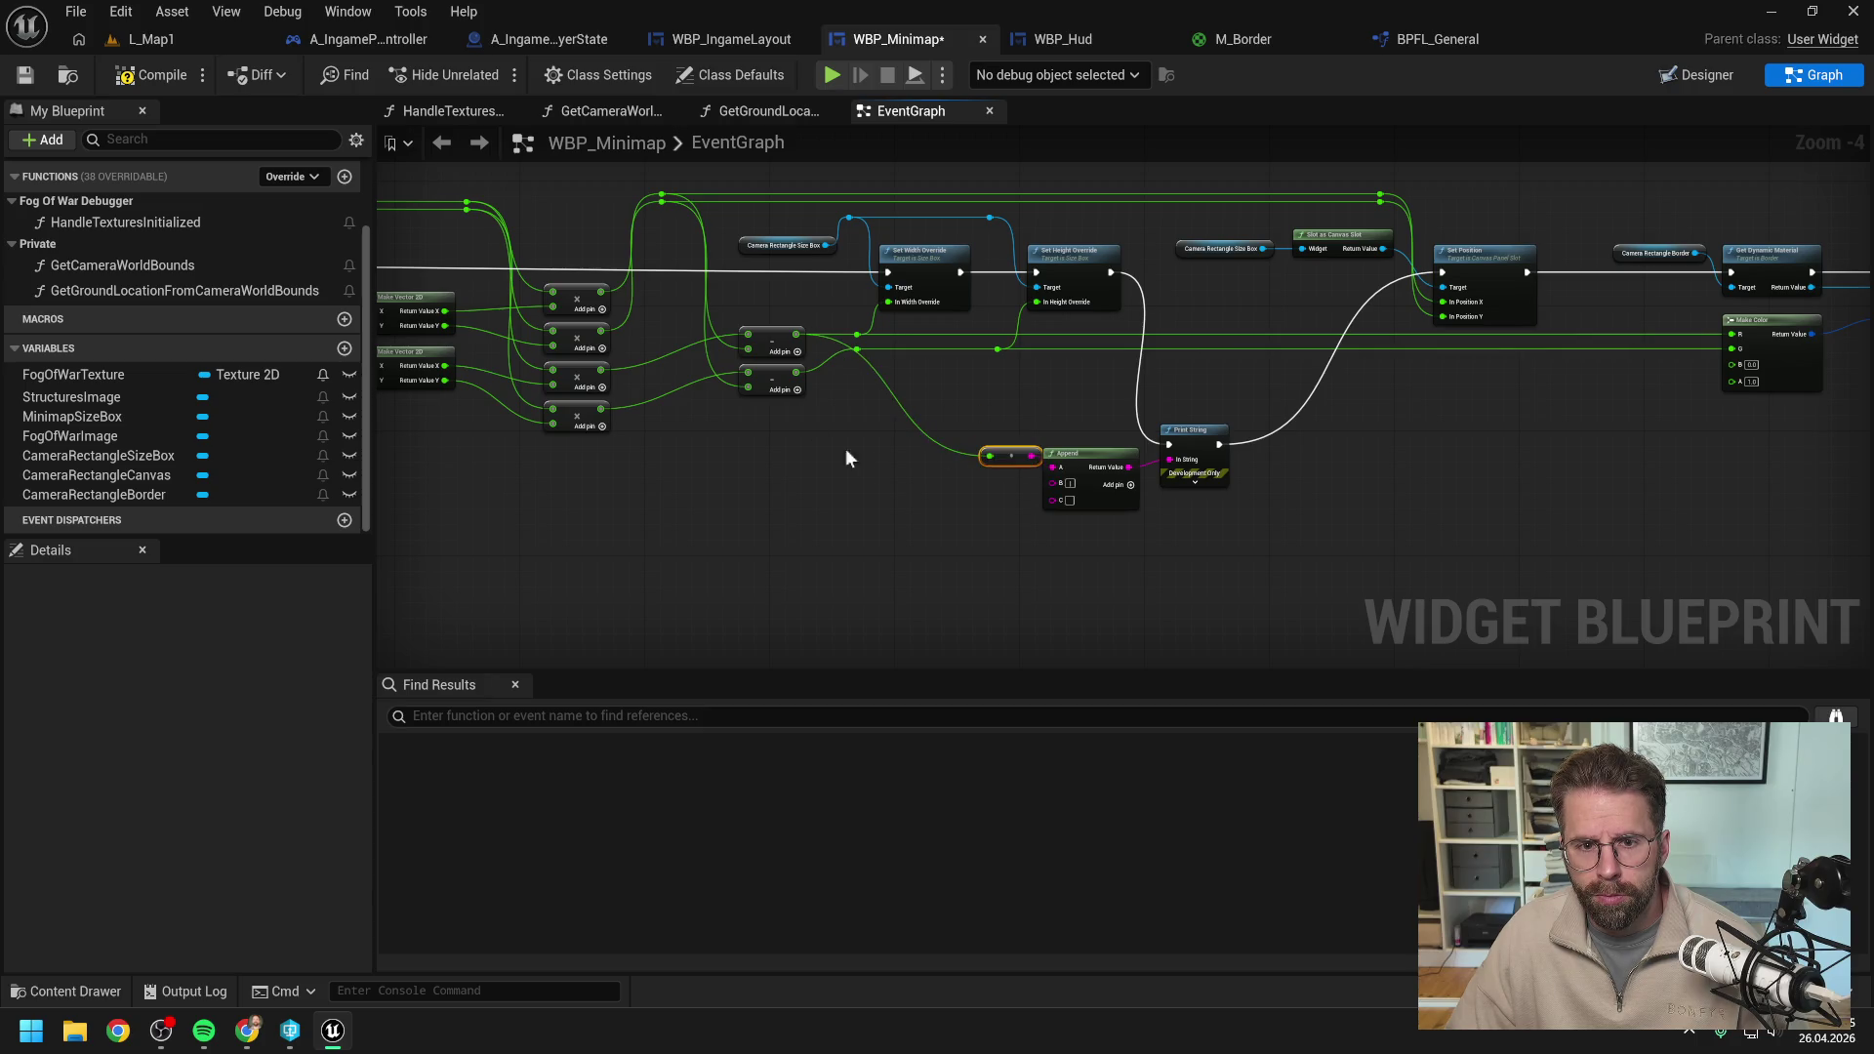
pyautogui.moveTo(797, 372); pyautogui.dragTo(1054, 501)
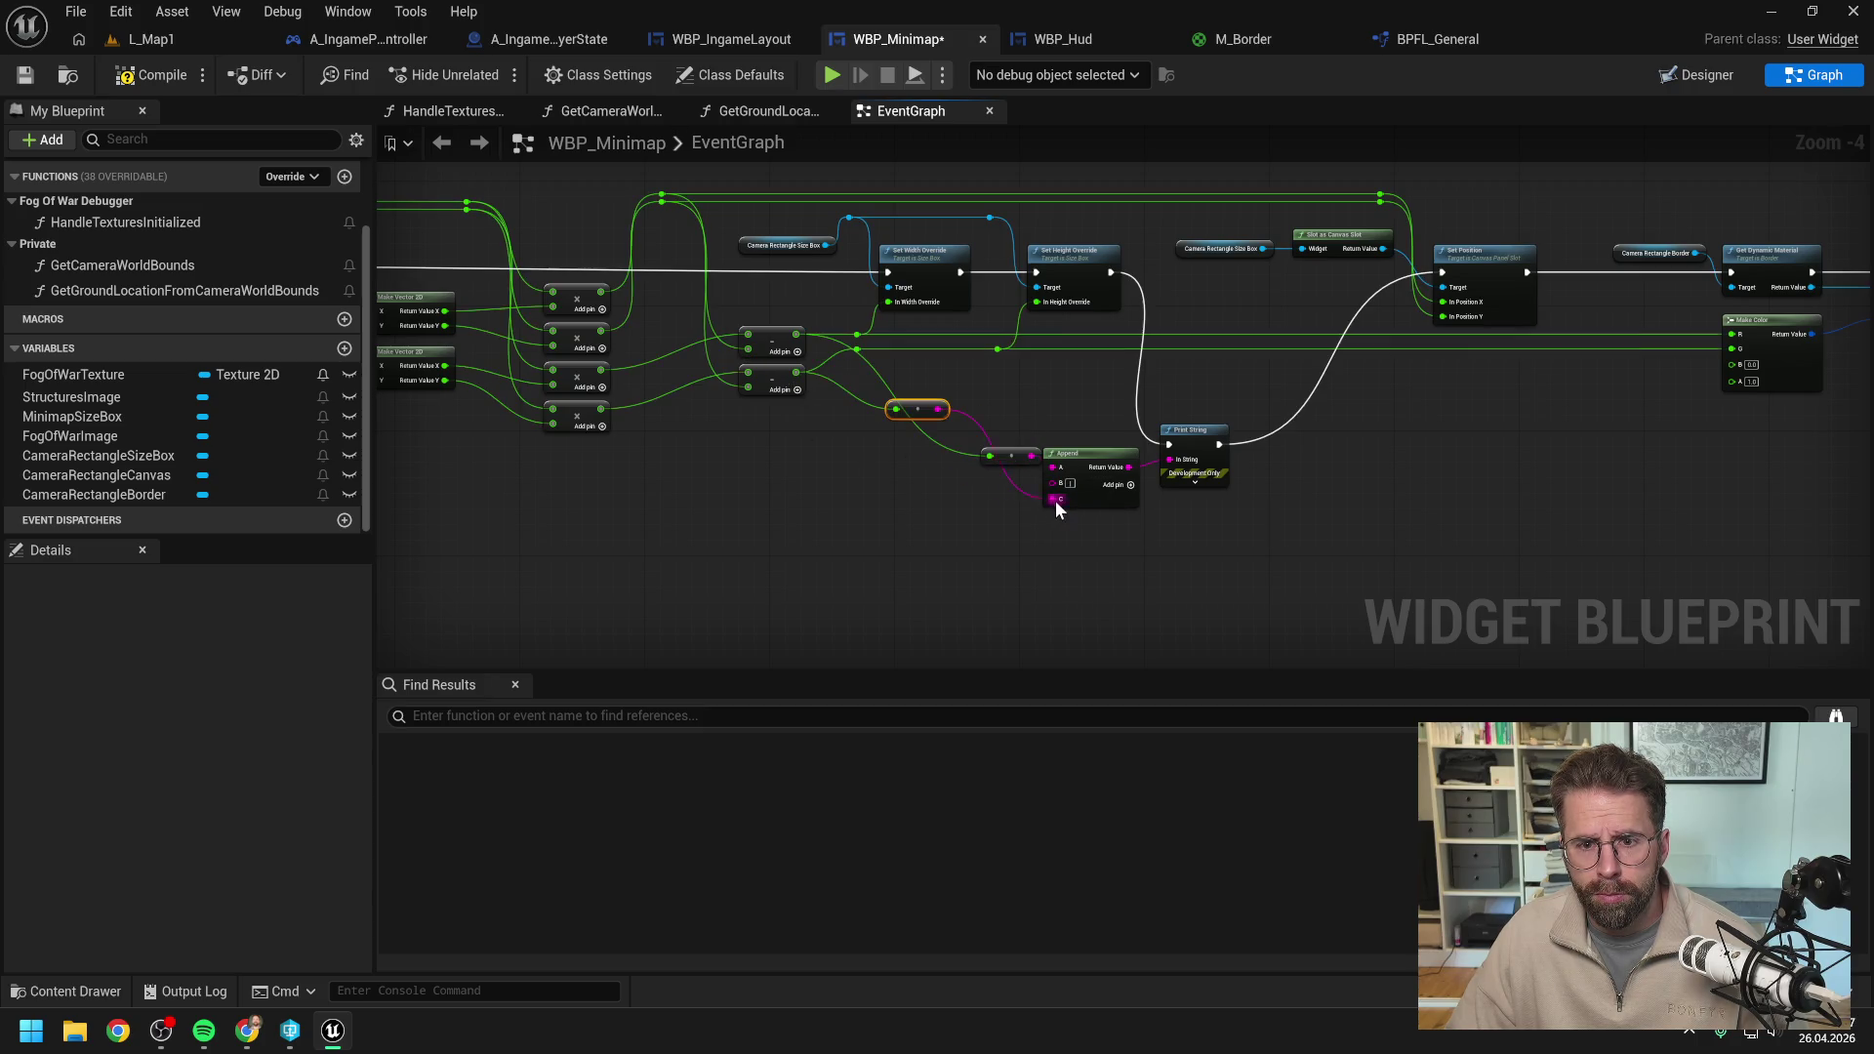
pyautogui.moveTo(914, 404); pyautogui.dragTo(1009, 502)
pyautogui.click(720, 454)
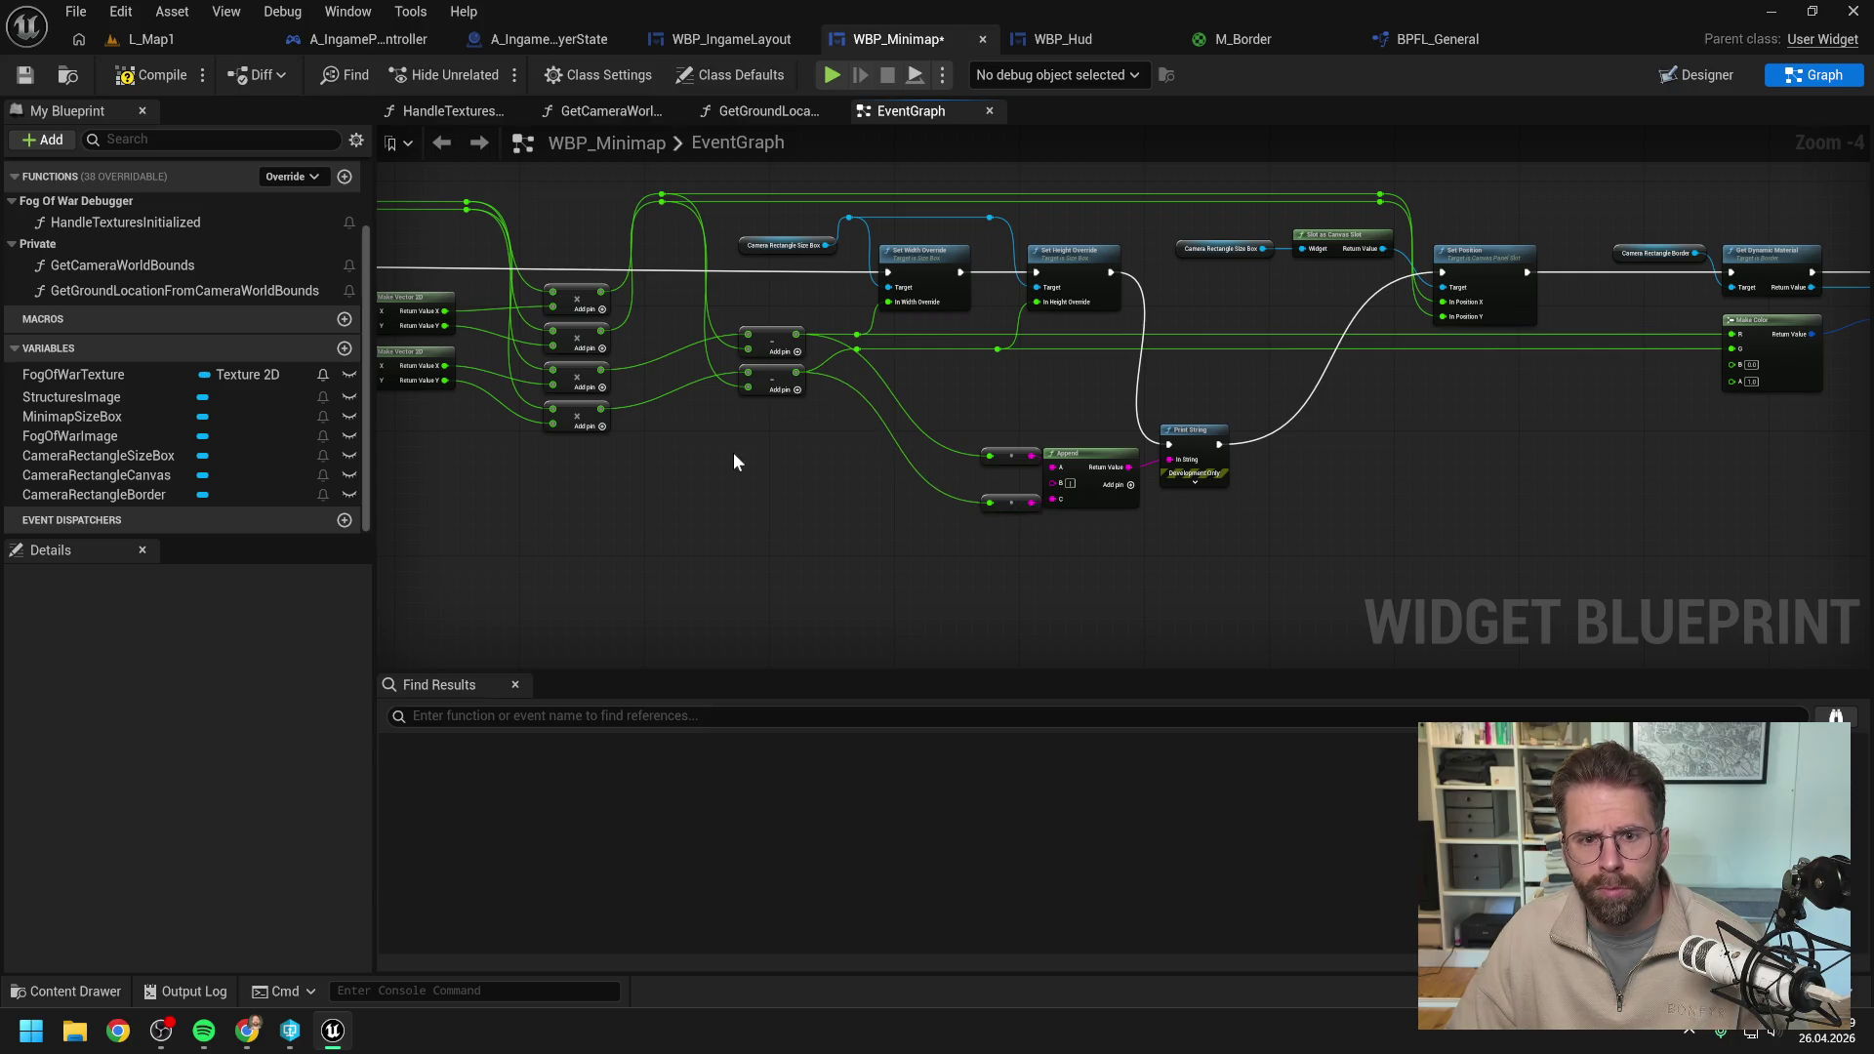
pyautogui.click(154, 39)
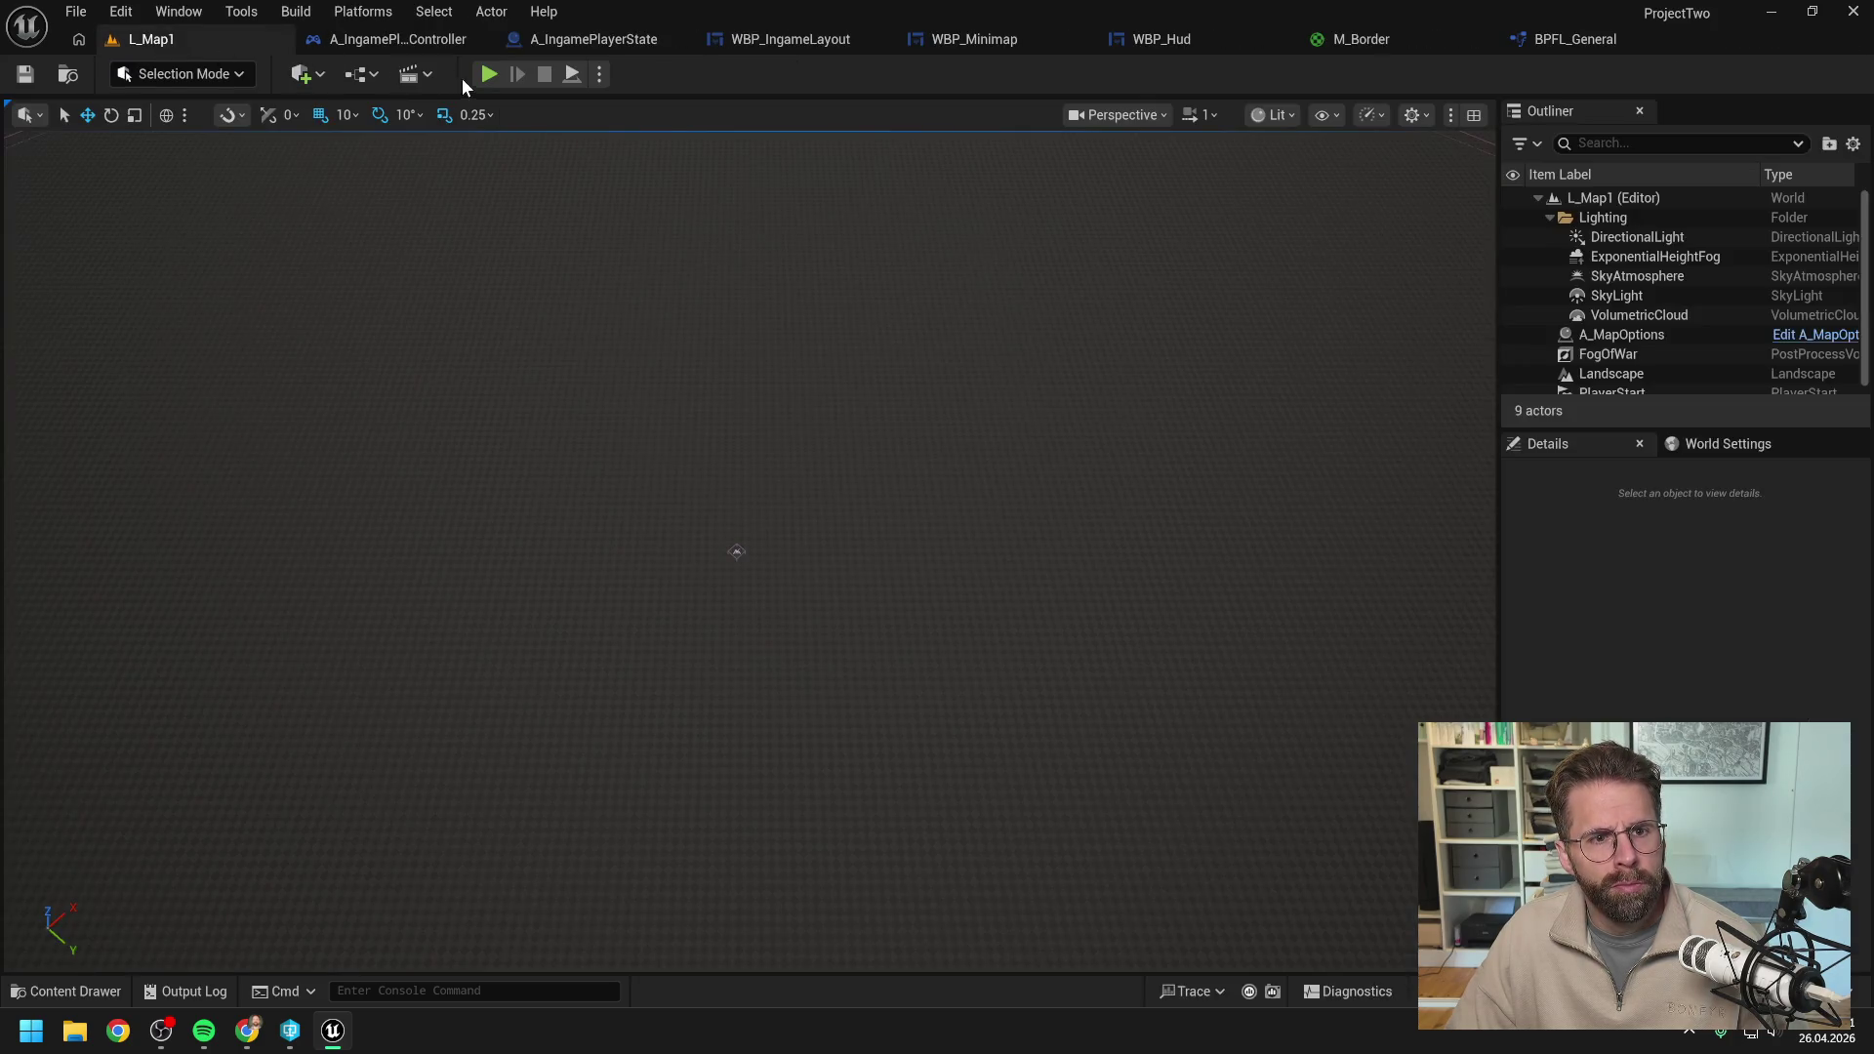
pyautogui.hotkey('alt', 'p')
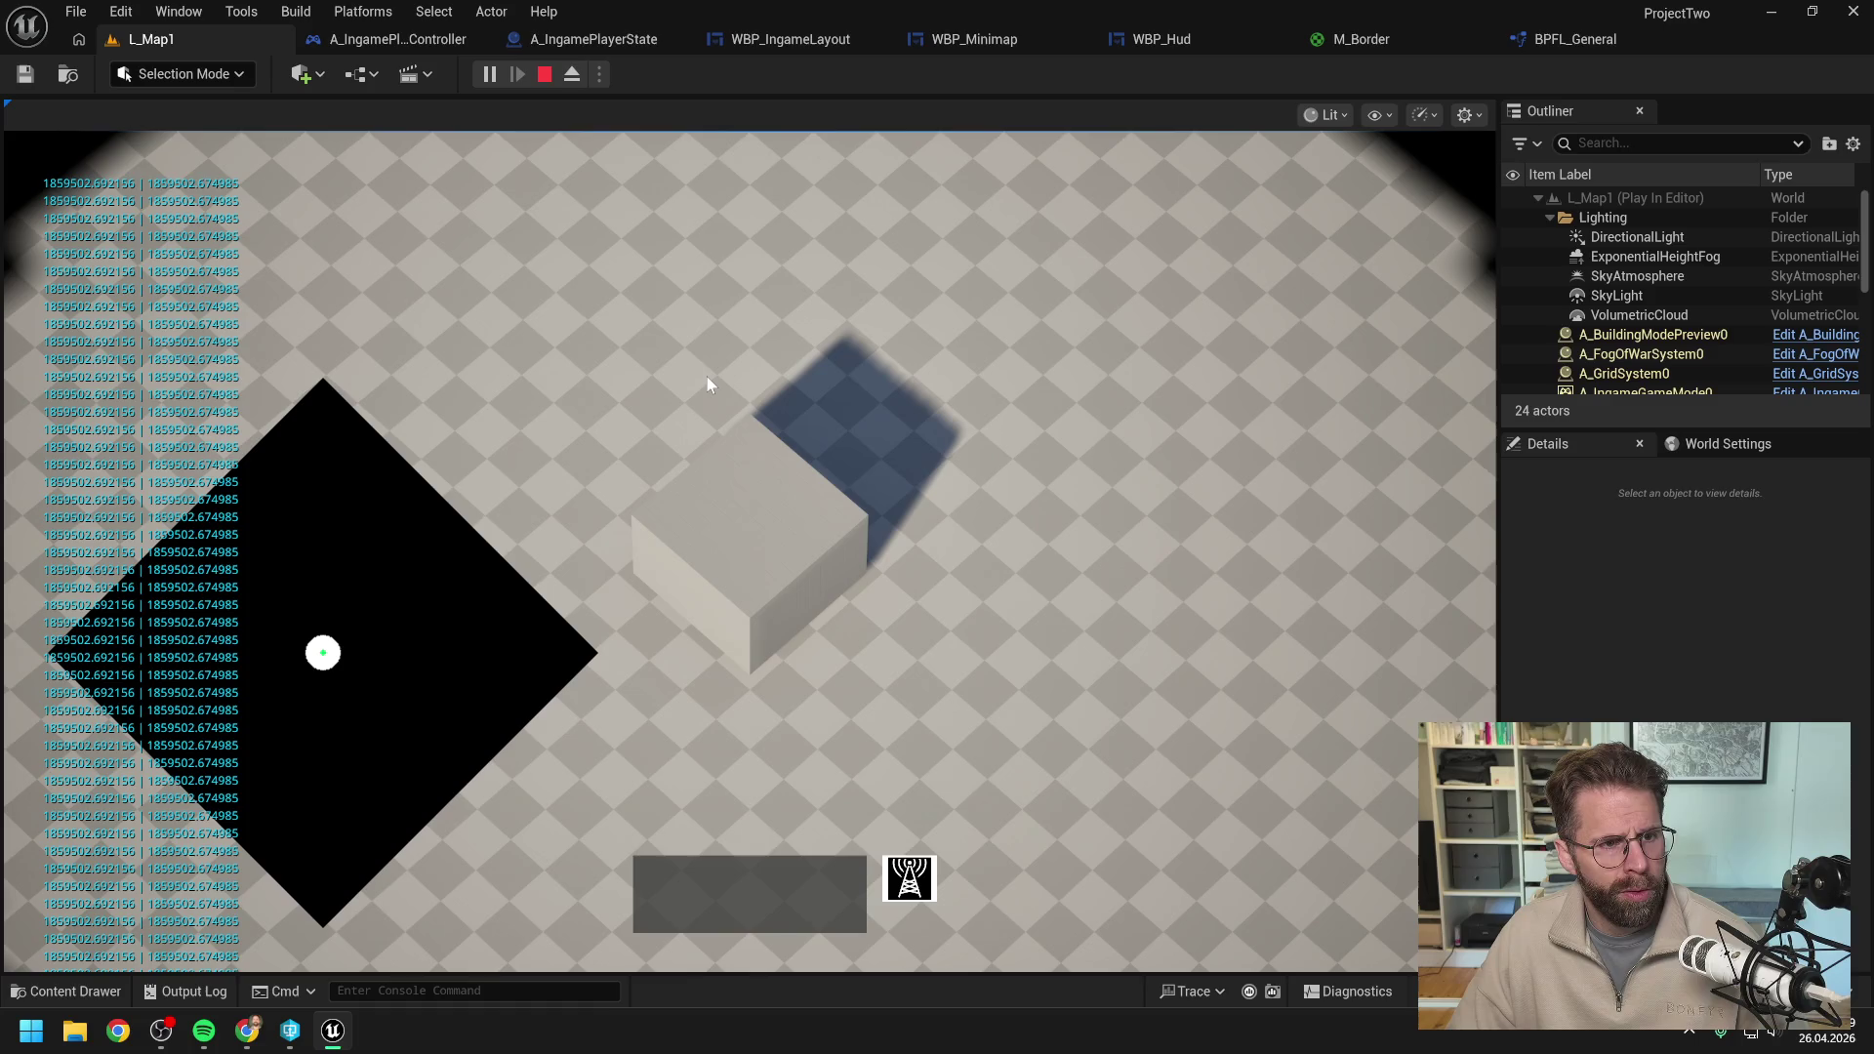
pyautogui.press('Escape')
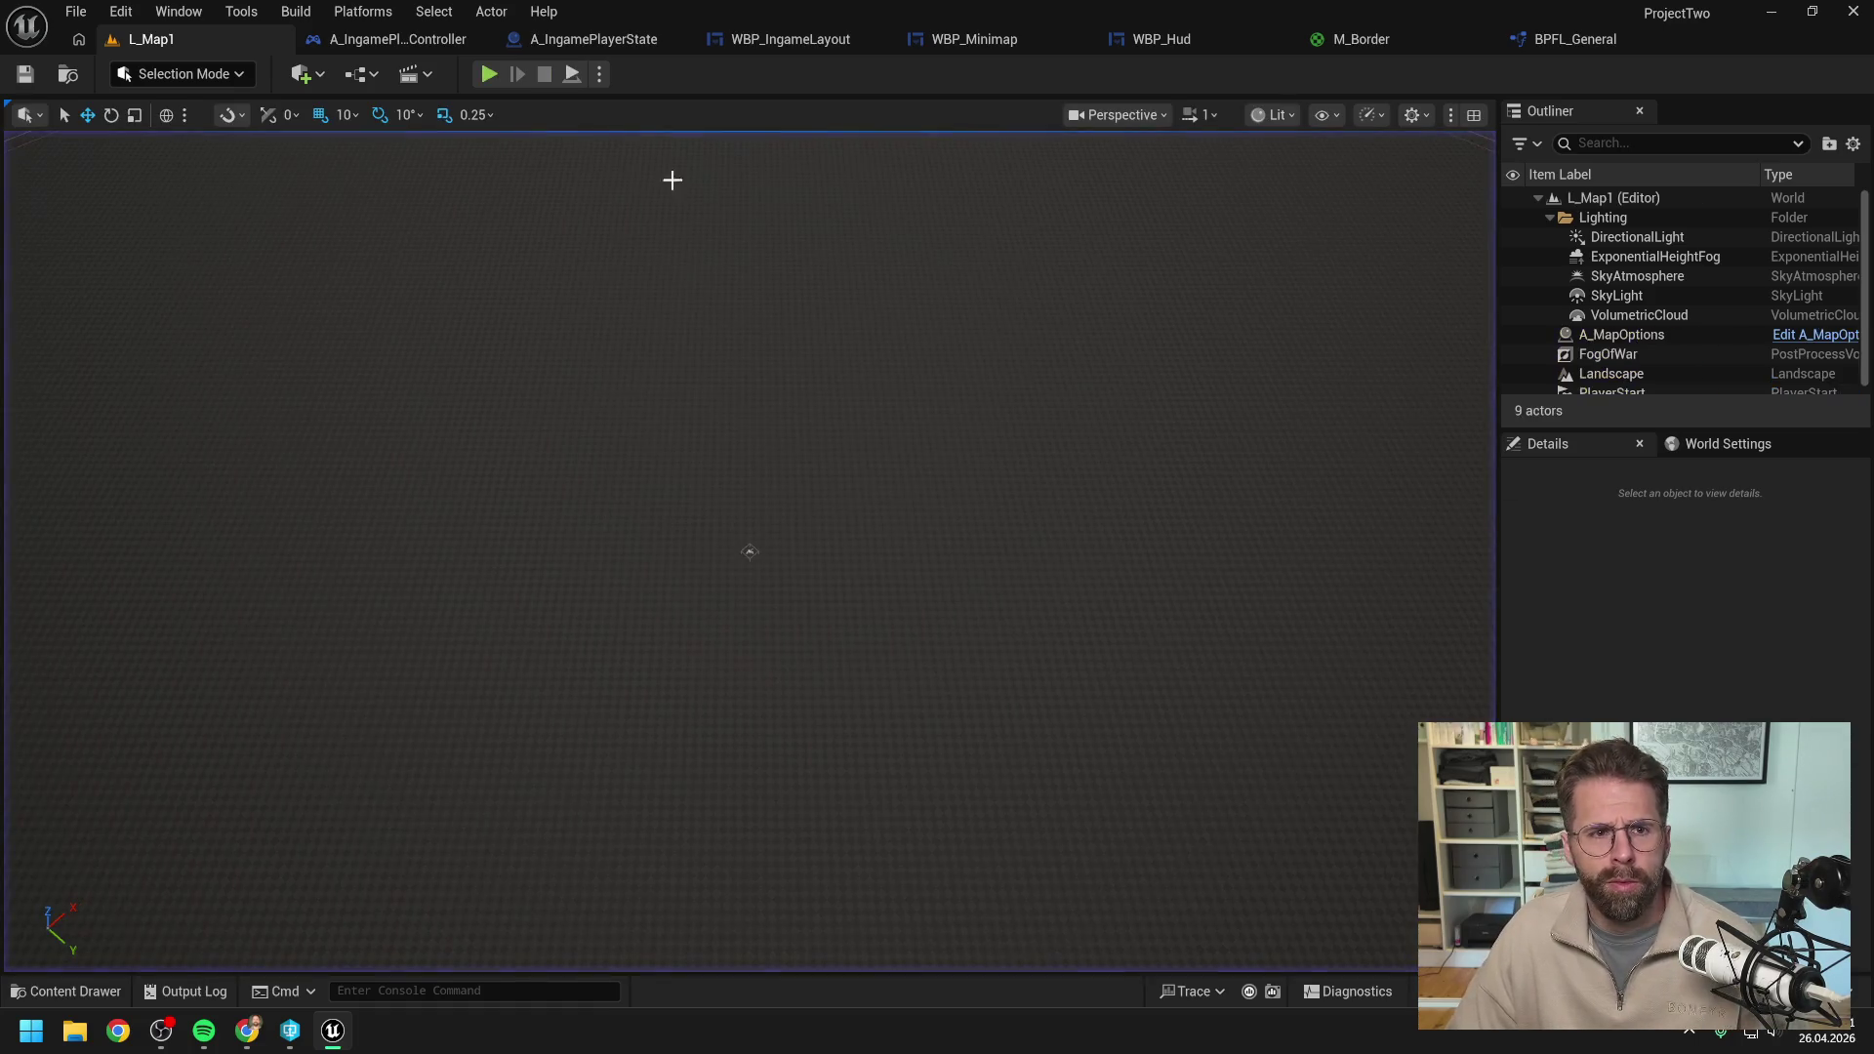
# Pan around WBP_Minimap's event graph, then place the Claude chat with the Phase 3–4 UV and pixel formulas over it.
pyautogui.click(988, 39)
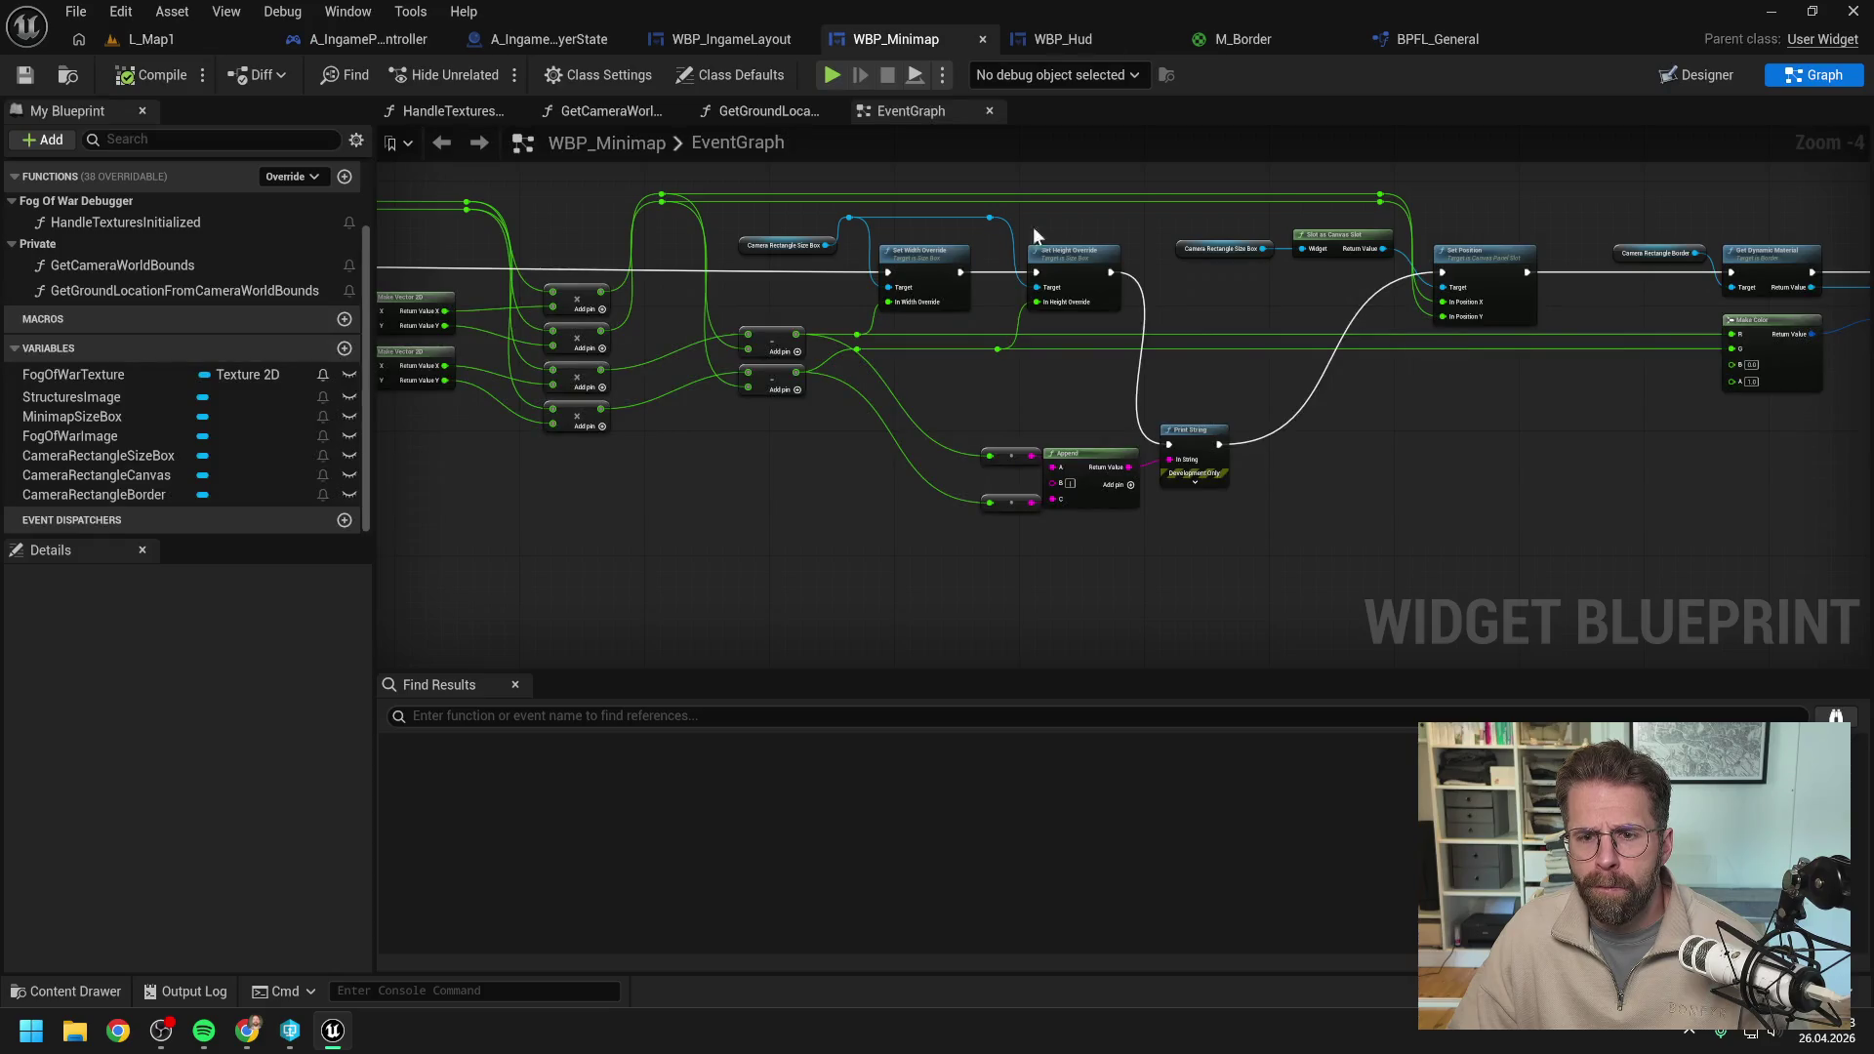
pyautogui.scroll(-1, 999, 402)
pyautogui.moveTo(1000, 402)
pyautogui.mouseDown()
pyautogui.moveTo(1314, 420)
pyautogui.moveTo(1317, 457)
pyautogui.moveTo(1308, 415)
pyautogui.mouseUp()
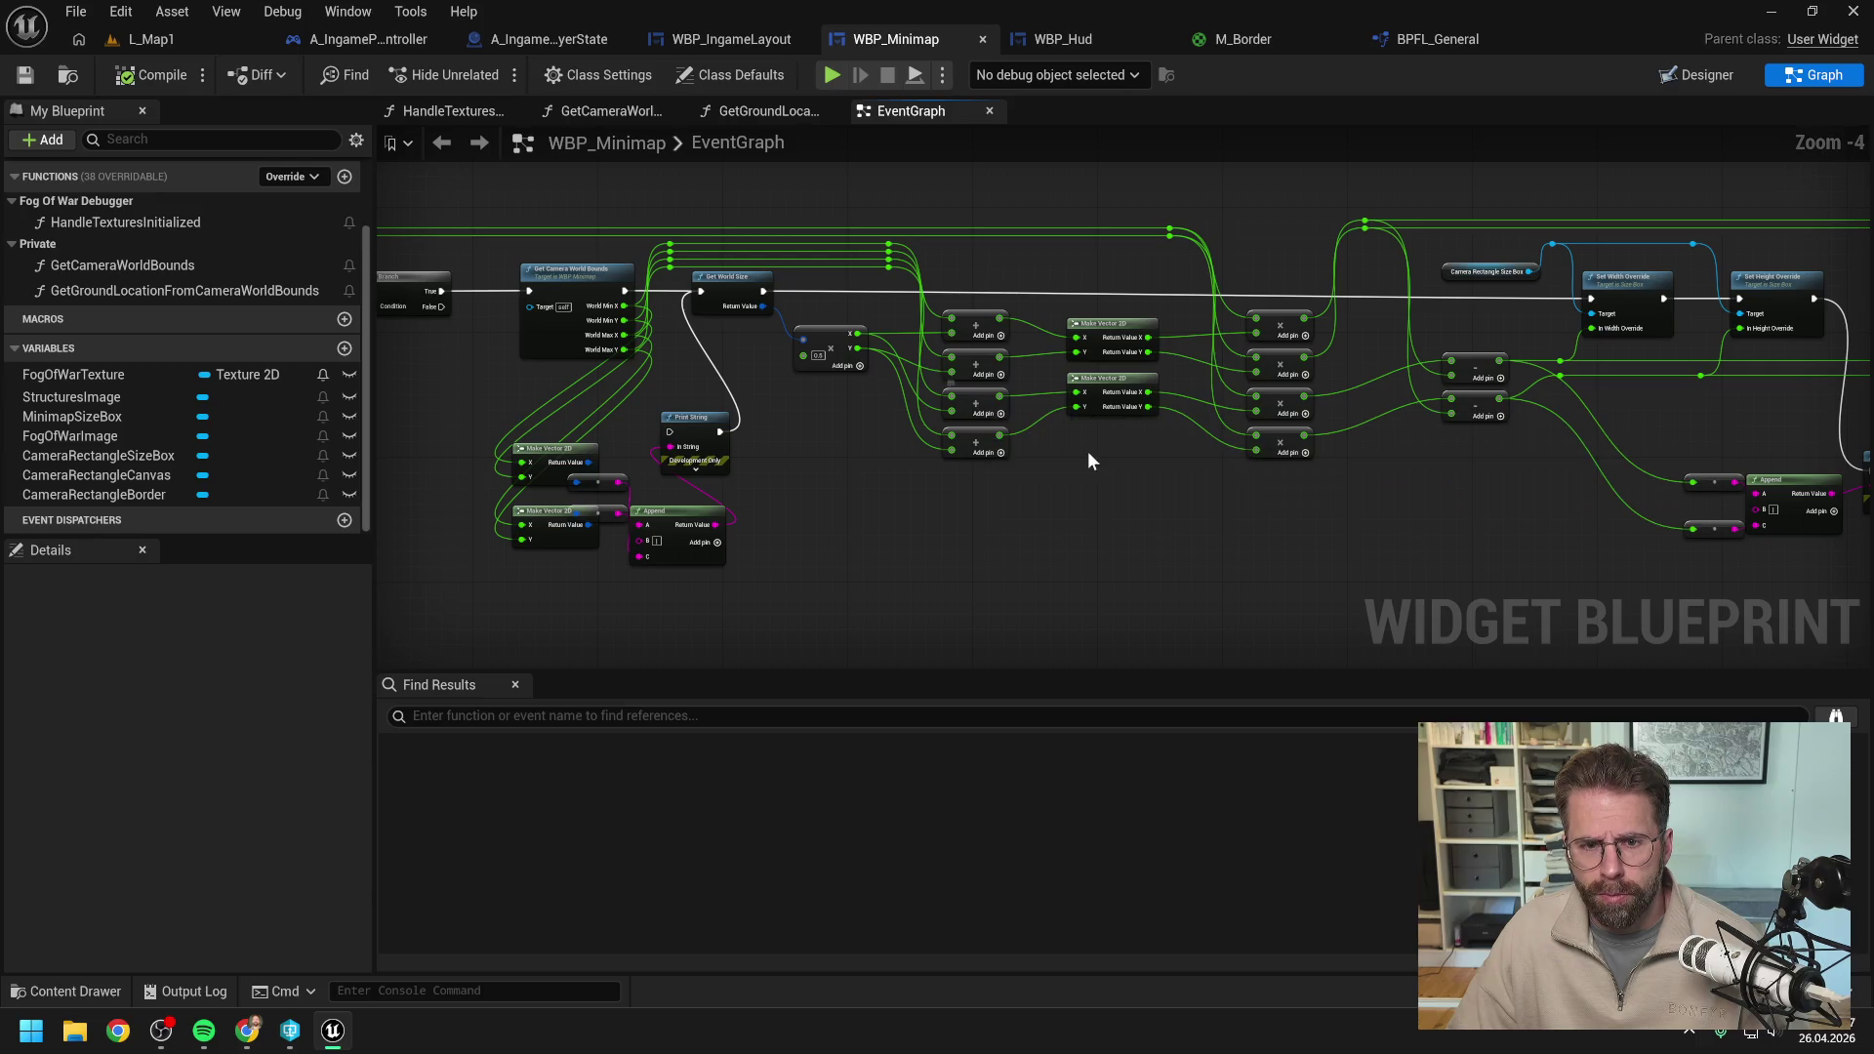
pyautogui.scroll(2, 1098, 457)
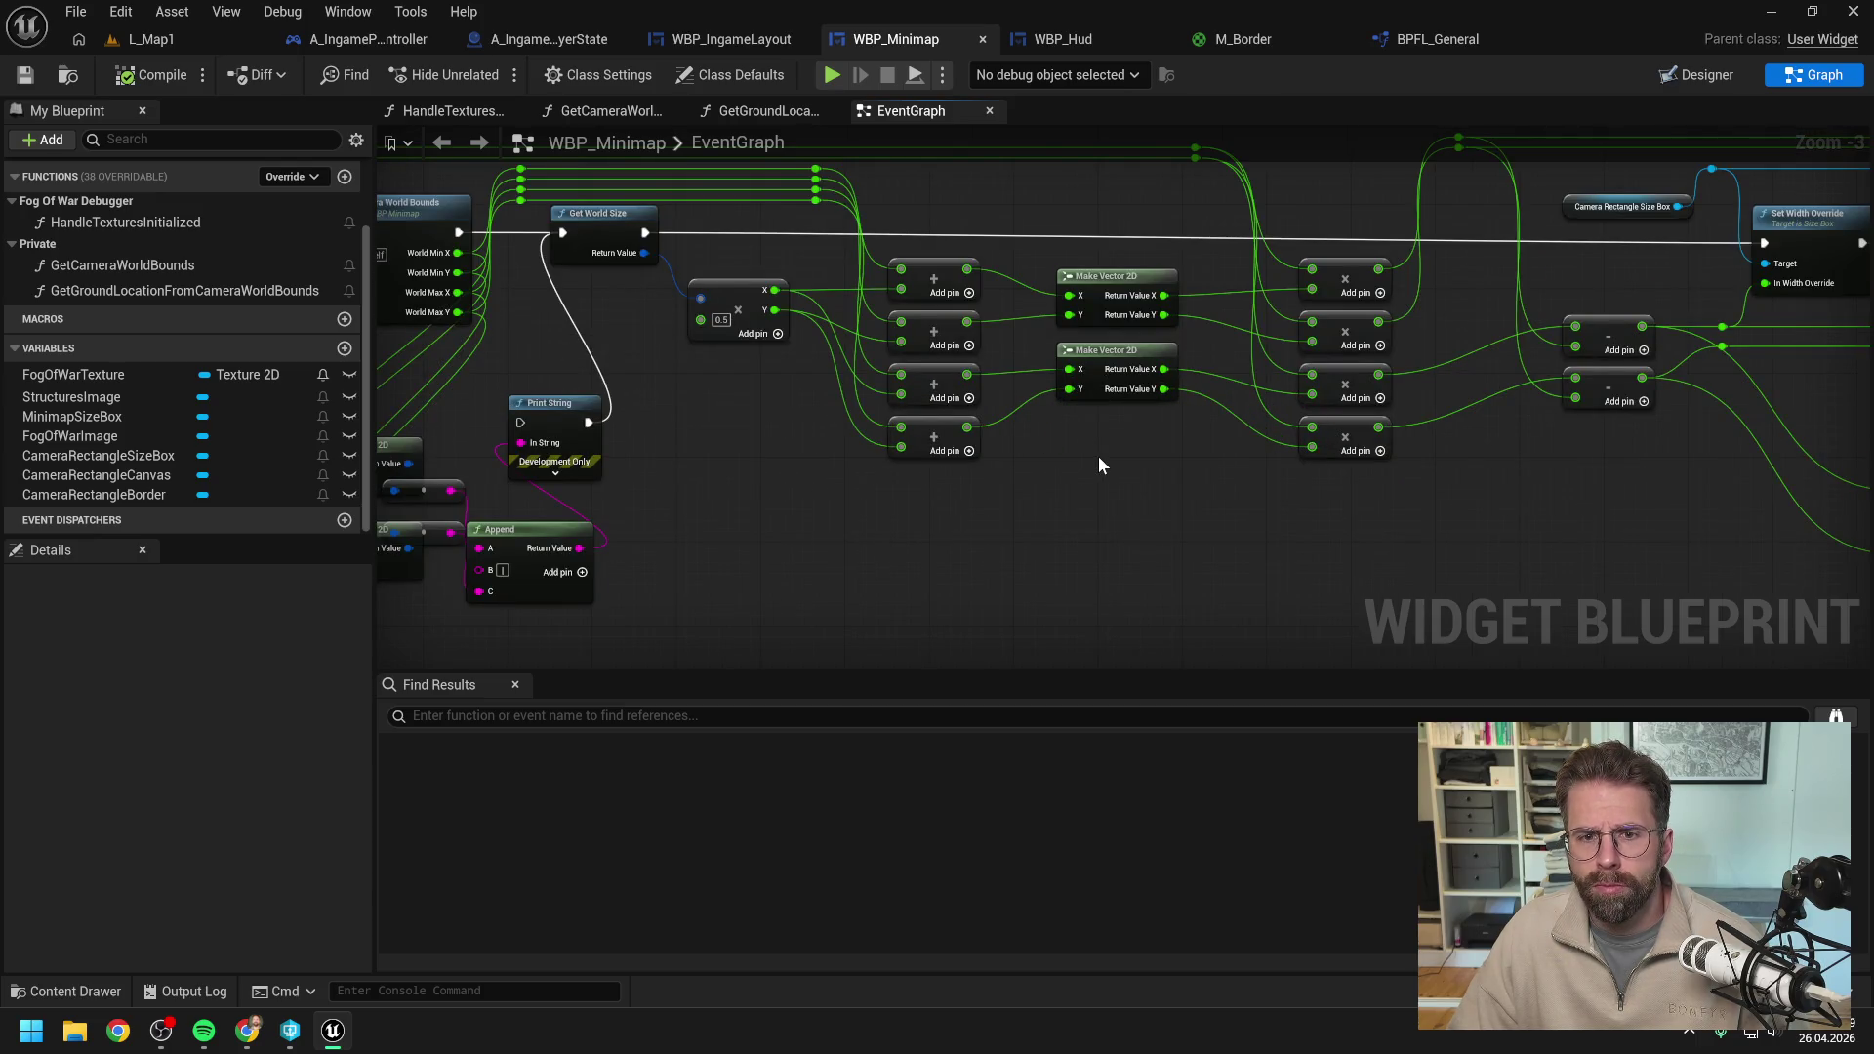
pyautogui.scroll(-1, 1098, 455)
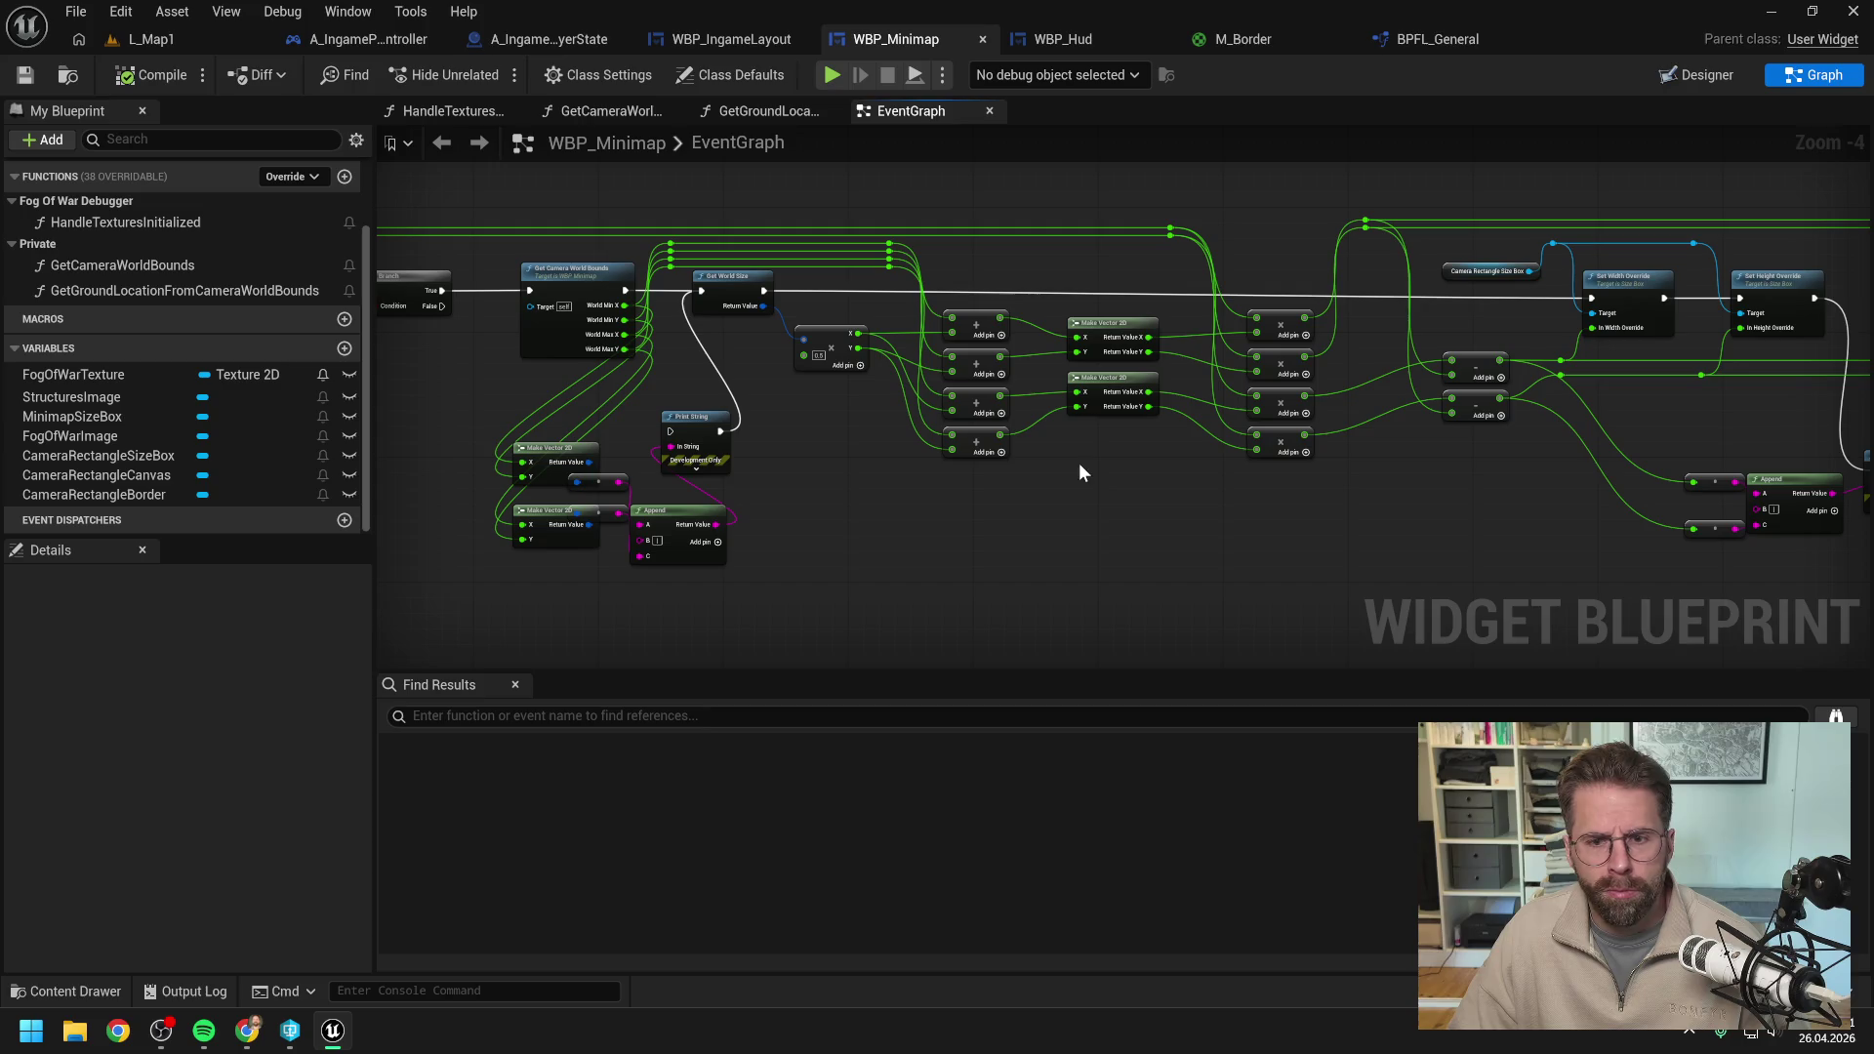
pyautogui.moveTo(1118, 487); pyautogui.dragTo(1020, 482)
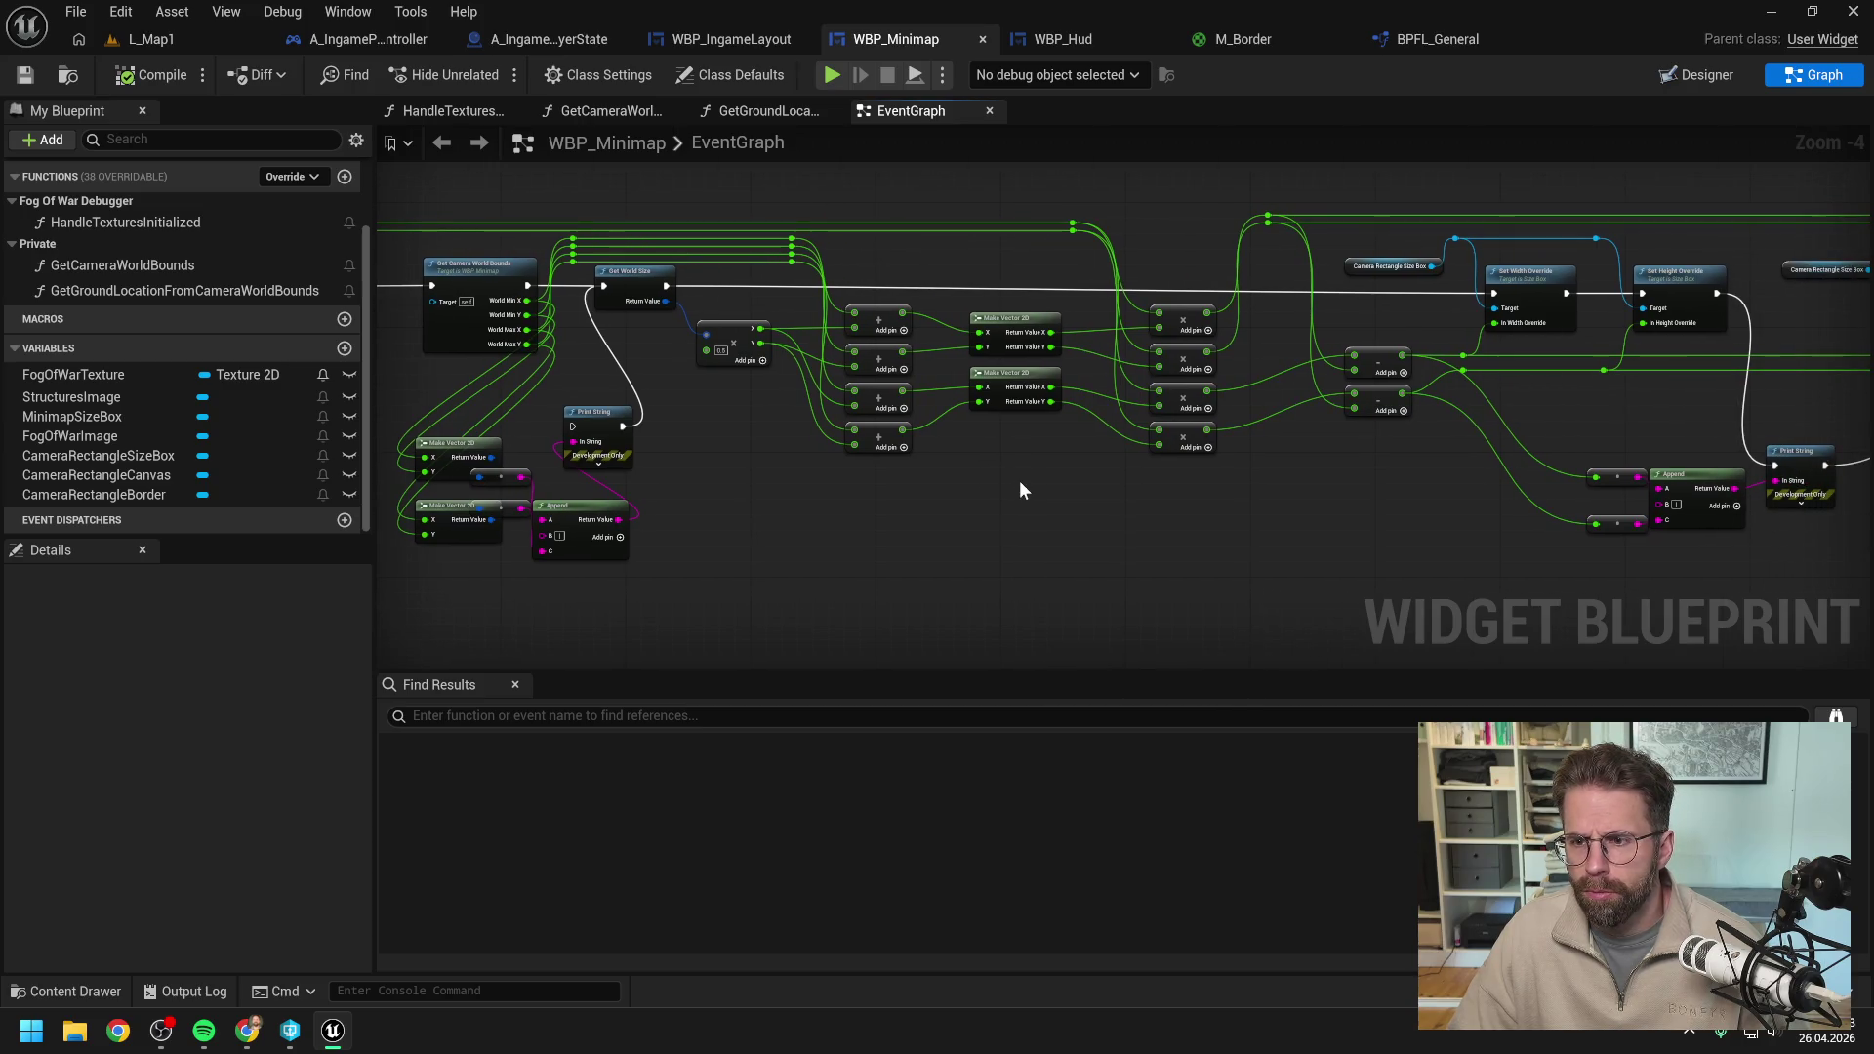
pyautogui.moveTo(778, 474); pyautogui.dragTo(922, 492)
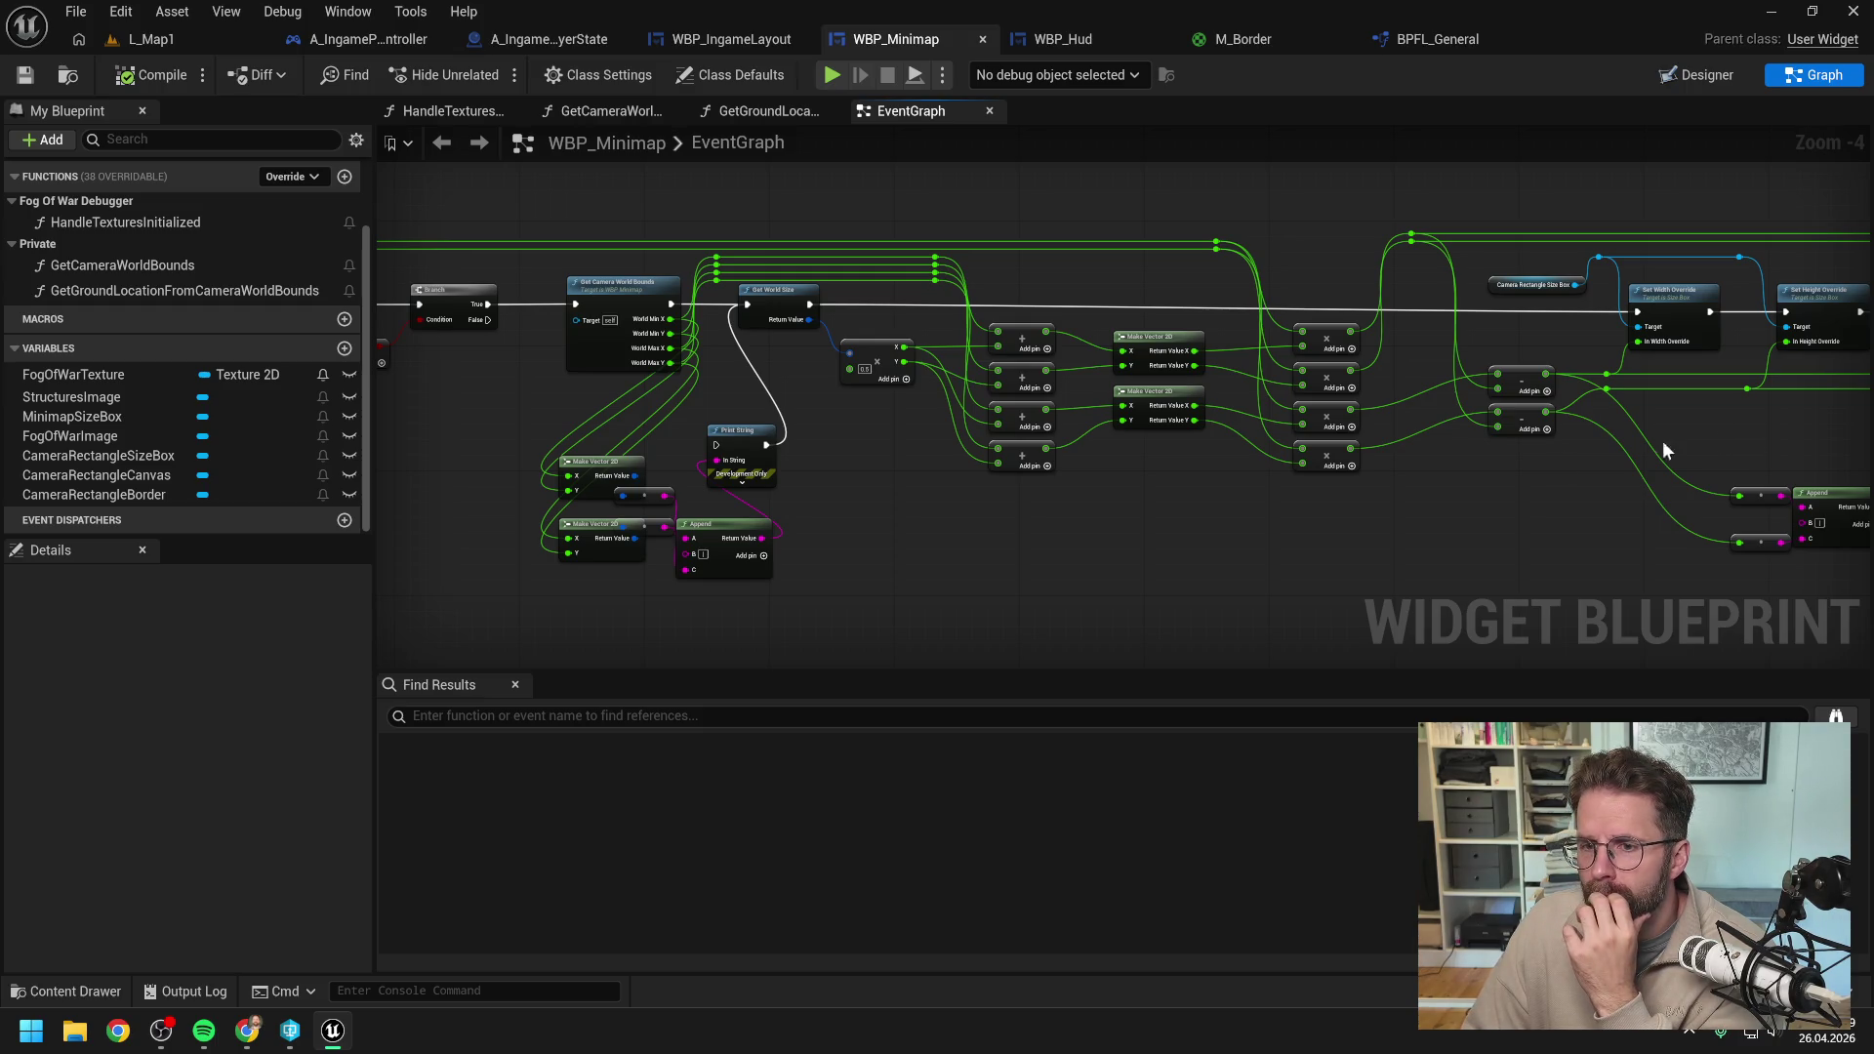
pyautogui.moveTo(1340, 523); pyautogui.dragTo(1359, 498)
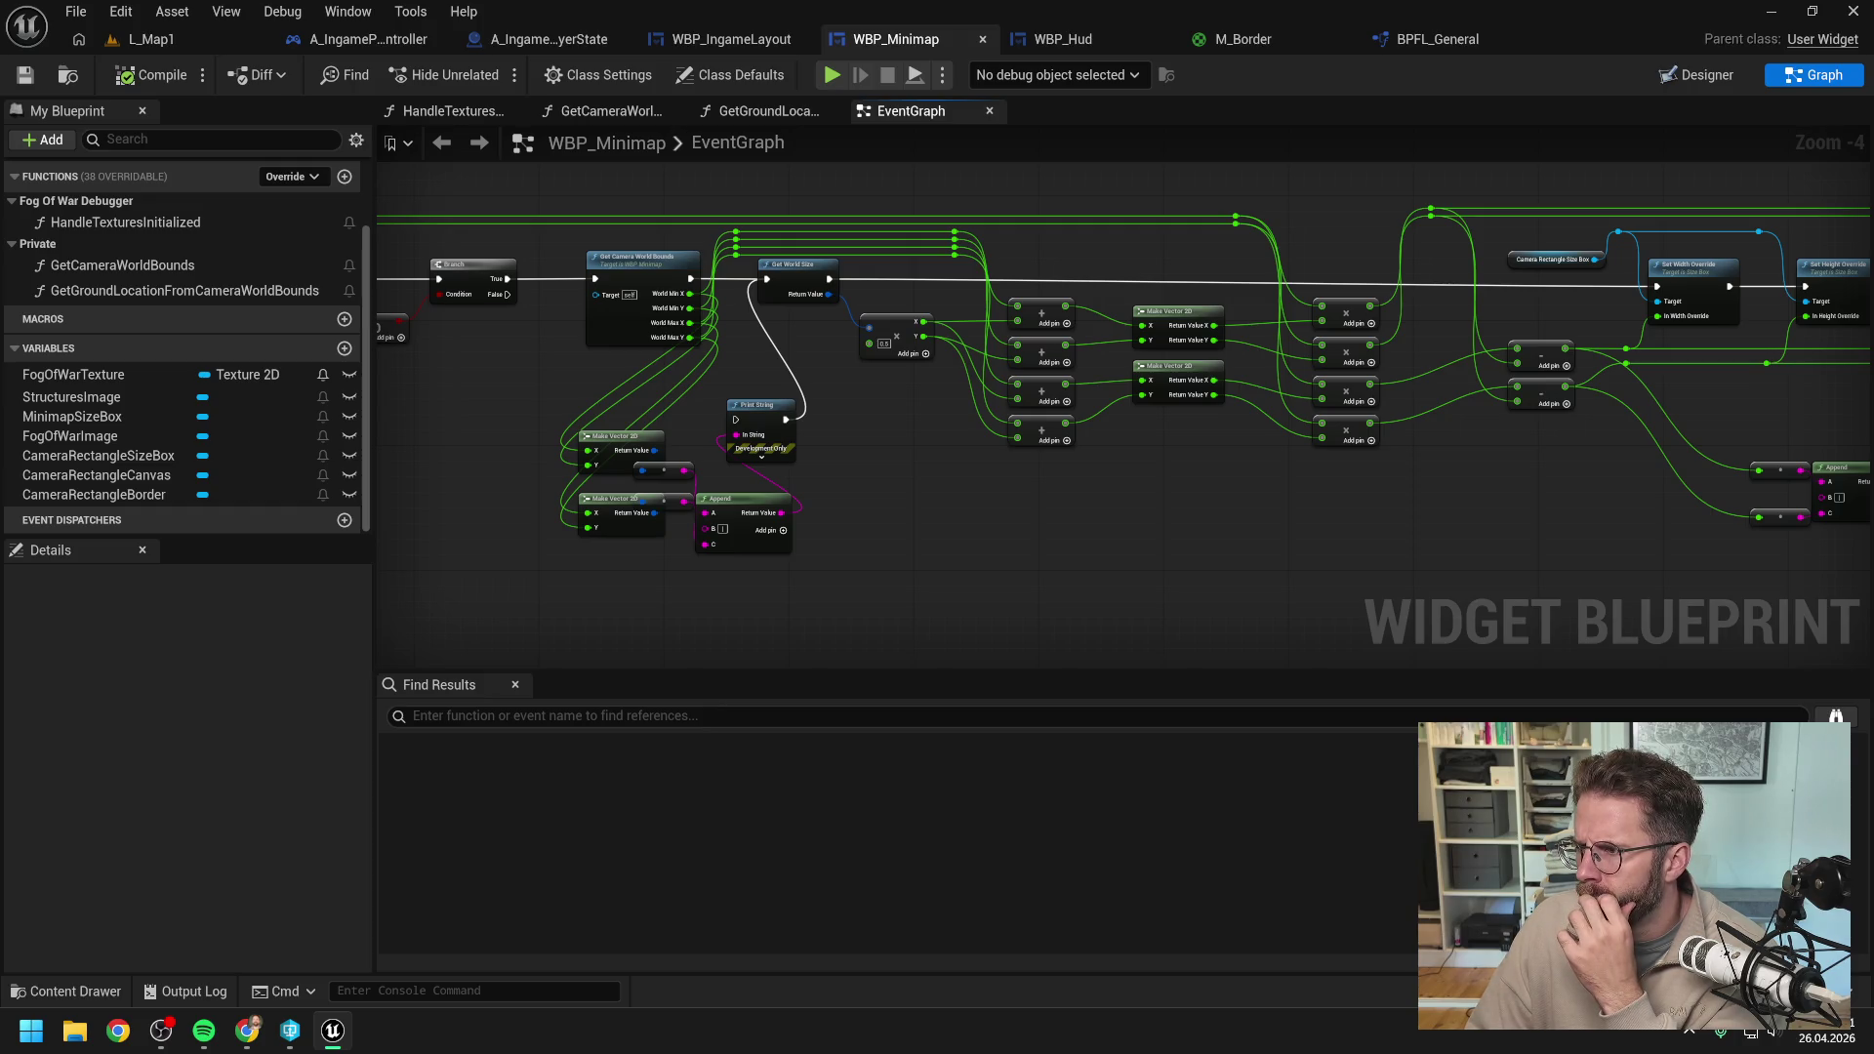
pyautogui.moveTo(1873, 96); pyautogui.dragTo(929, 97)
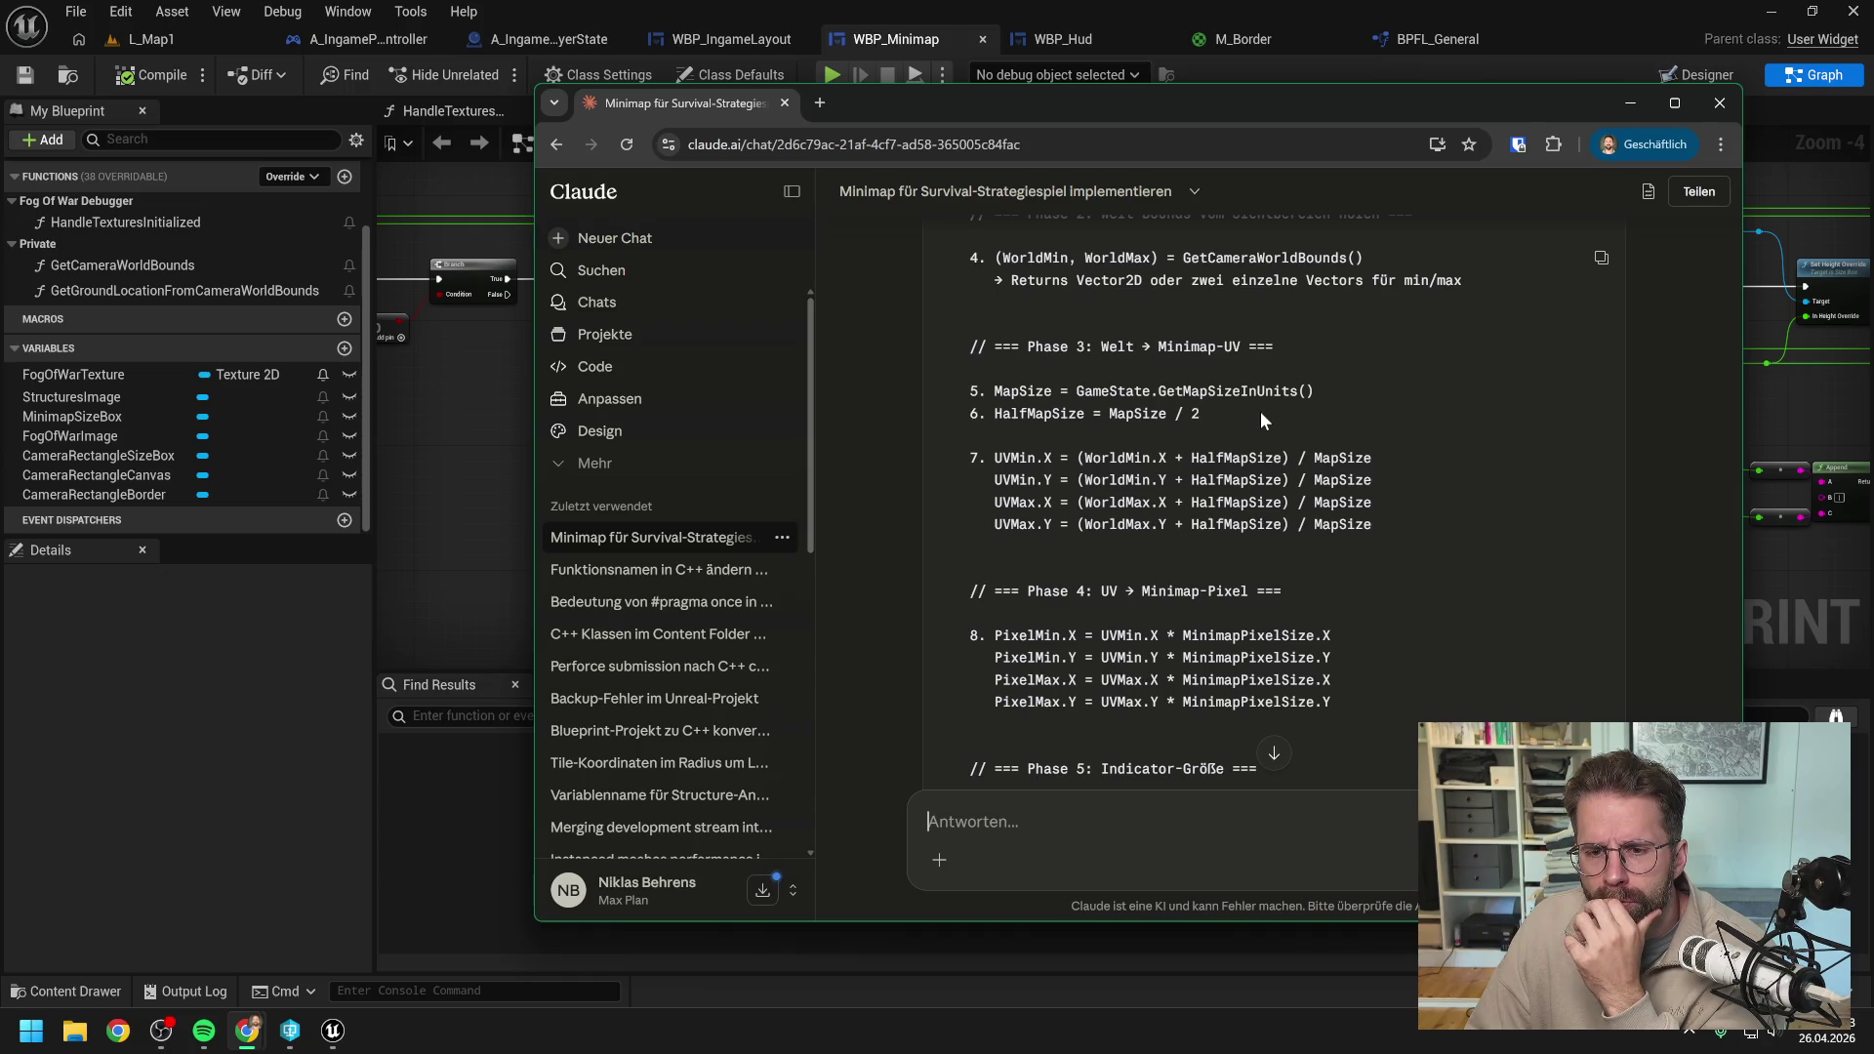
pyautogui.scroll(1, 1335, 406)
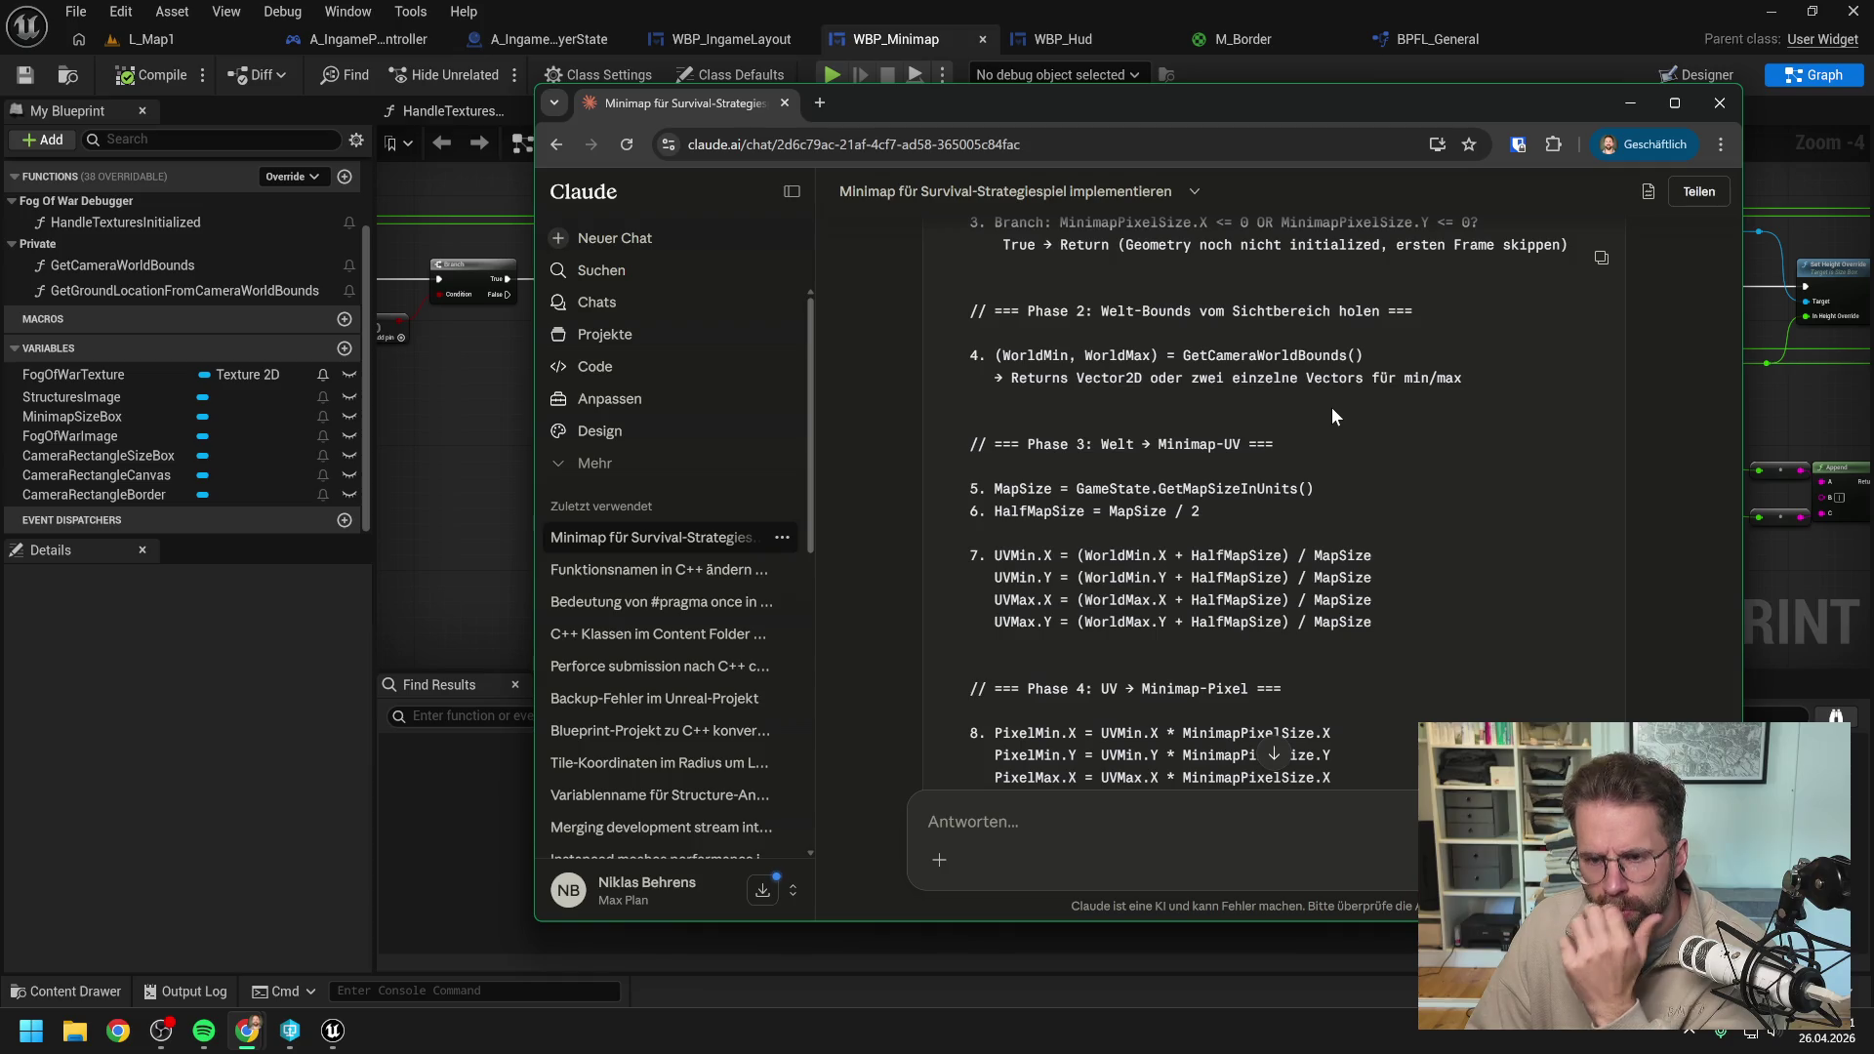
pyautogui.scroll(-3, 1325, 404)
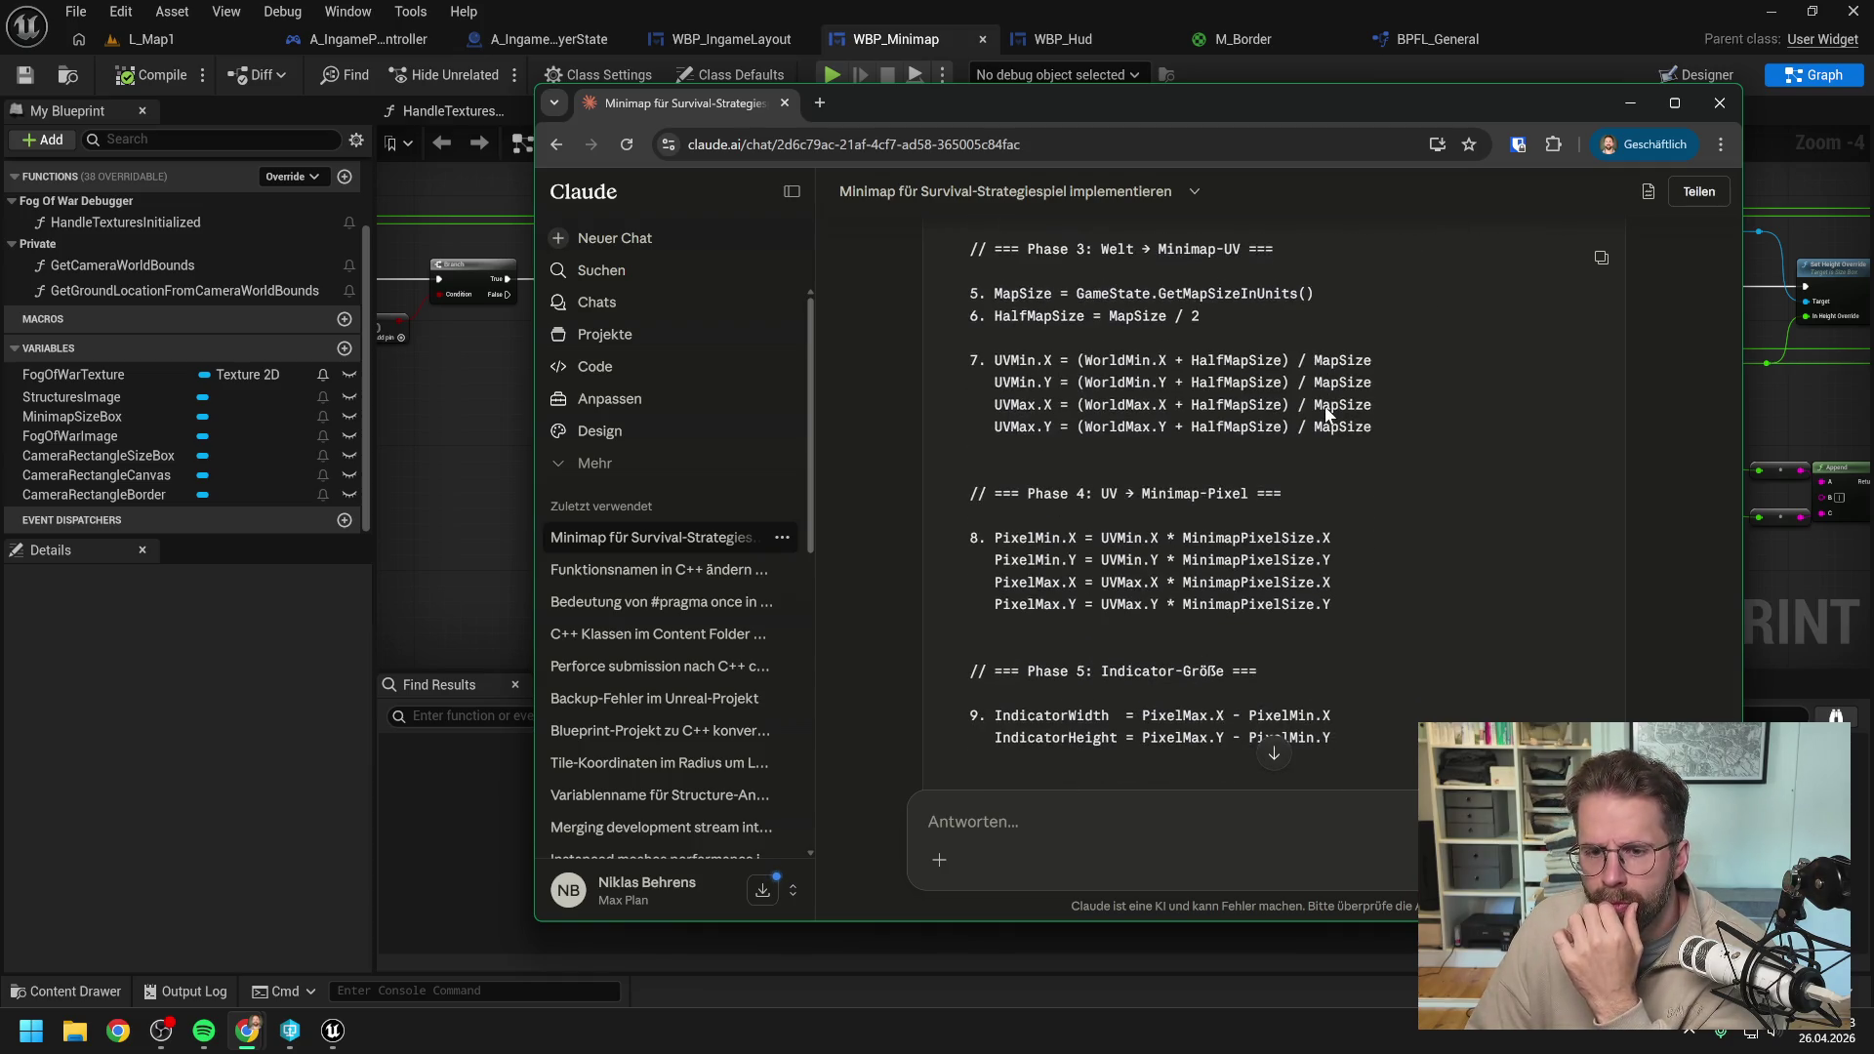
pyautogui.scroll(-2, 1239, 502)
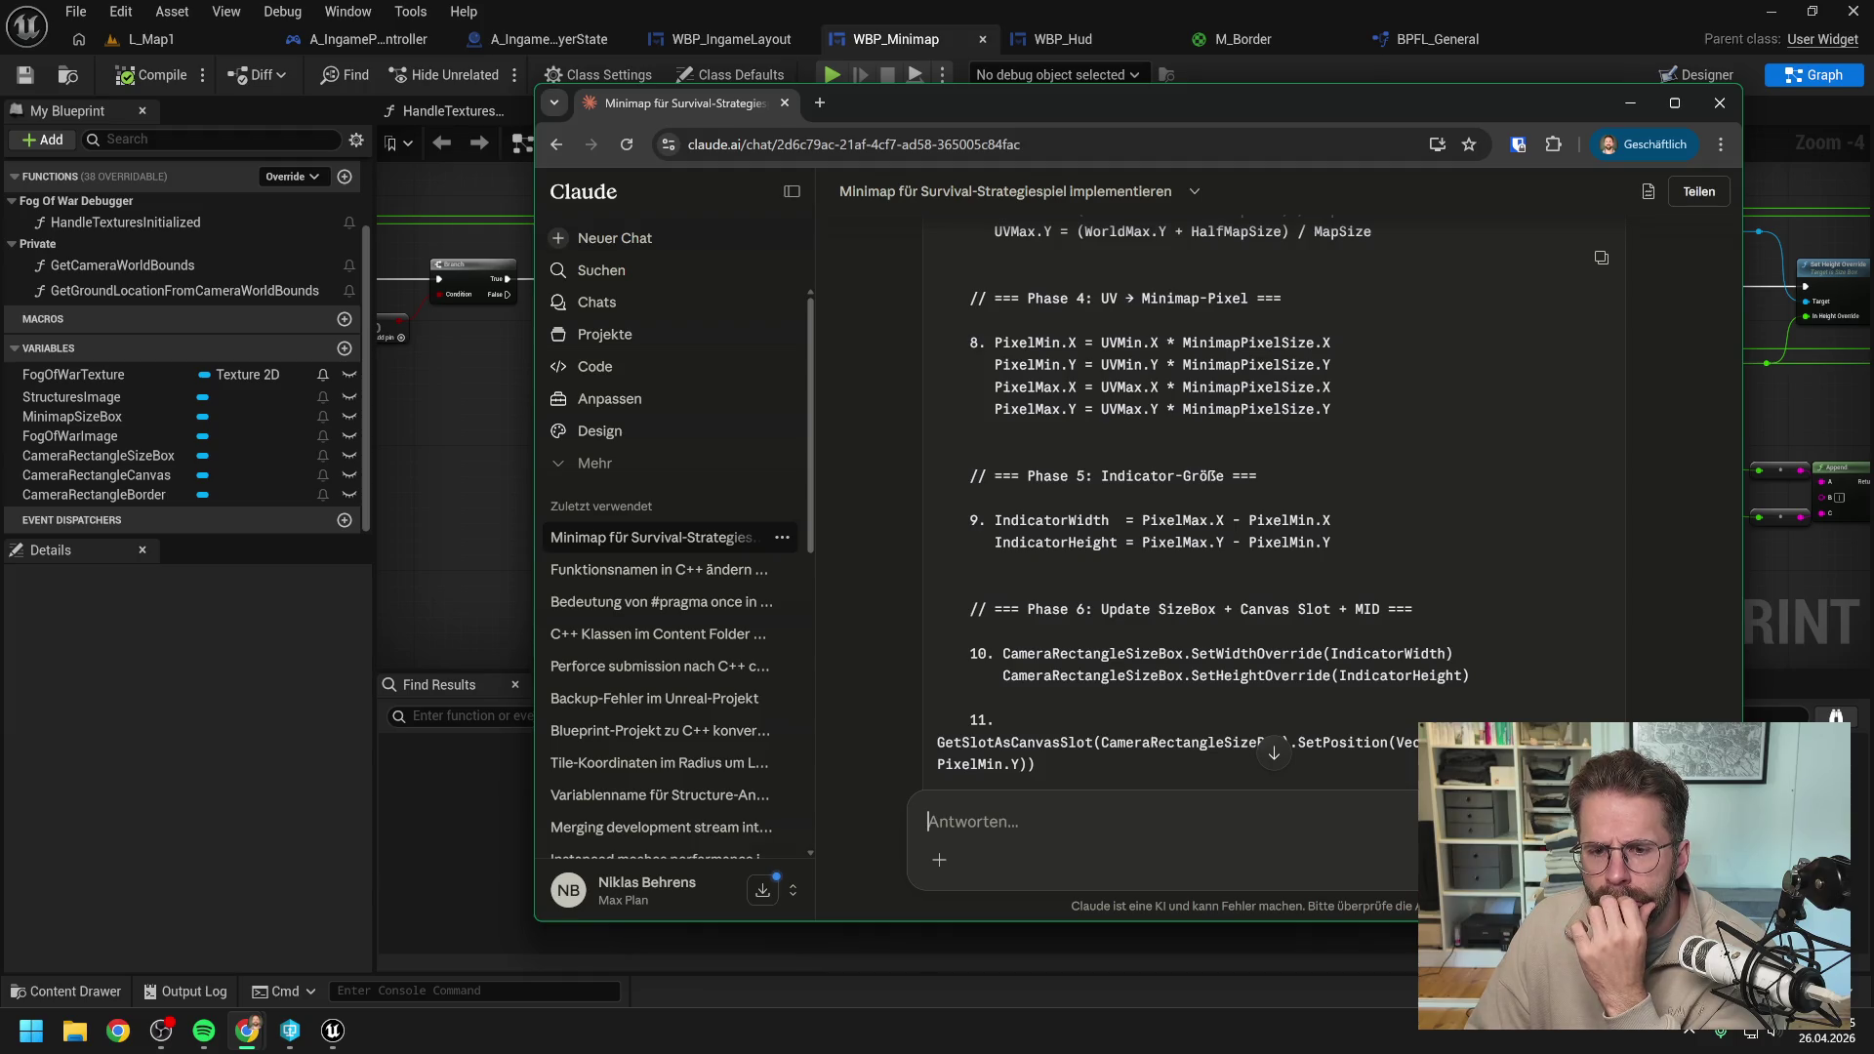
pyautogui.scroll(-1, 1240, 503)
pyautogui.scroll(-2, 1239, 503)
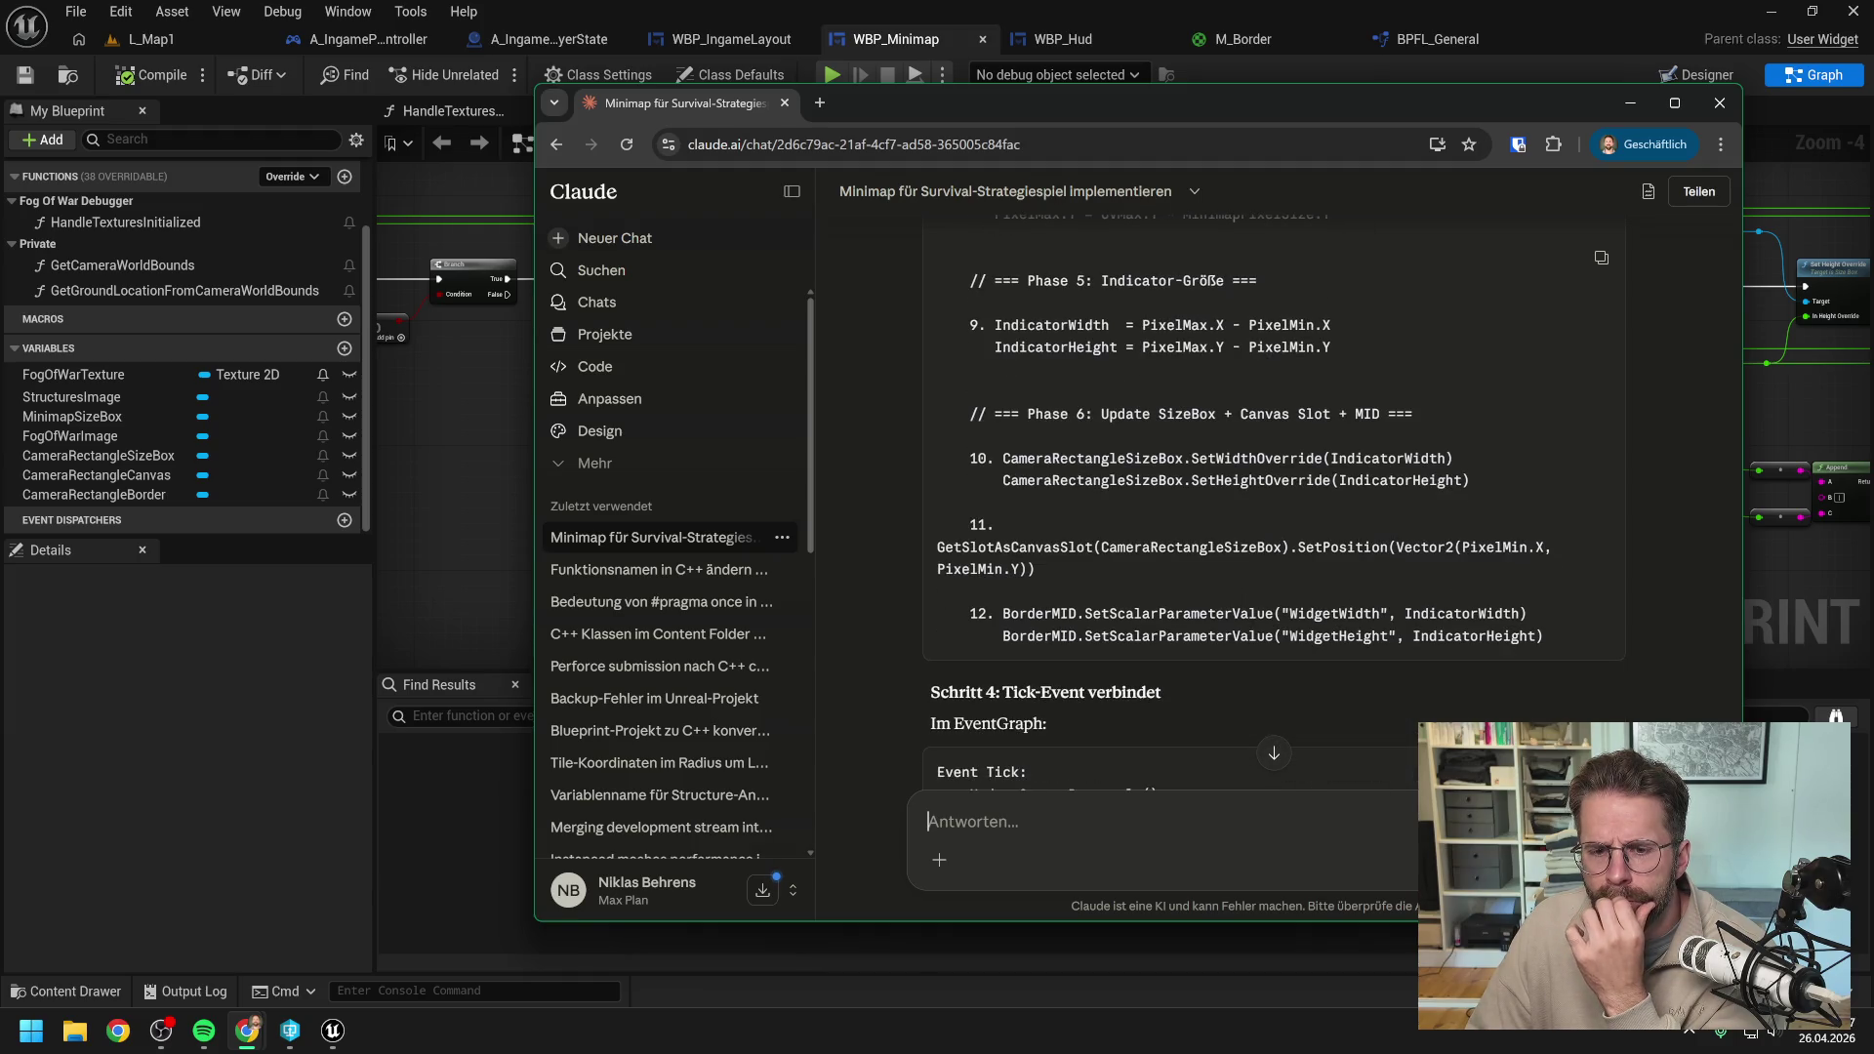
pyautogui.scroll(1, 1342, 413)
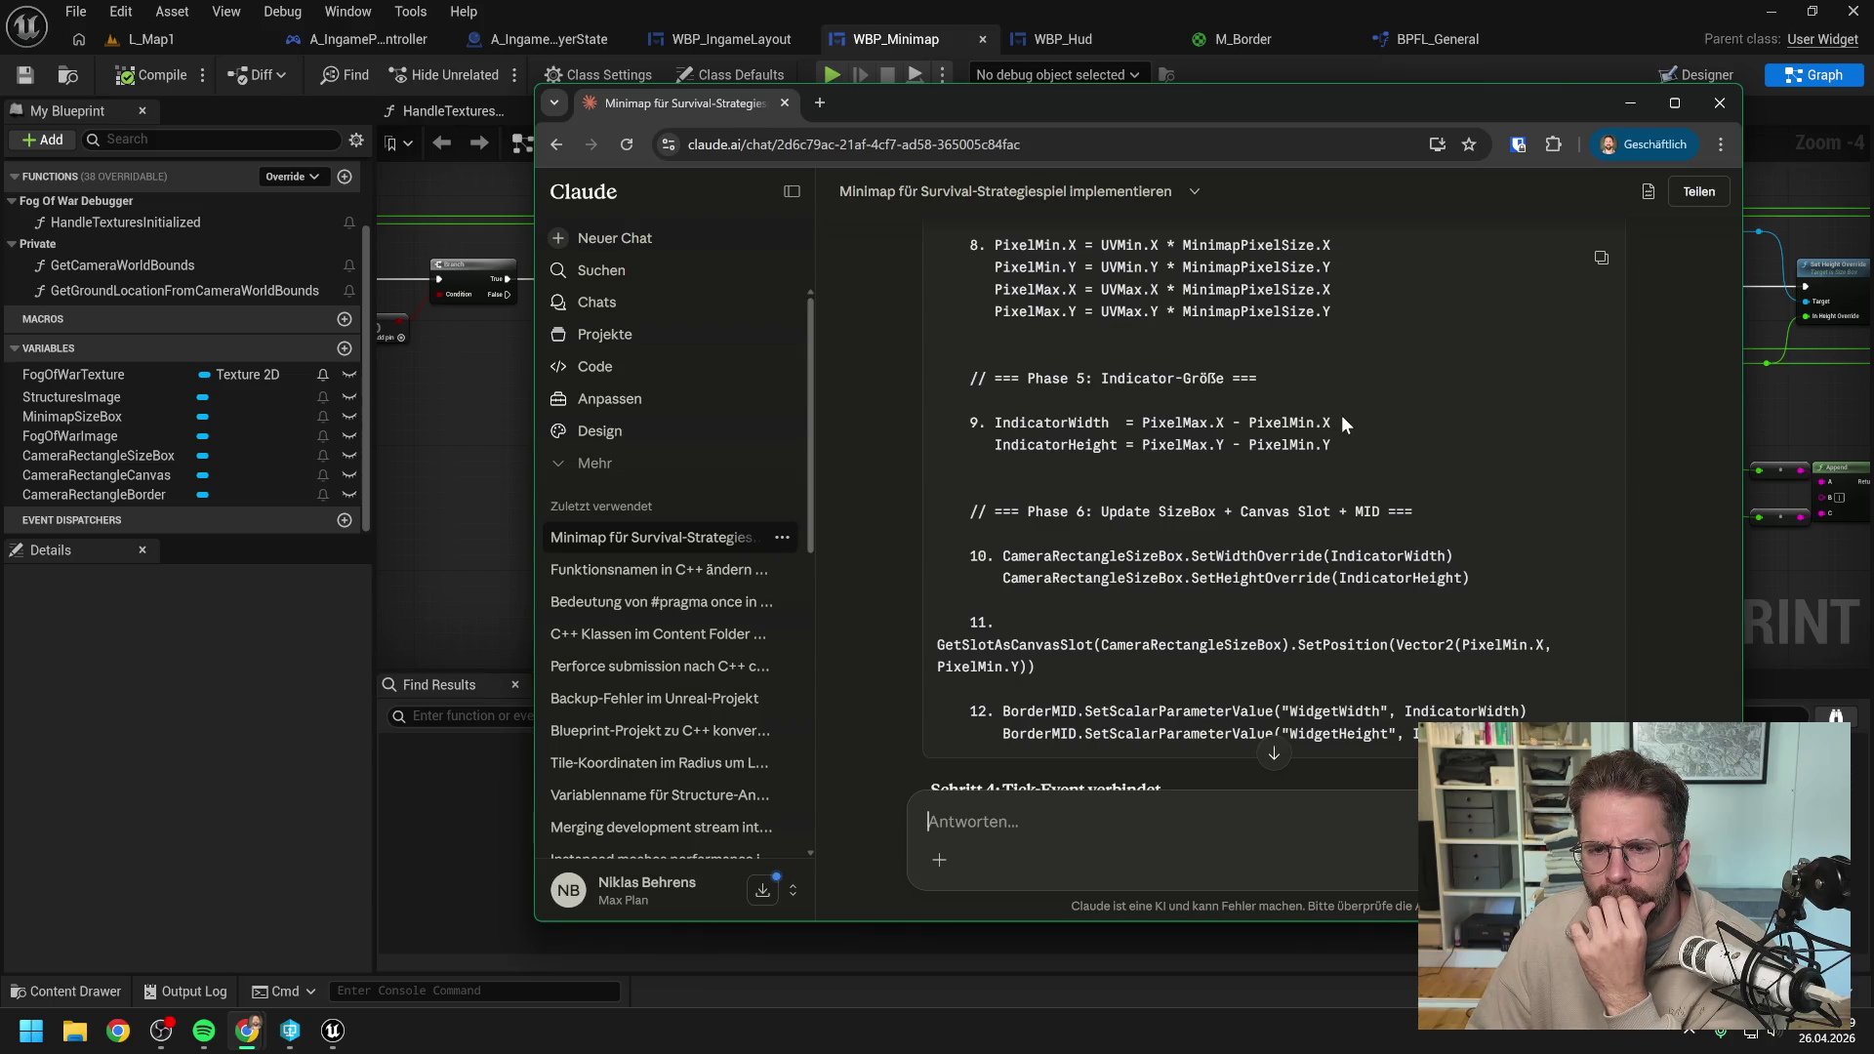
pyautogui.scroll(4, 1341, 414)
pyautogui.scroll(4, 1355, 431)
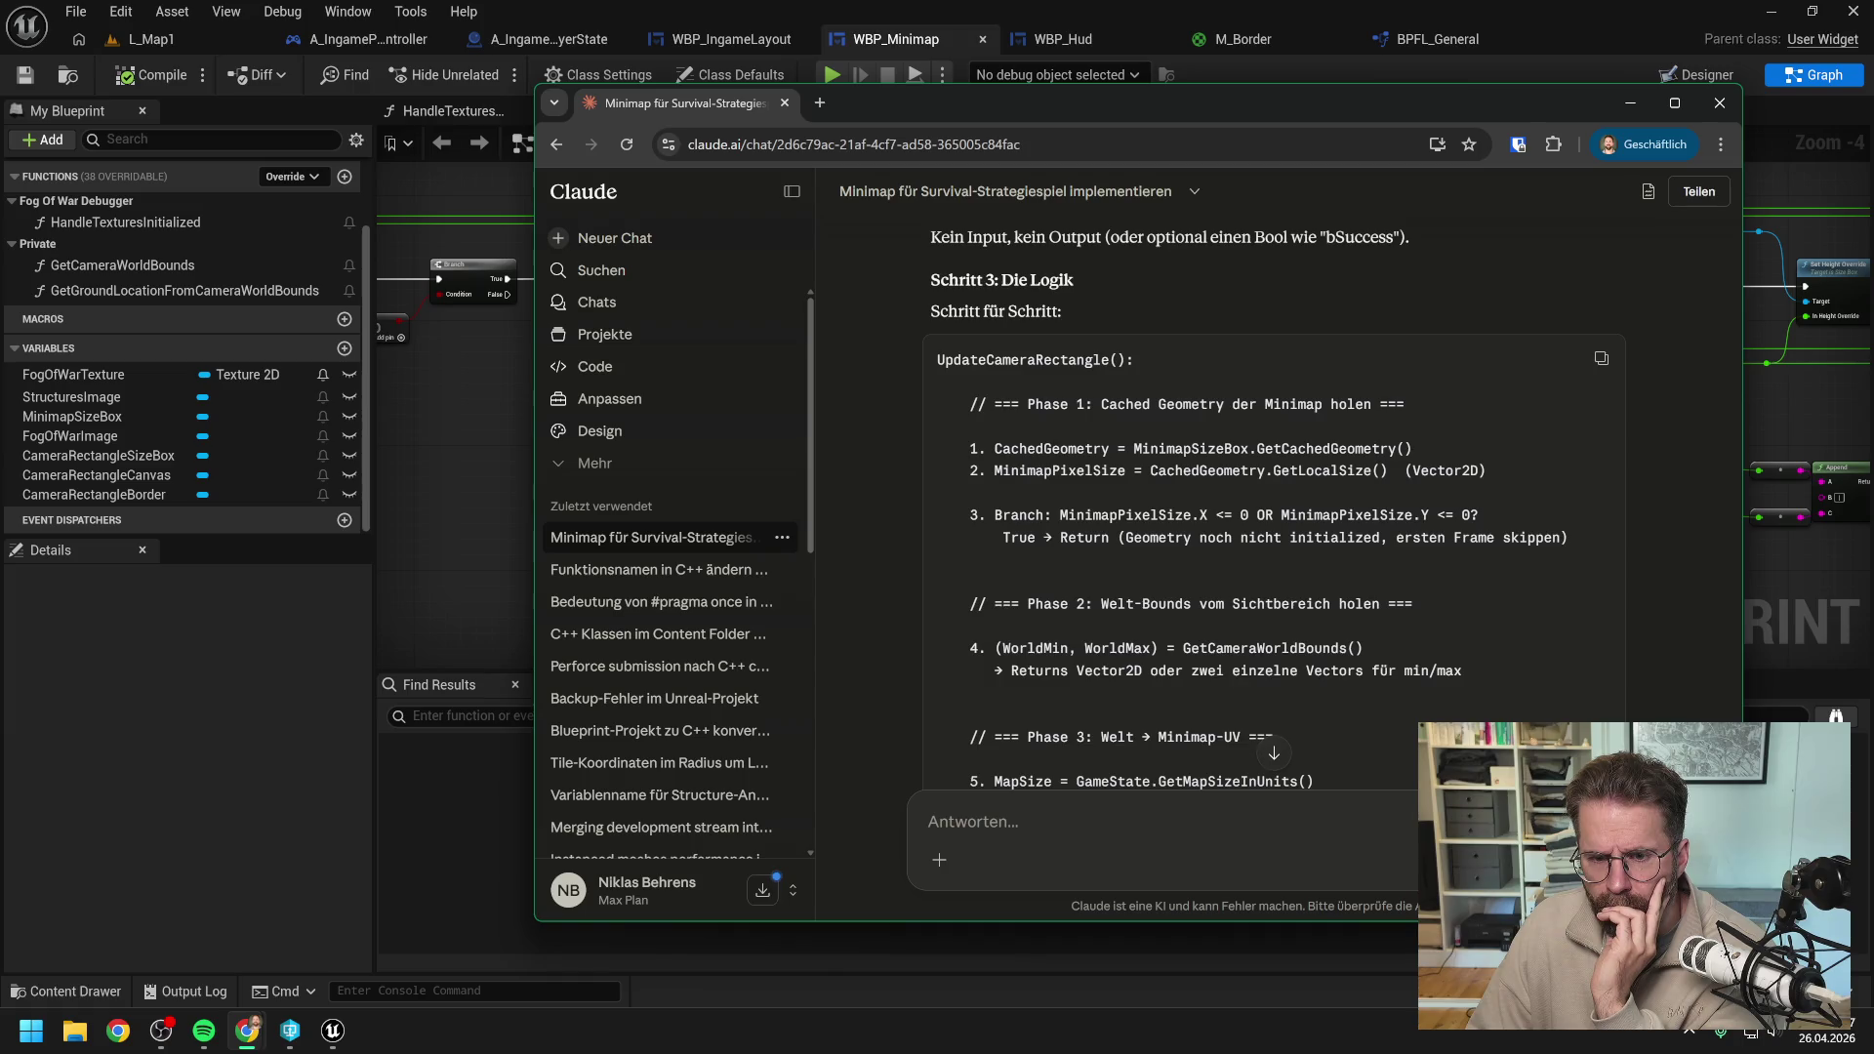
pyautogui.scroll(-2, 1364, 448)
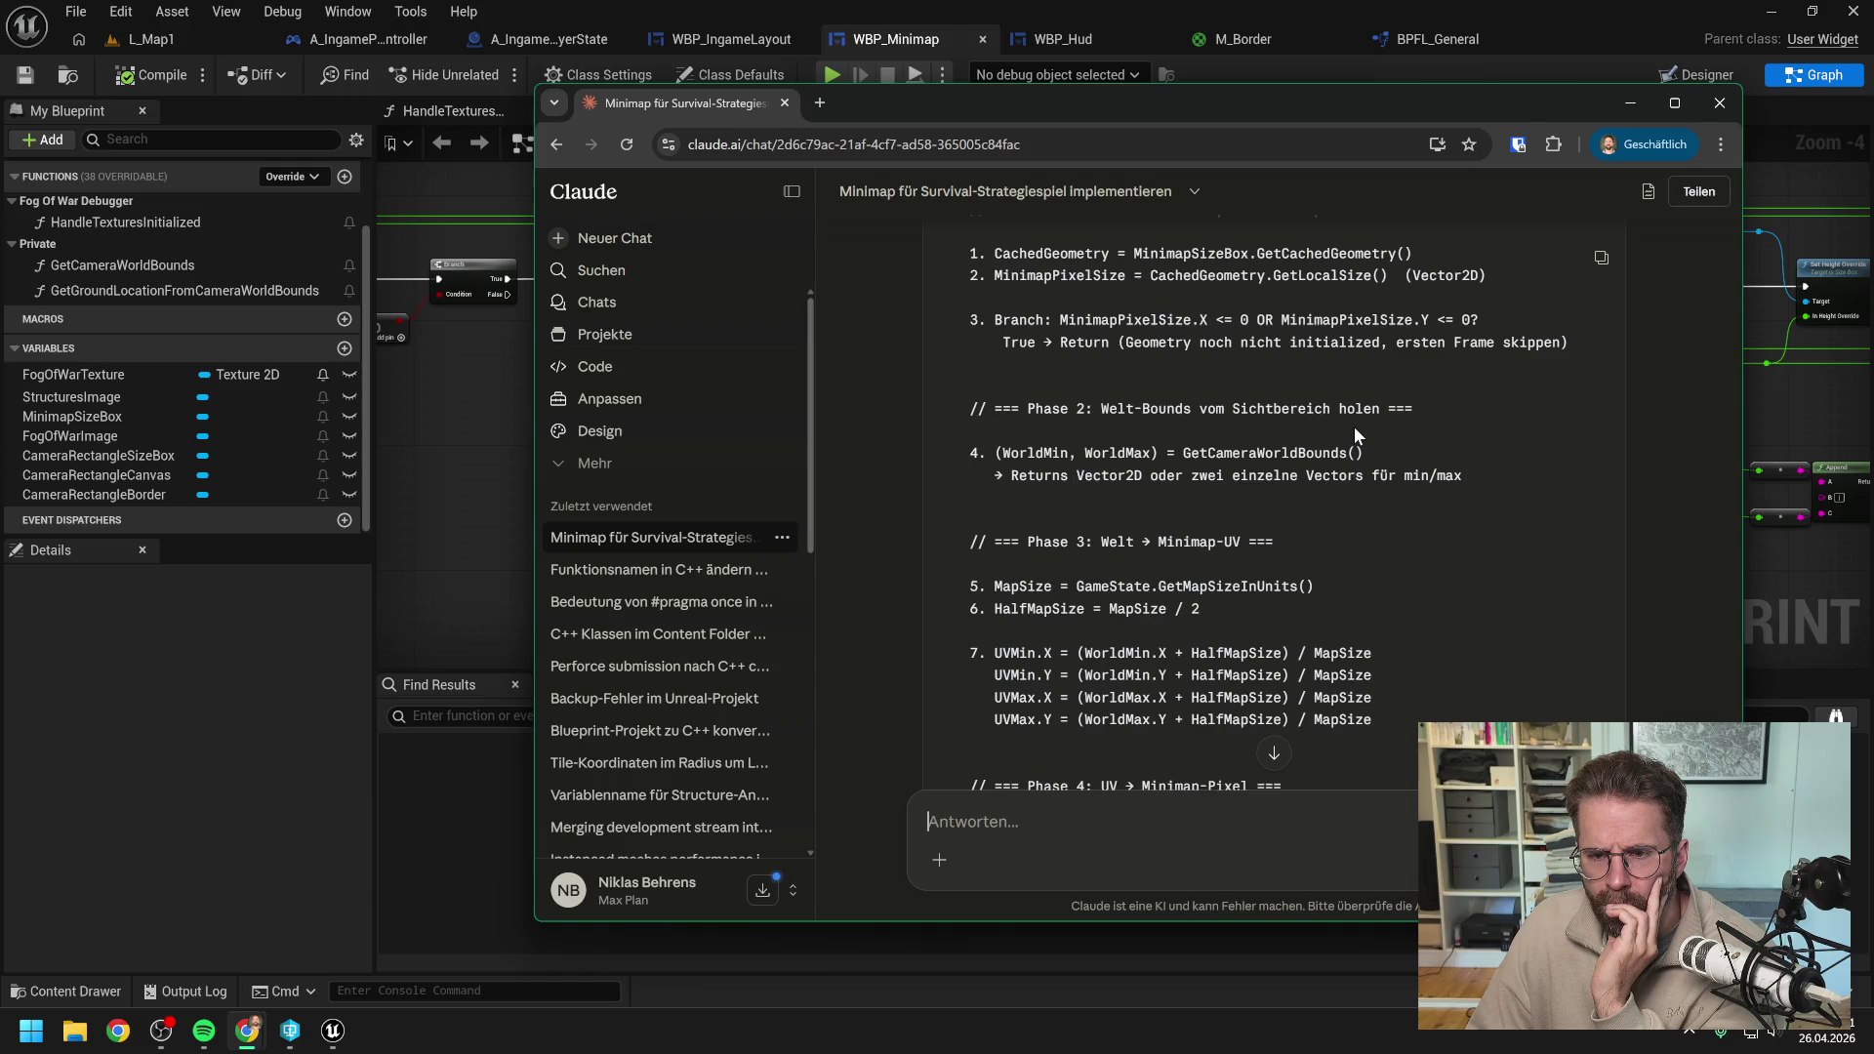
pyautogui.scroll(-2, 1354, 425)
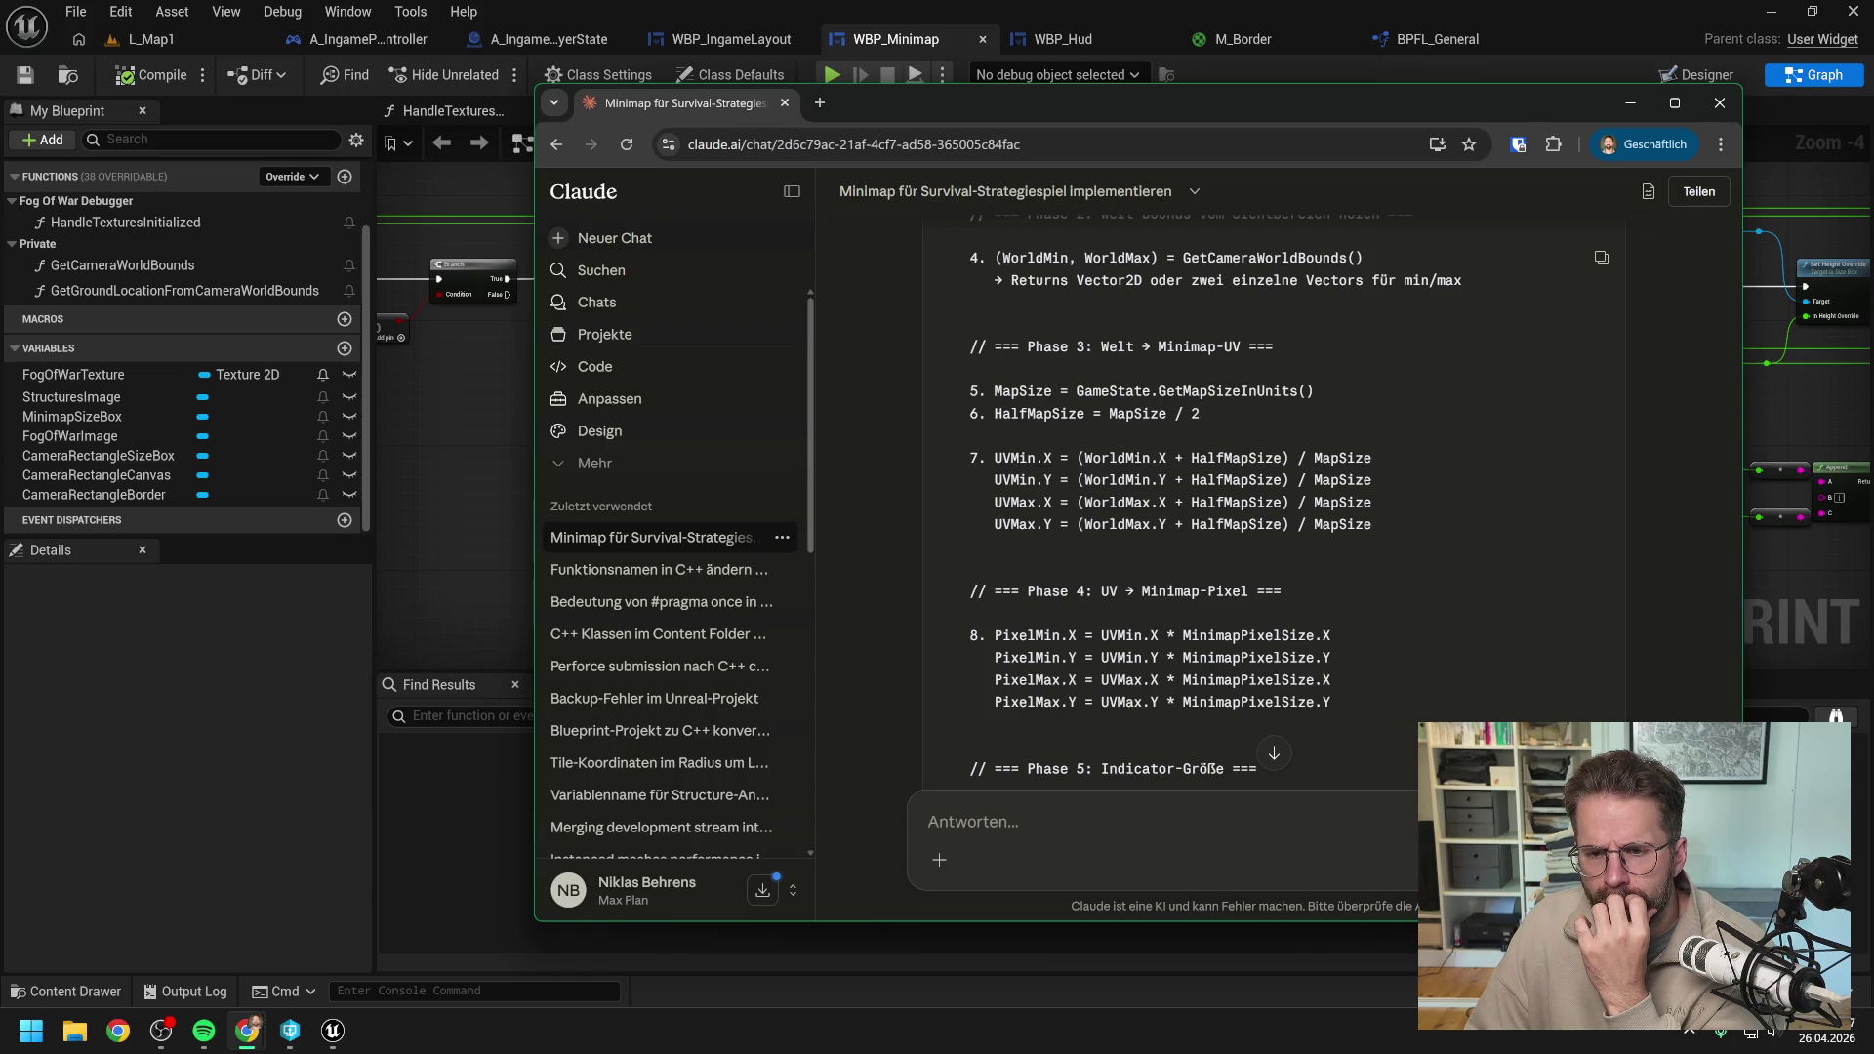
pyautogui.click(437, 437)
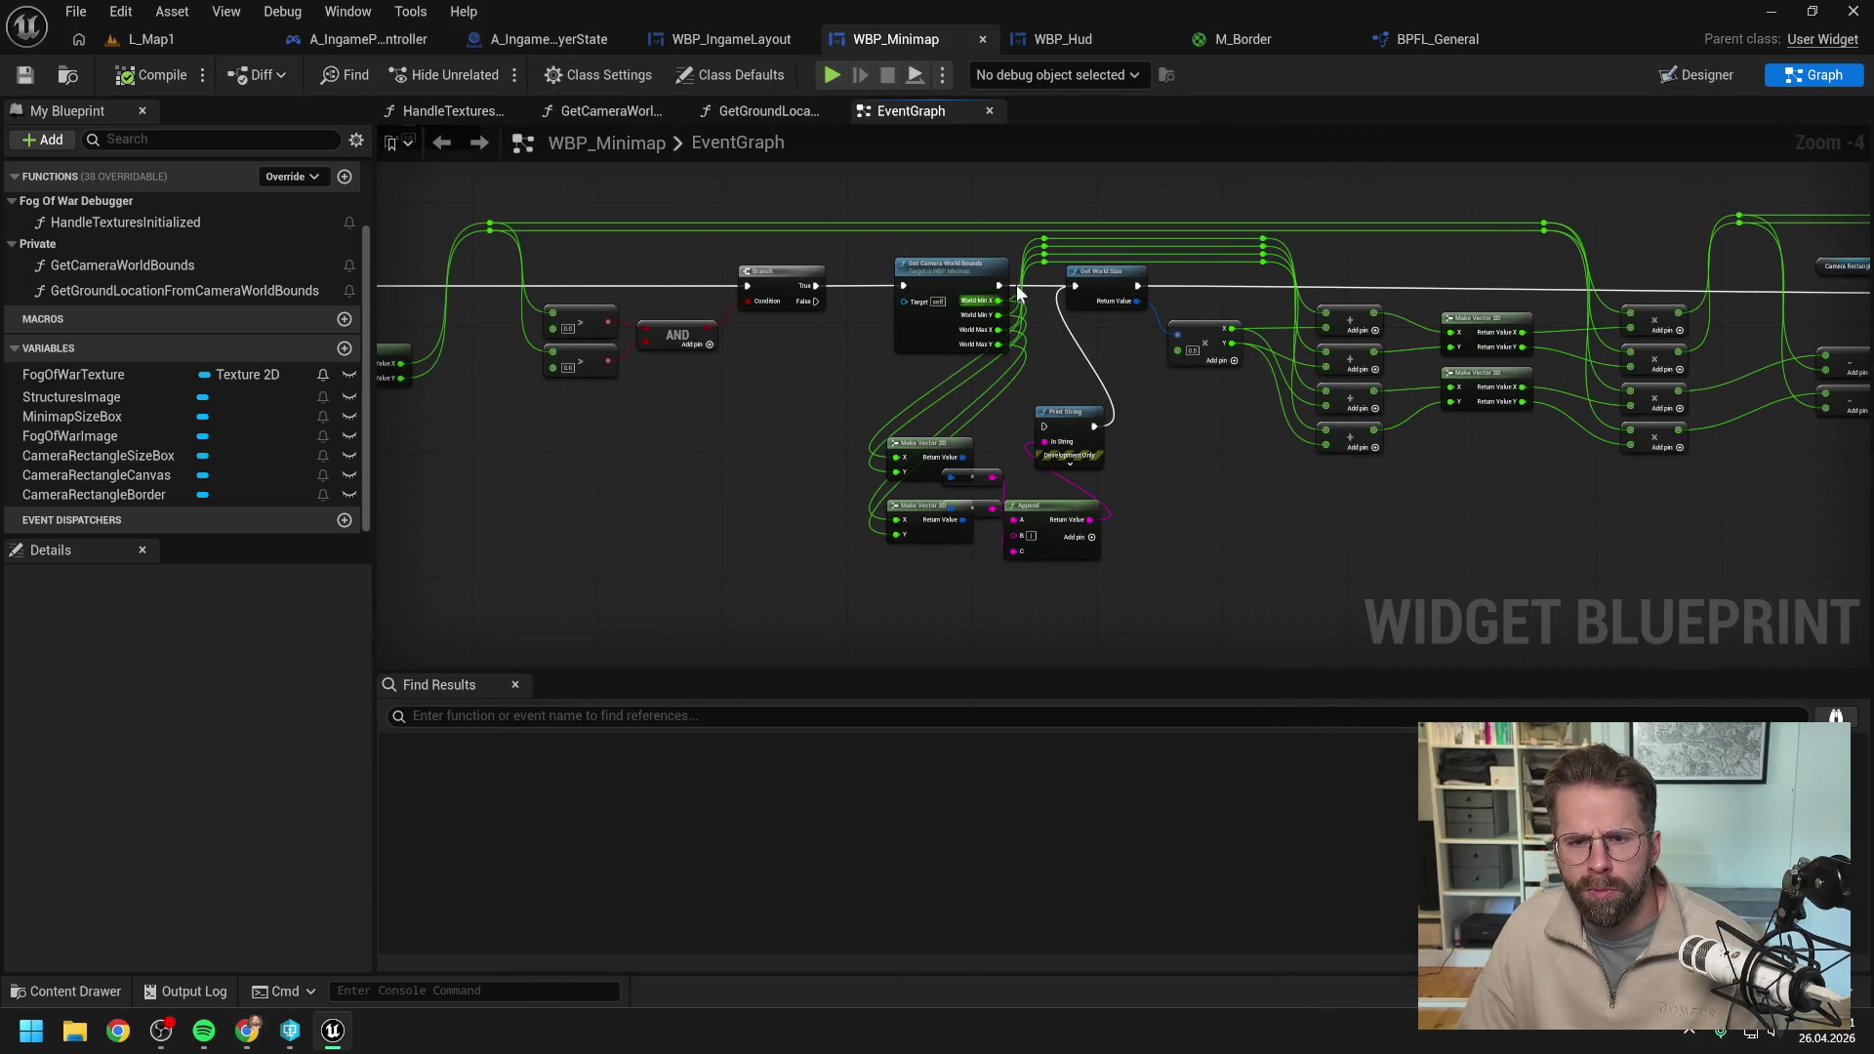
# Rewire so Print String follows Get Camera World Bounds and Set Height Override links straight to Set Position.
pyautogui.moveTo(999, 285); pyautogui.dragTo(1046, 429)
pyautogui.moveTo(1555, 464); pyautogui.dragTo(1257, 459)
pyautogui.moveTo(1441, 260); pyautogui.dragTo(1772, 261)
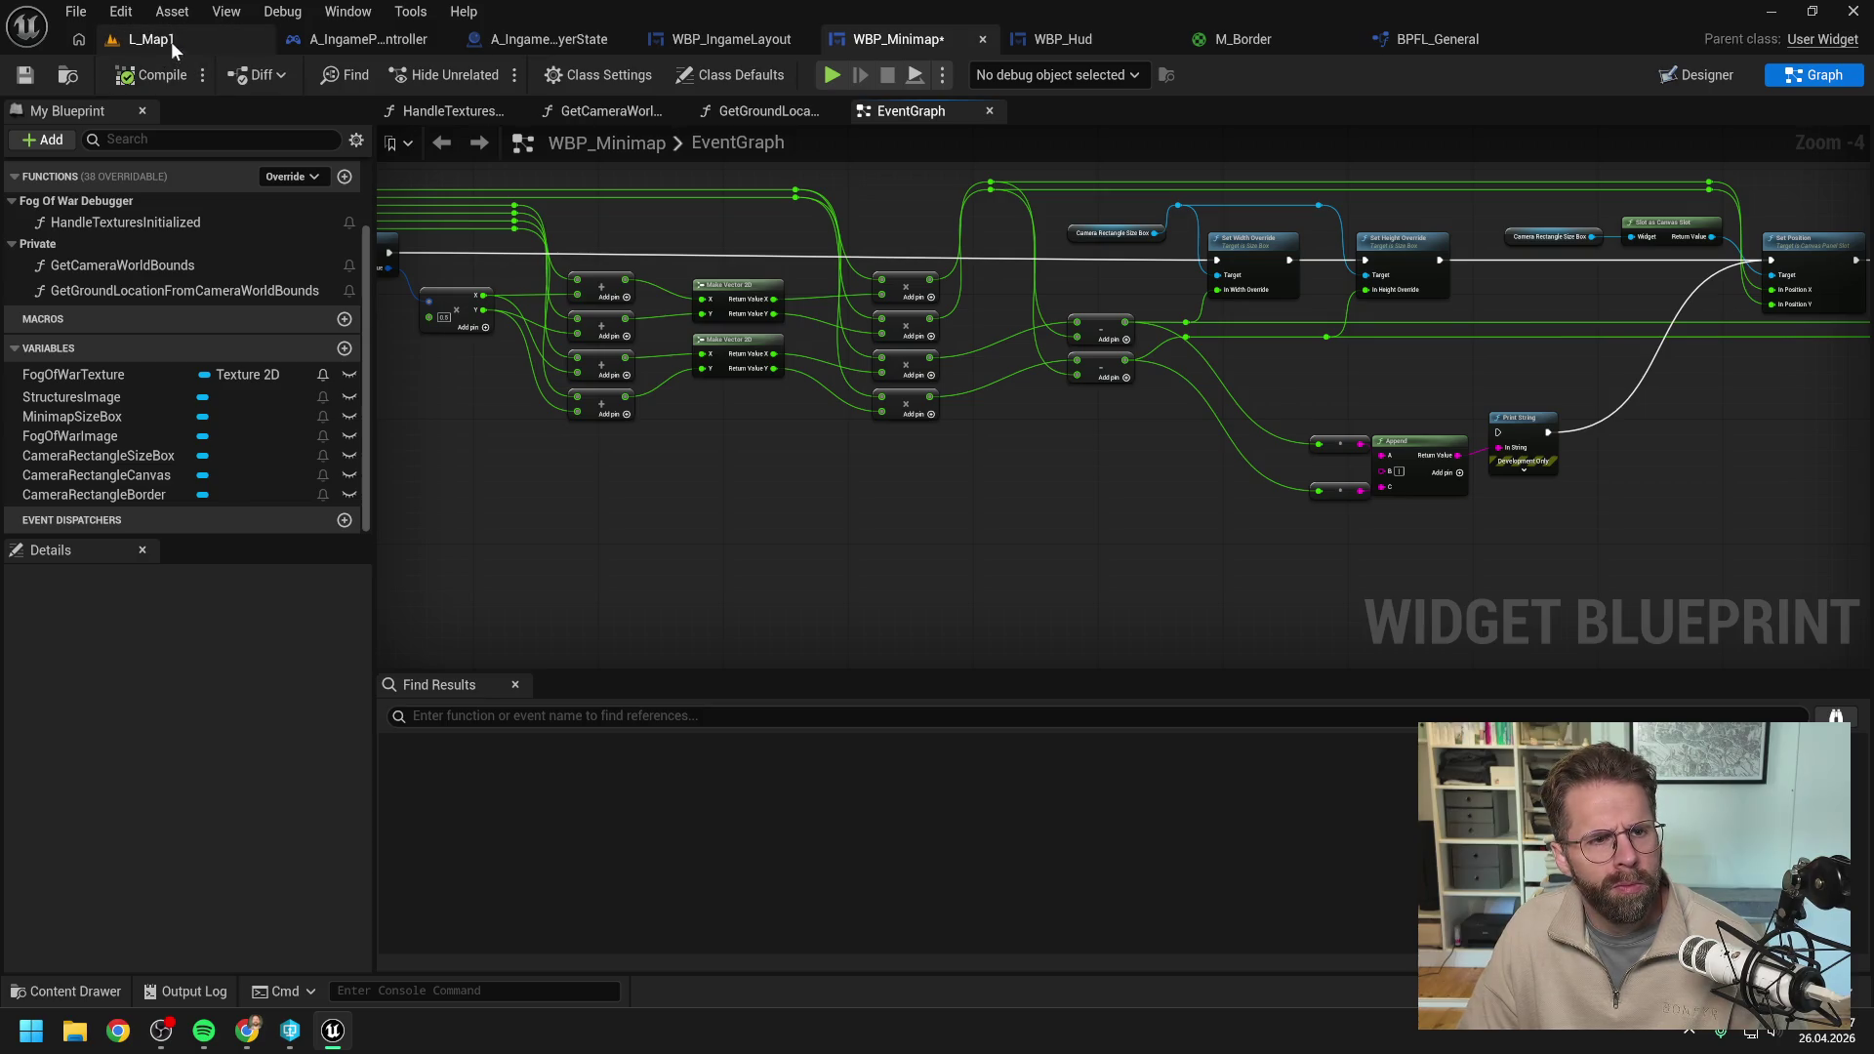
# Play L_Map1 and move the camera with W and S to watch the printed coordinates shift.
pyautogui.click(168, 37)
pyautogui.click(489, 74)
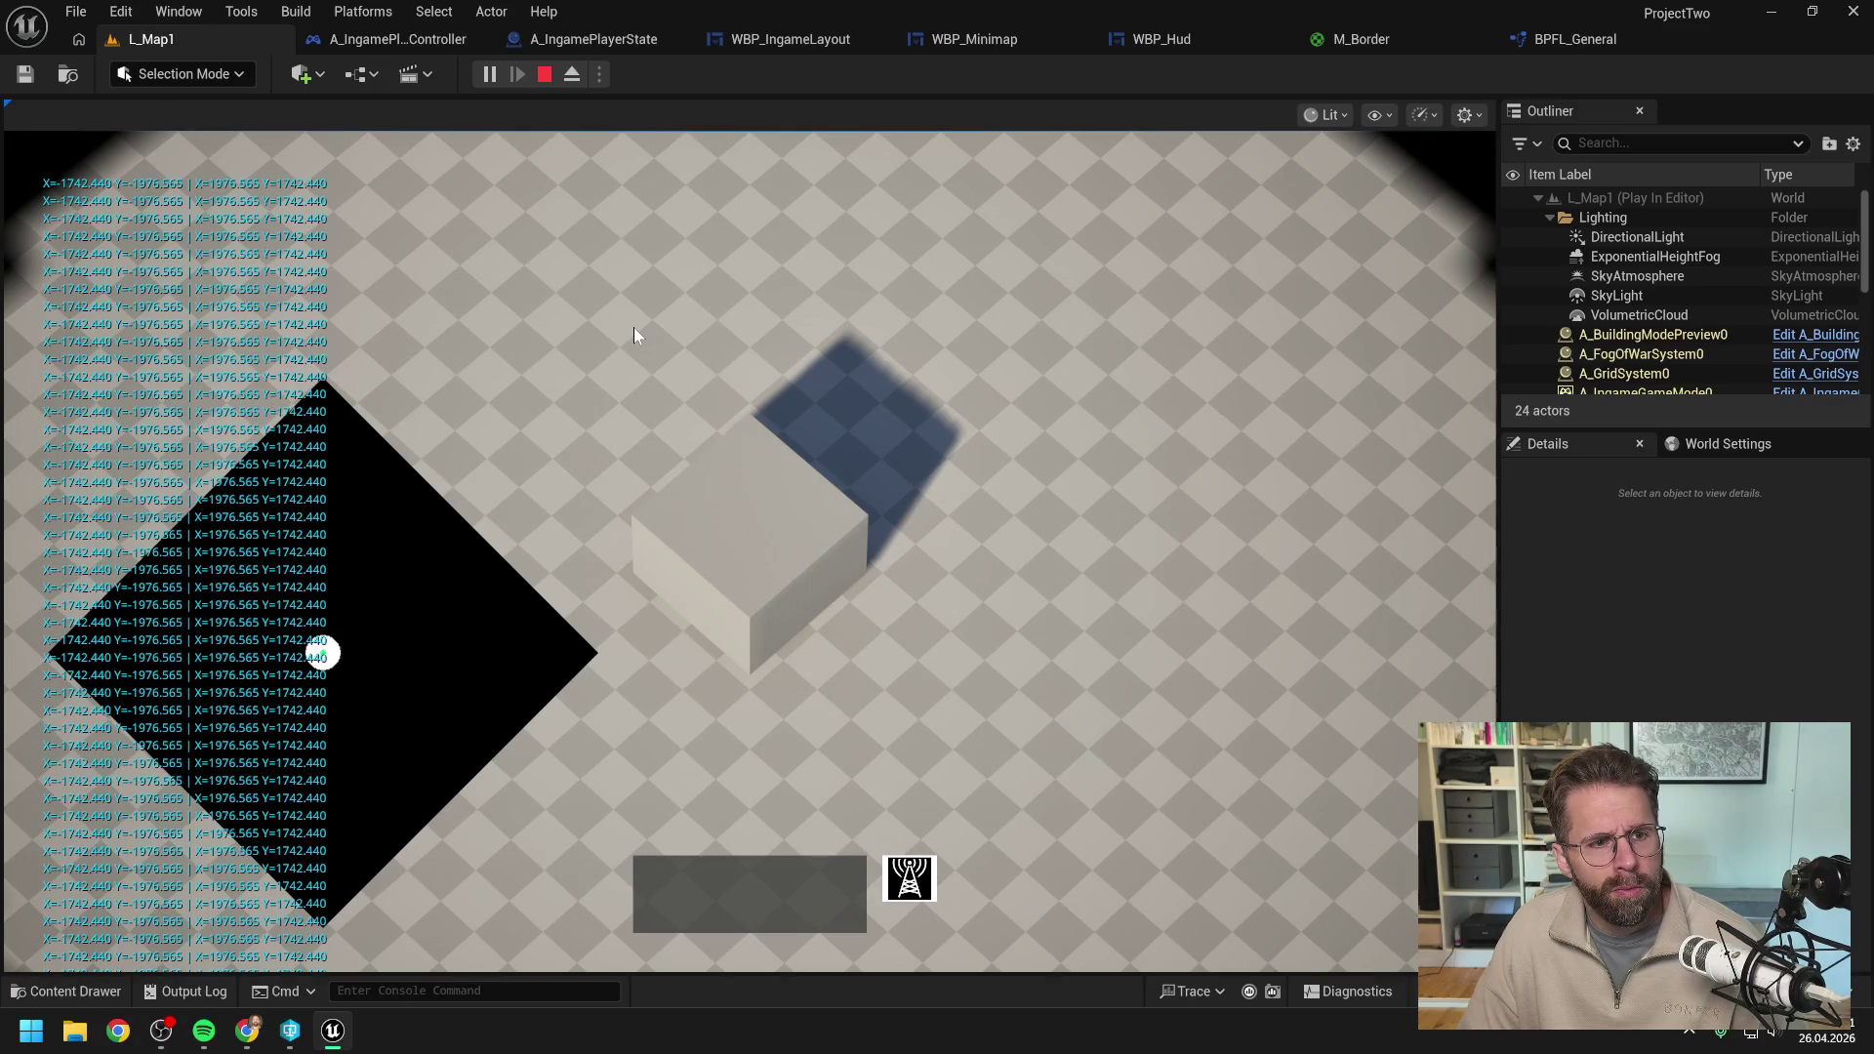
pyautogui.press('w')
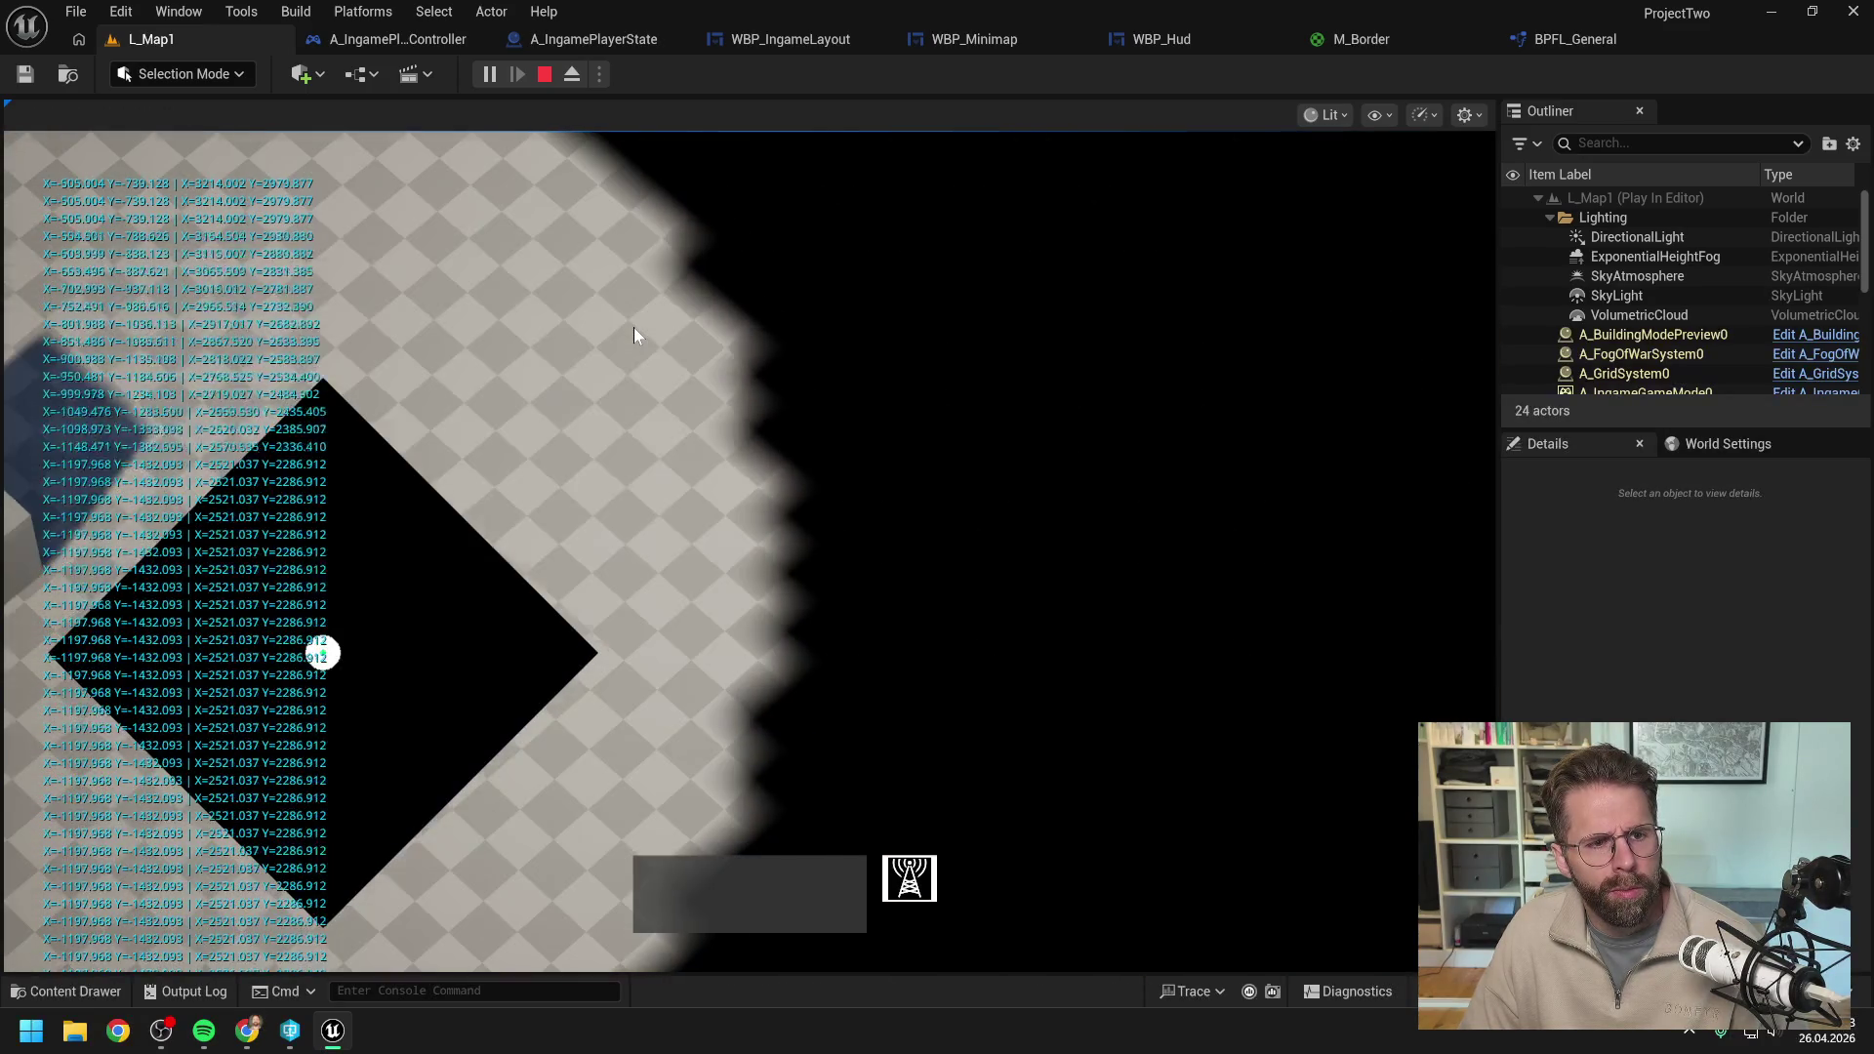
pyautogui.press('w')
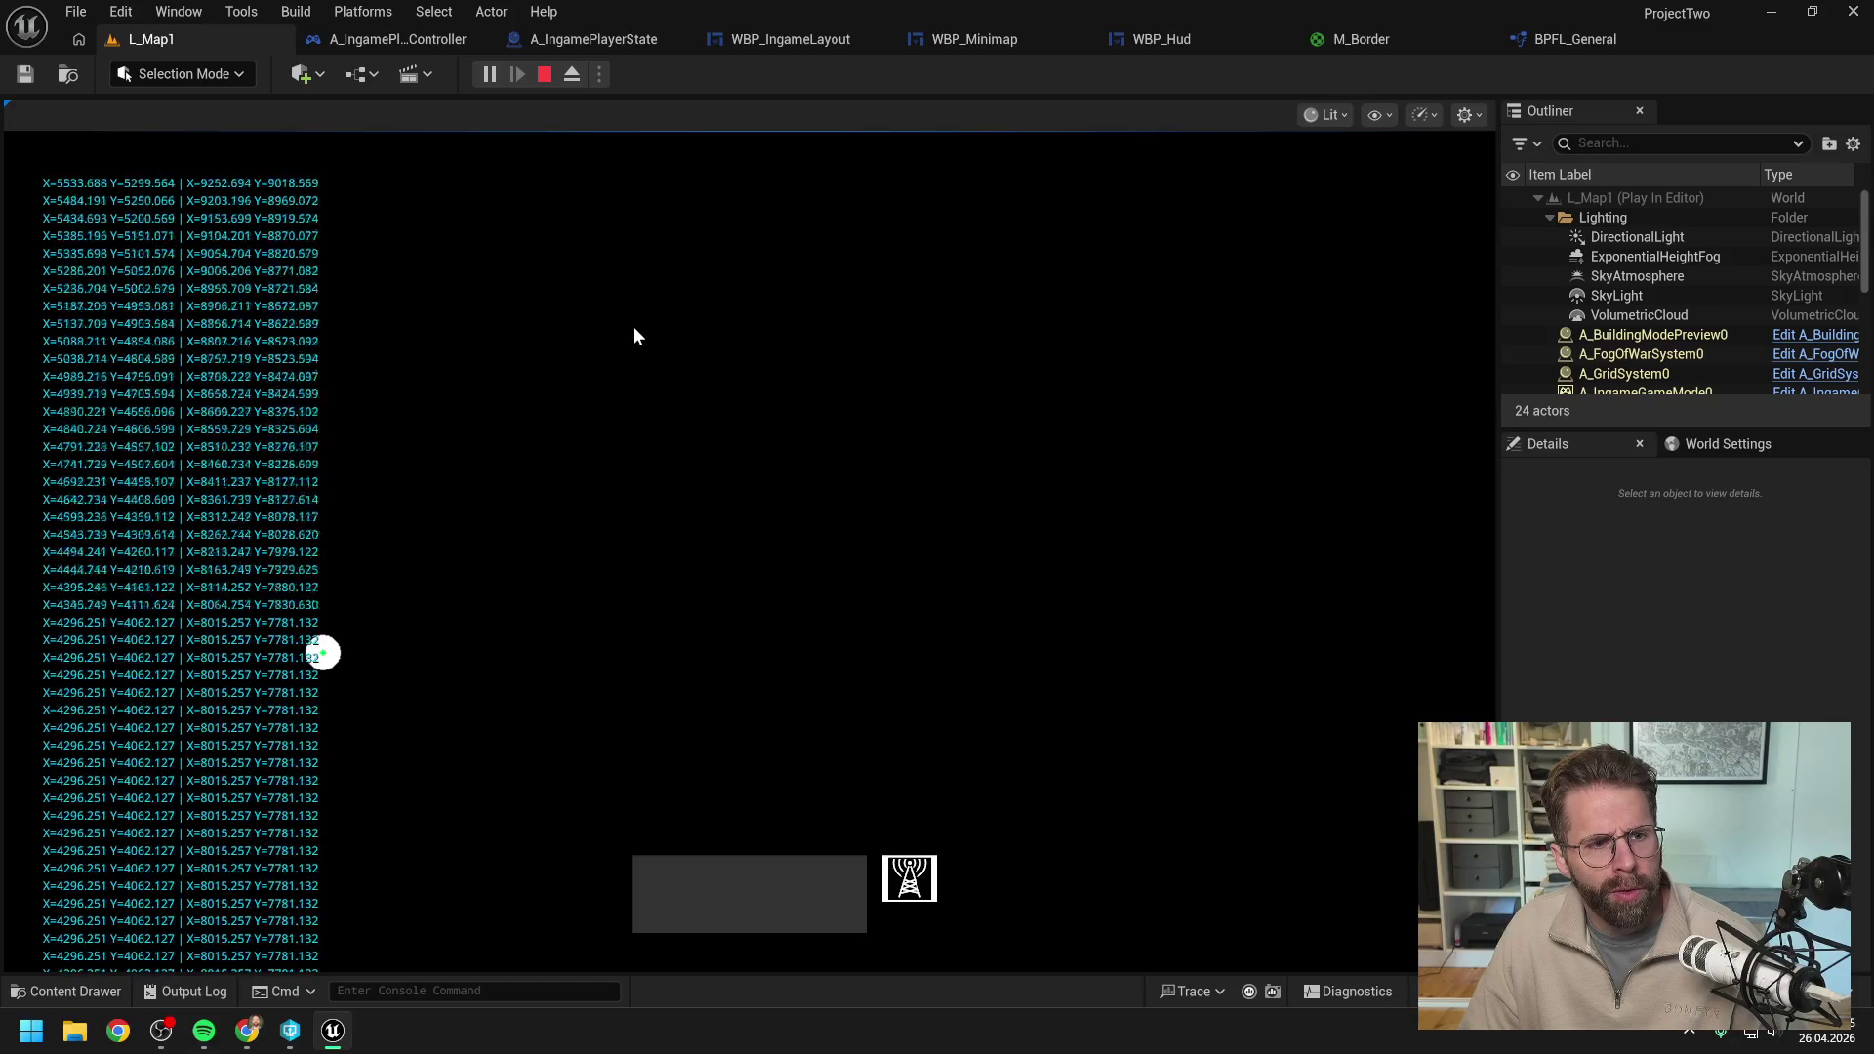
pyautogui.press('w')
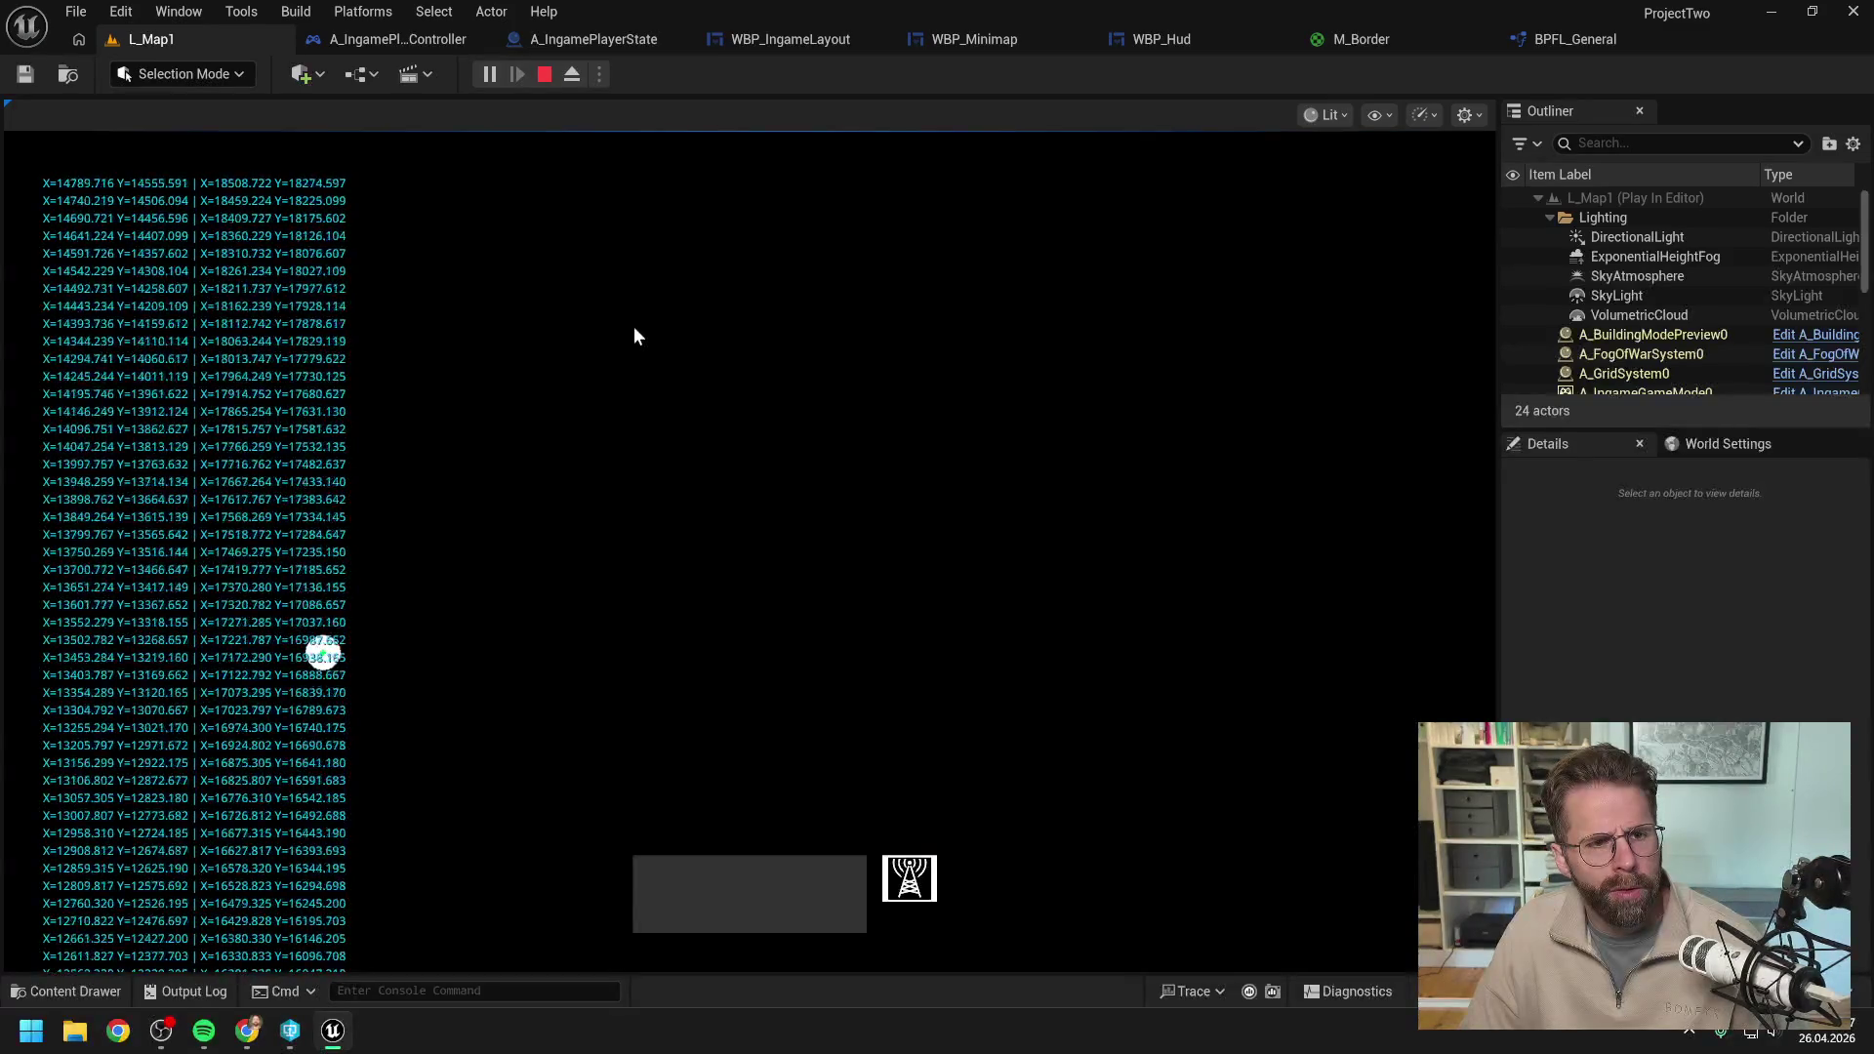
pyautogui.press('s')
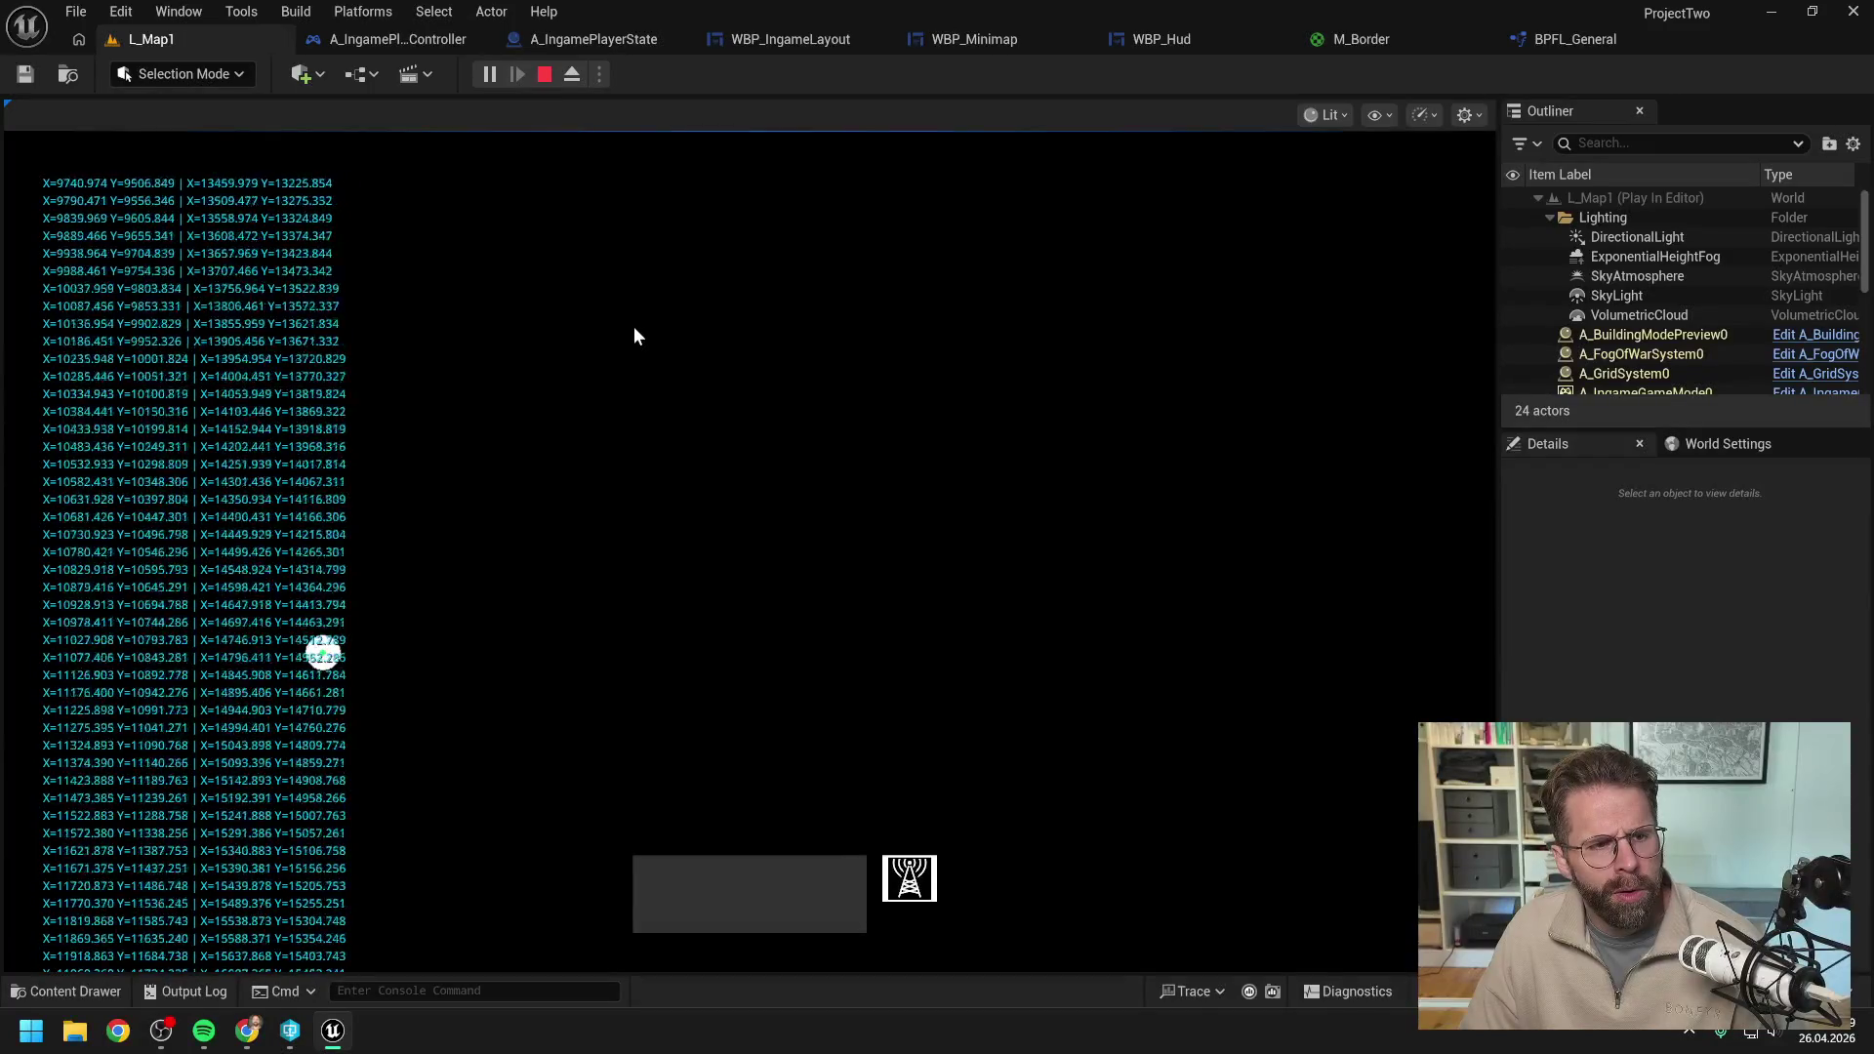
pyautogui.press('w')
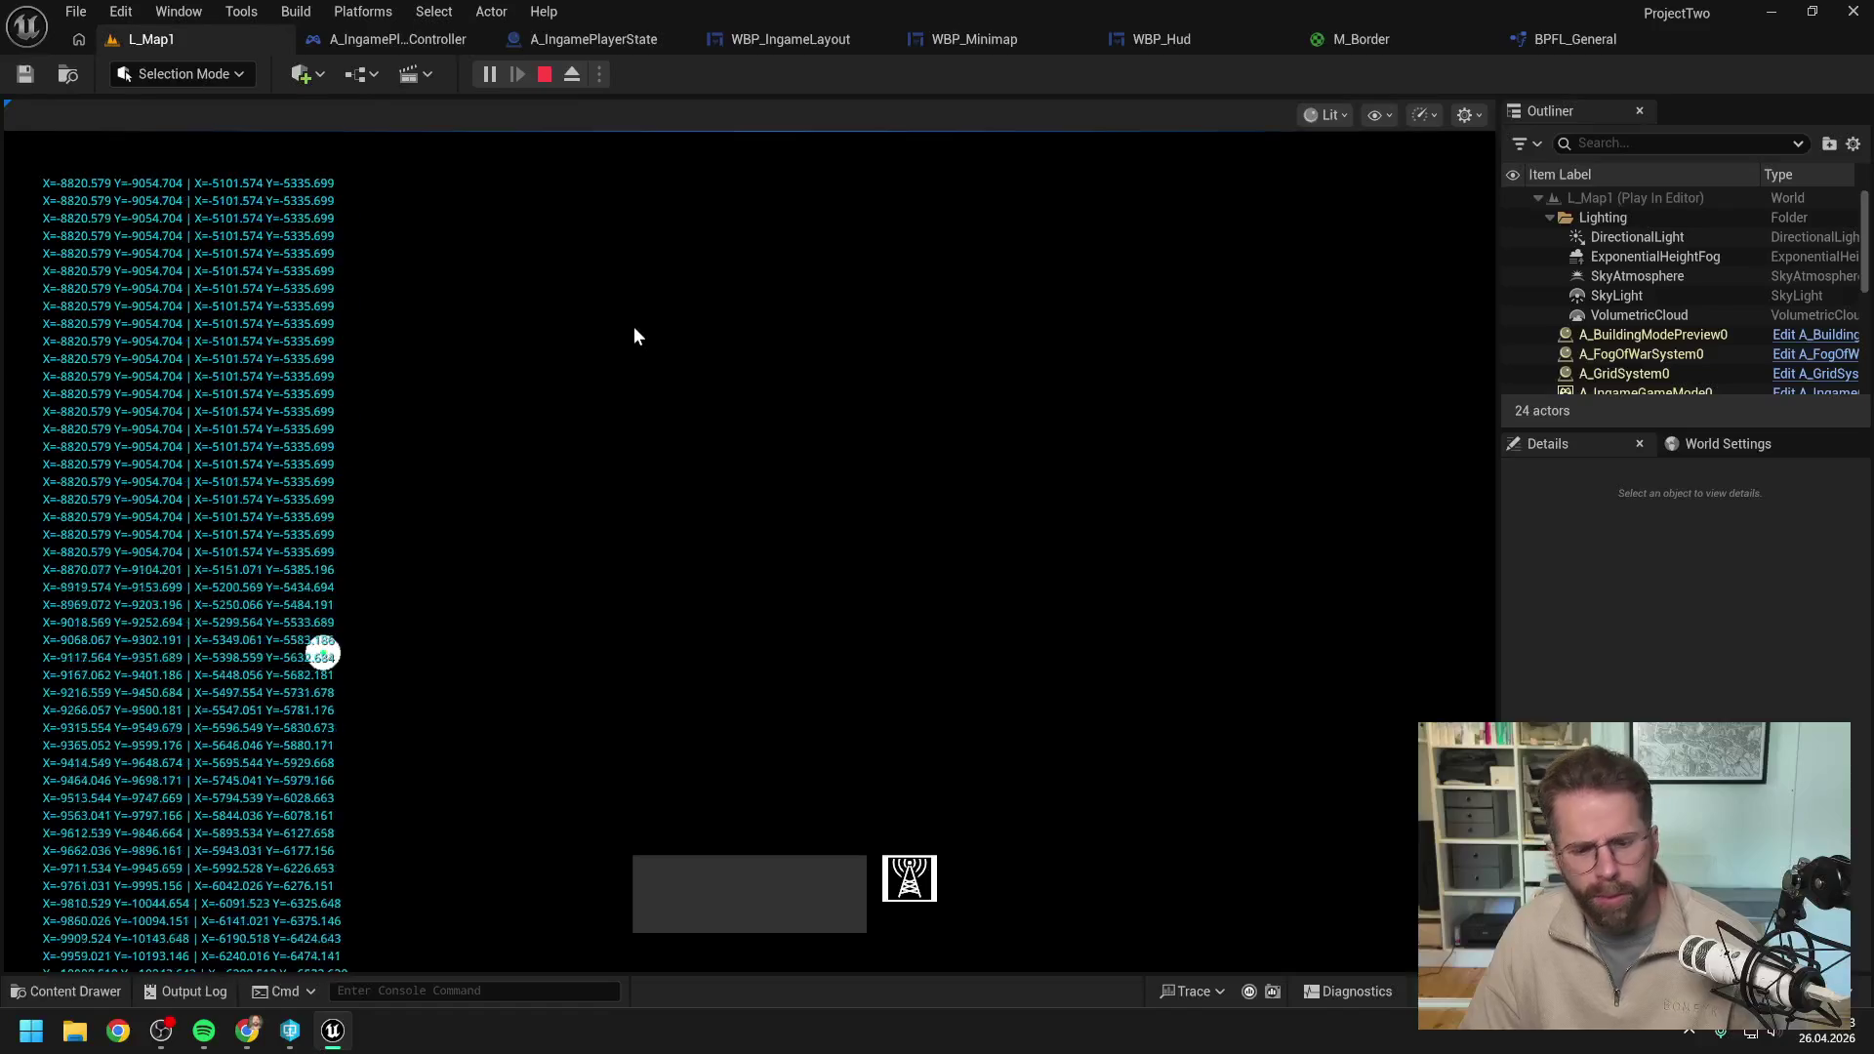
pyautogui.press('Escape')
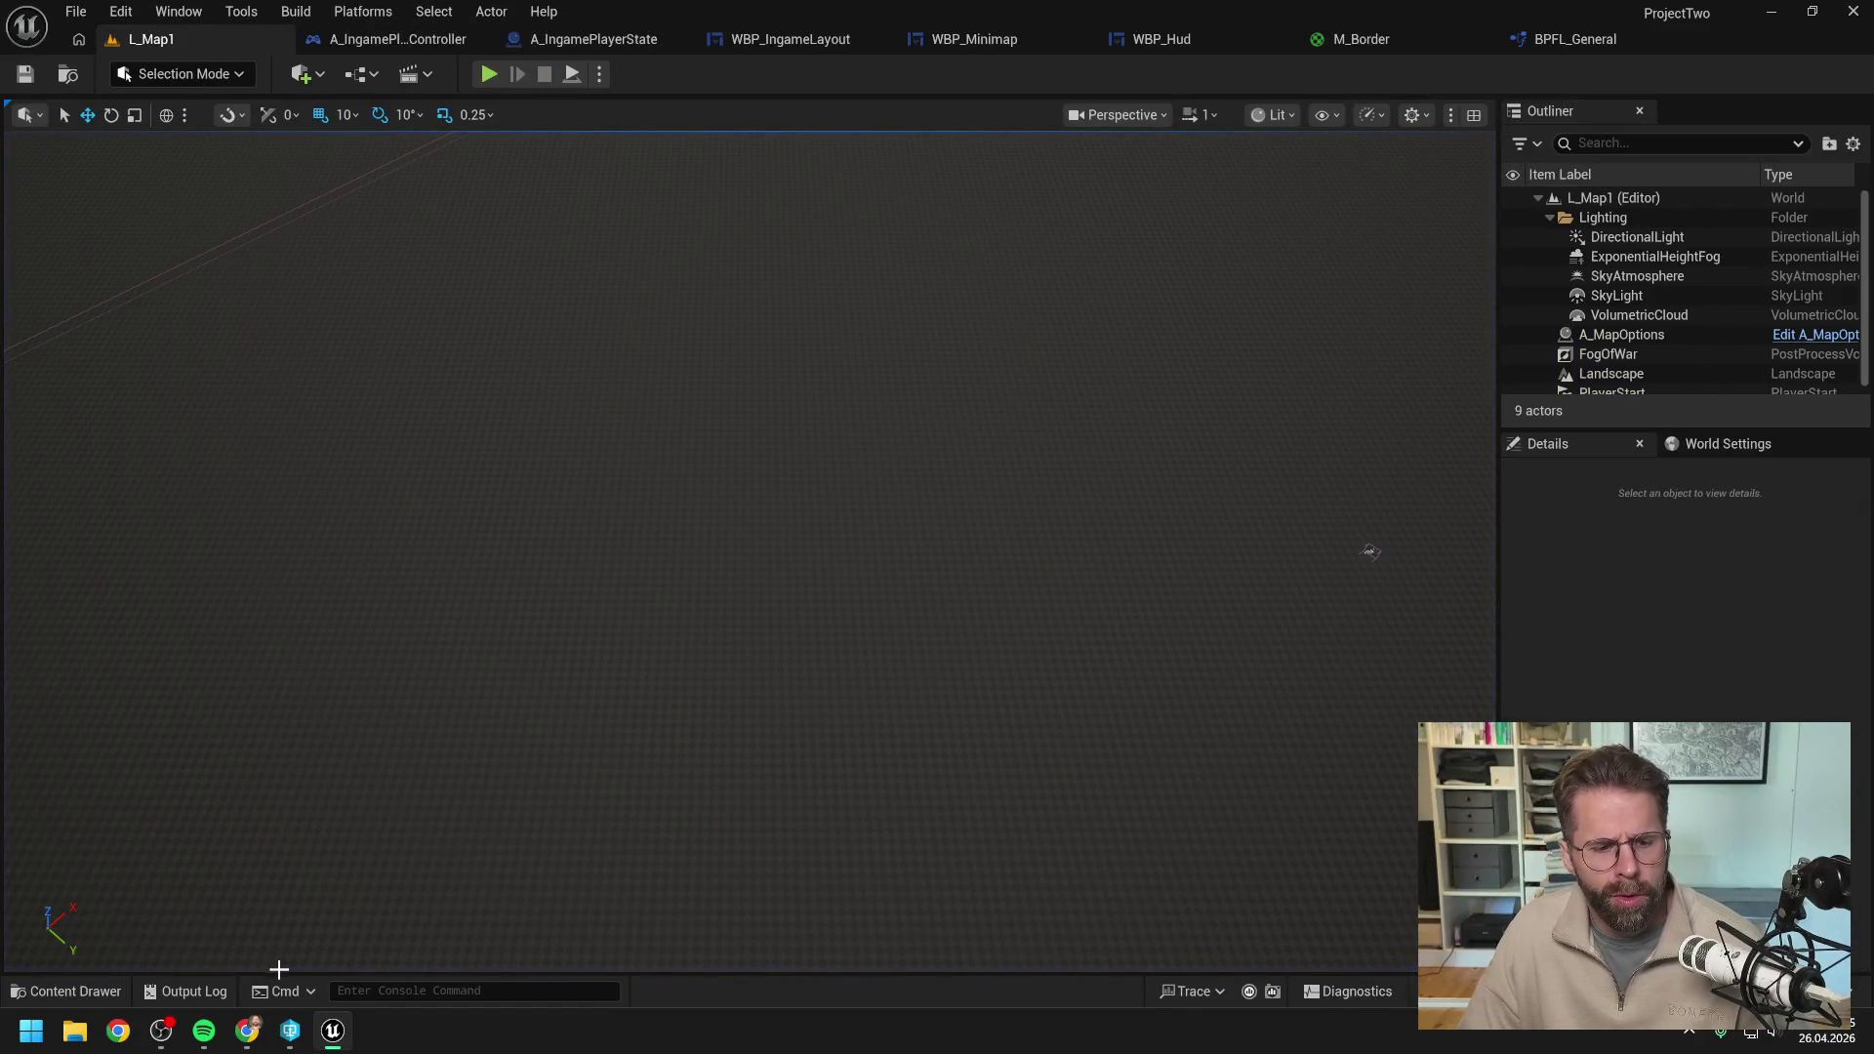
pyautogui.moveTo(247, 1030)
pyautogui.click(384, 915)
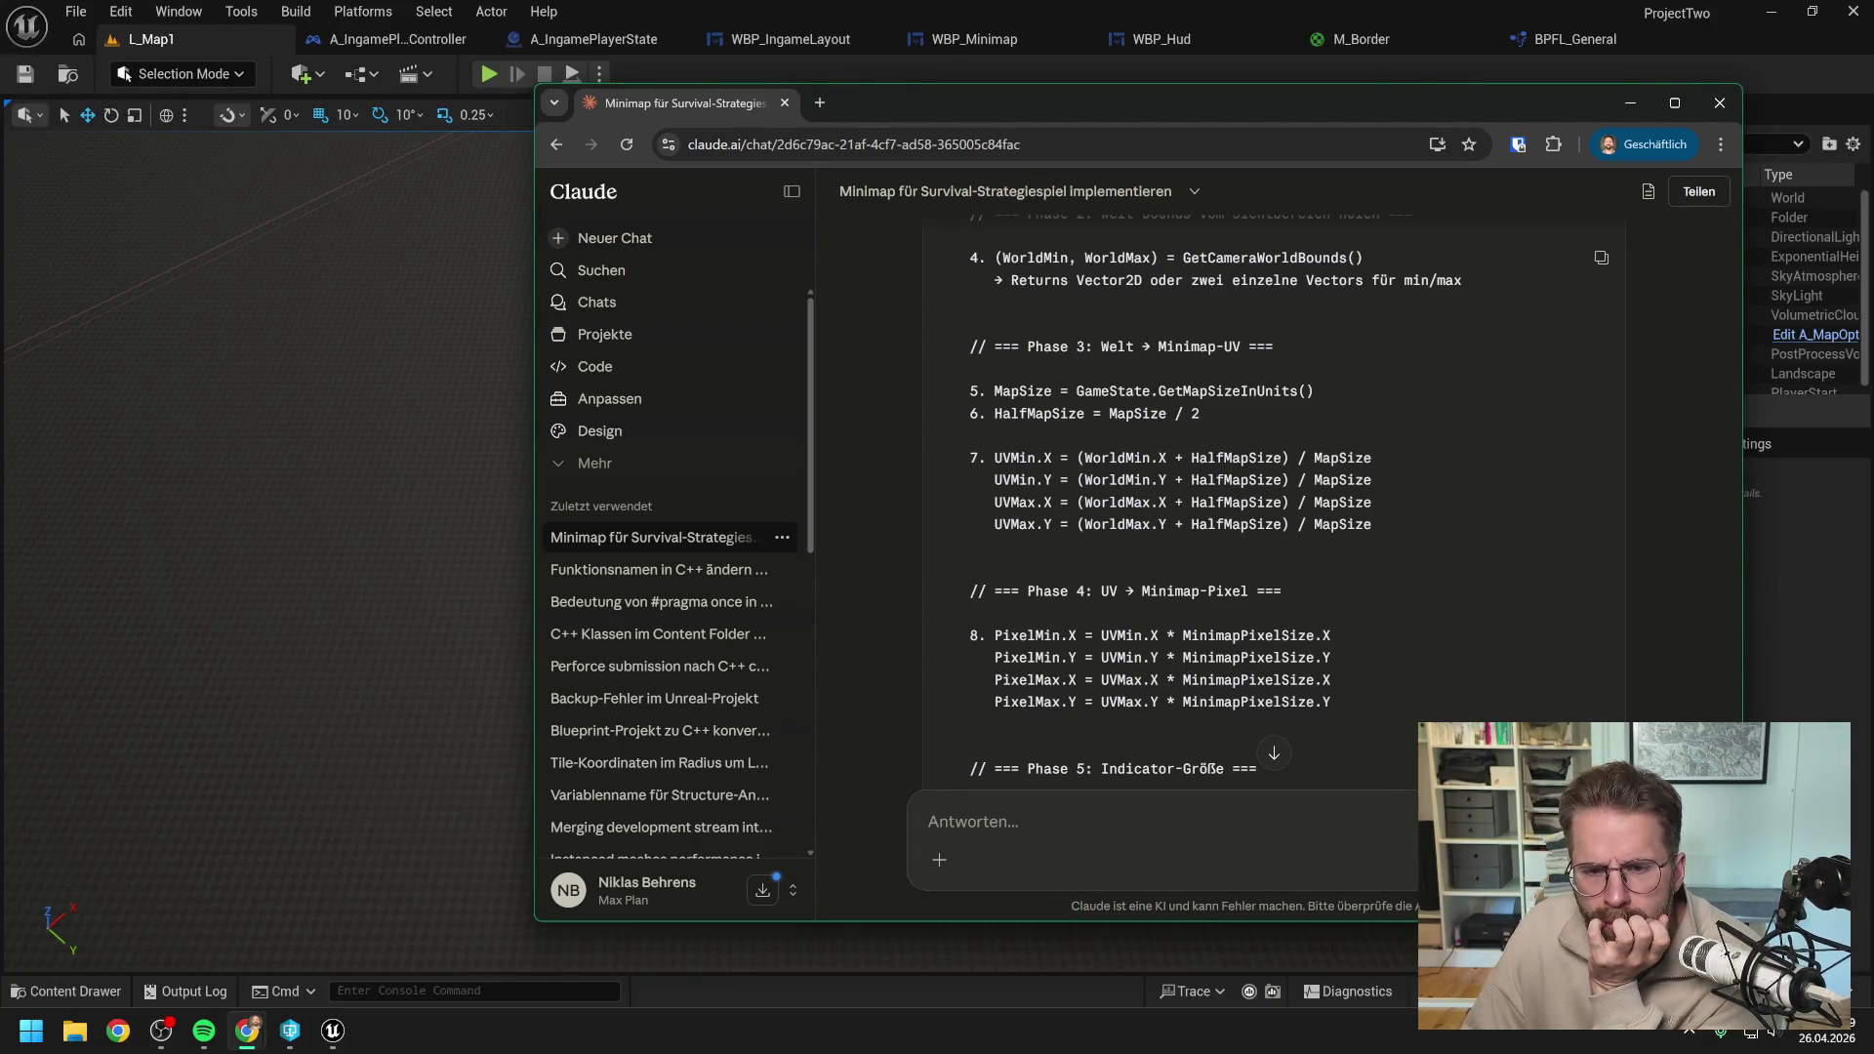
pyautogui.scroll(-1, 1175, 461)
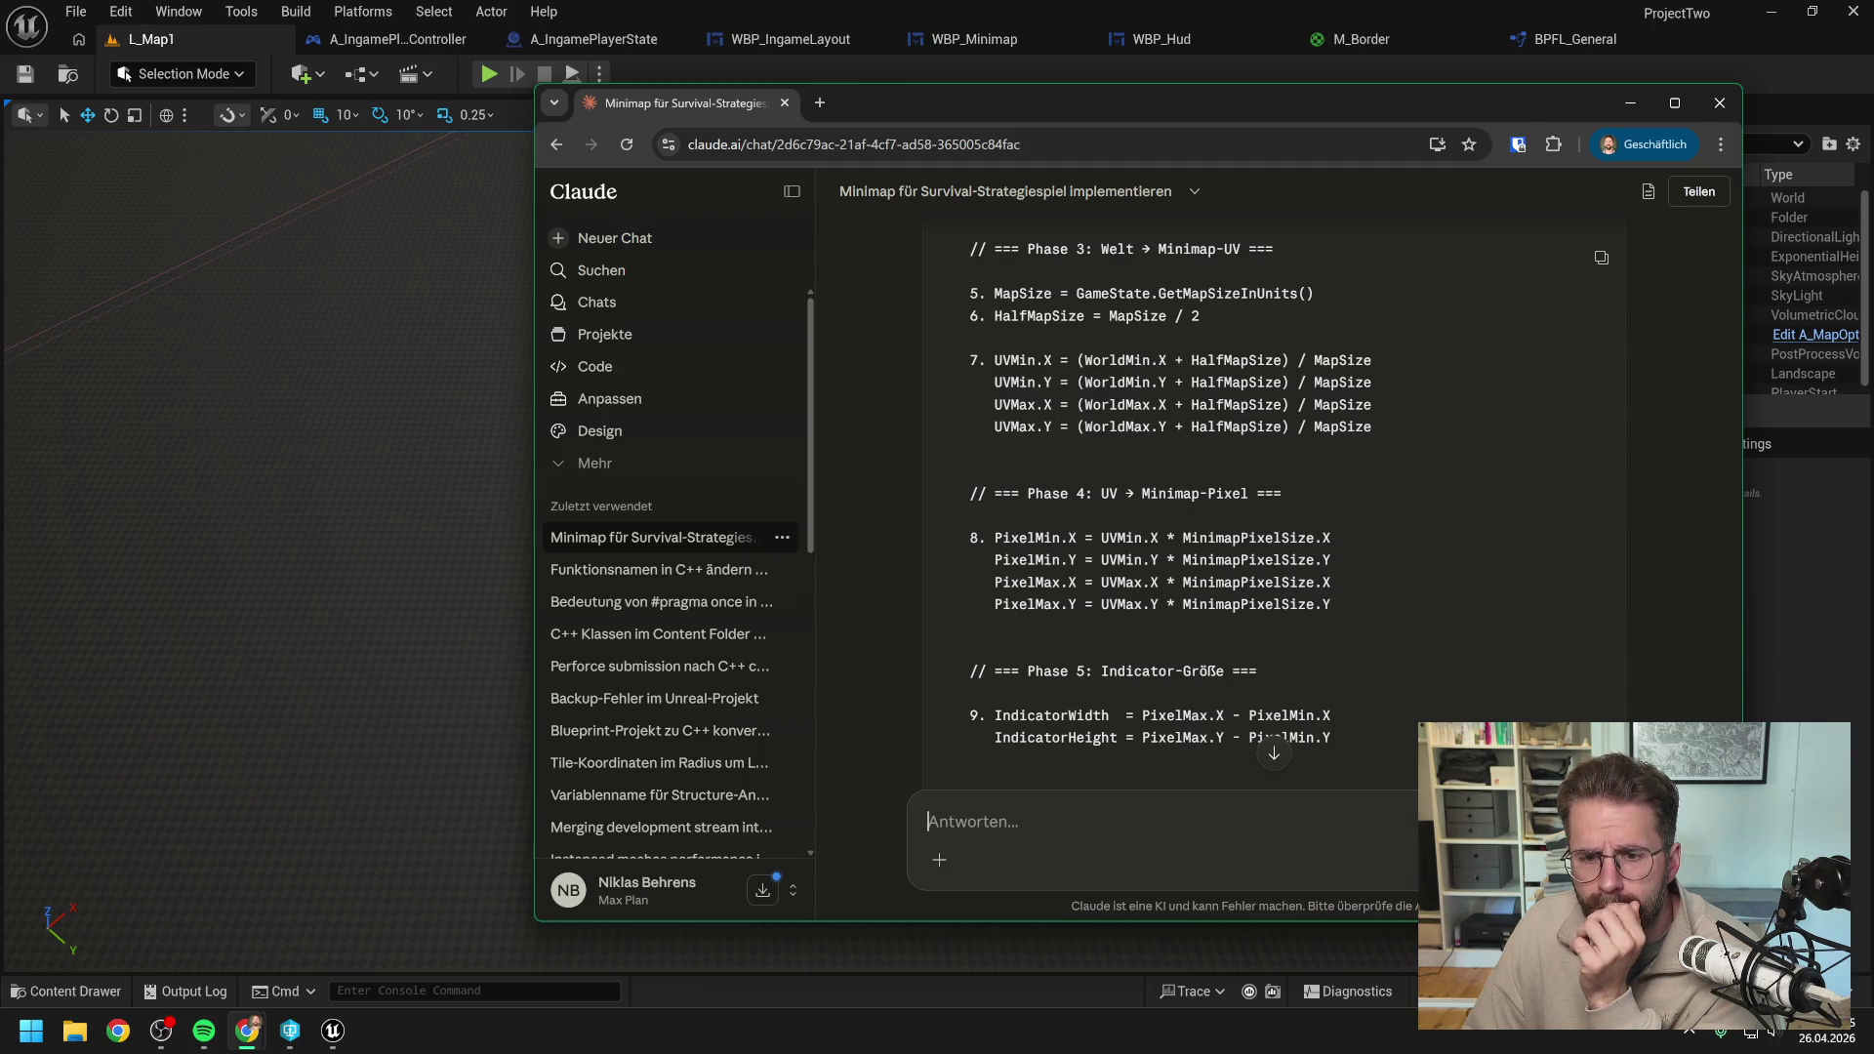
pyautogui.scroll(-1, 1171, 508)
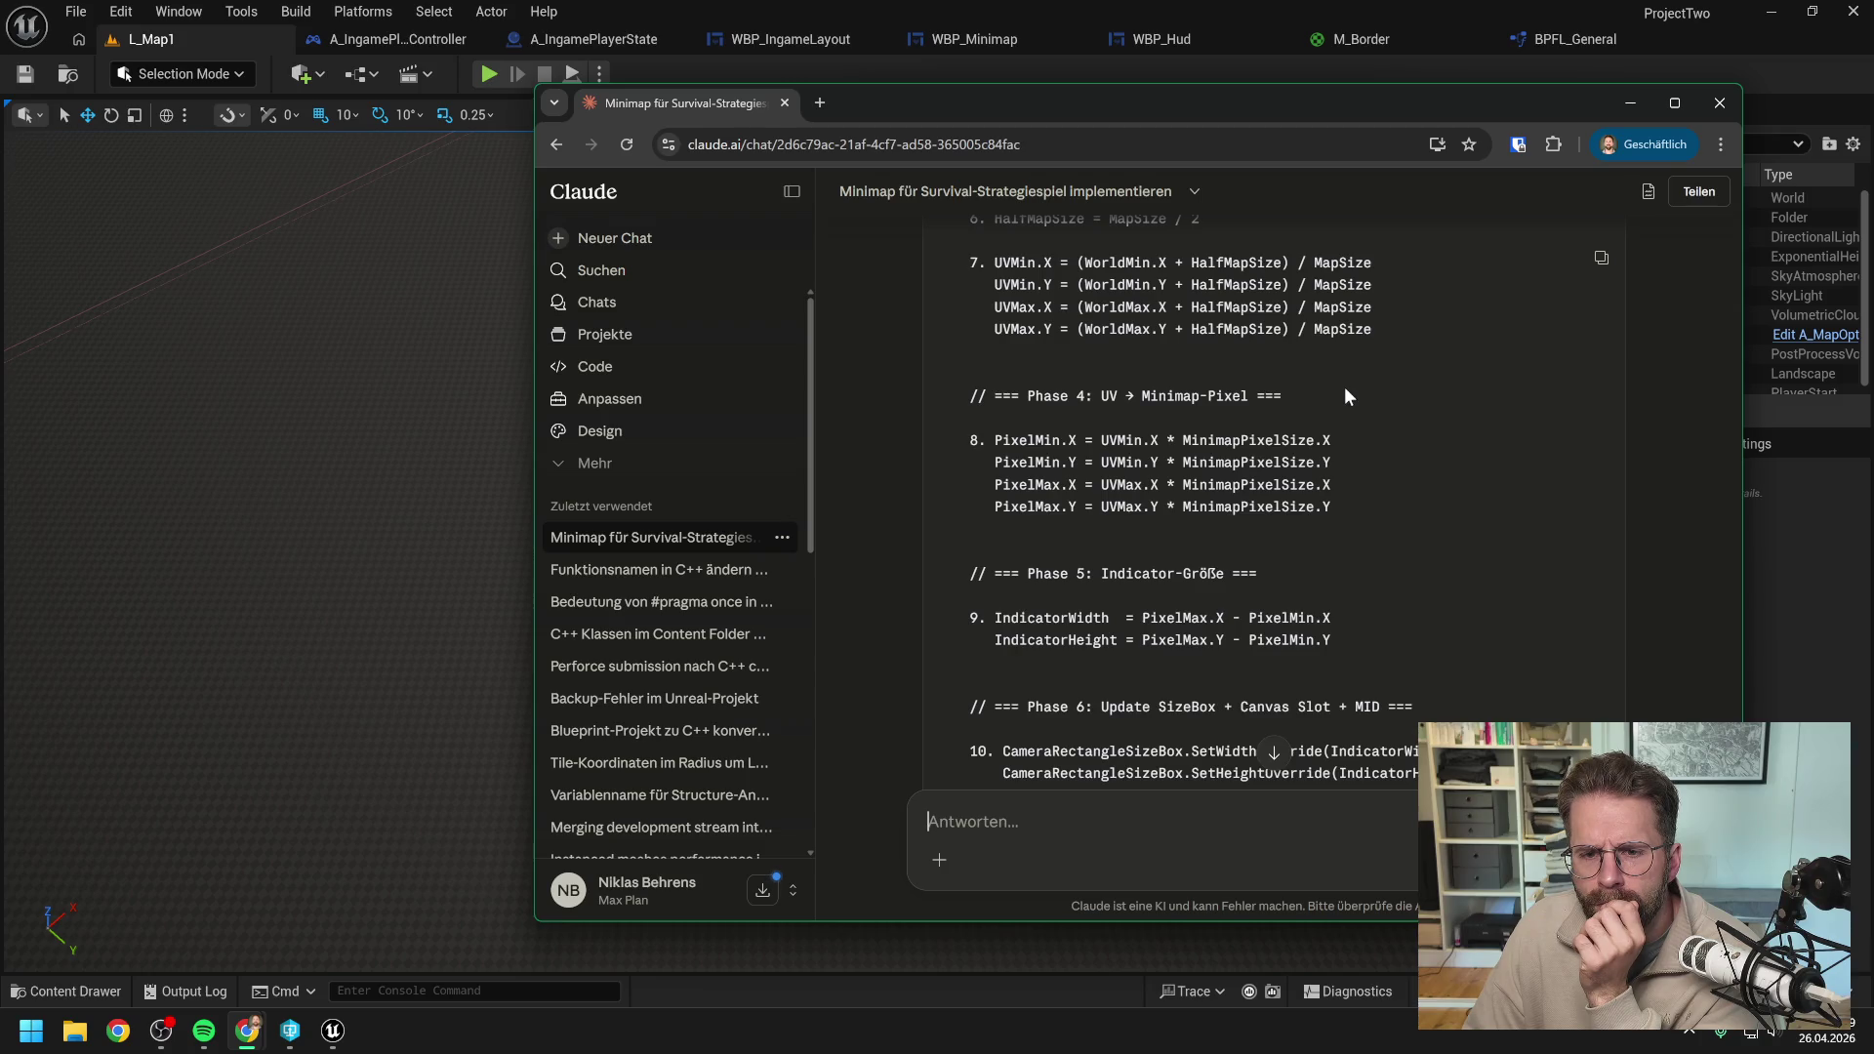
pyautogui.scroll(-1, 1343, 386)
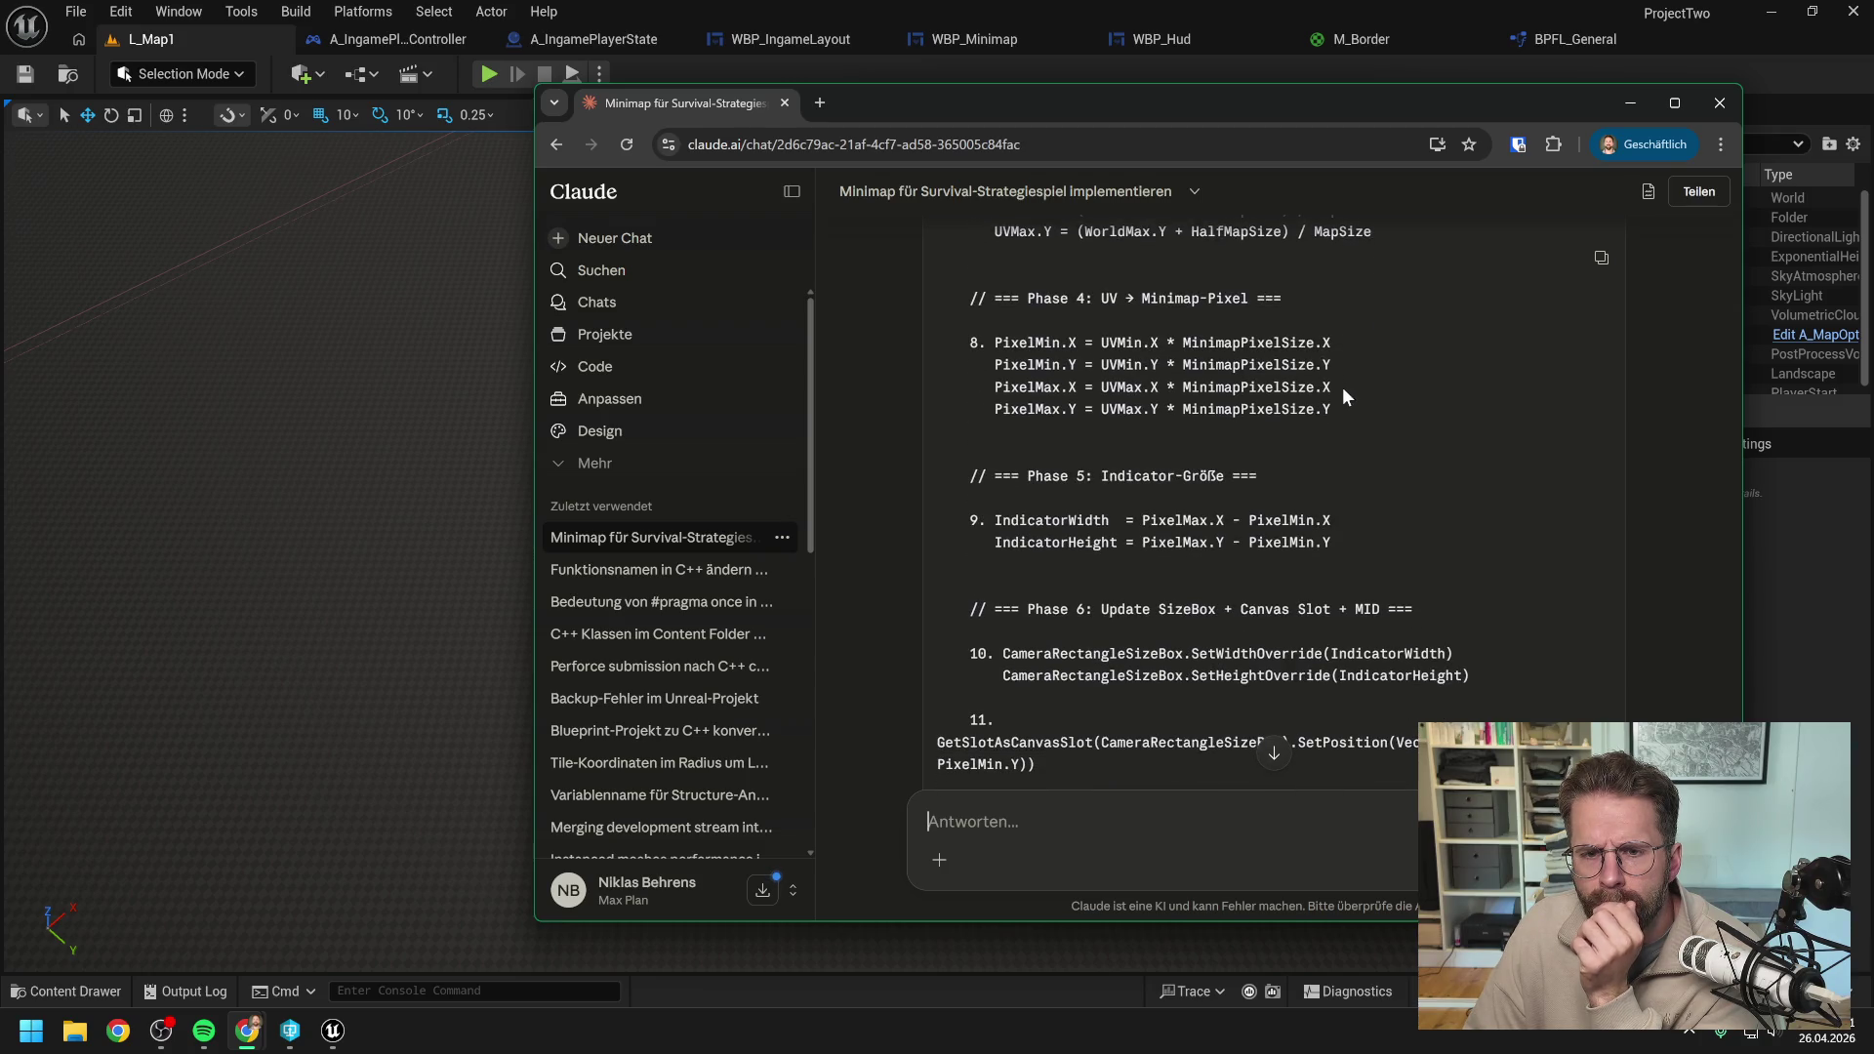
pyautogui.scroll(1, 1340, 390)
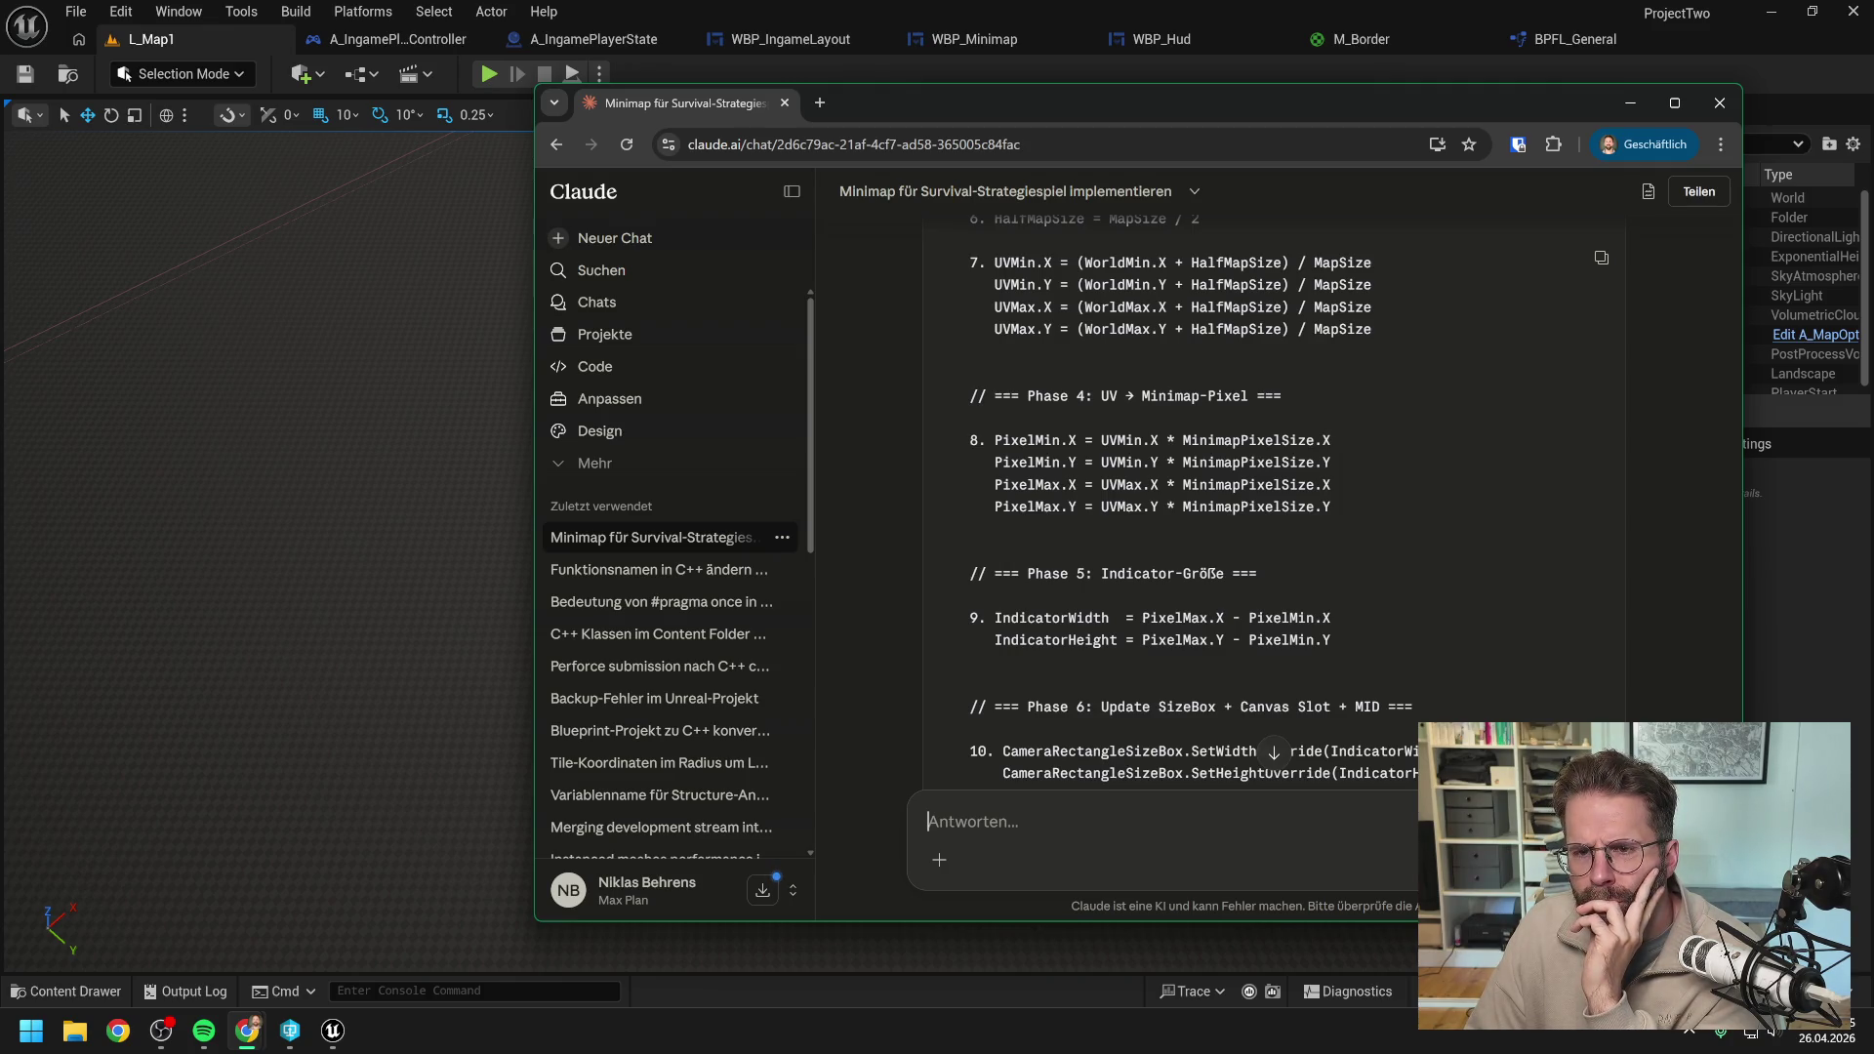
pyautogui.scroll(1, 1352, 446)
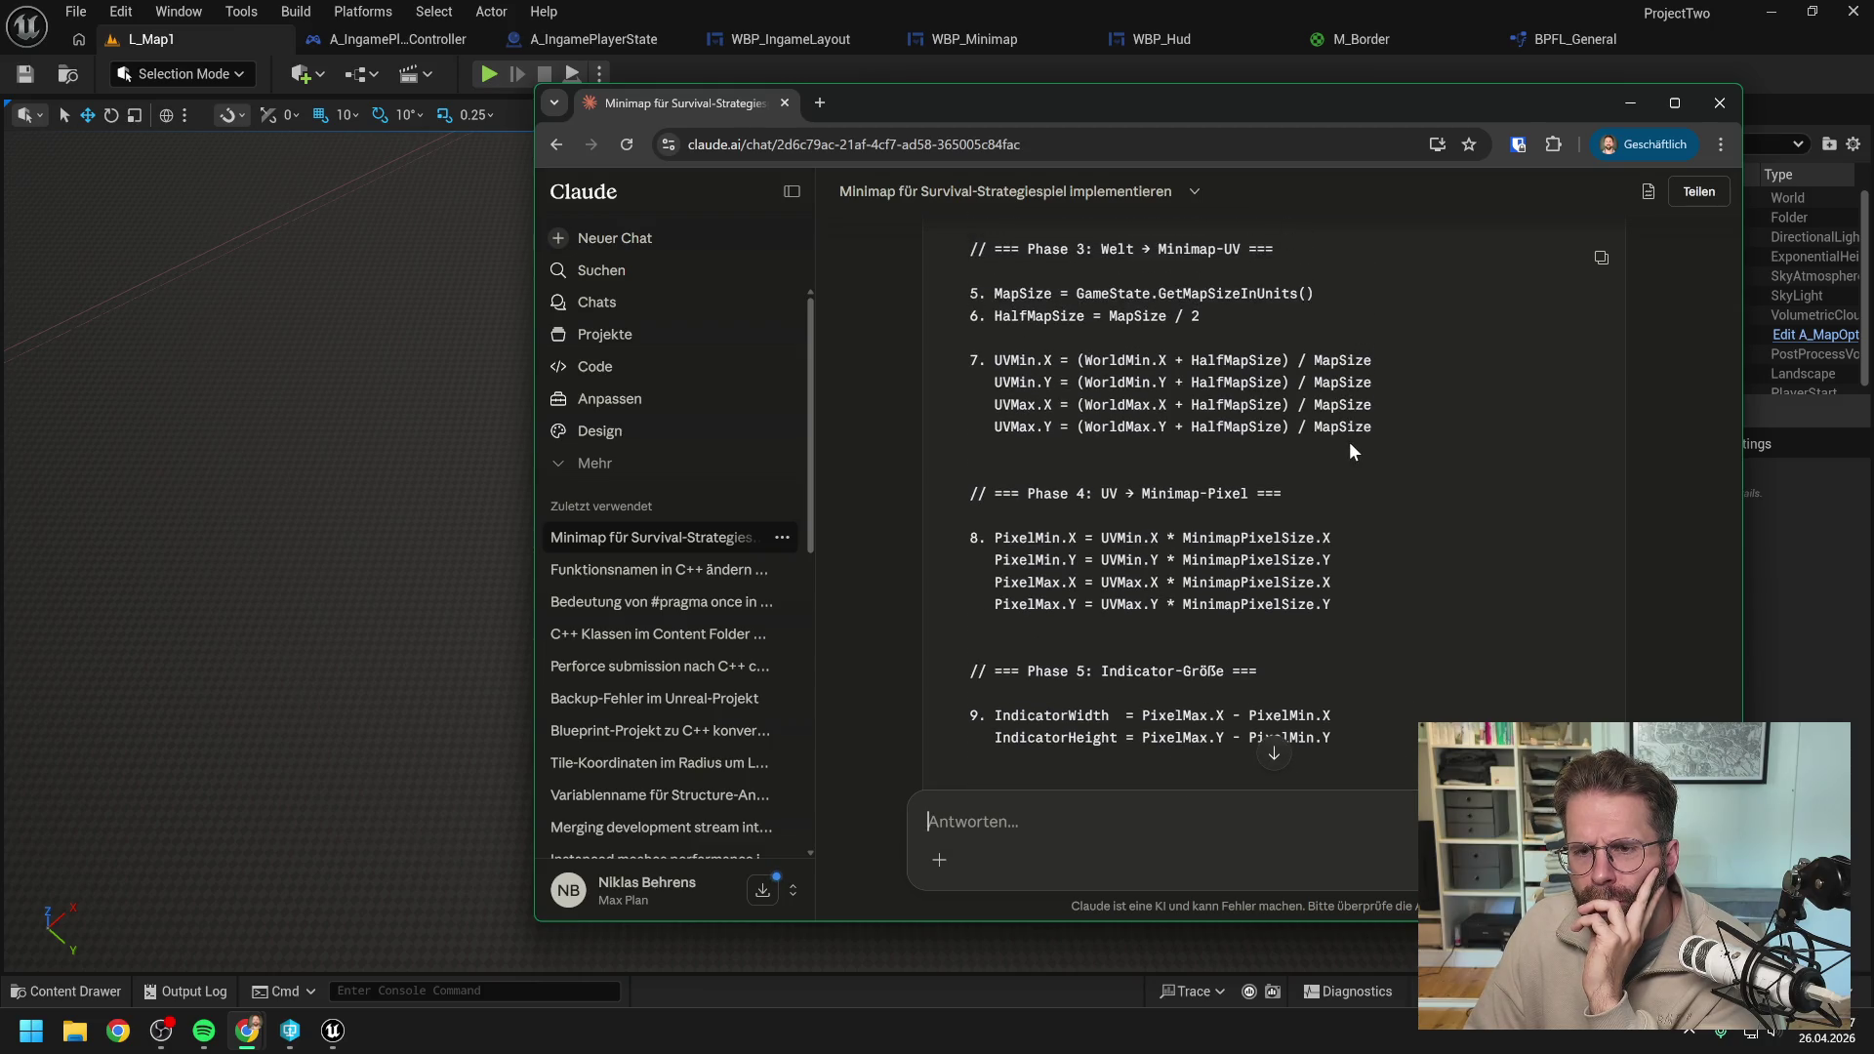
pyautogui.moveTo(1257, 96); pyautogui.dragTo(1873, 96)
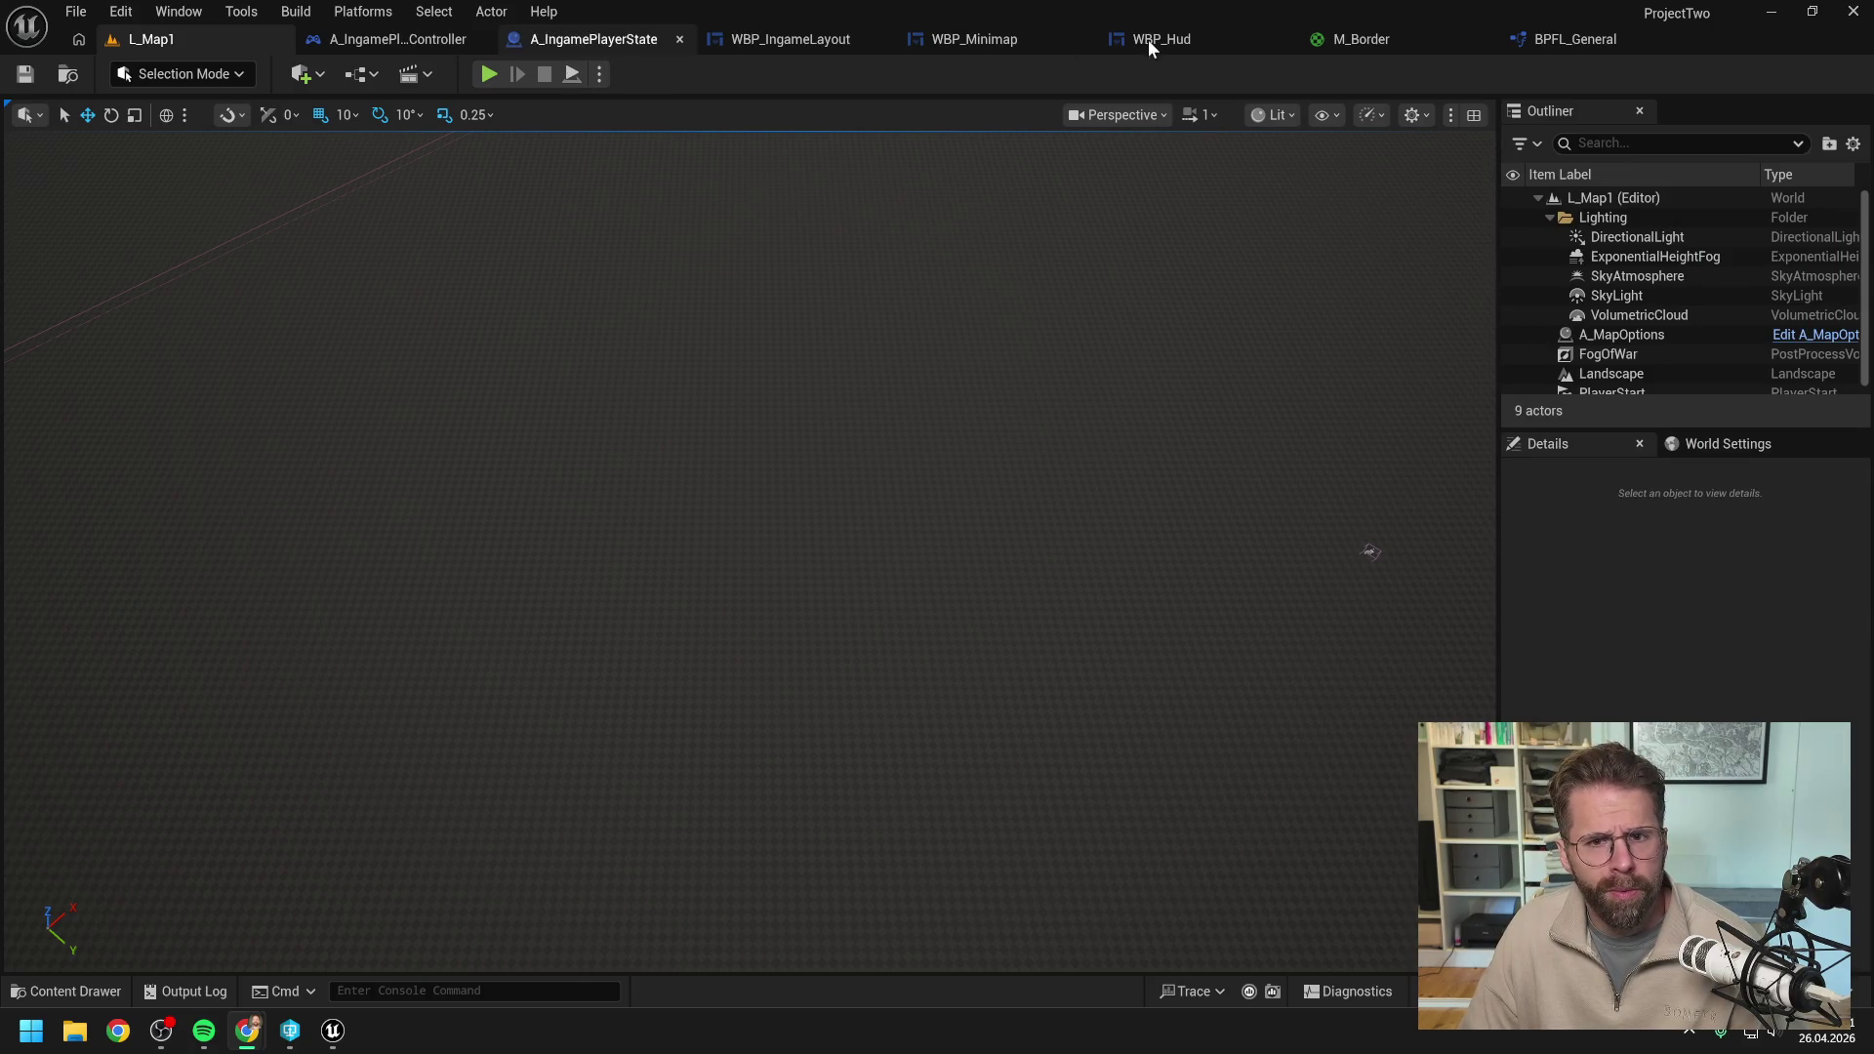
# Switch to the WBP_Minimap event graph and pan to the camera bounds and Make Vector 2D nodes.
pyautogui.click(966, 39)
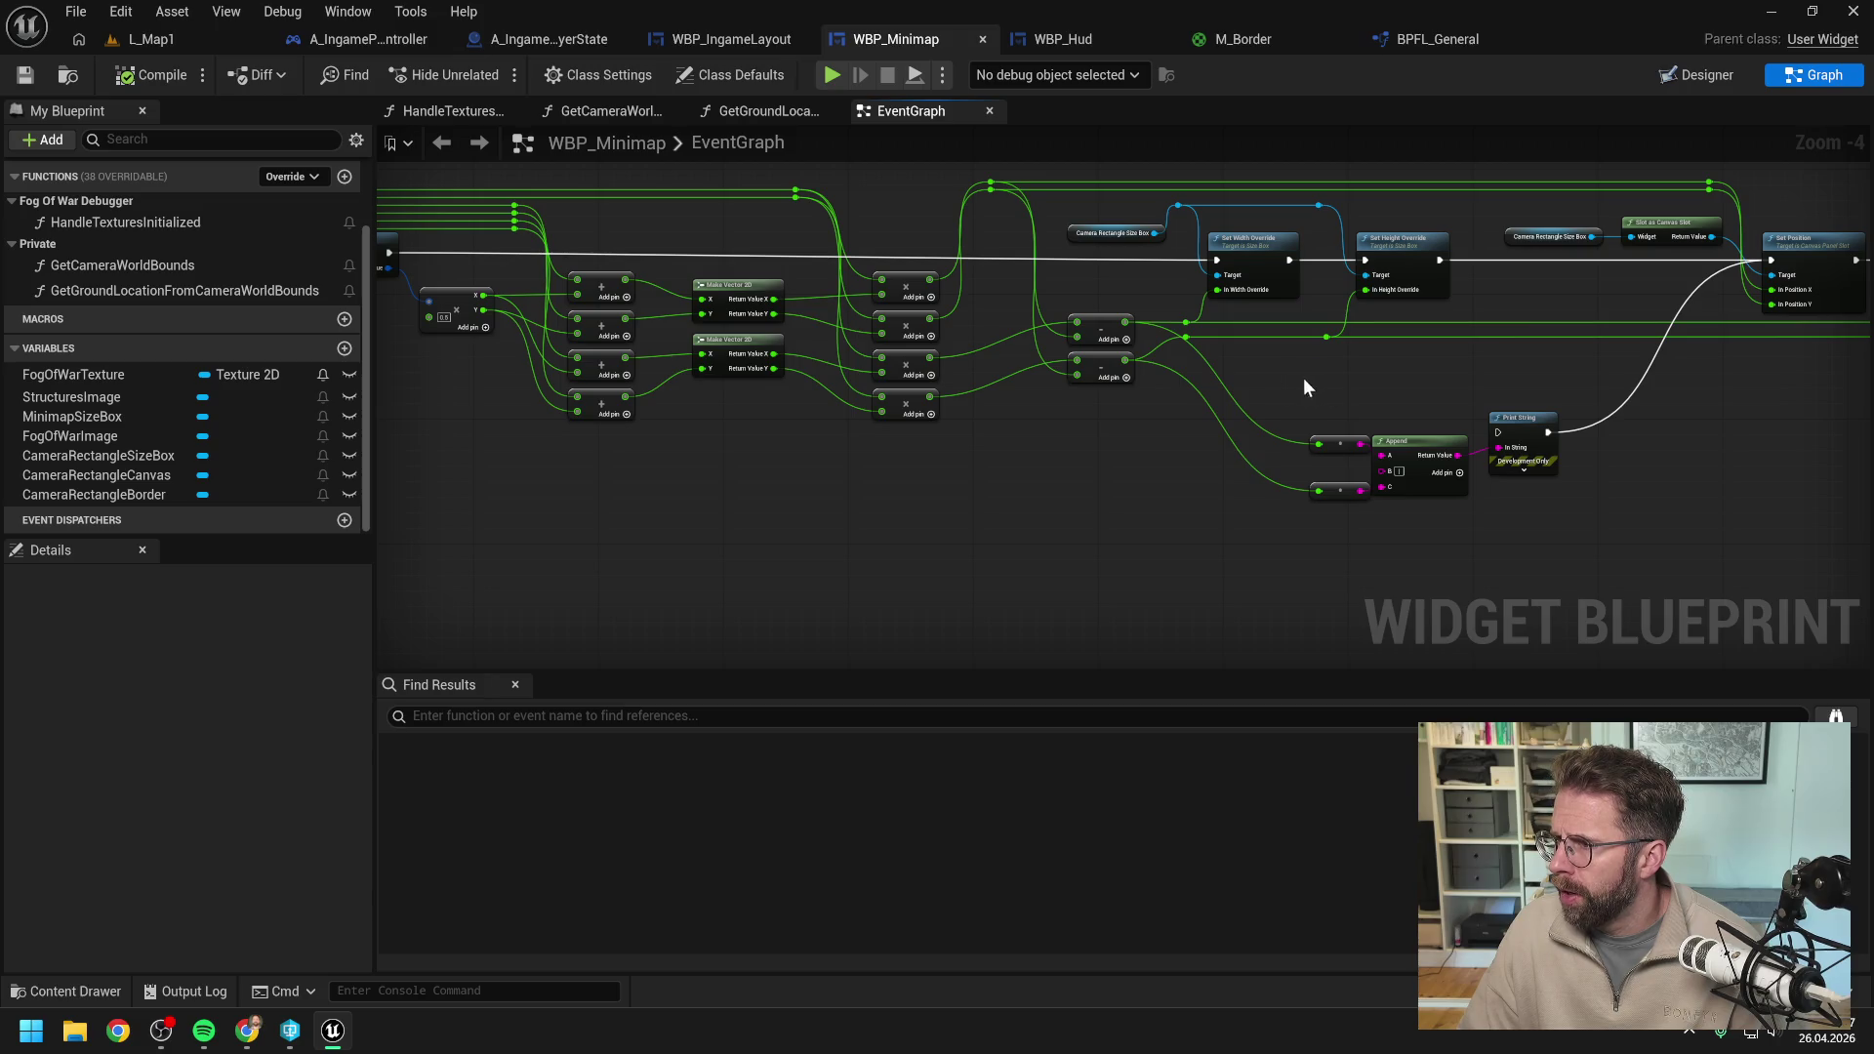
pyautogui.moveTo(886, 496)
pyautogui.mouseDown()
pyautogui.moveTo(911, 473)
pyautogui.moveTo(1025, 492)
pyautogui.mouseUp()
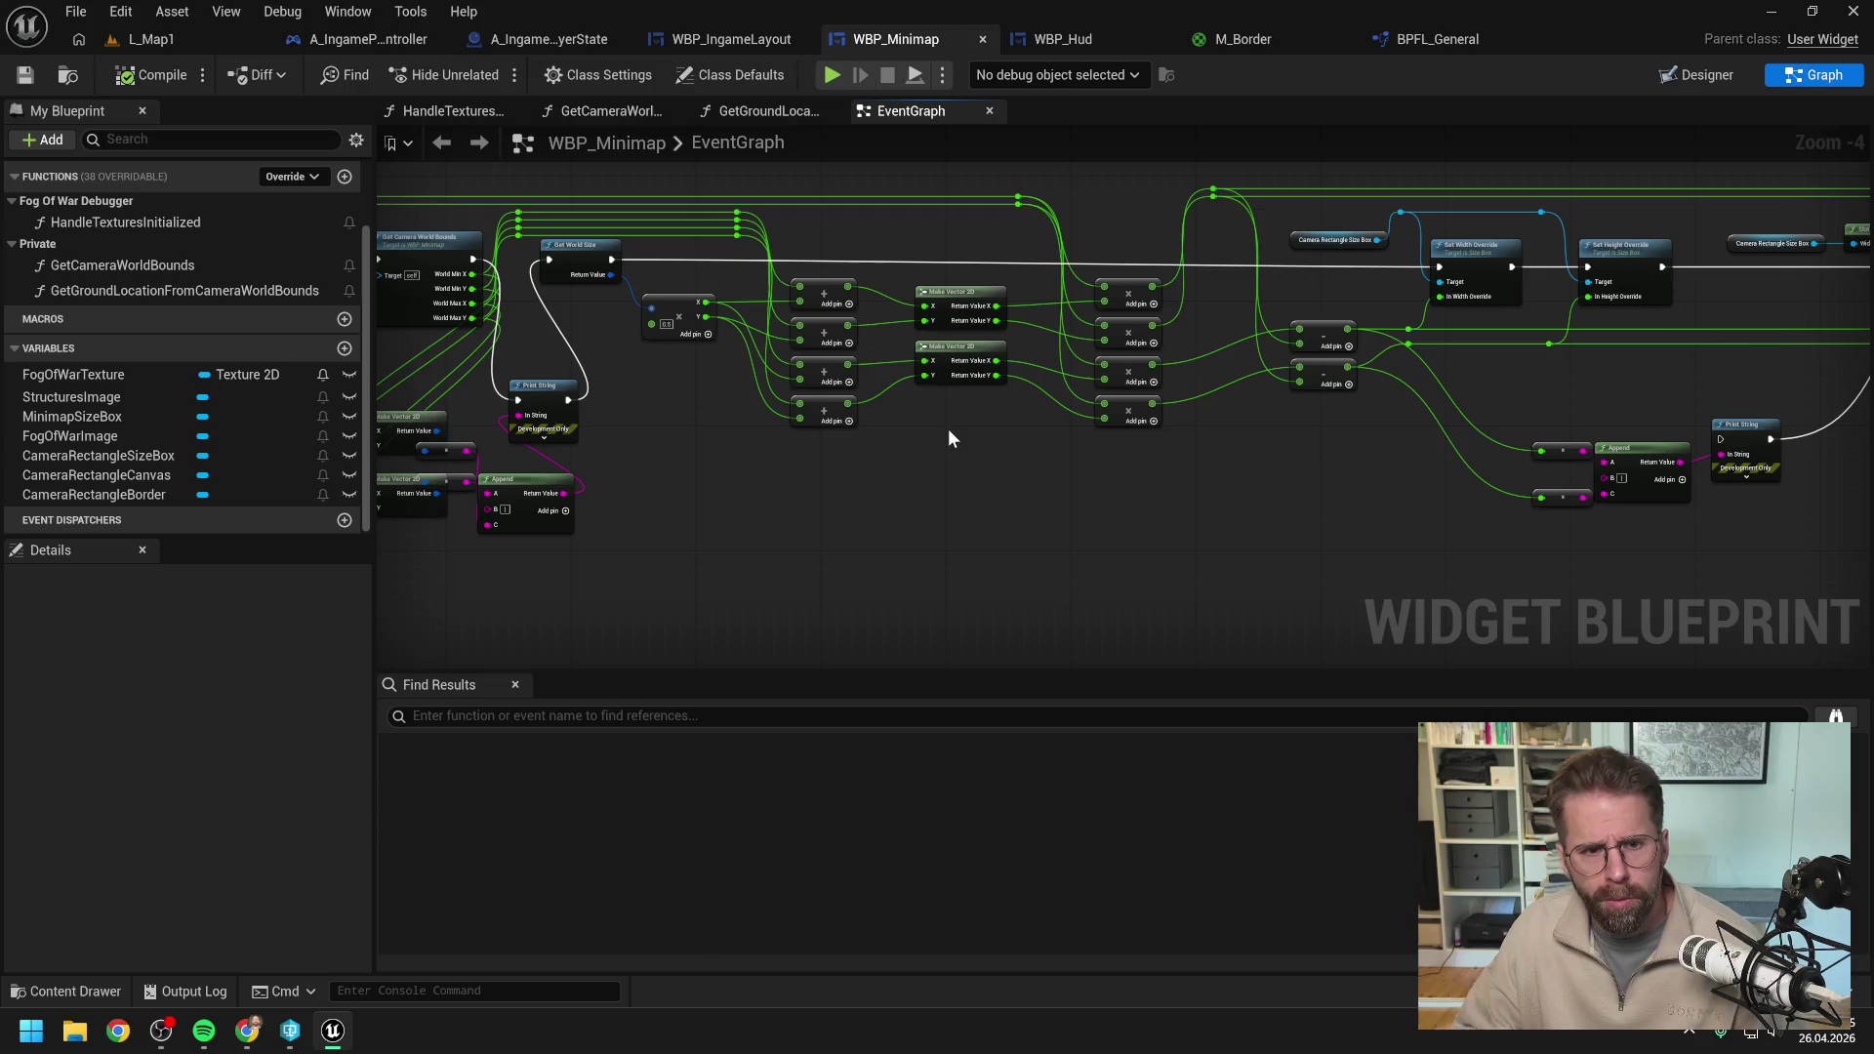
pyautogui.moveTo(949, 432); pyautogui.dragTo(1106, 434)
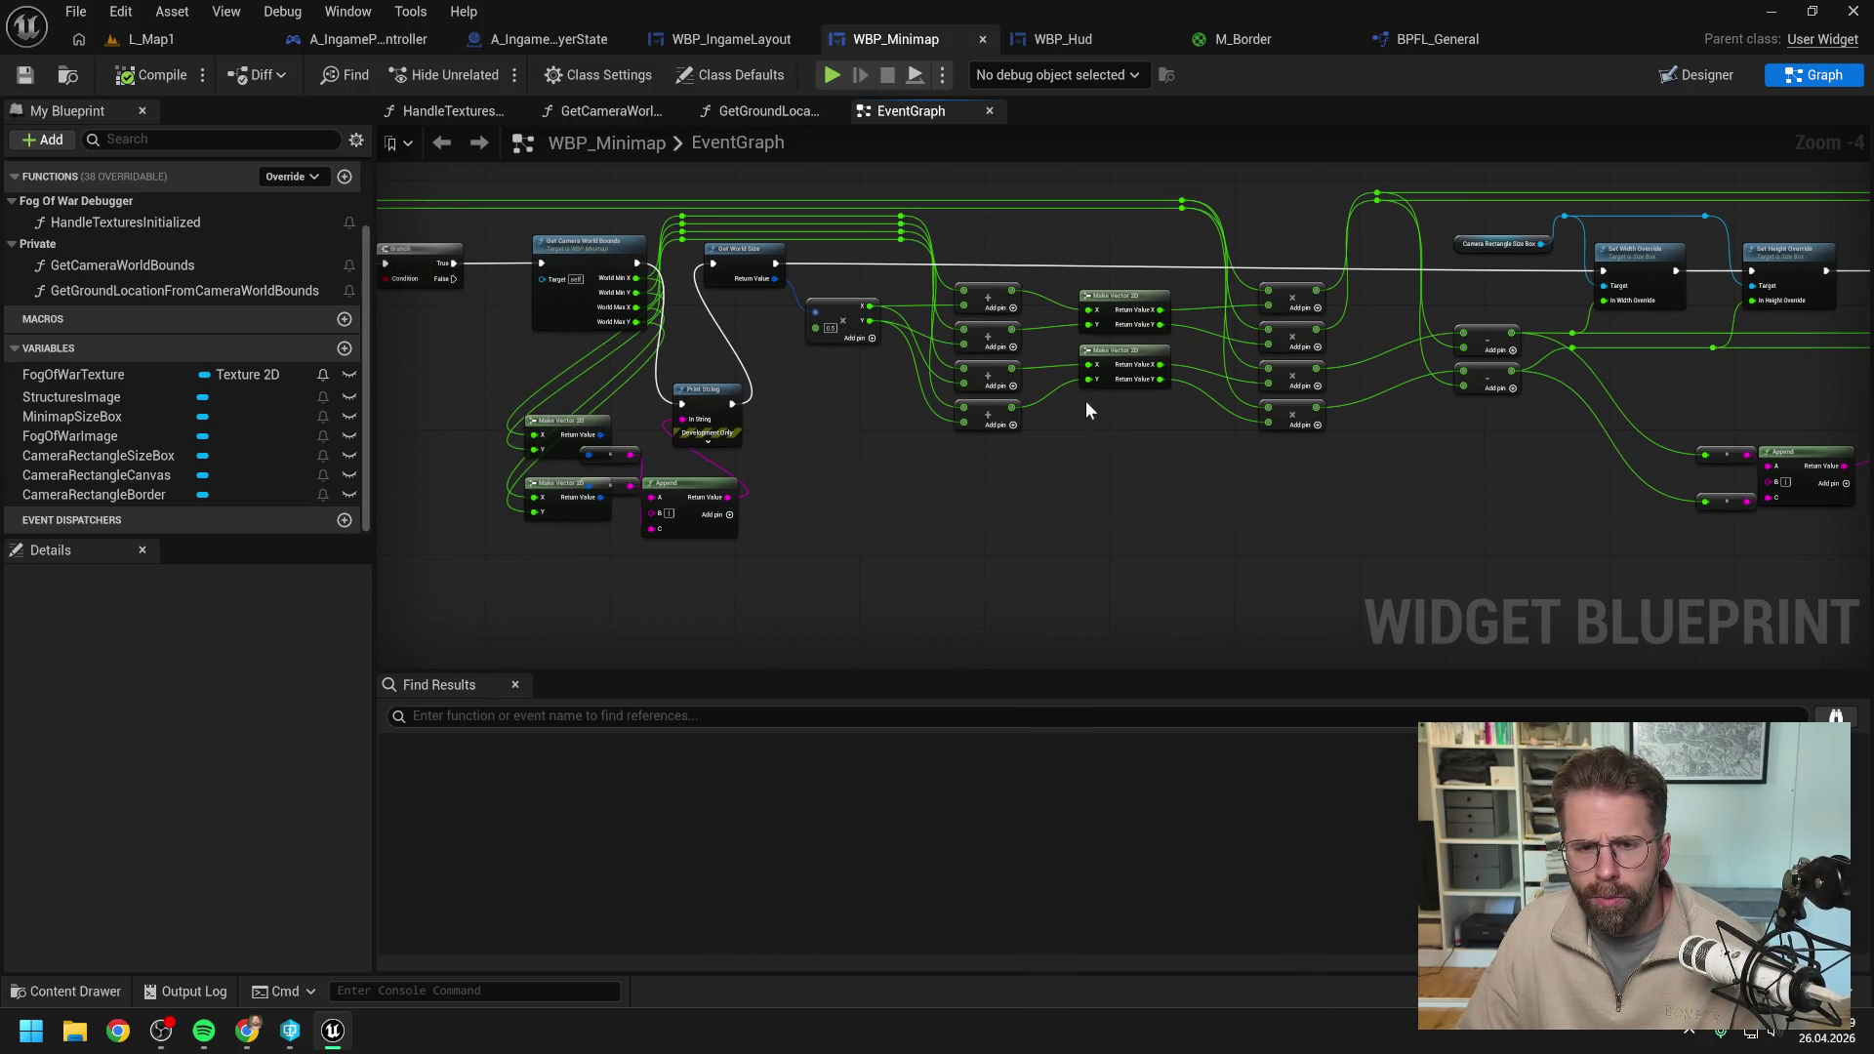
pyautogui.scroll(1, 1089, 406)
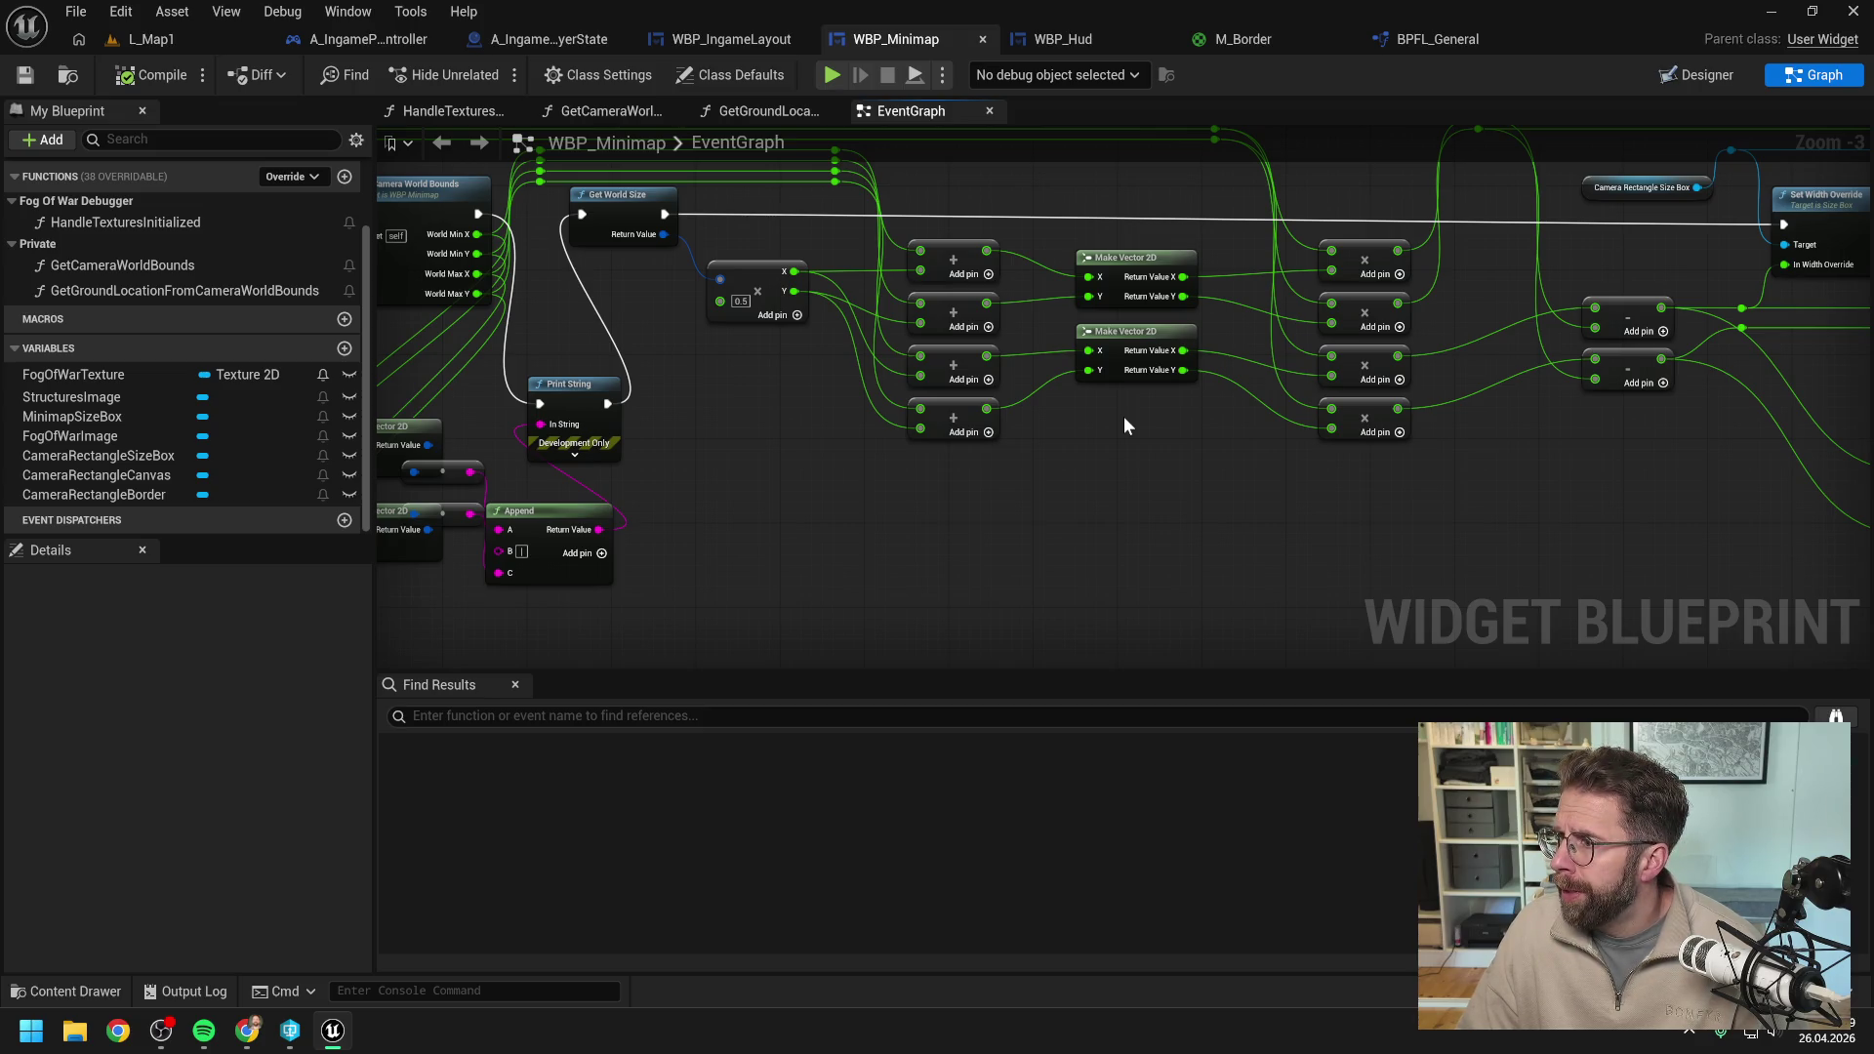
pyautogui.moveTo(1122, 425); pyautogui.dragTo(1146, 472)
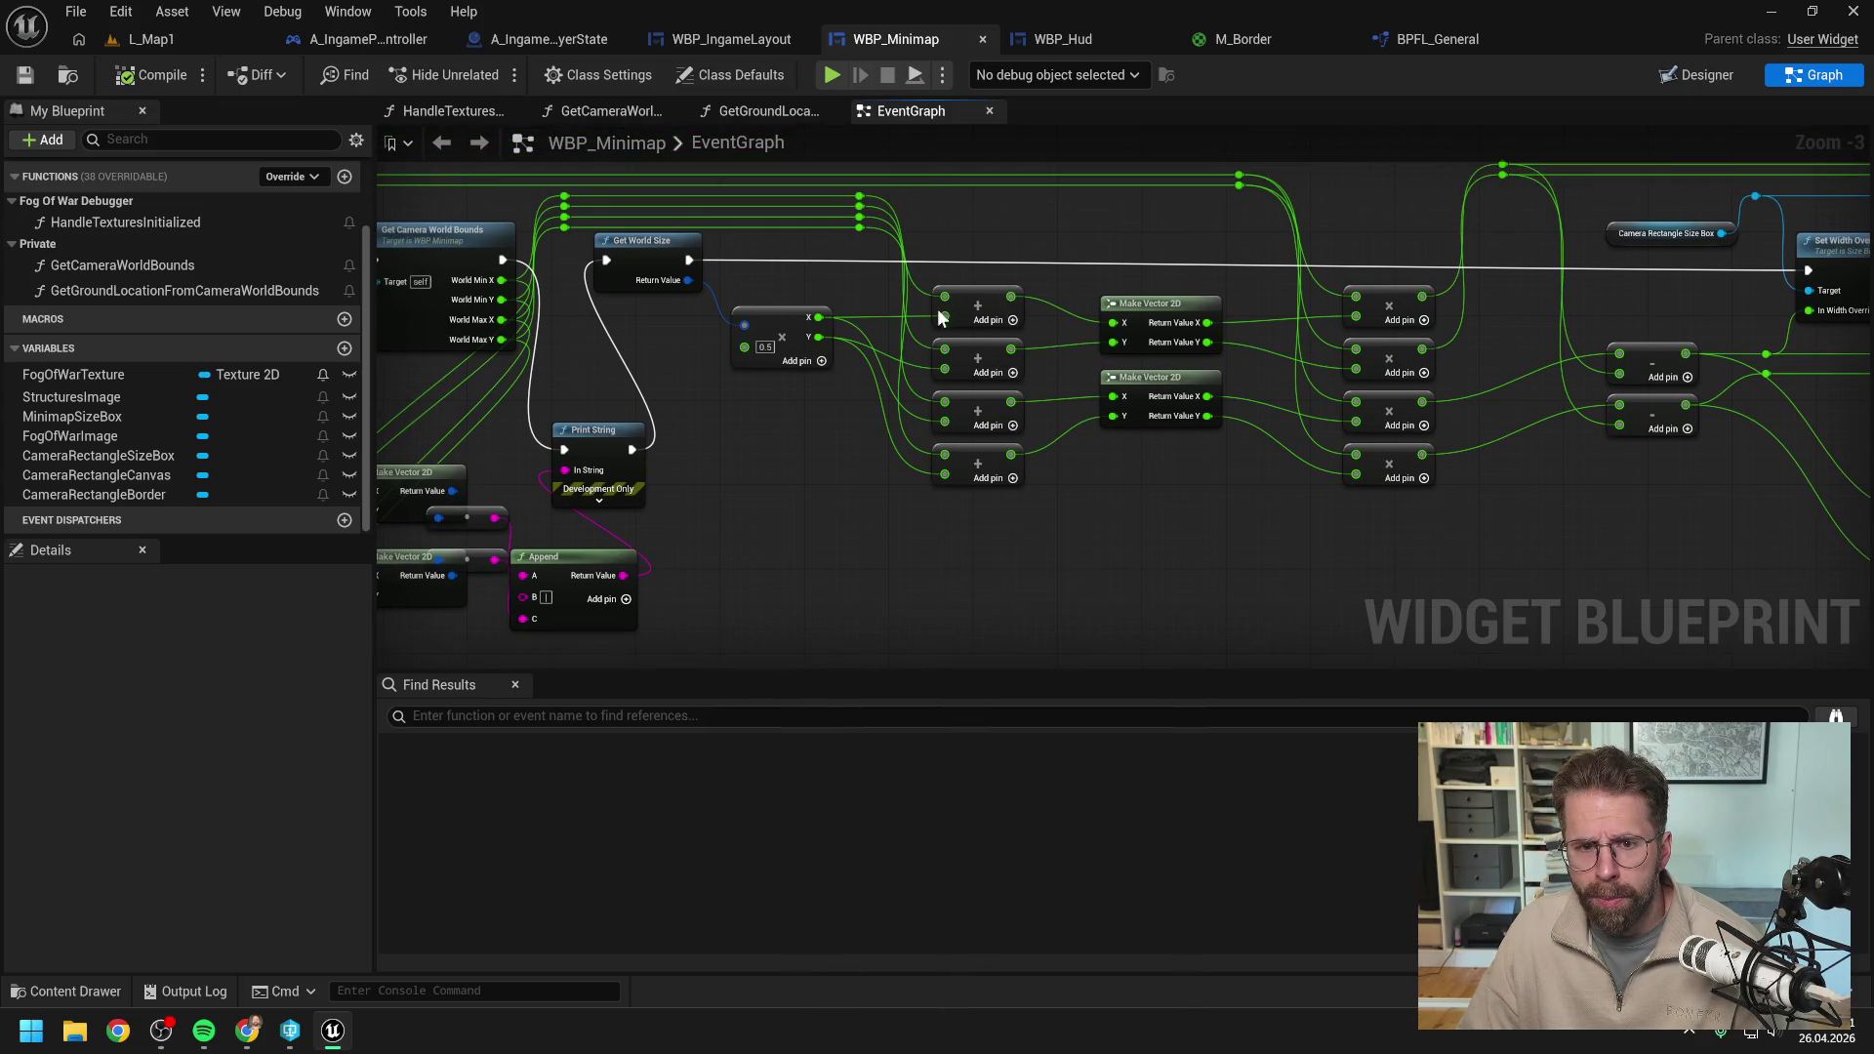
pyautogui.scroll(-2, 930, 317)
# Marquee-select the nodes downstream of the Make Vector 2D pair and shift them right to open space.
pyautogui.moveTo(950, 199)
pyautogui.mouseDown()
pyautogui.moveTo(1715, 501)
pyautogui.moveTo(1840, 501)
pyautogui.moveTo(1841, 526)
pyautogui.mouseUp()
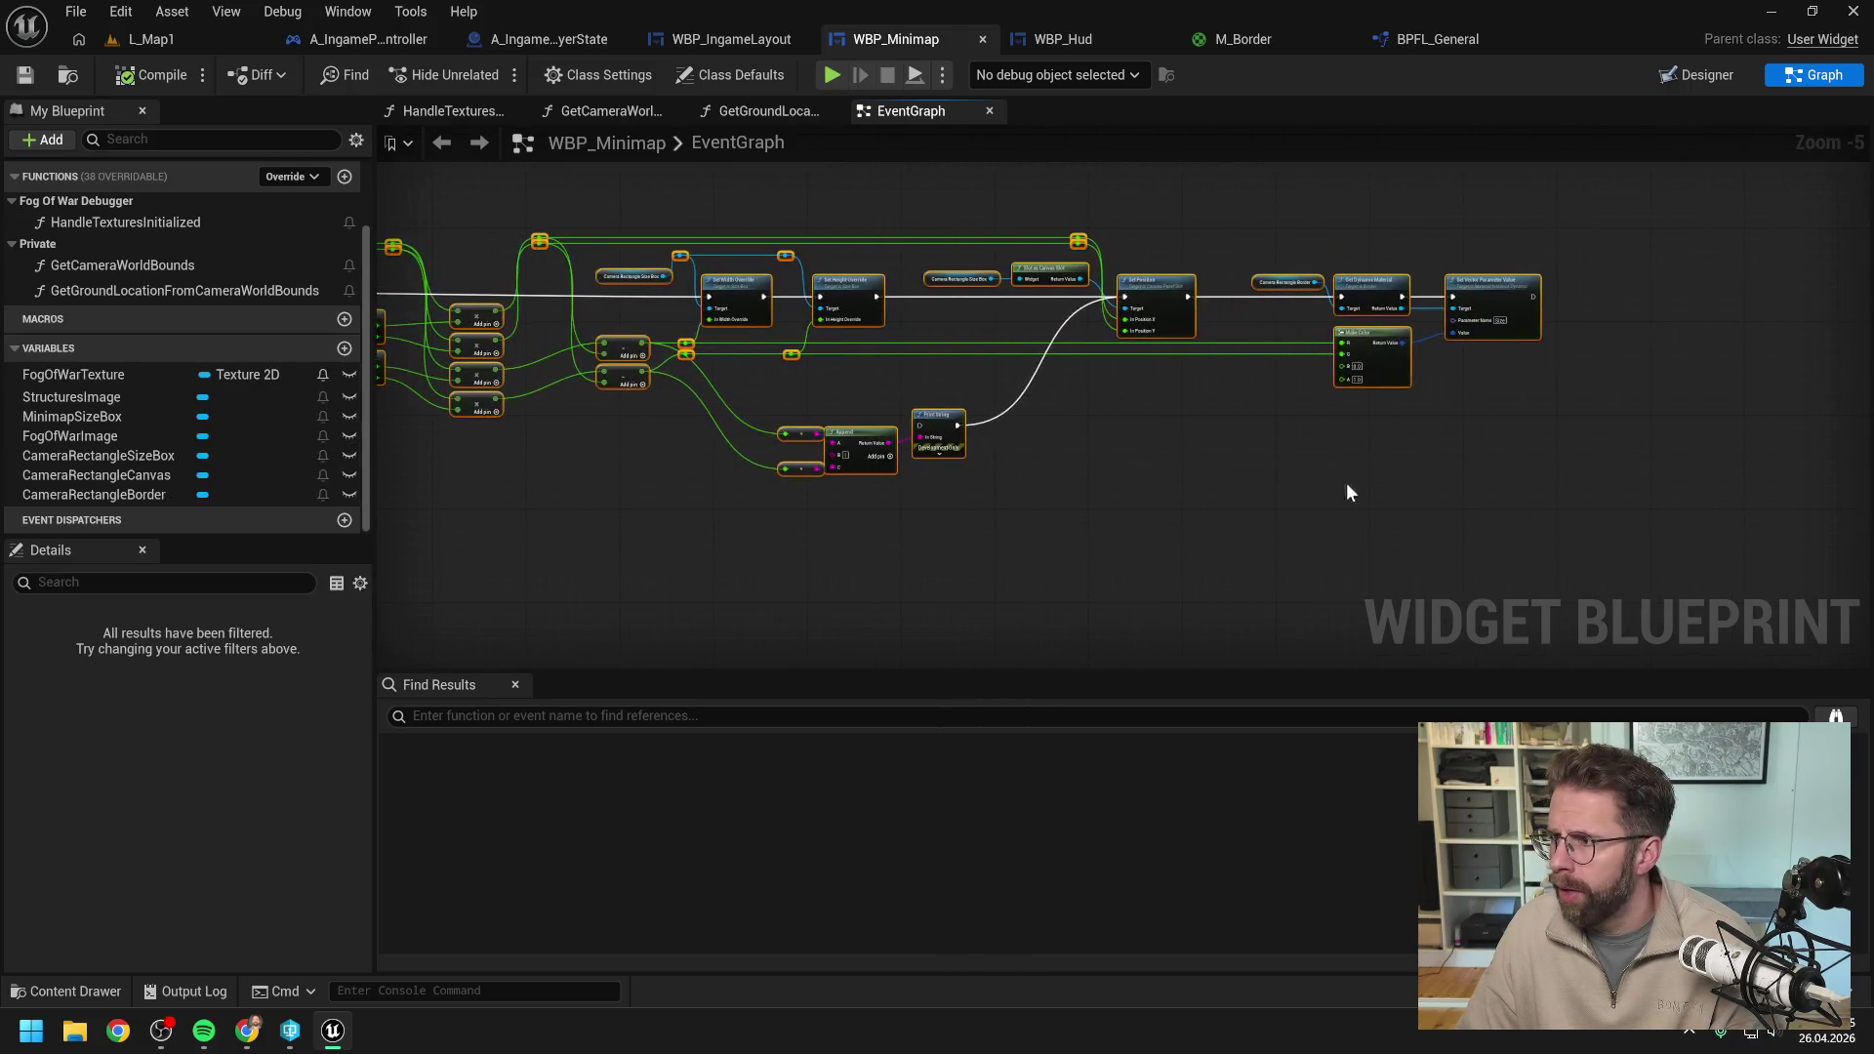
pyautogui.moveTo(1352, 492); pyautogui.dragTo(1771, 523)
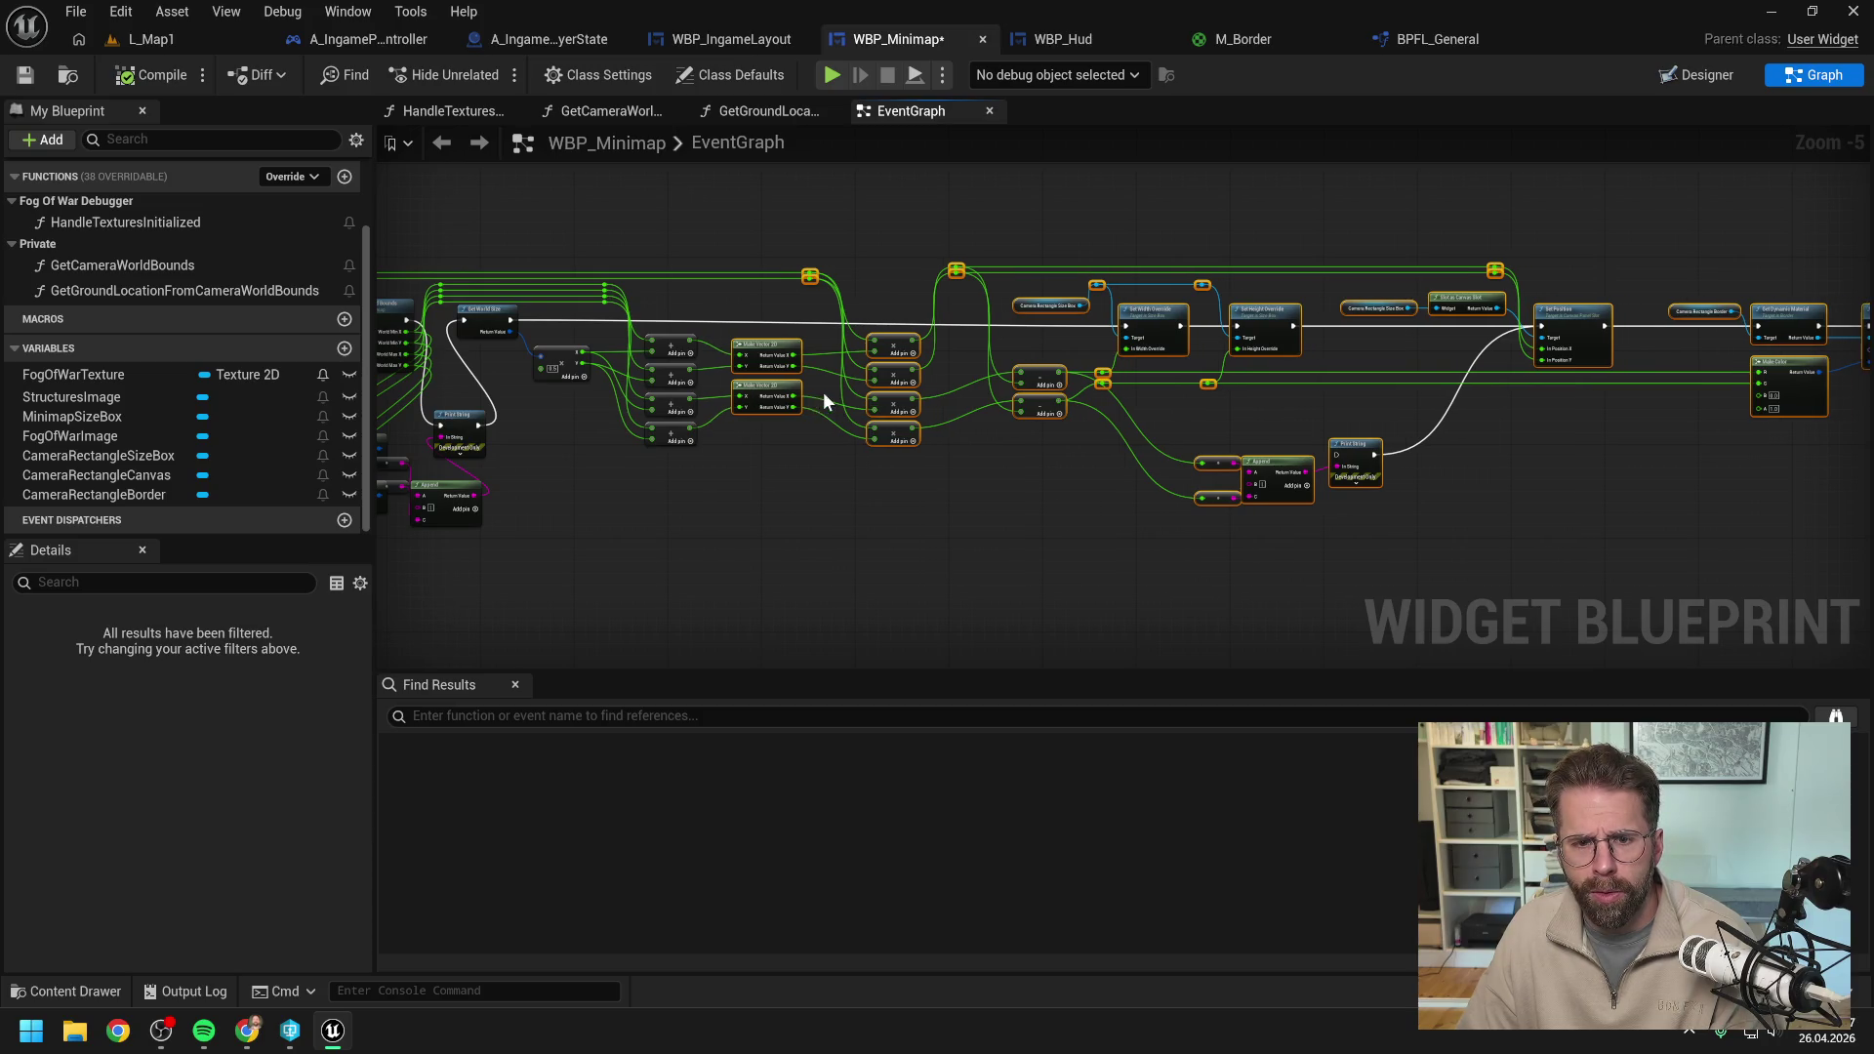
pyautogui.click(800, 300)
pyautogui.scroll(-1, 747, 278)
pyautogui.moveTo(792, 254); pyautogui.dragTo(1653, 523)
pyautogui.scroll(4, 854, 519)
pyautogui.press('f')
pyautogui.click(856, 512)
pyautogui.moveTo(859, 515); pyautogui.dragTo(1188, 531)
pyautogui.scroll(-1, 1033, 530)
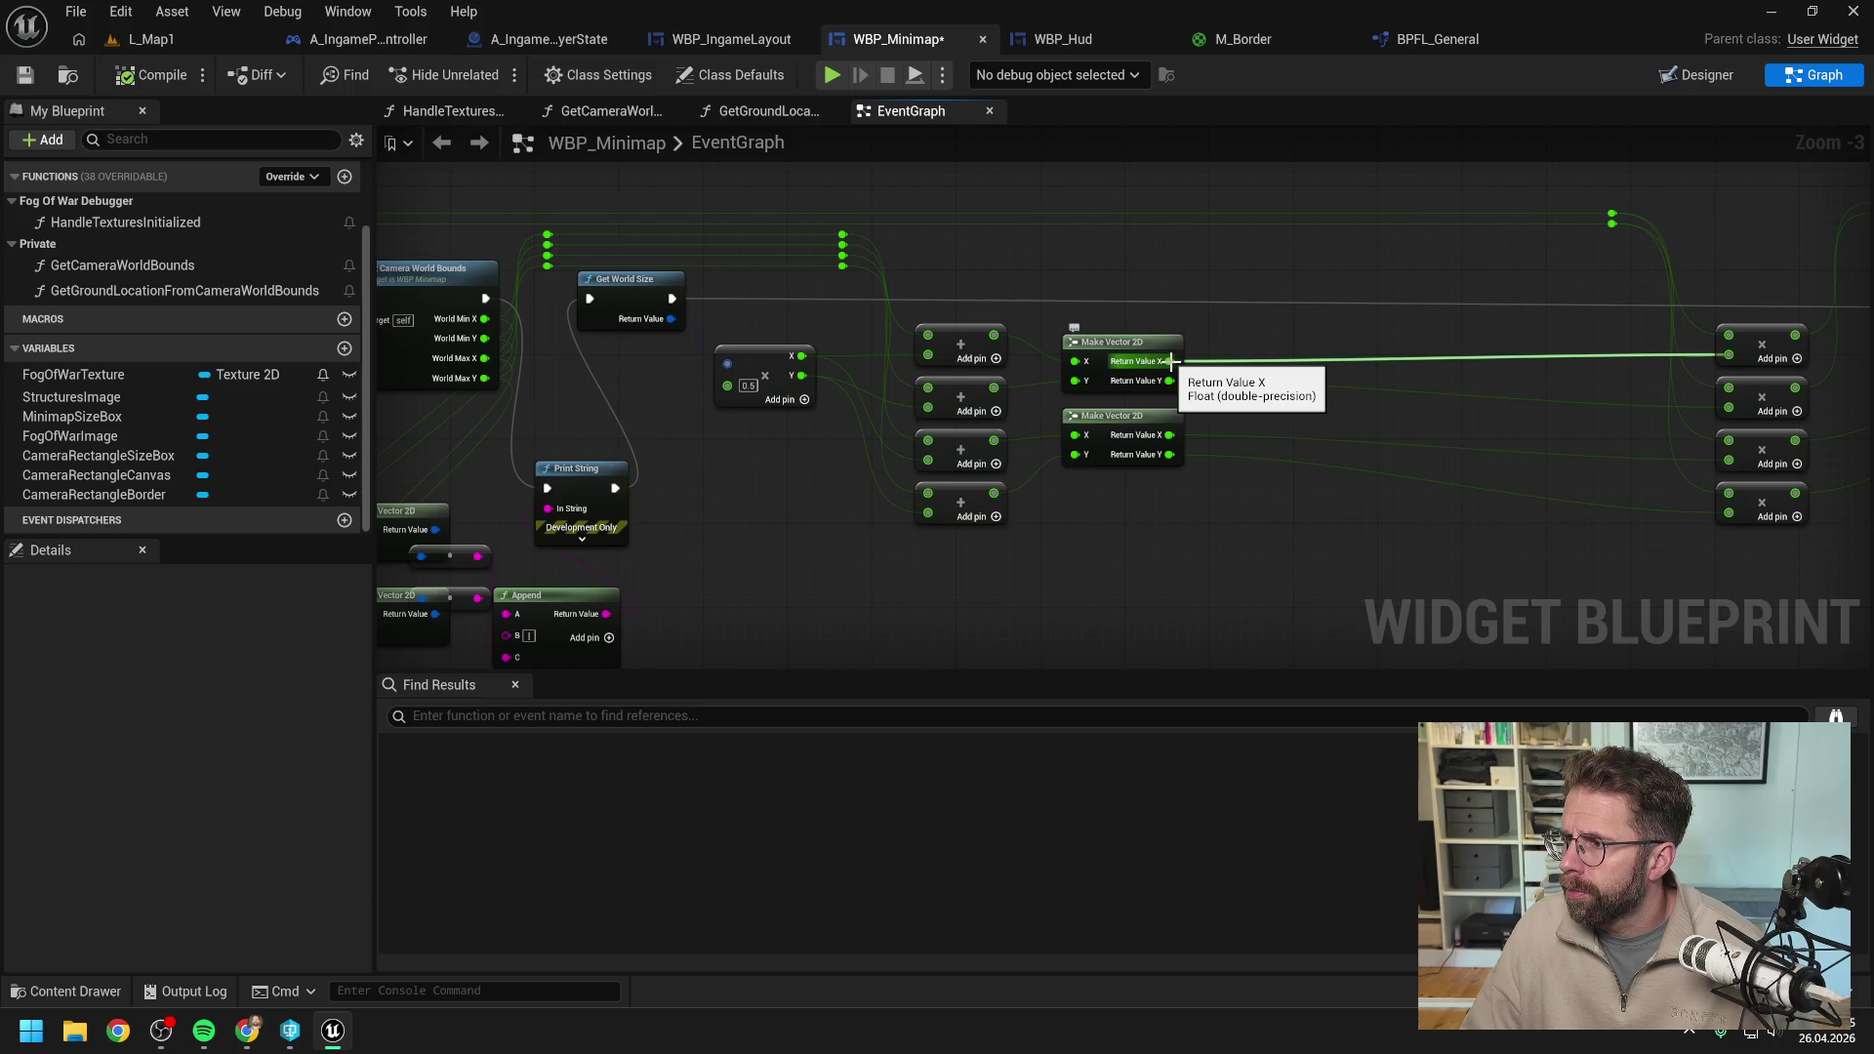
# Add four Divide nodes, each fed by one Make Vector 2D Return Value X or Y output.
pyautogui.moveTo(1171, 361); pyautogui.dragTo(1285, 322)
pyautogui.write('/')
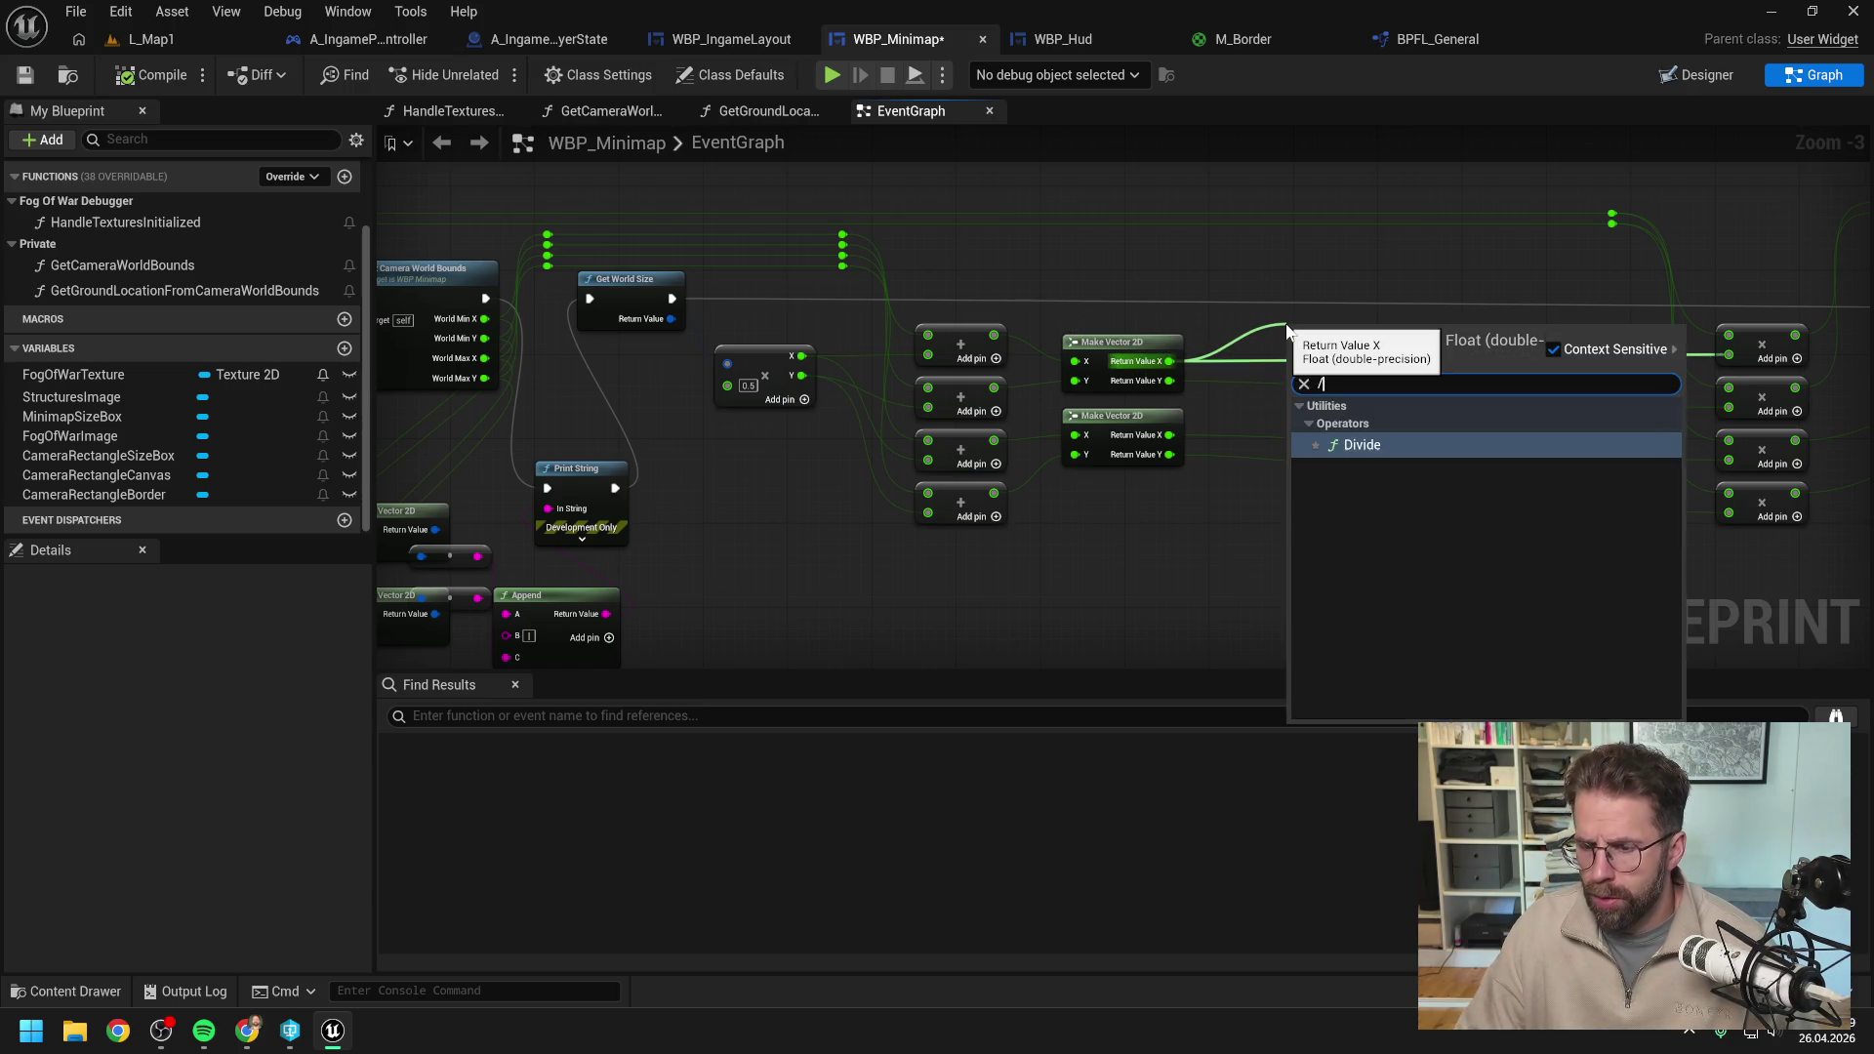
pyautogui.press('Return')
pyautogui.click(1333, 337)
pyautogui.hotkey('ctrl', 'c')
pyautogui.hotkey('ctrl', 'v')
pyautogui.moveTo(1354, 390); pyautogui.dragTo(1322, 390)
pyautogui.moveTo(1170, 381); pyautogui.dragTo(1296, 394)
pyautogui.hotkey('ctrl', 'v')
pyautogui.moveTo(1169, 435)
pyautogui.mouseDown()
pyautogui.moveTo(1320, 473)
pyautogui.moveTo(1328, 442)
pyautogui.mouseUp()
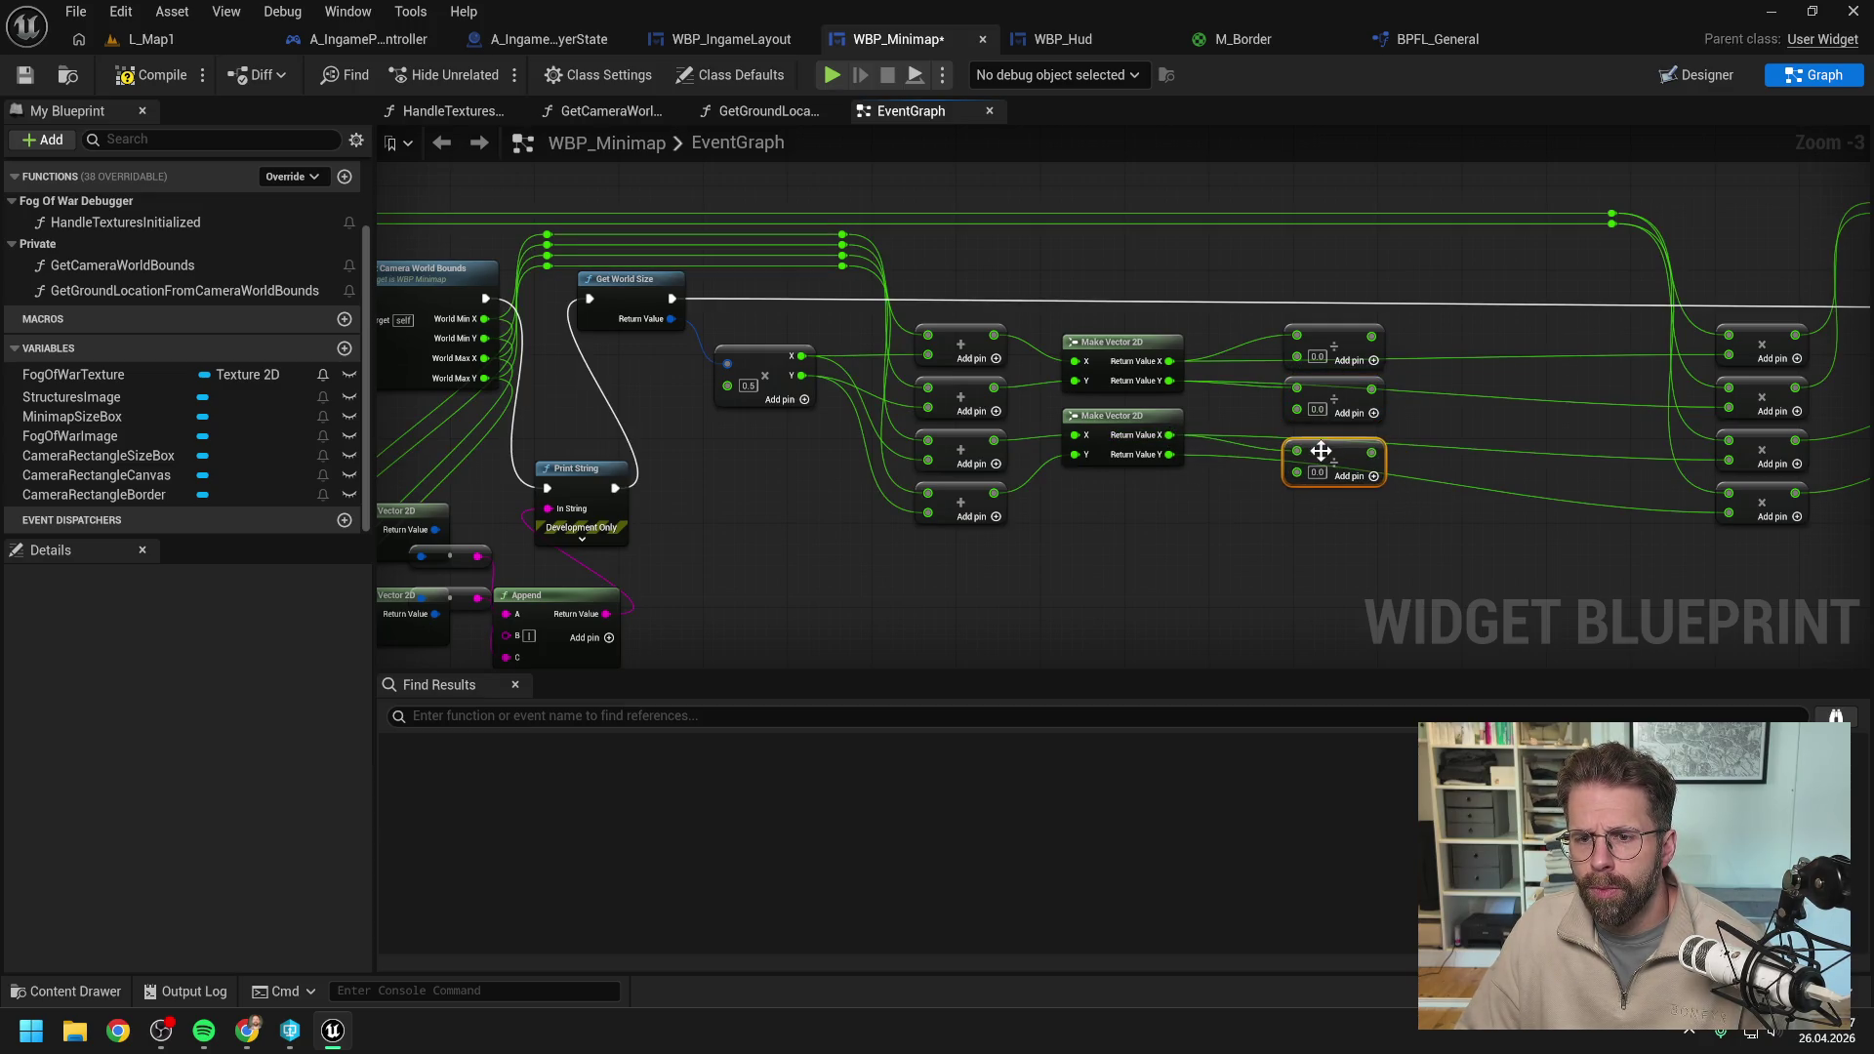
pyautogui.click(1321, 521)
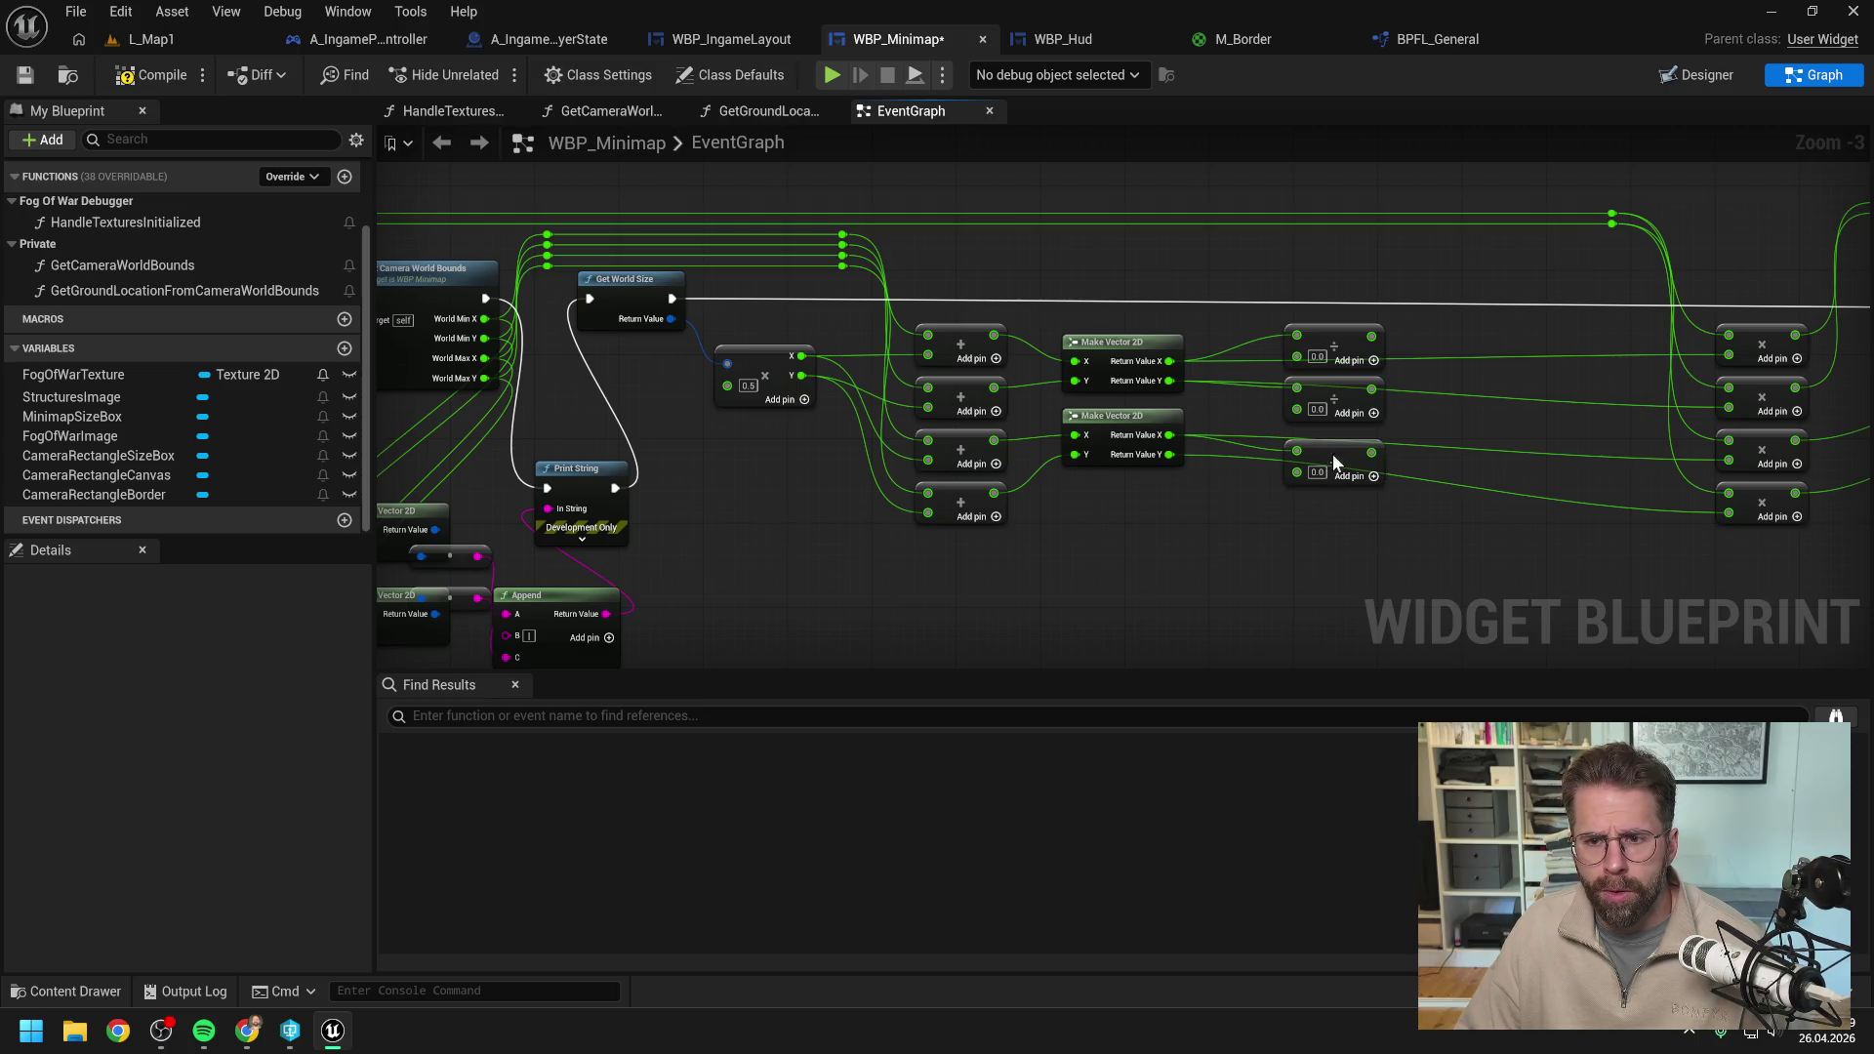
pyautogui.hotkey('ctrl', 'd')
pyautogui.moveTo(1352, 508); pyautogui.dragTo(1323, 508)
pyautogui.moveTo(1169, 454); pyautogui.dragTo(1303, 503)
pyautogui.click(1435, 519)
# Feed each of the four Divide results into its matching Multiply node.
pyautogui.moveTo(1372, 336); pyautogui.dragTo(1736, 354)
pyautogui.moveTo(1365, 390); pyautogui.dragTo(1729, 407)
pyautogui.moveTo(1370, 452); pyautogui.dragTo(1728, 450)
pyautogui.moveTo(1370, 505)
pyautogui.mouseDown()
pyautogui.moveTo(1714, 511)
pyautogui.moveTo(1729, 493)
pyautogui.mouseUp()
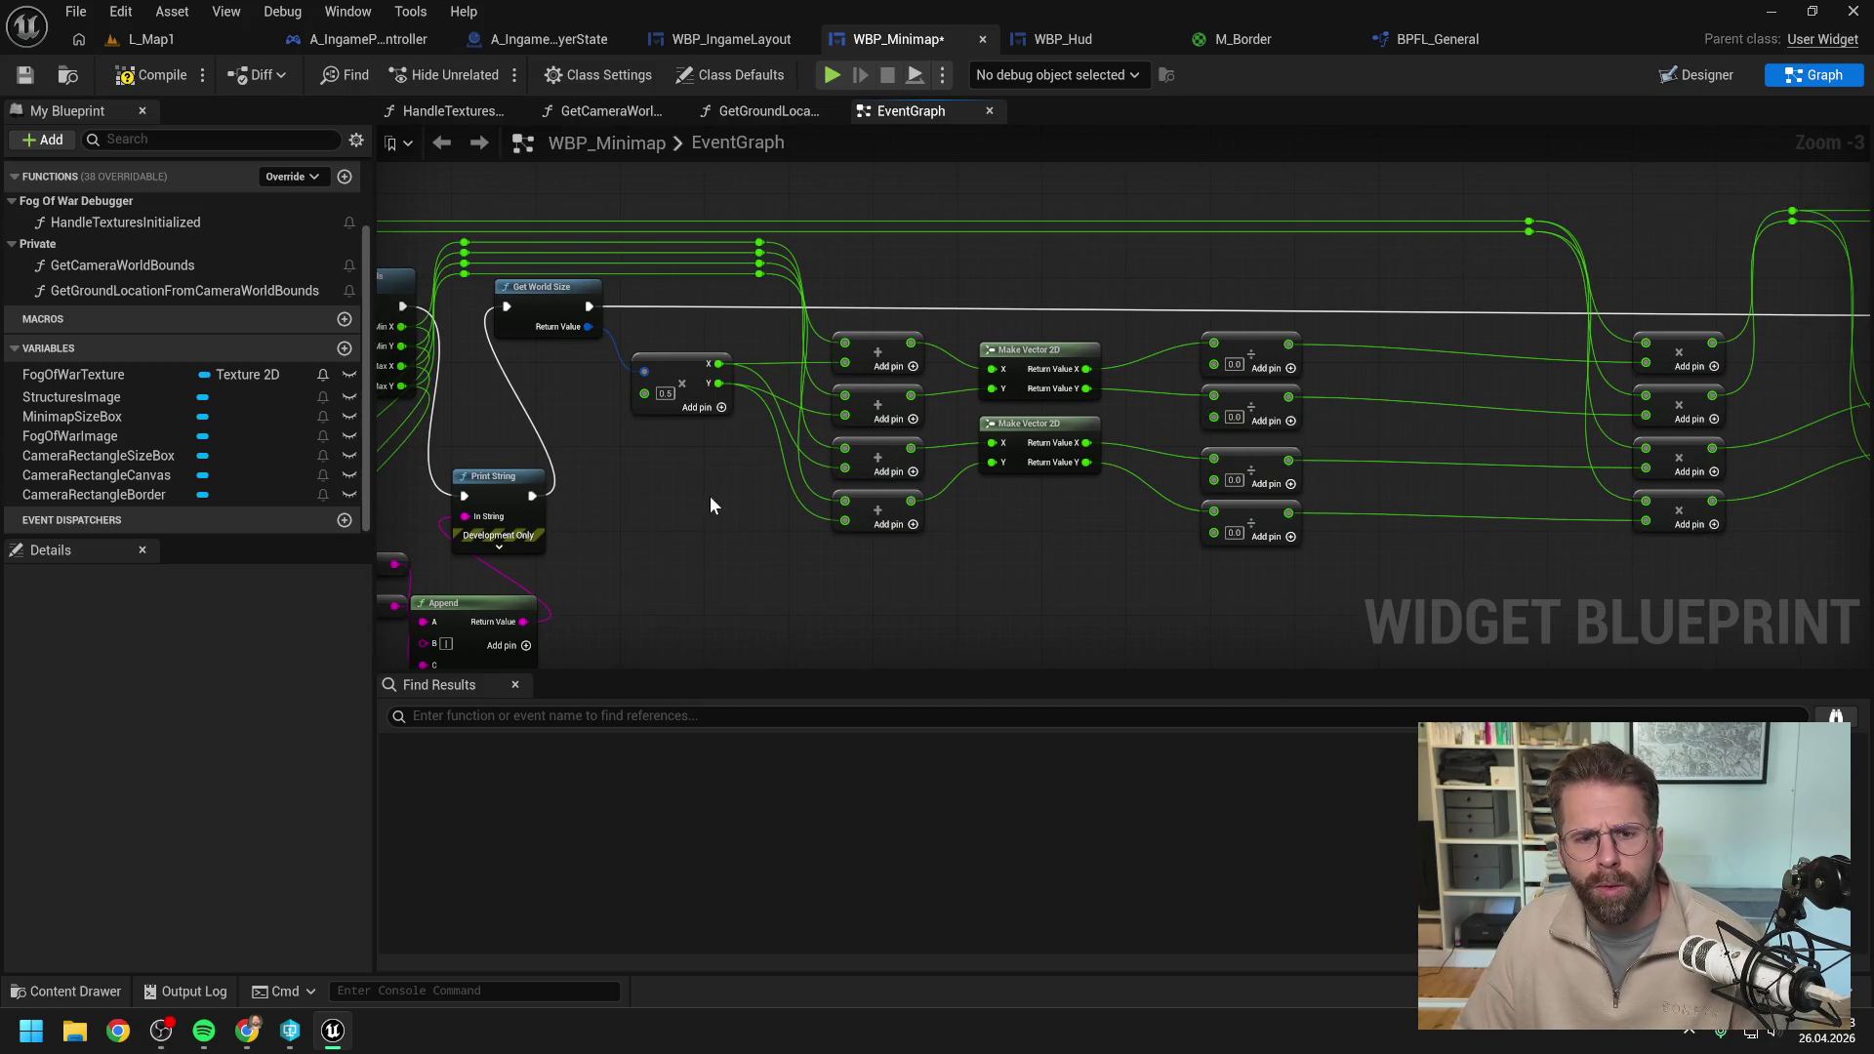
# Add a reroute on the X wire and route its value into the third Add, first and third Divide.
pyautogui.doubleClick(783, 361)
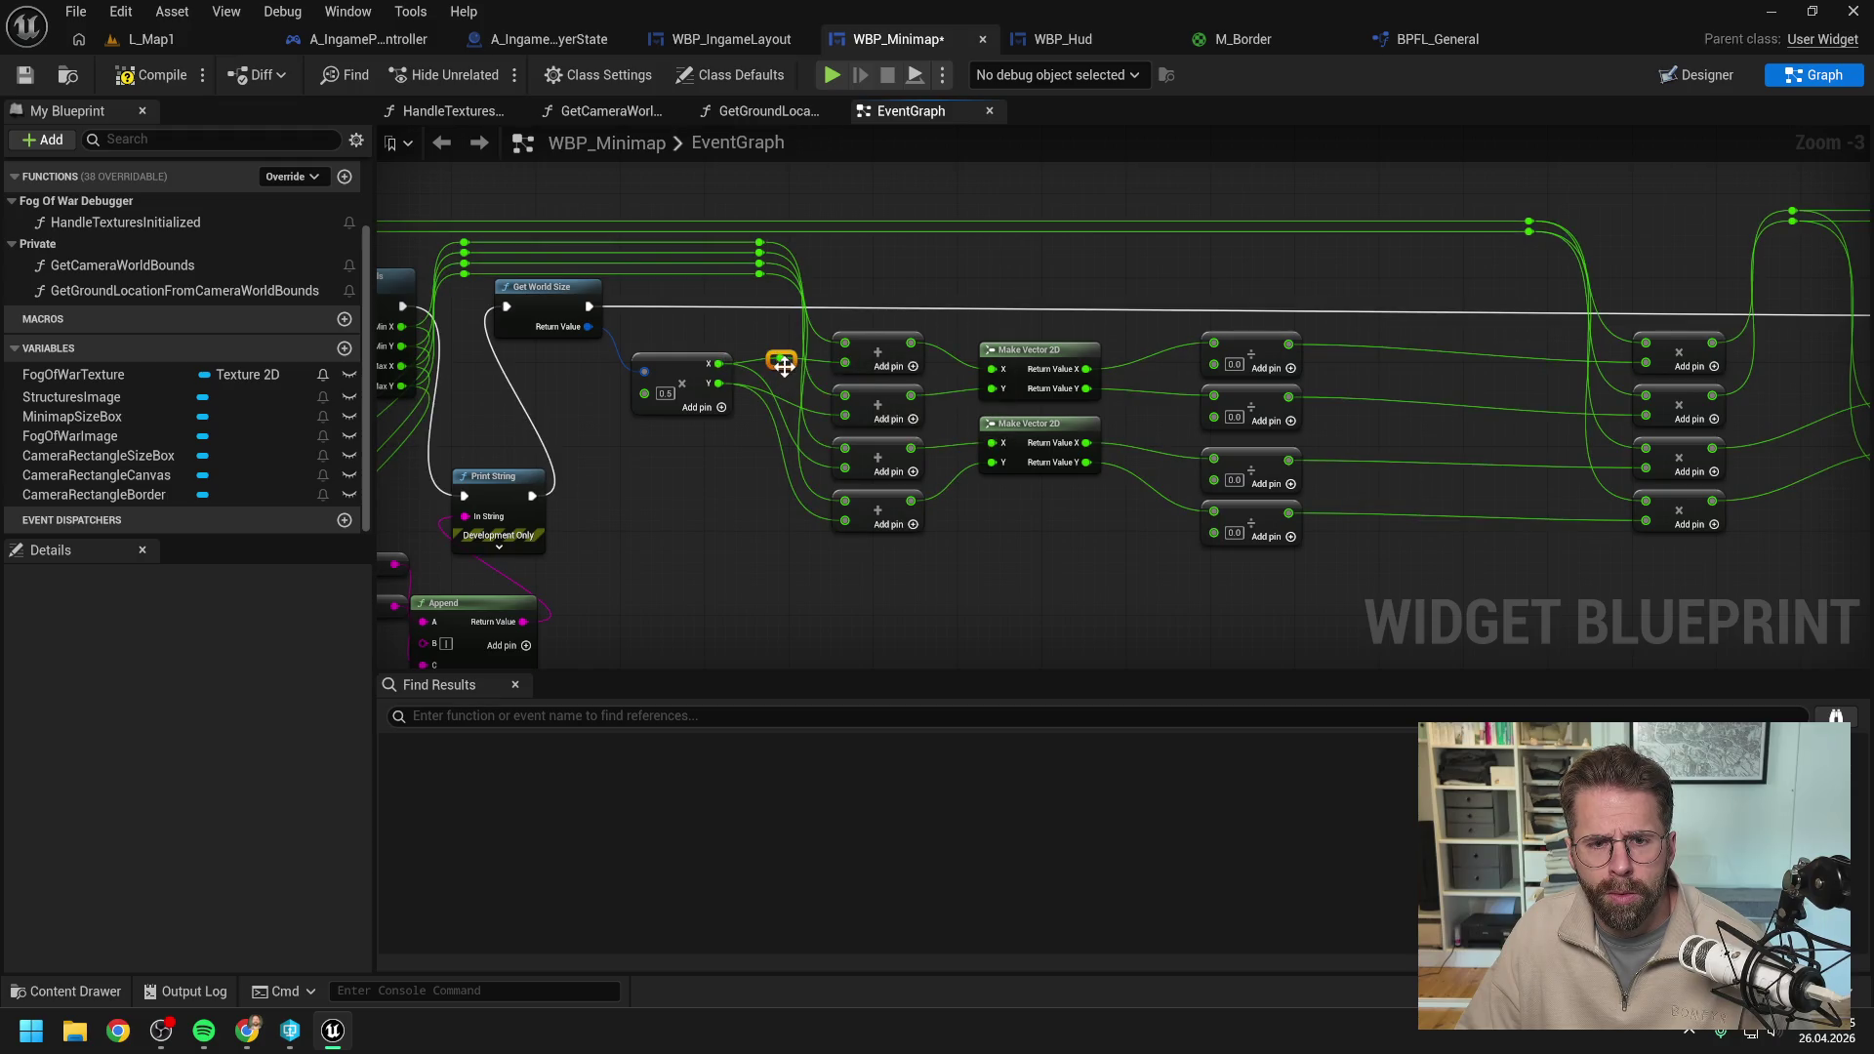
pyautogui.moveTo(782, 361); pyautogui.dragTo(761, 292)
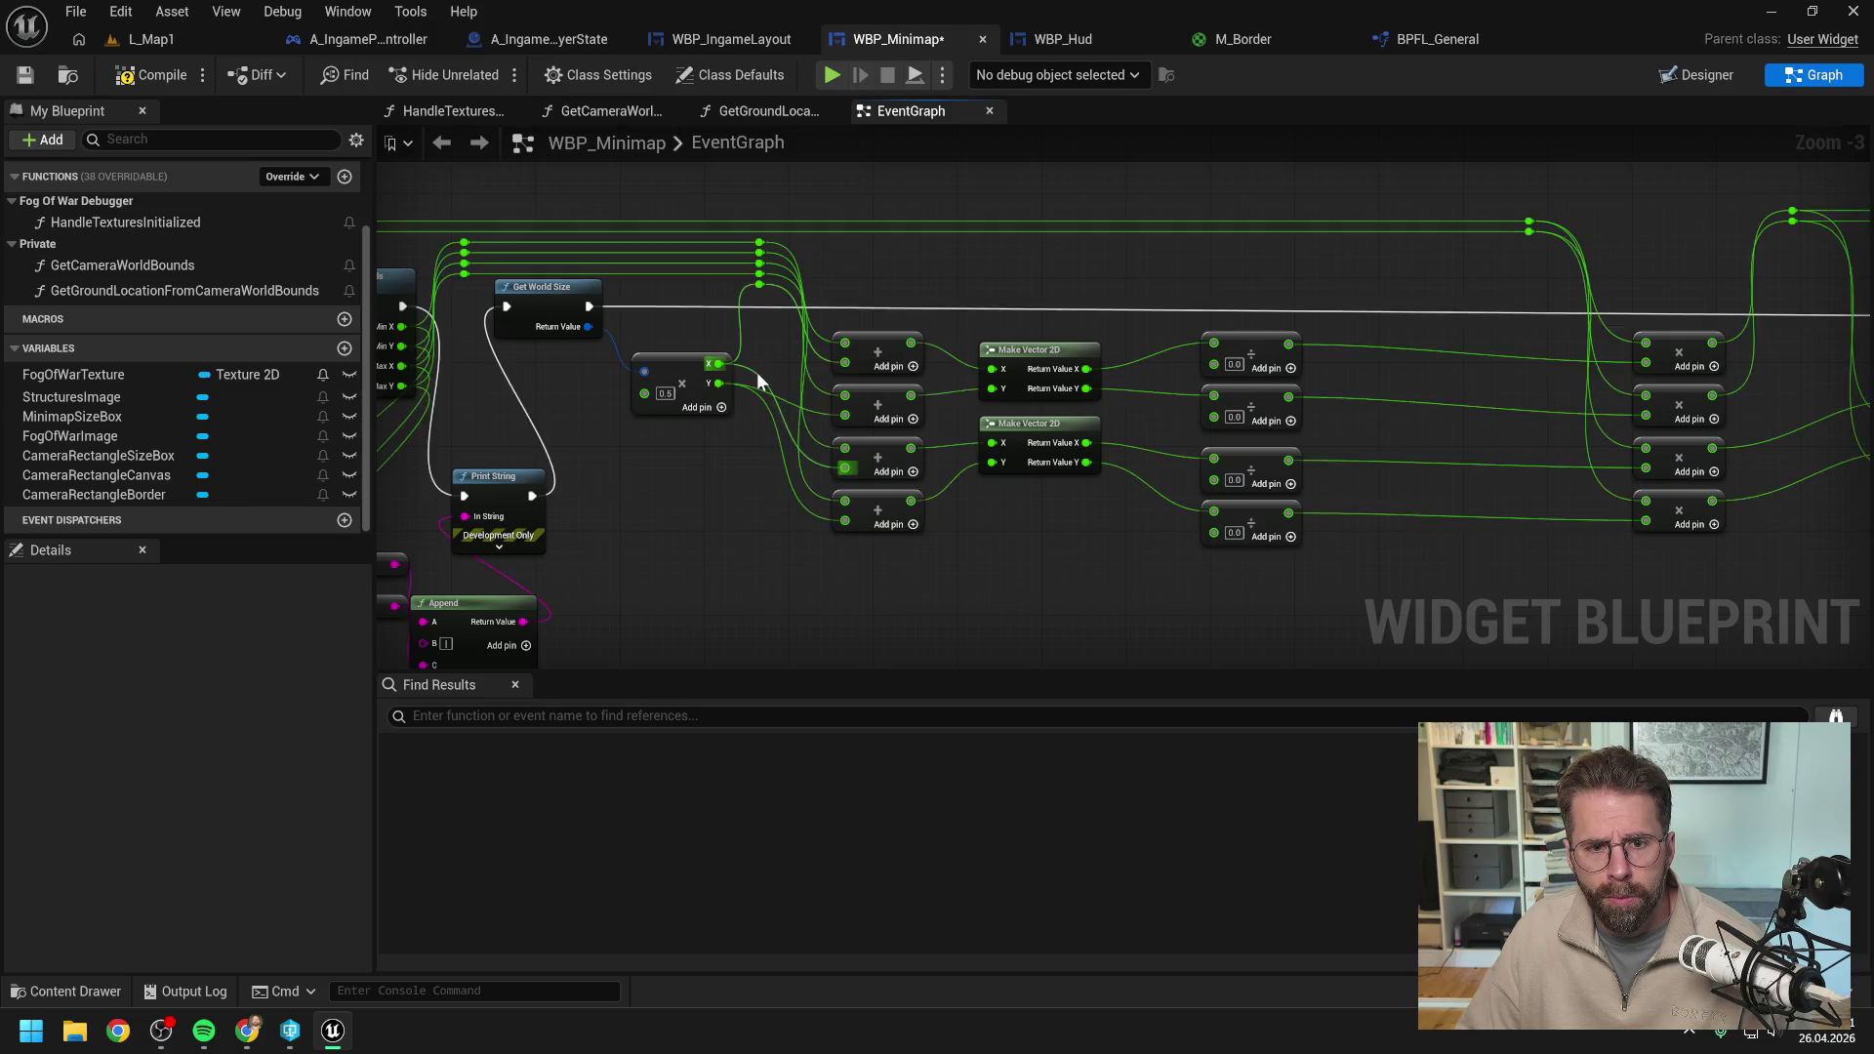
pyautogui.moveTo(760, 286); pyautogui.dragTo(841, 464)
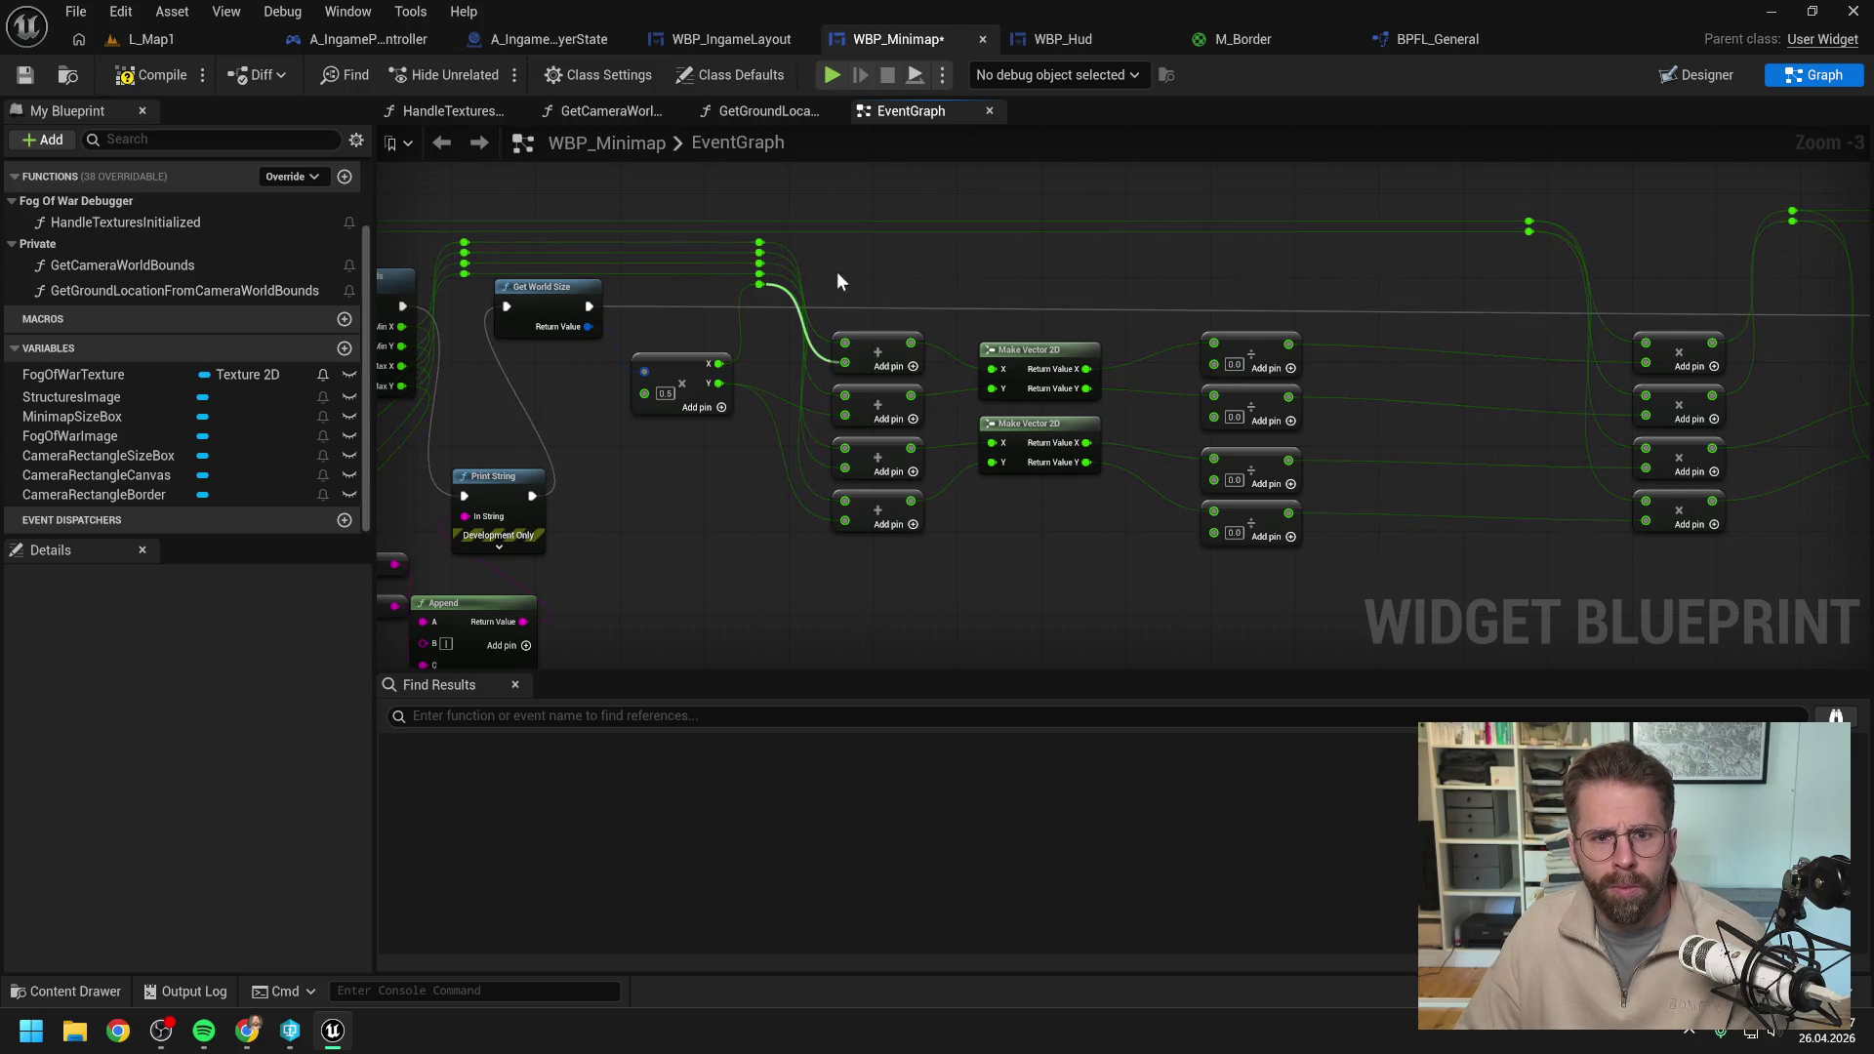
pyautogui.moveTo(704, 290); pyautogui.dragTo(781, 246)
pyautogui.click(871, 271)
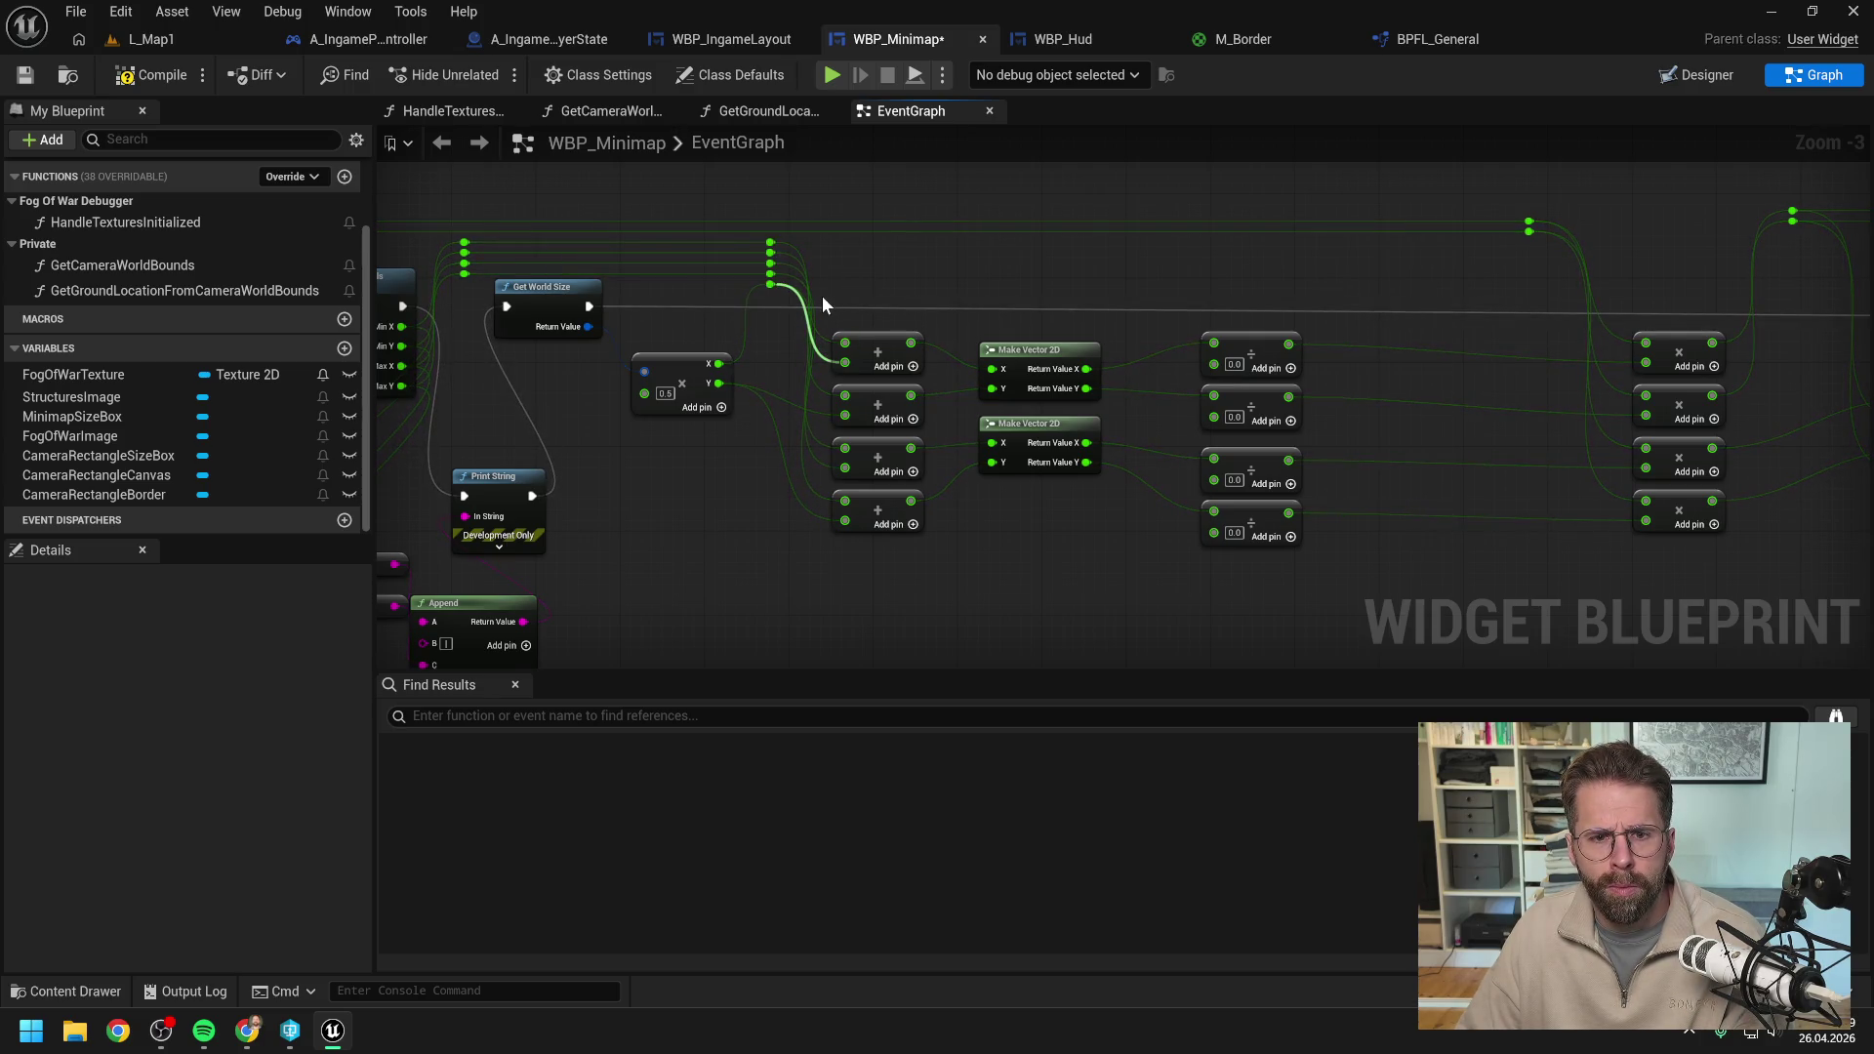
pyautogui.moveTo(771, 285)
pyautogui.mouseDown()
pyautogui.moveTo(1193, 302)
pyautogui.moveTo(1221, 361)
pyautogui.moveTo(1168, 332)
pyautogui.moveTo(1162, 294)
pyautogui.mouseUp()
pyautogui.doubleClick(1169, 359)
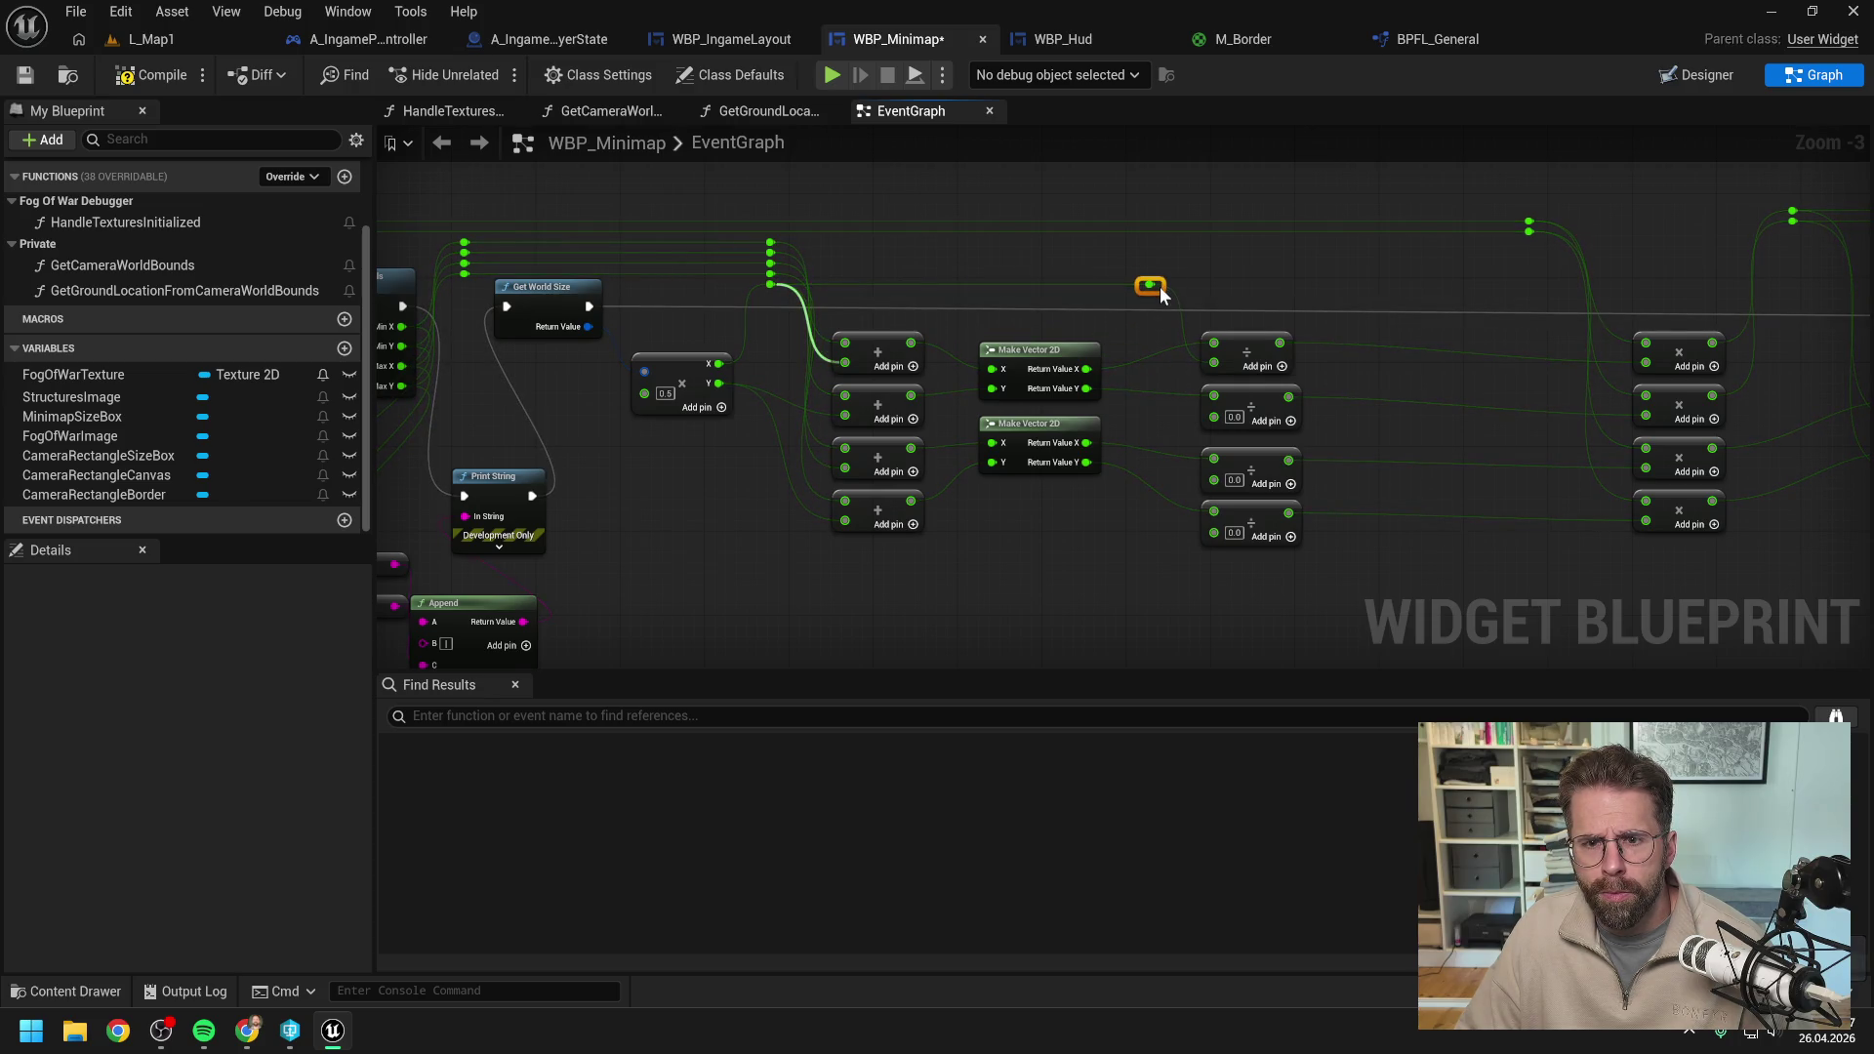
pyautogui.click(1206, 288)
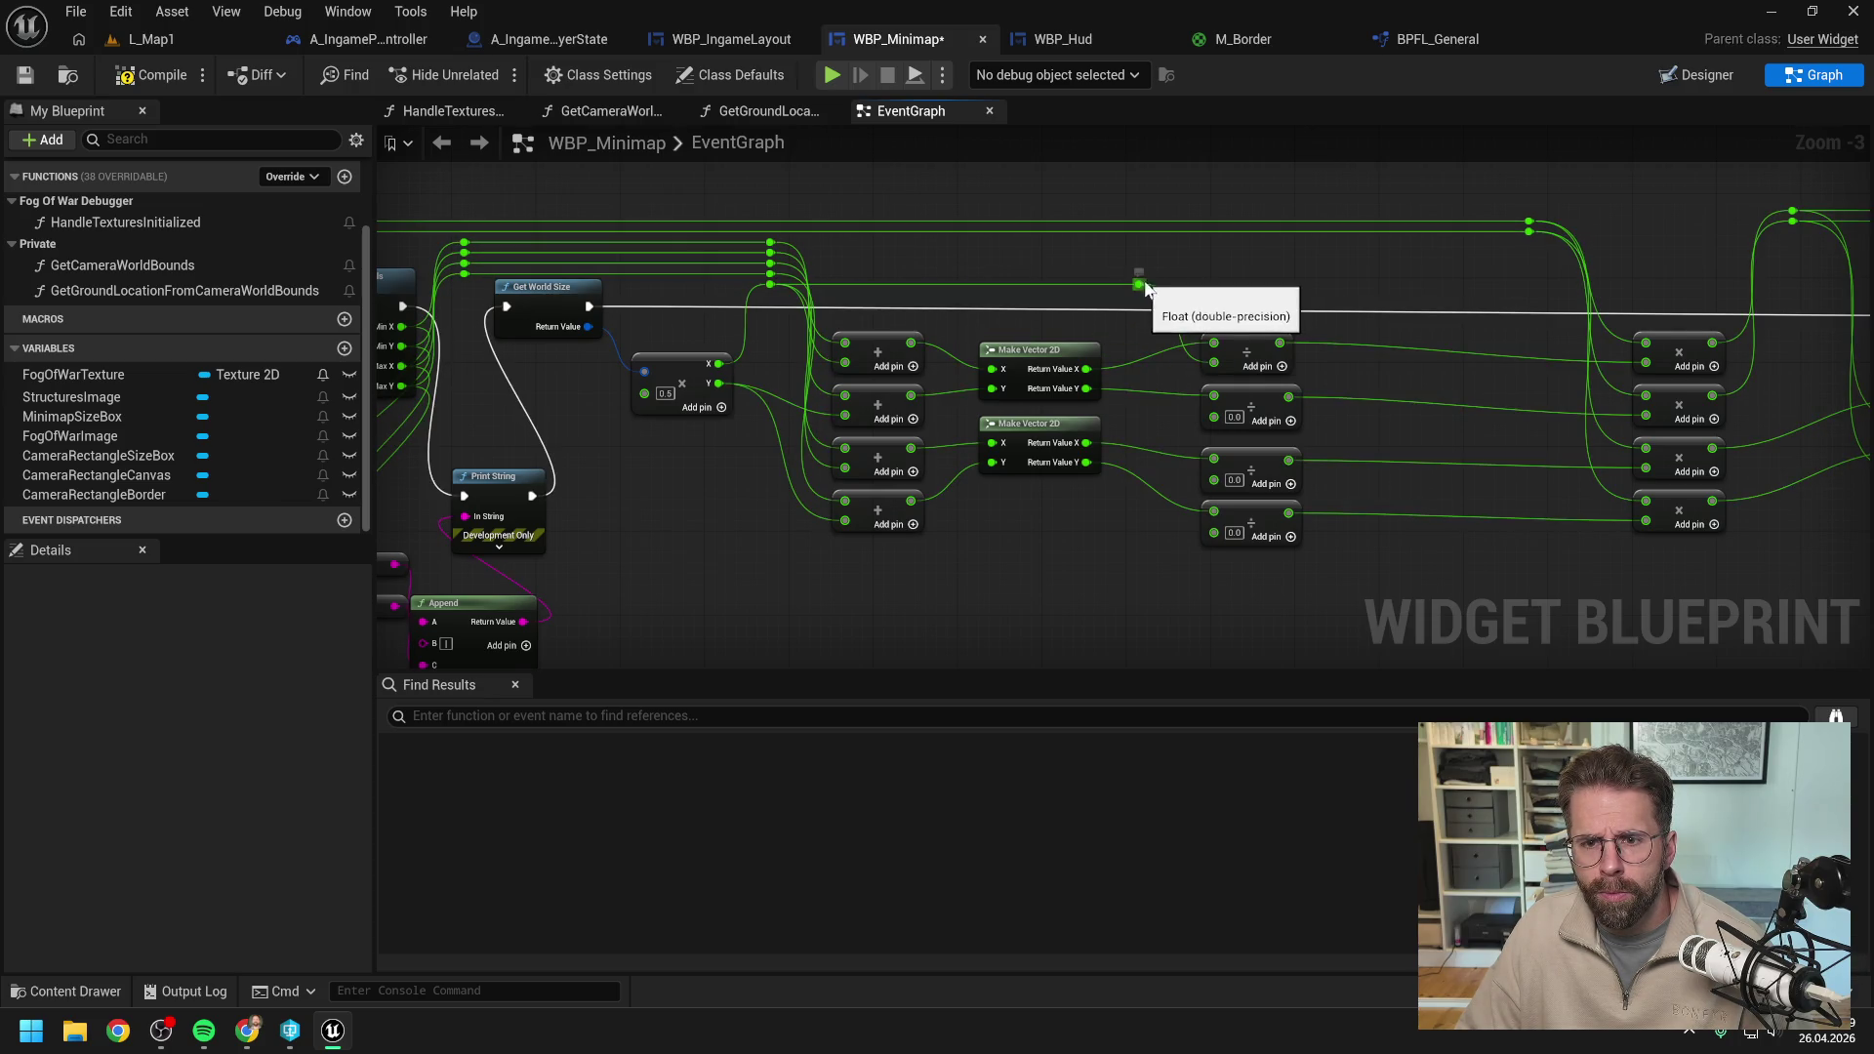
pyautogui.moveTo(1140, 281)
pyautogui.mouseDown()
pyautogui.moveTo(1210, 349)
pyautogui.moveTo(1216, 476)
pyautogui.mouseUp()
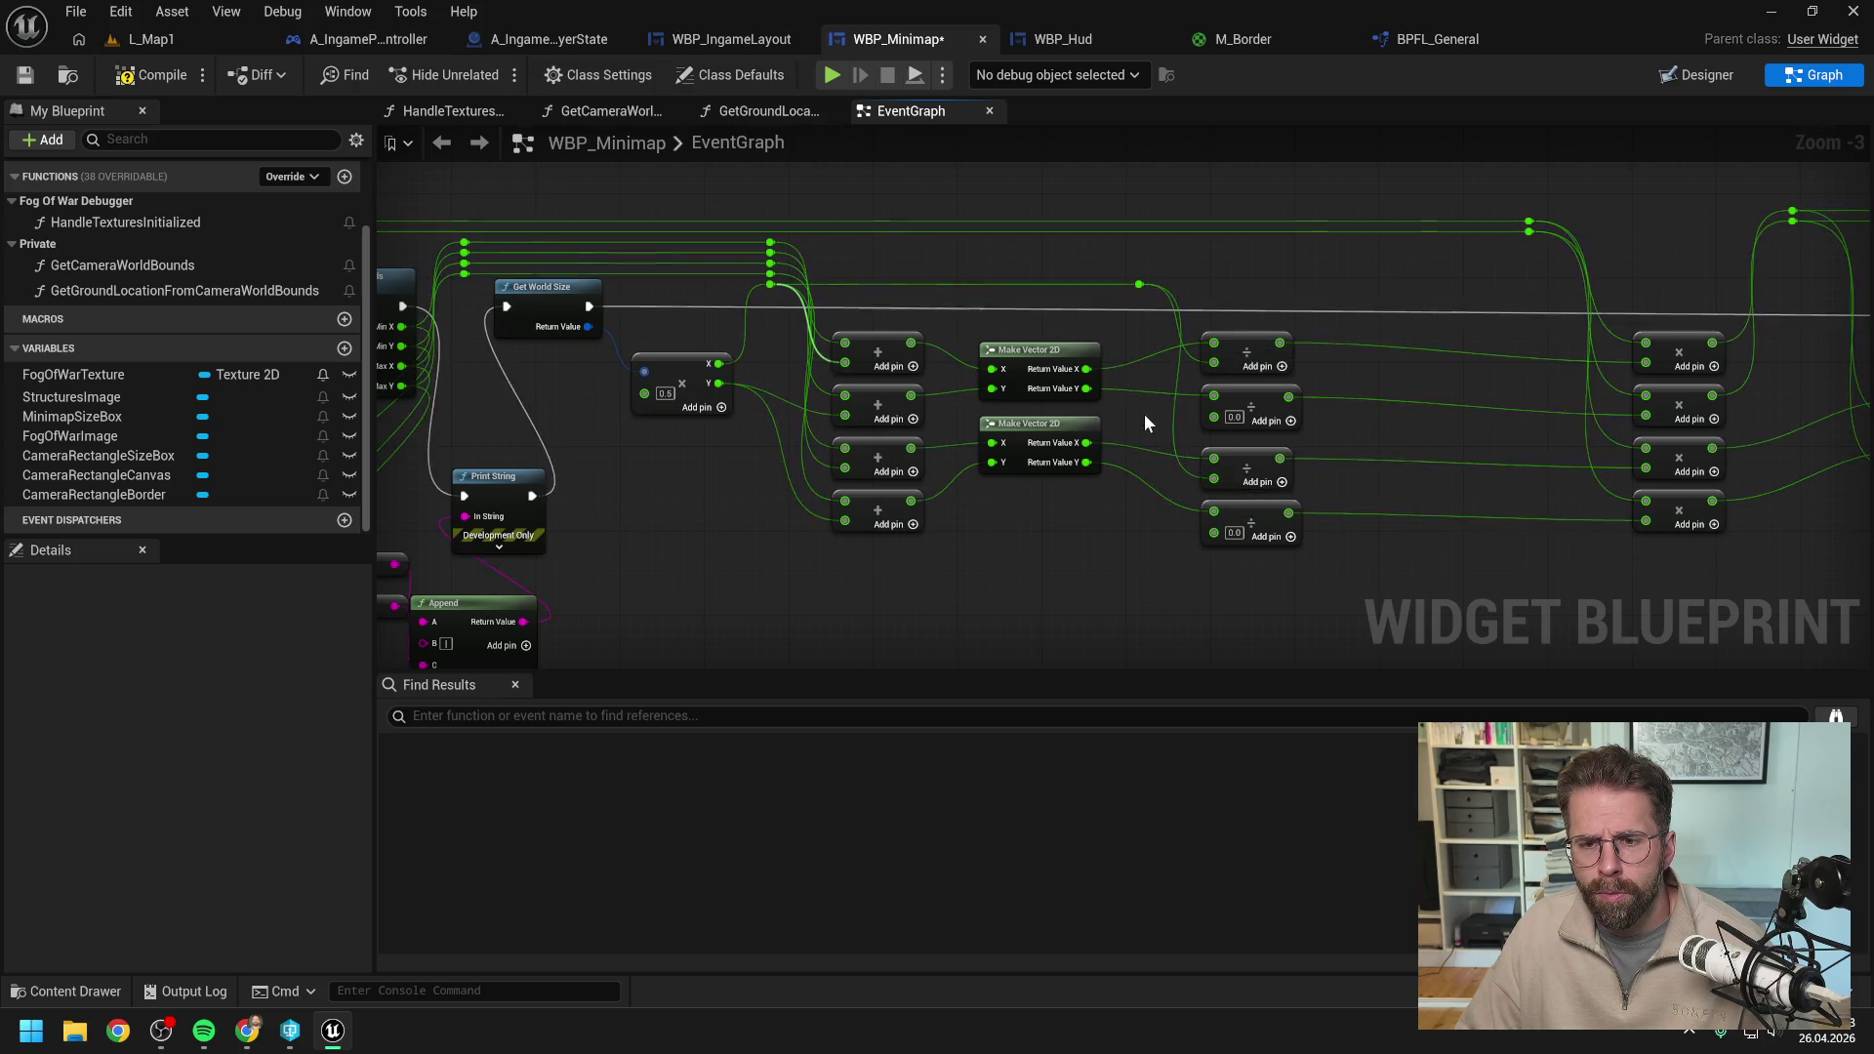
# Reroute the Y wire into the fourth Add, second and fourth Divide, then compile and return to L_Map1.
pyautogui.doubleClick(778, 402)
pyautogui.moveTo(781, 395); pyautogui.dragTo(782, 304)
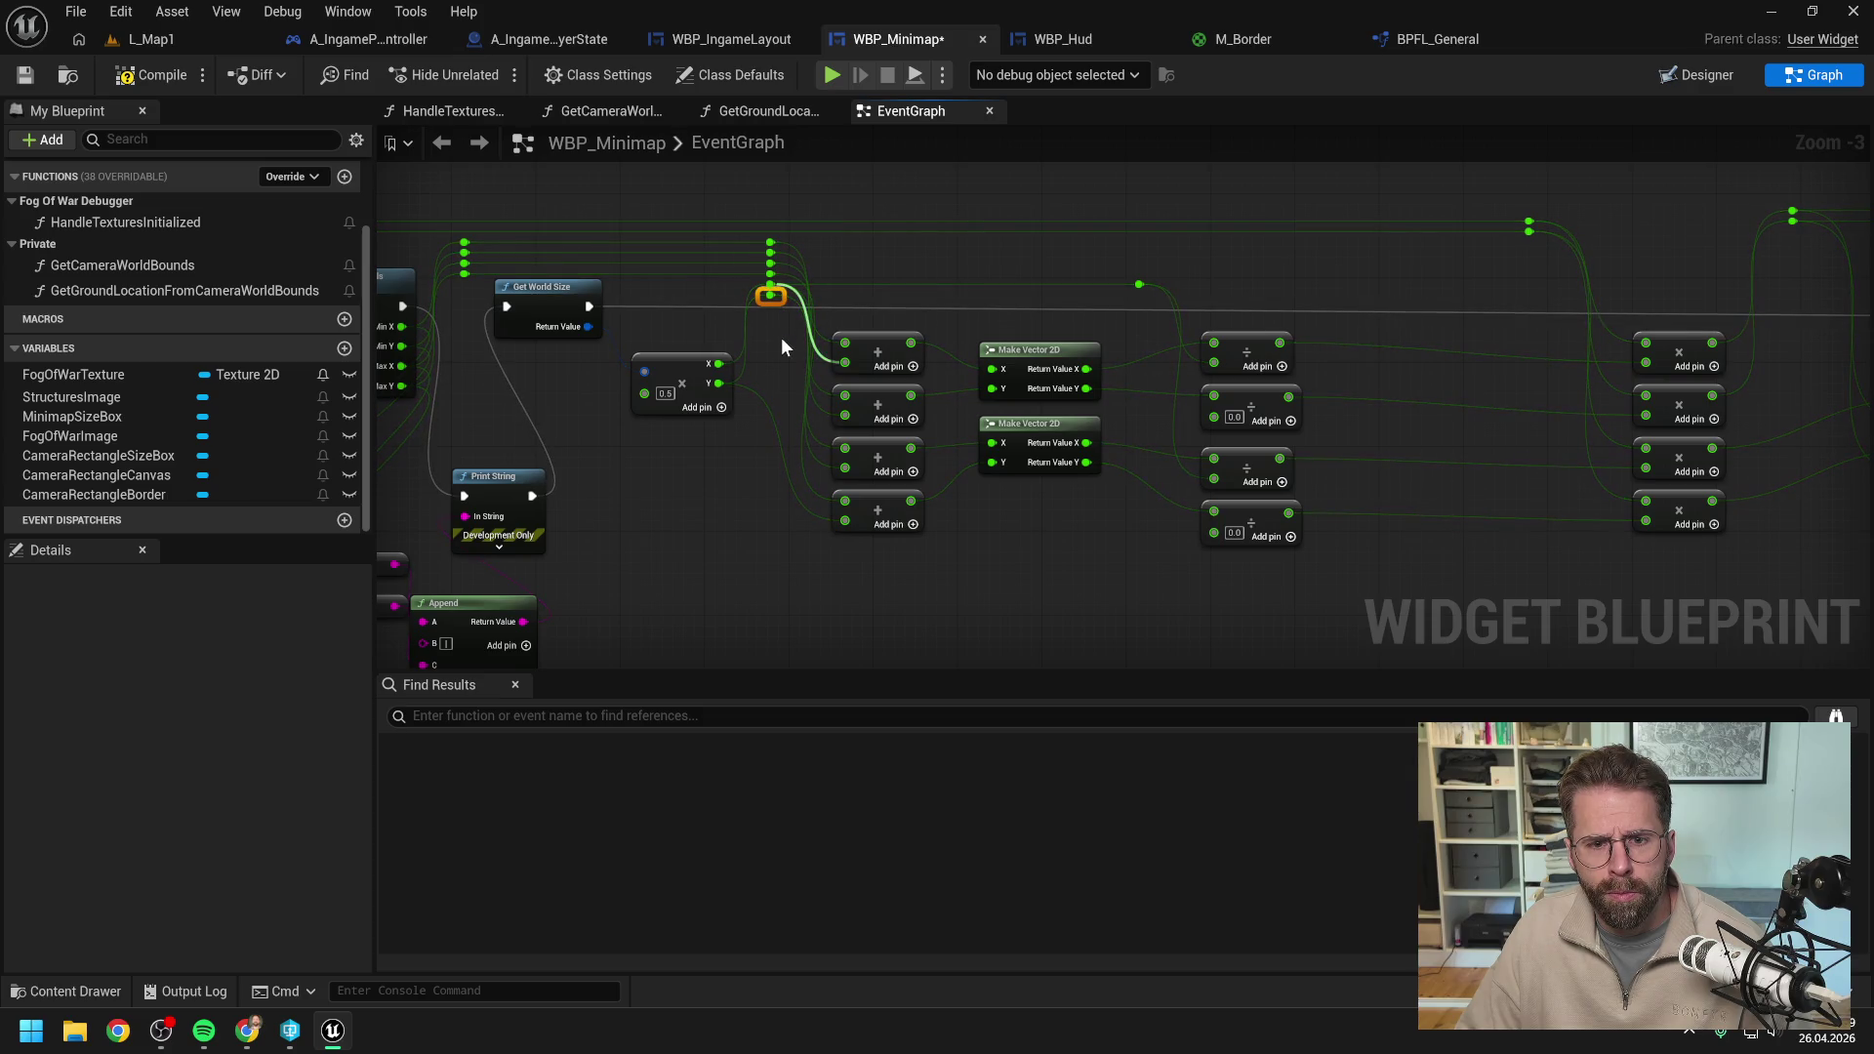
pyautogui.moveTo(773, 296); pyautogui.dragTo(844, 521)
pyautogui.moveTo(770, 297)
pyautogui.mouseDown()
pyautogui.moveTo(1220, 420)
pyautogui.moveTo(1138, 293)
pyautogui.moveTo(1214, 532)
pyautogui.mouseUp()
pyautogui.doubleClick(1153, 405)
pyautogui.click(1146, 330)
pyautogui.moveTo(1420, 550); pyautogui.dragTo(1214, 524)
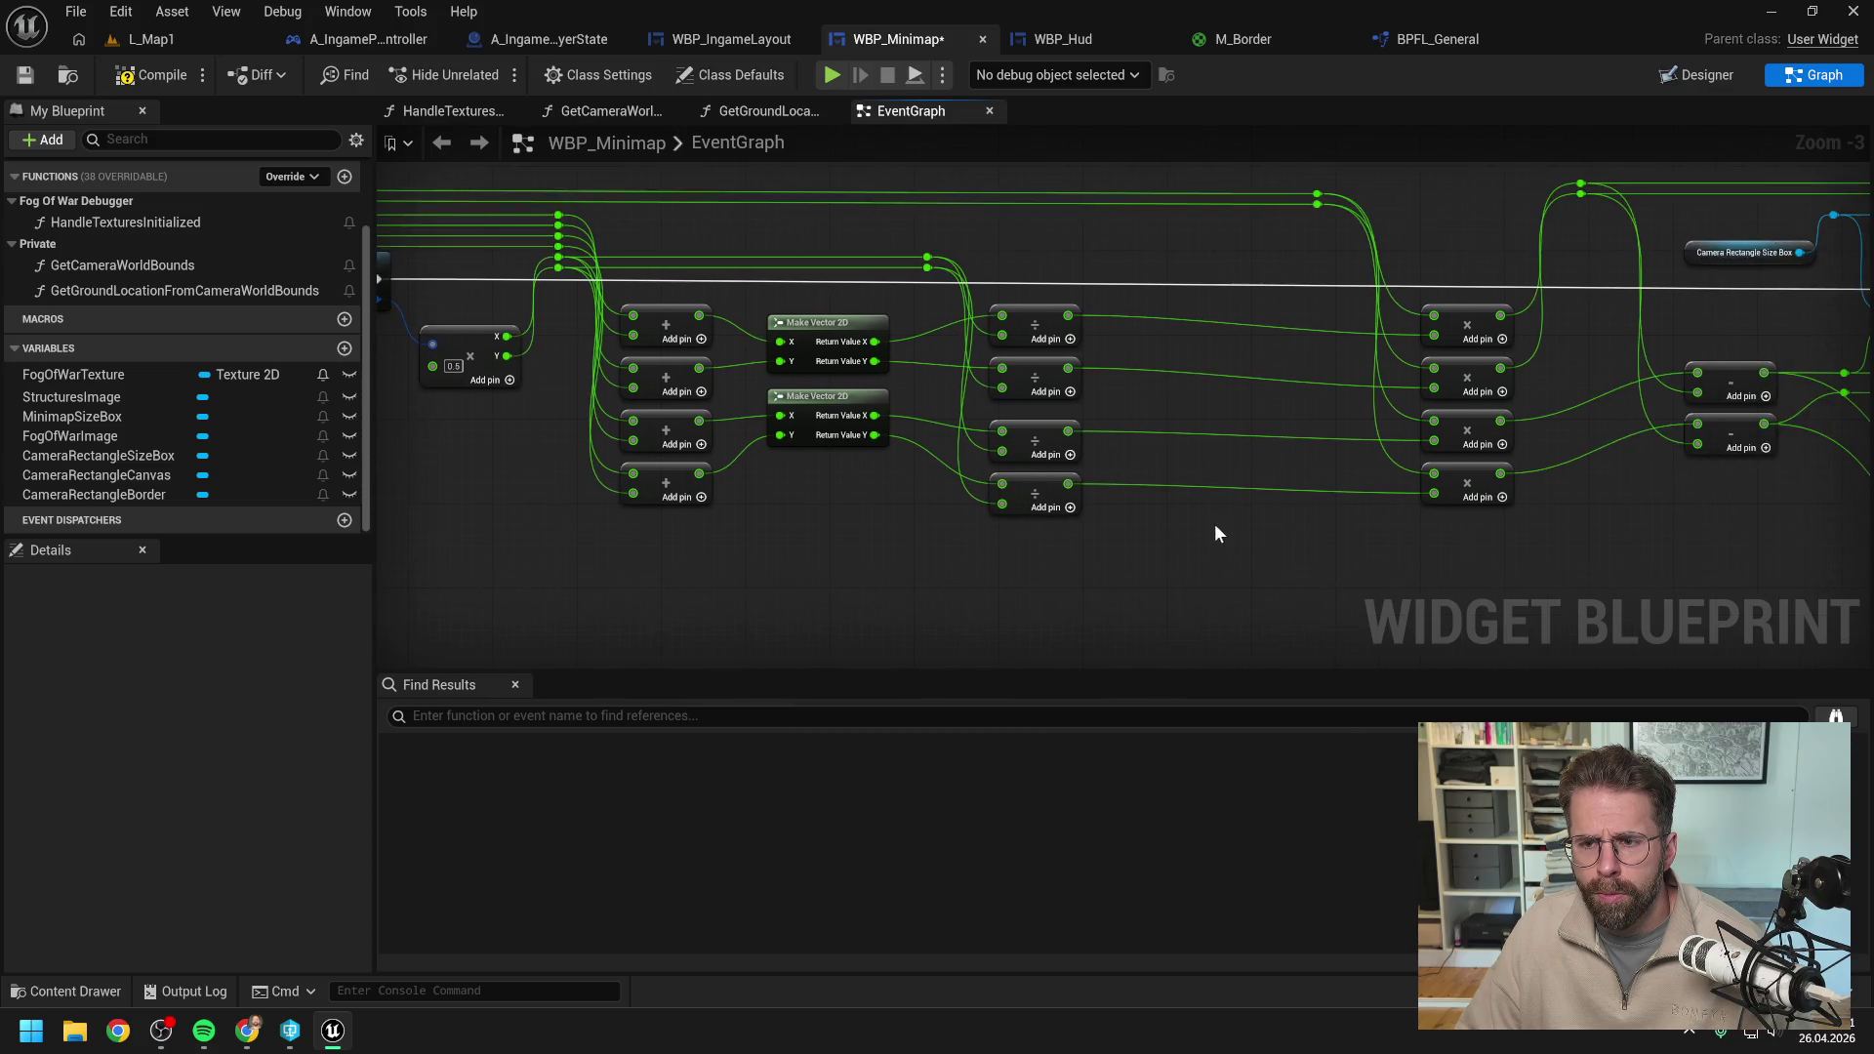
pyautogui.click(151, 75)
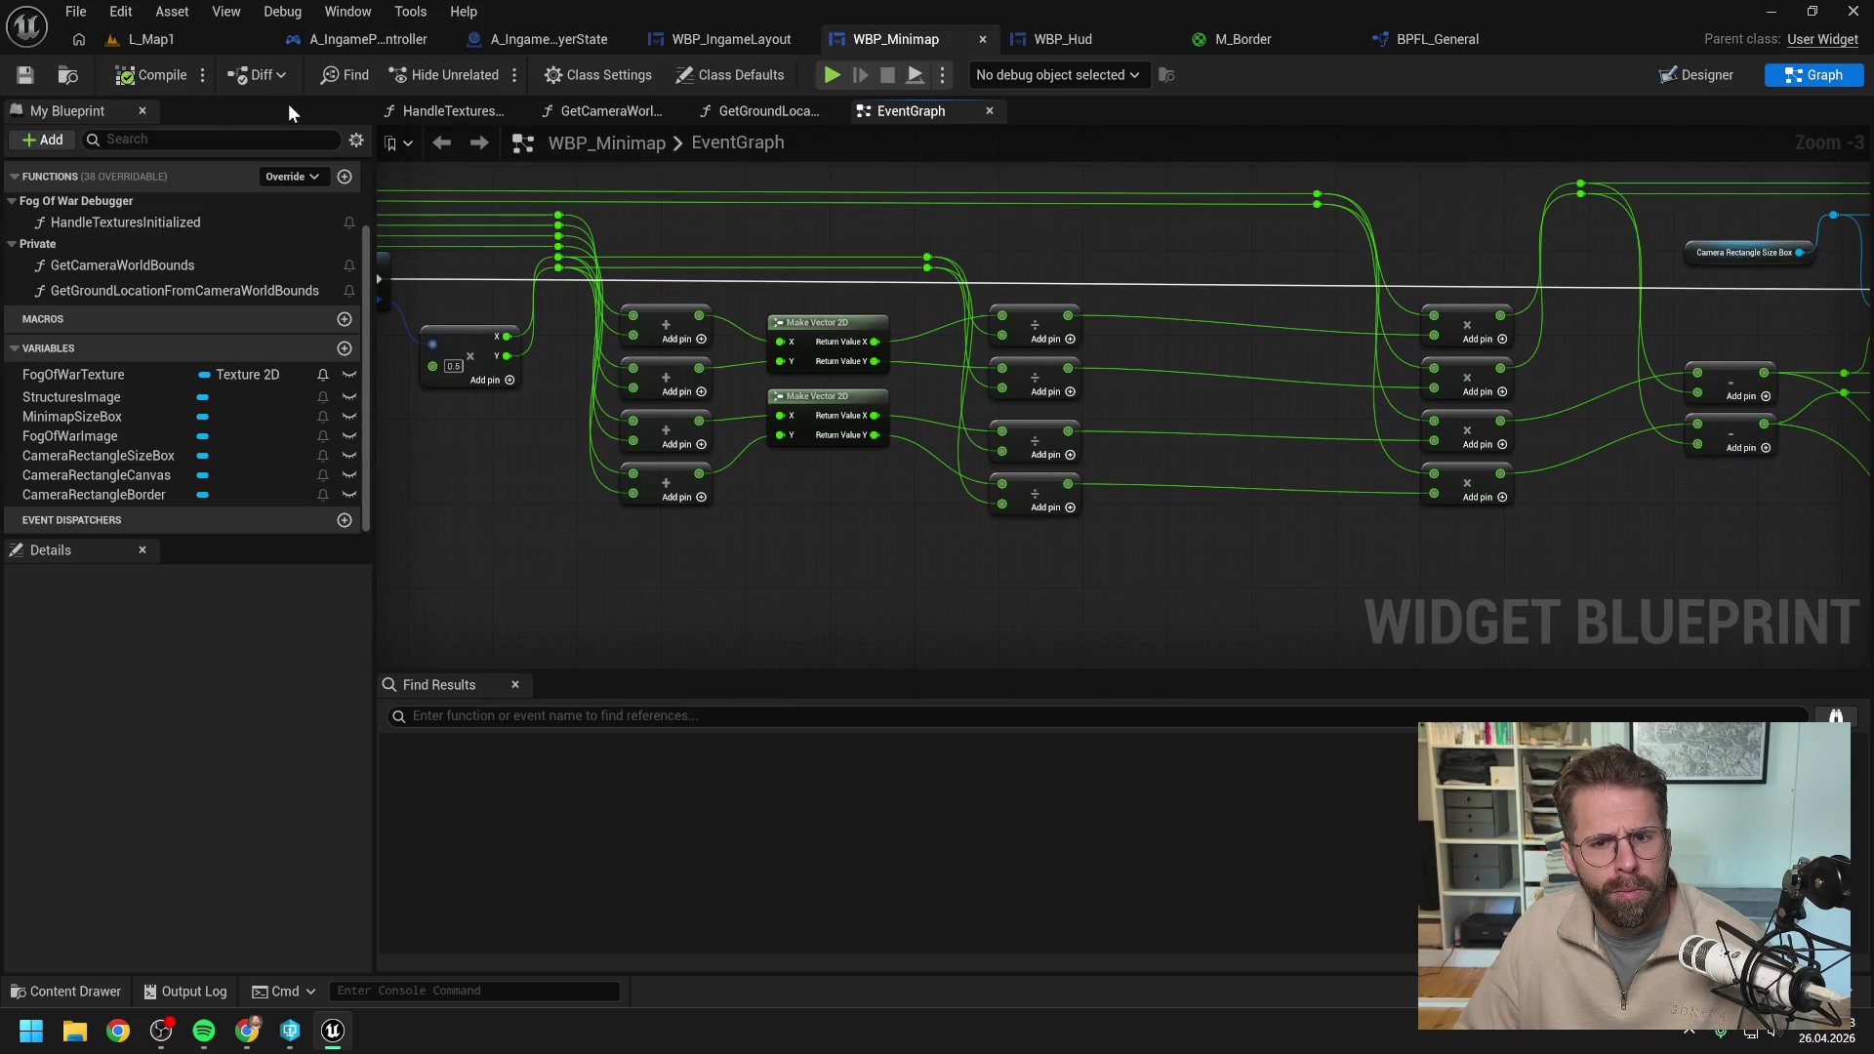
pyautogui.click(154, 41)
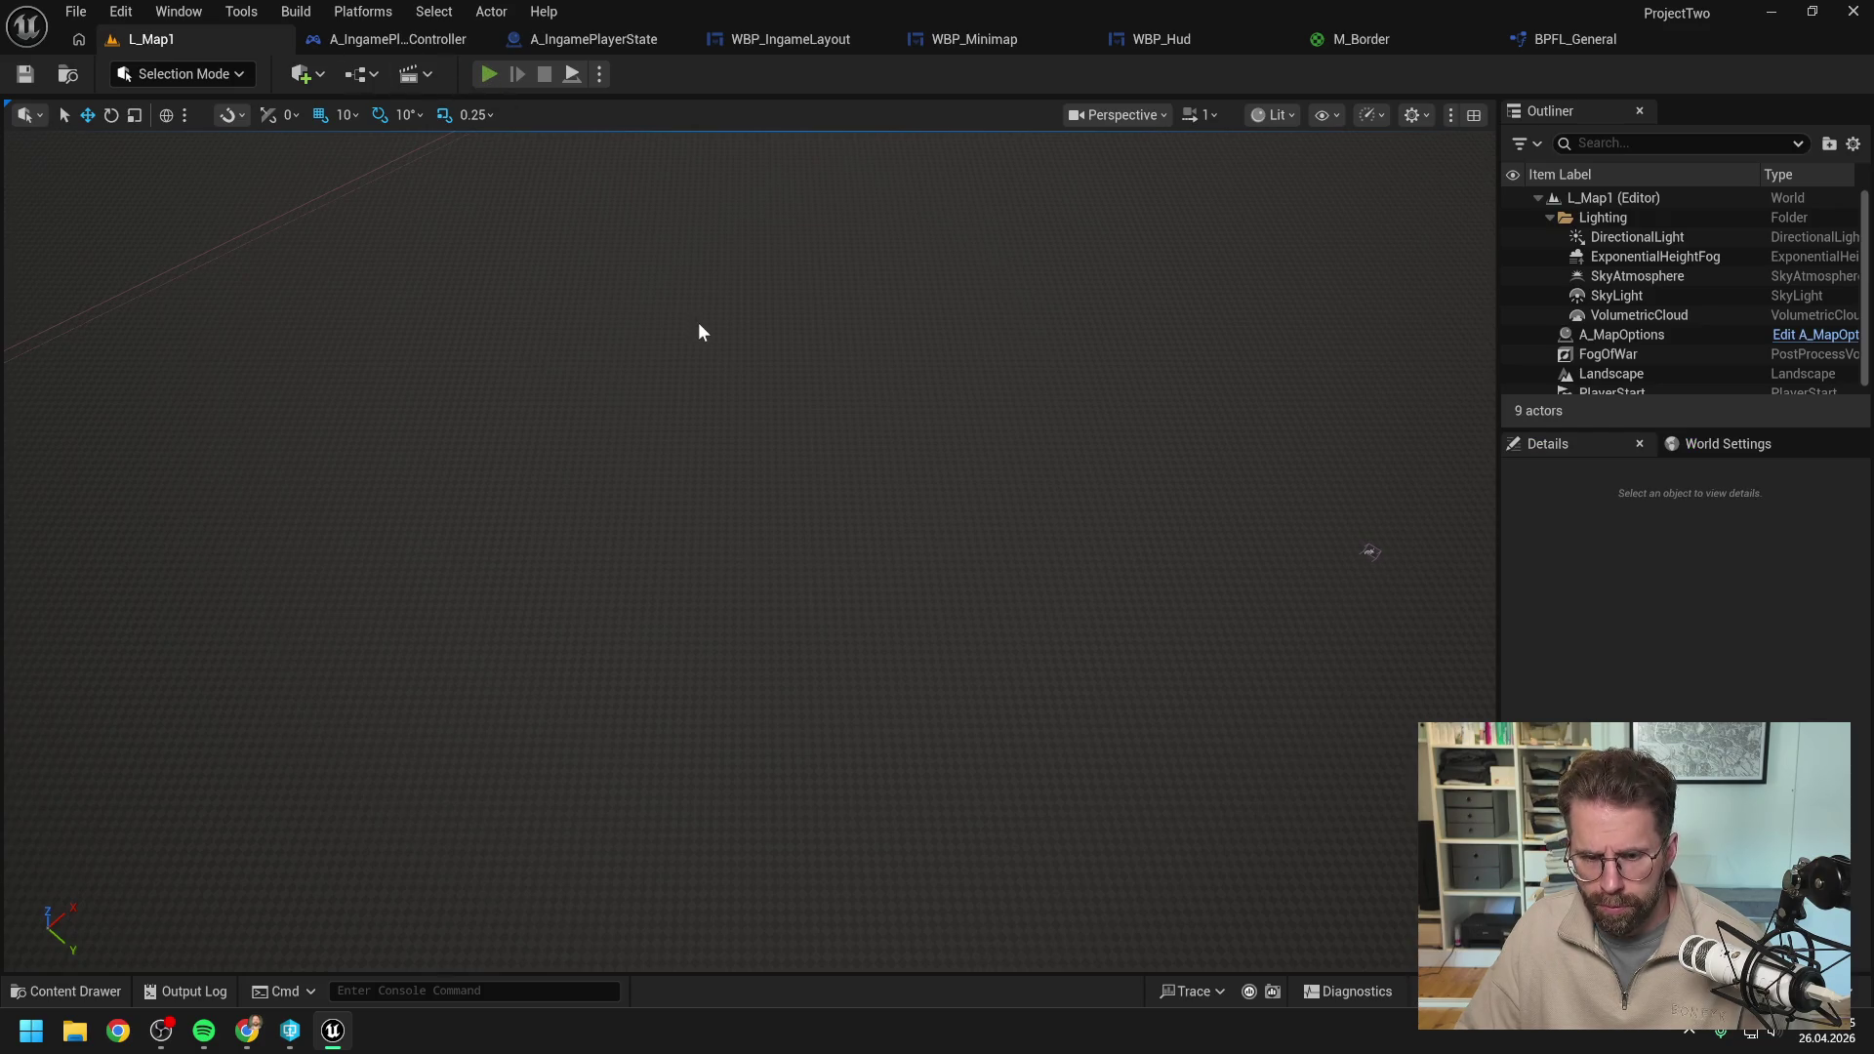
# Play-test L_Map1, panning with W, A, S, E and zooming the game camera around the cube.
pyautogui.hotkey('alt', 'p')
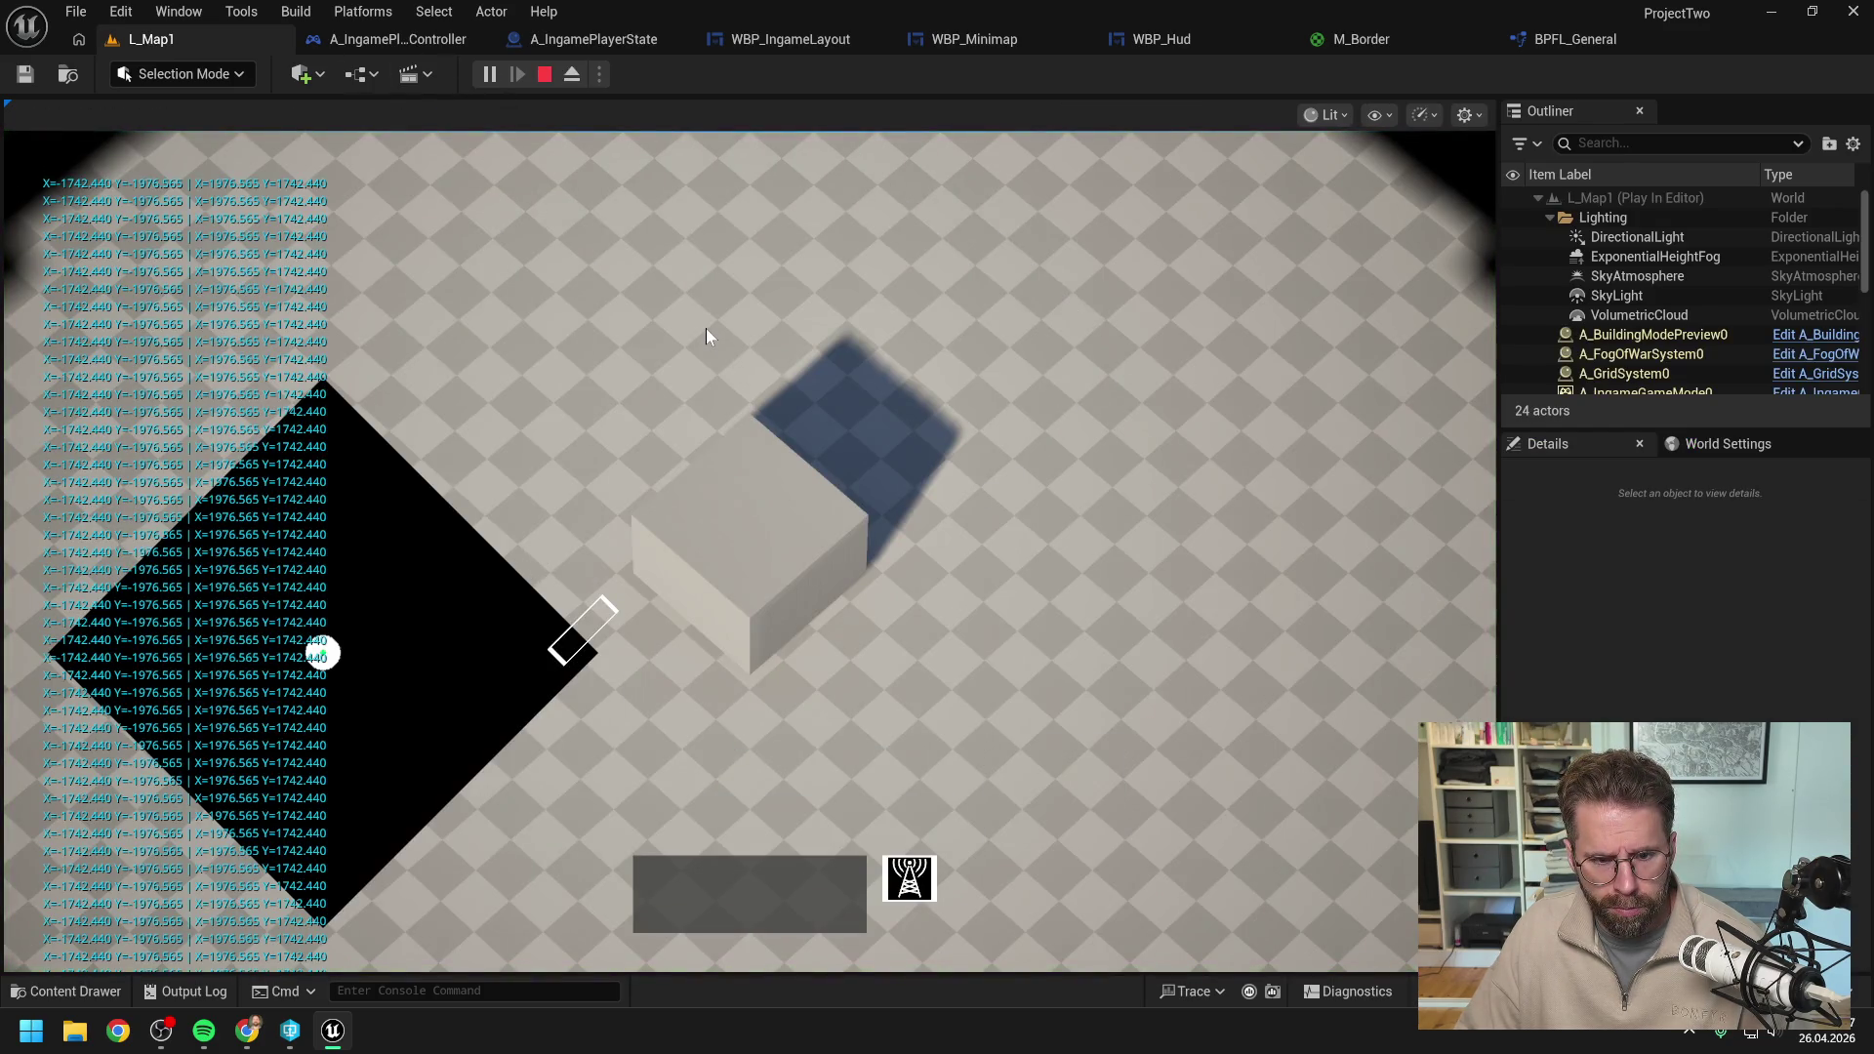
pyautogui.scroll(-3, 705, 328)
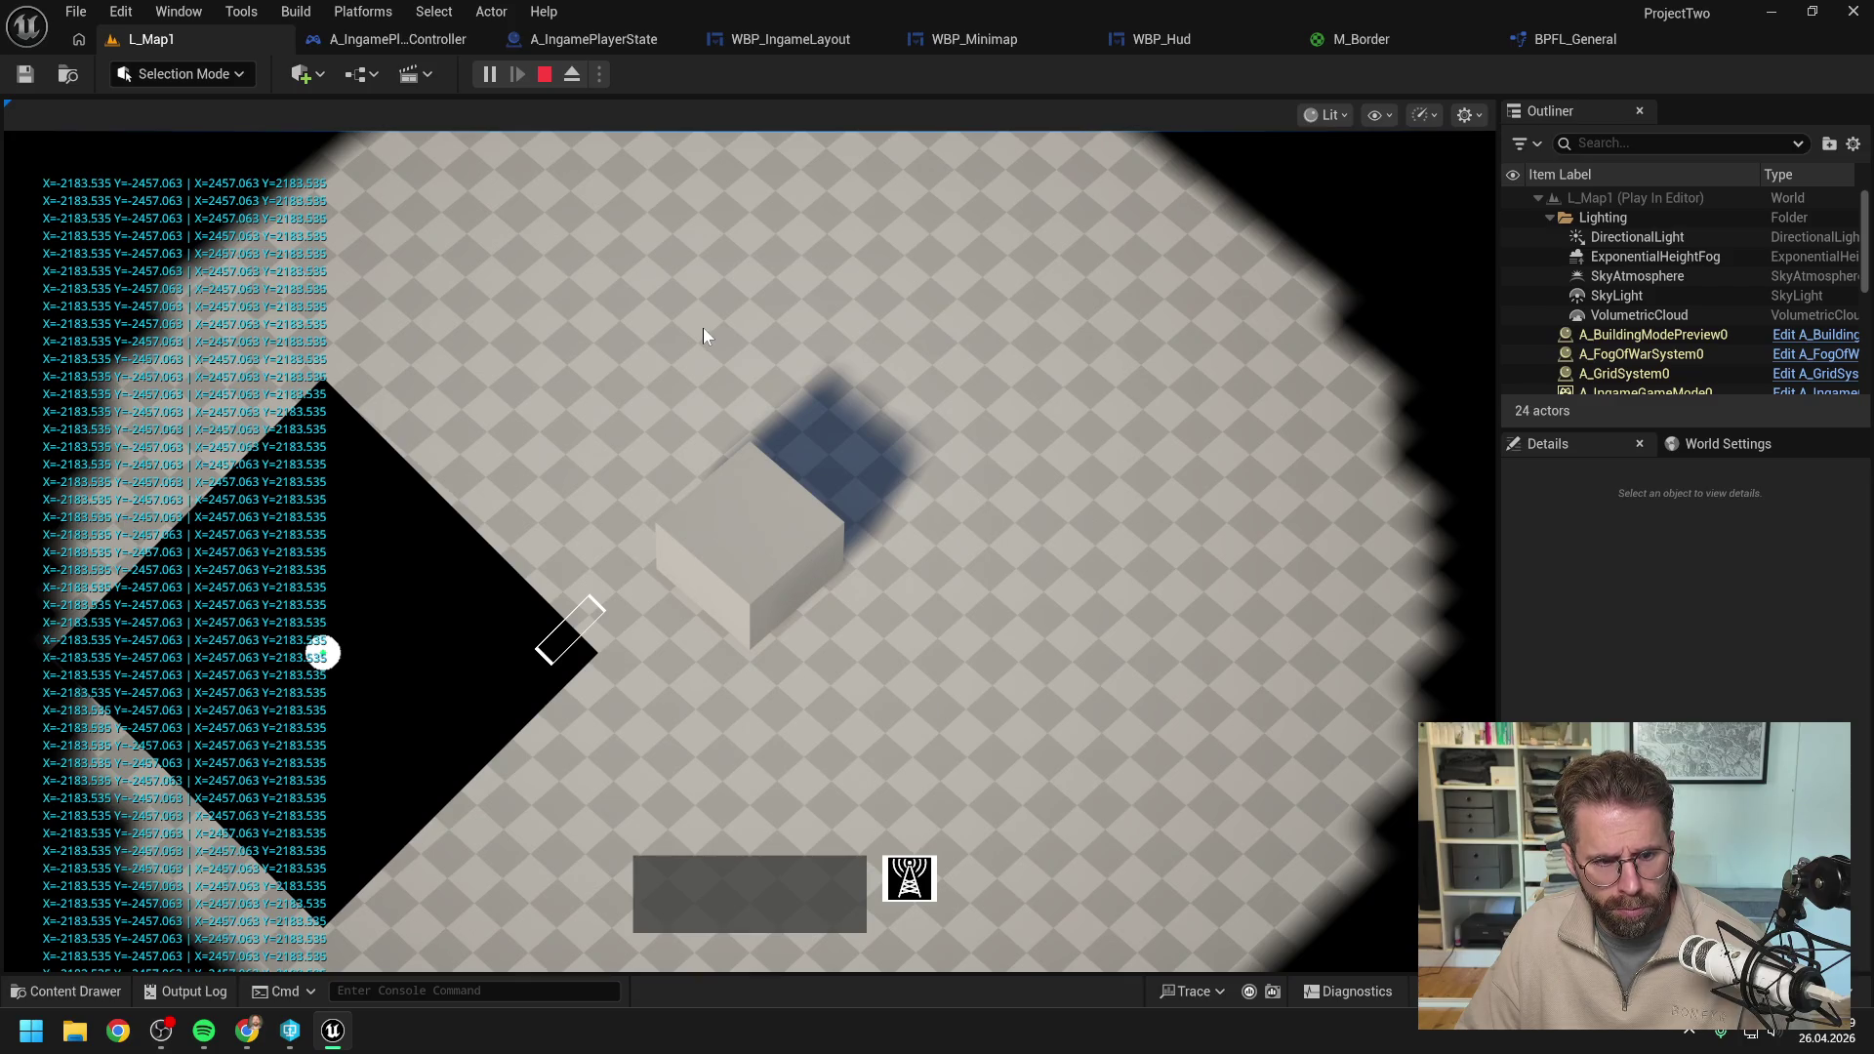
pyautogui.press('a')
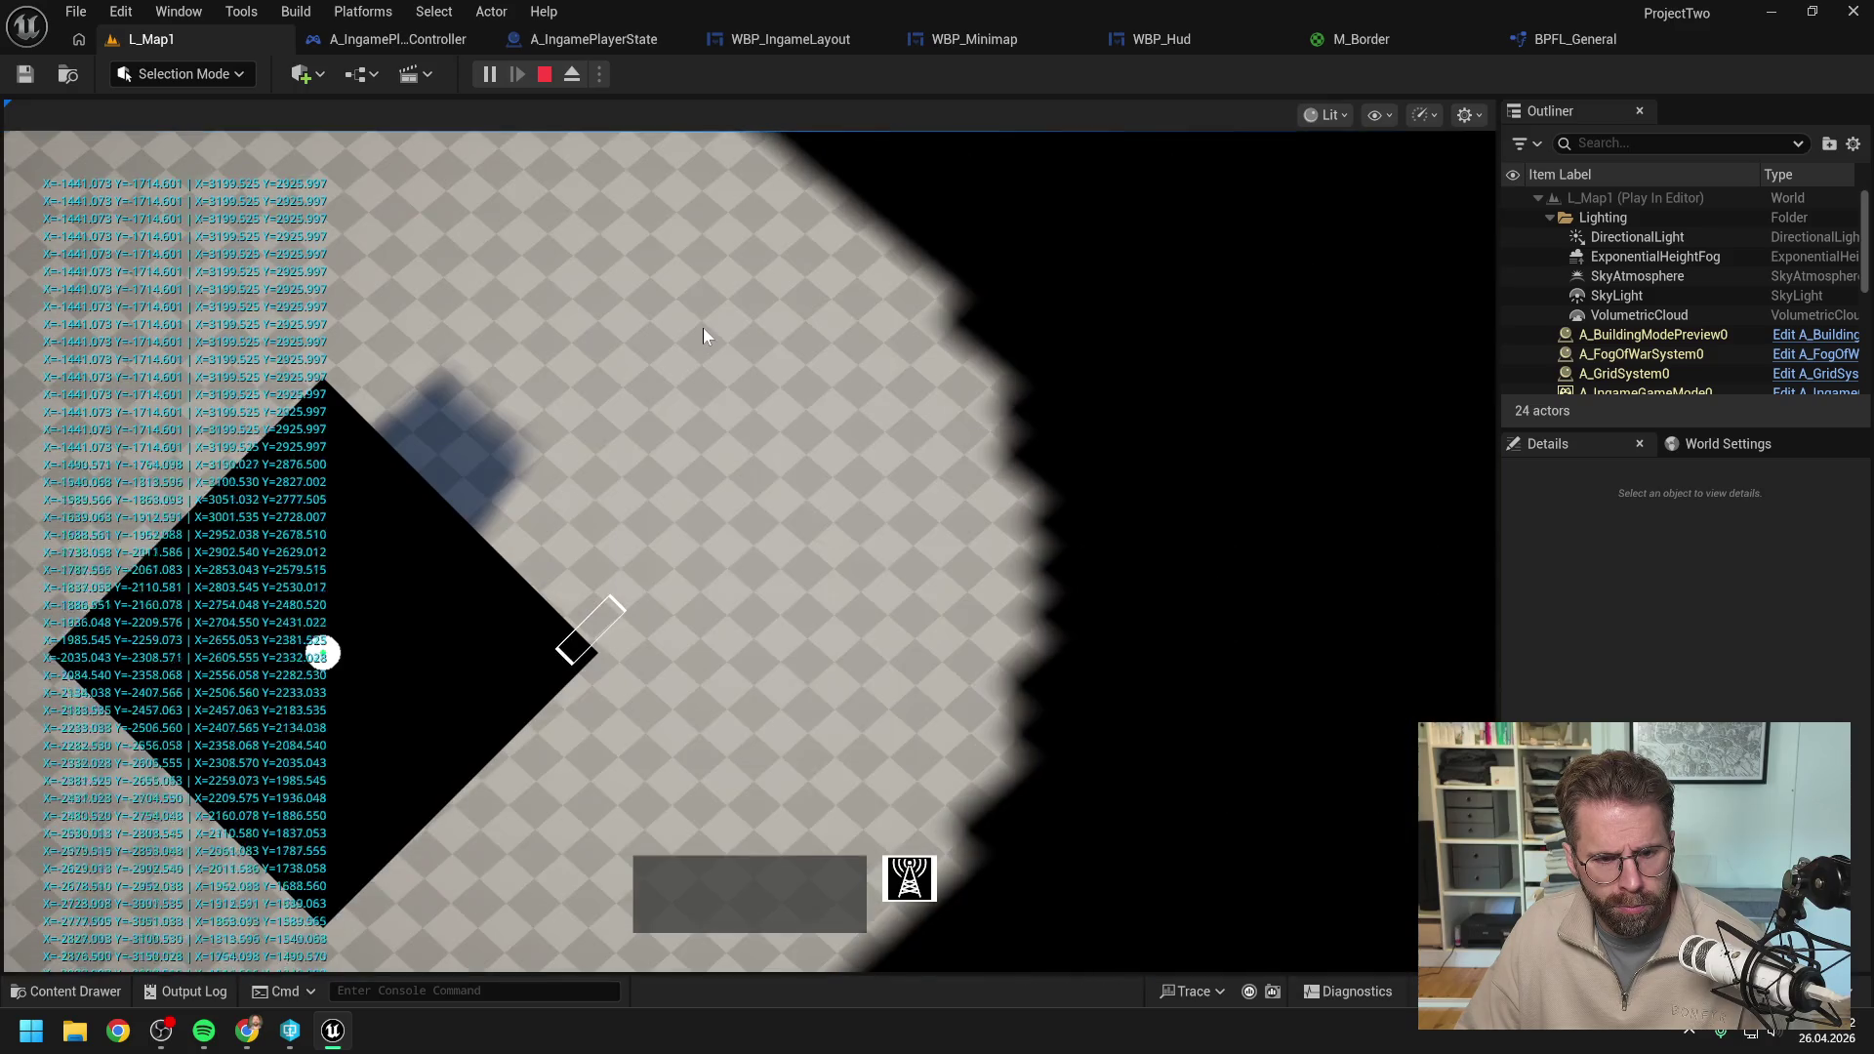
pyautogui.press('e')
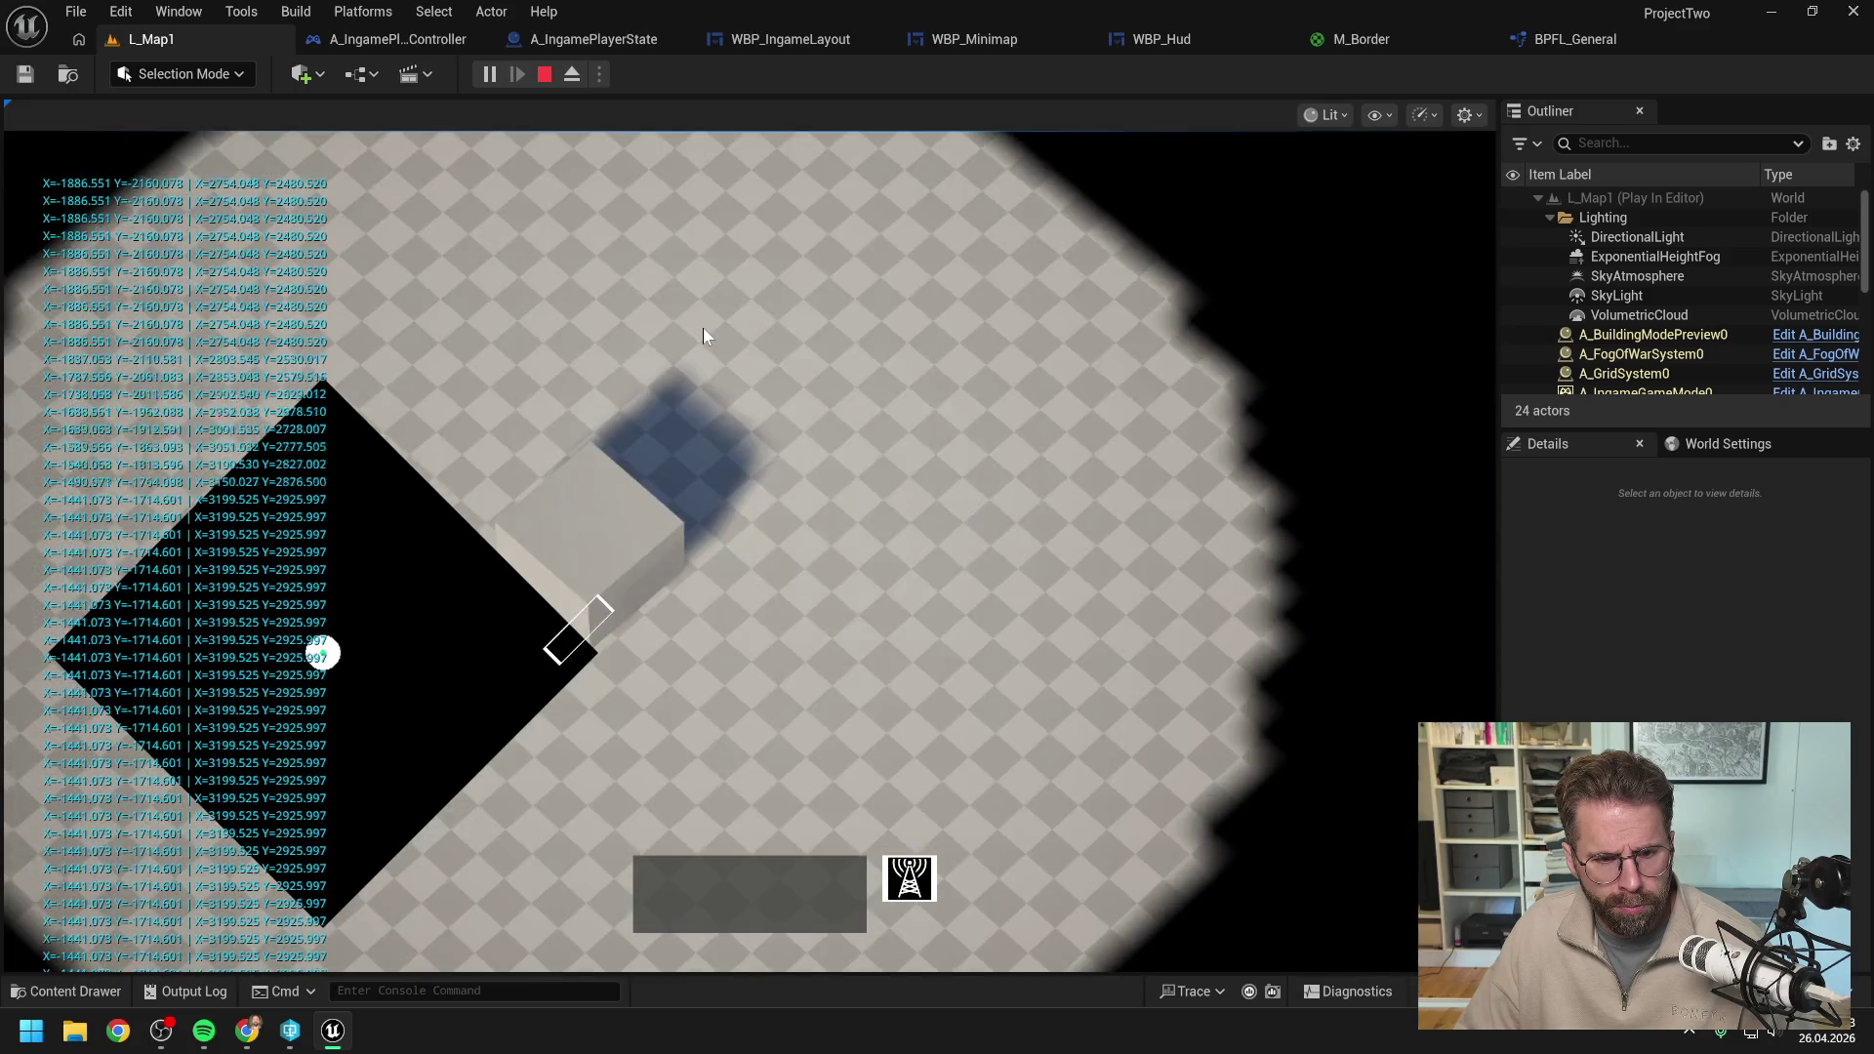
pyautogui.press('w')
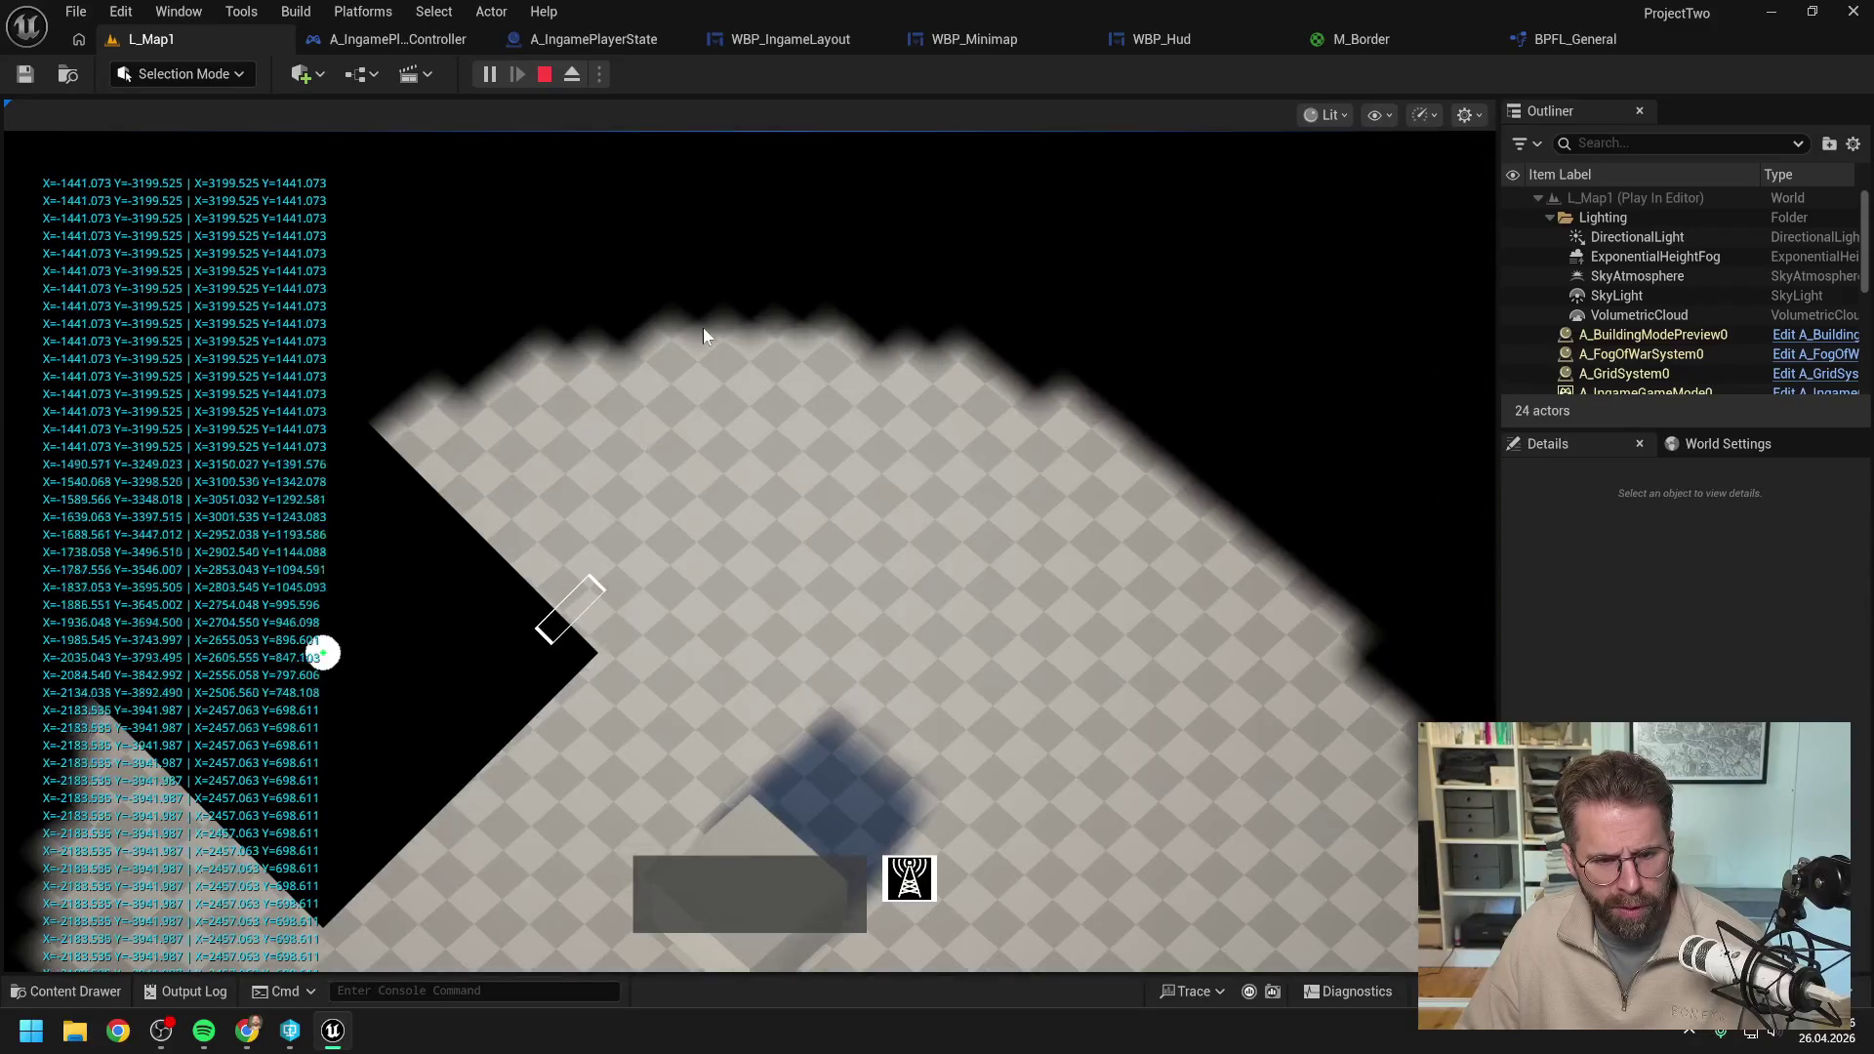
pyautogui.press('w')
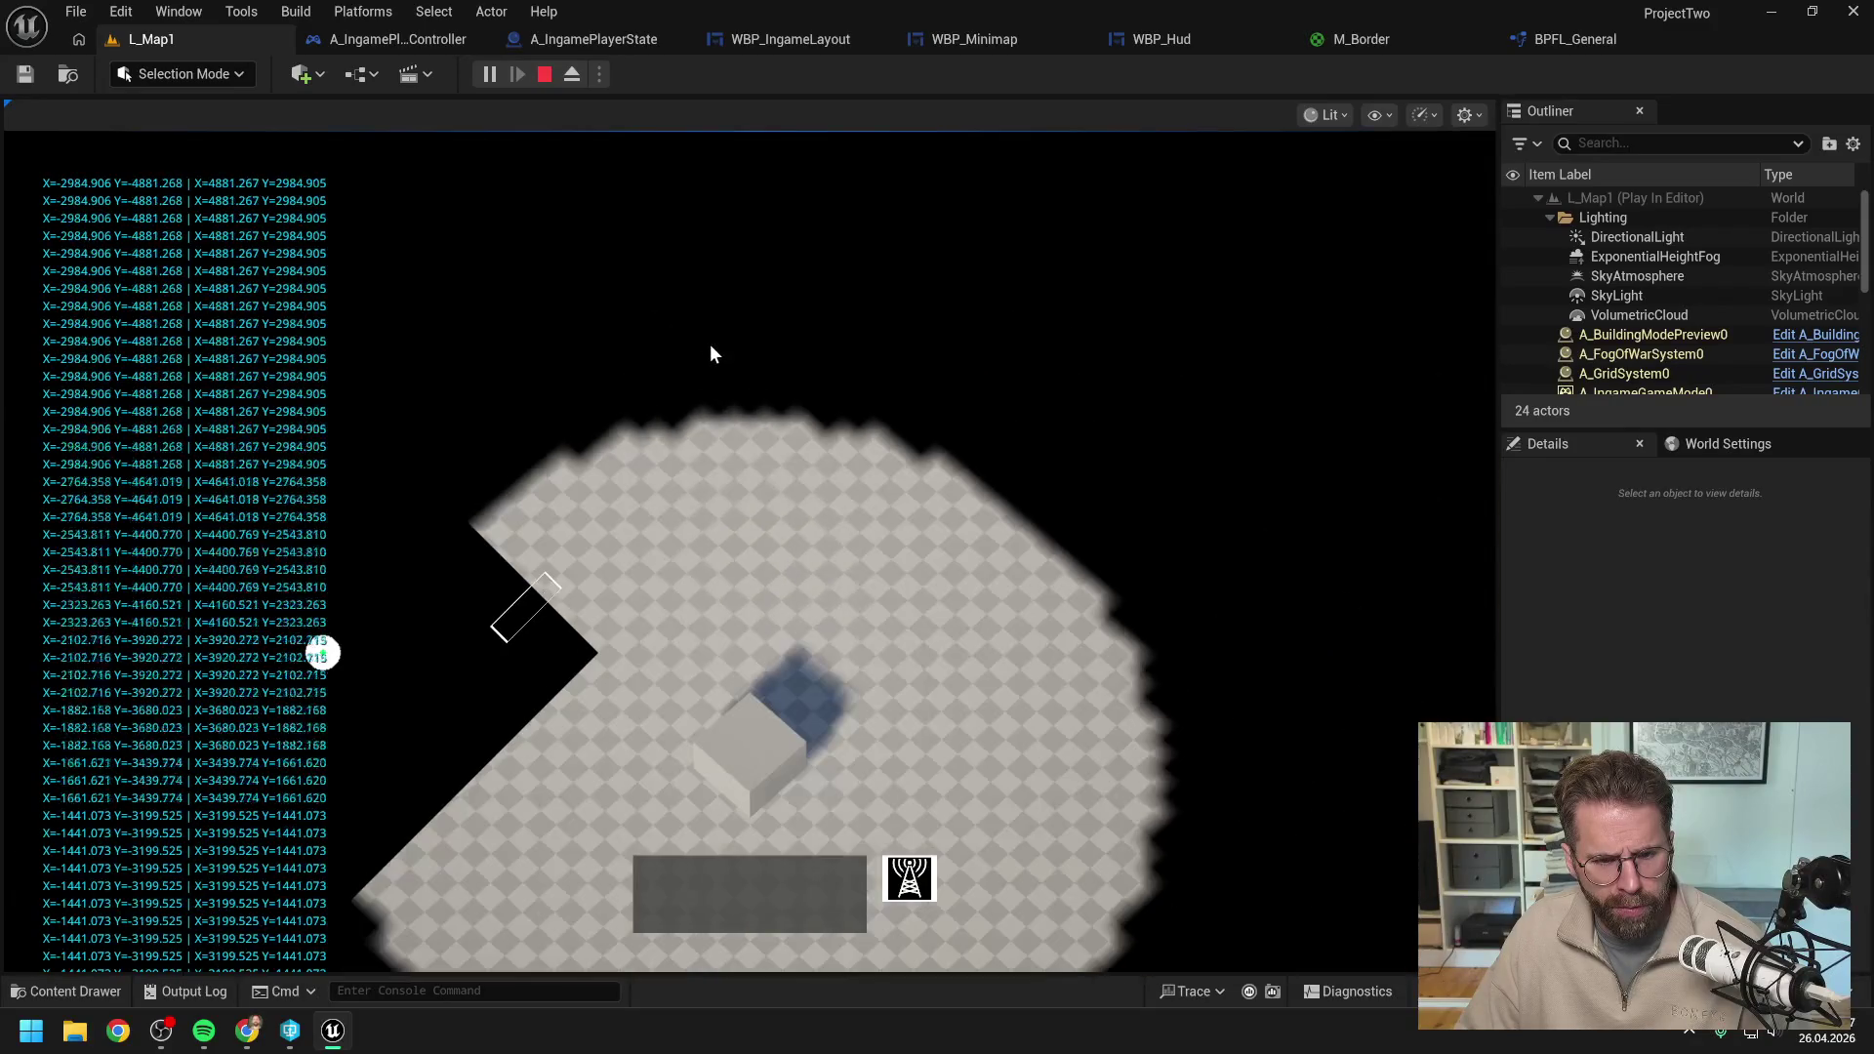
pyautogui.press('w')
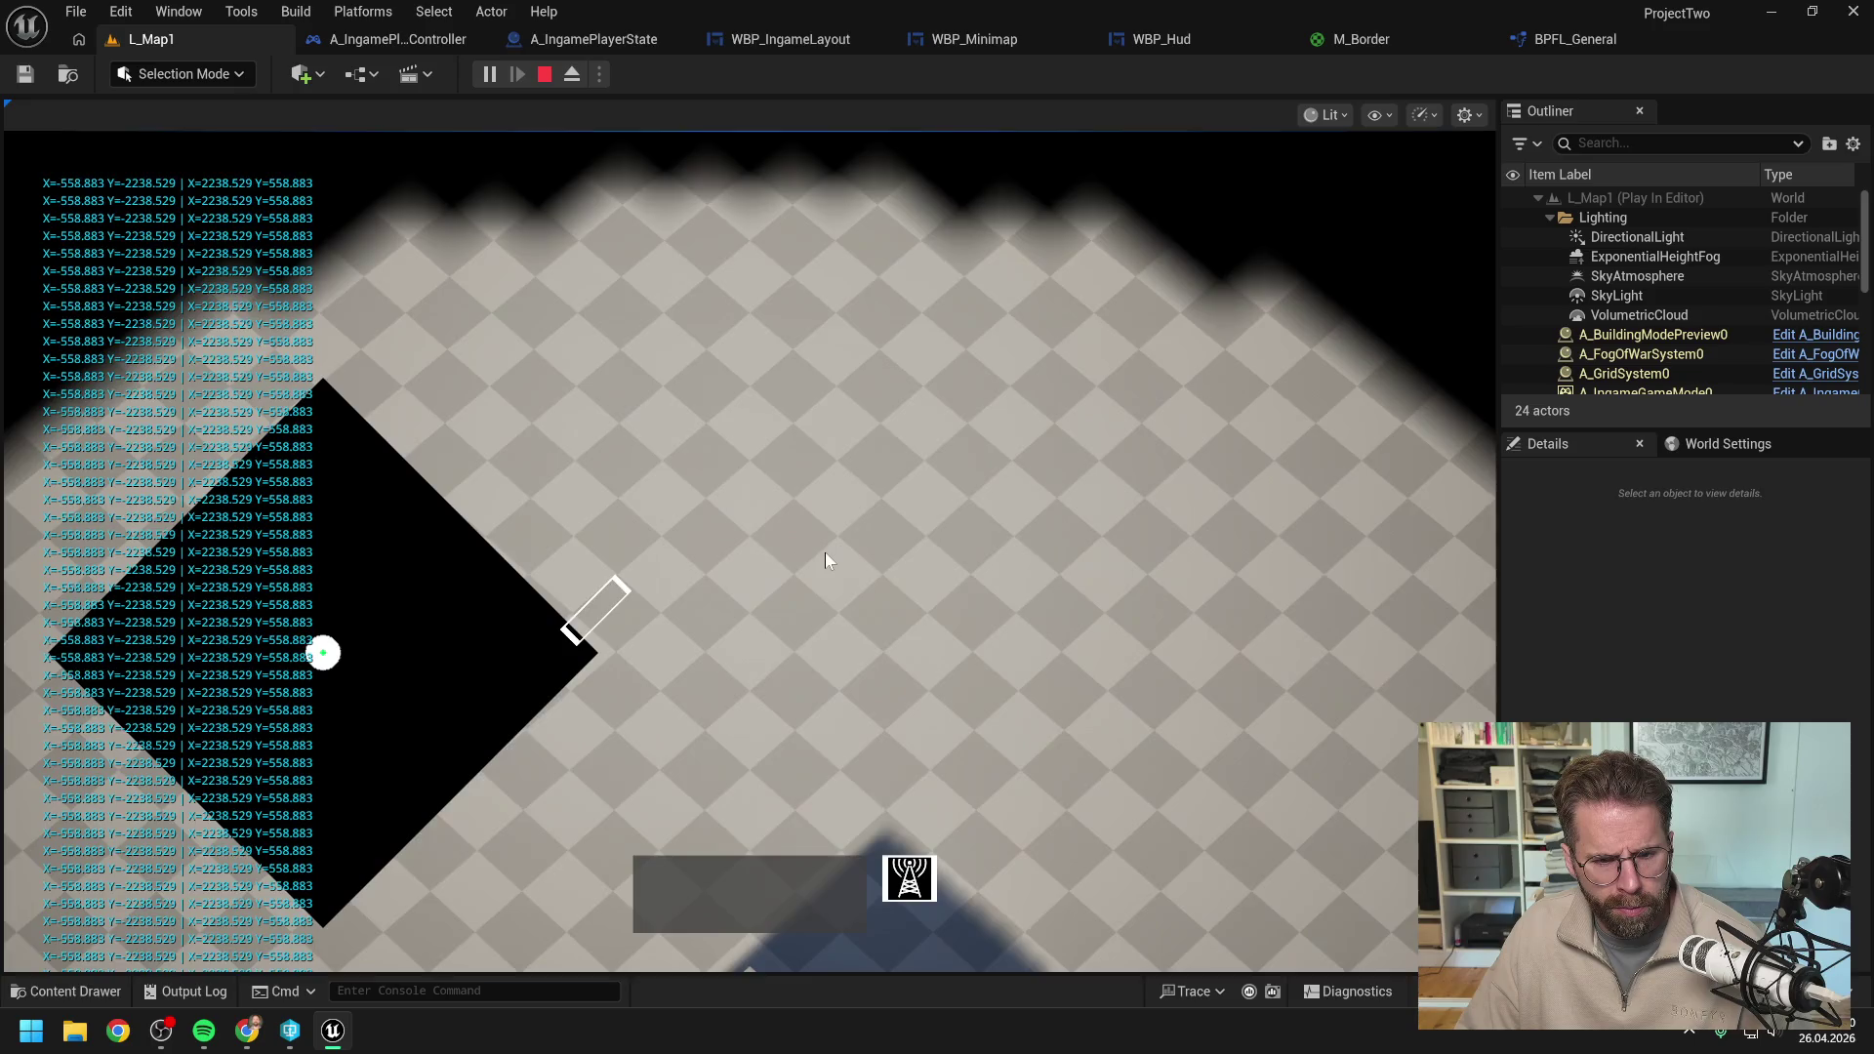
pyautogui.press('s')
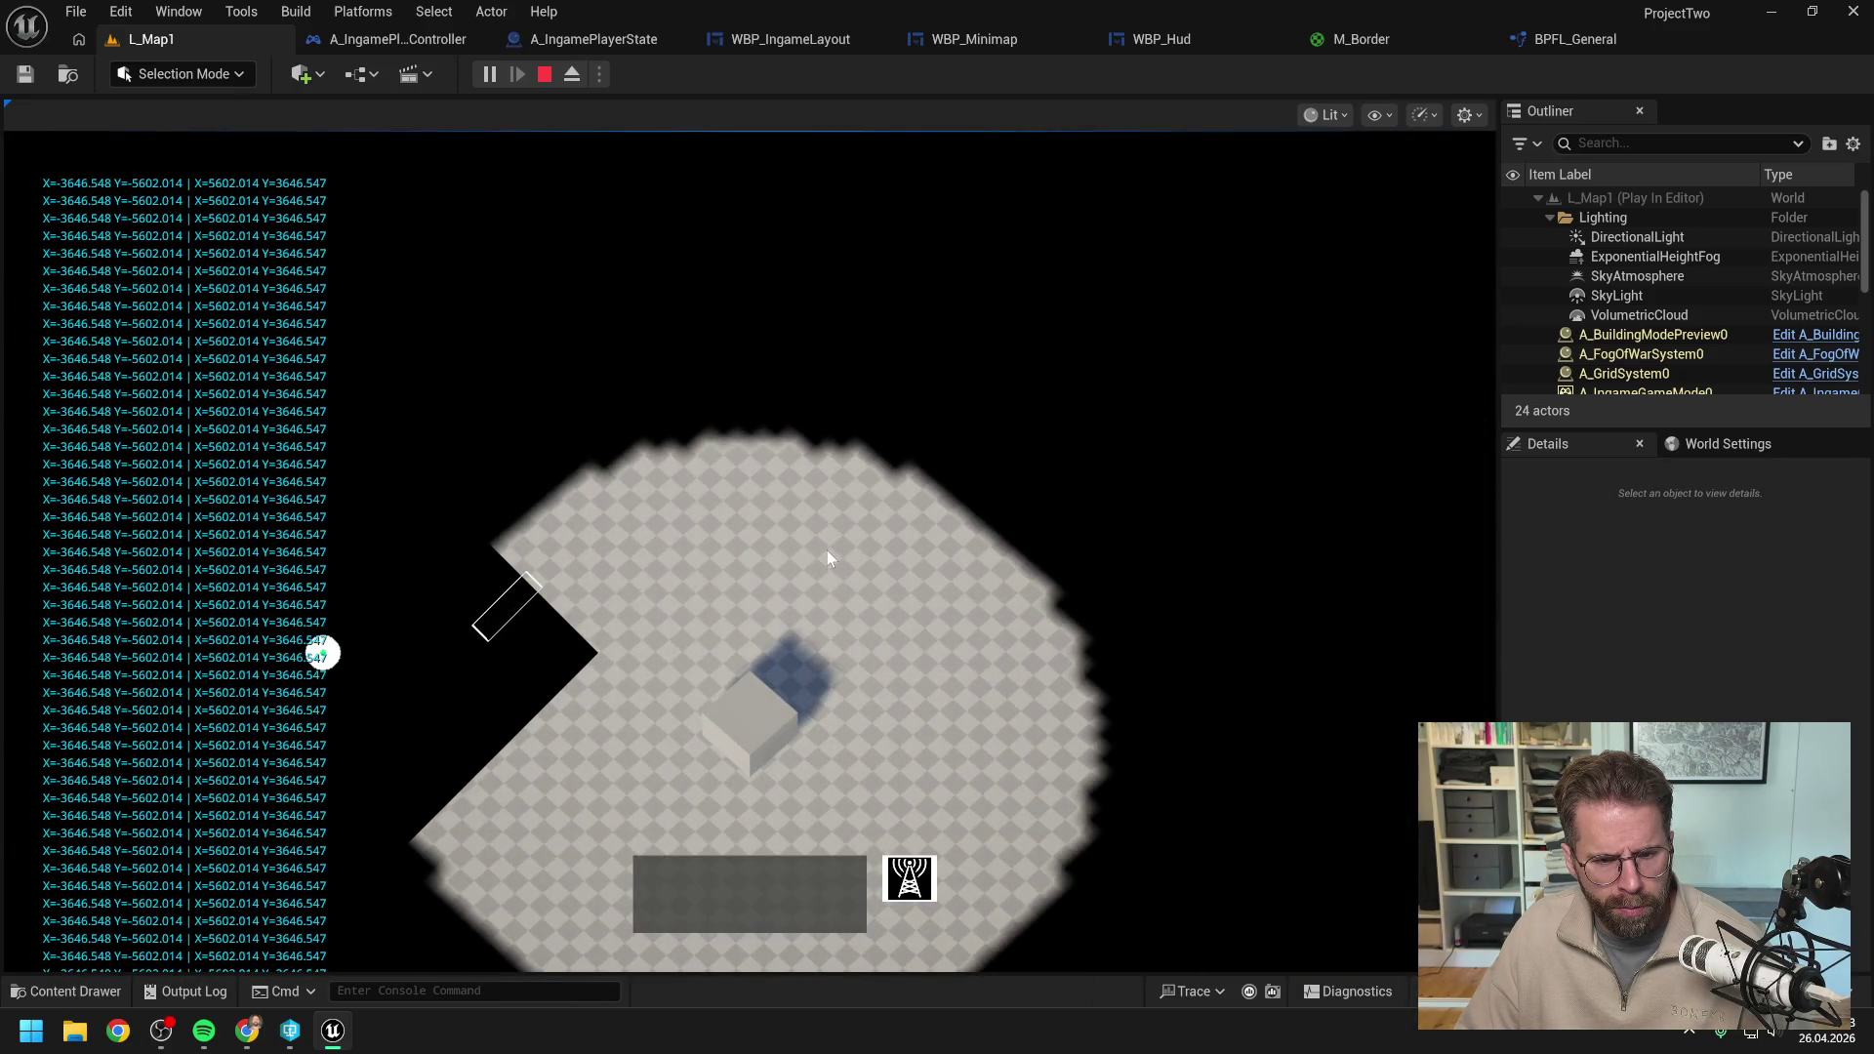
pyautogui.press('w')
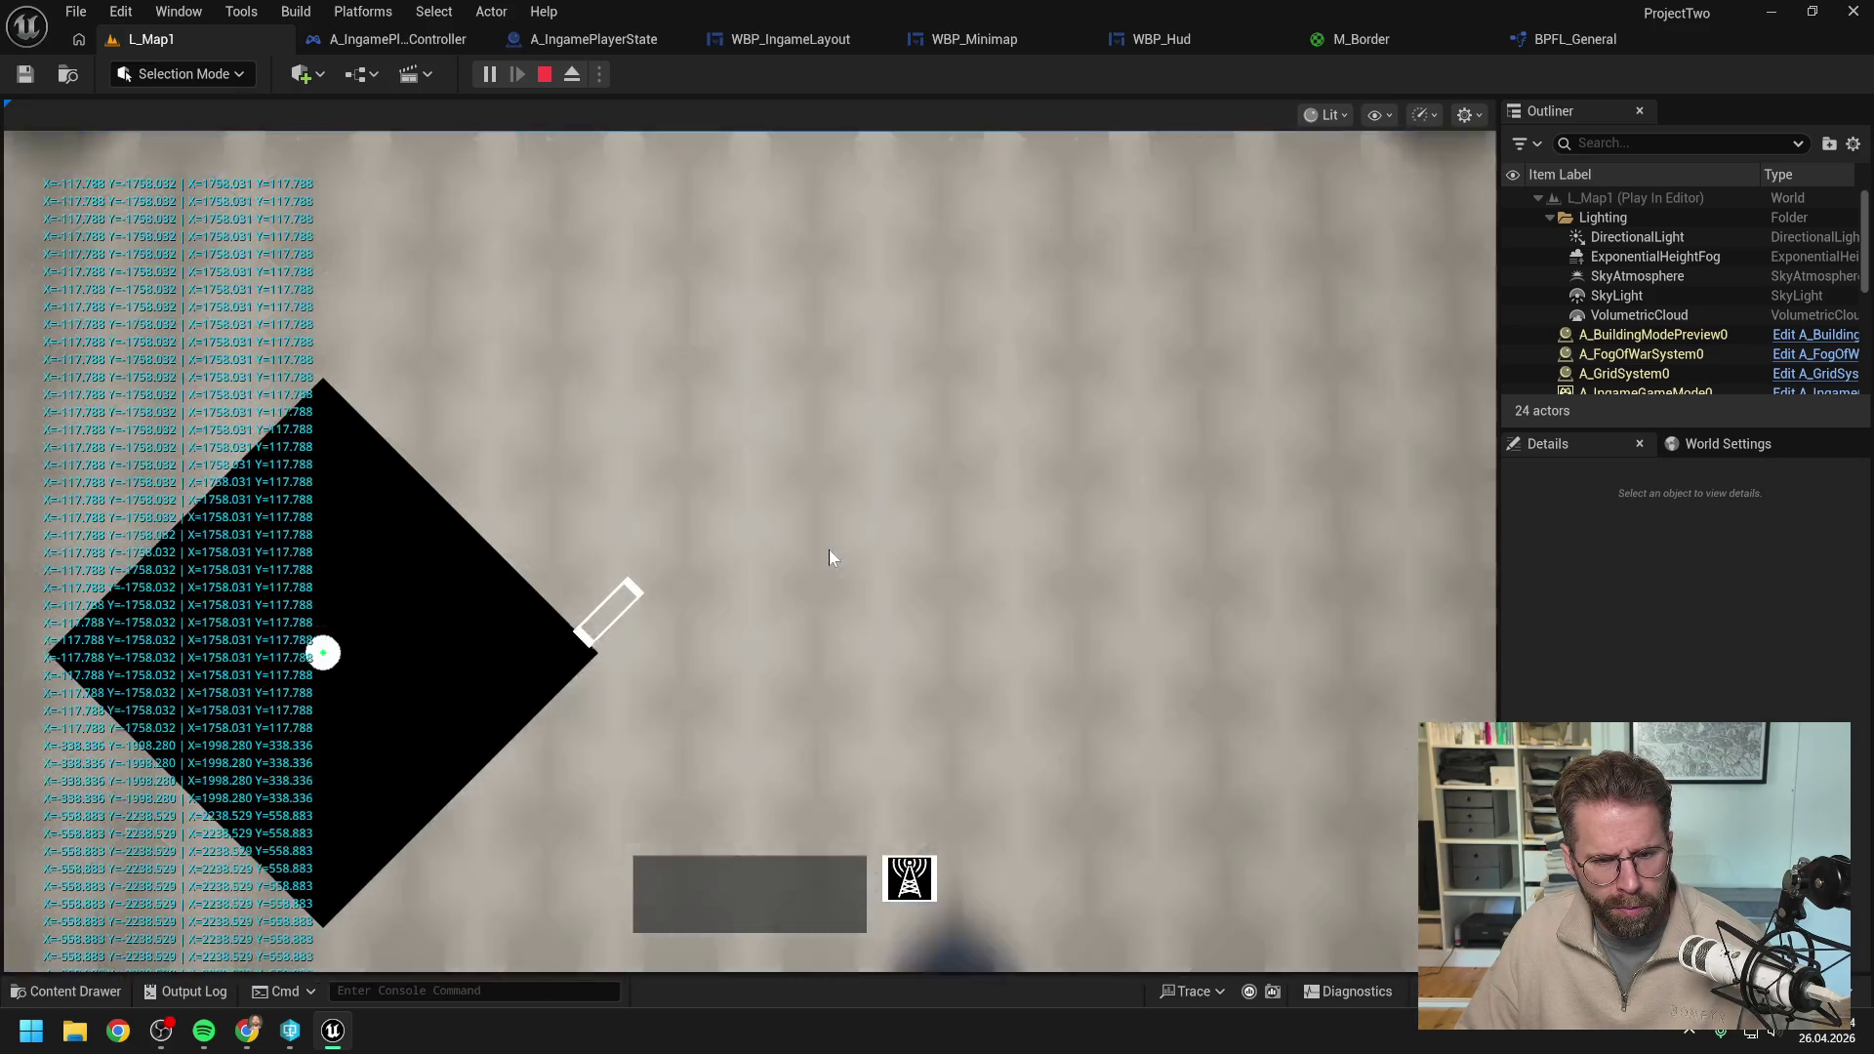
pyautogui.press('s')
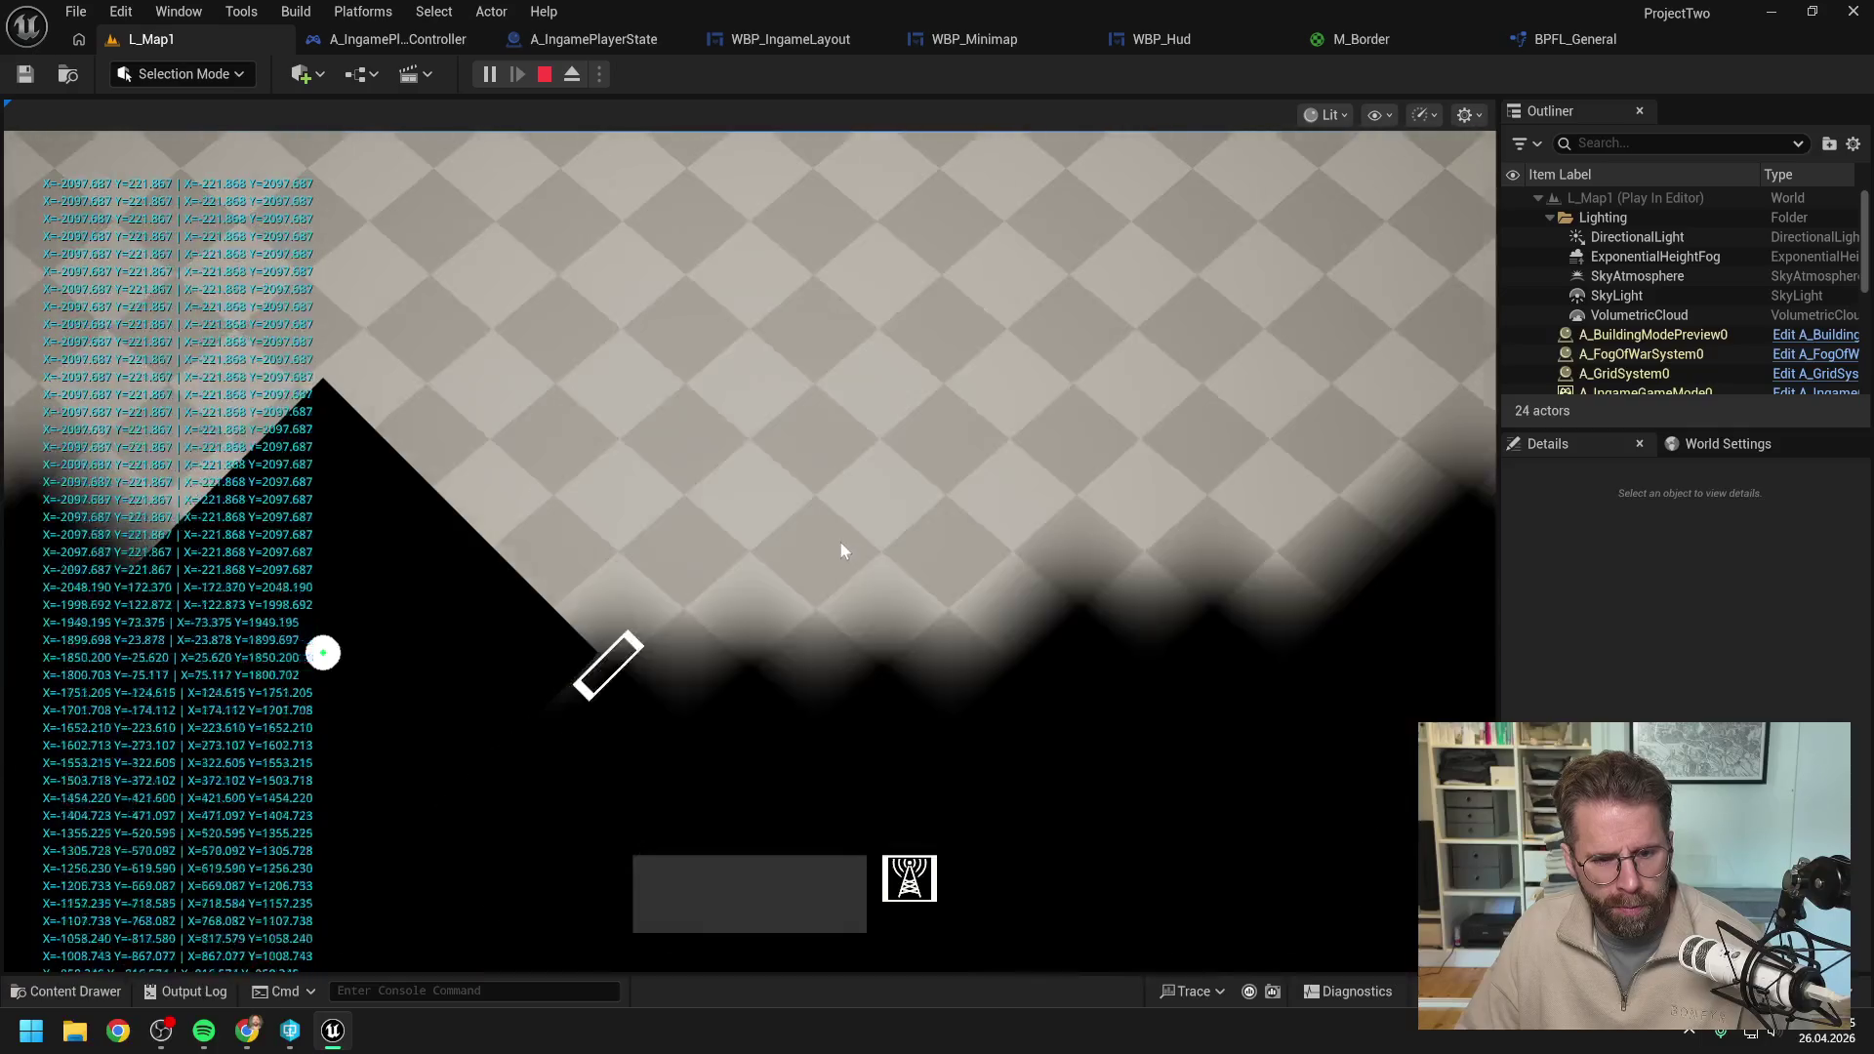
pyautogui.scroll(3, 840, 547)
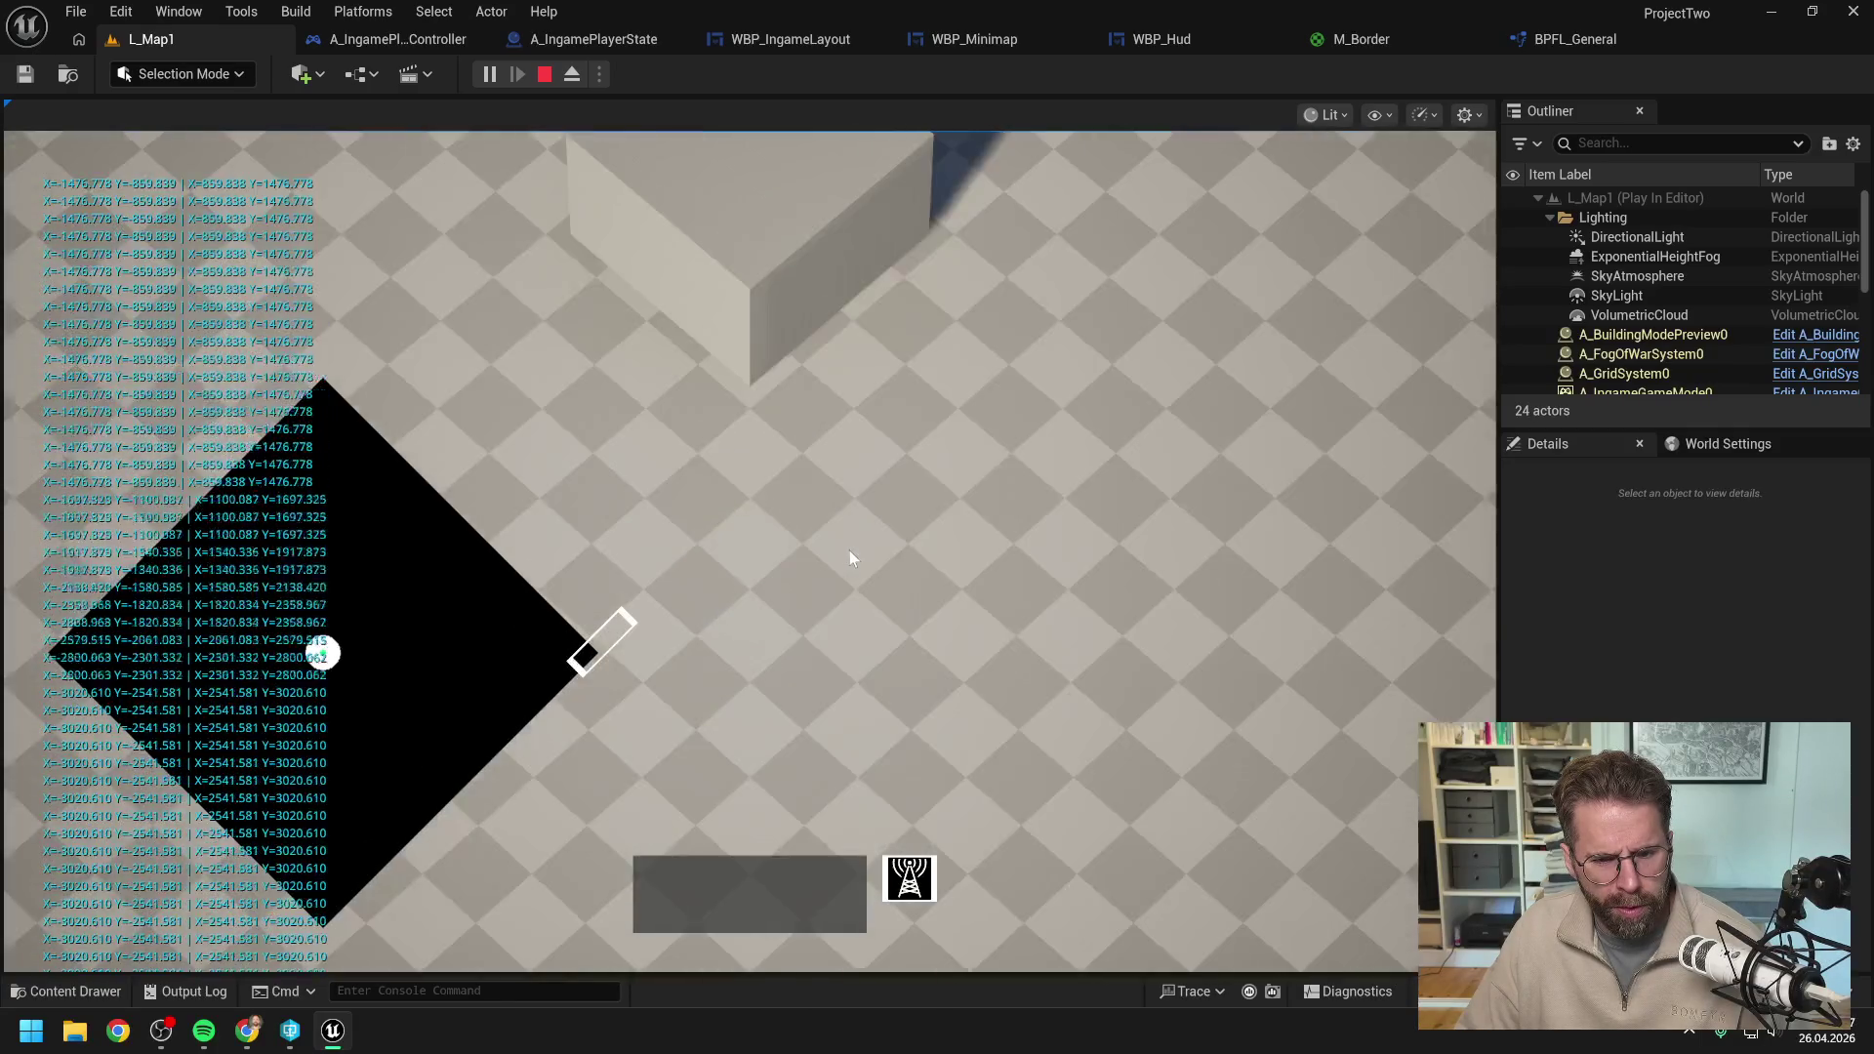
pyautogui.press('s')
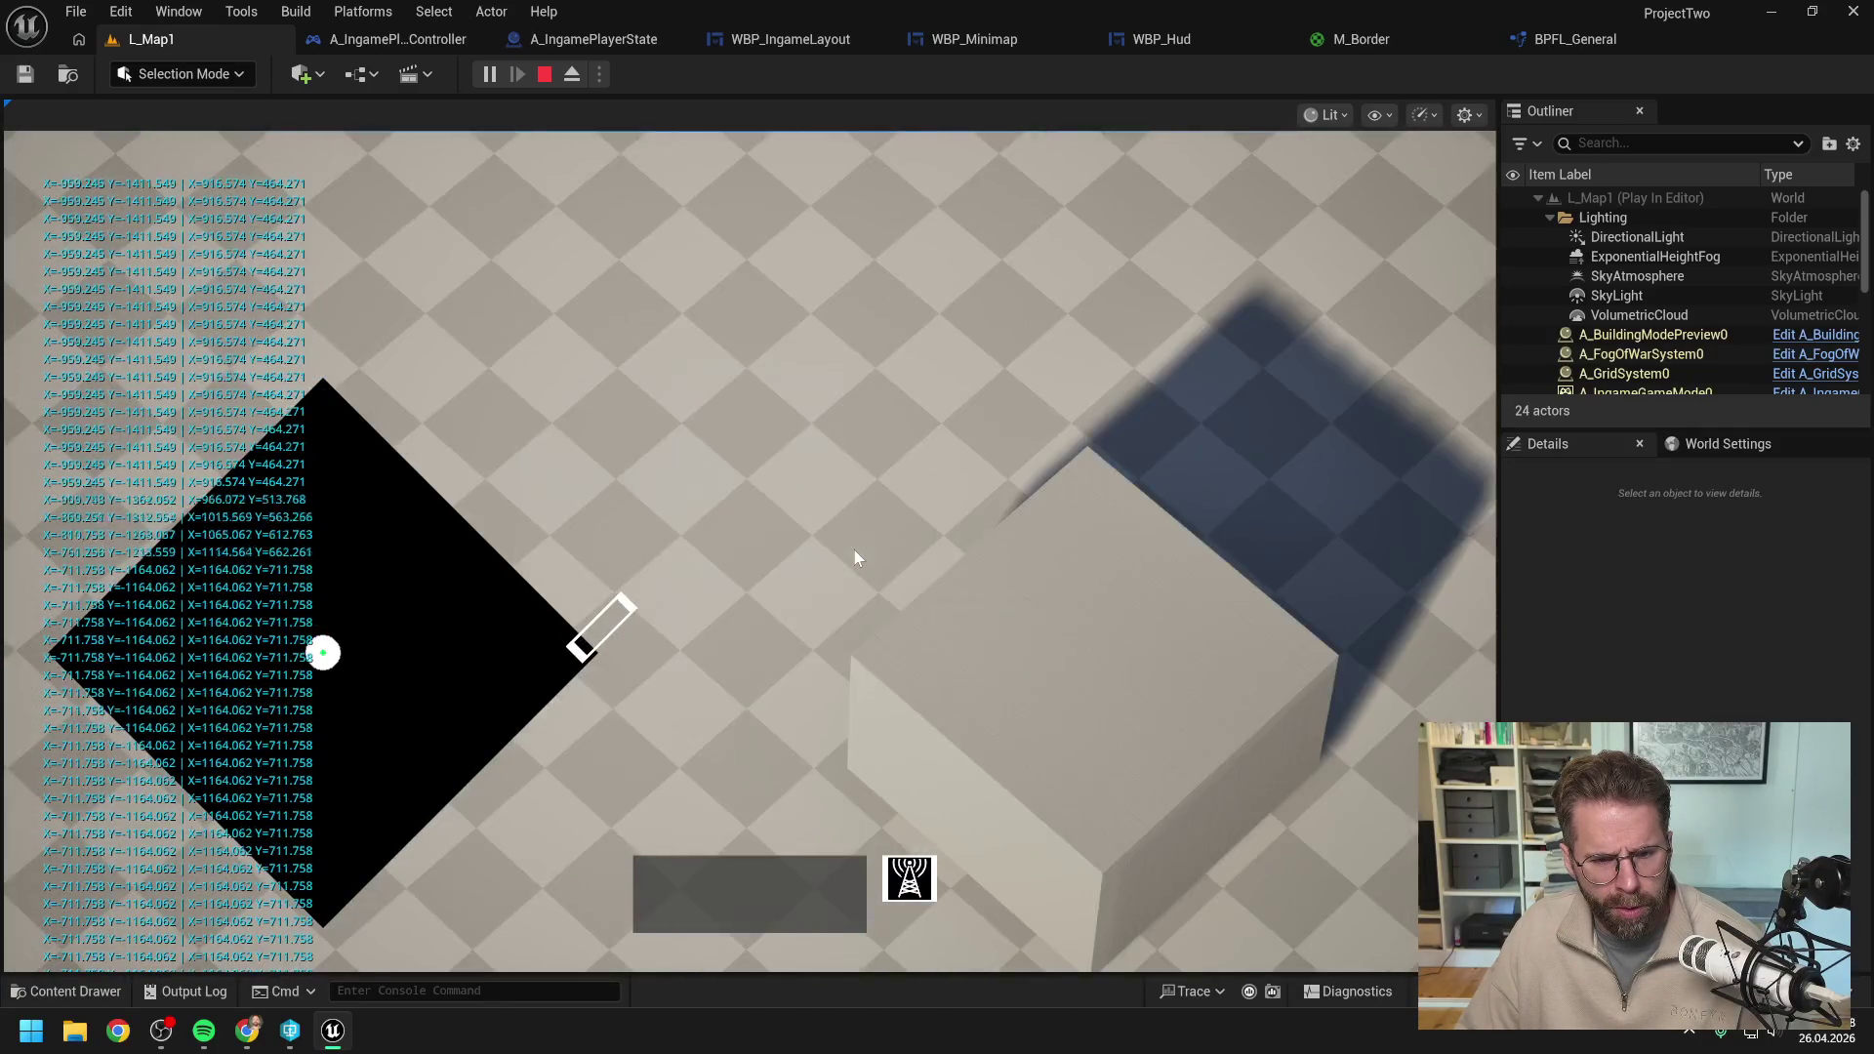
pyautogui.press('s')
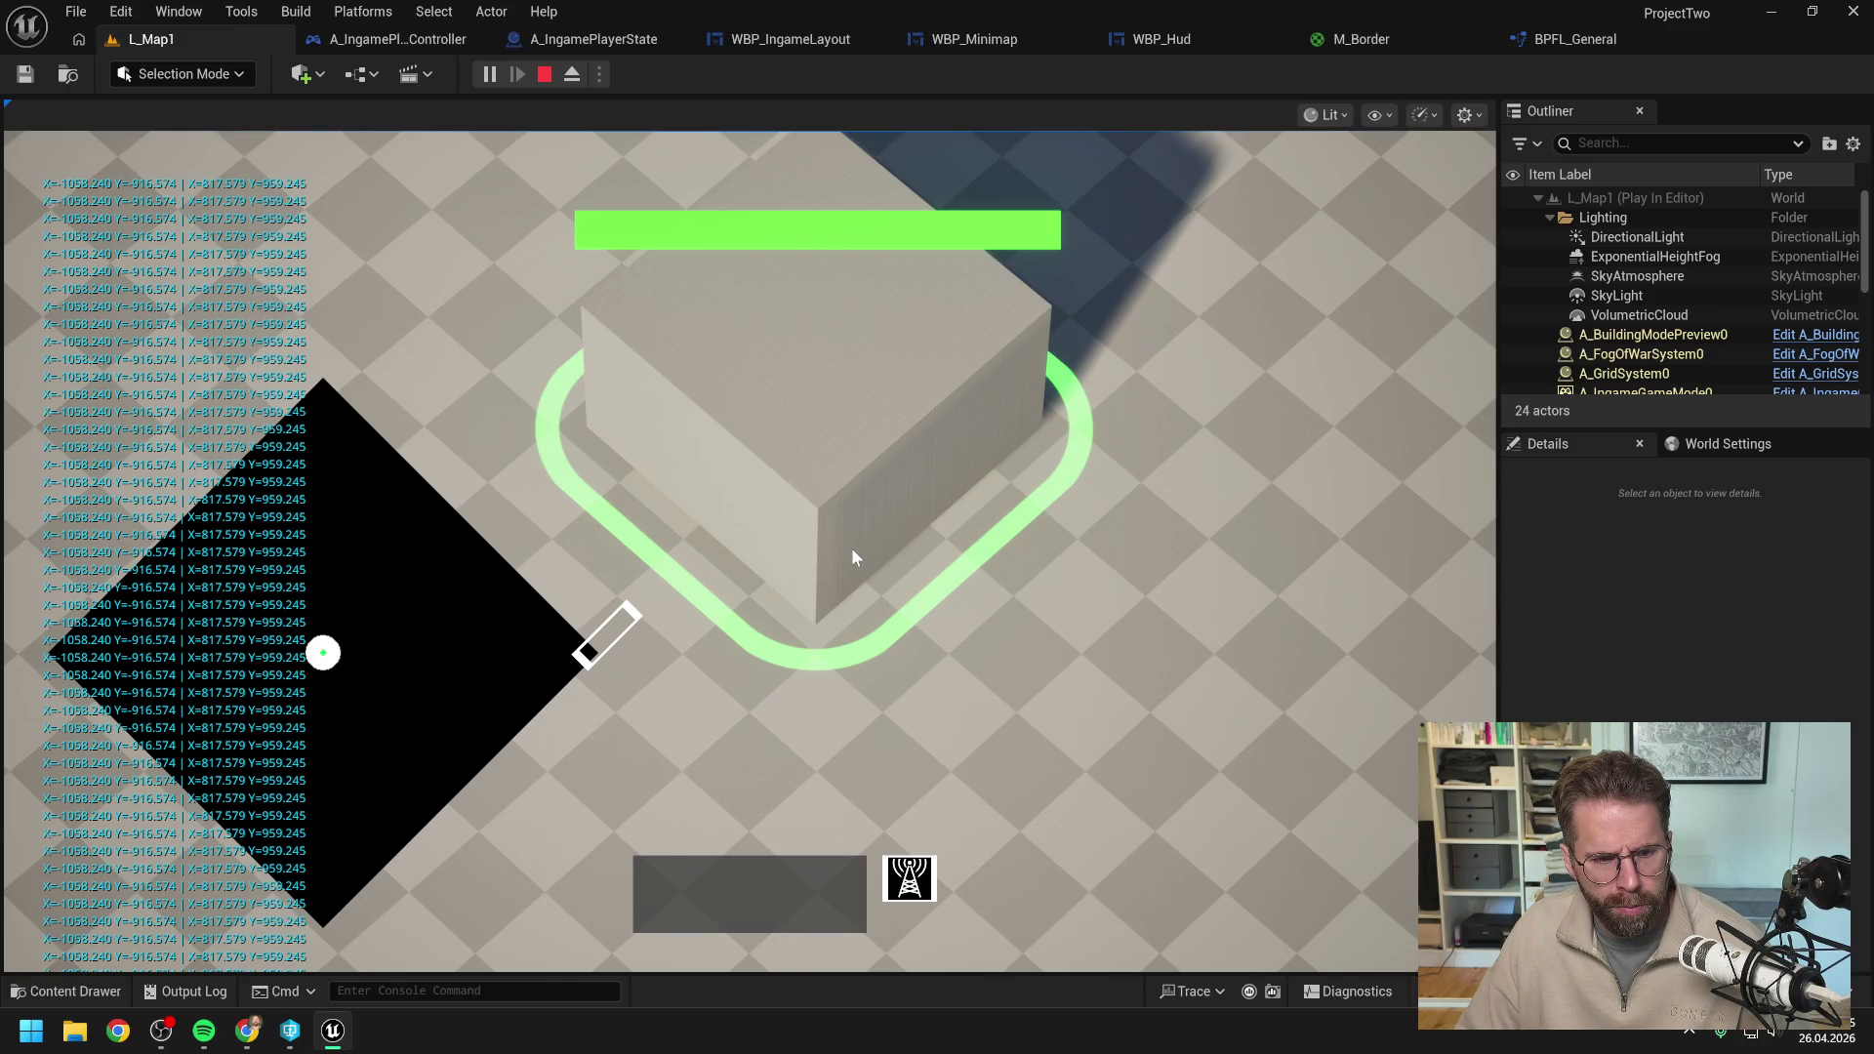
# End the play test and bring up the camera bounds execution chain in the WBP_Minimap graph.
pyautogui.press('w')
pyautogui.press('s')
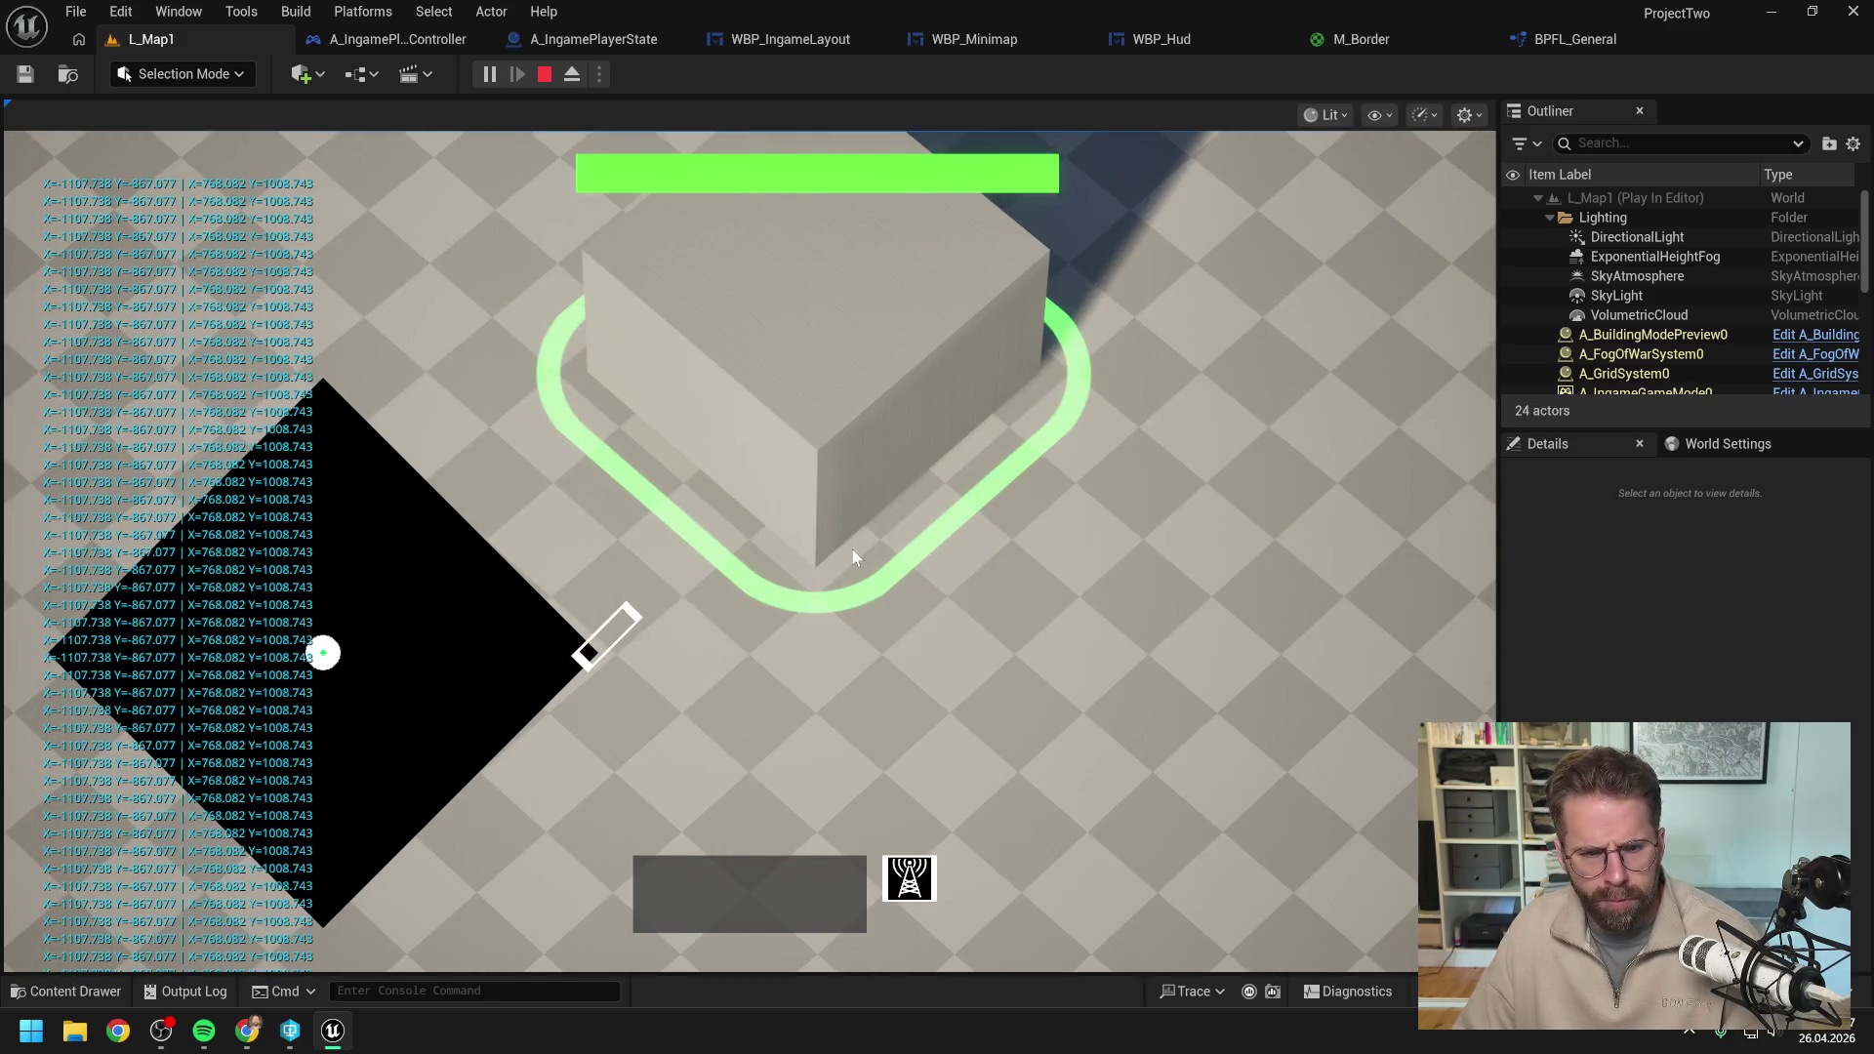
pyautogui.press('Escape')
pyautogui.click(974, 39)
pyautogui.scroll(-5, 1191, 348)
pyautogui.moveTo(792, 240); pyautogui.dragTo(1296, 419)
pyautogui.scroll(5, 900, 343)
pyautogui.moveTo(951, 477)
pyautogui.mouseDown()
pyautogui.moveTo(853, 519)
pyautogui.moveTo(1398, 496)
pyautogui.moveTo(1273, 504)
pyautogui.mouseUp()
# Link Get Camera World Bounds straight to Get World Size, run Print String after Set Height Override, compile.
pyautogui.moveTo(847, 295); pyautogui.dragTo(922, 296)
pyautogui.moveTo(1493, 539)
pyautogui.mouseDown()
pyautogui.moveTo(1310, 464)
pyautogui.moveTo(1148, 301)
pyautogui.mouseUp()
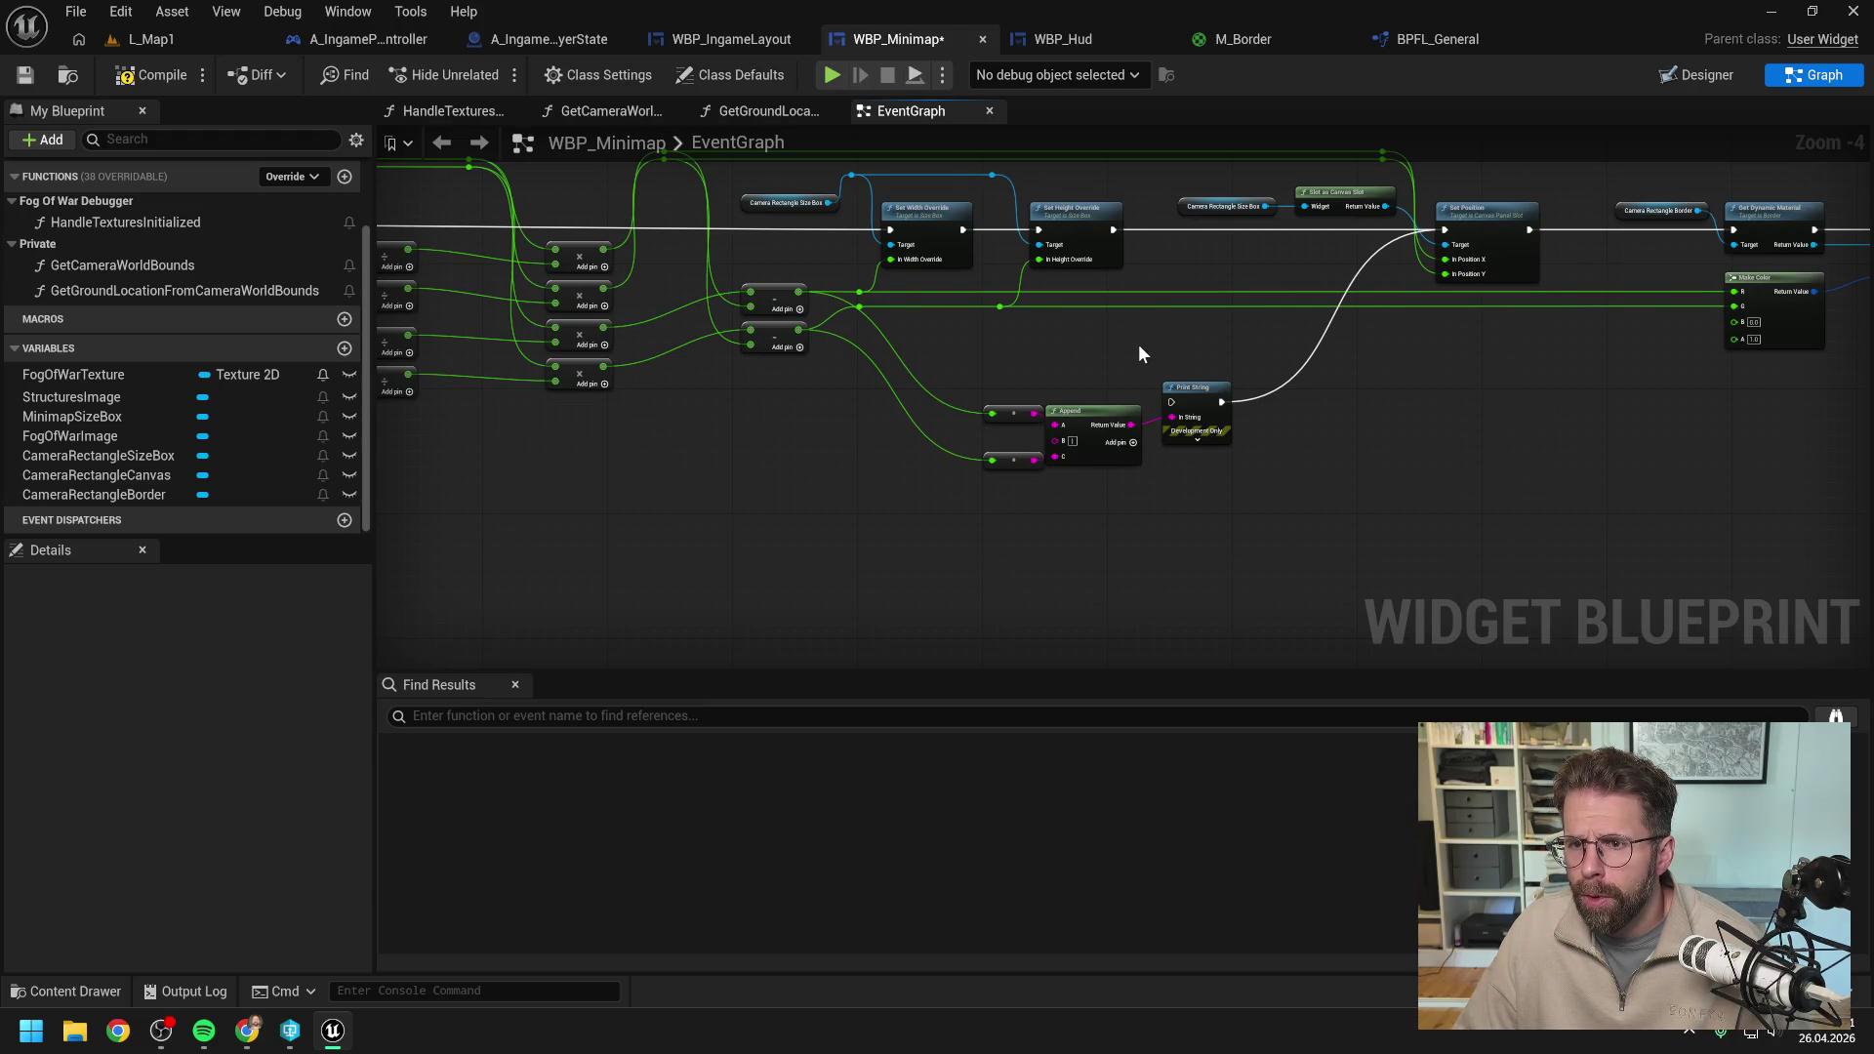
pyautogui.moveTo(1110, 229); pyautogui.dragTo(1171, 402)
pyautogui.click(185, 68)
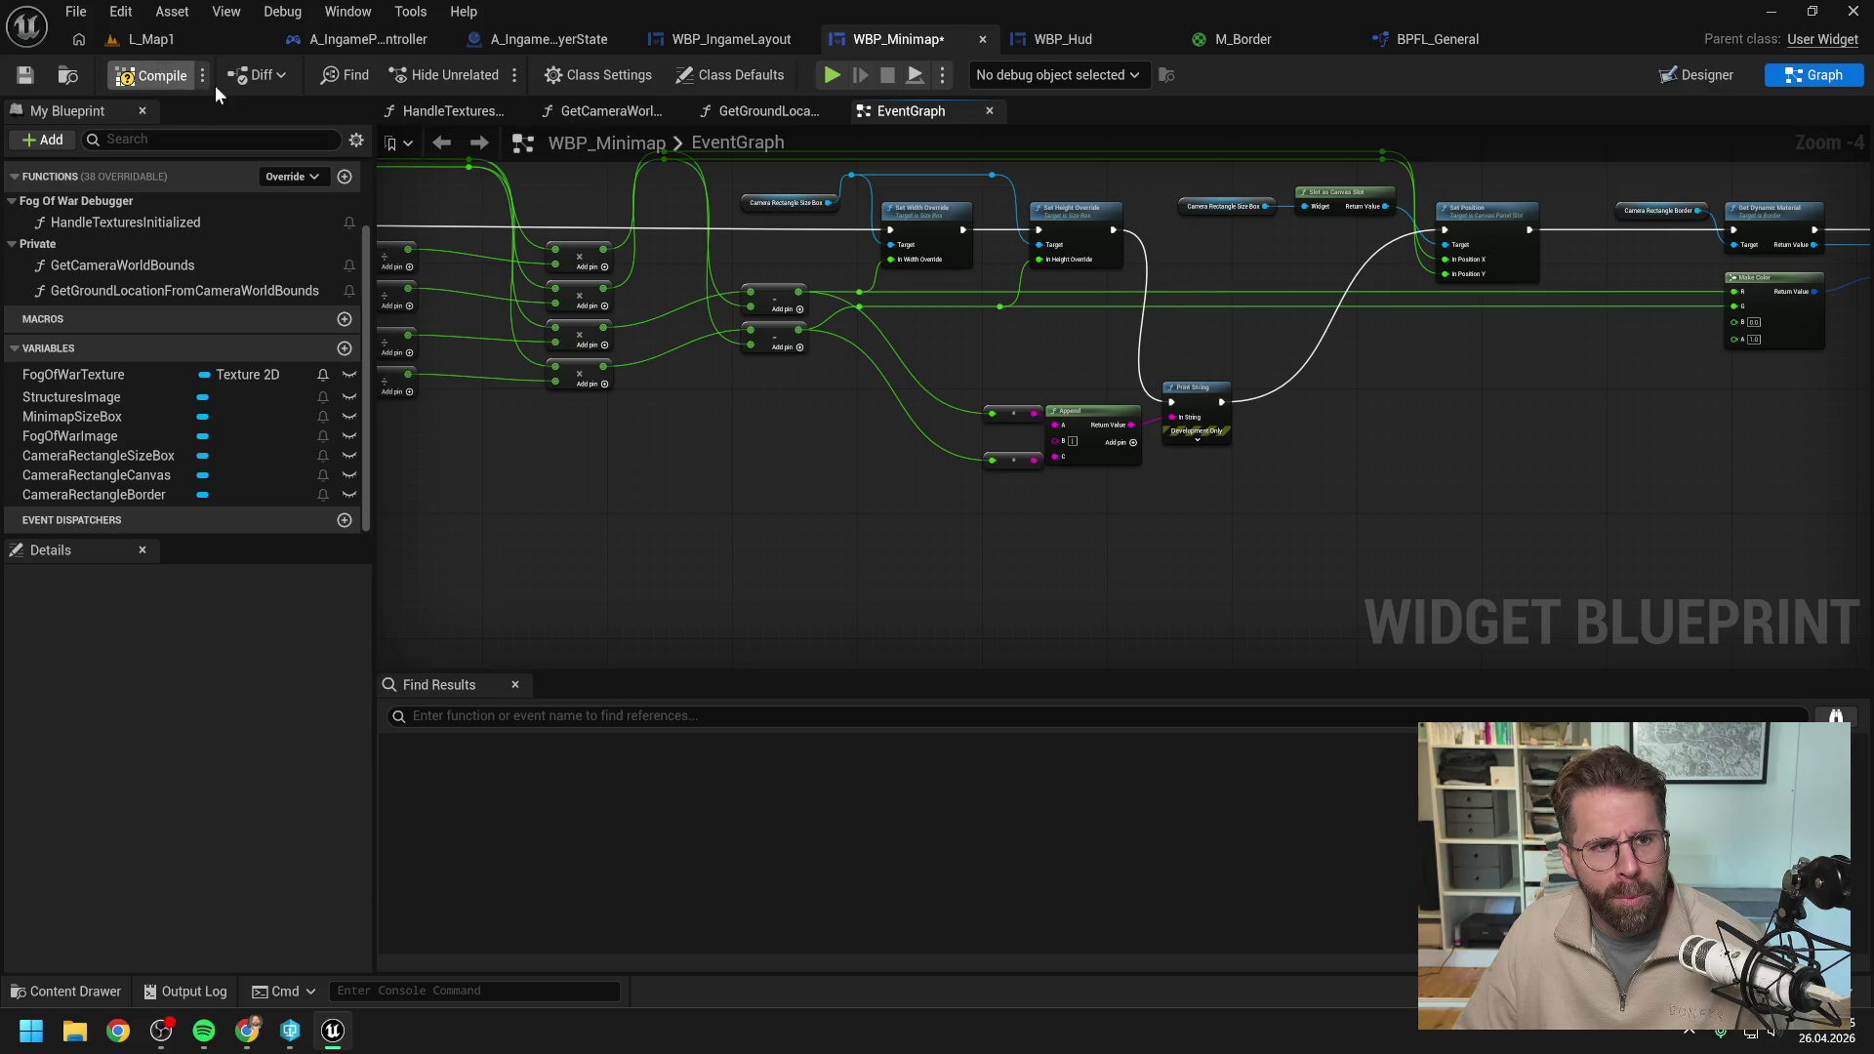
pyautogui.click(176, 43)
pyautogui.hotkey('alt', 'p')
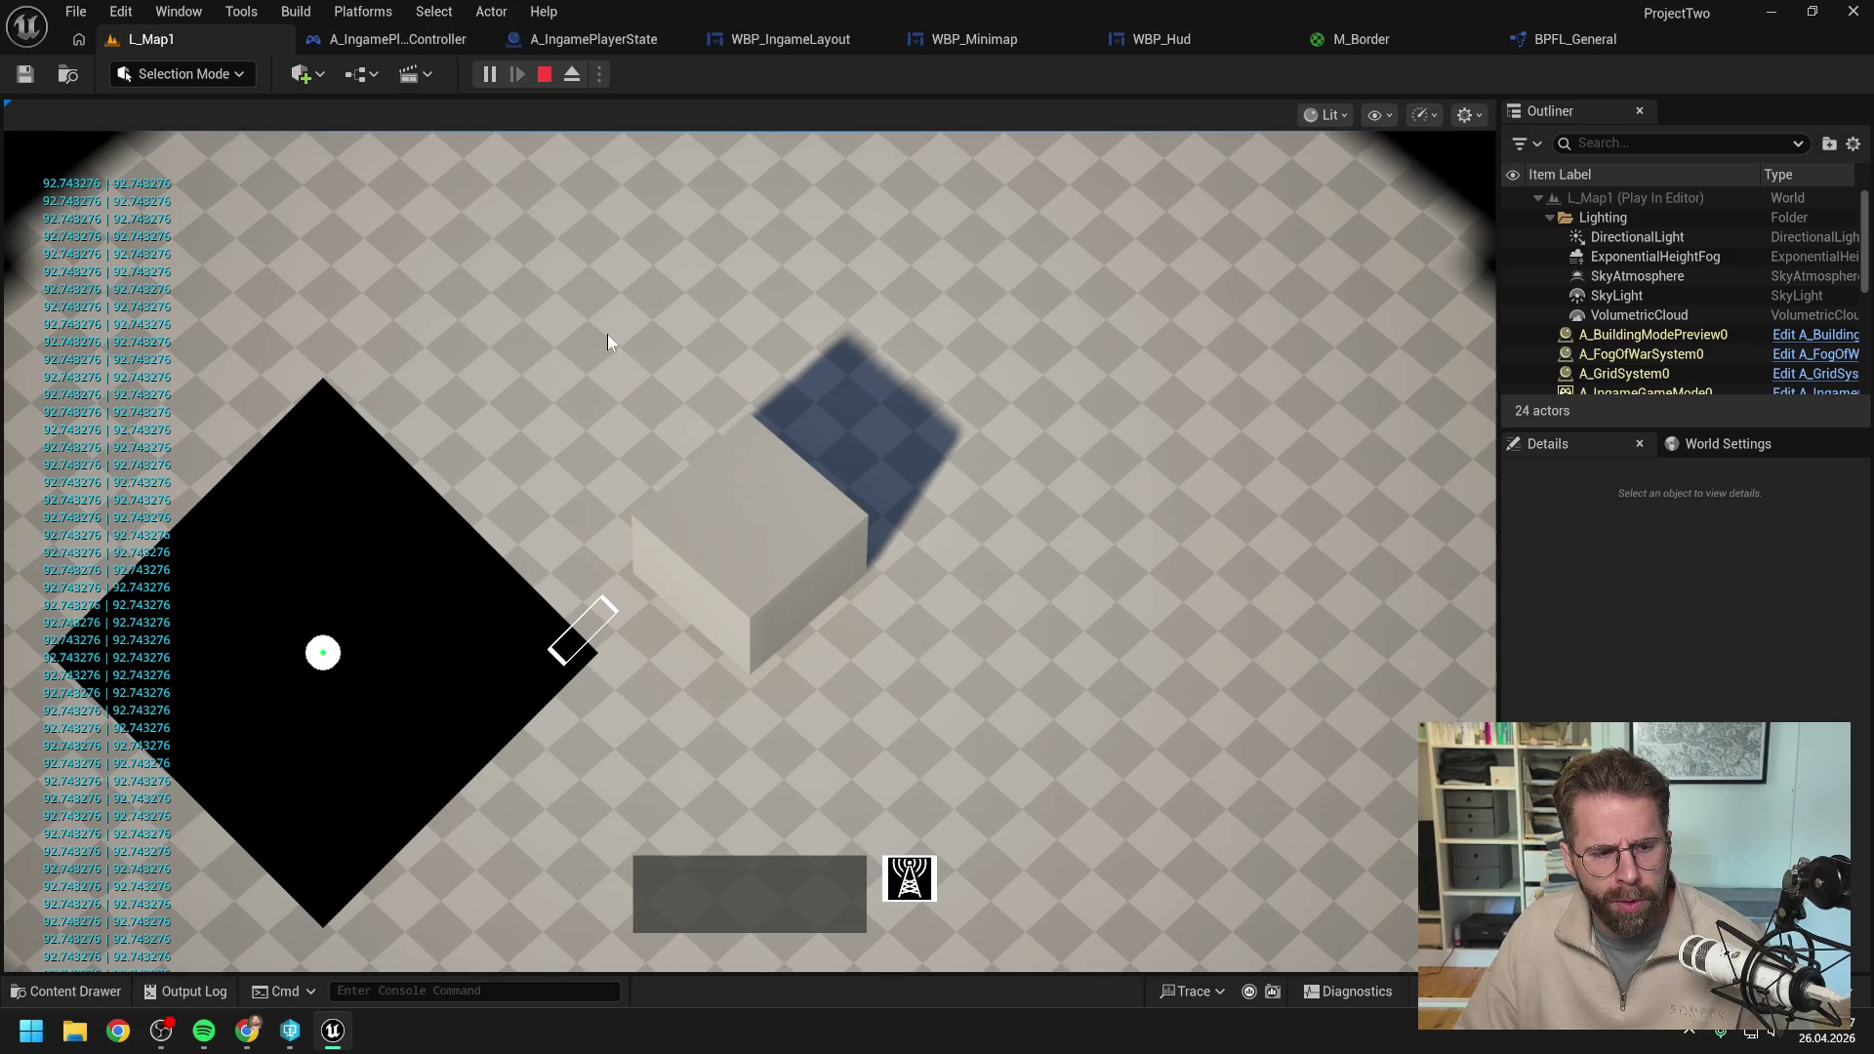
pyautogui.press('d')
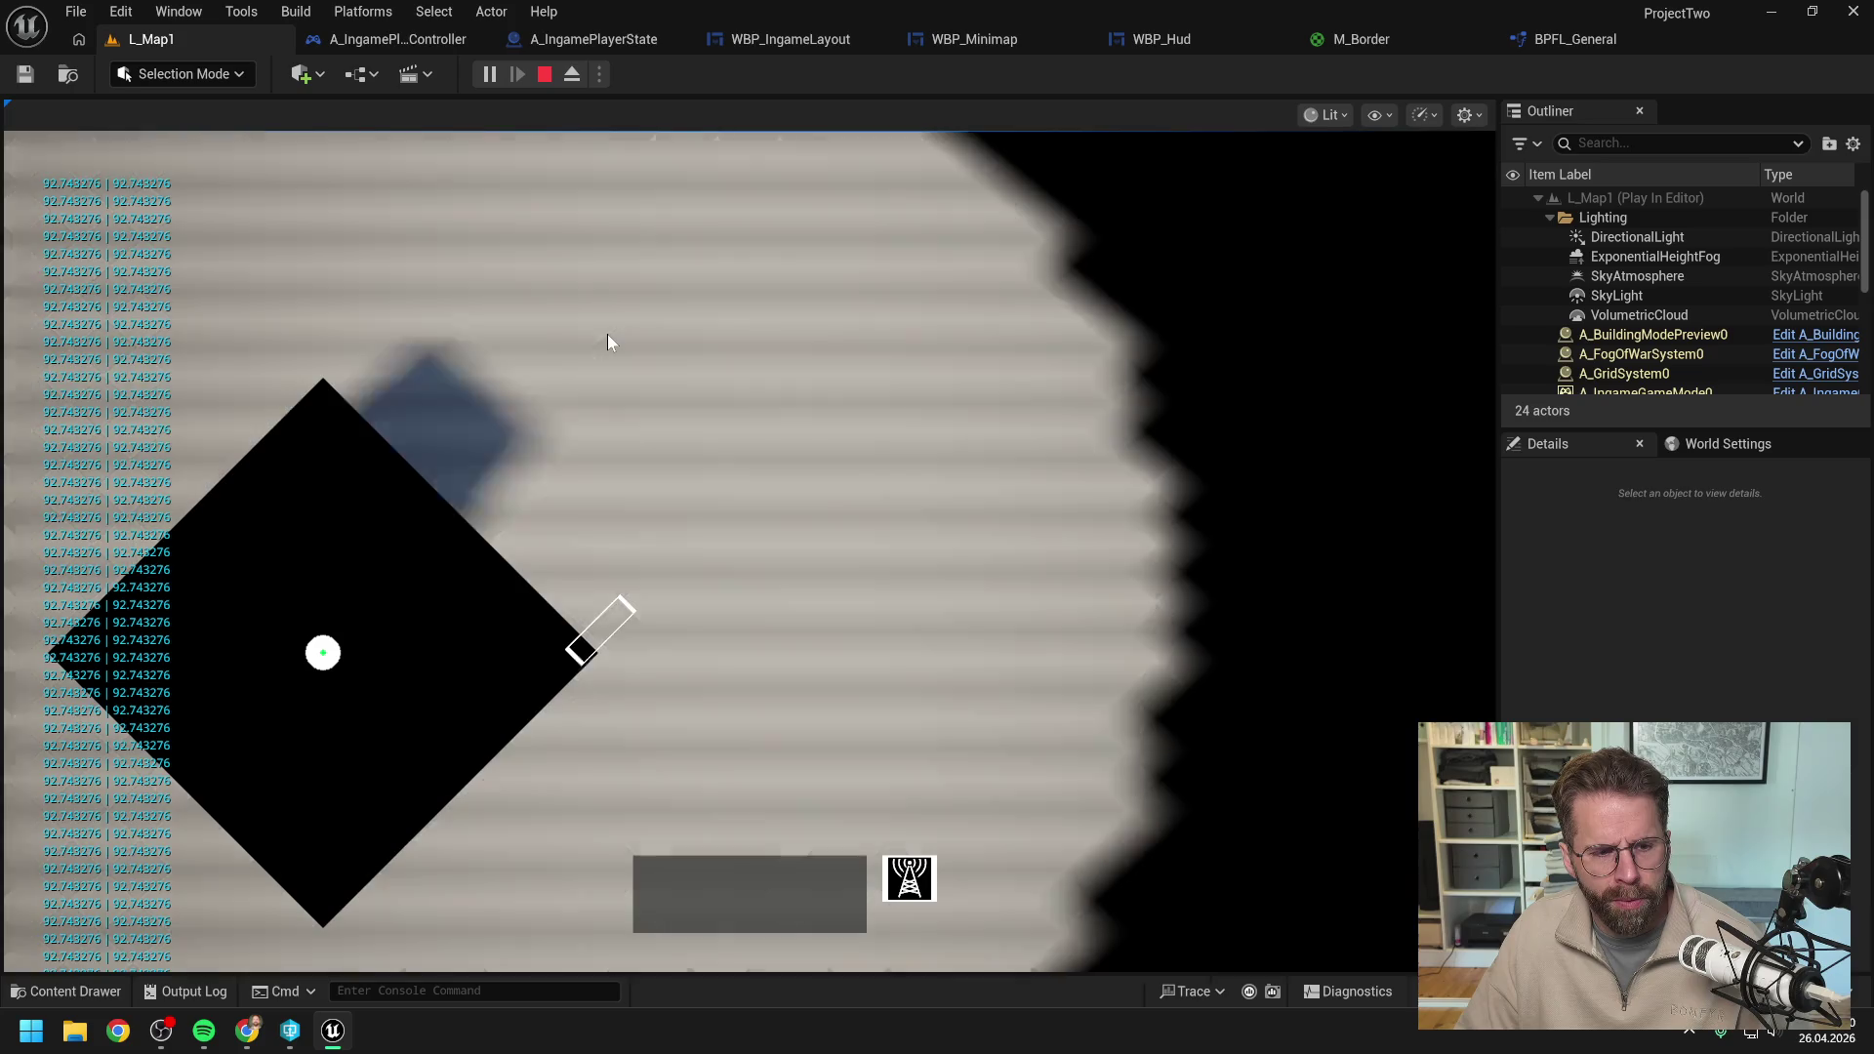
pyautogui.press('a')
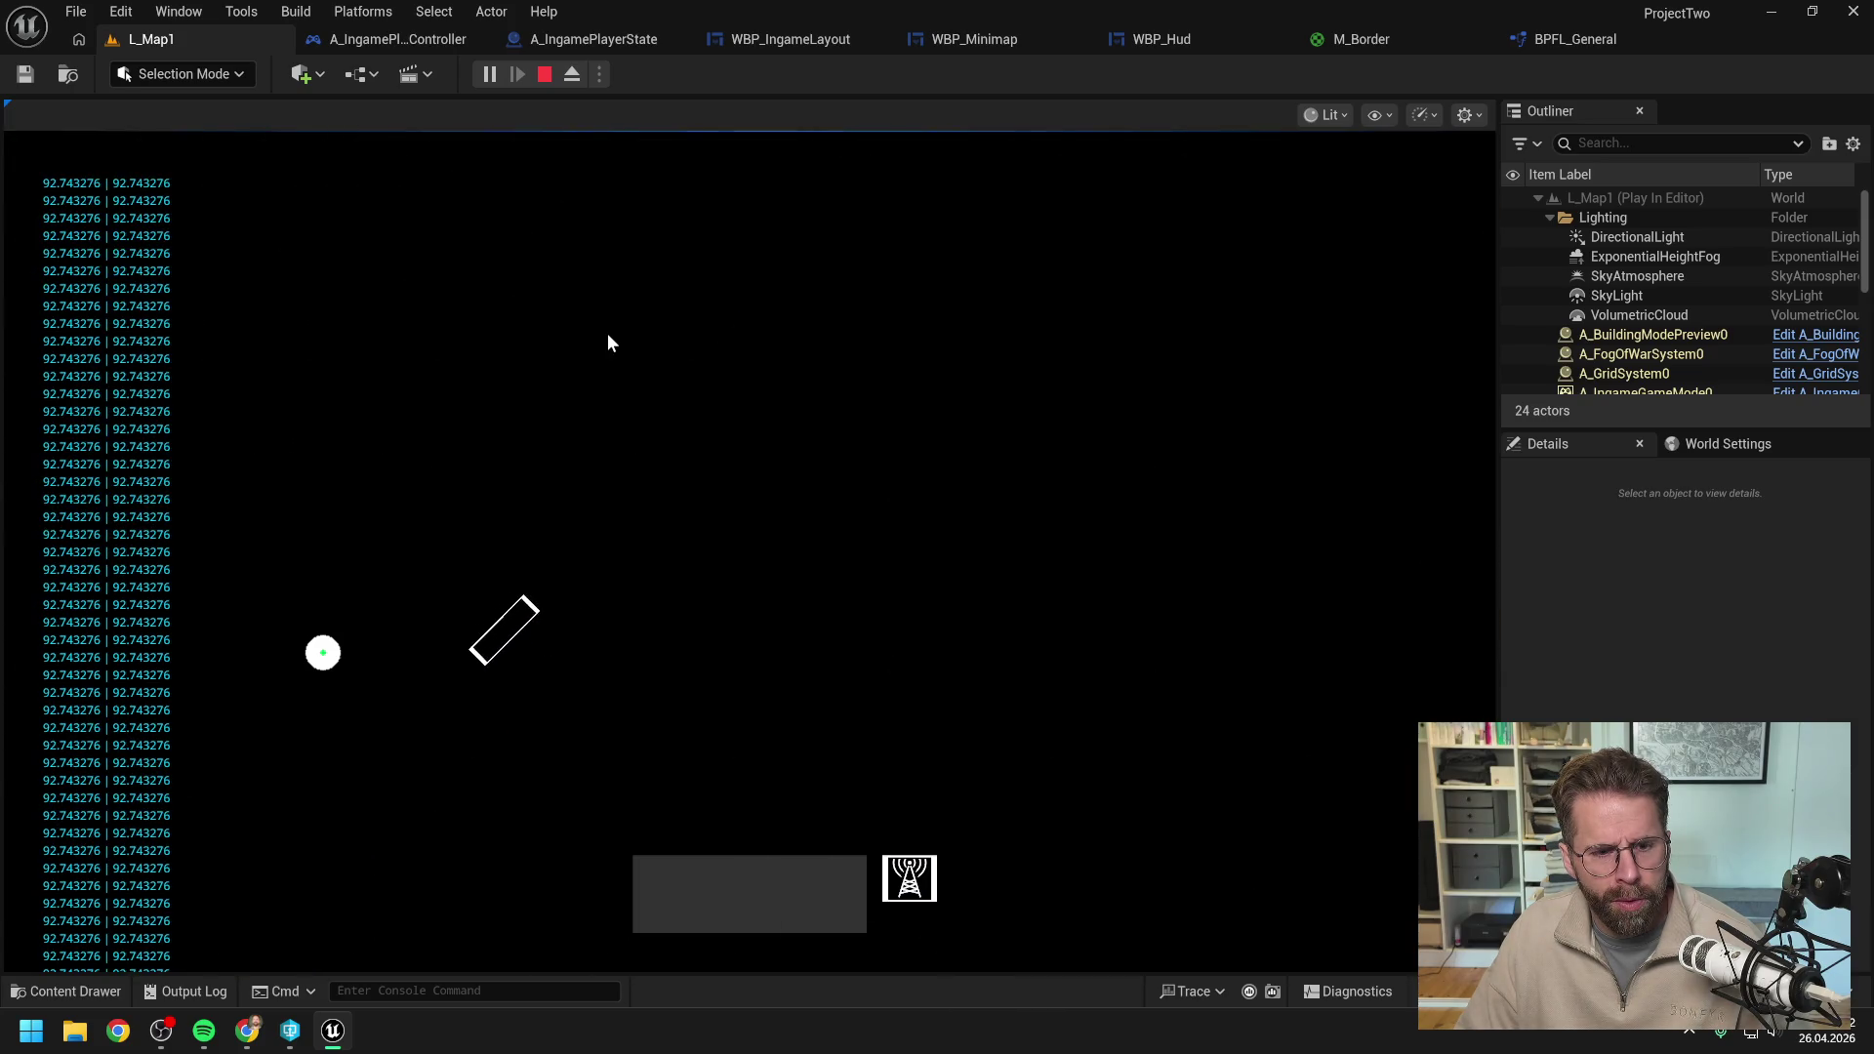
pyautogui.press('d')
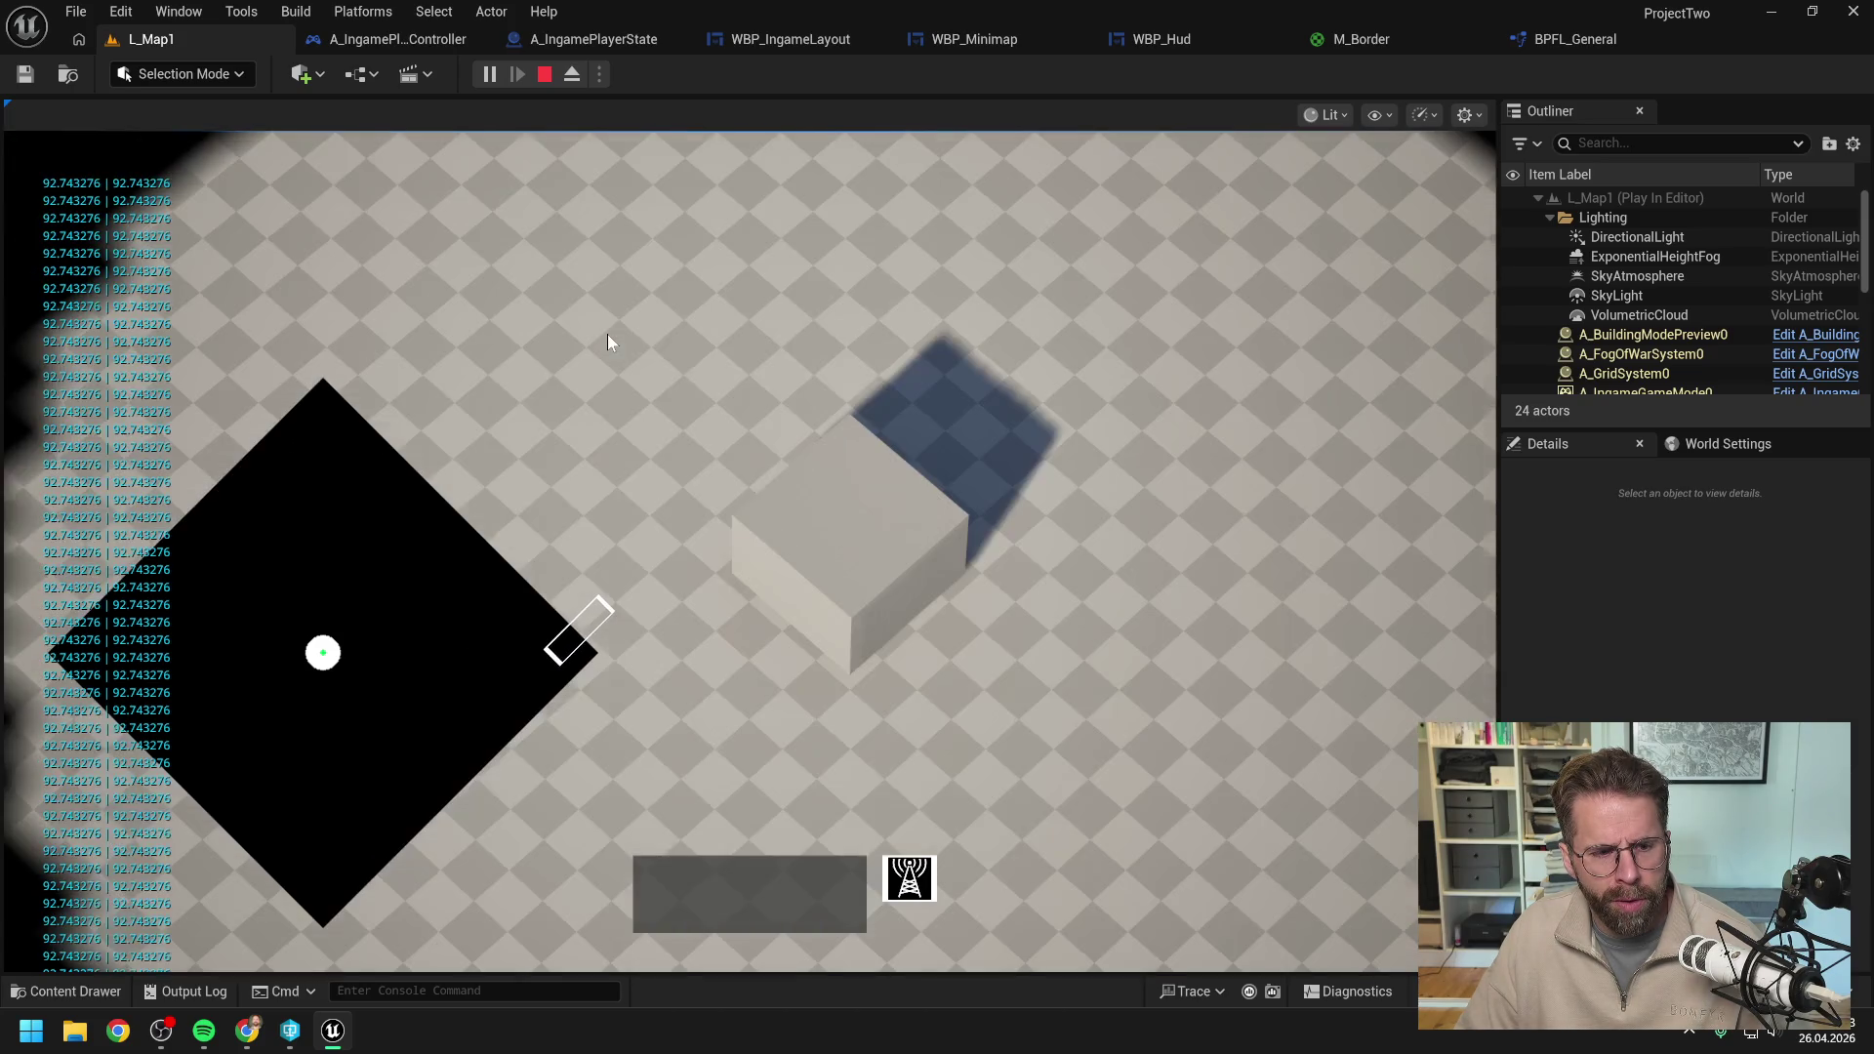
pyautogui.press('s')
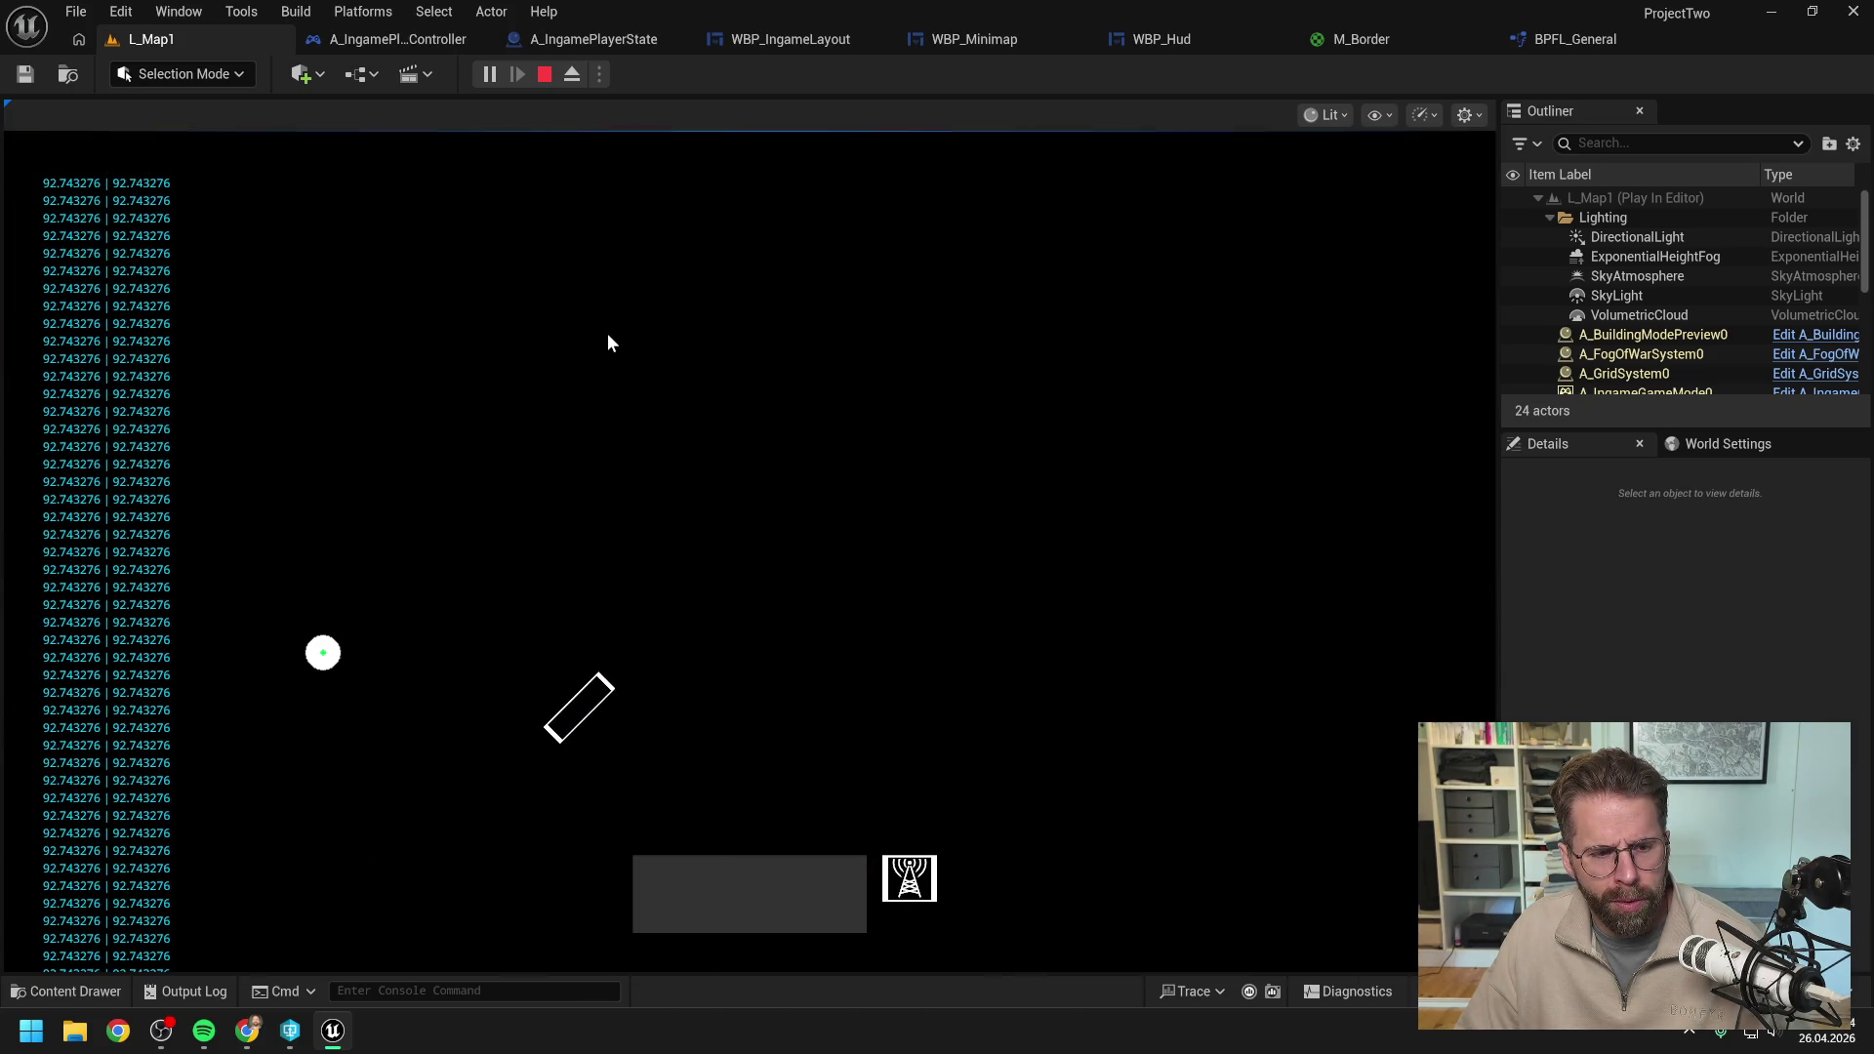
pyautogui.press('w')
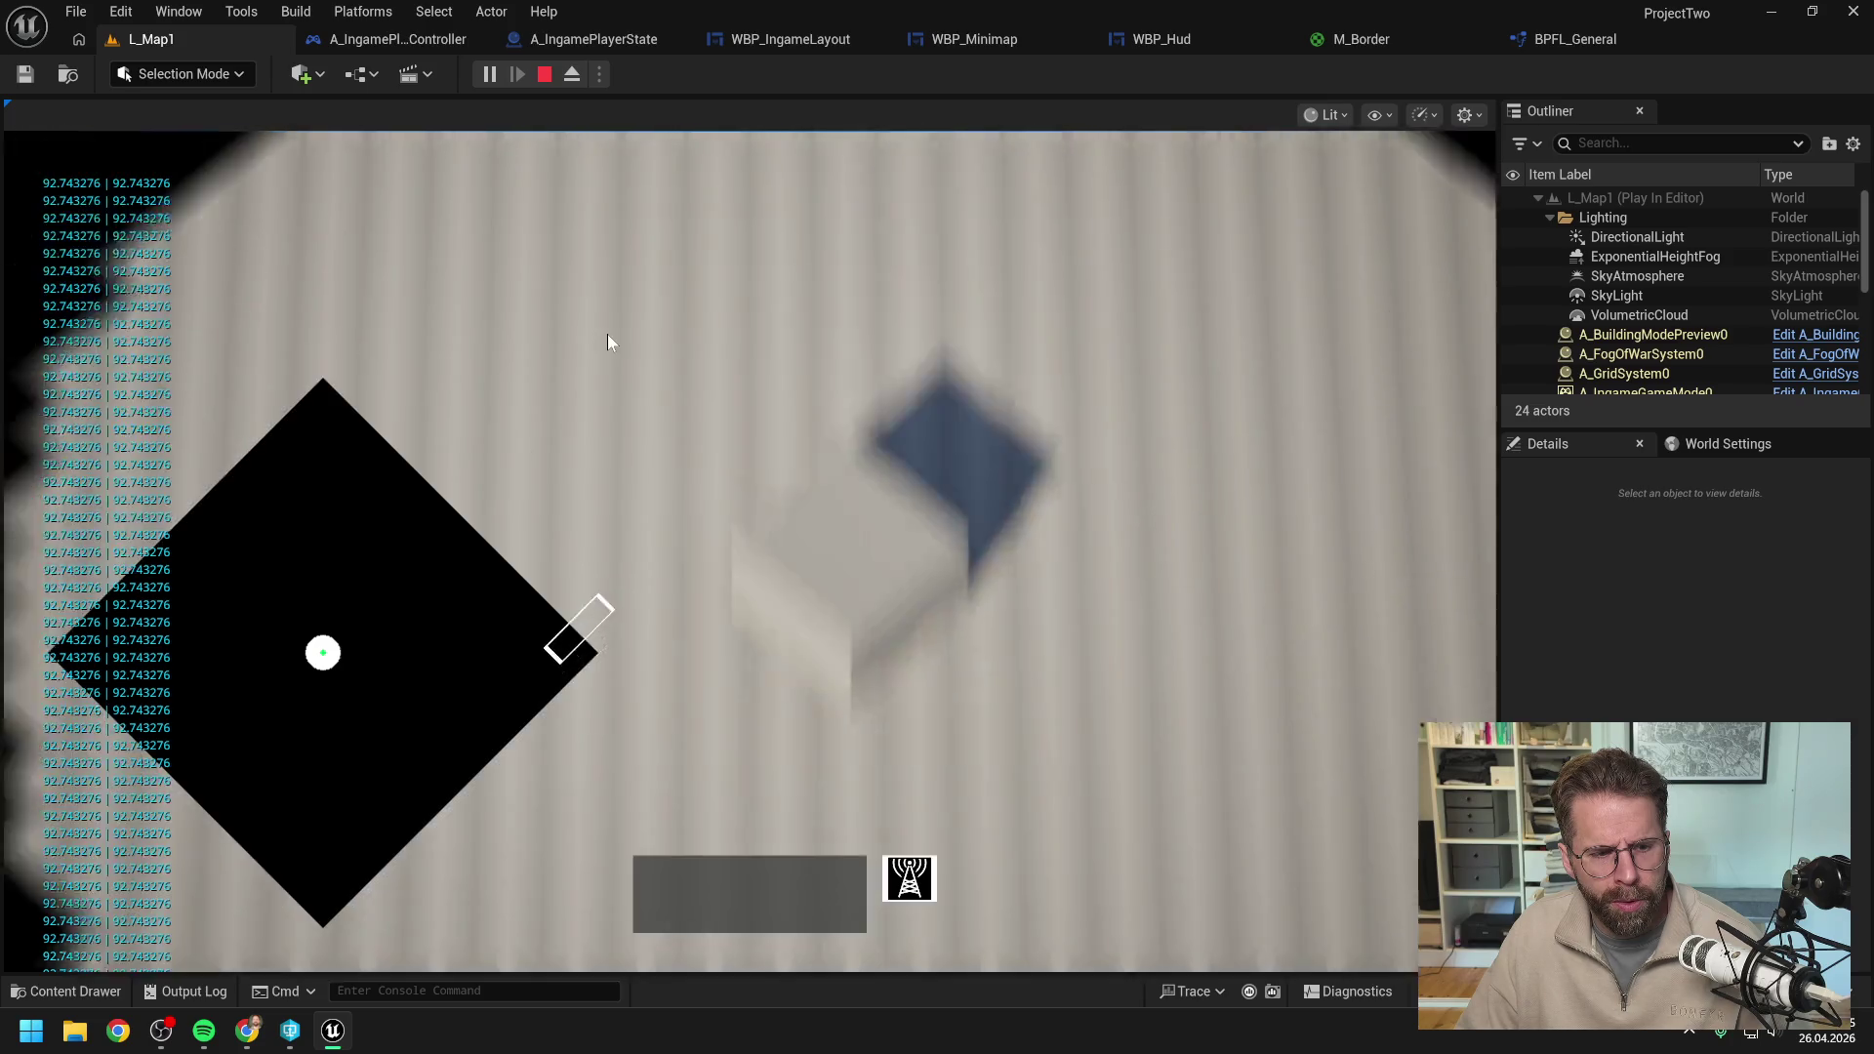
pyautogui.press('s')
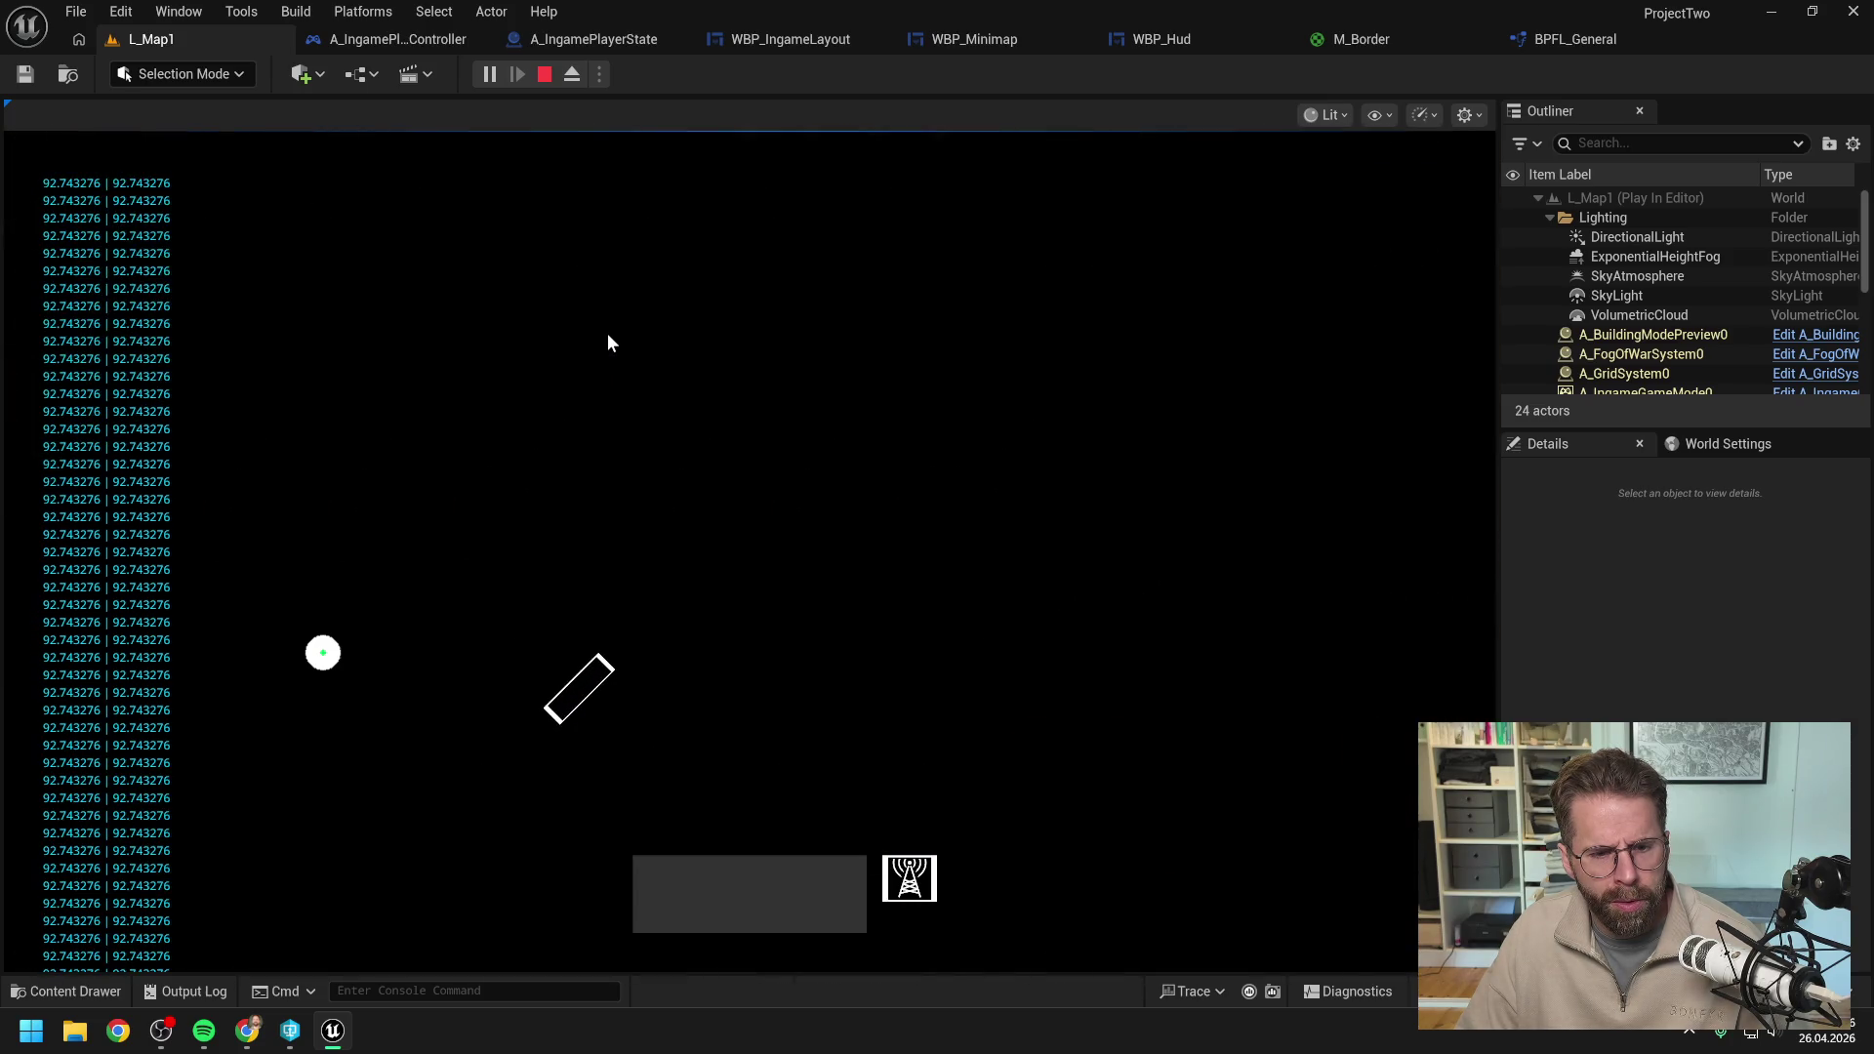
pyautogui.press('w')
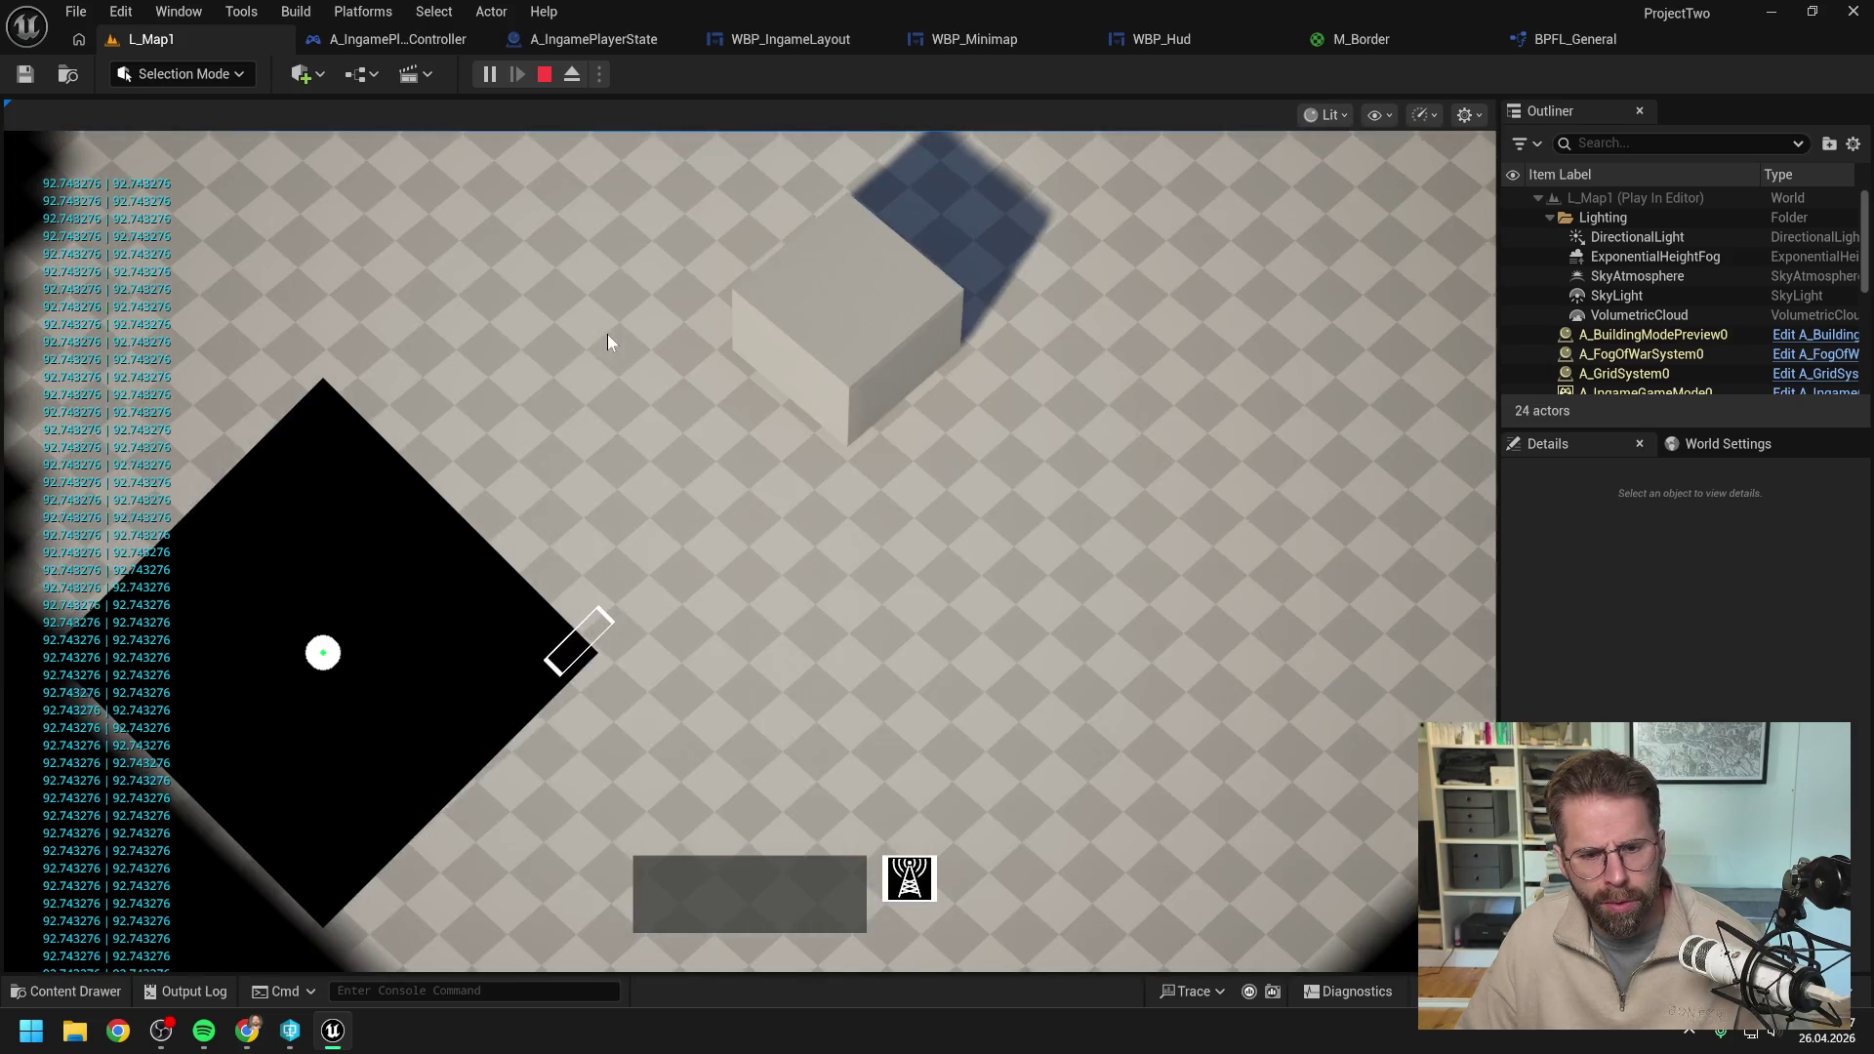
pyautogui.press('Escape')
pyautogui.click(961, 41)
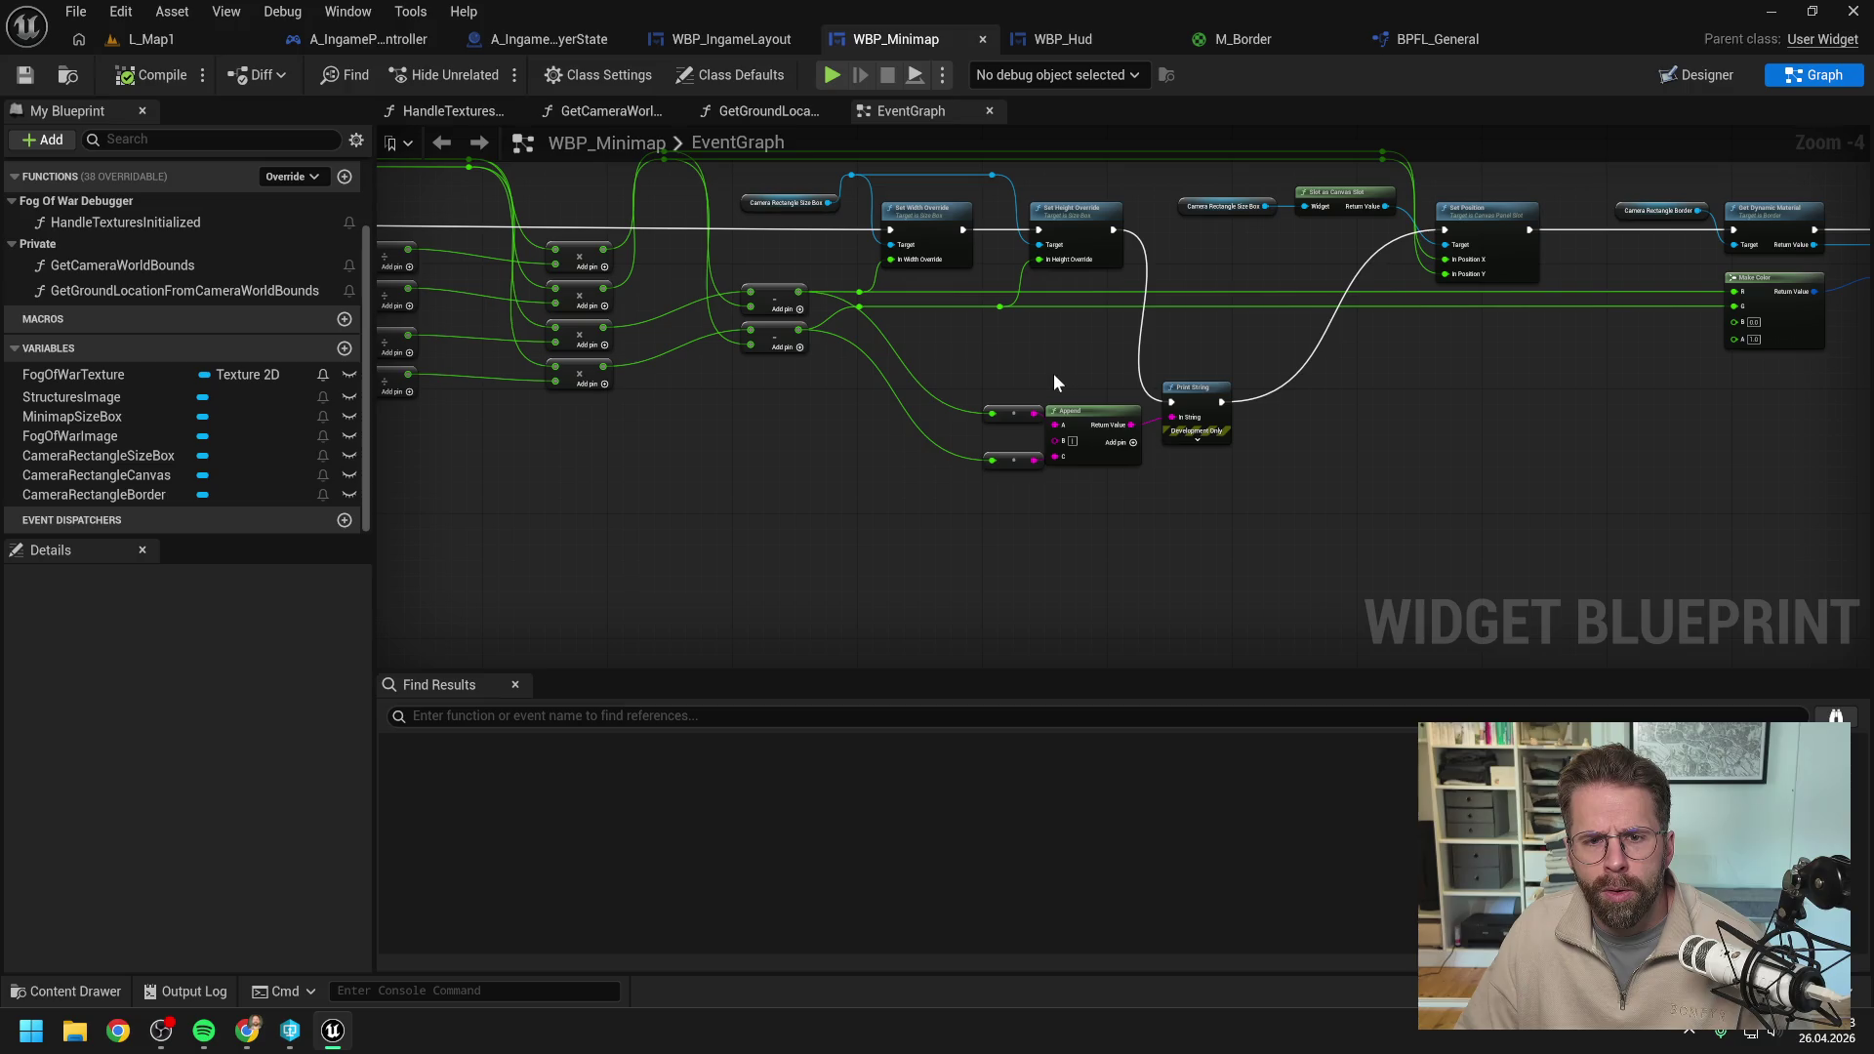
# Wire the reroute value into the lower node feeding Append, compile WBP_Minimap, and play L_Map1.
pyautogui.moveTo(1052, 373); pyautogui.dragTo(809, 426)
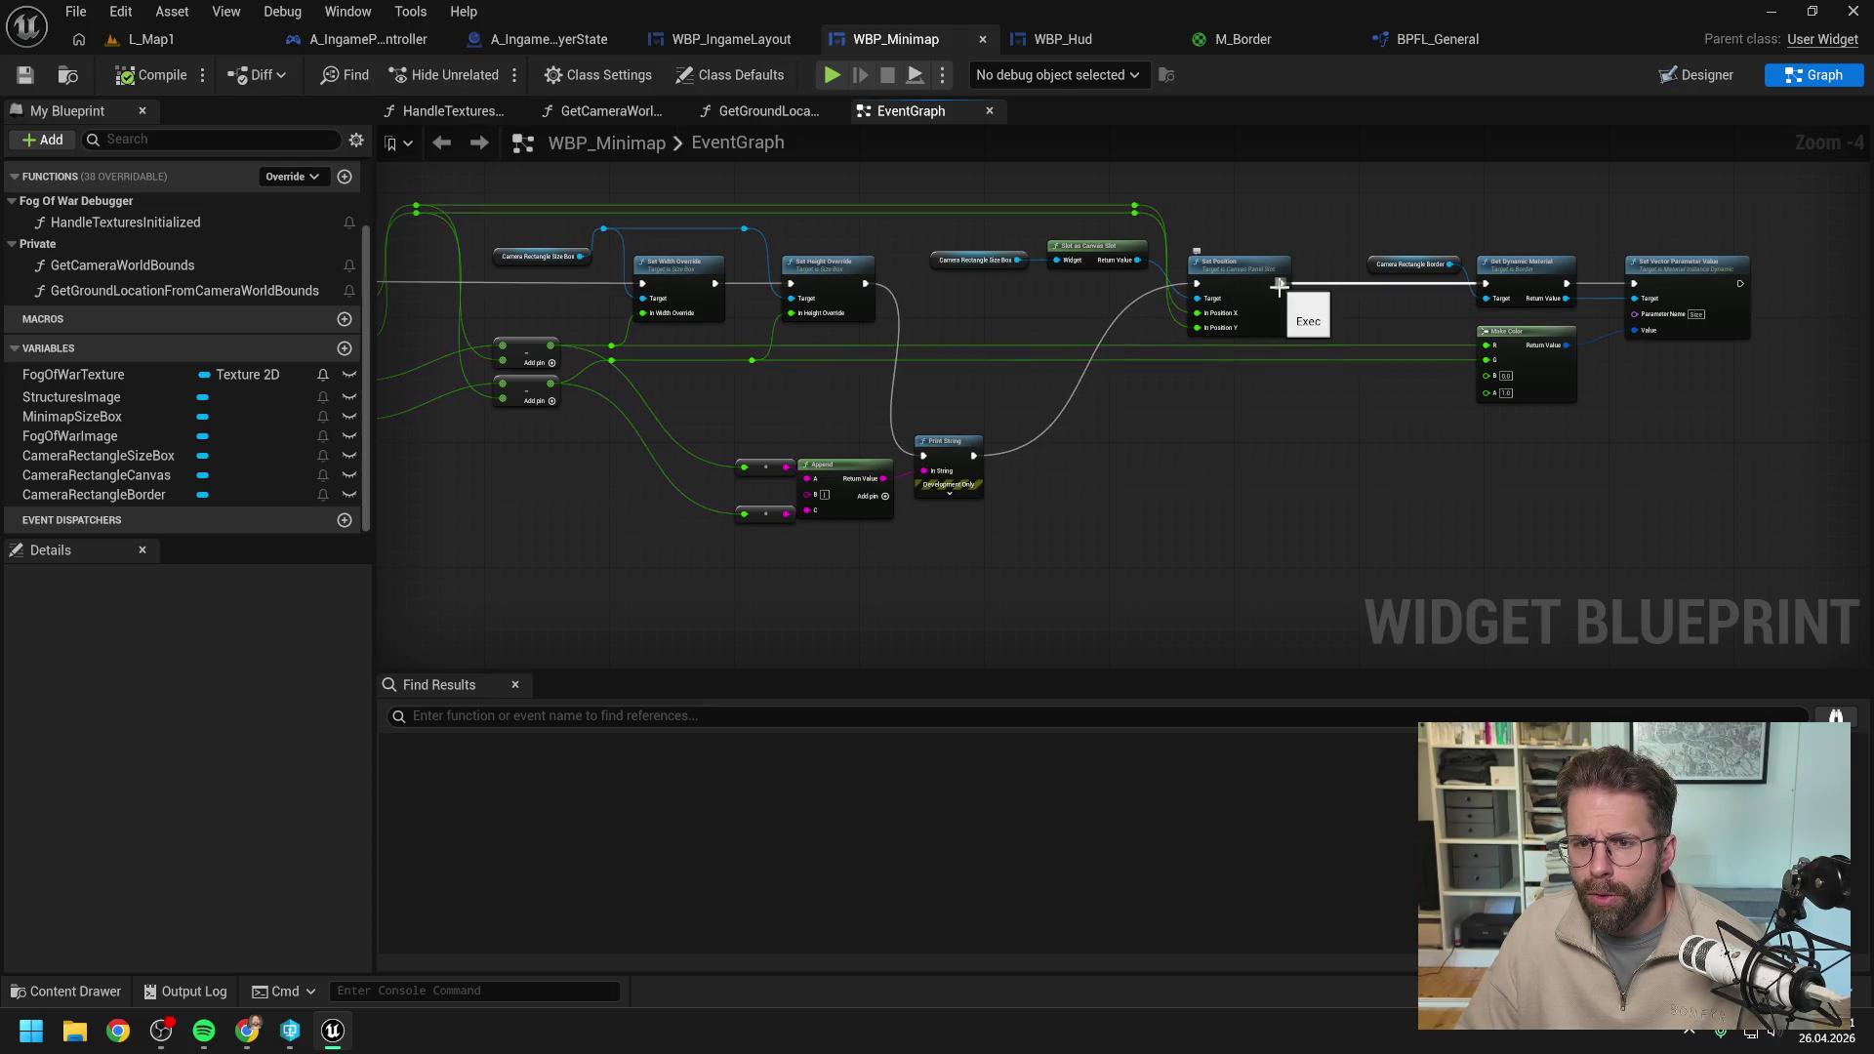
pyautogui.moveTo(1134, 207); pyautogui.dragTo(744, 467)
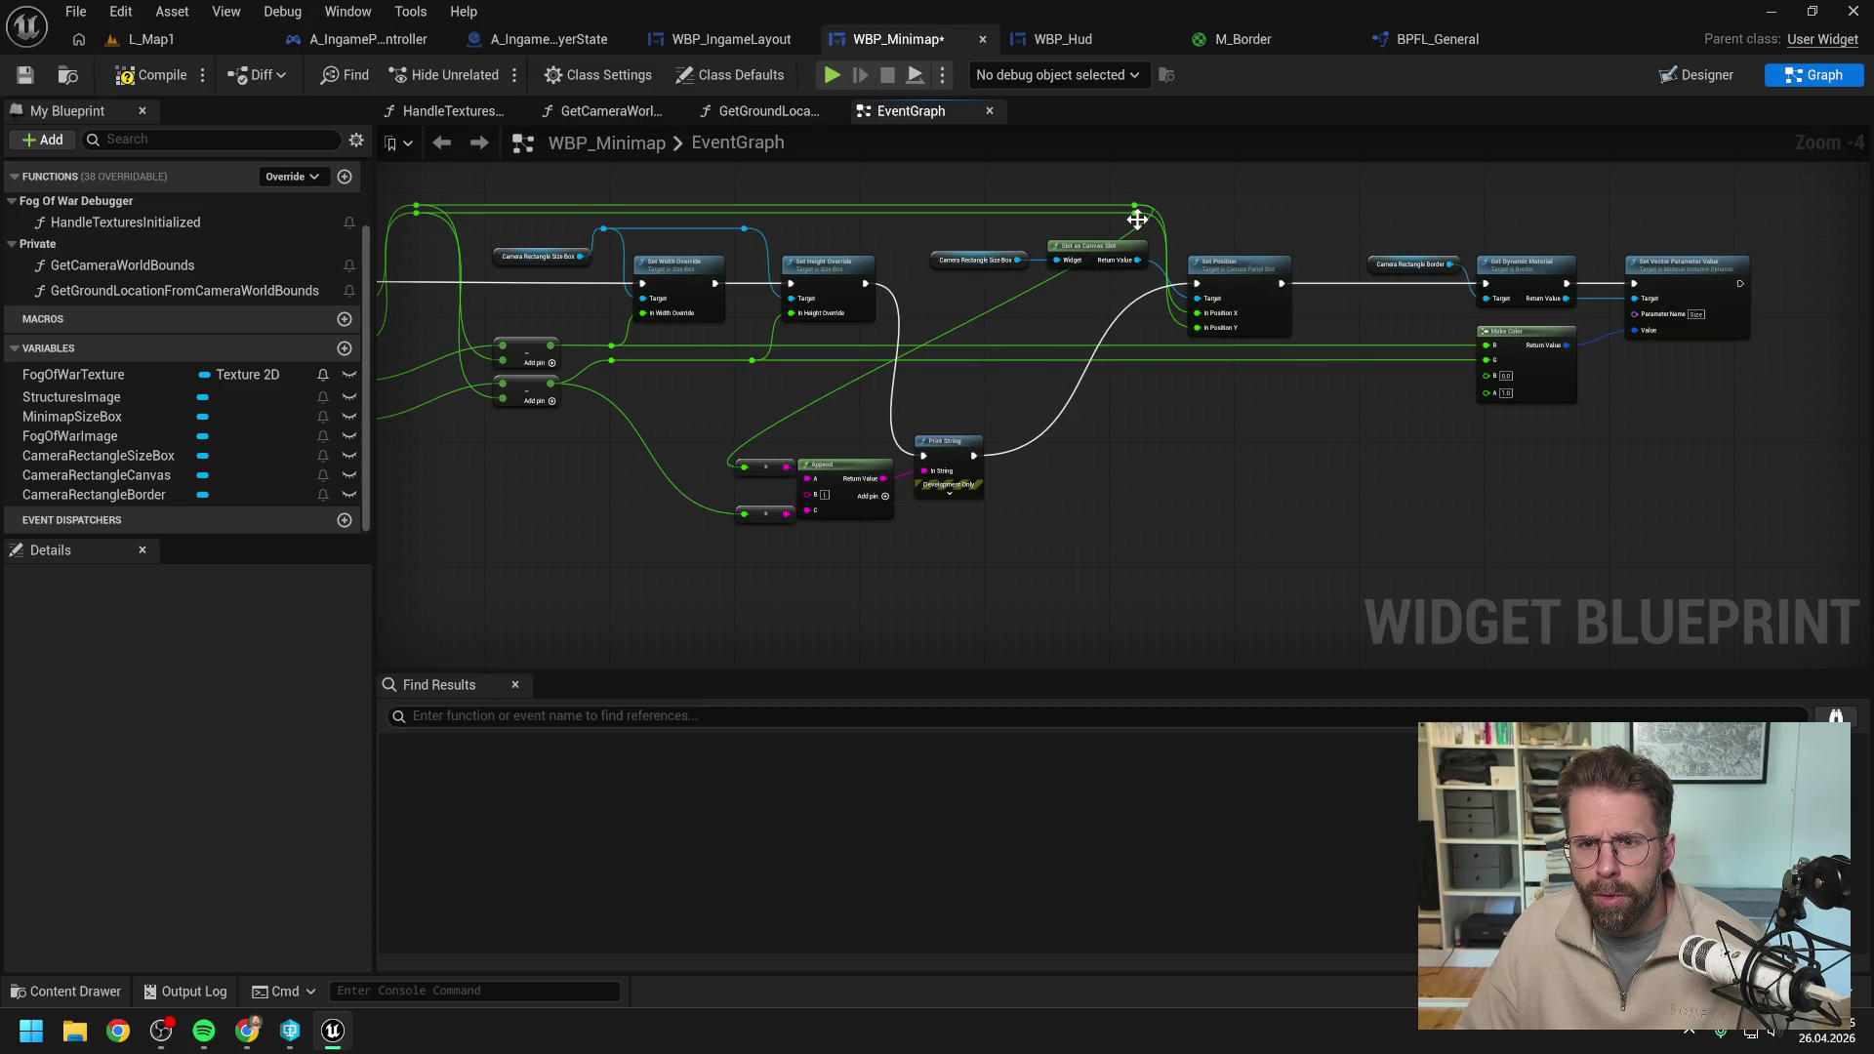
pyautogui.moveTo(1134, 209)
pyautogui.mouseDown()
pyautogui.moveTo(1136, 232)
pyautogui.moveTo(748, 515)
pyautogui.mouseUp()
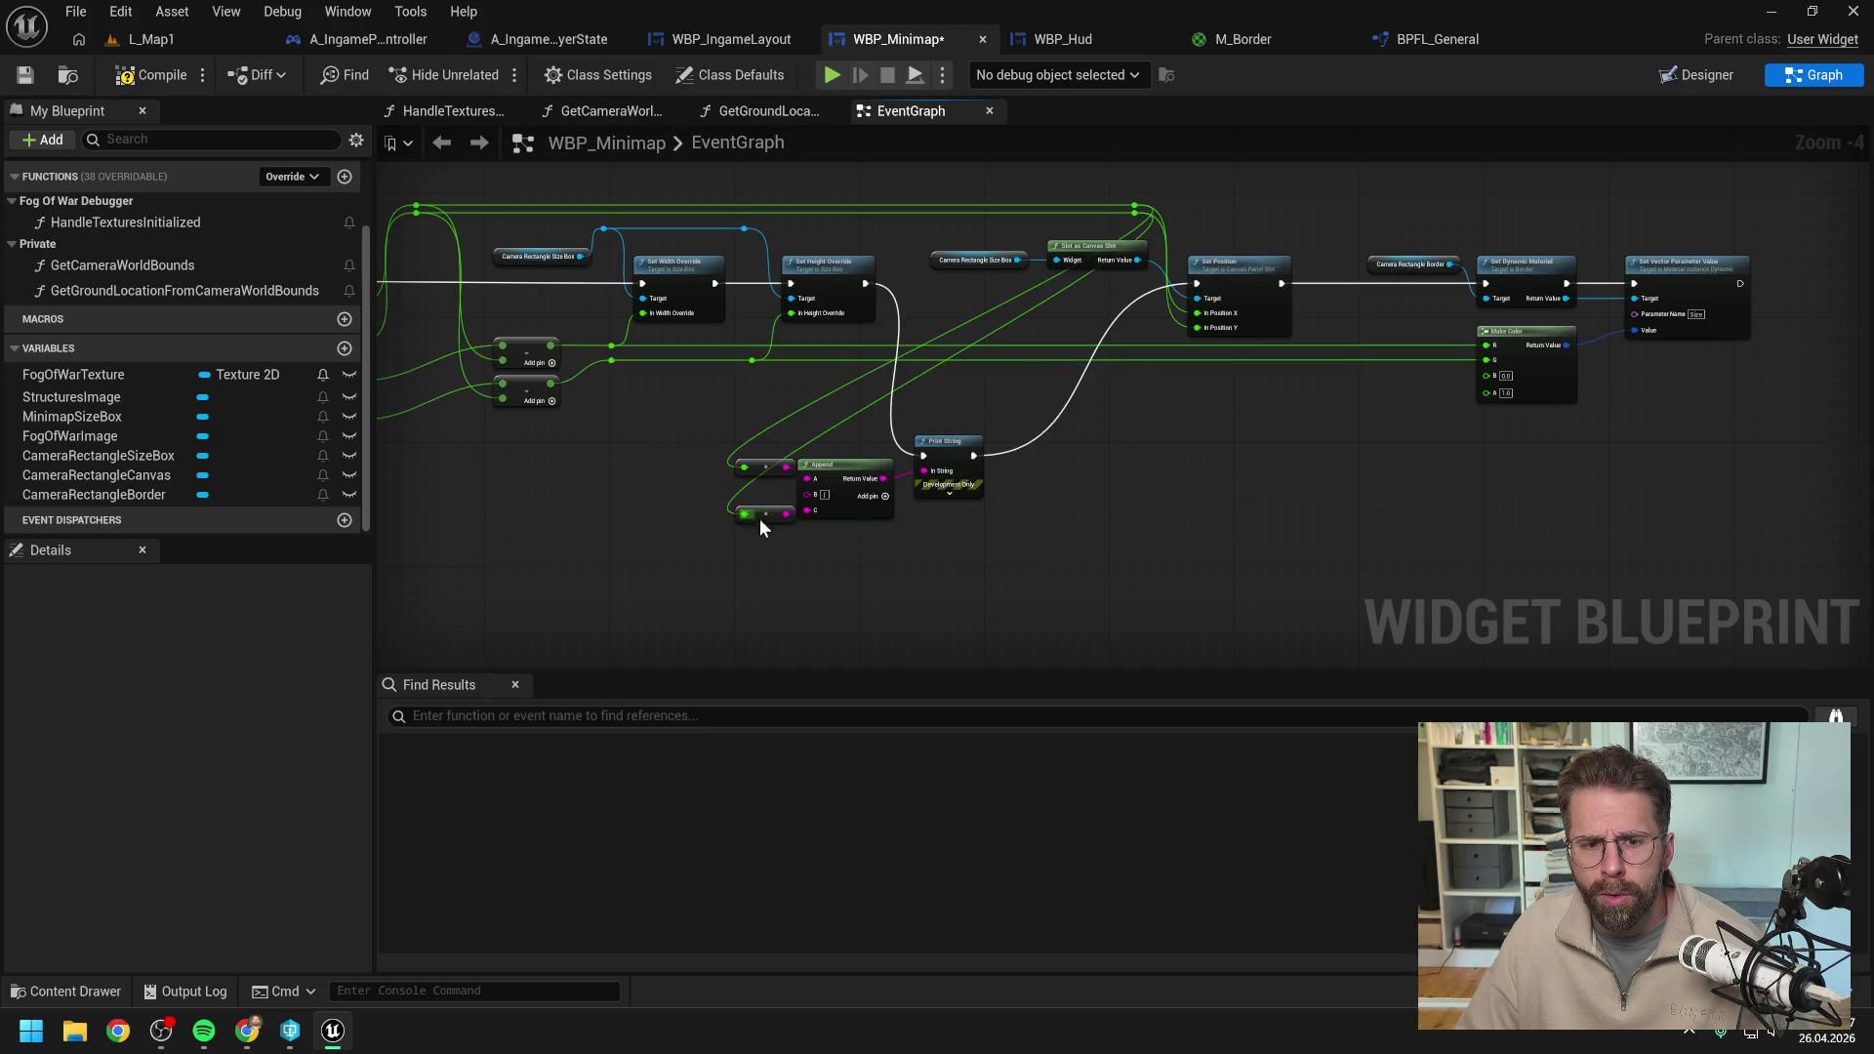
pyautogui.click(151, 75)
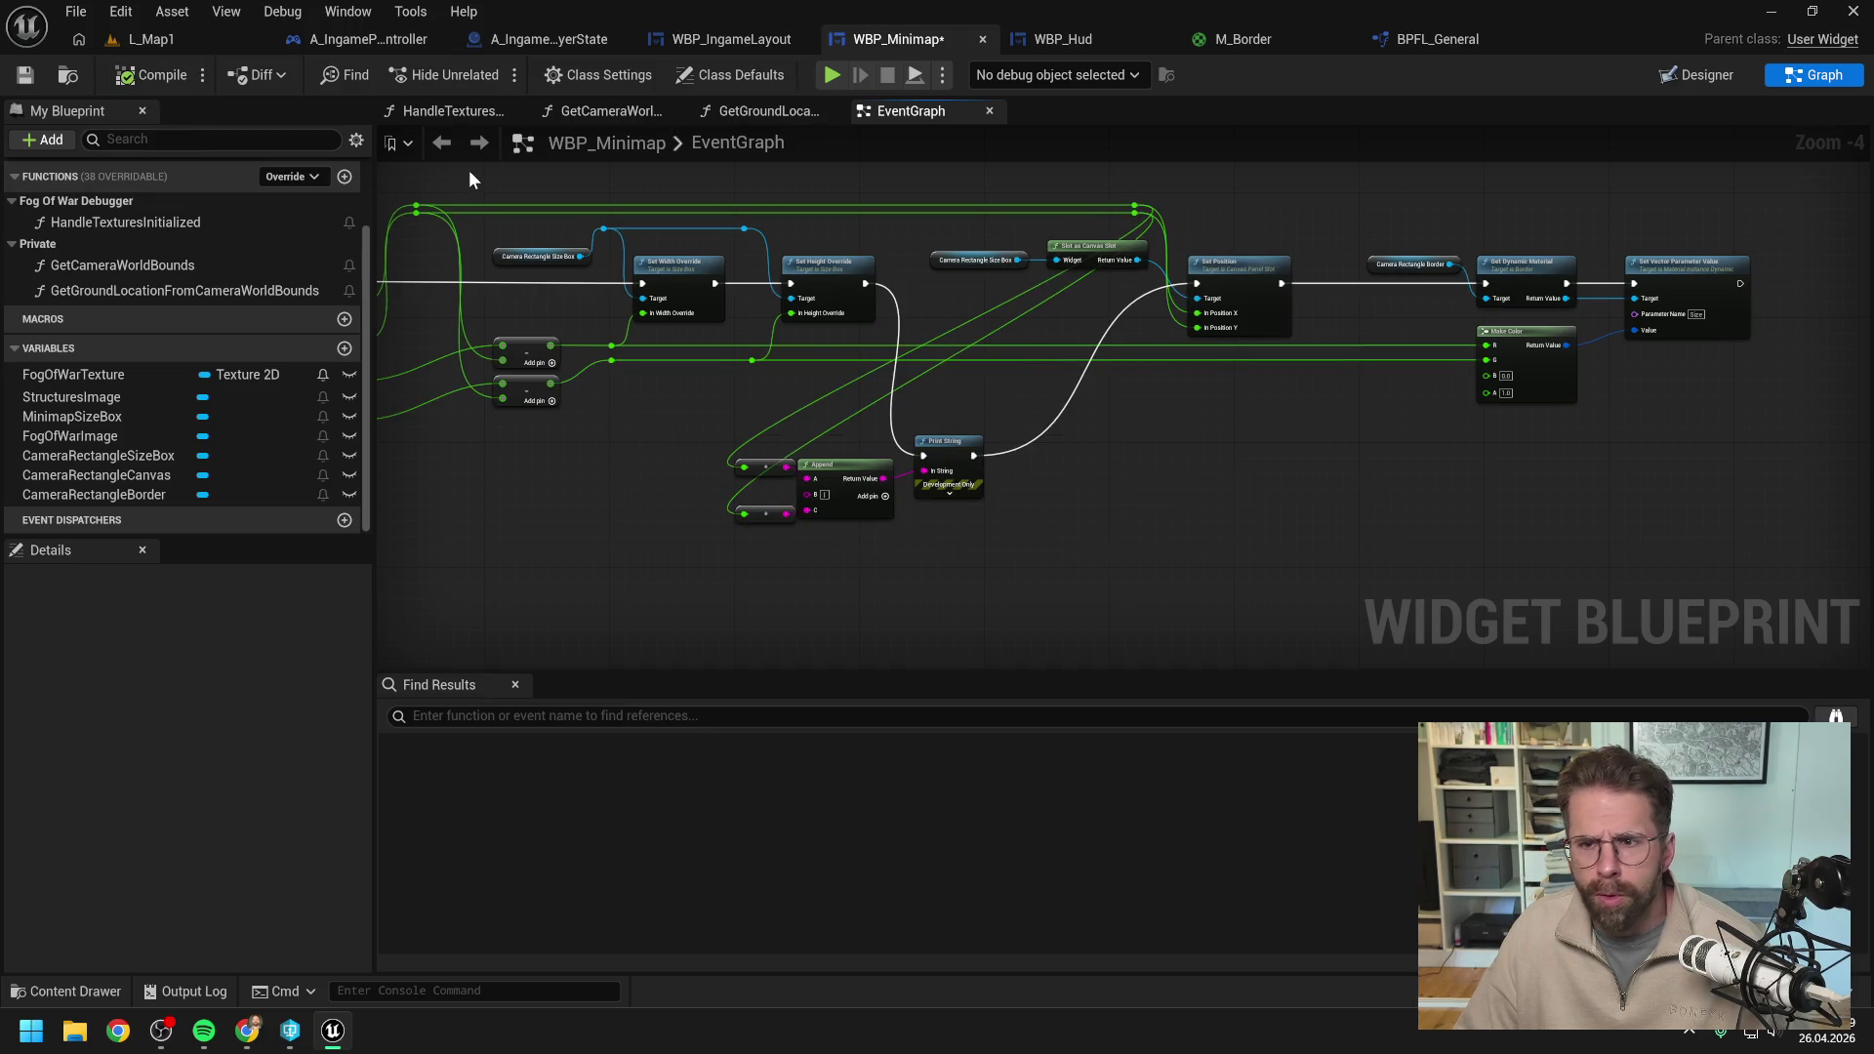
pyautogui.click(240, 46)
pyautogui.click(487, 74)
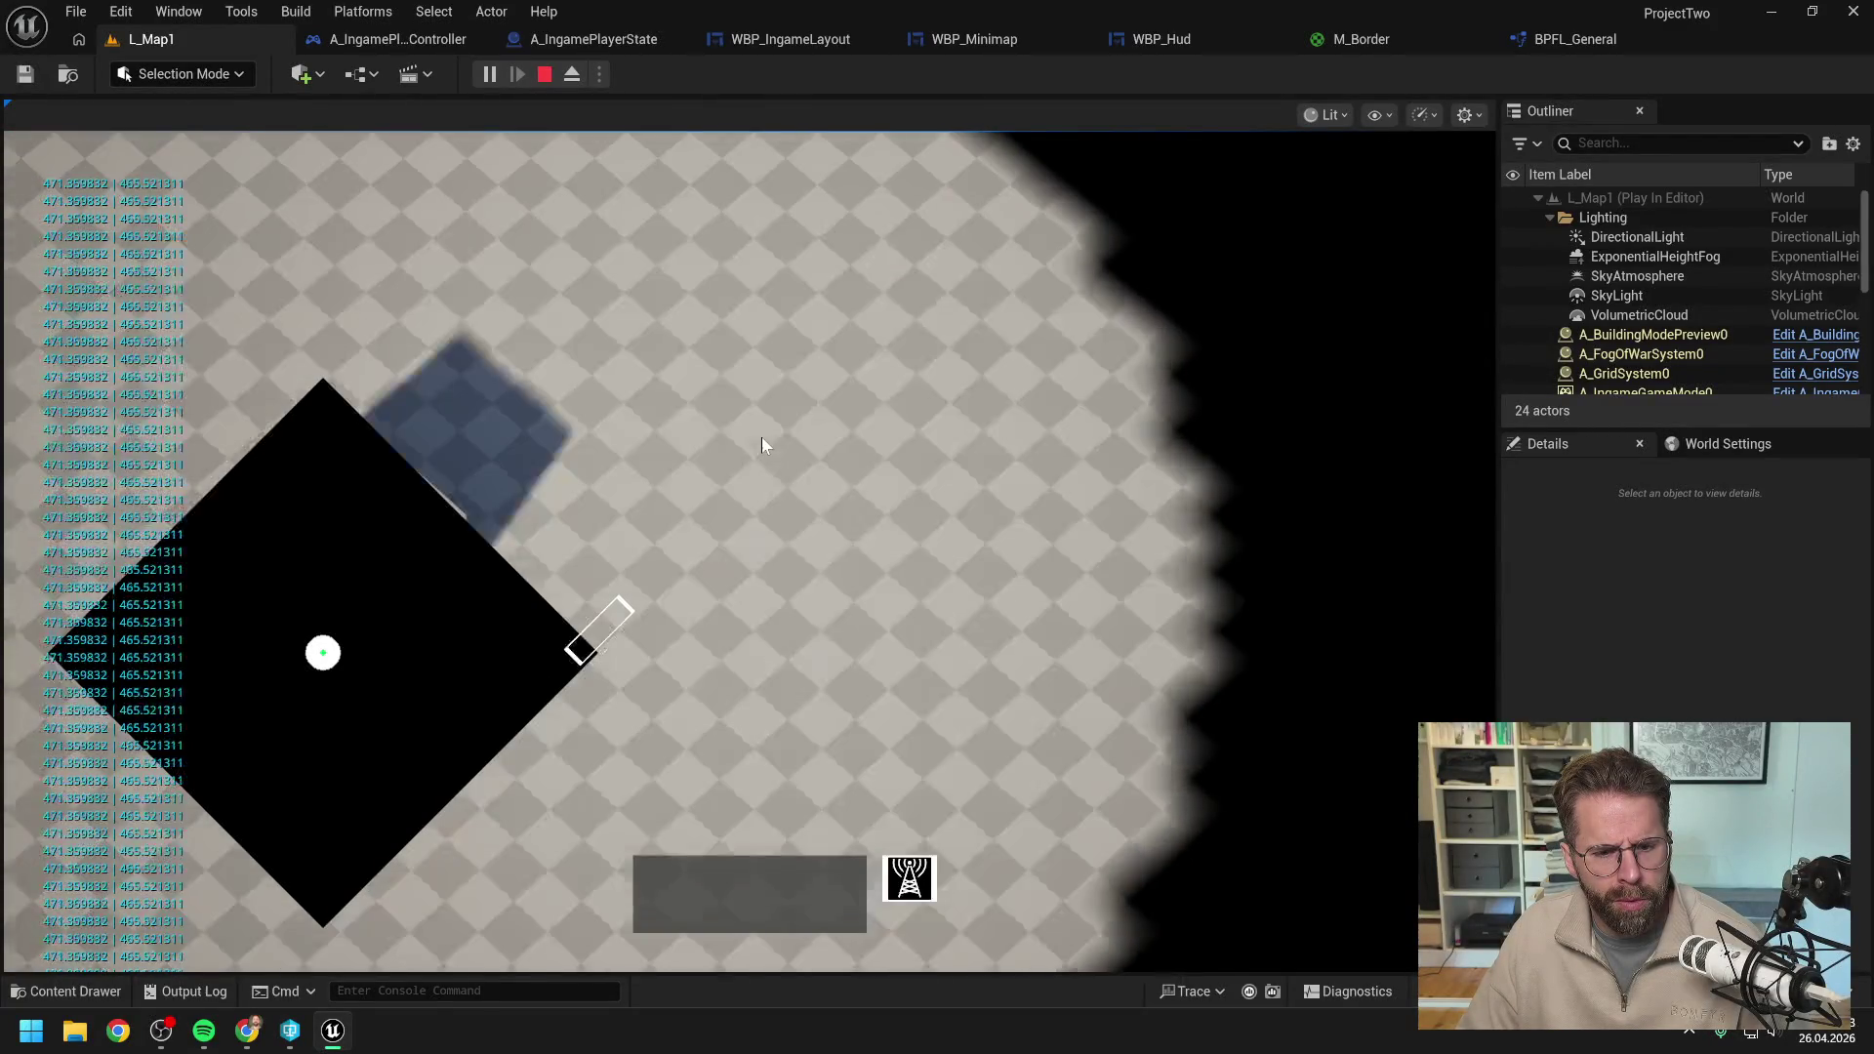
# Stop the L_Map1 play test after checking its 471.359832 | 465.521311 output.
pyautogui.press('Escape')
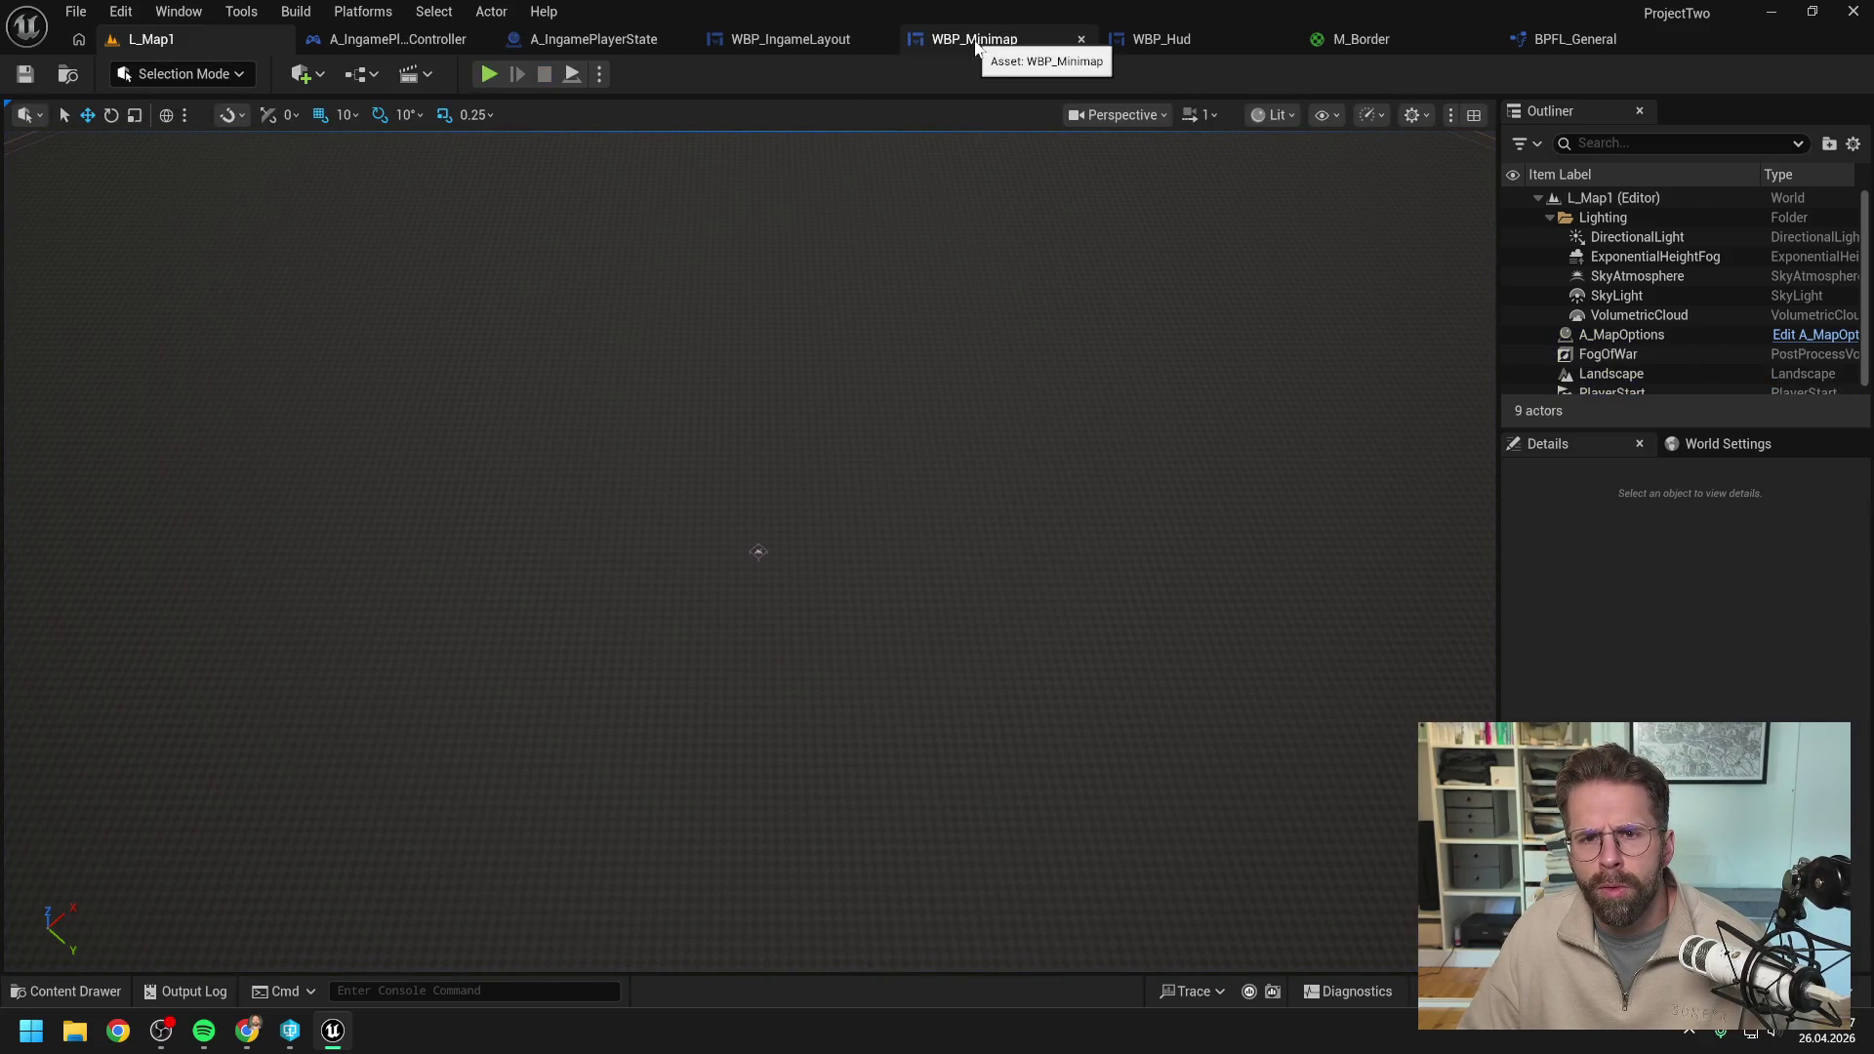
# In WBP_Minimap's Designer, compare CameraRectangleCanvas and MinimapSizeBox, then start a Claude message about the oversized canvas.
pyautogui.click(976, 46)
pyautogui.click(1687, 75)
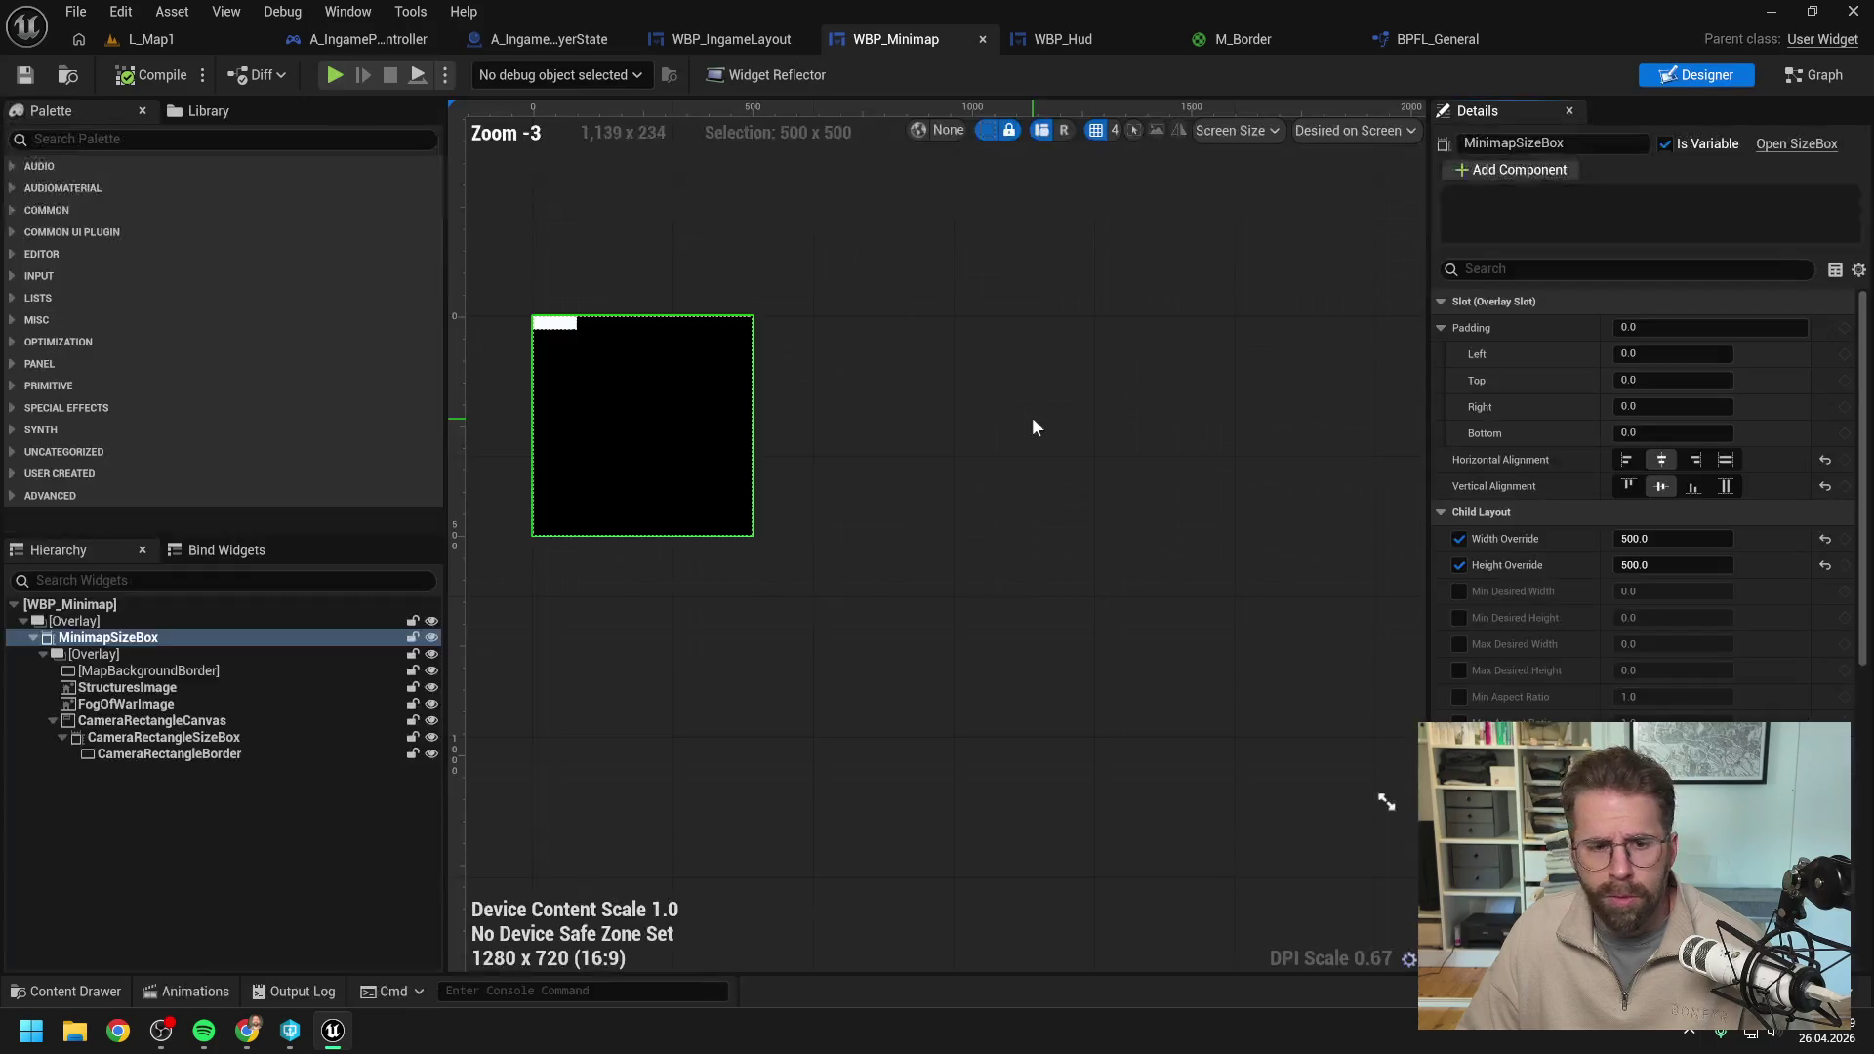
pyautogui.click(223, 724)
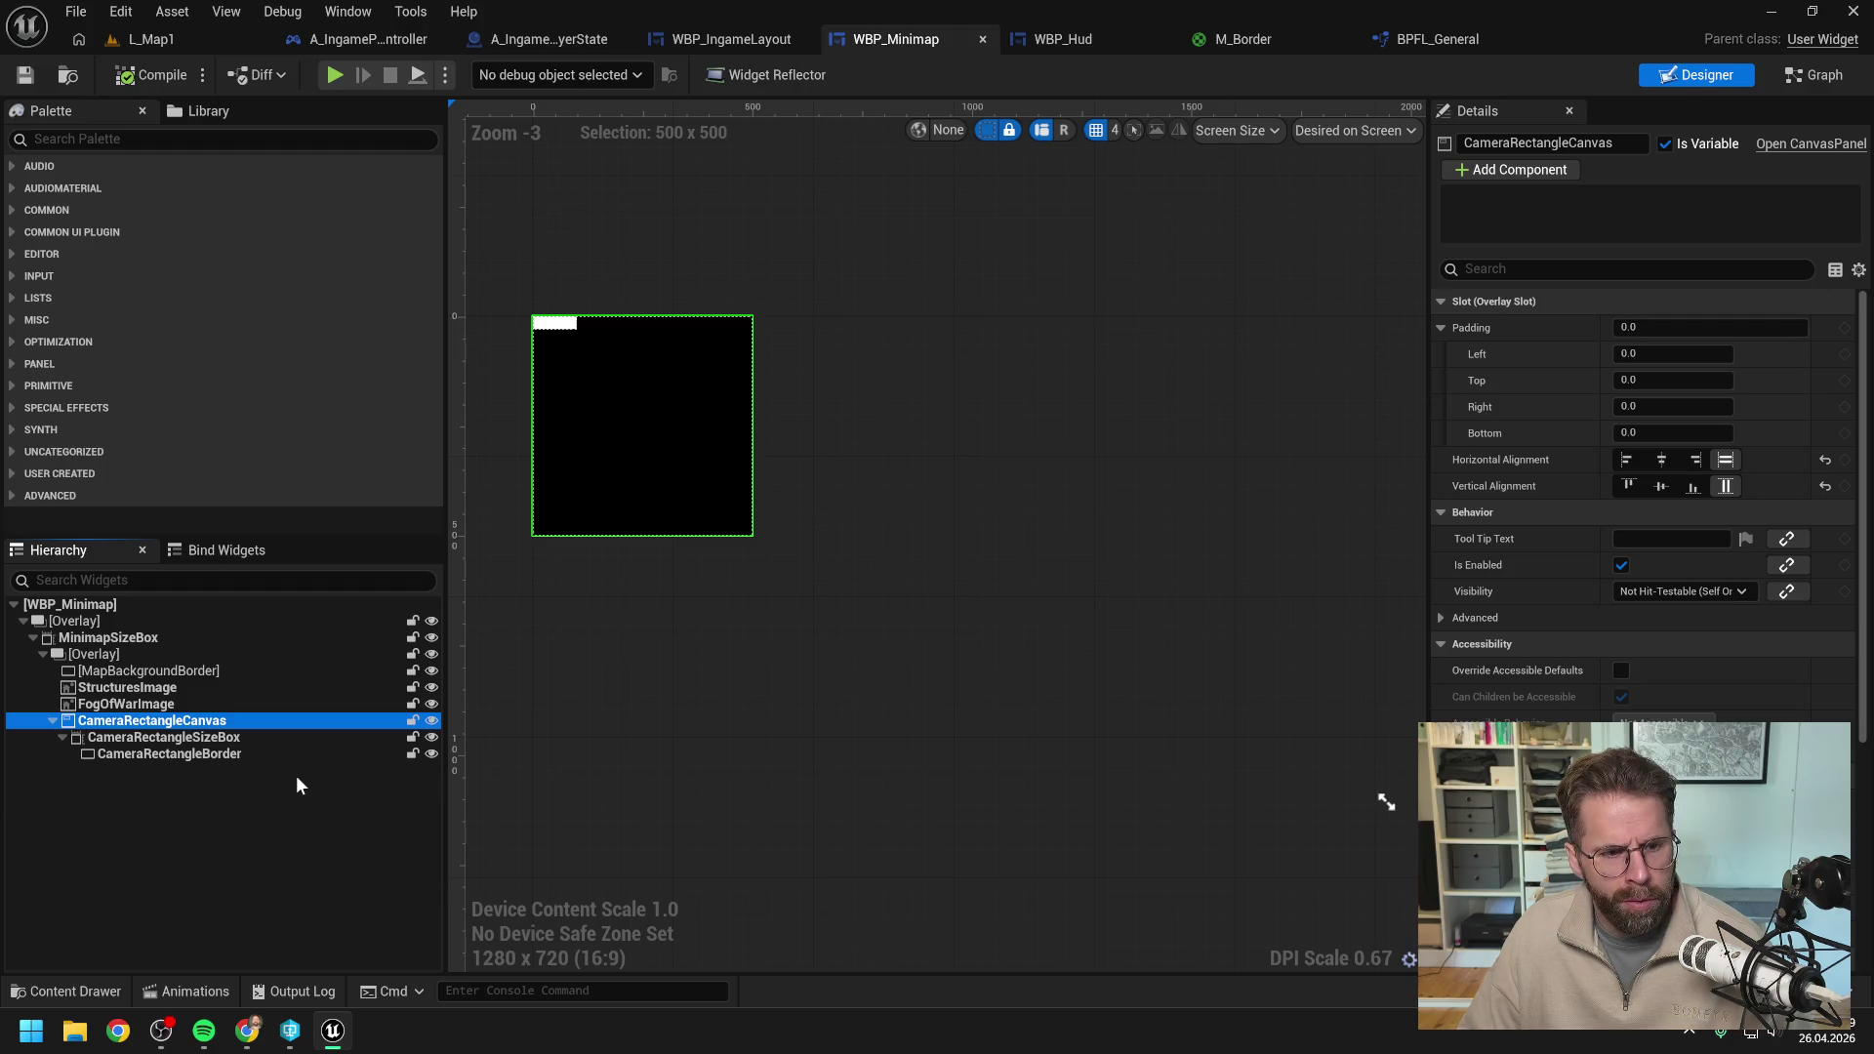
pyautogui.click(113, 638)
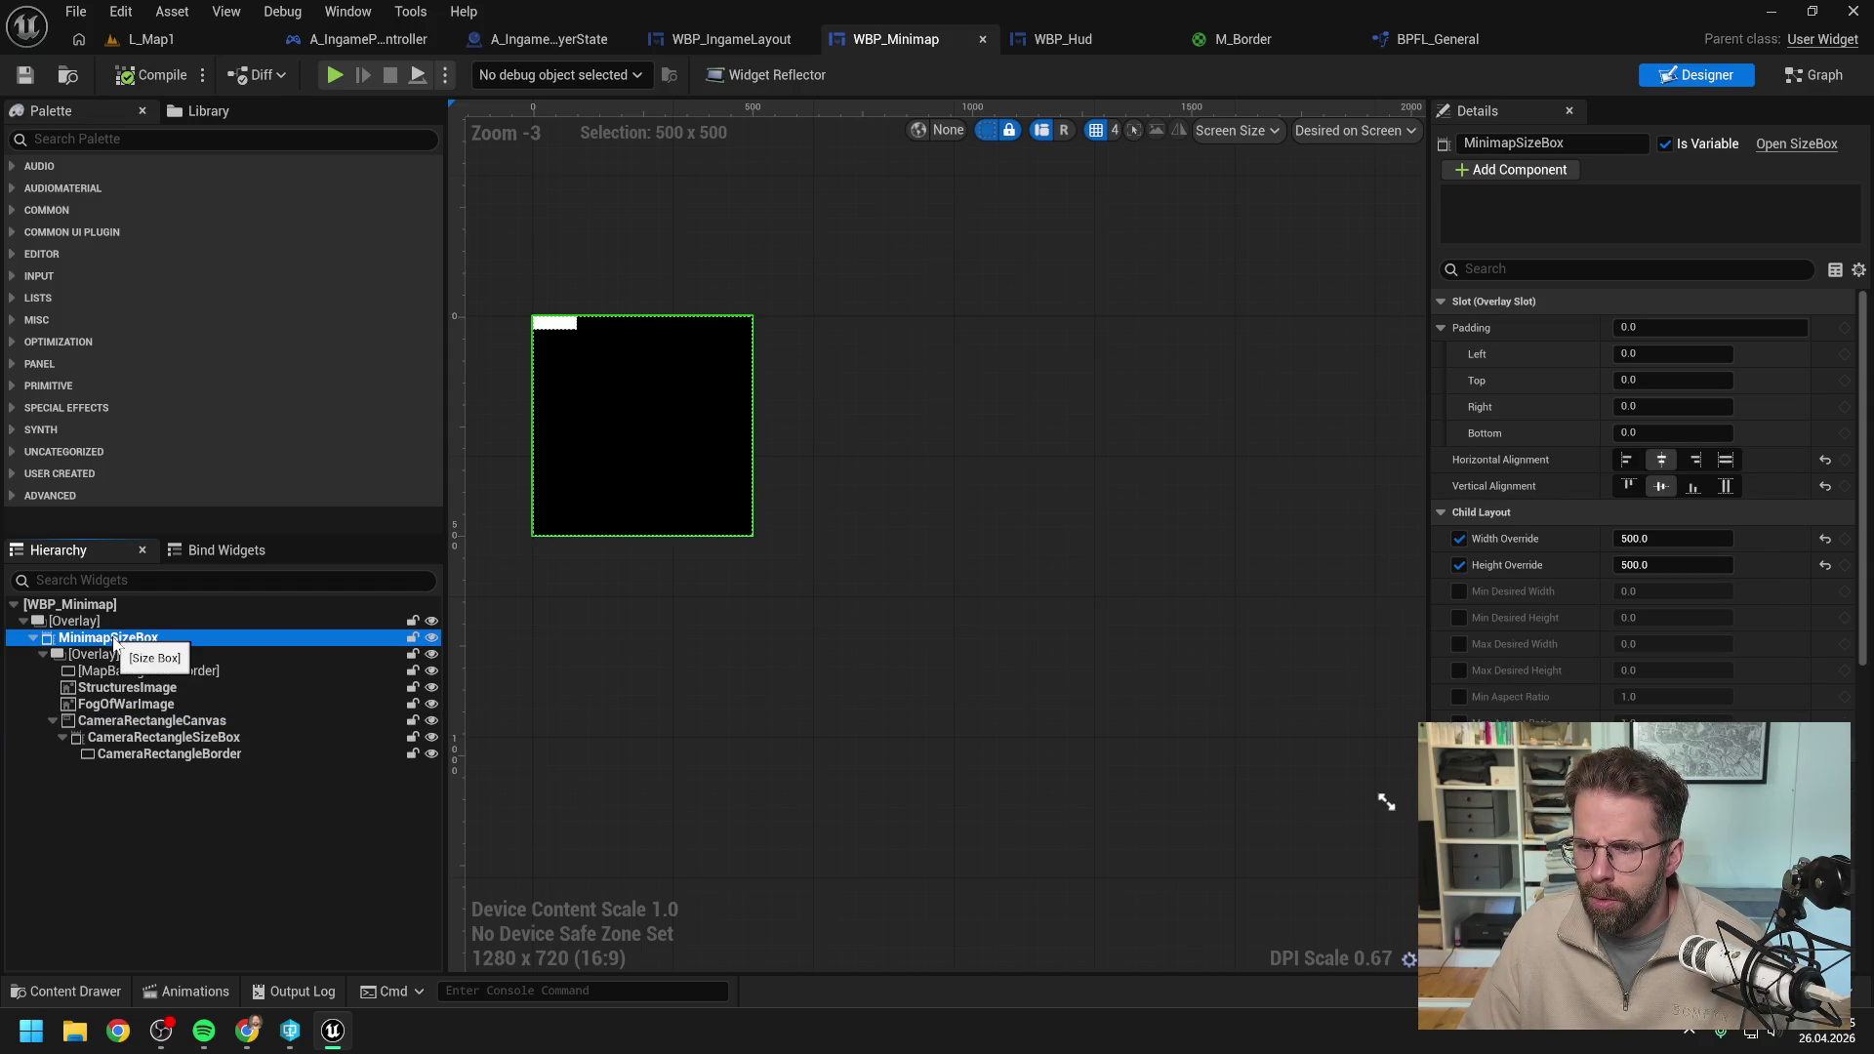
pyautogui.click(134, 722)
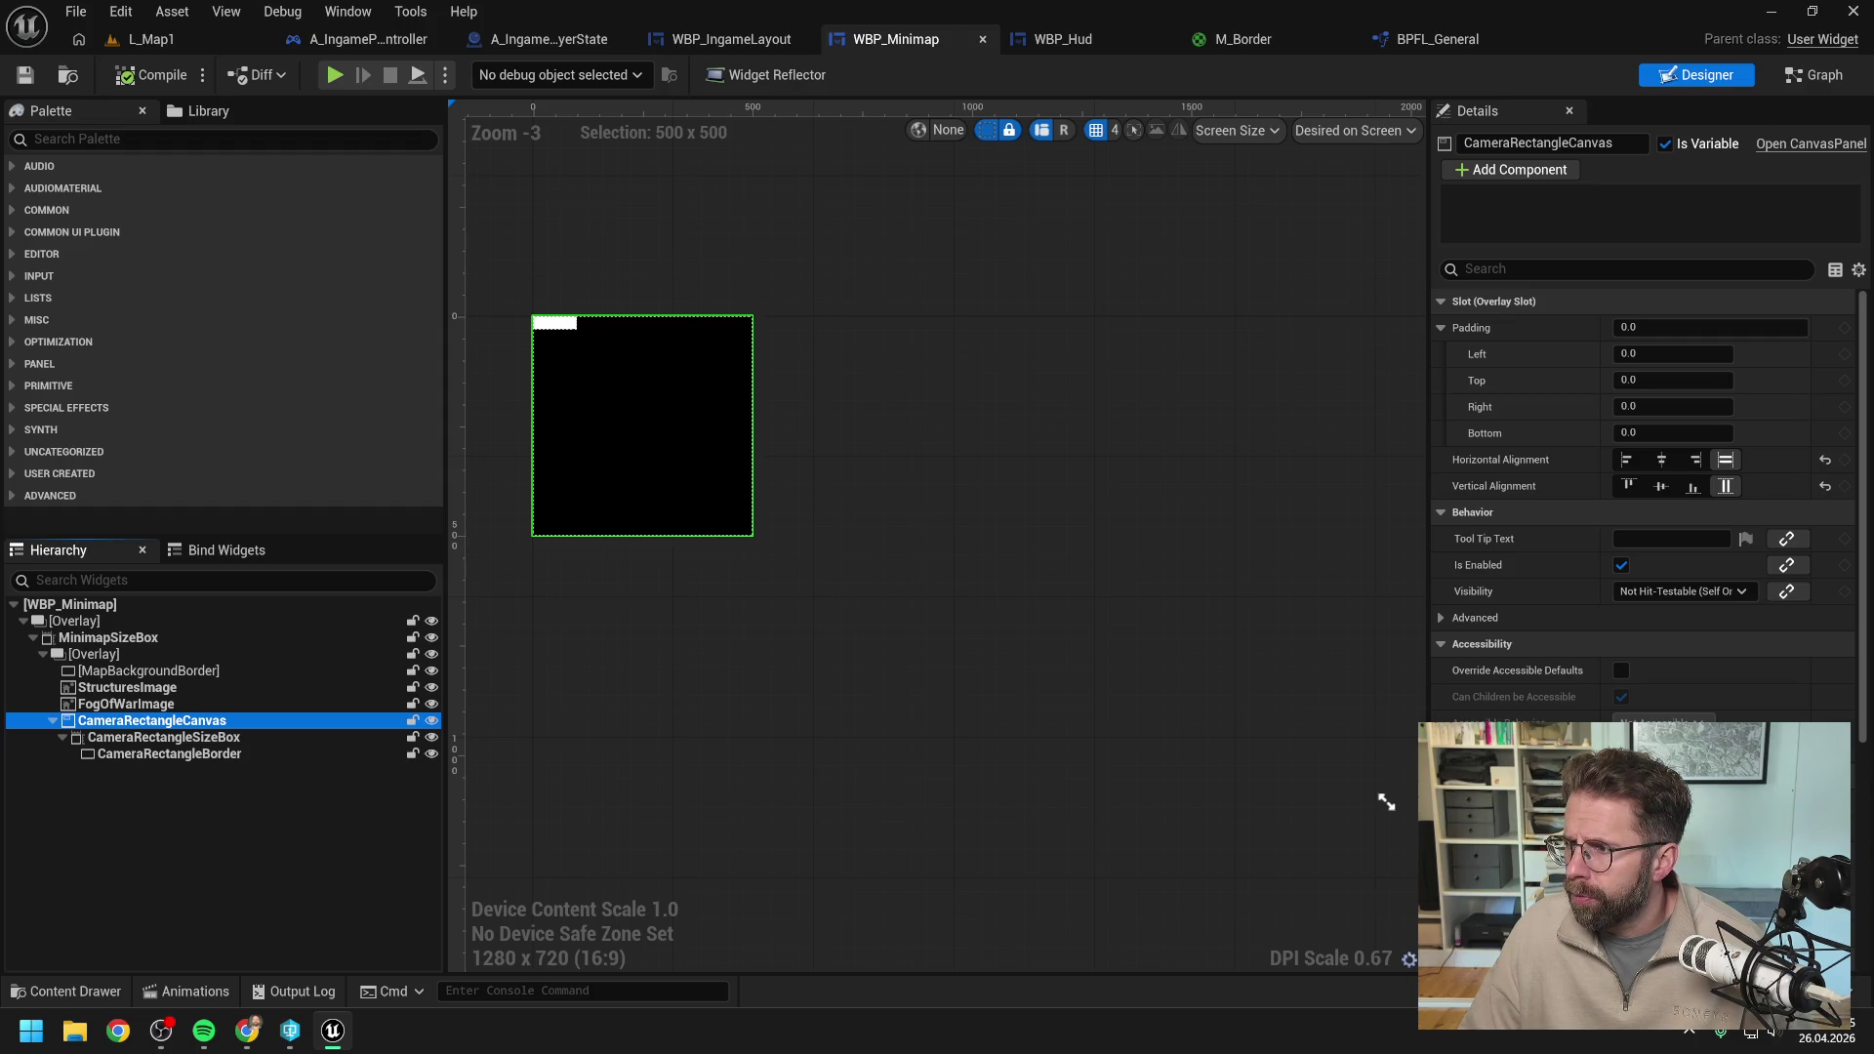
pyautogui.hotkey('alt', 'Tab')
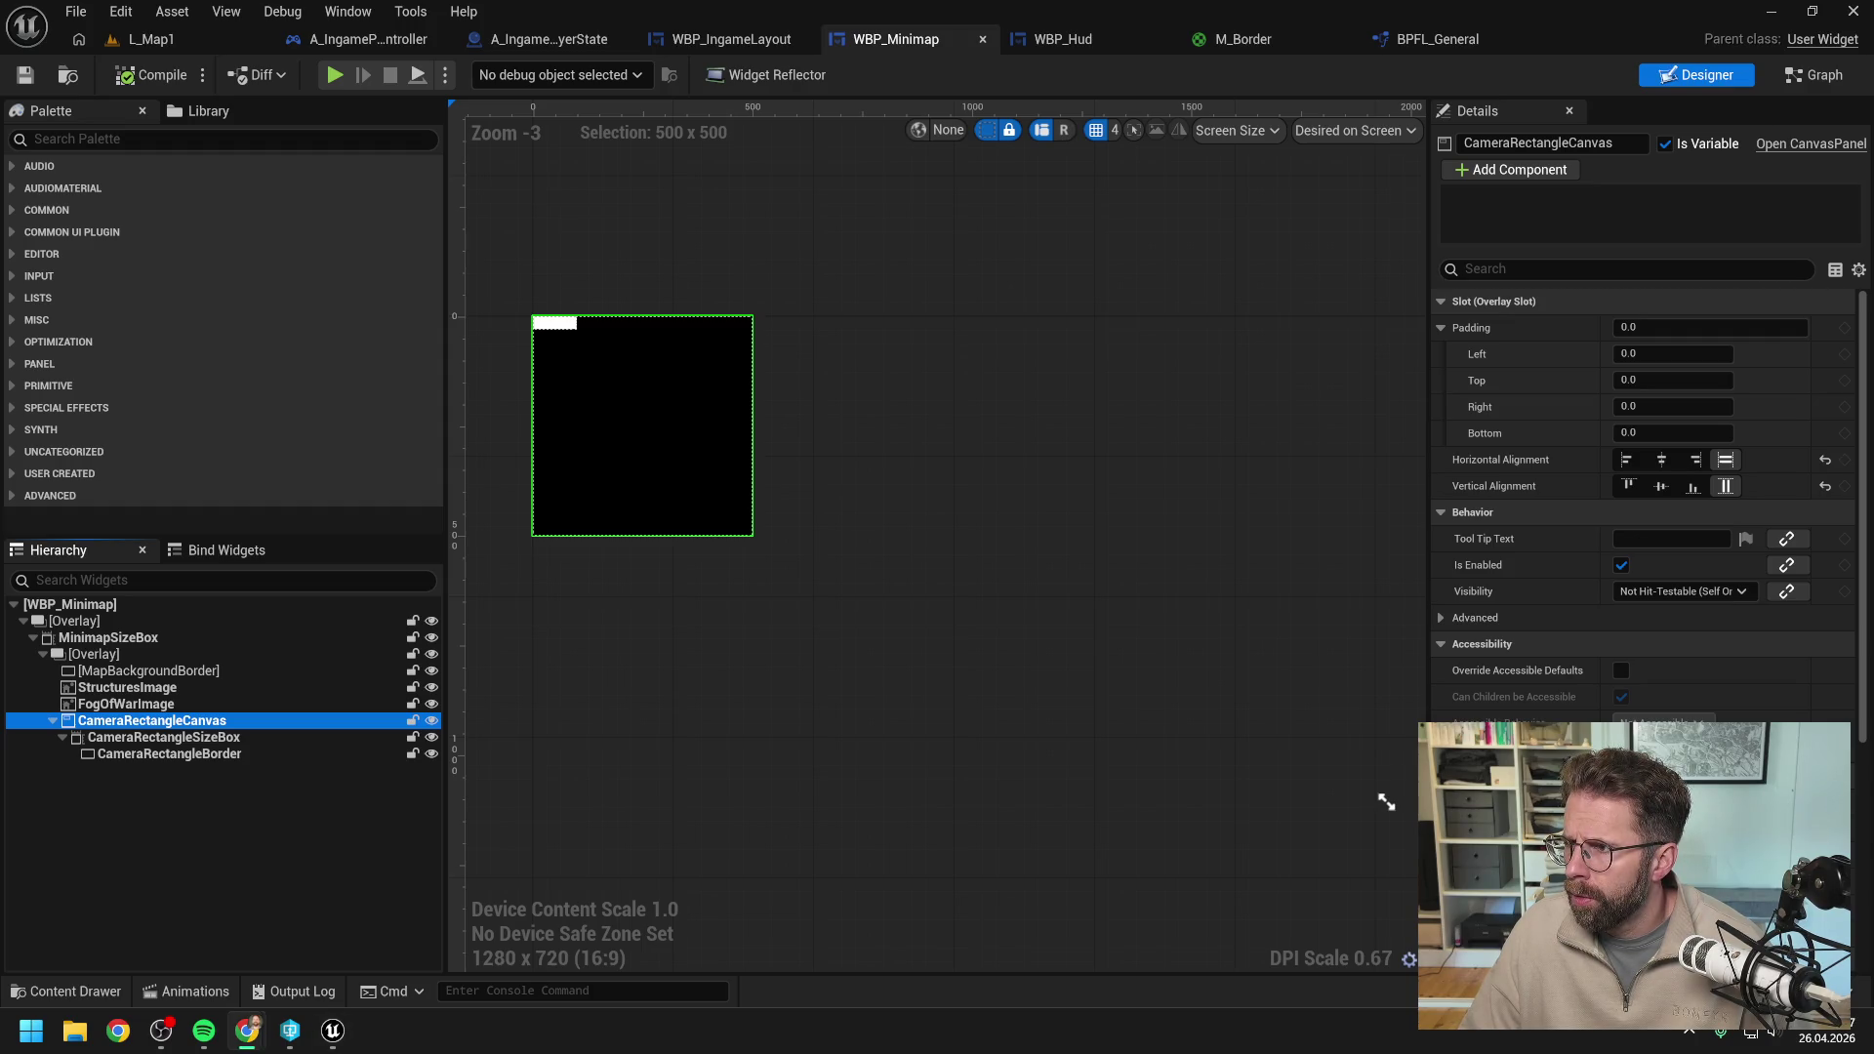
pyautogui.write('Er')
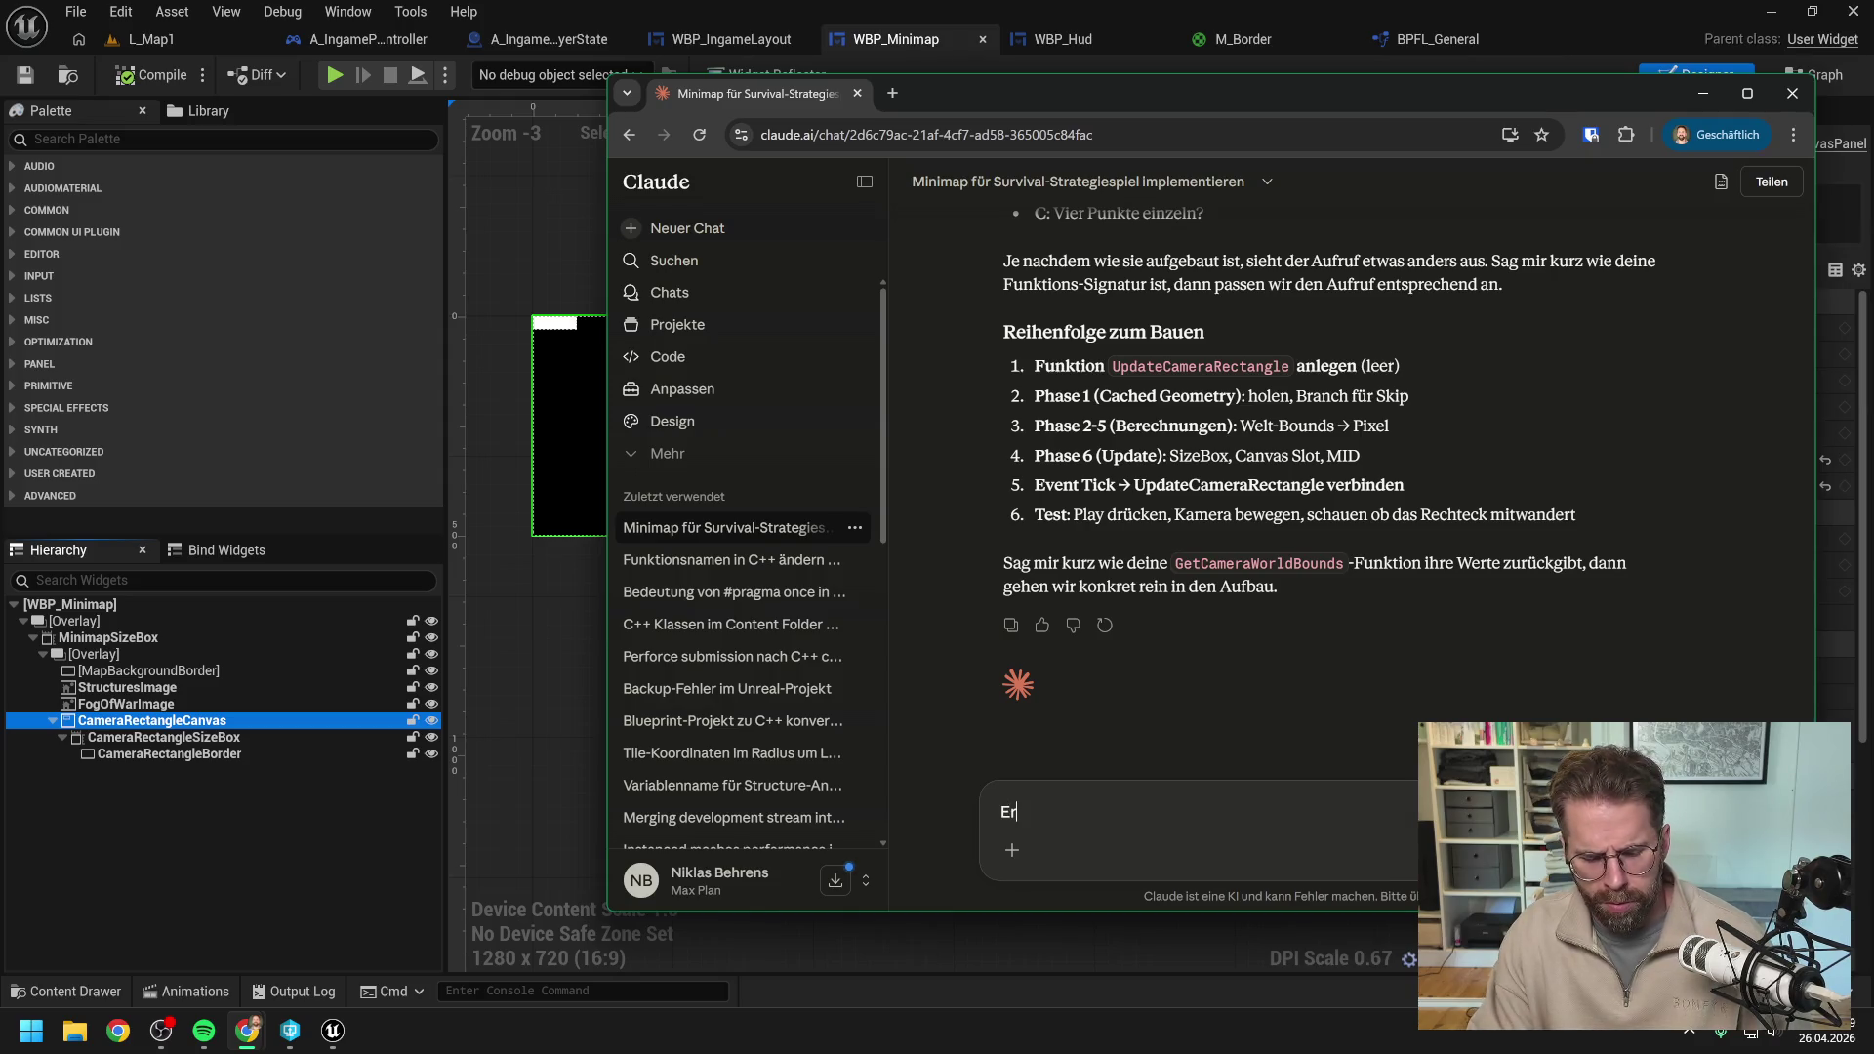
pyautogui.write('ste Beobach')
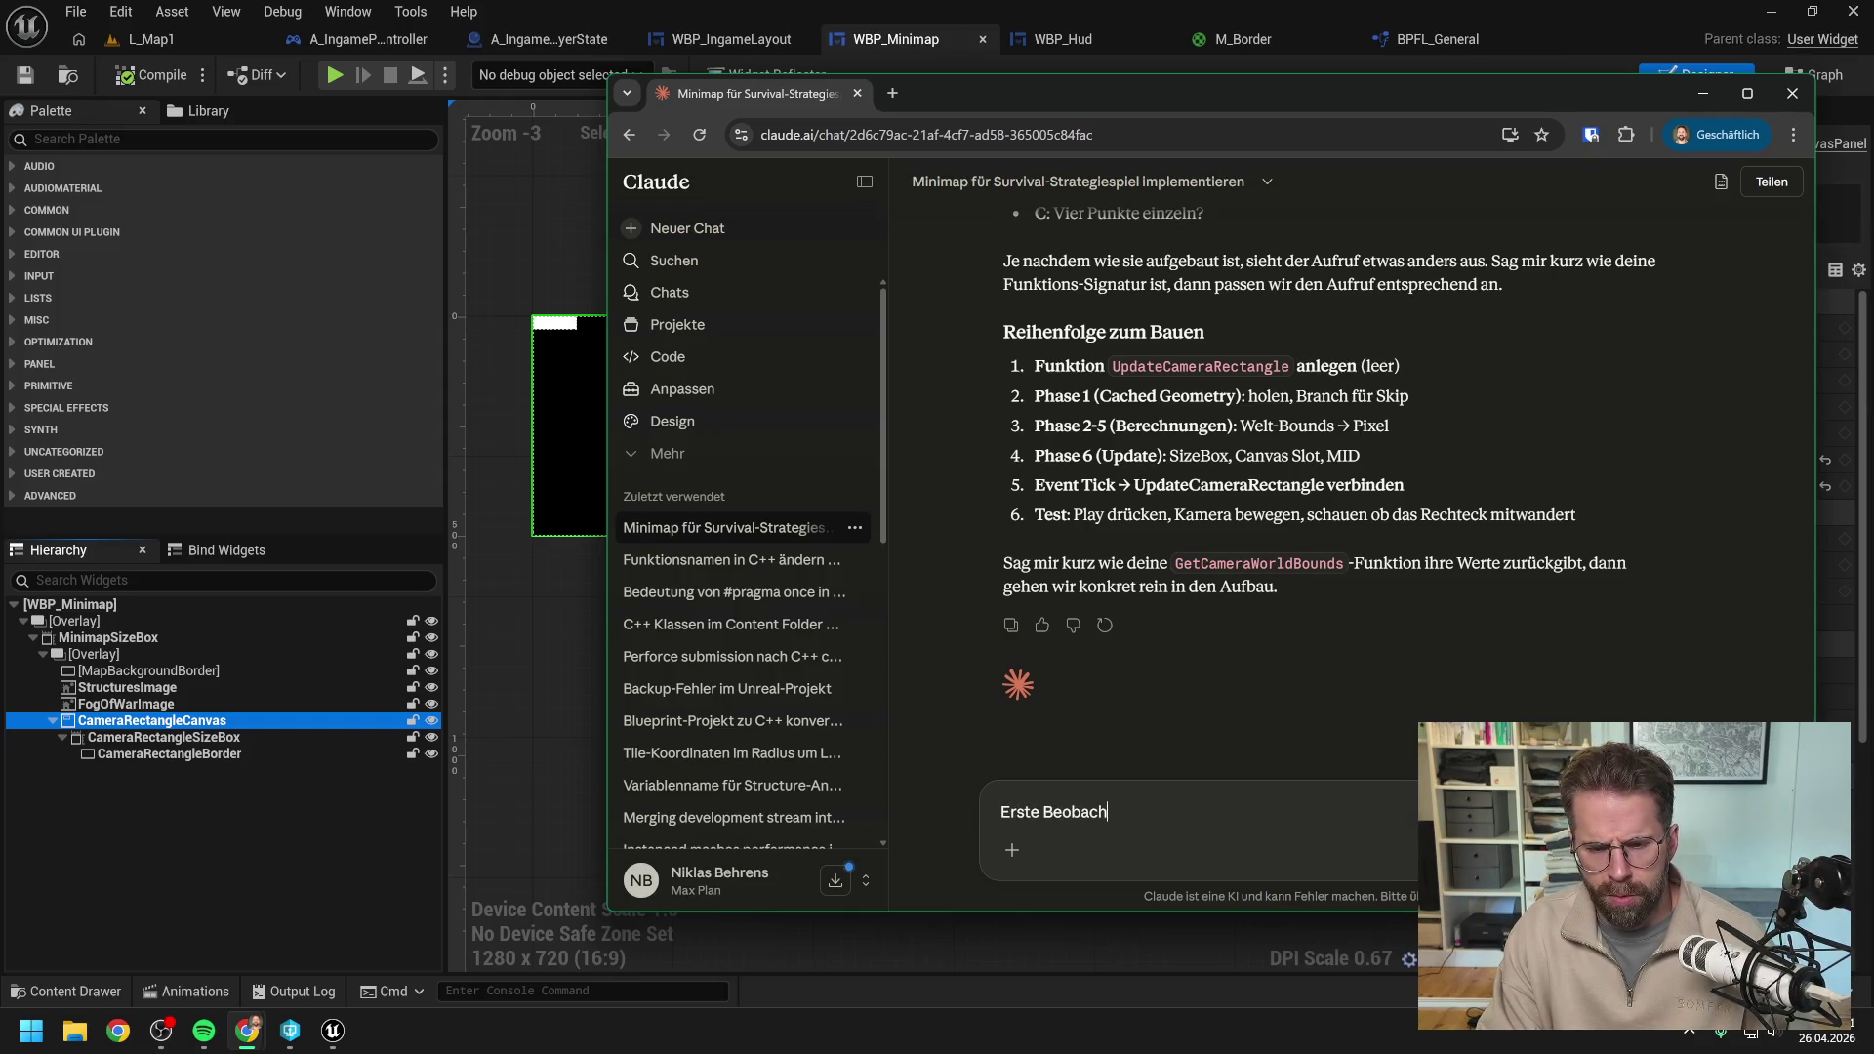
pyautogui.write('tung: Das Ca')
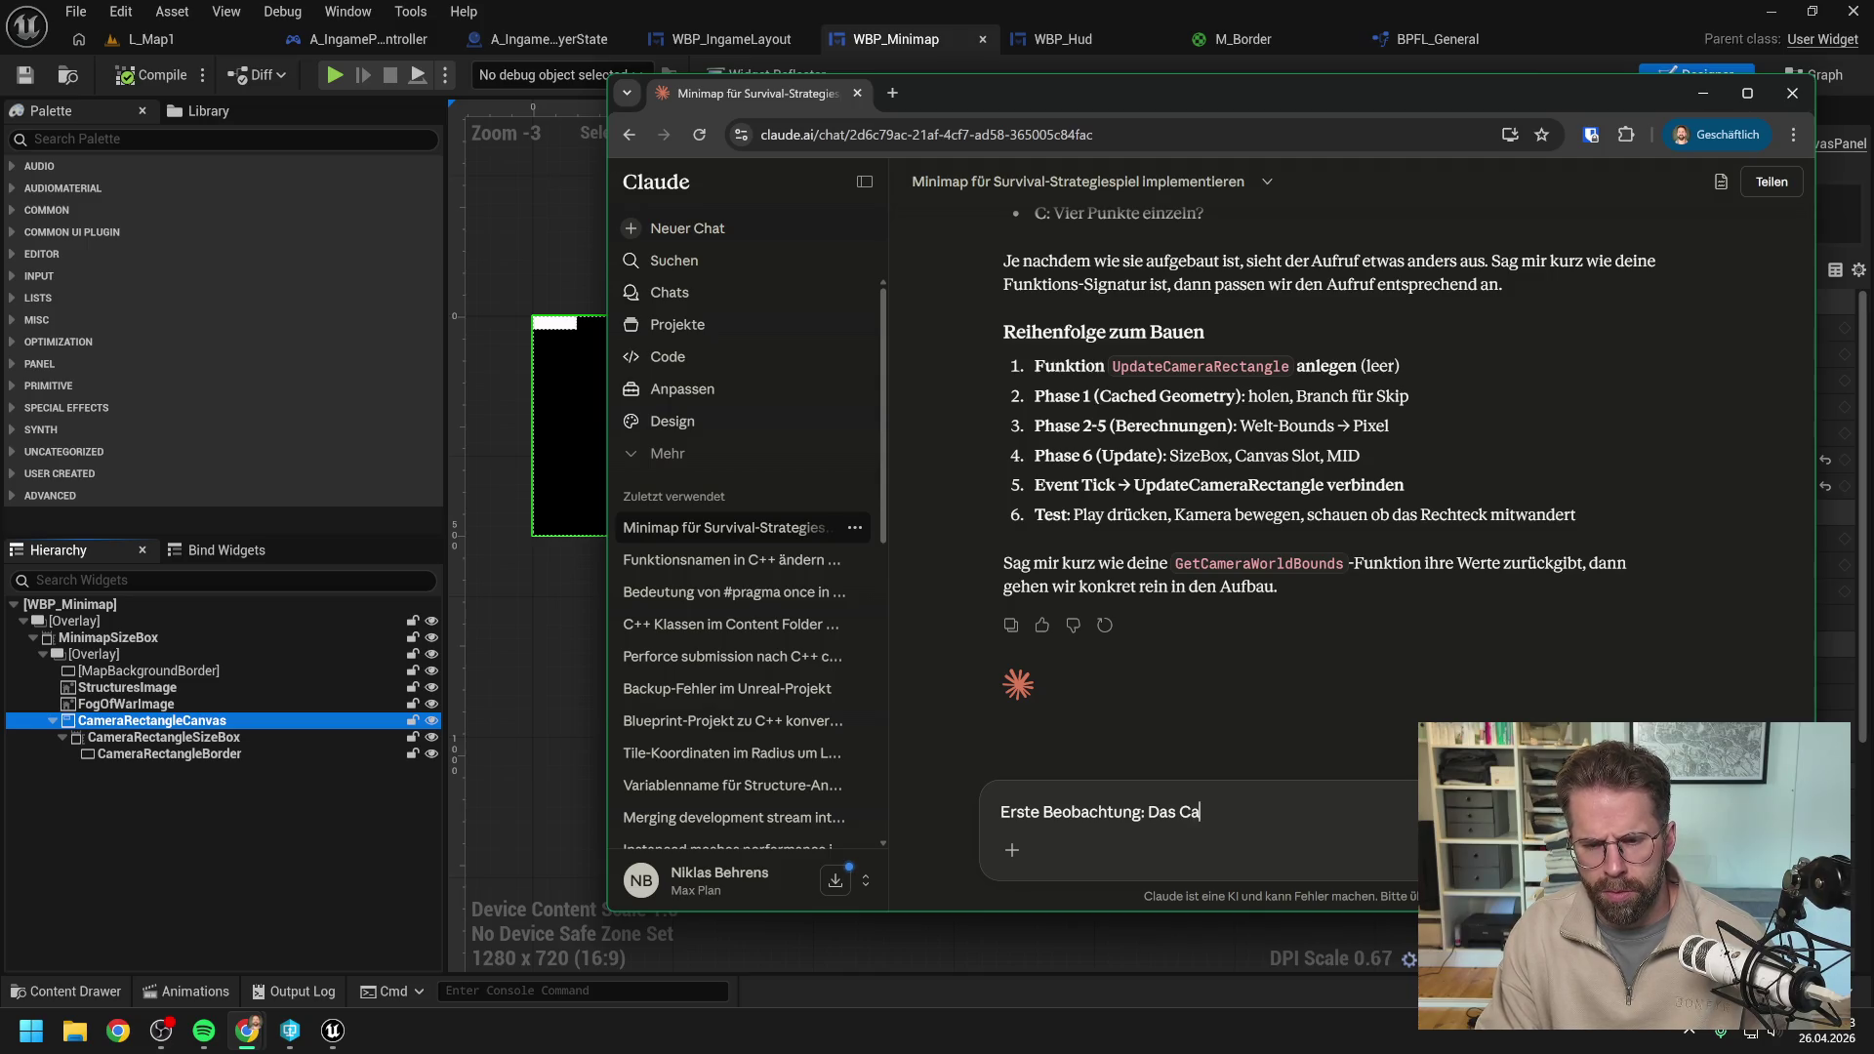
pyautogui.write('nvas ist größer als doi')
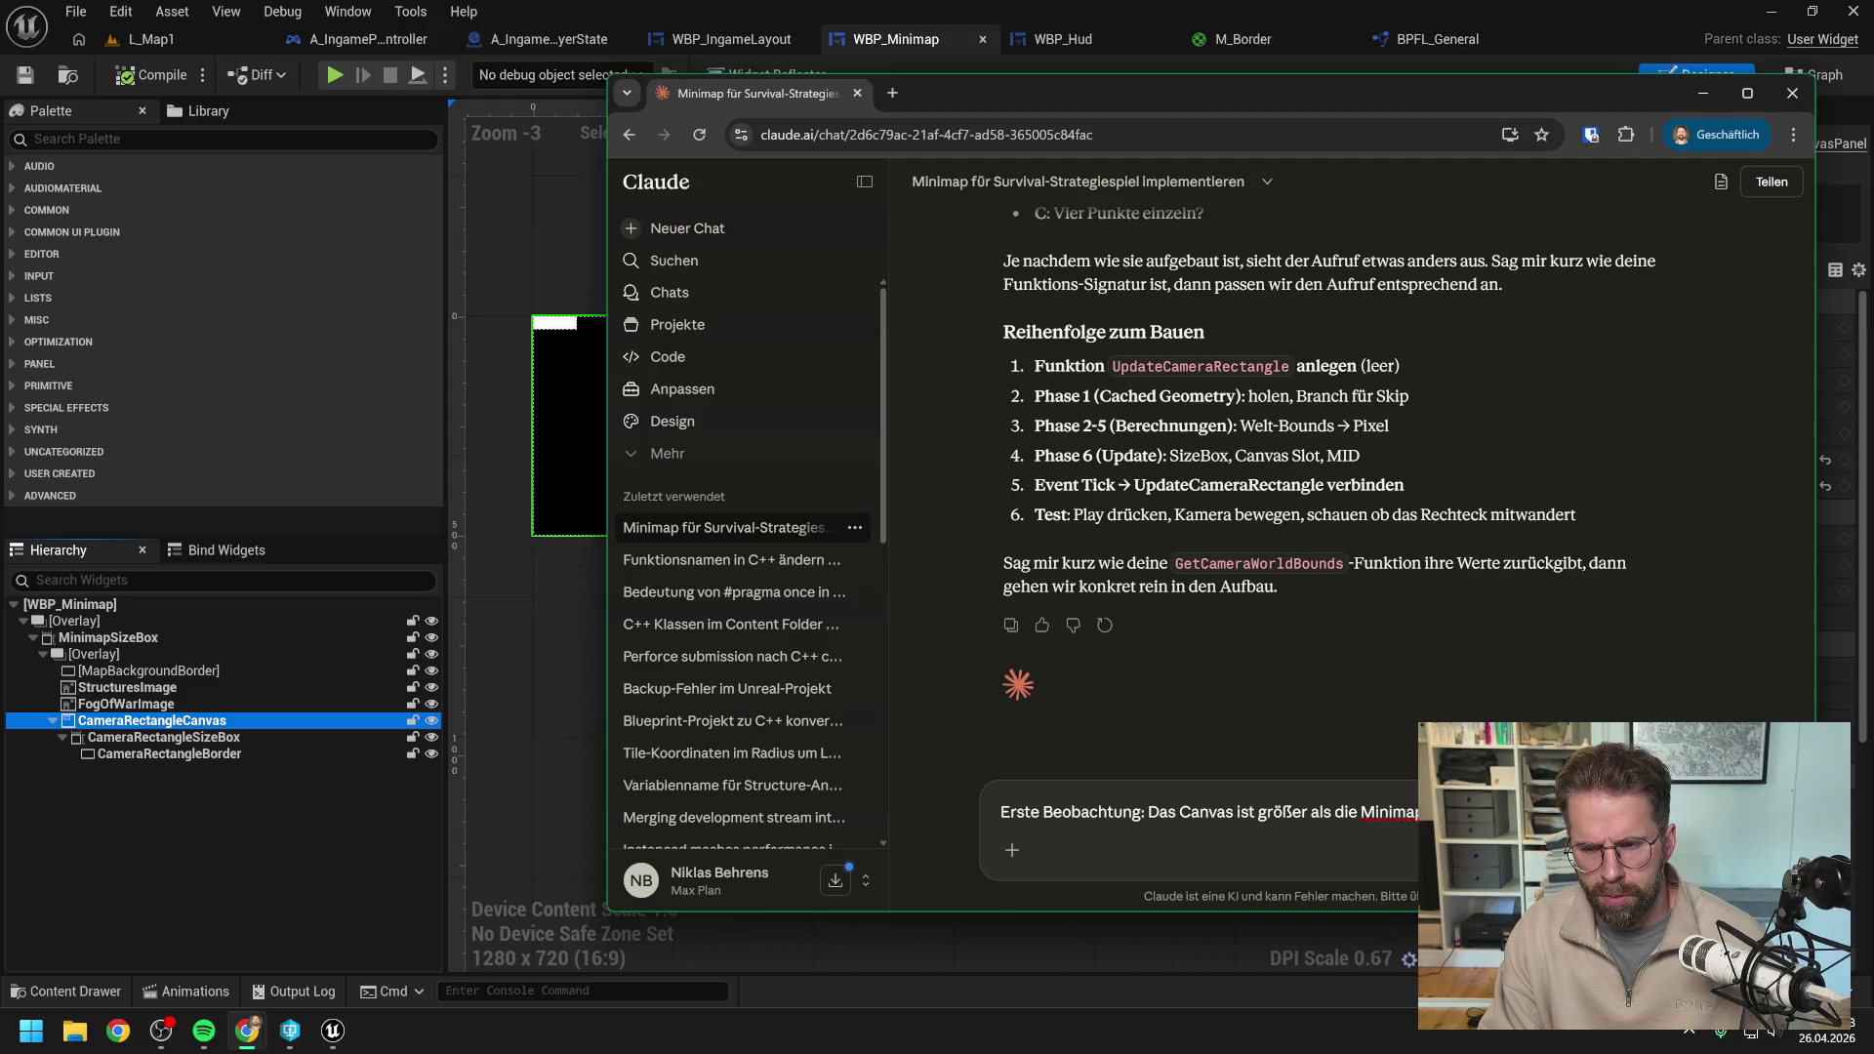
# Send Claude the note that the canvas exceeds the minimap, letting the CameraRectangle slide out.
pyautogui.write('Bi')
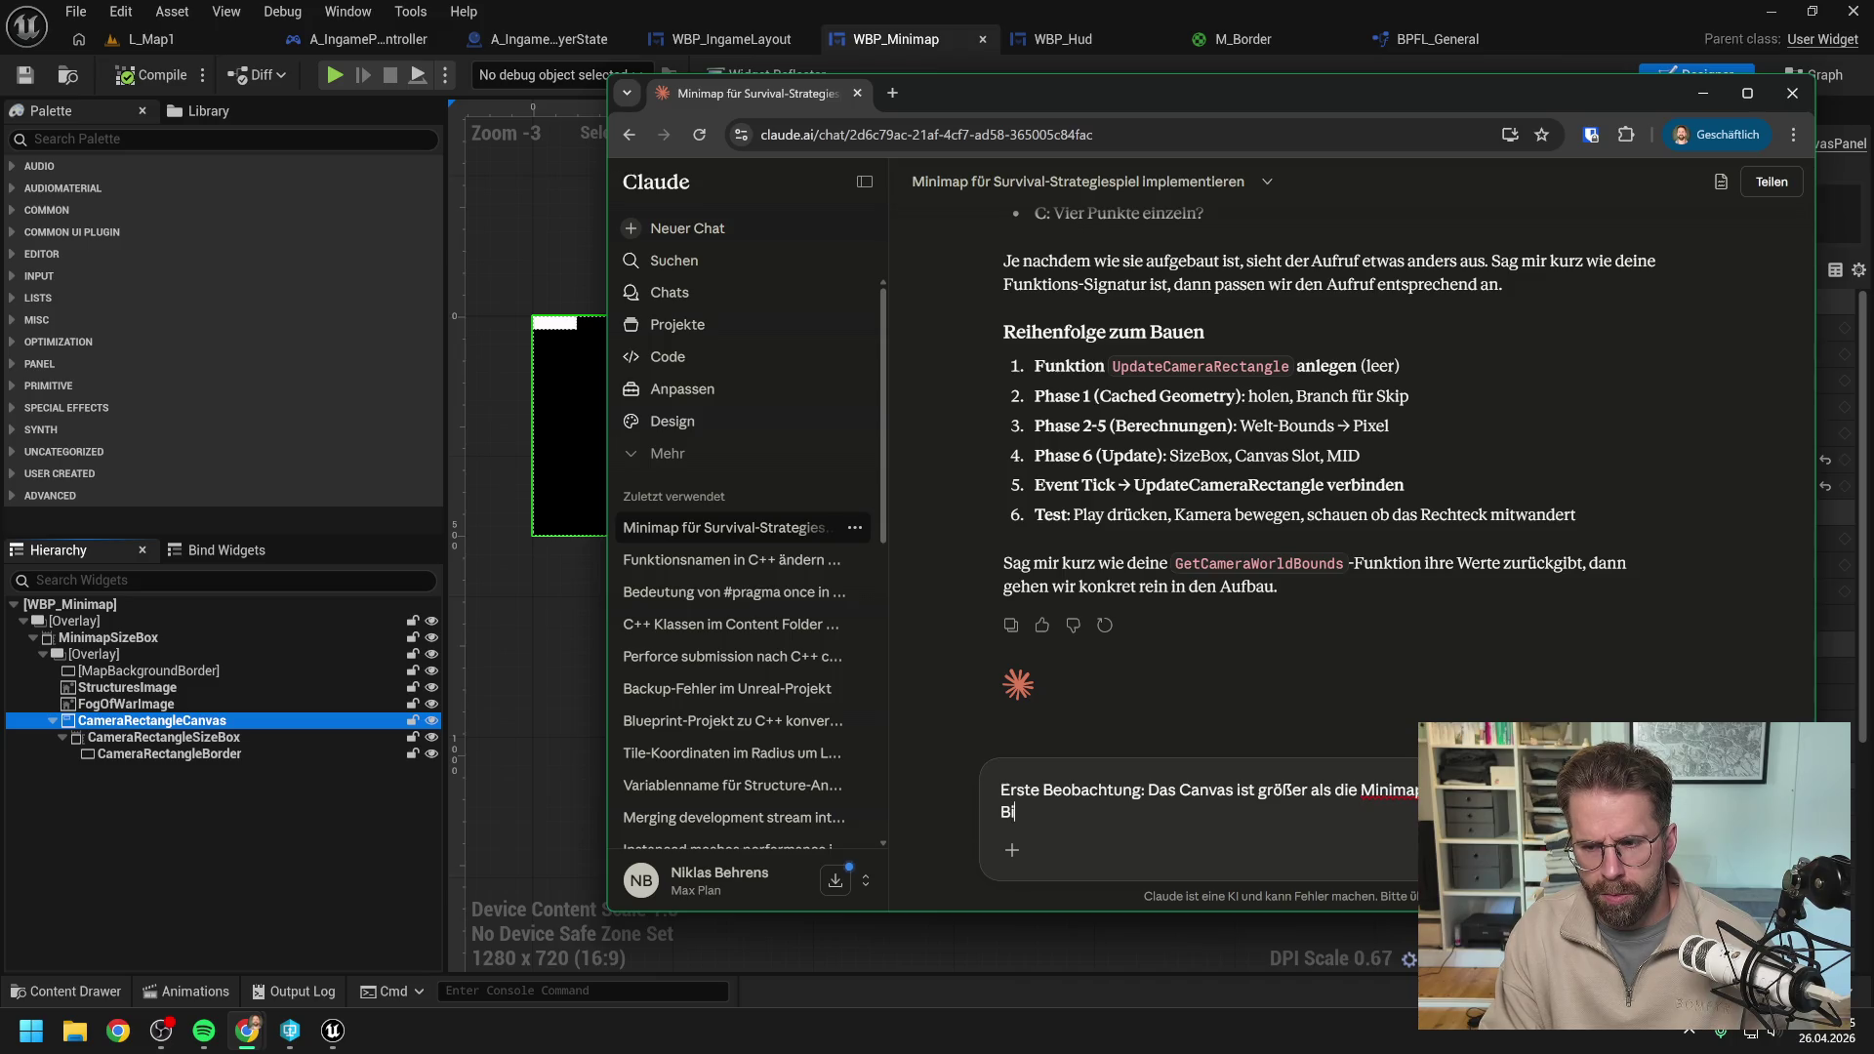
pyautogui.write('ldschirm. das')
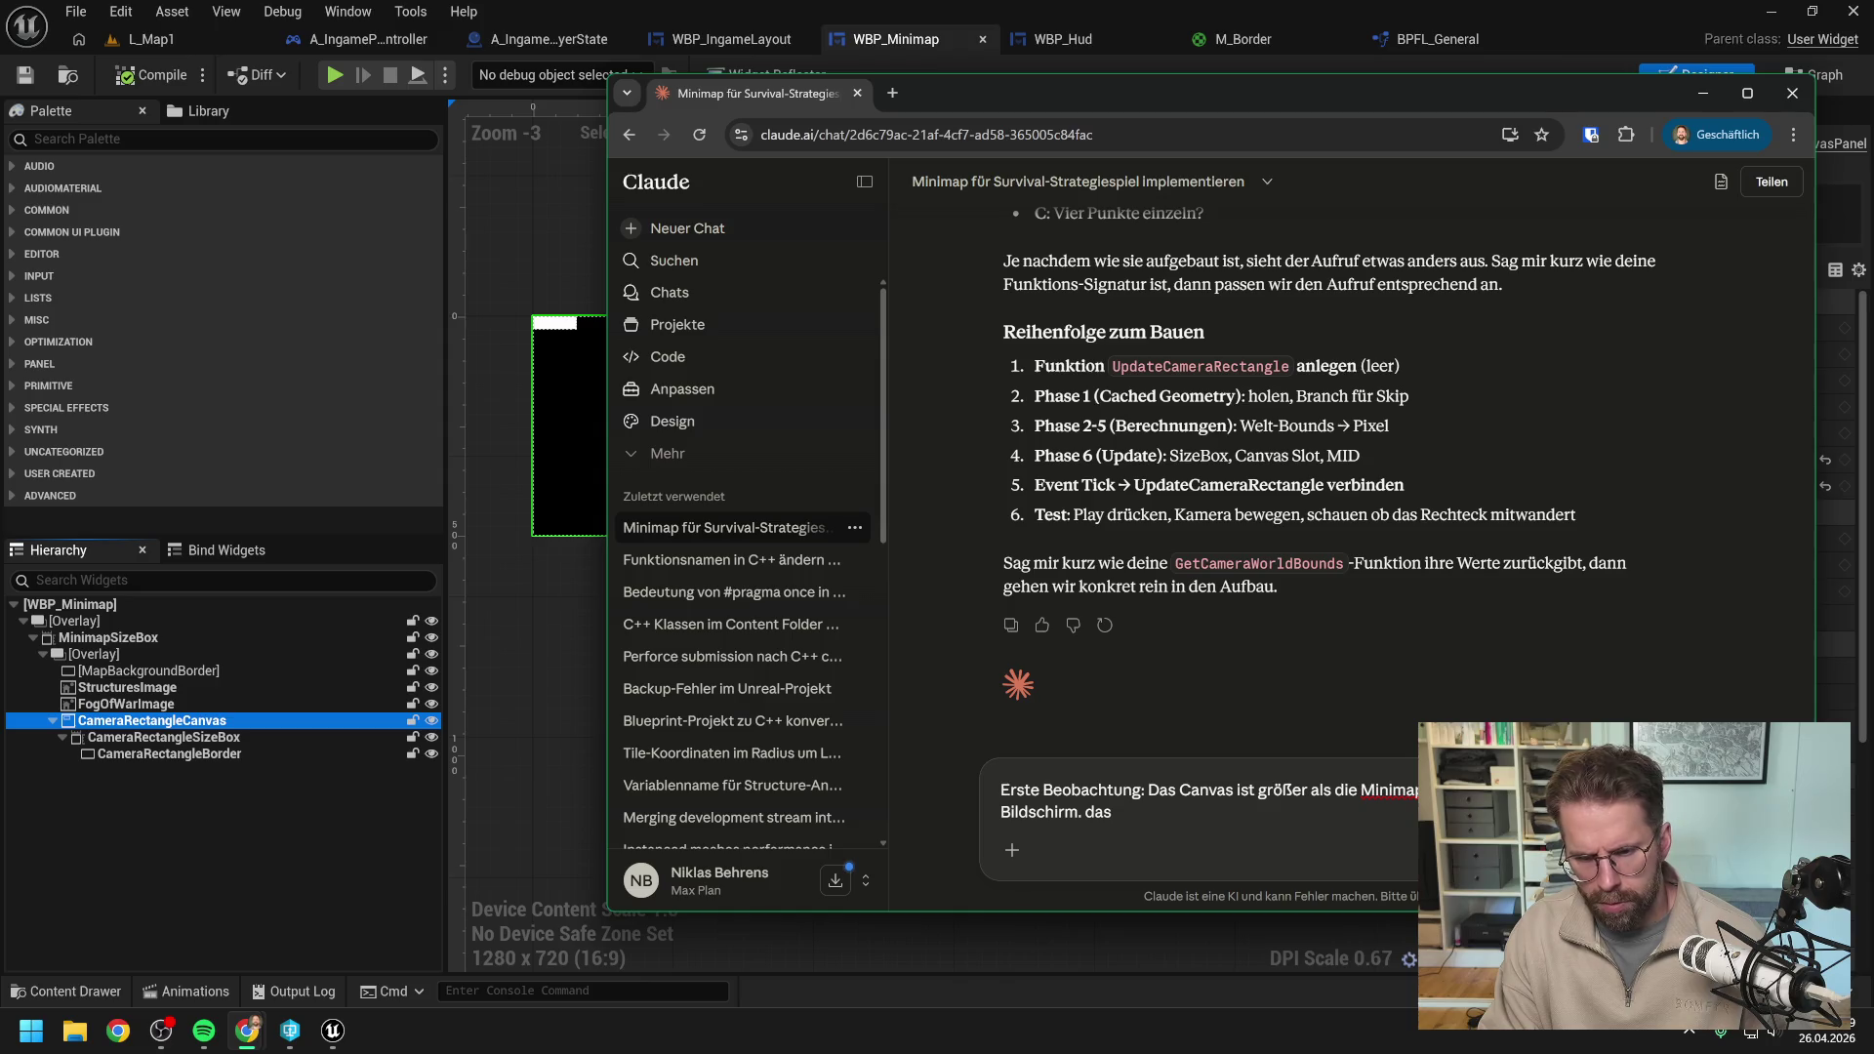
pyautogui.write(' CameraRectangle kann aus der Minimap r')
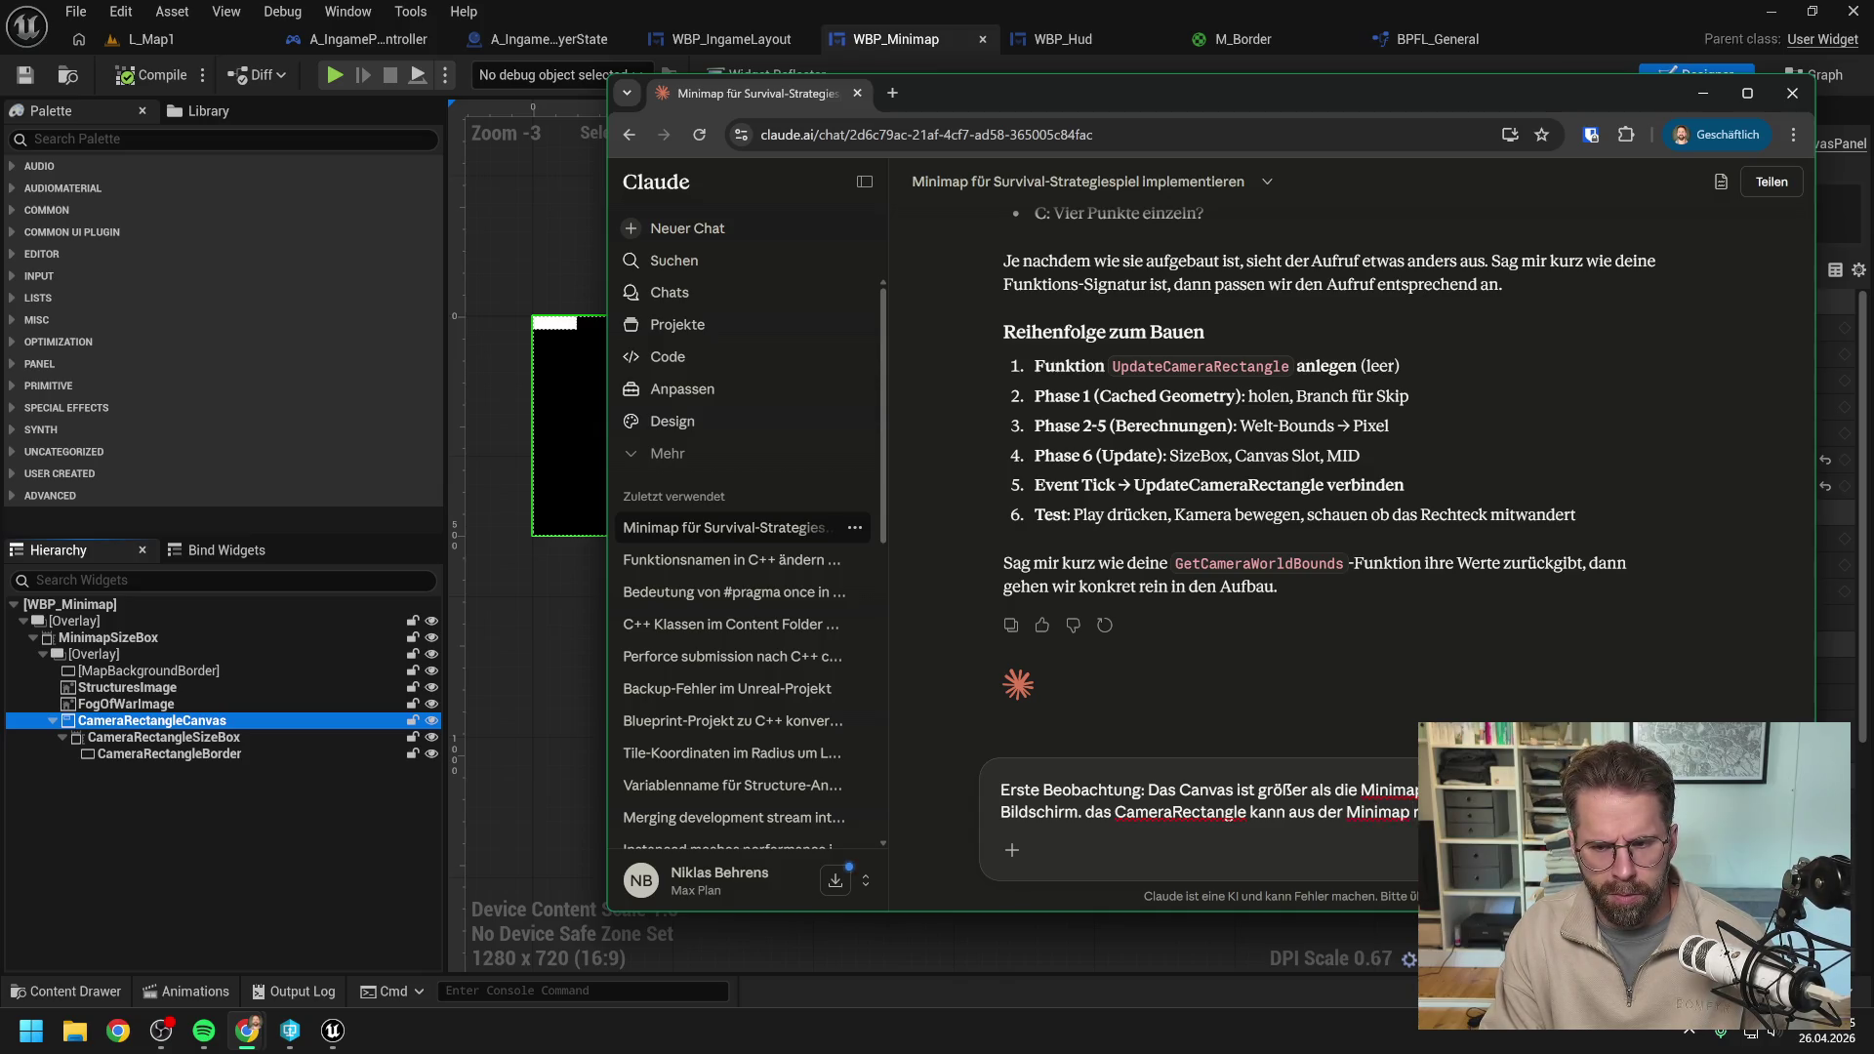
pyautogui.press('Return')
pyautogui.click(289, 839)
pyautogui.click(191, 37)
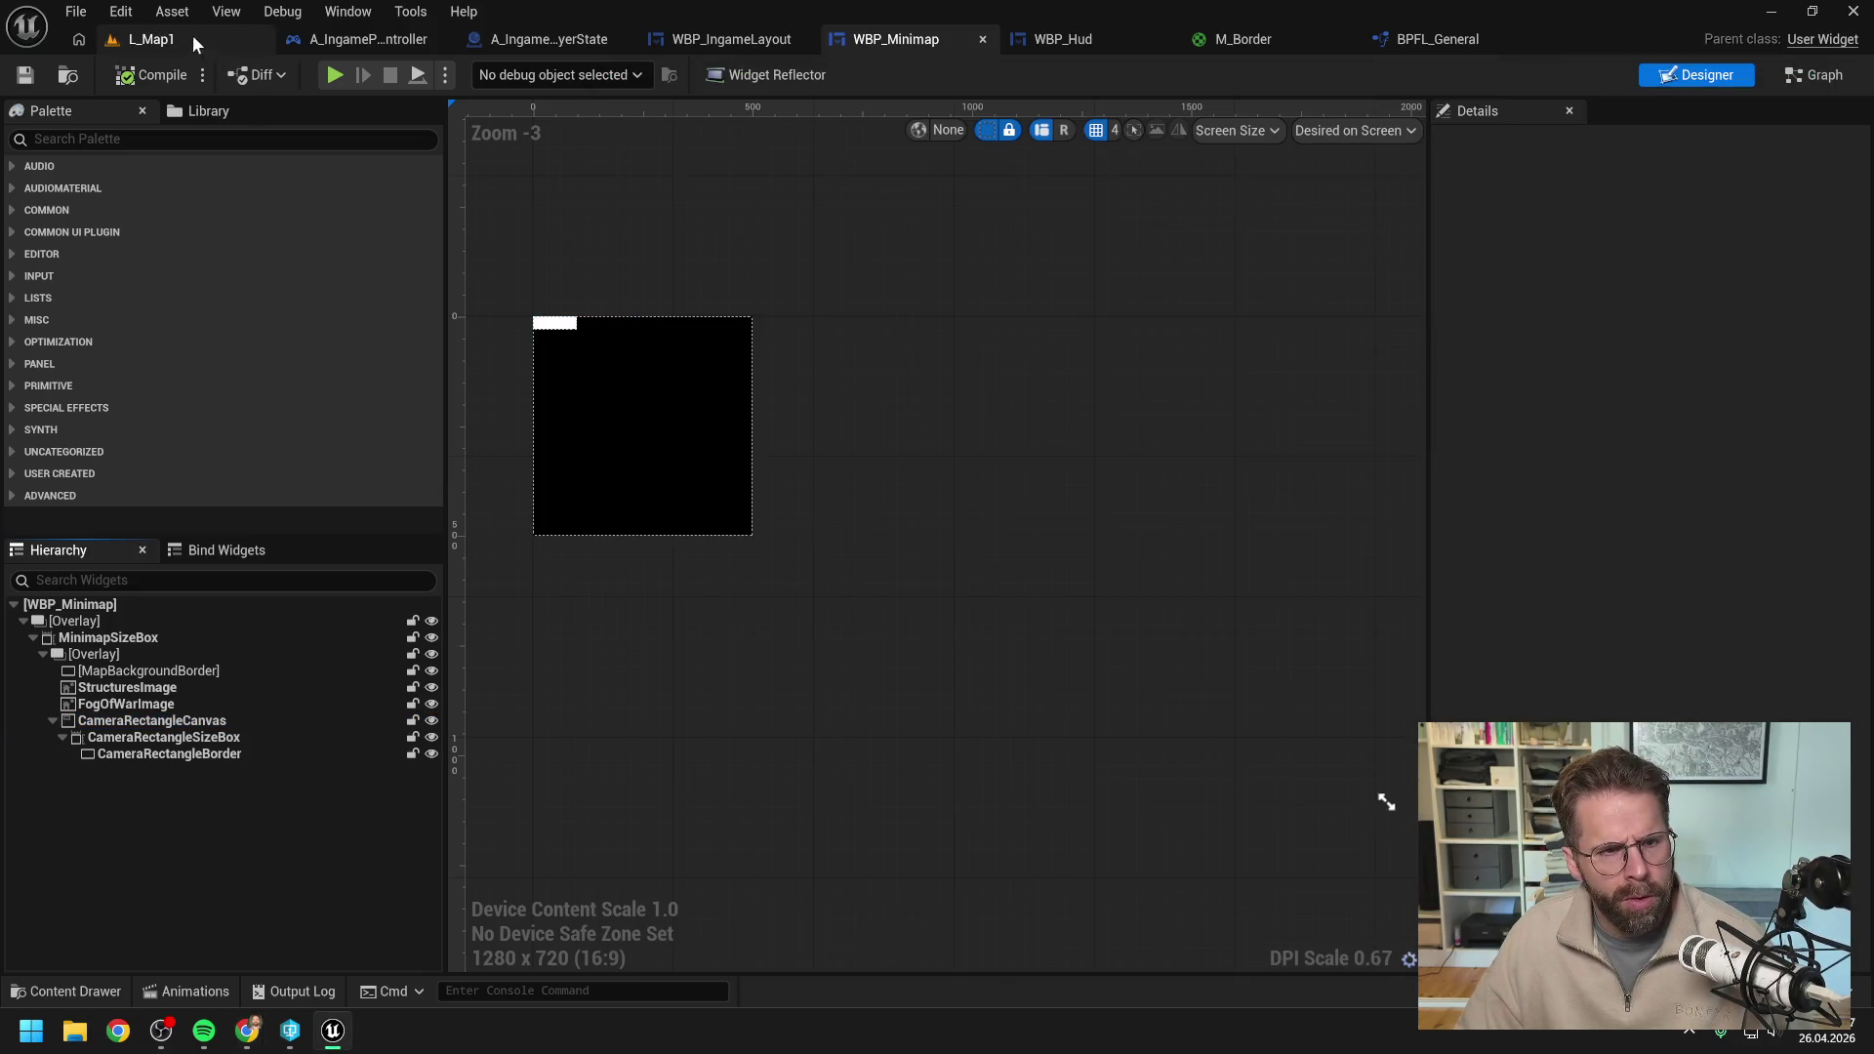
# Play L_Map1, zoom the game camera in and out to watch the rectangle leave the minimap, then stop.
pyautogui.hotkey('alt', 'p')
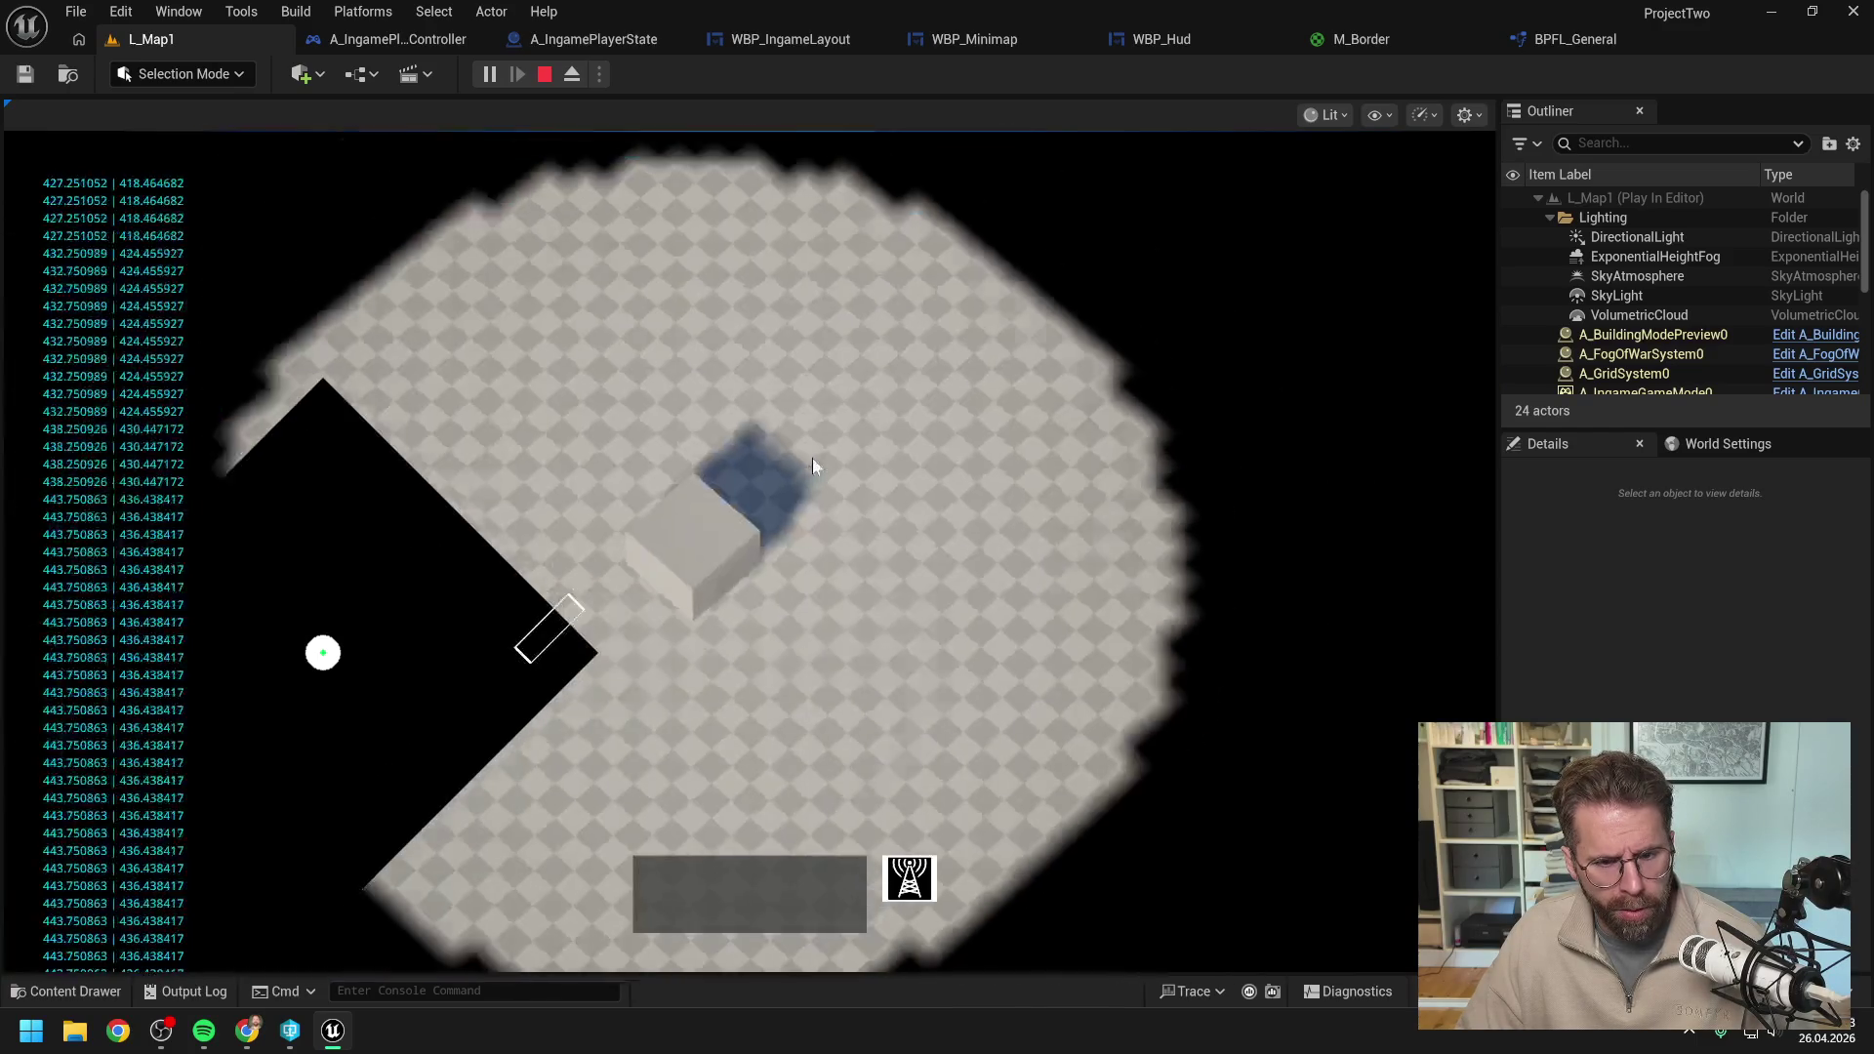
pyautogui.scroll(5, 812, 461)
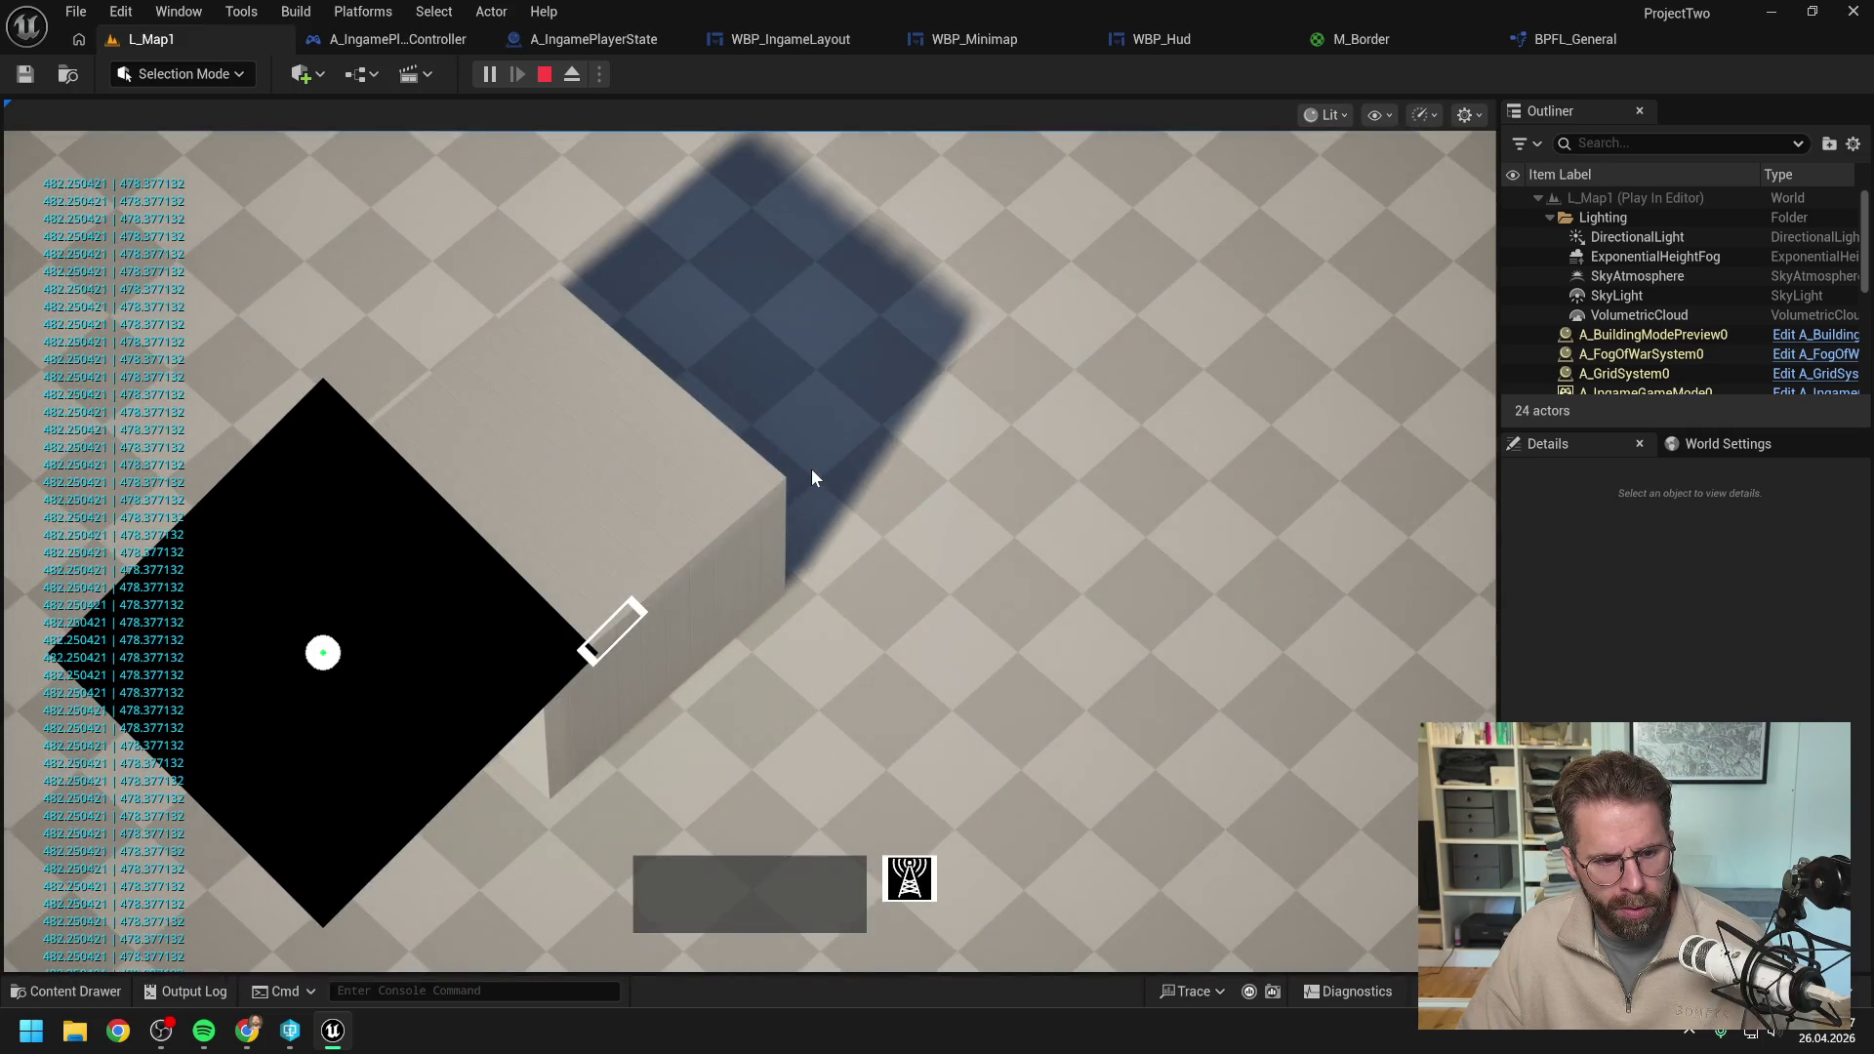
pyautogui.scroll(-5, 810, 470)
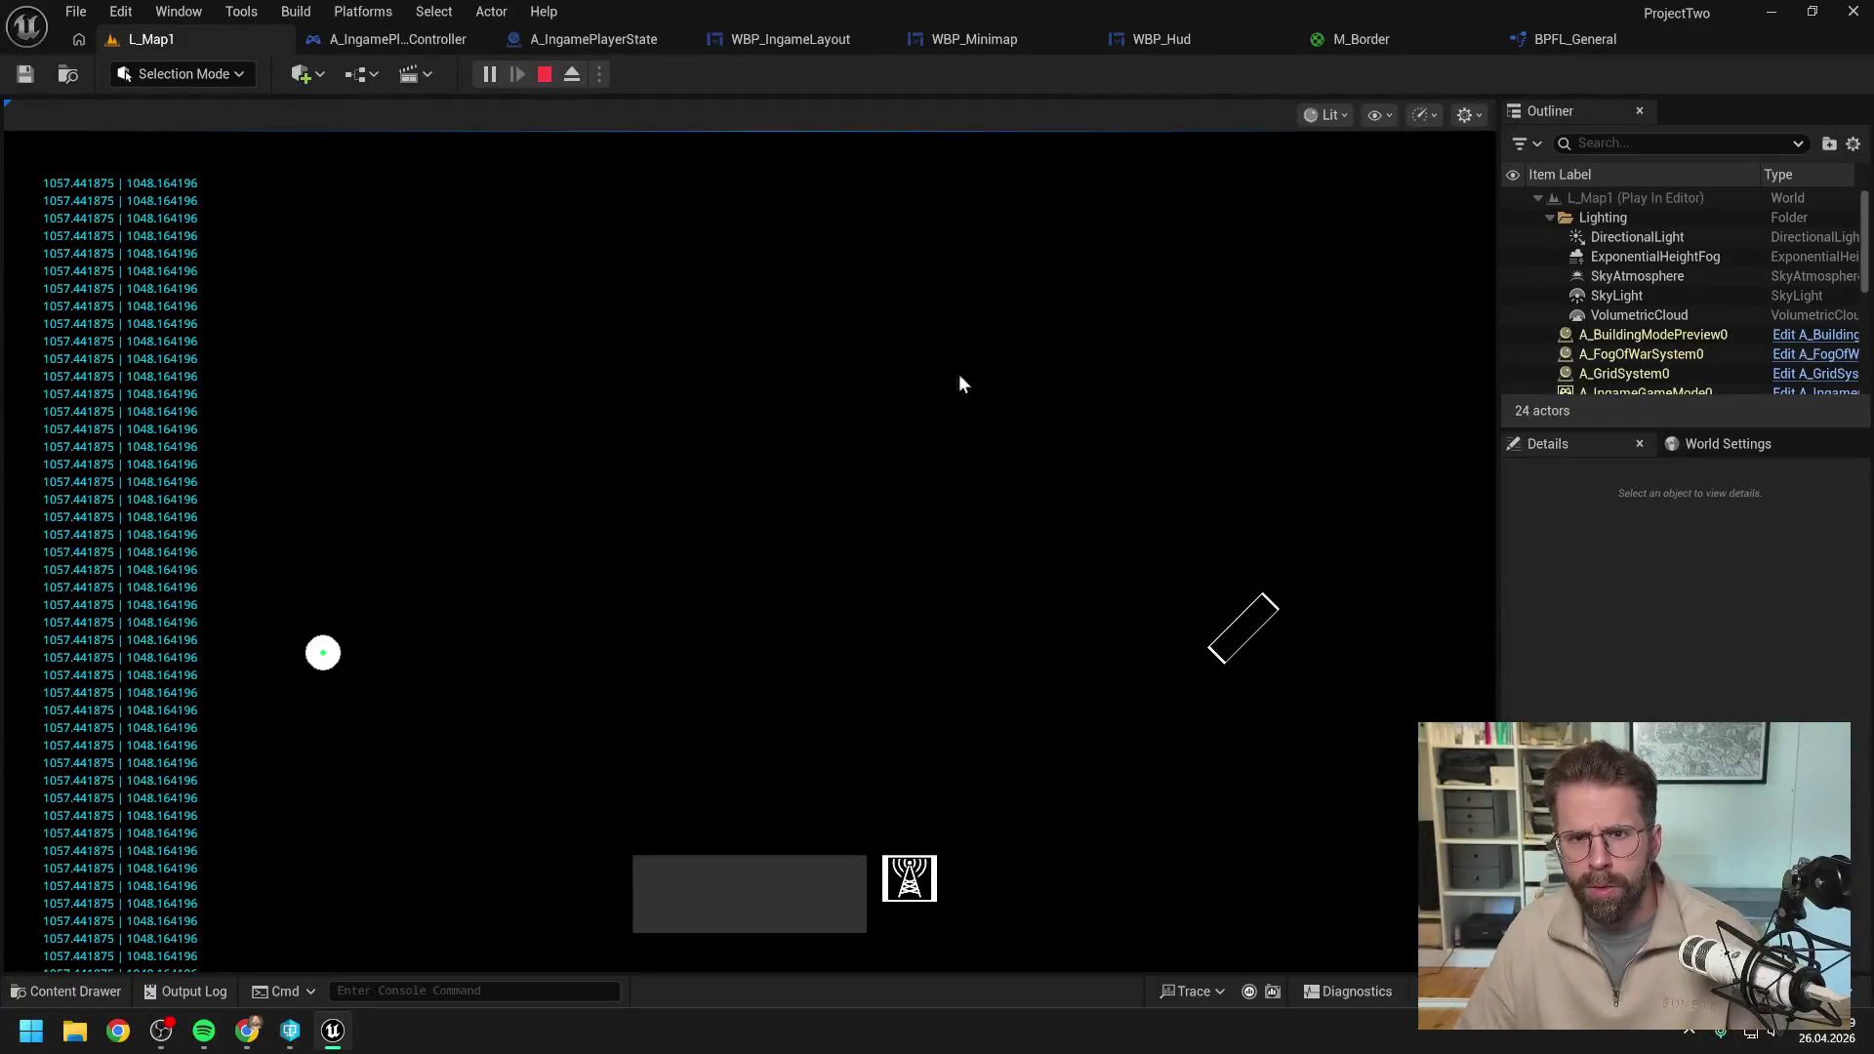
pyautogui.press('Escape')
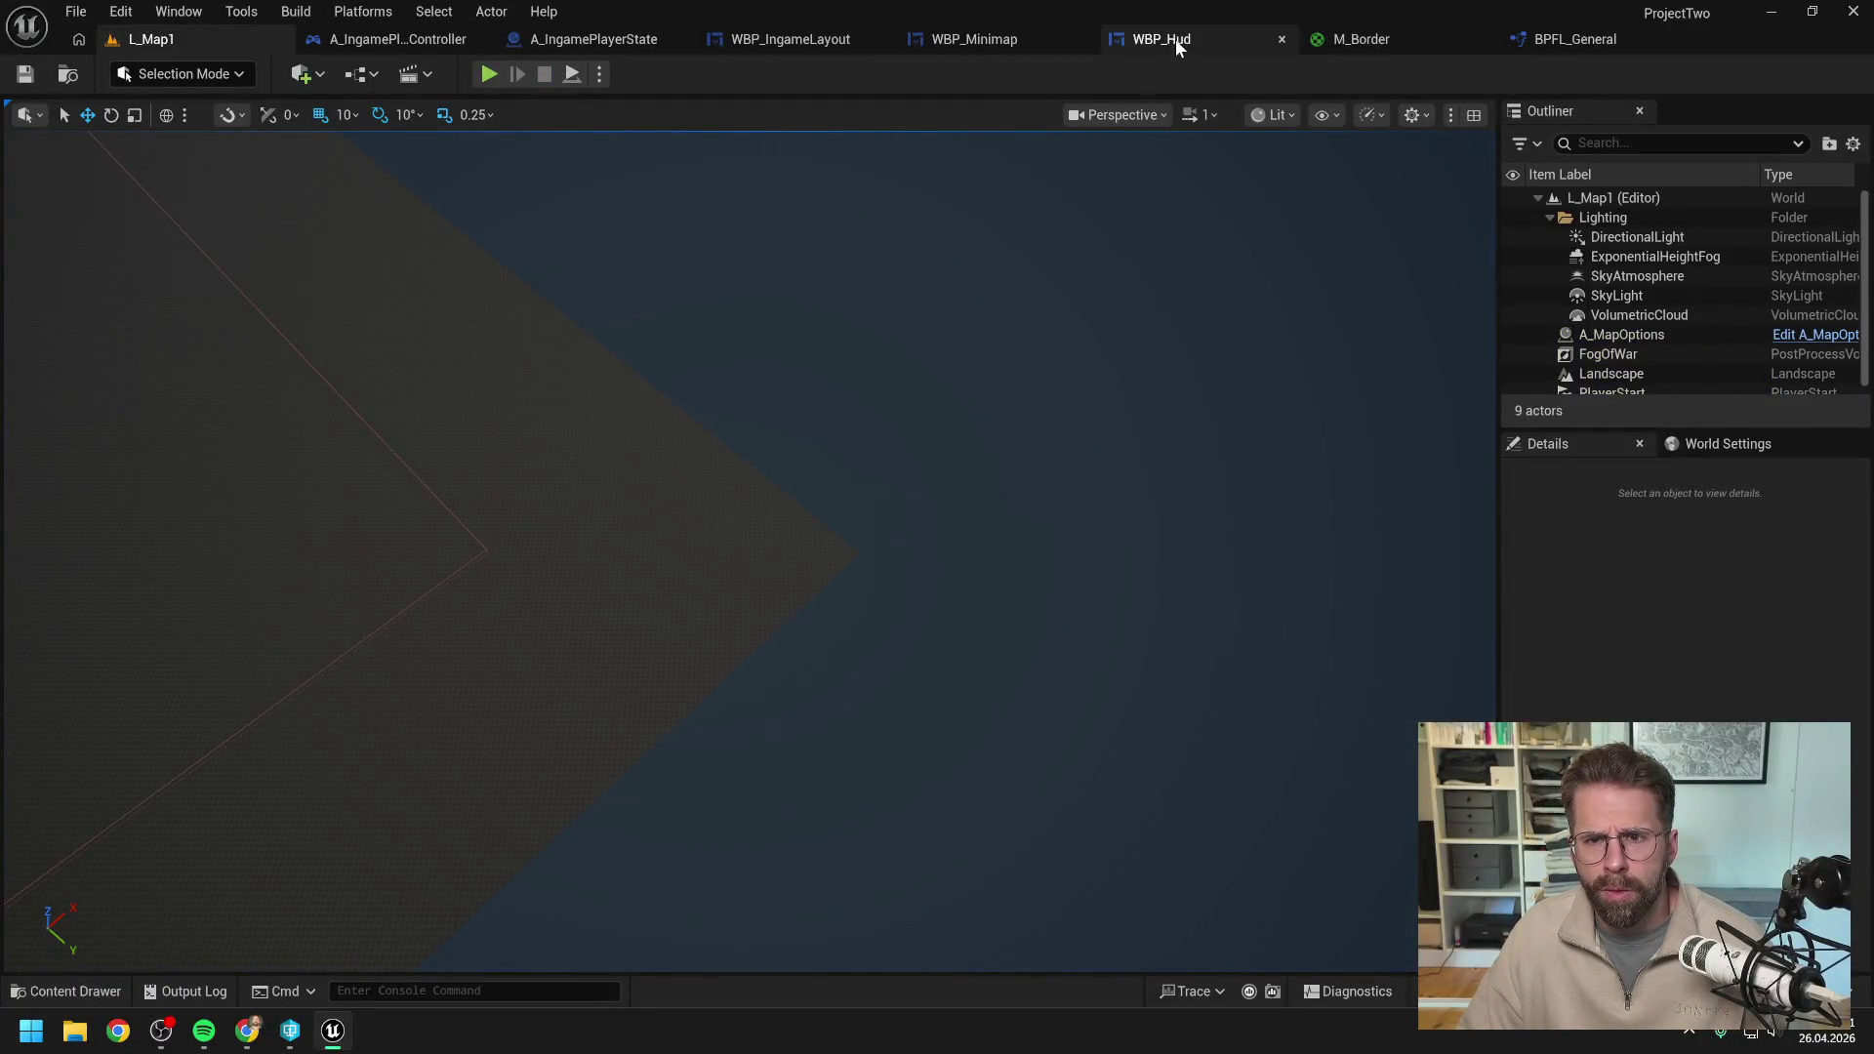
# Read Claude's reply down to the advice to set CameraRectangleCanvas clipping to Clip to Bounds.
pyautogui.moveTo(247, 1029)
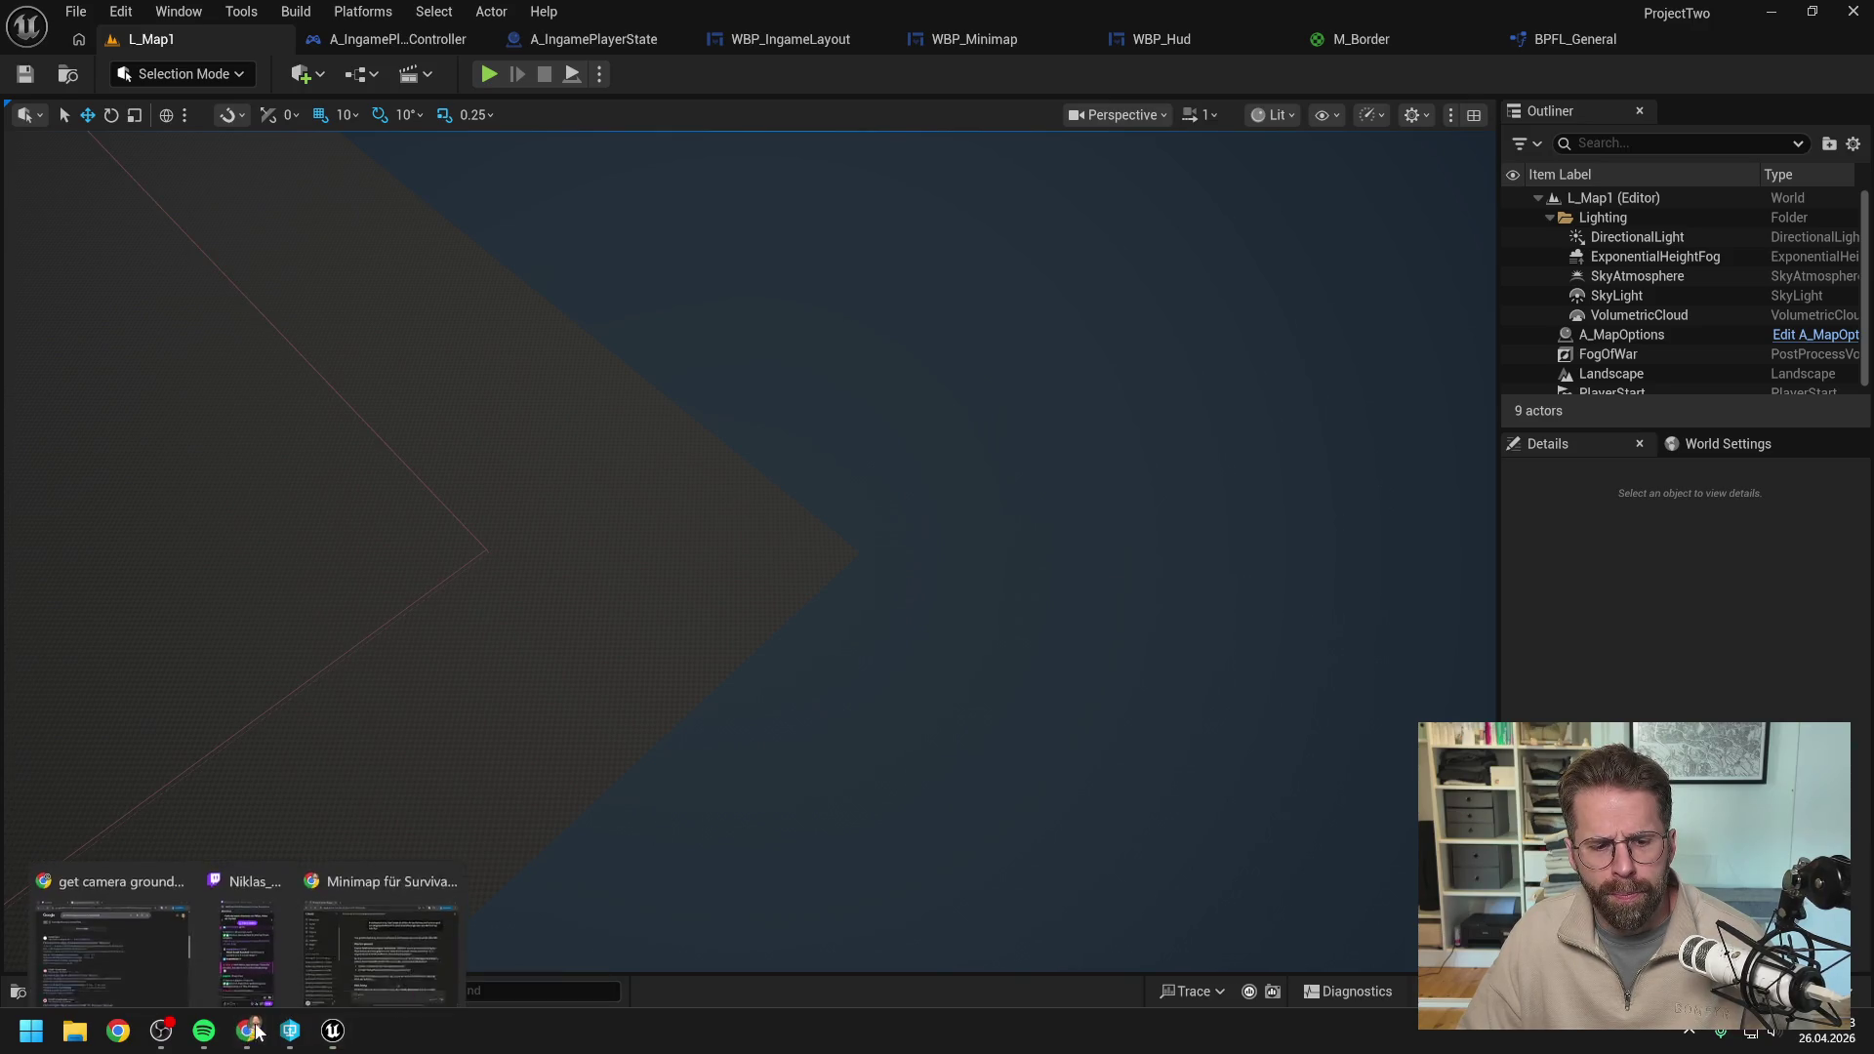
pyautogui.click(390, 937)
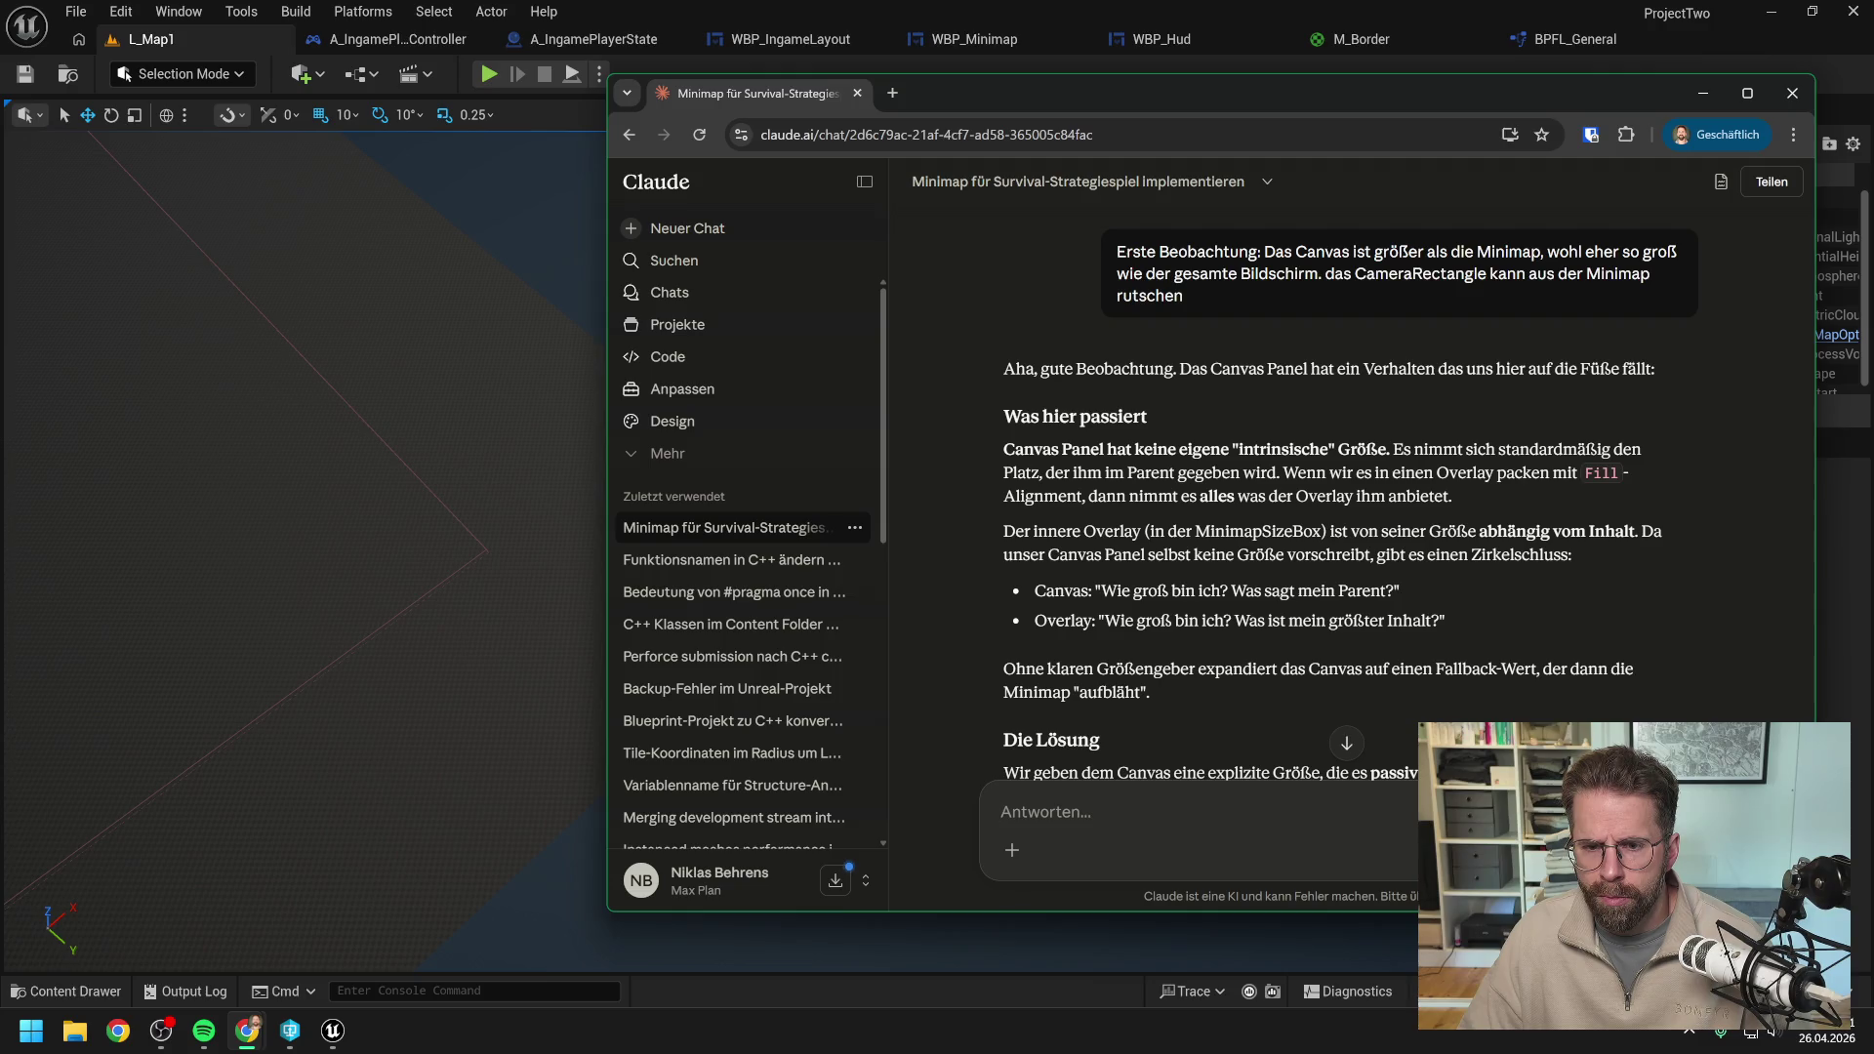
pyautogui.scroll(-1, 1408, 466)
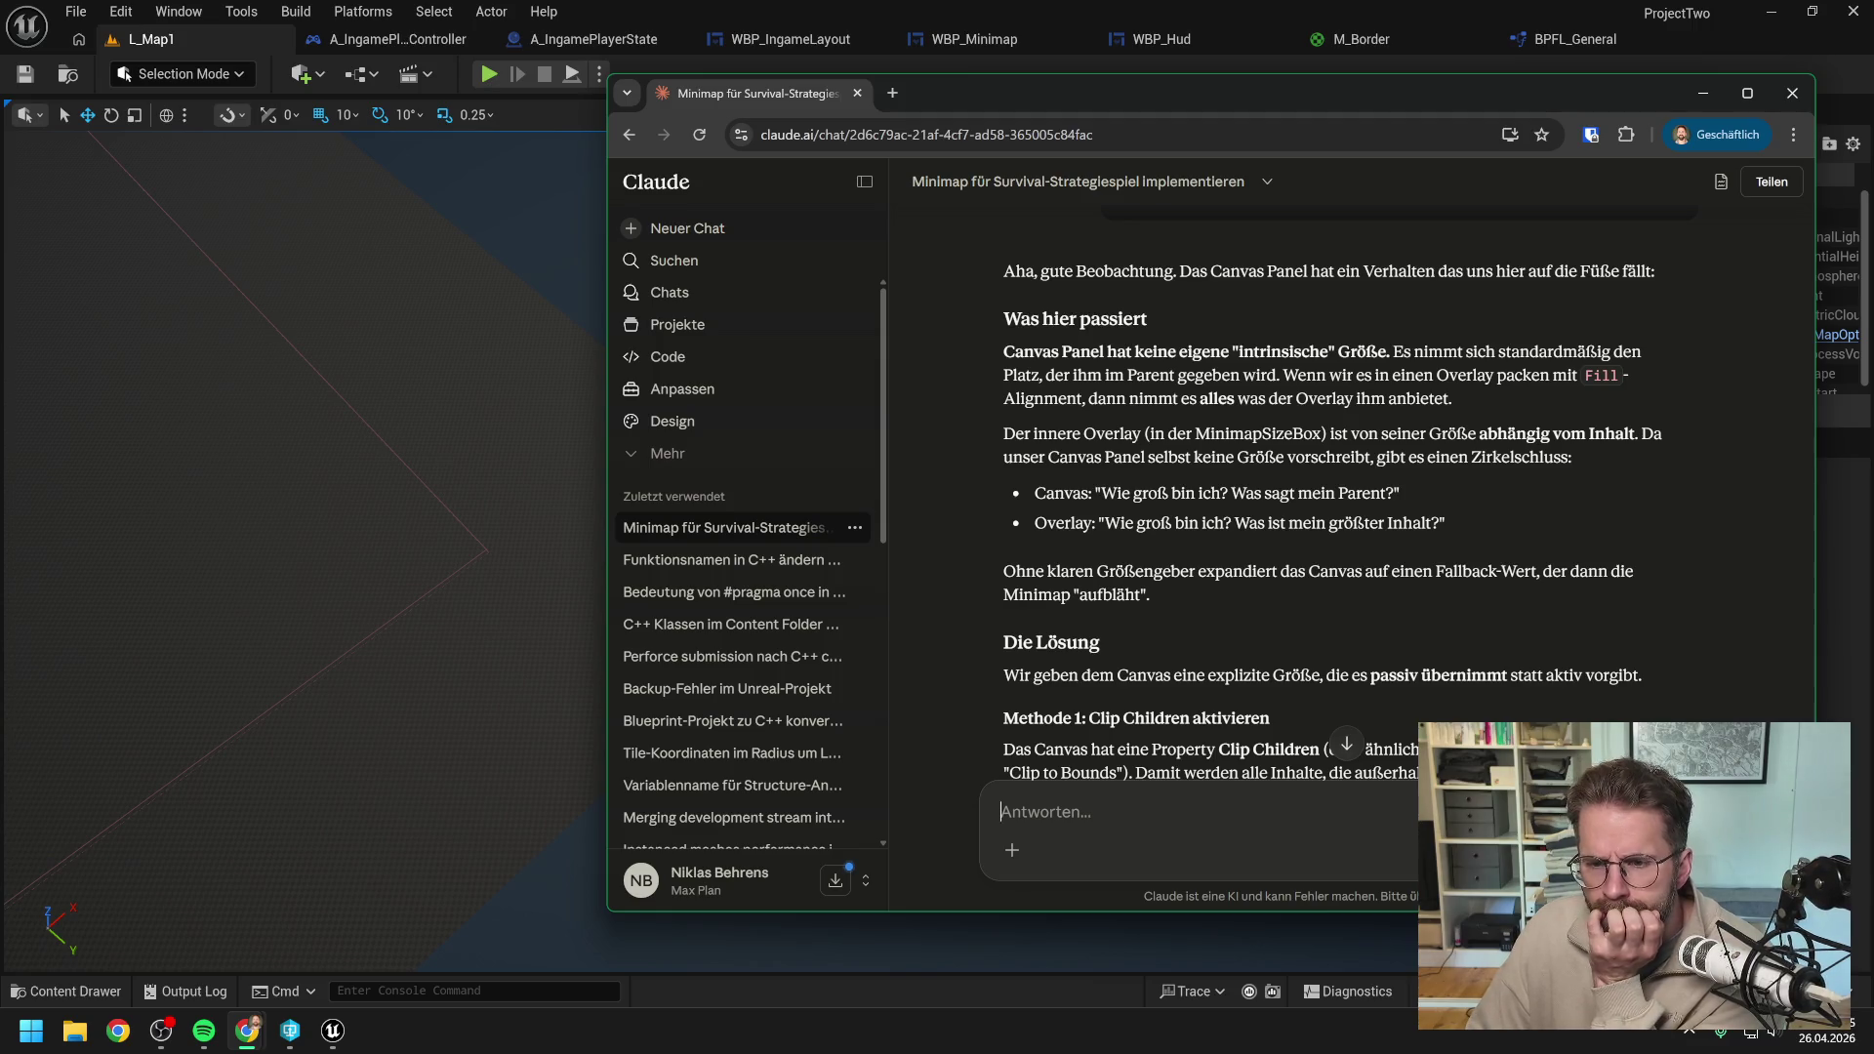
pyautogui.scroll(-1, 1374, 468)
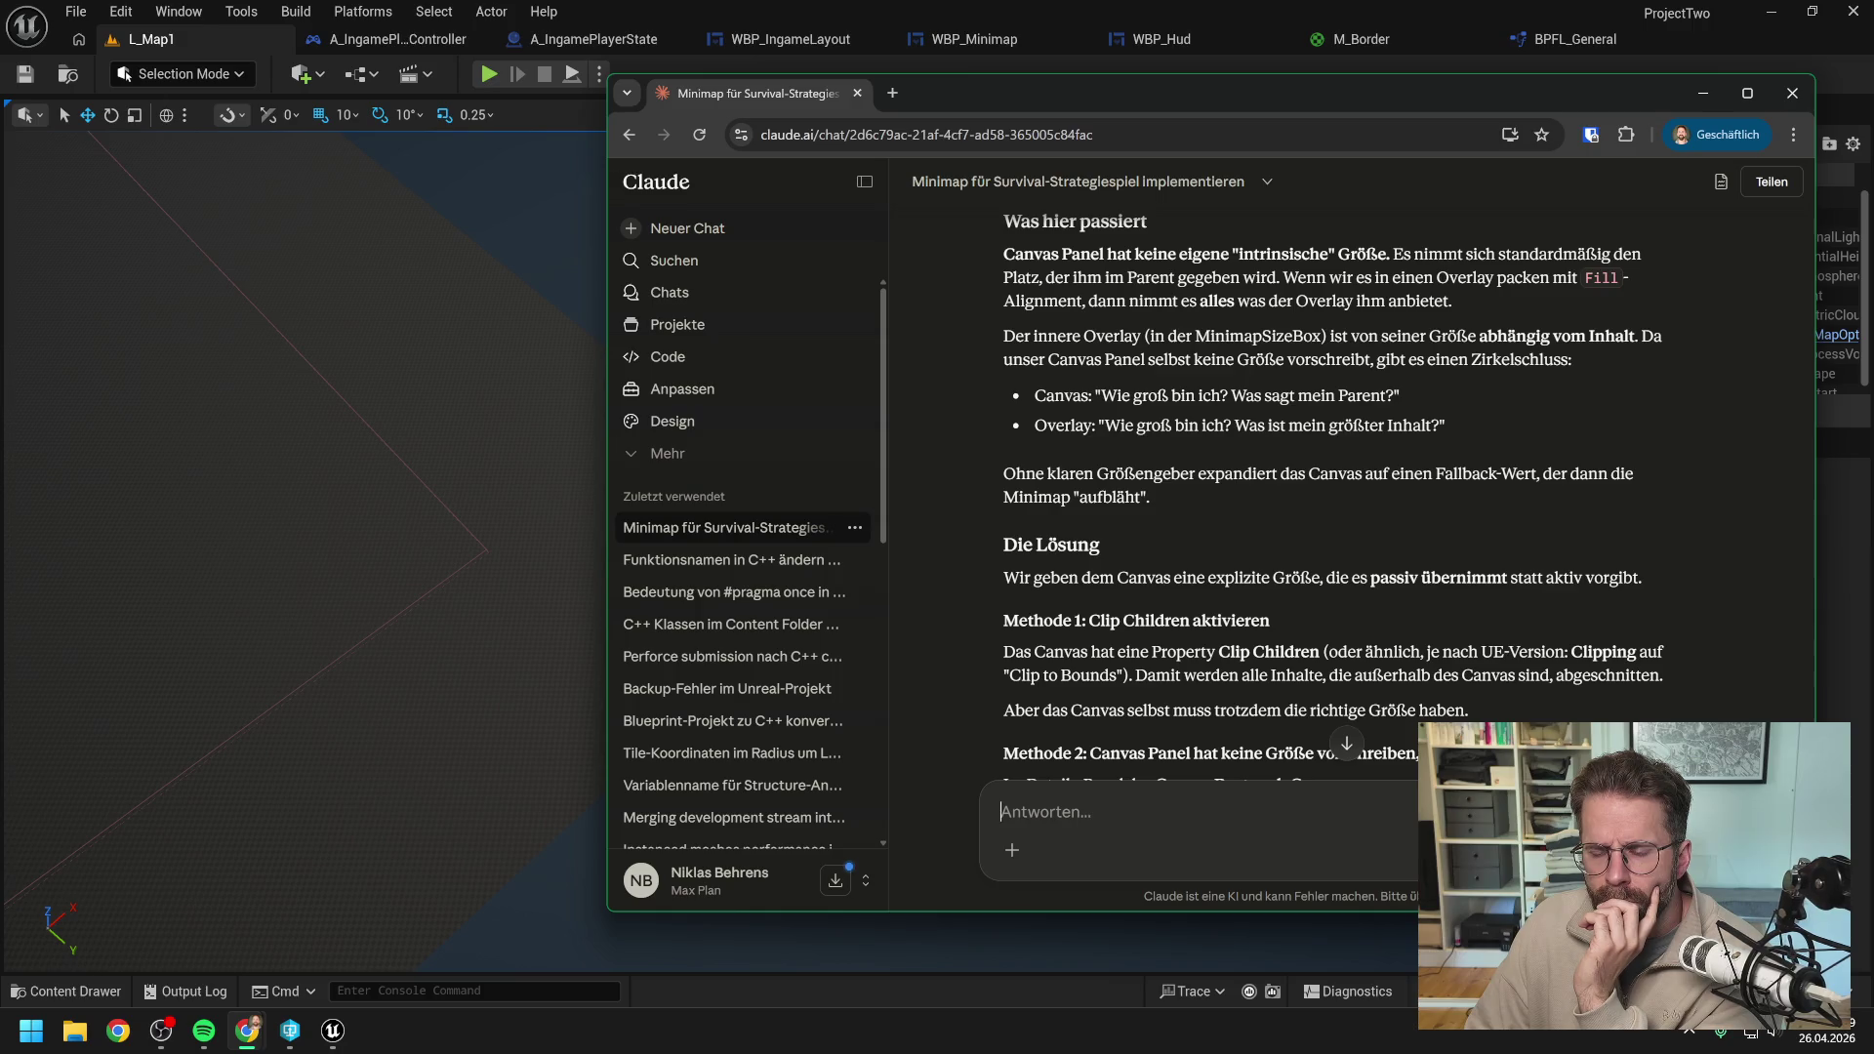
pyautogui.scroll(-2, 1333, 486)
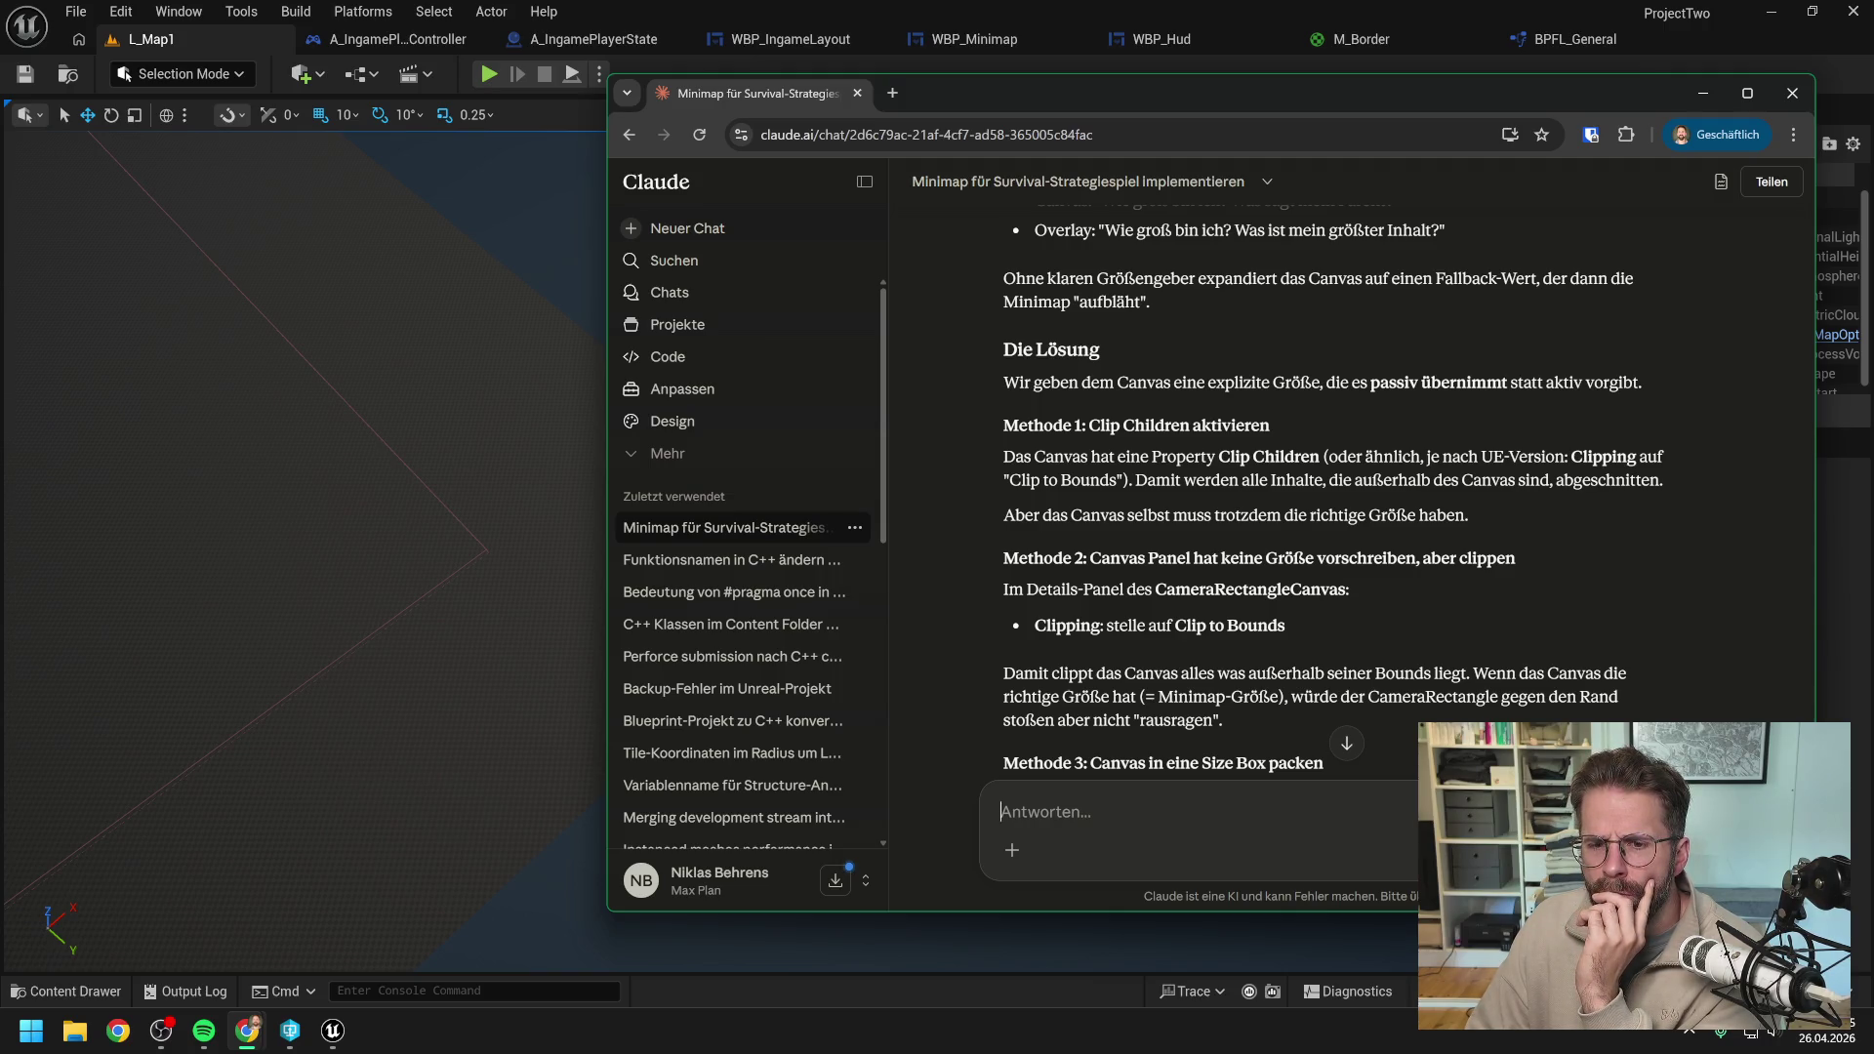
pyautogui.scroll(-2, 1277, 389)
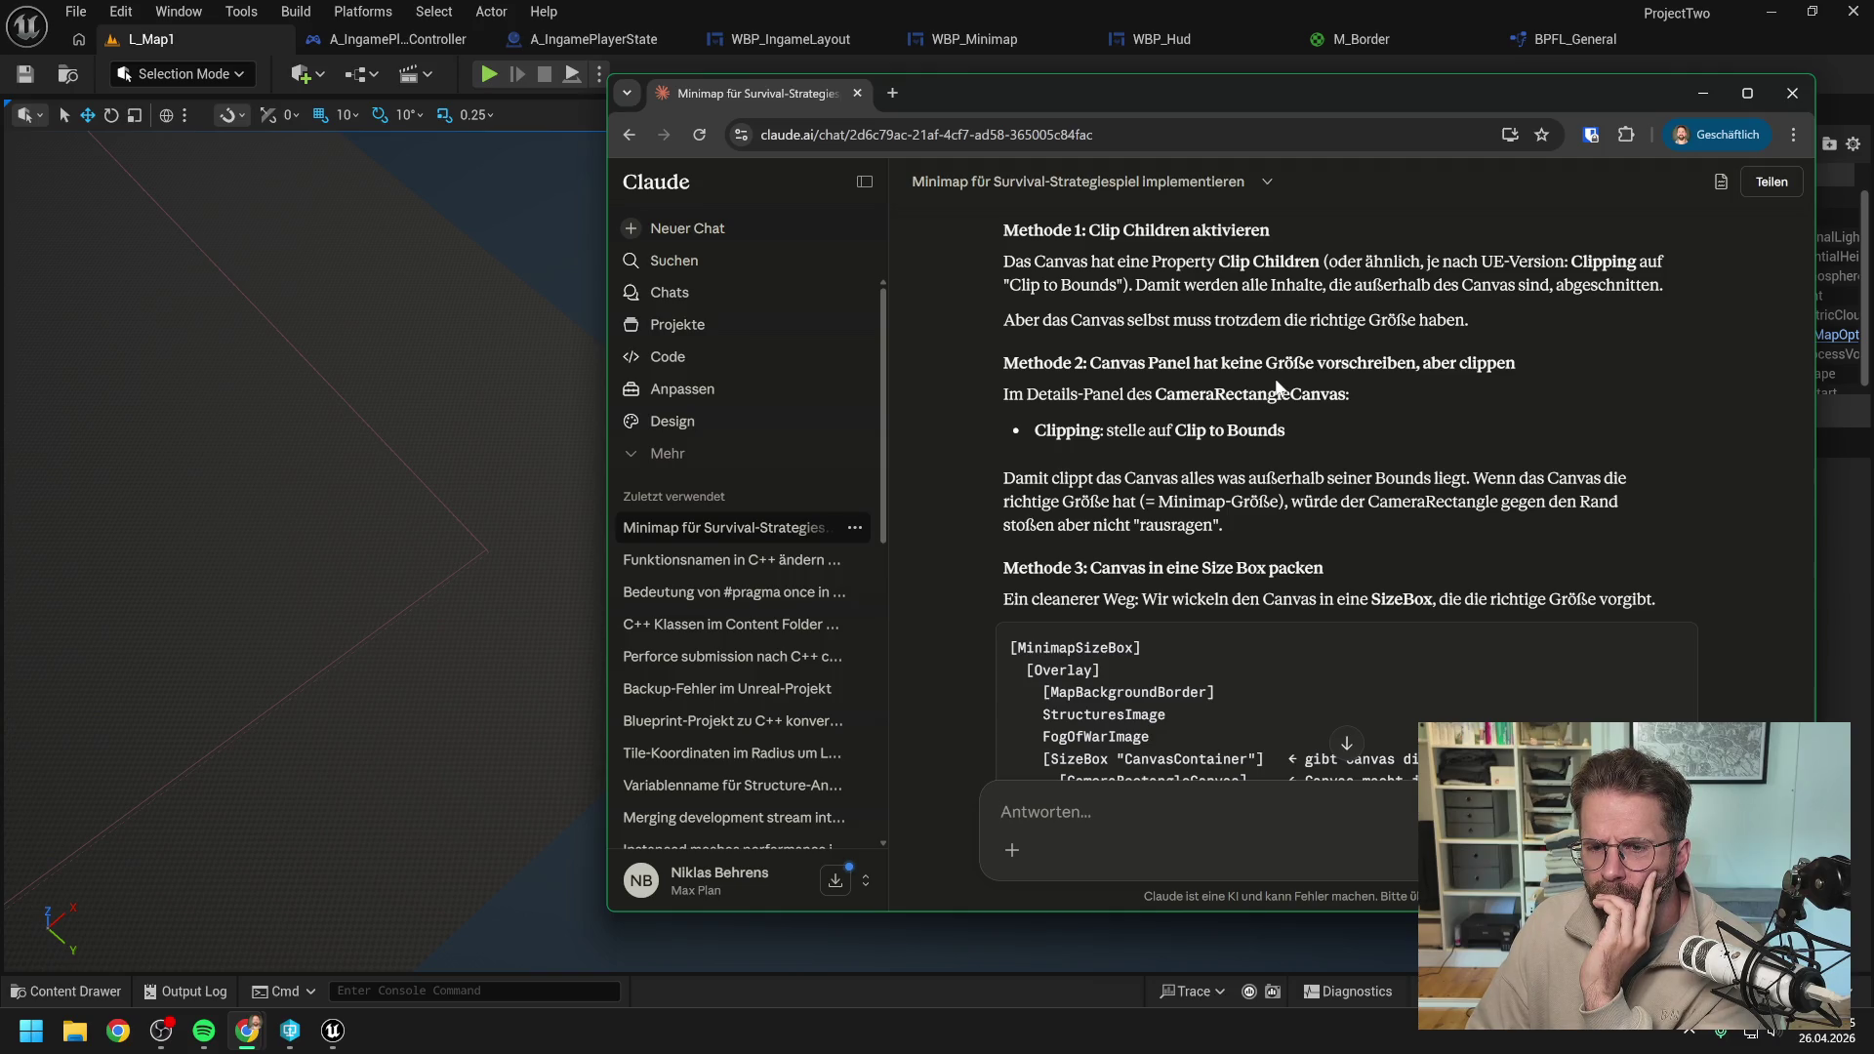
pyautogui.scroll(-1, 1277, 388)
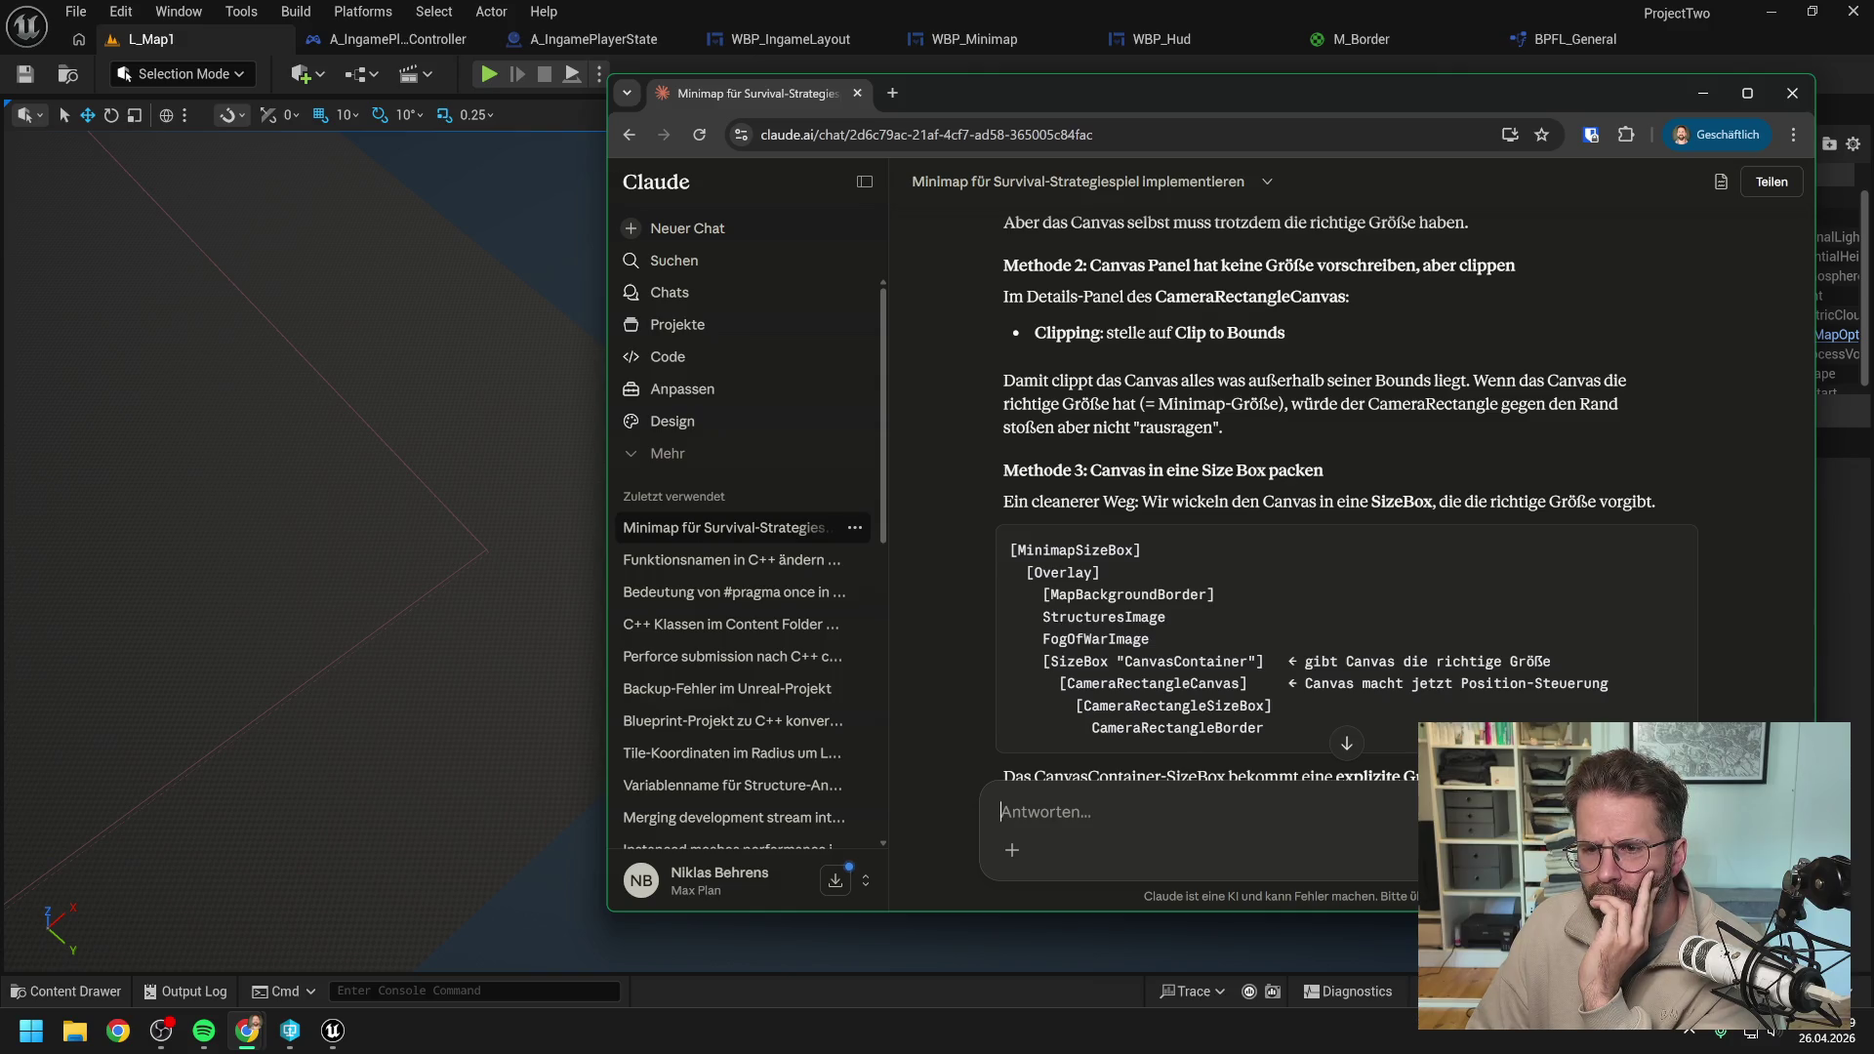
pyautogui.scroll(-2, 1279, 378)
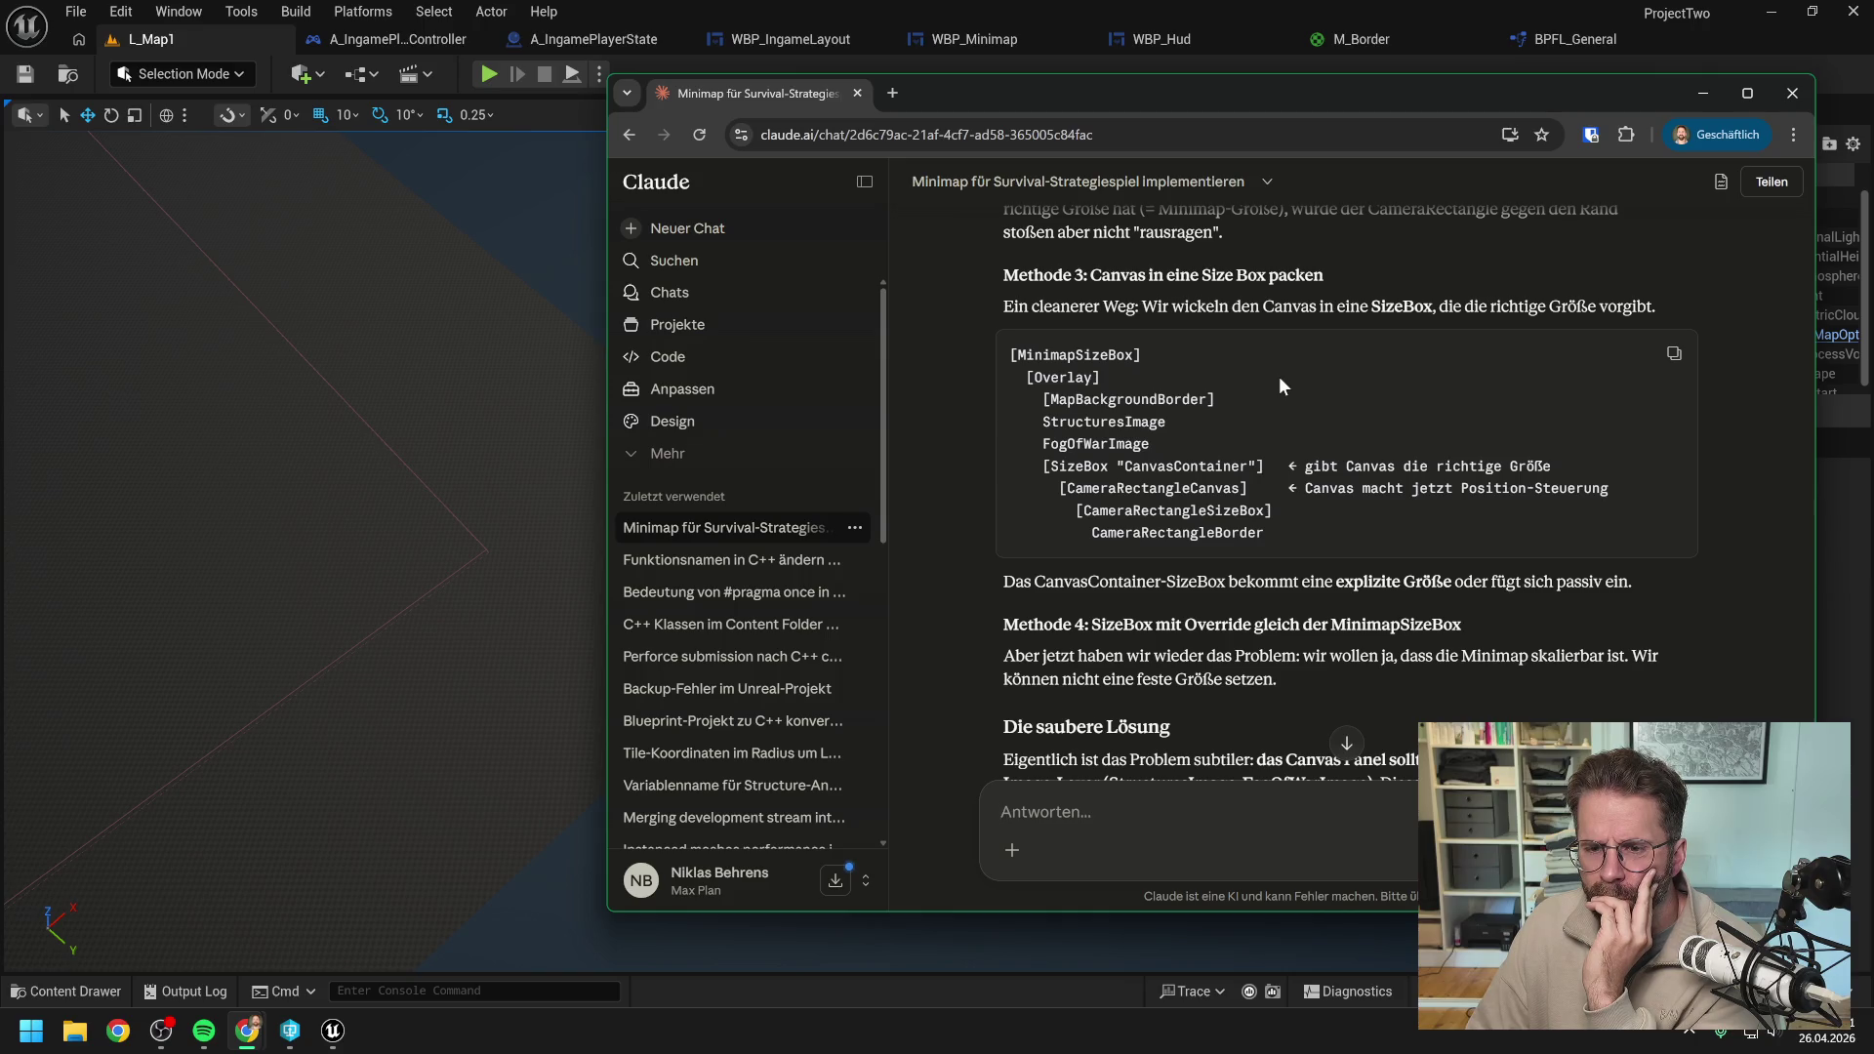
pyautogui.scroll(-1, 1280, 384)
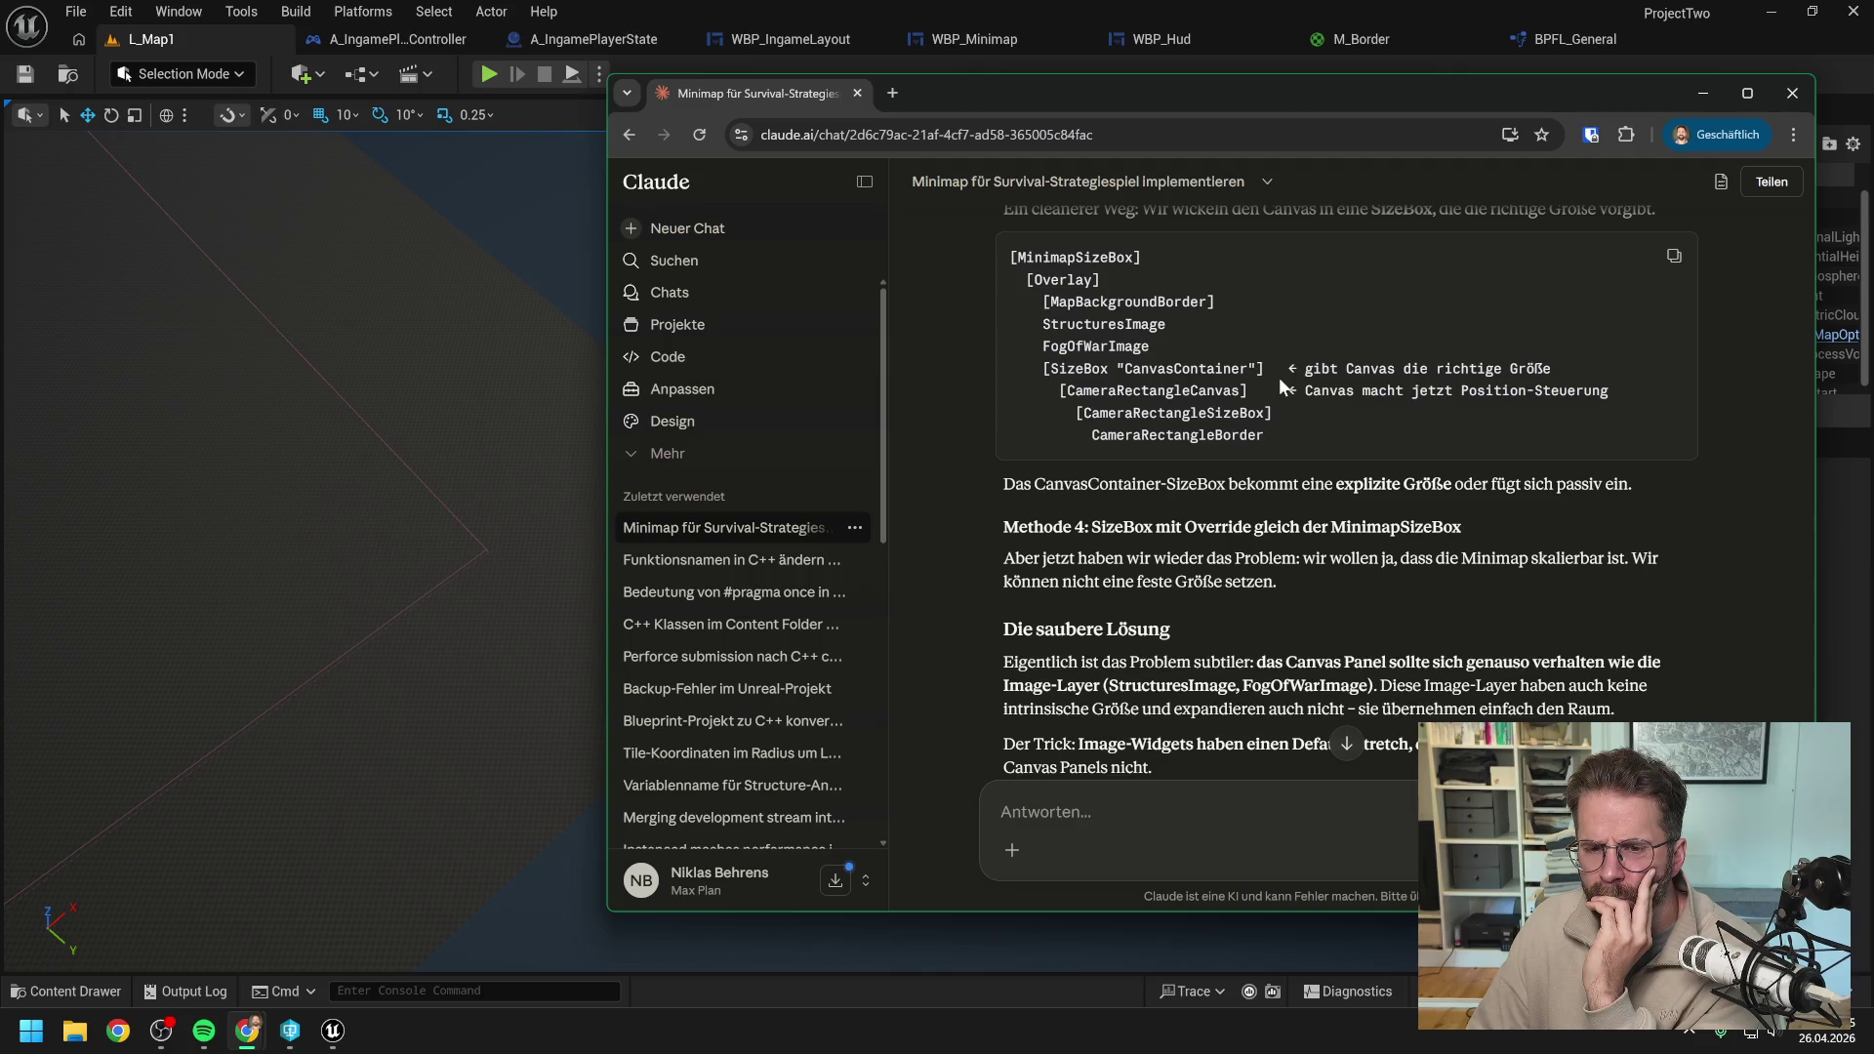
pyautogui.scroll(-1, 1280, 384)
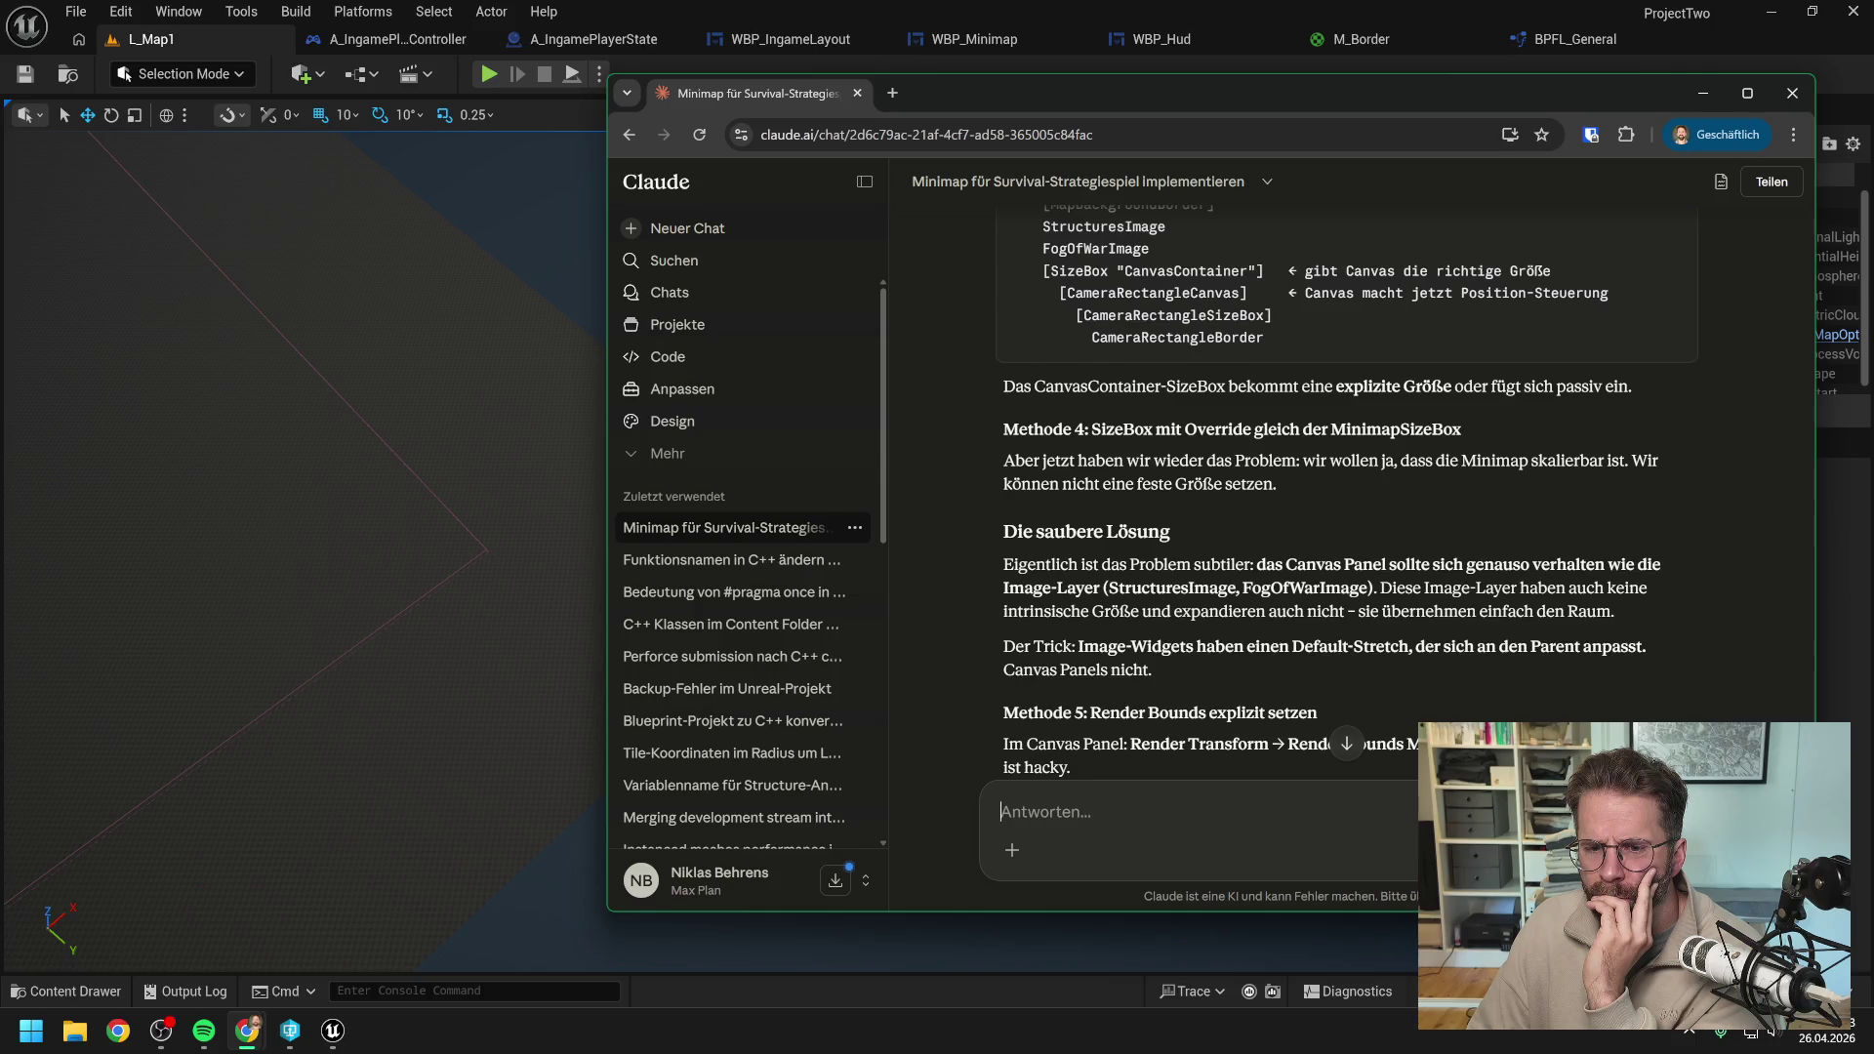
pyautogui.scroll(-1, 1347, 493)
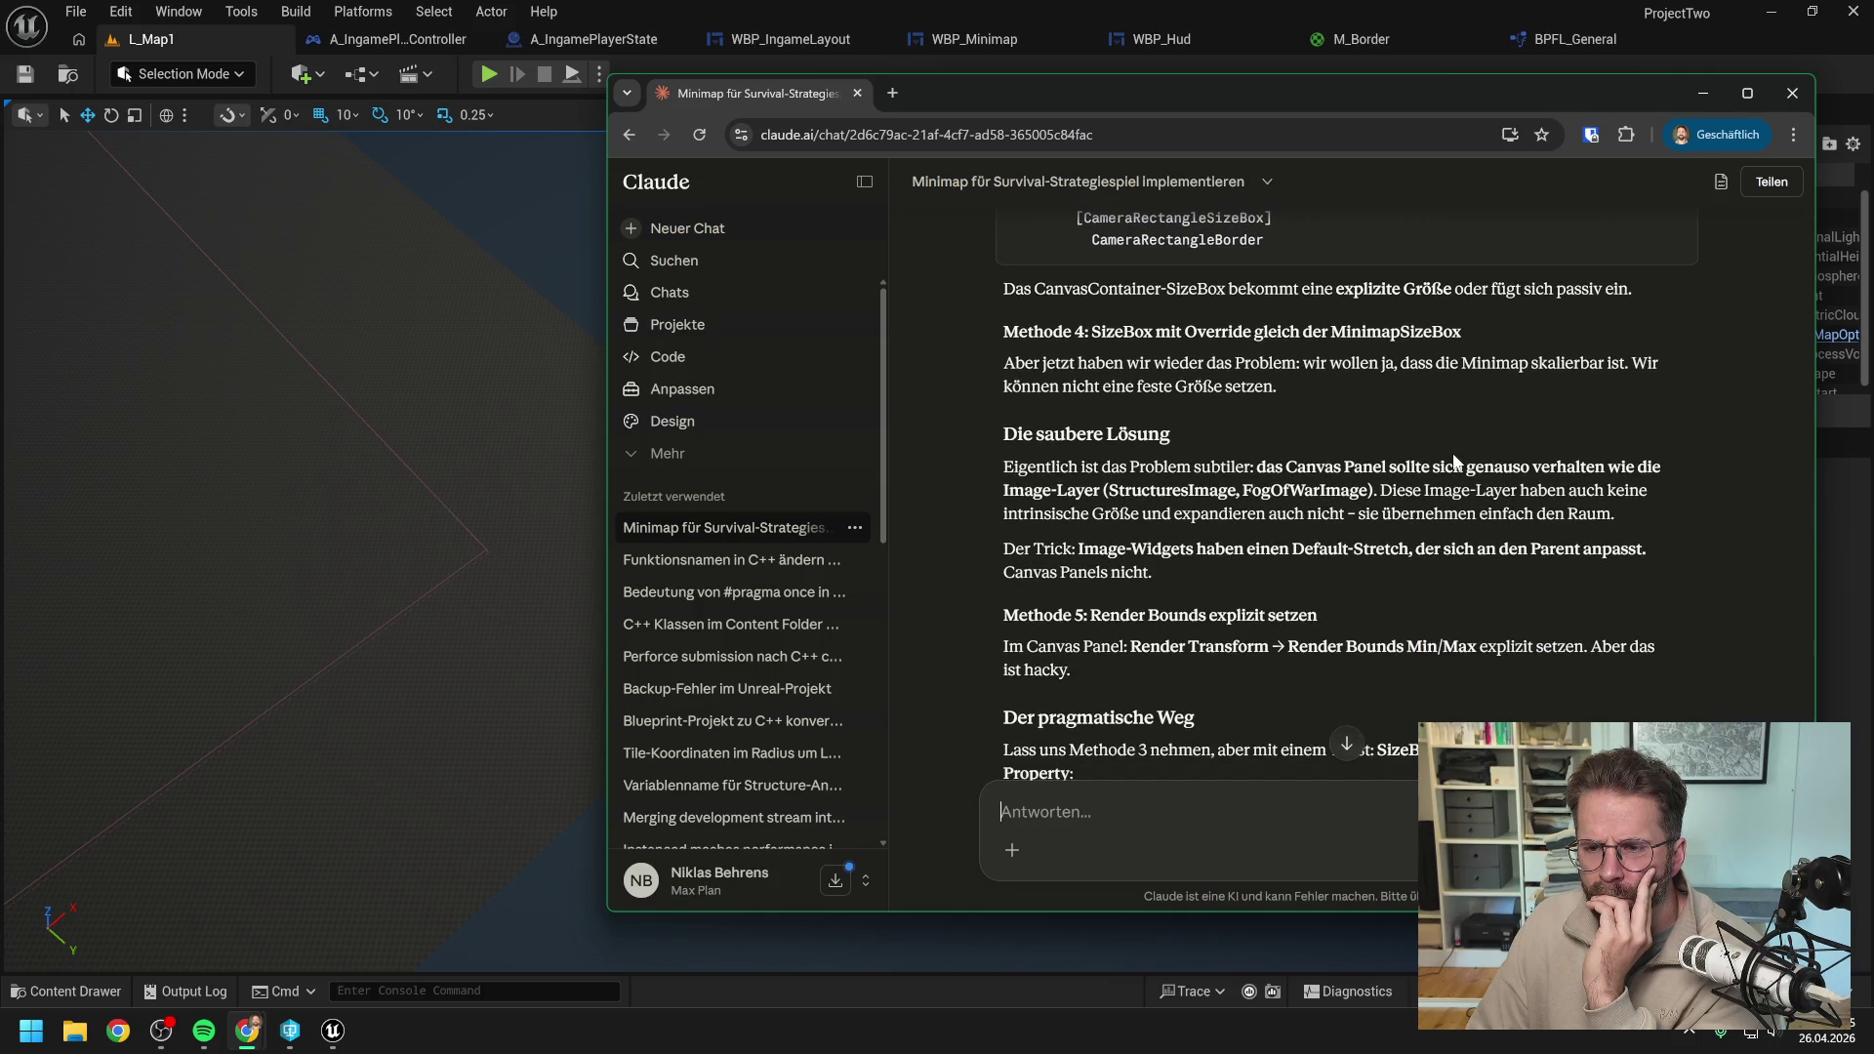
pyautogui.scroll(-1, 1454, 461)
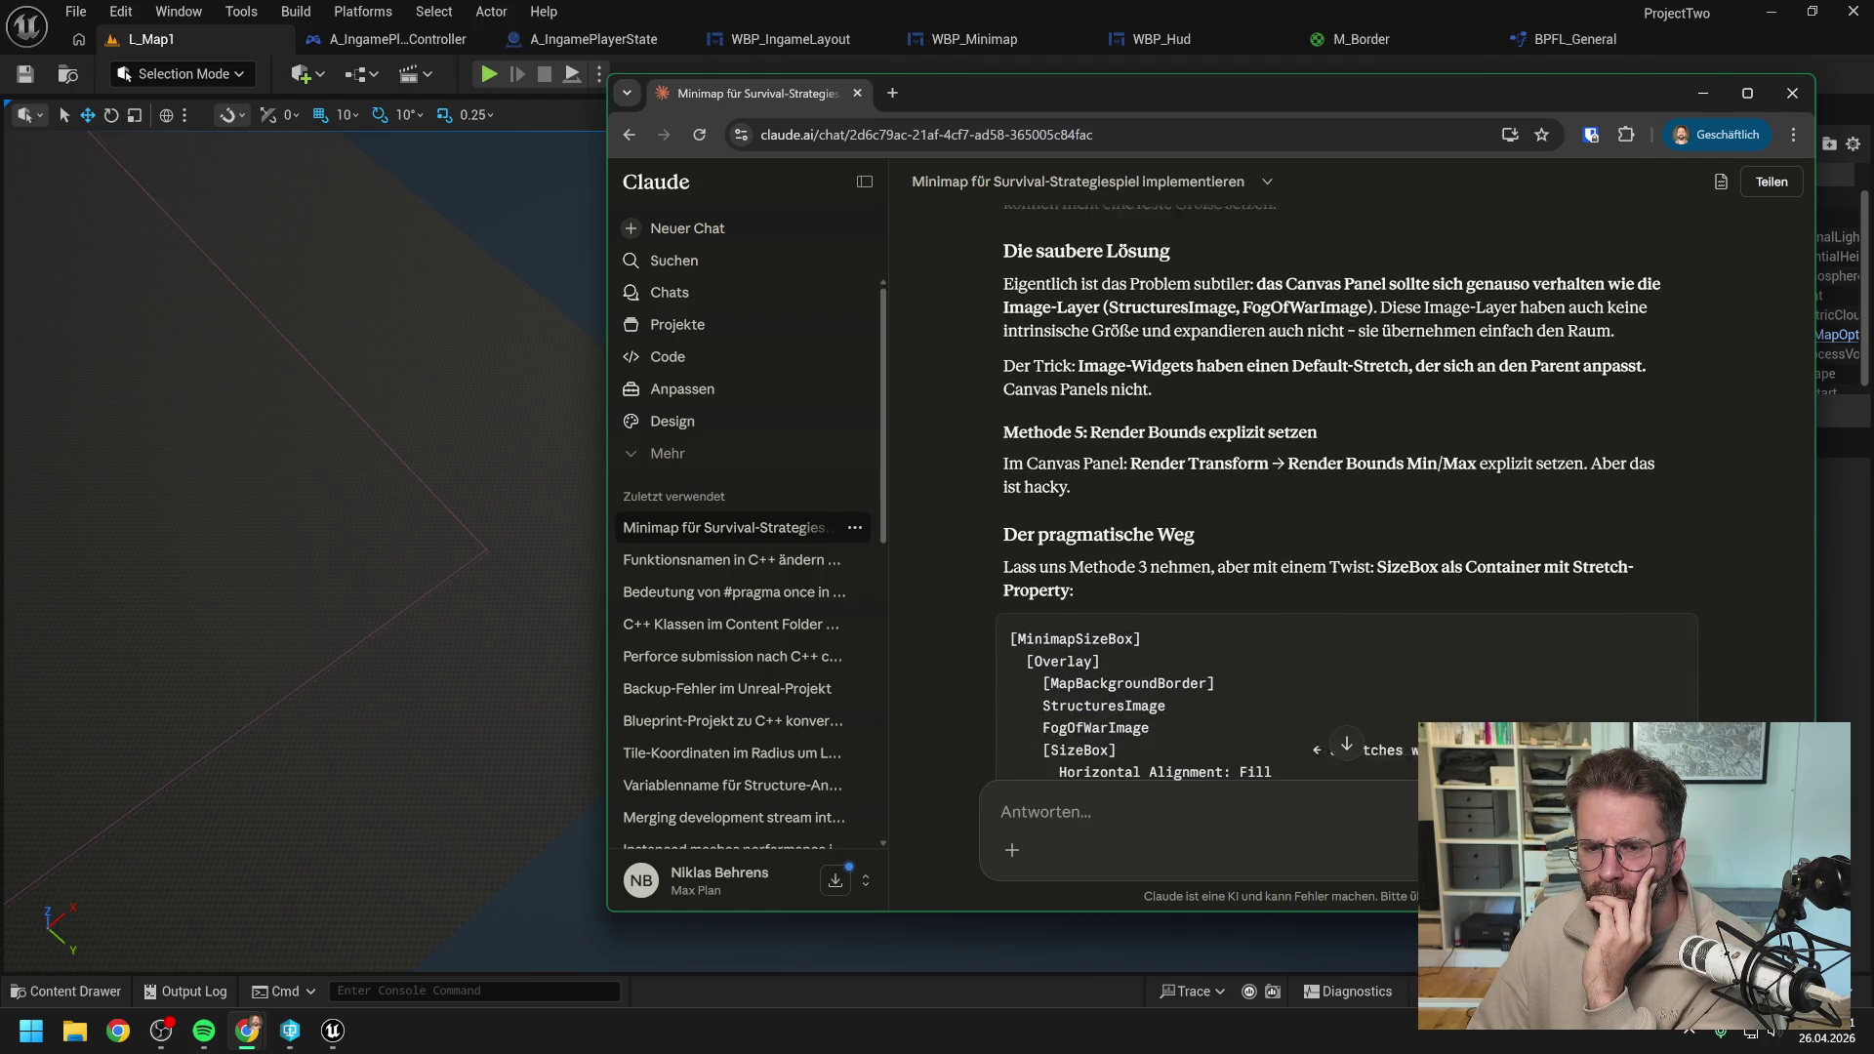
pyautogui.scroll(3, 1347, 497)
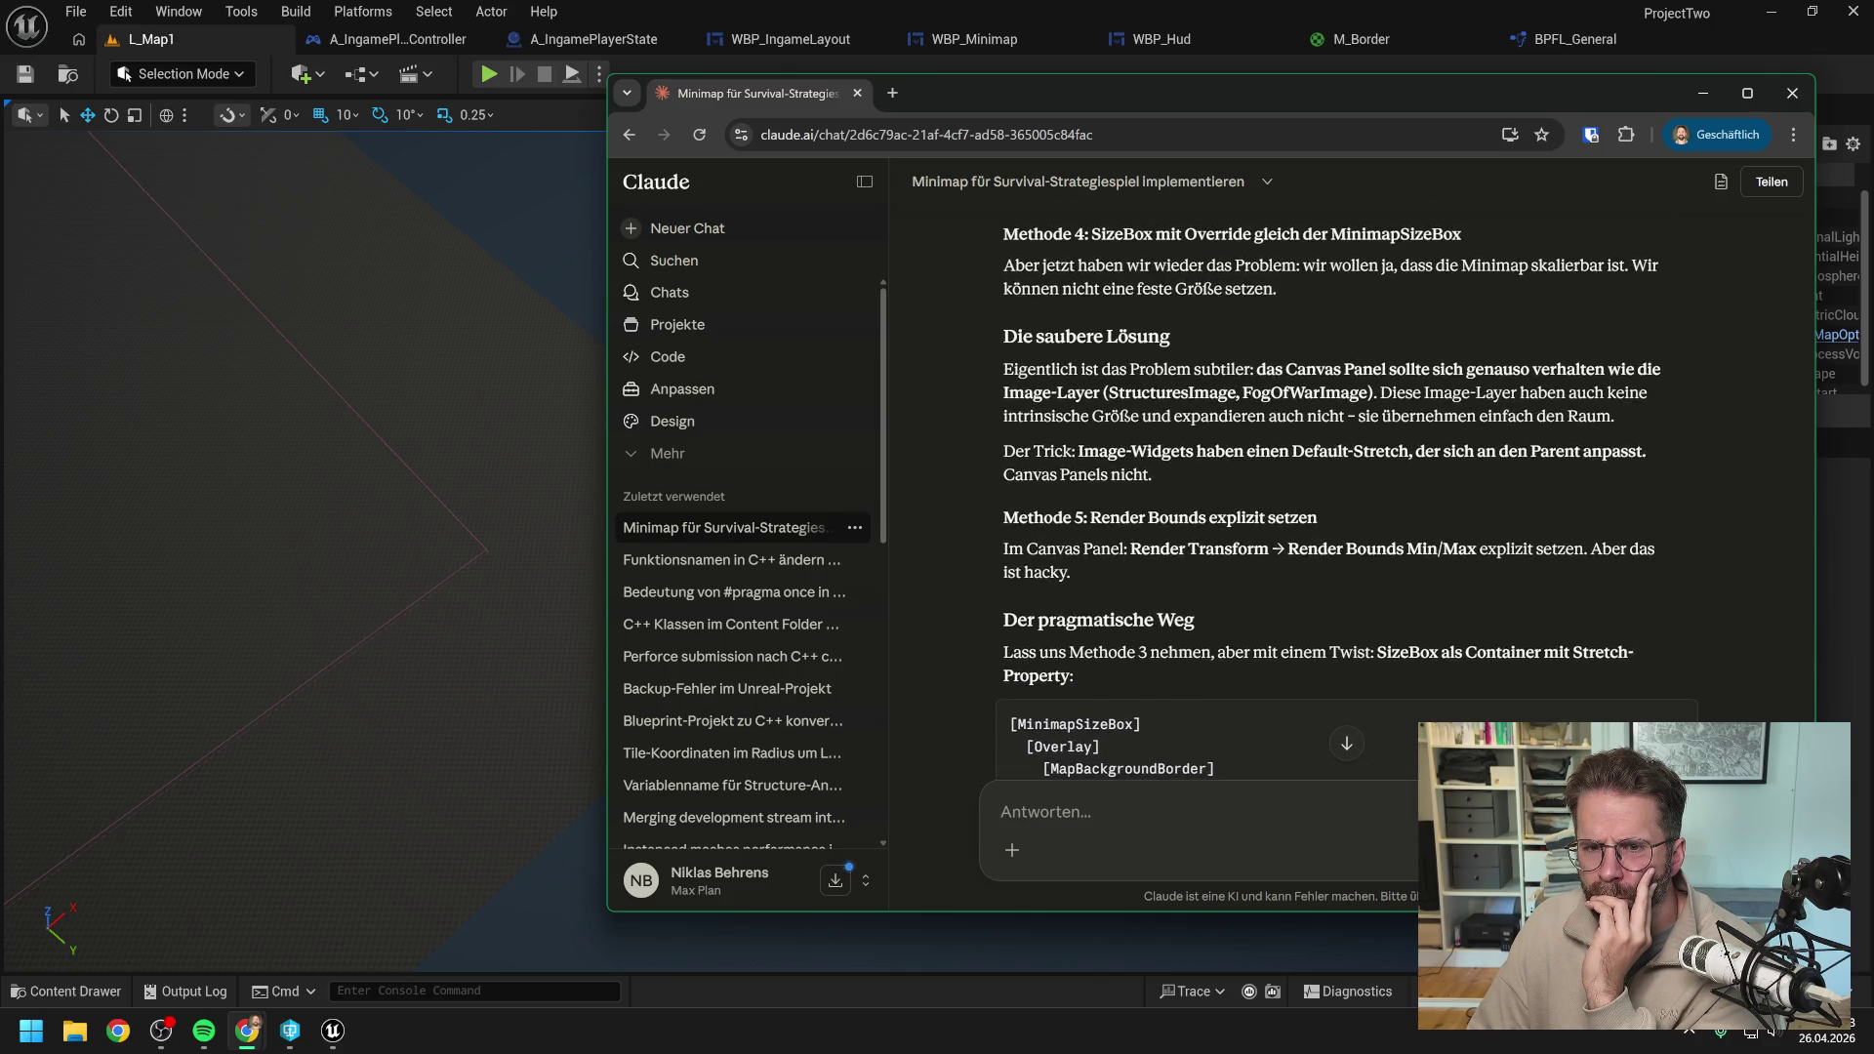
pyautogui.scroll(1, 1347, 498)
pyautogui.scroll(-2, 1347, 498)
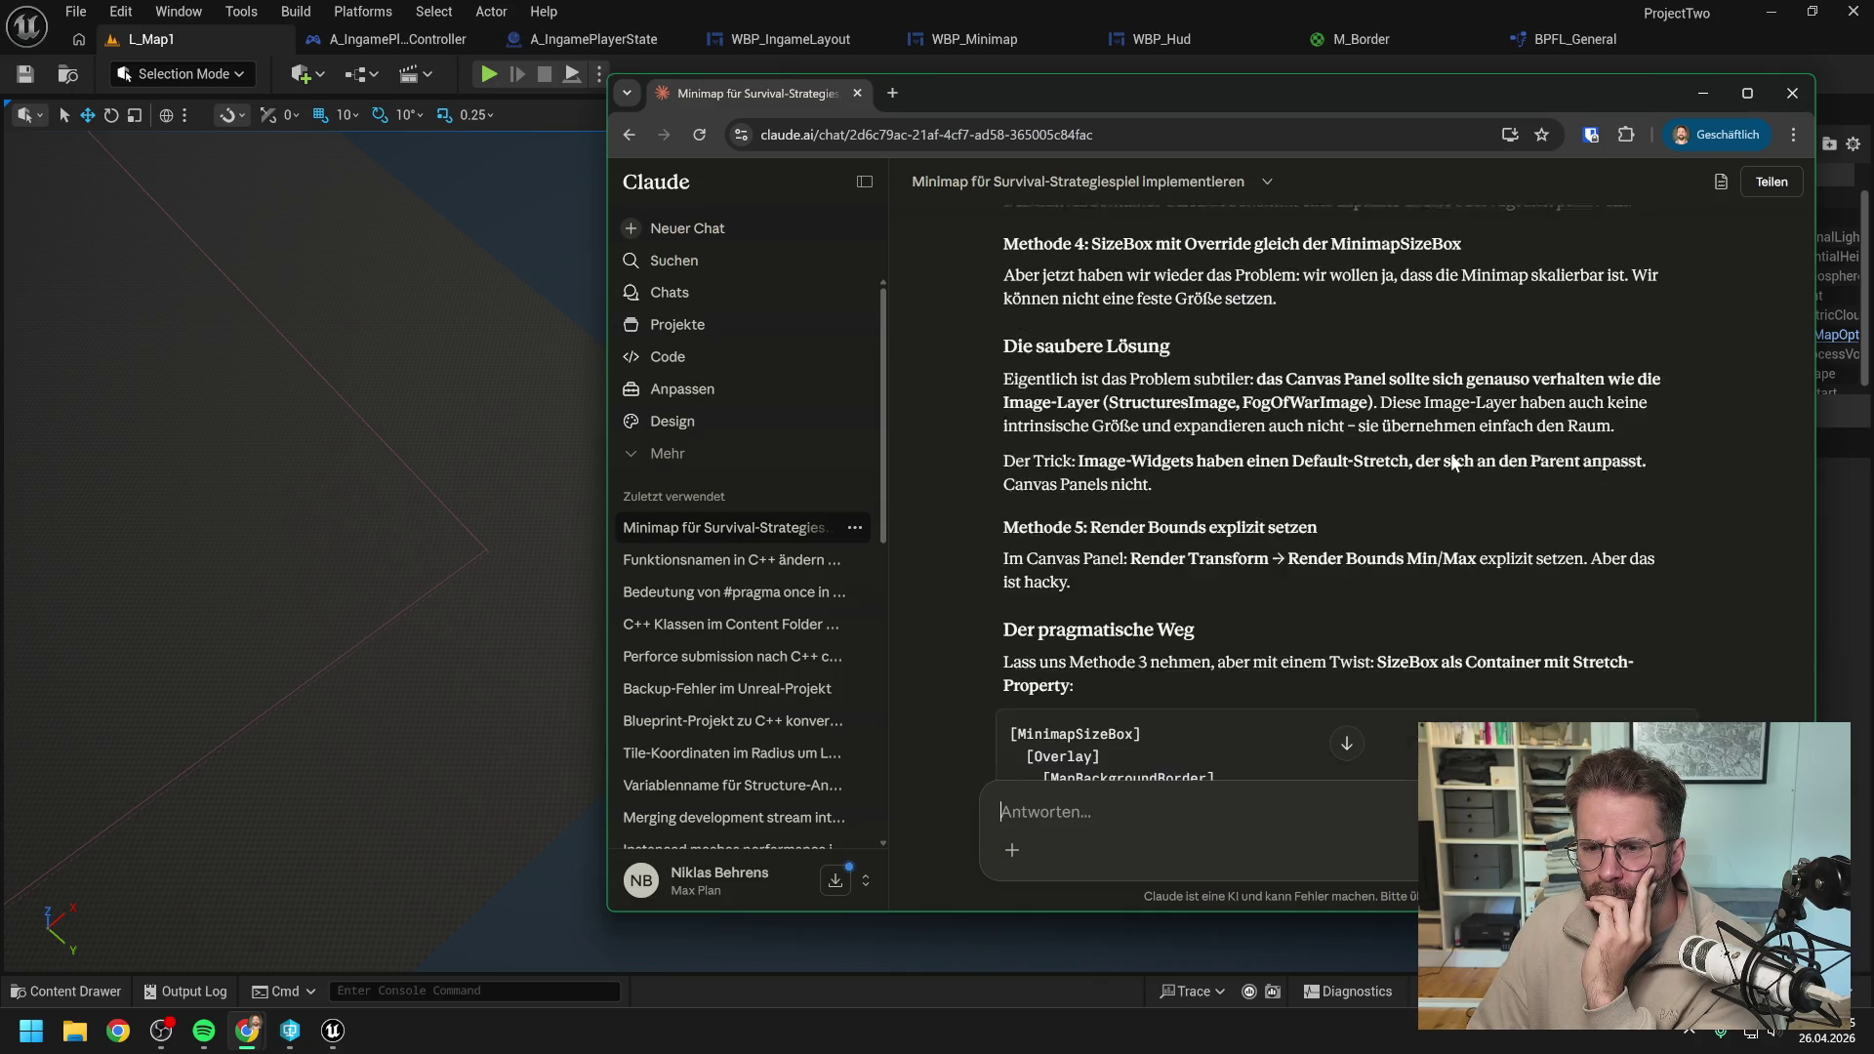
pyautogui.scroll(-1, 1346, 497)
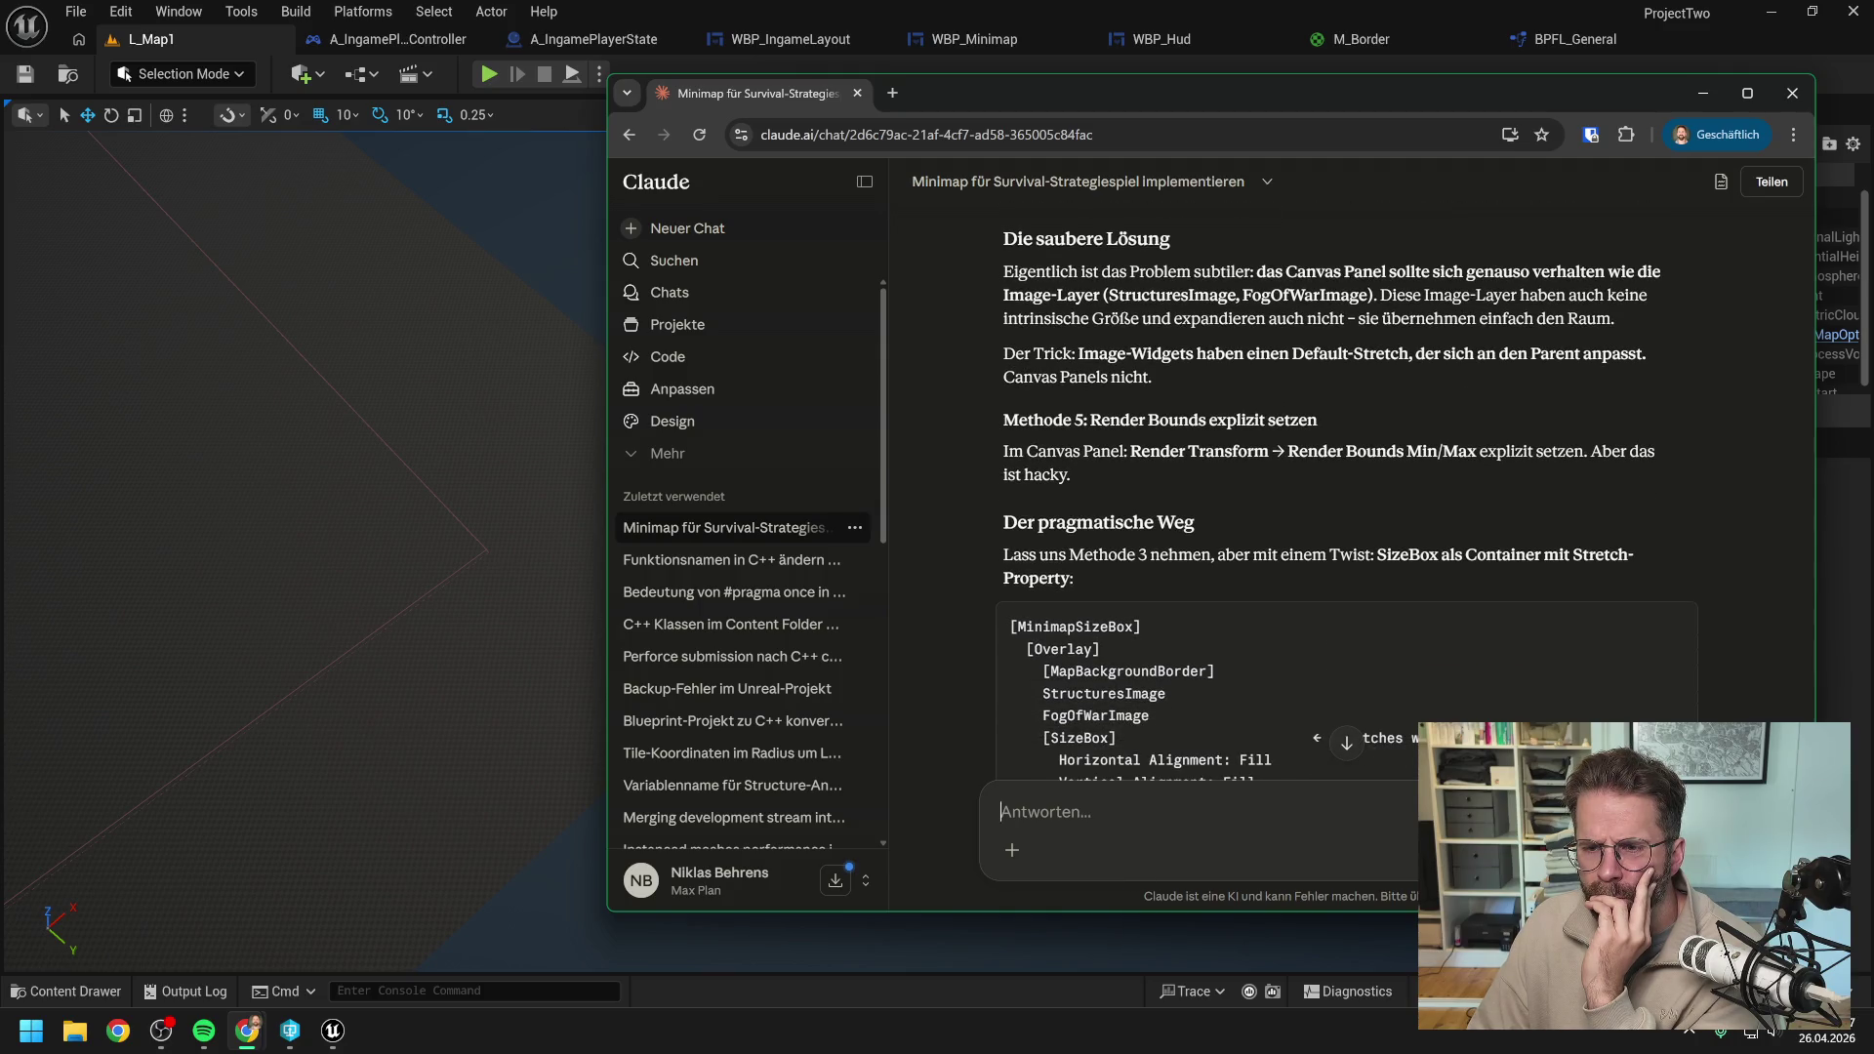
pyautogui.scroll(-1, 1449, 454)
pyautogui.scroll(-1, 1449, 453)
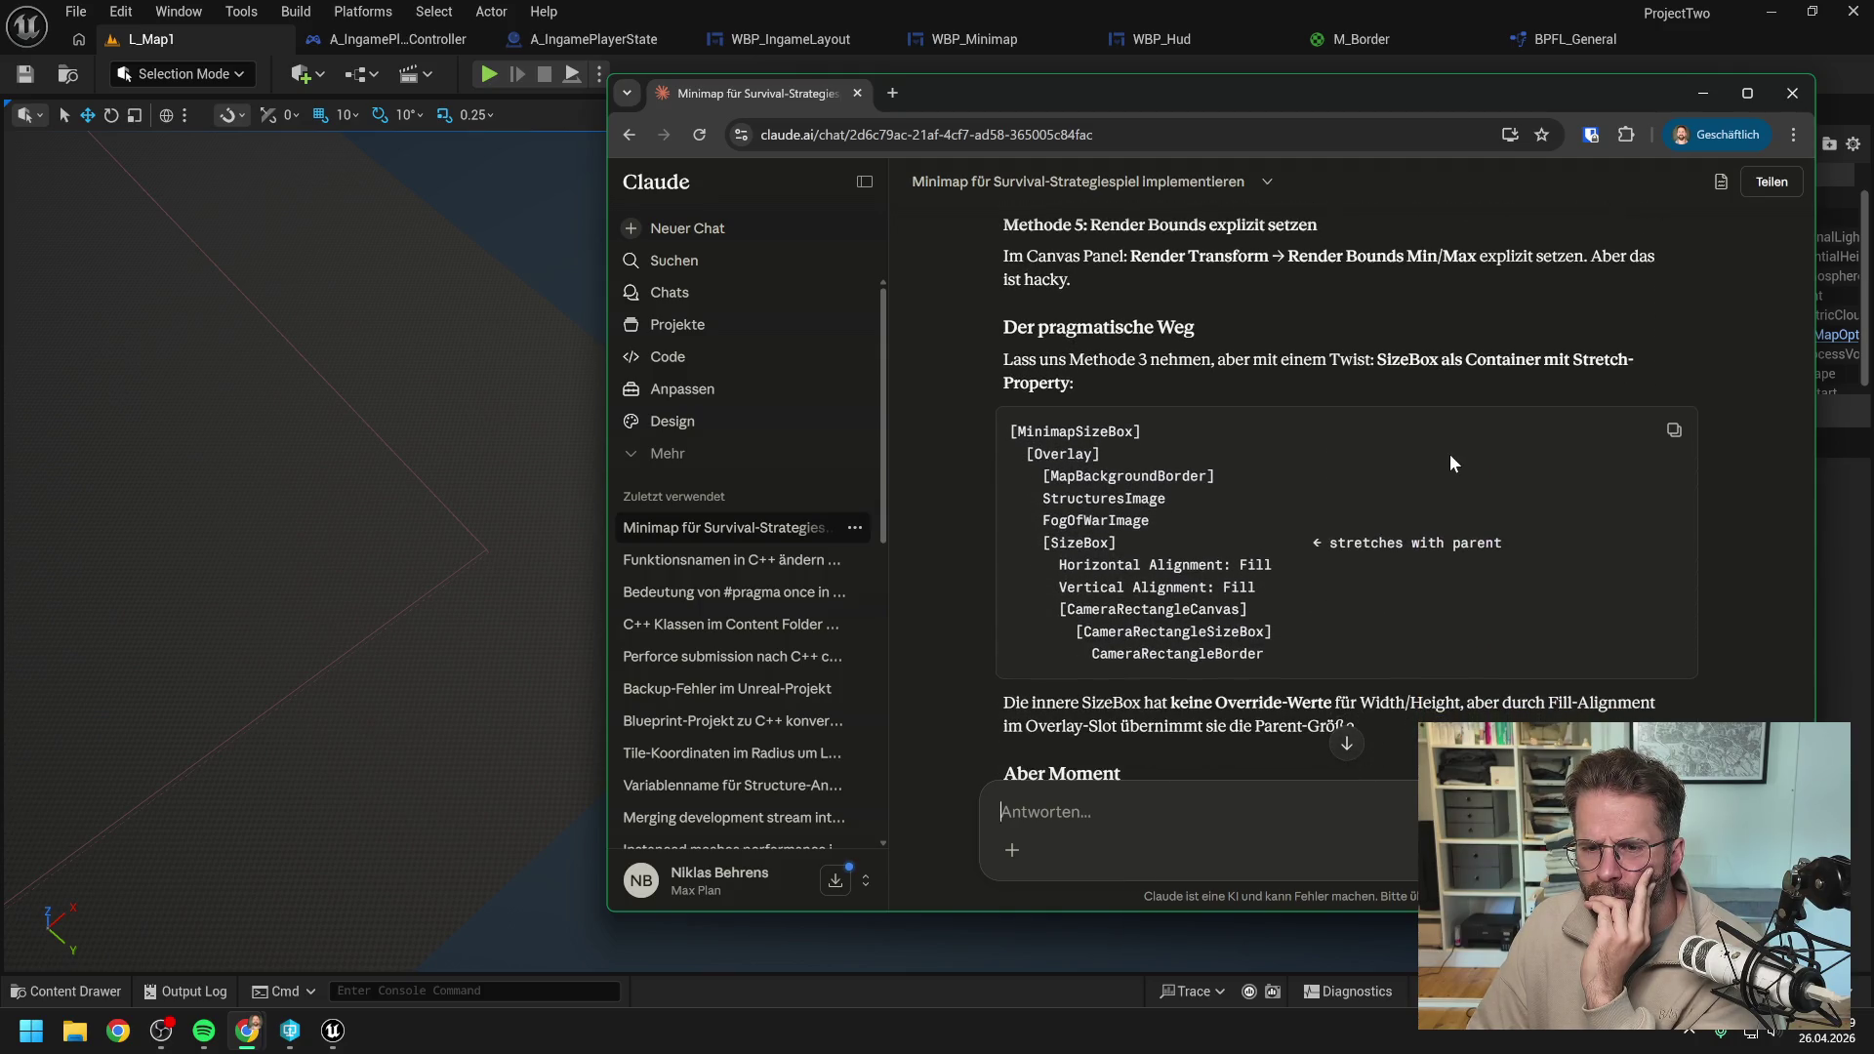
pyautogui.scroll(-2, 1450, 454)
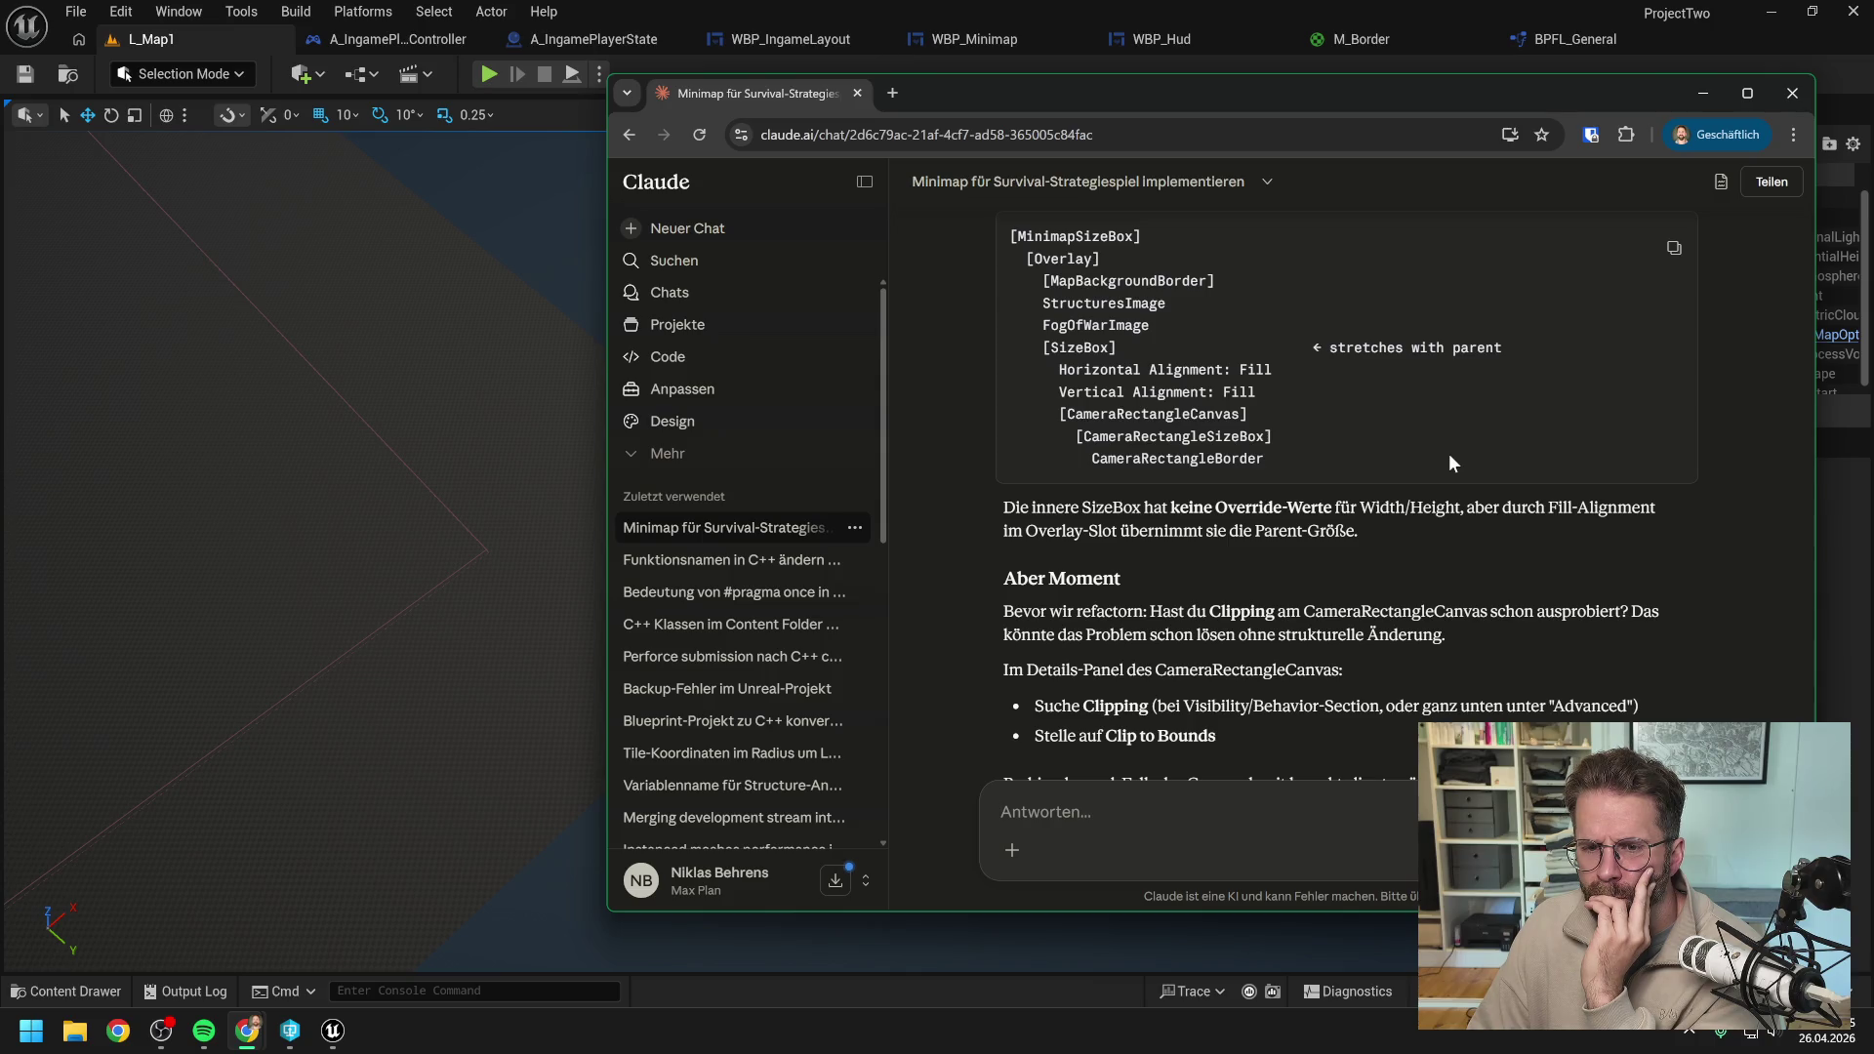
pyautogui.scroll(-2, 1448, 454)
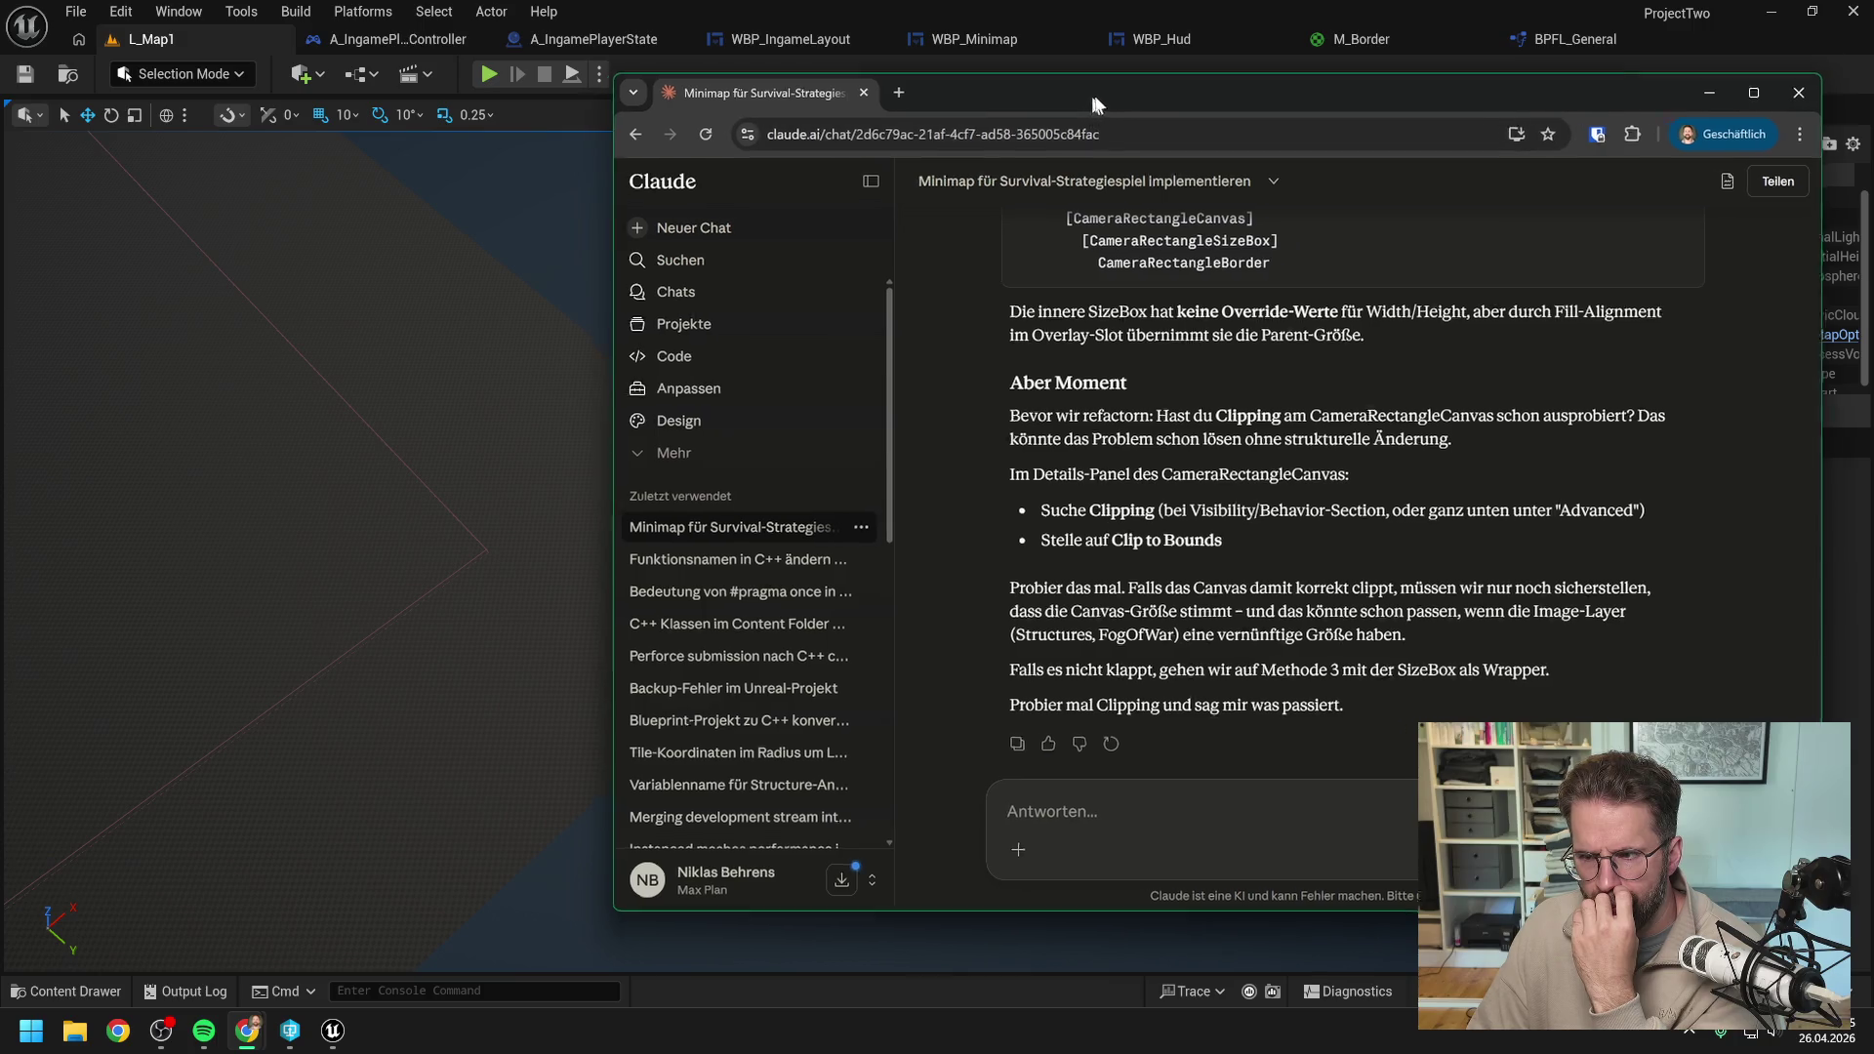
pyautogui.hotkey('alt', 'Tab')
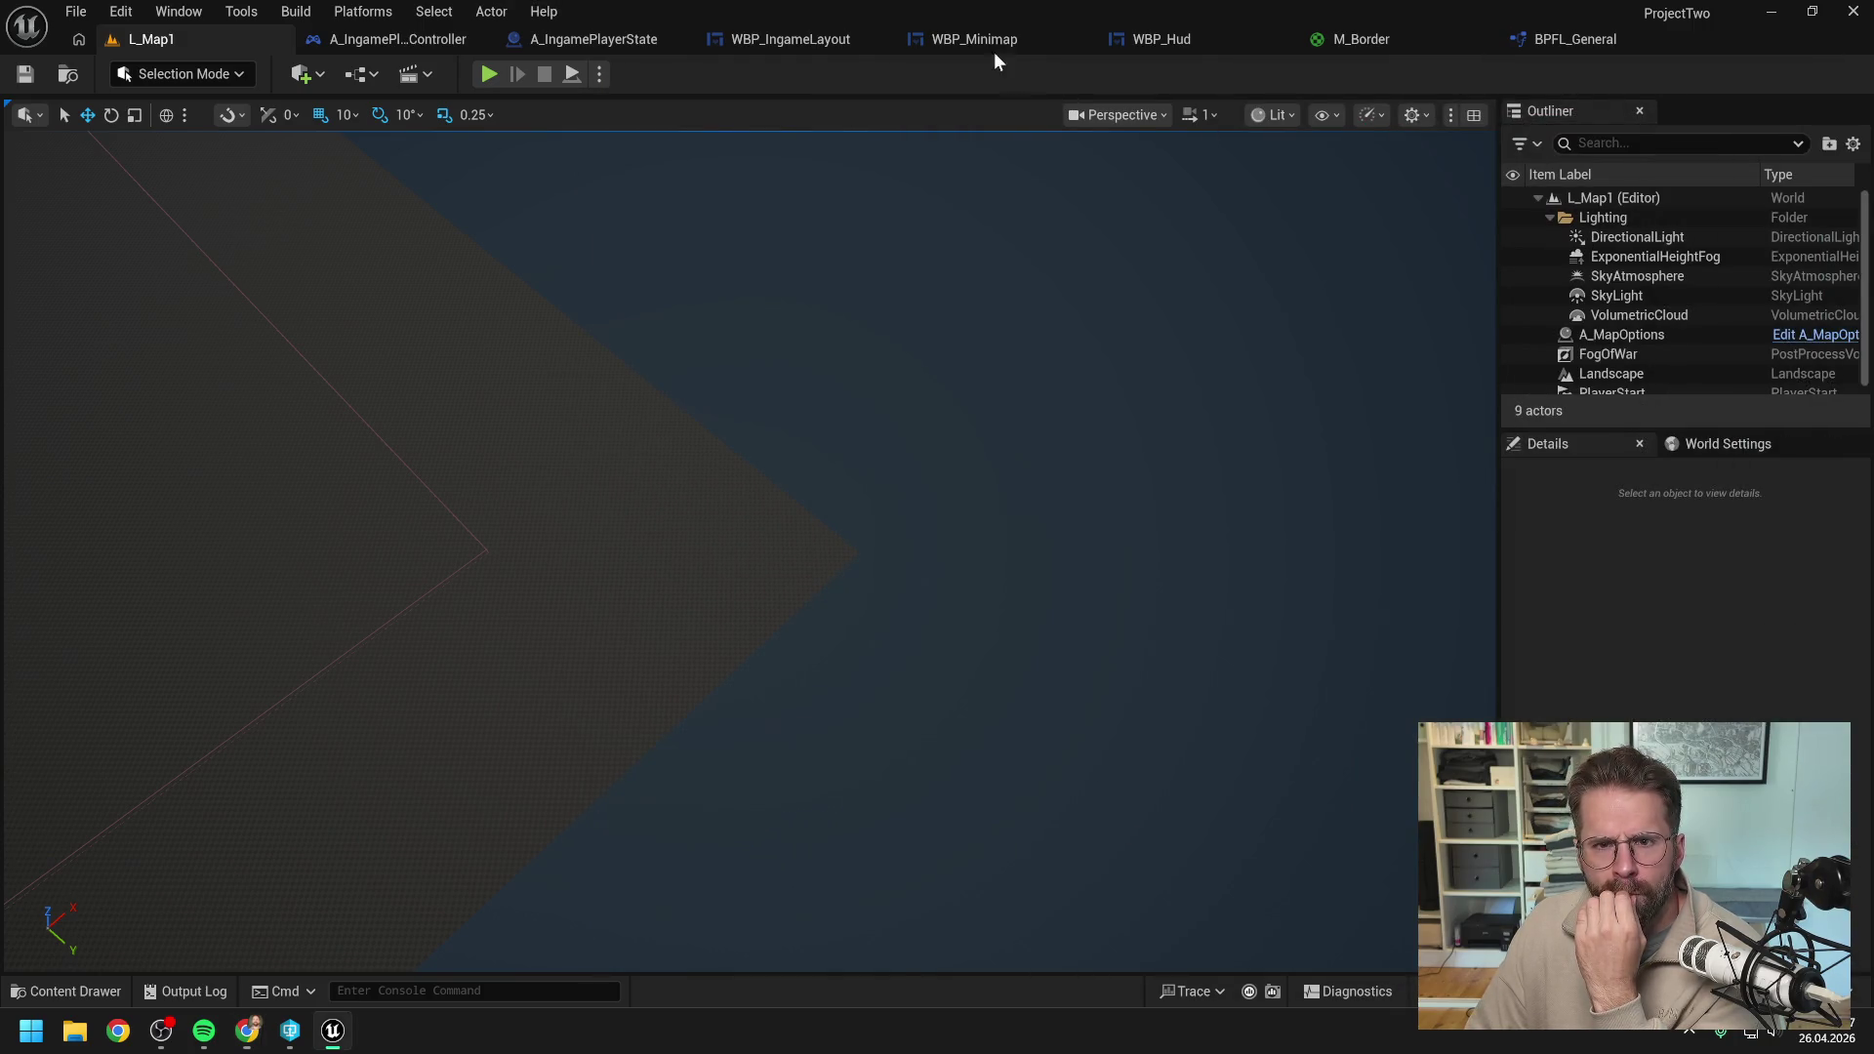
# Open WBP_Minimap's event graph and focus the graph canvas.
pyautogui.click(991, 39)
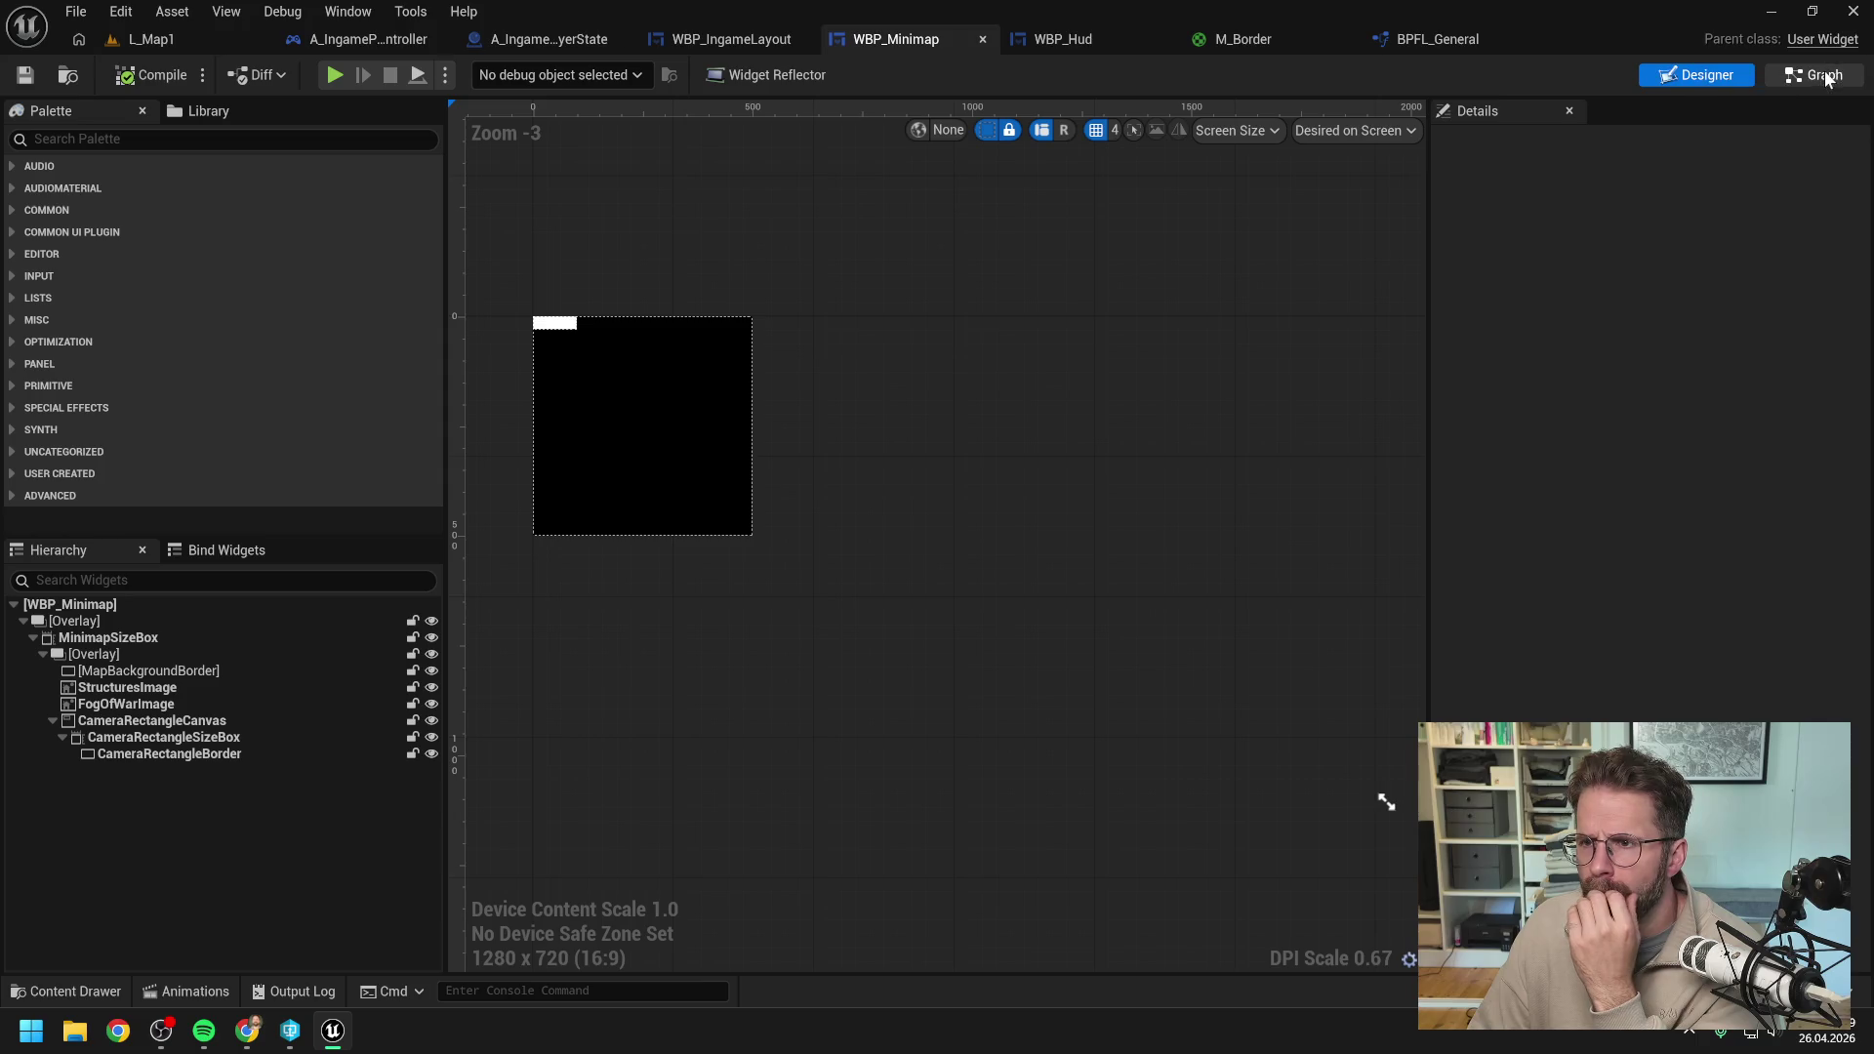
pyautogui.click(1816, 75)
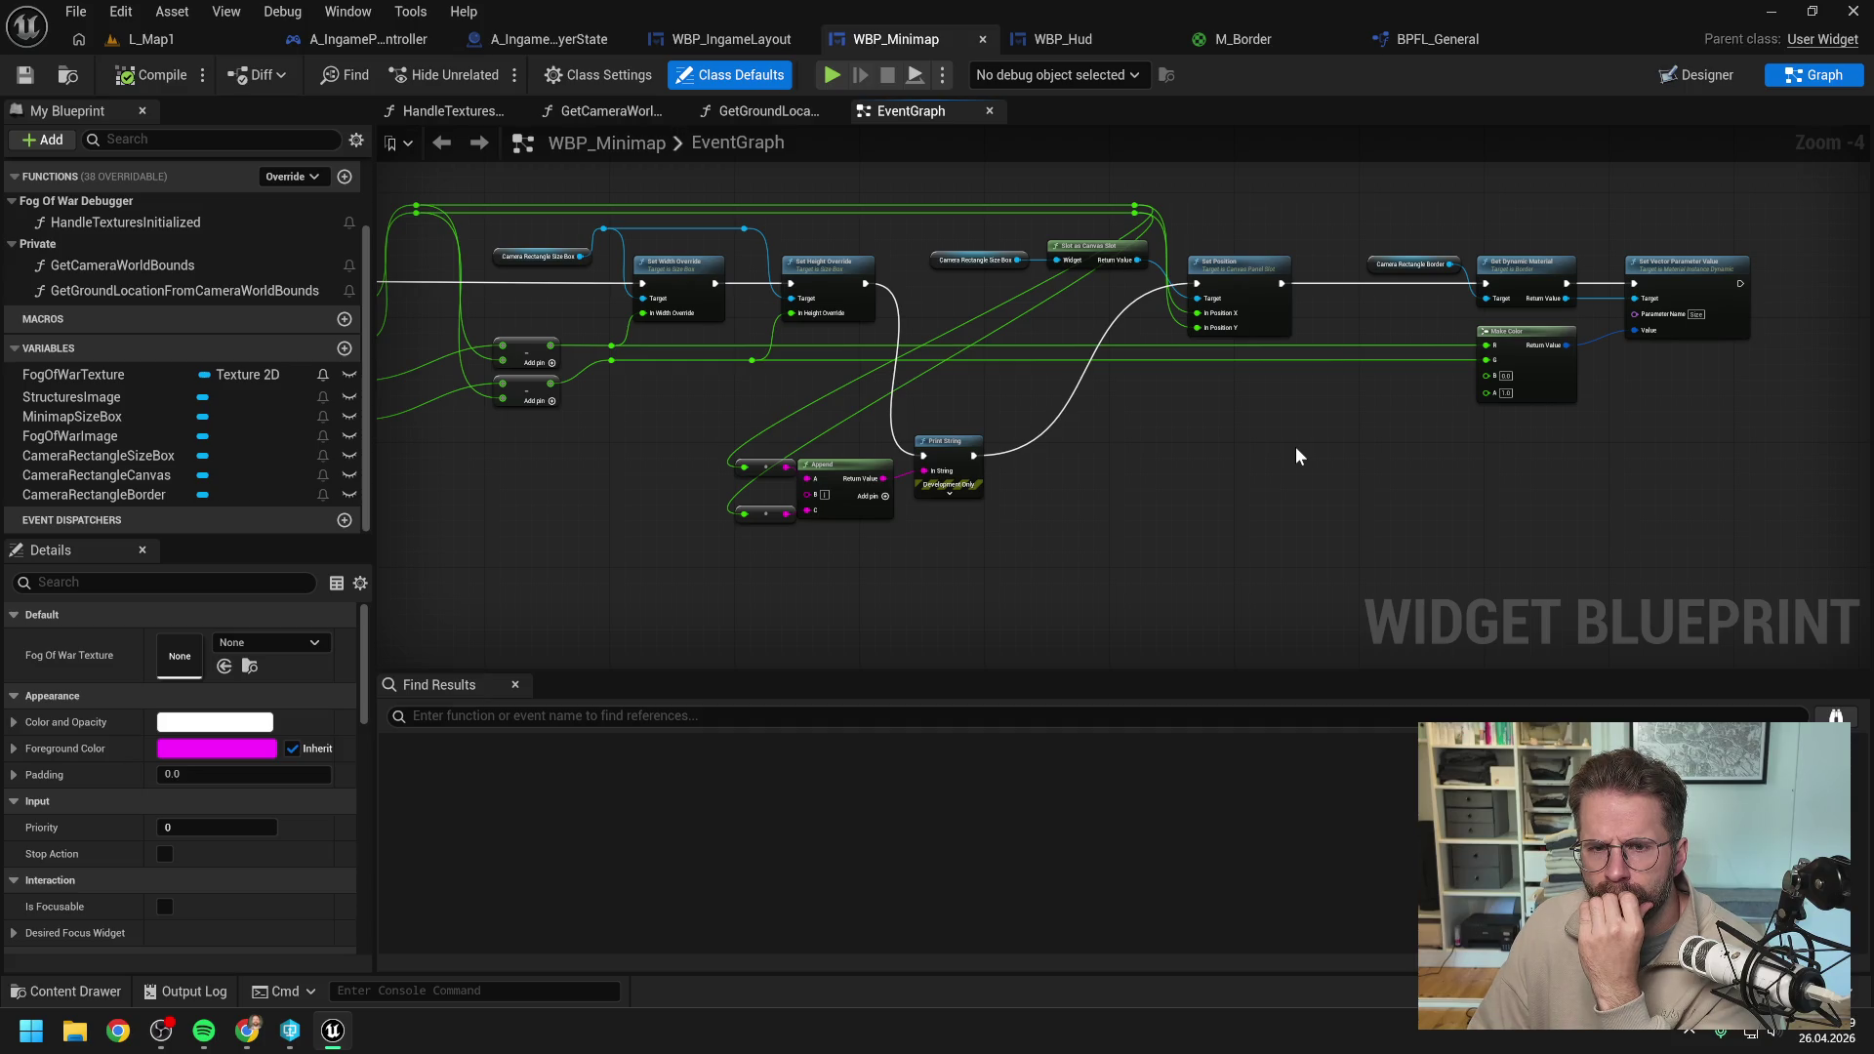
pyautogui.hotkey('alt', 'Tab')
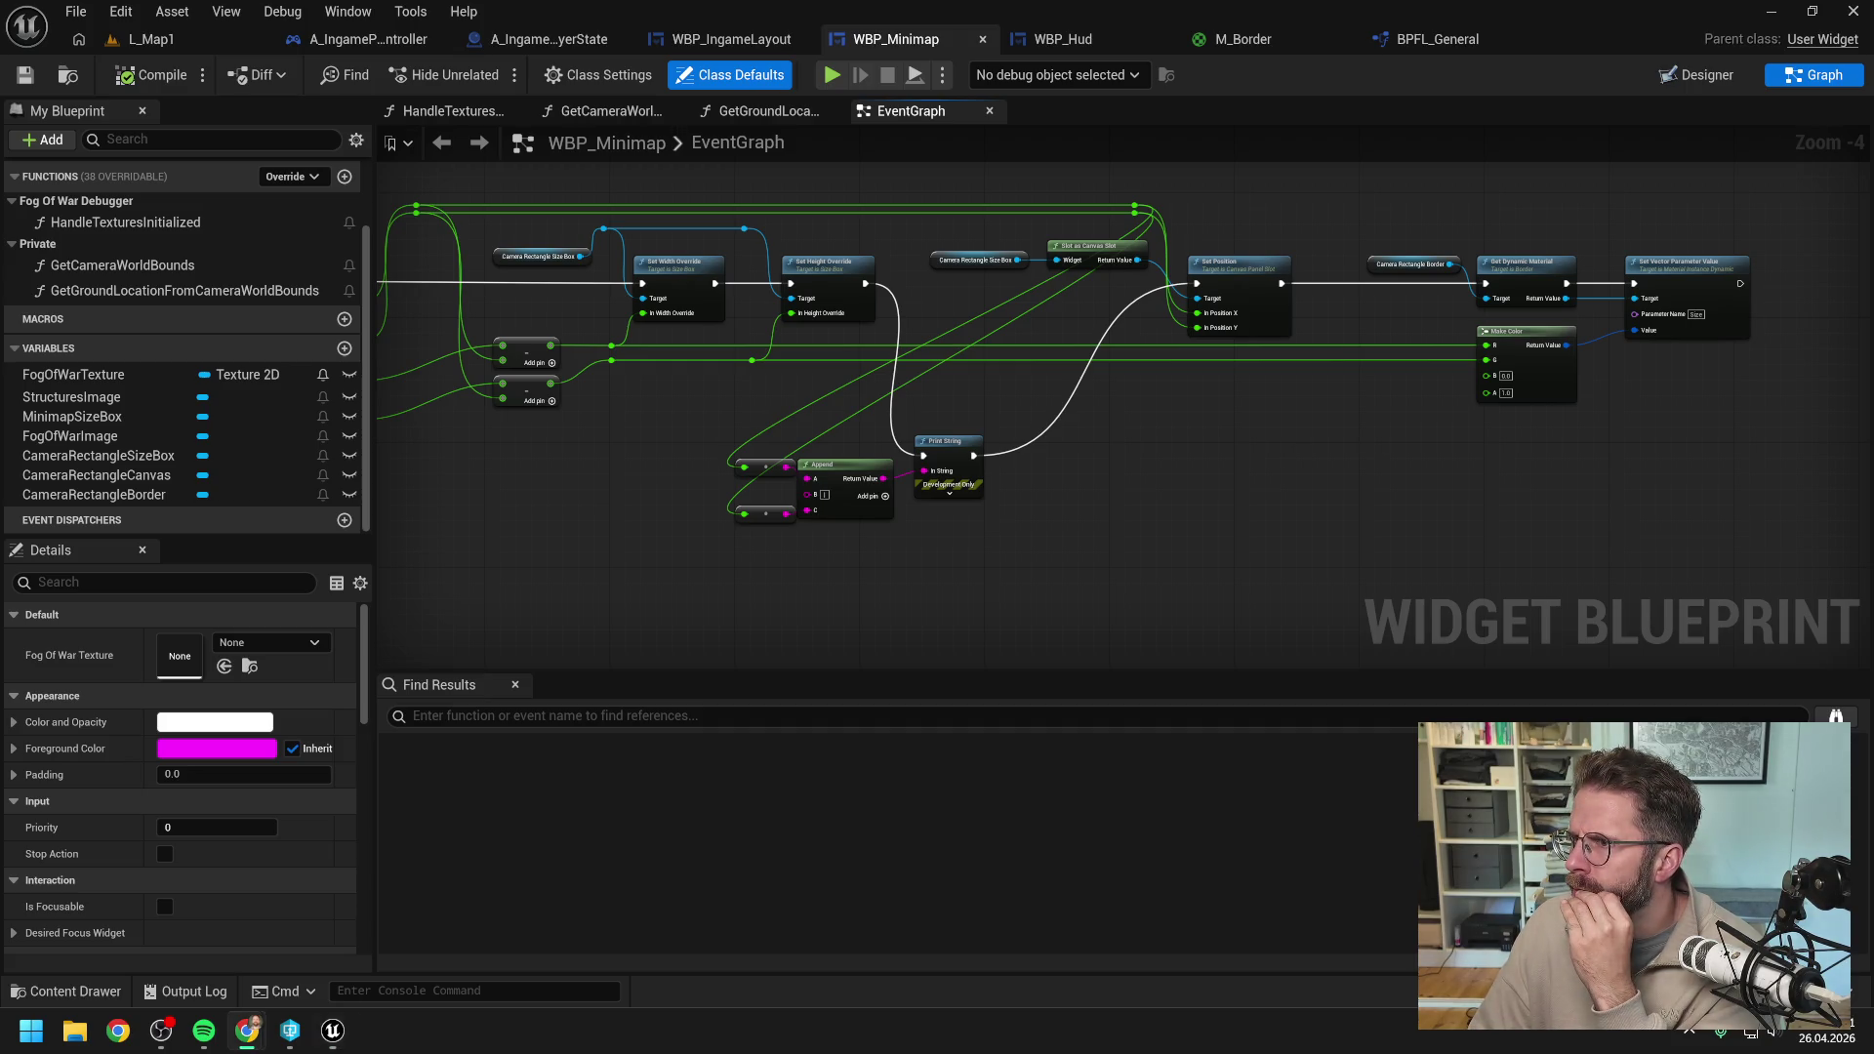
pyautogui.click(1455, 479)
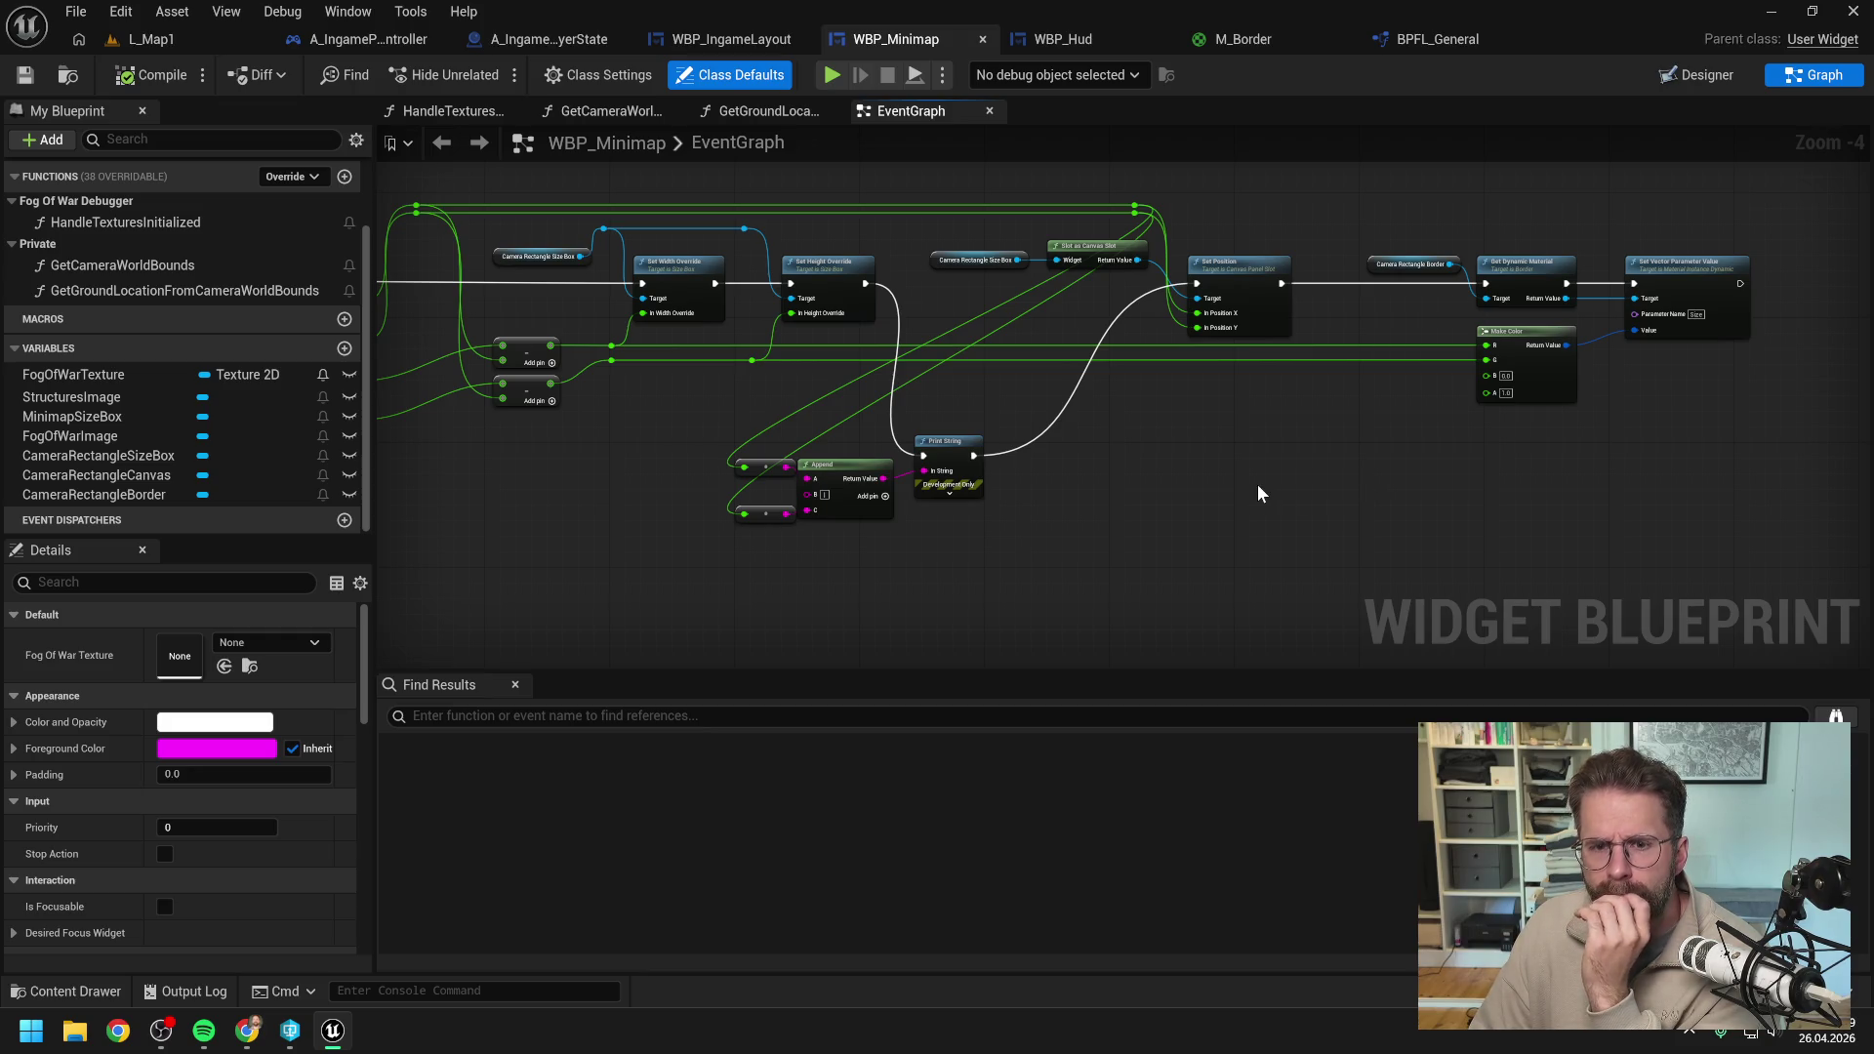
# Pan the graph to inspect the Branch, camera bounds, Make Color and Set Vector Parameter Value nodes.
pyautogui.moveTo(1239, 489)
pyautogui.mouseDown()
pyautogui.moveTo(1209, 469)
pyautogui.moveTo(905, 444)
pyautogui.moveTo(1193, 444)
pyautogui.mouseUp()
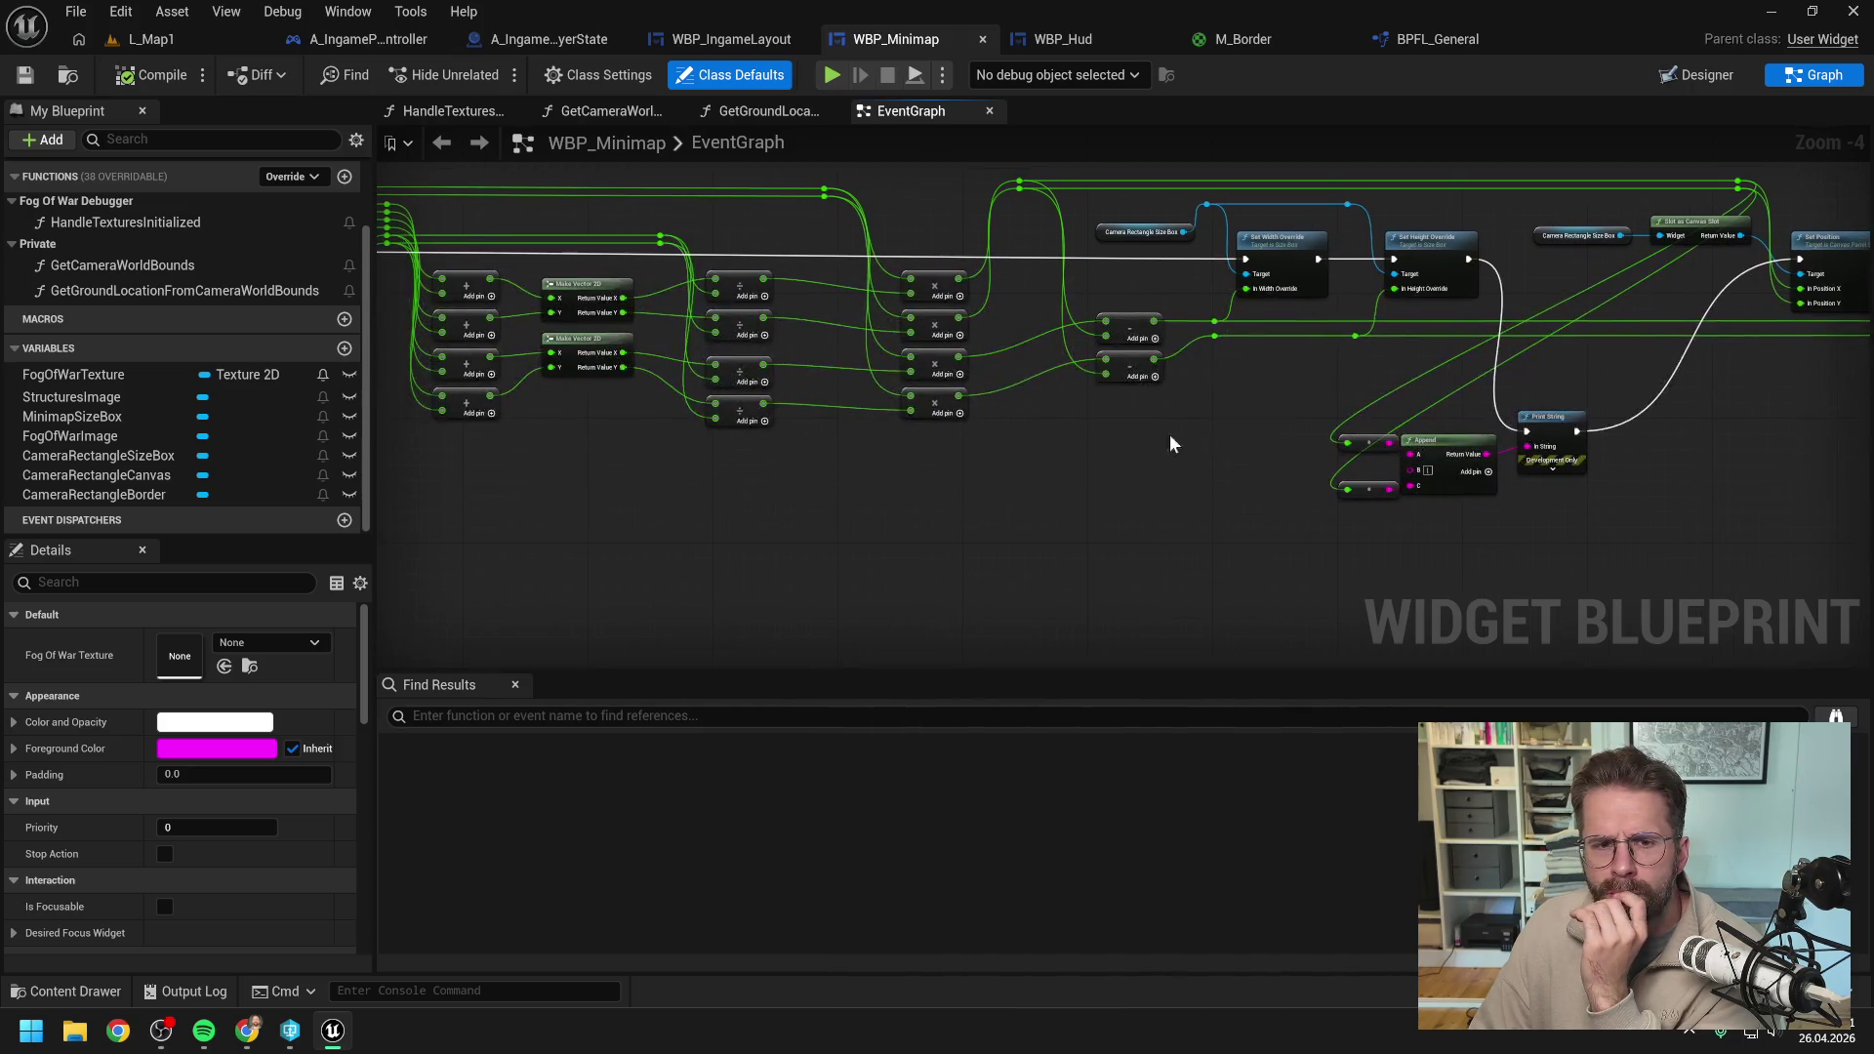
pyautogui.moveTo(945, 464); pyautogui.dragTo(1215, 471)
pyautogui.moveTo(904, 513)
pyautogui.mouseDown()
pyautogui.moveTo(1627, 485)
pyautogui.moveTo(1243, 472)
pyautogui.moveTo(1040, 511)
pyautogui.mouseUp()
pyautogui.moveTo(1455, 501); pyautogui.dragTo(1274, 507)
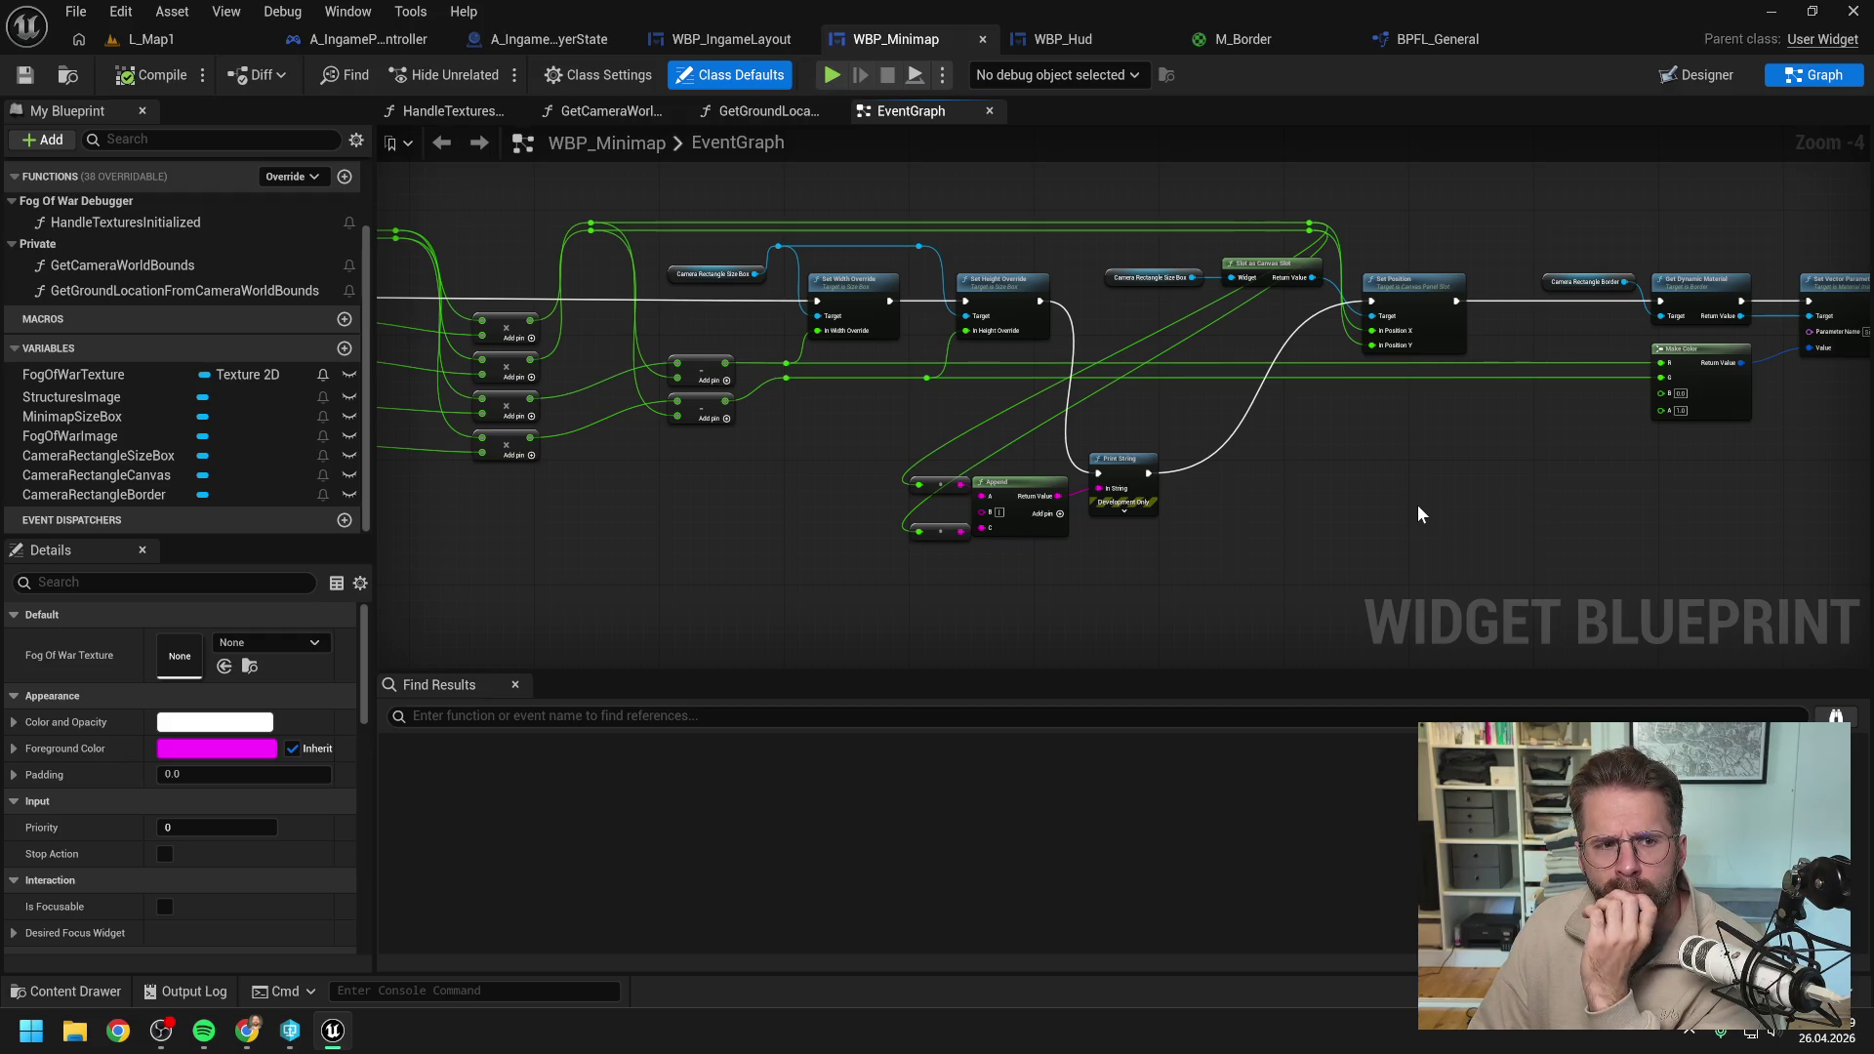
pyautogui.moveTo(1425, 502); pyautogui.dragTo(1308, 498)
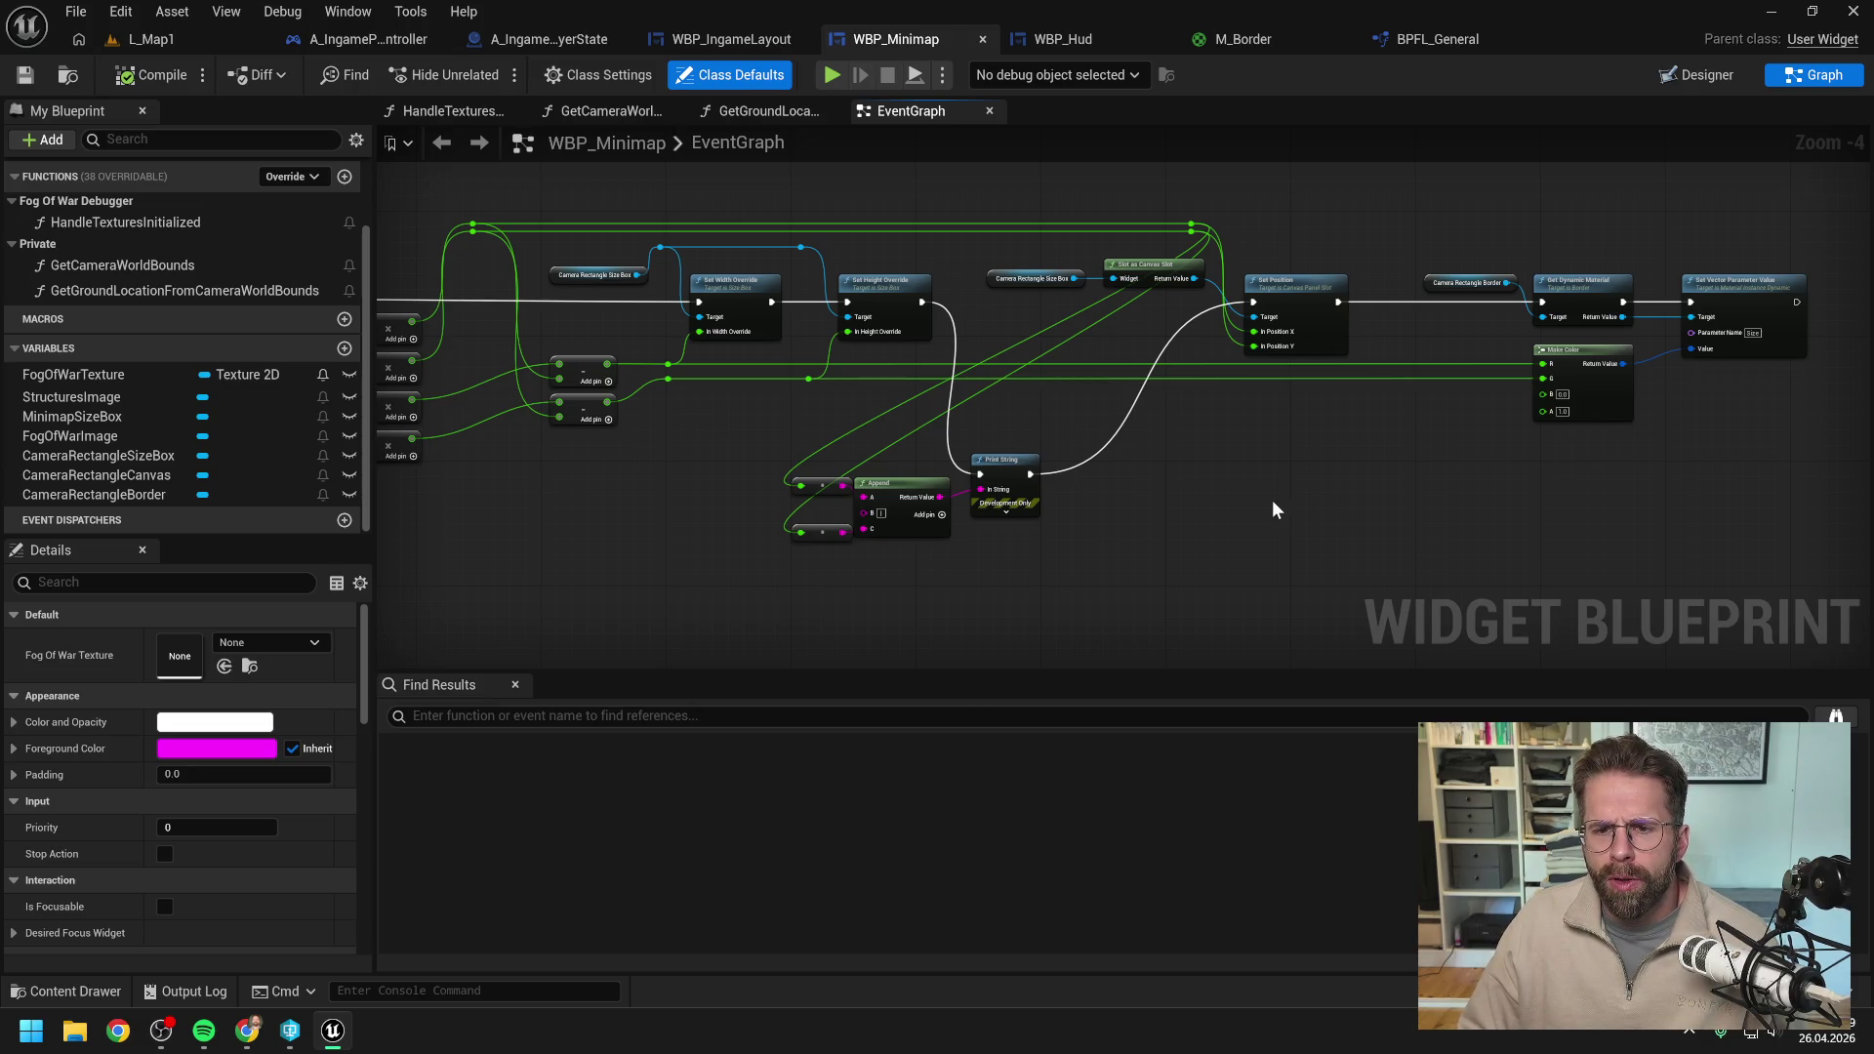
# Set CameraRectangleCanvas clipping to Clip To Bounds - Always, then switch to L_Map1 to test.
pyautogui.click(1698, 75)
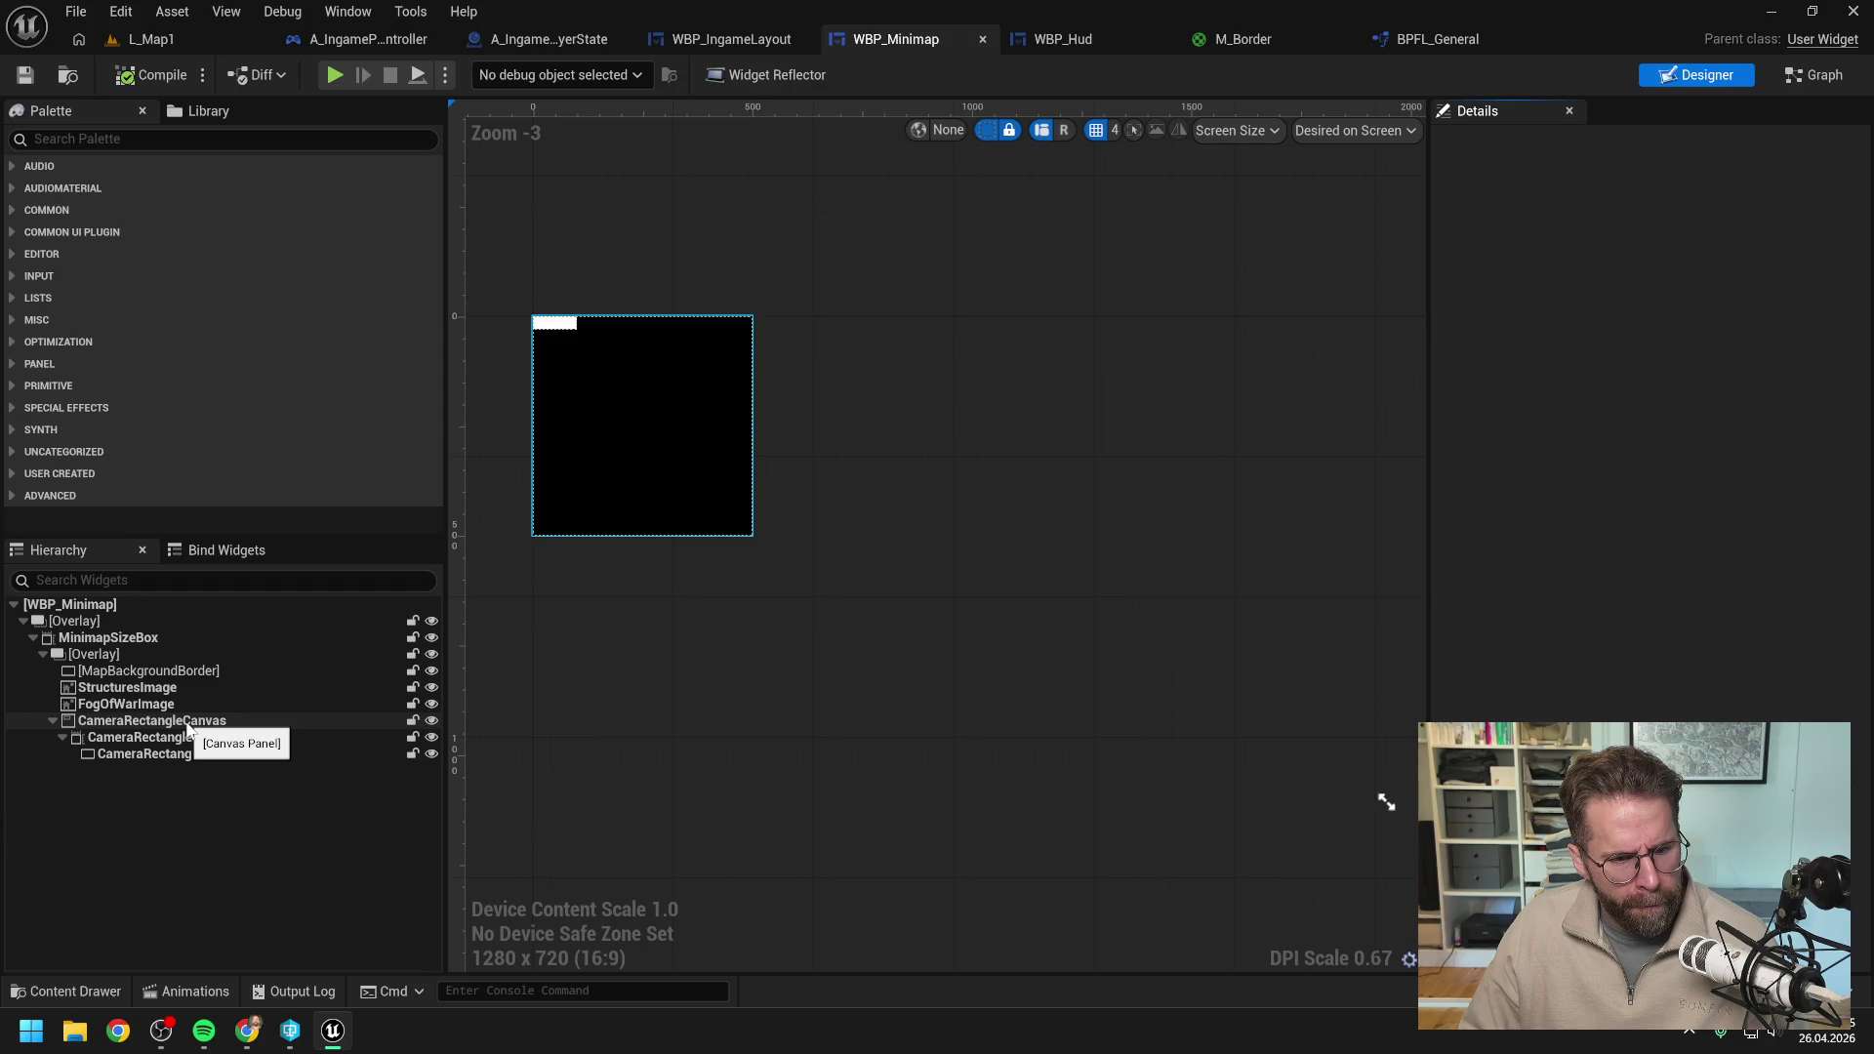
pyautogui.click(189, 723)
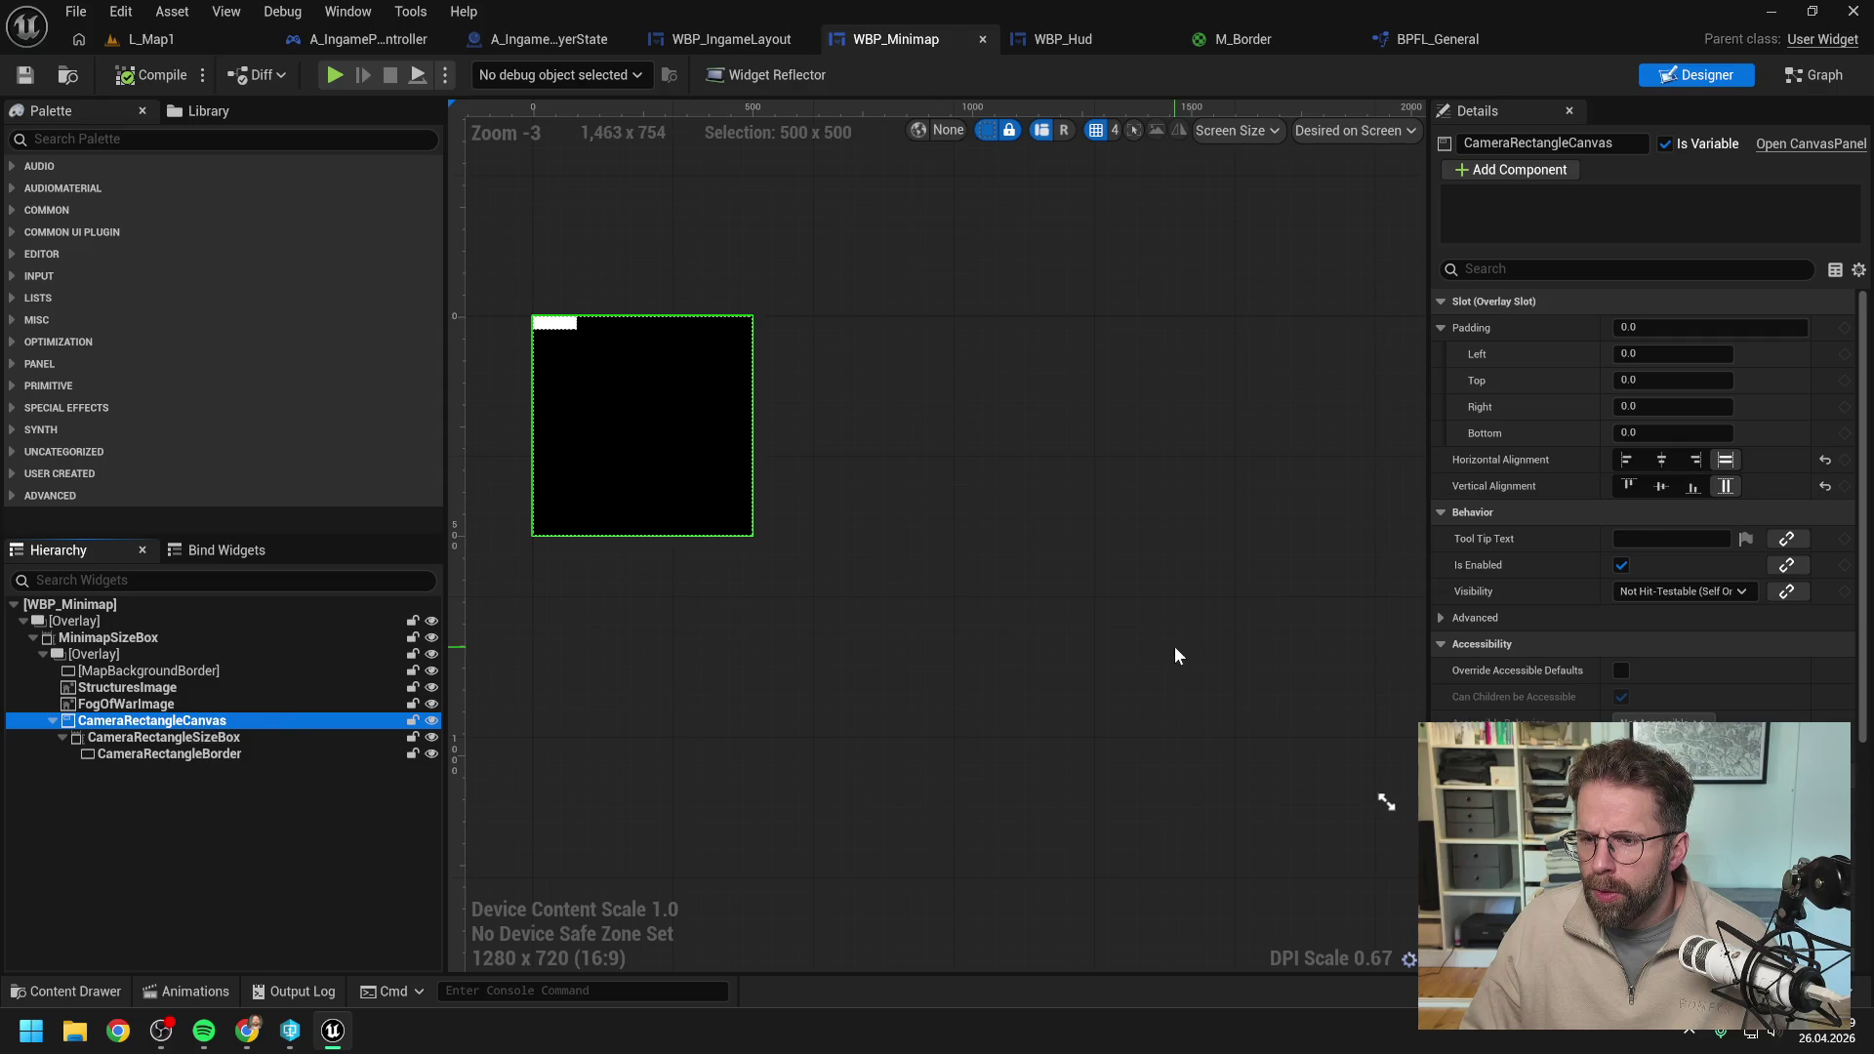
pyautogui.scroll(-3, 1522, 603)
pyautogui.scroll(-3, 1531, 594)
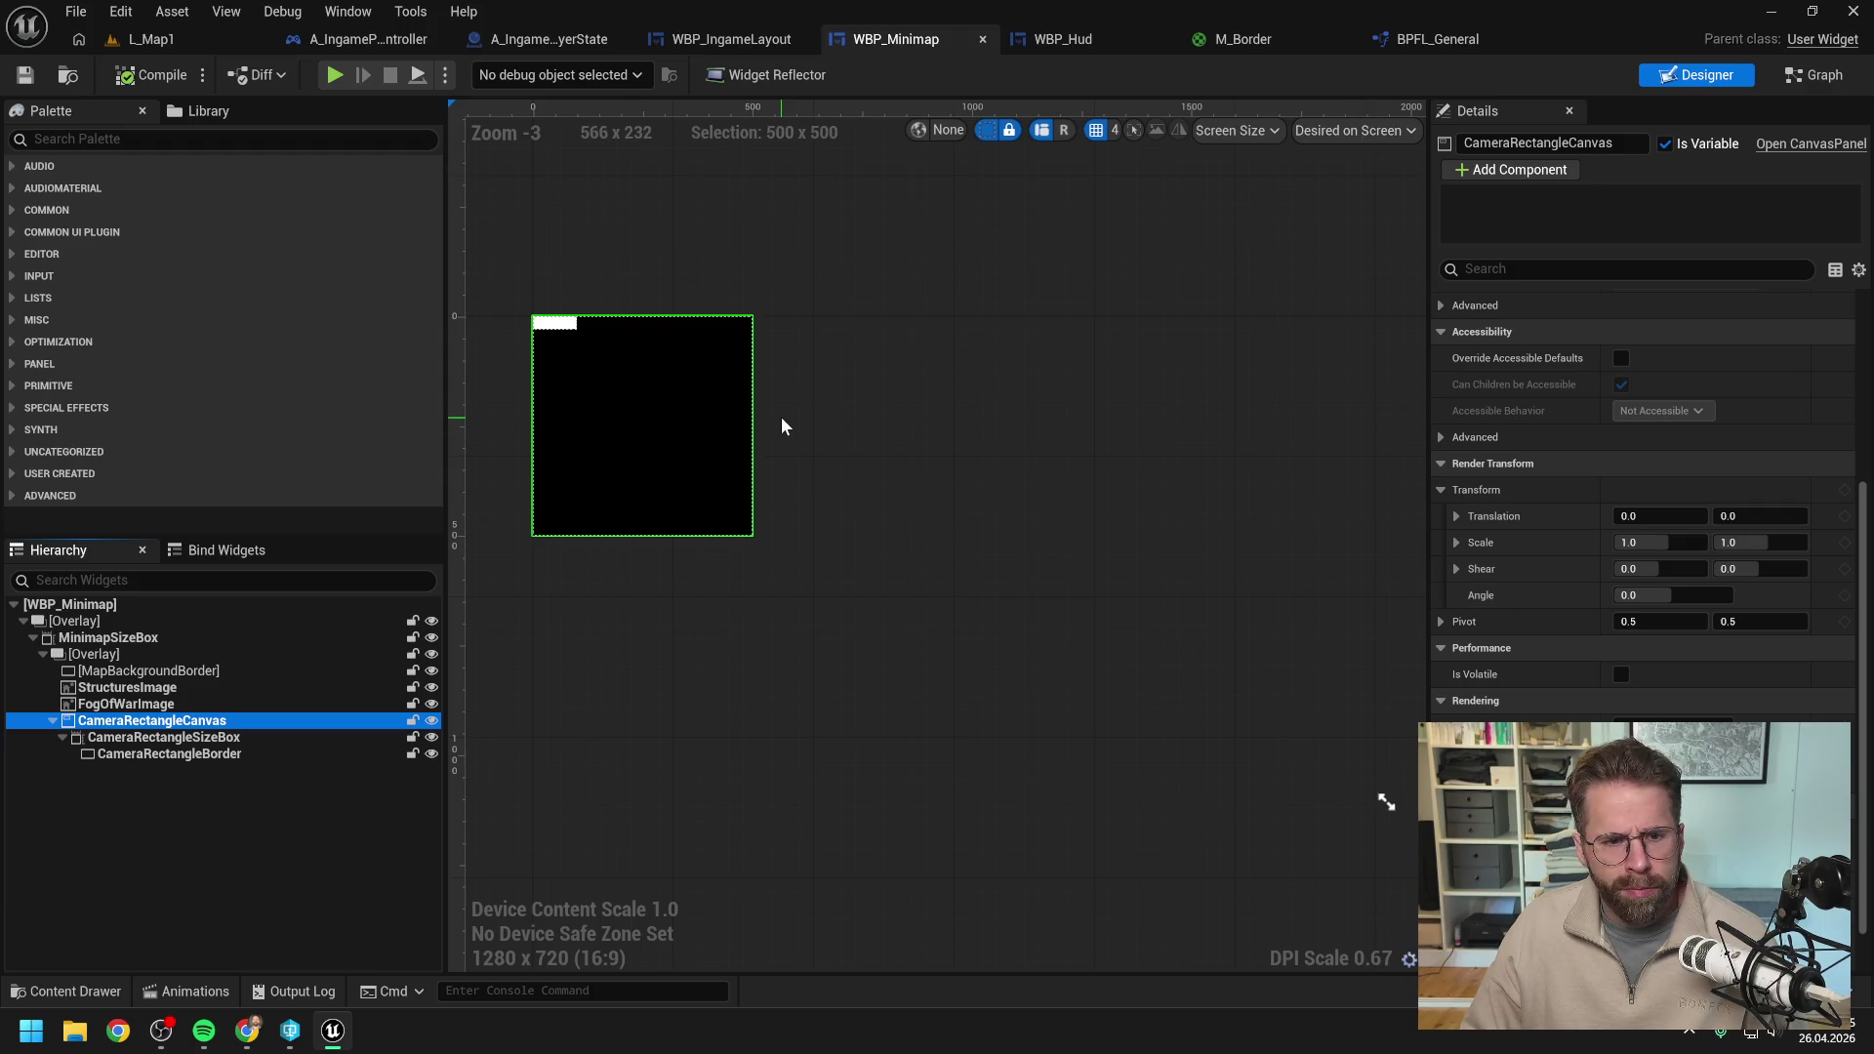
pyautogui.scroll(-1, 1698, 478)
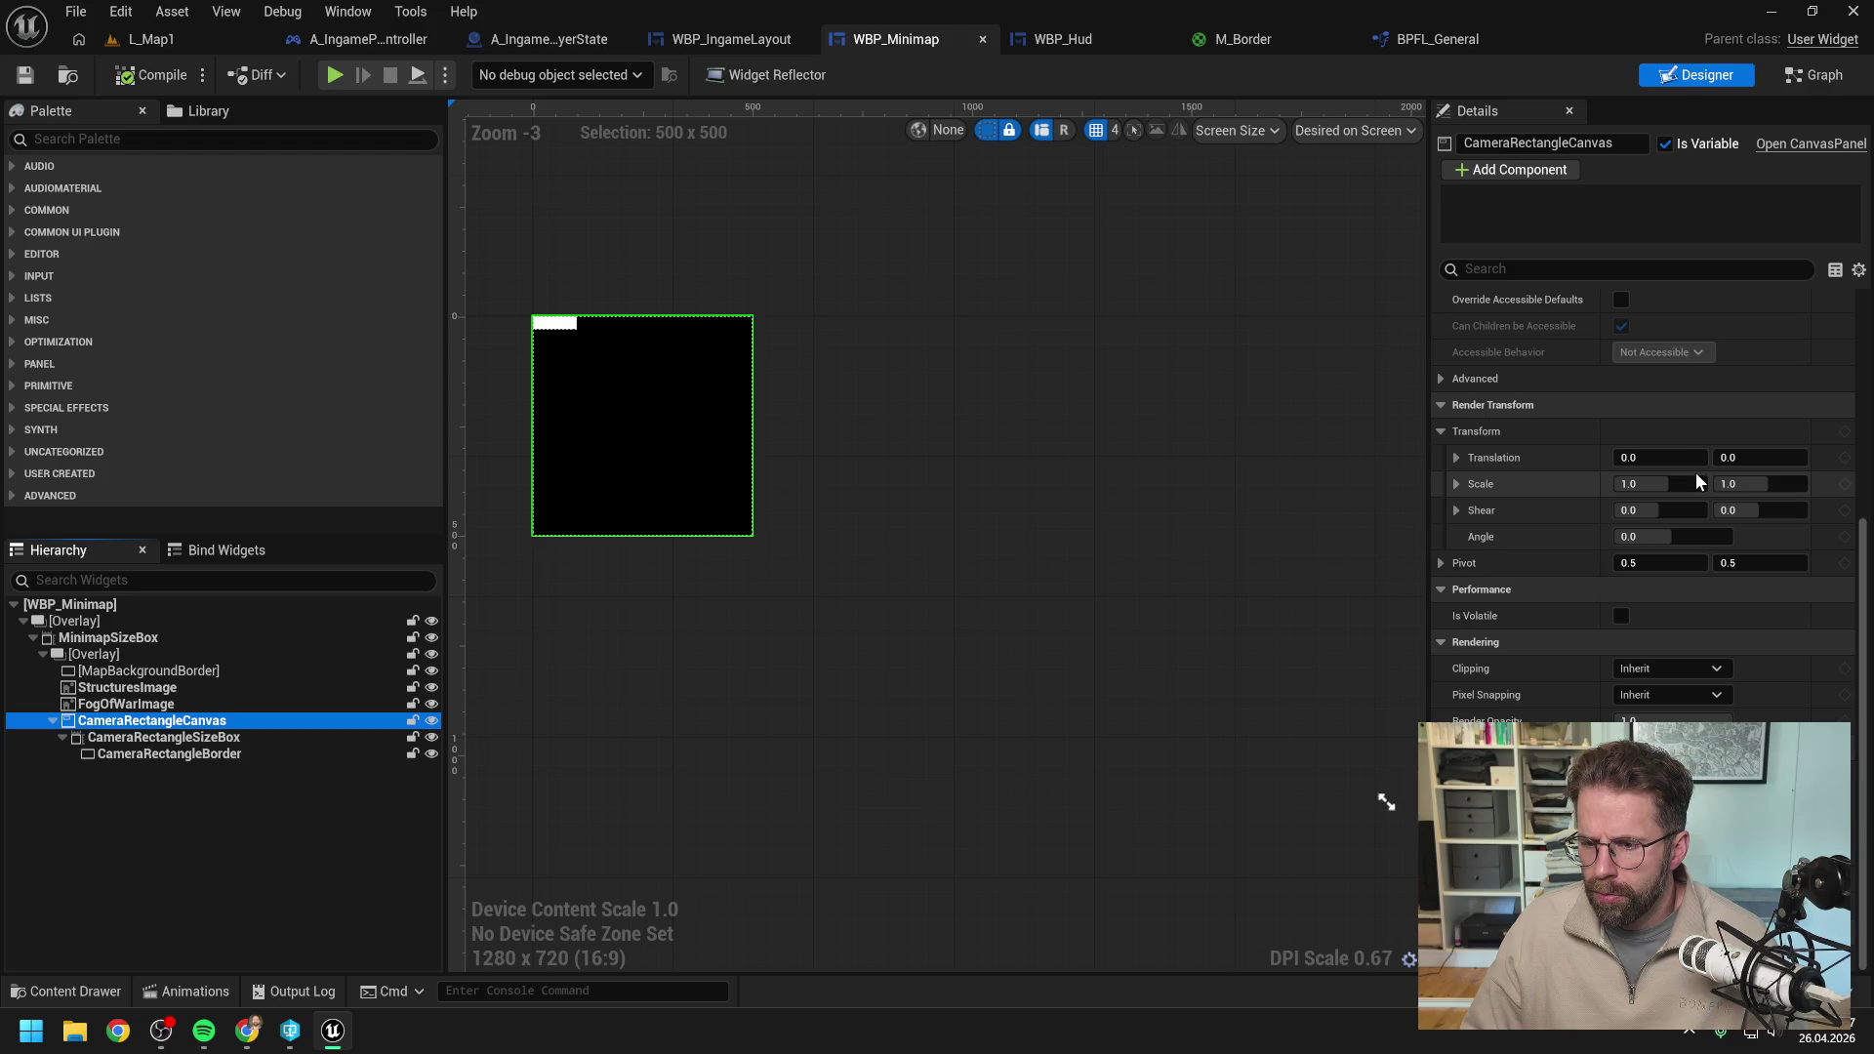
pyautogui.click(1664, 672)
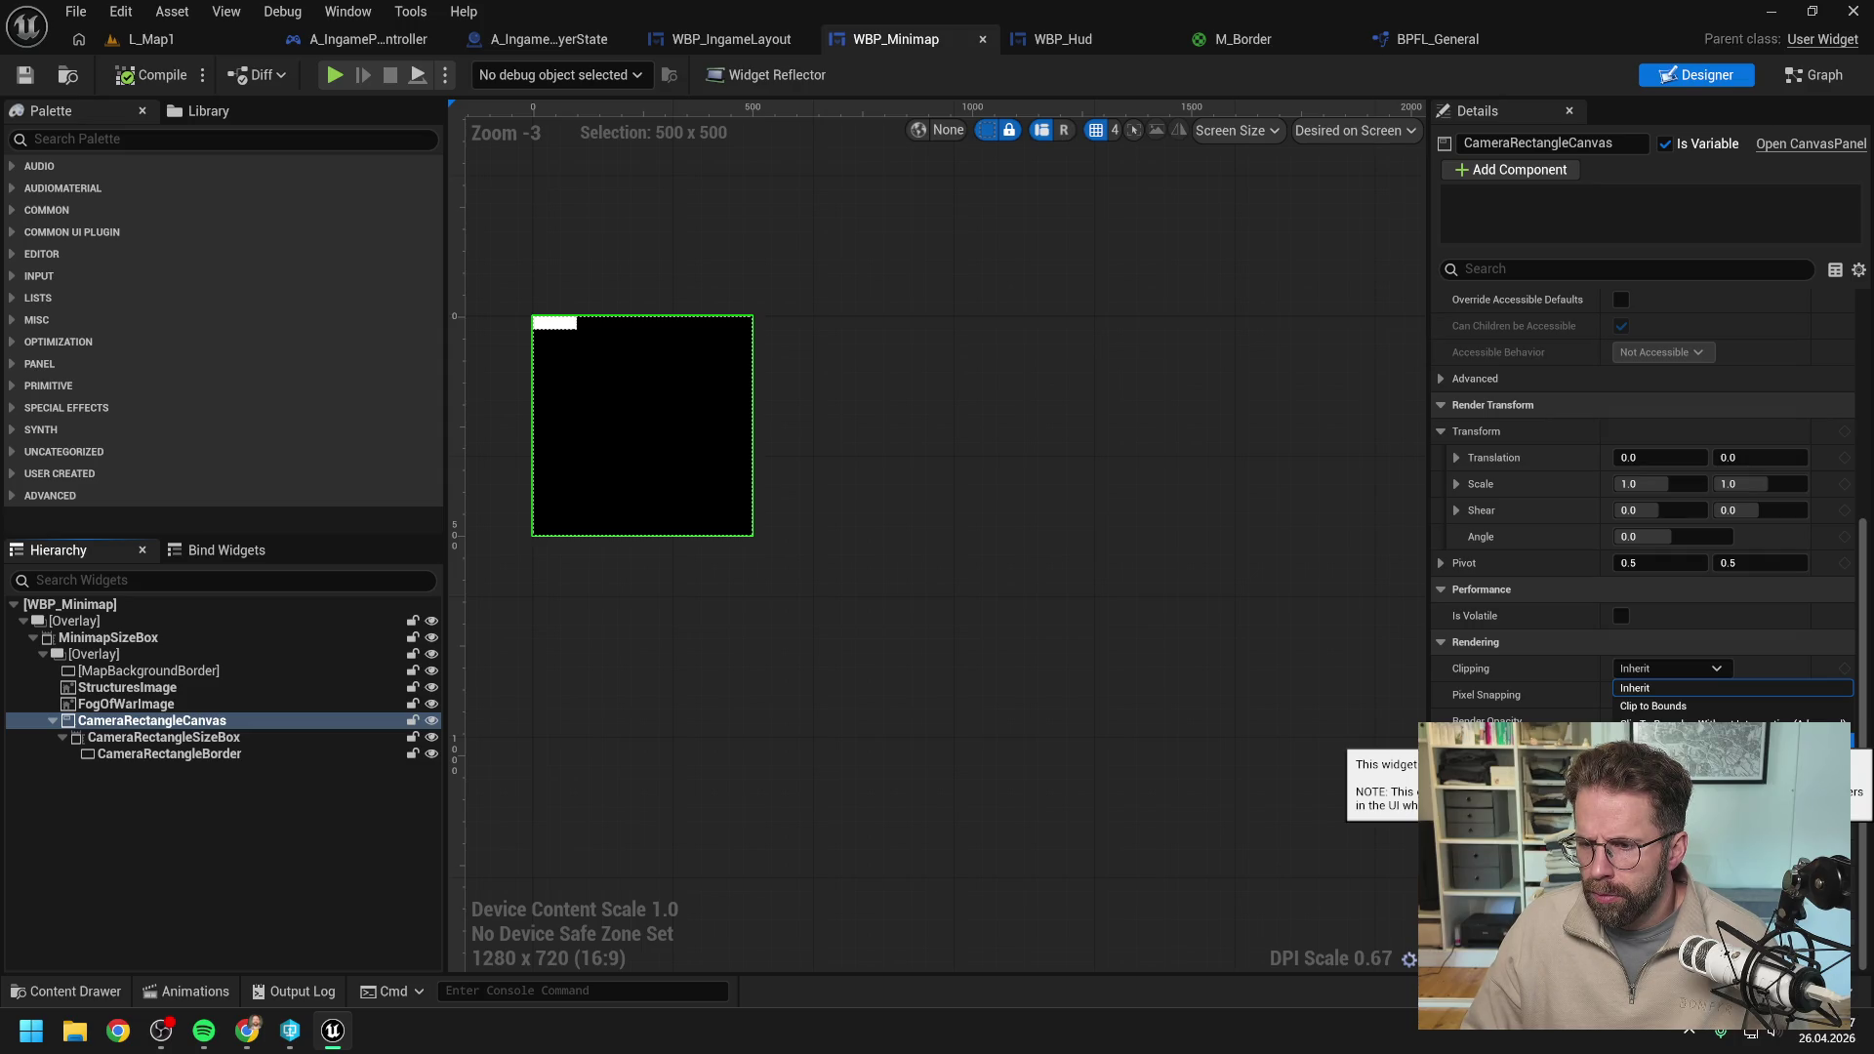
pyautogui.click(1718, 740)
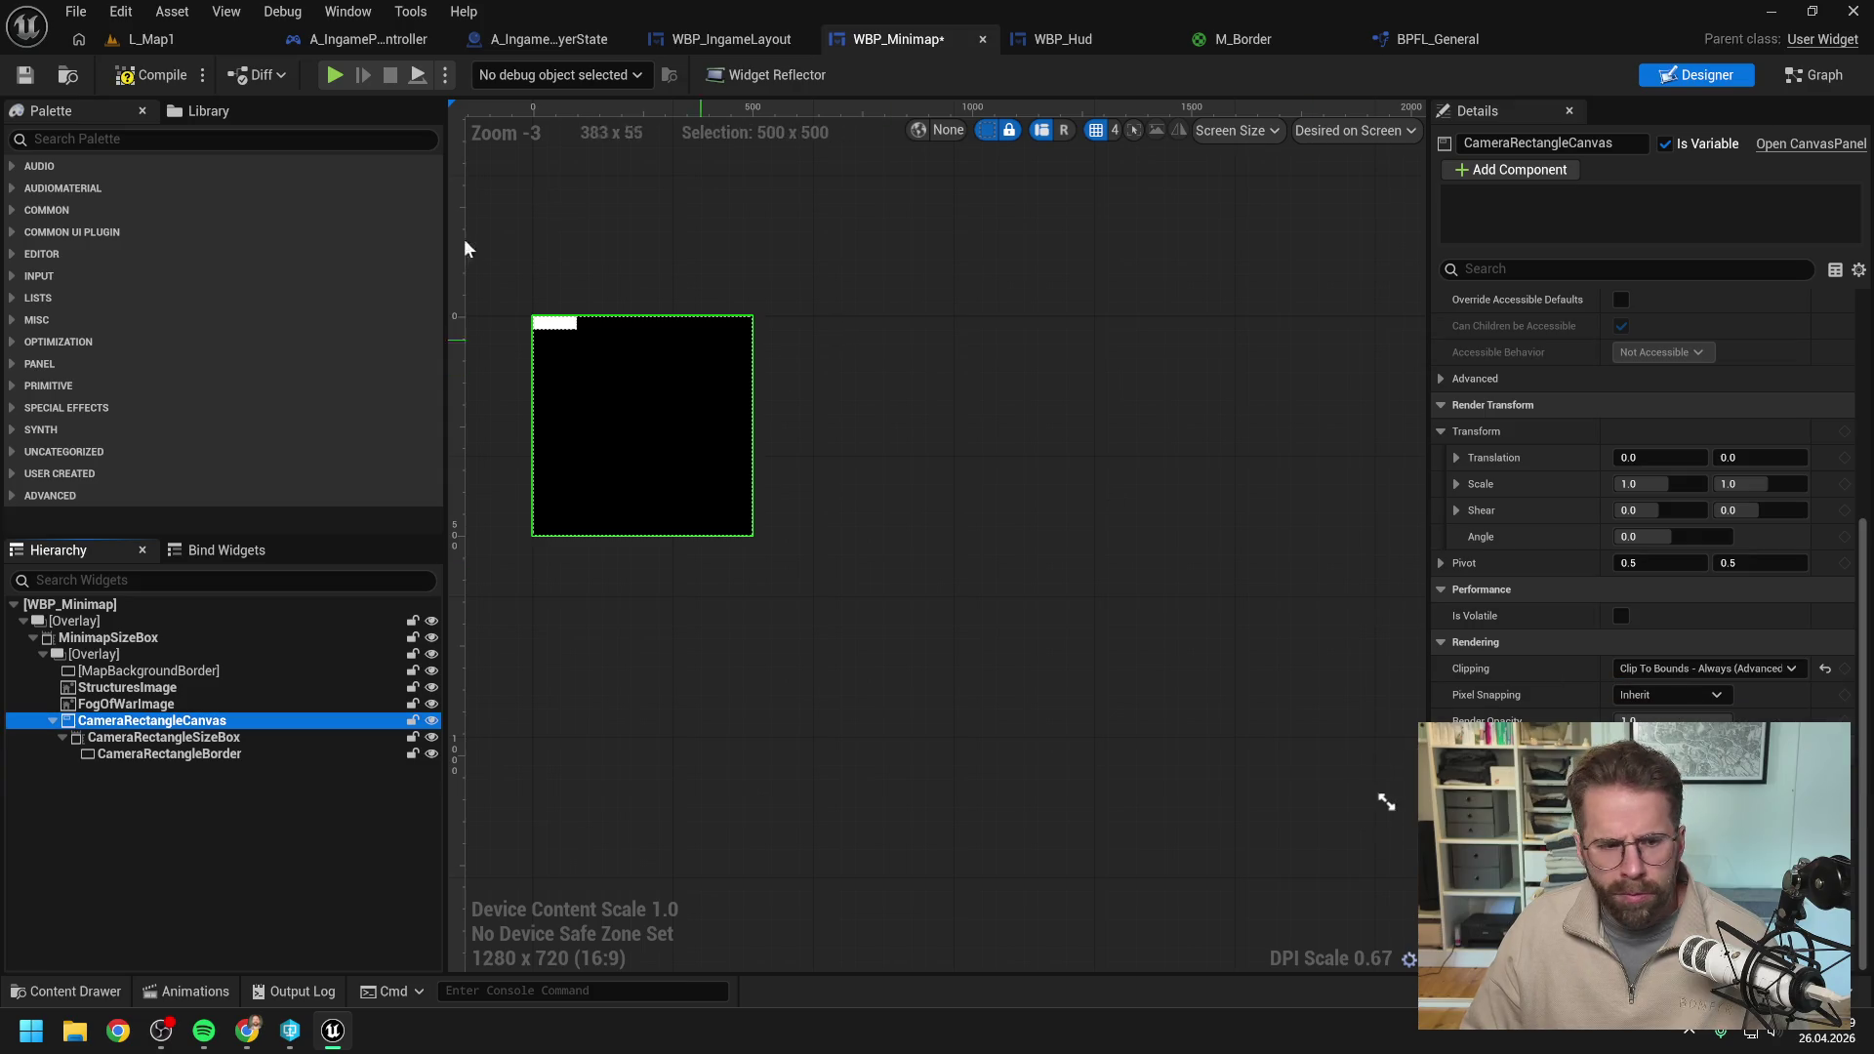
pyautogui.click(153, 41)
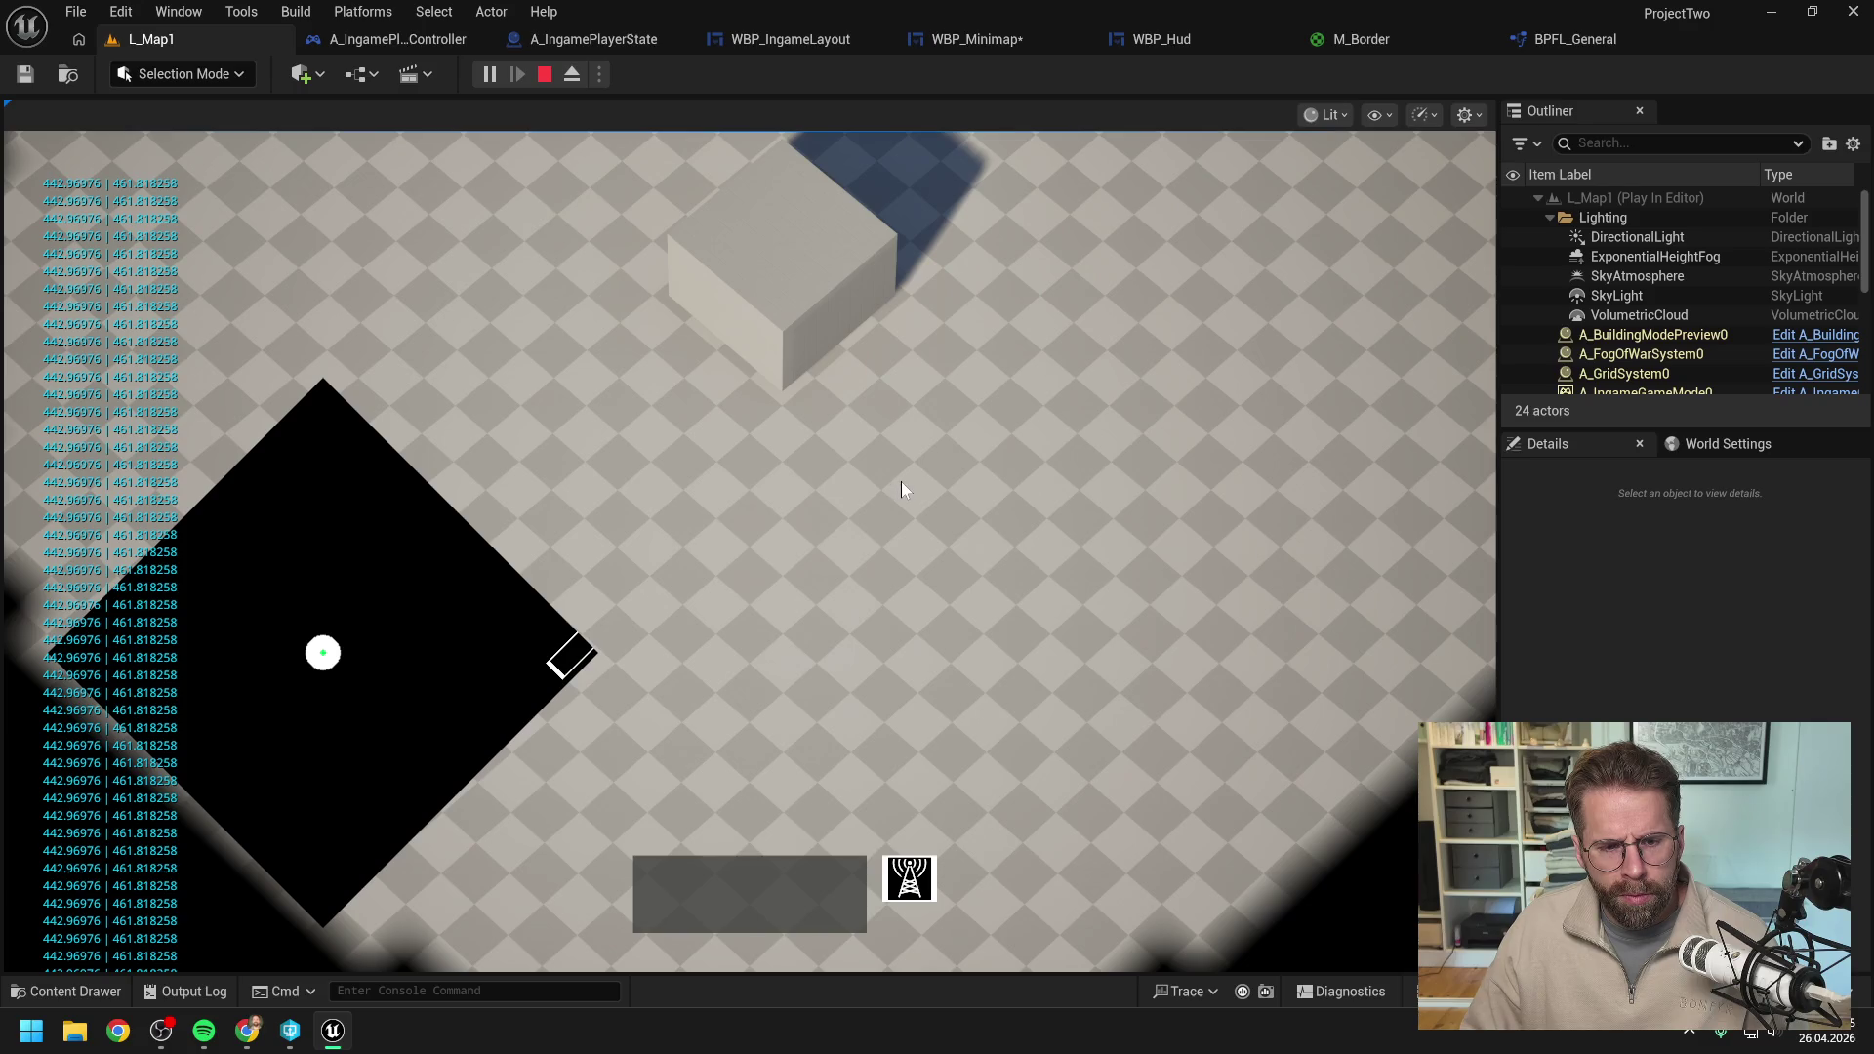
# Stop Play In Editor, reopen WBP_Minimap's event graph, and switch to the Claude chat.
pyautogui.press('Escape')
pyautogui.click(995, 37)
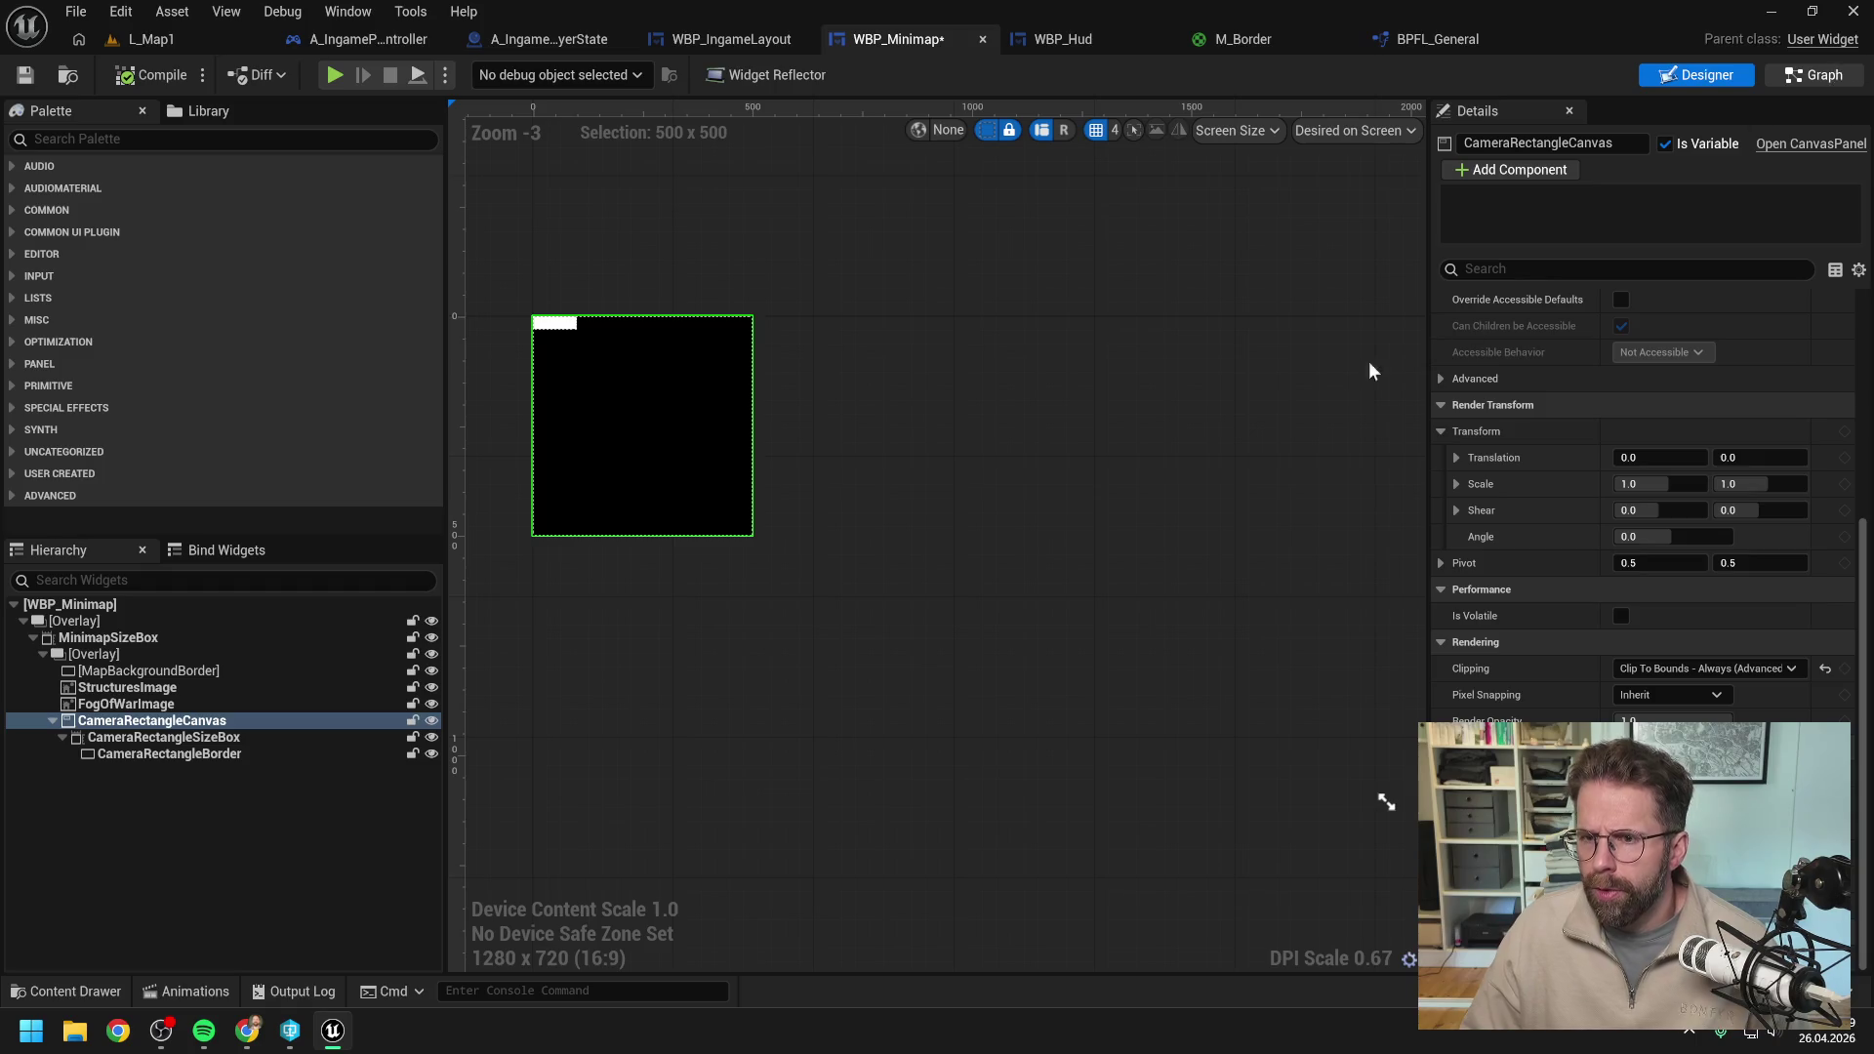
pyautogui.hotkey('ctrl', 'shift', 'g')
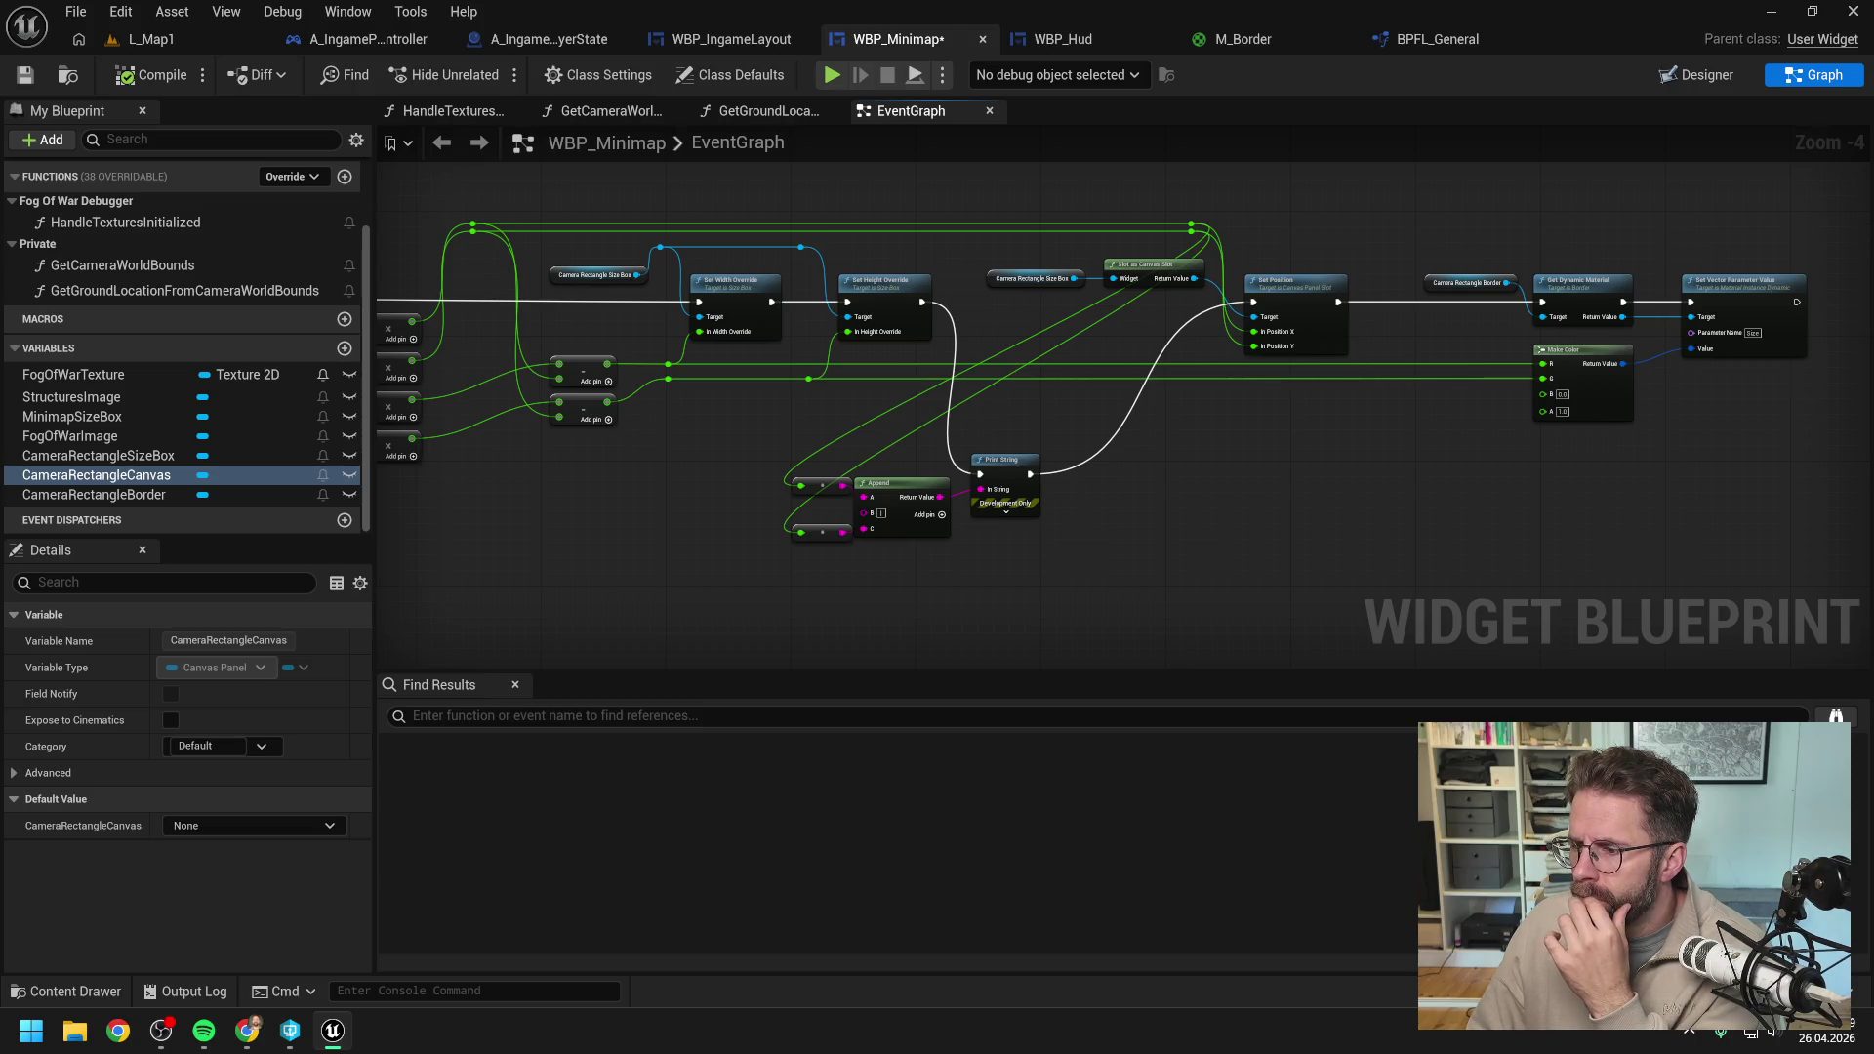
pyautogui.hotkey('alt', 'Tab')
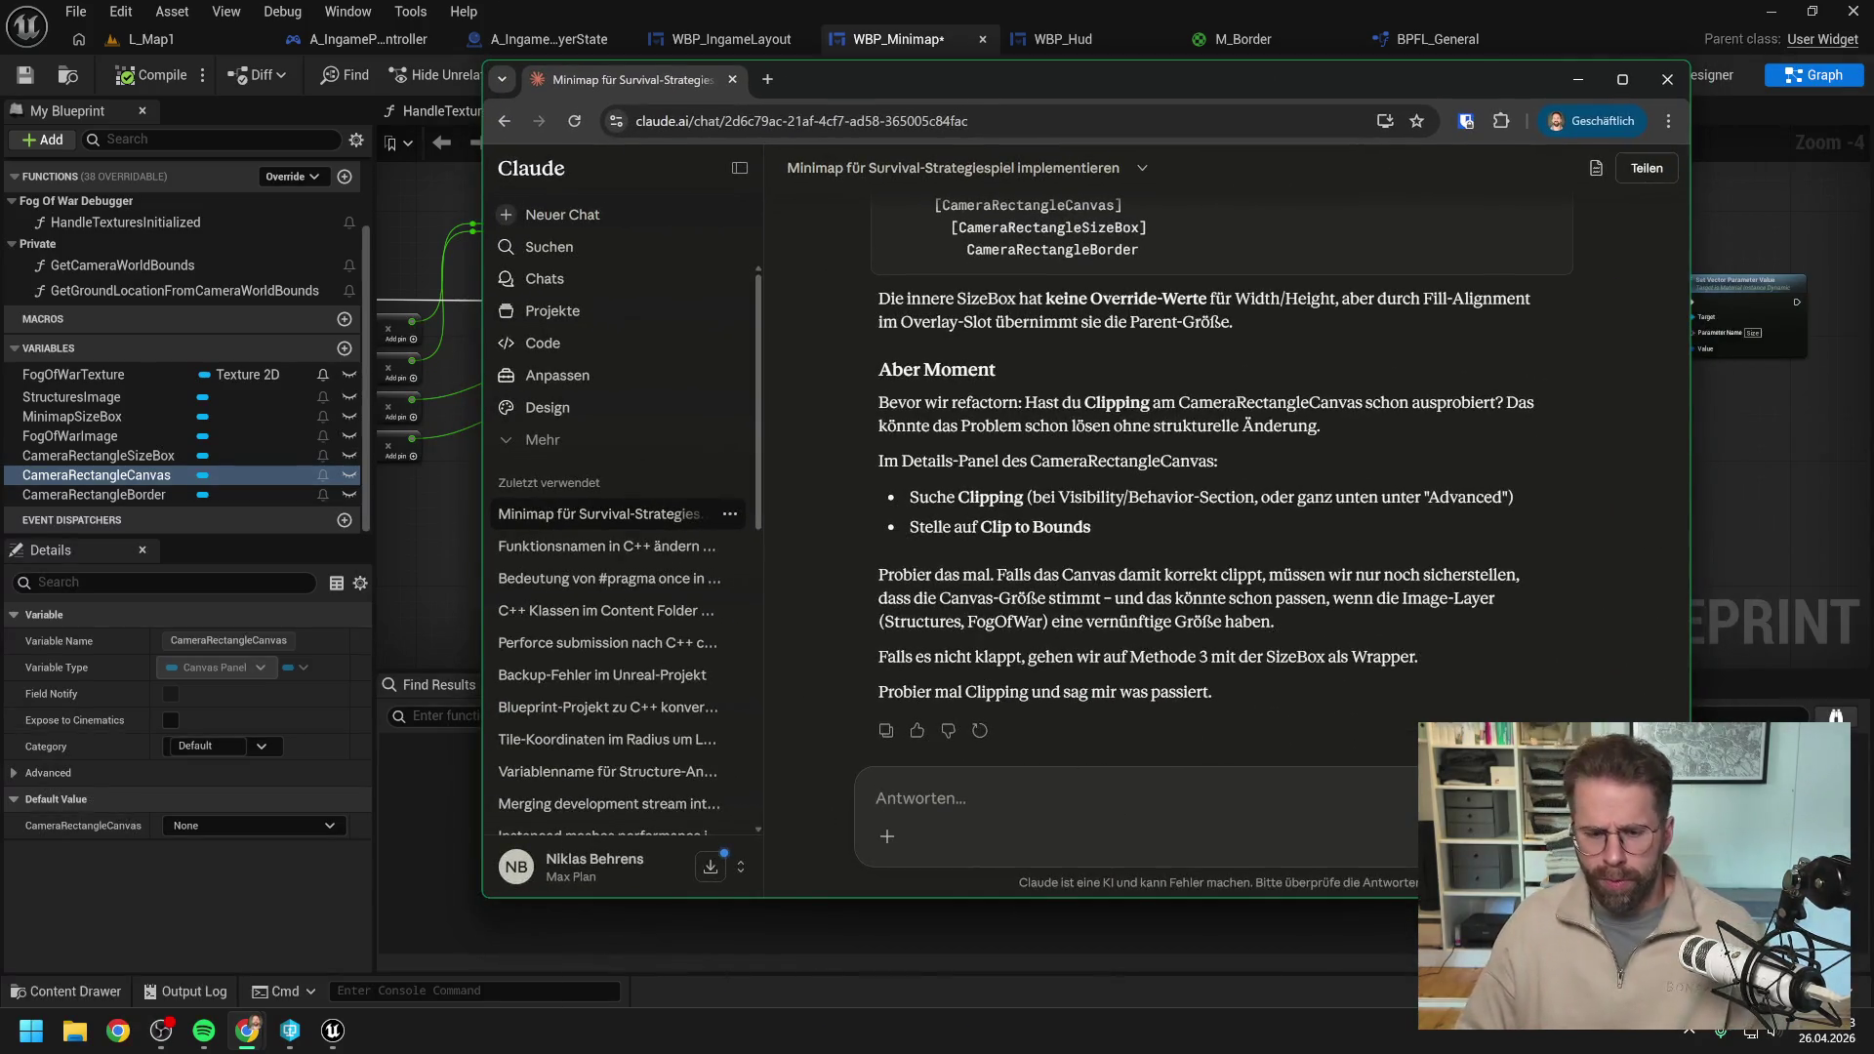
# Send Claude 'Lass uns mal die Variante mit Border statt Canvas bauen, ich vertraue nicht', then return to Unreal.
pyautogui.write('Lass uns mal d')
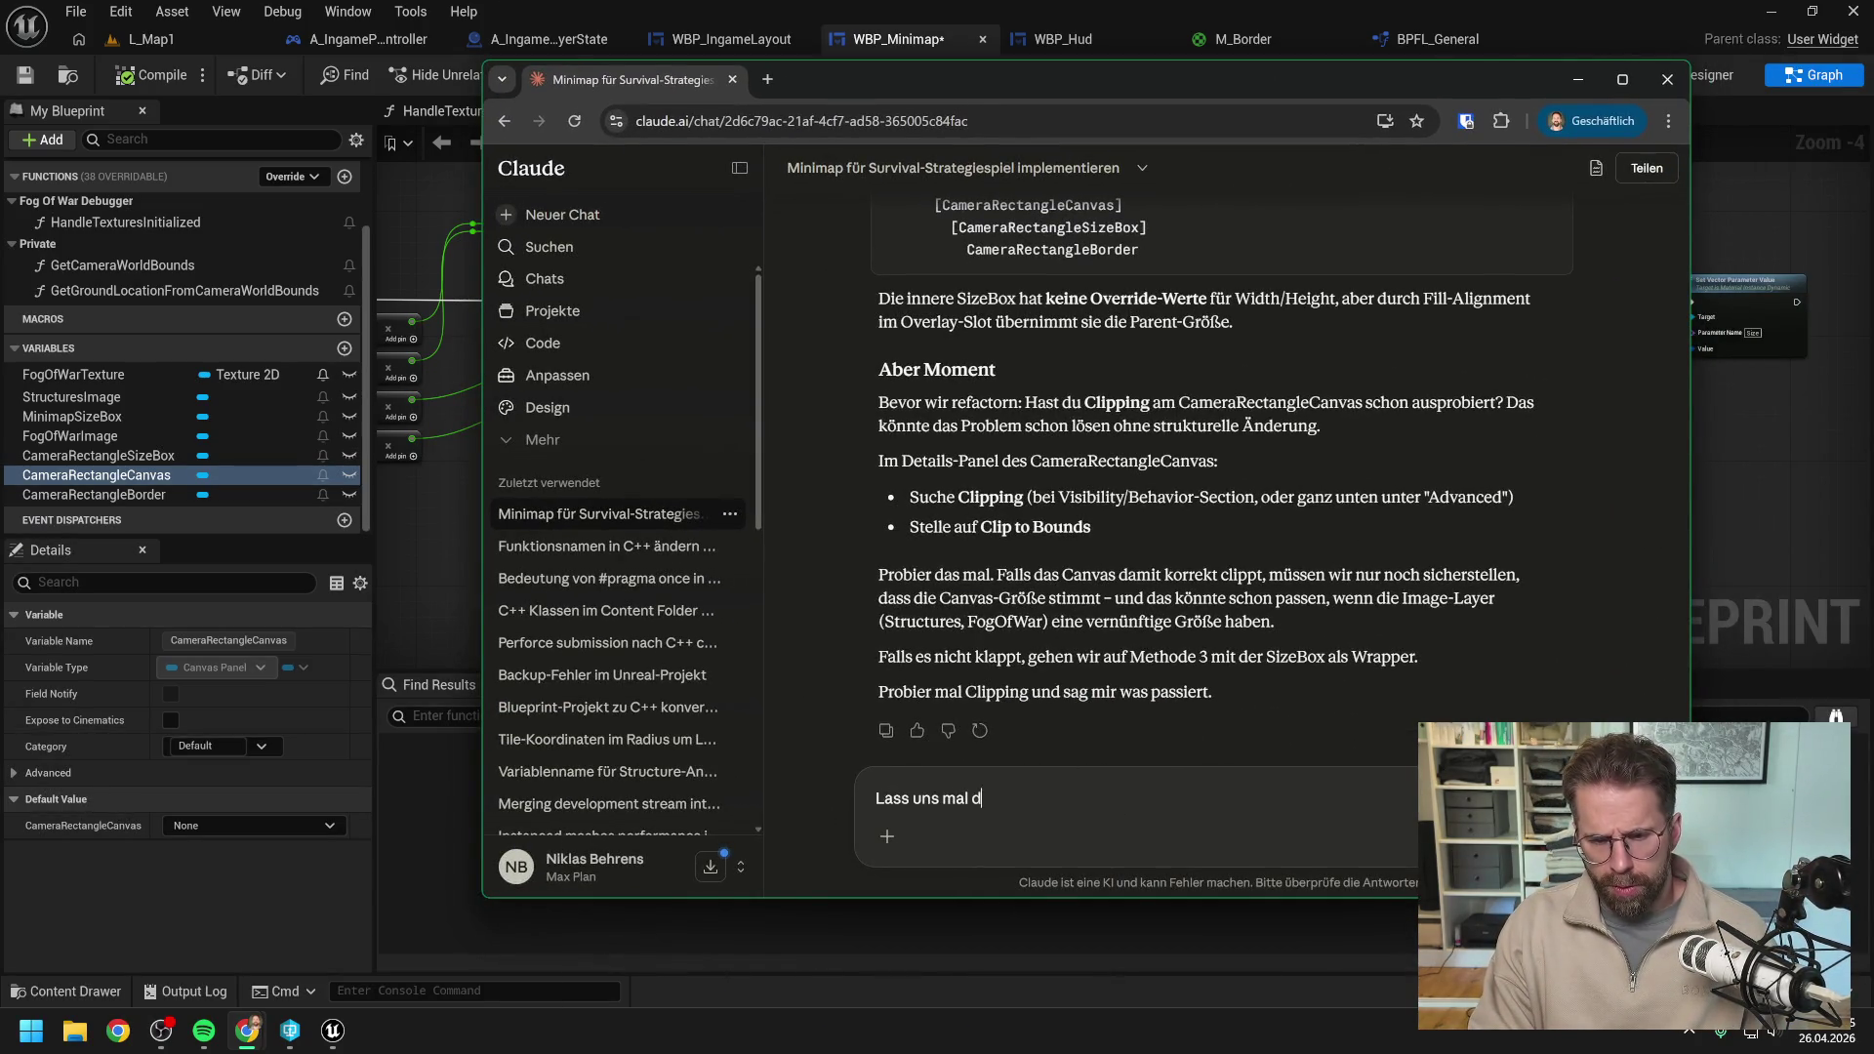
pyautogui.write('ie Variante mit ')
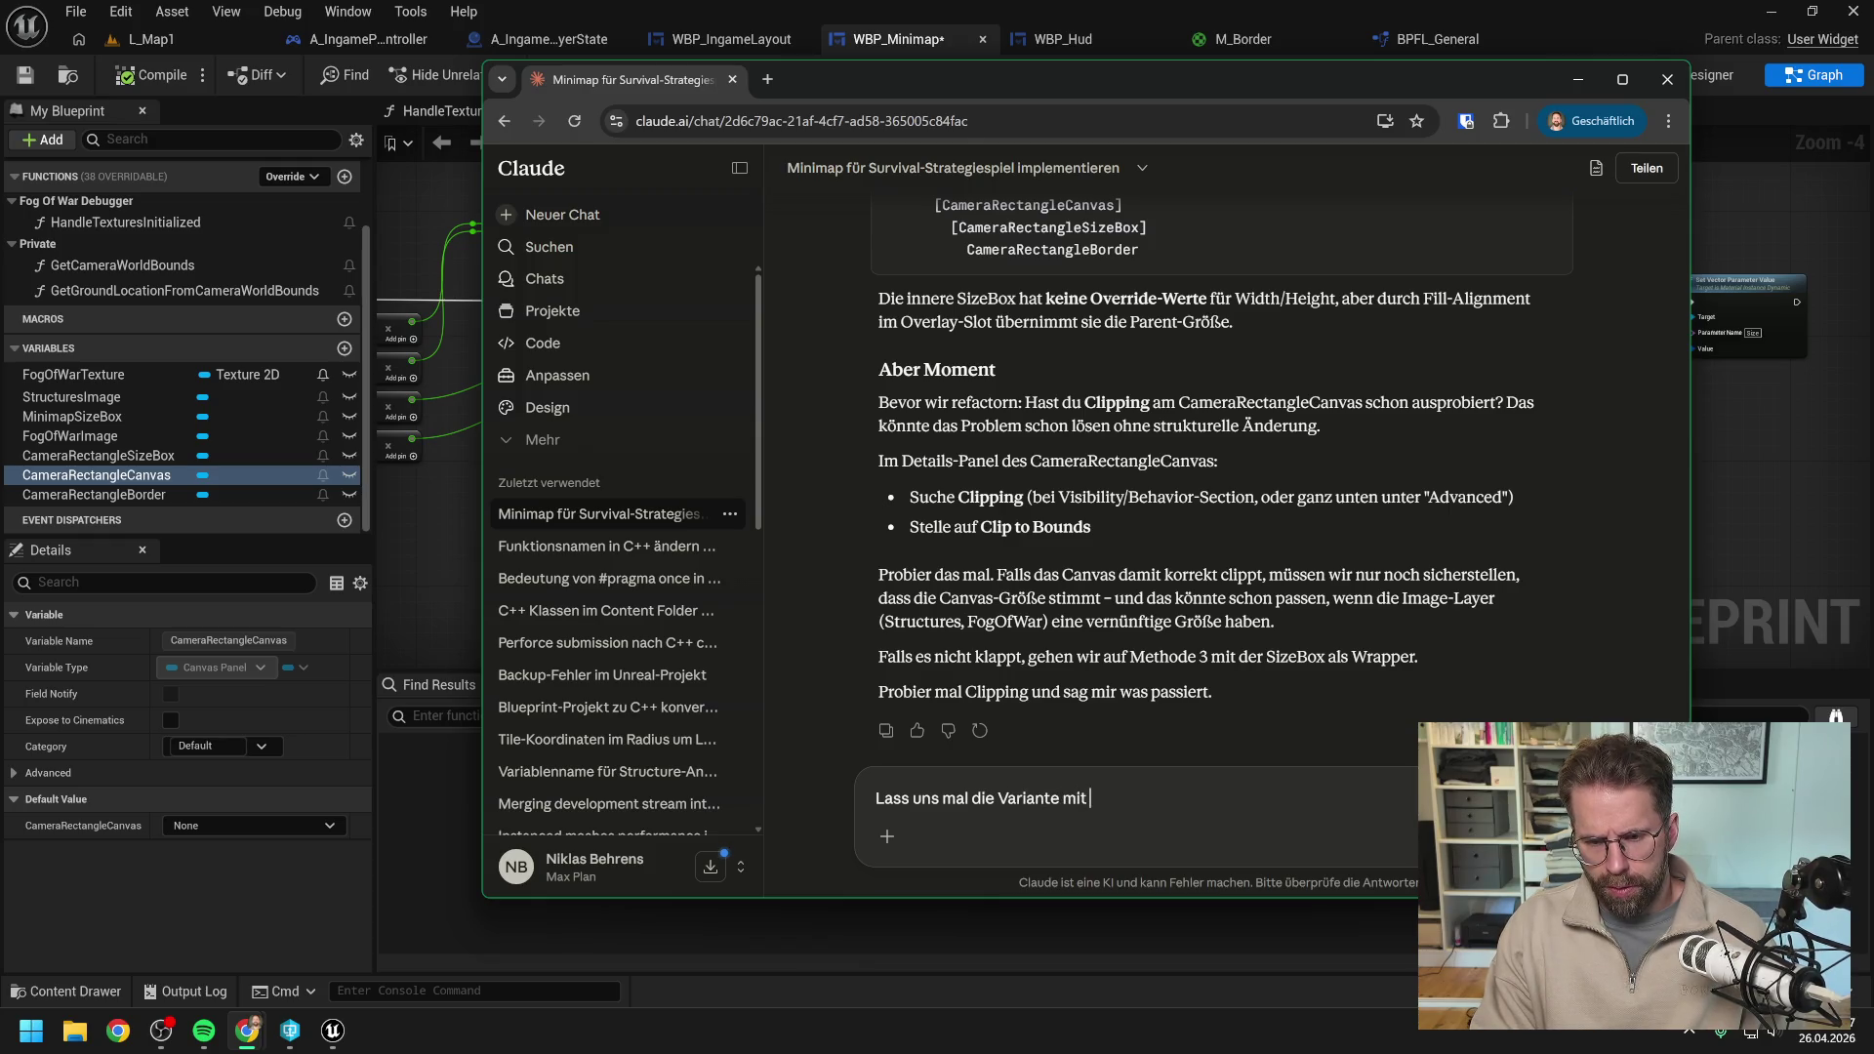
pyautogui.write('Border statt Canvas bauen, ich vertraue nic')
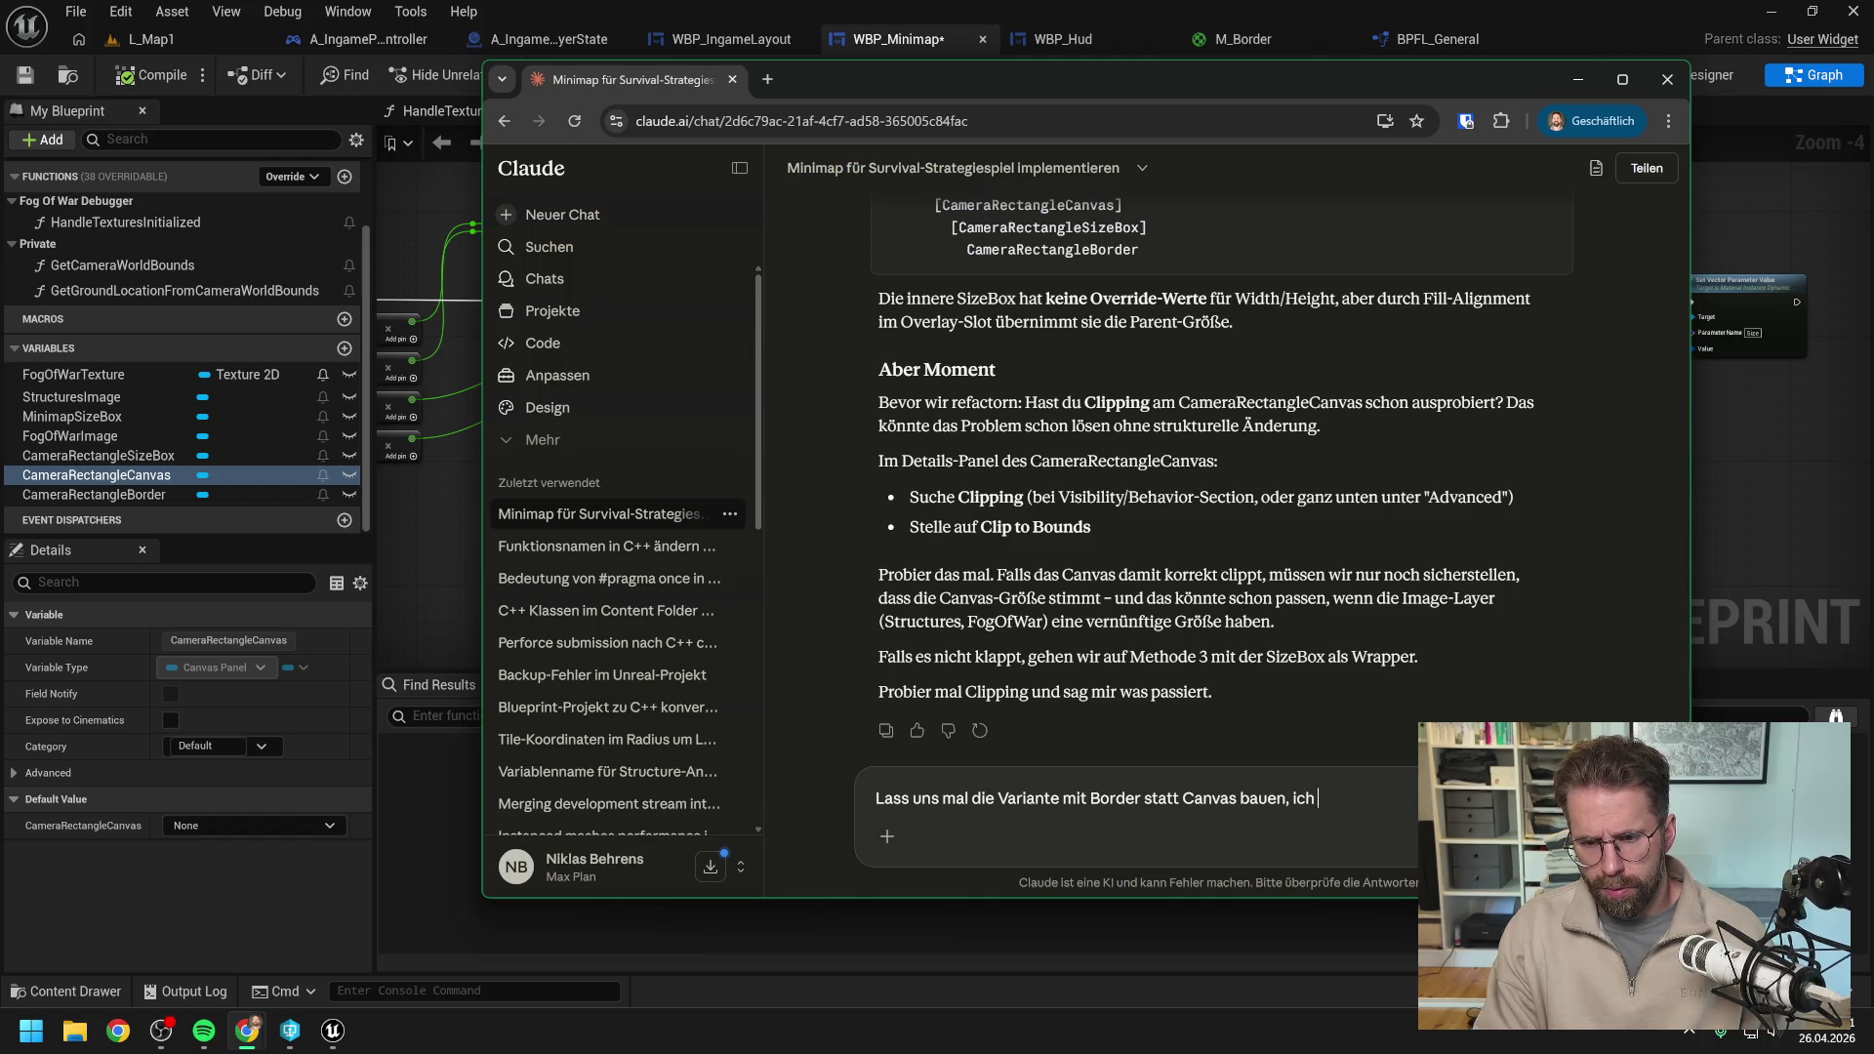
pyautogui.write('ht')
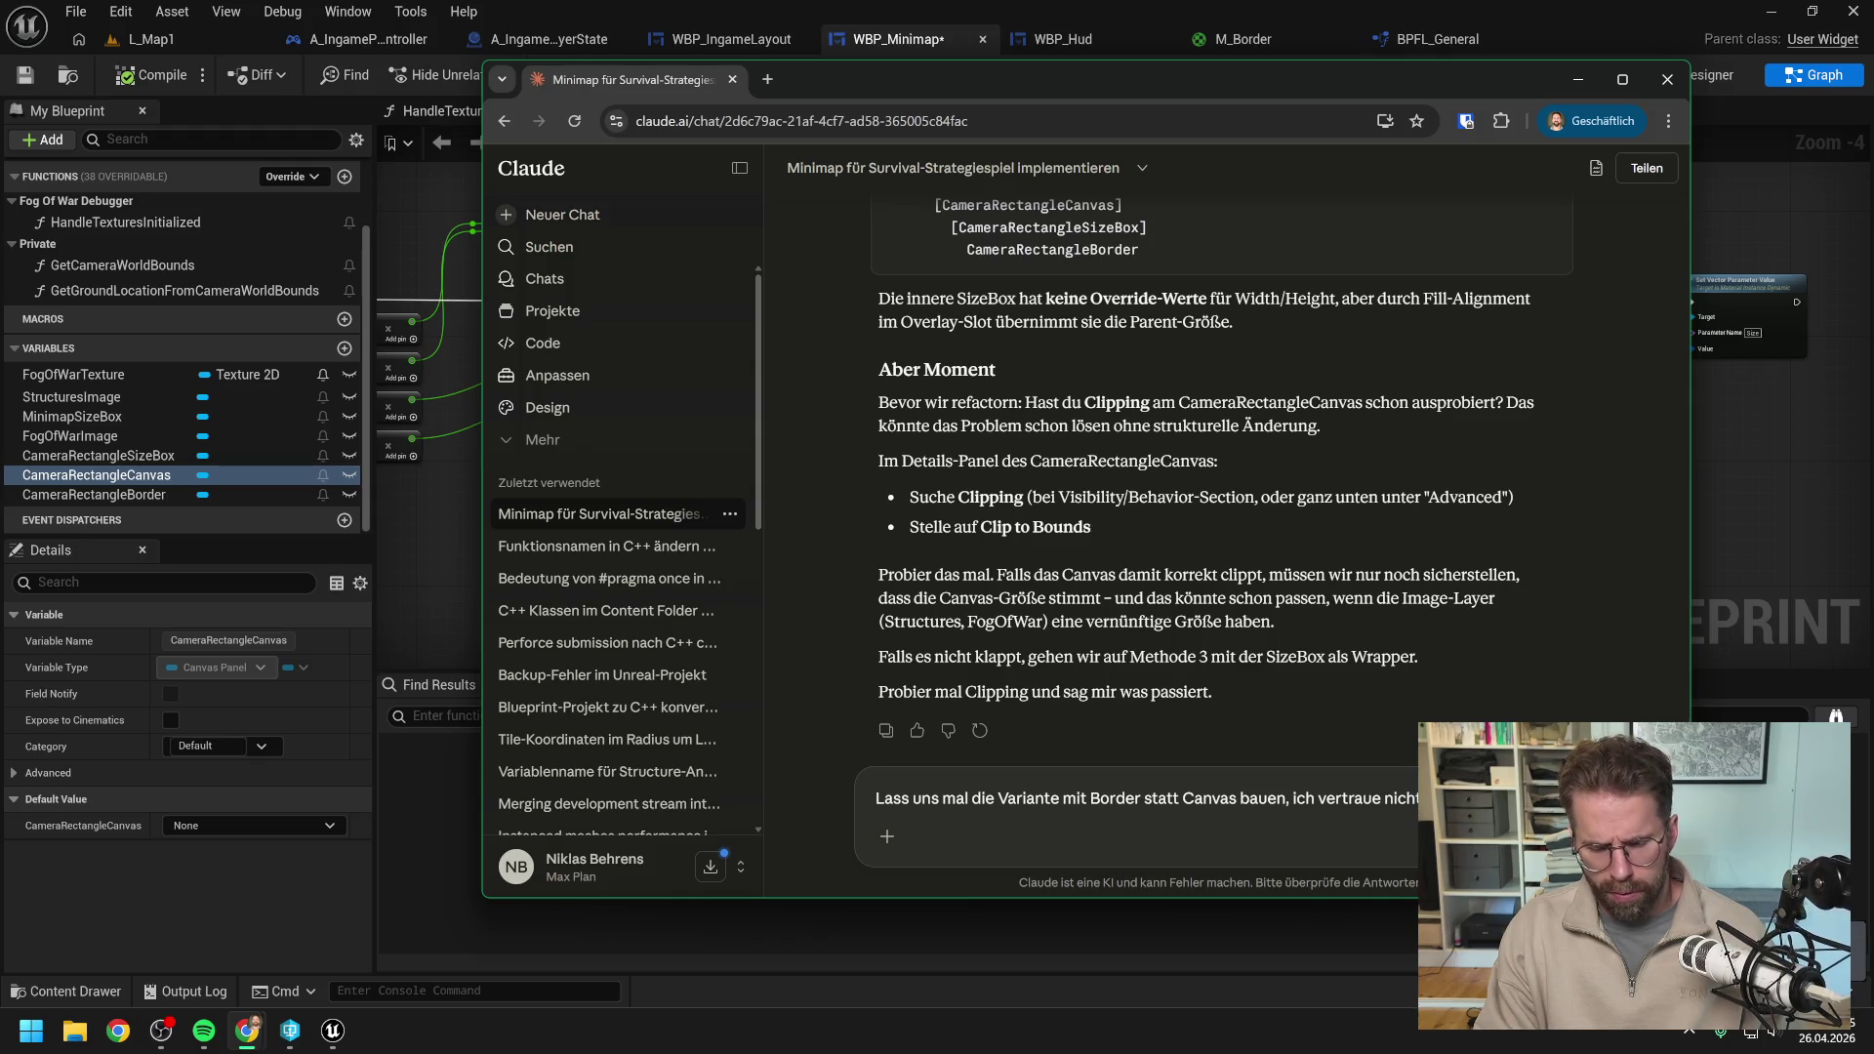
pyautogui.press('Return')
pyautogui.click(1735, 441)
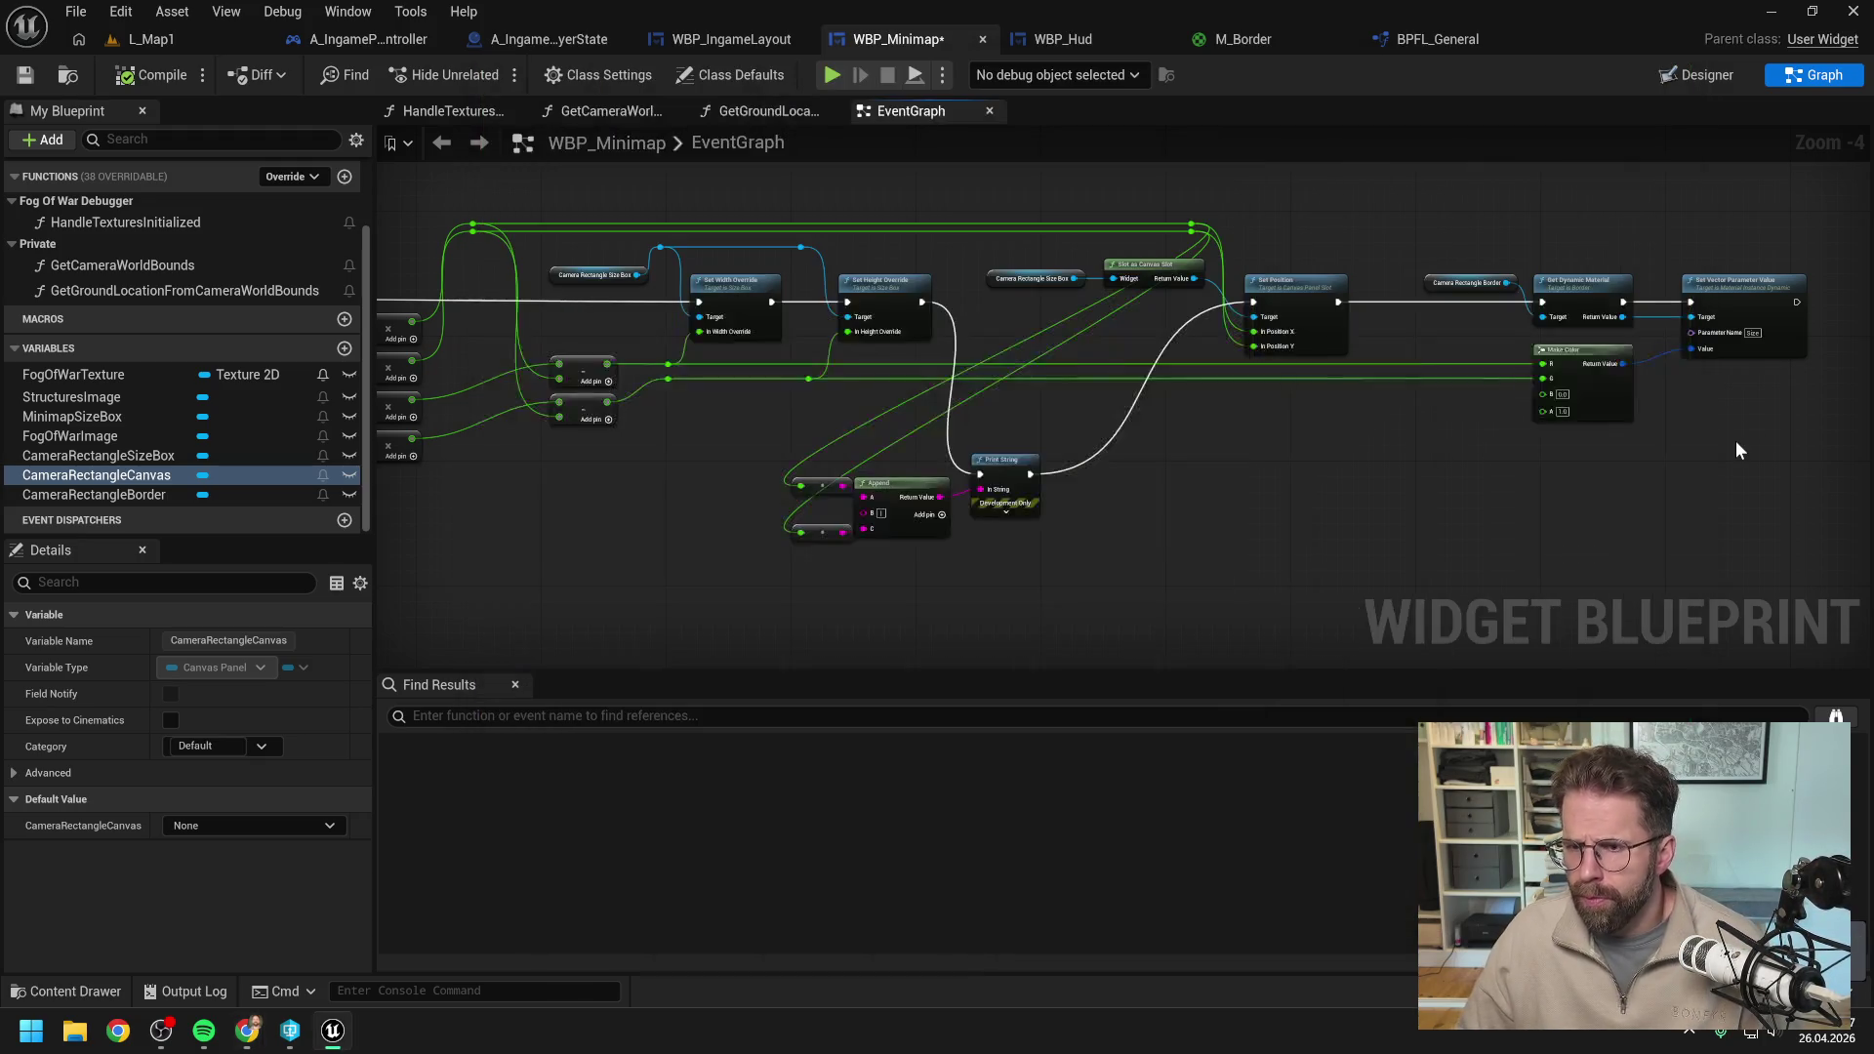
# In the Designer, replace CameraRectangleCanvas with its child size box.
pyautogui.click(1704, 74)
pyautogui.click(184, 753)
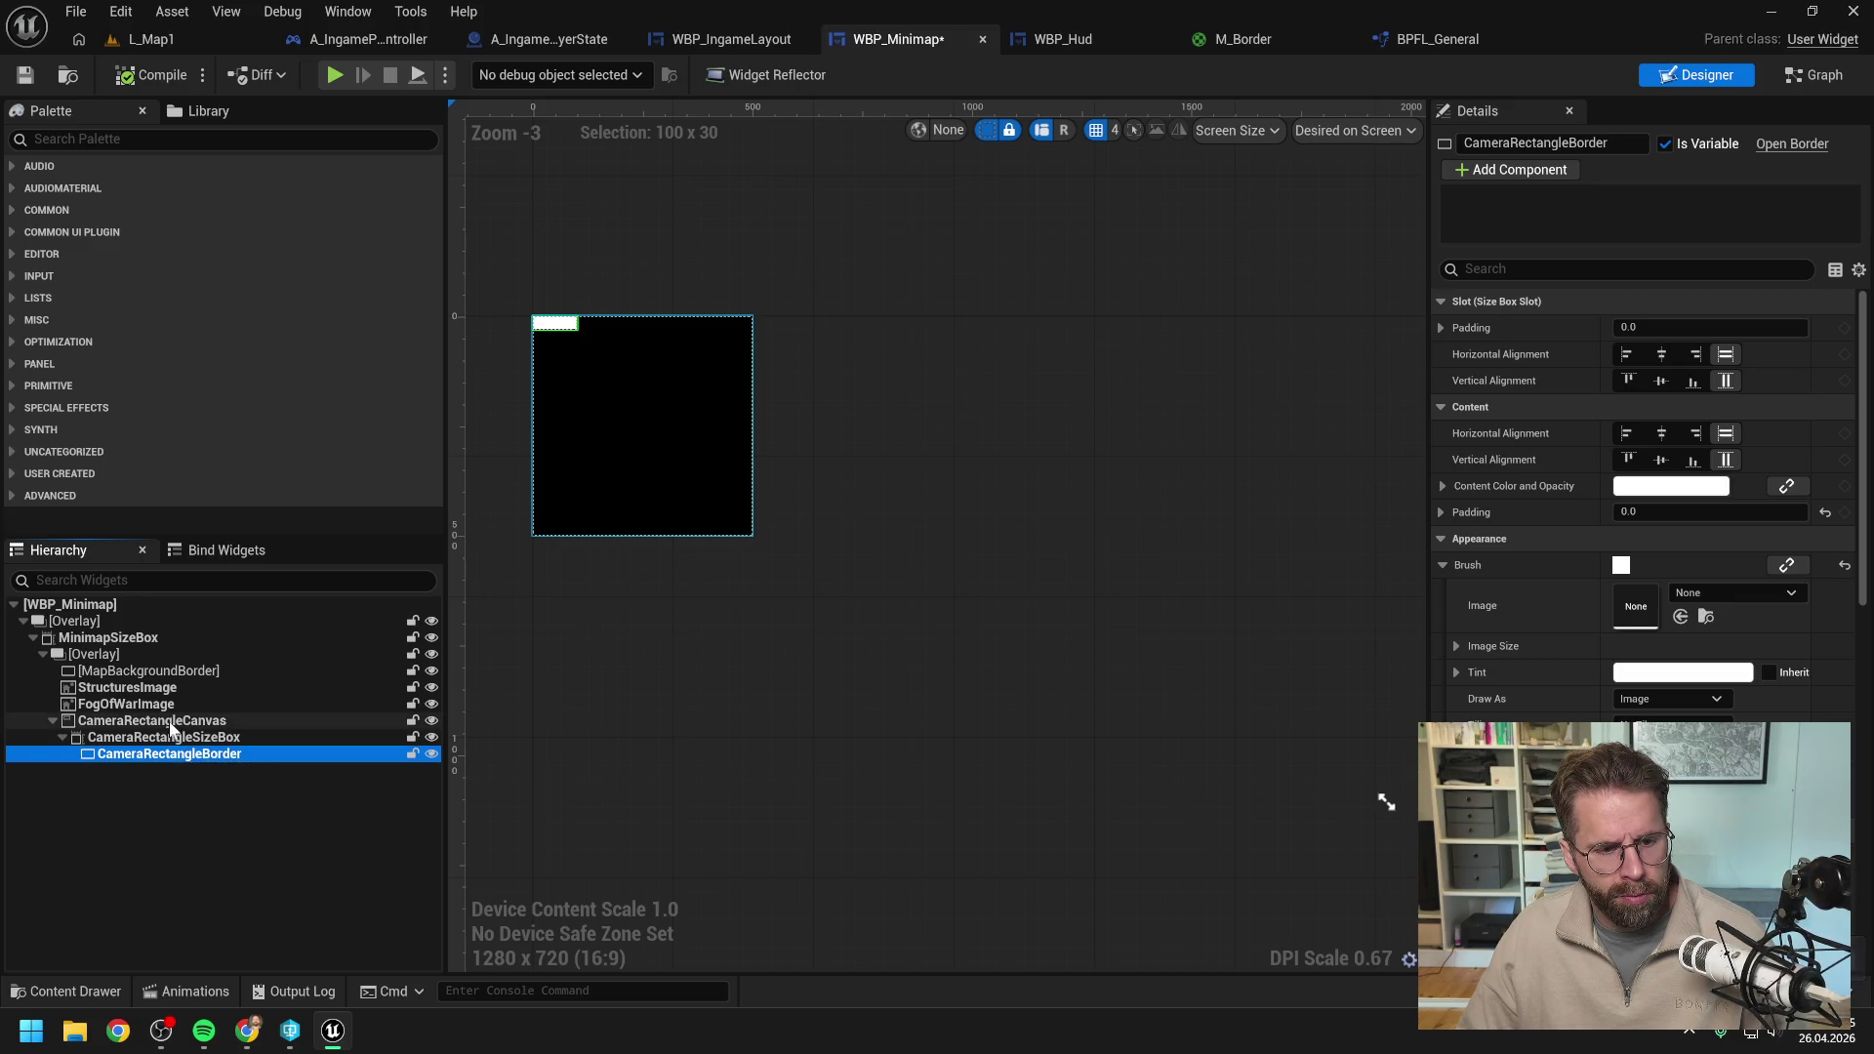
pyautogui.click(194, 722)
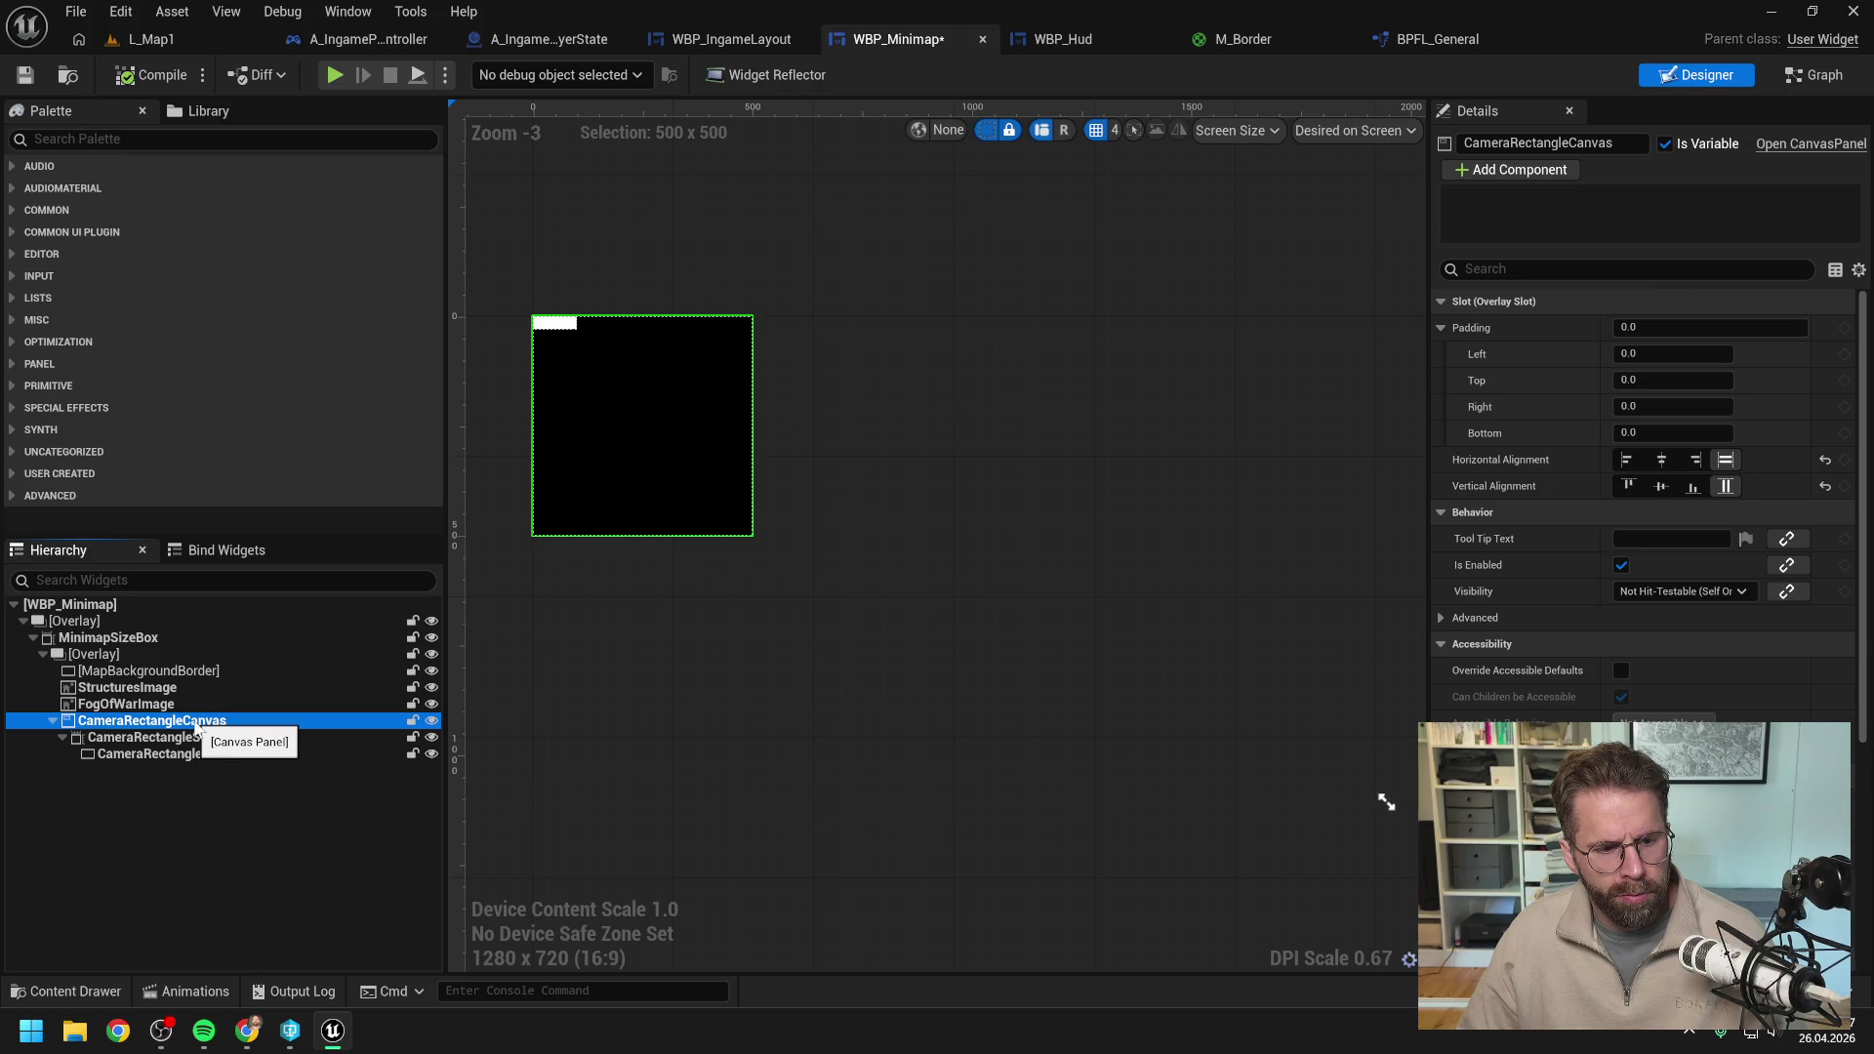
pyautogui.rightClick(197, 727)
pyautogui.moveTo(261, 635)
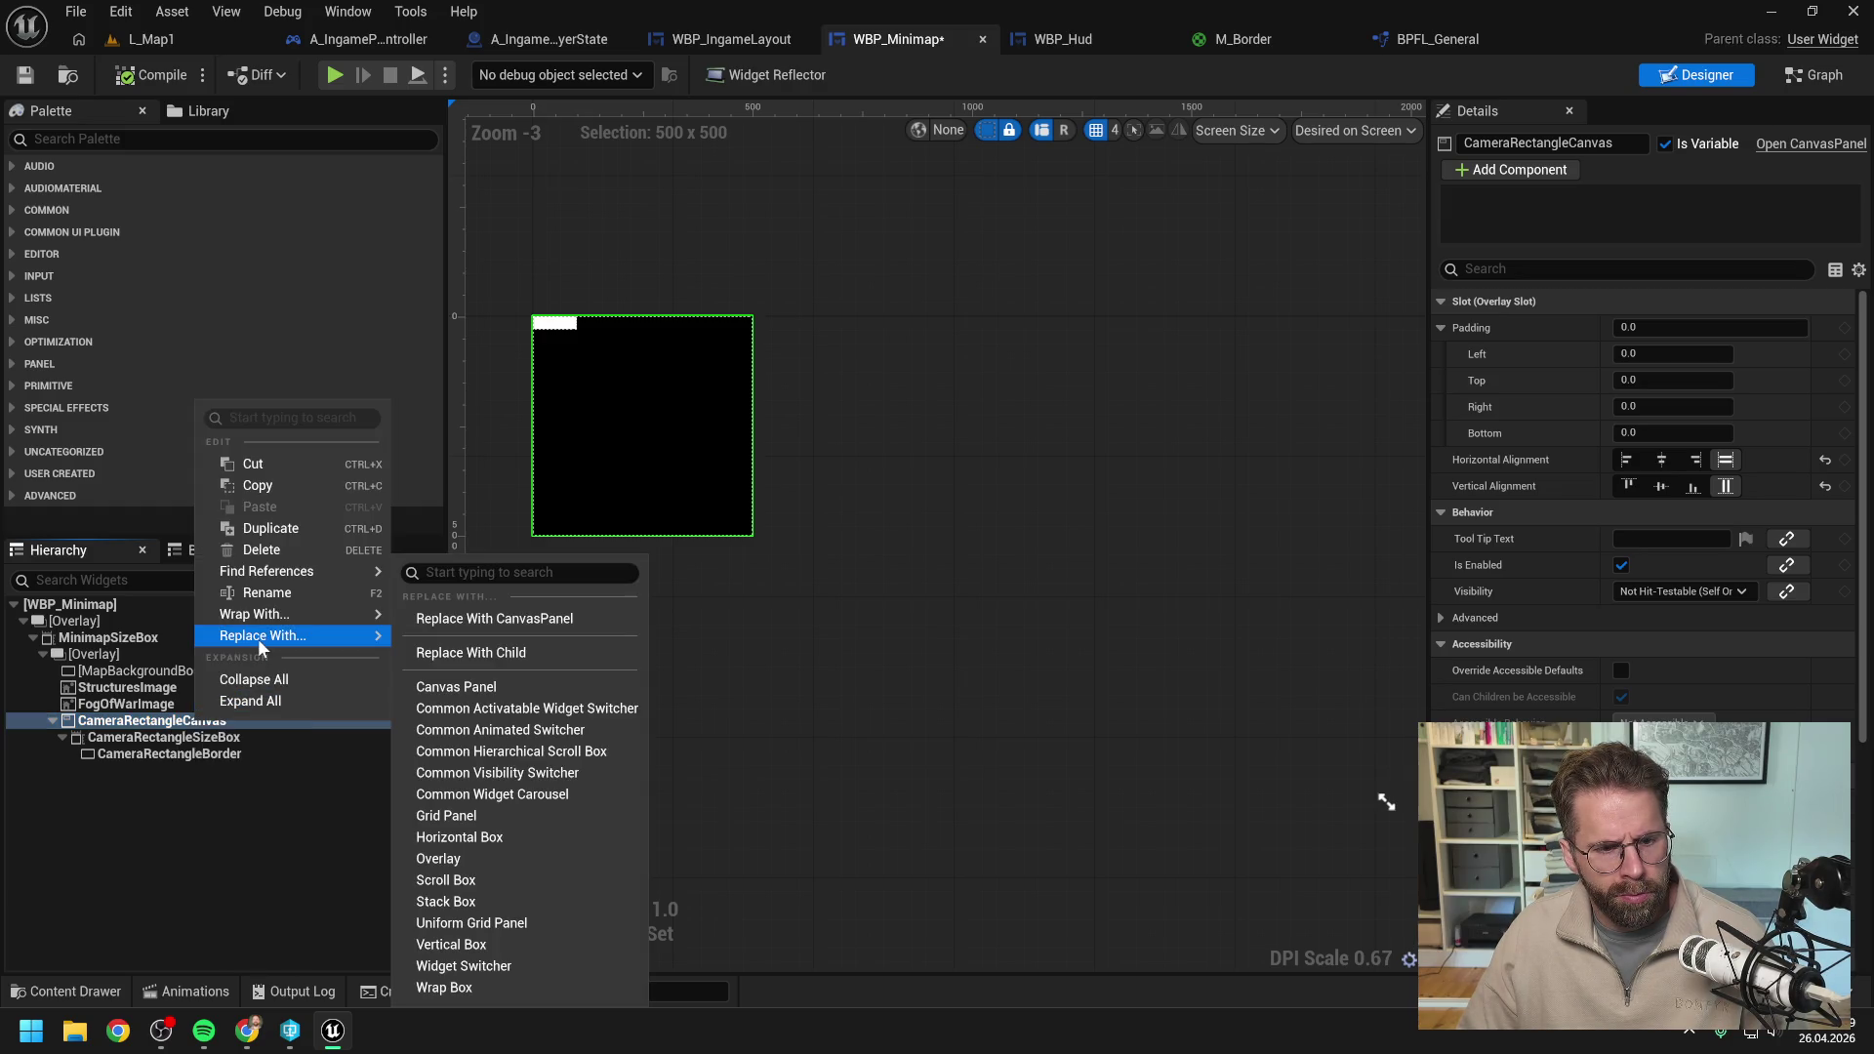
pyautogui.click(519, 652)
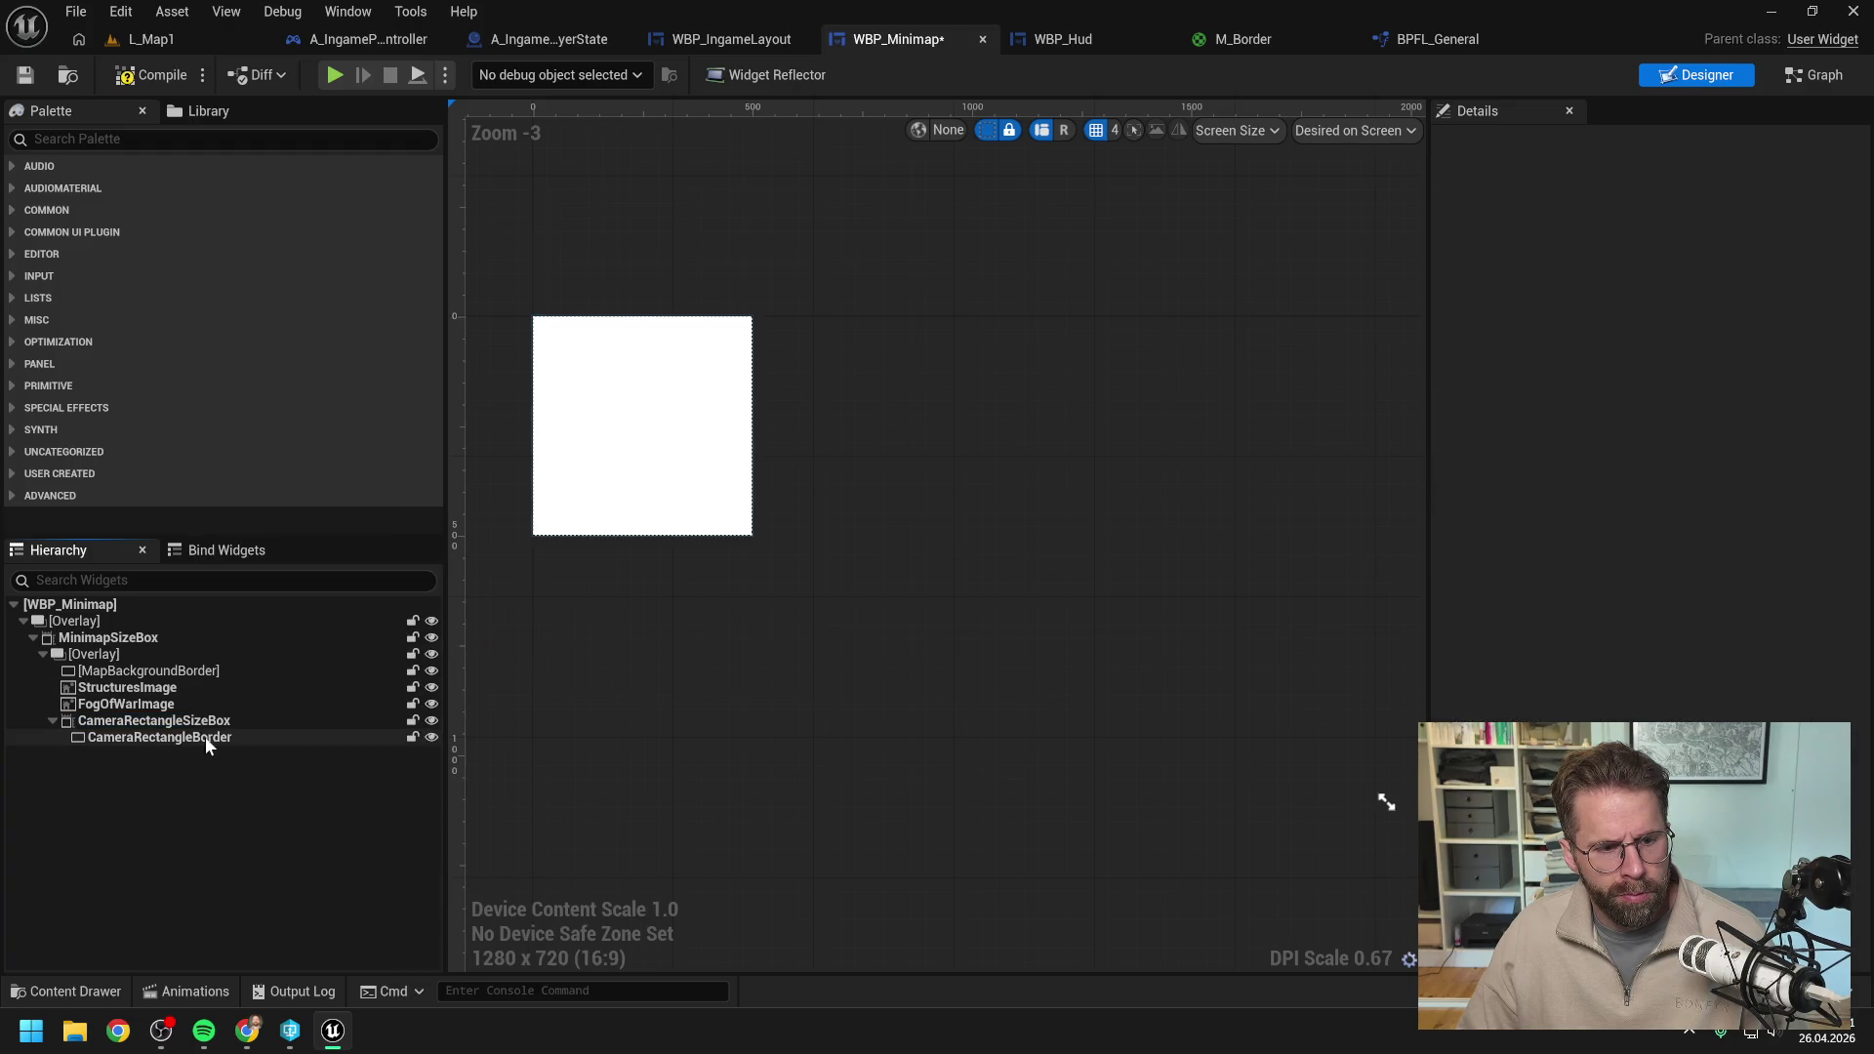
pyautogui.click(211, 737)
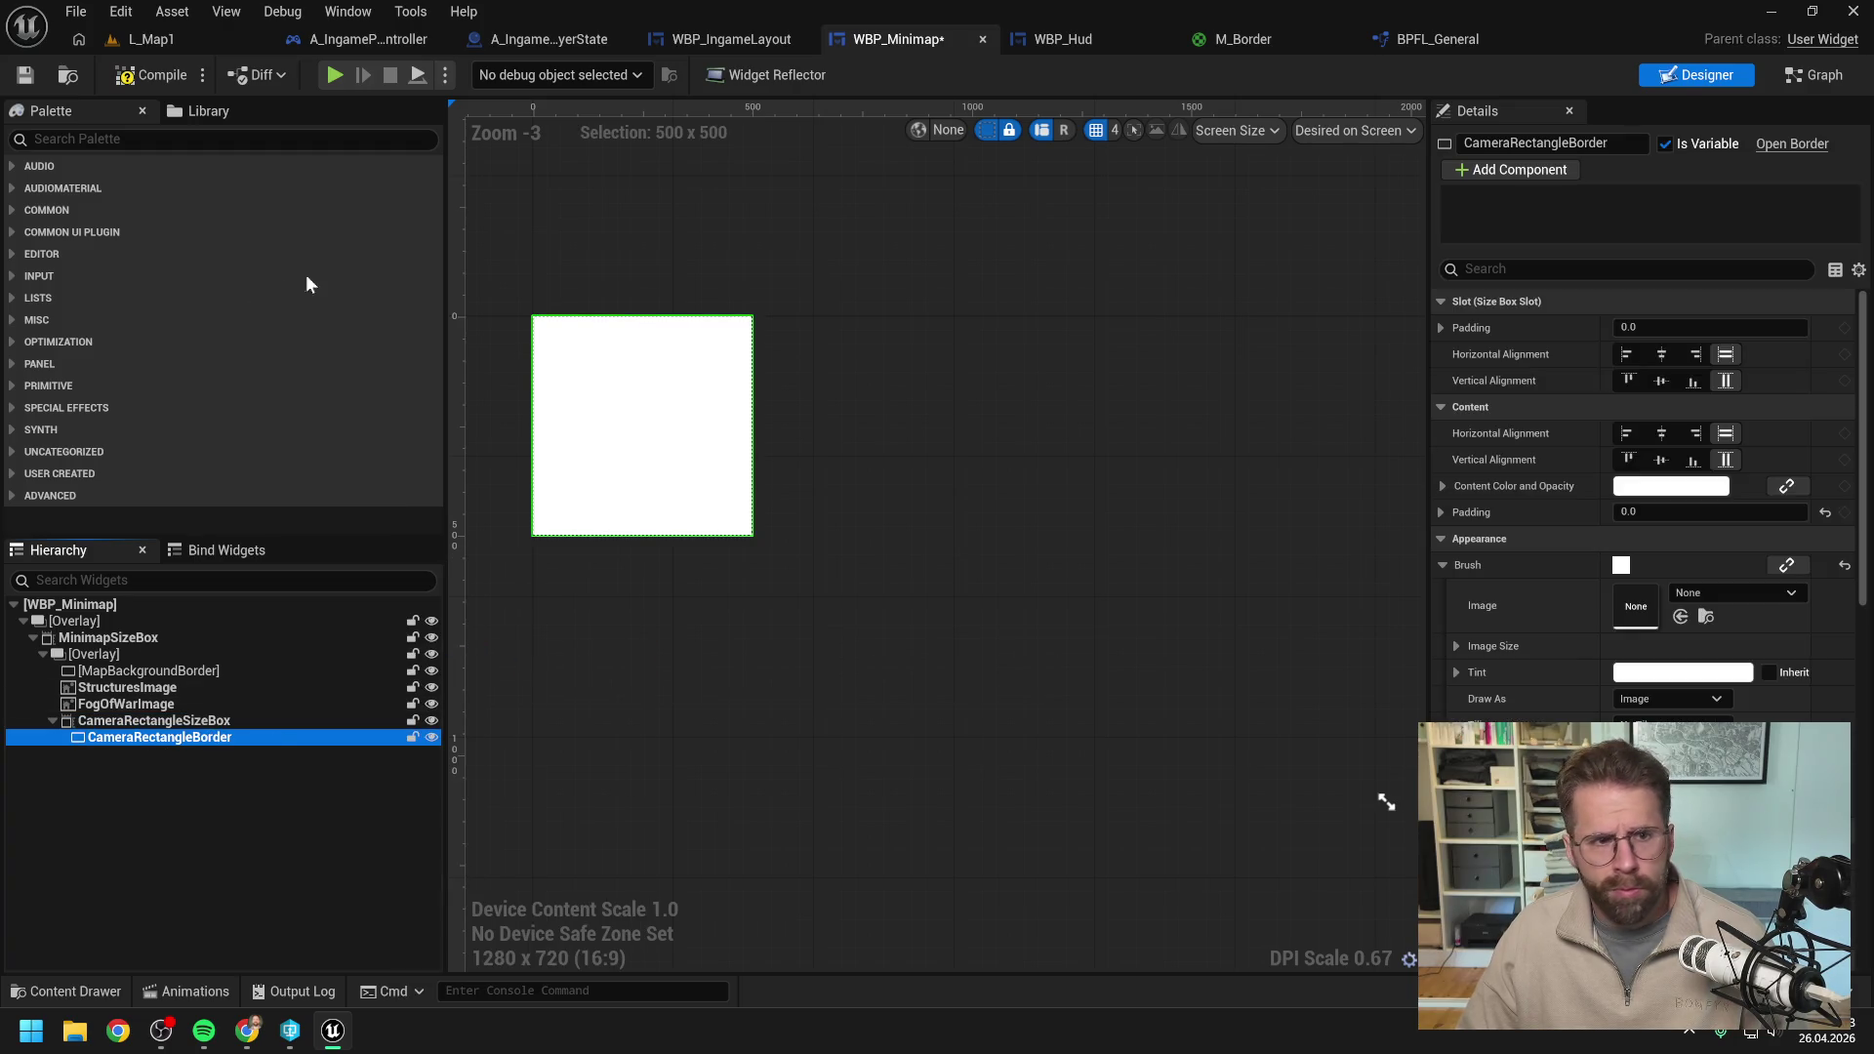
# Compile, play-test L_Map1, close the error log, and reopen WBP_Minimap's event graph.
pyautogui.click(148, 75)
pyautogui.click(178, 39)
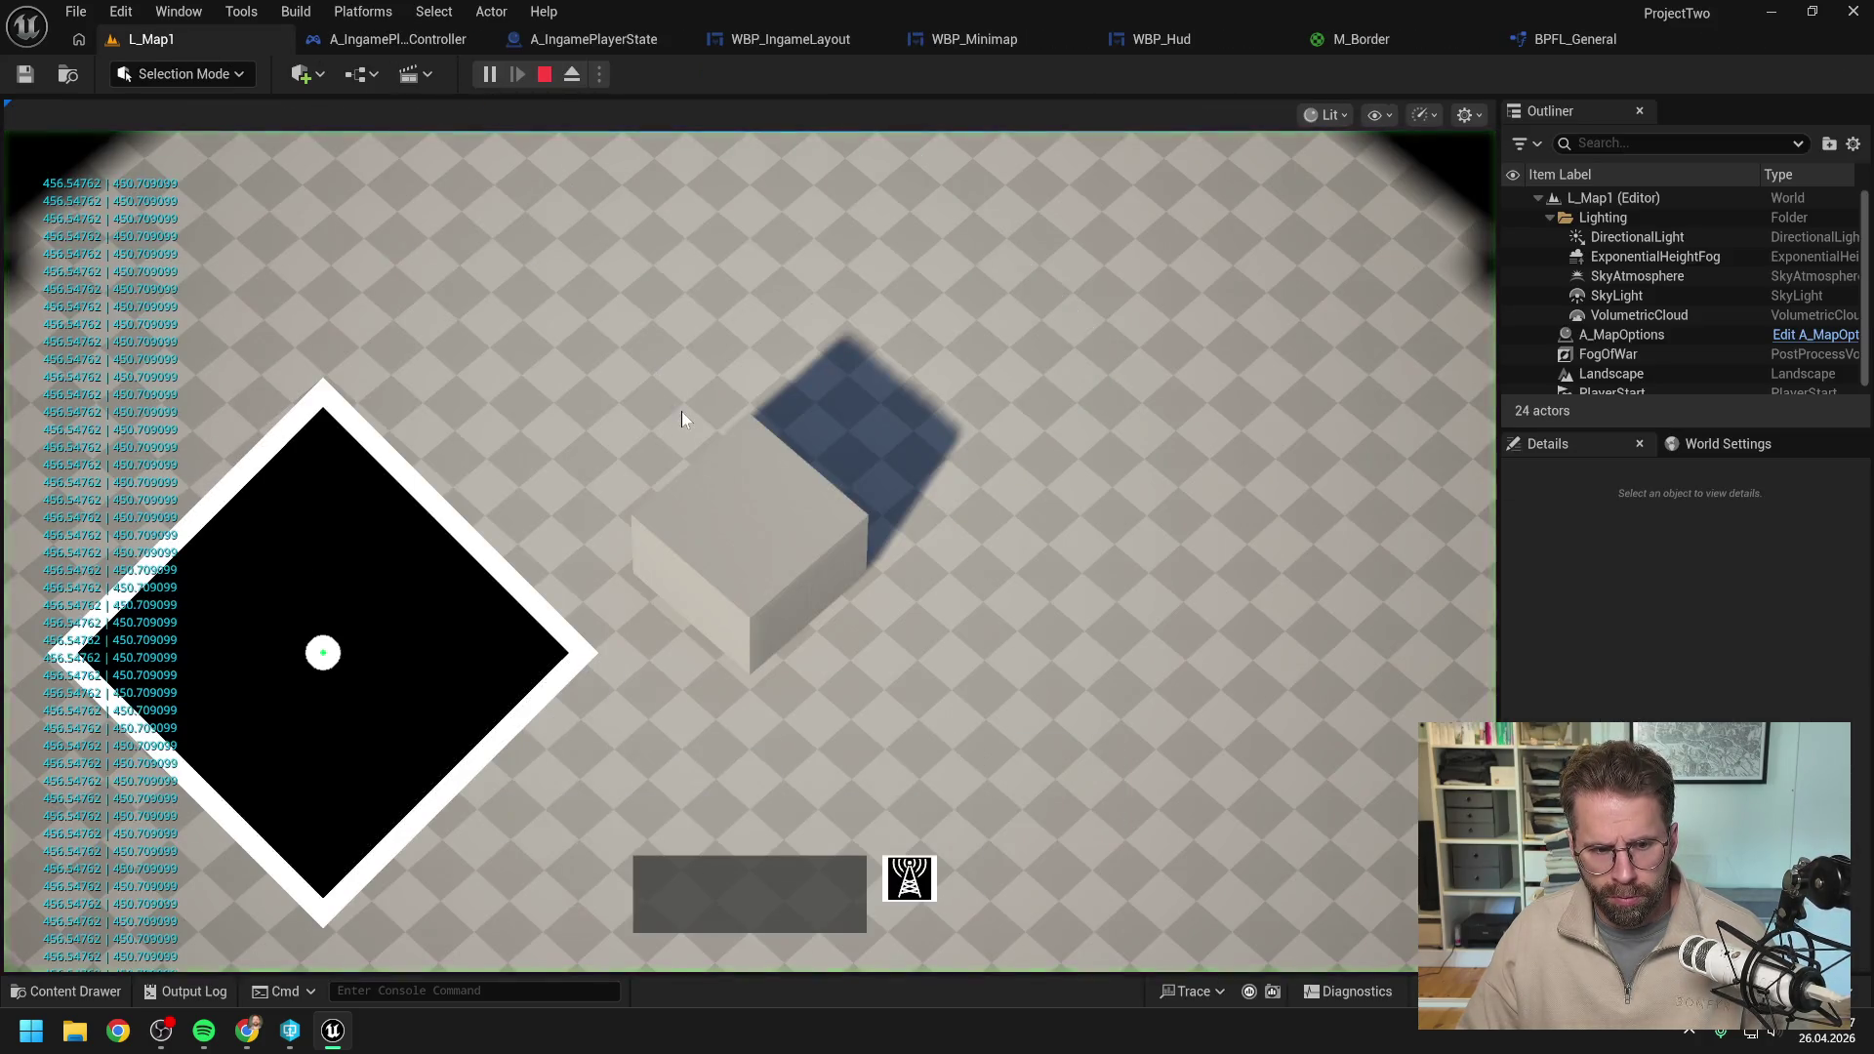
pyautogui.scroll(-10, 599, 388)
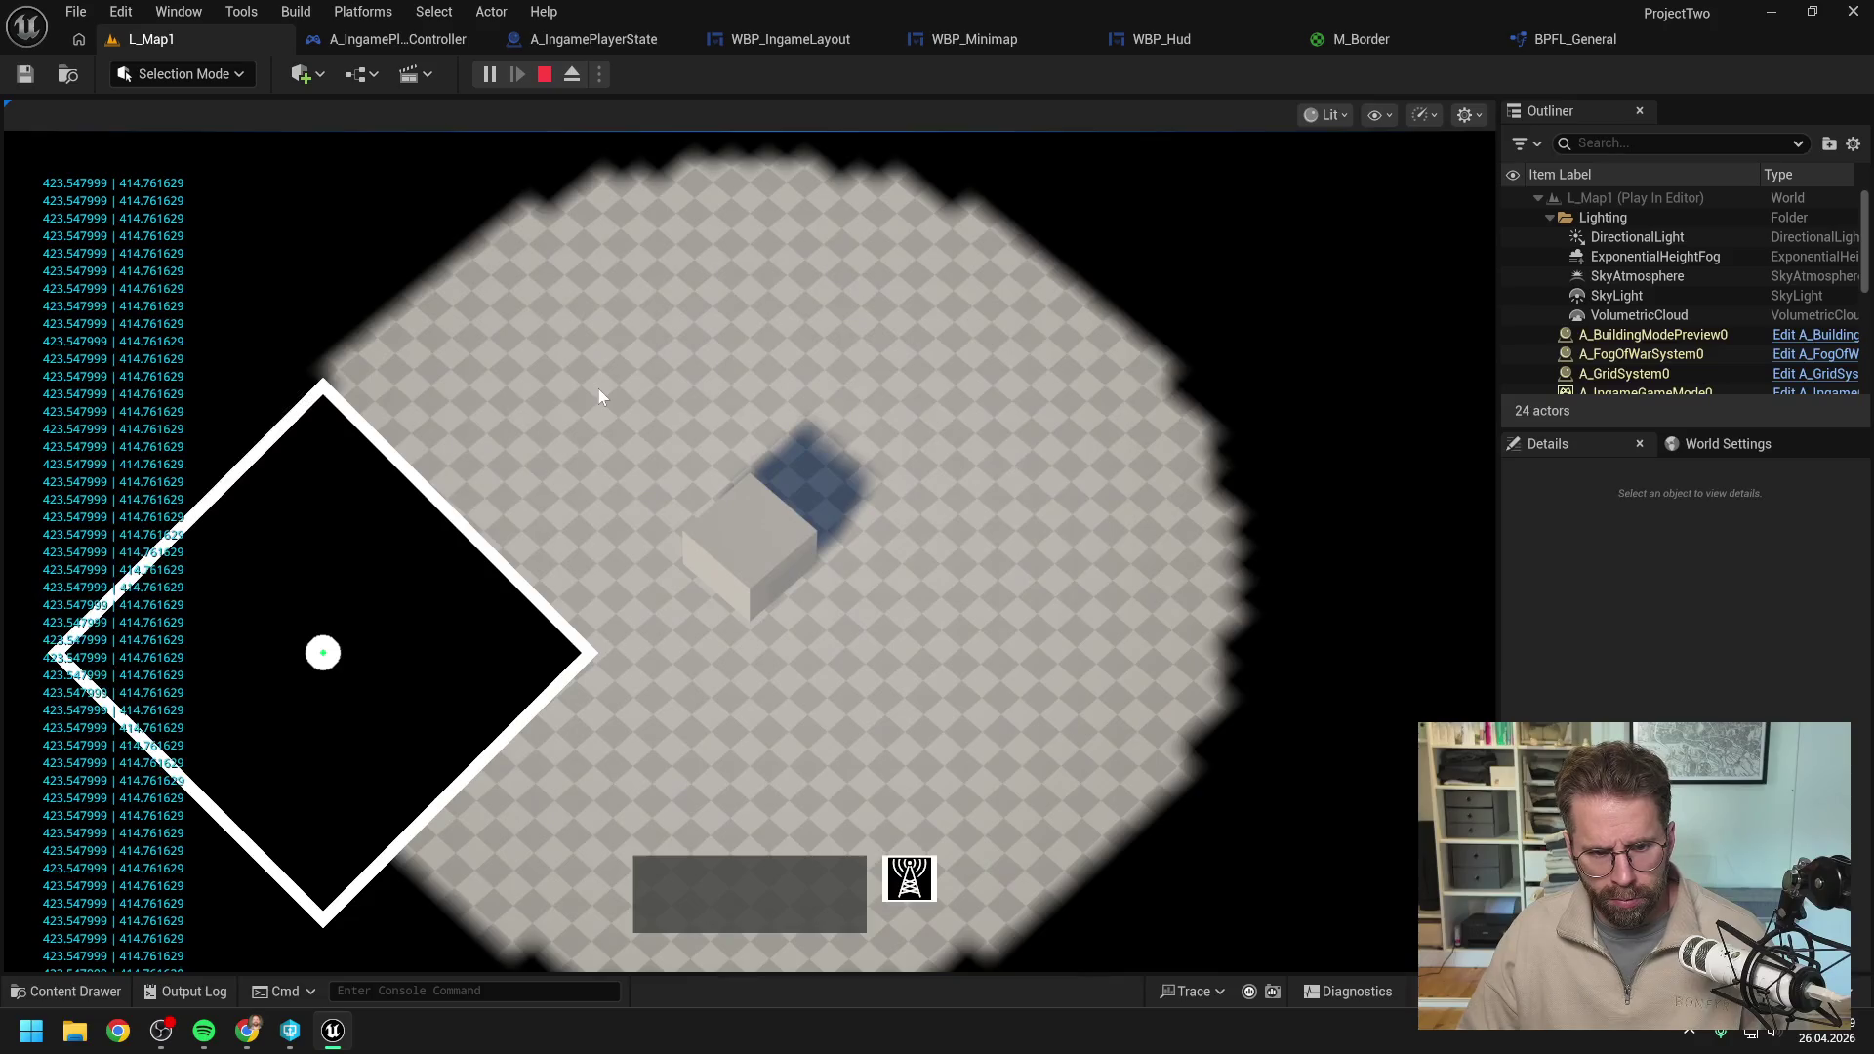
pyautogui.scroll(7, 599, 388)
pyautogui.scroll(5, 605, 390)
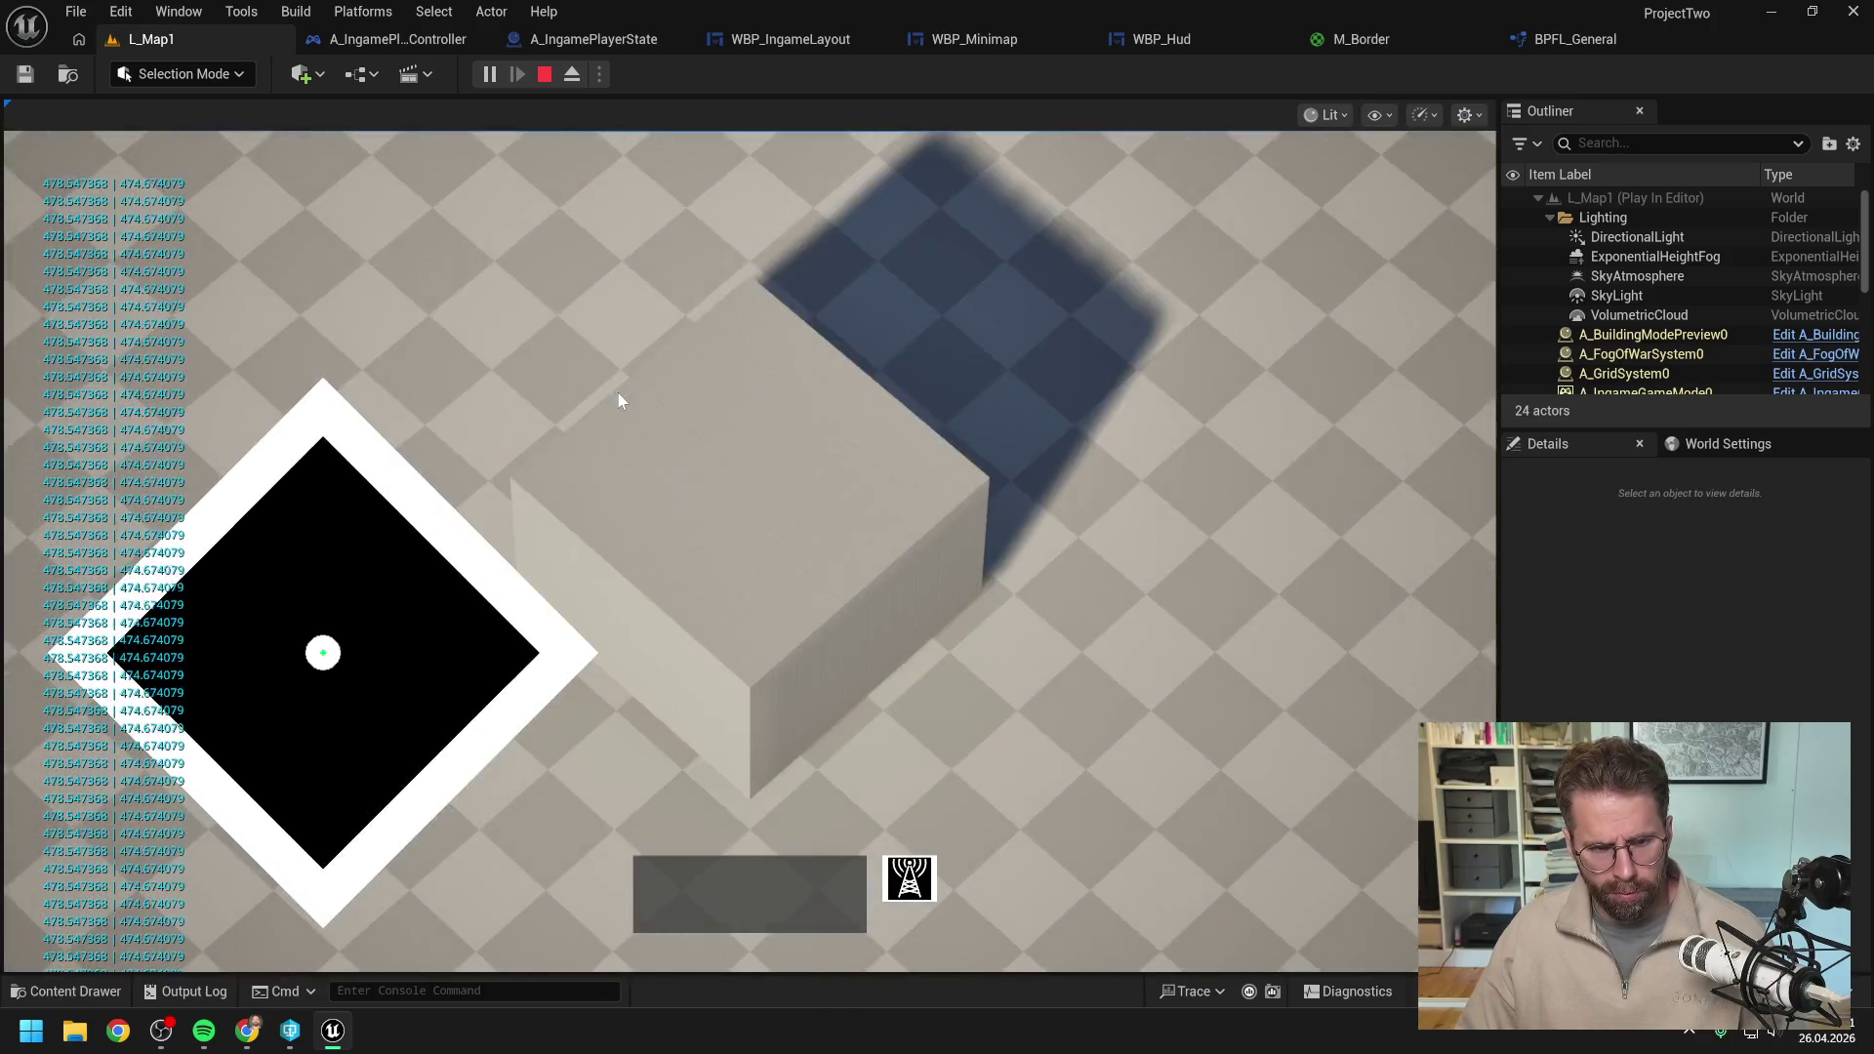
pyautogui.scroll(-5, 618, 394)
pyautogui.press('Escape')
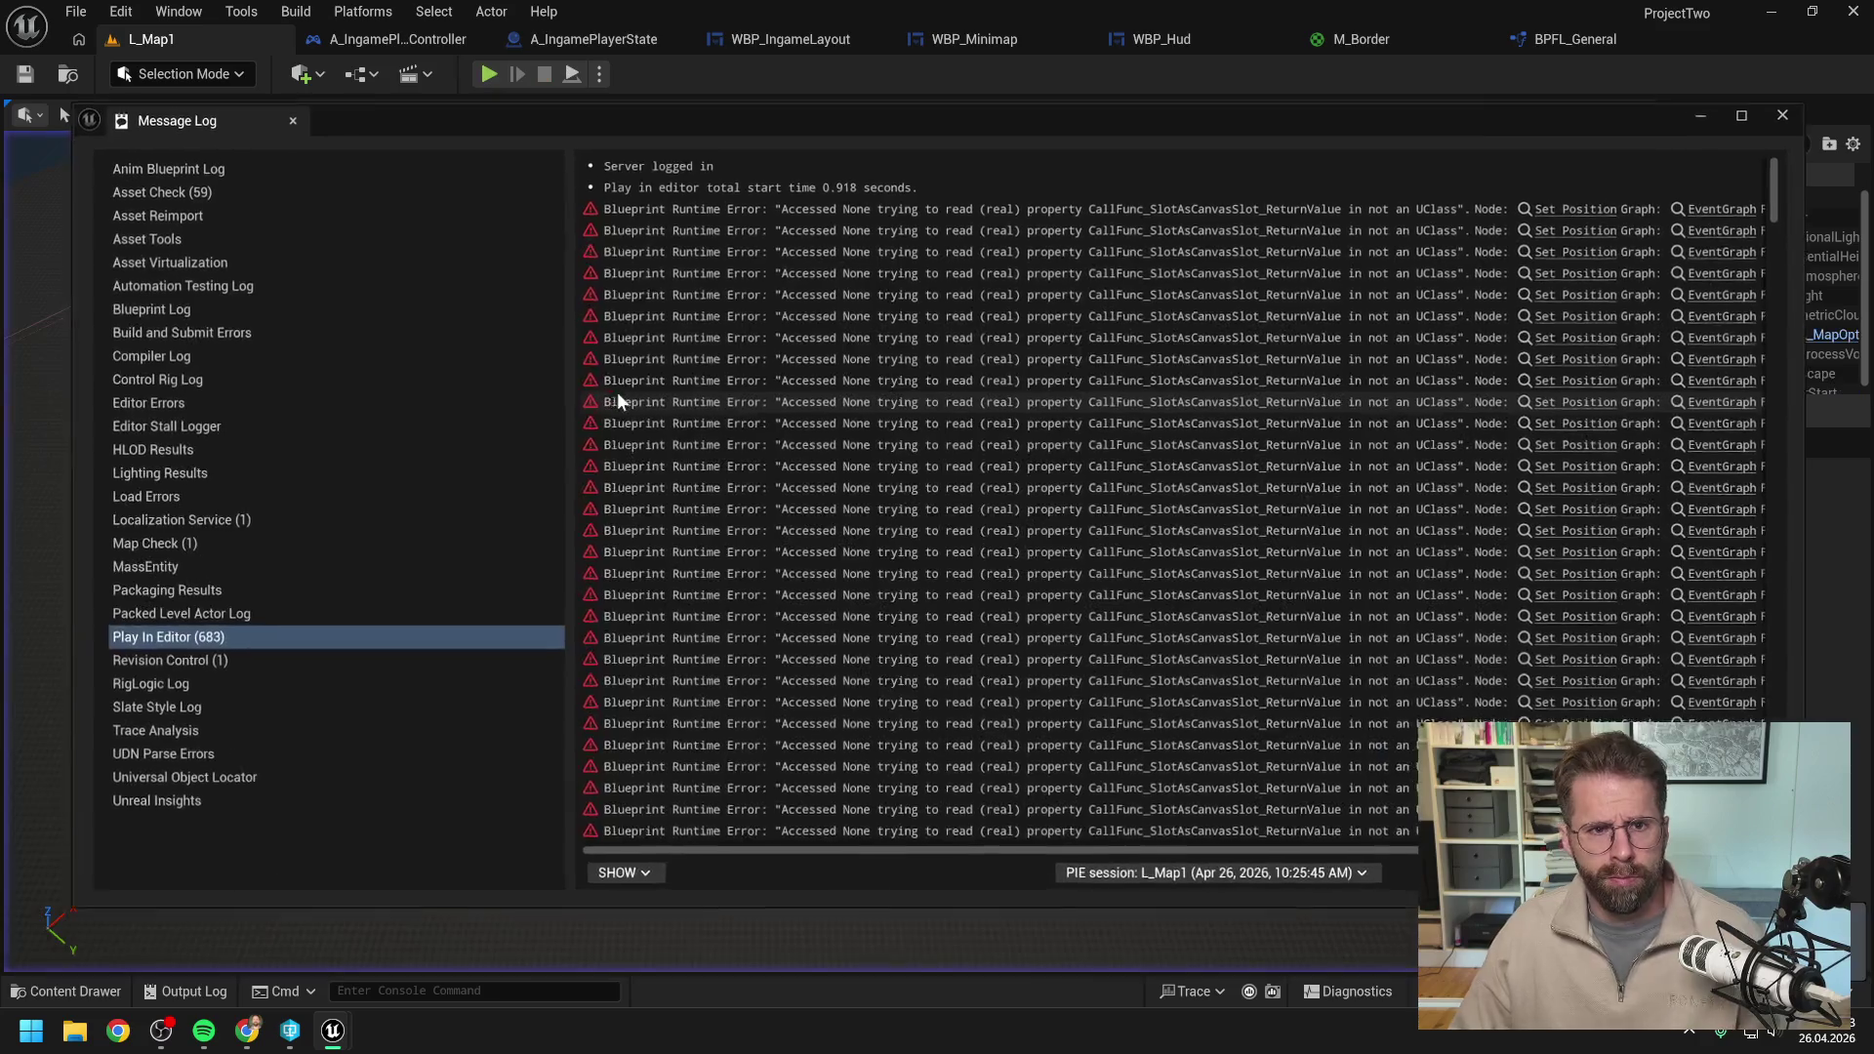
pyautogui.click(1784, 117)
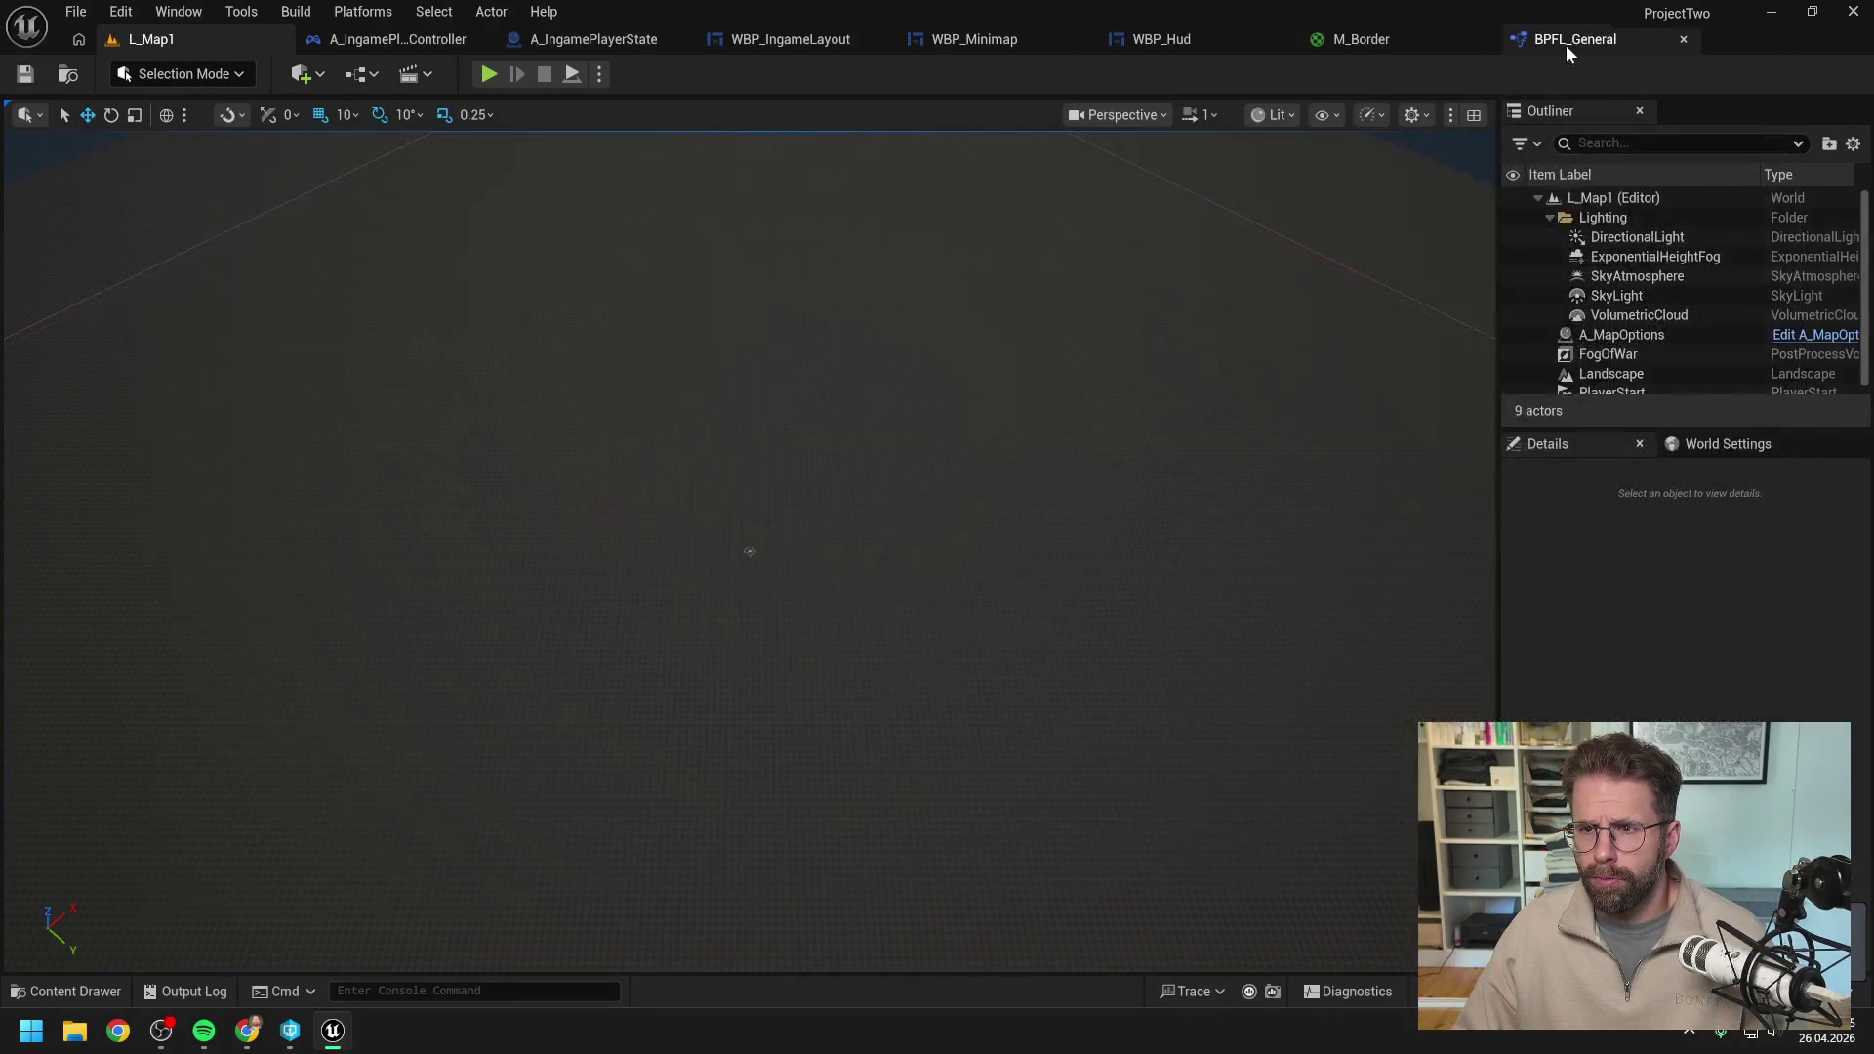
pyautogui.click(991, 38)
pyautogui.click(1814, 75)
# Delete the Slot as Canvas Slot node and the Set Position node from the EventGraph.
pyautogui.moveTo(1267, 467); pyautogui.dragTo(1171, 496)
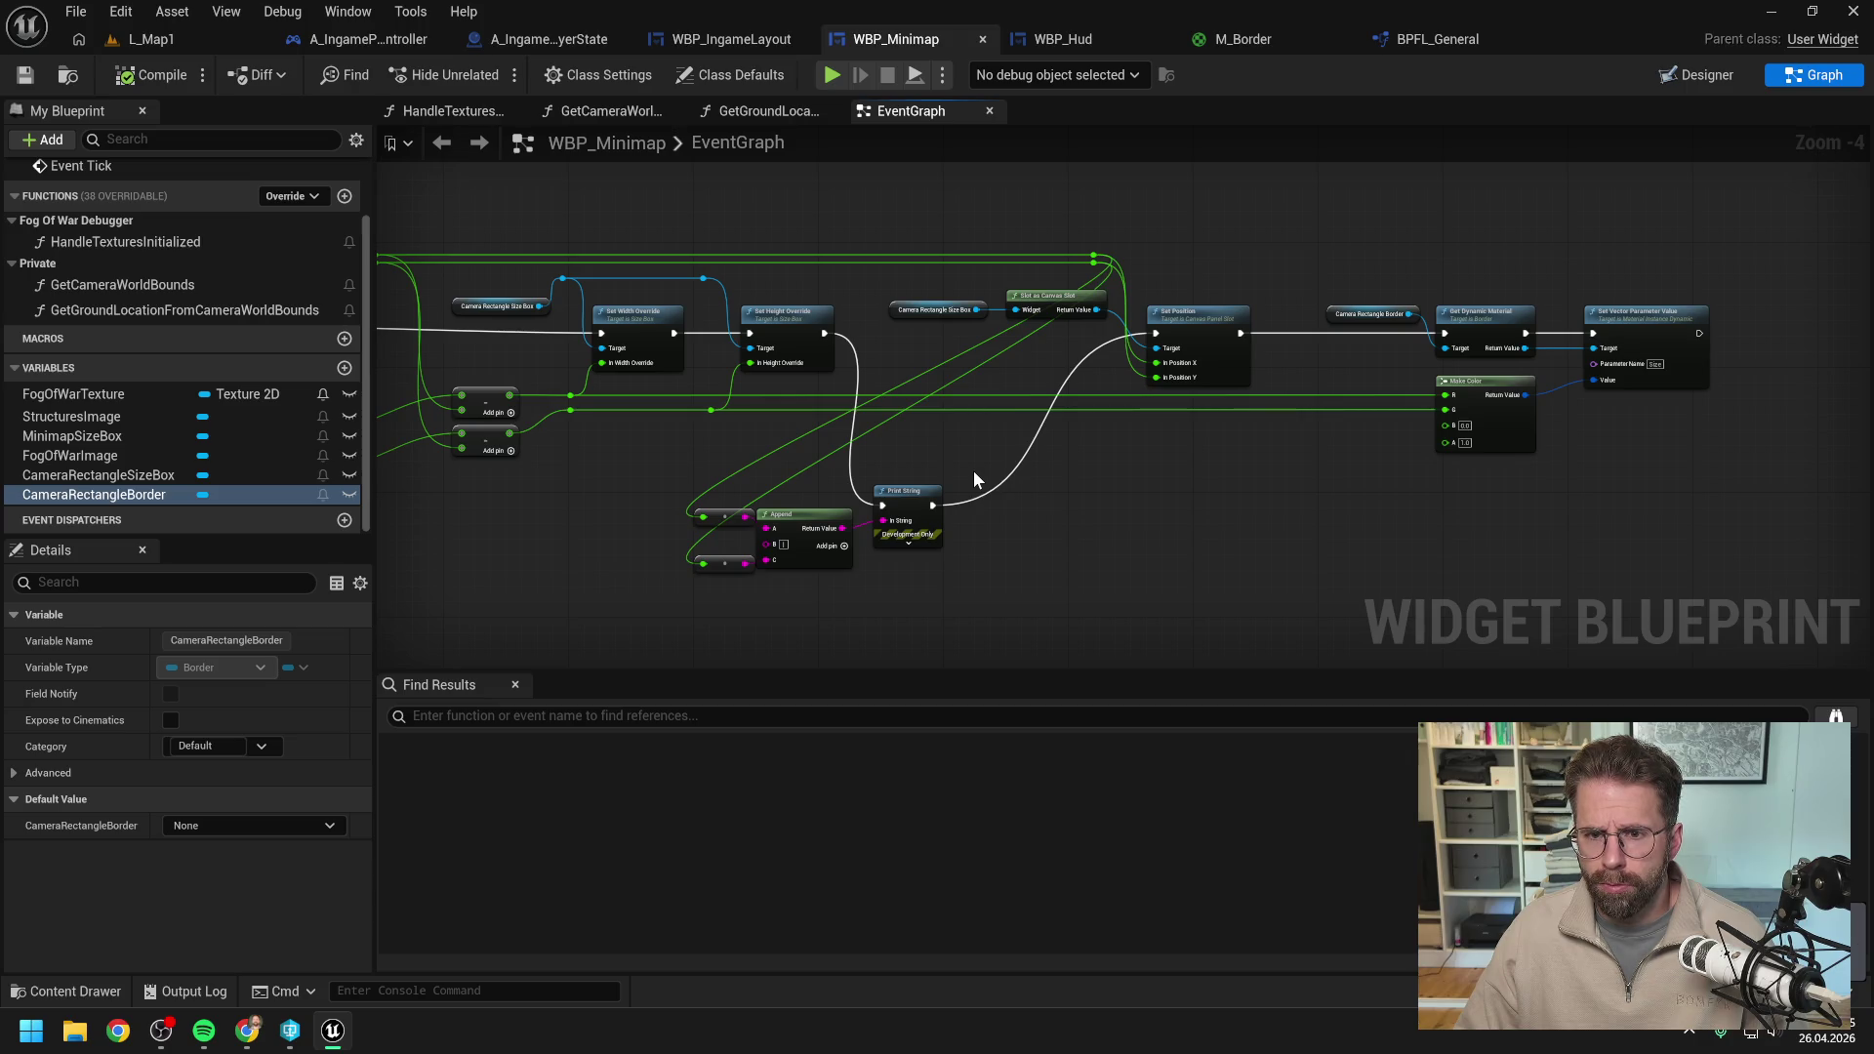
pyautogui.click(1044, 296)
pyautogui.press('Delete')
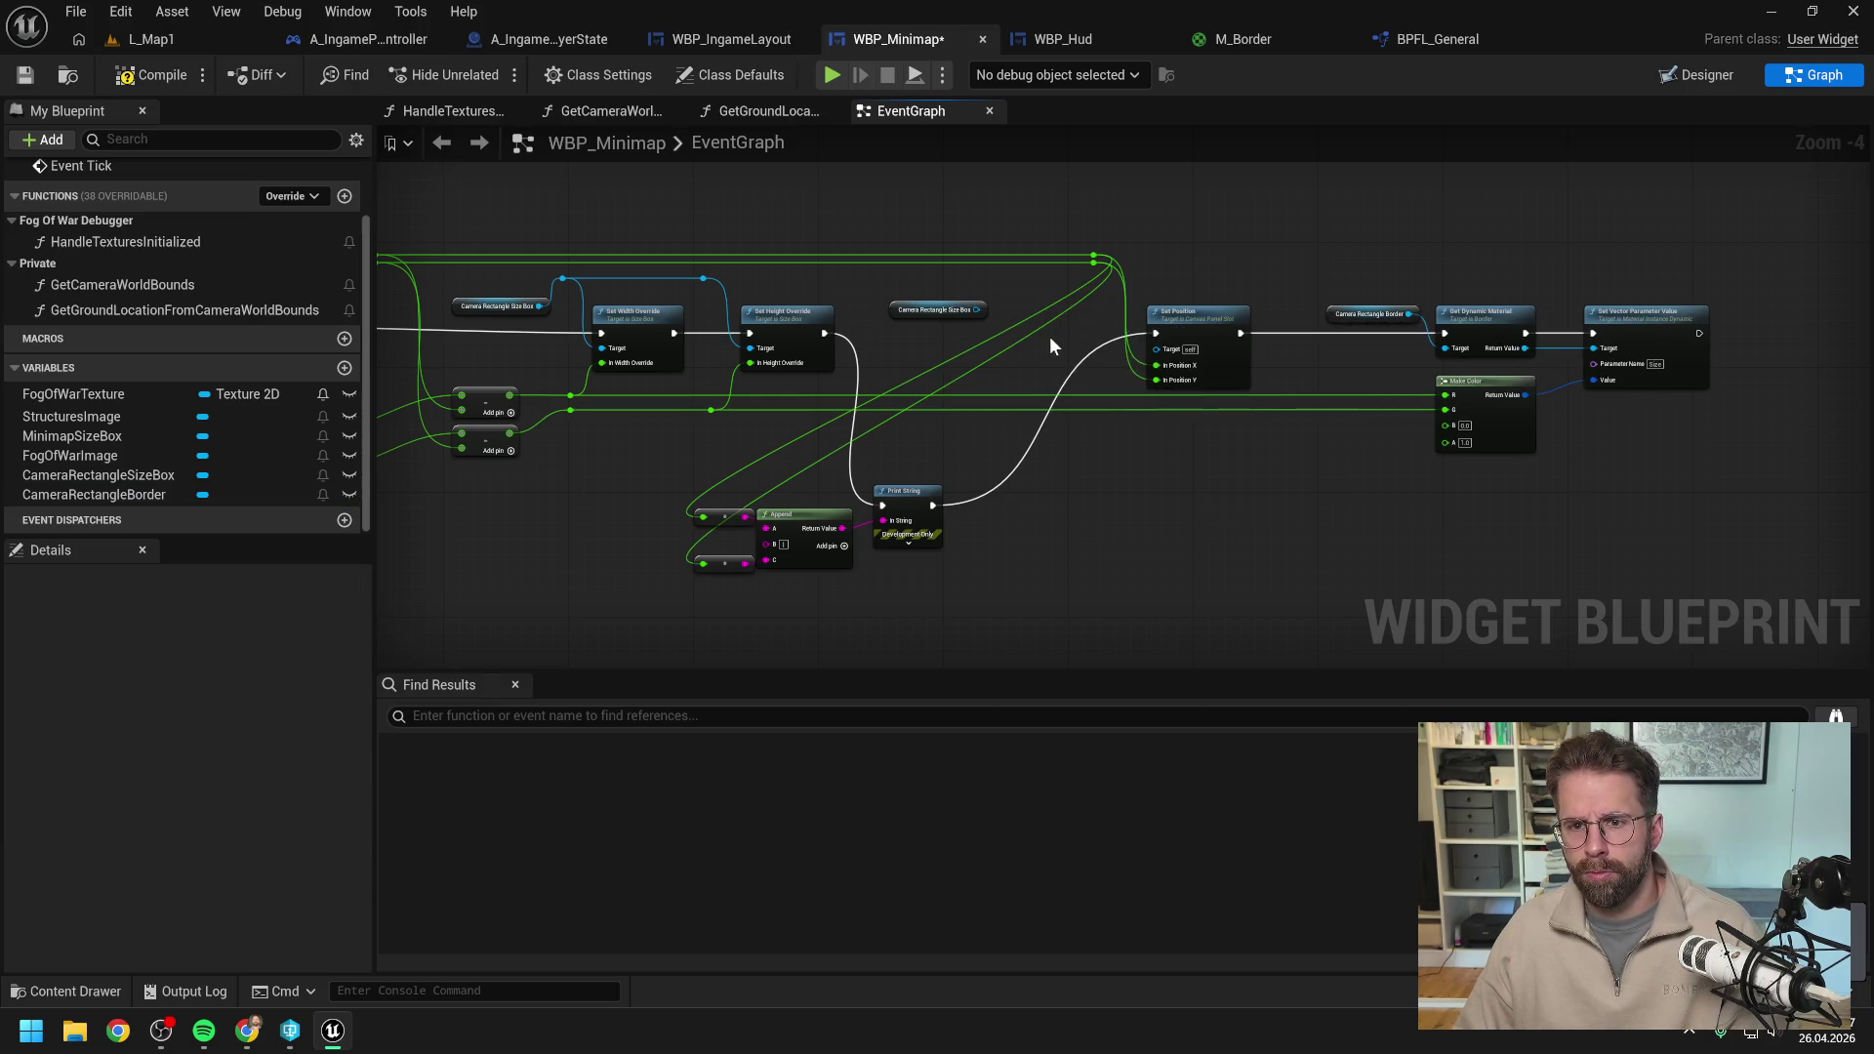
pyautogui.click(1195, 314)
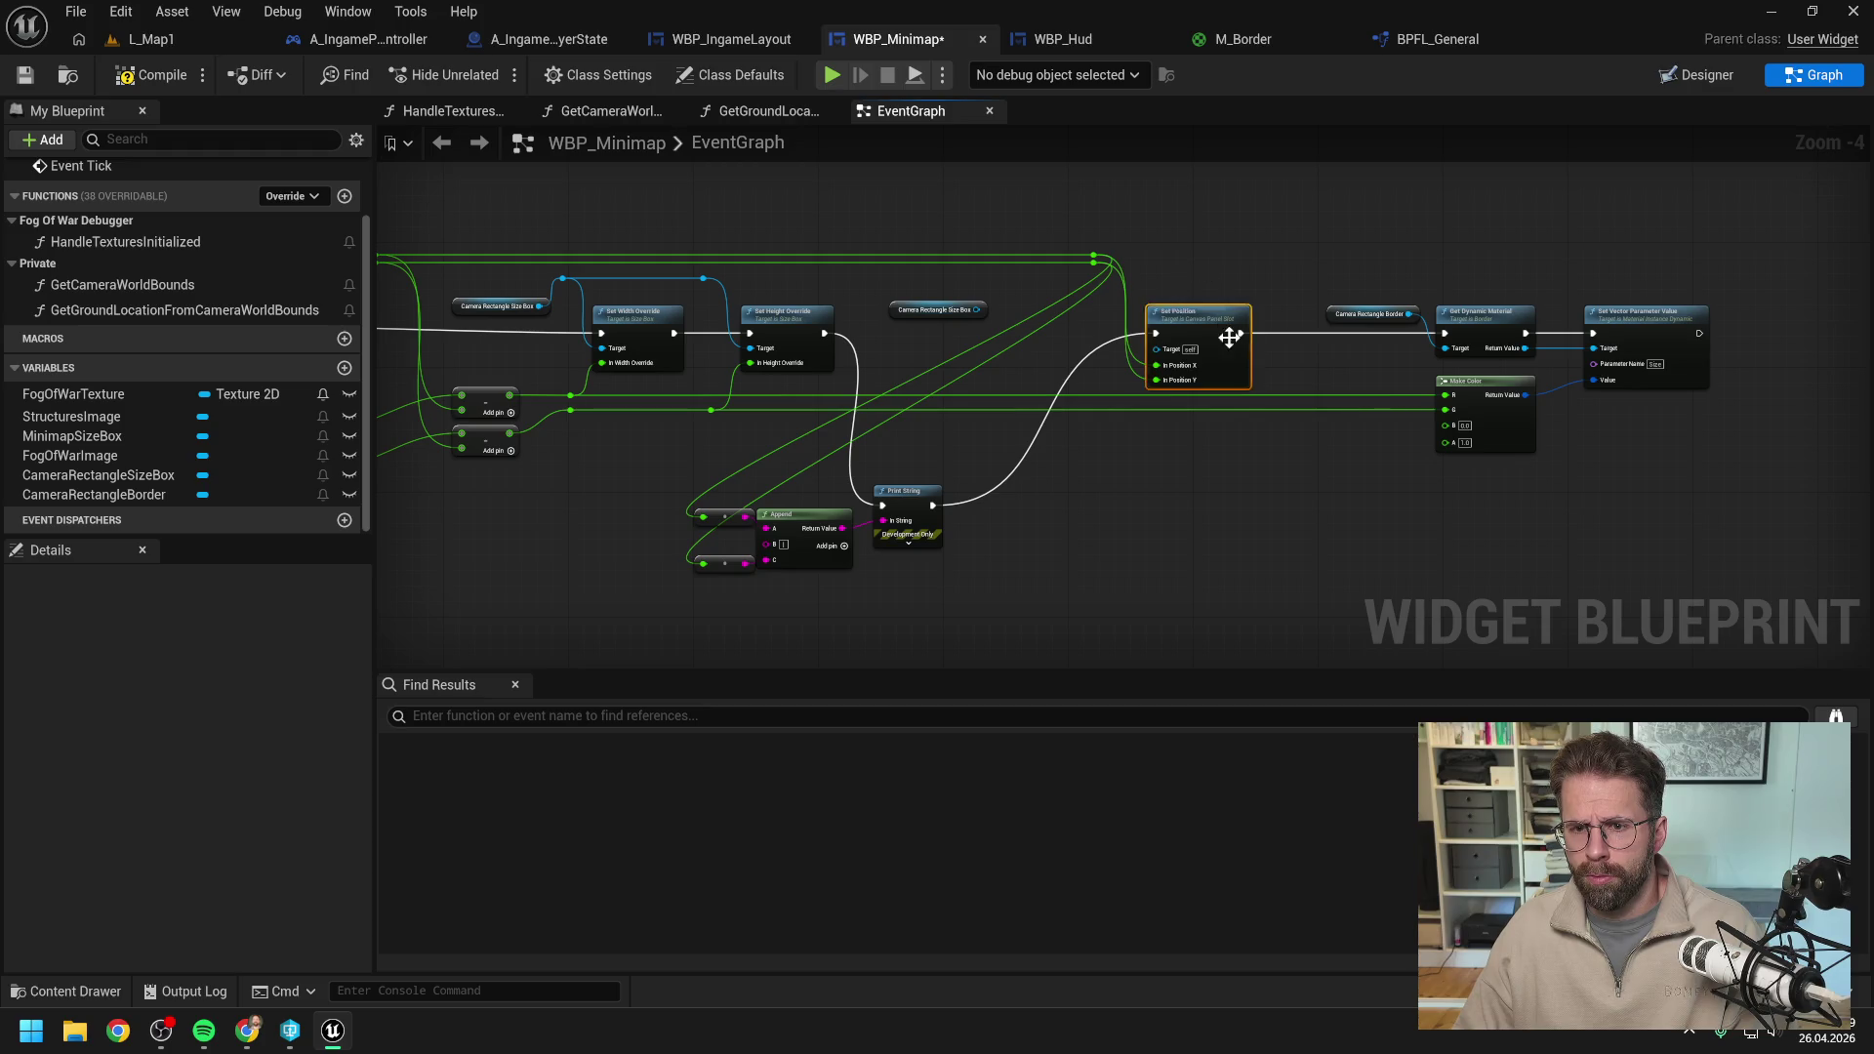
pyautogui.press('Delete')
pyautogui.hscroll(-10, 1081, 348)
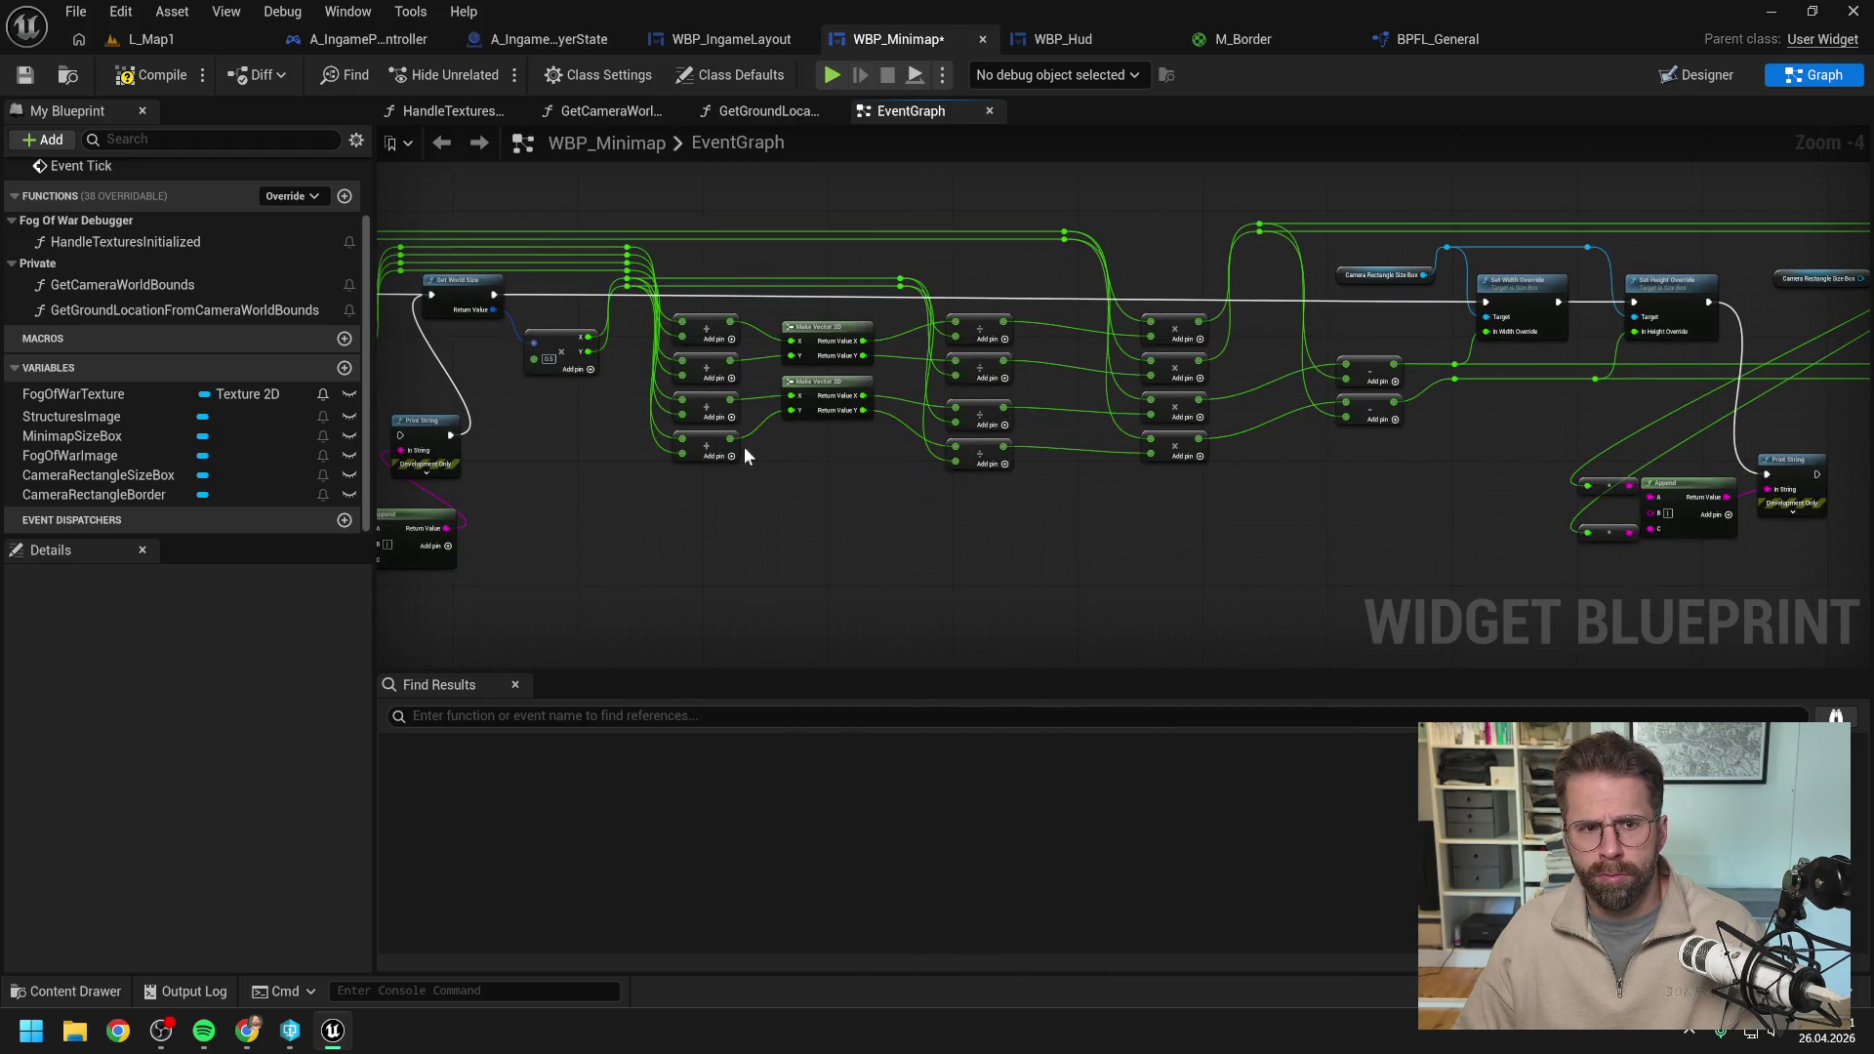
pyautogui.hscroll(-15, 742, 447)
pyautogui.hscroll(10, 1405, 451)
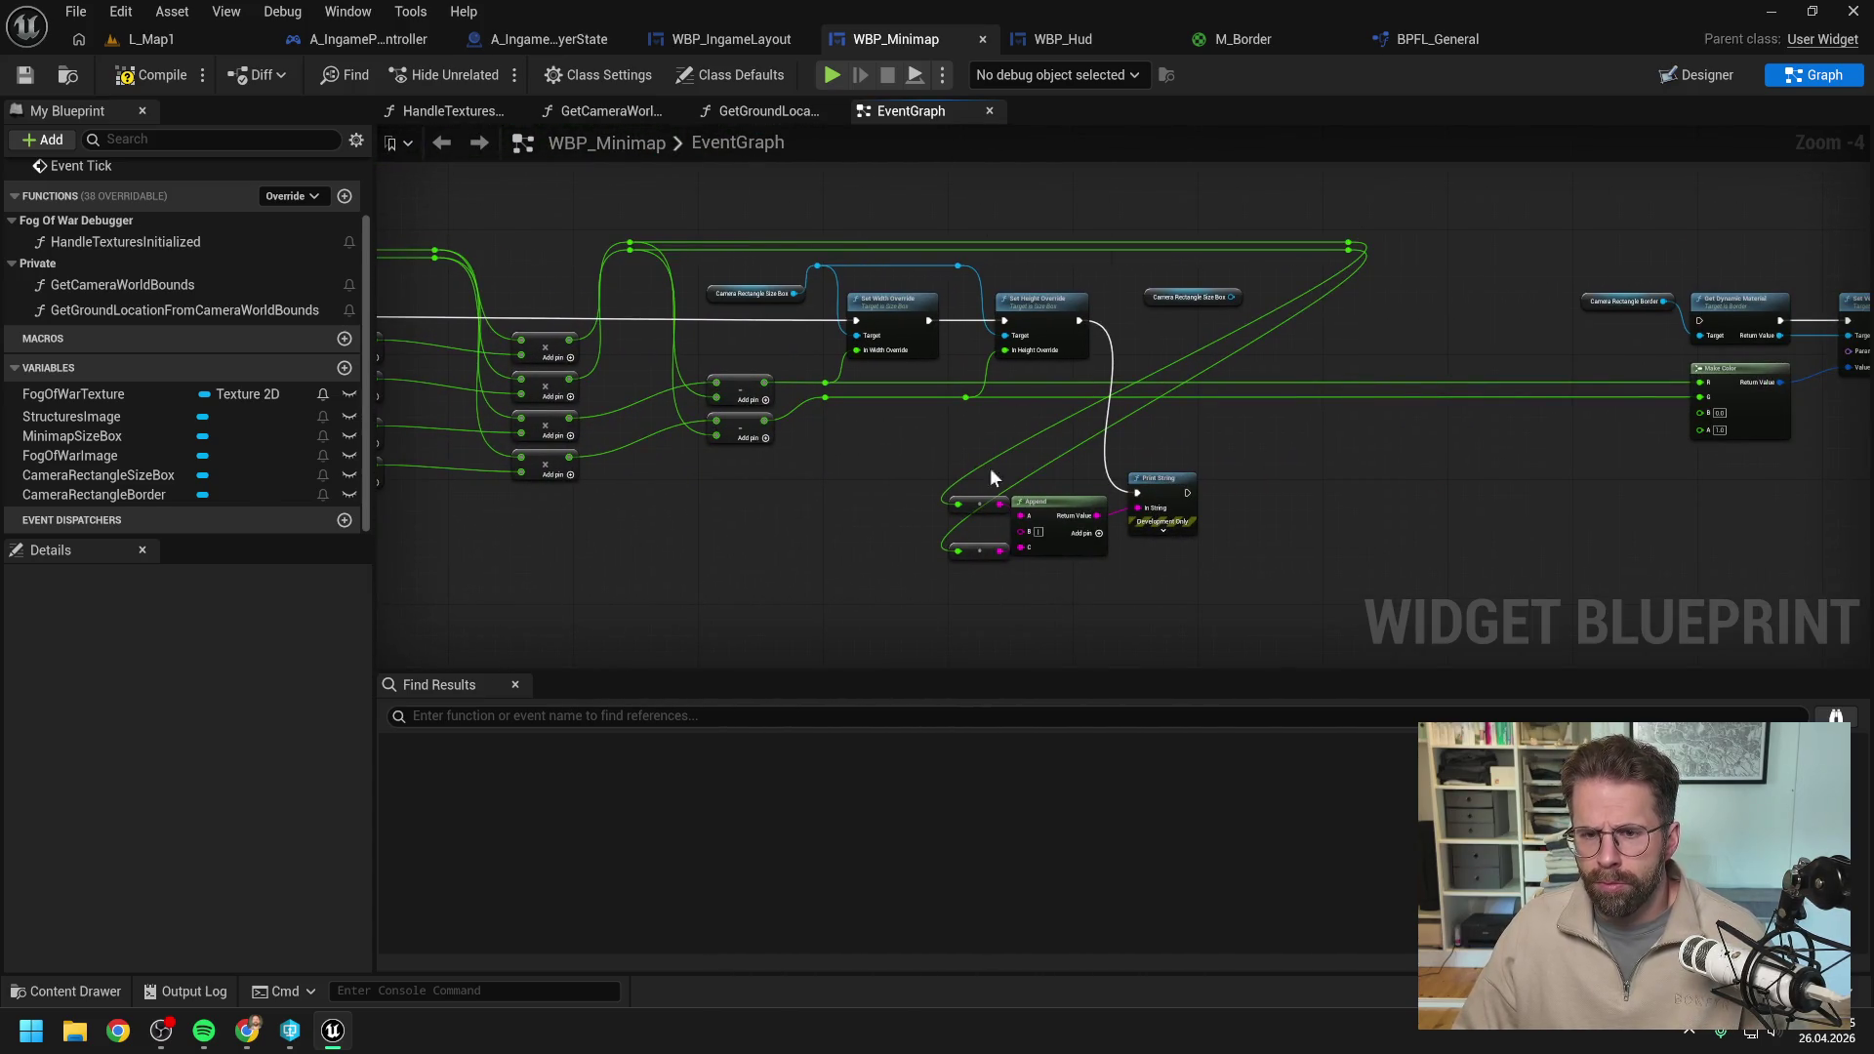
pyautogui.moveTo(247, 1030)
pyautogui.click(389, 923)
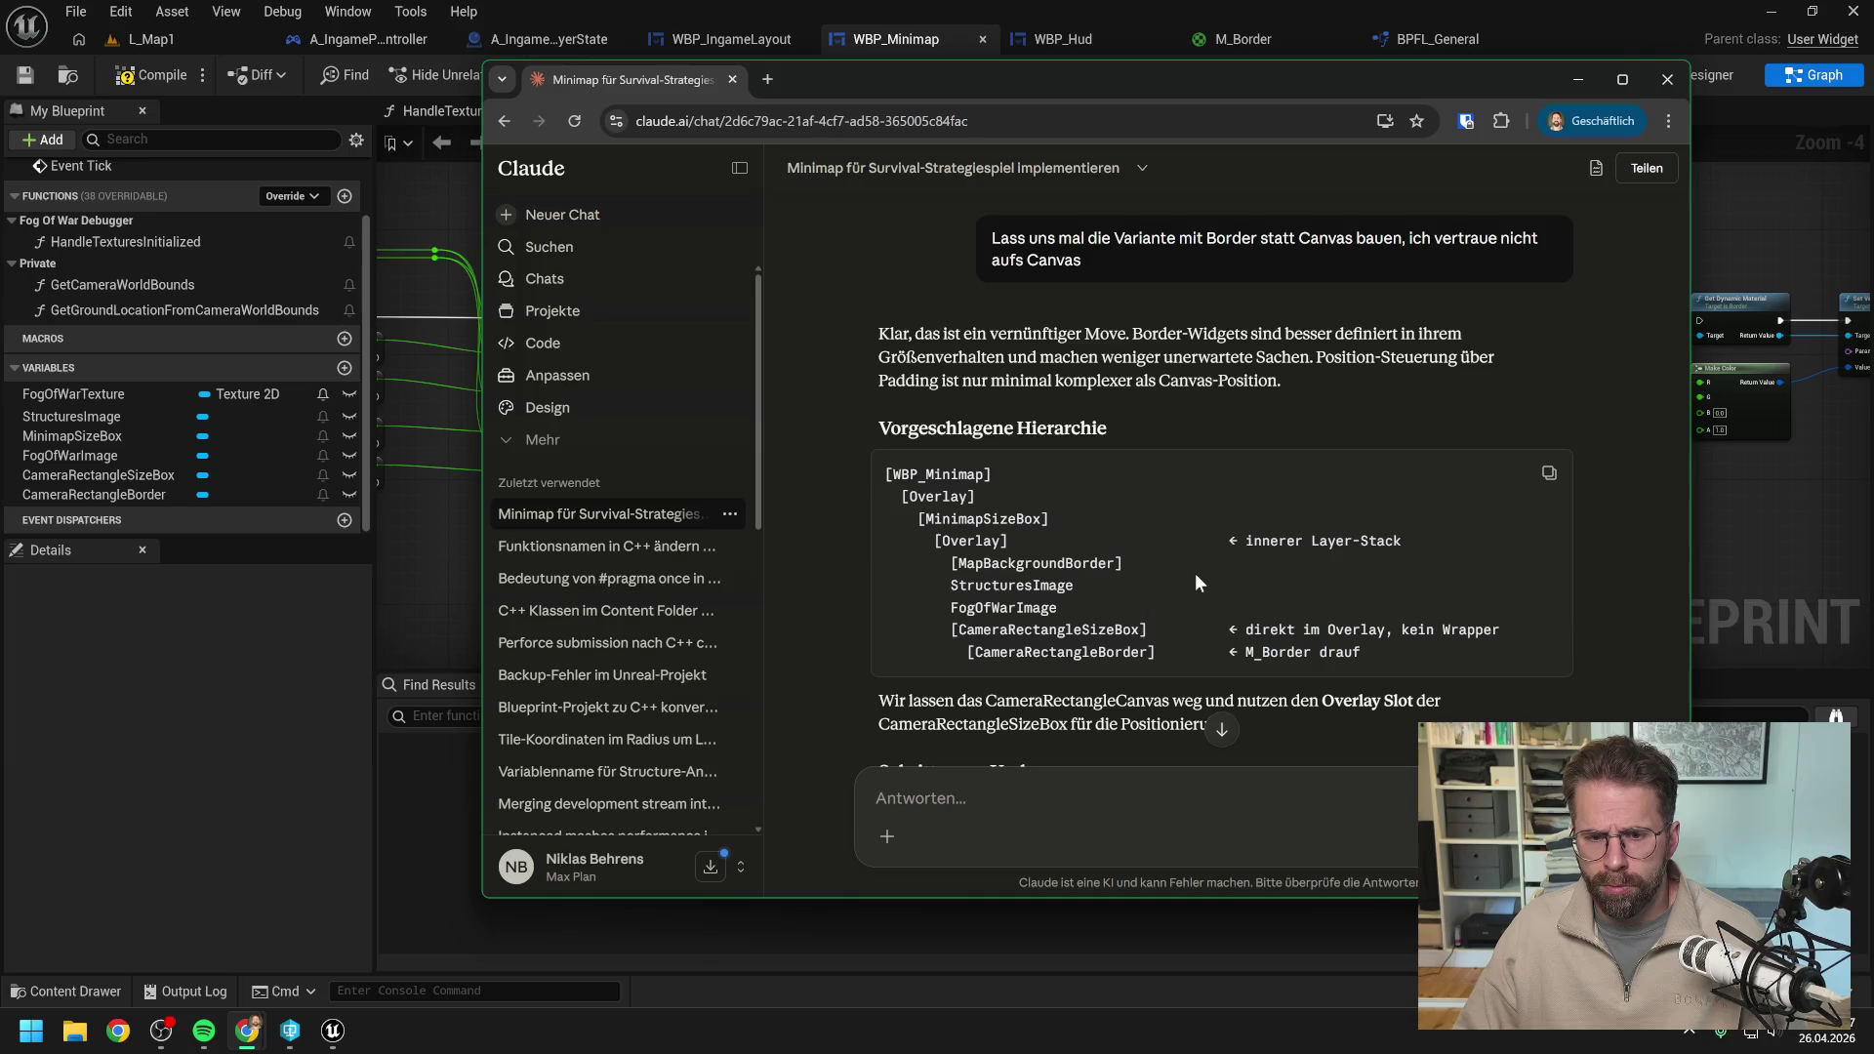
pyautogui.scroll(-1, 1261, 443)
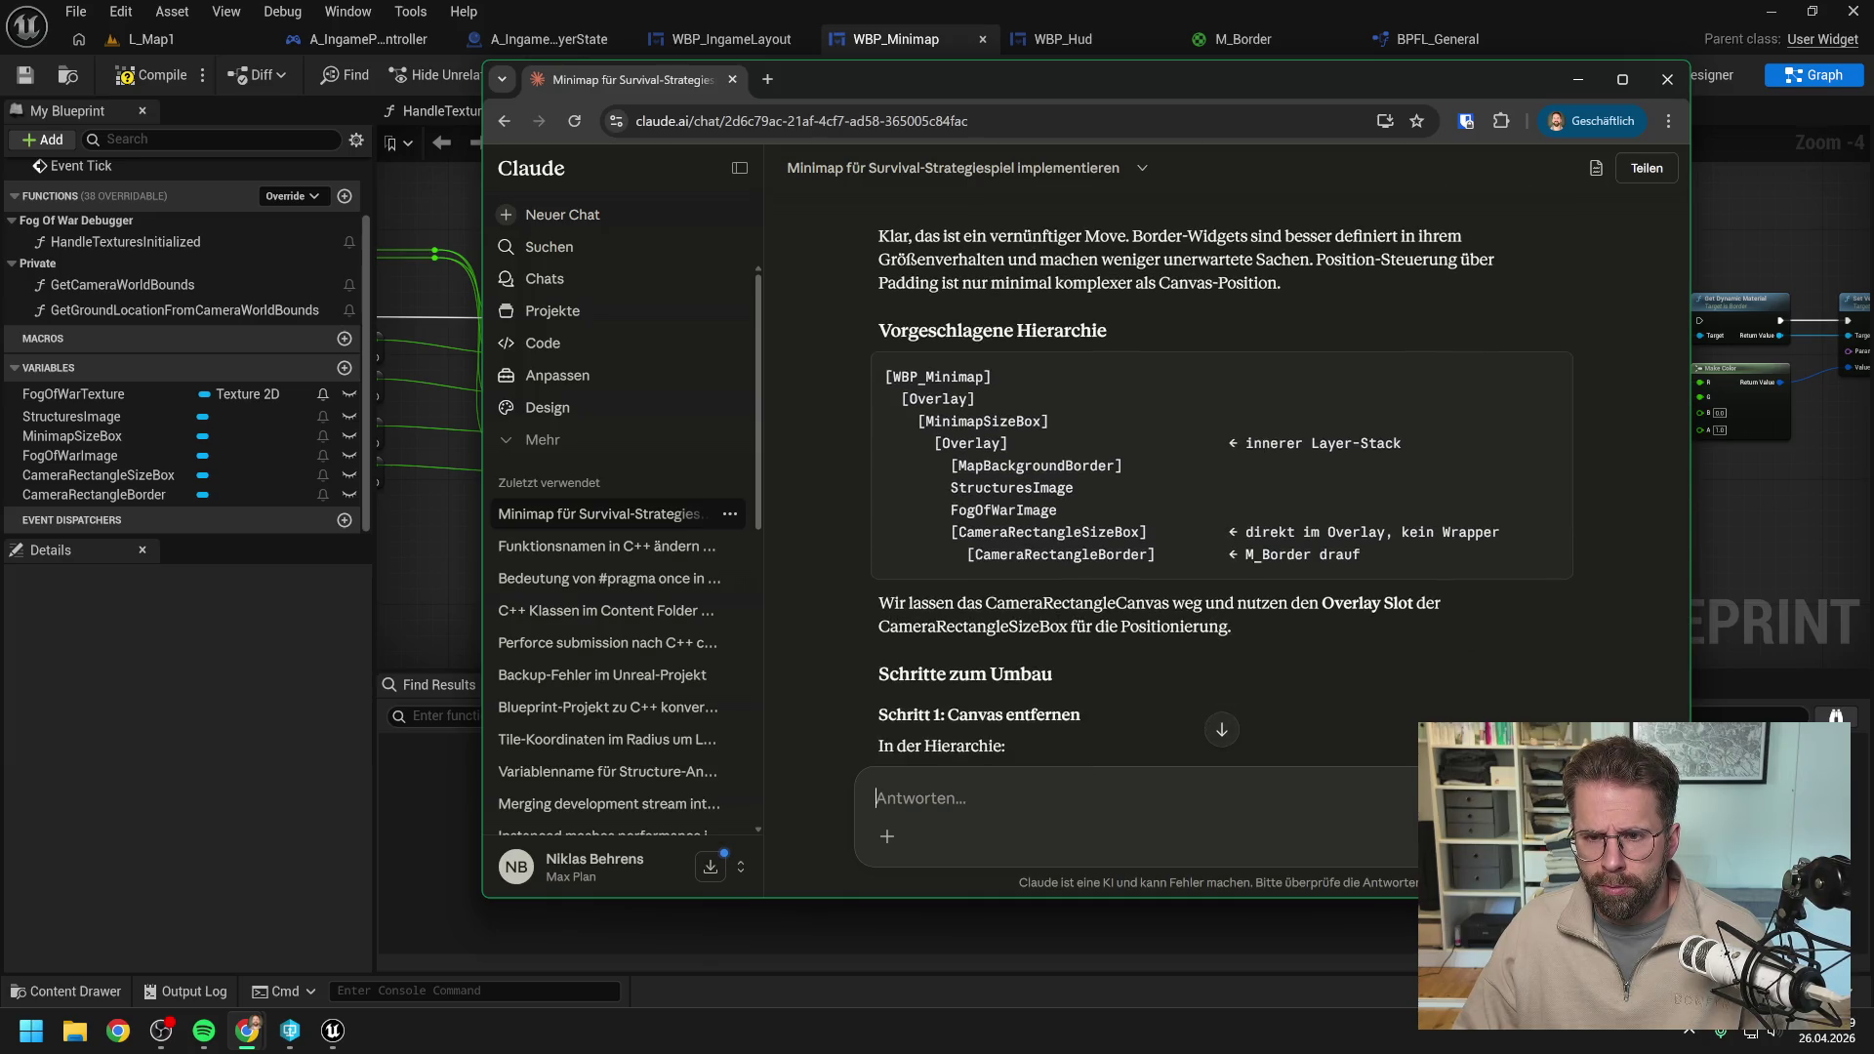
pyautogui.scroll(-3, 1325, 442)
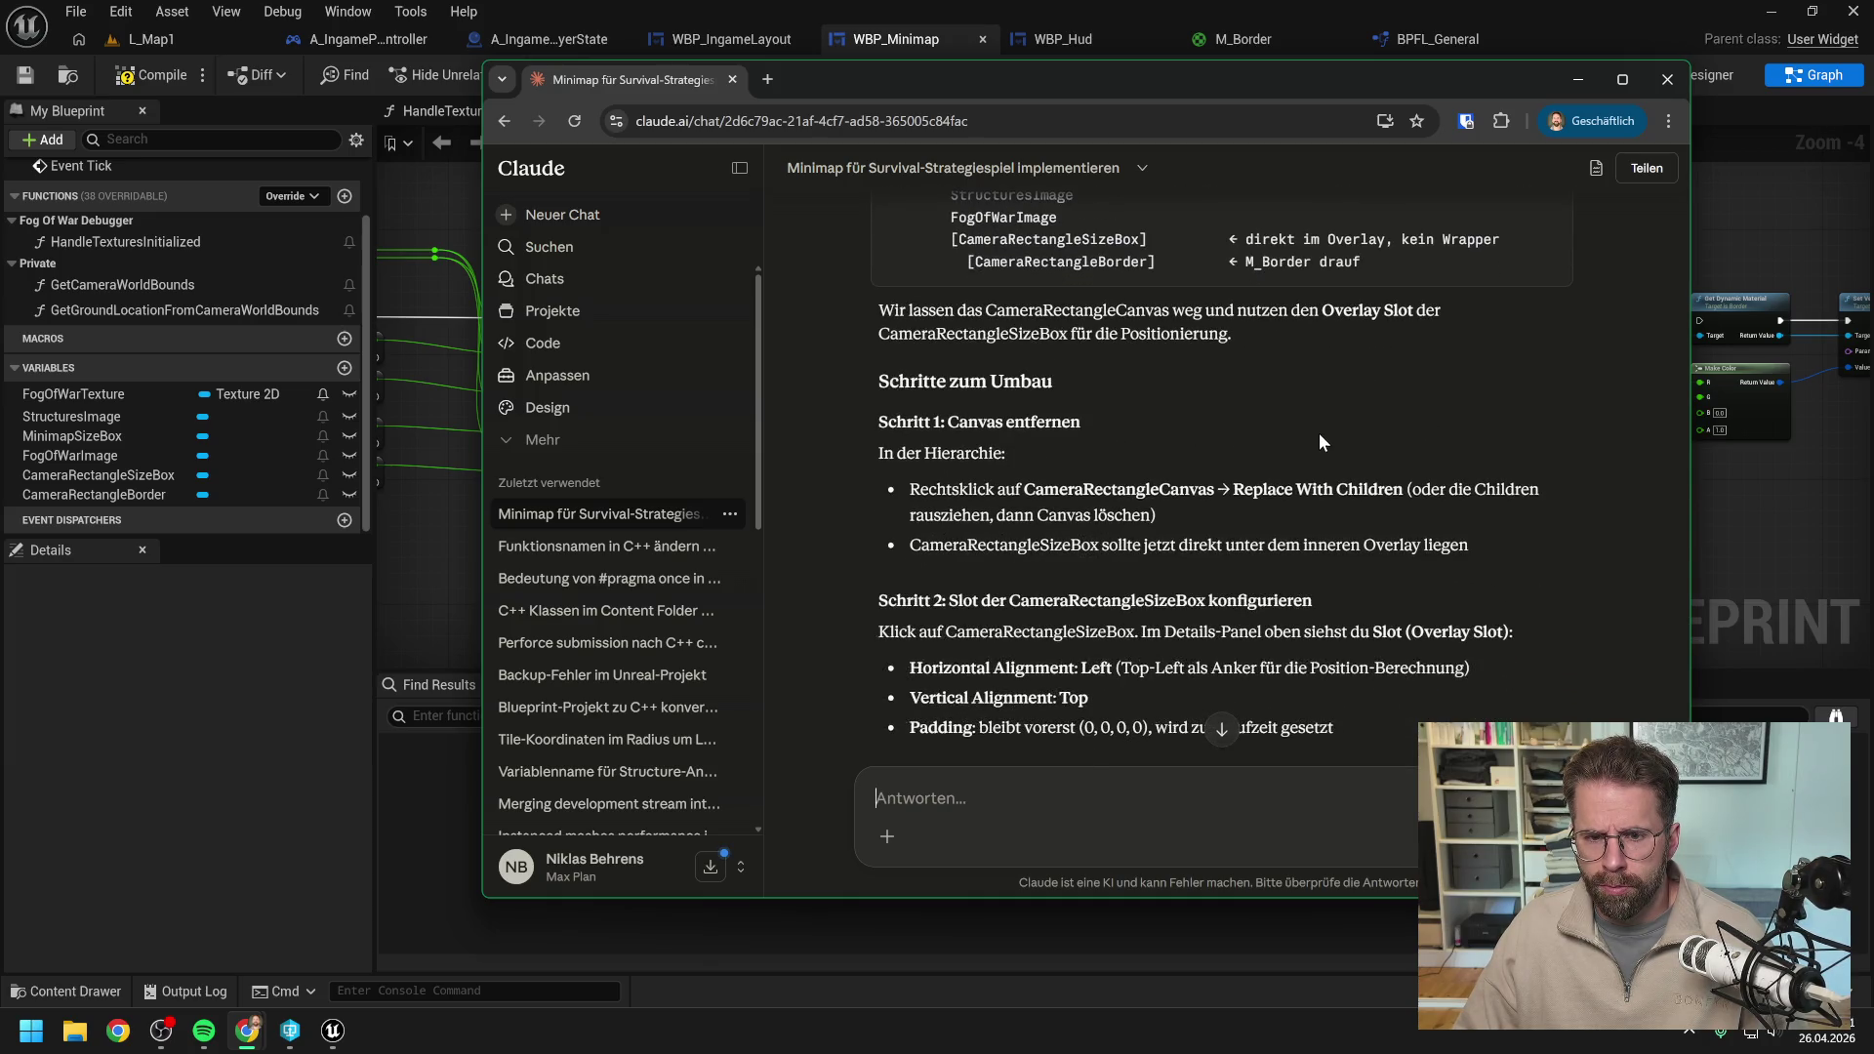
pyautogui.scroll(-3, 1275, 427)
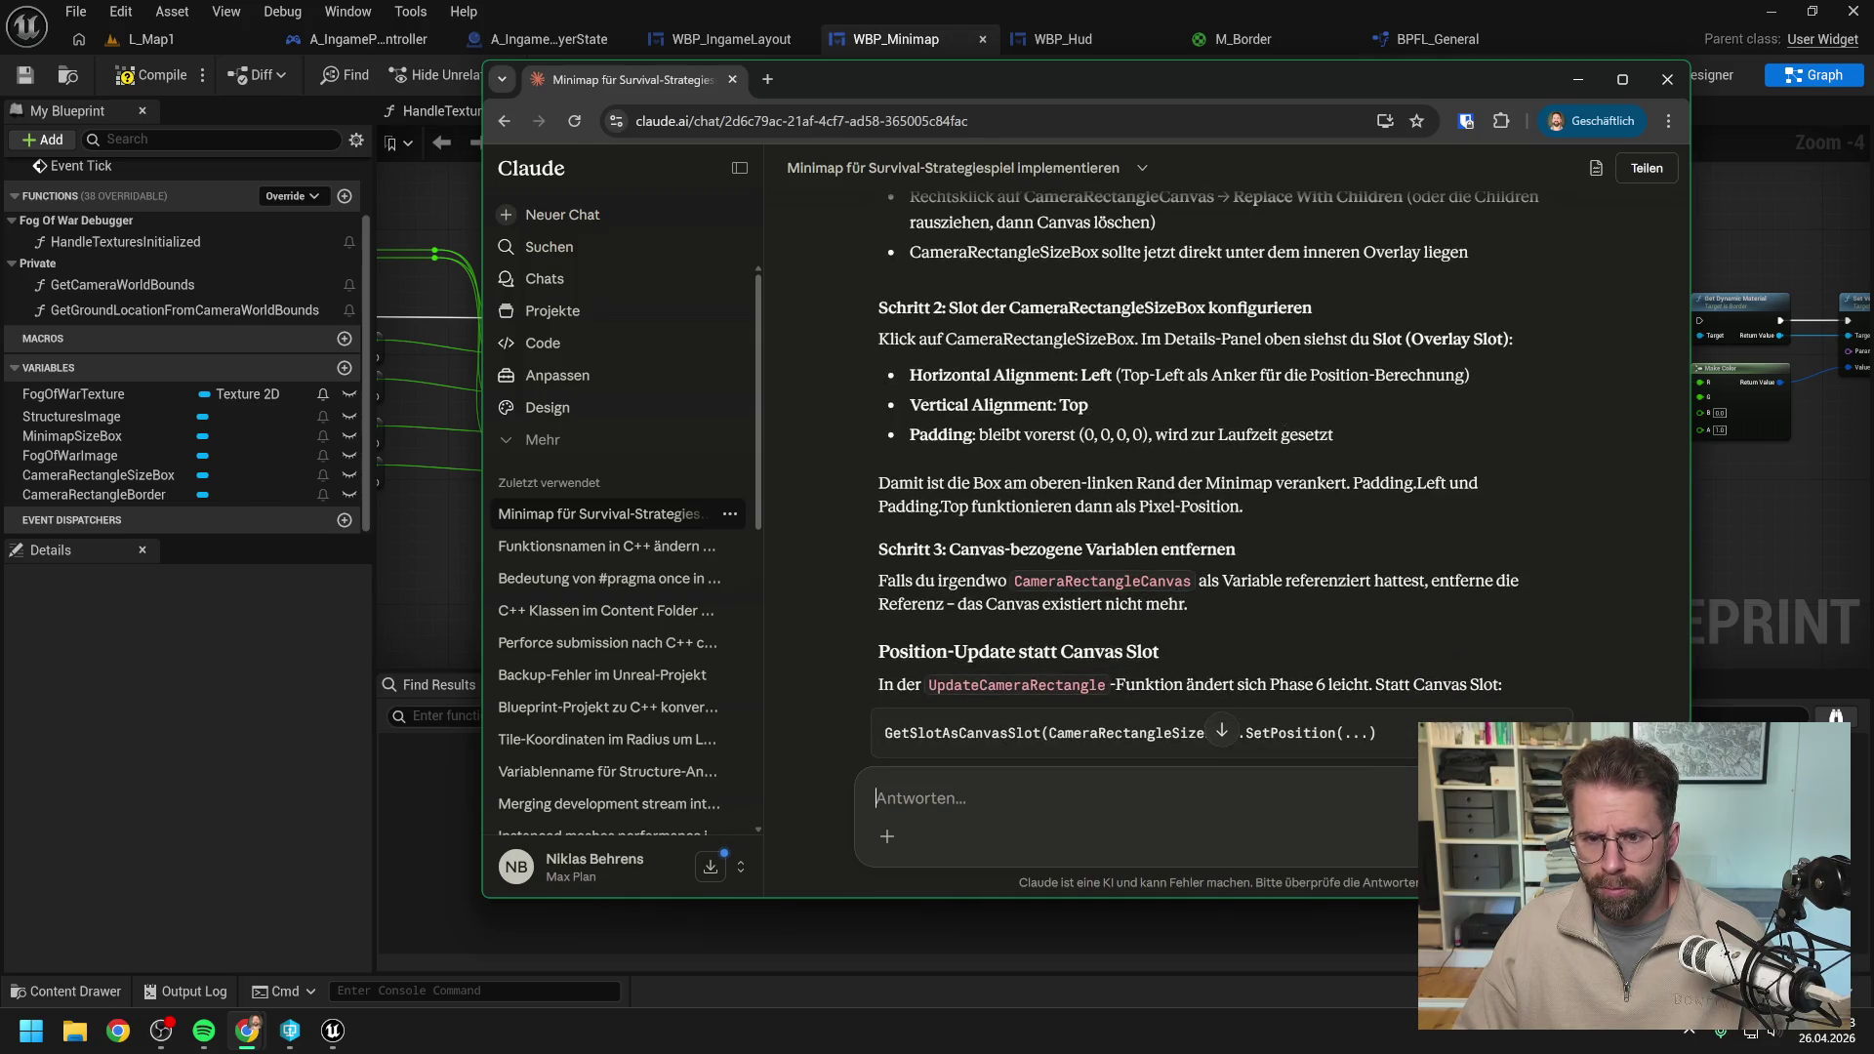
pyautogui.scroll(-1, 1244, 258)
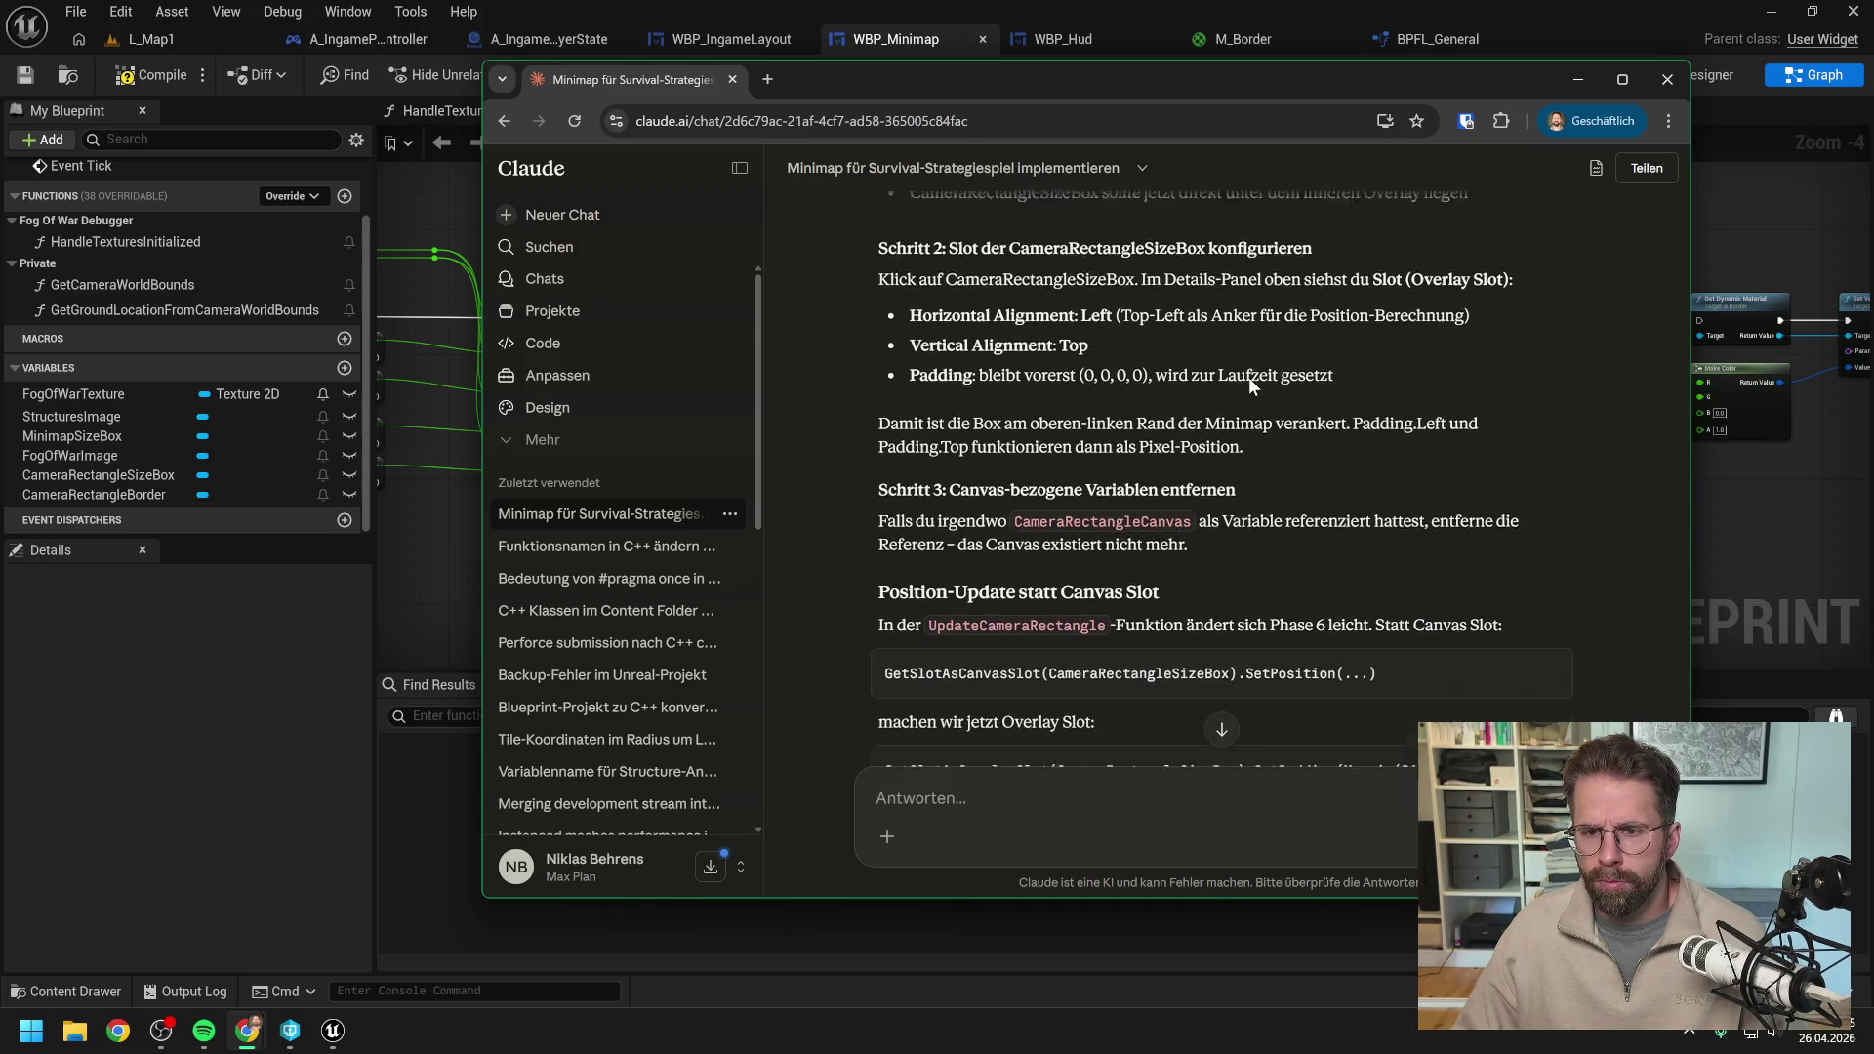
pyautogui.moveTo(1134, 73); pyautogui.dragTo(1873, 39)
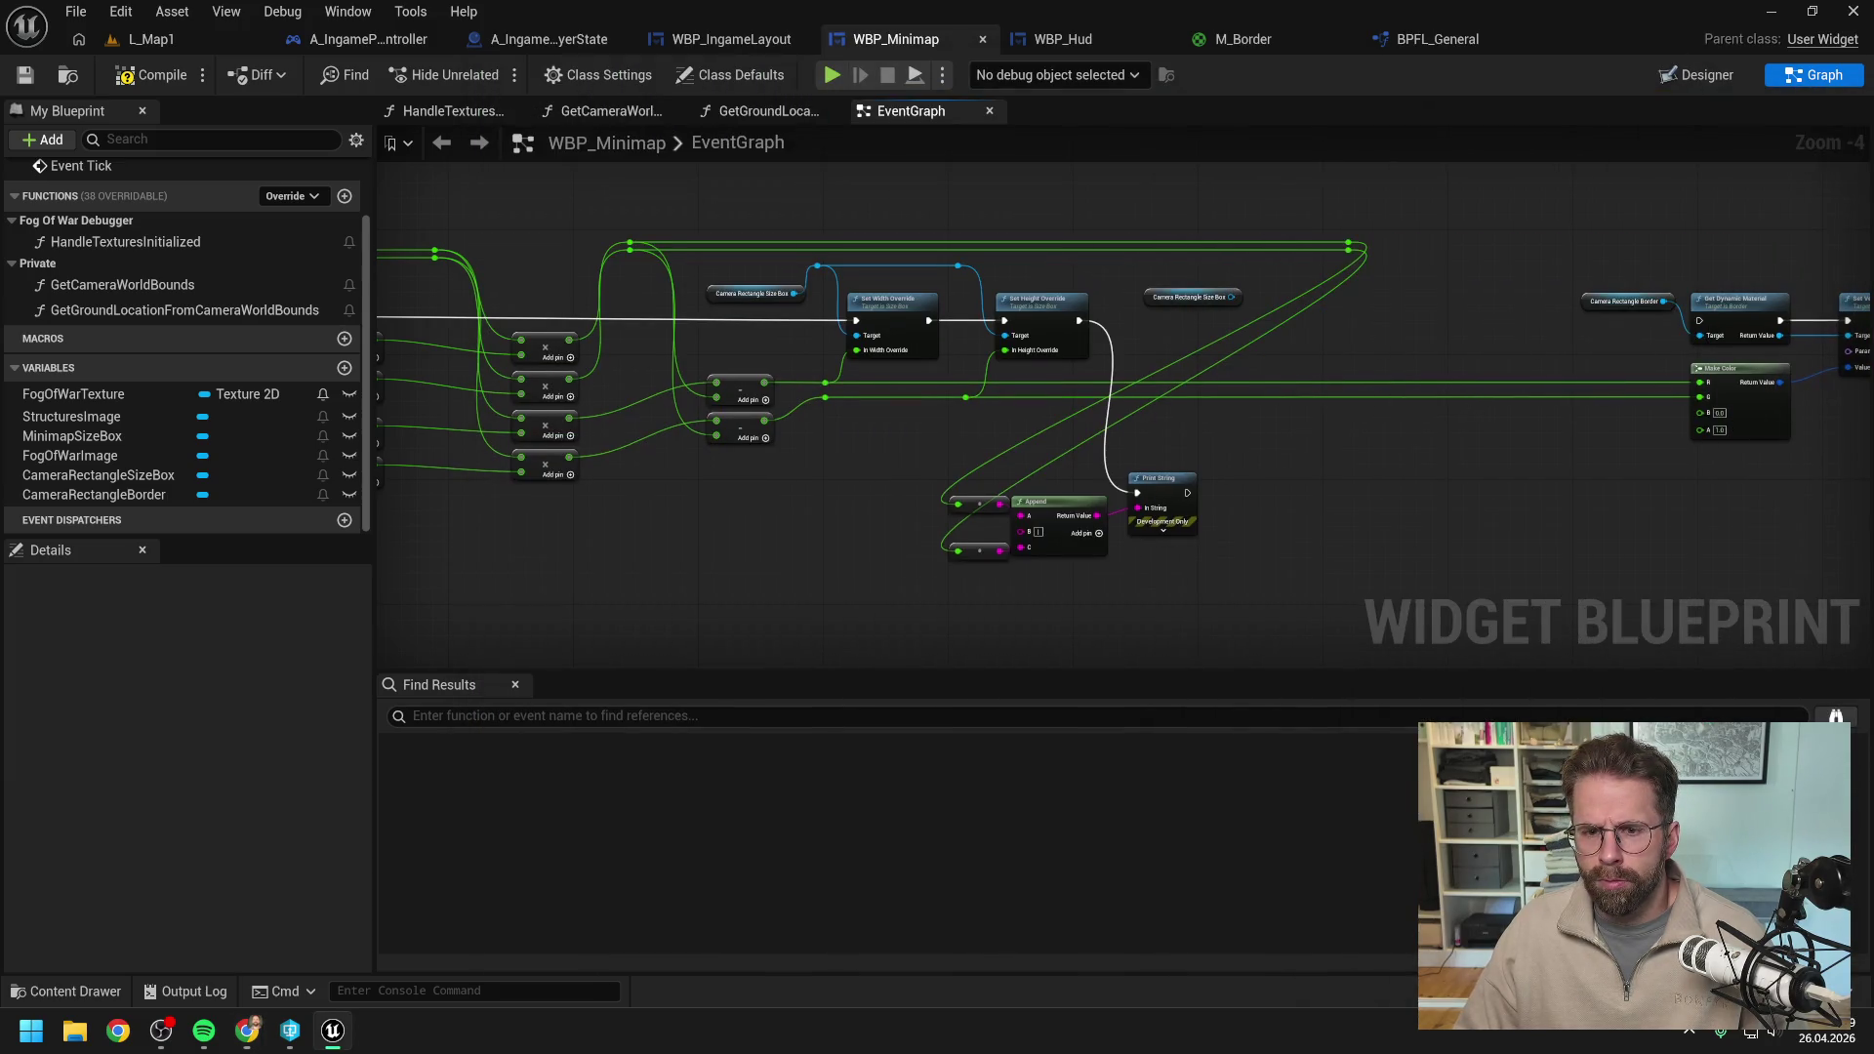
# Save WBP_Minimap and return from the event graph to the Designer view.
pyautogui.moveTo(1274, 442); pyautogui.dragTo(1168, 445)
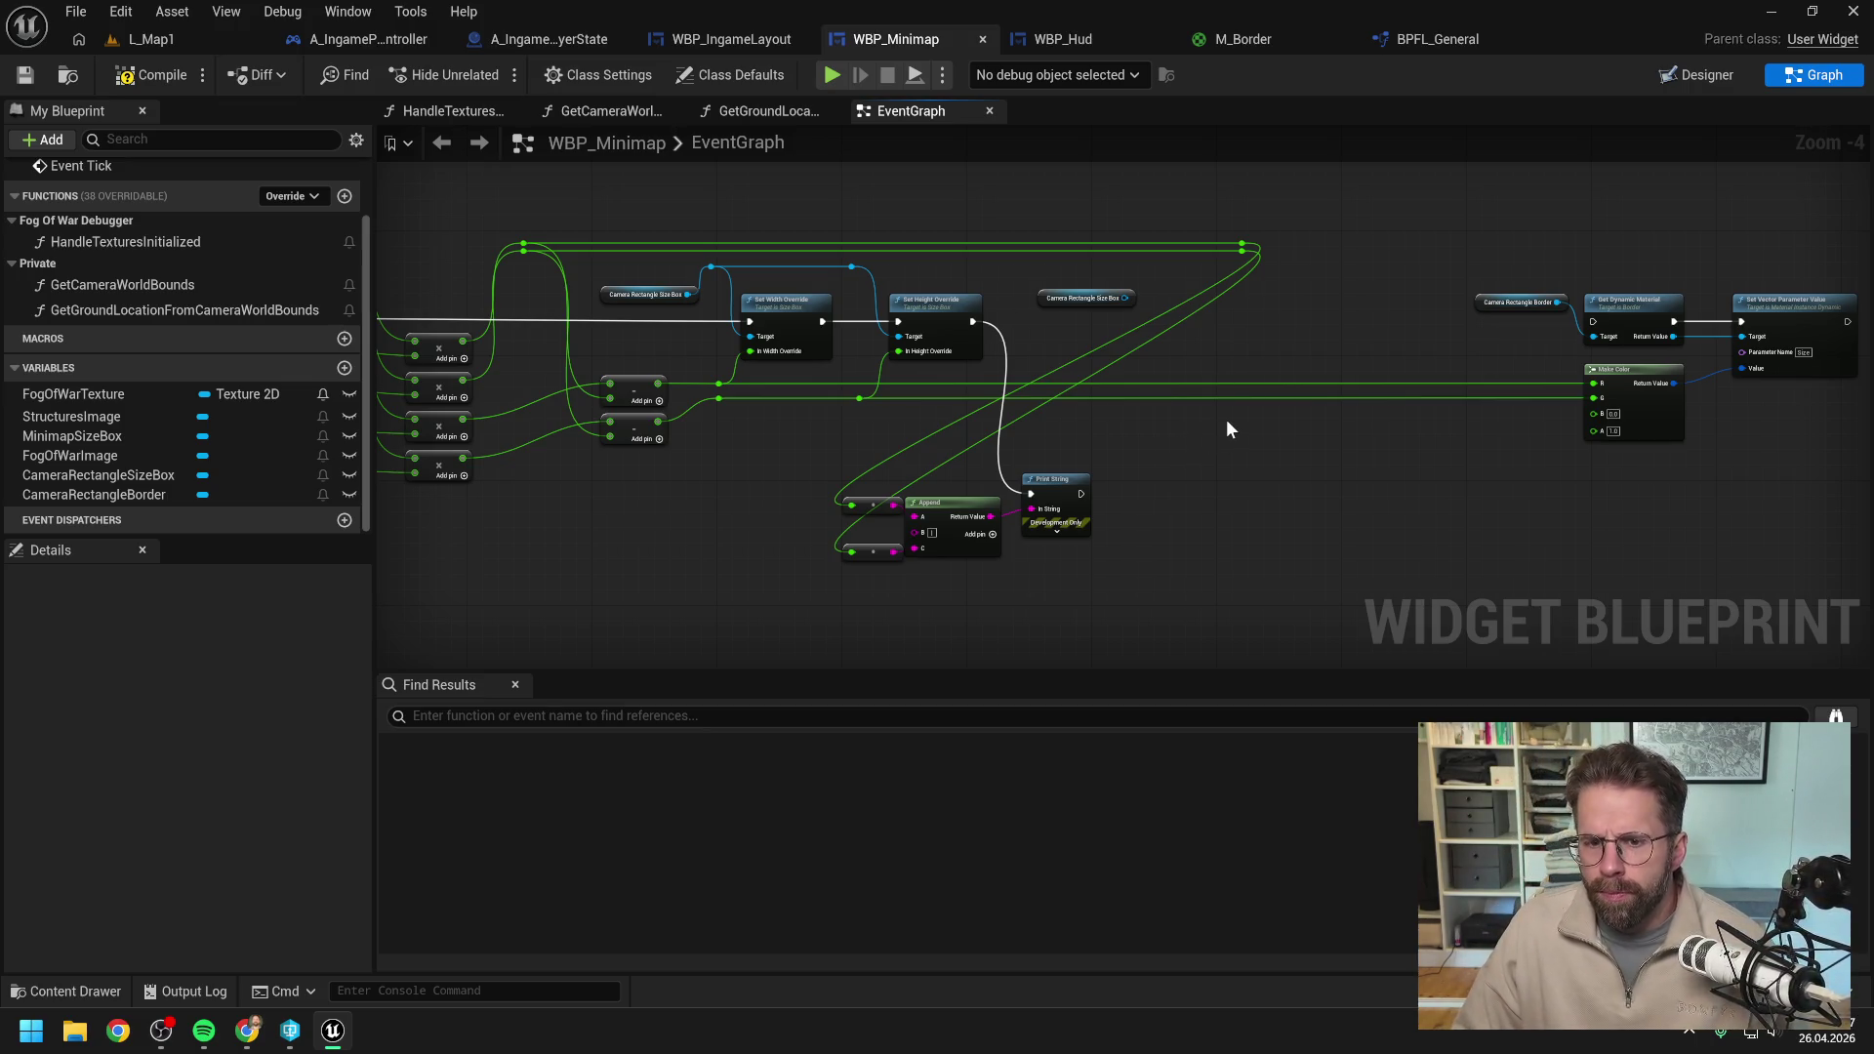
pyautogui.click(25, 76)
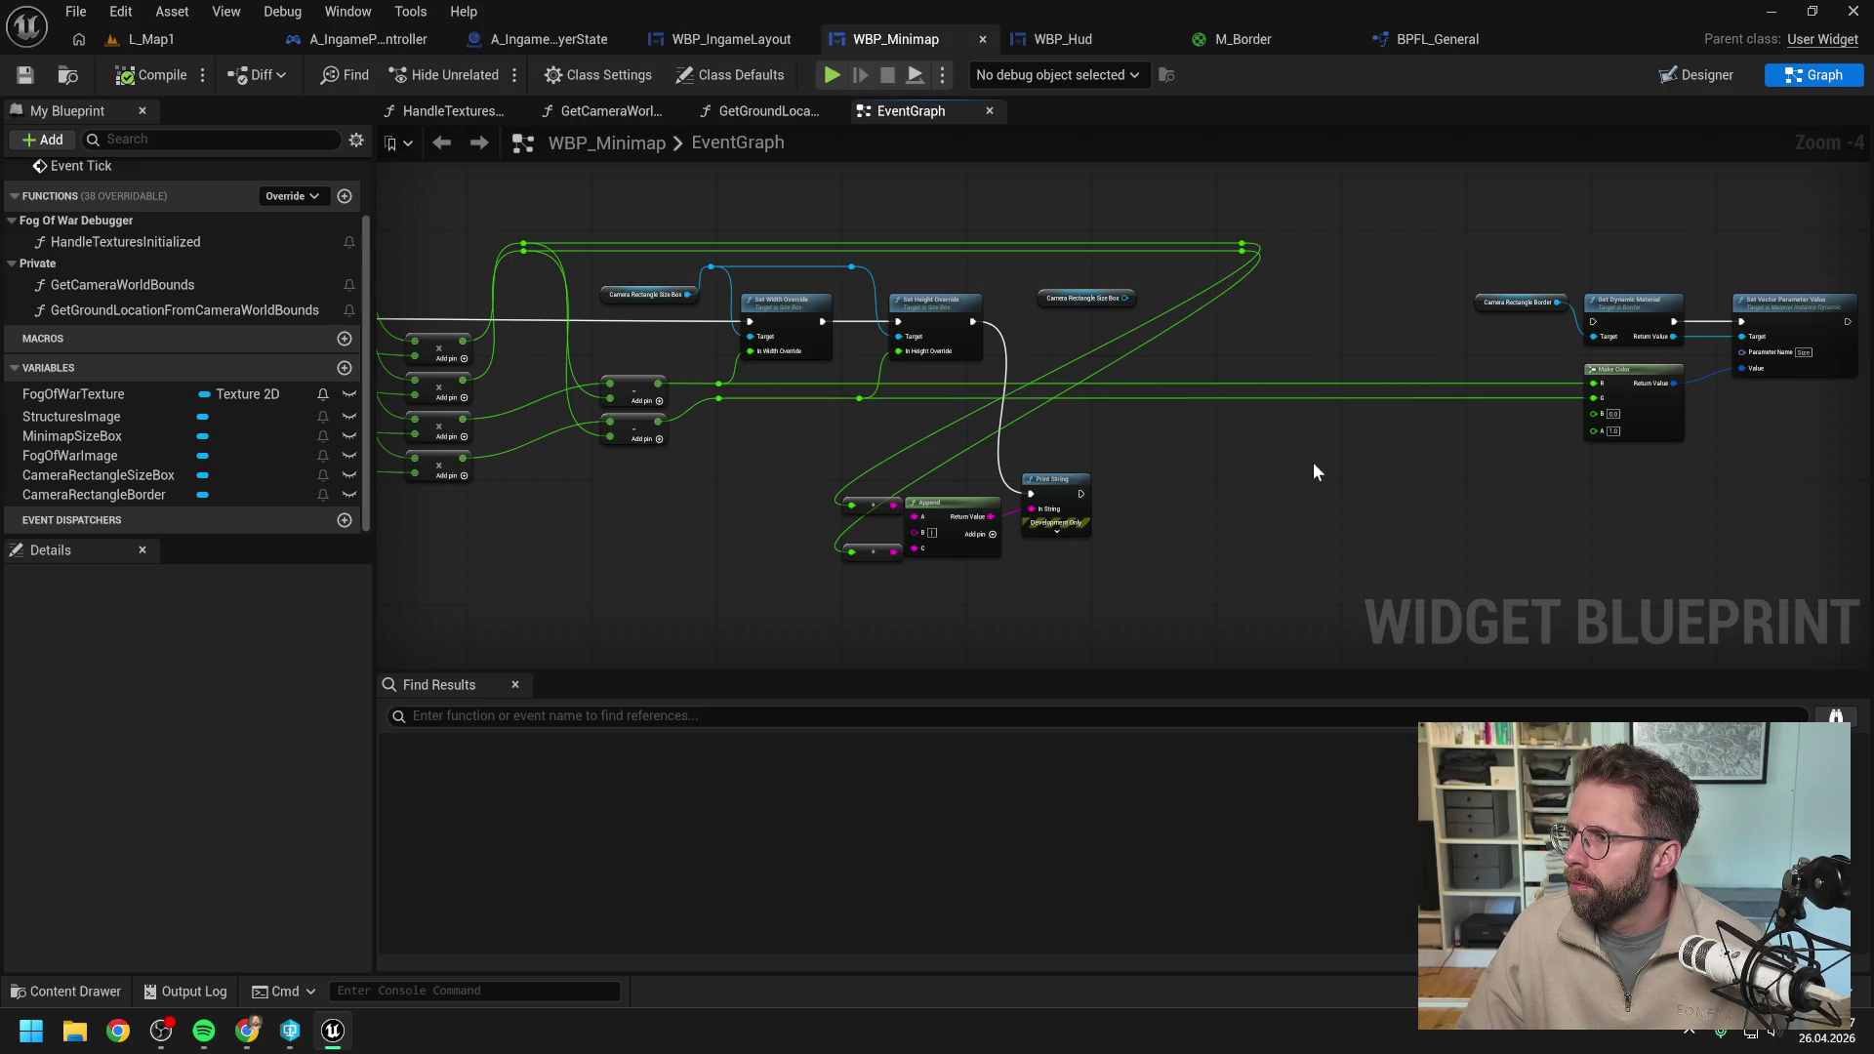
pyautogui.moveTo(1314, 463); pyautogui.dragTo(1209, 468)
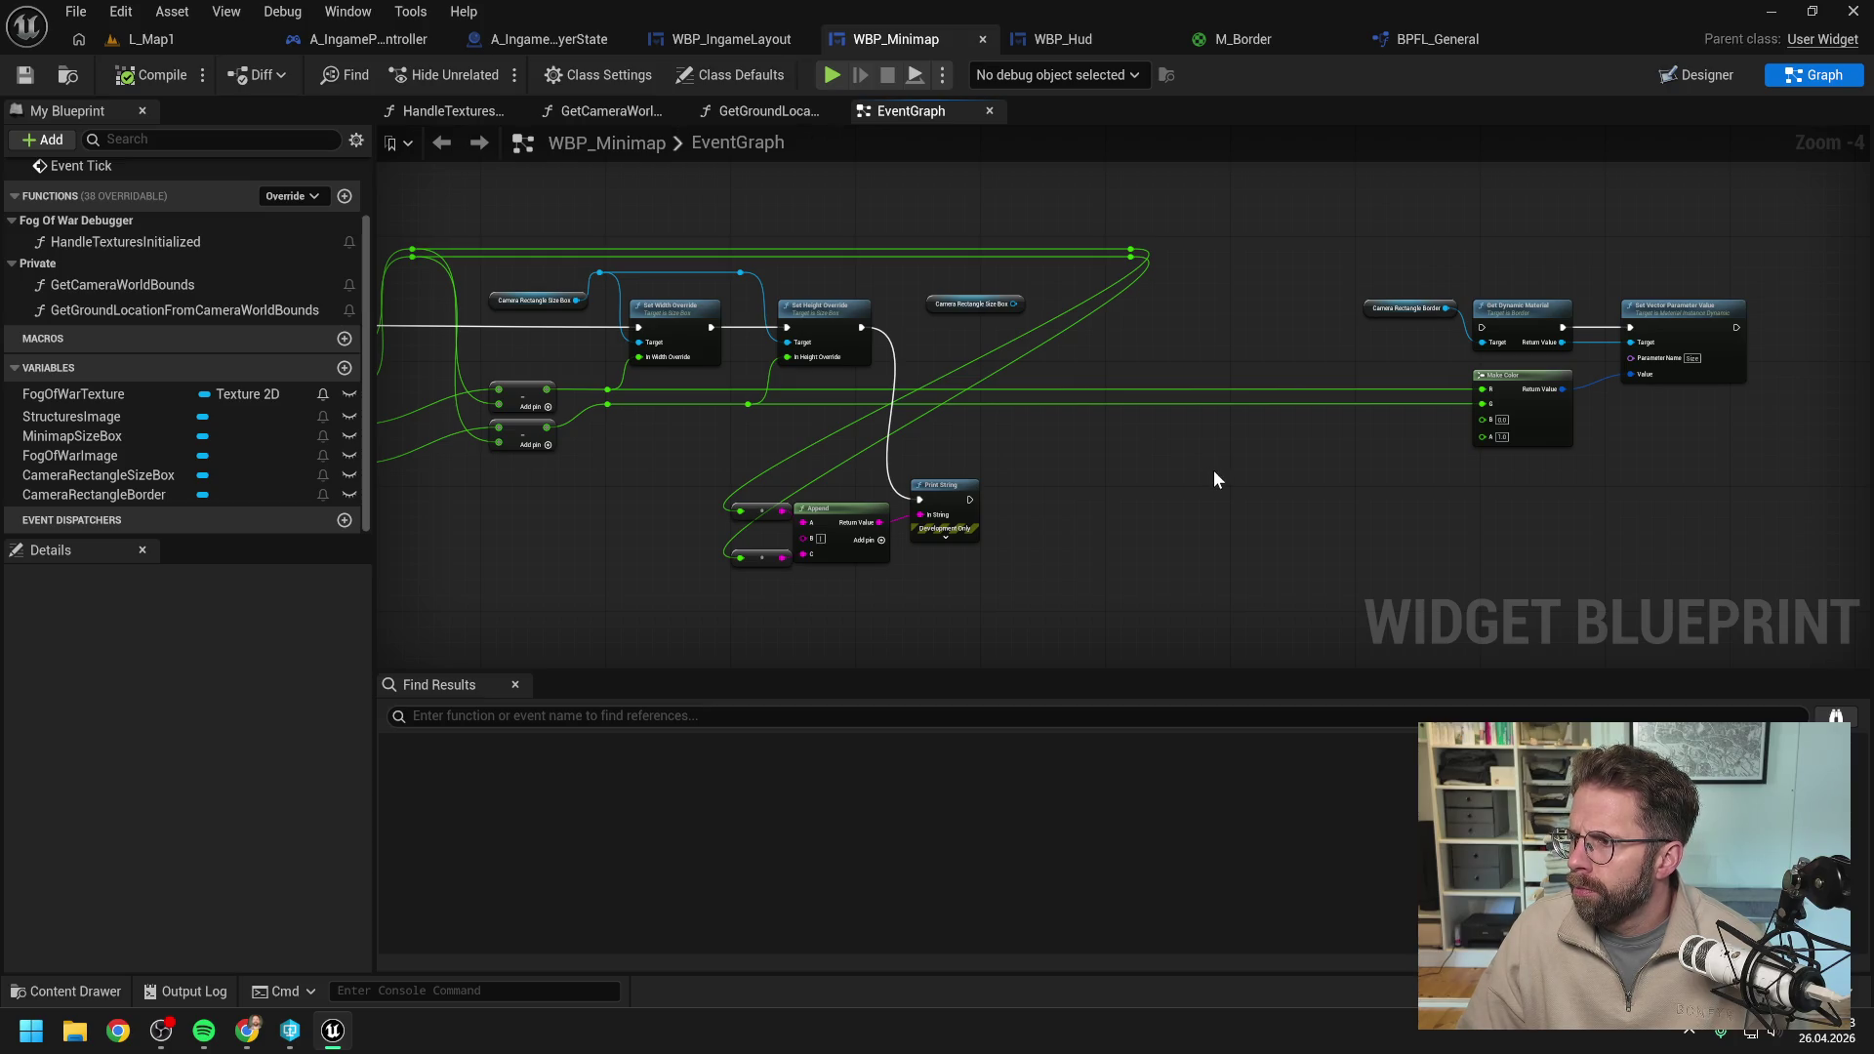
pyautogui.click(1681, 75)
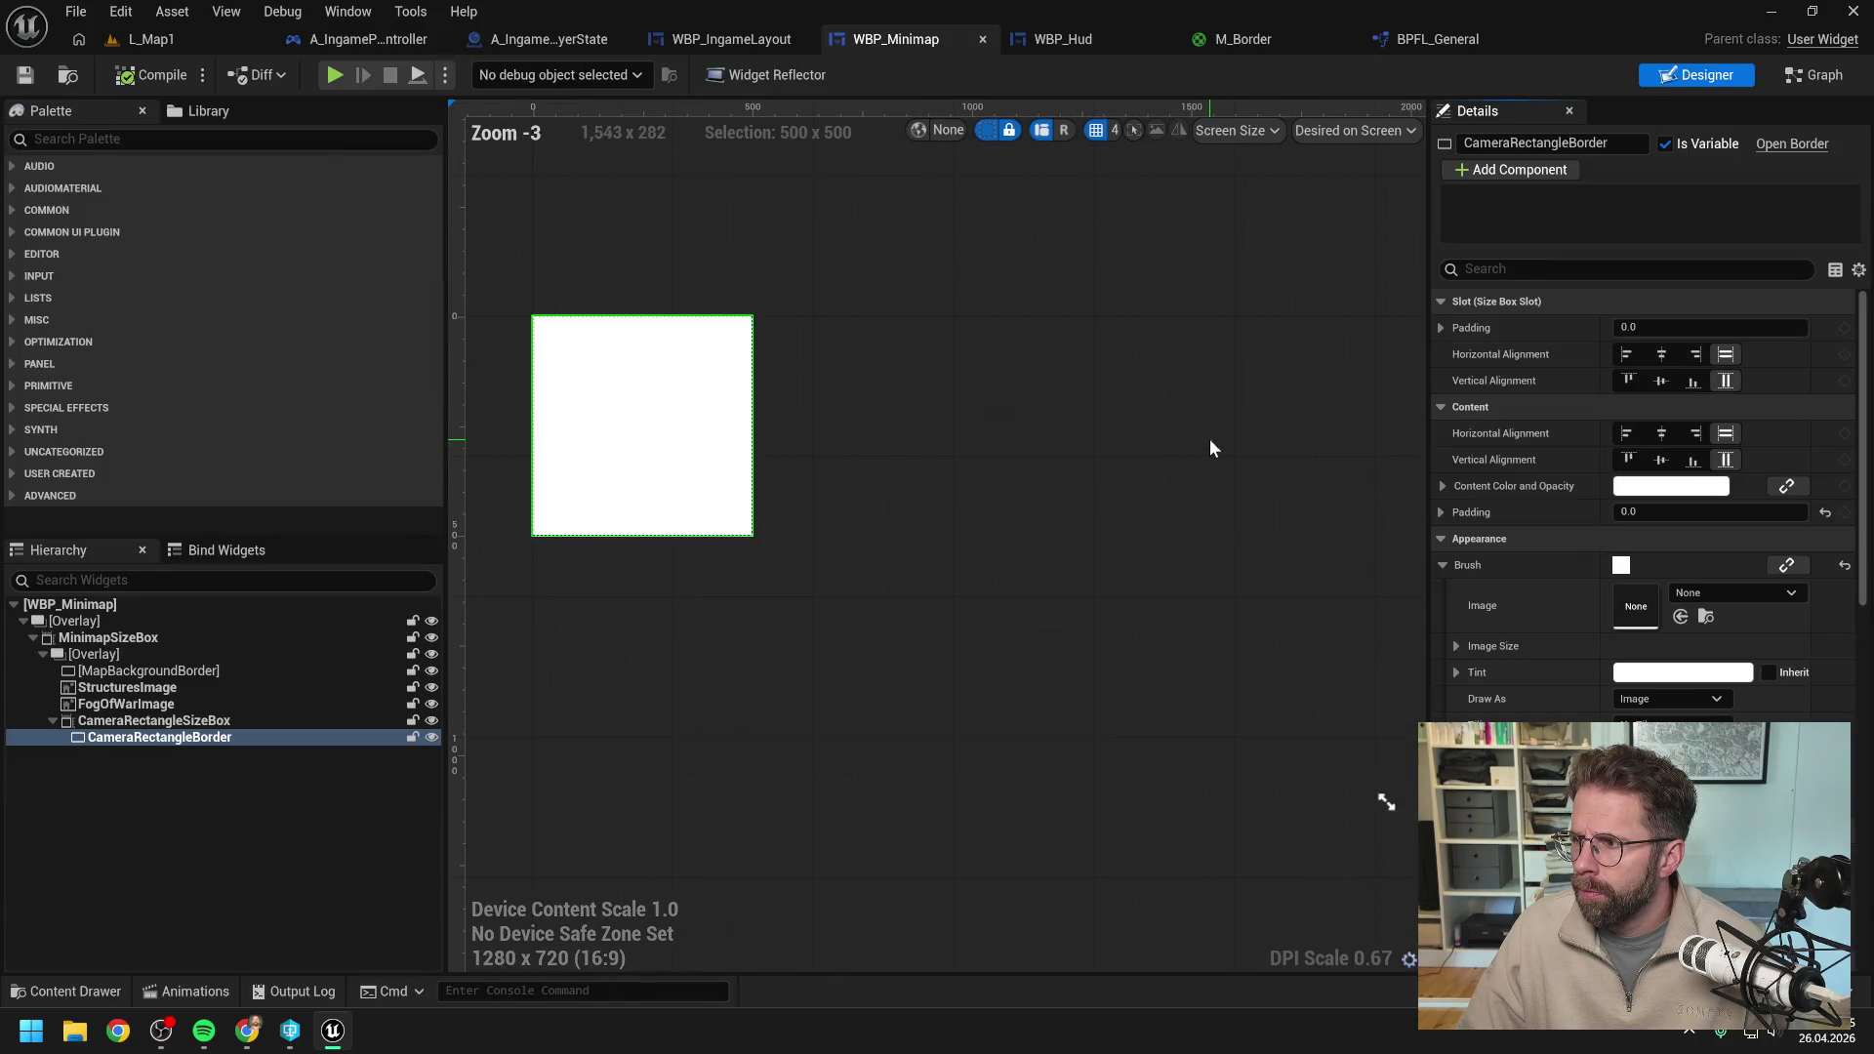
# Align CameraRectangleSizeBox Left and Top in its Overlay Slot, compile, and bring up Claude.
pyautogui.click(200, 722)
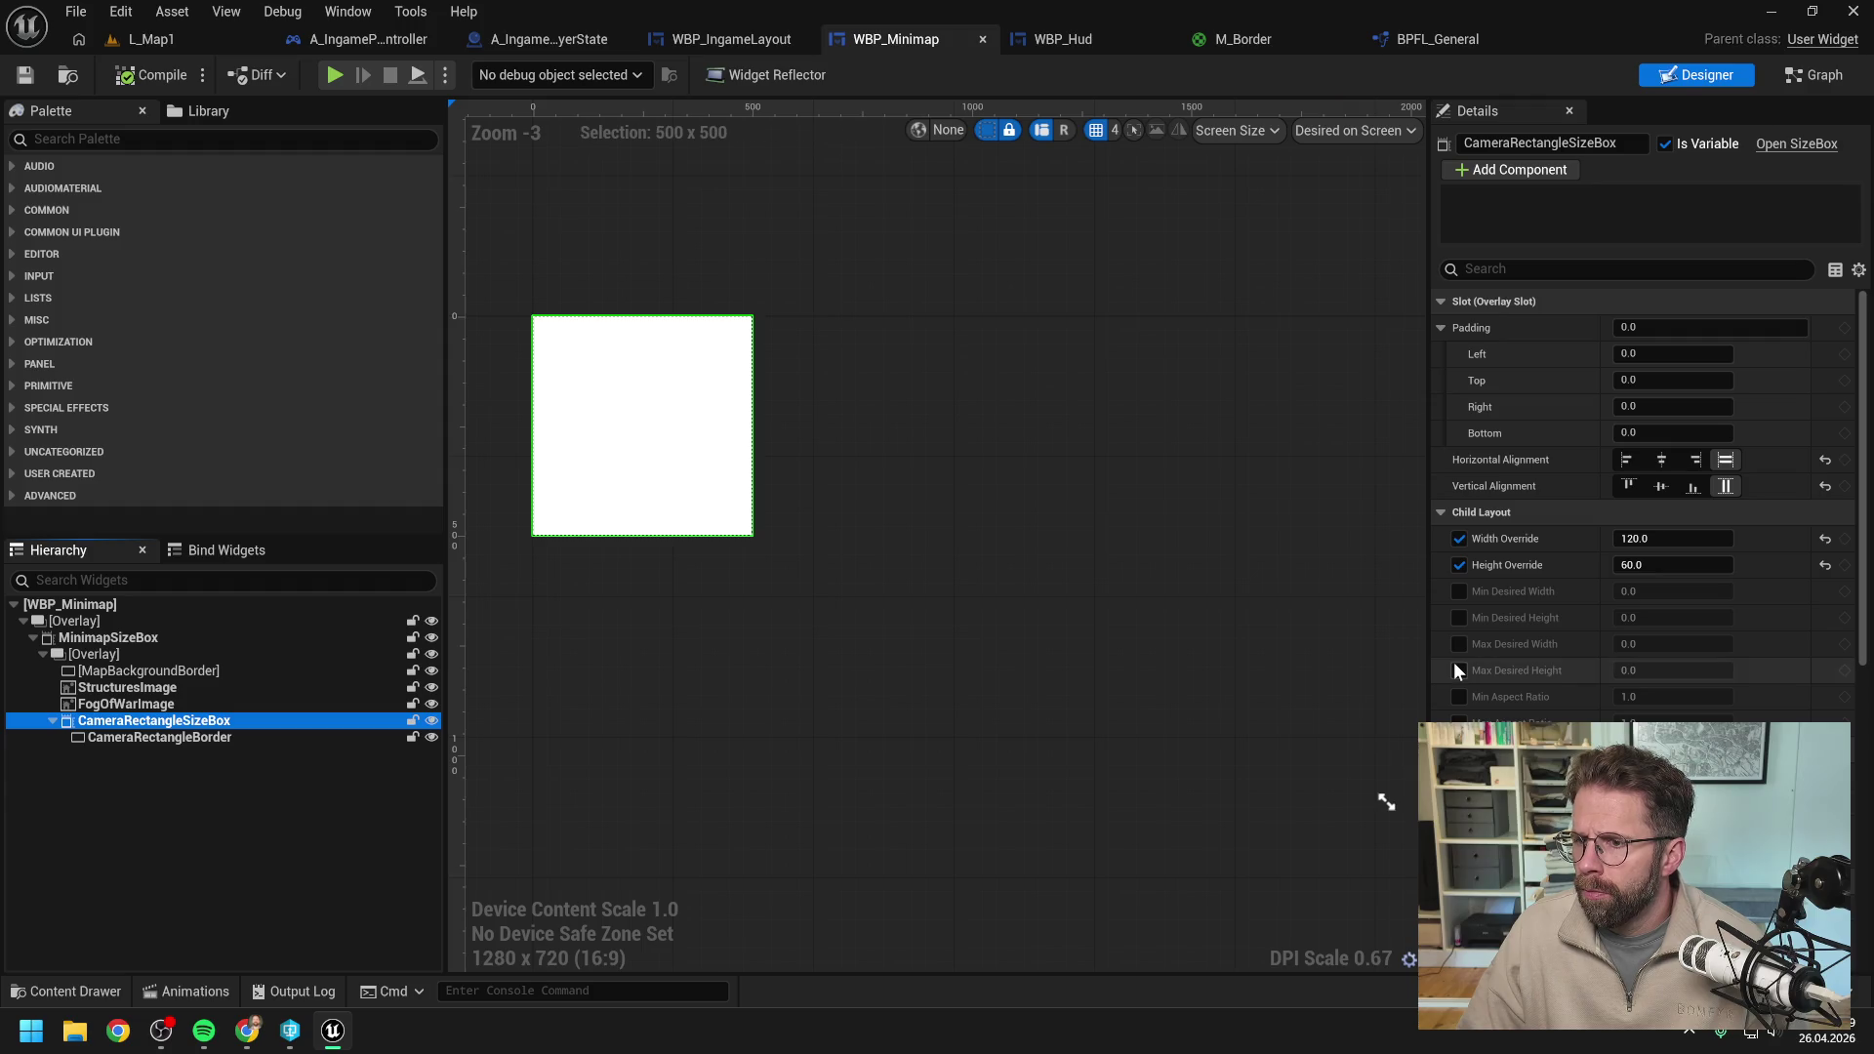
pyautogui.click(1627, 460)
pyautogui.click(1627, 486)
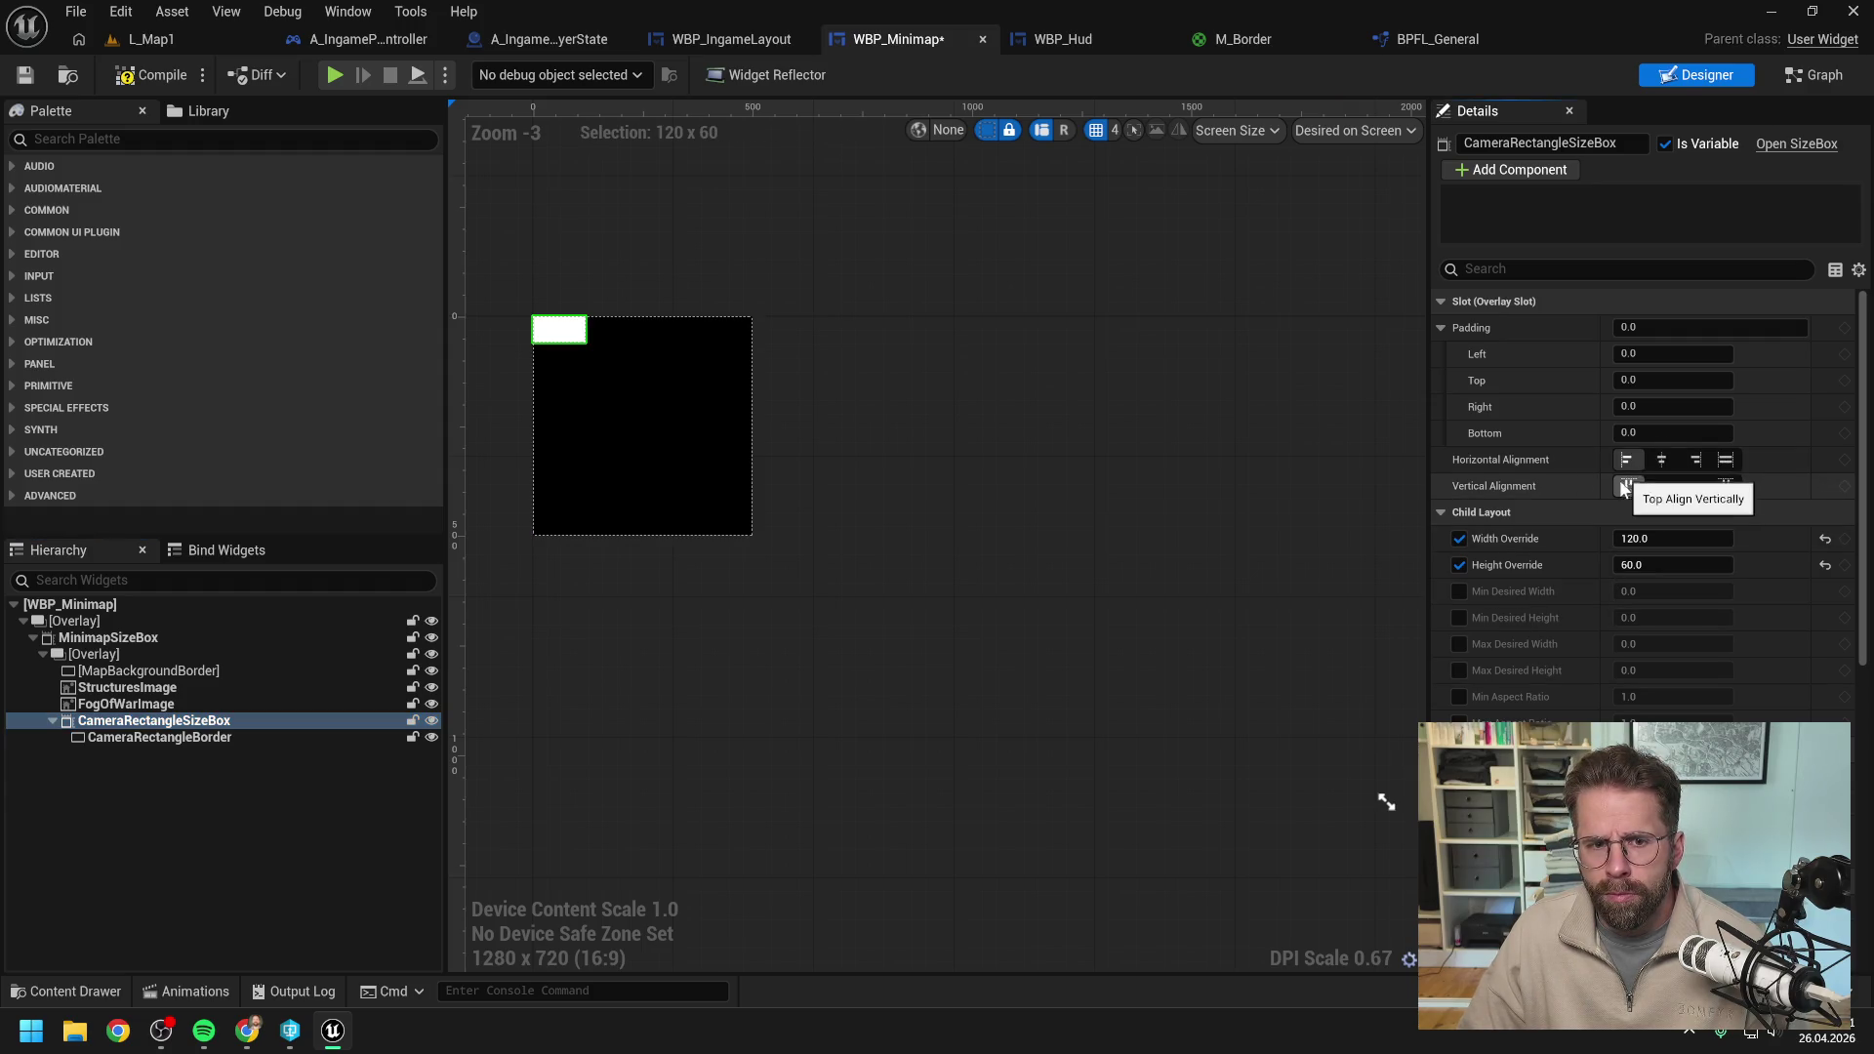
pyautogui.click(156, 76)
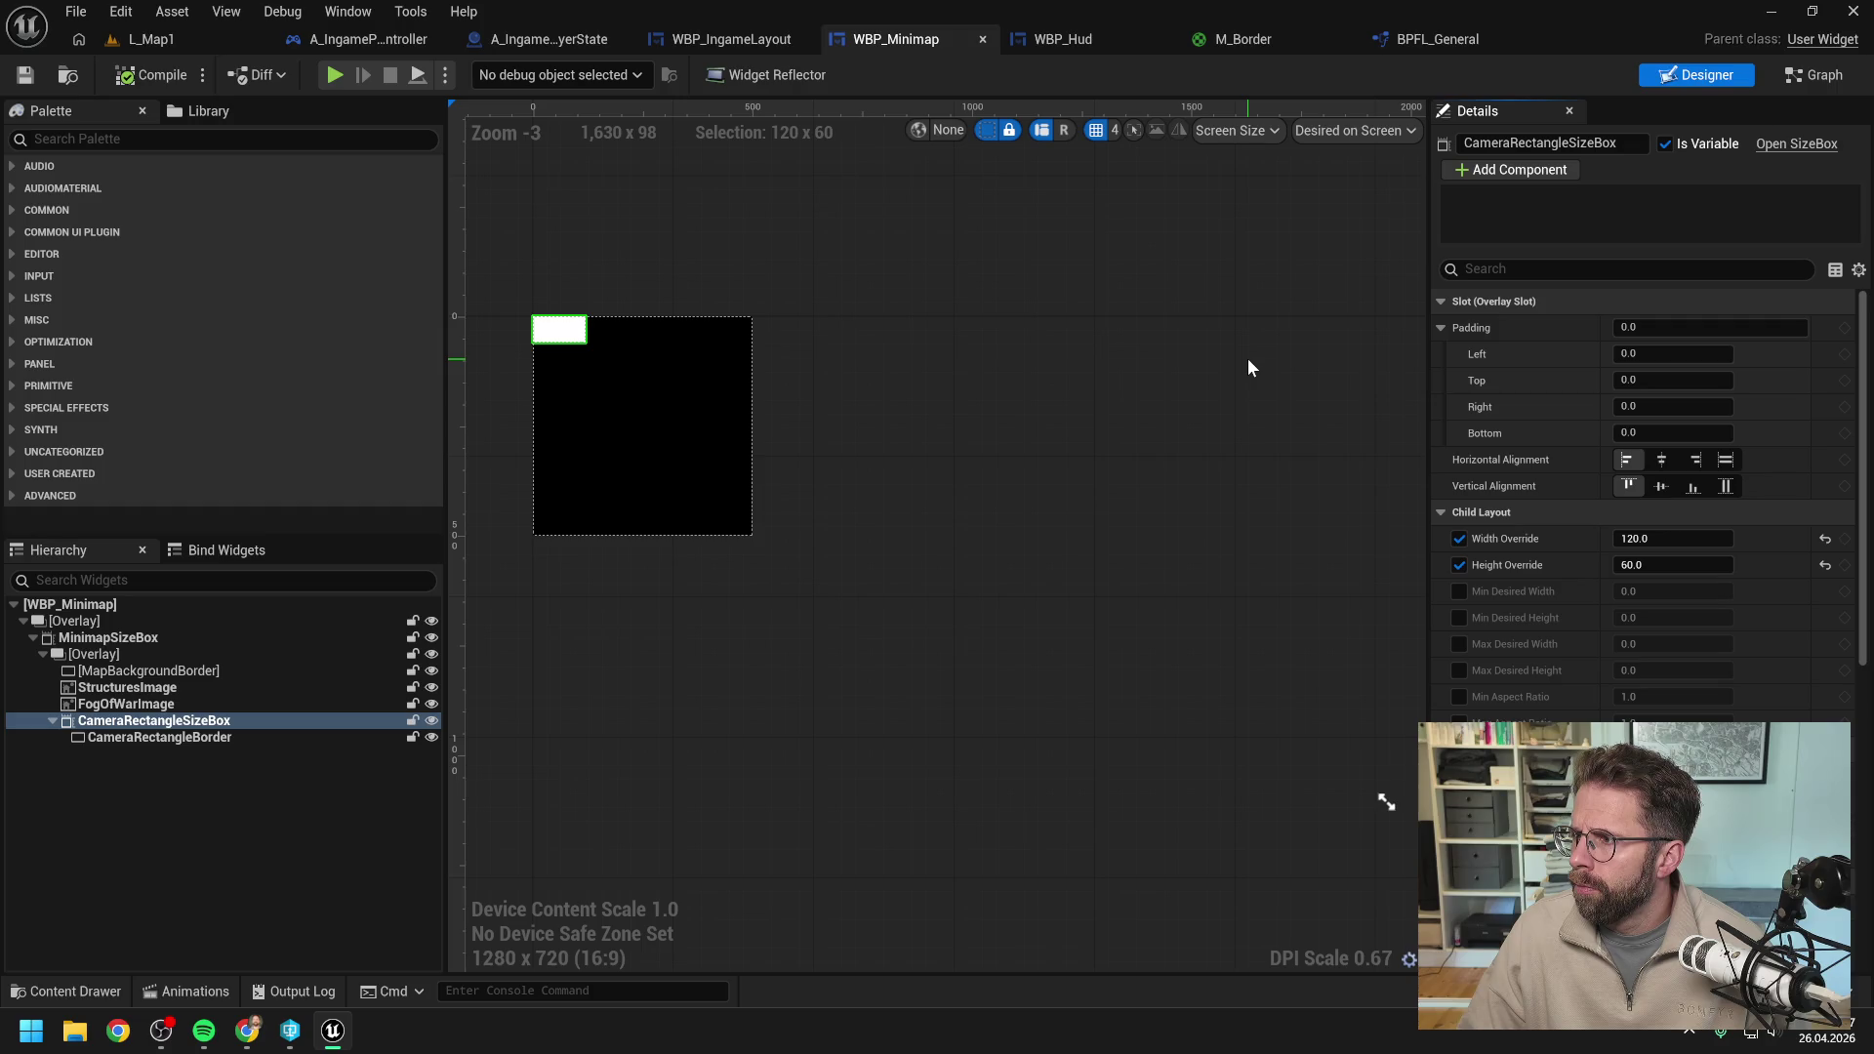
pyautogui.hotkey('alt', 'Tab')
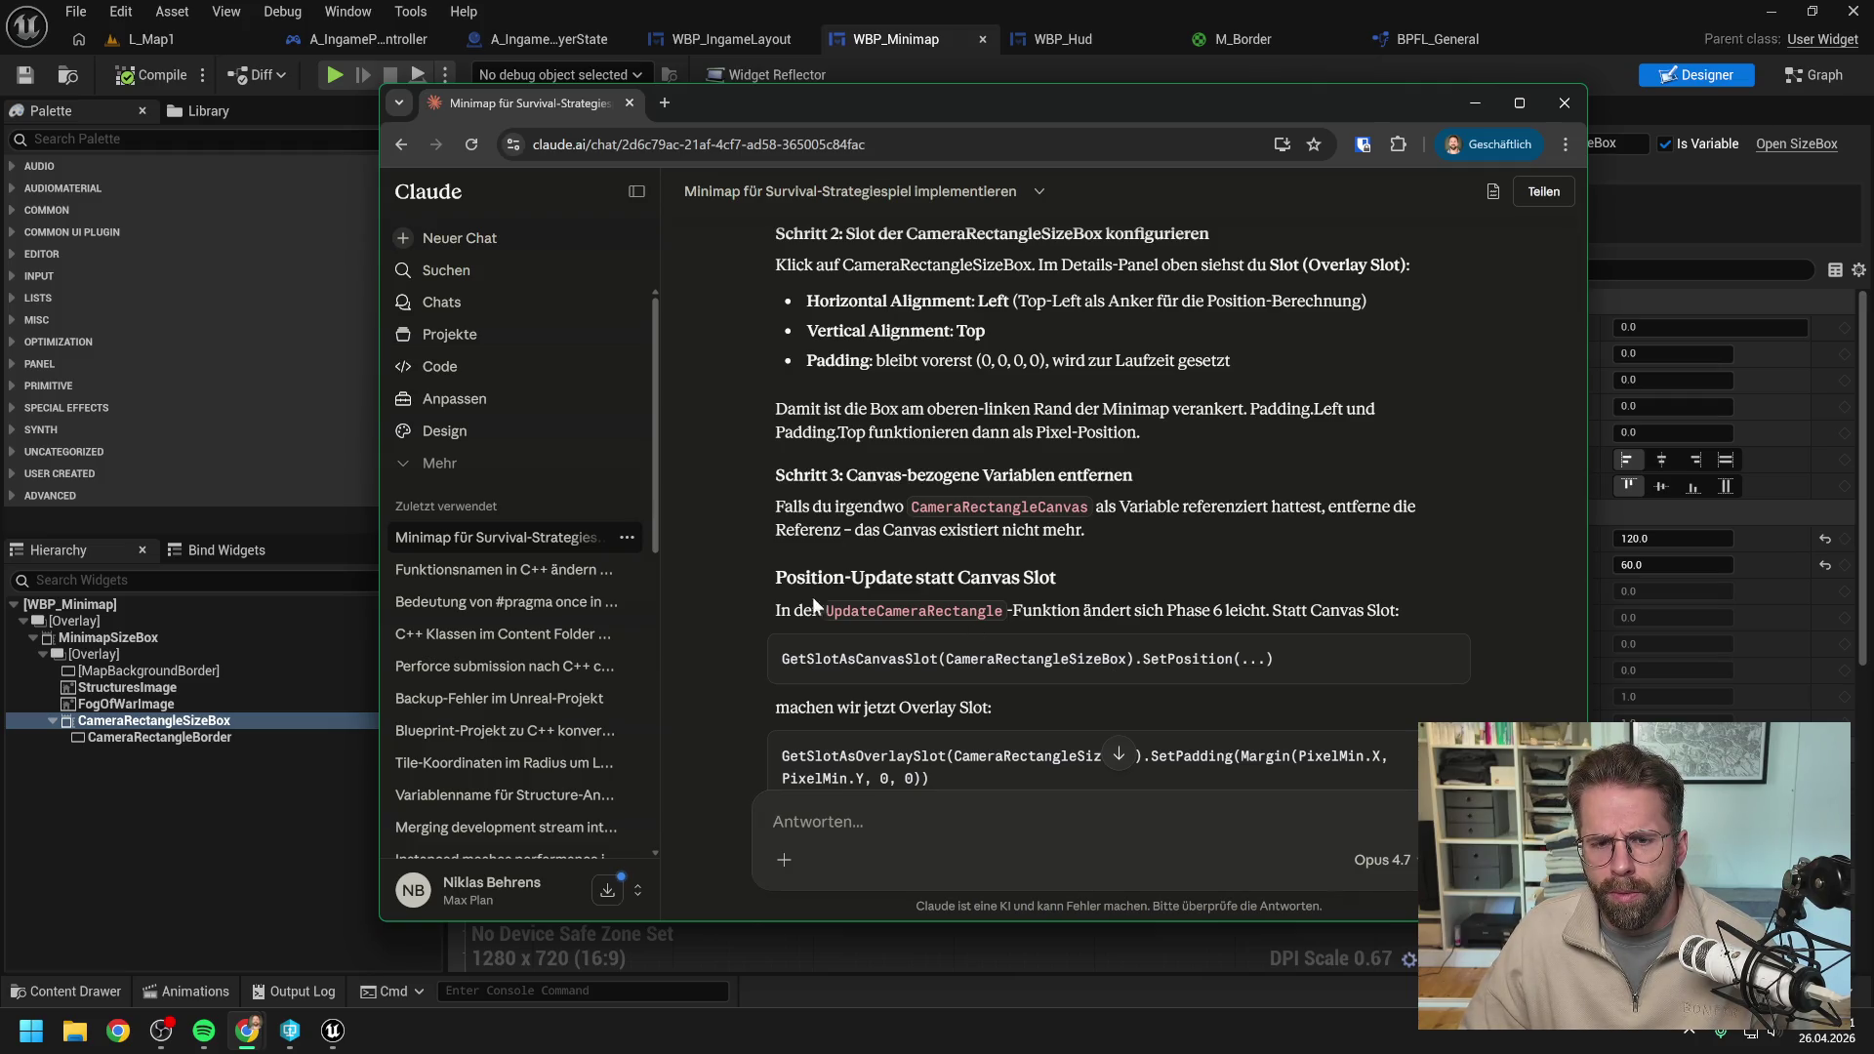
# Minimize Chrome to return to the WBP_Minimap designer.
pyautogui.click(231, 843)
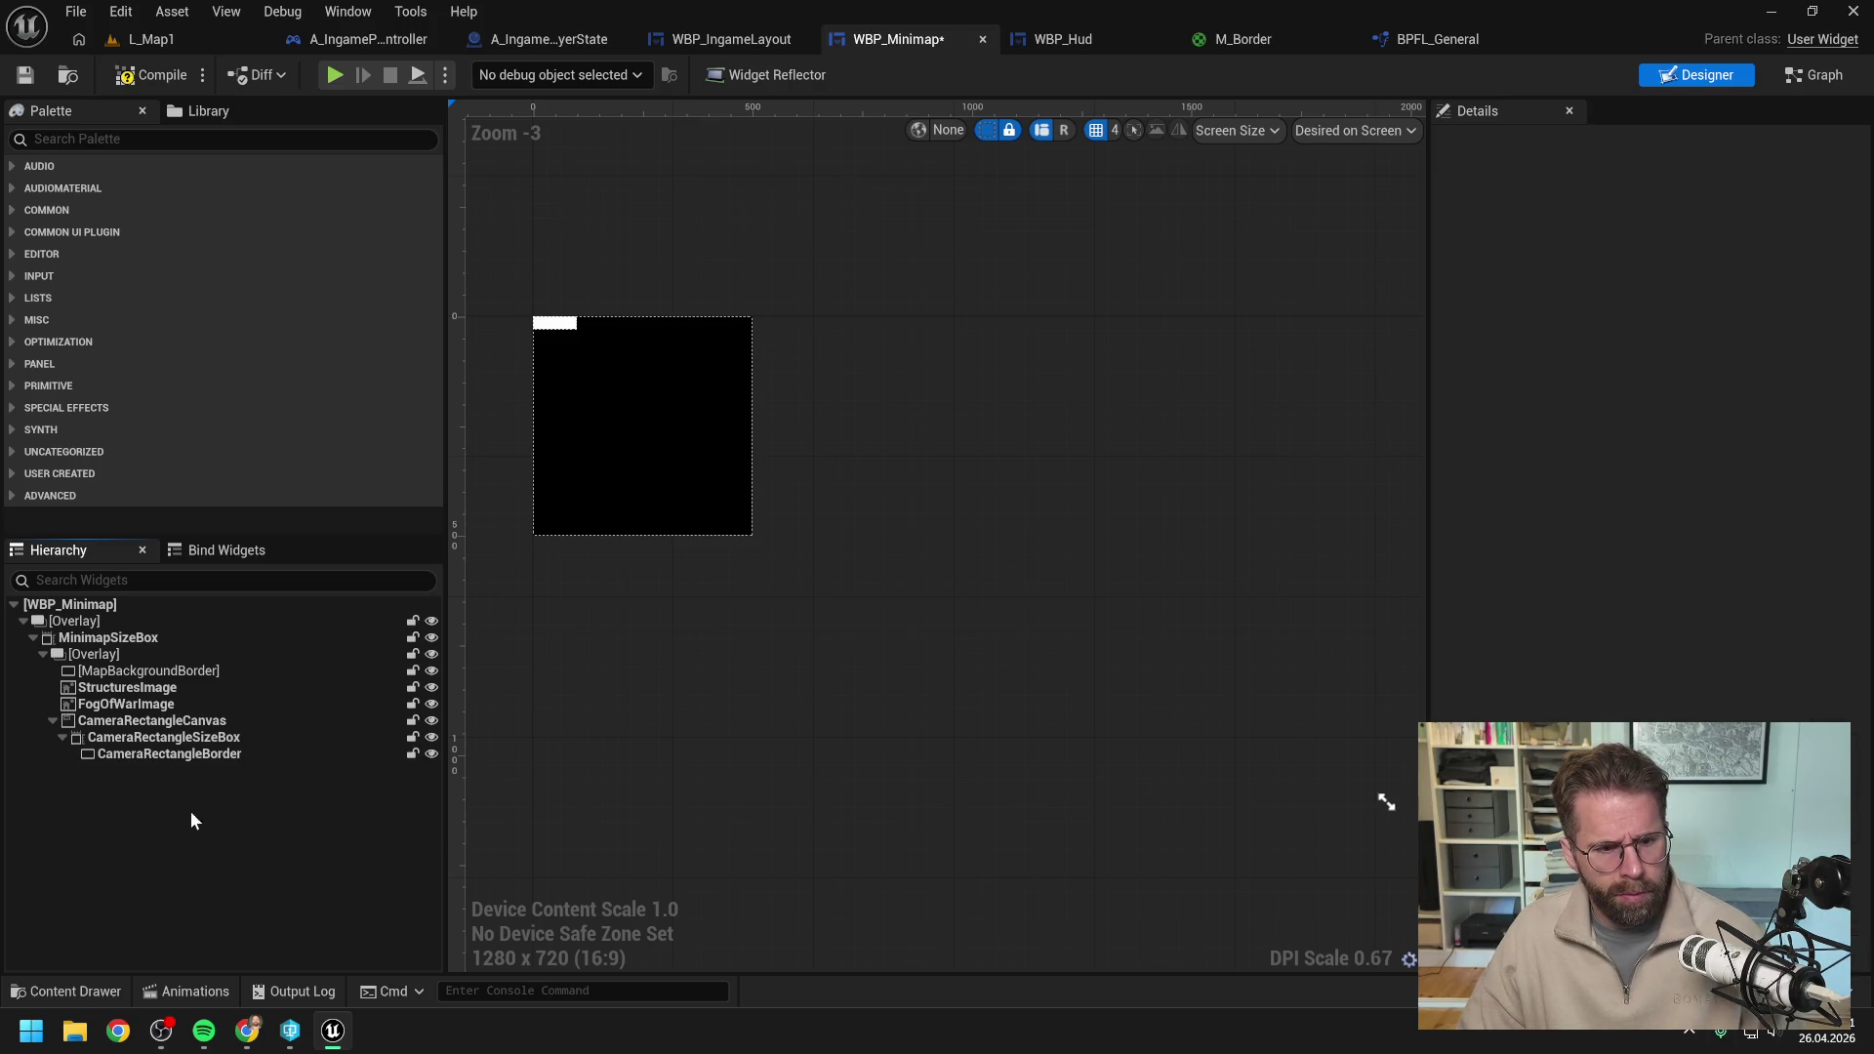
# Anchor CameraRectangleSizeBox to the centre of the canvas.
pyautogui.click(181, 722)
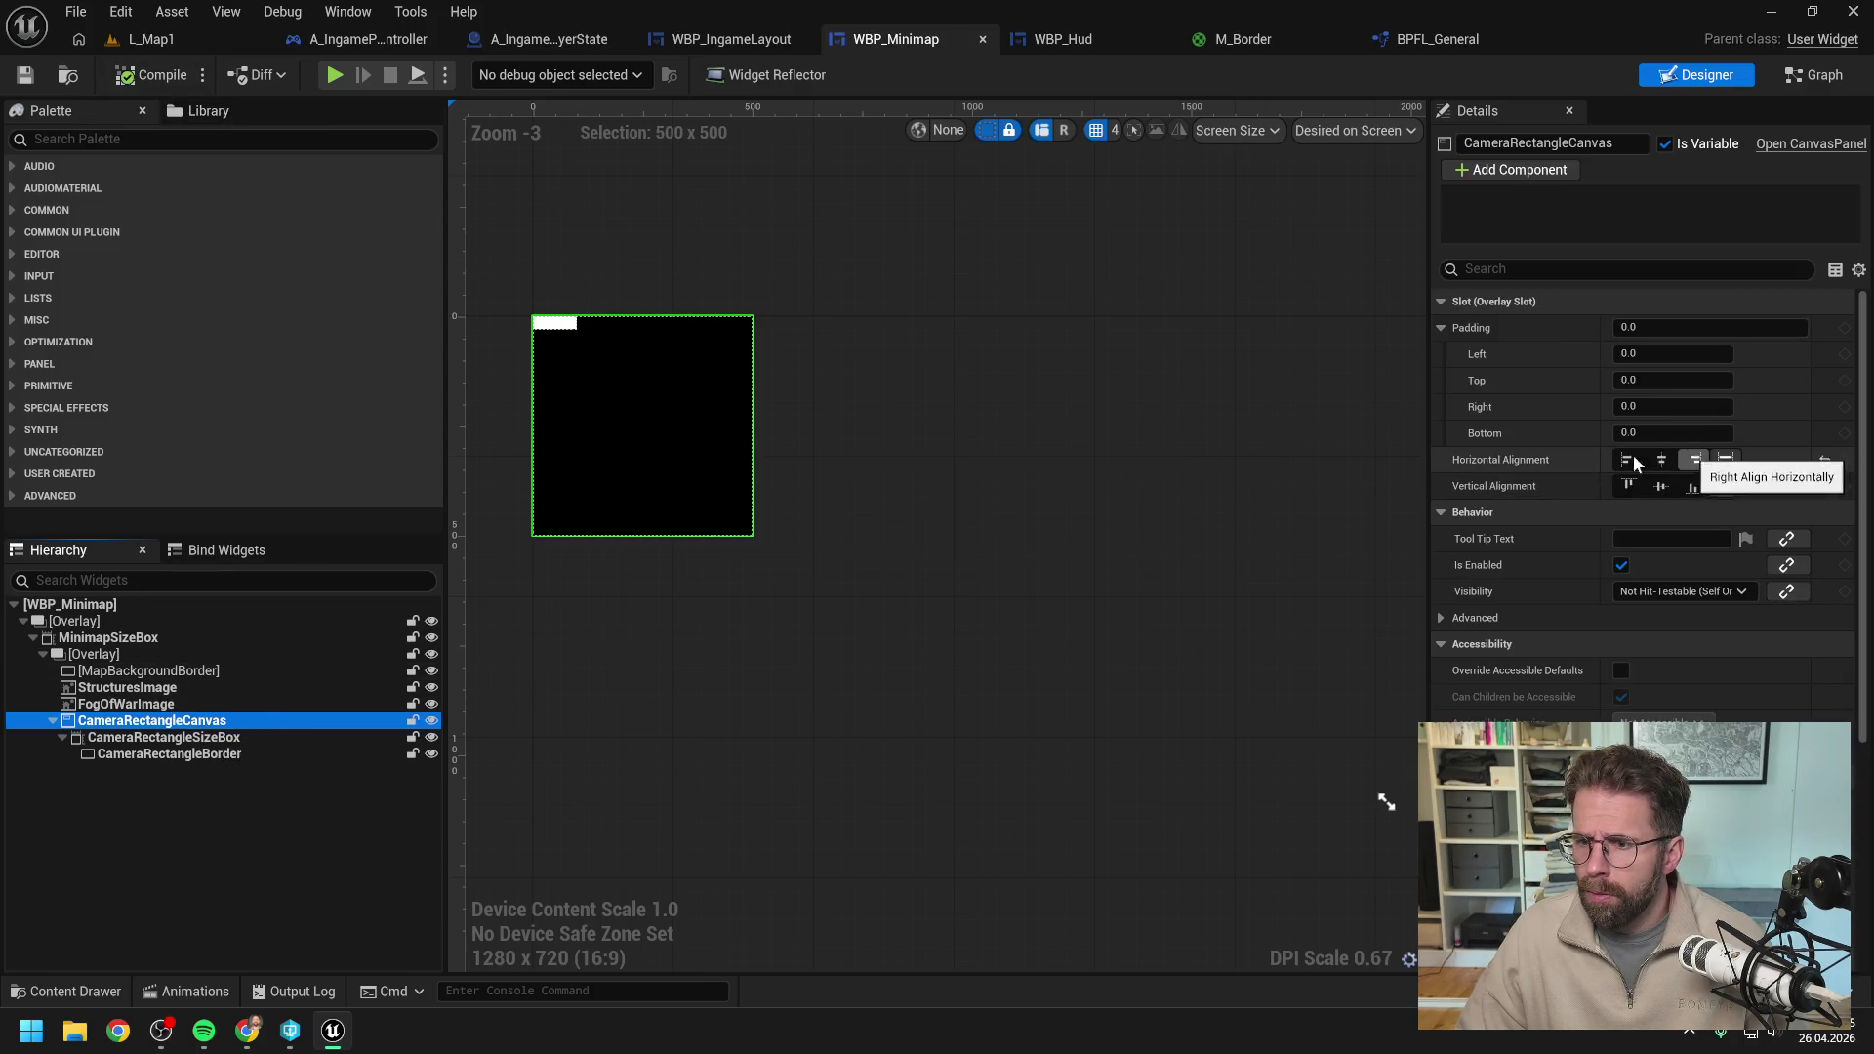
pyautogui.click(194, 739)
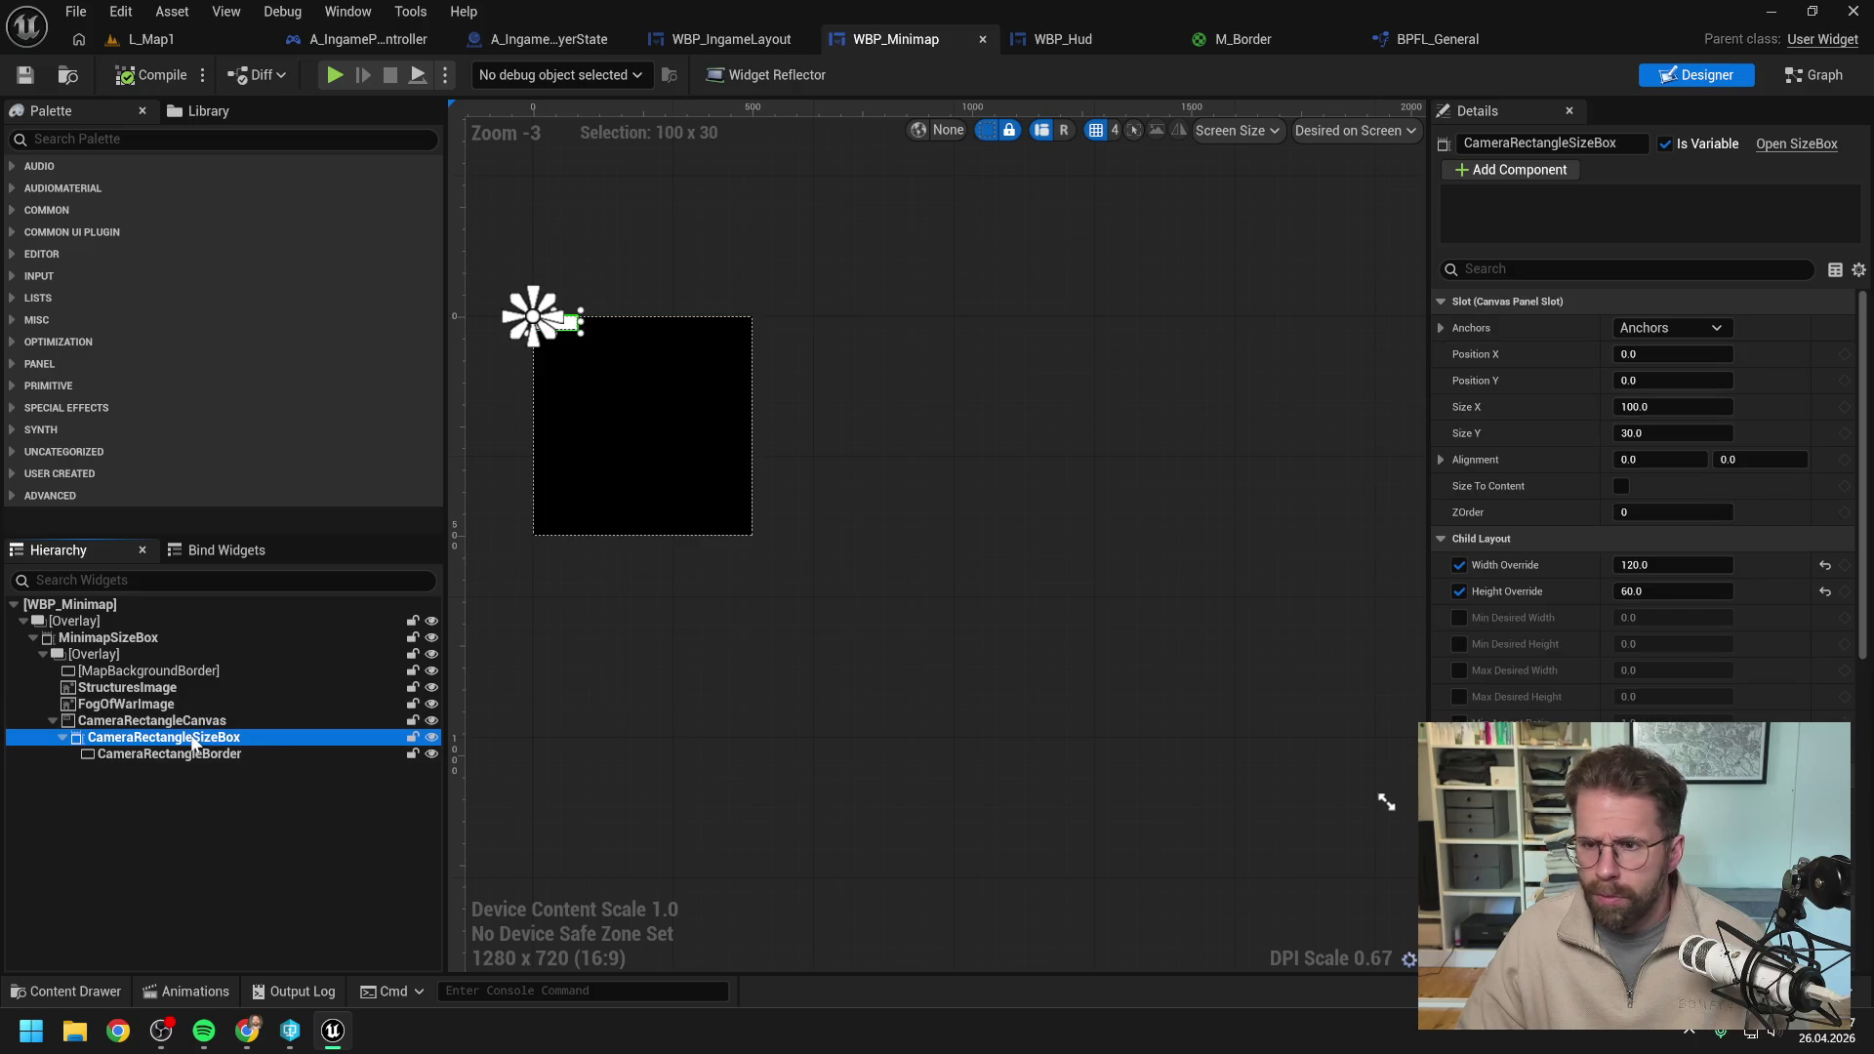
pyautogui.click(1637, 330)
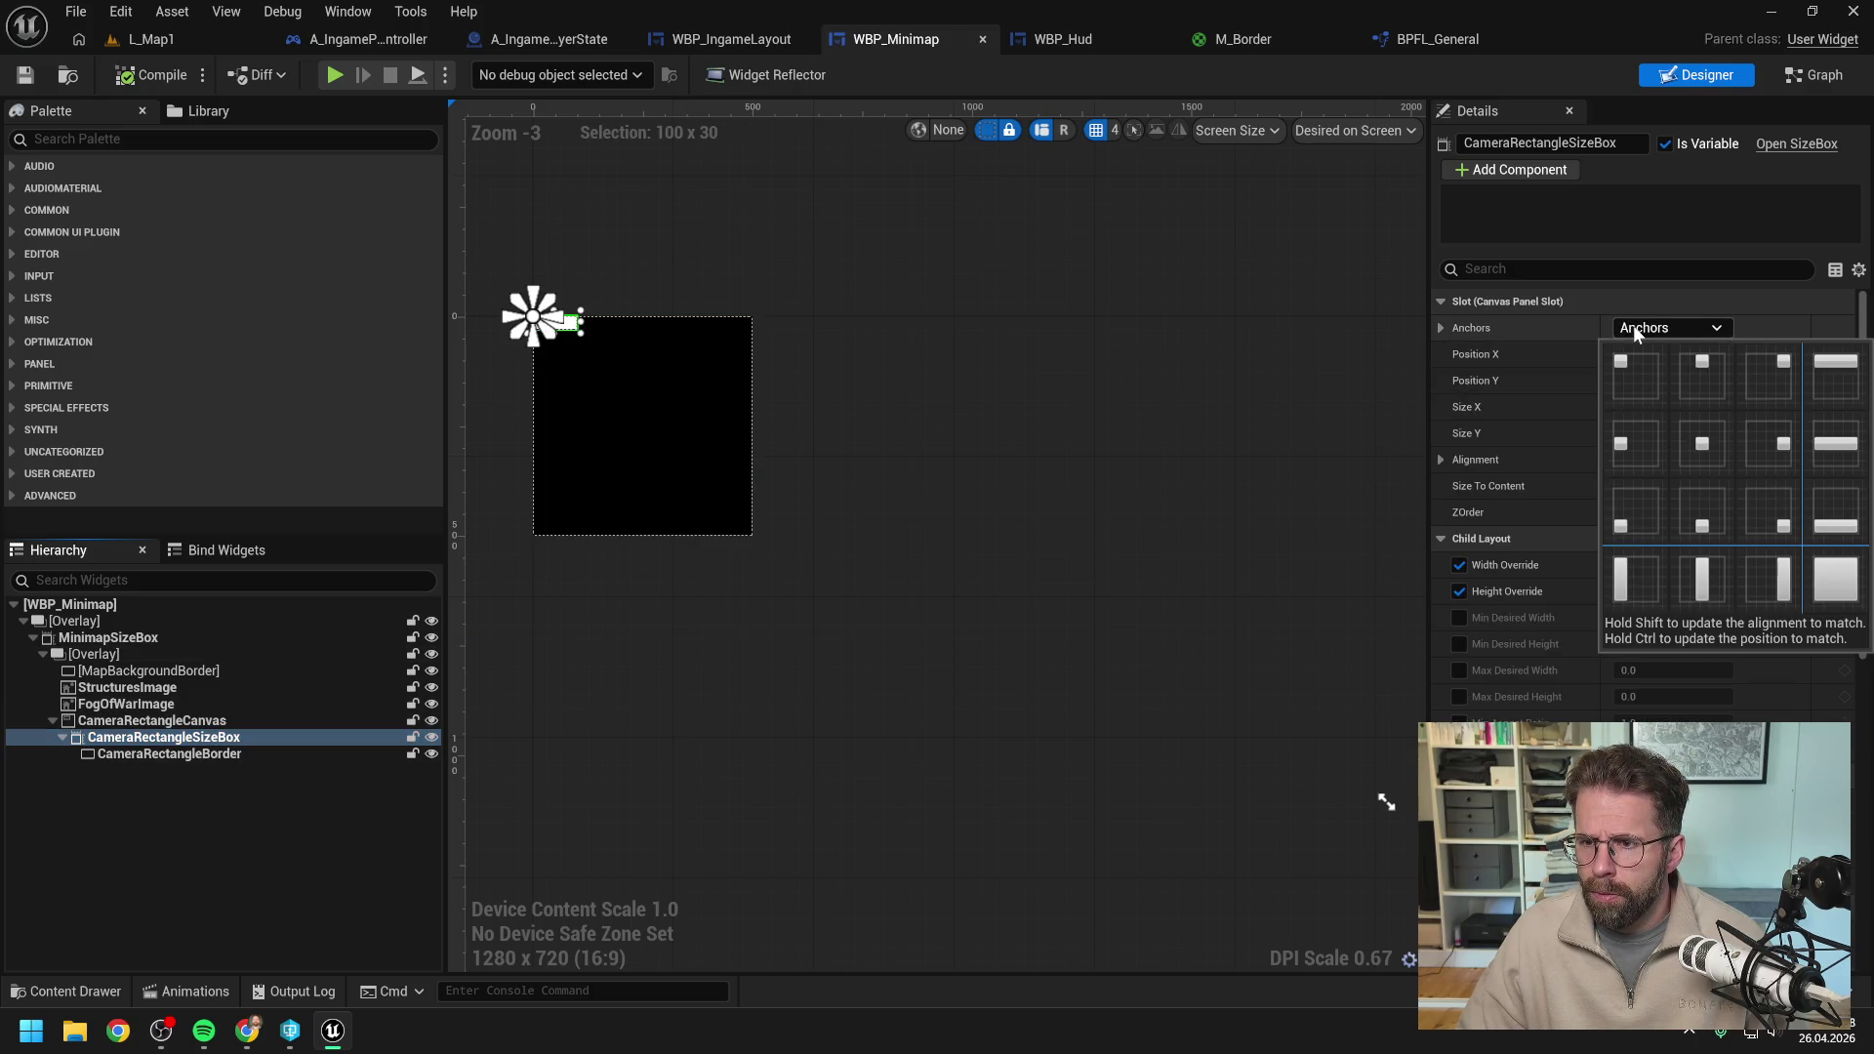
pyautogui.keyDown('ctrl'); pyautogui.click(1706, 445); pyautogui.keyUp('ctrl')
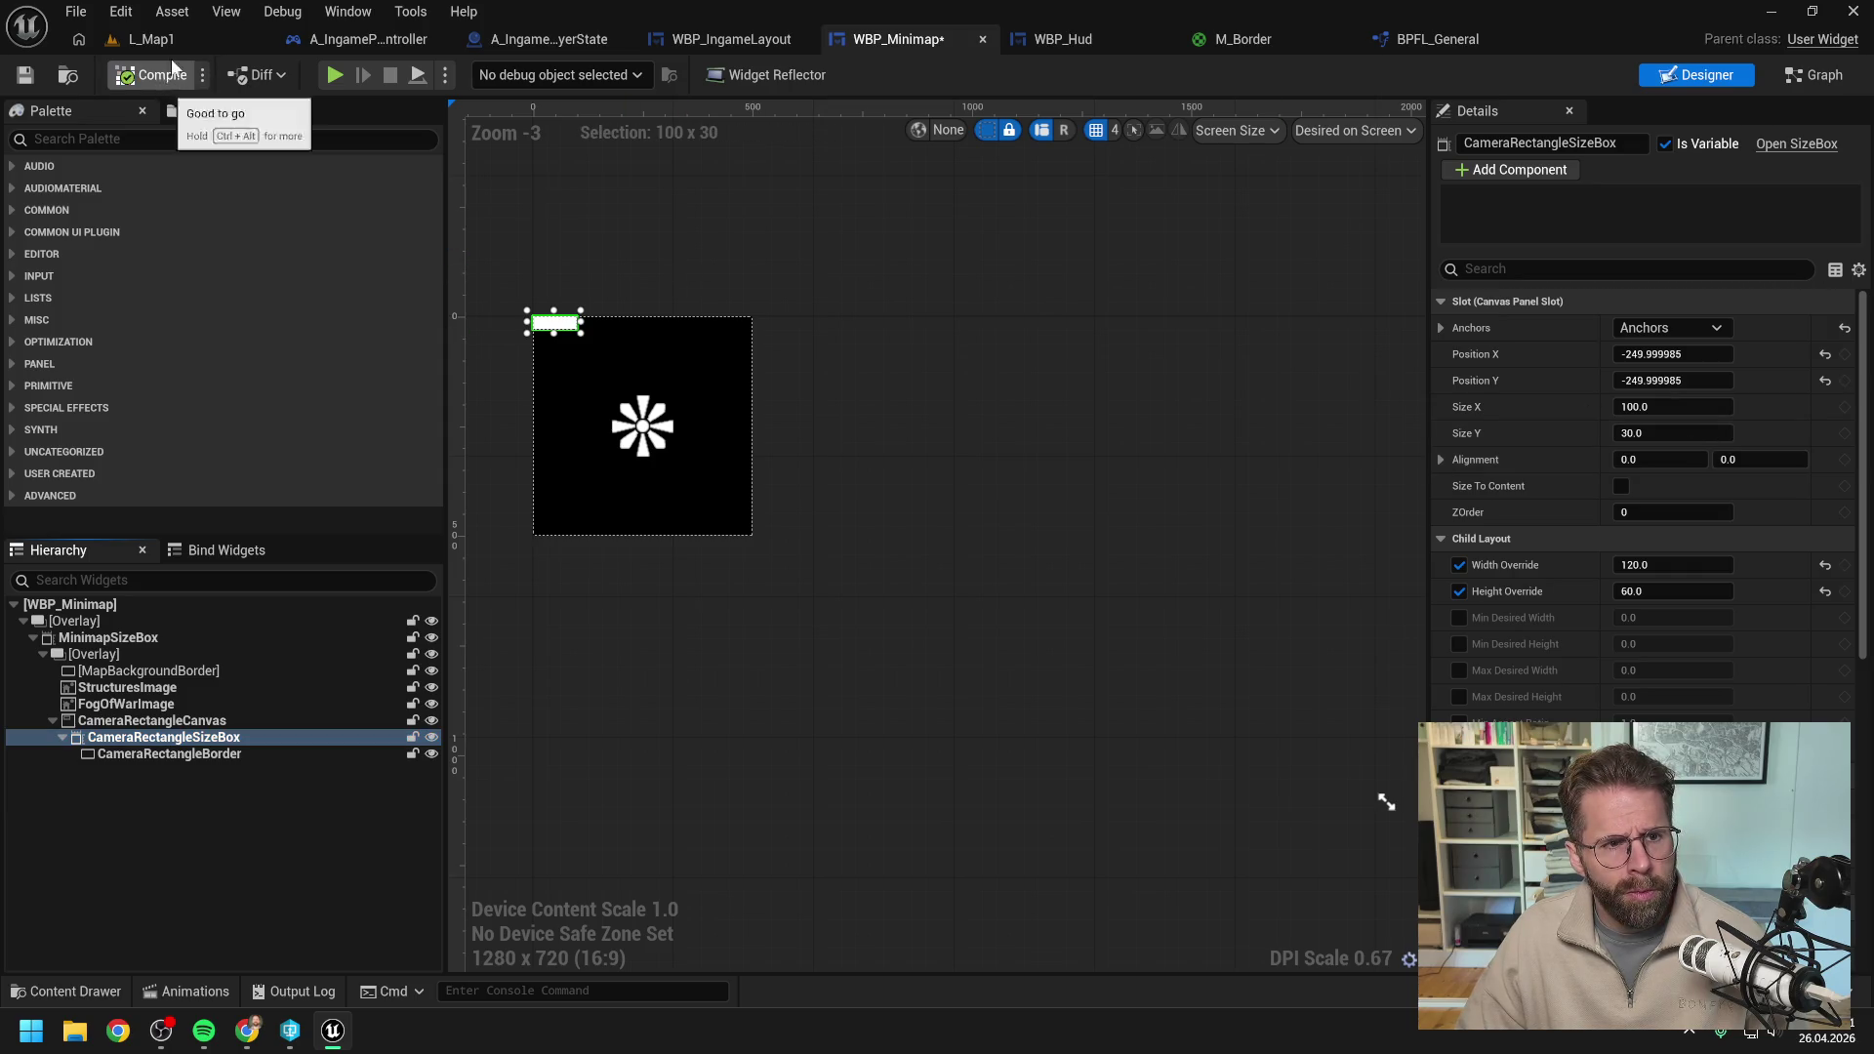
# Play-test L_Map1 with Alt+P, then stop the session.
pyautogui.click(190, 44)
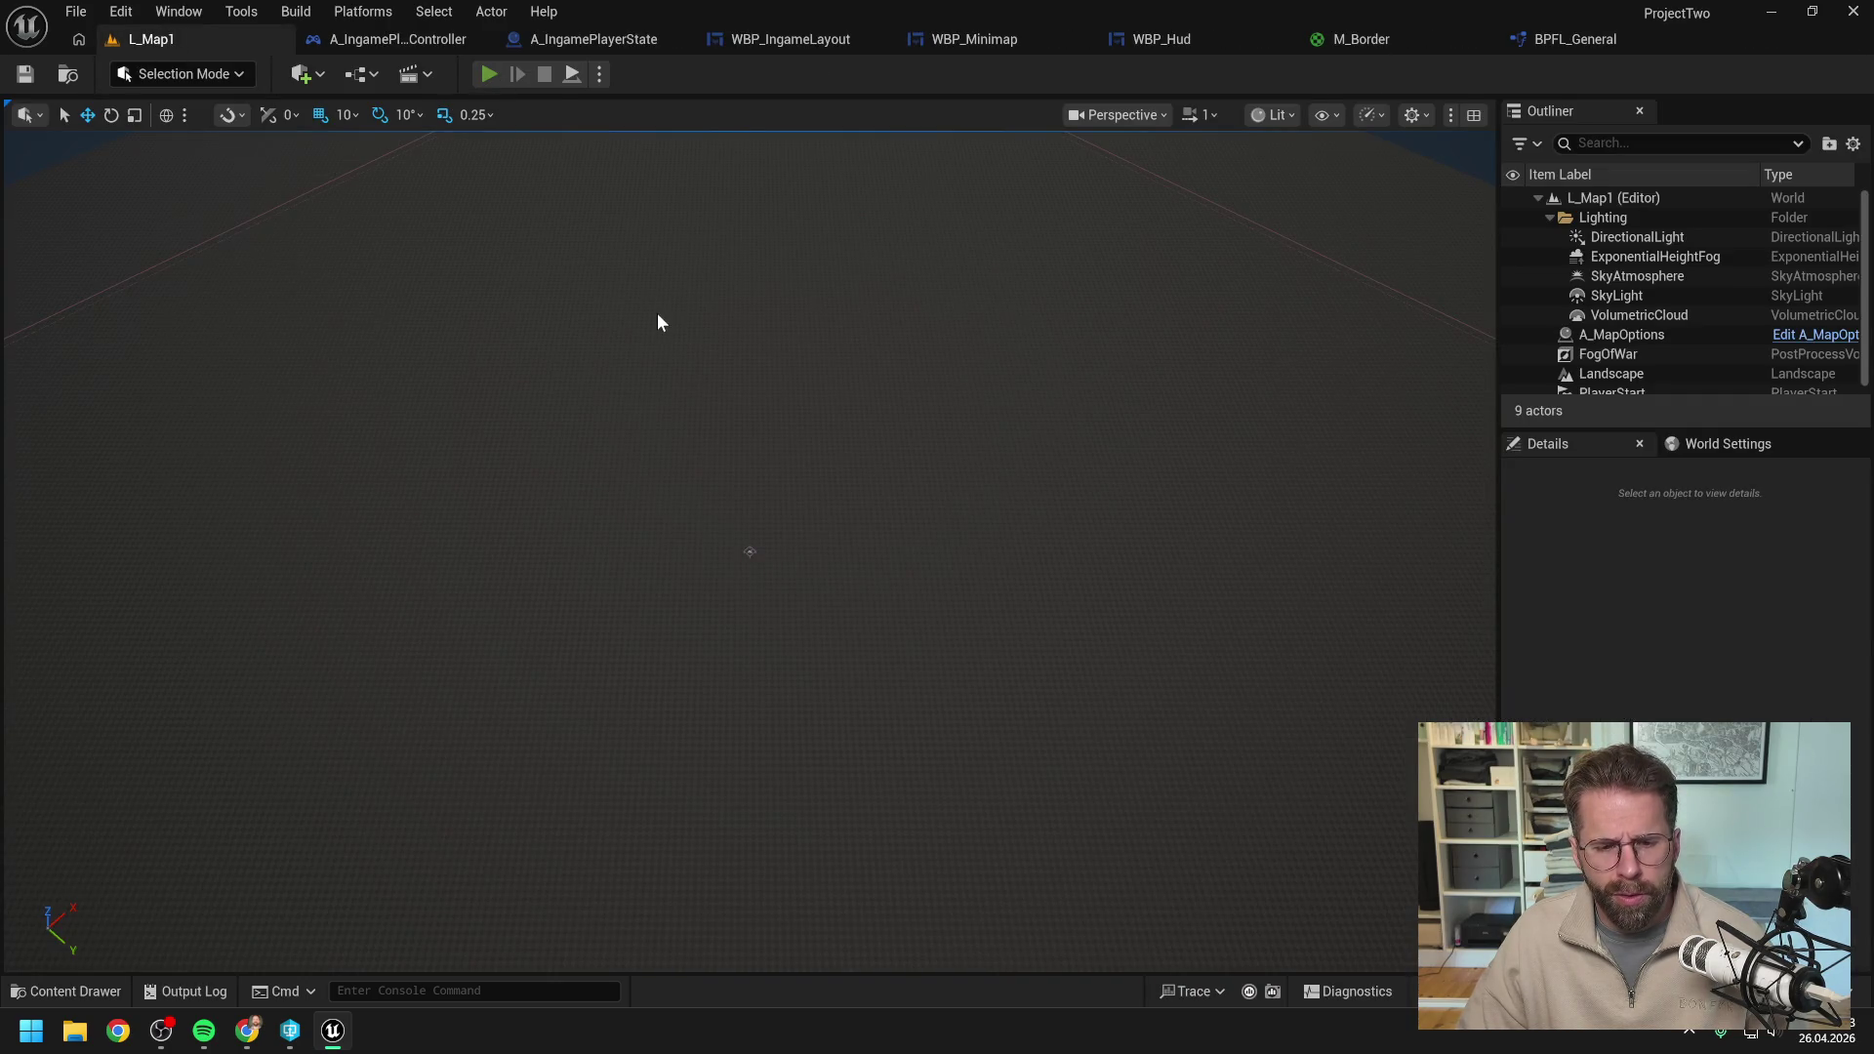
pyautogui.hotkey('alt', 'p')
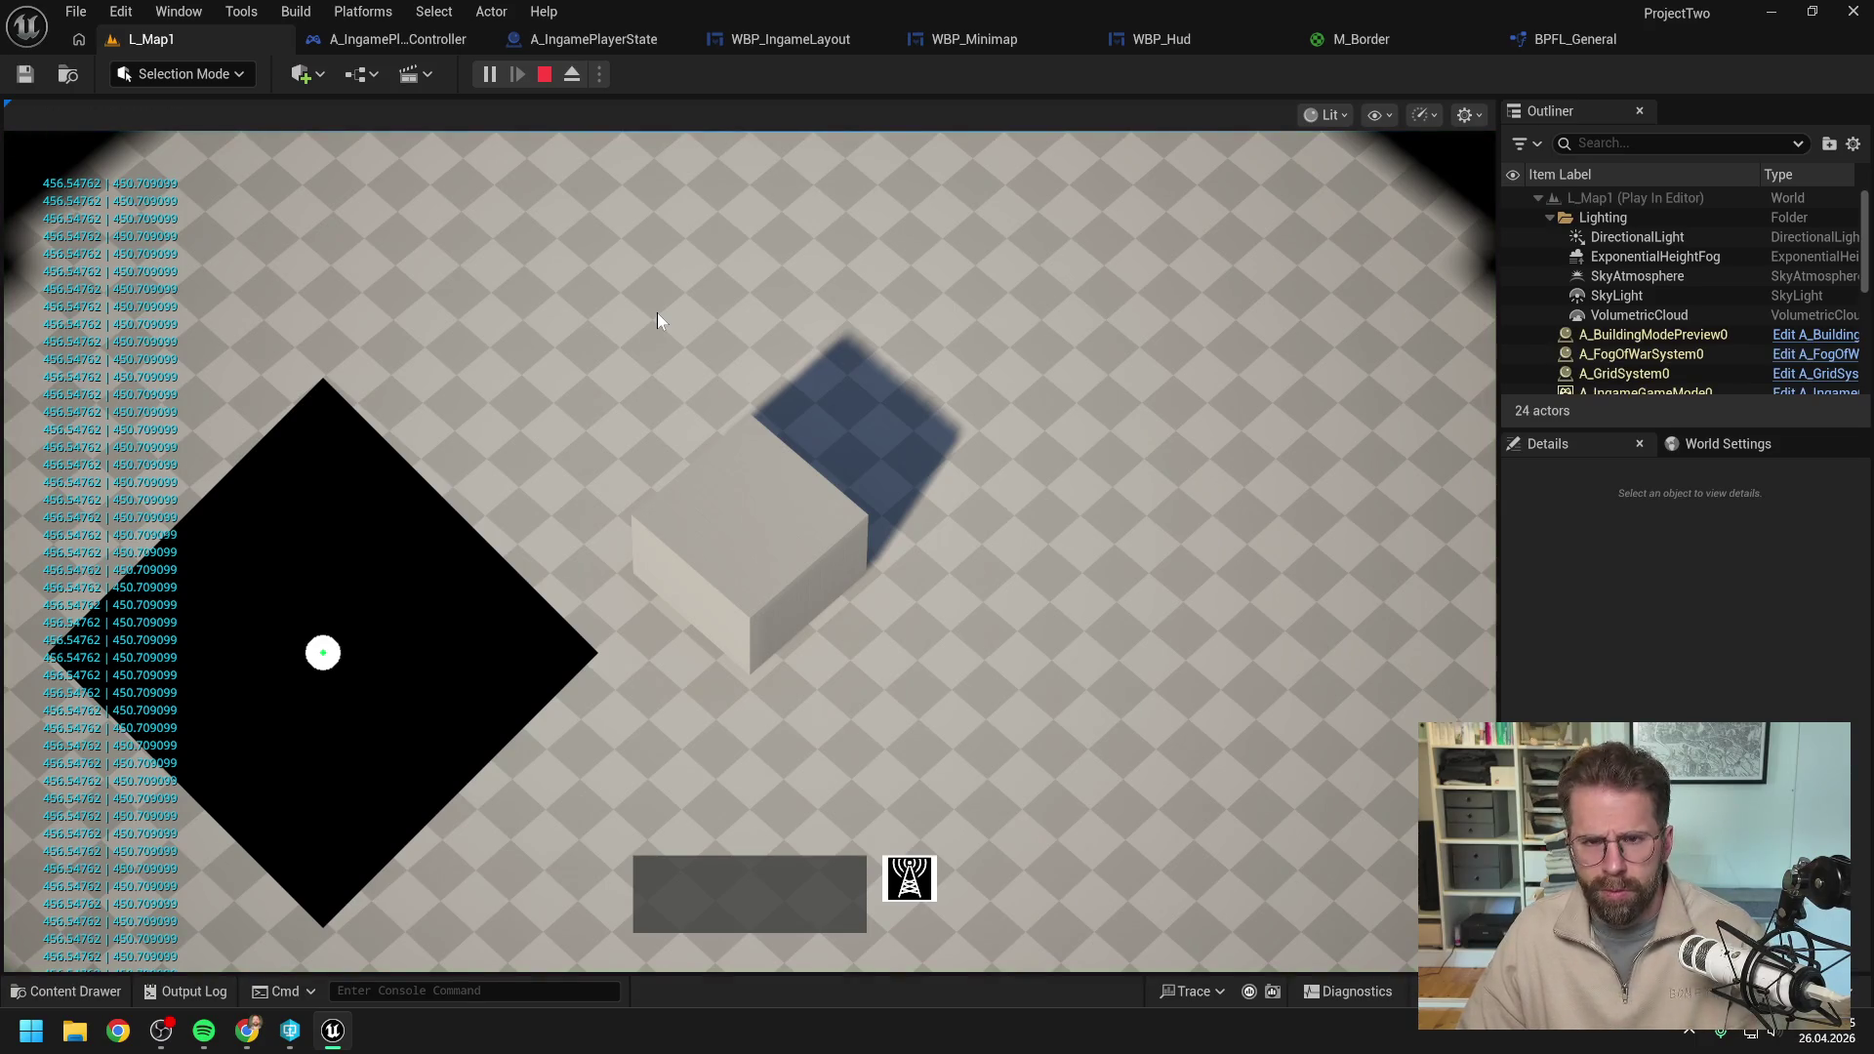
pyautogui.press('Escape')
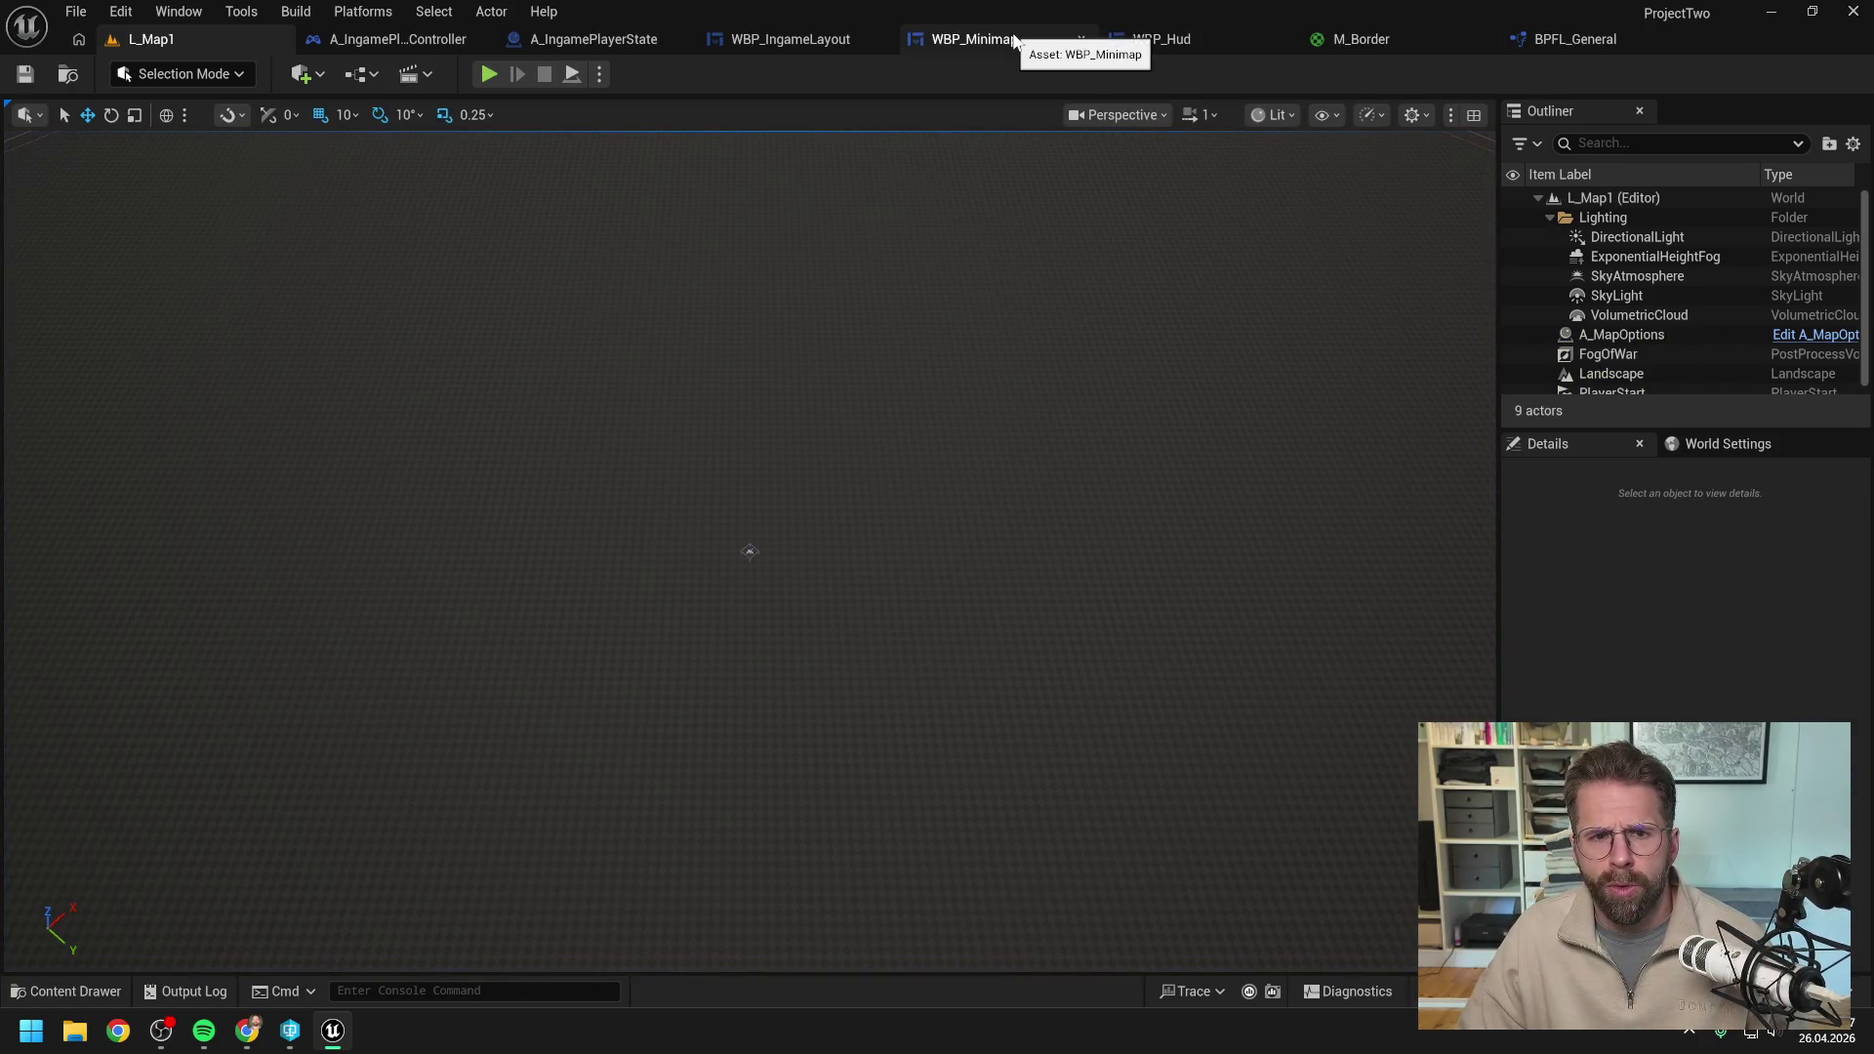
# Review WBP_Hud's layout with the minimap in place, glancing at the Edit menu without changes.
pyautogui.click(1205, 41)
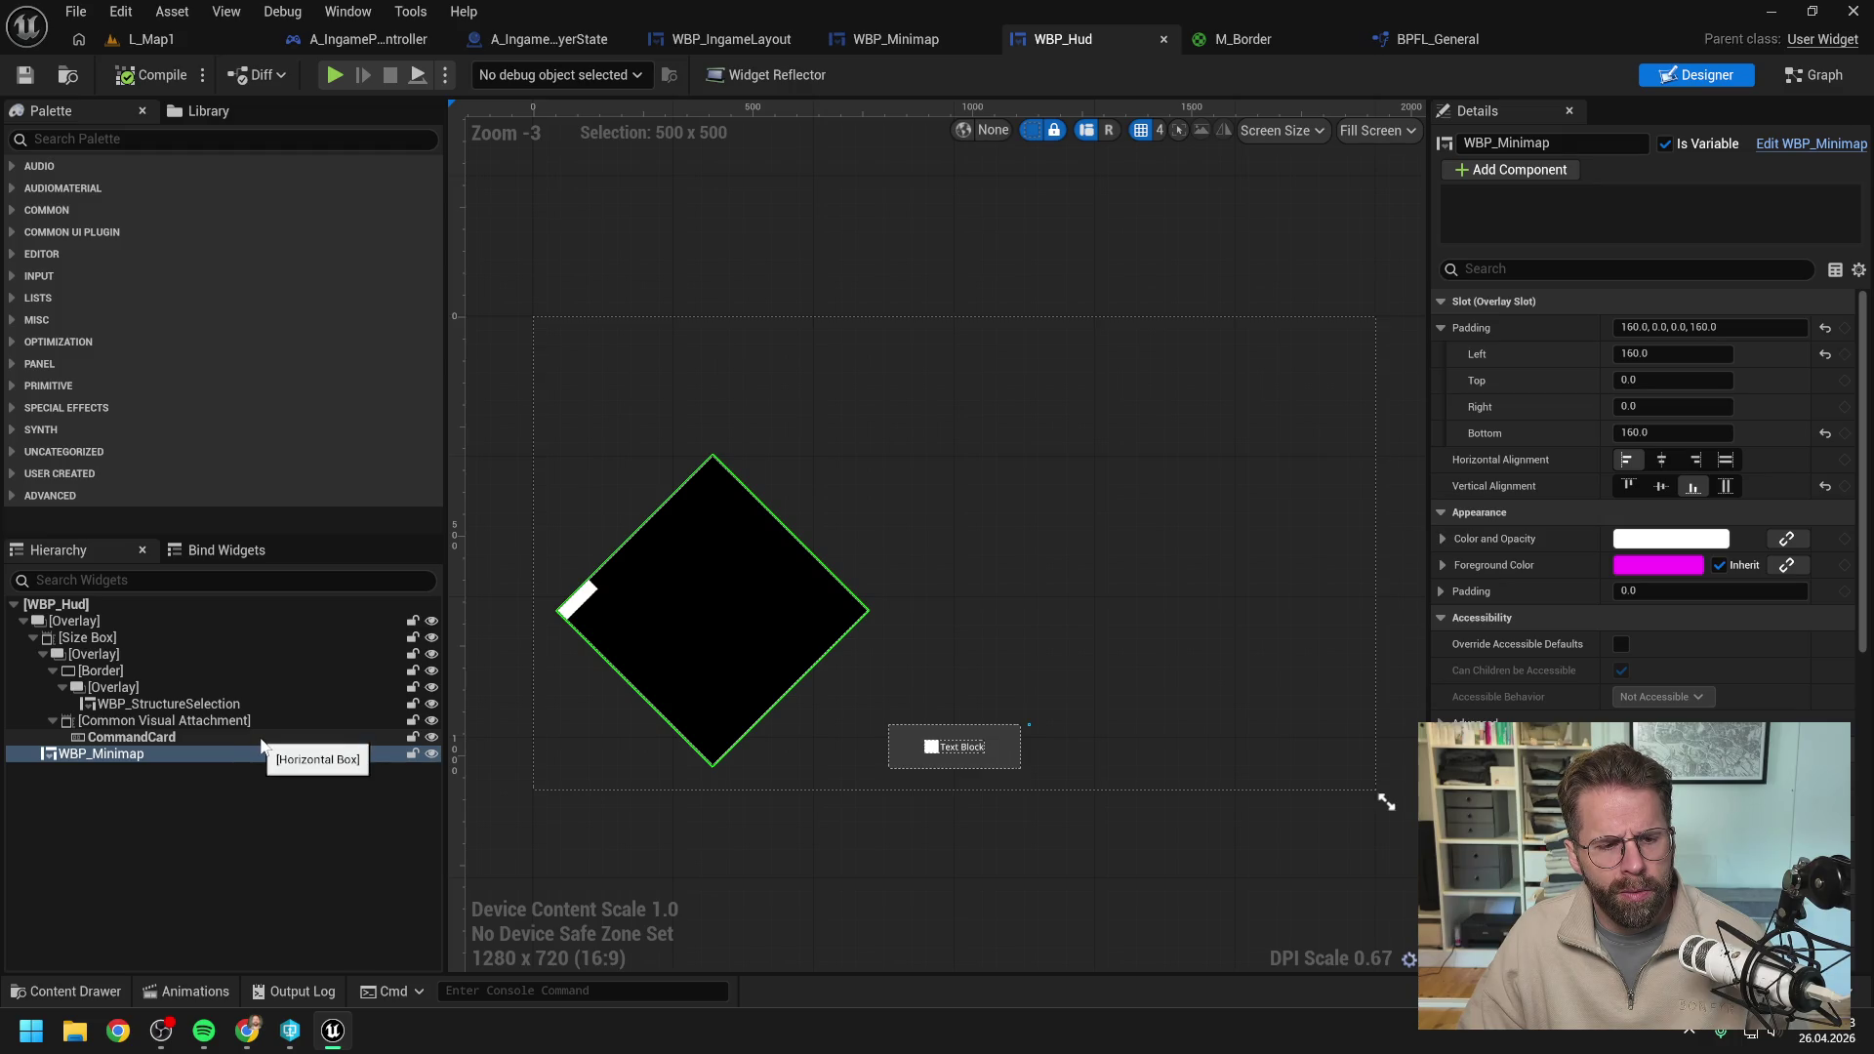
pyautogui.click(181, 855)
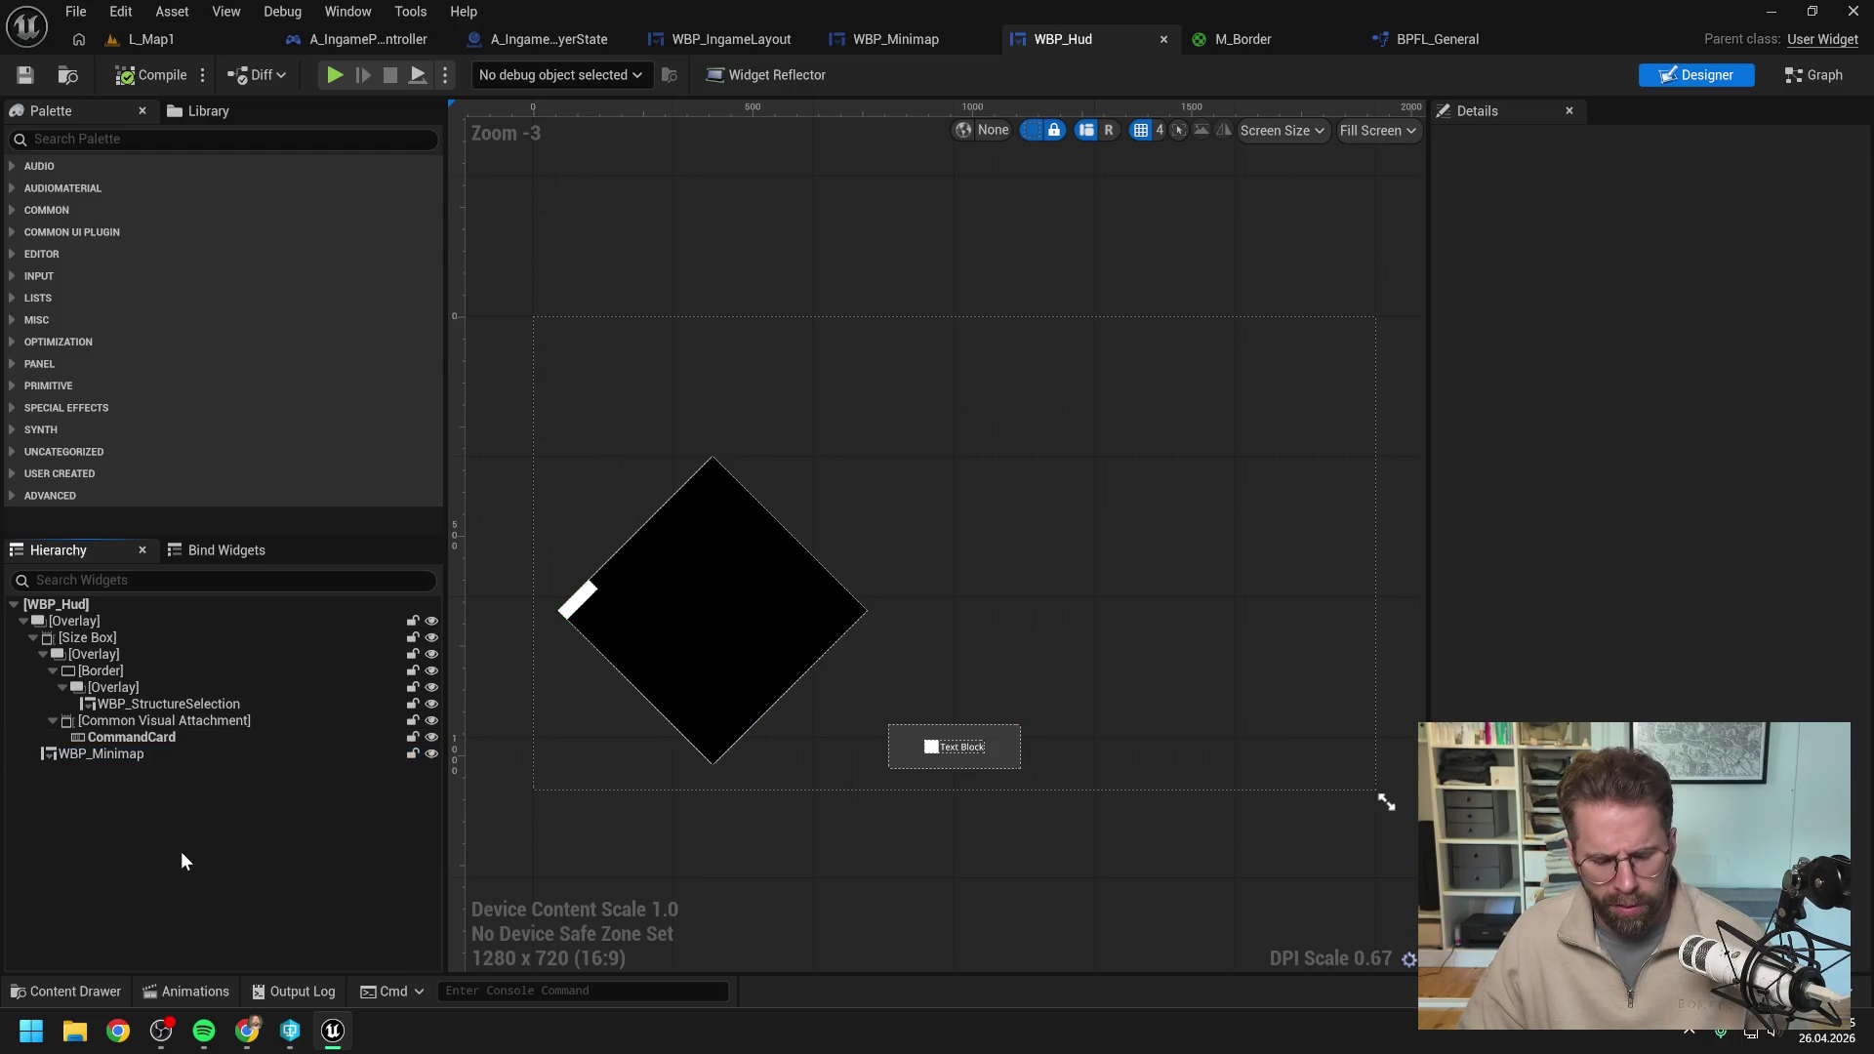
pyautogui.click(119, 12)
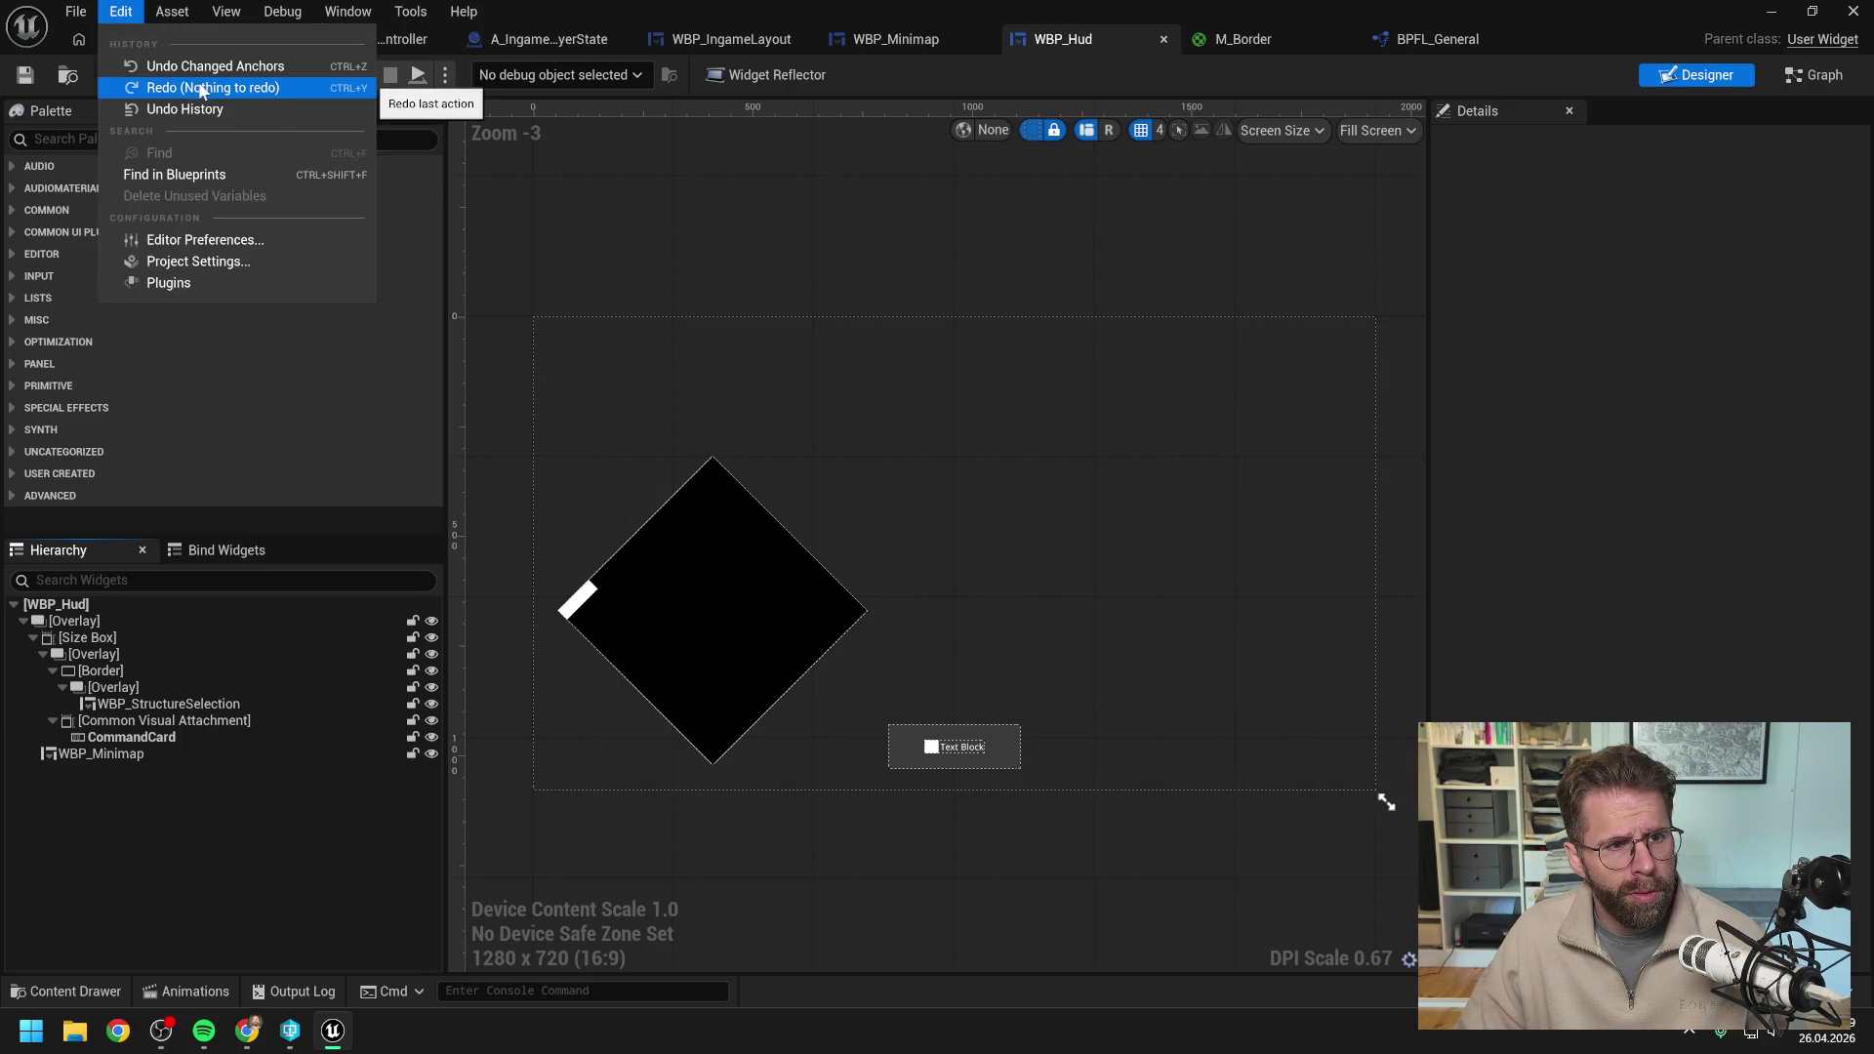
pyautogui.click(178, 812)
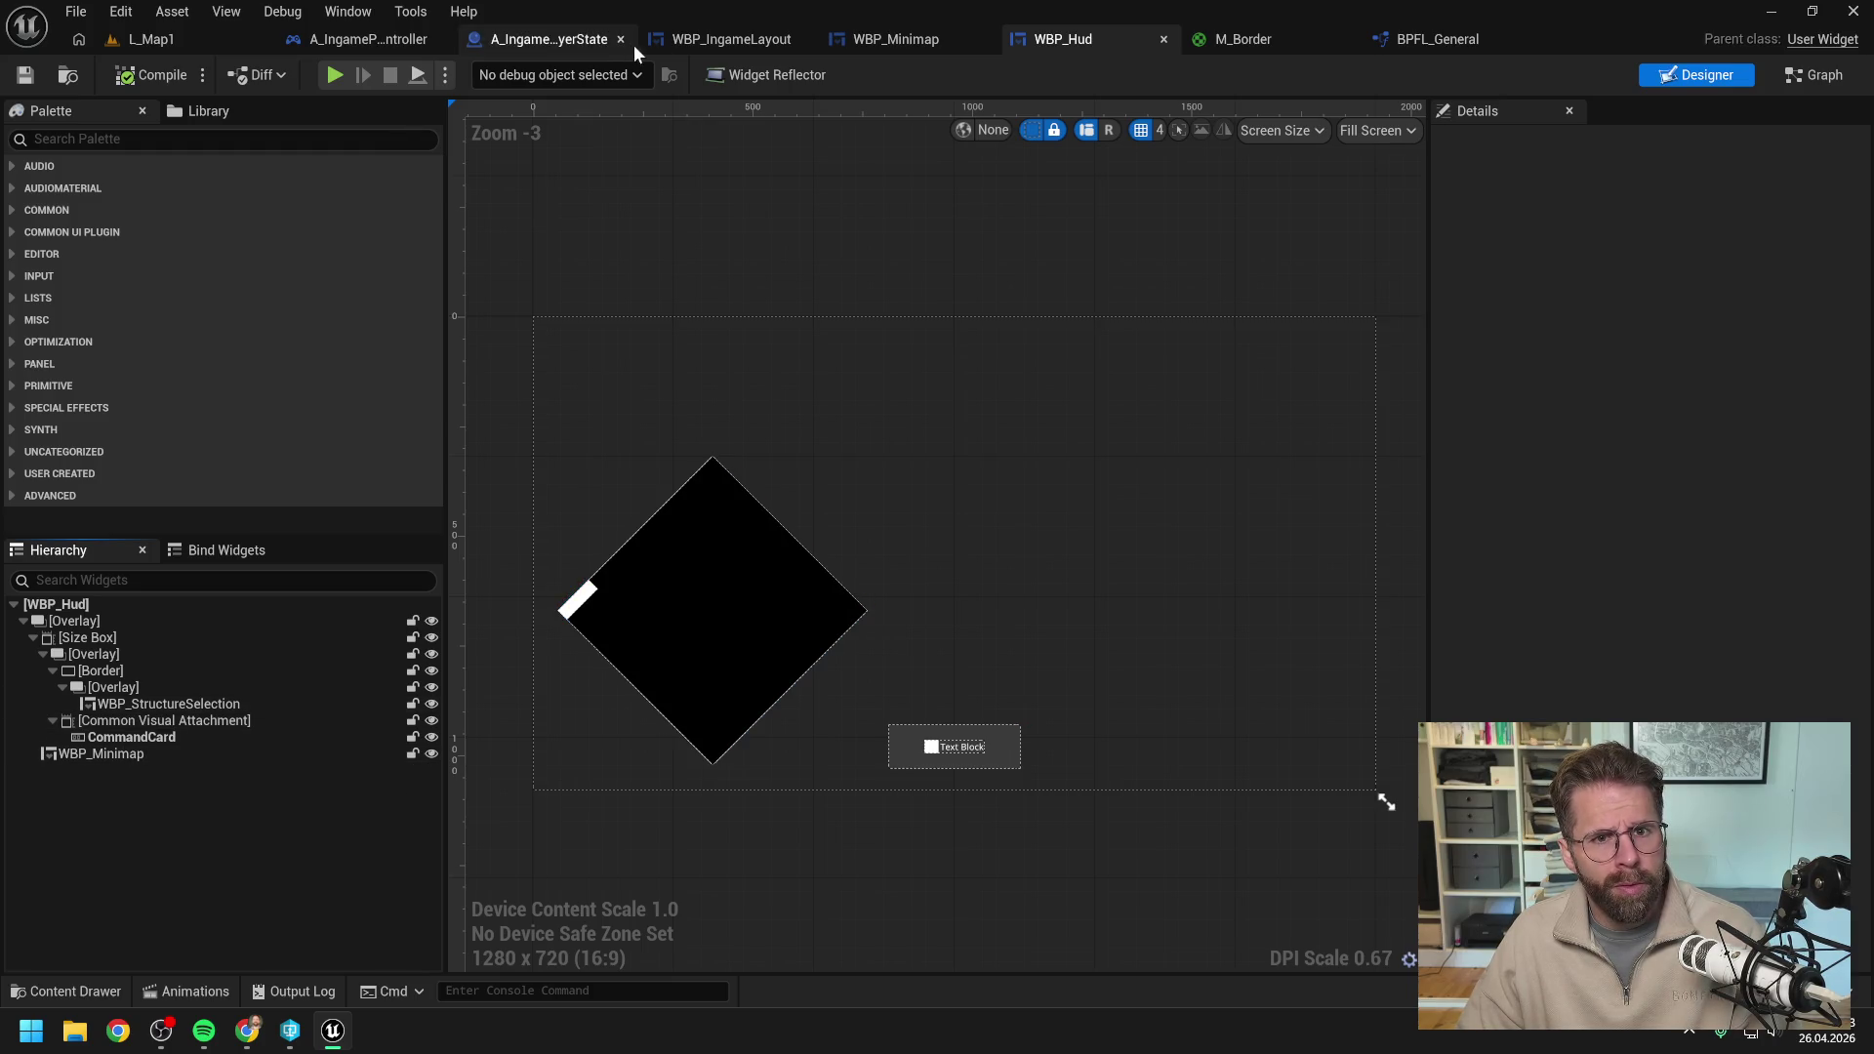
# Back in WBP_Minimap, bring up the context menu for CameraRectangleCanvas in the Hierarchy.
pyautogui.click(874, 41)
pyautogui.click(185, 722)
pyautogui.rightClick(185, 722)
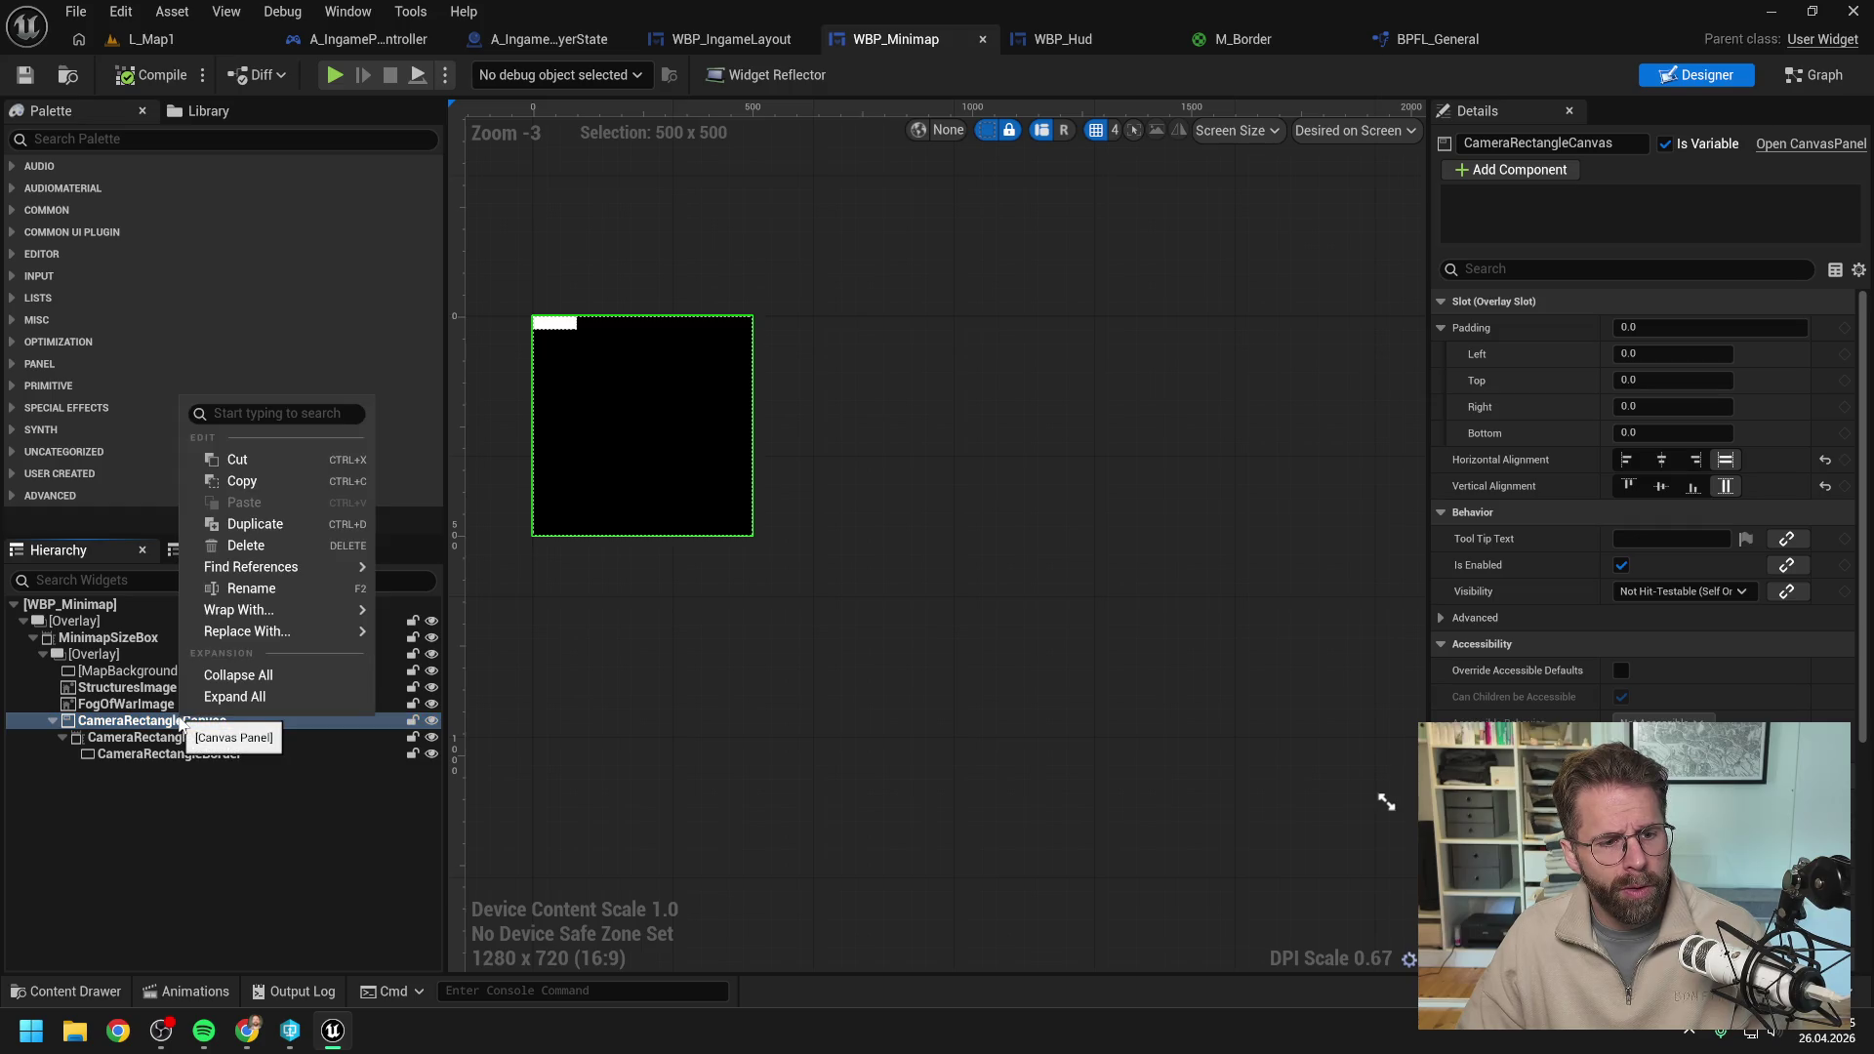
# Replace CameraRectangleCanvas with its child size box, align it Left/Top, compile, and open the Graph.
pyautogui.moveTo(252, 616)
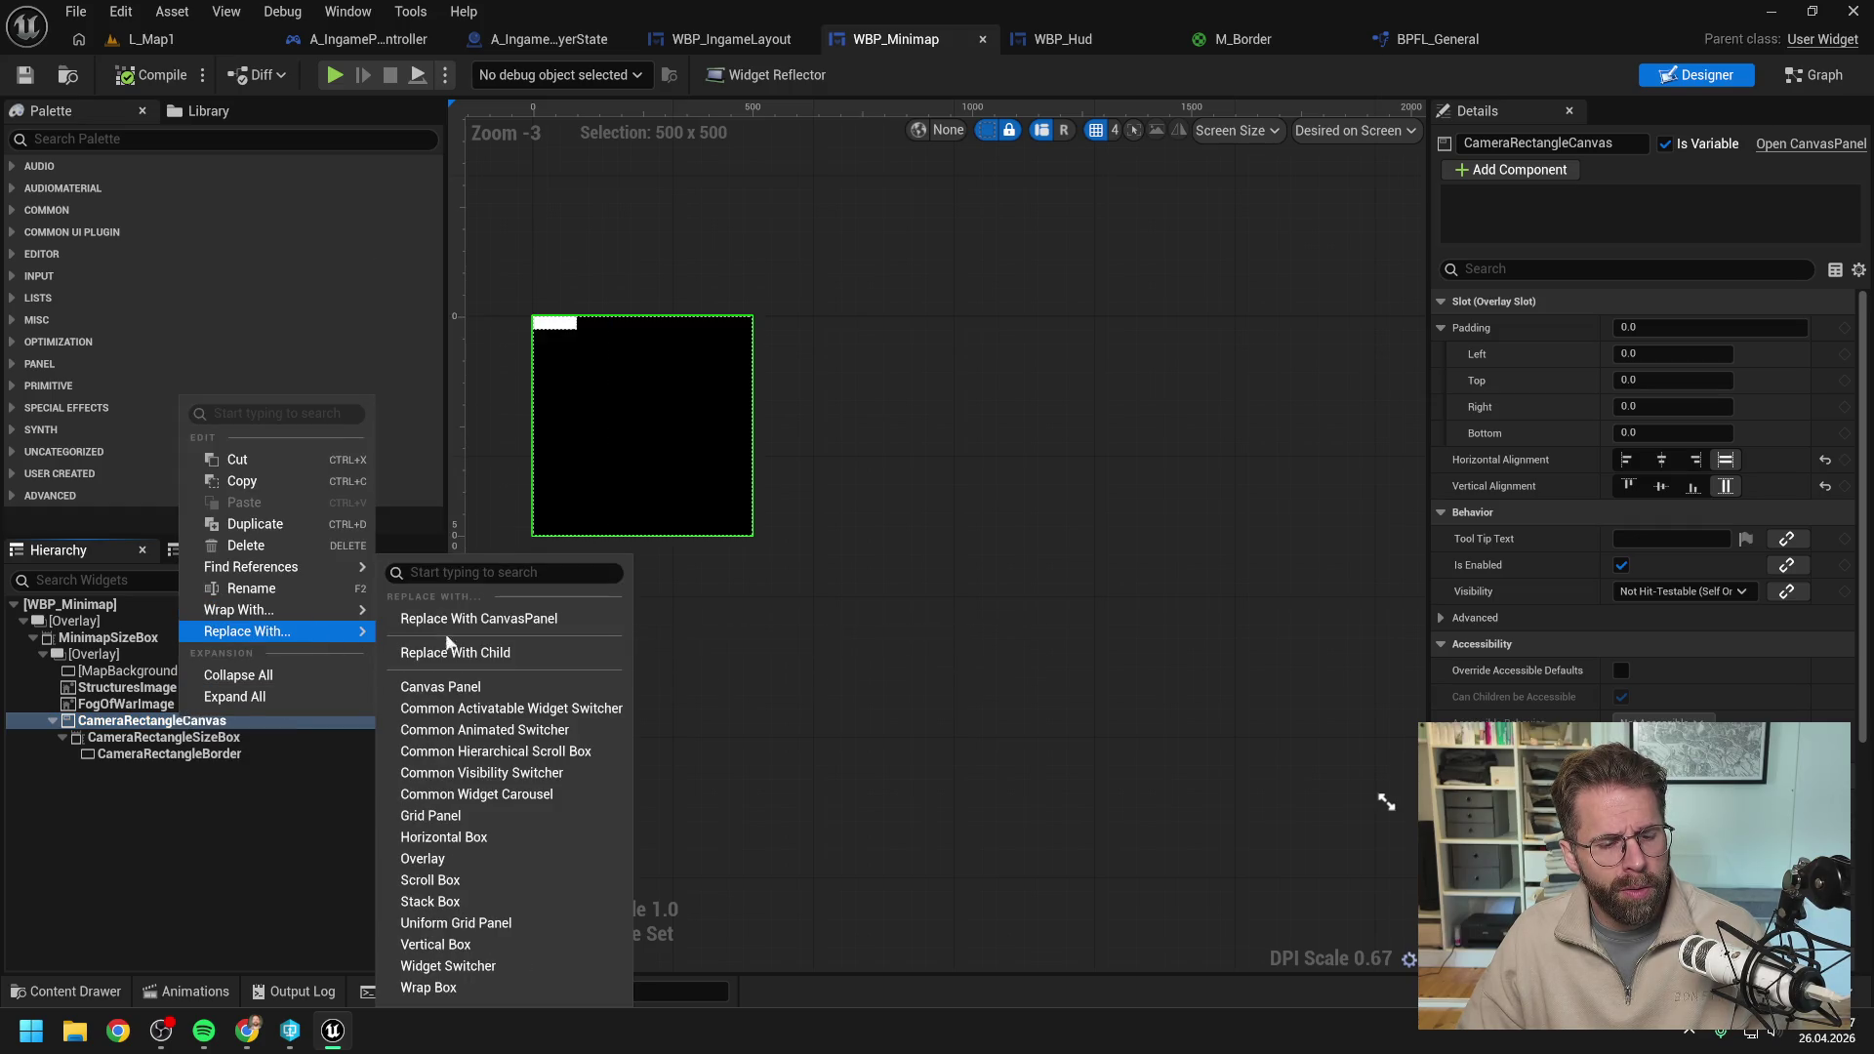
pyautogui.click(449, 648)
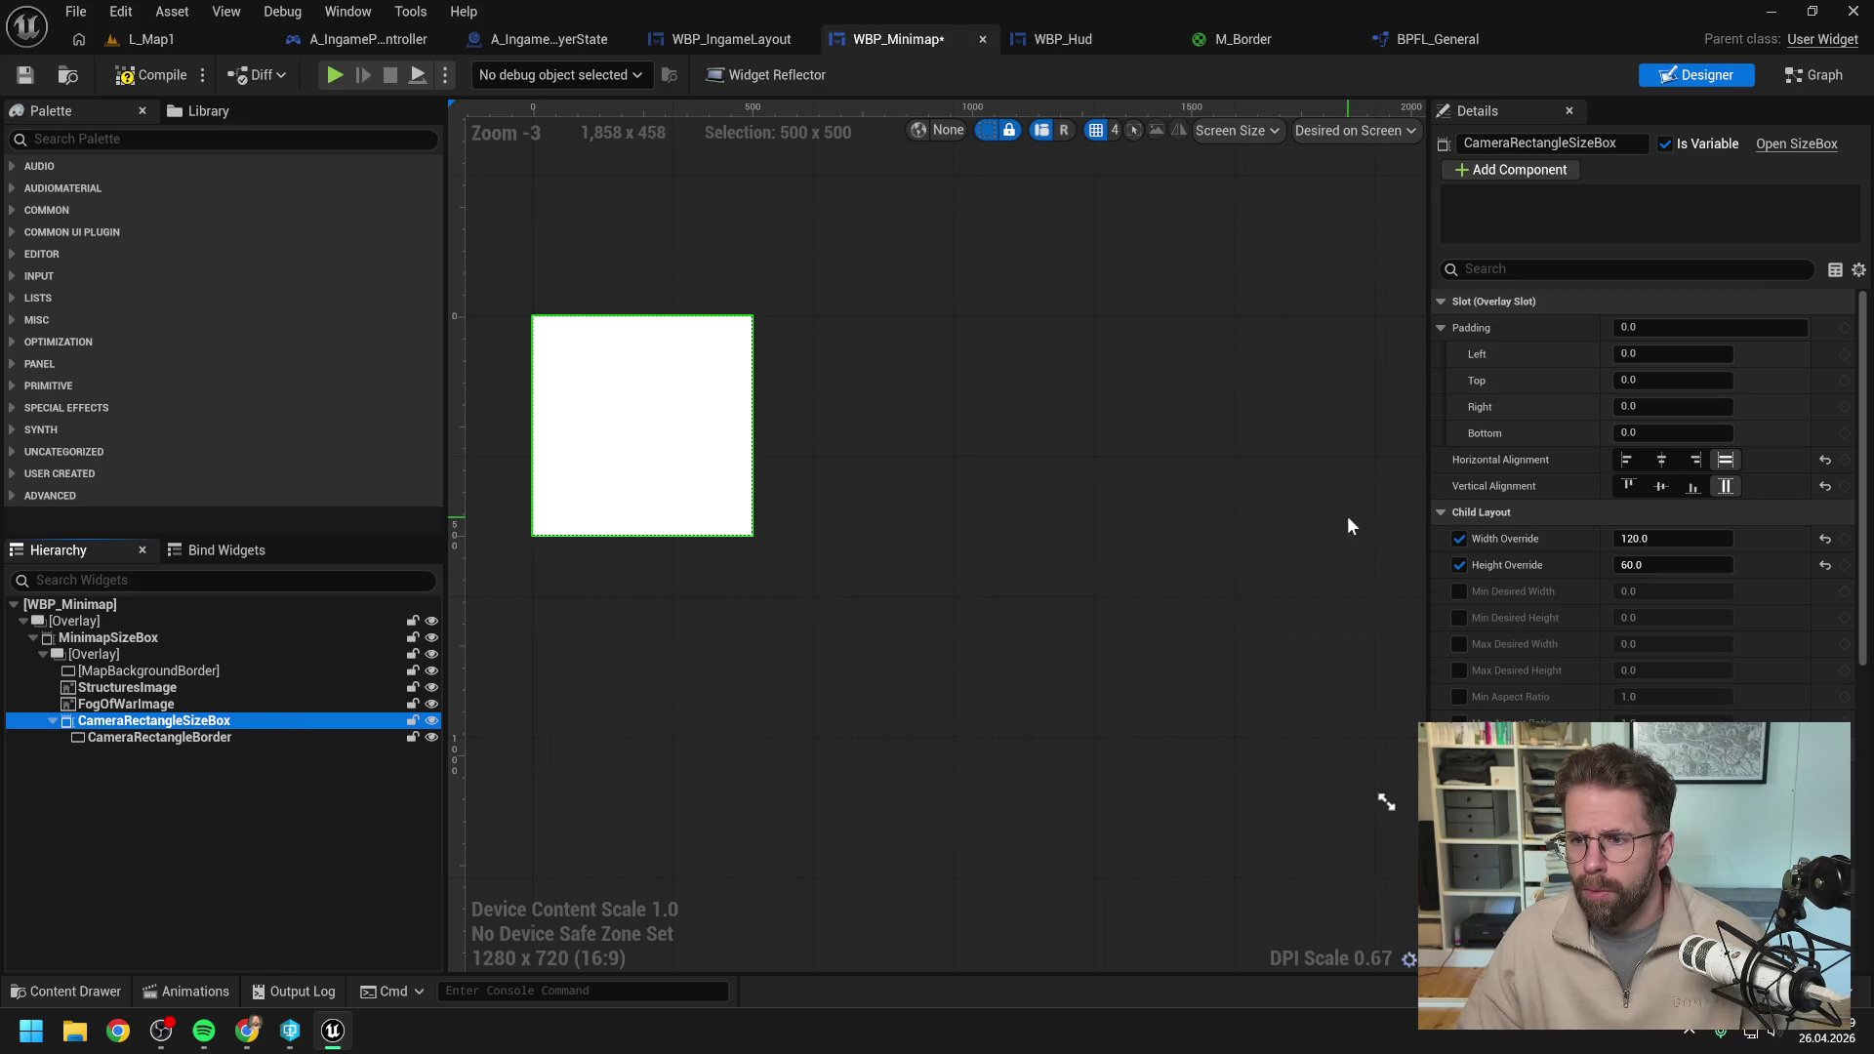
pyautogui.click(1626, 460)
pyautogui.click(1628, 486)
pyautogui.click(151, 75)
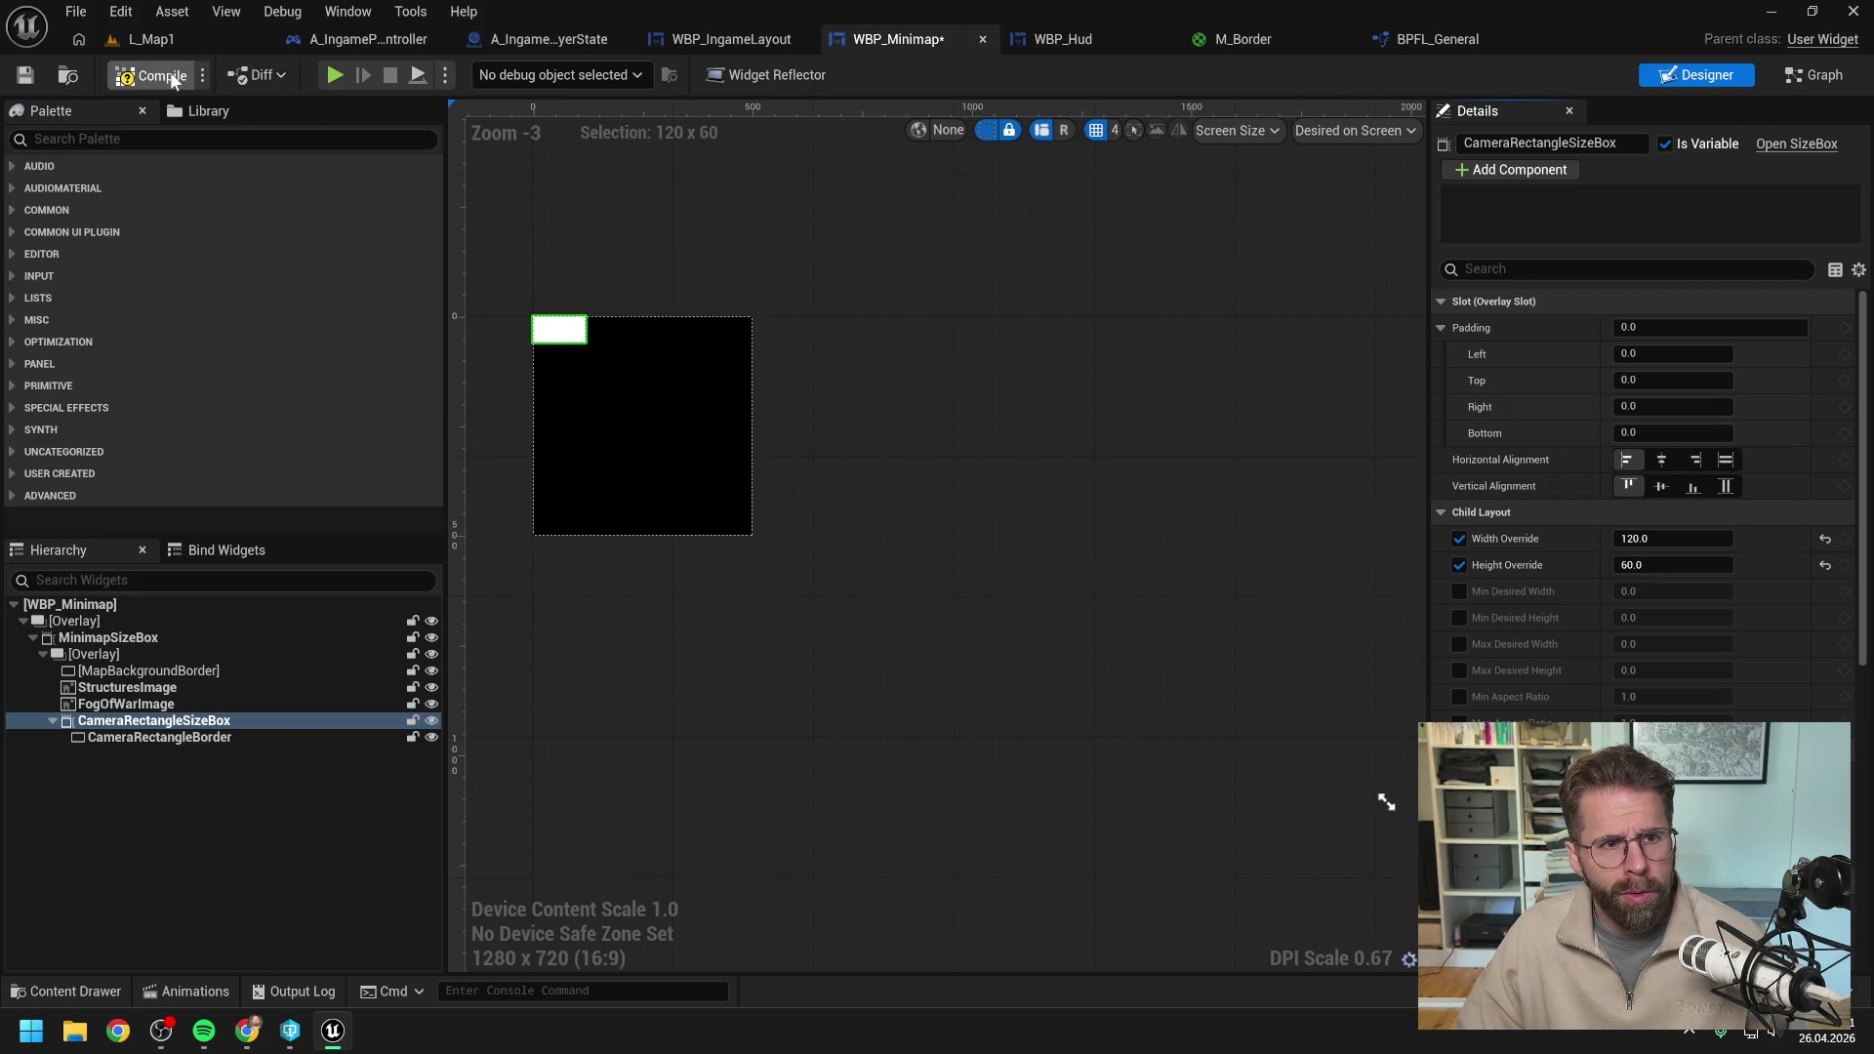
pyautogui.click(1814, 75)
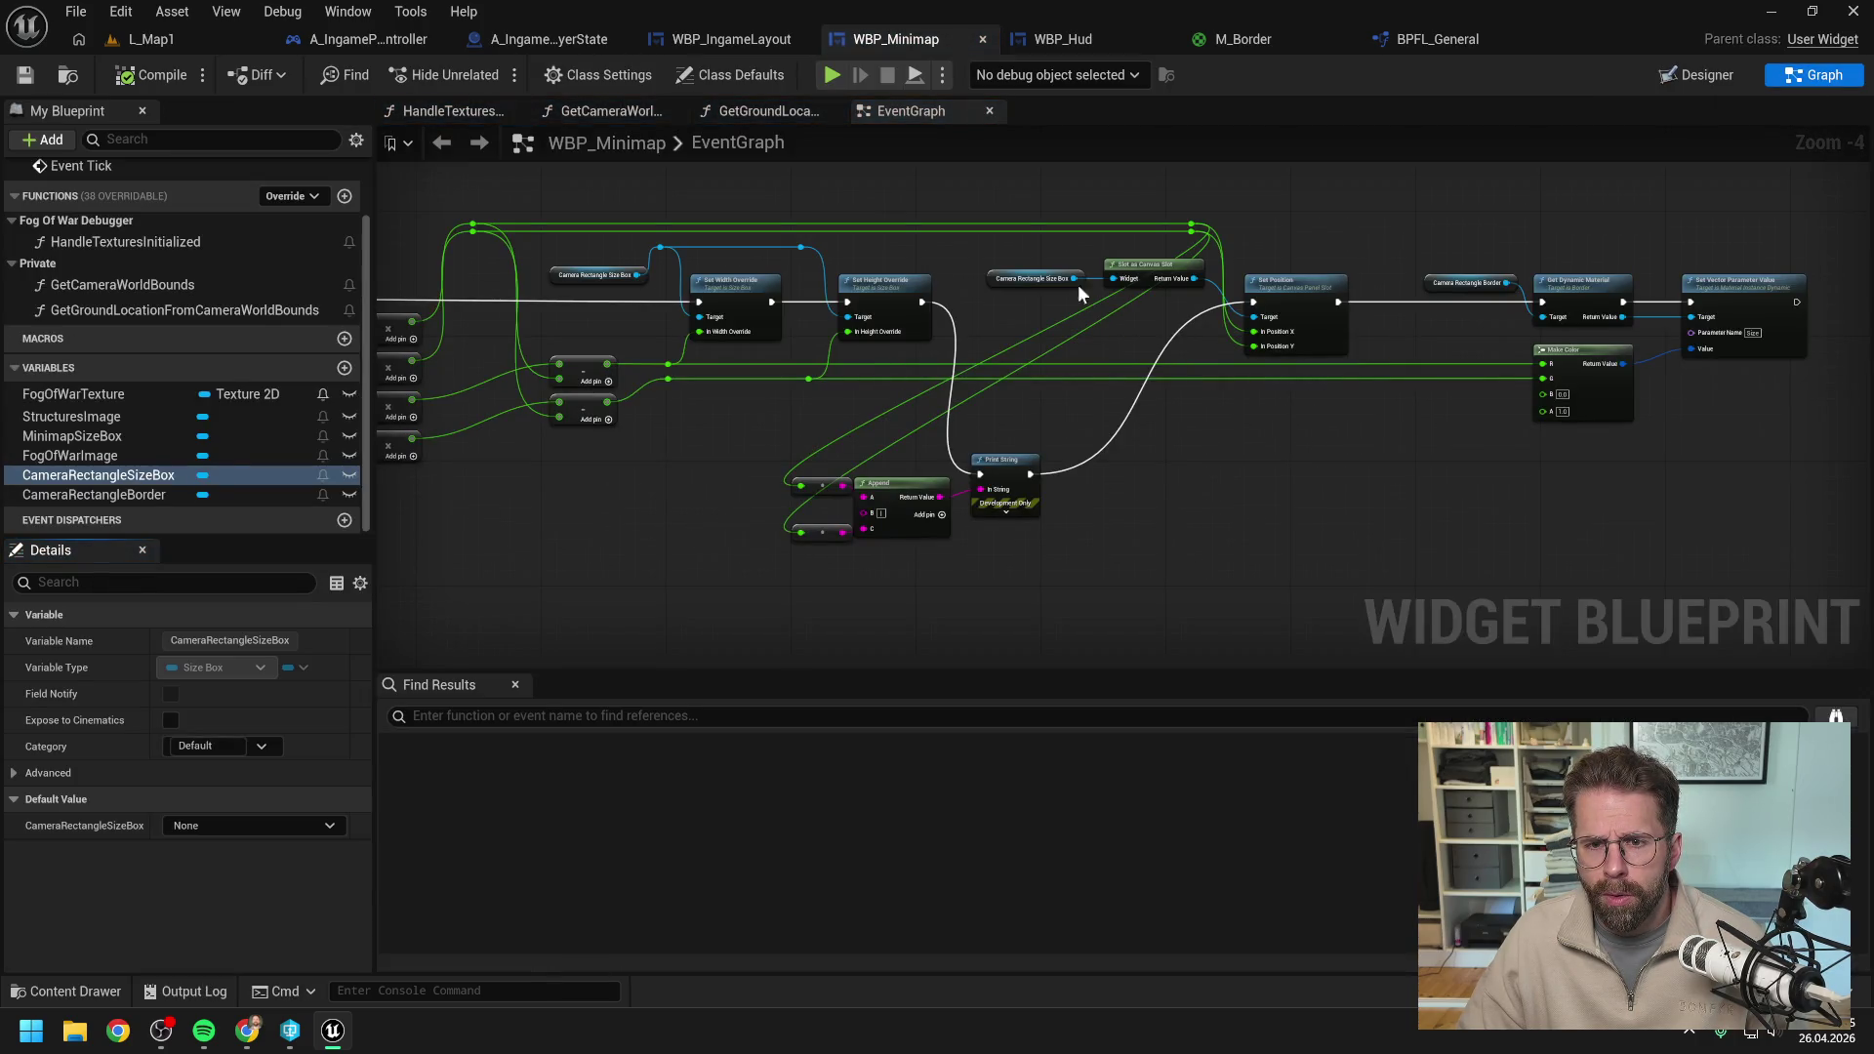
# Delete the Slot as Canvas Slot node from the event graph.
pyautogui.click(1122, 259)
pyautogui.press('Delete')
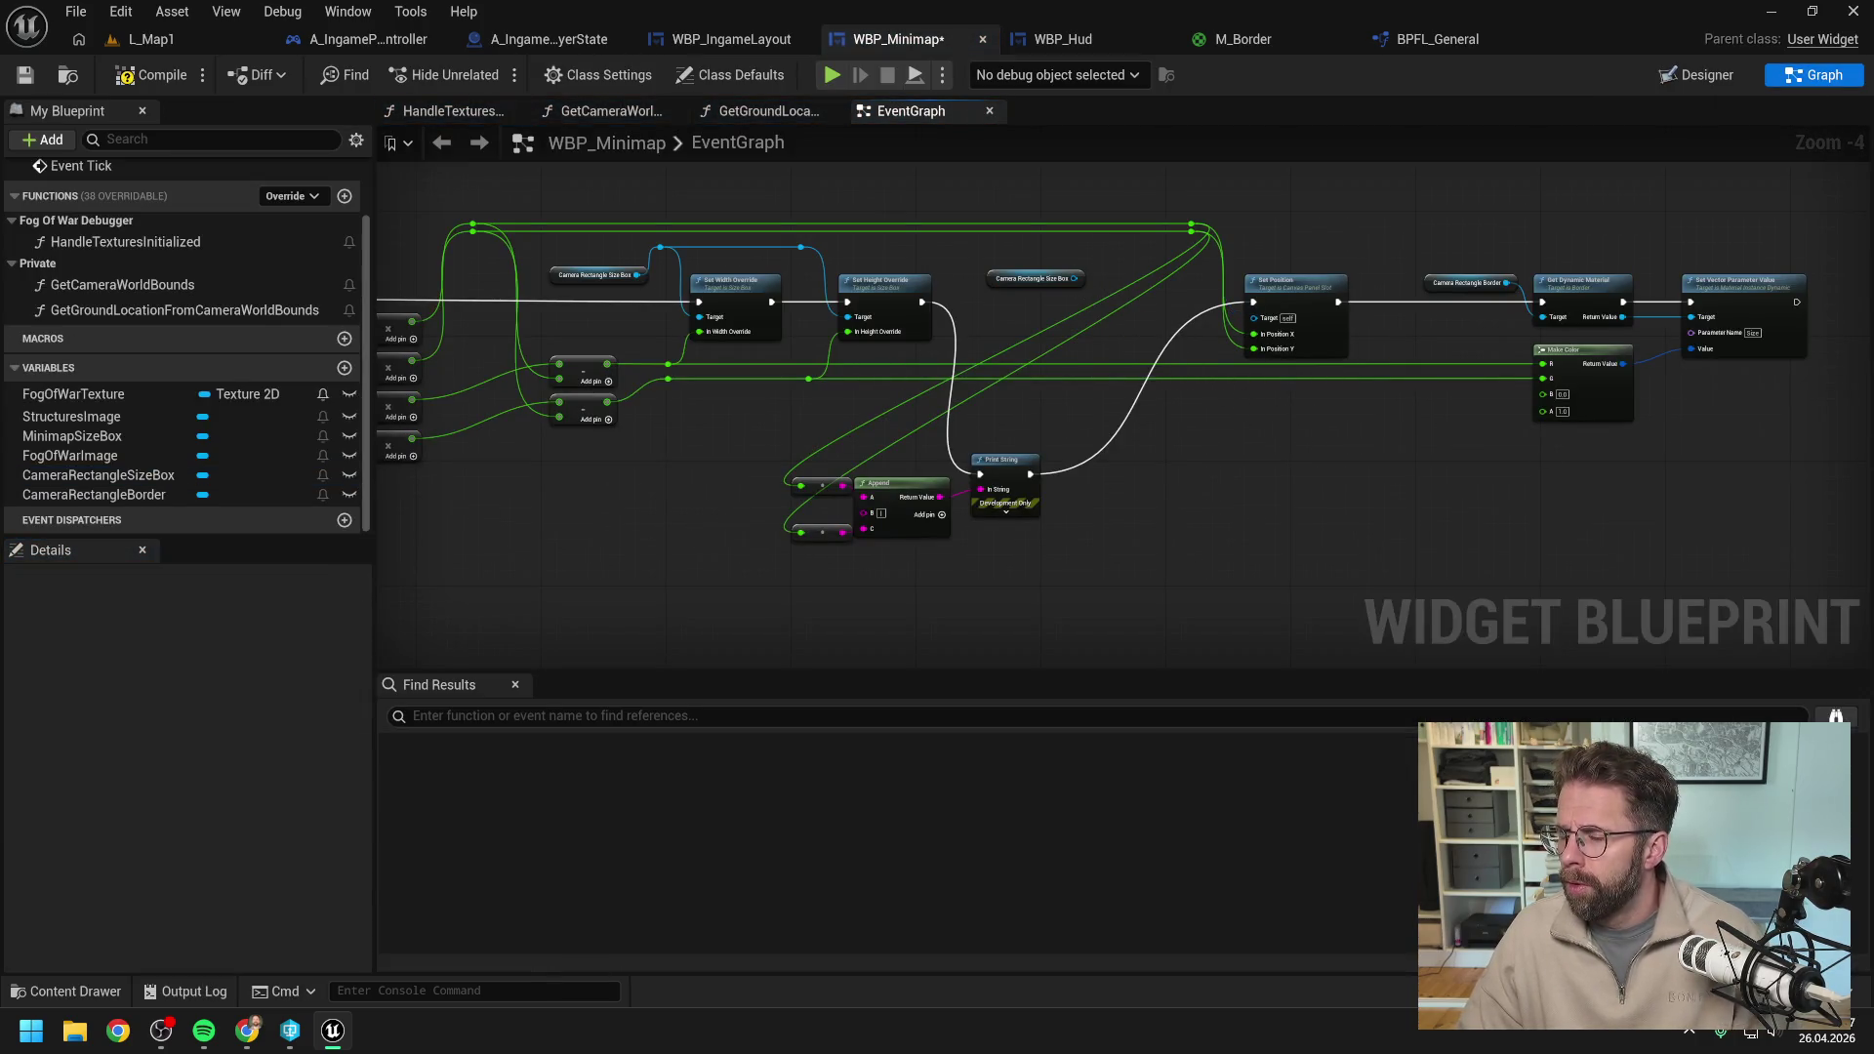
pyautogui.hotkey('alt', 'Tab')
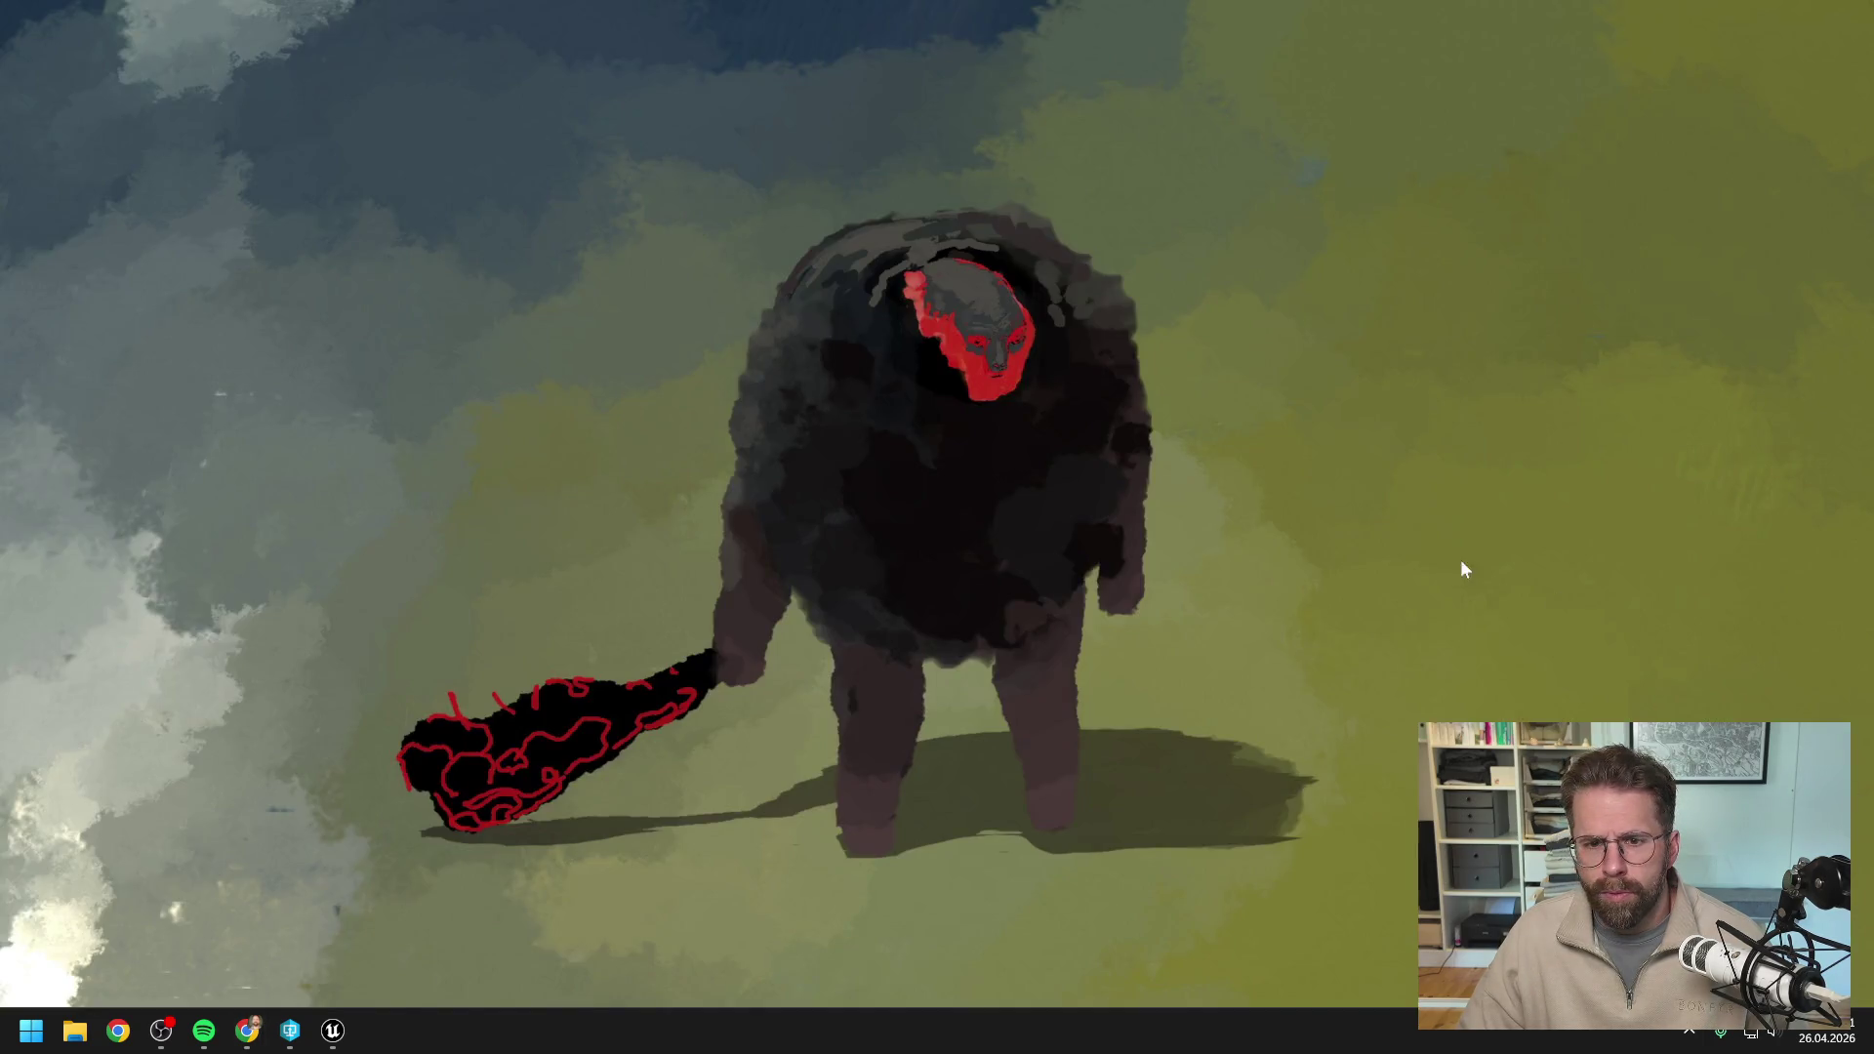
pyautogui.hotkey('alt', 'Tab')
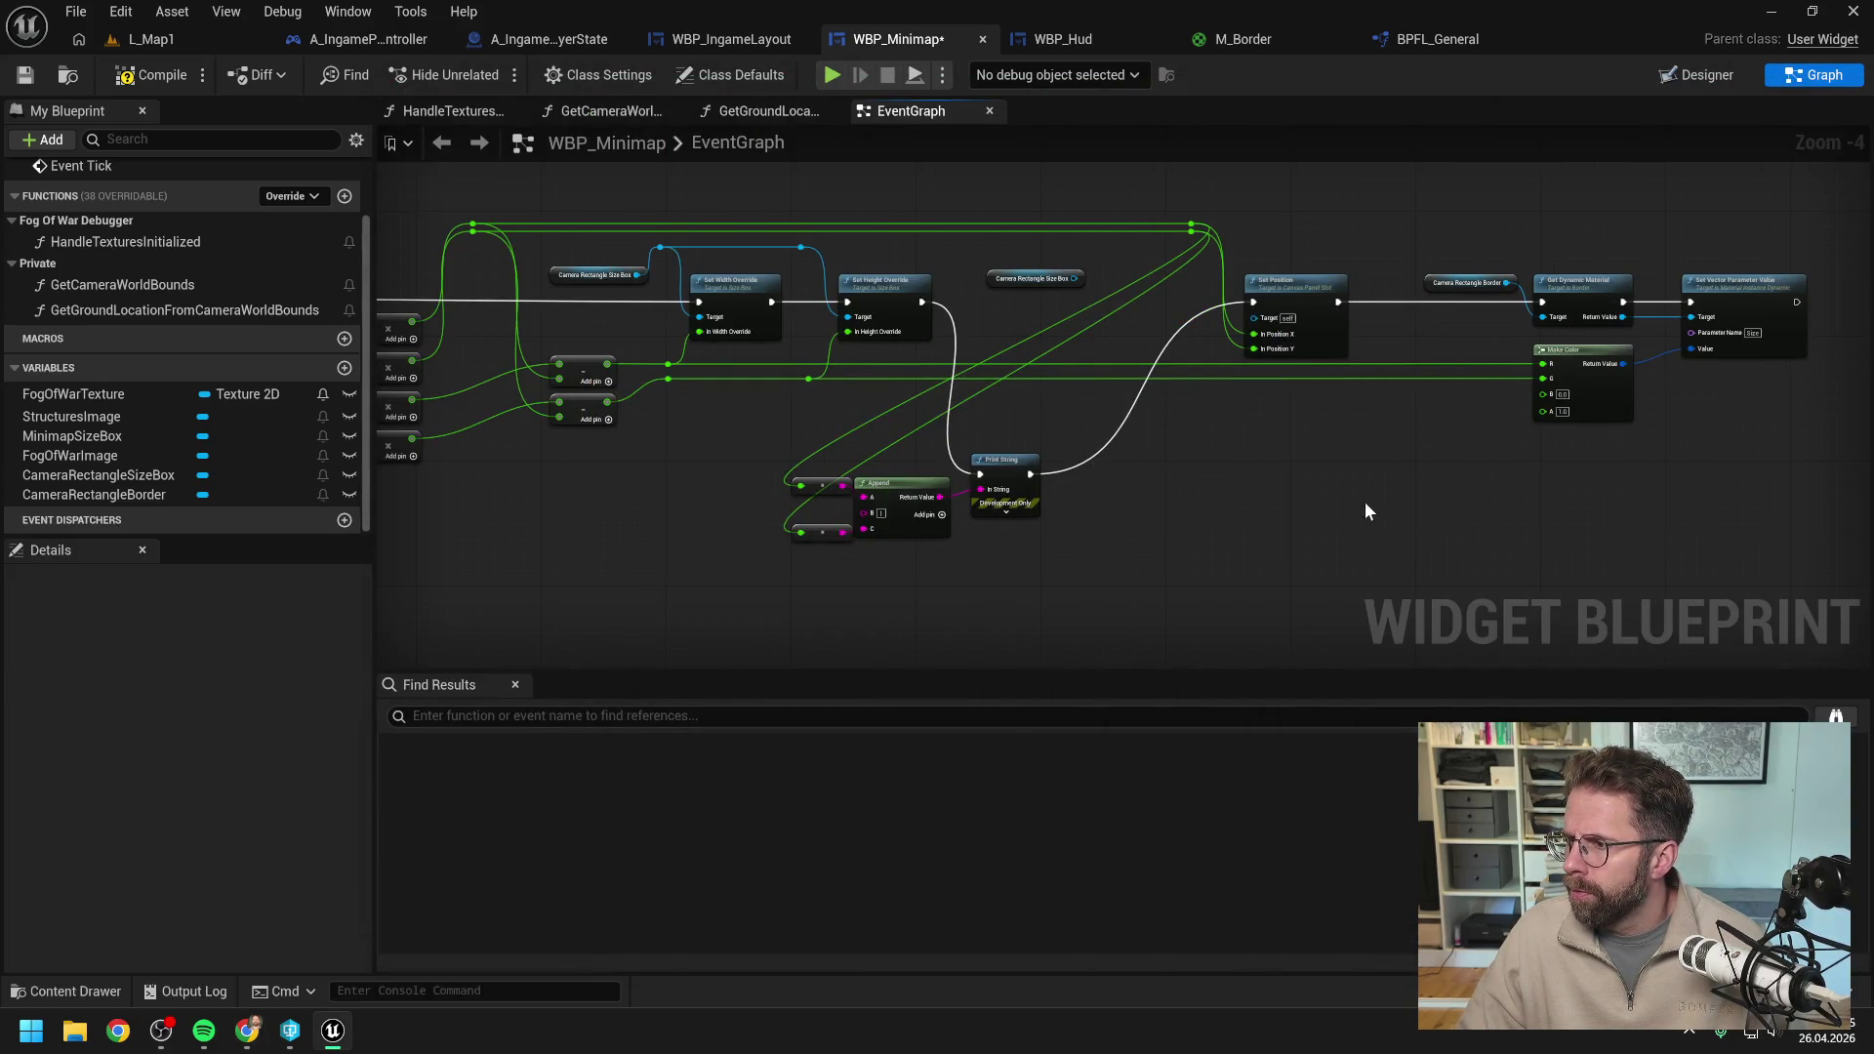
pyautogui.moveTo(1364, 502); pyautogui.dragTo(1300, 487)
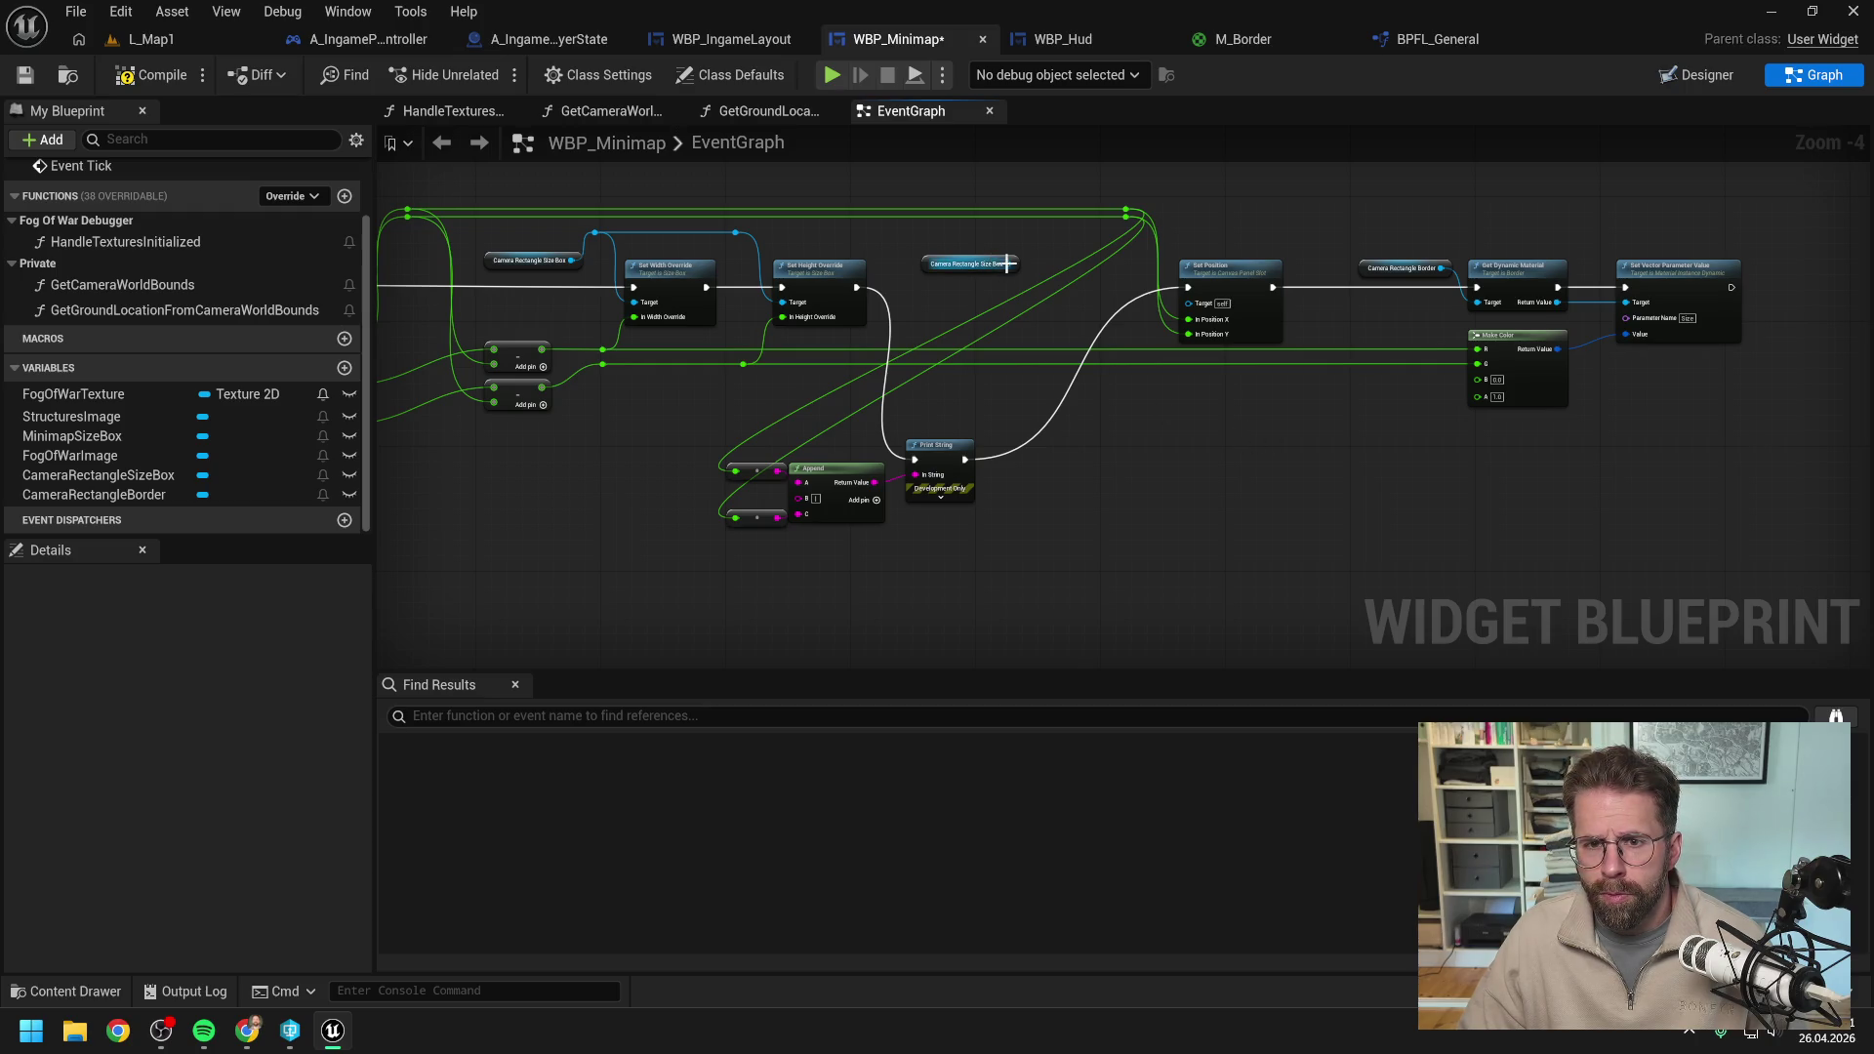
# Add a Slot as Overlay Slot node from Camera Rectangle Size Box and delete Set Position.
pyautogui.moveTo(1009, 263); pyautogui.dragTo(1029, 303)
pyautogui.write('as overl')
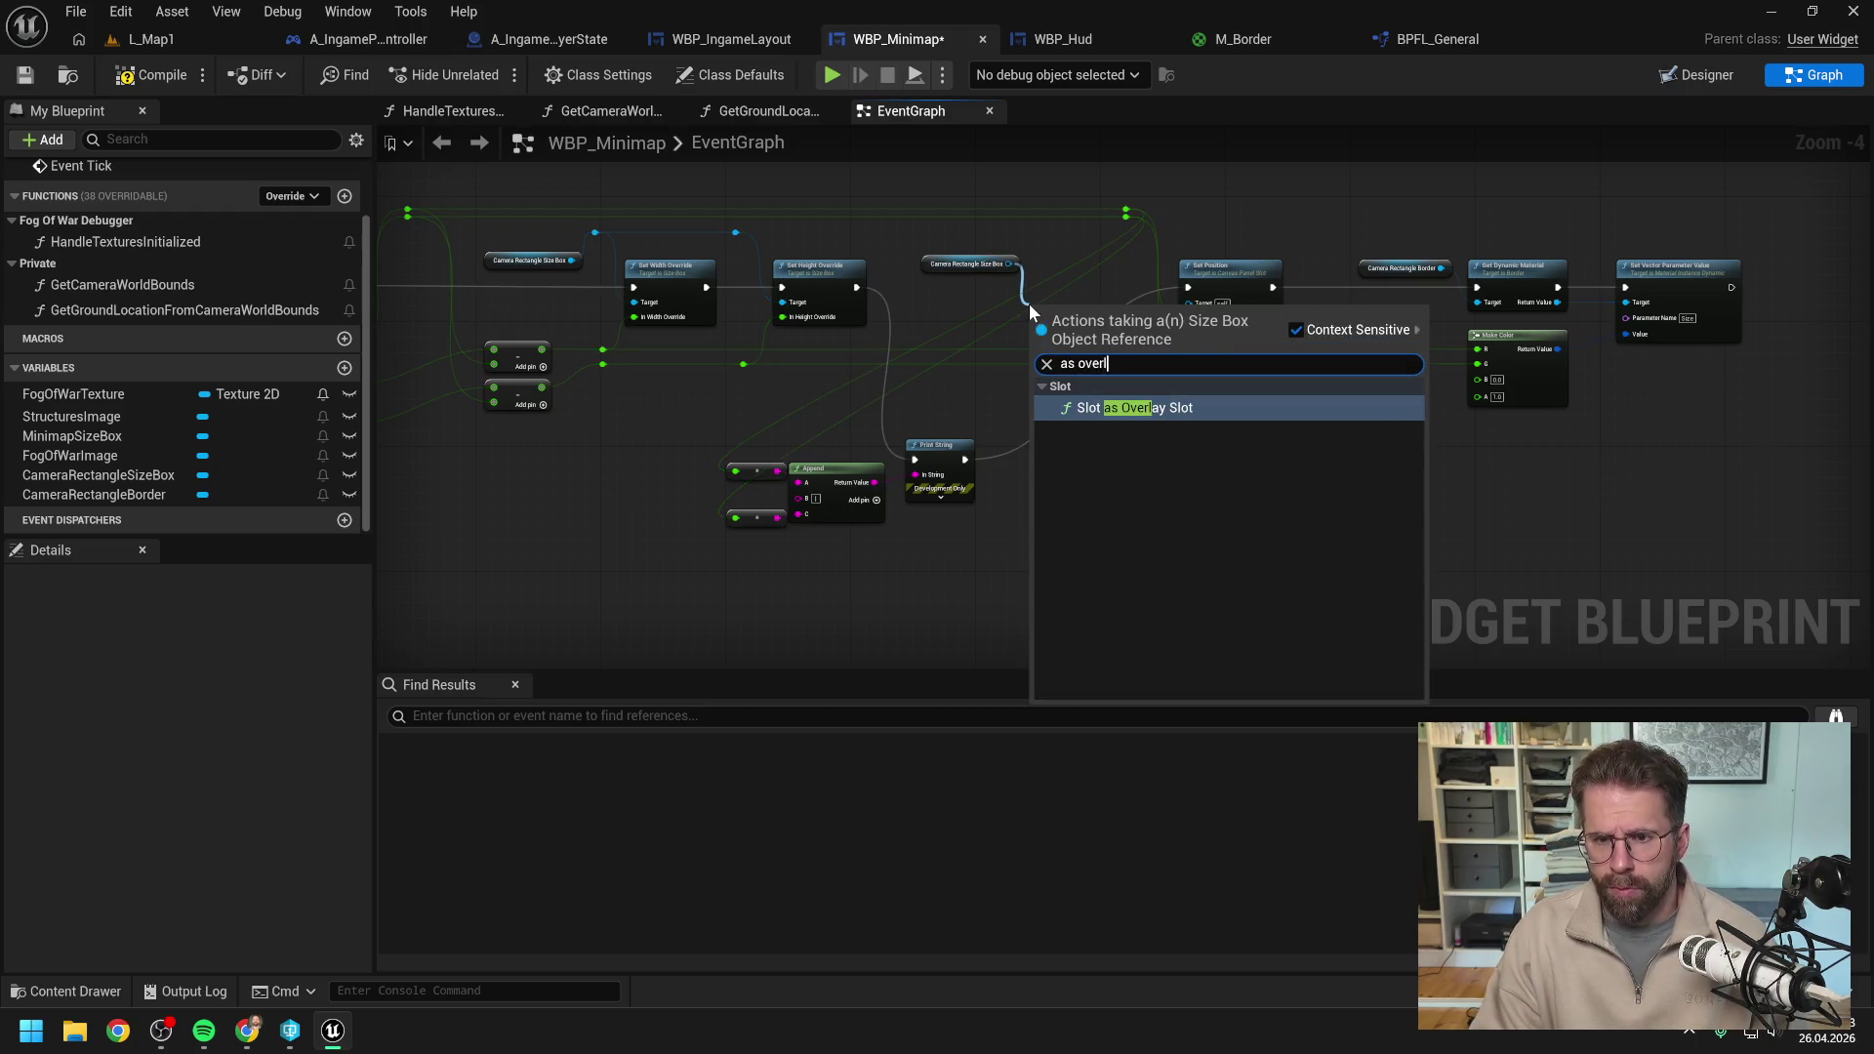
pyautogui.press('Return')
pyautogui.moveTo(1081, 308); pyautogui.dragTo(1081, 254)
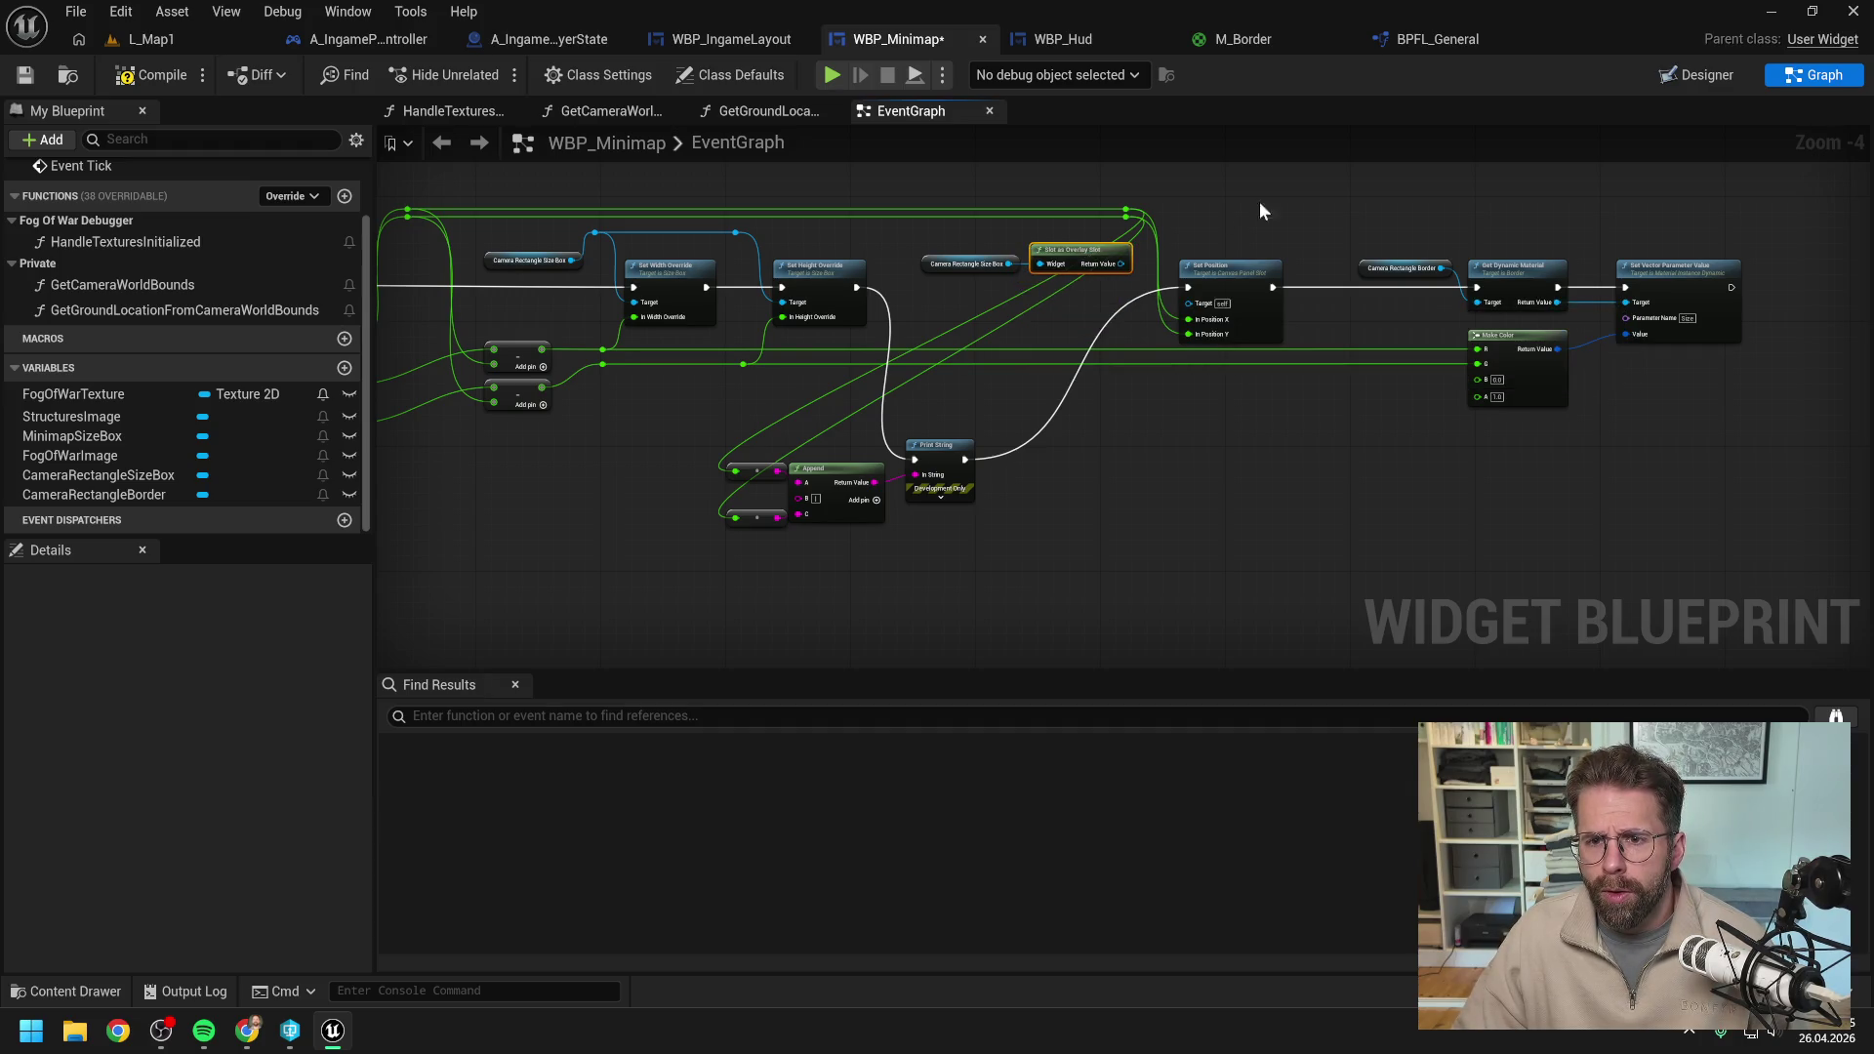
pyautogui.moveTo(1107, 178); pyautogui.dragTo(989, 202)
pyautogui.click(1110, 298)
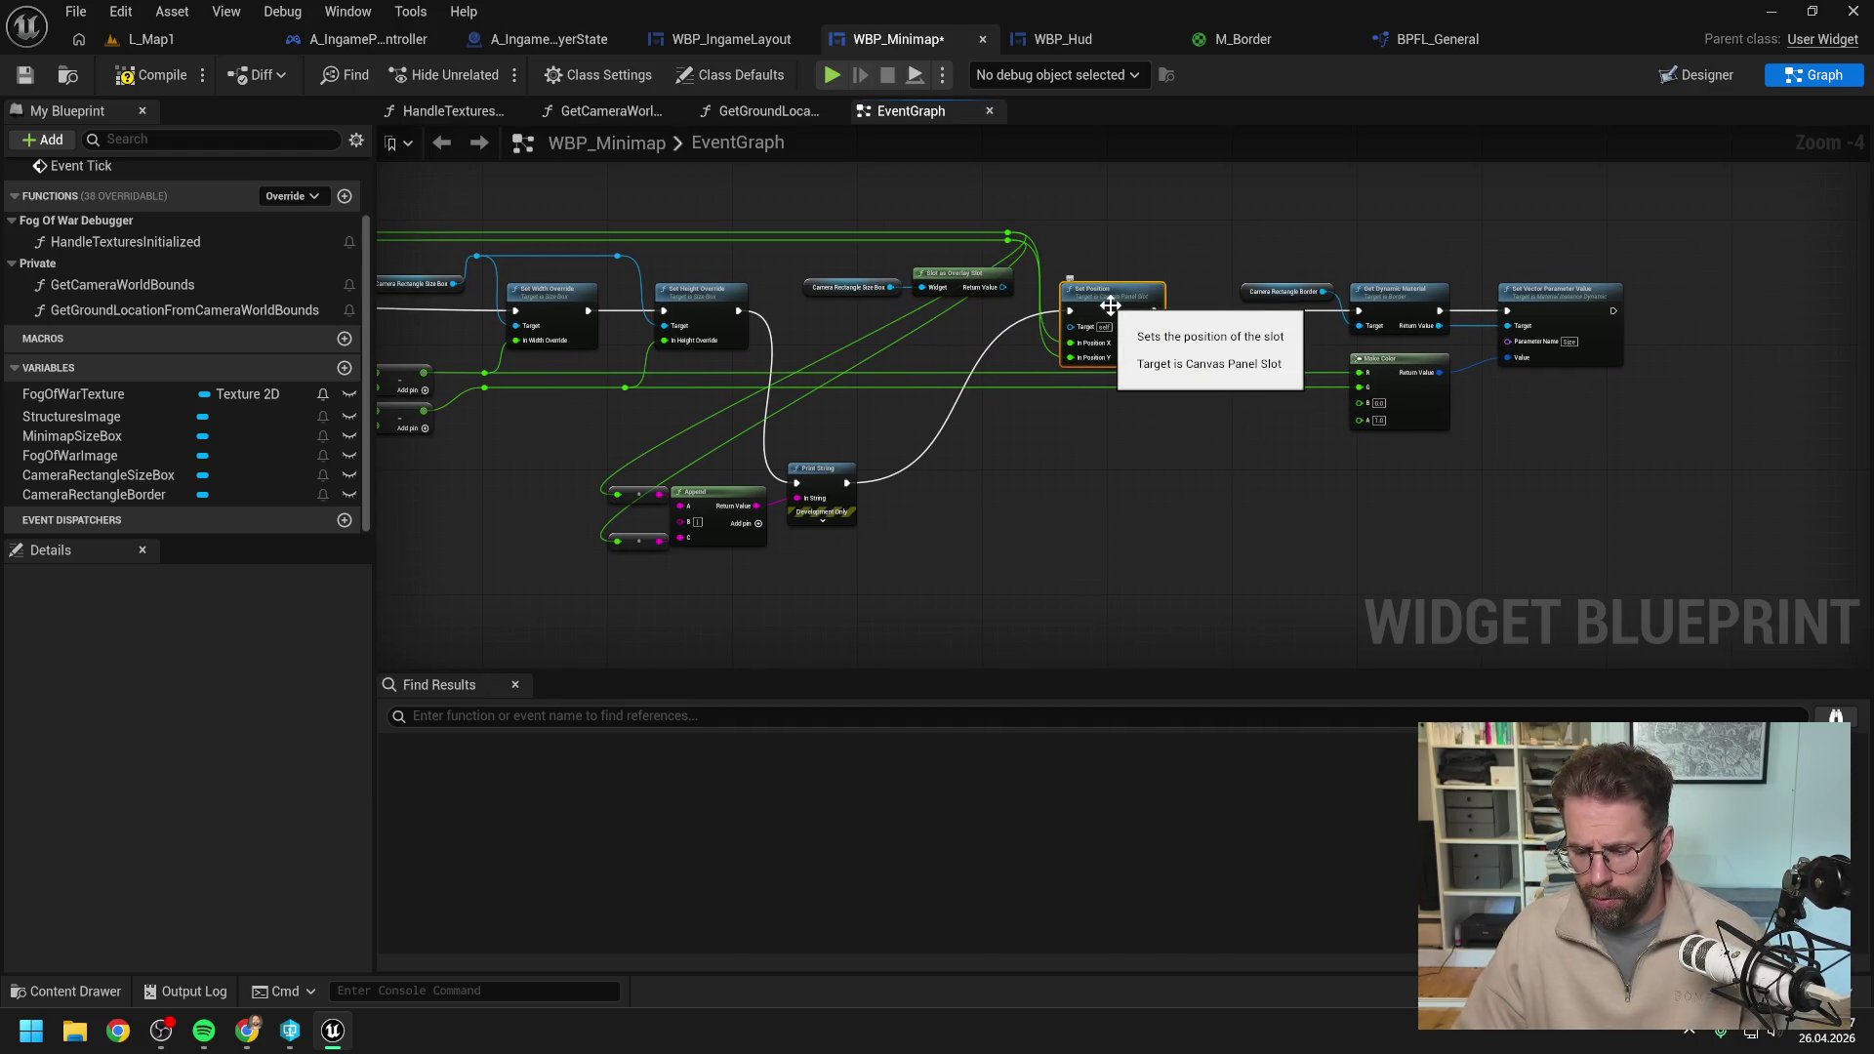
pyautogui.press('Delete')
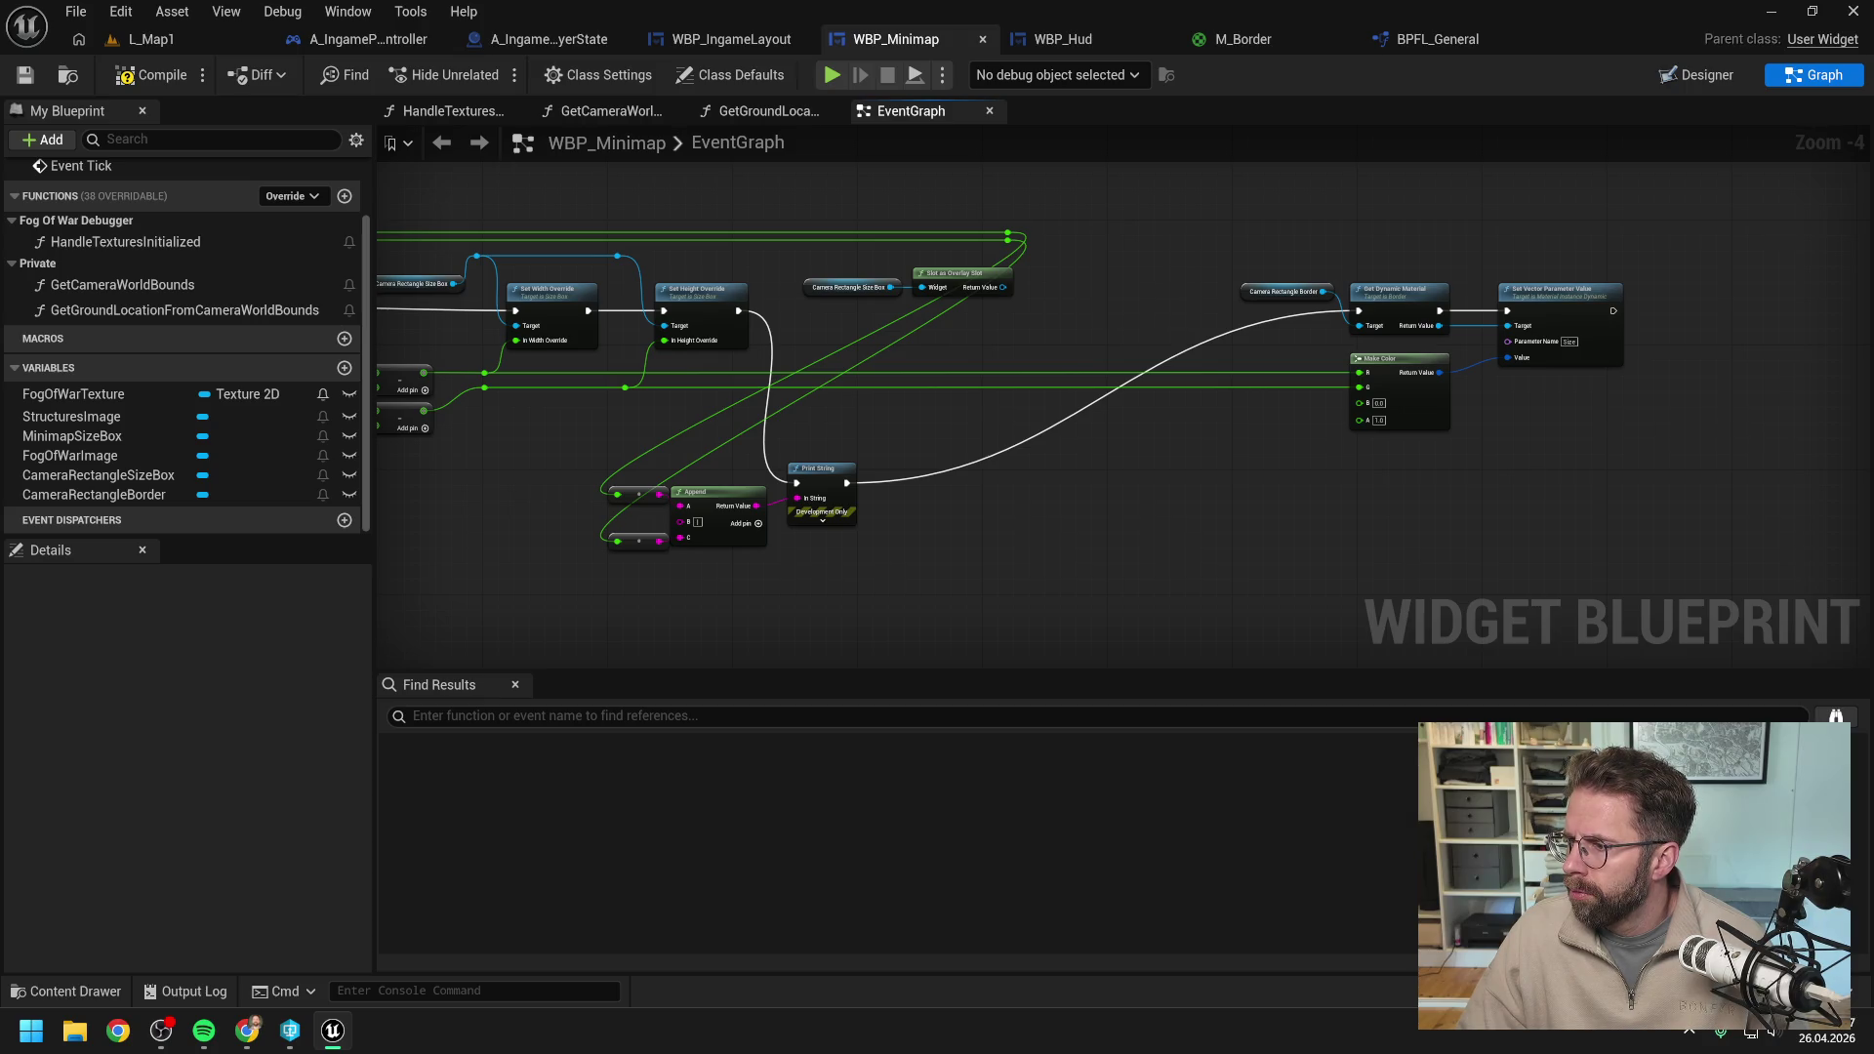
# Add Set Padding on the overlay slot, wire it into the execution chain, and split In Padding.
pyautogui.moveTo(1010, 290)
pyautogui.mouseDown()
pyautogui.moveTo(1050, 315)
pyautogui.moveTo(1058, 291)
pyautogui.mouseUp()
pyautogui.write('set padding')
pyautogui.press('Return')
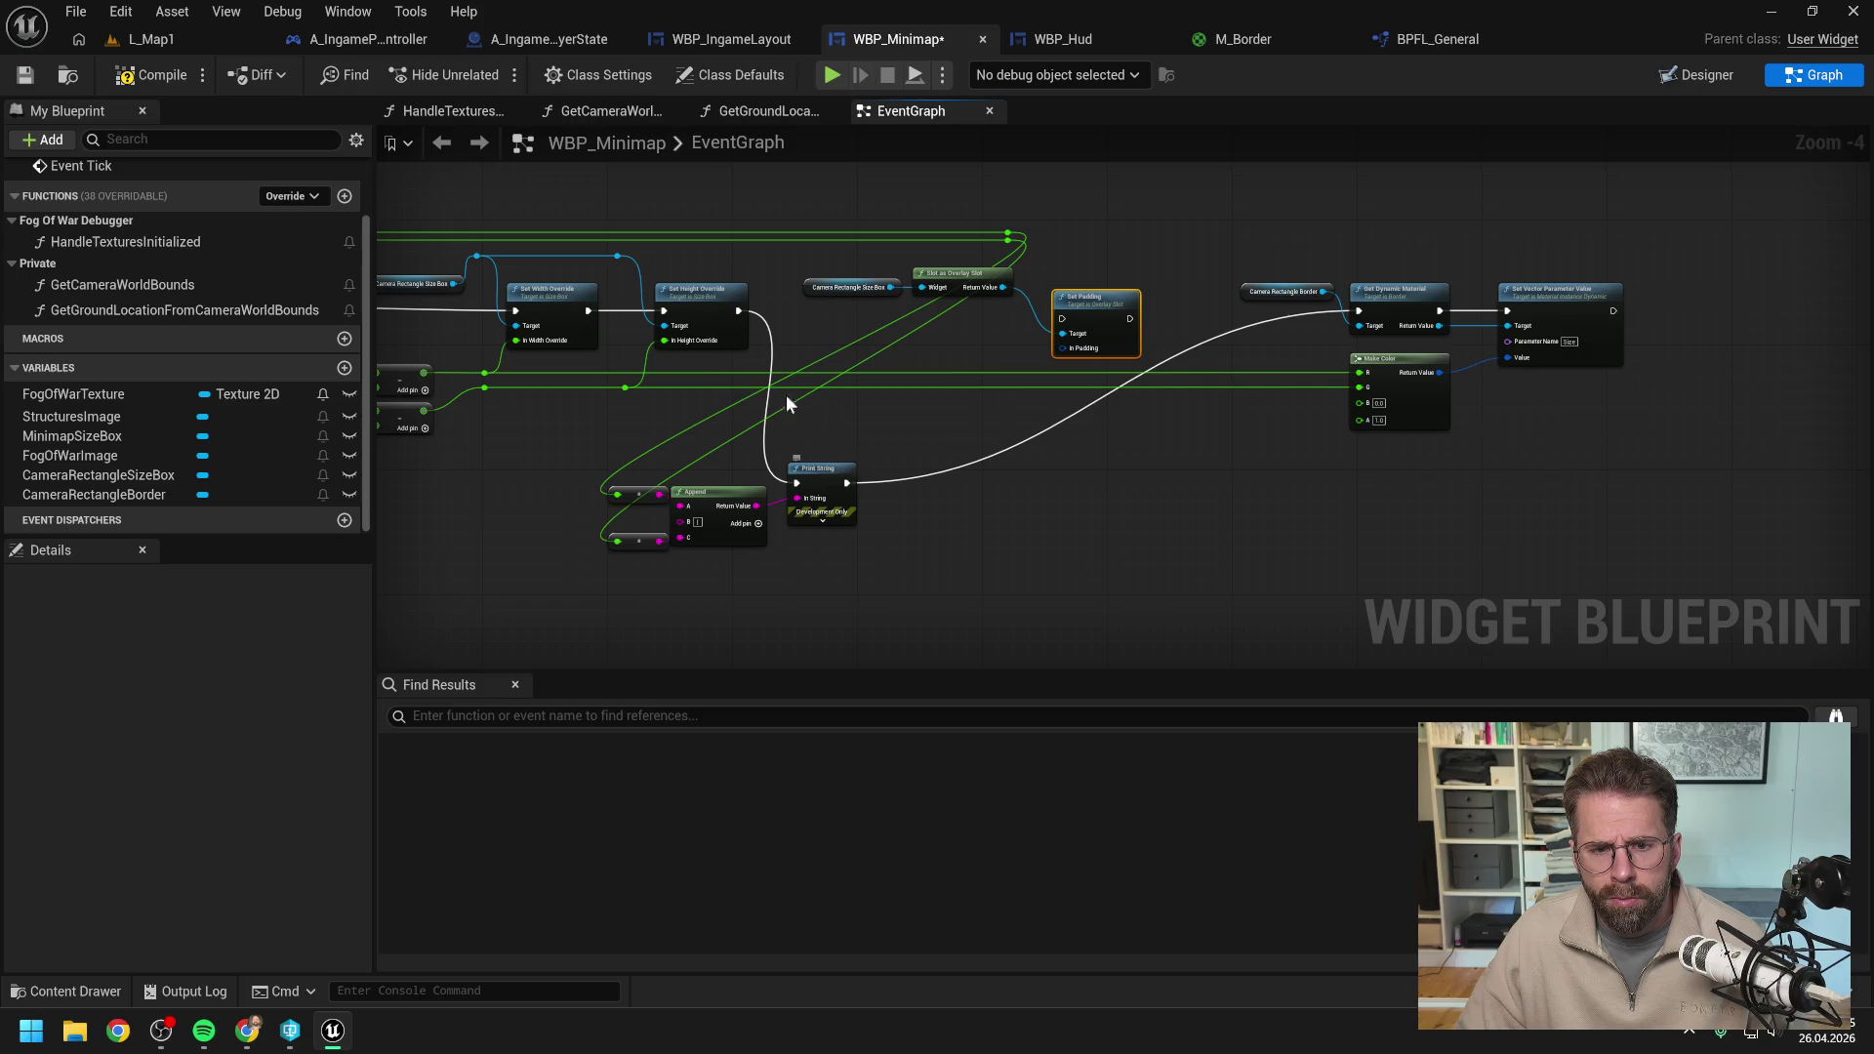
pyautogui.moveTo(739, 310)
pyautogui.mouseDown()
pyautogui.moveTo(1269, 325)
pyautogui.moveTo(1363, 309)
pyautogui.mouseUp()
pyautogui.moveTo(1119, 298); pyautogui.dragTo(1187, 292)
pyautogui.rightClick(1132, 342)
pyautogui.click(1163, 425)
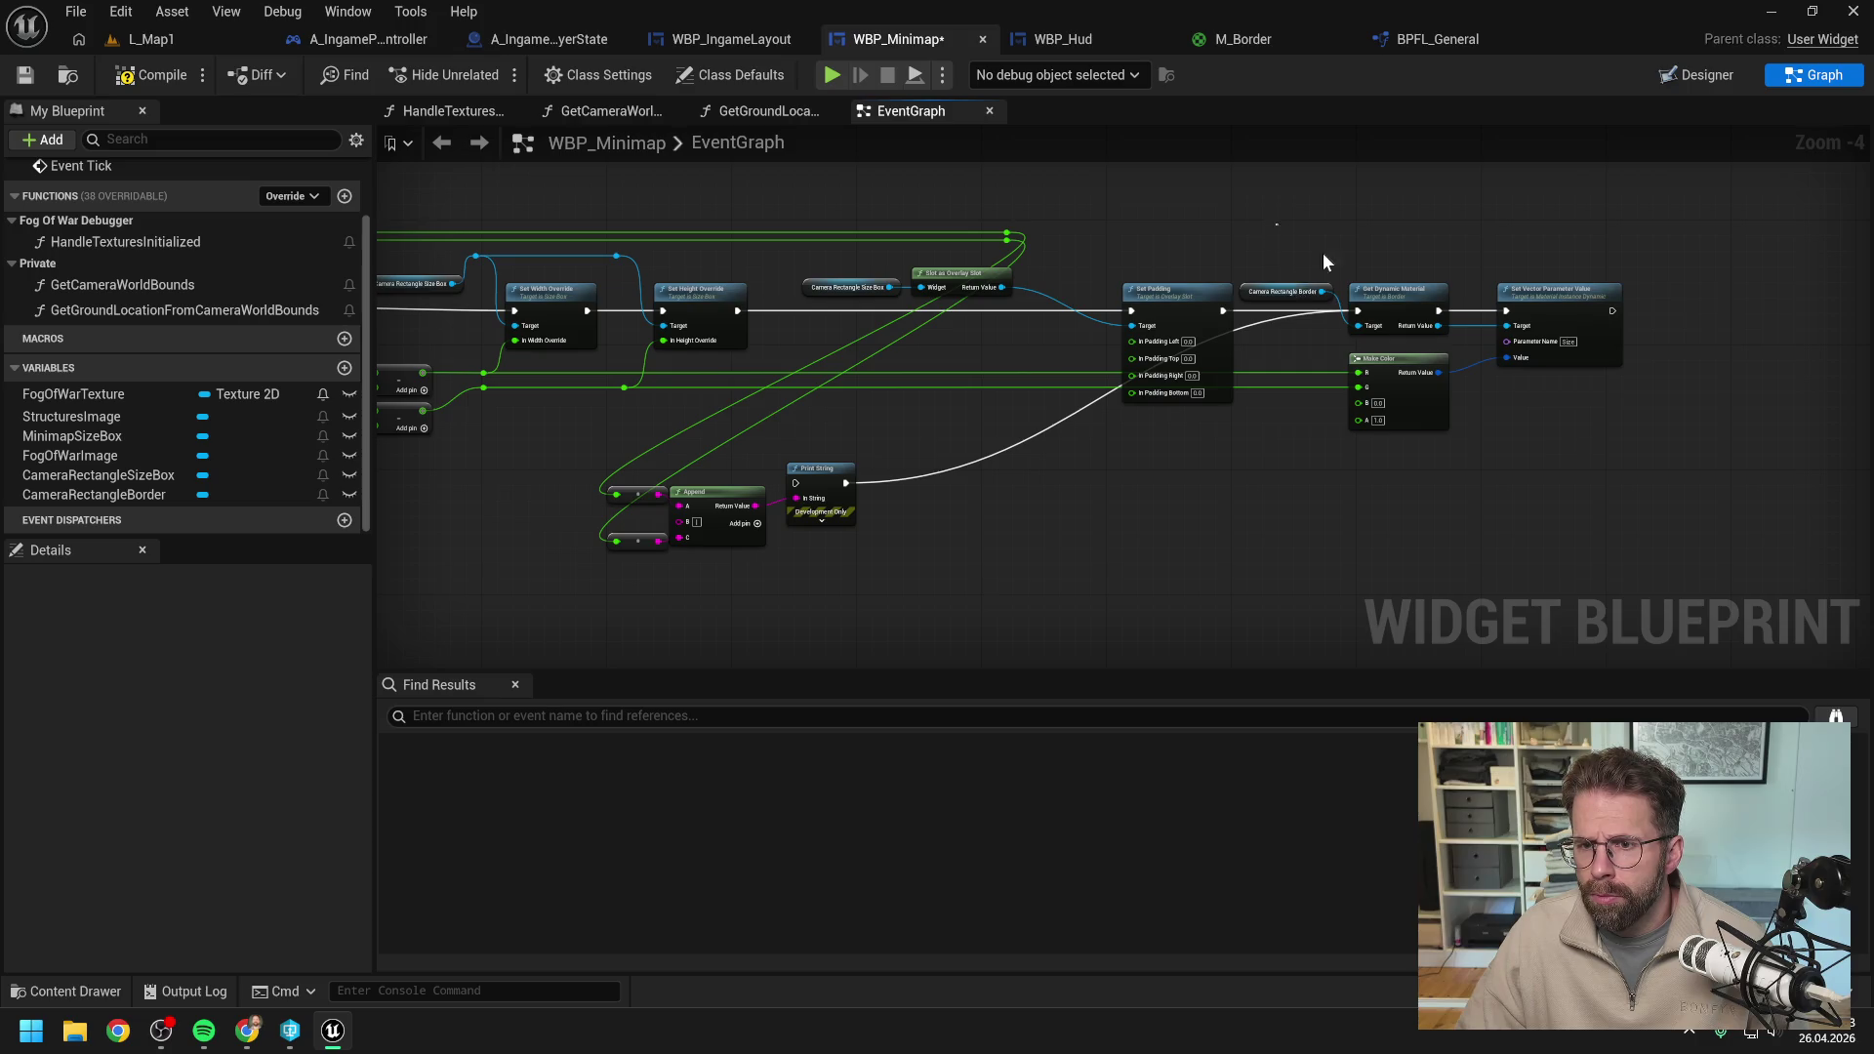
# Rearrange the border, colour, subtract and reroute nodes for clarity, then save the blueprint.
pyautogui.moveTo(1323, 261); pyautogui.dragTo(1640, 440)
pyautogui.moveTo(1384, 296); pyautogui.dragTo(1439, 296)
pyautogui.click(1259, 505)
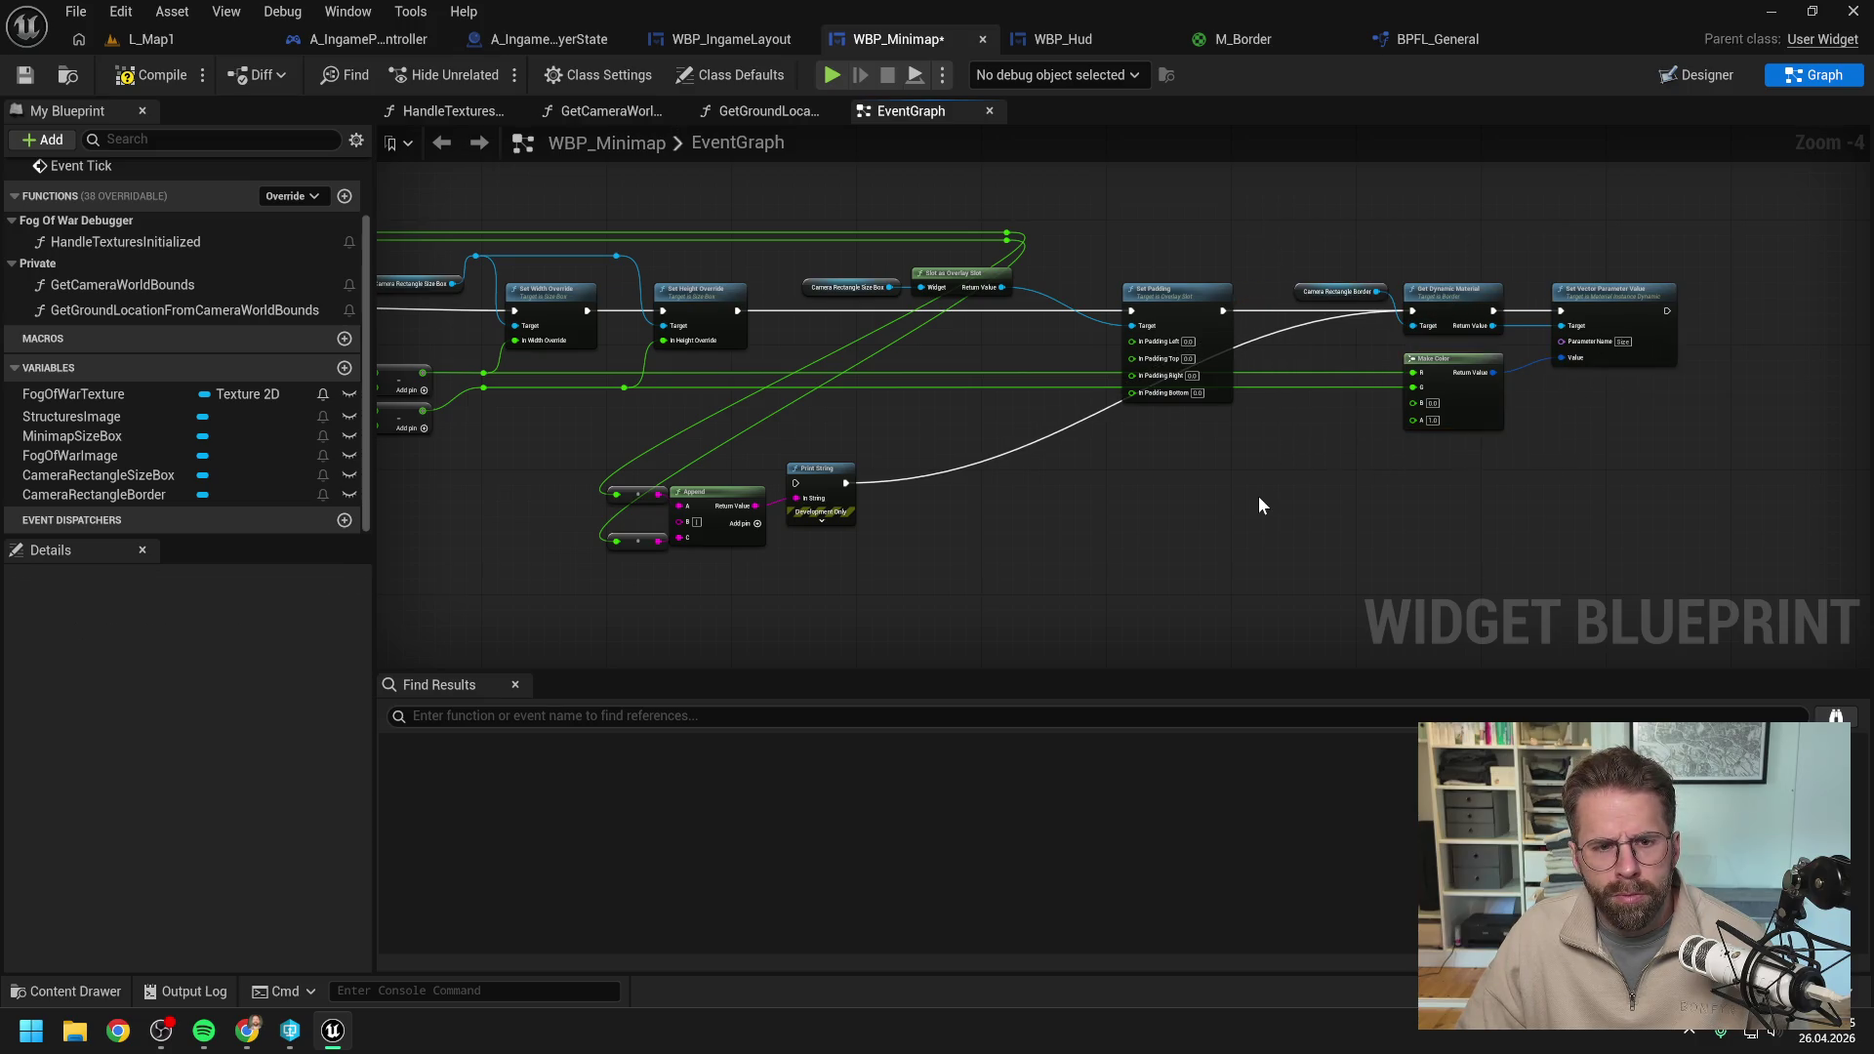
pyautogui.moveTo(1257, 496); pyautogui.dragTo(1389, 485)
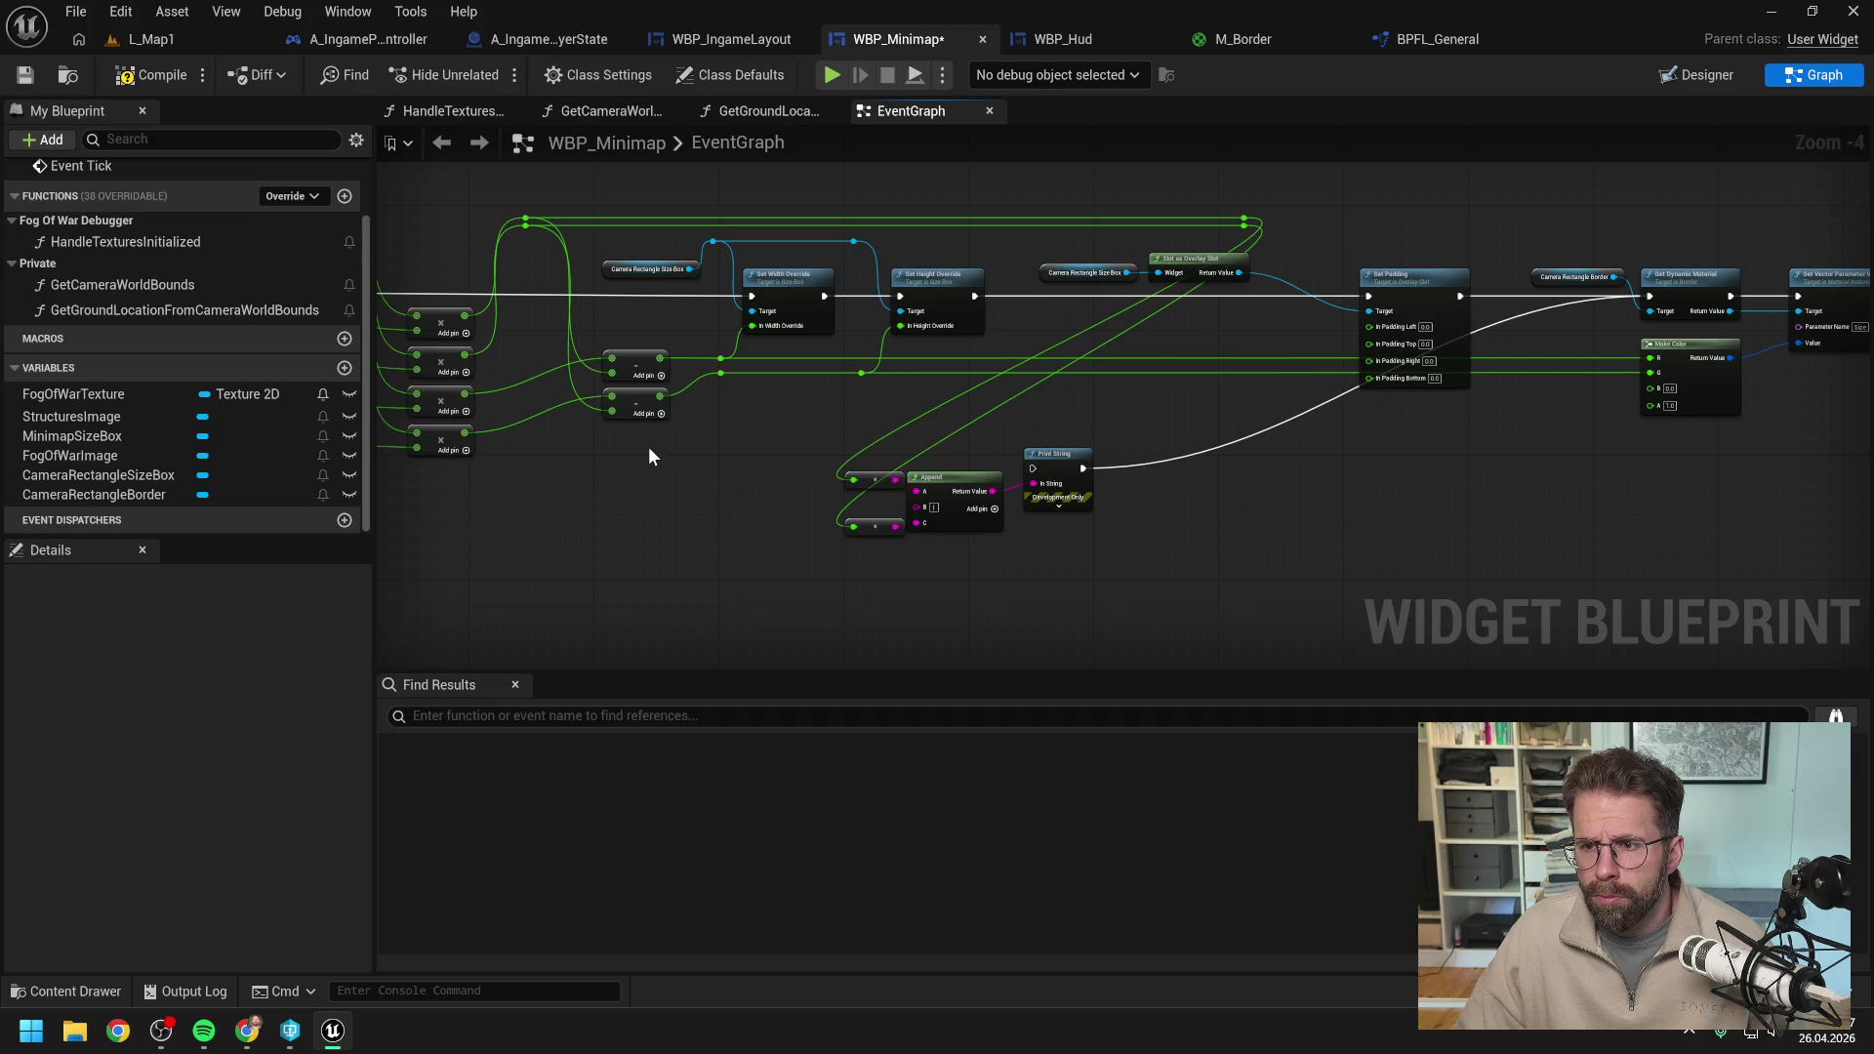
pyautogui.moveTo(664, 440); pyautogui.dragTo(890, 347)
pyautogui.moveTo(1718, 472); pyautogui.dragTo(1683, 396)
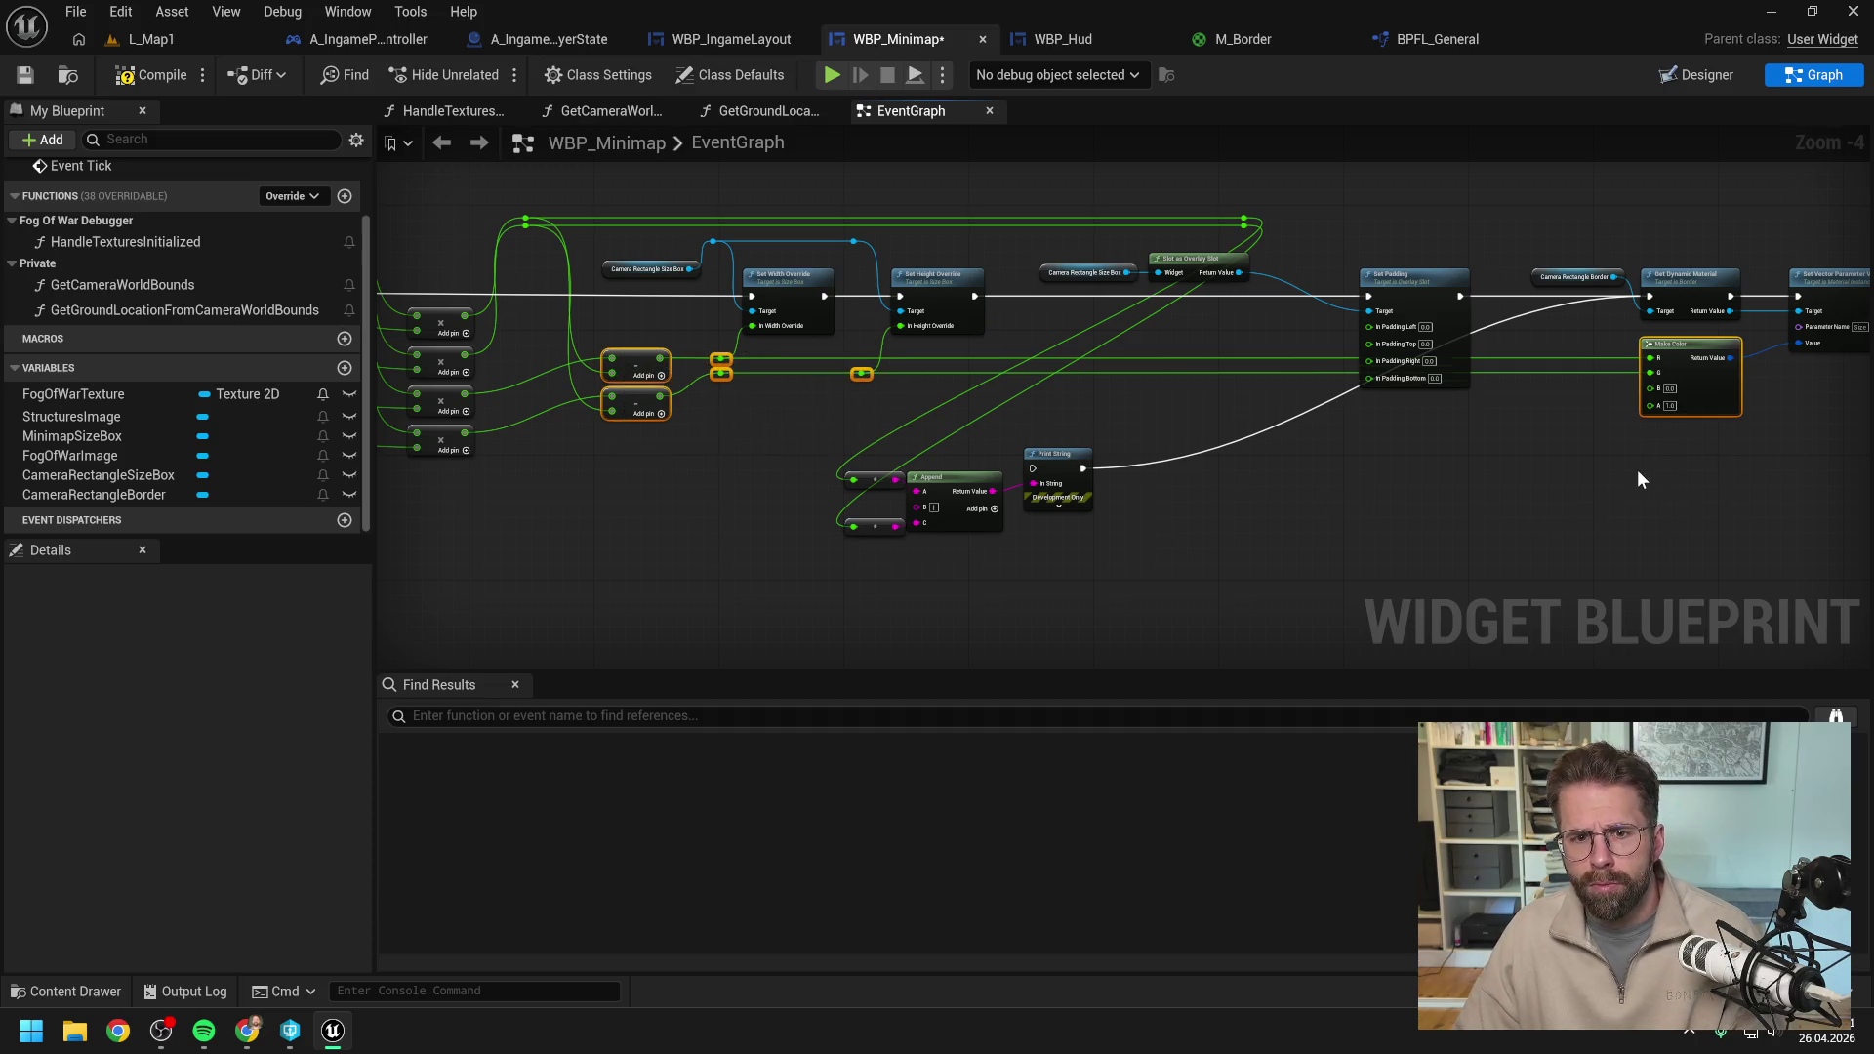
pyautogui.press('Down')
pyautogui.press('Down')
pyautogui.press('Down')
pyautogui.click(1632, 471)
pyautogui.moveTo(1632, 470); pyautogui.dragTo(1439, 472)
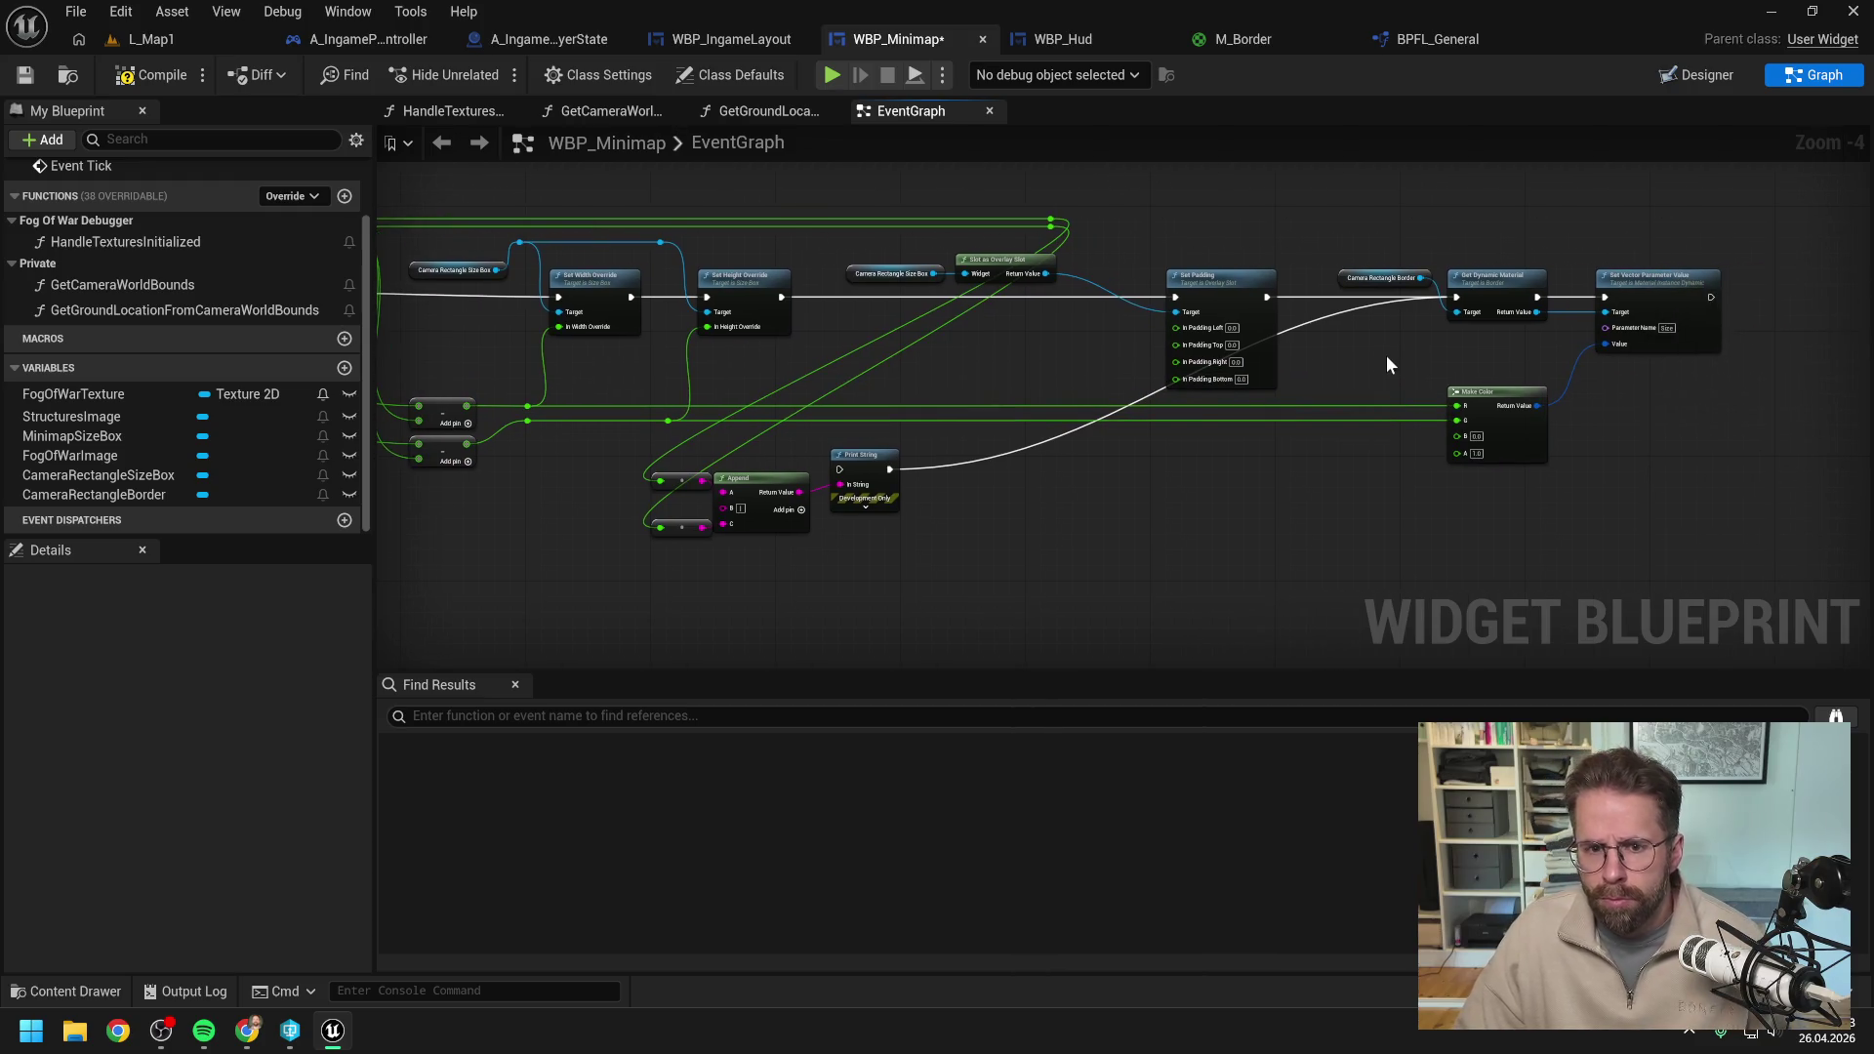
pyautogui.hotkey('ctrl', 's')
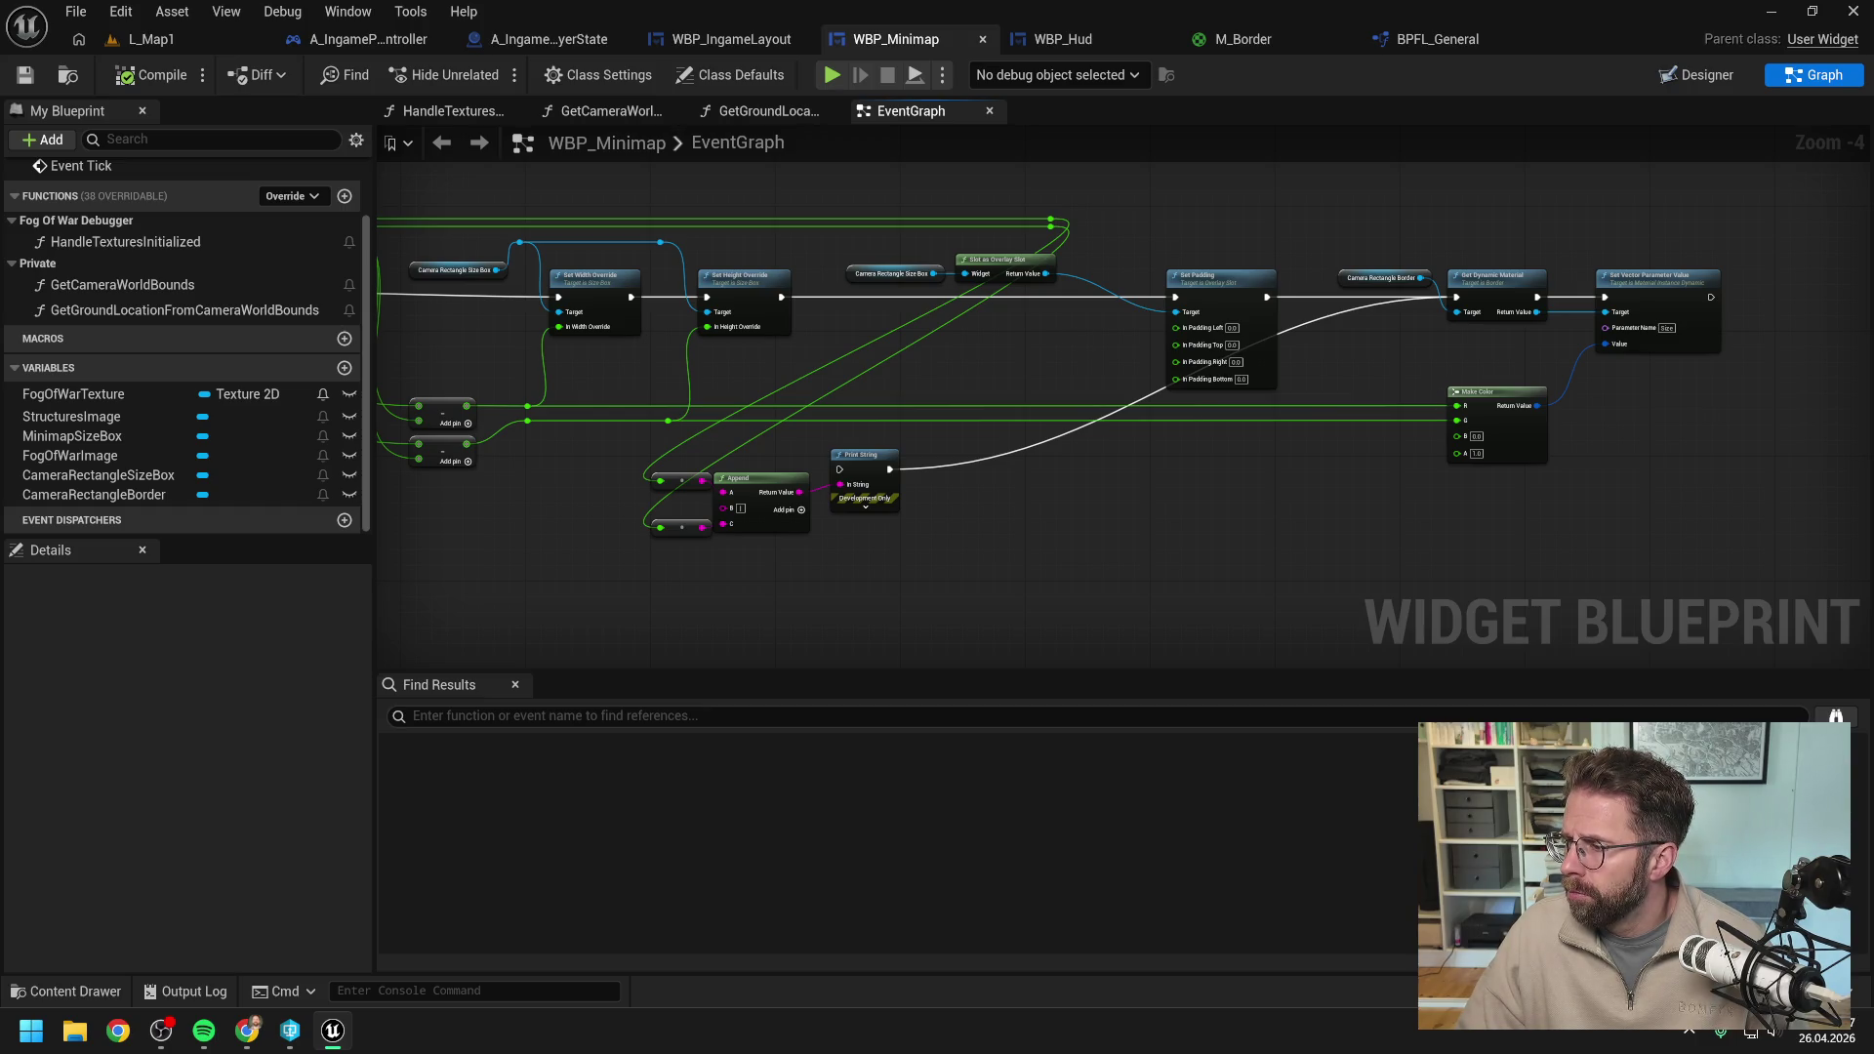
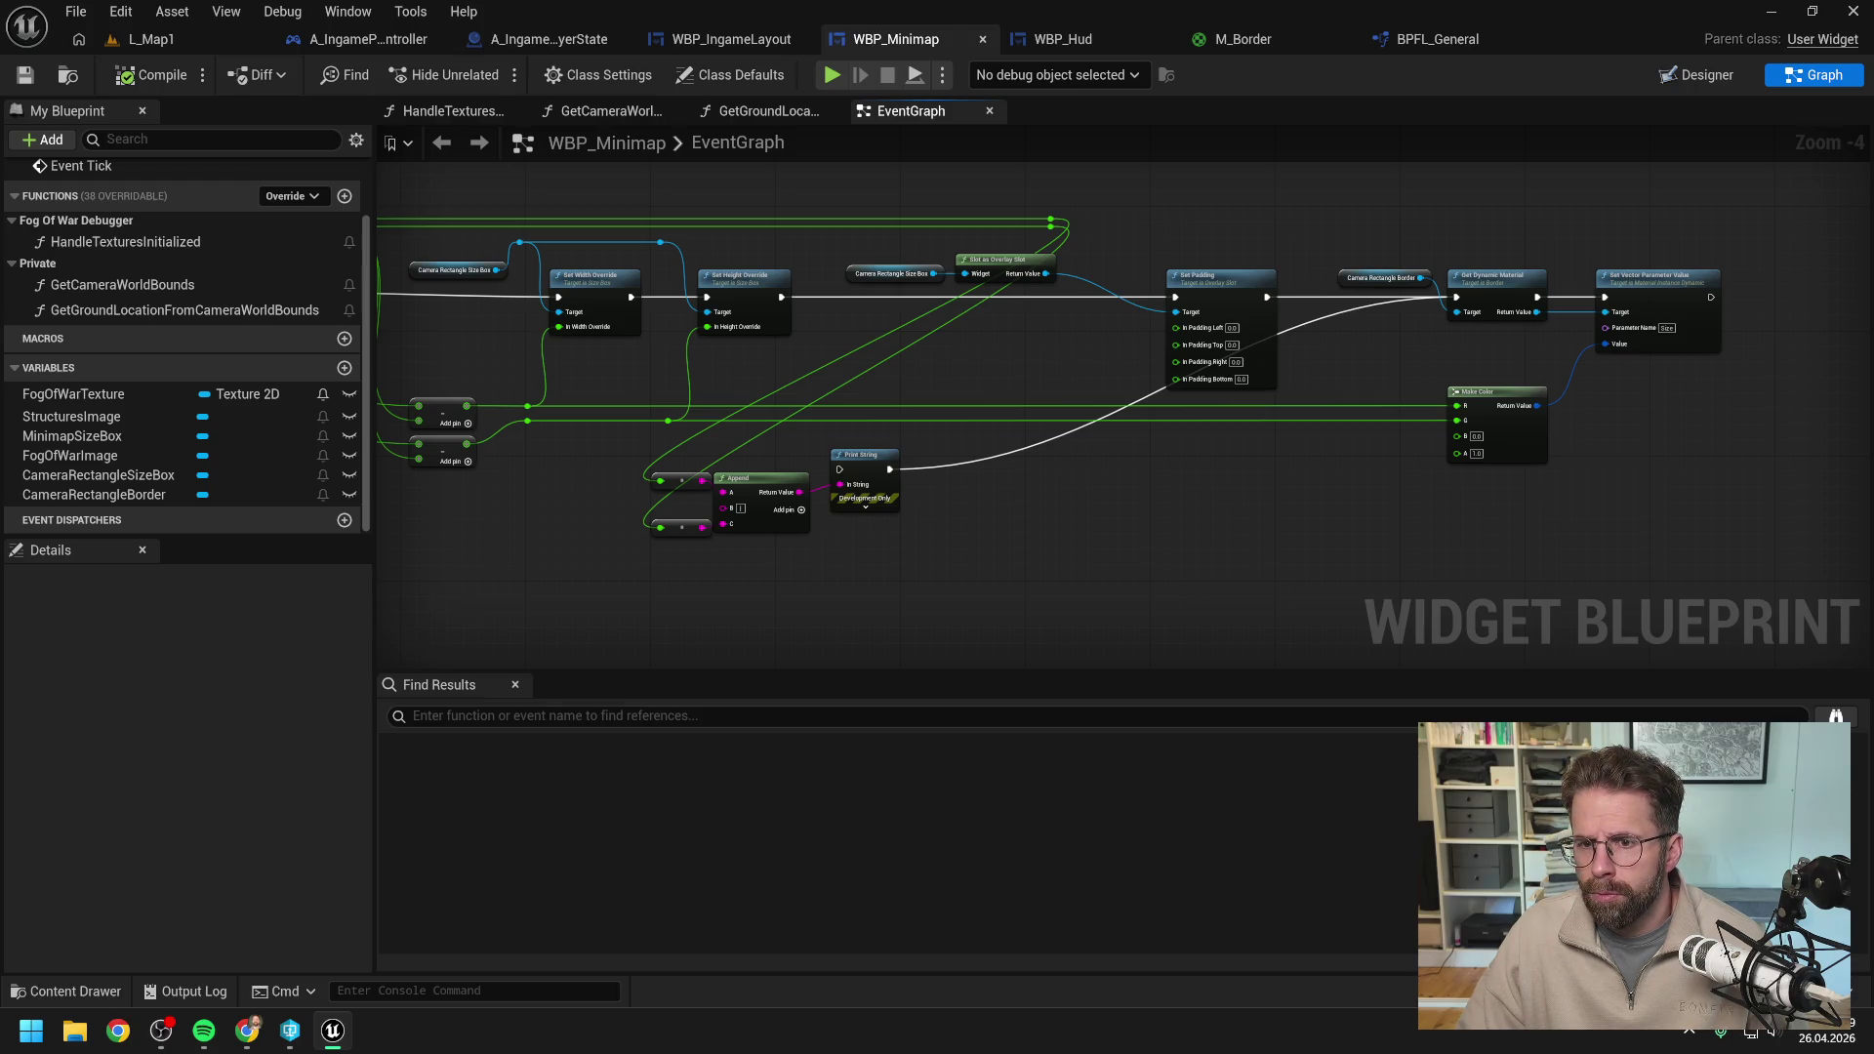
# Compile WBP_Minimap with F7, play-test the minimap in L_Map1, then return to its EventGraph.
pyautogui.press('F7')
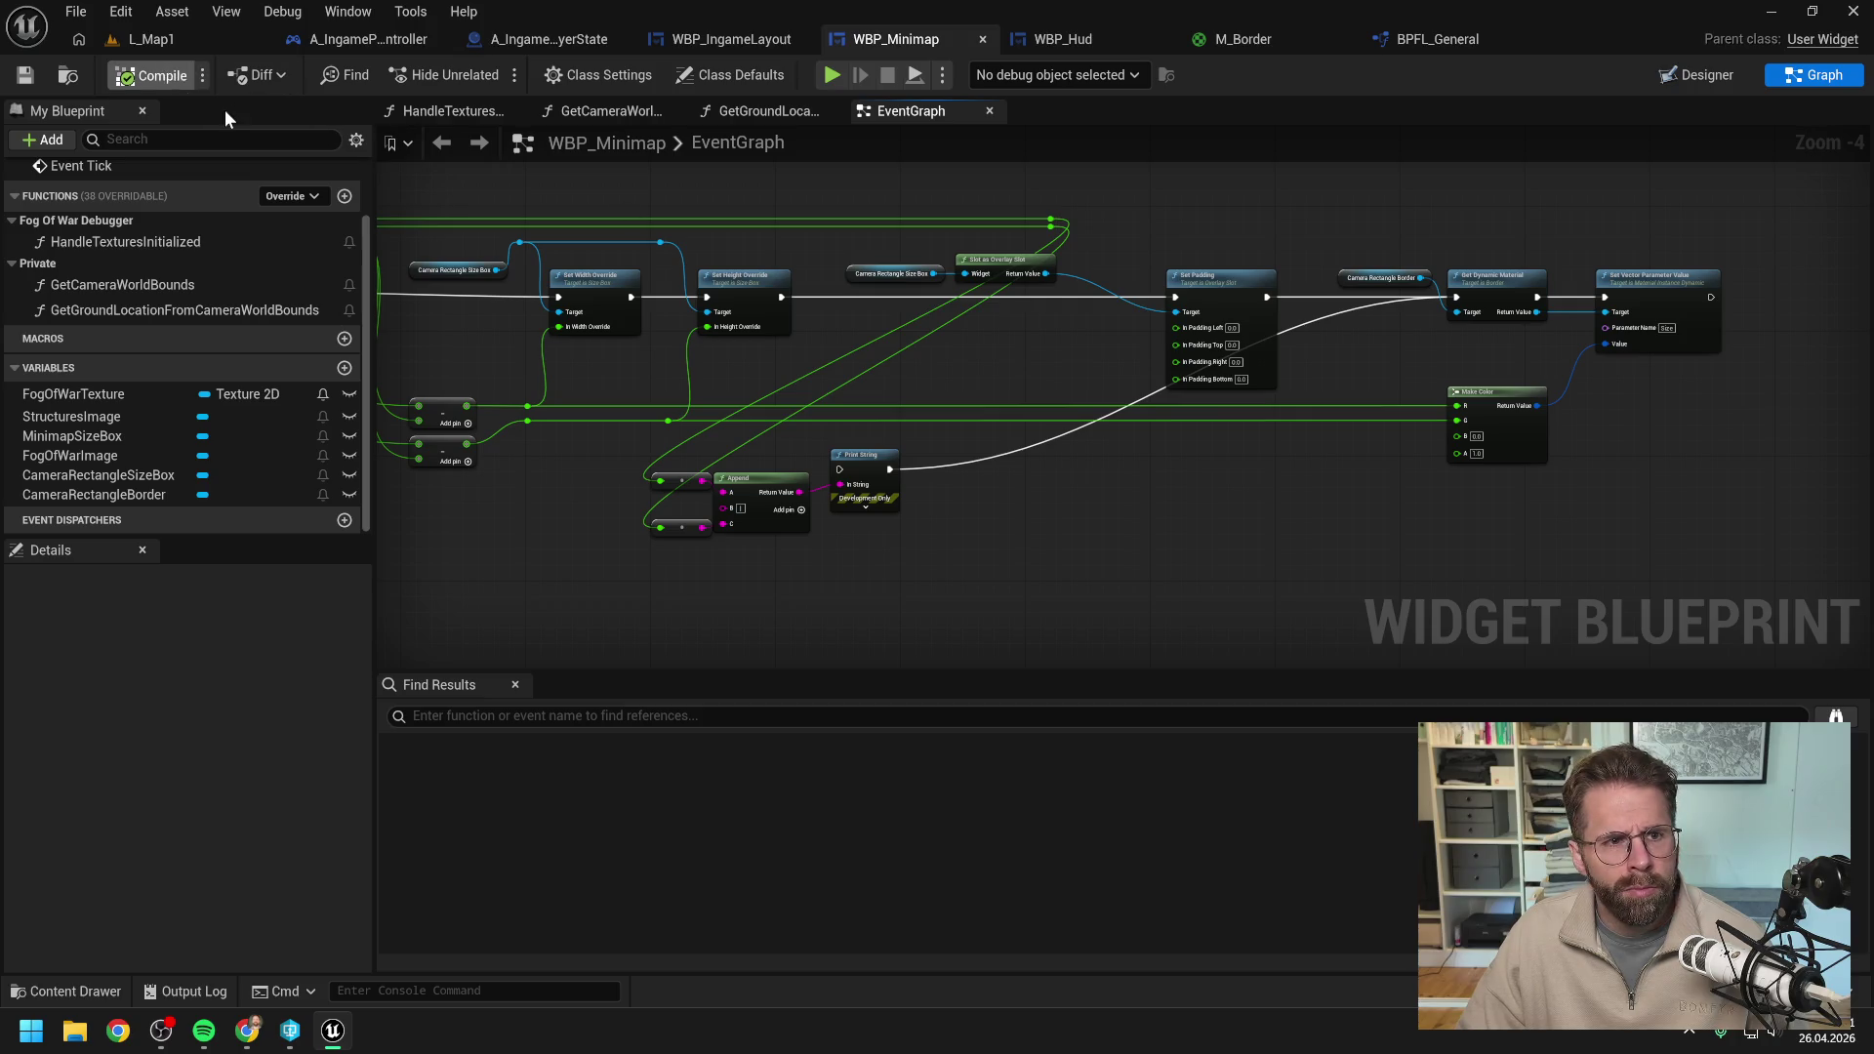
pyautogui.click(146, 39)
pyautogui.click(489, 75)
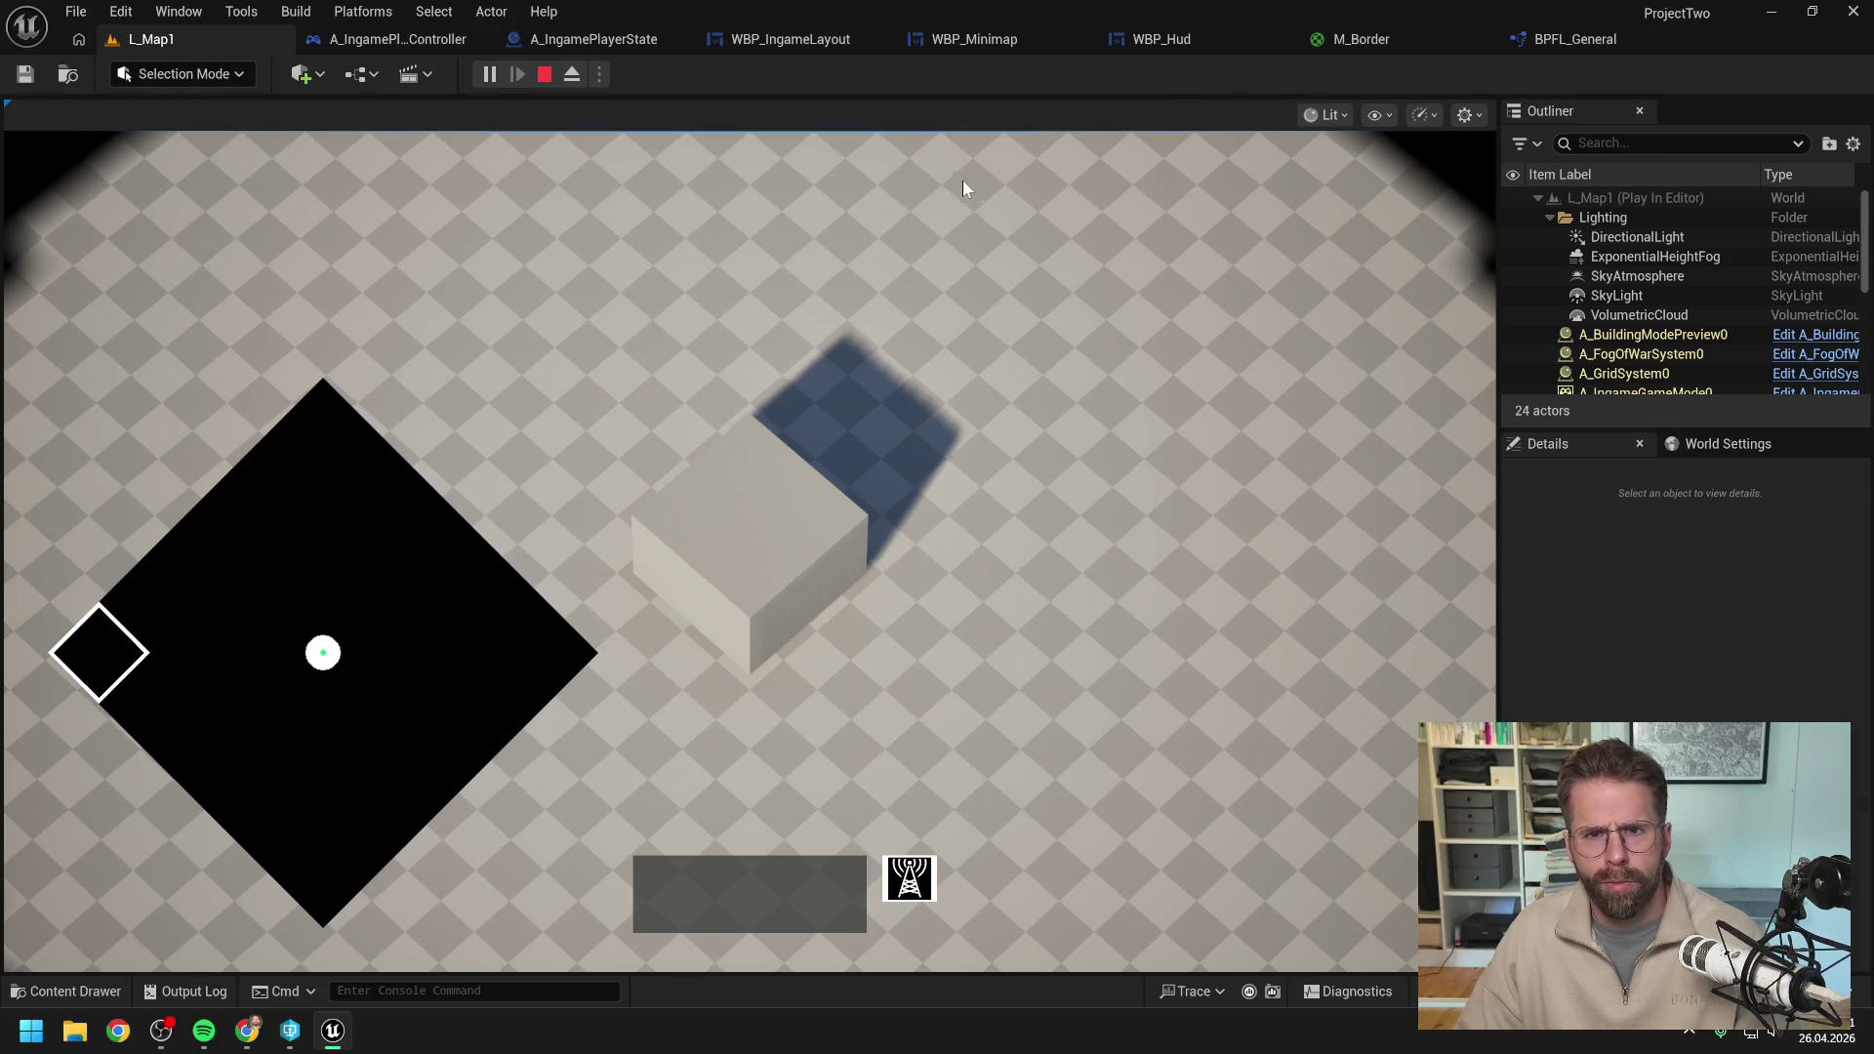
pyautogui.press('Escape')
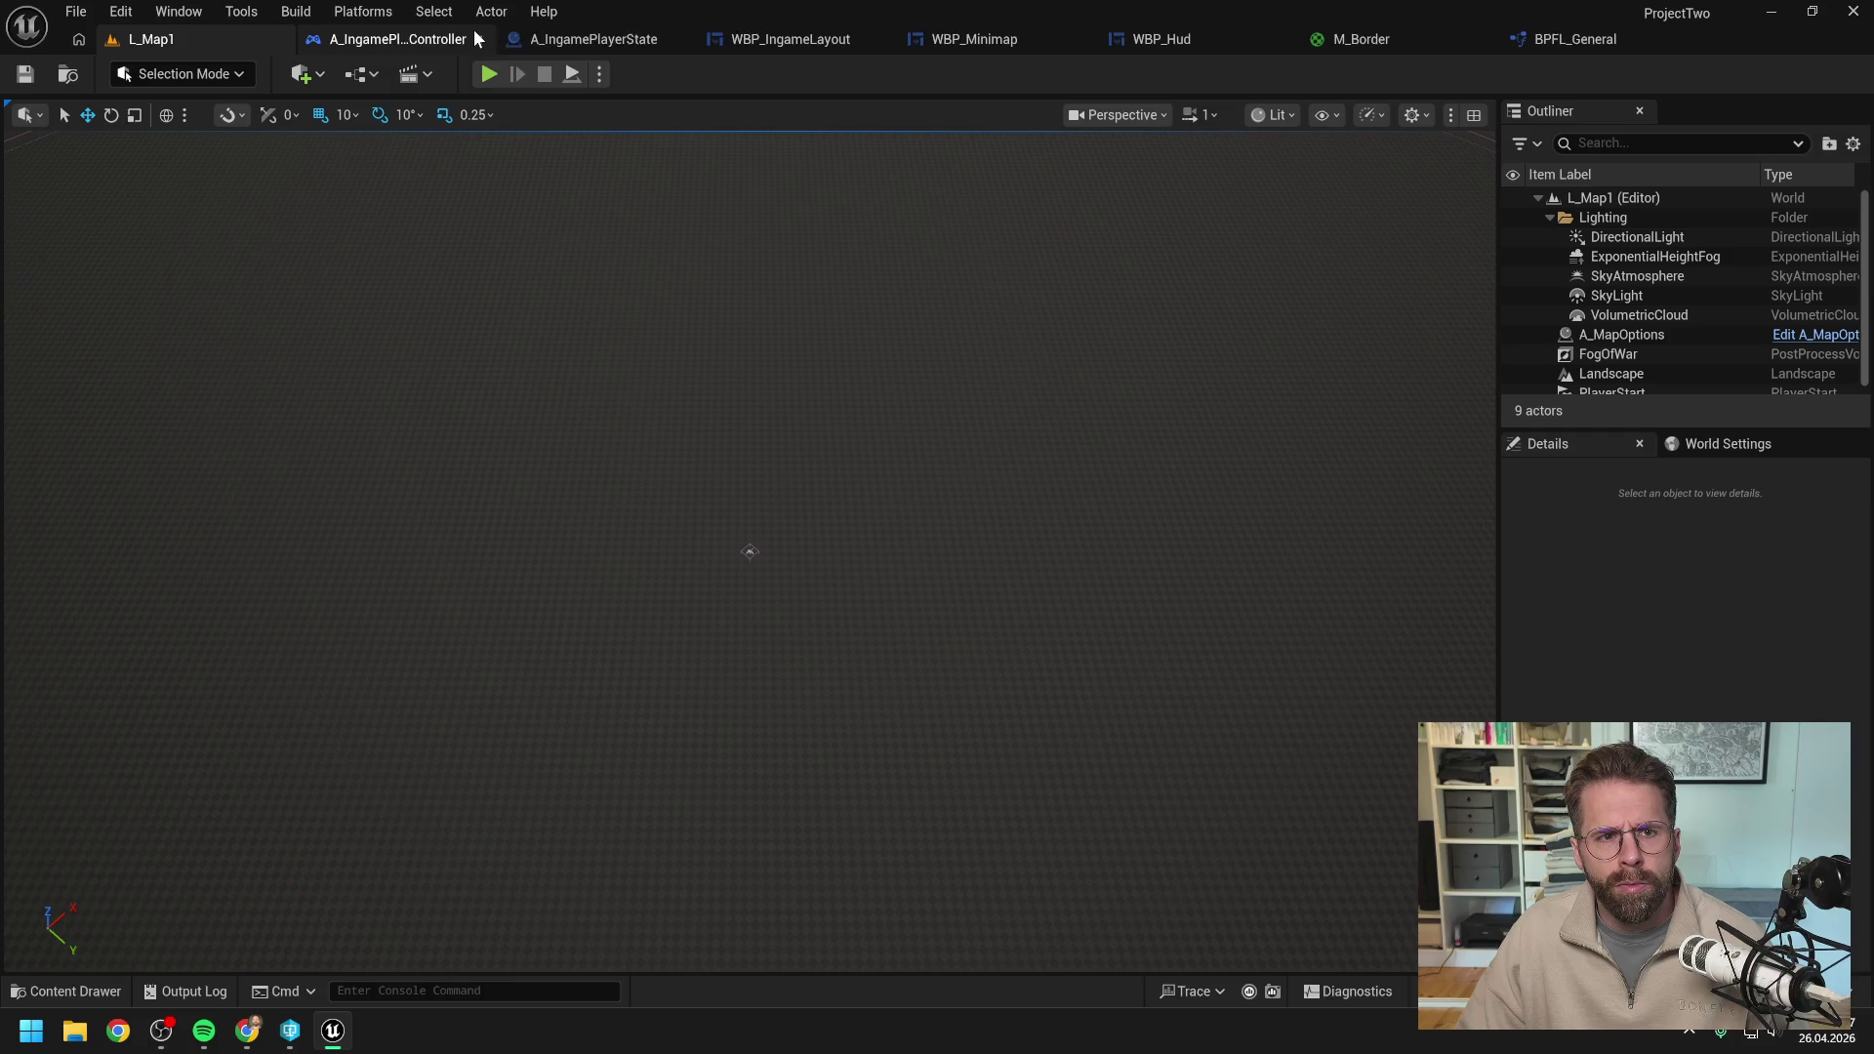
pyautogui.click(976, 37)
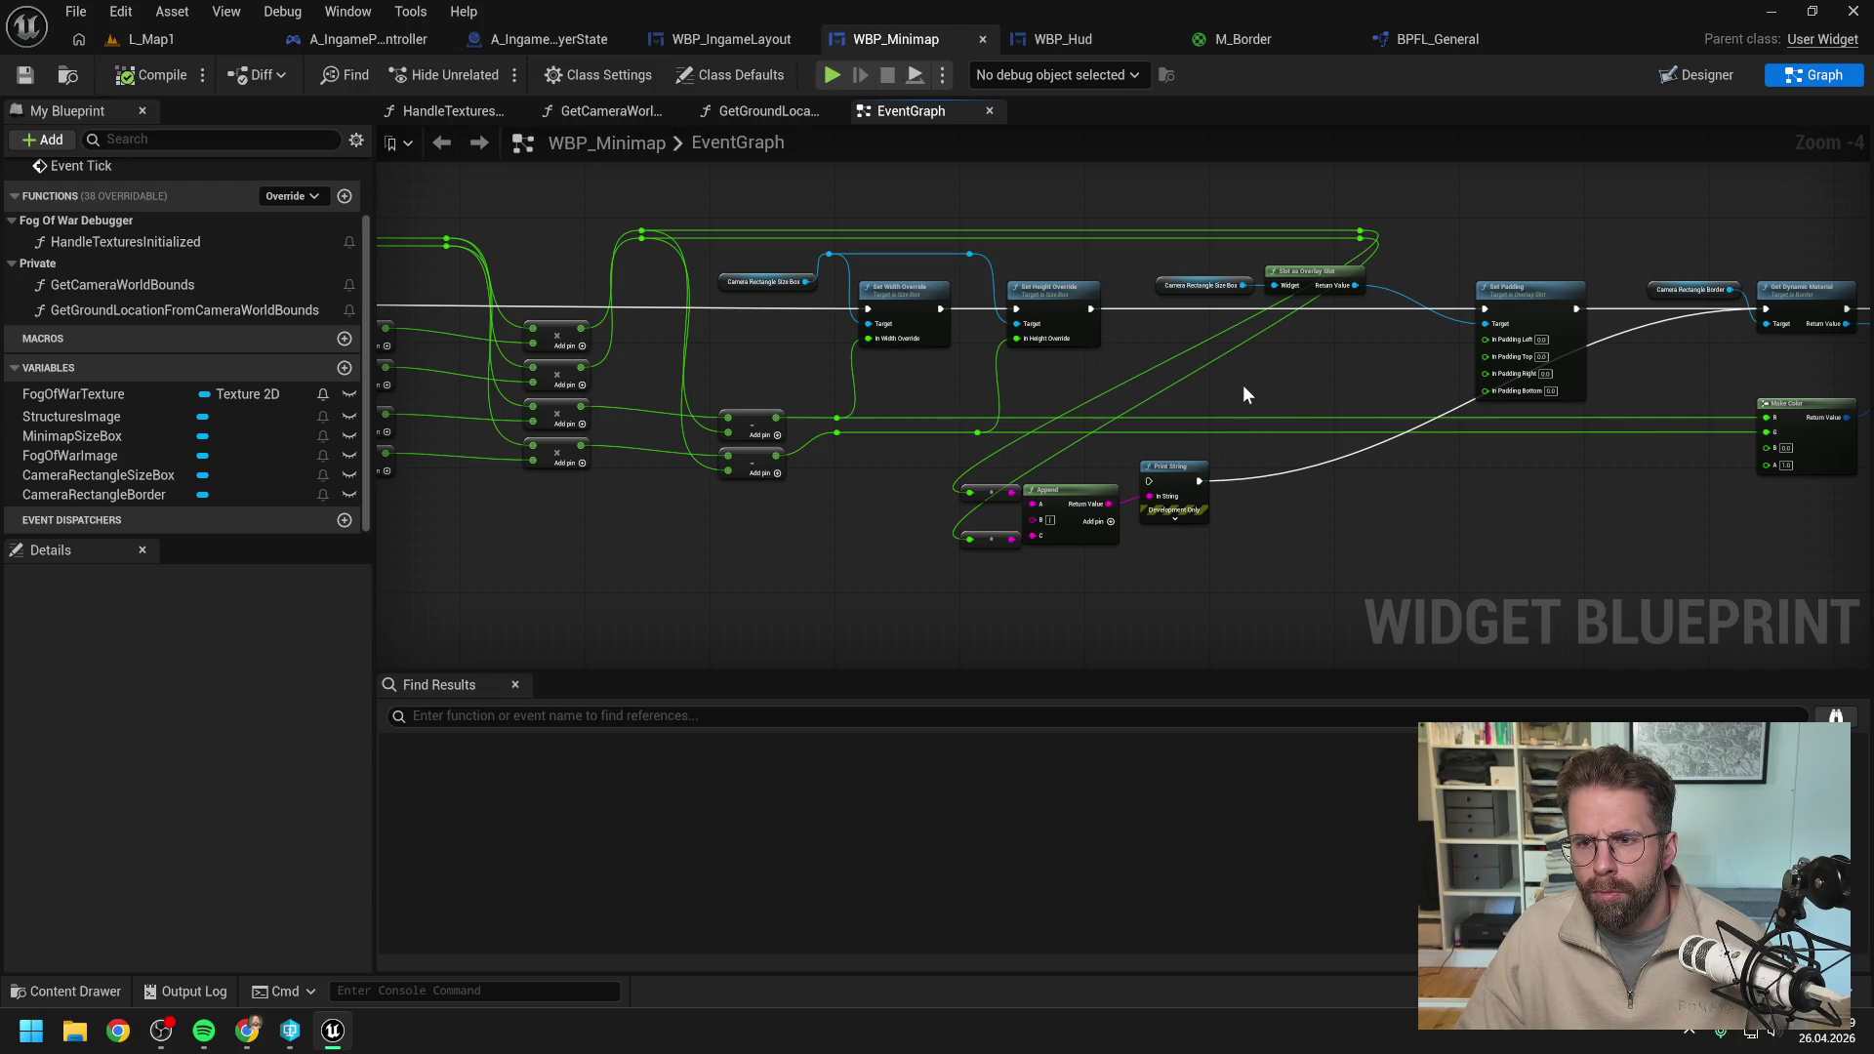
# Chain Print String so it runs right after Set Height Override.
pyautogui.click(1691, 74)
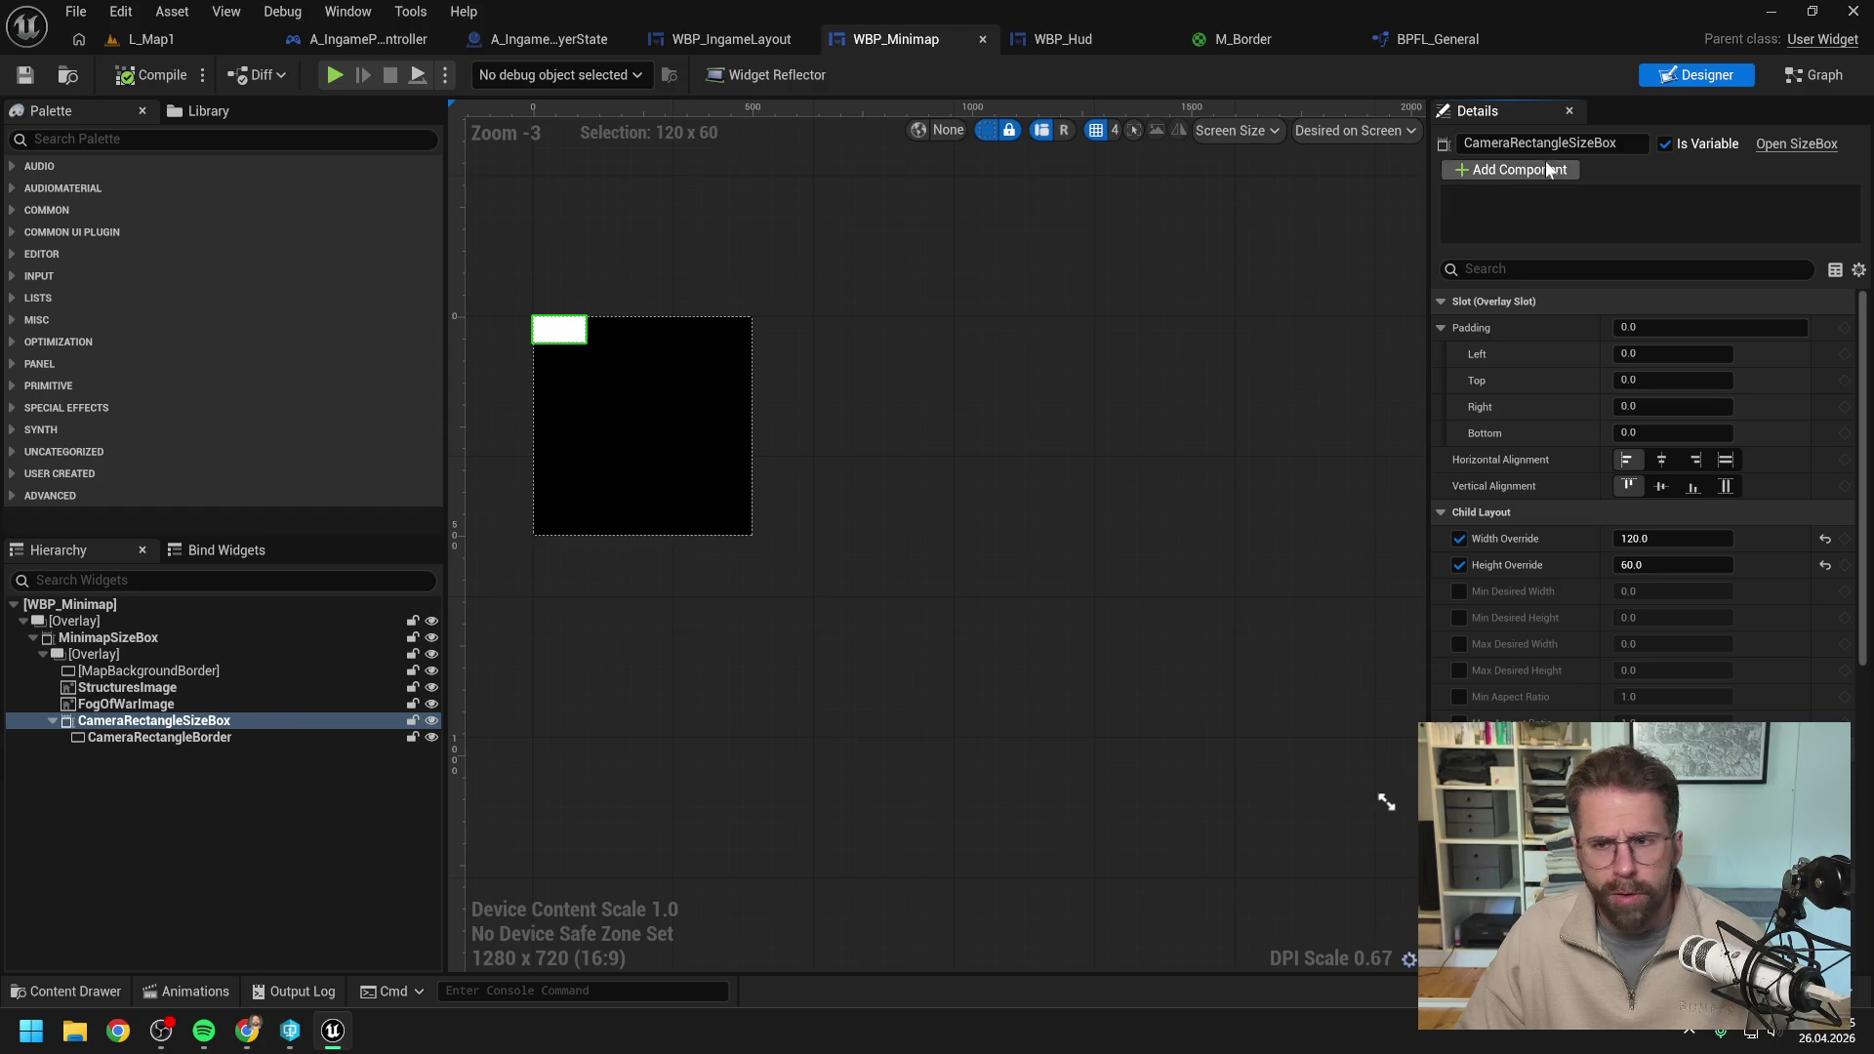
pyautogui.click(1815, 78)
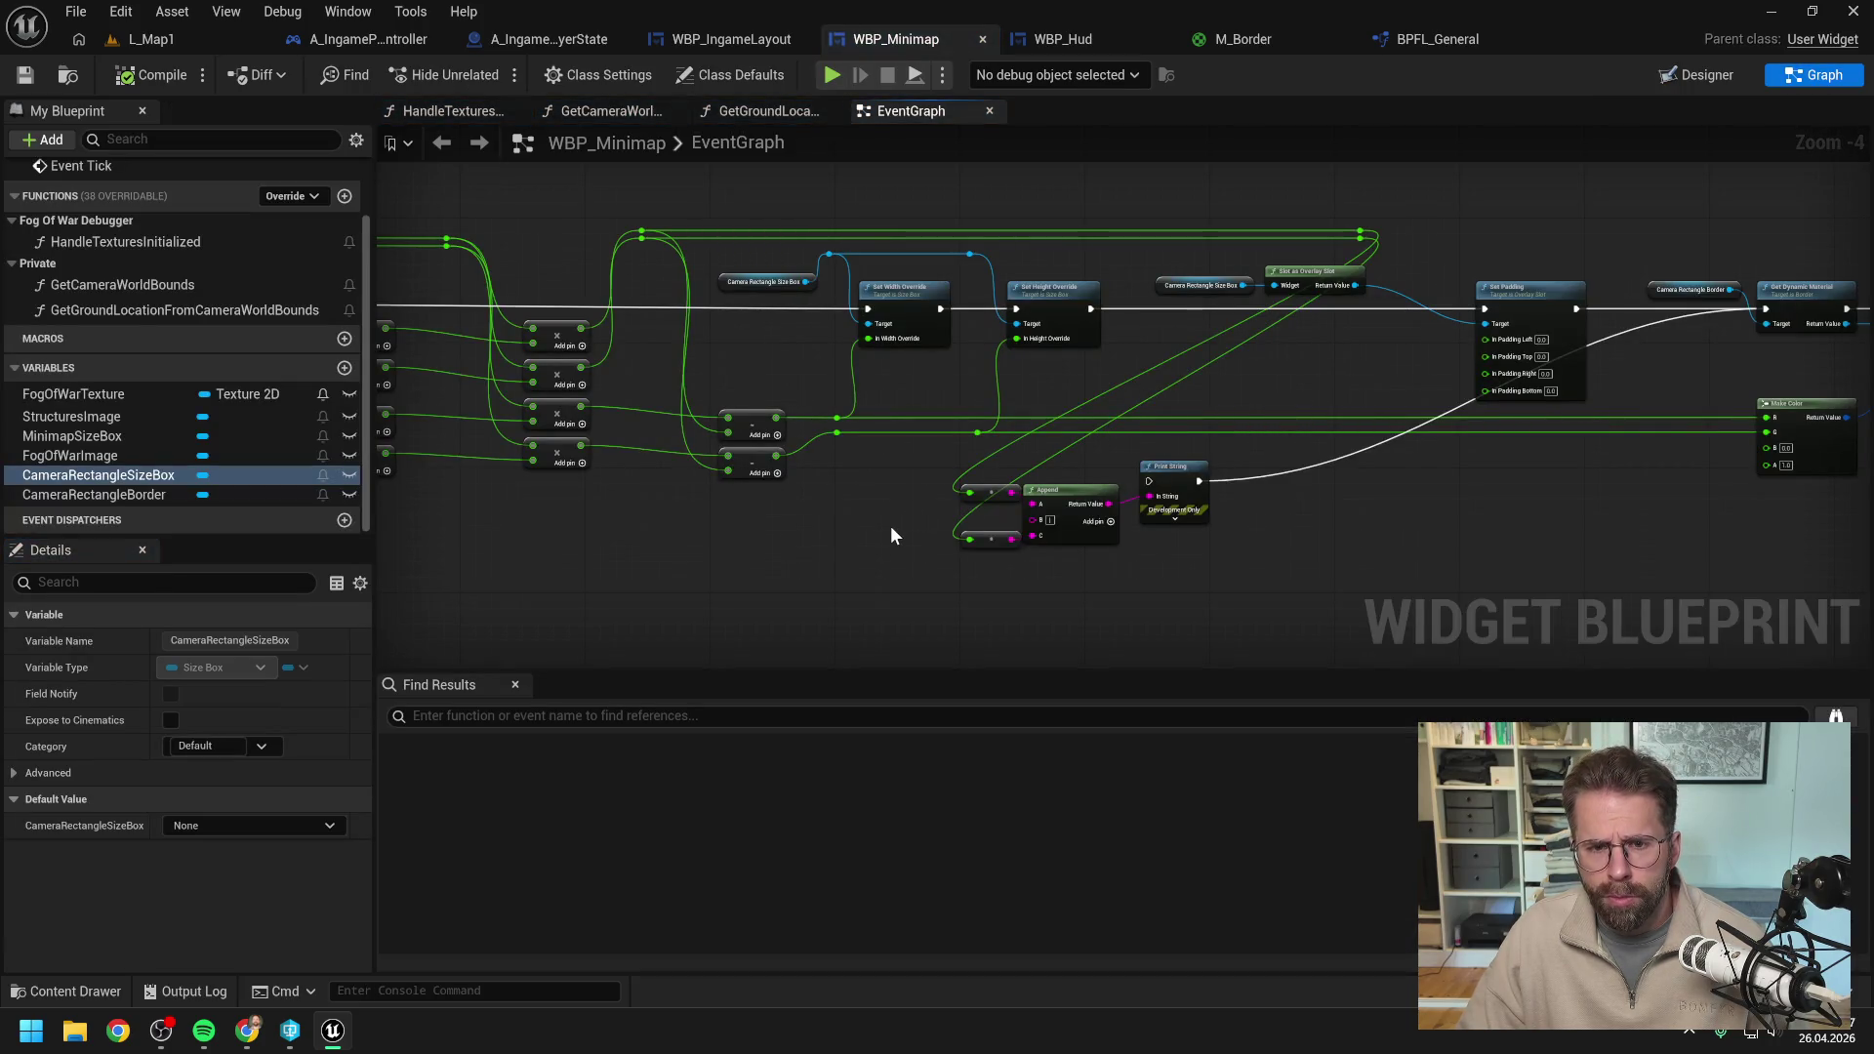
pyautogui.moveTo(890, 525); pyautogui.dragTo(991, 524)
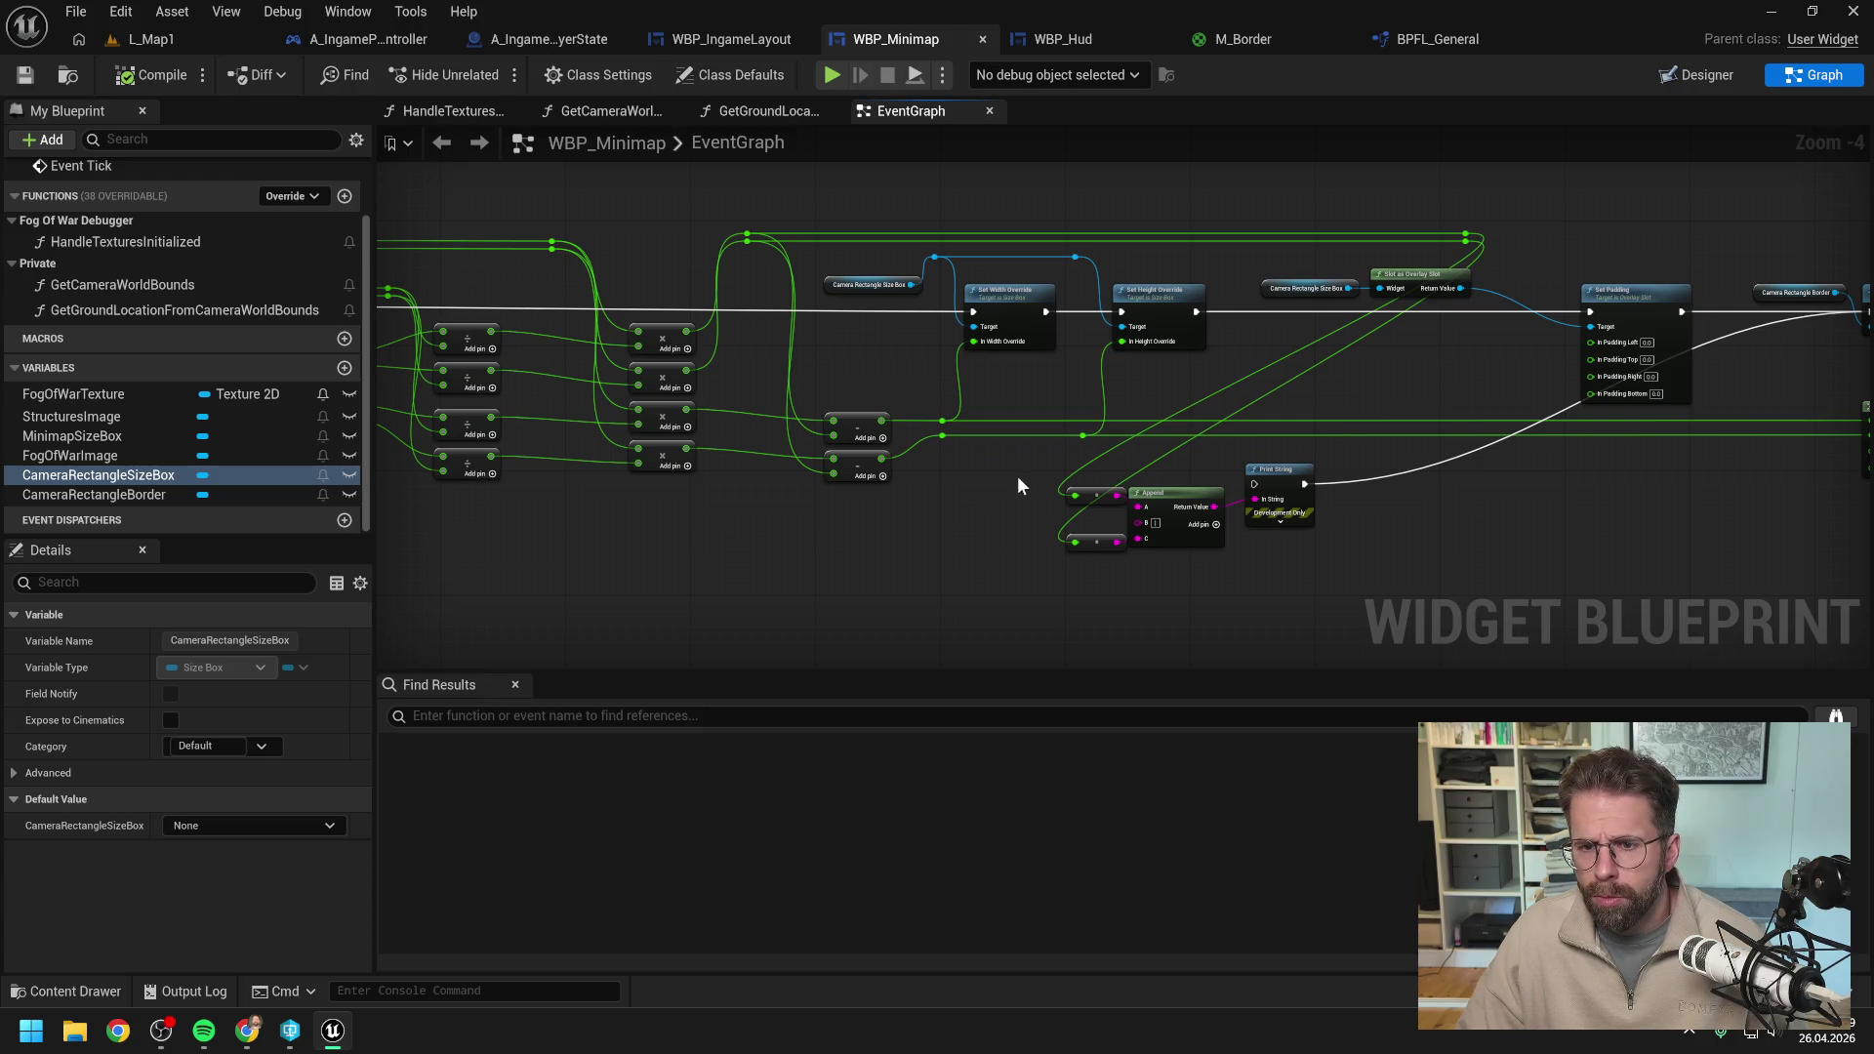
pyautogui.moveTo(1196, 311); pyautogui.dragTo(1246, 483)
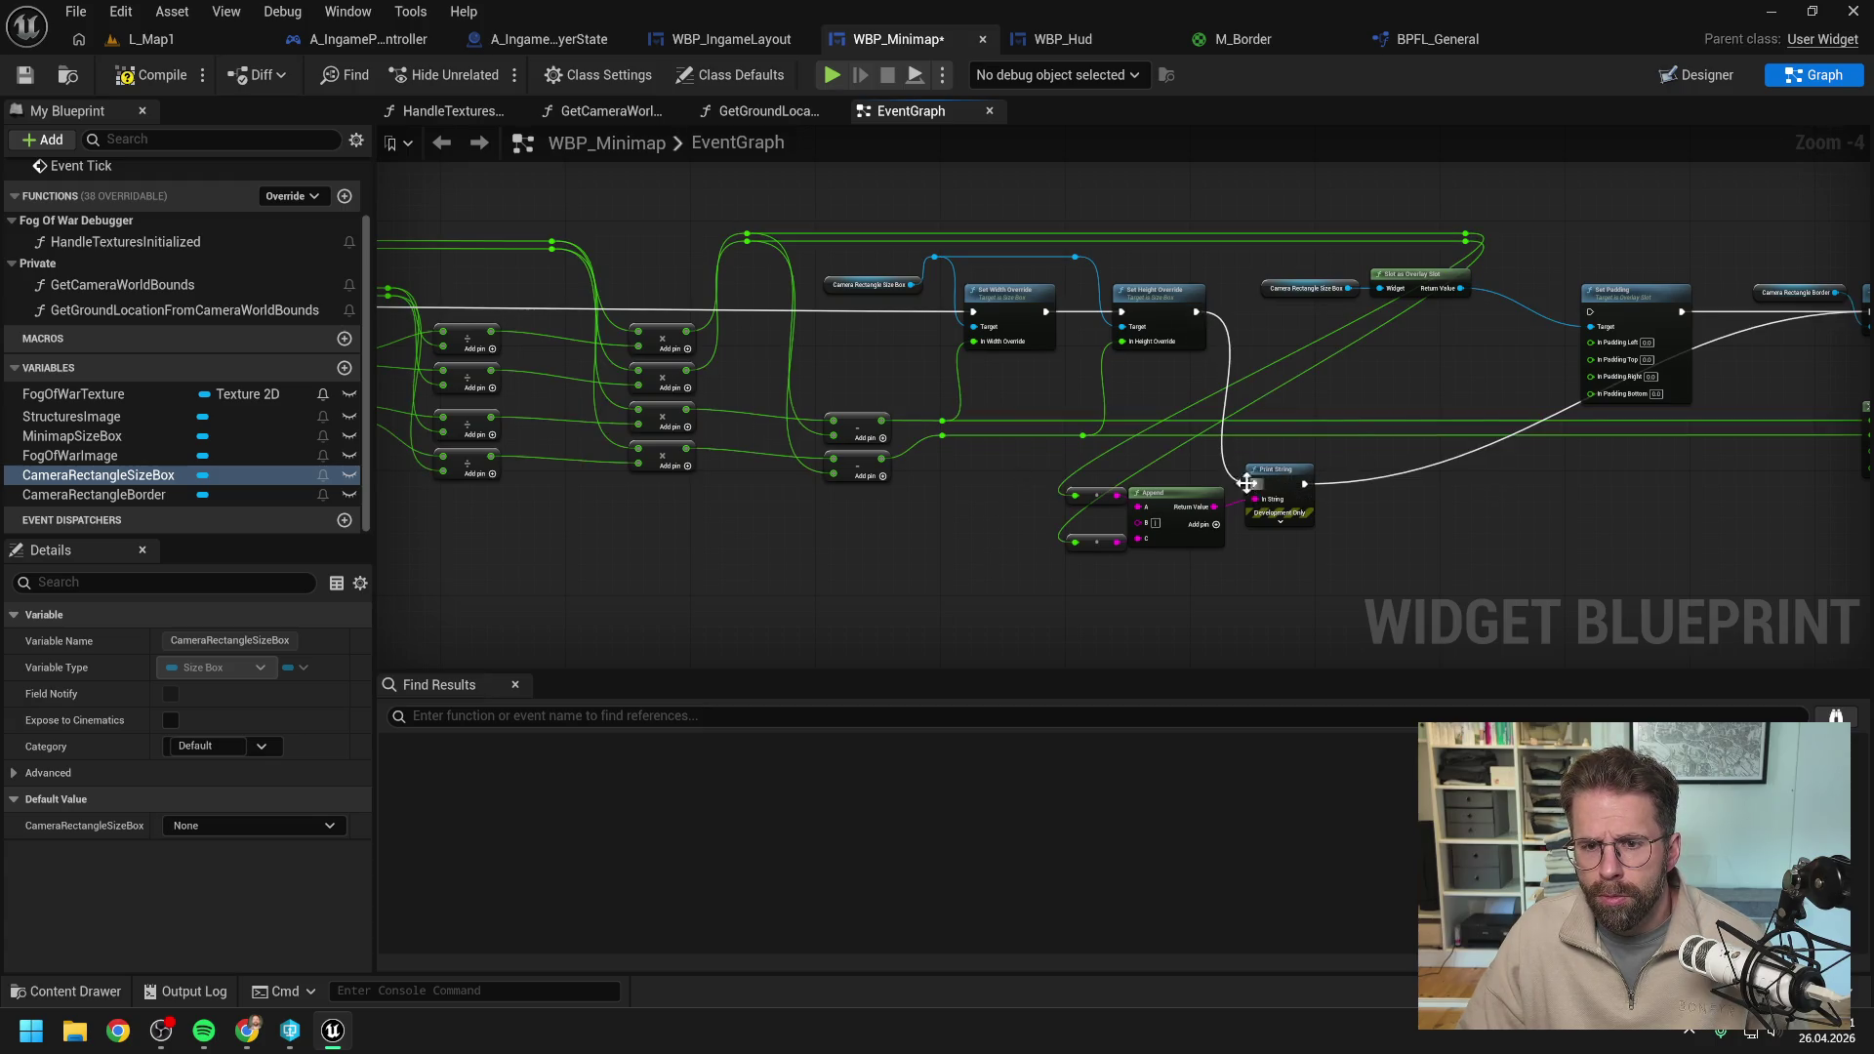
# Reconnect the reroute value to both nodes feeding Append and save WBP_Minimap.
pyautogui.moveTo(942, 435)
pyautogui.mouseDown()
pyautogui.moveTo(1083, 468)
pyautogui.moveTo(1075, 494)
pyautogui.mouseUp()
pyautogui.moveTo(943, 436); pyautogui.dragTo(1074, 541)
pyautogui.hotkey('ctrl', 's')
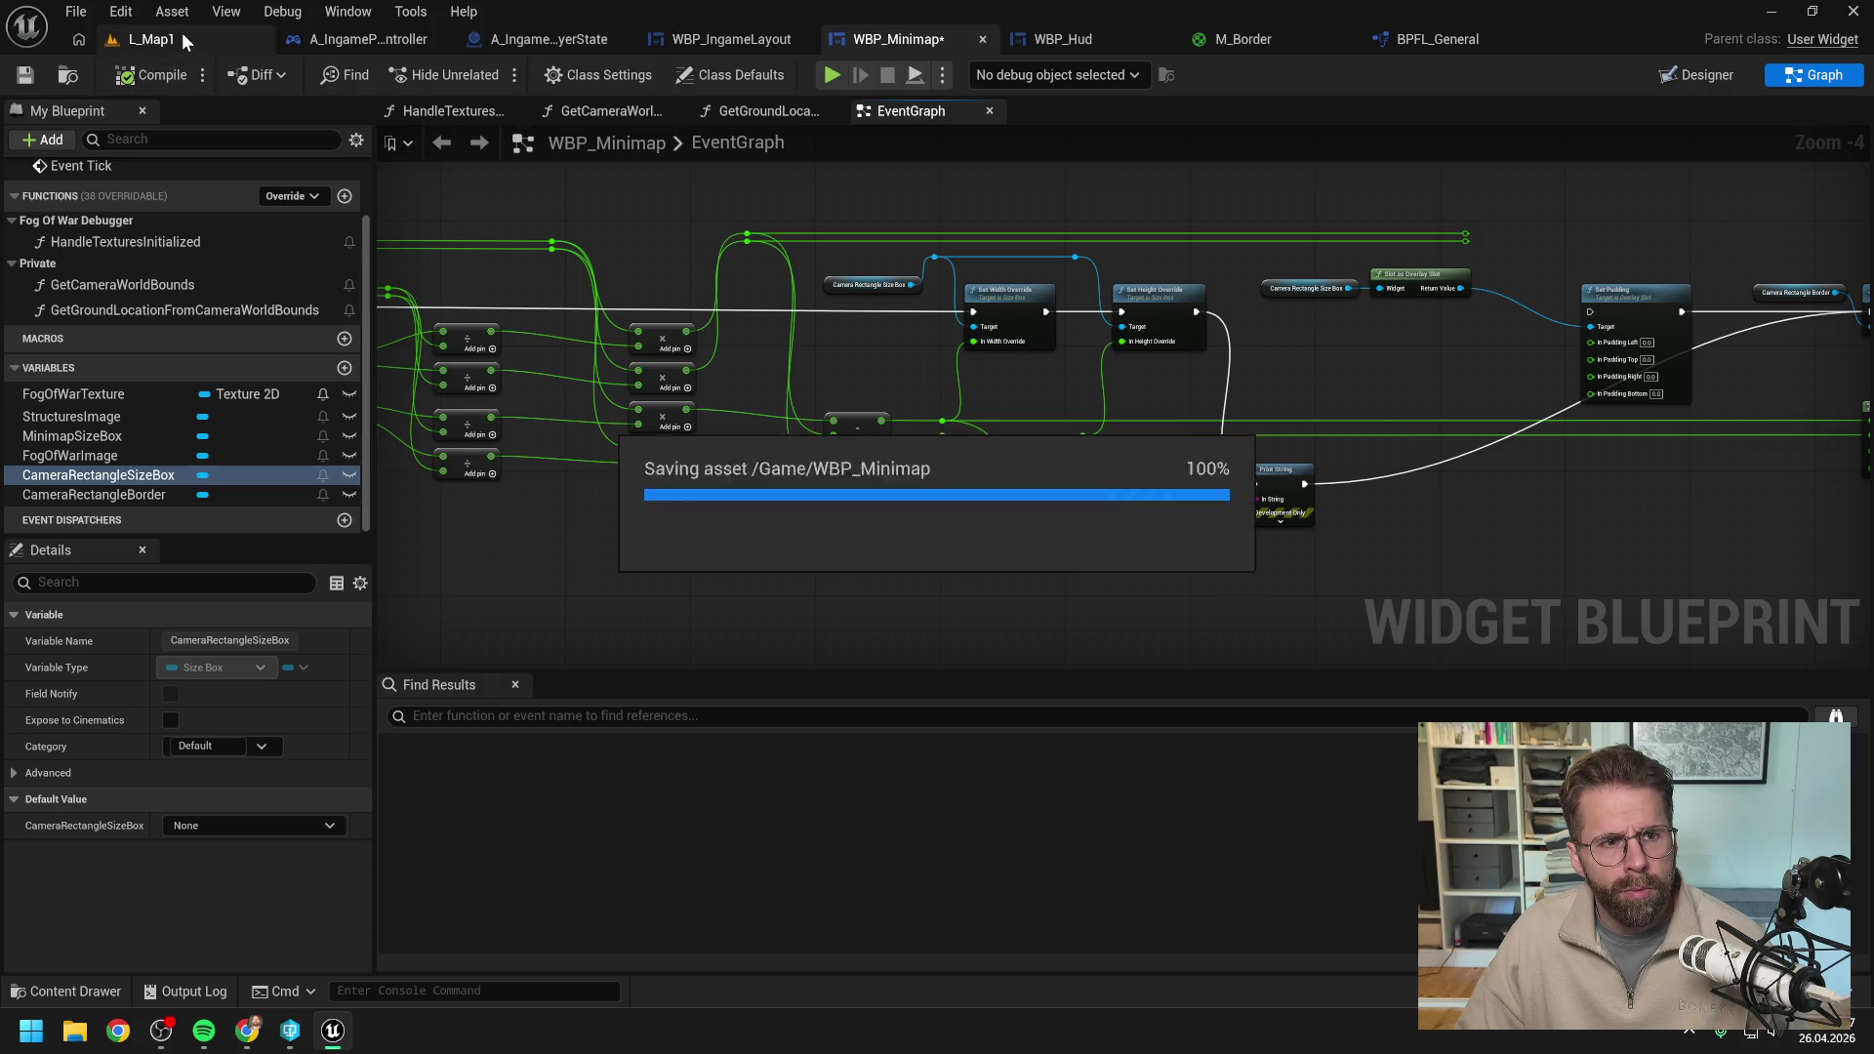
pyautogui.click(182, 32)
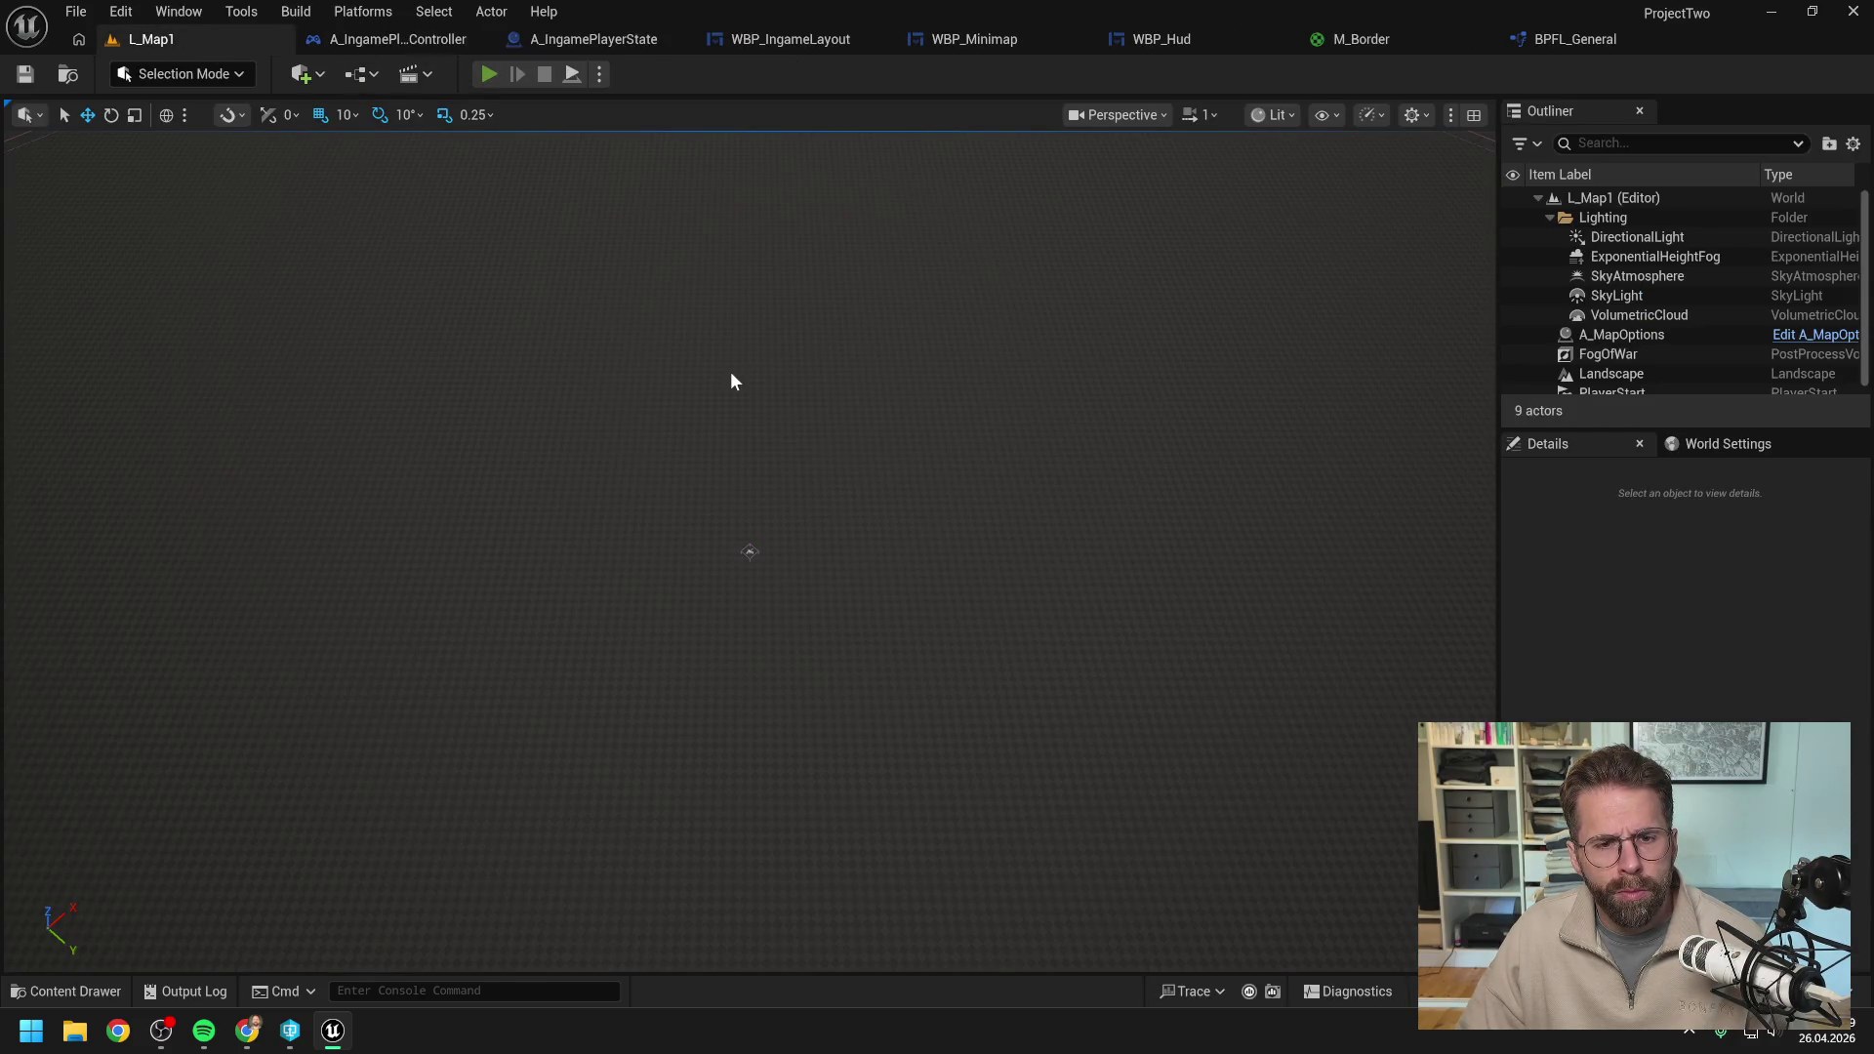
# Play-test to see the printed bounds, then extend the exec chain to Set Padding and compile.
pyautogui.hotkey('alt', 'p')
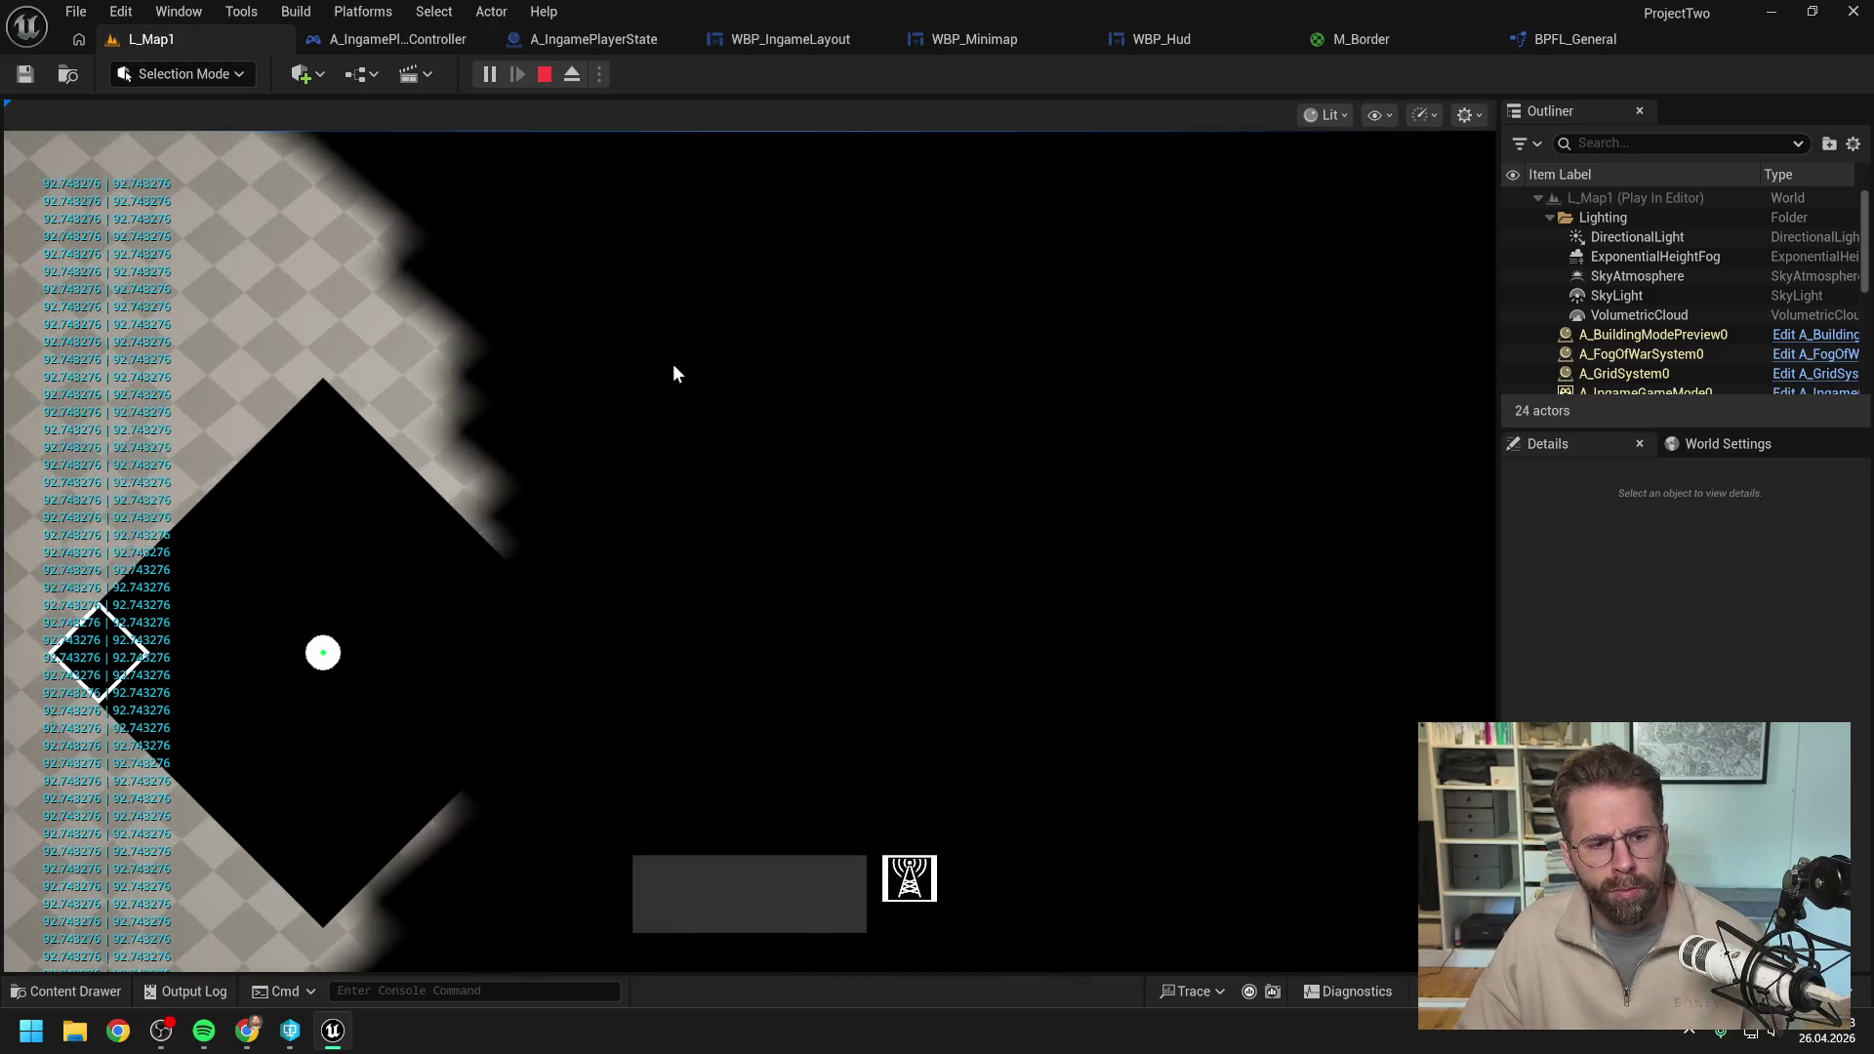
pyautogui.press('Escape')
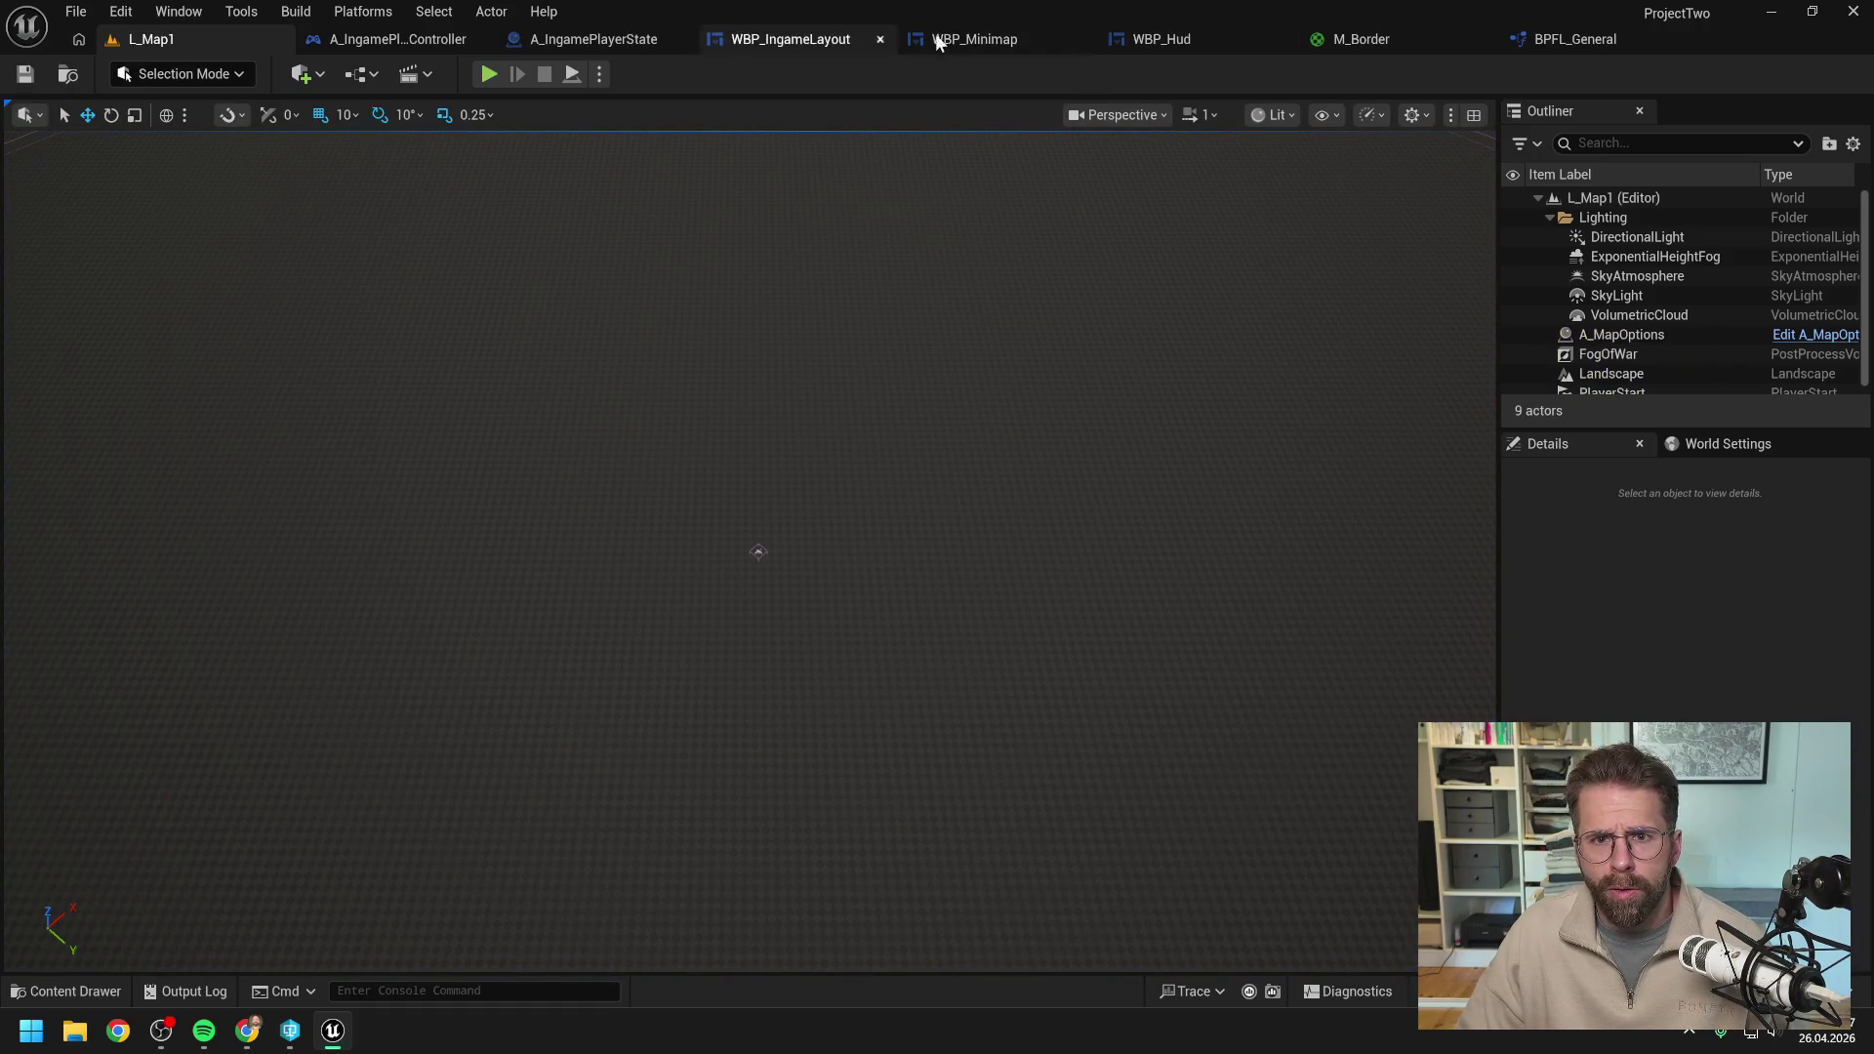
pyautogui.click(992, 38)
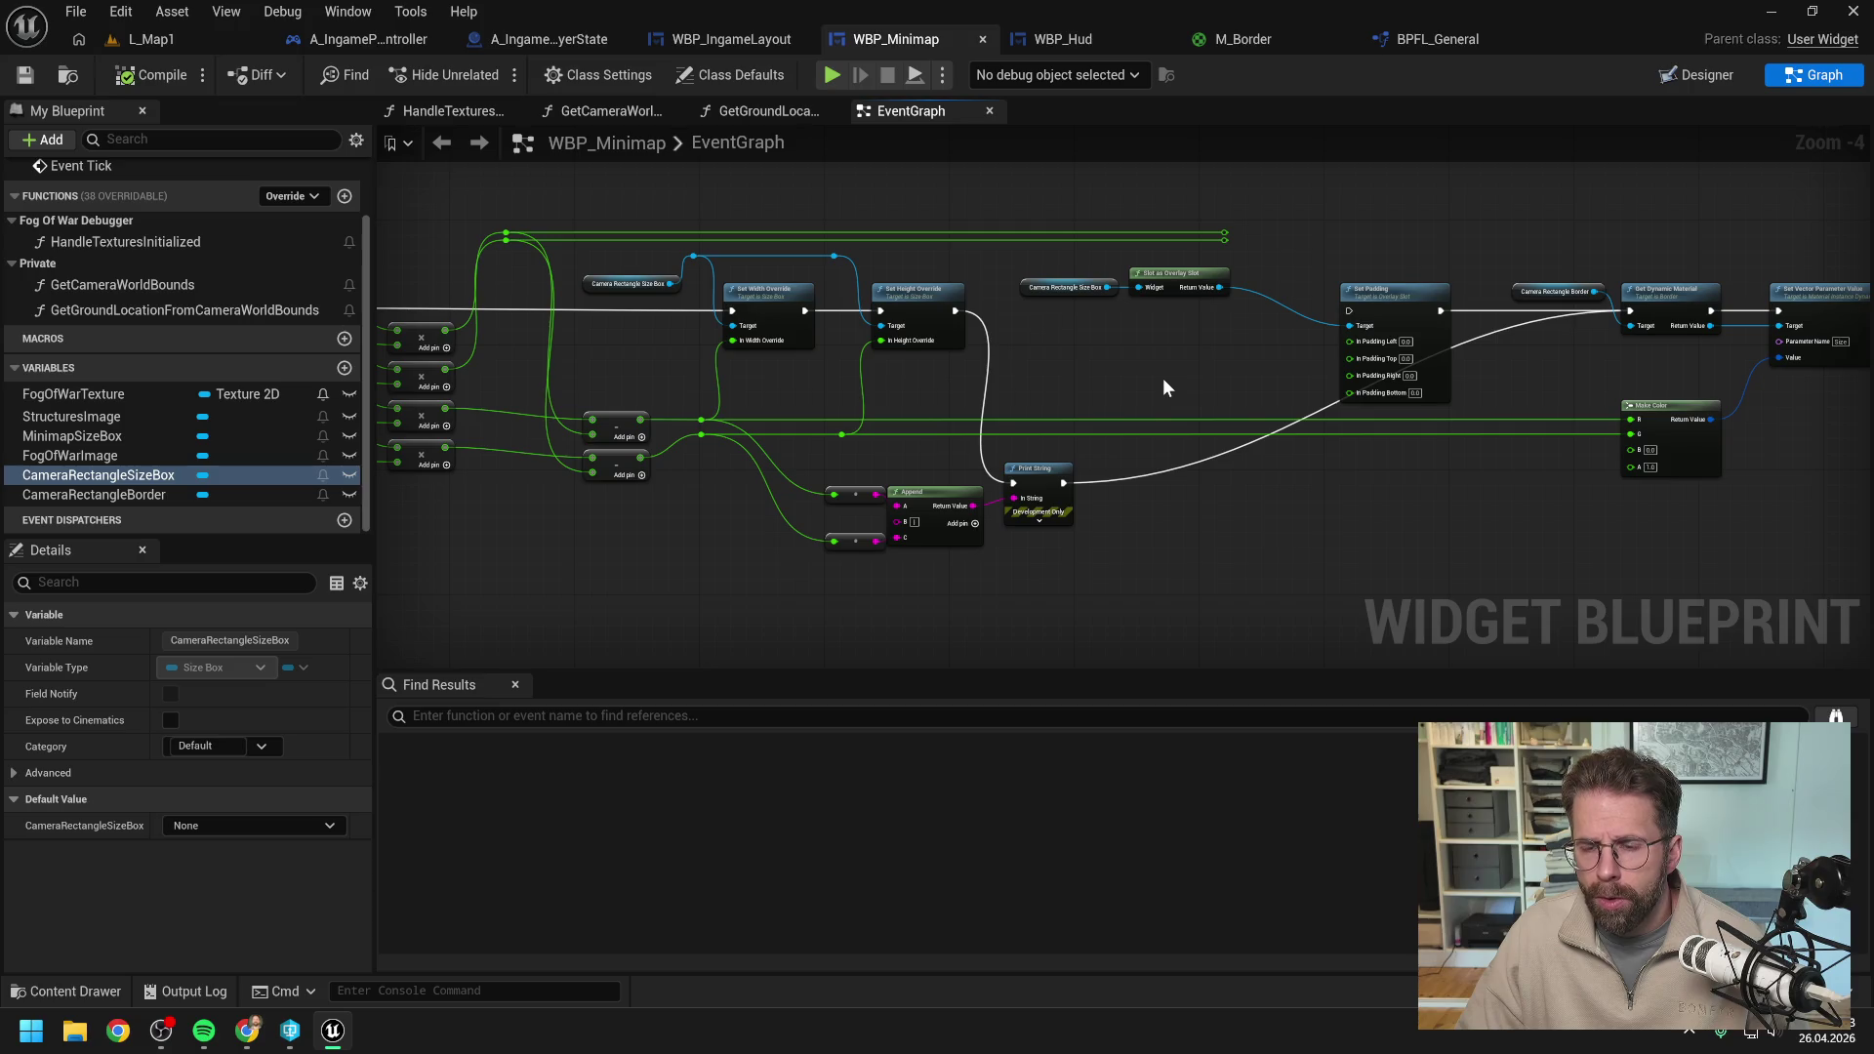
pyautogui.moveTo(956, 310)
pyautogui.mouseDown()
pyautogui.moveTo(1356, 307)
pyautogui.moveTo(1187, 365)
pyautogui.moveTo(1064, 482)
pyautogui.moveTo(1349, 311)
pyautogui.moveTo(1017, 371)
pyautogui.mouseUp()
pyautogui.click(191, 76)
# Play-test the recompiled minimap in L_Map1 and return to WBP_Minimap's graph.
pyautogui.click(167, 39)
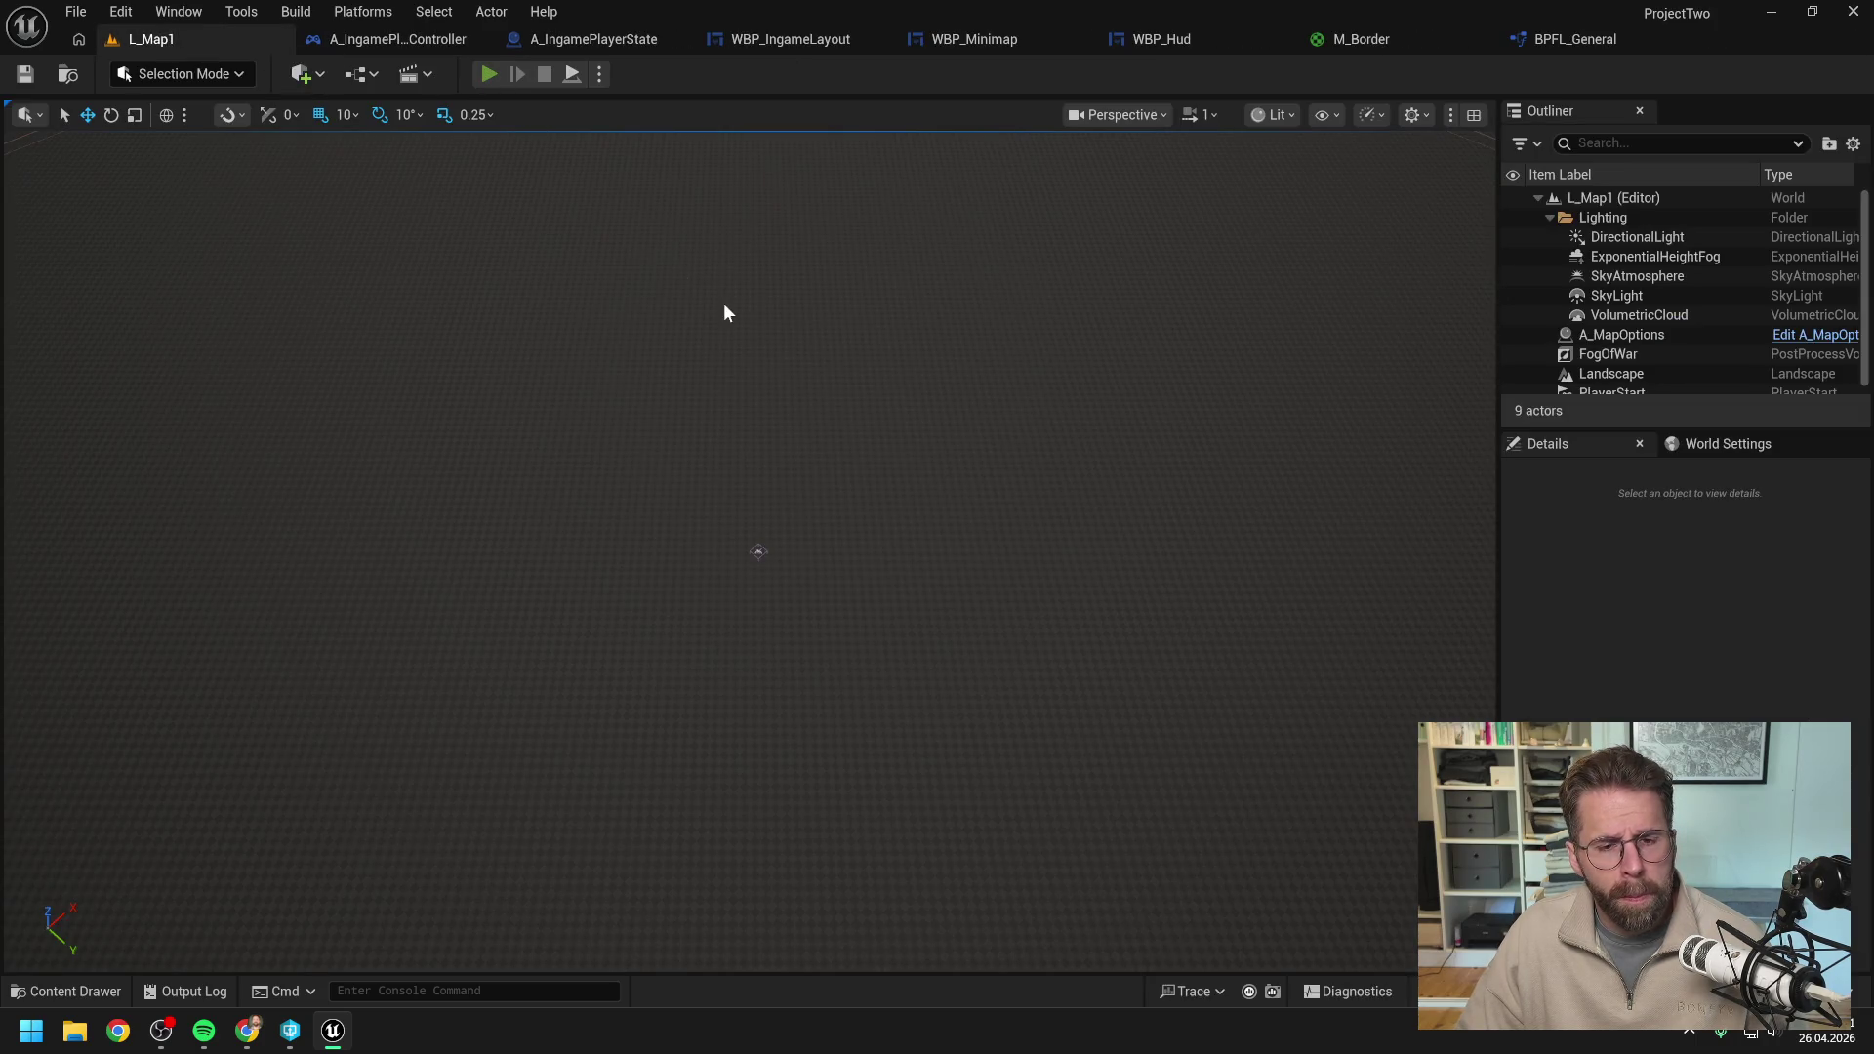
pyautogui.hotkey('alt', 'p')
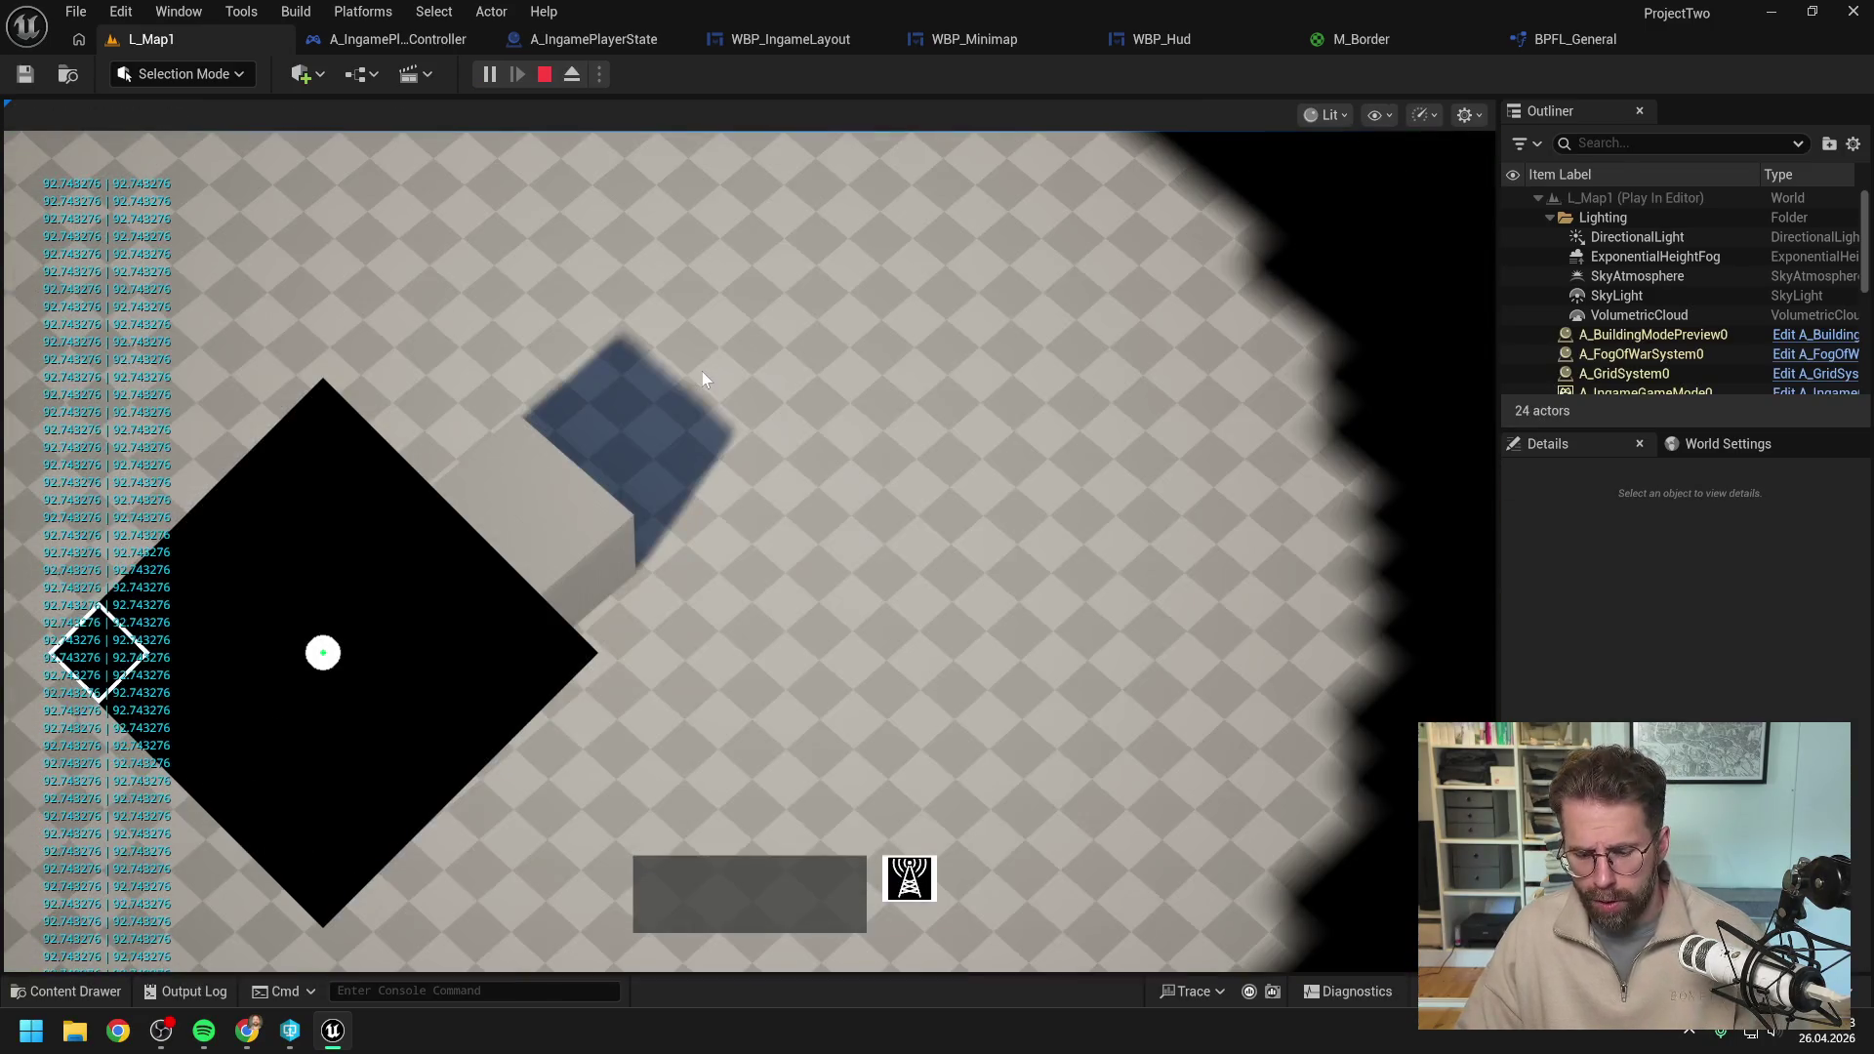
pyautogui.press('Escape')
pyautogui.click(971, 39)
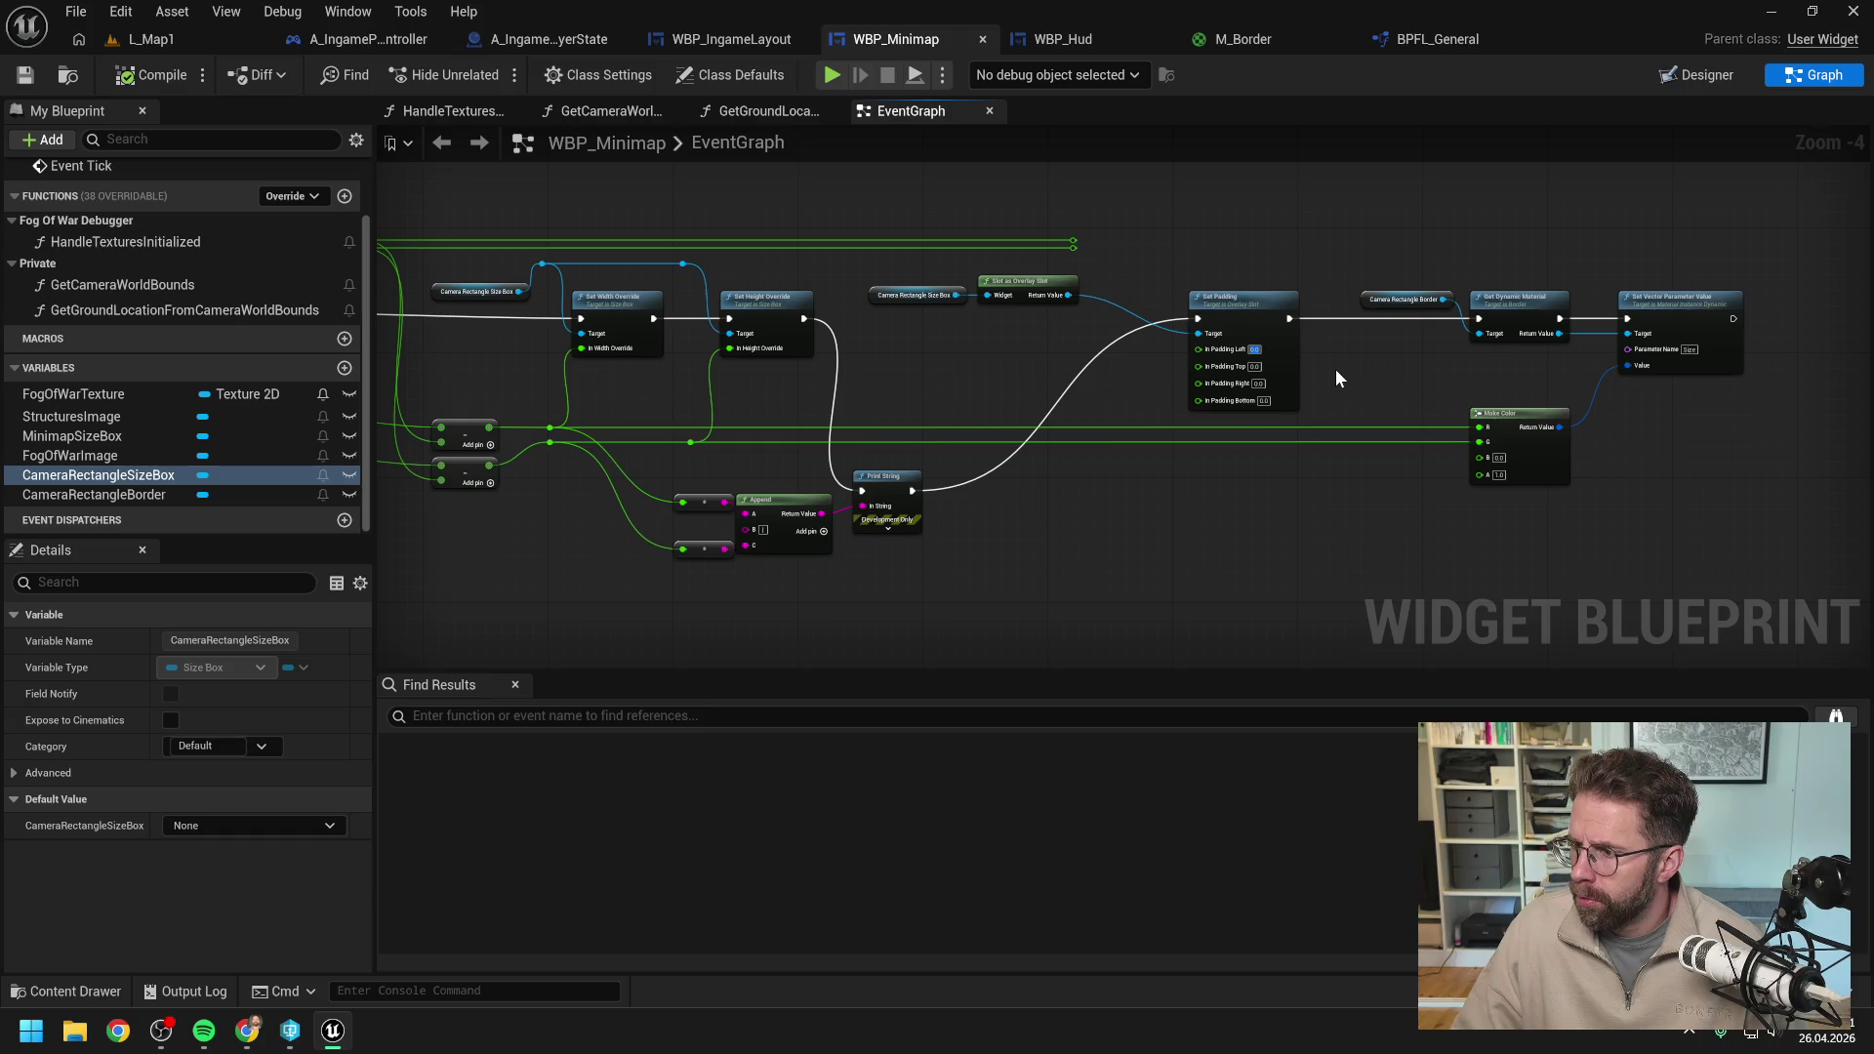
# Set In Padding Top on the Set Padding node to 80.
pyautogui.click(1254, 366)
pyautogui.write('80')
pyautogui.press('Return')
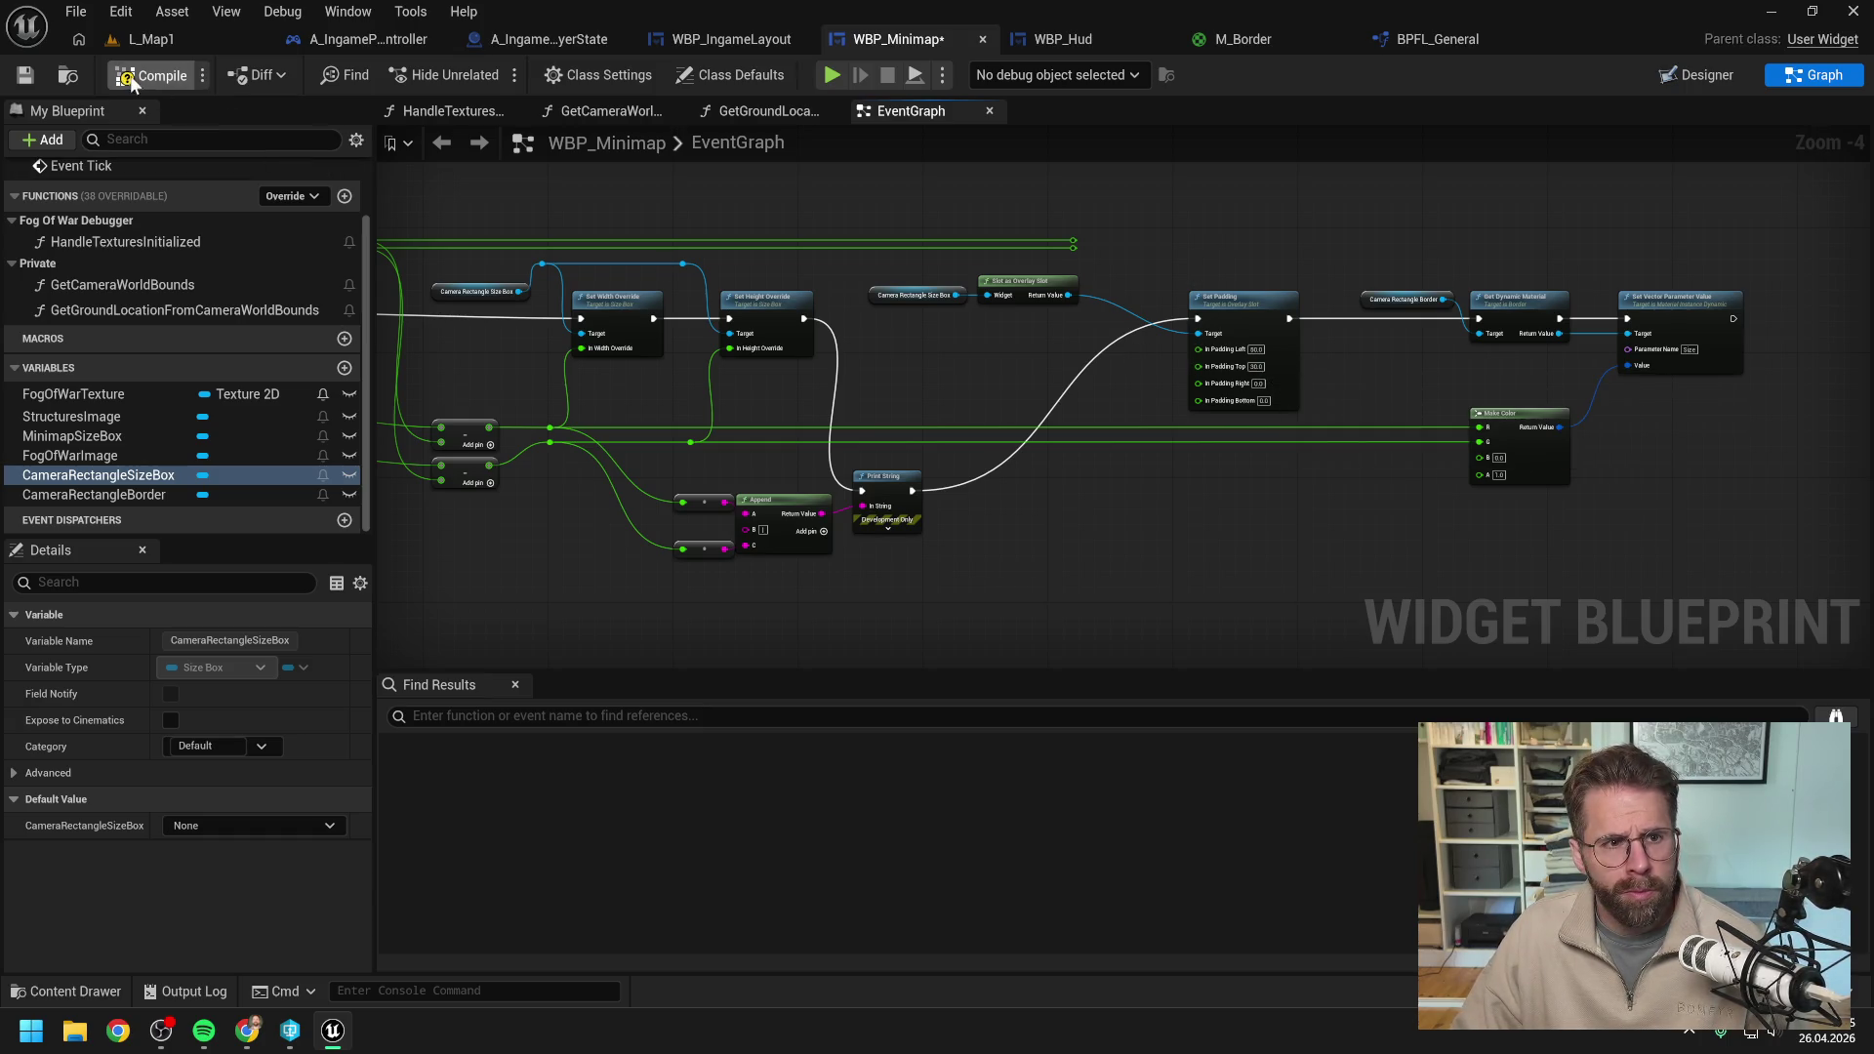
# Play-test the new padding in L_Map1, then go back to WBP_Minimap's EventGraph.
pyautogui.click(160, 39)
pyautogui.click(491, 74)
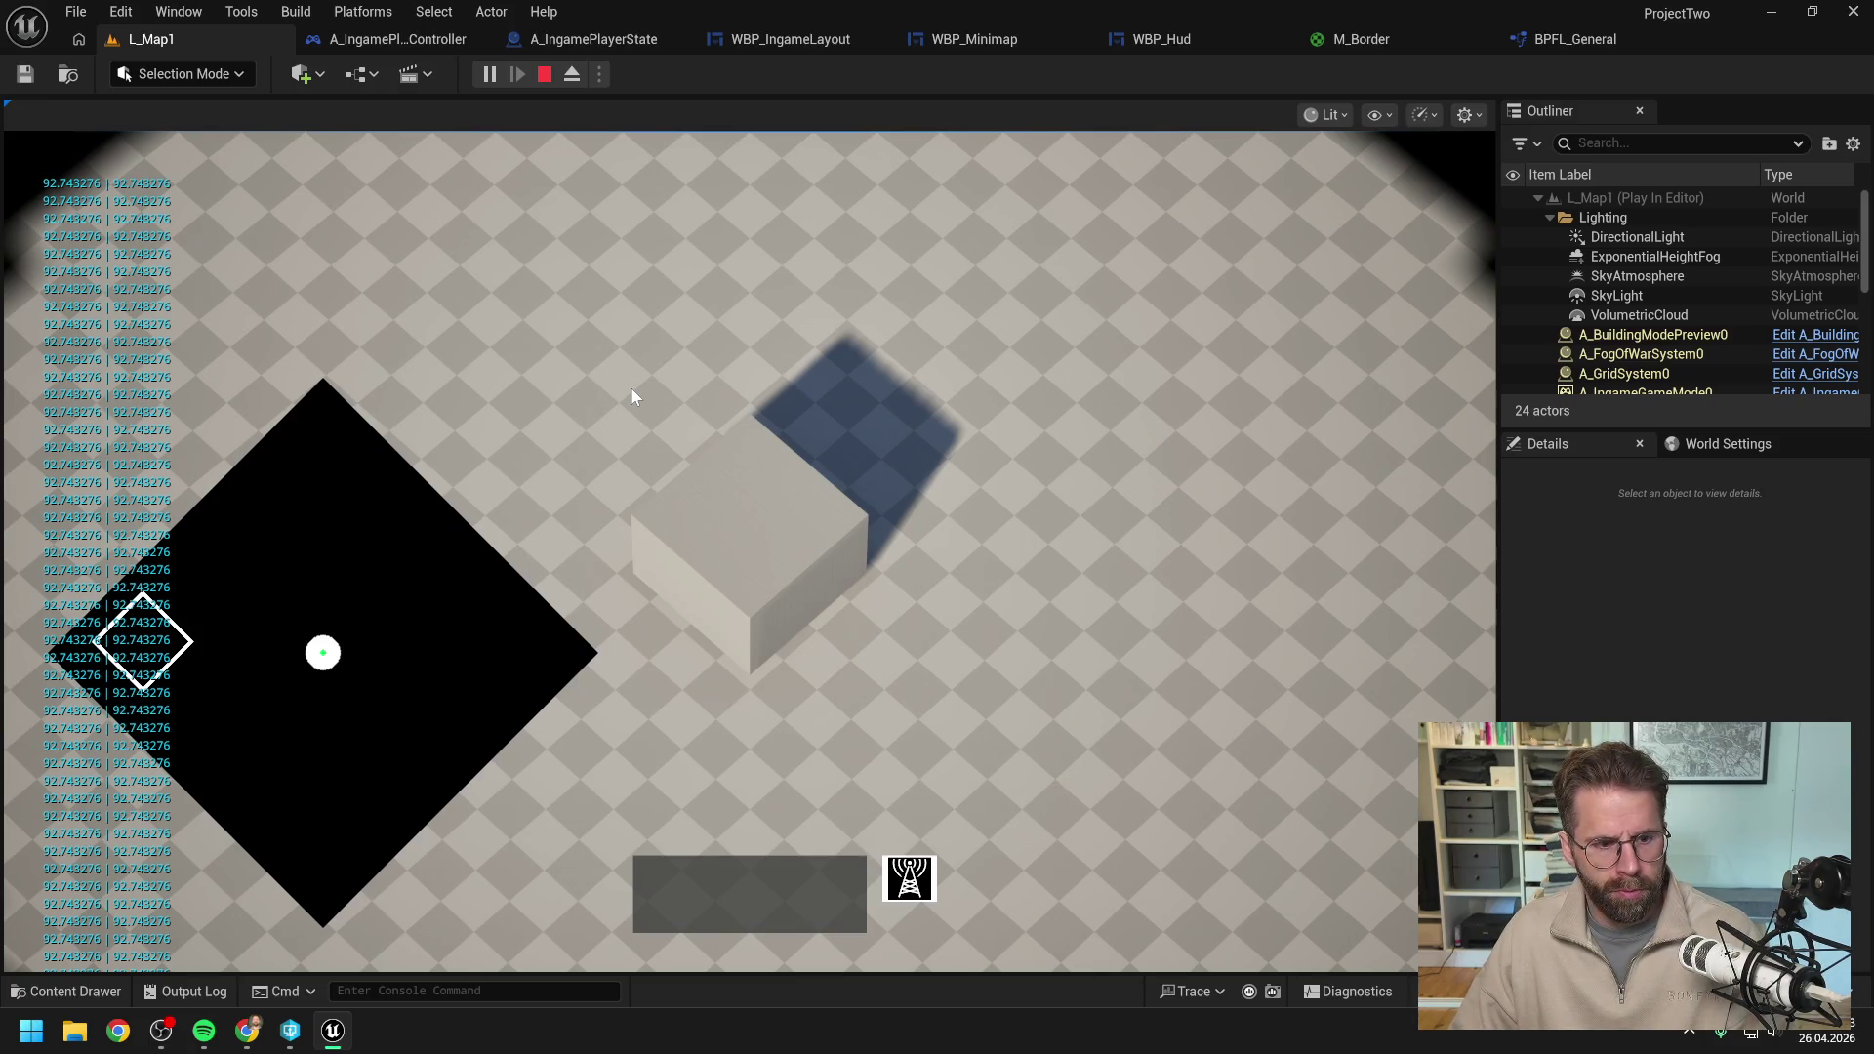
pyautogui.press('Escape')
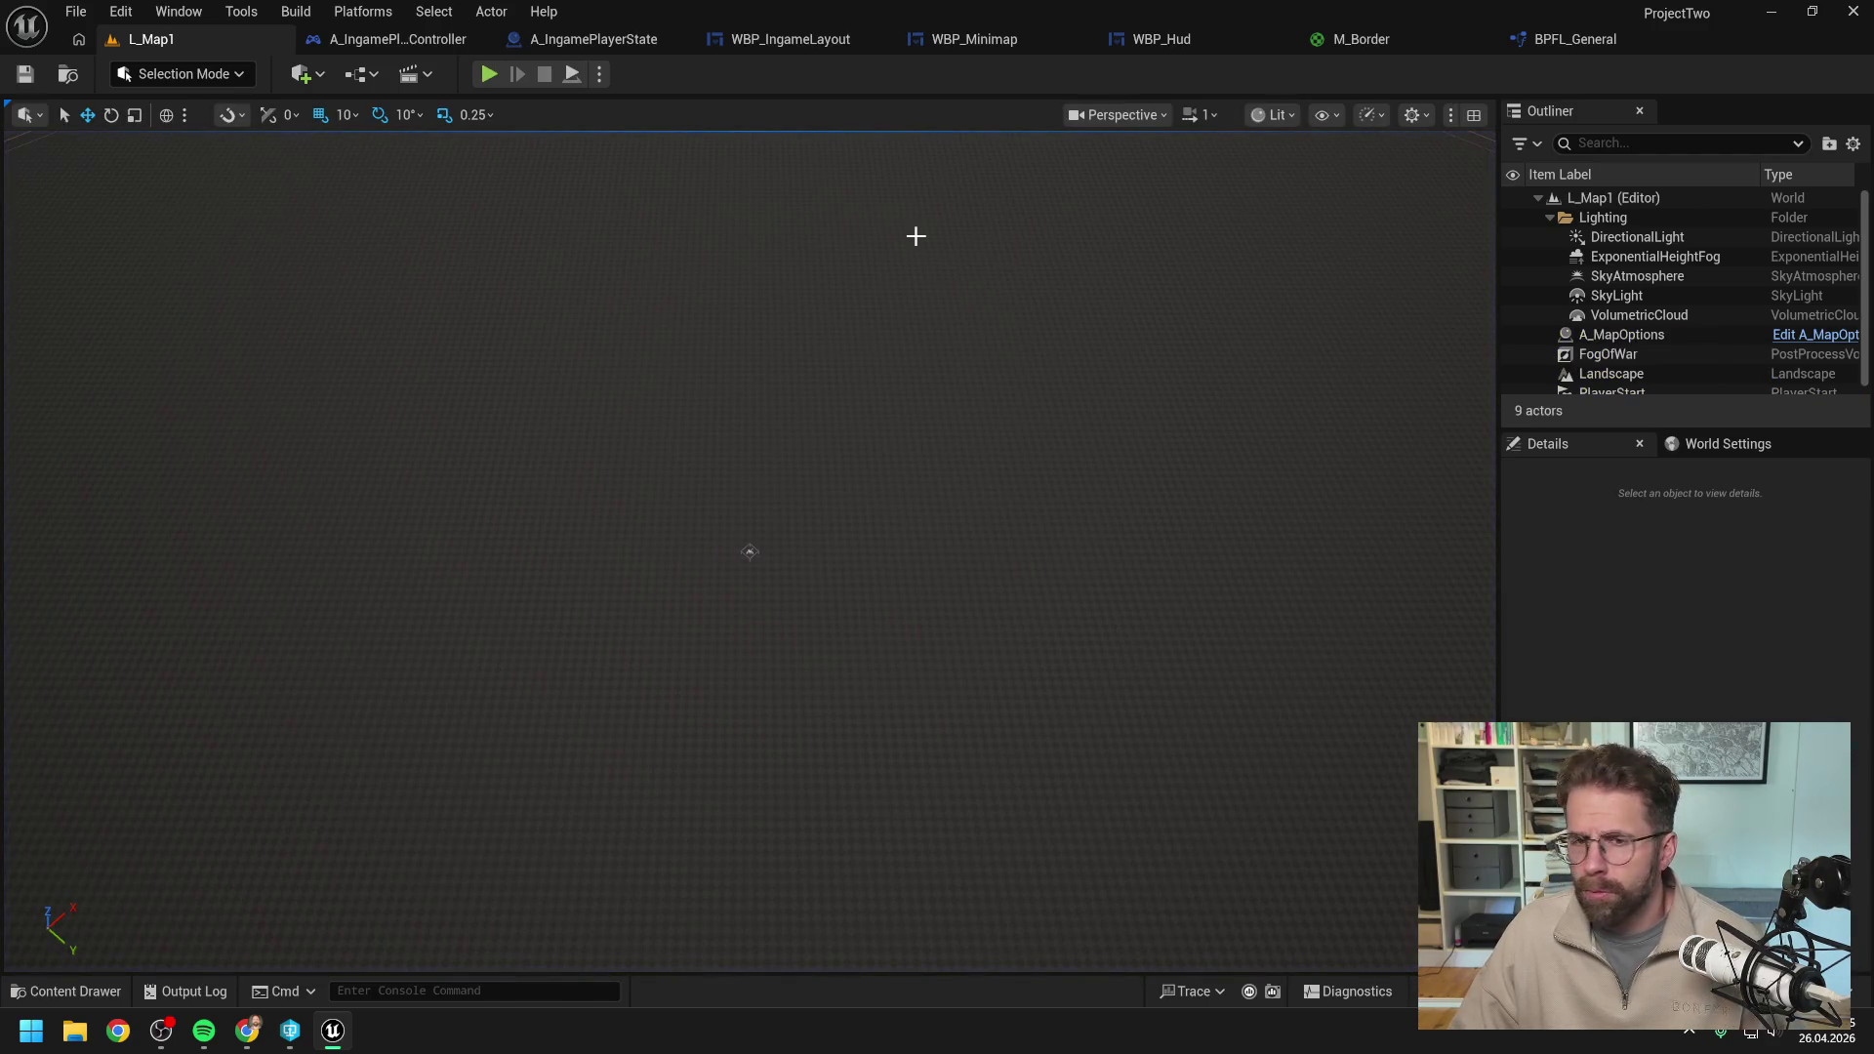
pyautogui.click(972, 39)
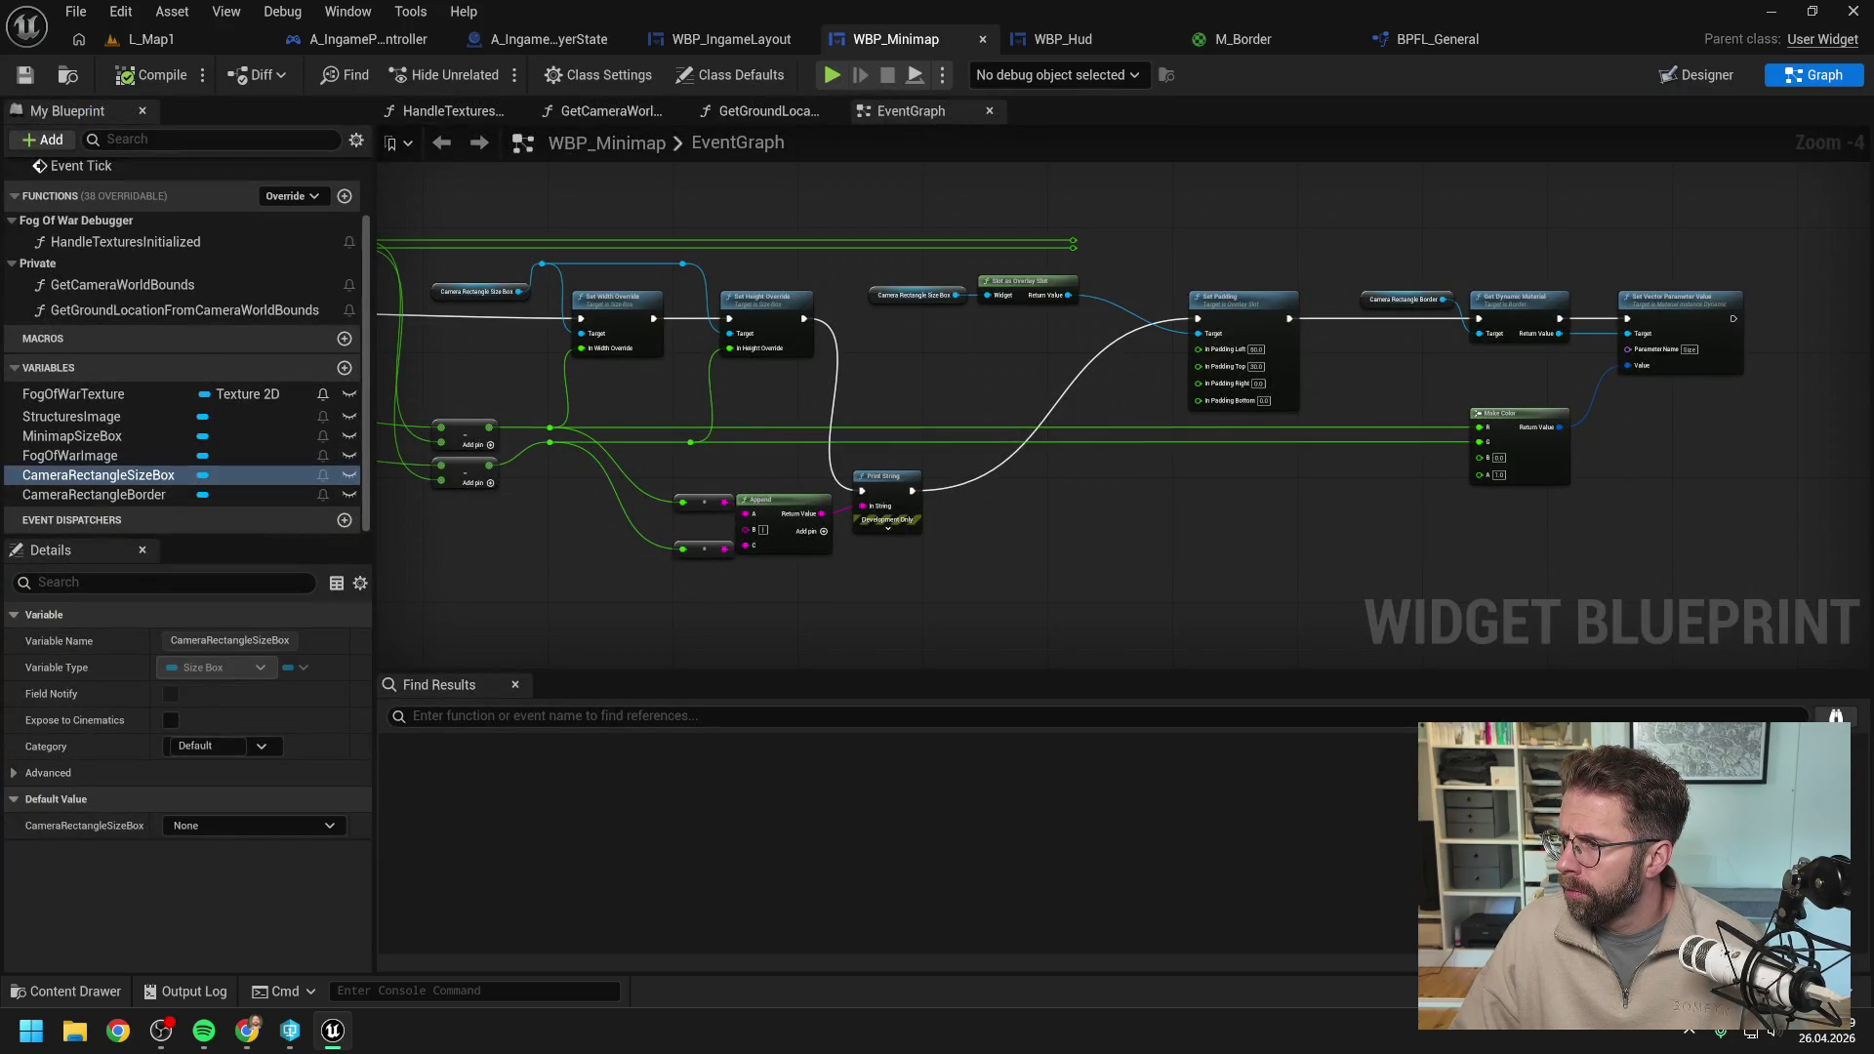
# Bring the Chrome window with Claude's SizeBox padding discussion to the front.
pyautogui.hotkey('alt', 'Tab')
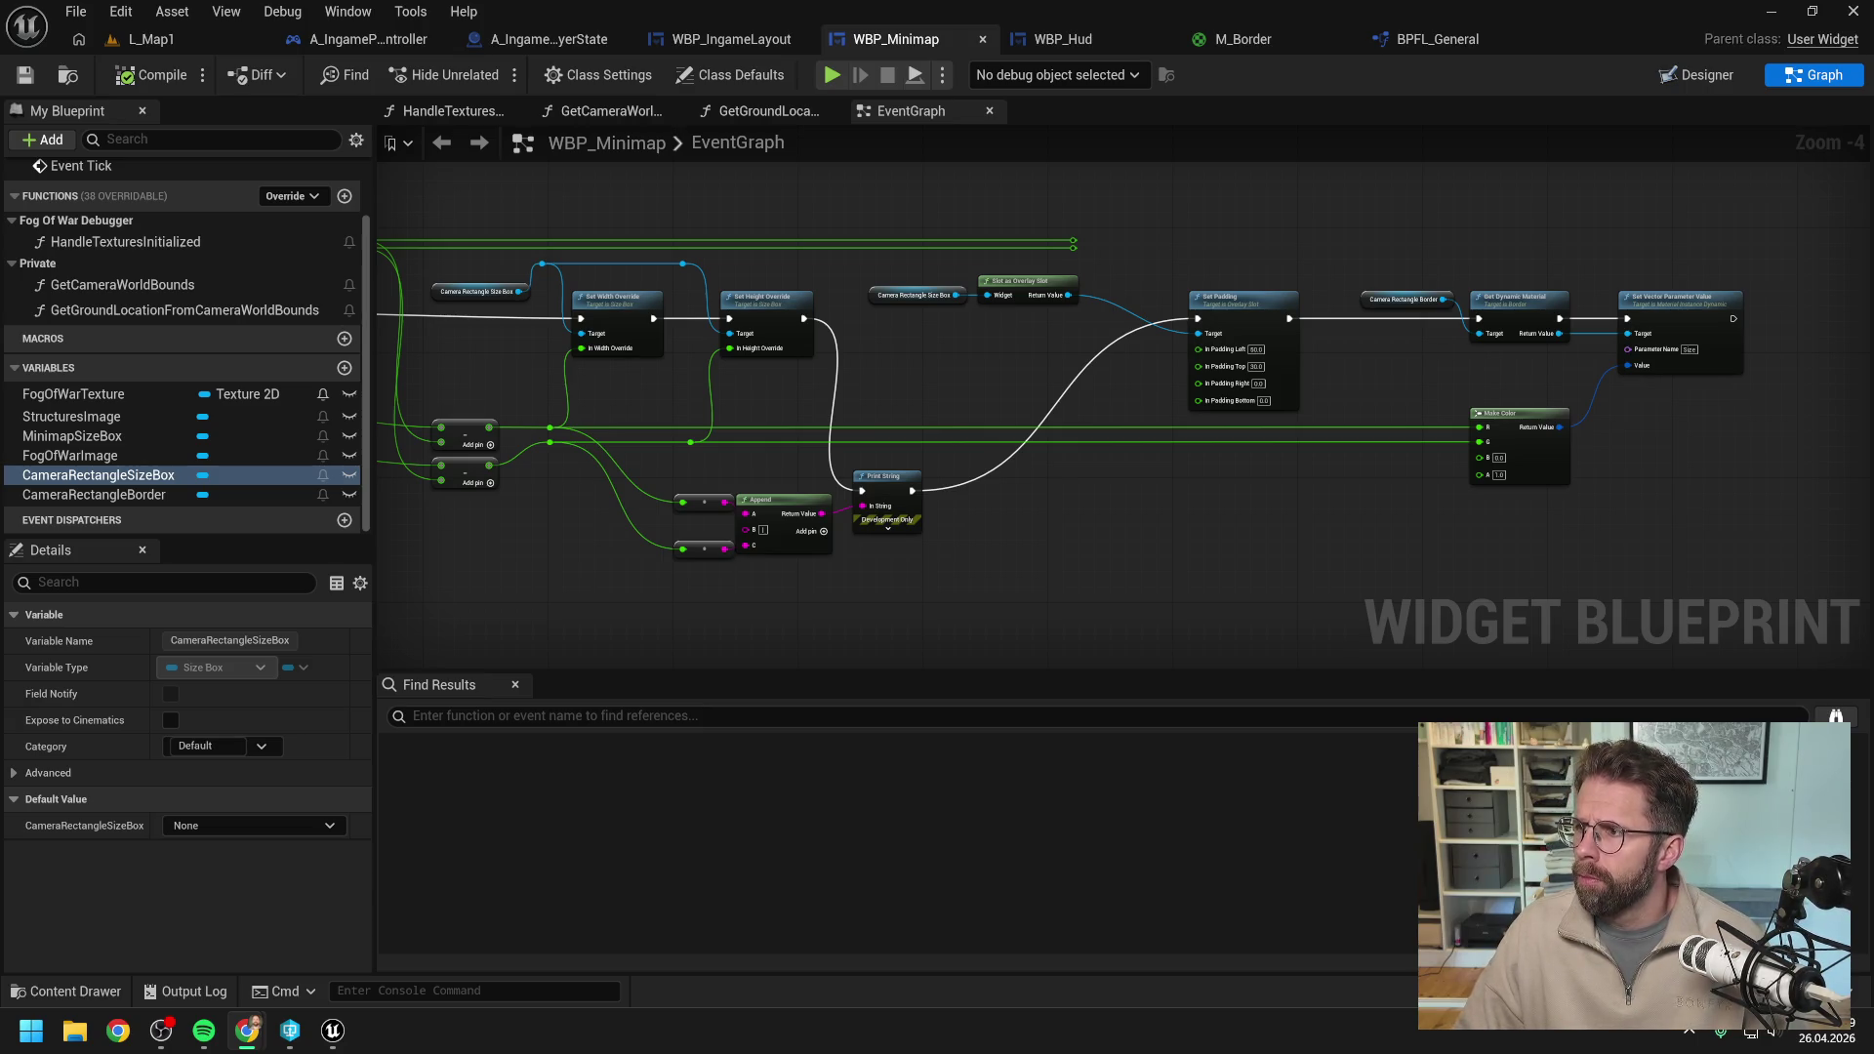
pyautogui.hotkey('alt', 'Tab')
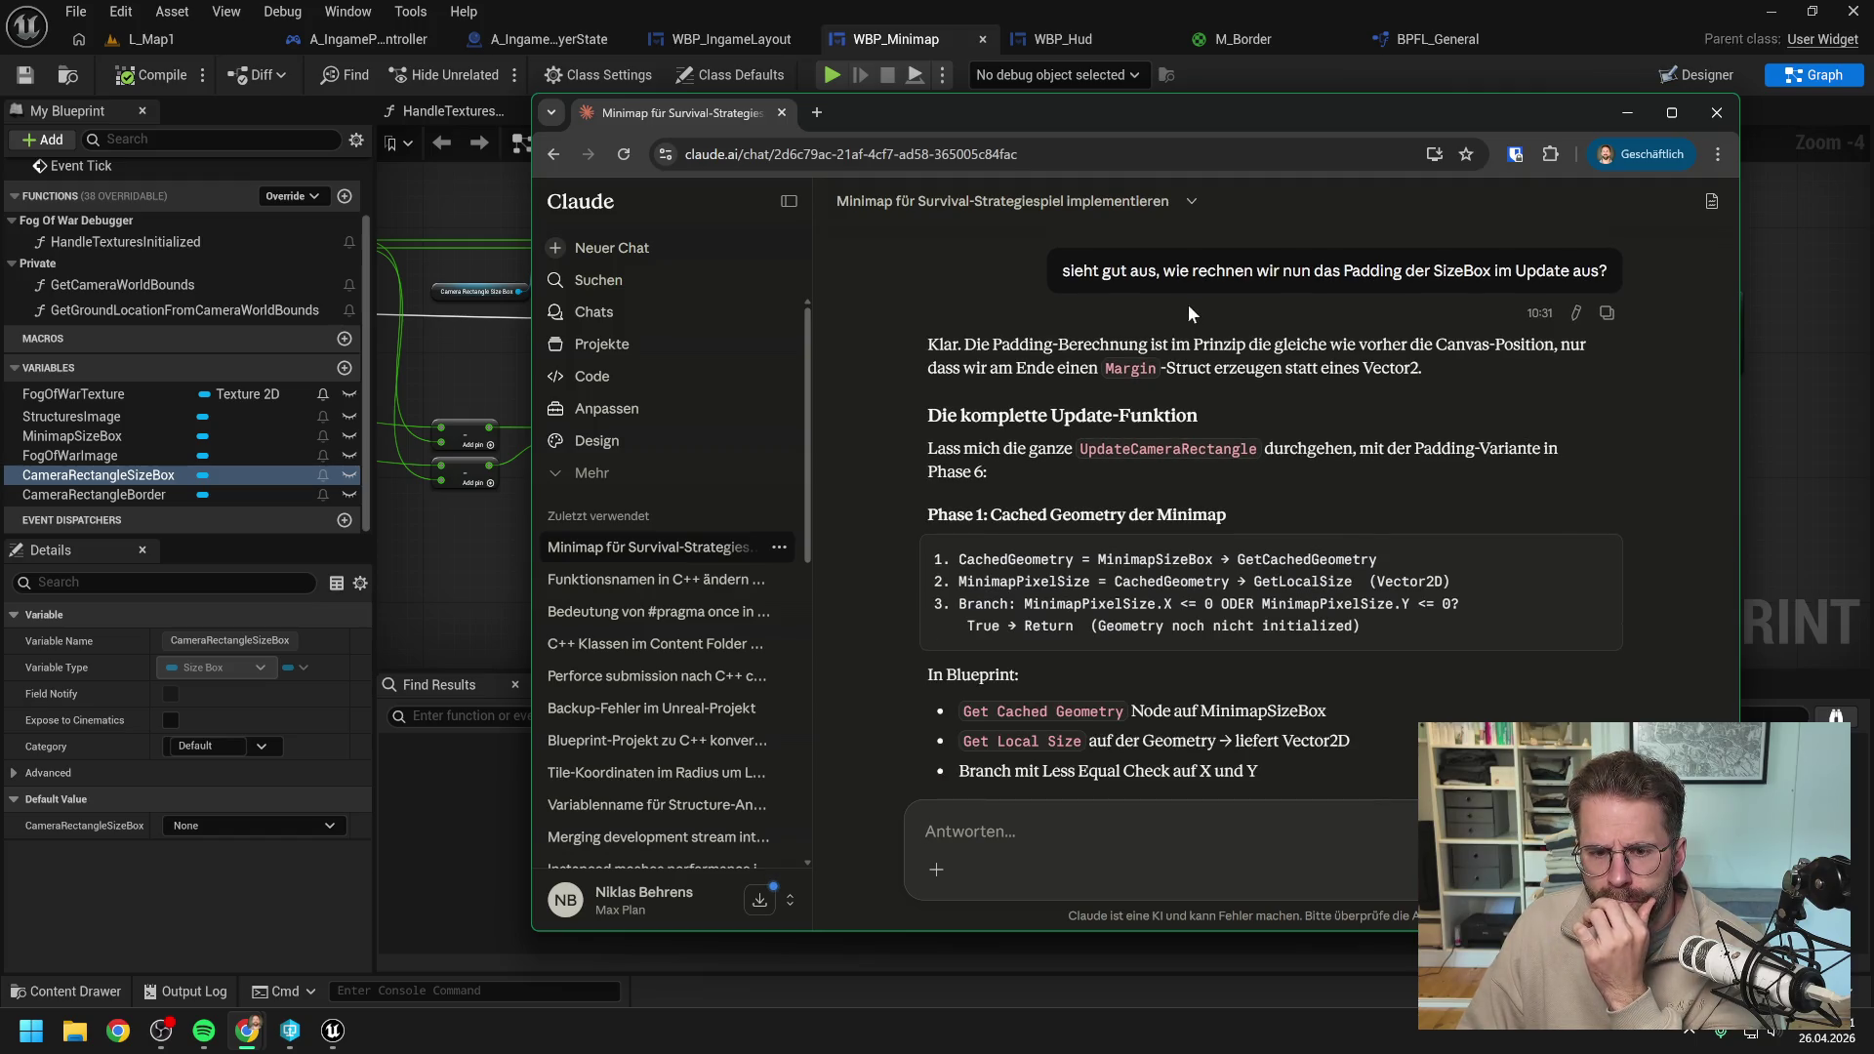
# Scroll Claude's chat to the 'Konkrete Blueprint-Nodes für Phase 6' section, then move the window aside.
pyautogui.scroll(-2, 1201, 312)
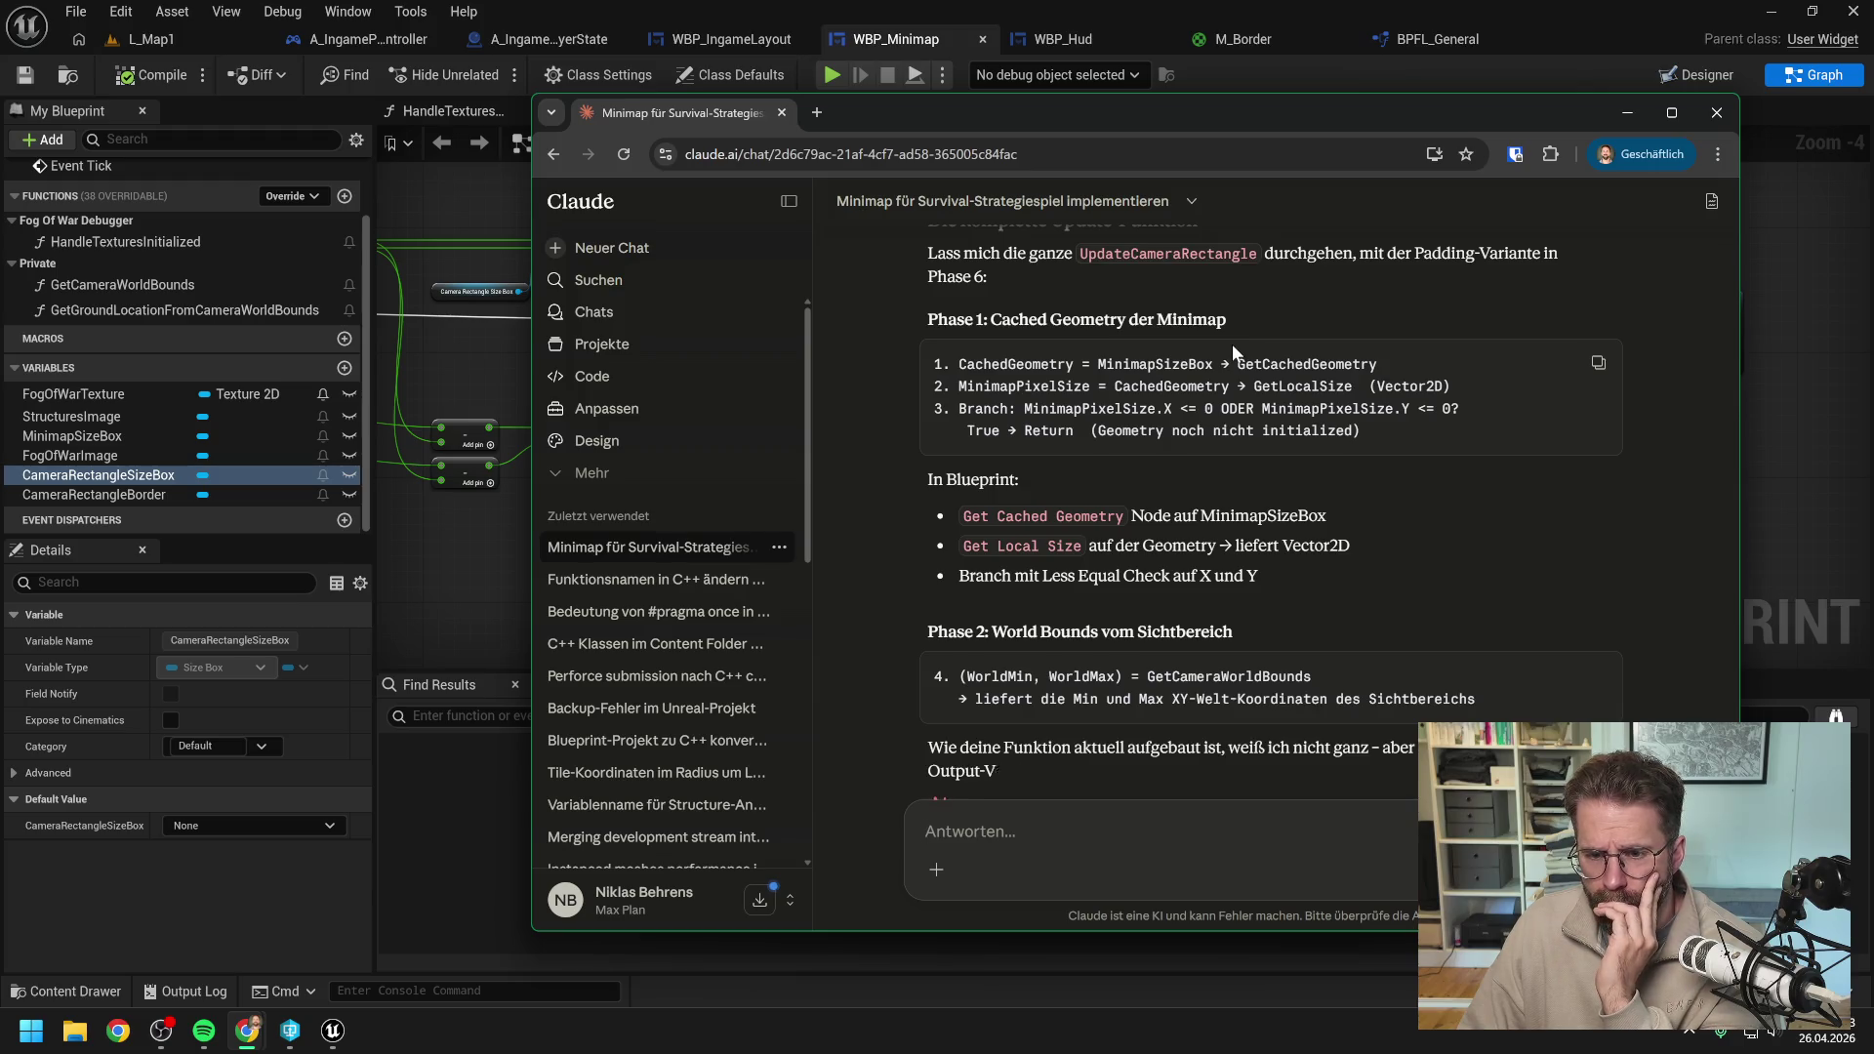
pyautogui.scroll(-1, 1425, 512)
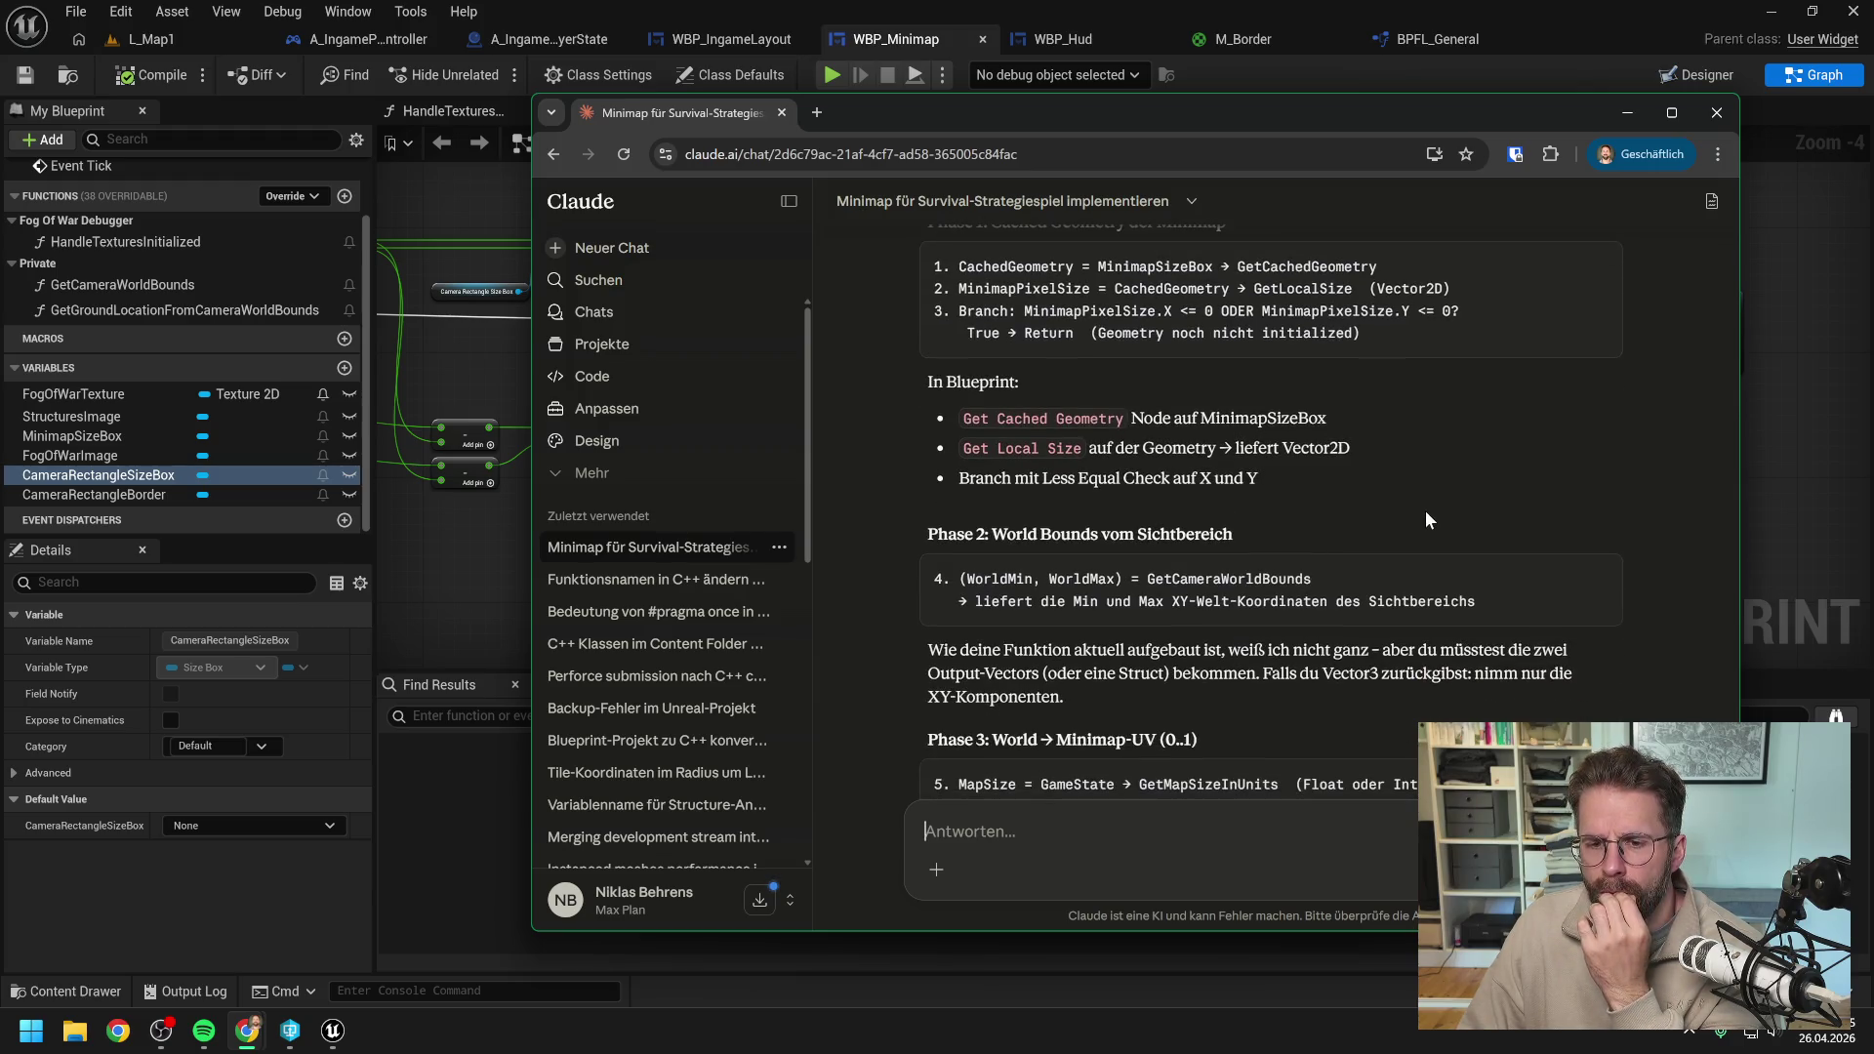
pyautogui.scroll(-2, 1355, 463)
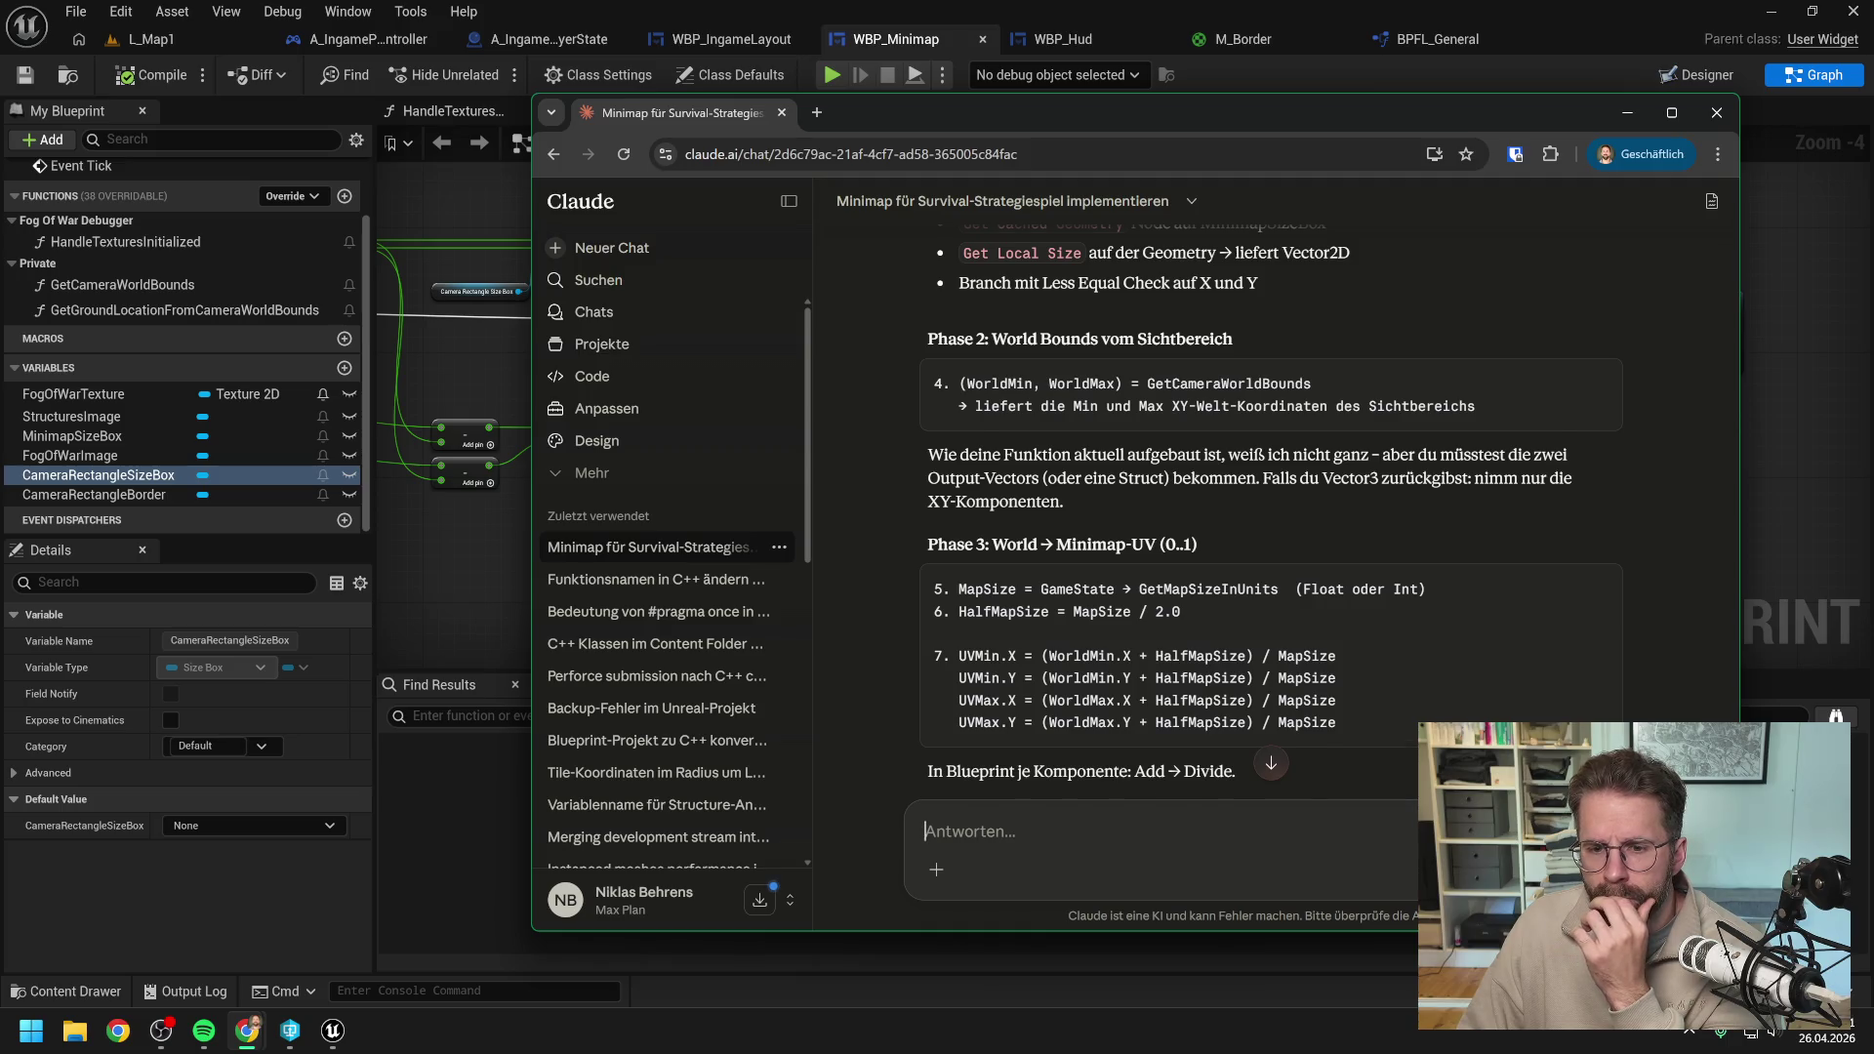
pyautogui.scroll(-2, 1351, 449)
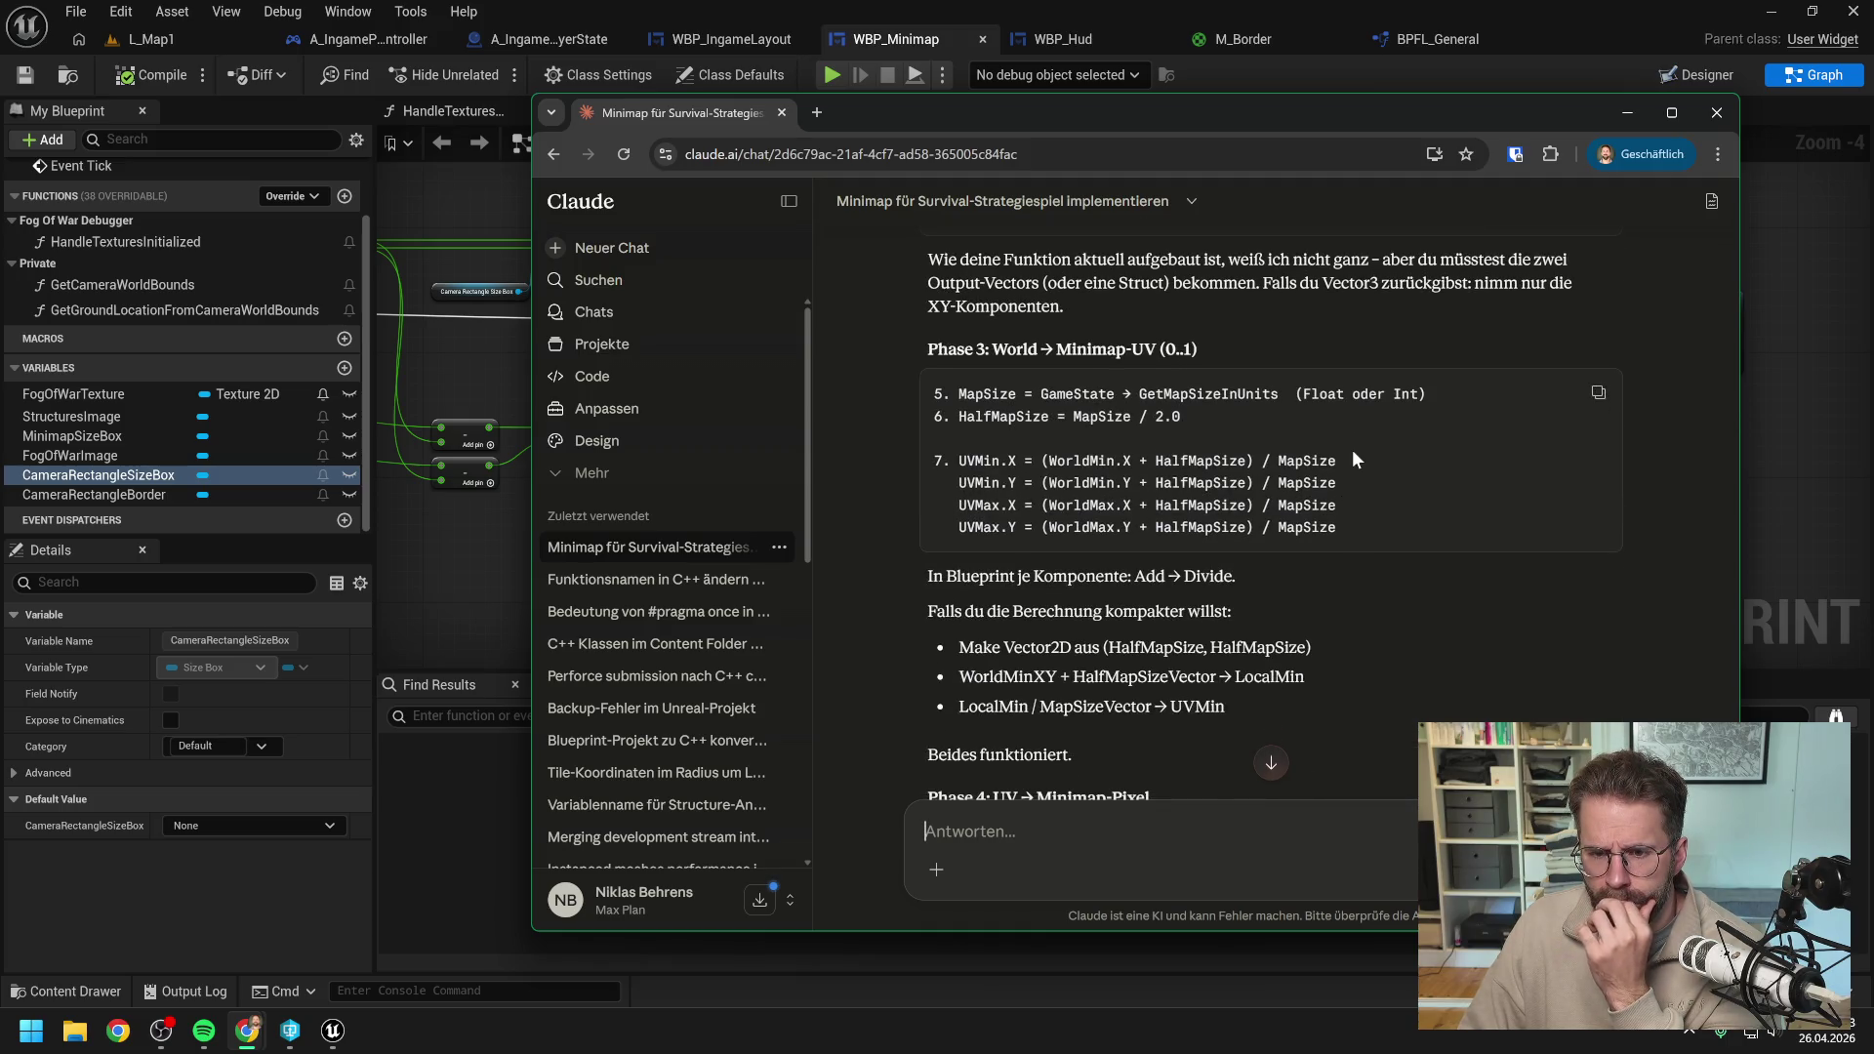
pyautogui.scroll(-2, 1353, 451)
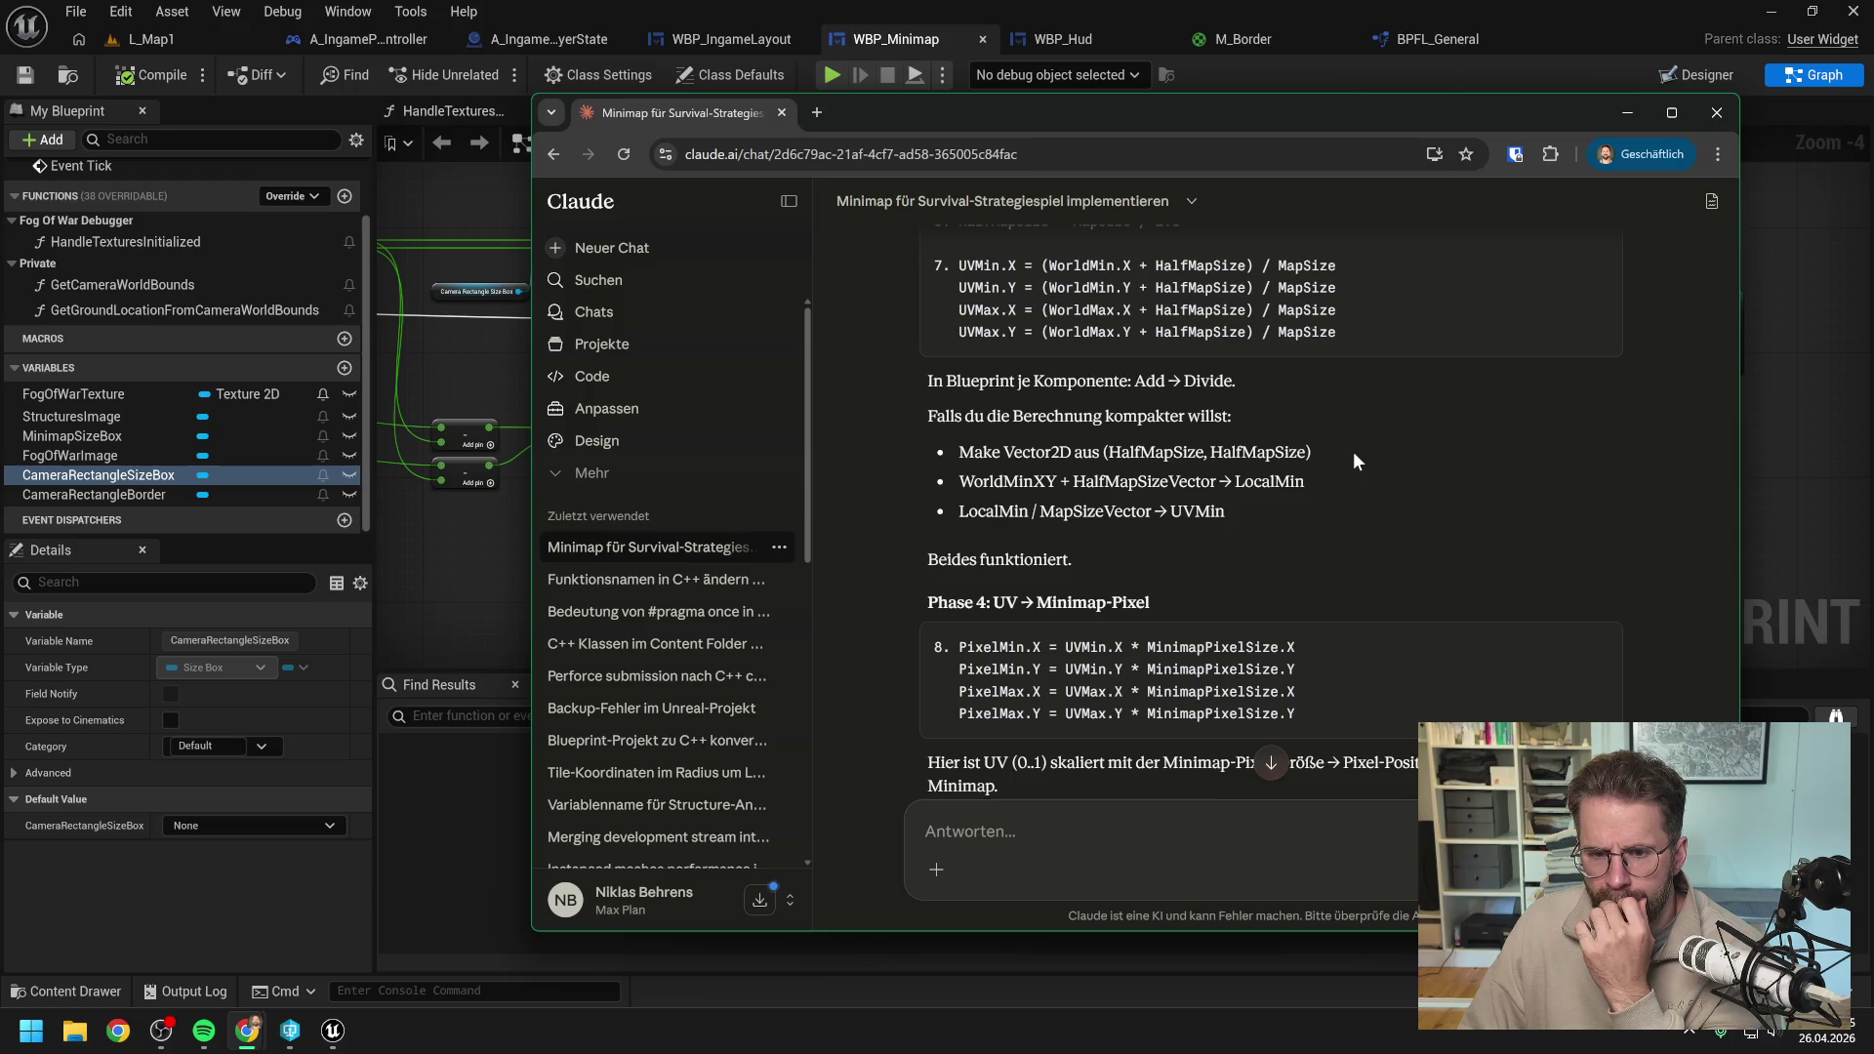
pyautogui.scroll(-1, 1352, 452)
pyautogui.scroll(-3, 1360, 426)
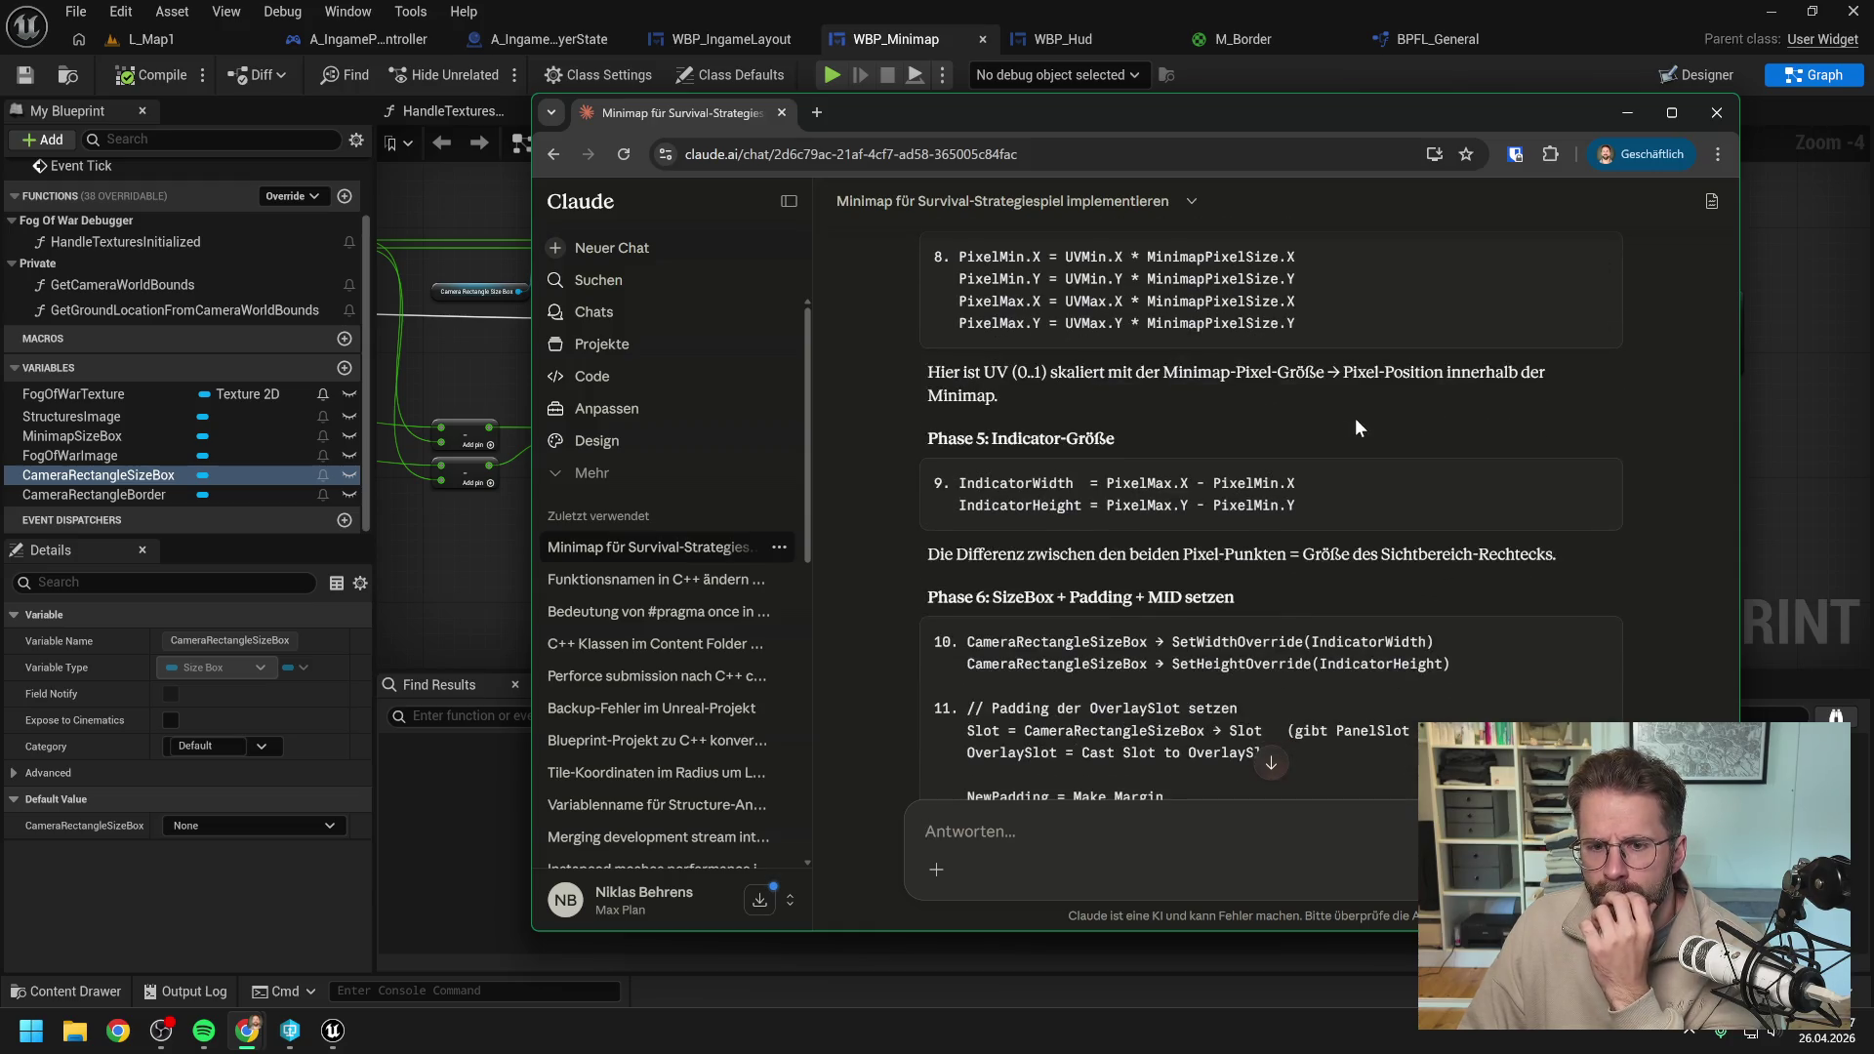
pyautogui.scroll(-1, 1355, 418)
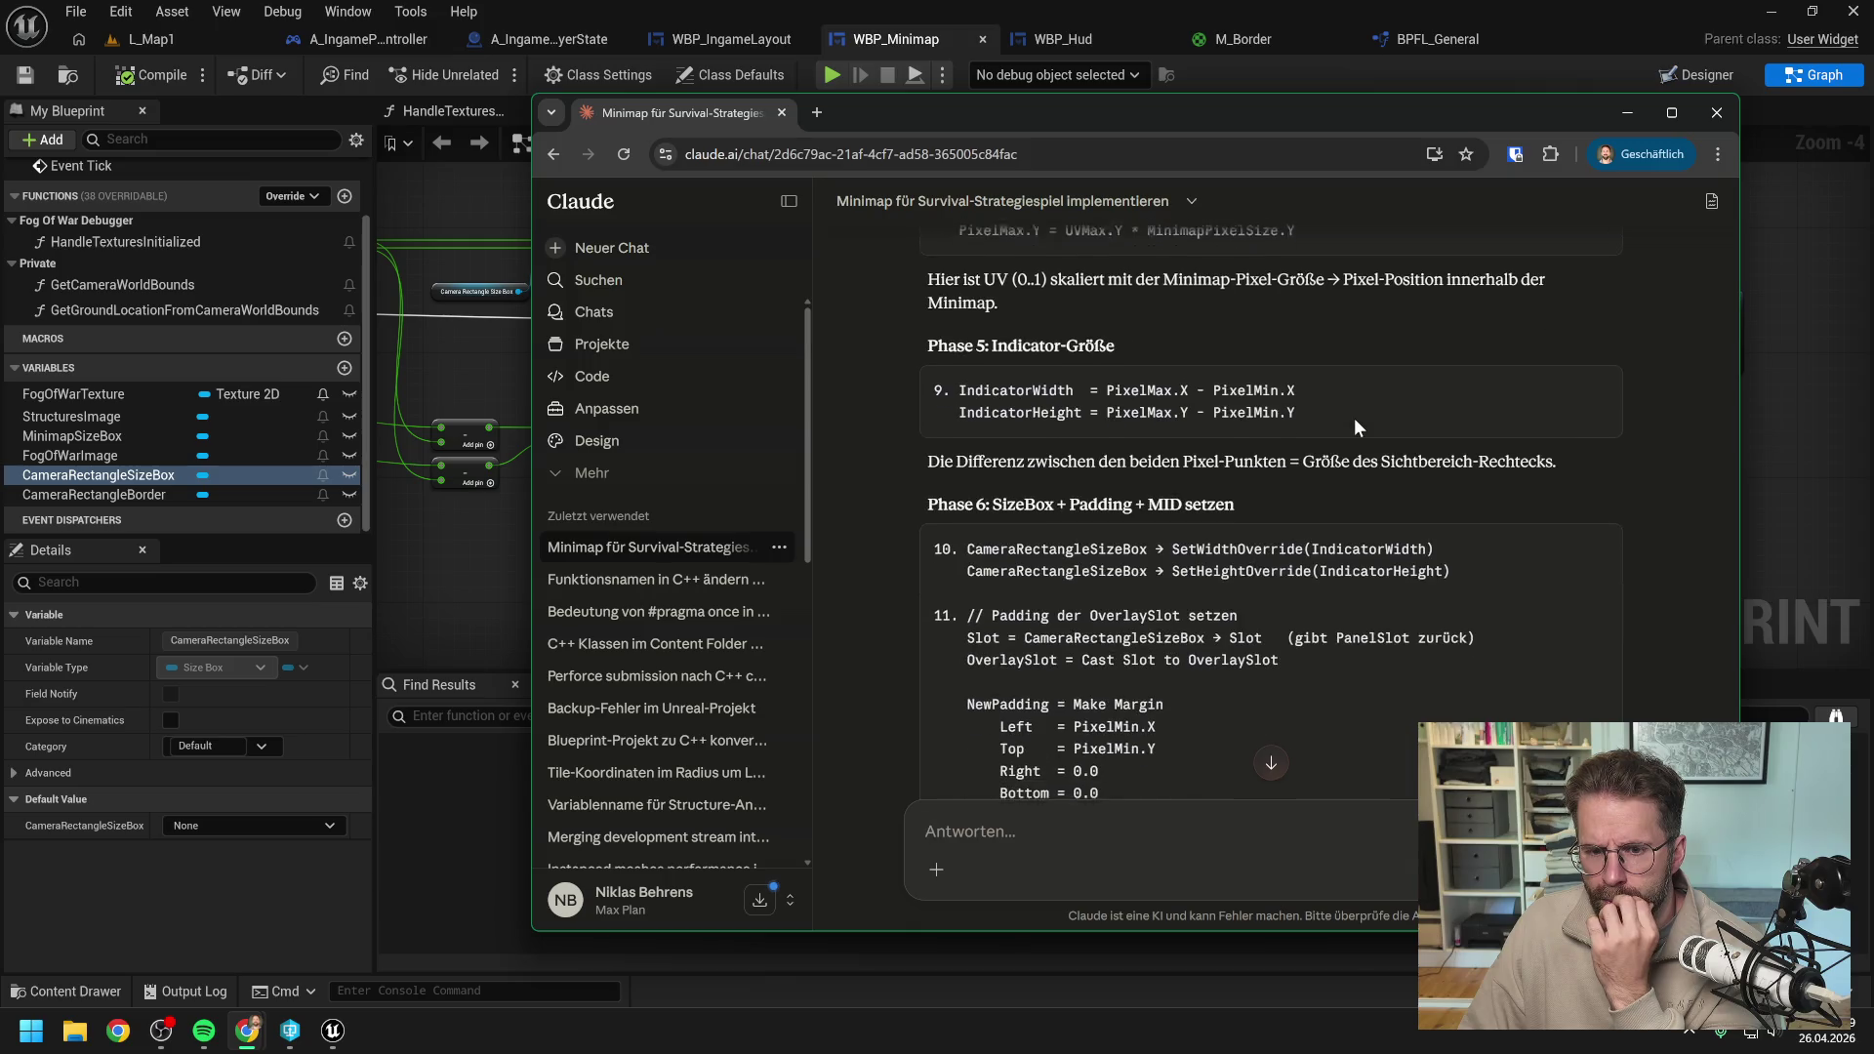
pyautogui.scroll(-1, 1349, 435)
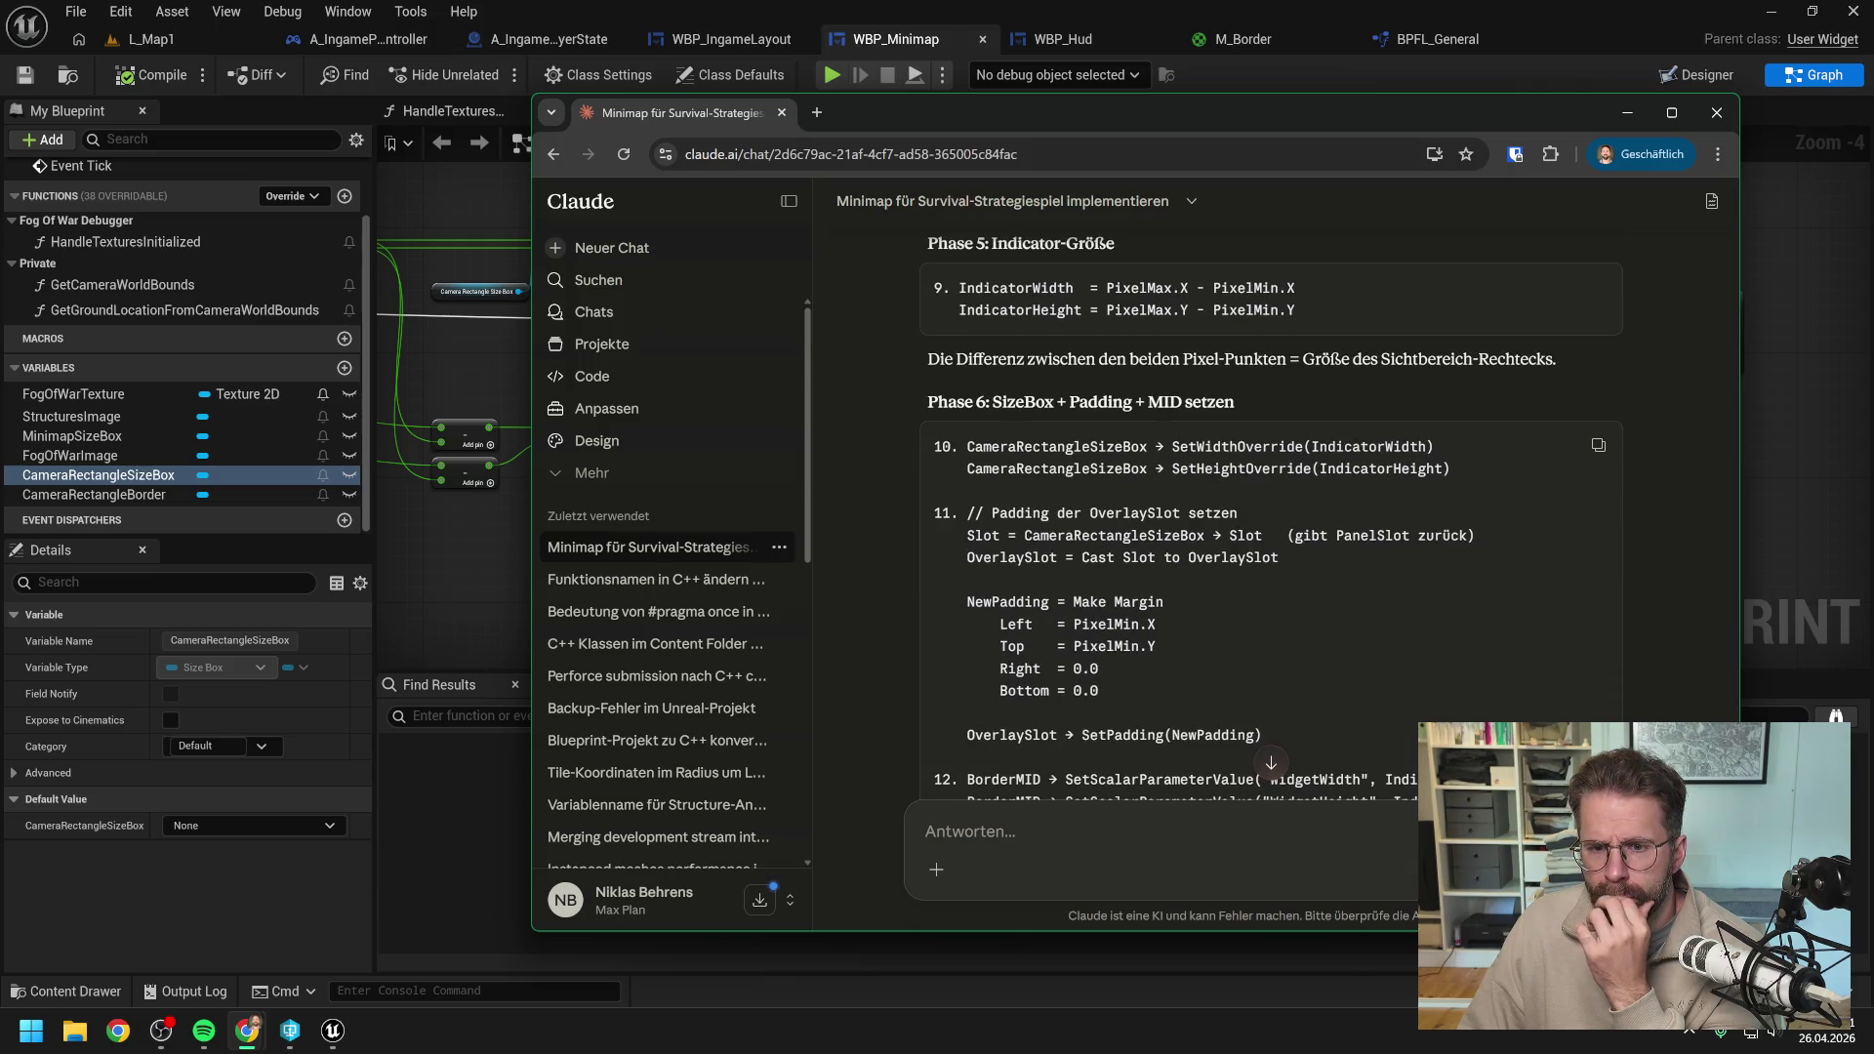
pyautogui.scroll(-2, 1344, 446)
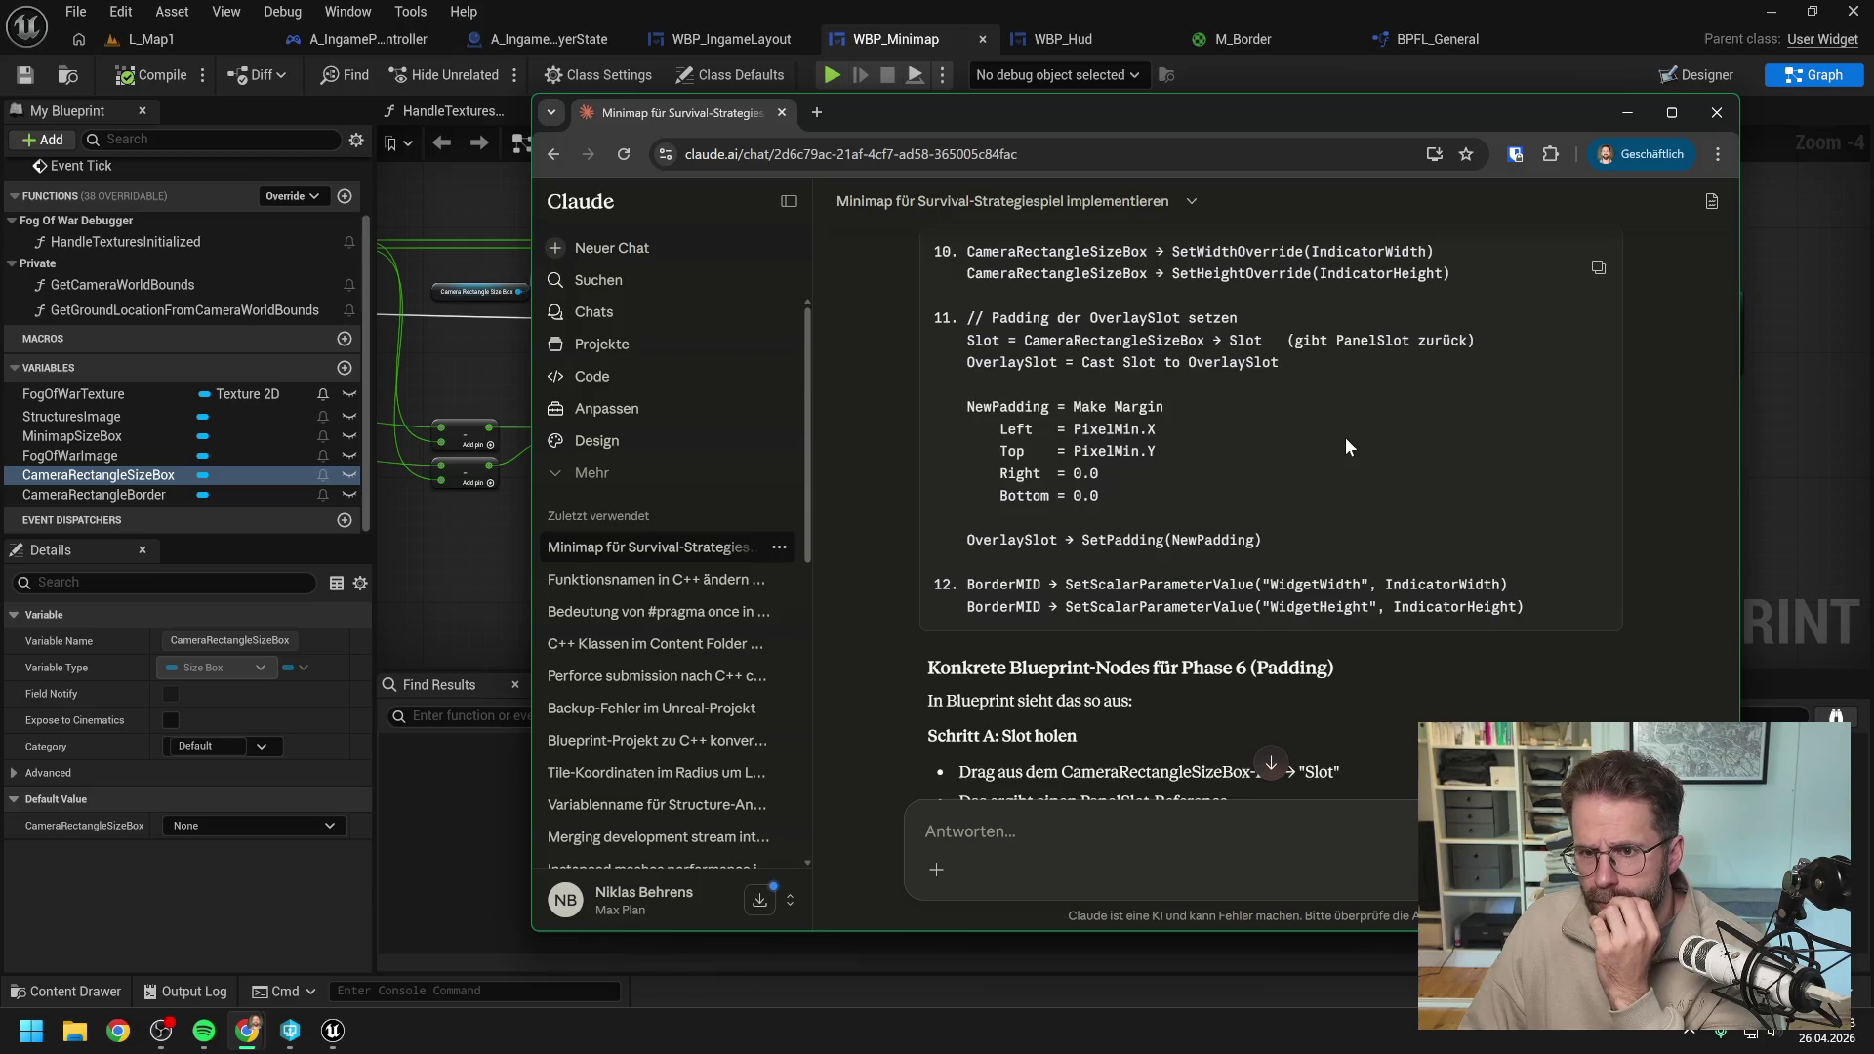
pyautogui.scroll(1, 1345, 437)
pyautogui.moveTo(1068, 114); pyautogui.dragTo(1872, 176)
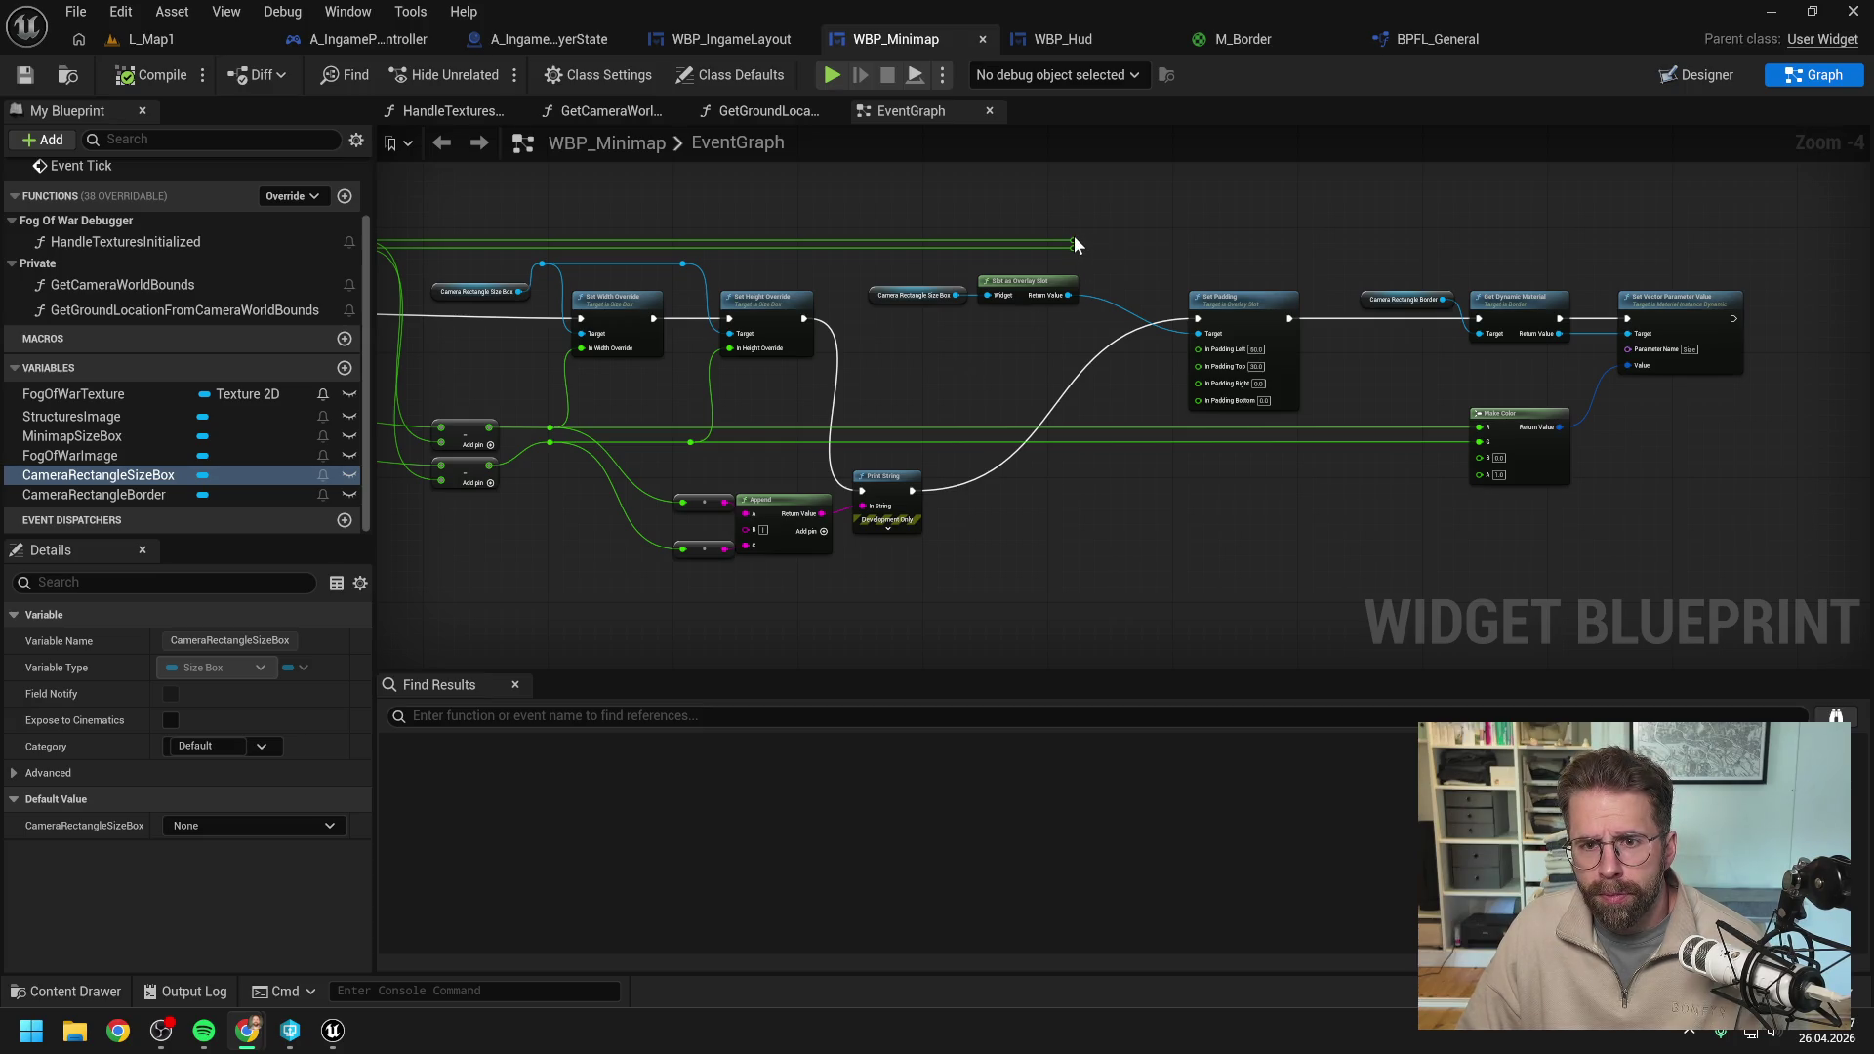
# Wire the graph value into Set Padding's In Padding Left and In Padding Top, then compile WBP_Minimap.
pyautogui.moveTo(1073, 242); pyautogui.dragTo(1198, 349)
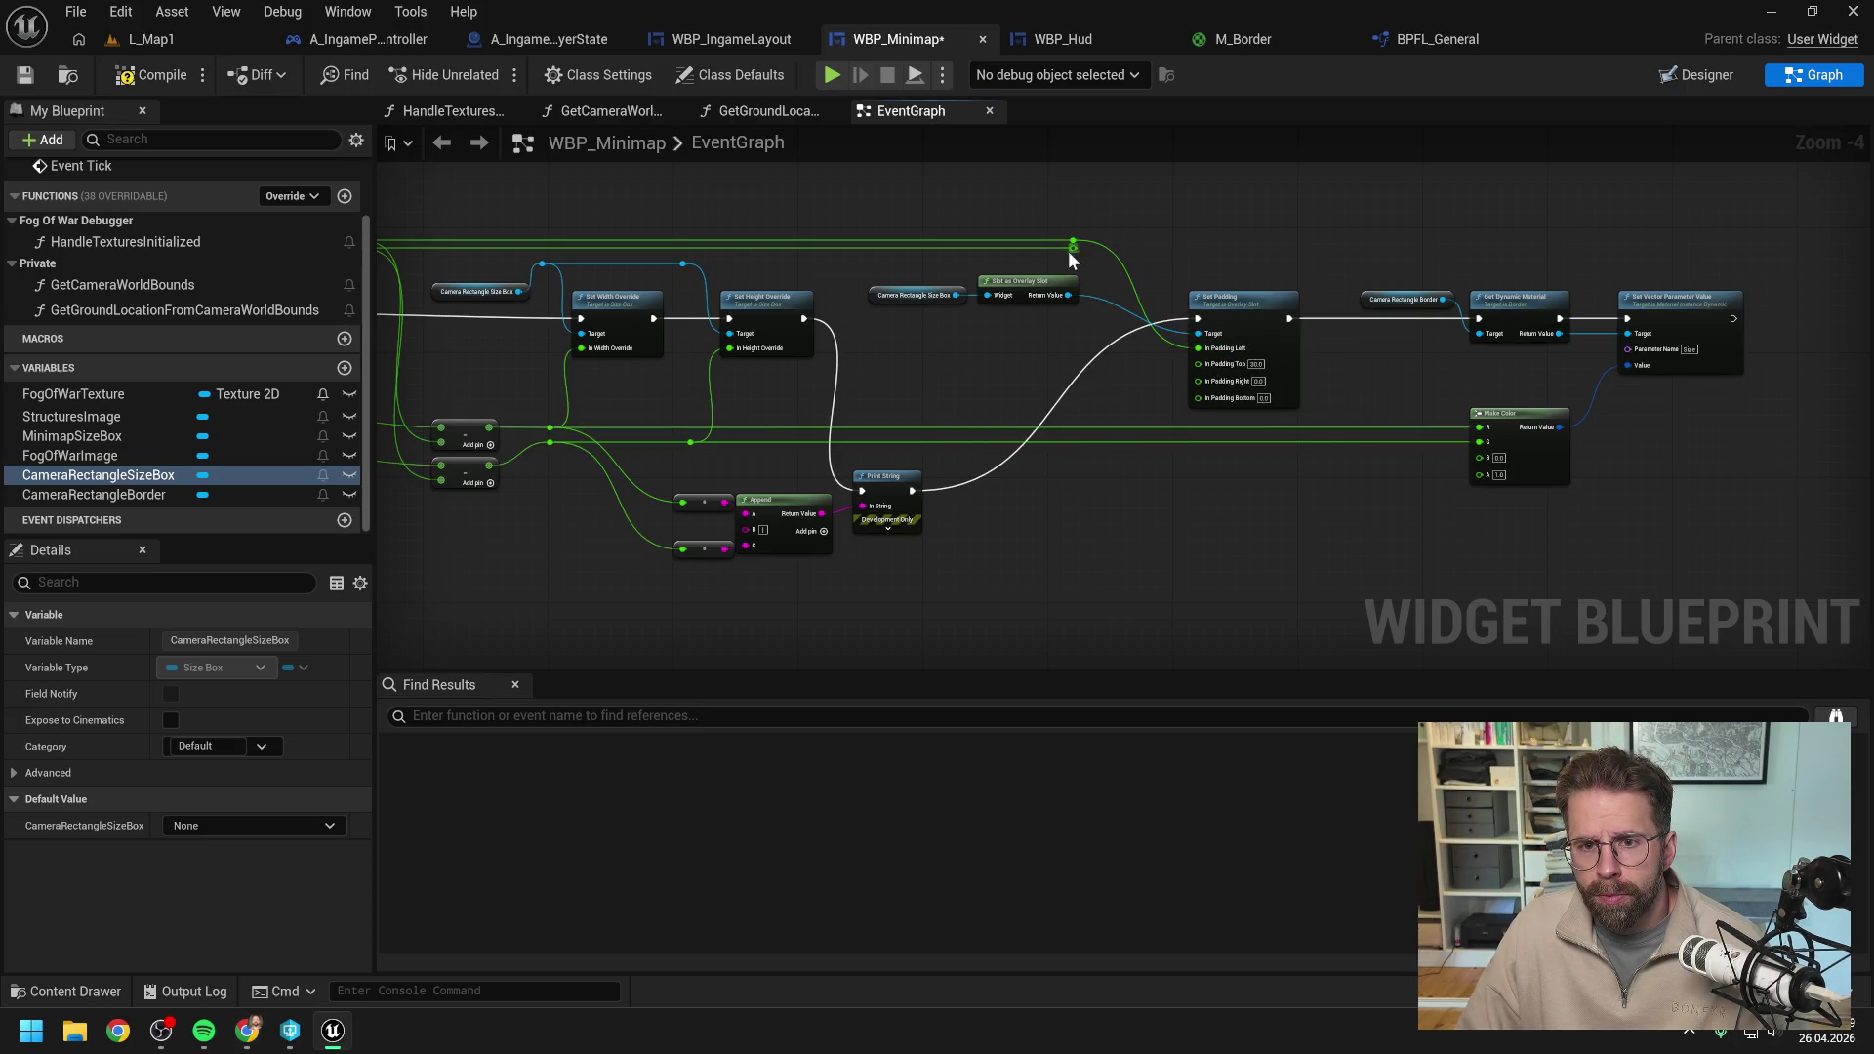
pyautogui.moveTo(1111, 293); pyautogui.dragTo(1198, 363)
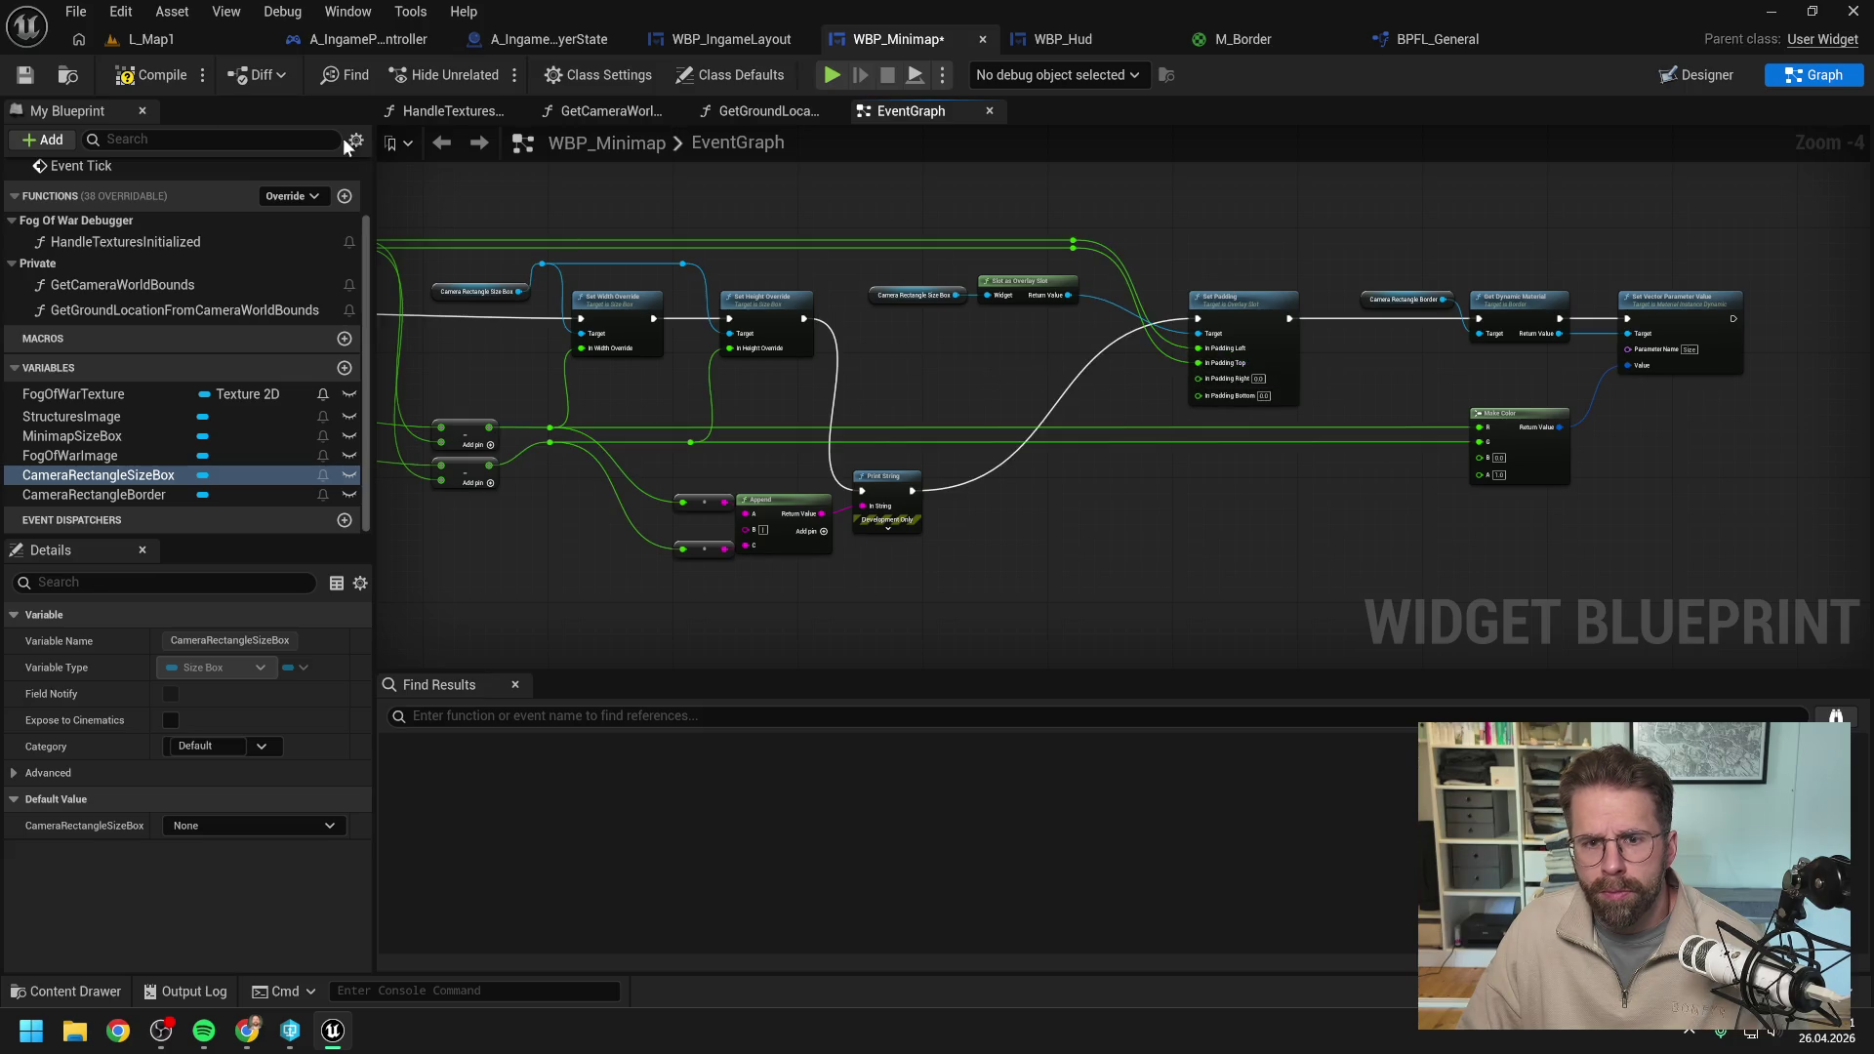
pyautogui.click(152, 75)
pyautogui.click(196, 43)
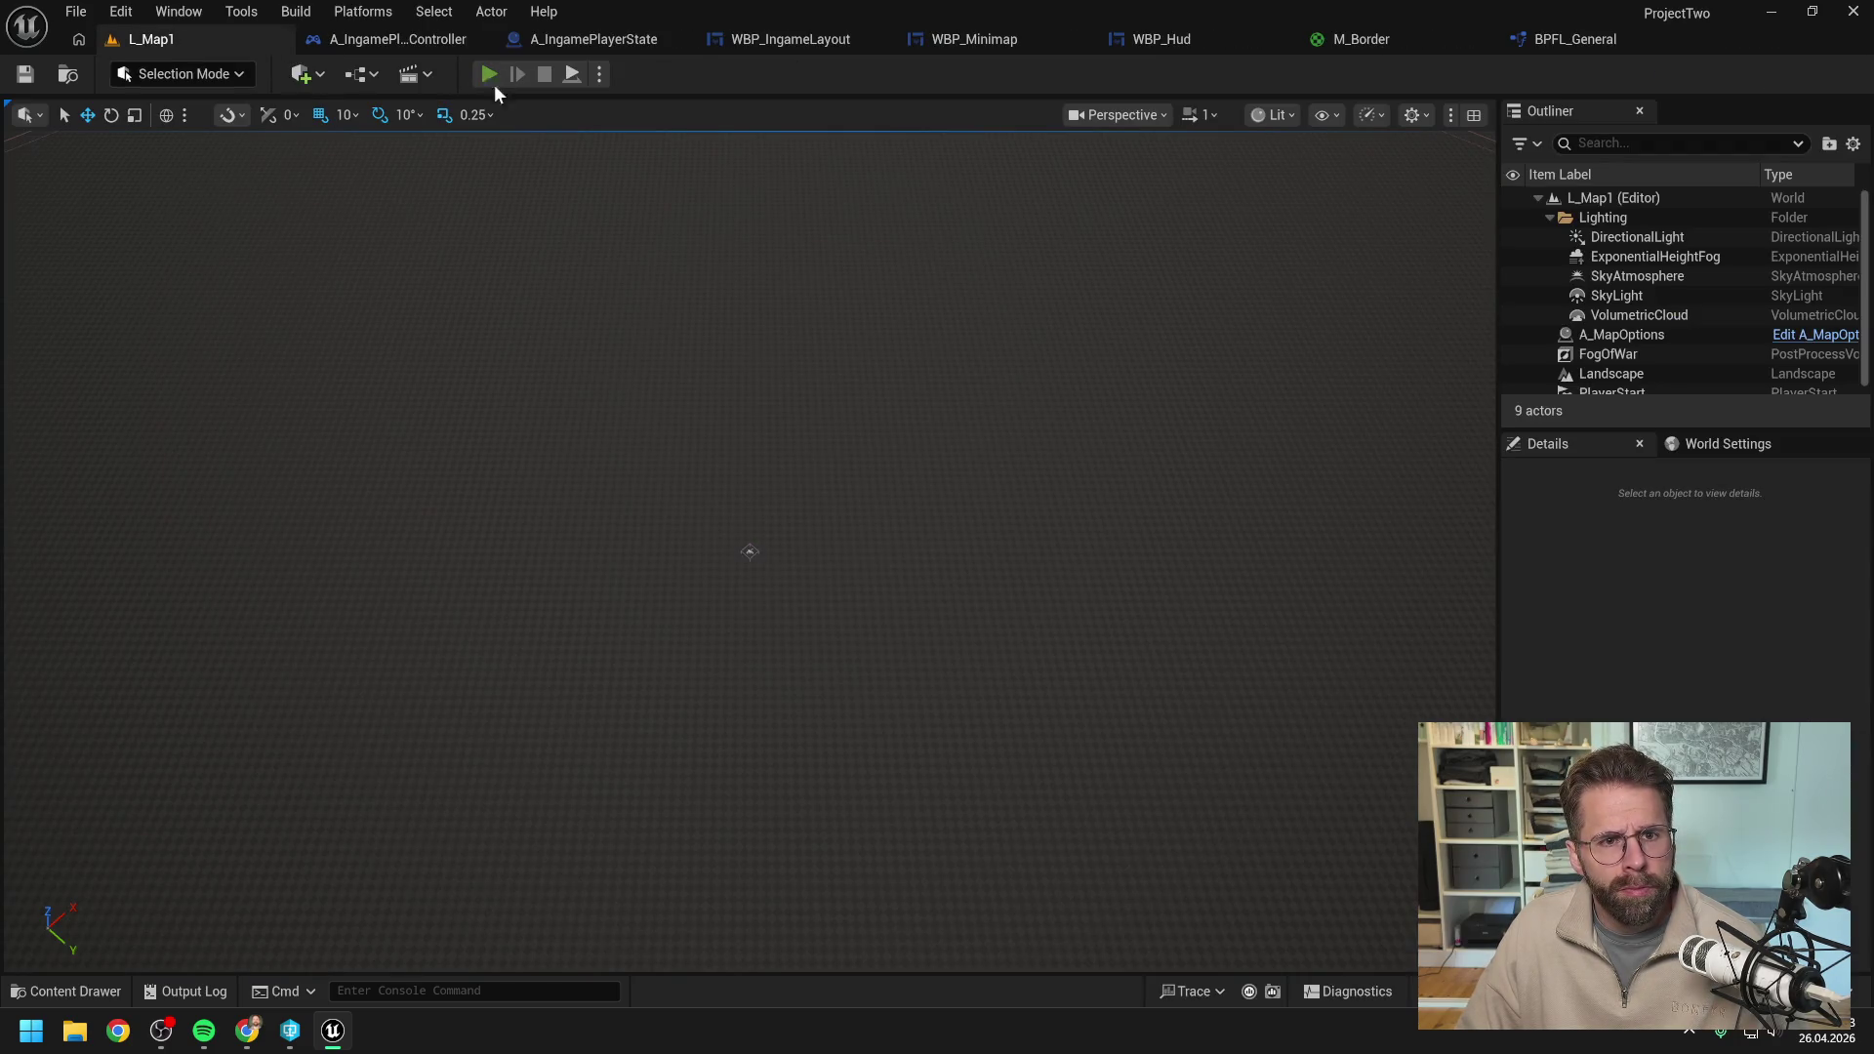
pyautogui.hotkey('alt', 'p')
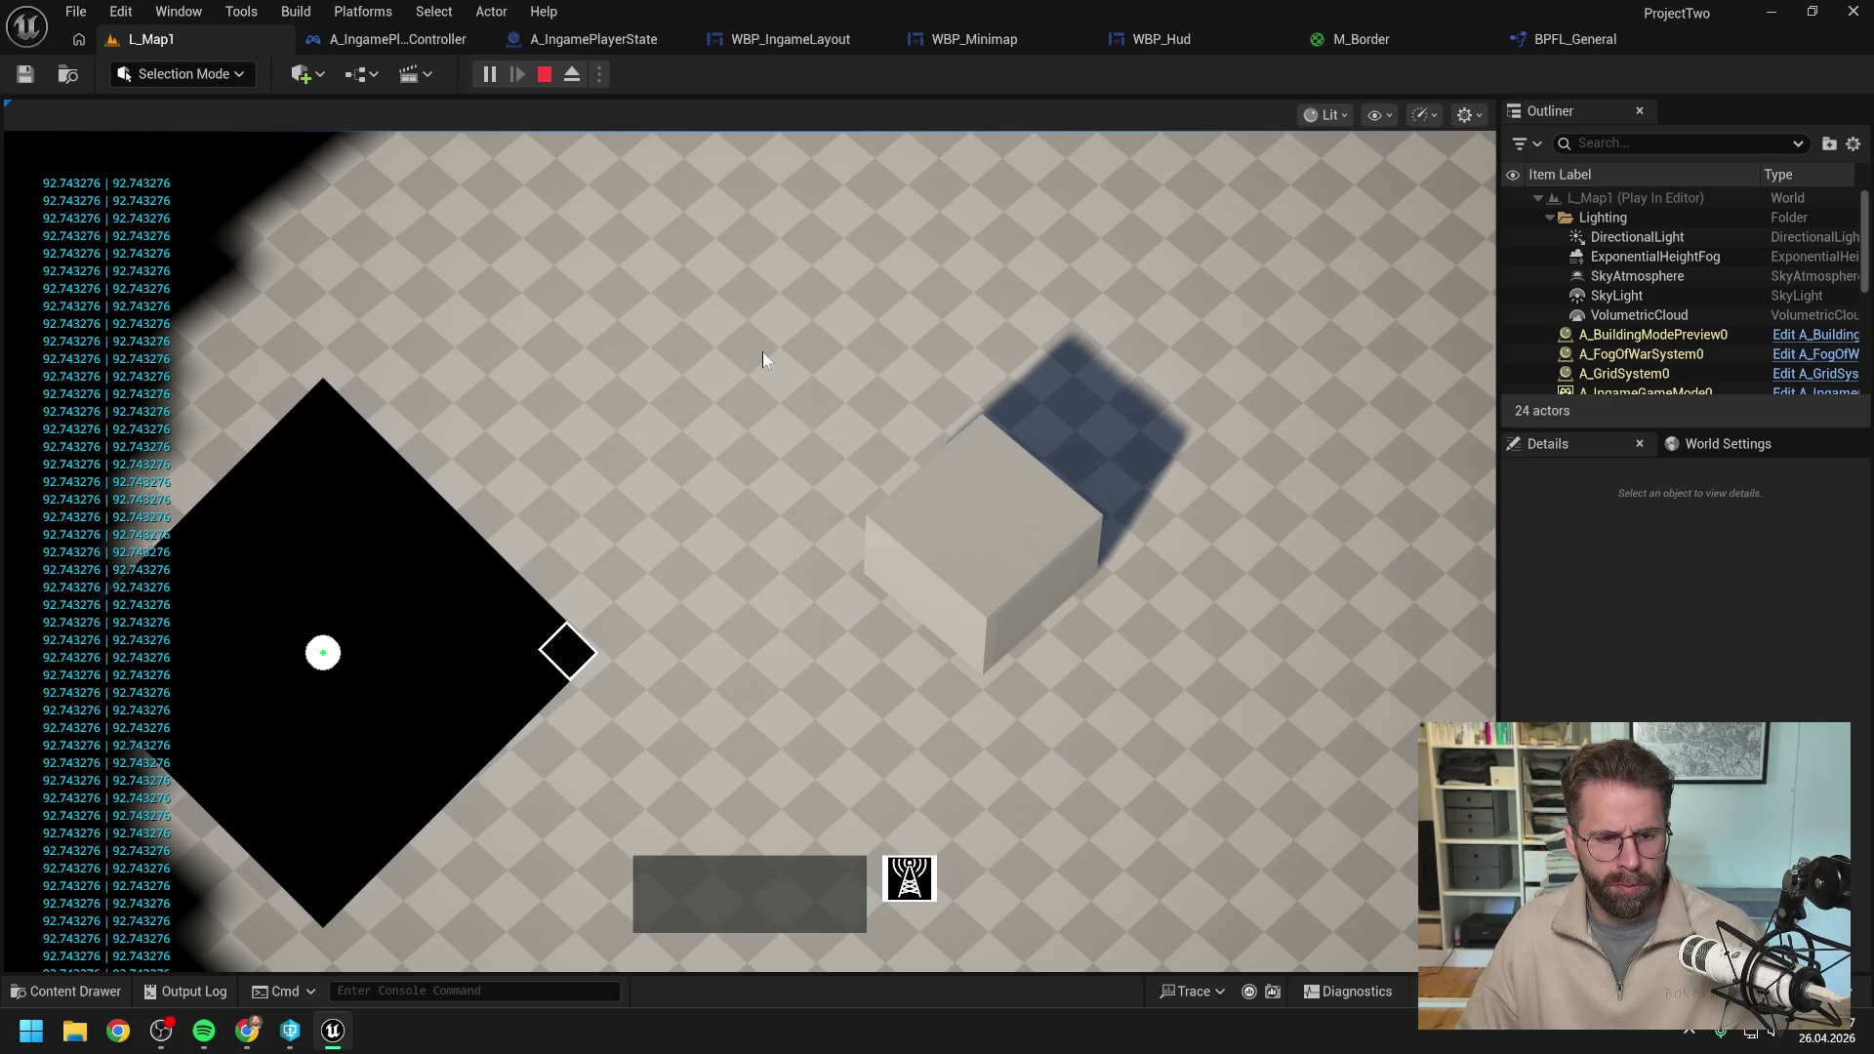
pyautogui.press('Escape')
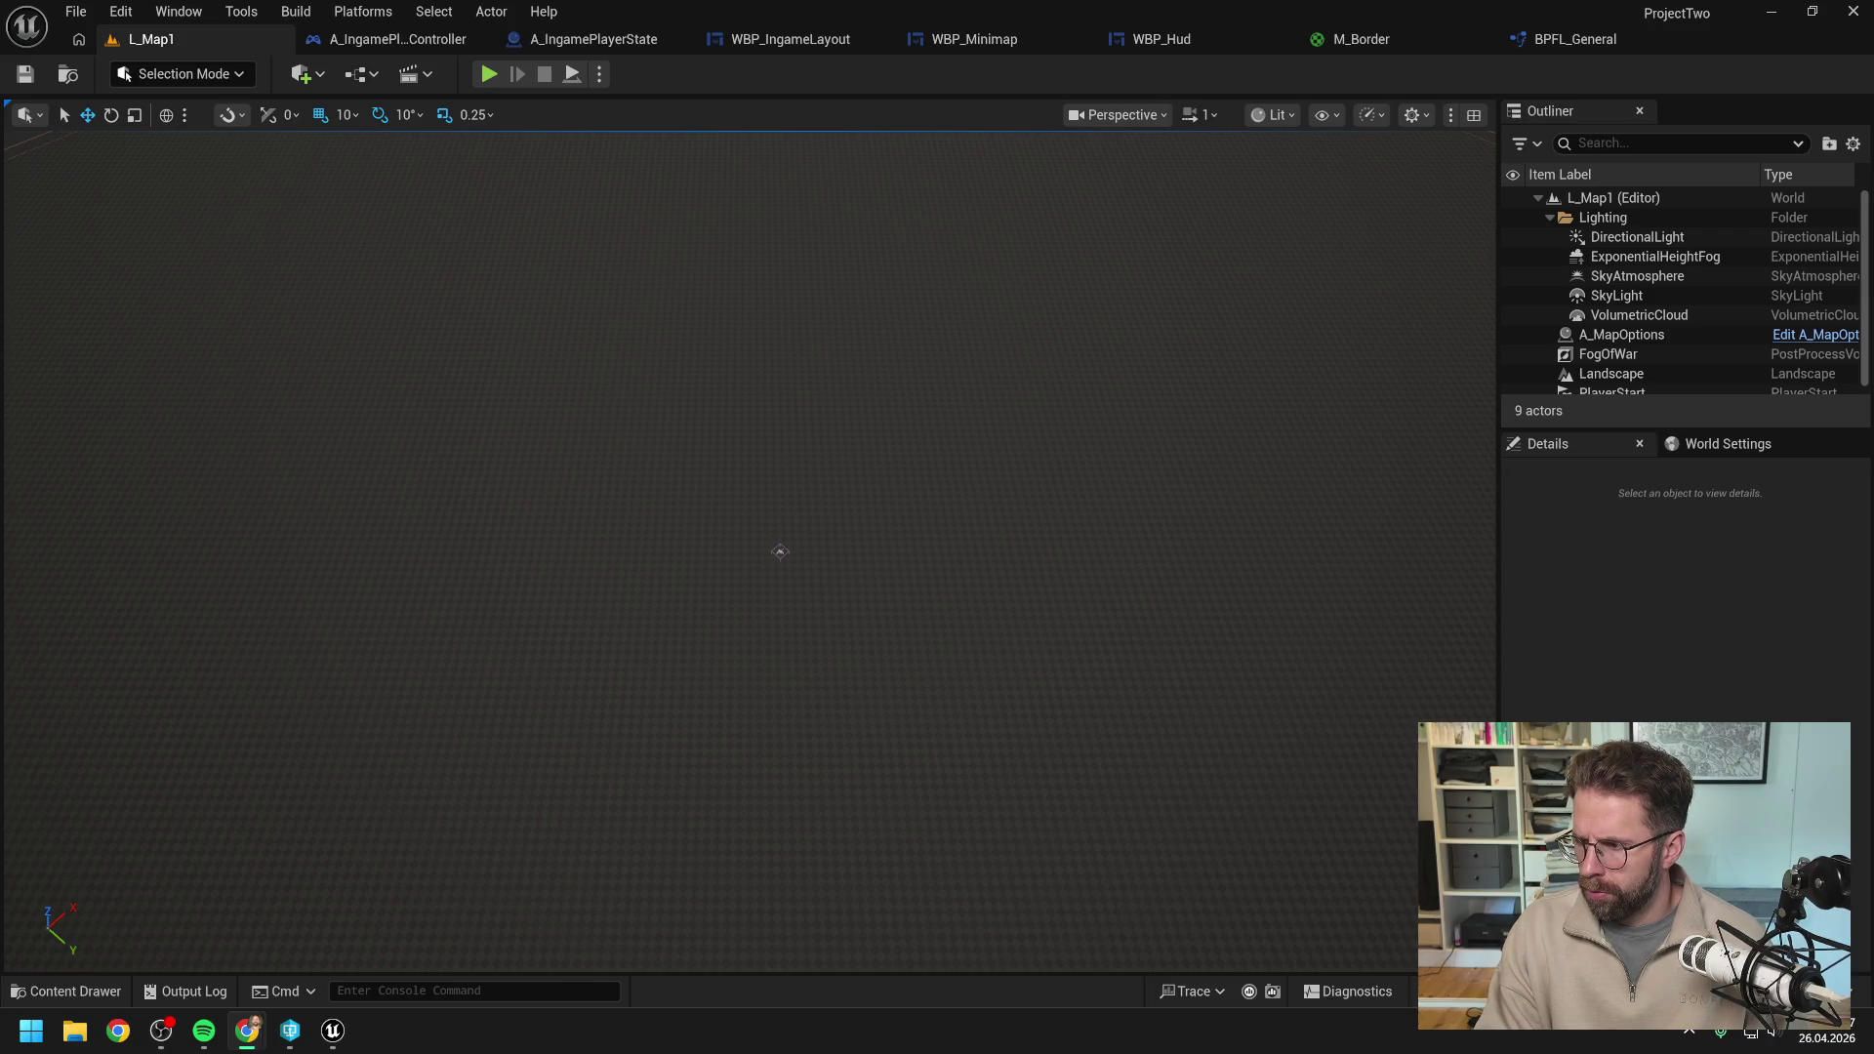
# Glance at the browser, then refocus Unreal and show WBP_Minimap's EventGraph.
pyautogui.click(823, 79)
pyautogui.hotkey('alt', 'Tab')
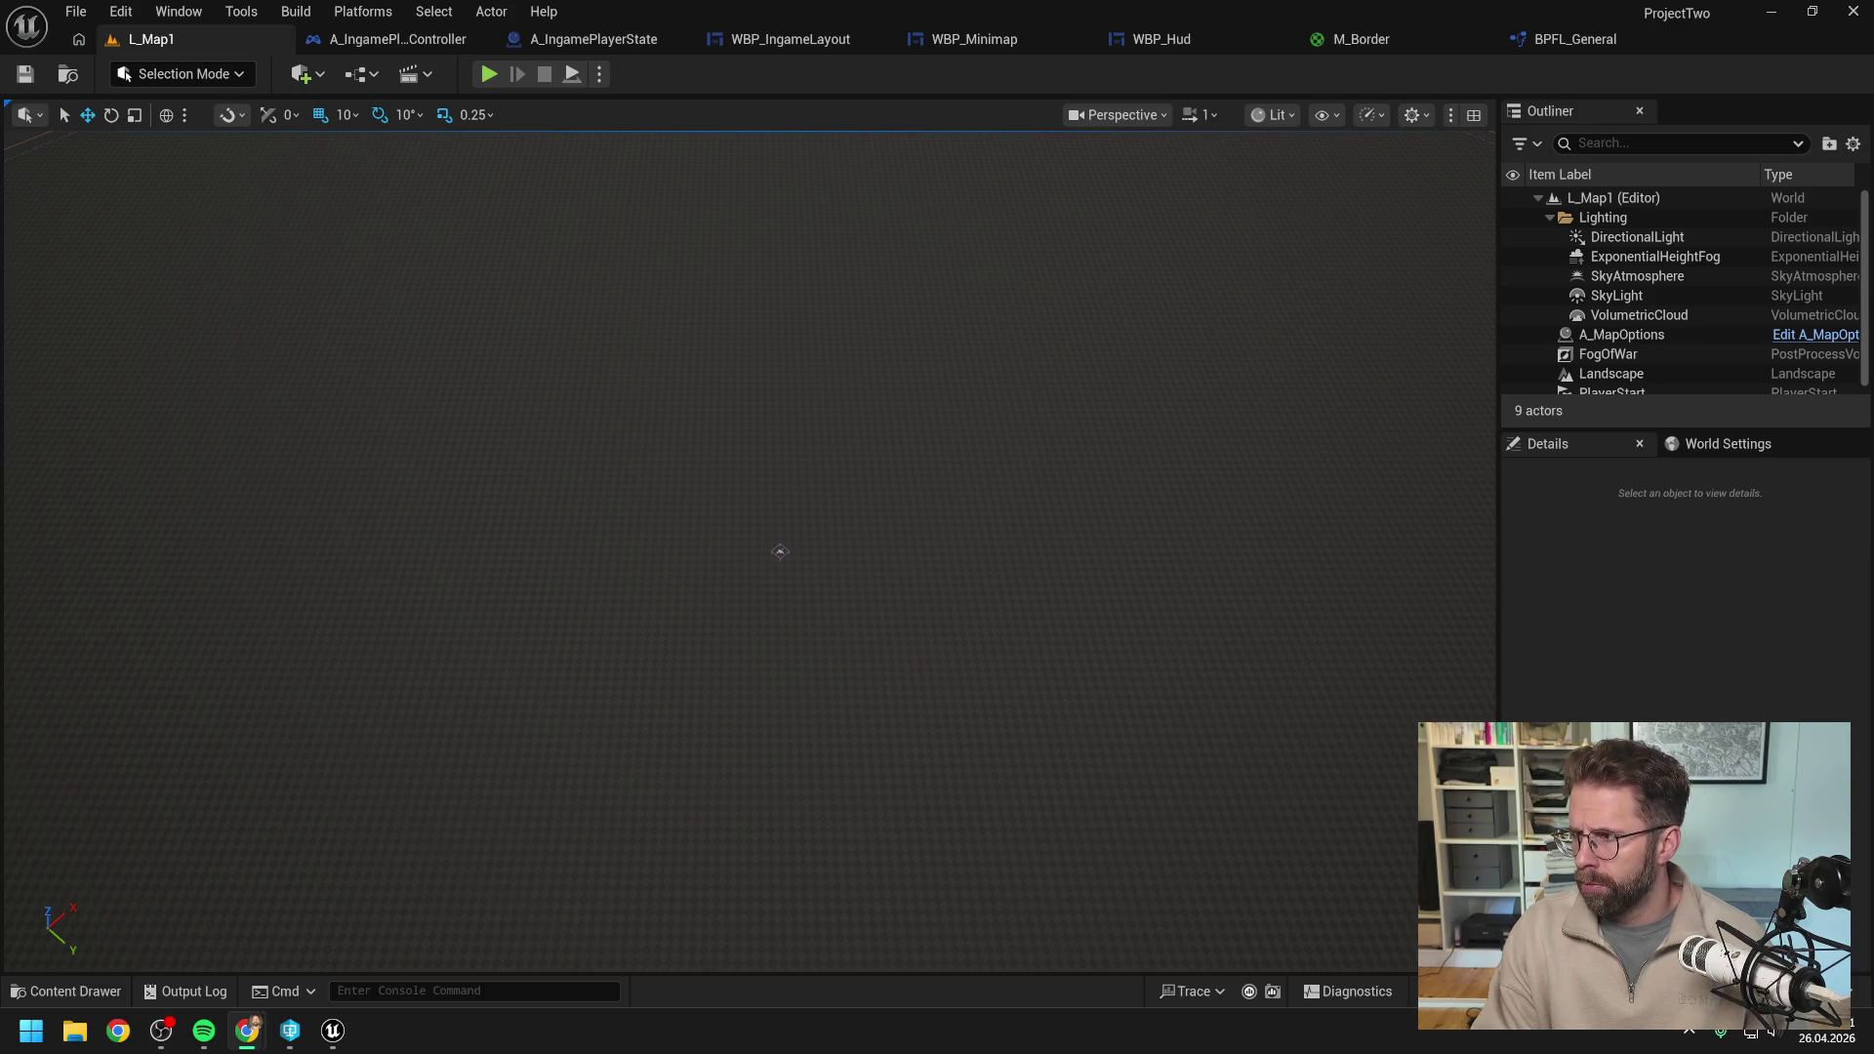
pyautogui.click(1632, 654)
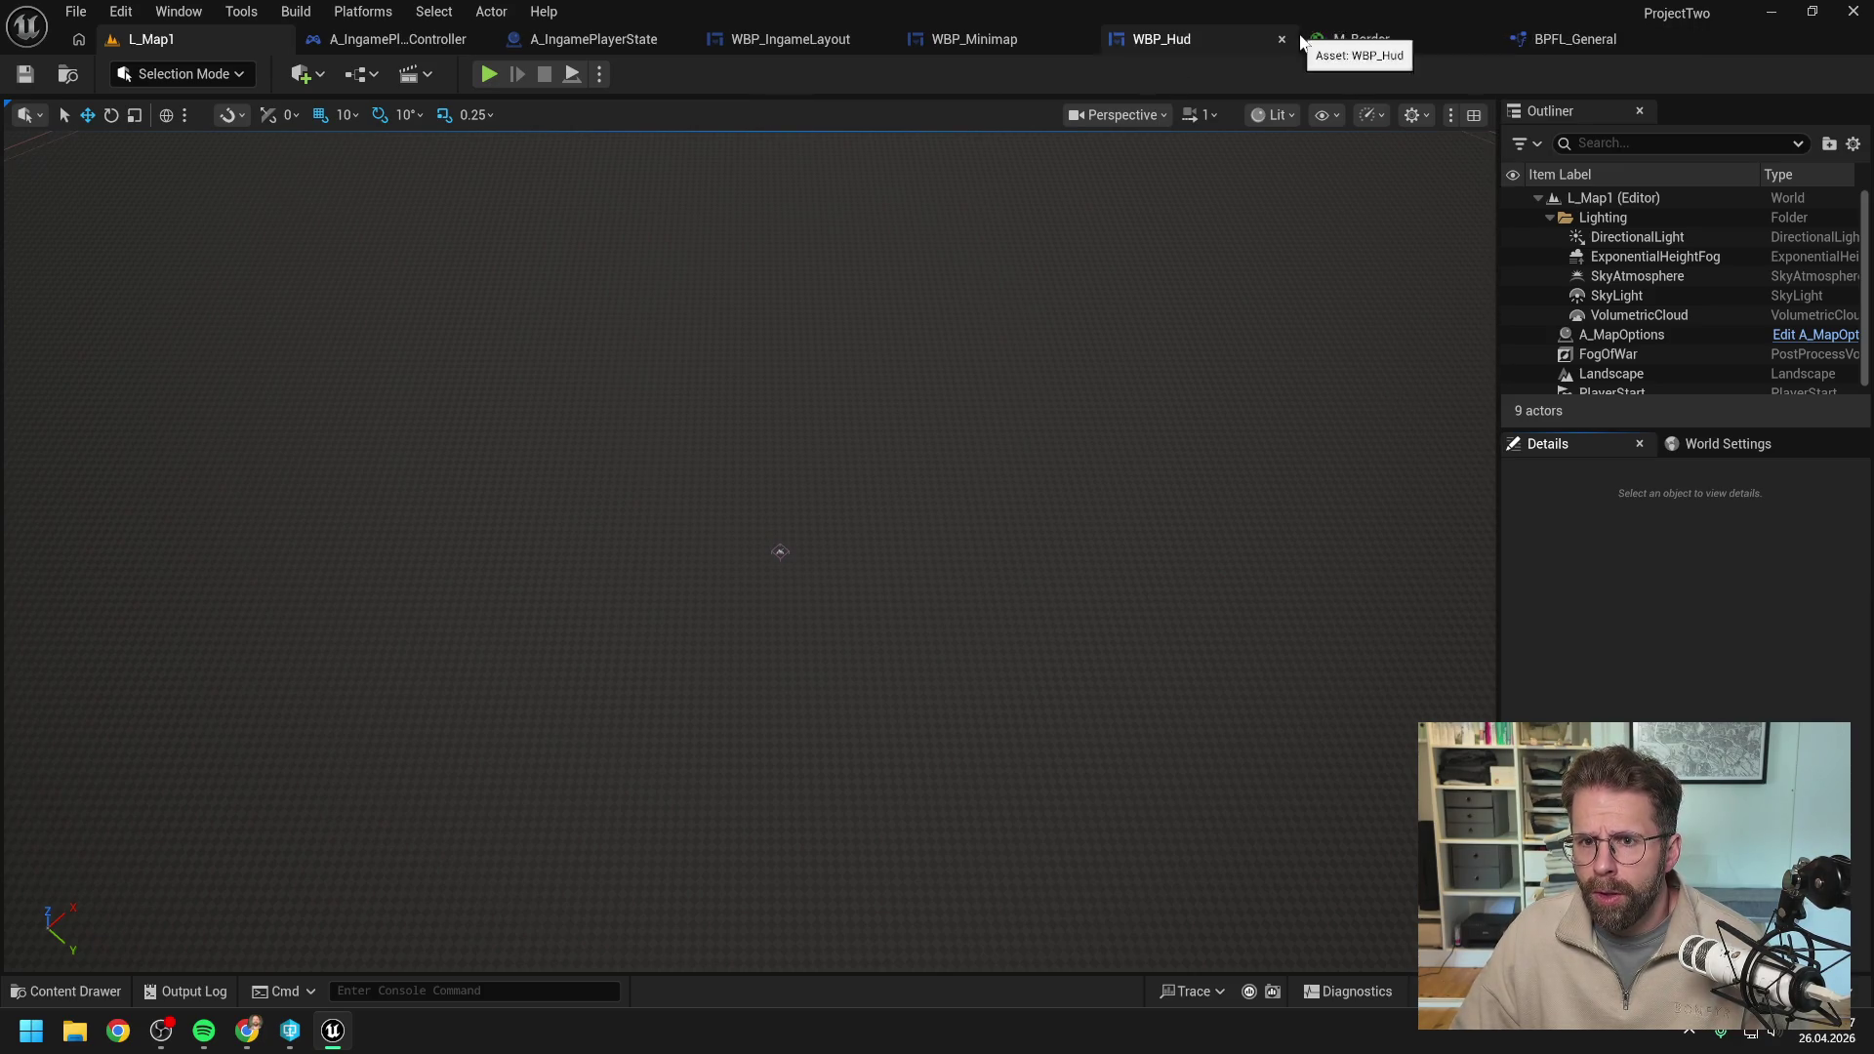
pyautogui.click(971, 39)
pyautogui.moveTo(1059, 237)
pyautogui.mouseDown()
pyautogui.moveTo(1172, 228)
pyautogui.moveTo(920, 335)
pyautogui.moveTo(943, 362)
pyautogui.mouseUp()
pyautogui.moveTo(1424, 500); pyautogui.dragTo(1261, 490)
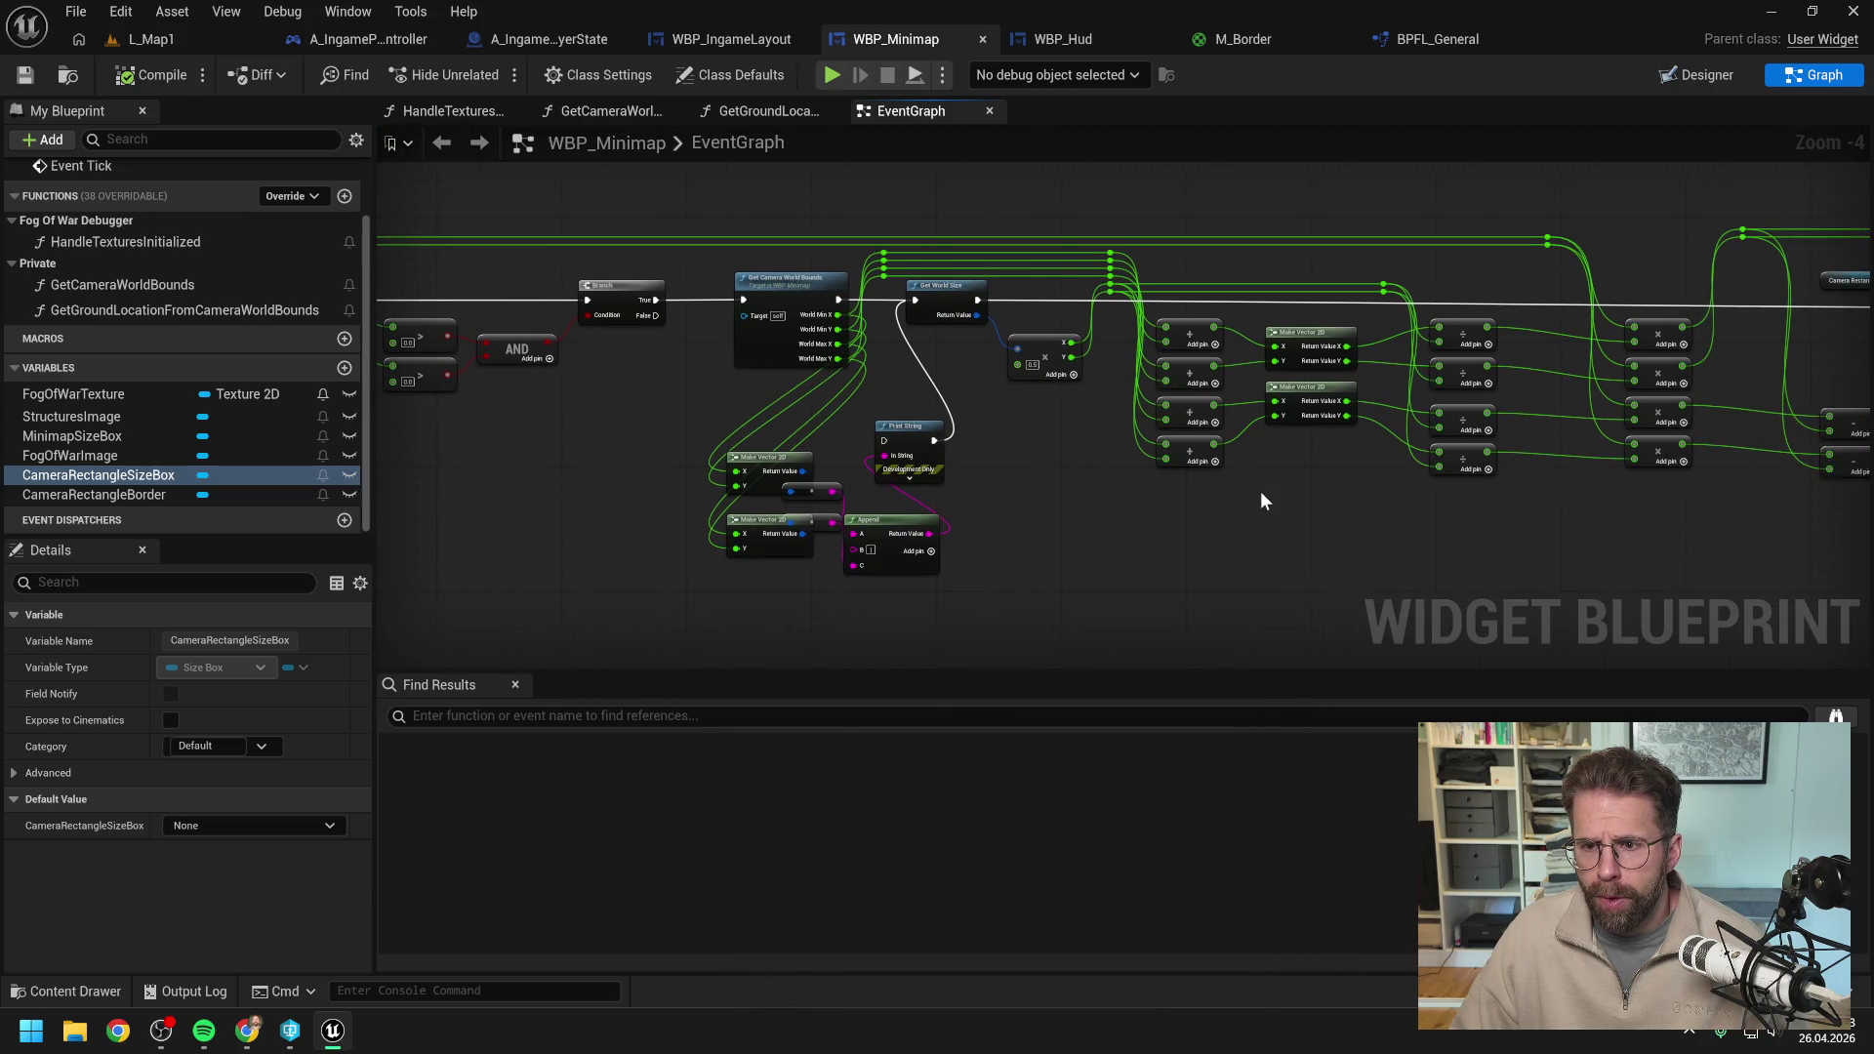
pyautogui.moveTo(1373, 508)
pyautogui.mouseDown()
pyautogui.moveTo(1040, 508)
pyautogui.moveTo(1299, 506)
pyautogui.moveTo(1196, 502)
pyautogui.mouseUp()
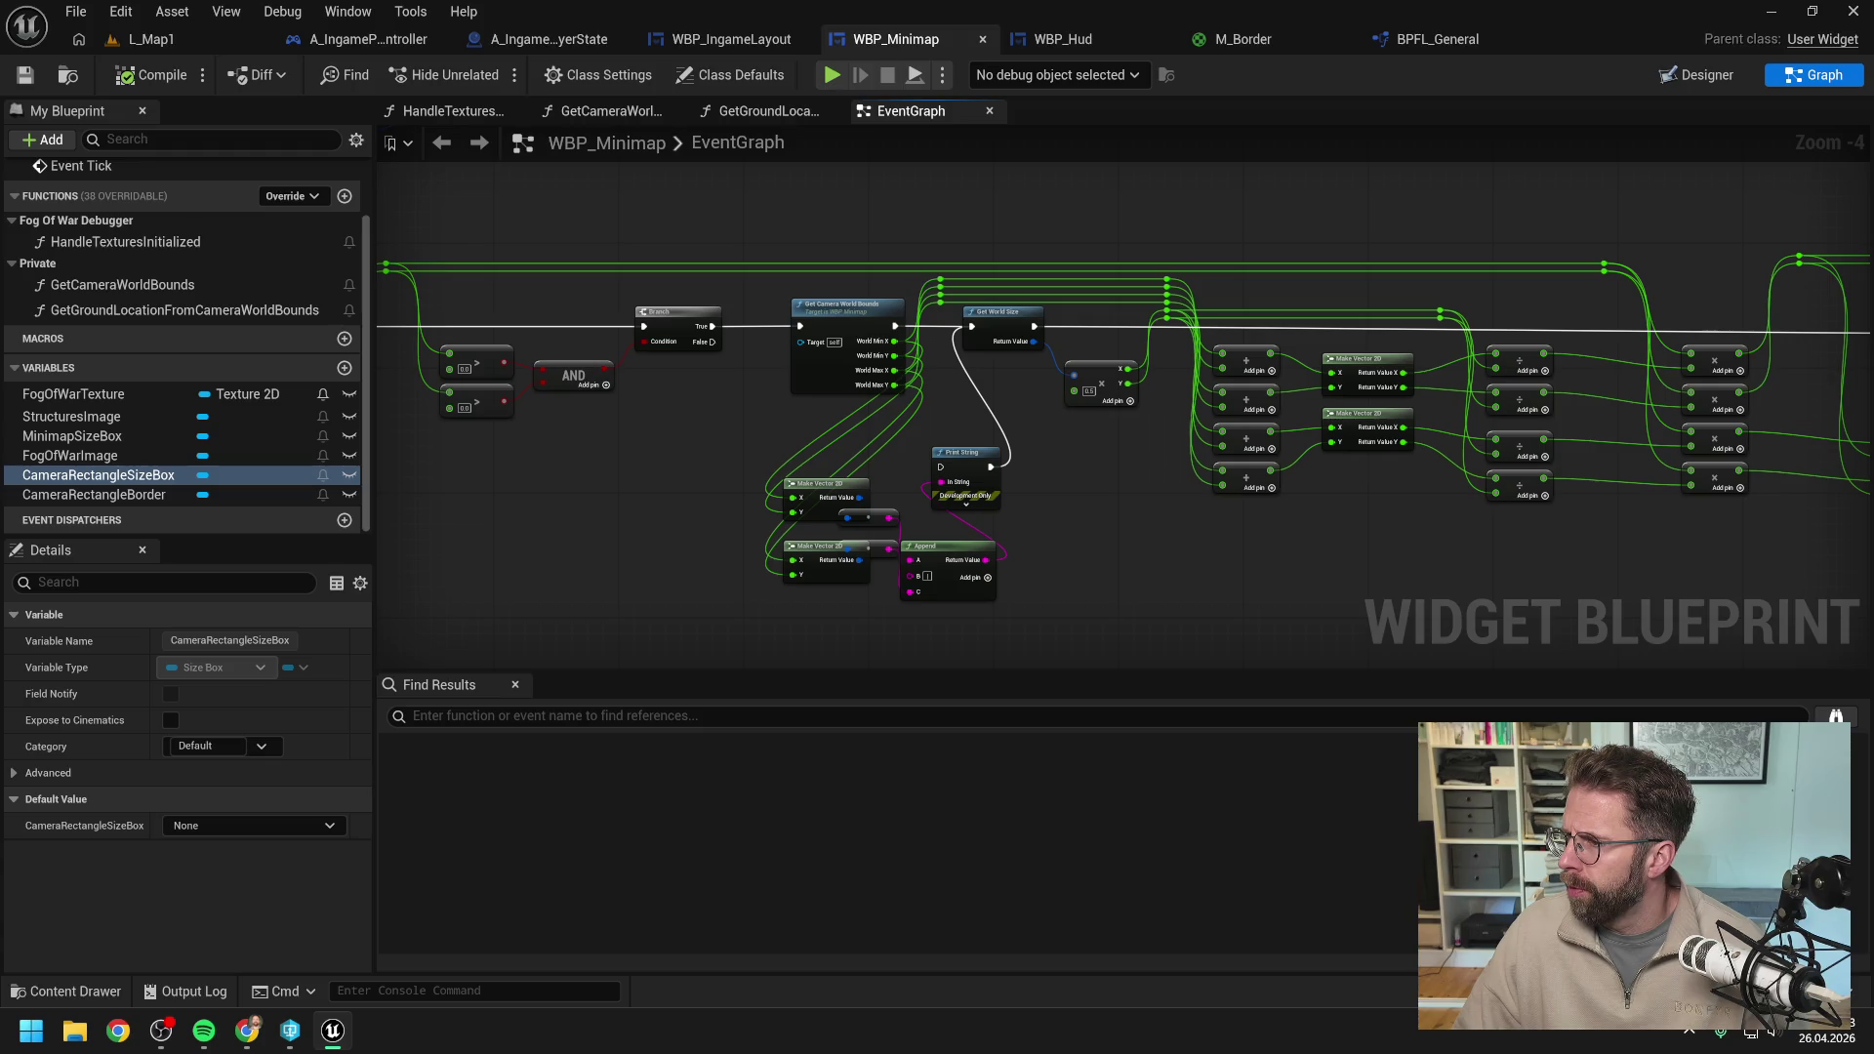
pyautogui.hotkey('alt', 'Tab')
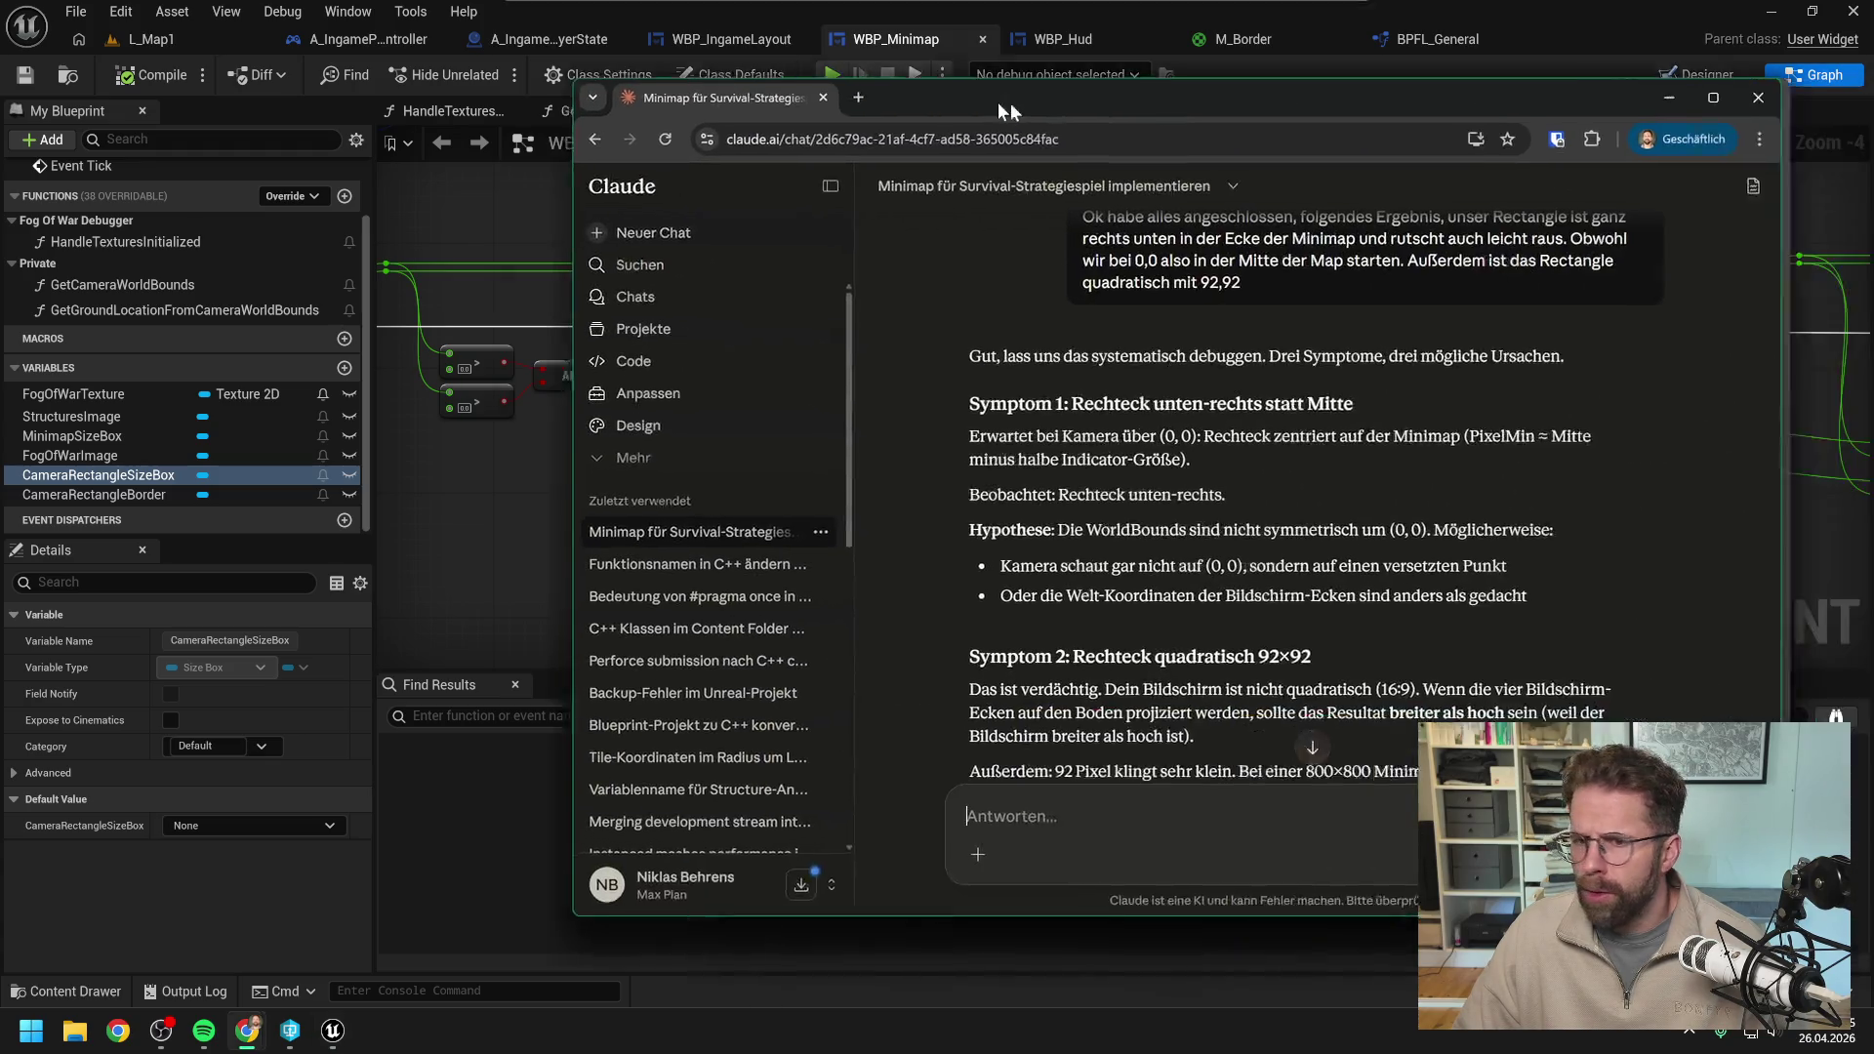
# Scroll through Claude's debugging plan.
pyautogui.scroll(-1, 1280, 455)
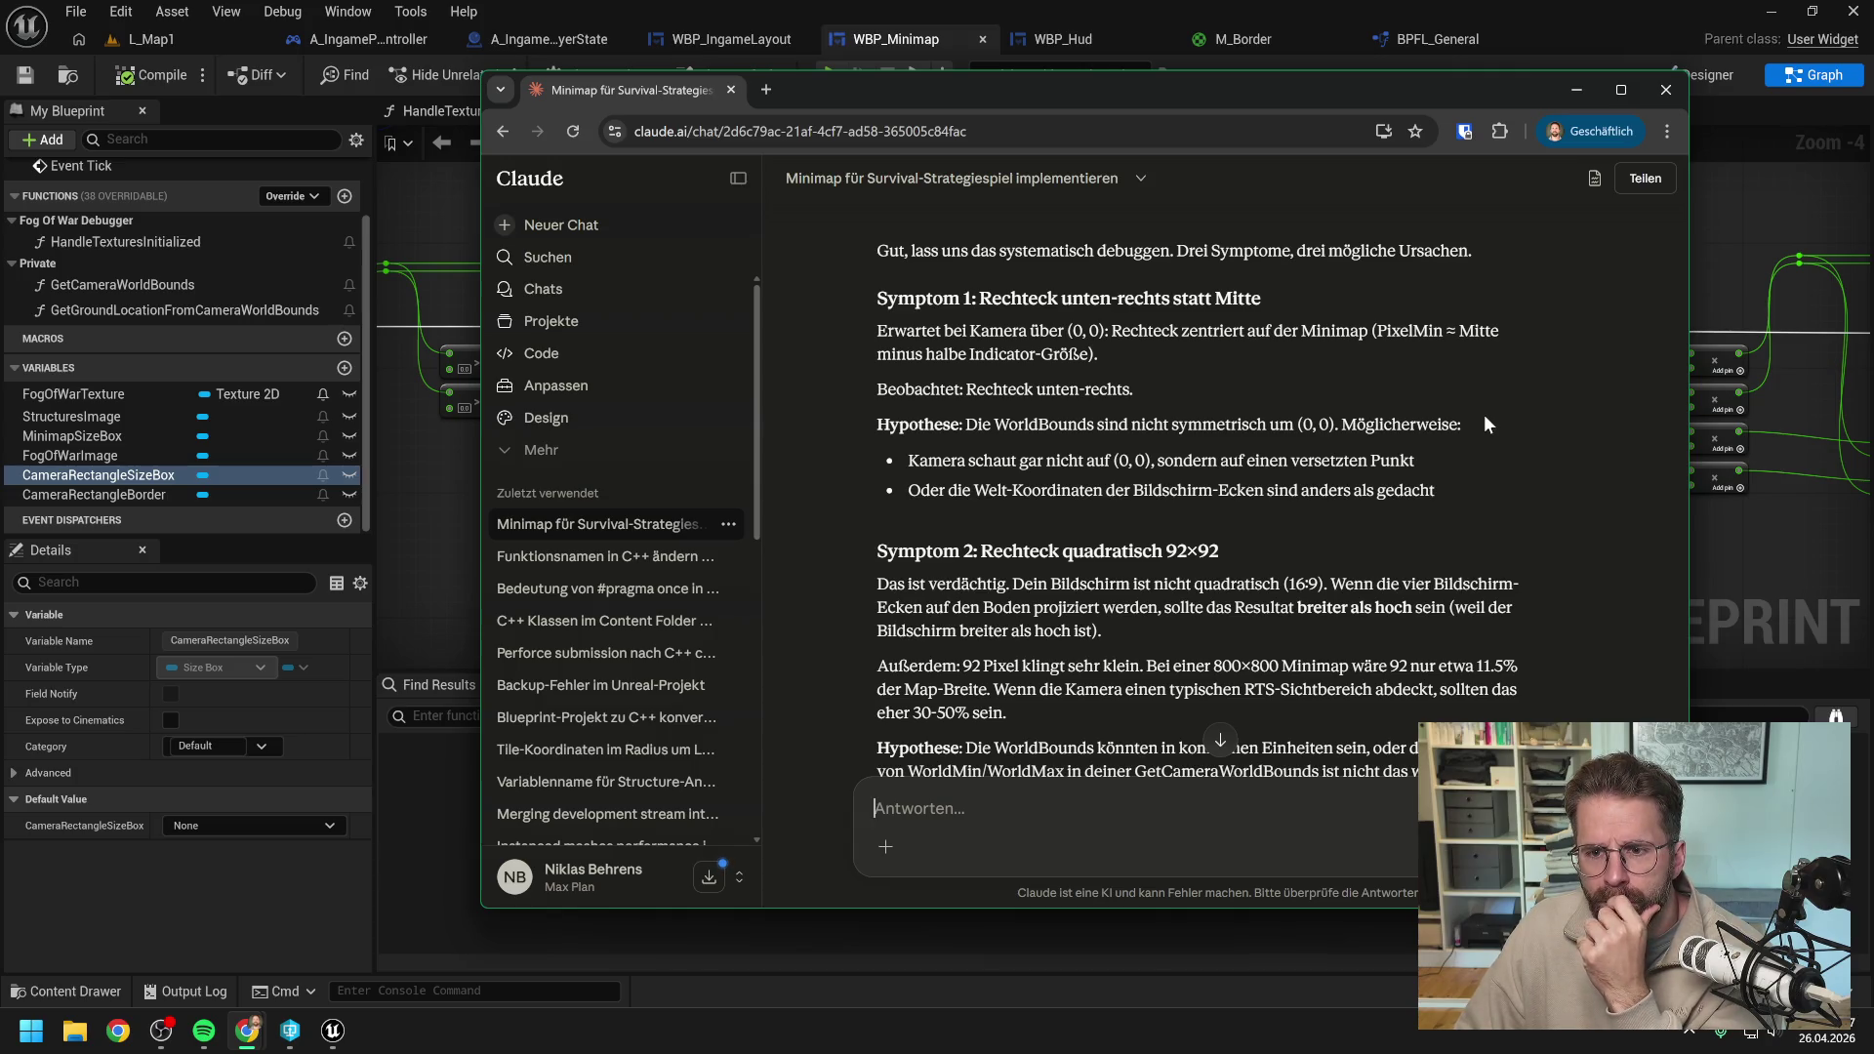
pyautogui.scroll(-1, 1485, 419)
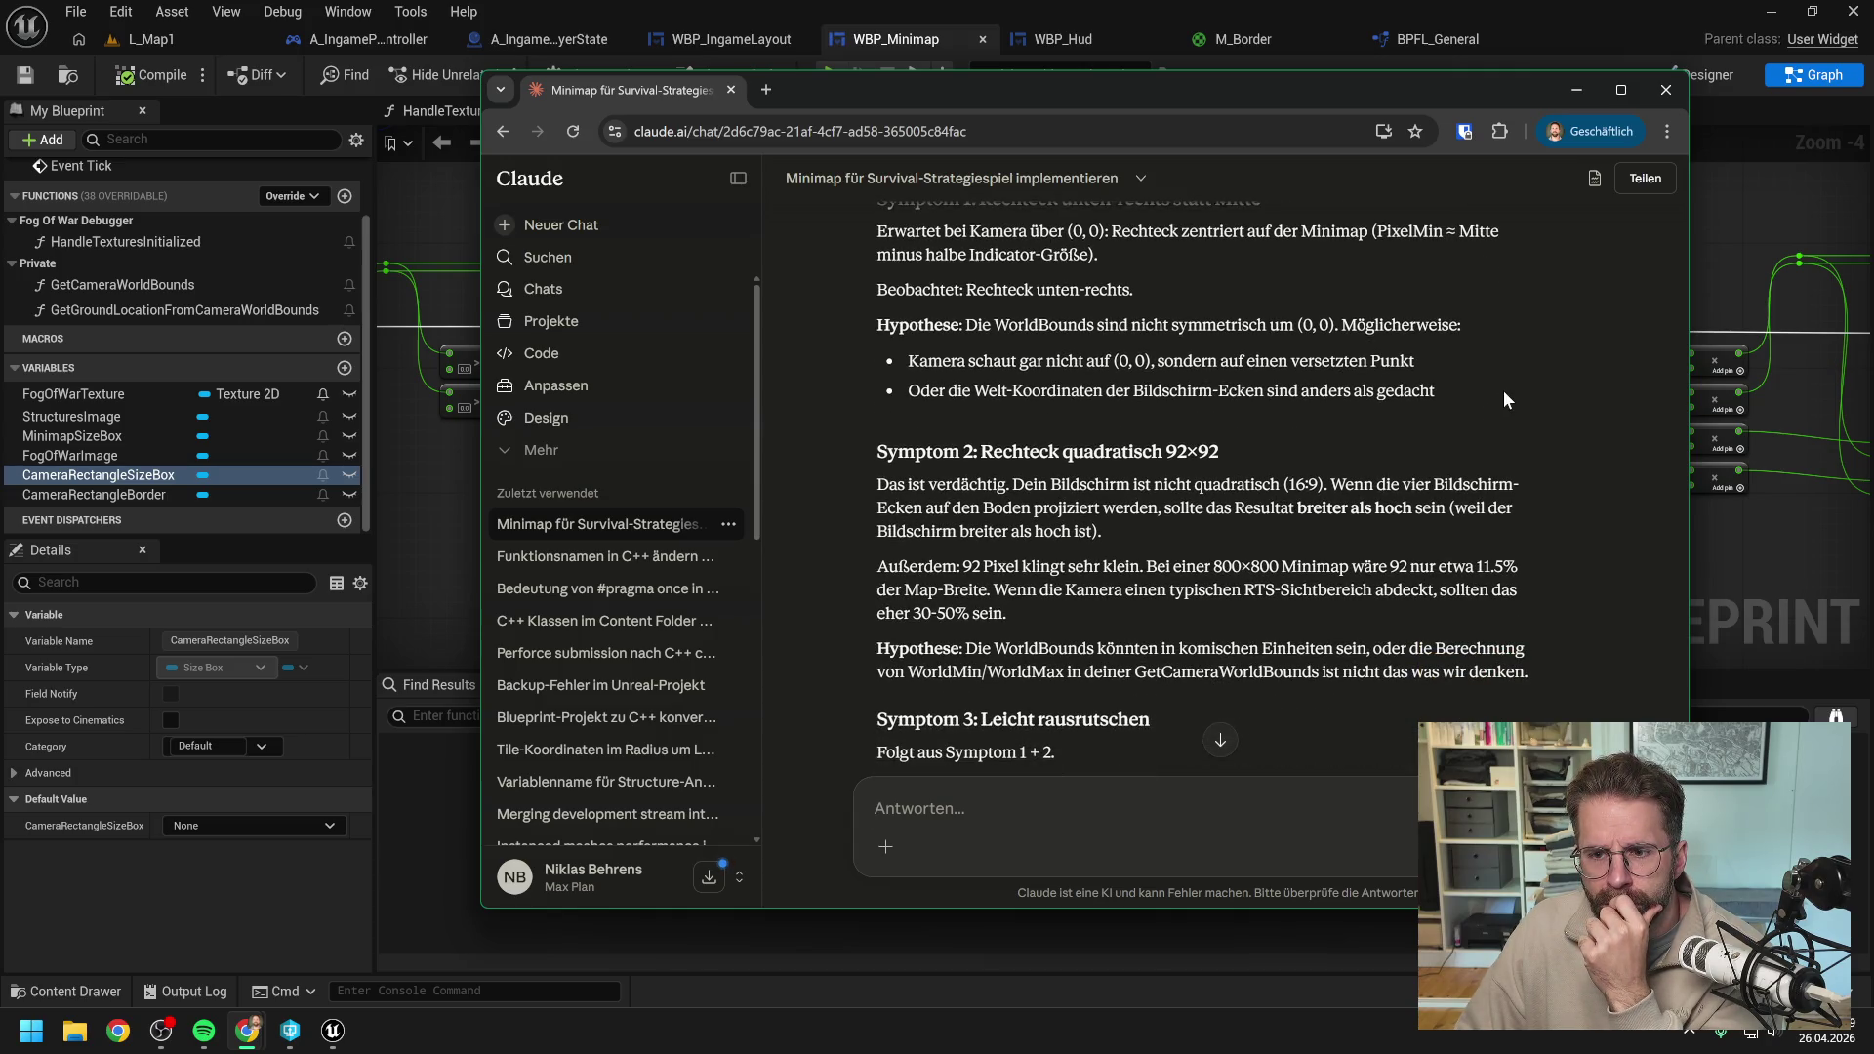
pyautogui.scroll(-2, 1504, 400)
pyautogui.scroll(-2, 1220, 488)
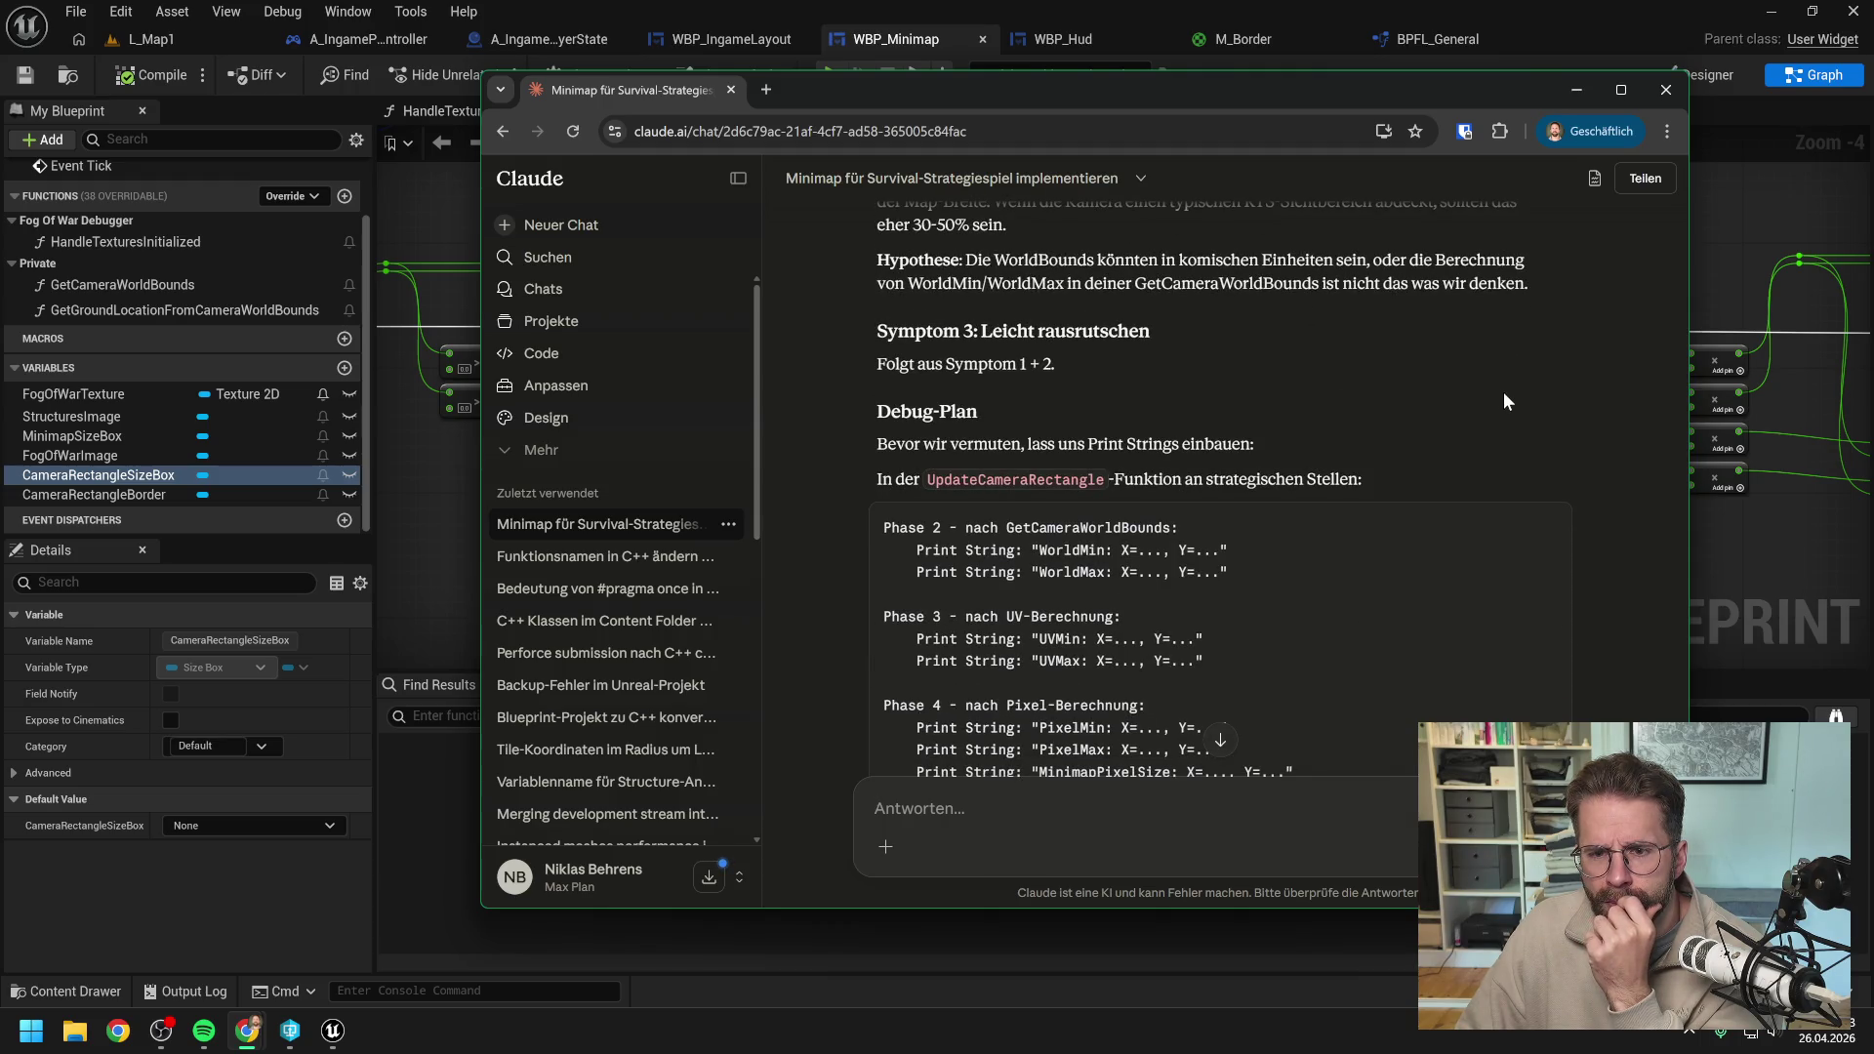
pyautogui.scroll(-2, 1503, 400)
pyautogui.scroll(-10, 1501, 390)
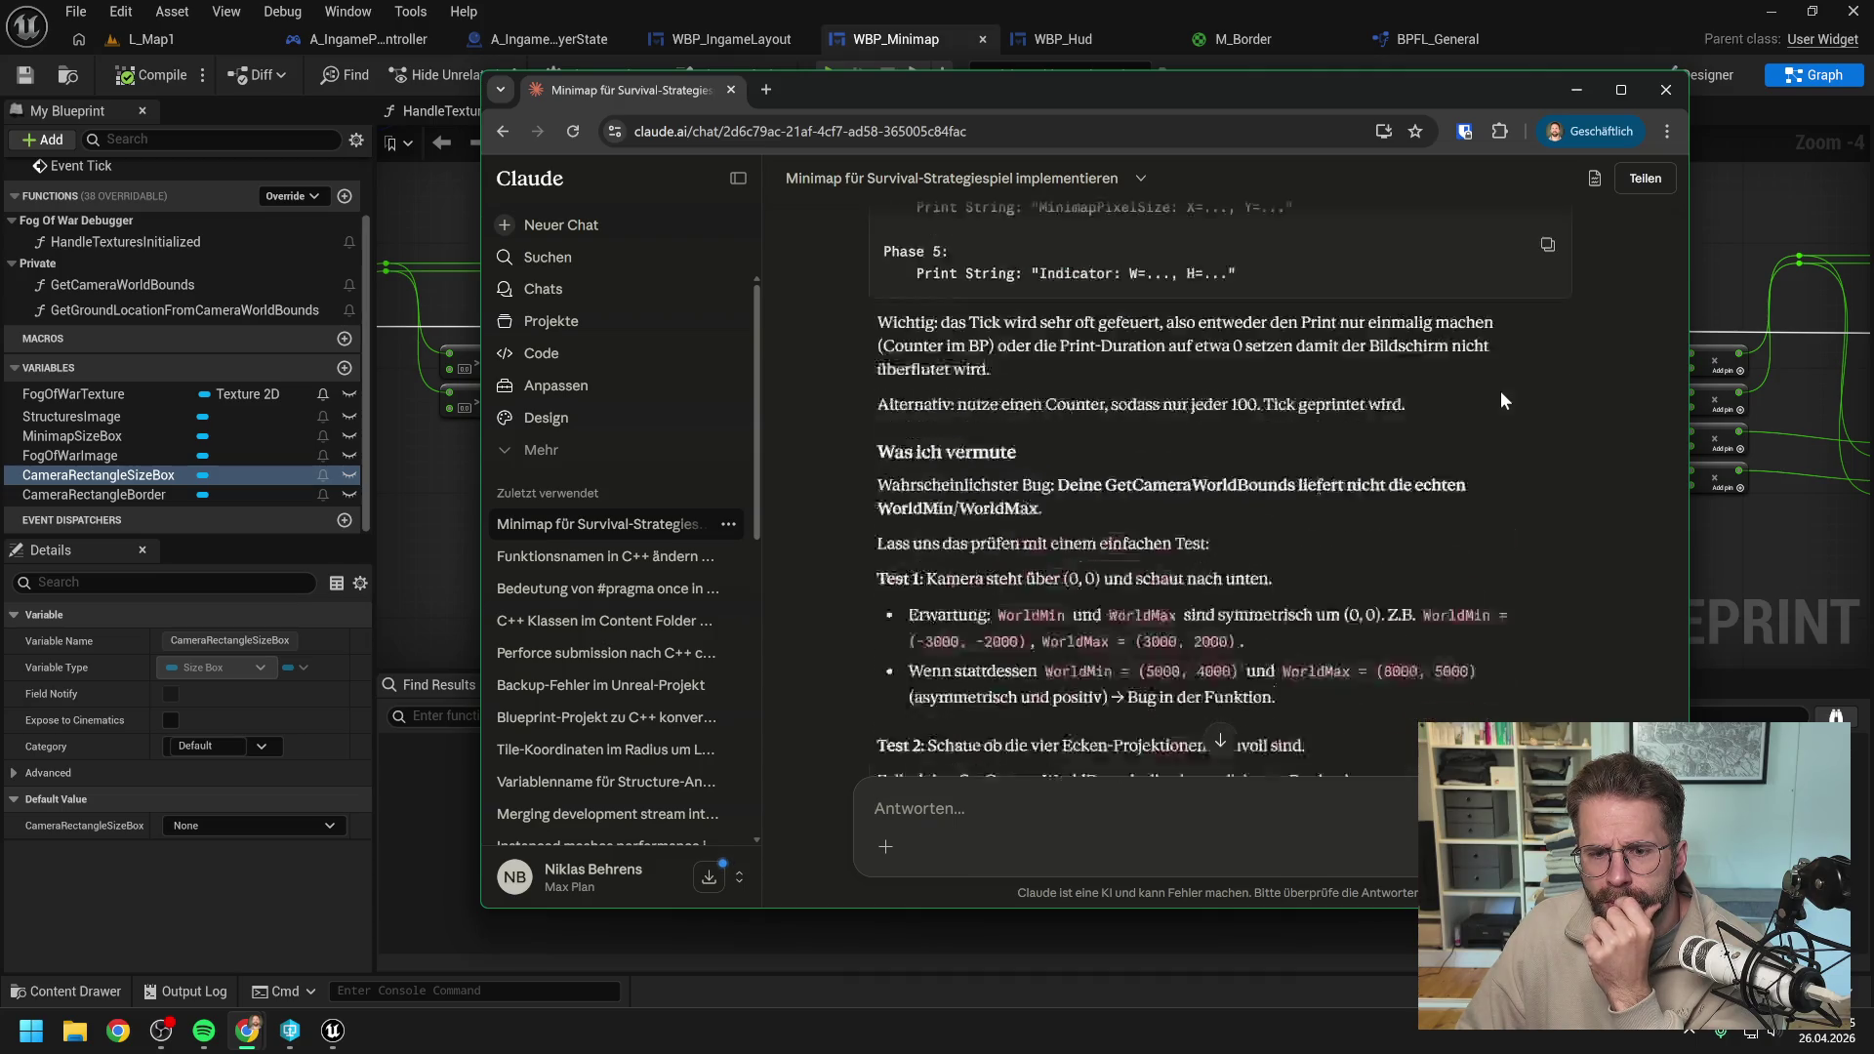
# Type the reply start 'Ich würde sagen, lass uns' and move the chat window aside.
pyautogui.write('Ich würde sagen, lass uins')
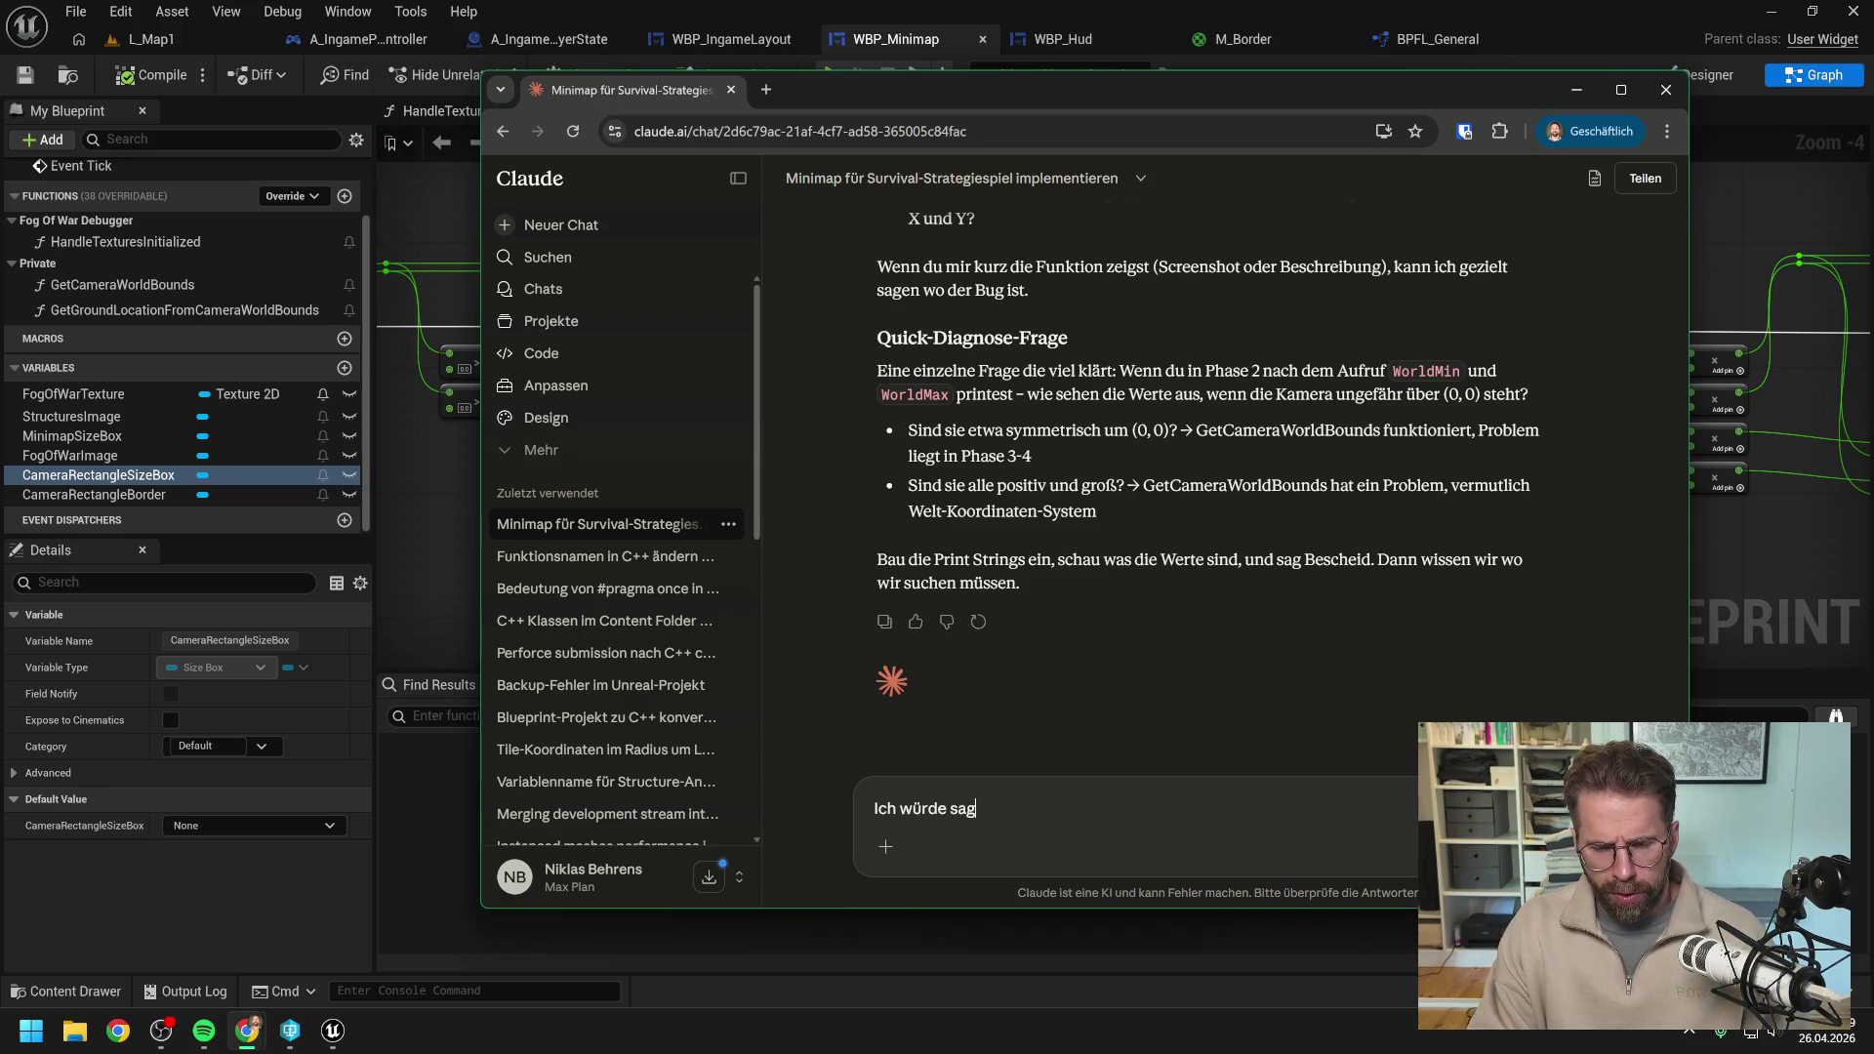
pyautogui.press('BackSpace')
pyautogui.press('BackSpace')
pyautogui.press('BackSpace')
pyautogui.write('ns m')
pyautogui.press('BackSpace')
pyautogui.press('BackSpace')
pyautogui.press('BackSpace')
pyautogui.write('ns')
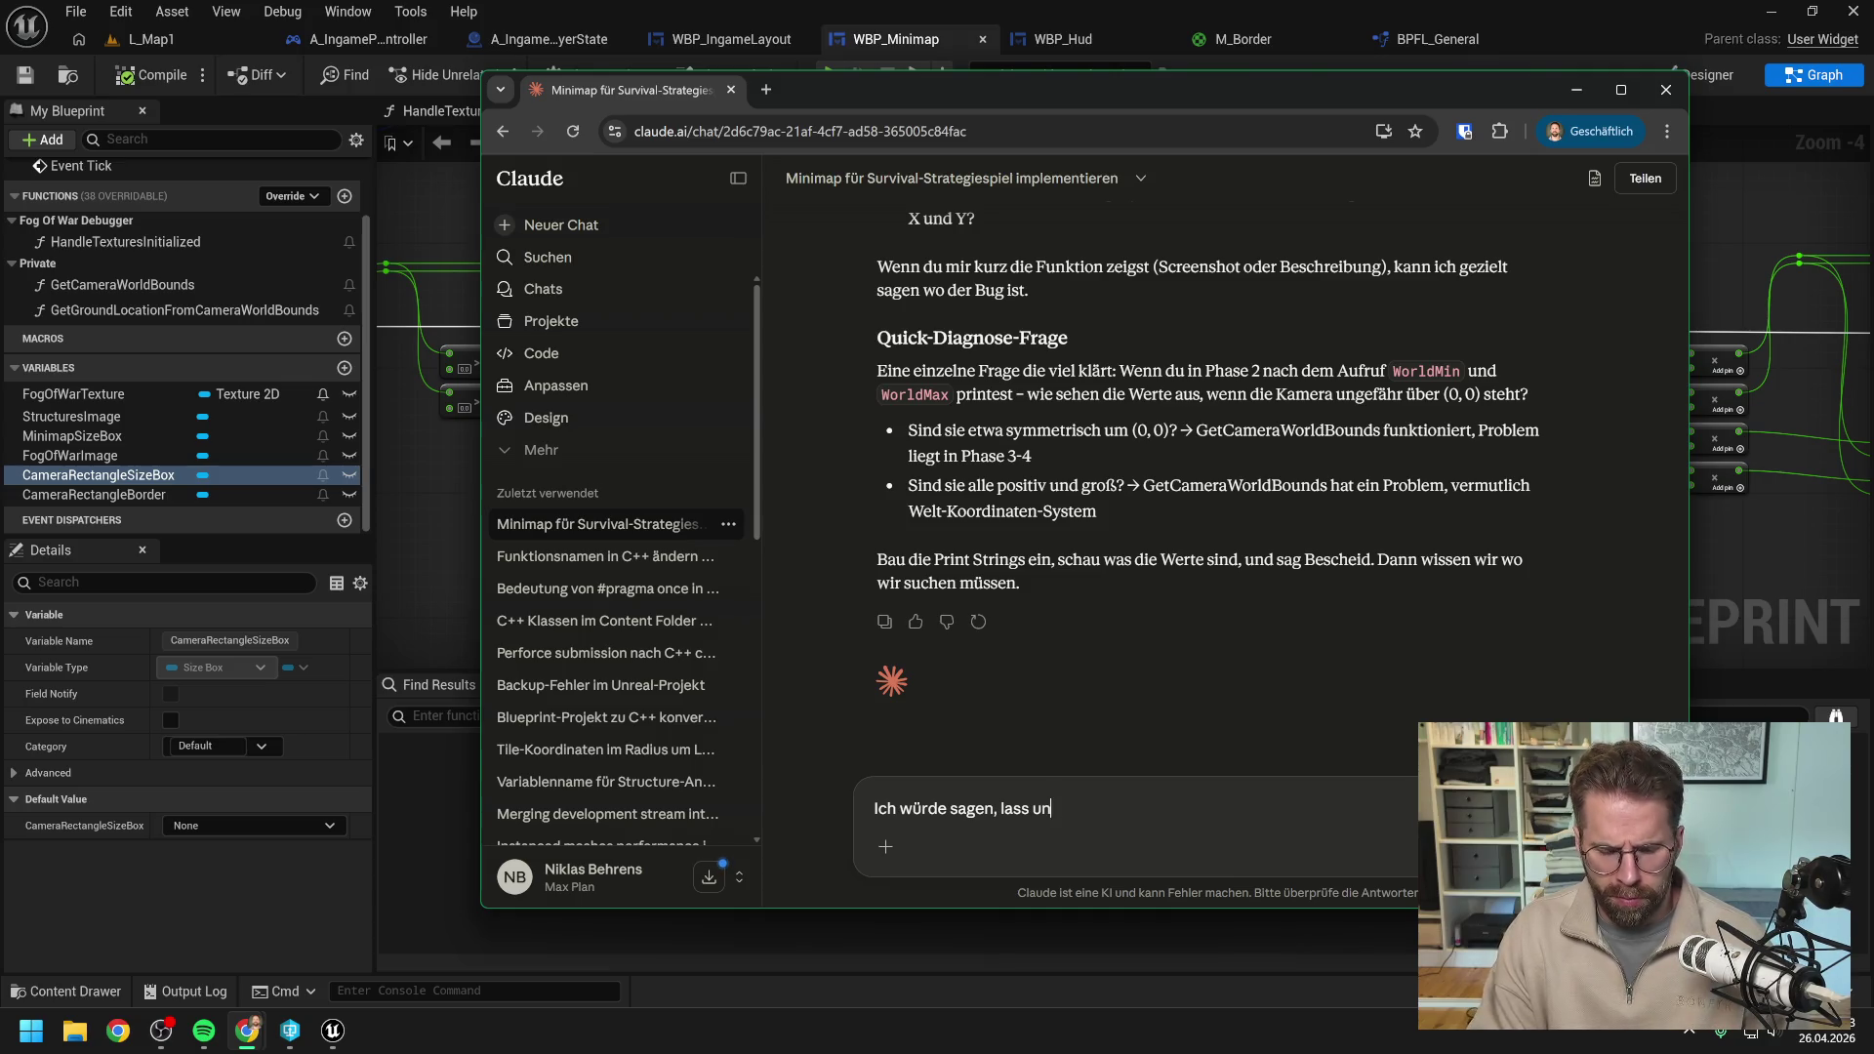
pyautogui.moveTo(909, 92); pyautogui.dragTo(936, 3)
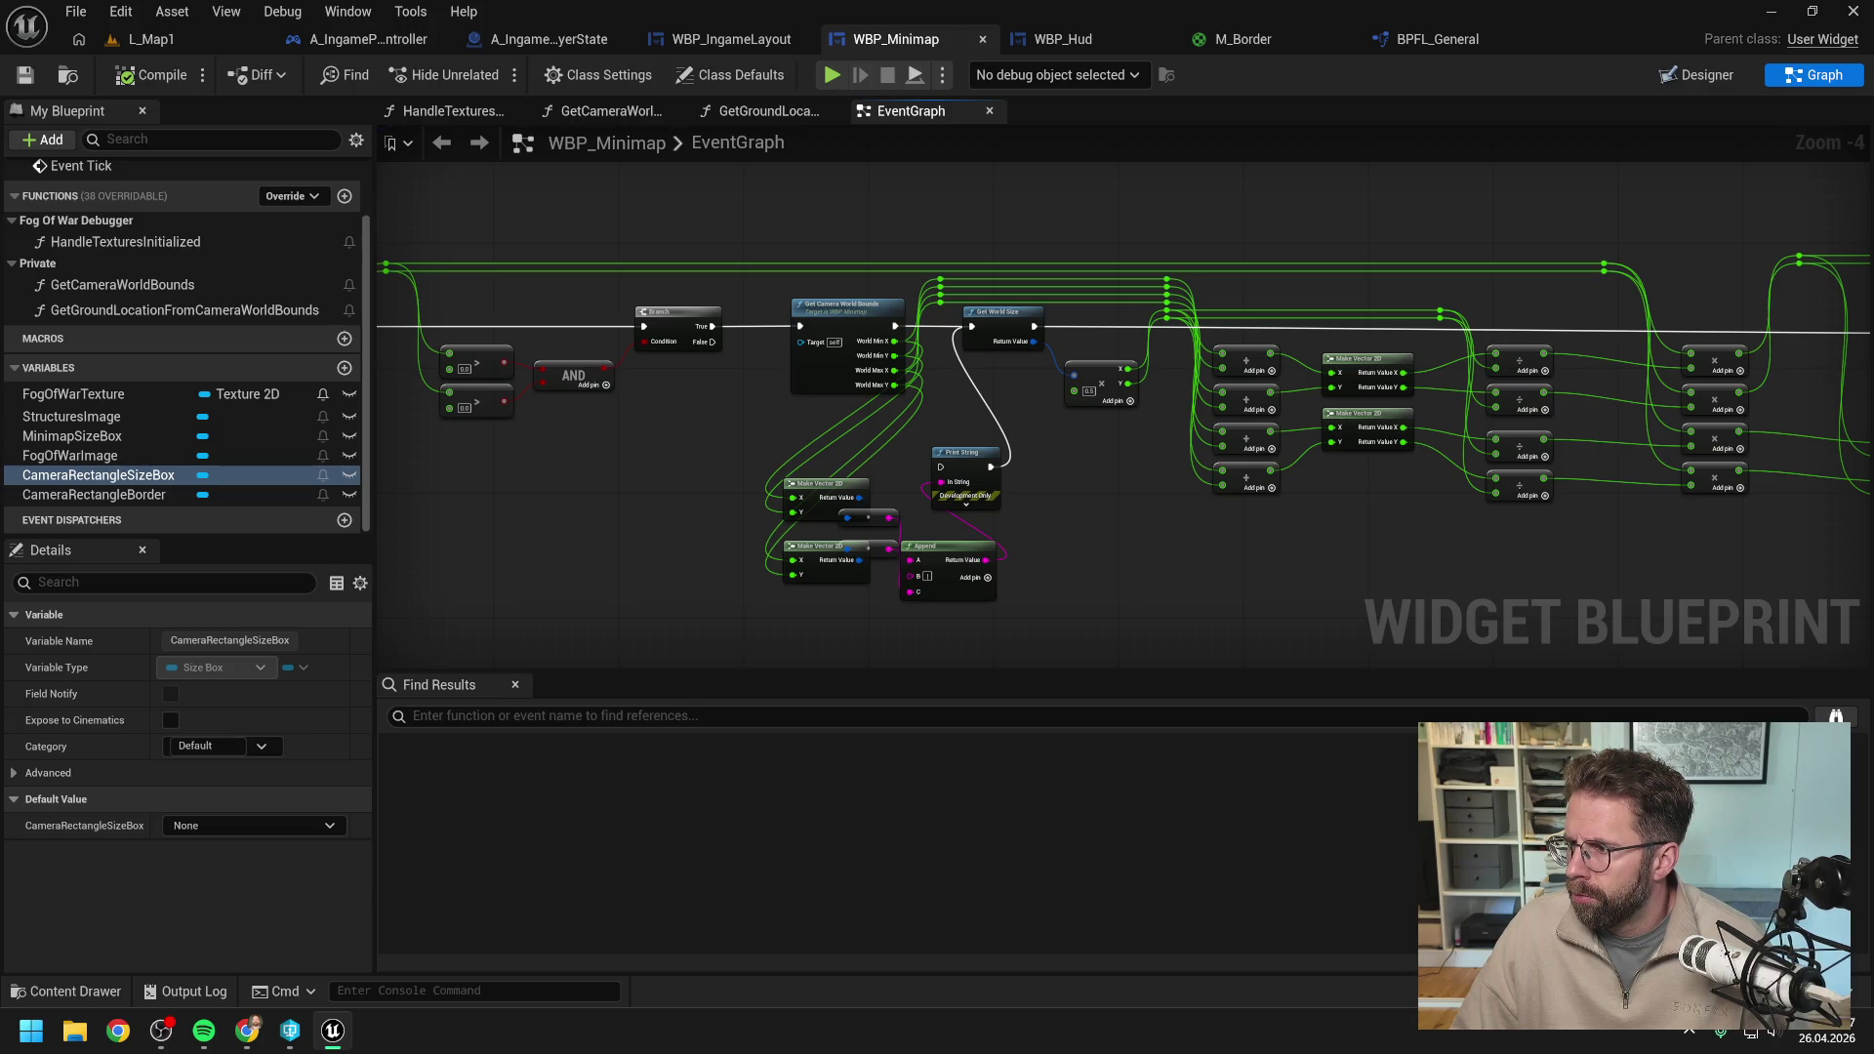
# Bring Claude's chat back over the editor to read its FWorldBounds2D Option A proposal.
pyautogui.moveTo(1873, 132); pyautogui.dragTo(1157, 108)
pyautogui.scroll(-3, 1285, 388)
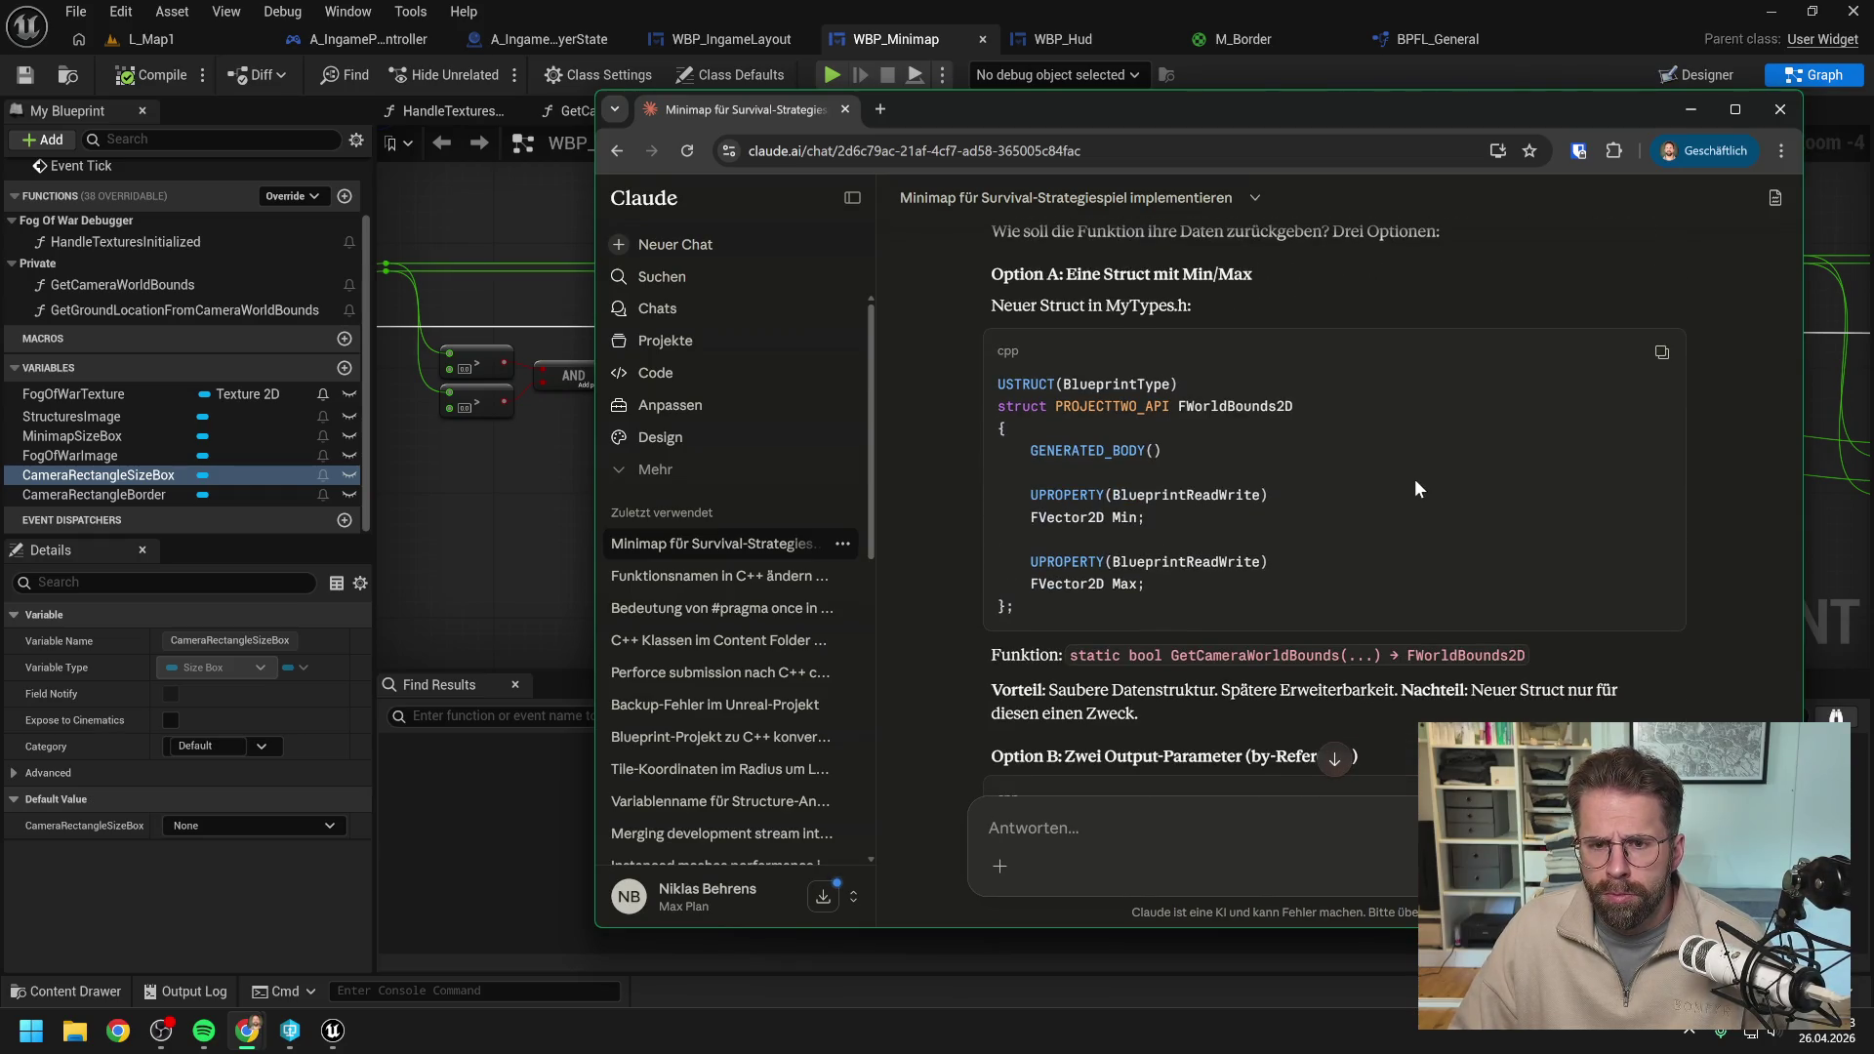
# Read the GetCameraWorldBounds options and type 'FCameraWorldBounds' into Claude's message box.
pyautogui.scroll(1, 1414, 478)
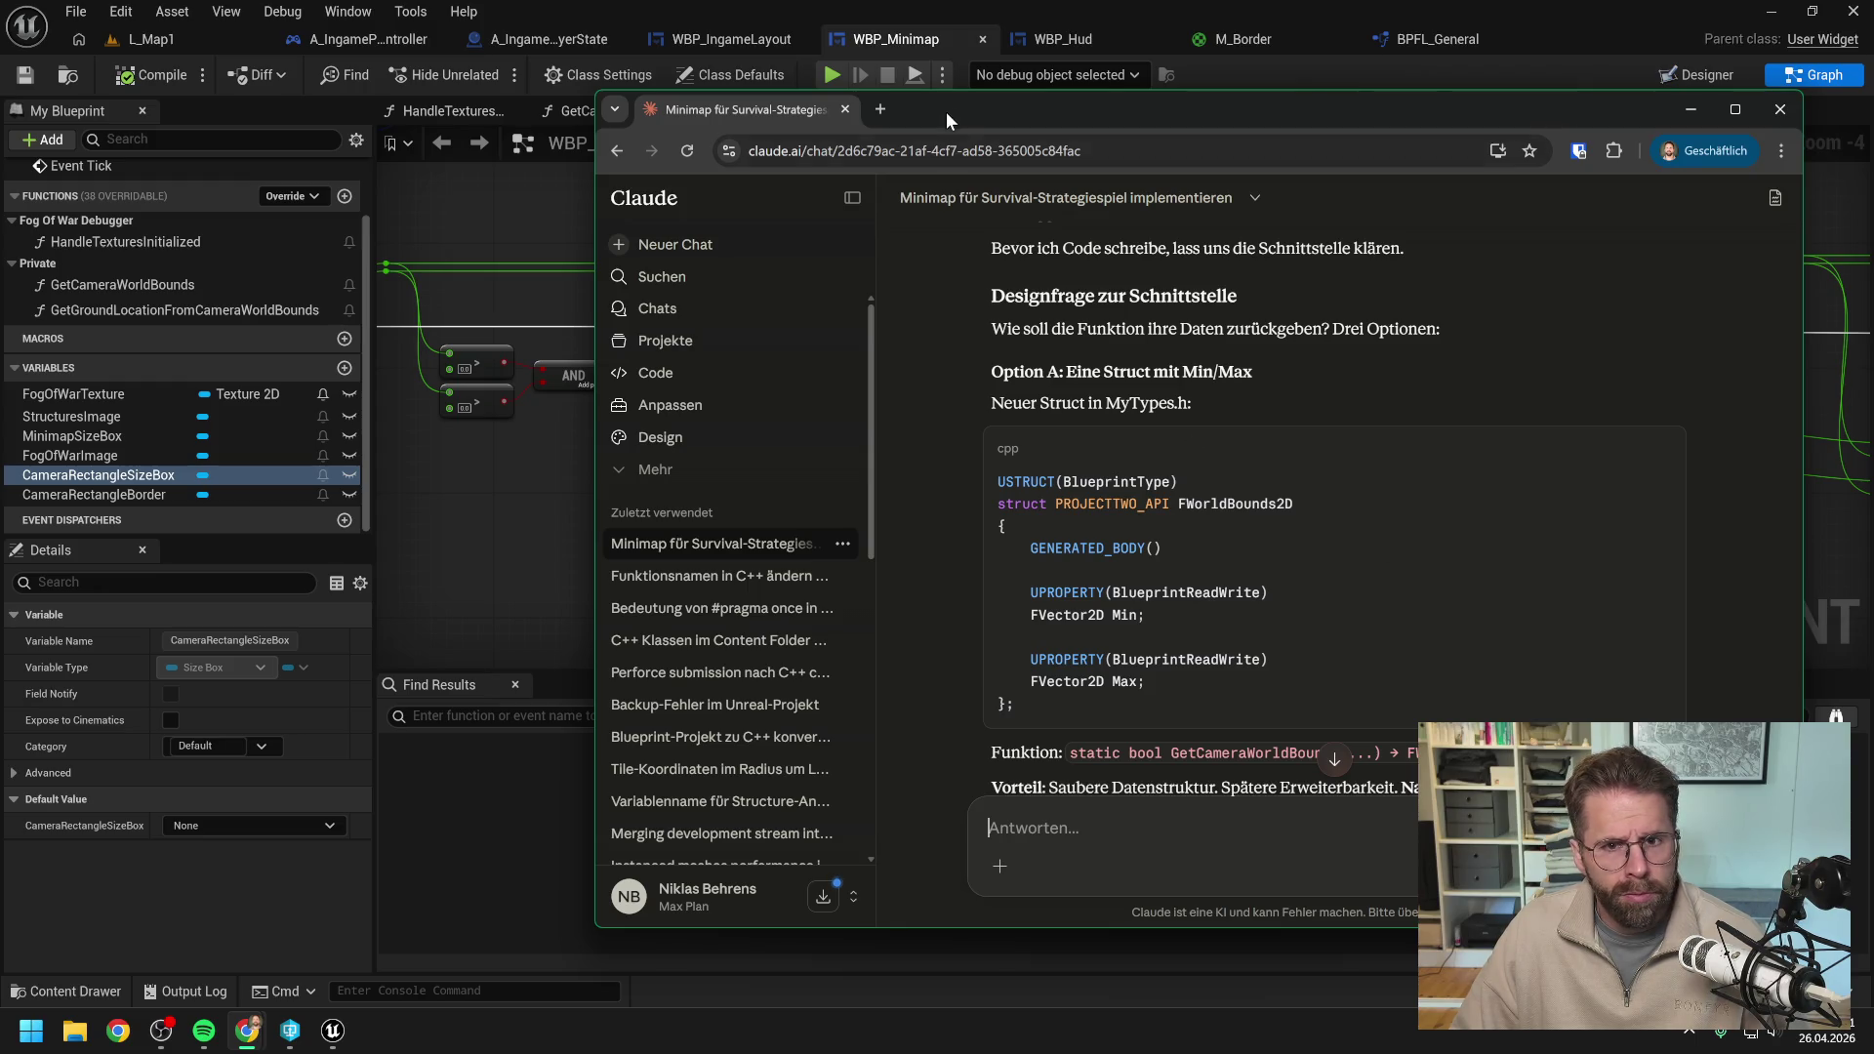
pyautogui.moveTo(943, 96)
pyautogui.mouseDown()
pyautogui.moveTo(1505, 139)
pyautogui.moveTo(1217, 135)
pyautogui.moveTo(1197, 115)
pyautogui.mouseUp()
pyautogui.write('FCamera')
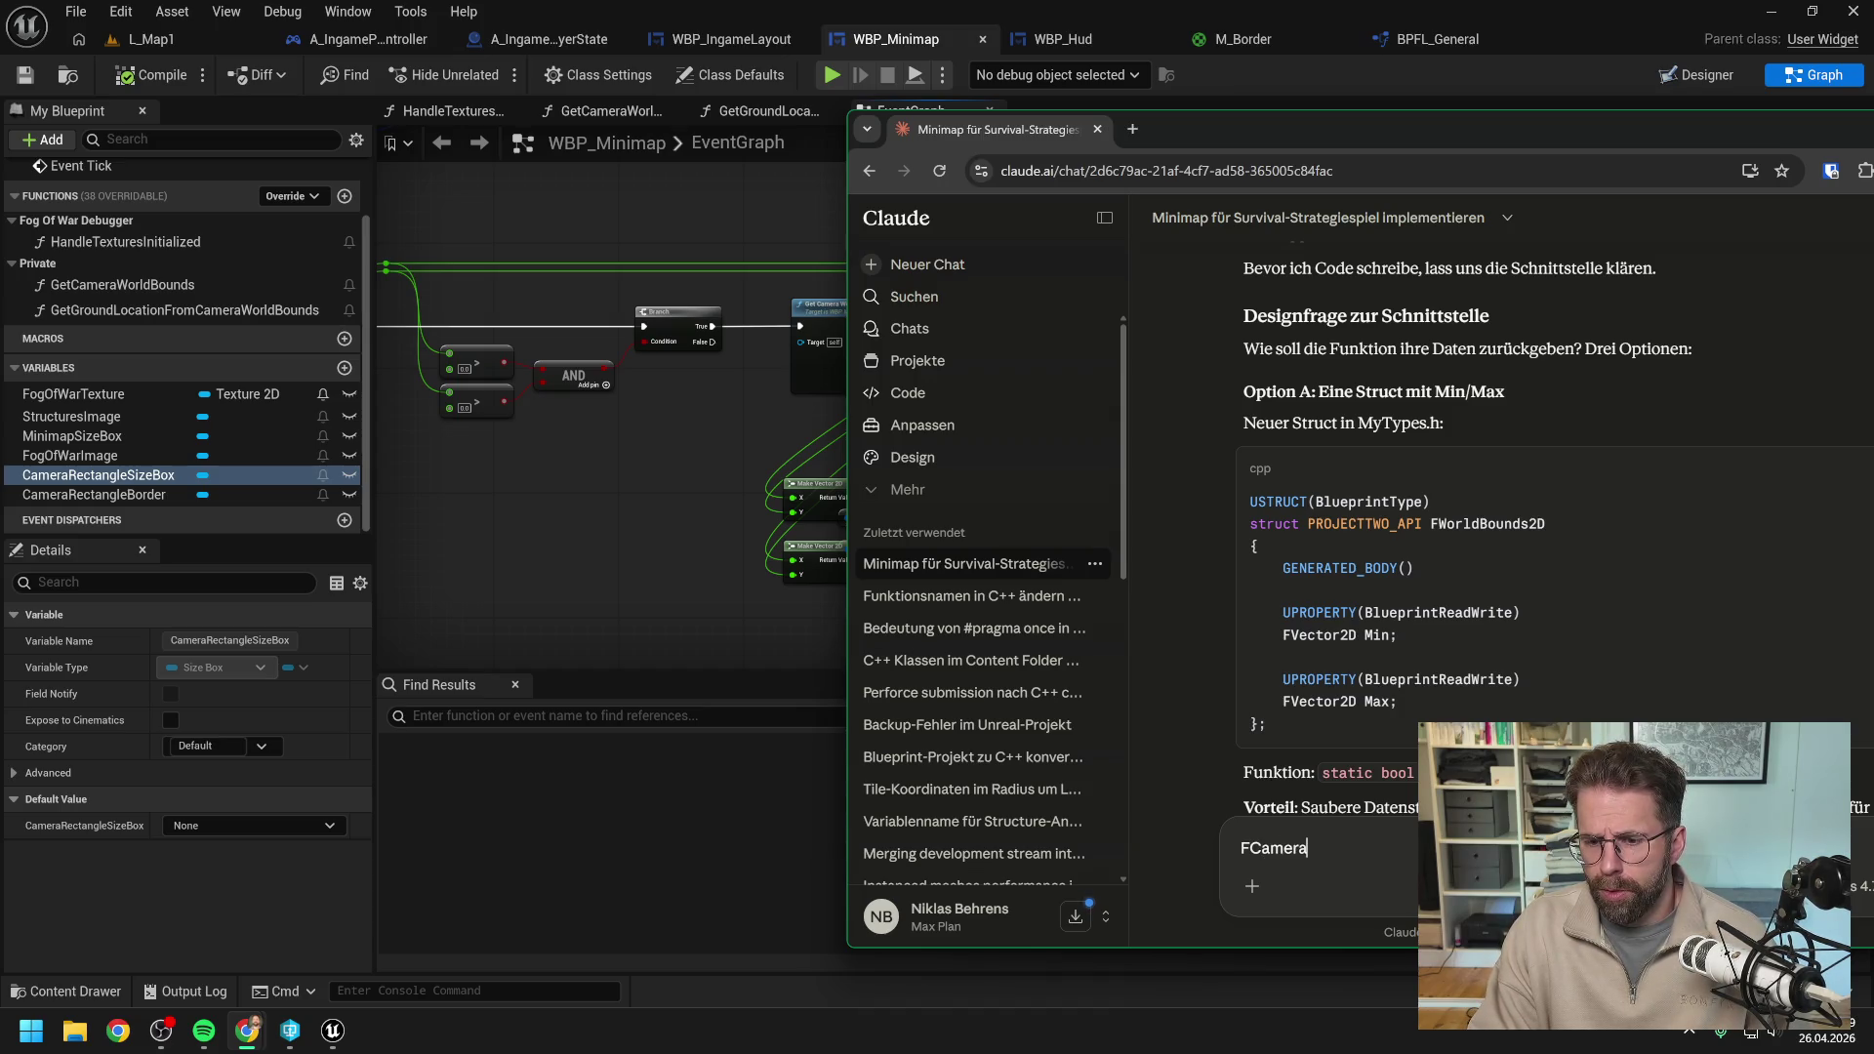
pyautogui.write('WorldBounds')
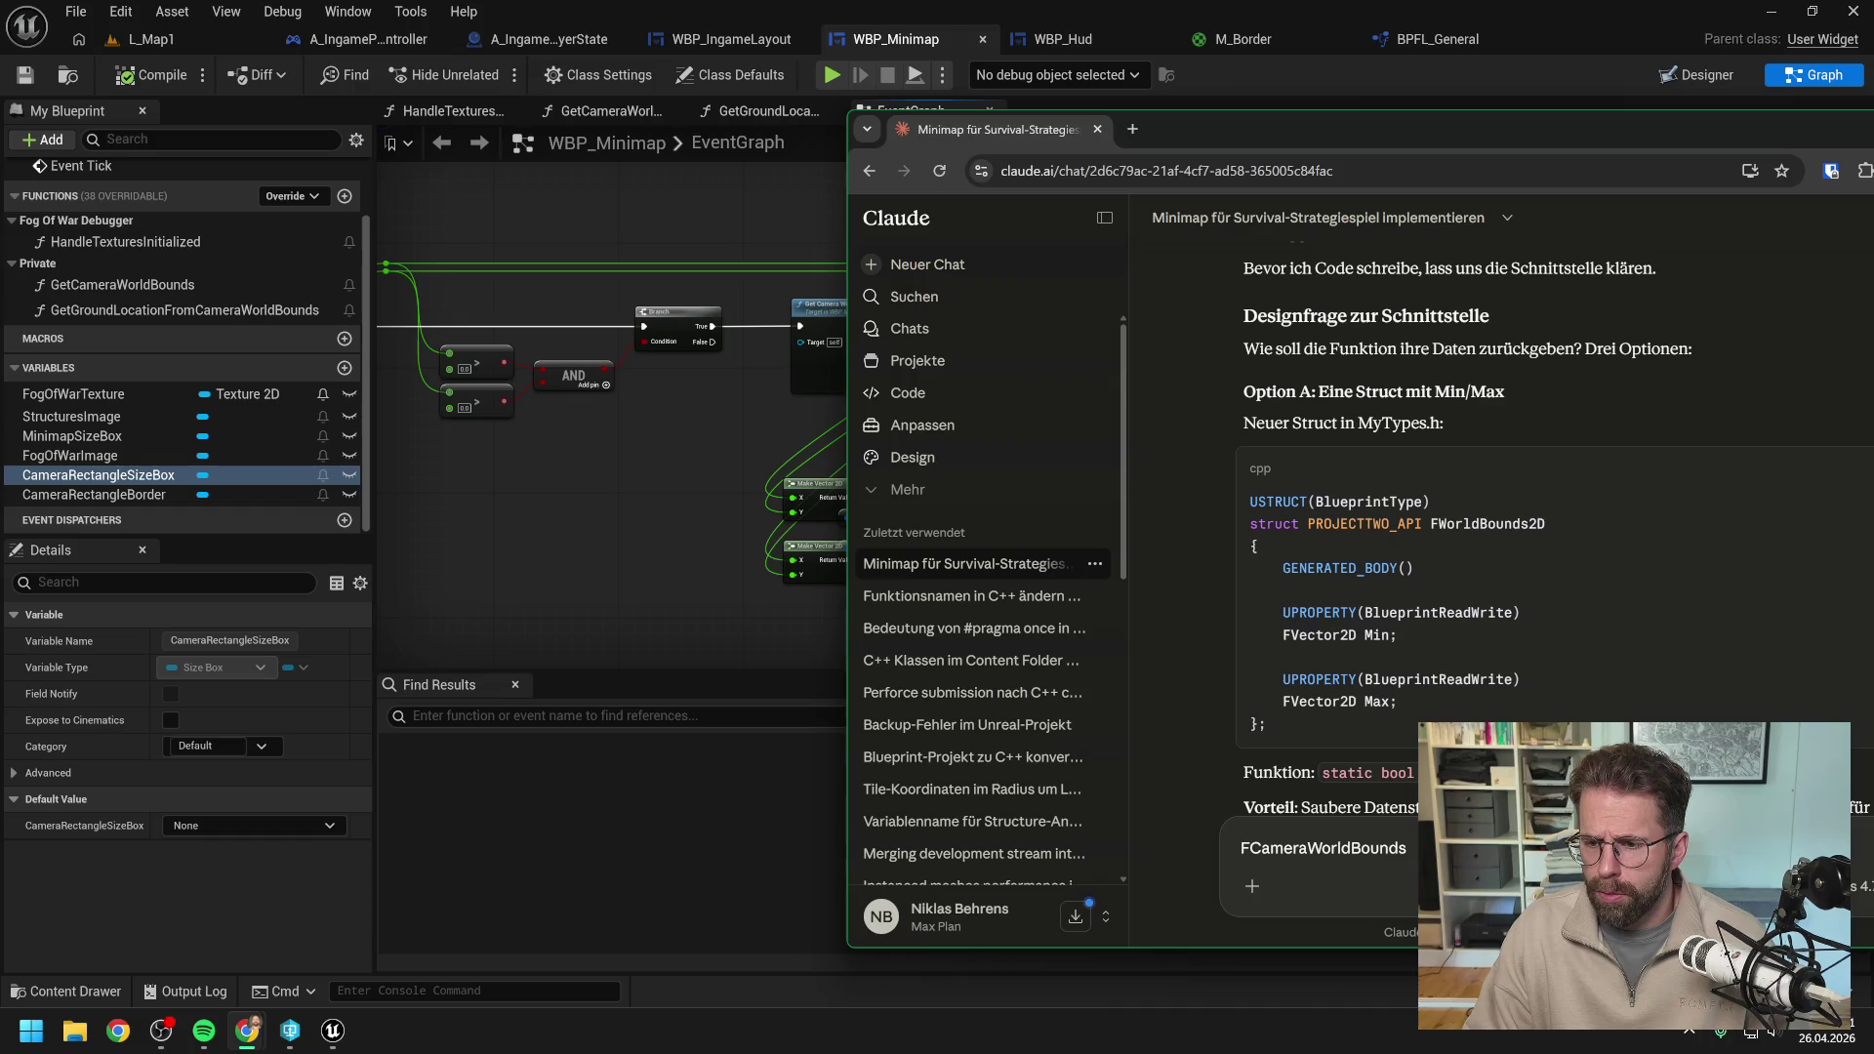
# Review Claude's options B and C, then select the drafted struct name.
pyautogui.moveTo(1356, 120); pyautogui.dragTo(1160, 72)
pyautogui.scroll(-2, 1310, 433)
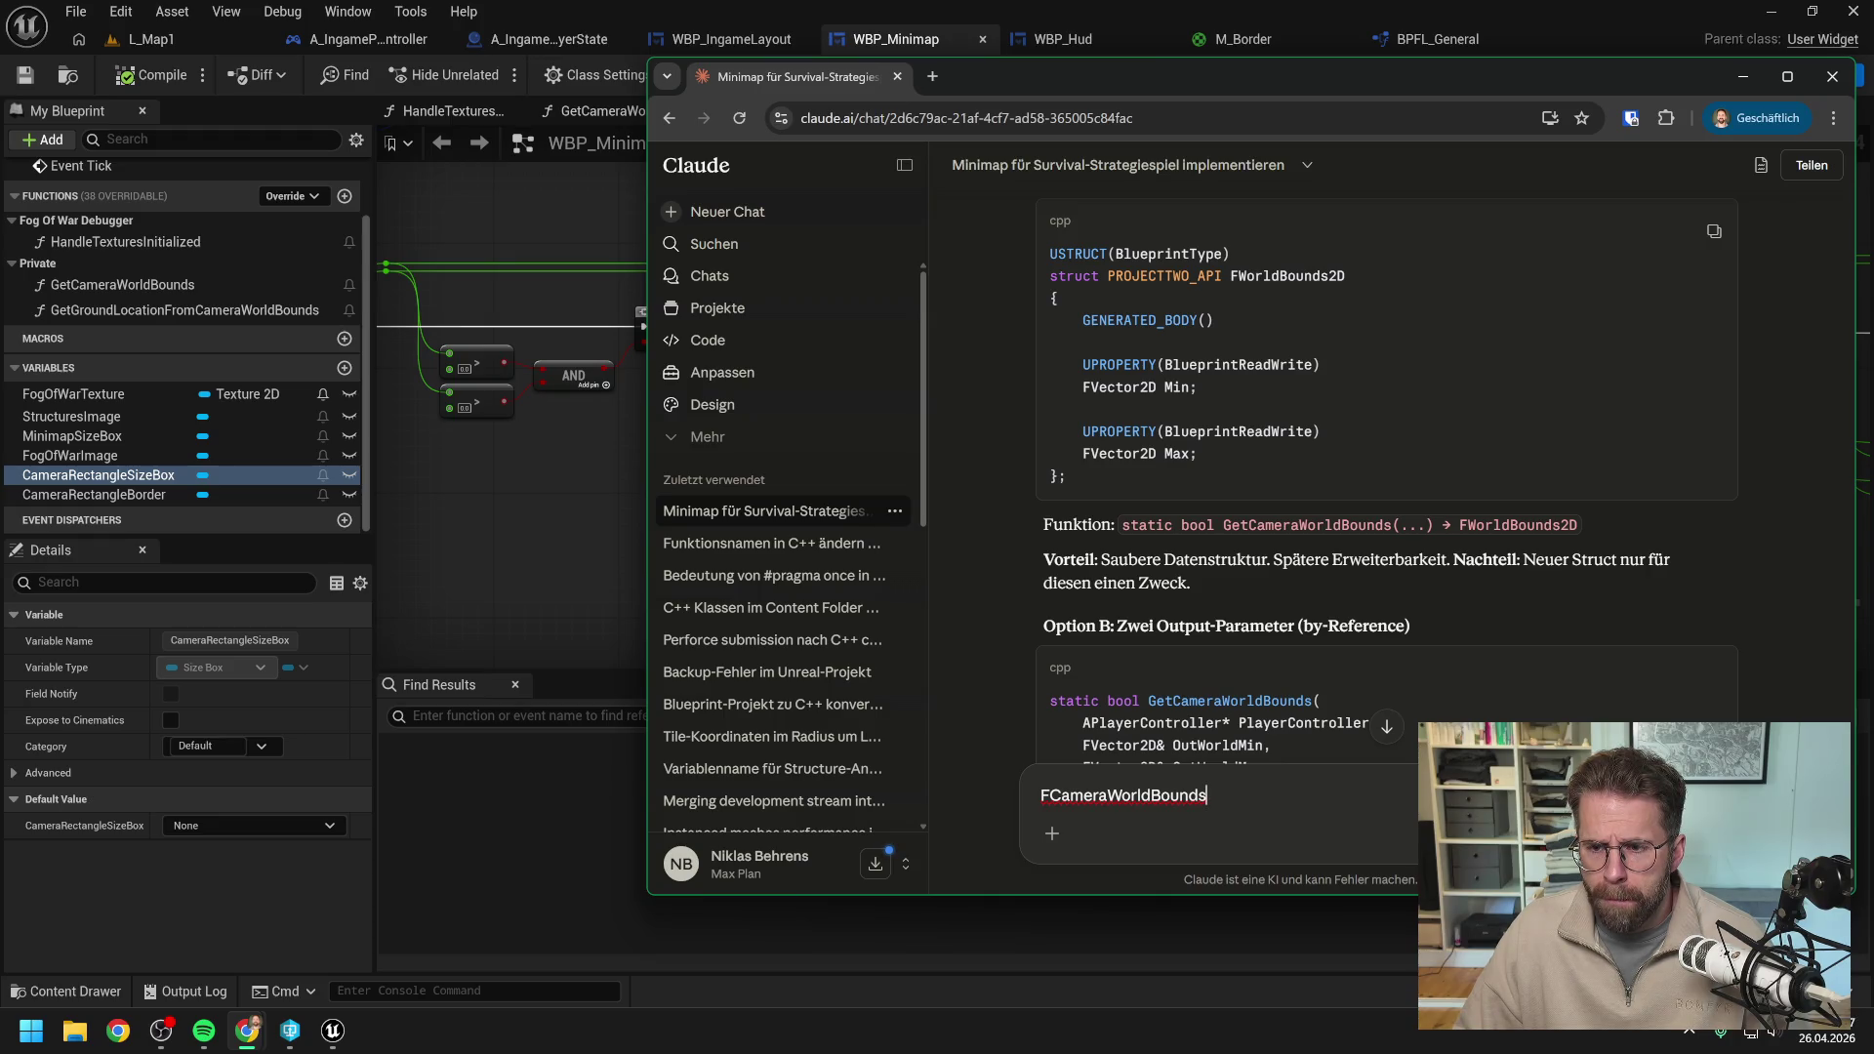
pyautogui.scroll(-1, 1320, 423)
pyautogui.scroll(-4, 1320, 424)
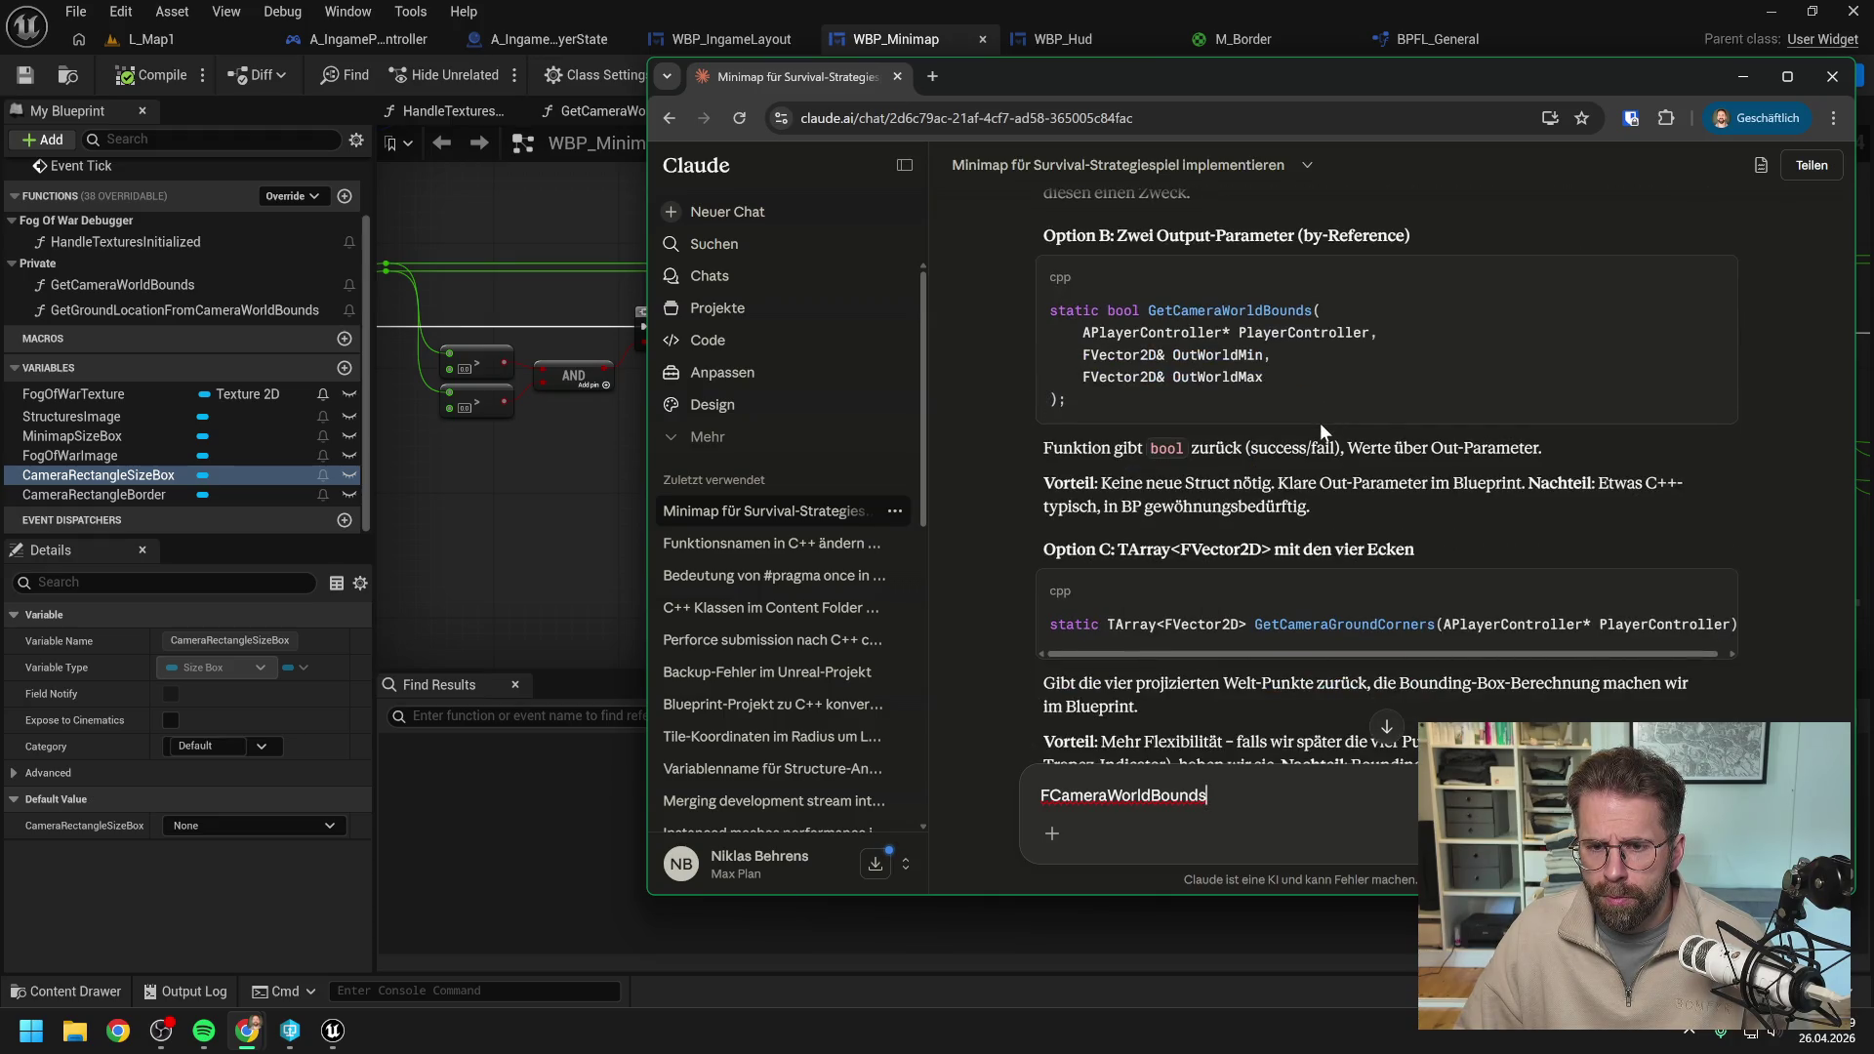
pyautogui.scroll(-2, 1448, 495)
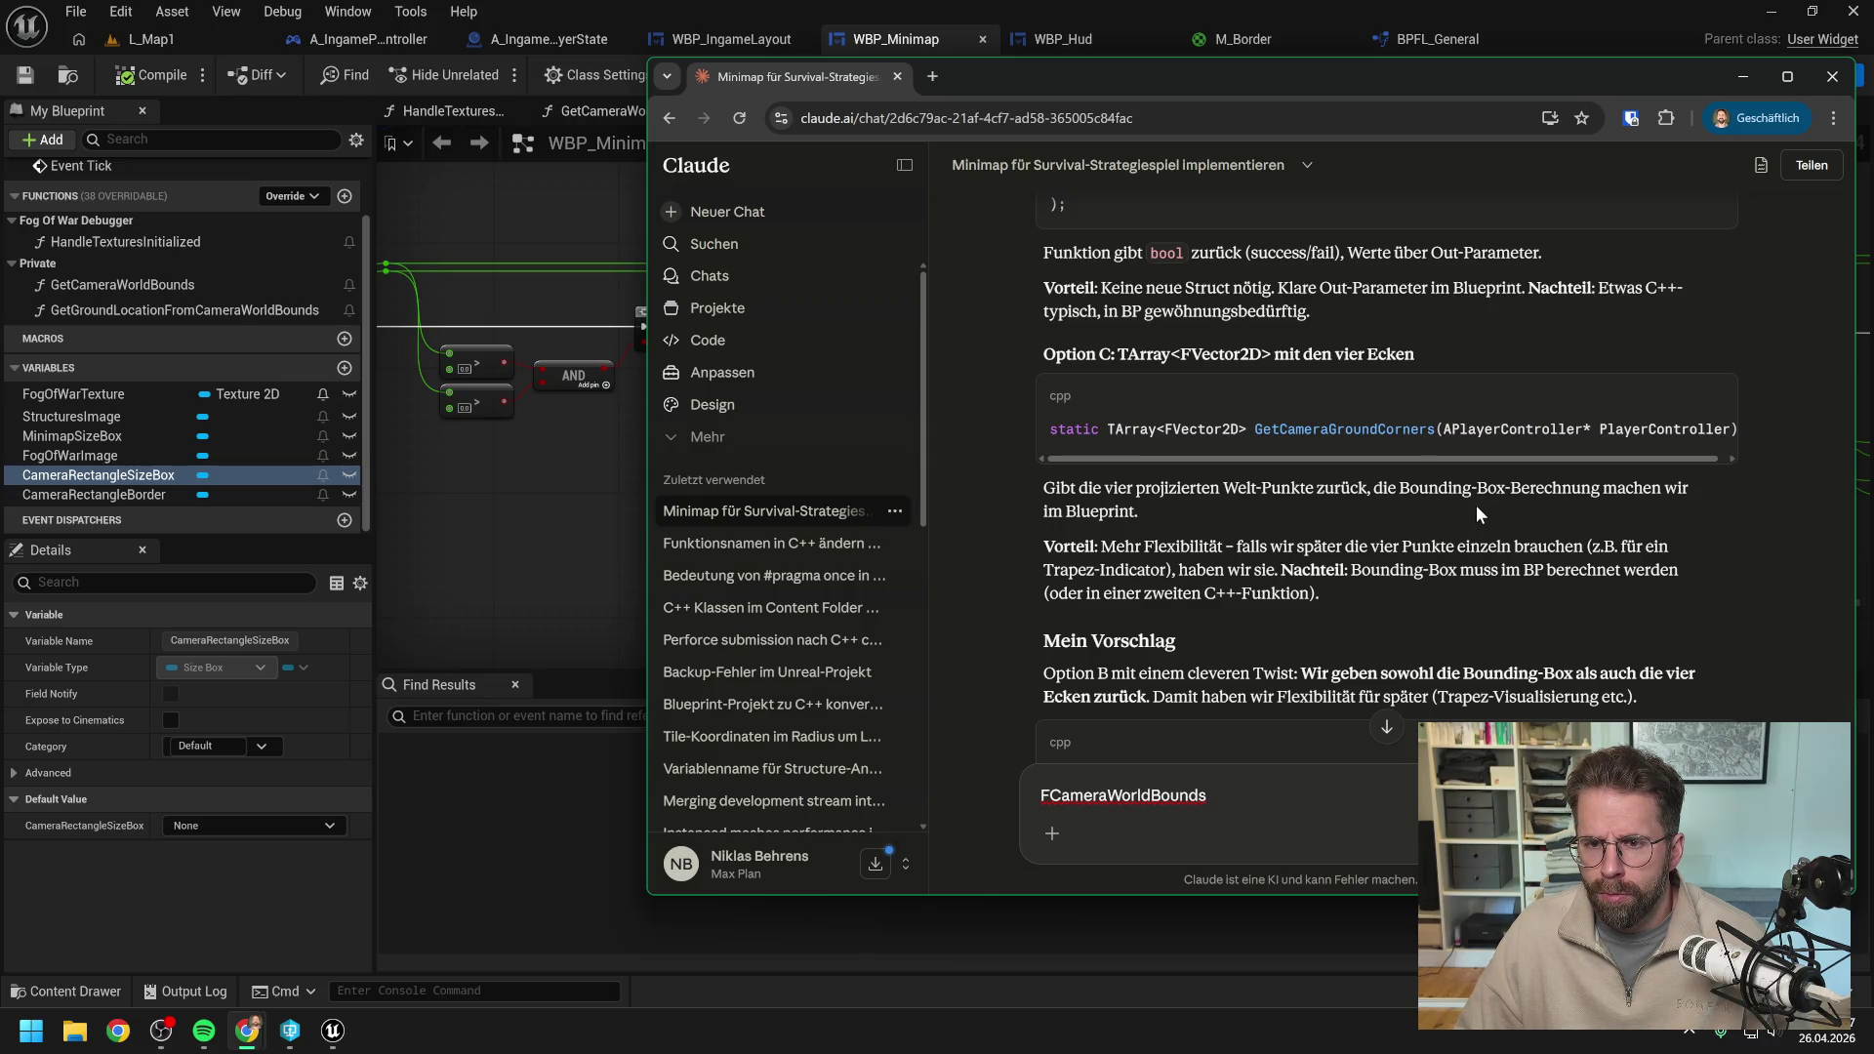
pyautogui.scroll(3, 1478, 506)
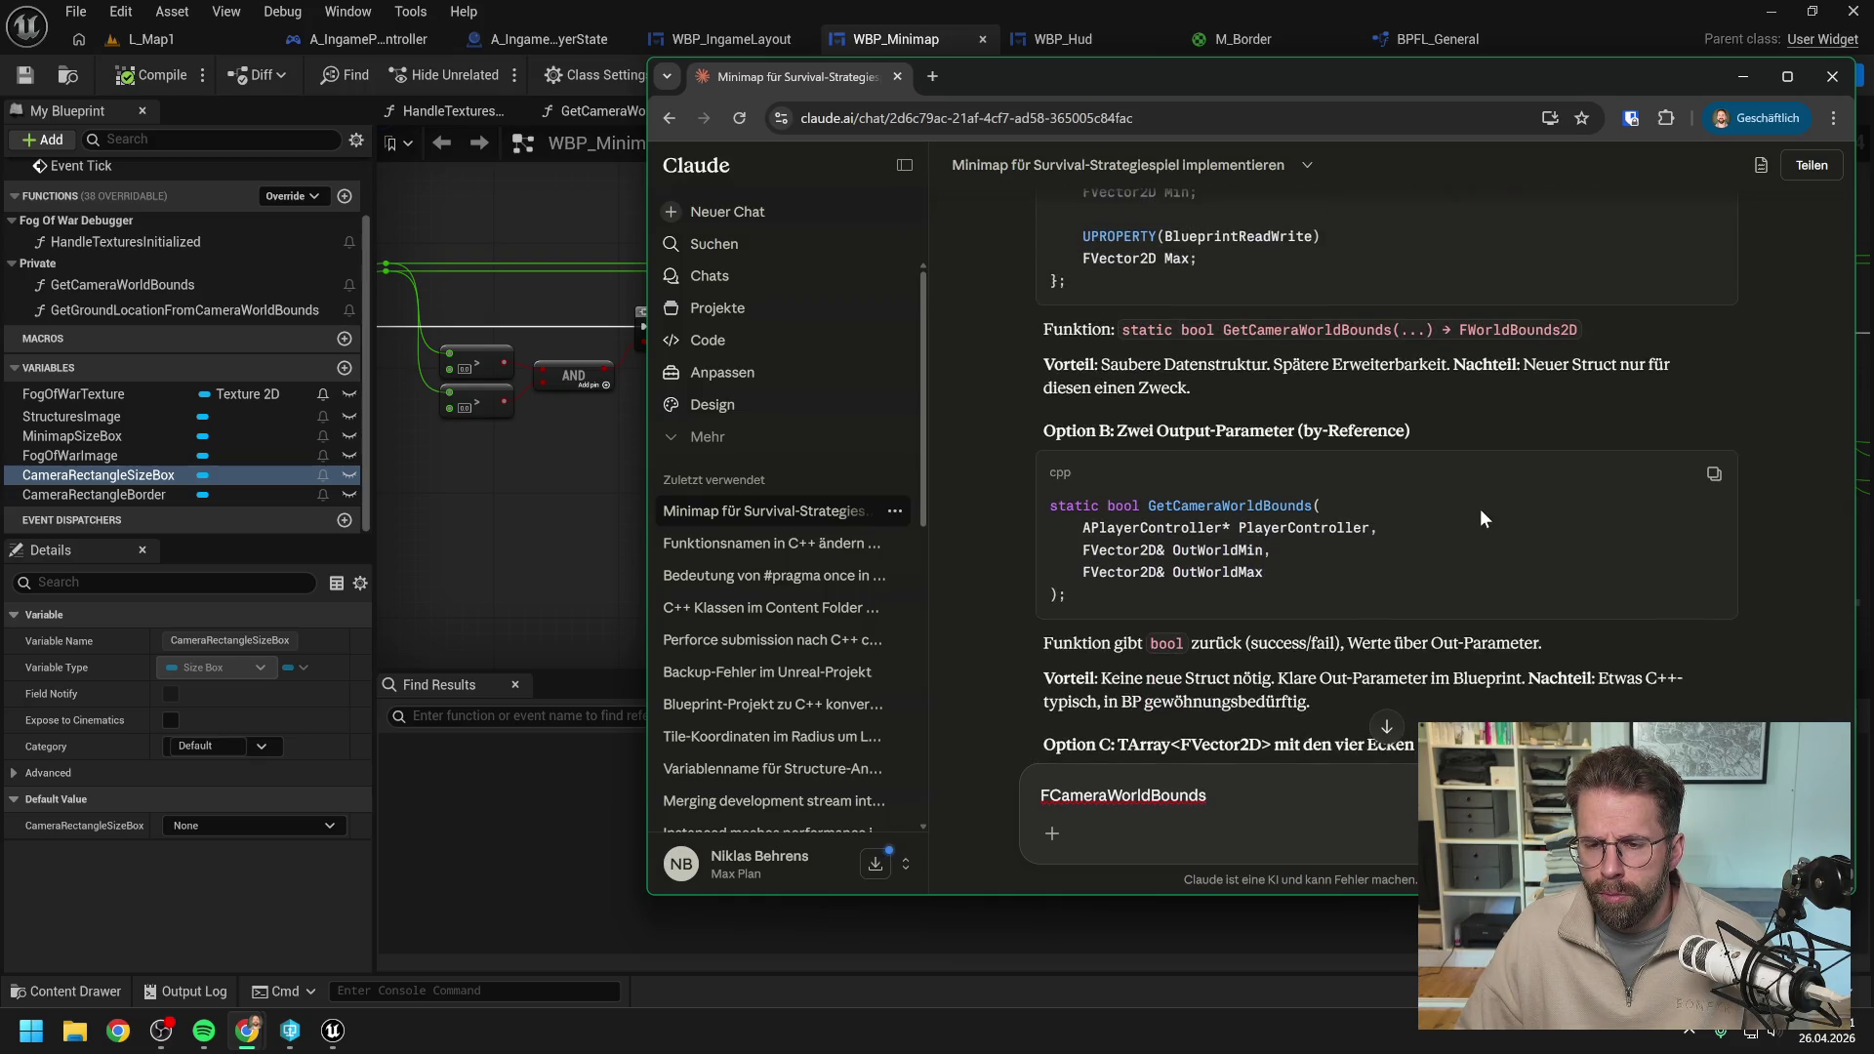
pyautogui.scroll(-2, 1482, 518)
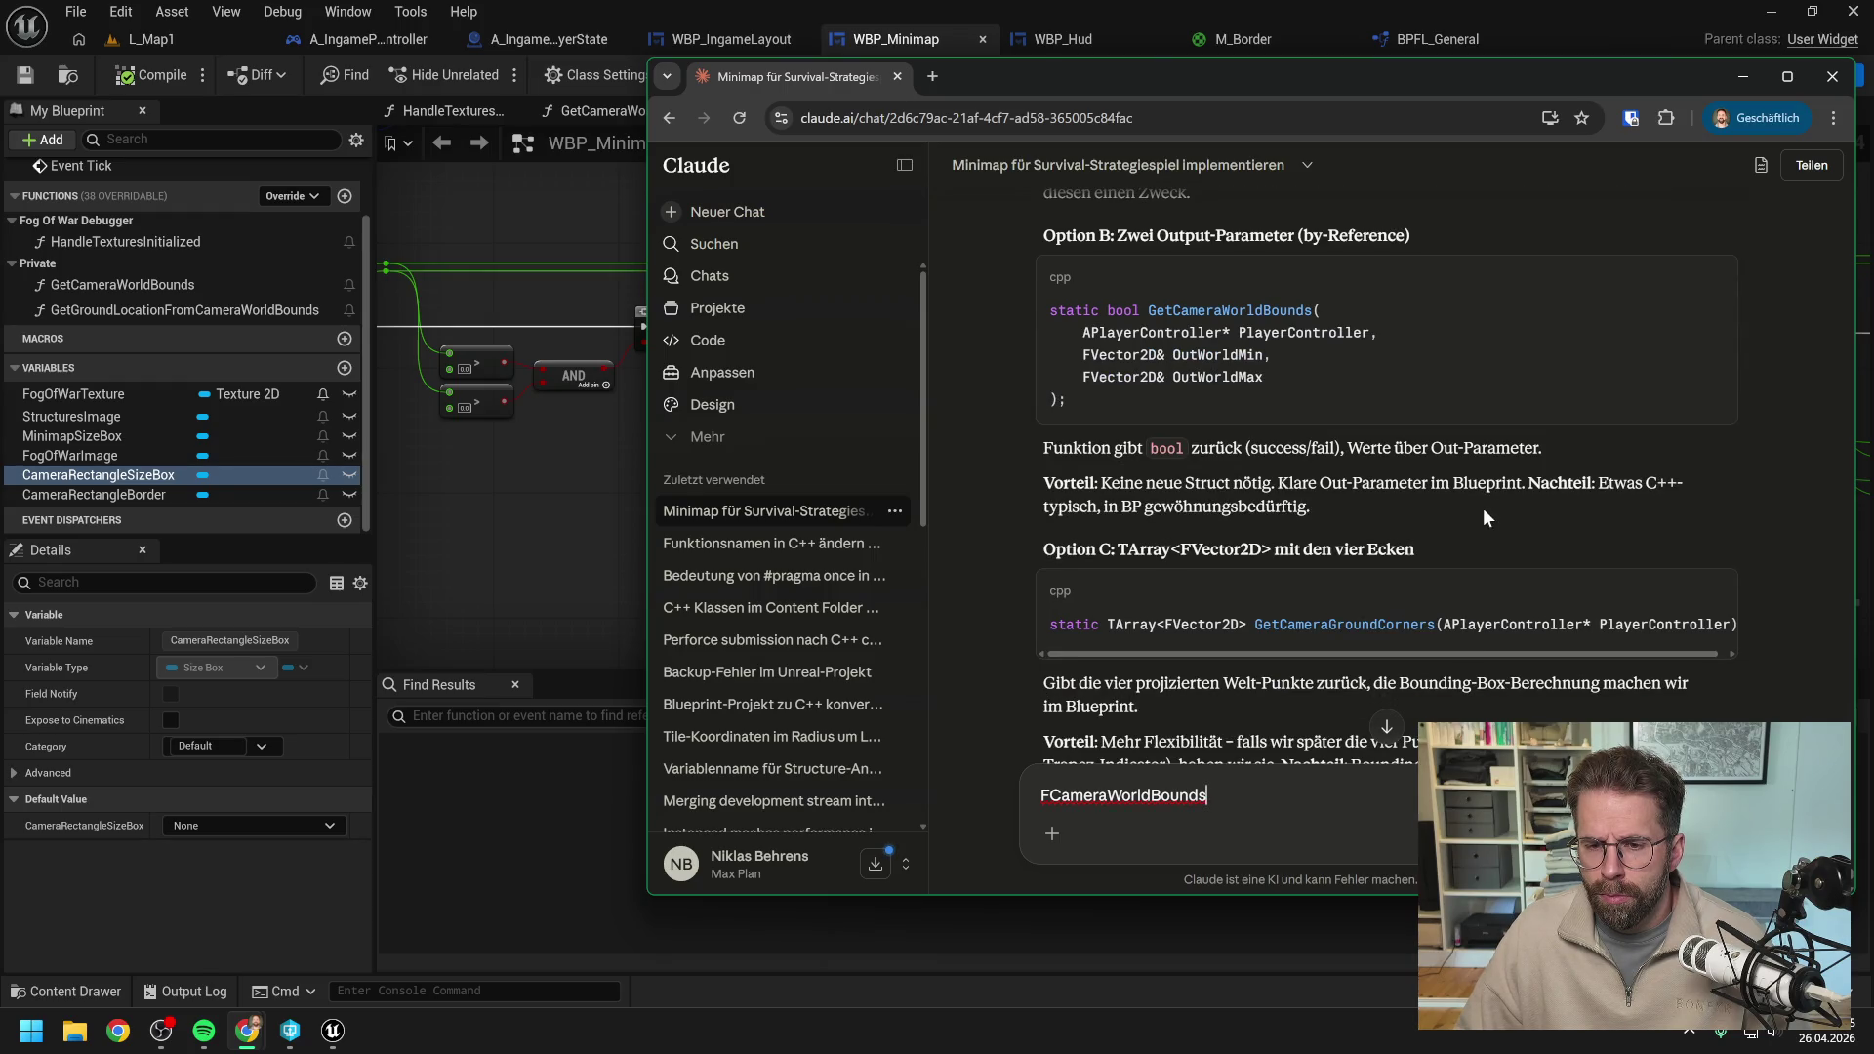
pyautogui.scroll(-2, 1484, 517)
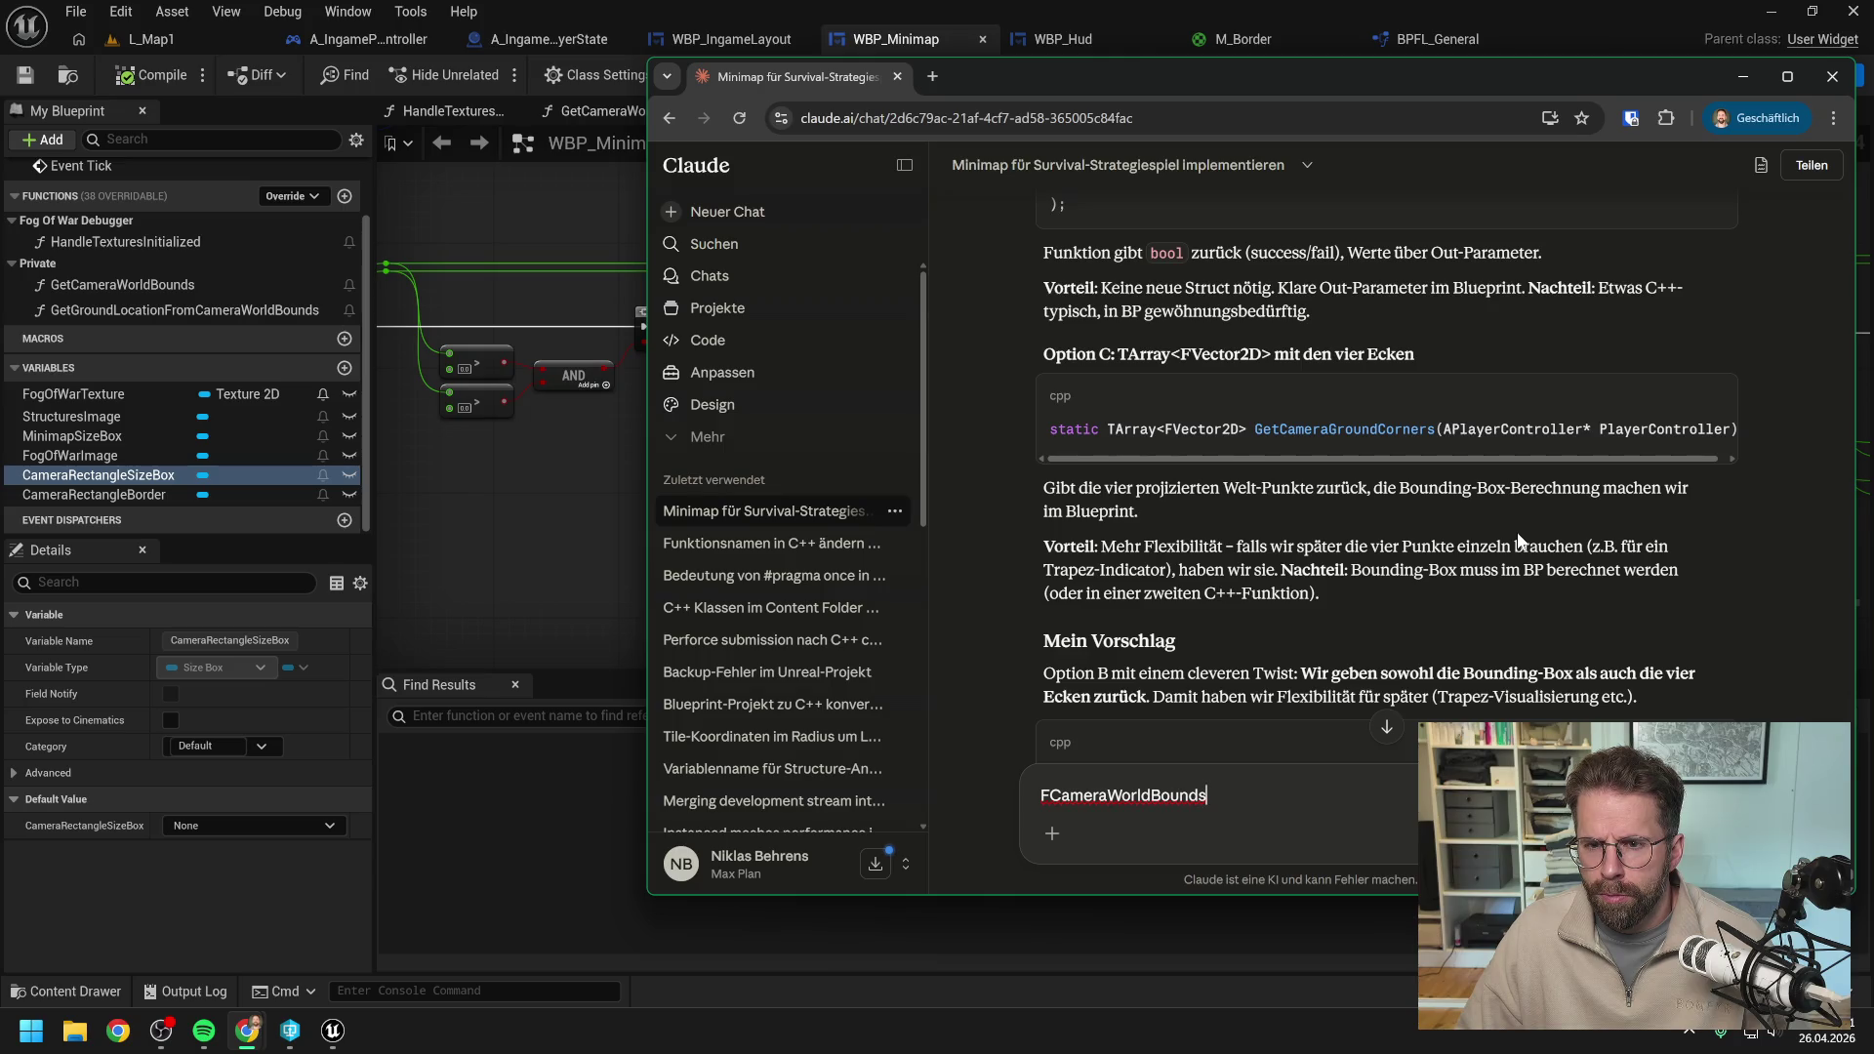
pyautogui.scroll(3, 1518, 540)
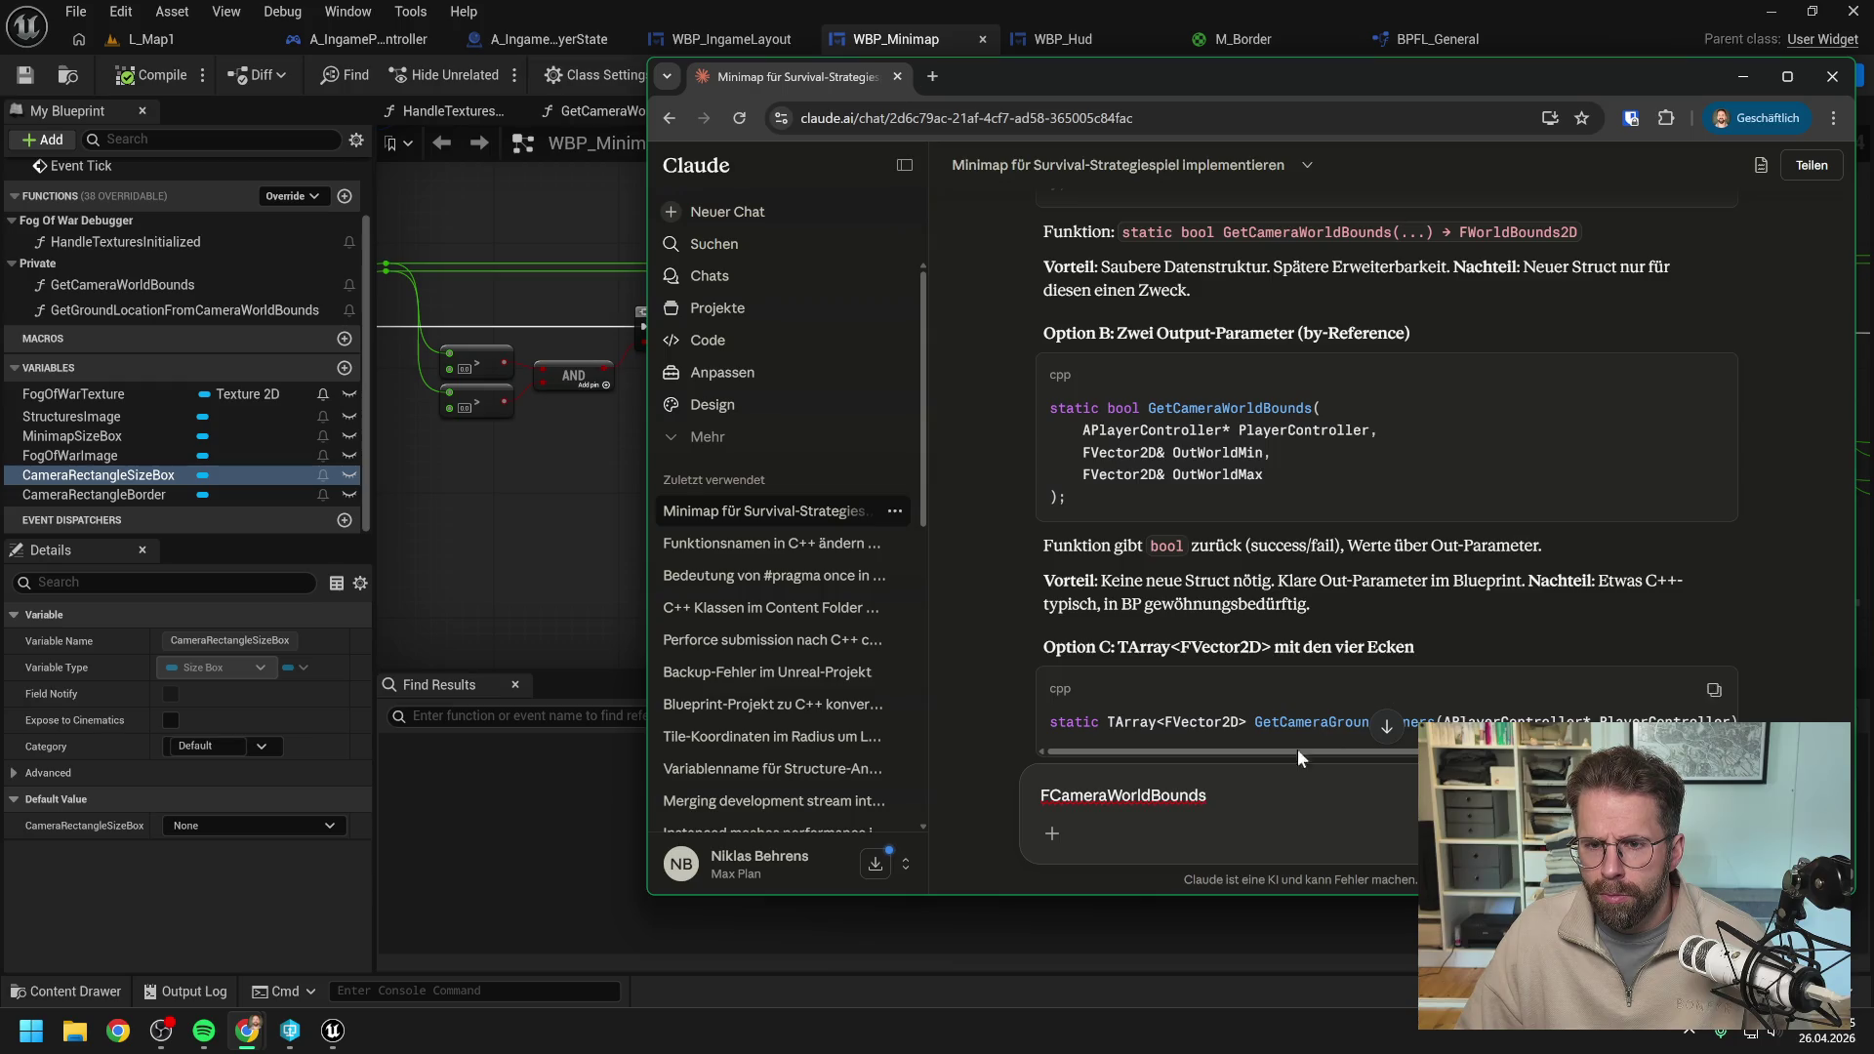
pyautogui.moveTo(1210, 794); pyautogui.dragTo(992, 793)
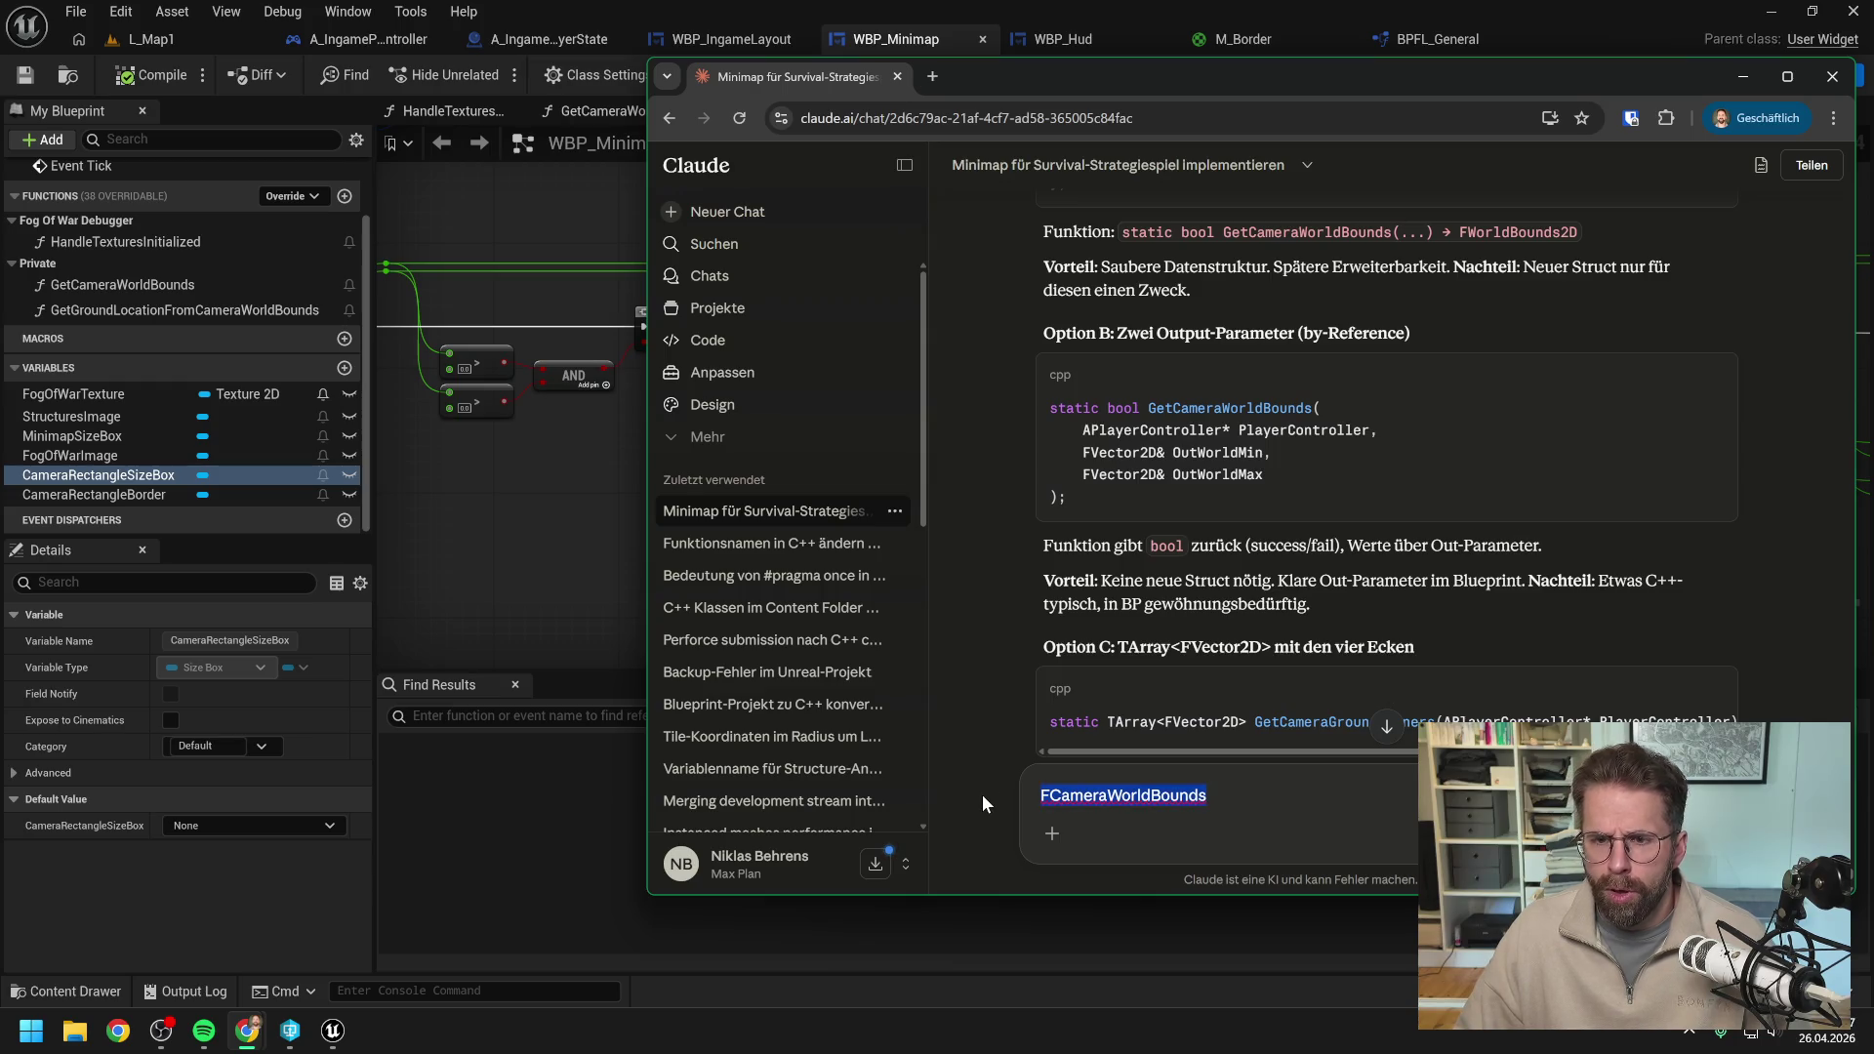
# Replace the draft with 'Option B: 2 Vector2D, Ecken weglassen' while reading Claude's recommendation and questions.
pyautogui.write('2')
pyautogui.press('BackSpace')
pyautogui.write('O')
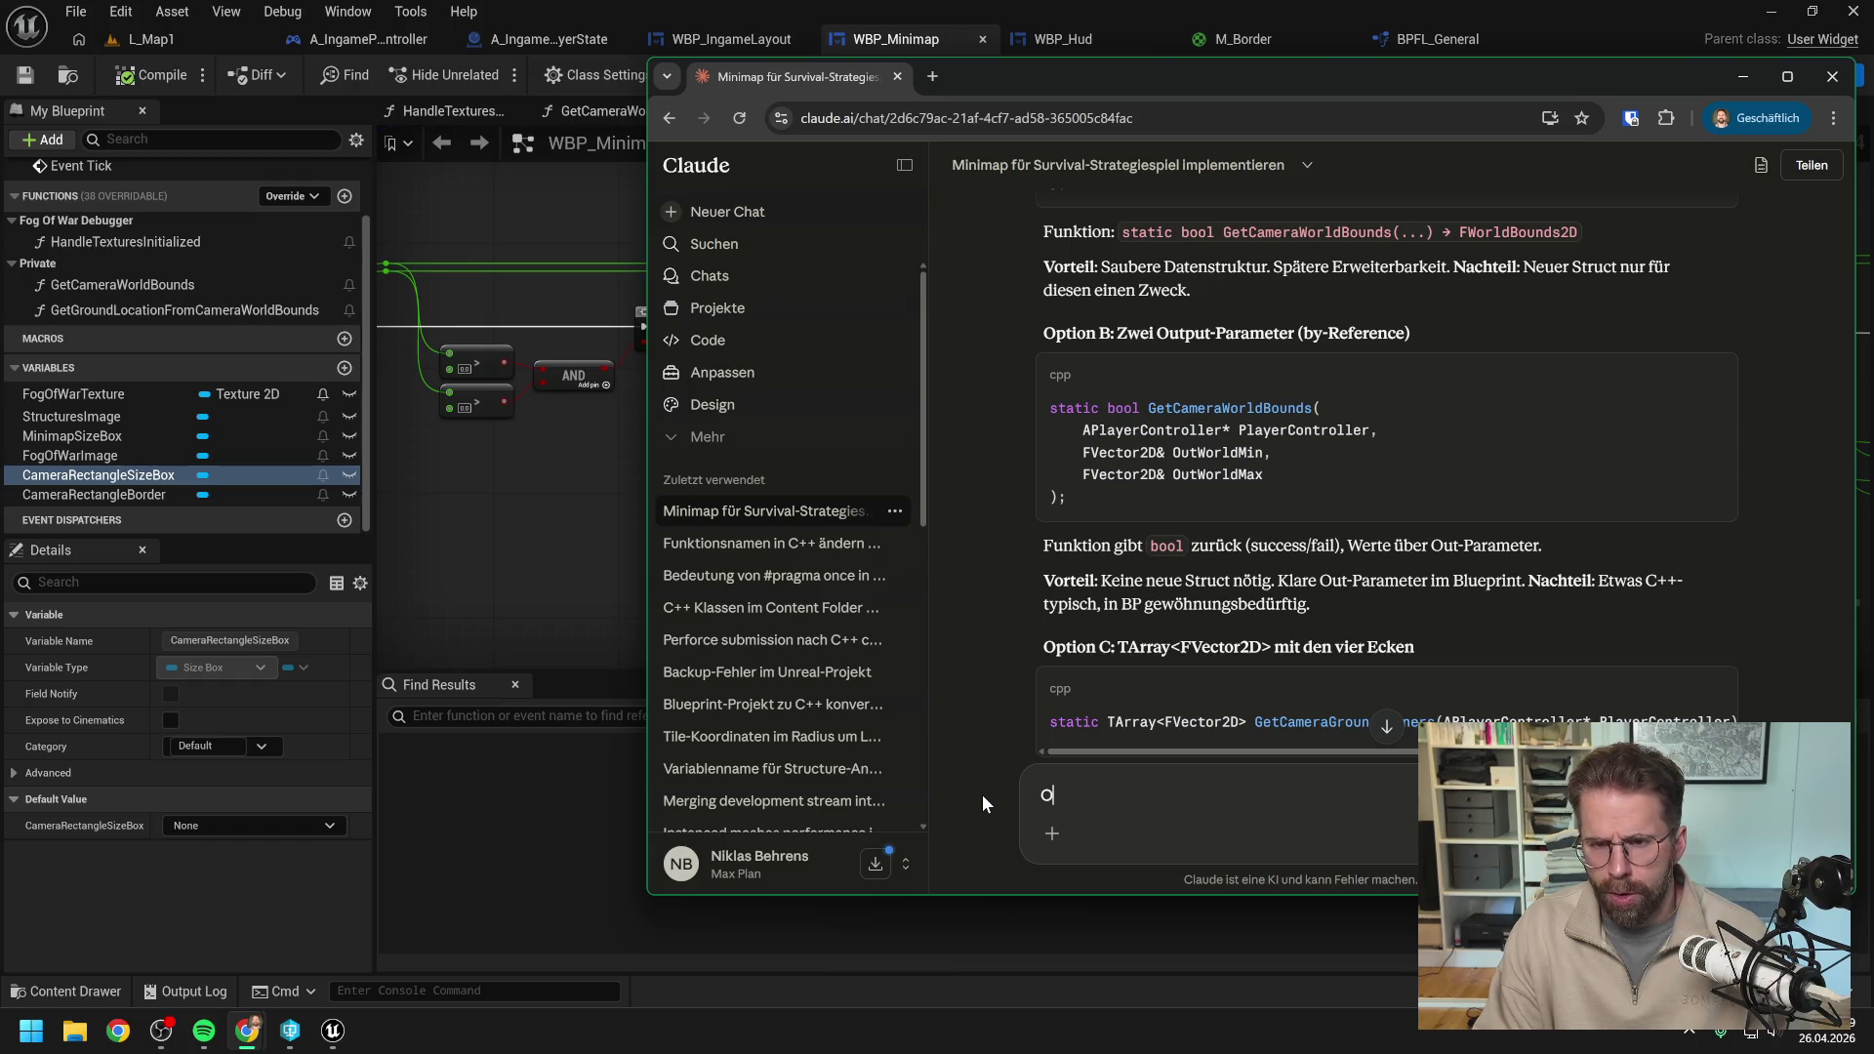
pyautogui.write('ption B')
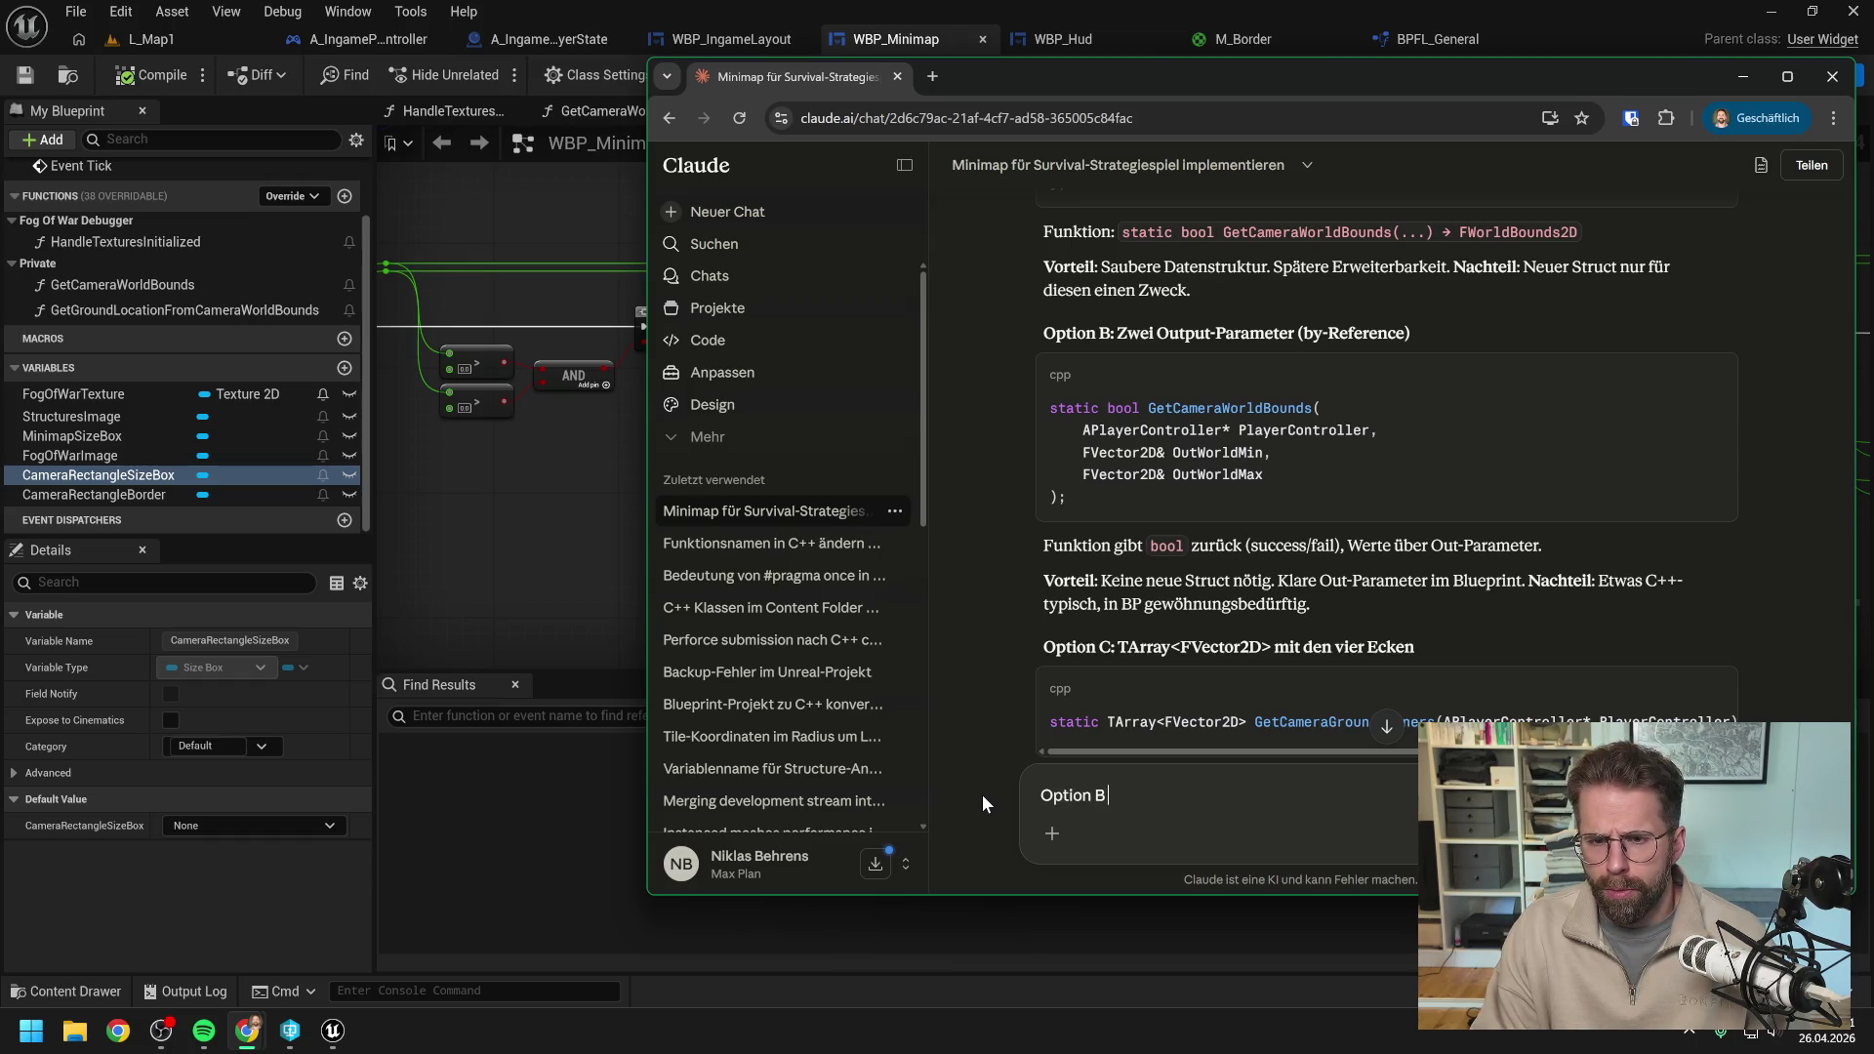
pyautogui.write(': 2')
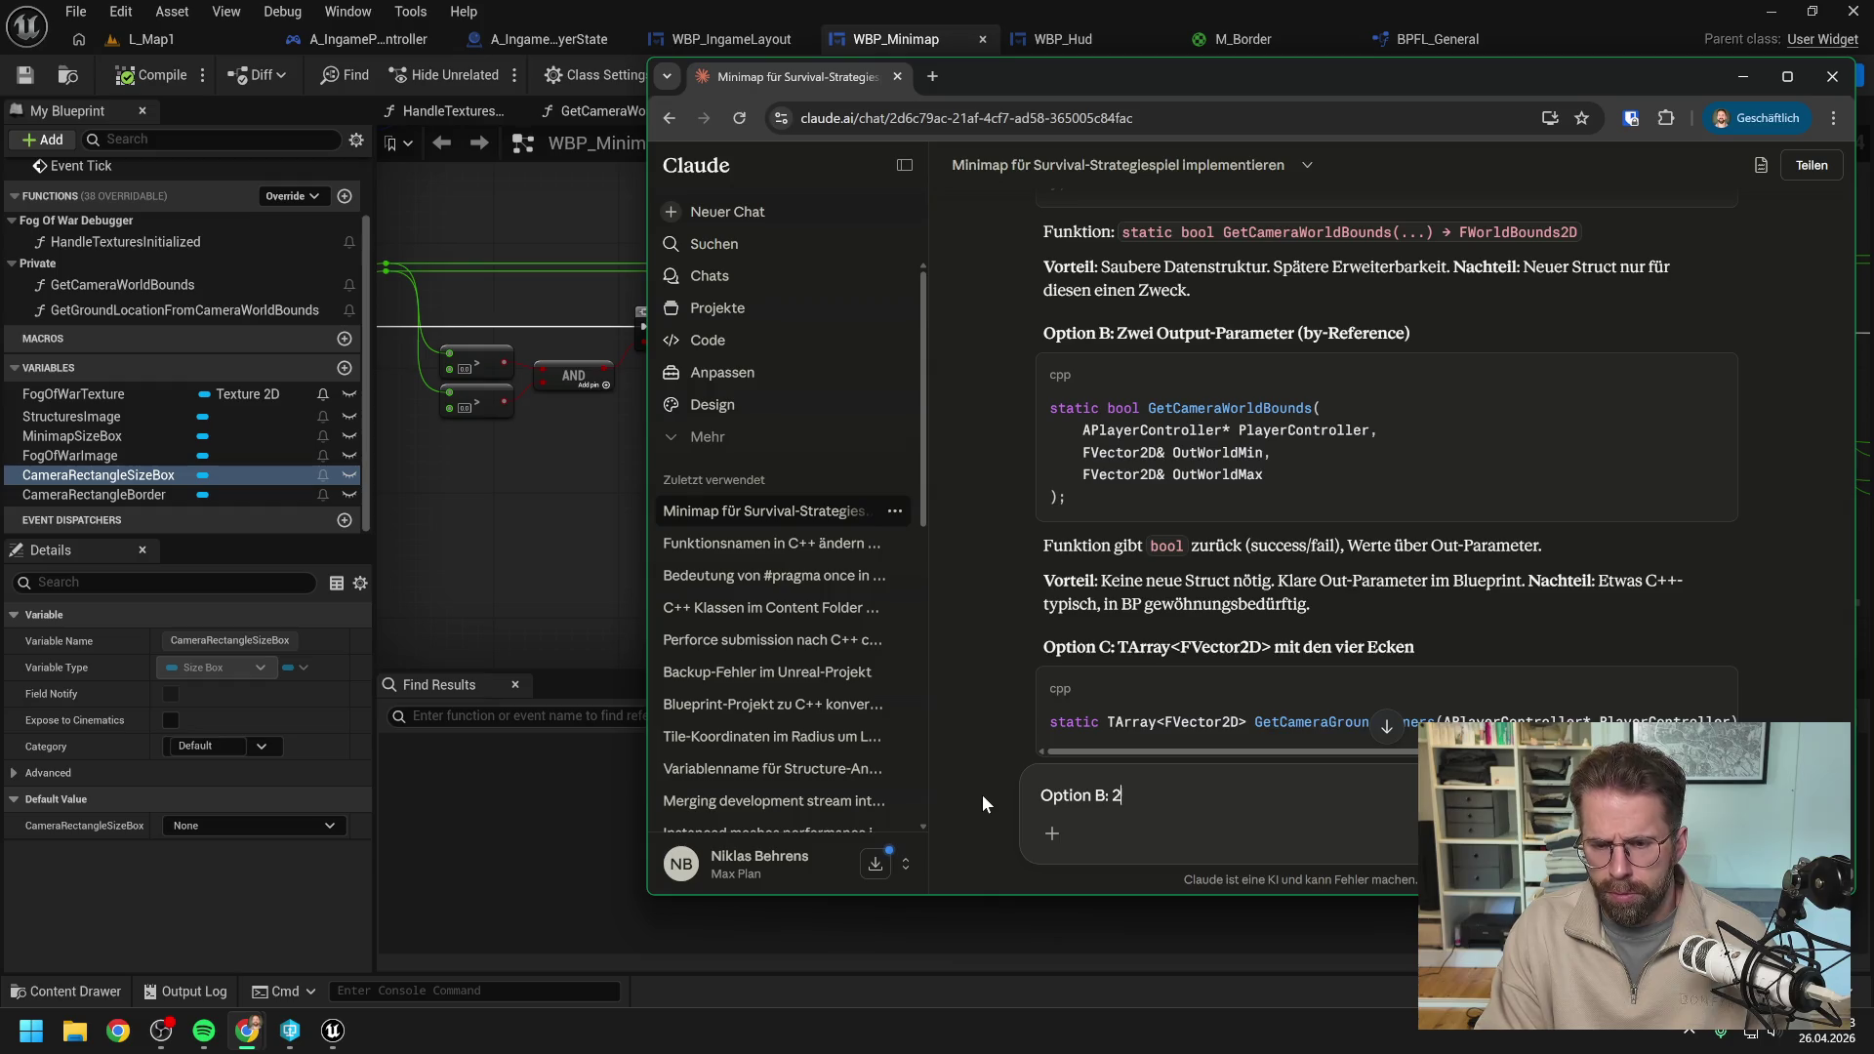
pyautogui.write(' Vec')
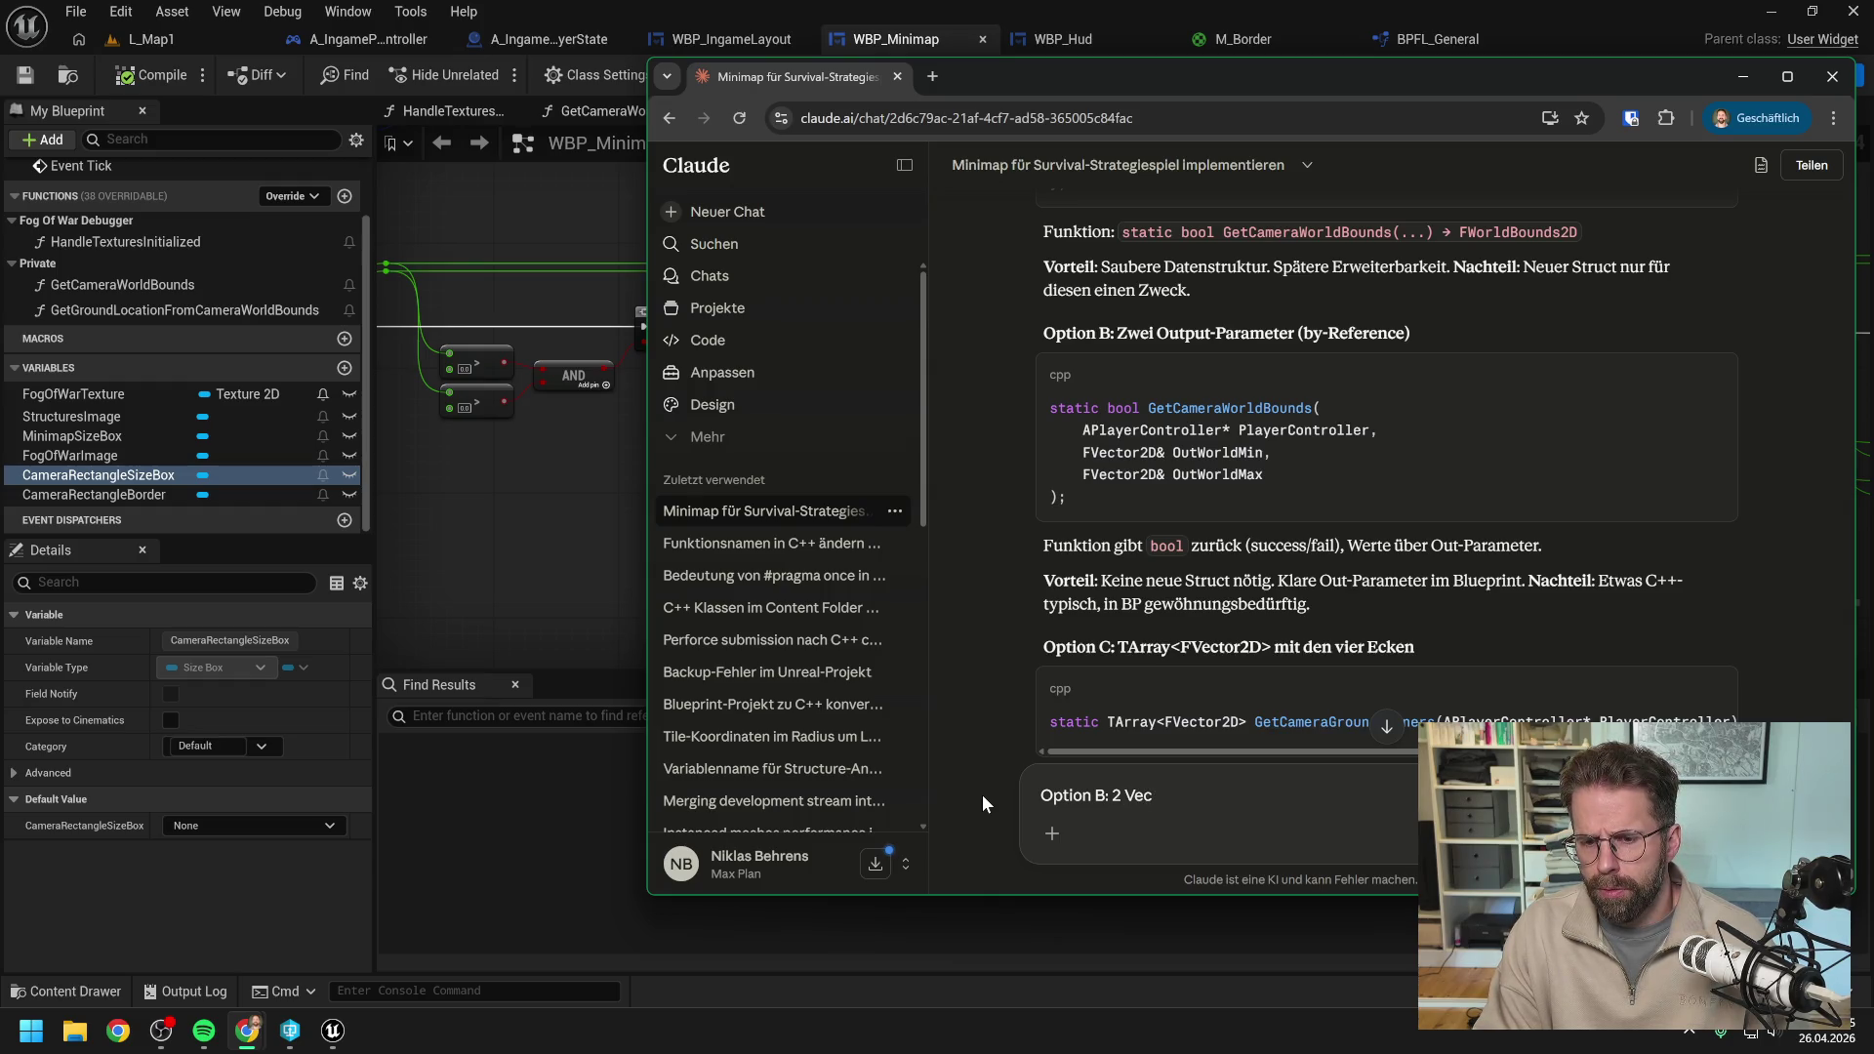
pyautogui.write('tor2D')
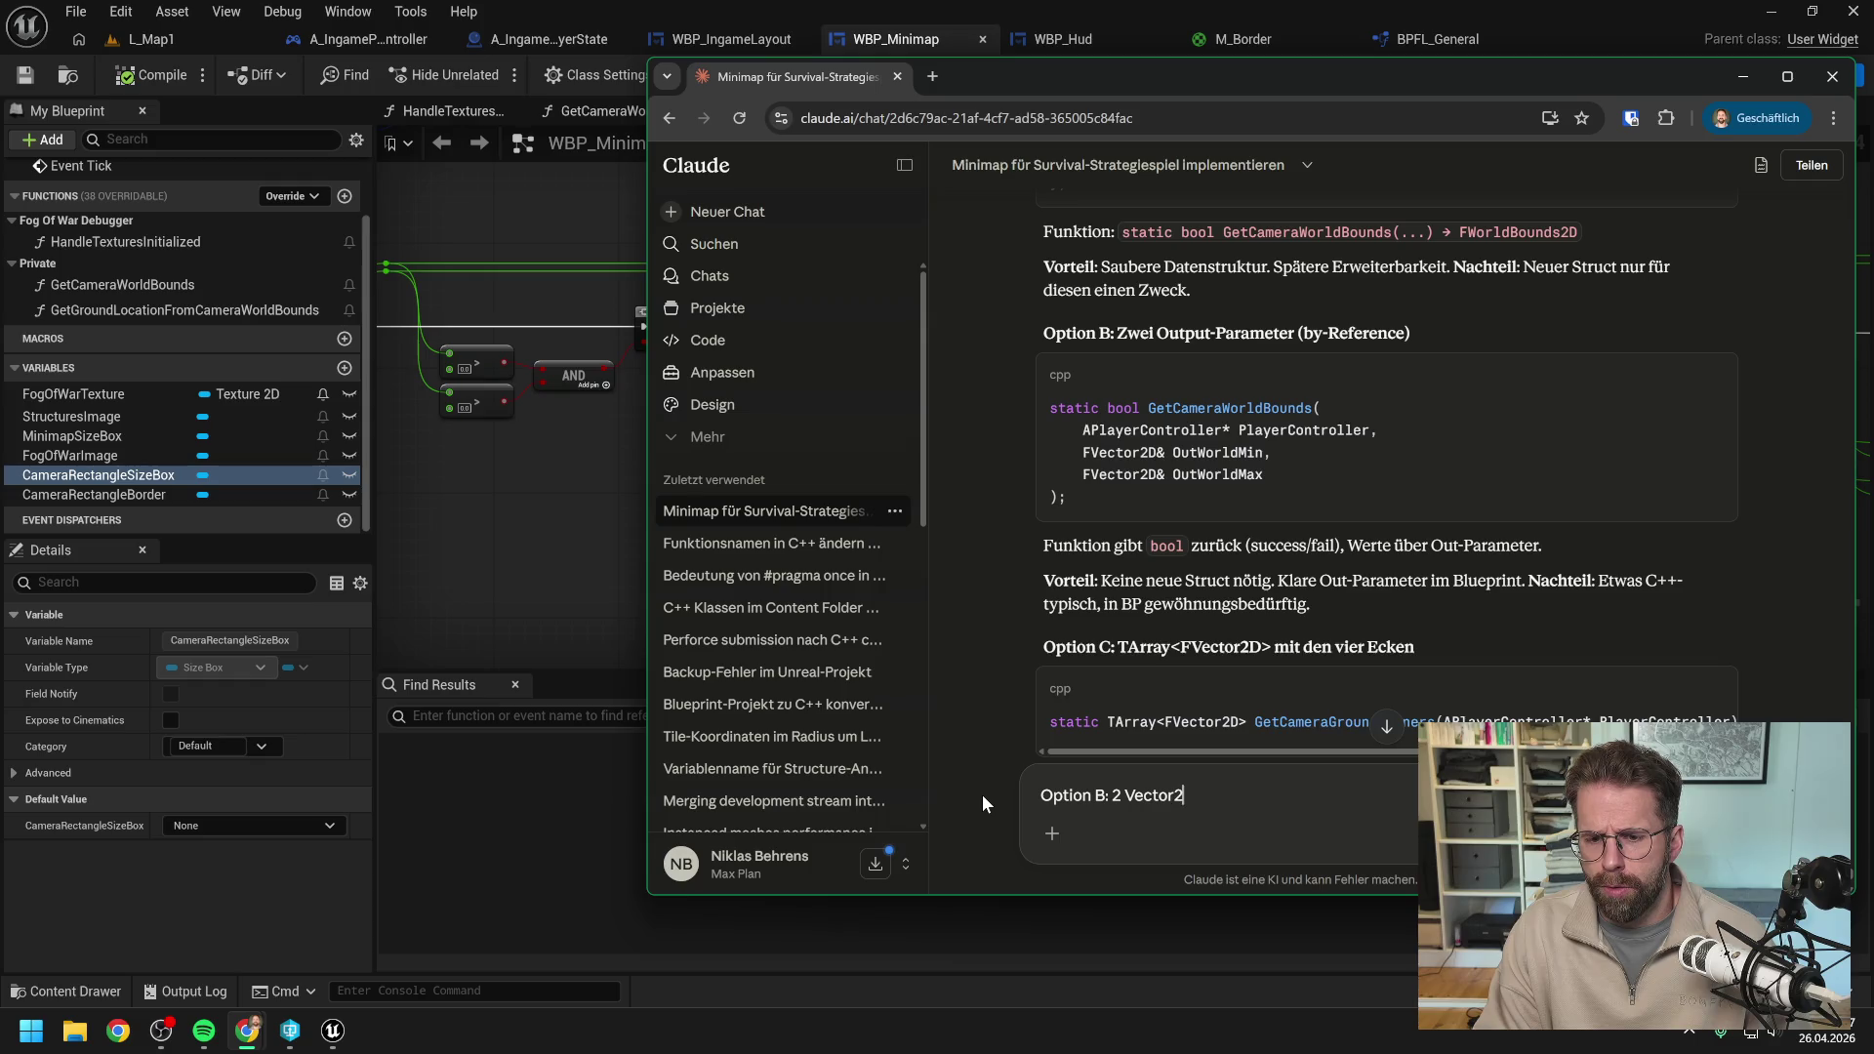
pyautogui.scroll(-5, 1257, 500)
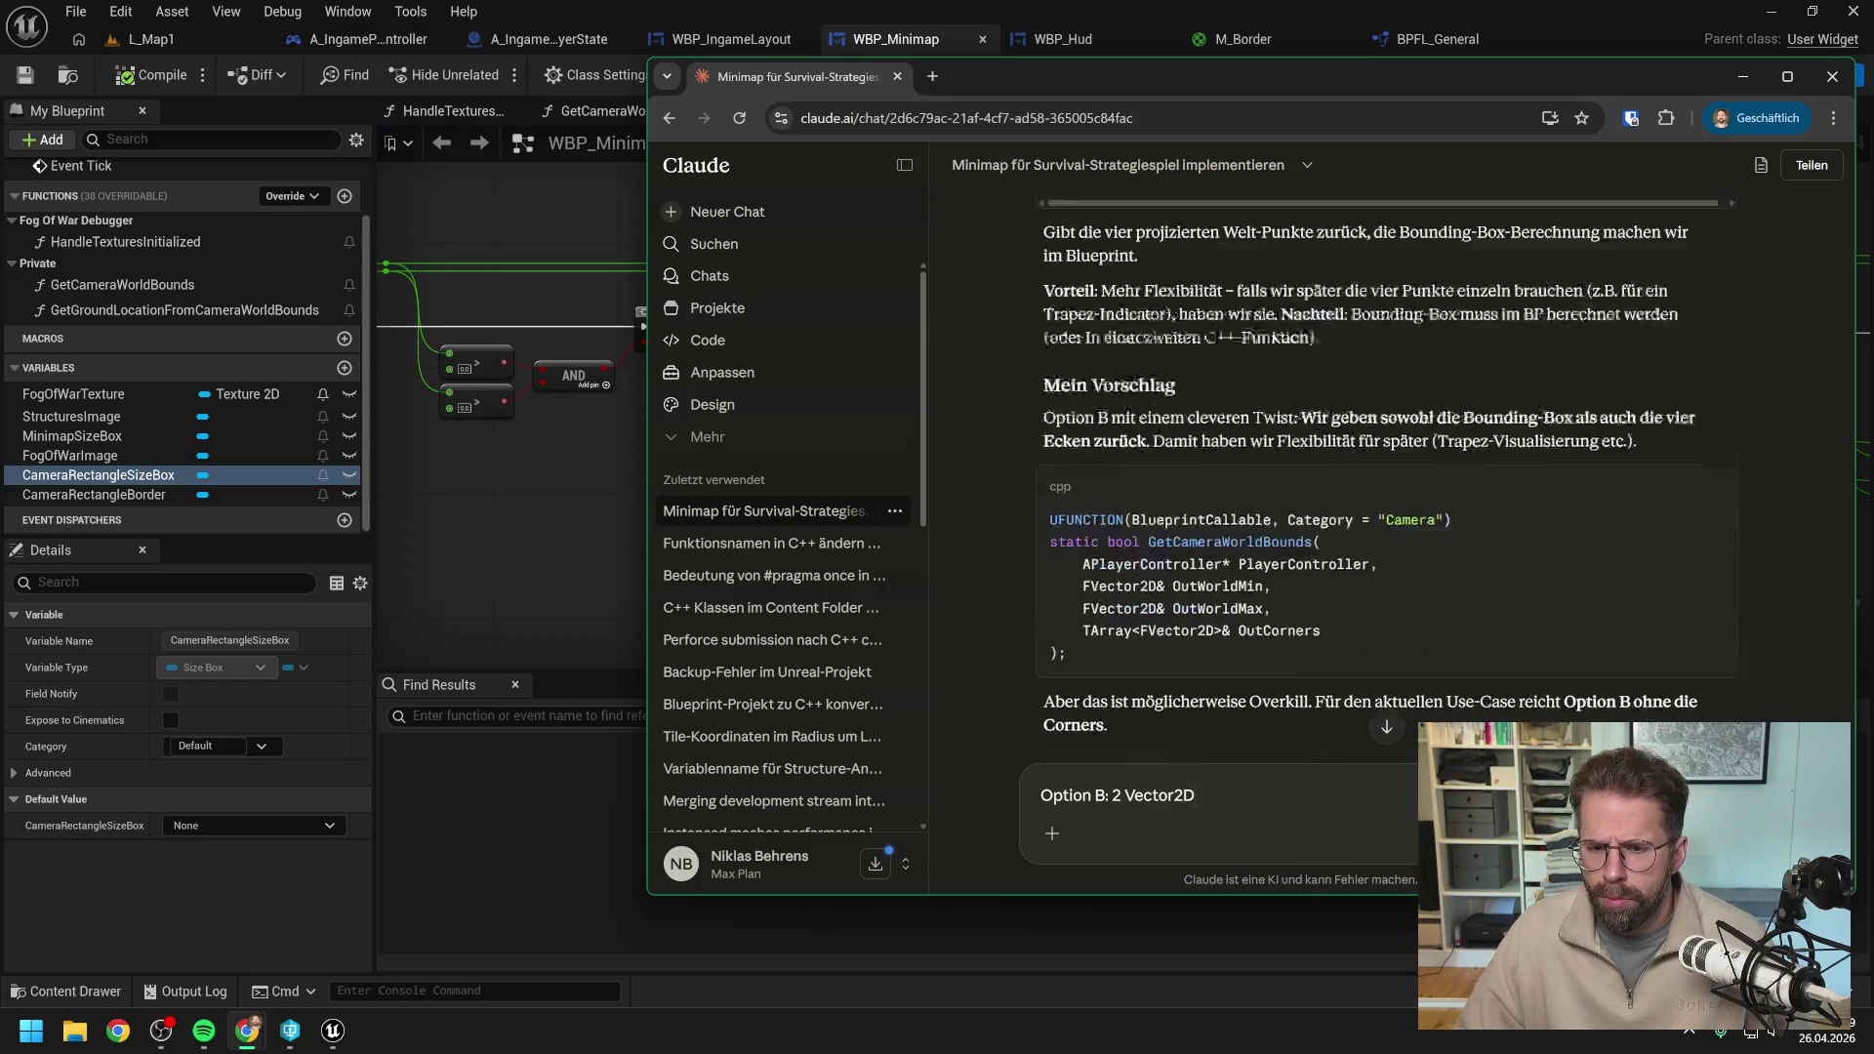
pyautogui.scroll(-1, 1376, 476)
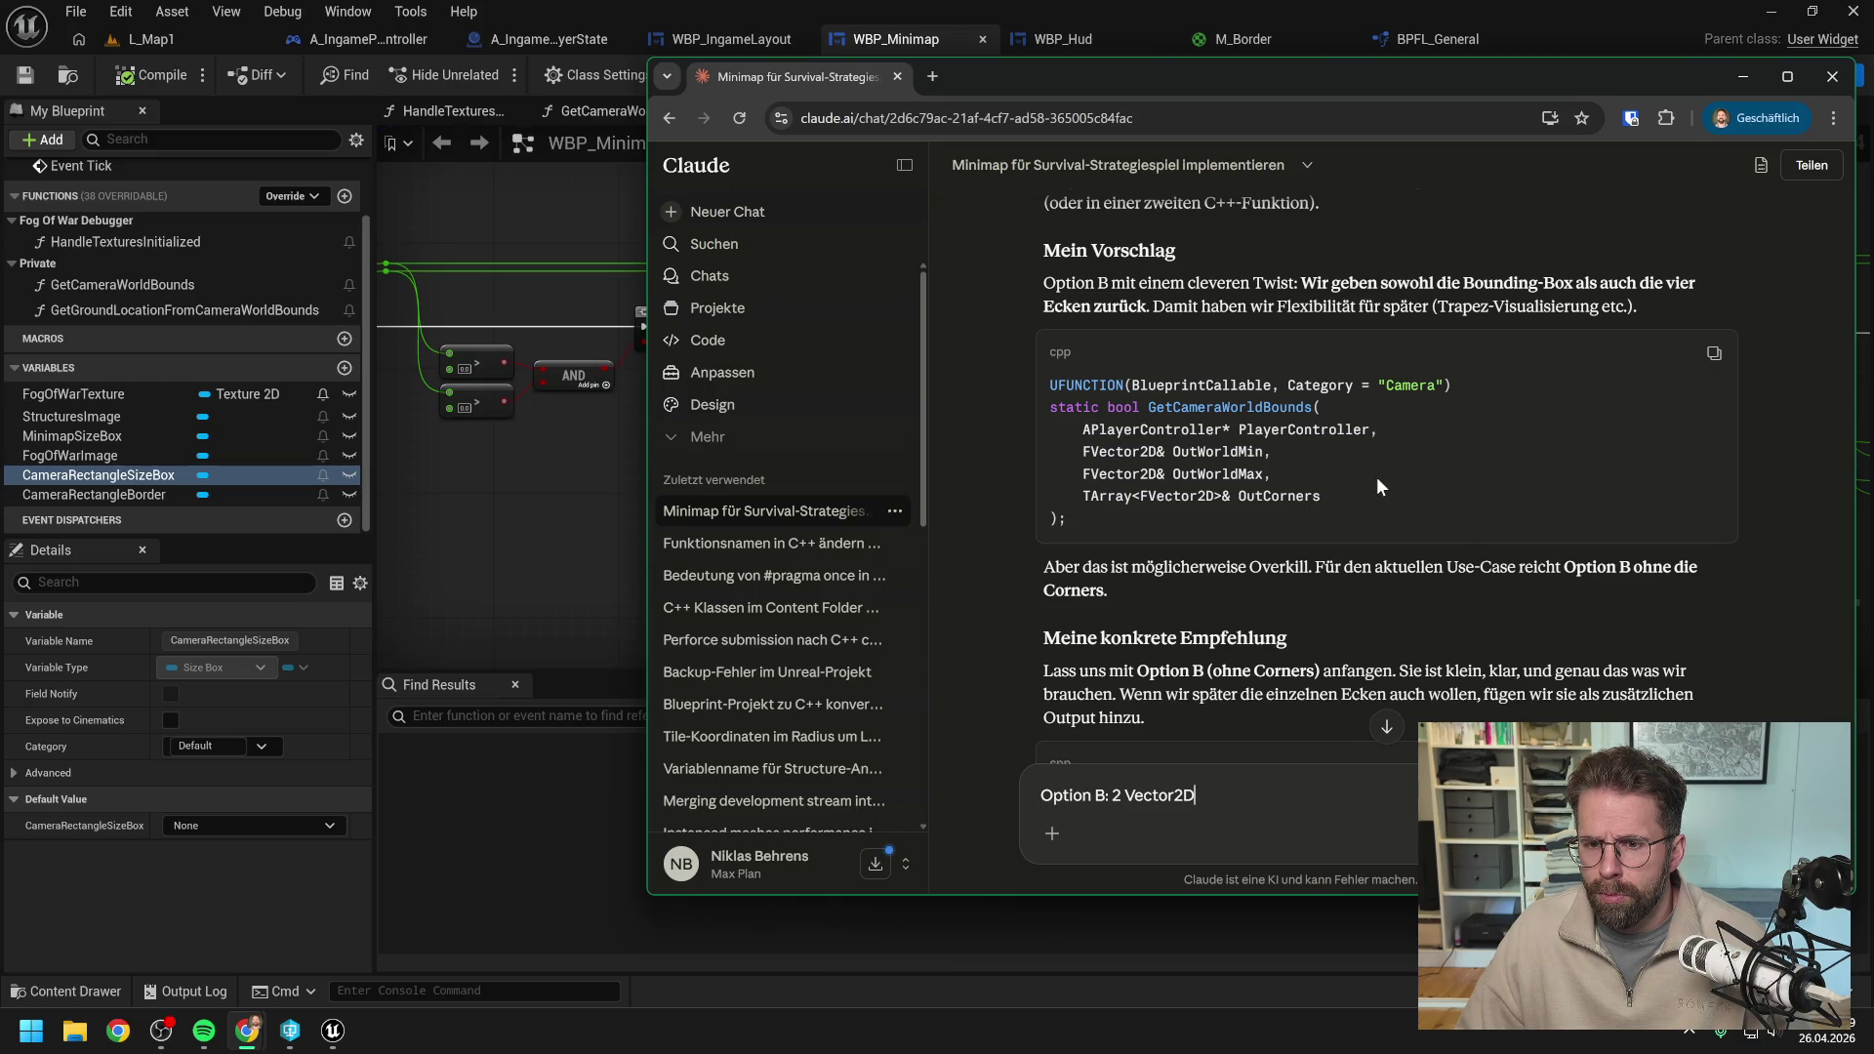
pyautogui.write(', ')
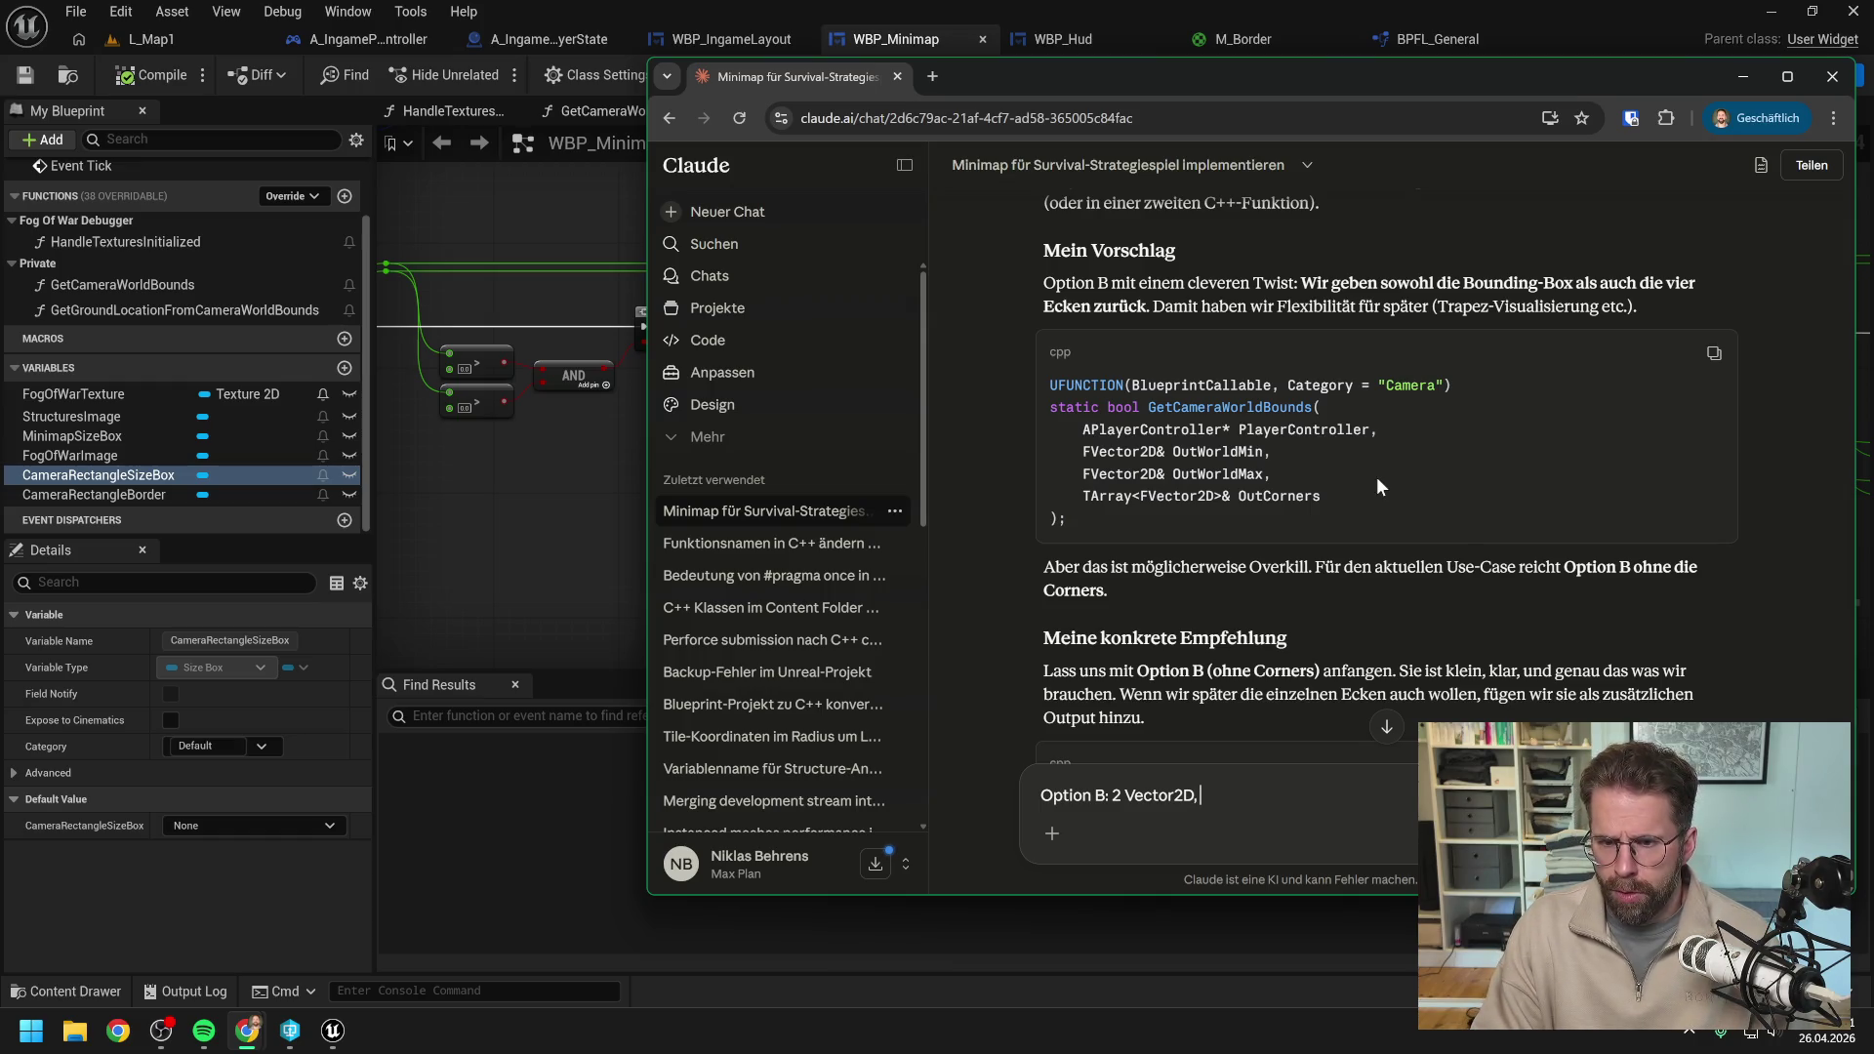
pyautogui.write('Ecken ')
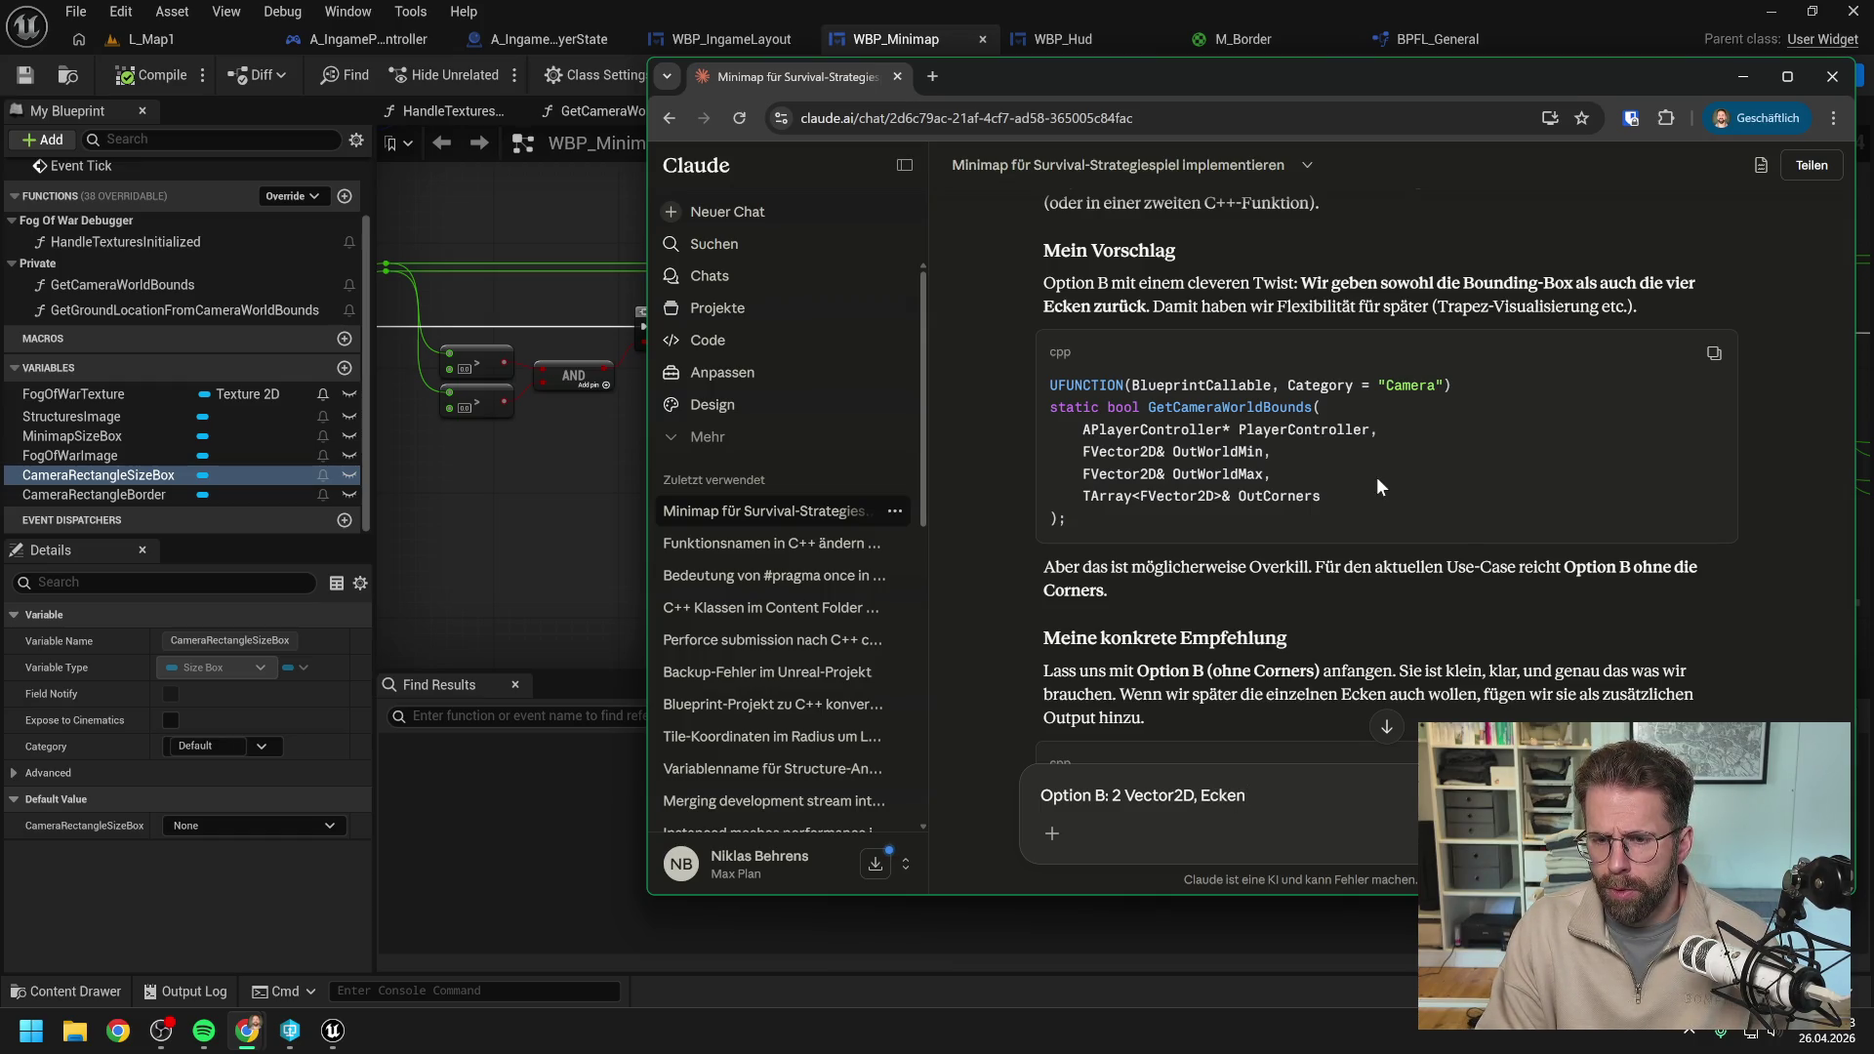
pyautogui.write('weglassen')
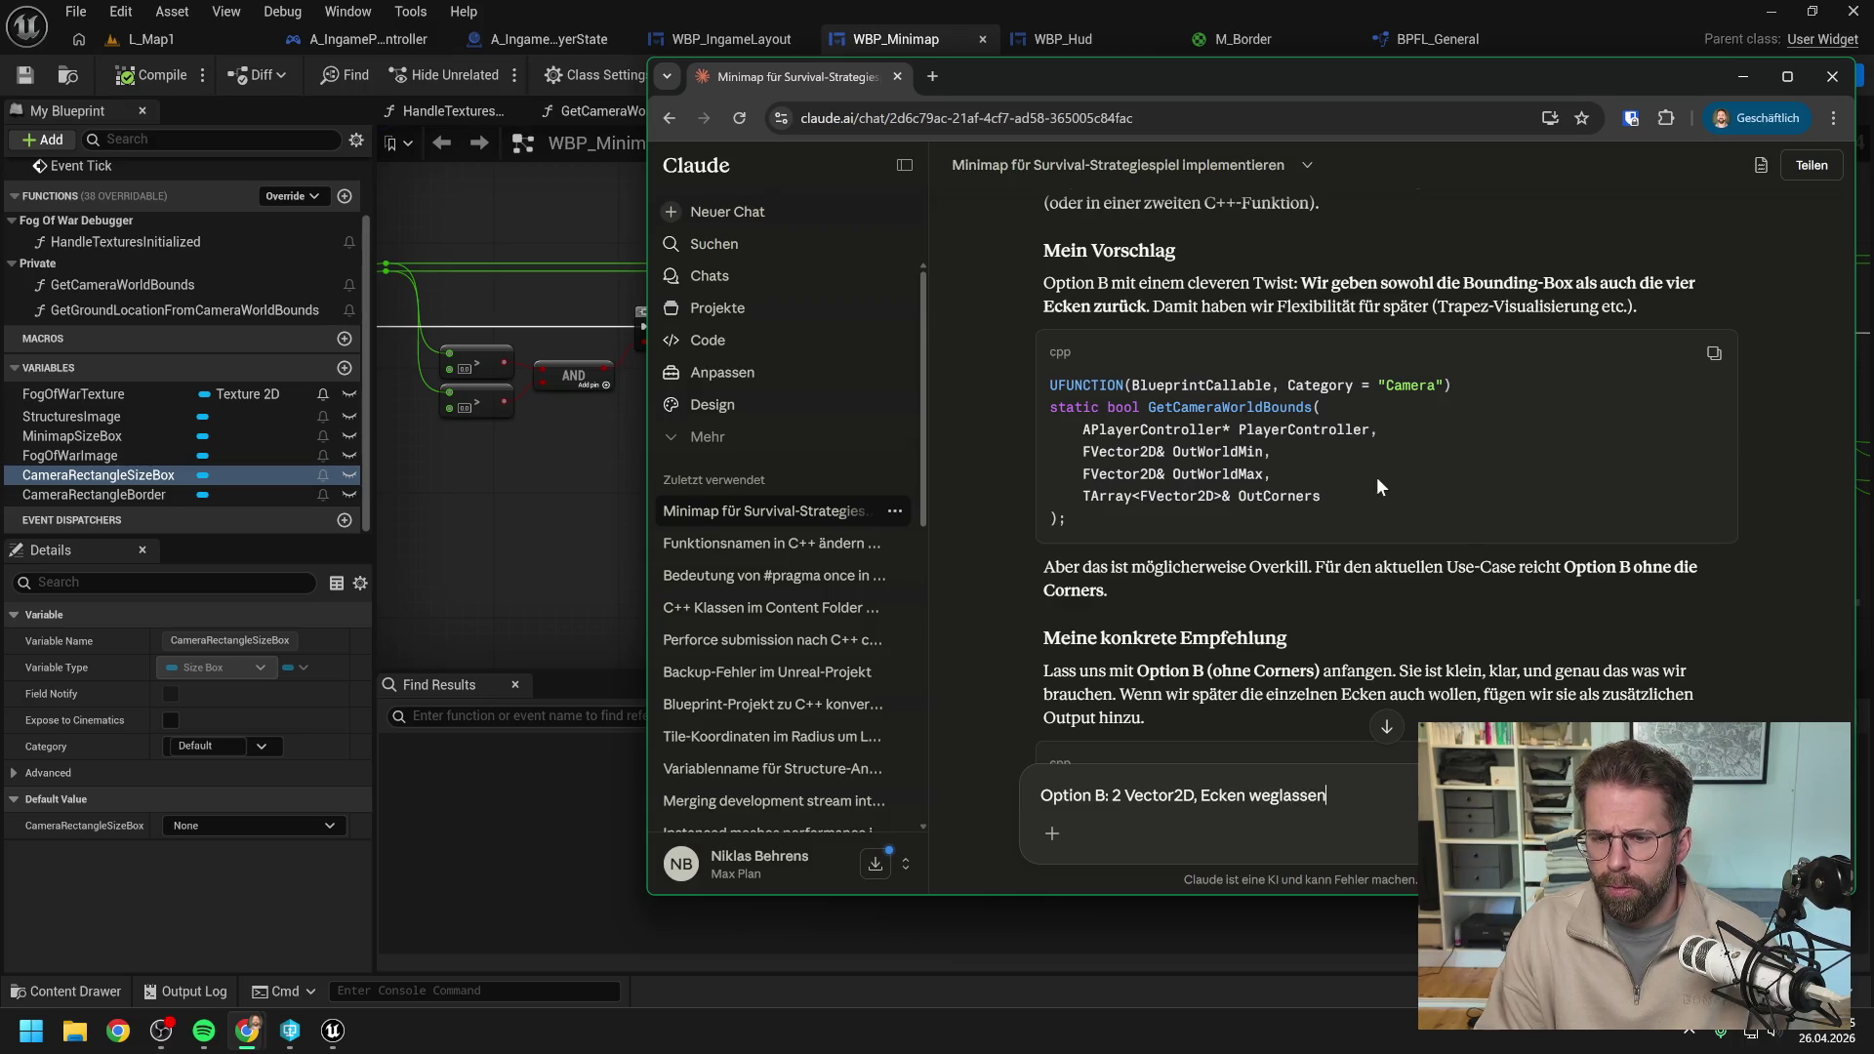
pyautogui.scroll(-2, 1372, 479)
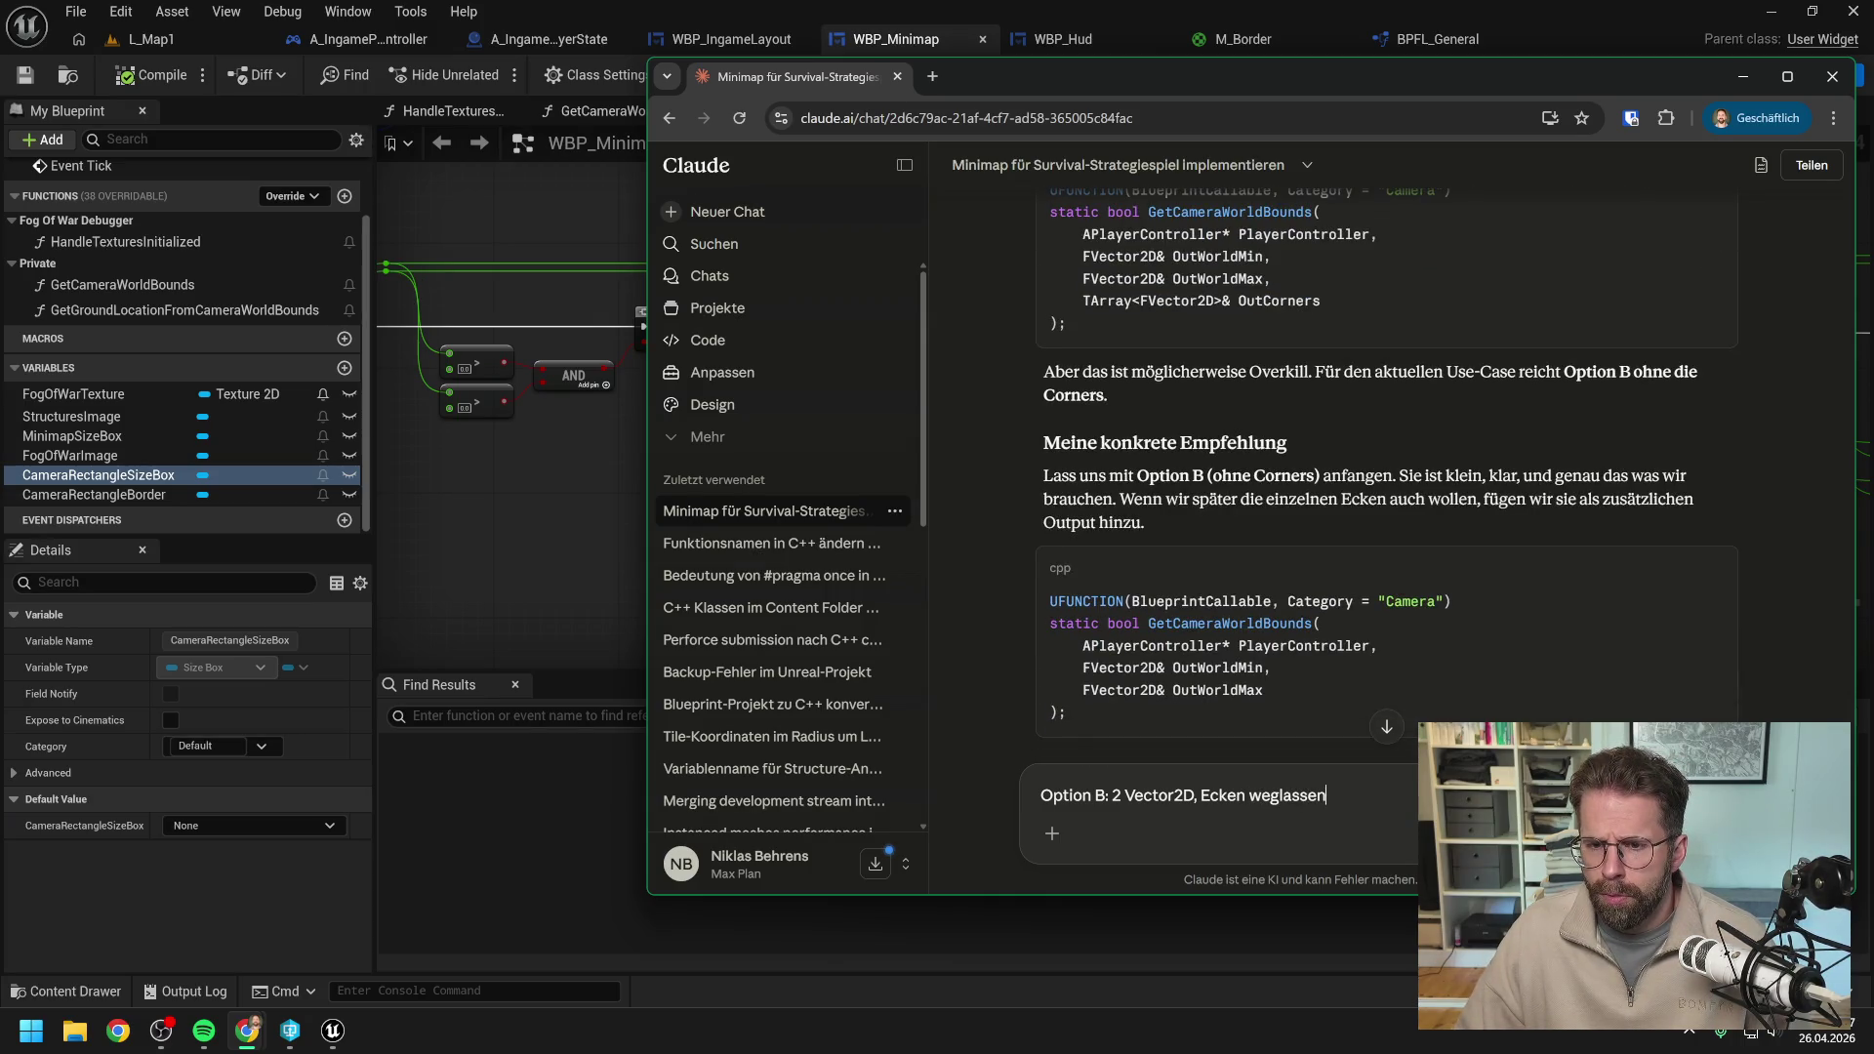
pyautogui.scroll(5, 1373, 478)
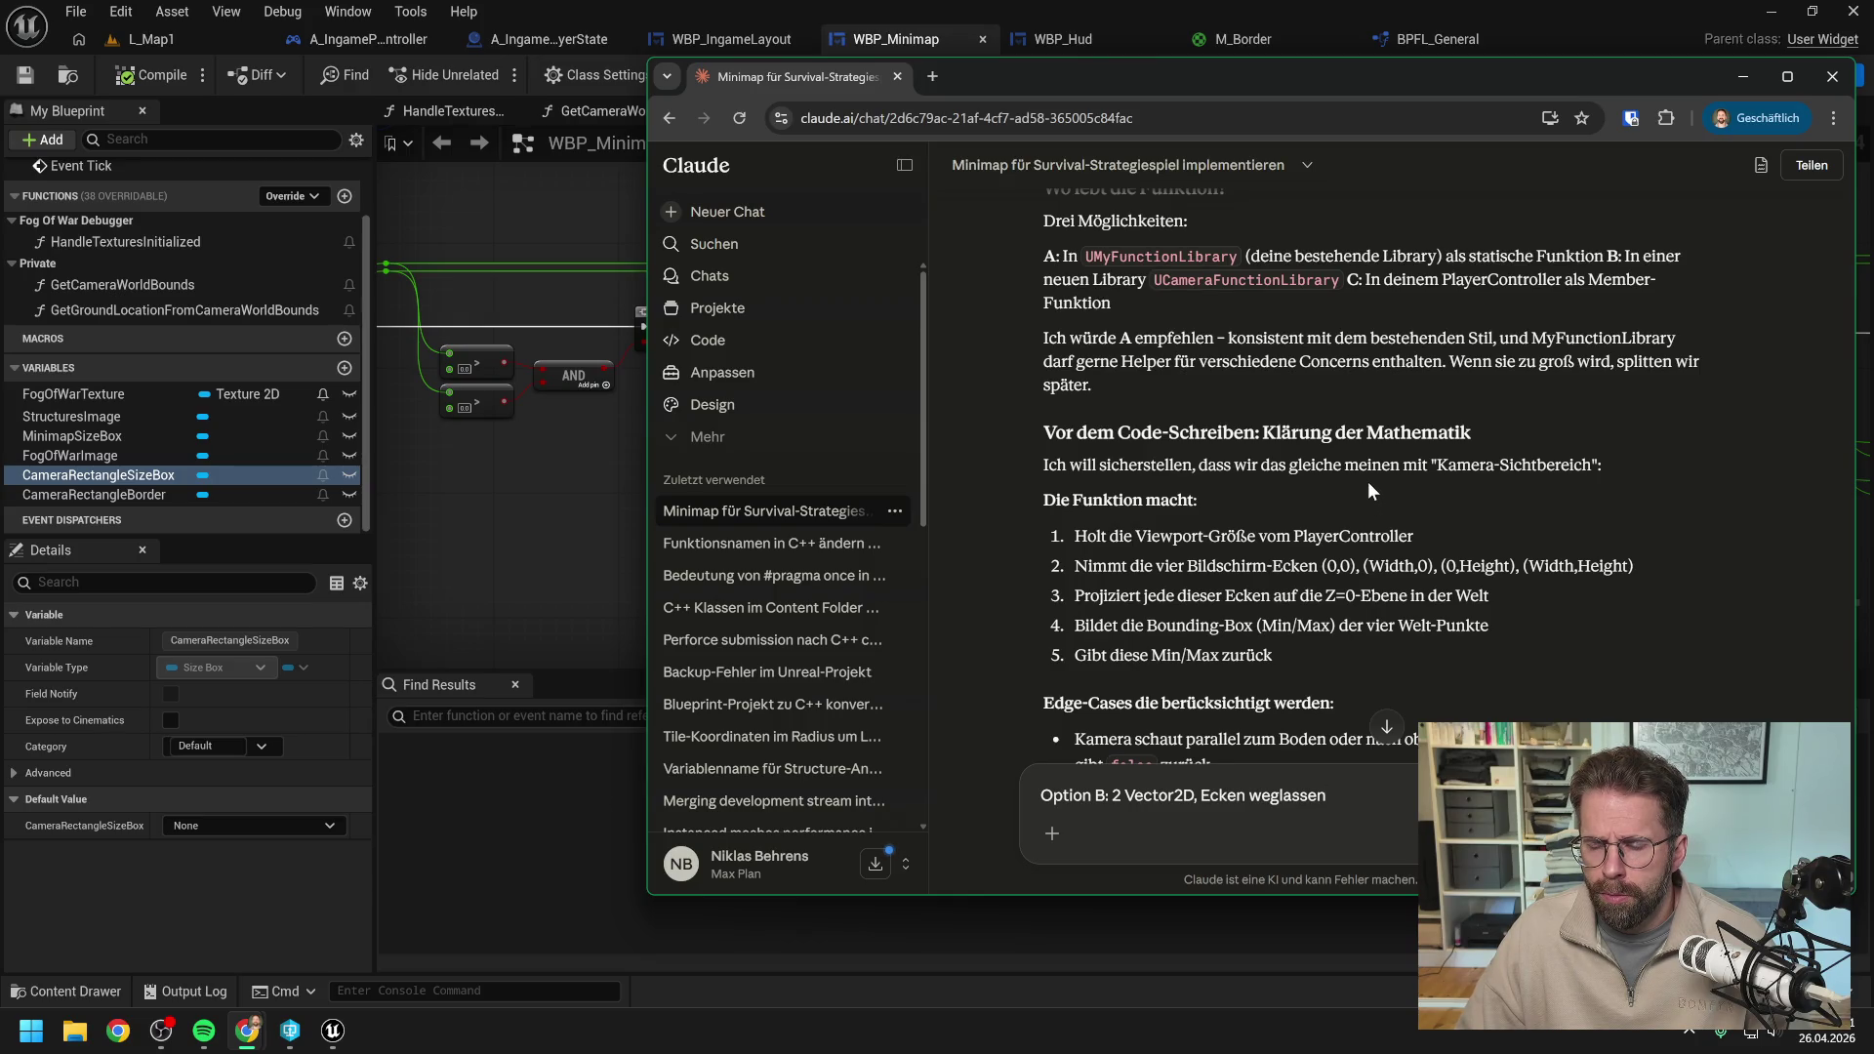
pyautogui.scroll(-1, 1368, 482)
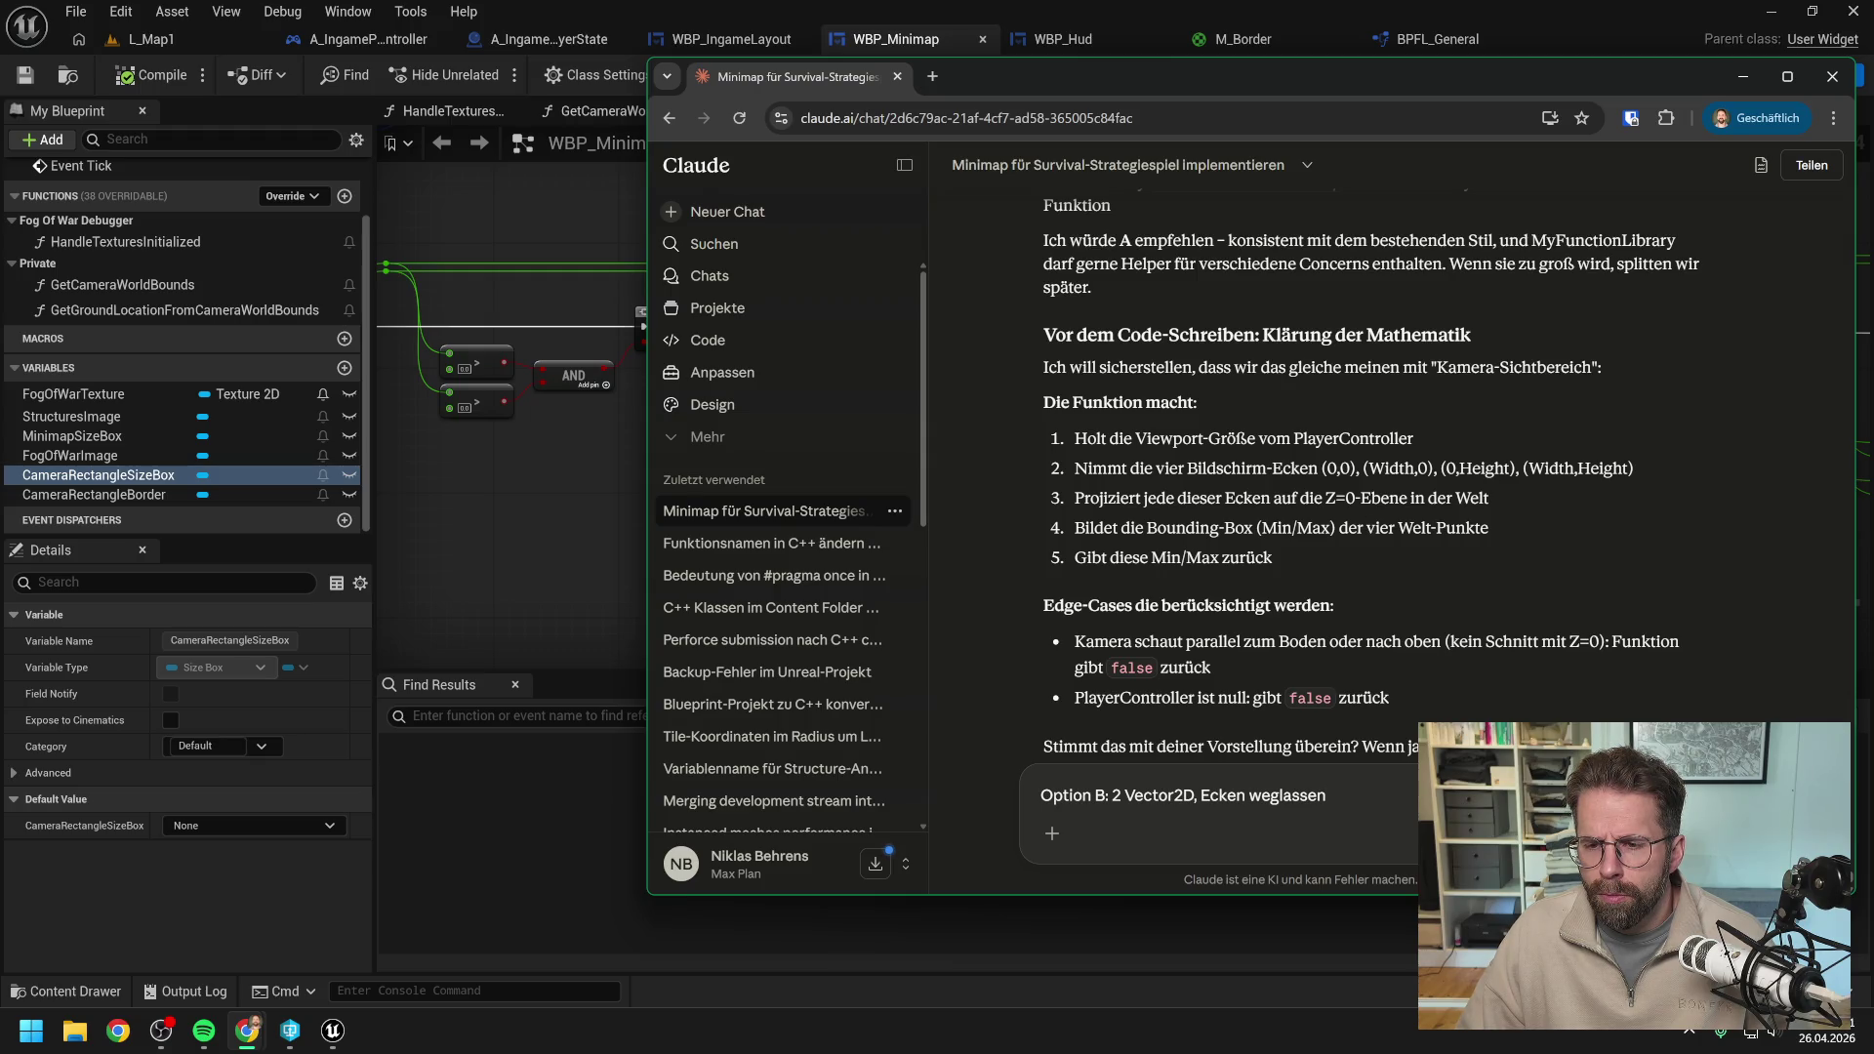
pyautogui.scroll(-1, 1307, 451)
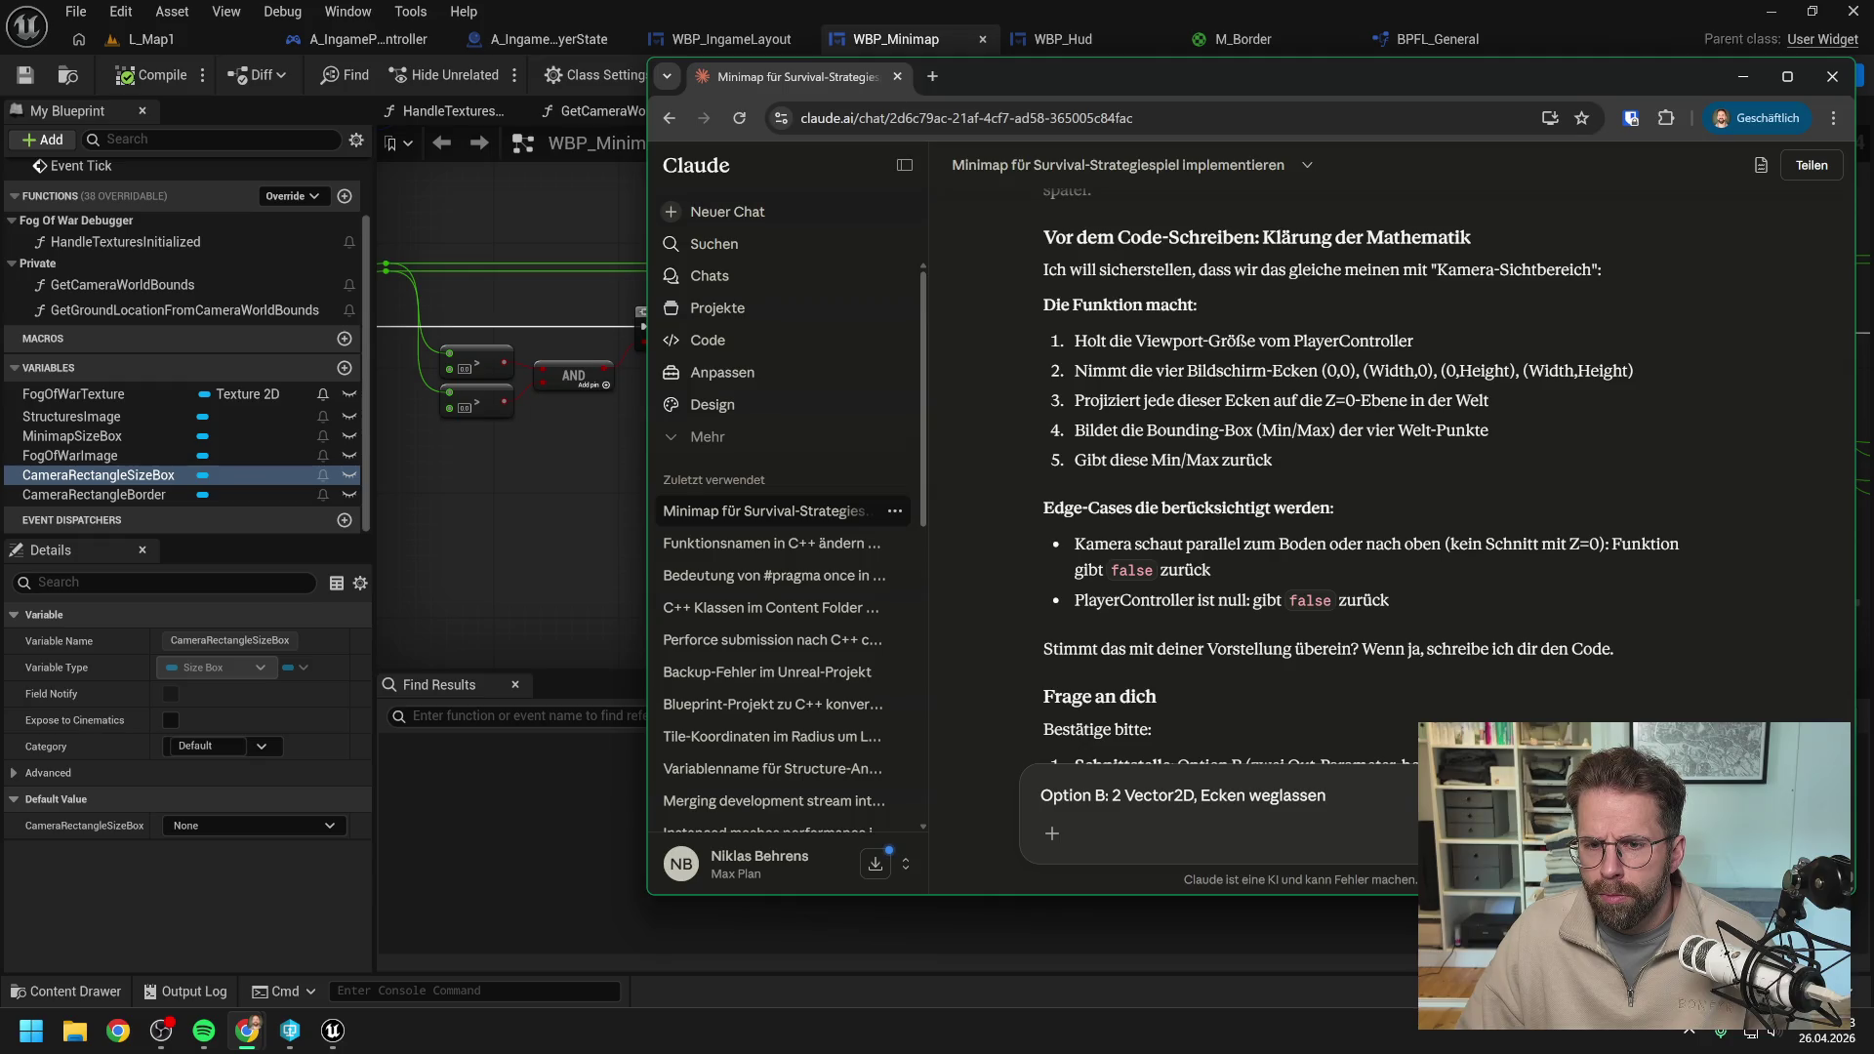
pyautogui.scroll(-1, 1377, 480)
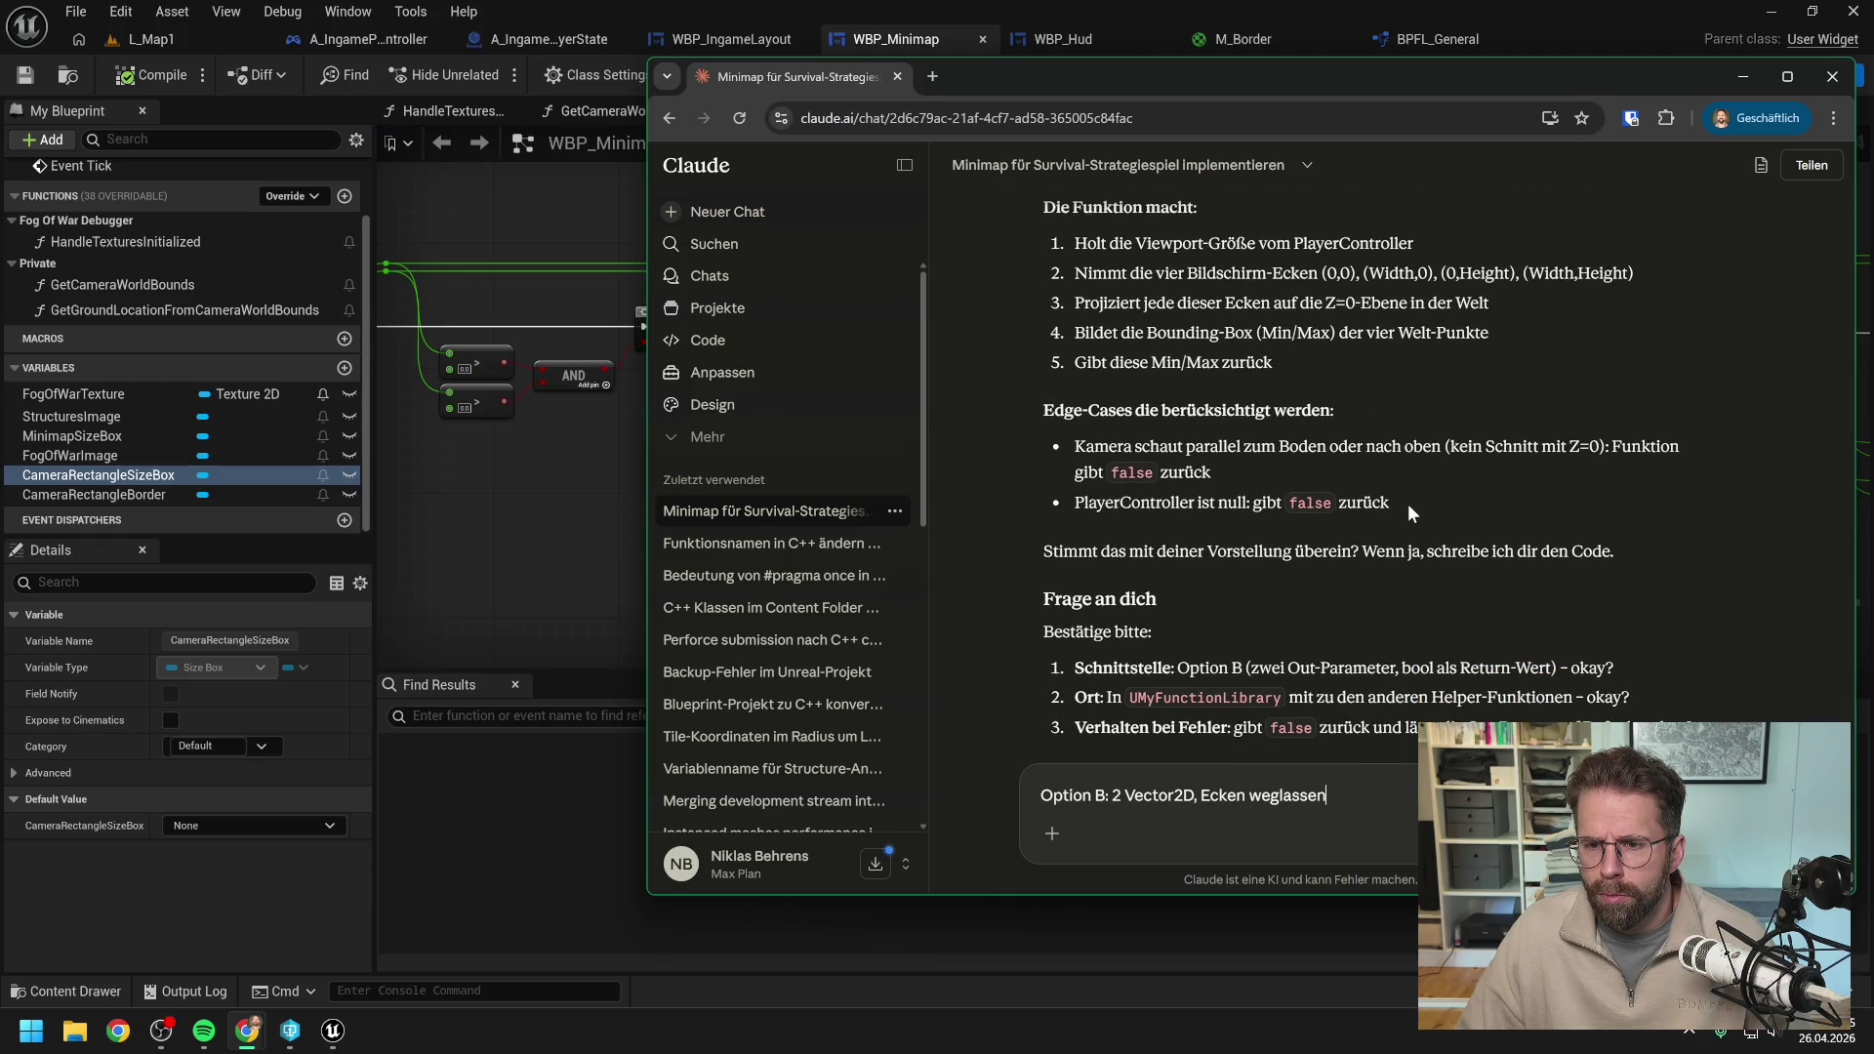
pyautogui.scroll(-2, 1385, 513)
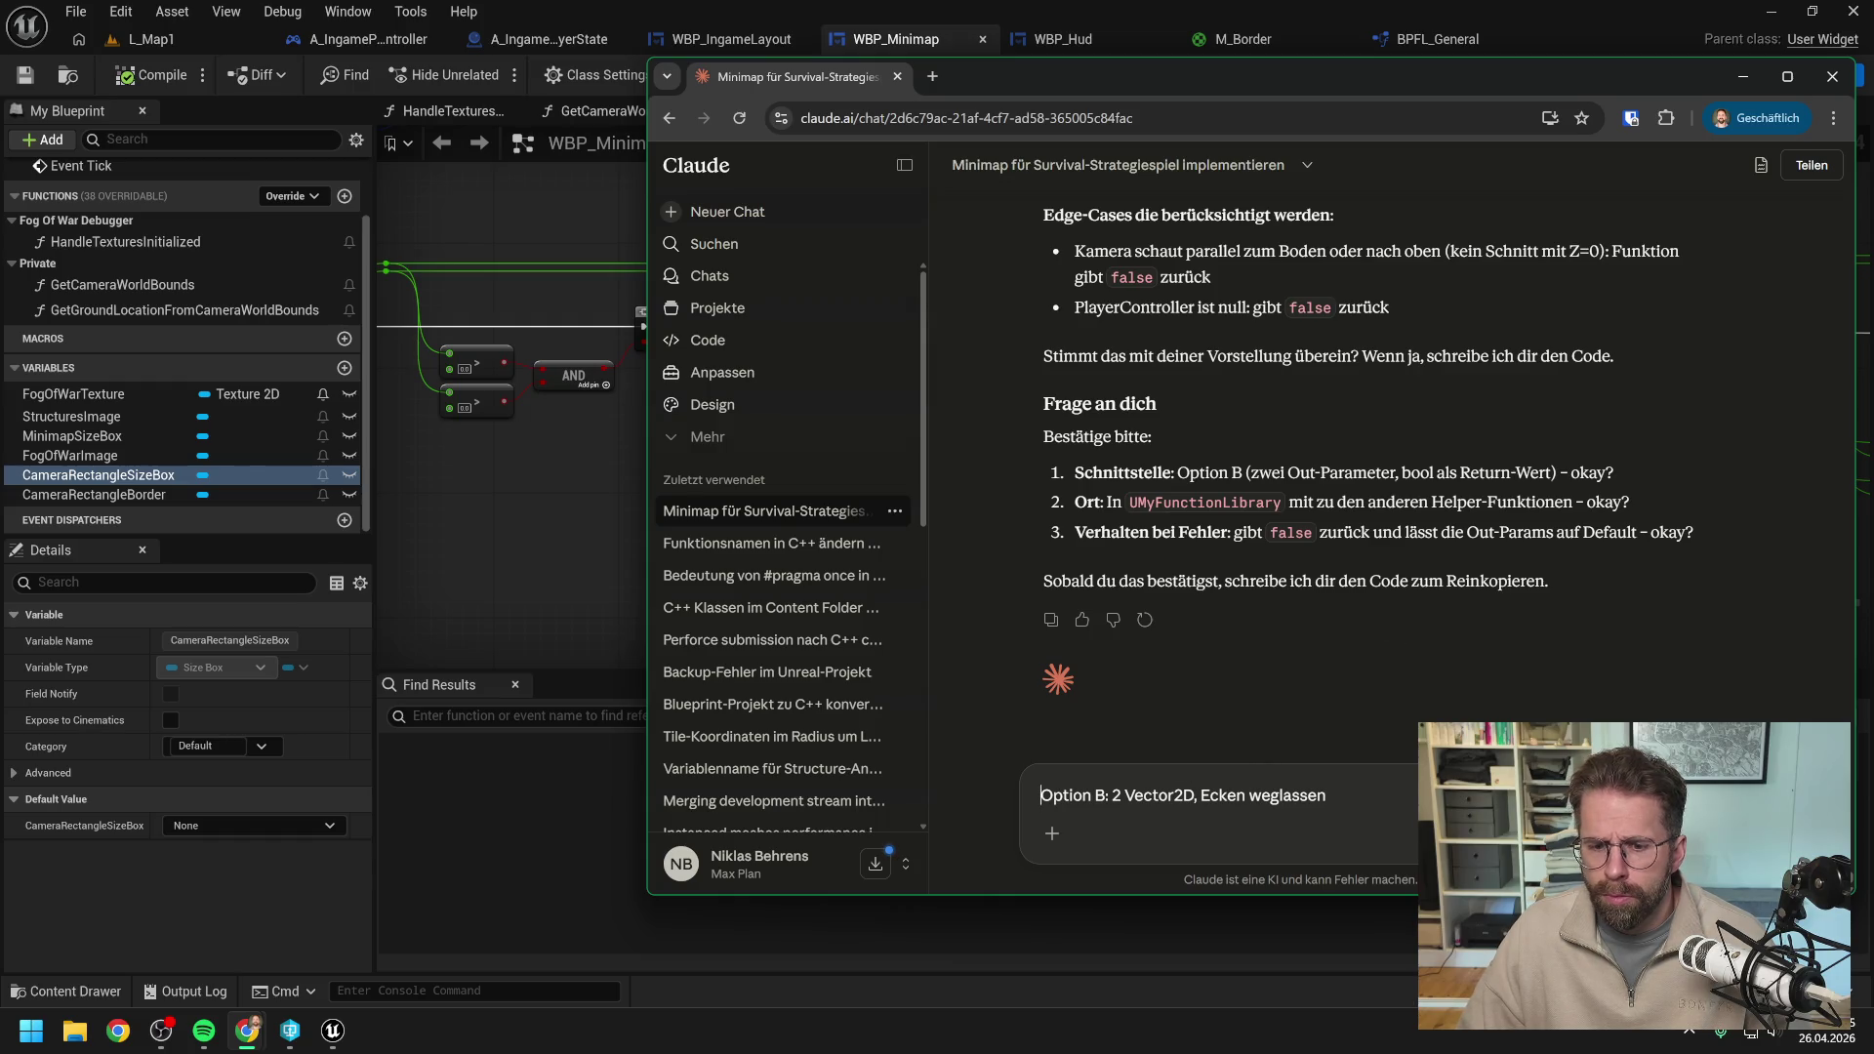
# Number the reply as answer 1, add 'Ja' and 'ok' lines, and send it.
pyautogui.write('1.')
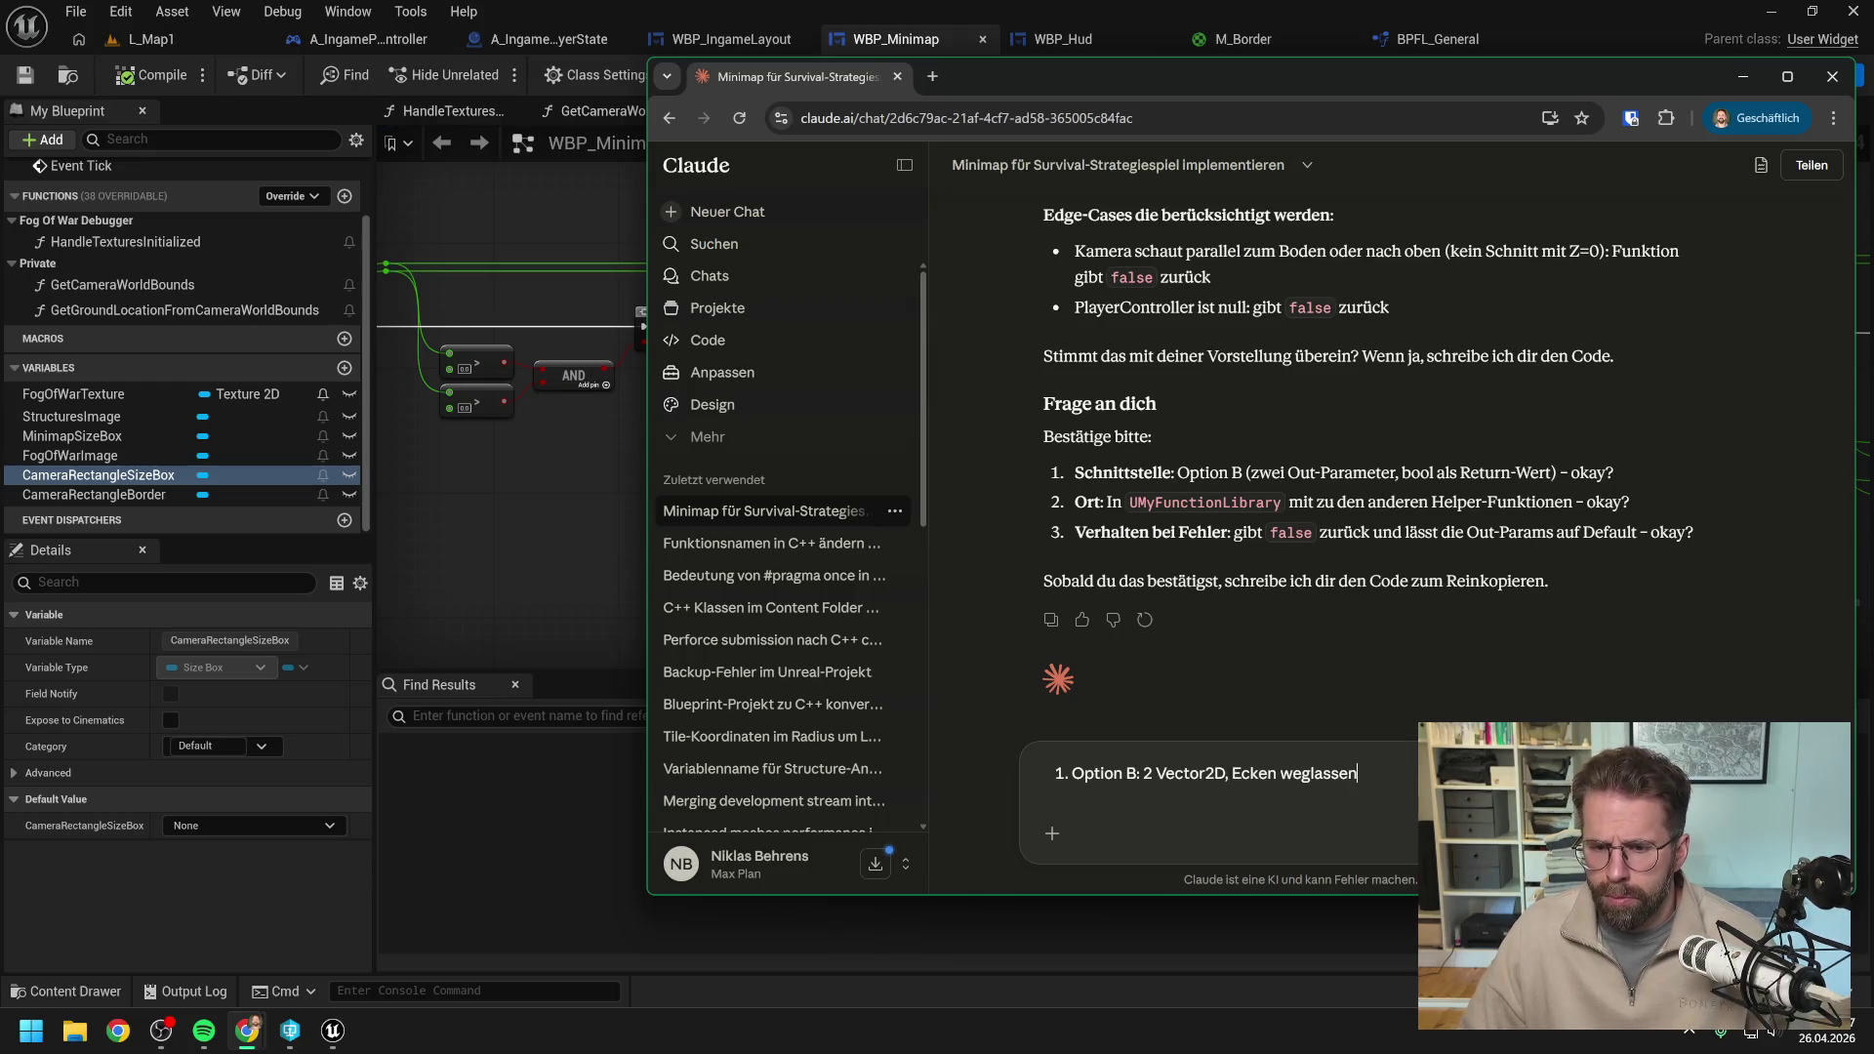
pyautogui.hotkey('shift', 'Return')
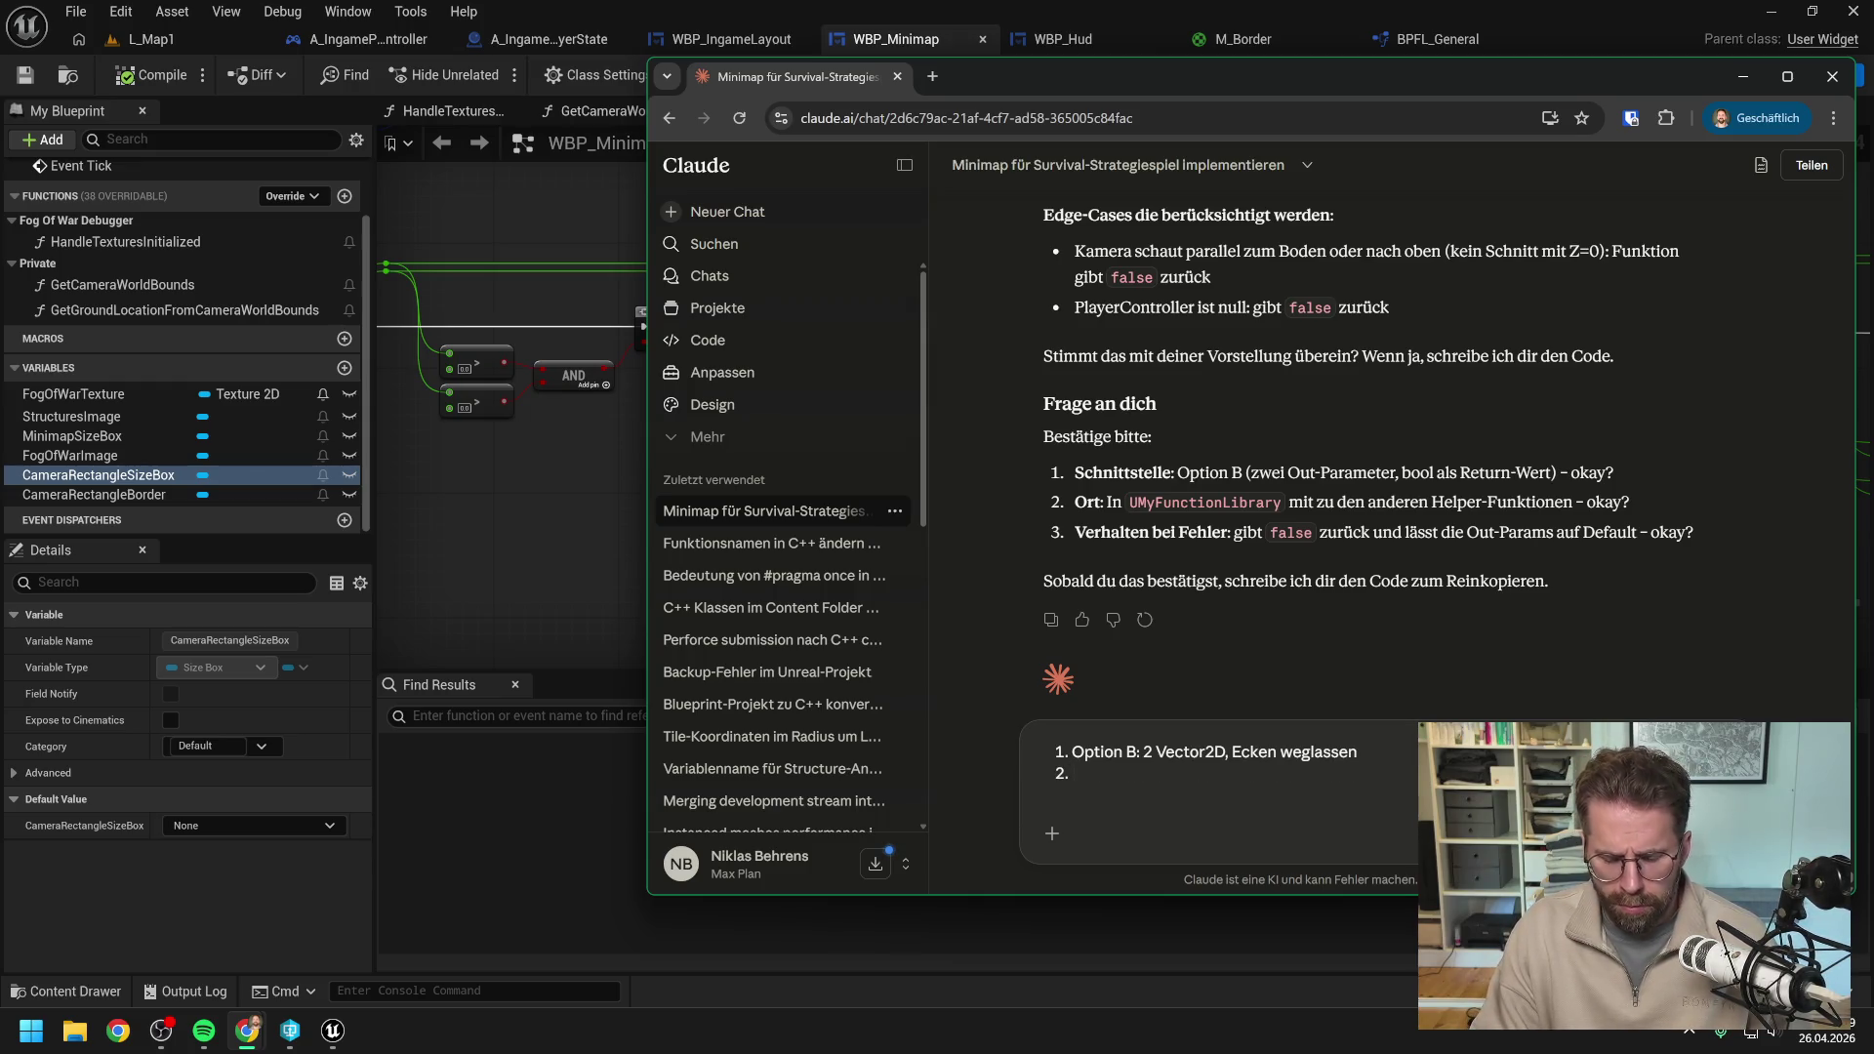
pyautogui.write('Ja')
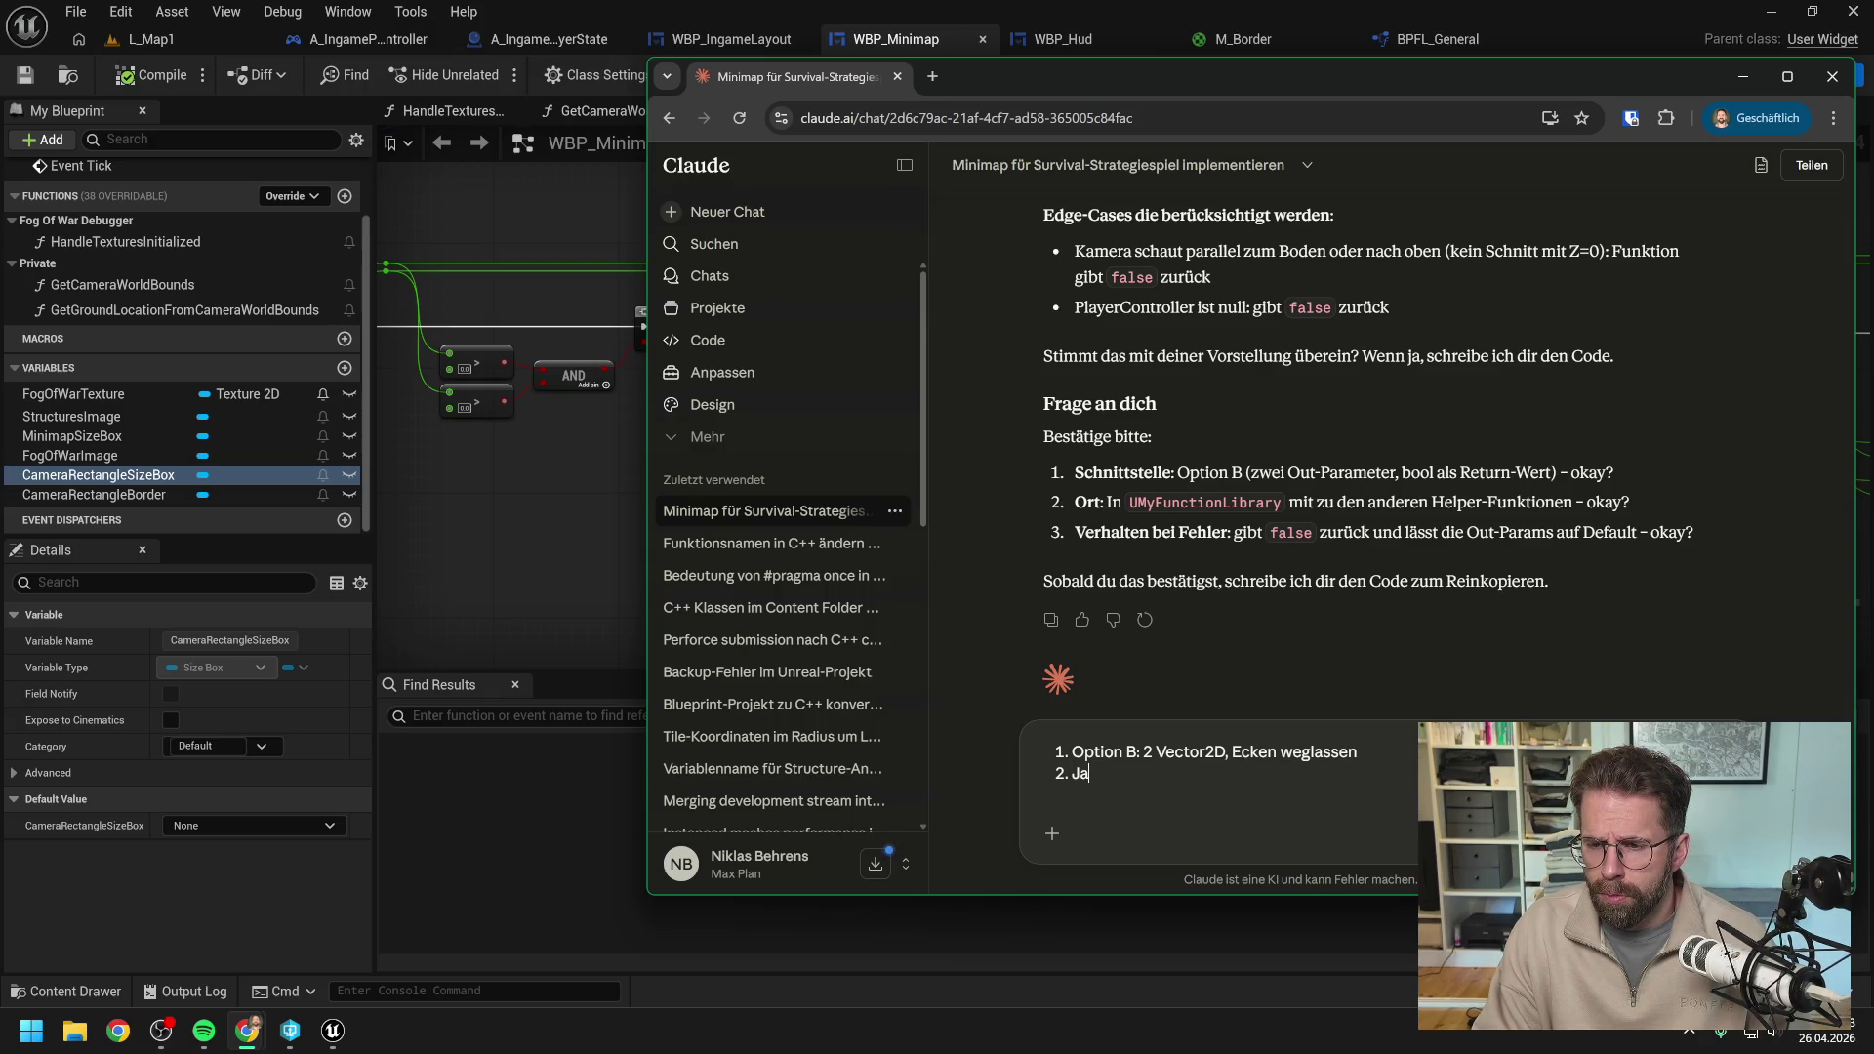
pyautogui.hotkey('shift', 'Return')
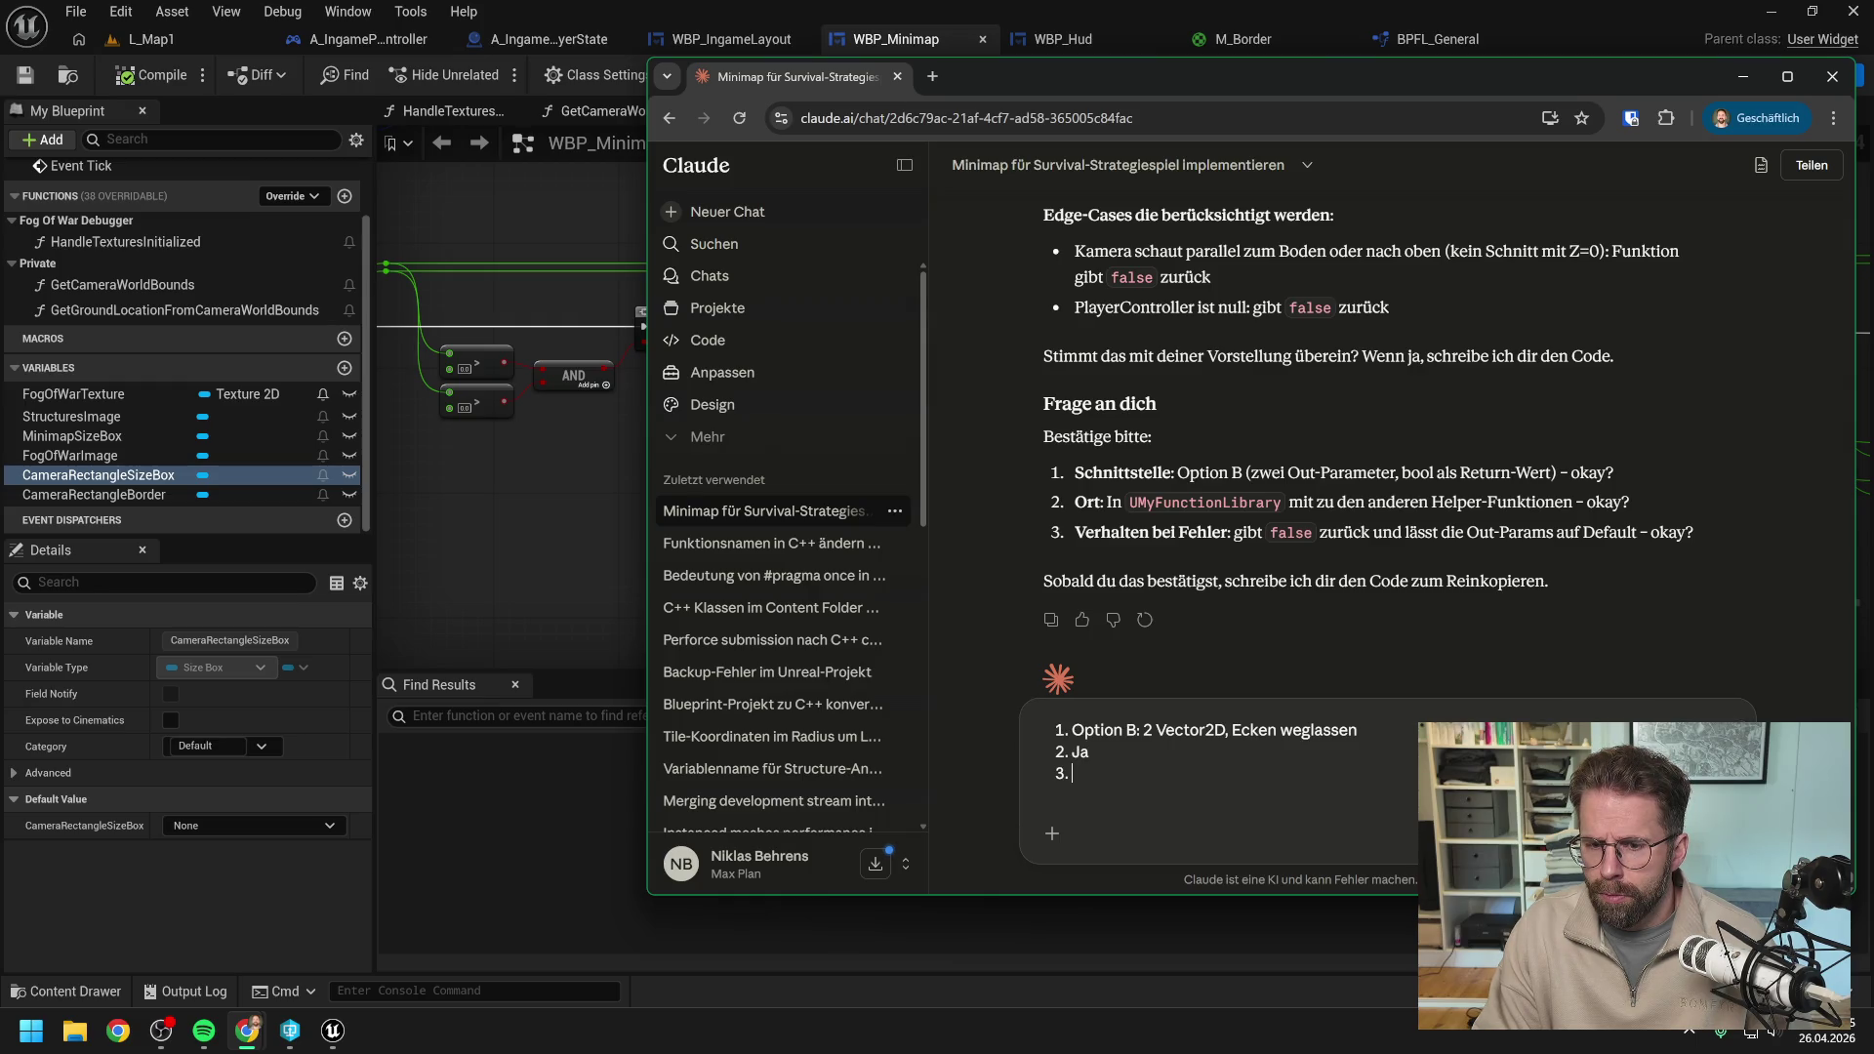
pyautogui.write('ok')
pyautogui.press('Return')
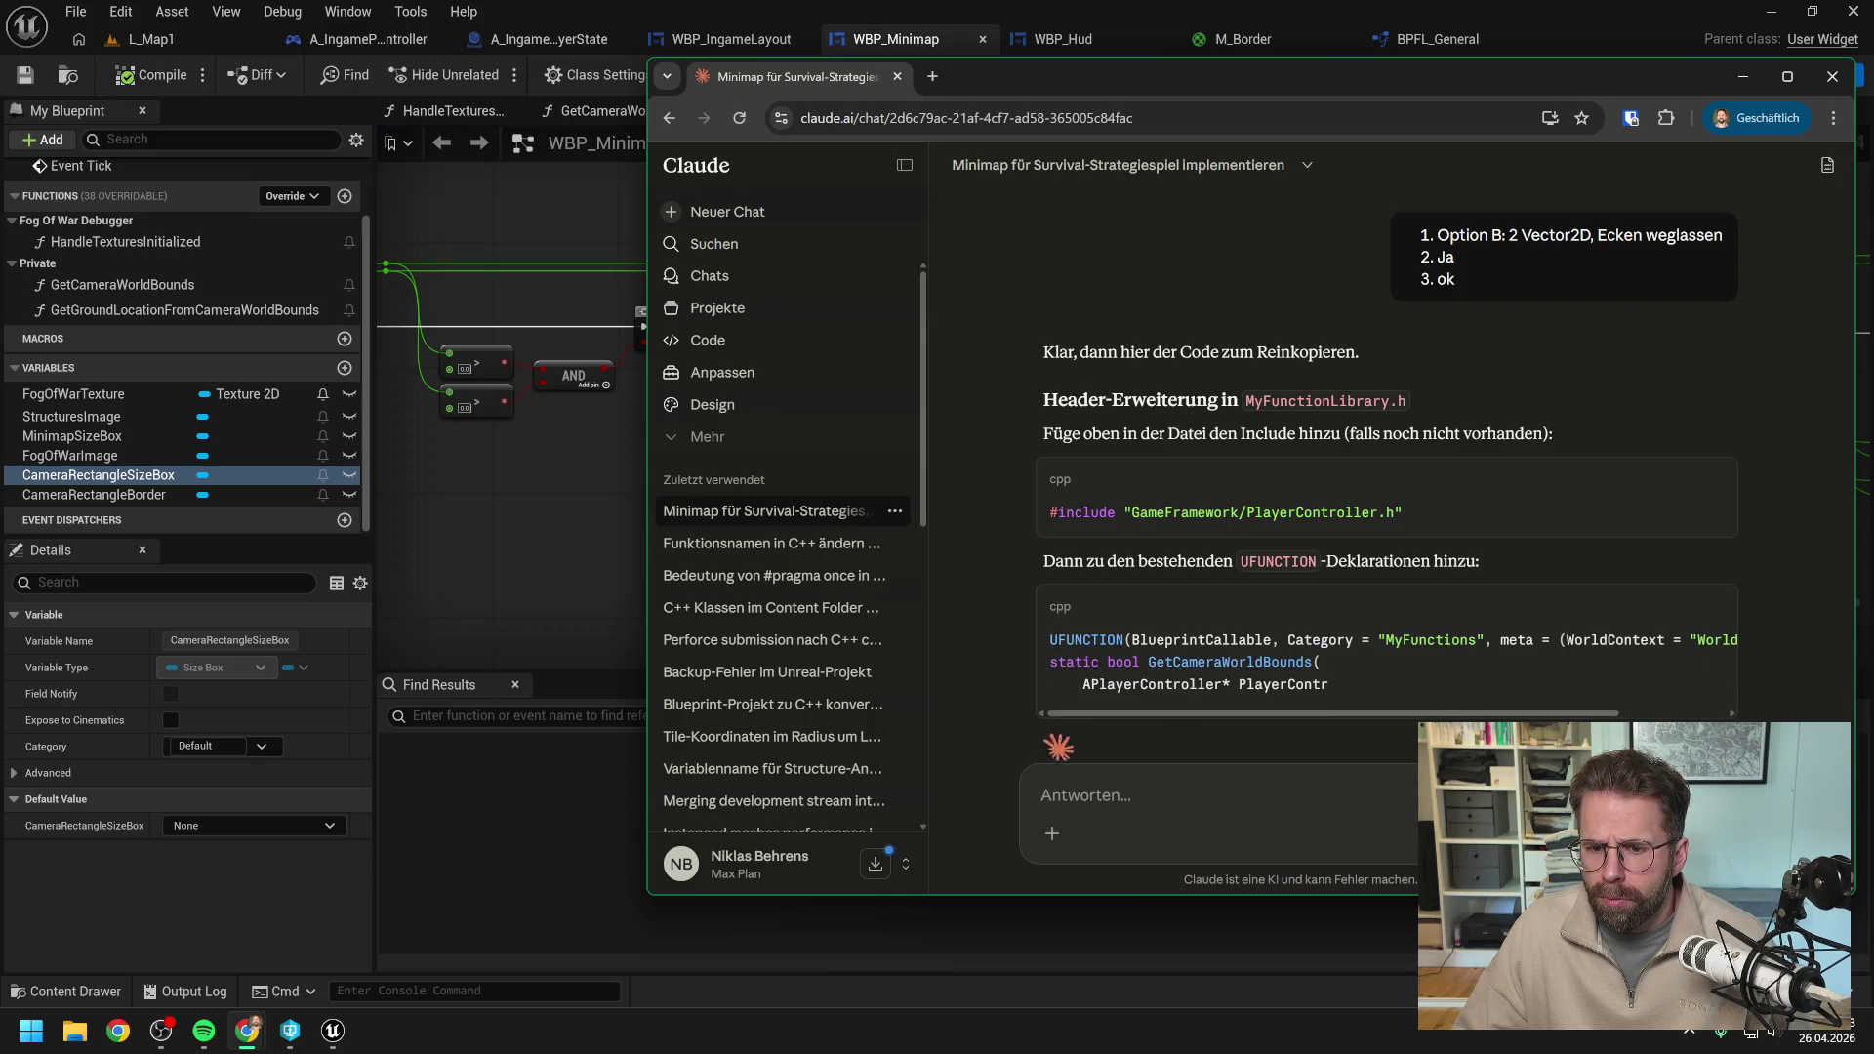
# Read Claude's GetCameraWorldBounds code with WorldMin/WorldMax outputs, then minimize Chrome to reveal WBP_Minimap's graph.
pyautogui.scroll(-2, 1406, 400)
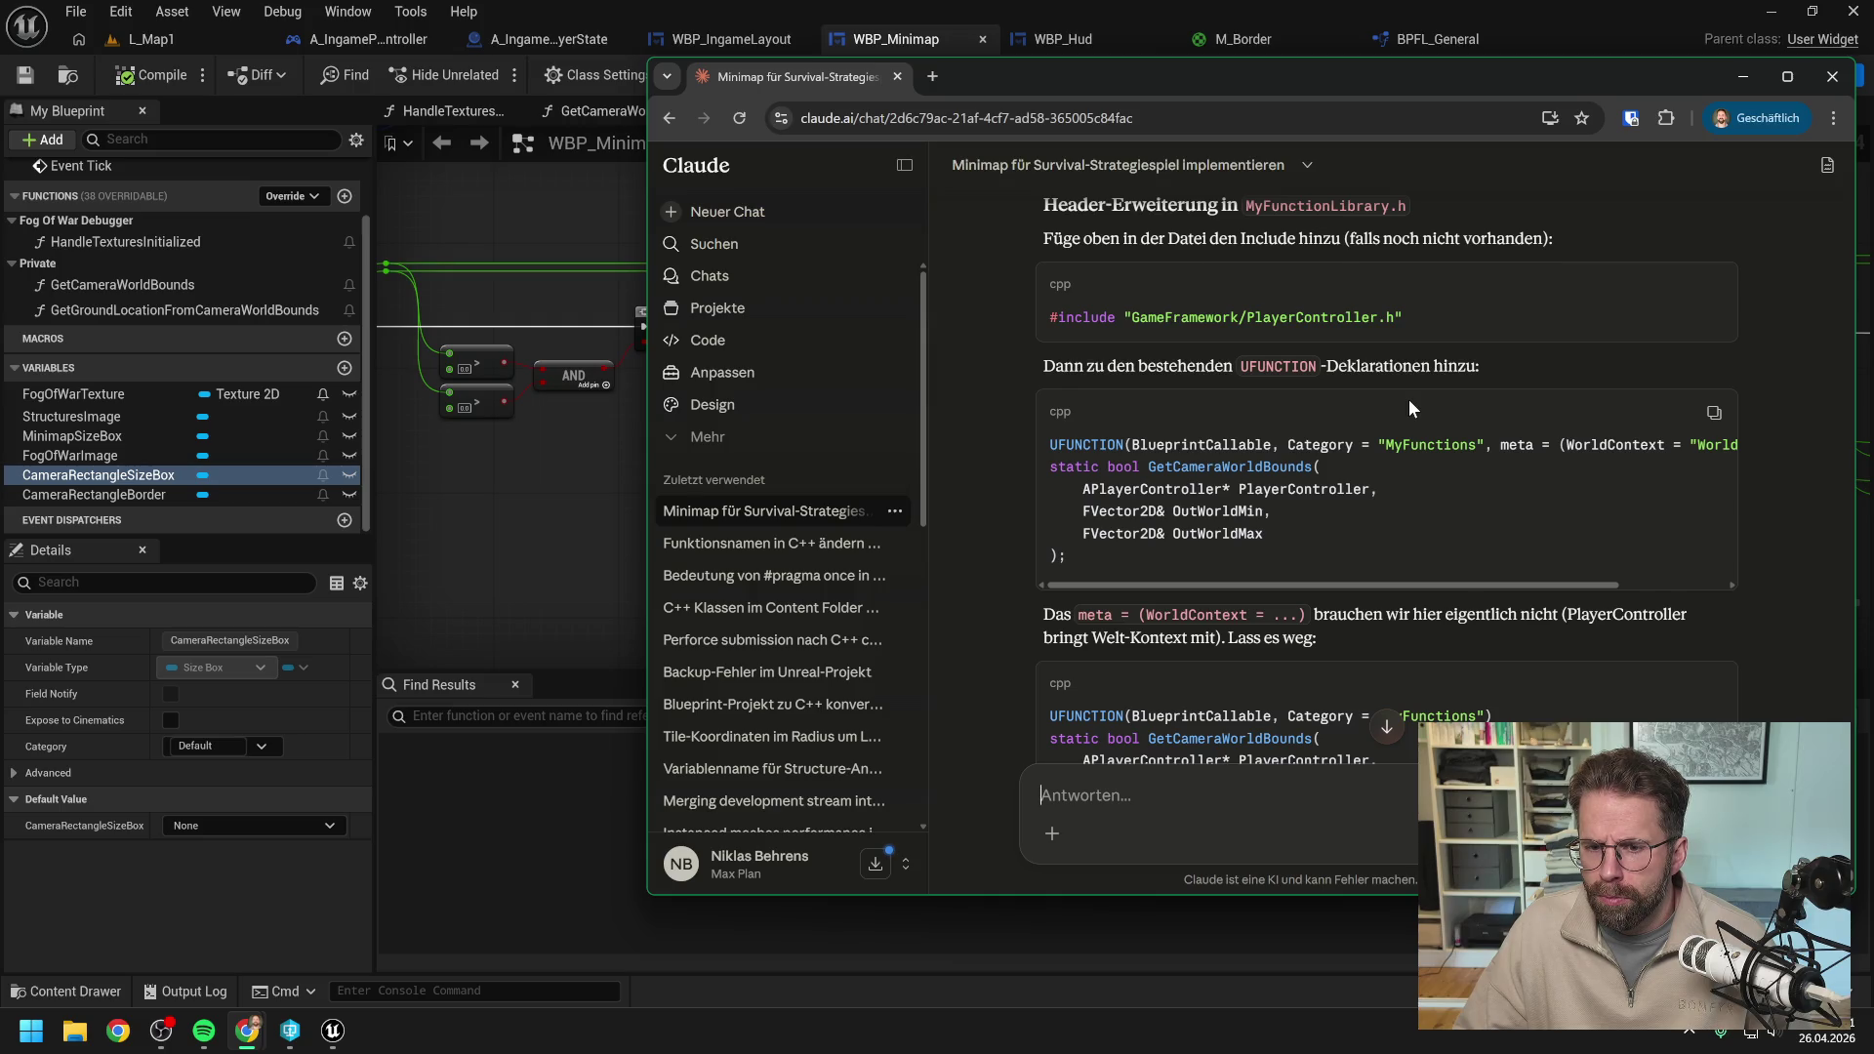
pyautogui.scroll(-2, 1408, 400)
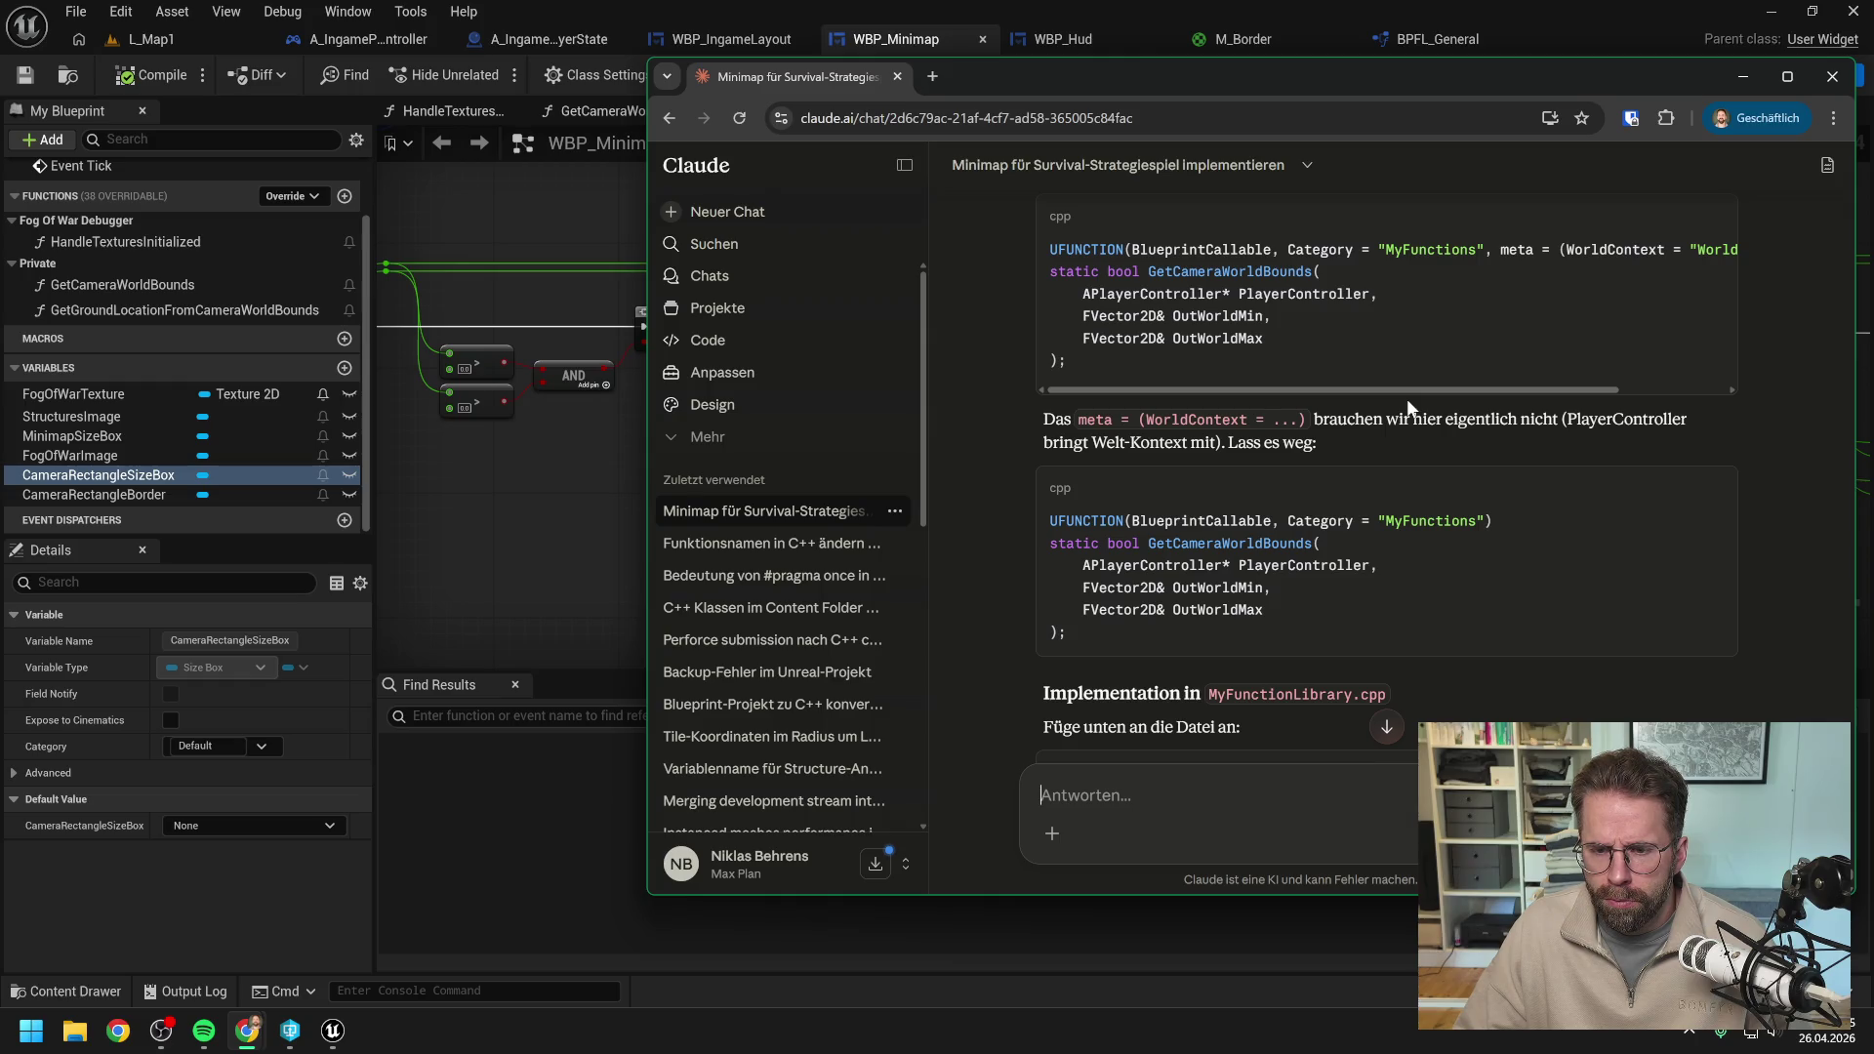
pyautogui.scroll(-2, 1408, 398)
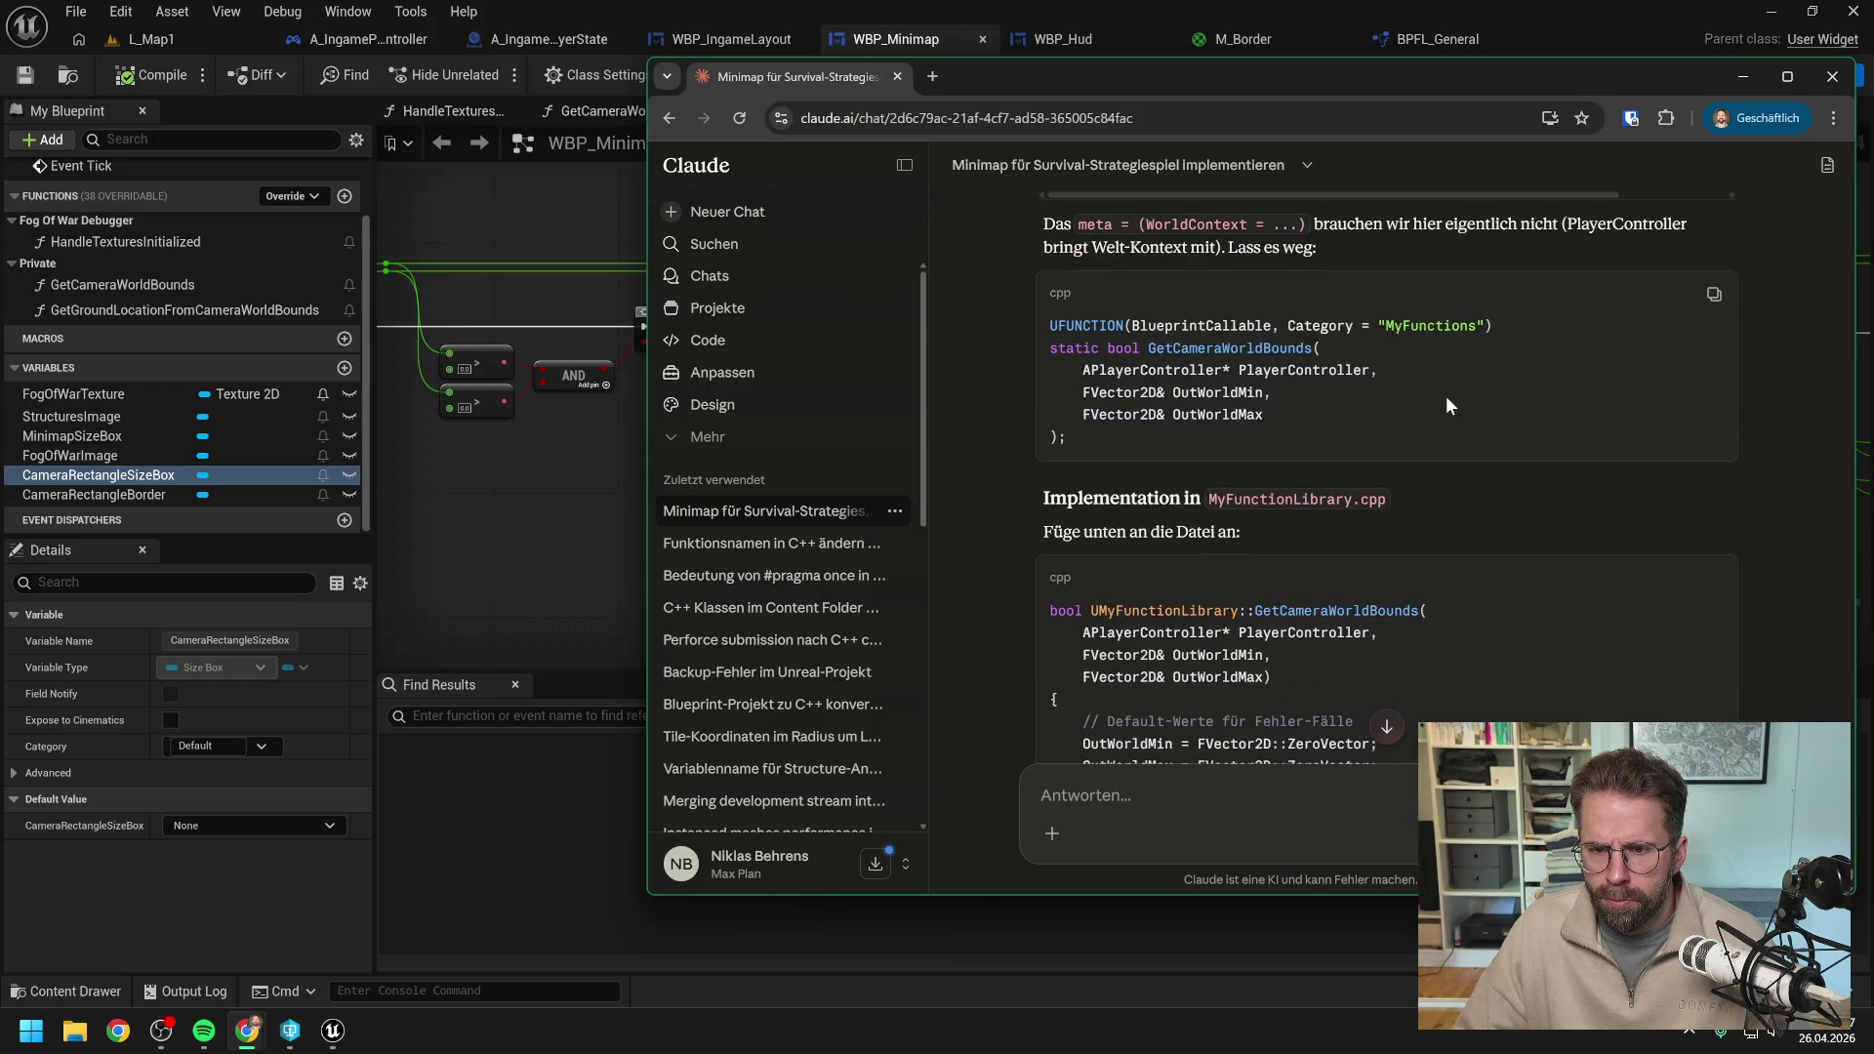
pyautogui.scroll(-5, 1444, 396)
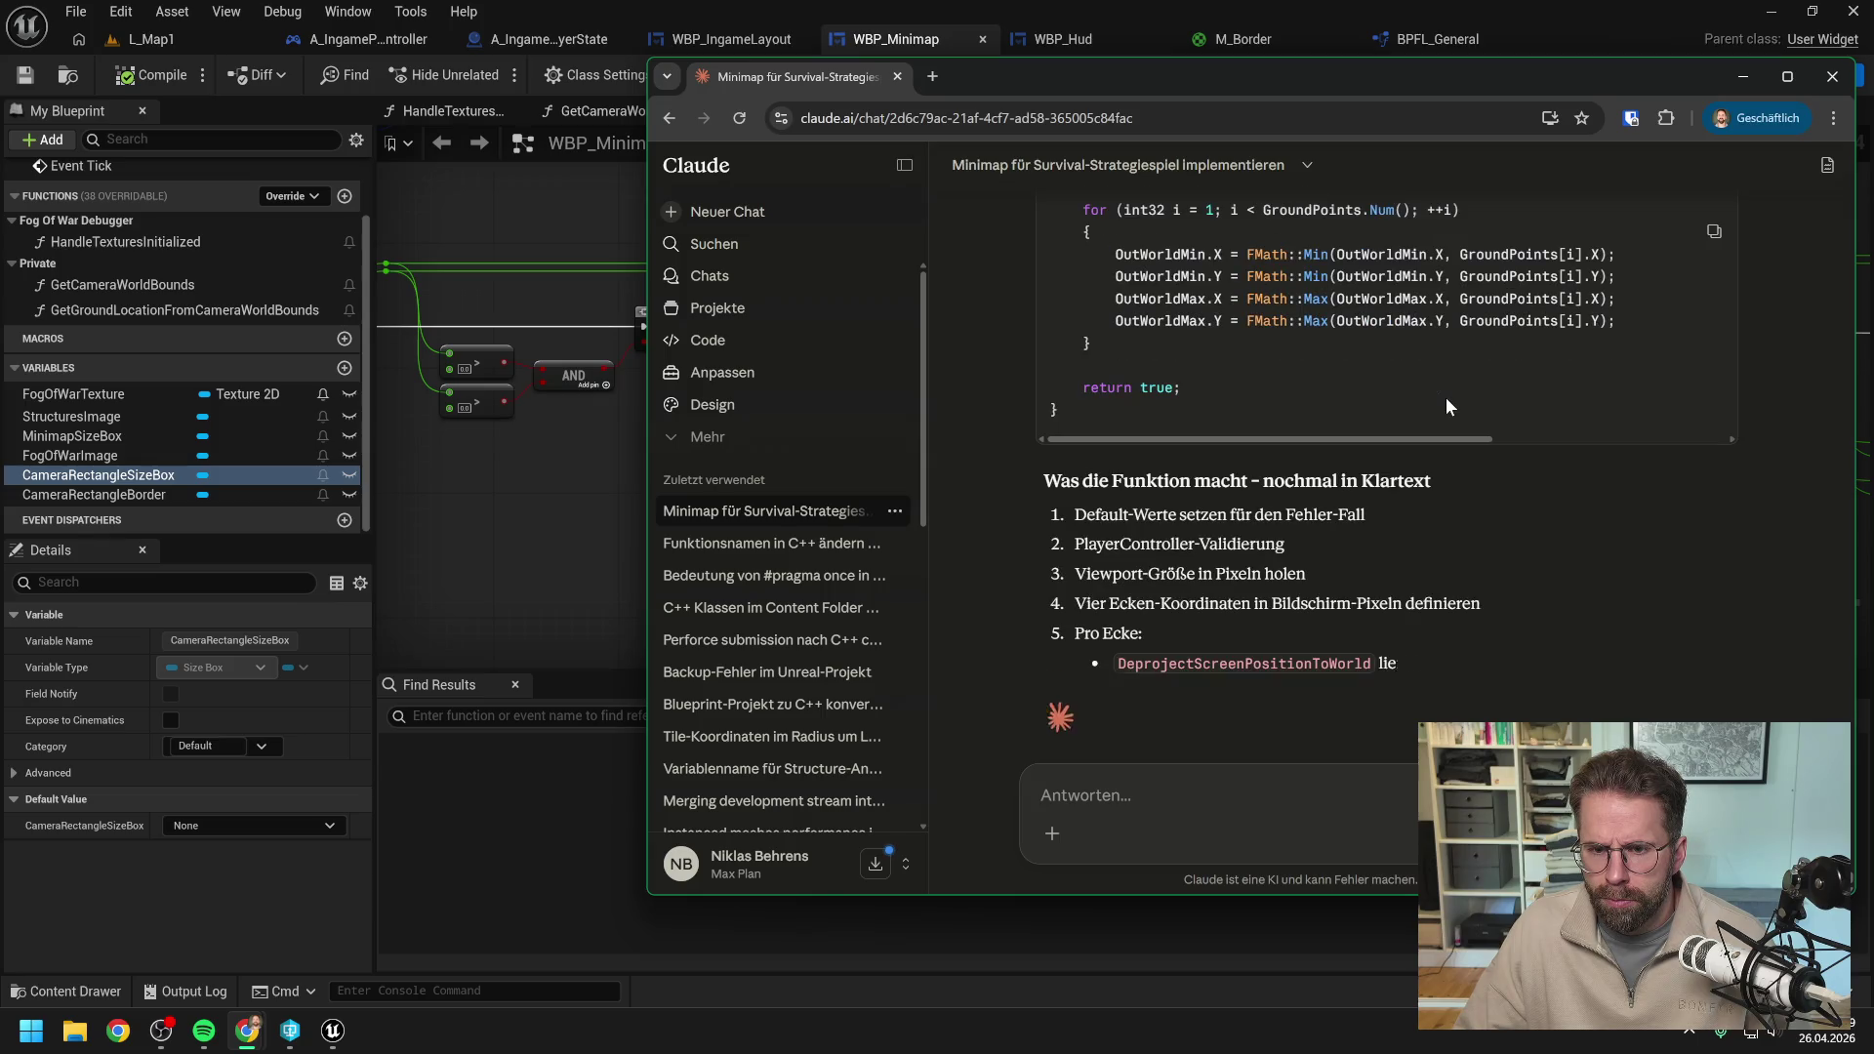
pyautogui.scroll(-2, 1445, 396)
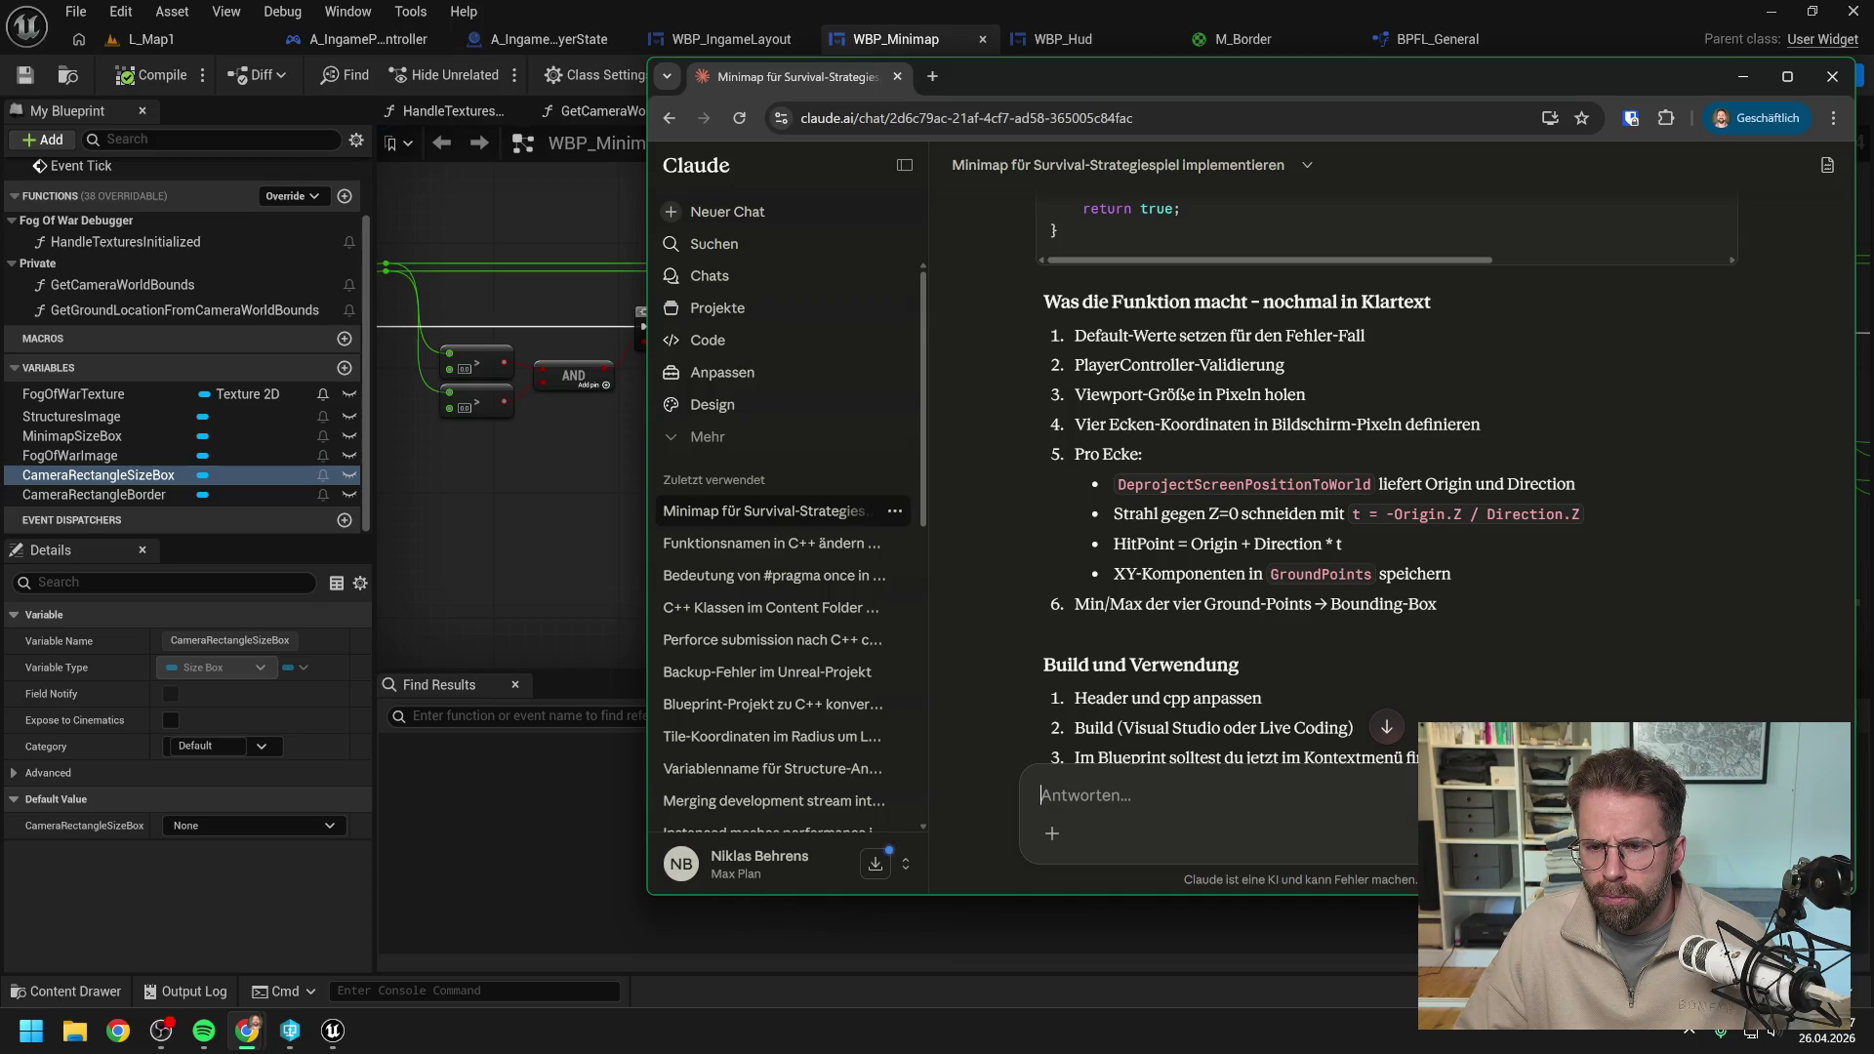
pyautogui.scroll(-1, 1423, 405)
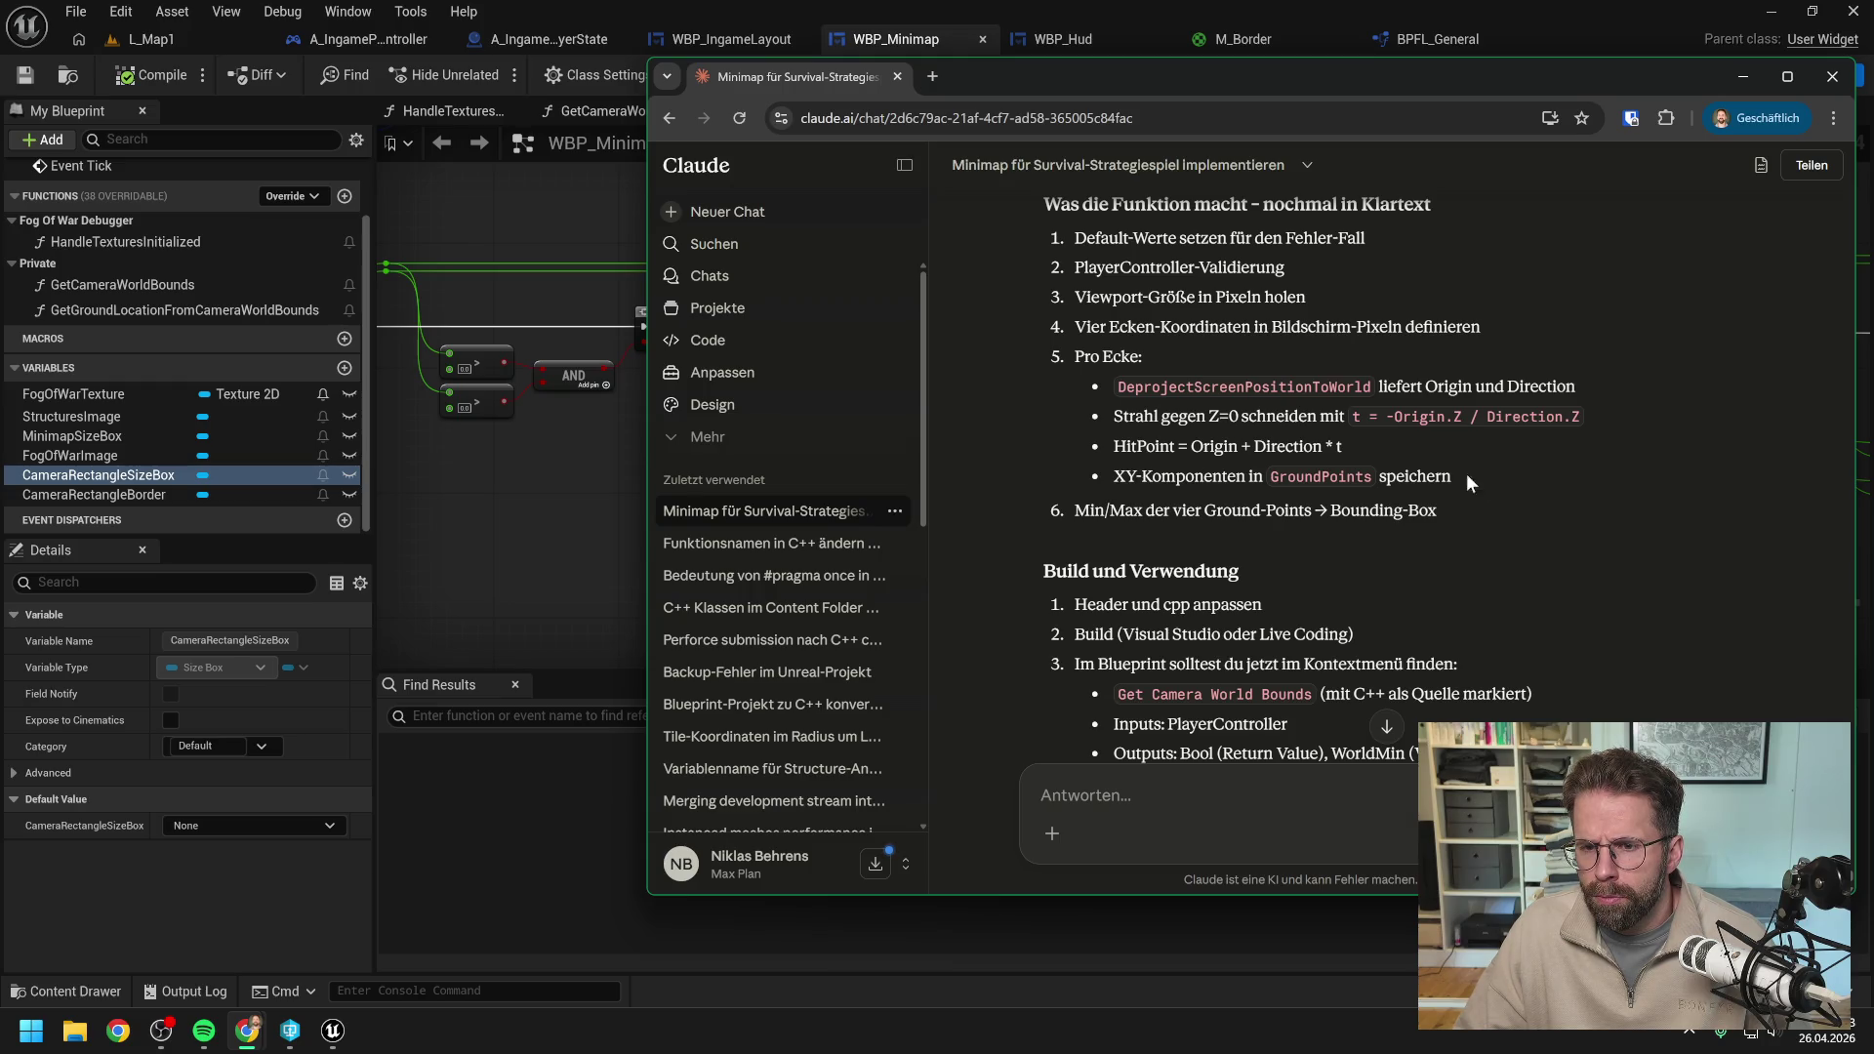
pyautogui.scroll(-1, 1505, 481)
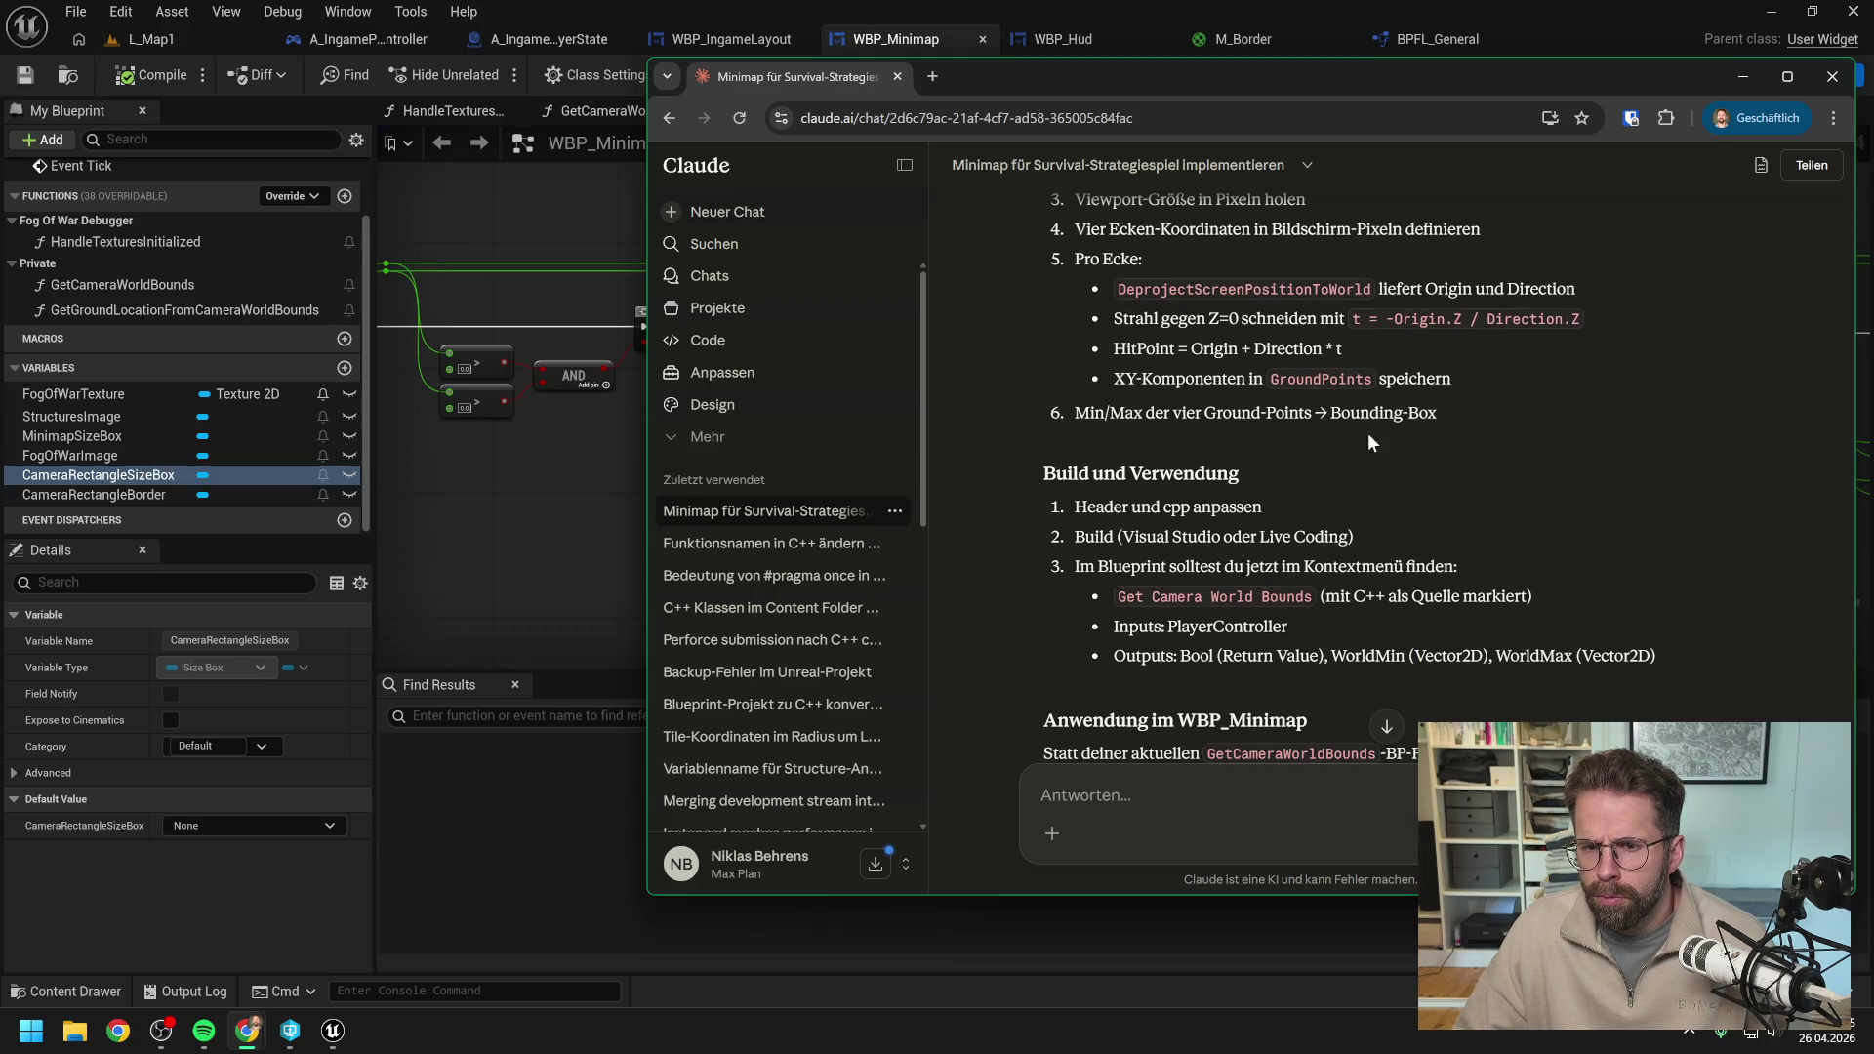
pyautogui.scroll(-1, 1327, 447)
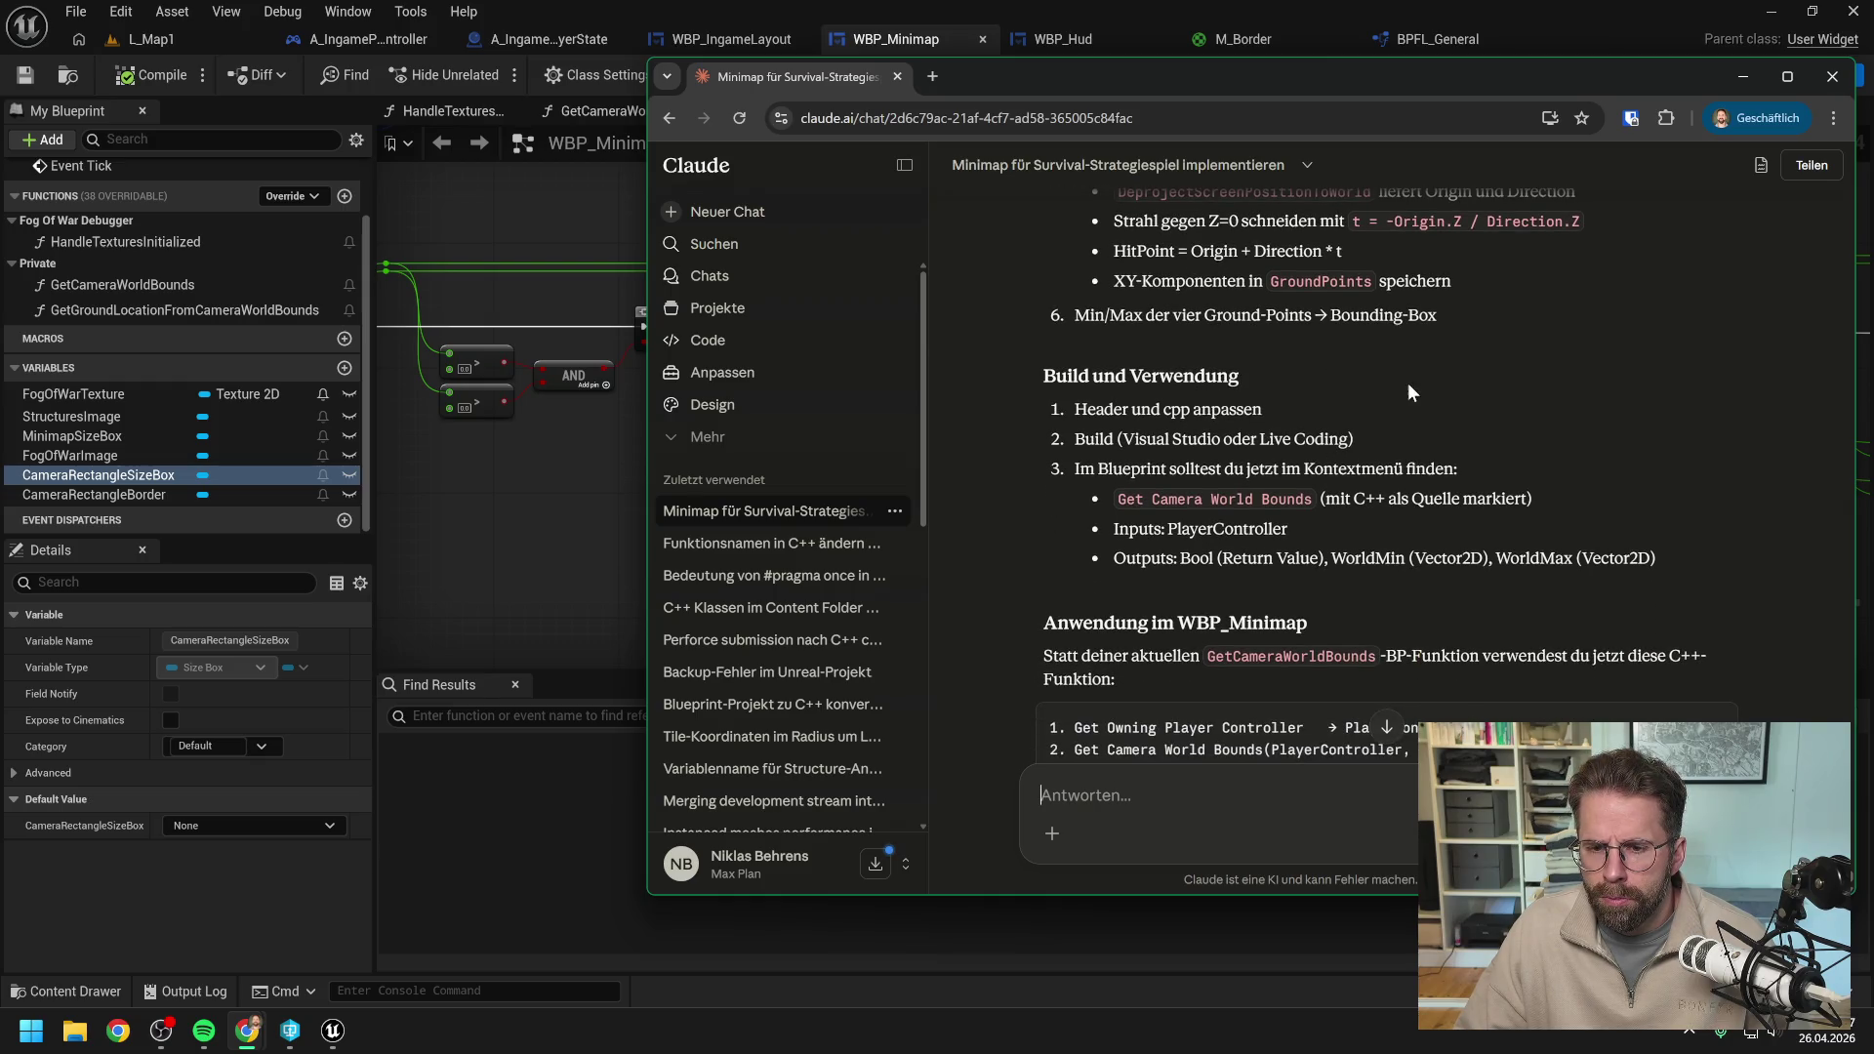
pyautogui.scroll(-3, 1415, 396)
pyautogui.scroll(-1, 1457, 410)
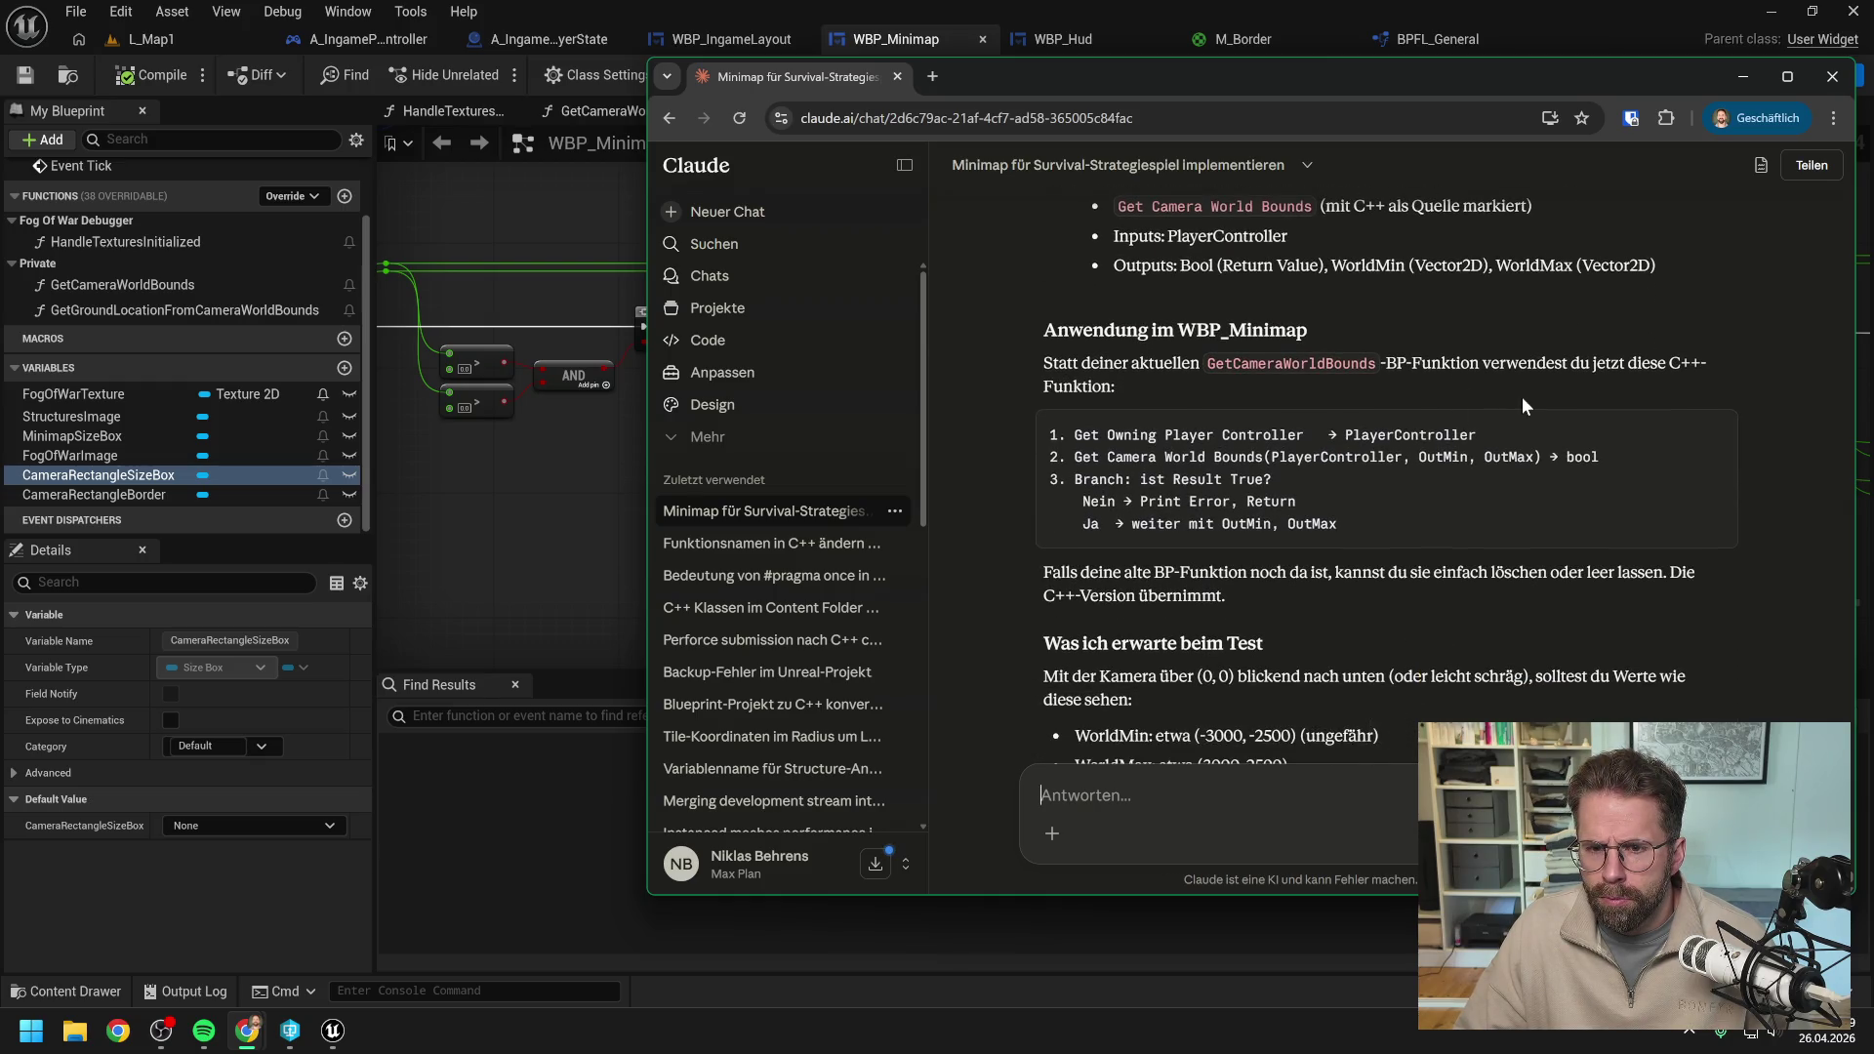
pyautogui.scroll(-1, 1521, 396)
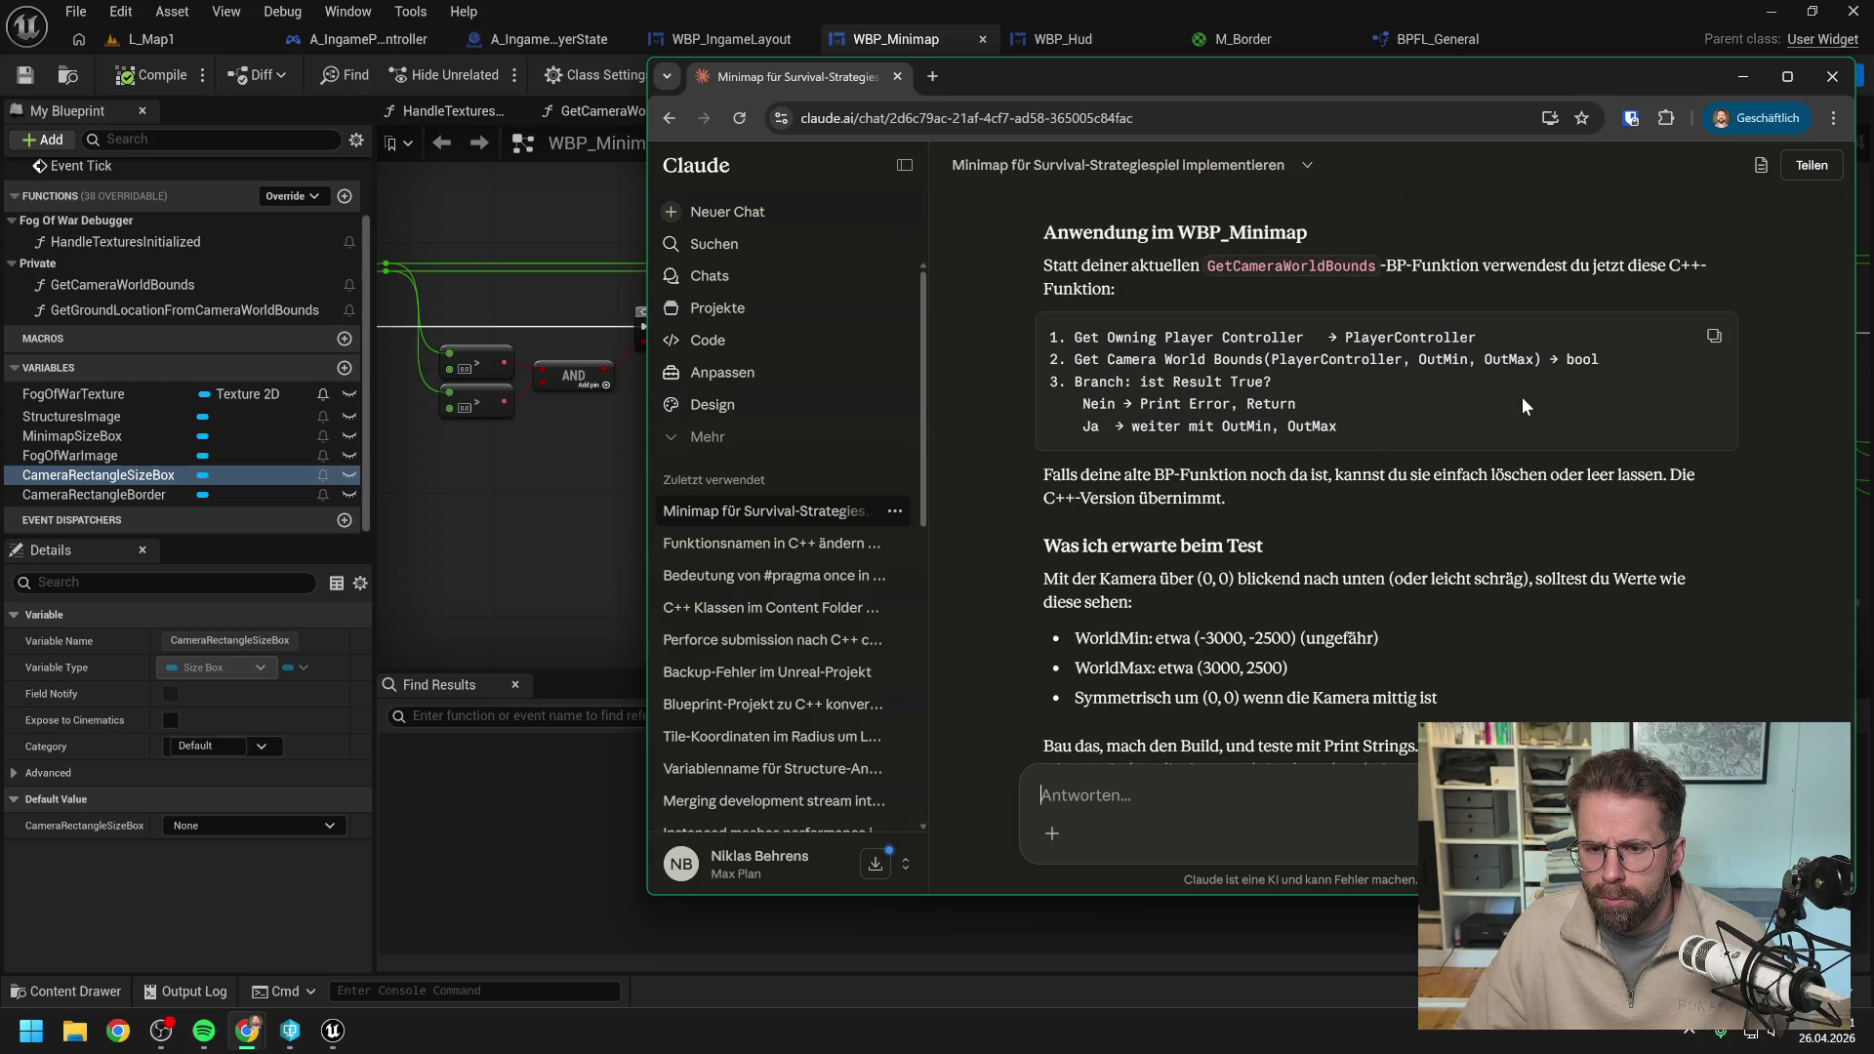
pyautogui.scroll(-1, 1521, 397)
pyautogui.scroll(-2, 1520, 396)
pyautogui.scroll(6, 1523, 398)
pyautogui.scroll(15, 1529, 402)
pyautogui.scroll(10, 1572, 462)
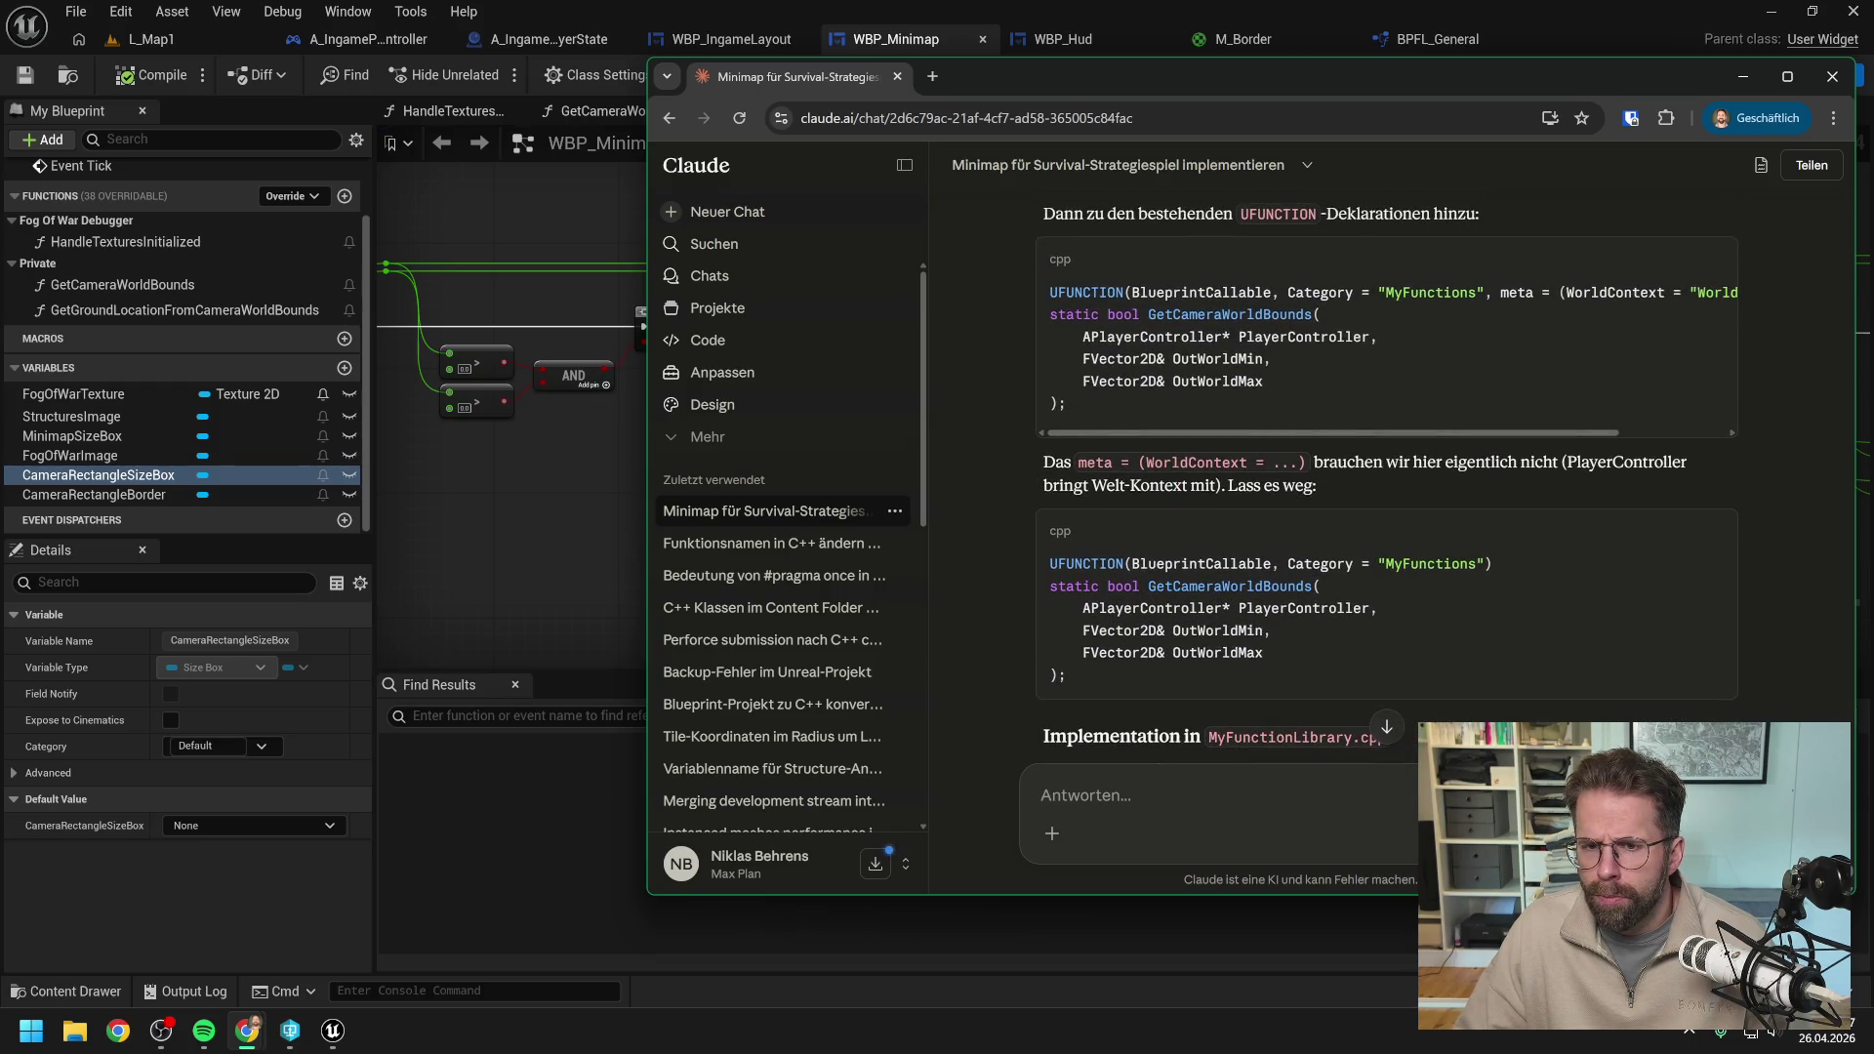
pyautogui.press('super+Down')
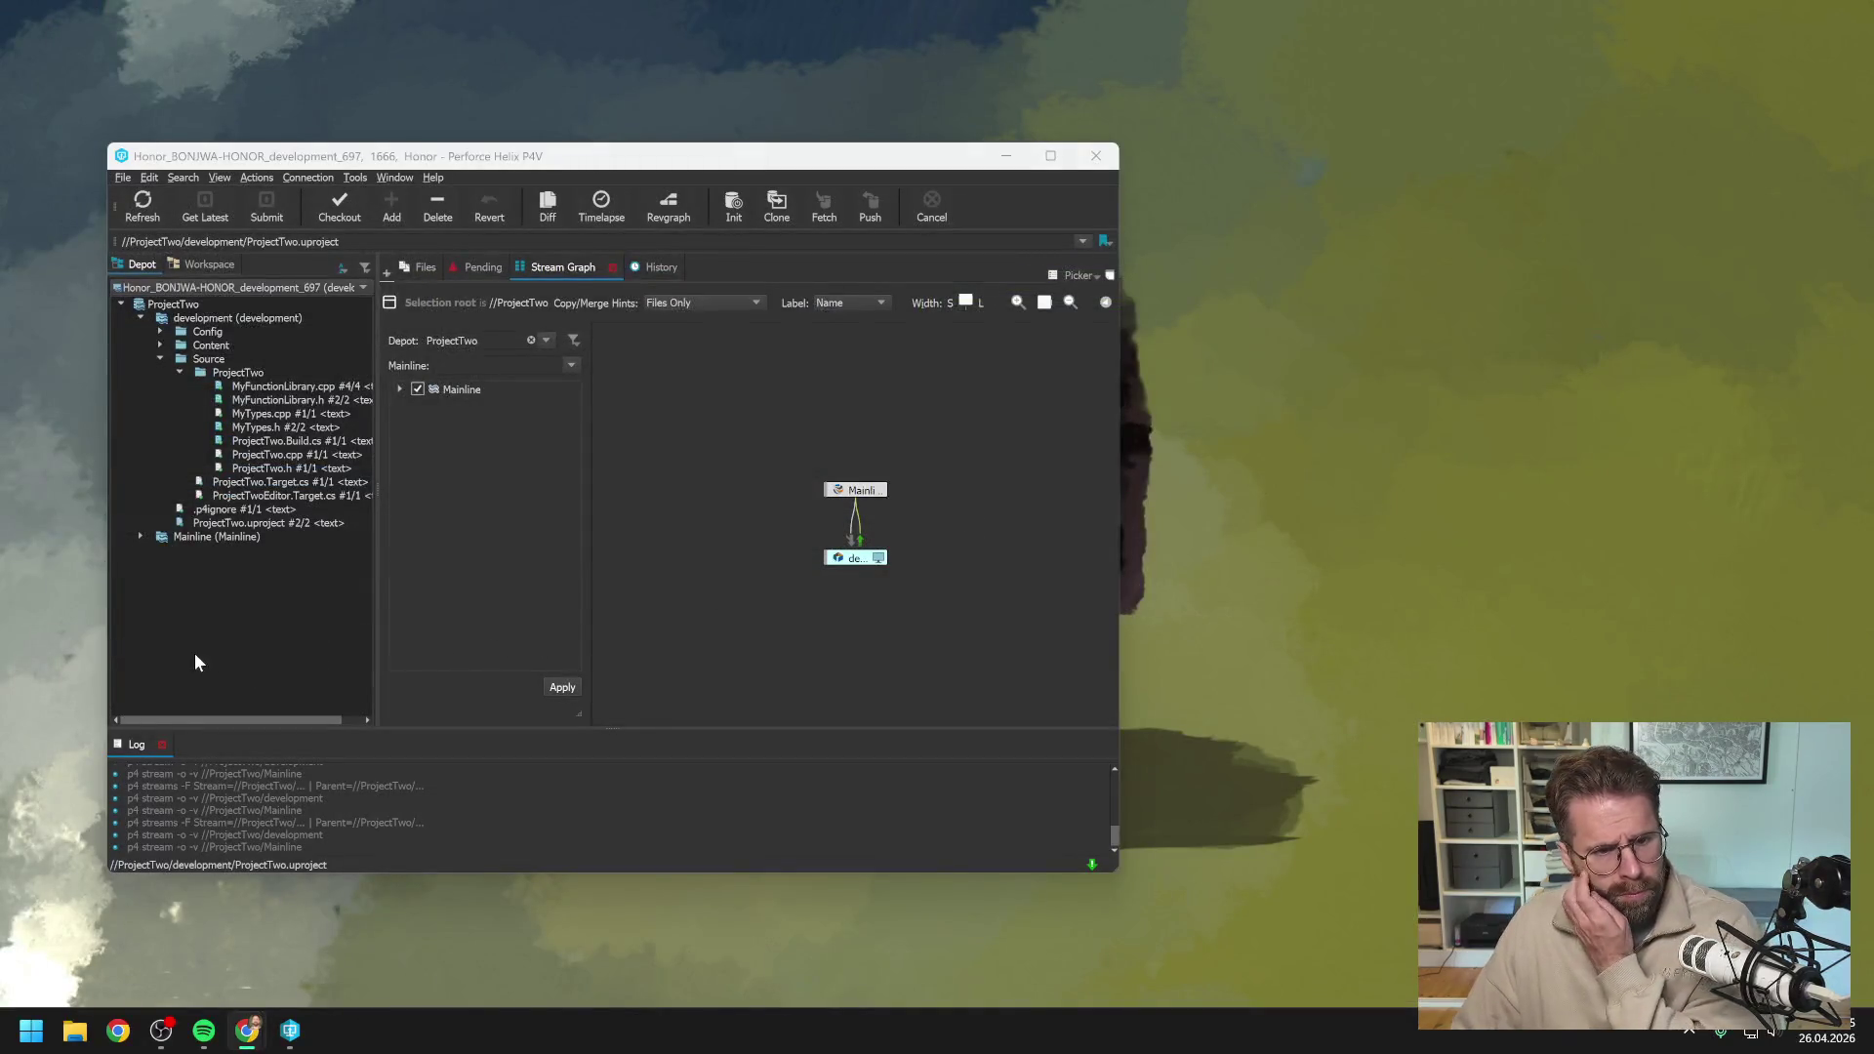
# Open ProjectTwo.sln from Daten (D:) > Honor_BONJWA-HONOR_development_697 in File Explorer.
pyautogui.click(196, 653)
pyautogui.click(75, 1030)
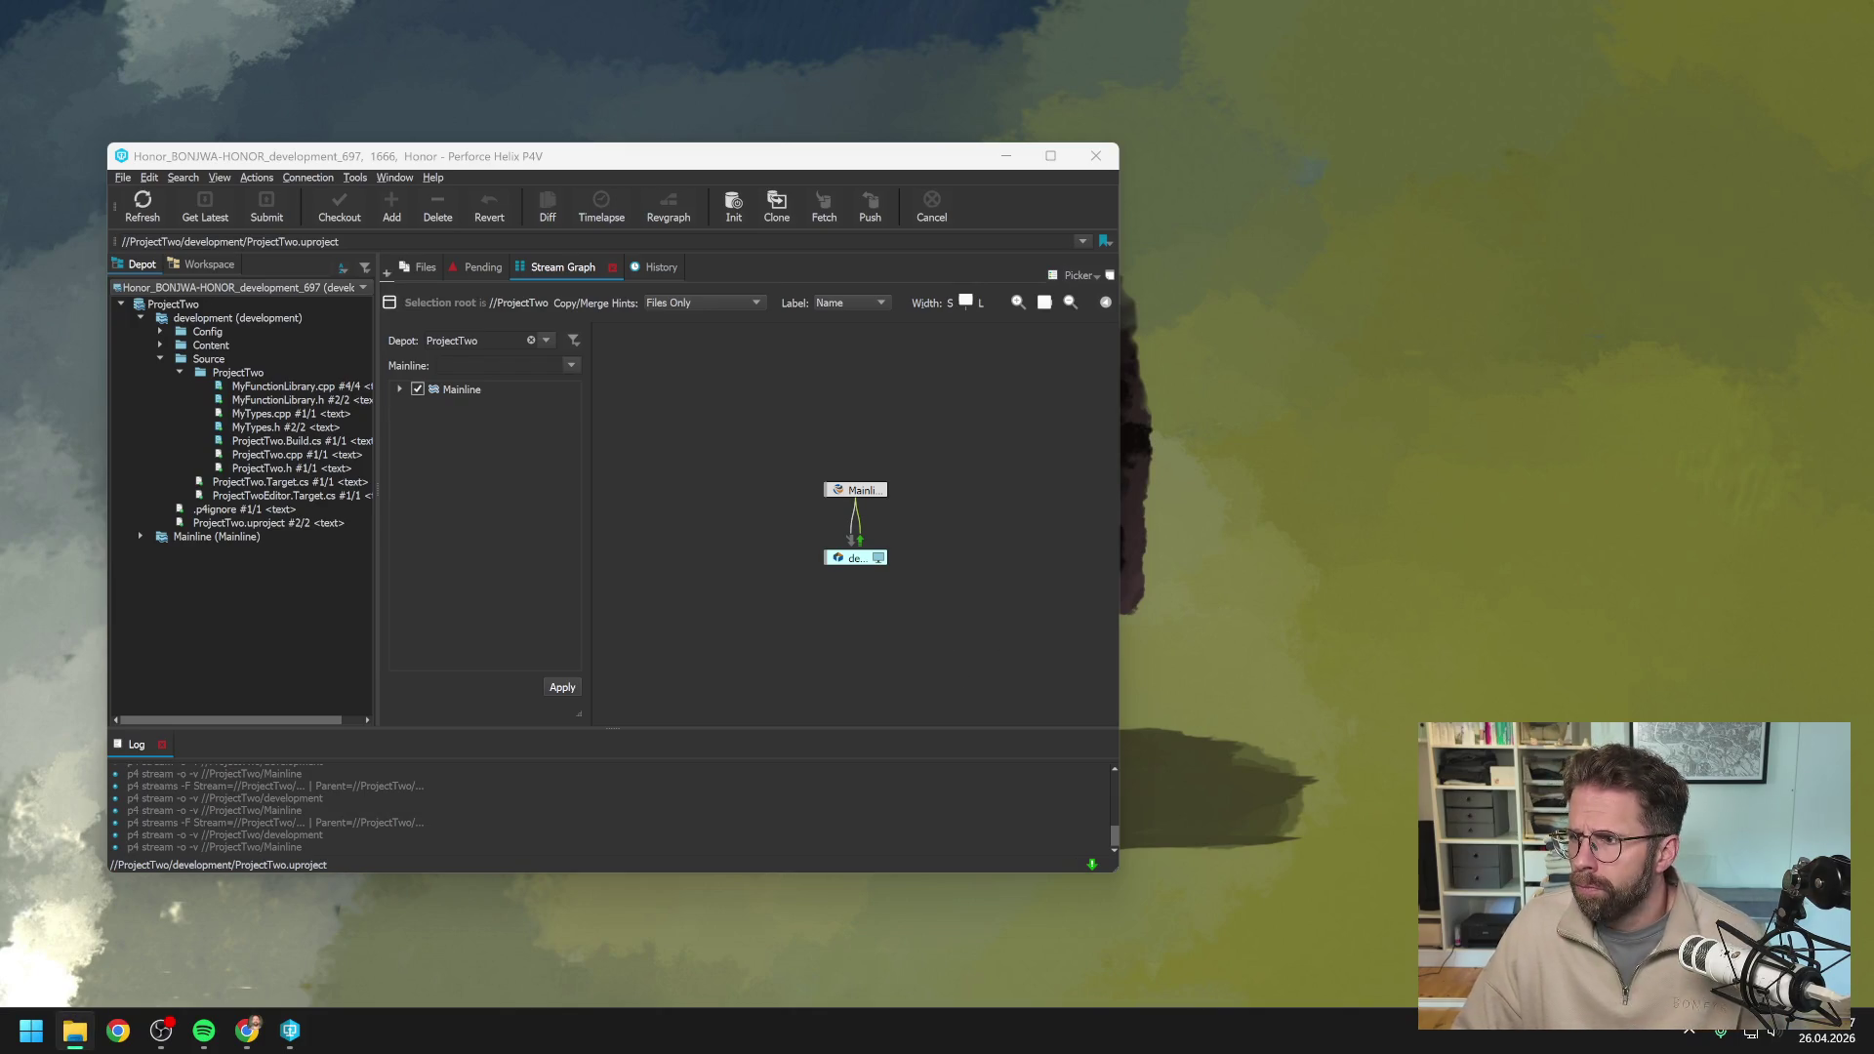
pyautogui.moveTo(1673, 243); pyautogui.dragTo(1181, 254)
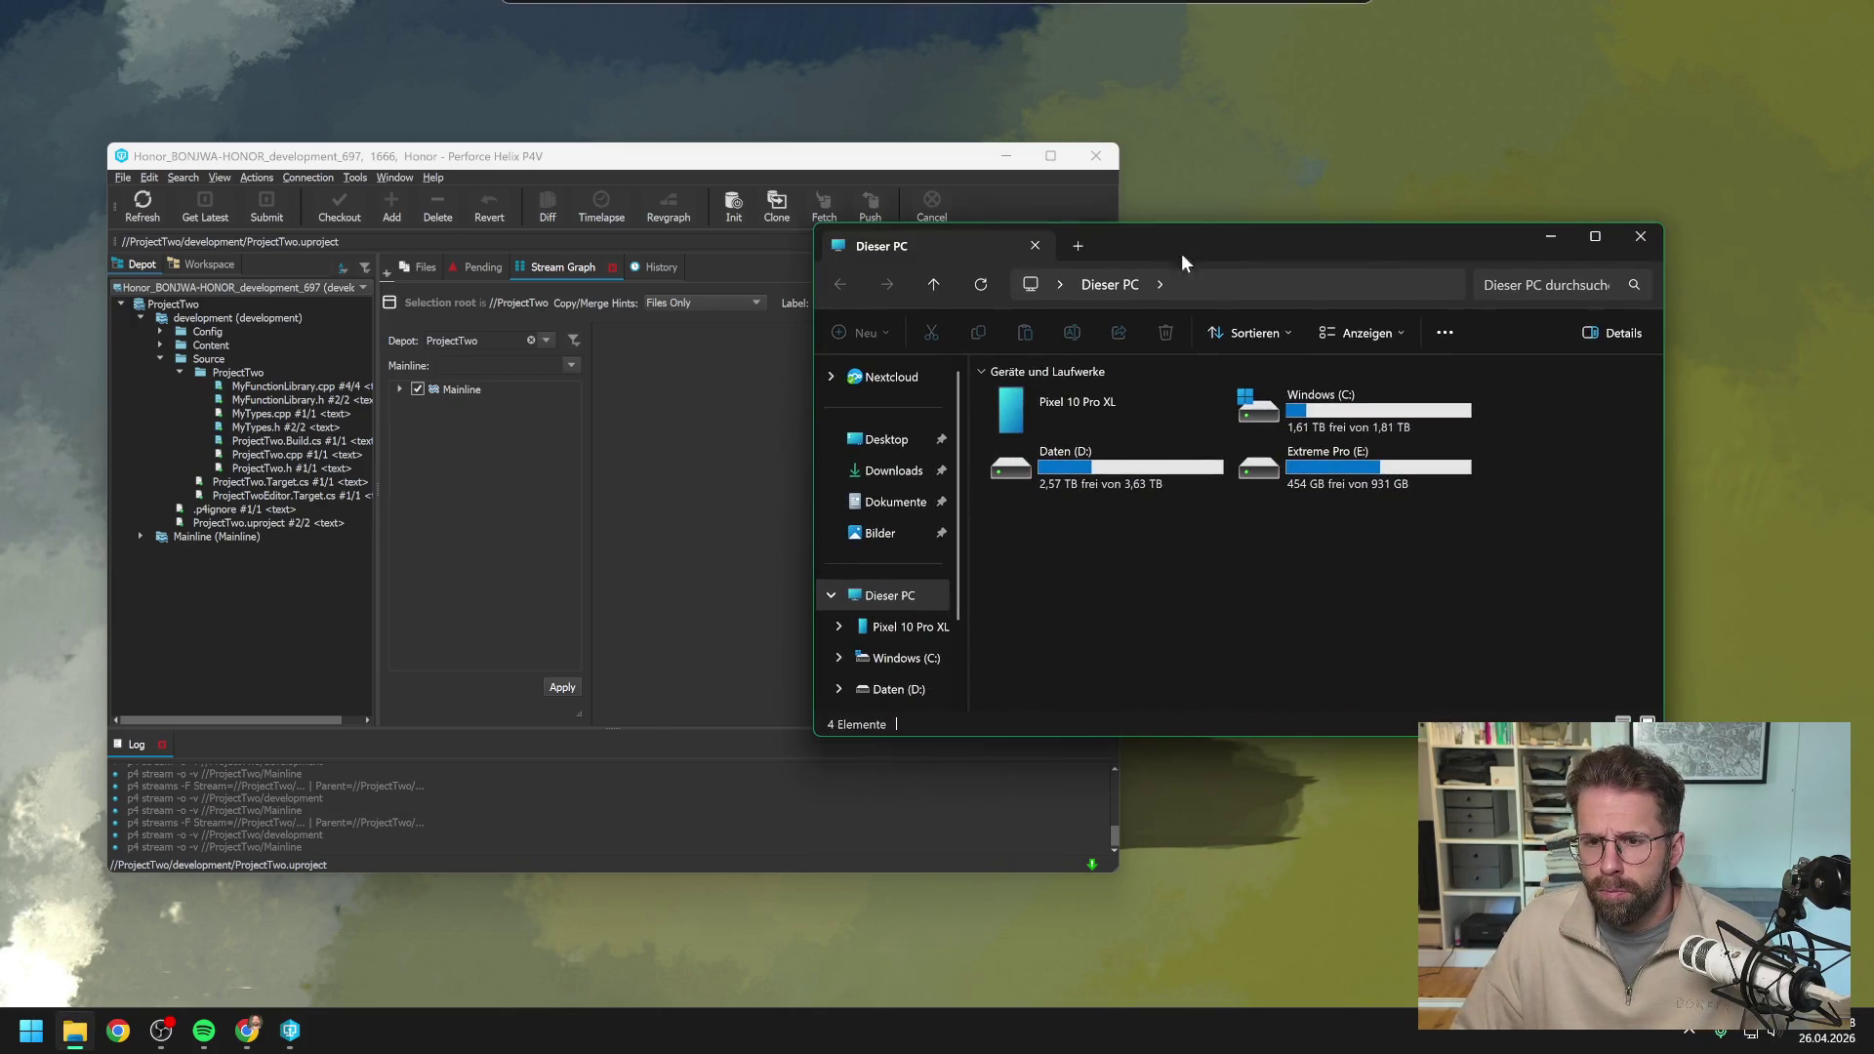
pyautogui.doubleClick(1145, 466)
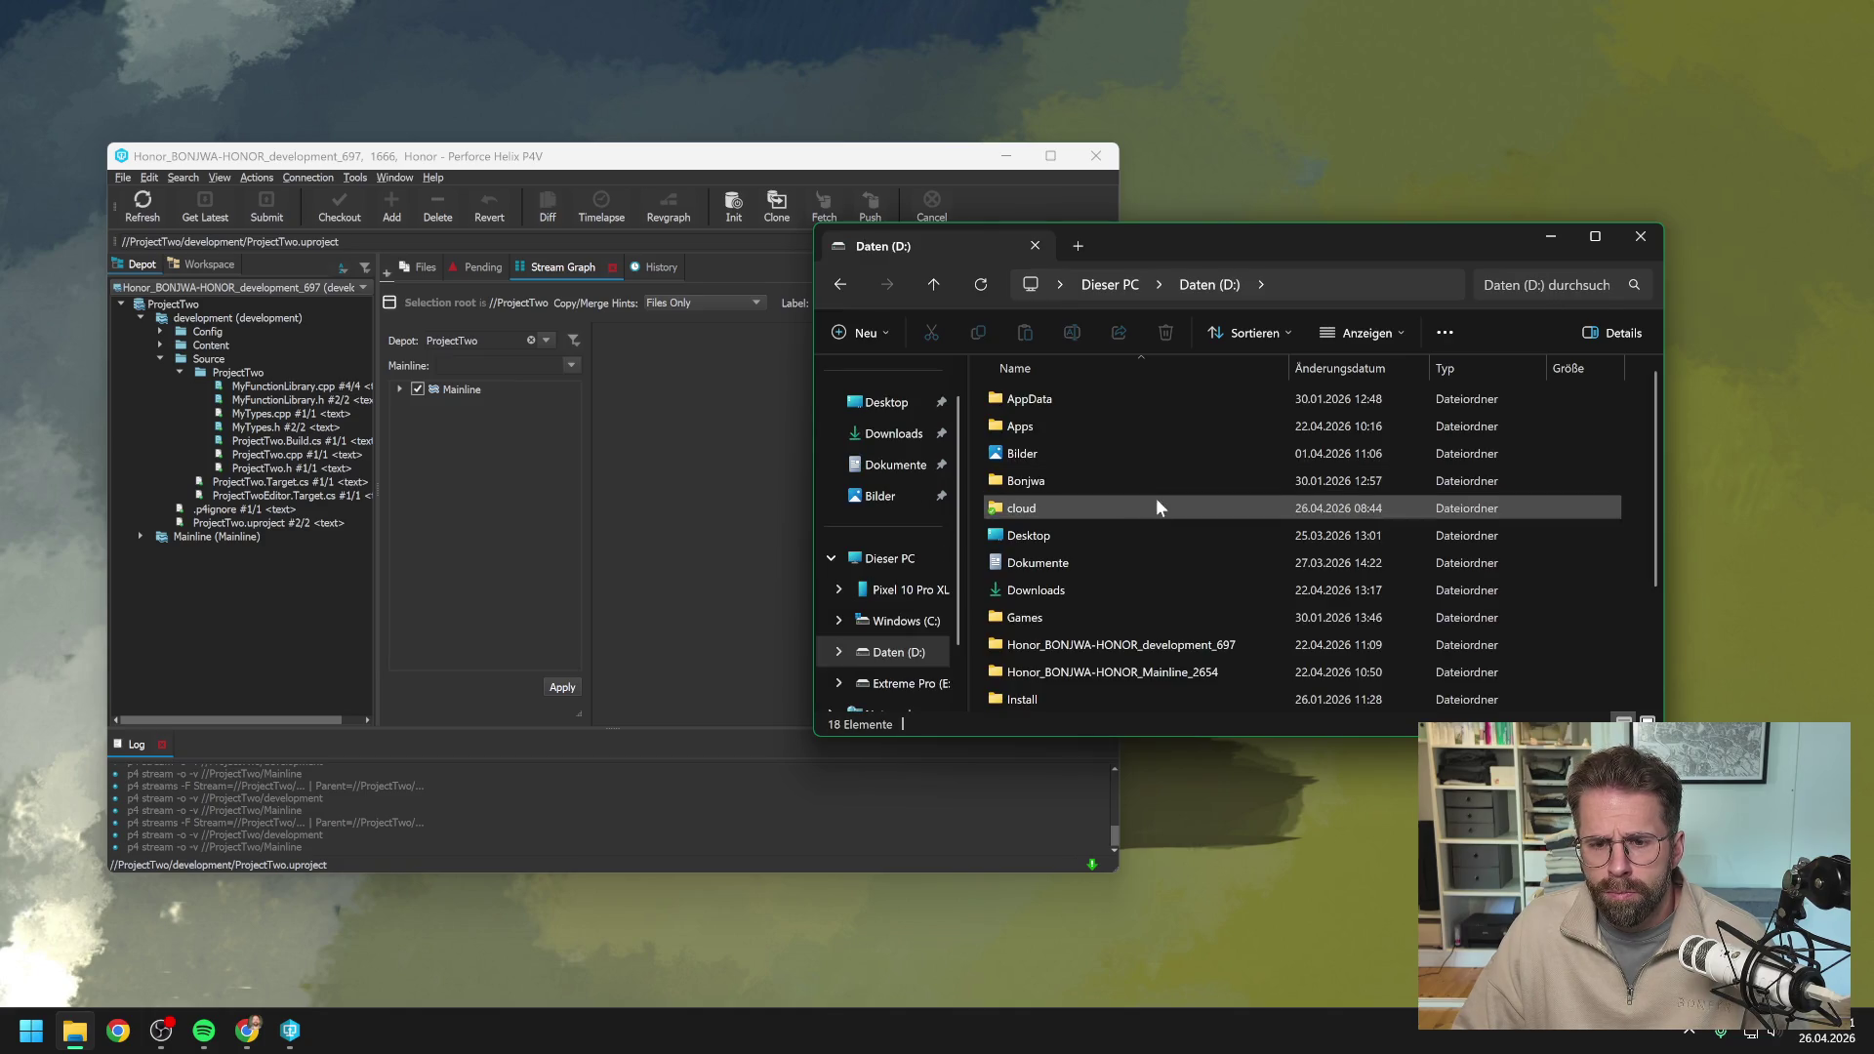
pyautogui.click(1154, 648)
pyautogui.doubleClick(1154, 648)
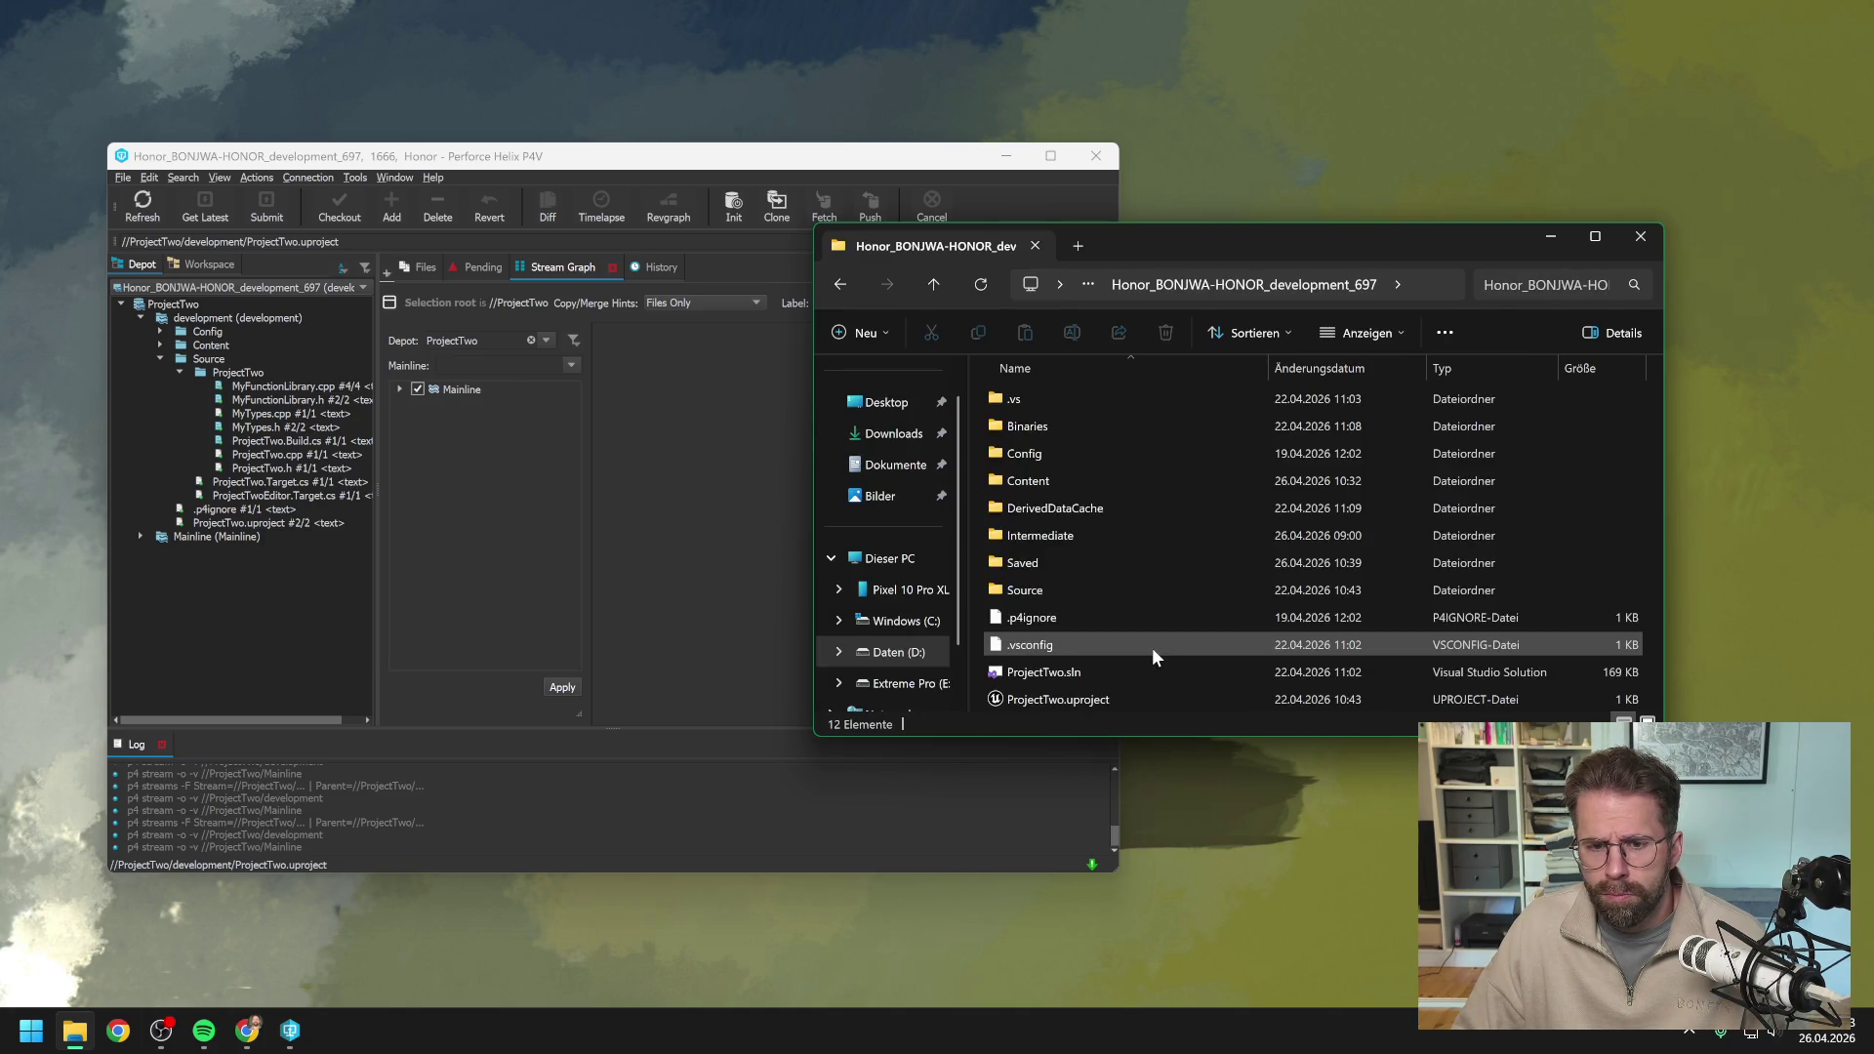
pyautogui.doubleClick(1097, 670)
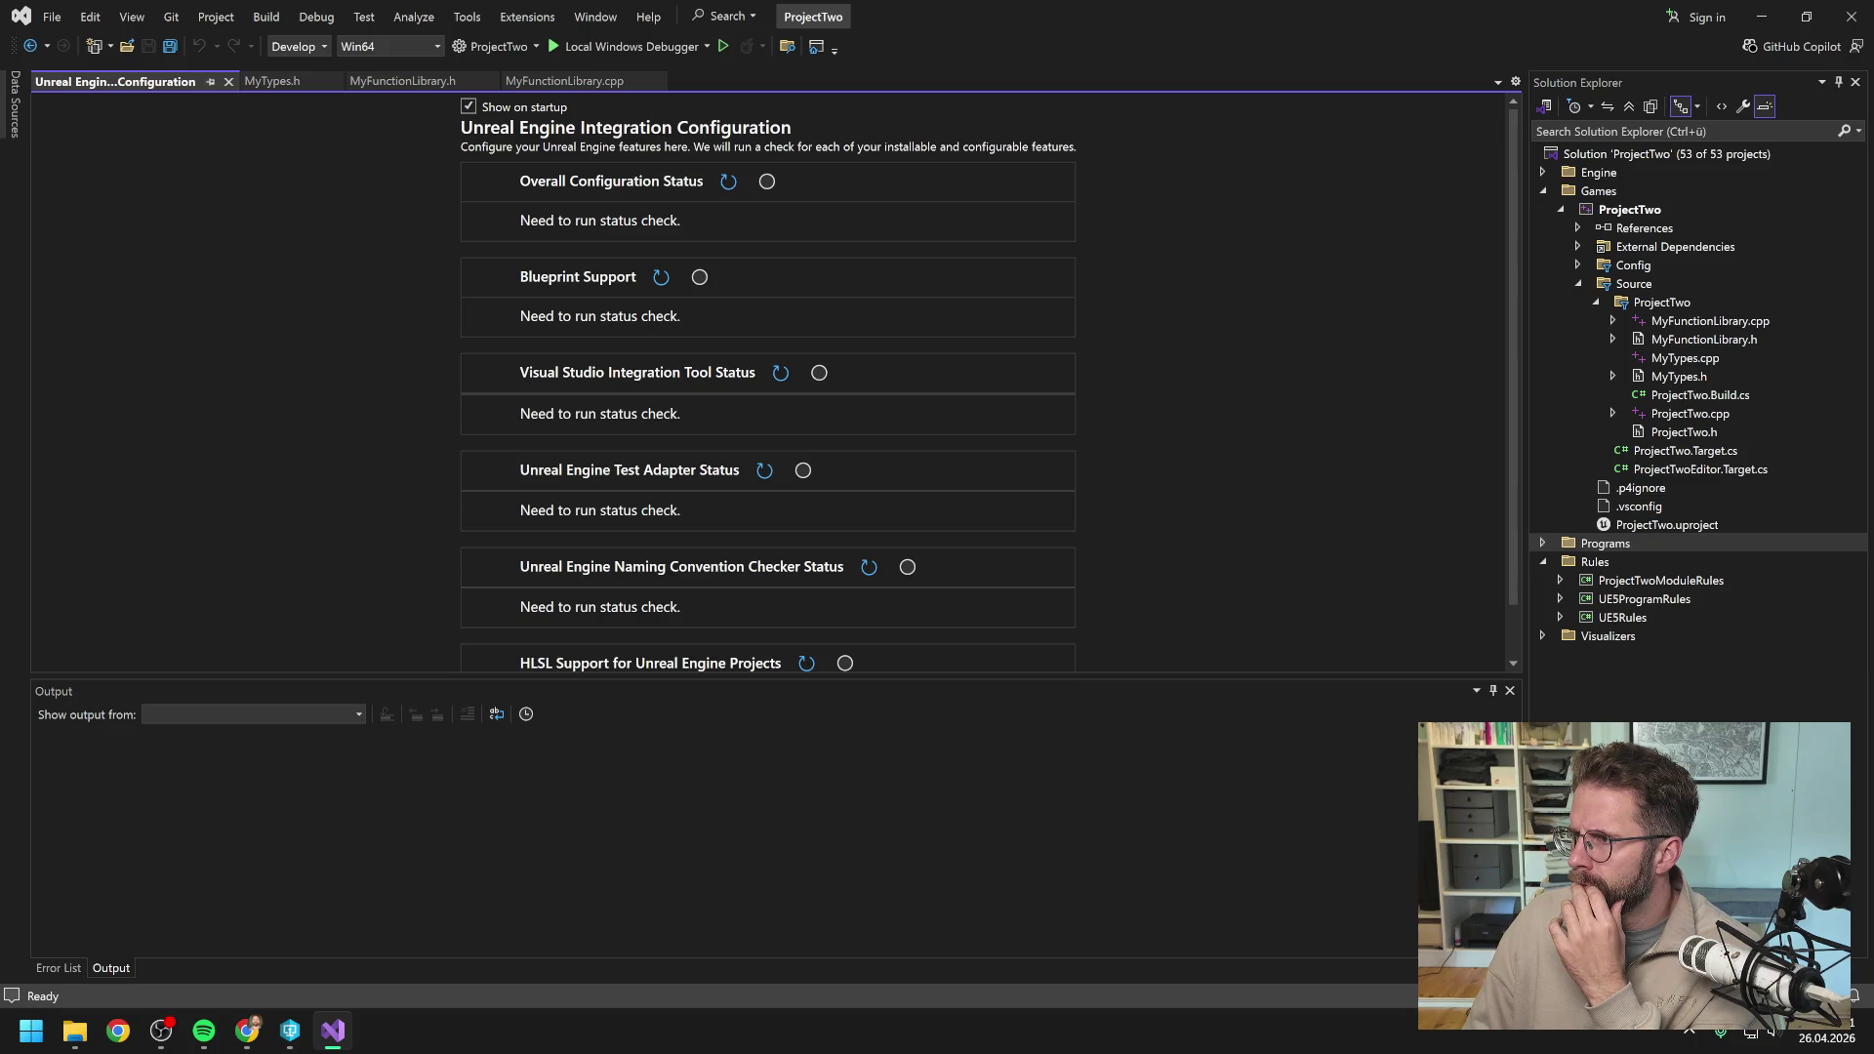
# Bring the Claude chat with the GetCameraWorldBounds code back in front of Visual Studio.
pyautogui.hotkey('alt', 'Tab')
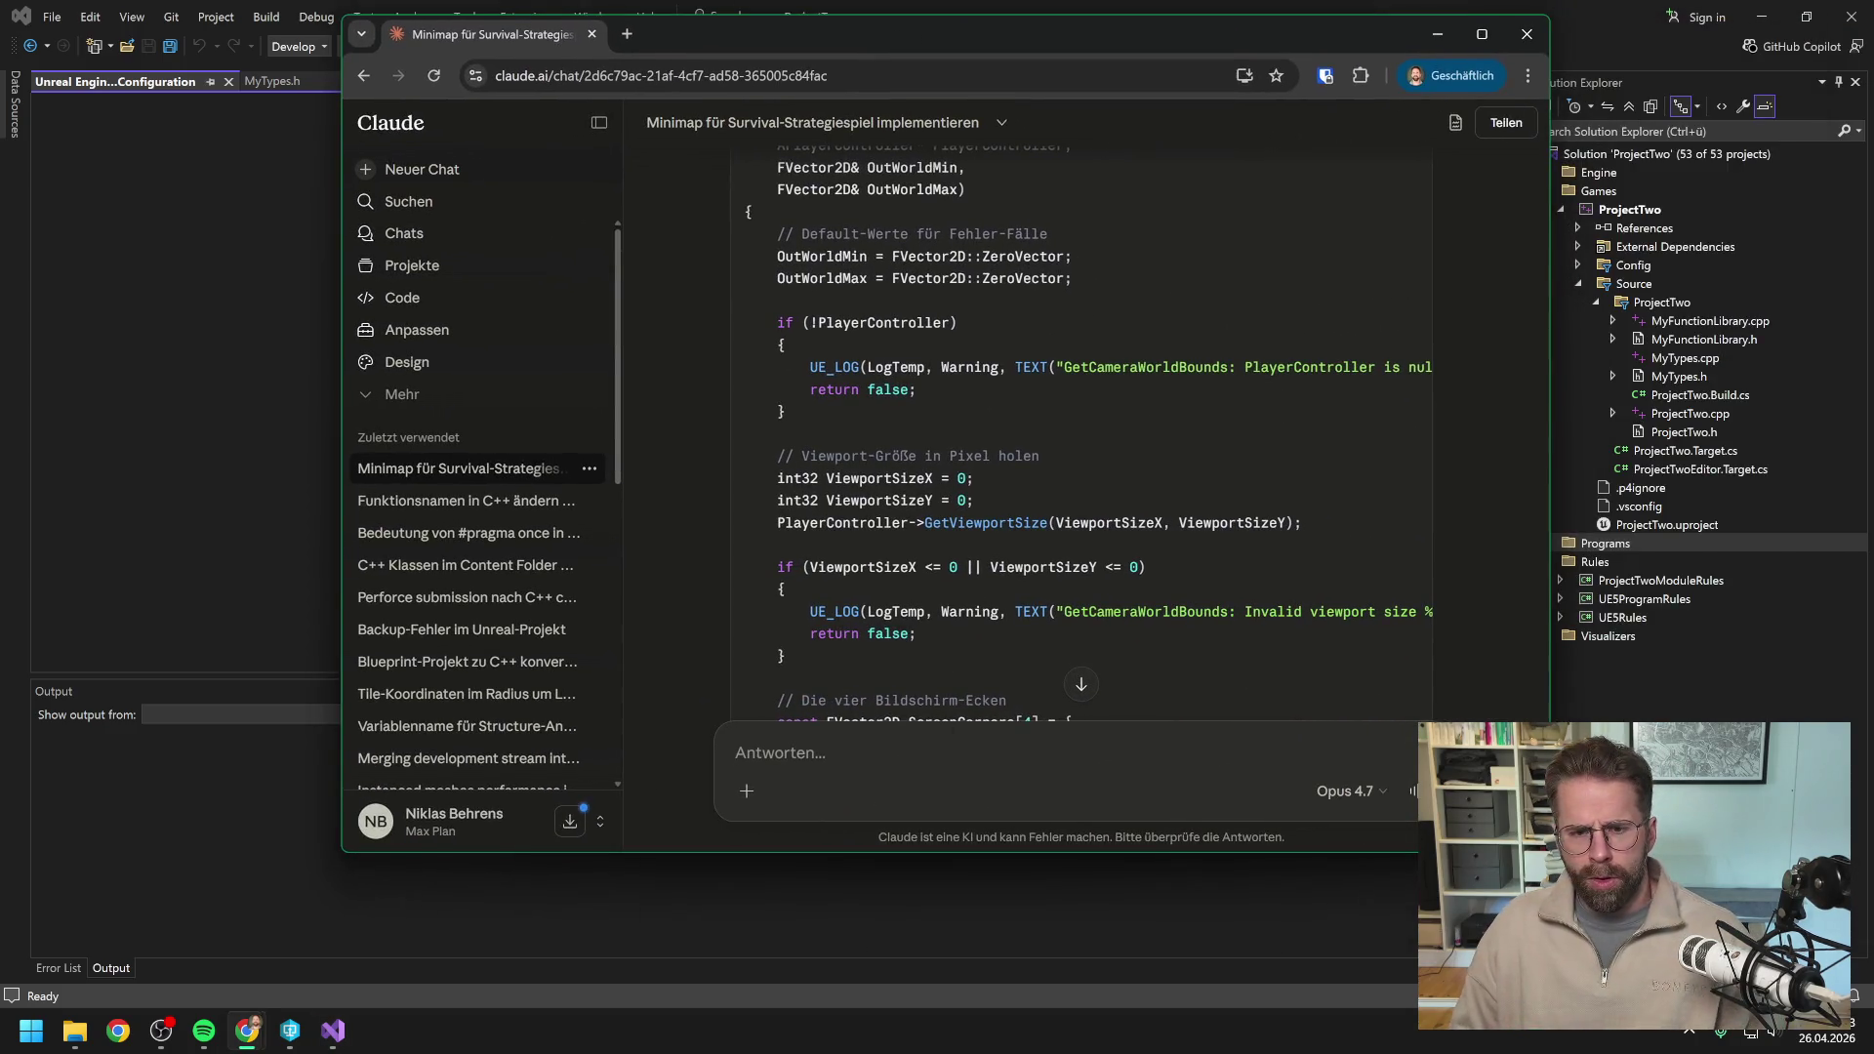
# Send 'Brauchen wir wirklich den PlayerController für GetViewPortSize?', read the reply, and begin a follow-up.
pyautogui.write('Brauchen wi')
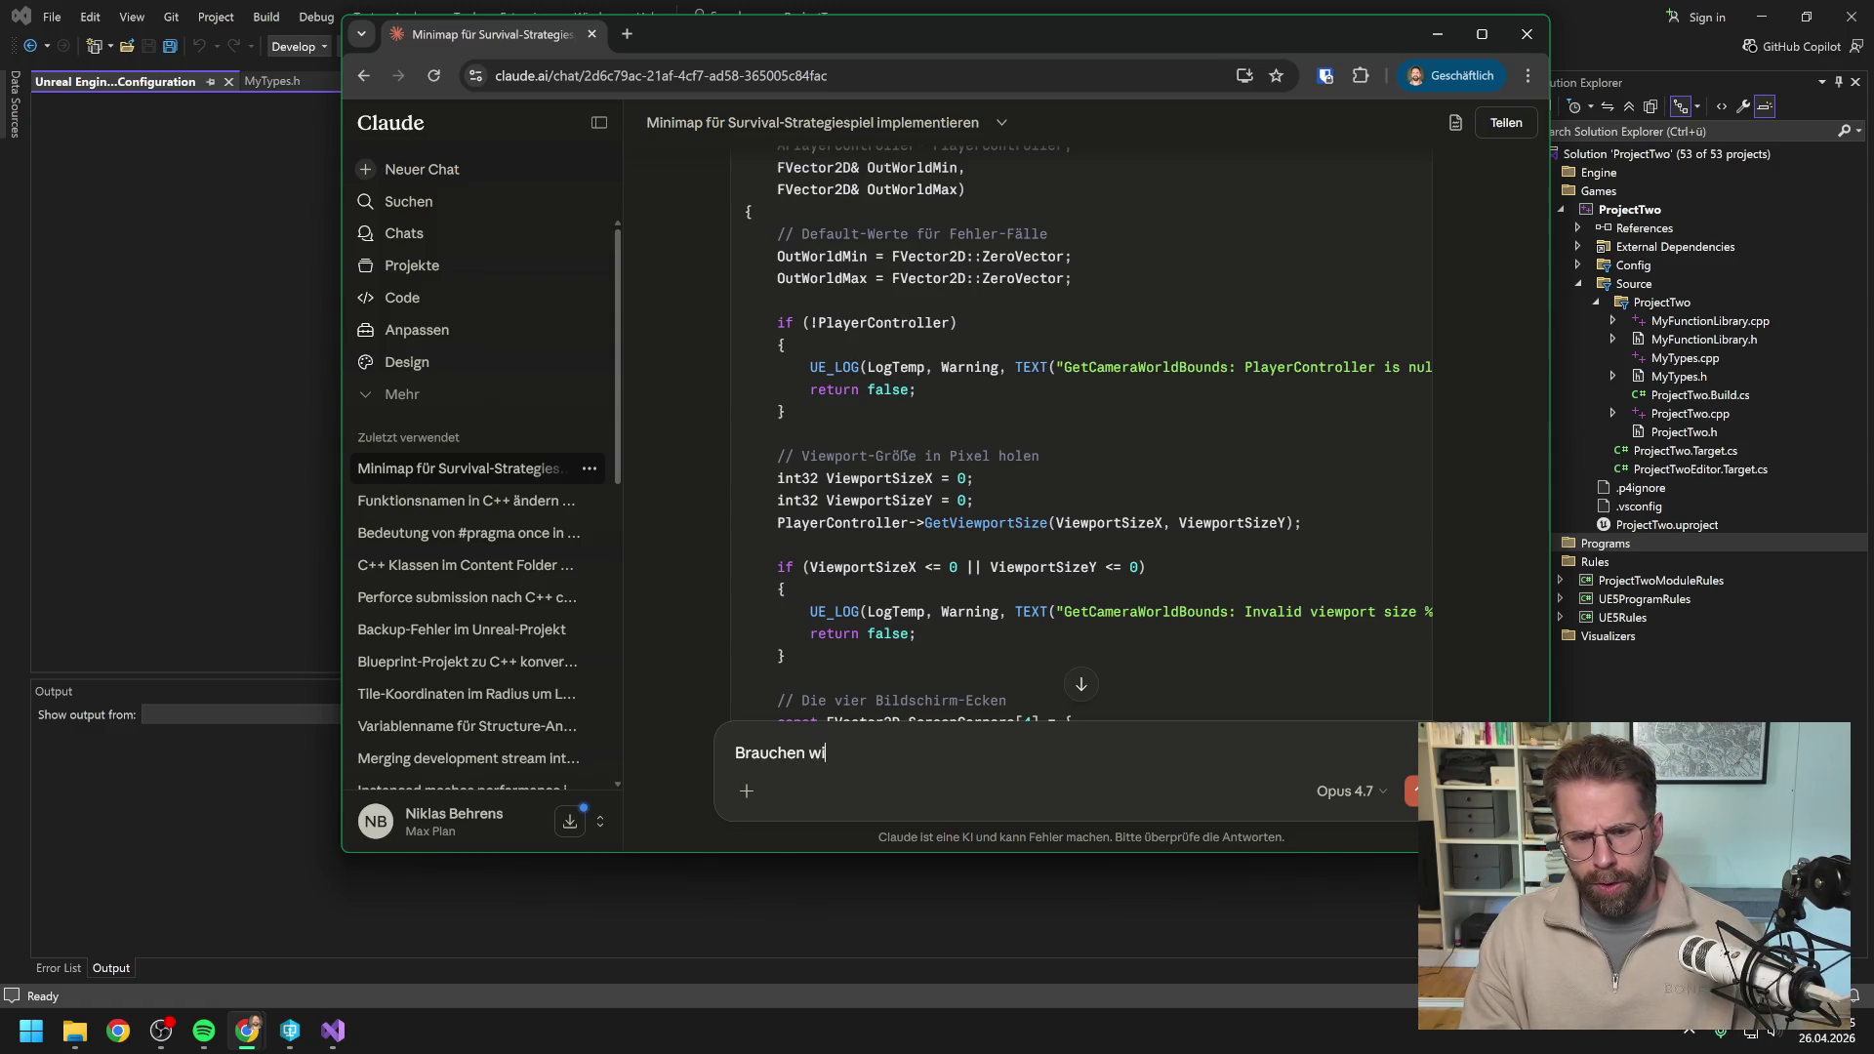
pyautogui.write('r wirklich den Play')
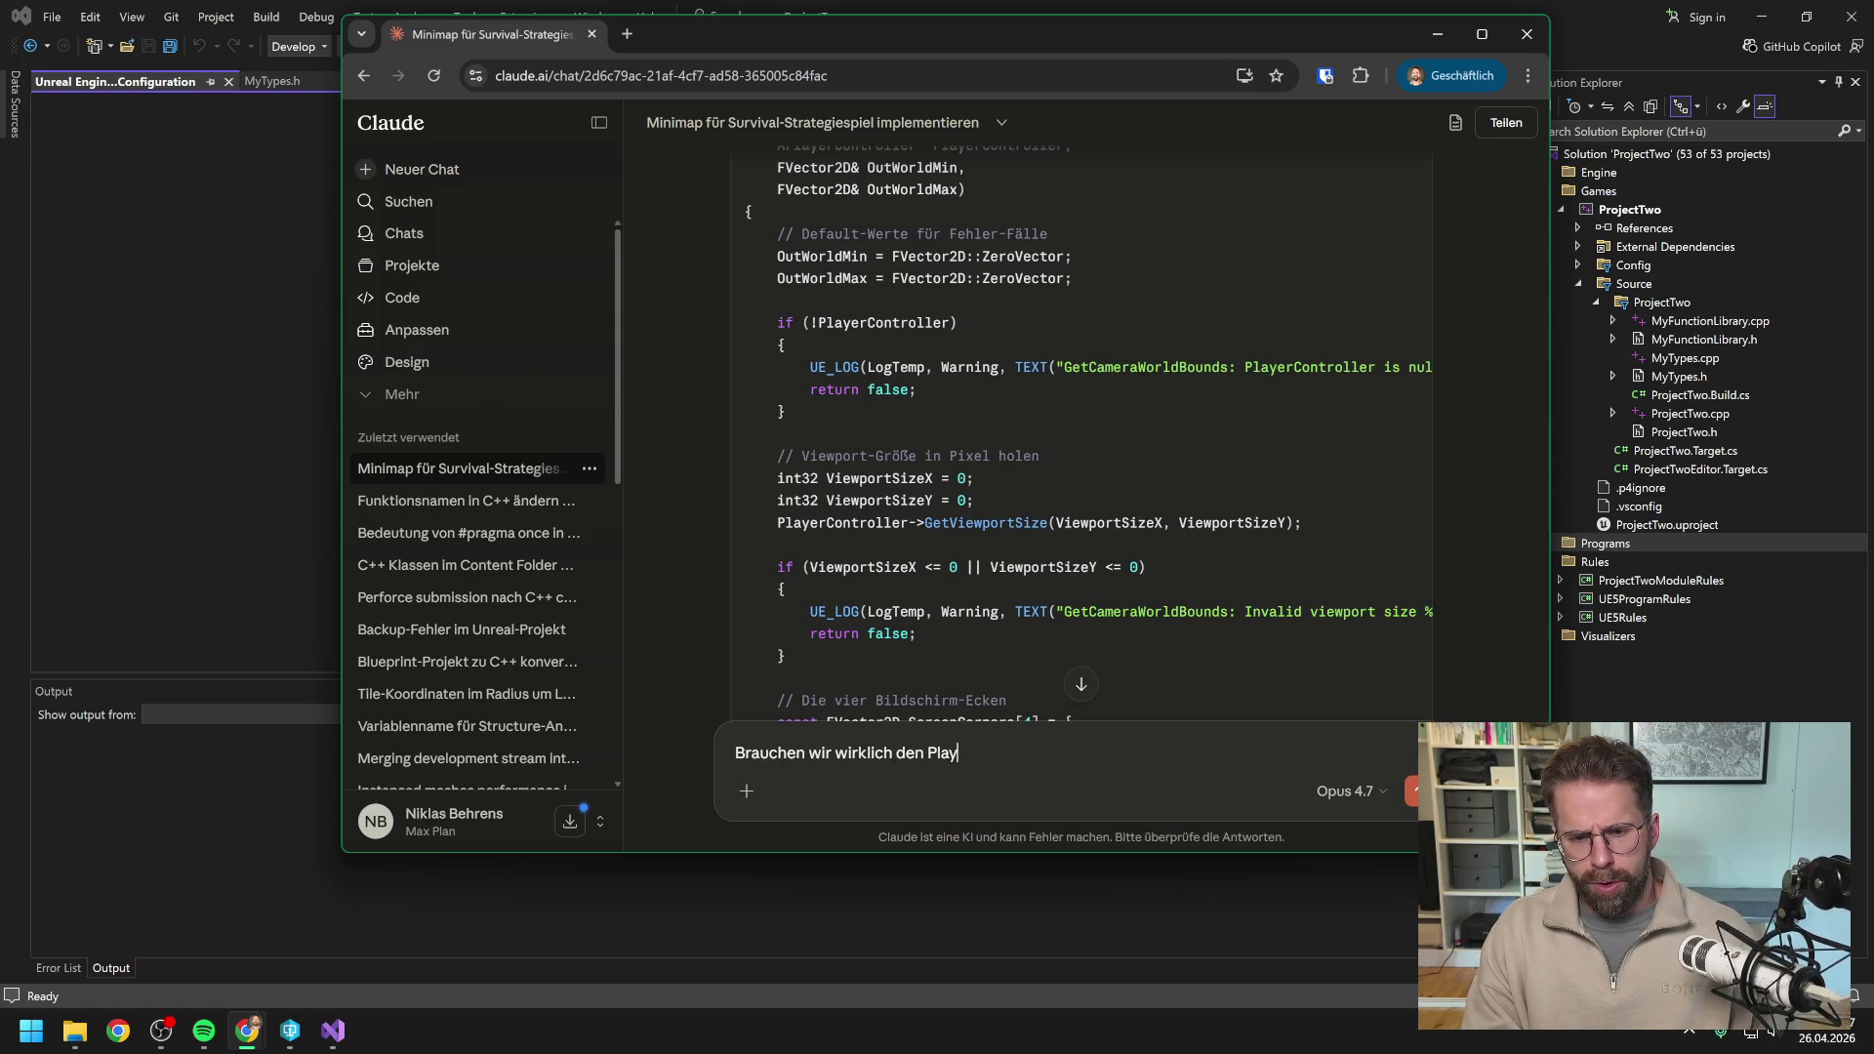
pyautogui.write('erController für ')
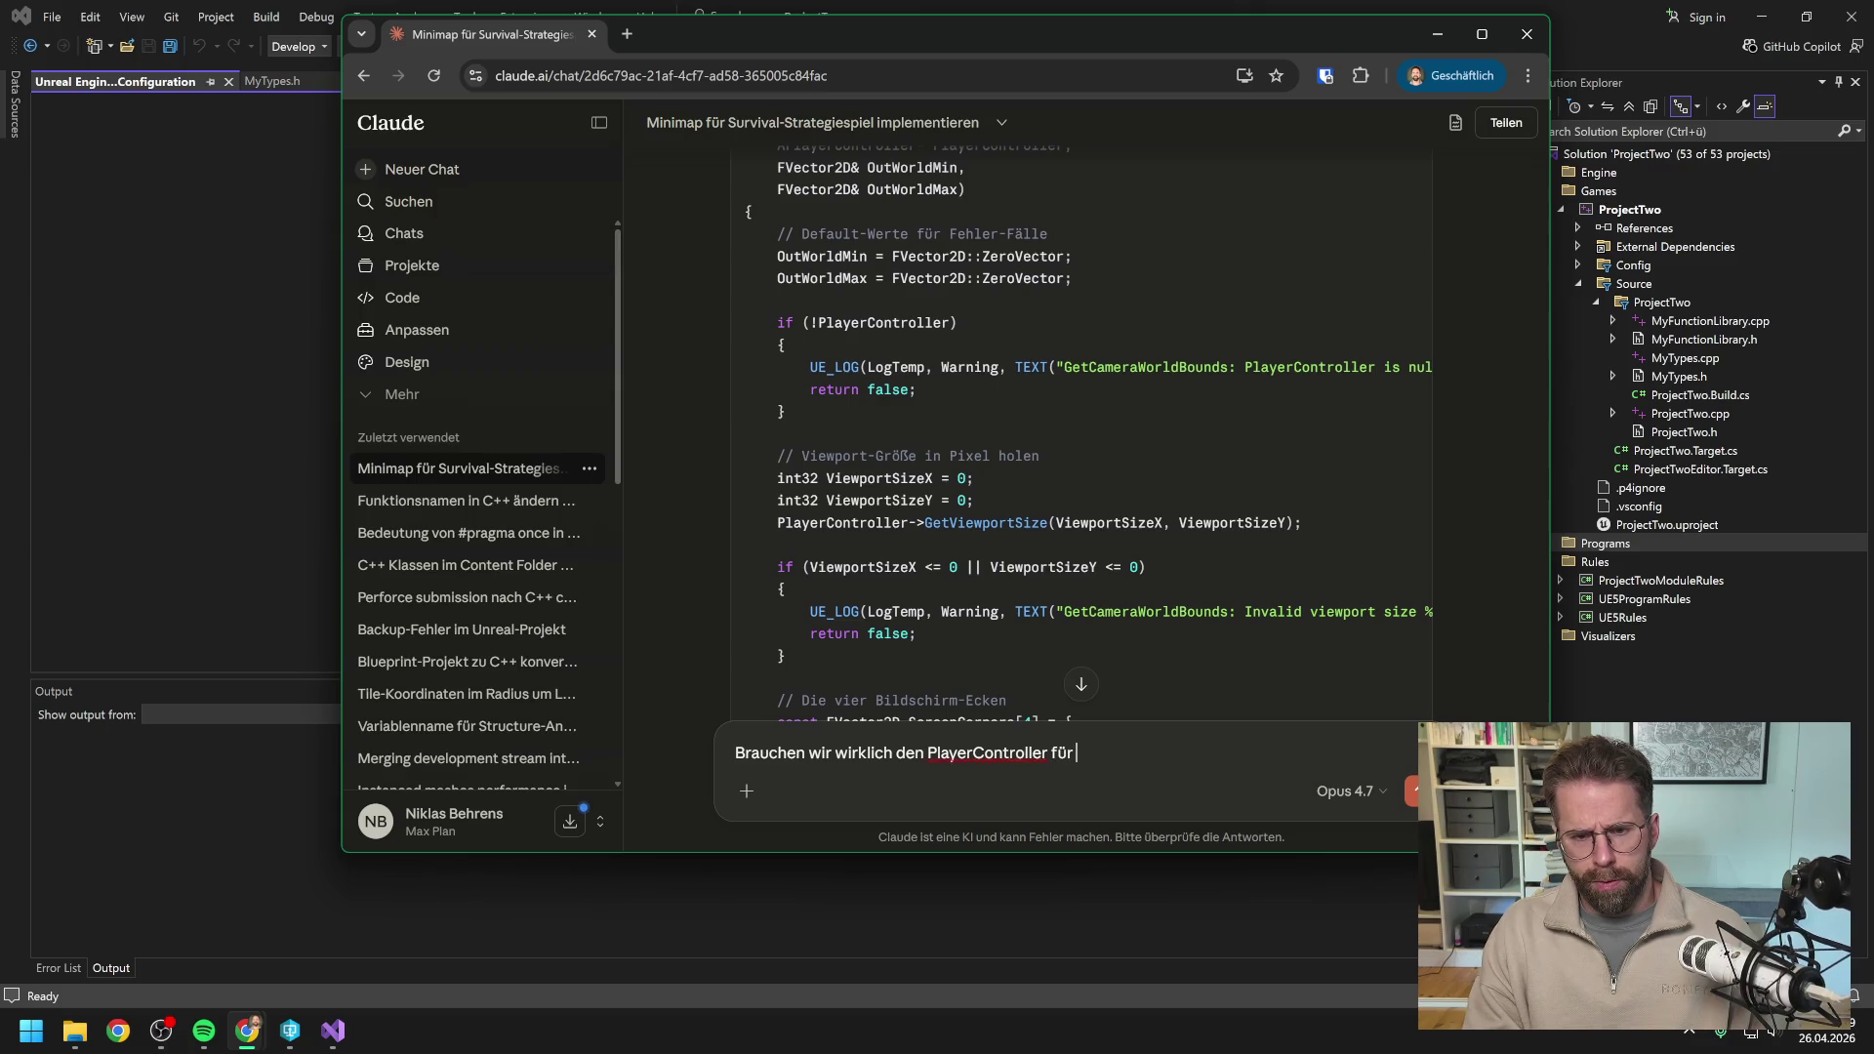
pyautogui.write('GetView')
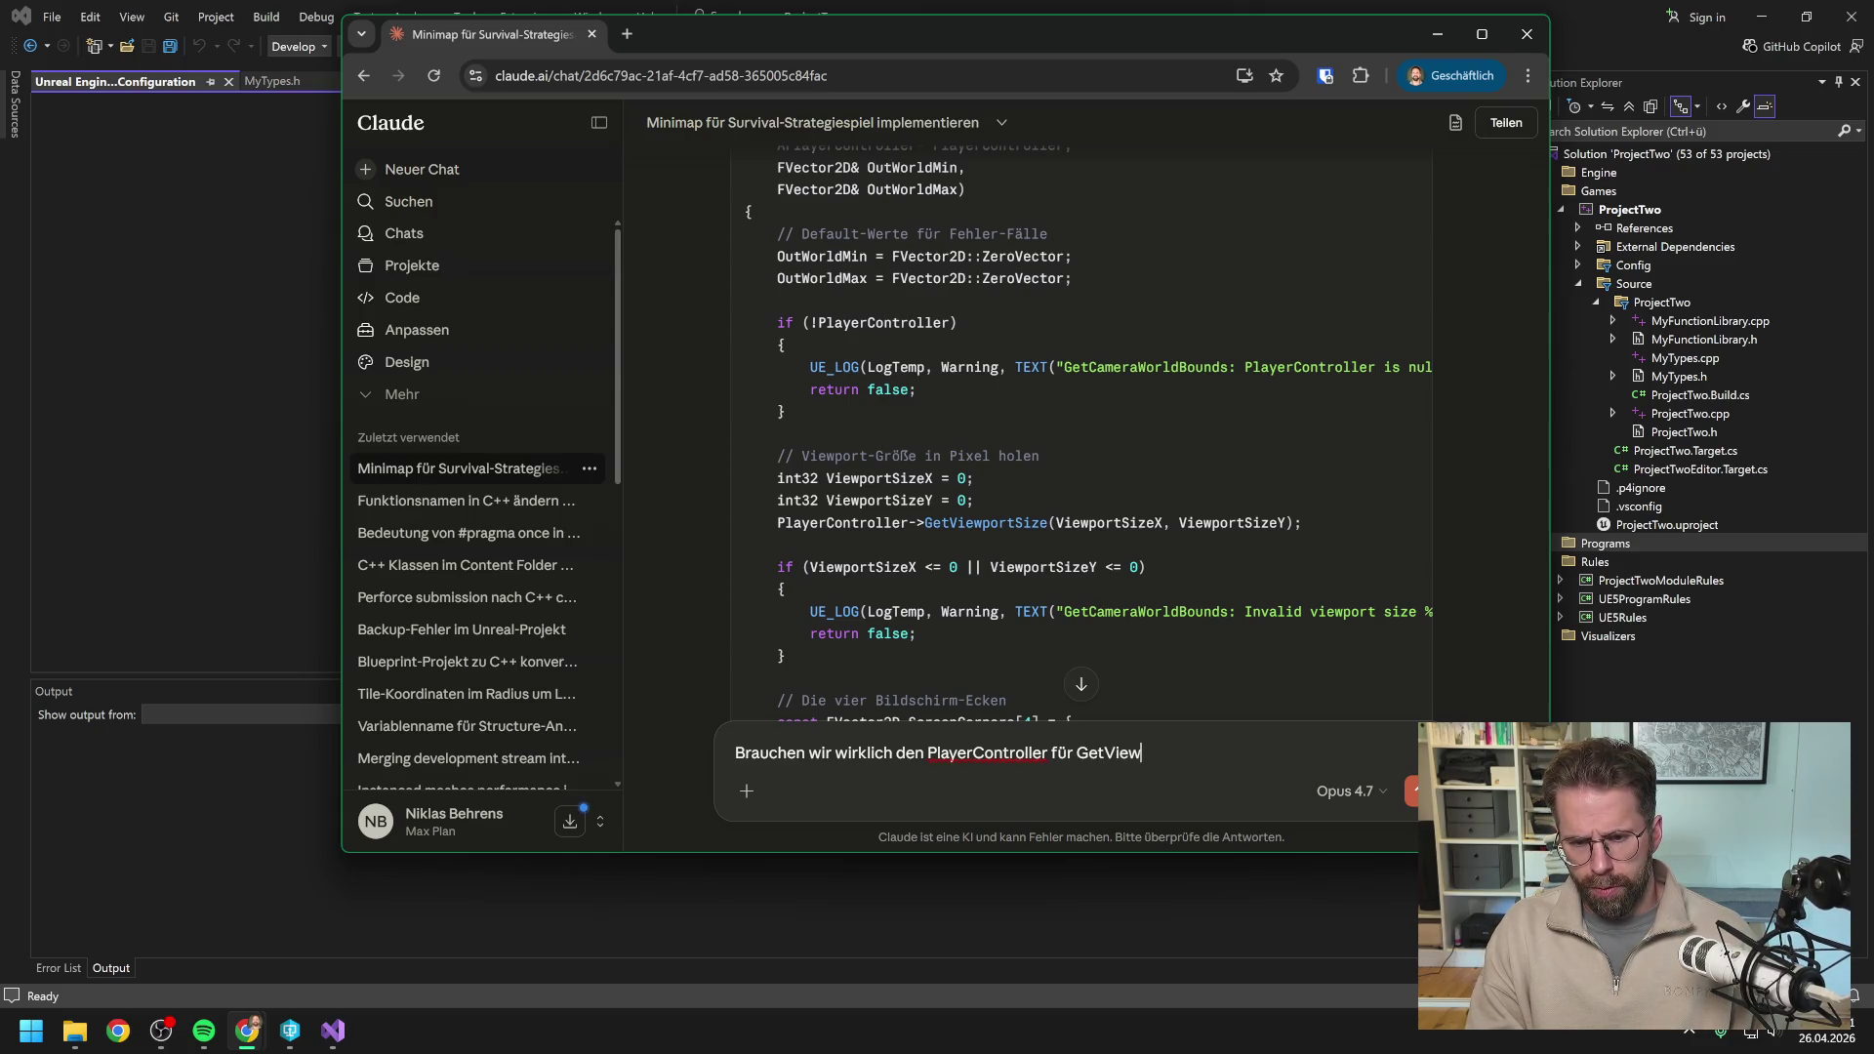
pyautogui.write('PortSize?')
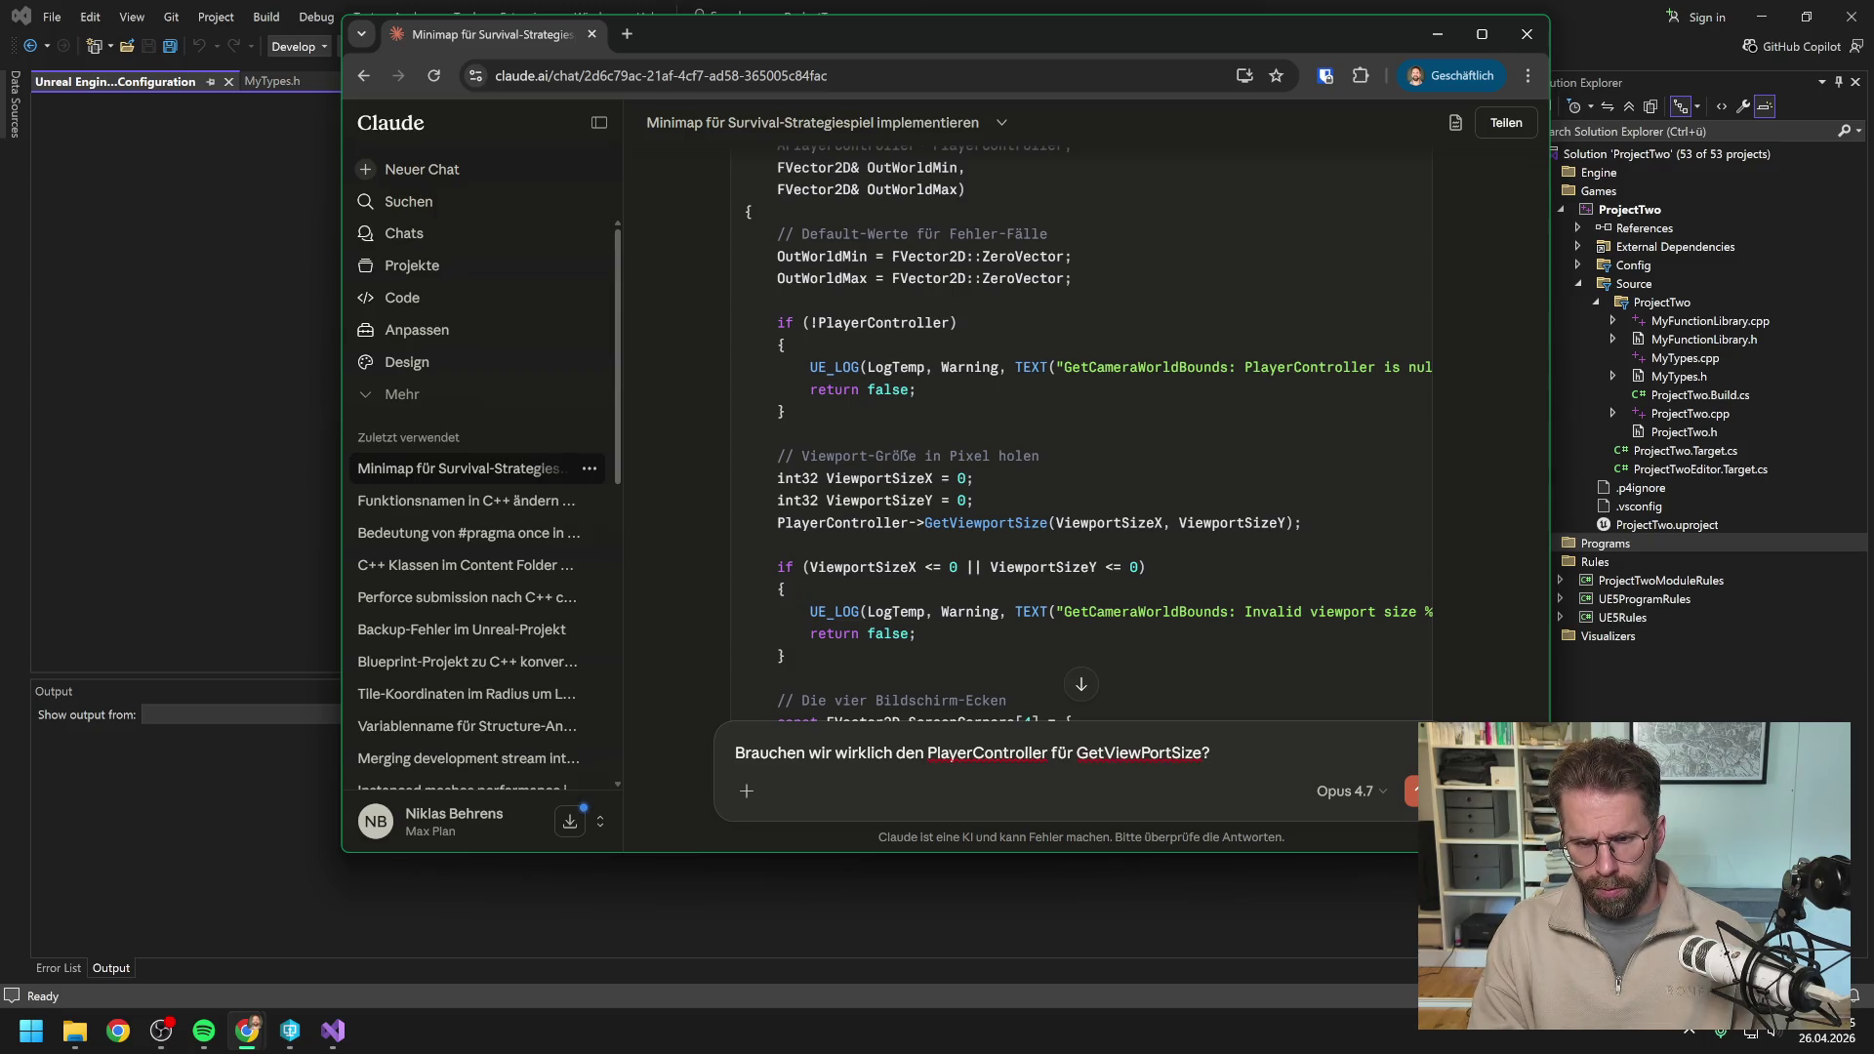
pyautogui.press('Return')
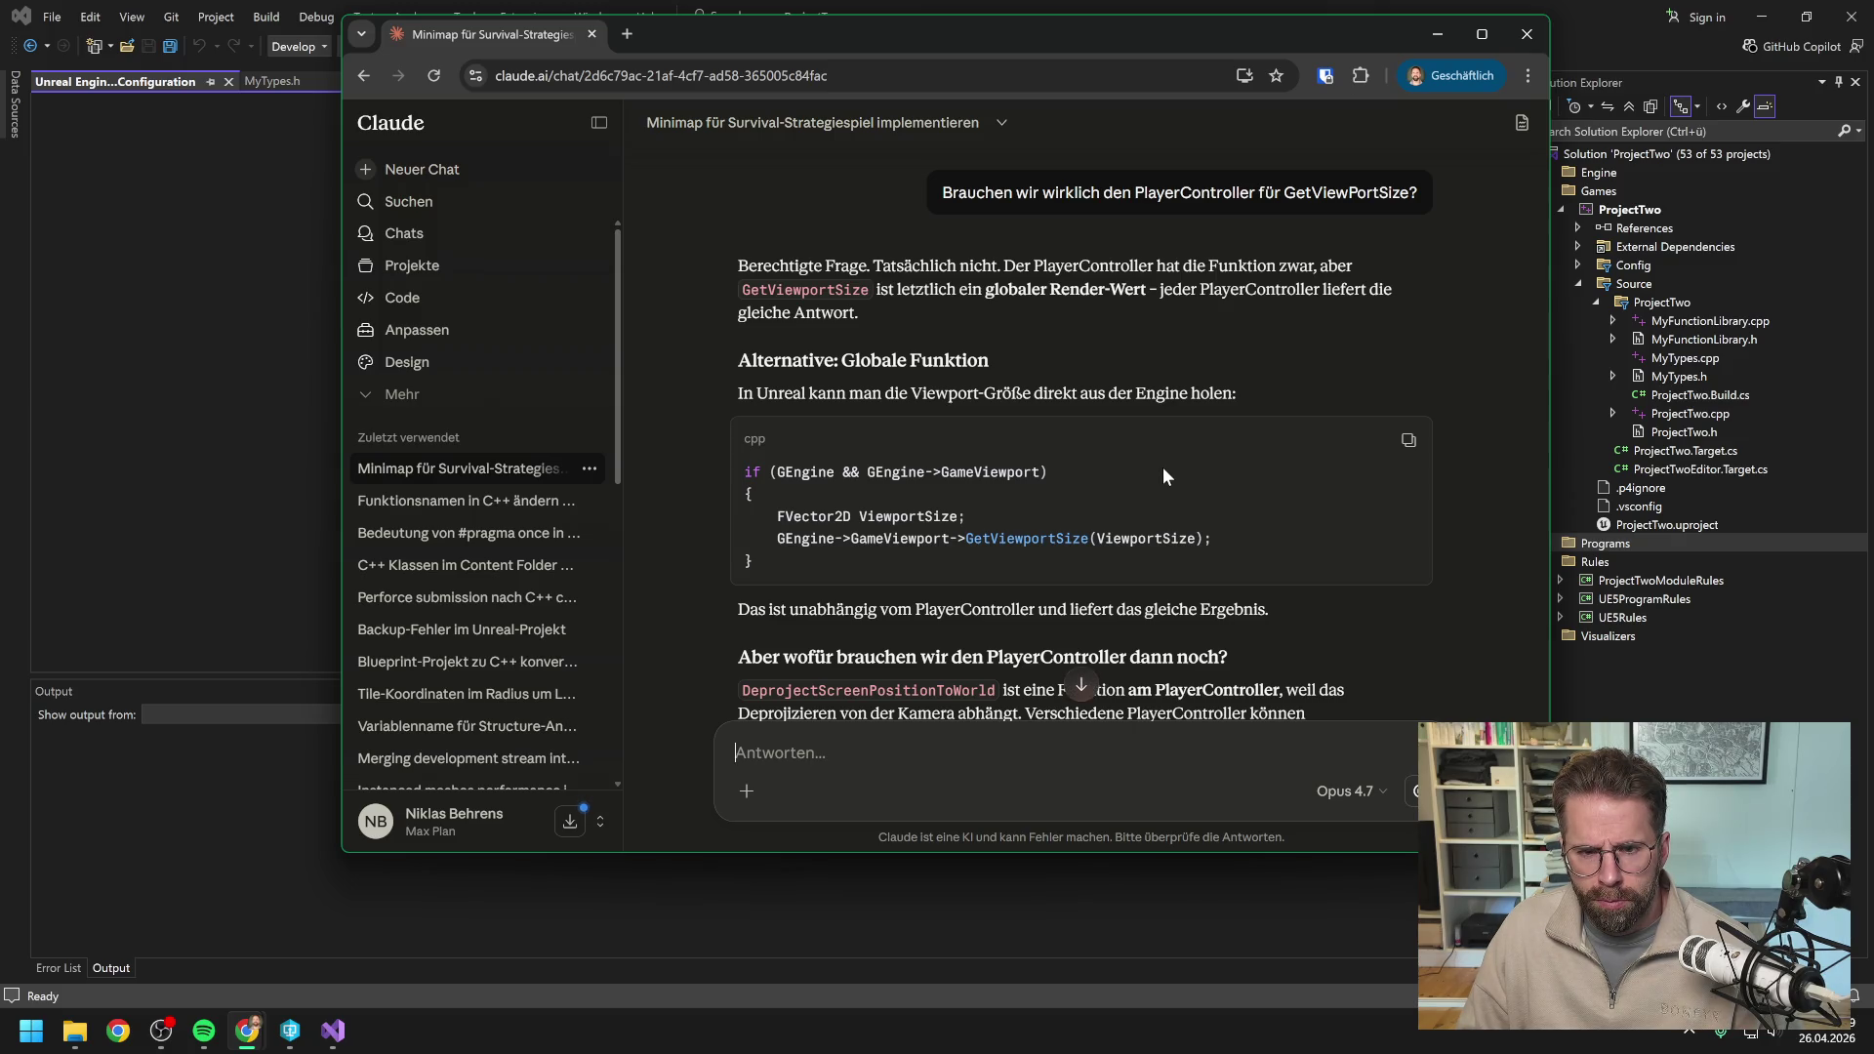
pyautogui.scroll(-1, 1163, 473)
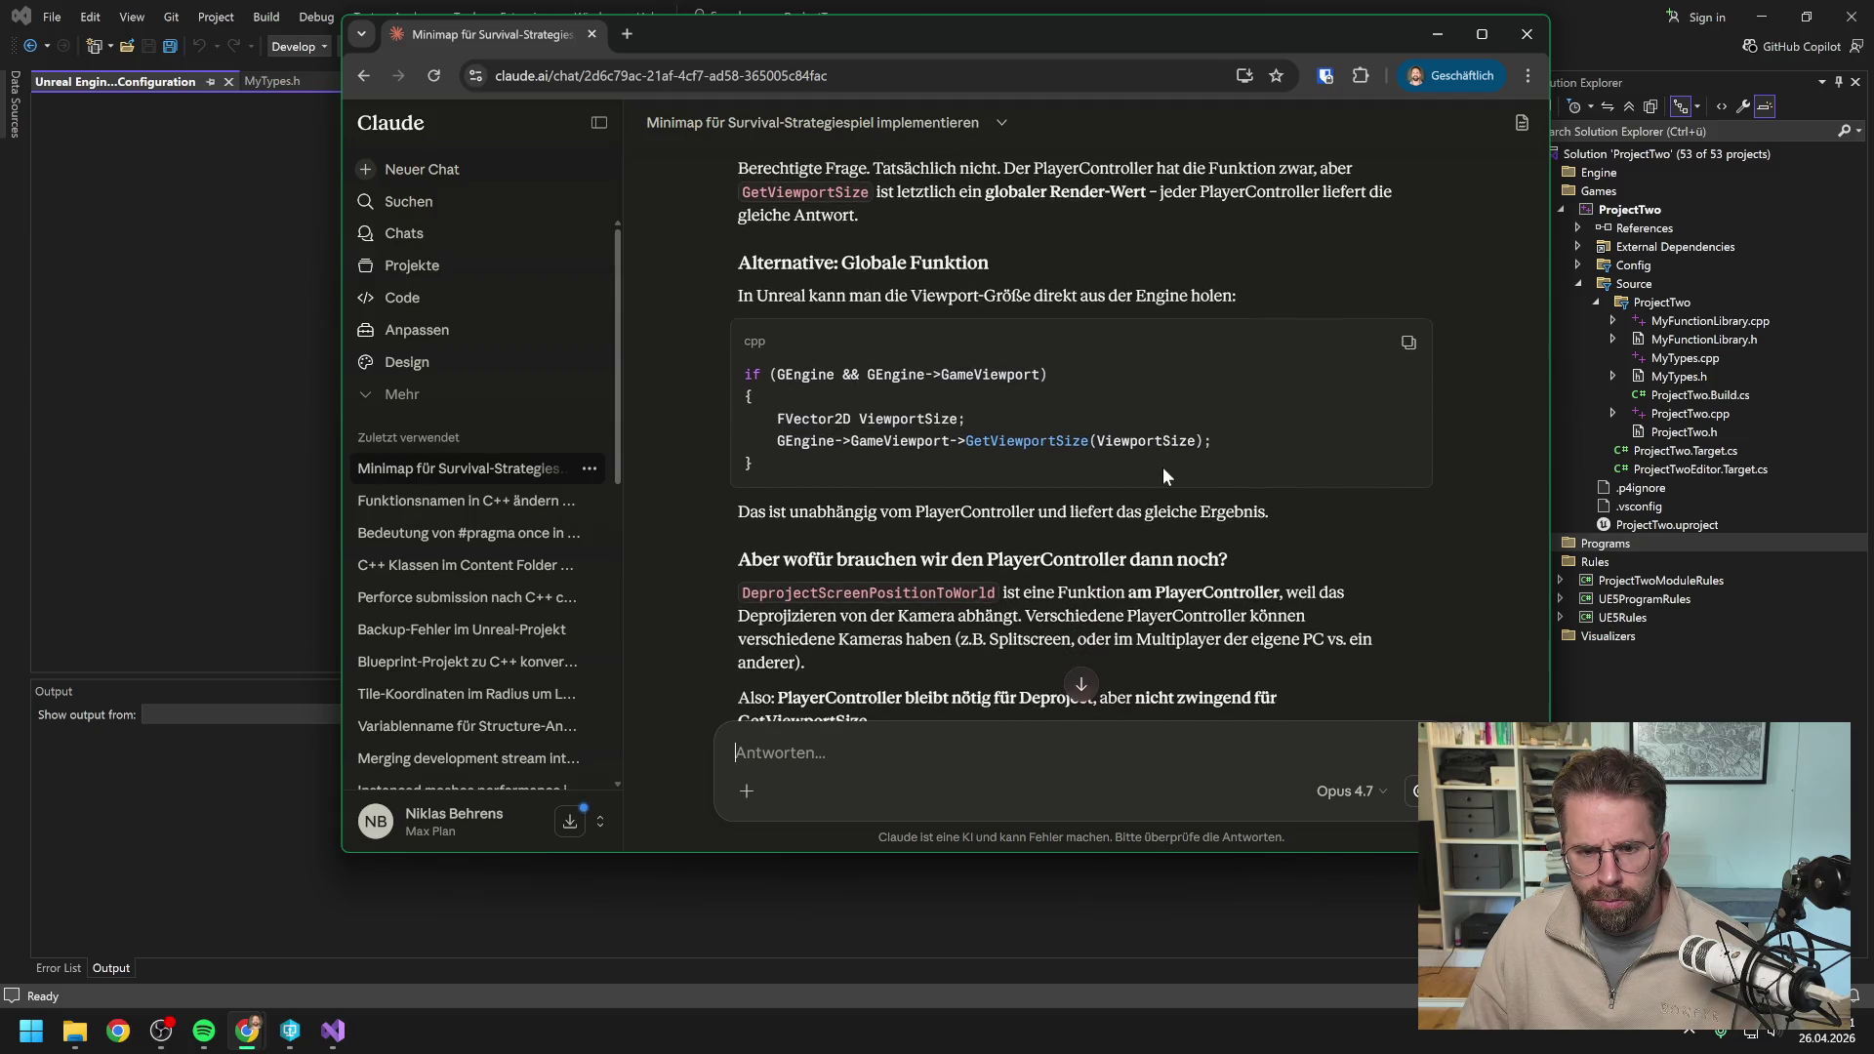
pyautogui.scroll(-2, 1315, 484)
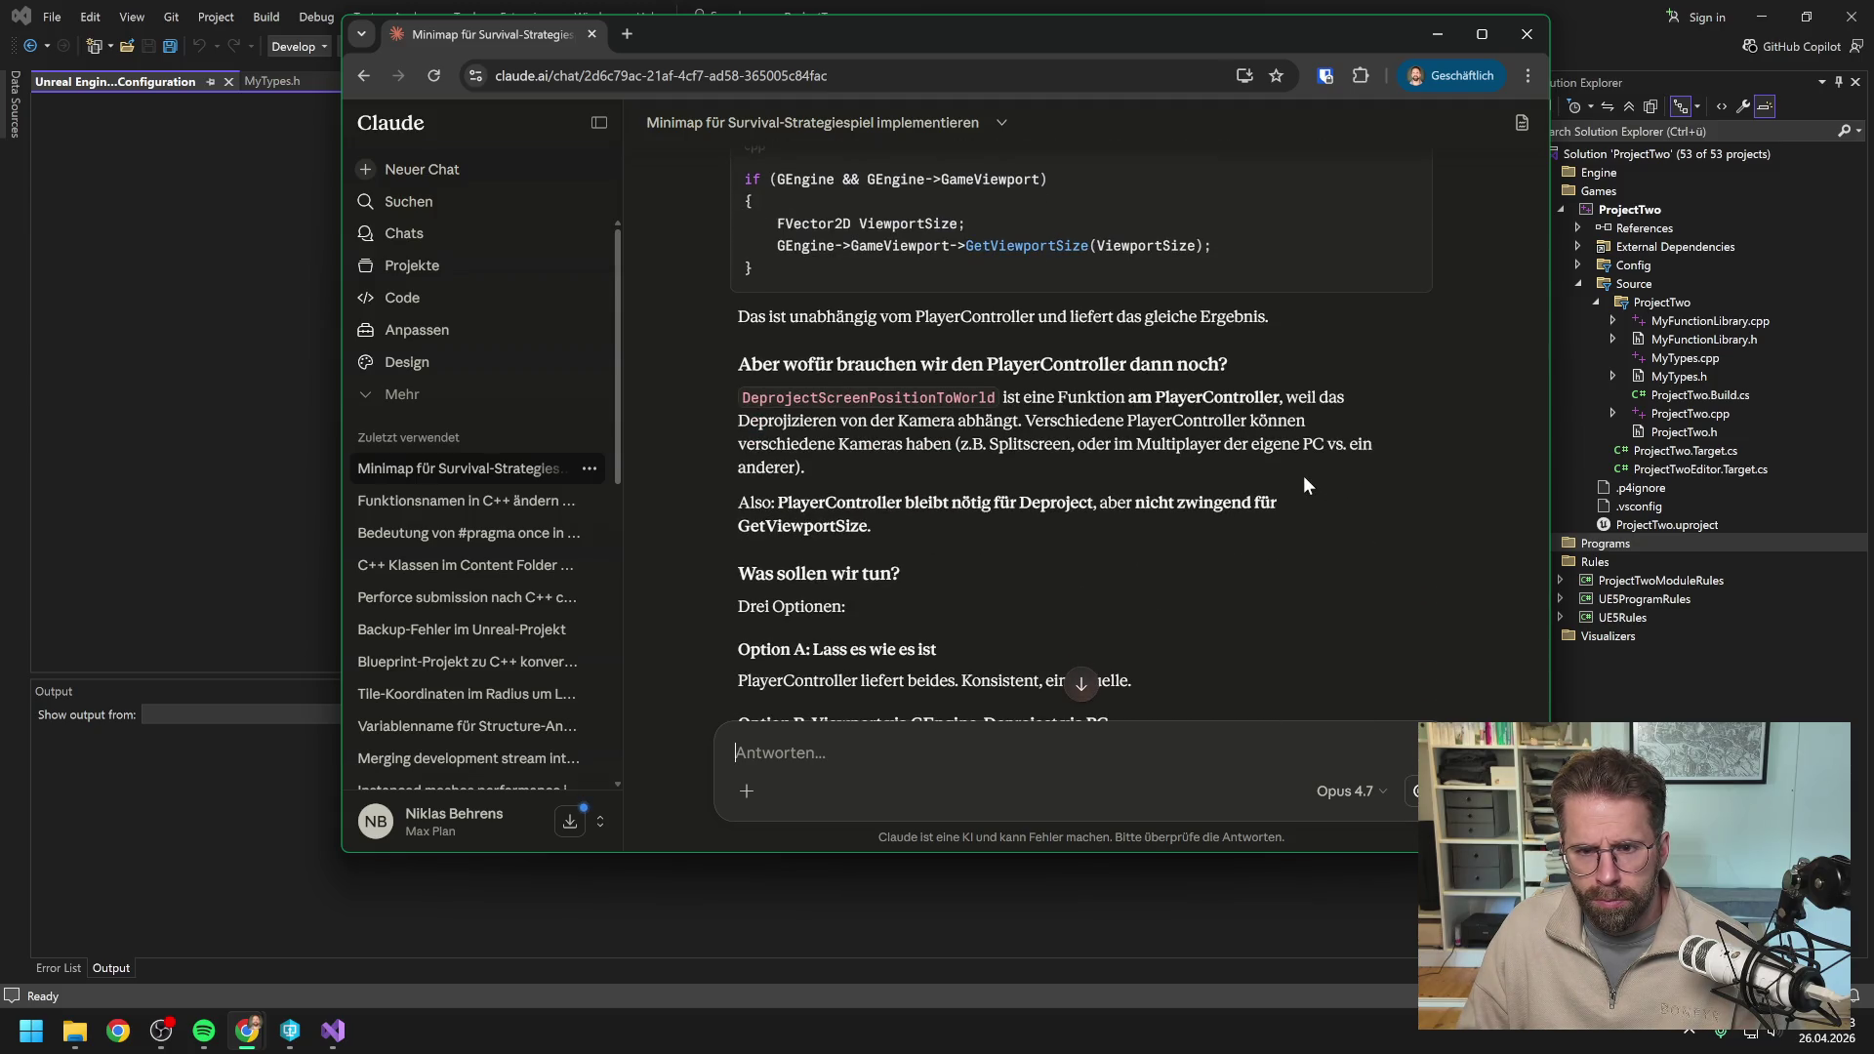
pyautogui.scroll(-2, 1305, 478)
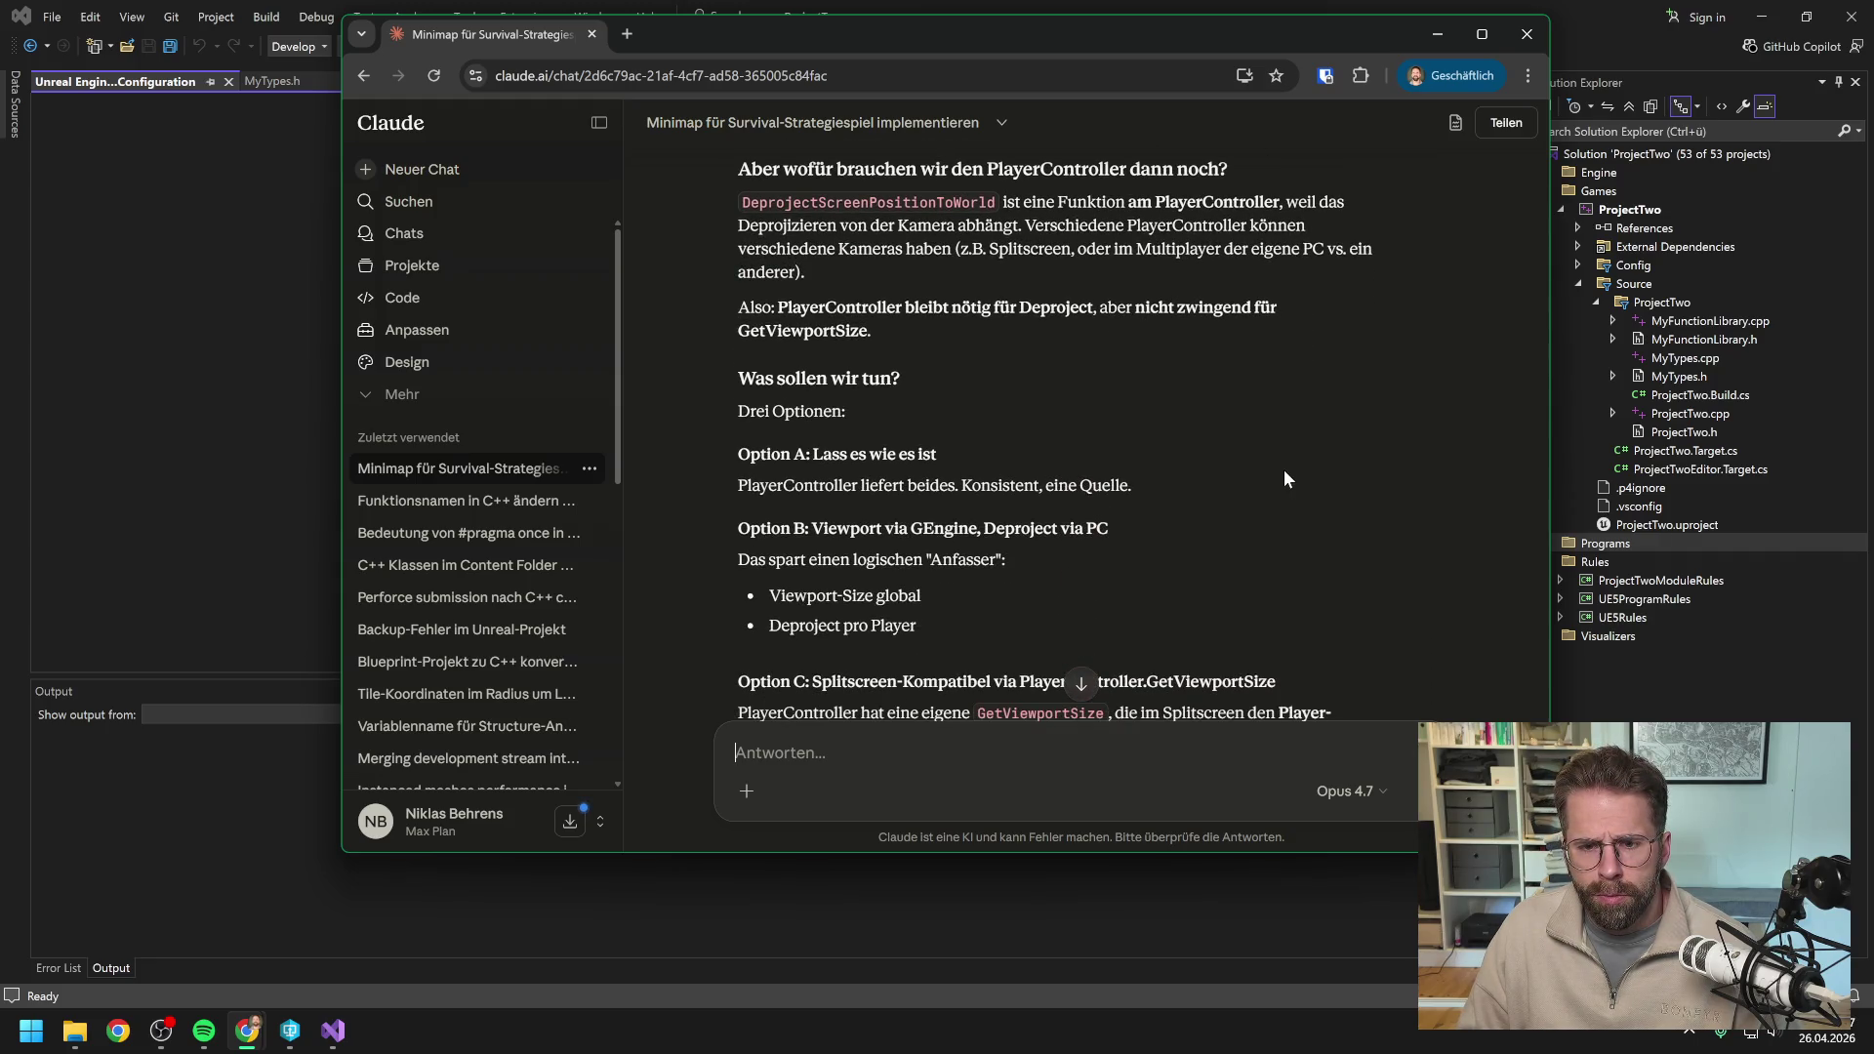
pyautogui.scroll(-2, 1284, 470)
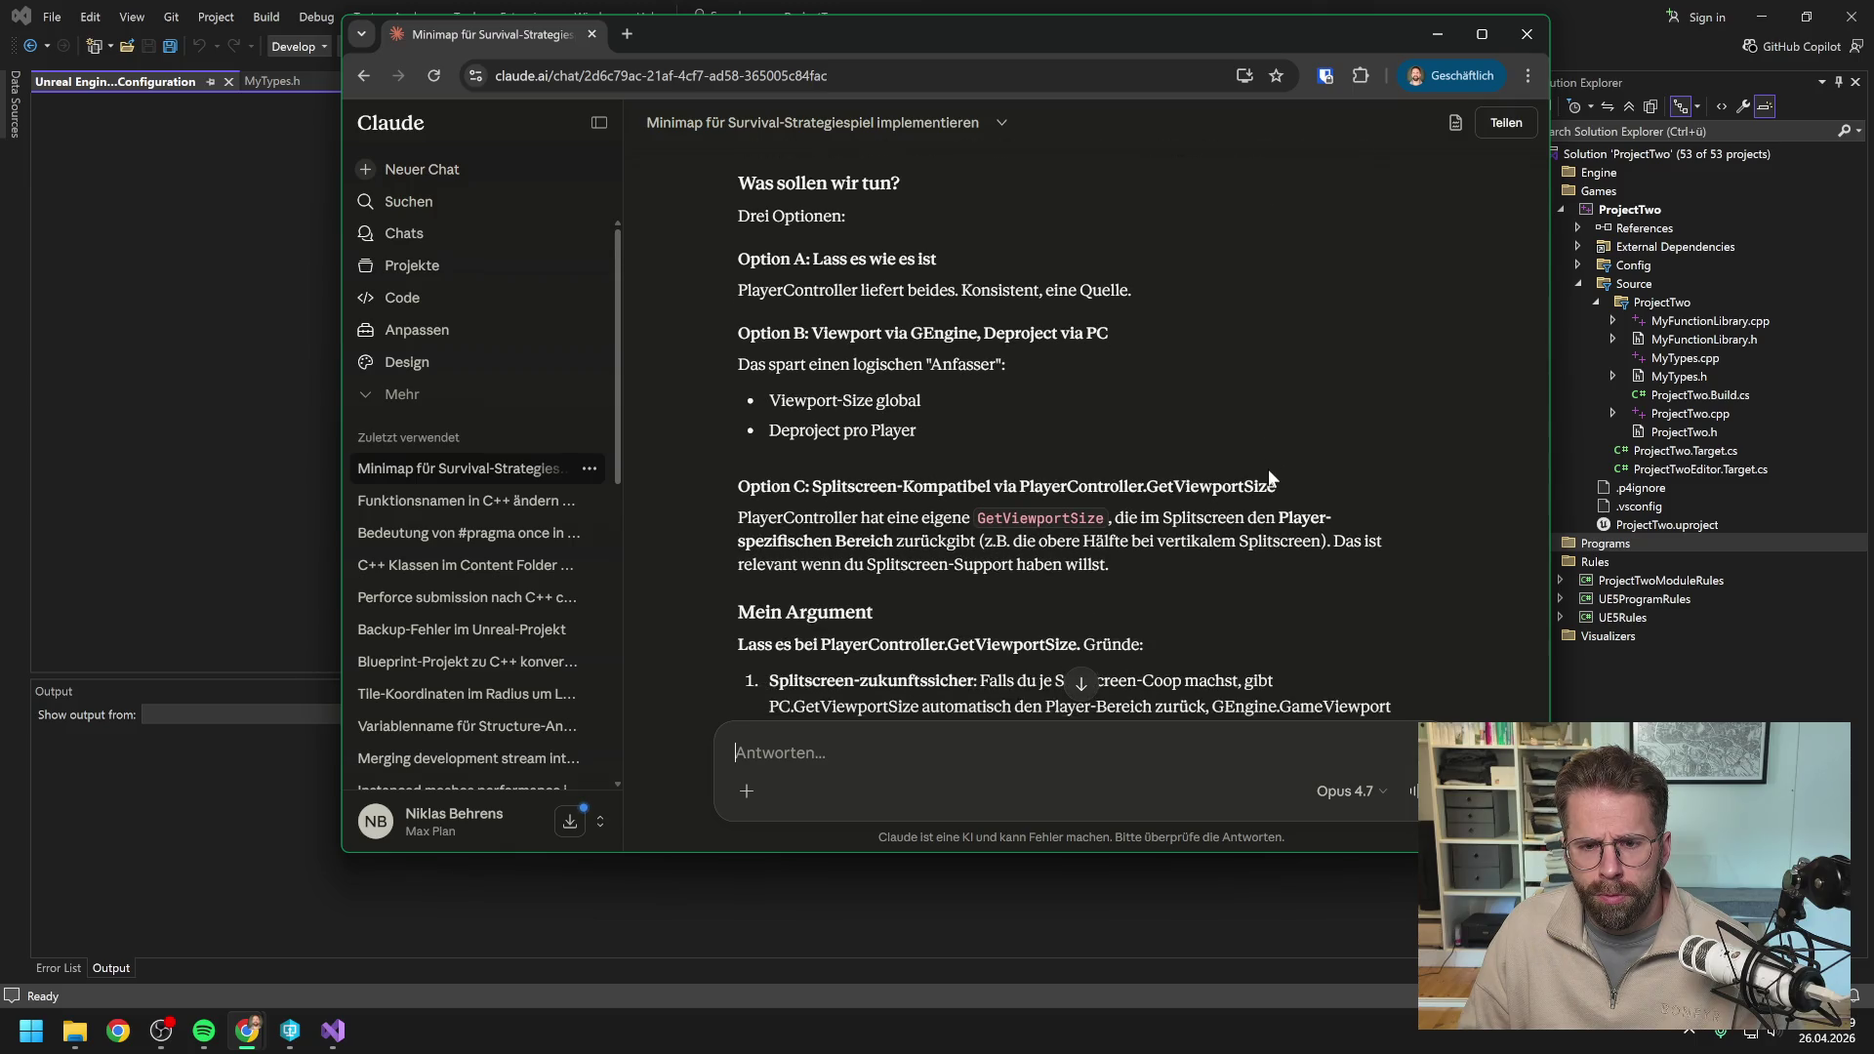
pyautogui.scroll(-2, 1268, 478)
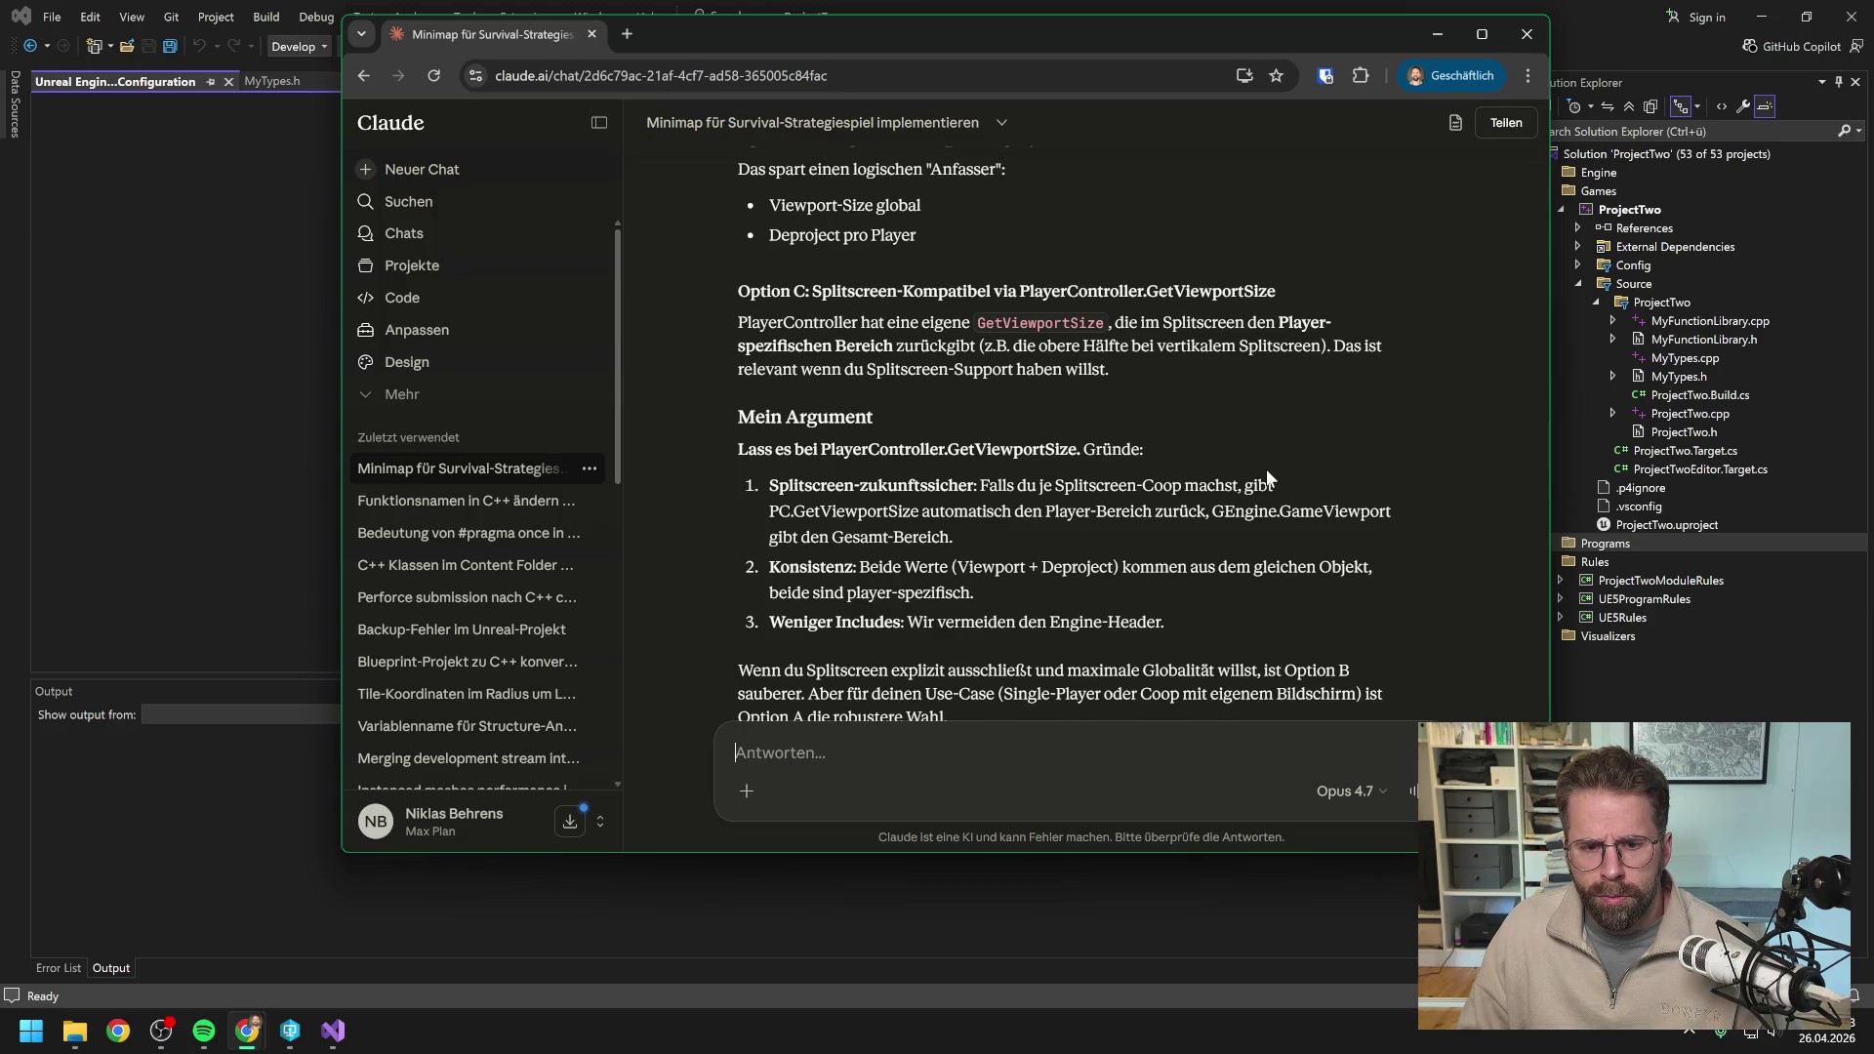
pyautogui.scroll(-2, 1267, 476)
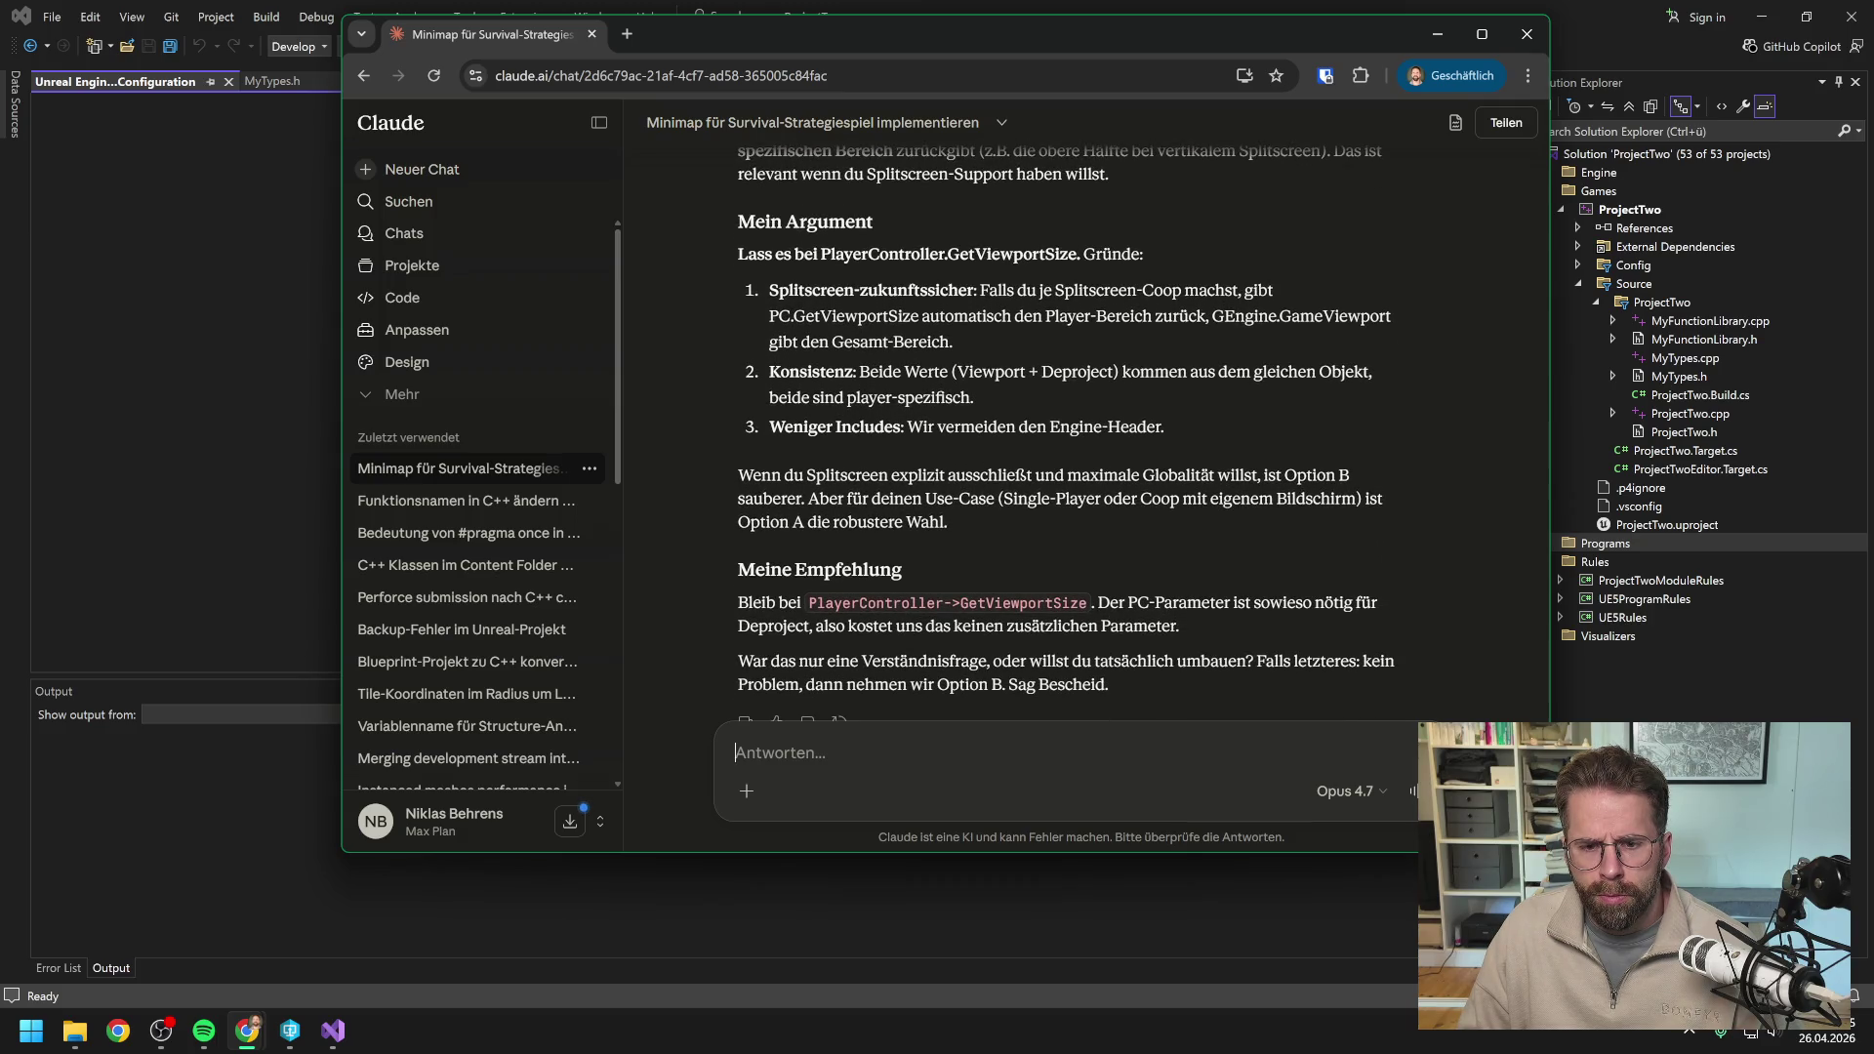
pyautogui.scroll(-1, 1268, 478)
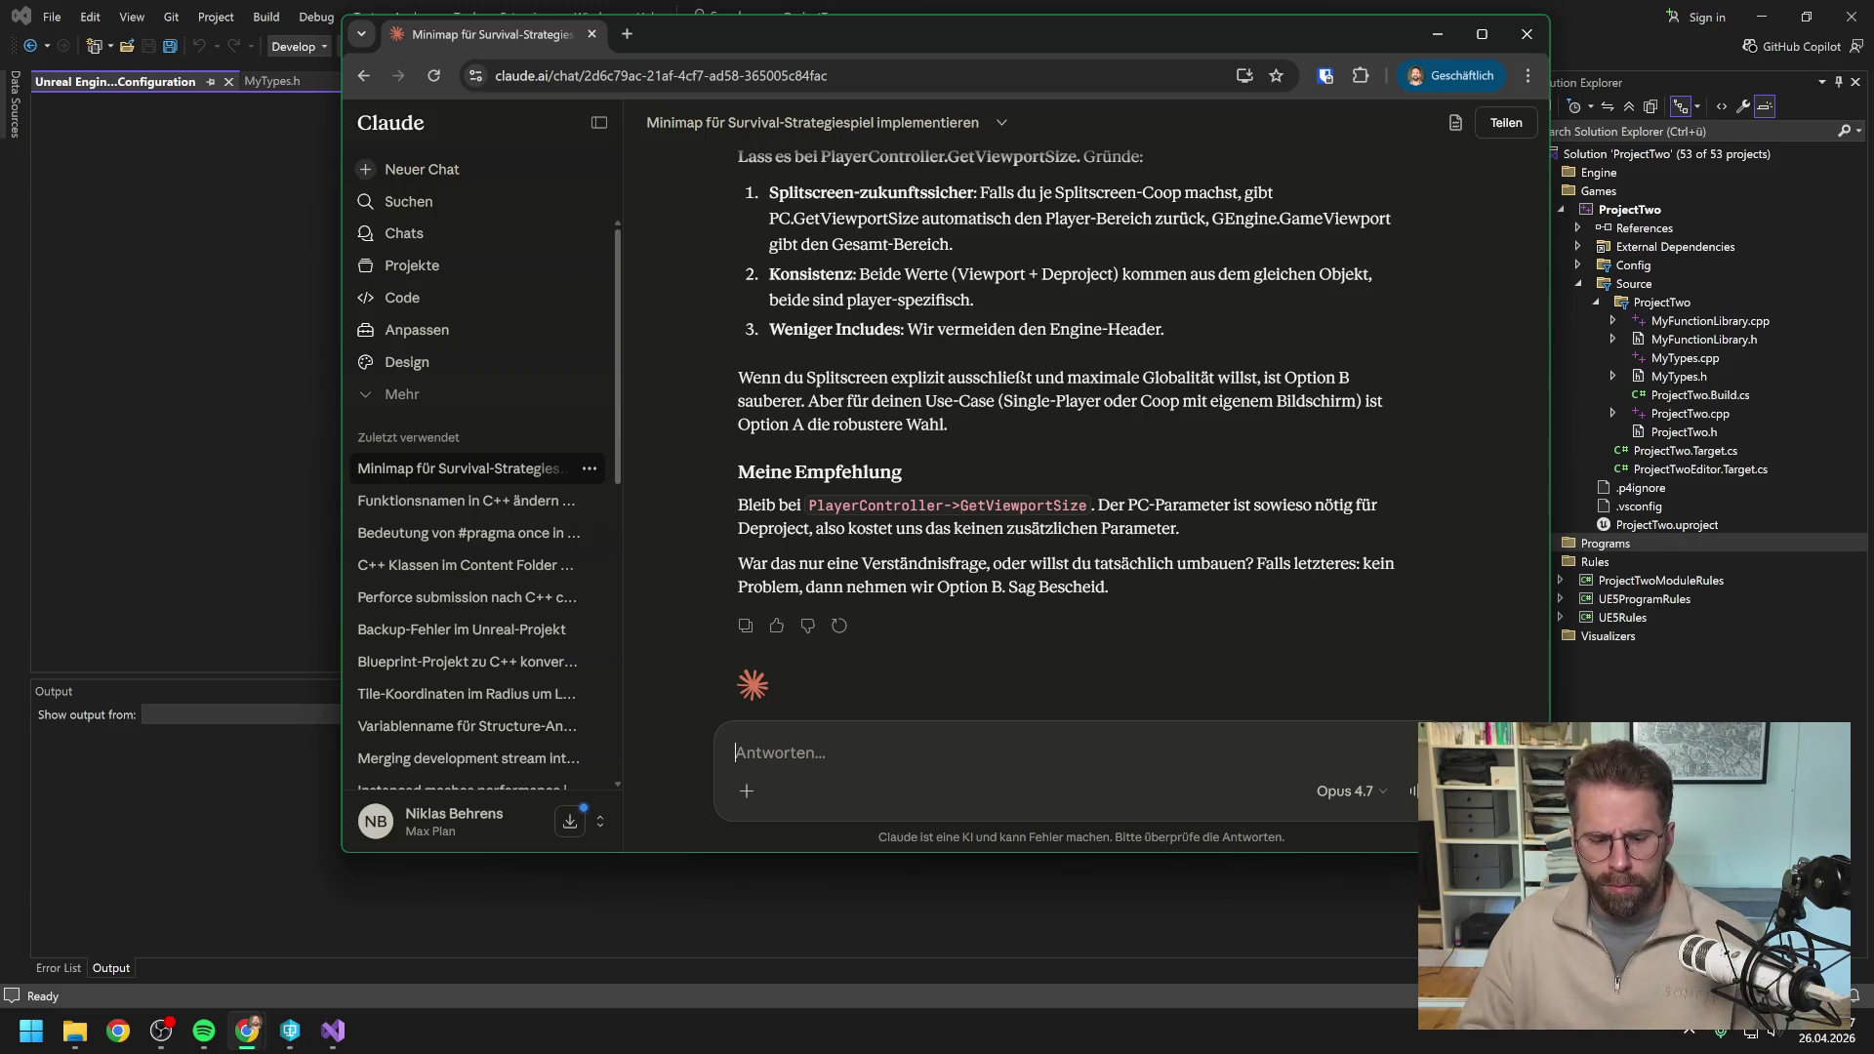
pyautogui.write('Okwenn wir den')
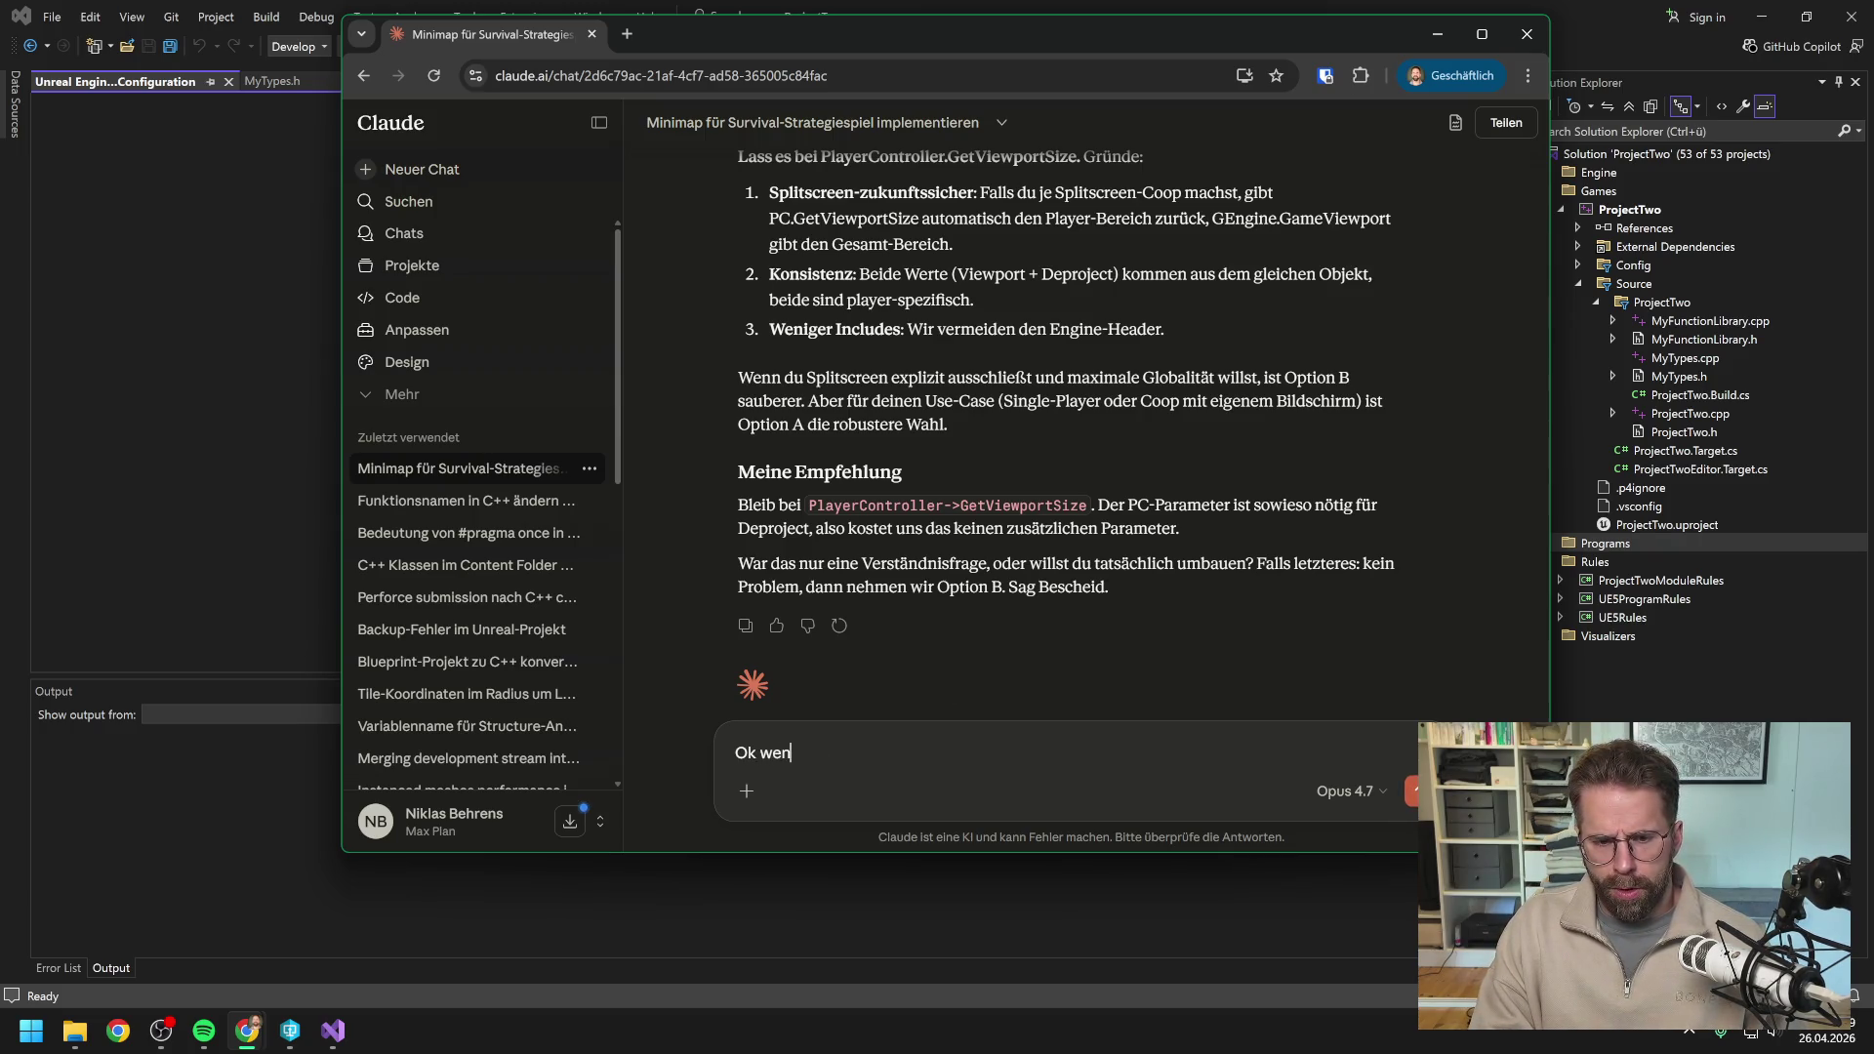
pyautogui.write(' Pla')
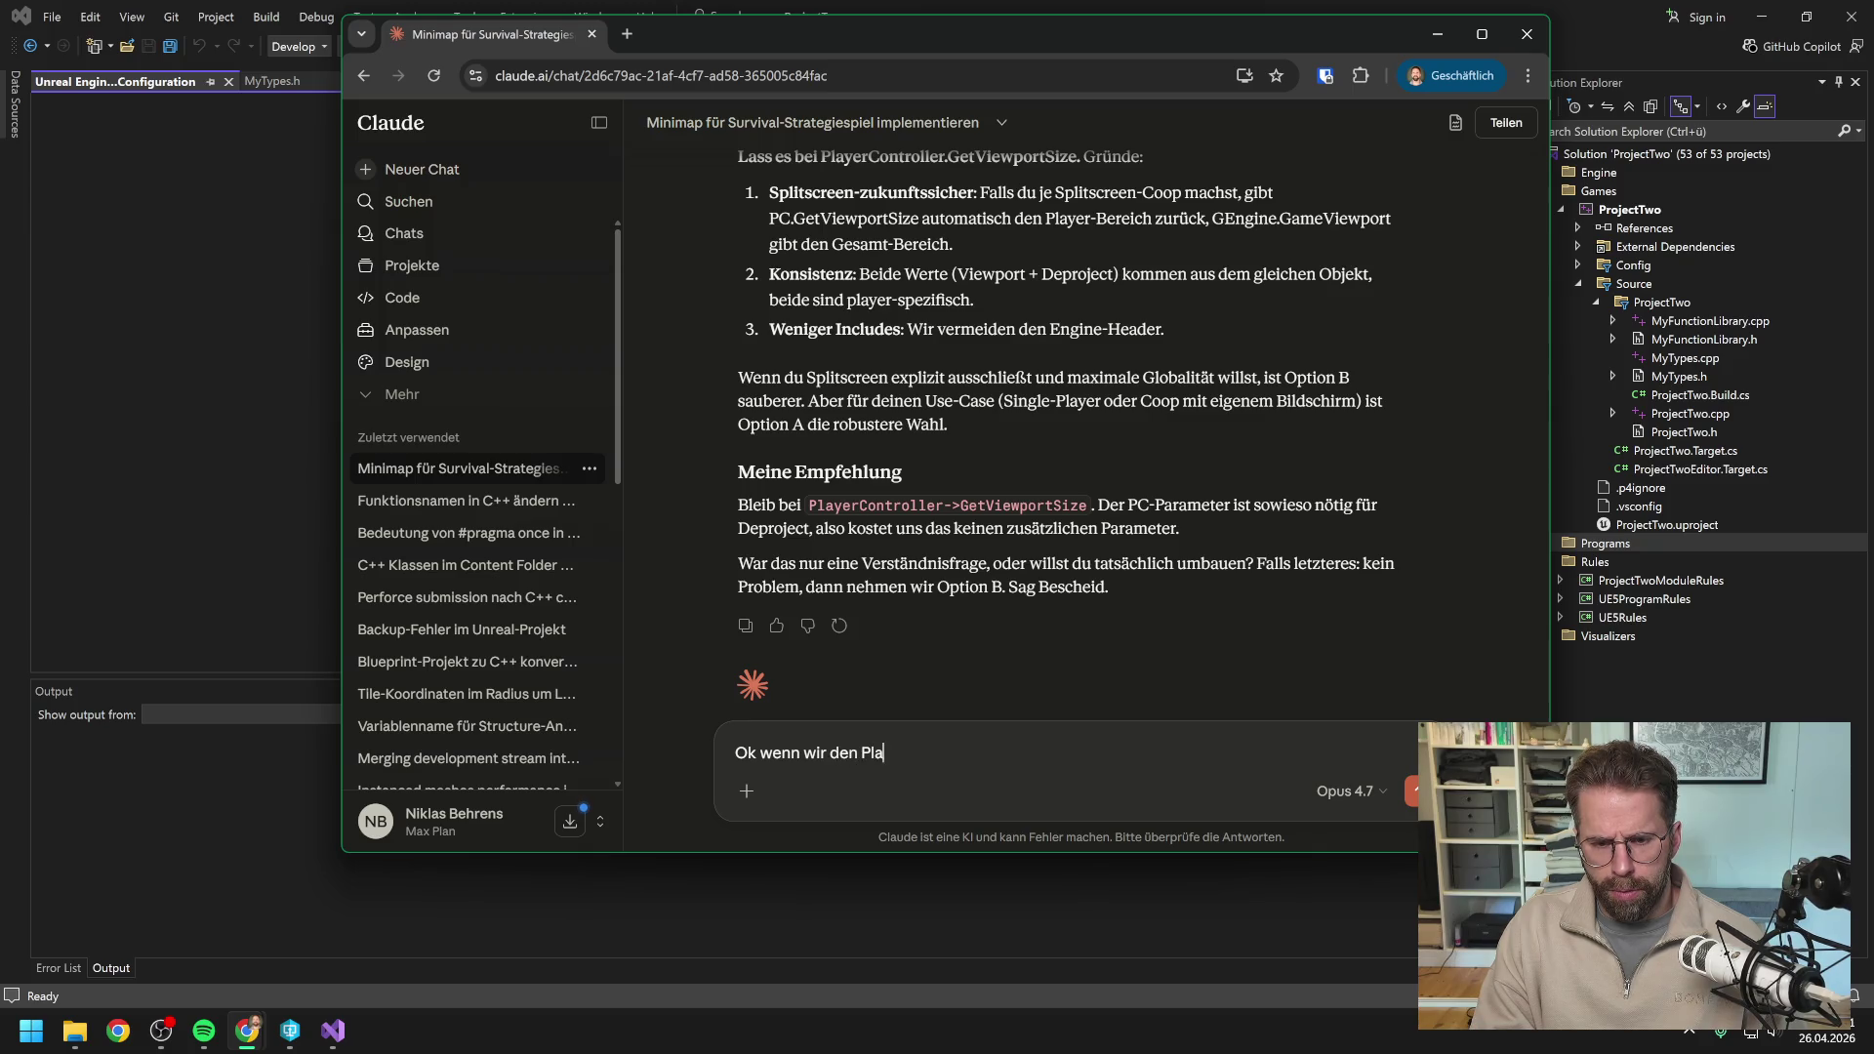
pyautogui.write('yerController nut')
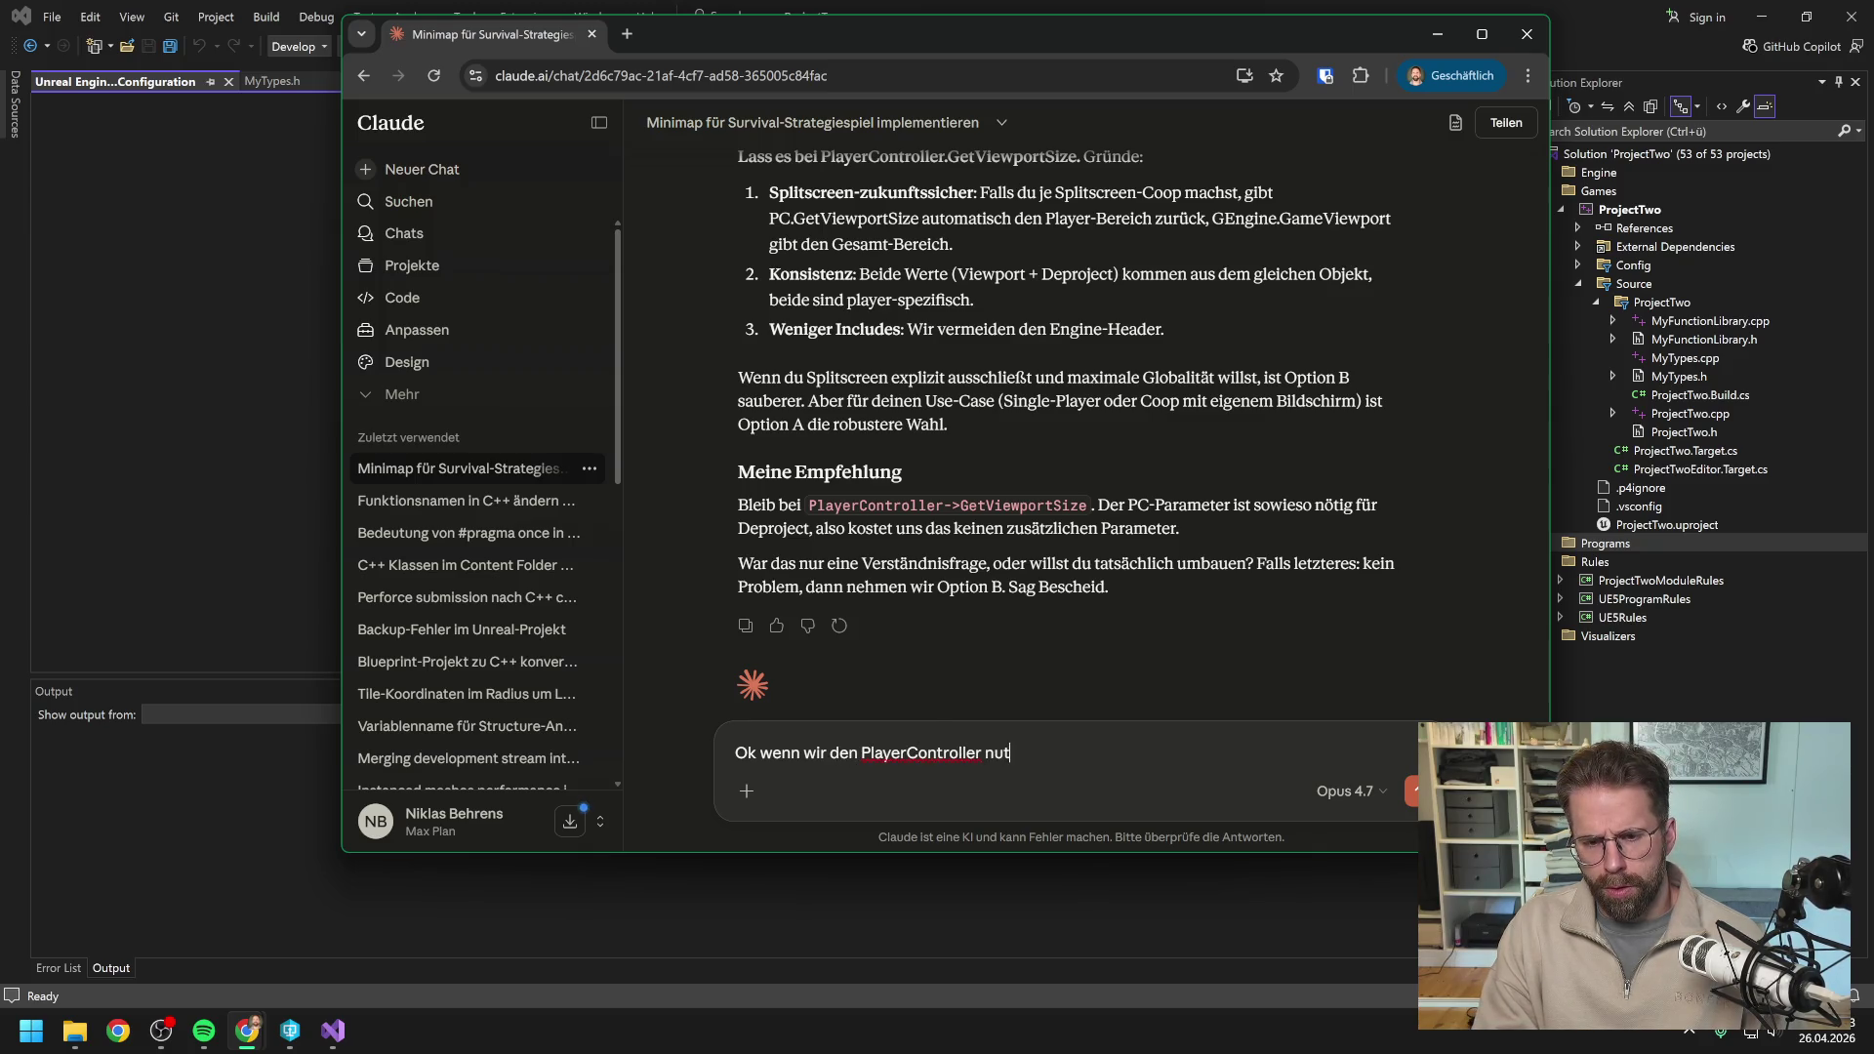
pyautogui.write('zen folgende Frage:')
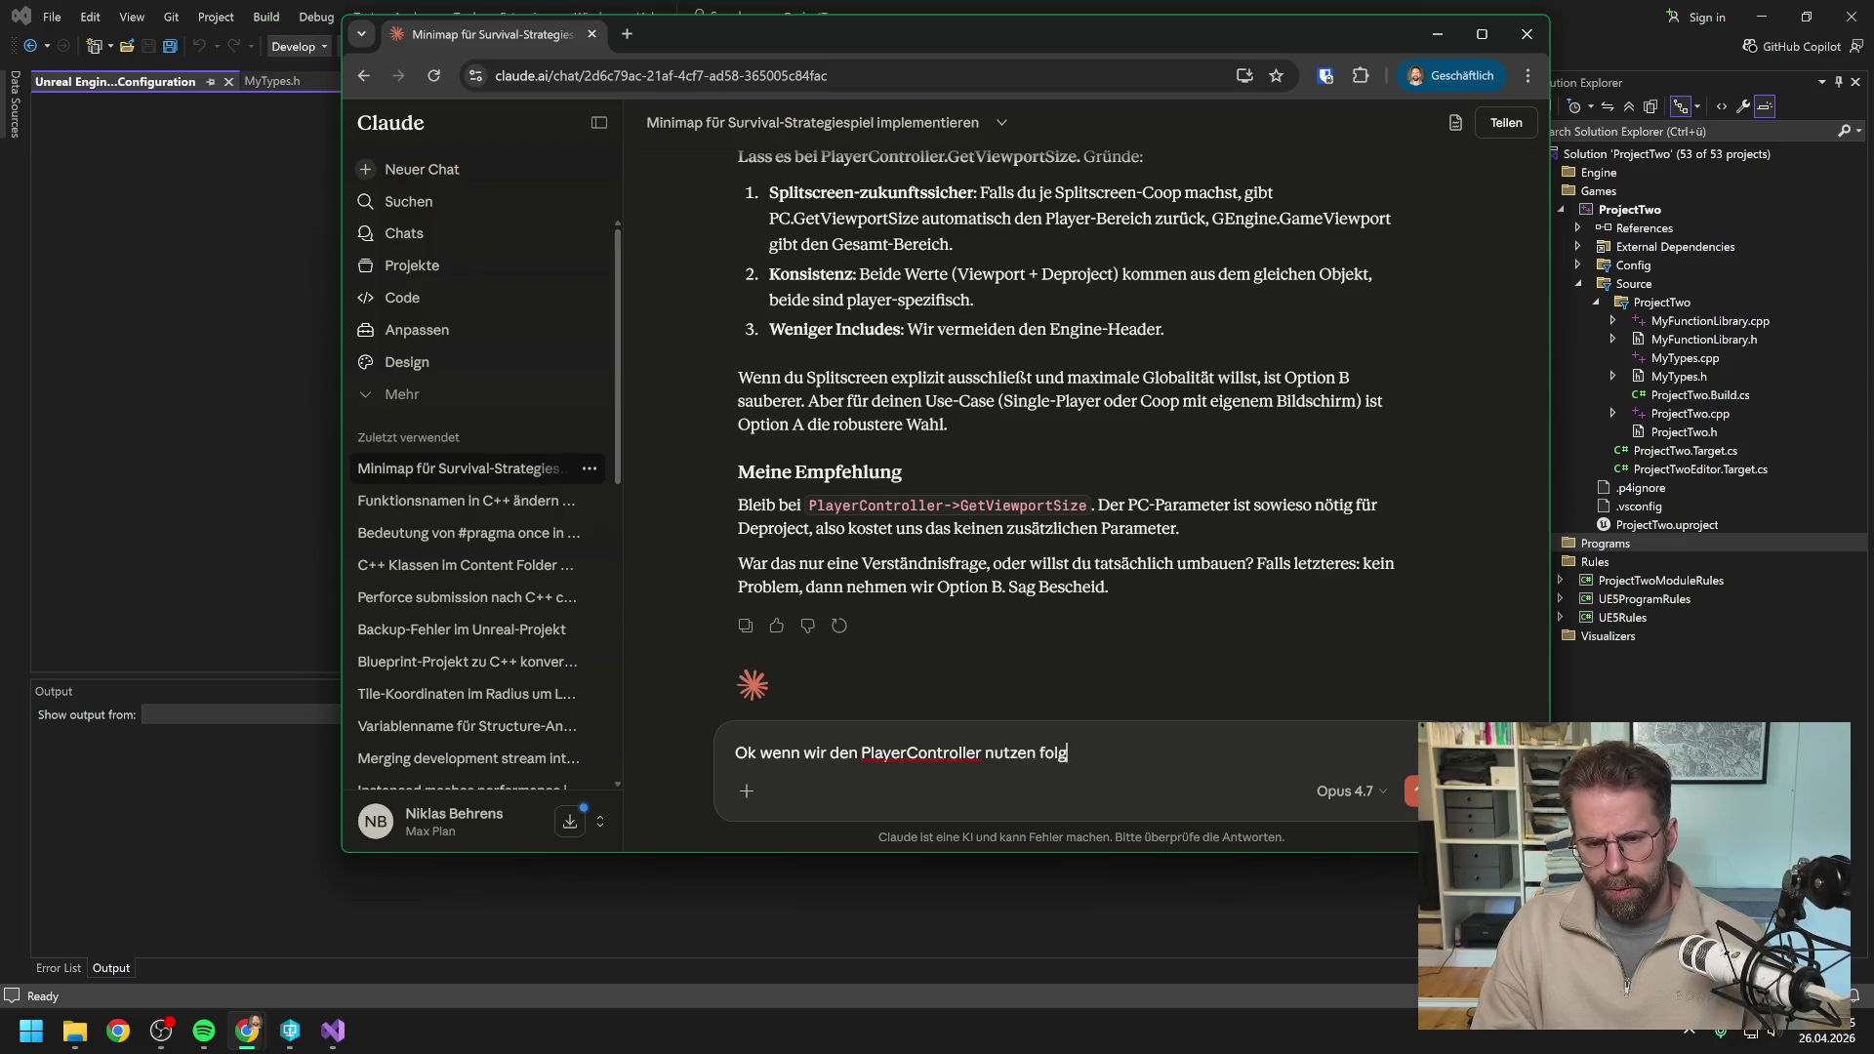
# Ask Claude how C++ gets the PlayerController, since Blueprint uses GetPlayerController by index.
pyautogui.hotkey('shift', 'Return')
pyautogui.write('In blueprint ')
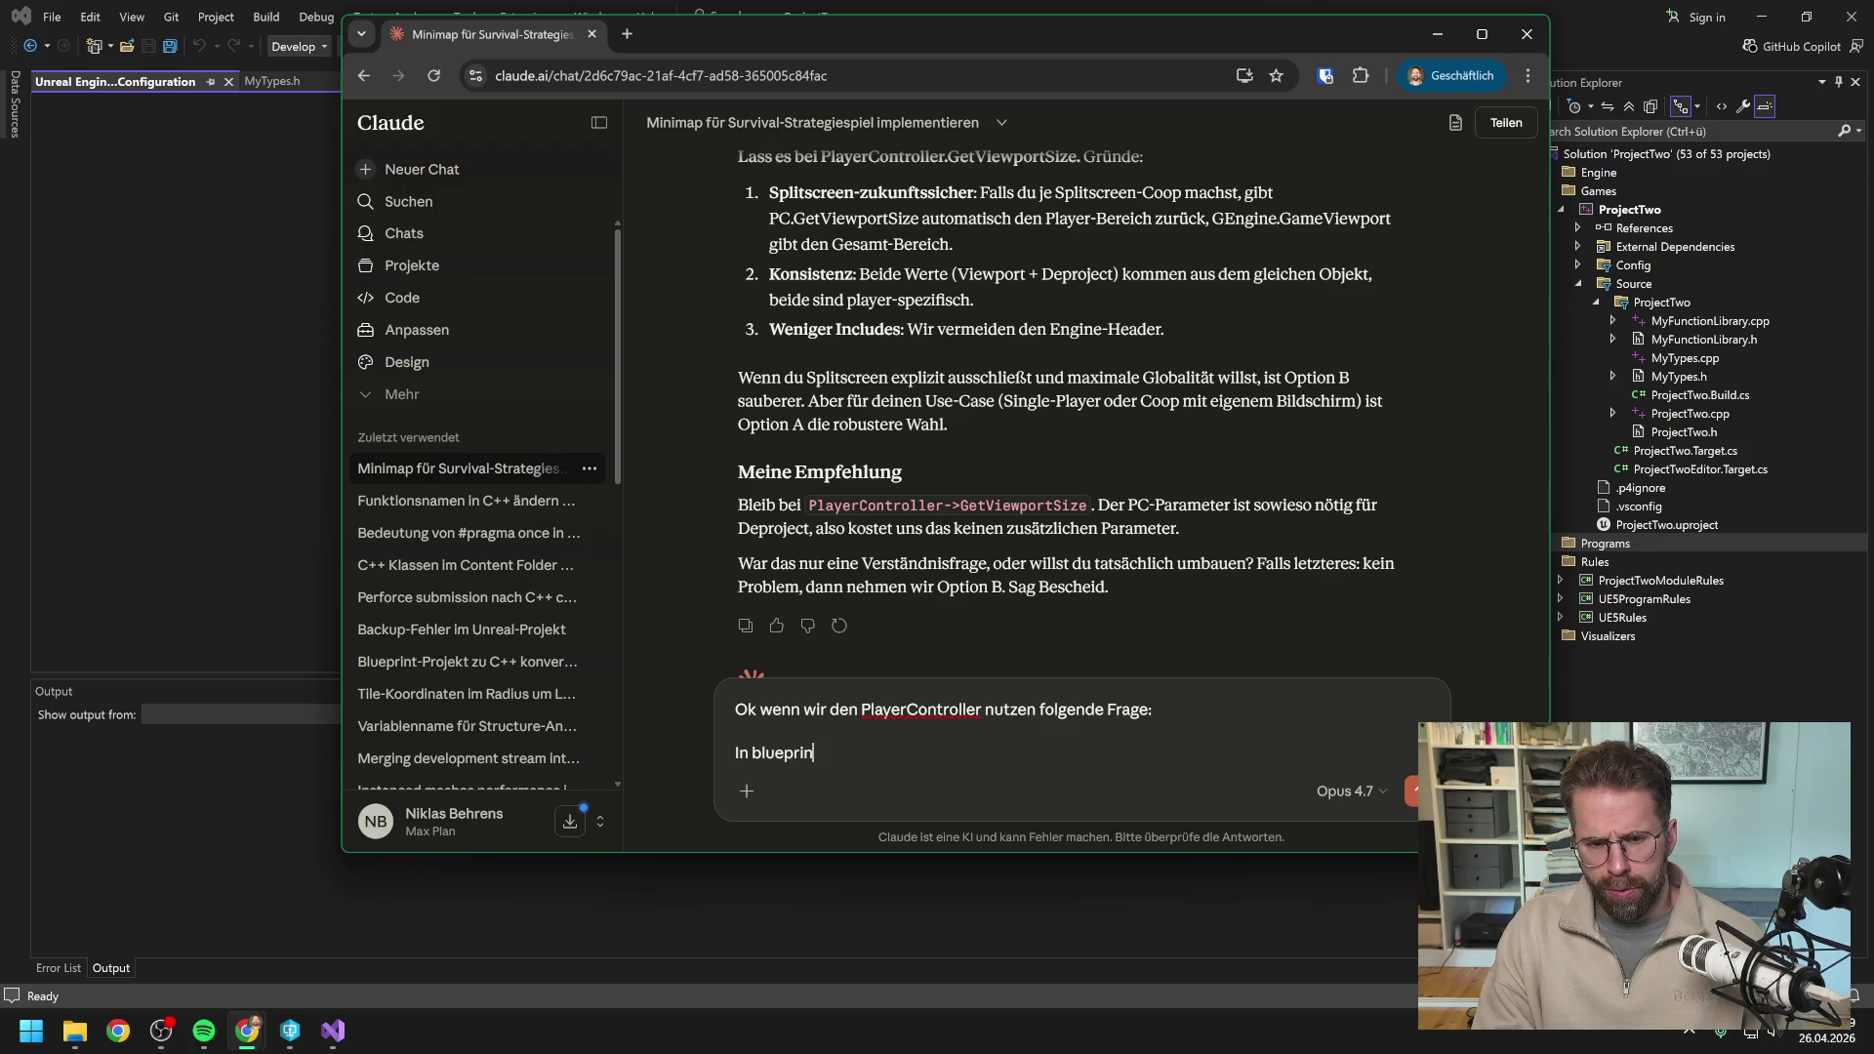
pyautogui.write('hol')
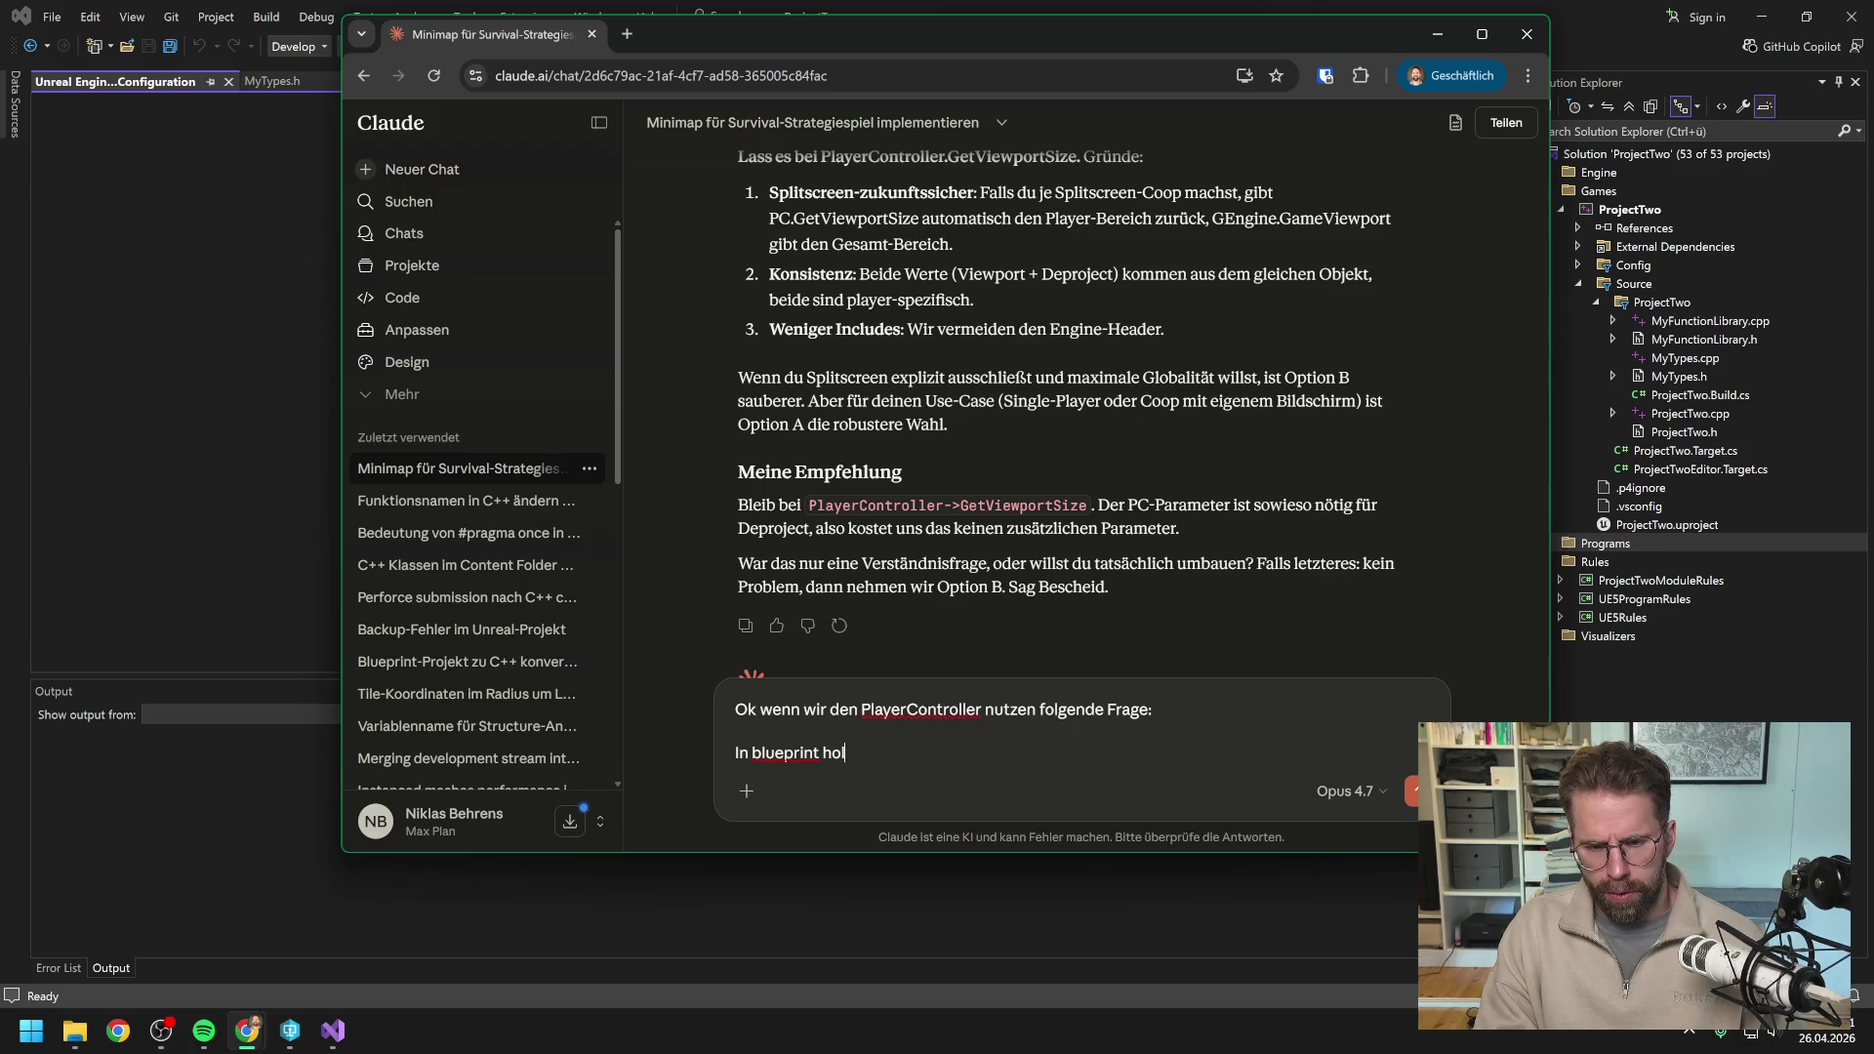
pyautogui.write('en wir GetP')
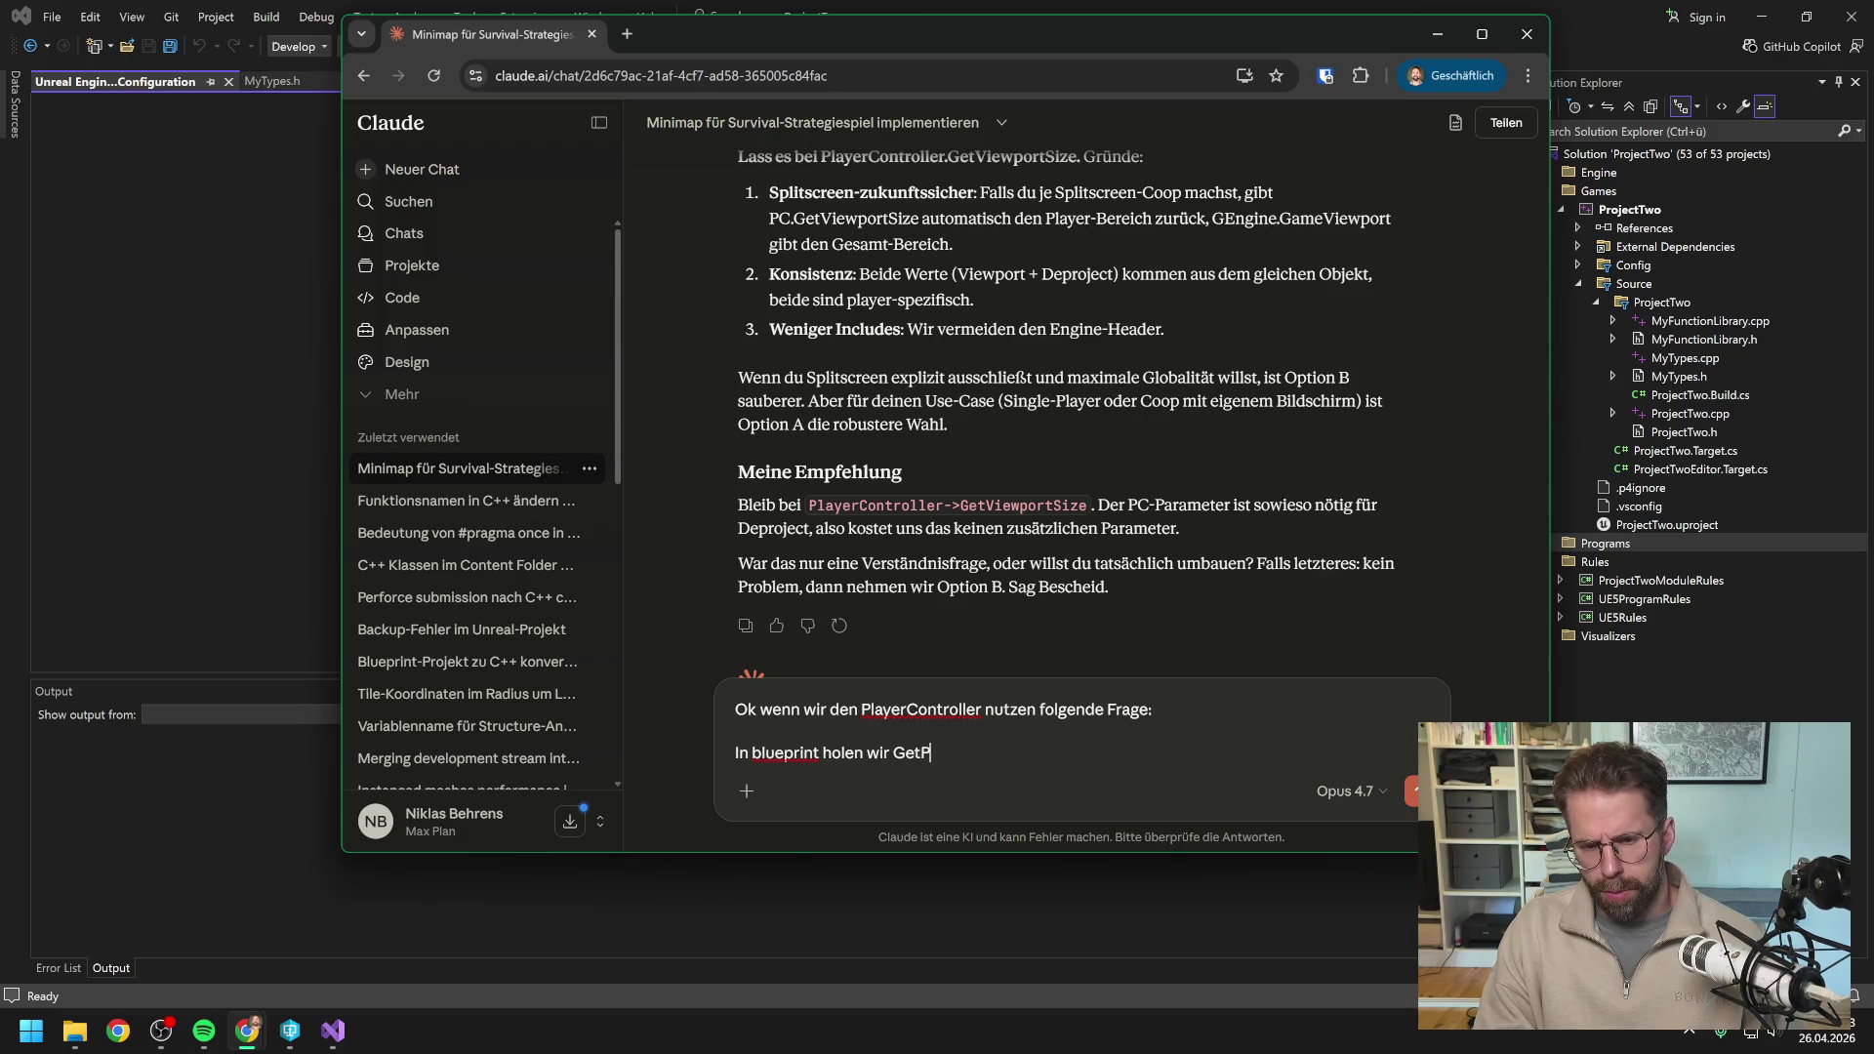
pyautogui.write('layerController j')
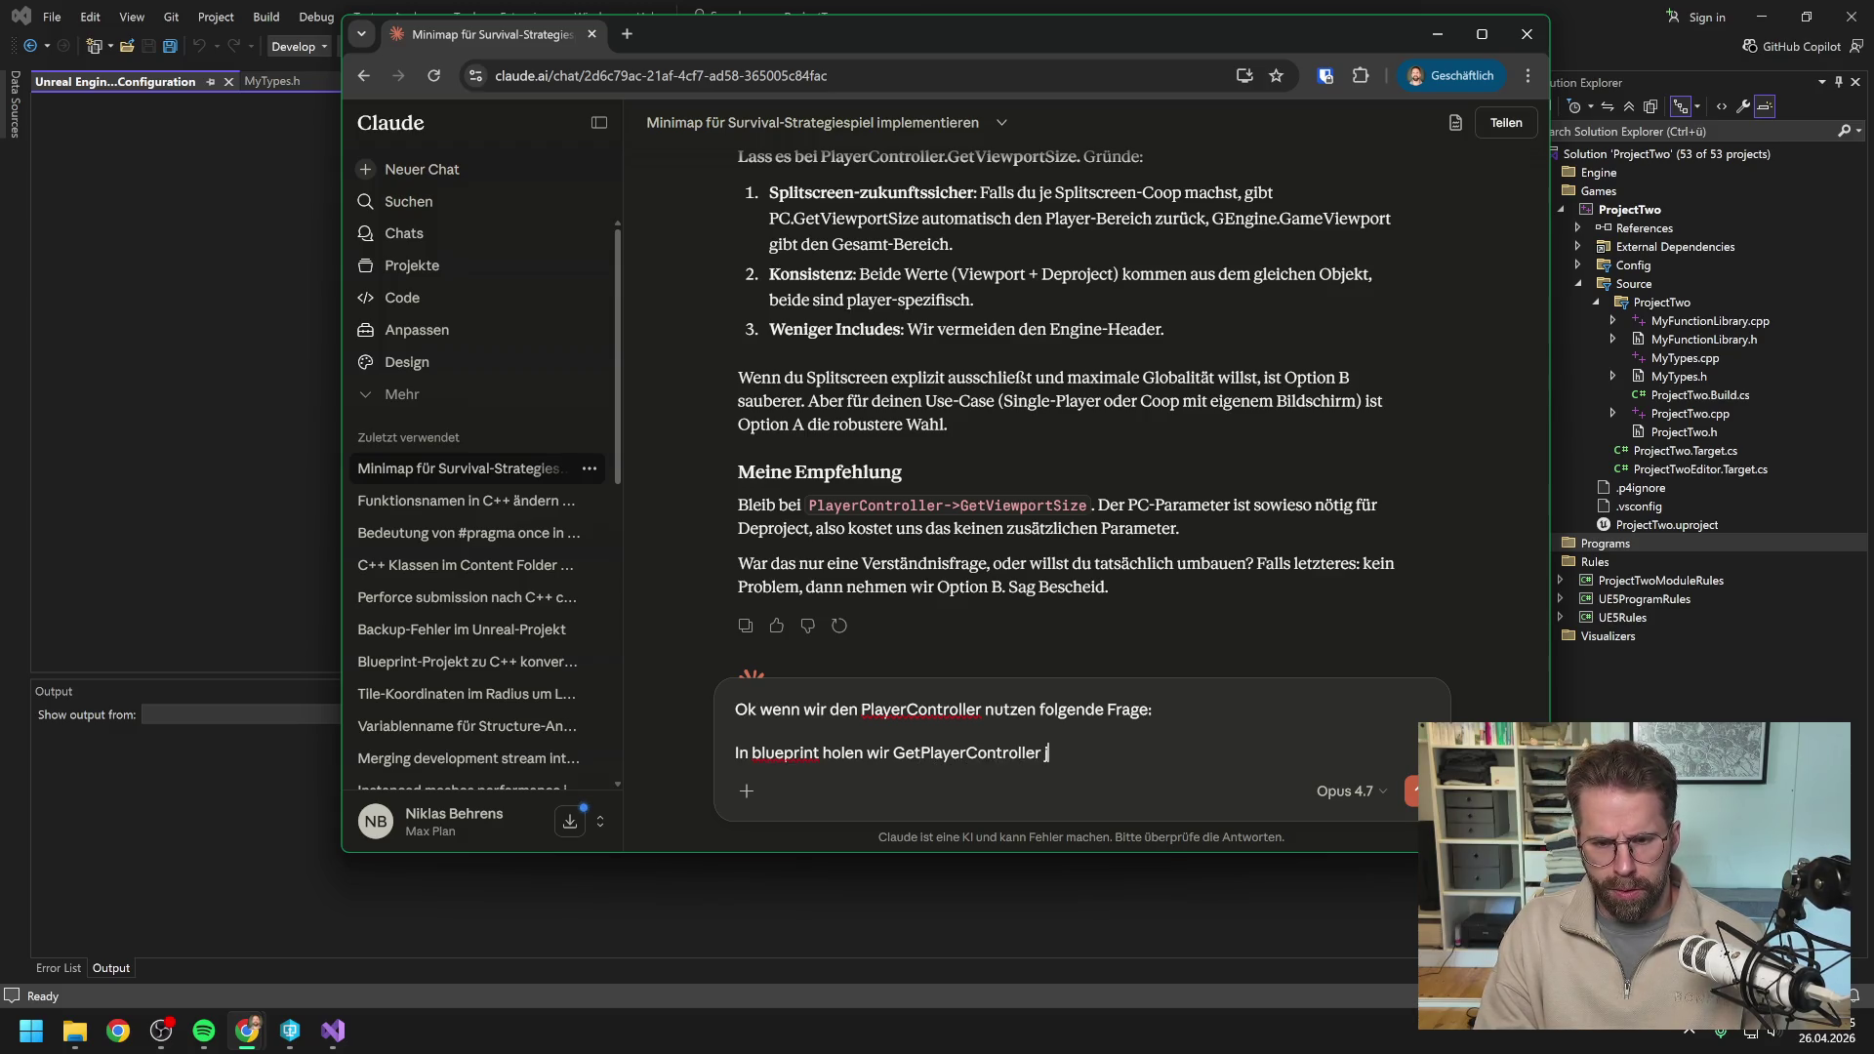
pyautogui.write('a über ')
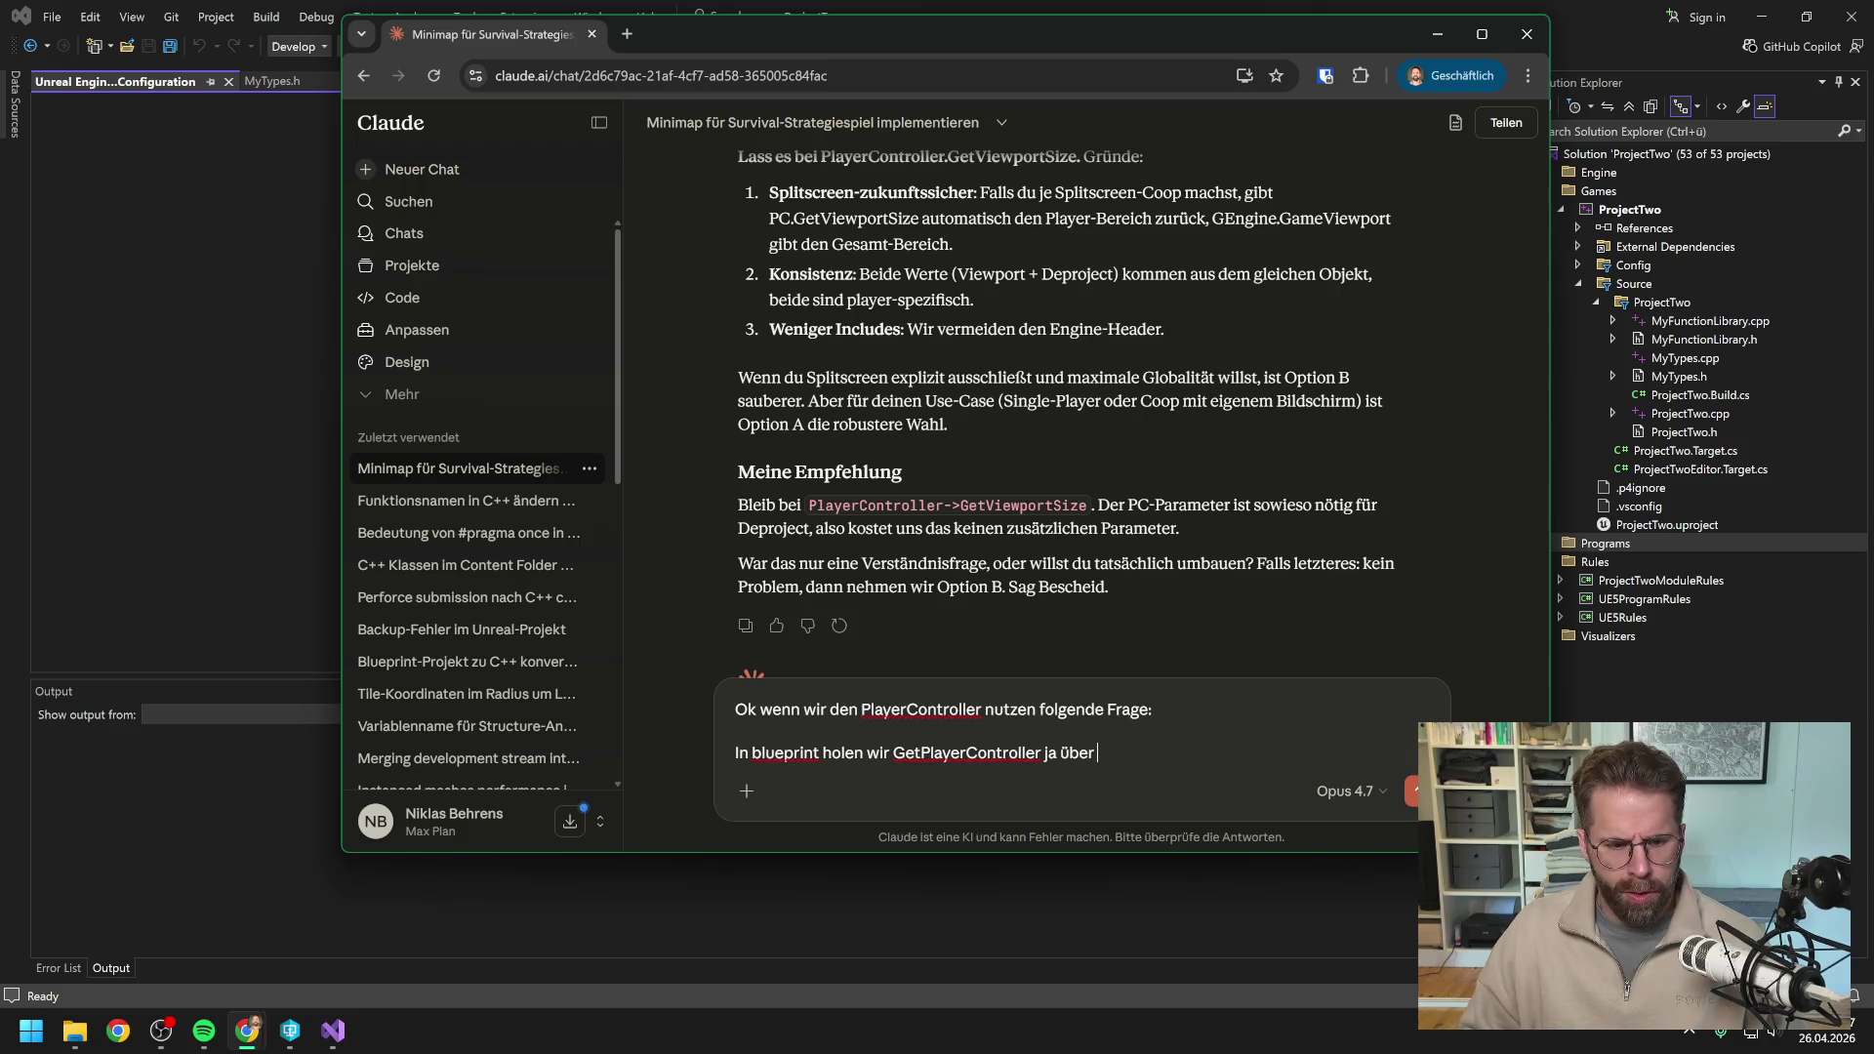
pyautogui.write('den Index')
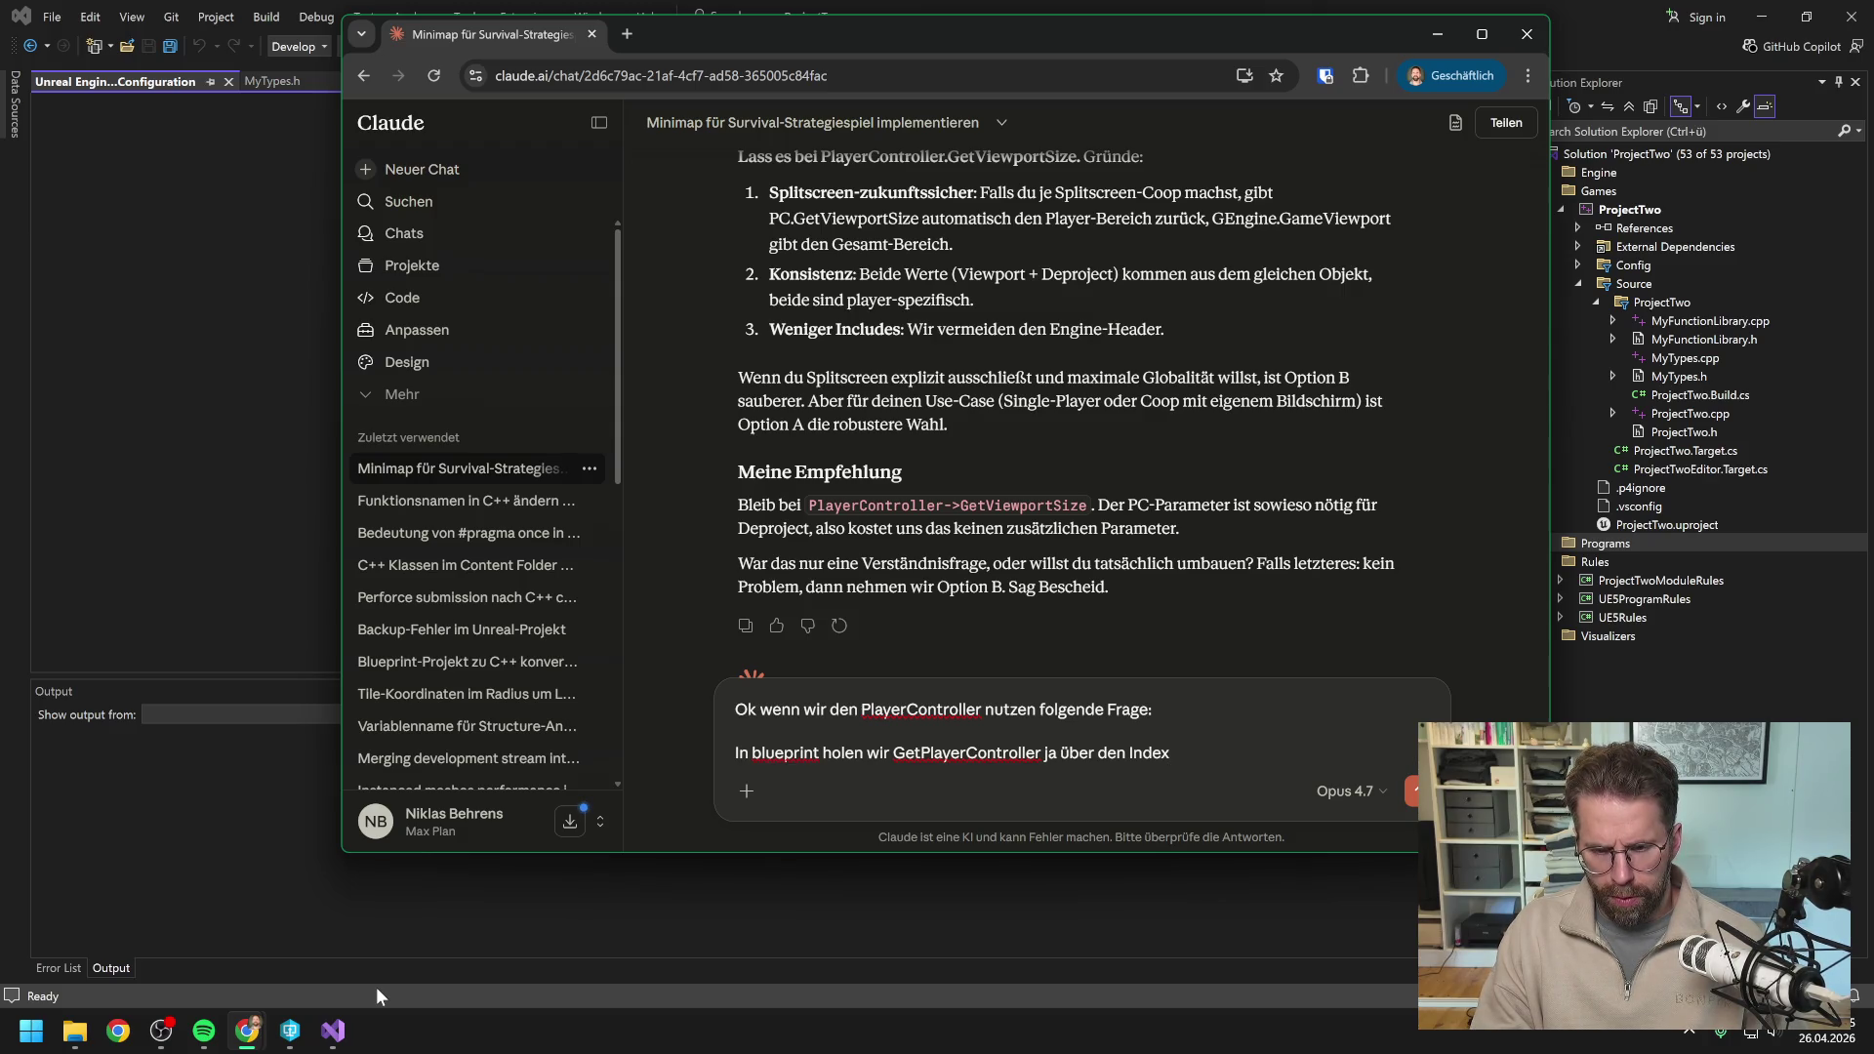
pyautogui.write('. Je nac')
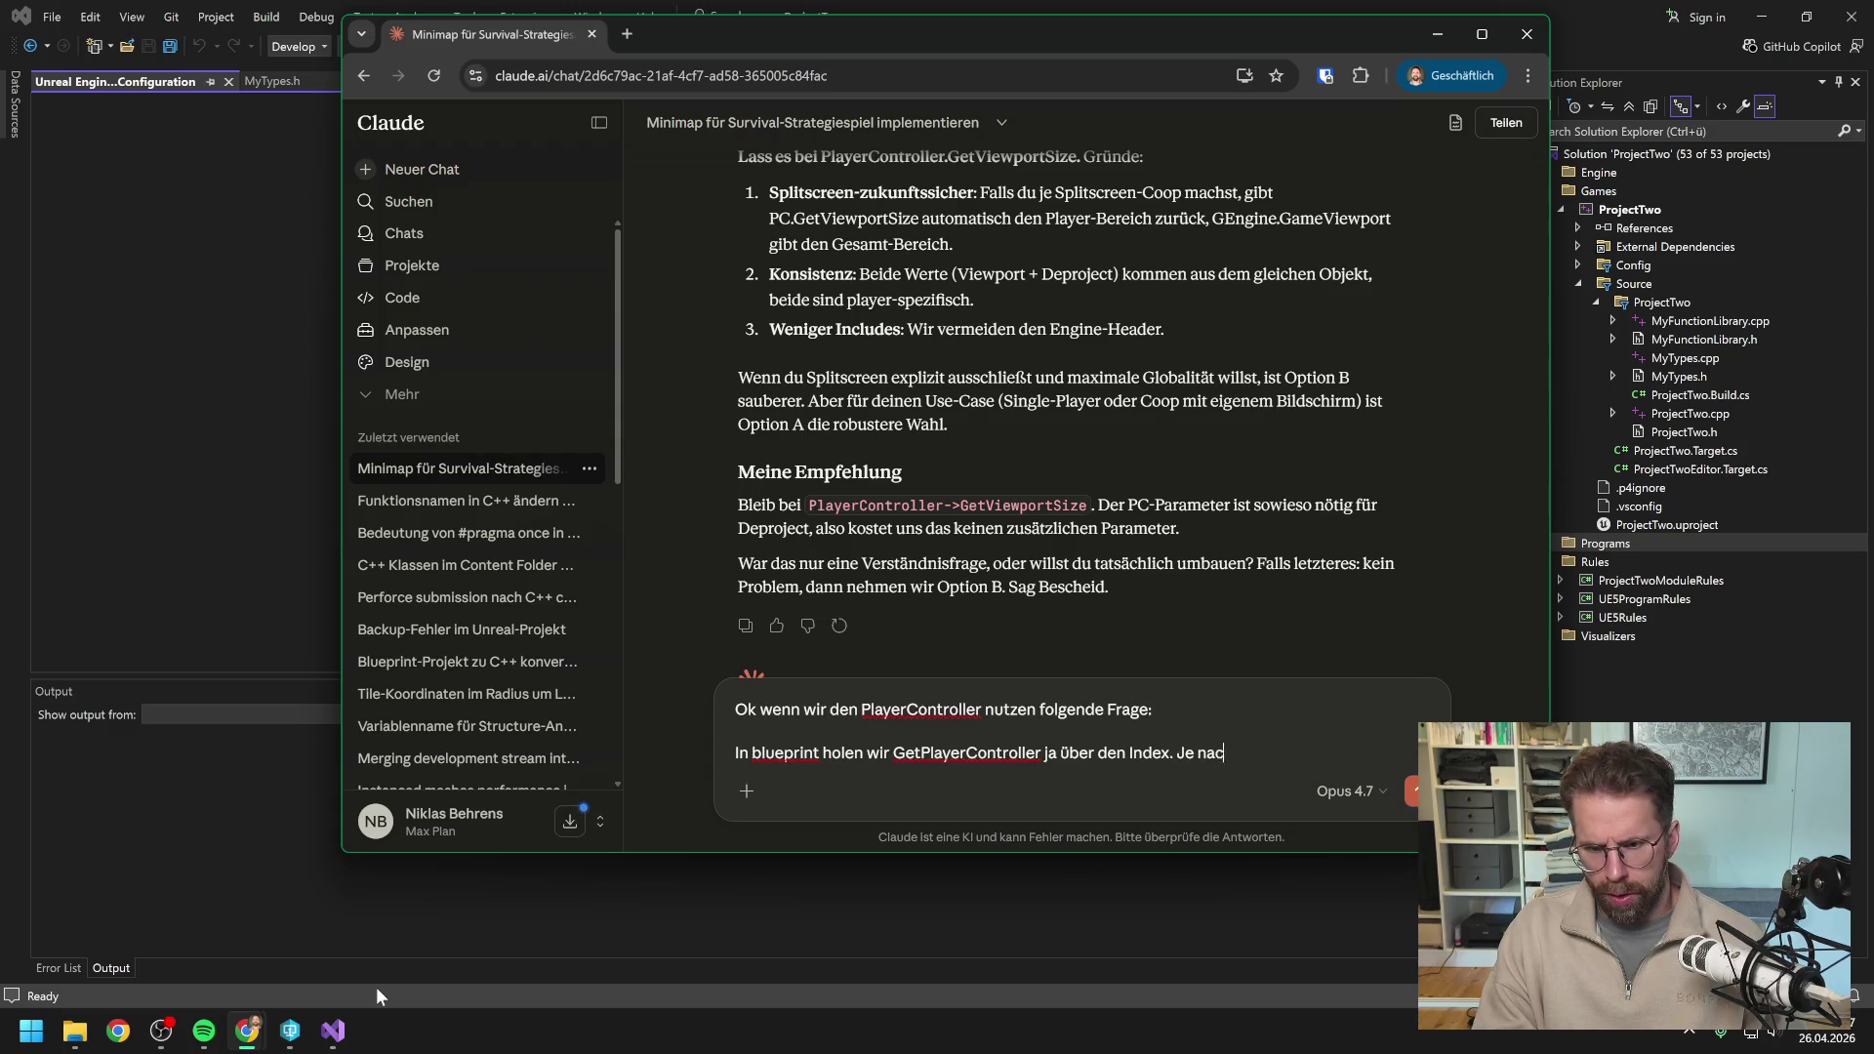
pyautogui.write('hdem wieviele Cont')
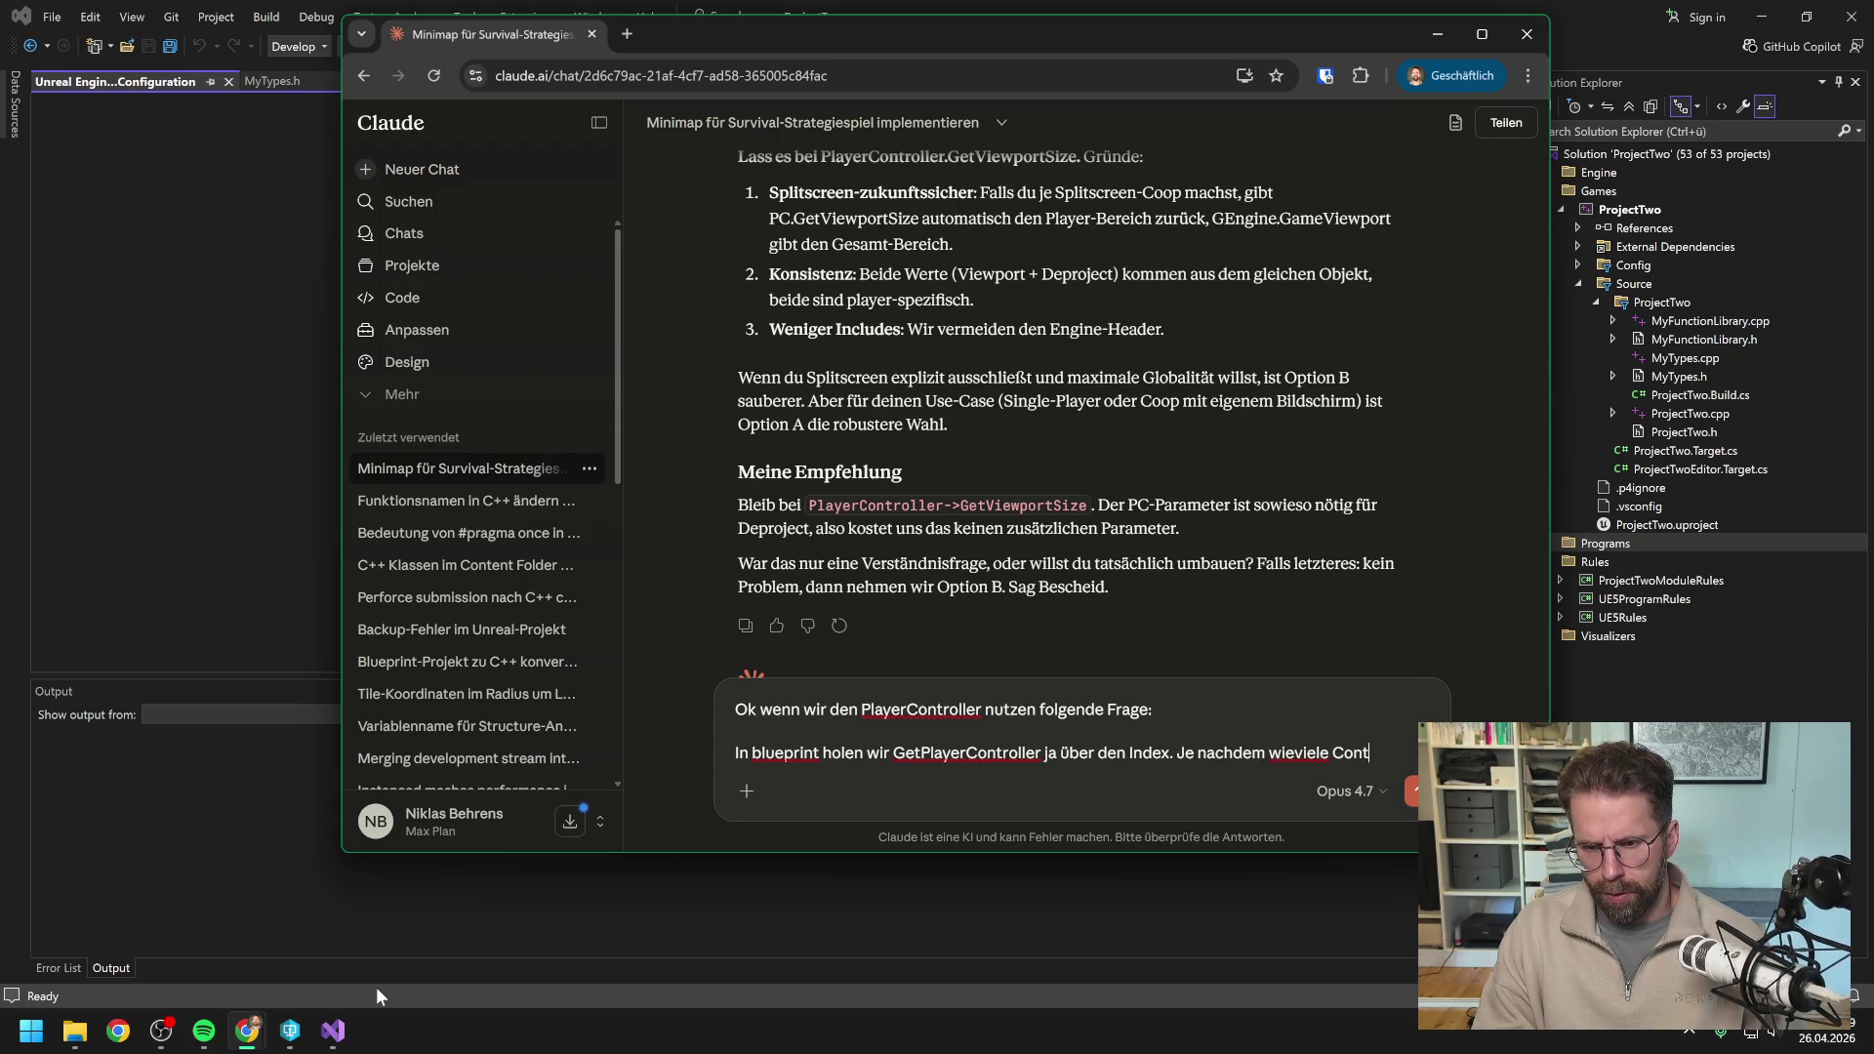
pyautogui.write('roller wir ')
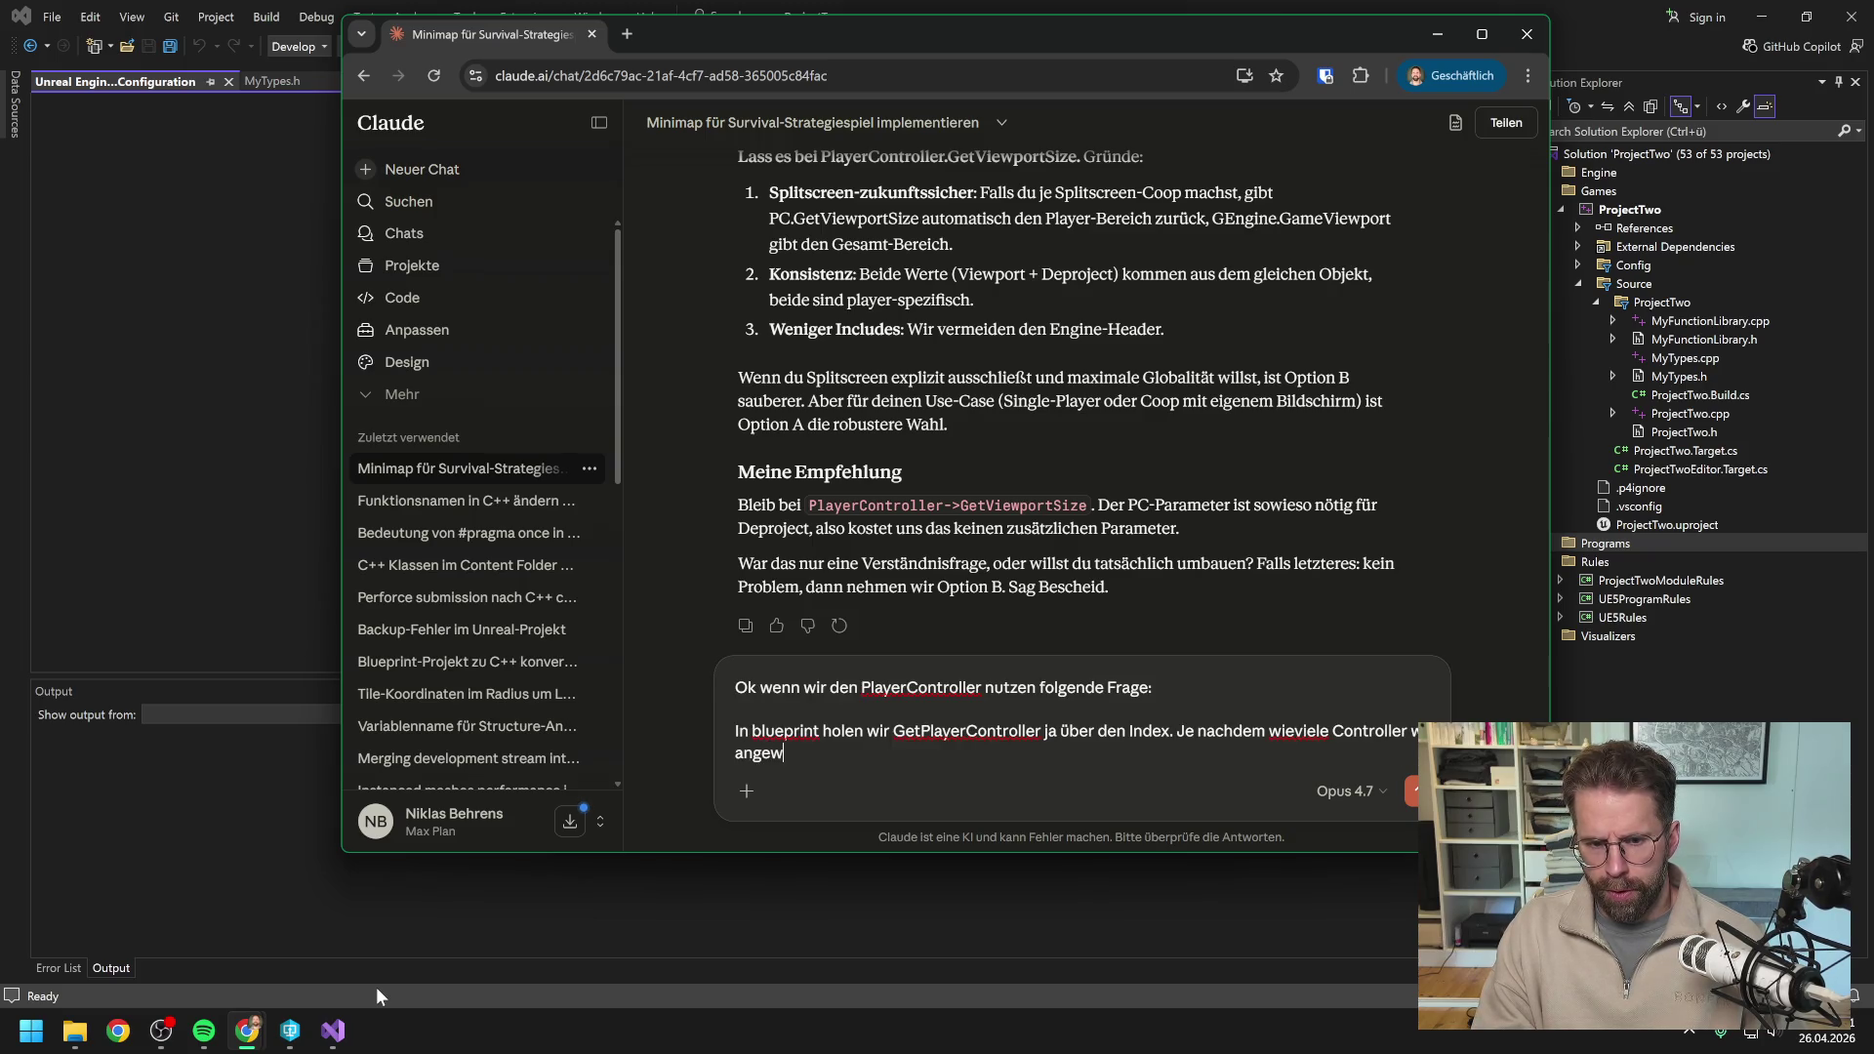
pyautogui.write('lokal angerws')
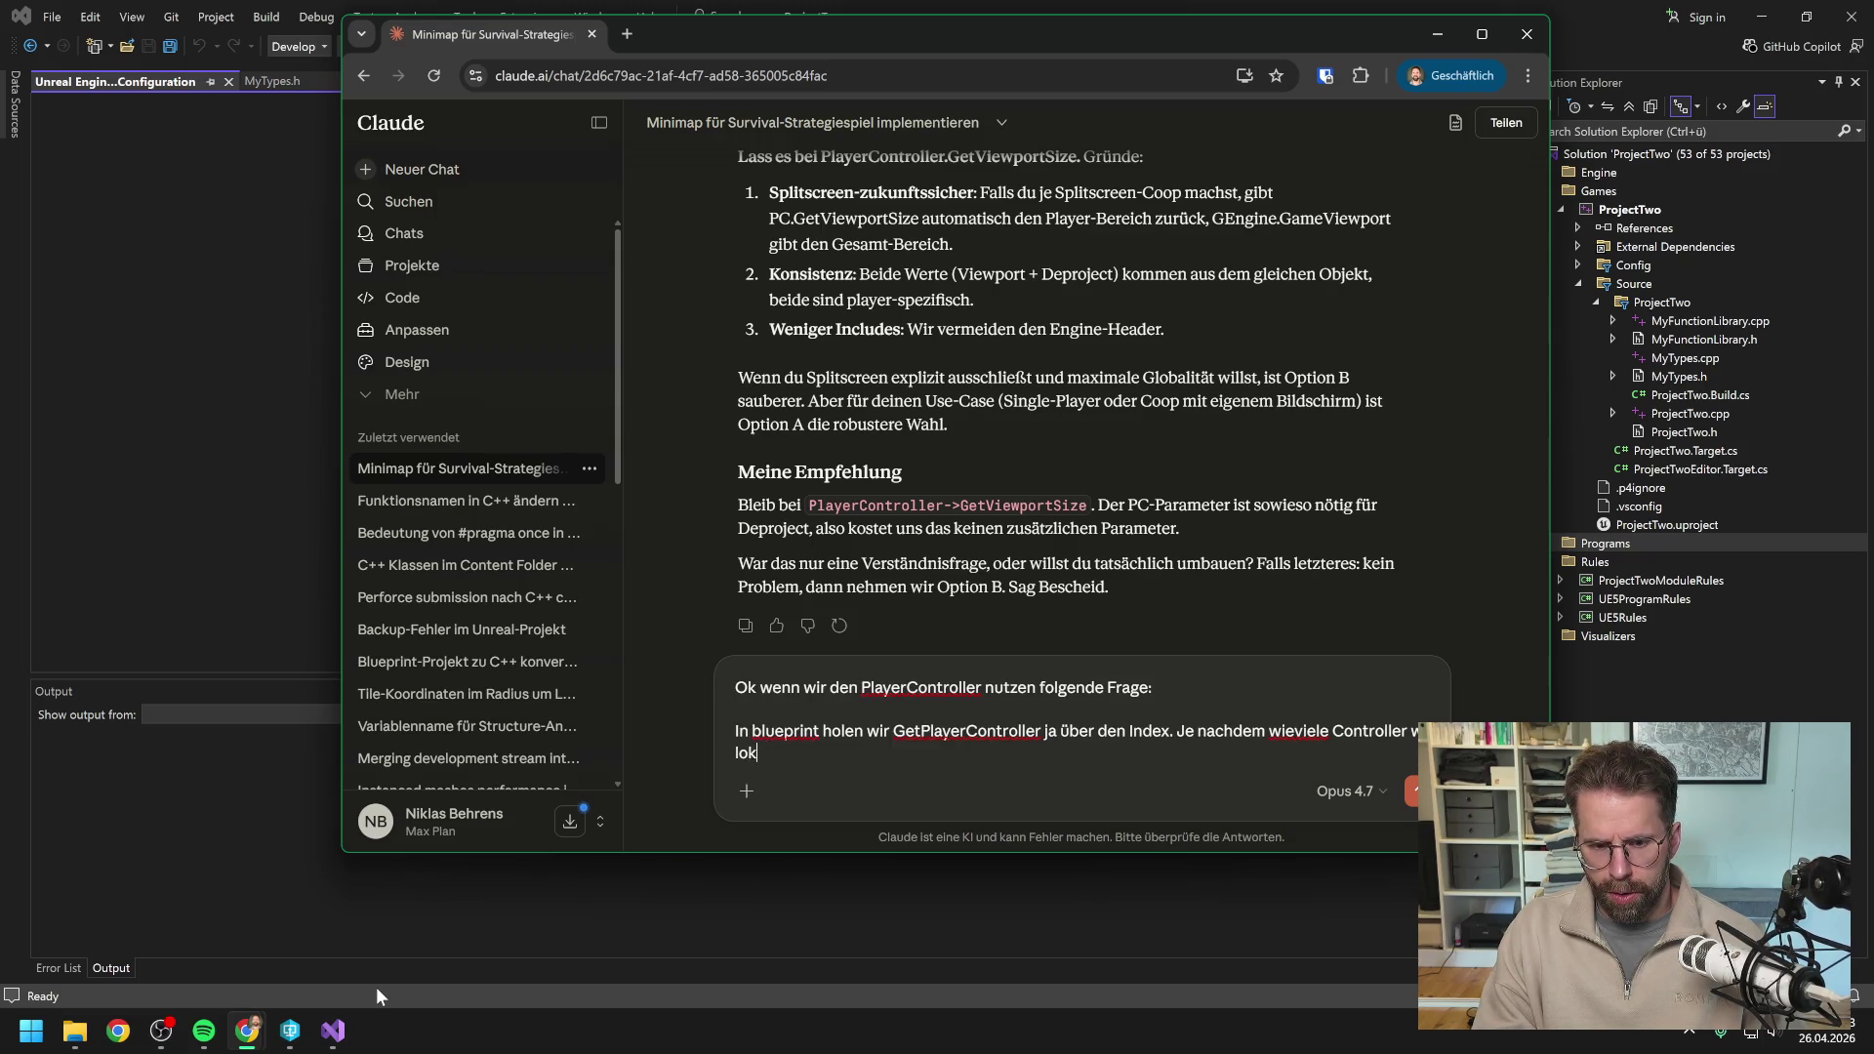
pyautogui.press('BackSpace')
pyautogui.press('BackSpace')
pyautogui.press('BackSpace')
pyautogui.write('schl')
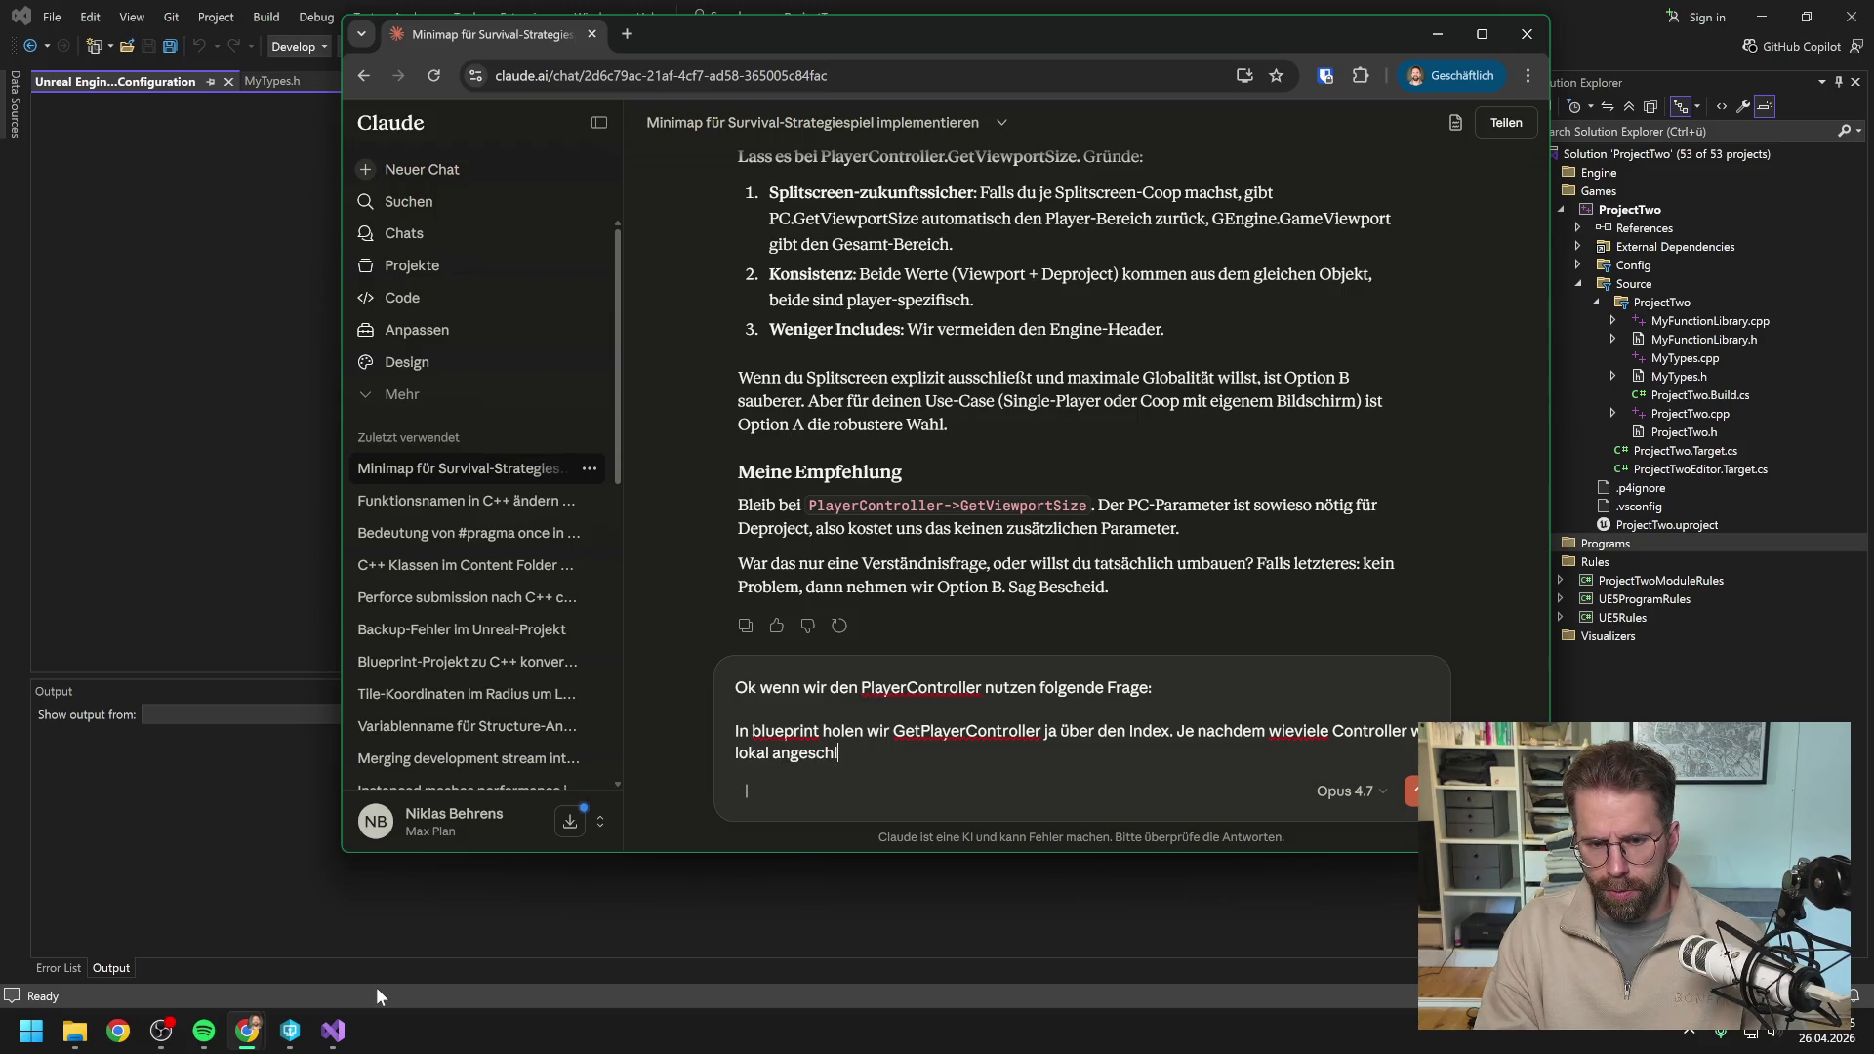
pyautogui.write('ossen haben. Wie')
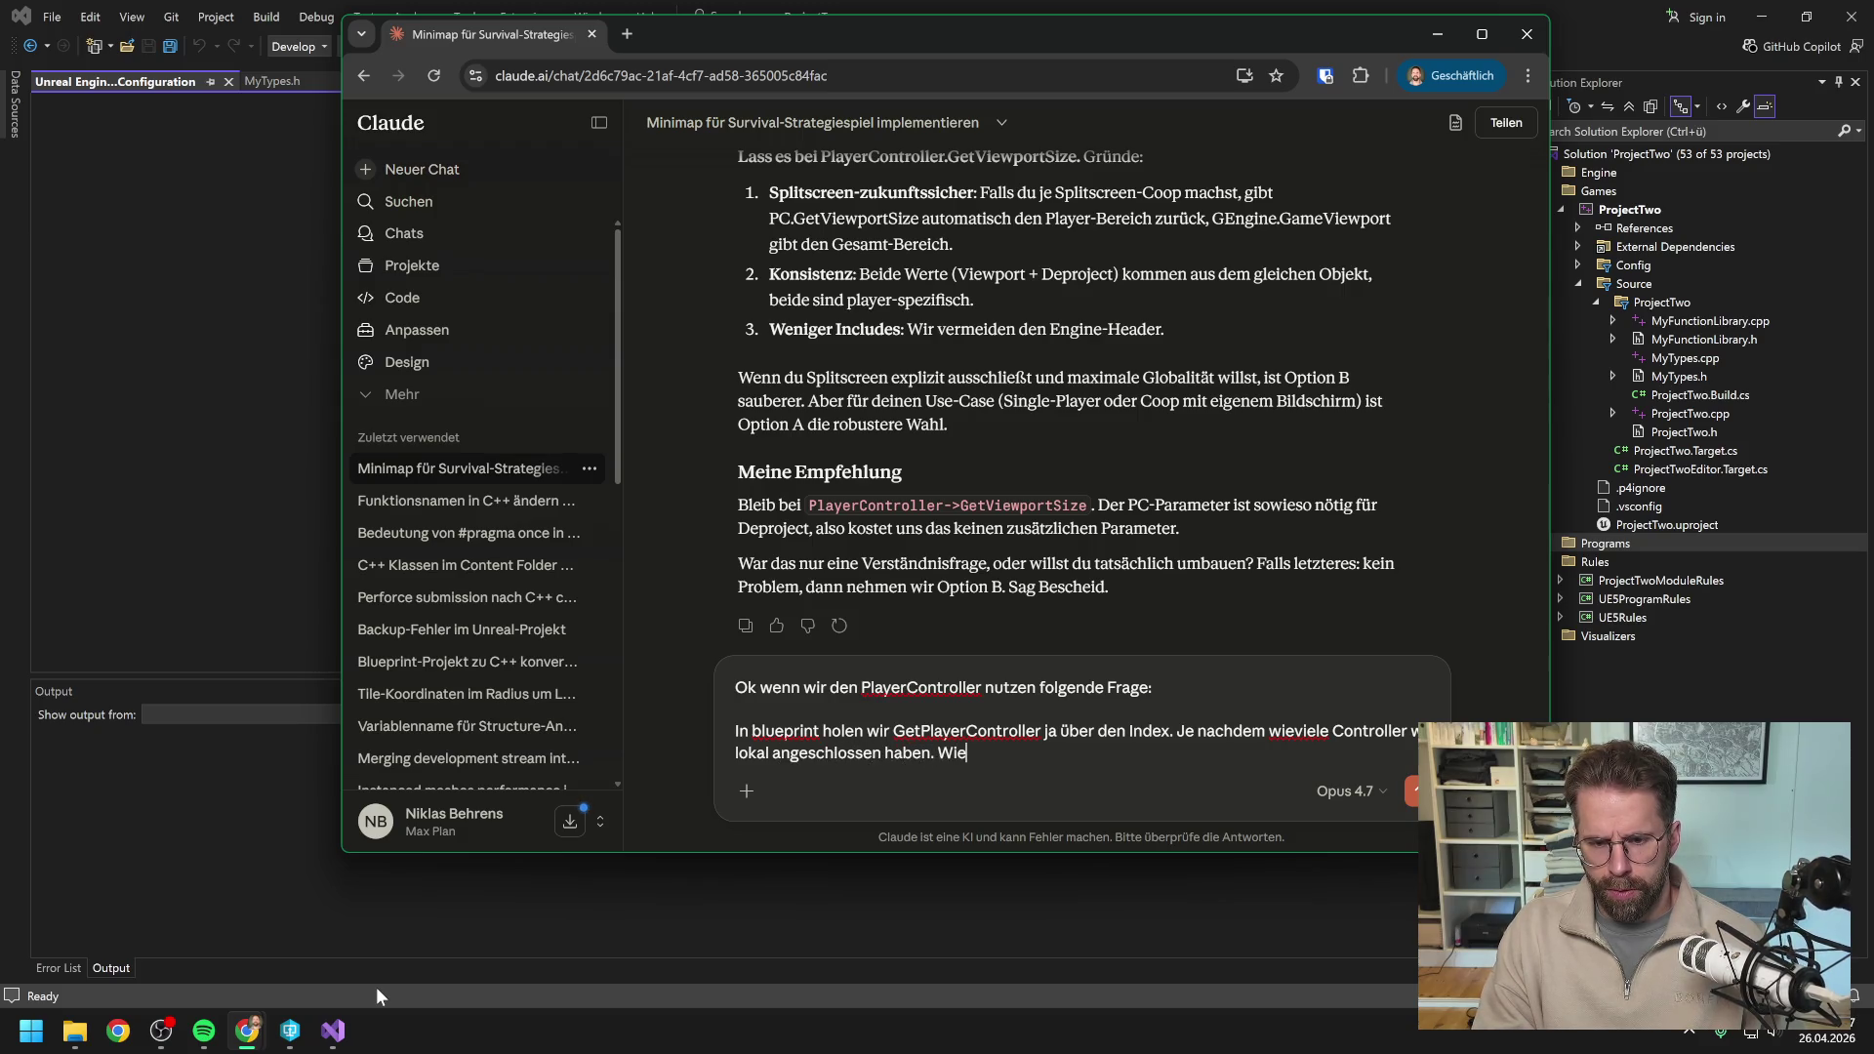
pyautogui.write(' ist der Verhalt')
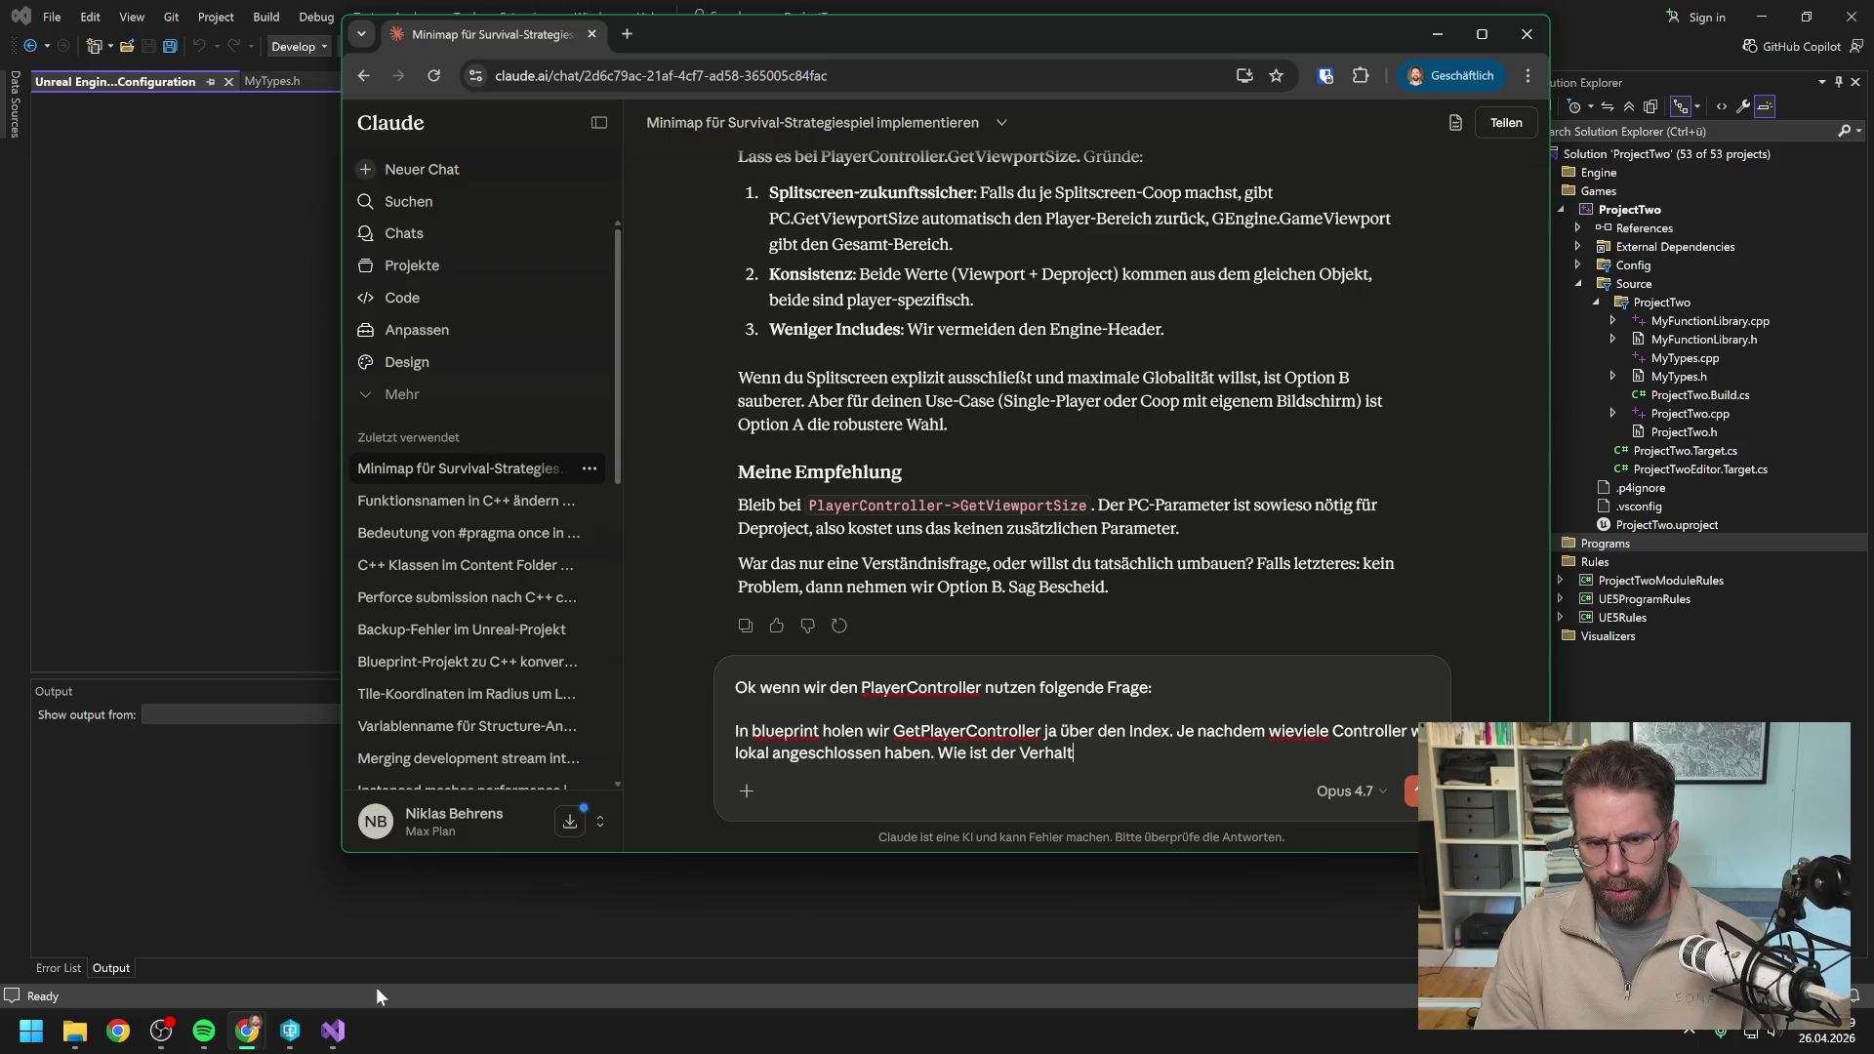
pyautogui.write('en in C++?')
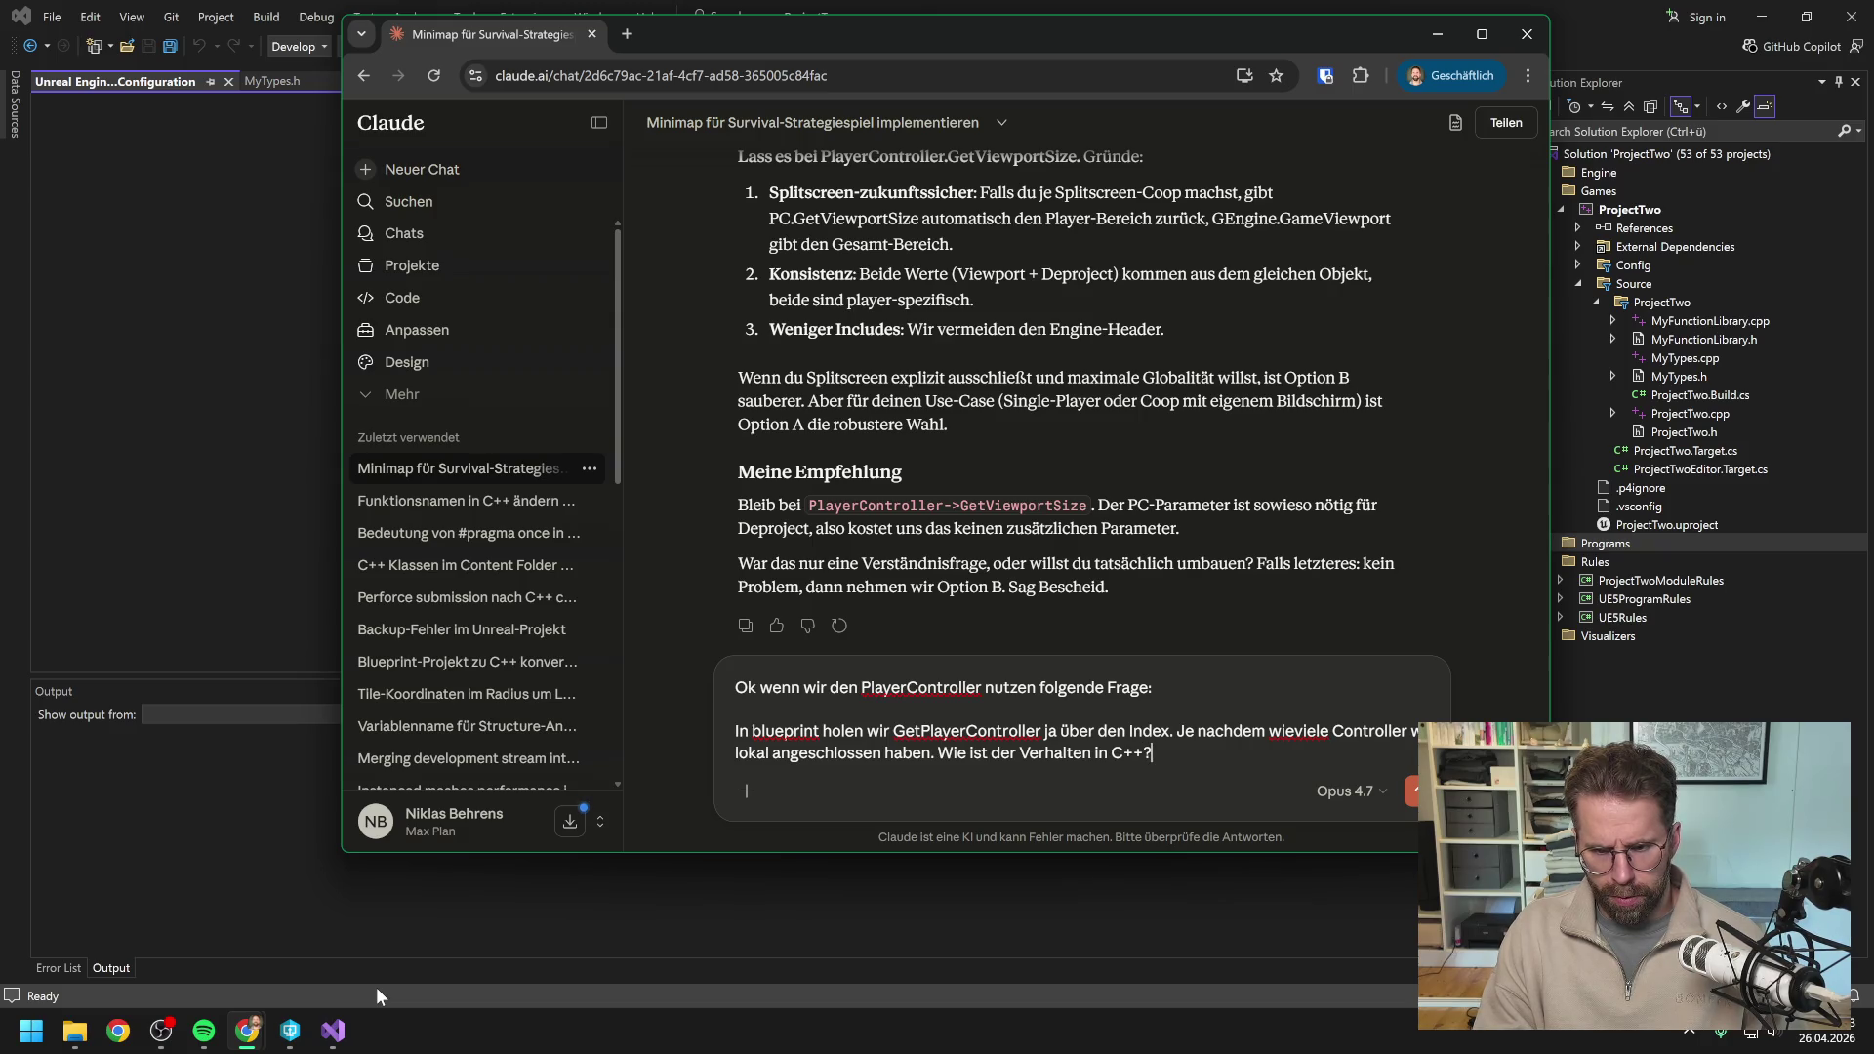
pyautogui.press('Return')
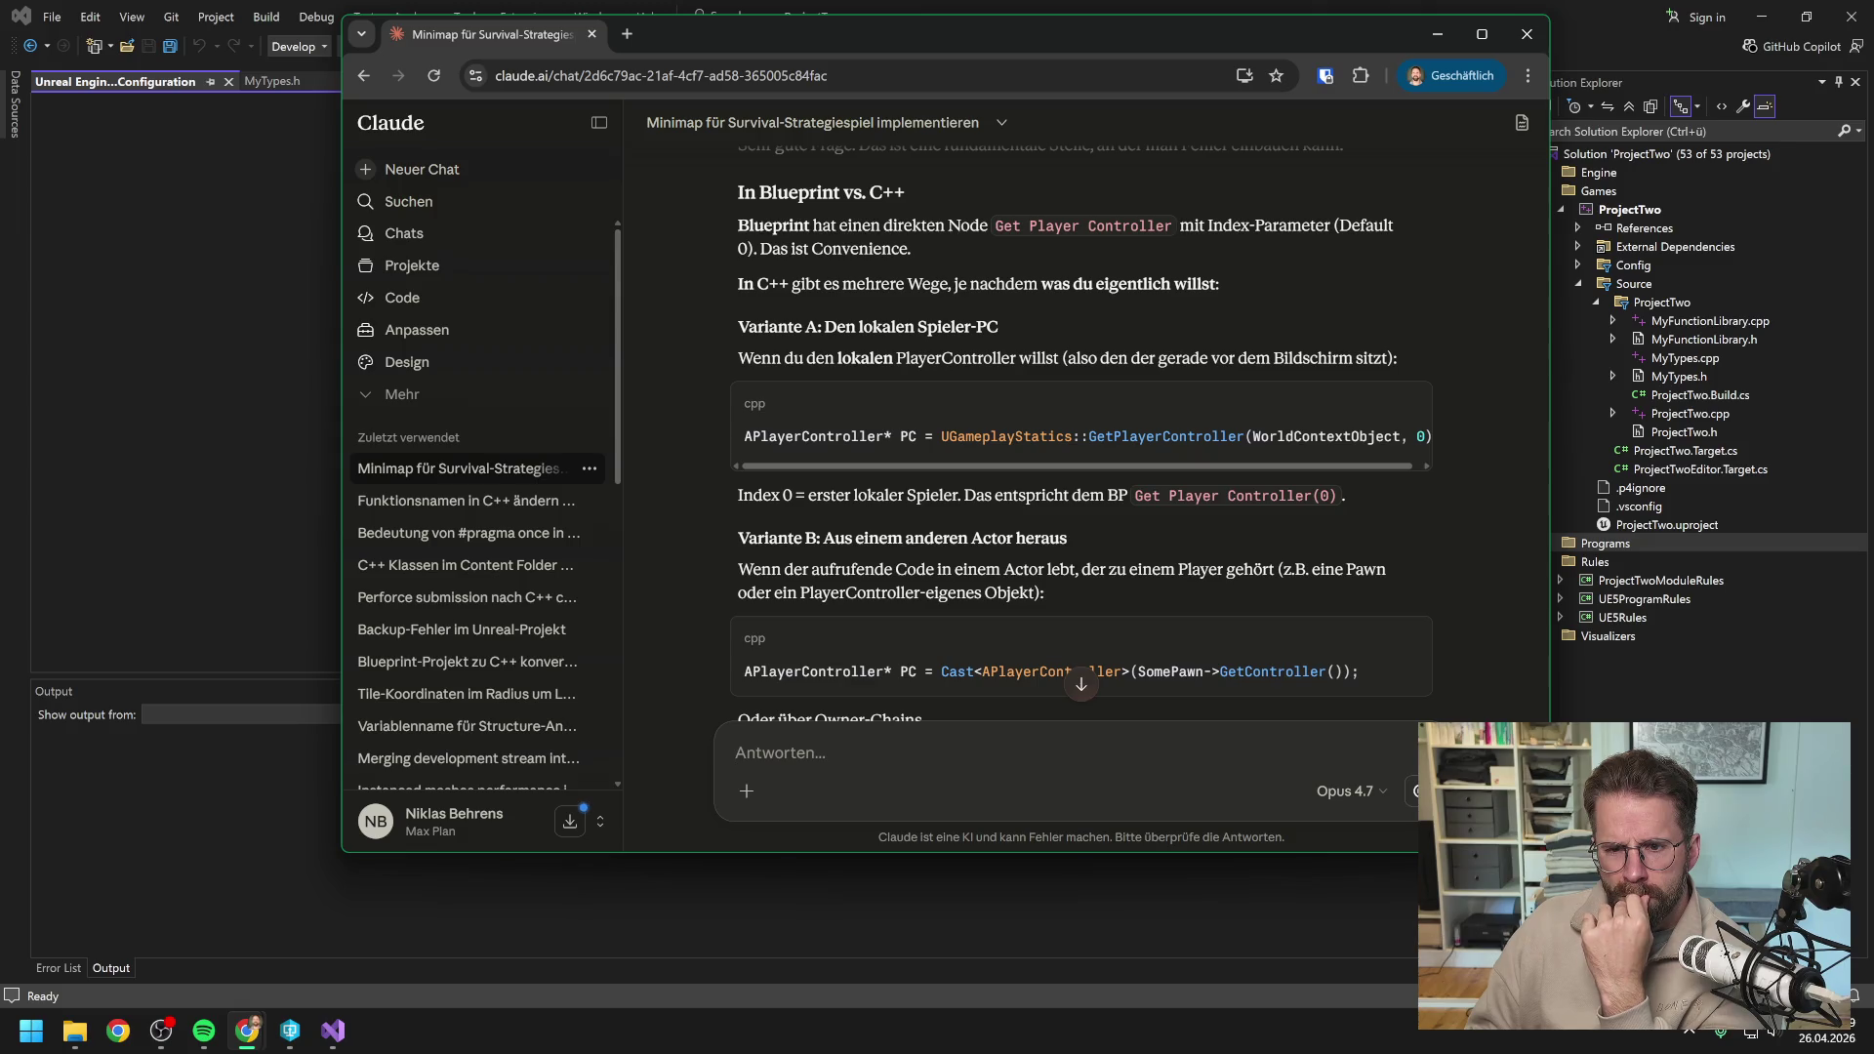
# Read through Claude's Variante A–C, the WBP_Minimap section and the Zusammenfassung.
pyautogui.moveTo(1320, 466)
pyautogui.mouseDown()
pyautogui.moveTo(1356, 465)
pyautogui.moveTo(1261, 469)
pyautogui.mouseUp()
pyautogui.scroll(-1, 1168, 549)
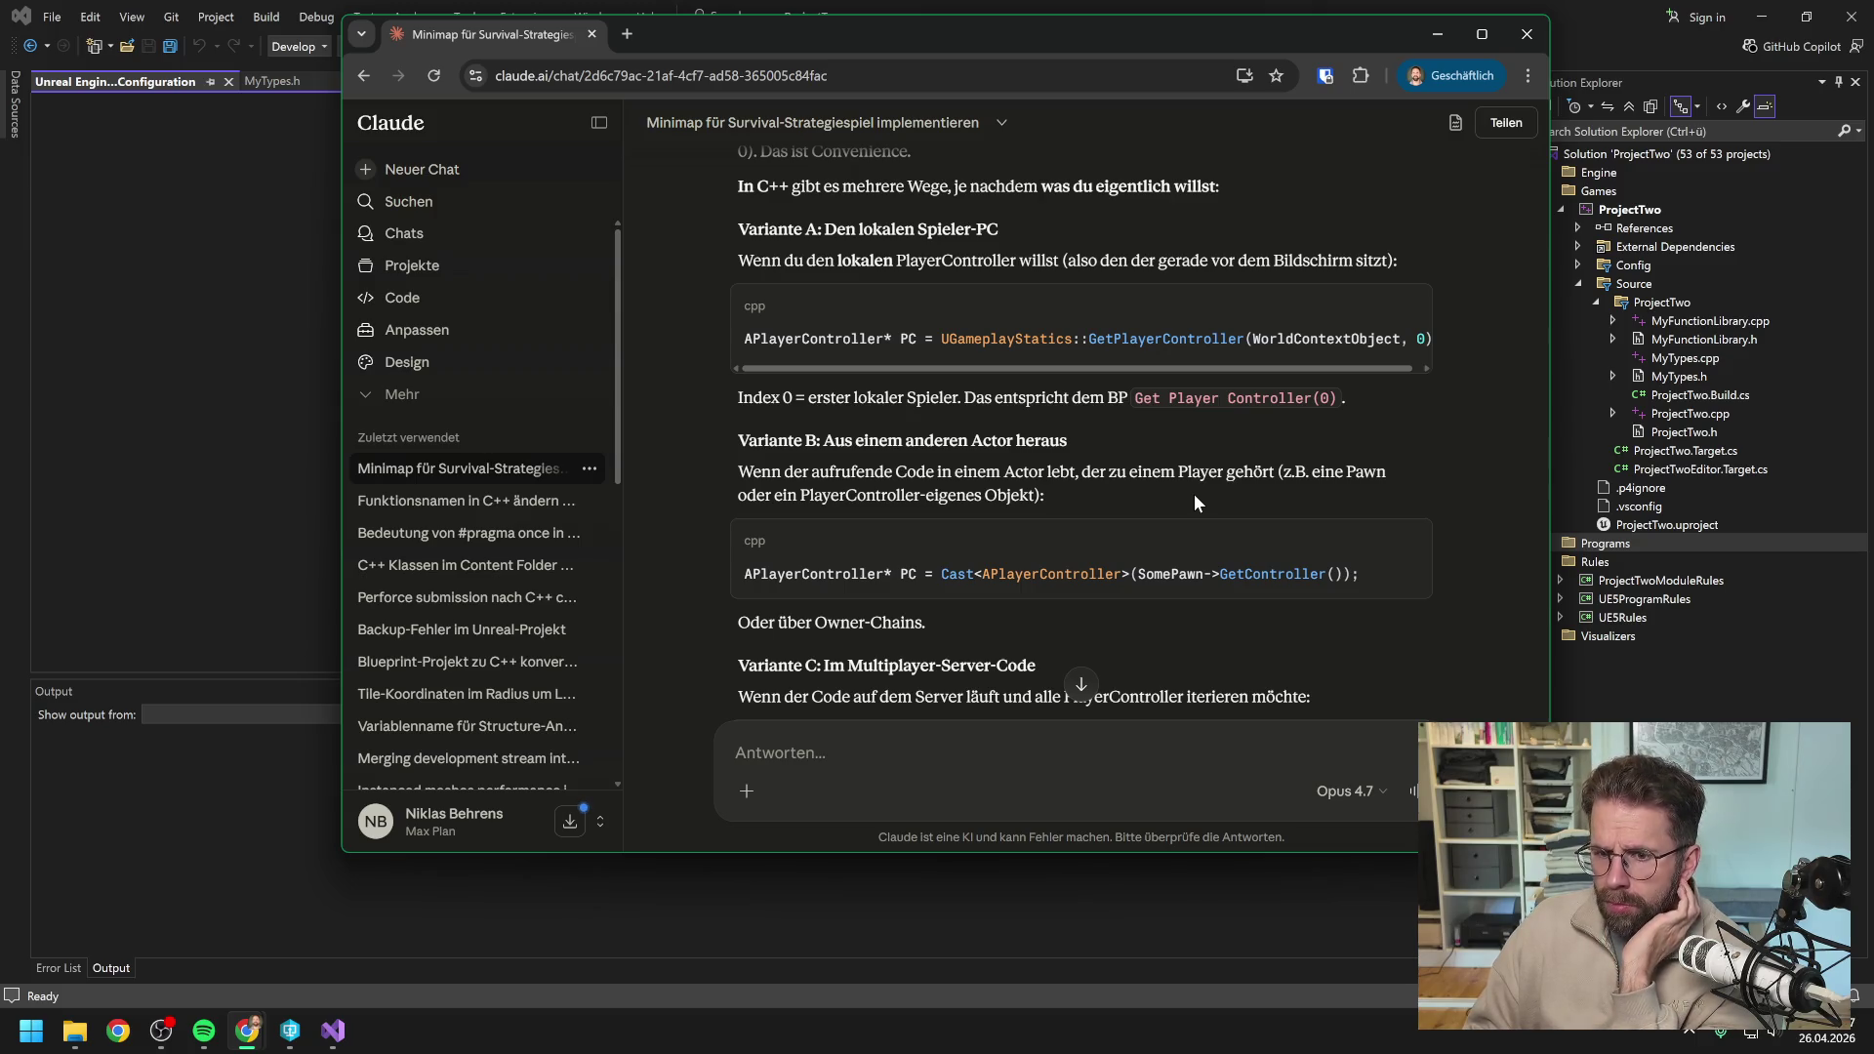
pyautogui.scroll(-1, 1144, 488)
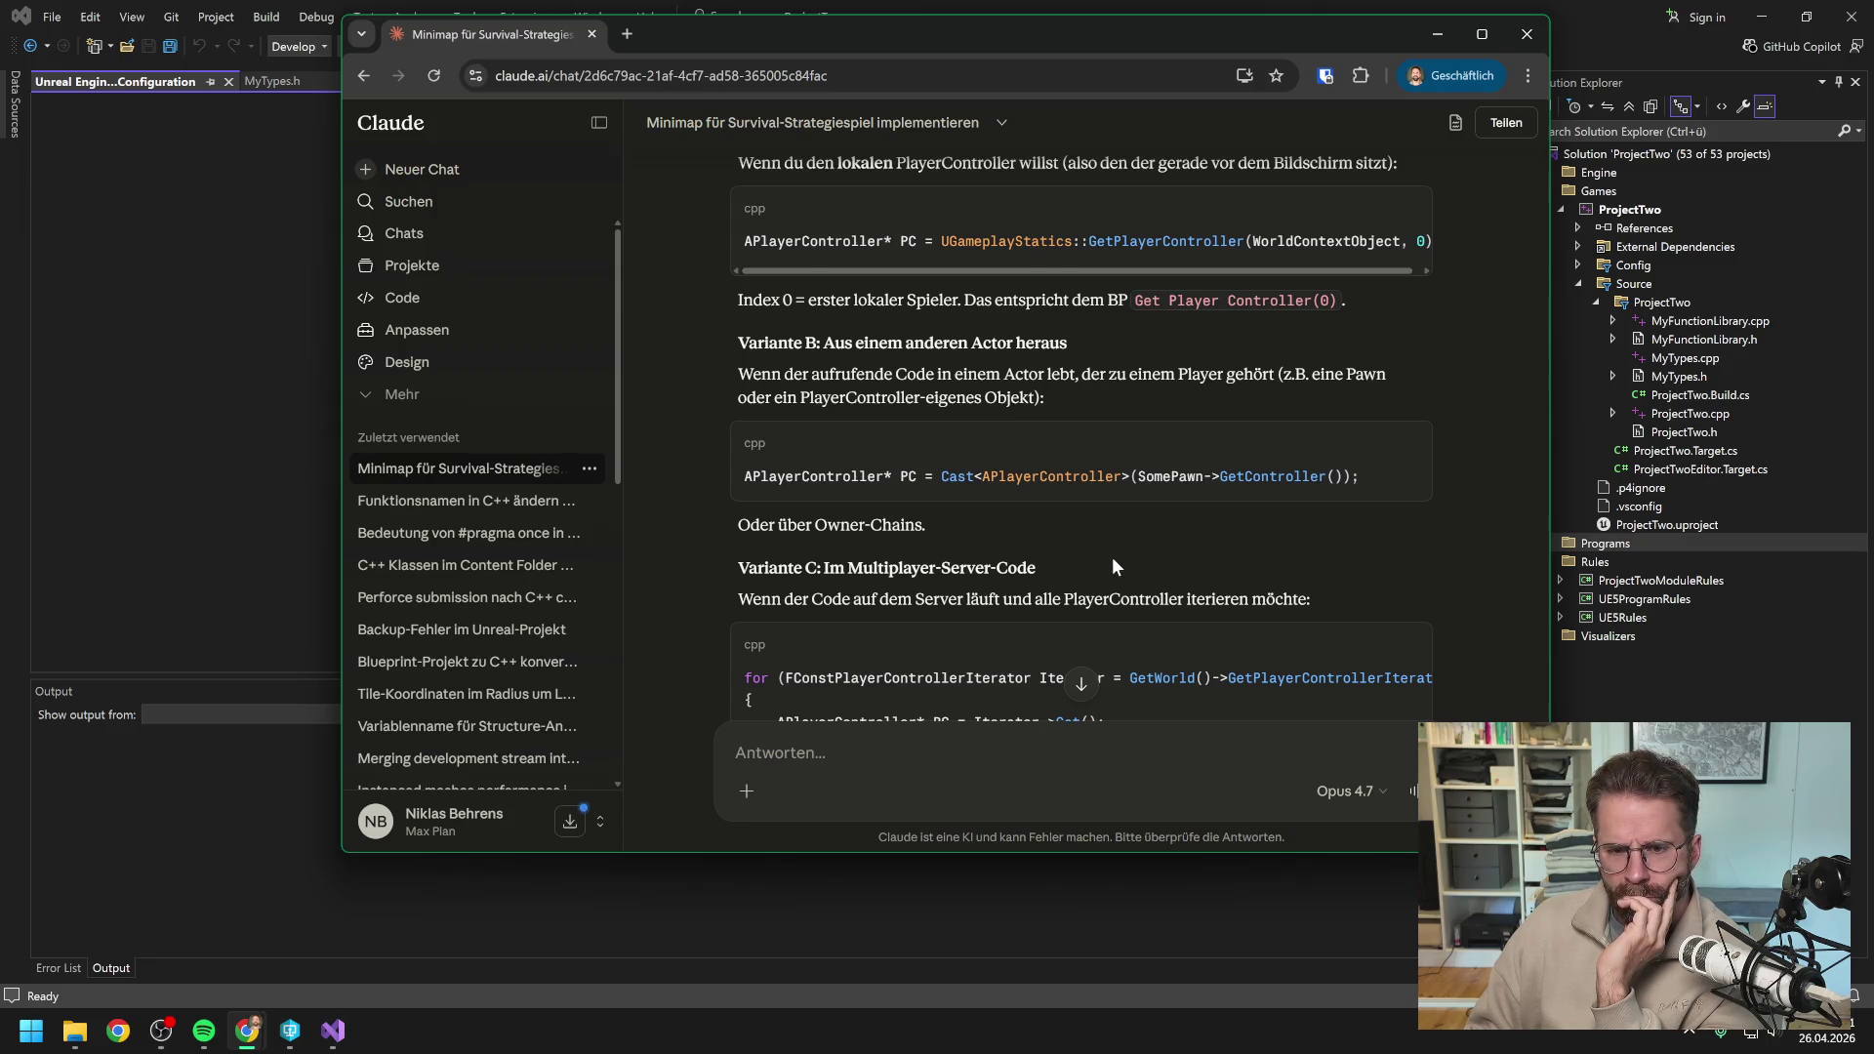
pyautogui.scroll(-1, 1112, 548)
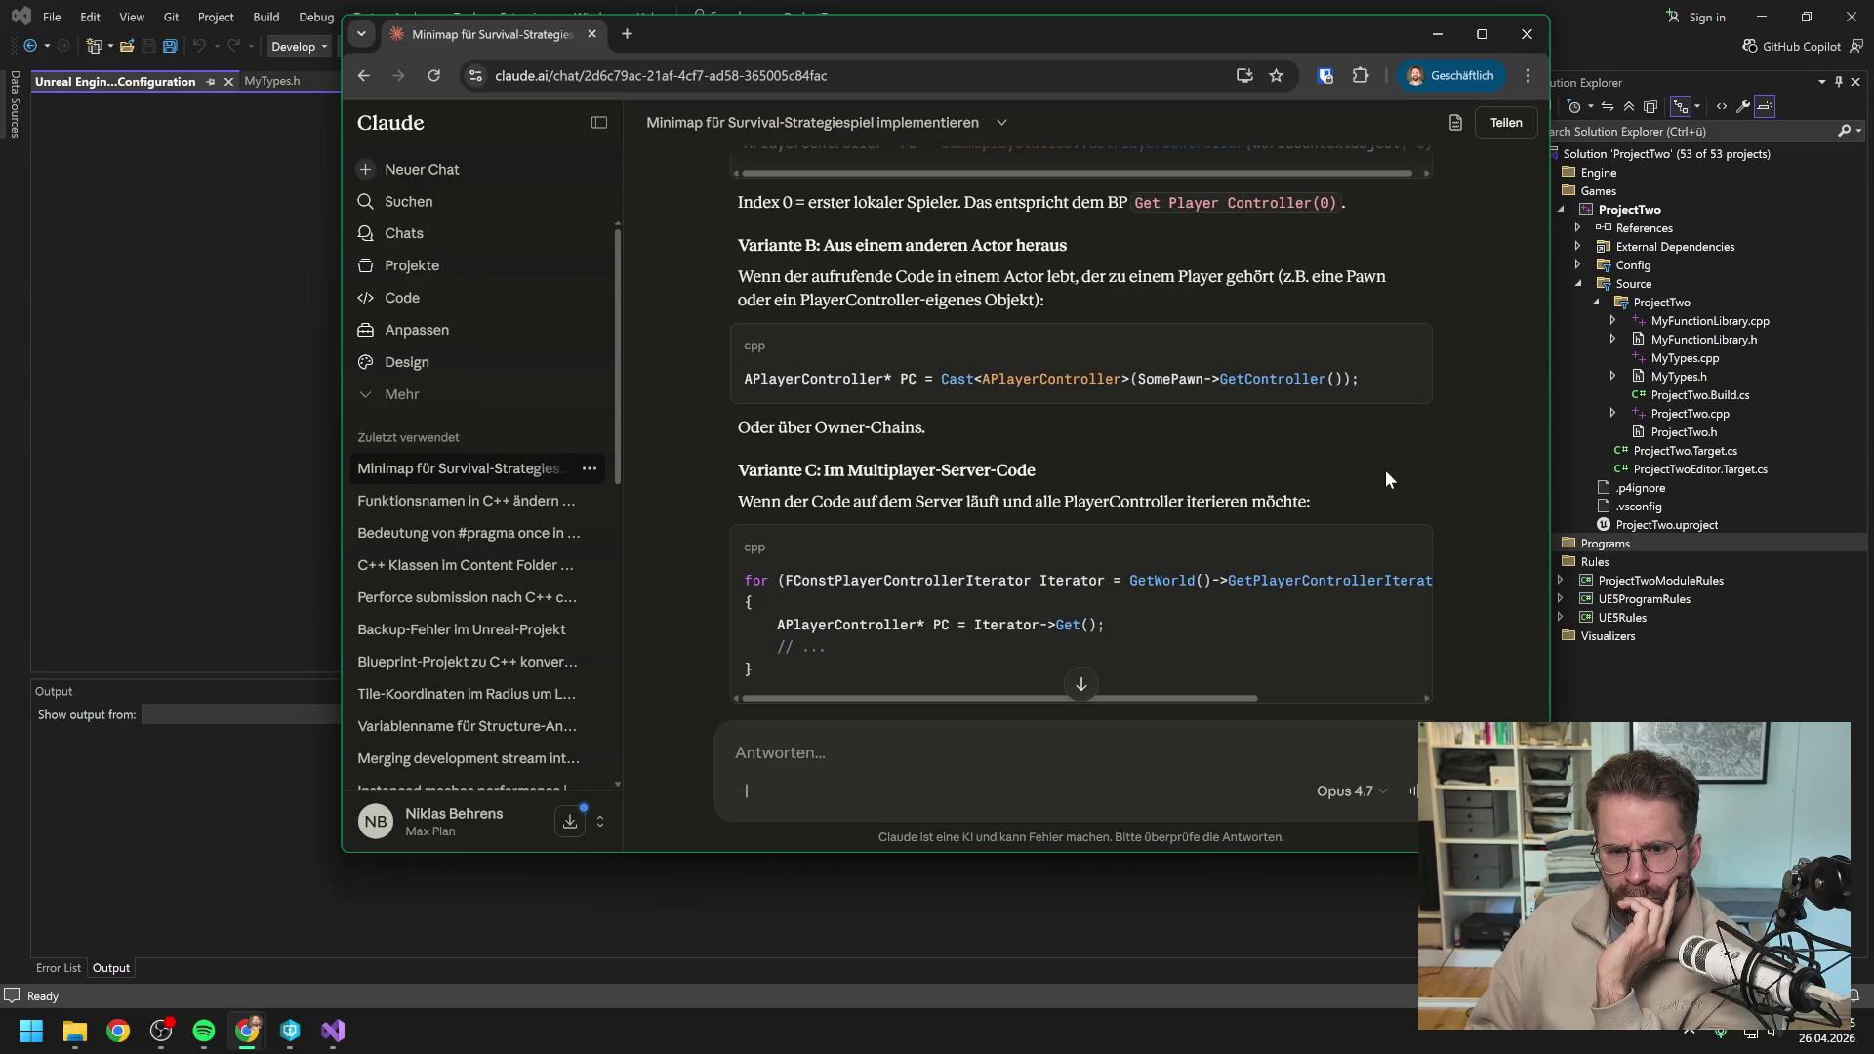
pyautogui.scroll(-3, 1344, 457)
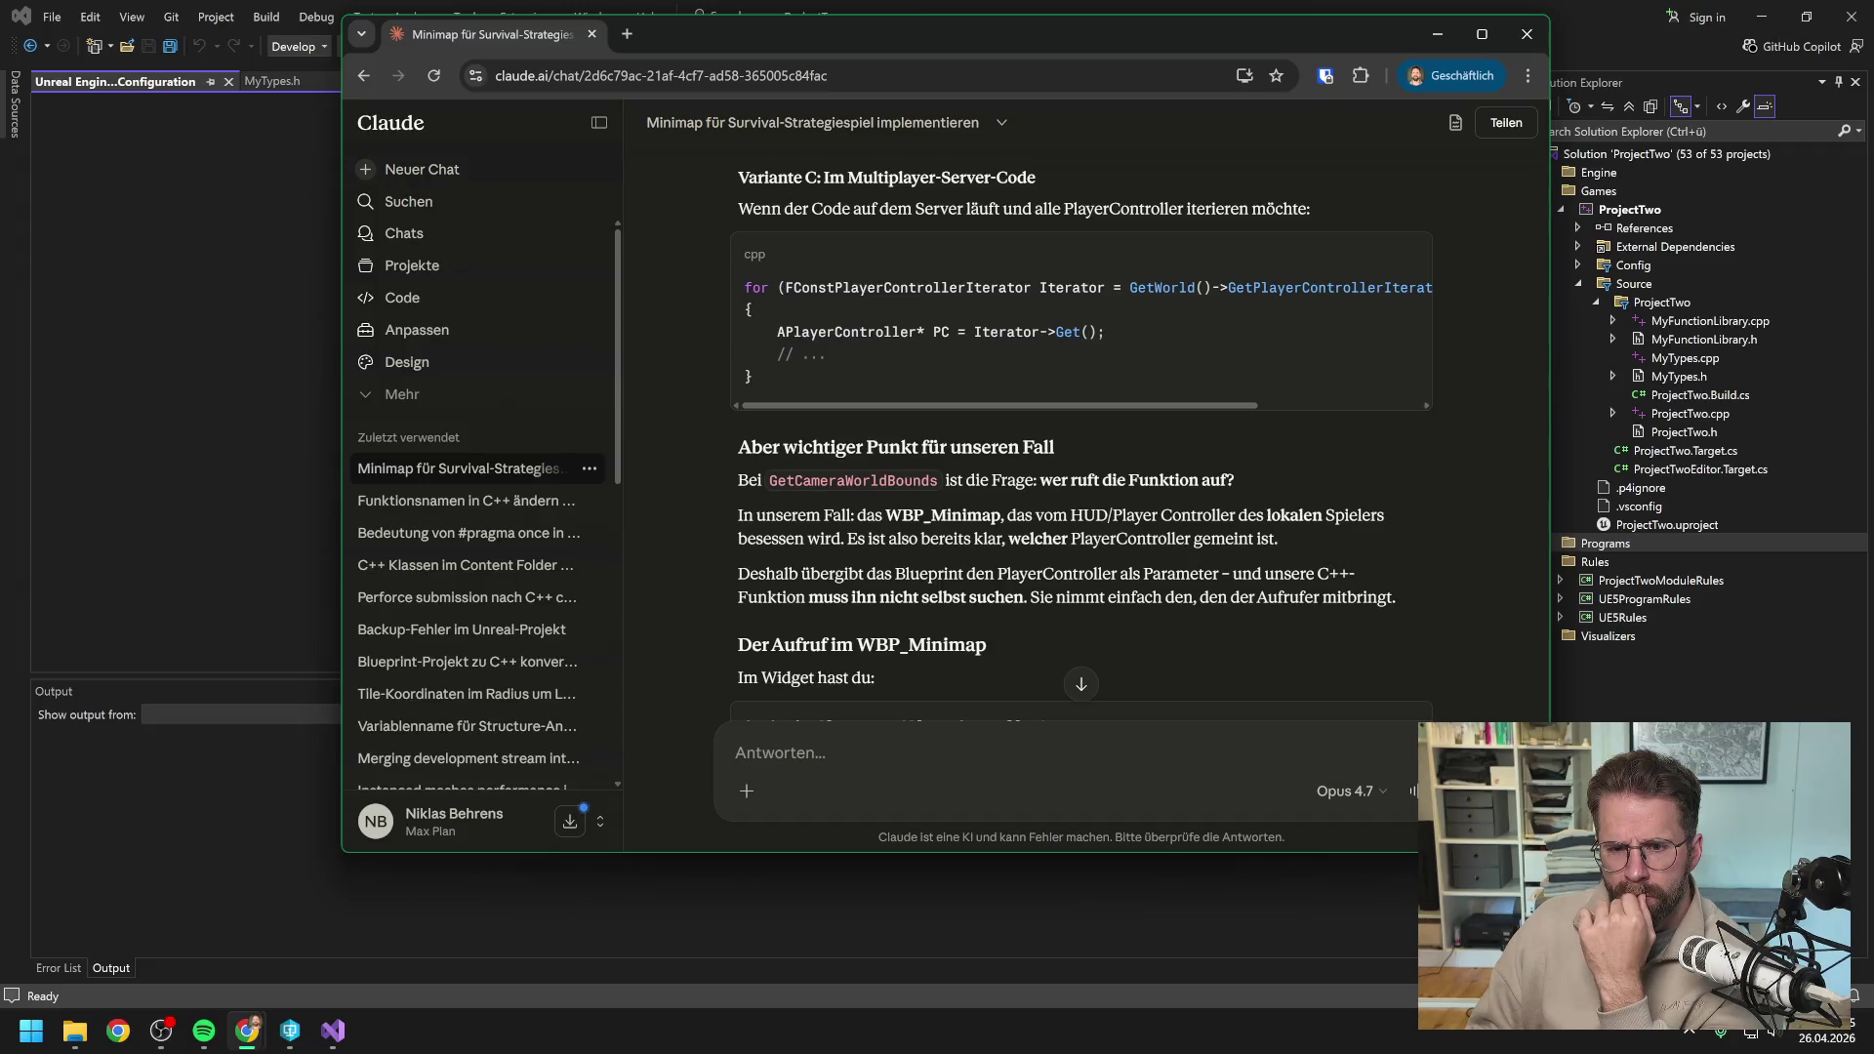
pyautogui.scroll(-1, 1081, 431)
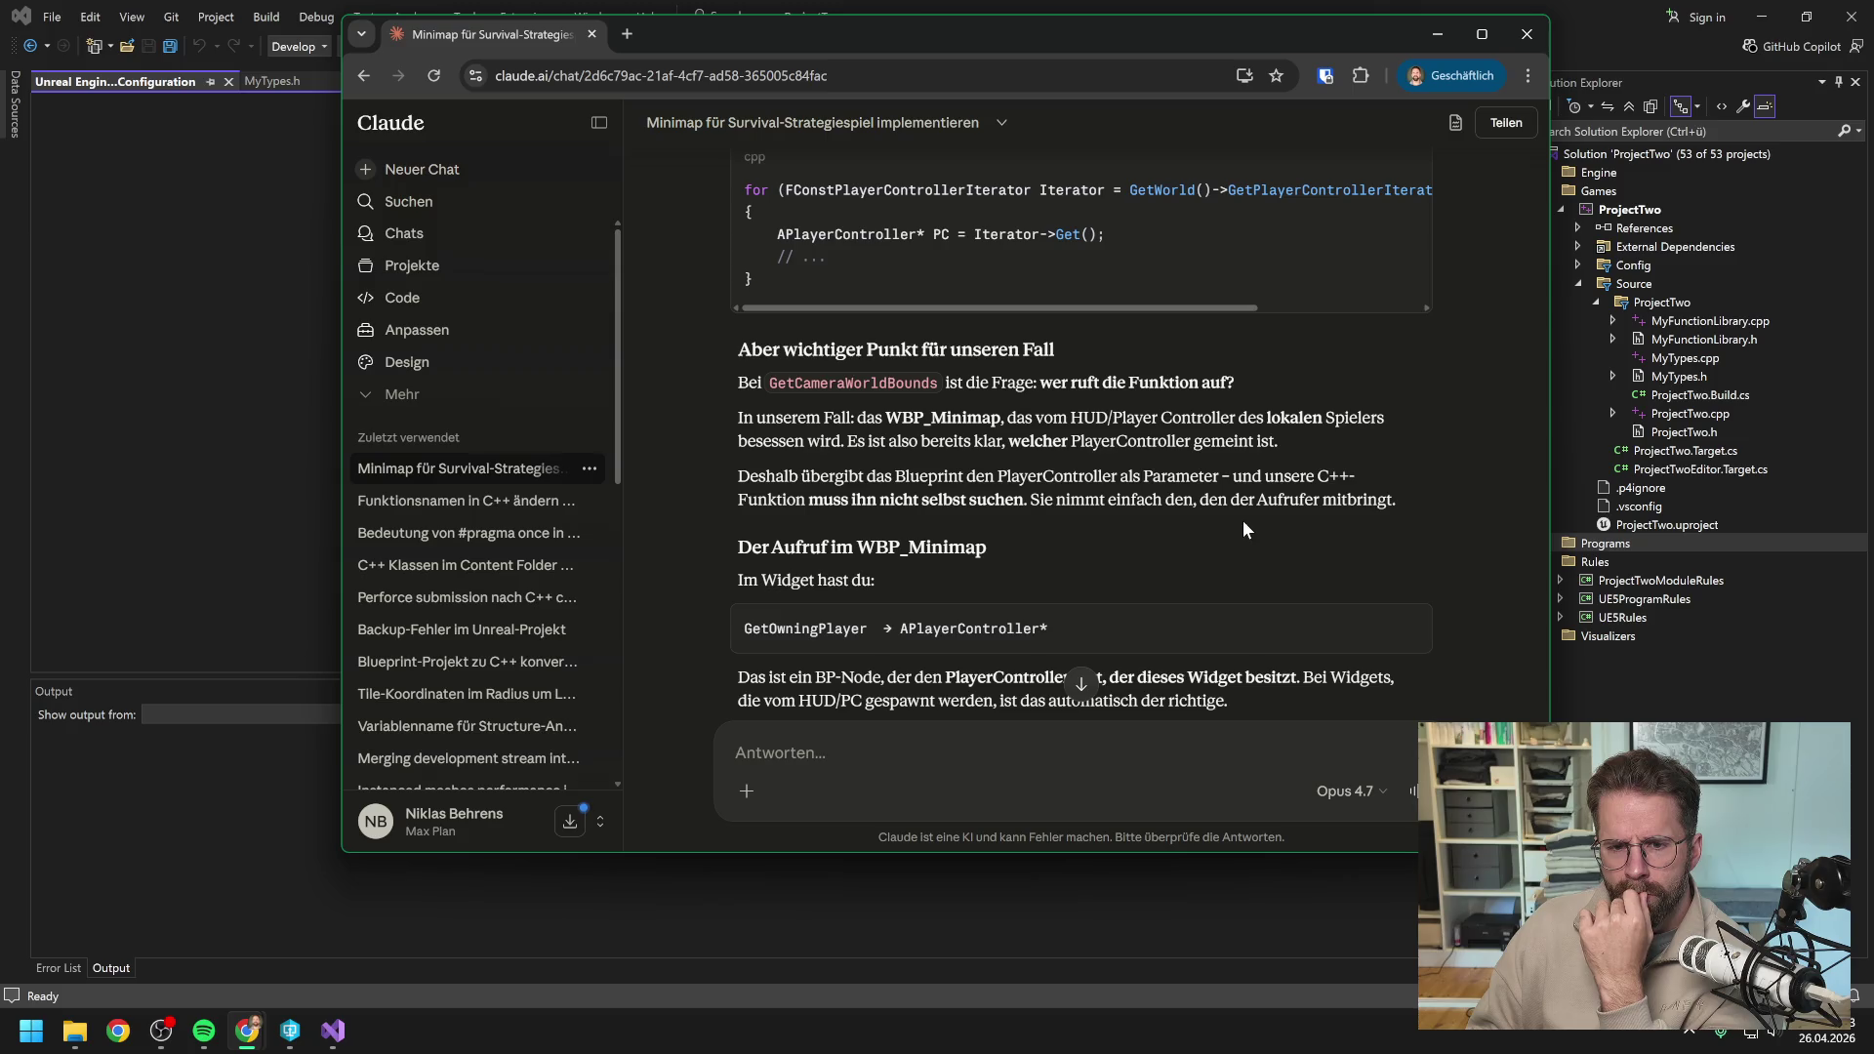
pyautogui.scroll(-1, 1115, 476)
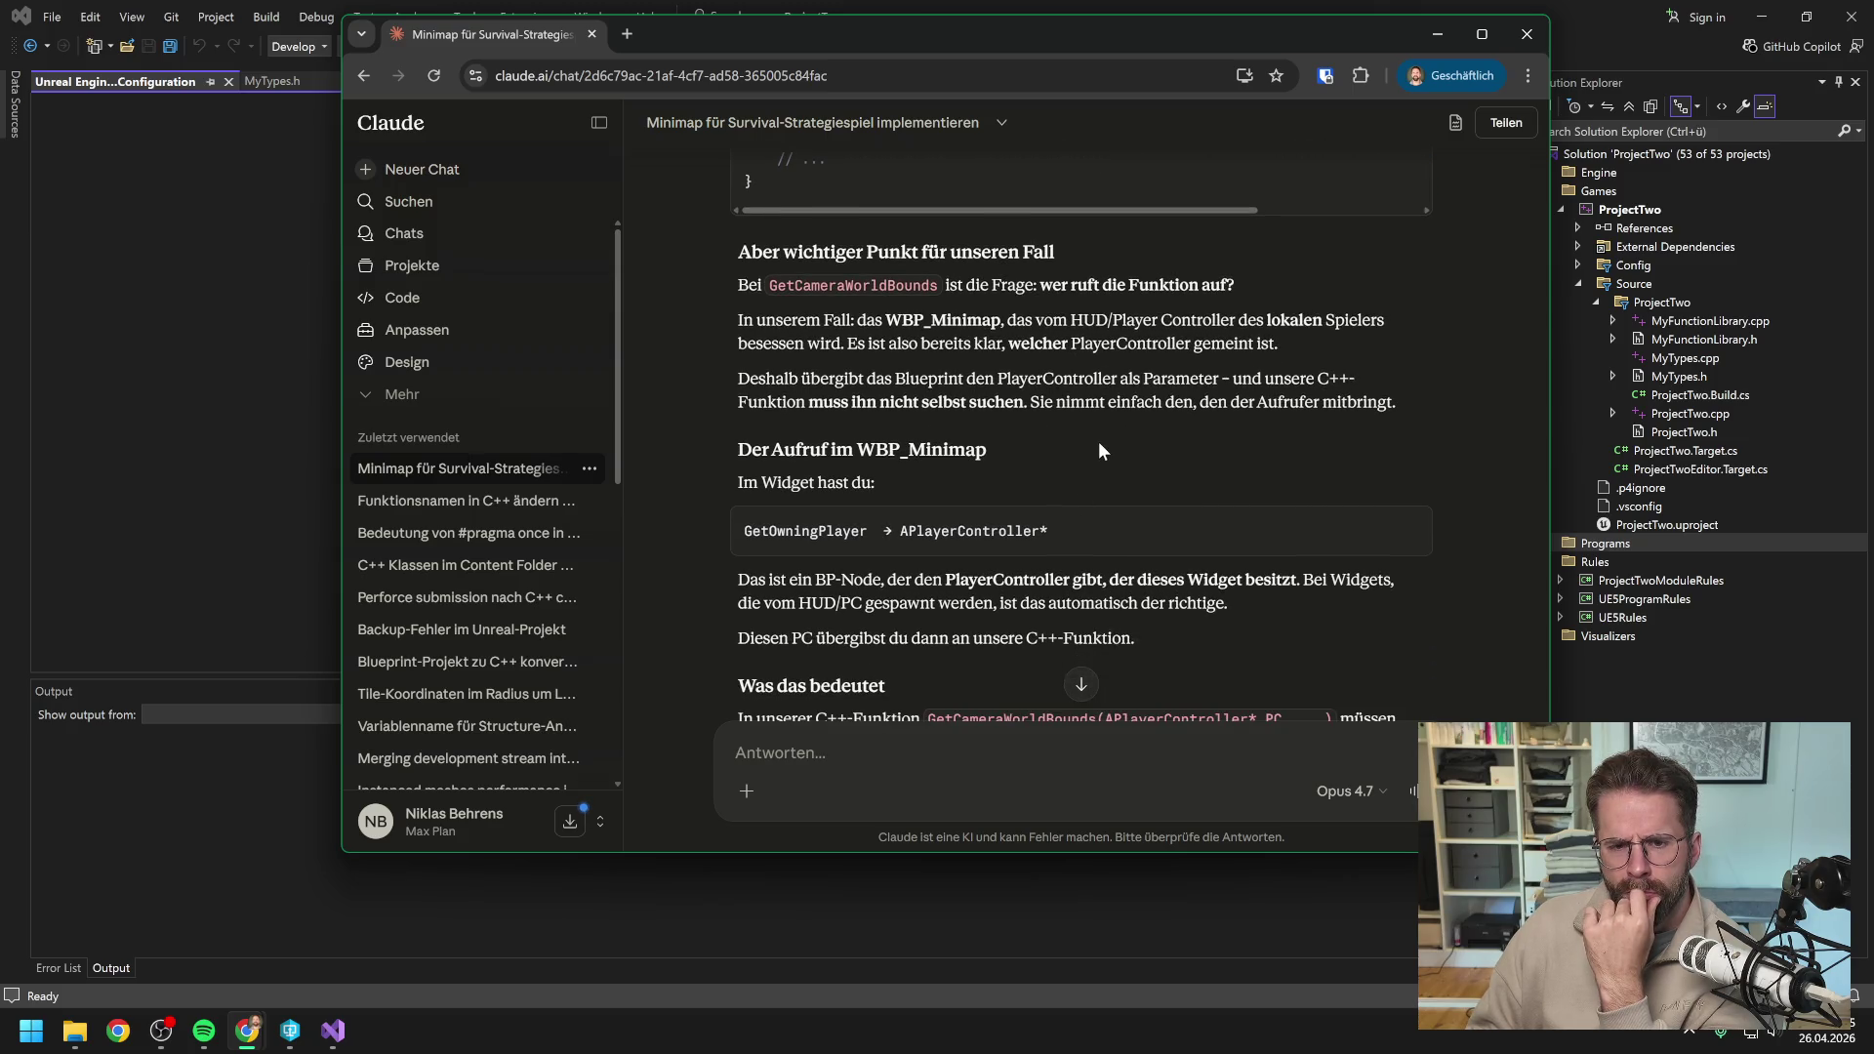
pyautogui.scroll(-1, 1108, 429)
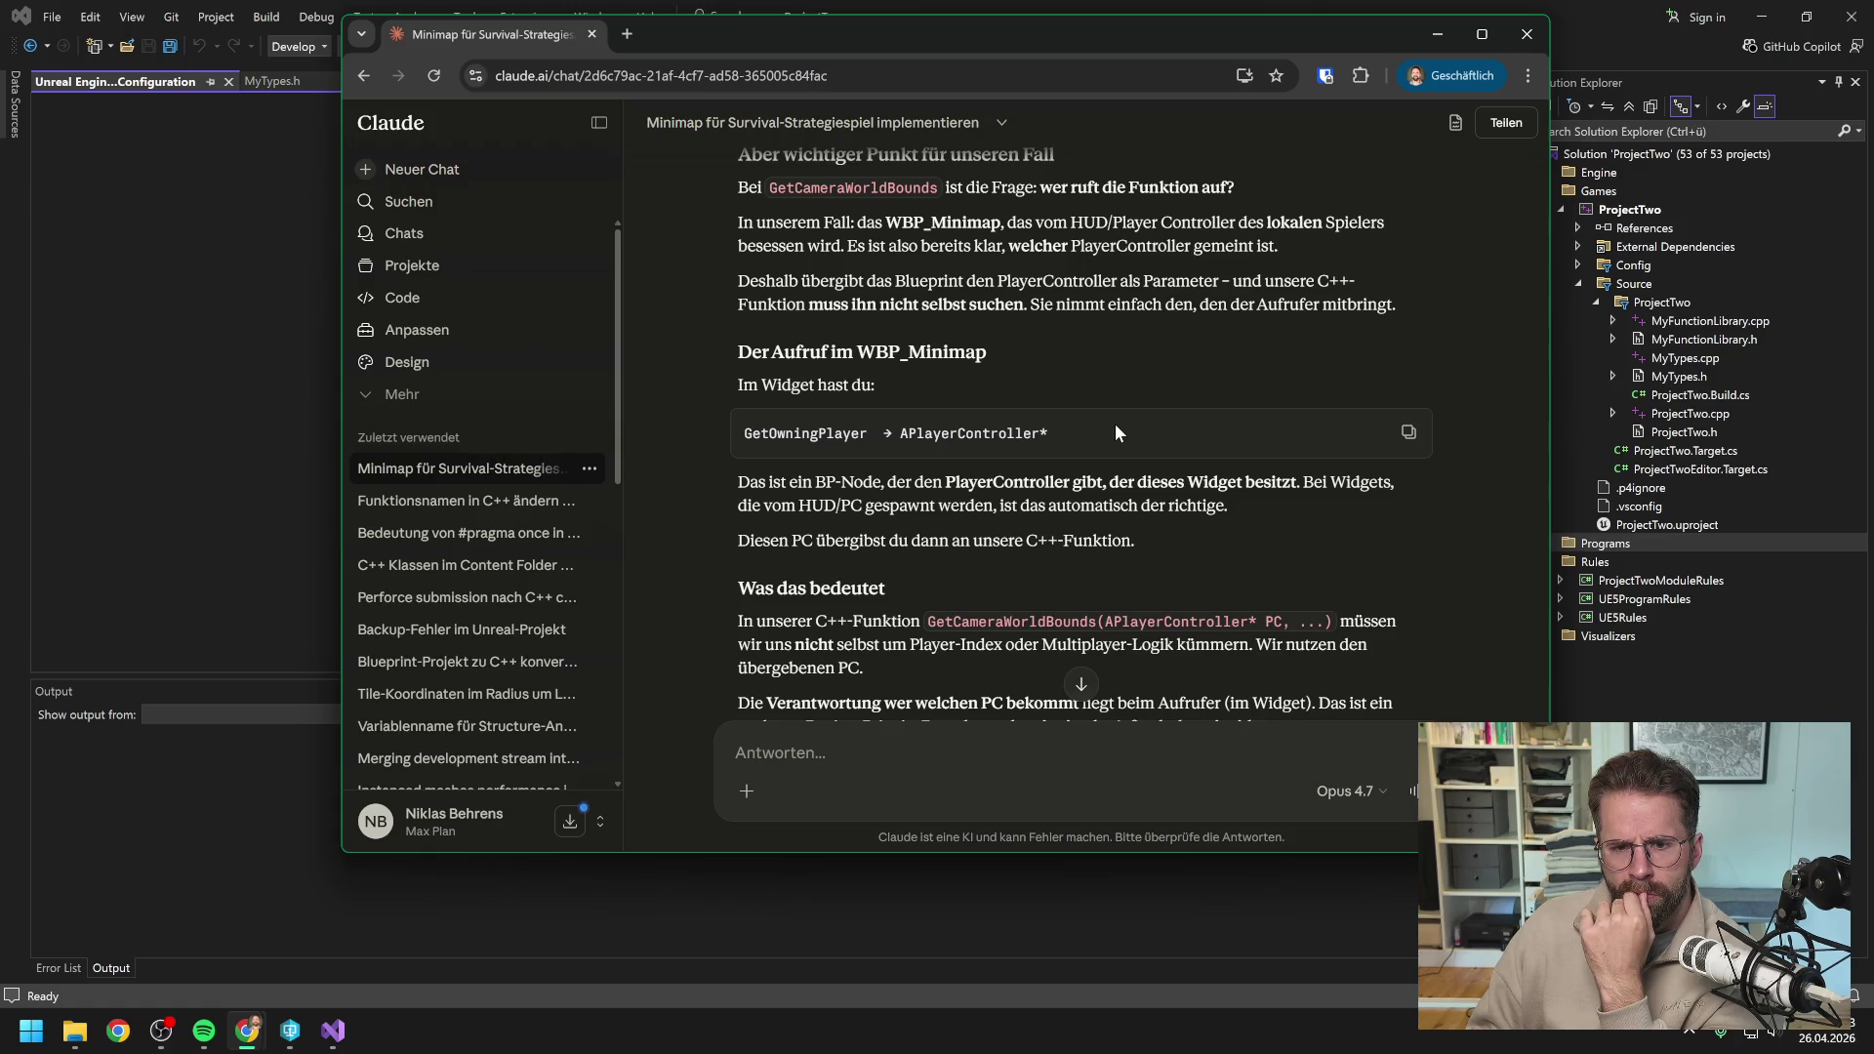
pyautogui.scroll(-2, 1114, 432)
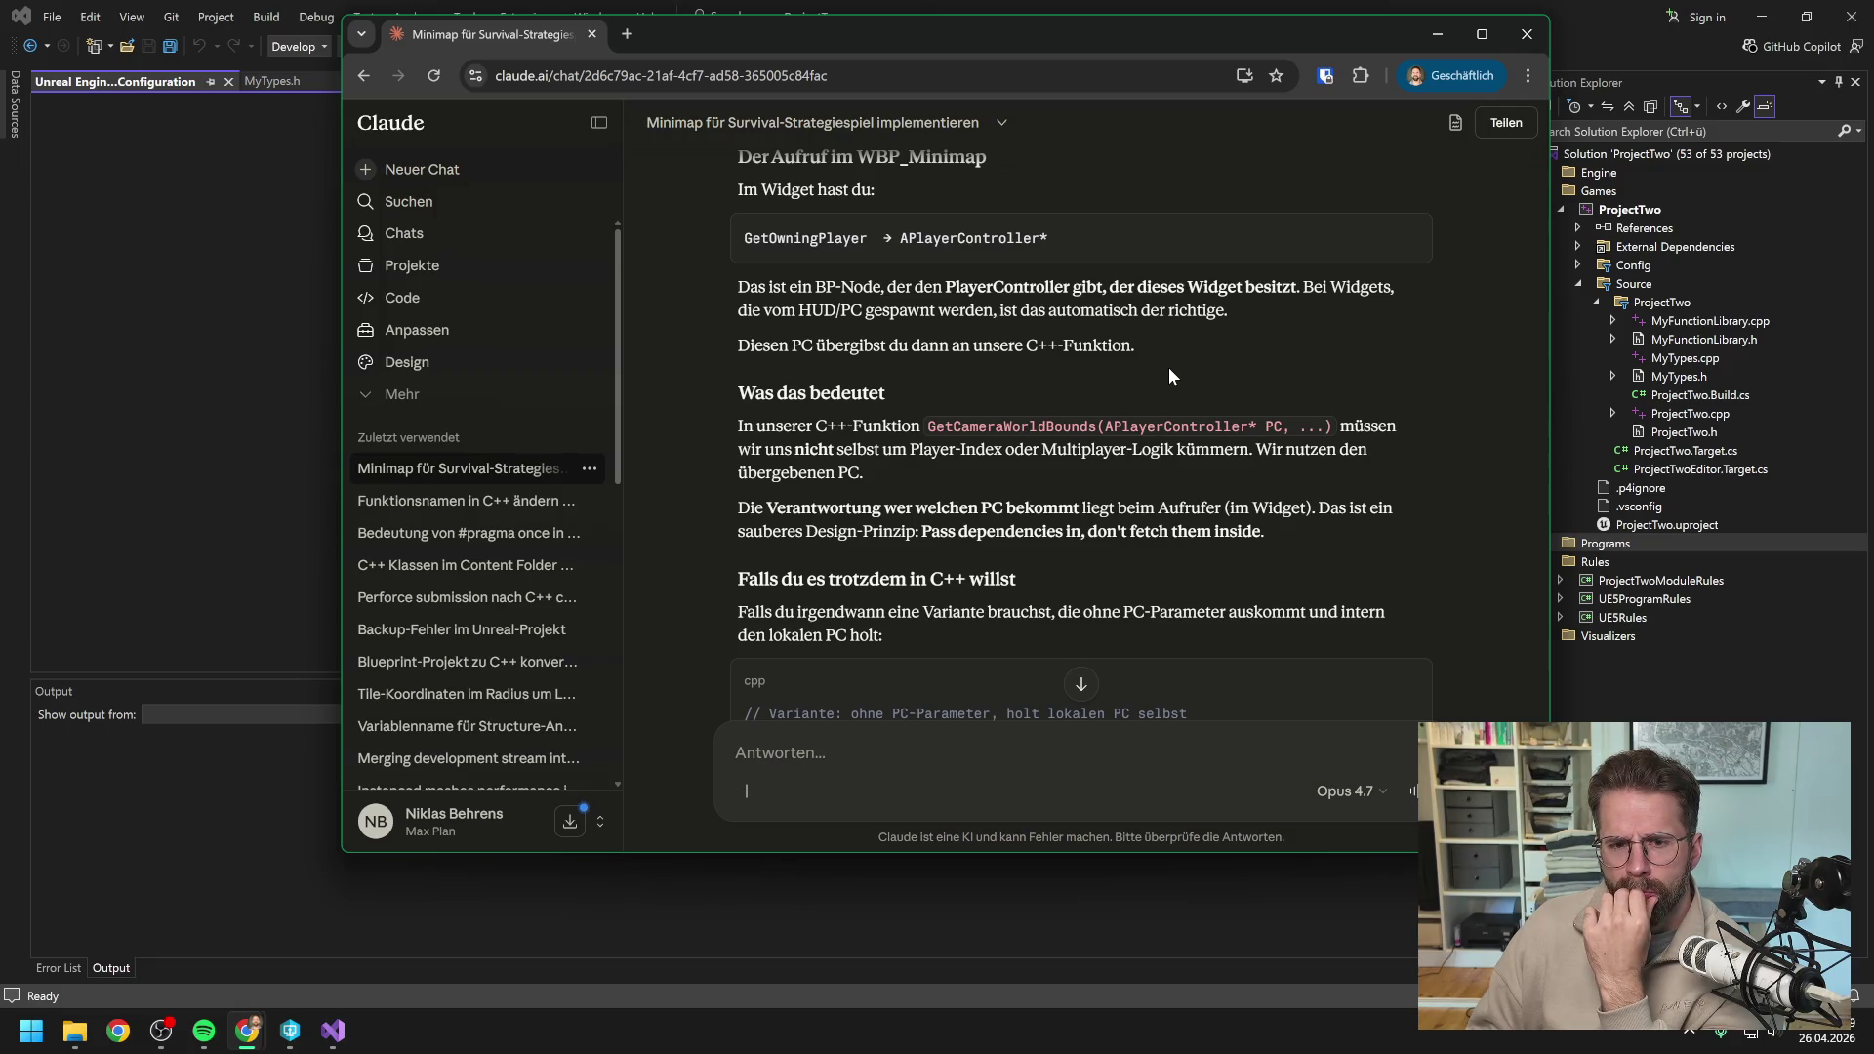
pyautogui.scroll(-2, 1170, 375)
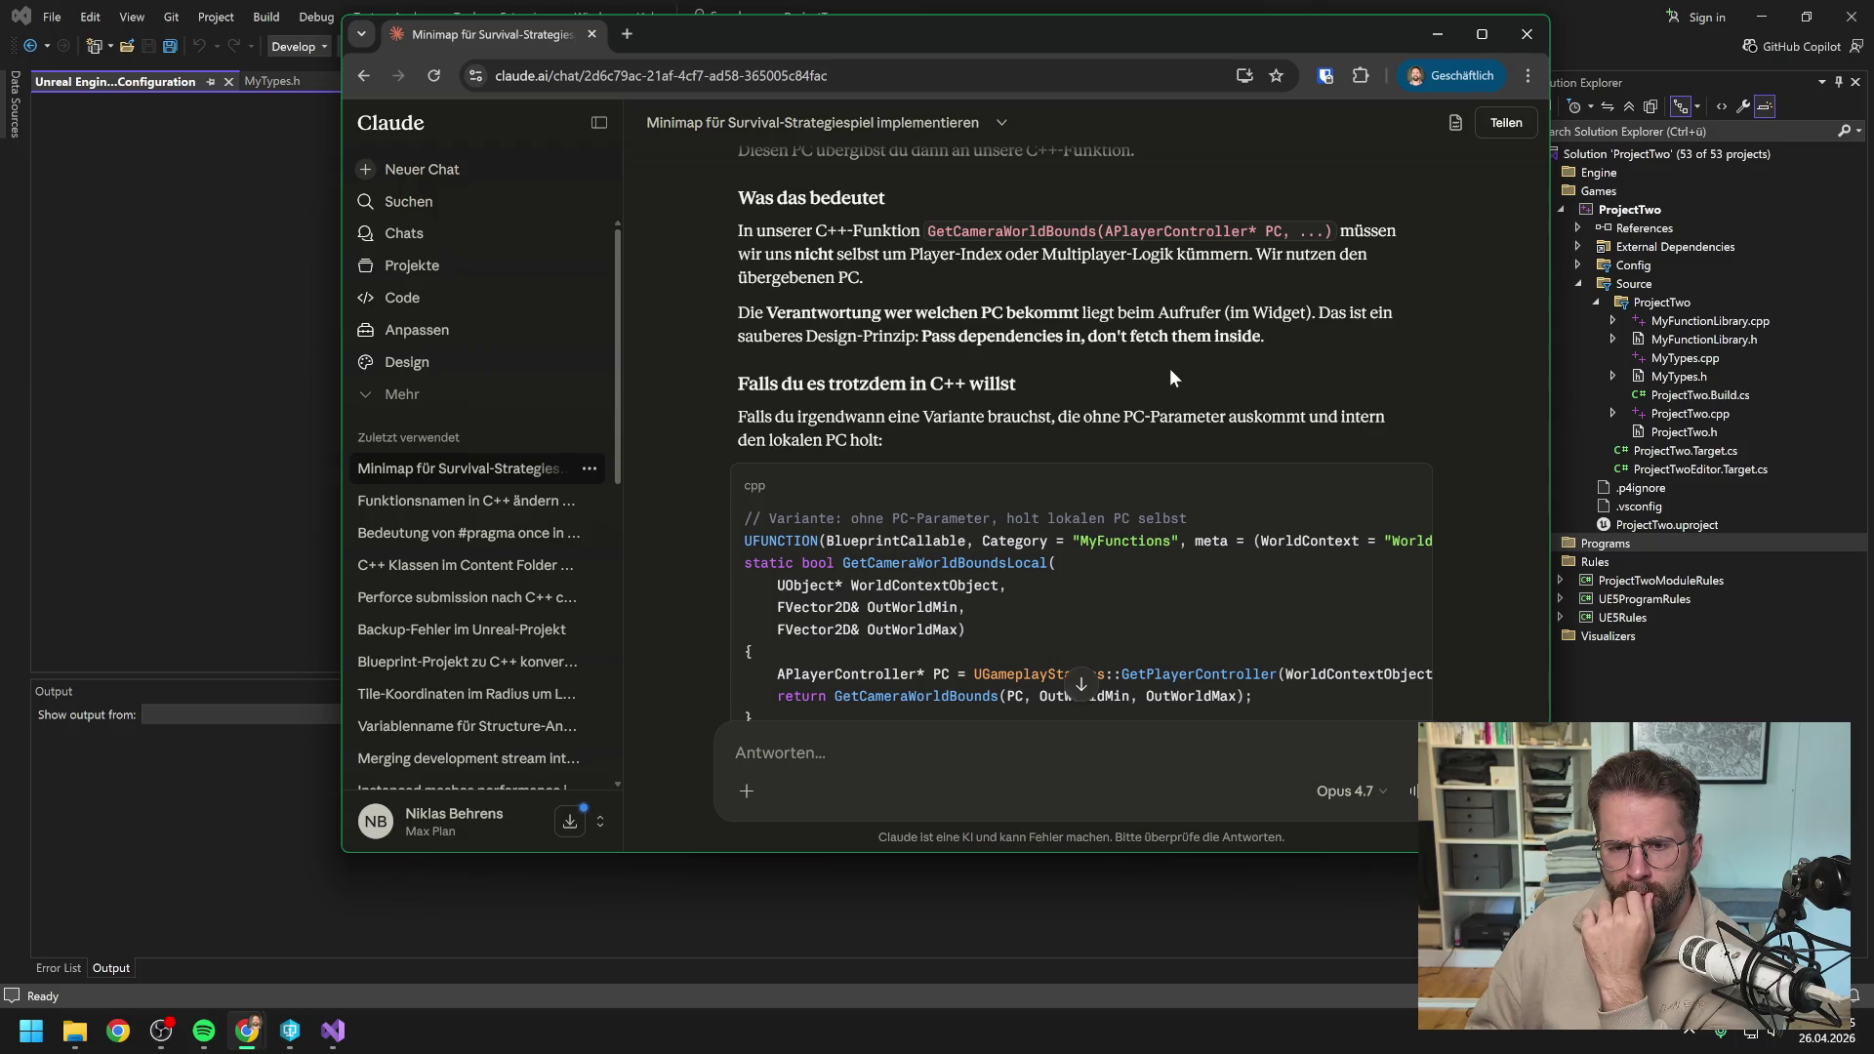
pyautogui.scroll(-1, 1169, 367)
pyautogui.scroll(-2, 1169, 367)
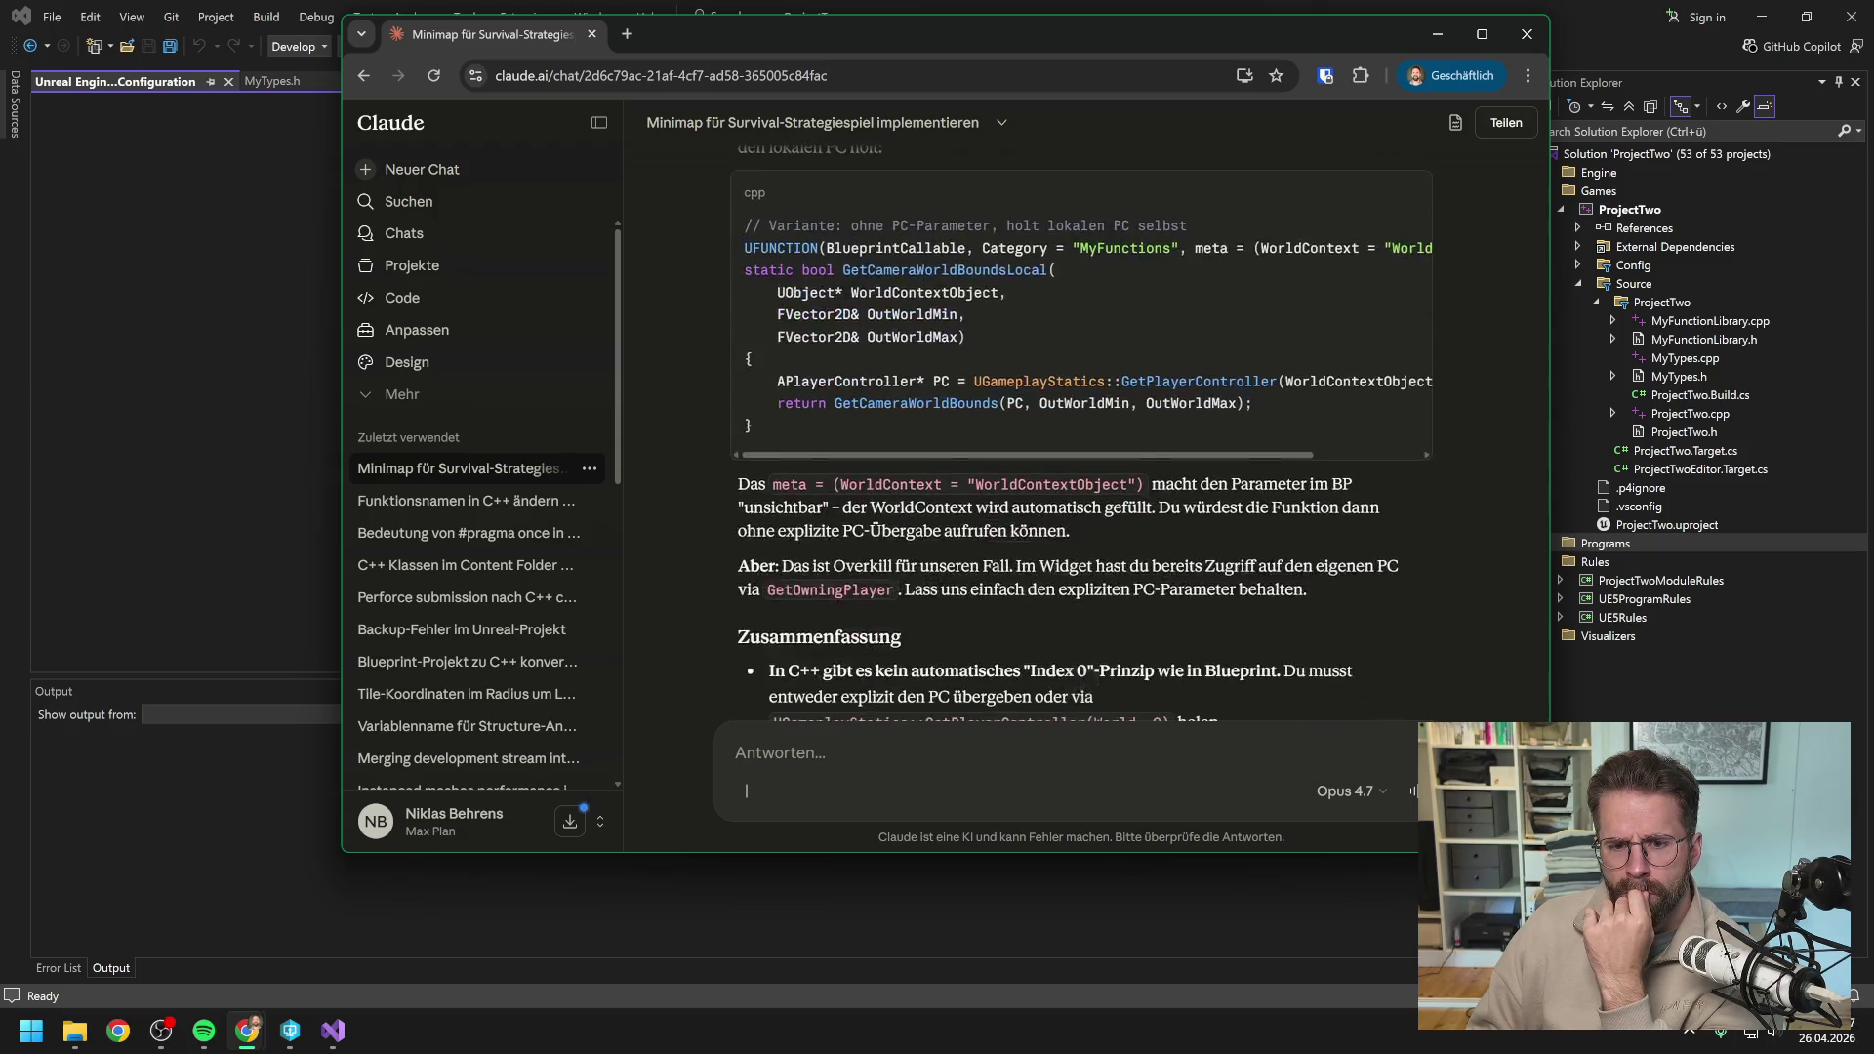
pyautogui.scroll(-4, 1074, 420)
# Send 'Ok dann lass uns den PlayerController mit reingeben, nochmal den Code' to Claude.
pyautogui.write('Ok dann lass uns den P')
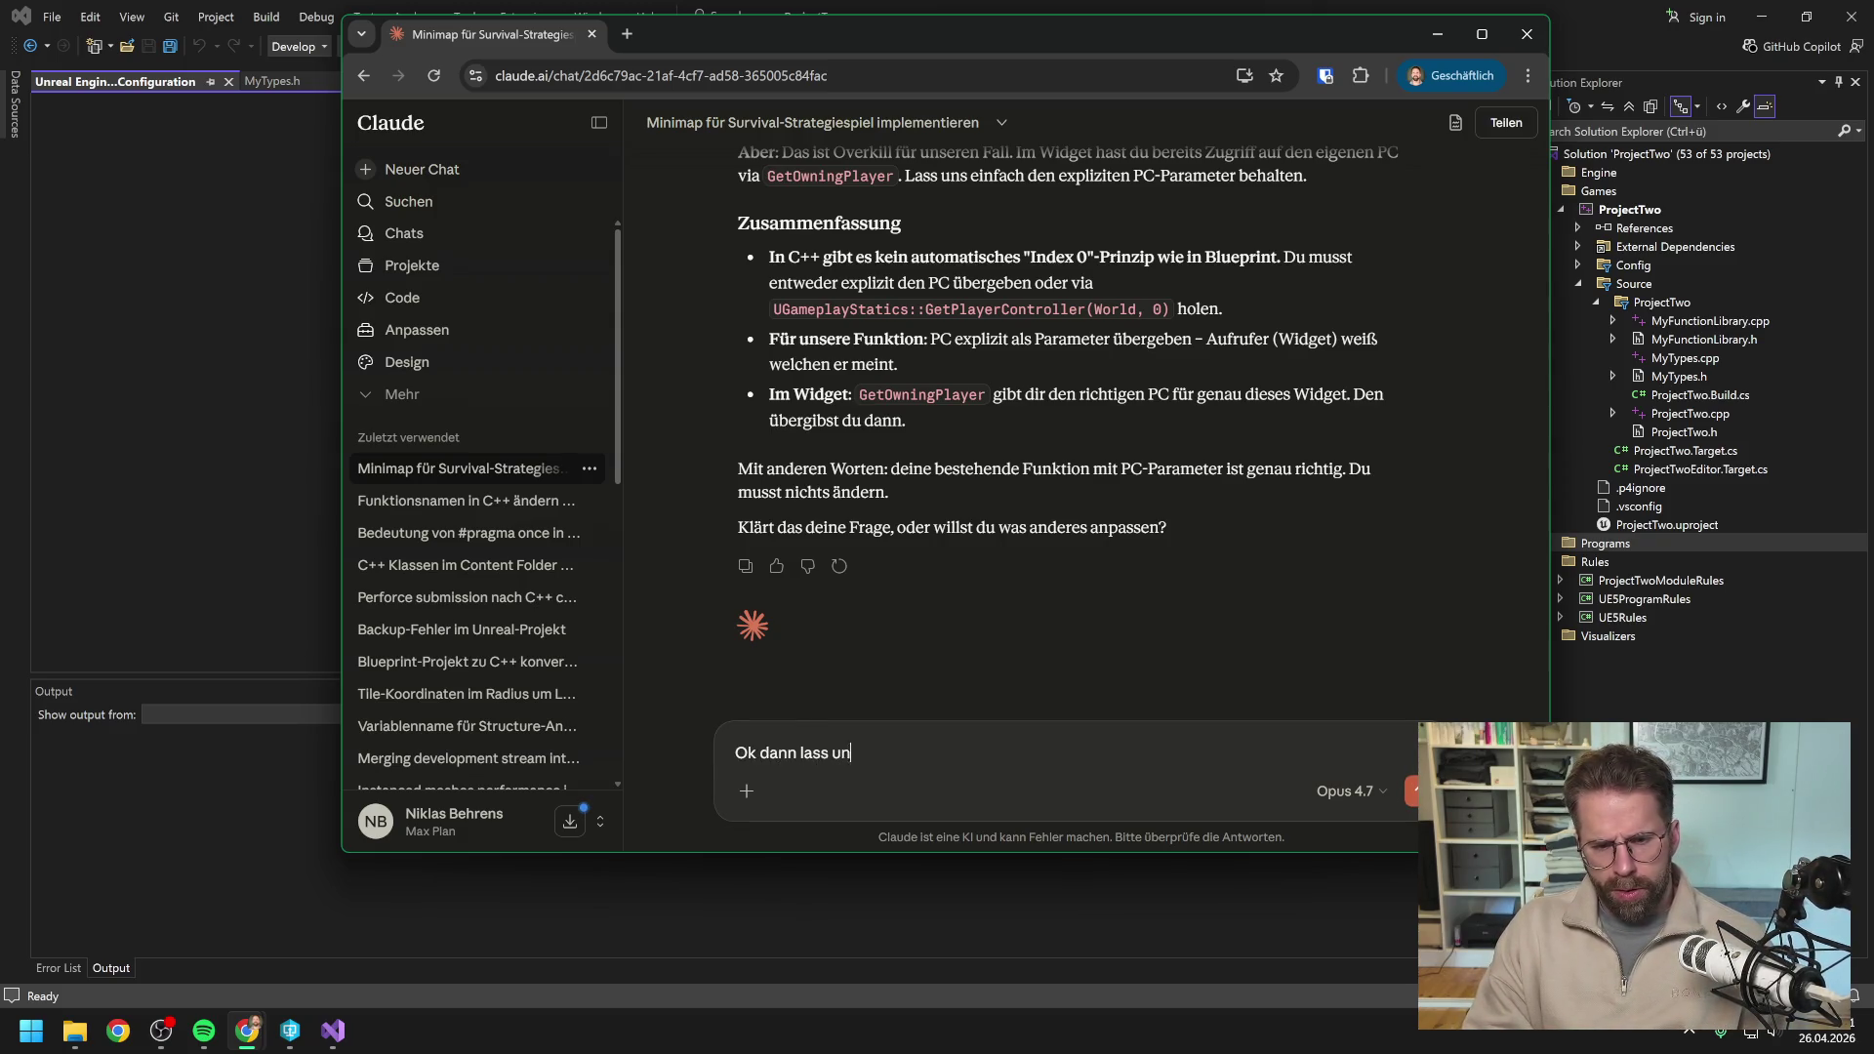
pyautogui.write('layerC')
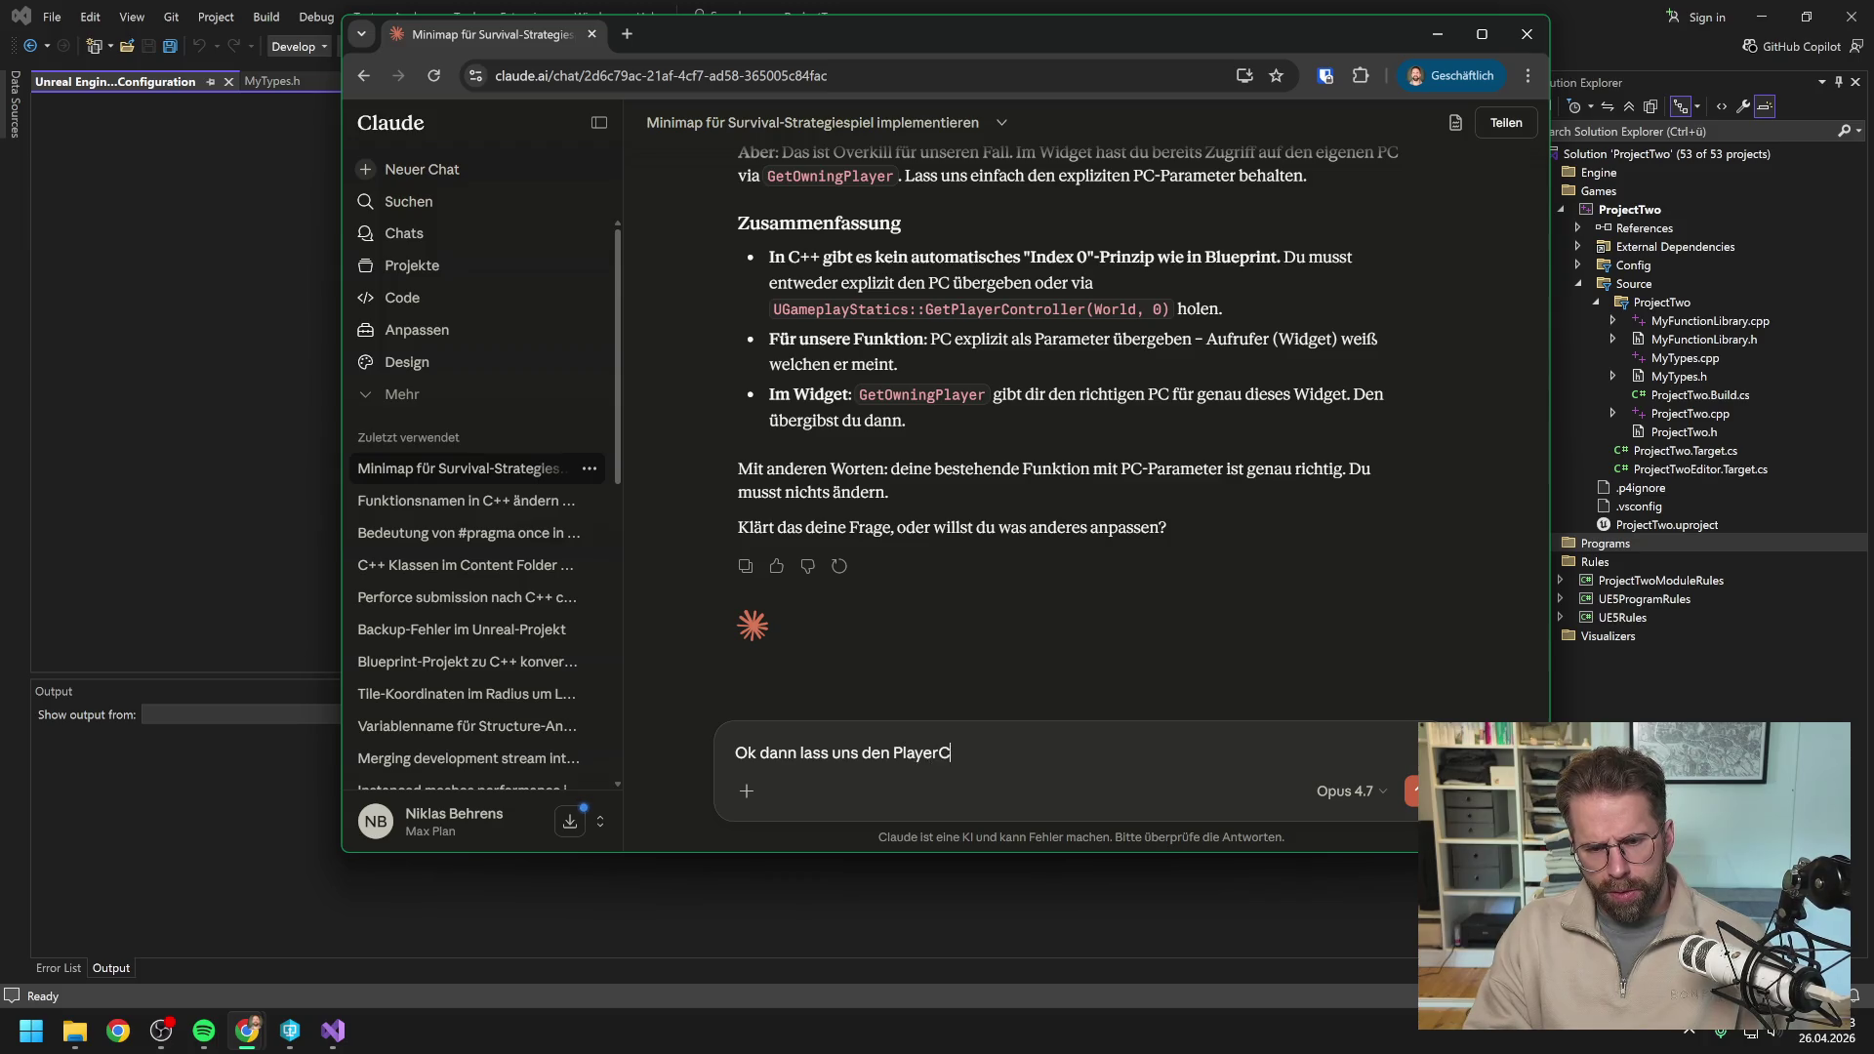
pyautogui.write('ontroller mit rein')
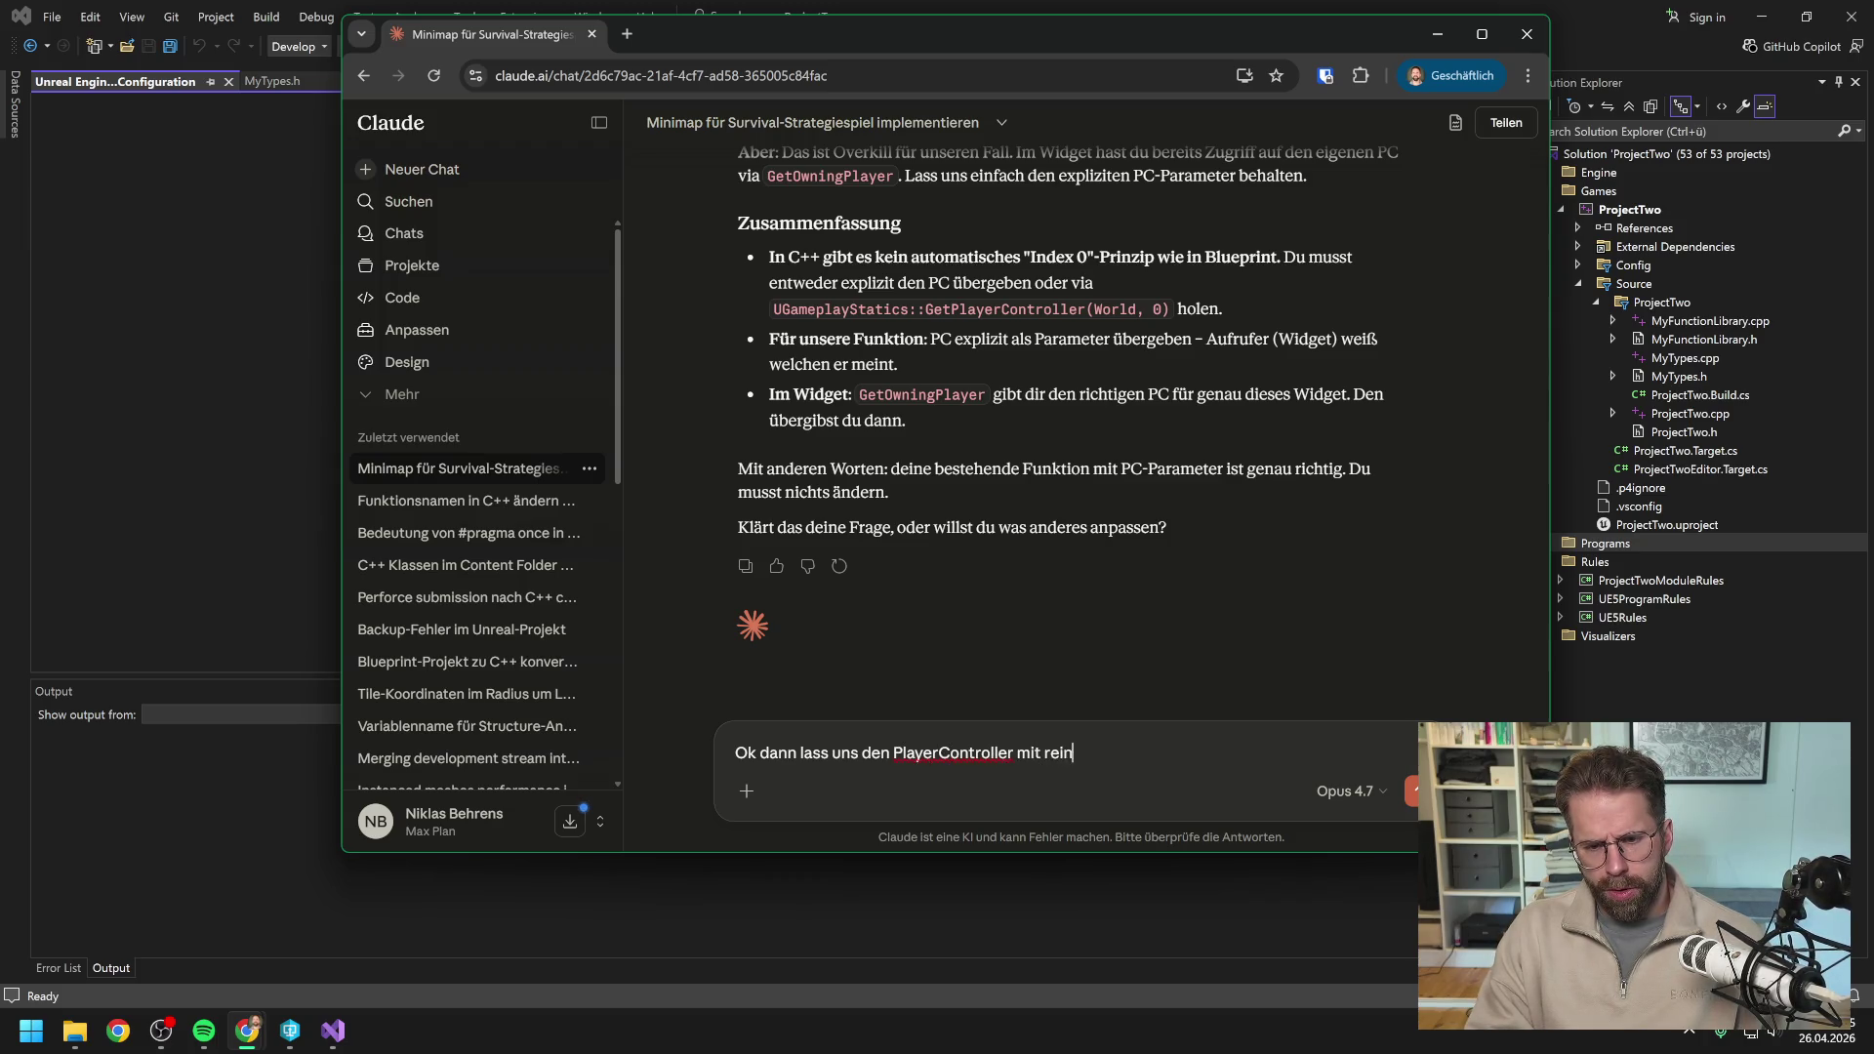
pyautogui.write('geben, ')
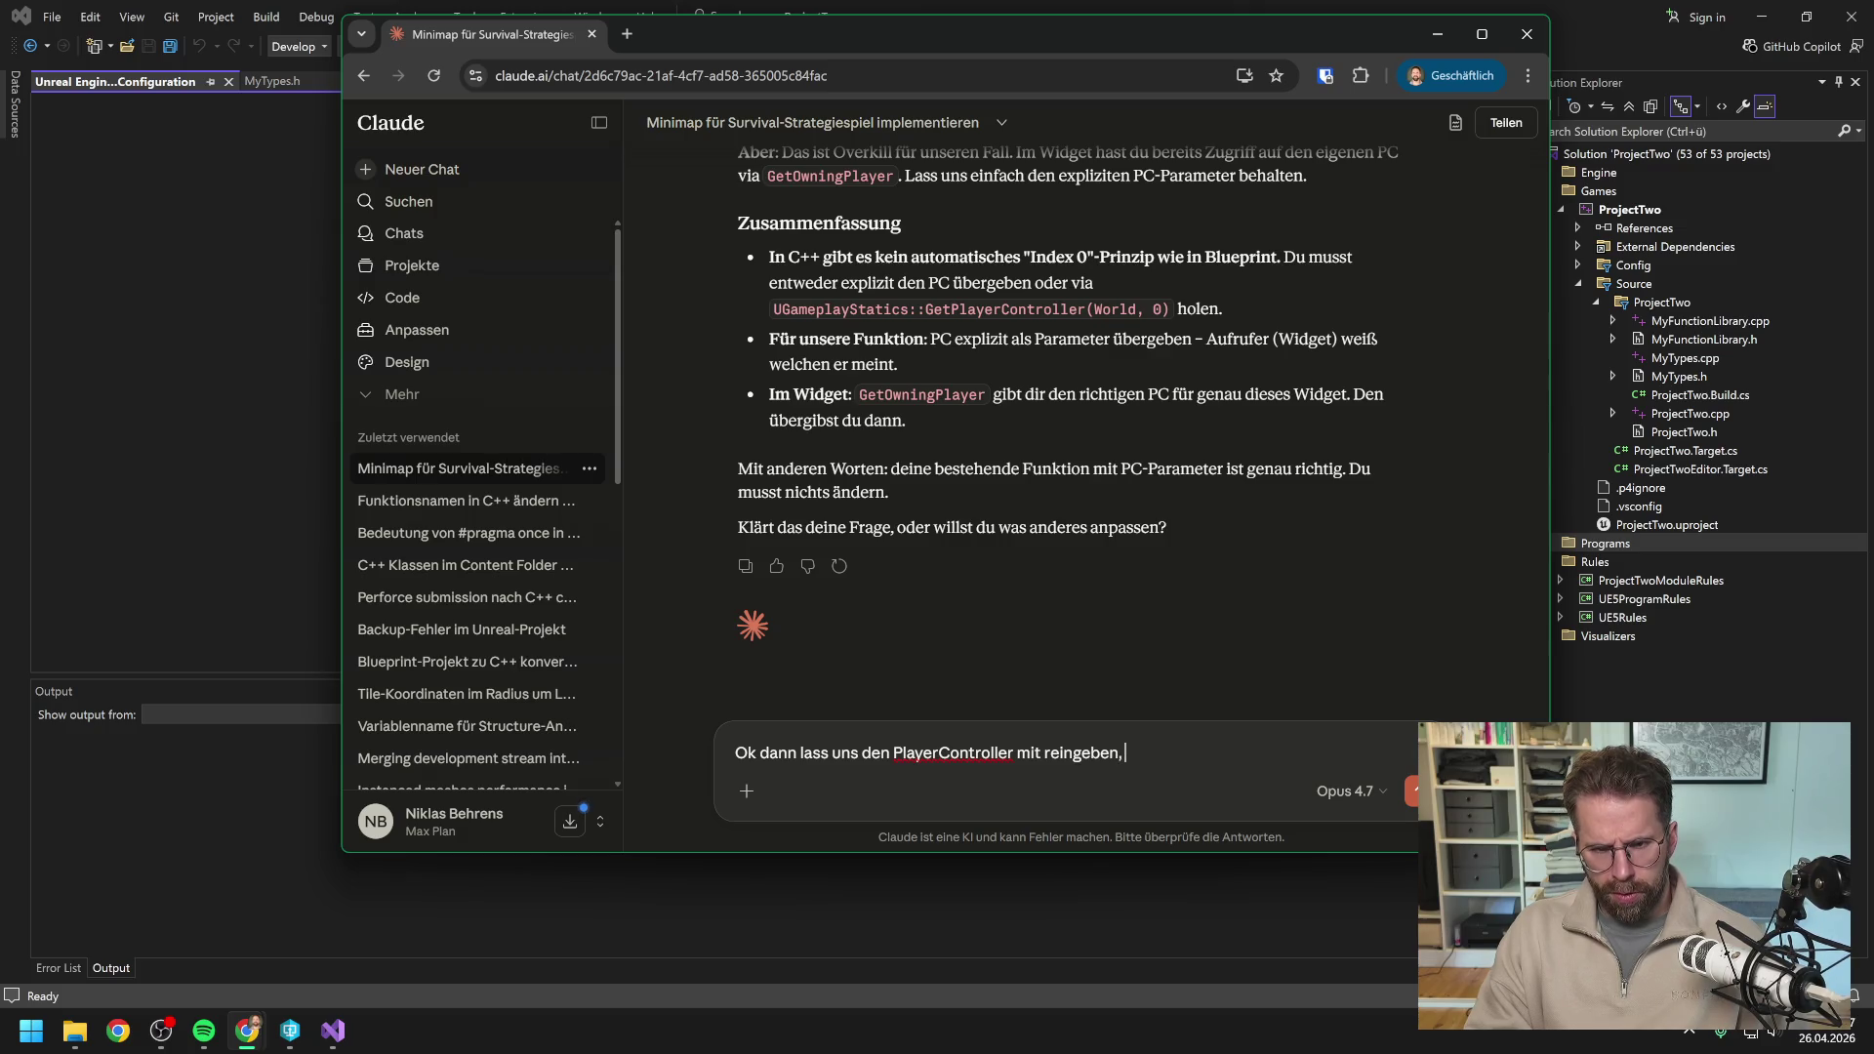
pyautogui.write('nochmal')
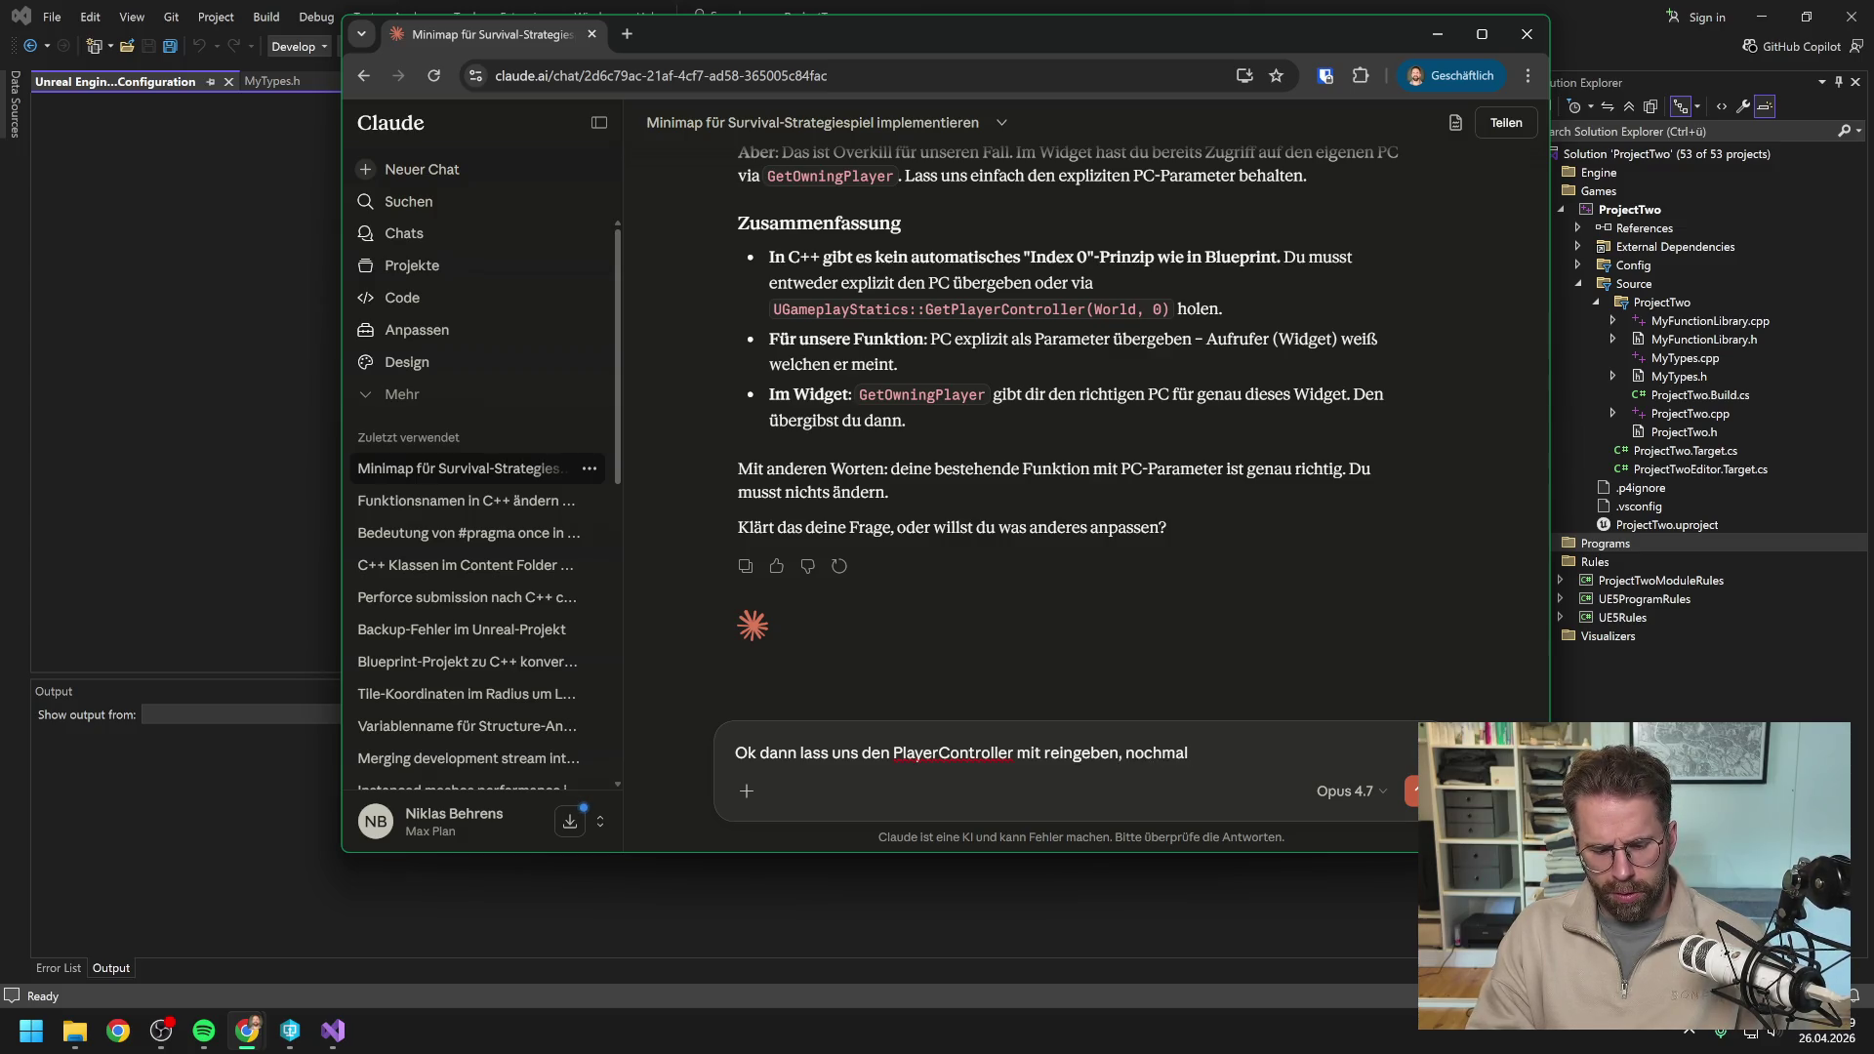
pyautogui.write(' den Code')
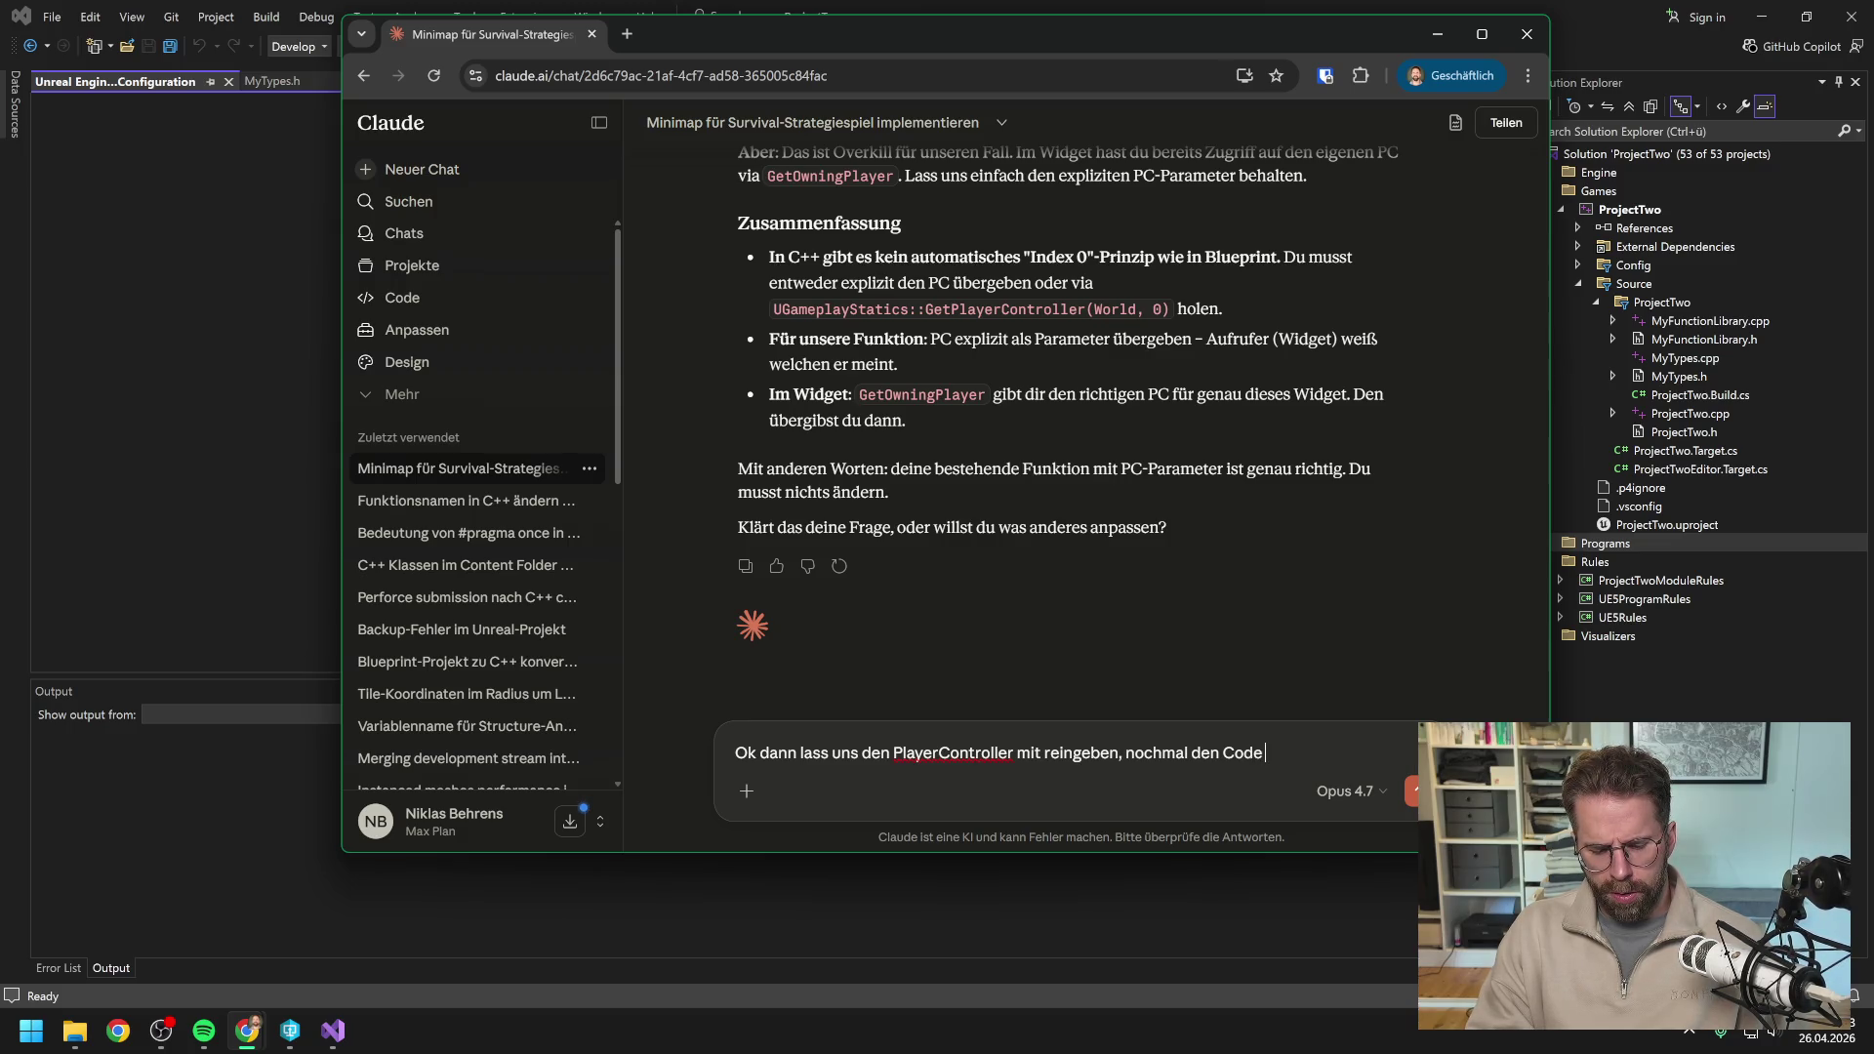
pyautogui.press('Return')
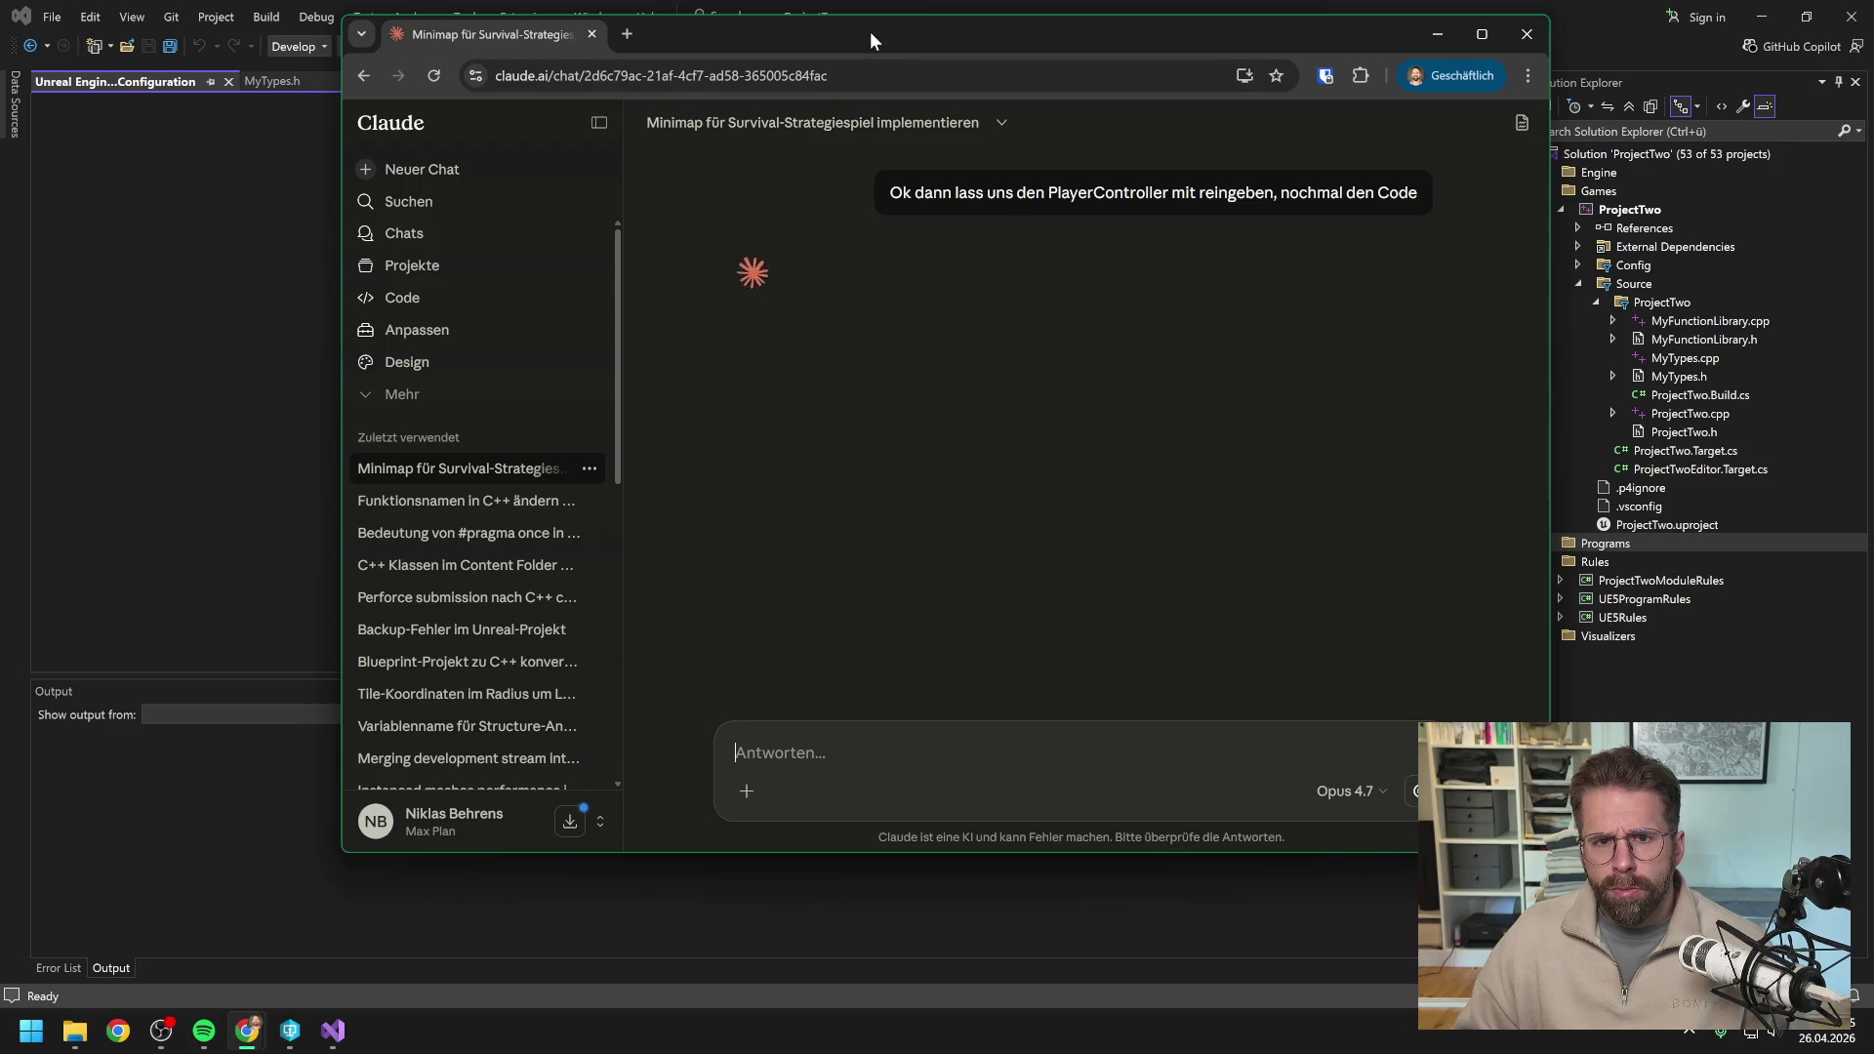
pyautogui.click(870, 12)
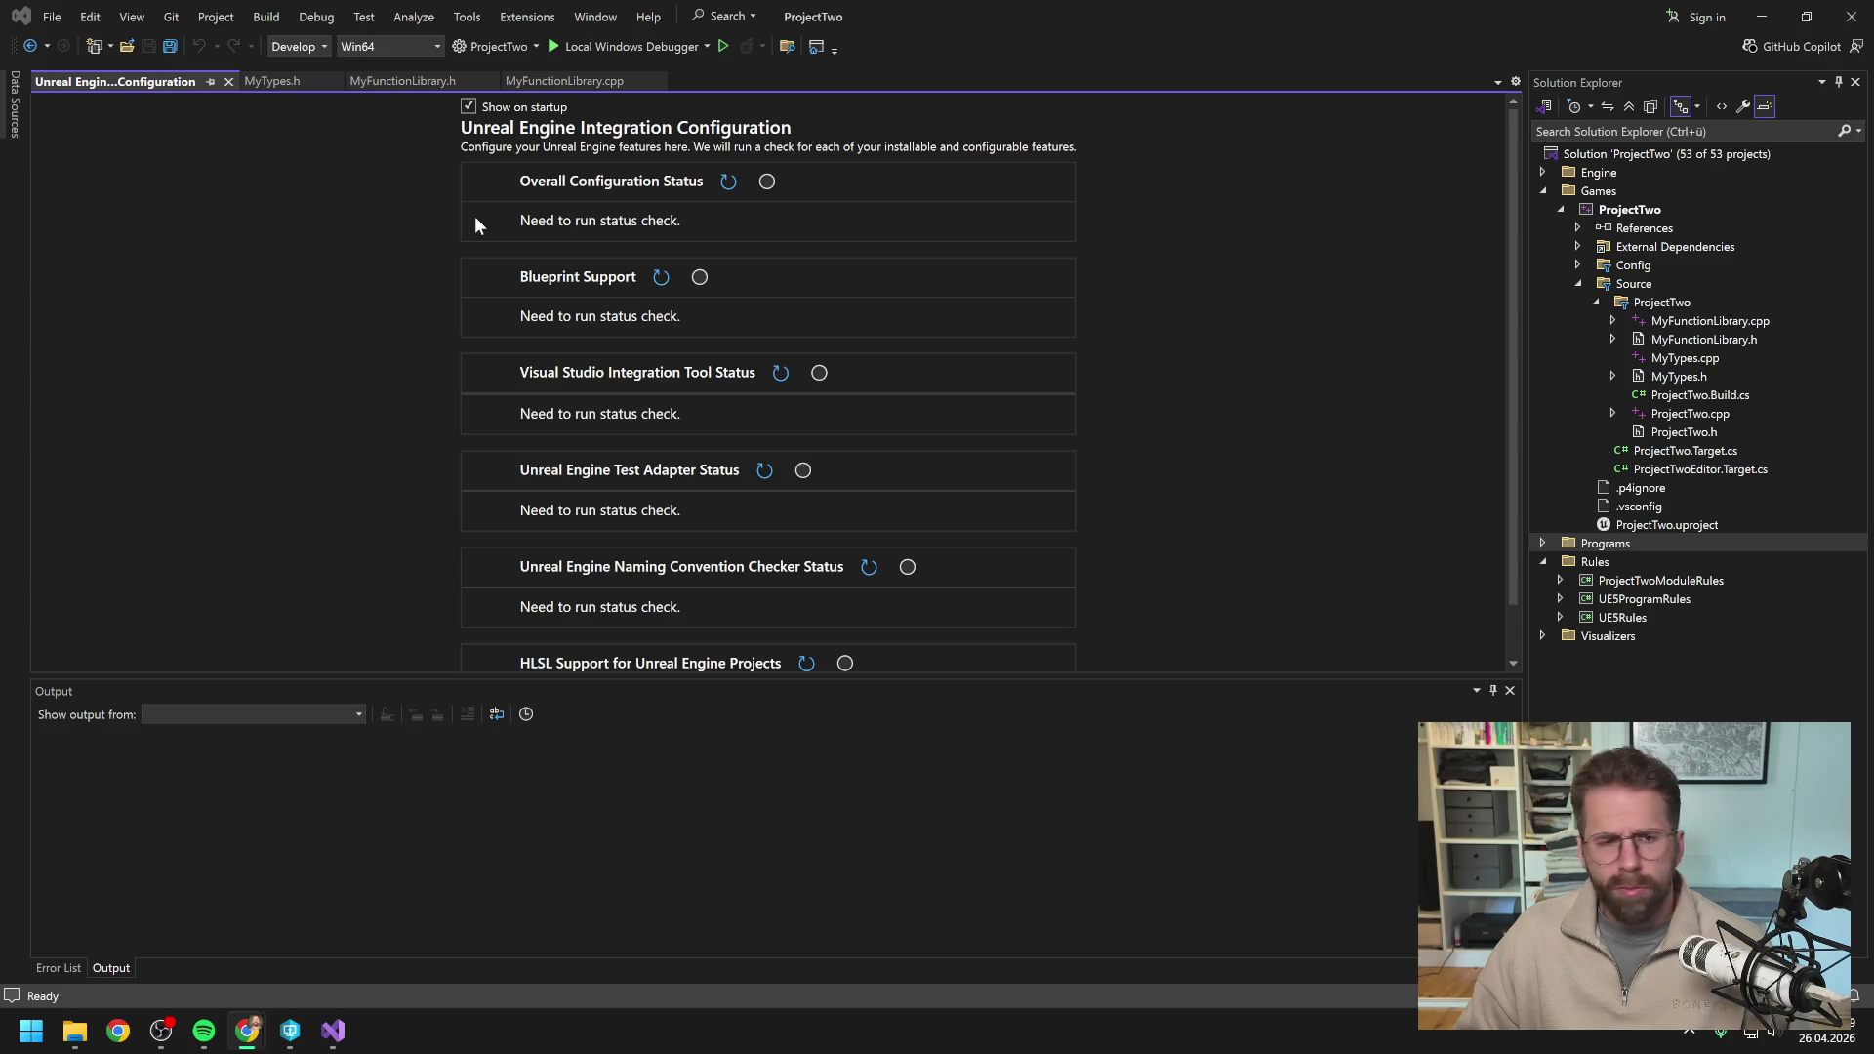
# Close the Integration Configuration page and MyTypes.h, leaving MyFunctionLibrary.h open.
pyautogui.click(229, 81)
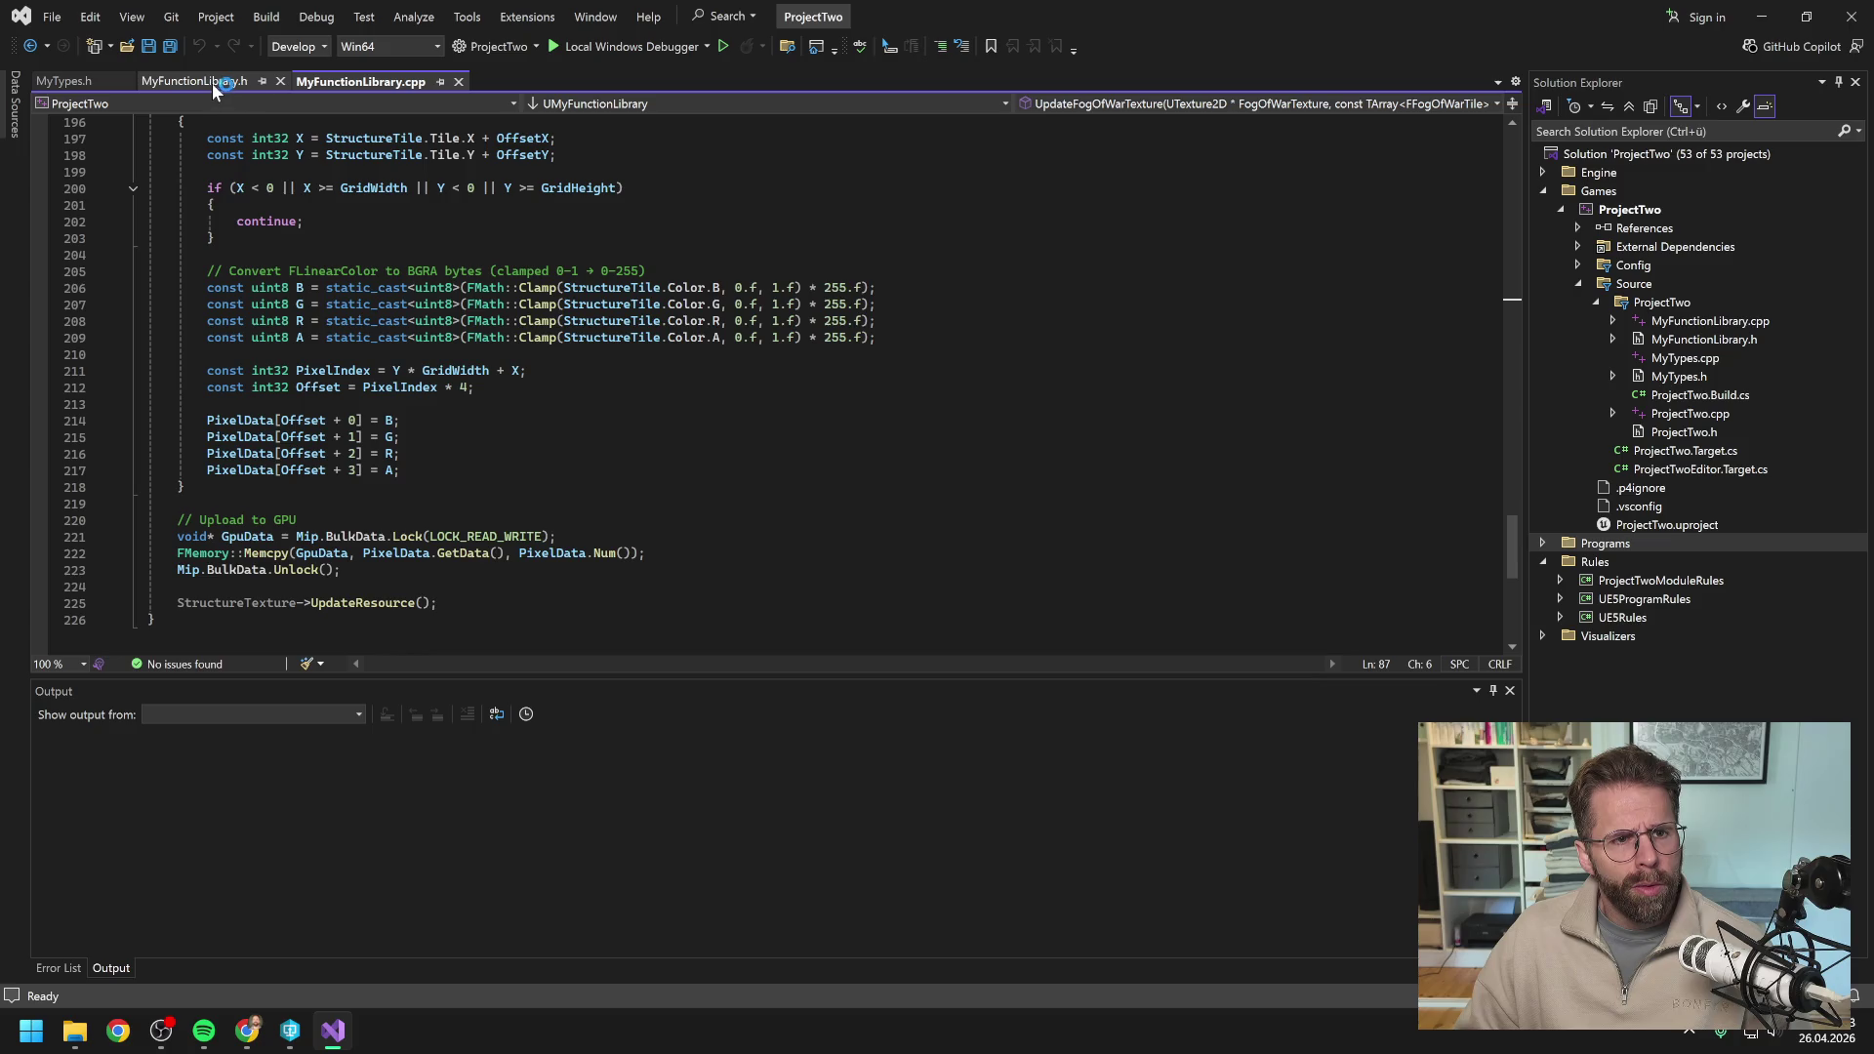
pyautogui.click(123, 81)
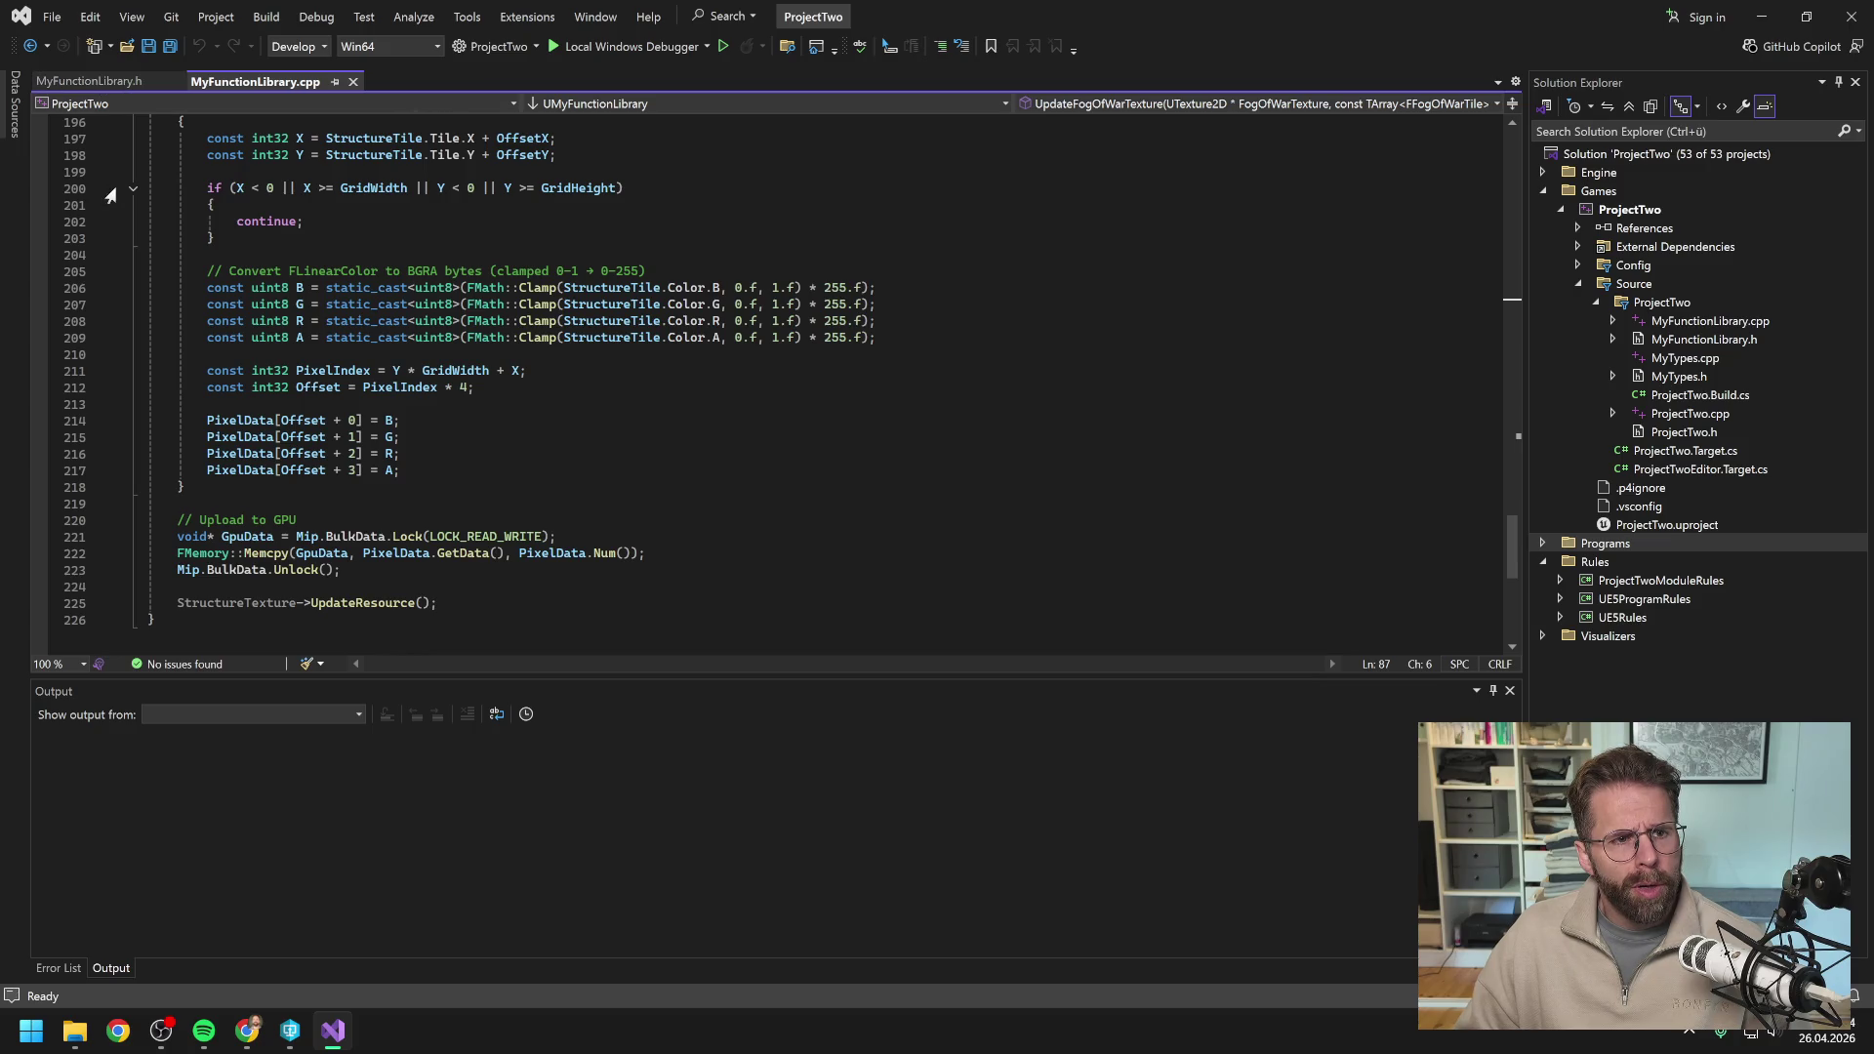
pyautogui.click(112, 80)
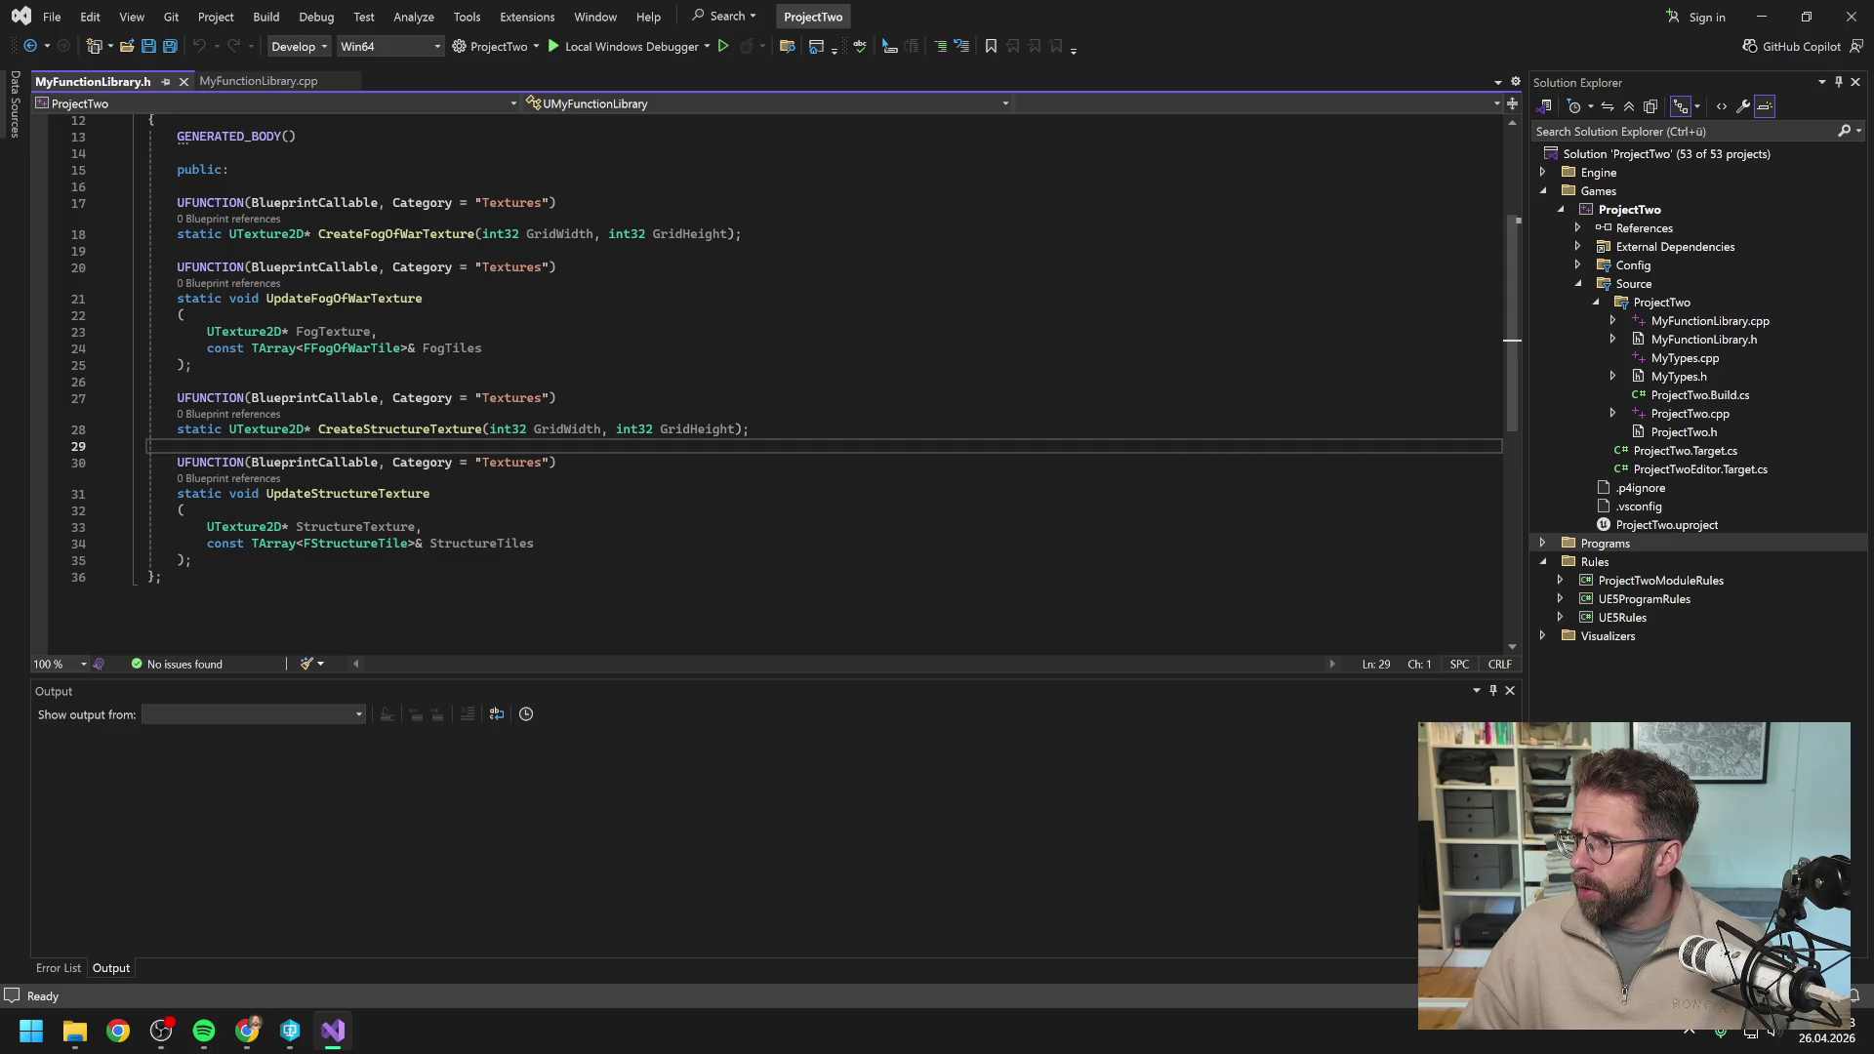
# Paste the GameFramework/PlayerController.h include after the existing includes and save the header.
pyautogui.hotkey('alt', 'Tab')
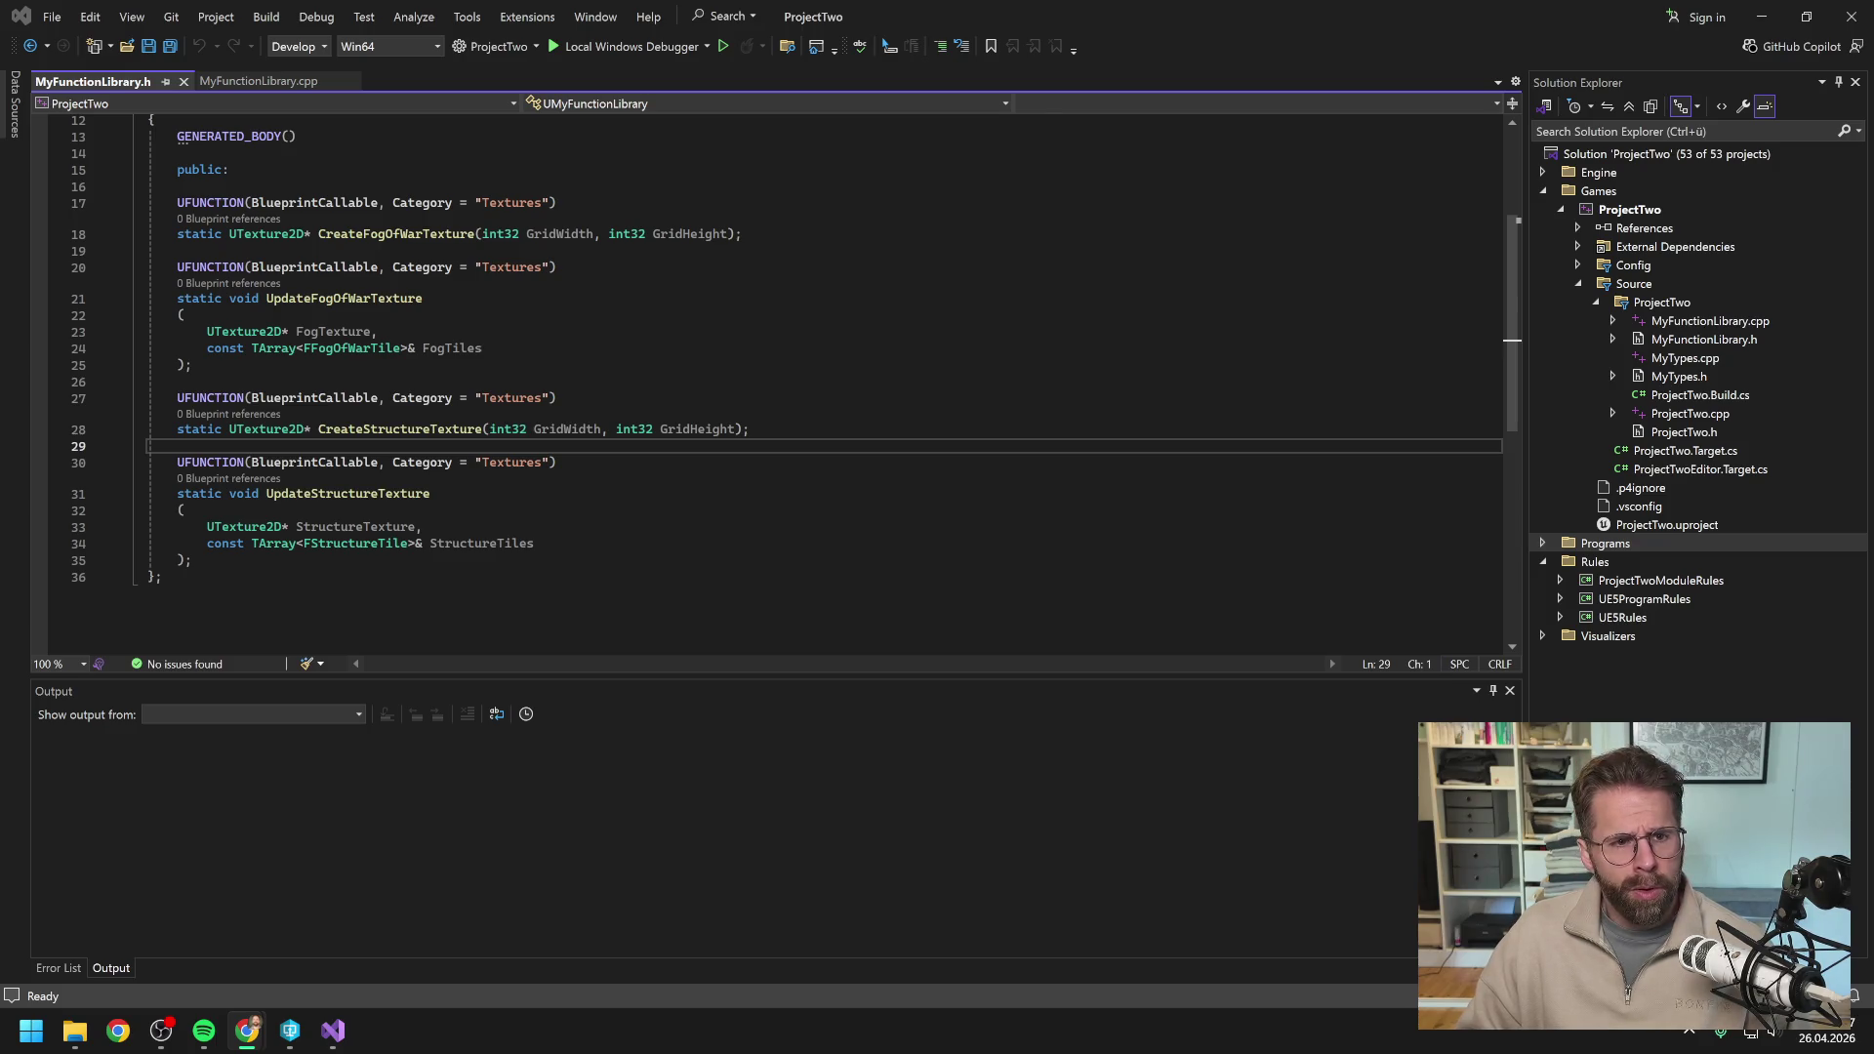
pyautogui.click(475, 267)
pyautogui.scroll(4, 475, 267)
pyautogui.click(445, 204)
pyautogui.press('Return')
pyautogui.write('#include "GameFramework/PlayerController.h"')
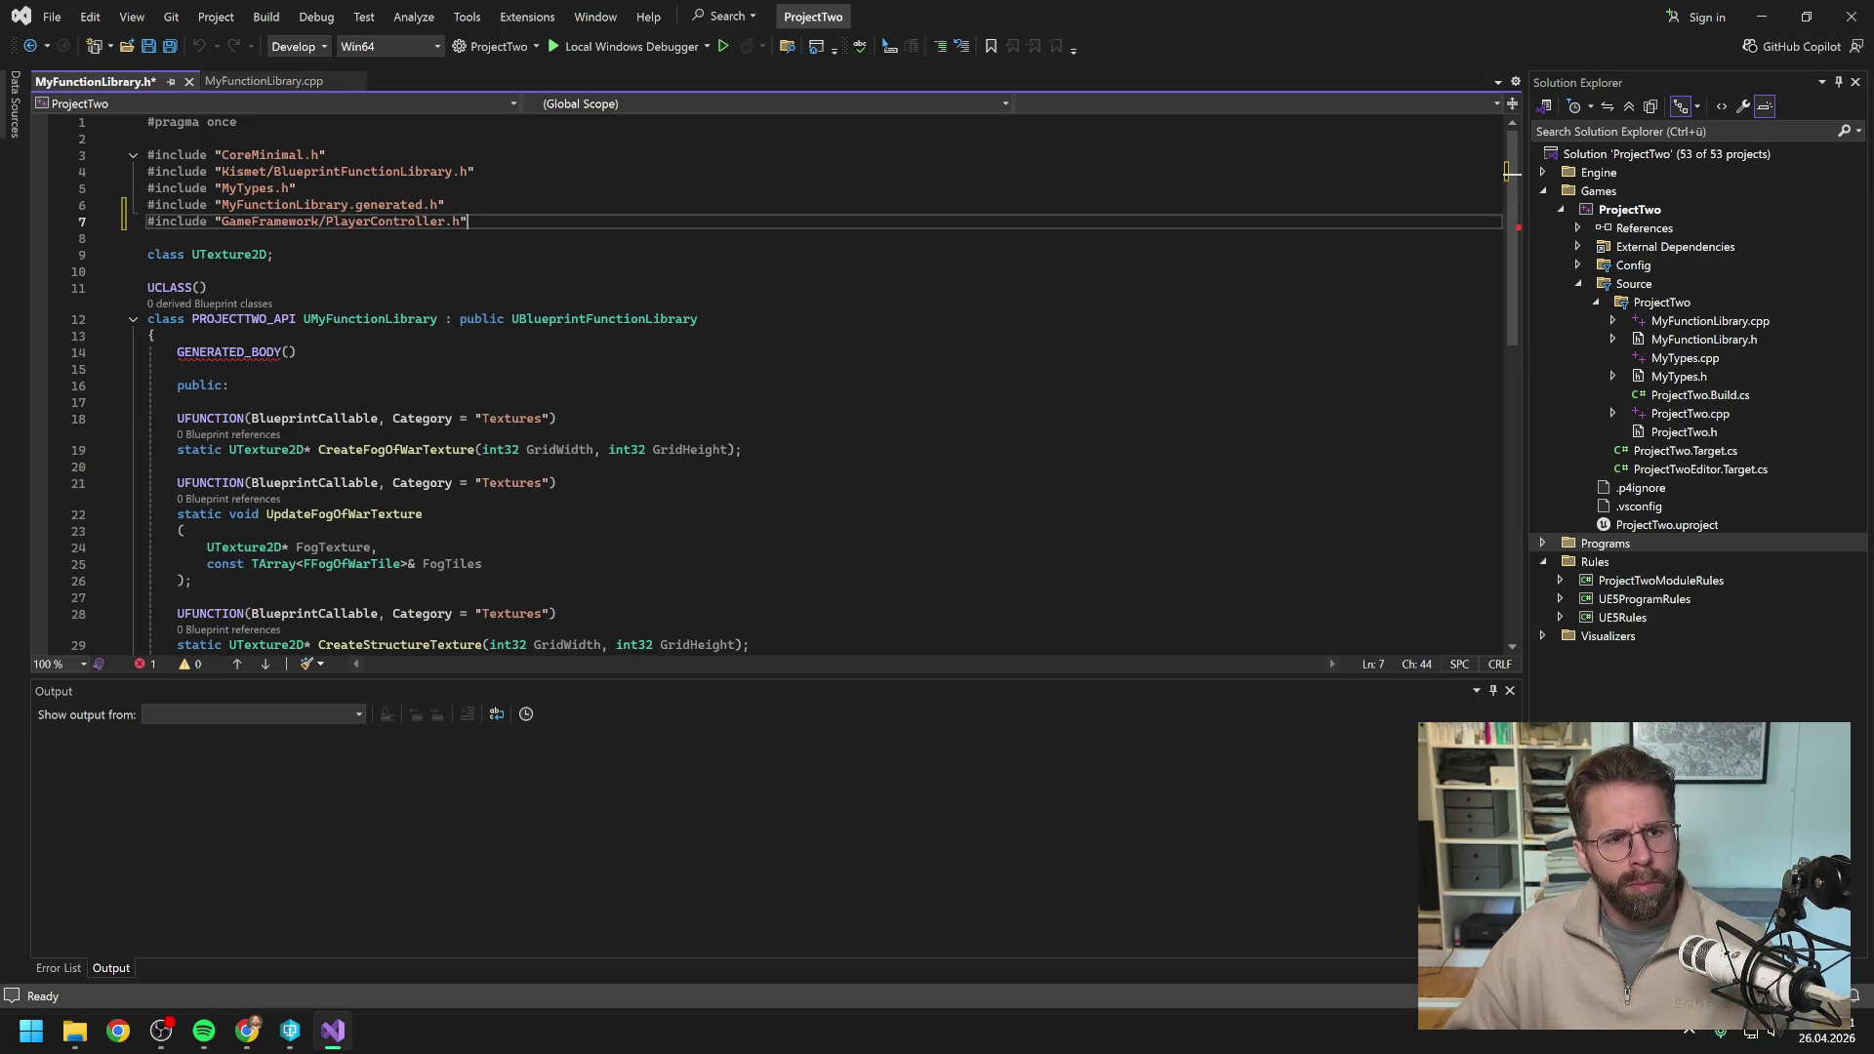
pyautogui.hotkey('ctrl', 's')
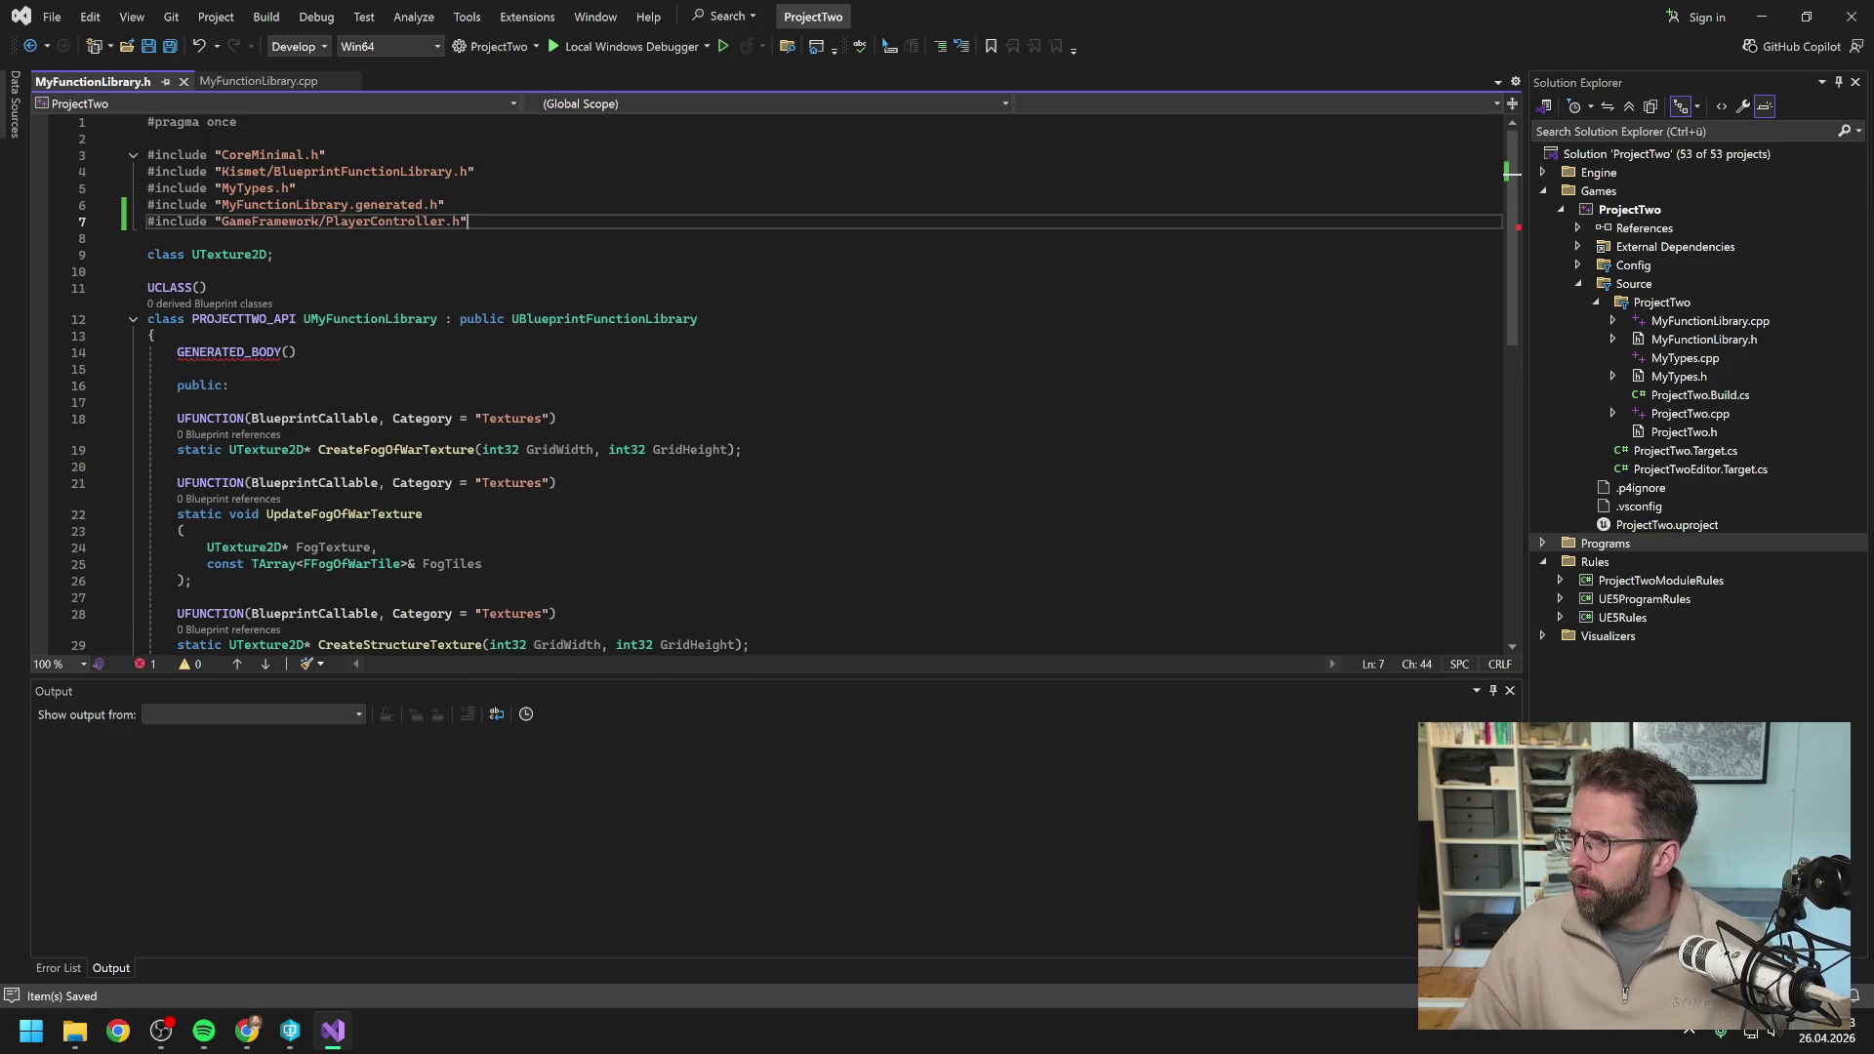
# Compare Claude's code with the header's function declarations in MyFunctionLibrary.h.
pyautogui.scroll(-1, 780, 381)
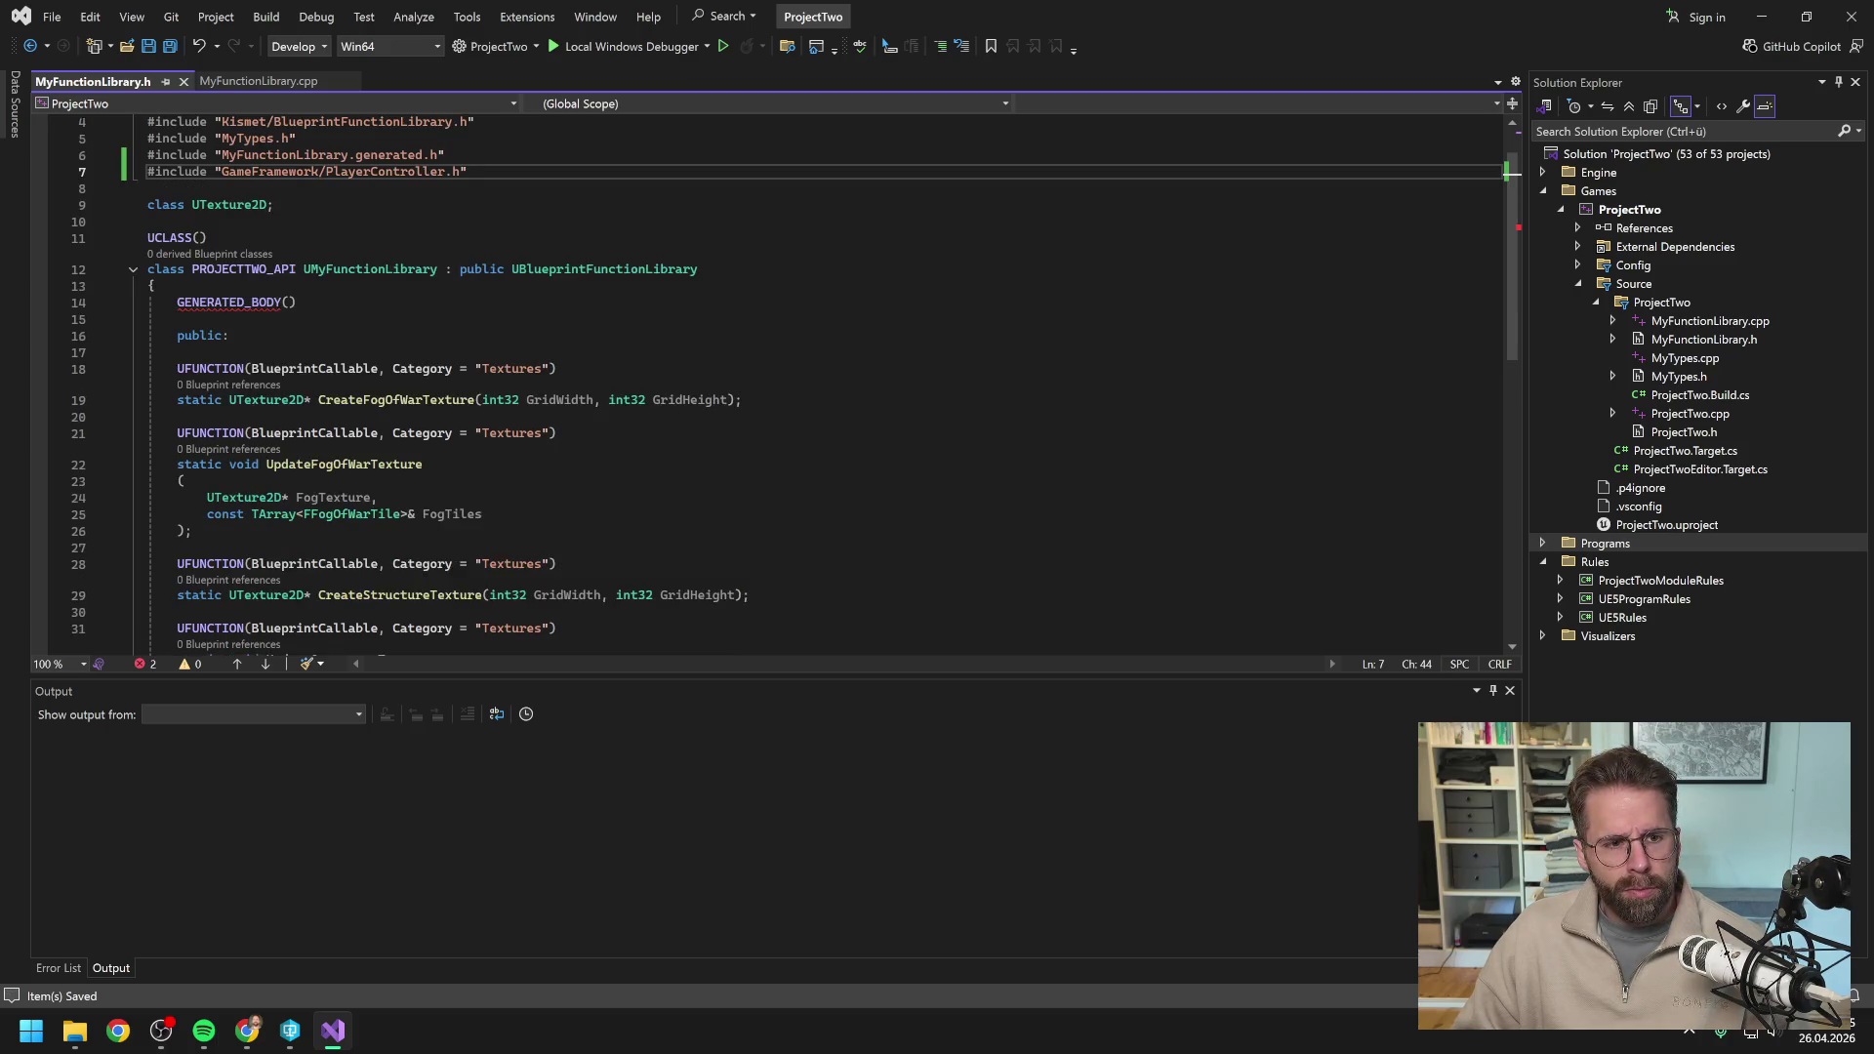
pyautogui.scroll(-1, 781, 381)
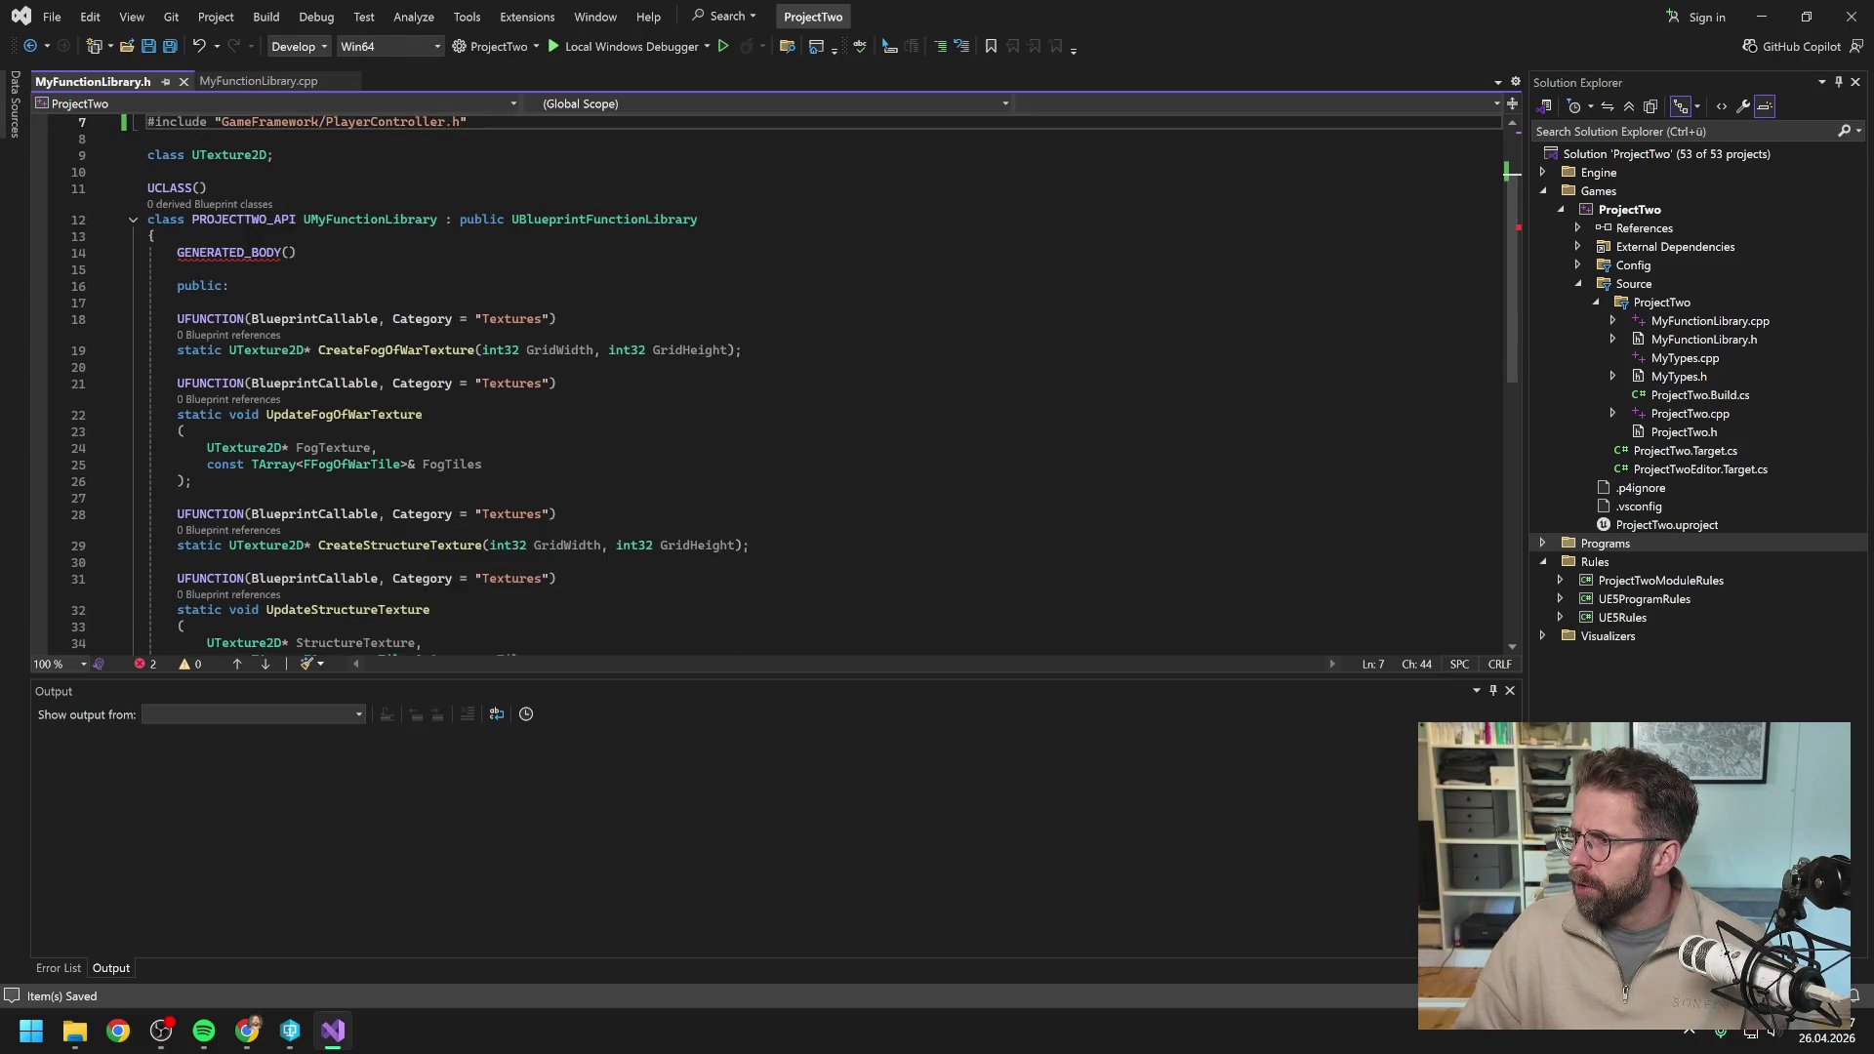
pyautogui.hotkey('alt', 'Tab')
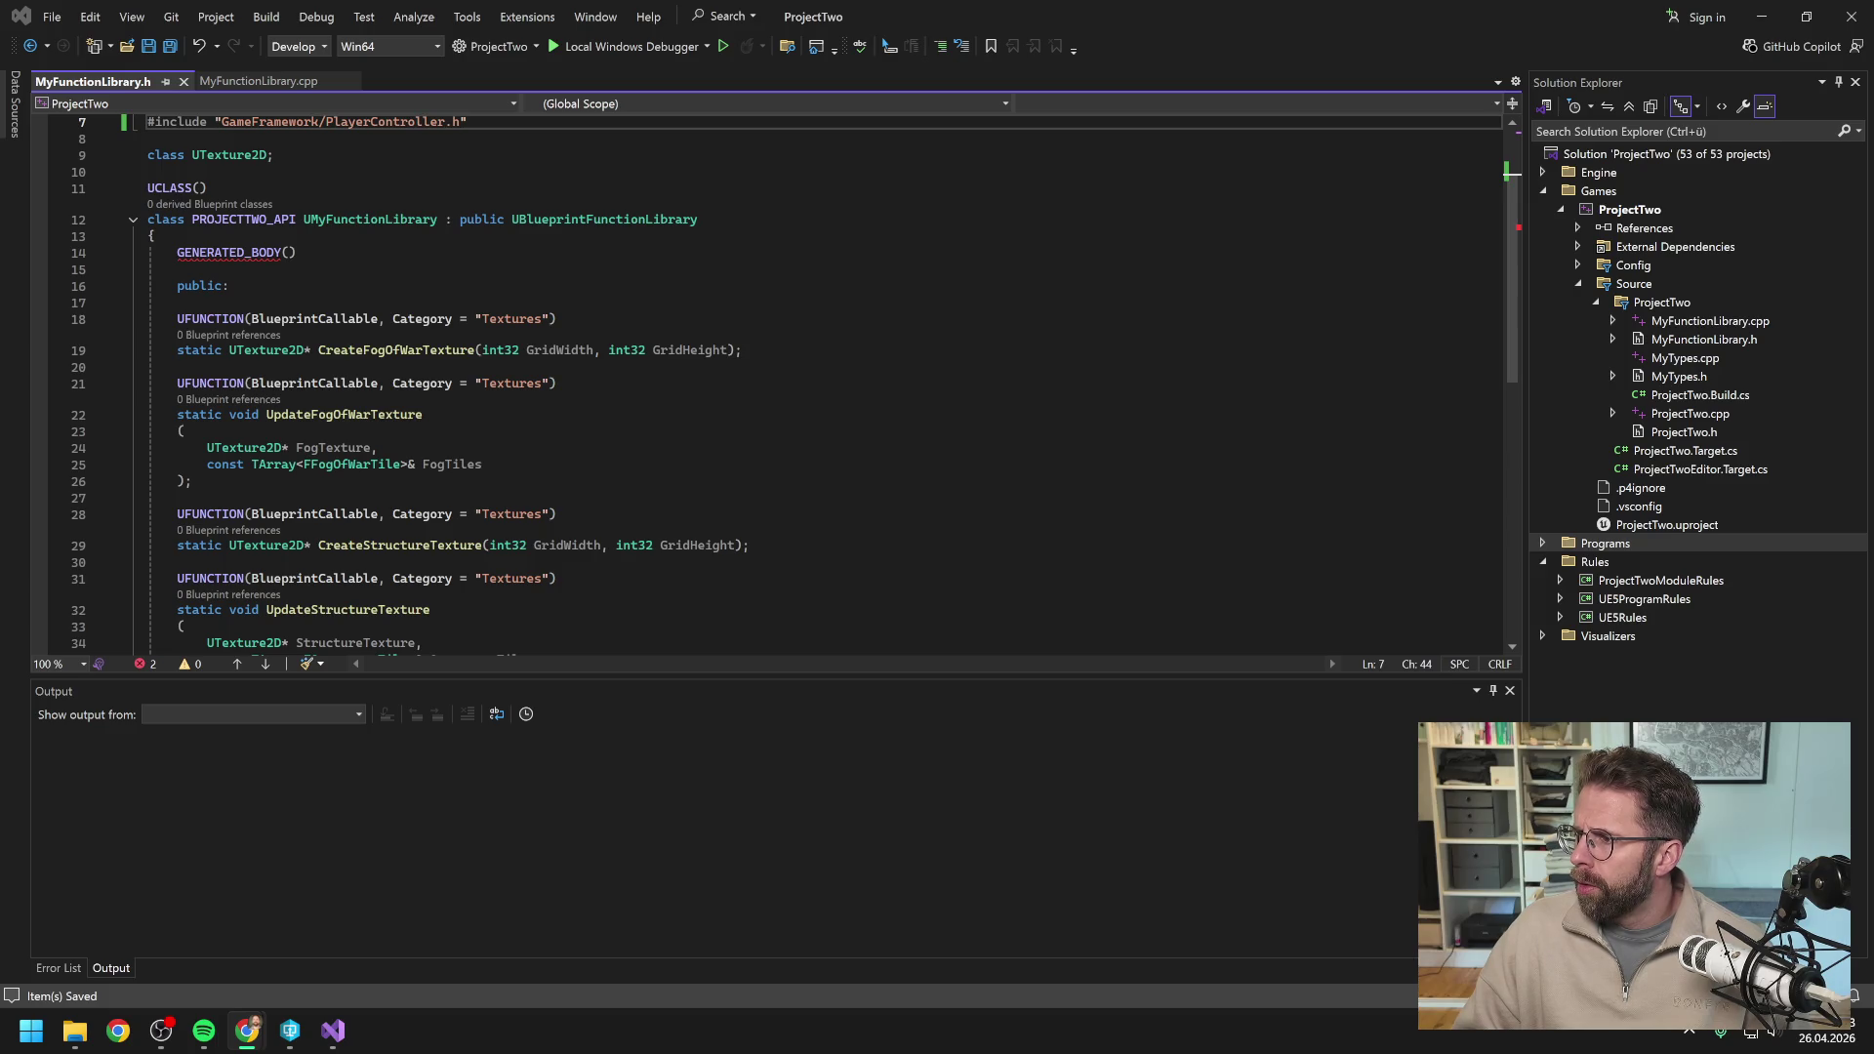
pyautogui.click(750, 544)
pyautogui.scroll(-6, 749, 545)
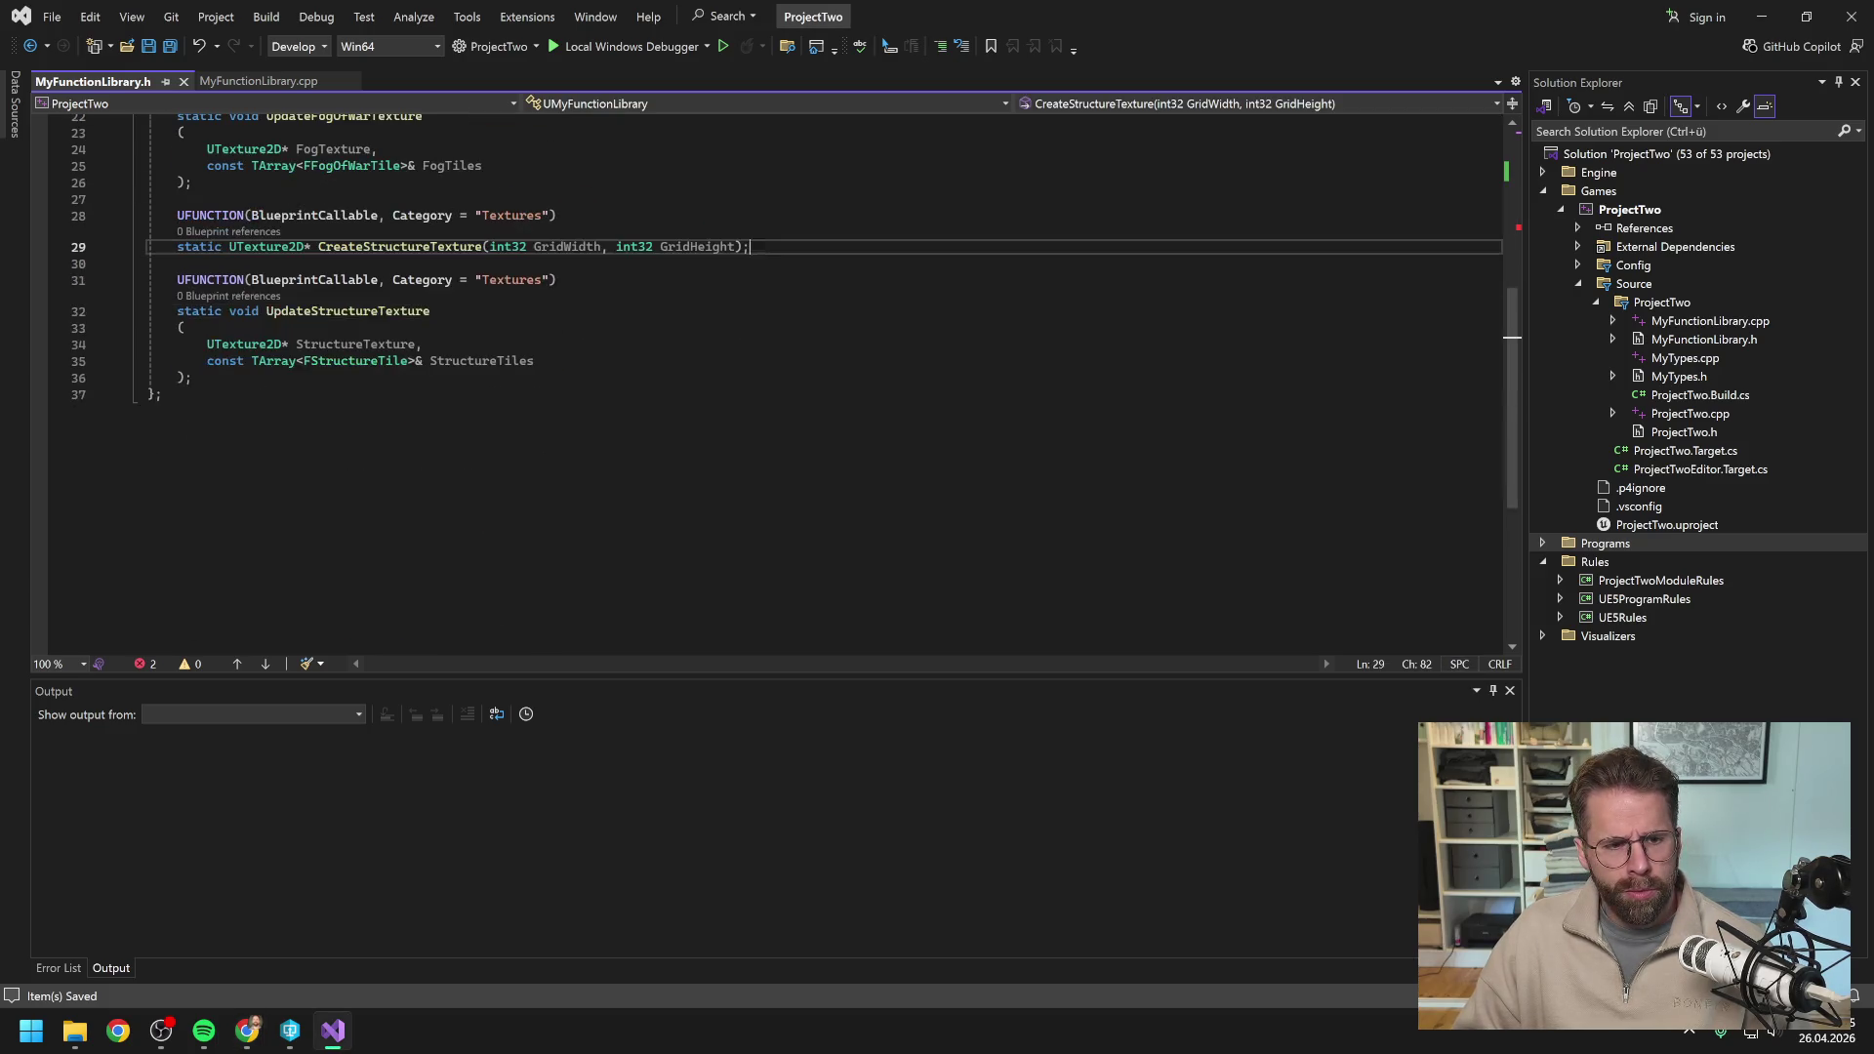
# Paste the GetCameraWorldBounds UFUNCTION declaration after UpdateStructureTexture and fix its parenthesis line.
pyautogui.click(290, 378)
pyautogui.press('Return')
pyautogui.press('Return')
pyautogui.write('UFUNCTION(BlueprintCallable, Category = "MyFunctions")     static bool GetCameraWorldBounds(         APlayerController* PlayerController,         FVector2D& OutWorldMin,         FVector2D& OutWorldMax     );')
pyautogui.click(416, 427)
pyautogui.press('Return')
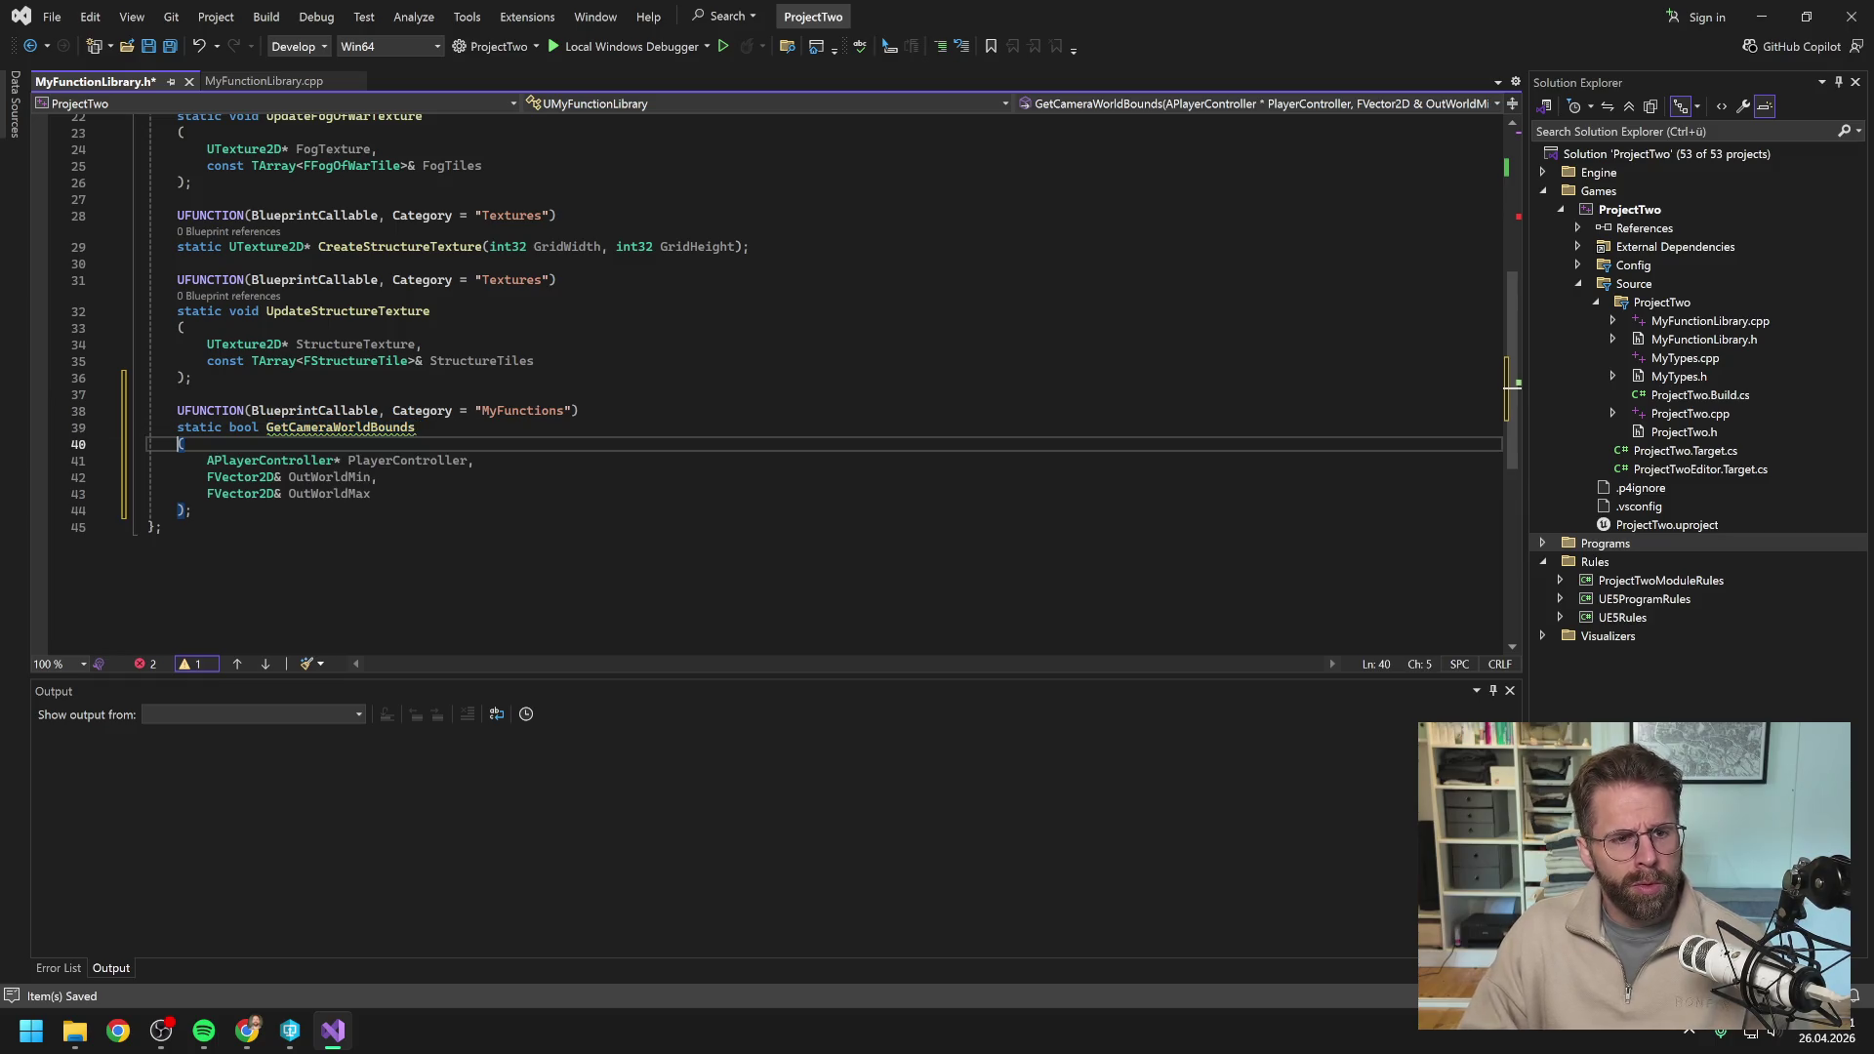
pyautogui.hotkey('ctrl', 's')
pyautogui.click(162, 542)
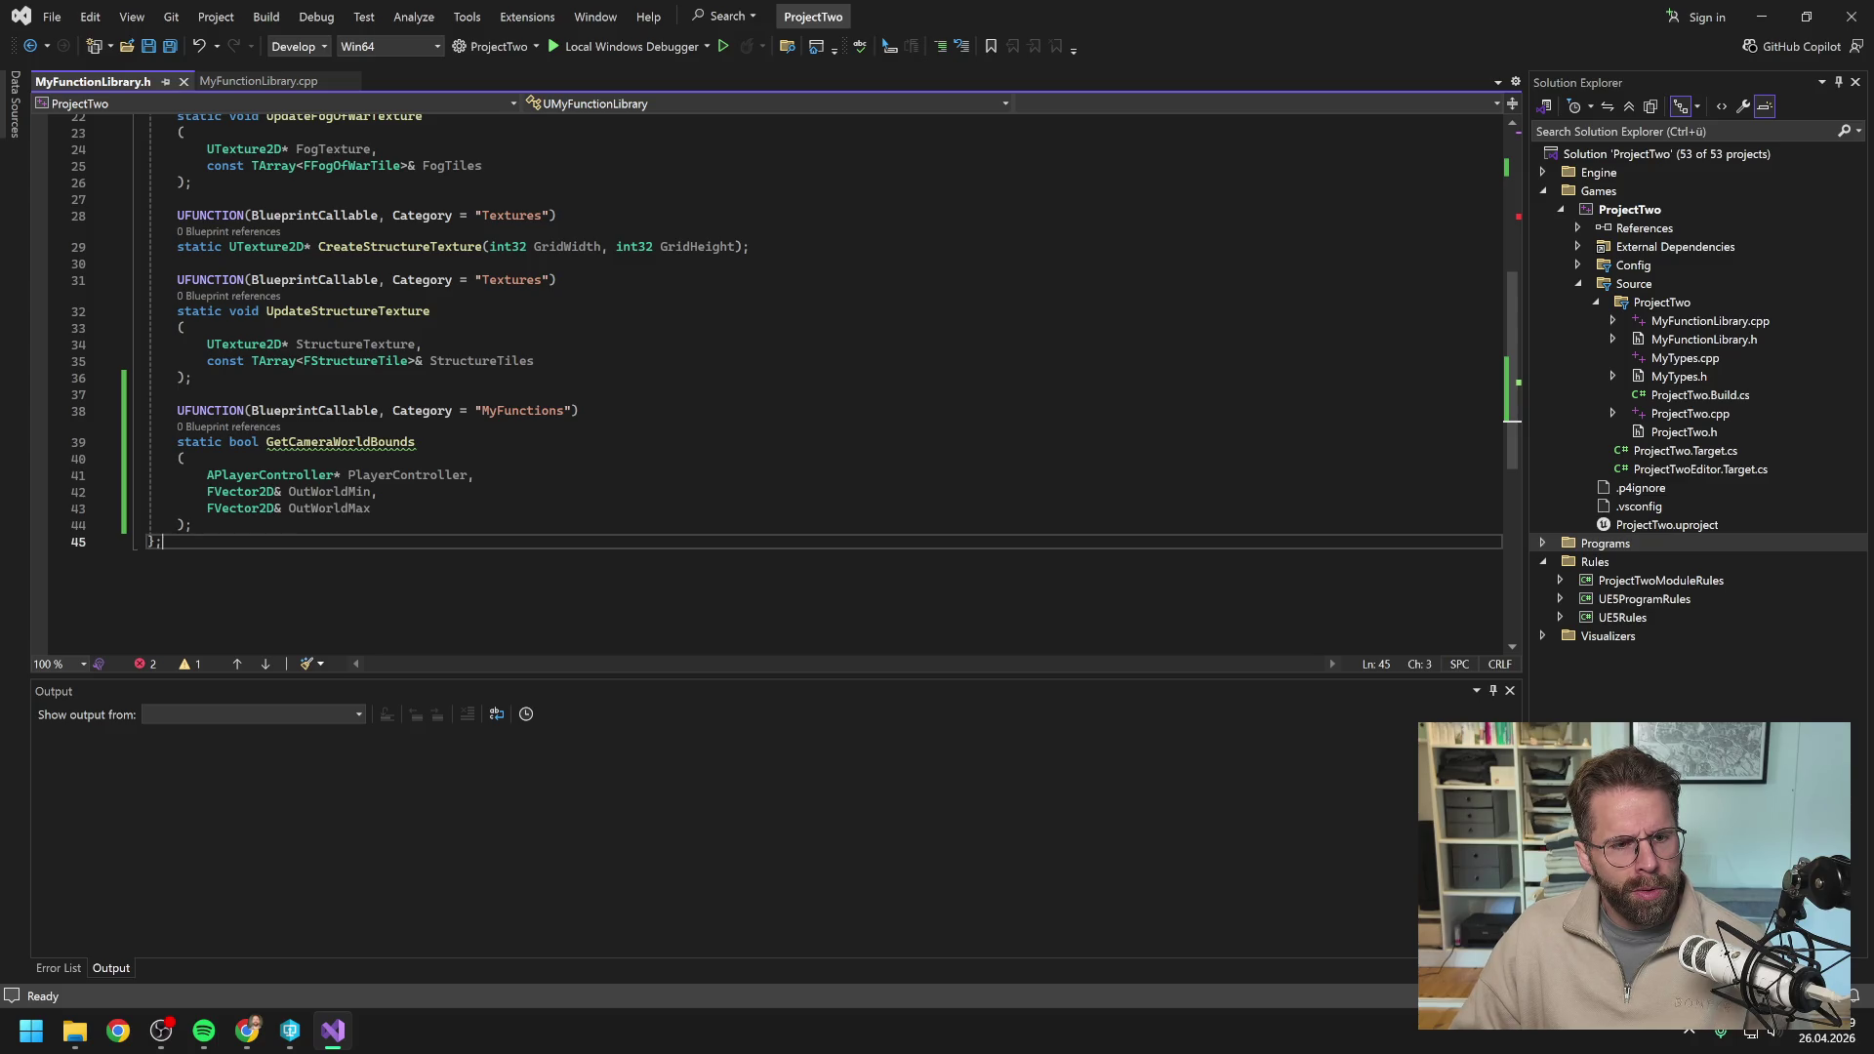
# Select the whole GetCameraWorldBounds declaration and copy it for the Claude chat.
pyautogui.doubleClick(329, 508)
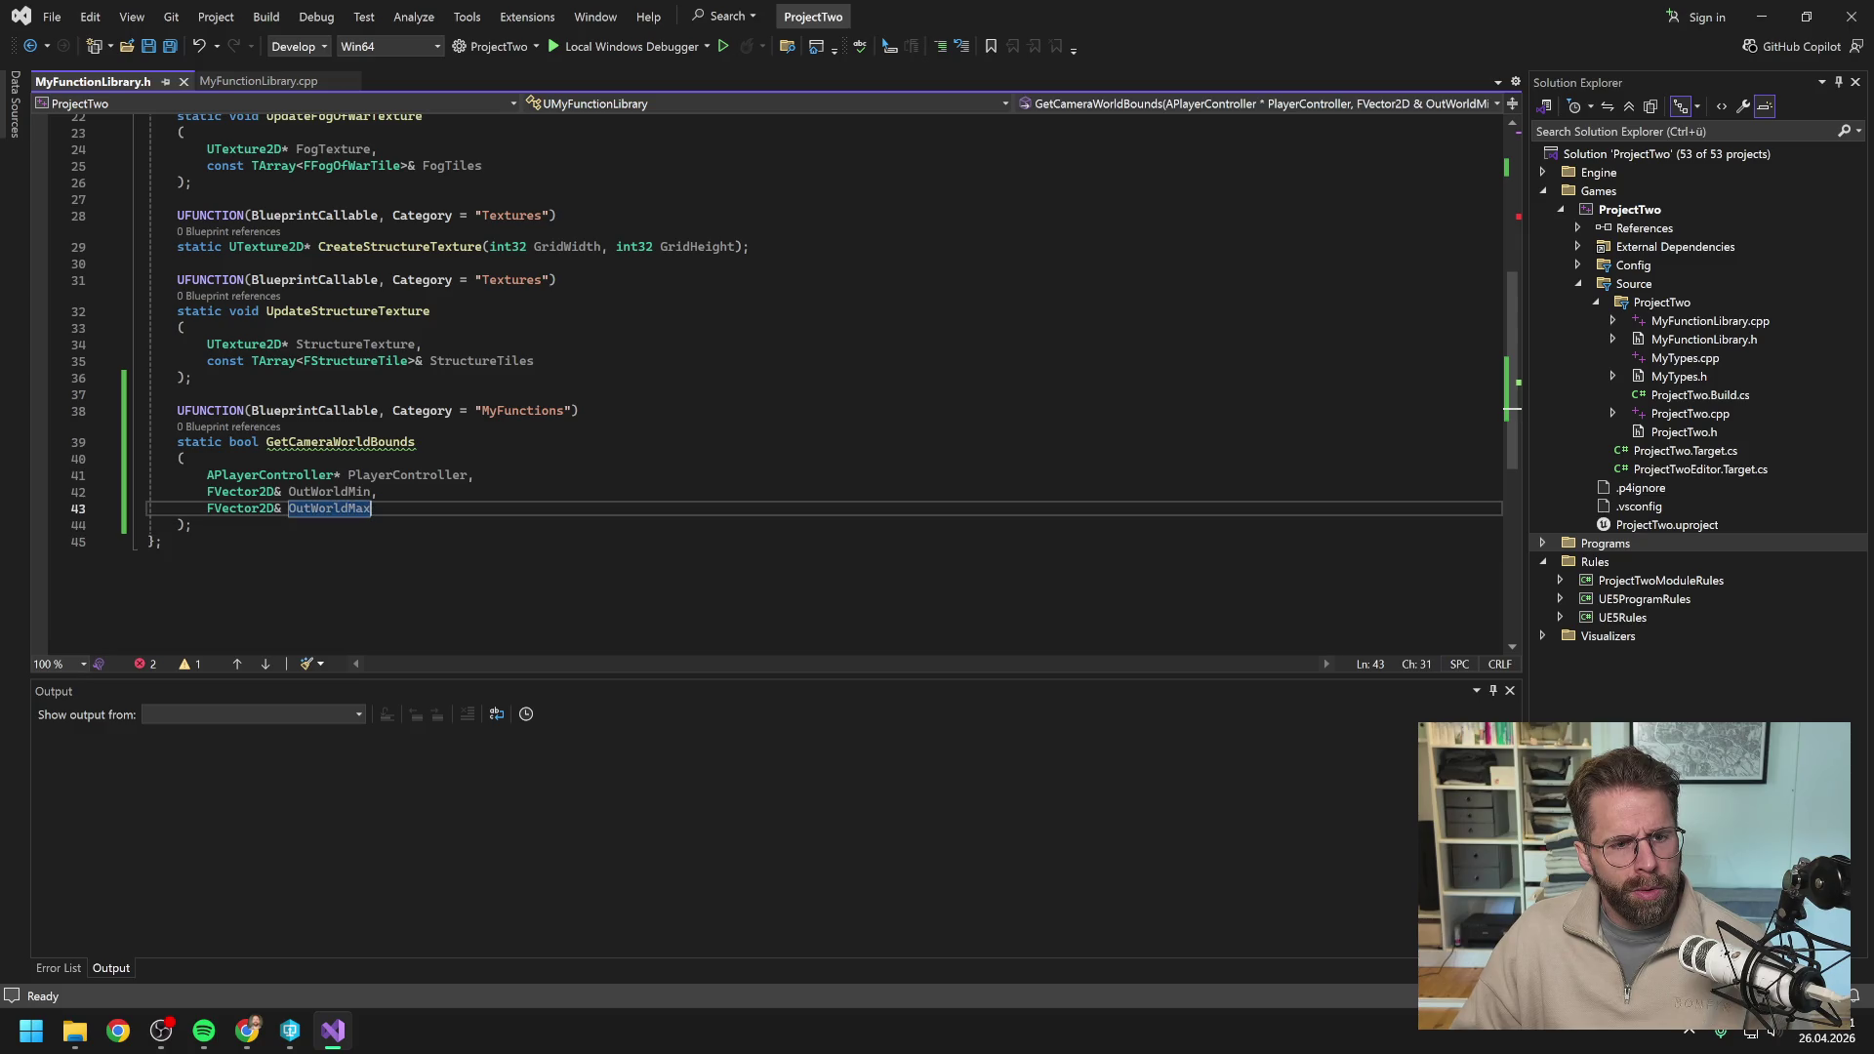
pyautogui.hotkey('shift', 'alt', '=')
pyautogui.hotkey('shift', 'alt', '=')
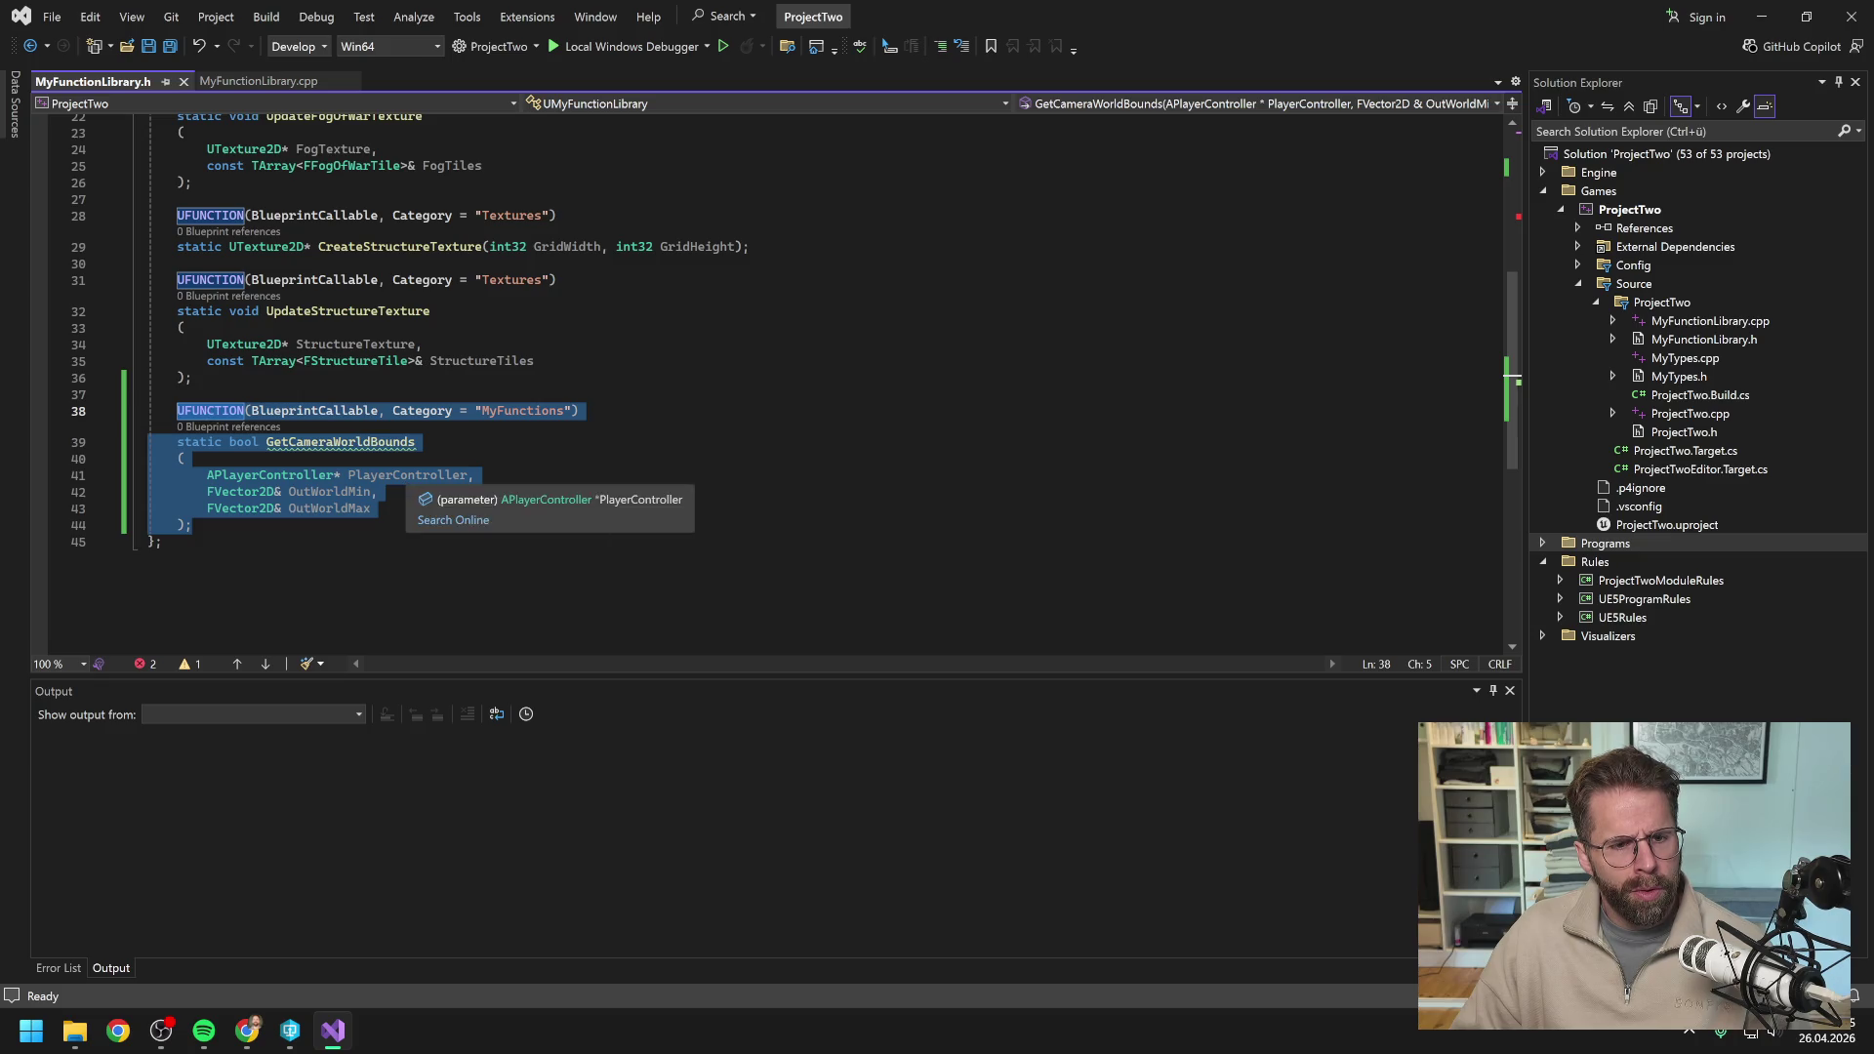
pyautogui.hotkey('alt', 'Tab')
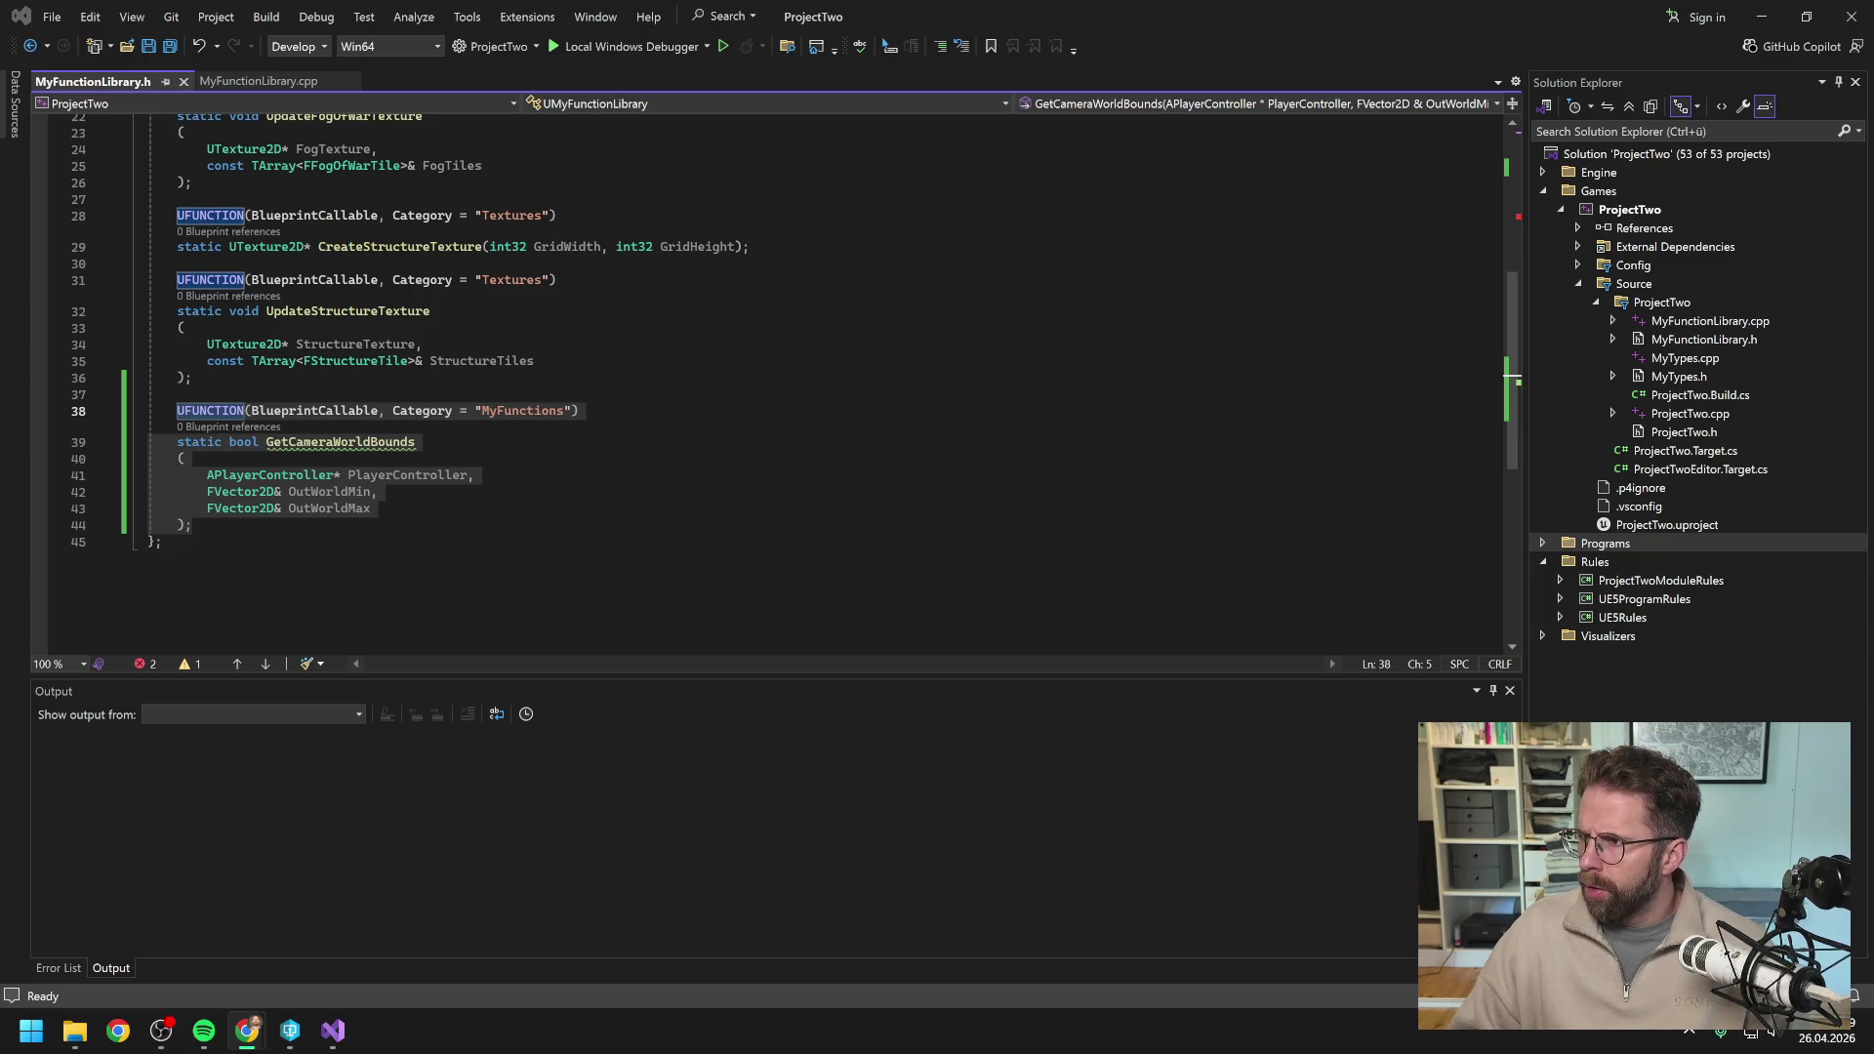
pyautogui.moveTo(1873, 65); pyautogui.dragTo(911, 65)
# Paste the declaration into Claude and ask 'Sind das die drei Parameter die wir reingeben?'.
pyautogui.write('UFUNCTION(BlueprintCallable, Category = "MyFunctions") static bool GetCameraWorldBounds ( APlayerController* PlayerController, FVector2D& OutWorldMin, FVector2D& OutWorldMax );')
pyautogui.write('e')
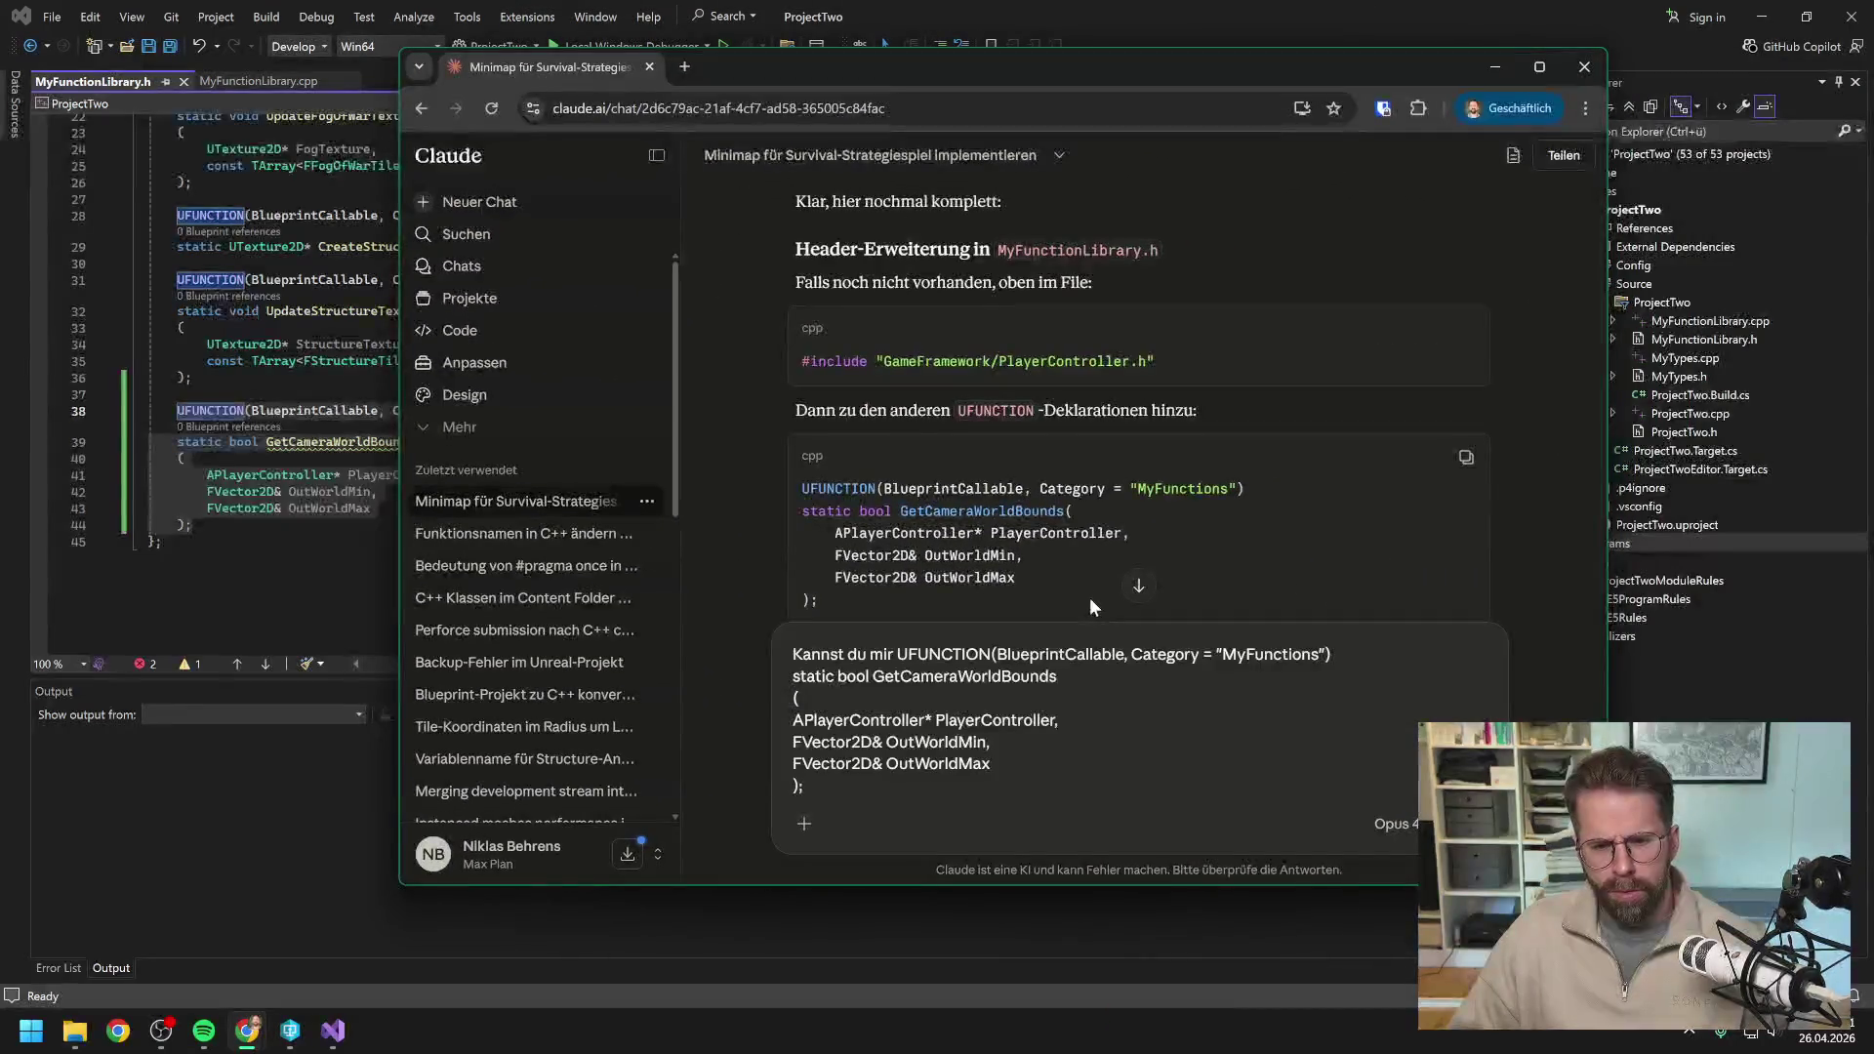
pyautogui.press('BackSpace')
pyautogui.press('BackSpace')
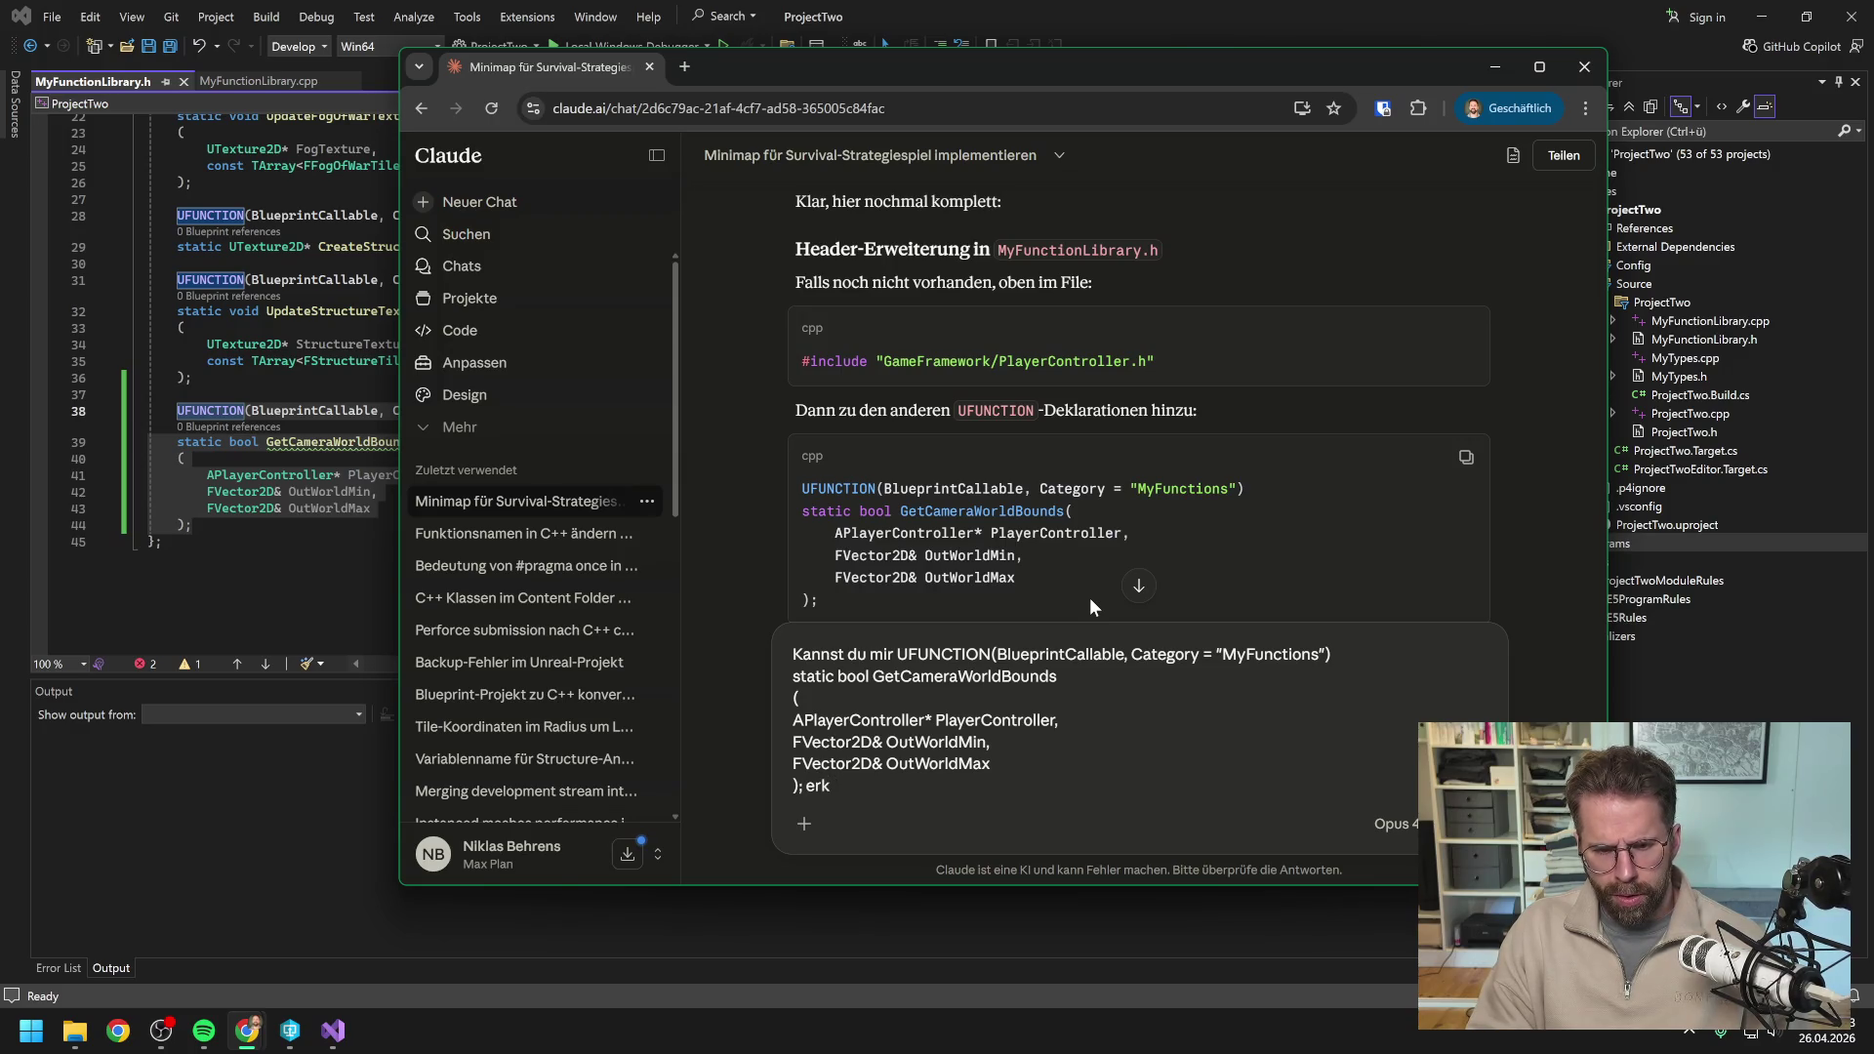
pyautogui.hotkey('shift', 'Return')
pyautogui.write('genau')
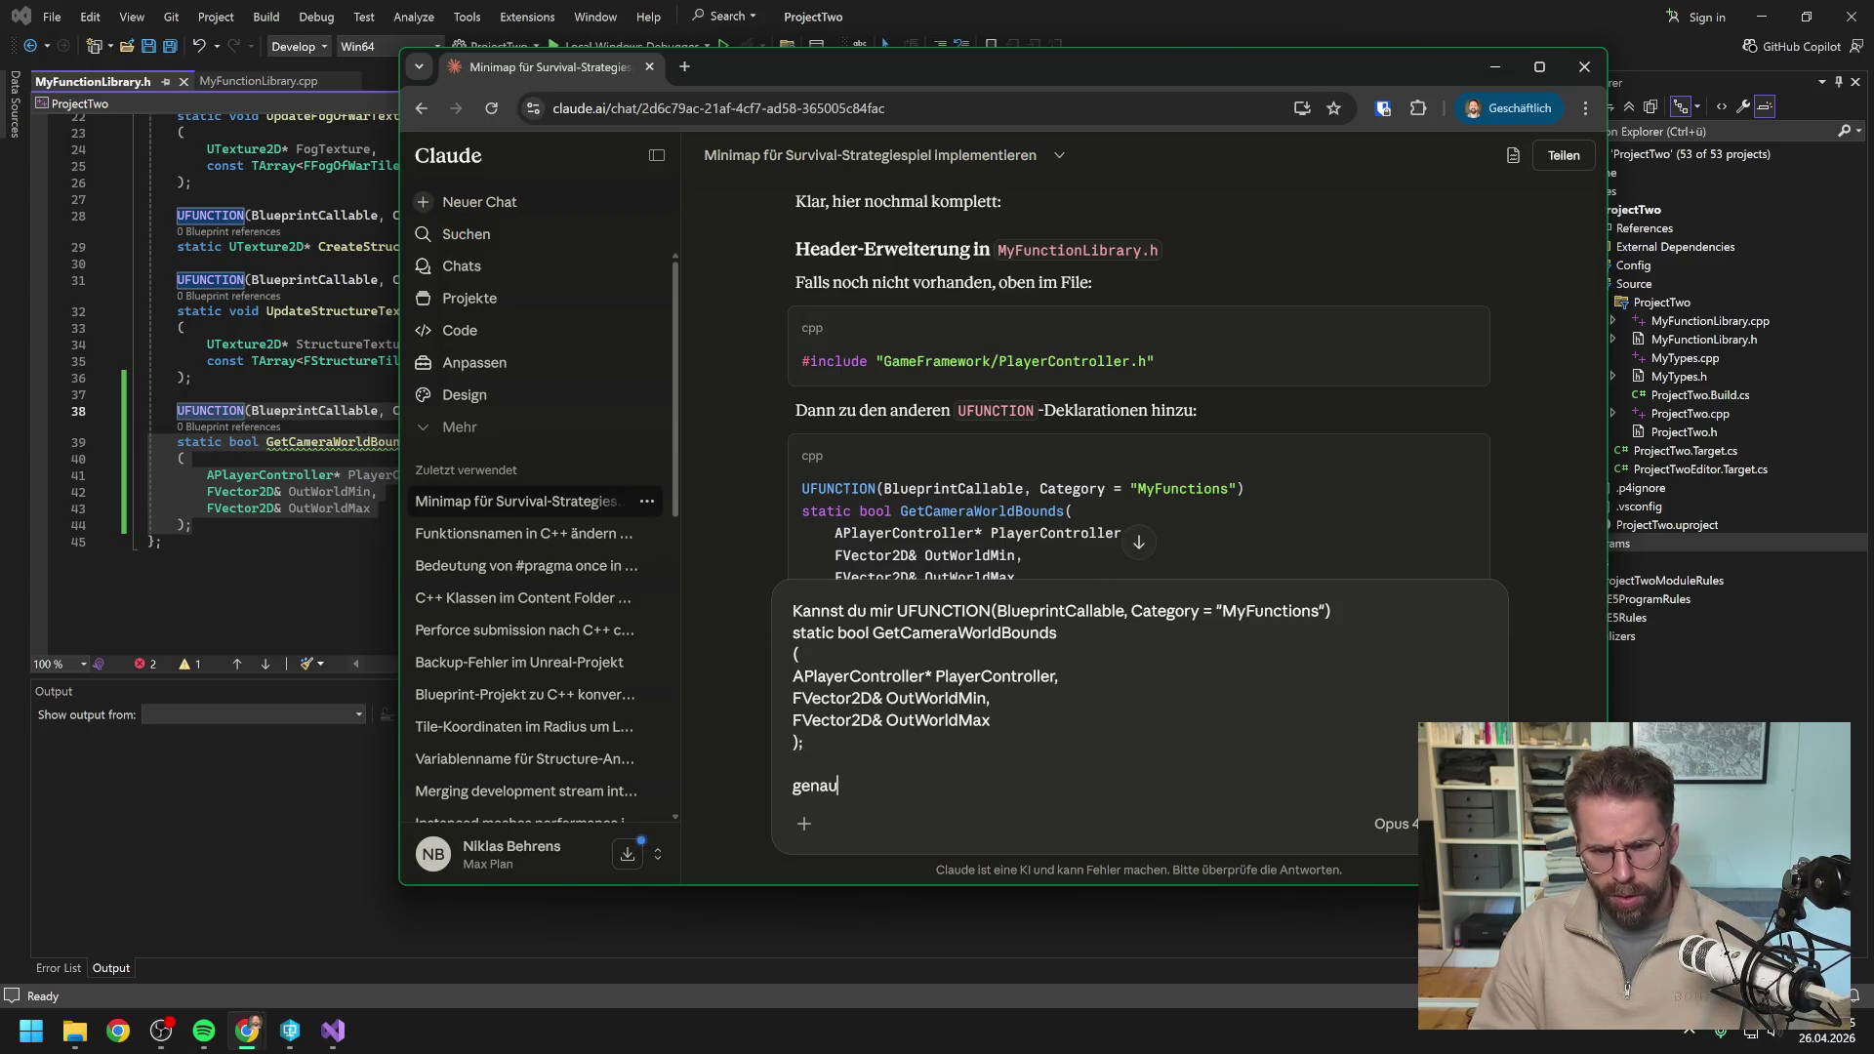
pyautogui.write('er erklären?')
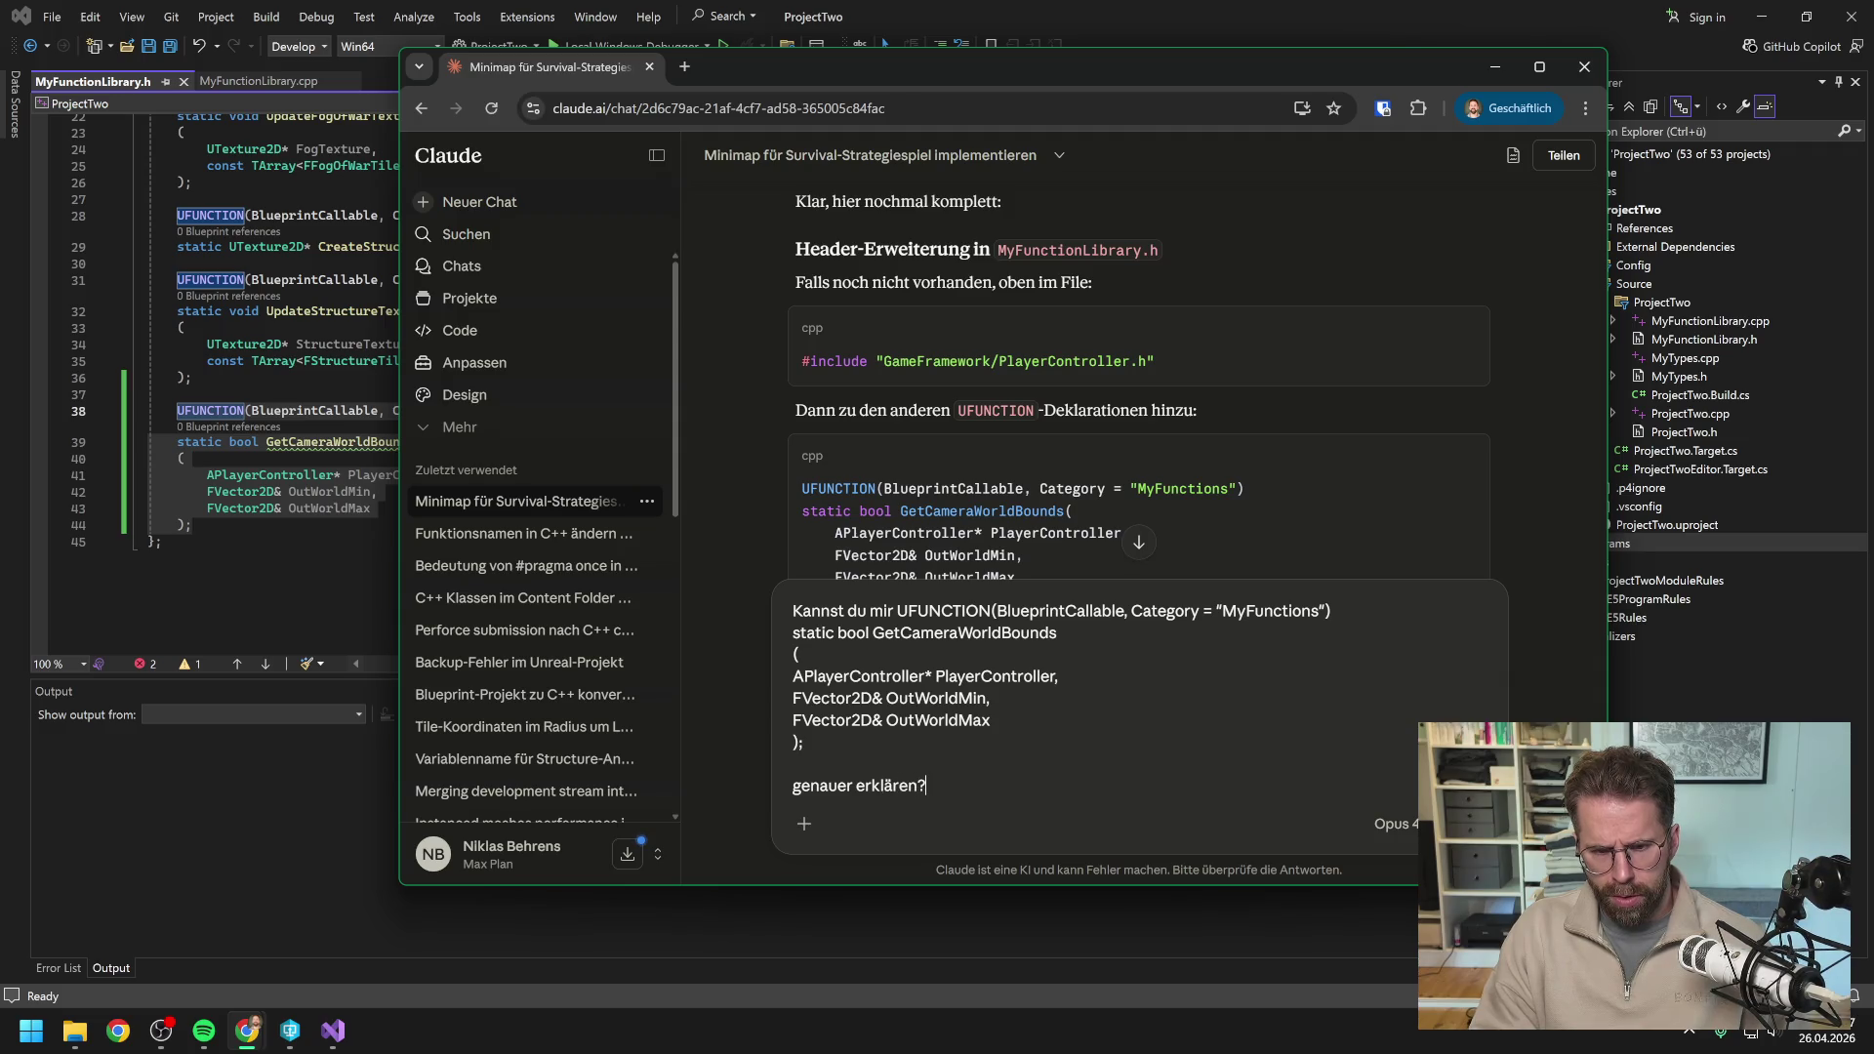
pyautogui.write(' Wir ')
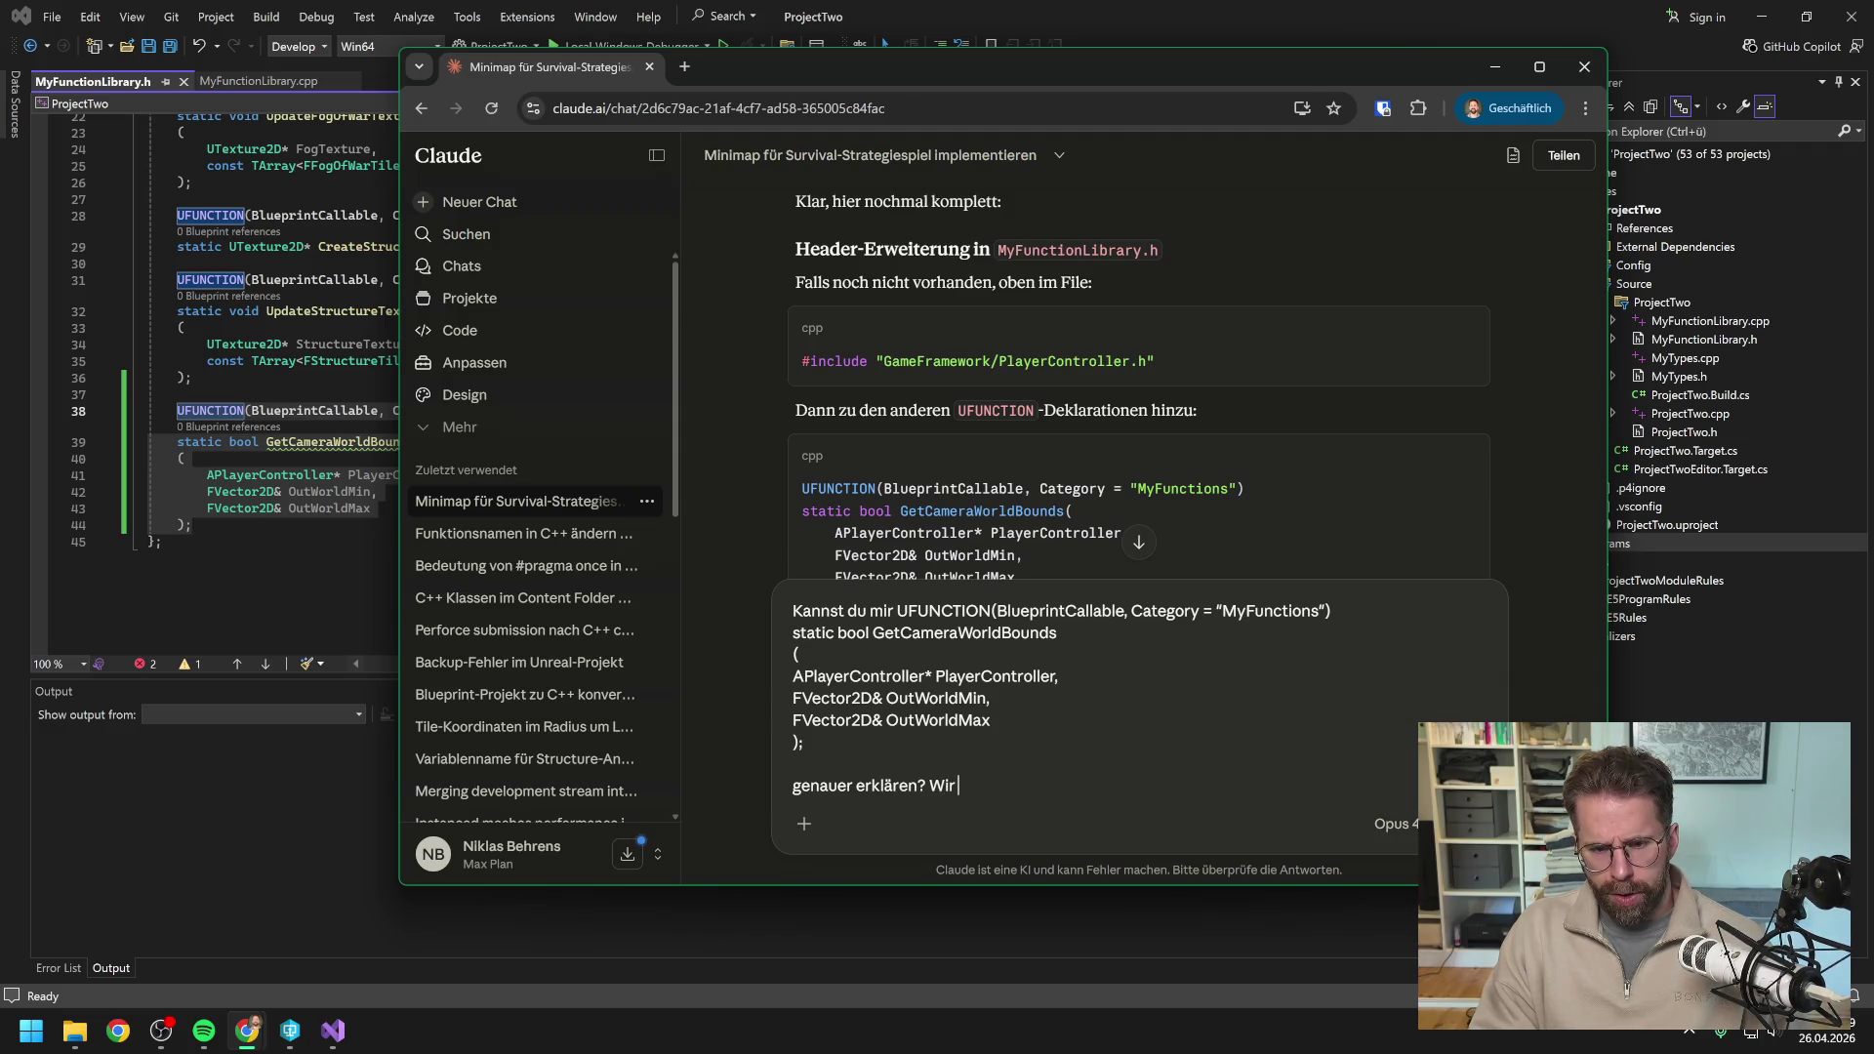
pyautogui.write('geben den Controller rein')
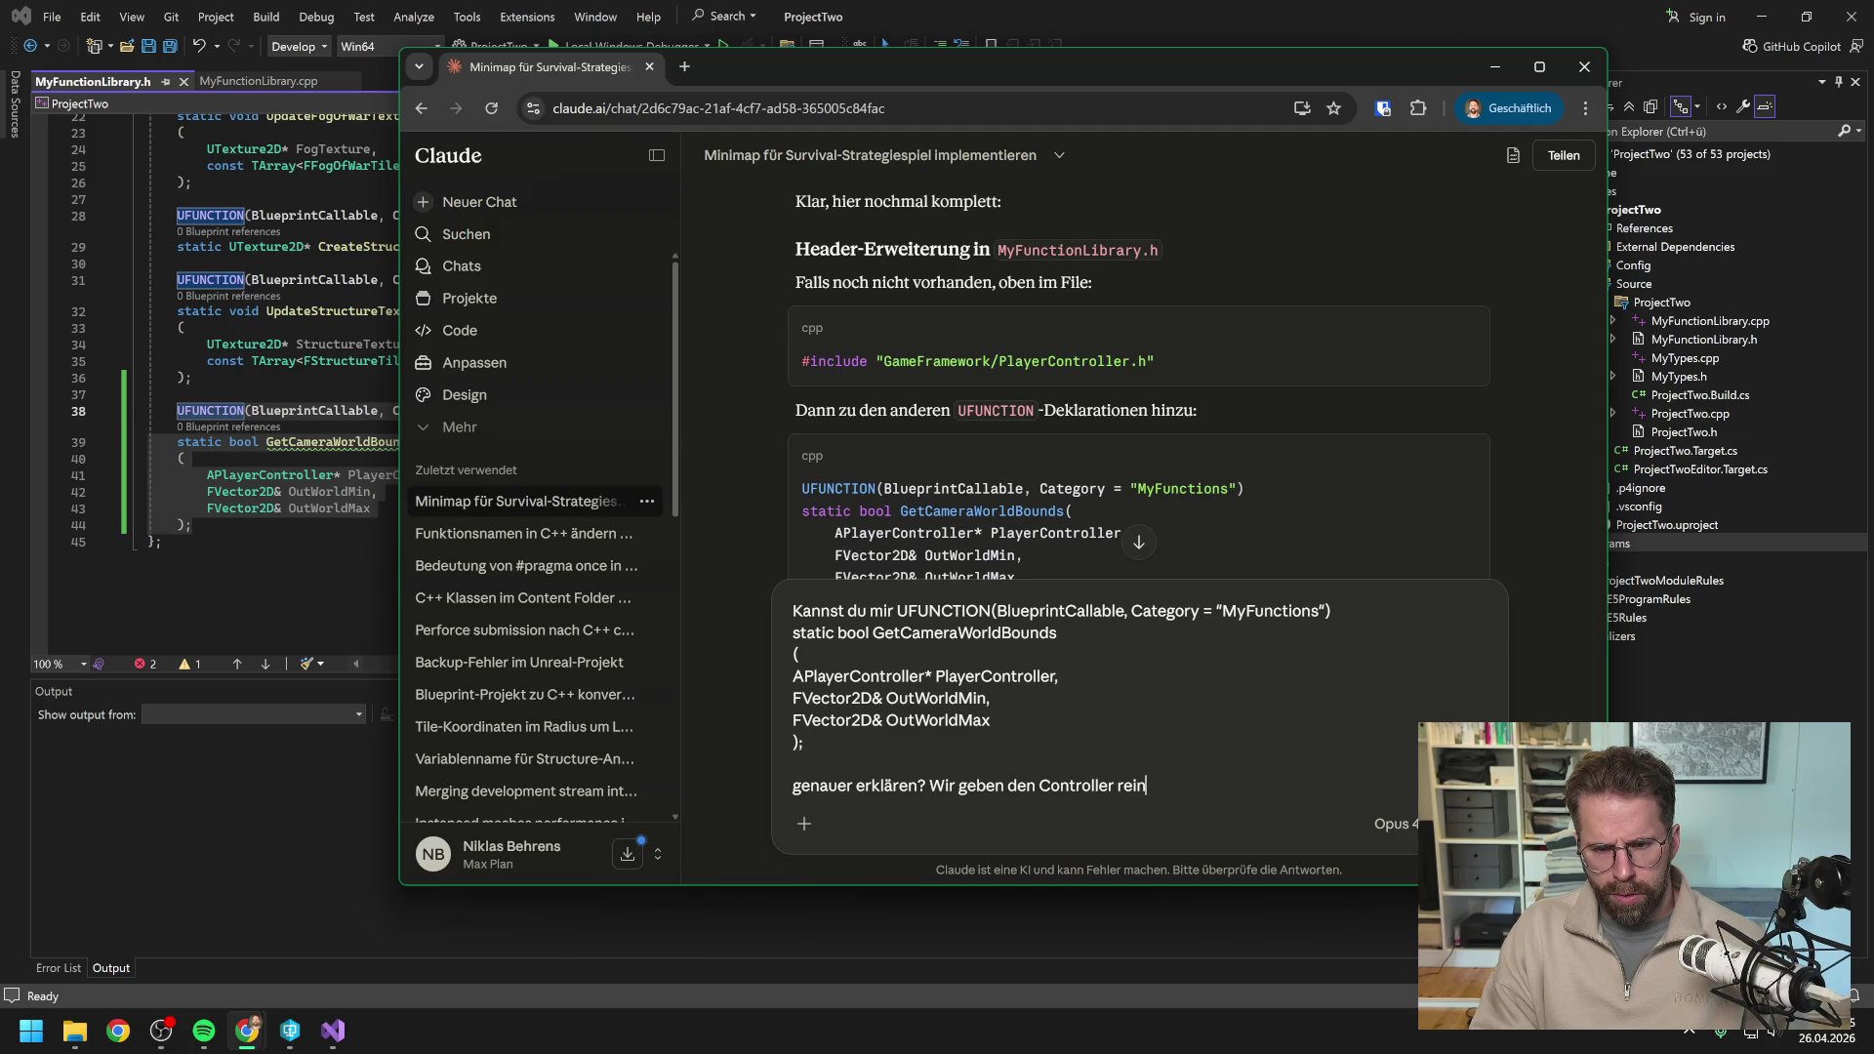
pyautogui.press('BackSpace')
pyautogui.press('BackSpace')
pyautogui.press('BackSpace')
pyautogui.write('Sind das die dre')
pyautogui.press('BackSpace')
pyautogui.press('BackSpace')
pyautogui.write('ie drei Parameter die wir reingeben?')
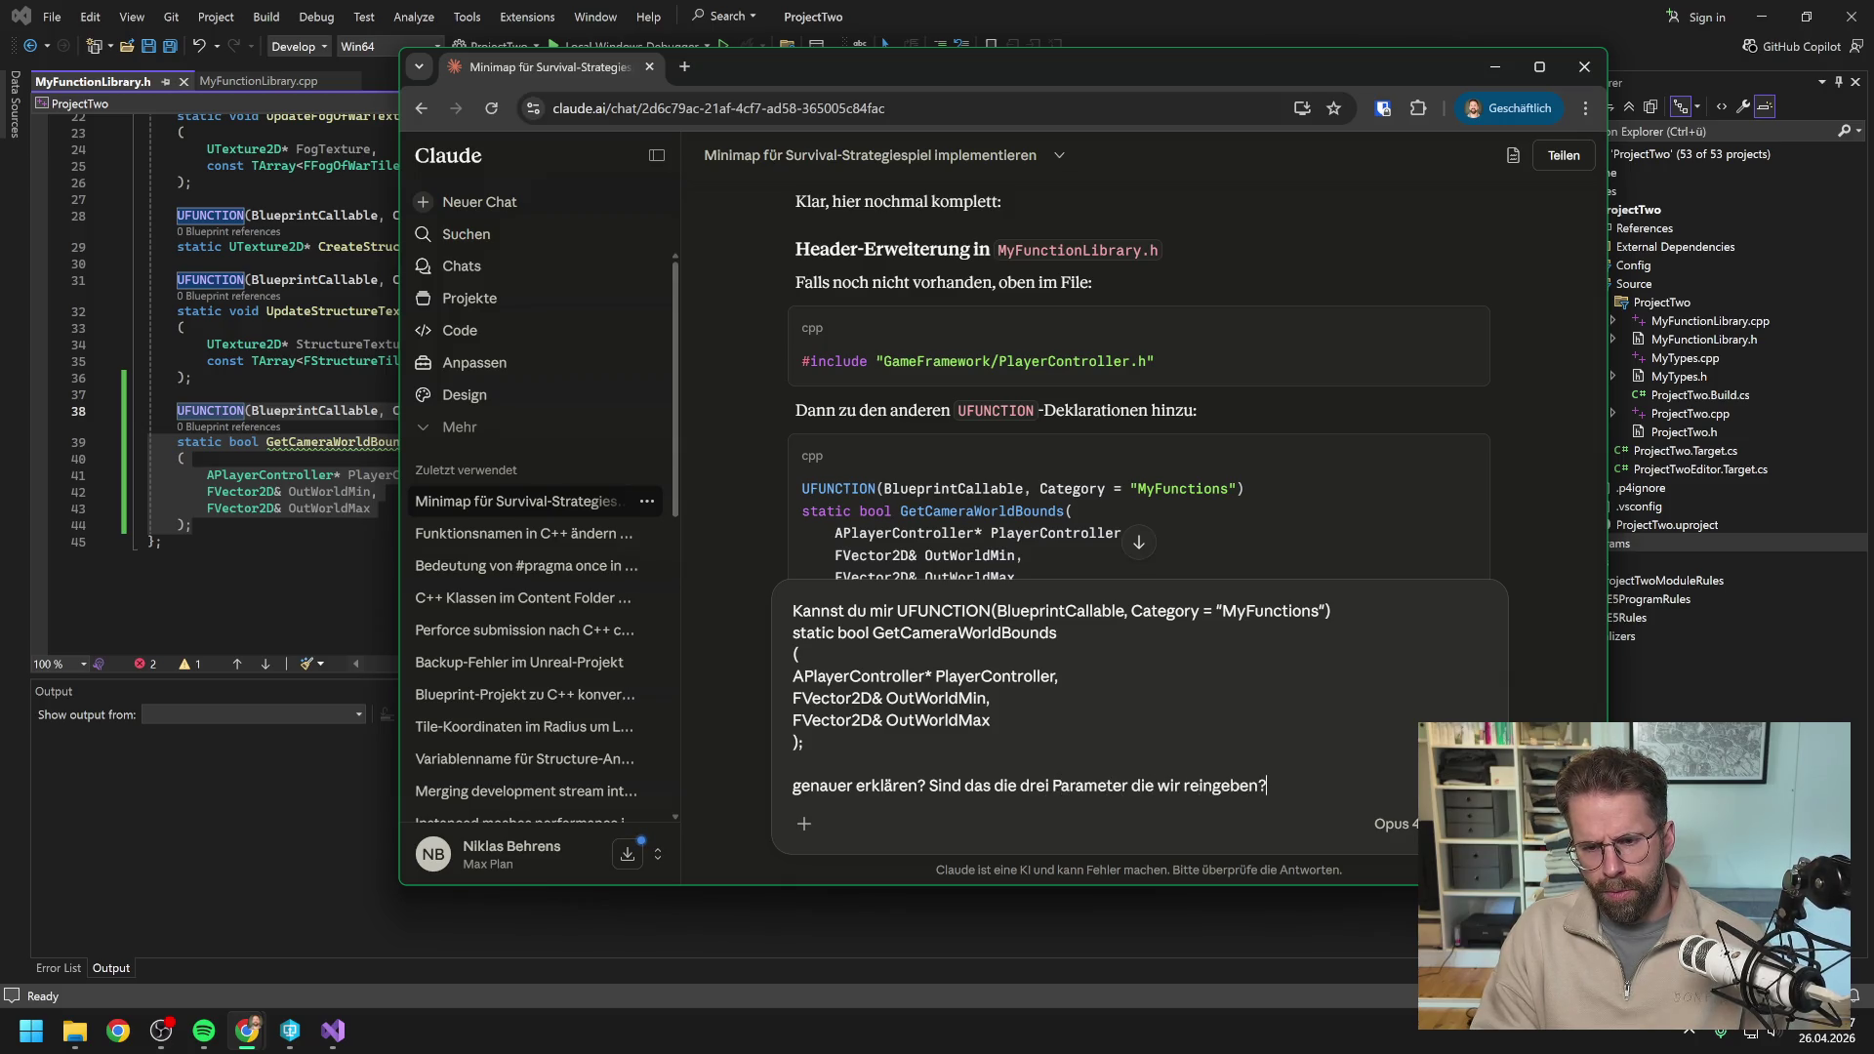
pyautogui.press('Return')
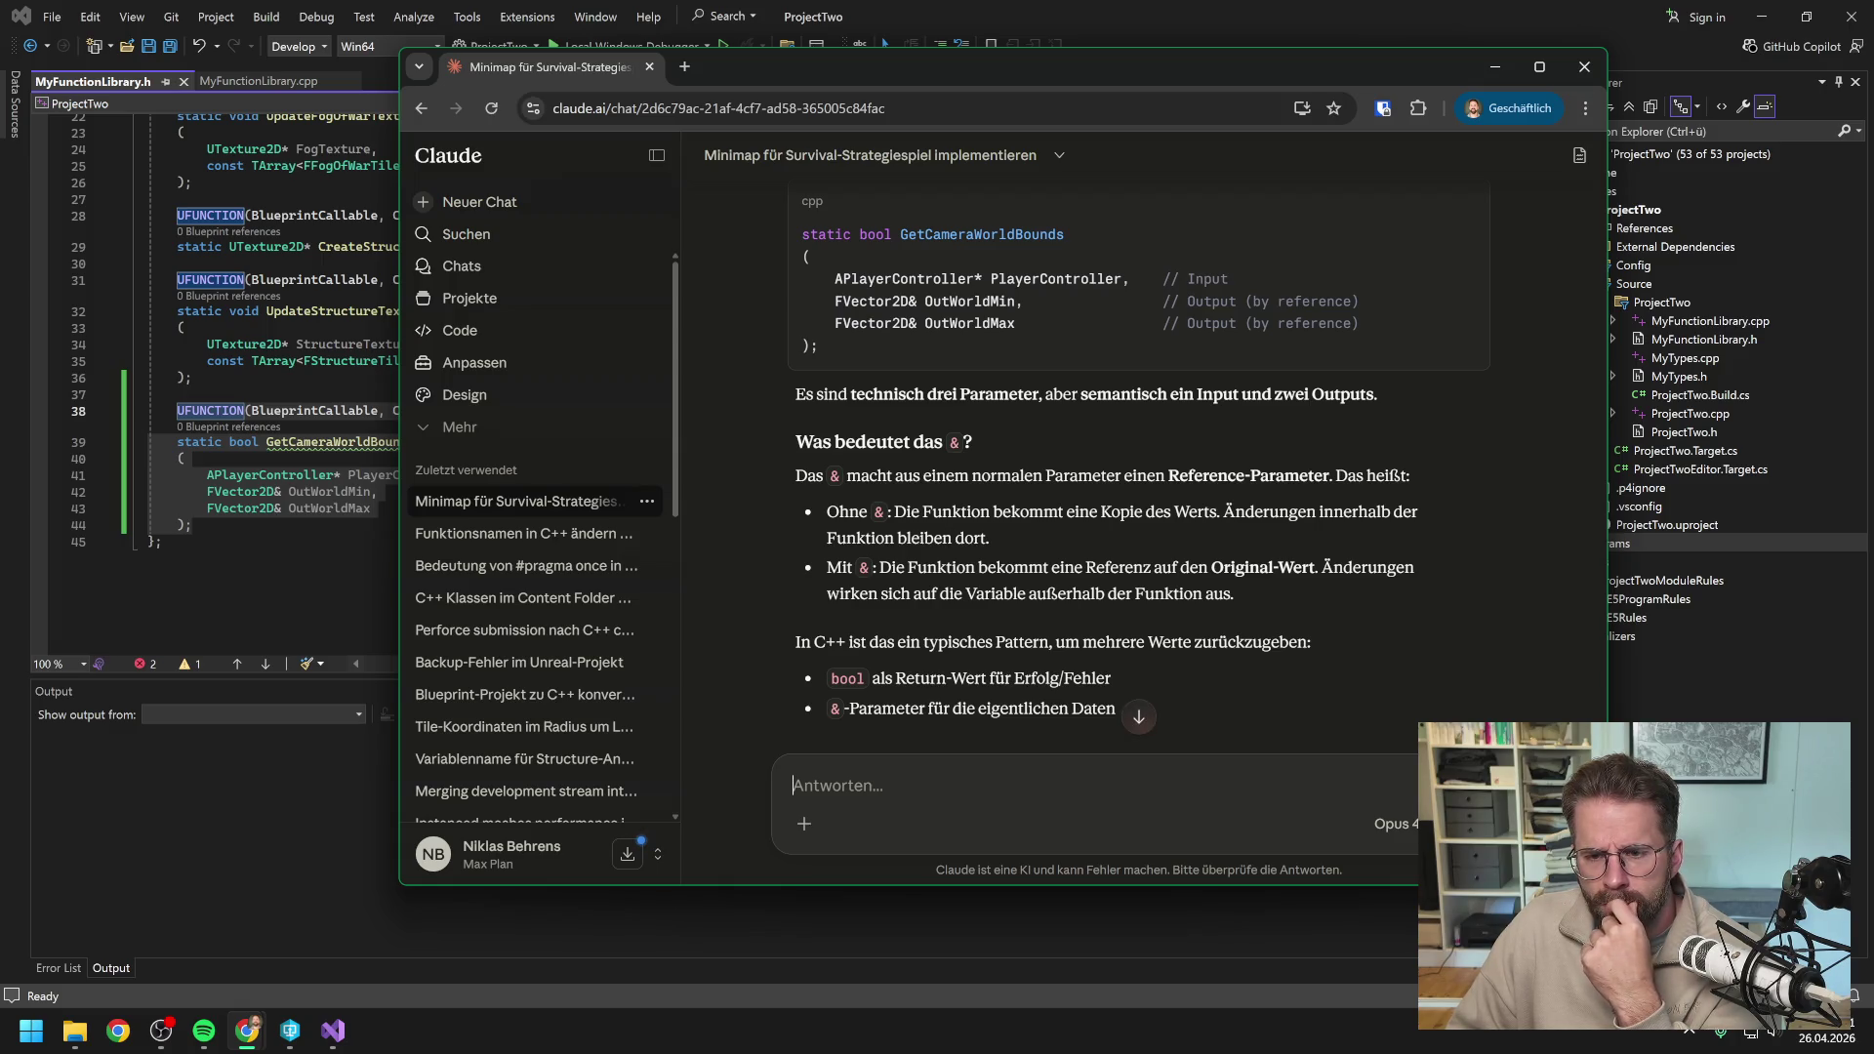
pyautogui.scroll(-1, 1138, 476)
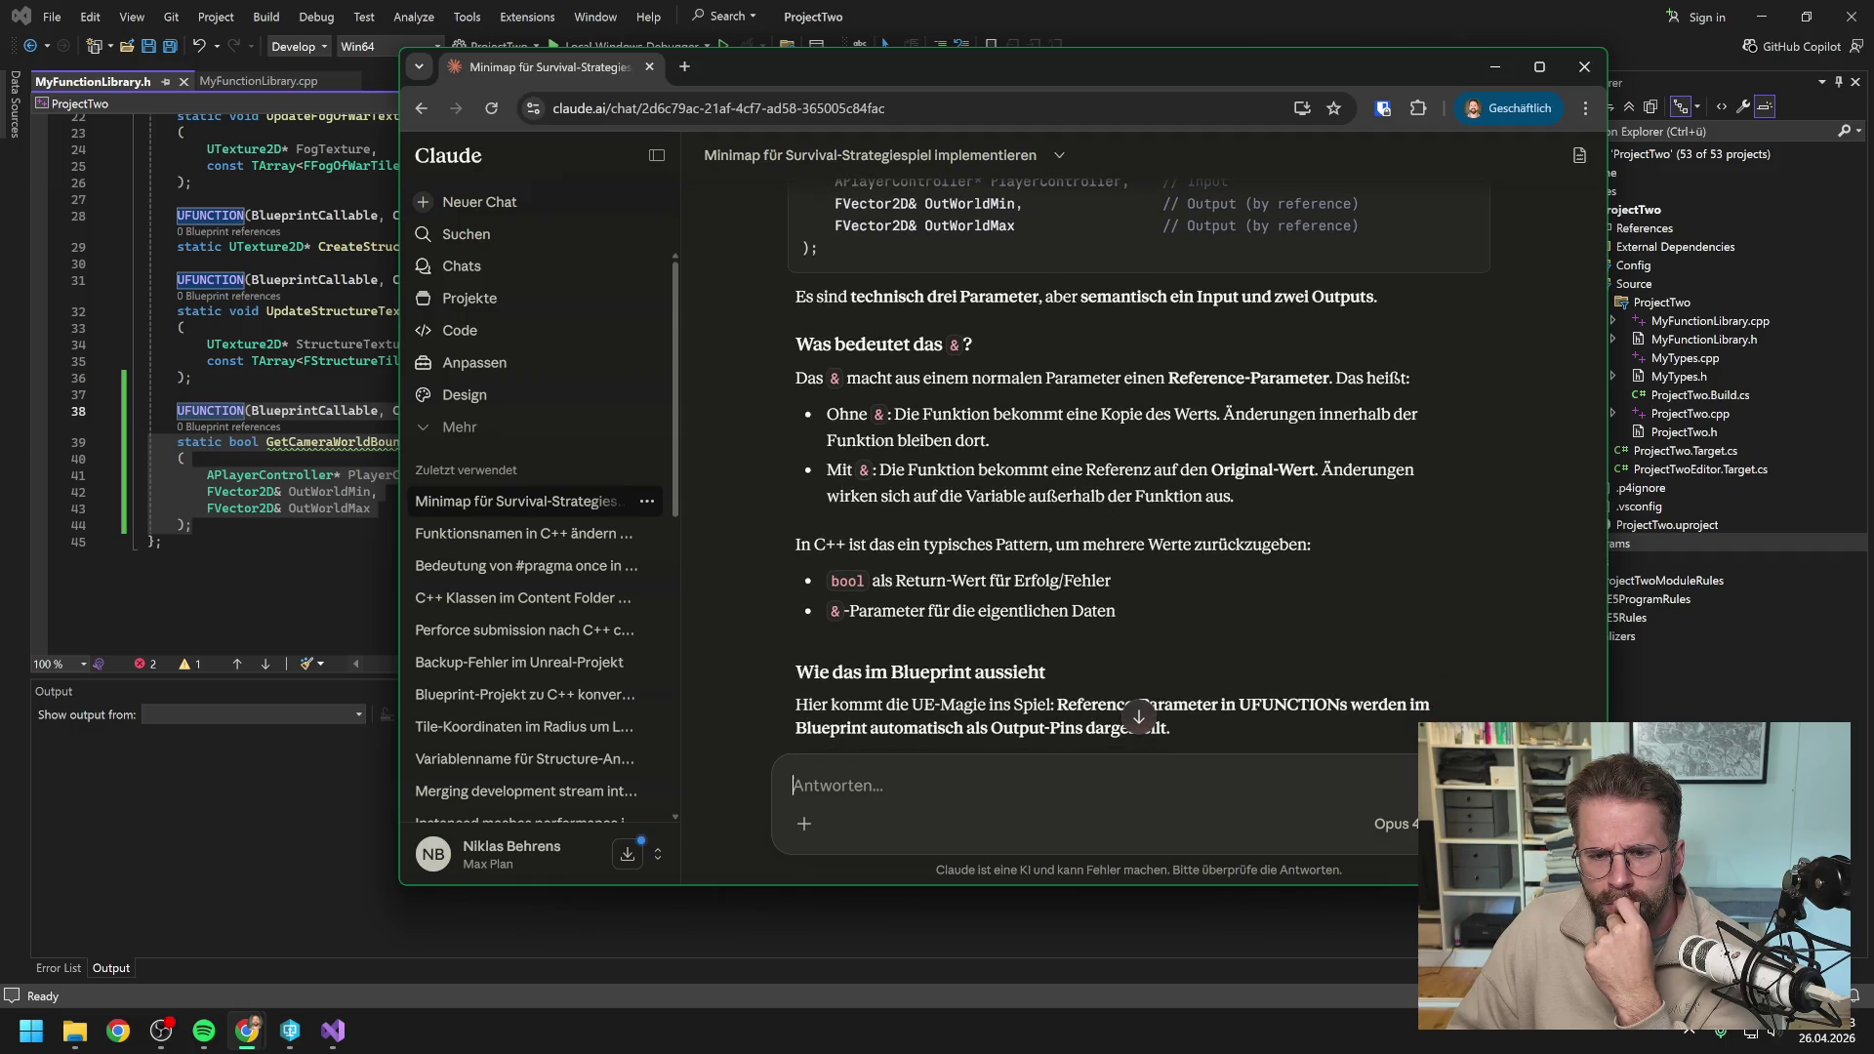
pyautogui.scroll(-3, 1097, 498)
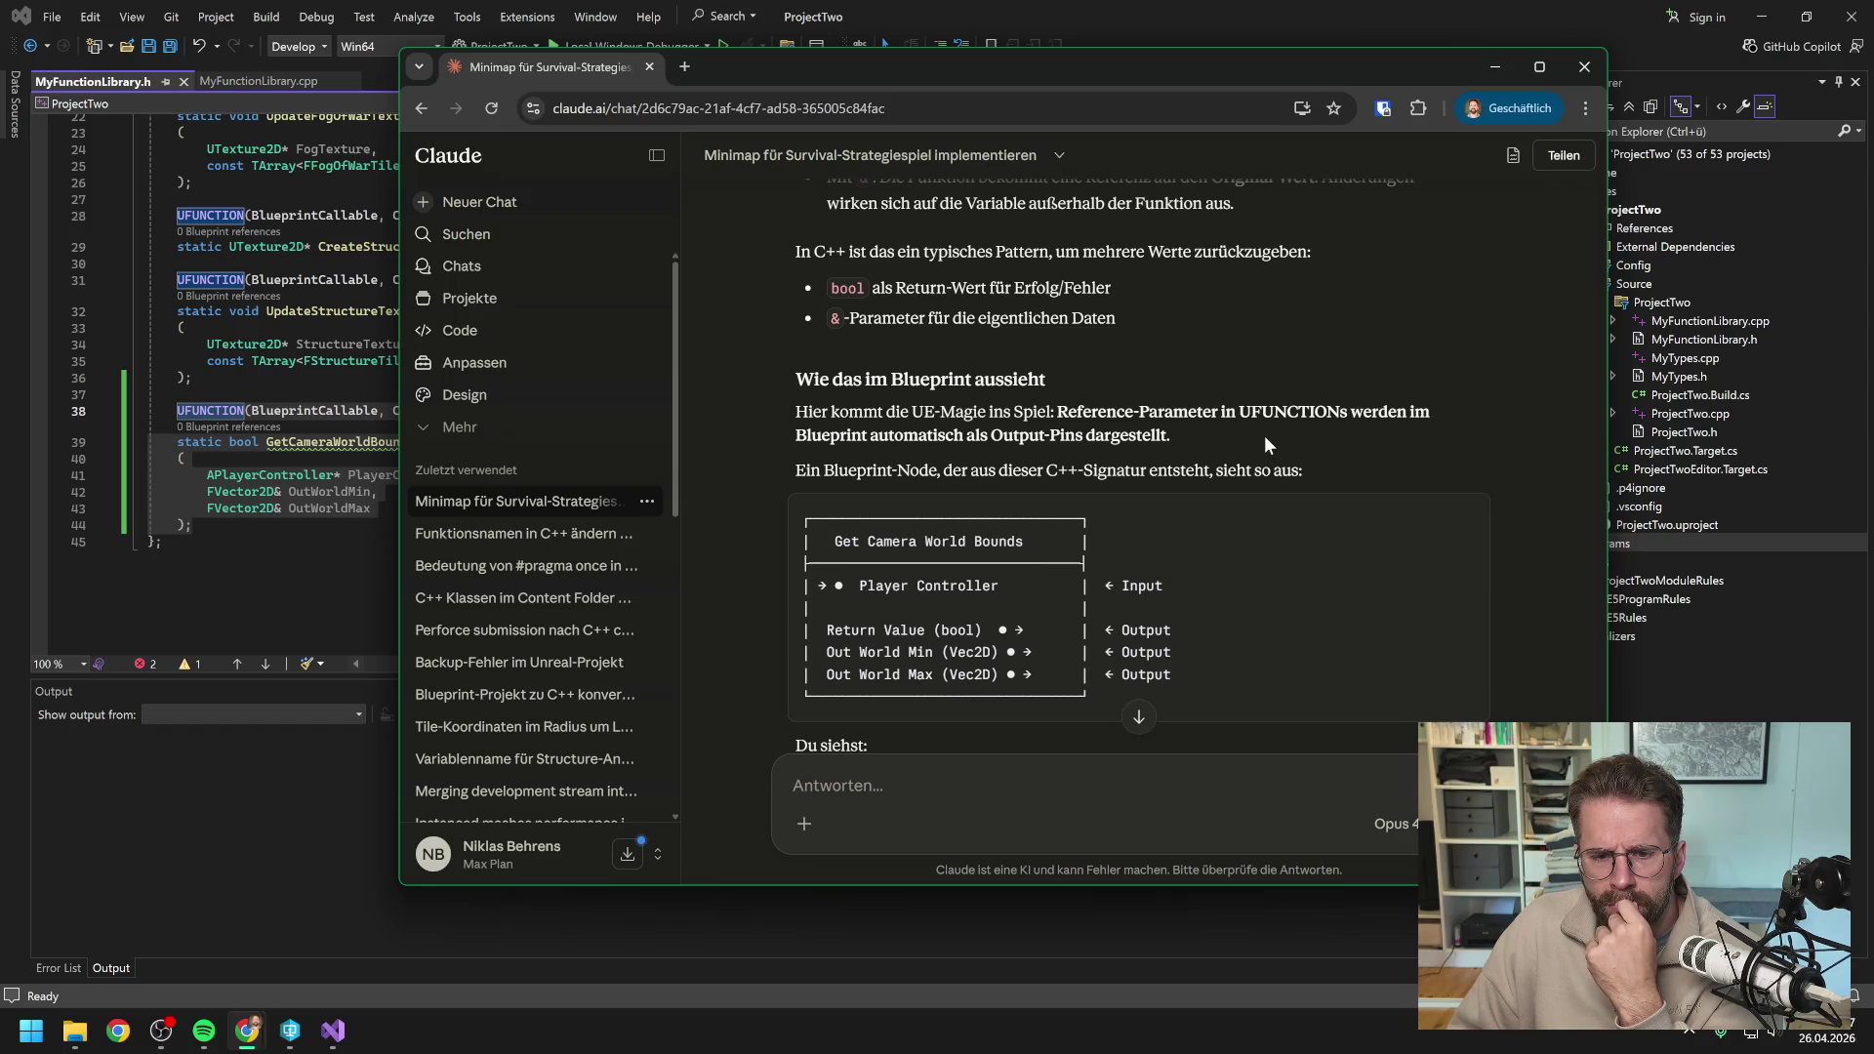
pyautogui.scroll(4, 1263, 435)
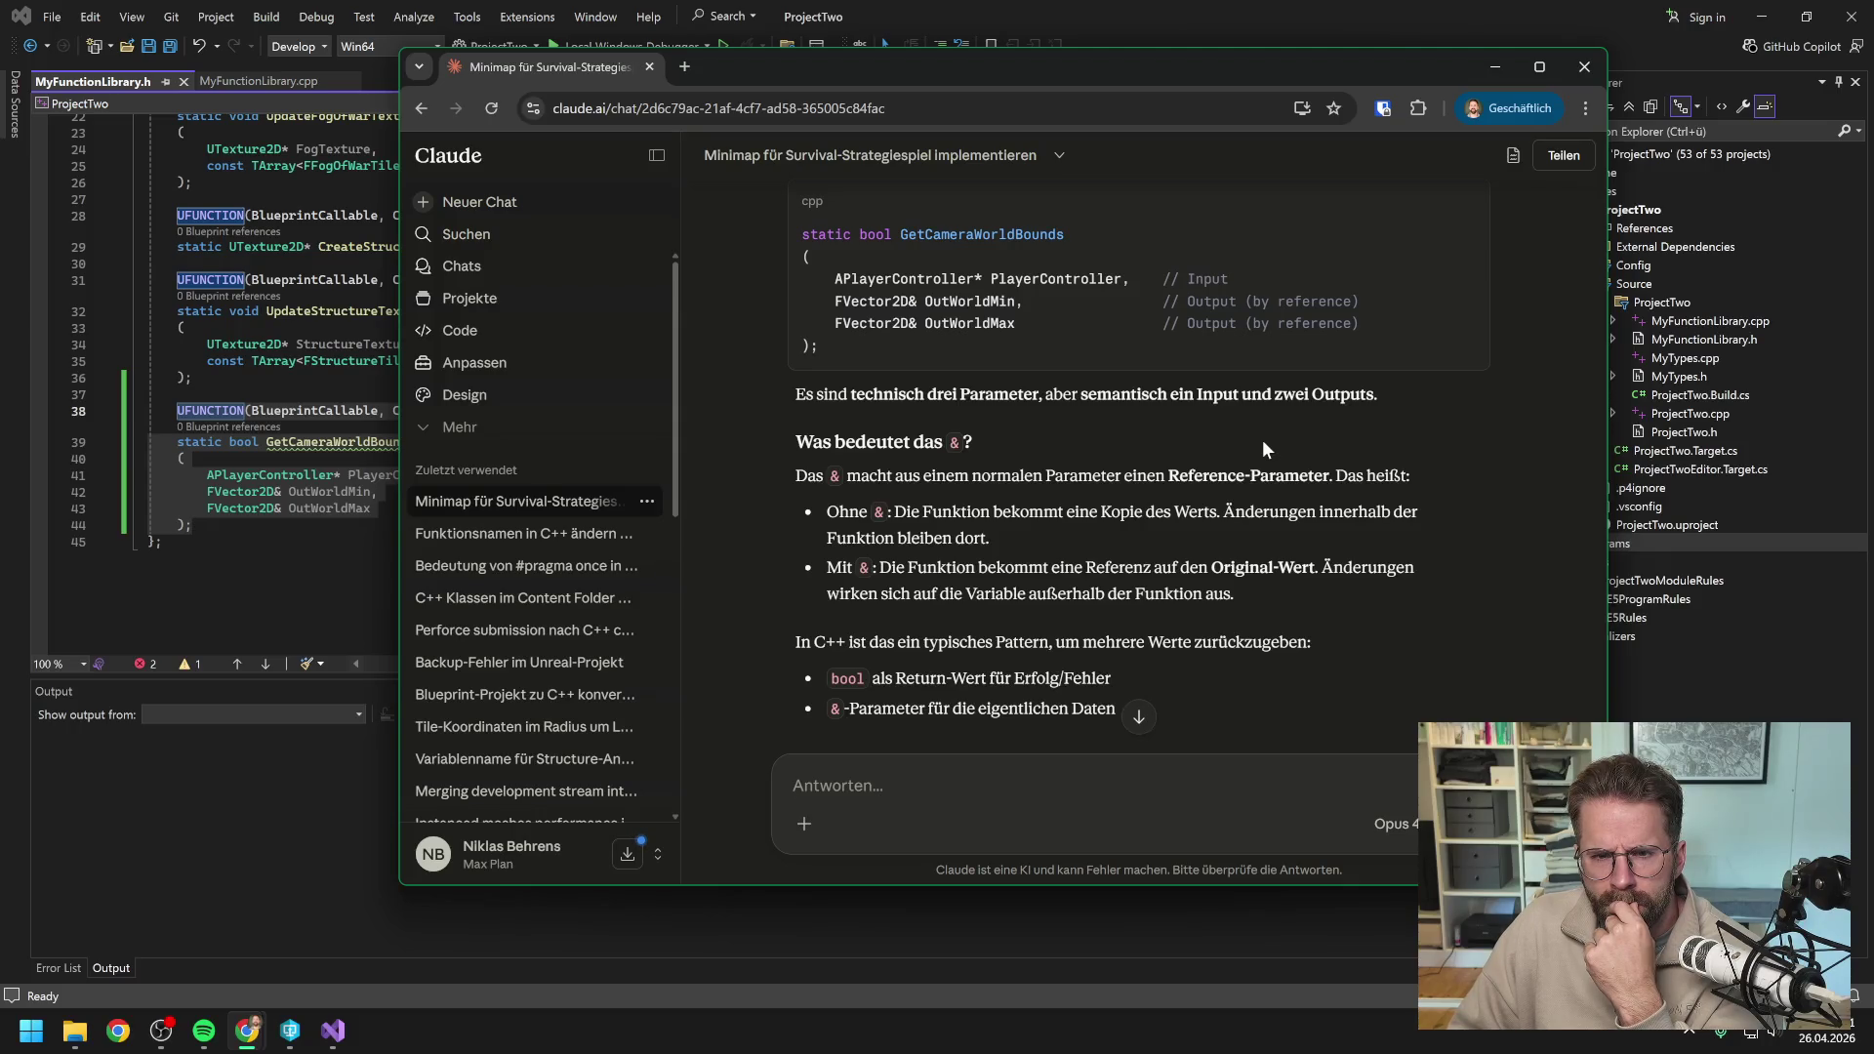
pyautogui.scroll(1, 1263, 448)
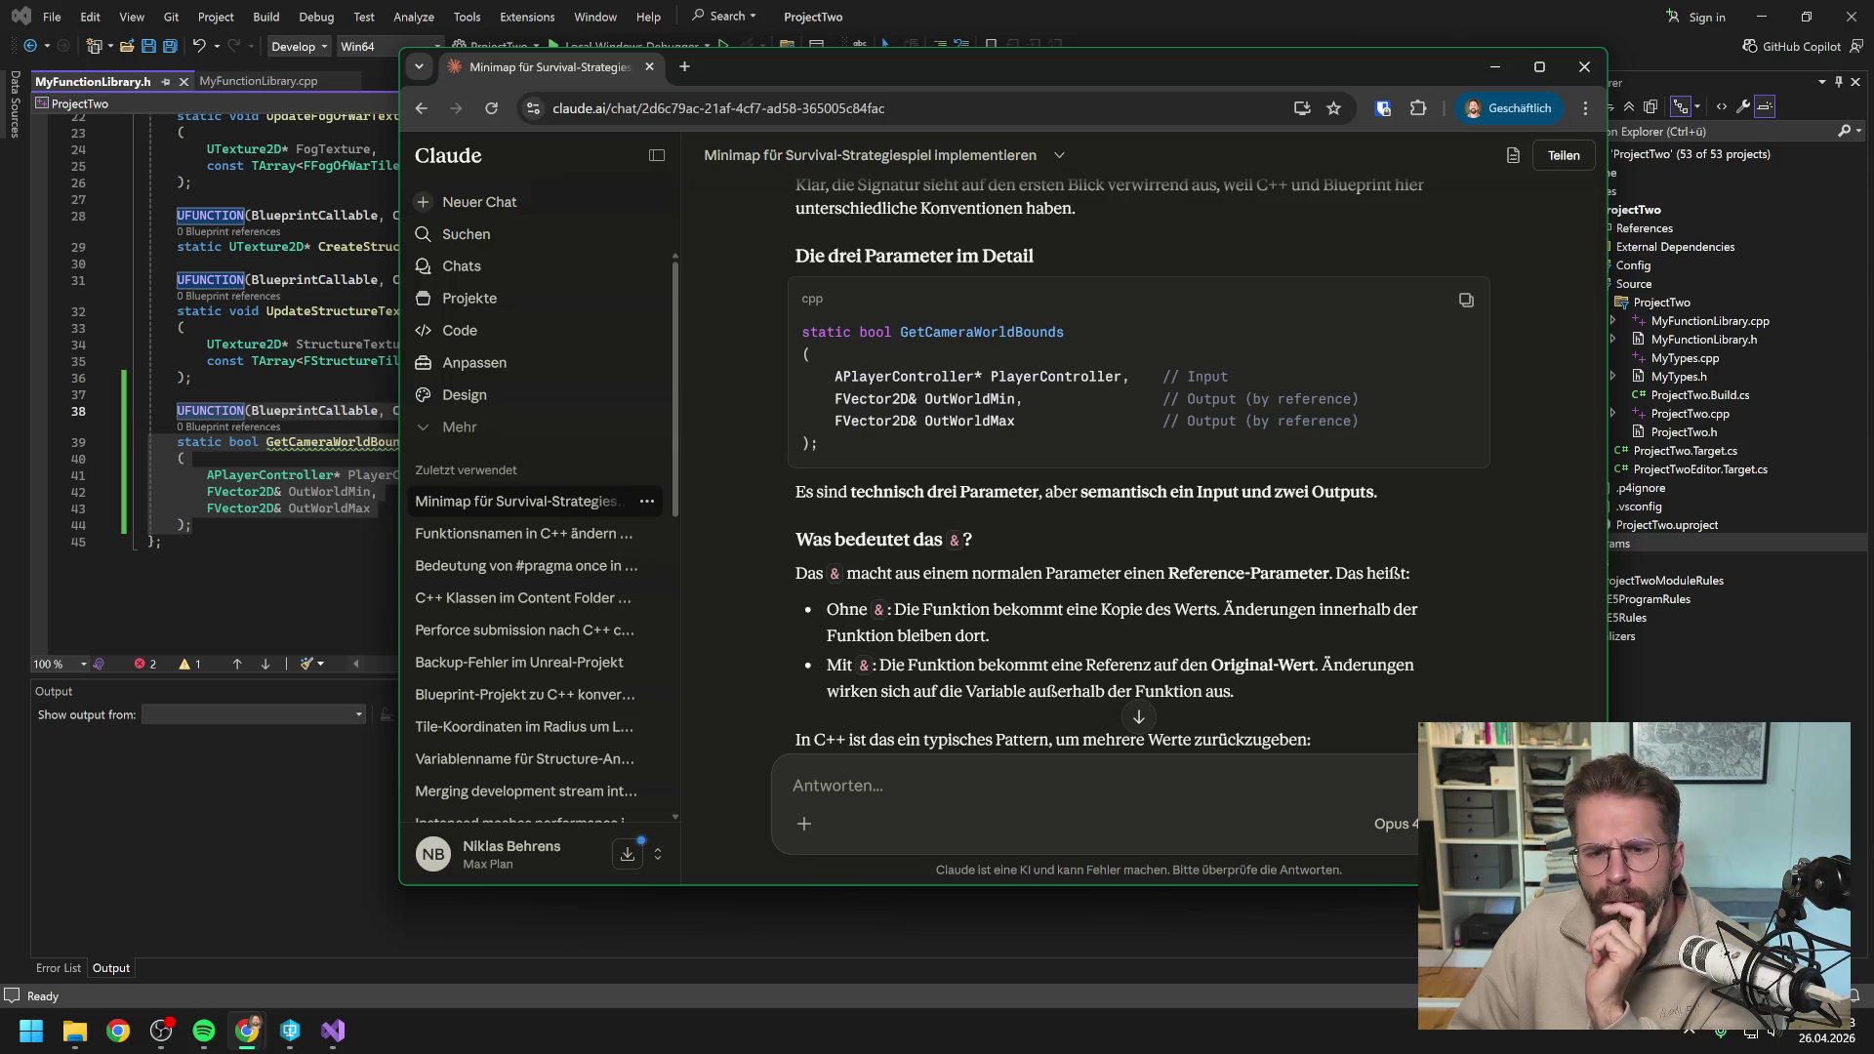
pyautogui.scroll(-10, 1203, 403)
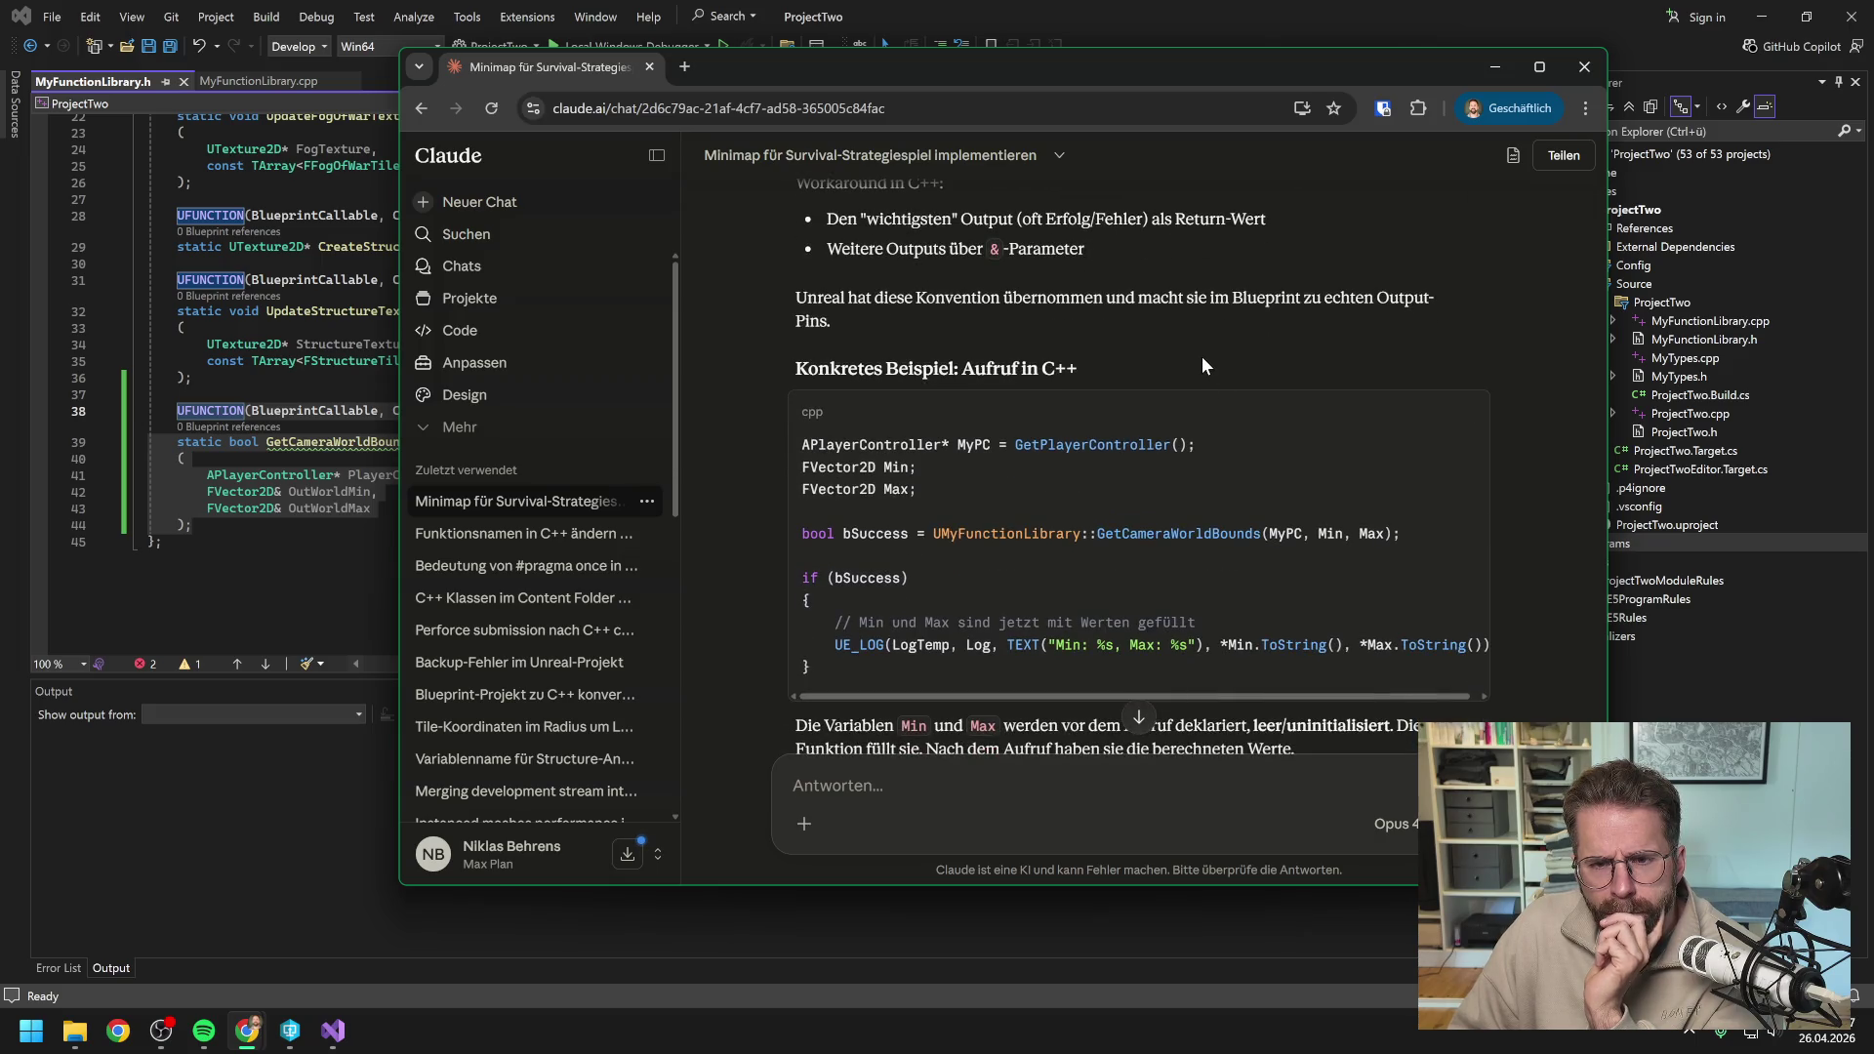
pyautogui.scroll(-1, 1204, 348)
pyautogui.scroll(-4, 1206, 352)
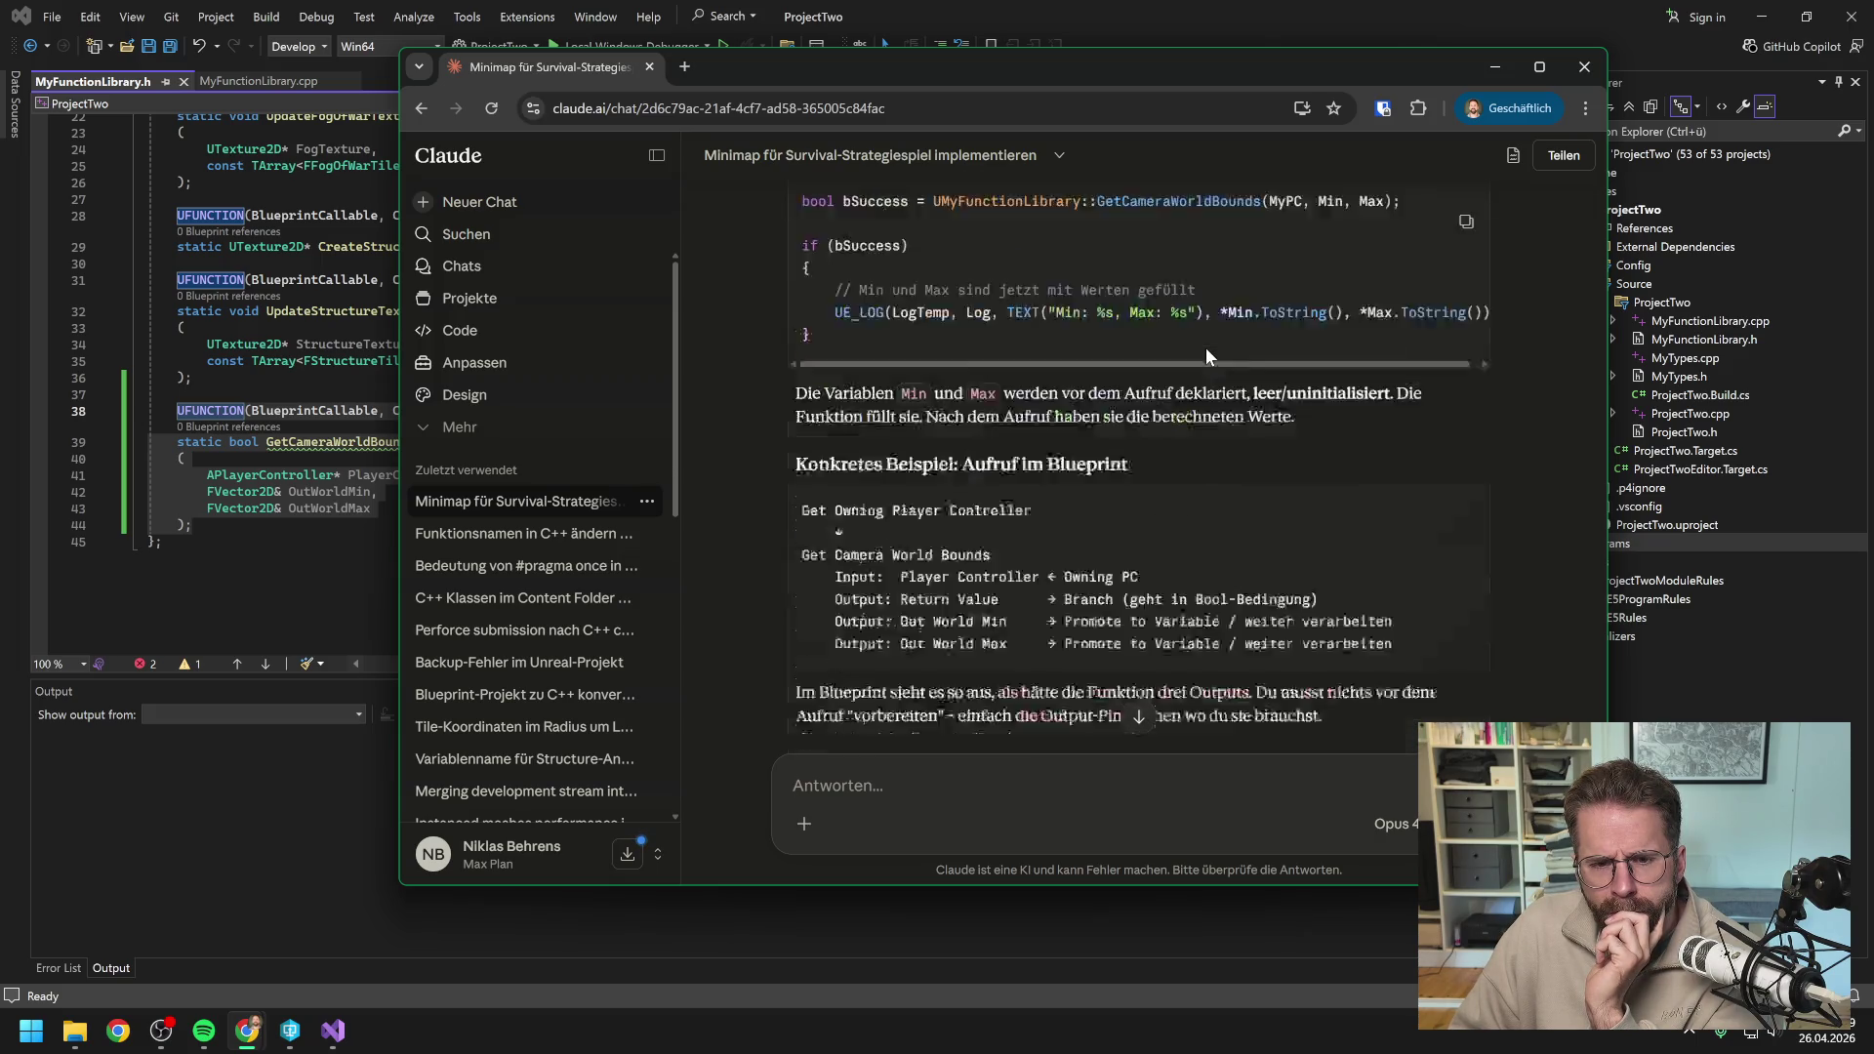
pyautogui.scroll(-10, 1205, 347)
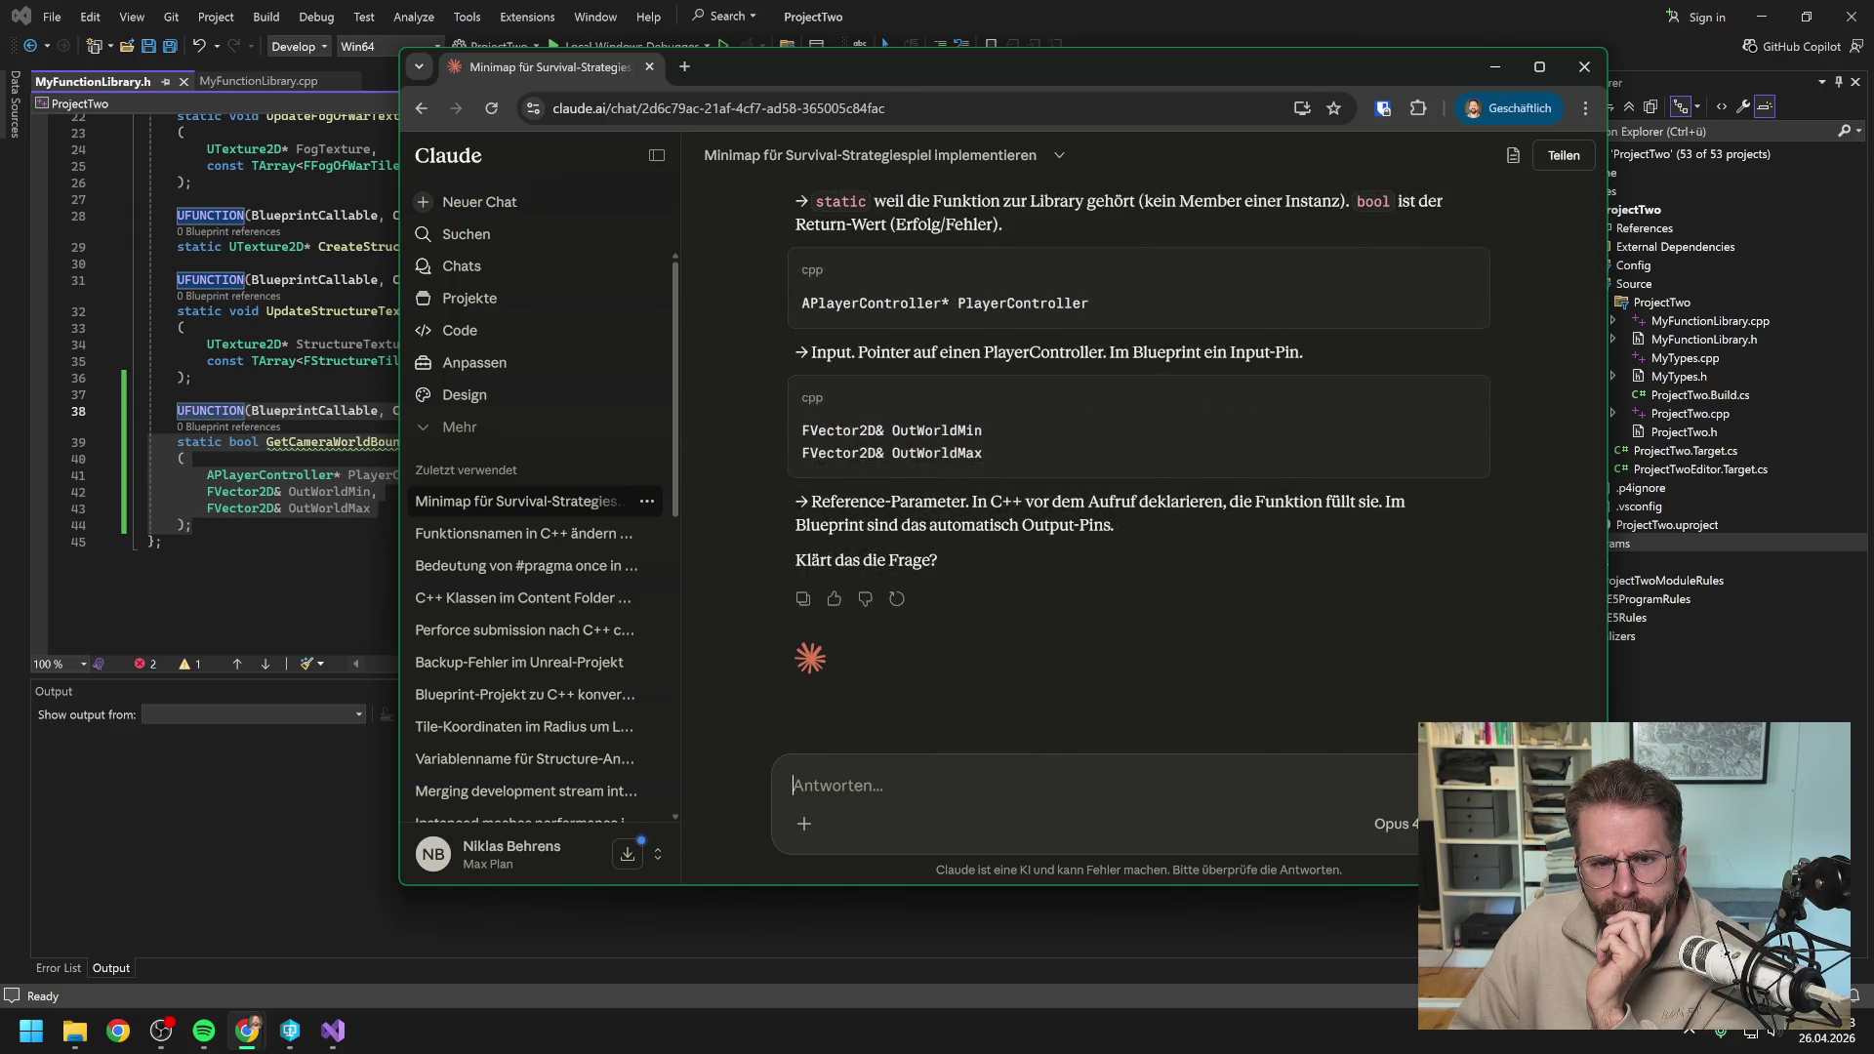
pyautogui.scroll(2, 1205, 358)
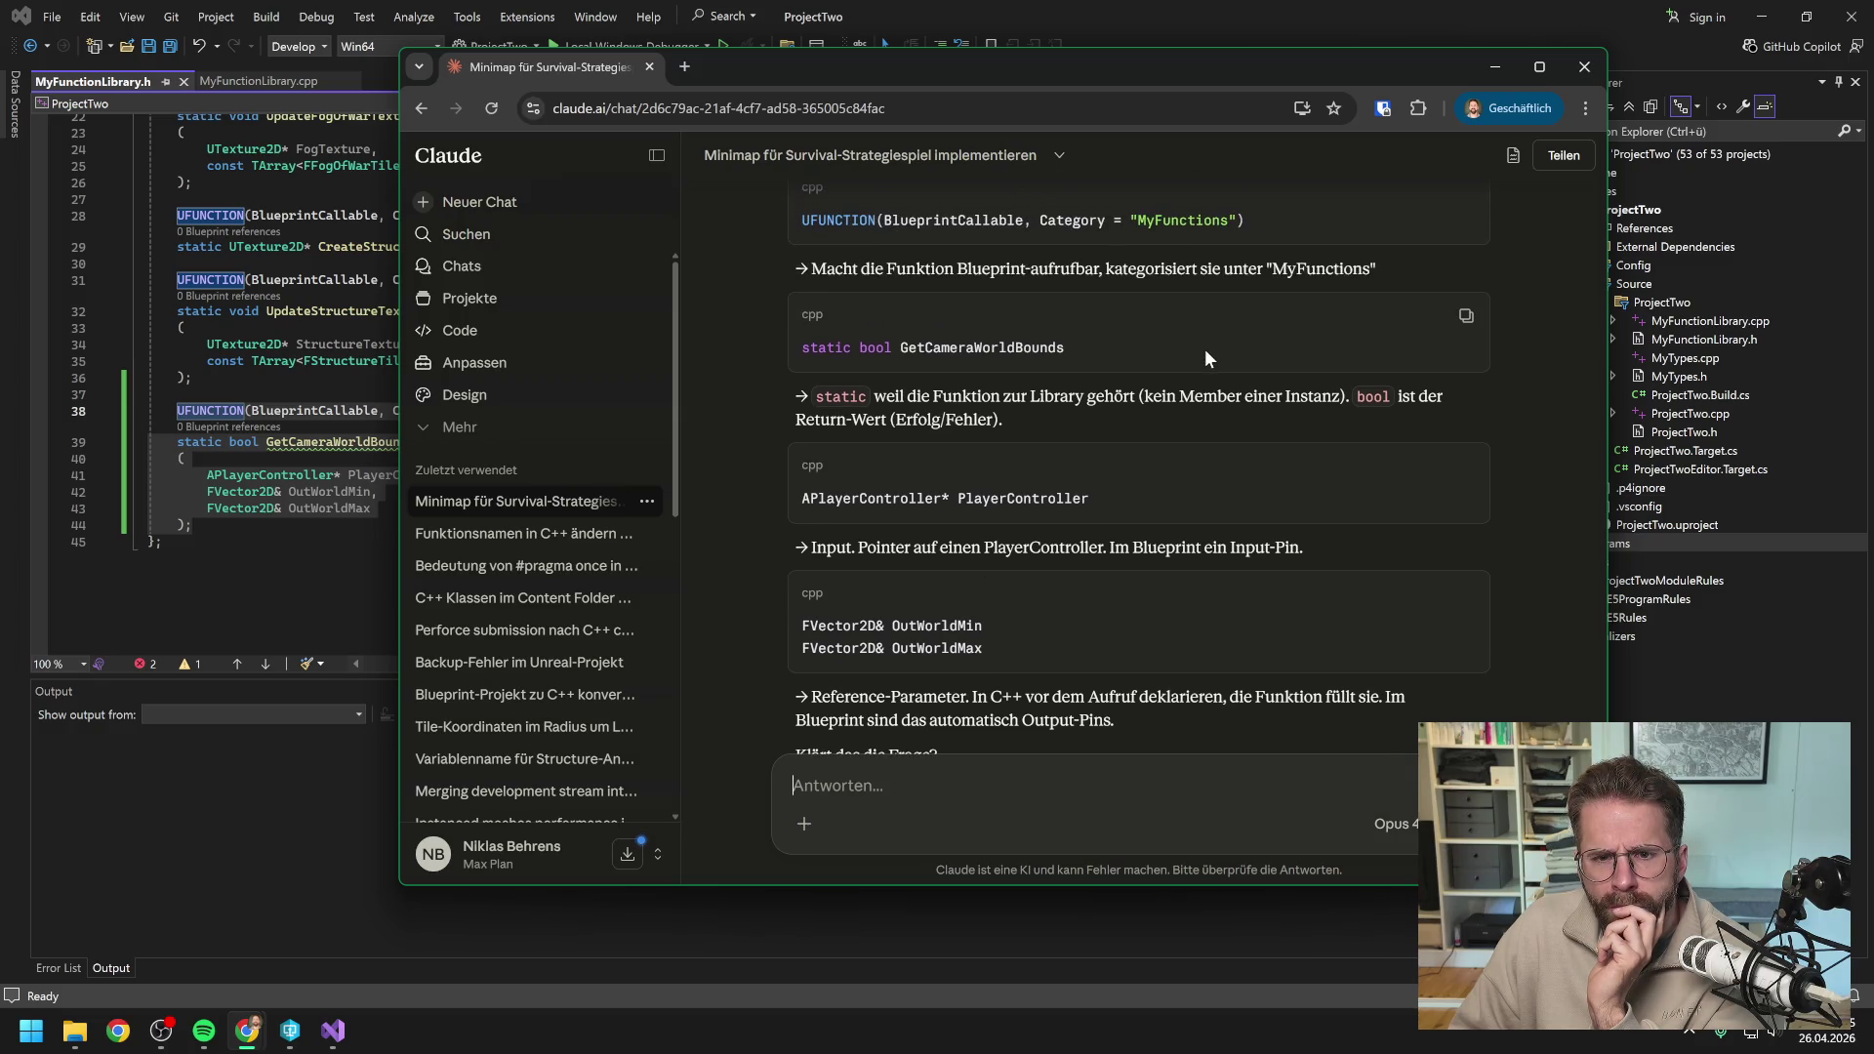
pyautogui.scroll(1, 1204, 358)
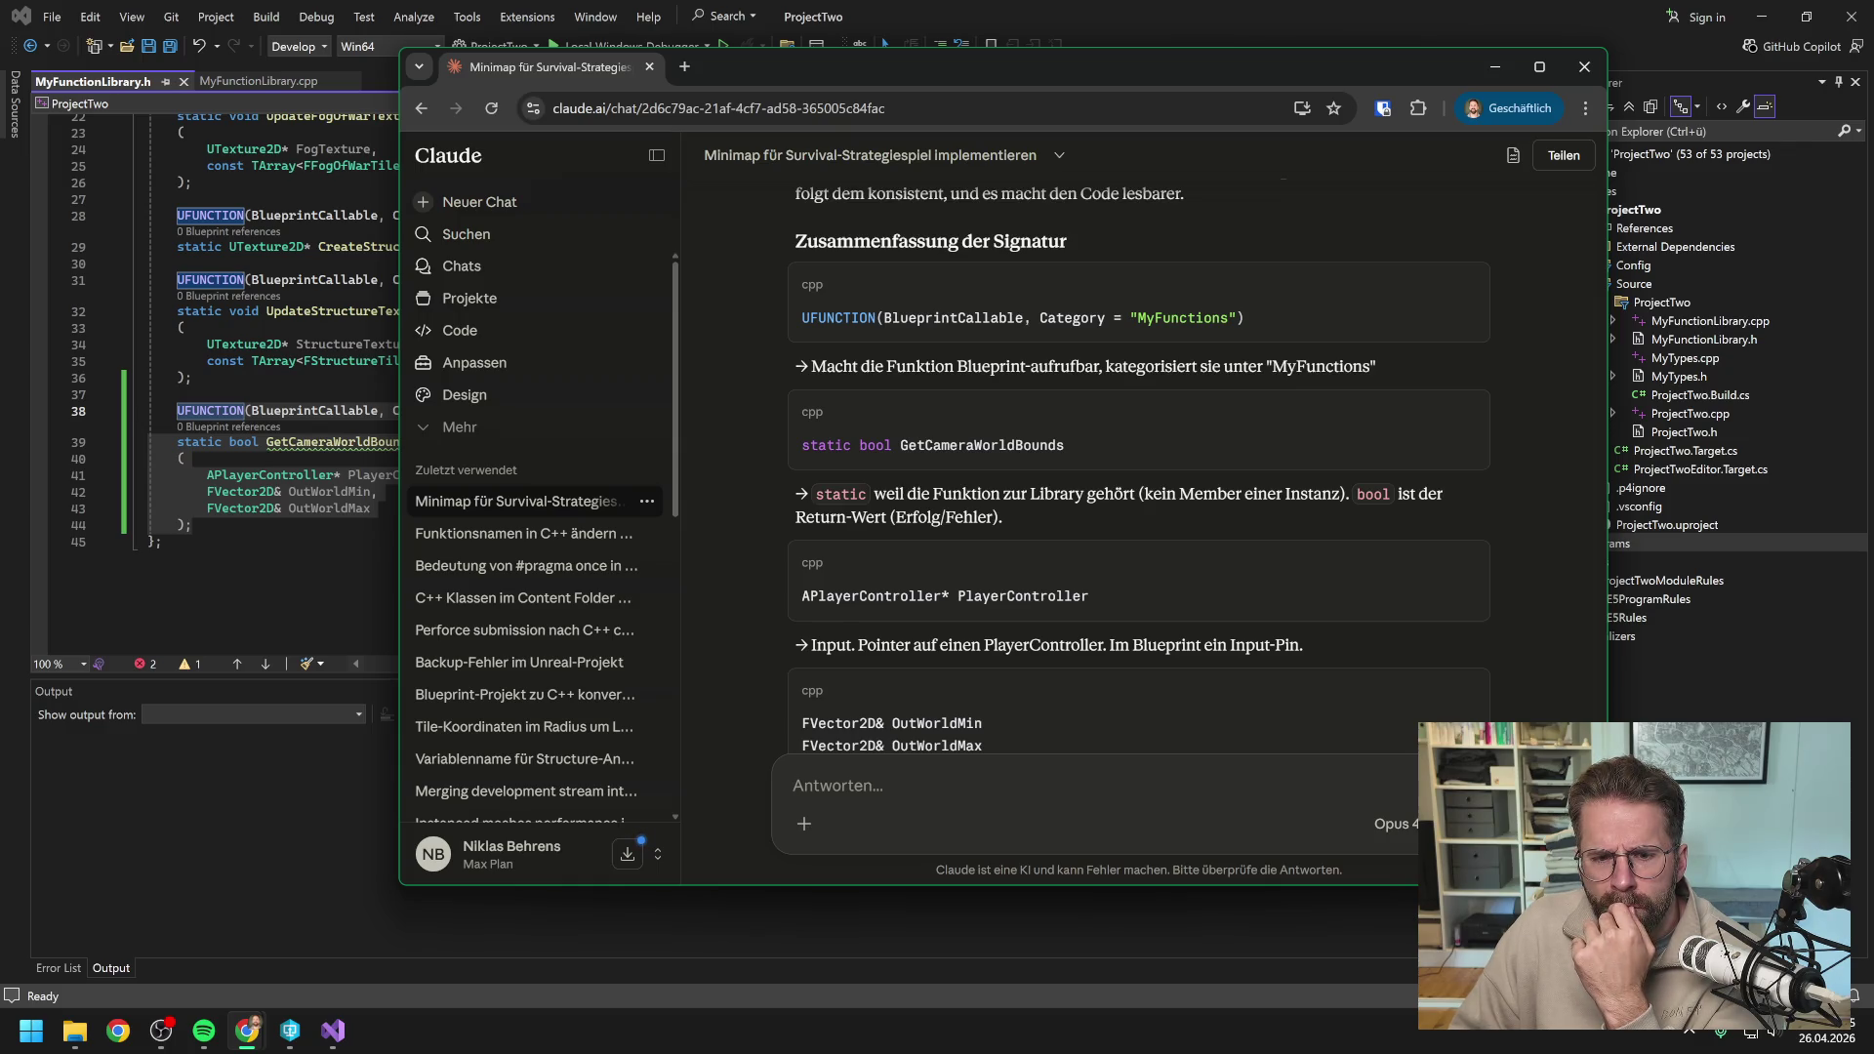
pyautogui.scroll(-1, 1024, 493)
pyautogui.scroll(-1, 1025, 493)
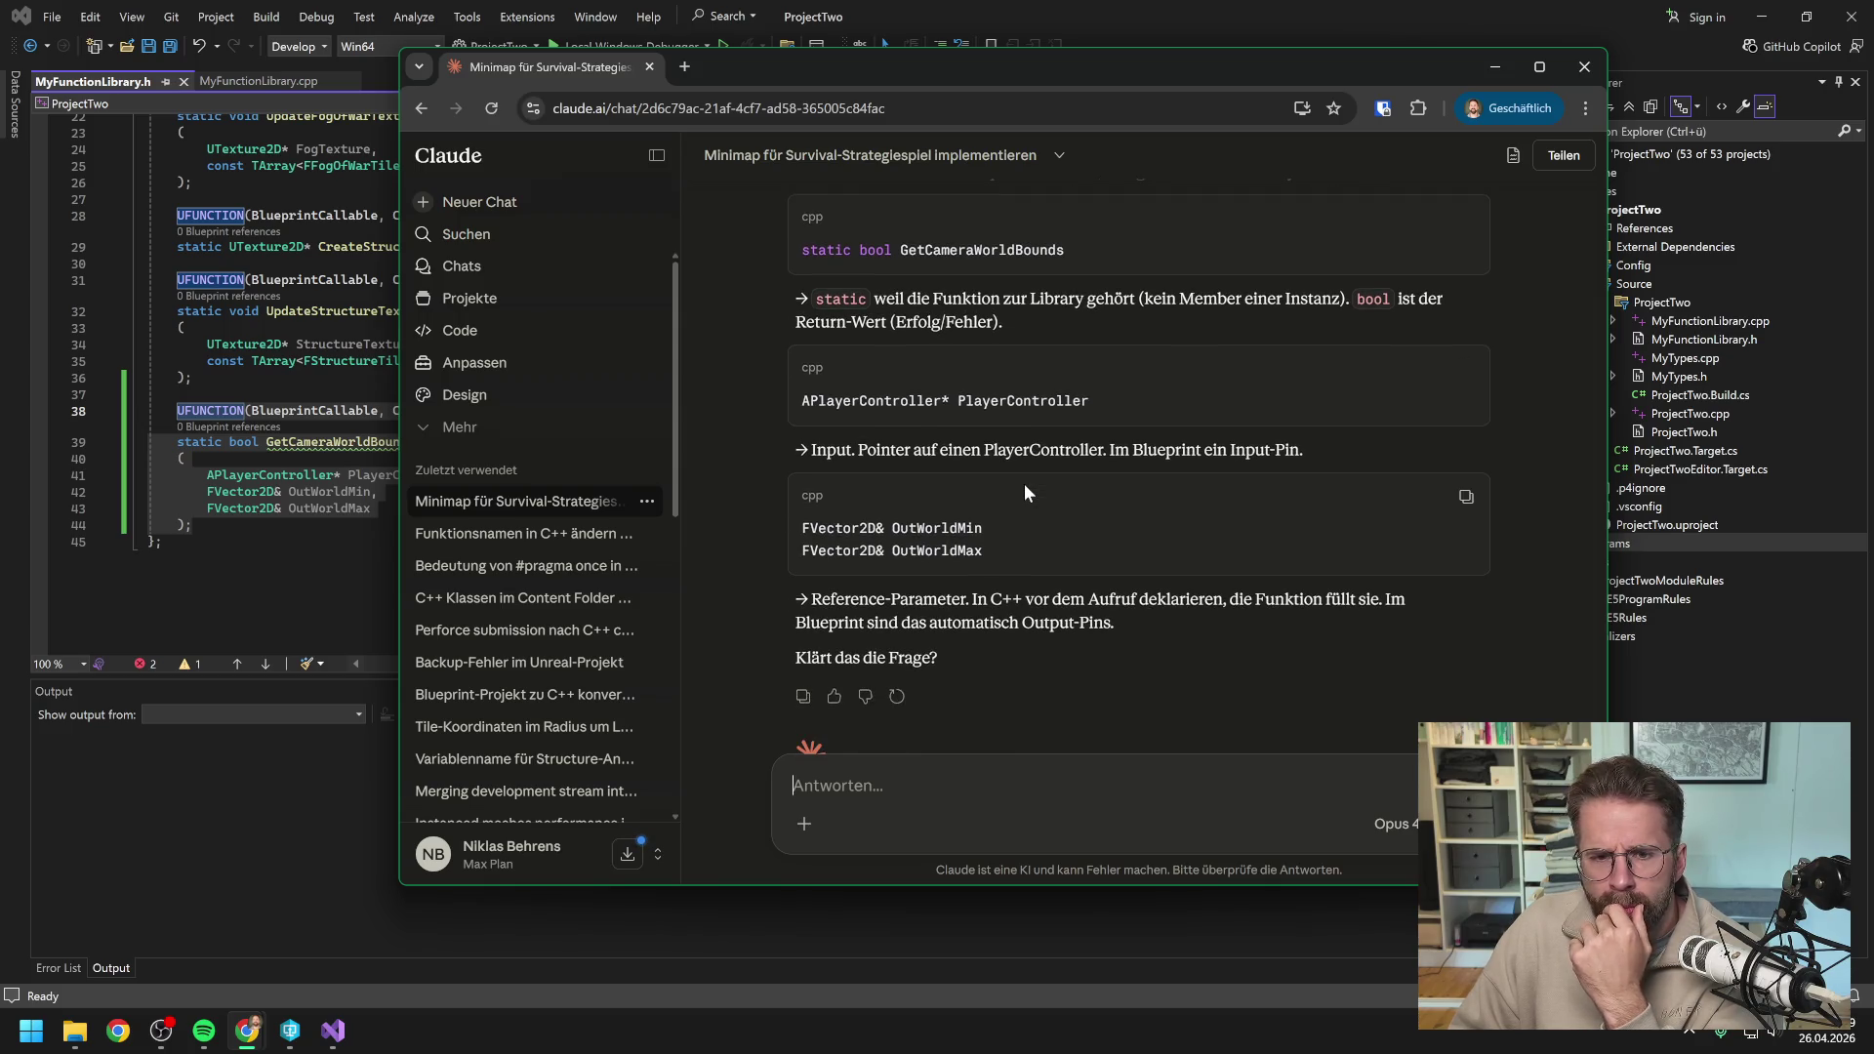
pyautogui.scroll(-1, 1023, 491)
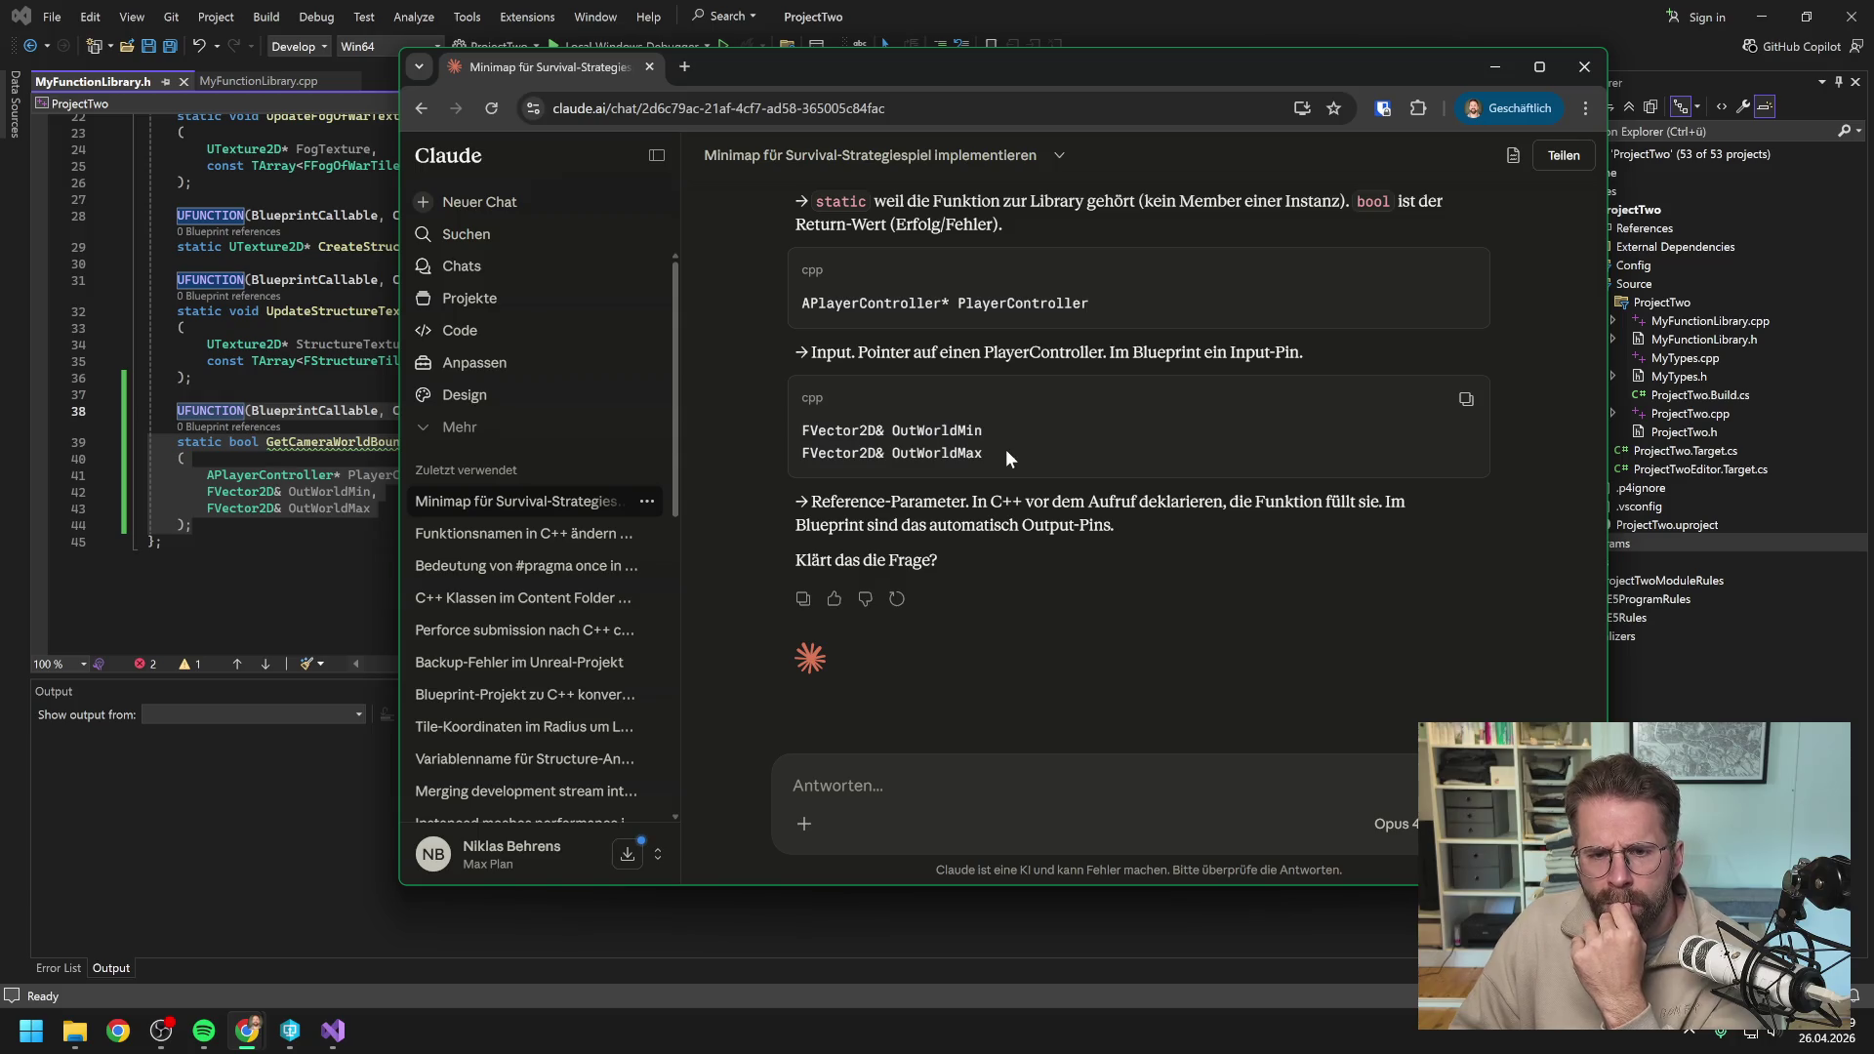
# Shift the chat window and select the APlayerController* PlayerController parameter text.
pyautogui.moveTo(1005, 449); pyautogui.dragTo(805, 472)
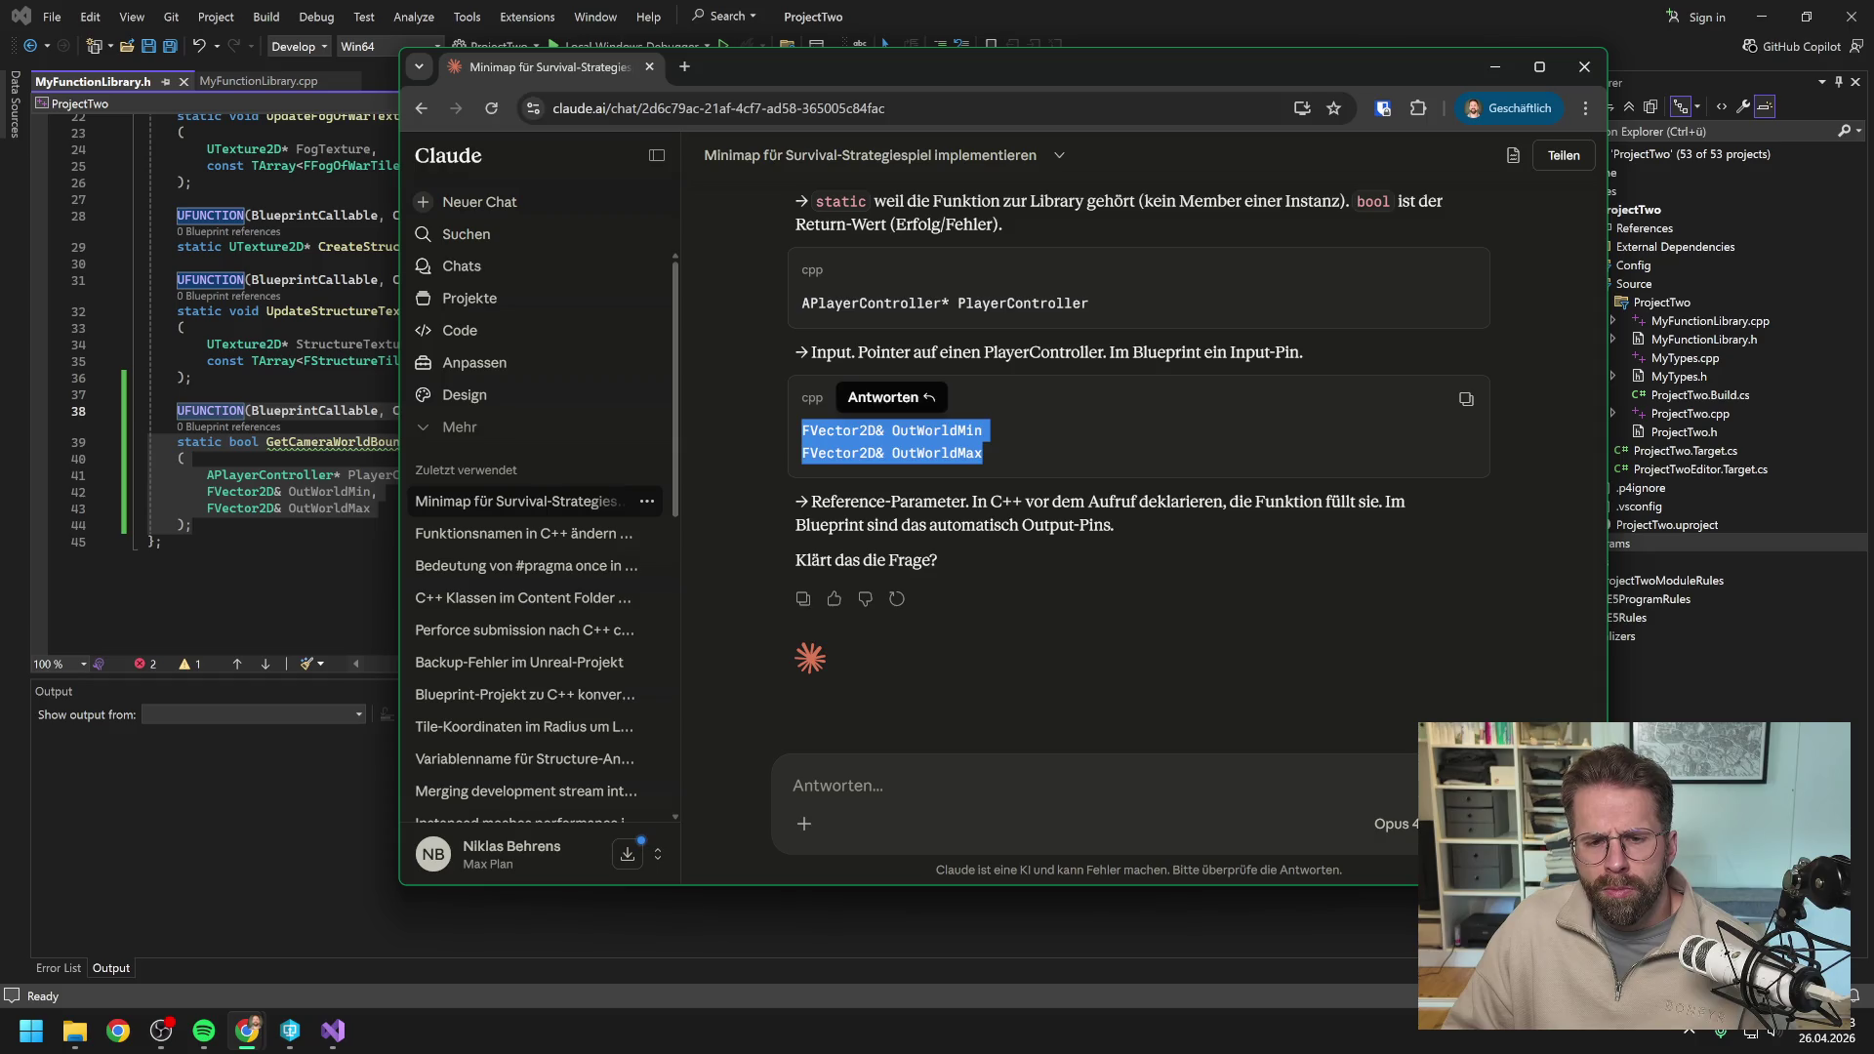
pyautogui.click(851, 447)
pyautogui.moveTo(769, 64)
pyautogui.mouseDown()
pyautogui.moveTo(812, 222)
pyautogui.moveTo(806, 139)
pyautogui.mouseUp()
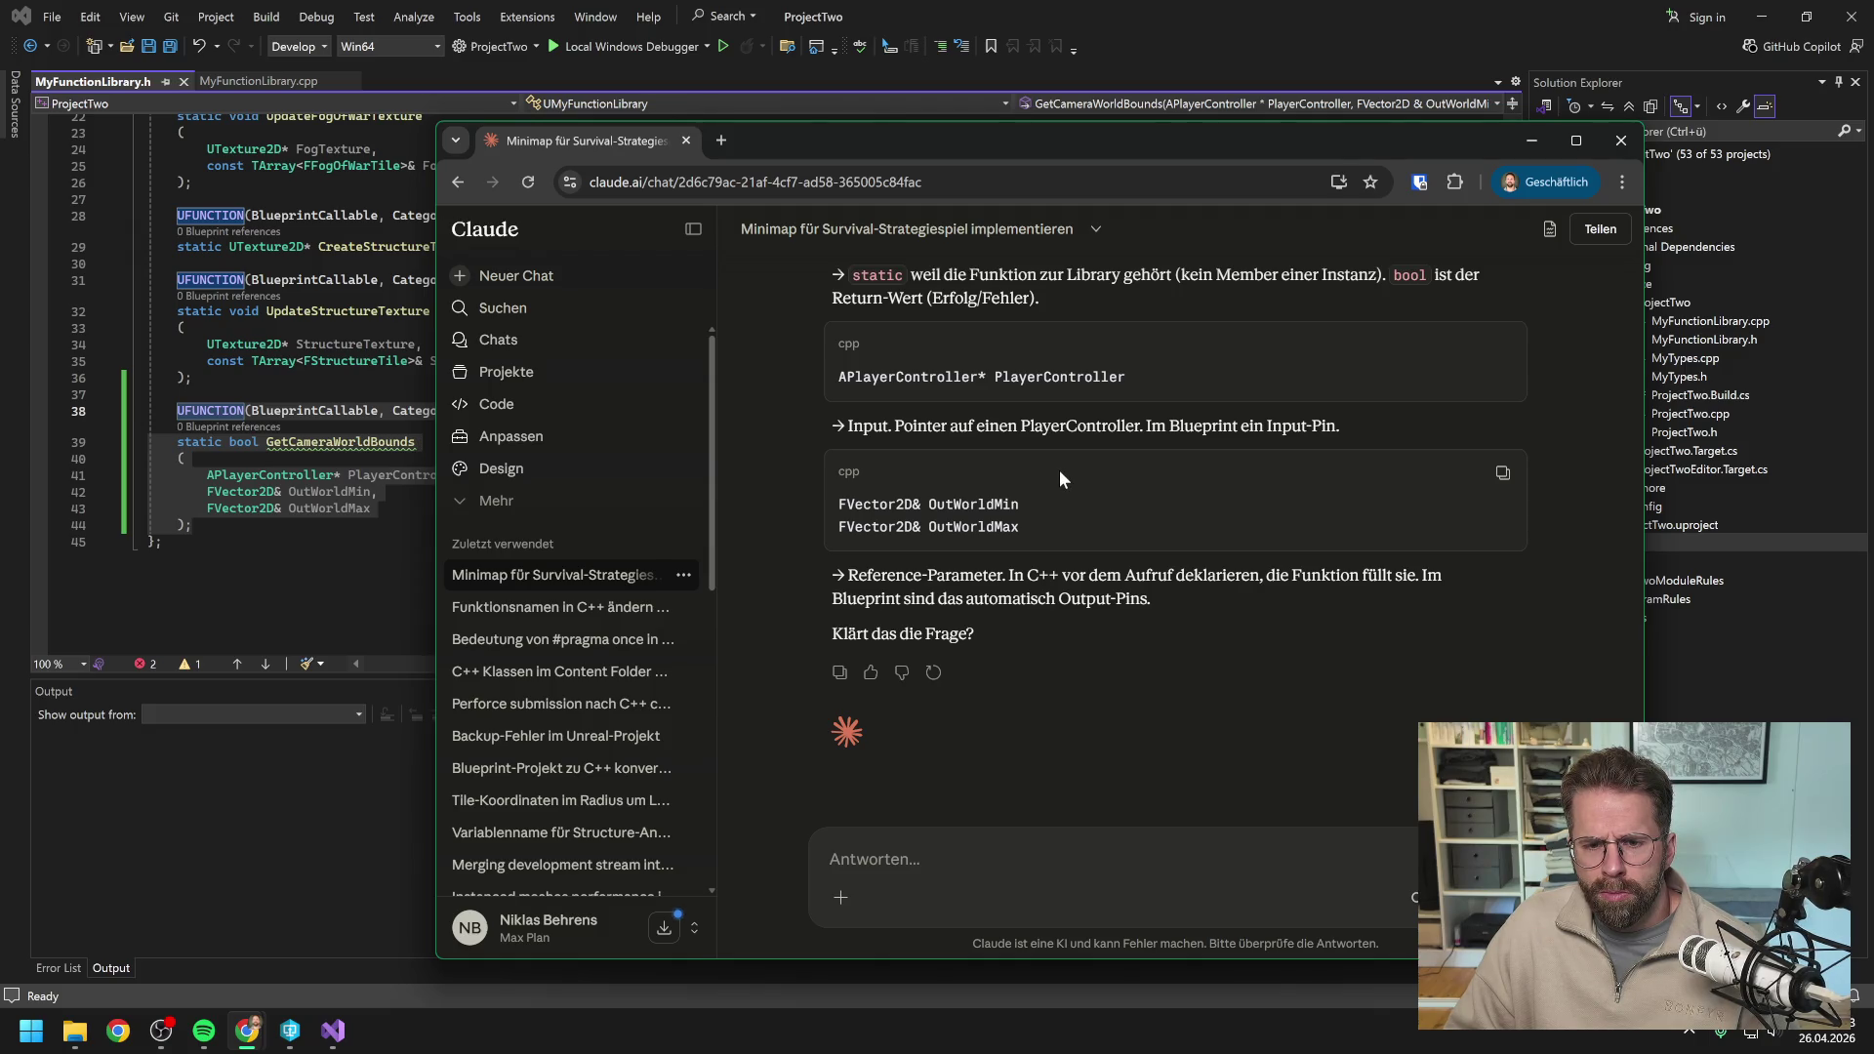
pyautogui.moveTo(1137, 377); pyautogui.dragTo(837, 378)
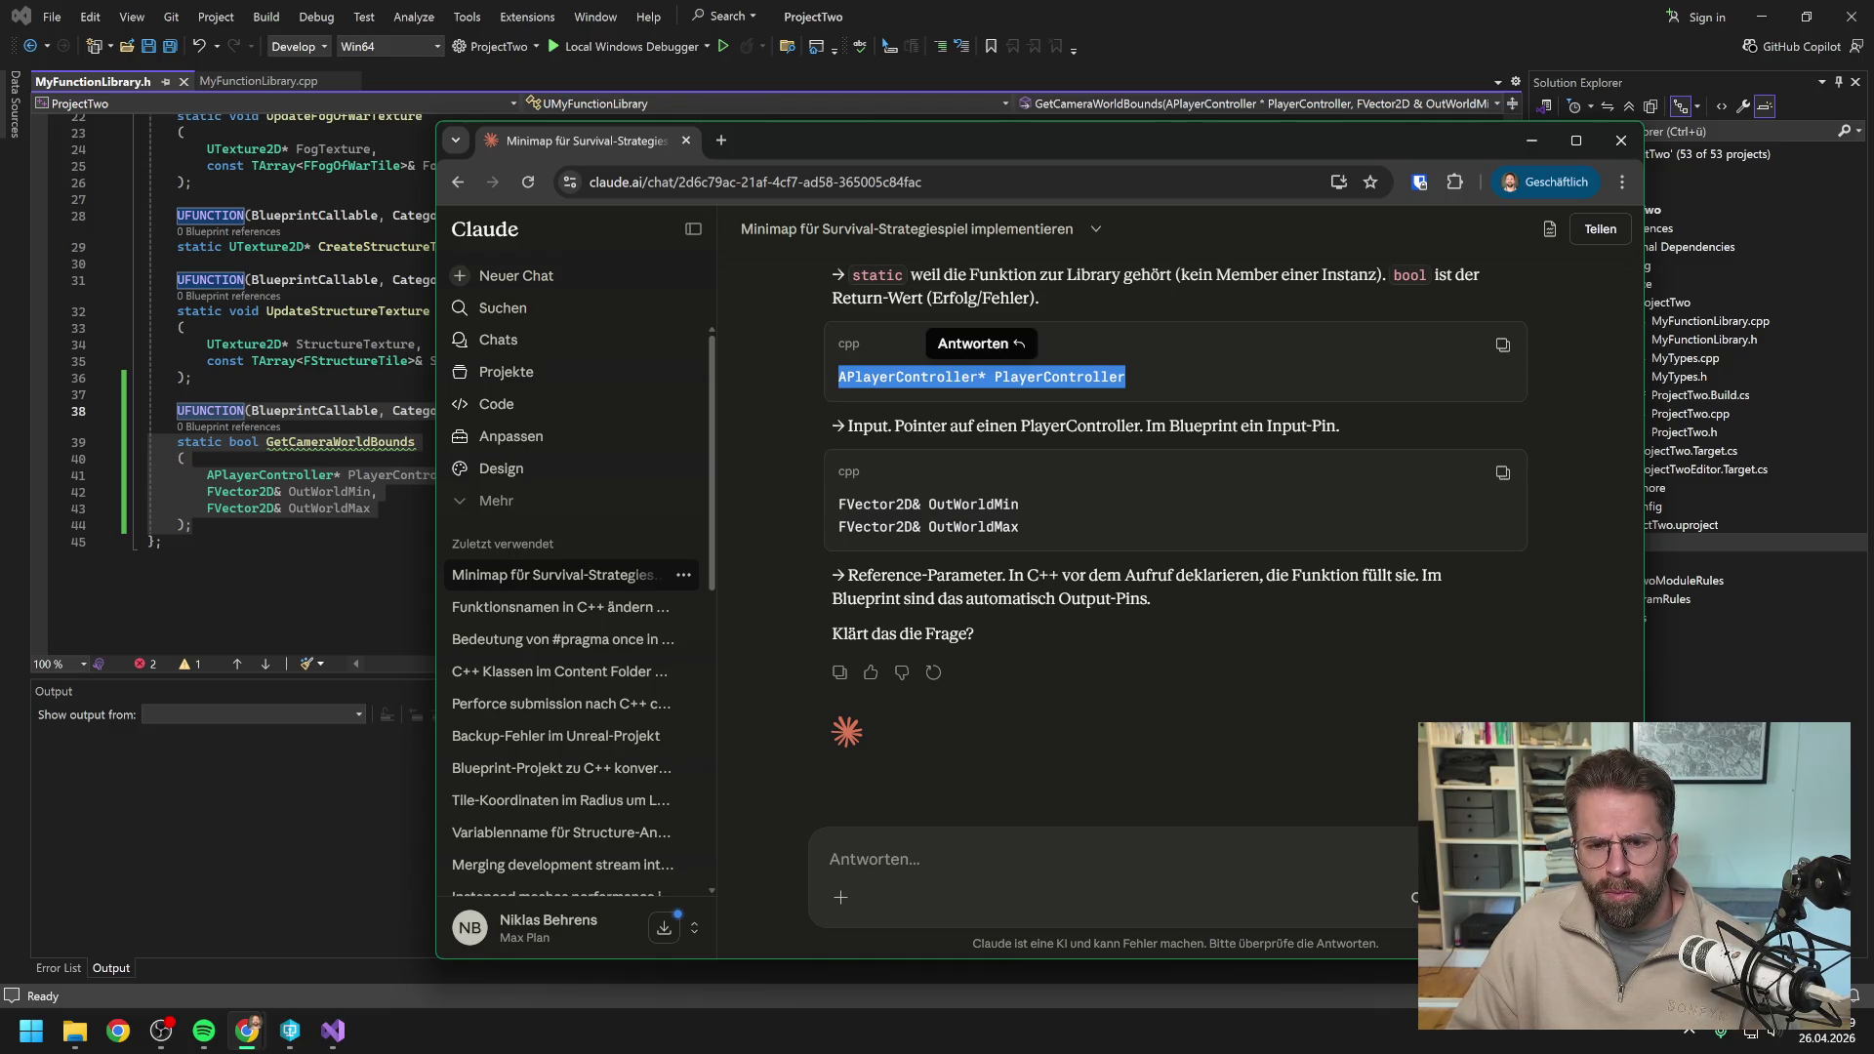
# Write a reply asking how C++ knows the PlayerController parameter is input and the others output.
pyautogui.click(1073, 703)
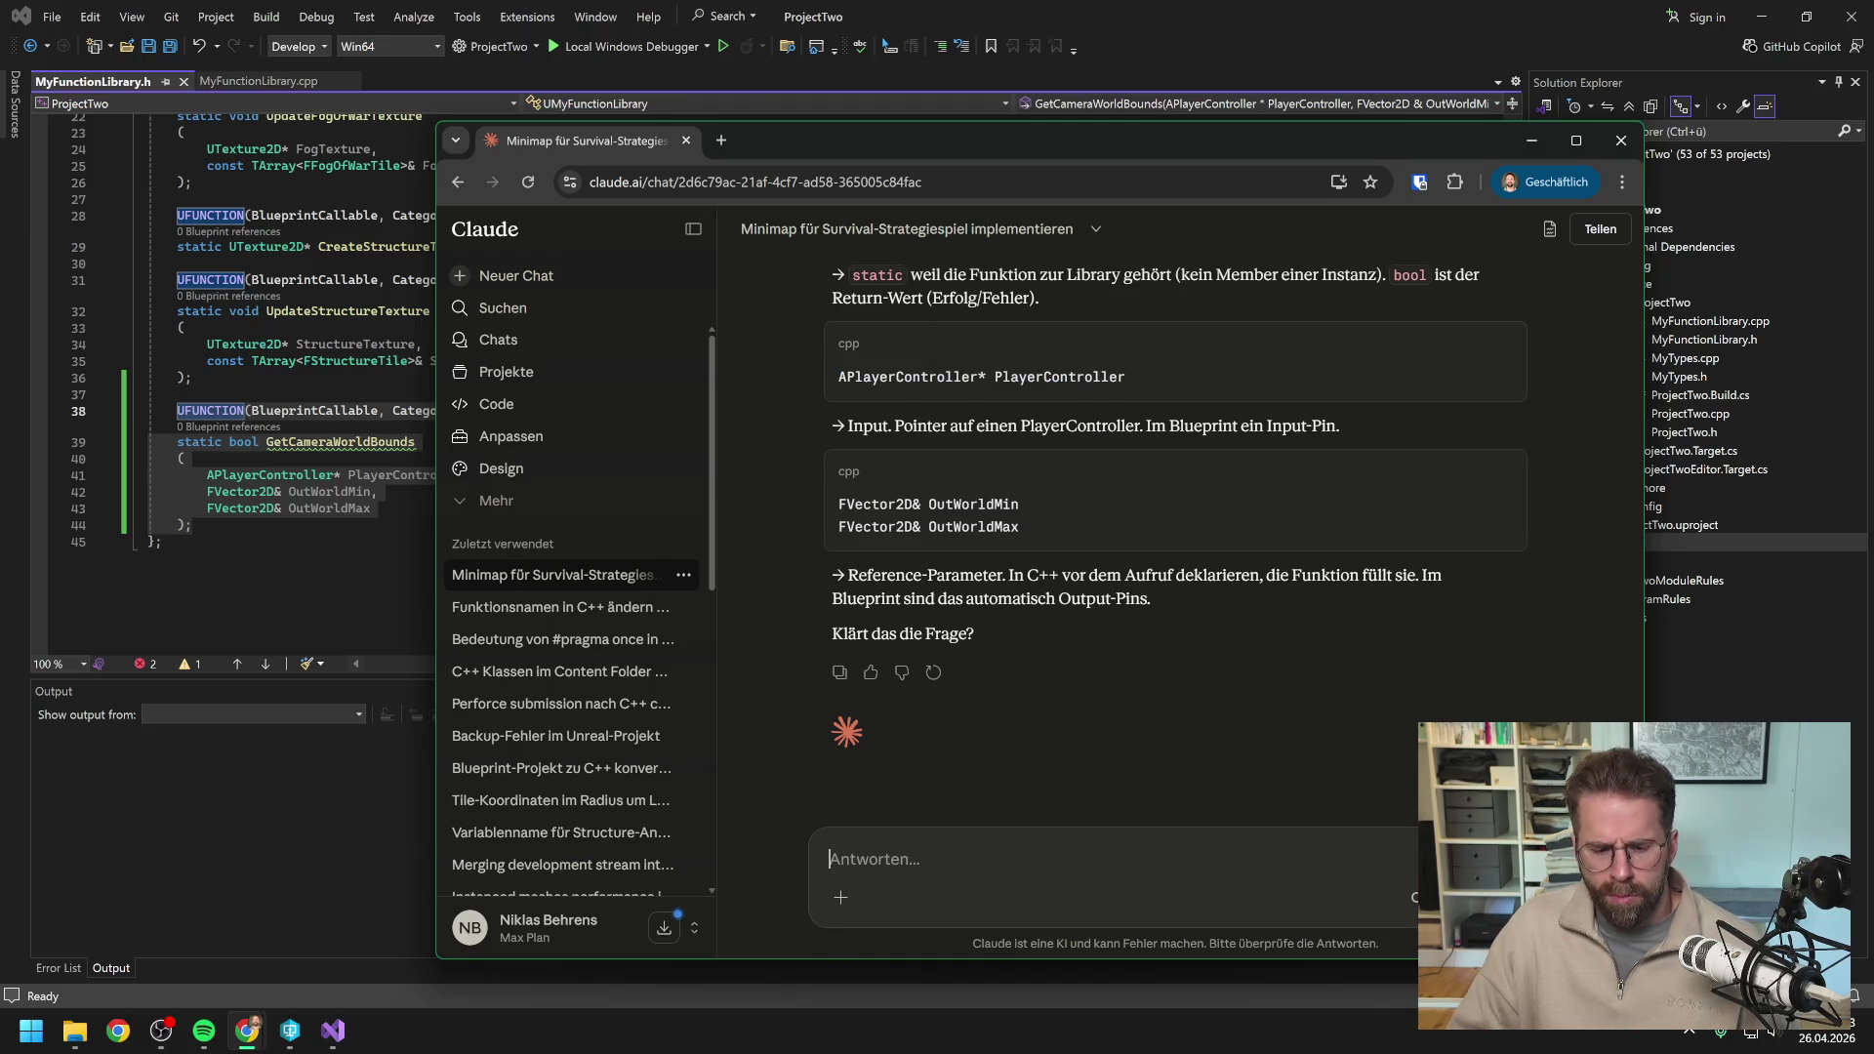
pyautogui.write('woer')
pyautogui.press('BackSpace')
pyautogui.write('her weiß c+++')
pyautogui.press('BackSpace')
pyautogui.write('dass das hier input ist')
pyautogui.hotkey('ctrl', 'v')
pyautogui.write('und das output?')
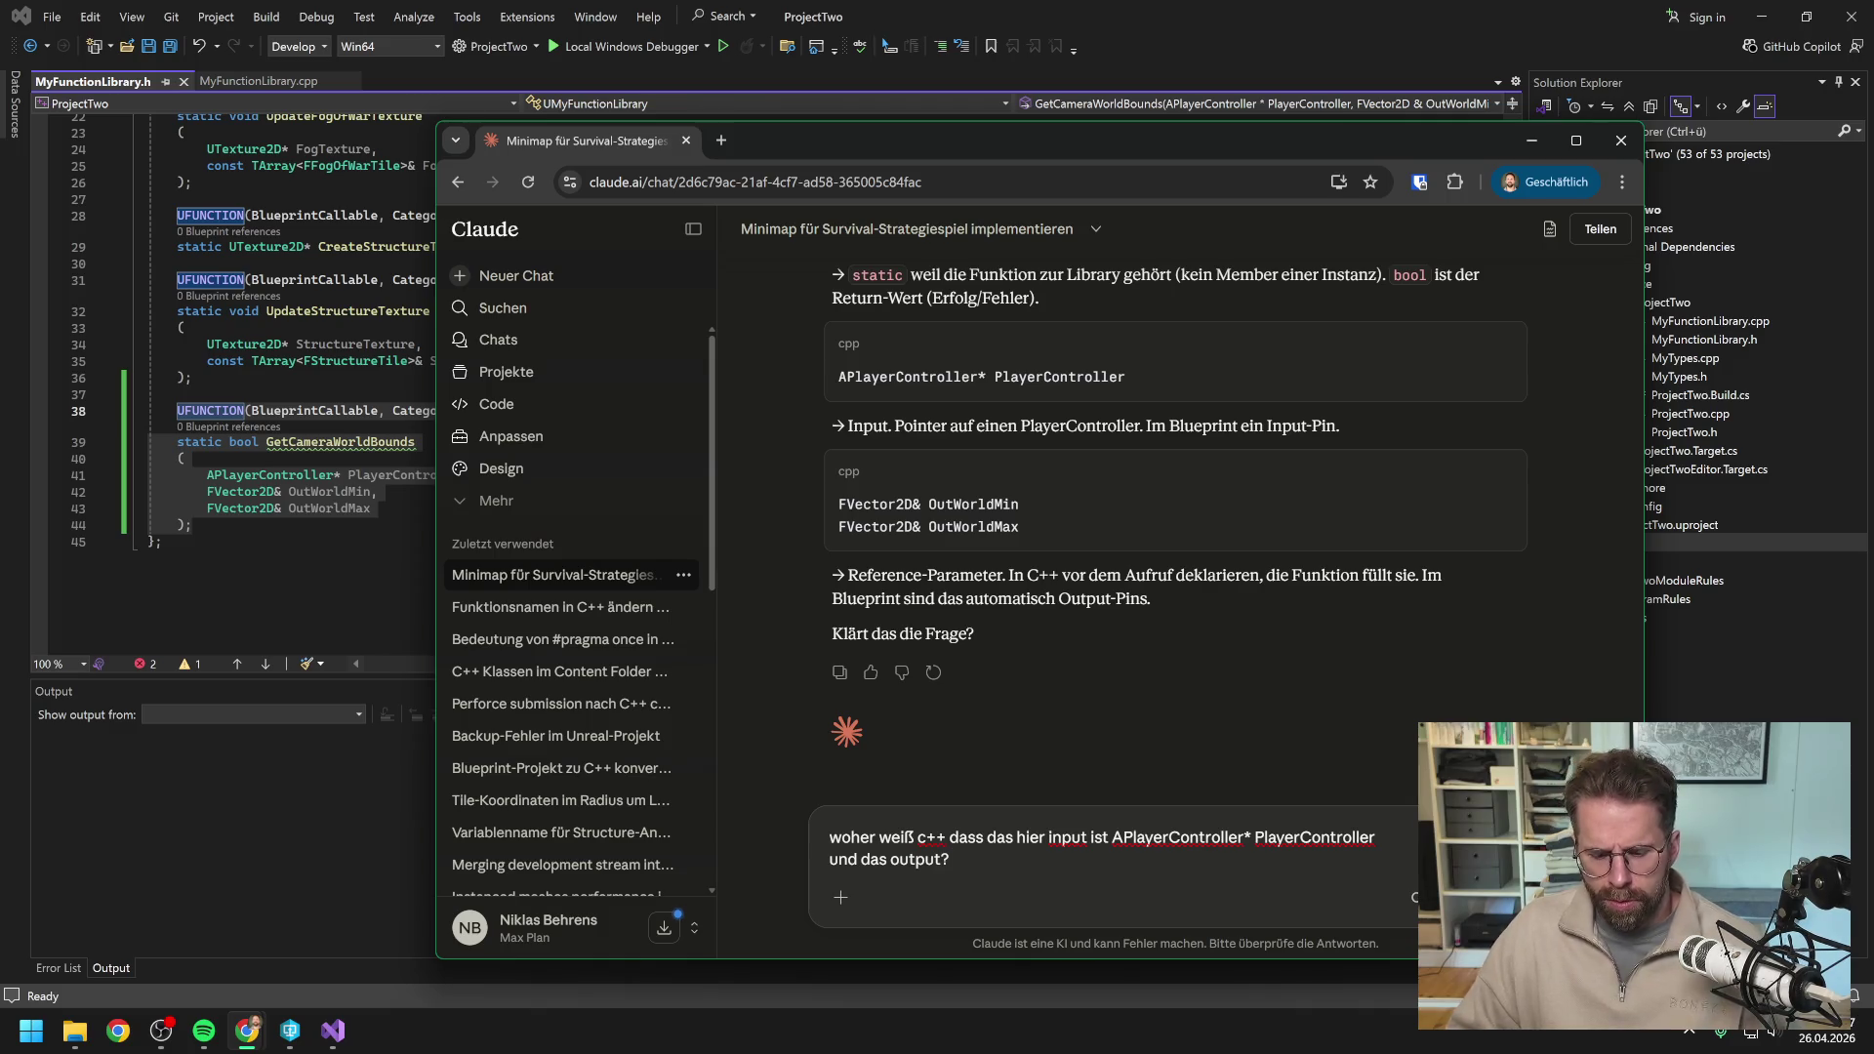
# Append the two FVector2D OutWorldMin/OutWorldMax parameter lines and send the question.
pyautogui.hotkey('shift', 'Return')
pyautogui.moveTo(1048, 532); pyautogui.dragTo(838, 502)
pyautogui.hotkey('ctrl', 'c')
pyautogui.hotkey('ctrl', 'v')
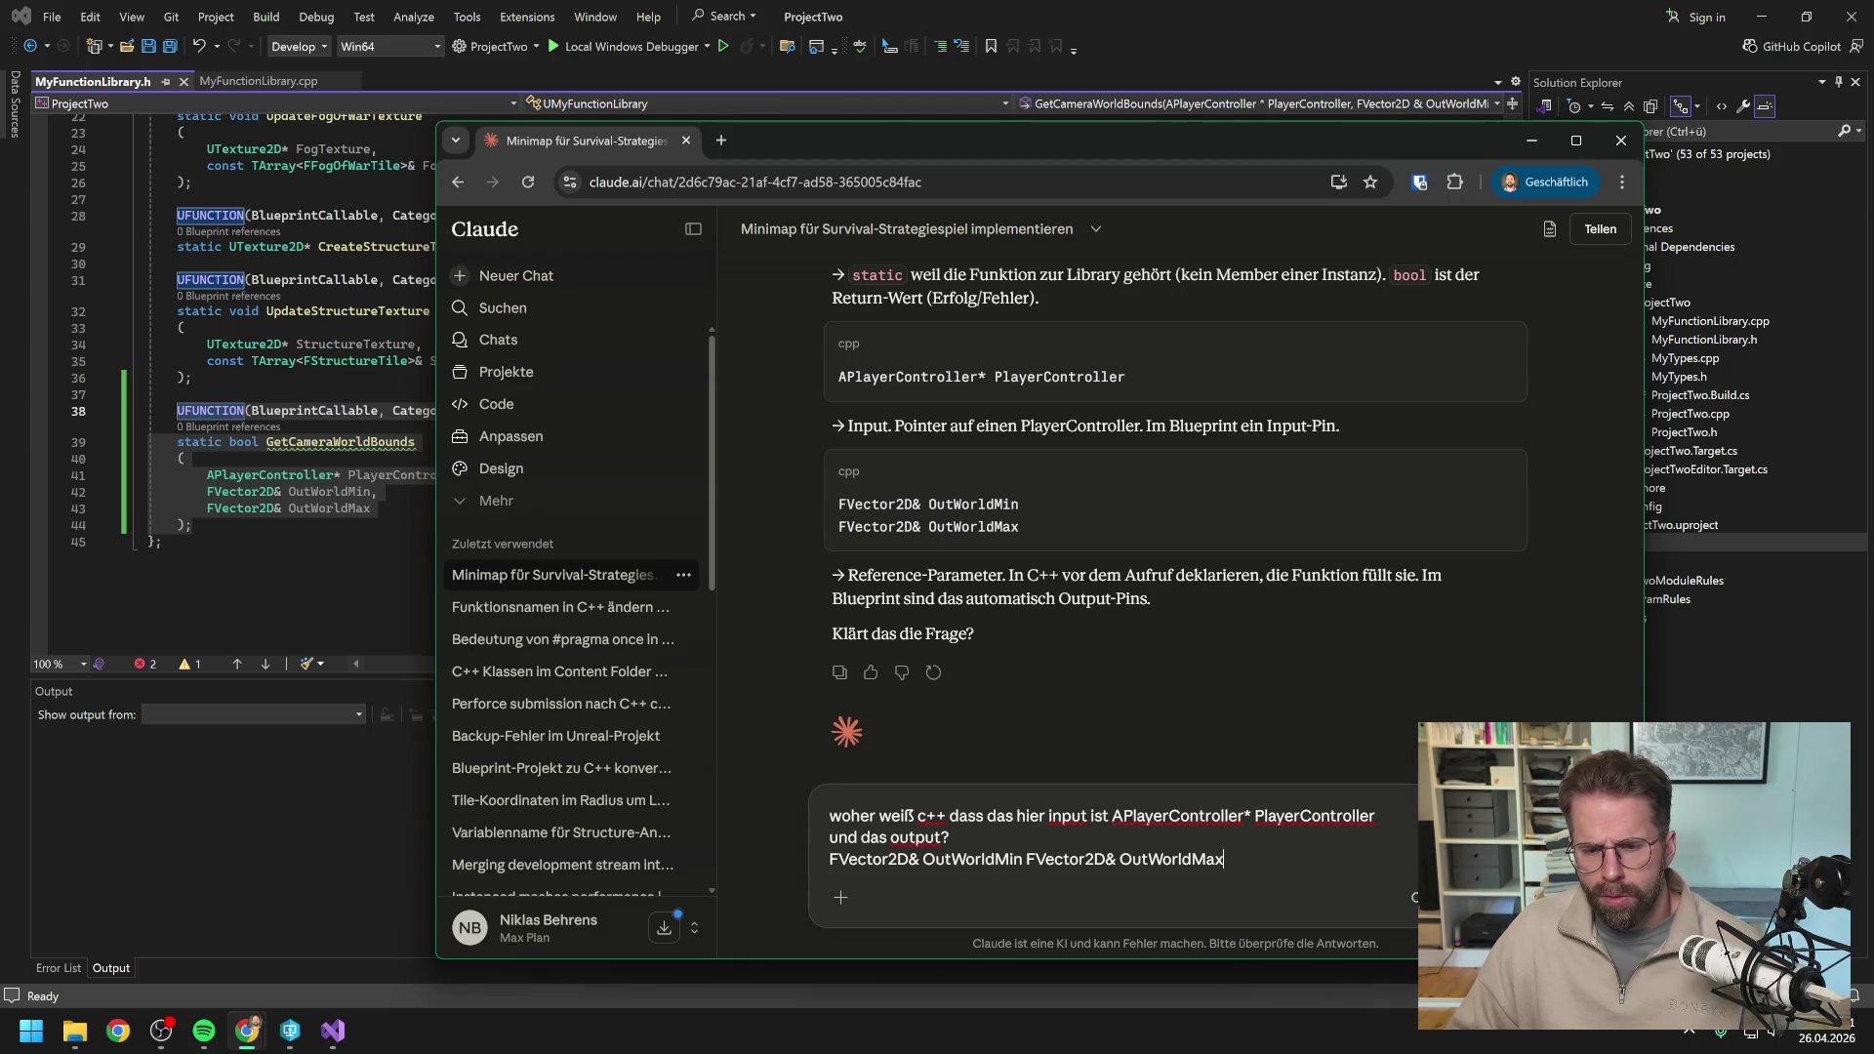
pyautogui.press('Return')
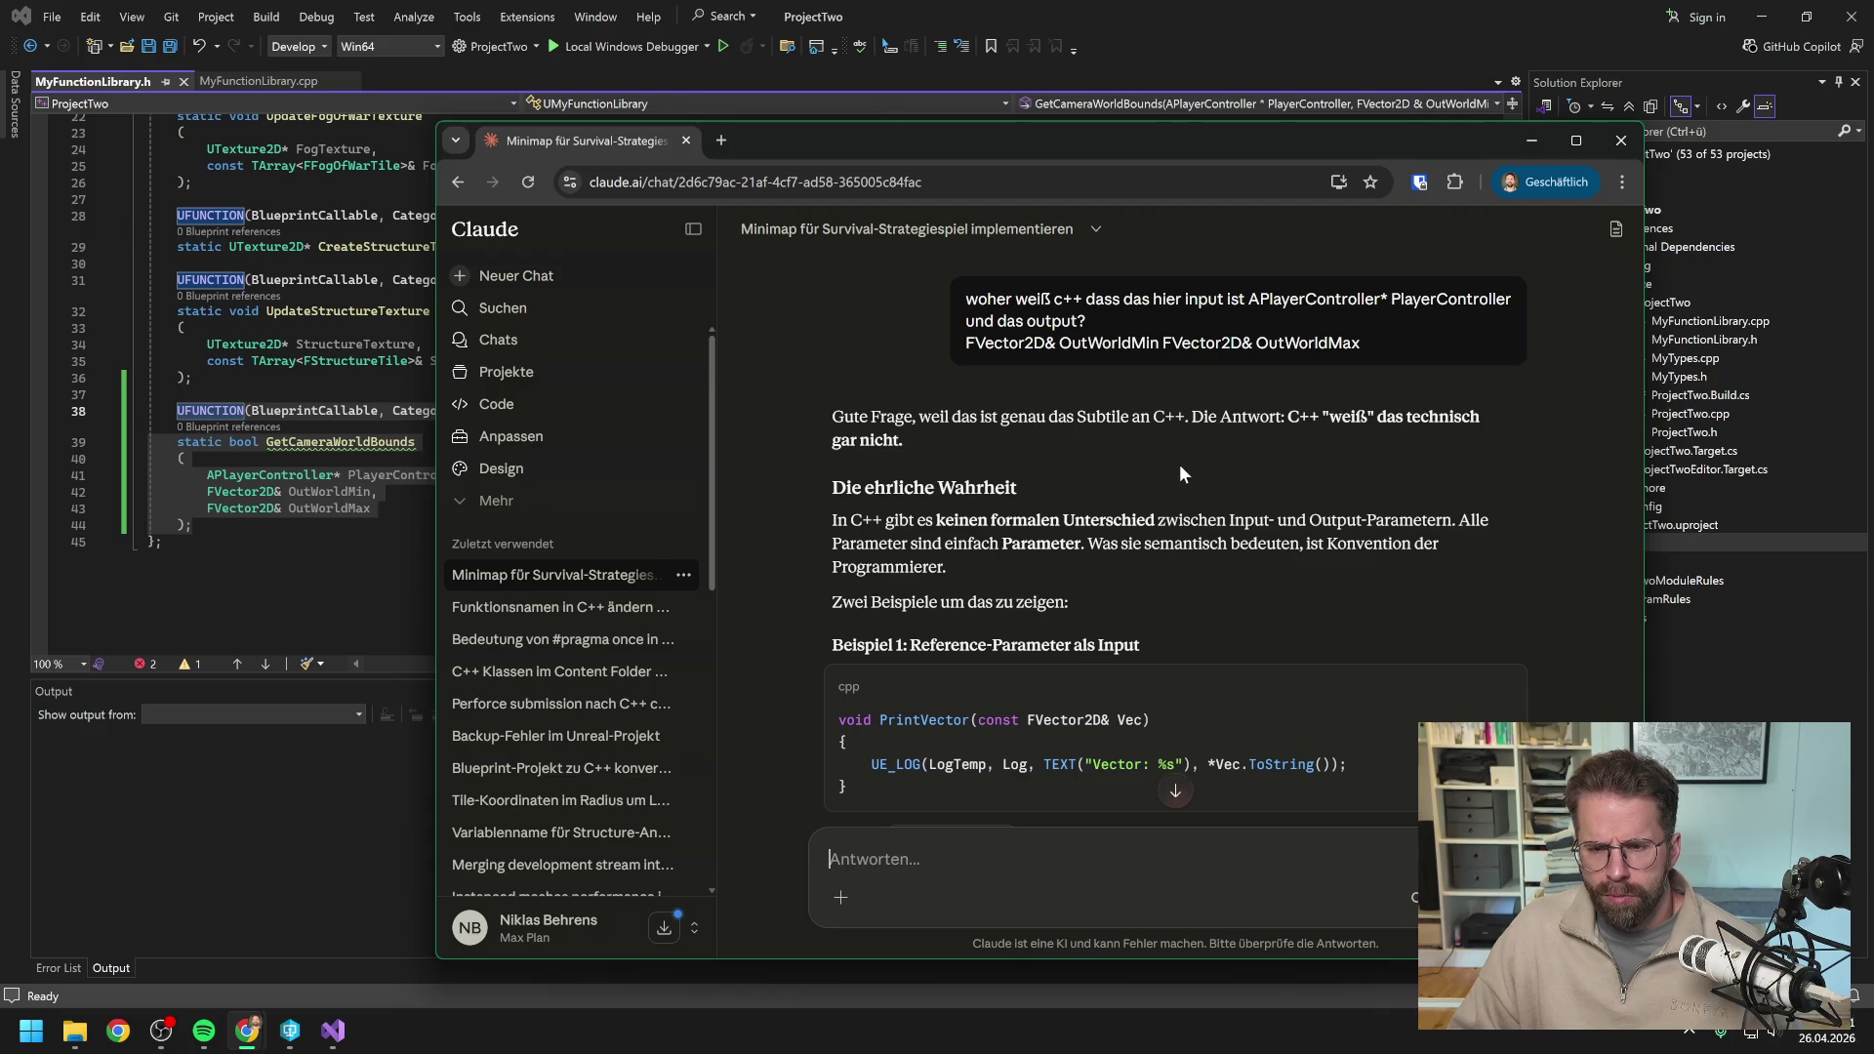
pyautogui.scroll(-1, 1179, 467)
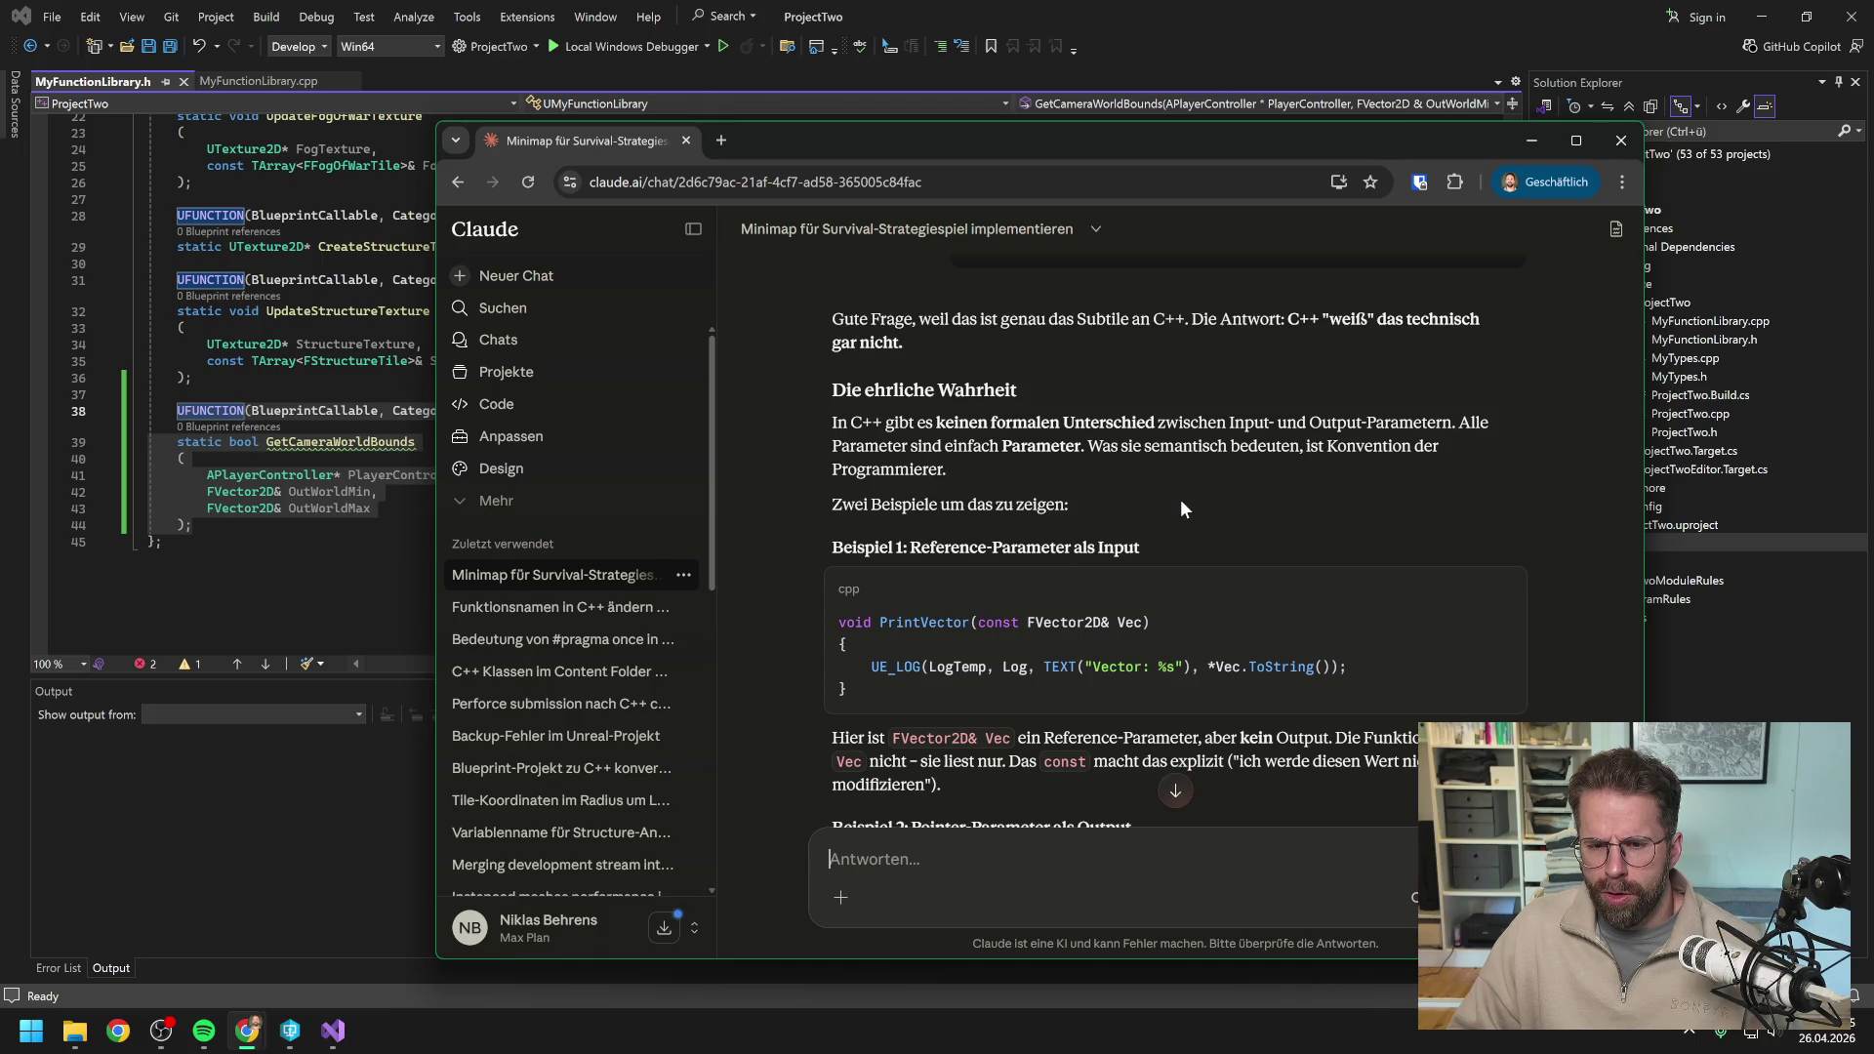
pyautogui.scroll(-2, 1181, 509)
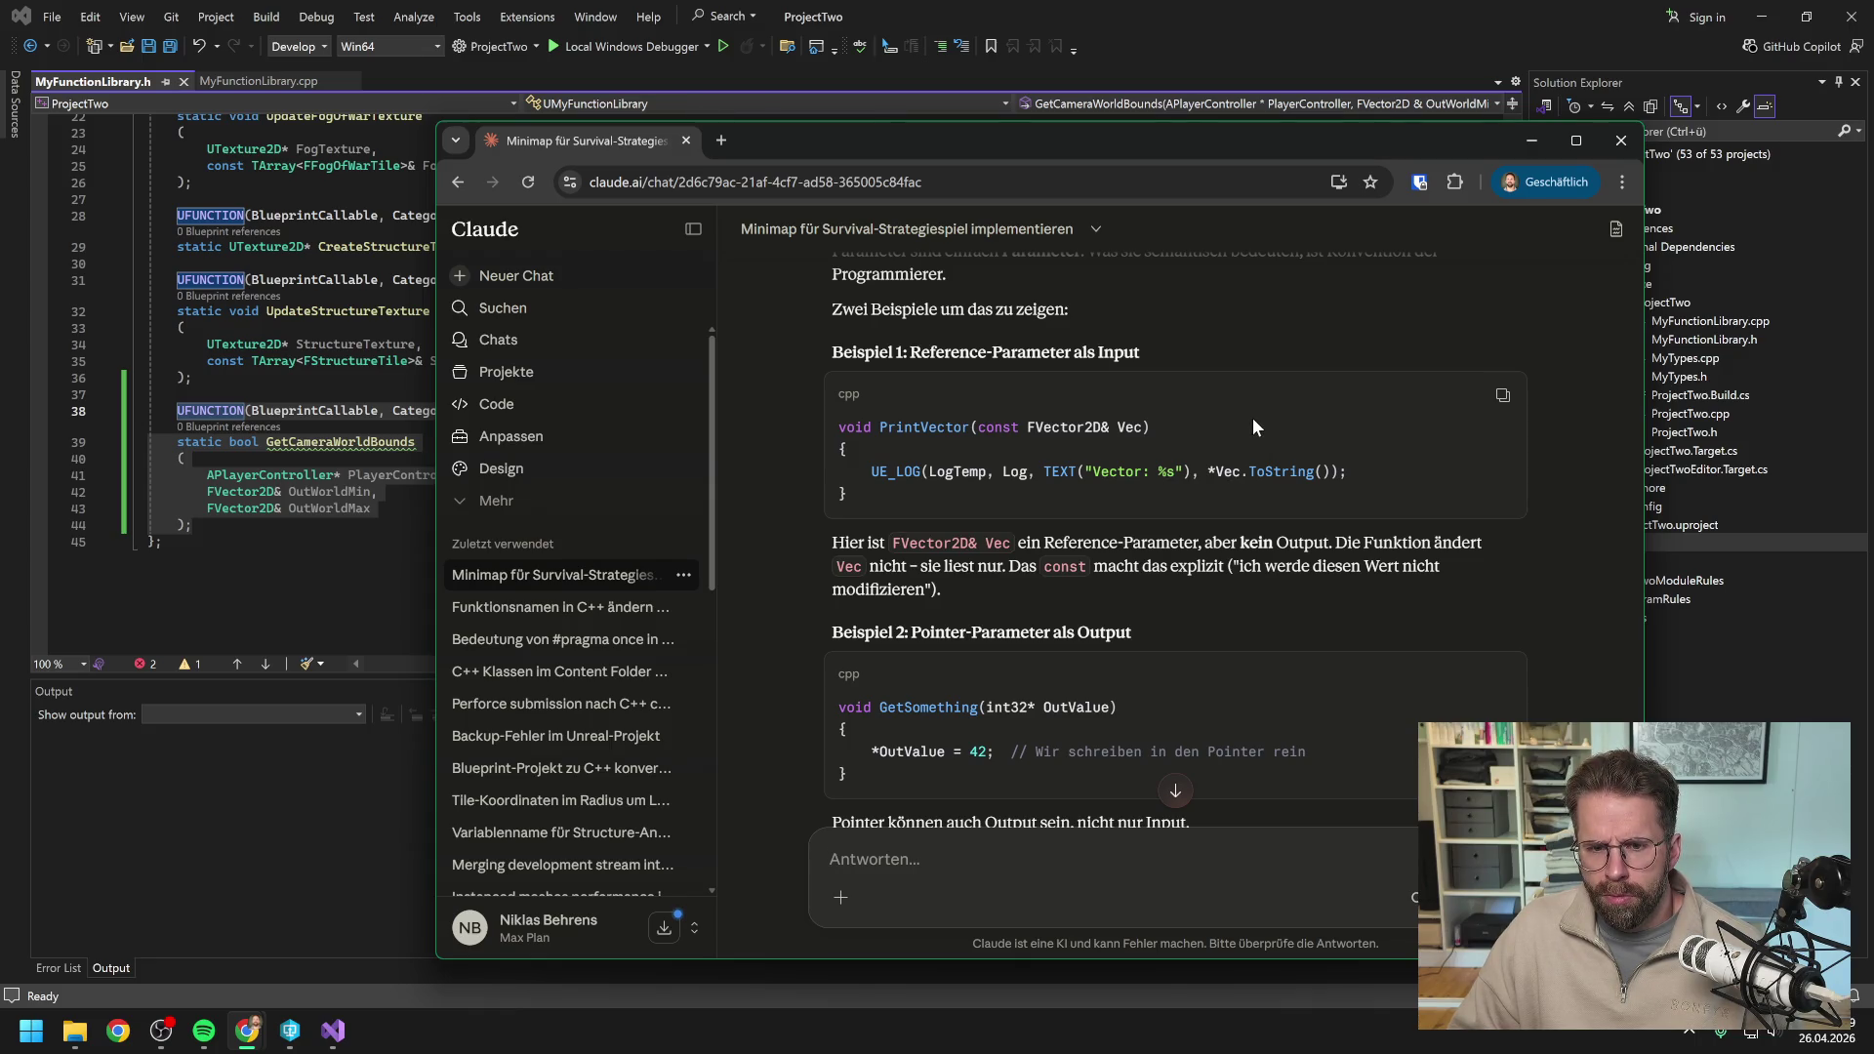
pyautogui.scroll(-1, 1248, 413)
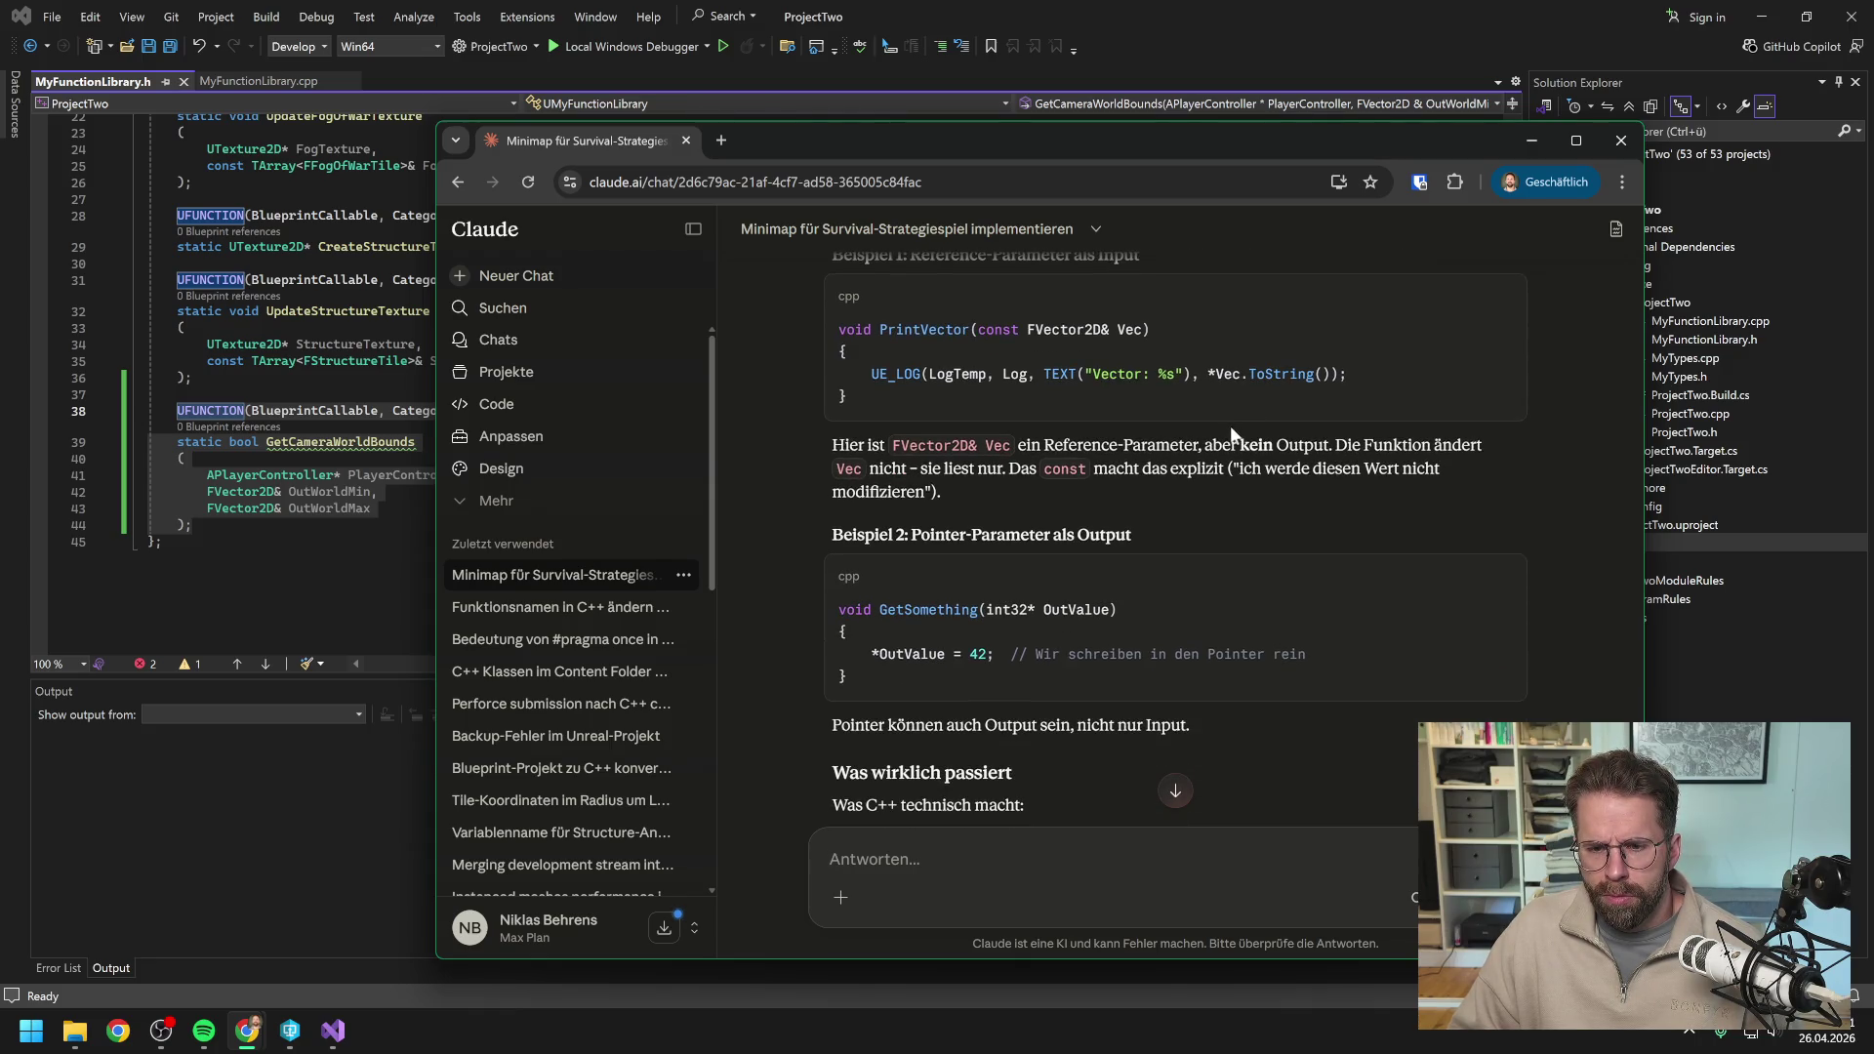
pyautogui.scroll(-2, 1231, 431)
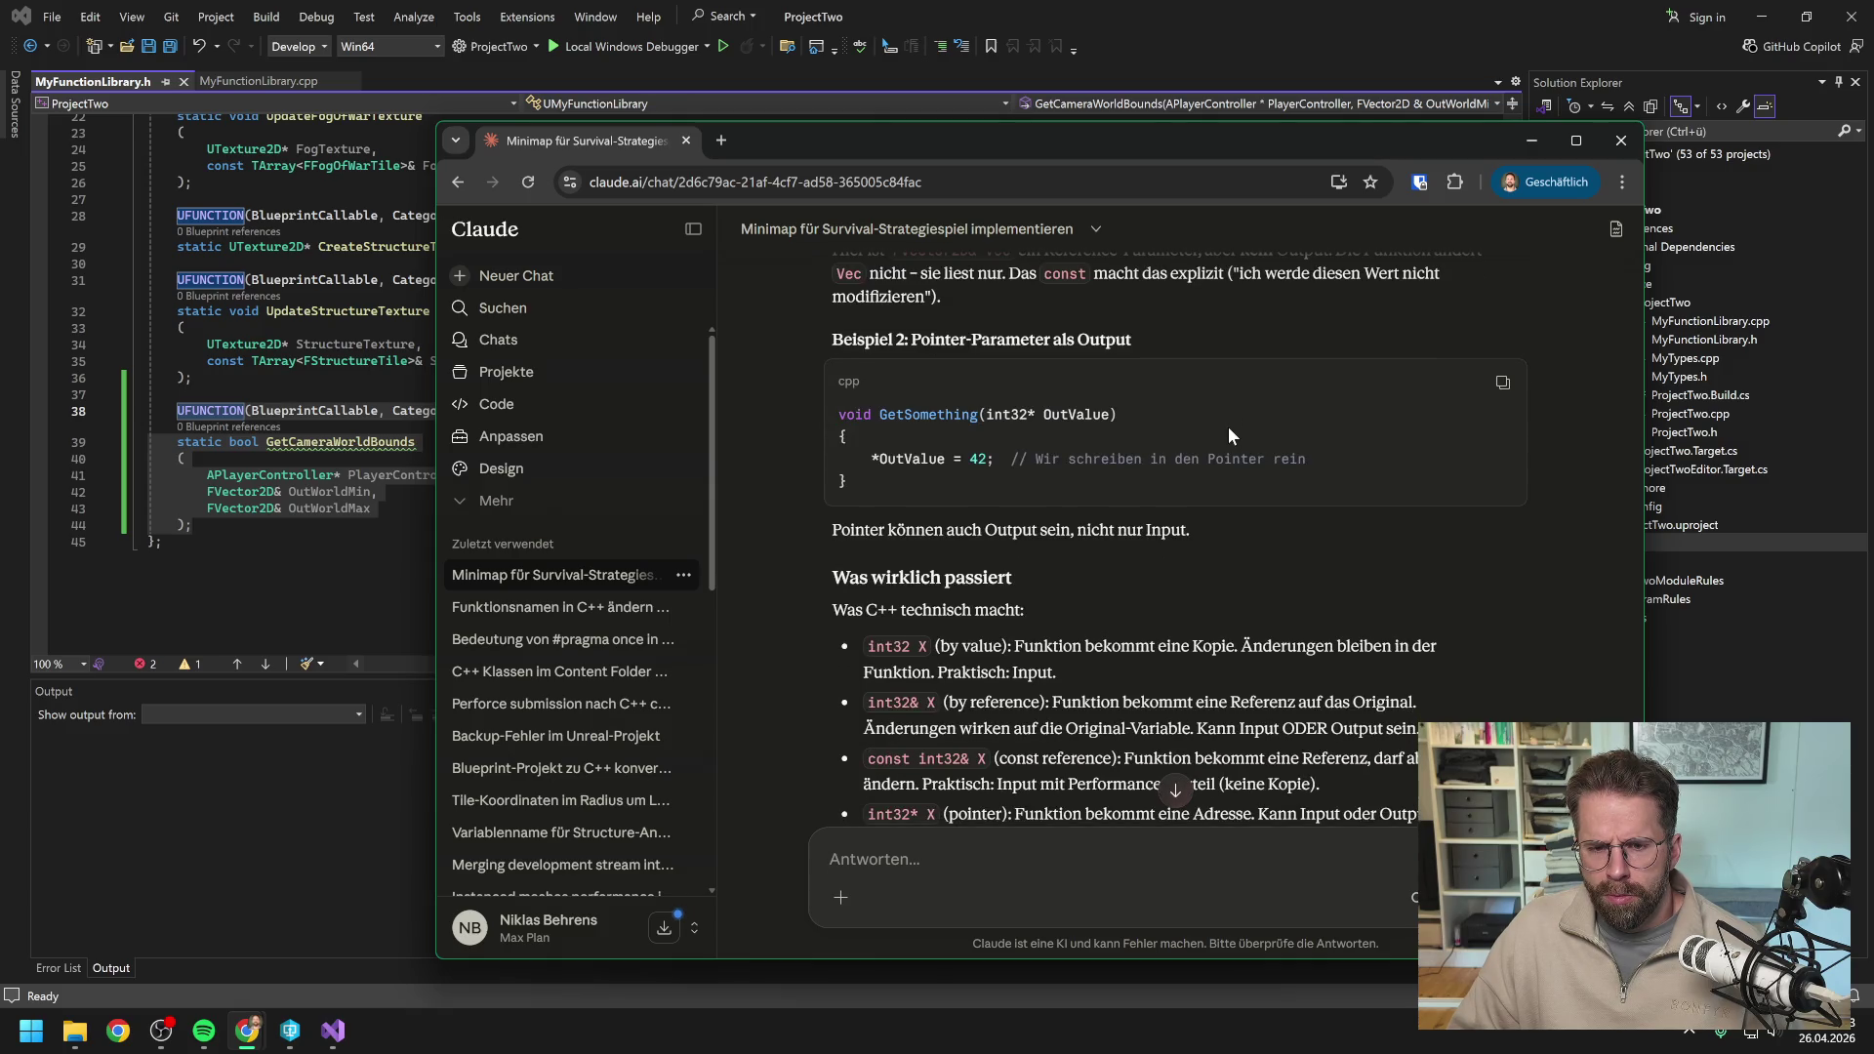
pyautogui.scroll(-1, 1228, 425)
pyautogui.scroll(-1, 1227, 436)
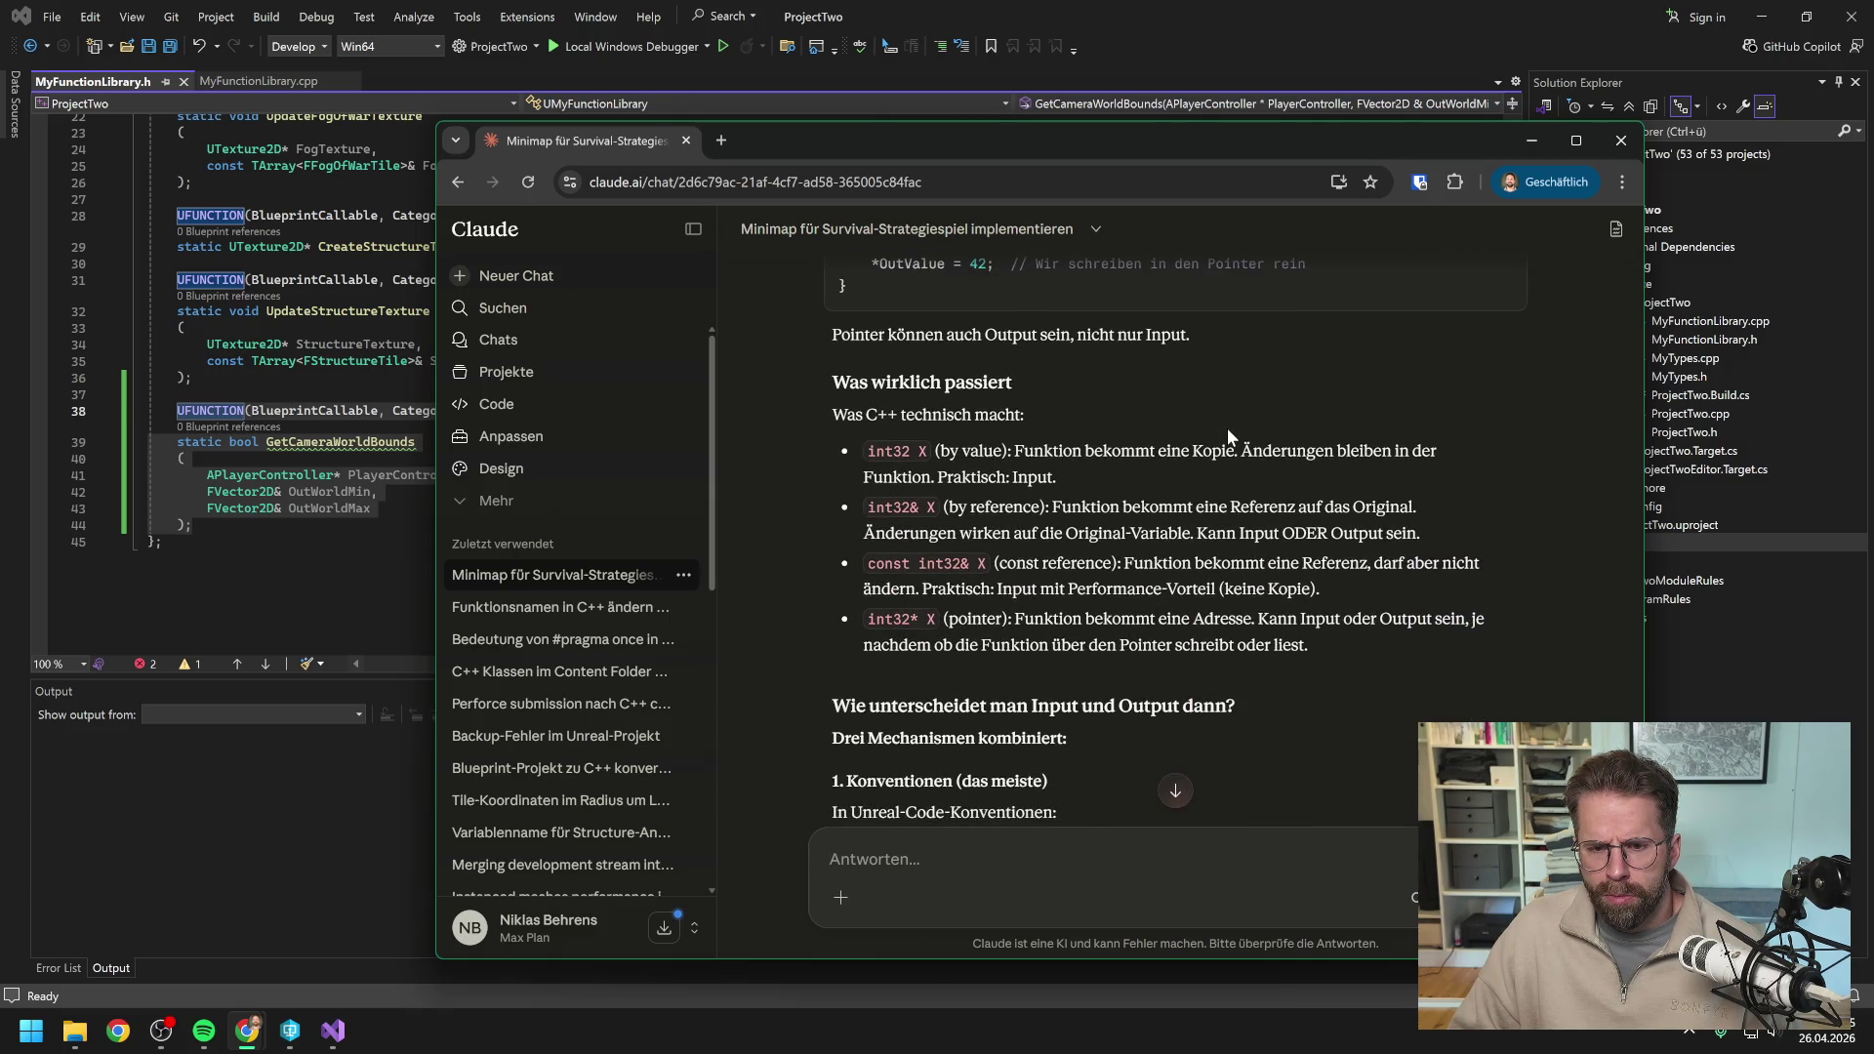
pyautogui.scroll(-3, 1227, 437)
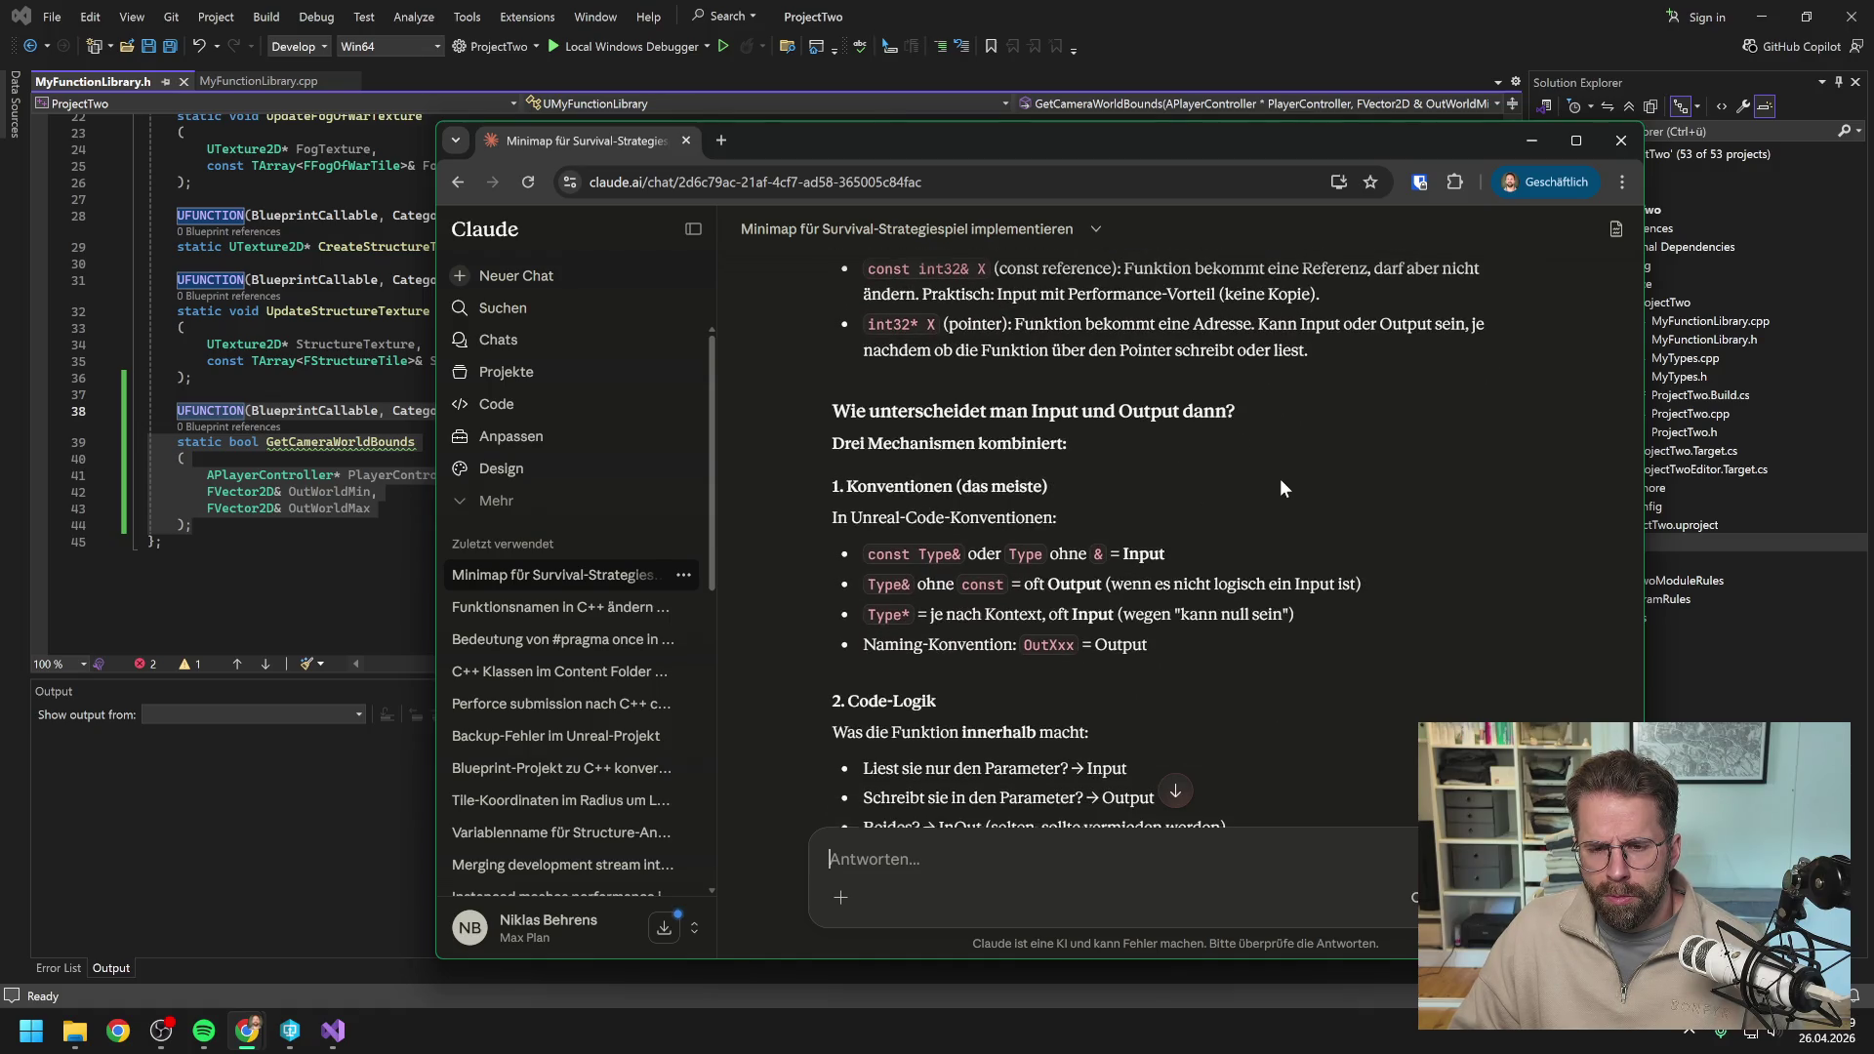
pyautogui.scroll(-1, 1301, 430)
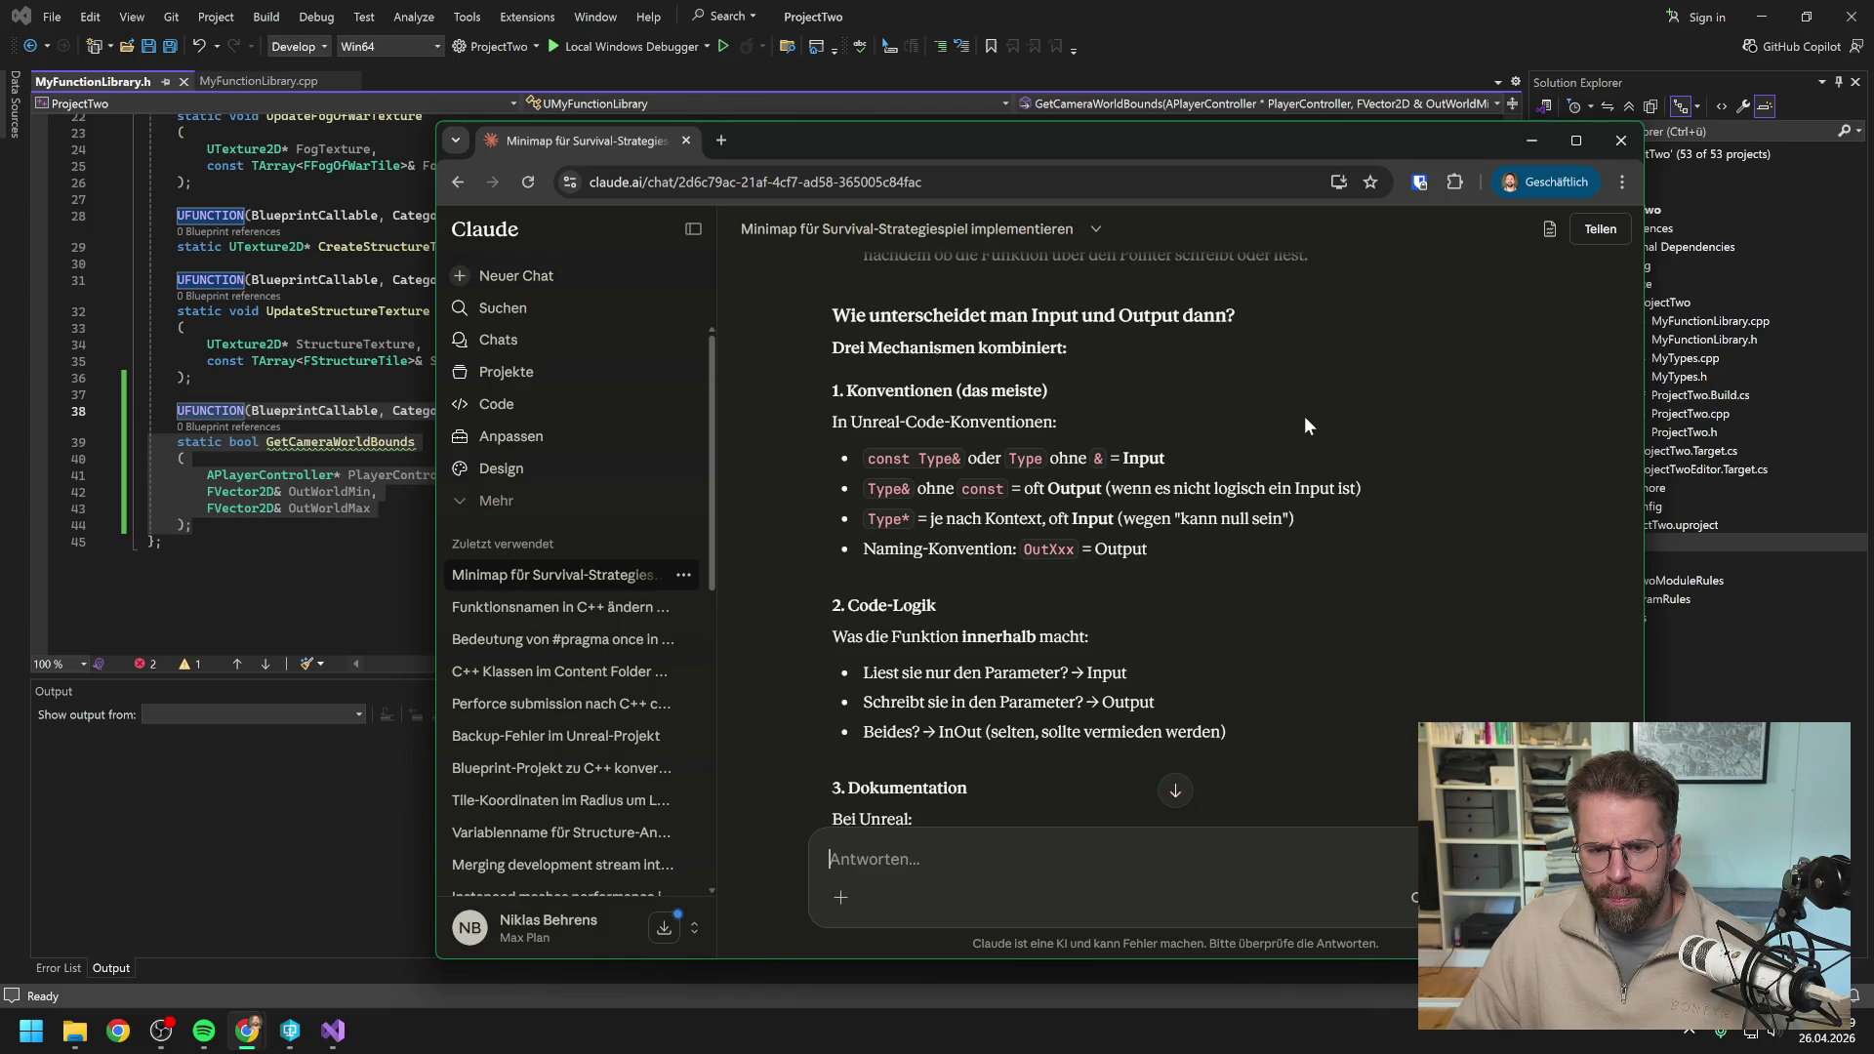
pyautogui.scroll(-1, 1304, 425)
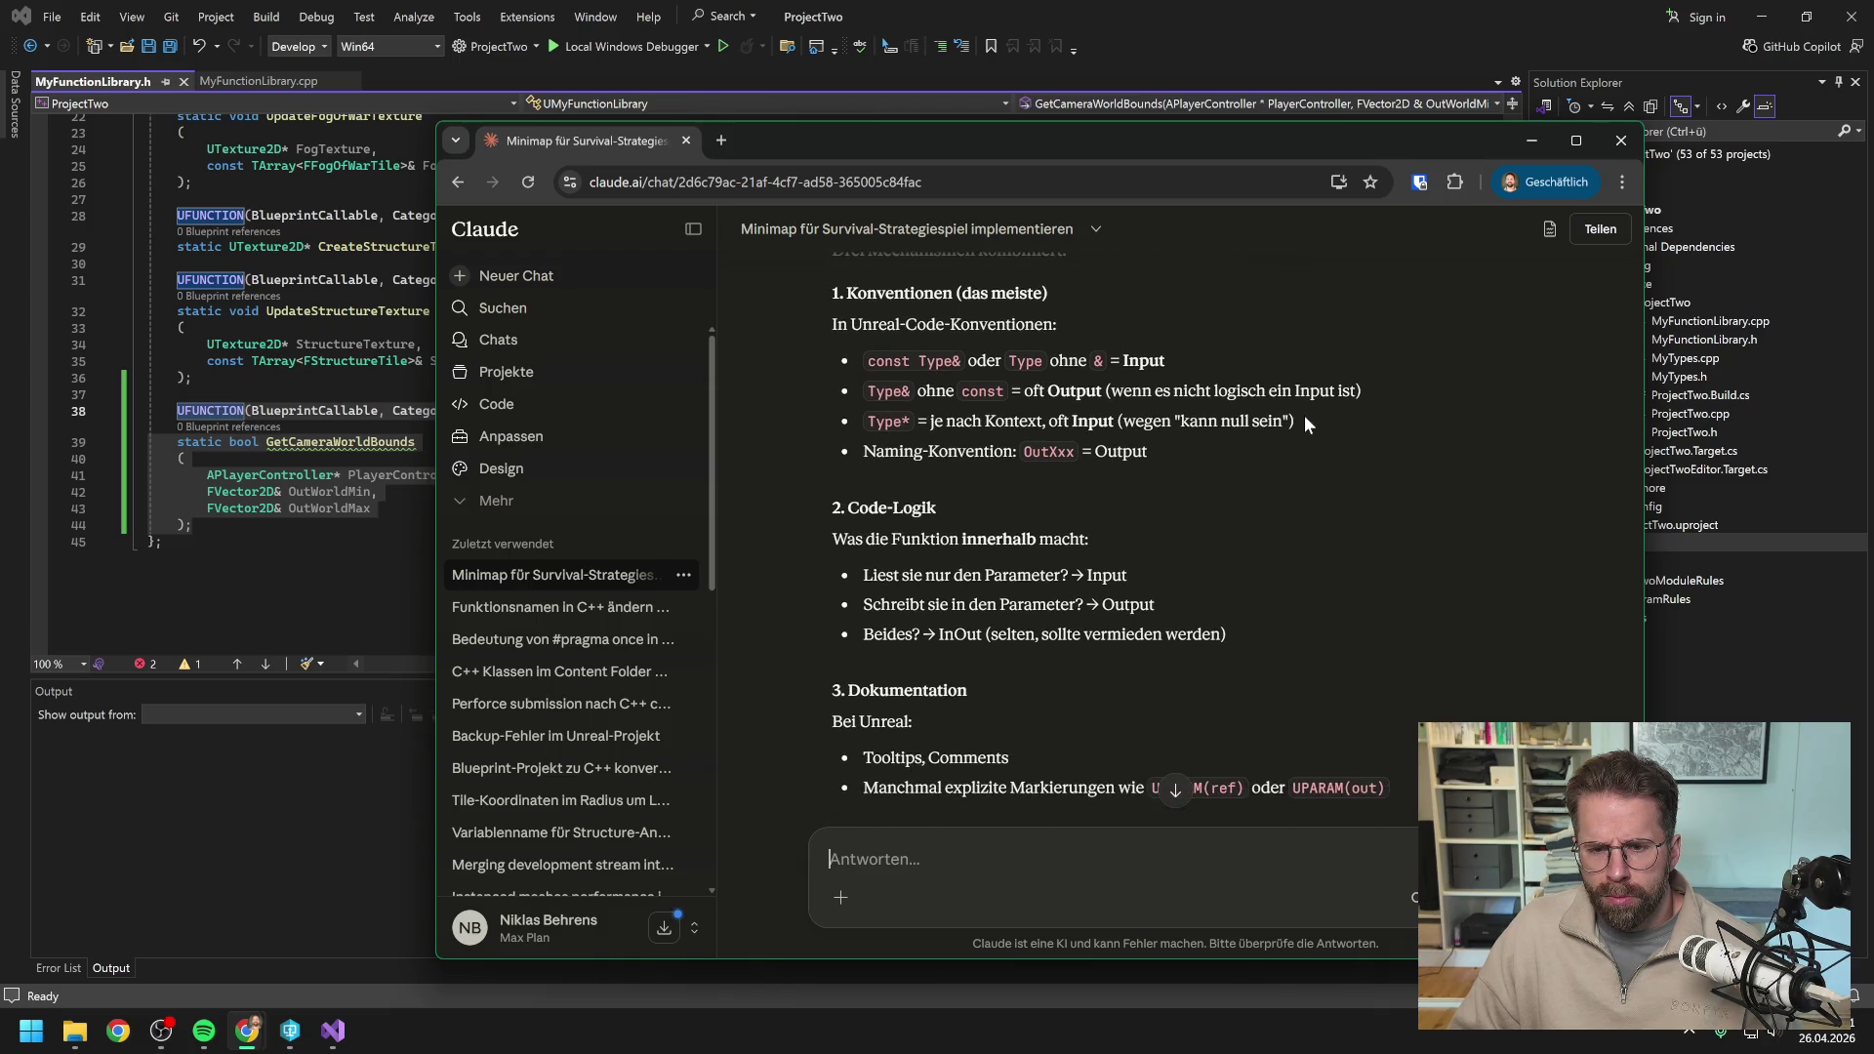
pyautogui.scroll(-2, 1304, 421)
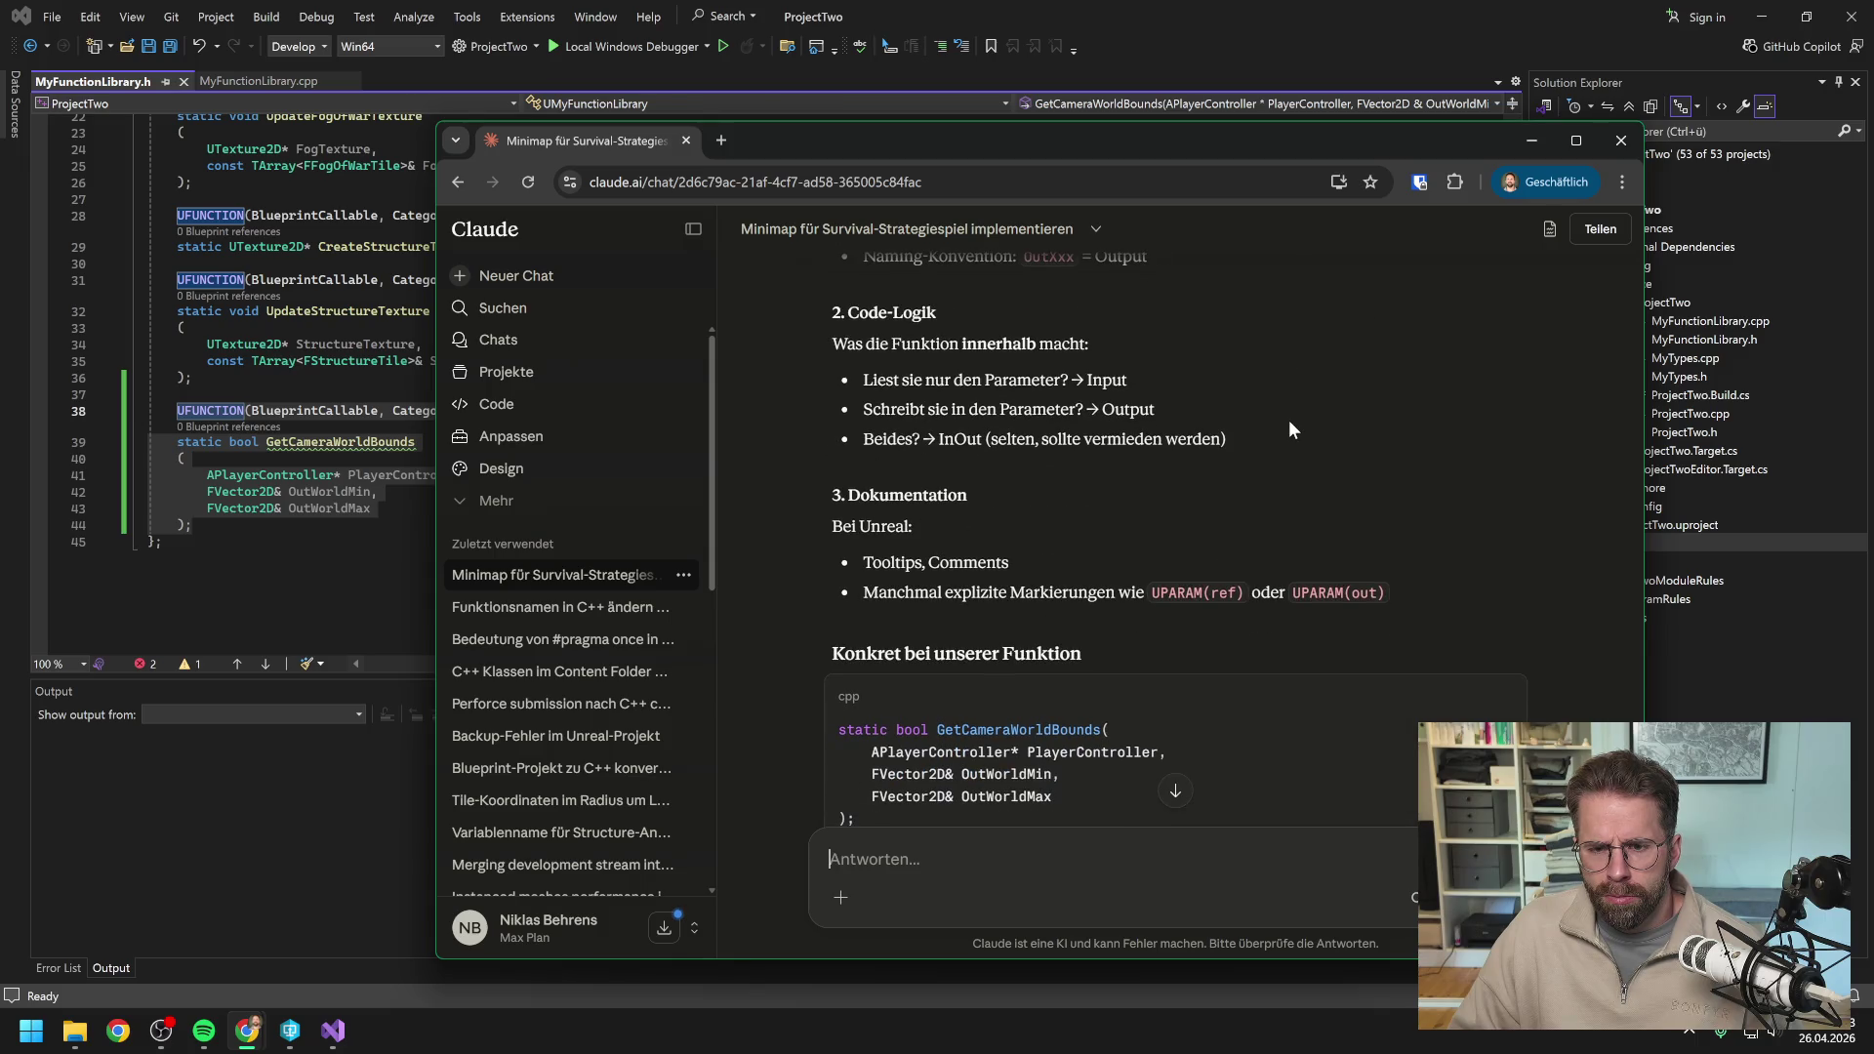
pyautogui.scroll(-1, 1289, 429)
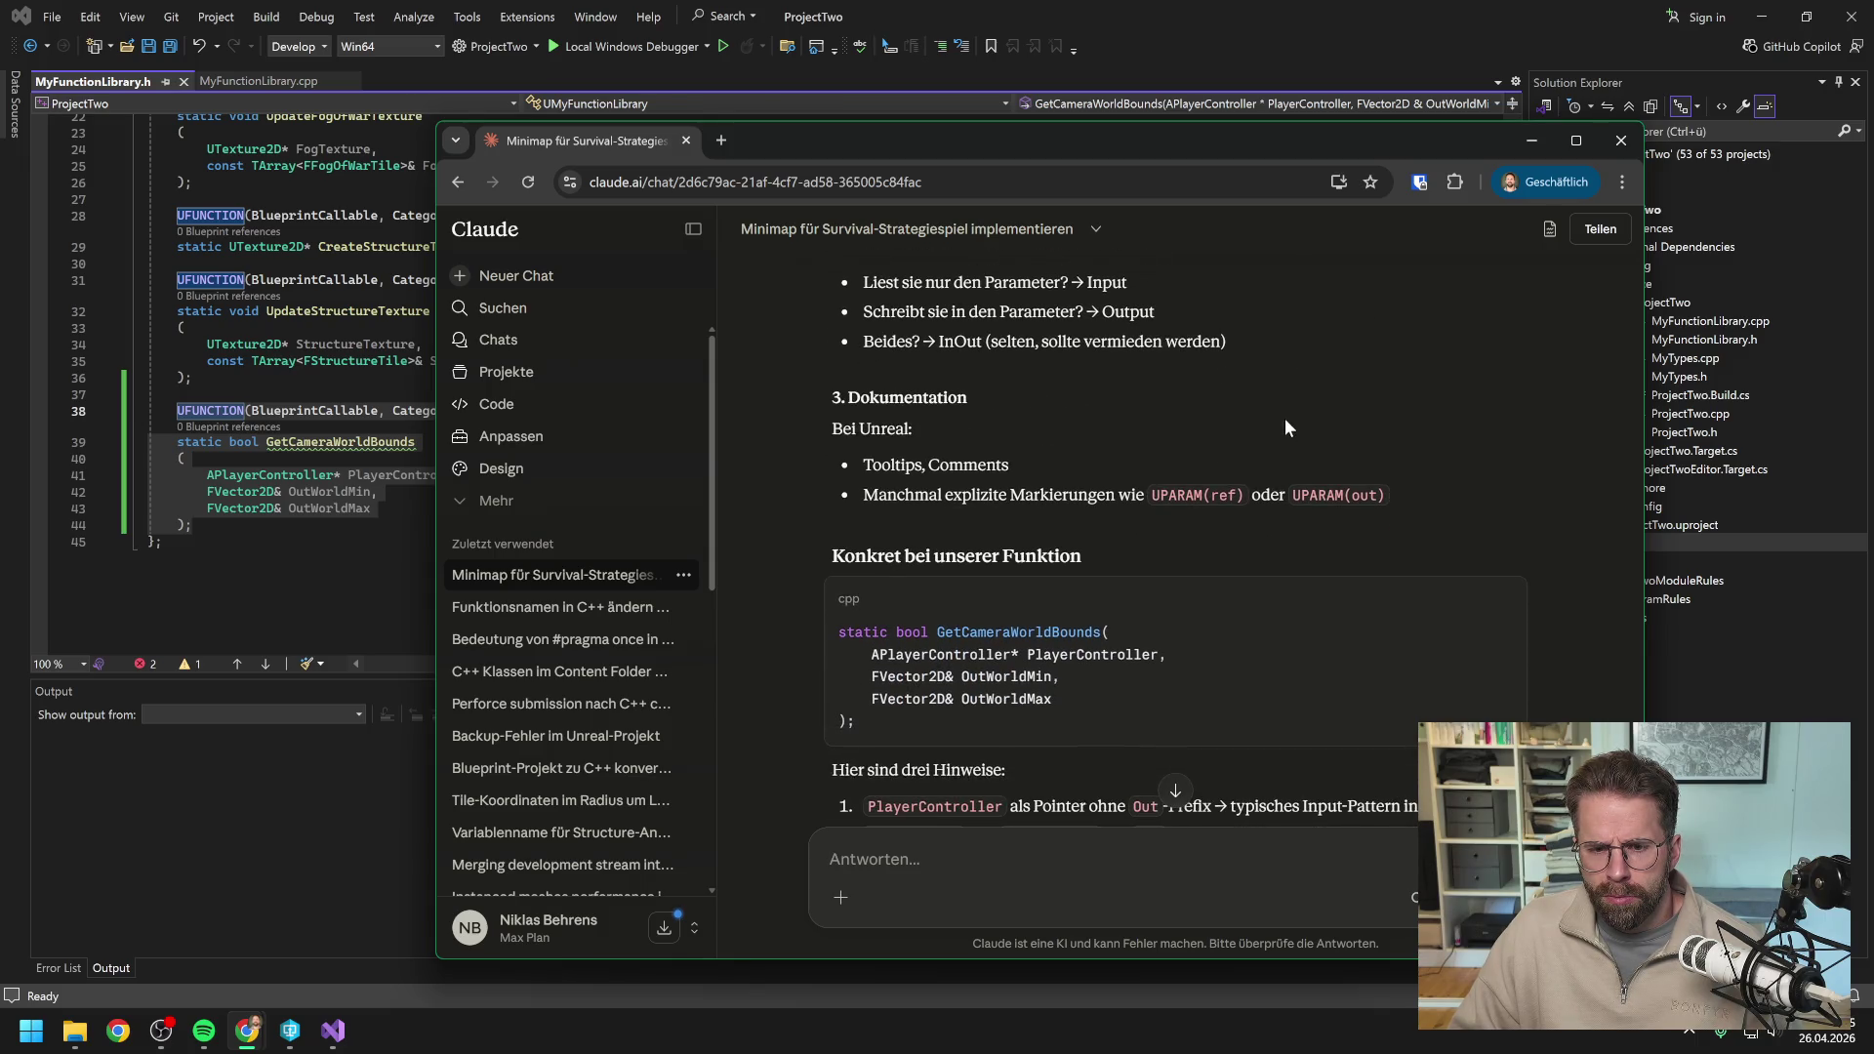
pyautogui.scroll(-2, 1285, 427)
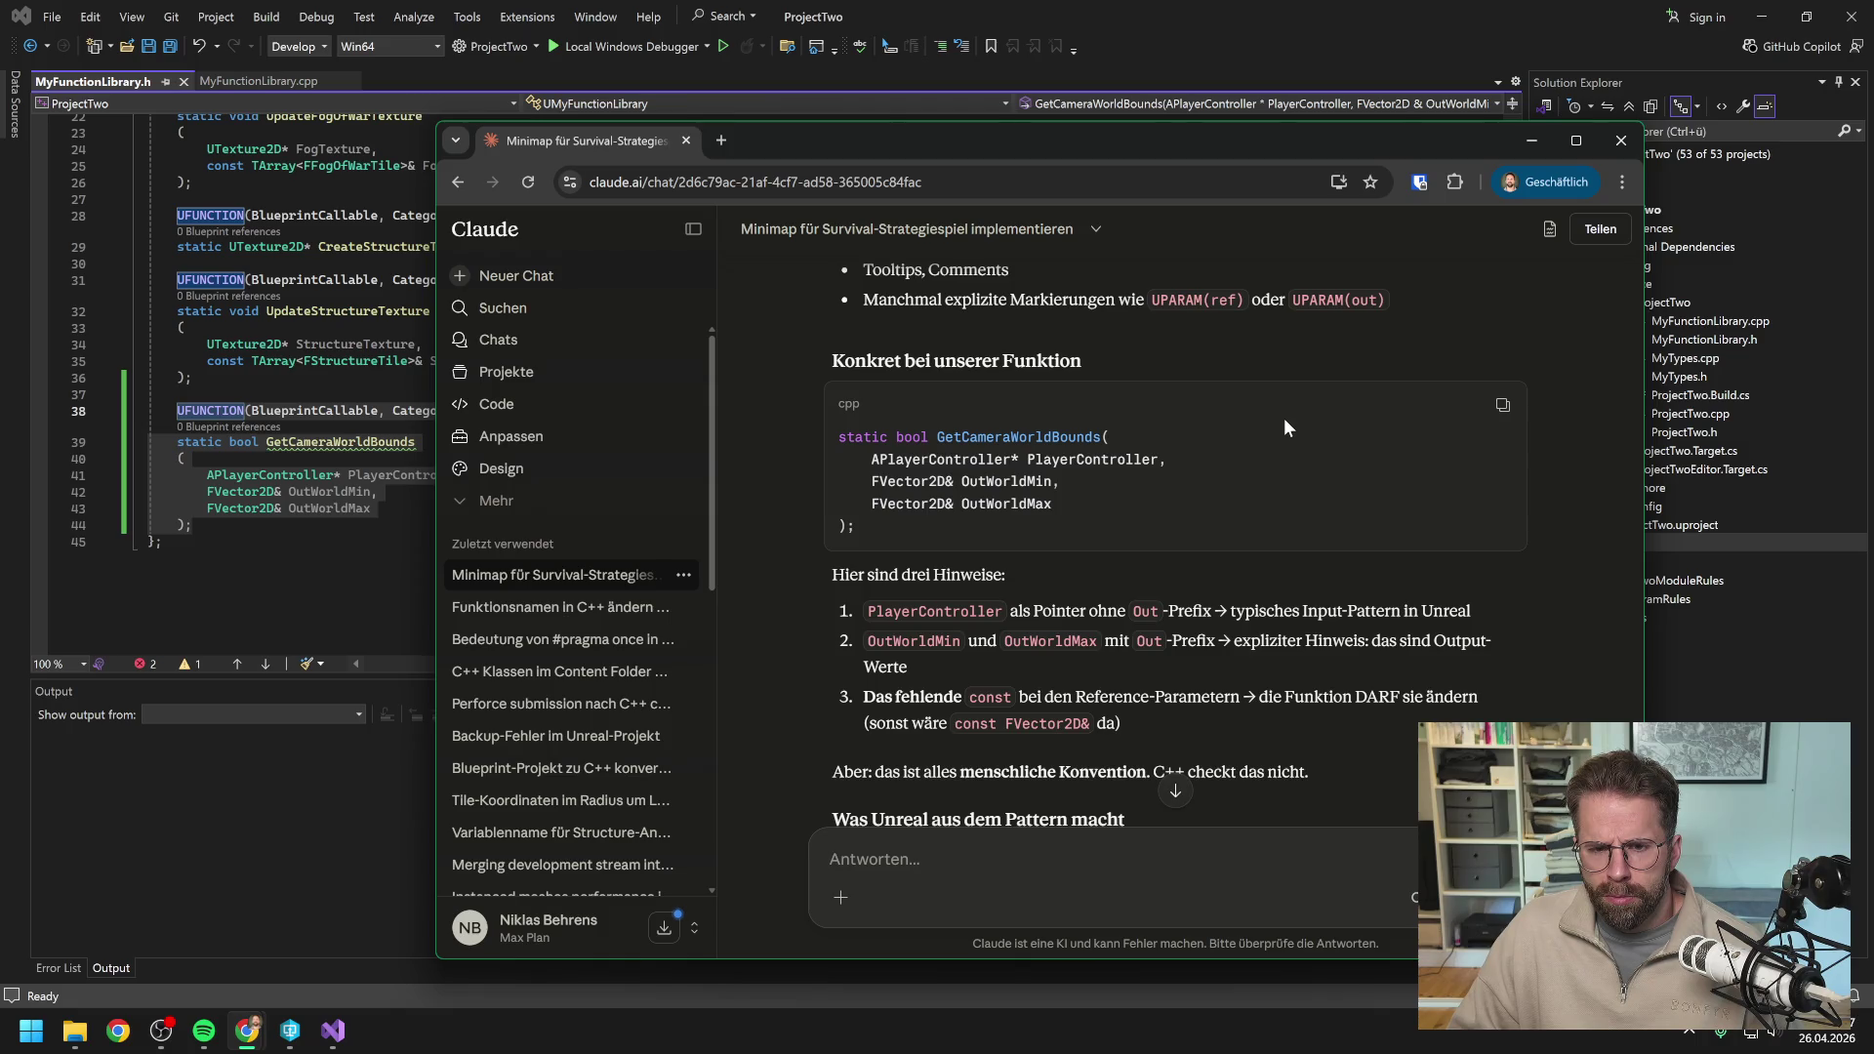
pyautogui.scroll(-2, 1284, 420)
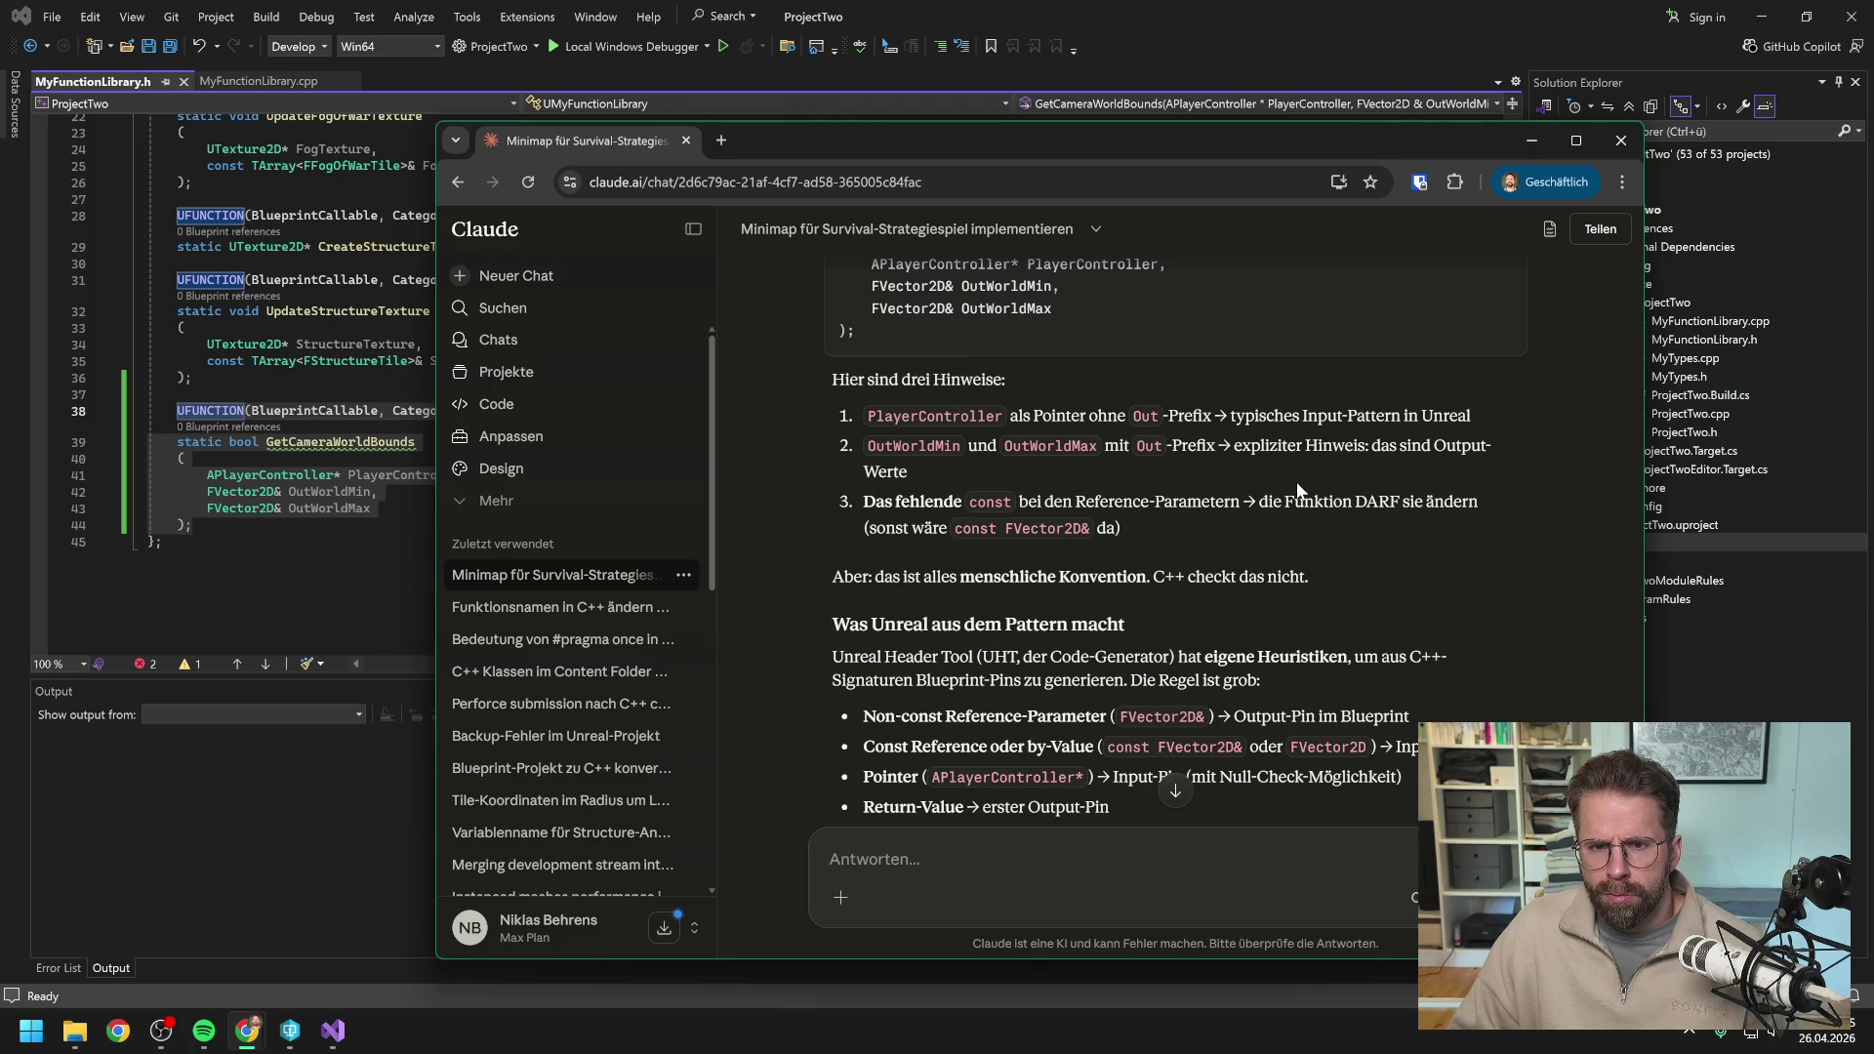
# Read through Claude's explanation of input versus by-reference output parameters.
pyautogui.scroll(1, 1298, 489)
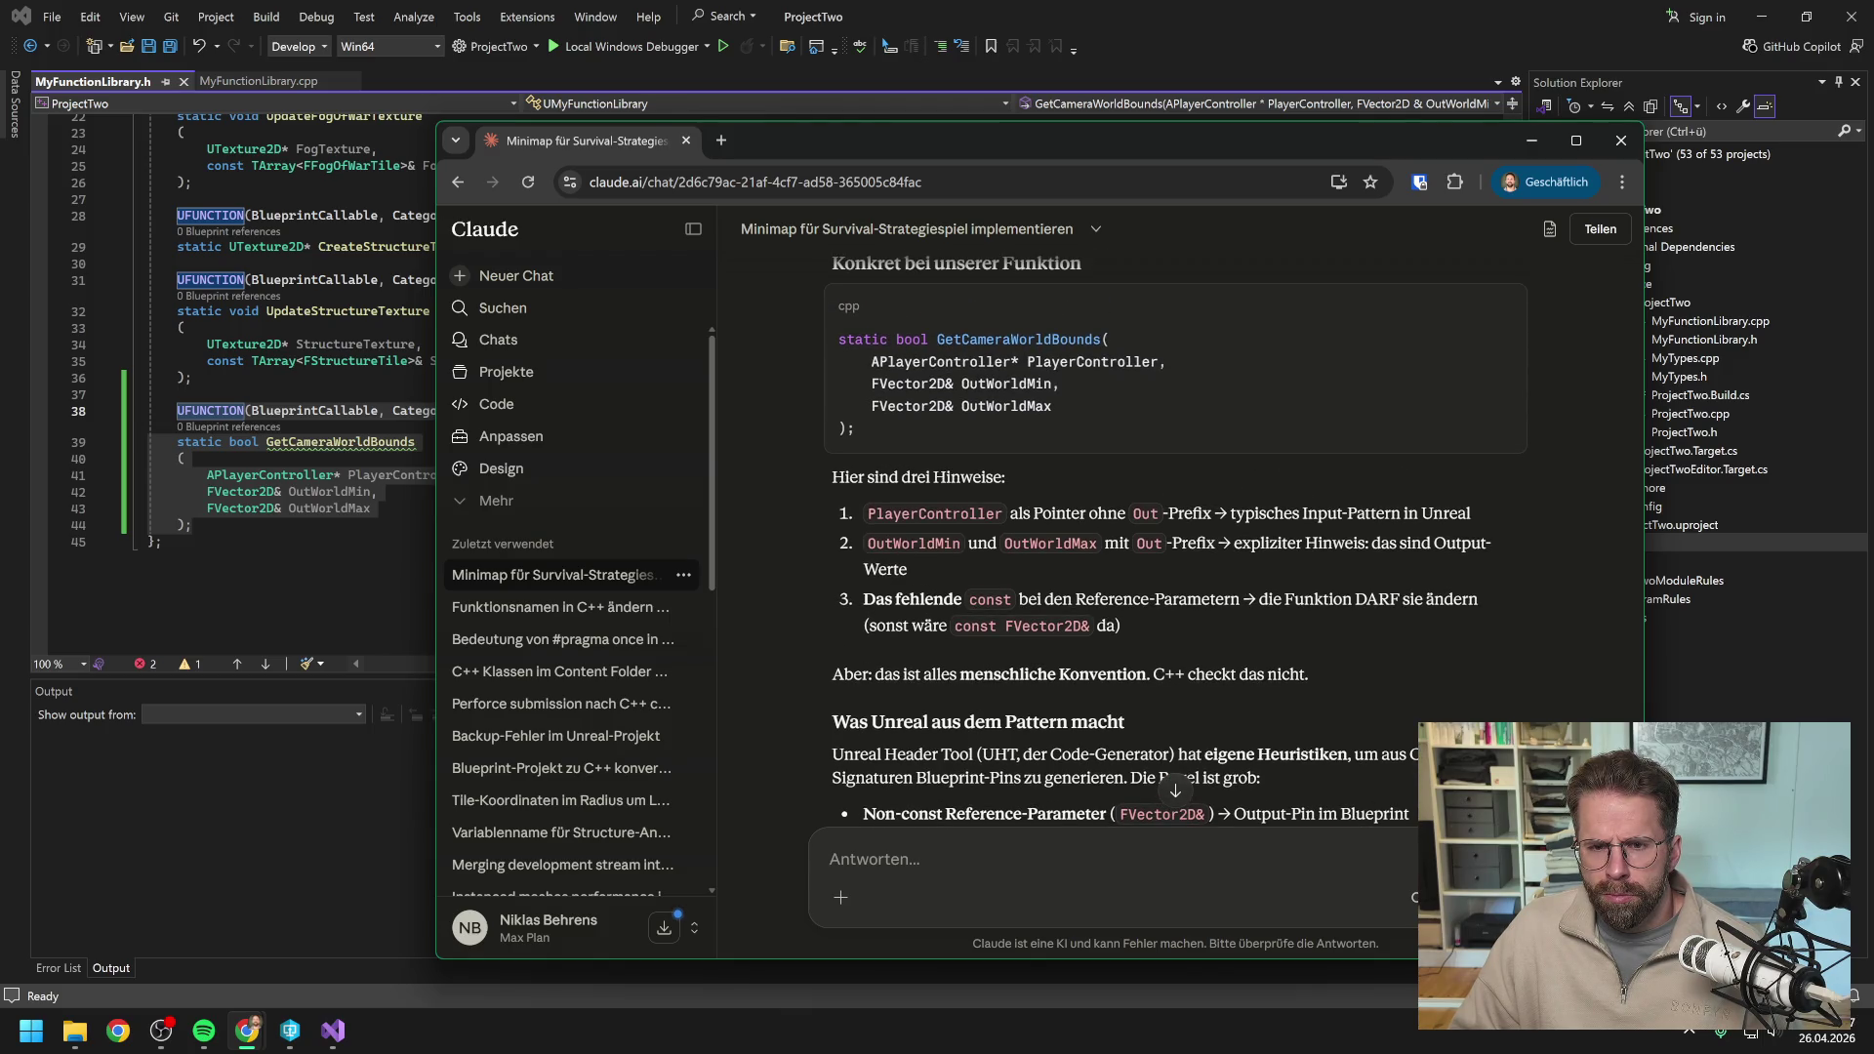
pyautogui.scroll(-1, 1308, 527)
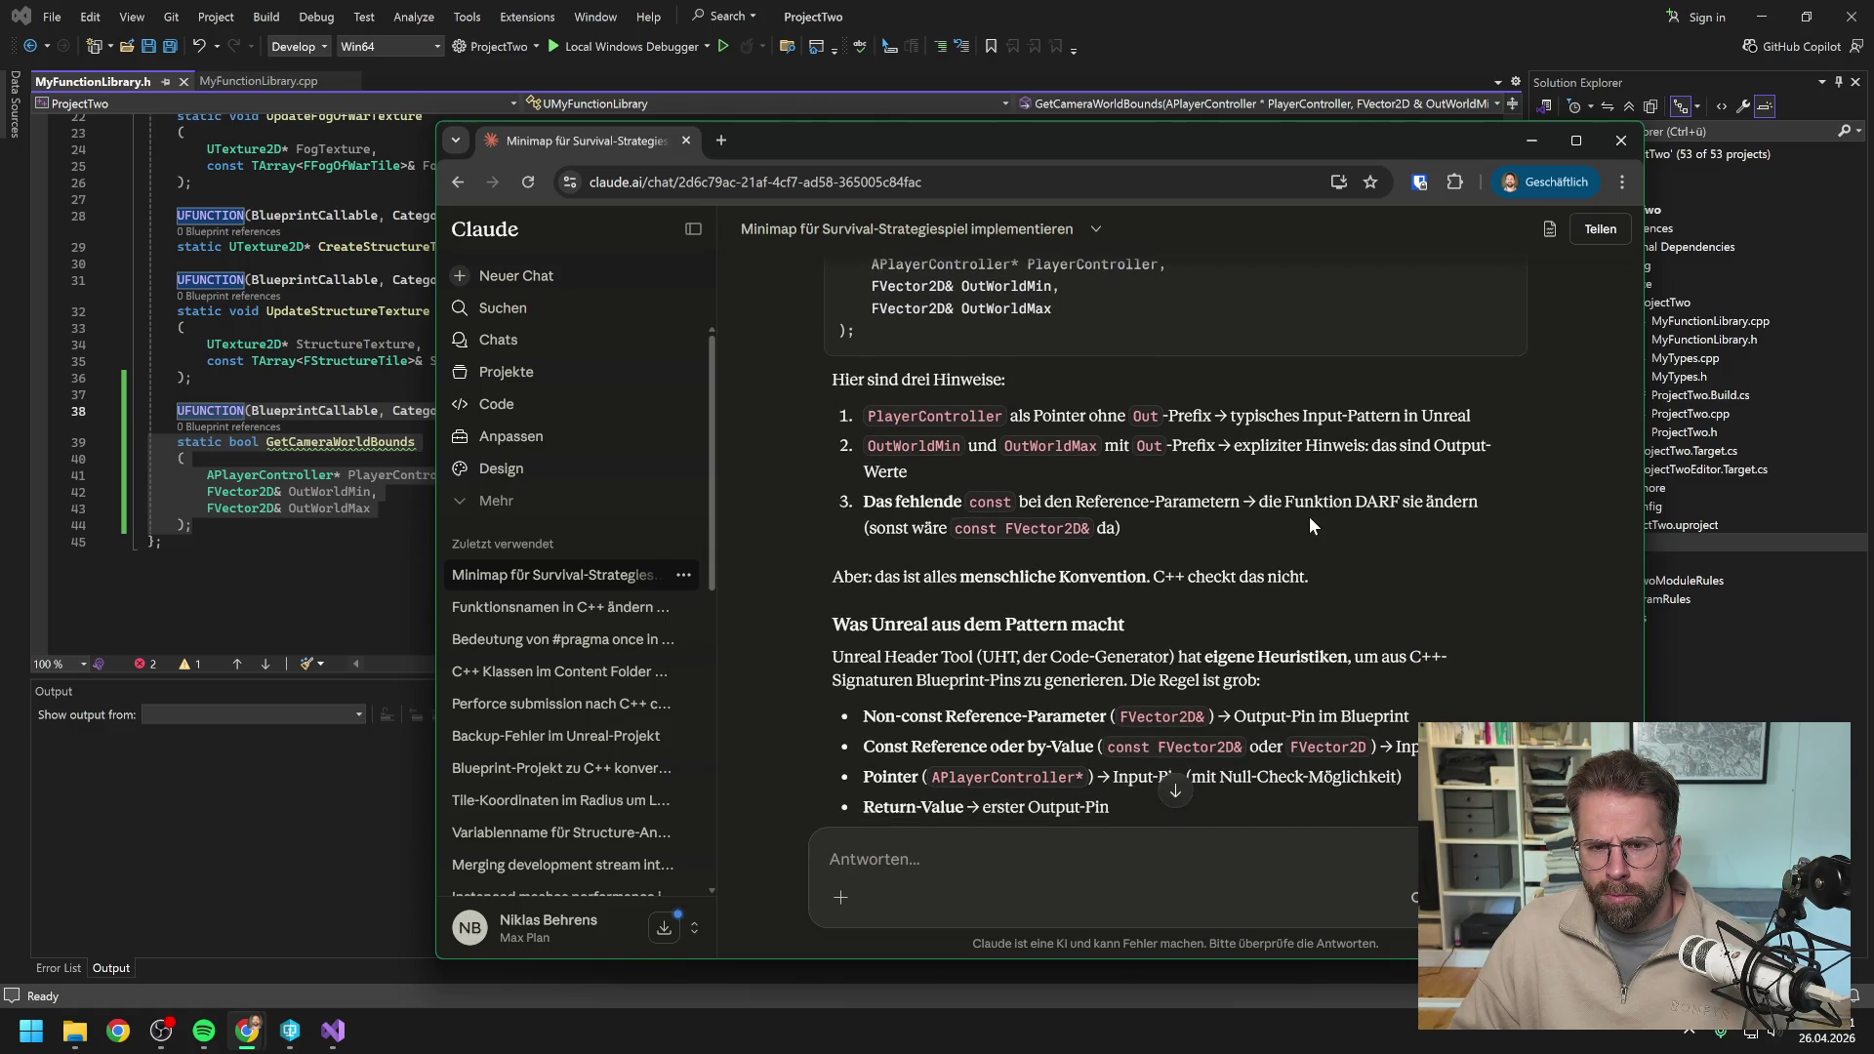
pyautogui.scroll(-1, 1309, 525)
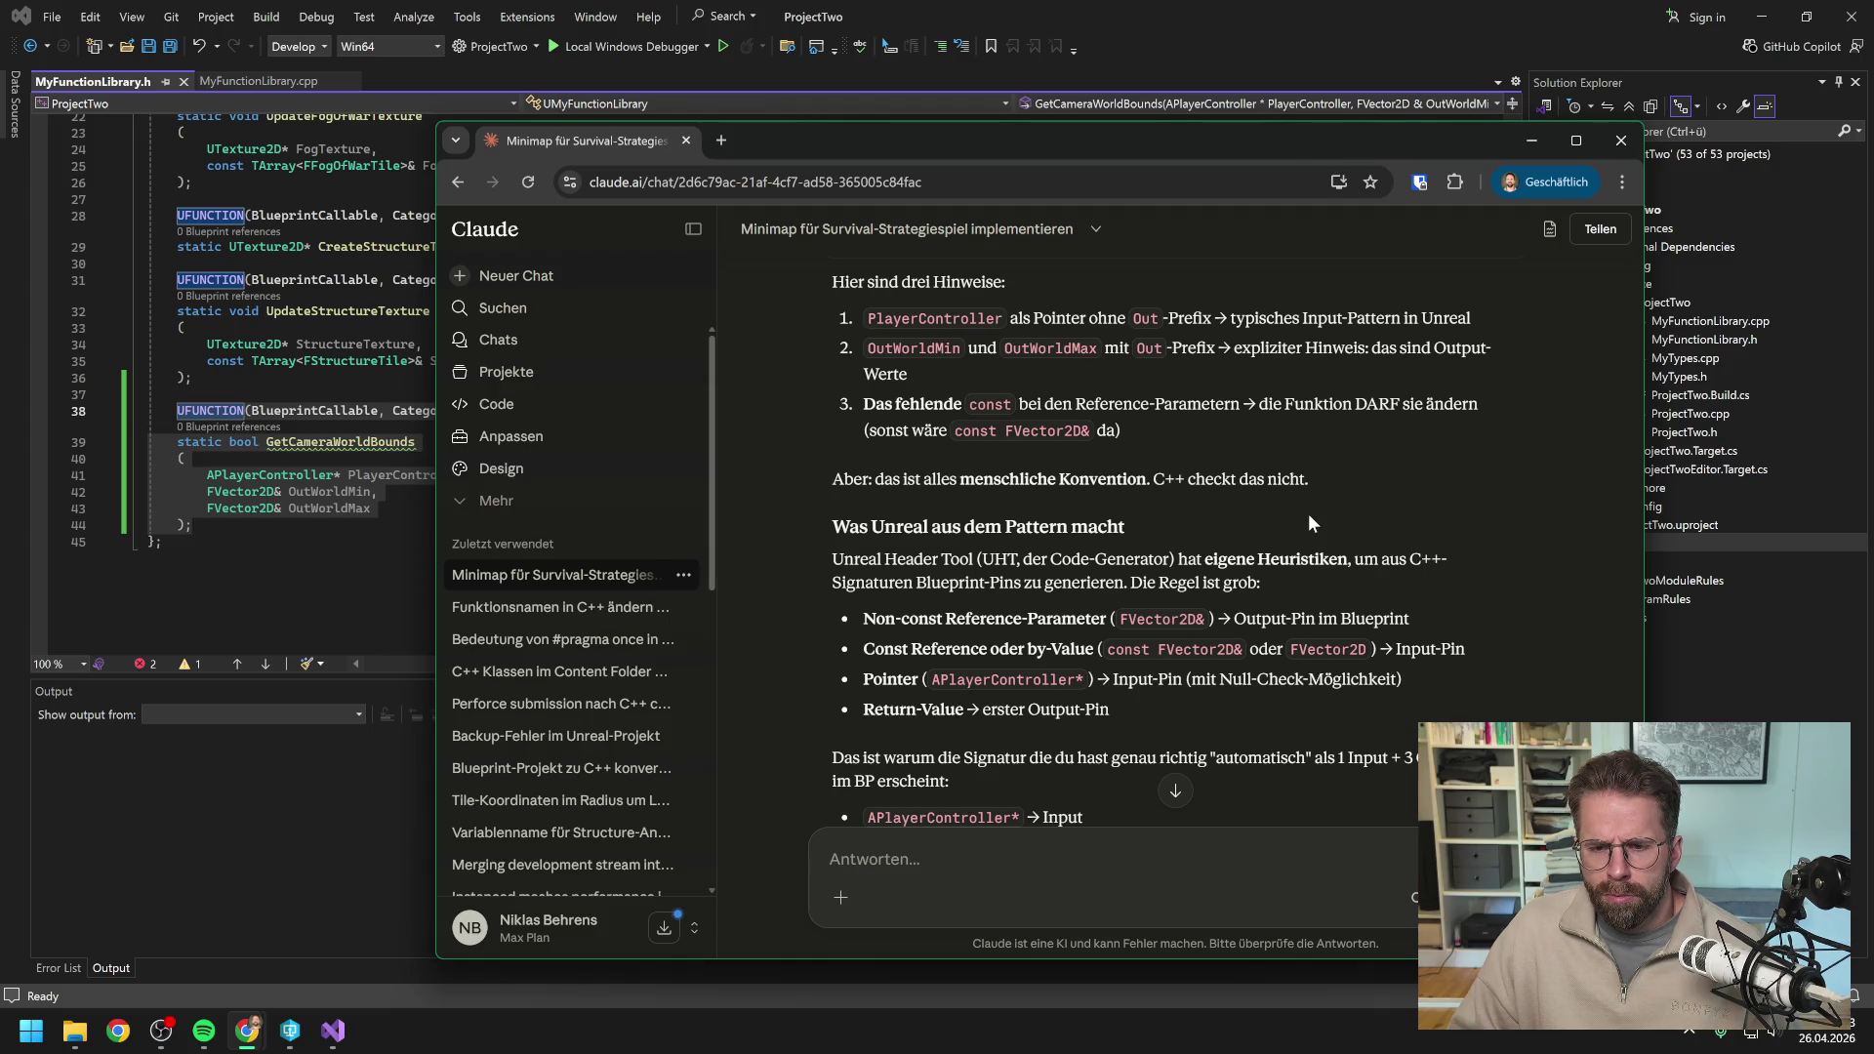
pyautogui.scroll(-1, 1308, 513)
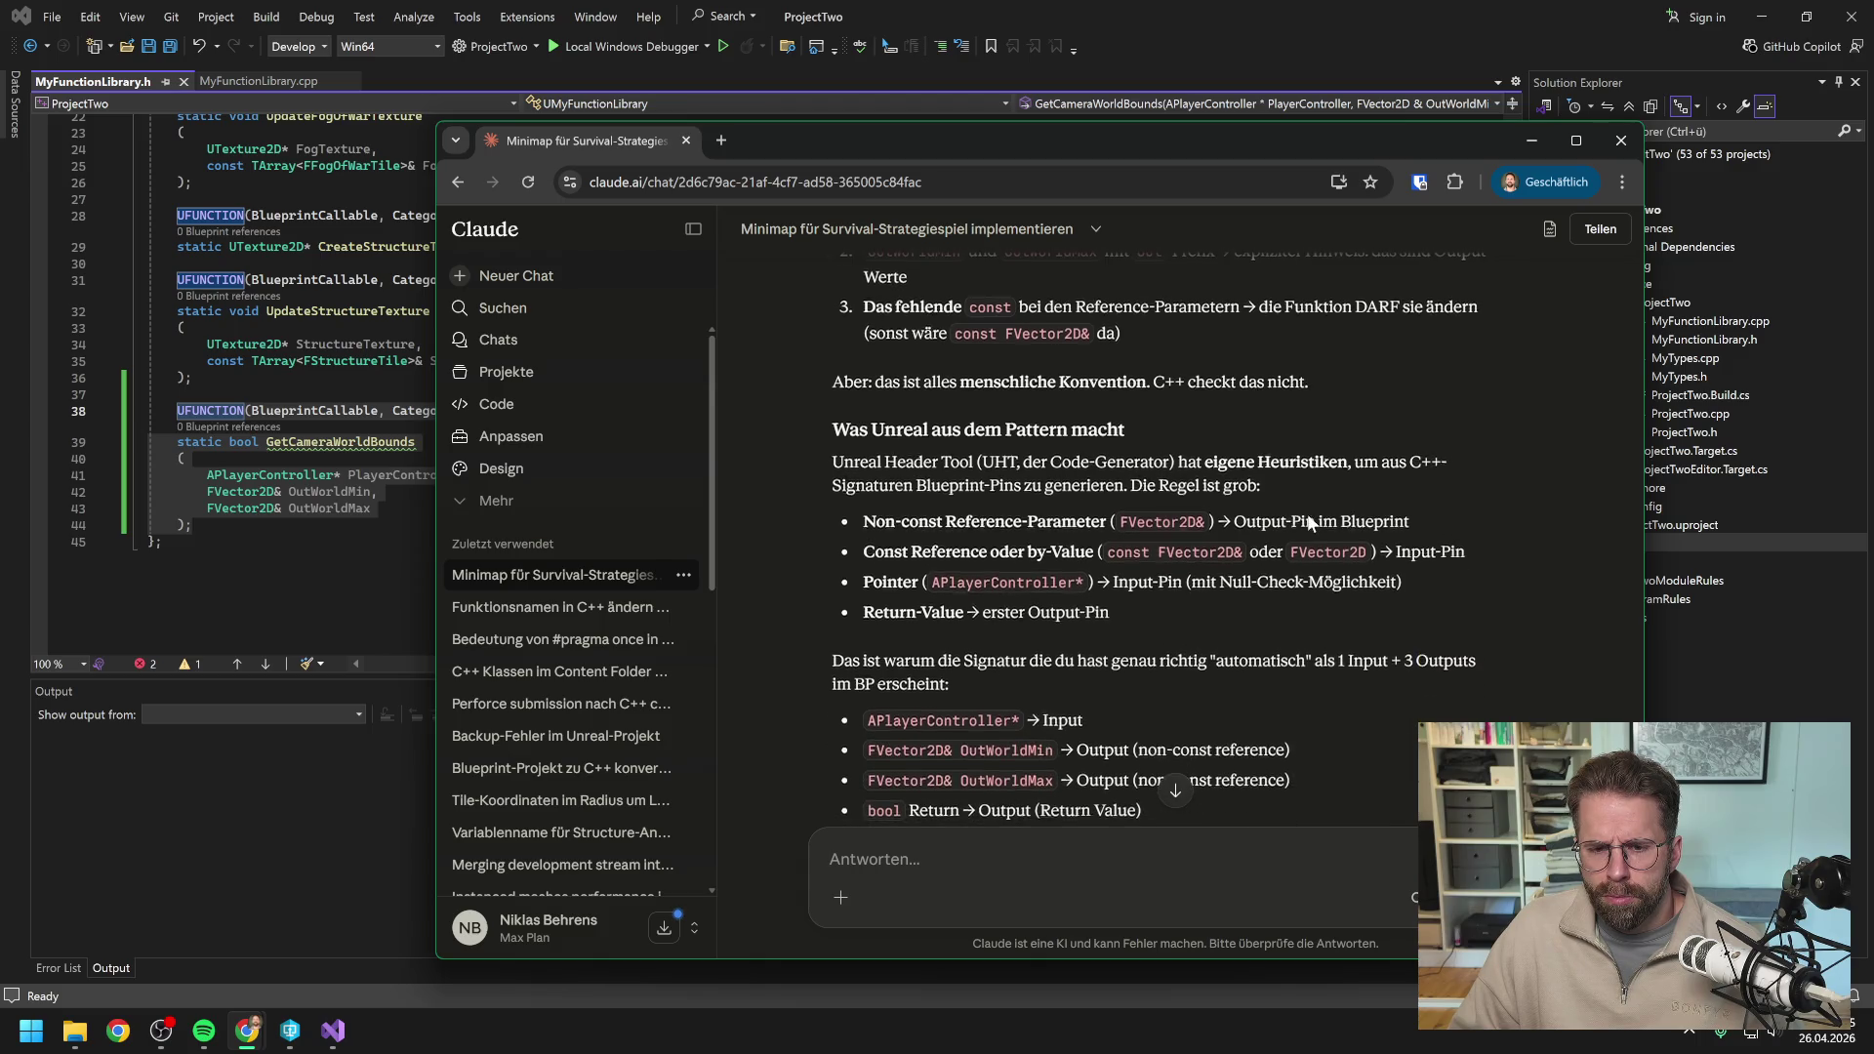
pyautogui.scroll(-1, 1328, 626)
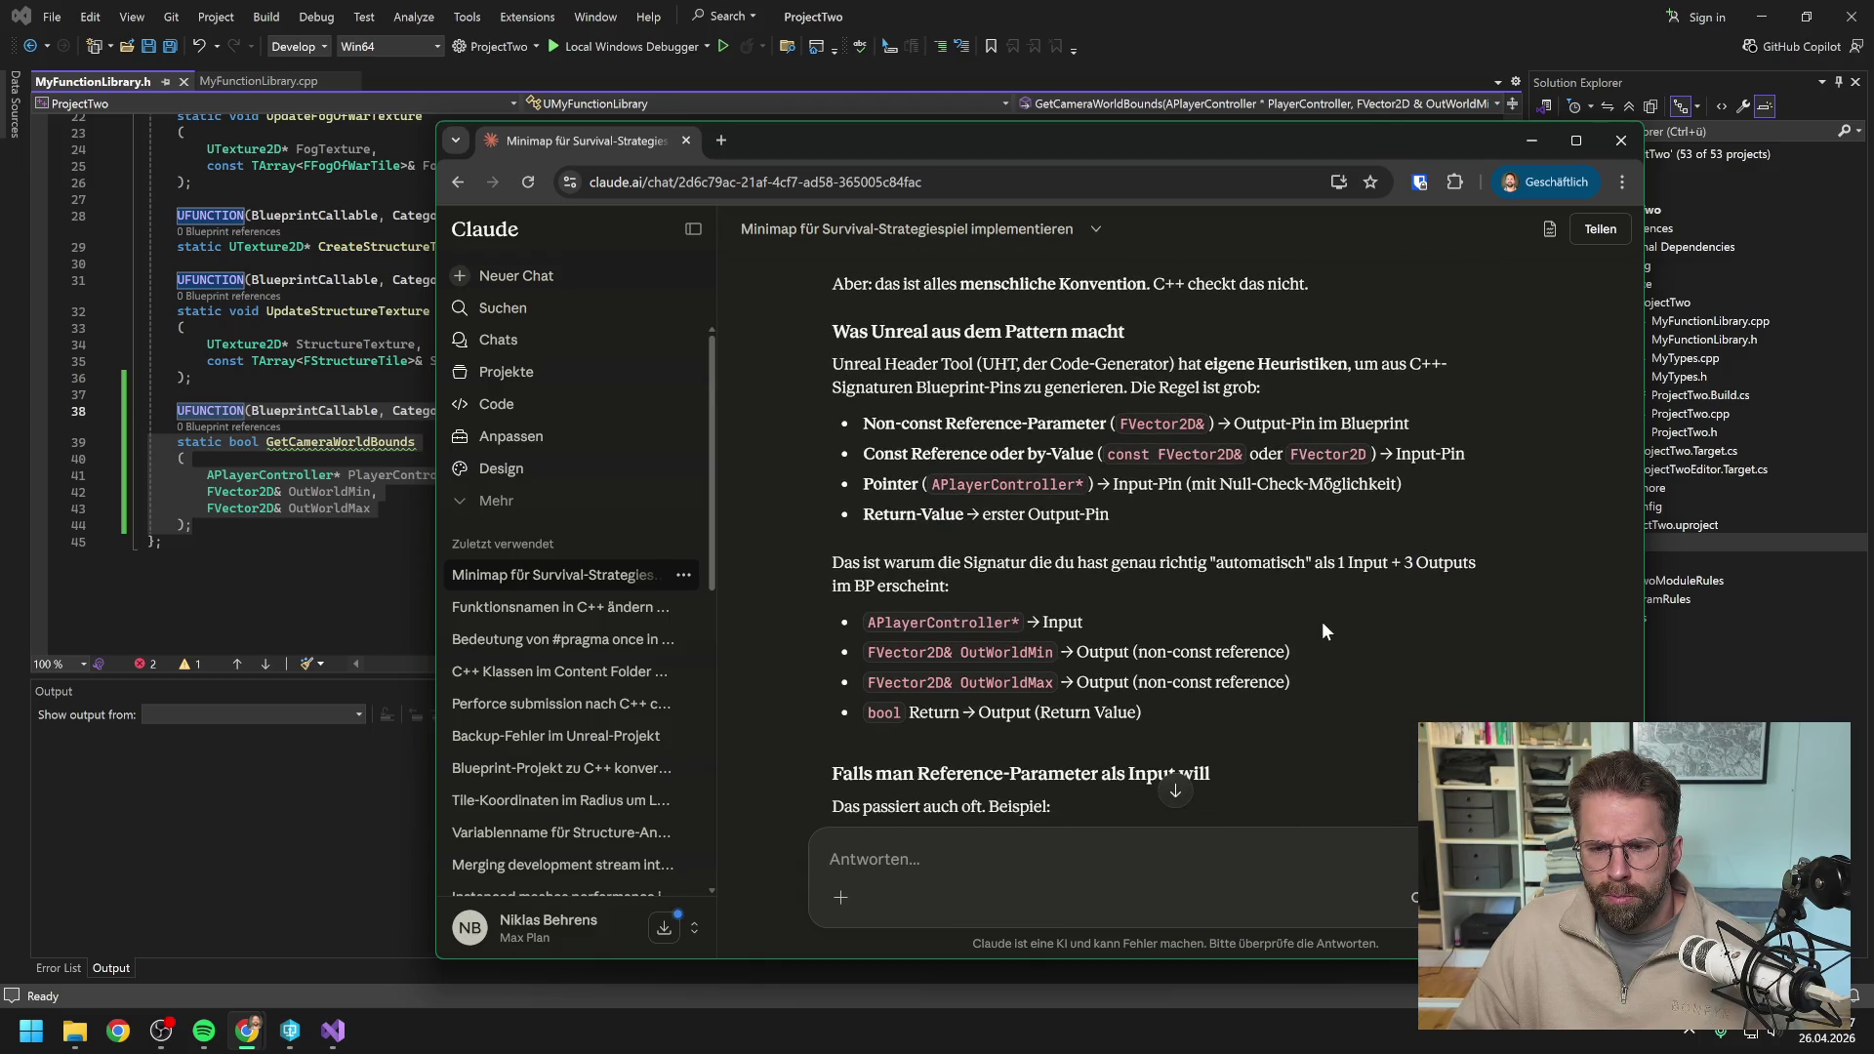
pyautogui.scroll(-2, 1323, 623)
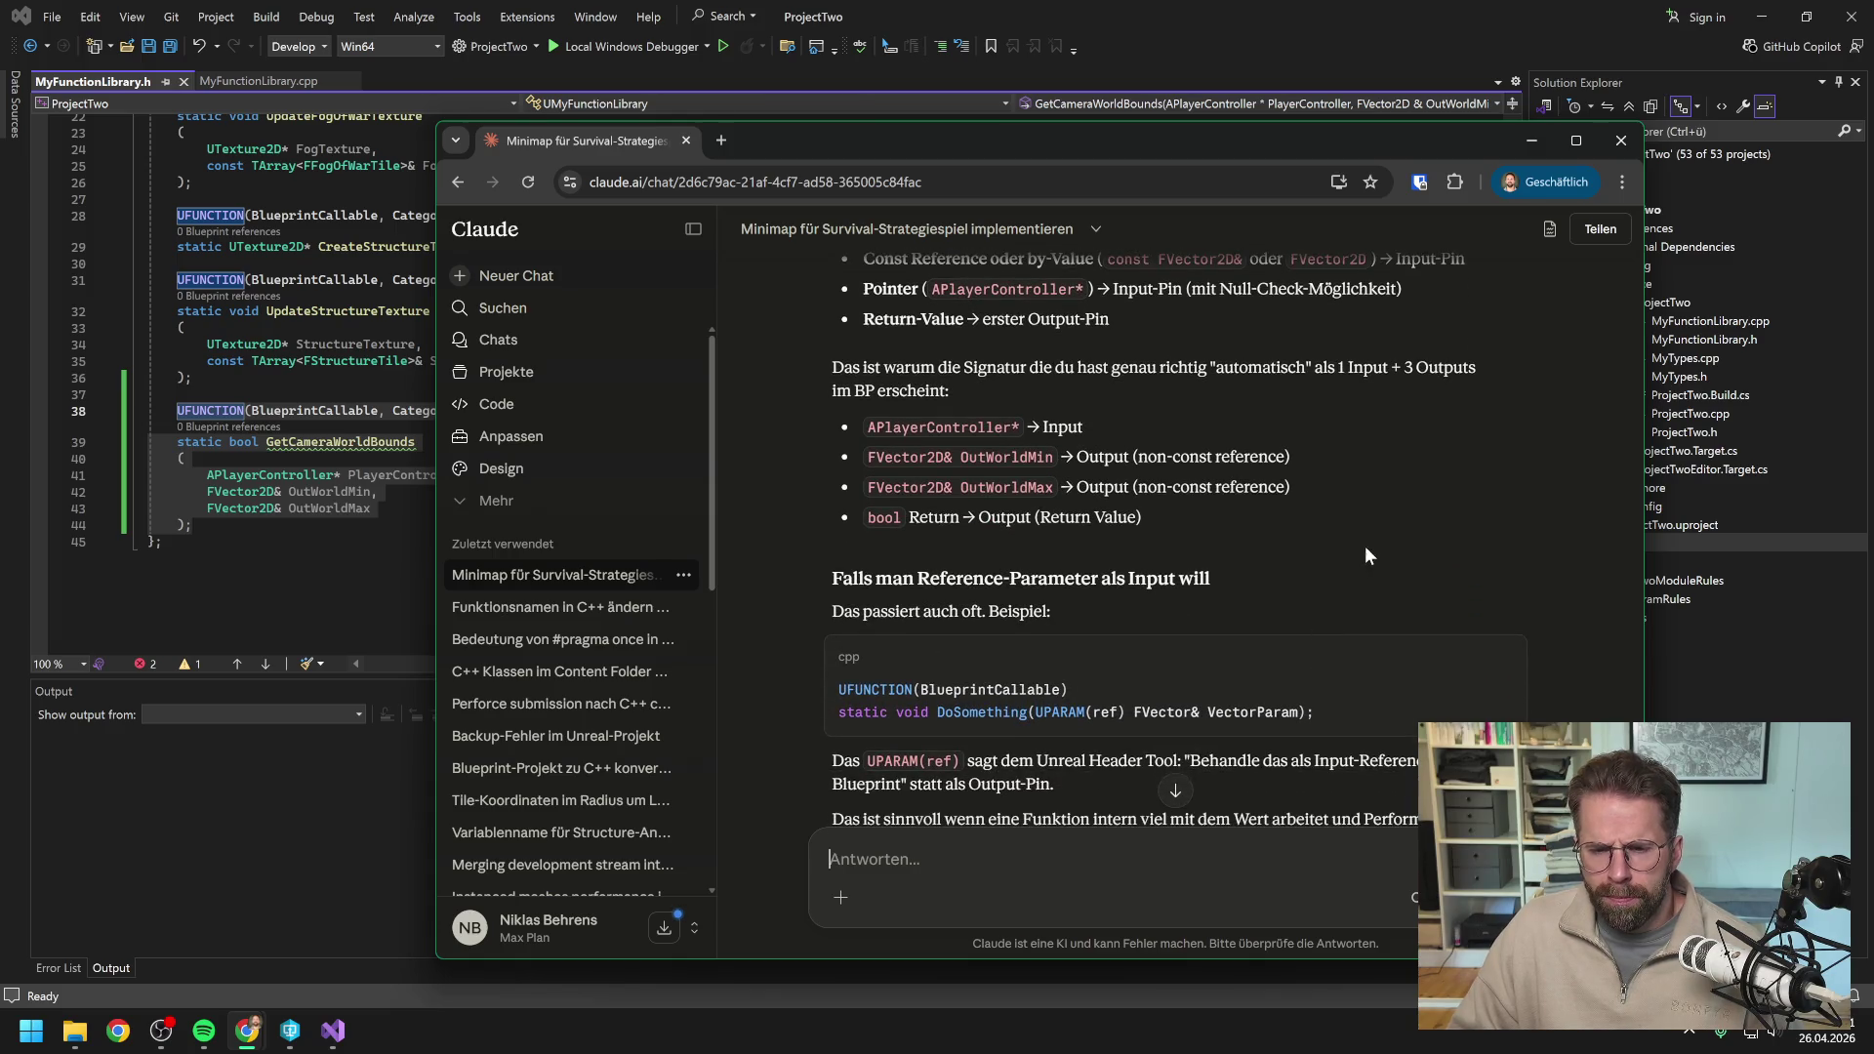
pyautogui.scroll(-1, 1365, 547)
pyautogui.scroll(-1, 1347, 532)
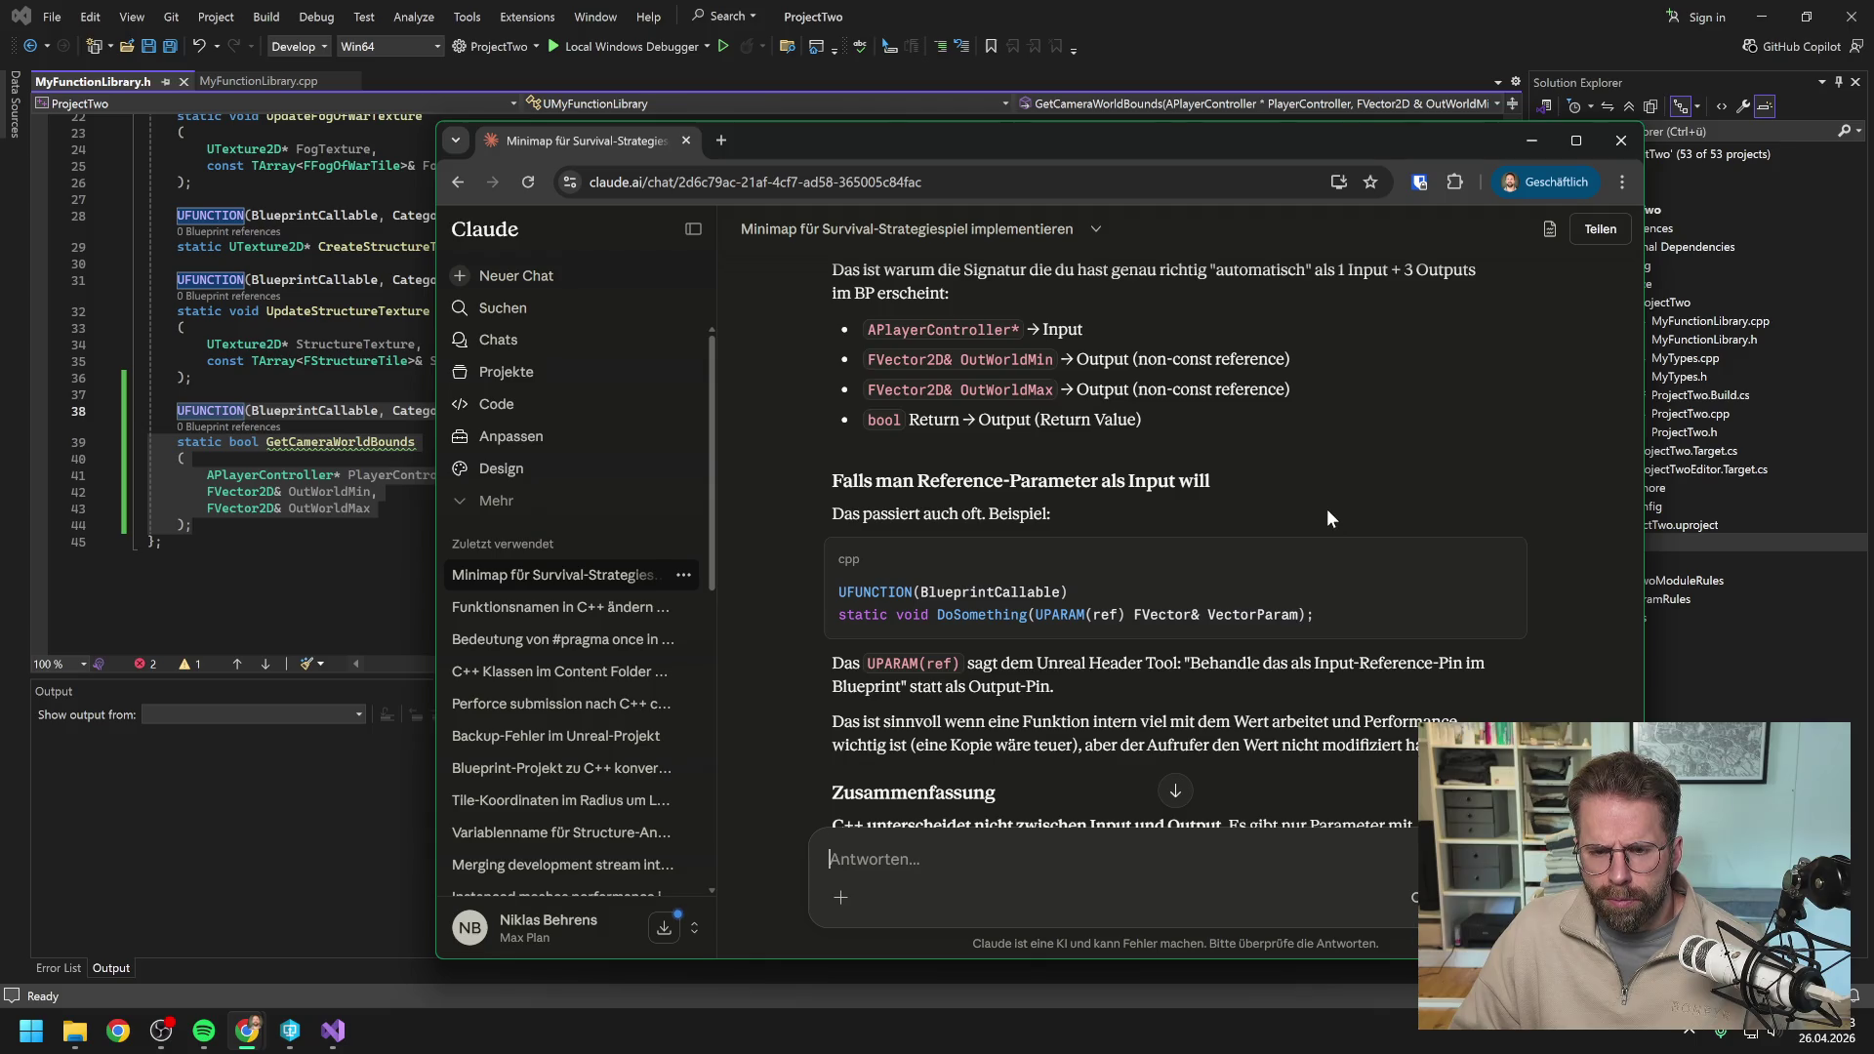
pyautogui.scroll(-2, 1318, 458)
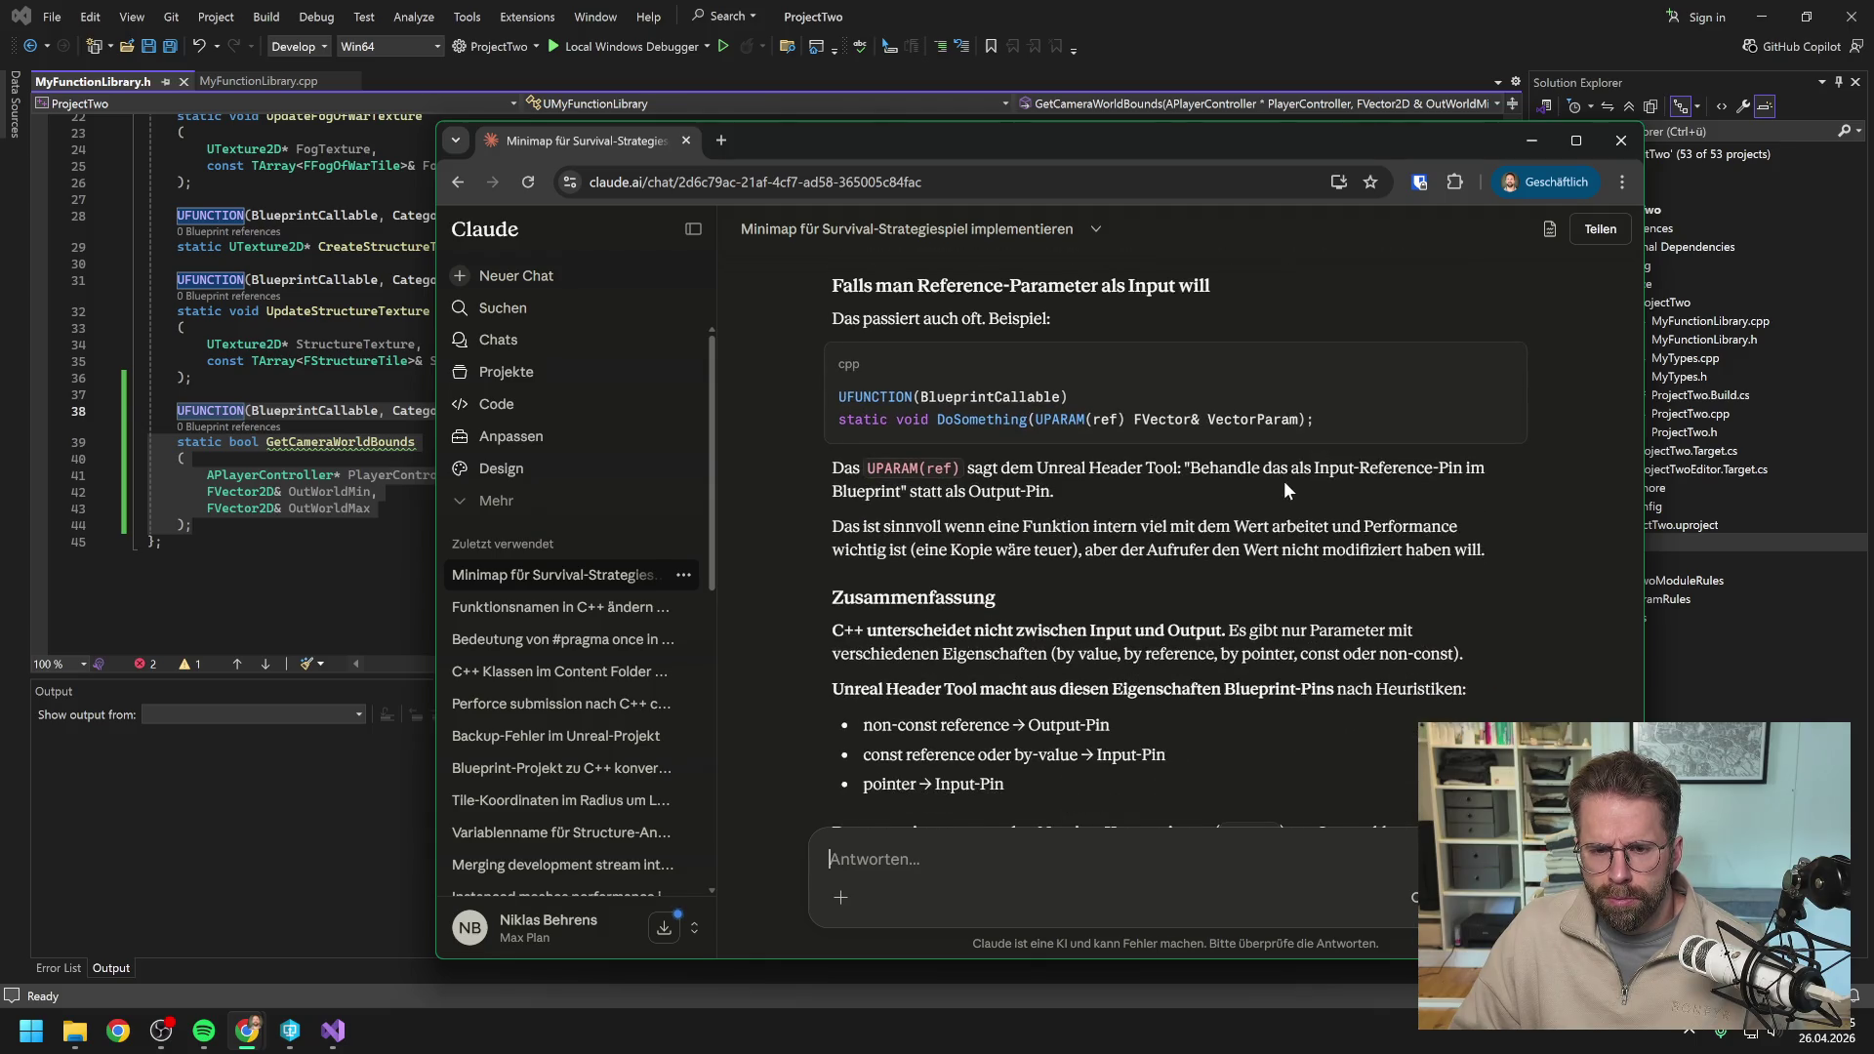
pyautogui.scroll(-1, 1256, 483)
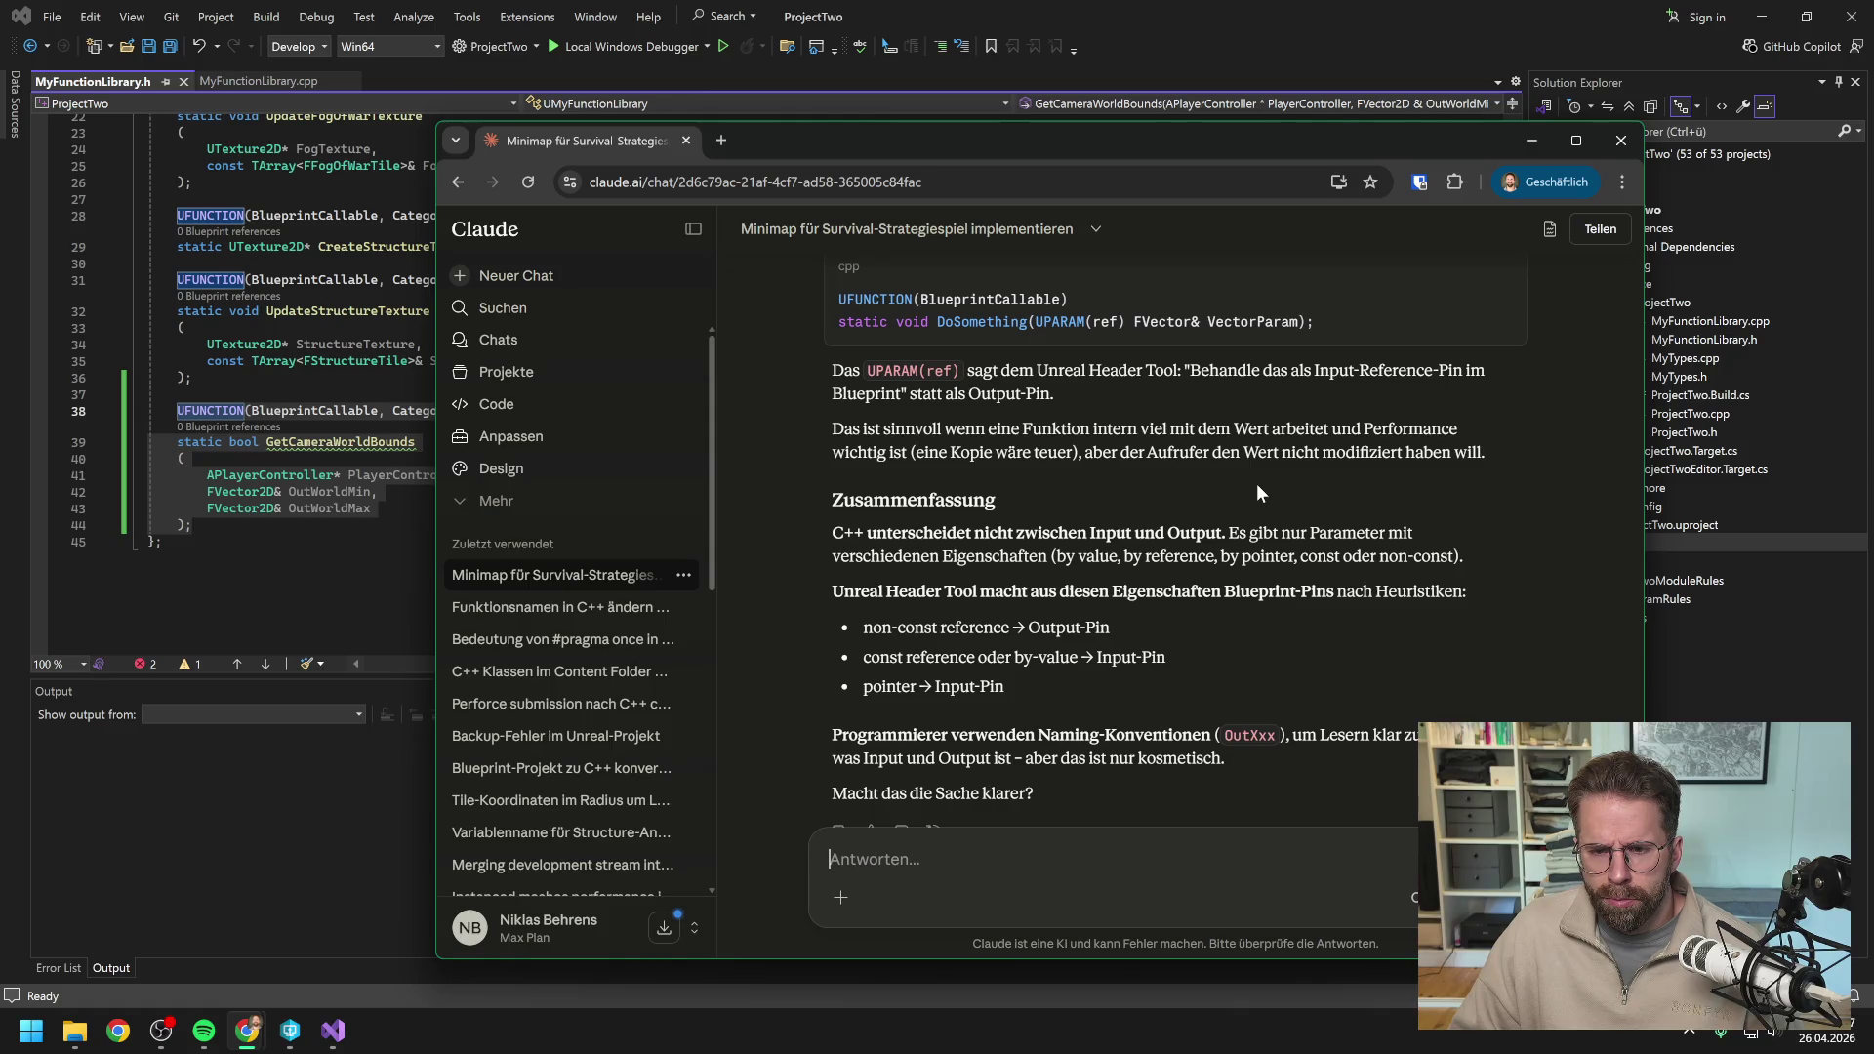
pyautogui.scroll(-2, 1257, 484)
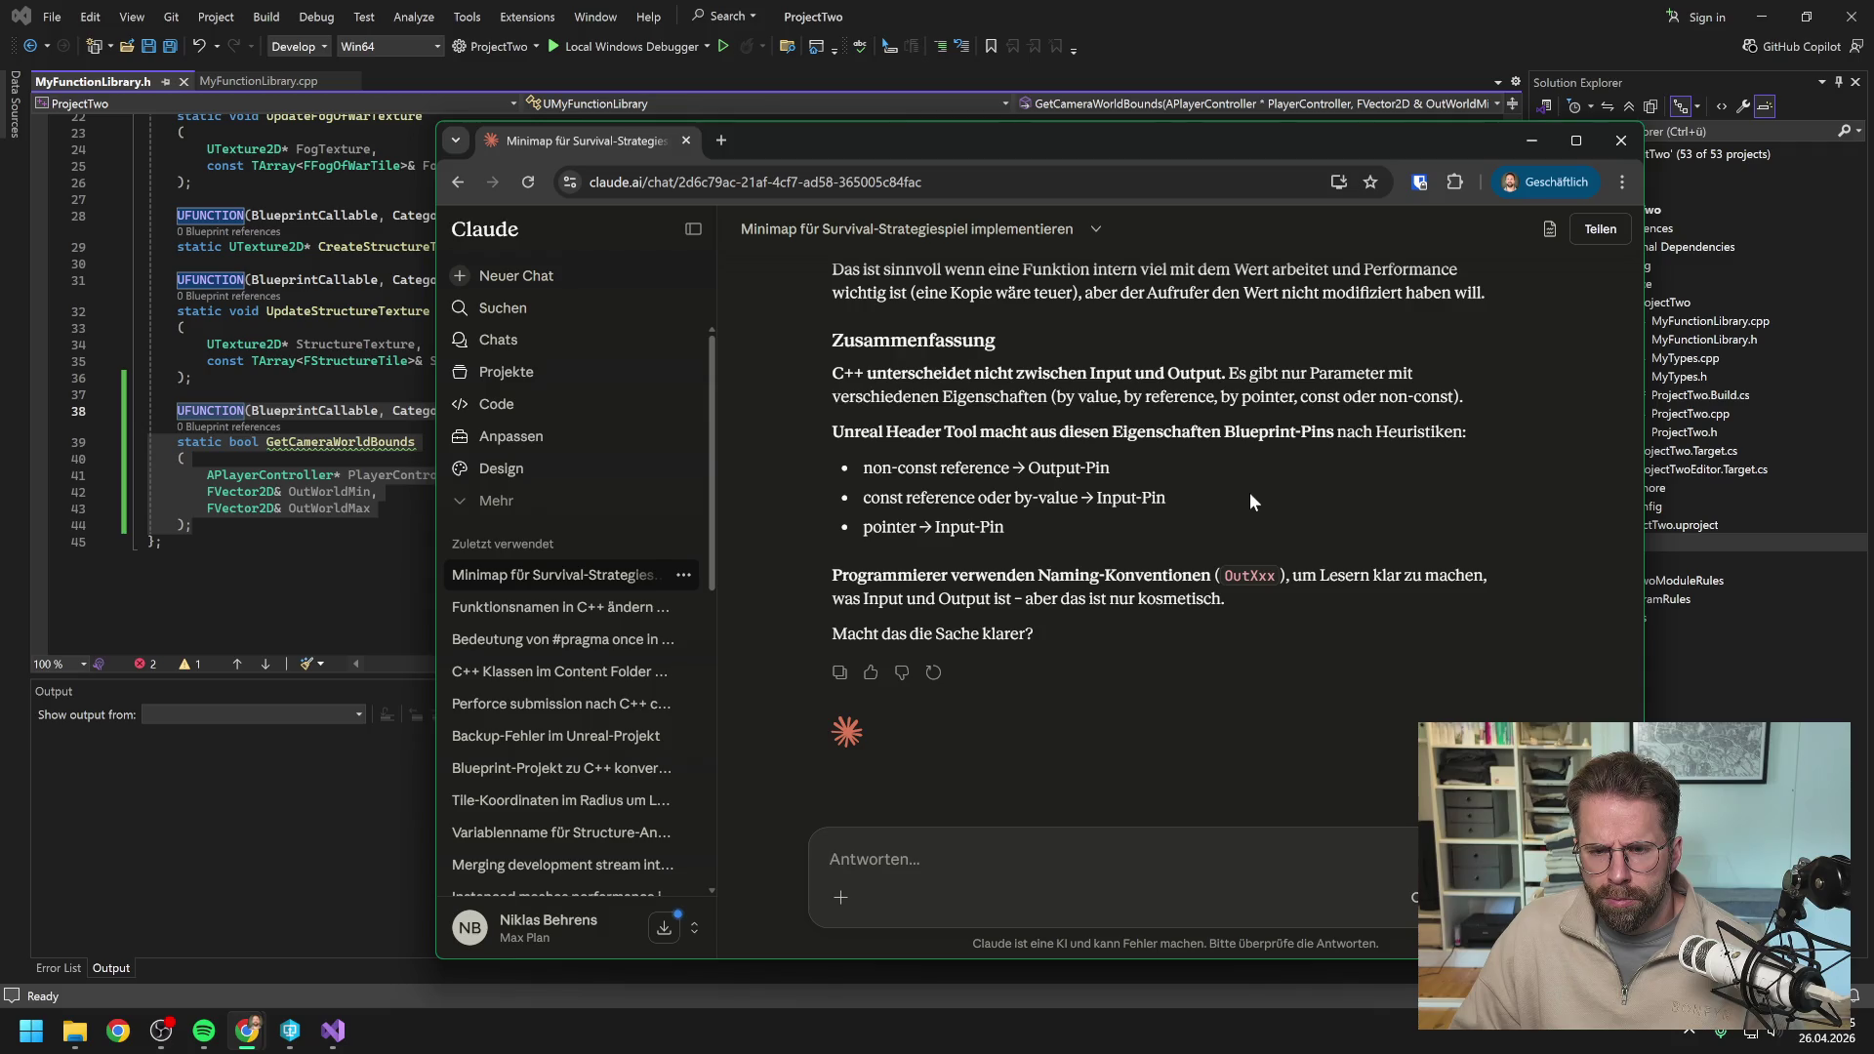
# Recheck part of the reply, then move Chrome aside to show MyFunctionLibrary.cpp.
pyautogui.scroll(15, 1249, 492)
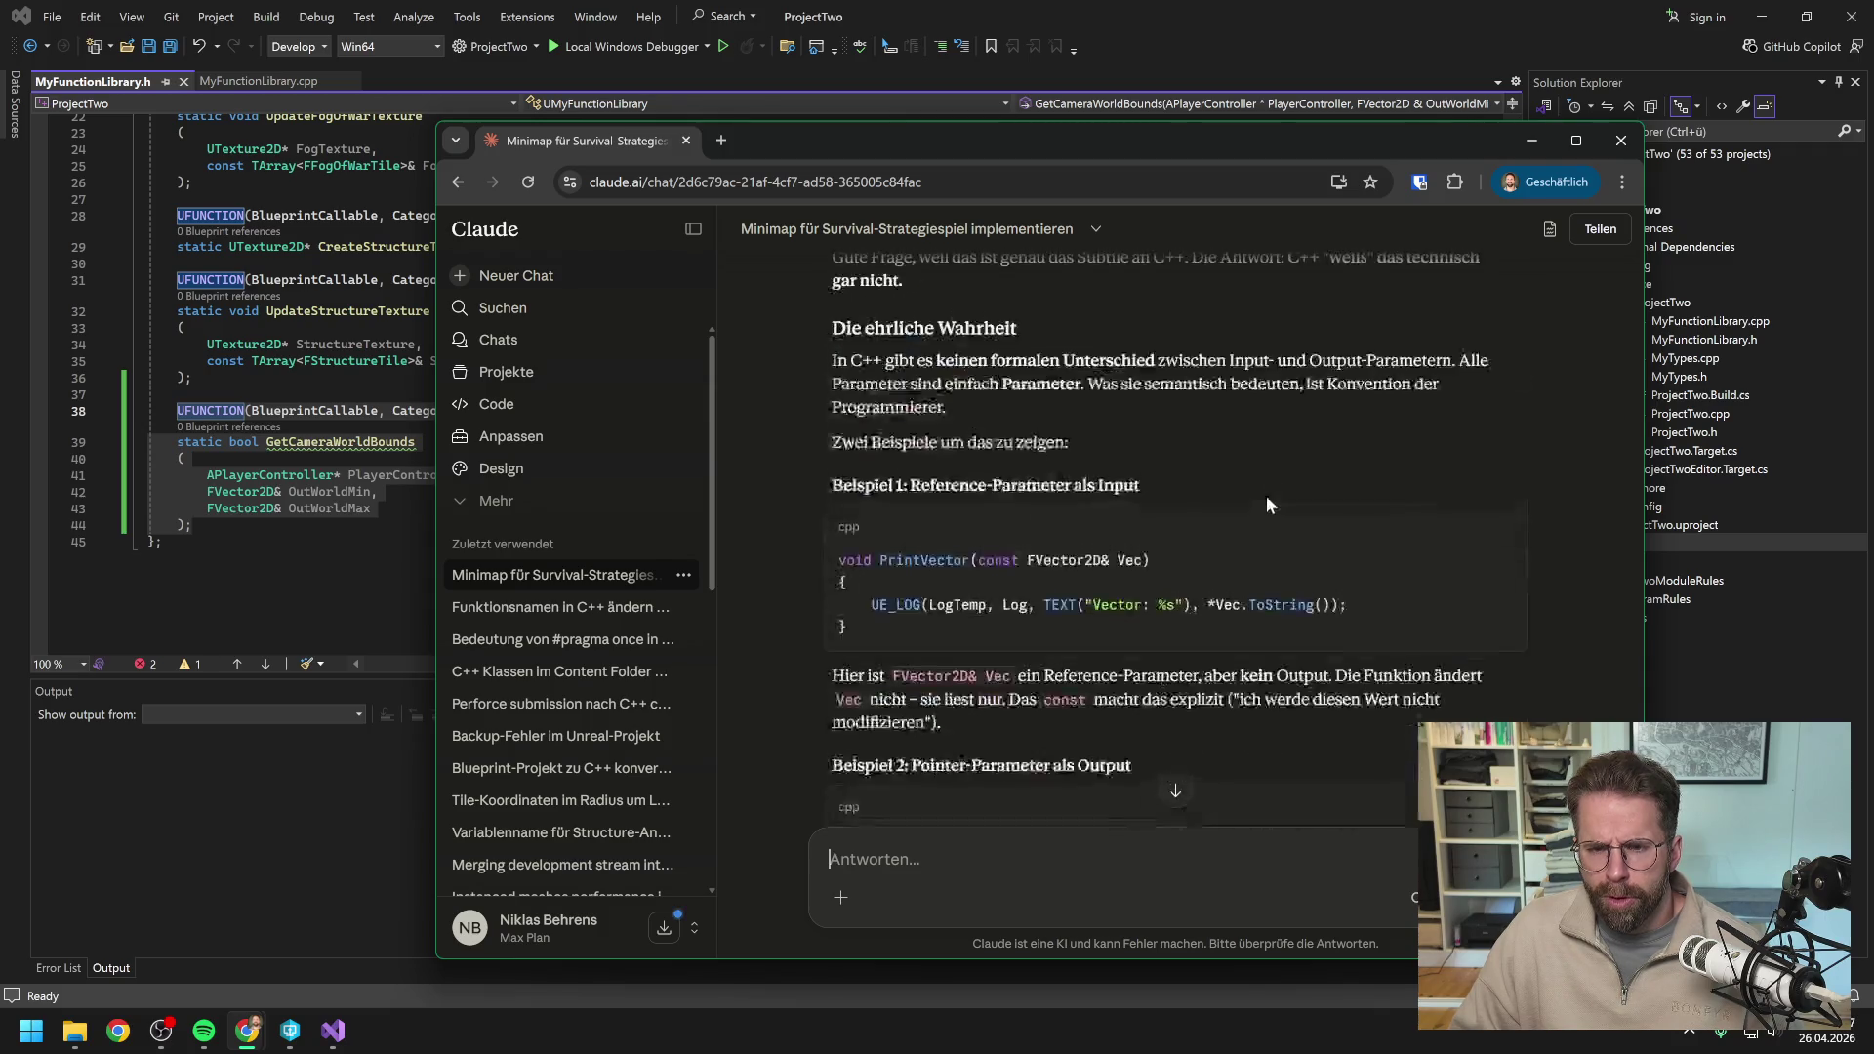
pyautogui.scroll(20, 1259, 517)
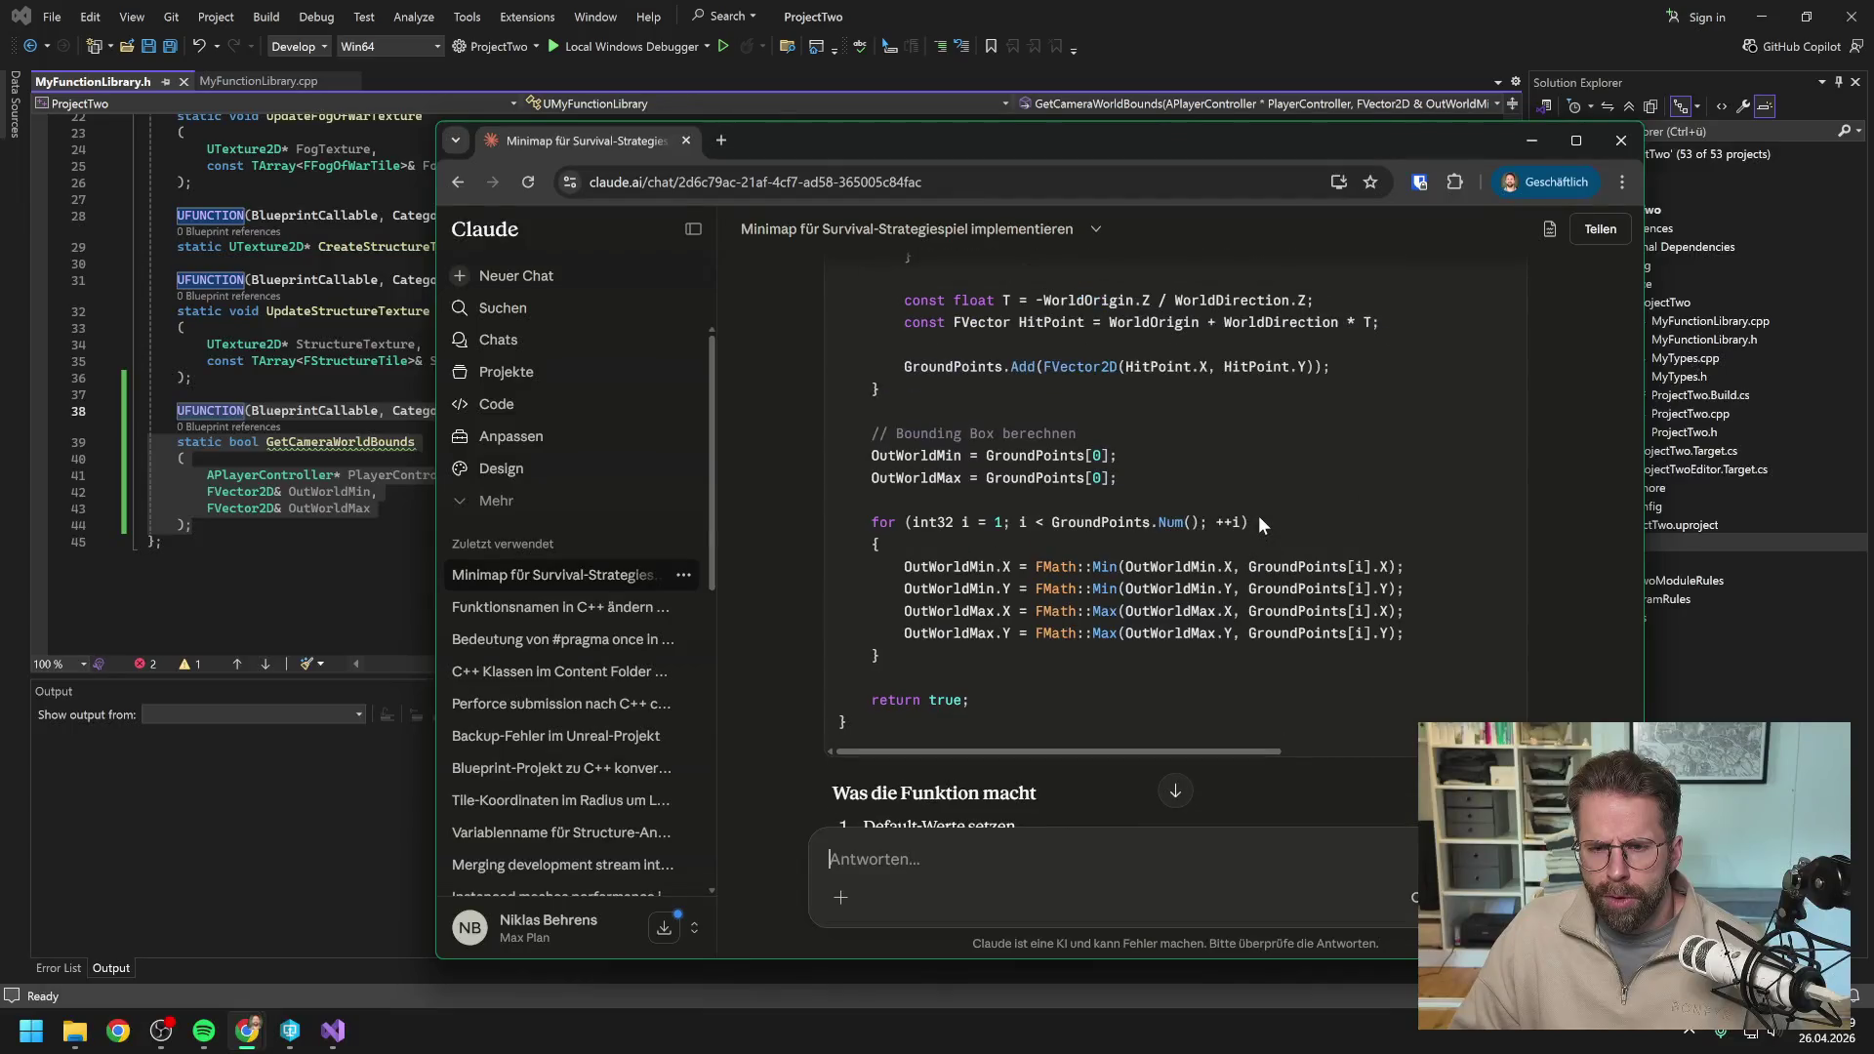
pyautogui.scroll(20, 1259, 518)
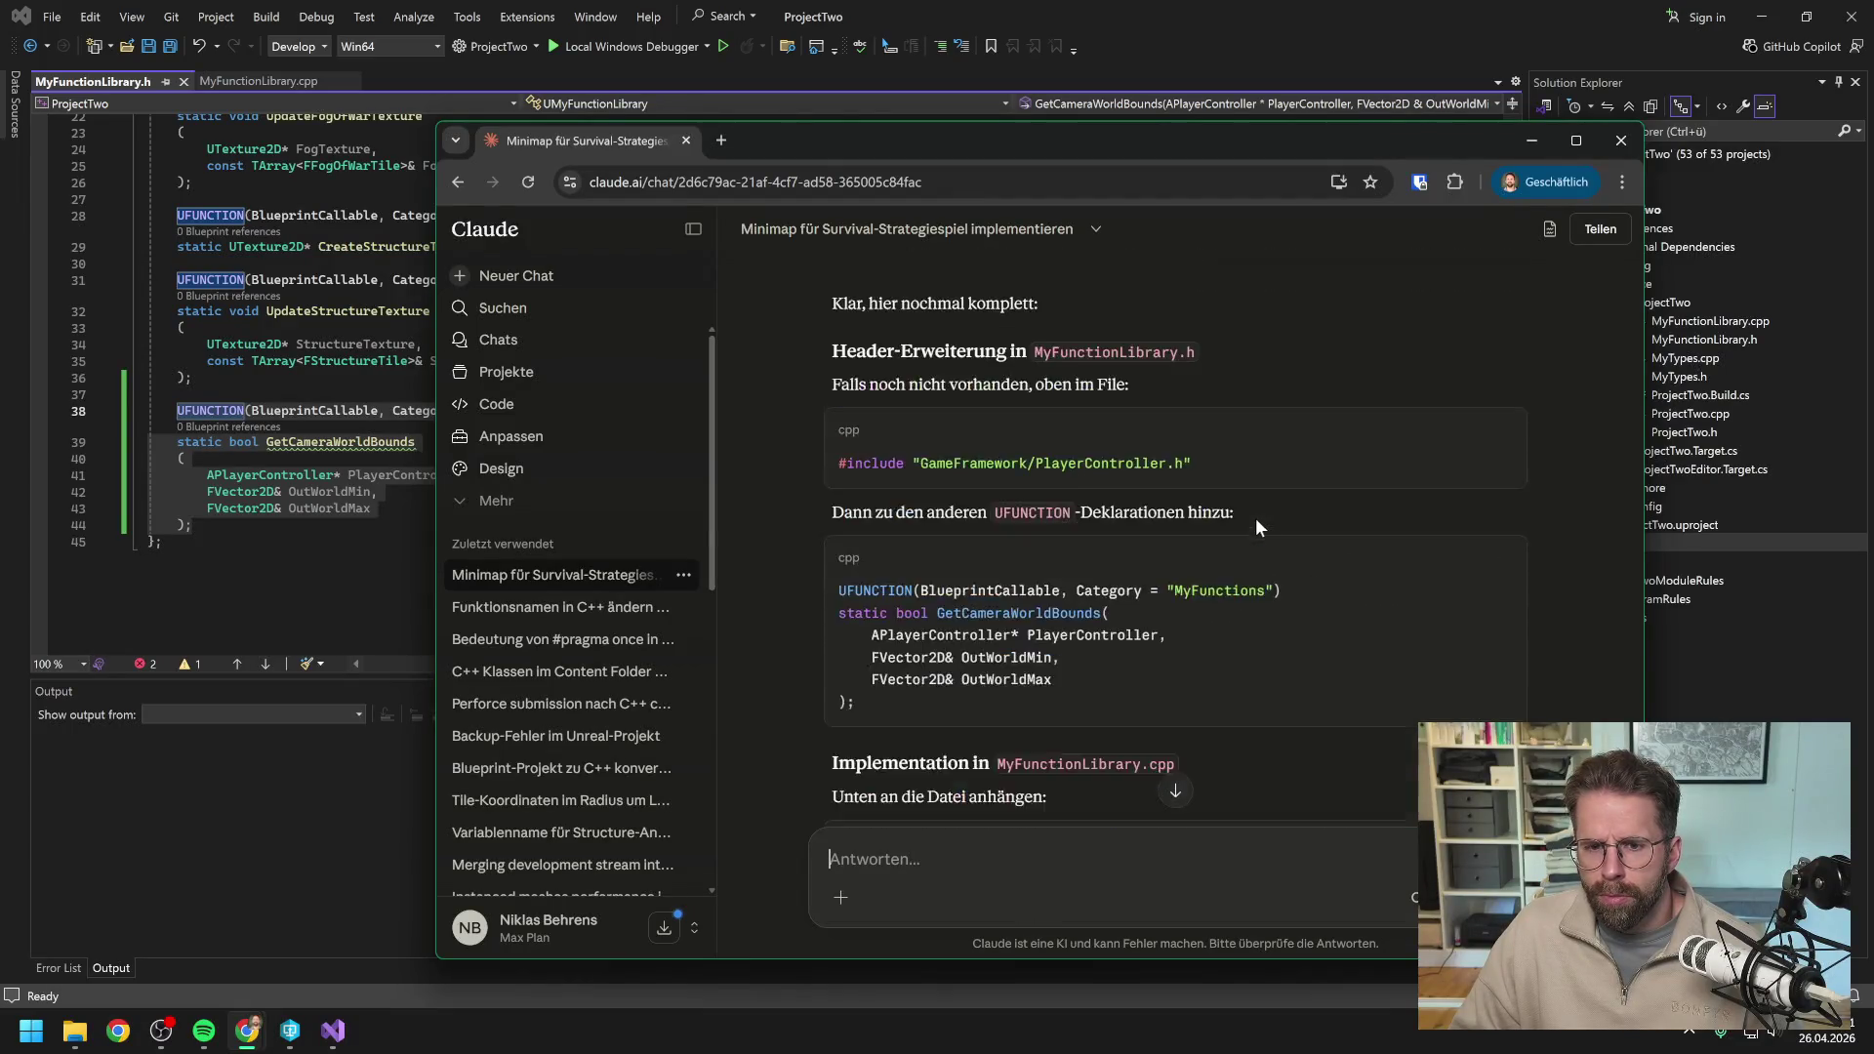
pyautogui.scroll(-3, 1256, 518)
pyautogui.moveTo(954, 138); pyautogui.dragTo(1873, 147)
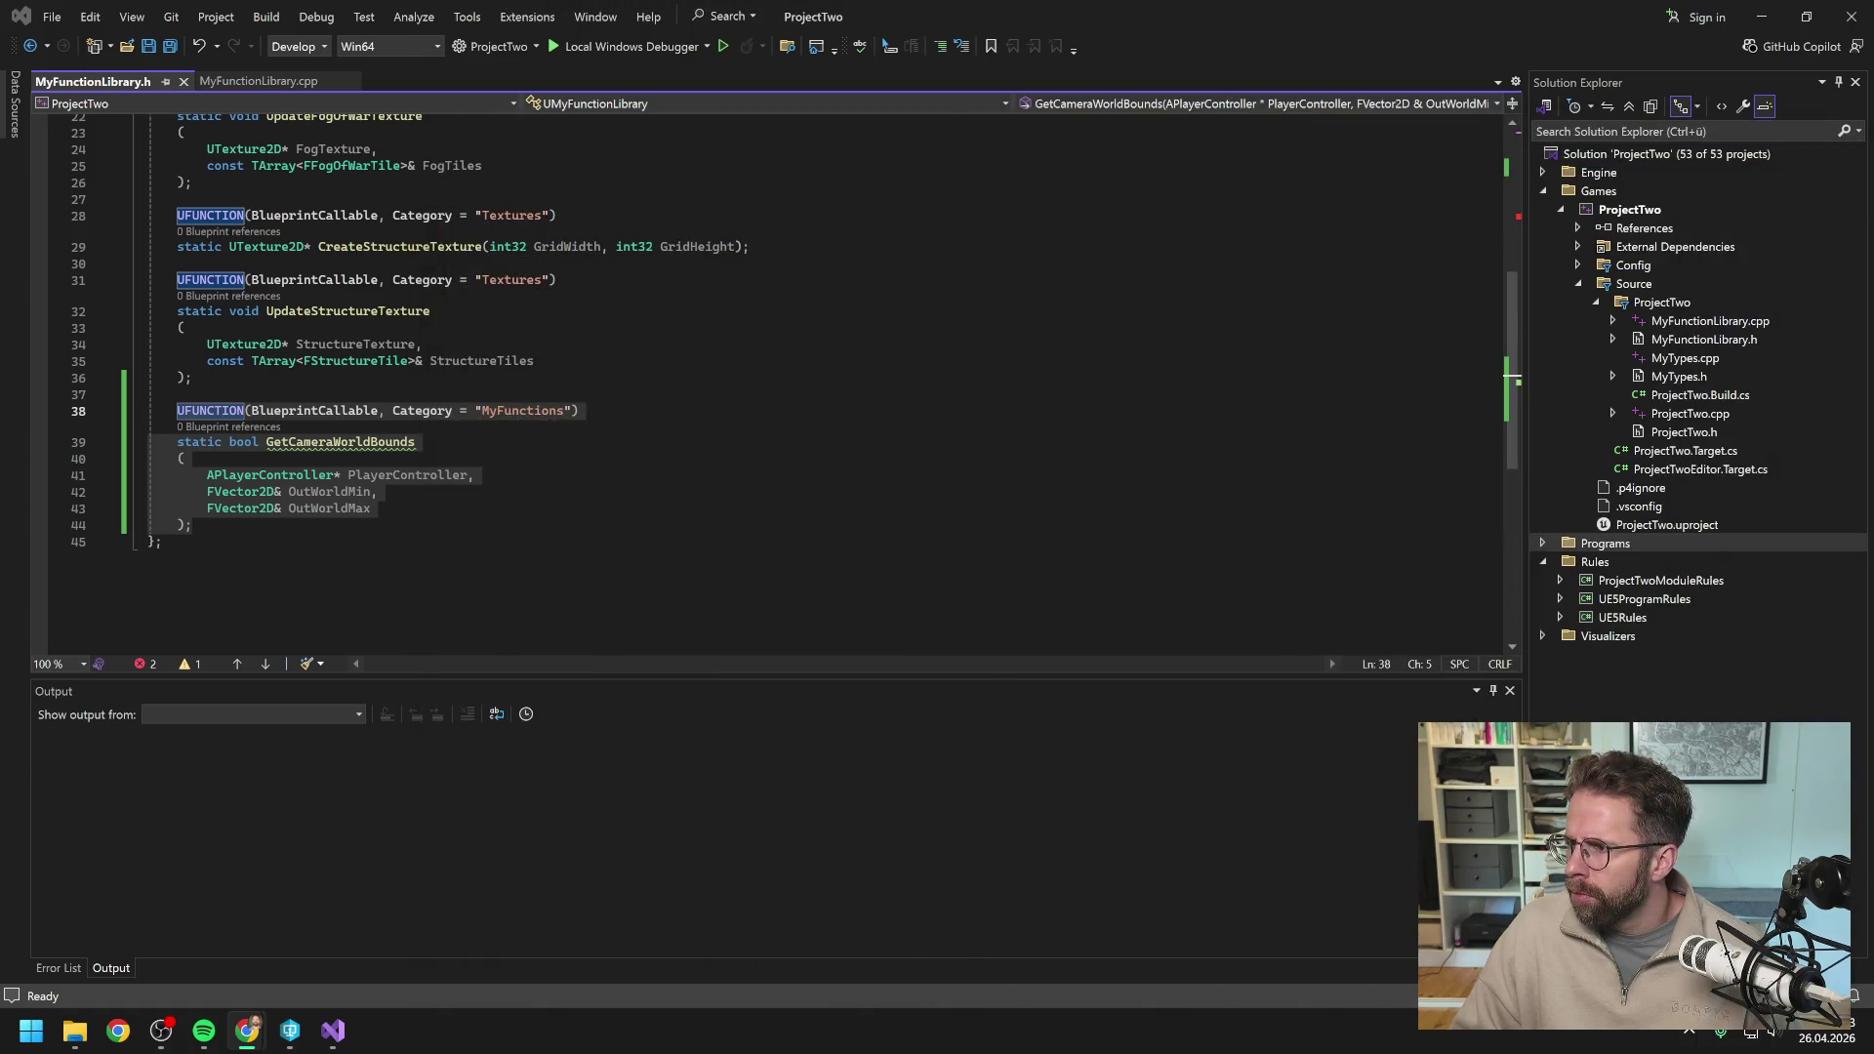
pyautogui.click(256, 82)
# Add blank lines after UpdateStructureTexture's closing brace at the end of MyFunctionLibrary.cpp.
pyautogui.scroll(-4, 780, 391)
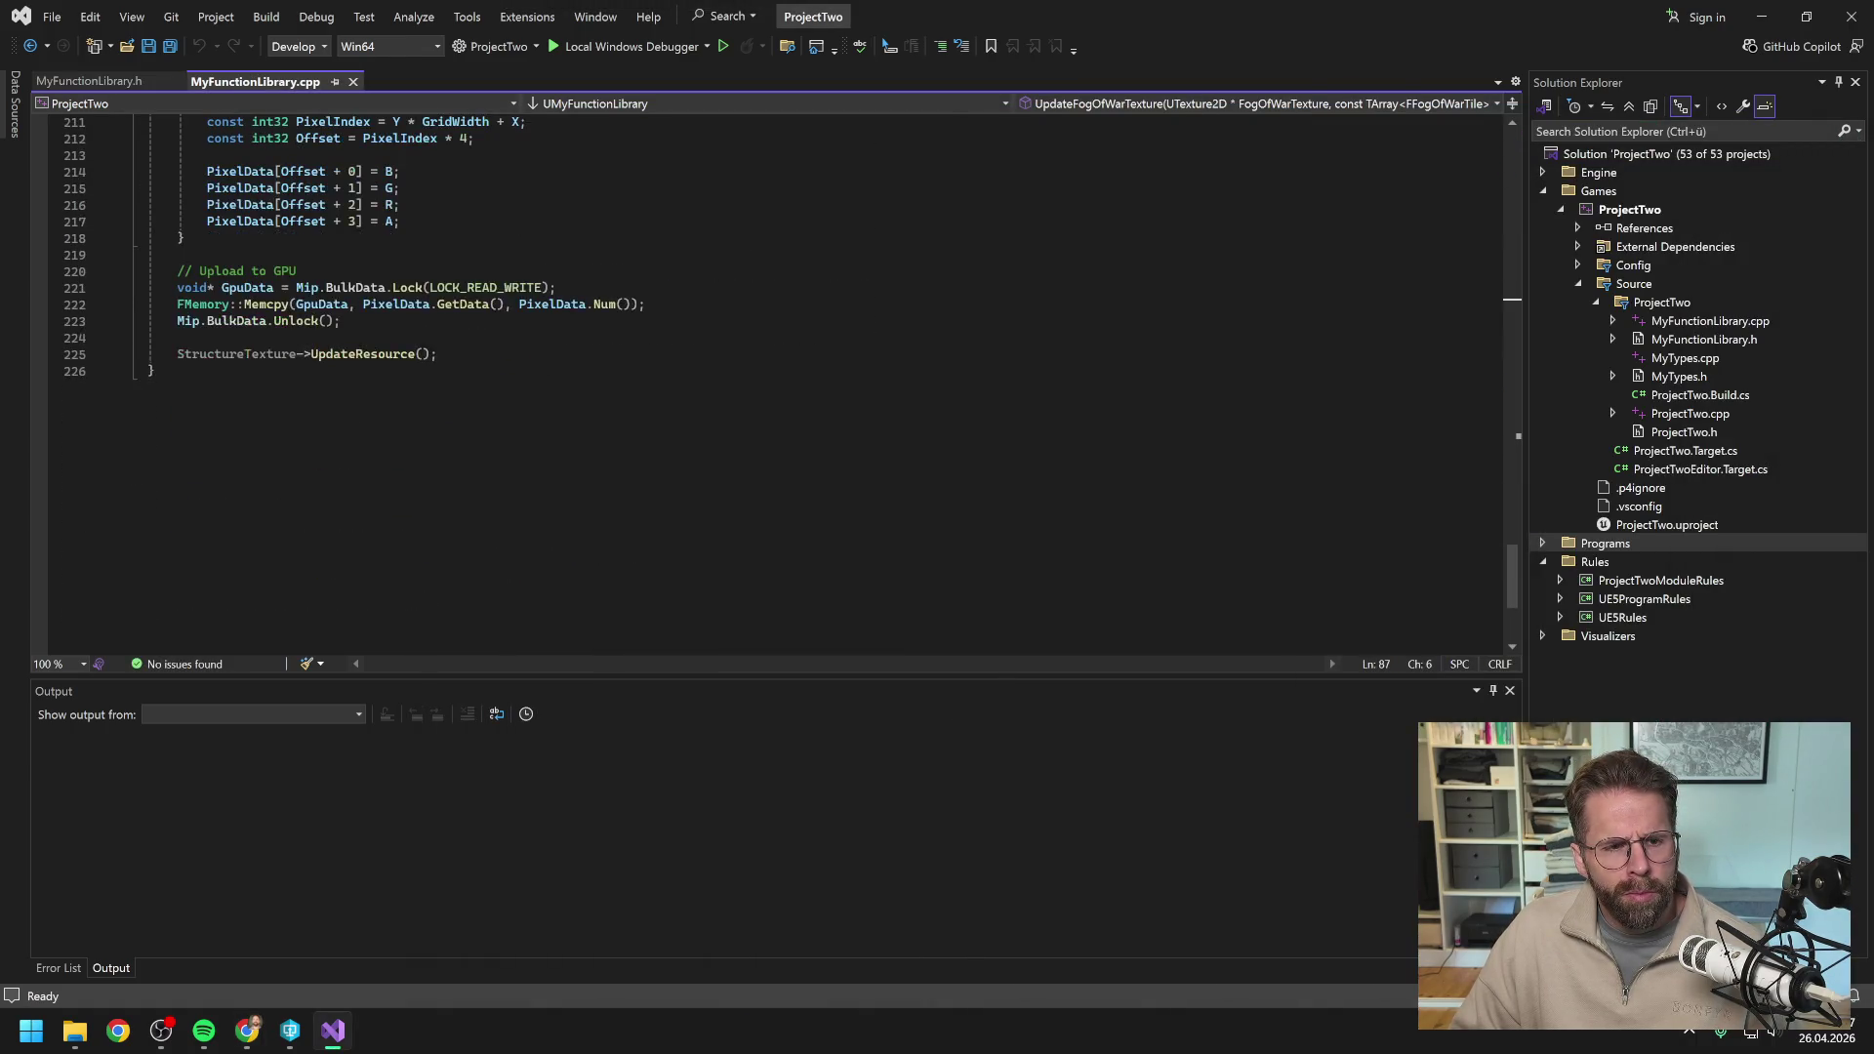
pyautogui.scroll(5, 781, 390)
pyautogui.scroll(-8, 781, 391)
pyautogui.scroll(14, 781, 390)
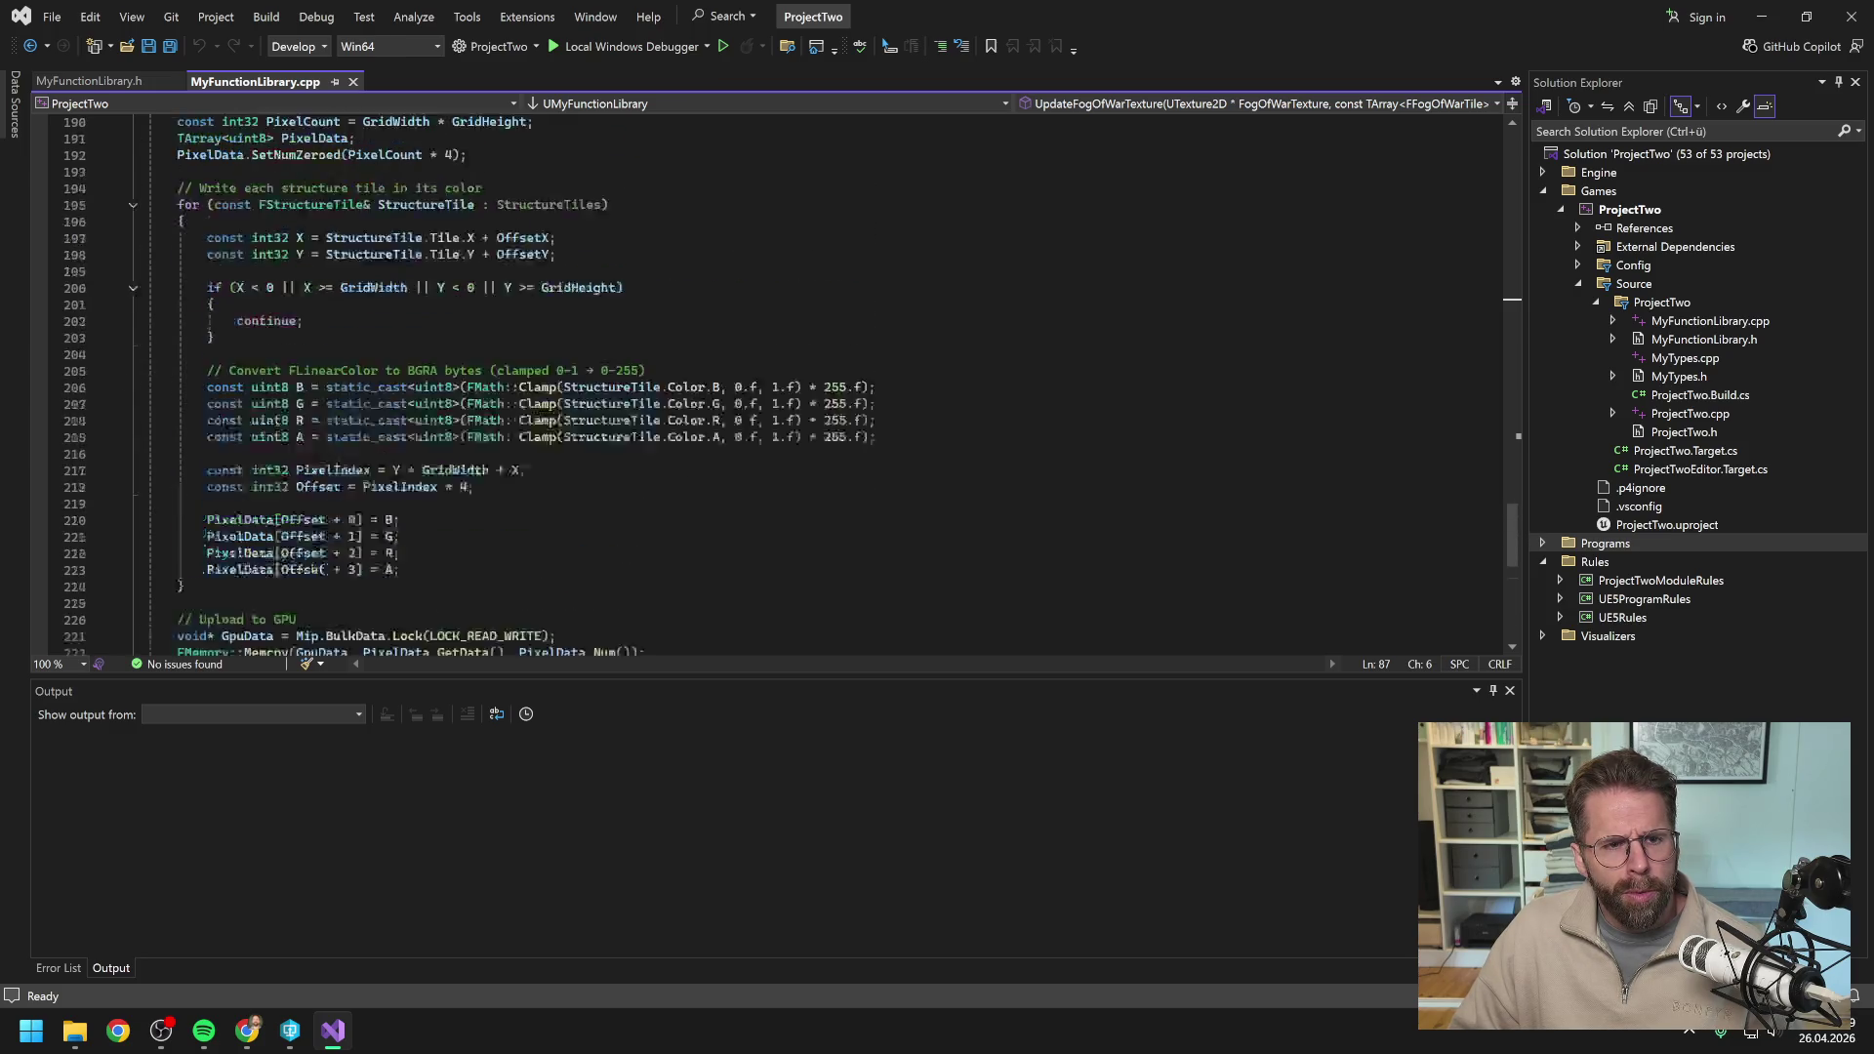
pyautogui.scroll(-11, 781, 391)
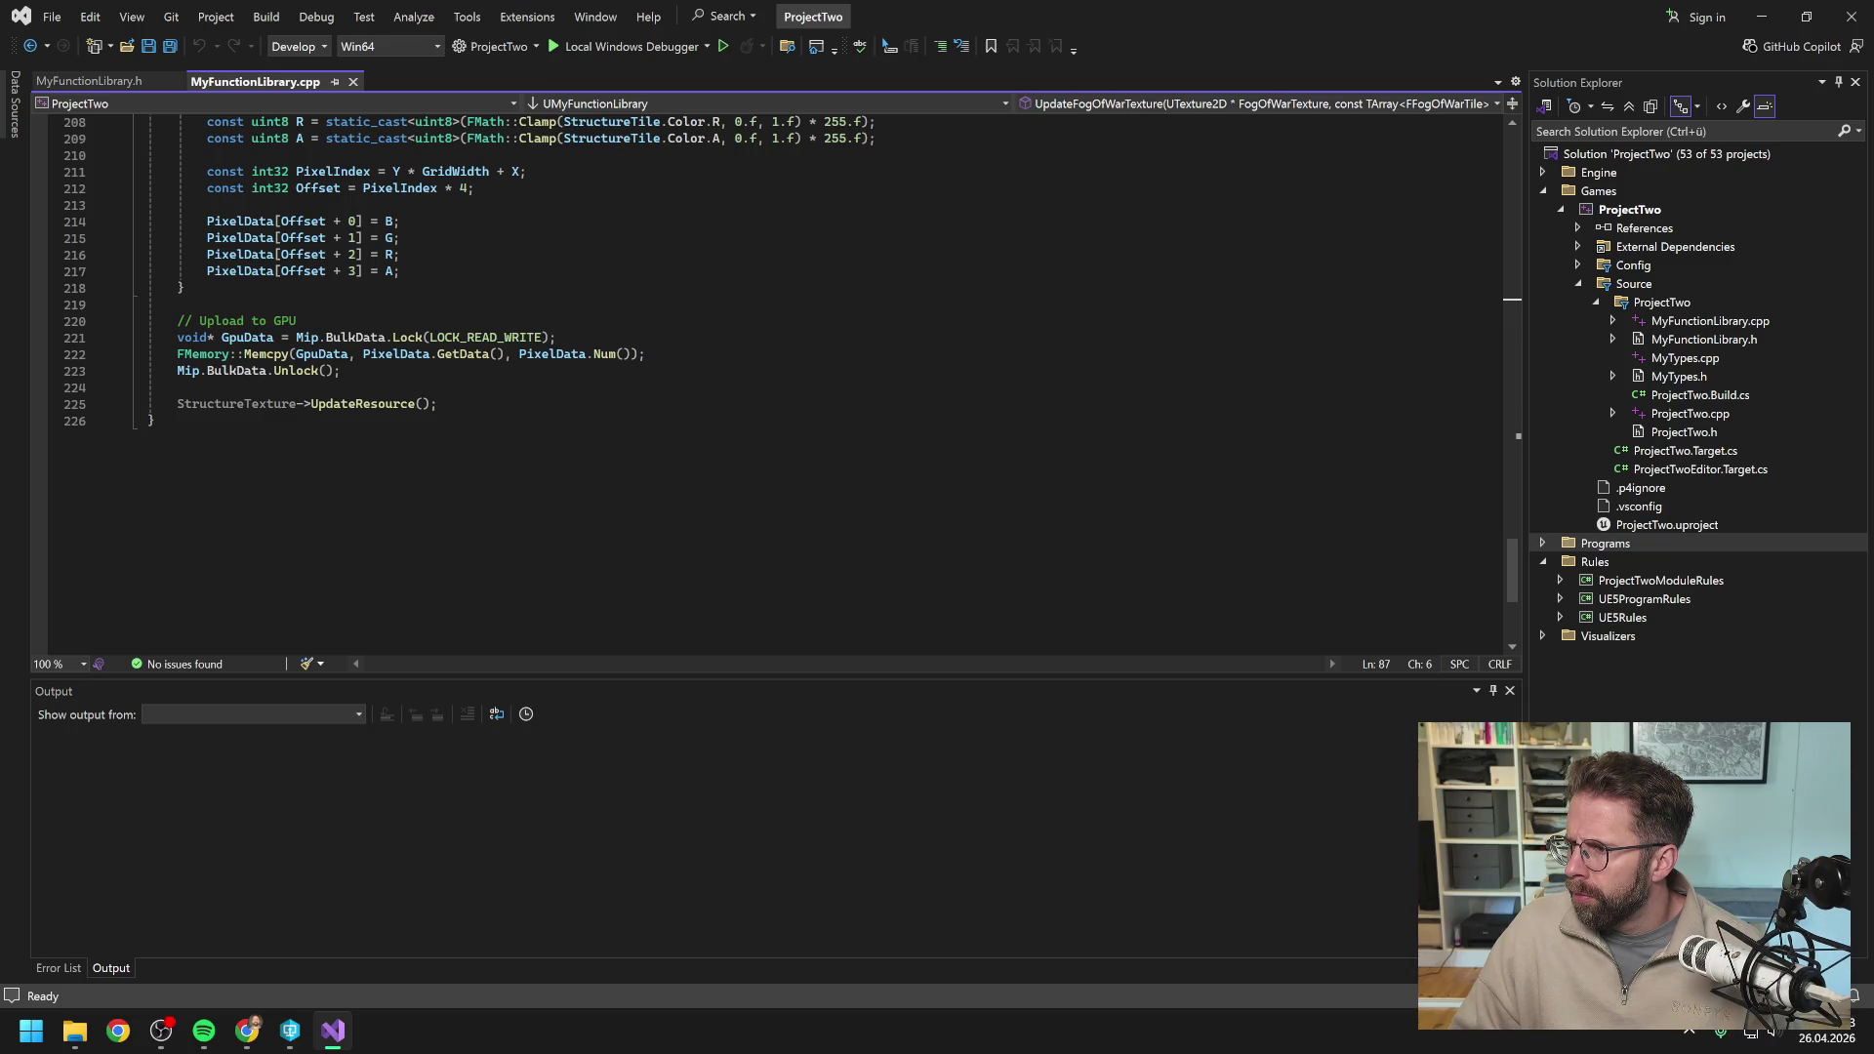
pyautogui.hotkey('alt', 'Tab')
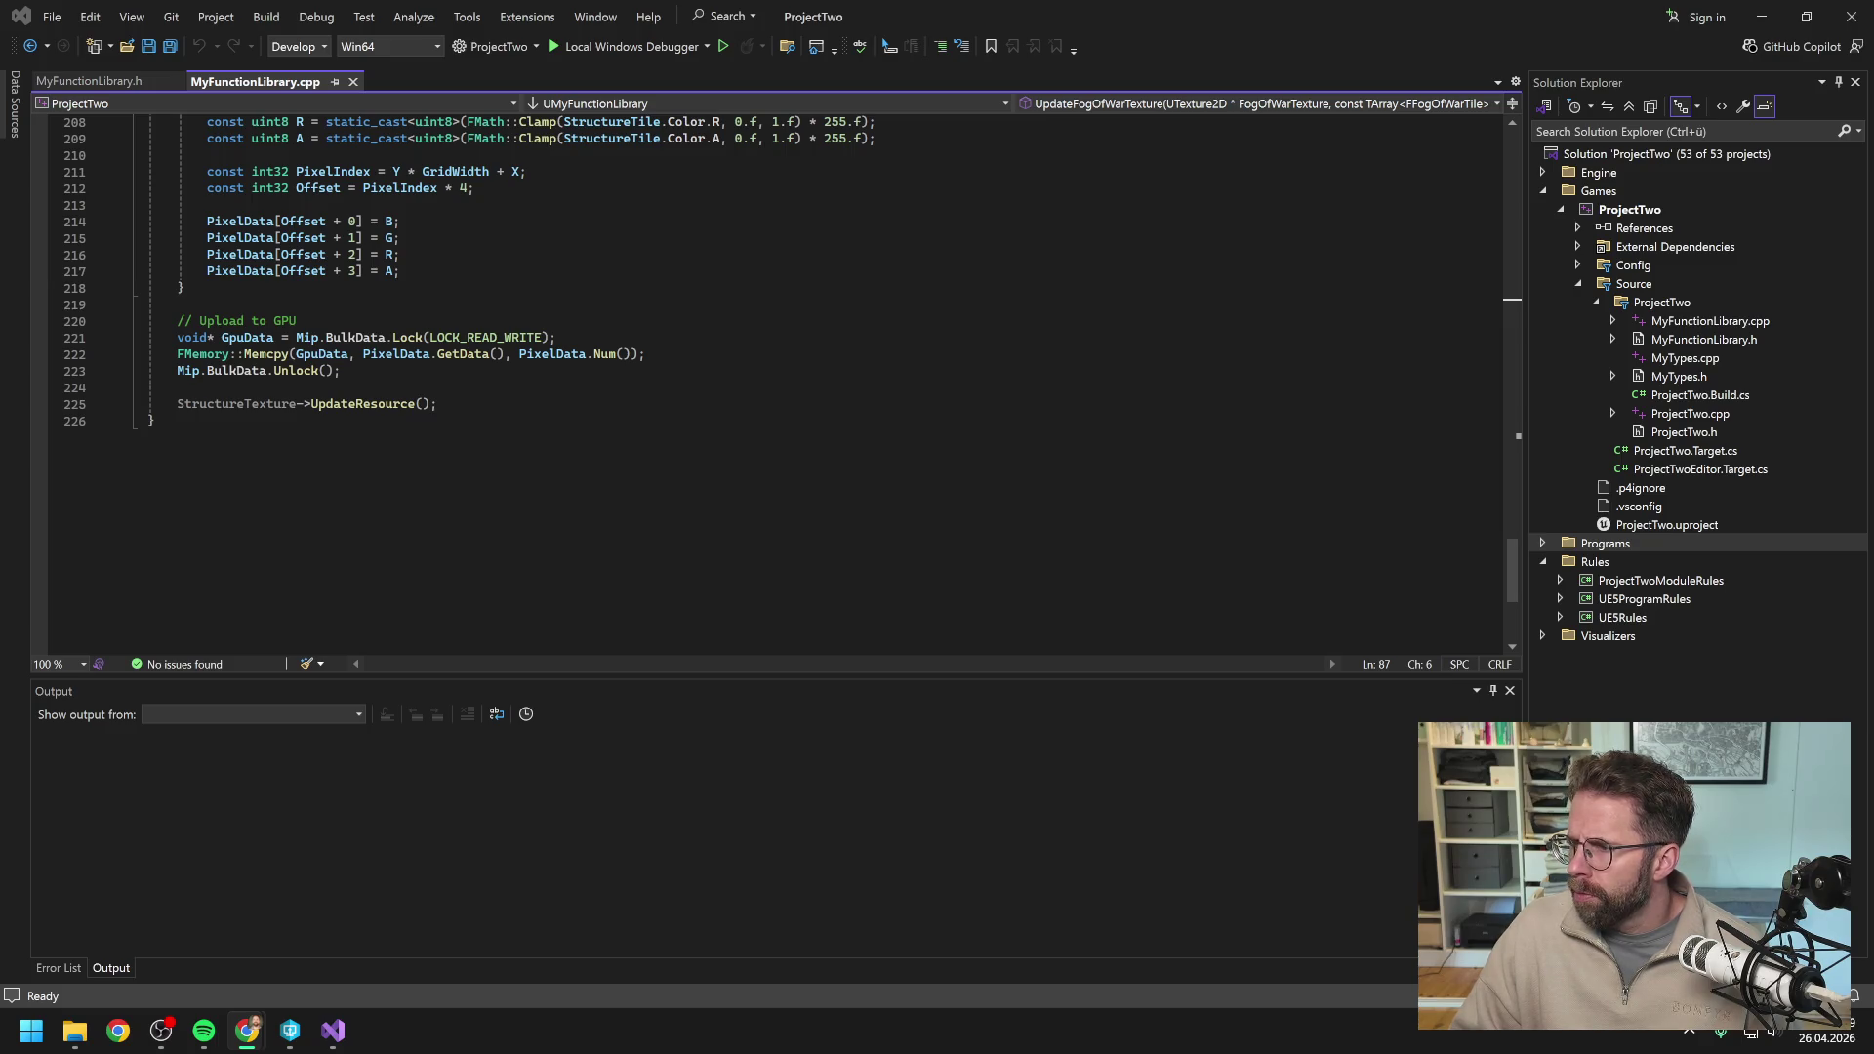
pyautogui.click(154, 420)
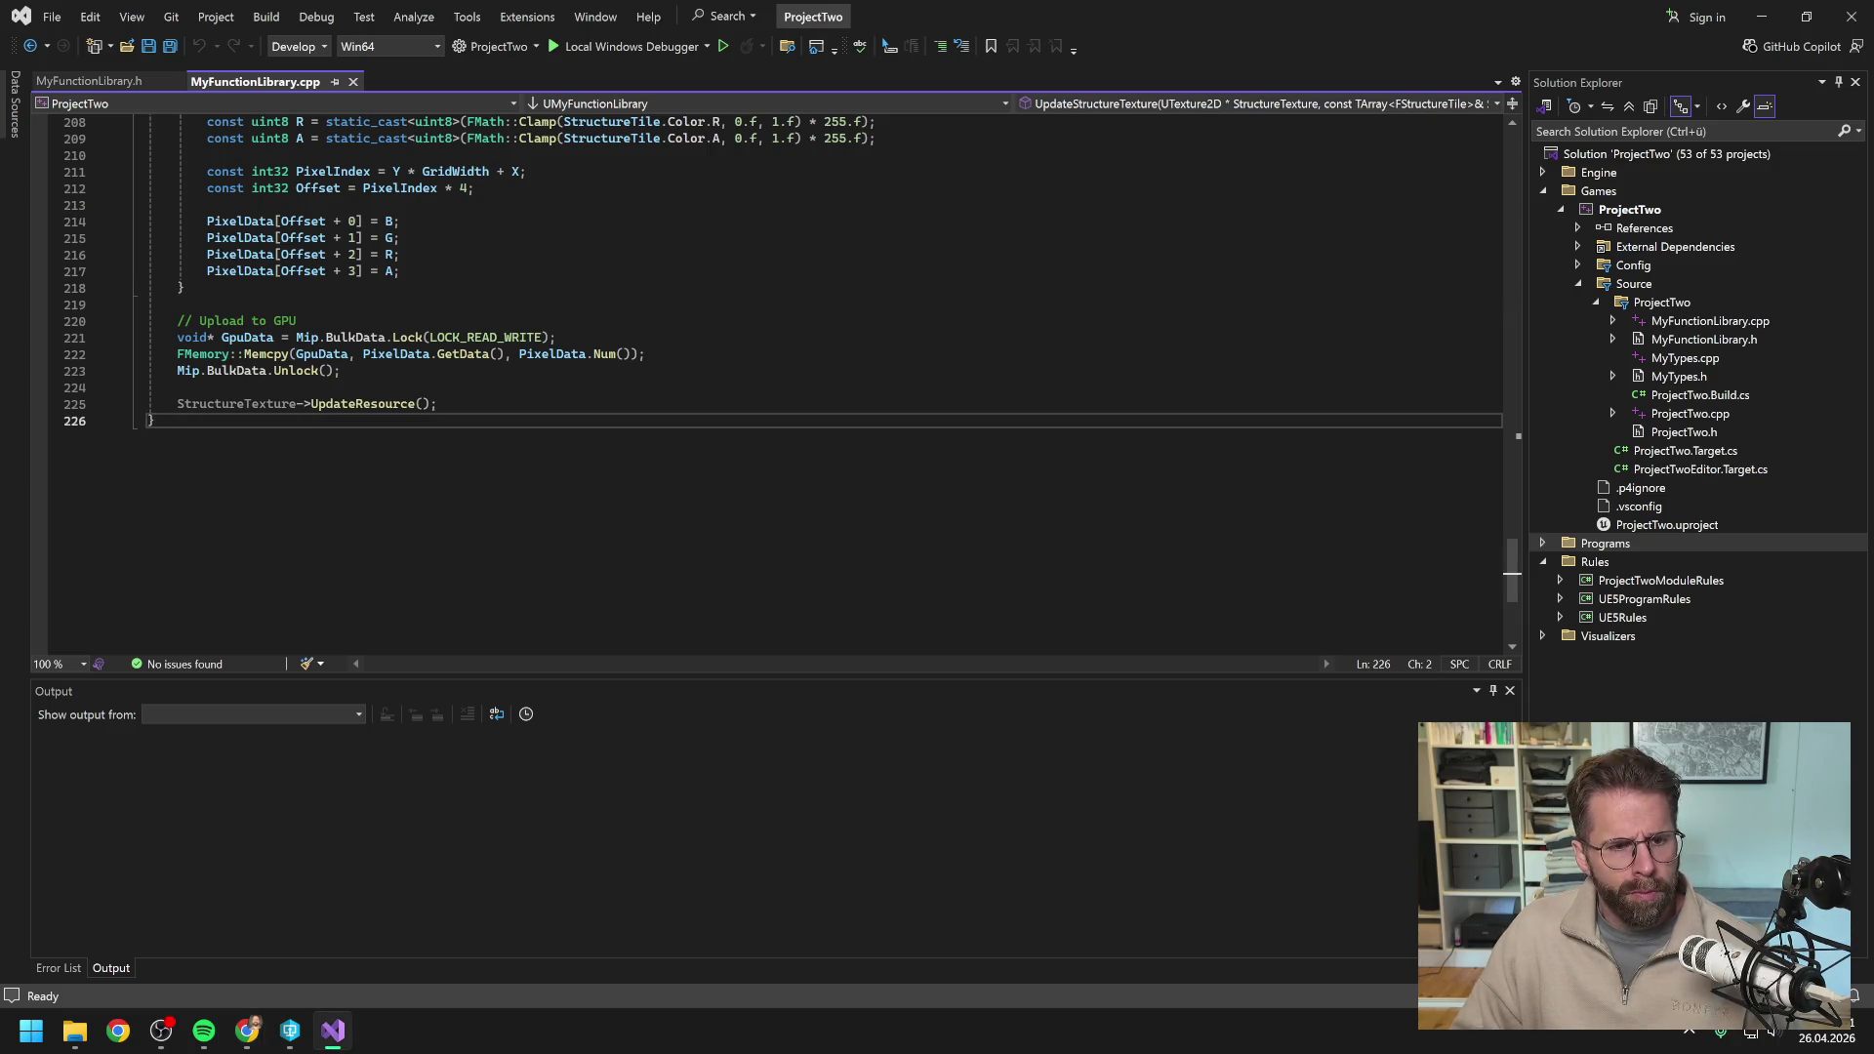
pyautogui.scroll(6, 781, 390)
pyautogui.scroll(9, 781, 391)
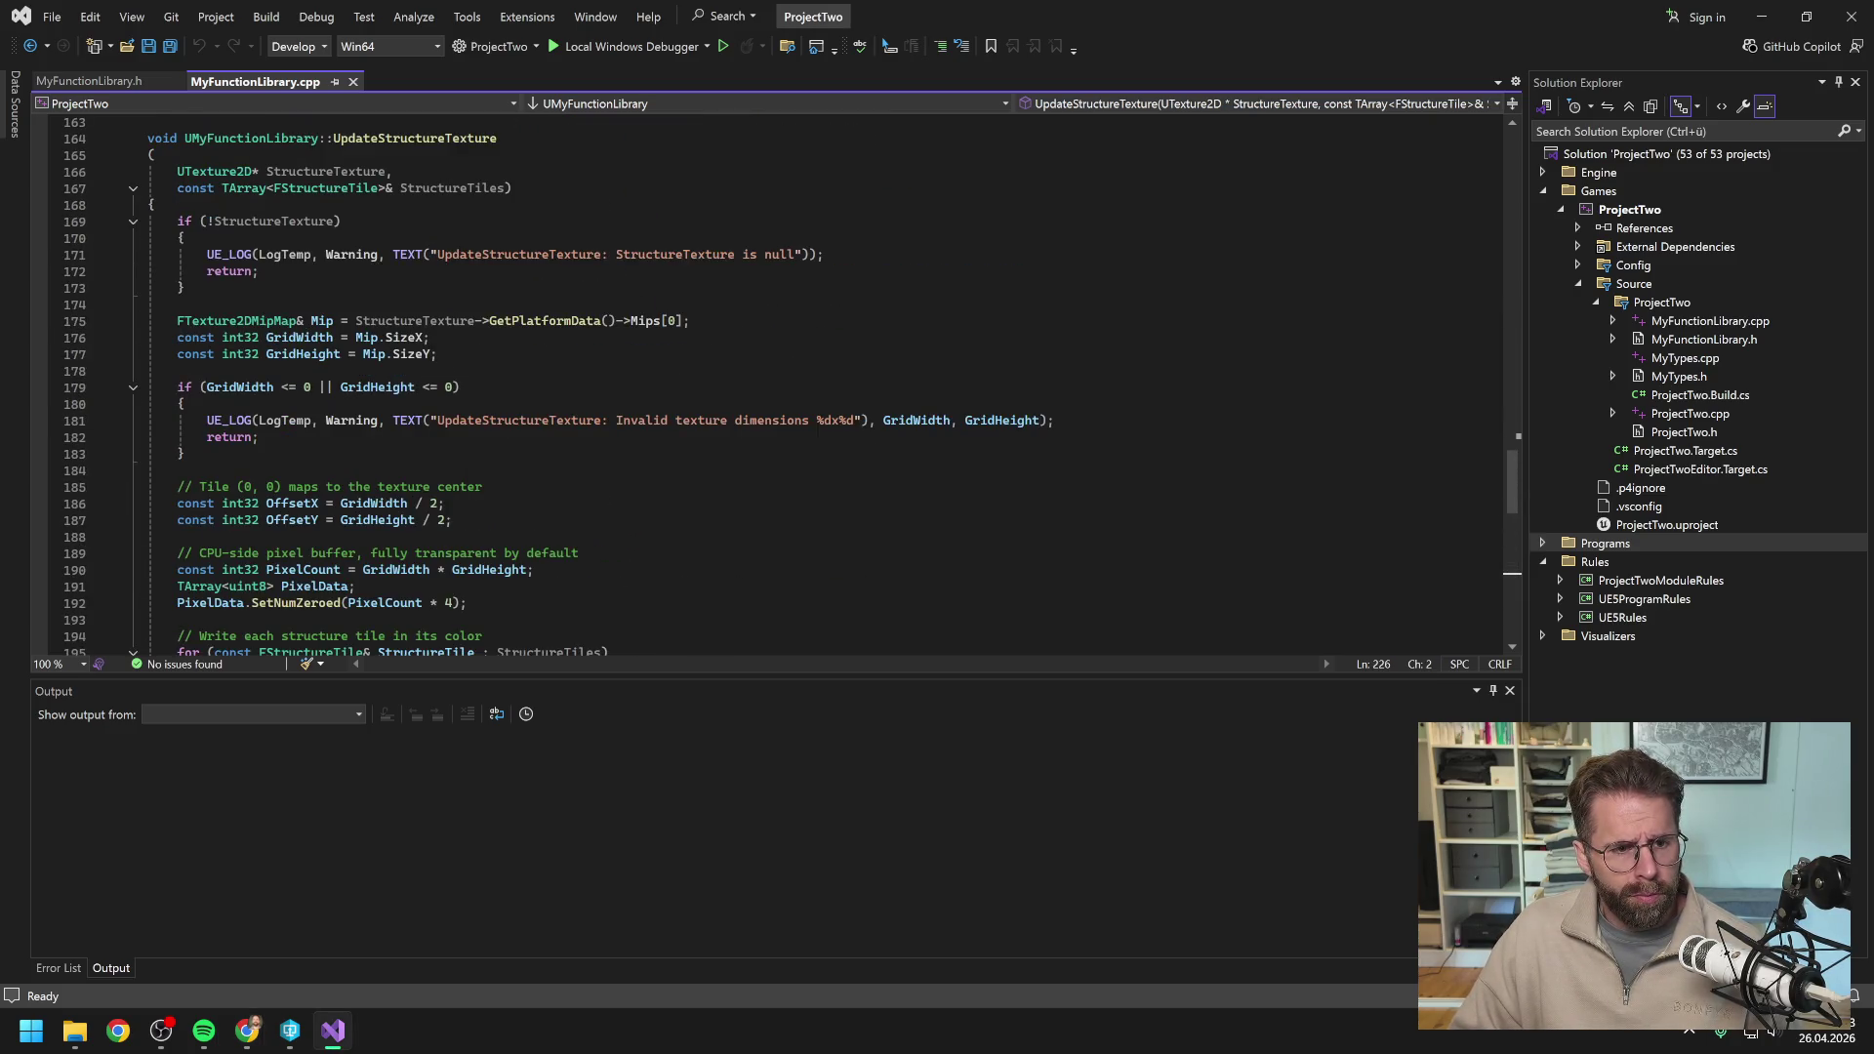
pyautogui.scroll(2, 794, 384)
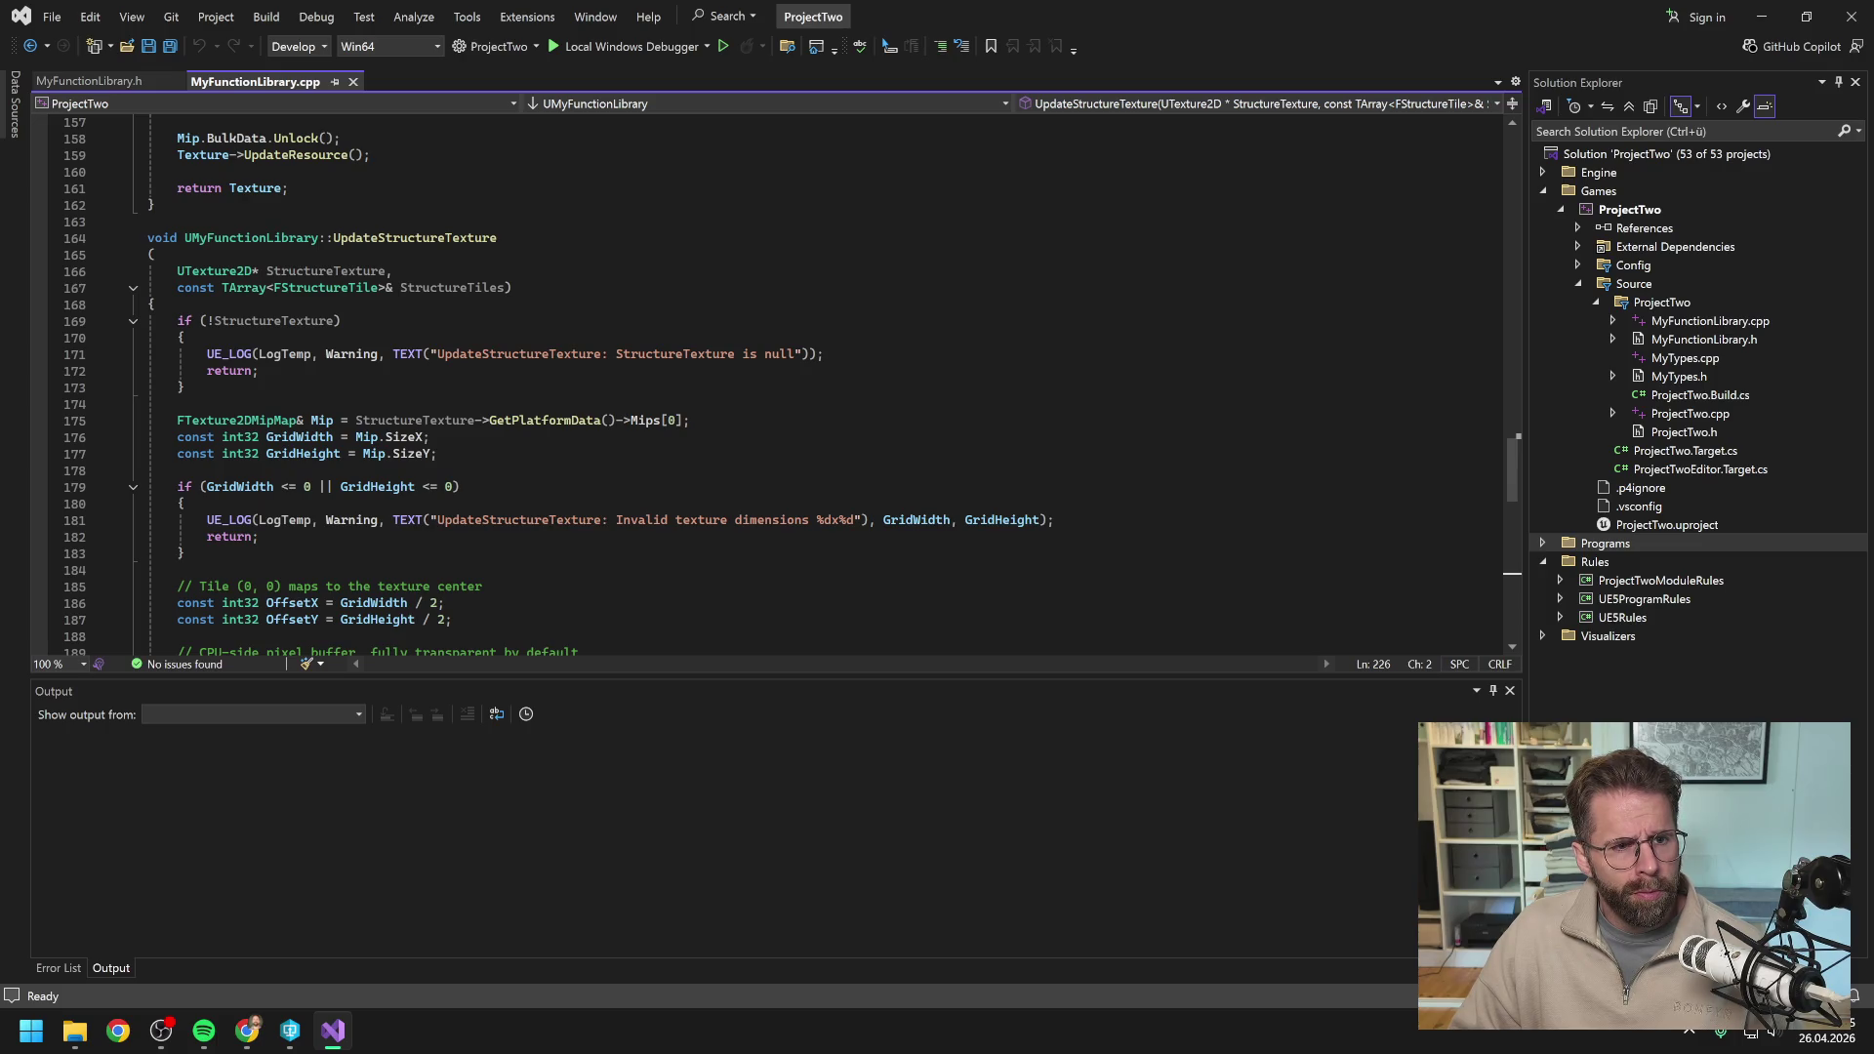
pyautogui.scroll(-18, 780, 381)
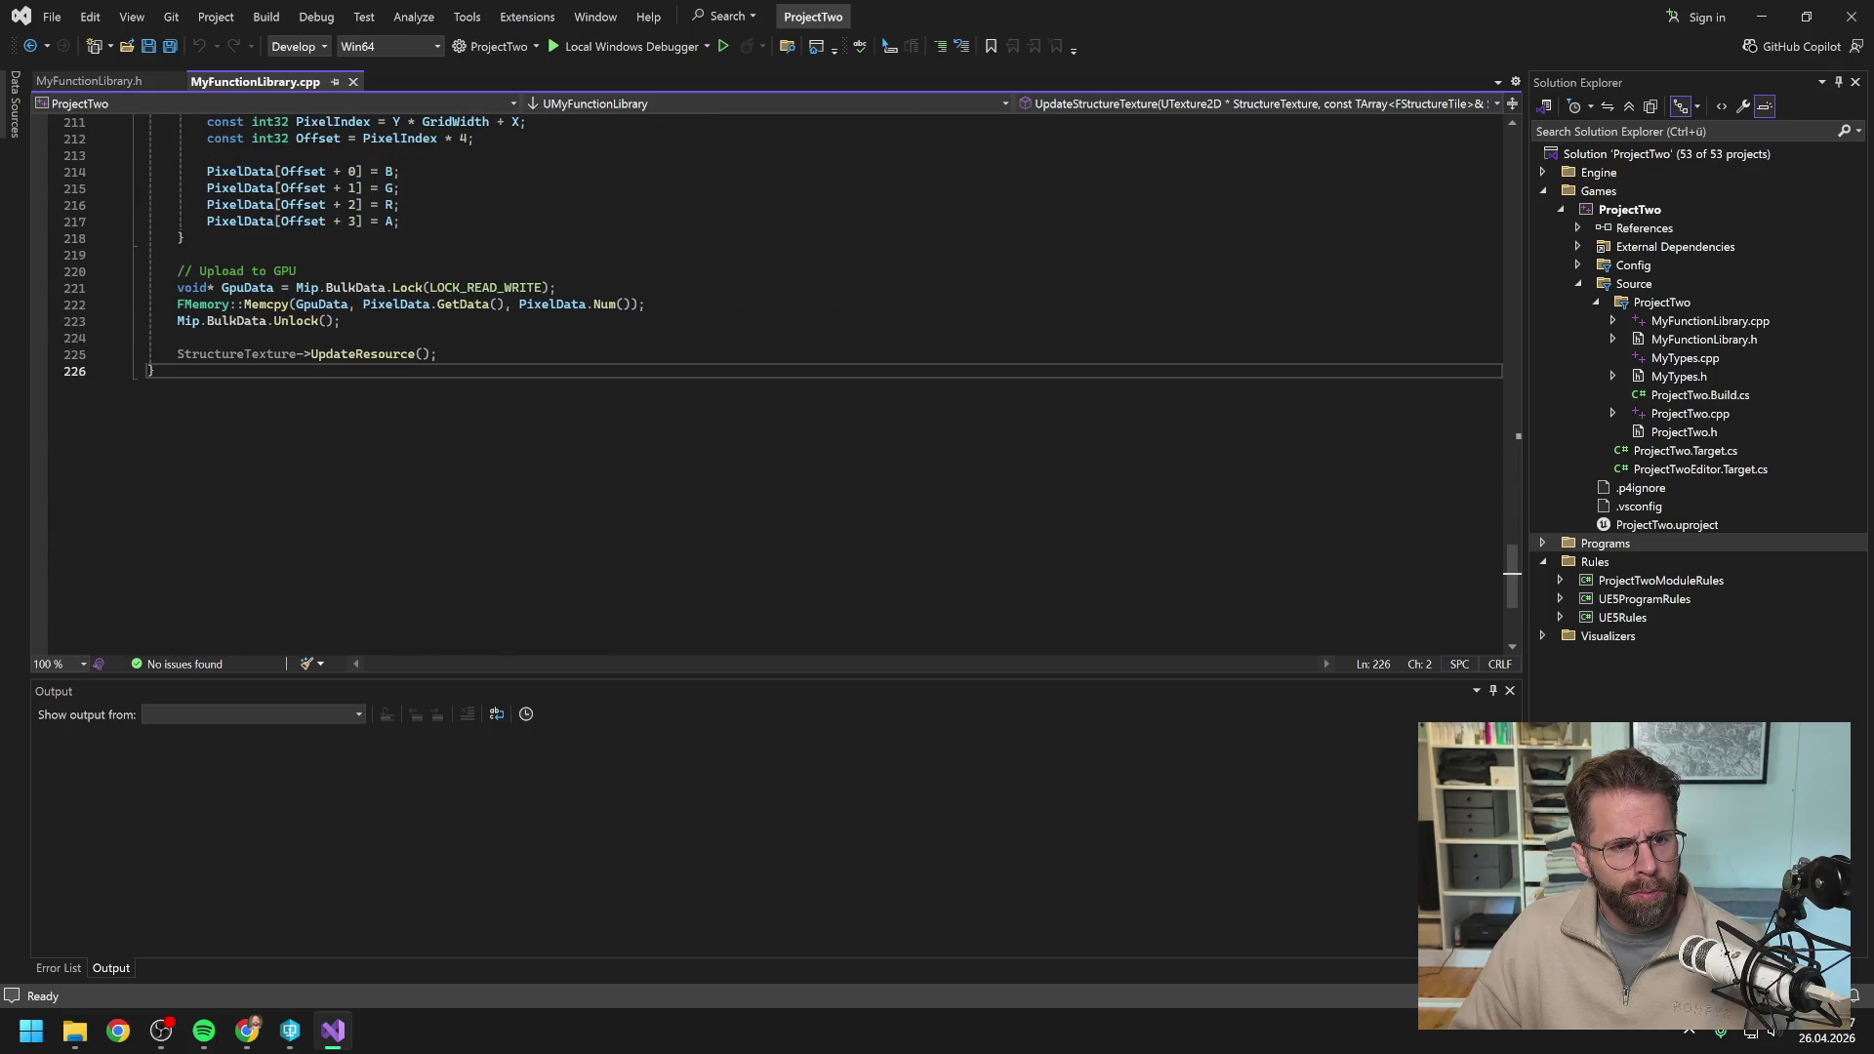
pyautogui.press('Return')
pyautogui.press('Return')
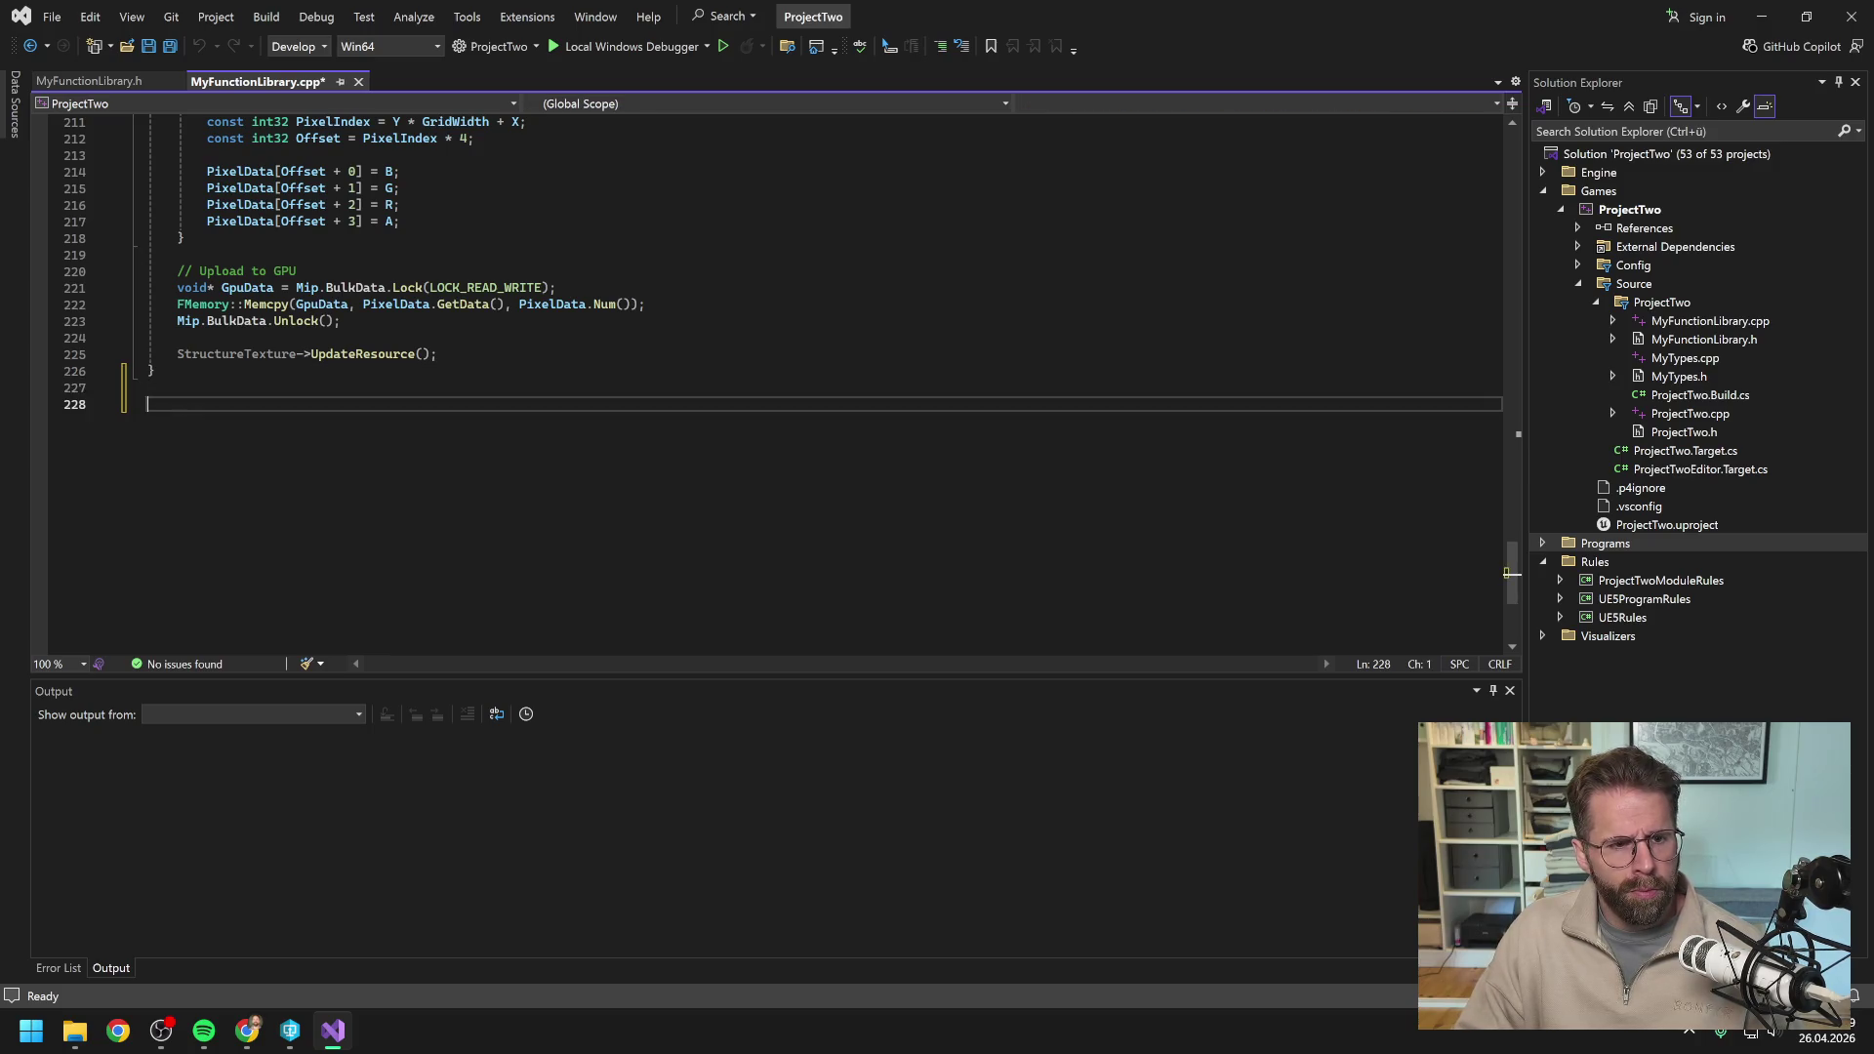
# Paste the full GetCameraWorldBounds implementation from line 228, save, and review the pasted code.
pyautogui.hotkey('ctrl', 'v')
pyautogui.hotkey('ctrl', 's')
pyautogui.scroll(4, 586, 381)
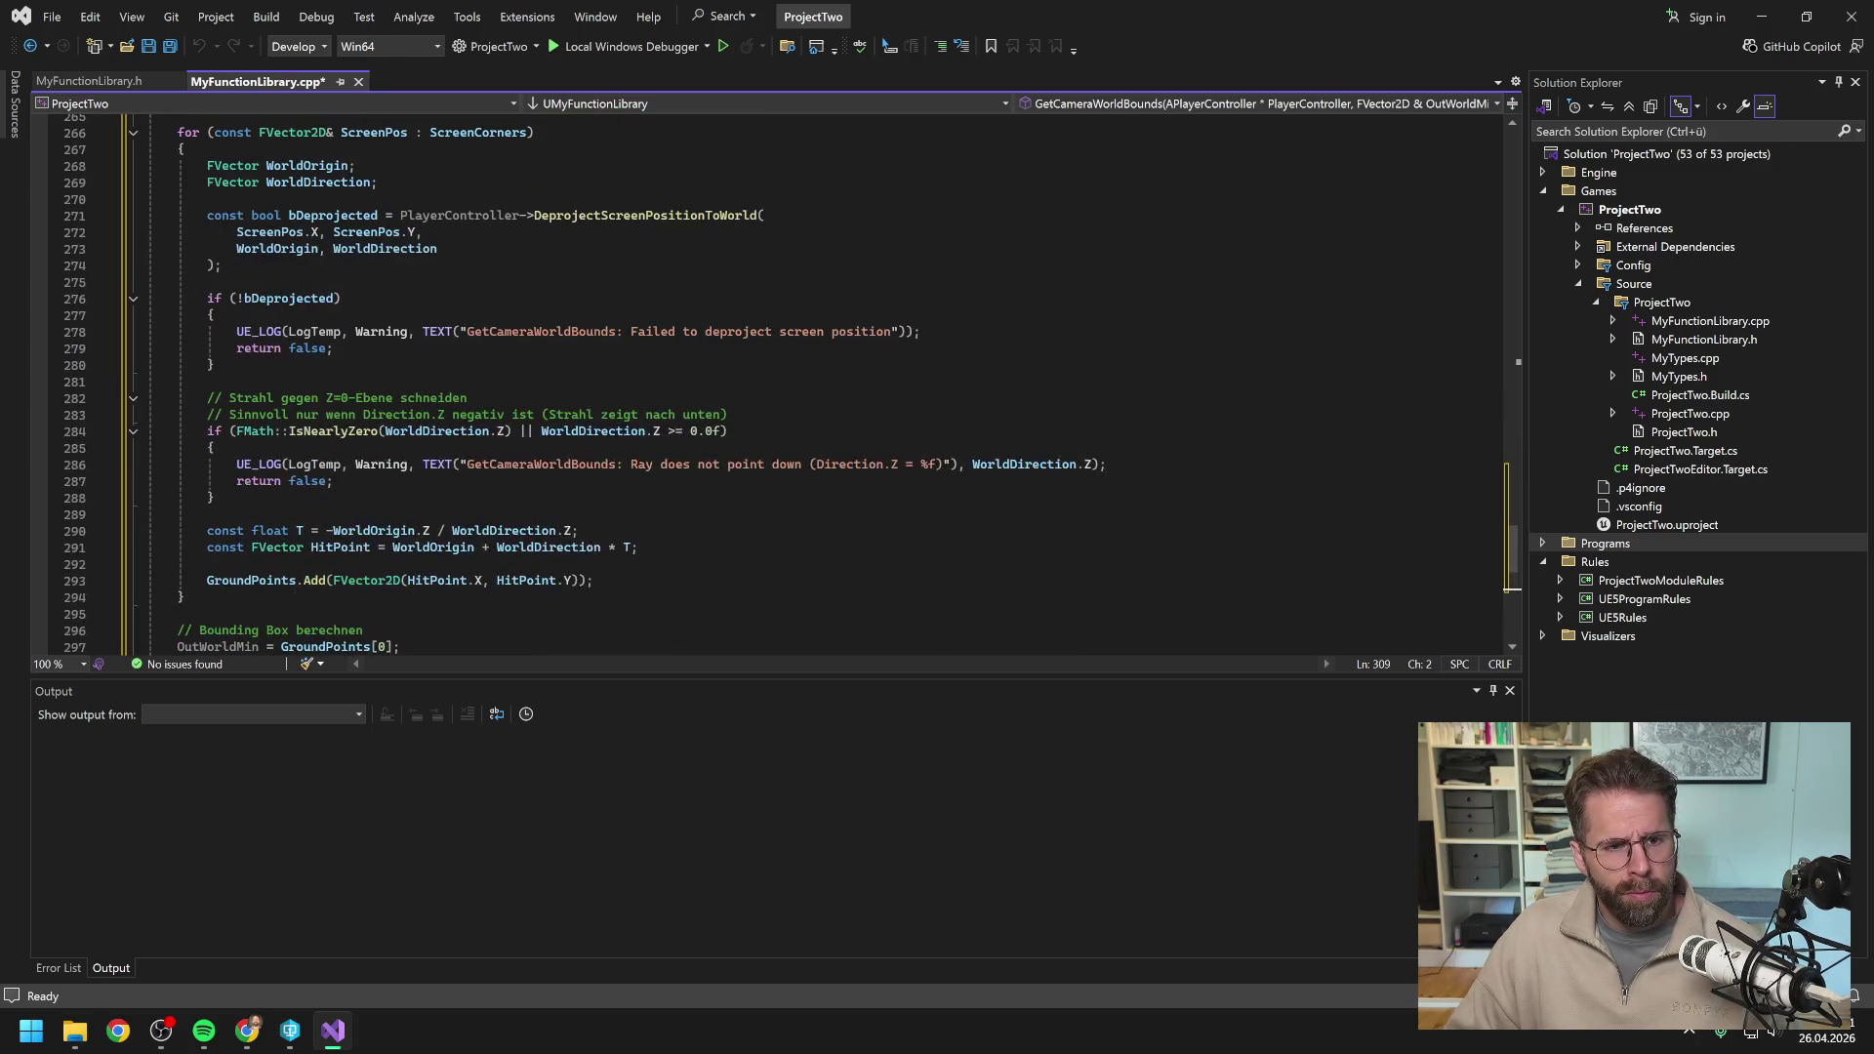
pyautogui.scroll(8, 410, 429)
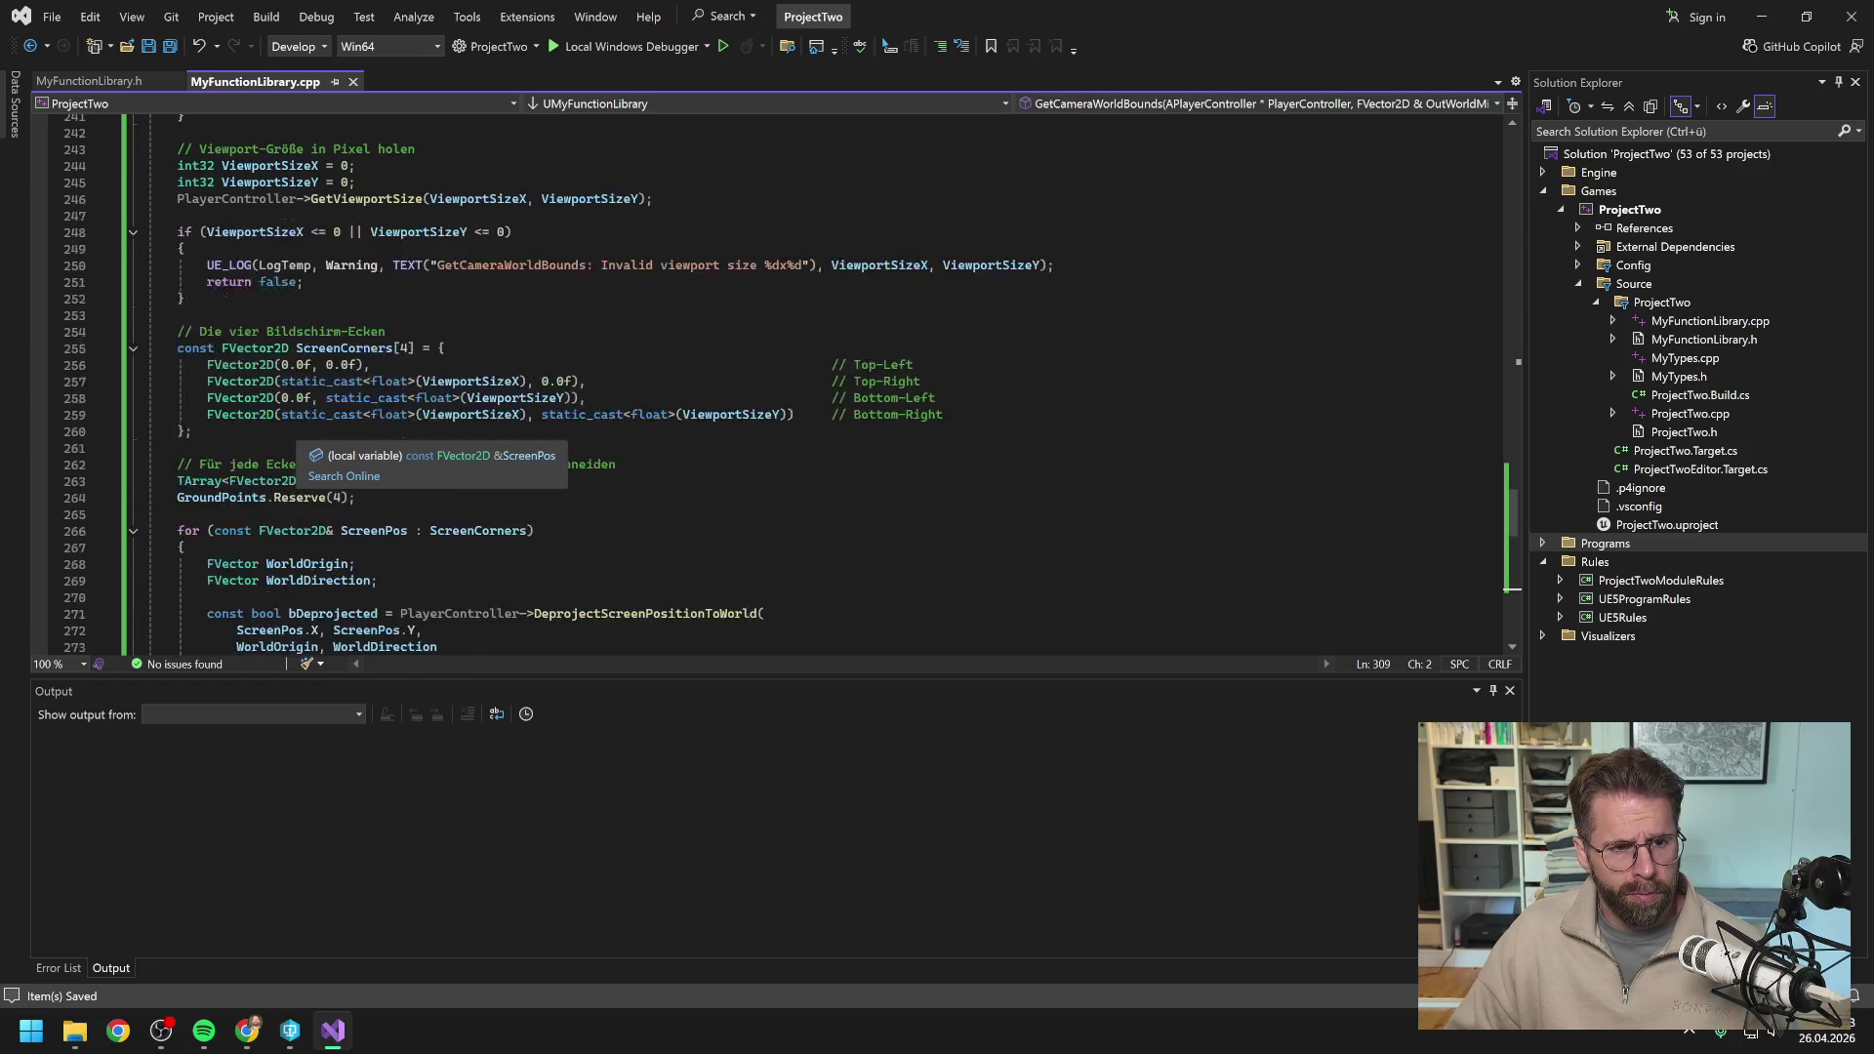
pyautogui.scroll(10, 781, 381)
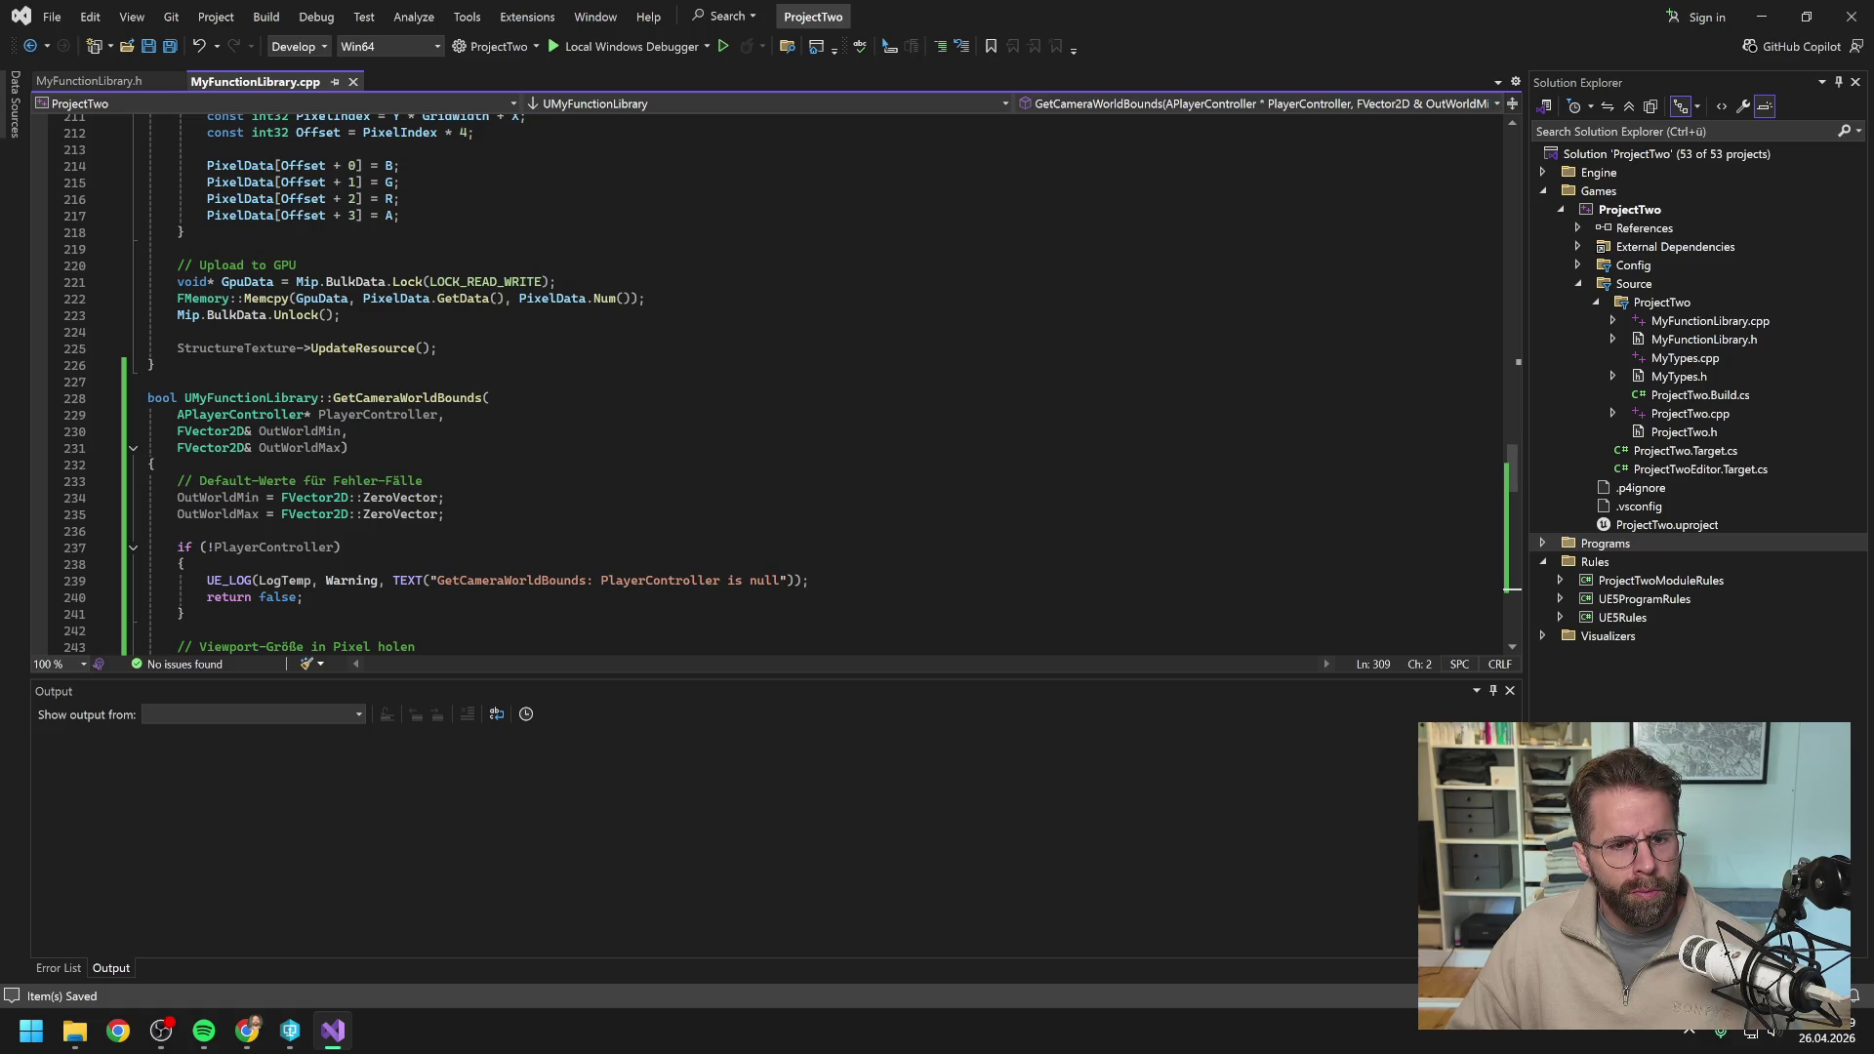
pyautogui.scroll(12, 780, 381)
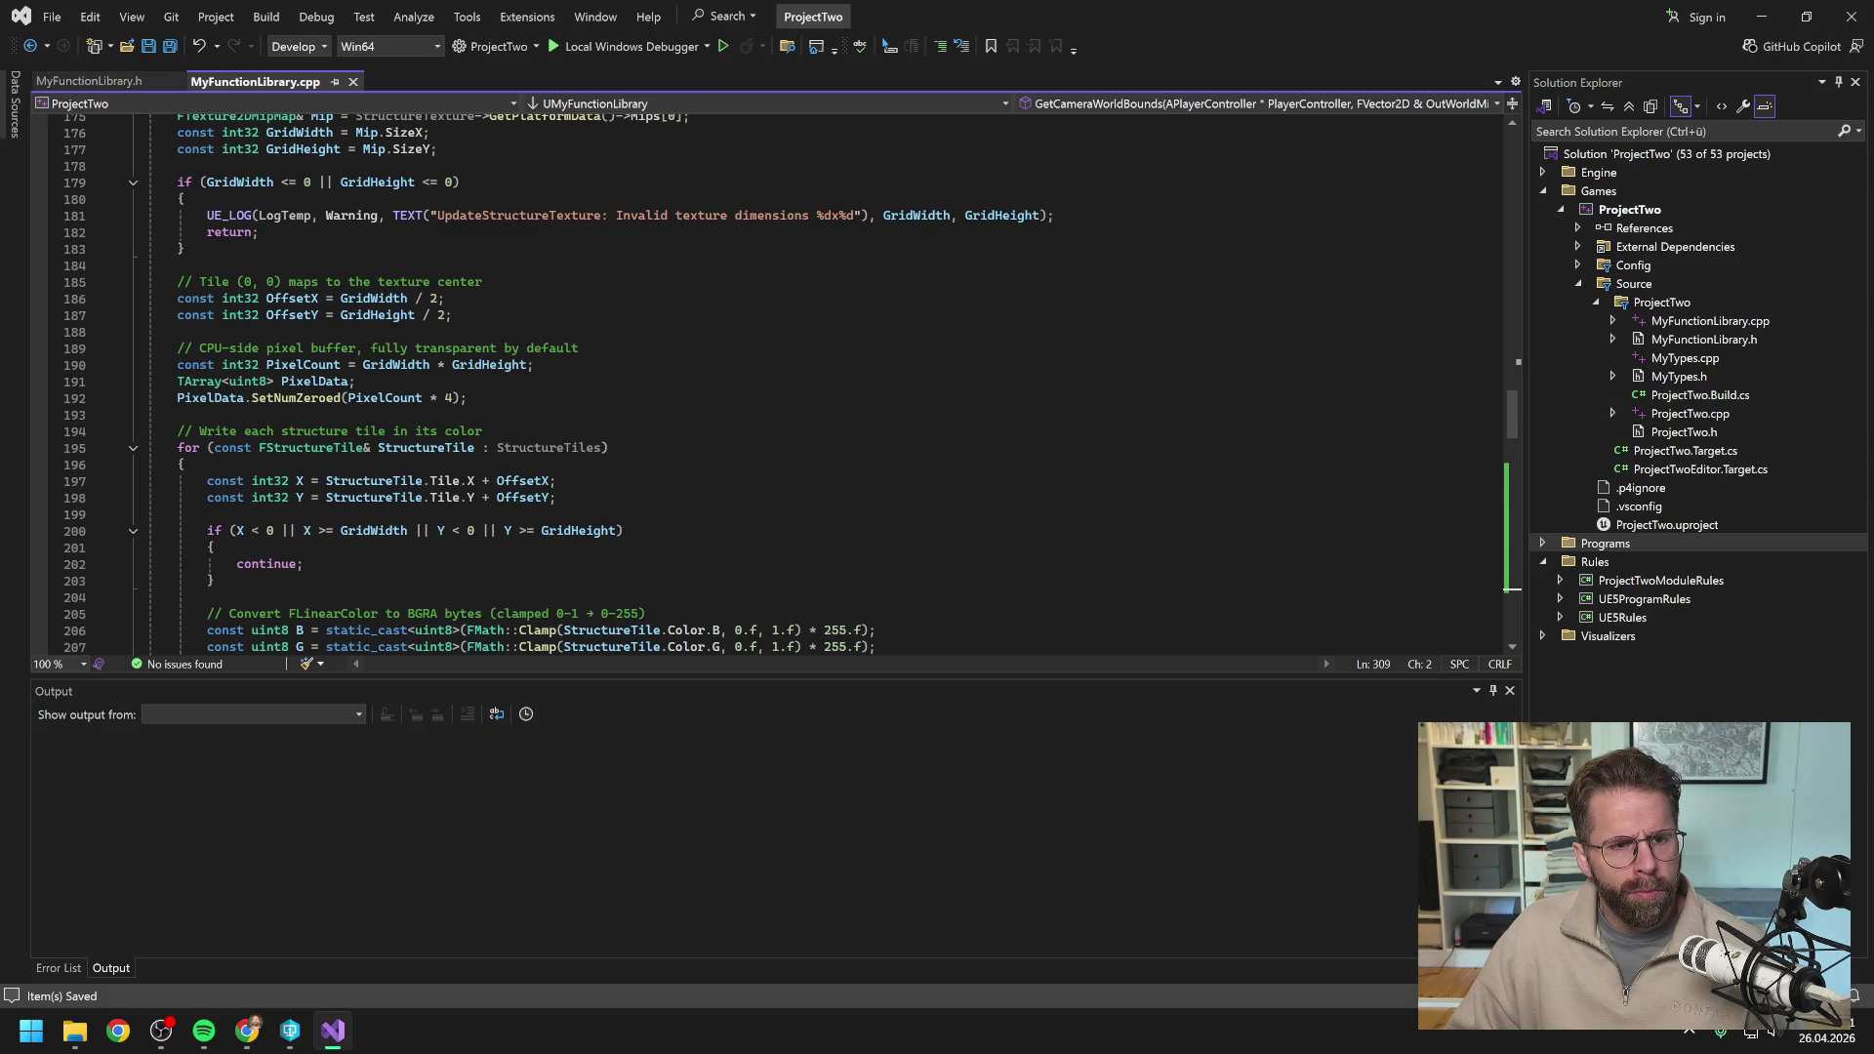
pyautogui.scroll(6, 781, 381)
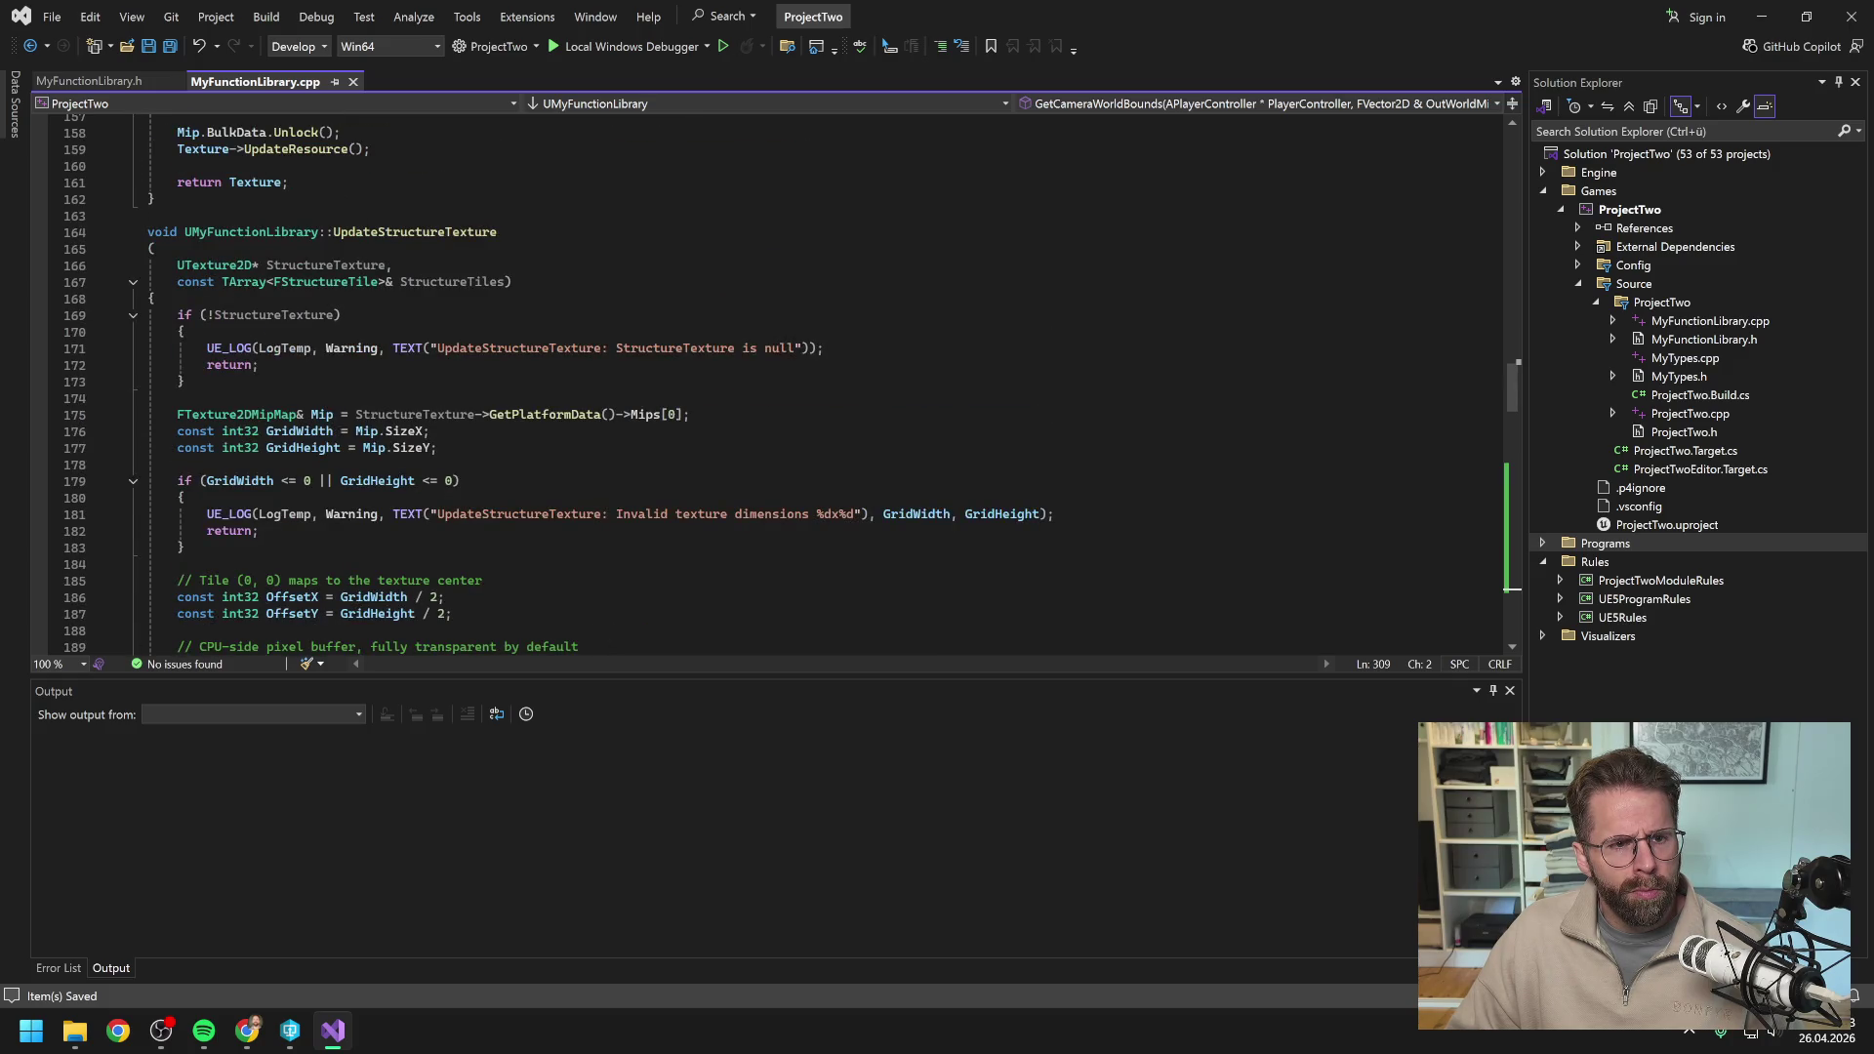
pyautogui.scroll(-16, 780, 380)
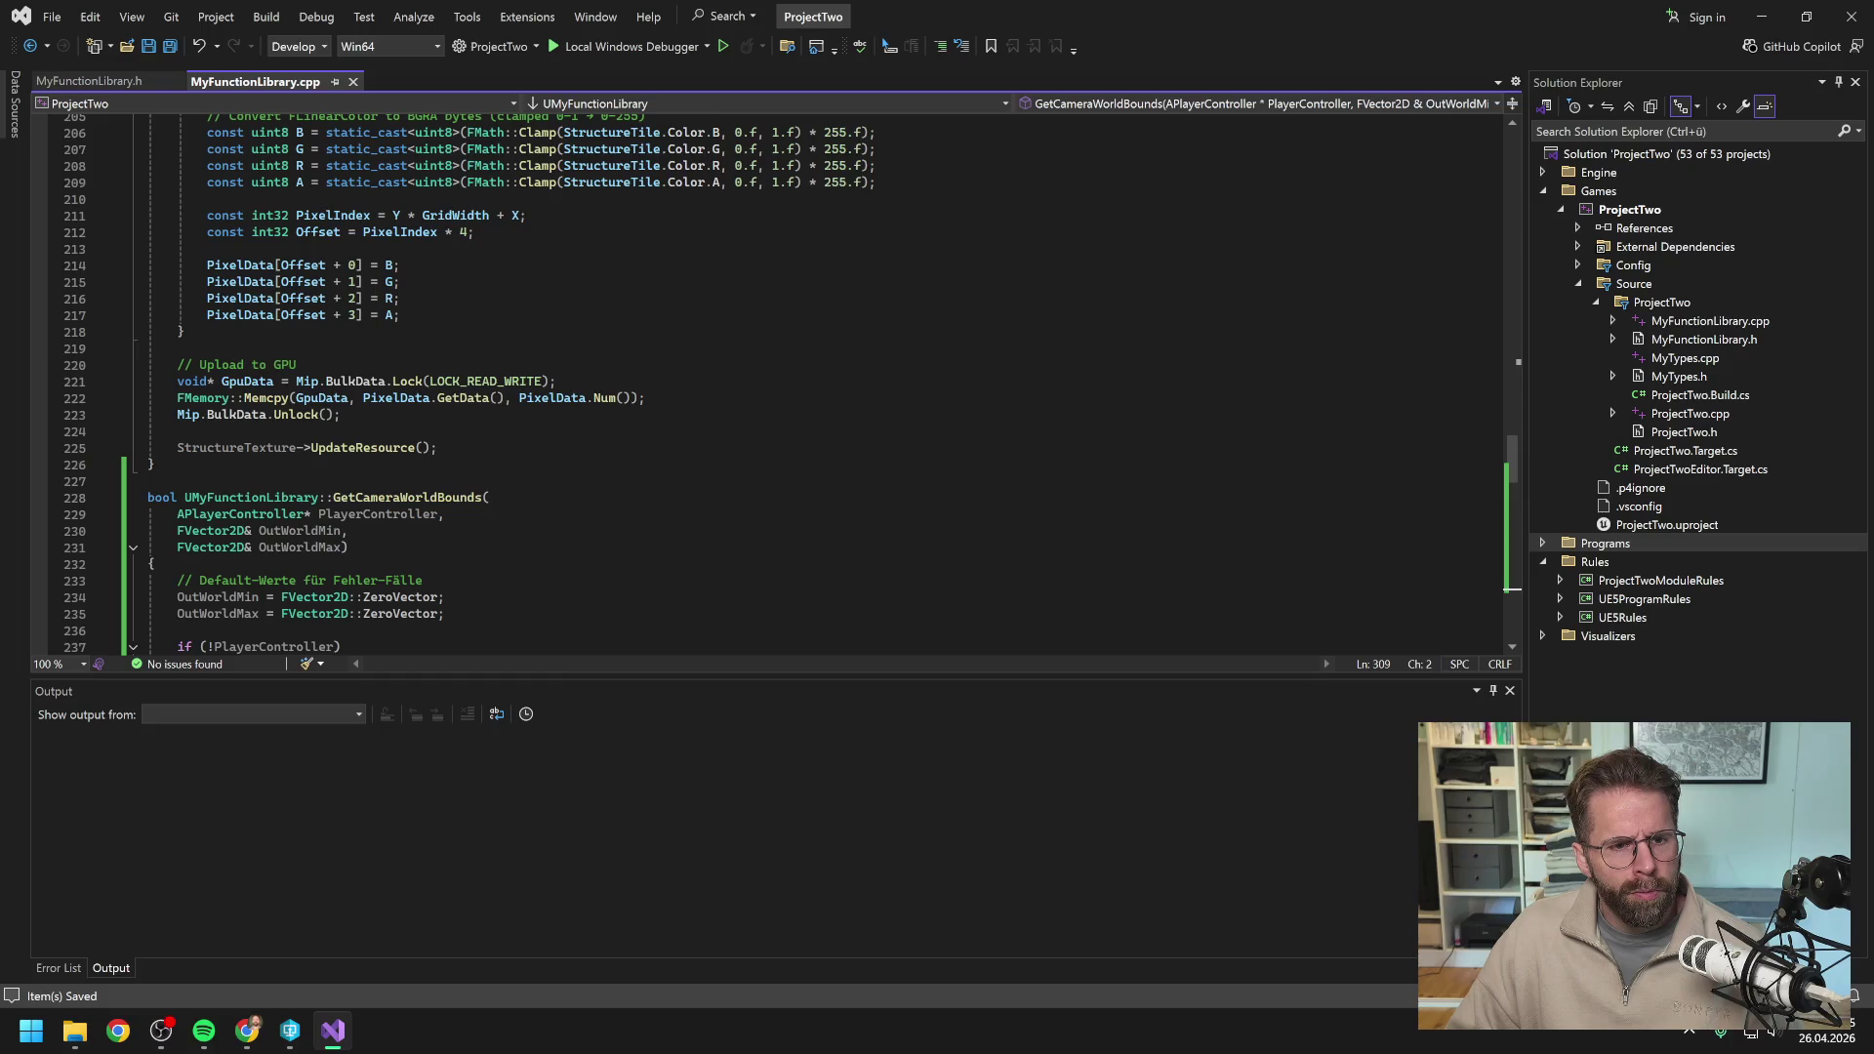
pyautogui.scroll(-2, 781, 381)
pyautogui.click(482, 397)
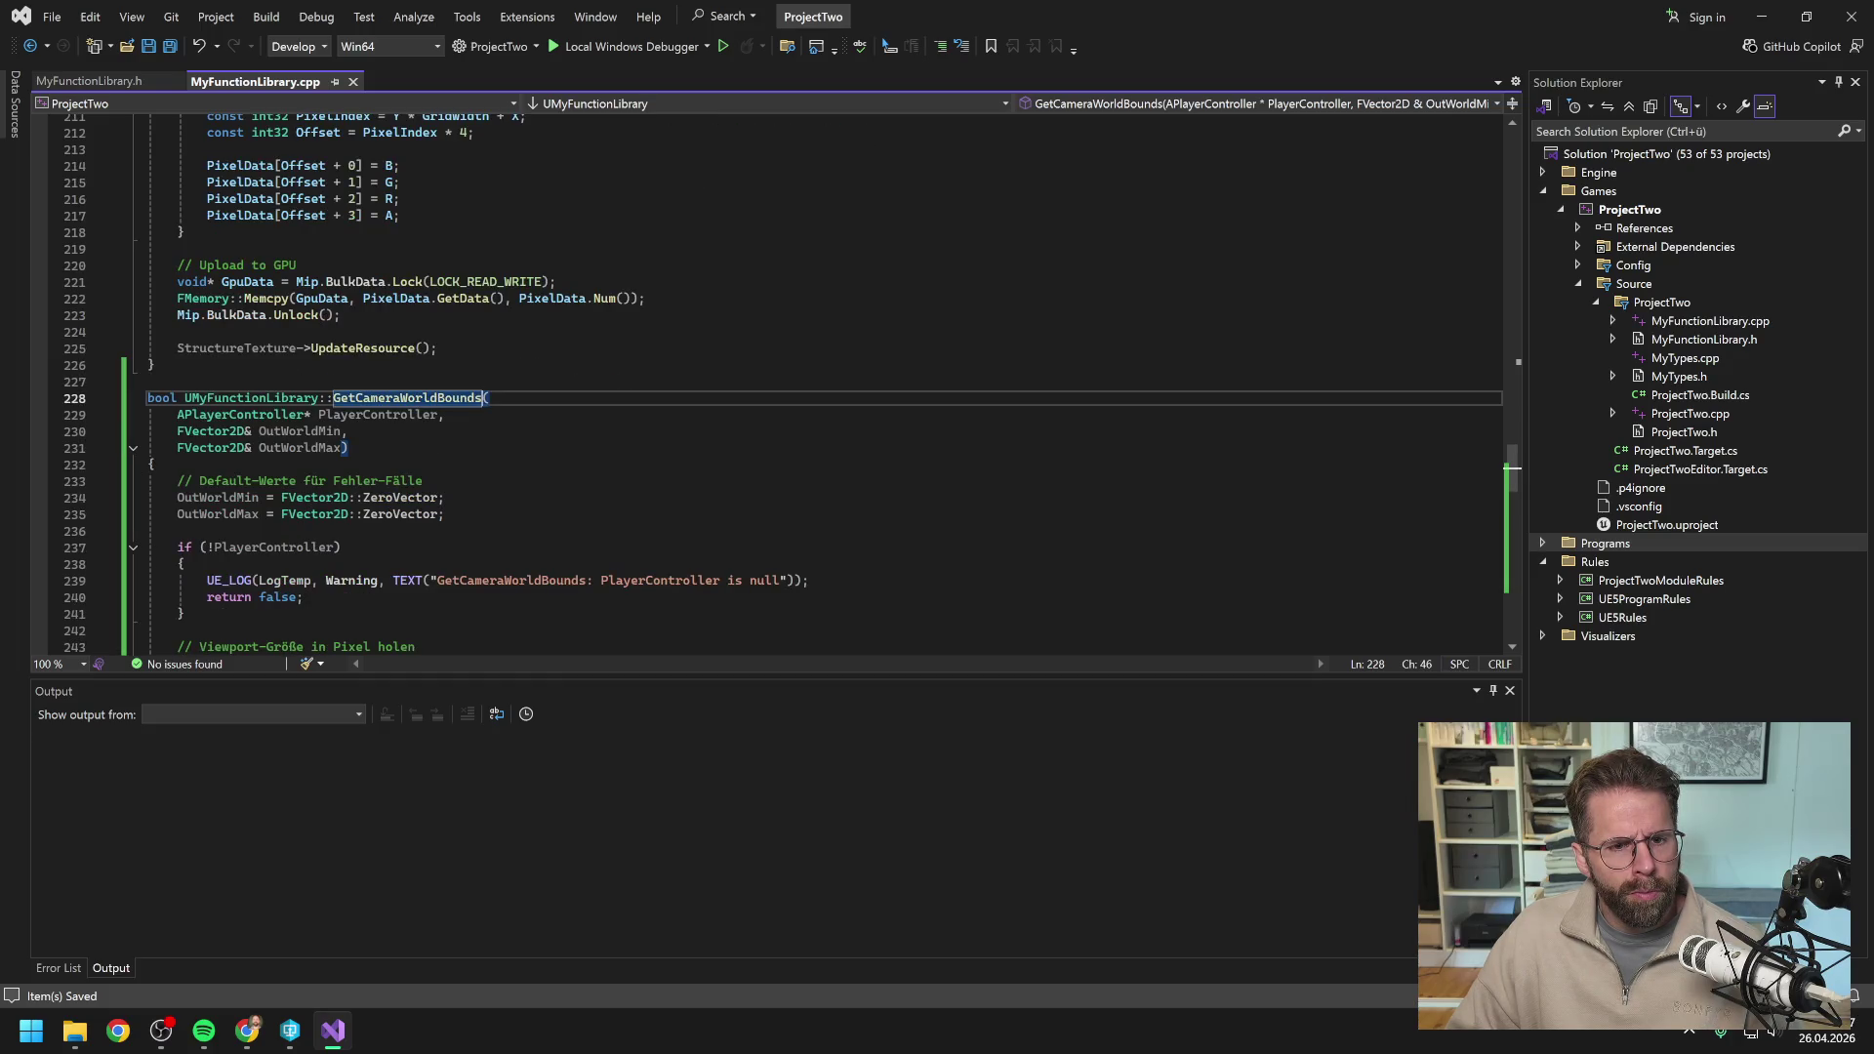
# Put GetCameraWorldBounds' opening and closing parentheses on separate lines, save, and review its parameters.
pyautogui.press('Return')
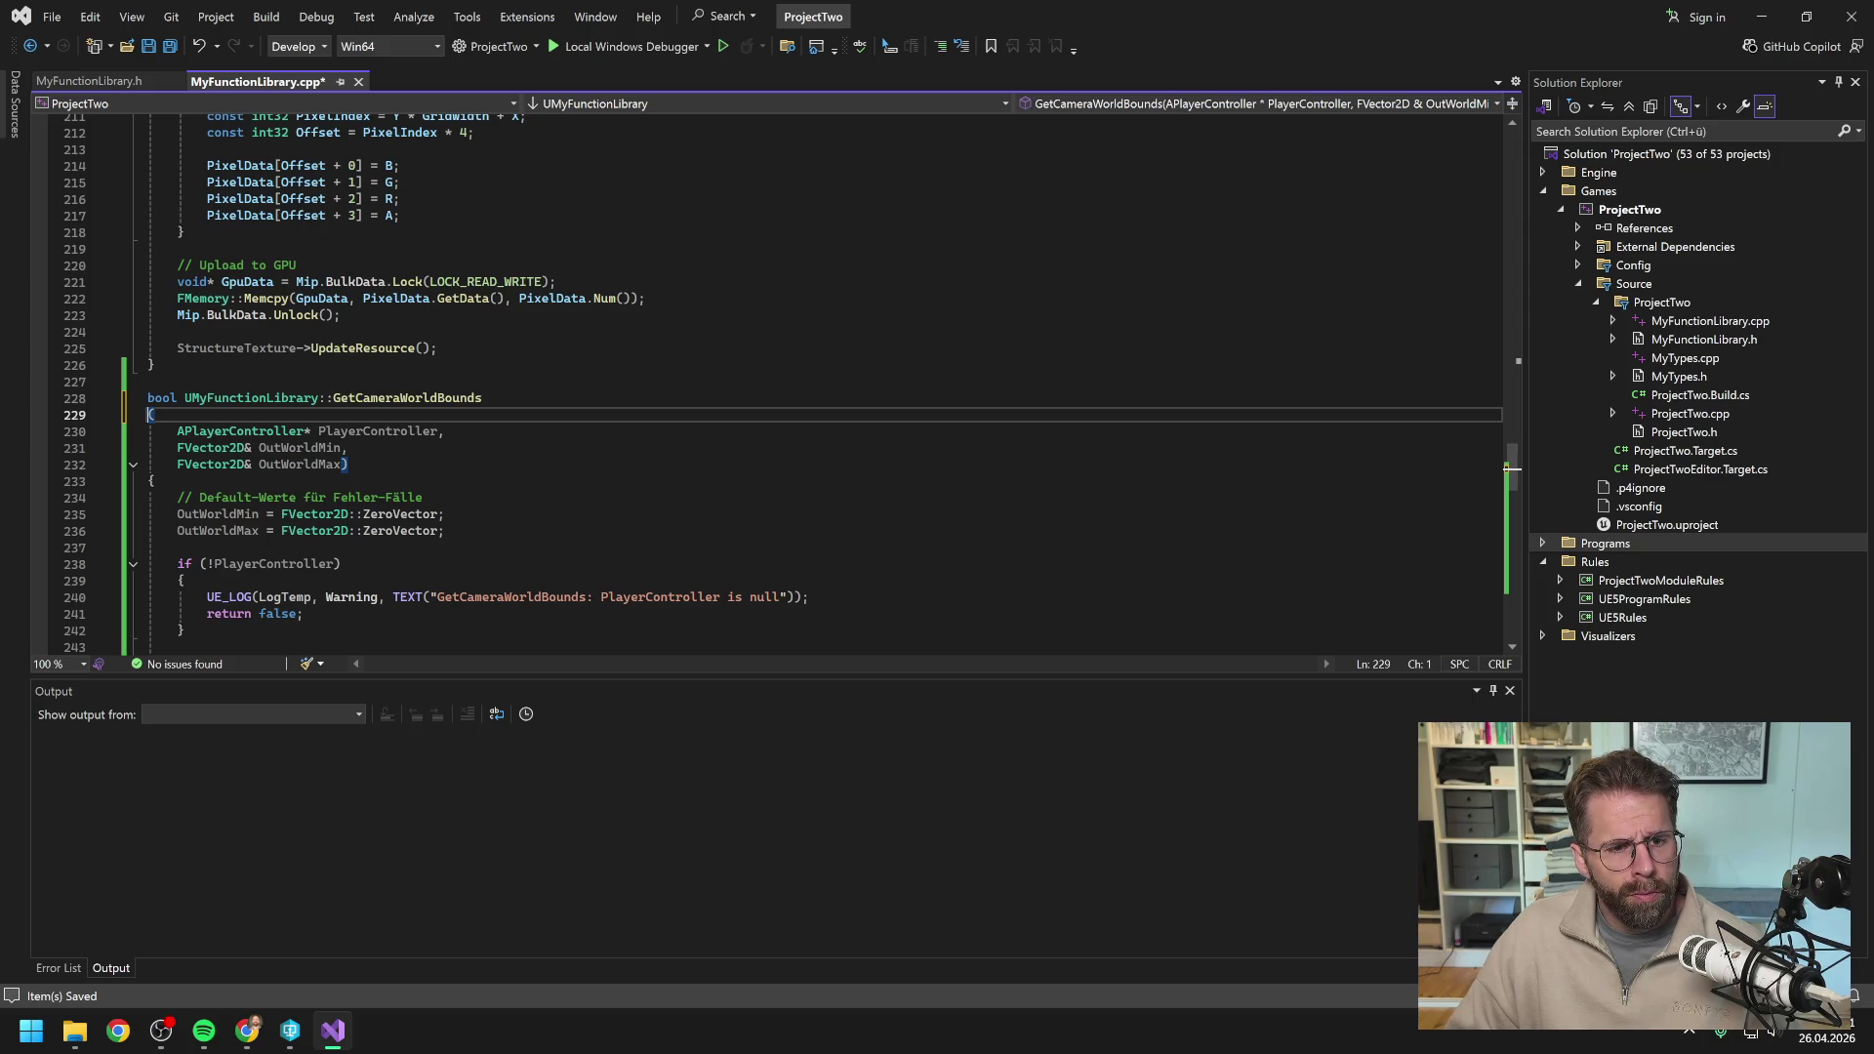
pyautogui.click(349, 463)
pyautogui.press('Return')
pyautogui.hotkey('ctrl', 's')
pyautogui.scroll(-2, 1508, 470)
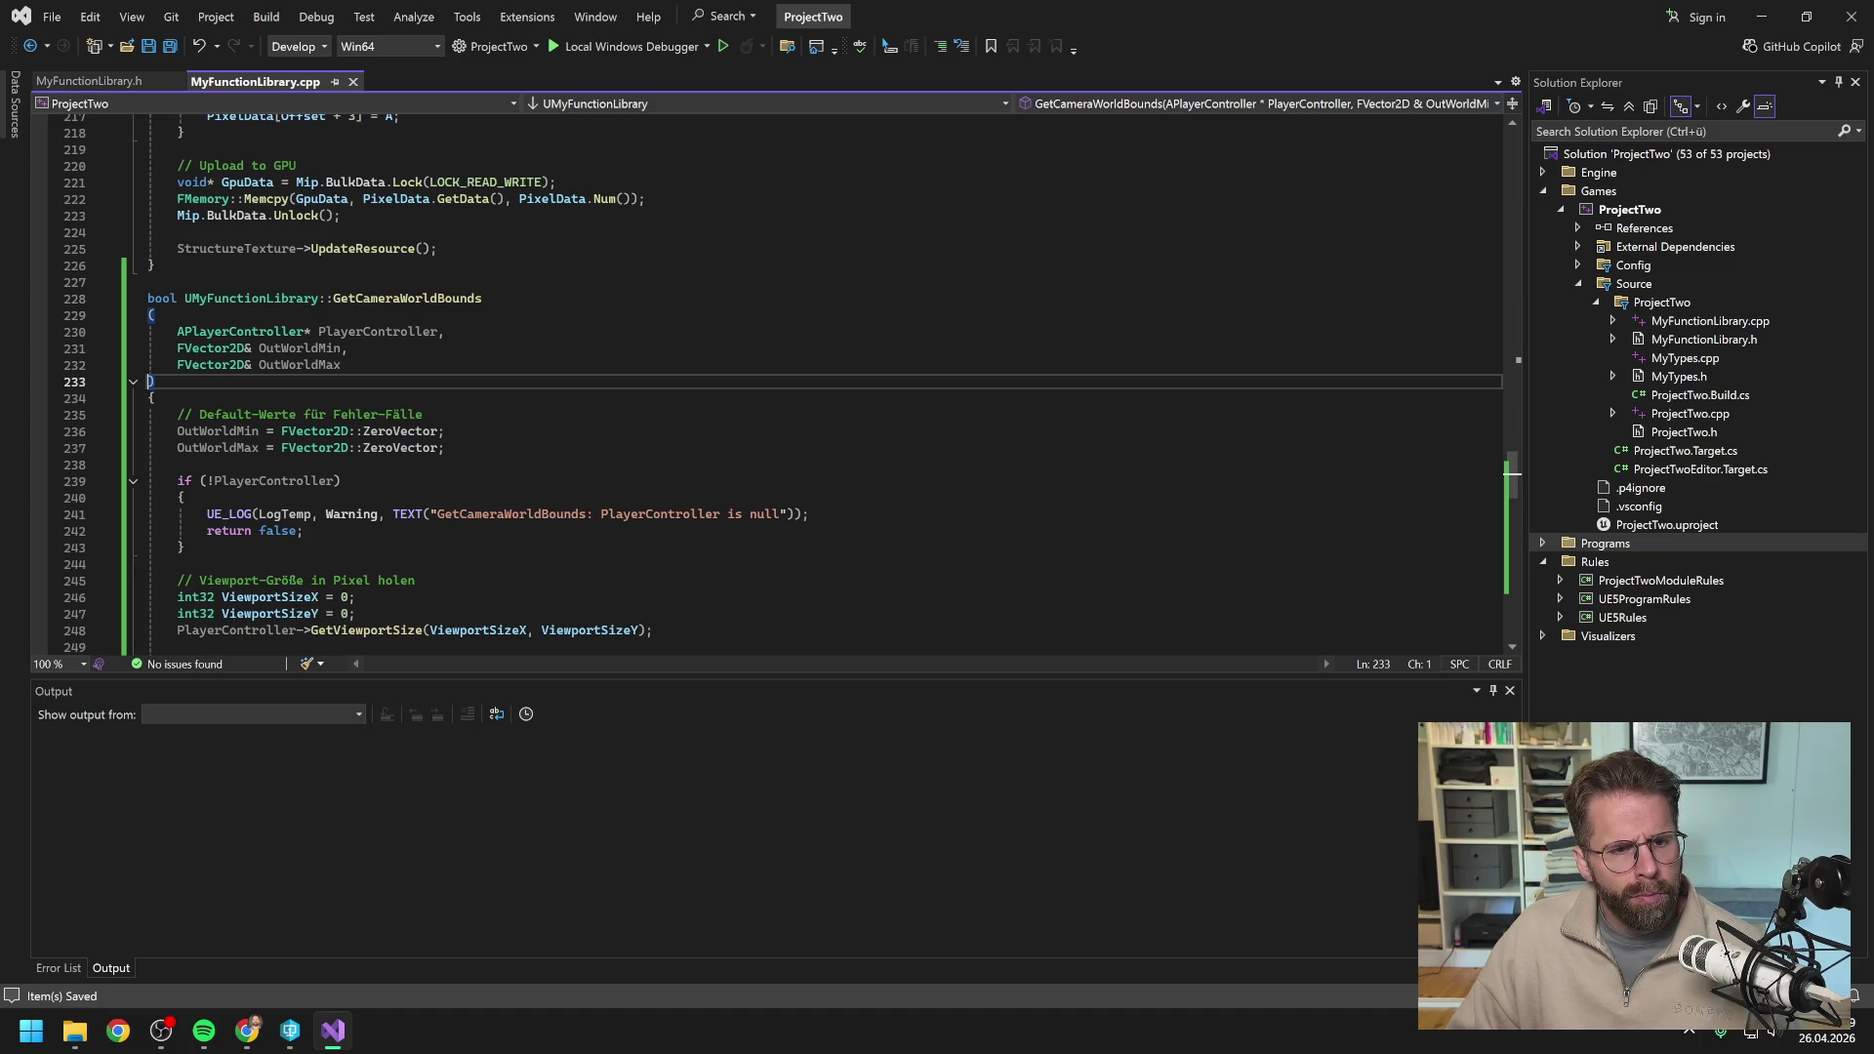
pyautogui.click(311, 331)
pyautogui.click(245, 347)
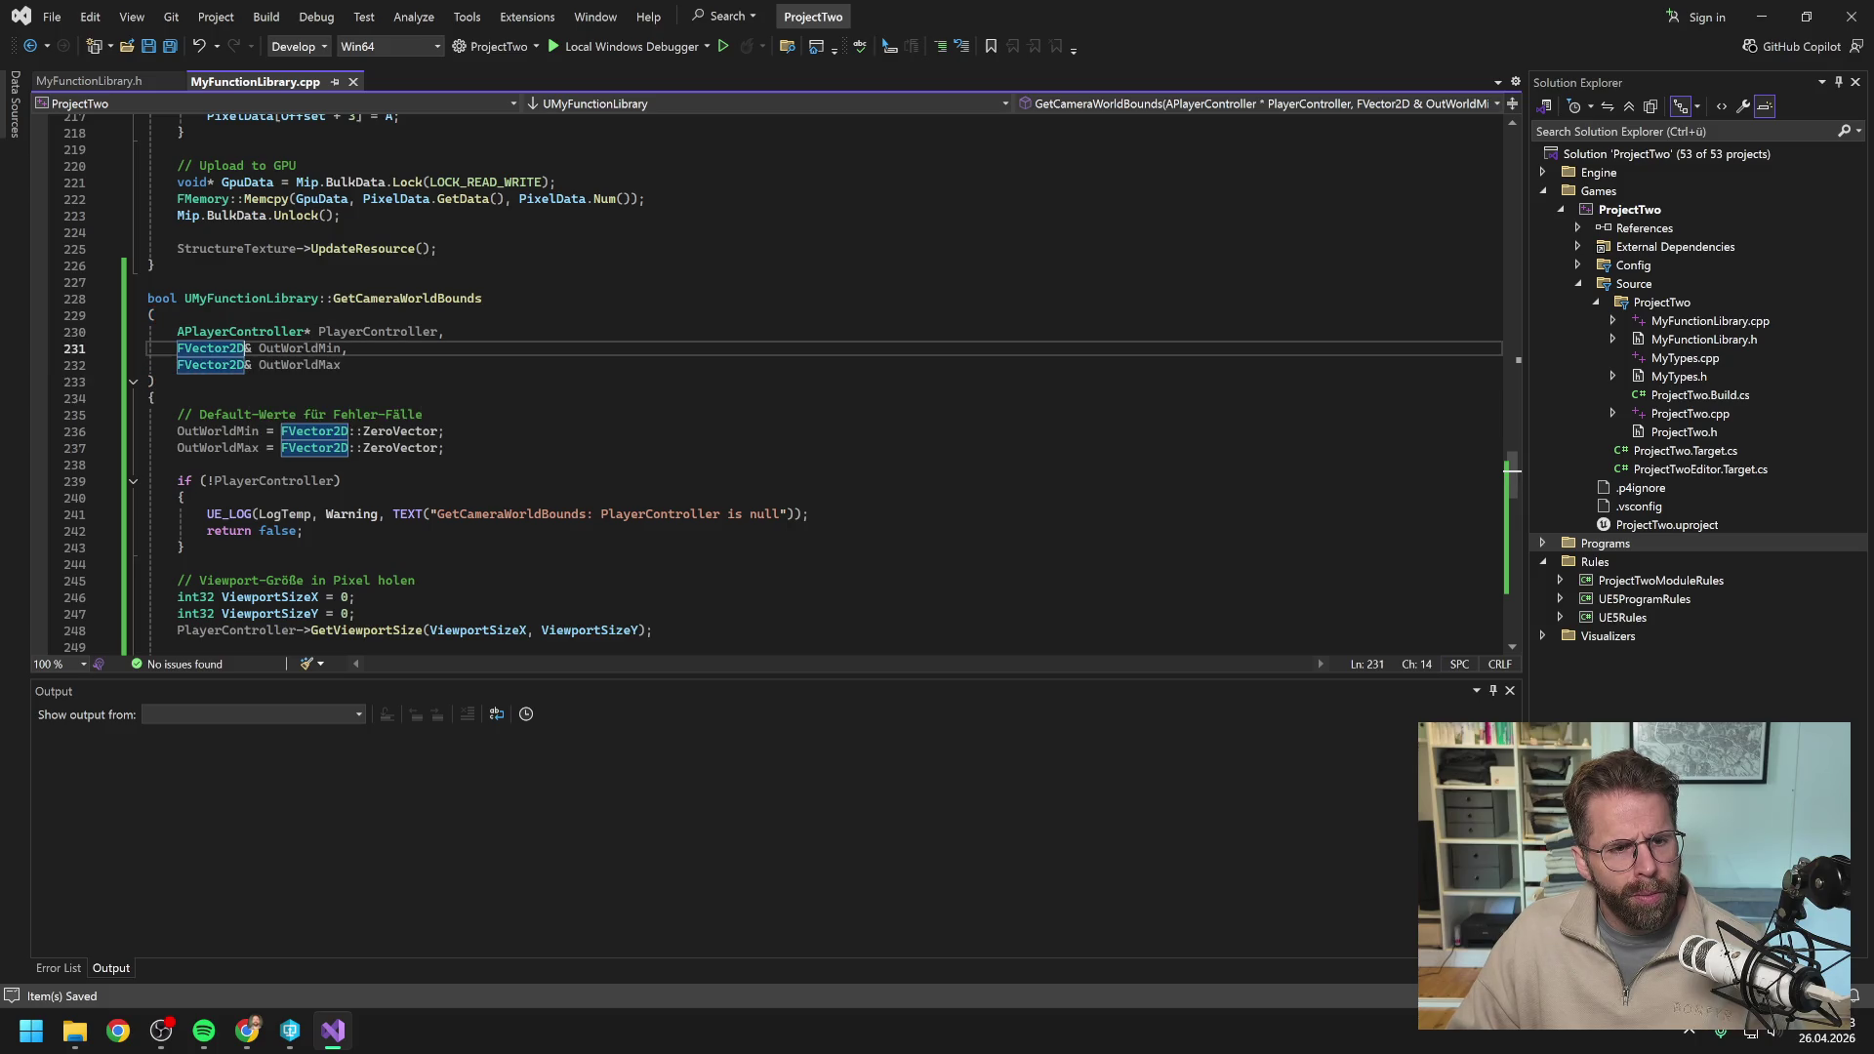
pyautogui.click(155, 381)
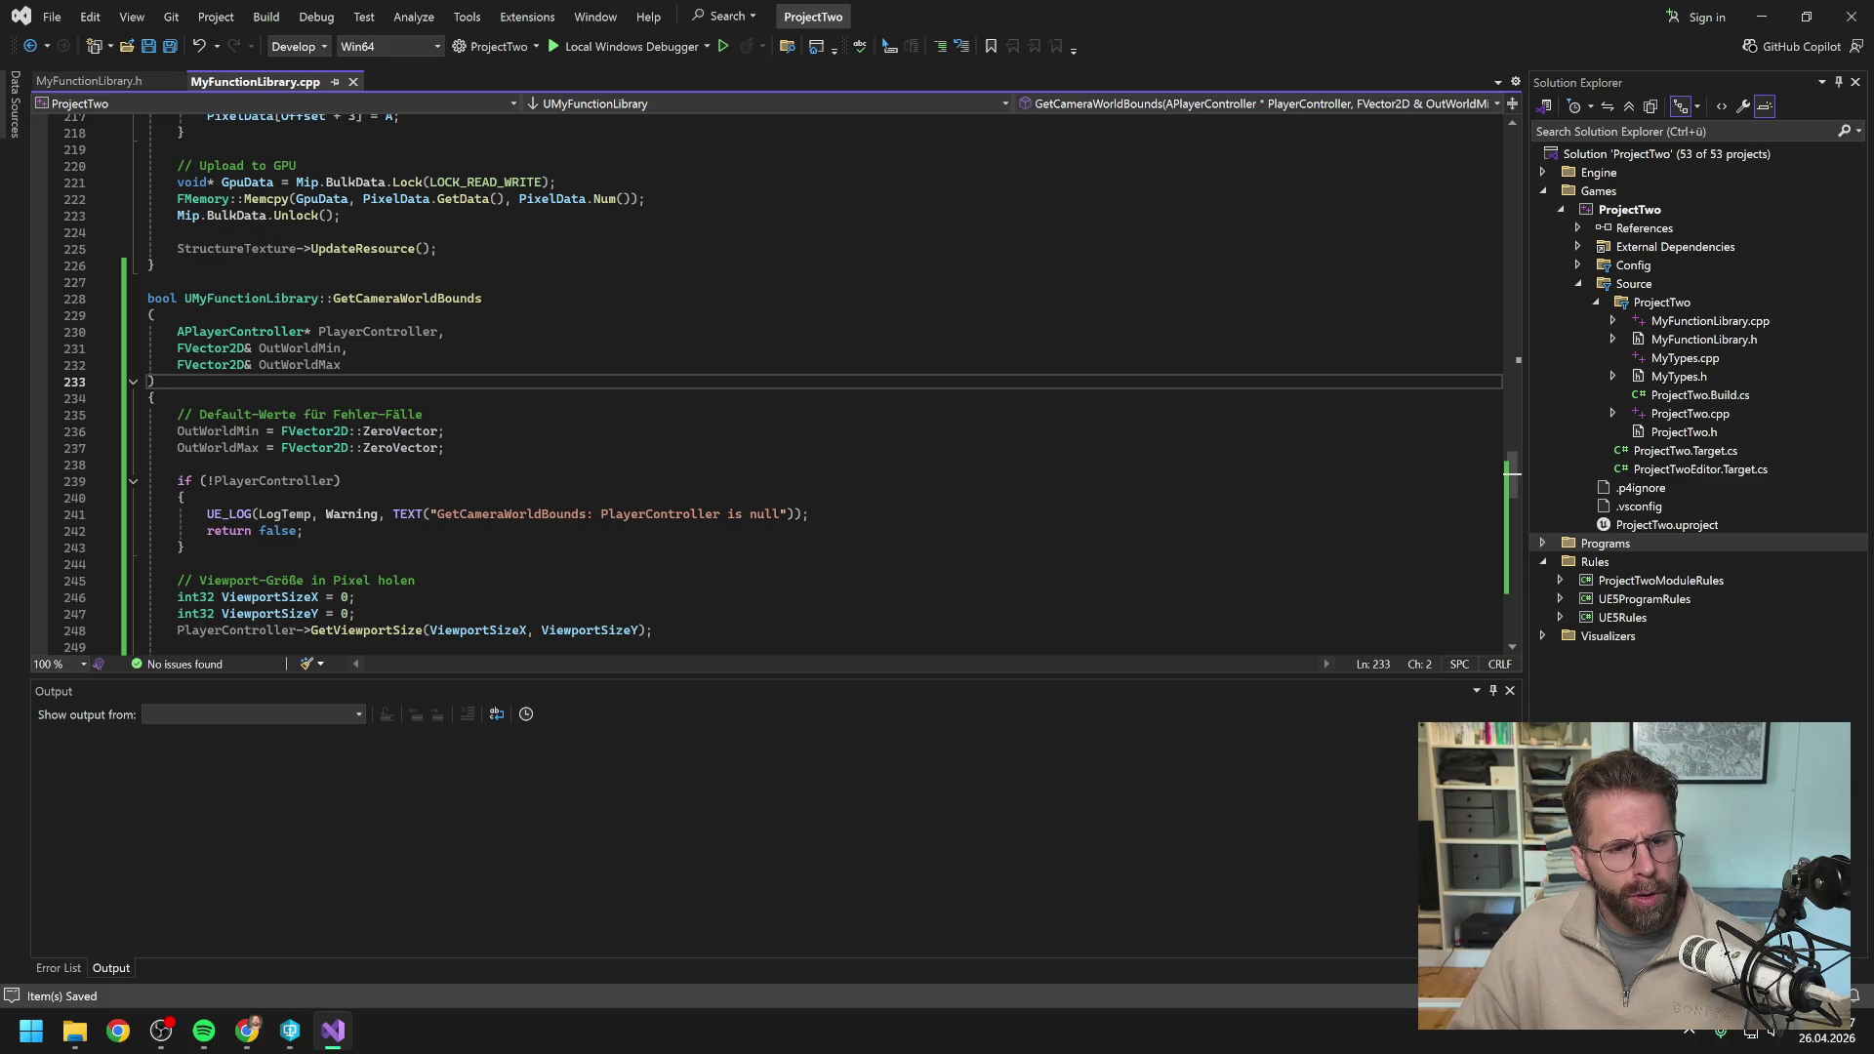
pyautogui.scroll(-1, 771, 380)
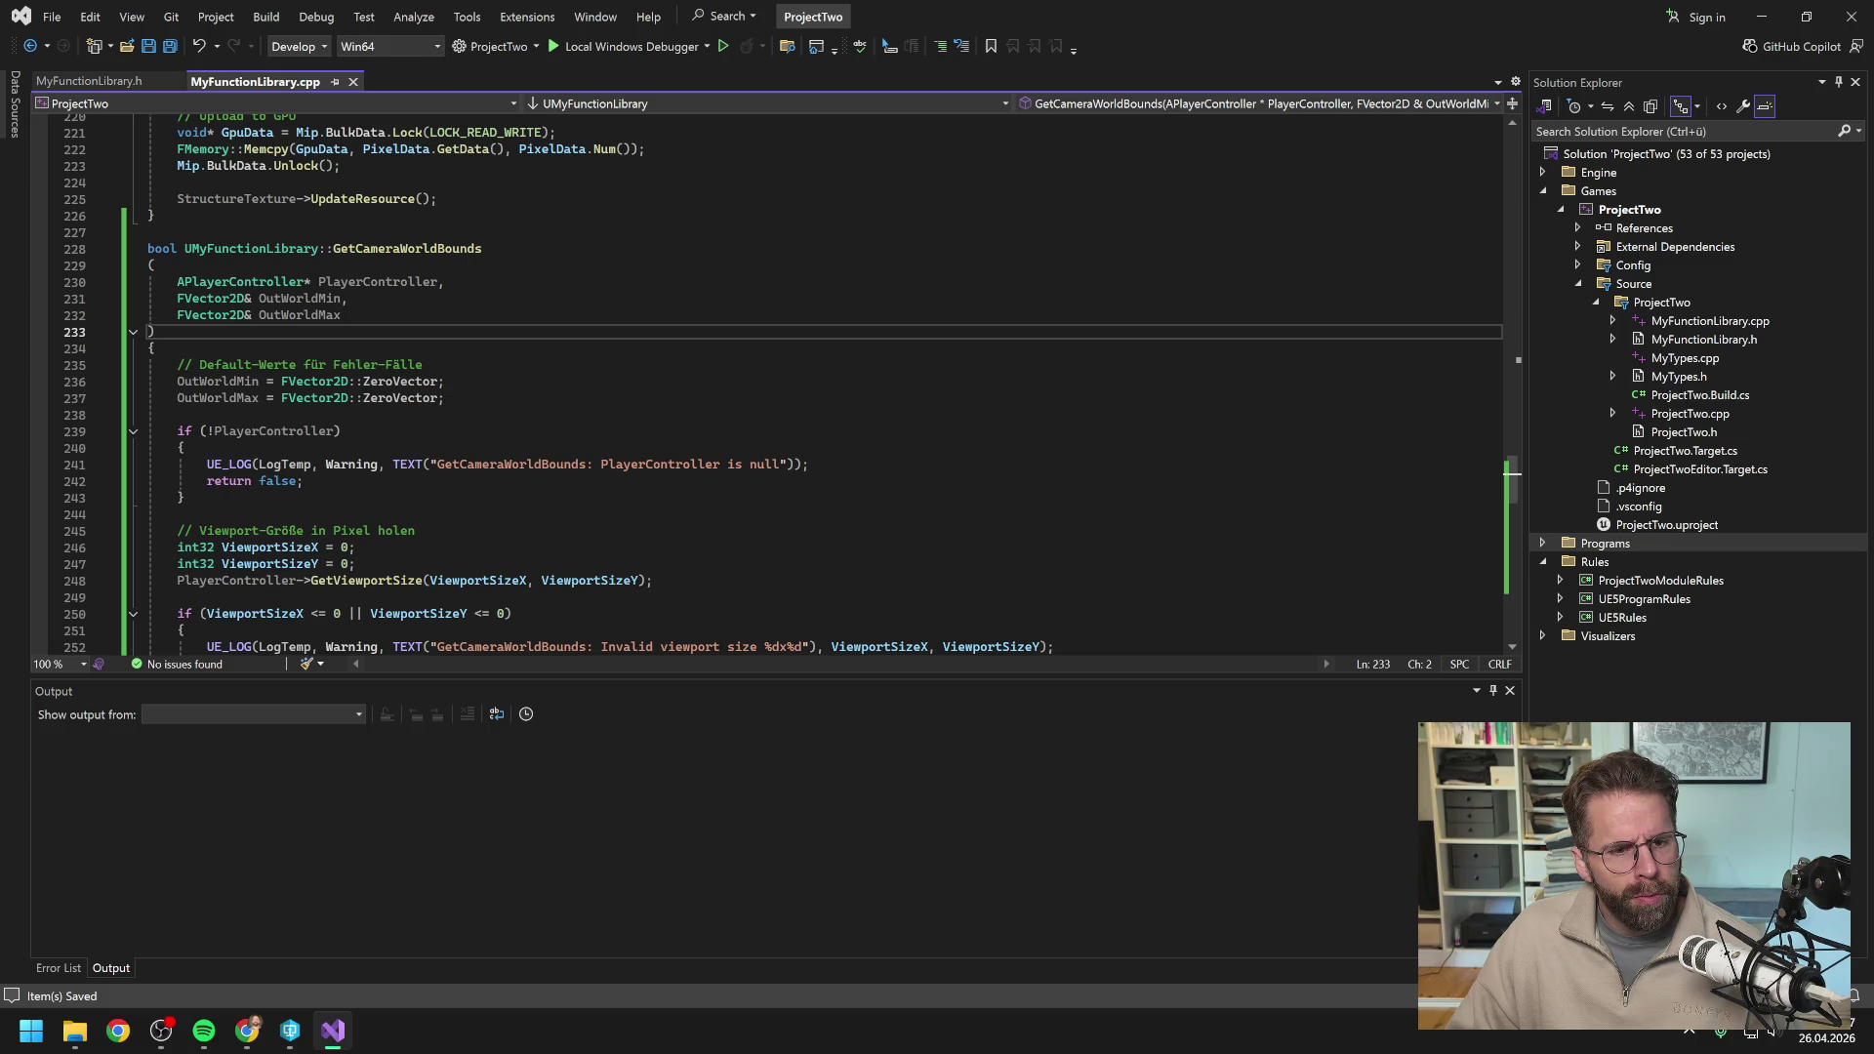
# Move the DeprojectScreenPositionToWorld call's opening parenthesis on line 273 onto its own line.
pyautogui.scroll(-1, 784, 384)
pyautogui.scroll(-1, 585, 366)
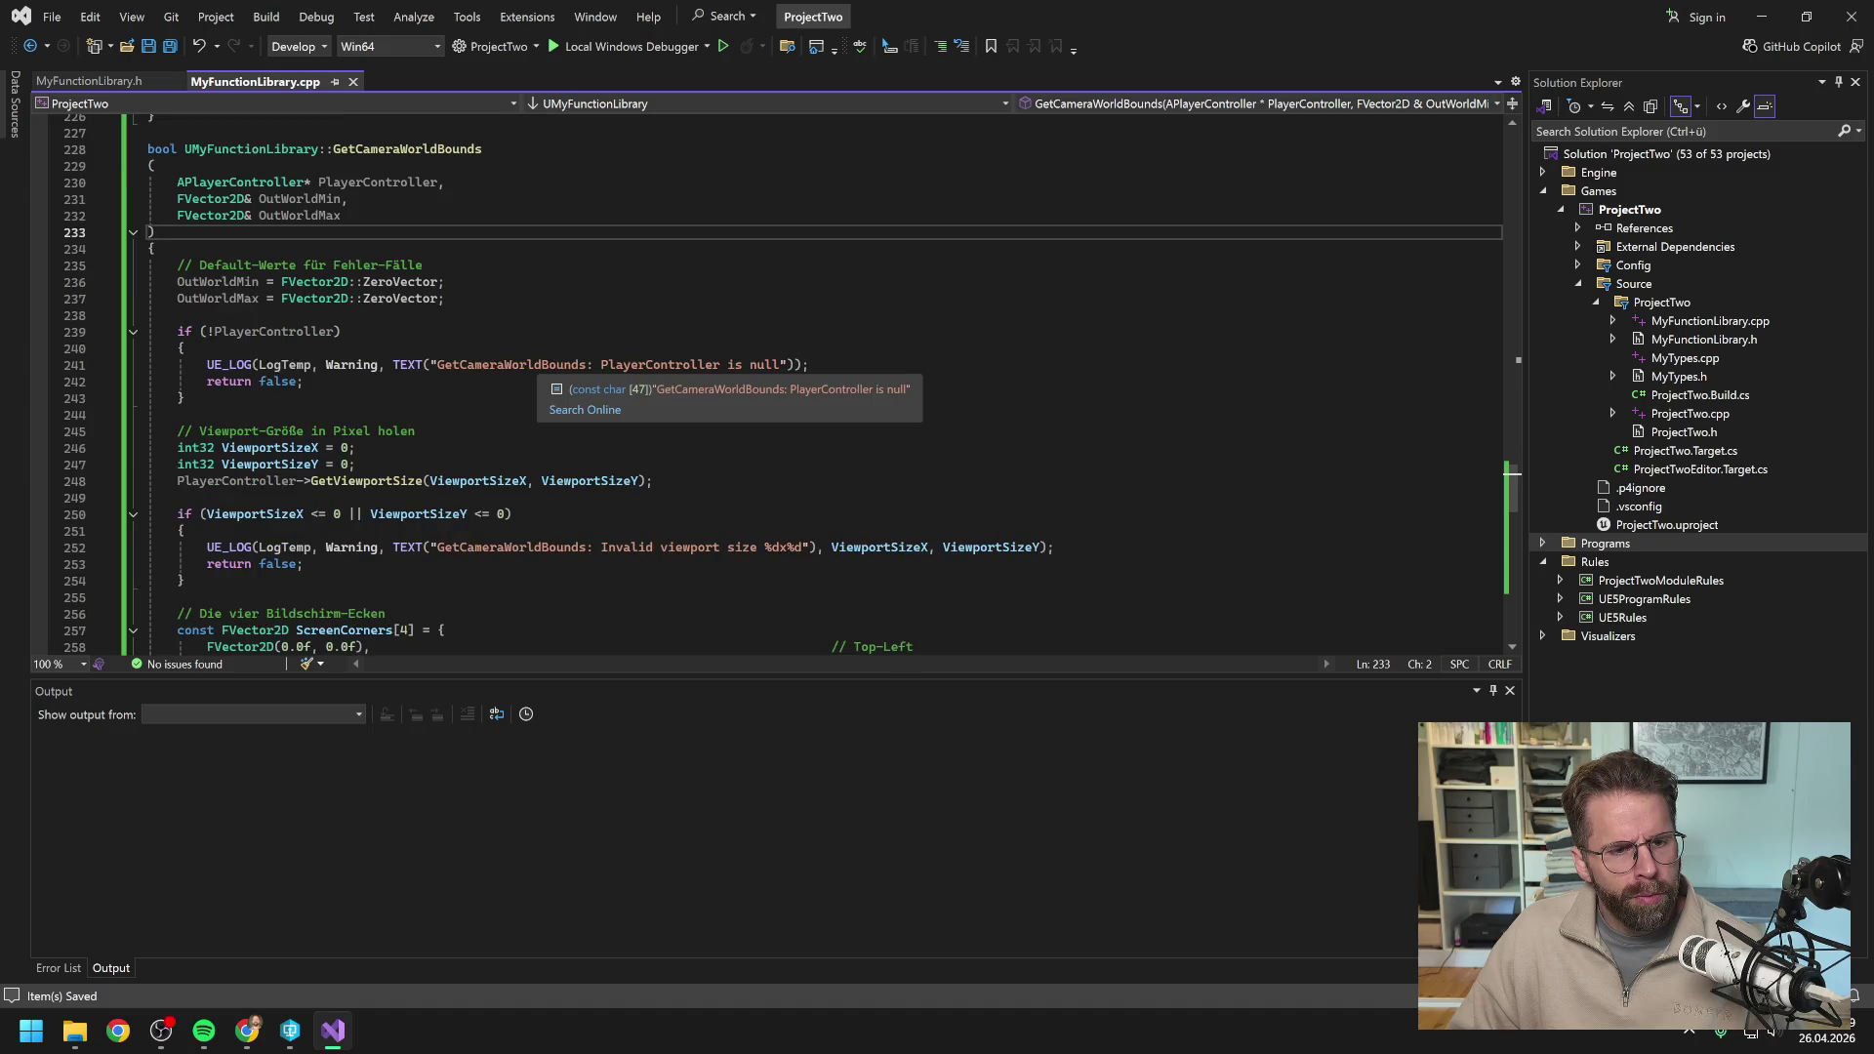
pyautogui.scroll(-1, 586, 366)
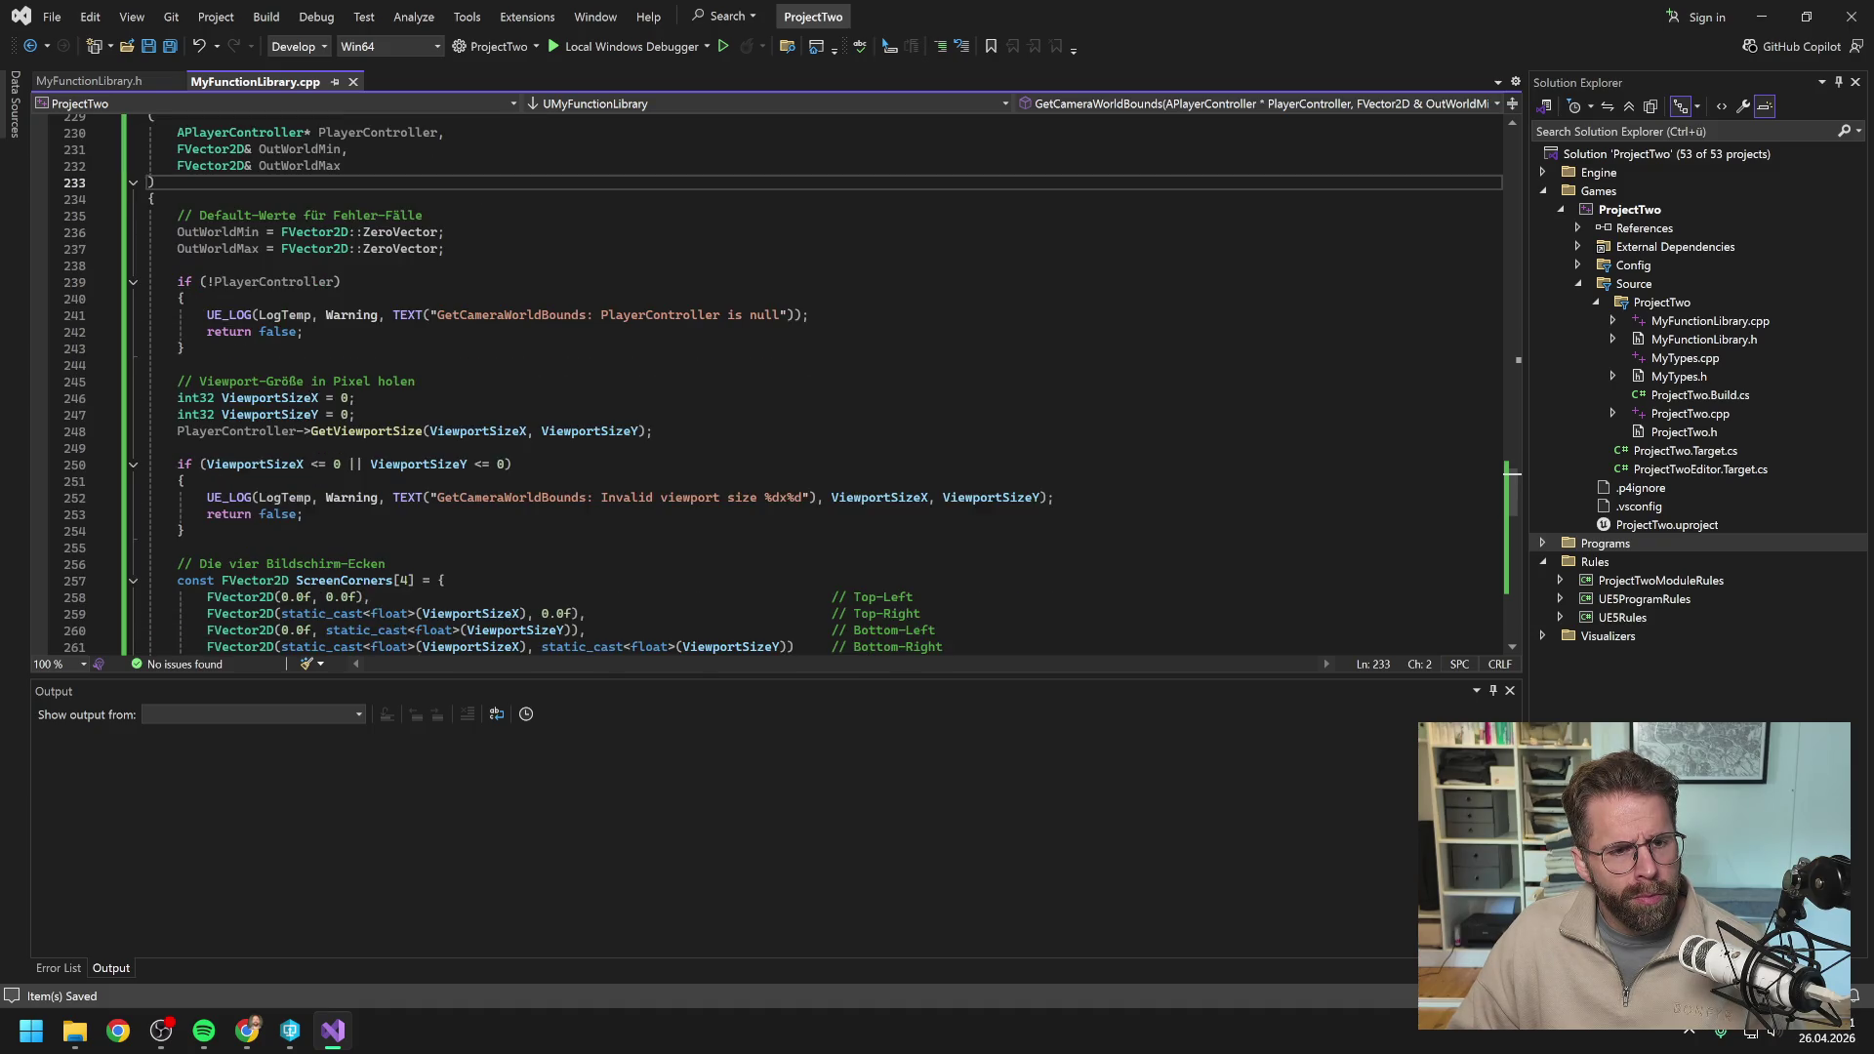
pyautogui.scroll(-1, 585, 366)
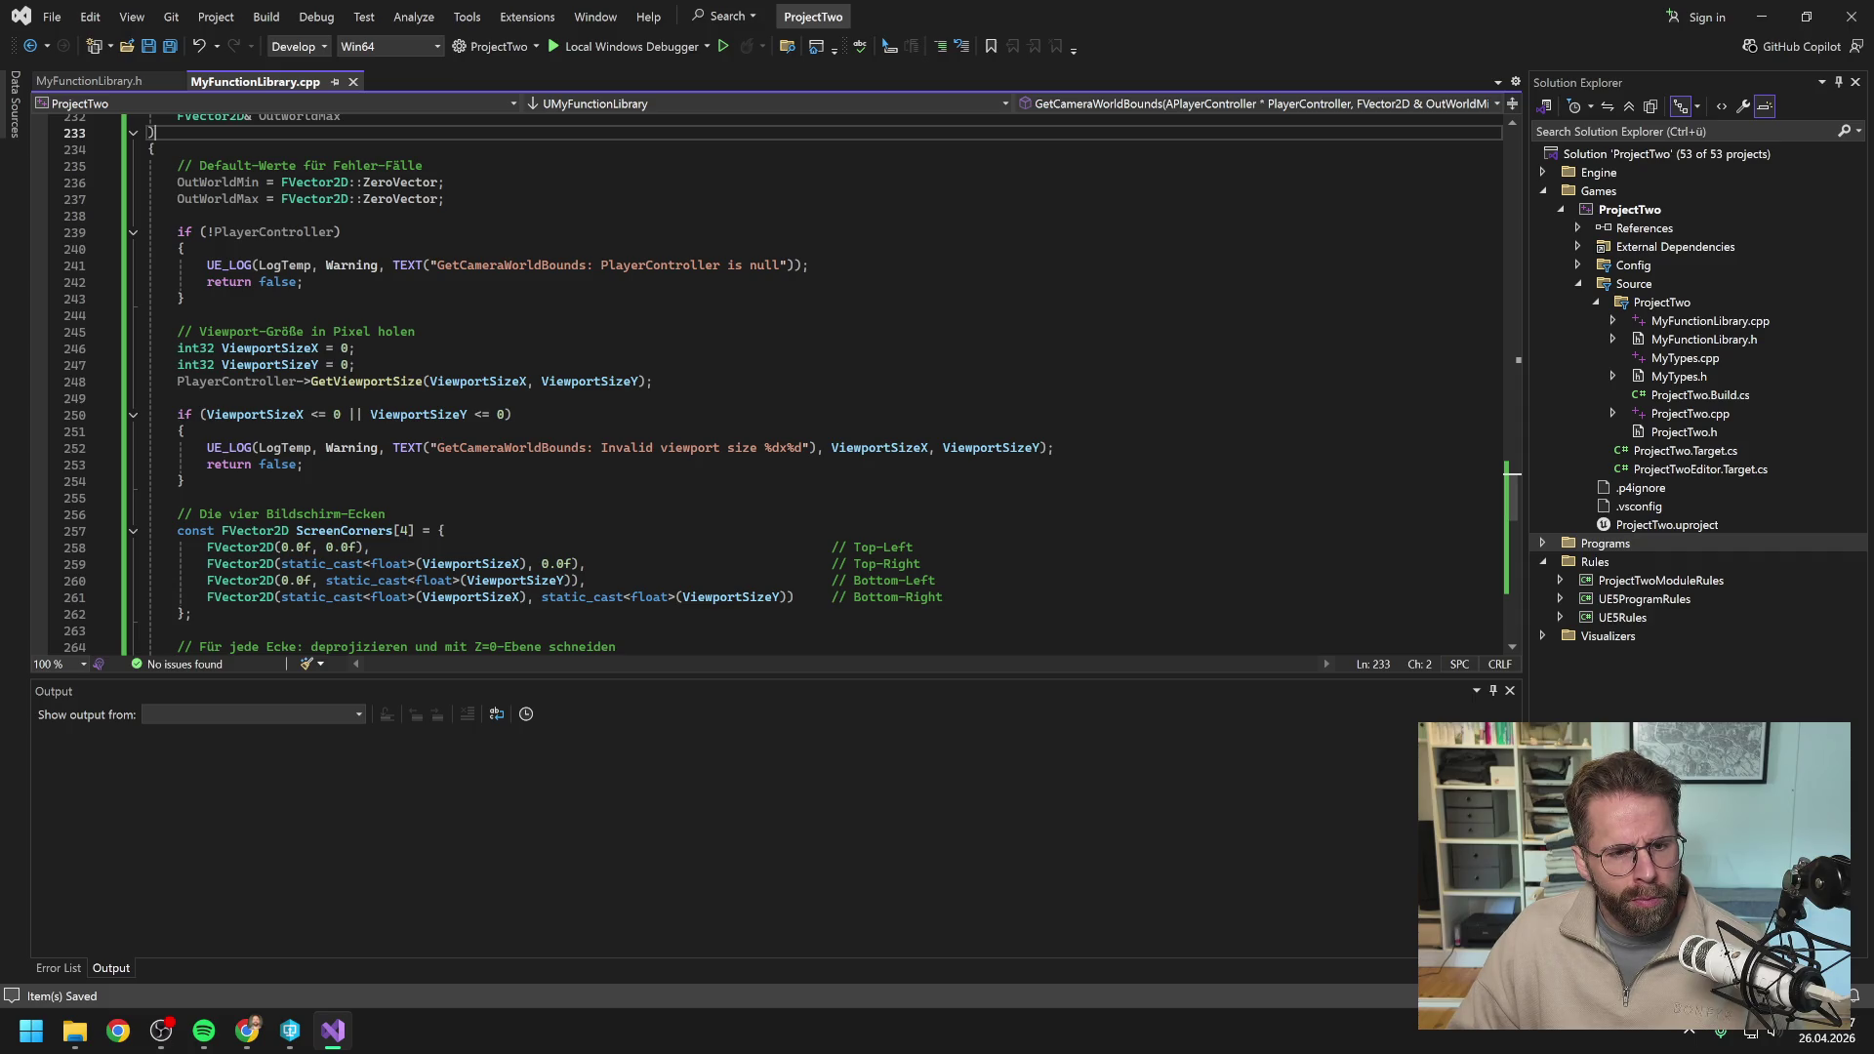
pyautogui.scroll(-2, 586, 366)
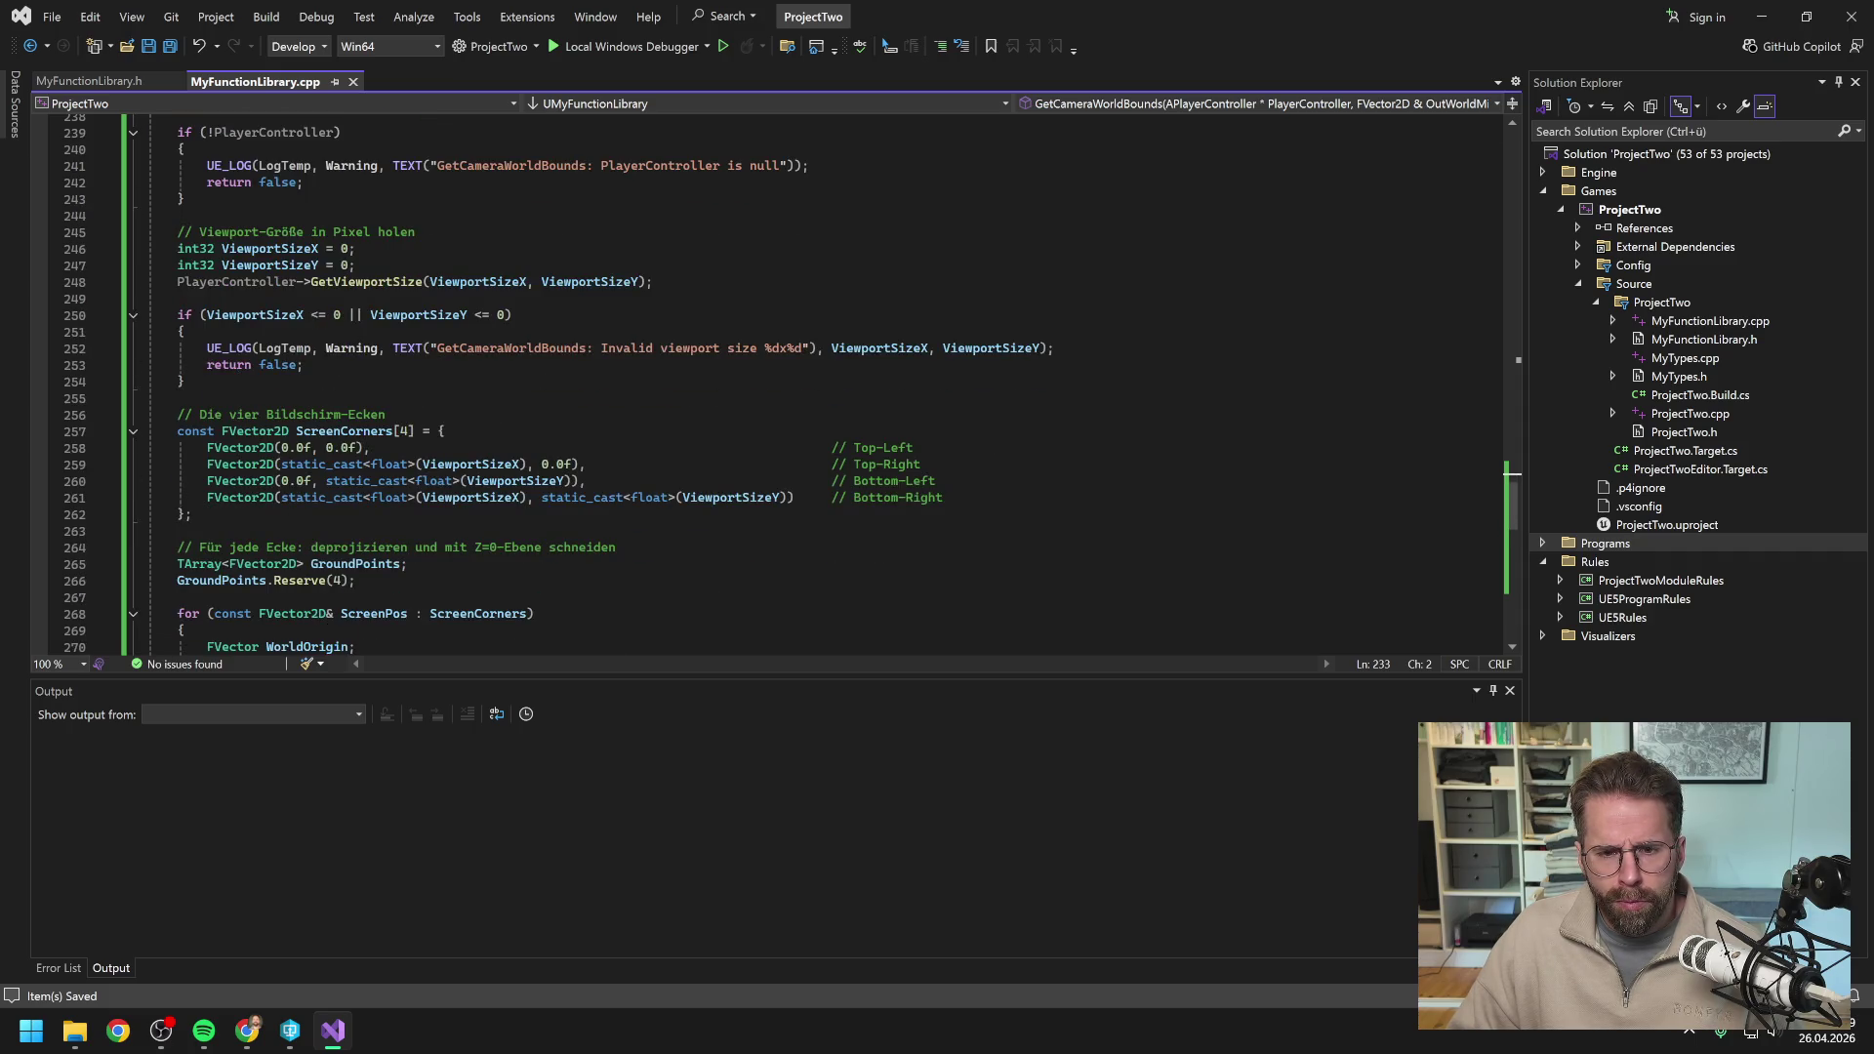
pyautogui.scroll(-1, 585, 366)
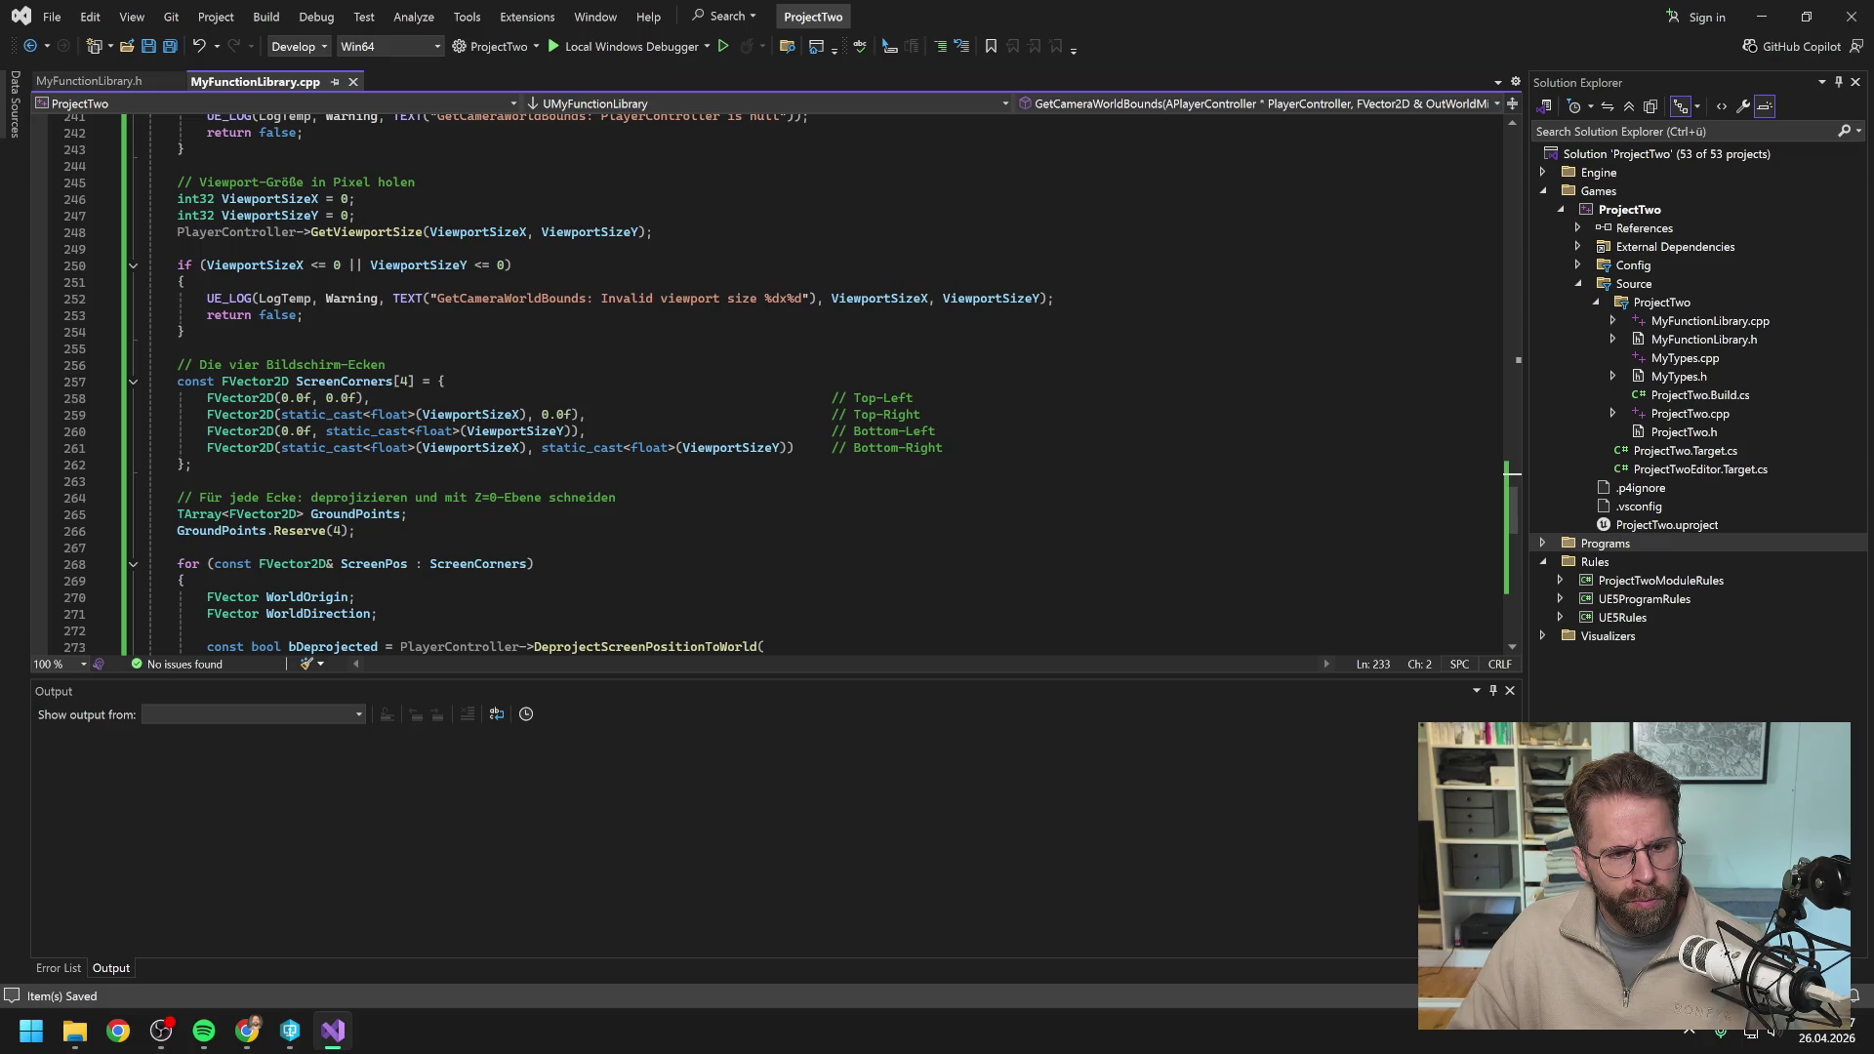
pyautogui.scroll(-1, 585, 381)
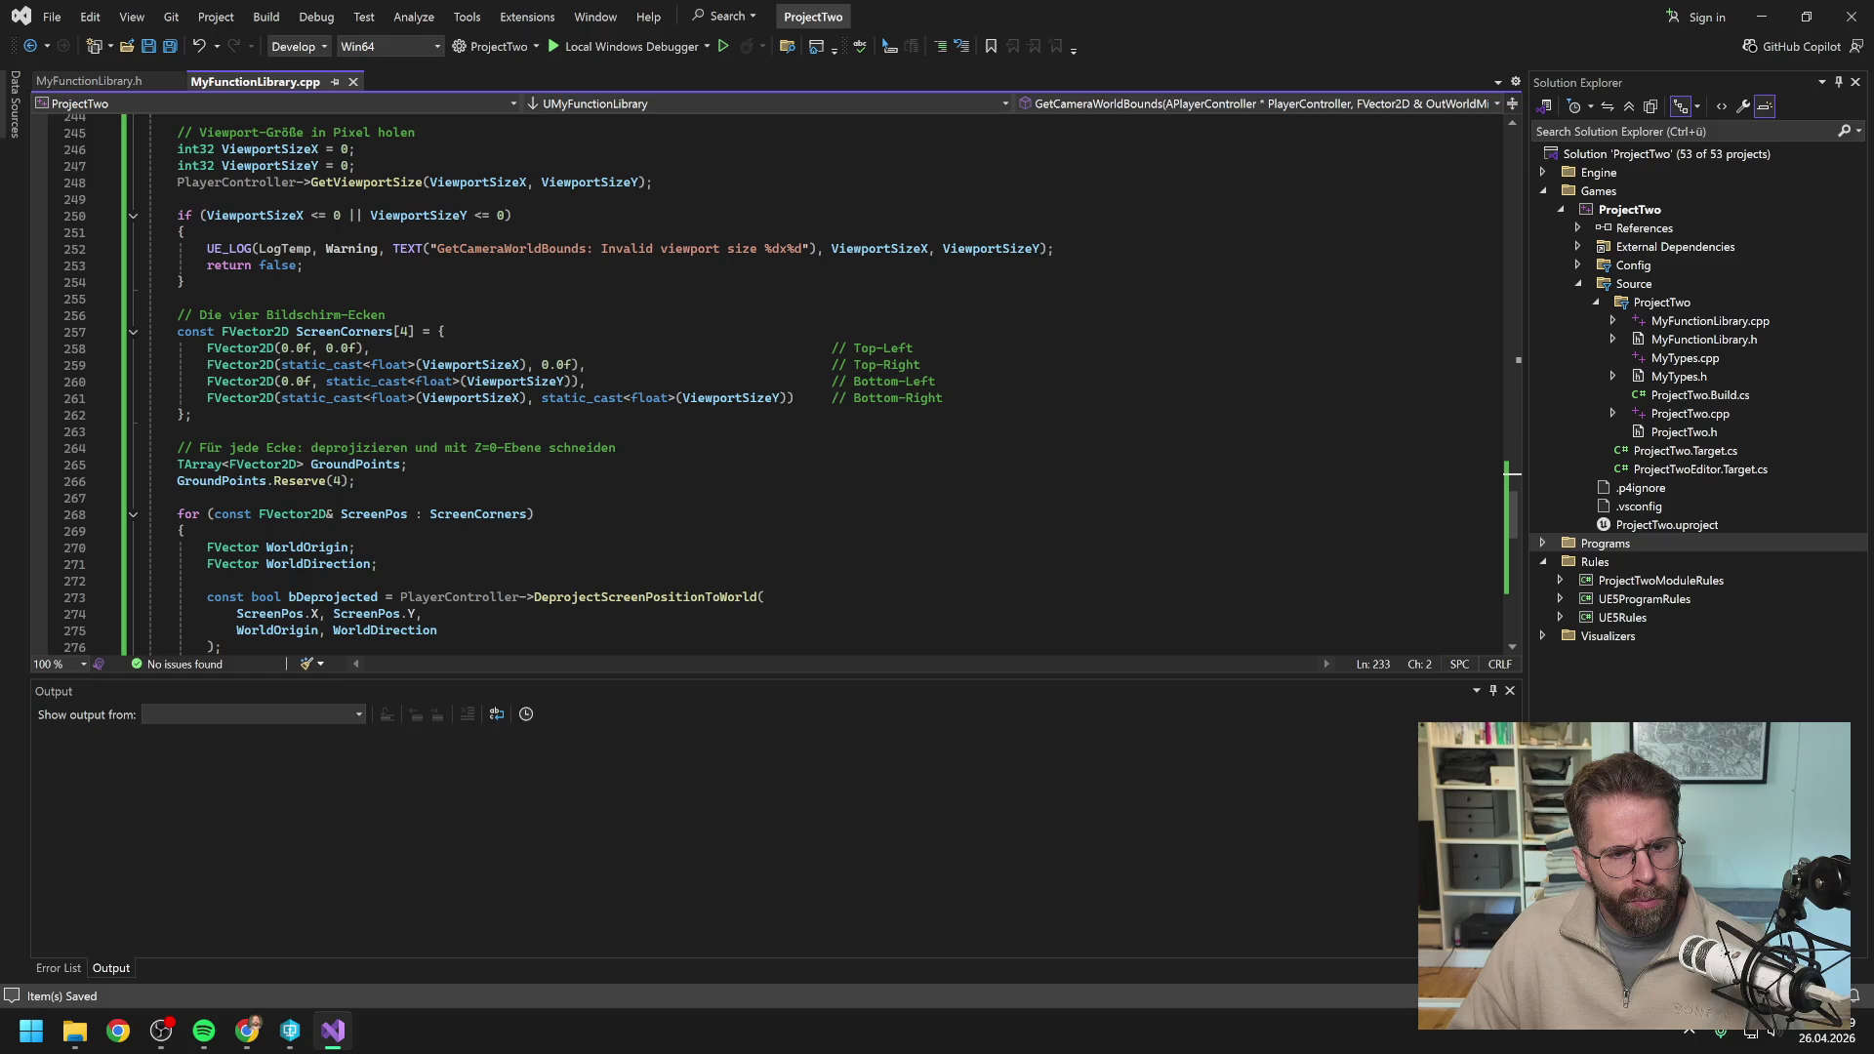
pyautogui.scroll(-1, 586, 381)
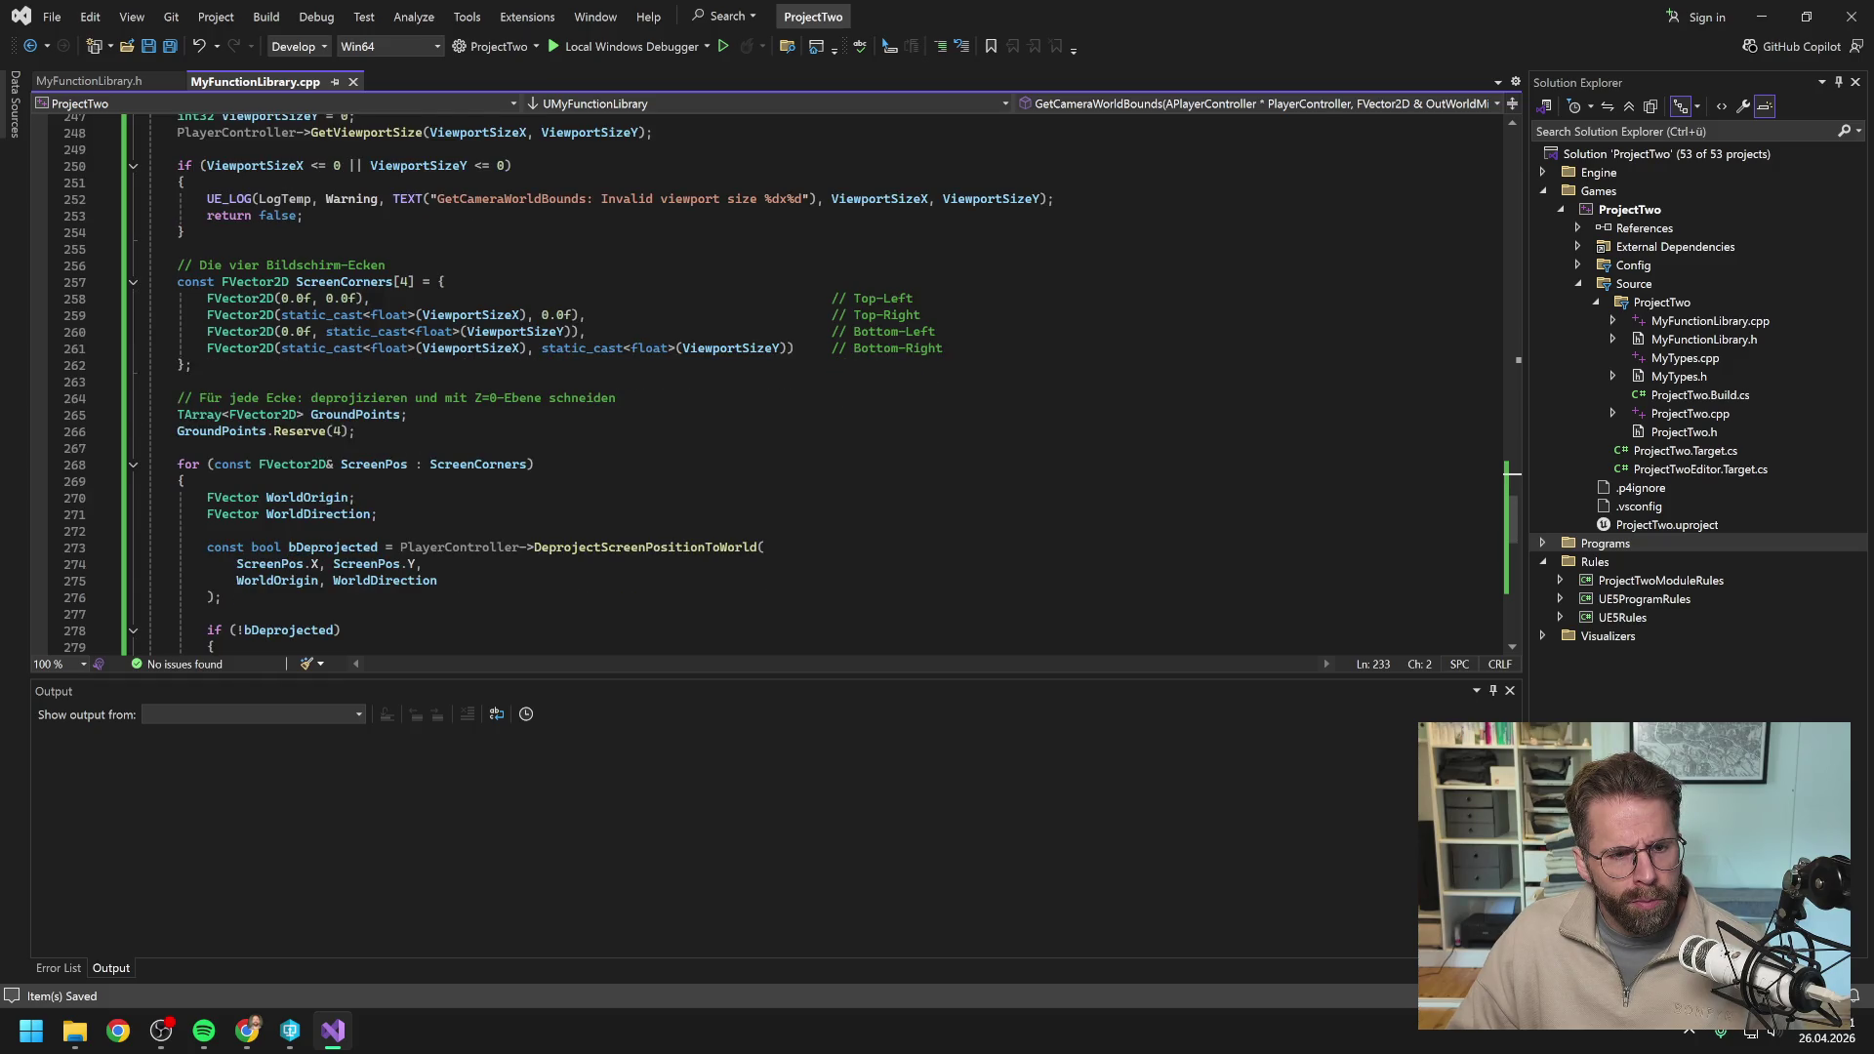
pyautogui.scroll(-1, 585, 380)
pyautogui.scroll(-1, 586, 381)
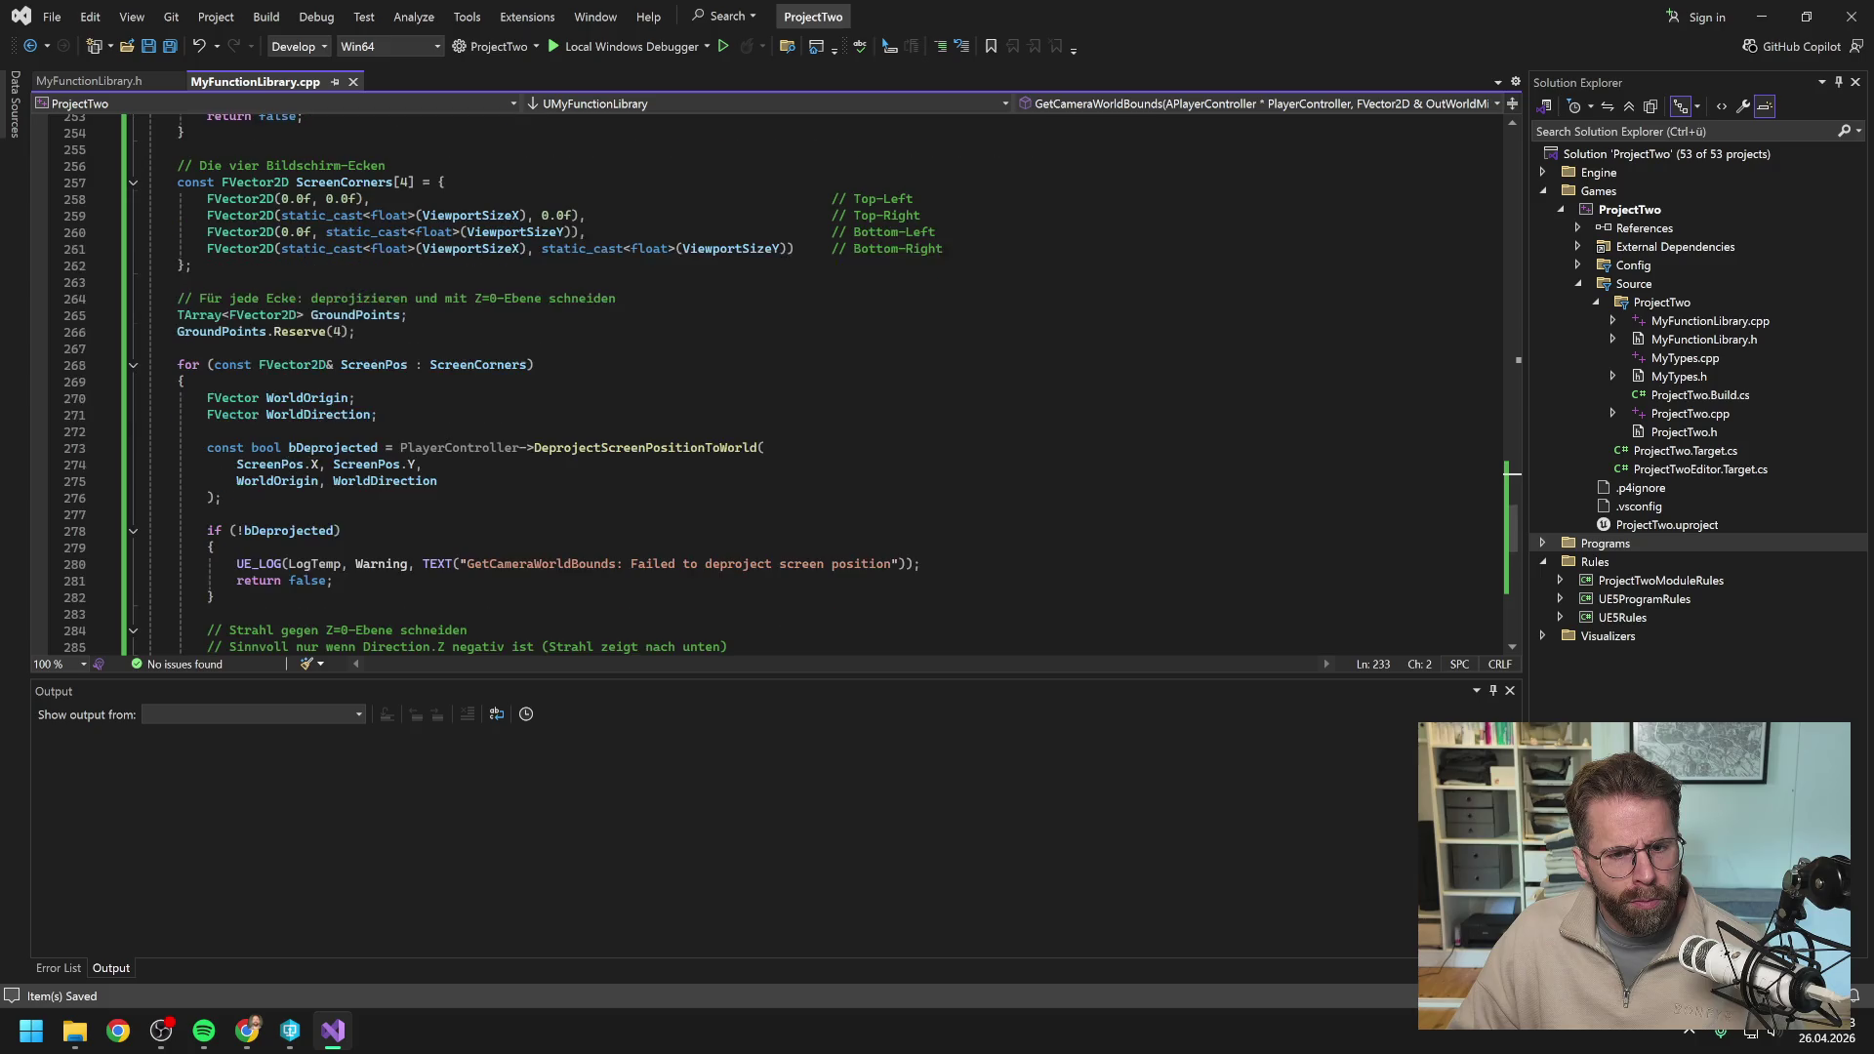
pyautogui.click(759, 447)
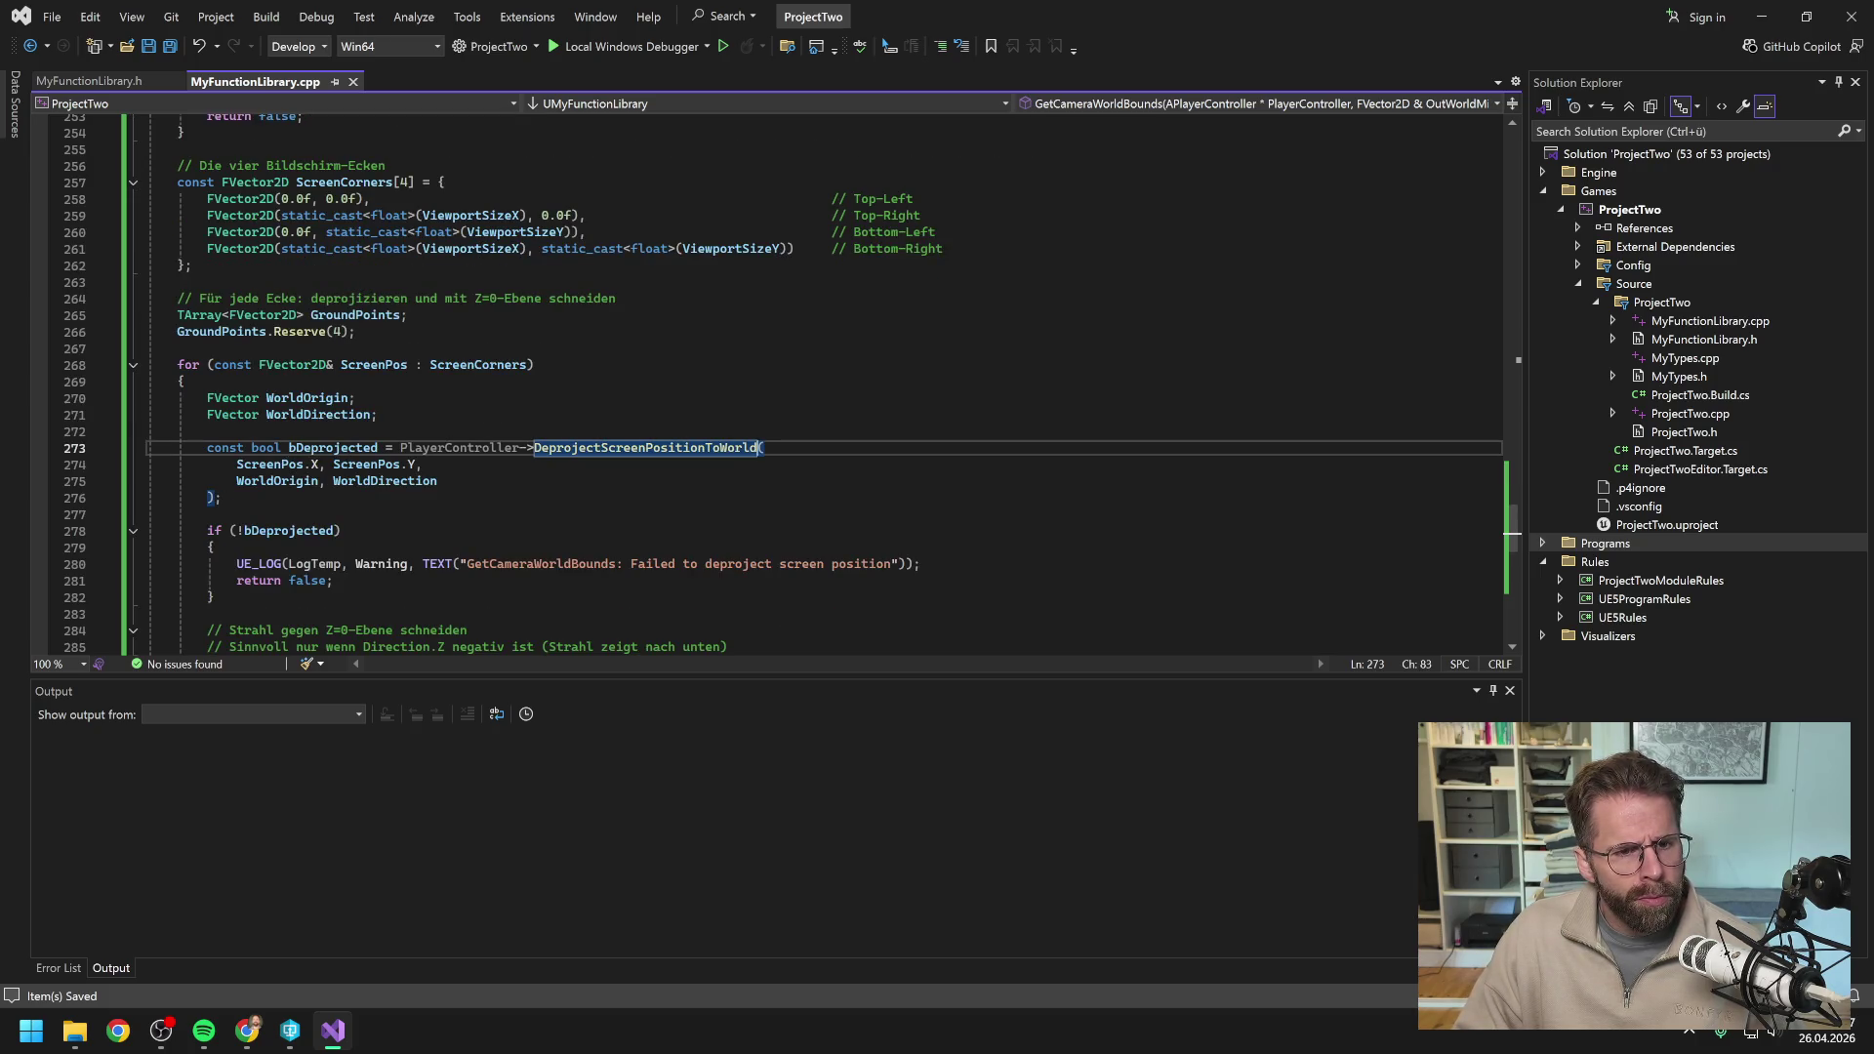
pyautogui.press('Return')
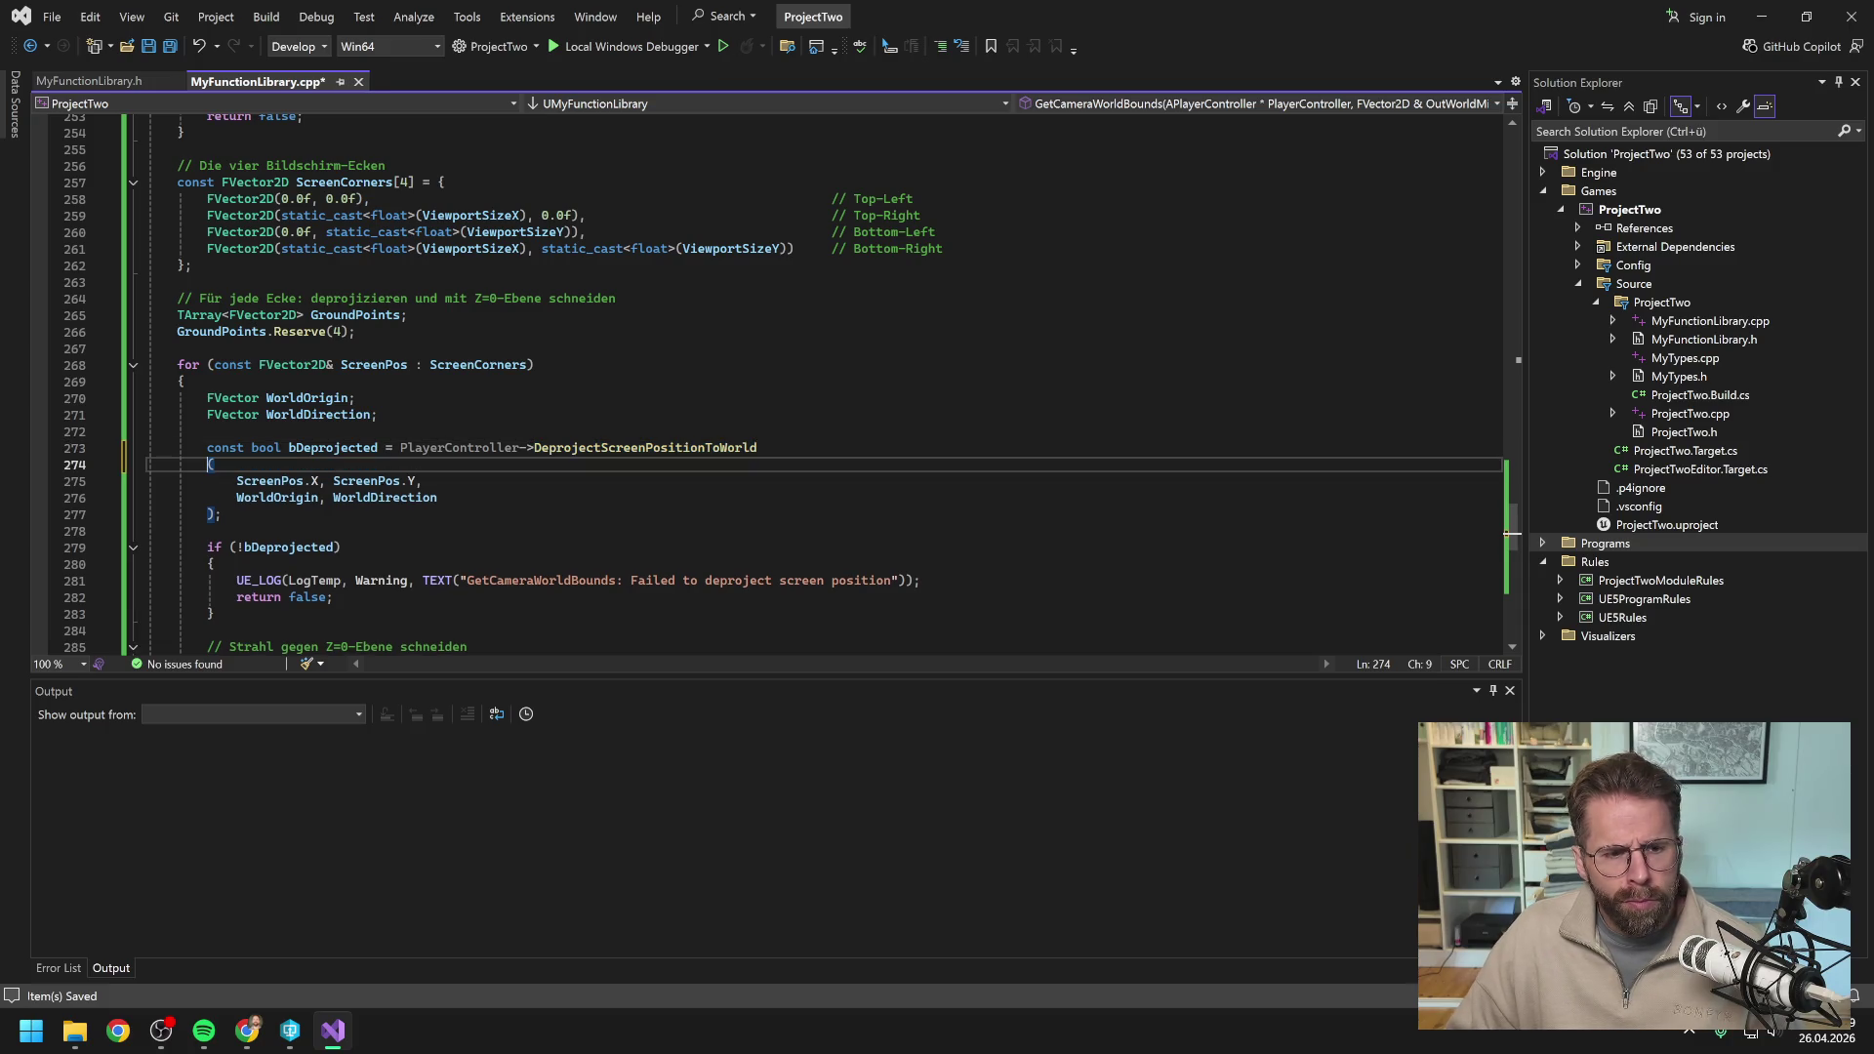
# Review the rest of GetCameraWorldBounds and bring up the ProjectTwo project actions.
pyautogui.scroll(-2, 771, 380)
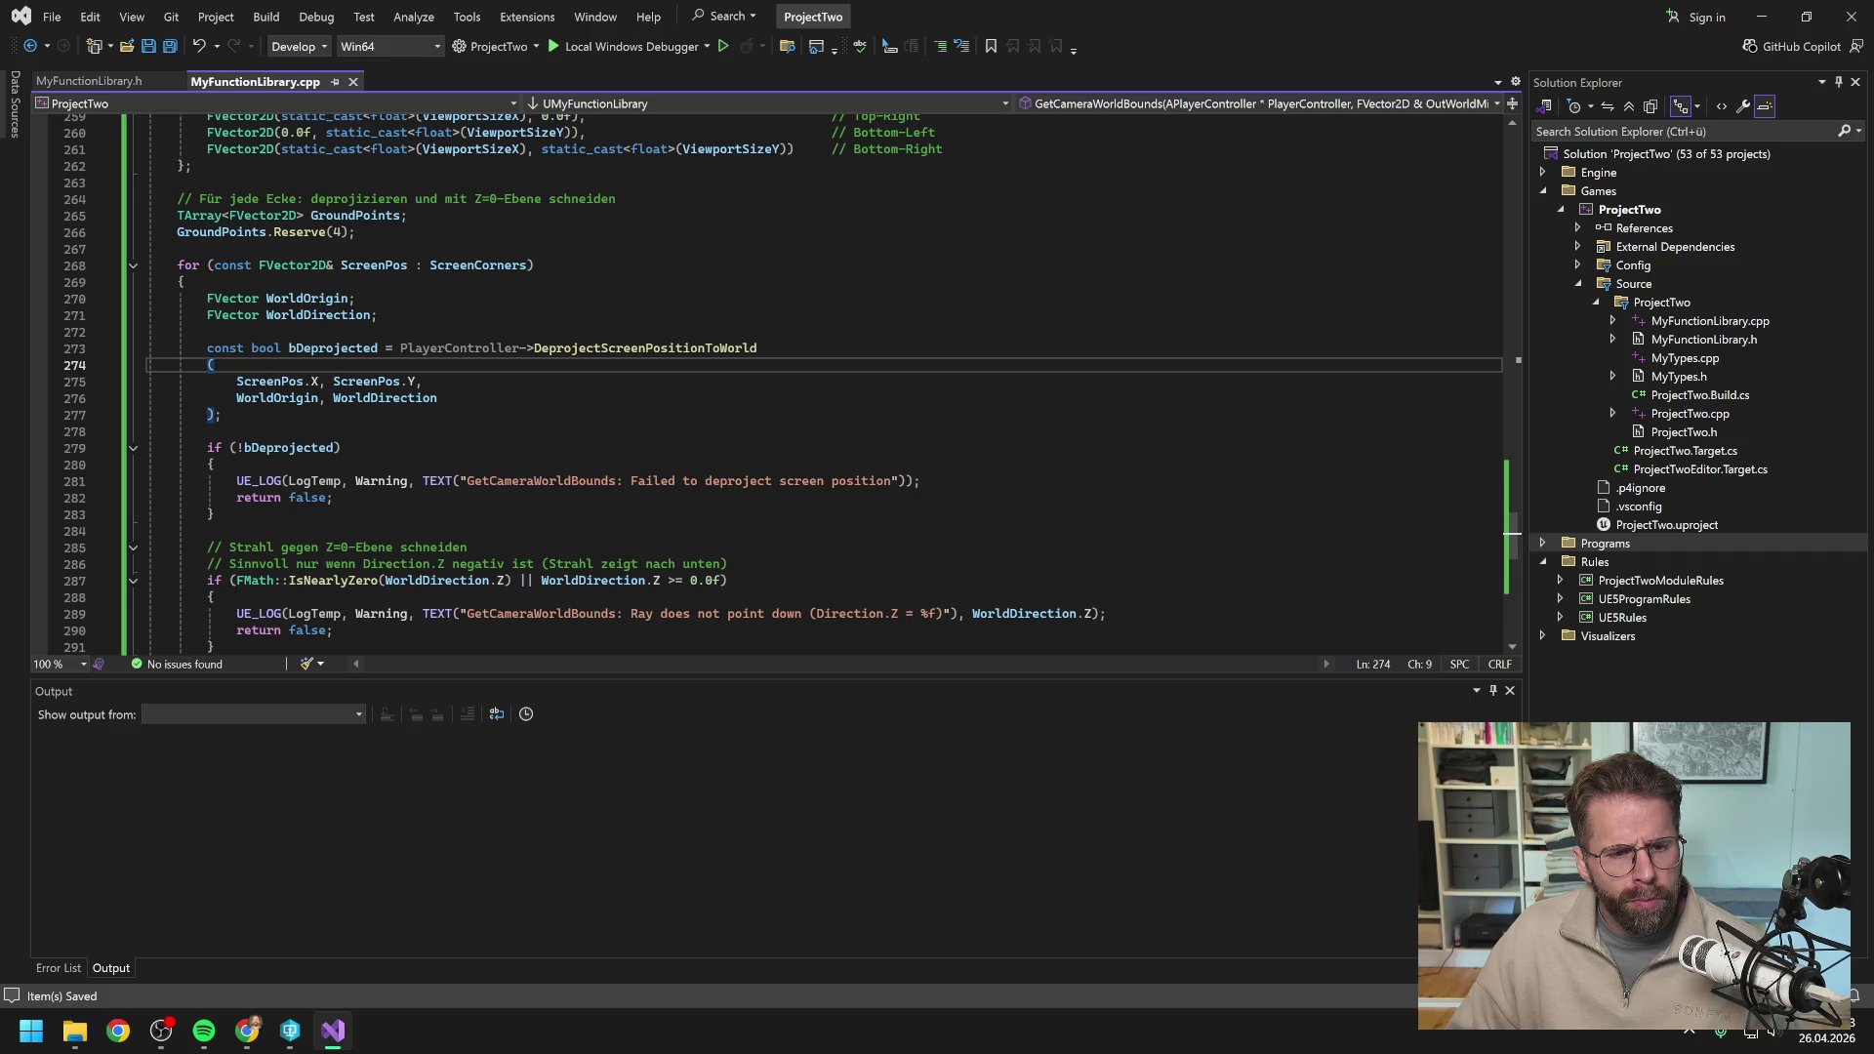
pyautogui.scroll(-5, 771, 381)
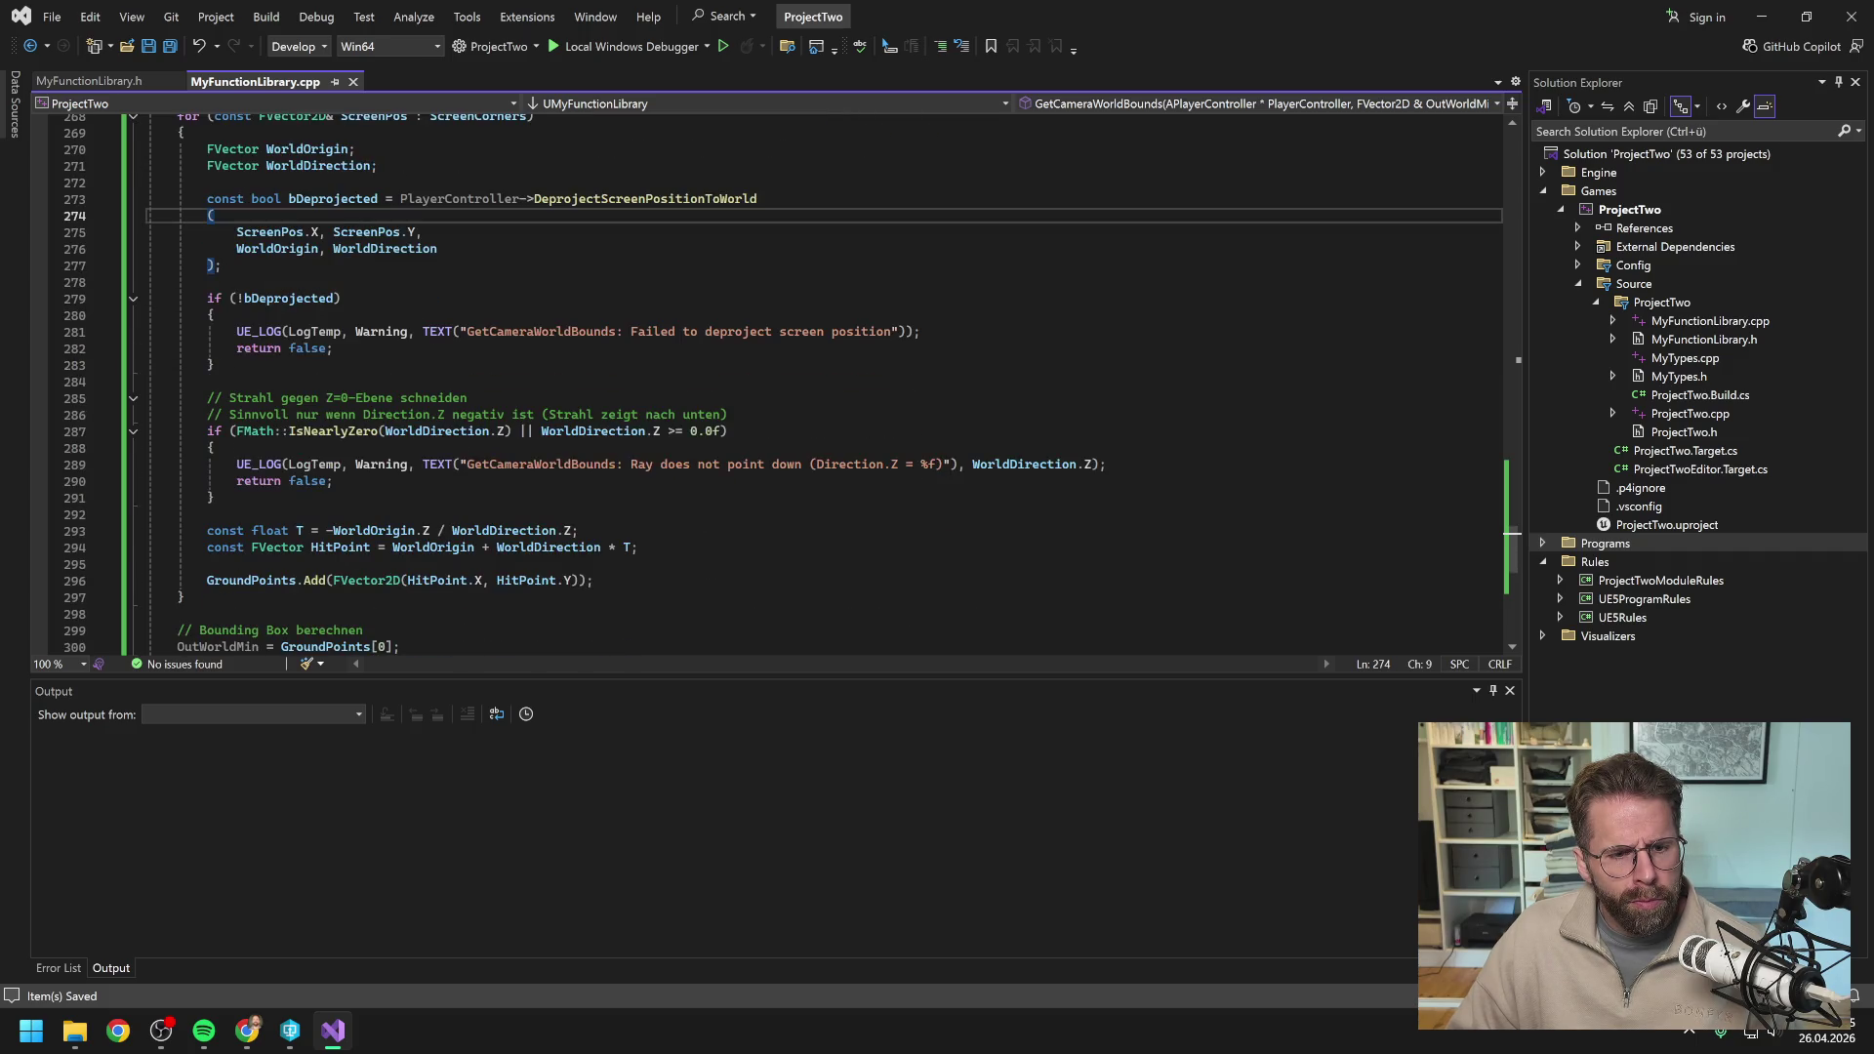
pyautogui.scroll(-2, 771, 381)
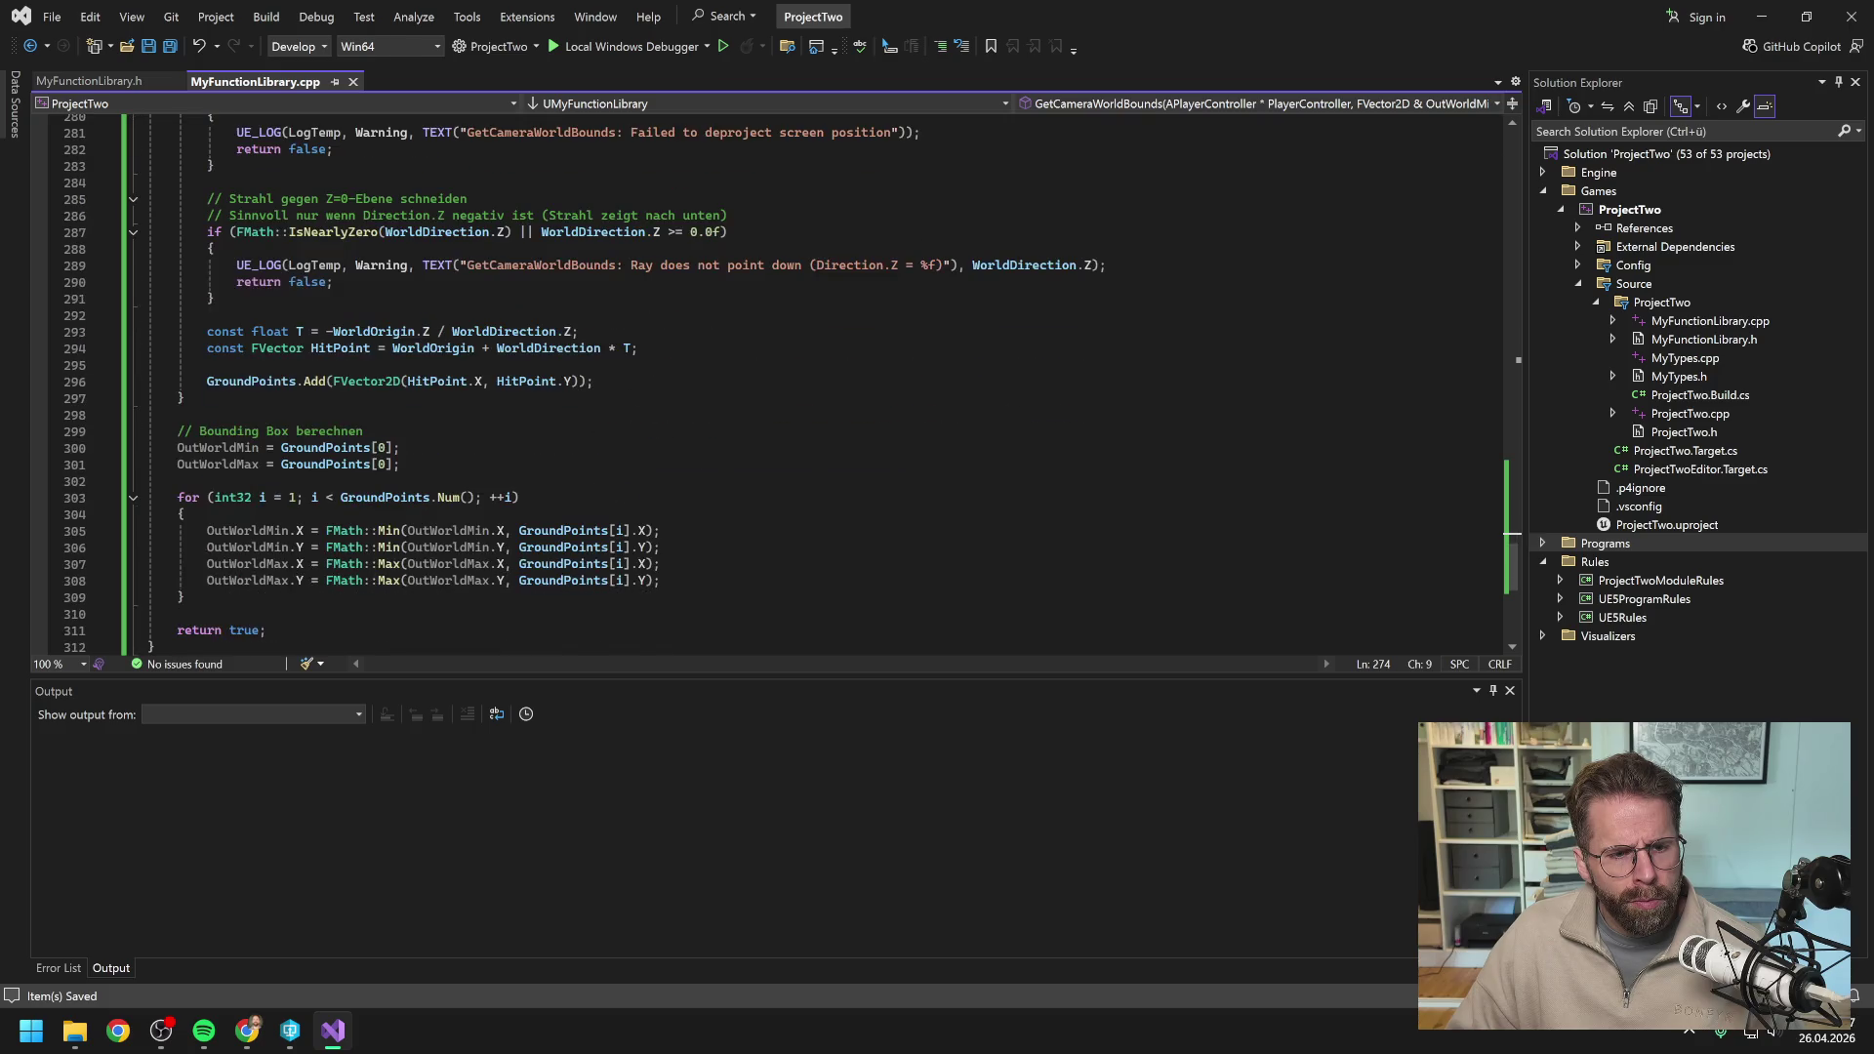
pyautogui.scroll(-1, 771, 380)
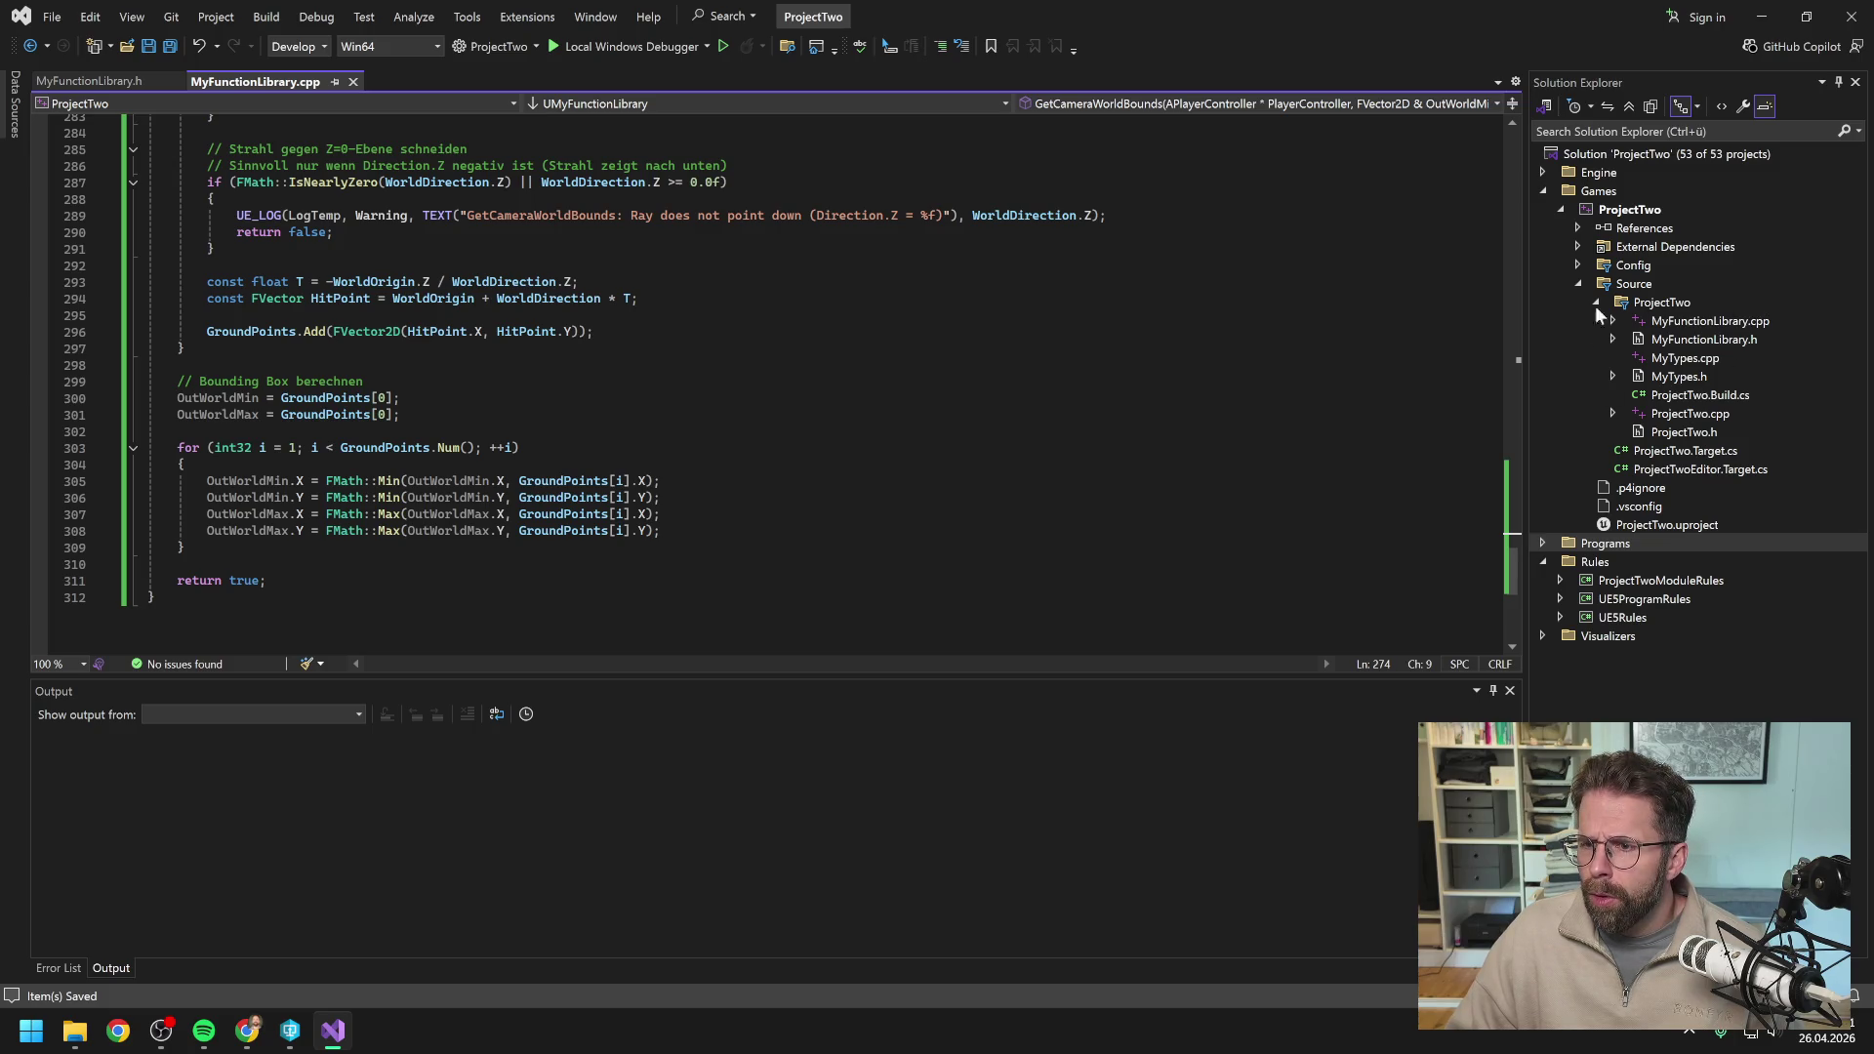
pyautogui.rightClick(1630, 209)
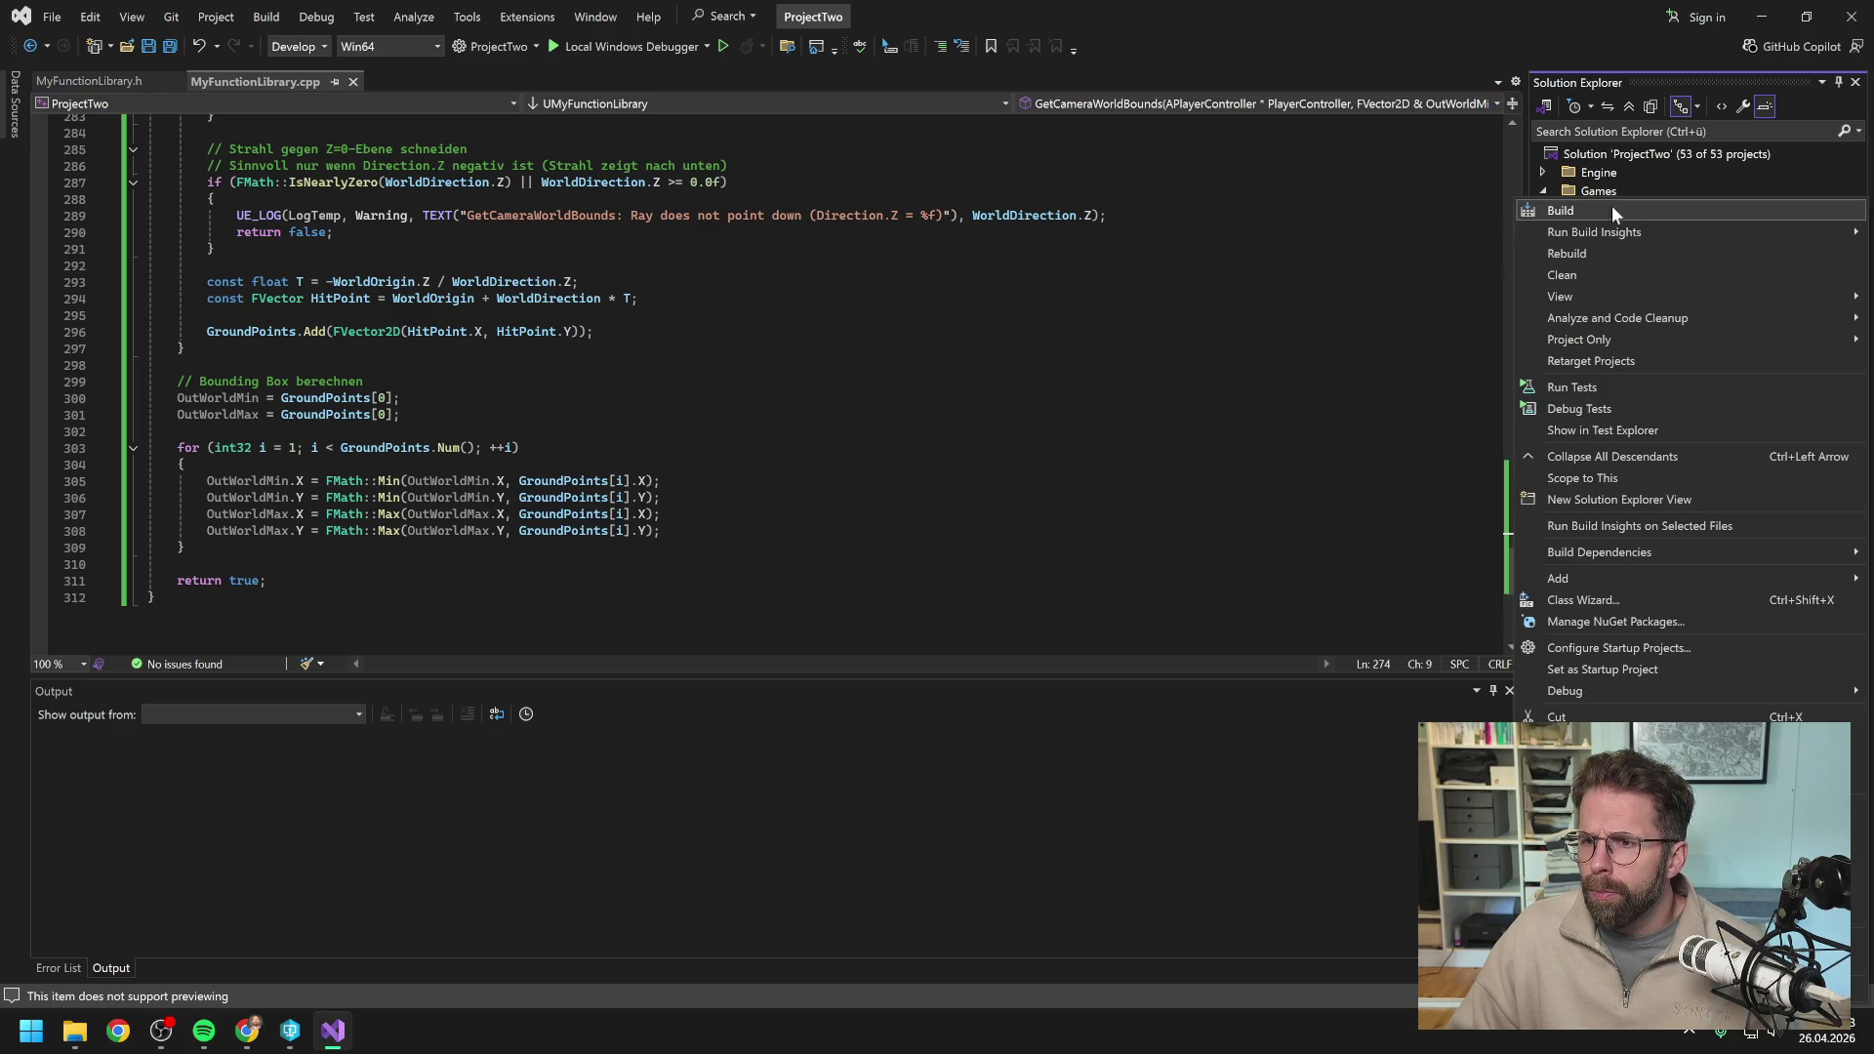
# Build ProjectTwo, note its 11 errors, and switch to MyFunctionLibrary.h.
pyautogui.click(1610, 211)
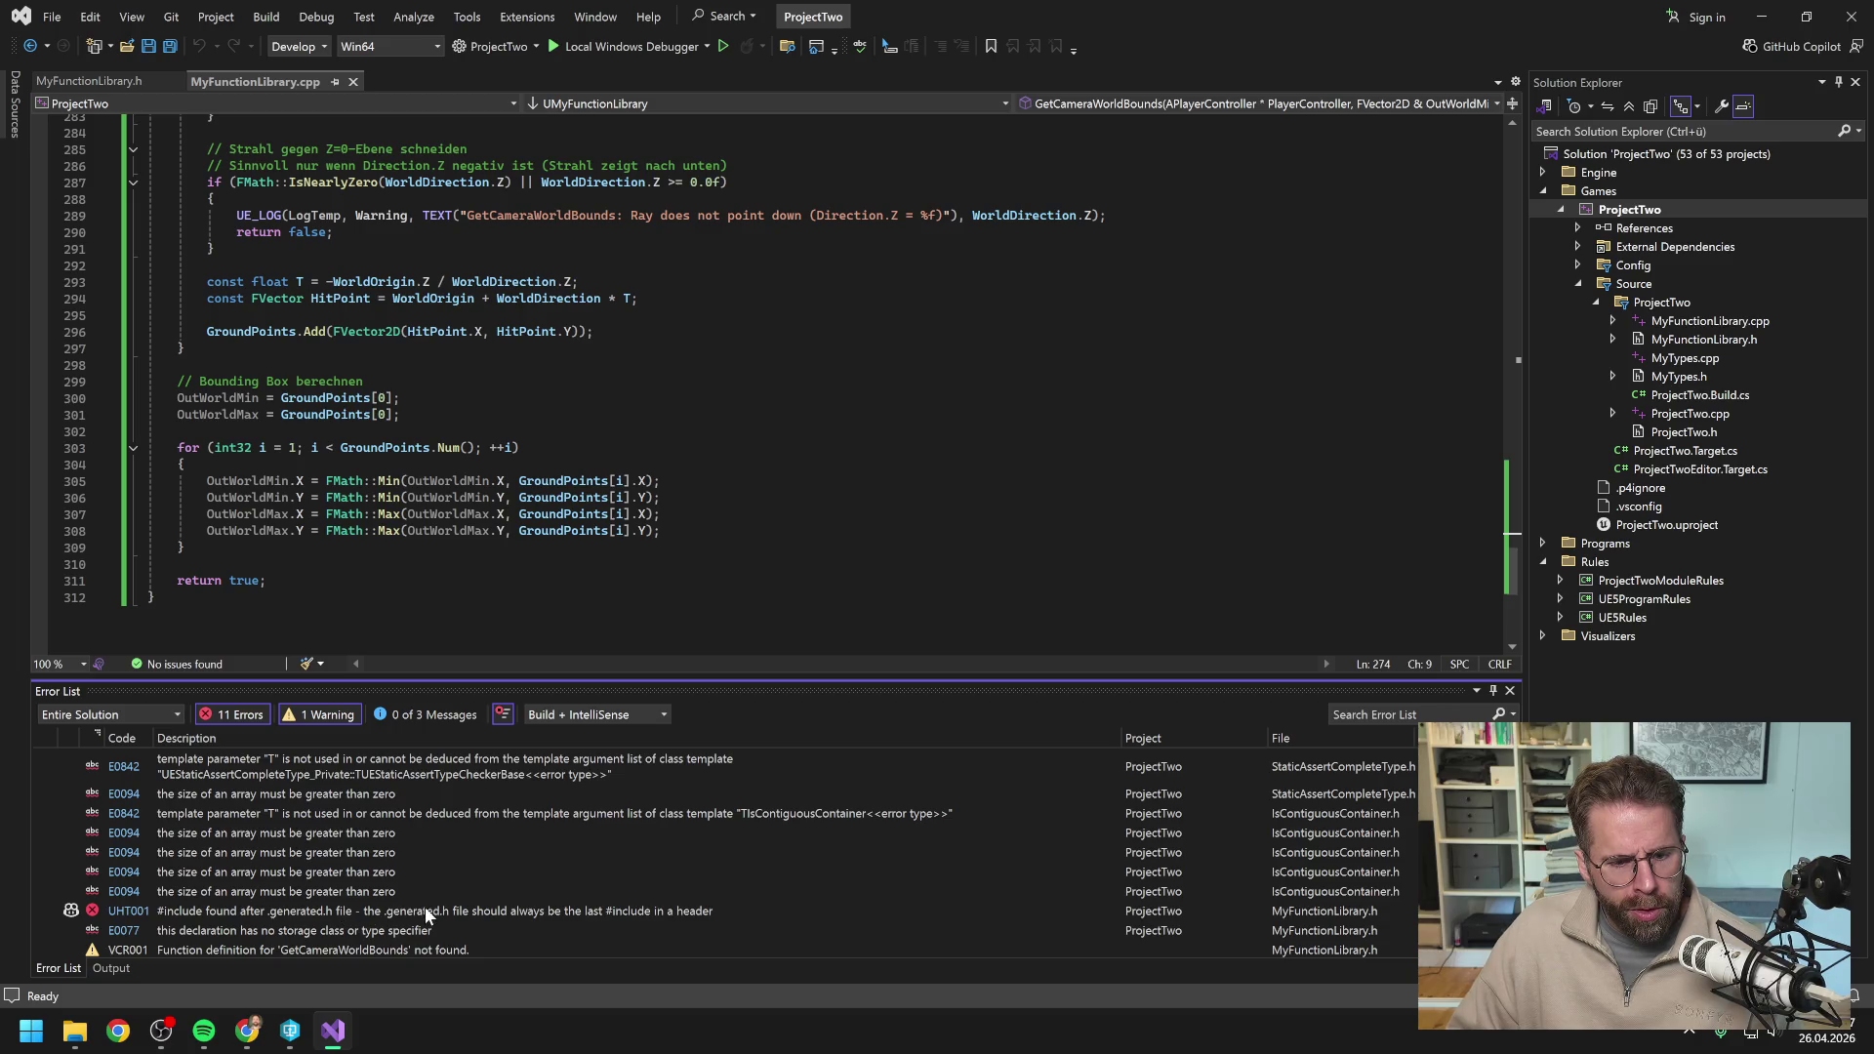
pyautogui.click(97, 79)
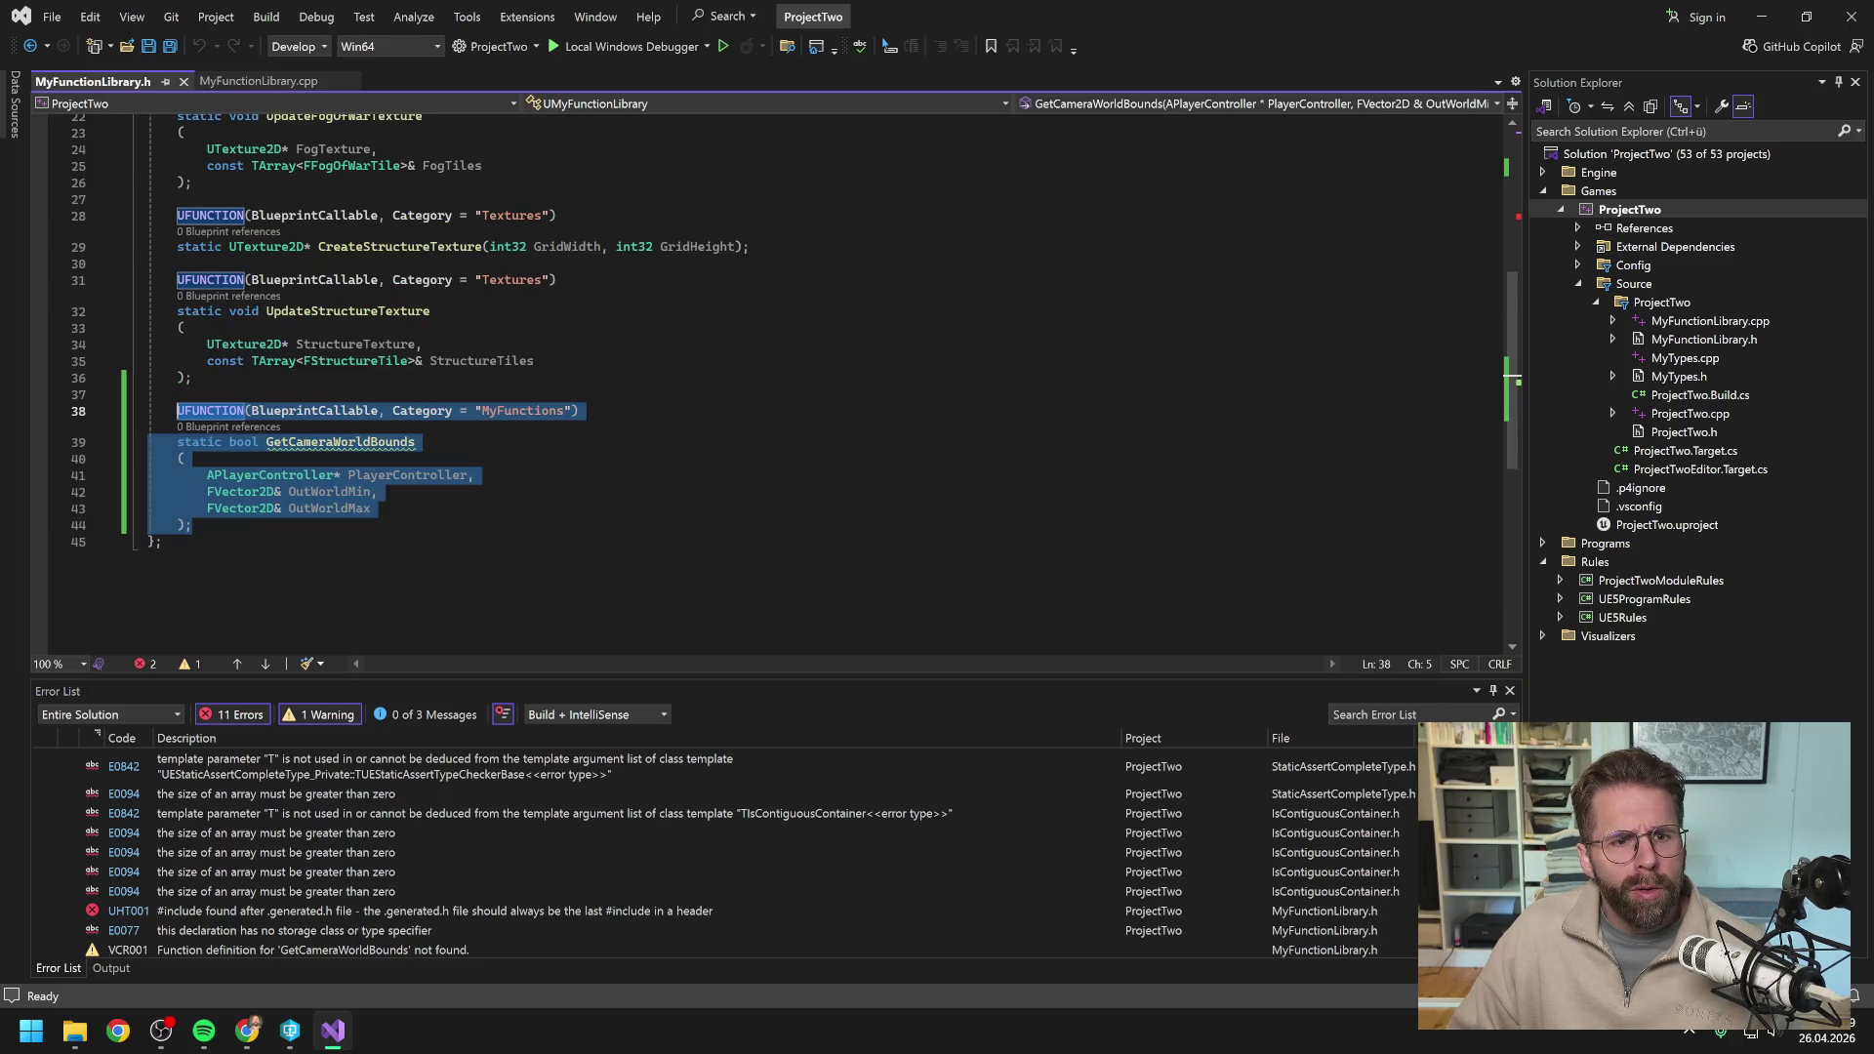
# Move the PlayerController.h include above MyFunctionLibrary.generated.h, save the header, and rebuild ProjectTwo.
pyautogui.moveTo(467, 220); pyautogui.dragTo(153, 222)
pyautogui.hotkey('ctrl', 'x')
pyautogui.click(296, 188)
pyautogui.press('Return')
pyautogui.hotkey('ctrl', 'v')
pyautogui.press('Down')
pyautogui.press('Delete')
pyautogui.hotkey('ctrl', 's')
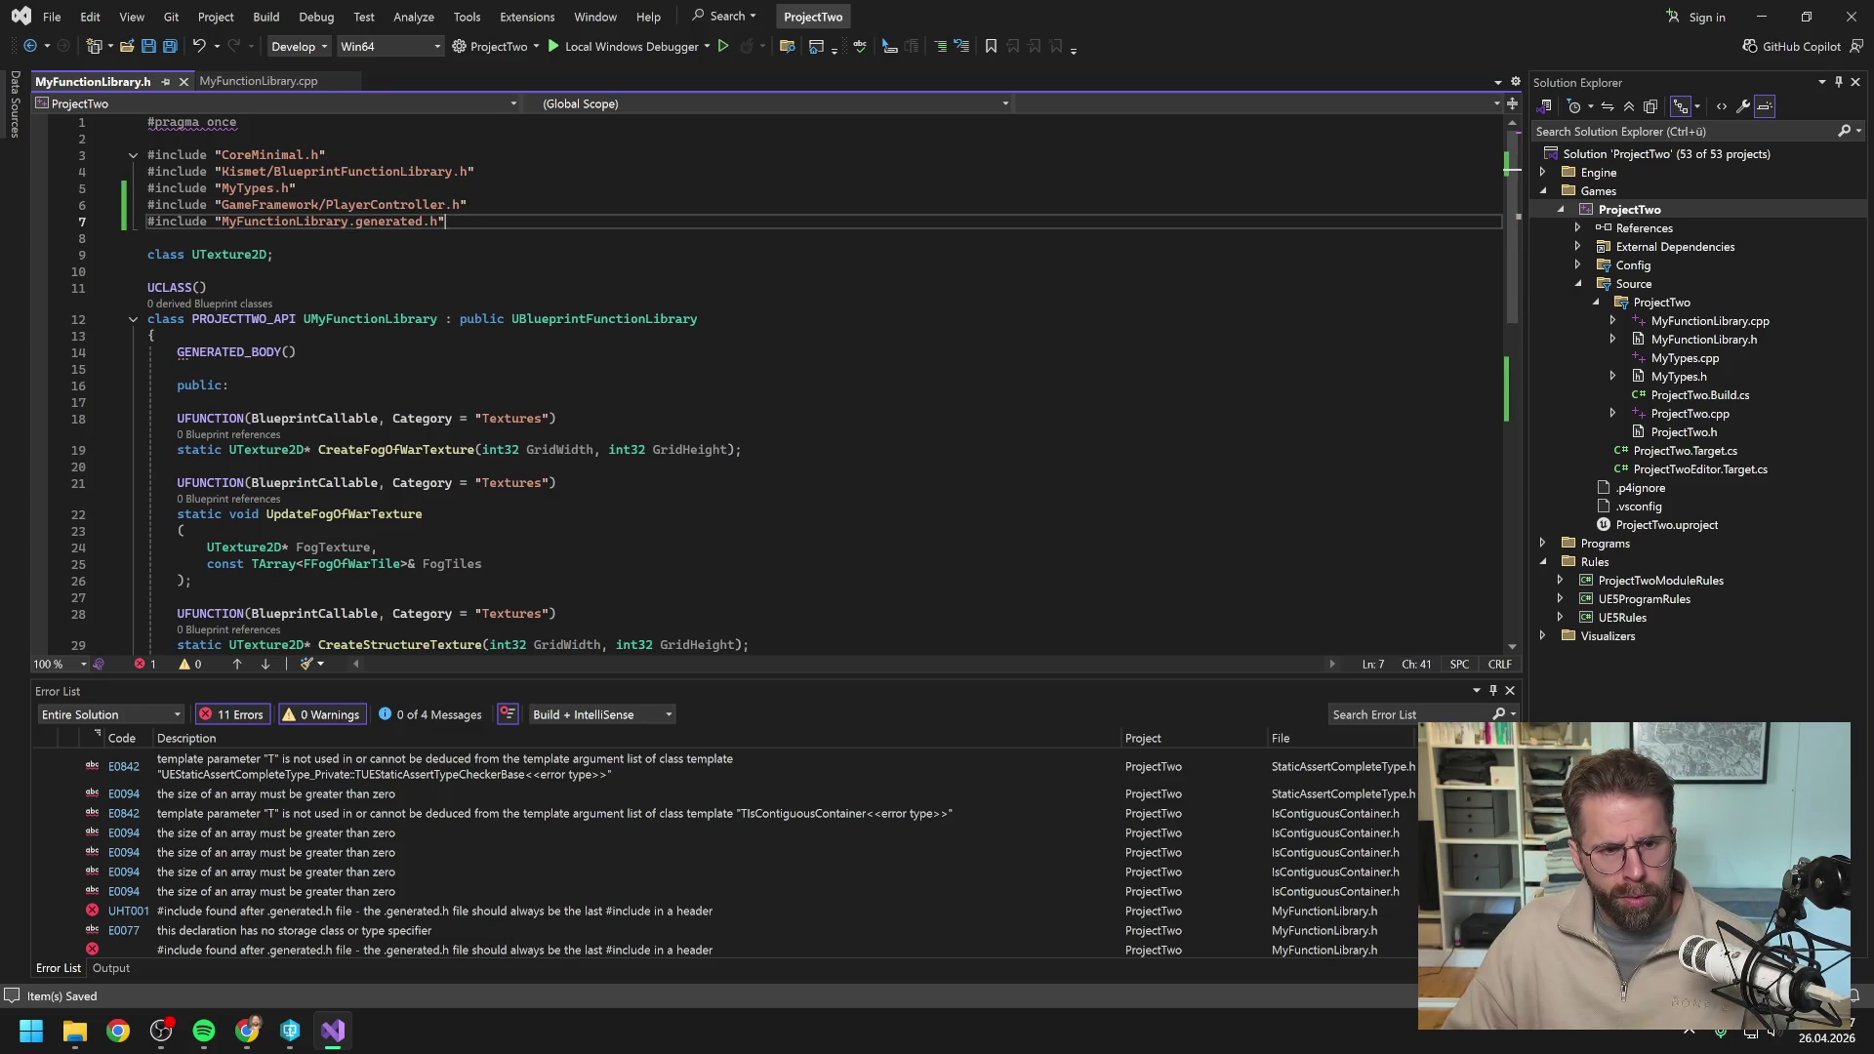
pyautogui.rightClick(1628, 207)
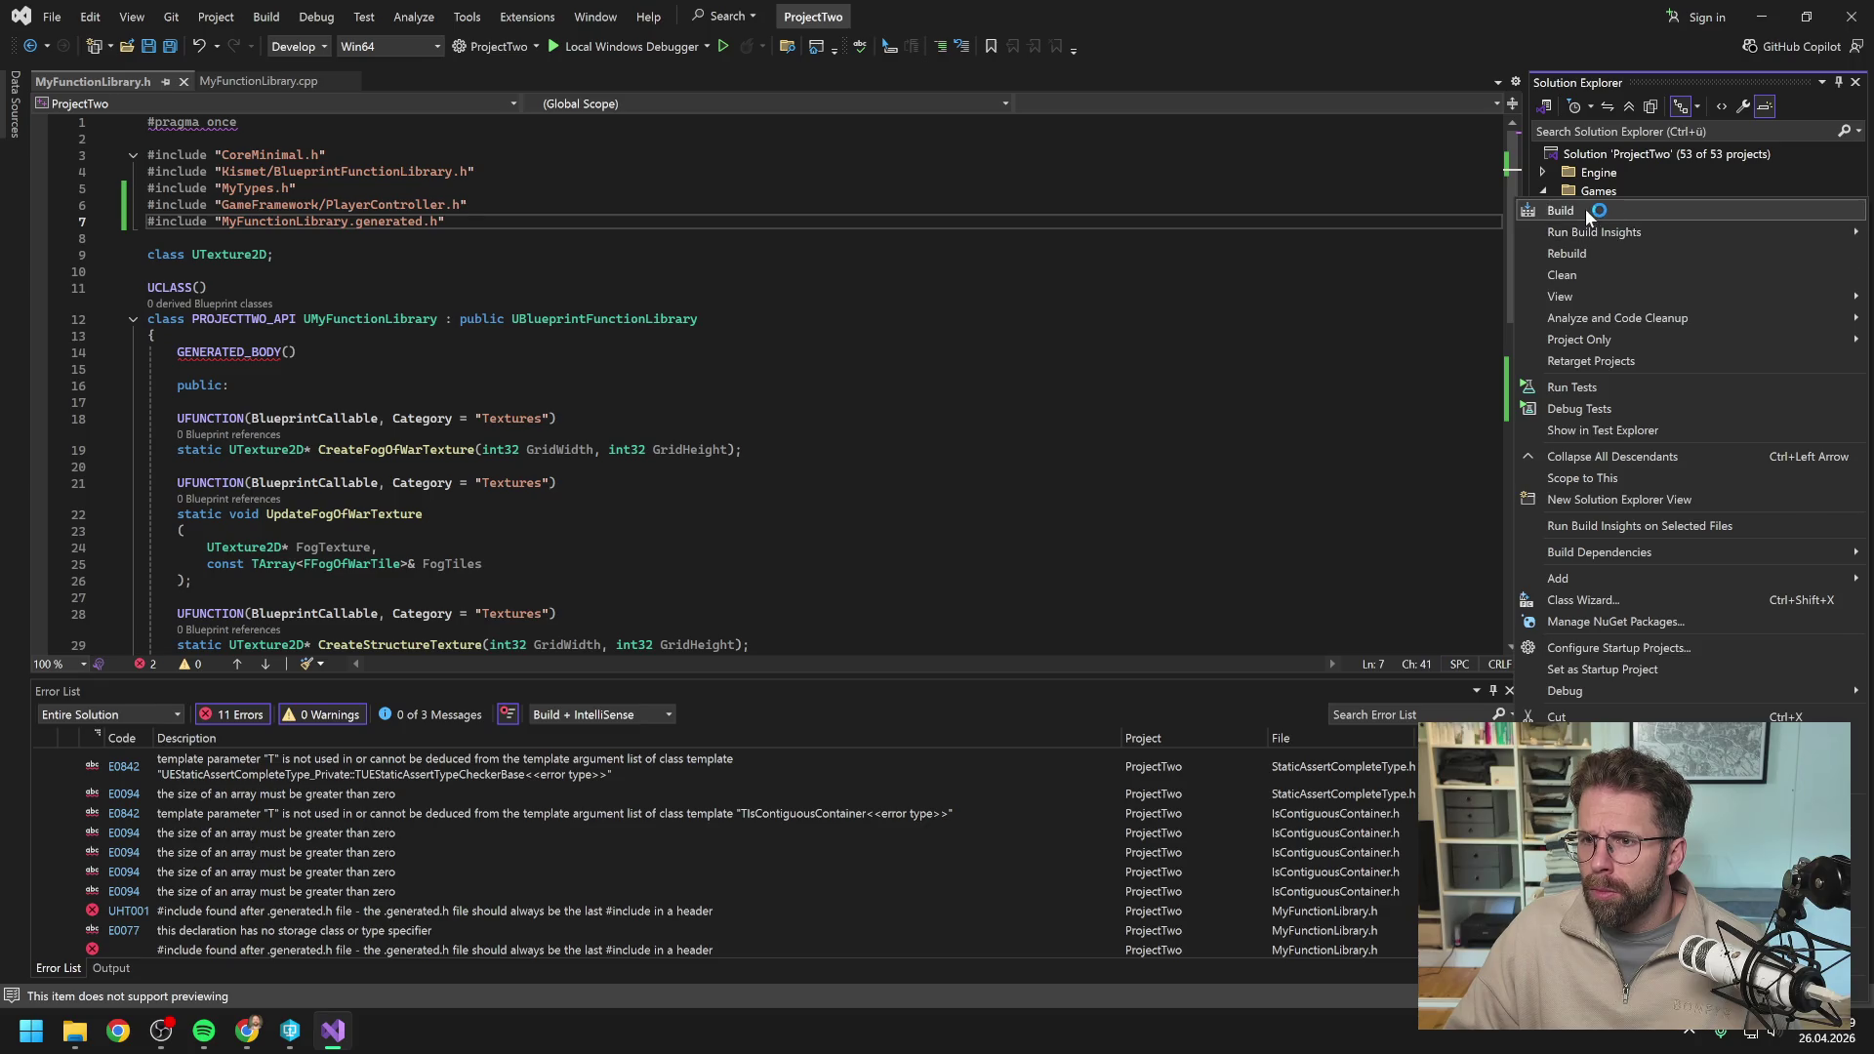
pyautogui.click(1585, 209)
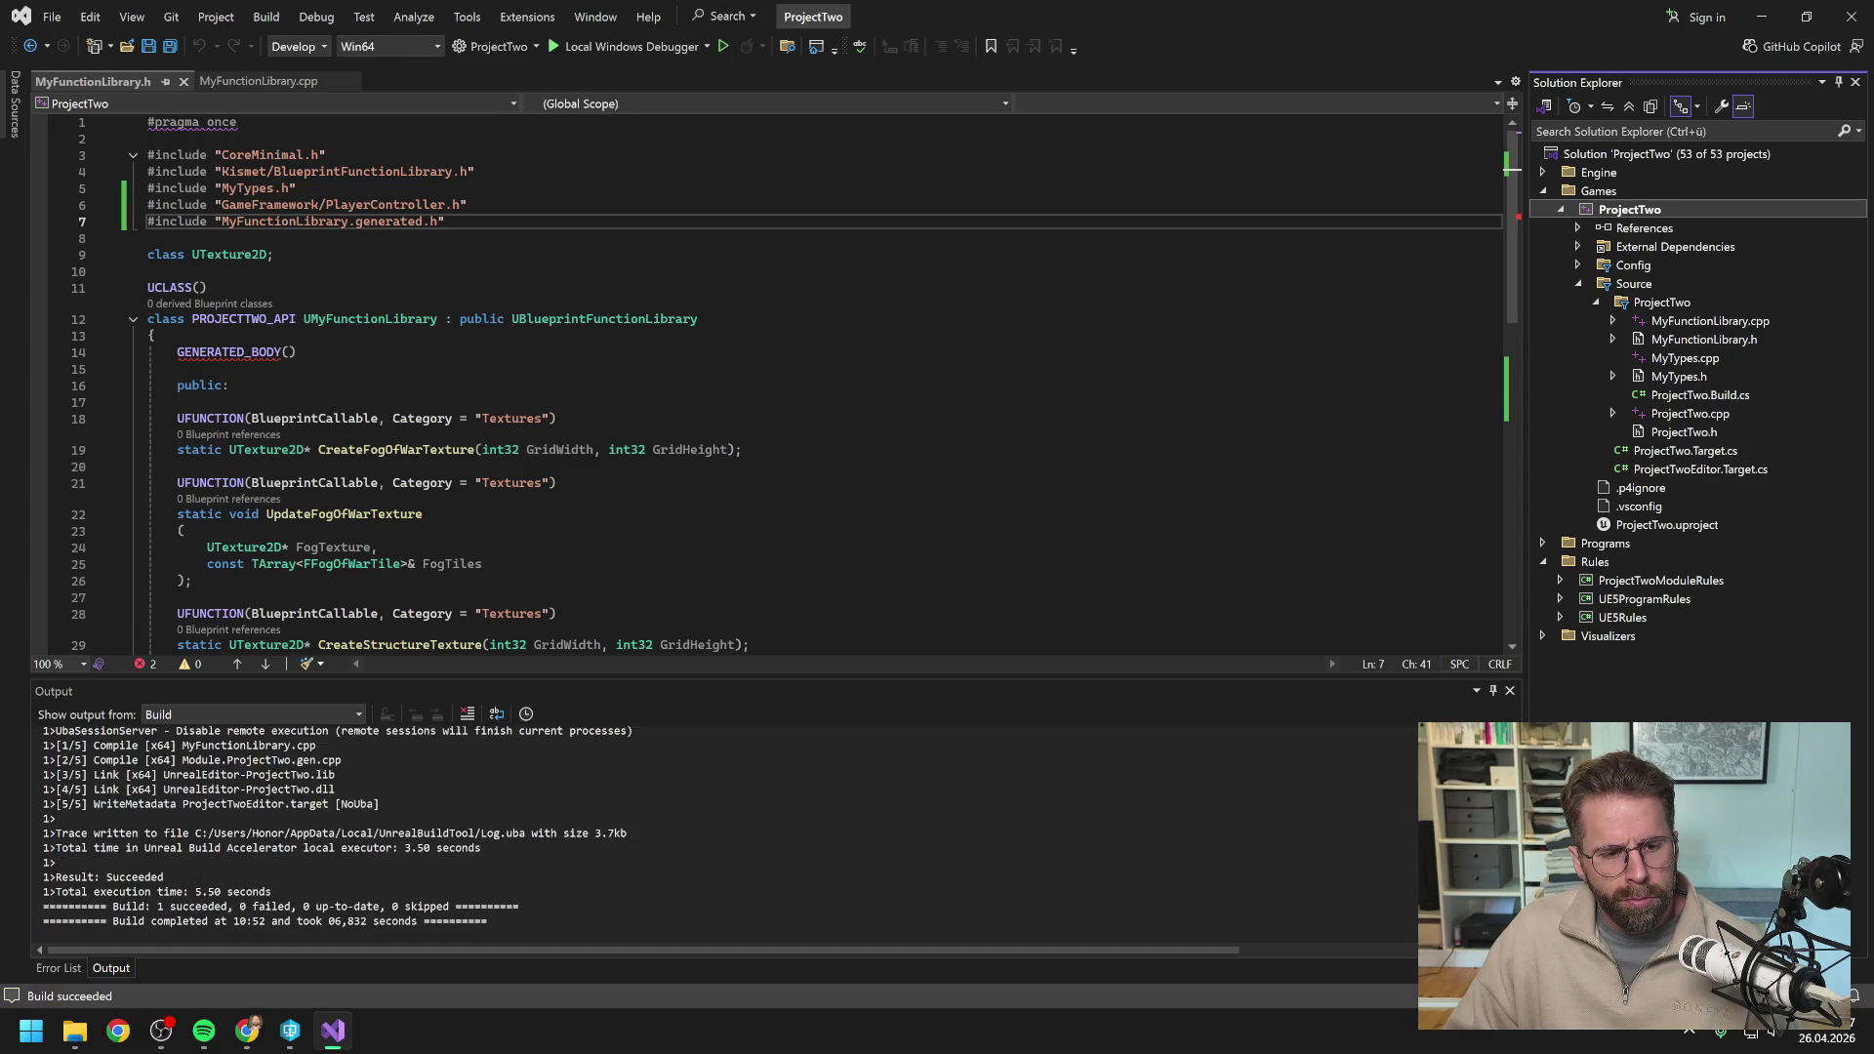
# Close Visual Studio and launch ProjectTwo.uproject from the P4V depot tree in Unreal Editor.
pyautogui.click(1852, 16)
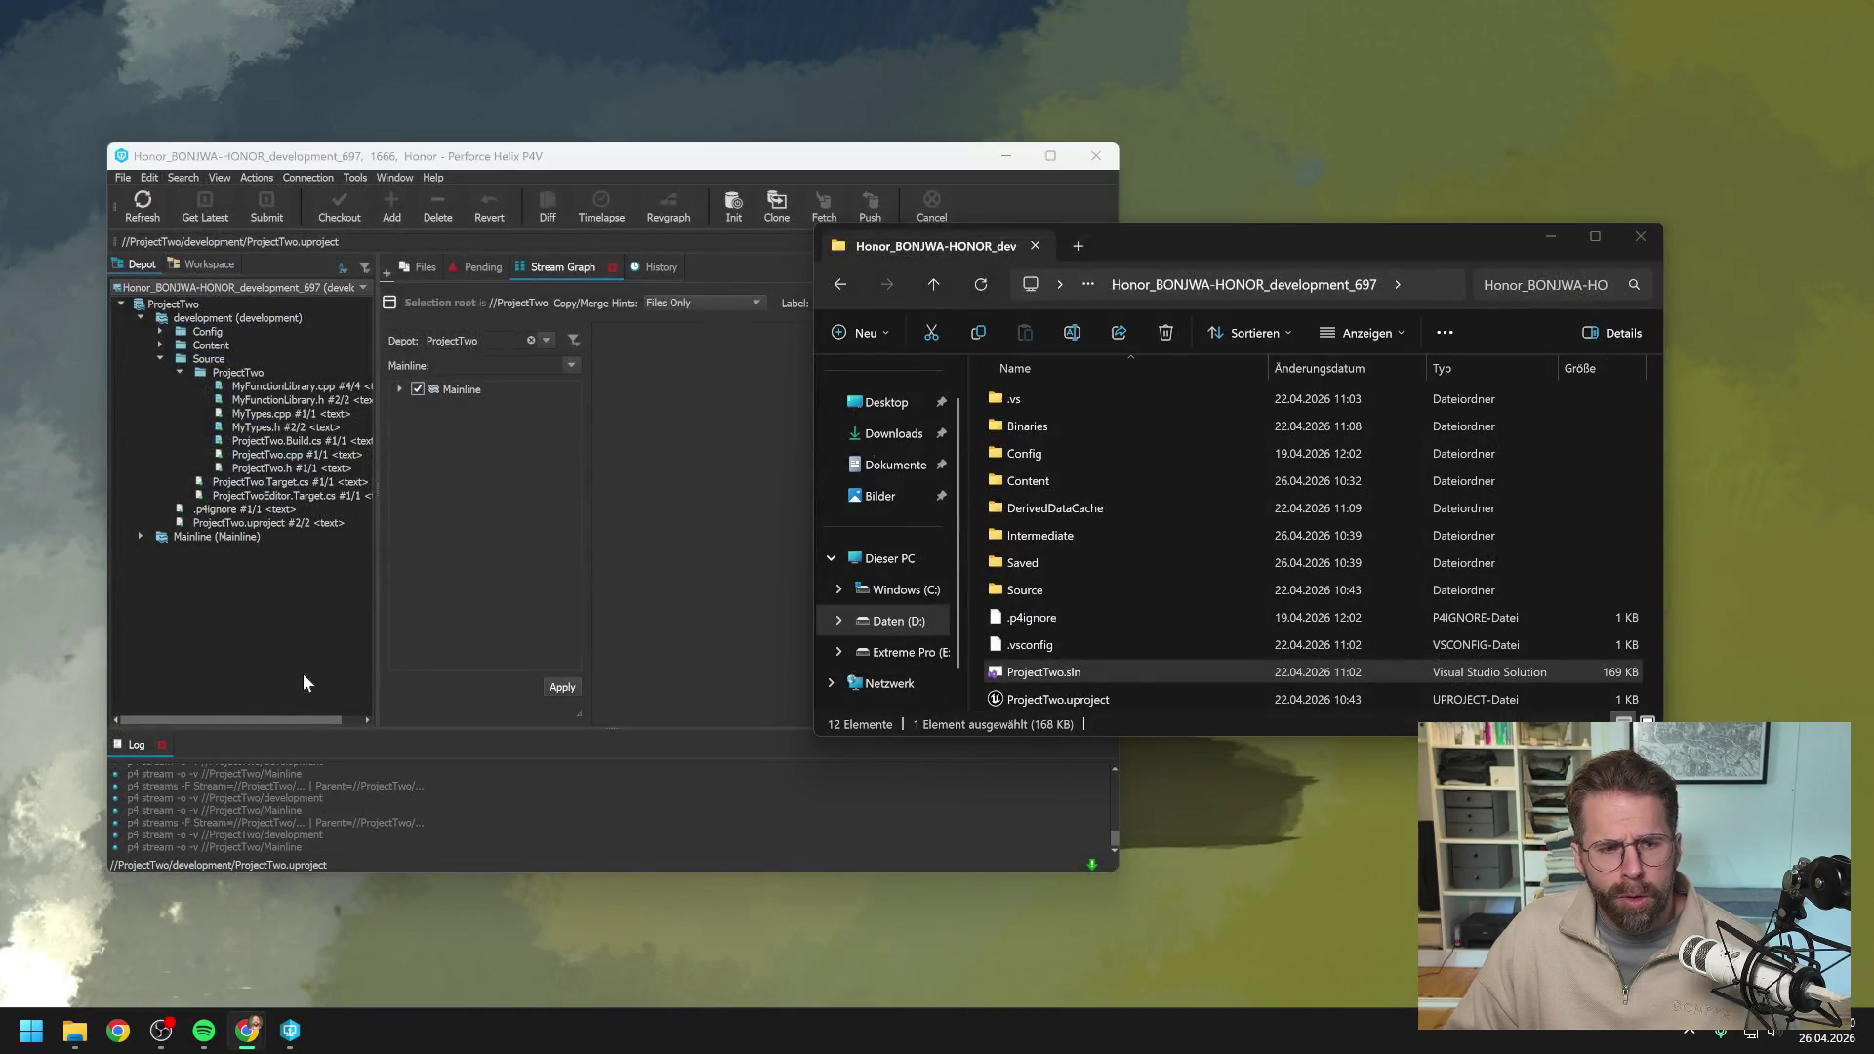
pyautogui.click(228, 564)
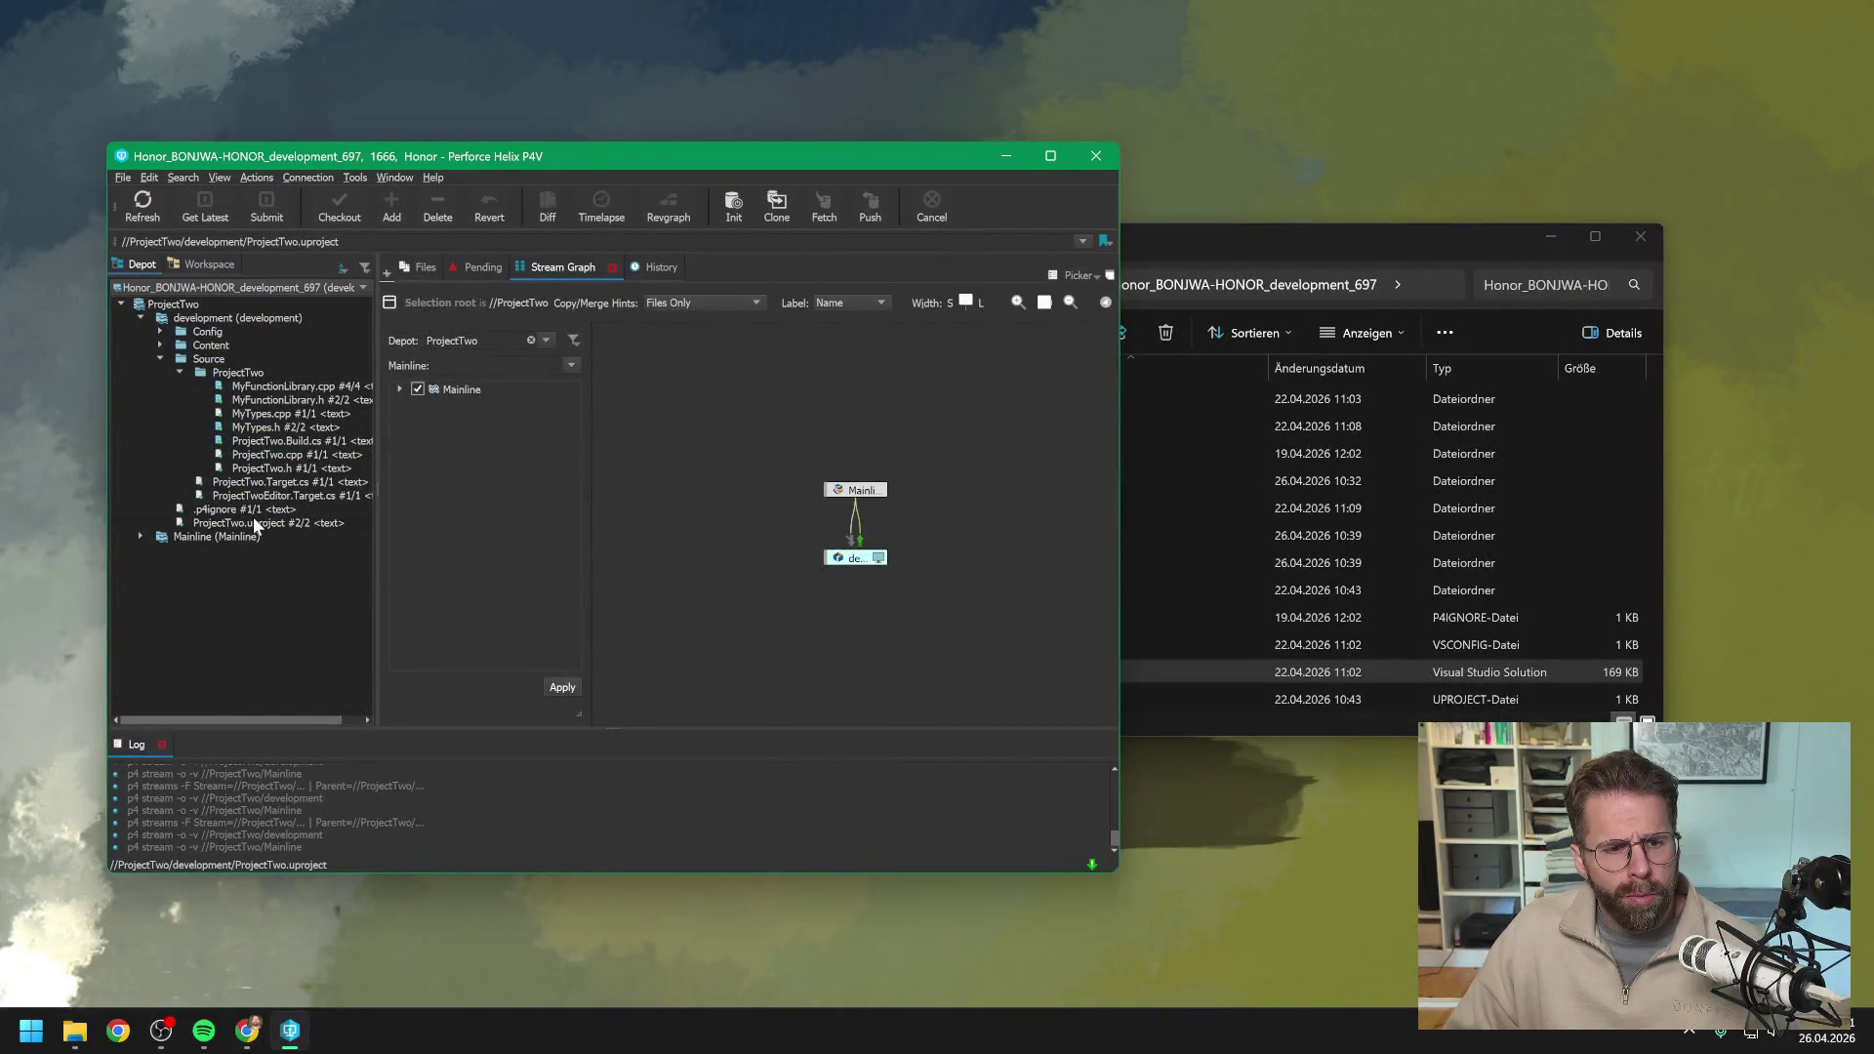
pyautogui.doubleClick(254, 523)
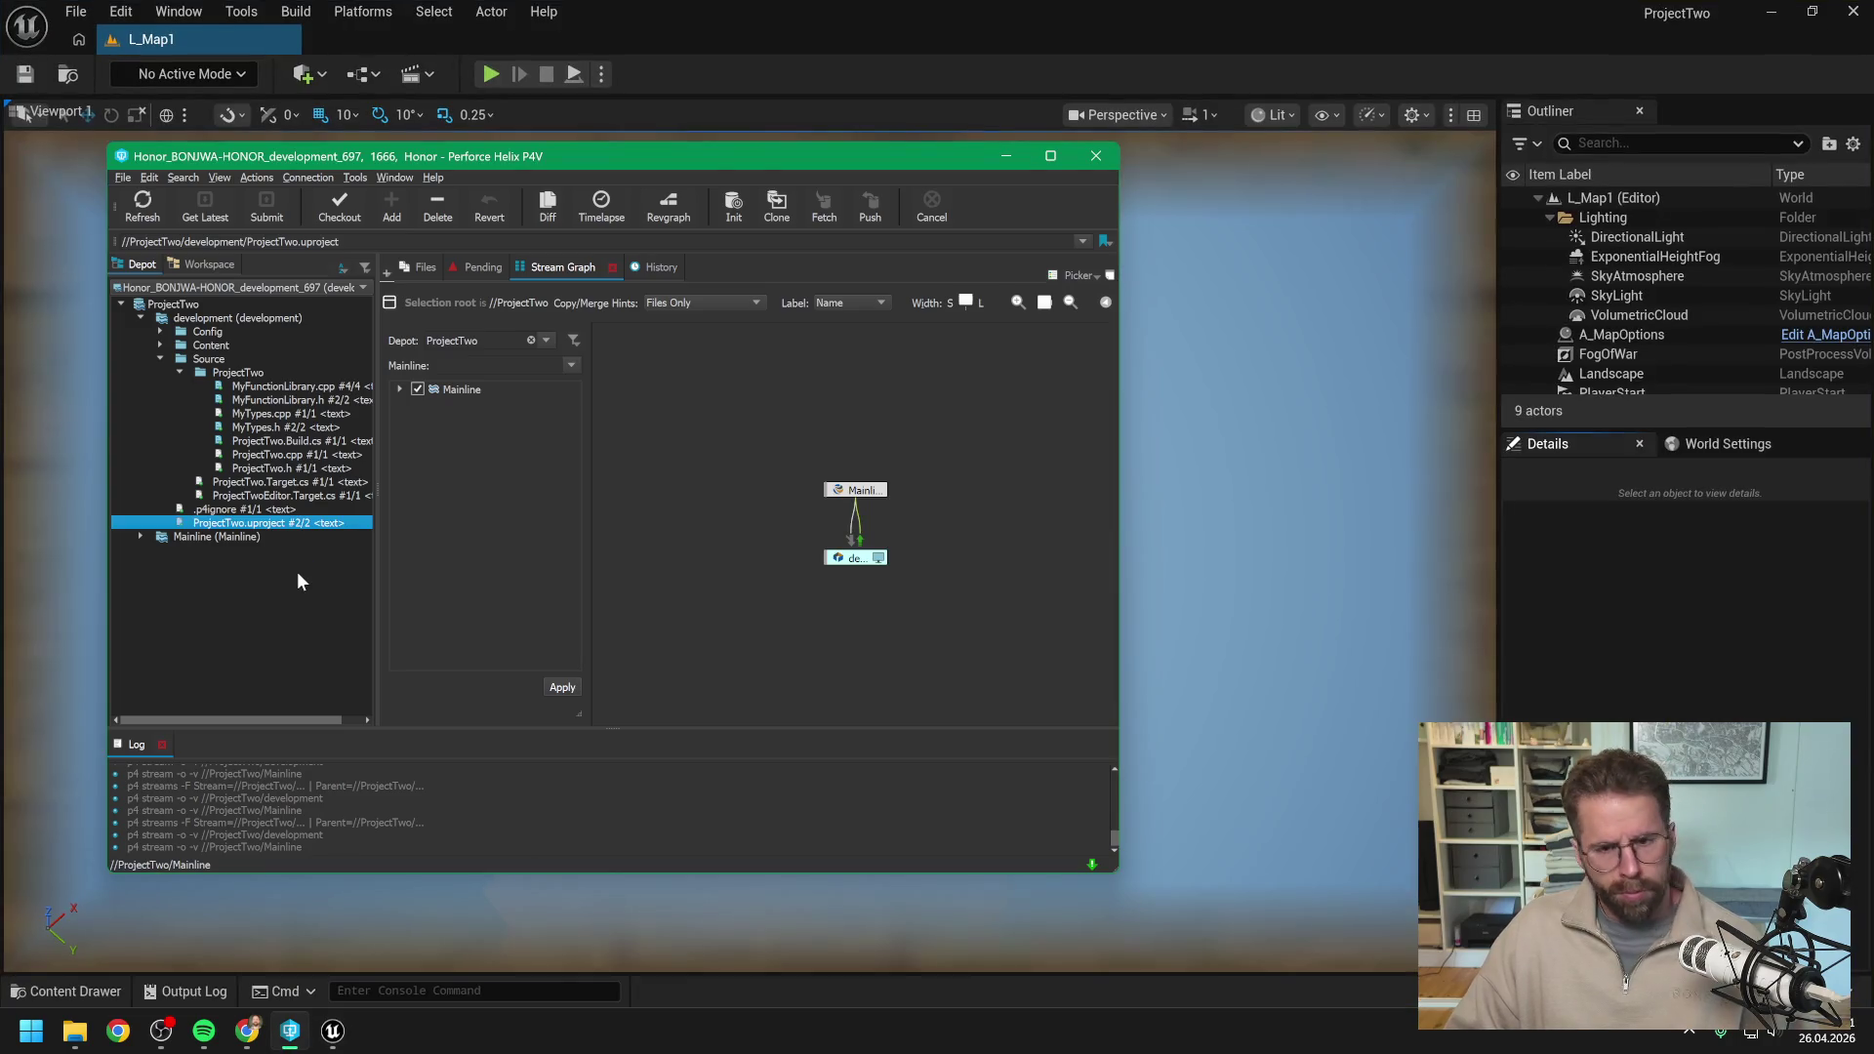
pyautogui.click(721, 62)
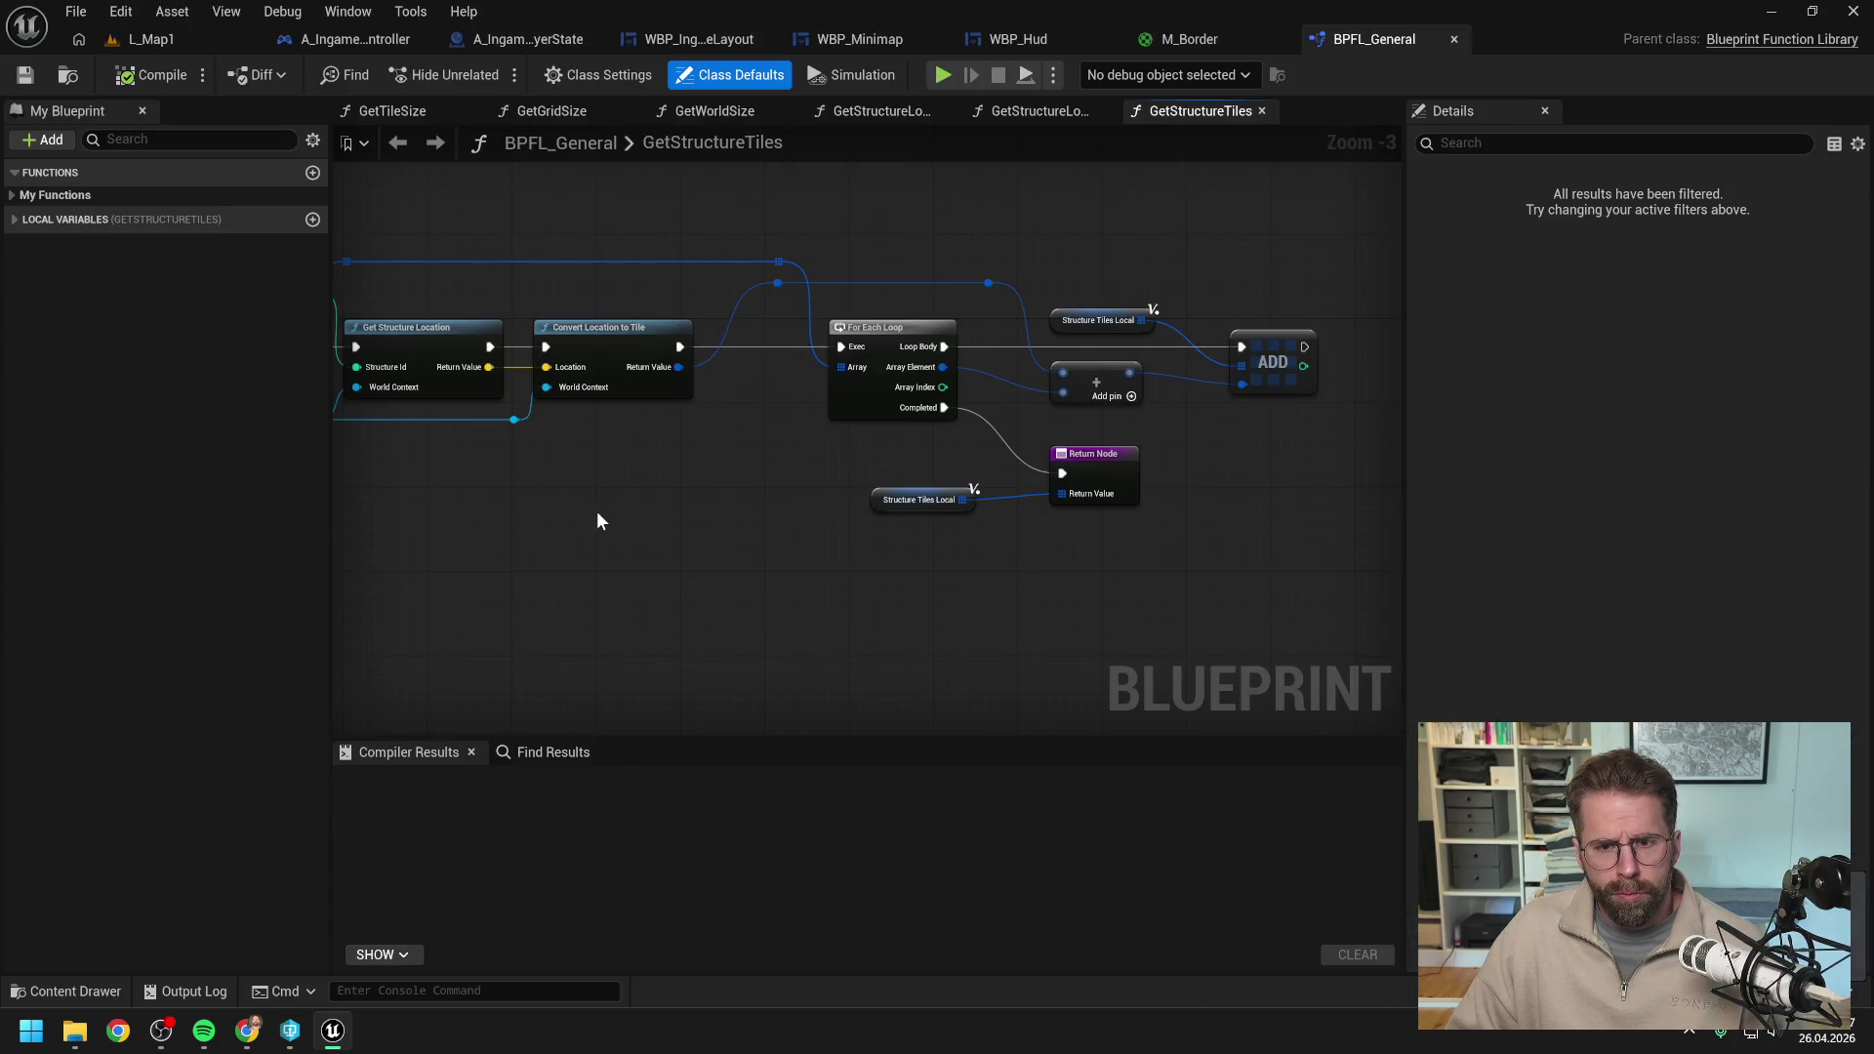
# Switch to the WBP_Minimap widget blueprint tab and show its EventGraph.
pyautogui.scroll(-4, 981, 477)
pyautogui.scroll(2, 884, 473)
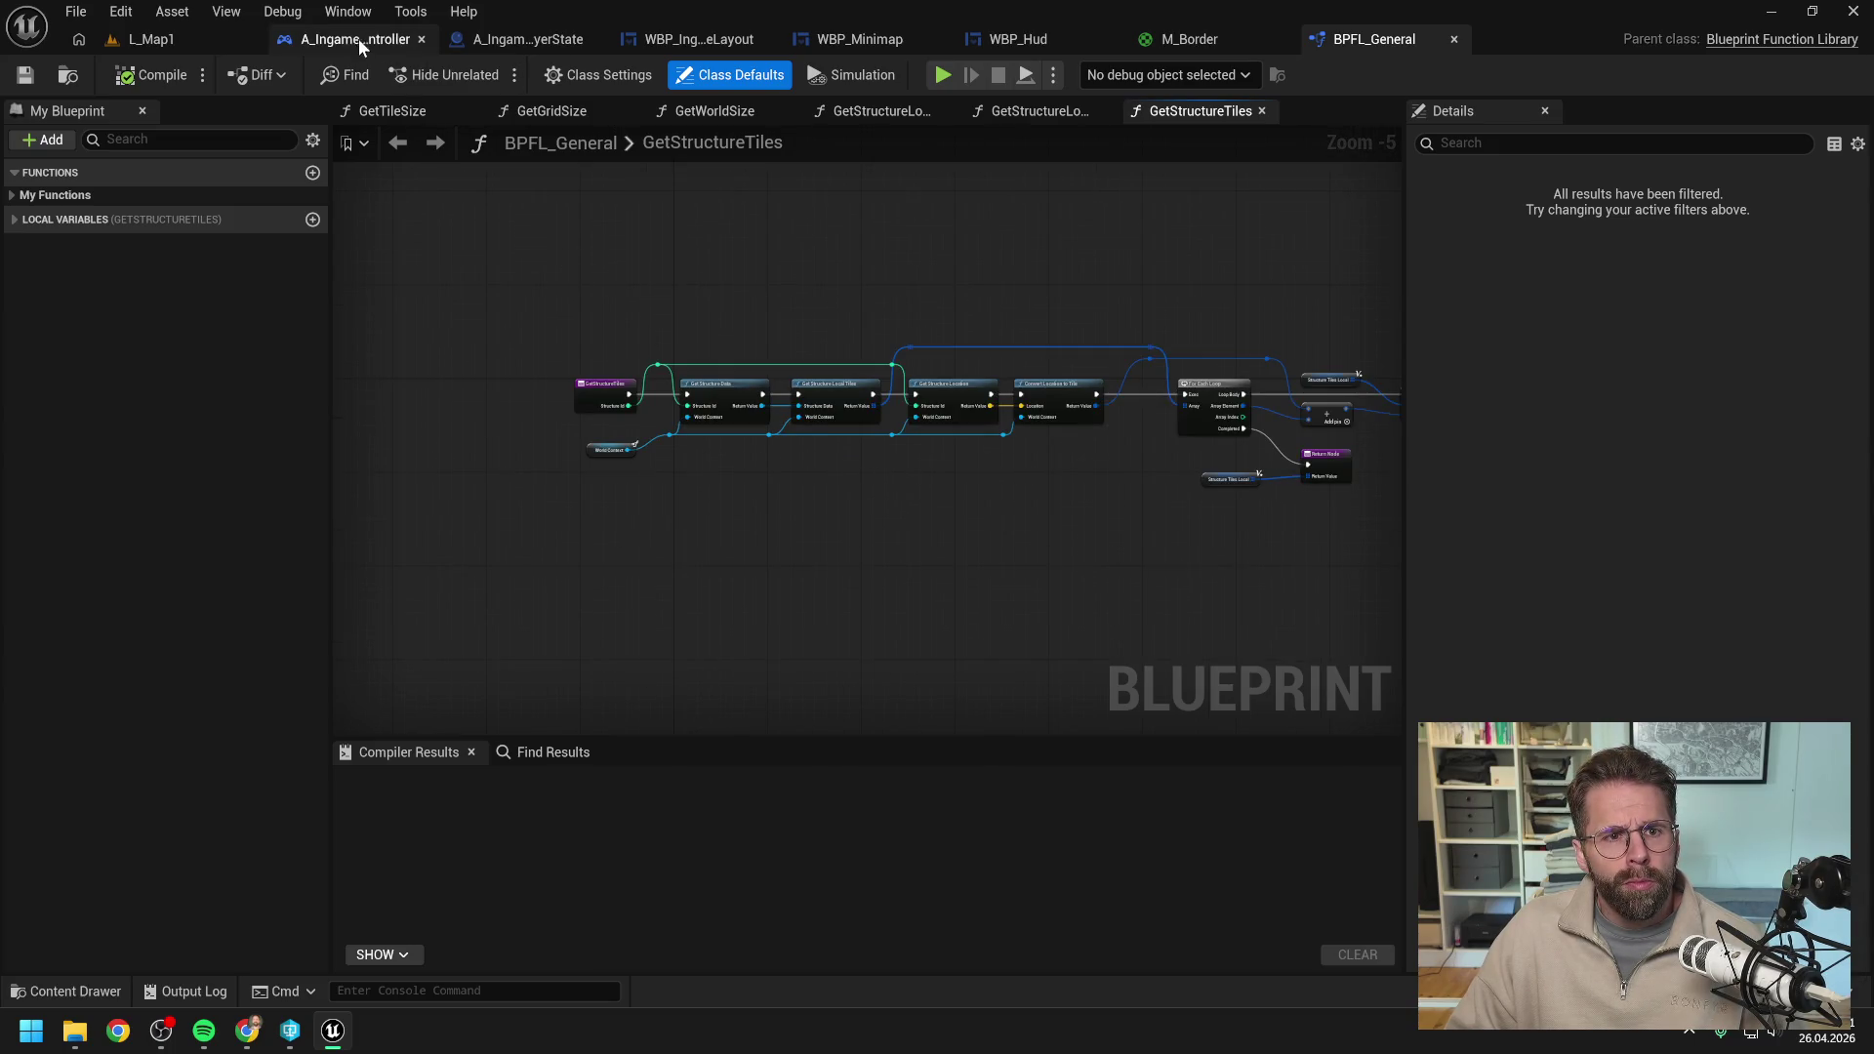
pyautogui.click(966, 37)
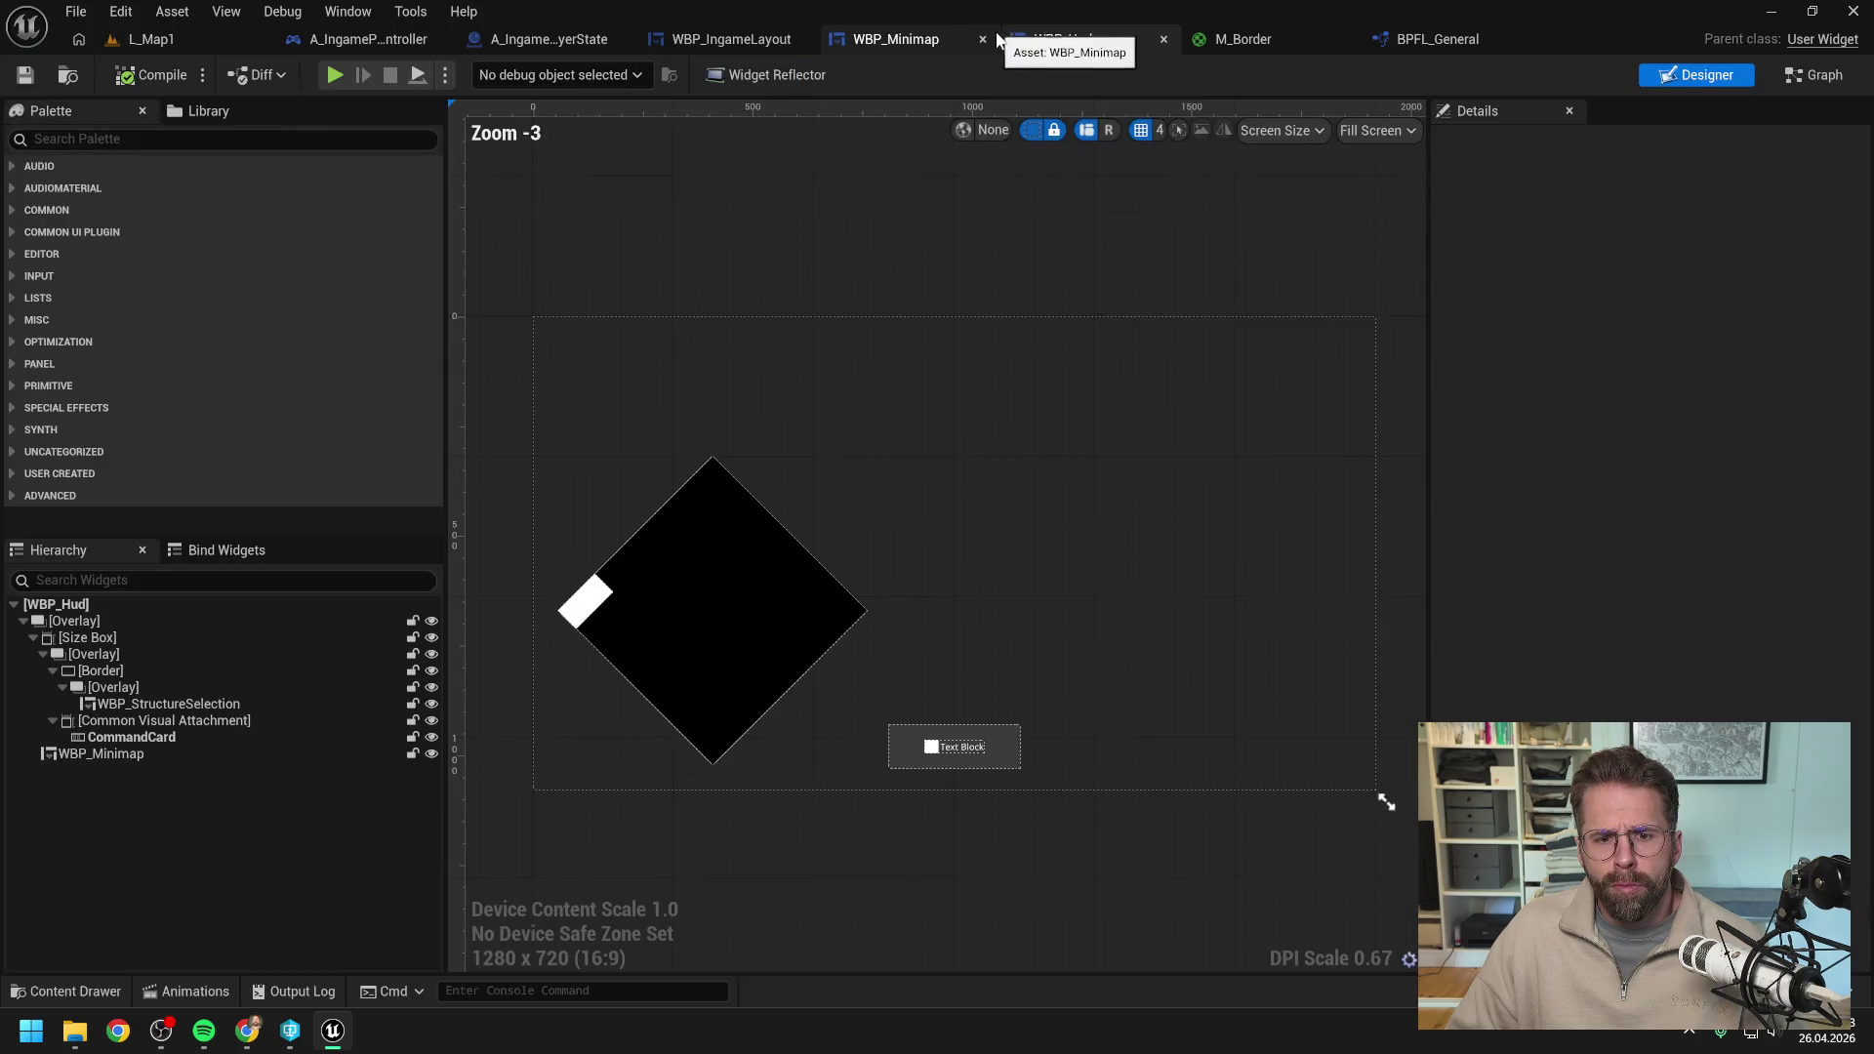
pyautogui.click(910, 39)
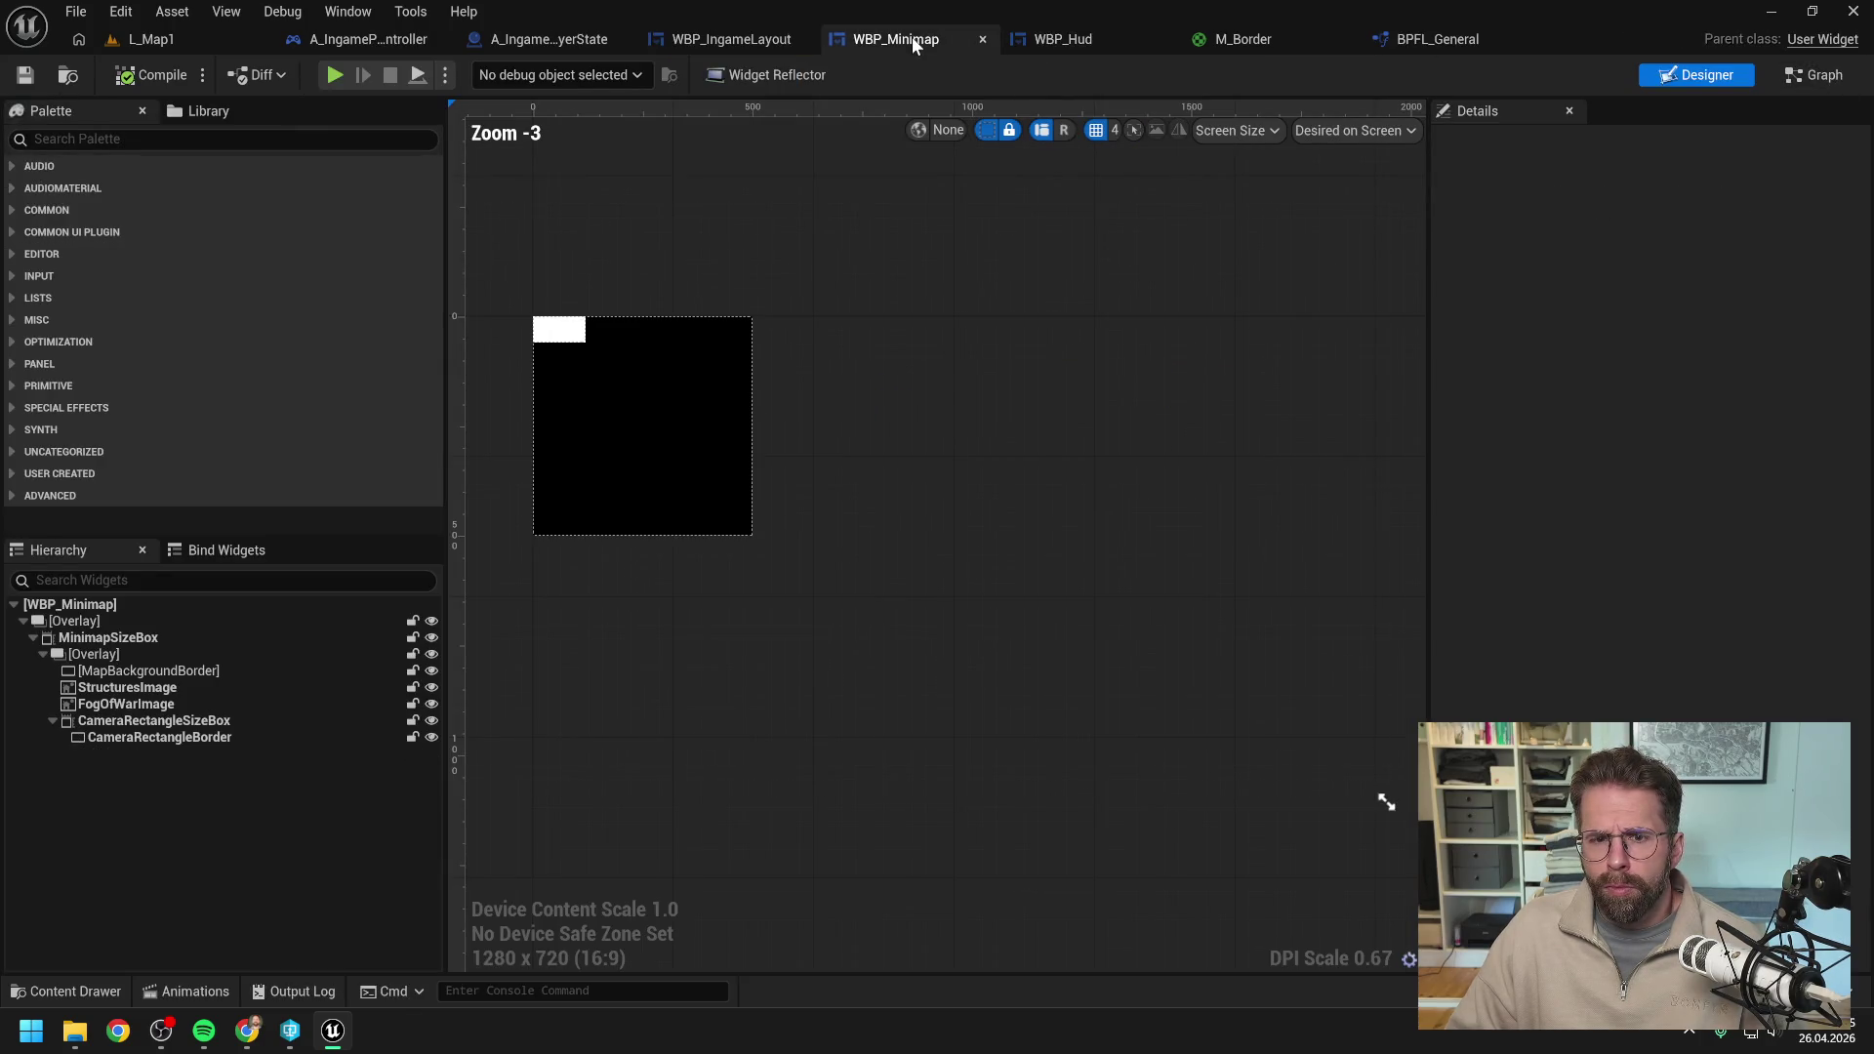
pyautogui.click(1804, 78)
pyautogui.scroll(2, 1109, 401)
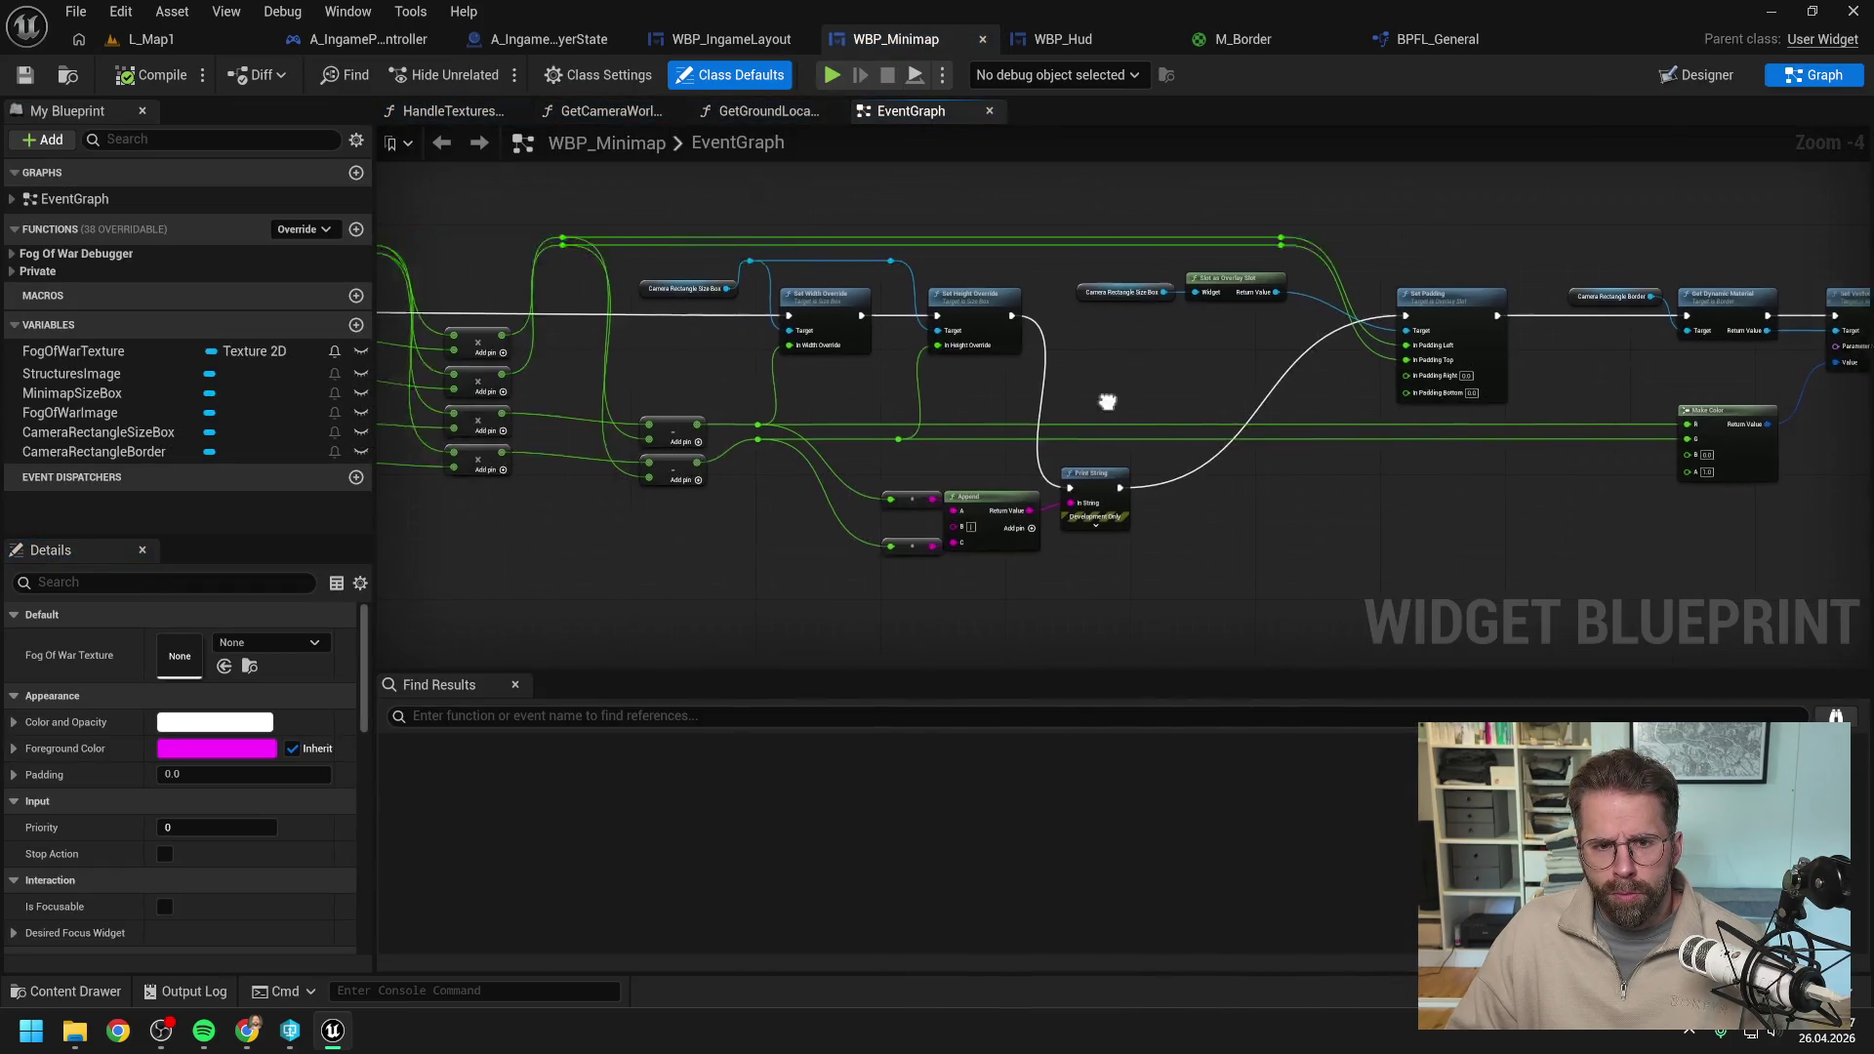
pyautogui.scroll(2, 966, 415)
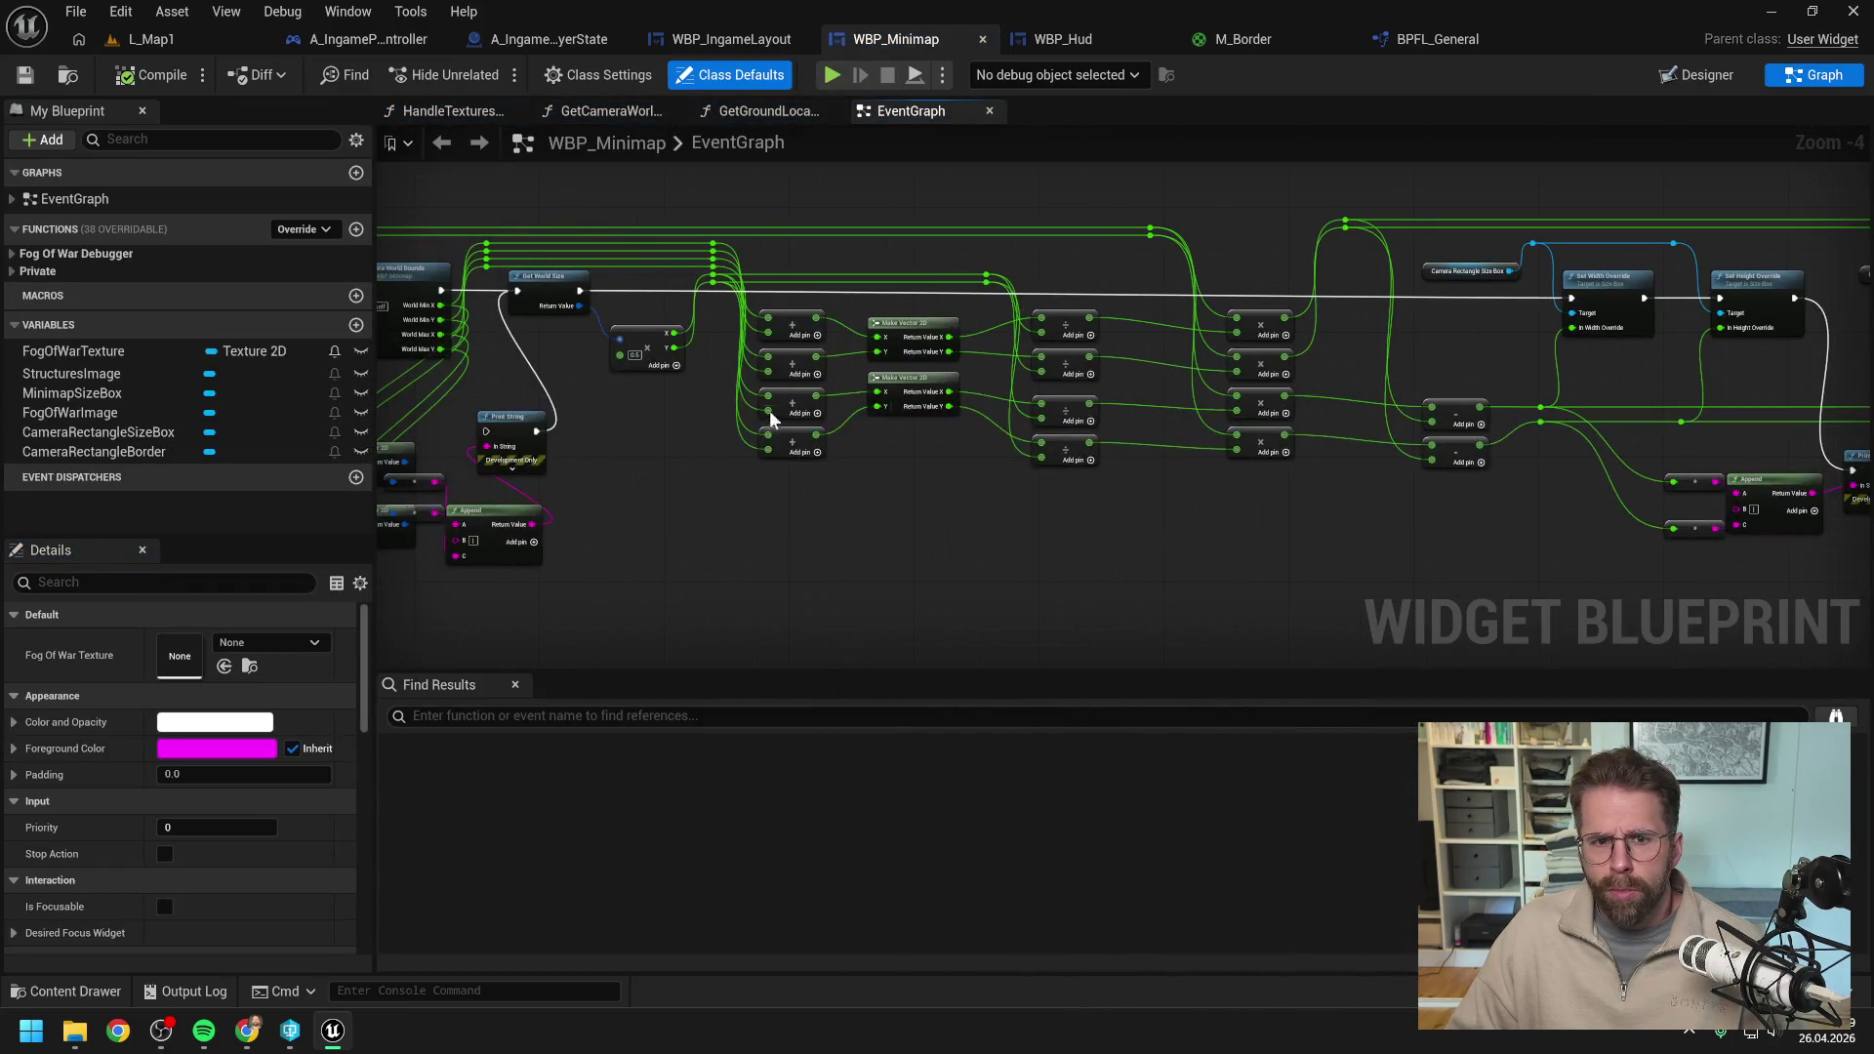
# Add the C++ Get Camera World Bounds node to the minimap event graph.
pyautogui.rightClick(669, 429)
pyautogui.write('ge')
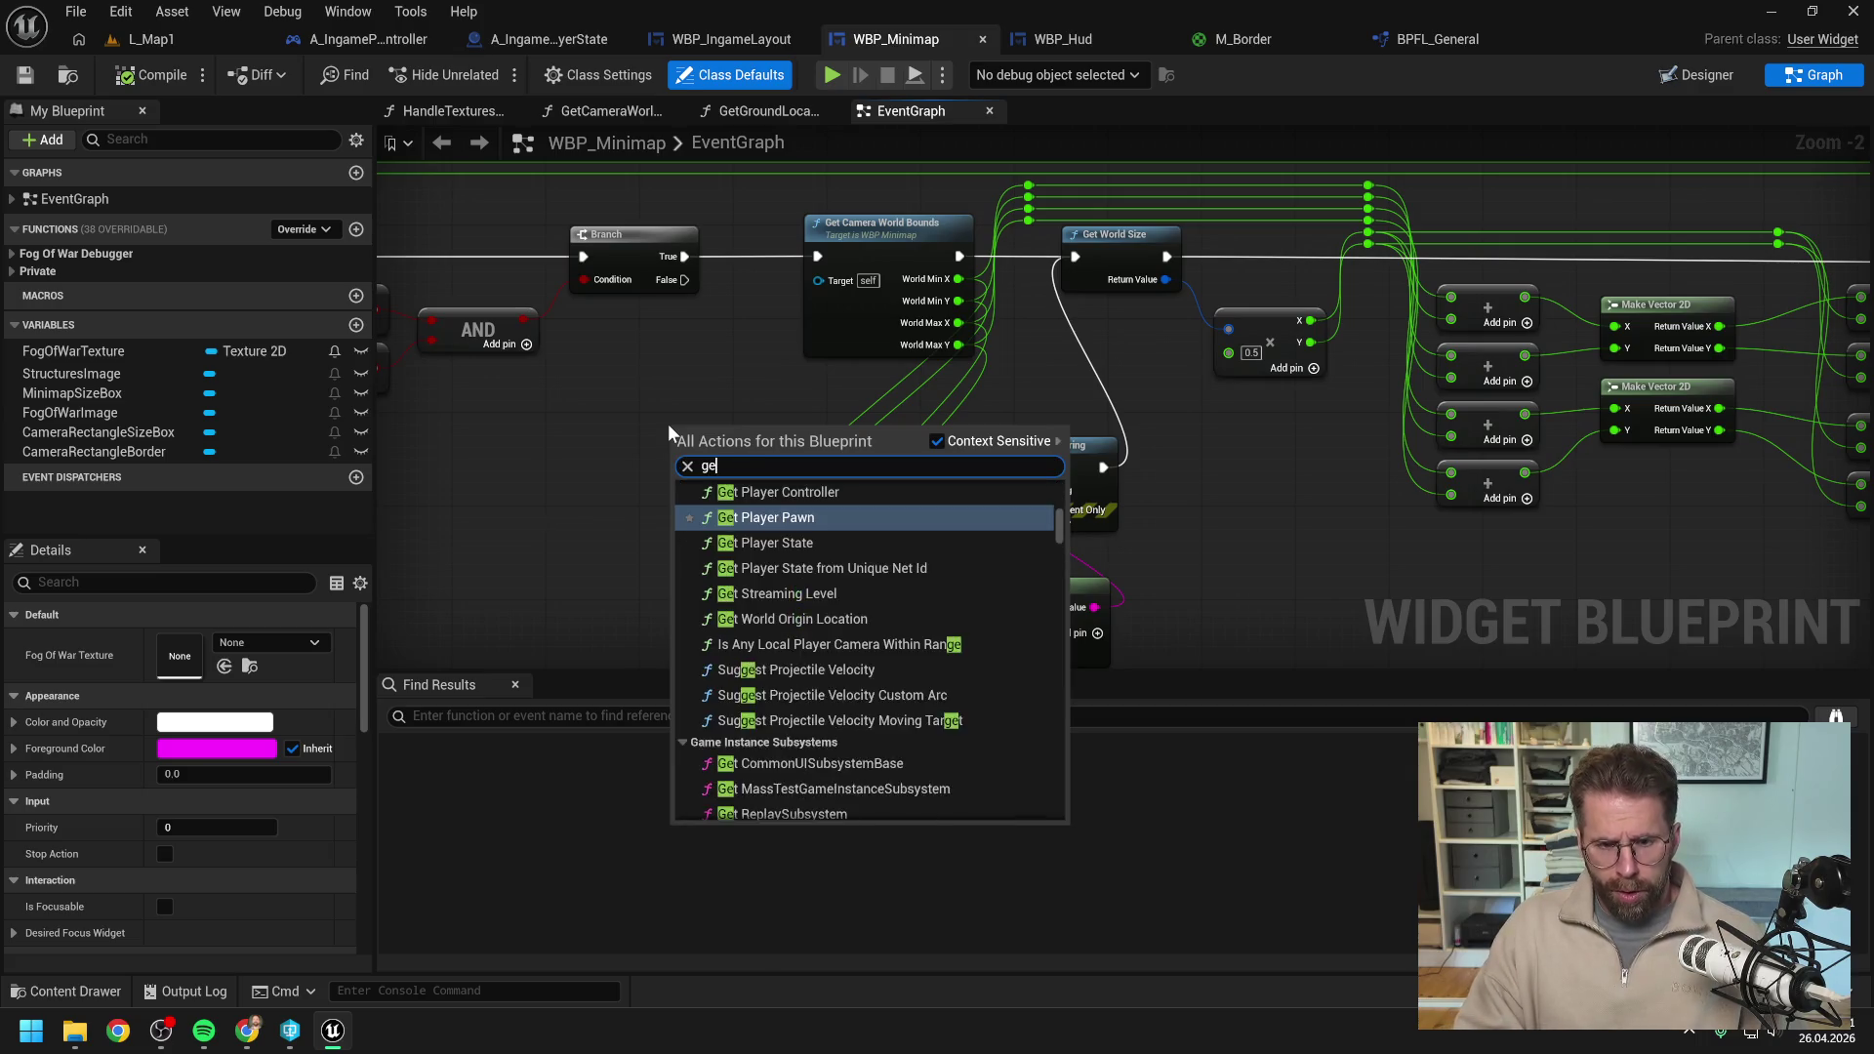
pyautogui.write('t camera worl')
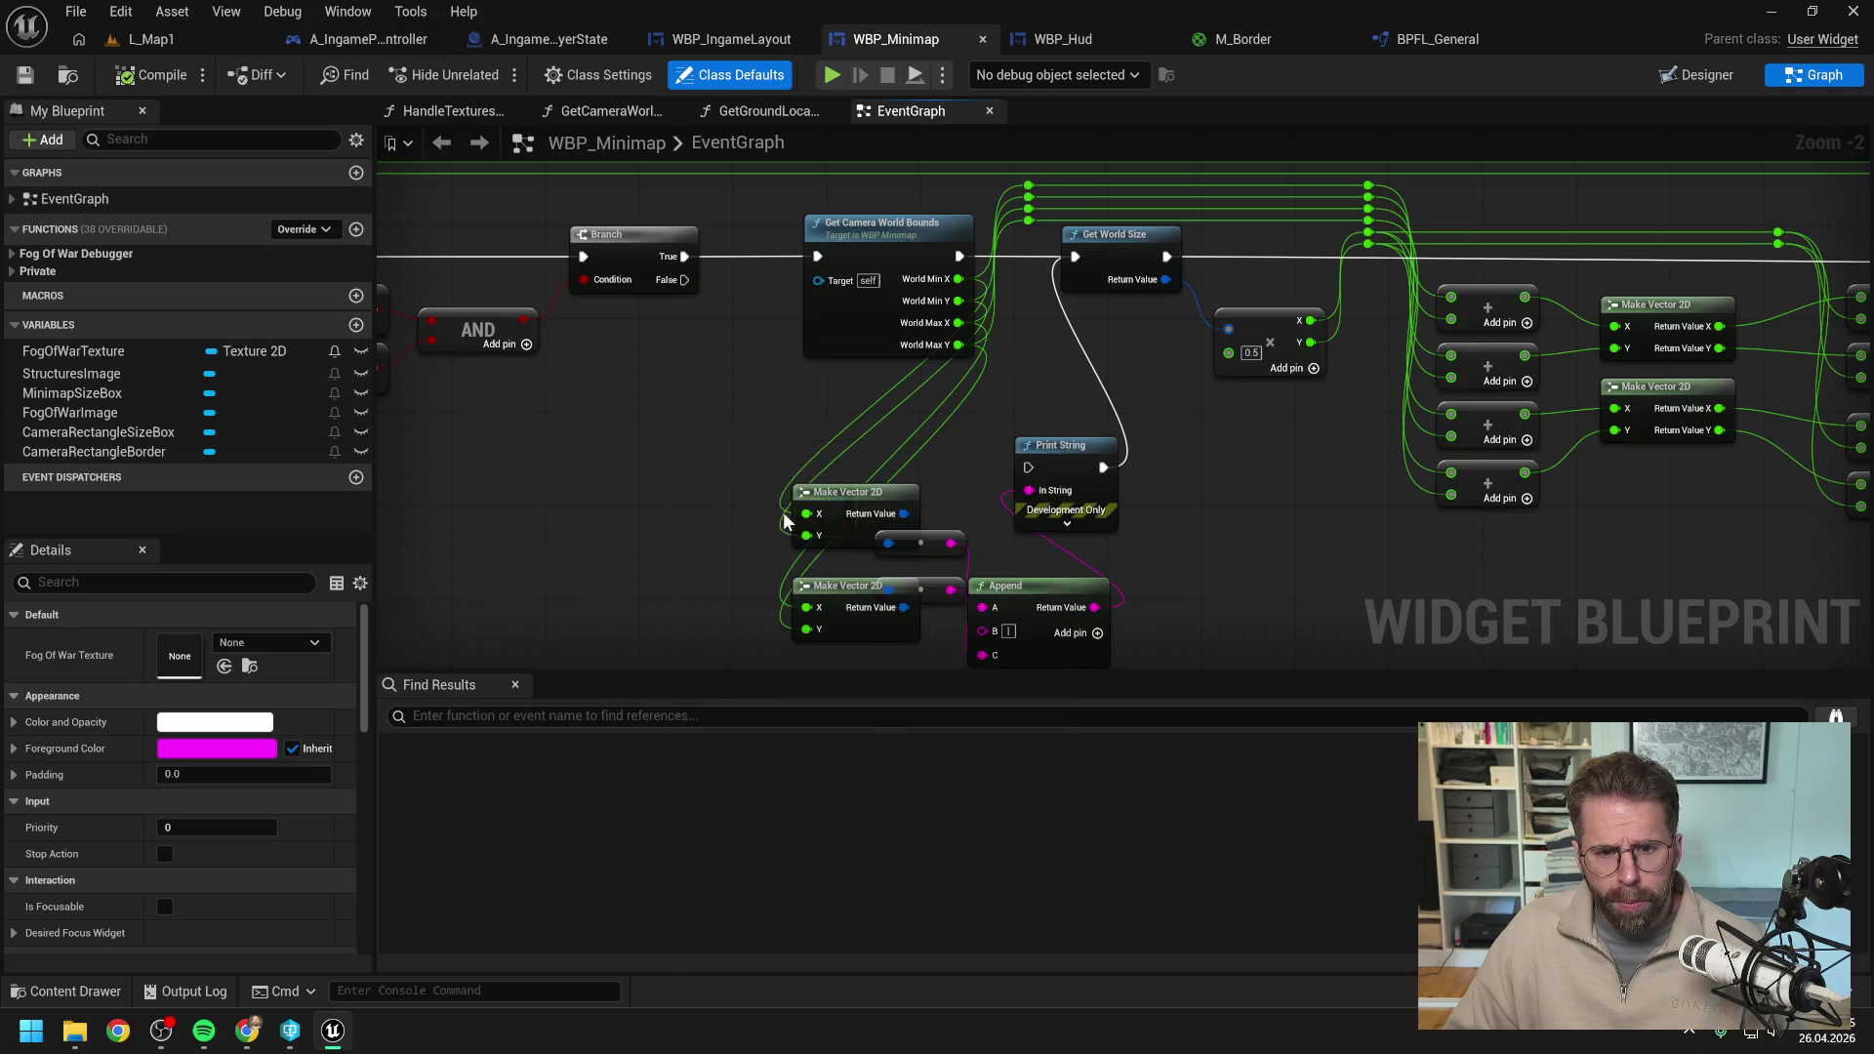
pyautogui.click(790, 509)
pyautogui.moveTo(756, 429); pyautogui.dragTo(679, 367)
pyautogui.moveTo(655, 502); pyautogui.dragTo(916, 525)
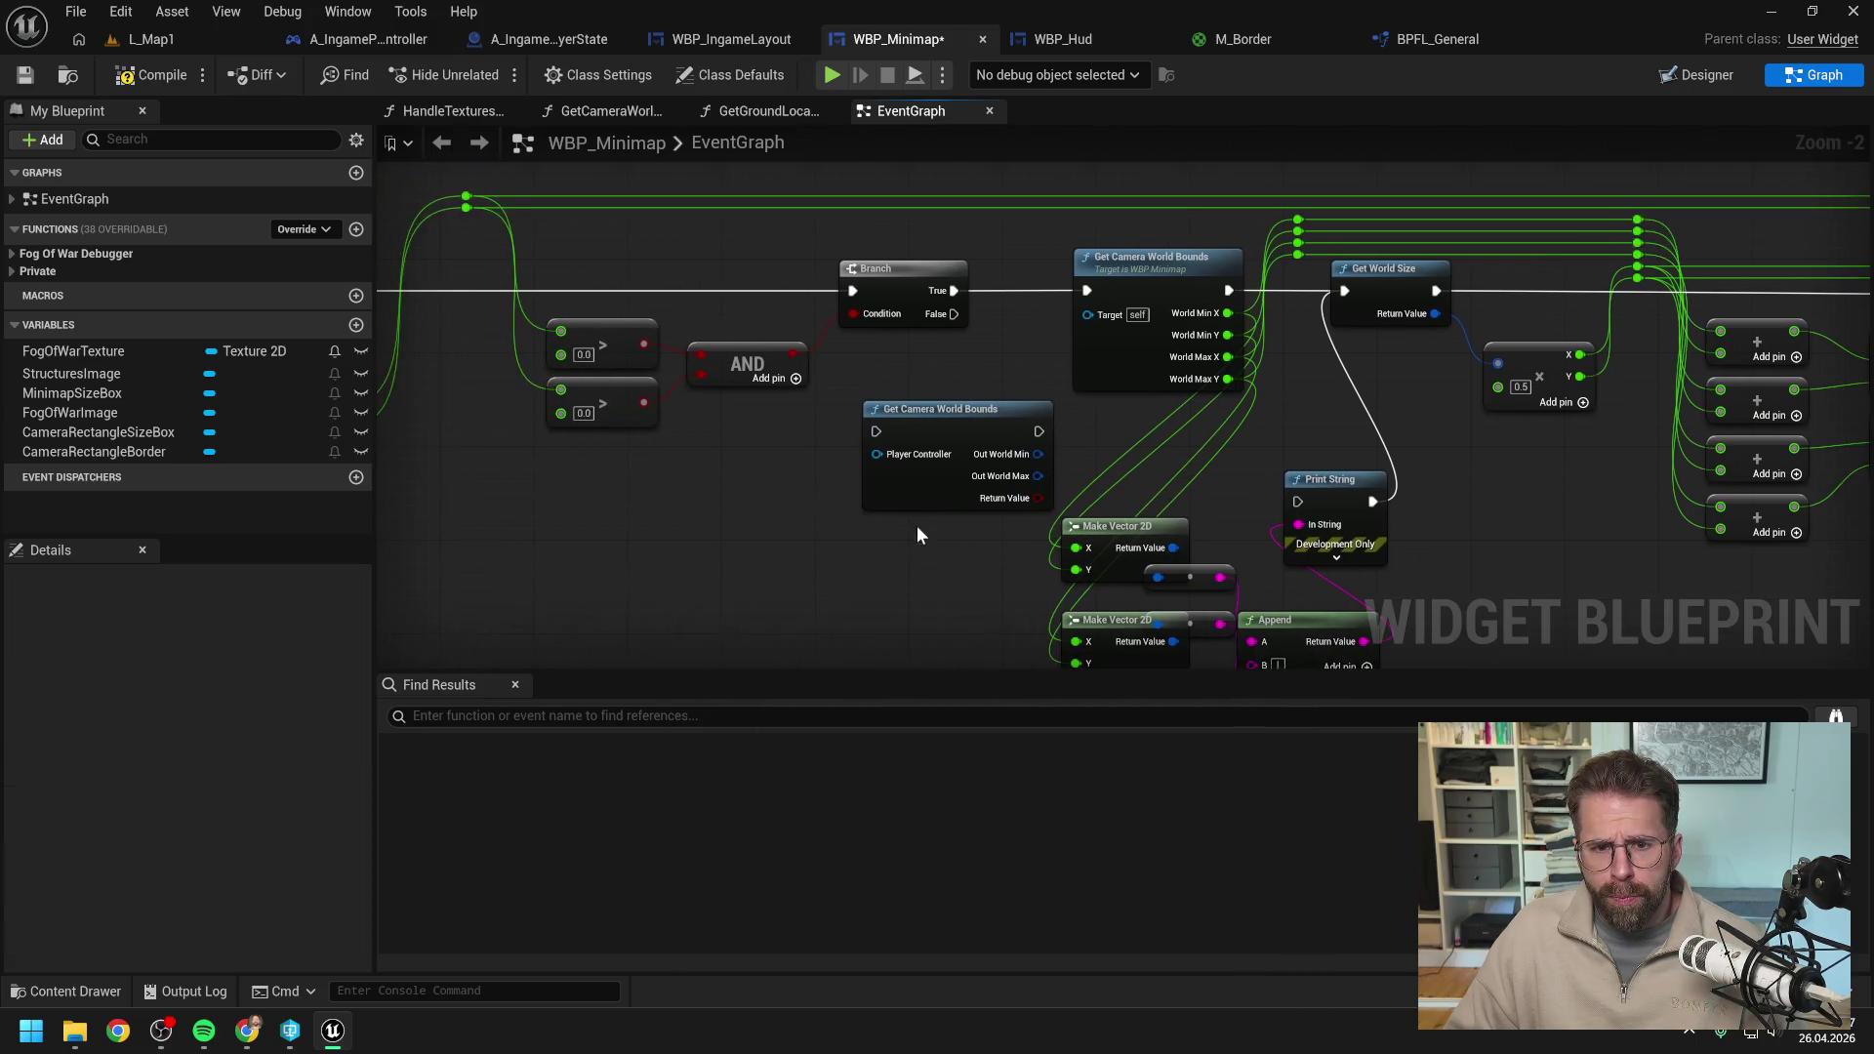
pyautogui.scroll(-1, 848, 501)
pyautogui.moveTo(911, 390)
pyautogui.mouseDown()
pyautogui.moveTo(1124, 382)
pyautogui.moveTo(712, 369)
pyautogui.mouseUp()
pyautogui.scroll(-2, 1124, 391)
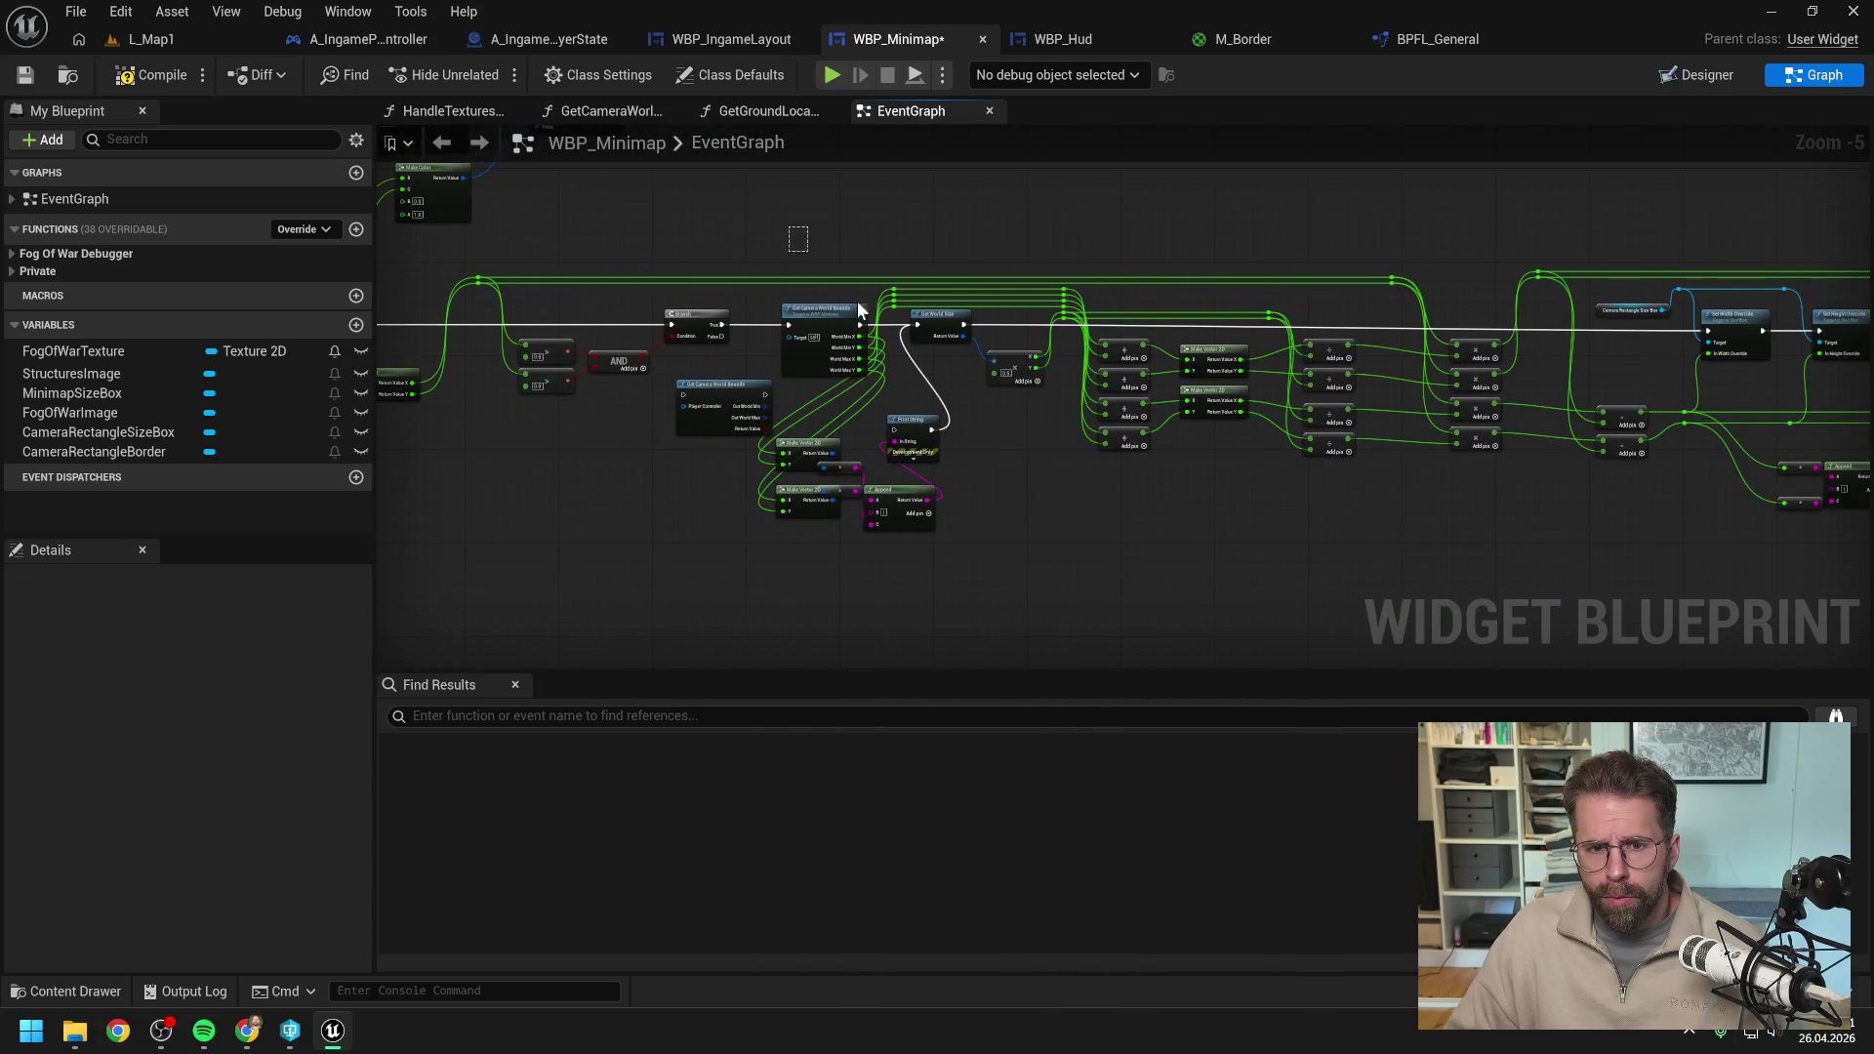
# Shift the downstream nodes right and wire Get Camera World Bounds in after the Branch.
pyautogui.click(857, 308)
pyautogui.scroll(-5, 953, 488)
pyautogui.moveTo(636, 281); pyautogui.dragTo(1250, 459)
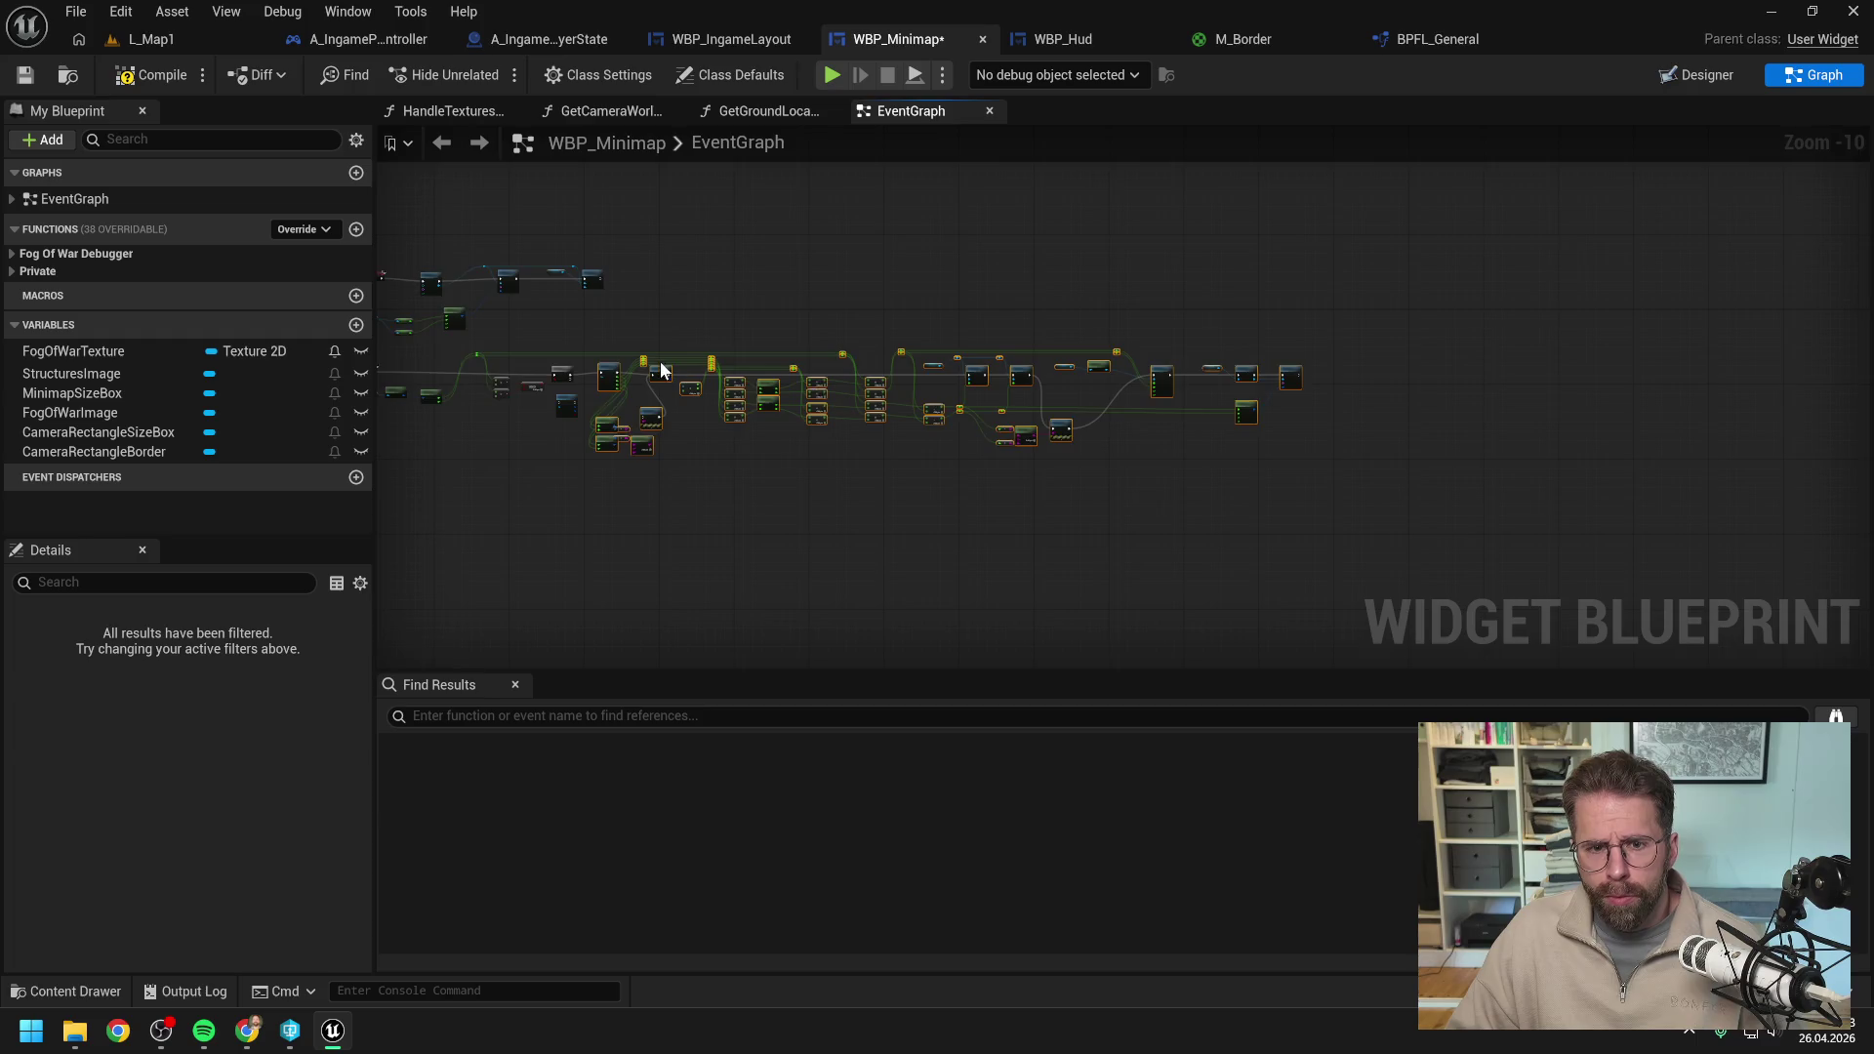
pyautogui.scroll(8, 705, 495)
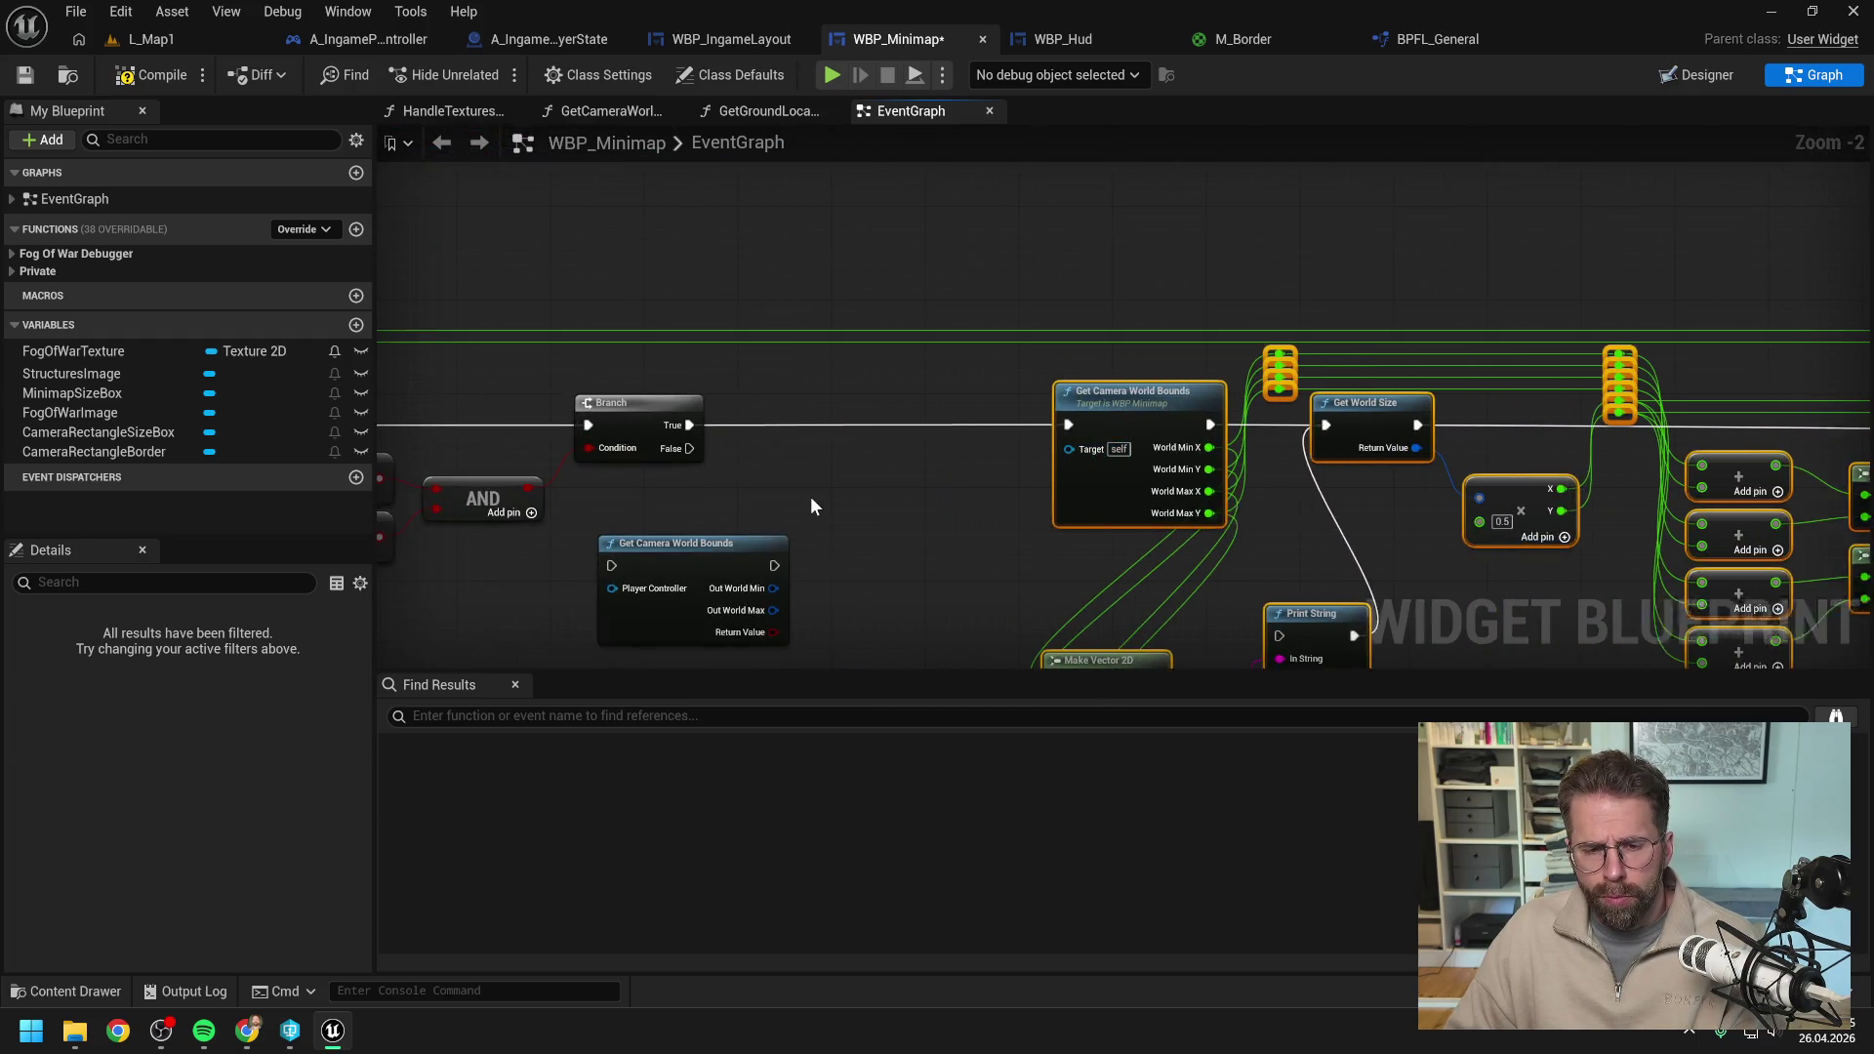
pyautogui.moveTo(680, 551); pyautogui.dragTo(855, 410)
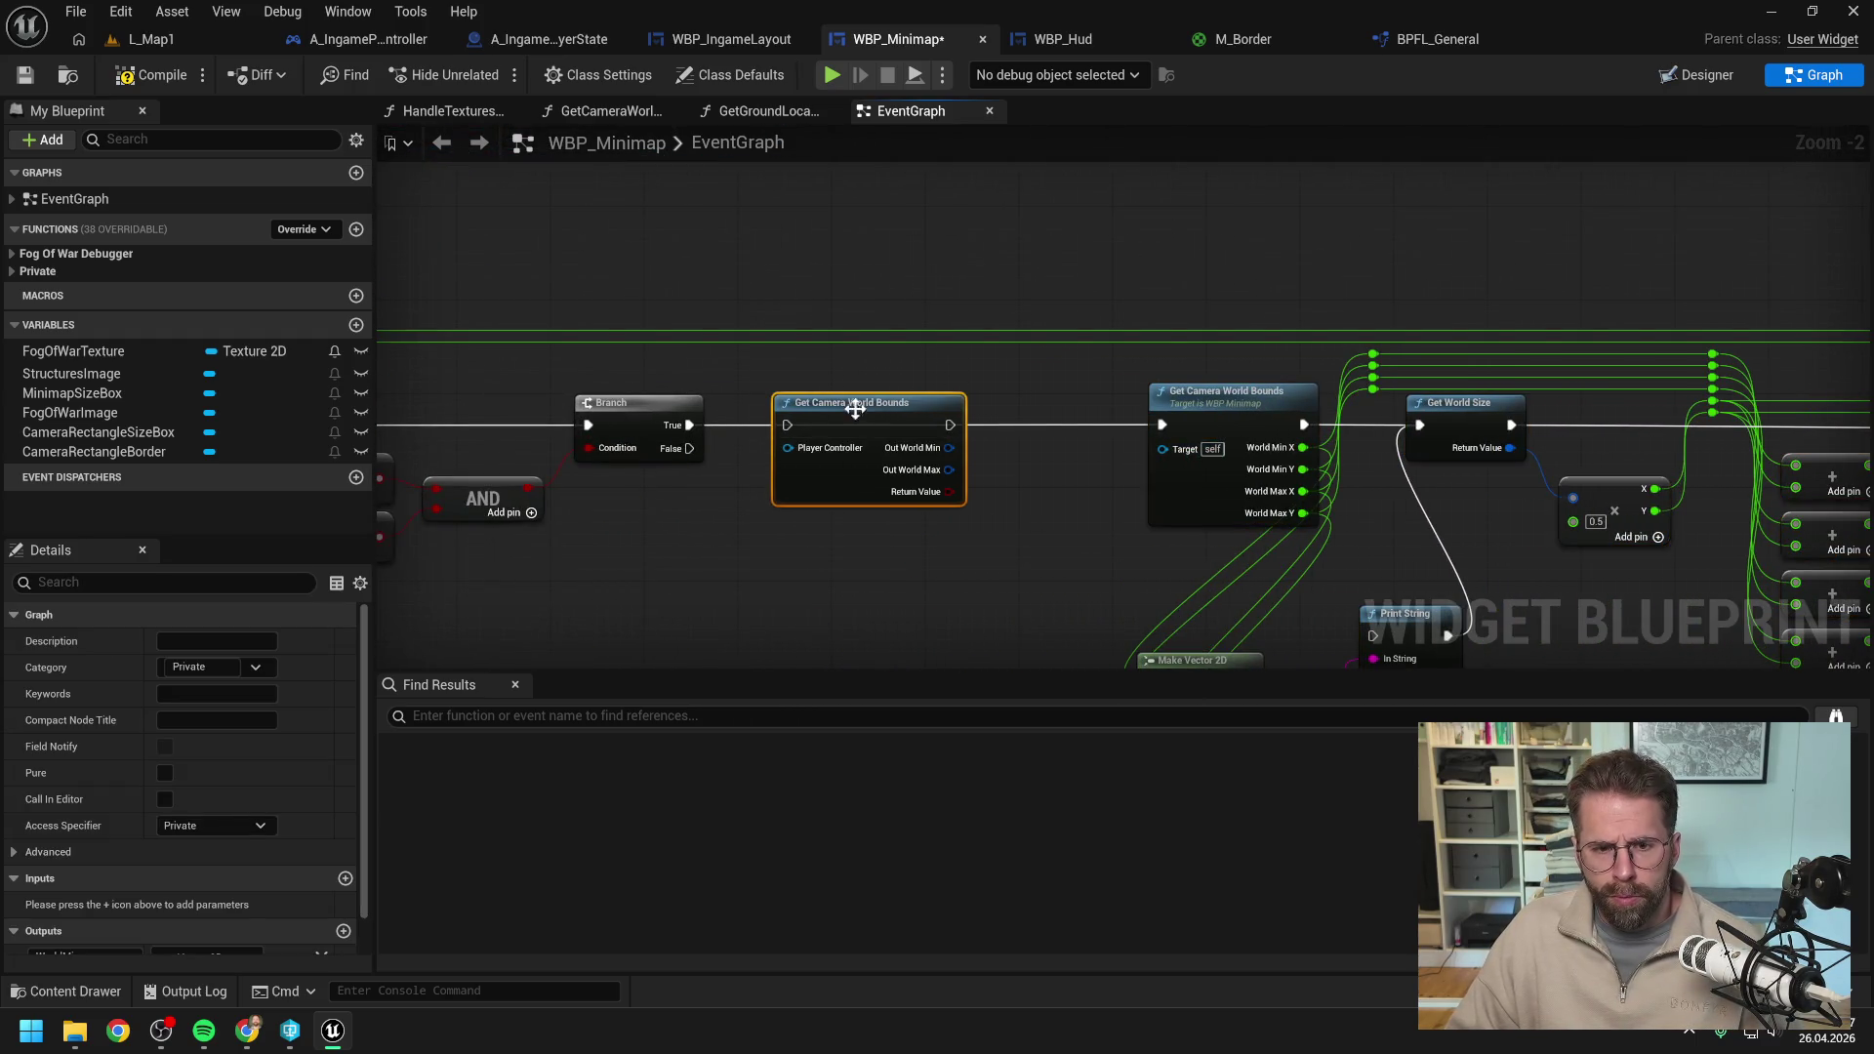
pyautogui.moveTo(689, 424); pyautogui.dragTo(914, 408)
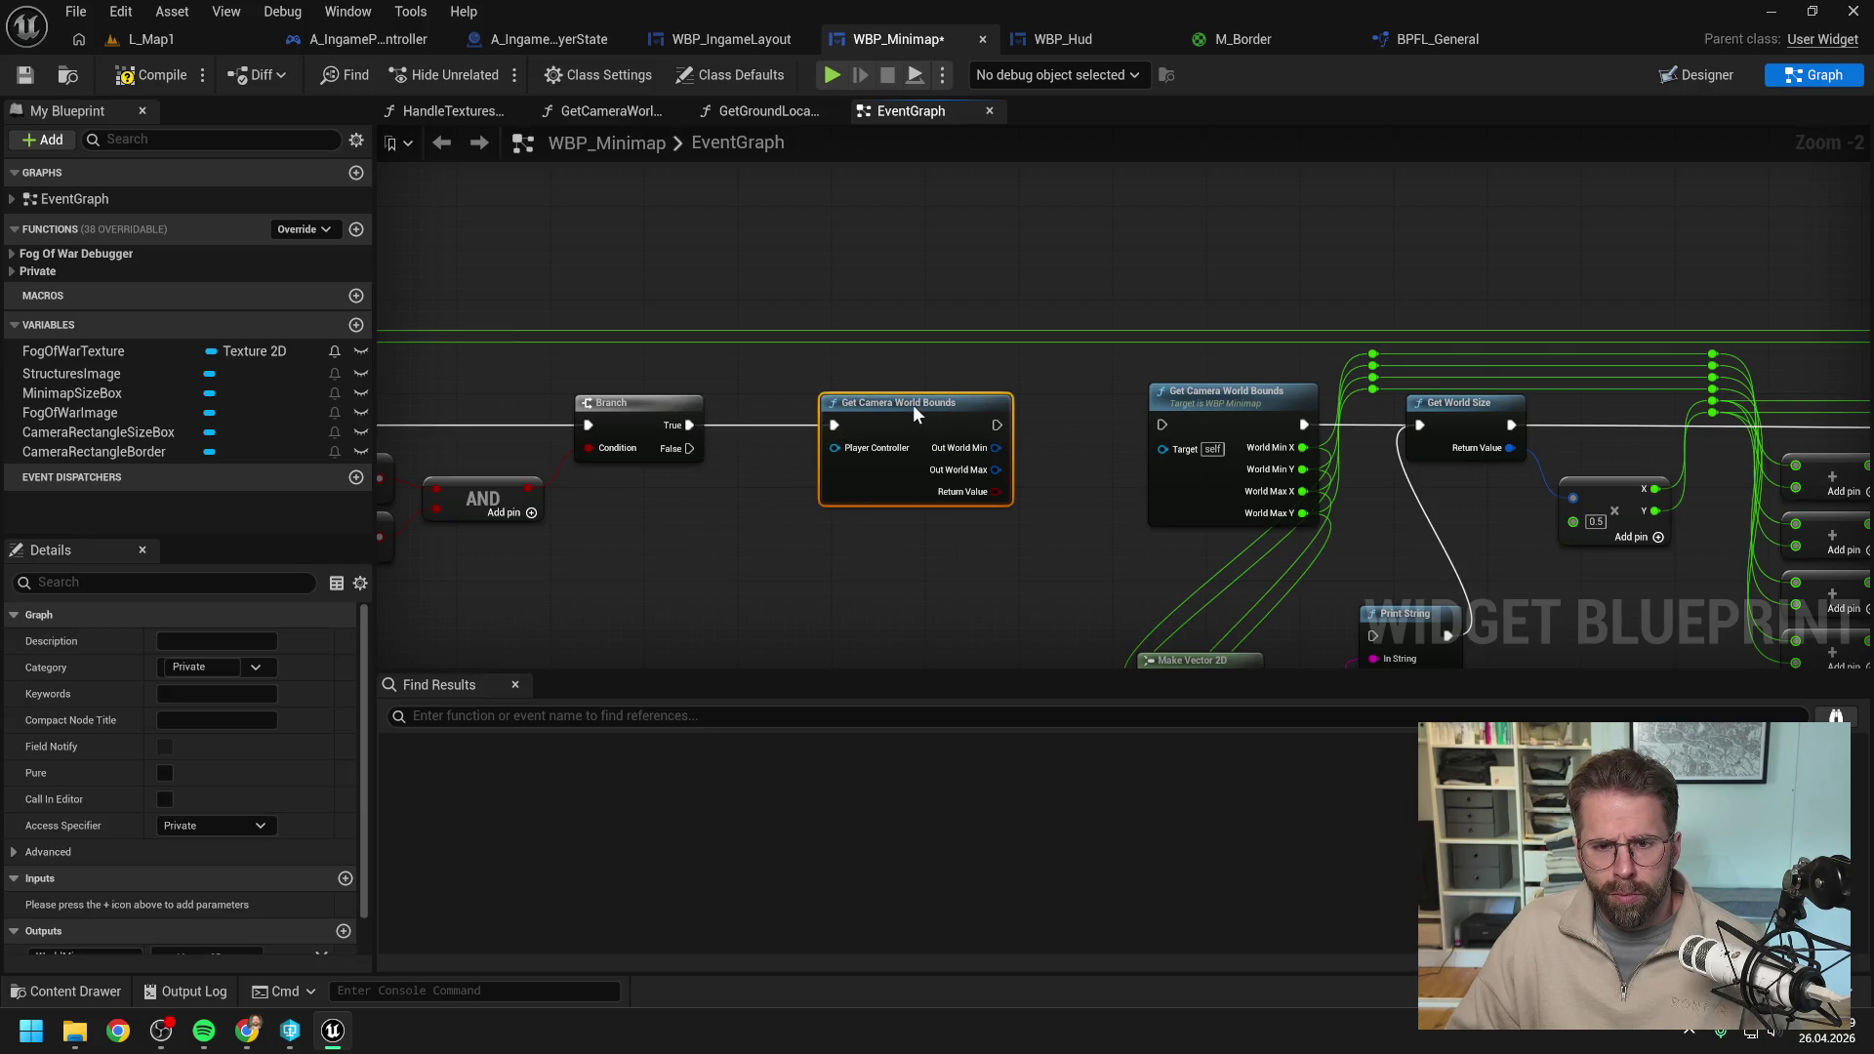
pyautogui.click(1024, 430)
pyautogui.moveTo(1055, 443)
pyautogui.mouseDown()
pyautogui.moveTo(834, 409)
pyautogui.moveTo(940, 391)
pyautogui.mouseUp()
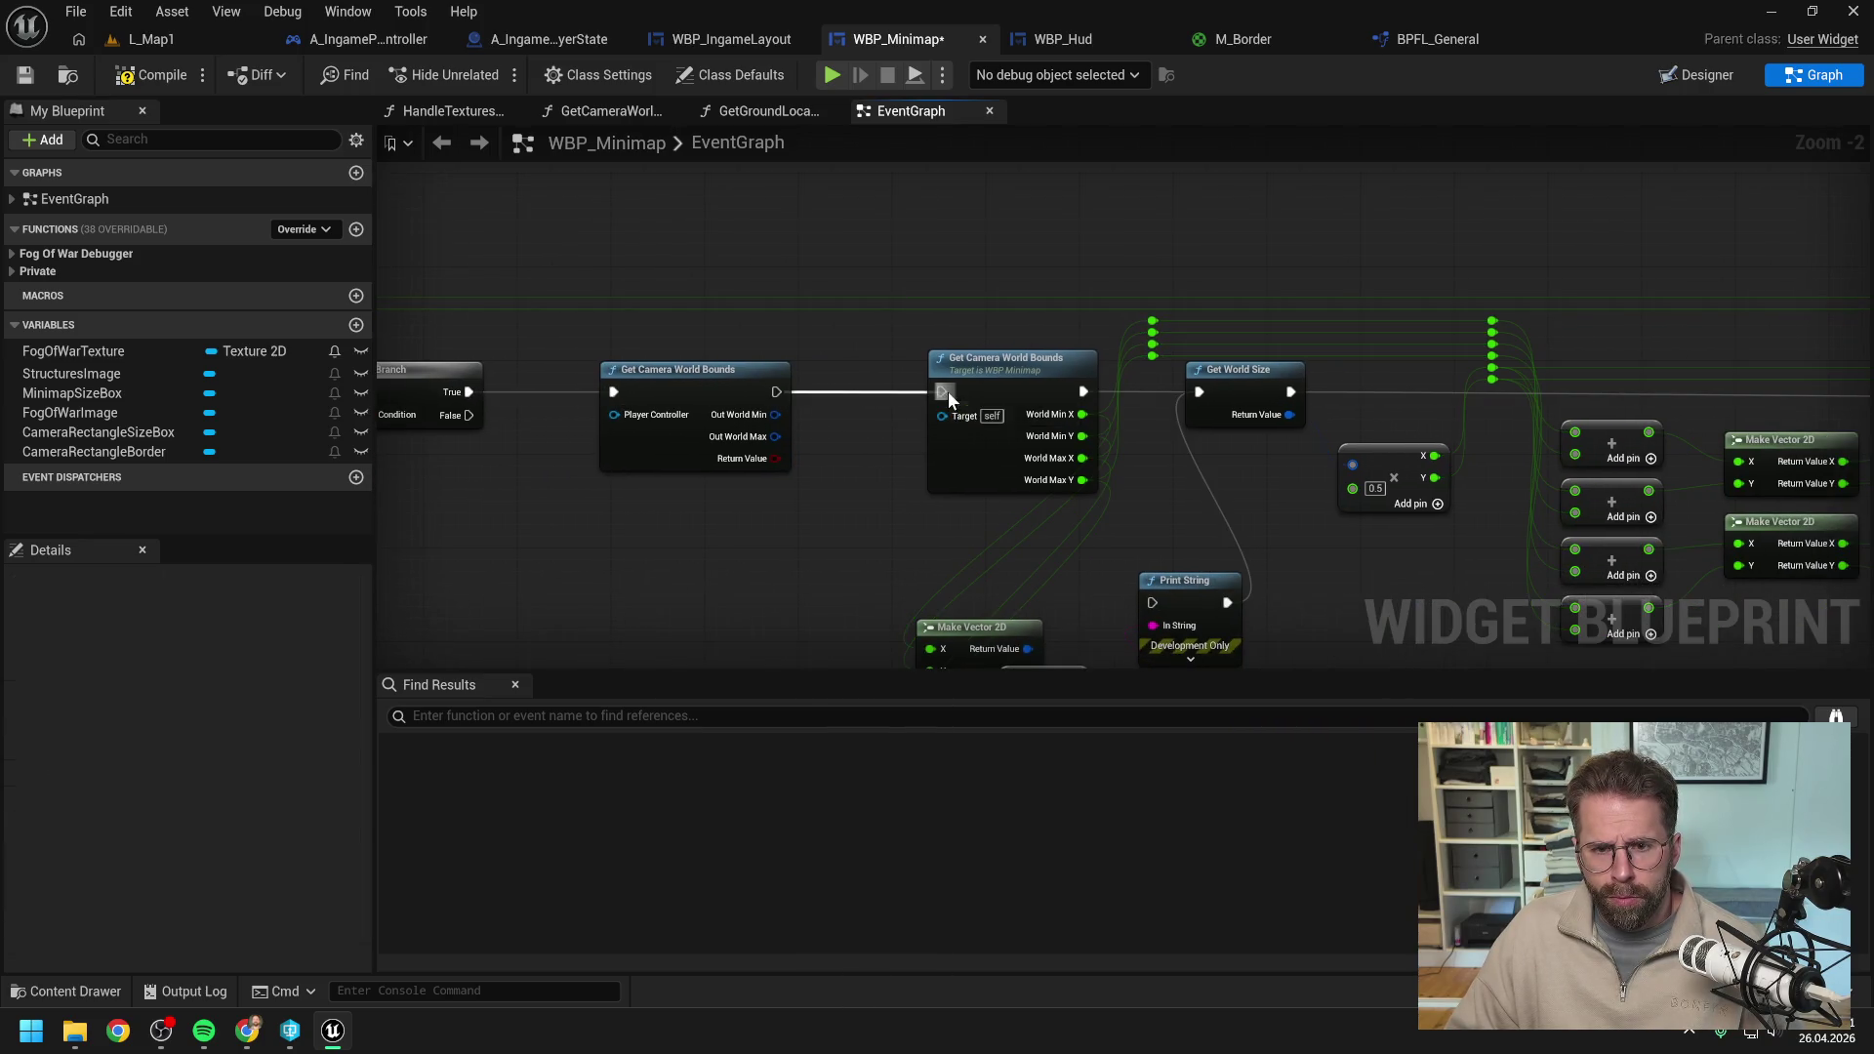
pyautogui.scroll(-1, 835, 477)
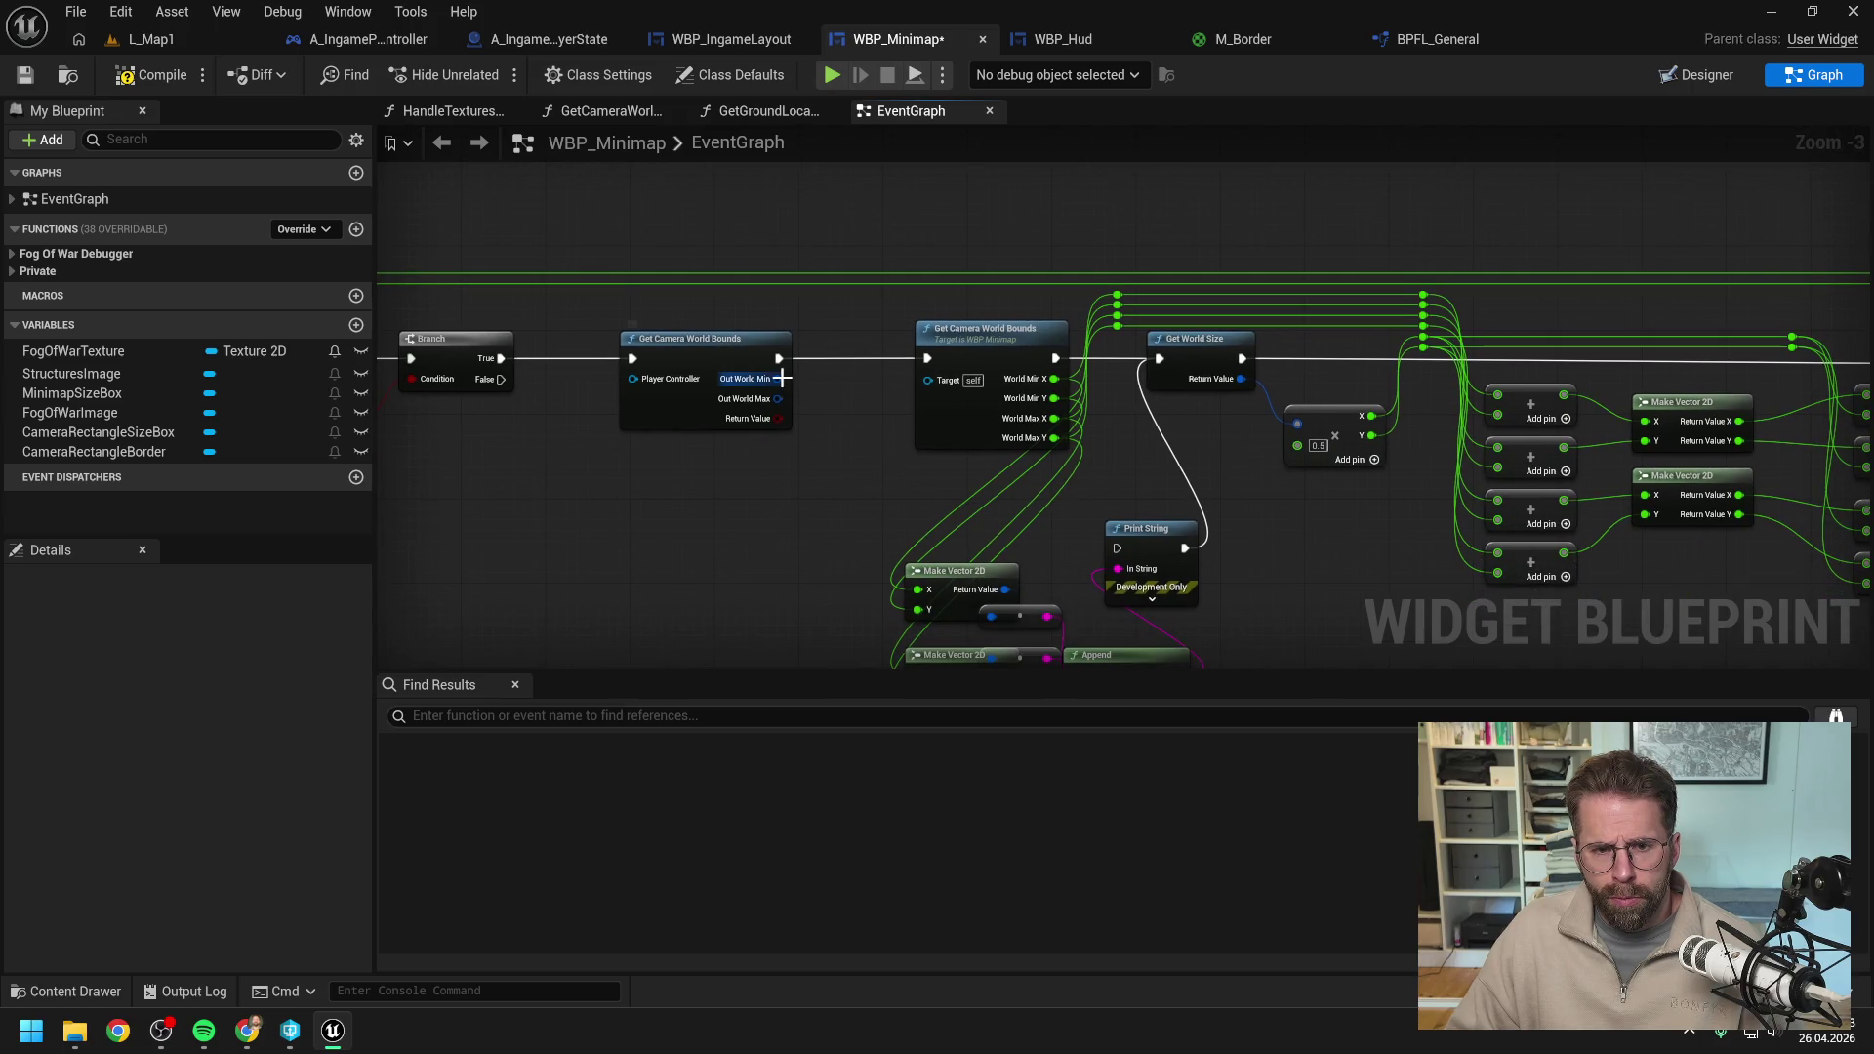
# Split the Out World Min and Out World Max pins into X and Y.
pyautogui.rightClick(782, 378)
pyautogui.click(821, 457)
pyautogui.rightClick(784, 418)
pyautogui.click(818, 494)
# Add a Branch on the bounds node's Return Value, wiring its True output to Print String.
pyautogui.moveTo(785, 458)
pyautogui.mouseDown()
pyautogui.moveTo(827, 447)
pyautogui.moveTo(871, 354)
pyautogui.moveTo(820, 357)
pyautogui.mouseUp()
pyautogui.write('branch')
pyautogui.press('Return')
pyautogui.scroll(-6, 820, 357)
pyautogui.moveTo(632, 297)
pyautogui.mouseDown()
pyautogui.moveTo(1013, 476)
pyautogui.moveTo(1472, 519)
pyautogui.mouseUp()
pyautogui.scroll(6, 593, 375)
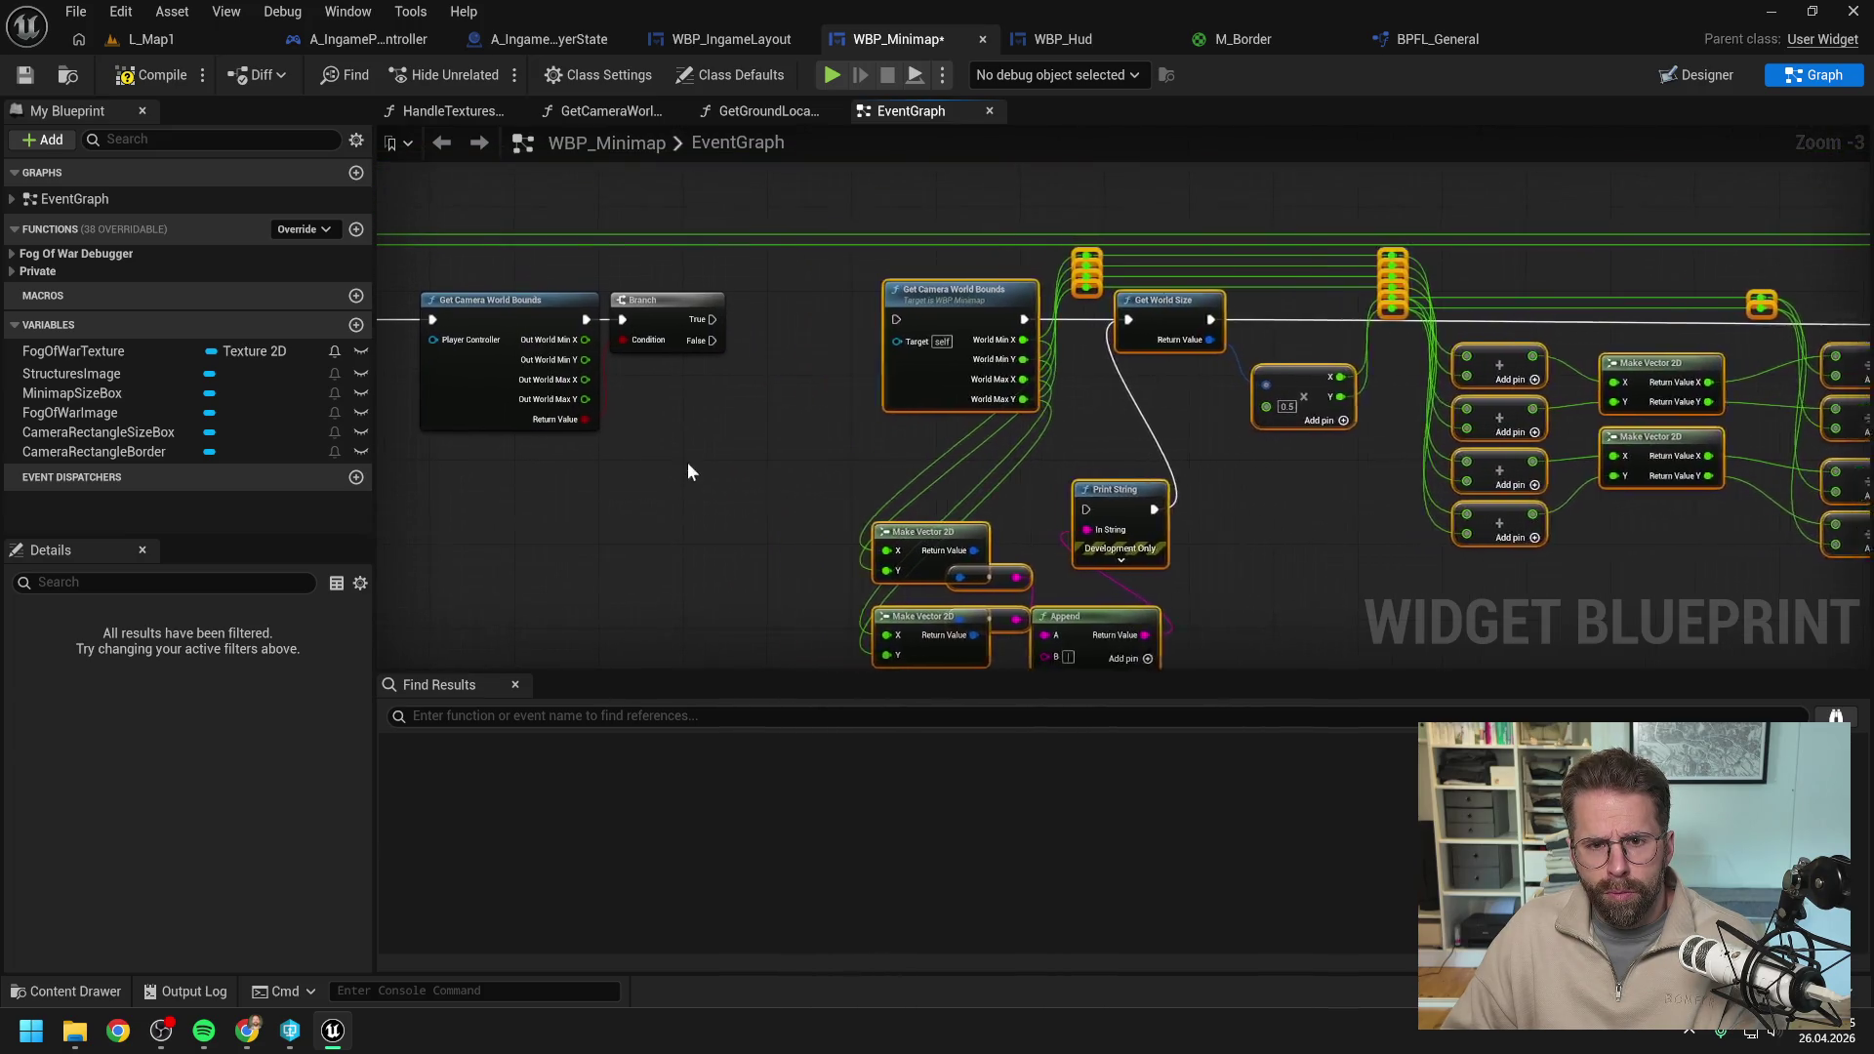
pyautogui.click(687, 473)
pyautogui.moveTo(688, 307); pyautogui.dragTo(749, 309)
pyautogui.moveTo(671, 397); pyautogui.dragTo(873, 408)
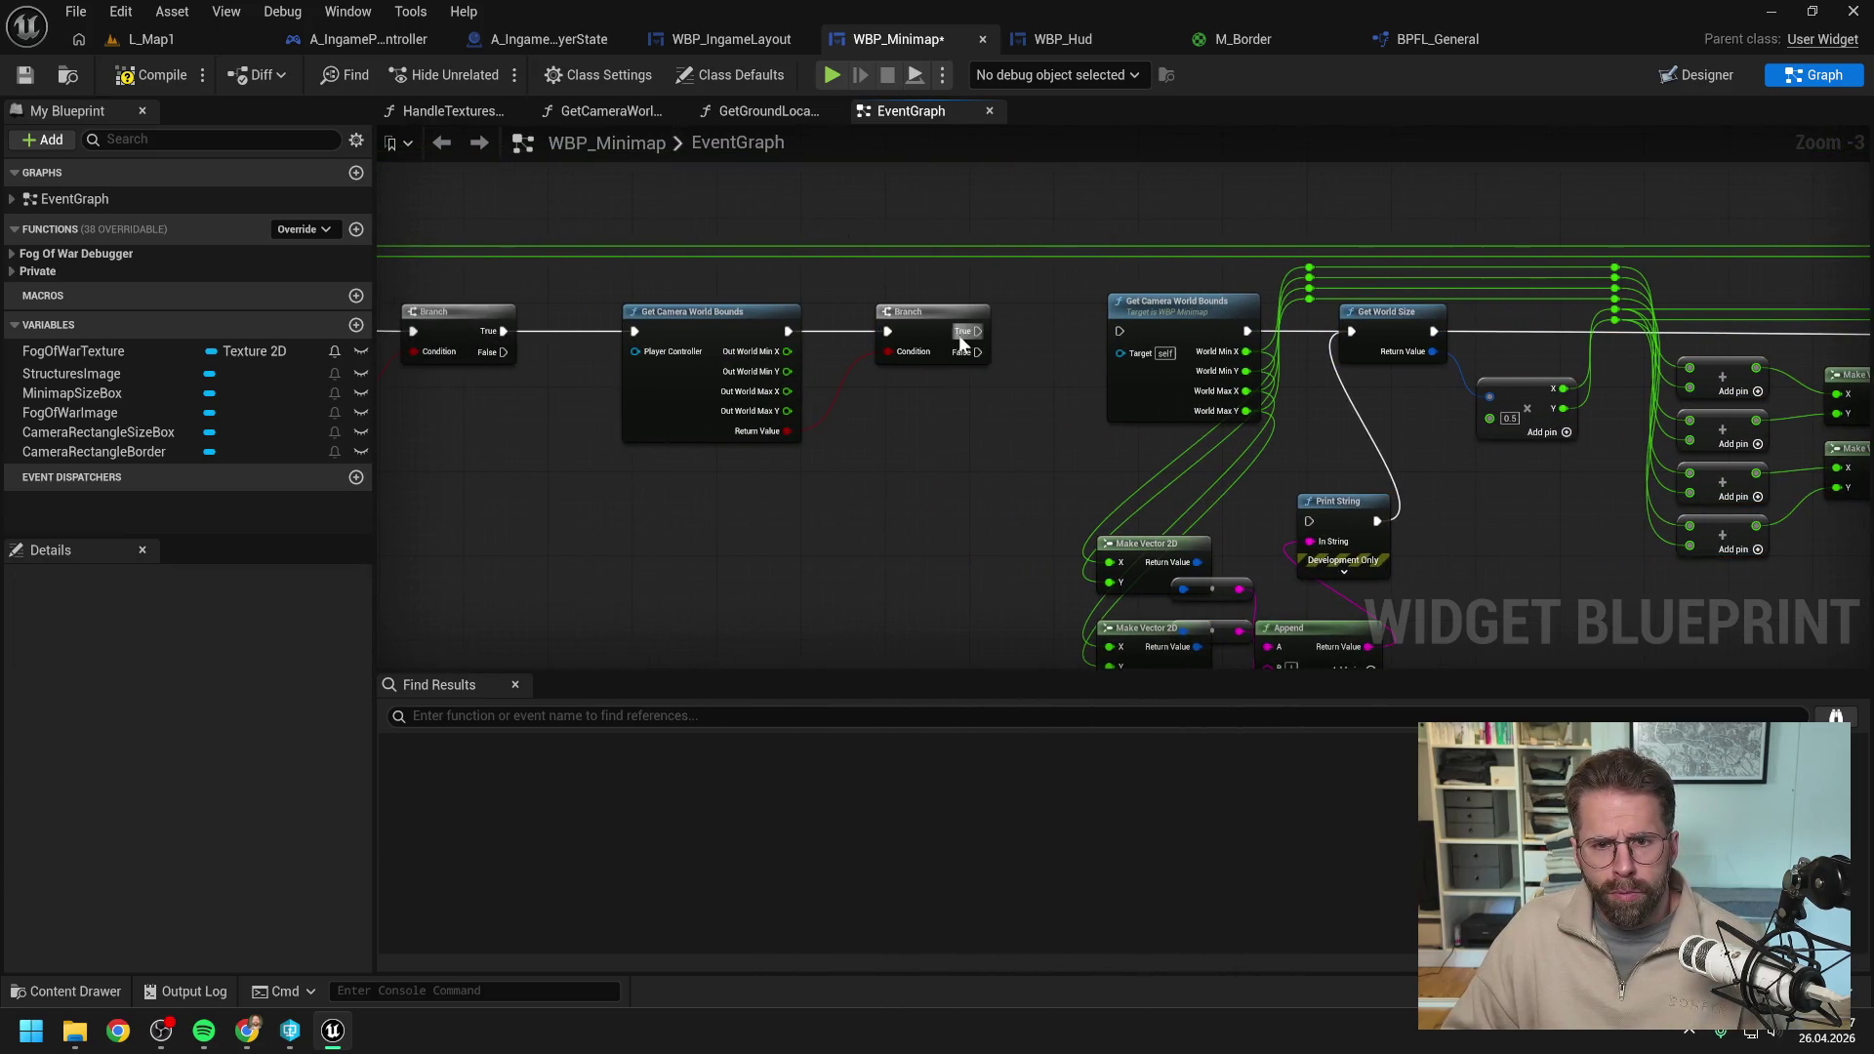
pyautogui.moveTo(960, 333)
pyautogui.mouseDown()
pyautogui.moveTo(1371, 336)
pyautogui.moveTo(1355, 330)
pyautogui.moveTo(1311, 524)
pyautogui.mouseUp()
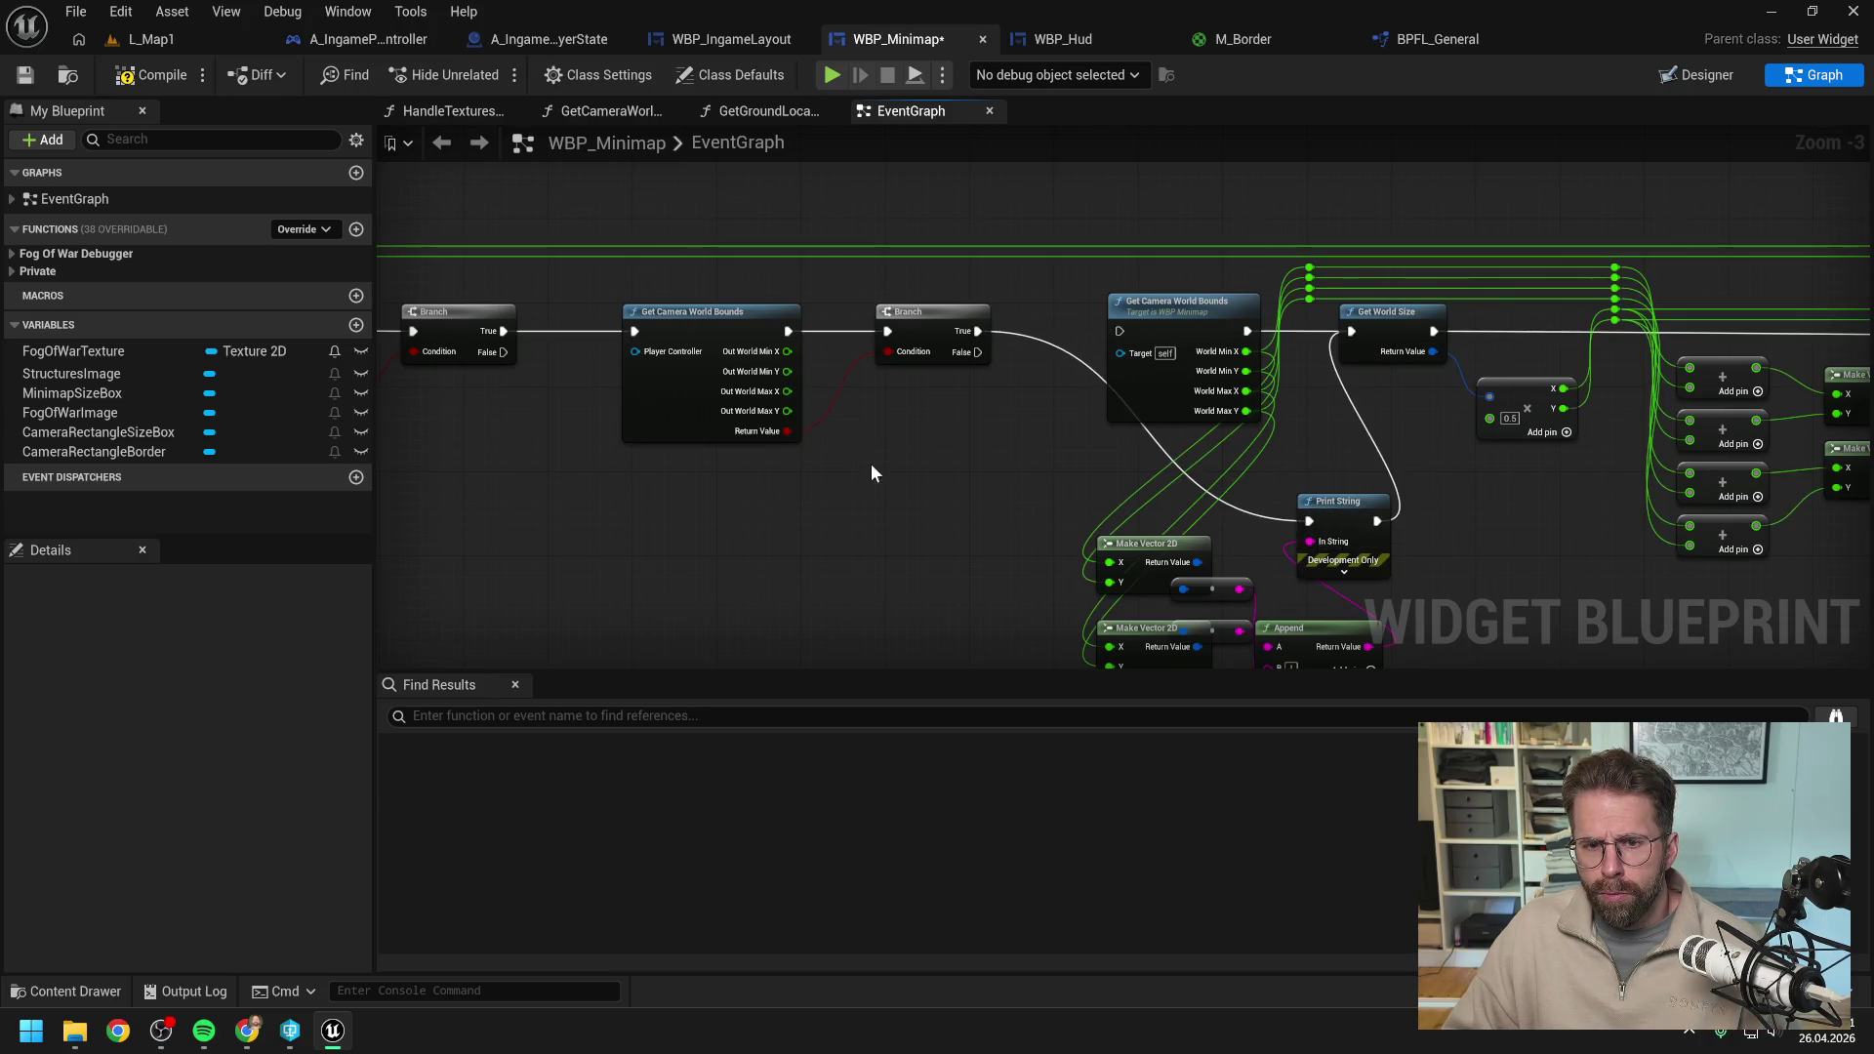
pyautogui.moveTo(871, 468); pyautogui.dragTo(1022, 488)
# Feed Get My Player Controller into the bounds node and compile the widget blueprint.
pyautogui.rightClick(733, 418)
pyautogui.write('get my player c')
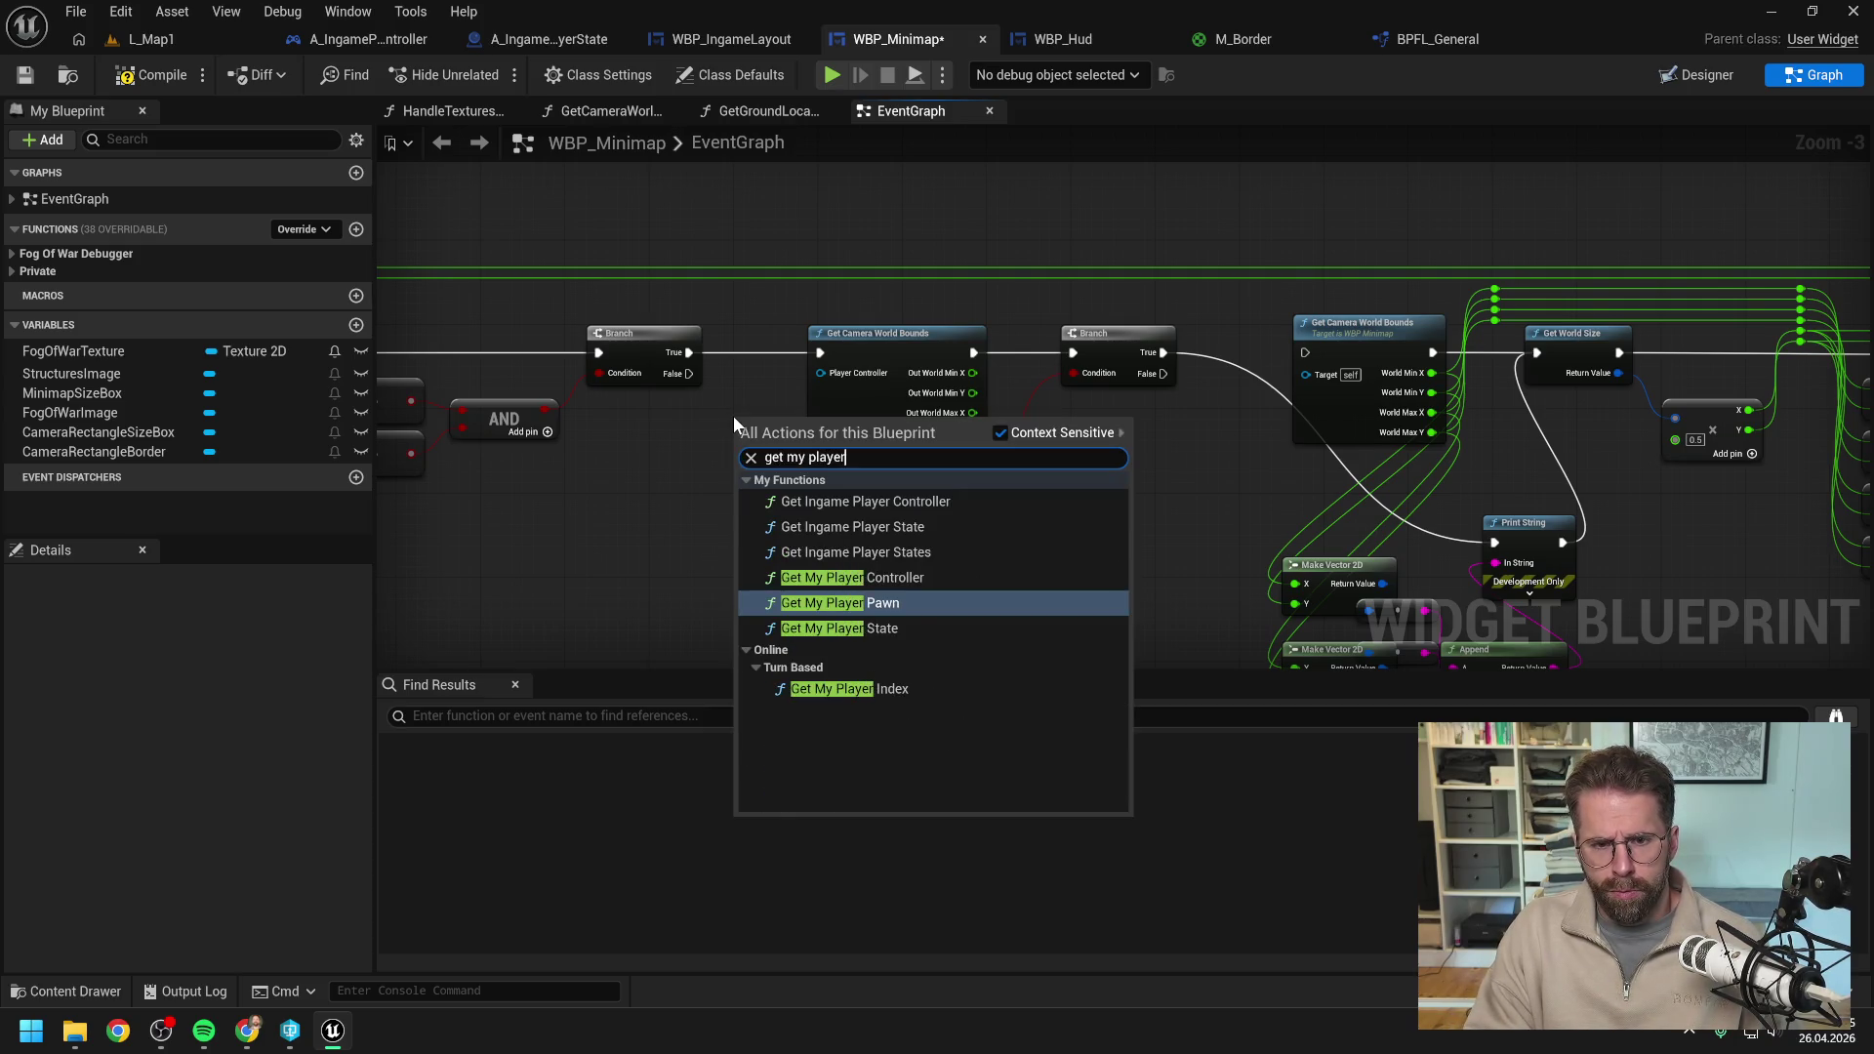
pyautogui.press('Return')
pyautogui.moveTo(734, 415); pyautogui.dragTo(636, 426)
pyautogui.moveTo(759, 447); pyautogui.dragTo(821, 373)
pyautogui.moveTo(760, 384); pyautogui.dragTo(998, 385)
pyautogui.scroll(-8, 999, 385)
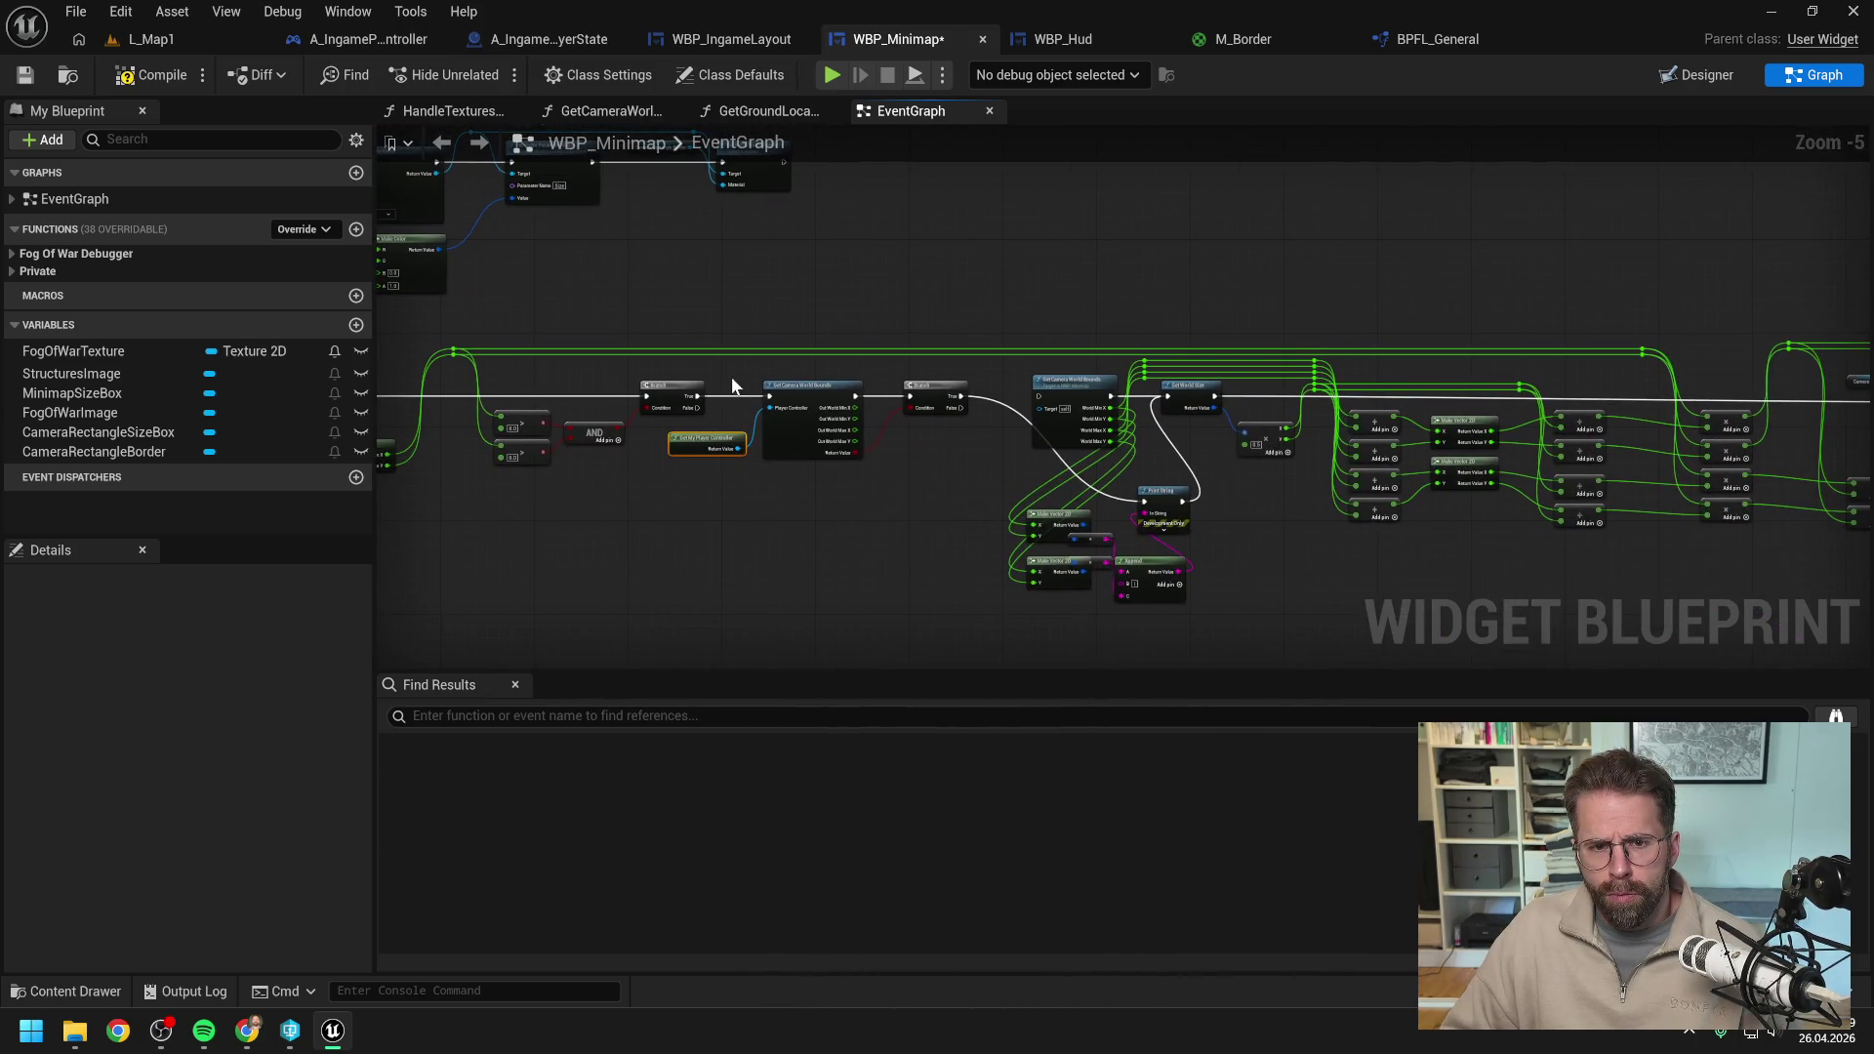
pyautogui.click(907, 500)
pyautogui.moveTo(638, 352); pyautogui.dragTo(1304, 534)
pyautogui.scroll(9, 596, 424)
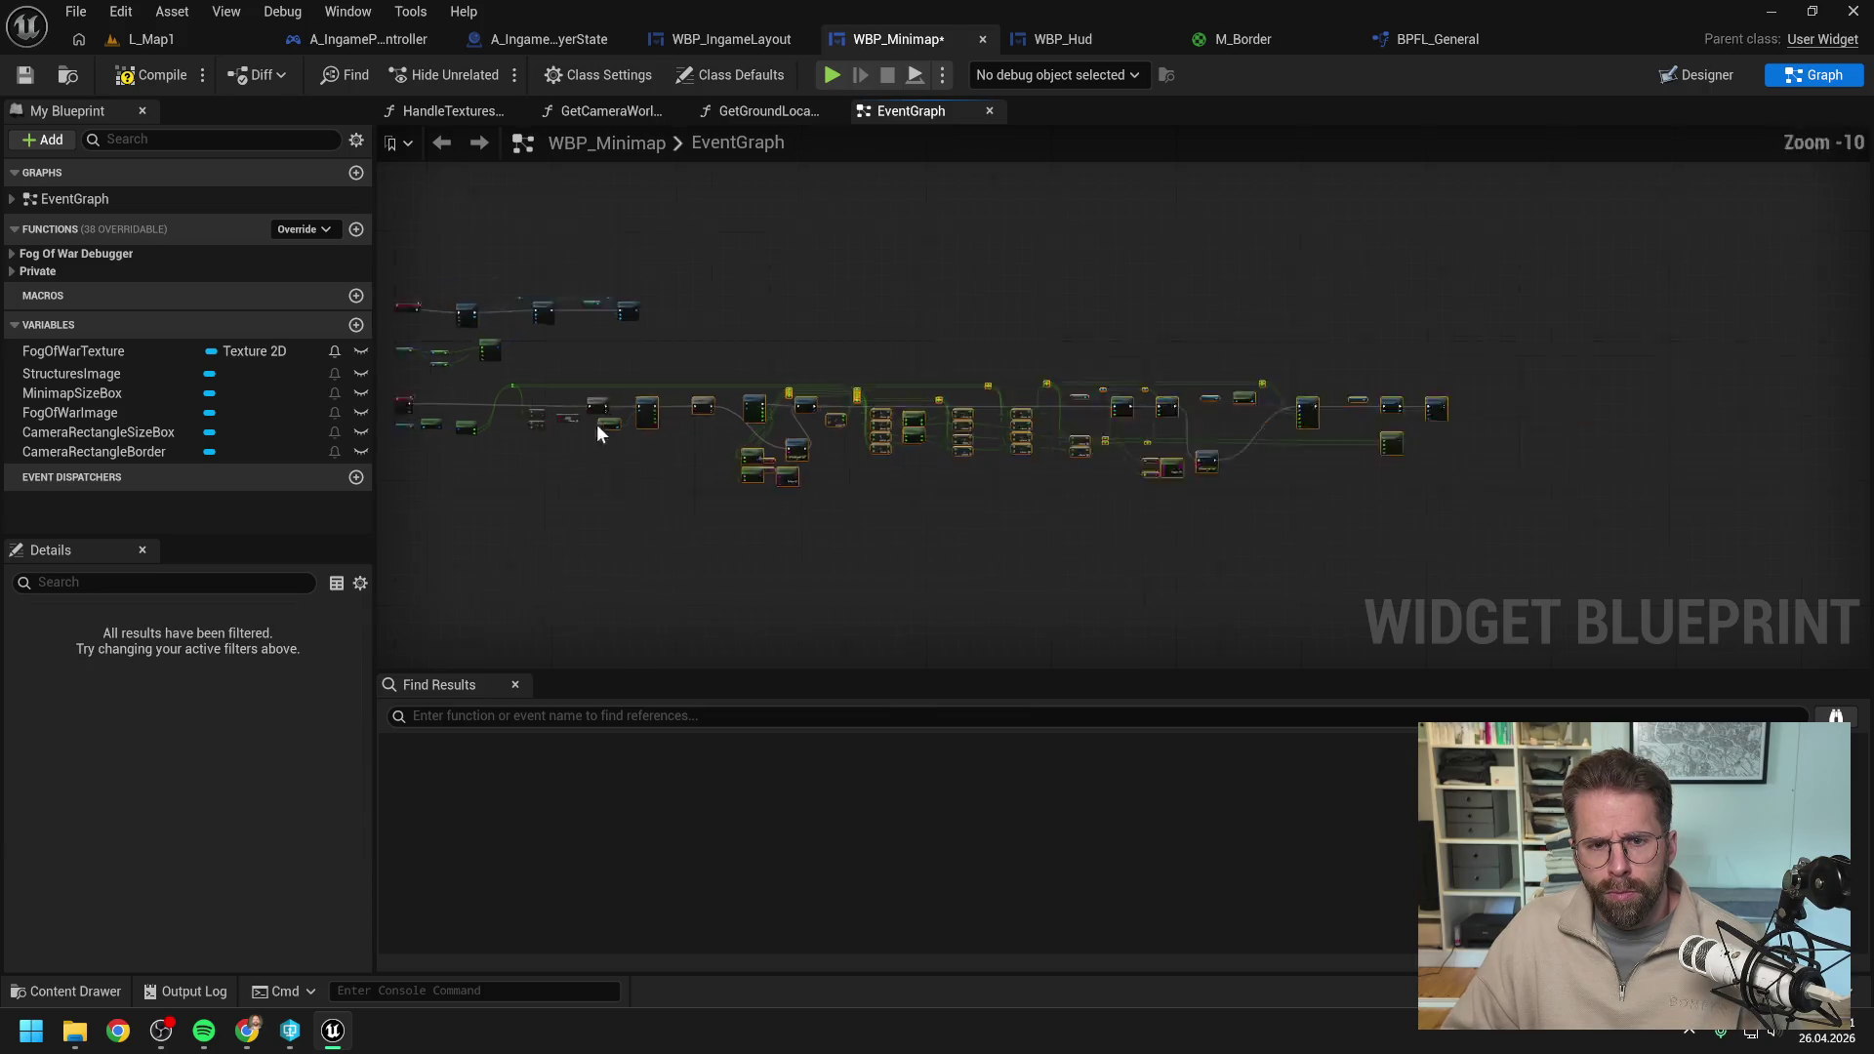
pyautogui.moveTo(742, 415); pyautogui.dragTo(723, 278)
pyautogui.scroll(-1, 826, 373)
pyautogui.moveTo(846, 406); pyautogui.dragTo(740, 401)
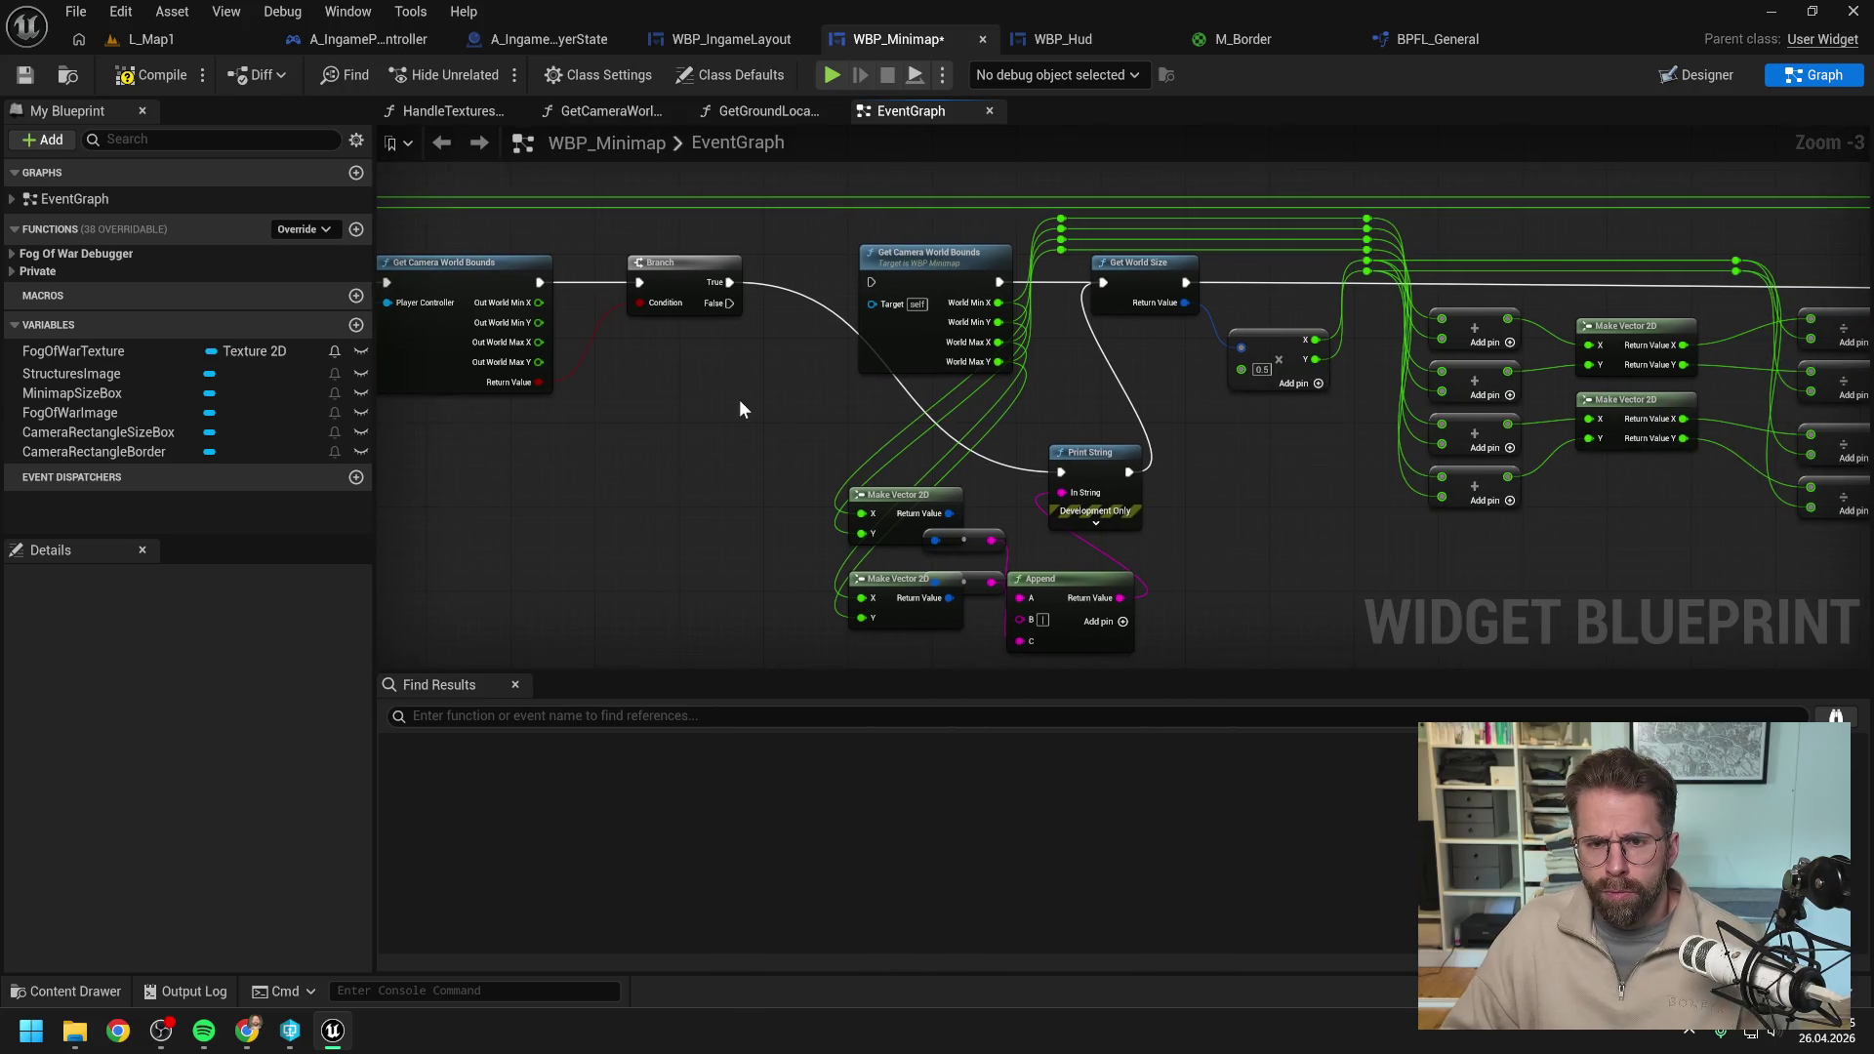
pyautogui.press('F7')
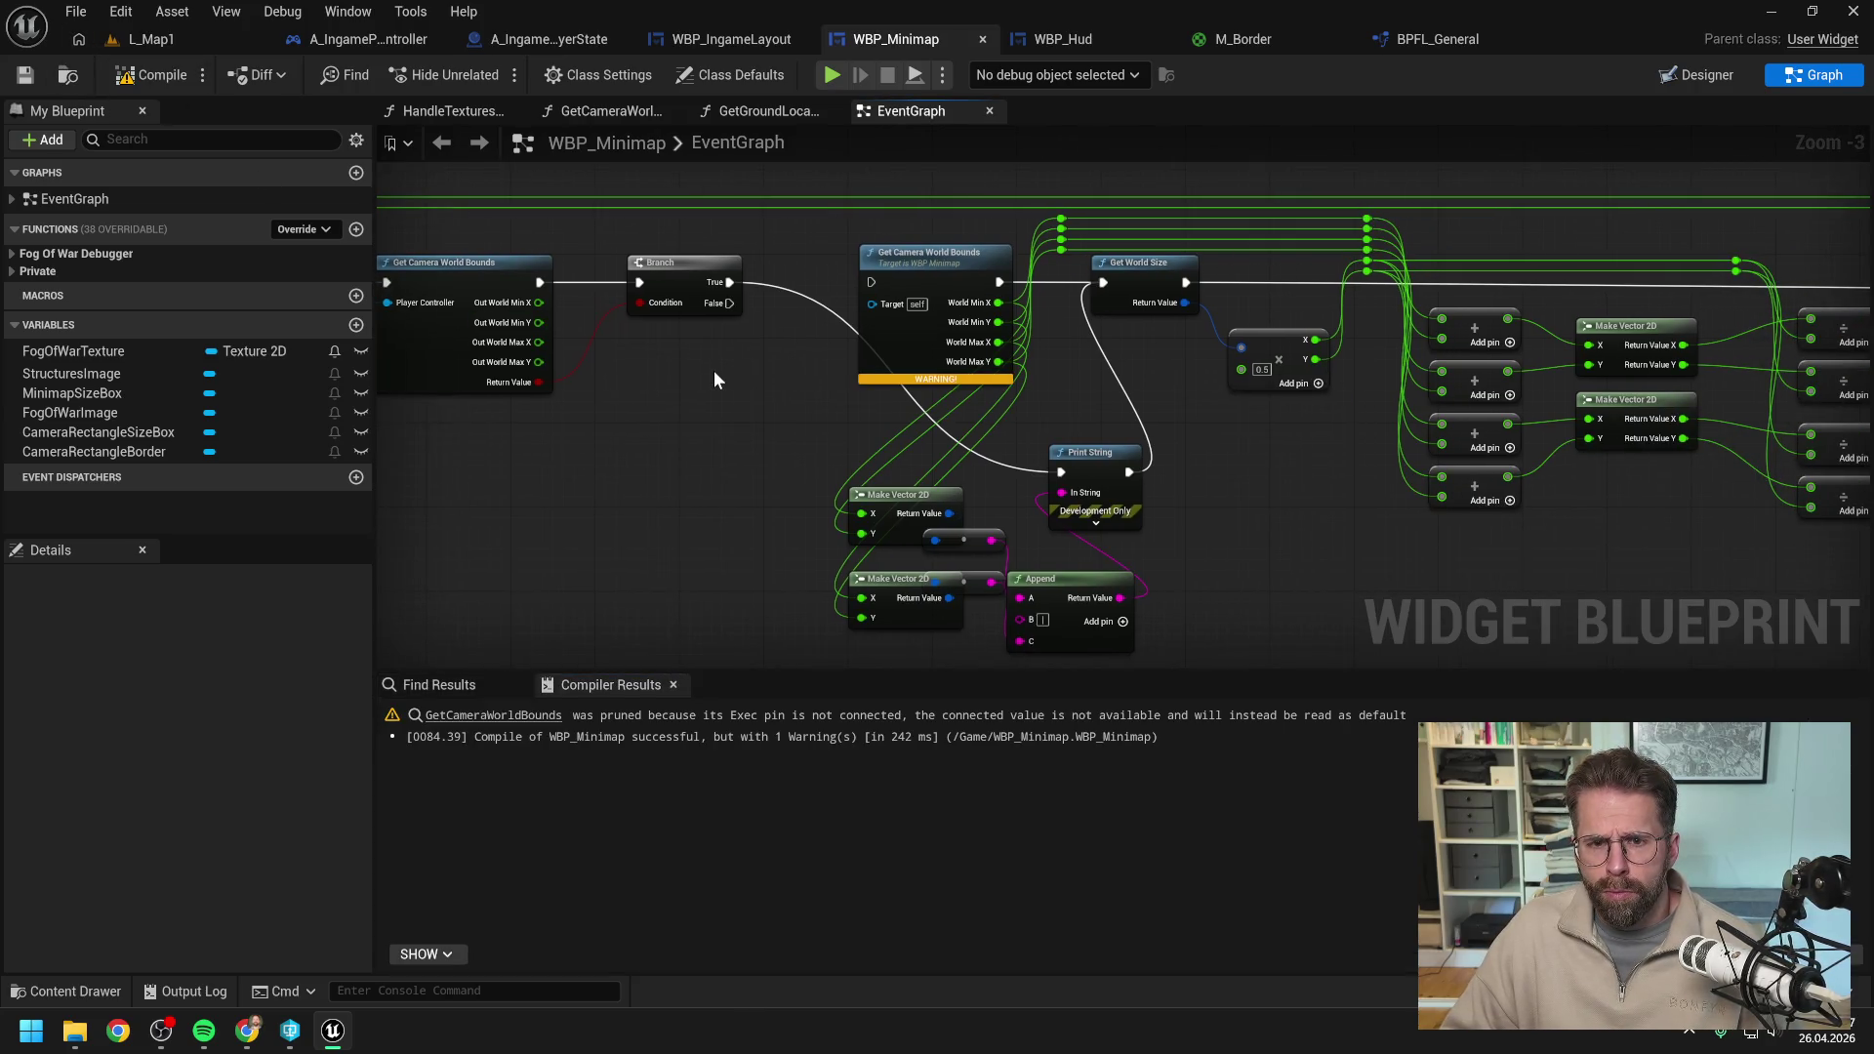
# Route the new node's Min/Max X and Y outputs to the reroutes and delete the old bounds node.
pyautogui.moveTo(951, 262); pyautogui.dragTo(670, 412)
pyautogui.moveTo(539, 302); pyautogui.dragTo(1061, 224)
pyautogui.moveTo(539, 322); pyautogui.dragTo(1054, 231)
pyautogui.moveTo(538, 342)
pyautogui.mouseDown()
pyautogui.moveTo(1069, 258)
pyautogui.moveTo(1061, 240)
pyautogui.mouseUp()
pyautogui.moveTo(538, 362)
pyautogui.mouseDown()
pyautogui.moveTo(1051, 250)
pyautogui.moveTo(1052, 283)
pyautogui.moveTo(1004, 234)
pyautogui.moveTo(639, 235)
pyautogui.mouseUp()
pyautogui.click(772, 362)
pyautogui.click(686, 414)
pyautogui.press('Delete')
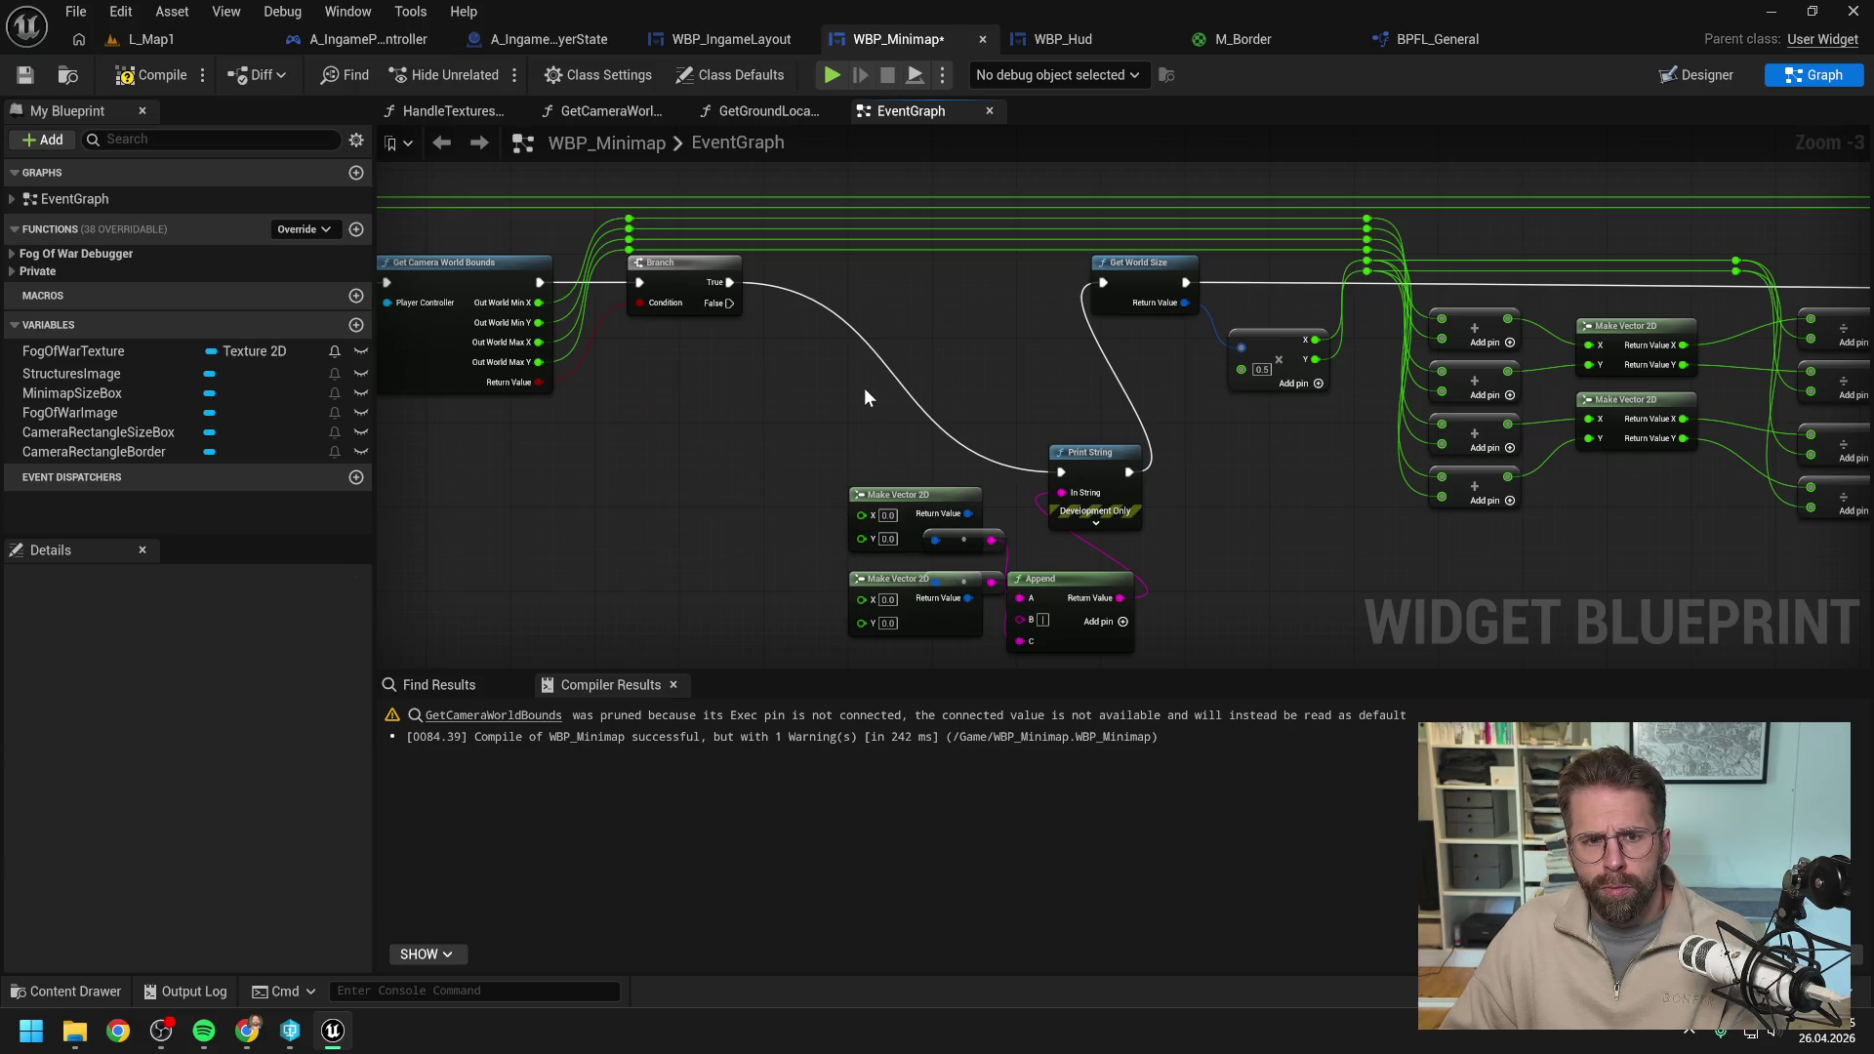
# Feed both Make Vector 2D nodes' X/Y pins, wire Set Height Override to Set Padding, and compile.
pyautogui.moveTo(629, 219); pyautogui.dragTo(872, 514)
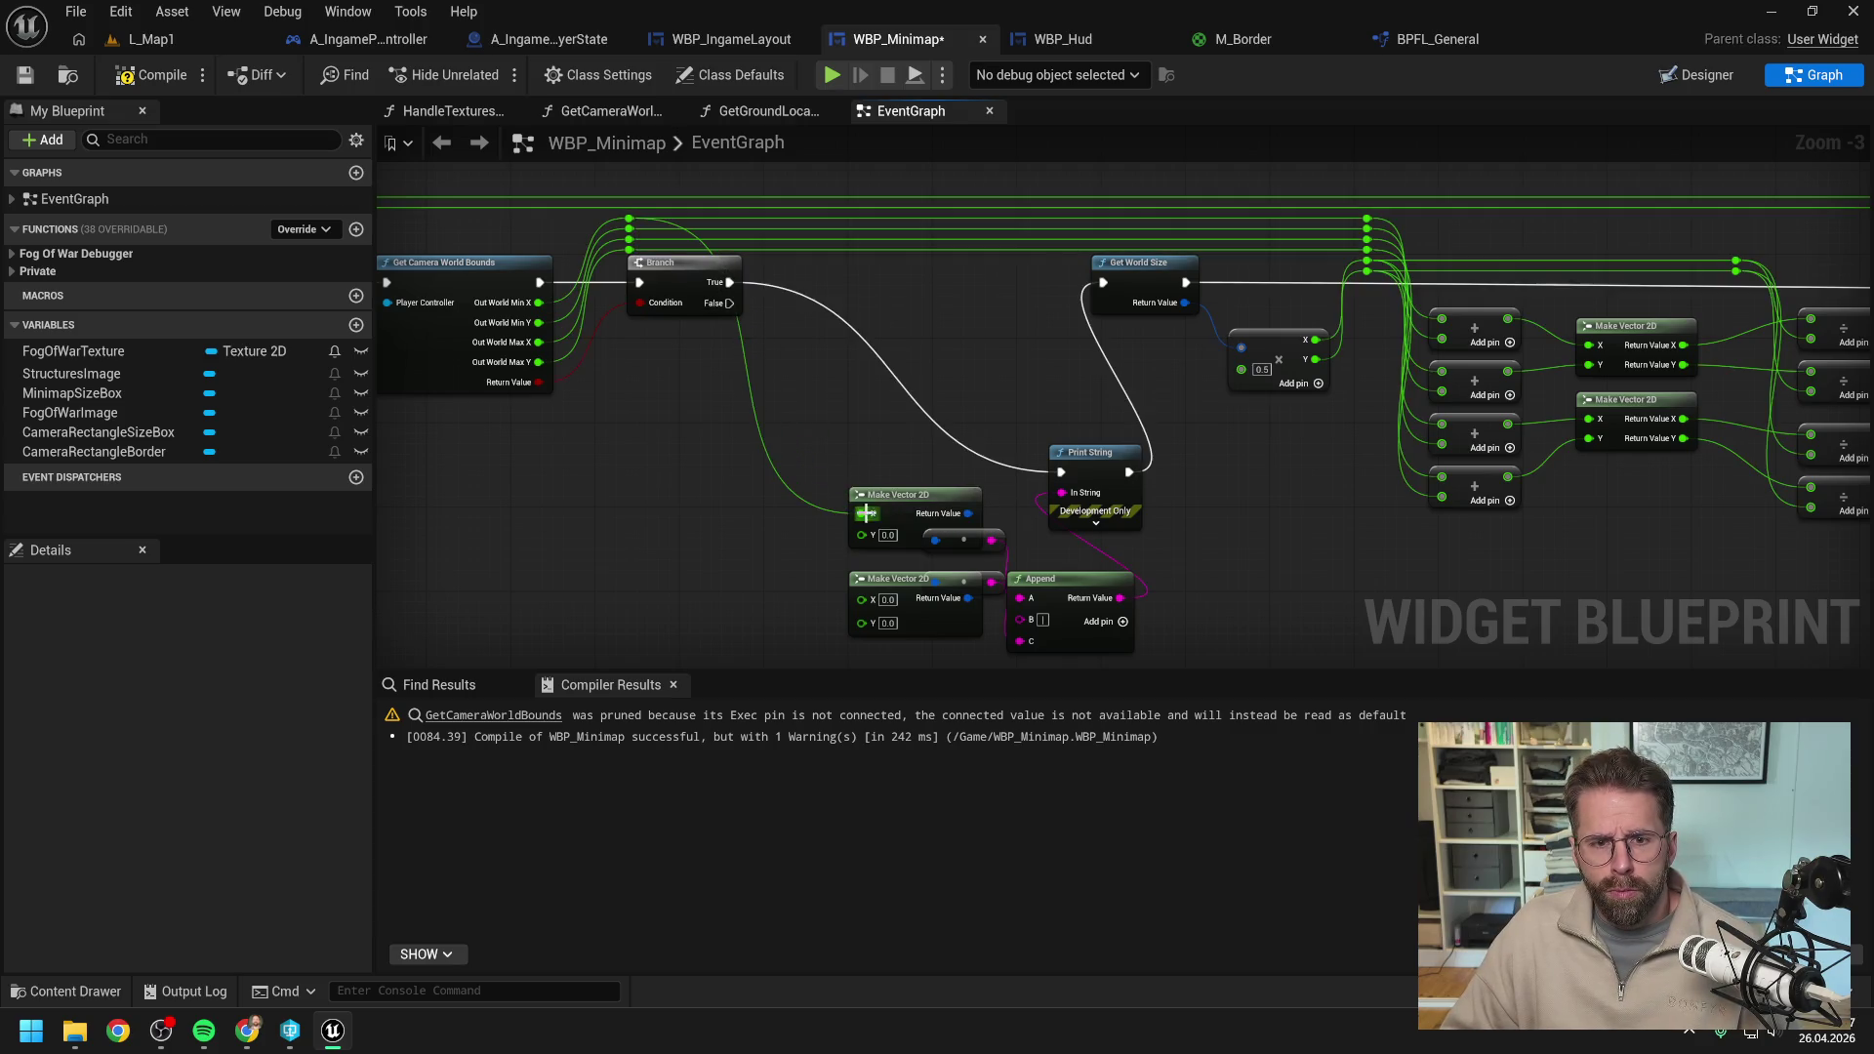
pyautogui.moveTo(629, 230)
pyautogui.mouseDown()
pyautogui.moveTo(873, 543)
pyautogui.moveTo(834, 470)
pyautogui.mouseUp()
pyautogui.moveTo(631, 240); pyautogui.dragTo(861, 599)
pyautogui.moveTo(630, 252)
pyautogui.mouseDown()
pyautogui.moveTo(853, 619)
pyautogui.moveTo(891, 574)
pyautogui.mouseUp()
pyautogui.scroll(-2, 1128, 516)
pyautogui.scroll(1, 1146, 501)
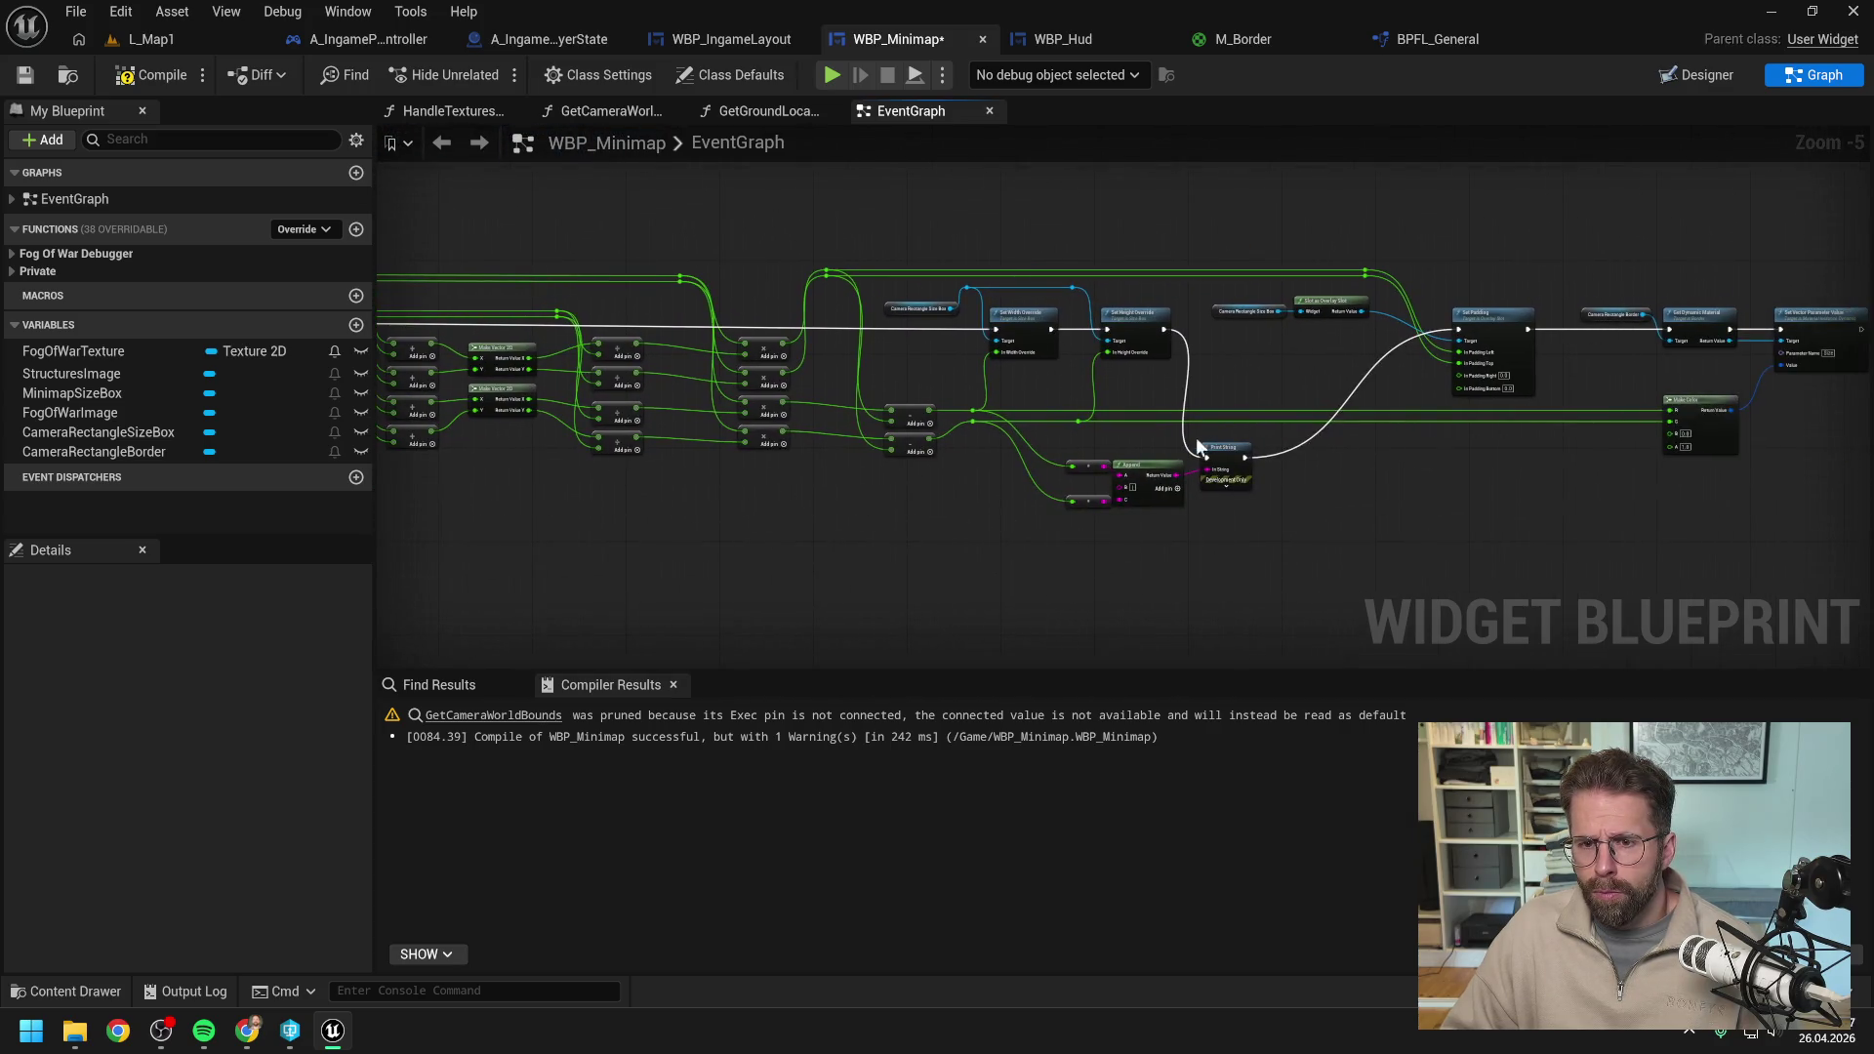
pyautogui.moveTo(1143, 300); pyautogui.dragTo(1537, 300)
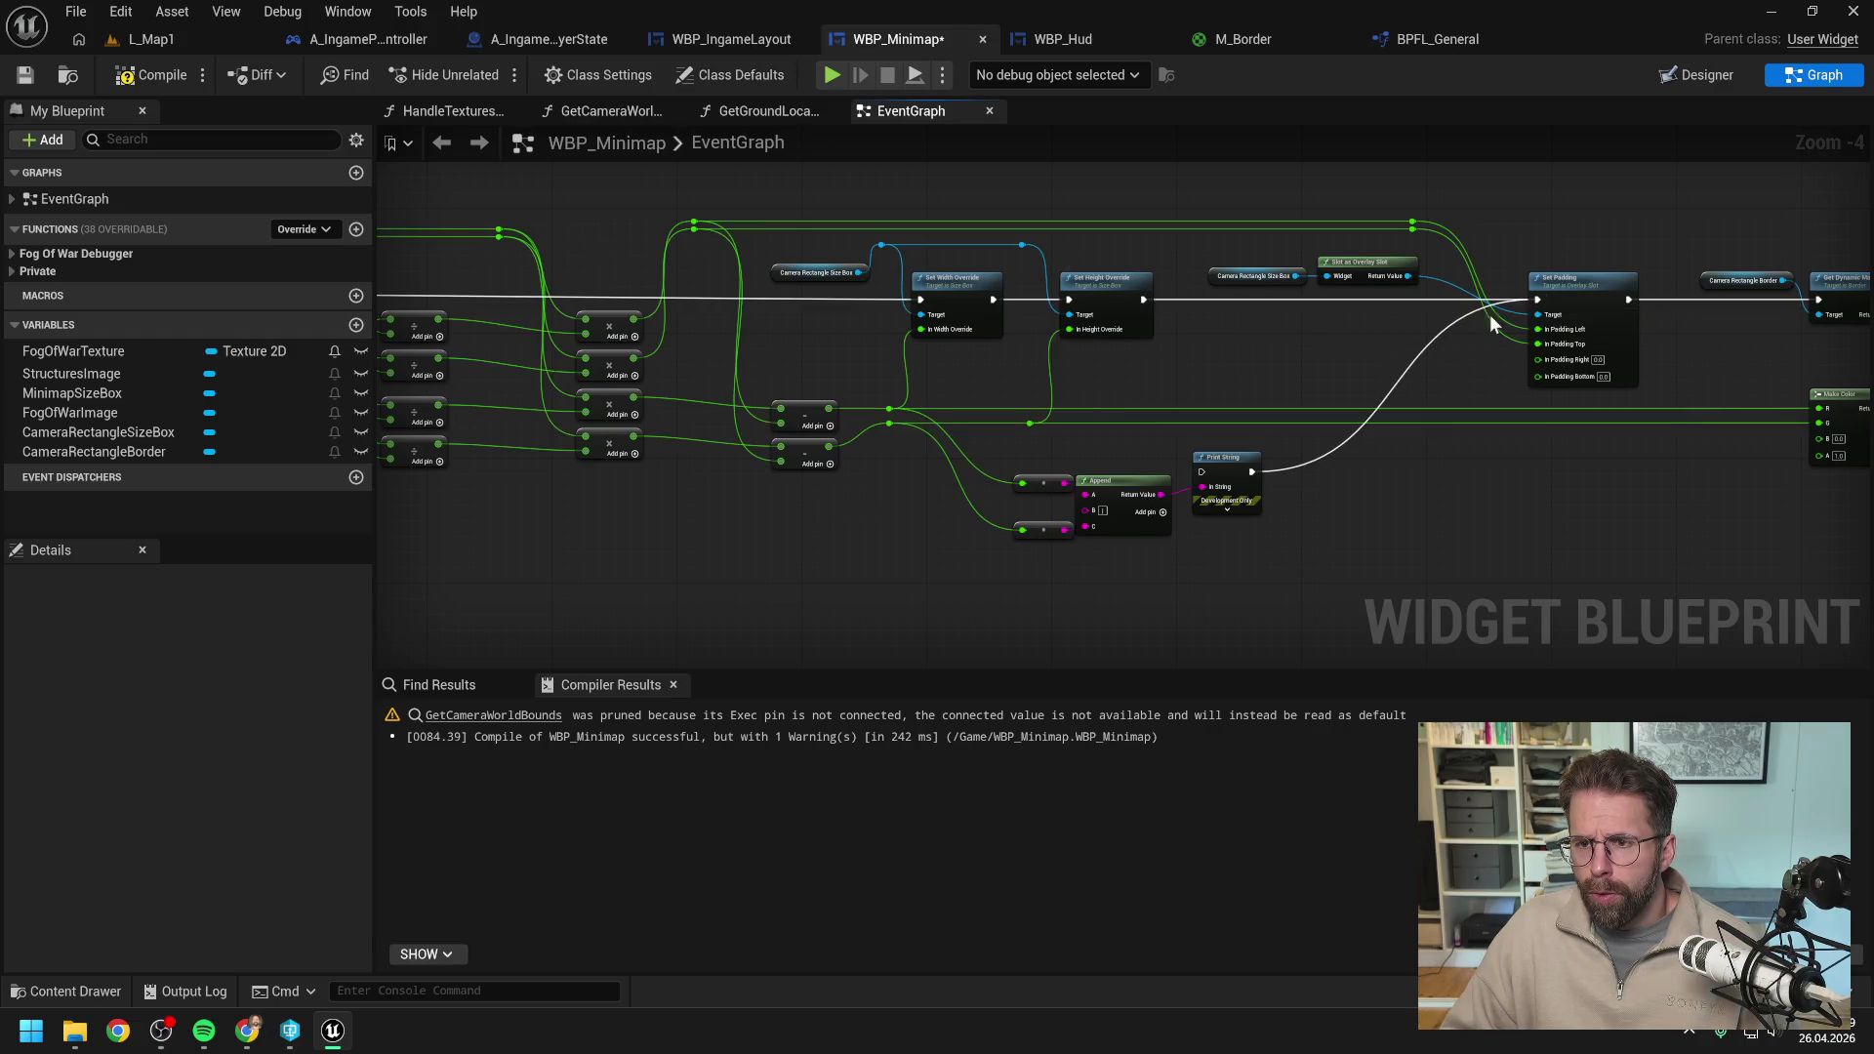
pyautogui.click(173, 67)
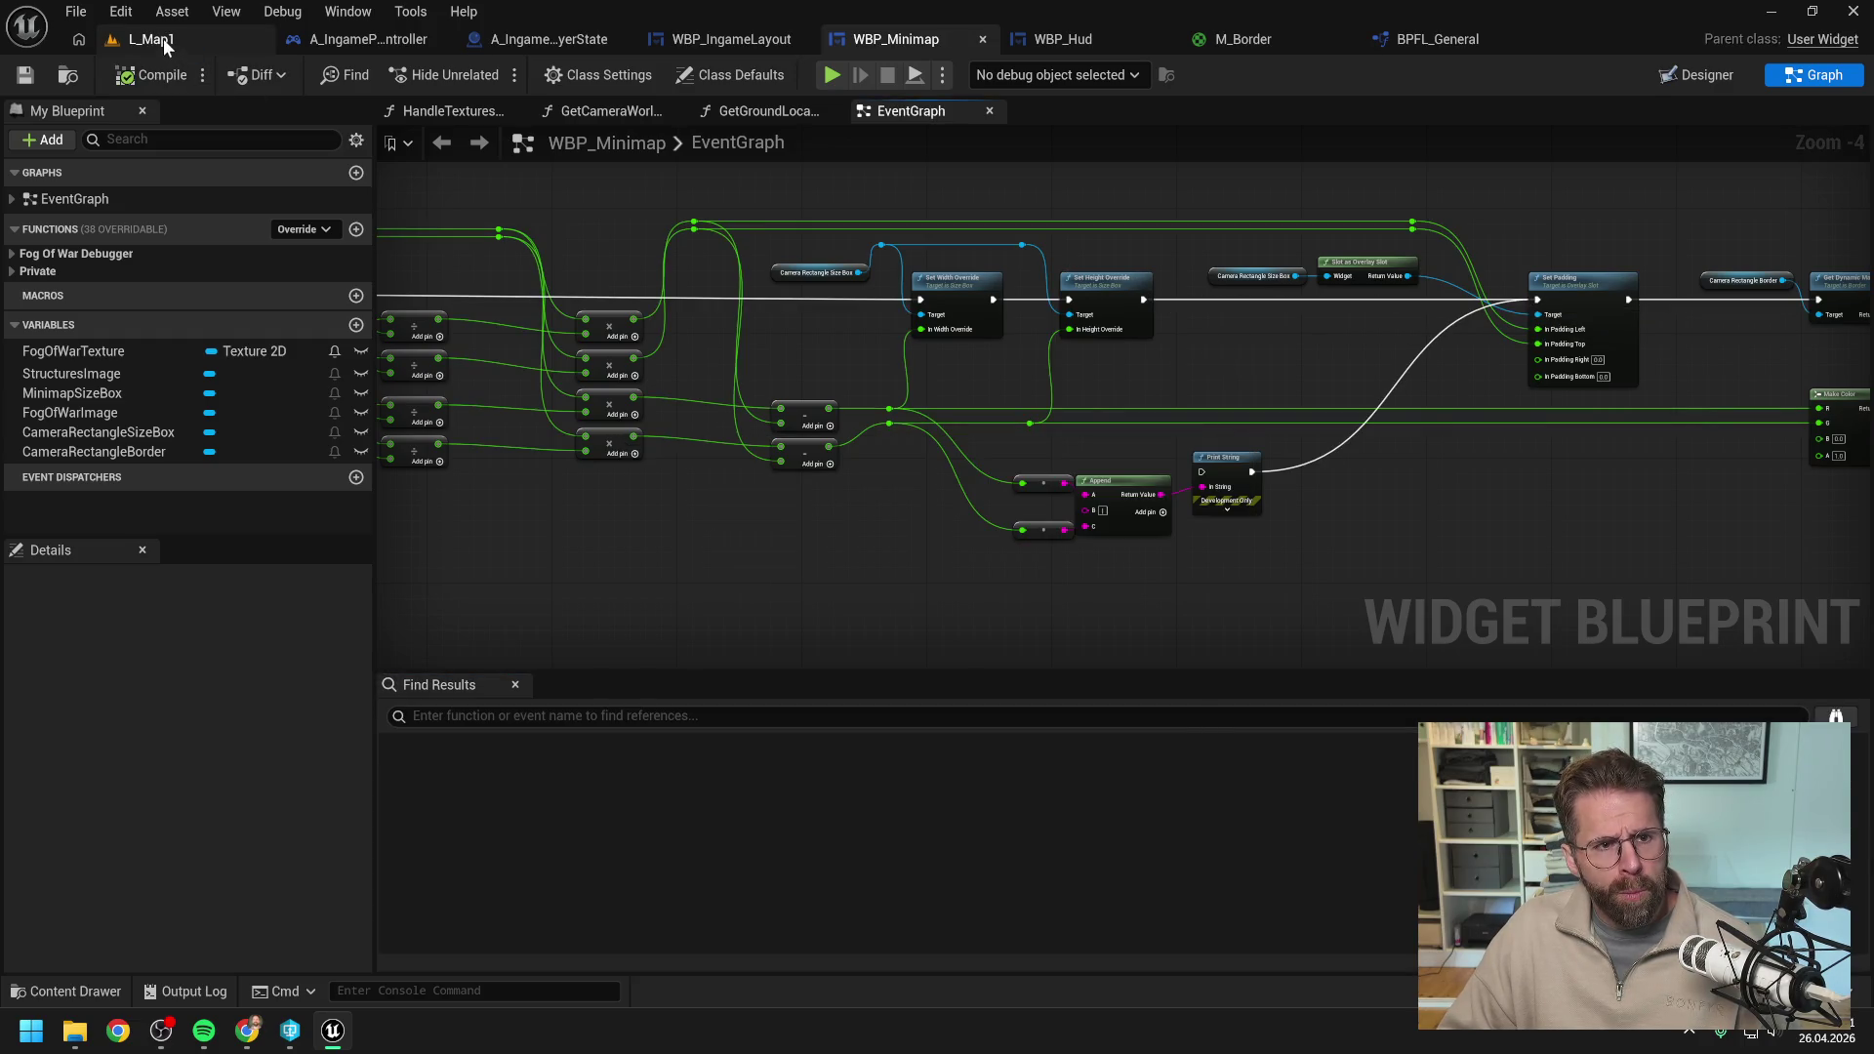
# Play-test L_Map1 and copy the bounds line X=-1742.440 Y=-1976.565 | X=1976.565 Y=1742.440 from the Output Log.
pyautogui.click(162, 38)
pyautogui.hotkey('alt', 'p')
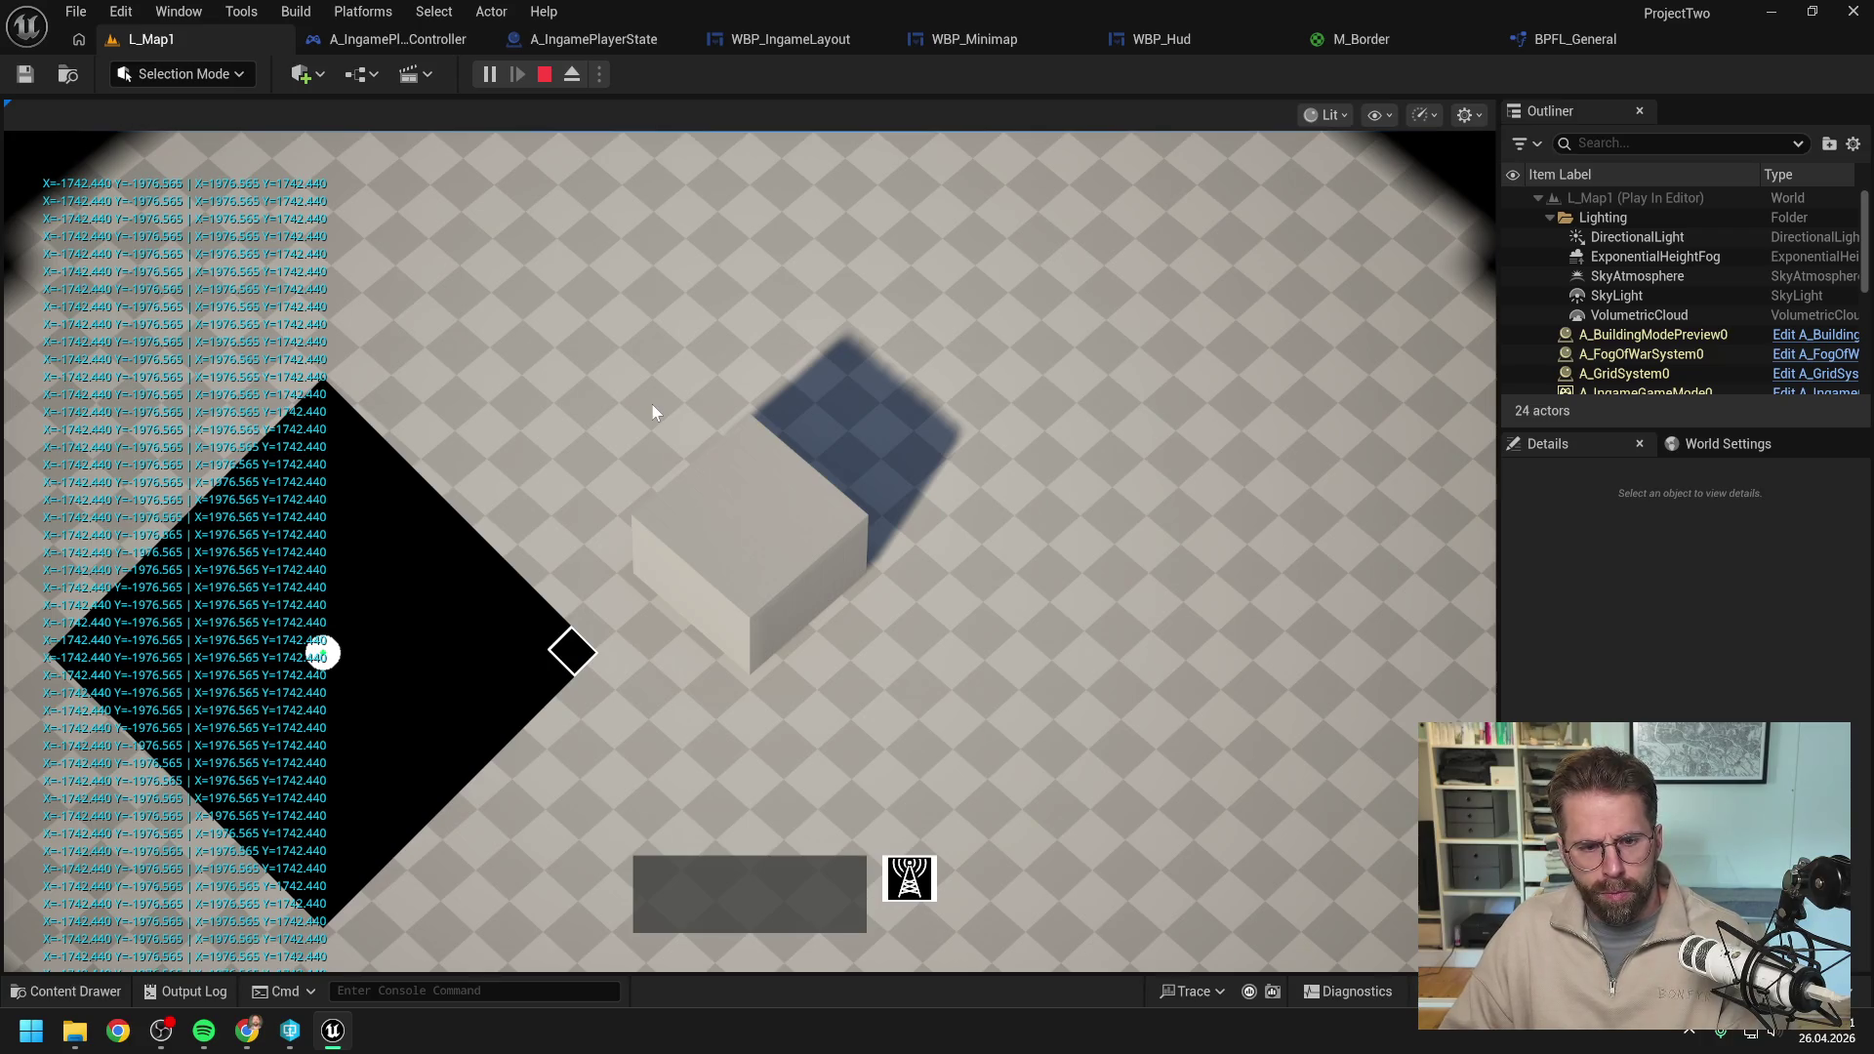
pyautogui.press('Escape')
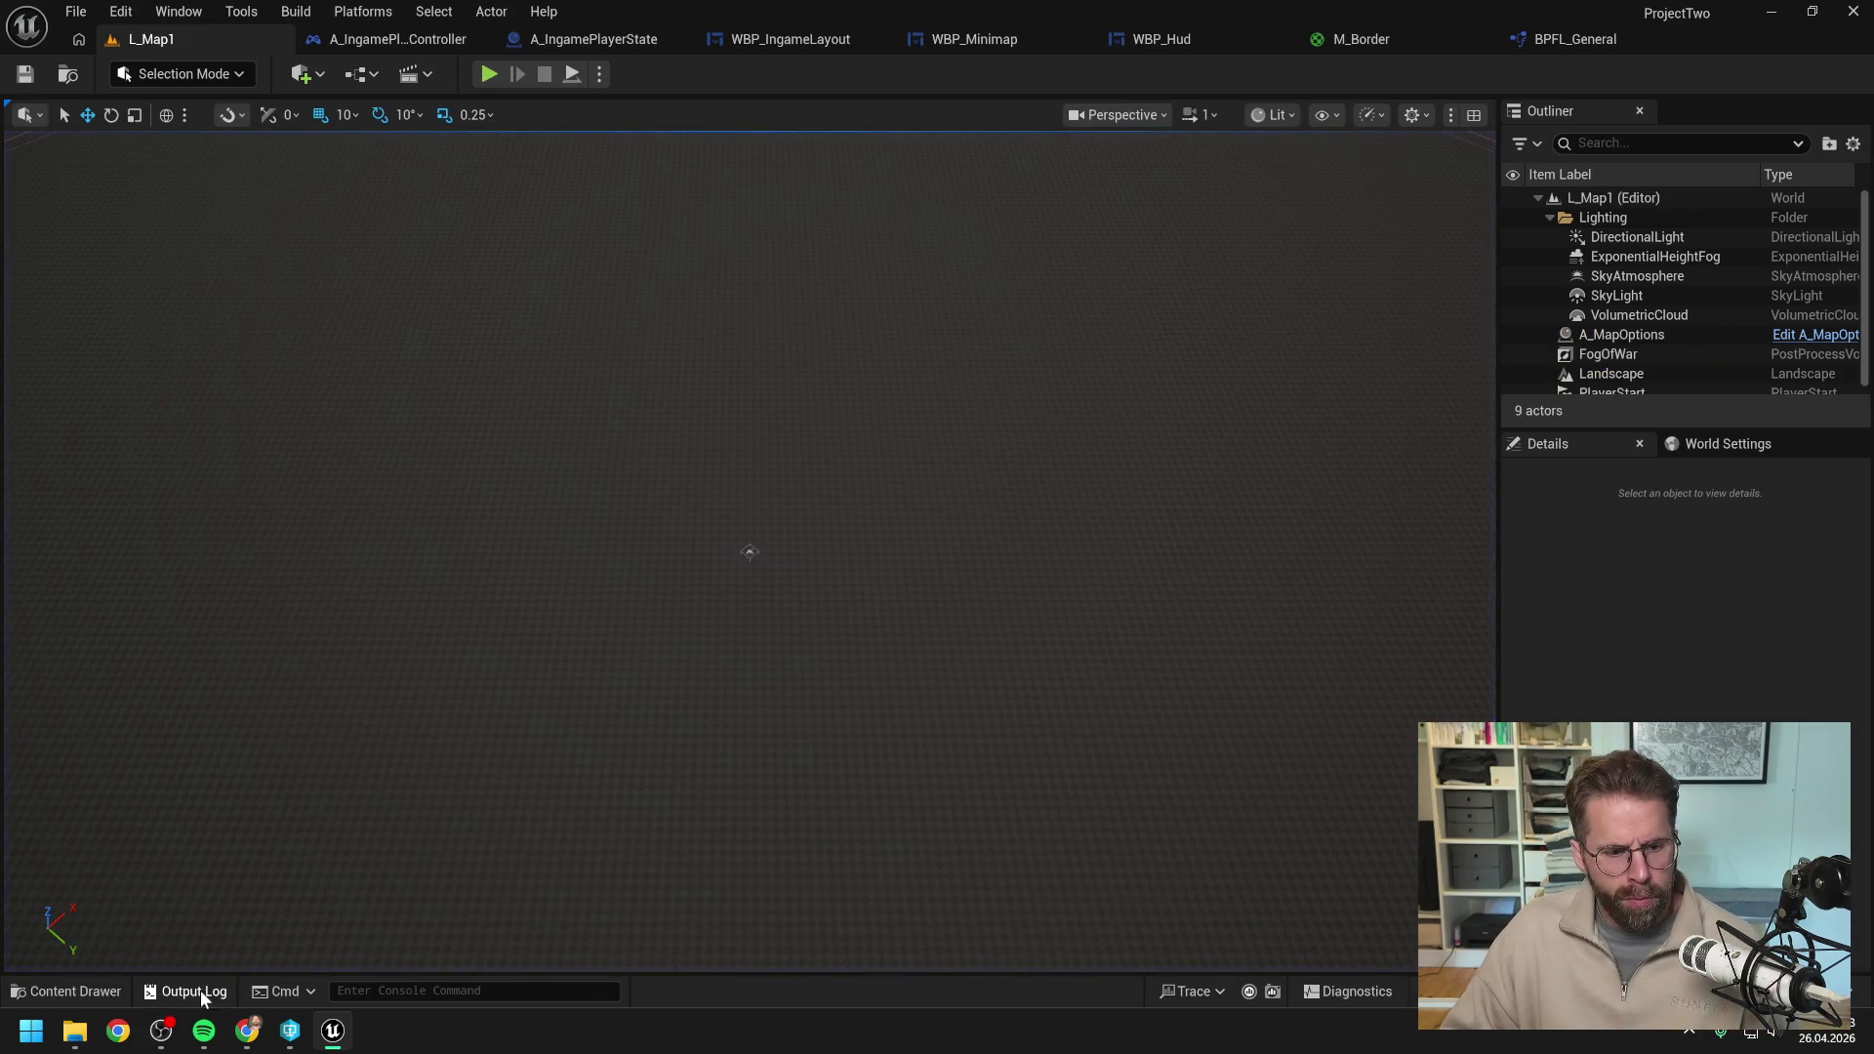
pyautogui.click(194, 991)
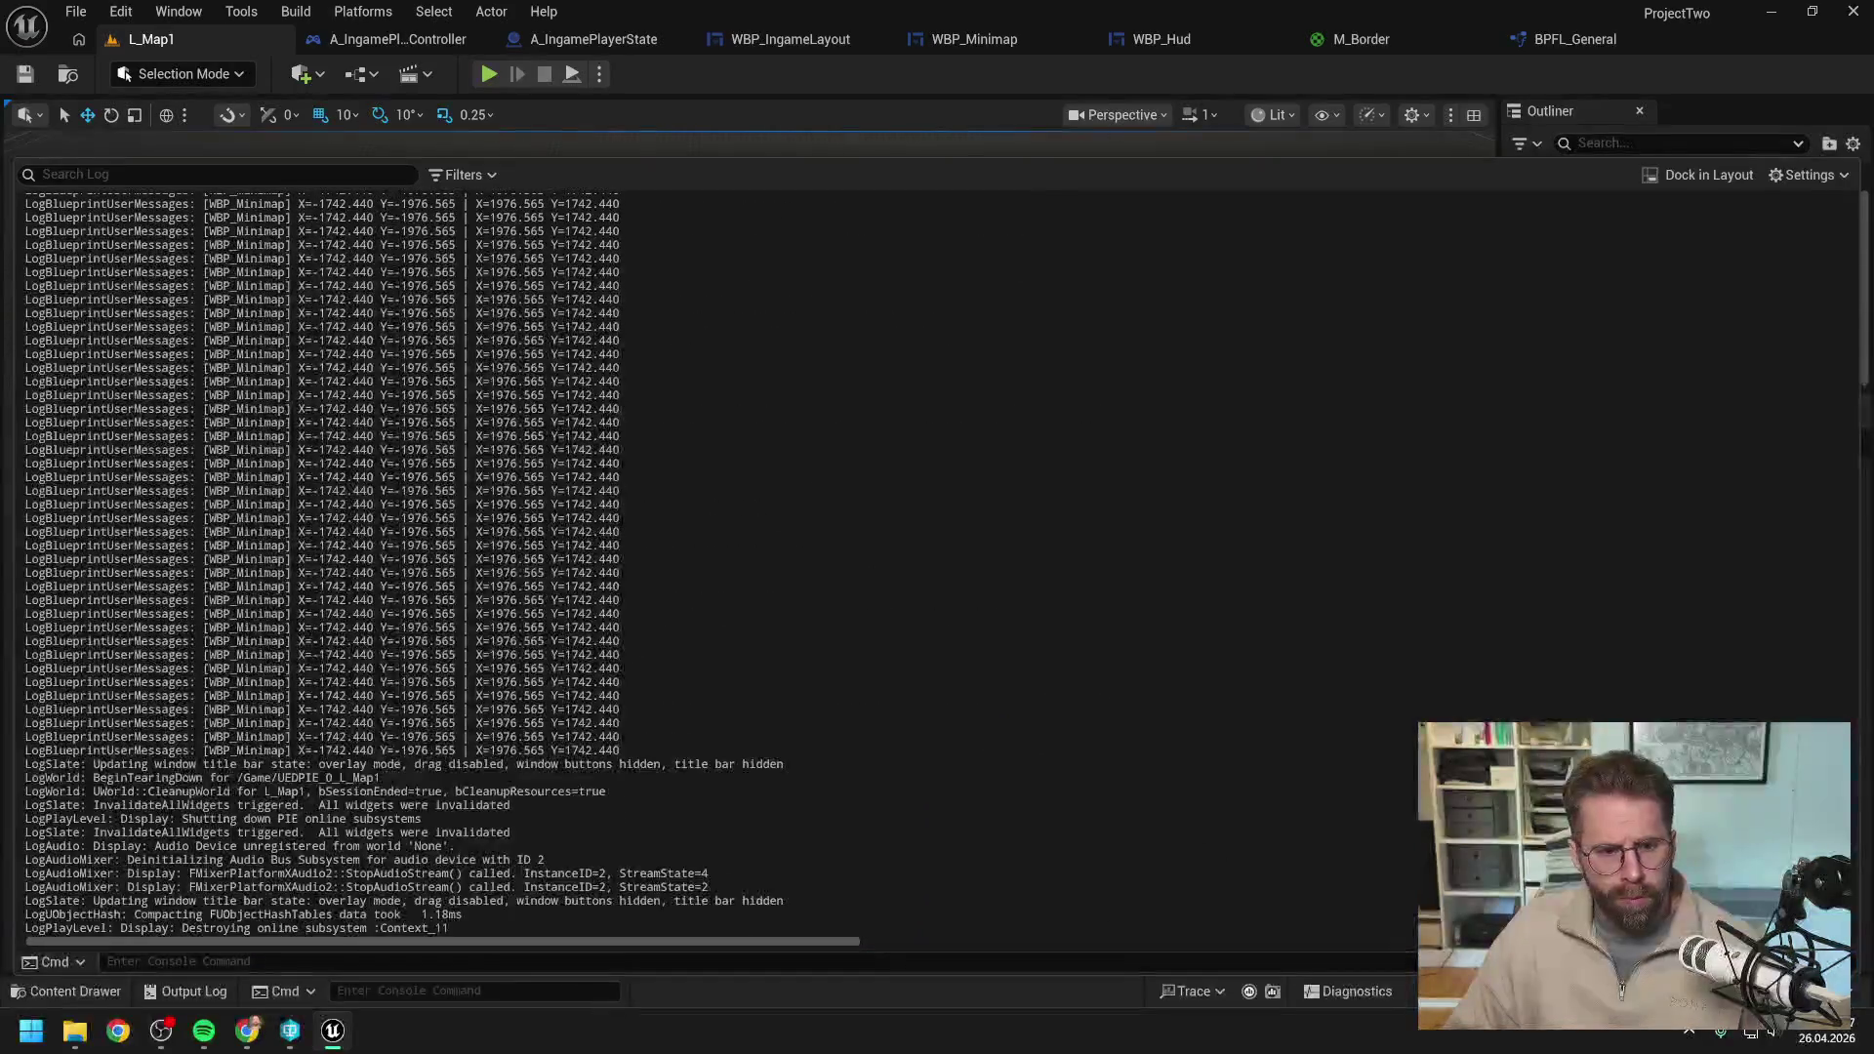
pyautogui.moveTo(620, 750); pyautogui.dragTo(23, 750)
pyautogui.hotkey('alt', 'Tab')
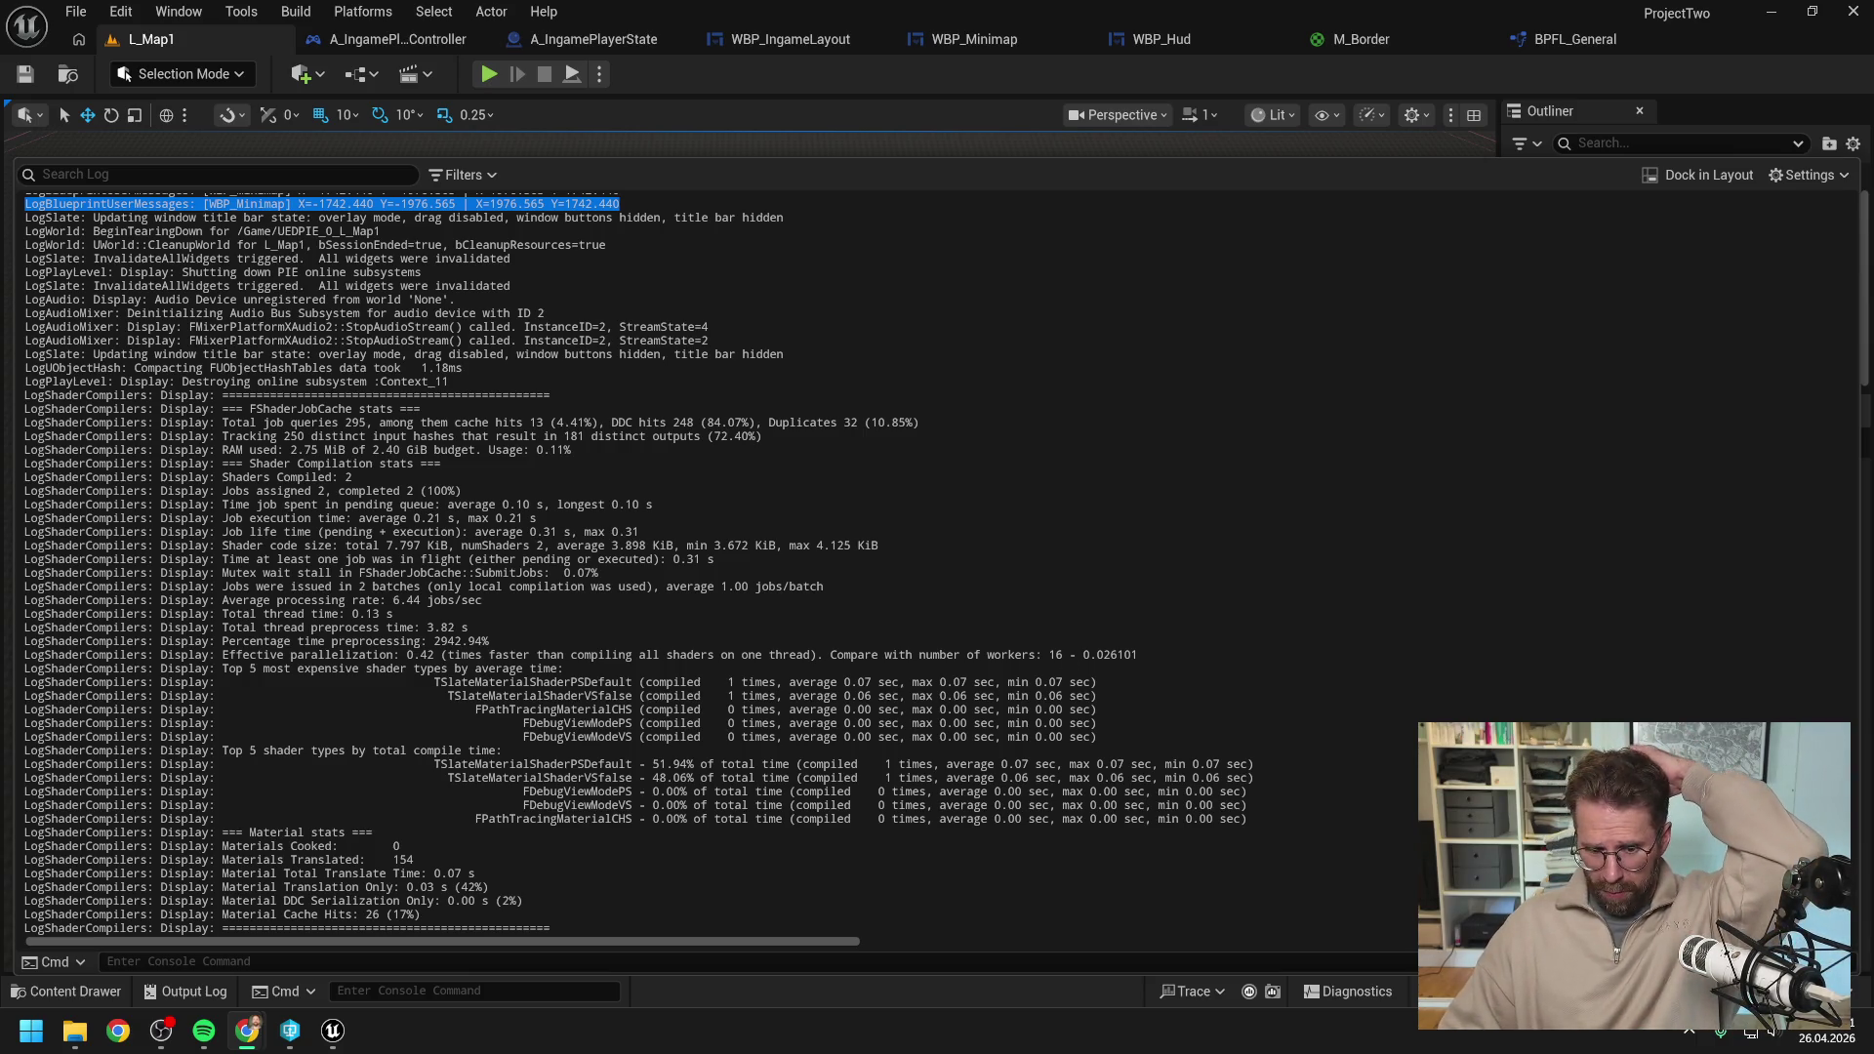
pyautogui.click(603, 114)
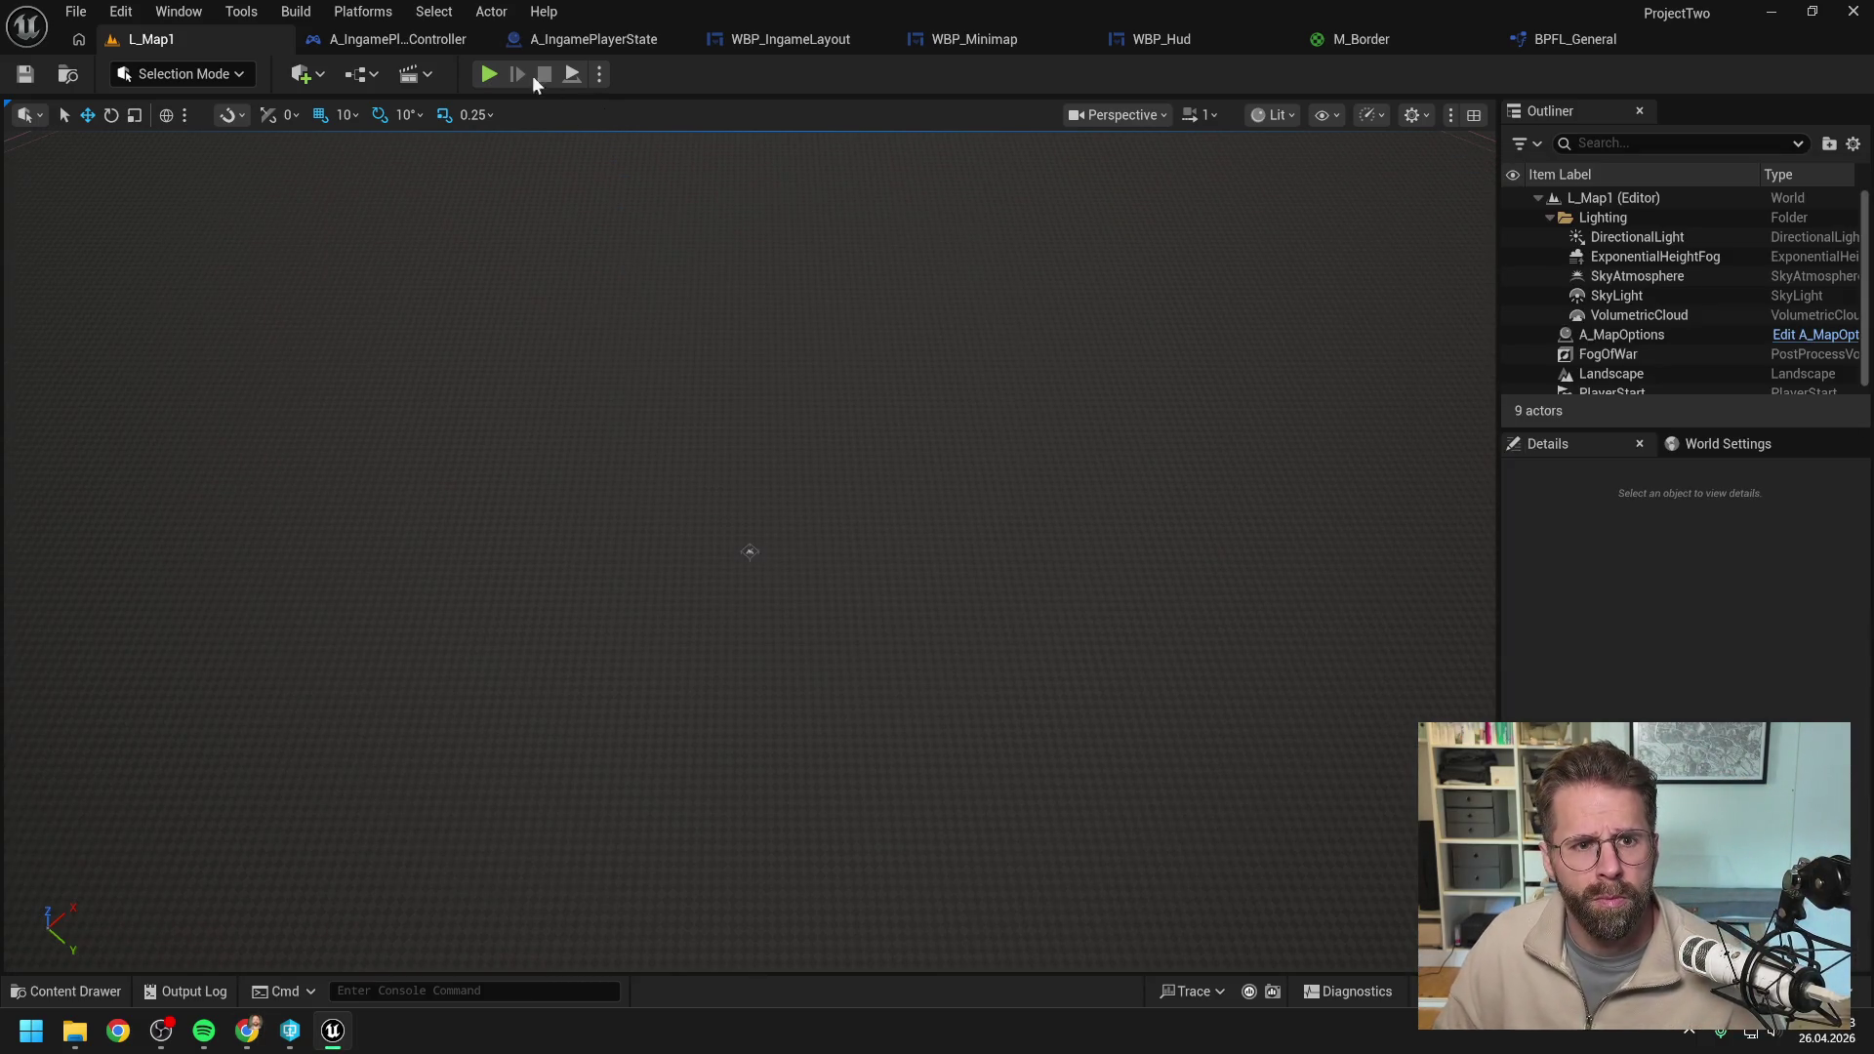
# Return to the WBP_Minimap EventGraph and pan to its left side.
pyautogui.click(1000, 42)
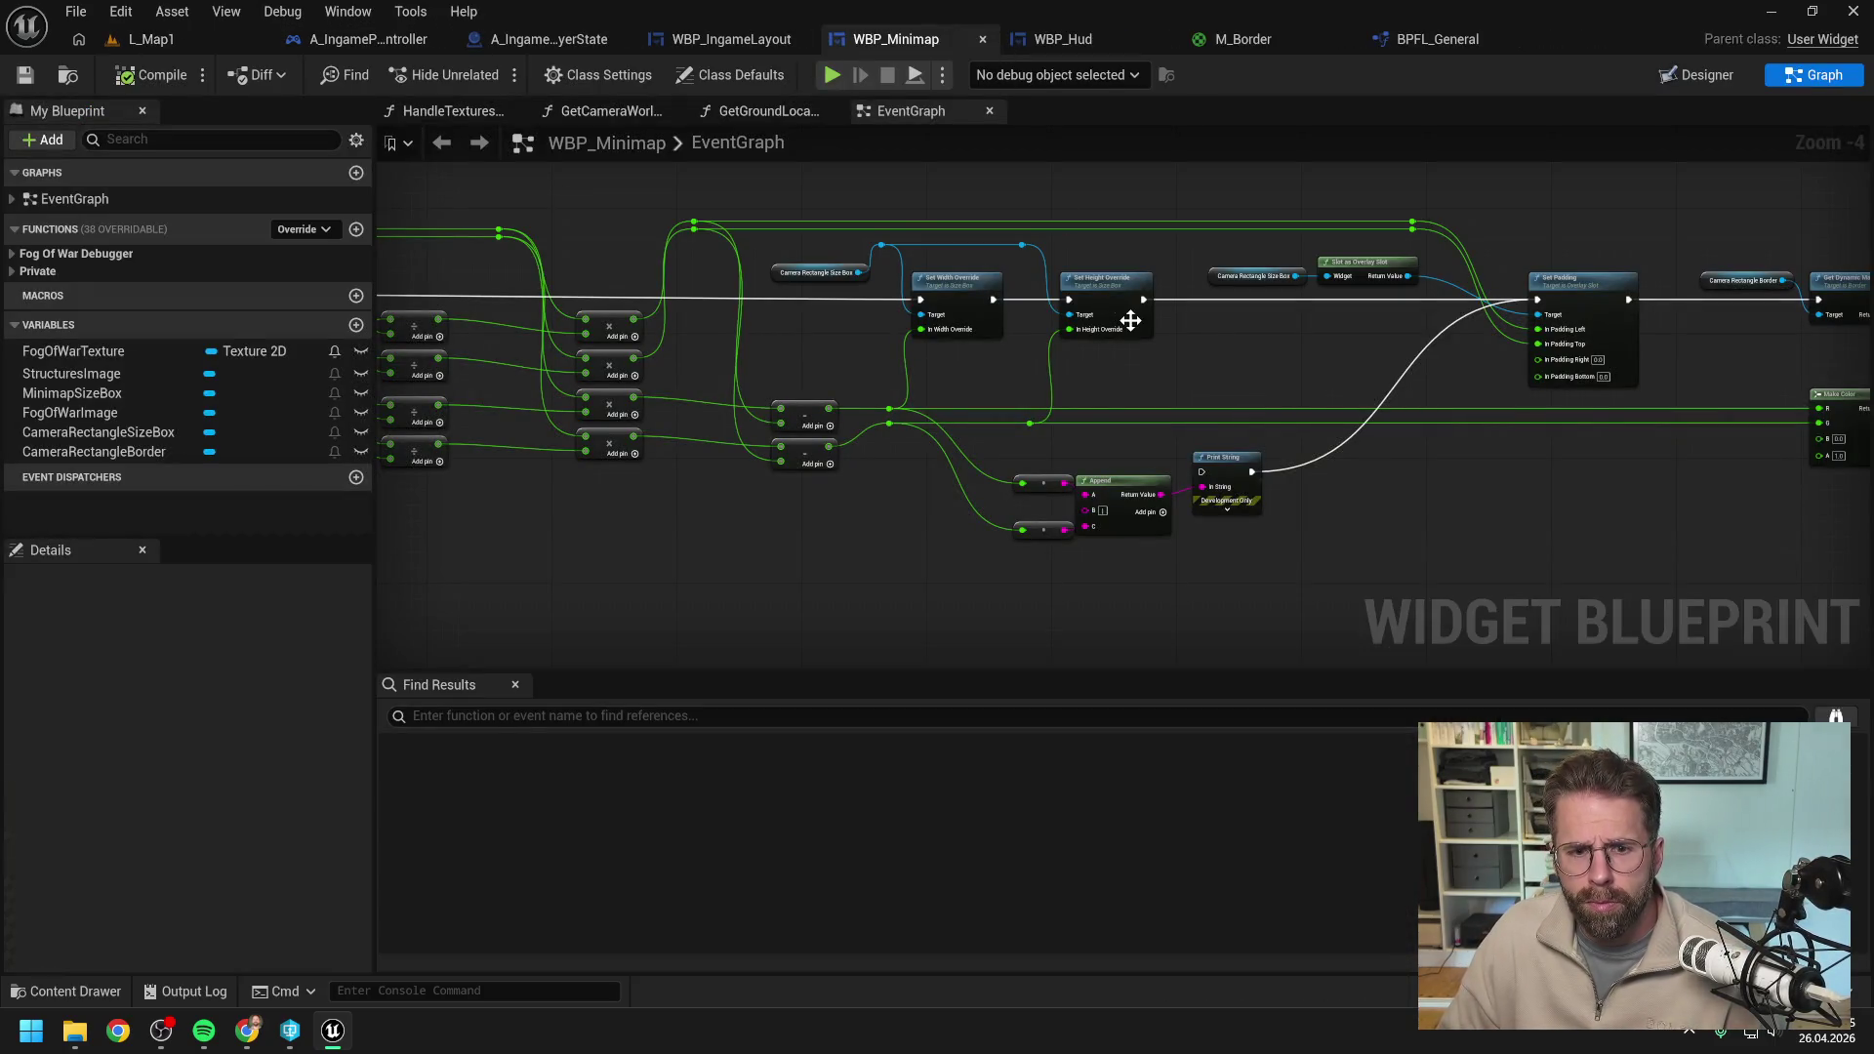
pyautogui.scroll(-1, 1109, 377)
pyautogui.moveTo(879, 459); pyautogui.dragTo(1220, 449)
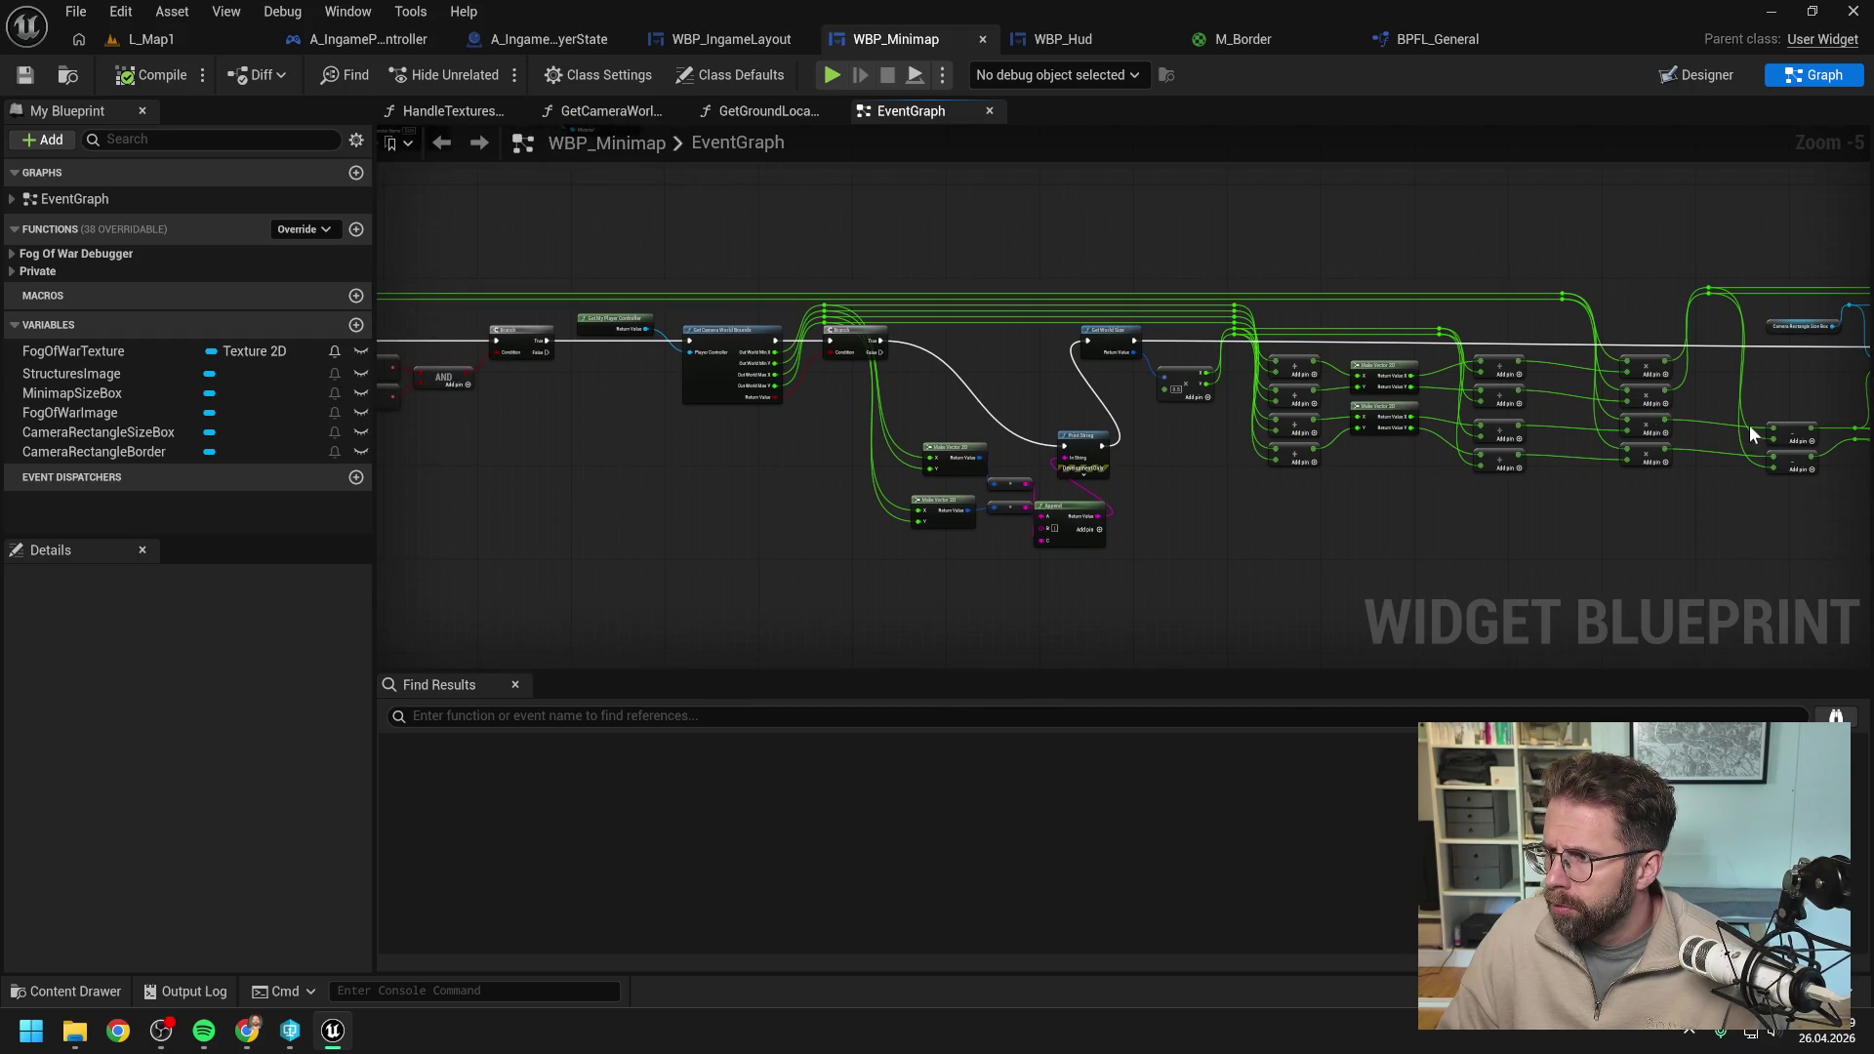
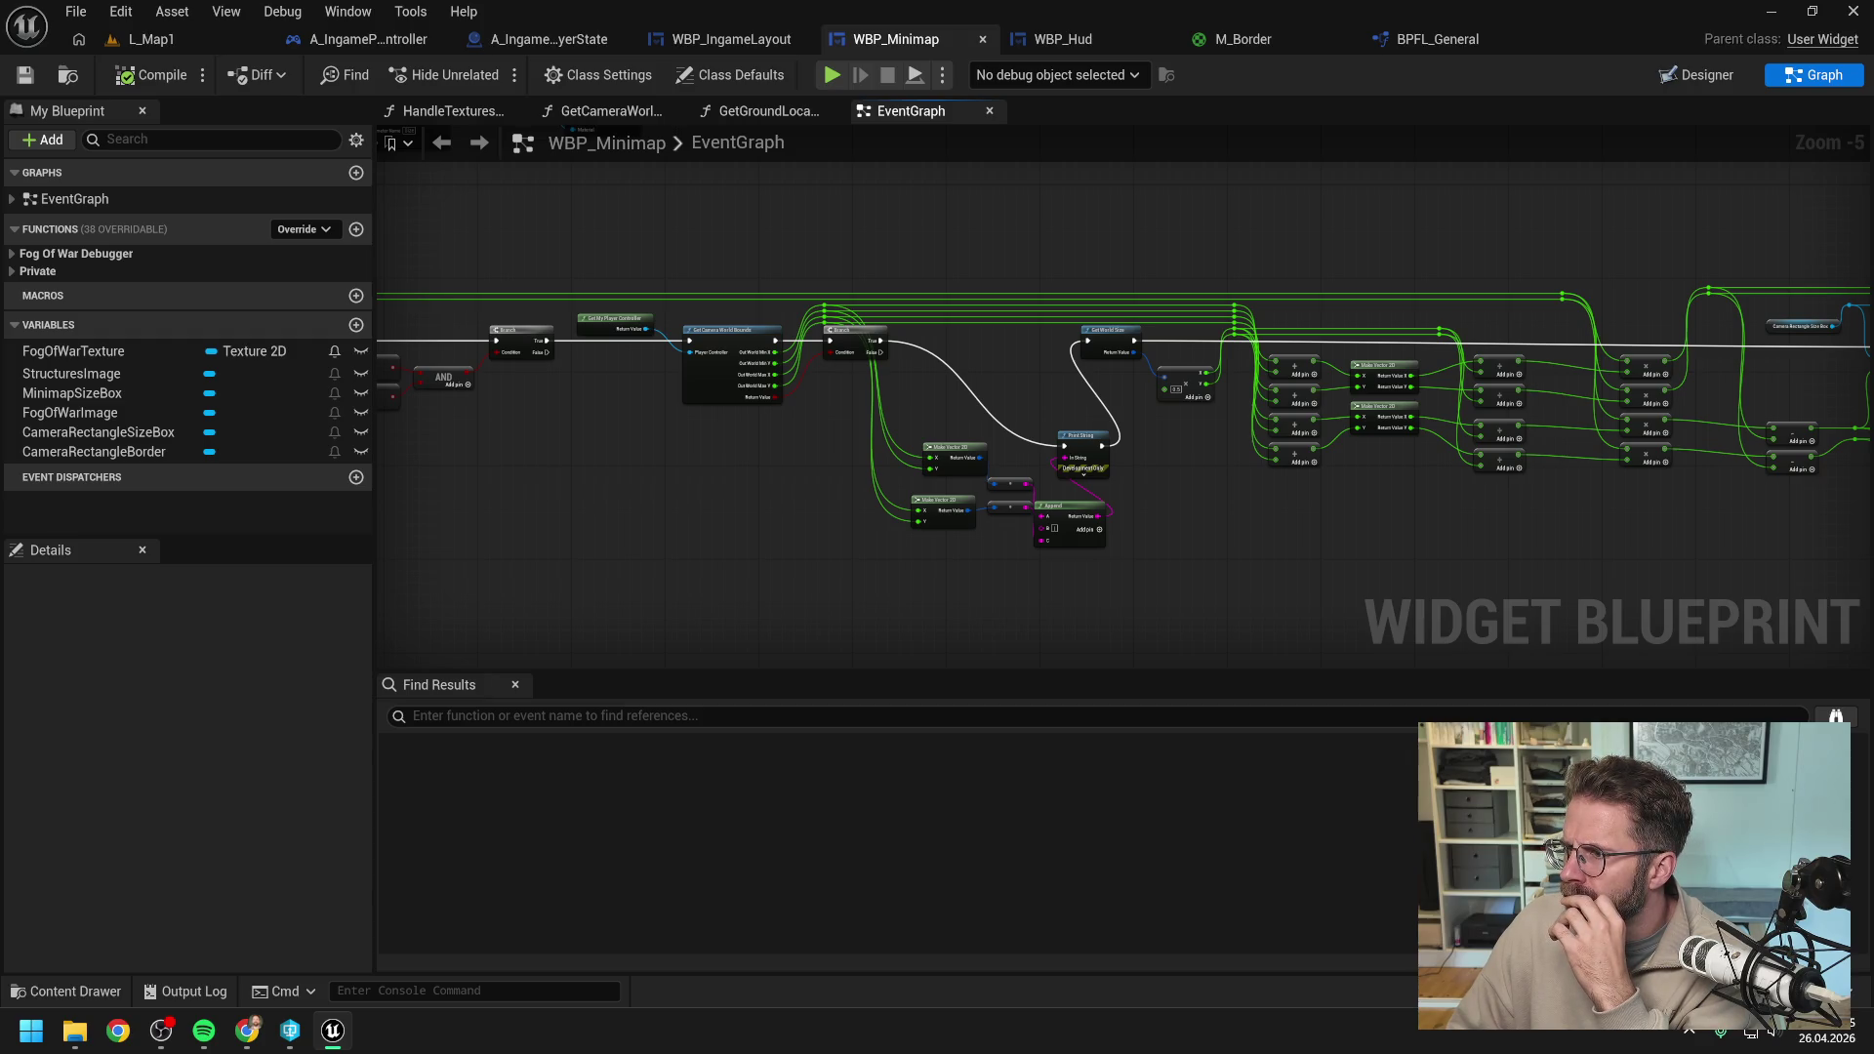
# Scroll through the Claude chat to review the next minimap instructions.
pyautogui.hotkey('alt', 'Tab')
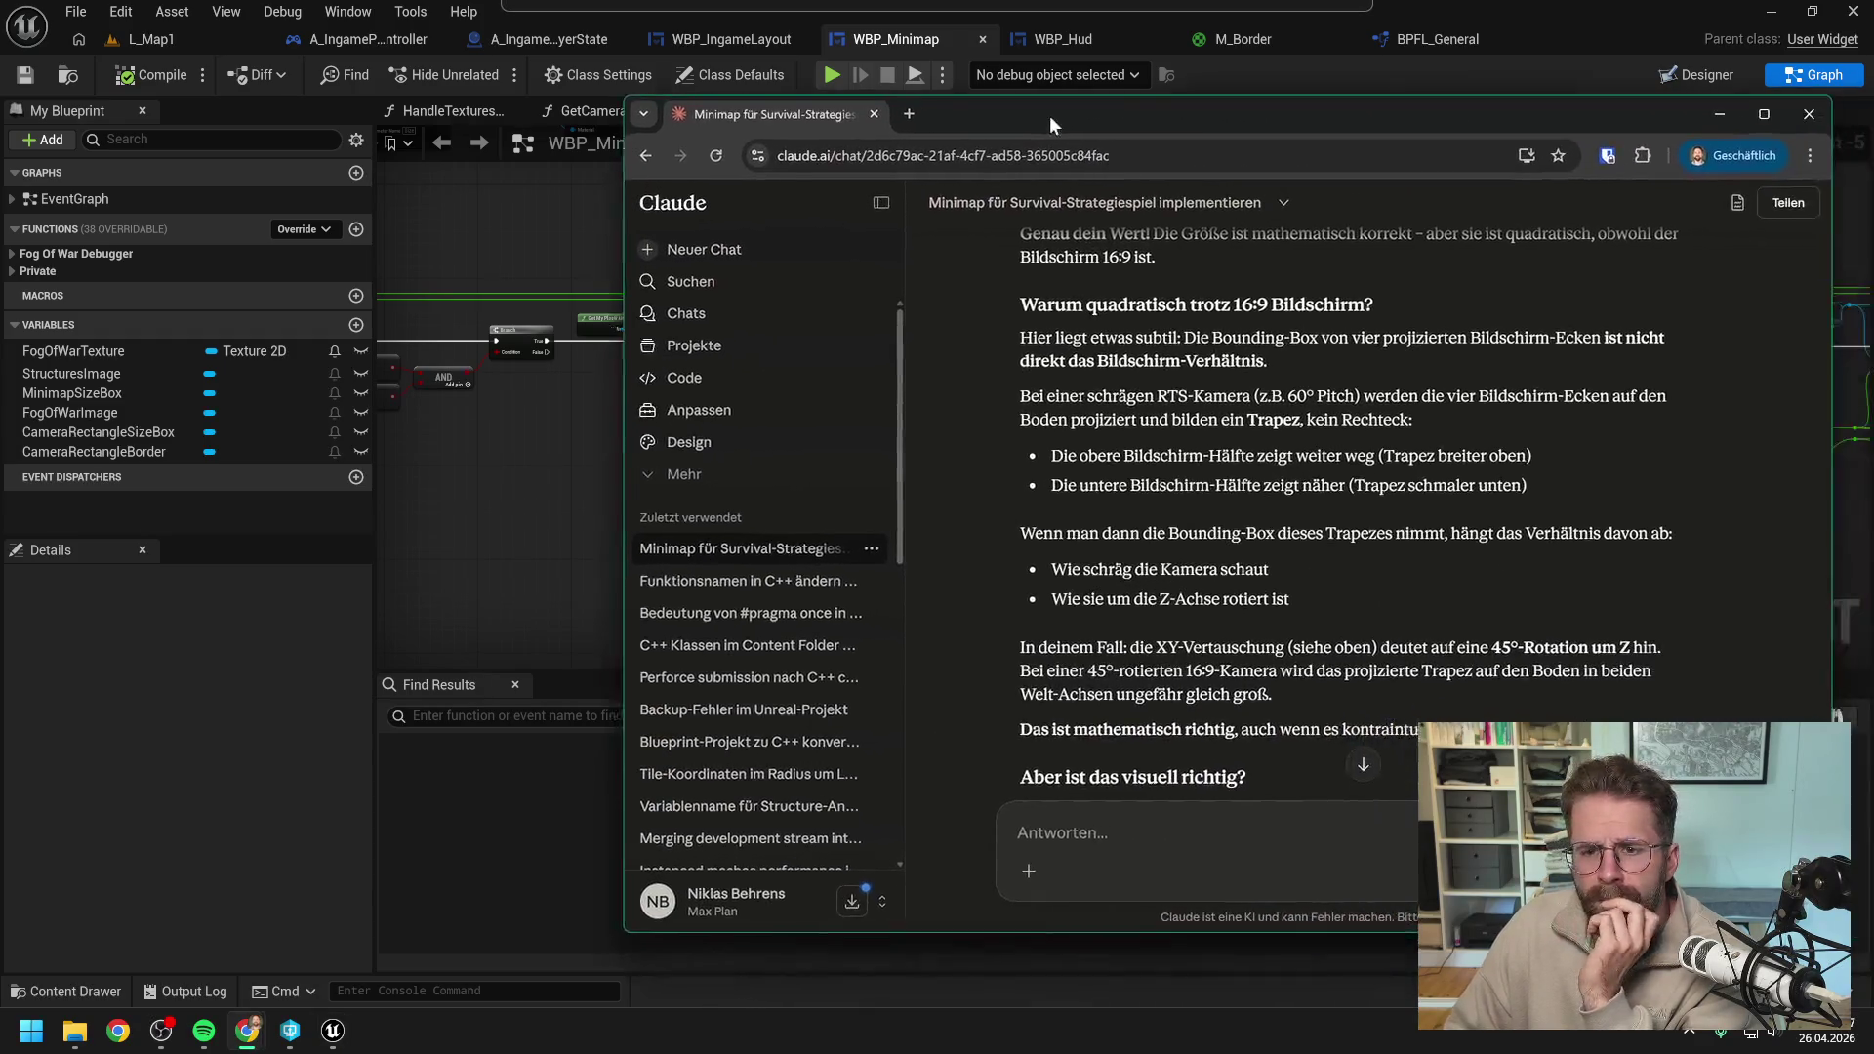
pyautogui.scroll(-1, 1337, 507)
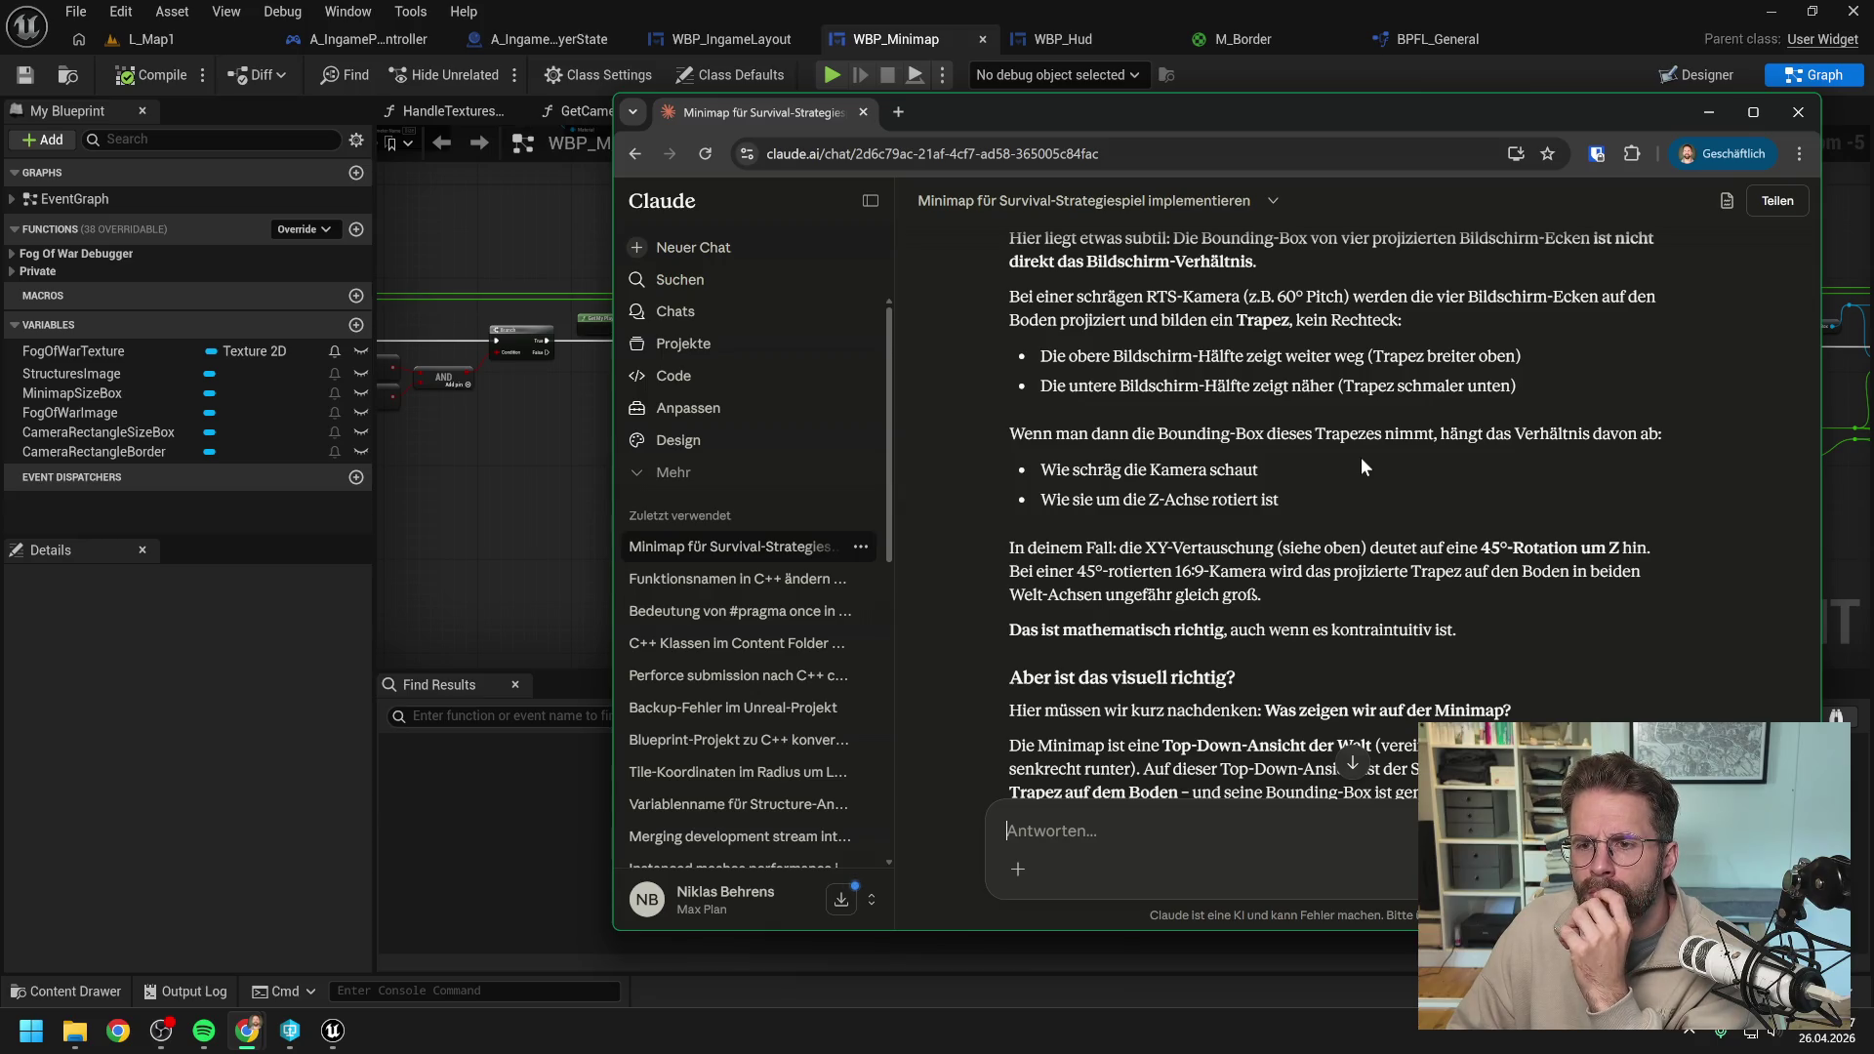
pyautogui.scroll(-1, 1357, 453)
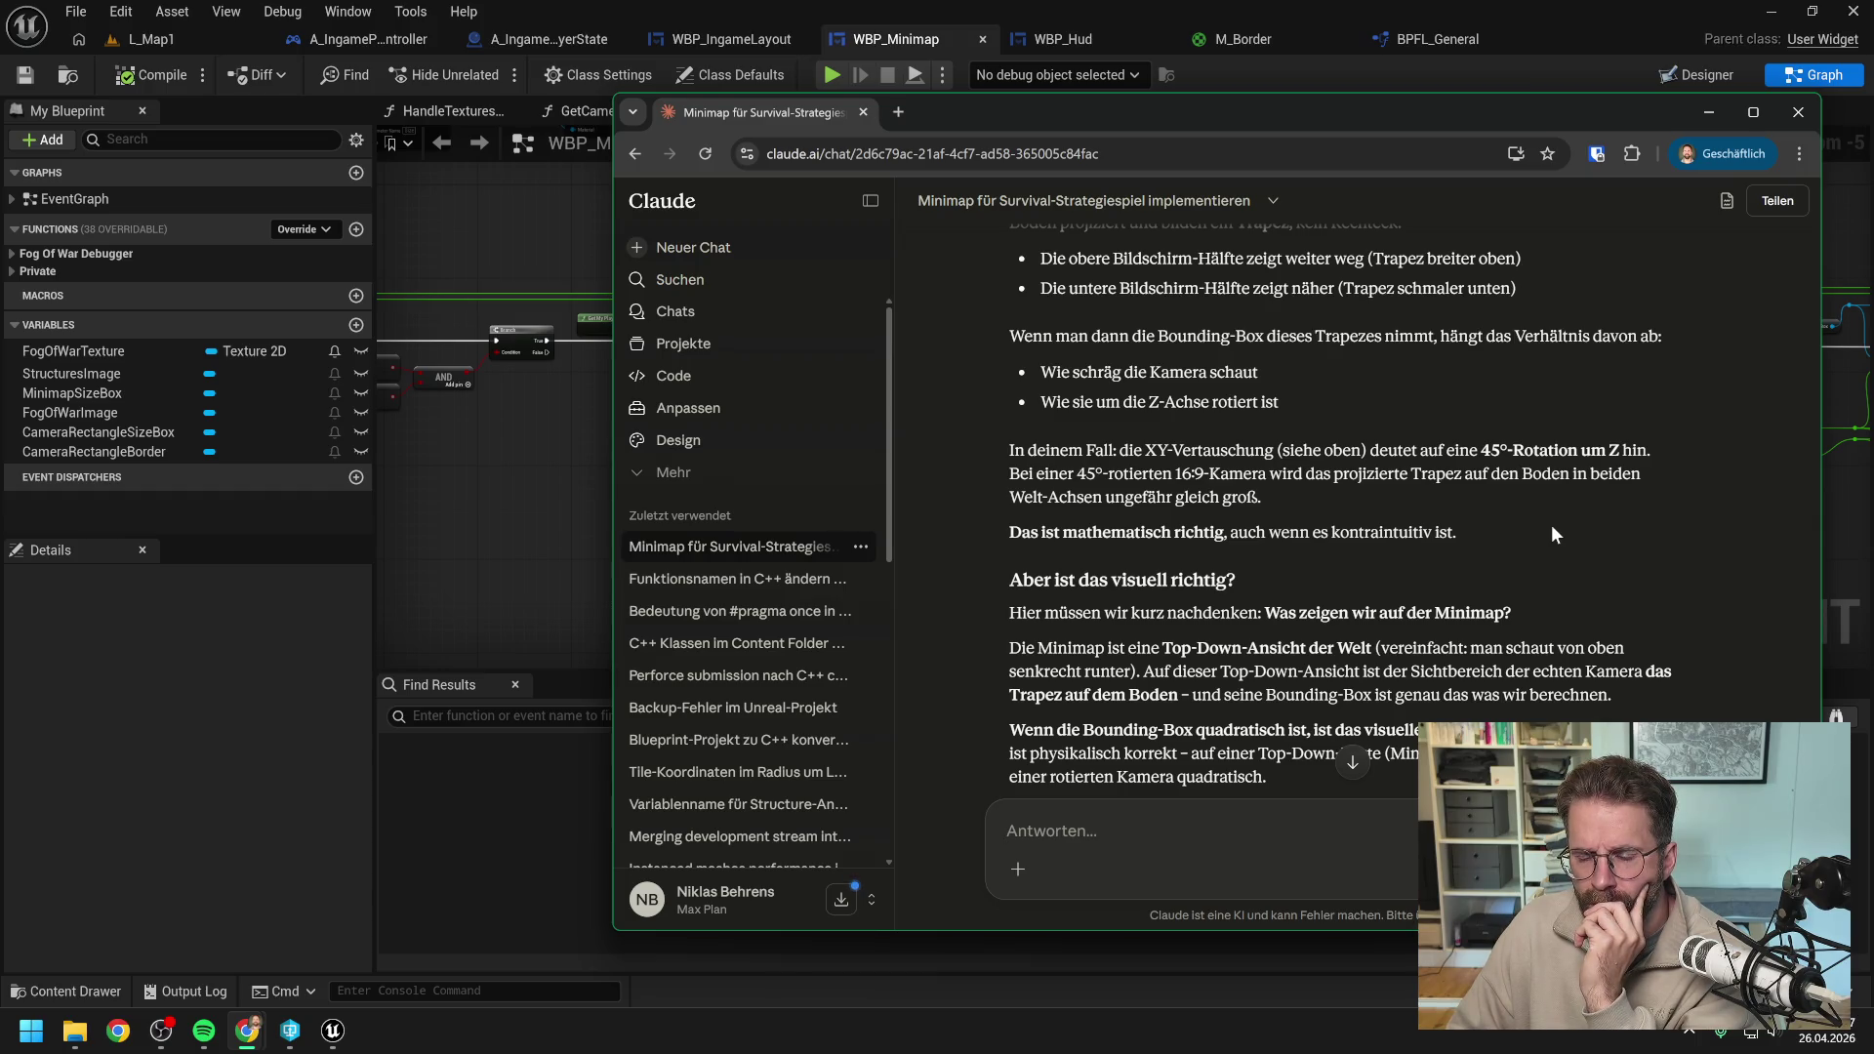
pyautogui.scroll(-1, 1575, 502)
pyautogui.scroll(-1, 1581, 445)
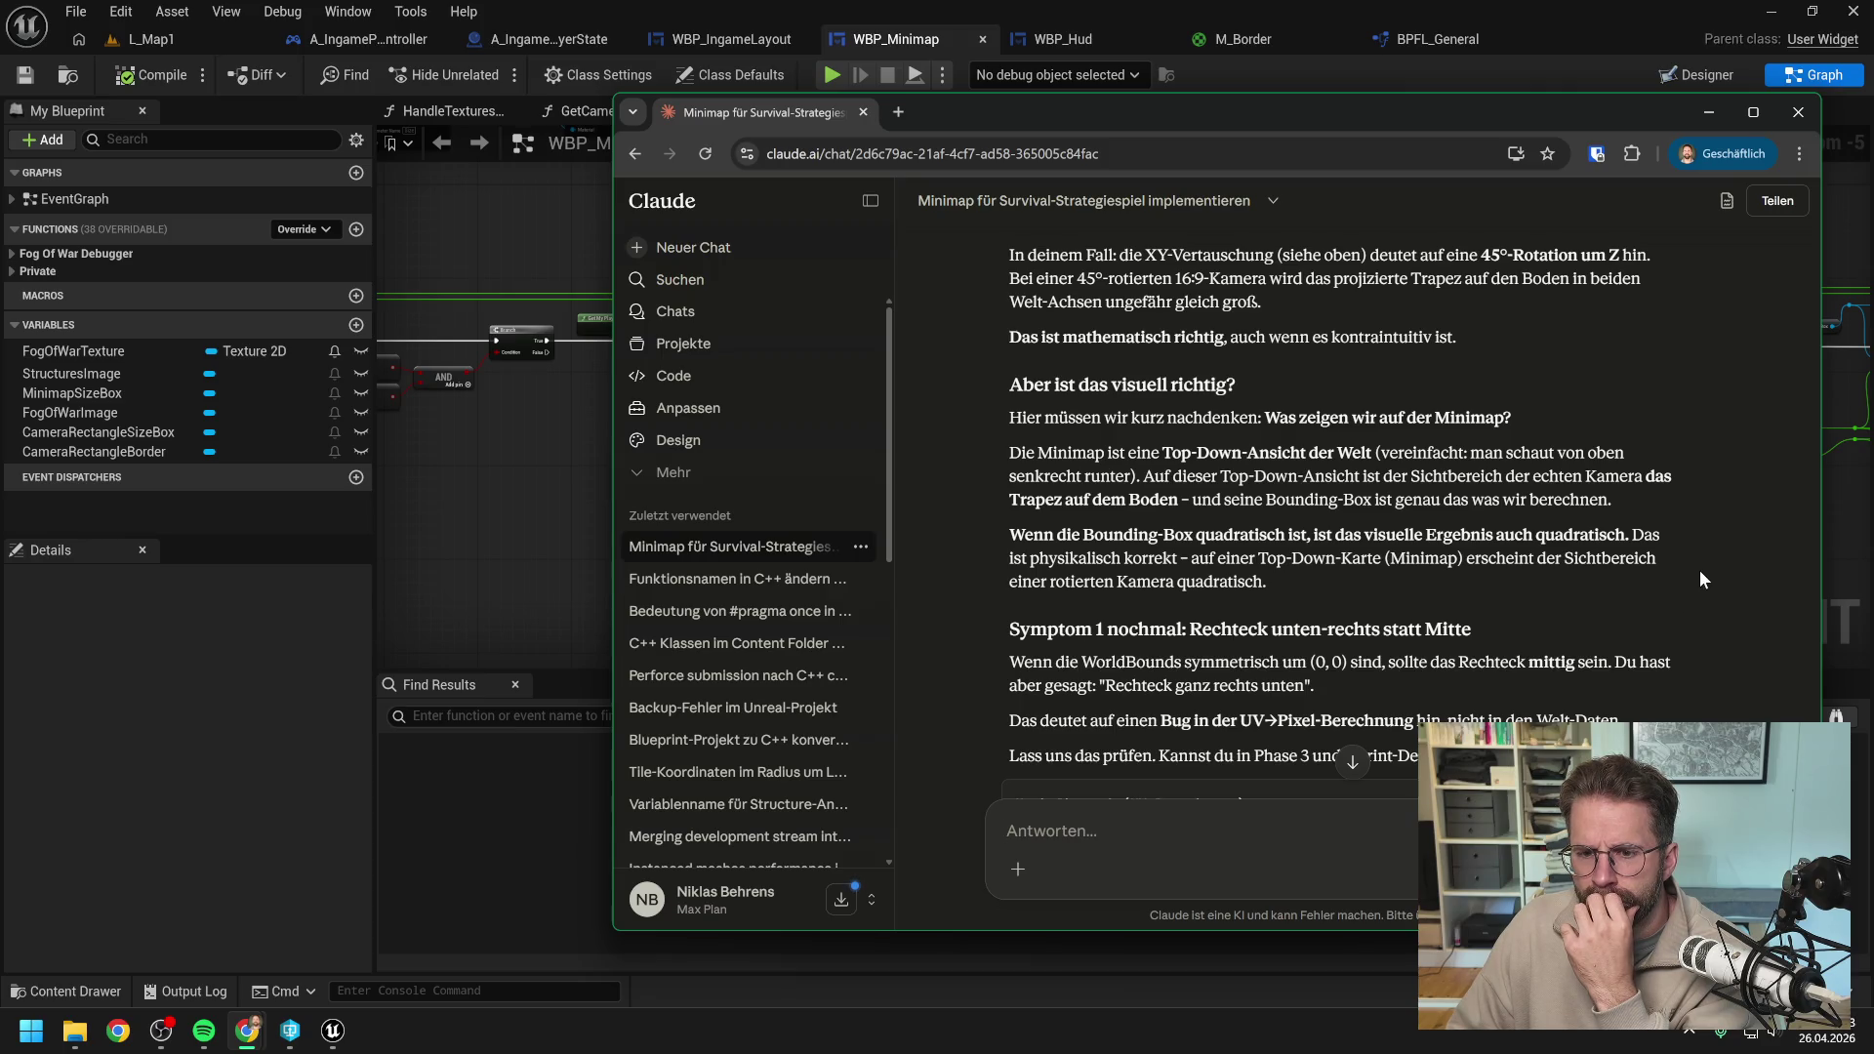
pyautogui.scroll(-1, 1685, 534)
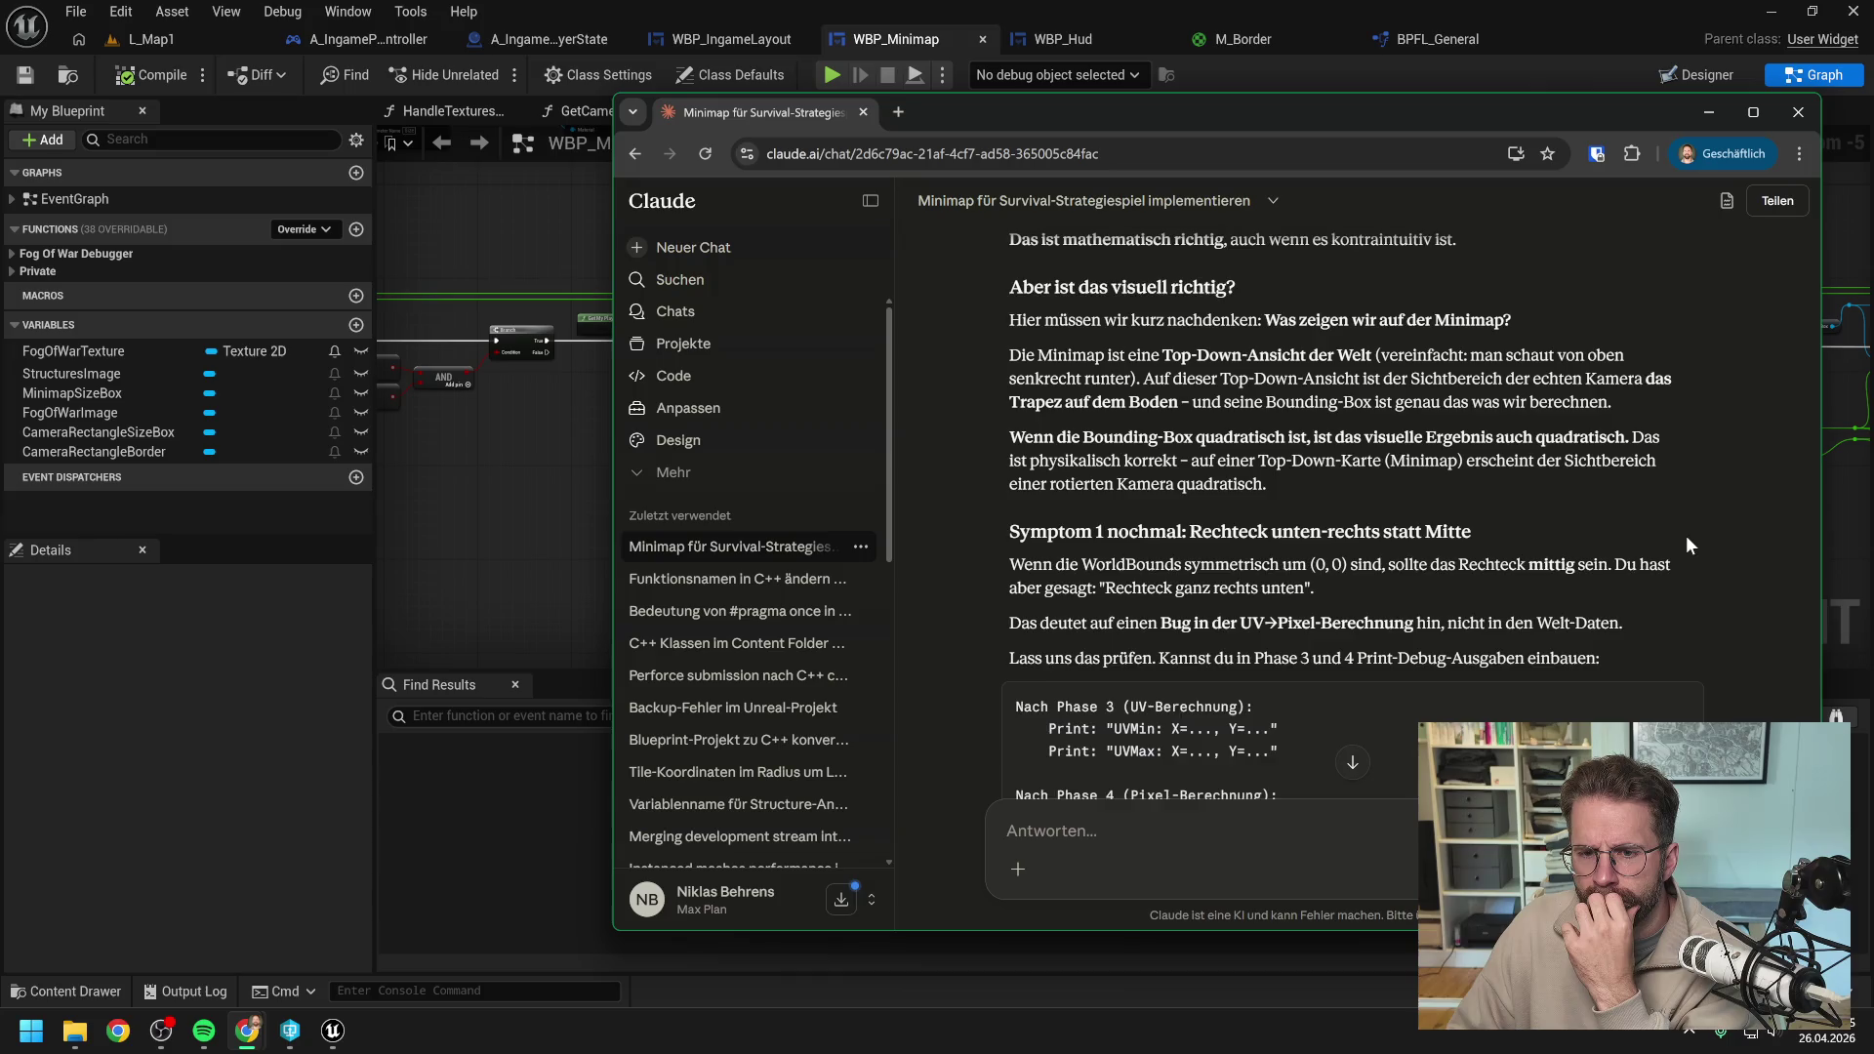
pyautogui.scroll(-1, 1685, 535)
pyautogui.scroll(-1, 1690, 544)
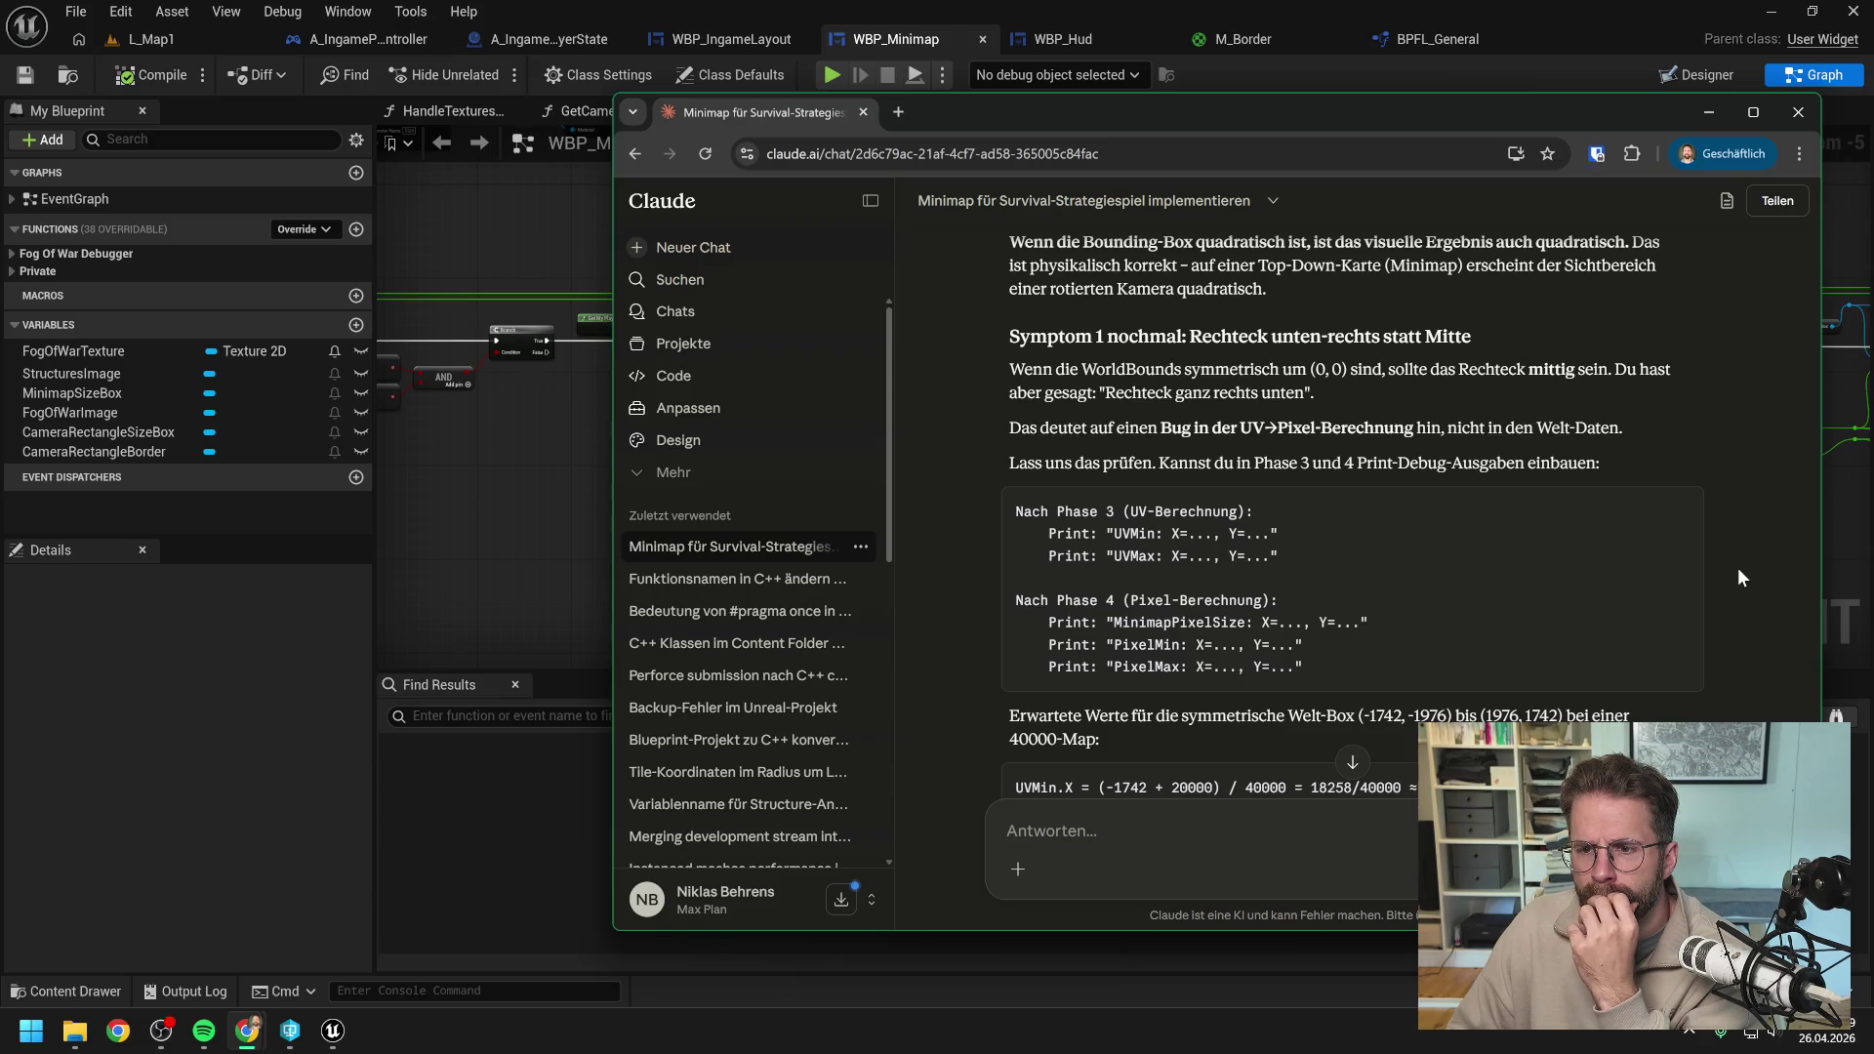
pyautogui.scroll(-1, 1742, 578)
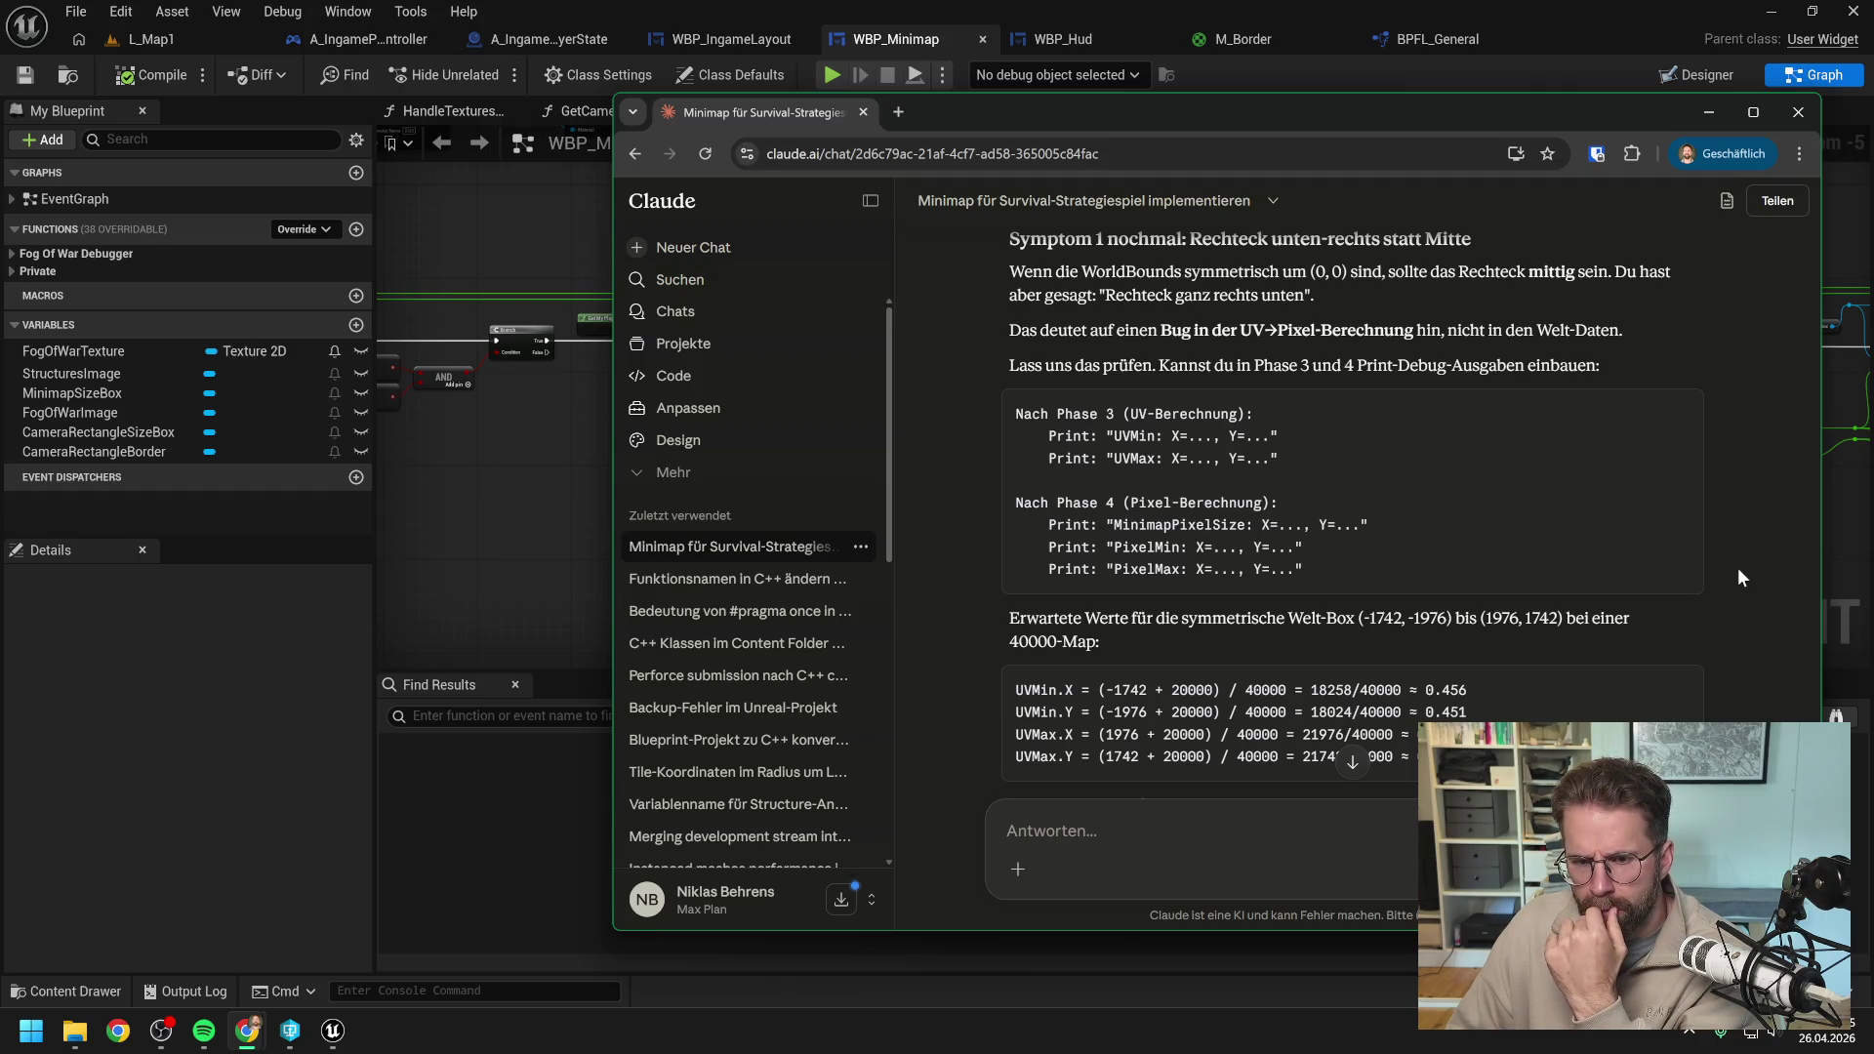
pyautogui.scroll(-1, 1742, 578)
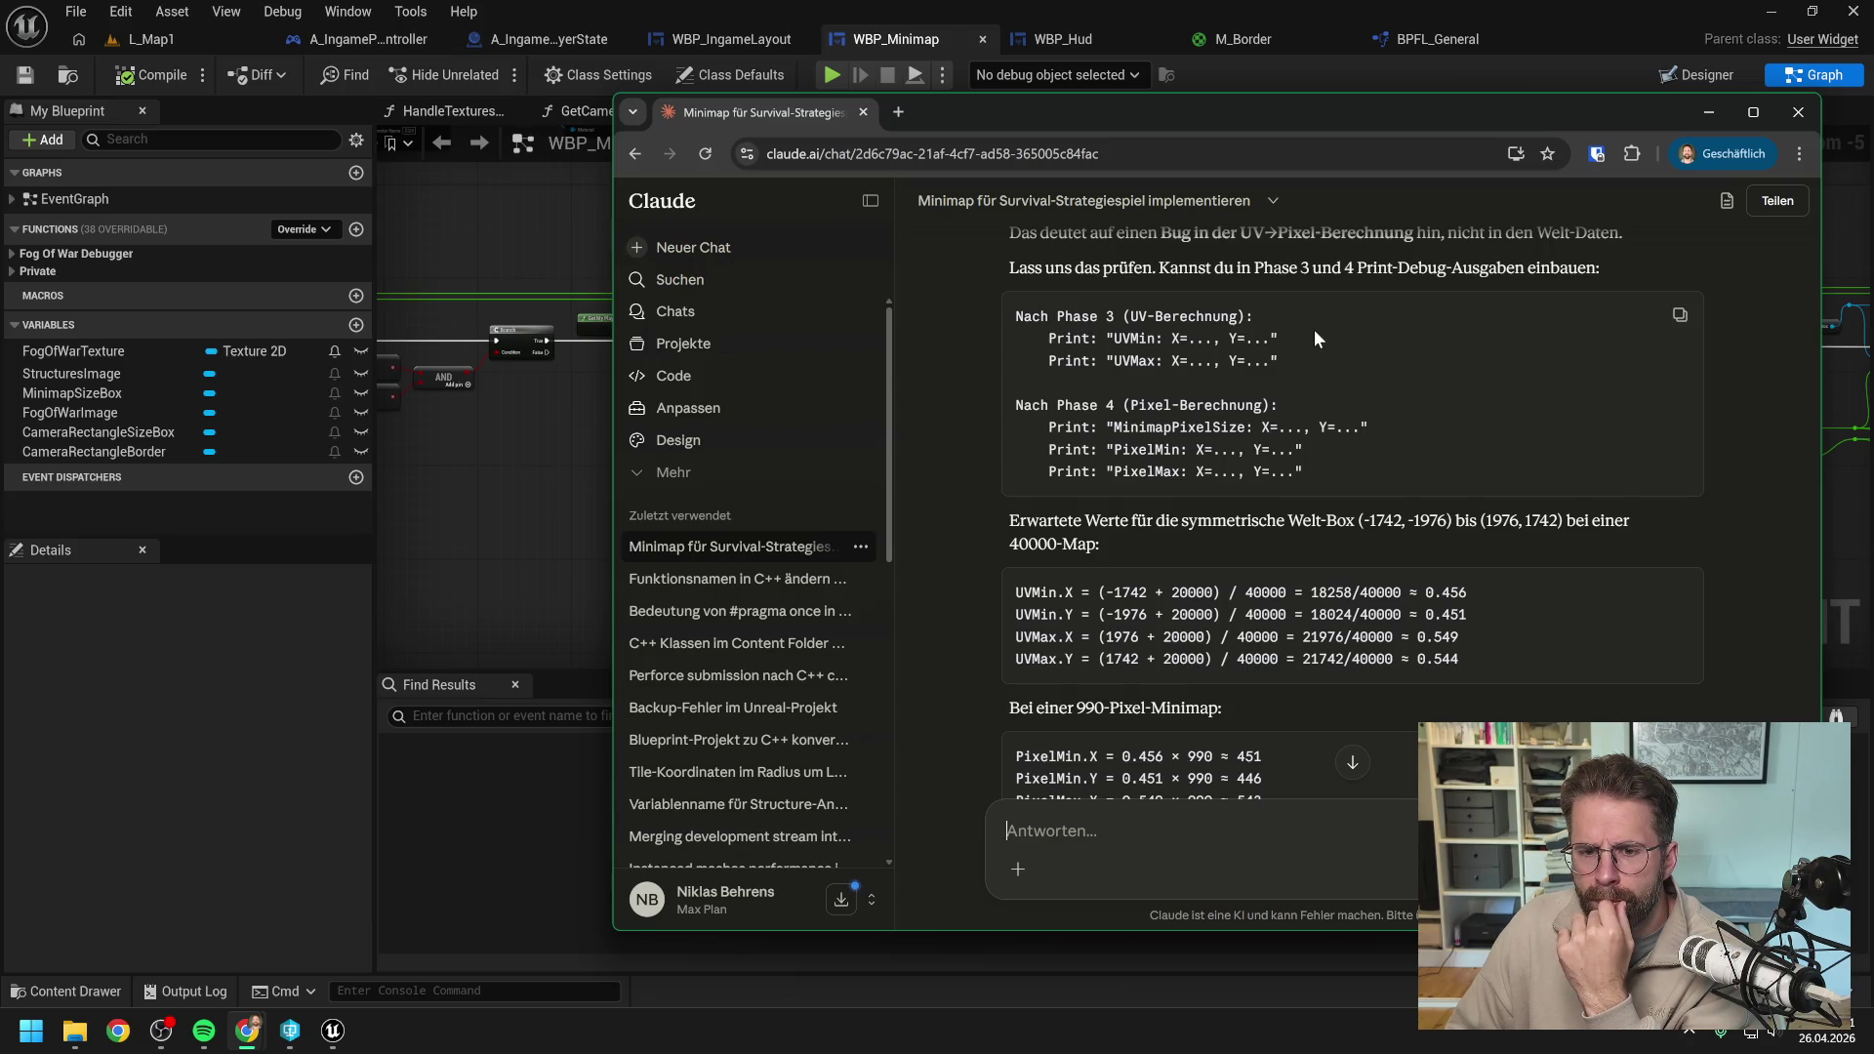
pyautogui.scroll(-1, 1314, 330)
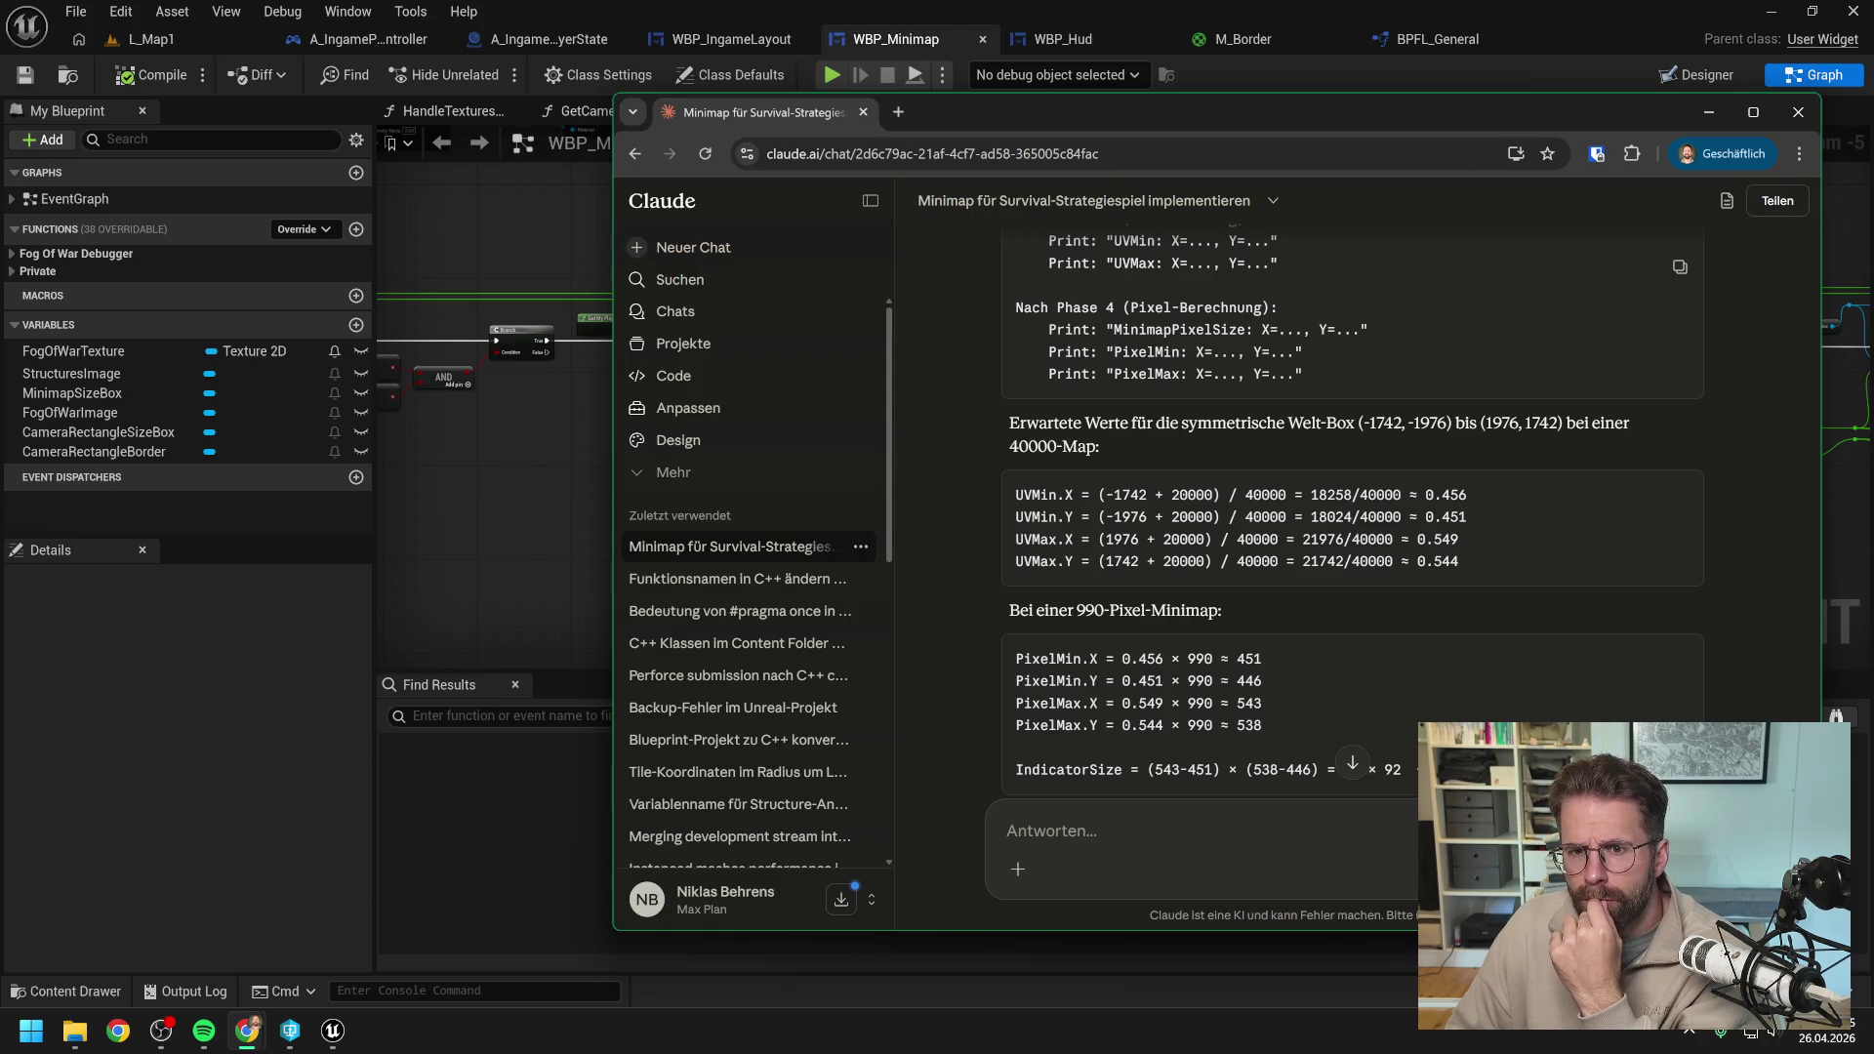
pyautogui.scroll(2, 1353, 517)
# Move the chat aside and wire the Branch True output into Get World Size's exec input.
pyautogui.moveTo(1046, 103); pyautogui.dragTo(1873, 168)
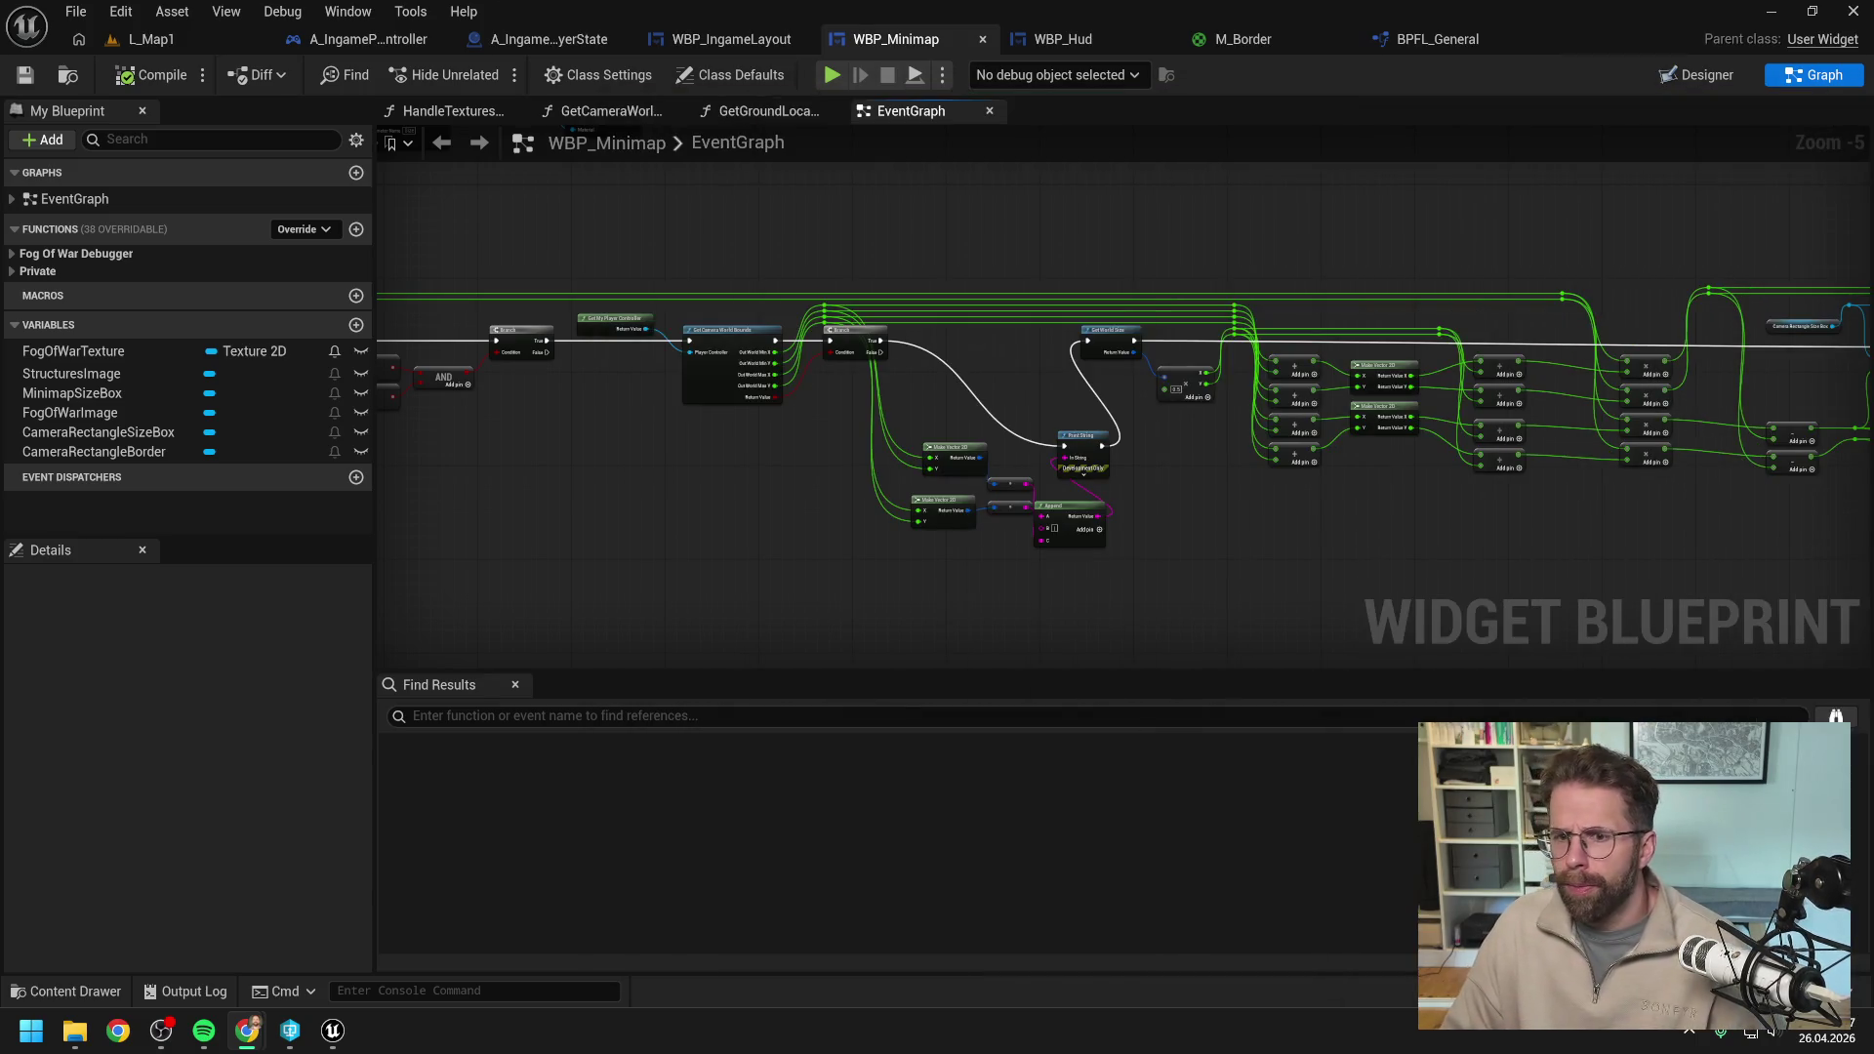
pyautogui.moveTo(1403, 523); pyautogui.dragTo(1150, 486)
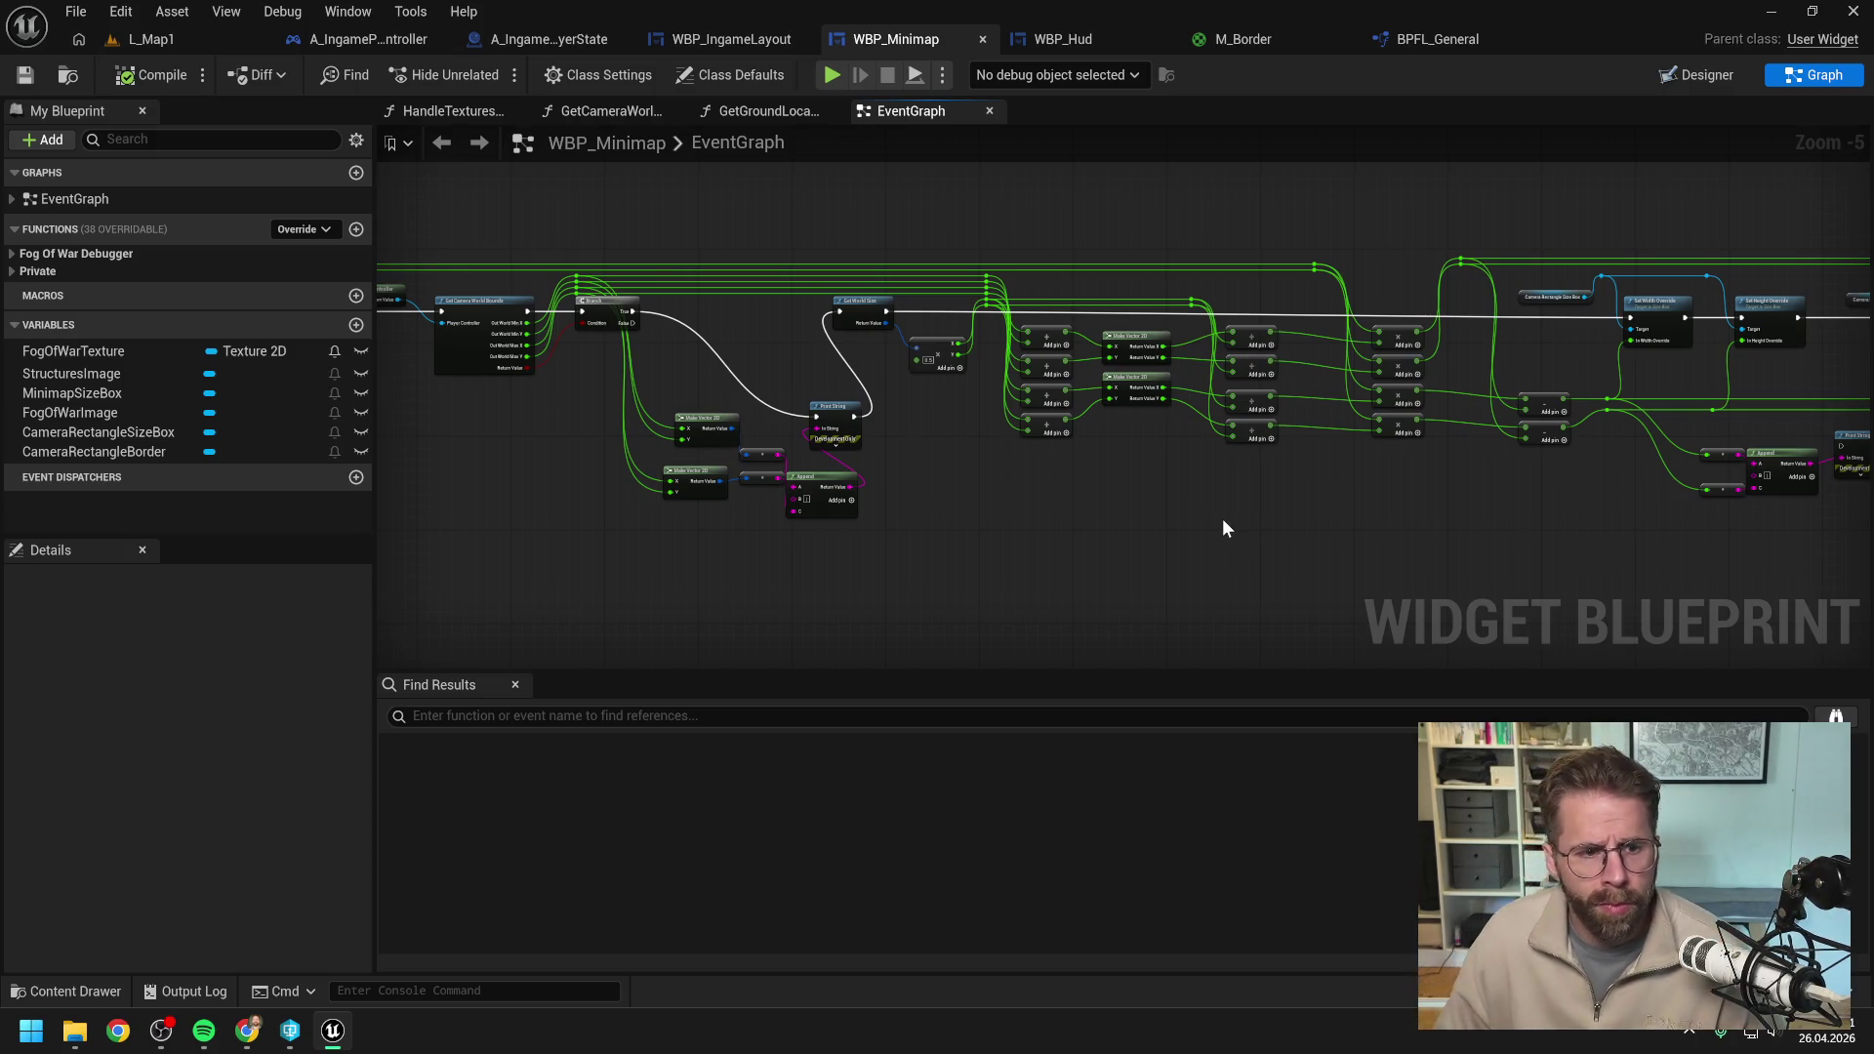
pyautogui.moveTo(1223, 522)
pyautogui.mouseDown()
pyautogui.moveTo(975, 498)
pyautogui.moveTo(1292, 527)
pyautogui.moveTo(924, 502)
pyautogui.moveTo(1256, 500)
pyautogui.mouseUp()
pyautogui.moveTo(753, 495)
pyautogui.mouseDown()
pyautogui.moveTo(1298, 484)
pyautogui.moveTo(1290, 535)
pyautogui.mouseUp()
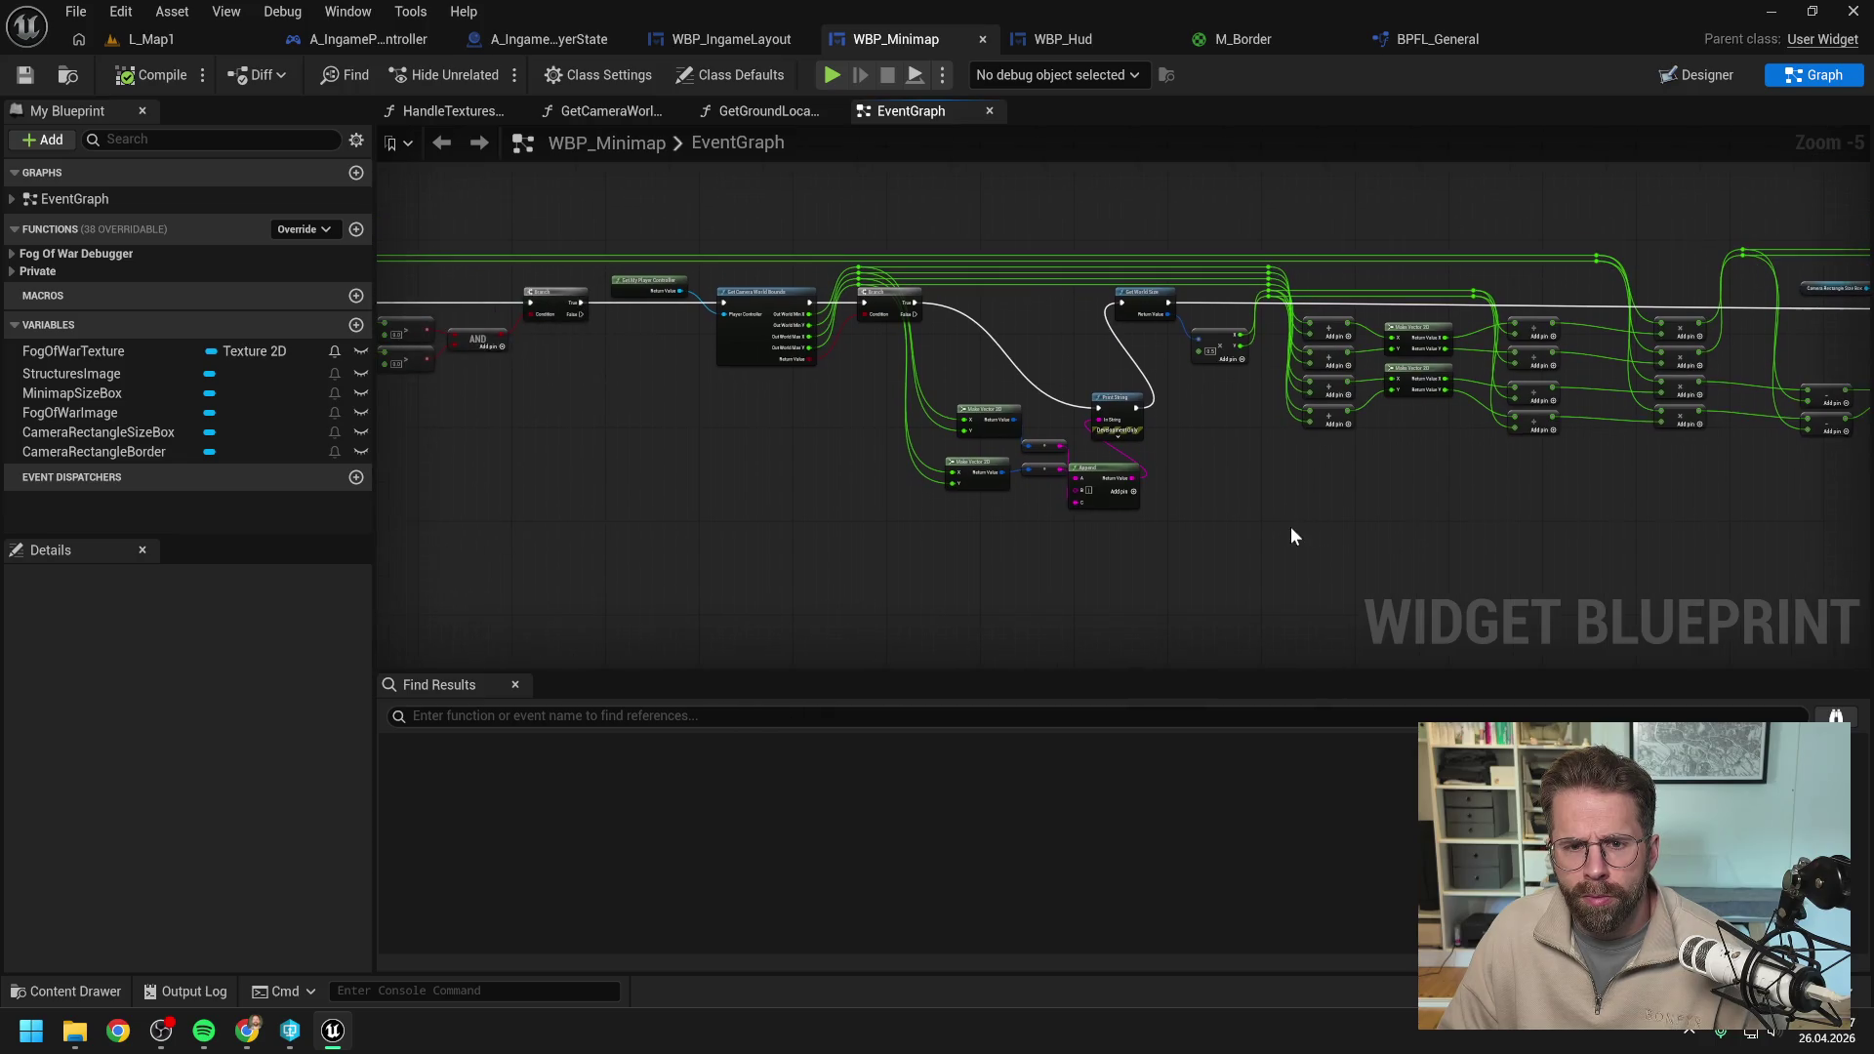
pyautogui.scroll(2, 947, 341)
pyautogui.moveTo(893, 272); pyautogui.dragTo(1267, 278)
pyautogui.moveTo(1021, 418); pyautogui.dragTo(954, 384)
# Clear the Output Log.
pyautogui.scroll(-2, 1062, 435)
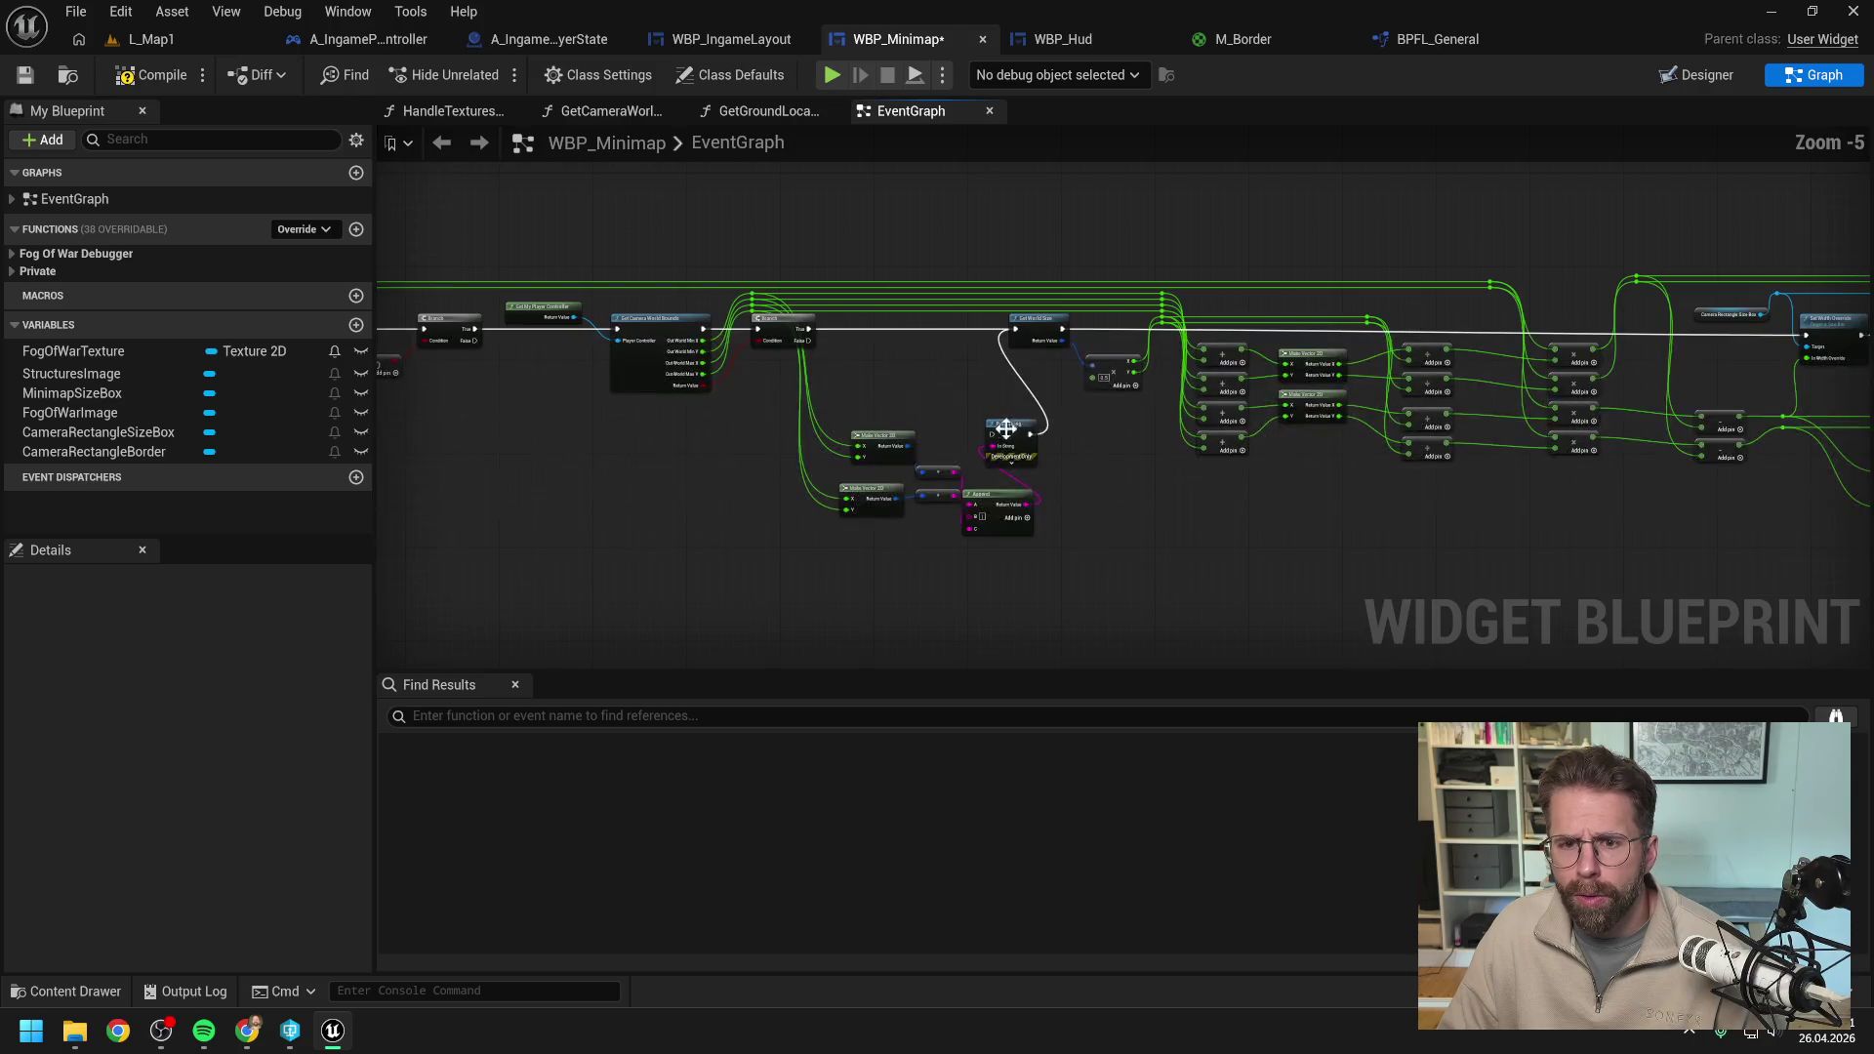
pyautogui.moveTo(1062, 435)
pyautogui.mouseDown()
pyautogui.moveTo(948, 464)
pyautogui.moveTo(1326, 548)
pyautogui.moveTo(1039, 543)
pyautogui.mouseUp()
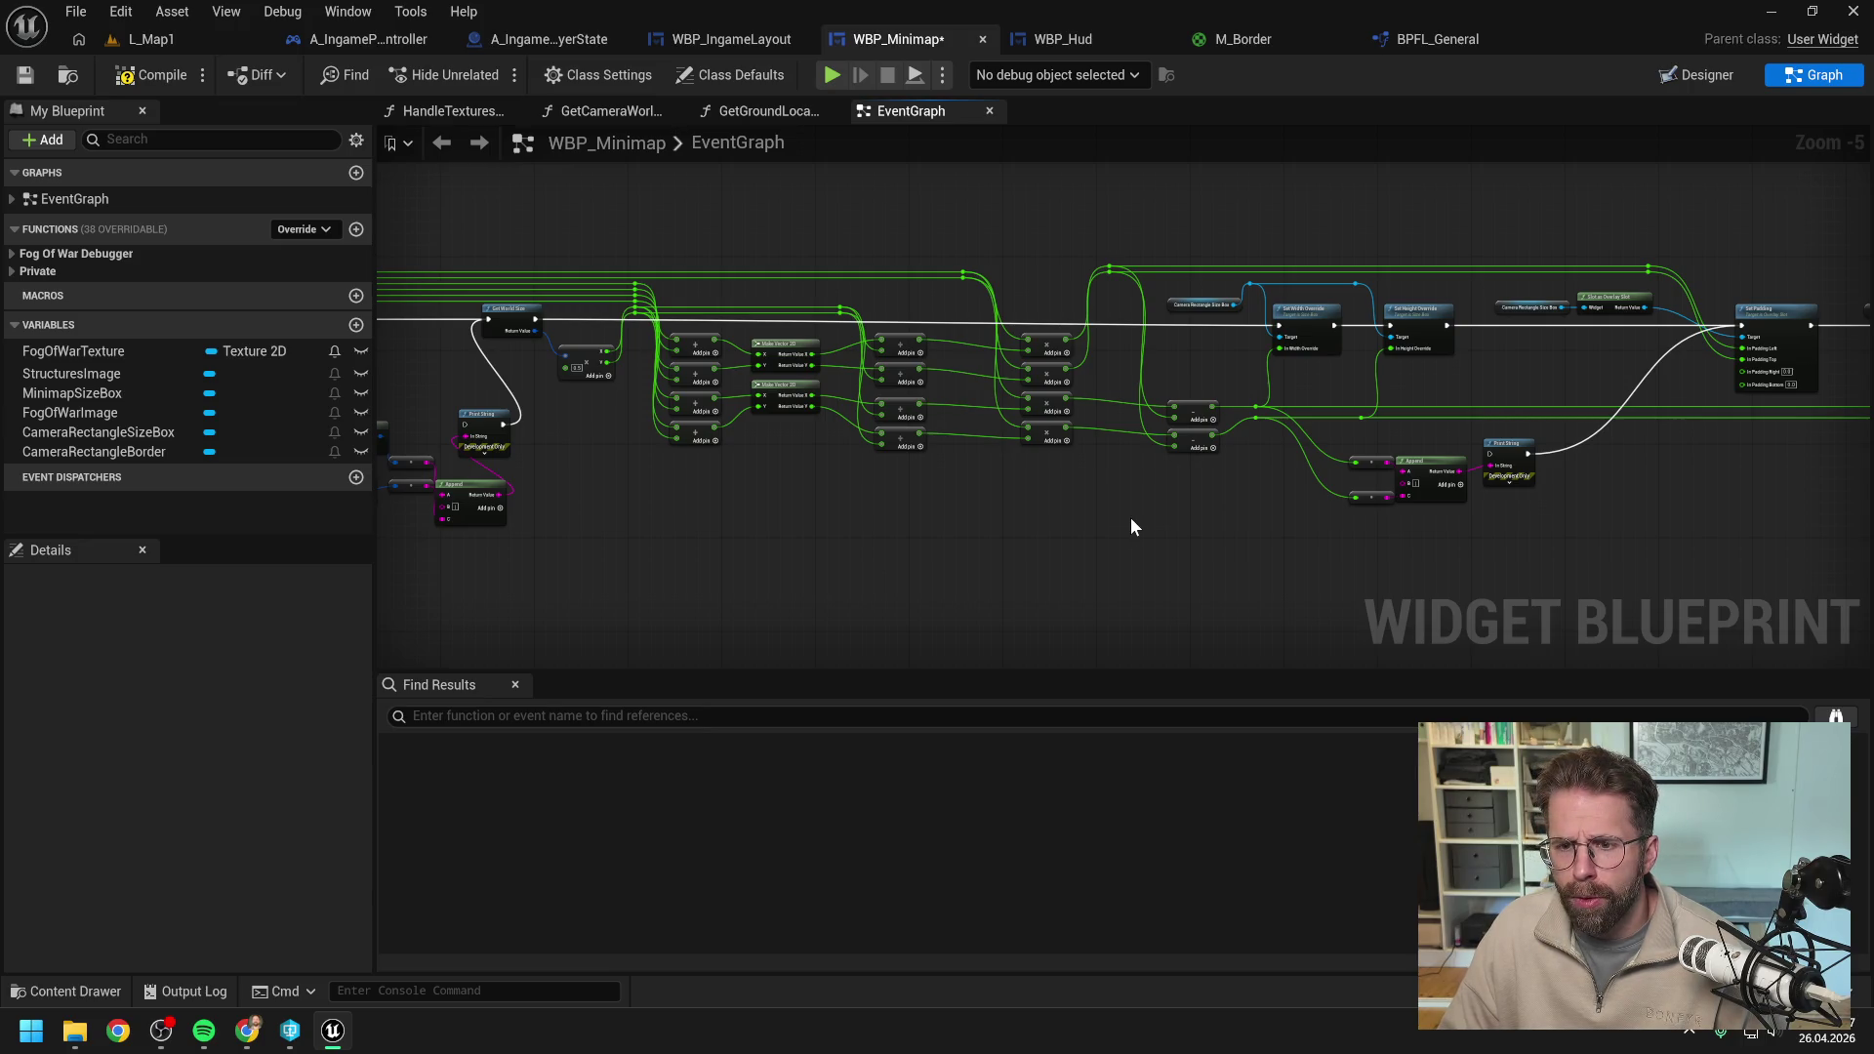
pyautogui.moveTo(1140, 518); pyautogui.dragTo(1052, 518)
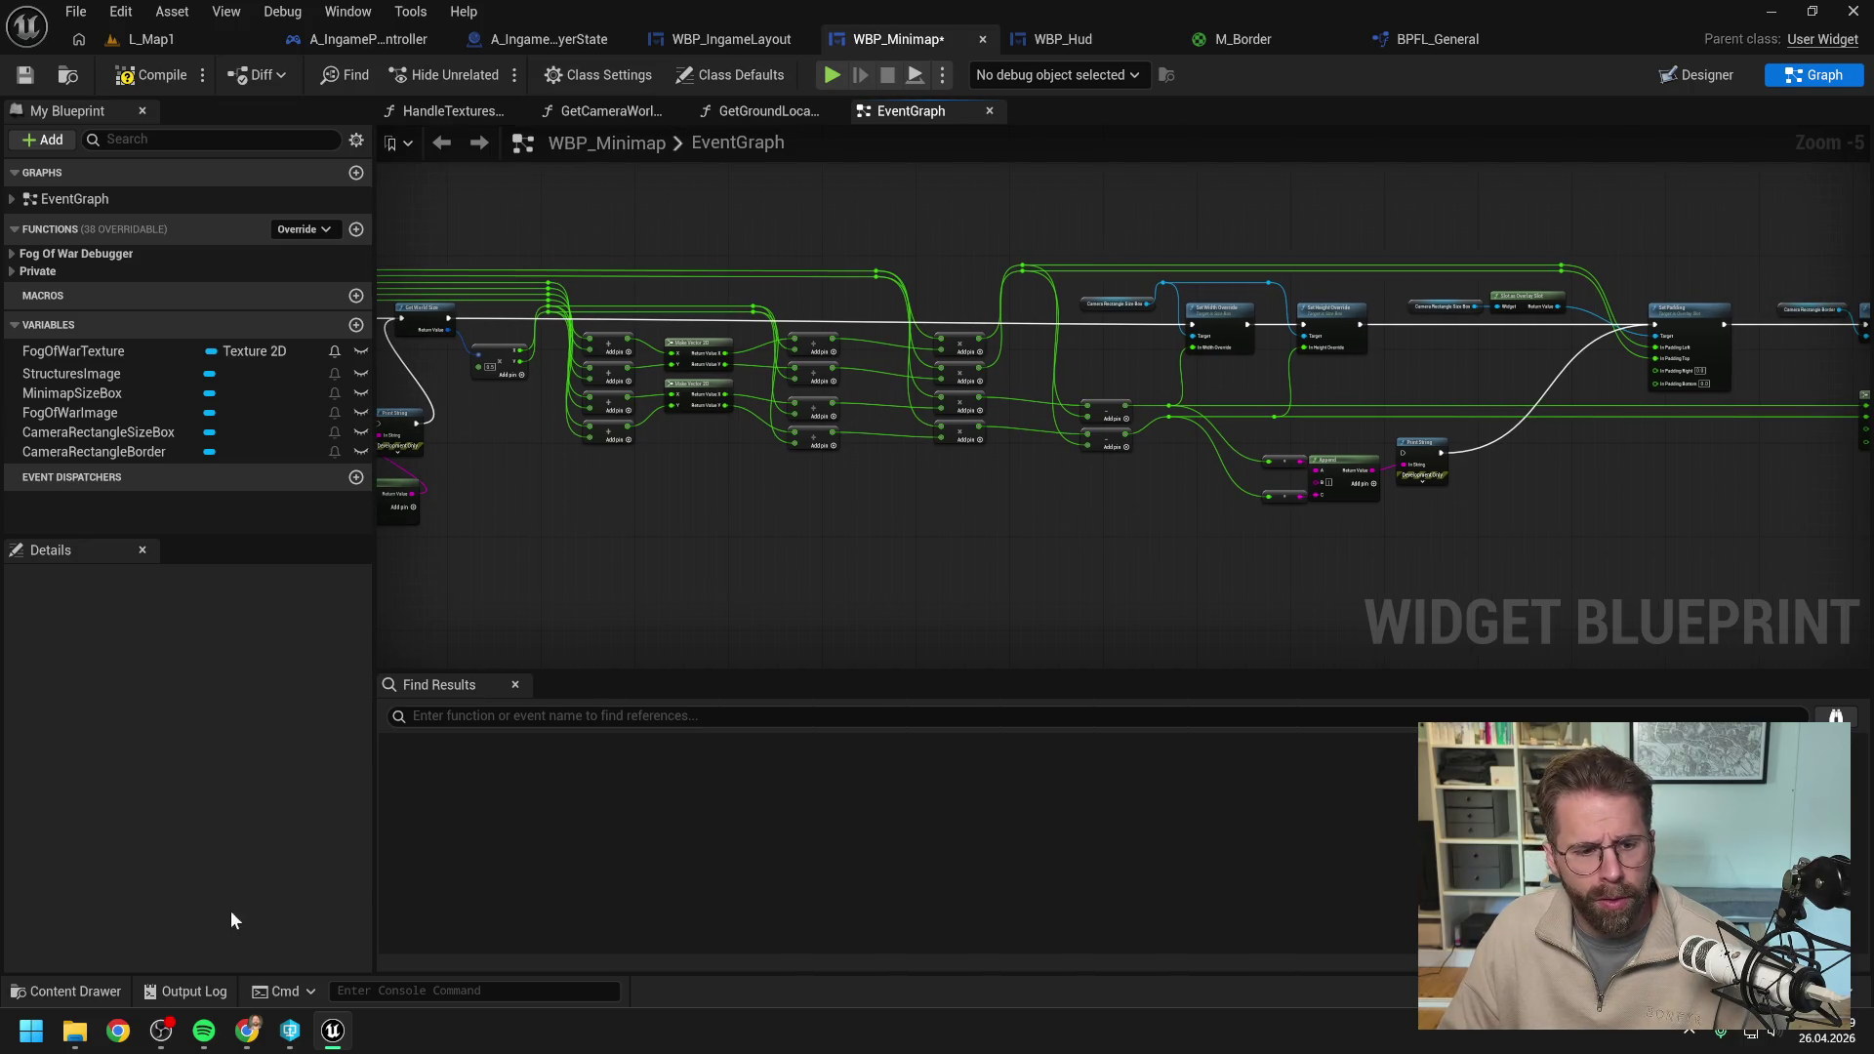
pyautogui.click(185, 991)
pyautogui.rightClick(373, 769)
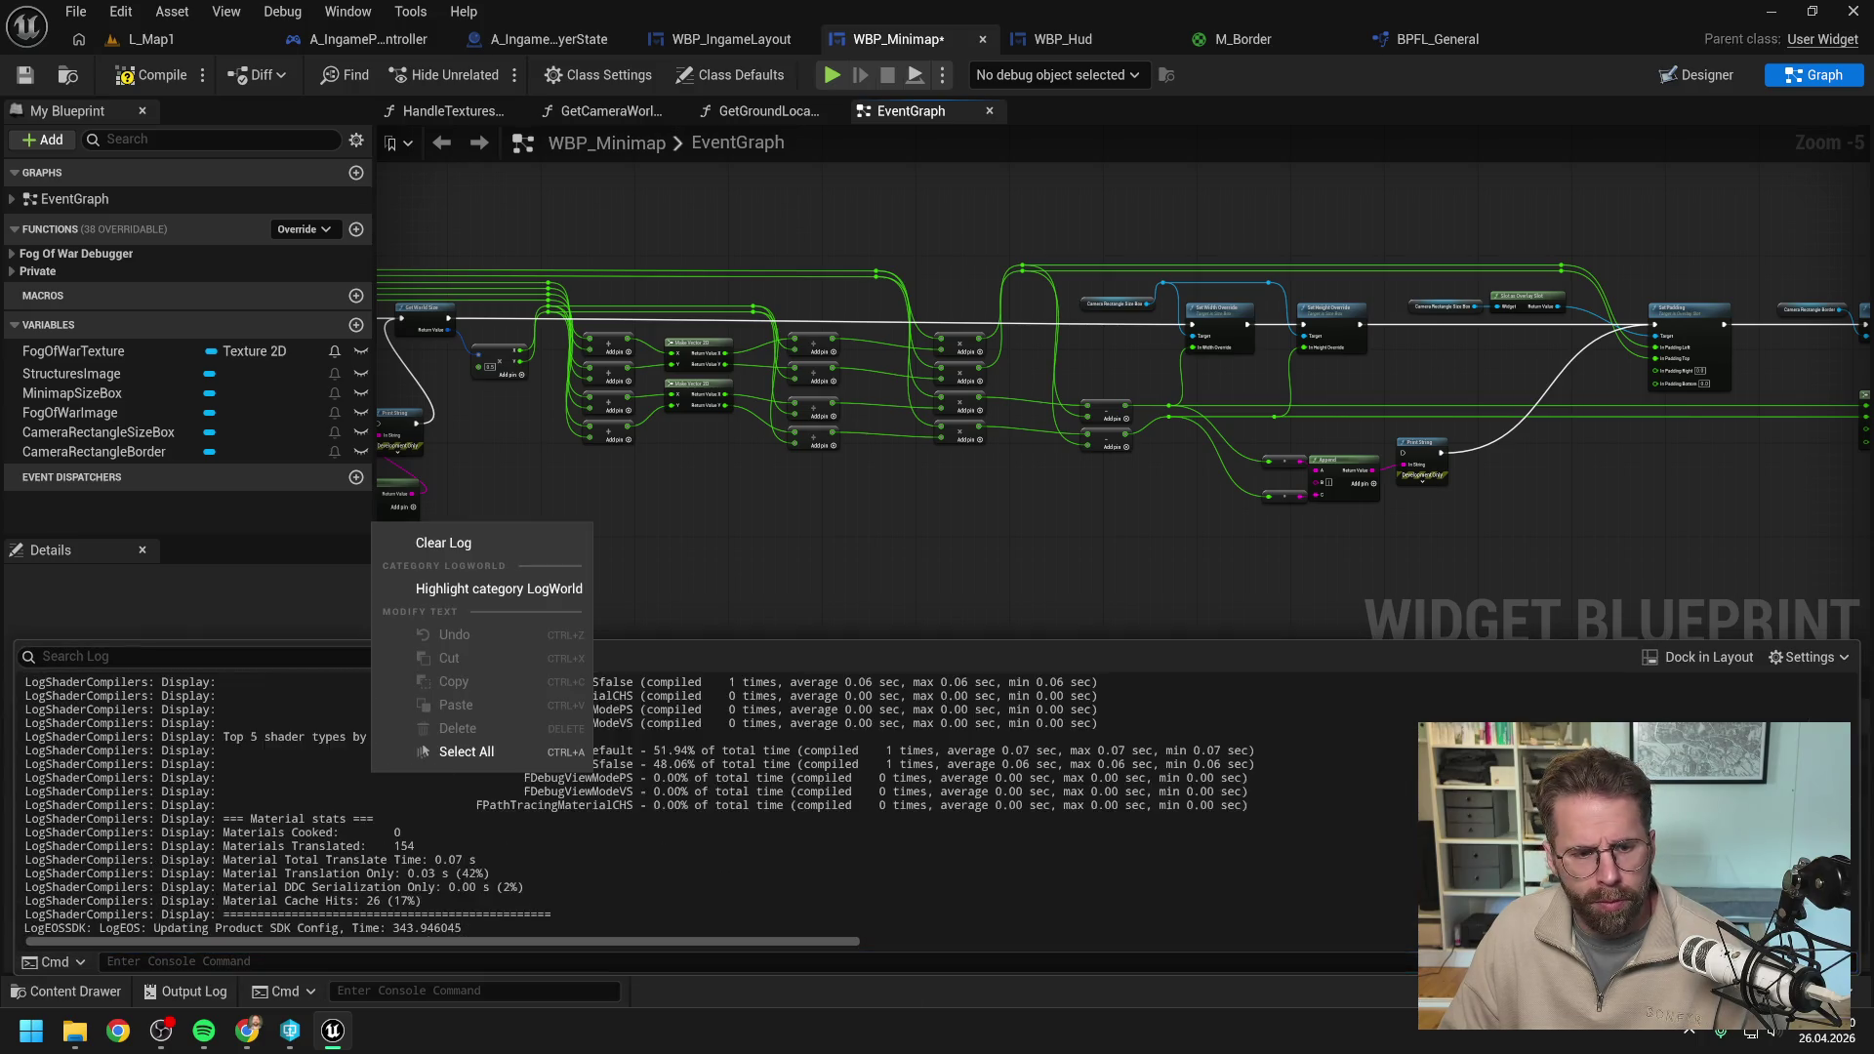
pyautogui.click(445, 544)
pyautogui.click(893, 537)
# Save WBP_Minimap and bring the middle math nodes into view.
pyautogui.hotkey('ctrl', 's')
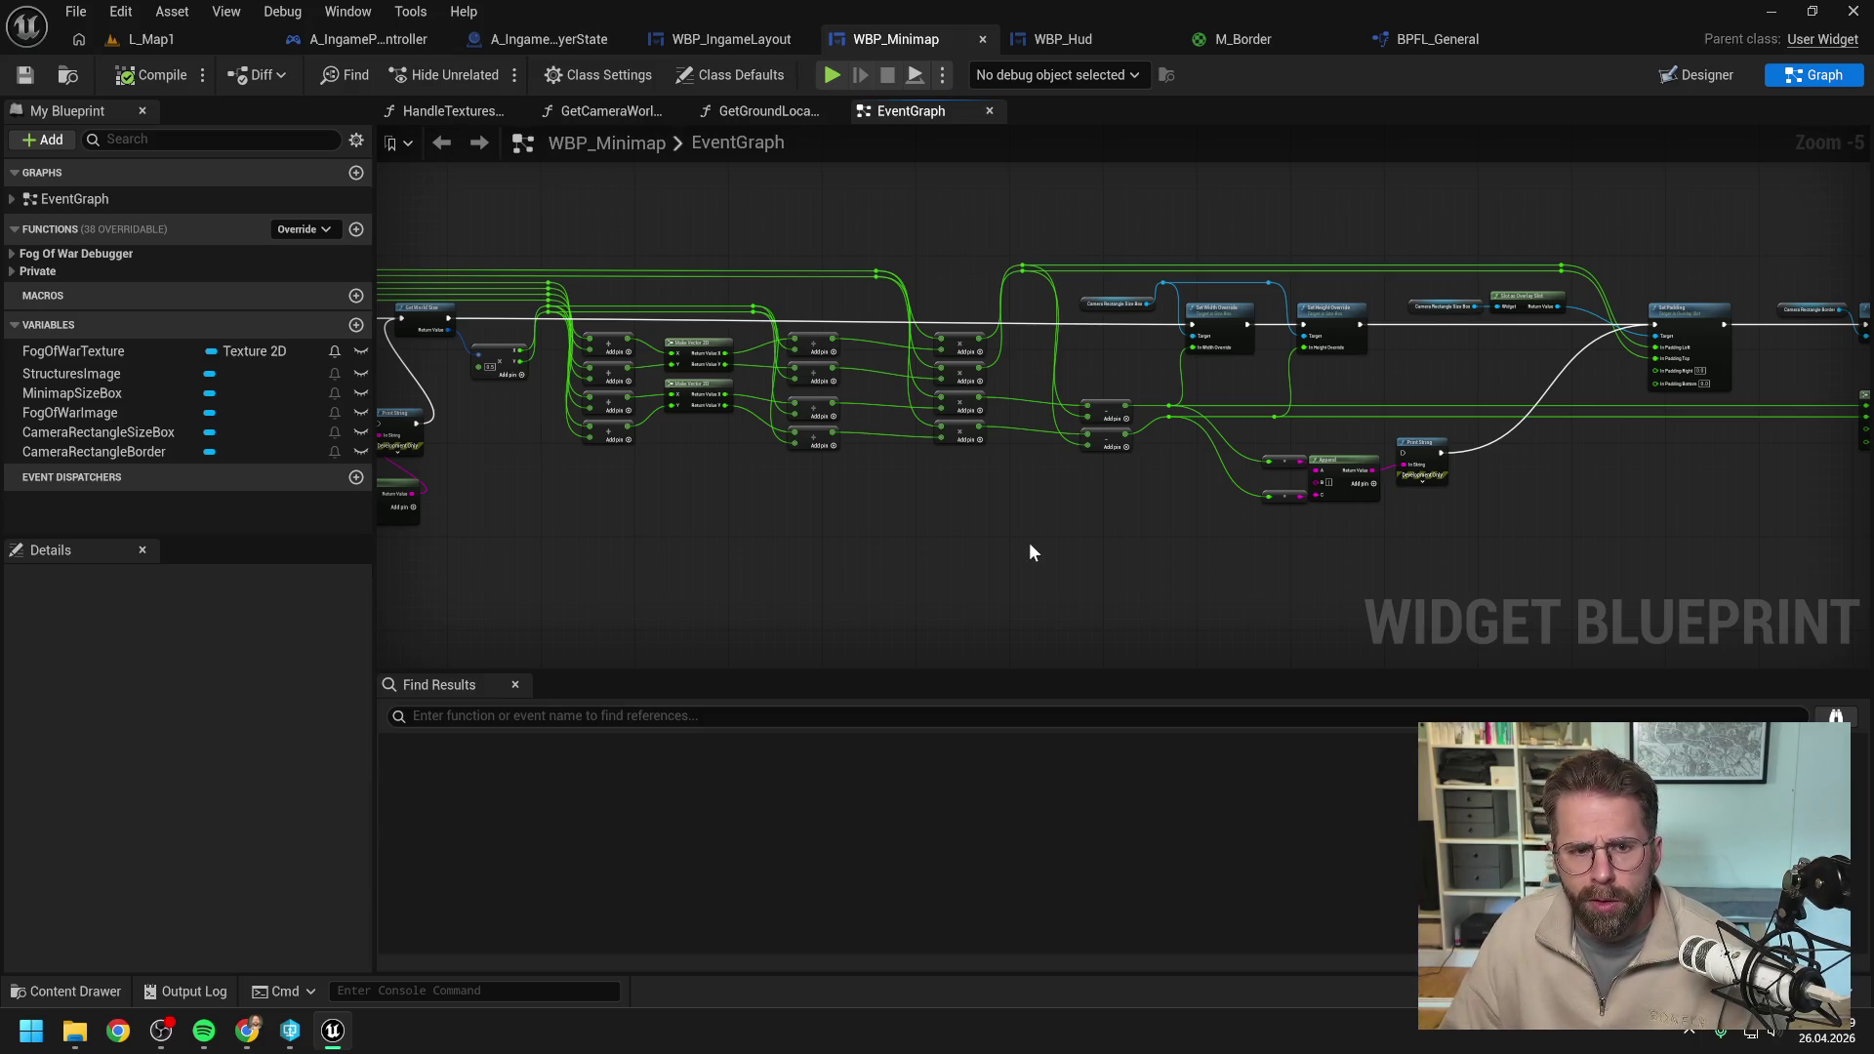
pyautogui.moveTo(1030, 544); pyautogui.dragTo(1172, 558)
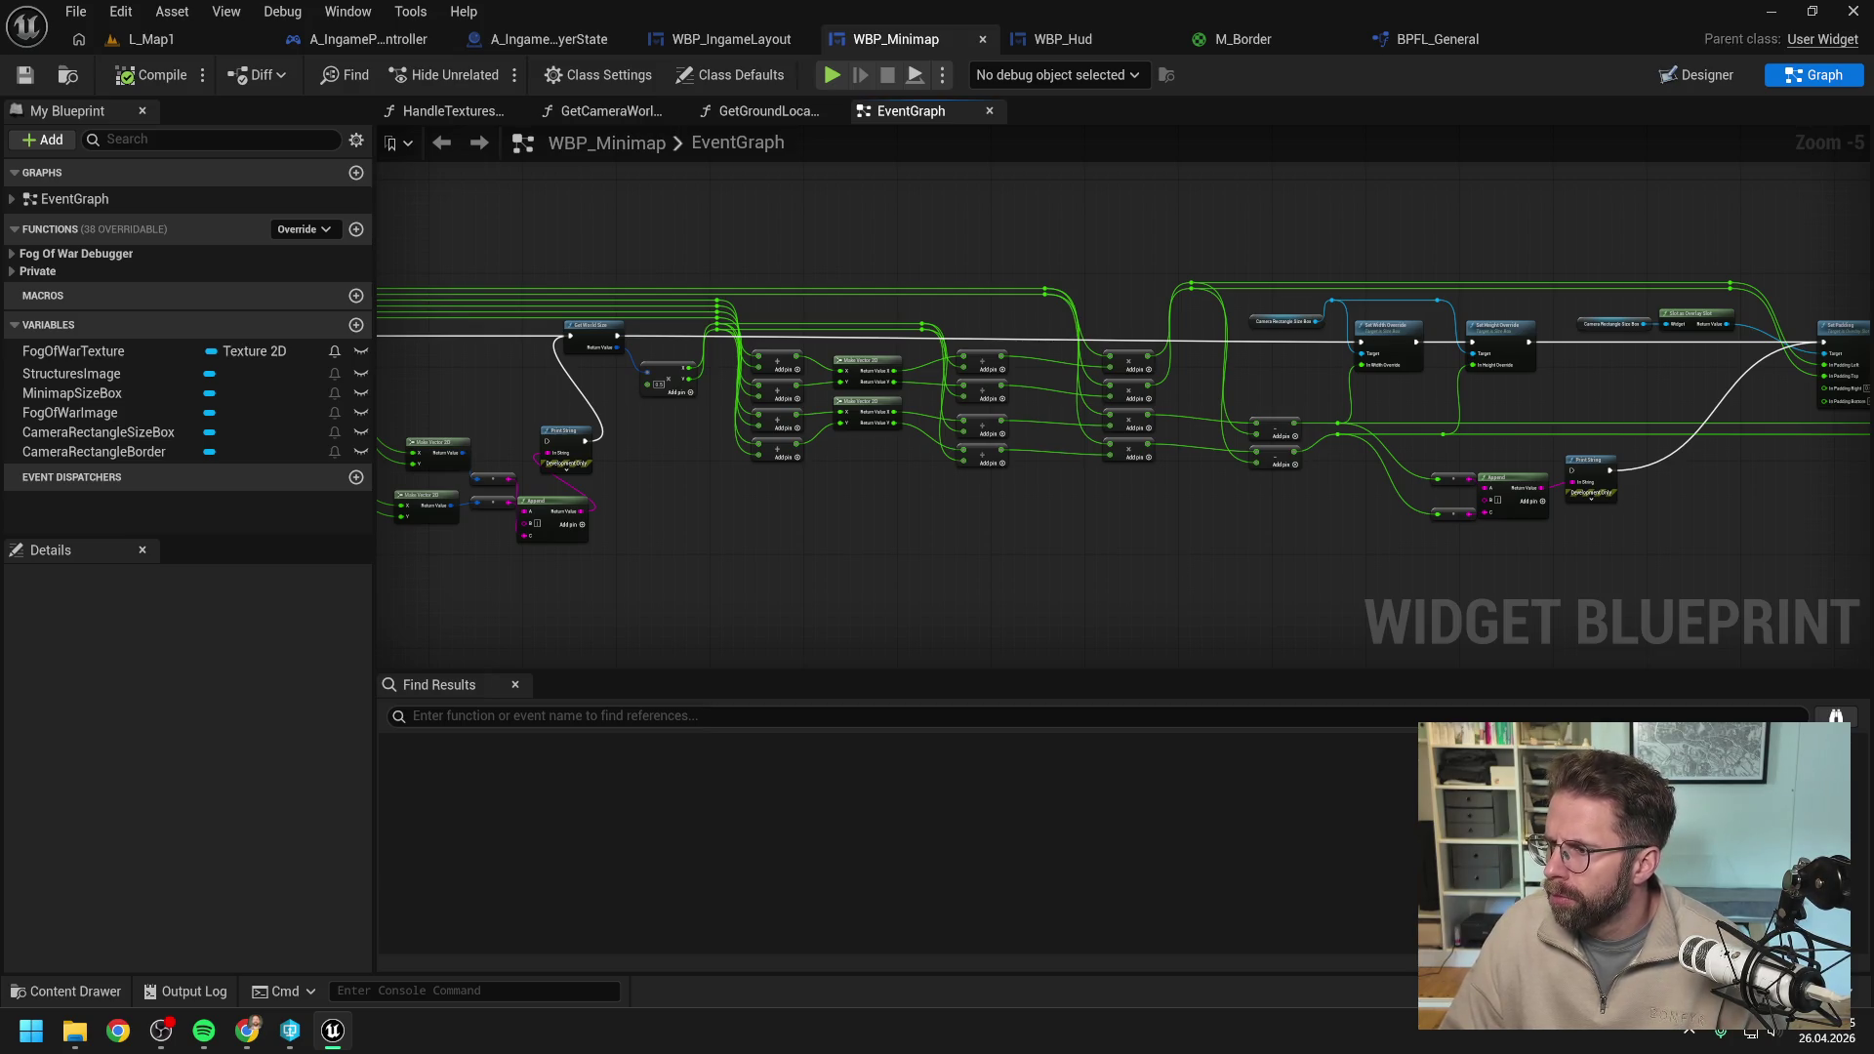
pyautogui.scroll(1, 1029, 399)
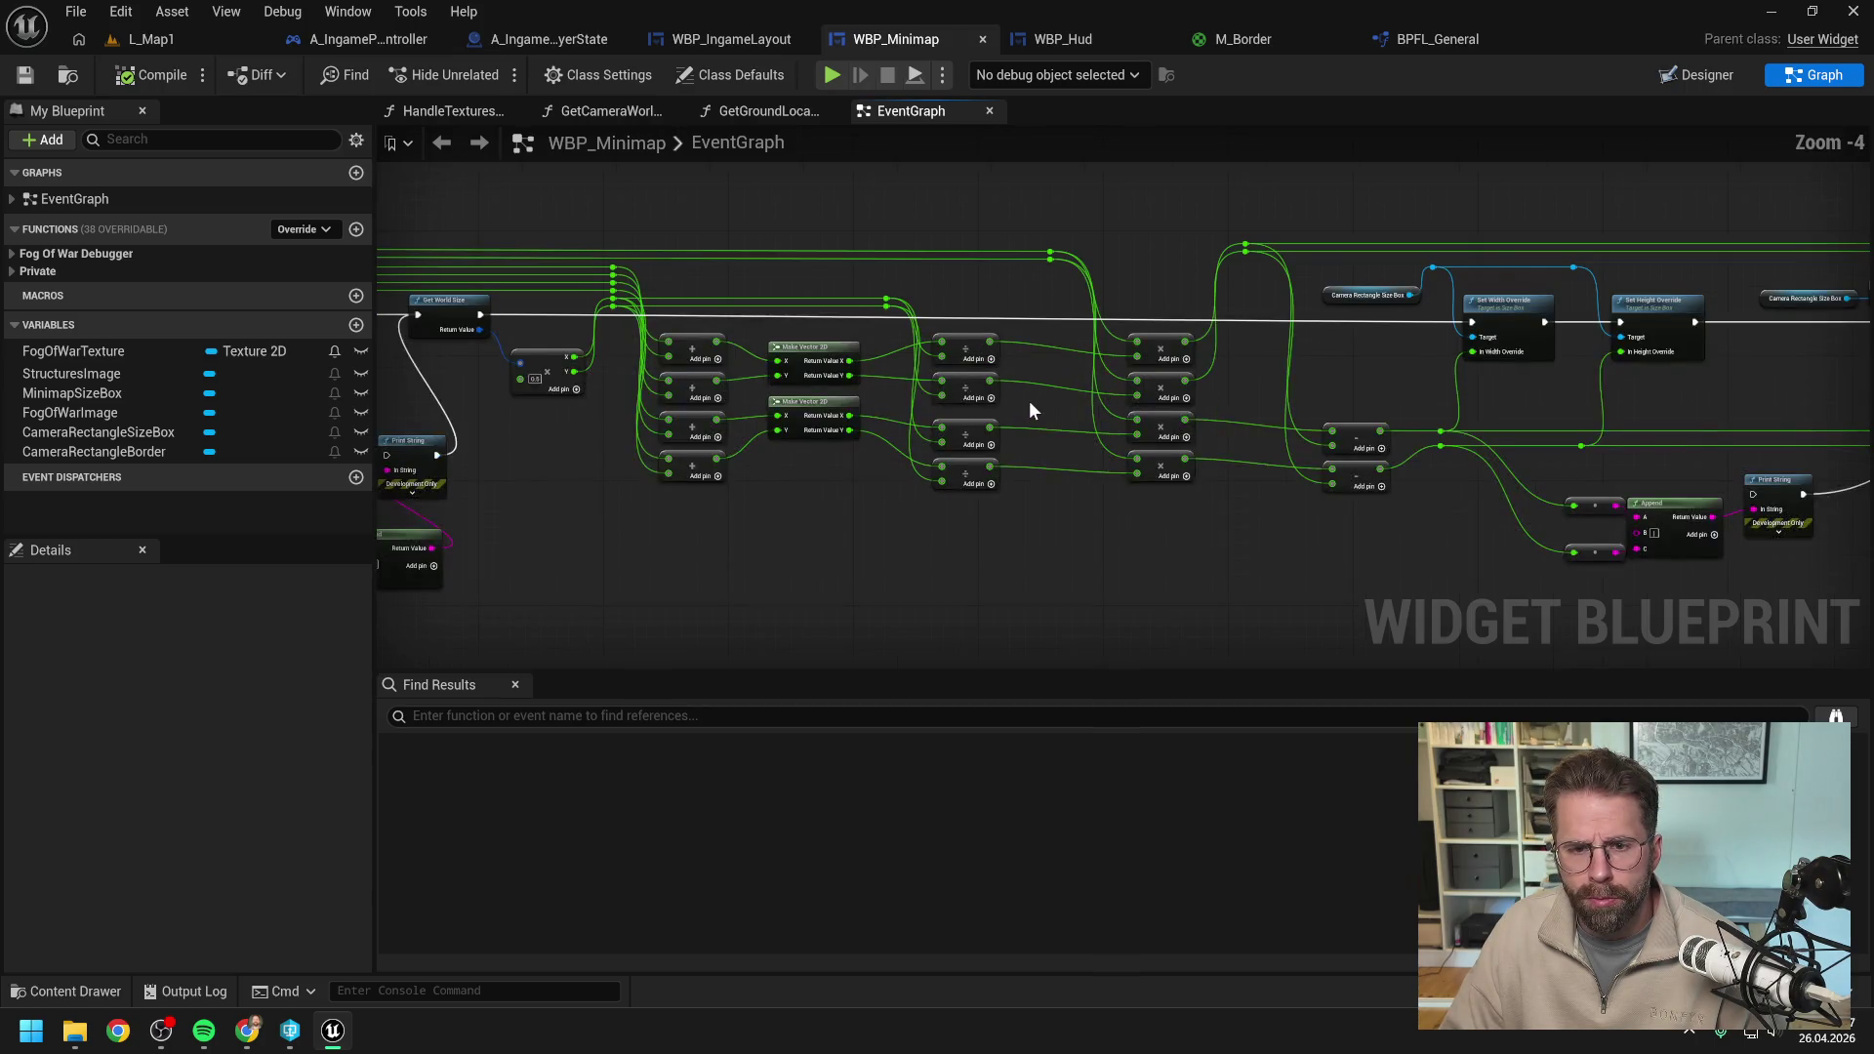
pyautogui.moveTo(1029, 401); pyautogui.dragTo(1095, 415)
pyautogui.scroll(1, 1094, 426)
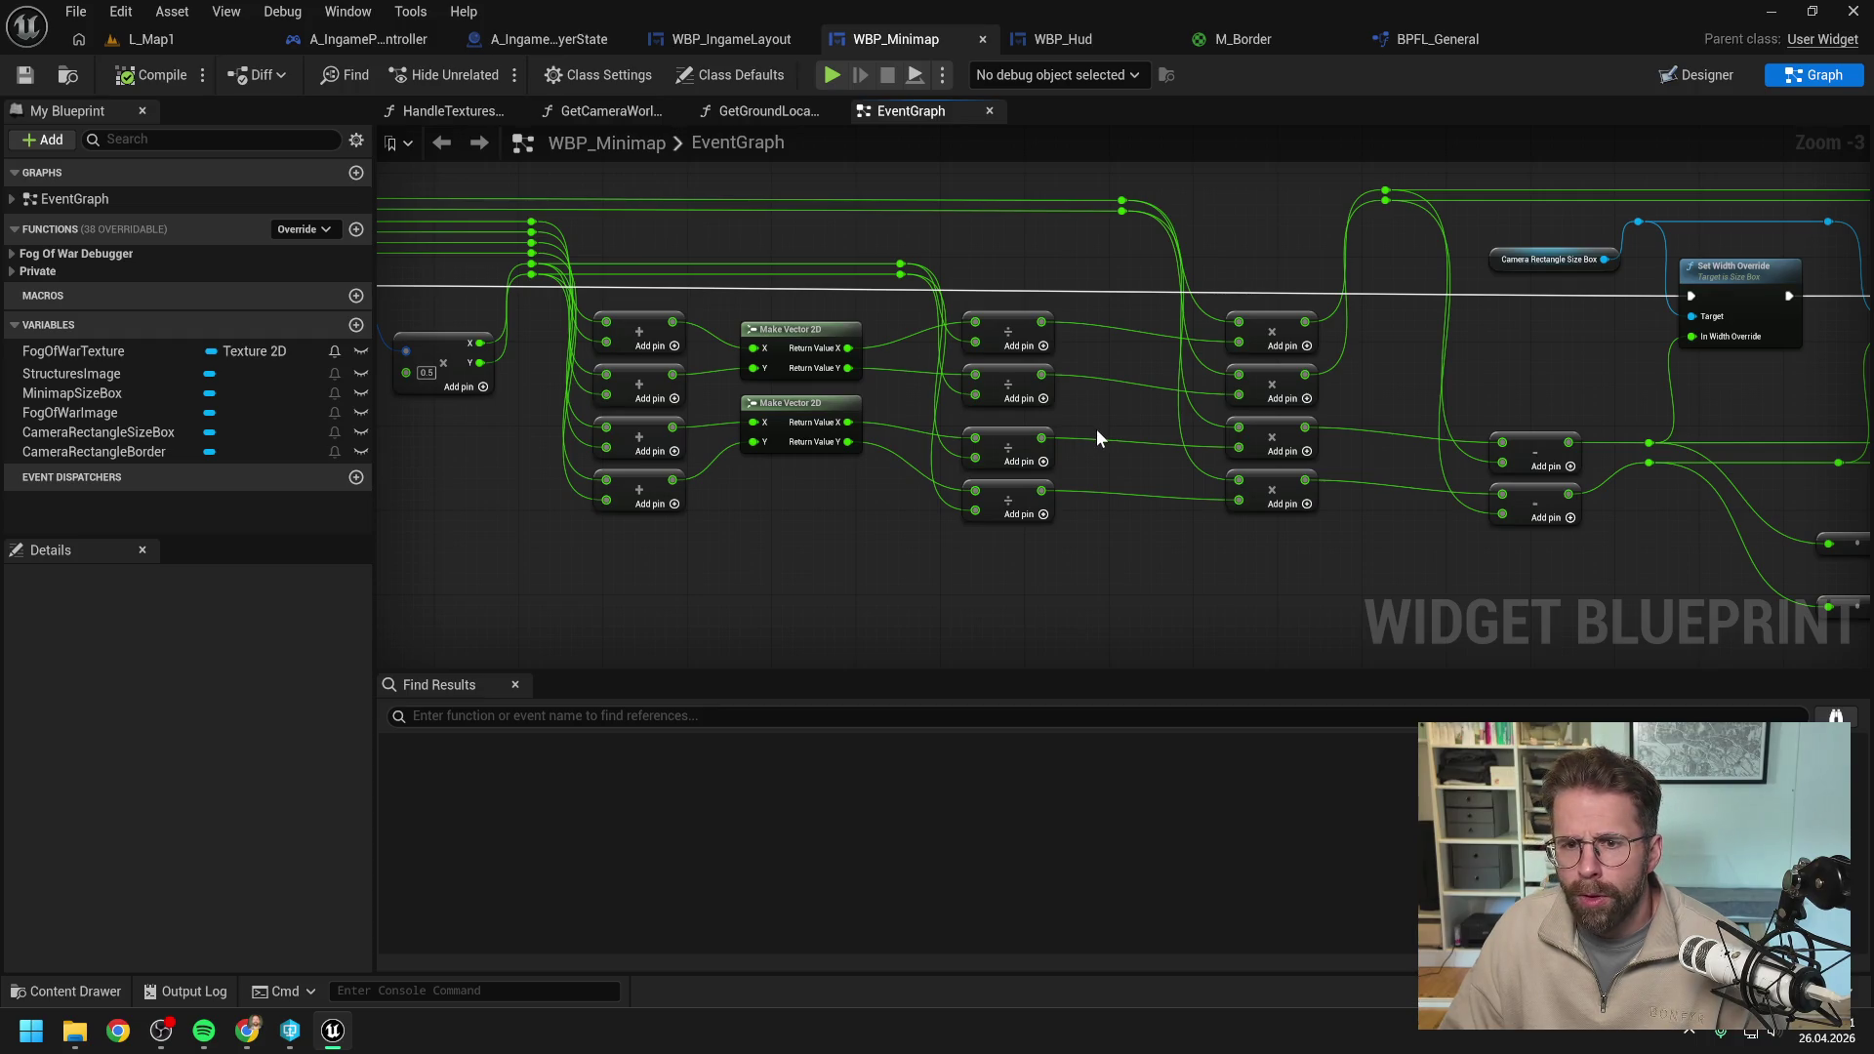
# Add a Print String node and place it below the math nodes.
pyautogui.rightClick(1095, 571)
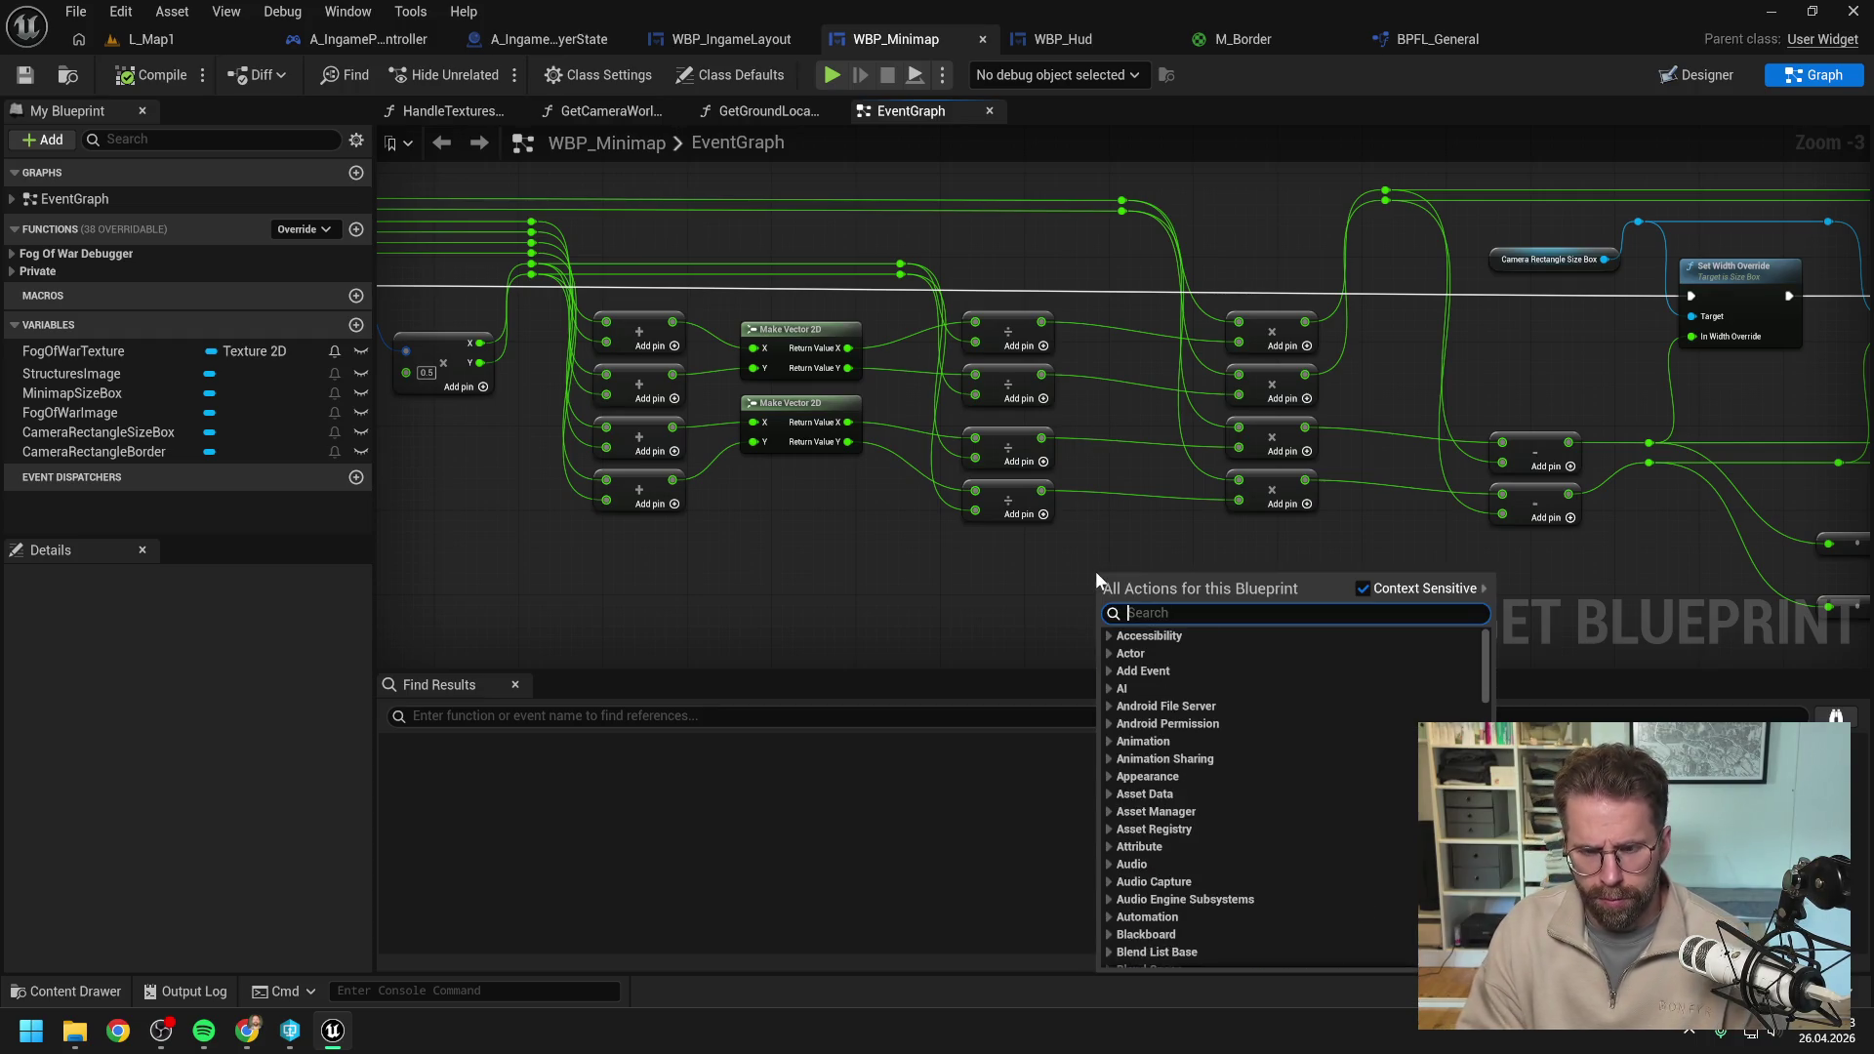
pyautogui.write('print')
pyautogui.press('Return')
pyautogui.scroll(-1, 1112, 574)
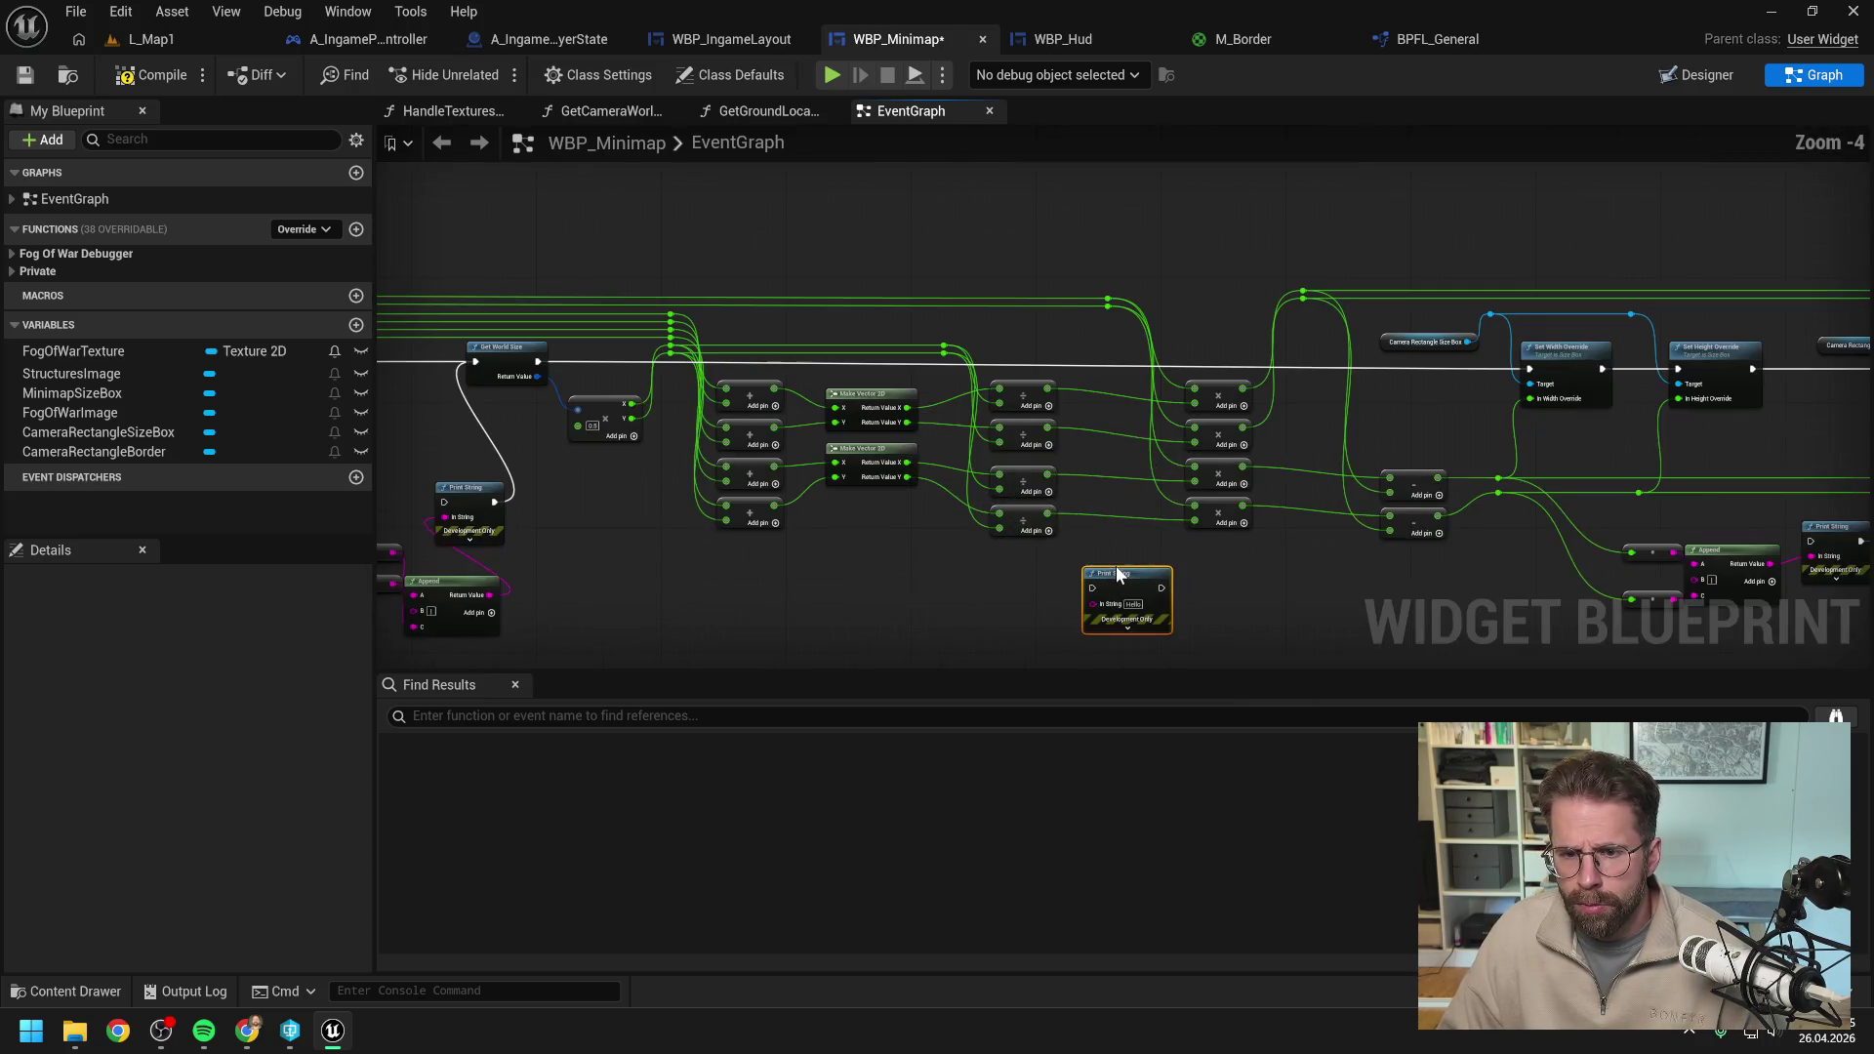
pyautogui.moveTo(1417, 595); pyautogui.dragTo(1107, 527)
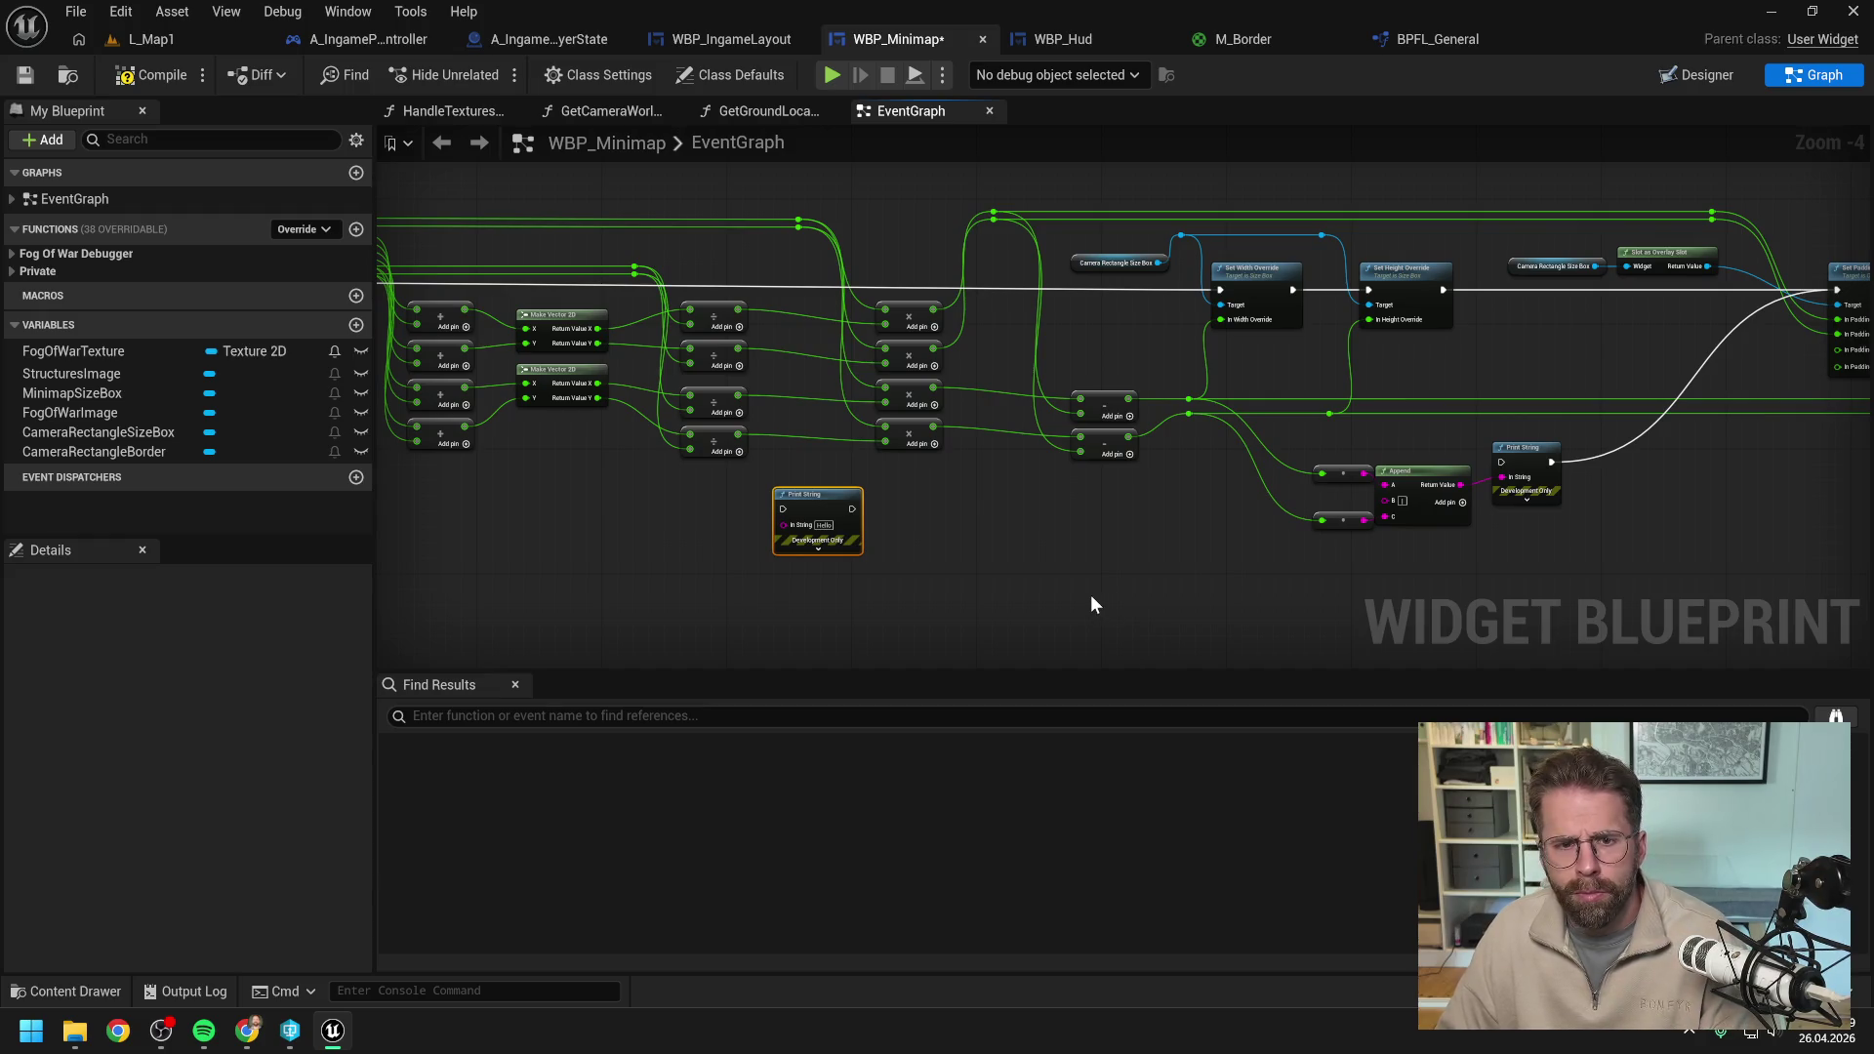
pyautogui.moveTo(820, 511); pyautogui.dragTo(922, 549)
pyautogui.click(763, 502)
pyautogui.moveTo(763, 502)
pyautogui.mouseDown()
pyautogui.moveTo(910, 522)
pyautogui.moveTo(1259, 489)
pyautogui.moveTo(1171, 501)
pyautogui.mouseUp()
# Duplicate the Make Vector 2D, Append and Print String group, removing the redundant Print String.
pyautogui.moveTo(571, 344); pyautogui.dragTo(849, 509)
pyautogui.hotkey('ctrl', 'c')
pyautogui.moveTo(1105, 506); pyautogui.dragTo(868, 498)
pyautogui.hotkey('ctrl', 'v')
pyautogui.click(1331, 459)
pyautogui.click(1313, 475)
pyautogui.press('Delete')
pyautogui.moveTo(1244, 437)
pyautogui.mouseDown()
pyautogui.moveTo(1180, 451)
pyautogui.moveTo(1135, 423)
pyautogui.mouseUp()
pyautogui.moveTo(1161, 511); pyautogui.dragTo(1145, 488)
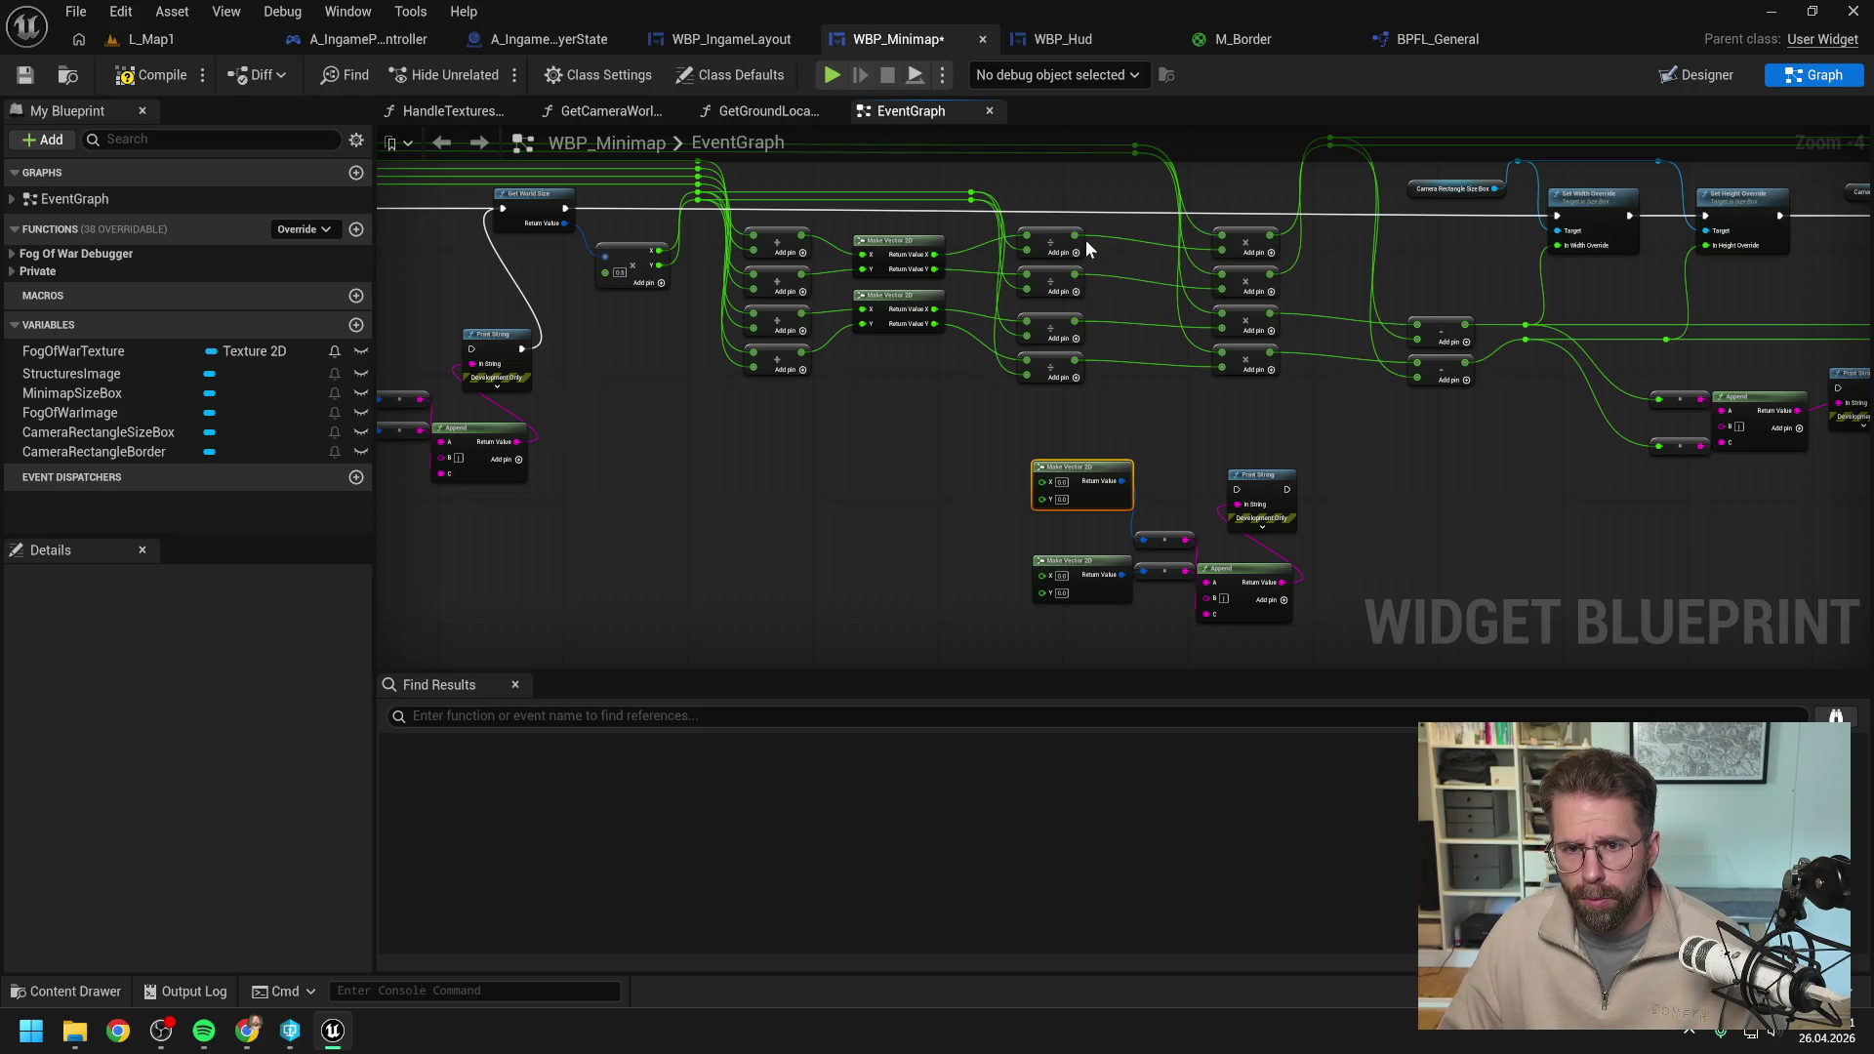
# Feed the four divide results into the two Make Vector 2D X/Y pins and chain Print String after Get World Size.
pyautogui.moveTo(1077, 231); pyautogui.dragTo(1041, 482)
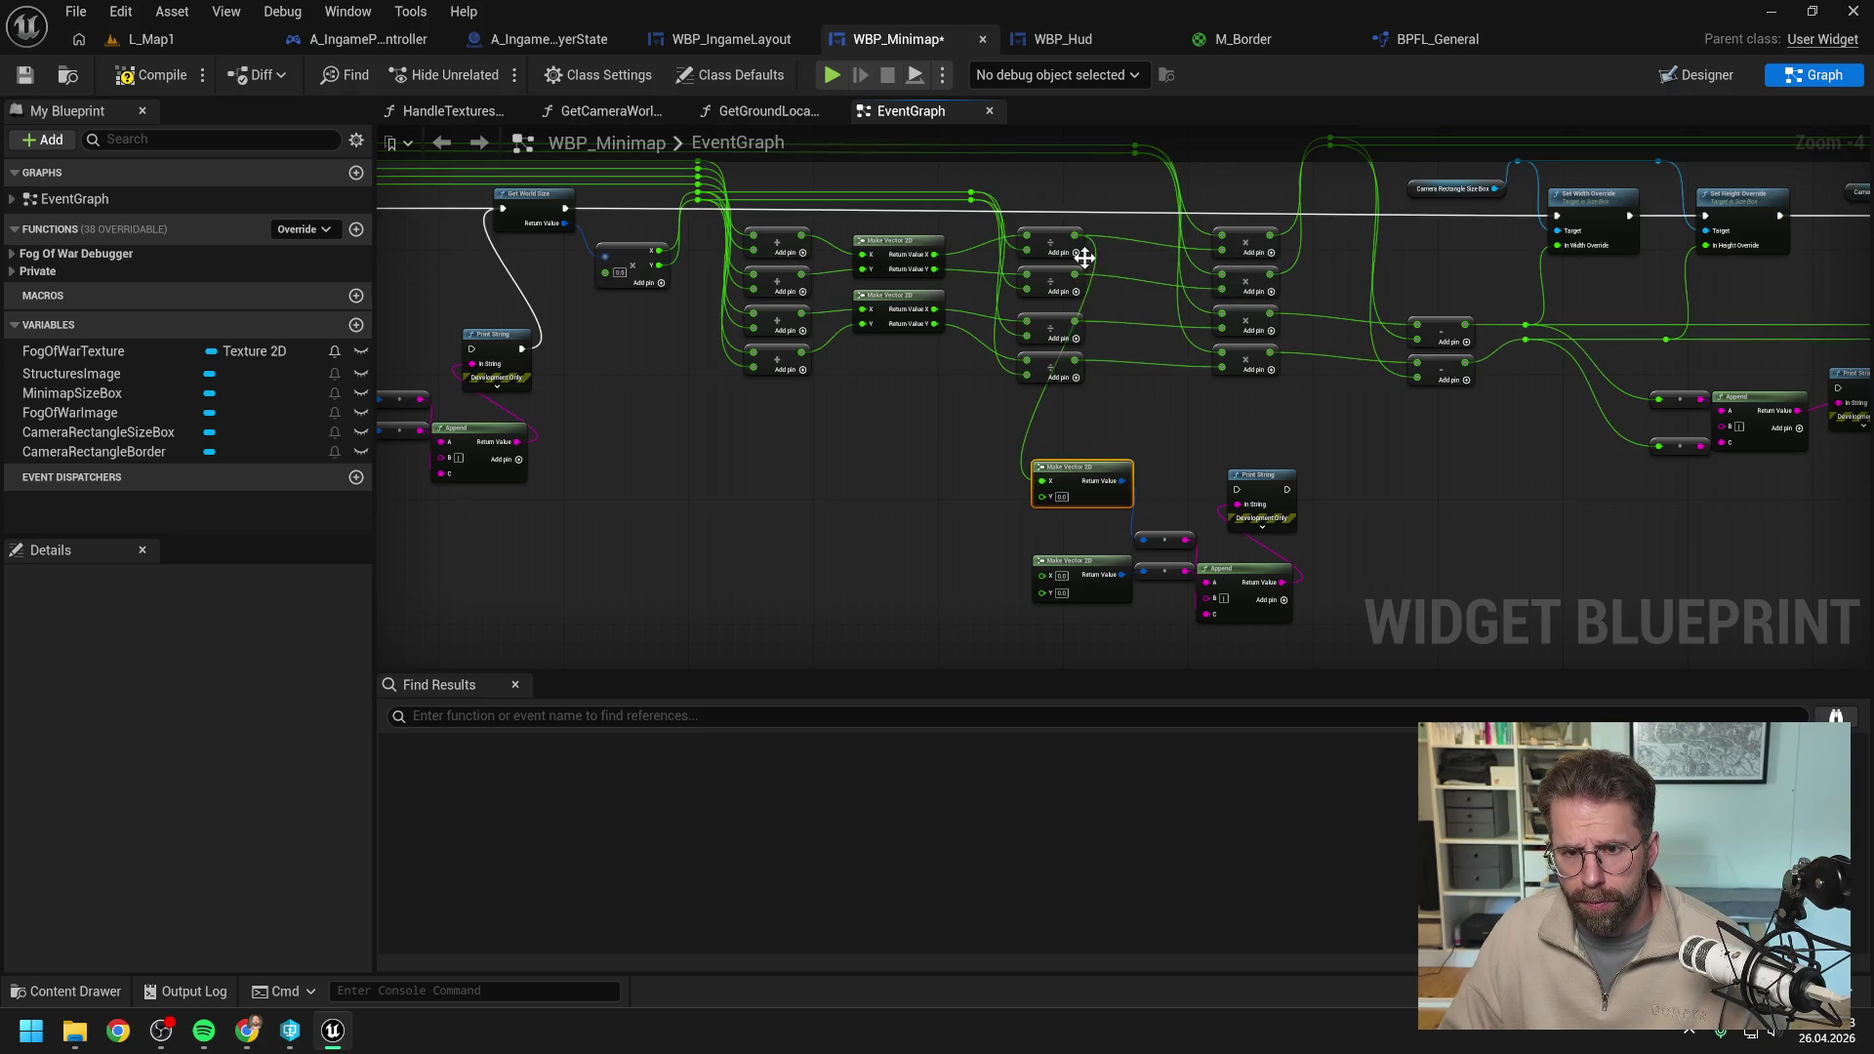
pyautogui.moveTo(1076, 276); pyautogui.dragTo(1042, 496)
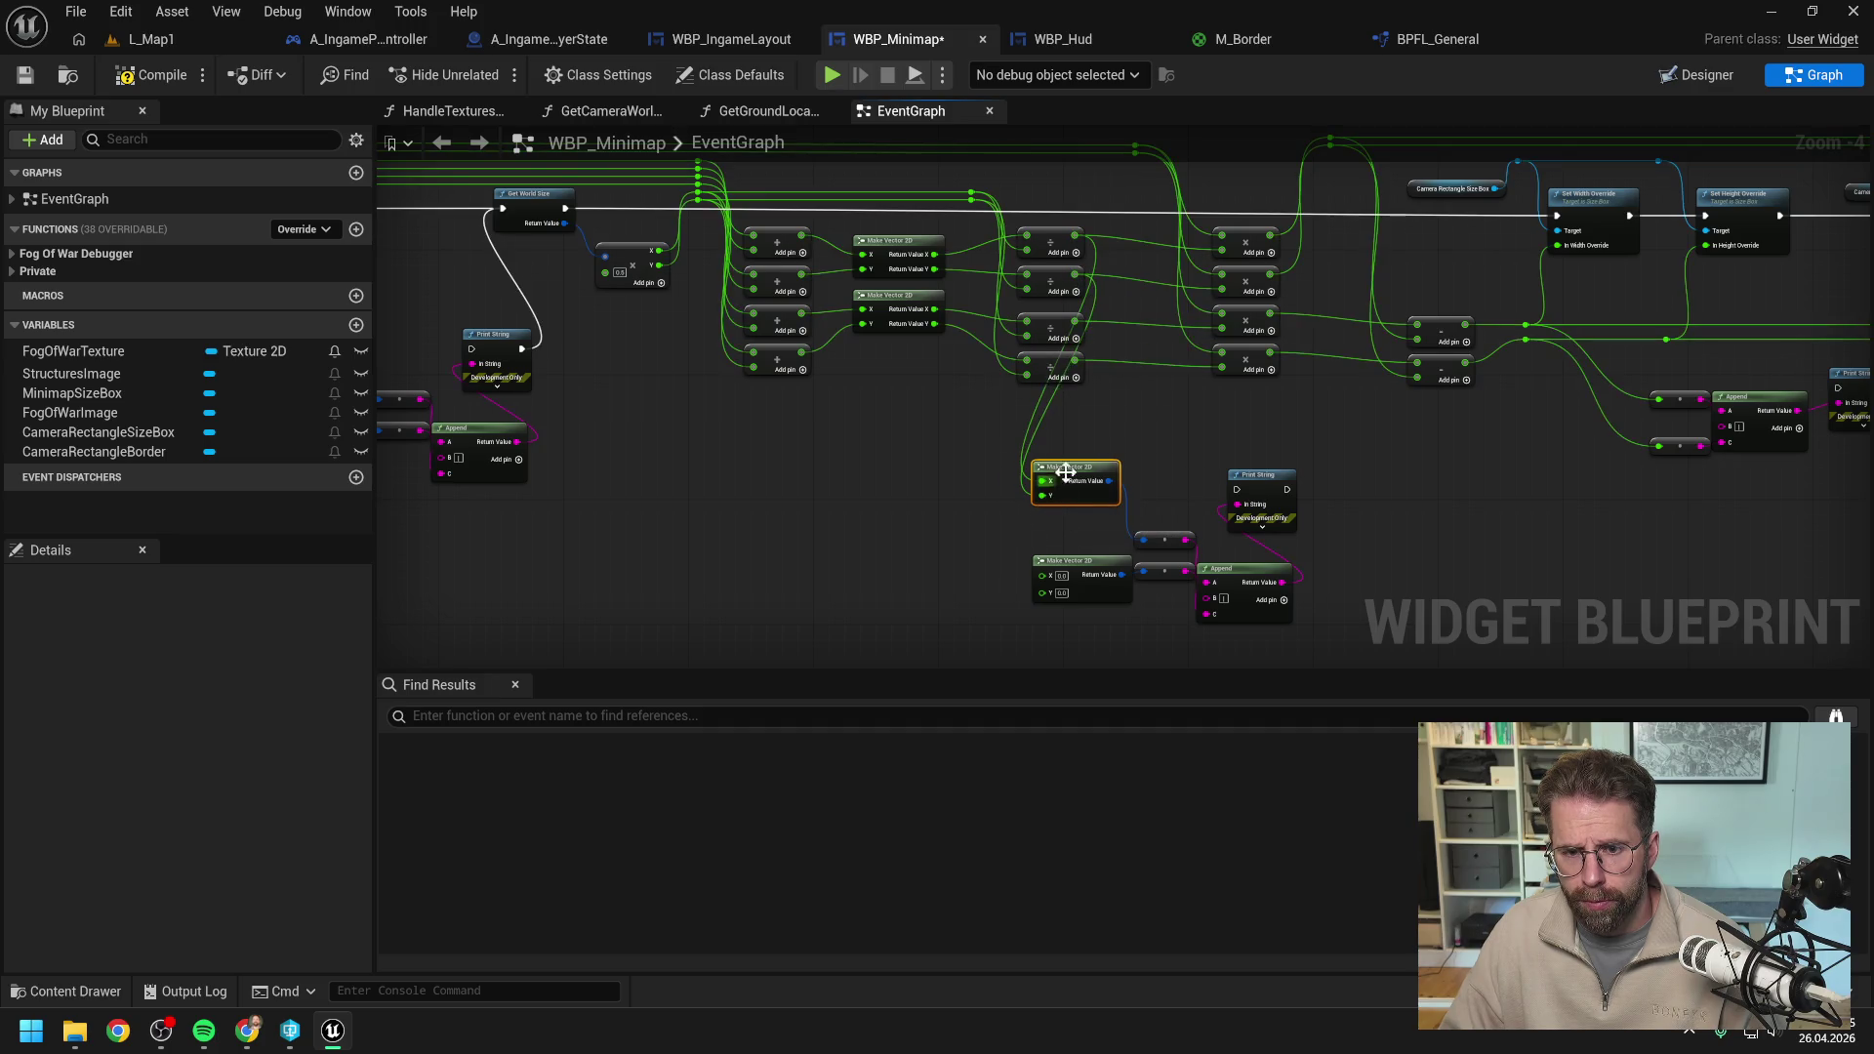
pyautogui.moveTo(1075, 322); pyautogui.dragTo(1042, 575)
pyautogui.moveTo(1075, 362); pyautogui.dragTo(1042, 590)
pyautogui.moveTo(565, 208)
pyautogui.mouseDown()
pyautogui.moveTo(1236, 496)
pyautogui.moveTo(1556, 216)
pyautogui.mouseUp()
# Switch to L_Map1 and start Play In Editor.
pyautogui.moveTo(726, 499); pyautogui.dragTo(937, 502)
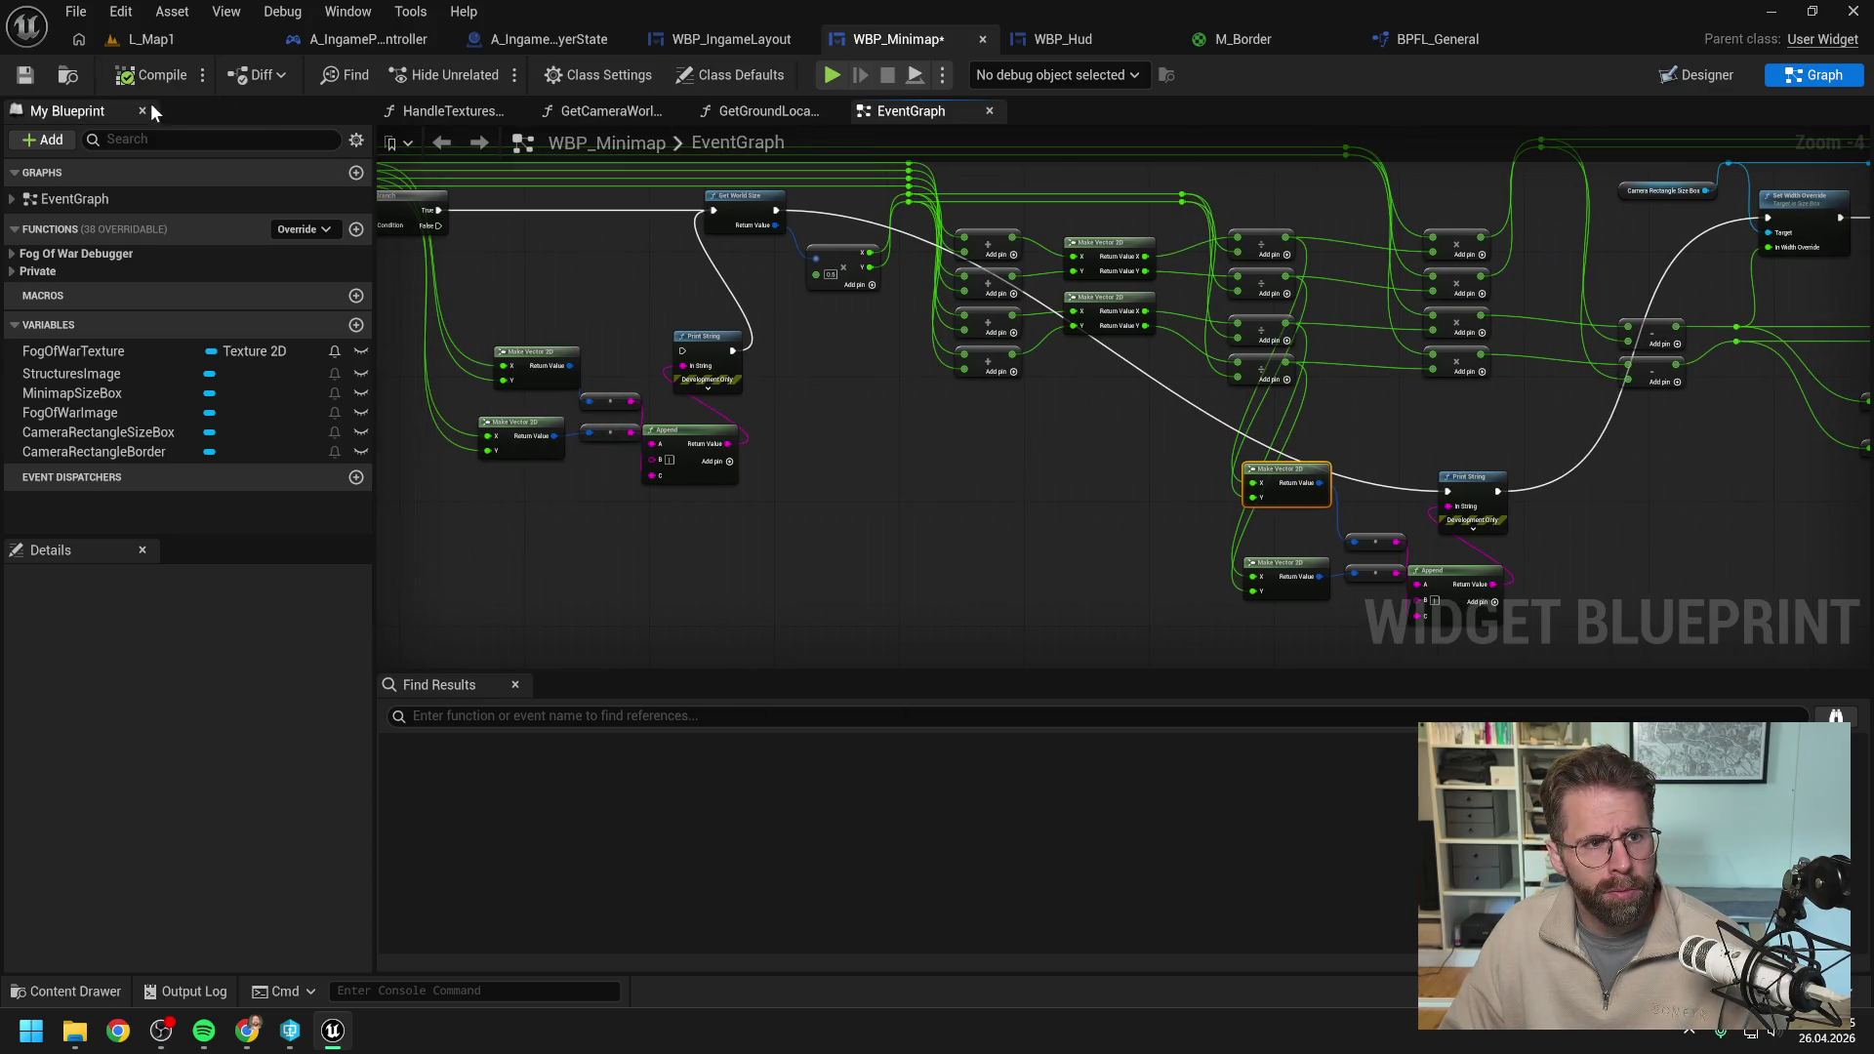
pyautogui.click(156, 39)
pyautogui.click(488, 74)
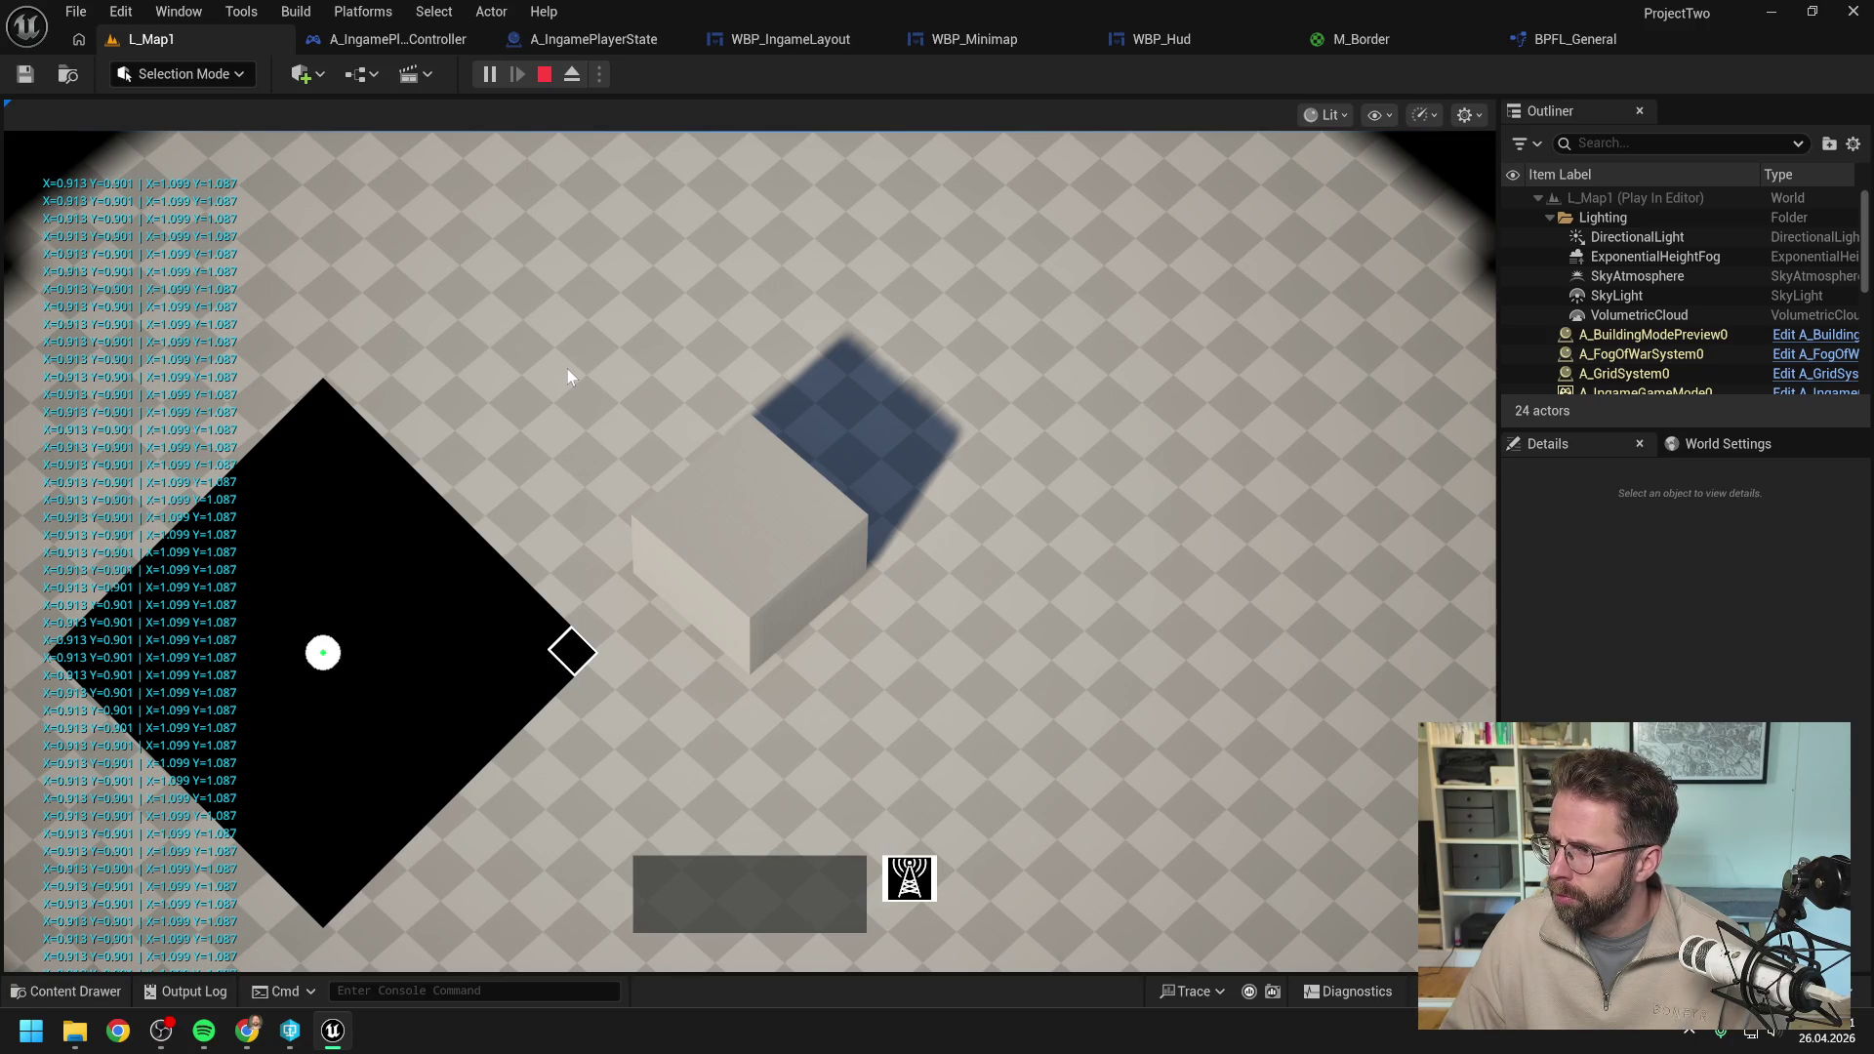
# Stop play, copy the Output Log line X=0.913 Y=0.901 | X=1.099 Y=1.087, and return to Claude.
pyautogui.press('Escape')
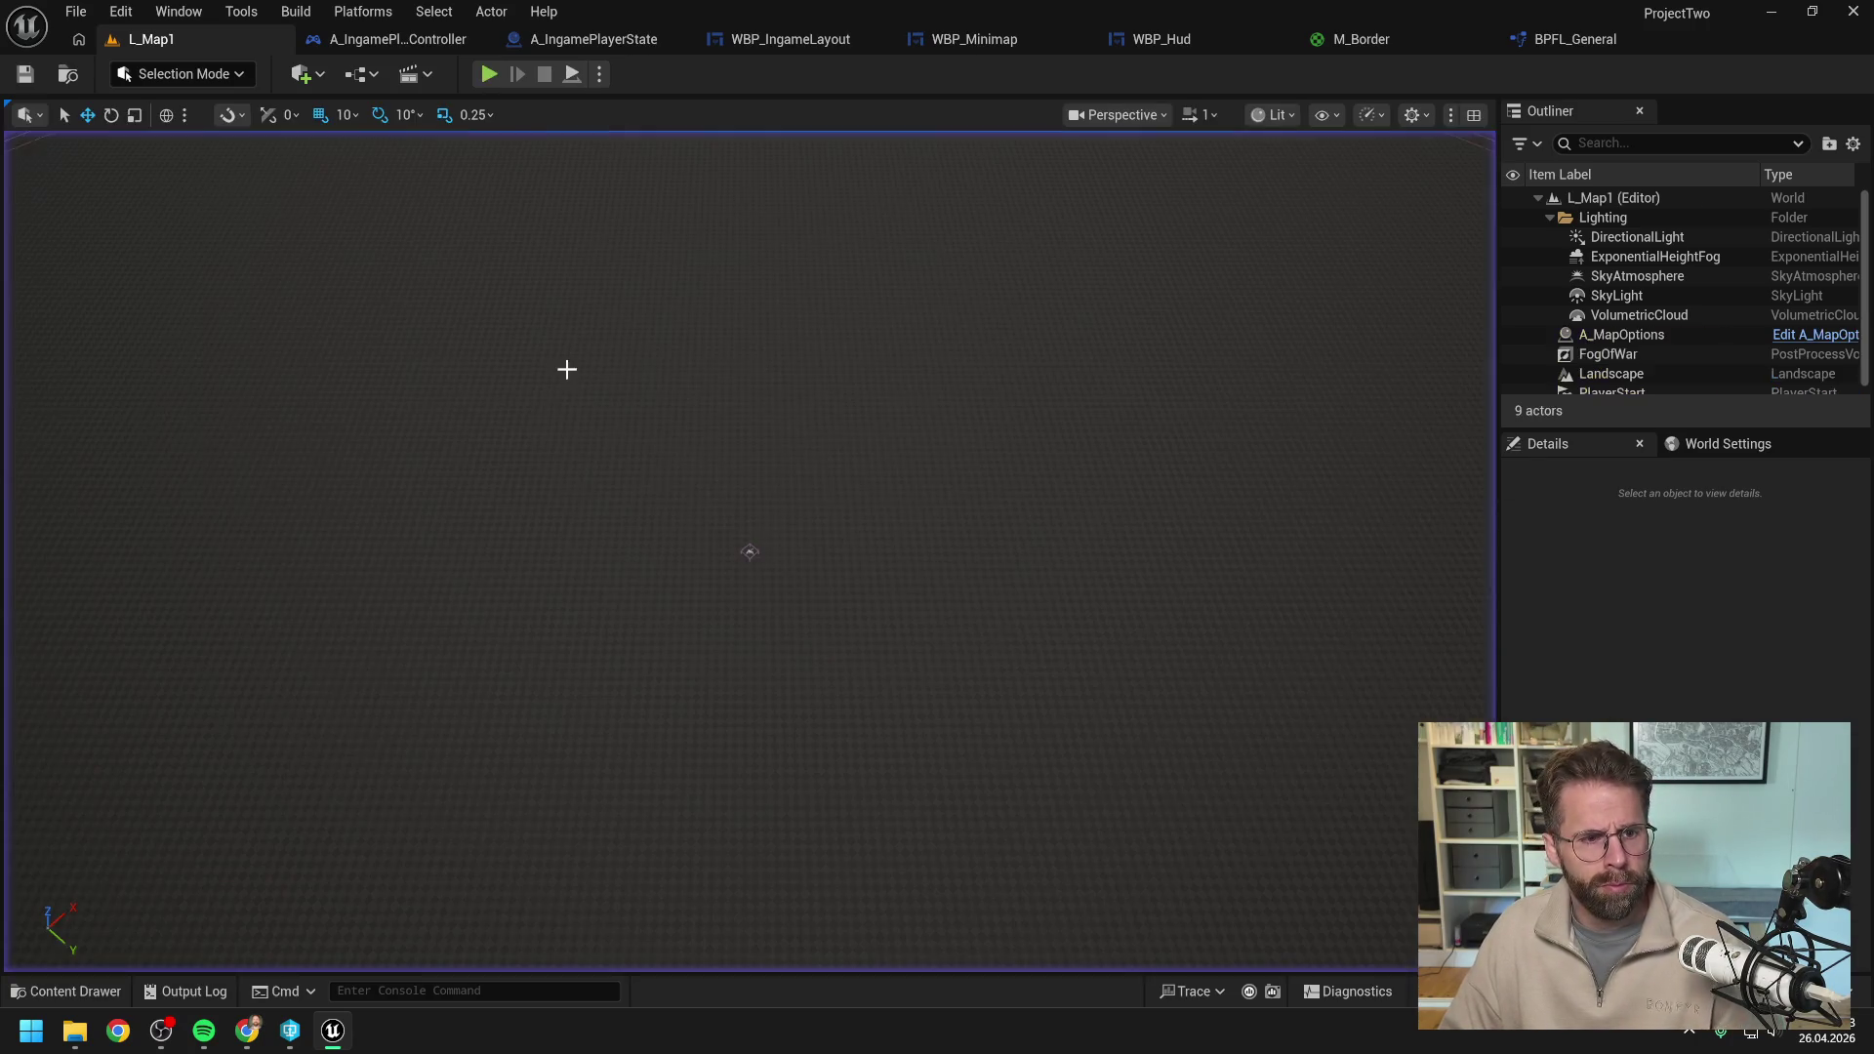
pyautogui.click(186, 990)
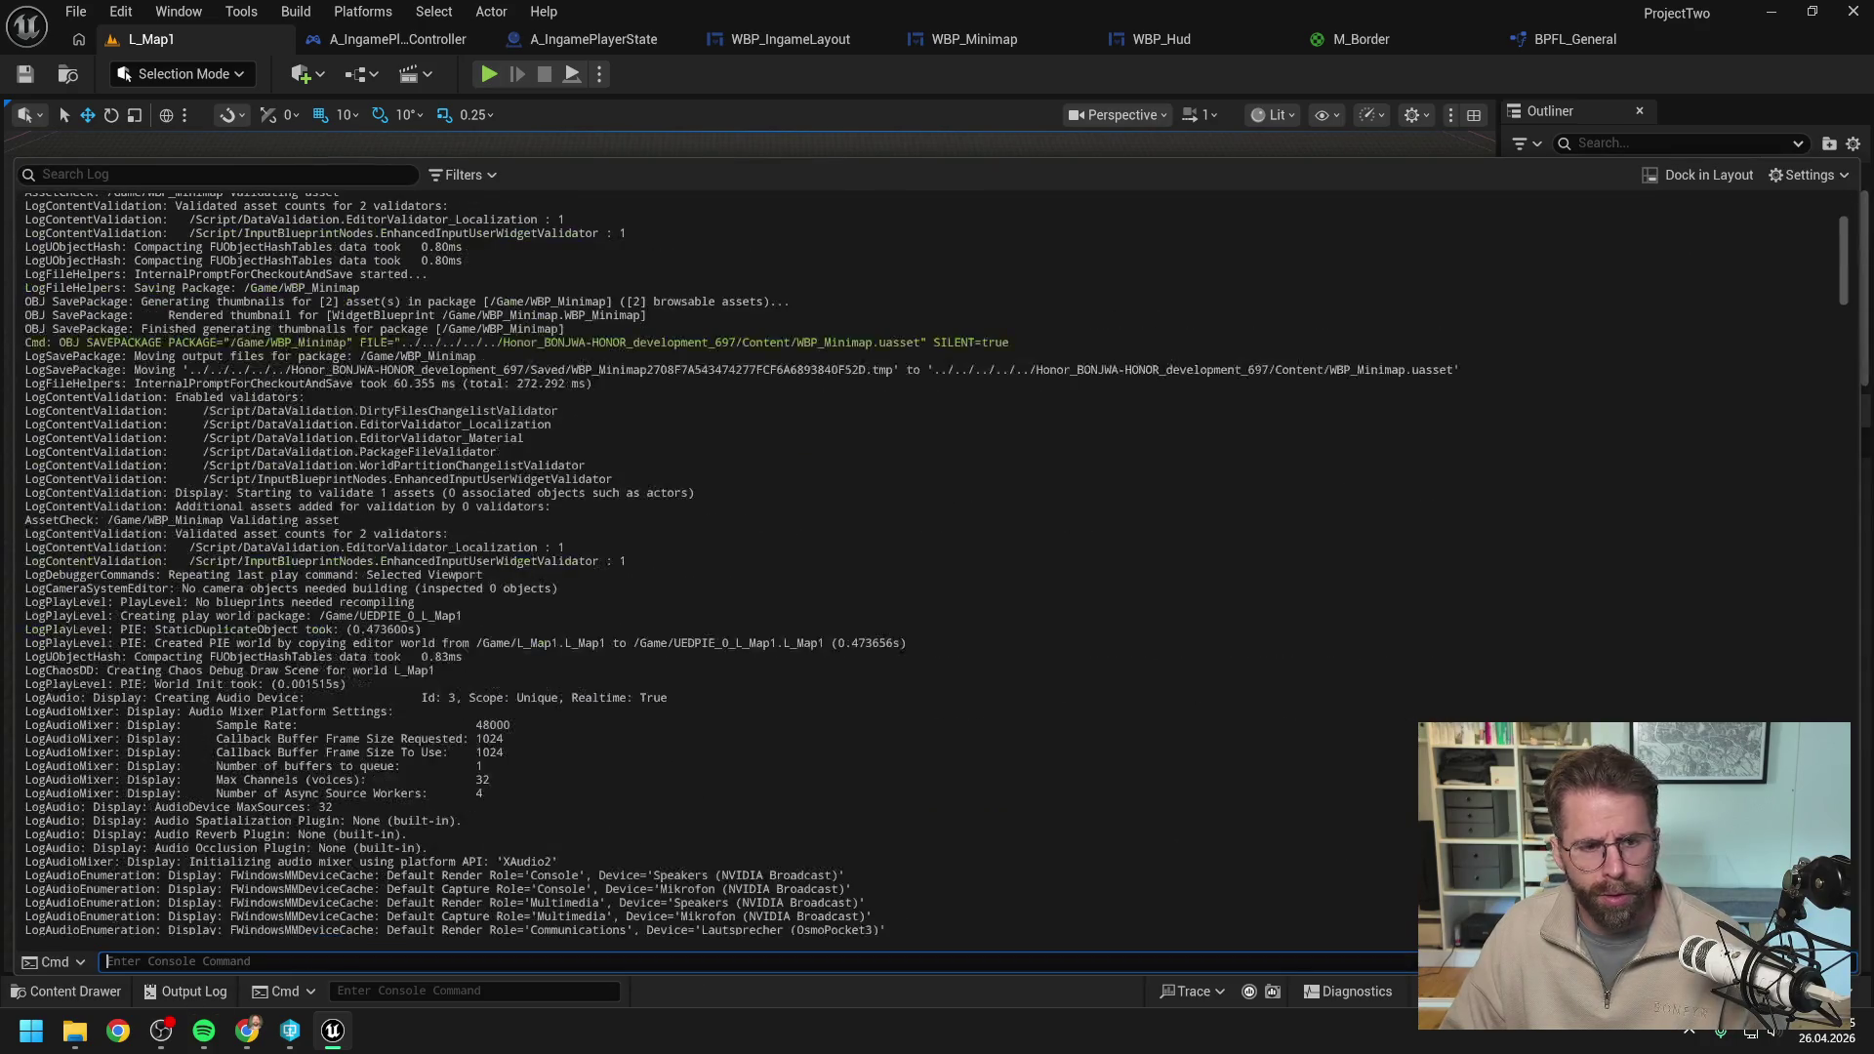
pyautogui.scroll(-15, 742, 564)
pyautogui.moveTo(524, 723); pyautogui.dragTo(15, 734)
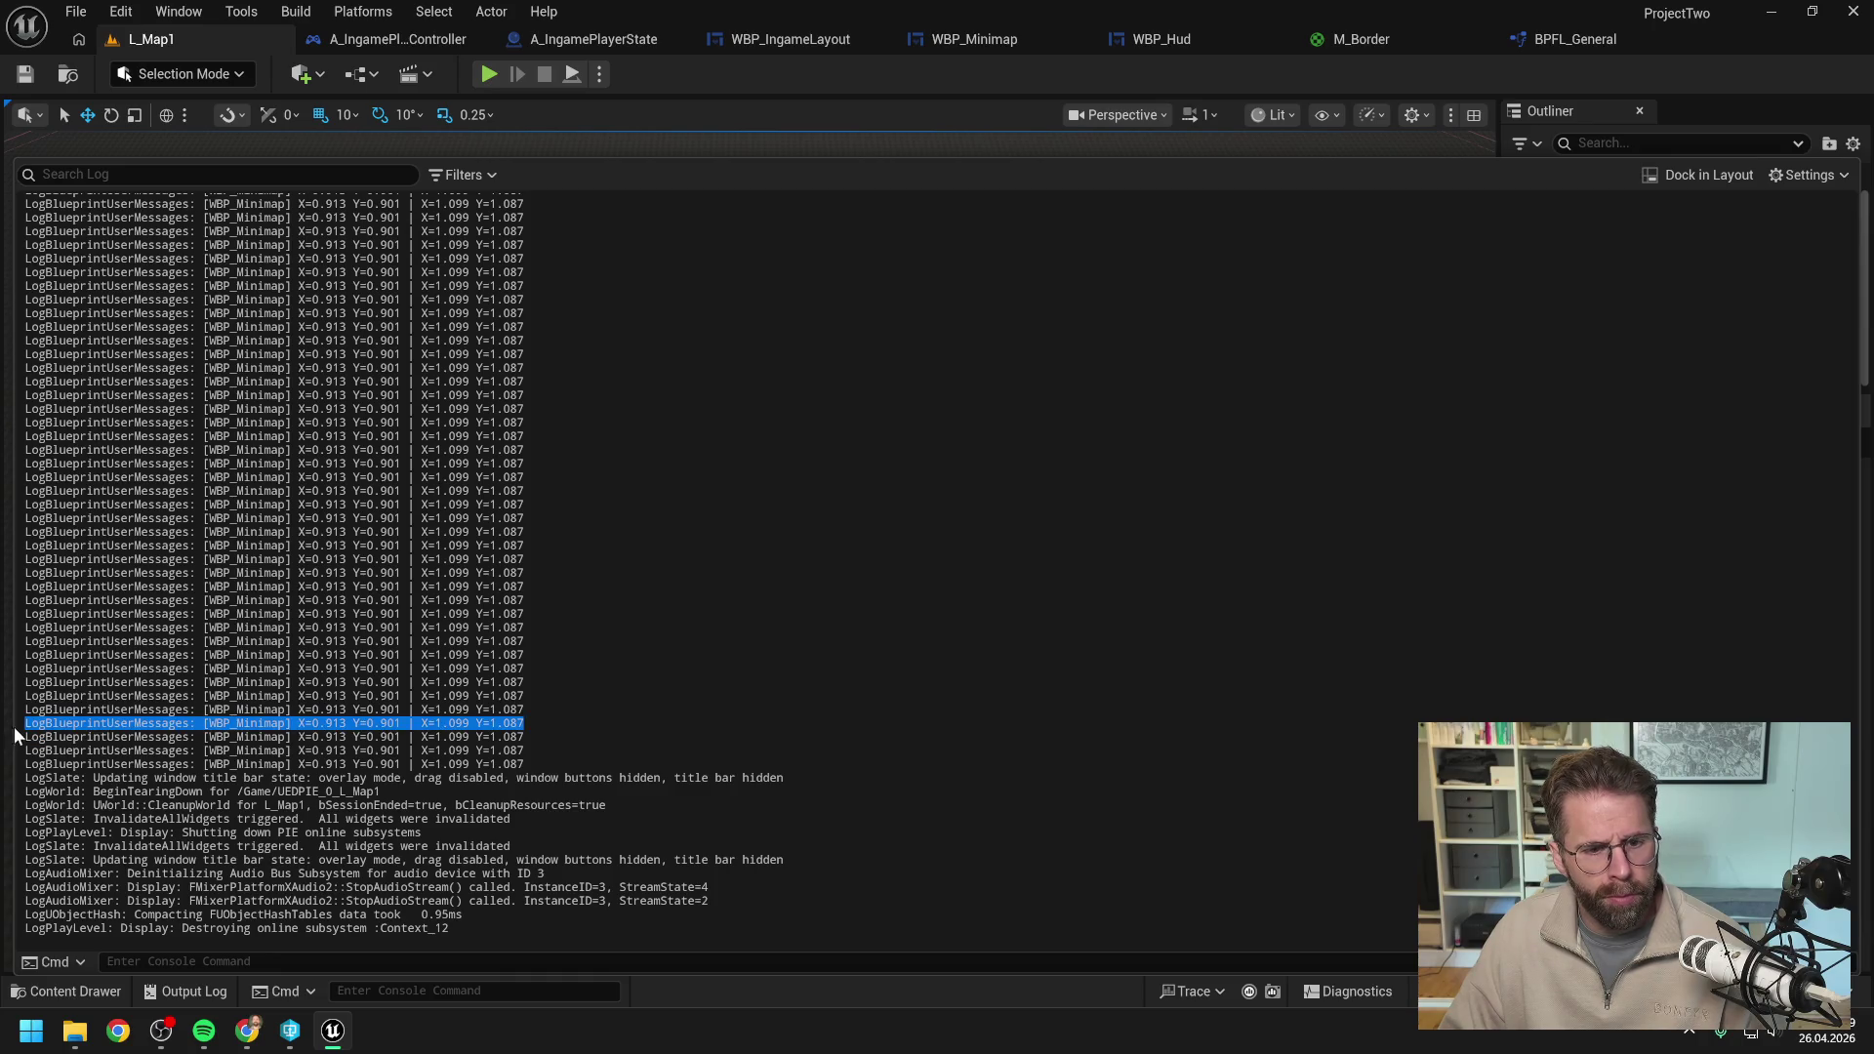
pyautogui.hotkey('alt', 'Tab')
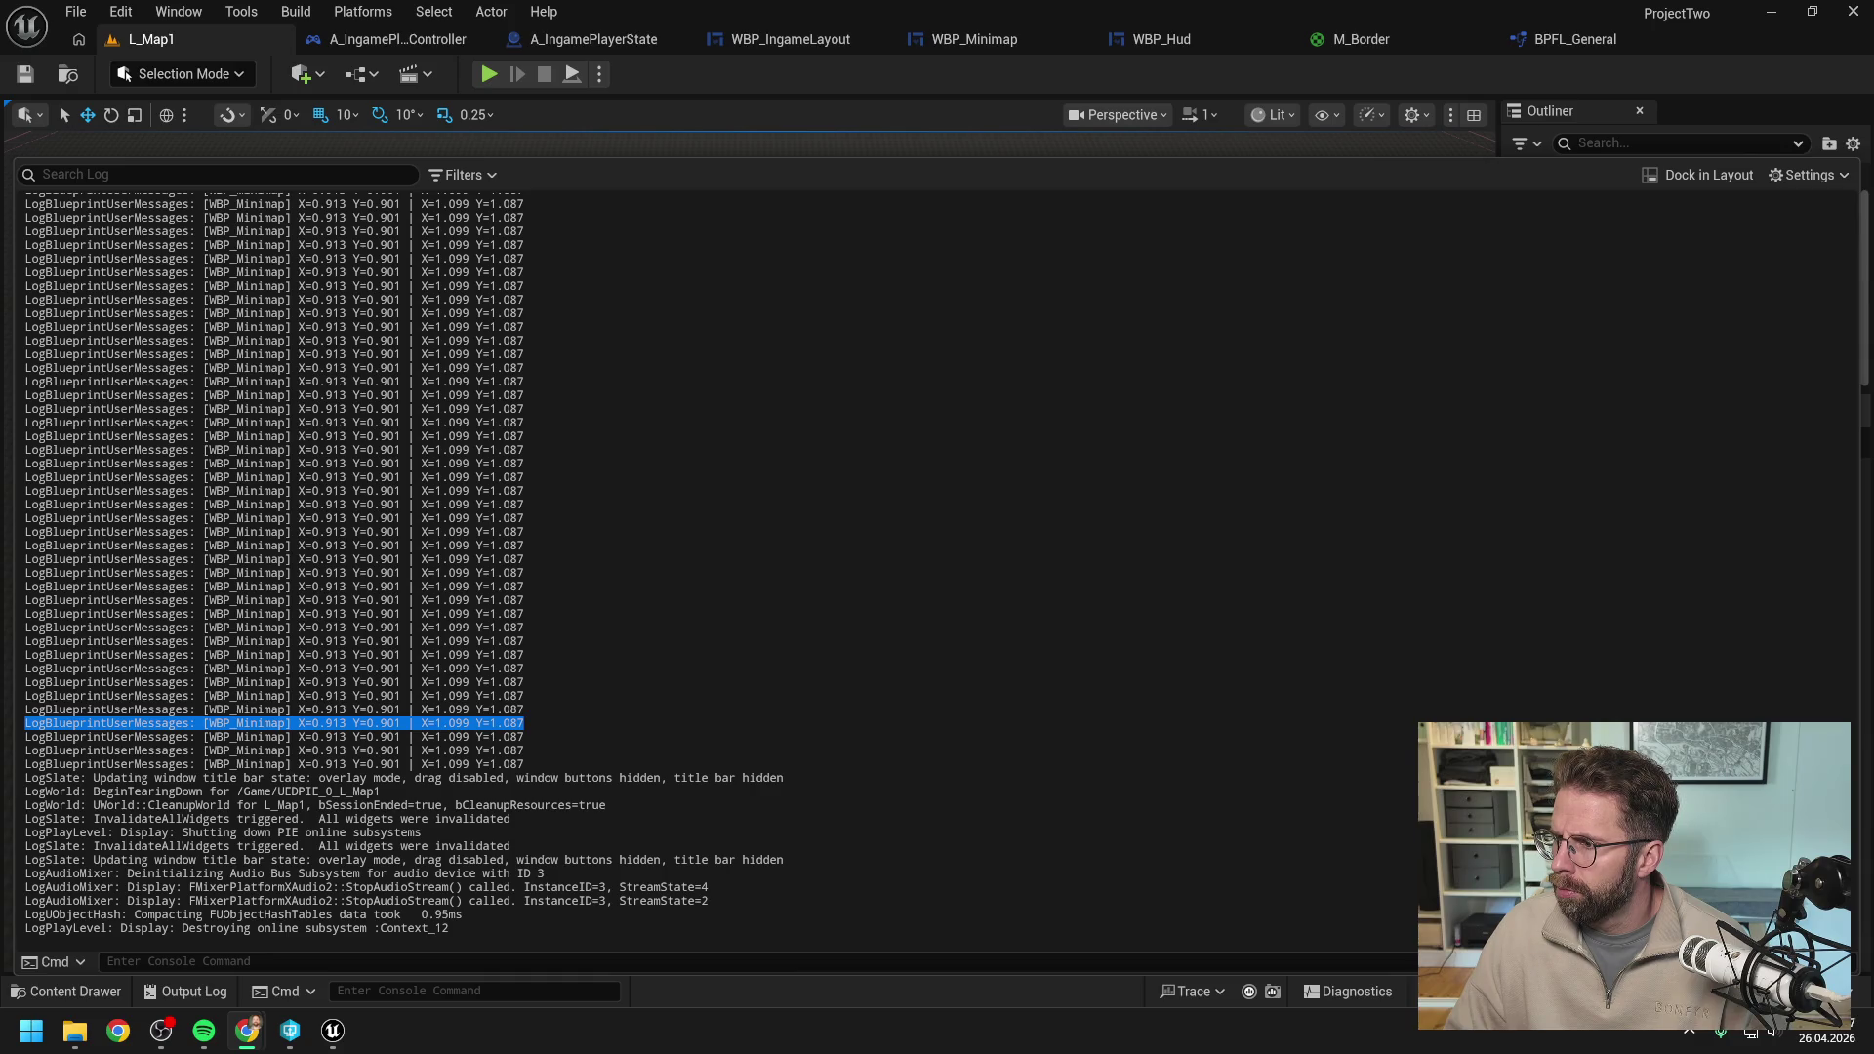
pyautogui.hotkey('alt', 'Tab')
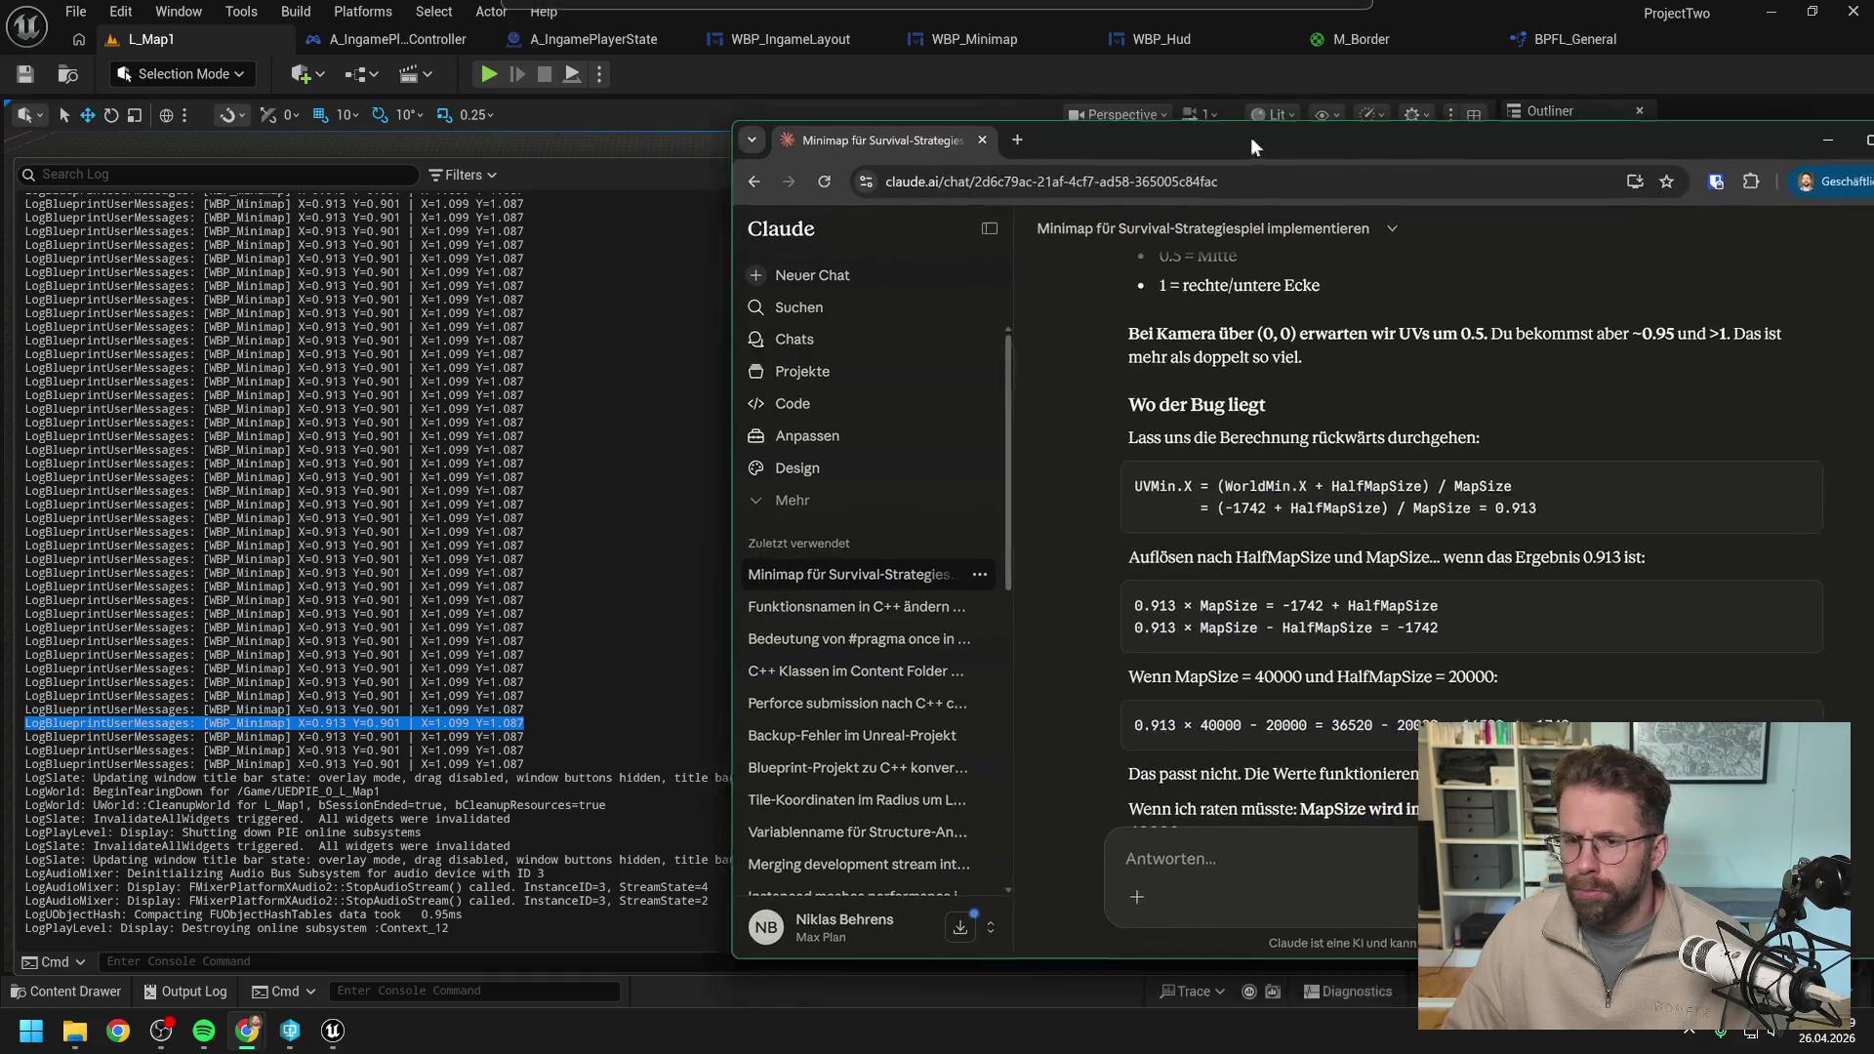
pyautogui.scroll(-2, 1367, 330)
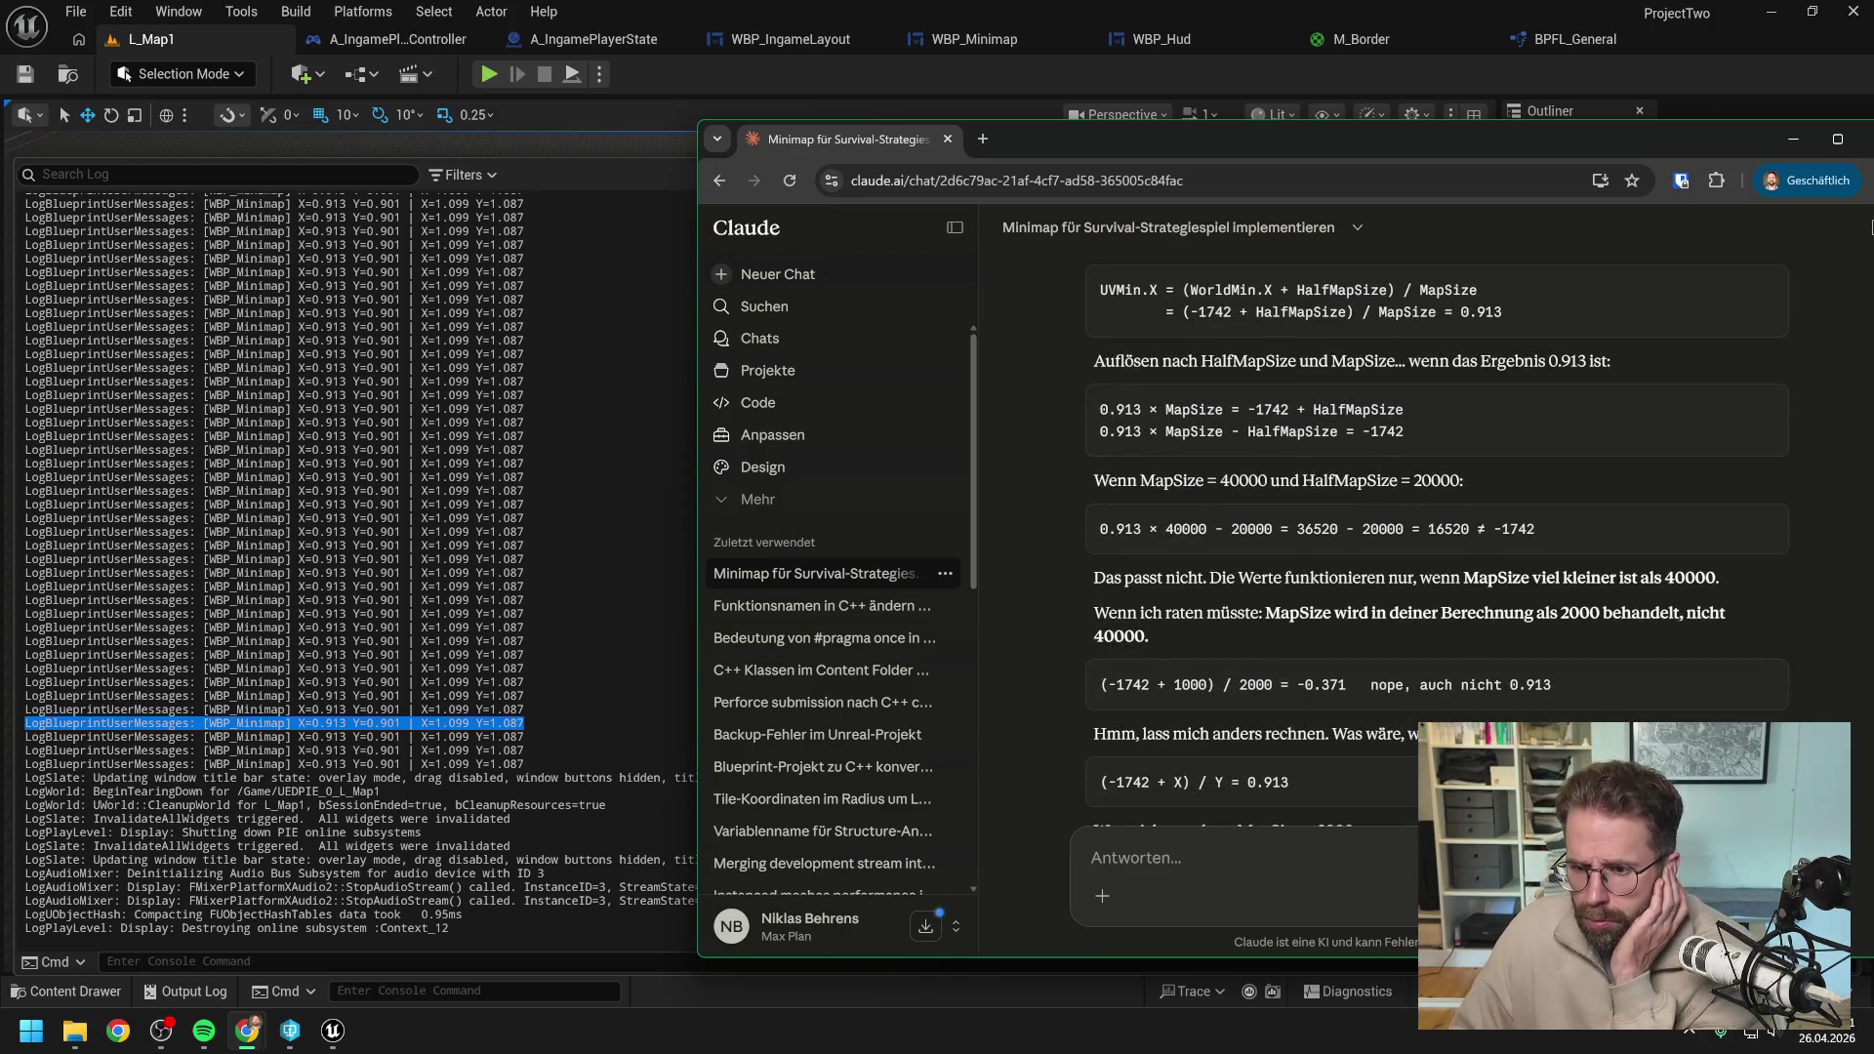
pyautogui.scroll(-1, 1871, 228)
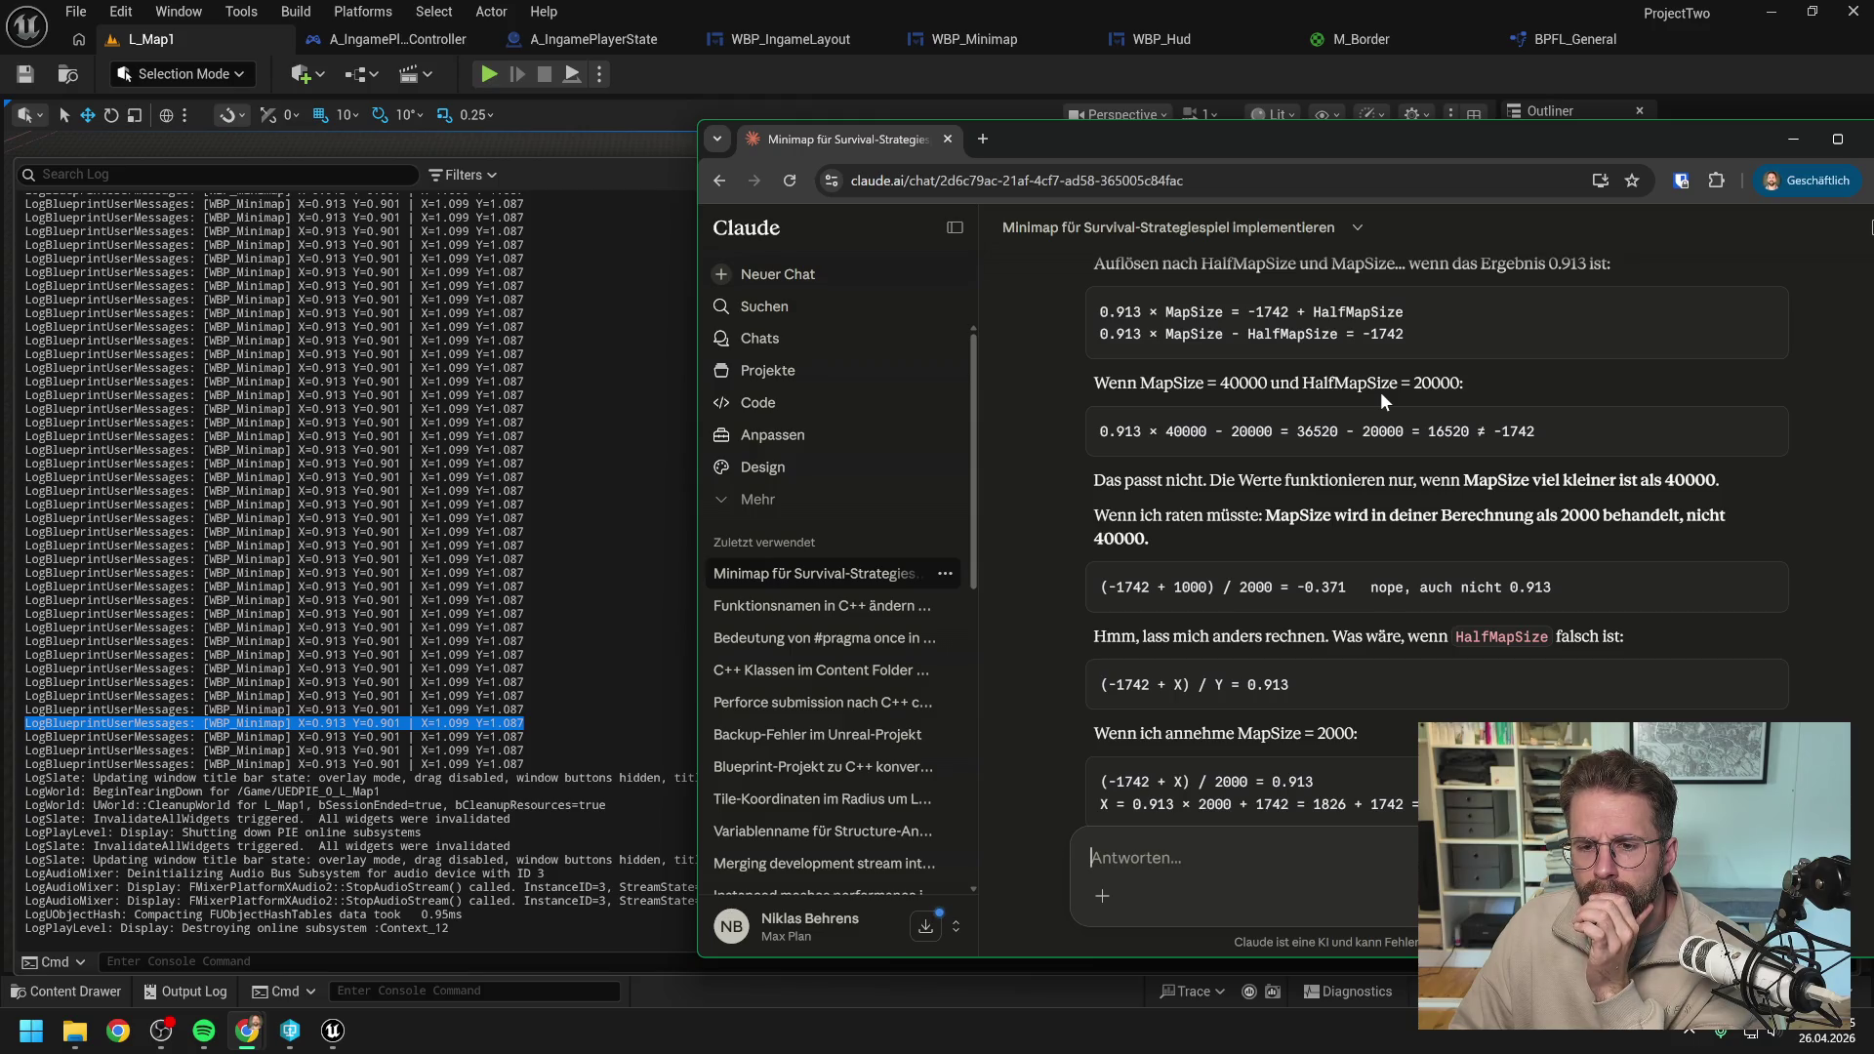
pyautogui.scroll(-1, 1443, 414)
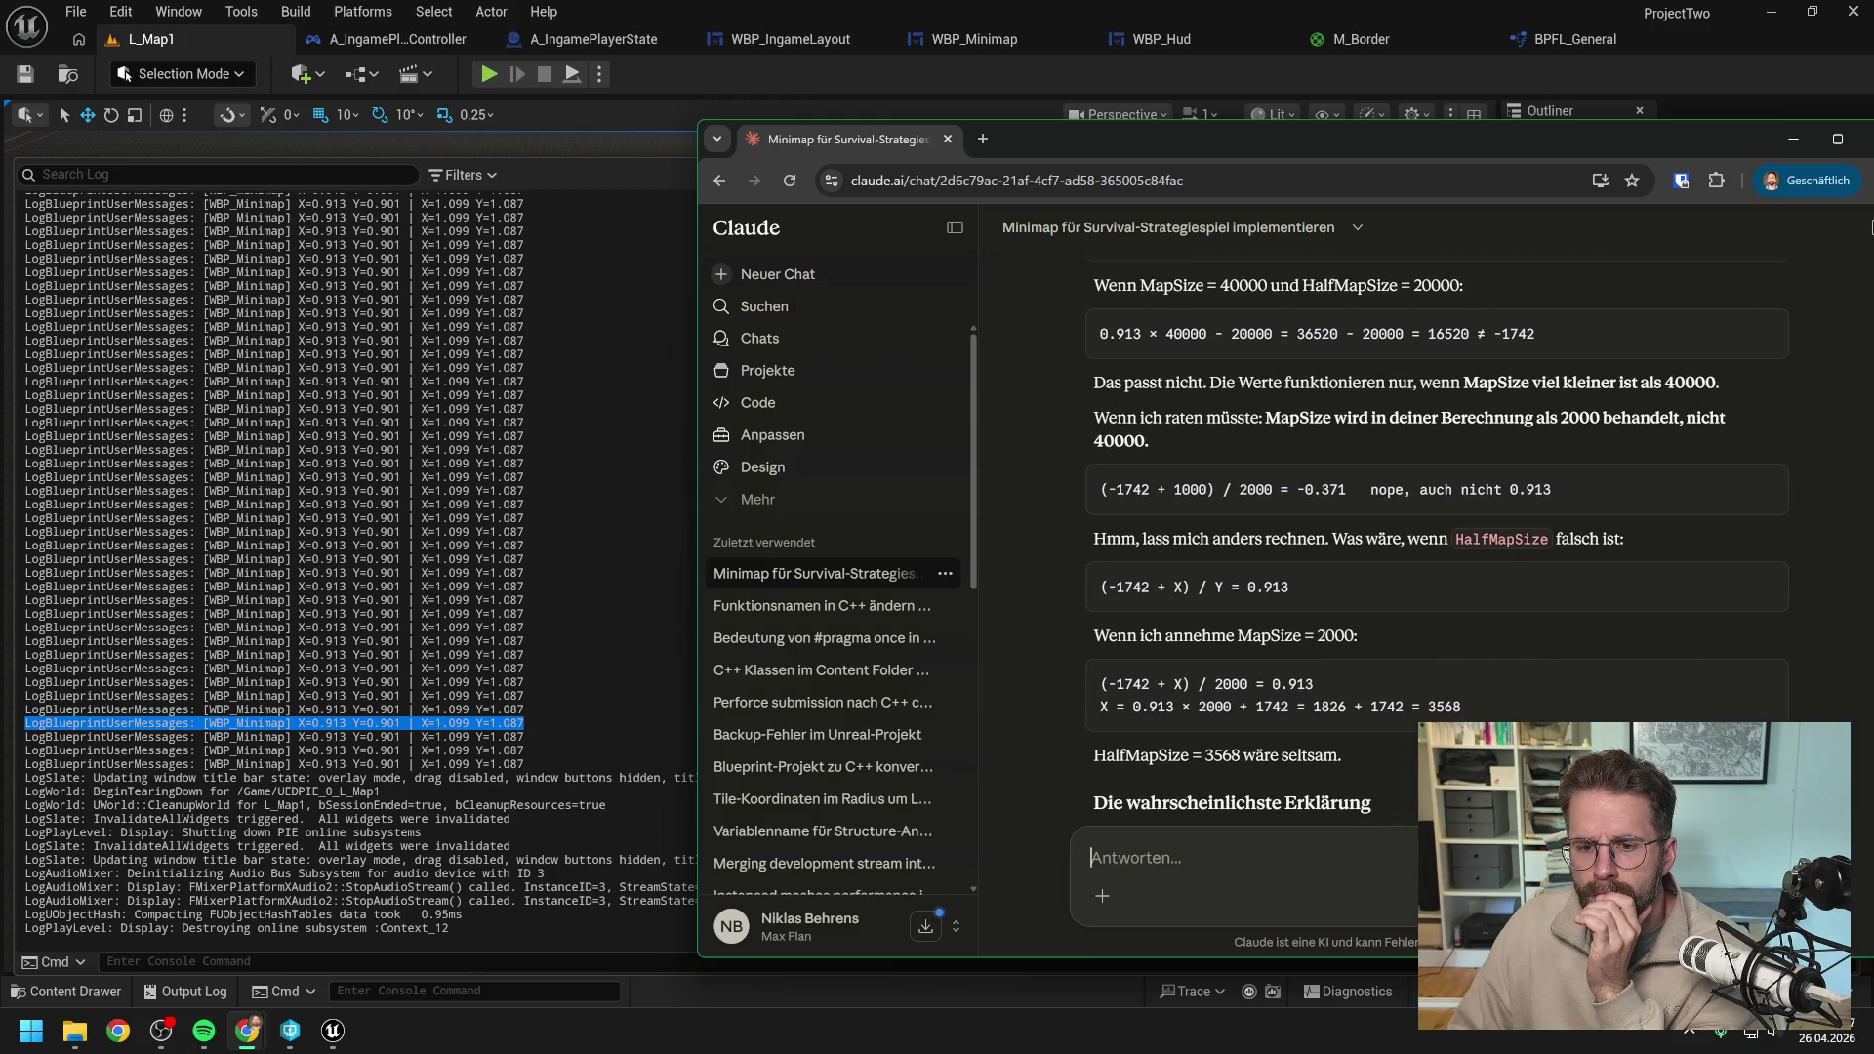
pyautogui.scroll(-2, 1415, 425)
pyautogui.scroll(-1, 1406, 440)
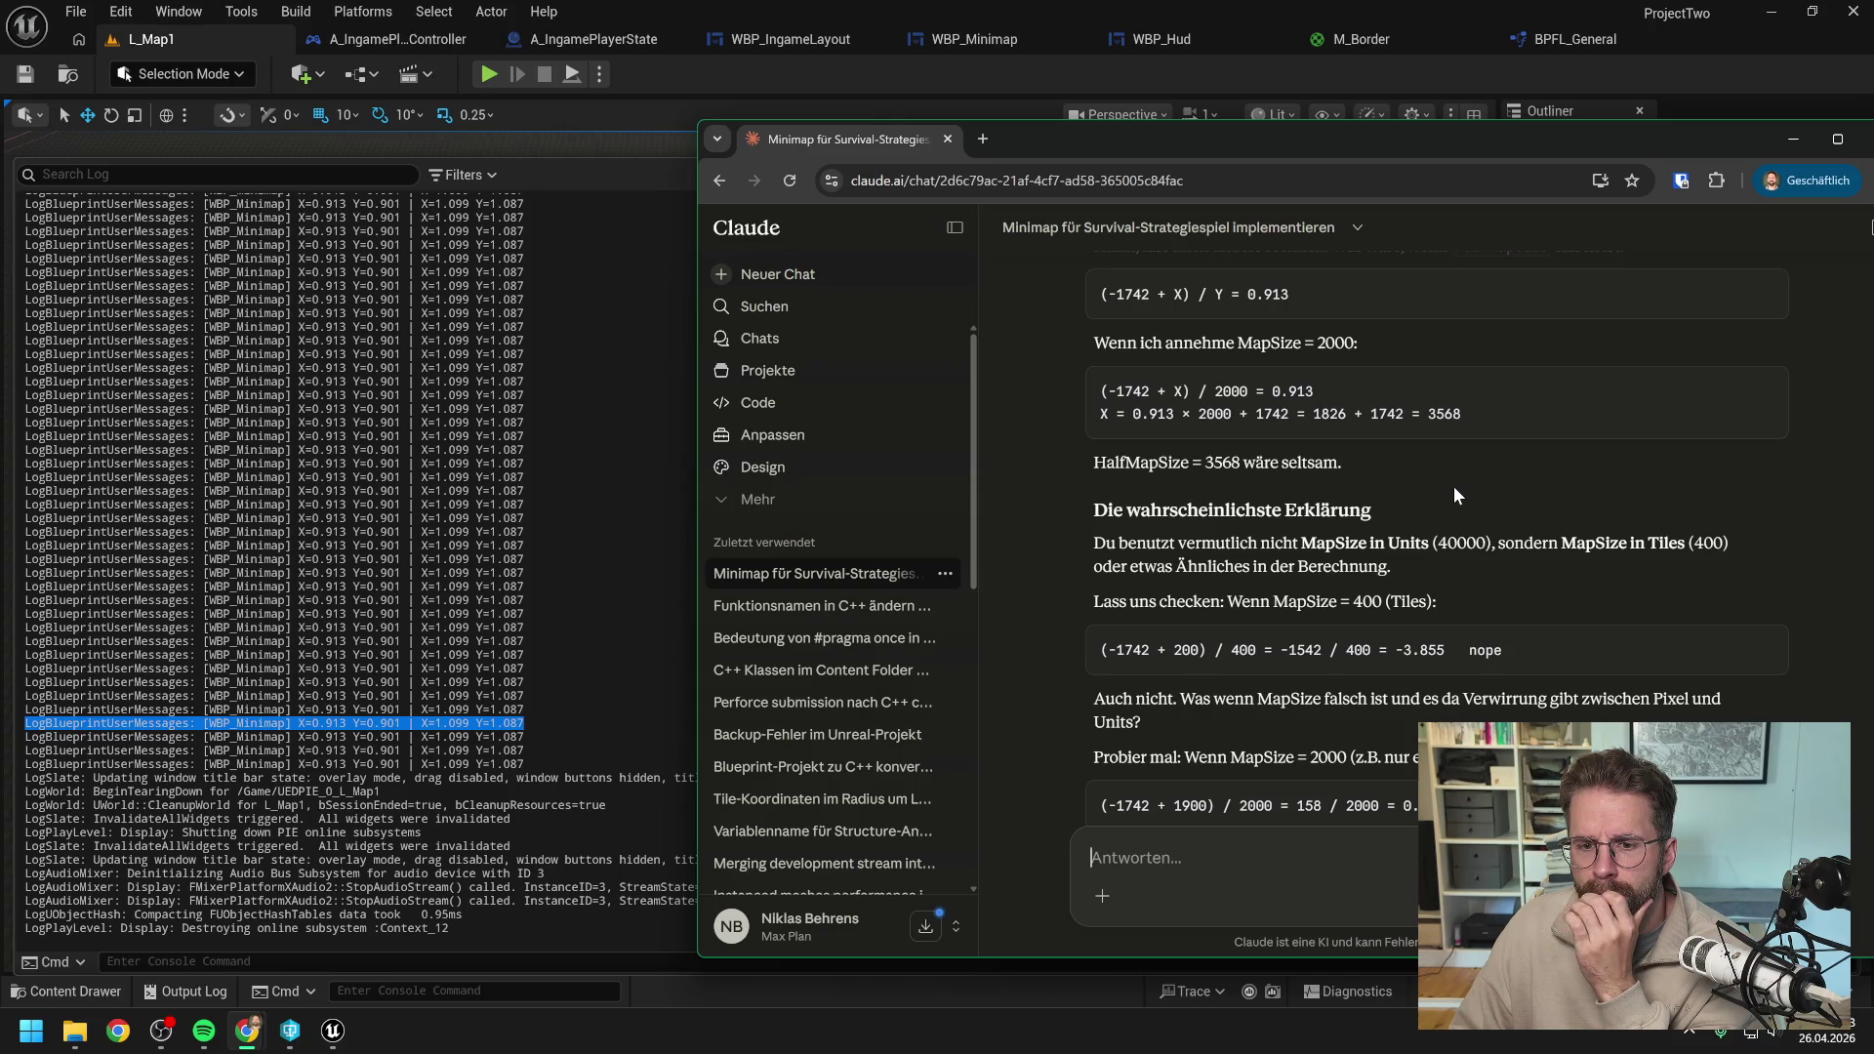
pyautogui.scroll(-4, 1454, 486)
pyautogui.scroll(-5, 1544, 530)
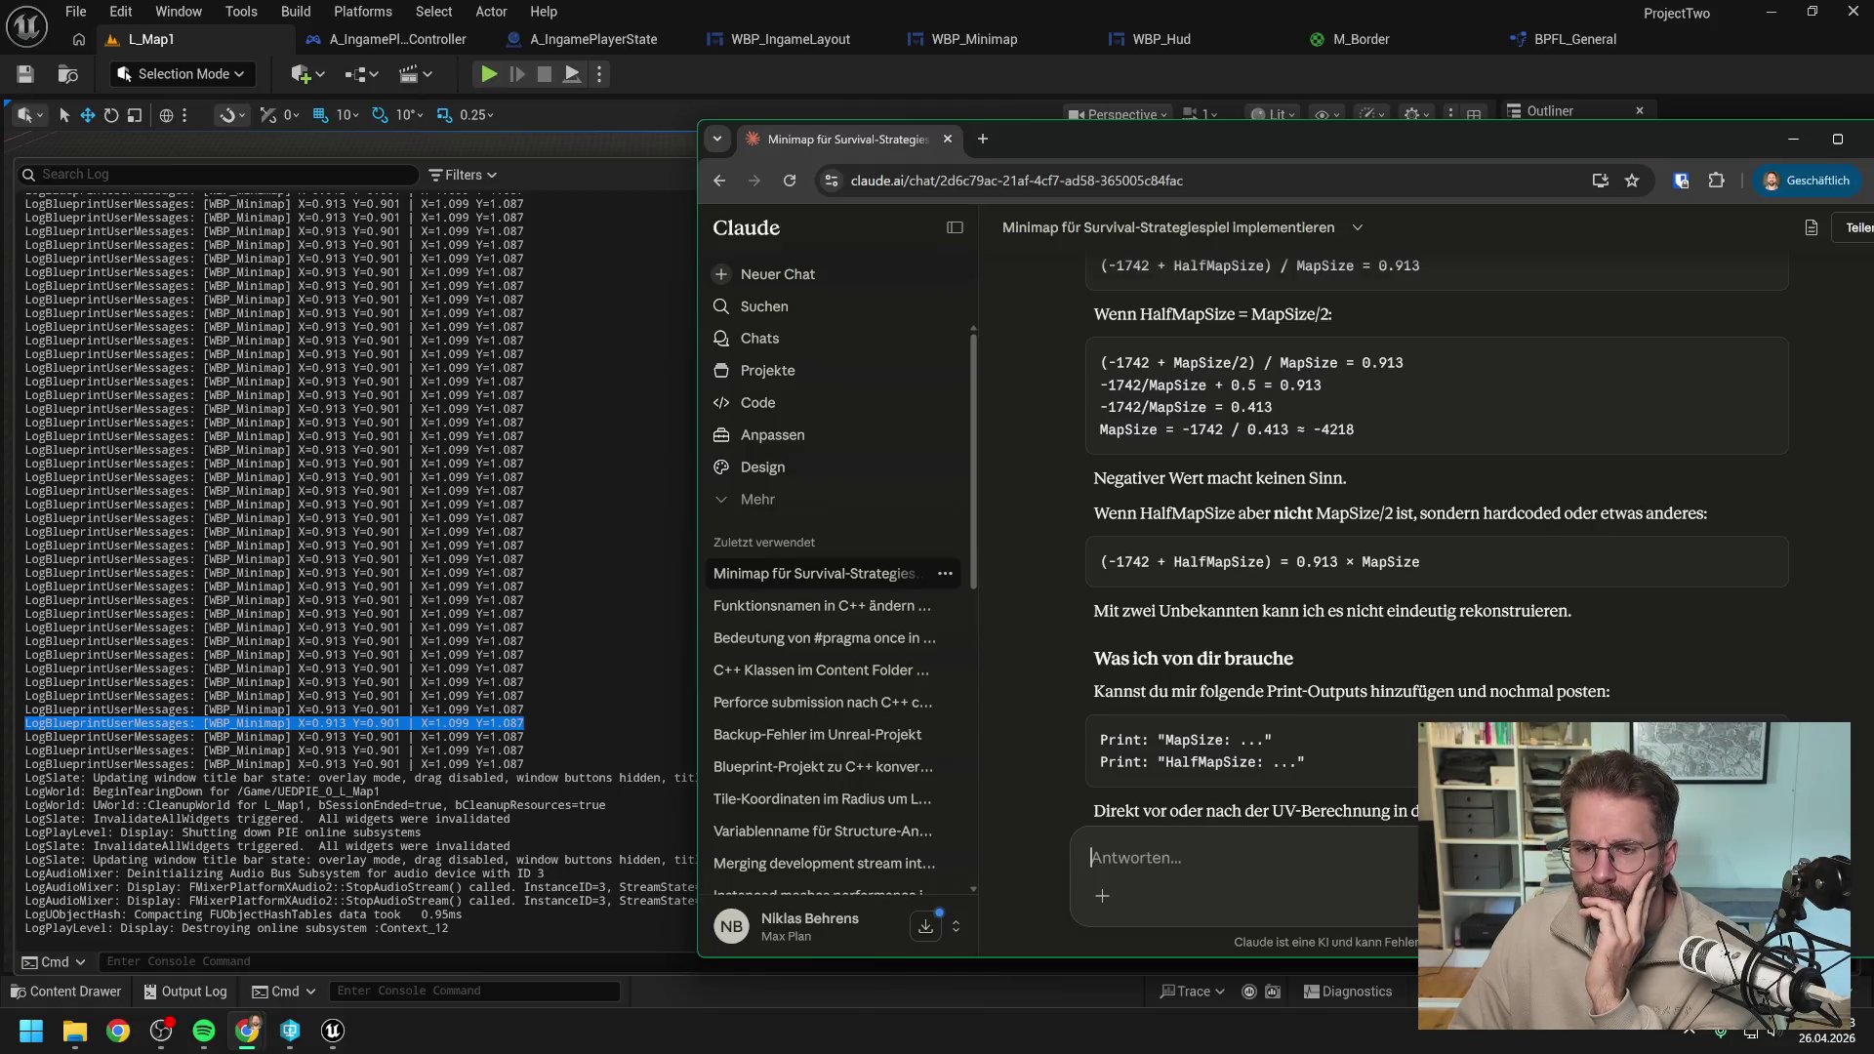
pyautogui.scroll(-1, 1472, 478)
pyautogui.scroll(-1, 1421, 538)
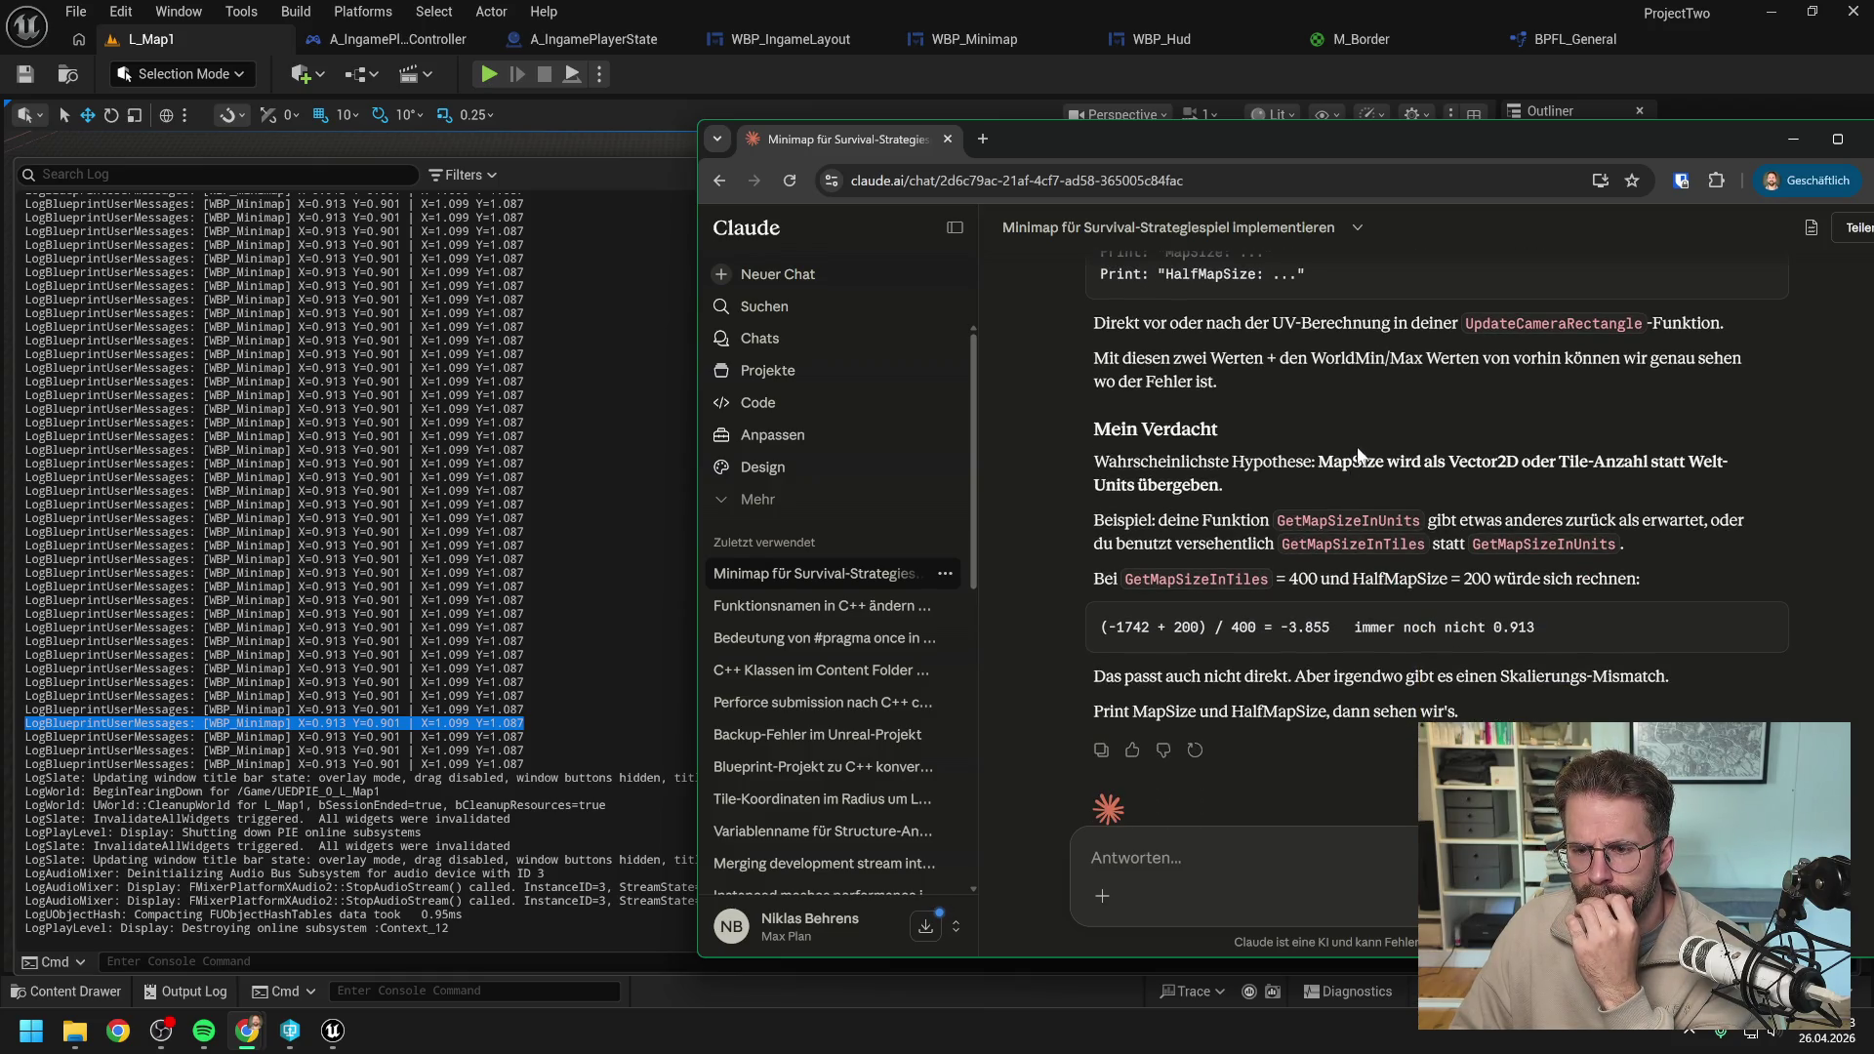
pyautogui.scroll(-1, 1352, 444)
pyautogui.moveTo(1136, 151); pyautogui.dragTo(1873, 146)
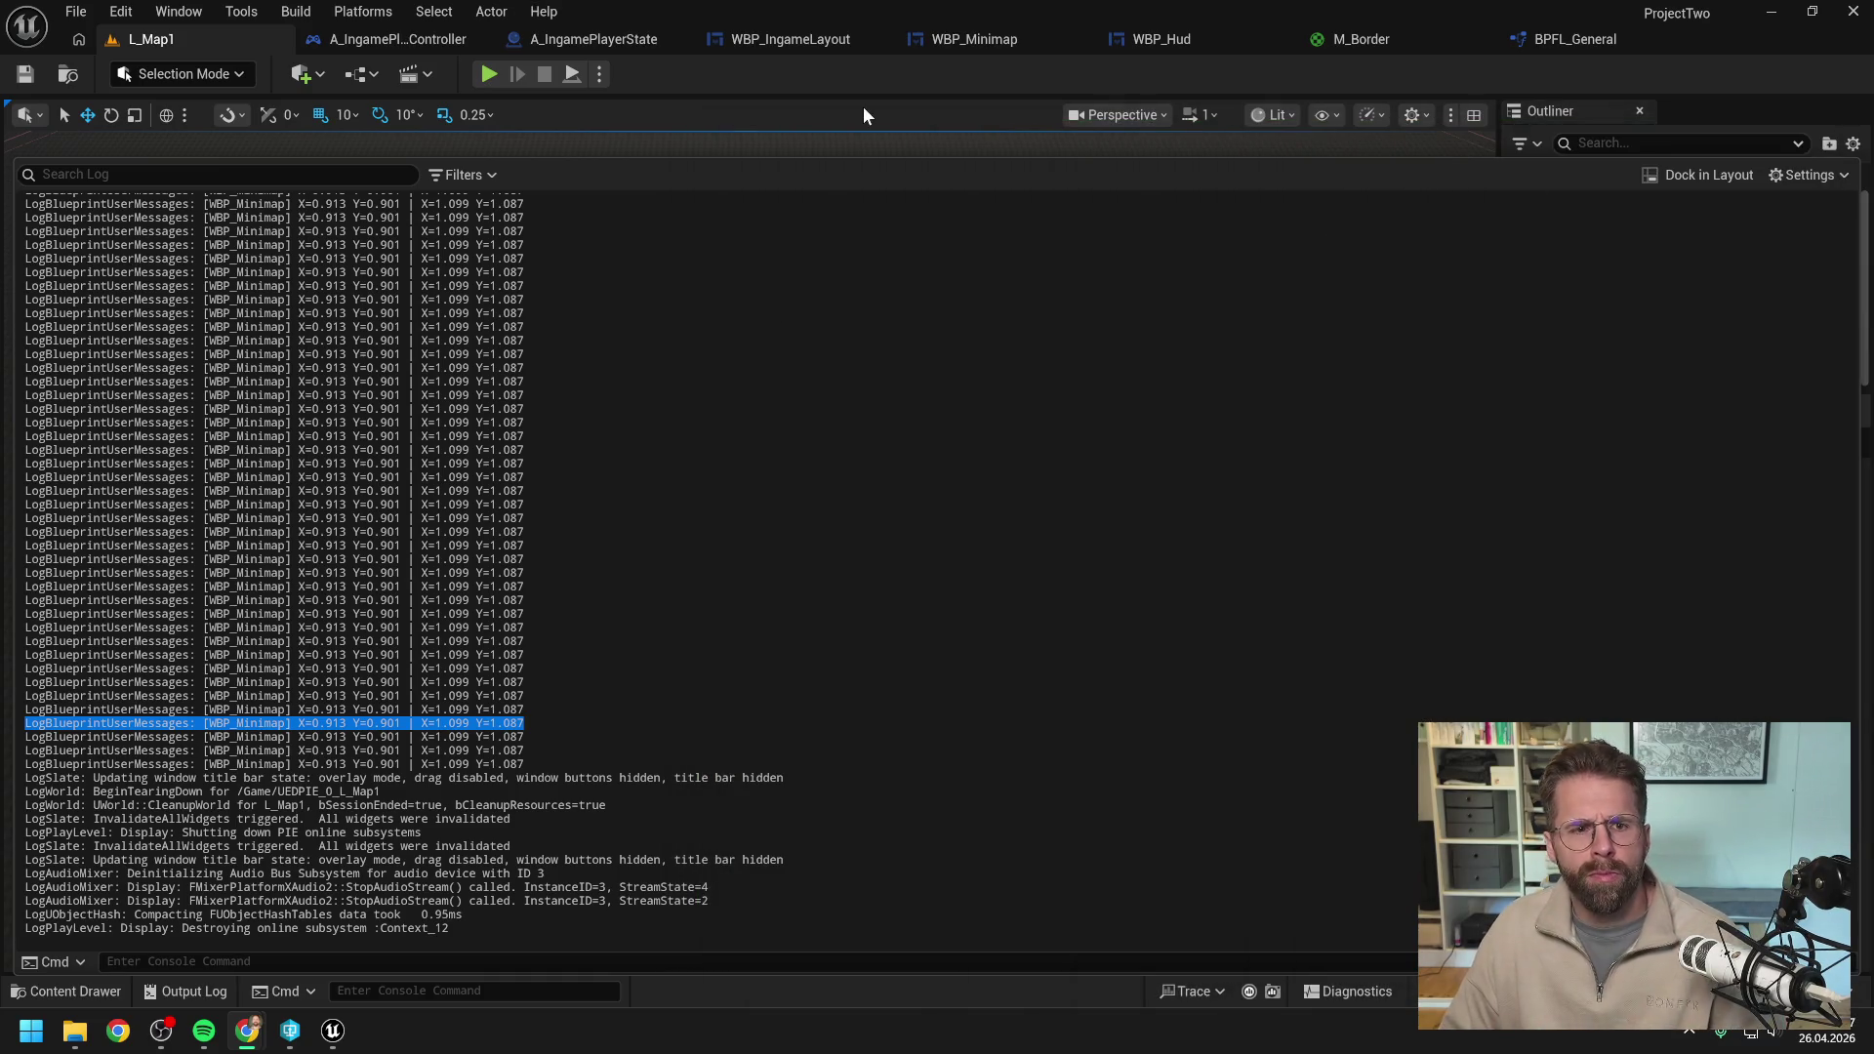
# In WBP_Minimap's EventGraph, delete the first group of debug print nodes.
pyautogui.click(981, 39)
pyautogui.moveTo(849, 449)
pyautogui.mouseDown()
pyautogui.moveTo(1044, 522)
pyautogui.moveTo(1135, 525)
pyautogui.mouseUp()
pyautogui.moveTo(749, 402)
pyautogui.mouseDown()
pyautogui.moveTo(1045, 560)
pyautogui.moveTo(1228, 517)
pyautogui.moveTo(1033, 419)
pyautogui.moveTo(839, 460)
pyautogui.mouseUp()
pyautogui.press('Delete')
# Disconnect the remaining Print String and wire Get World Size's exec straight into Set Width Override.
pyautogui.moveTo(993, 495)
pyautogui.mouseDown()
pyautogui.moveTo(1007, 469)
pyautogui.moveTo(1362, 623)
pyautogui.mouseUp()
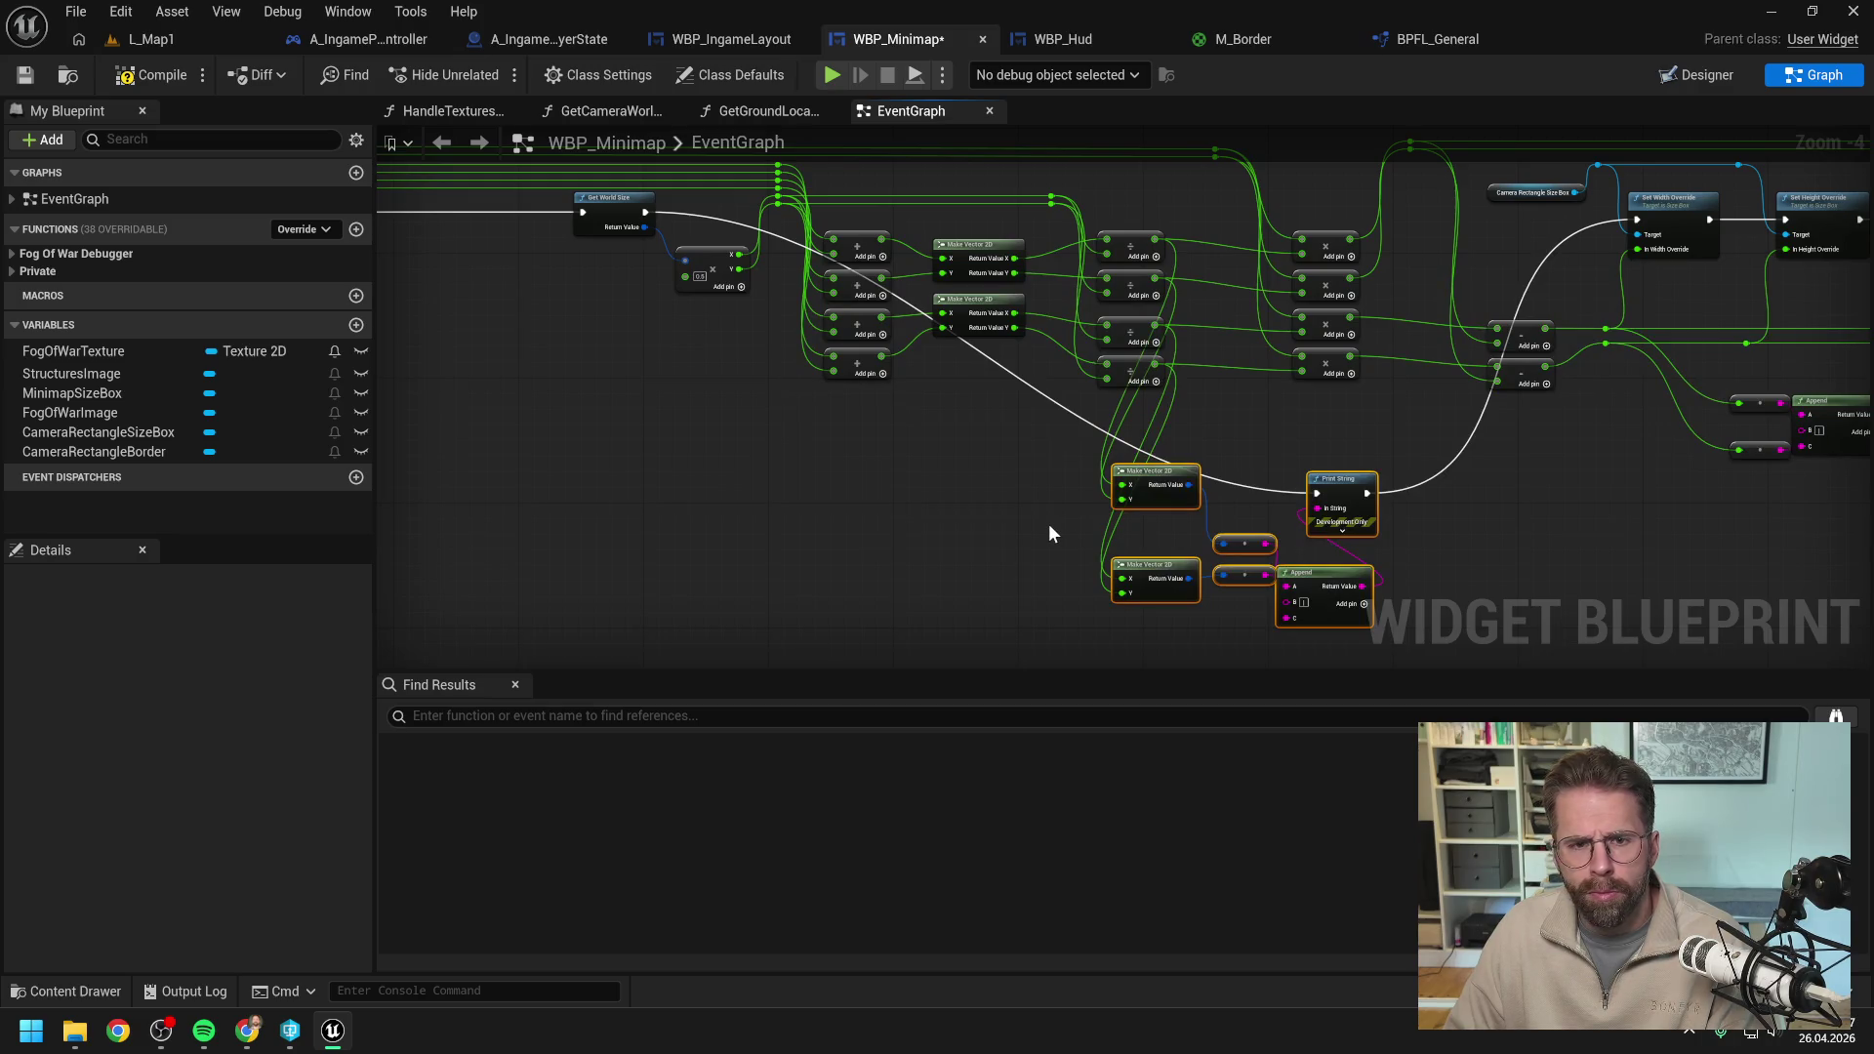
pyautogui.keyDown('alt'); pyautogui.click(1316, 493); pyautogui.keyUp('alt')
pyautogui.keyDown('alt'); pyautogui.click(1365, 493); pyautogui.keyUp('alt')
pyautogui.moveTo(969, 426); pyautogui.dragTo(994, 486)
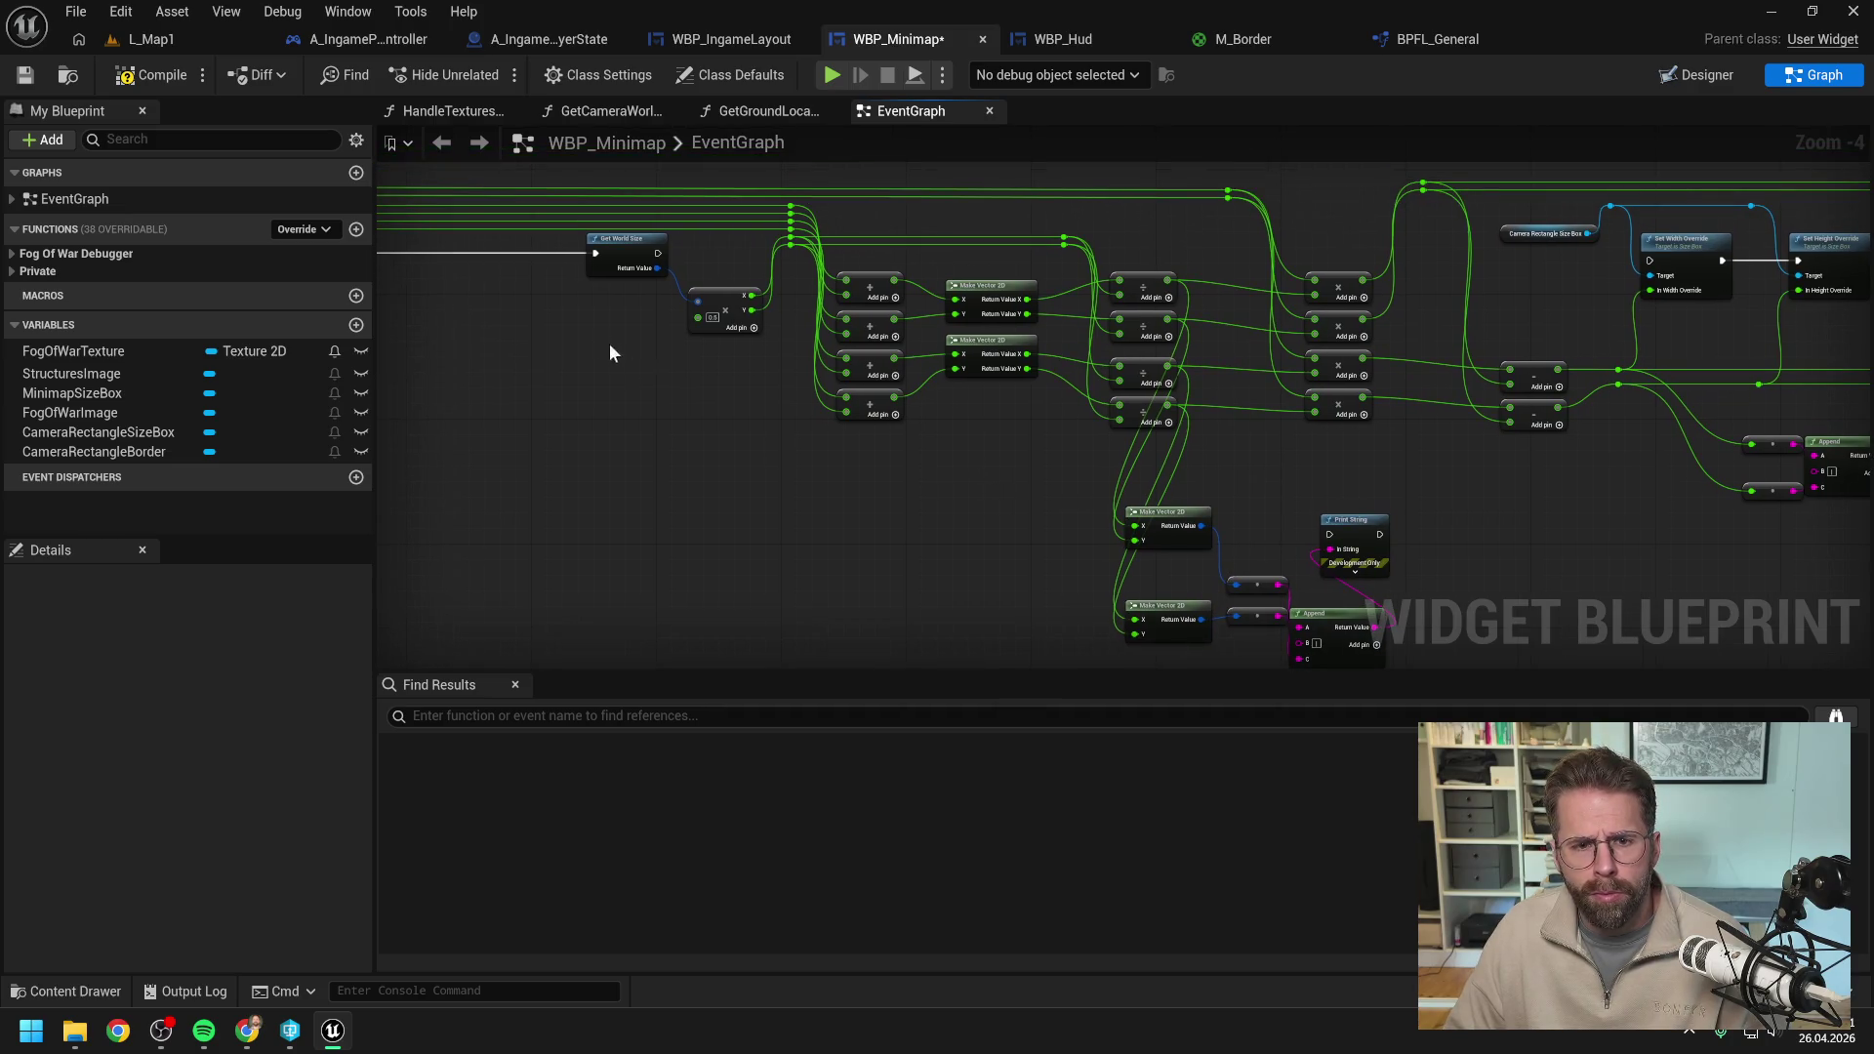
pyautogui.moveTo(659, 254)
pyautogui.mouseDown()
pyautogui.moveTo(1760, 271)
pyautogui.moveTo(1614, 267)
pyautogui.mouseUp()
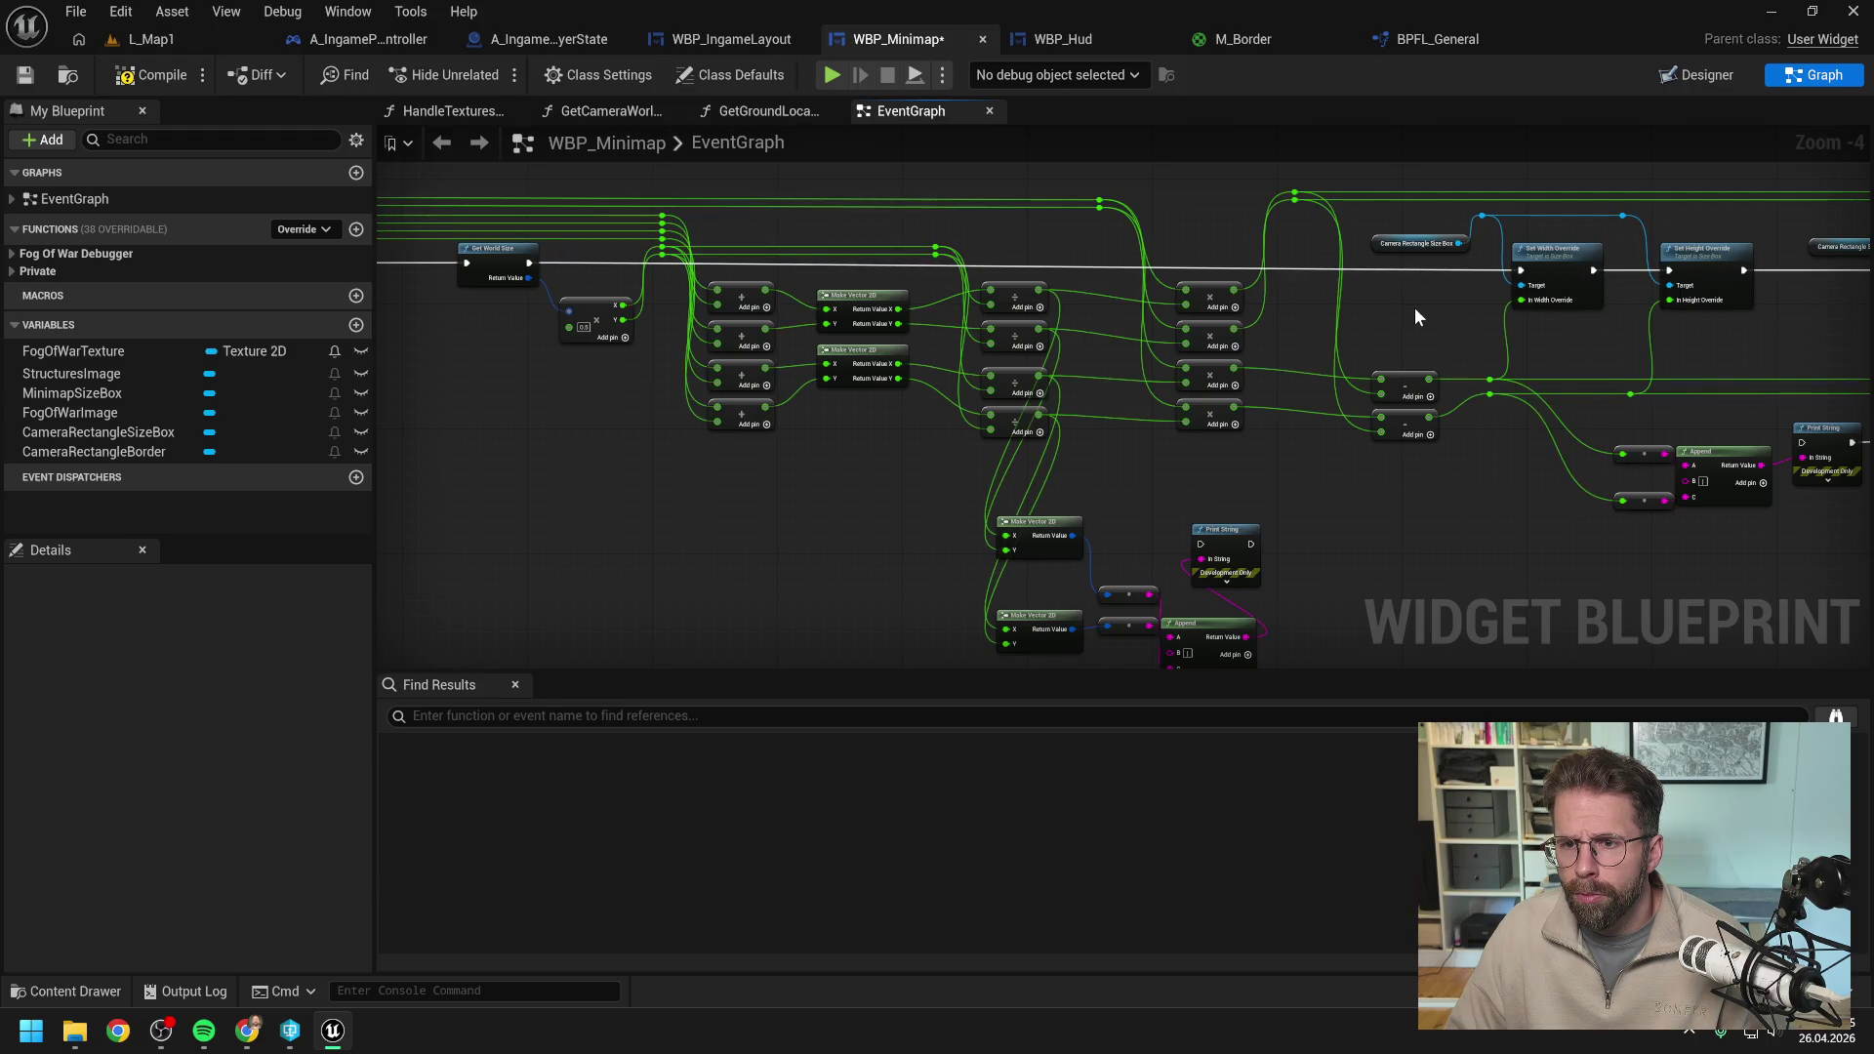
# Move Get World Size further left beside its multiply-by-0.5 node.
pyautogui.moveTo(1191, 395); pyautogui.dragTo(1381, 394)
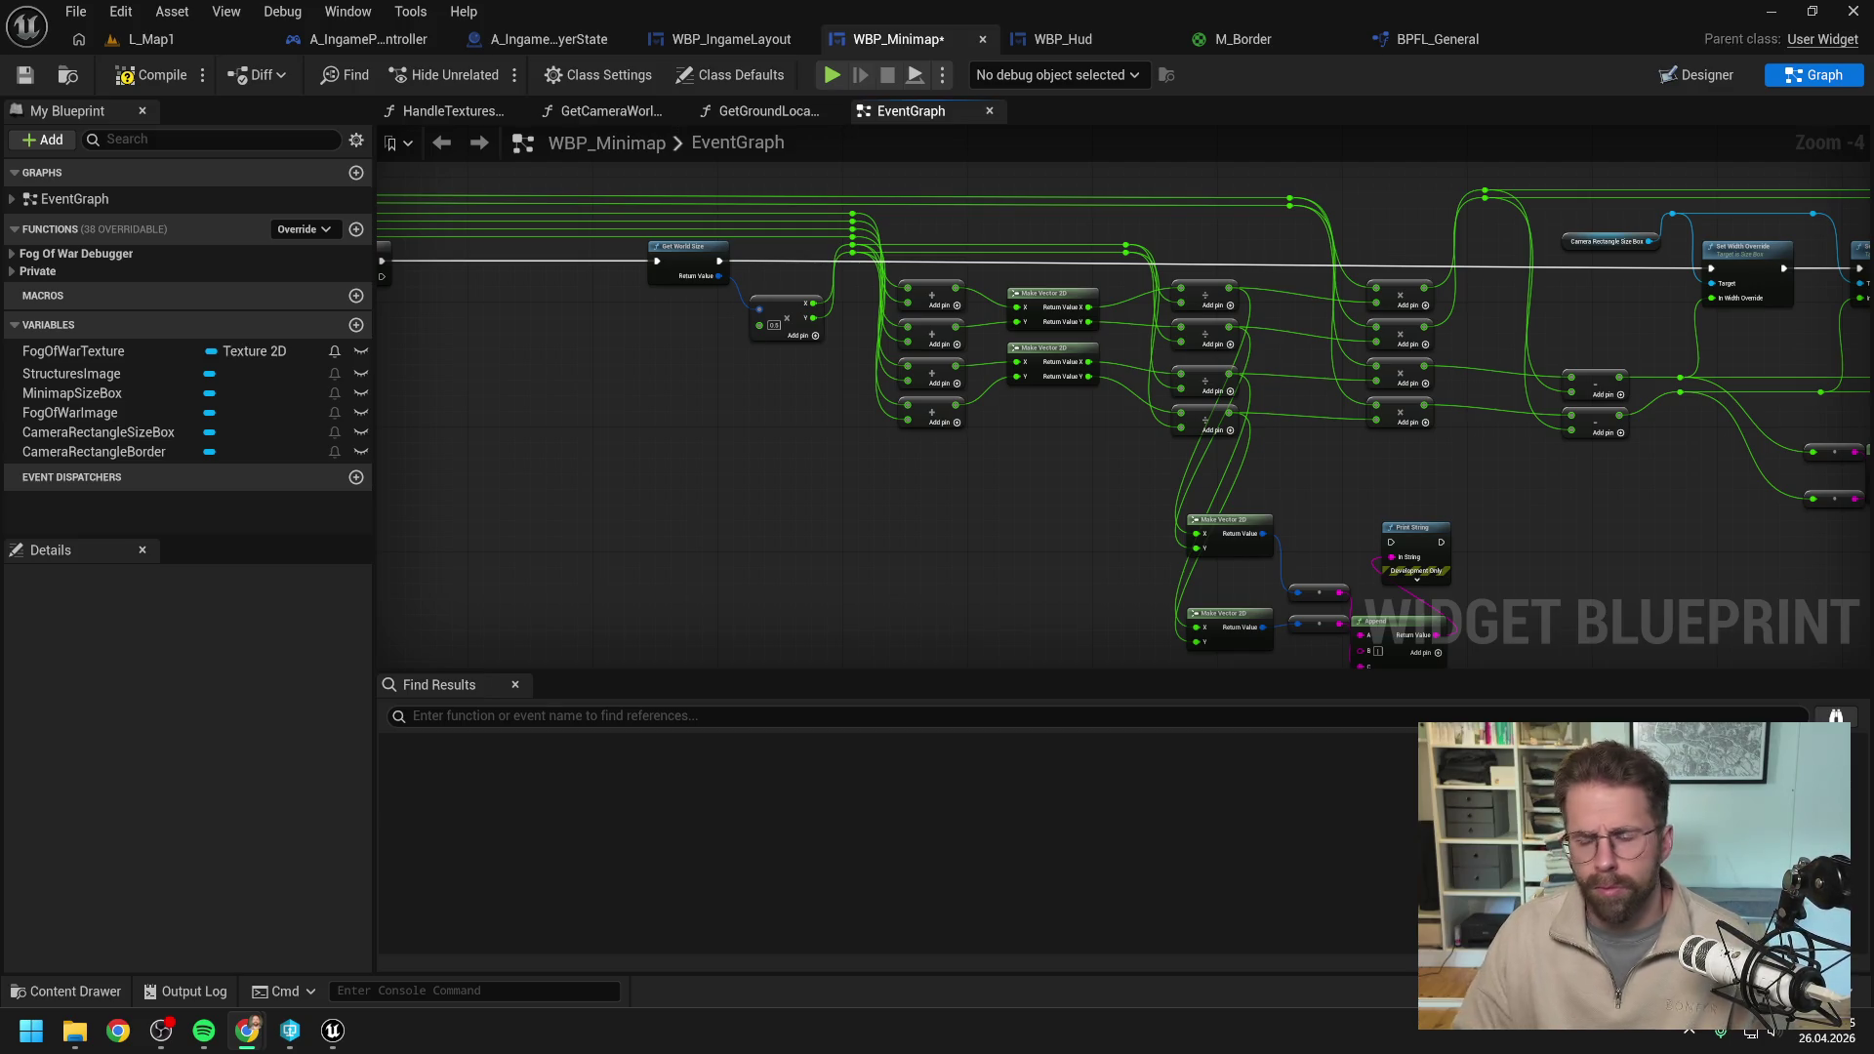
pyautogui.moveTo(1050, 669)
pyautogui.mouseDown()
pyautogui.moveTo(1130, 536)
pyautogui.moveTo(1618, 613)
pyautogui.mouseUp()
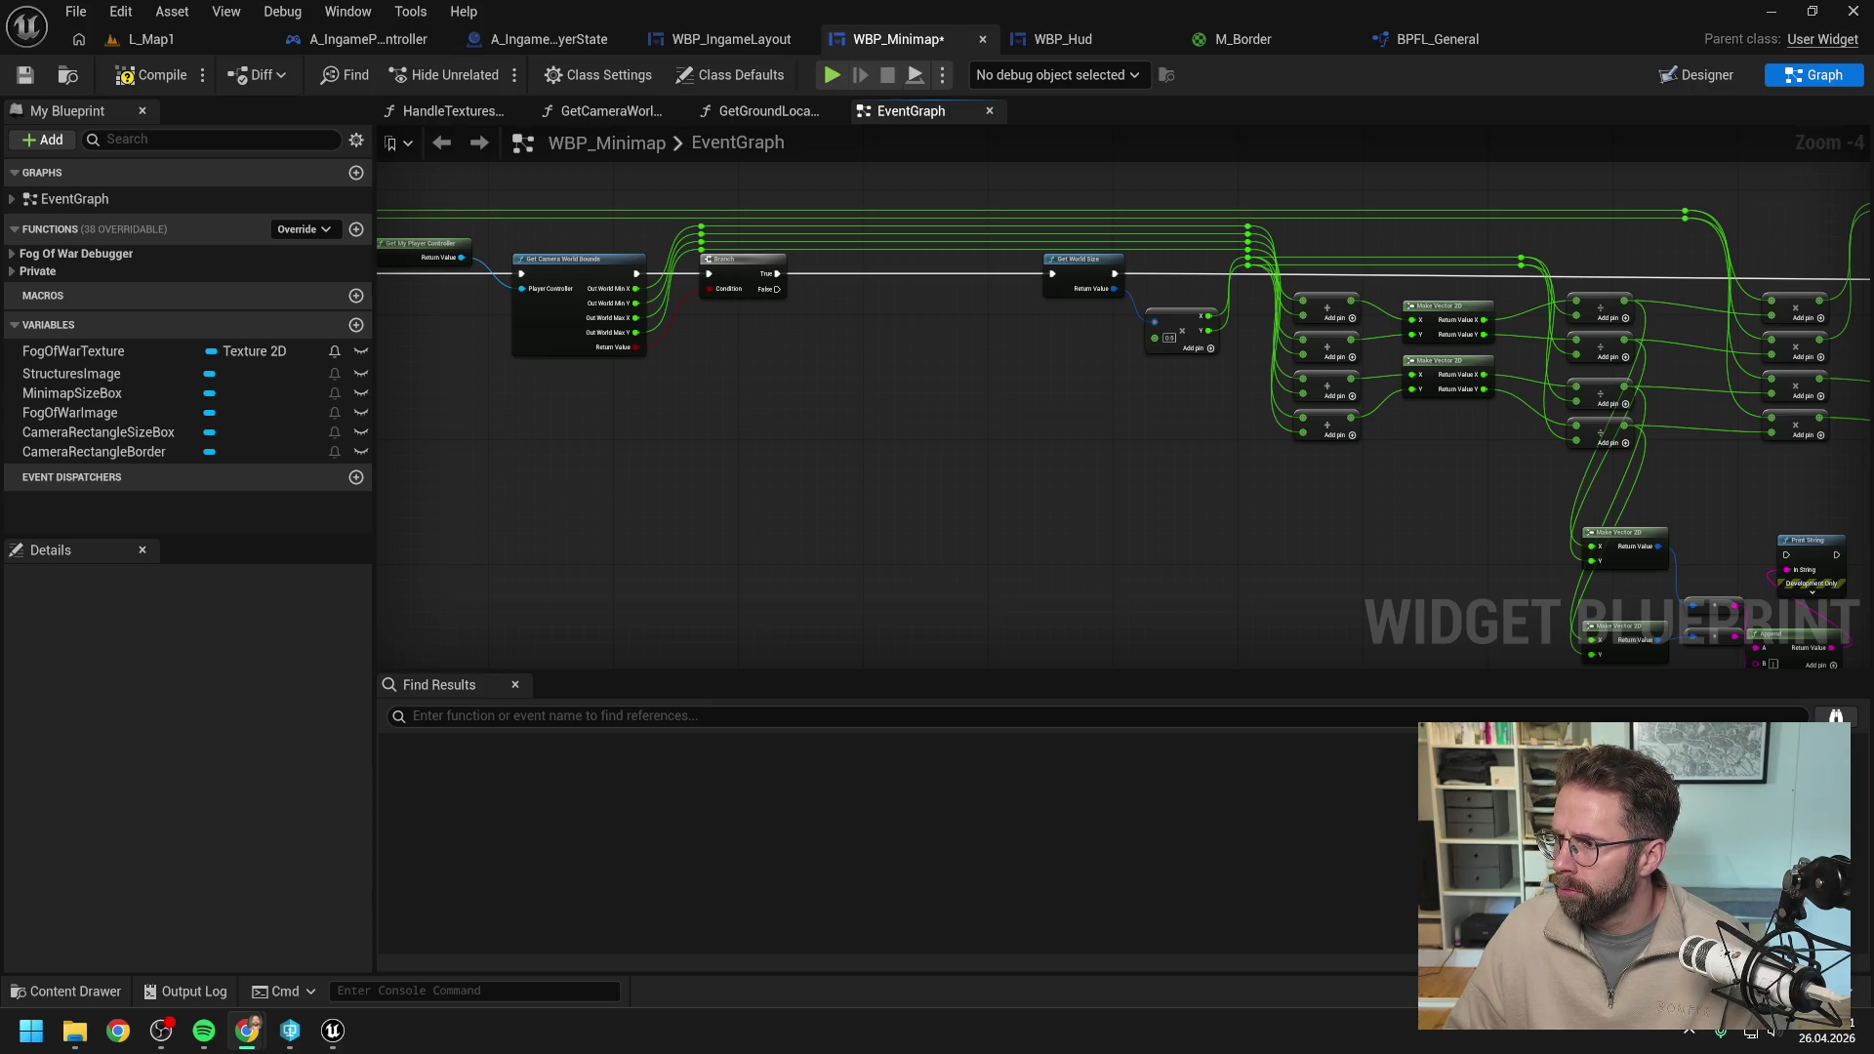
pyautogui.click(1208, 484)
pyautogui.moveTo(1077, 446); pyautogui.dragTo(1126, 464)
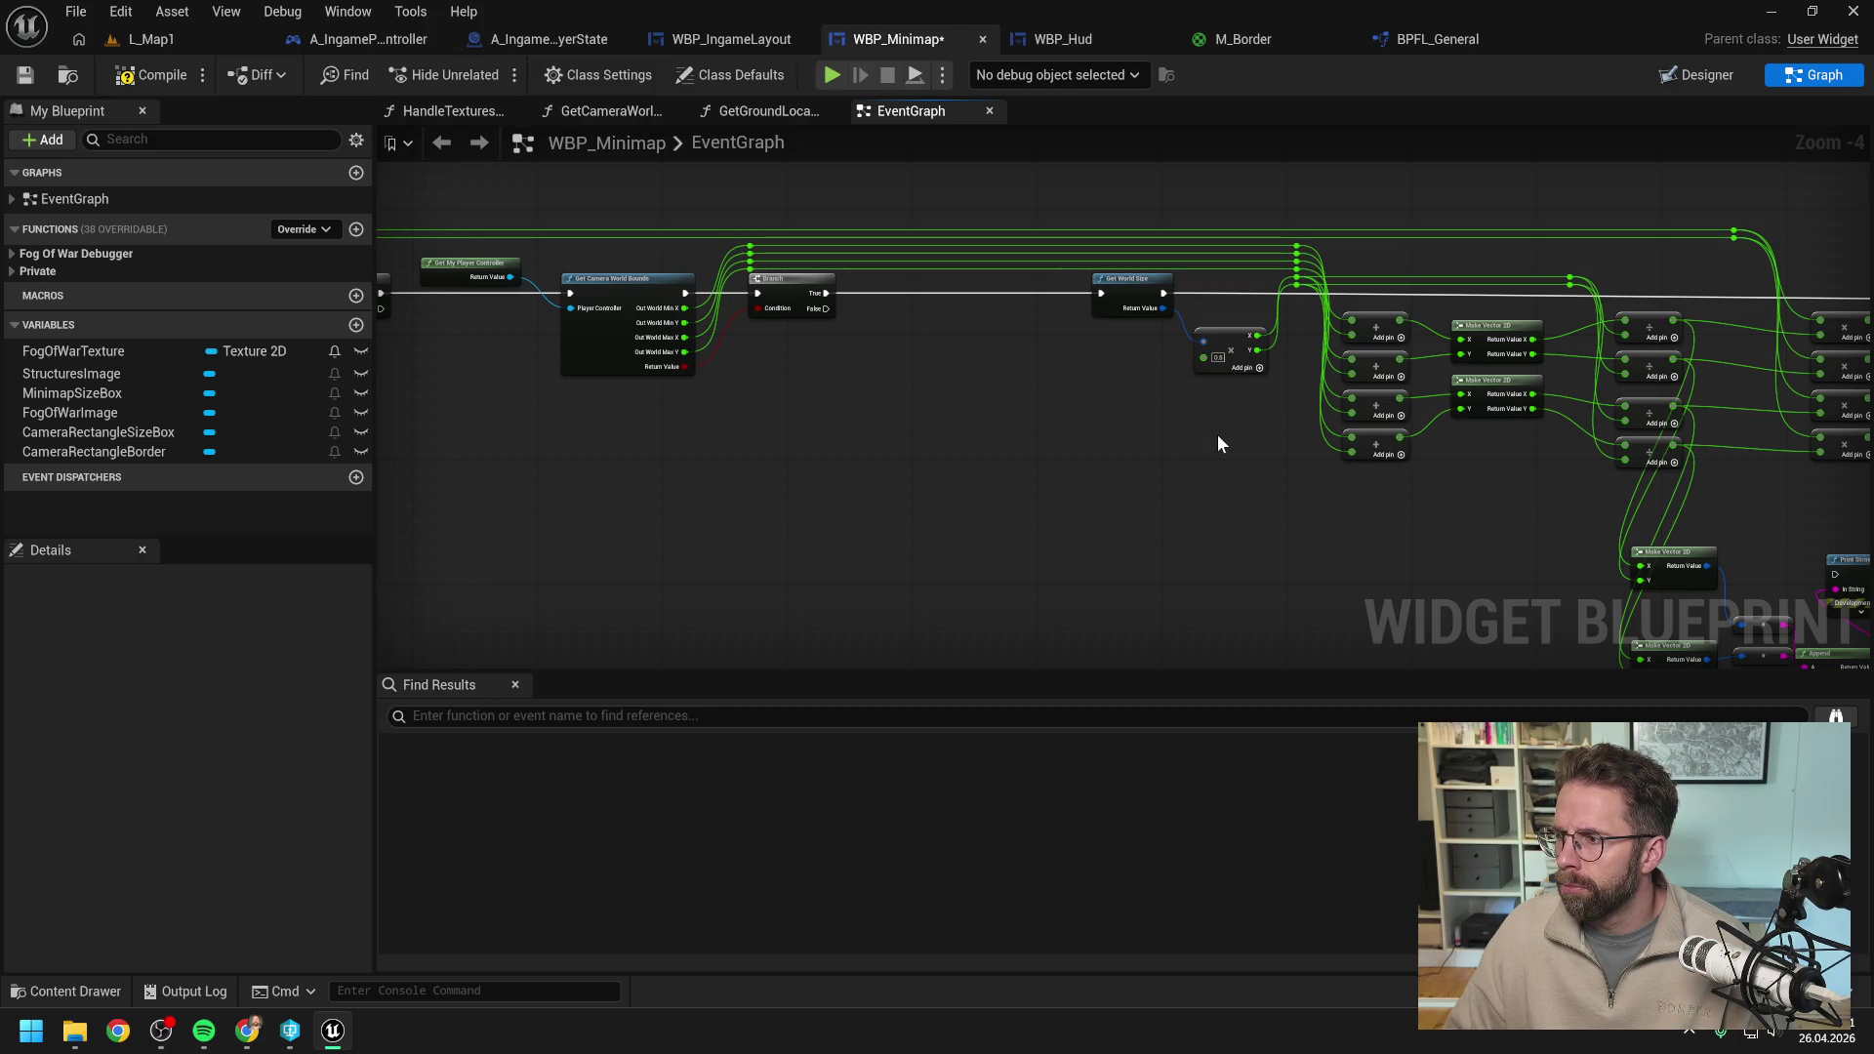
pyautogui.moveTo(1218, 444); pyautogui.dragTo(1059, 444)
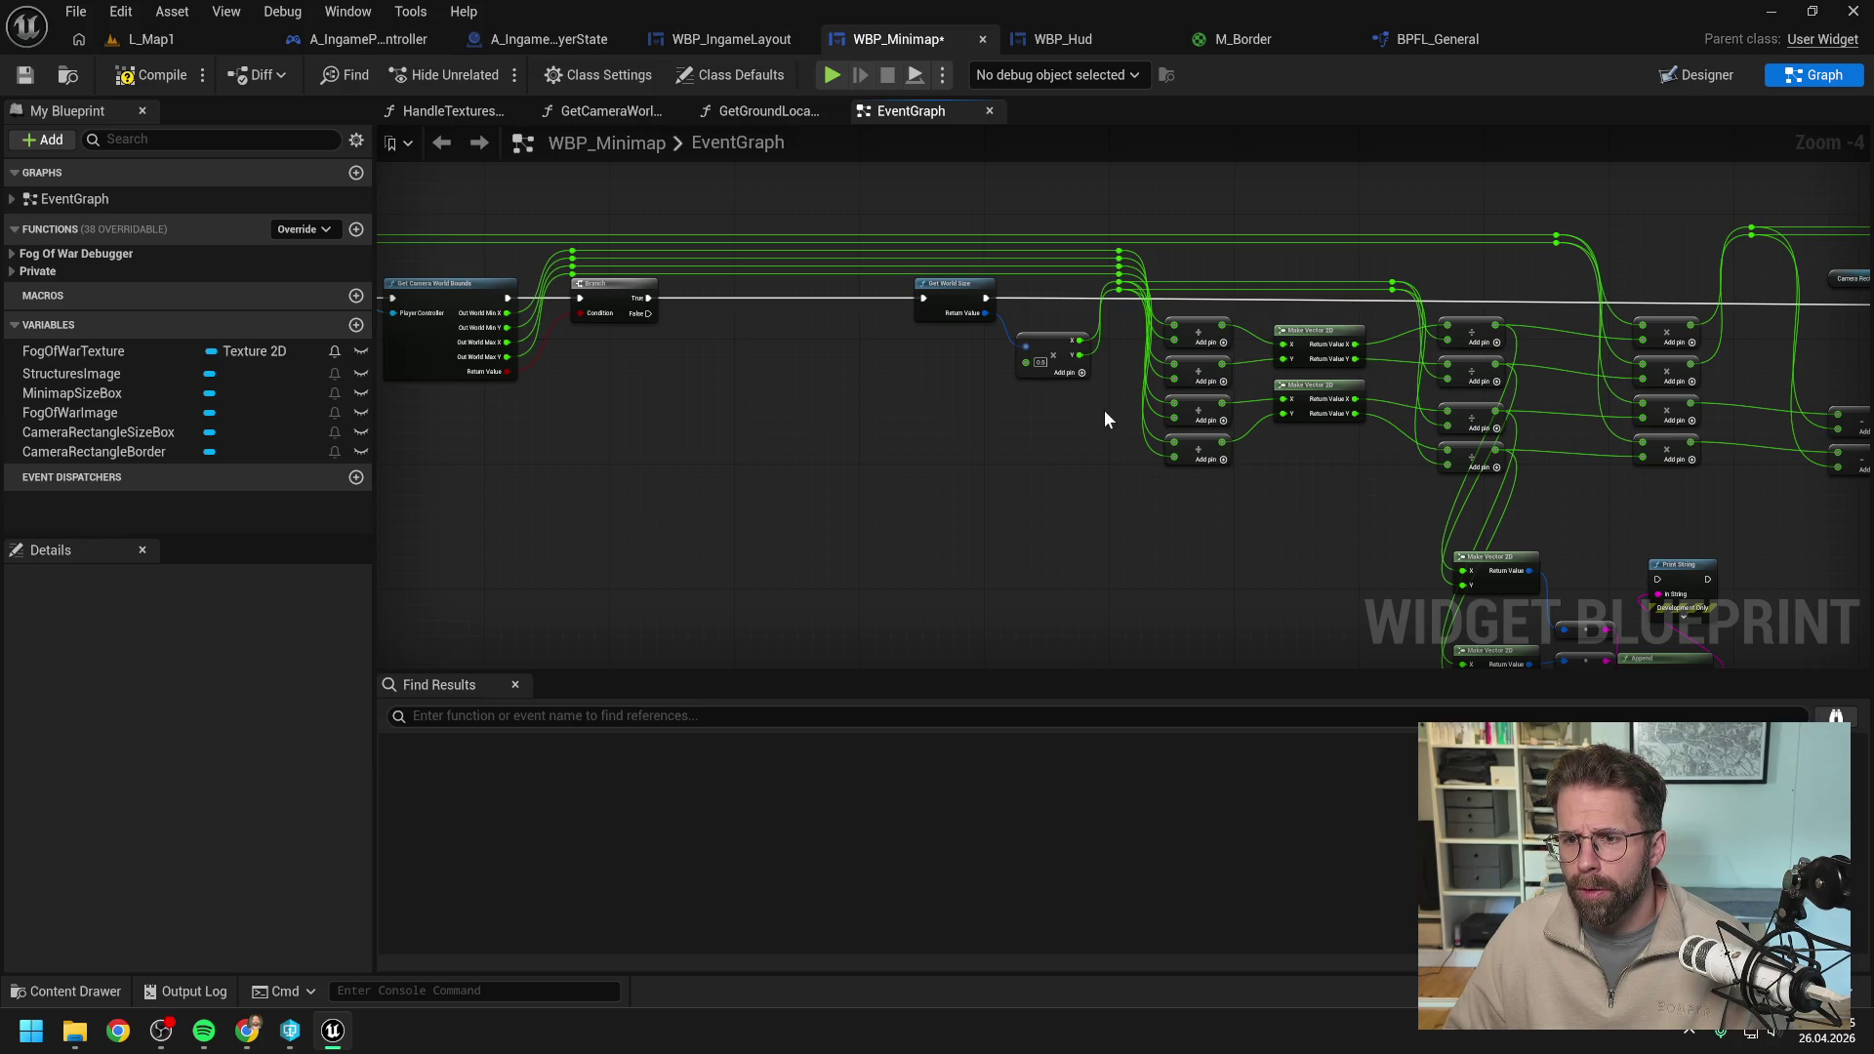
pyautogui.moveTo(1104, 418); pyautogui.dragTo(1006, 431)
pyautogui.scroll(1, 1005, 432)
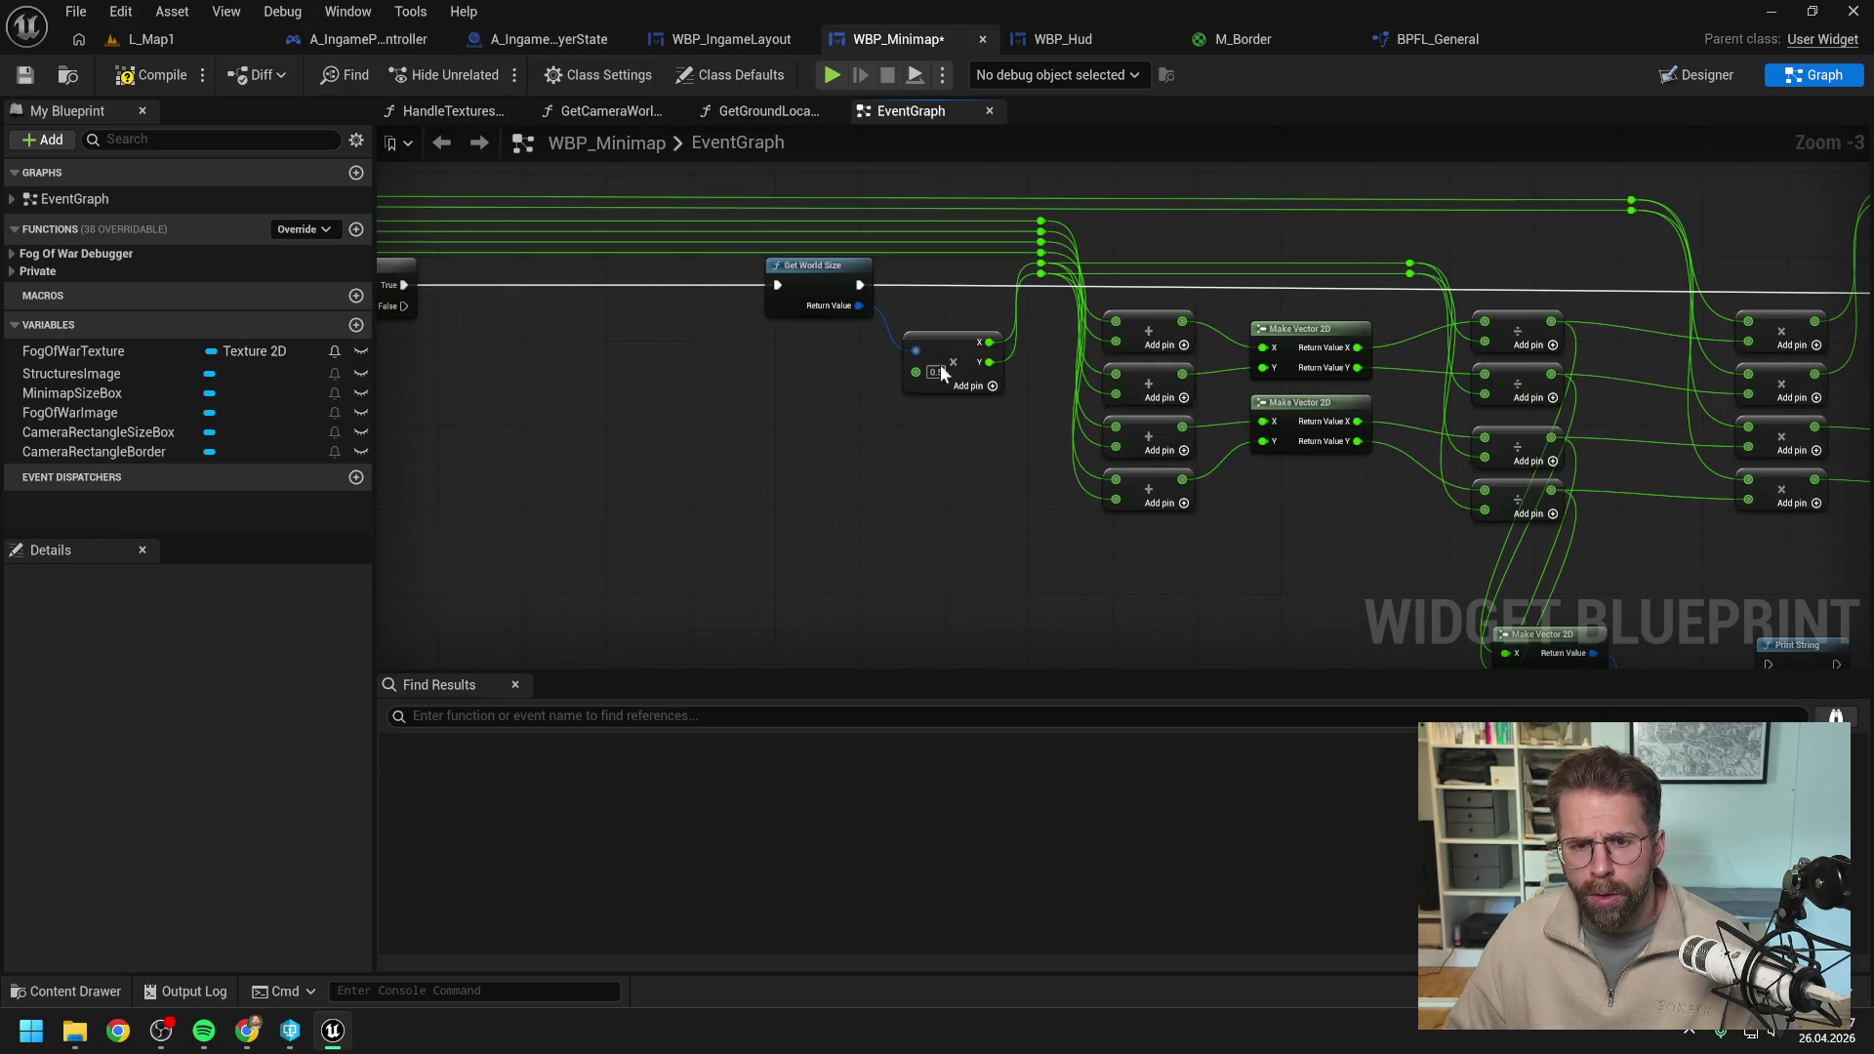
pyautogui.moveTo(1563, 250); pyautogui.dragTo(1324, 280)
pyautogui.moveTo(696, 381)
pyautogui.mouseDown()
pyautogui.moveTo(890, 434)
pyautogui.moveTo(904, 461)
pyautogui.mouseUp()
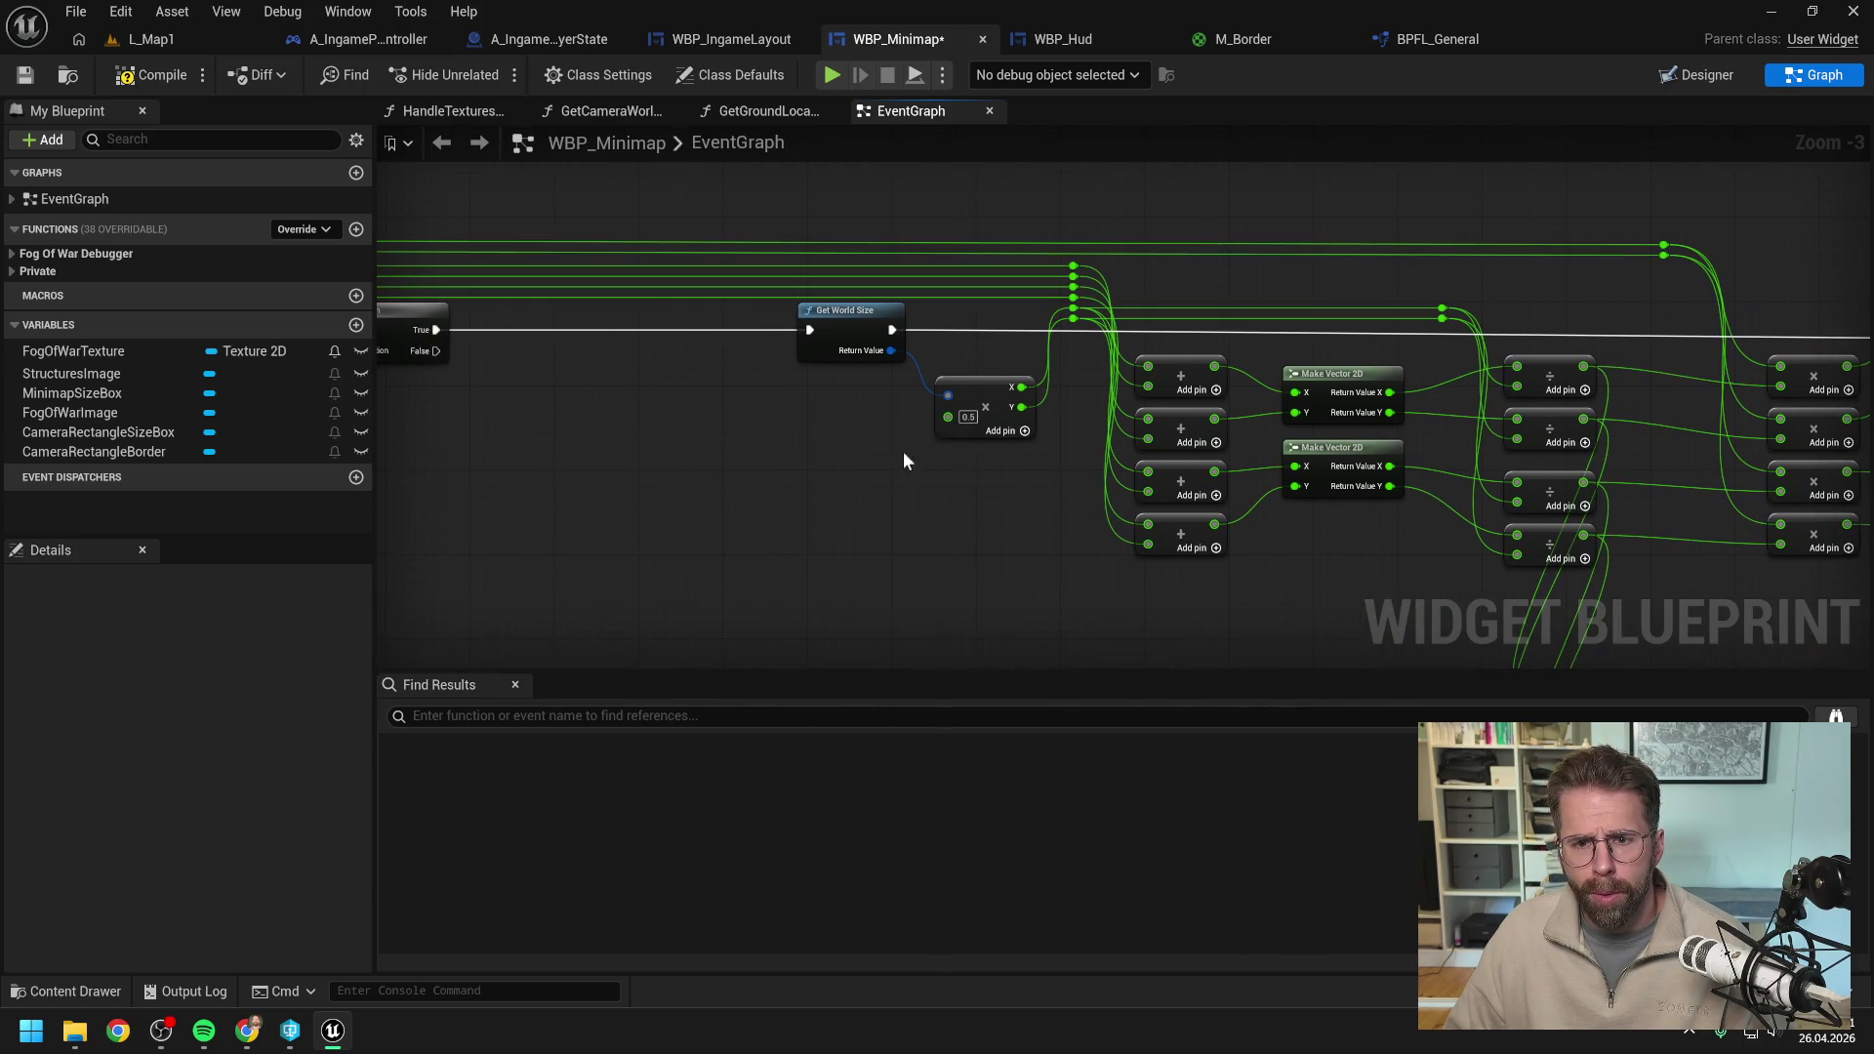
pyautogui.moveTo(853, 332)
pyautogui.mouseDown()
pyautogui.moveTo(697, 332)
pyautogui.moveTo(820, 459)
pyautogui.mouseUp()
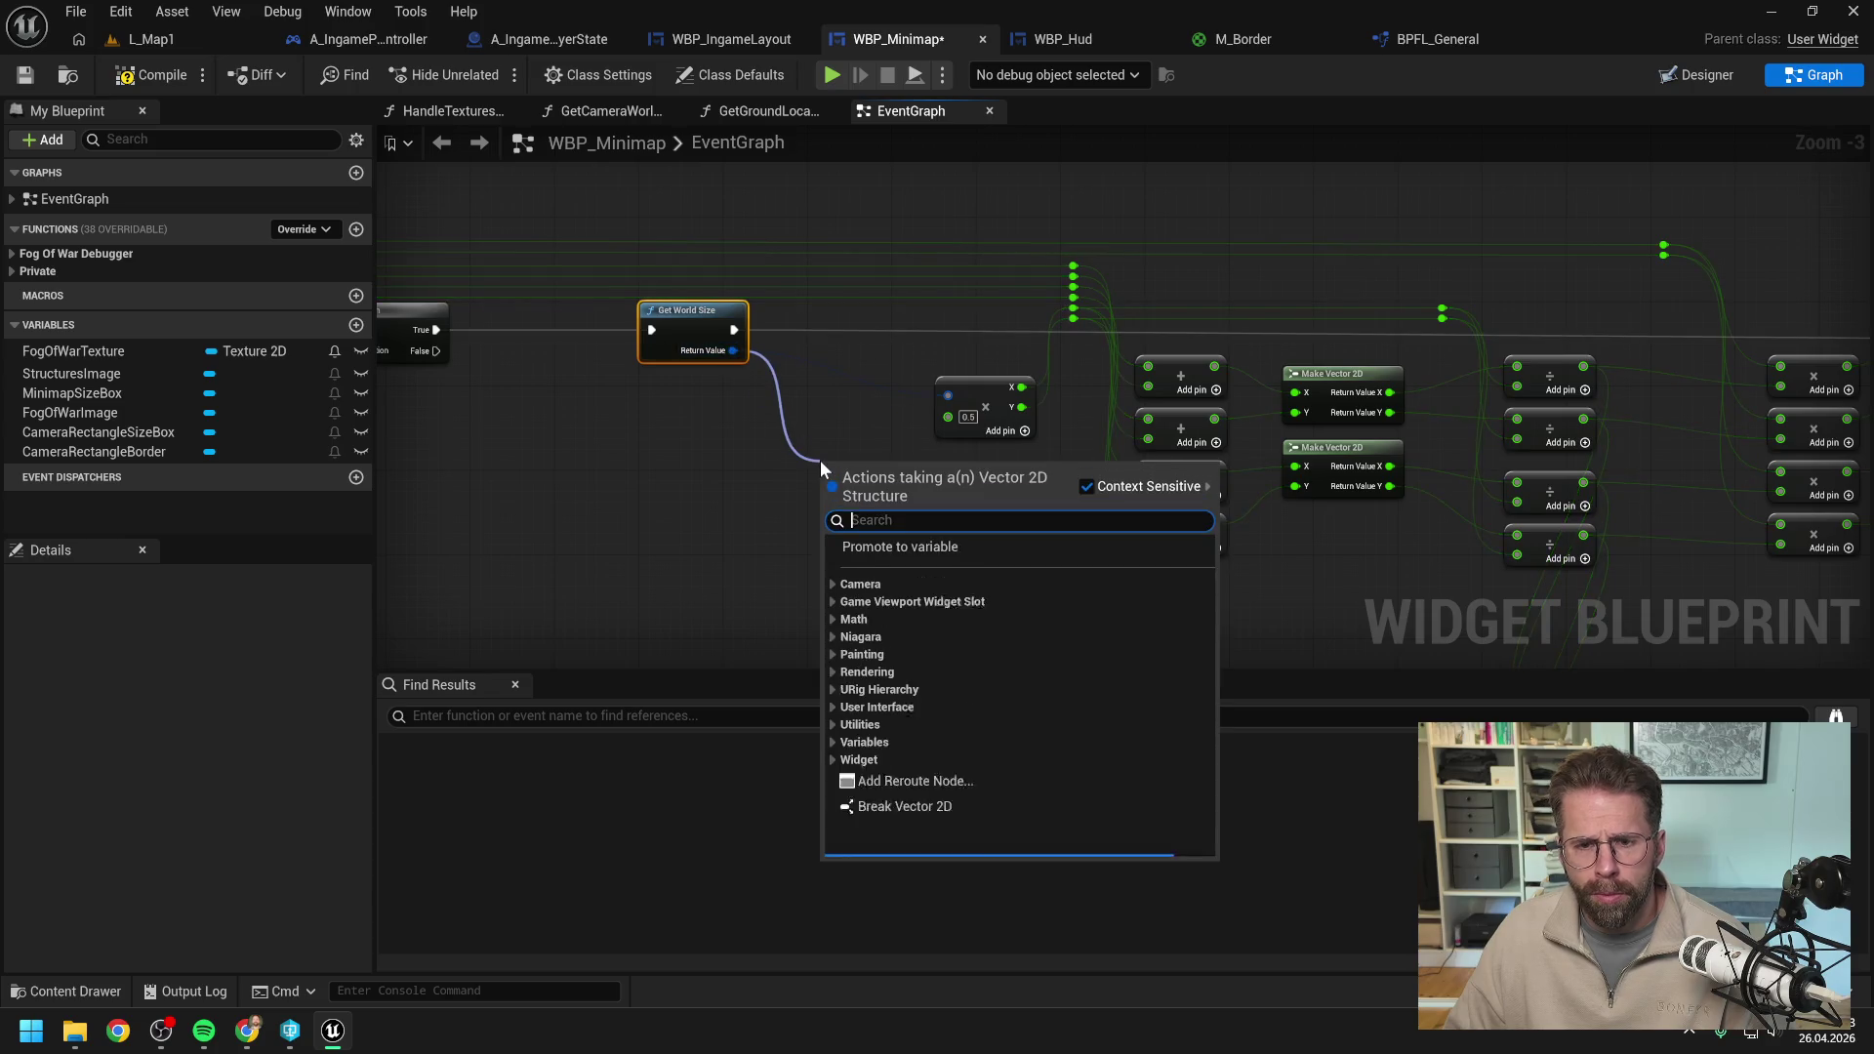
# Add a Break Vector 2D node for the world size and a reroute point on its wire.
pyautogui.write('break')
pyautogui.press('Return')
pyautogui.click(862, 425)
pyautogui.moveTo(863, 425)
pyautogui.mouseDown()
pyautogui.moveTo(890, 404)
pyautogui.moveTo(894, 498)
pyautogui.moveTo(927, 550)
pyautogui.moveTo(875, 525)
pyautogui.moveTo(983, 512)
pyautogui.moveTo(1230, 541)
pyautogui.moveTo(1407, 266)
pyautogui.moveTo(1303, 551)
pyautogui.moveTo(1281, 562)
pyautogui.mouseUp()
pyautogui.click(970, 523)
pyautogui.doubleClick(1339, 292)
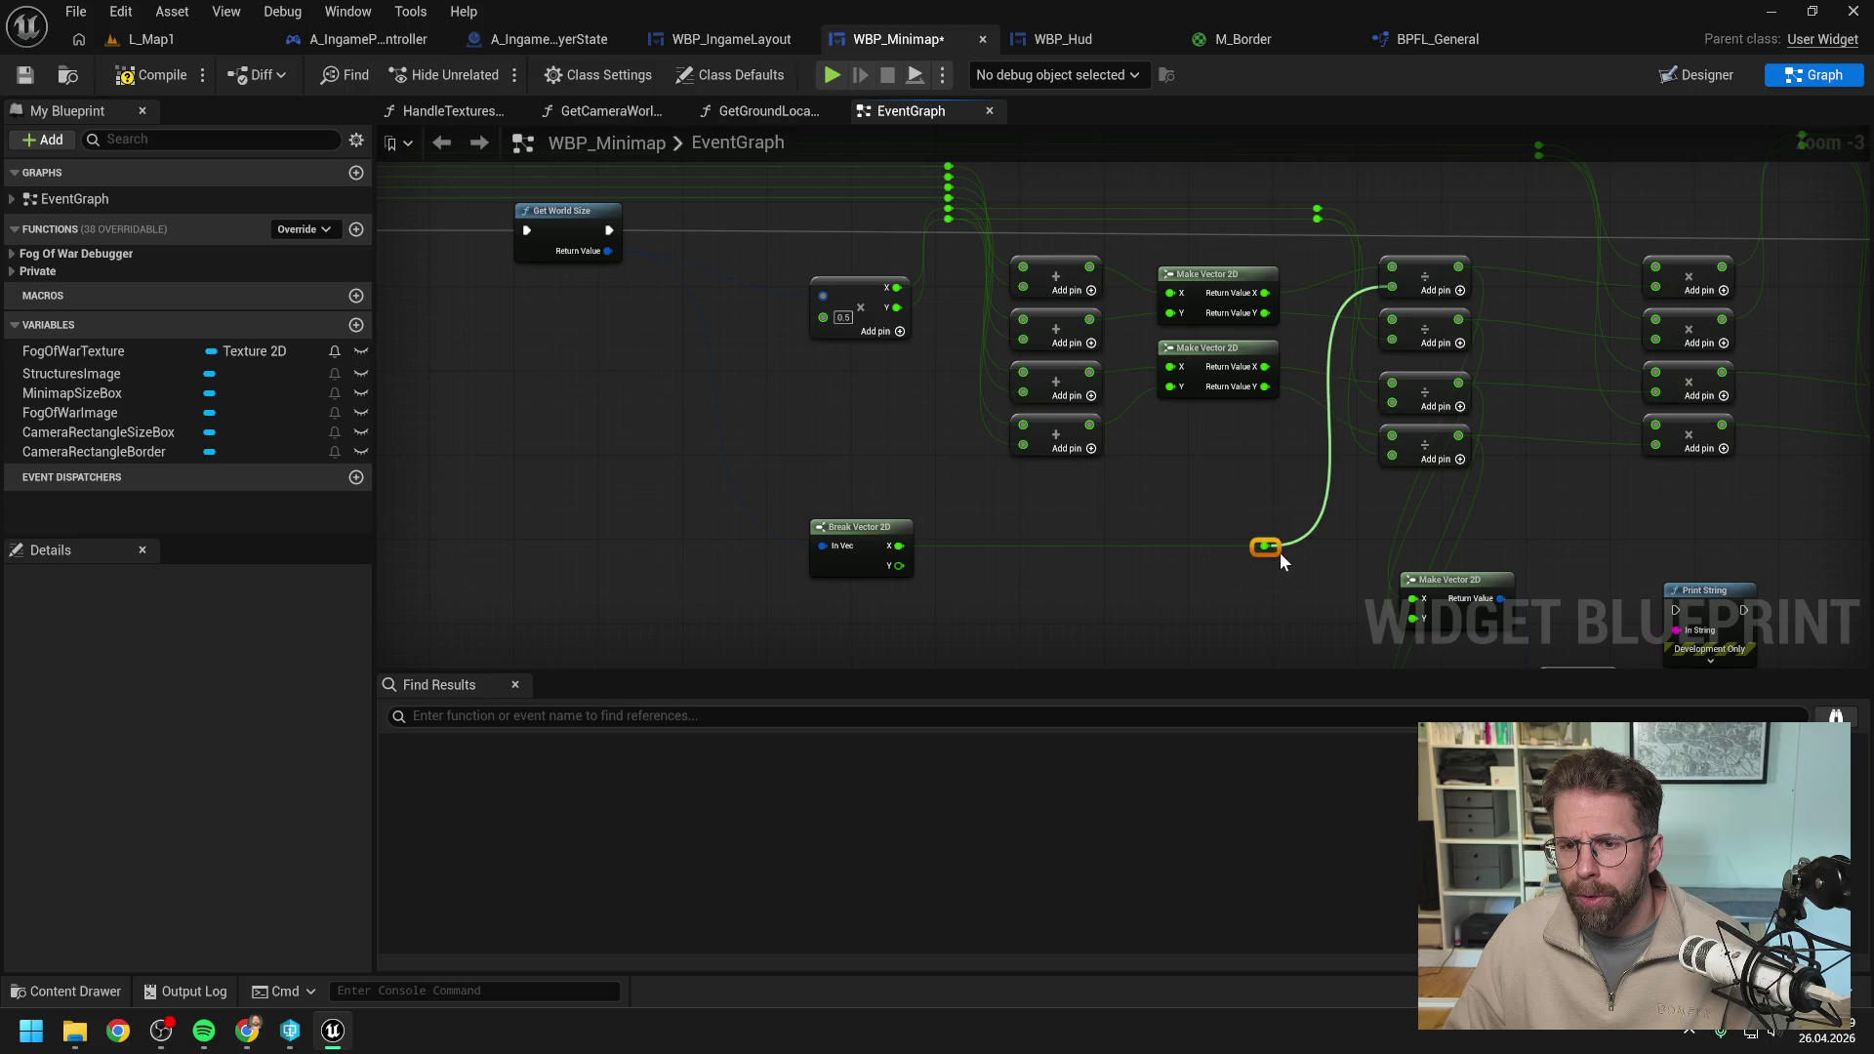
pyautogui.keyDown('shift'); pyautogui.click(871, 525); pyautogui.keyUp('shift')
# Route Break Vector 2D's Y output into the fourth divide node, removing the stray reroute point.
pyautogui.click(1148, 578)
pyautogui.moveTo(1169, 585); pyautogui.dragTo(1067, 571)
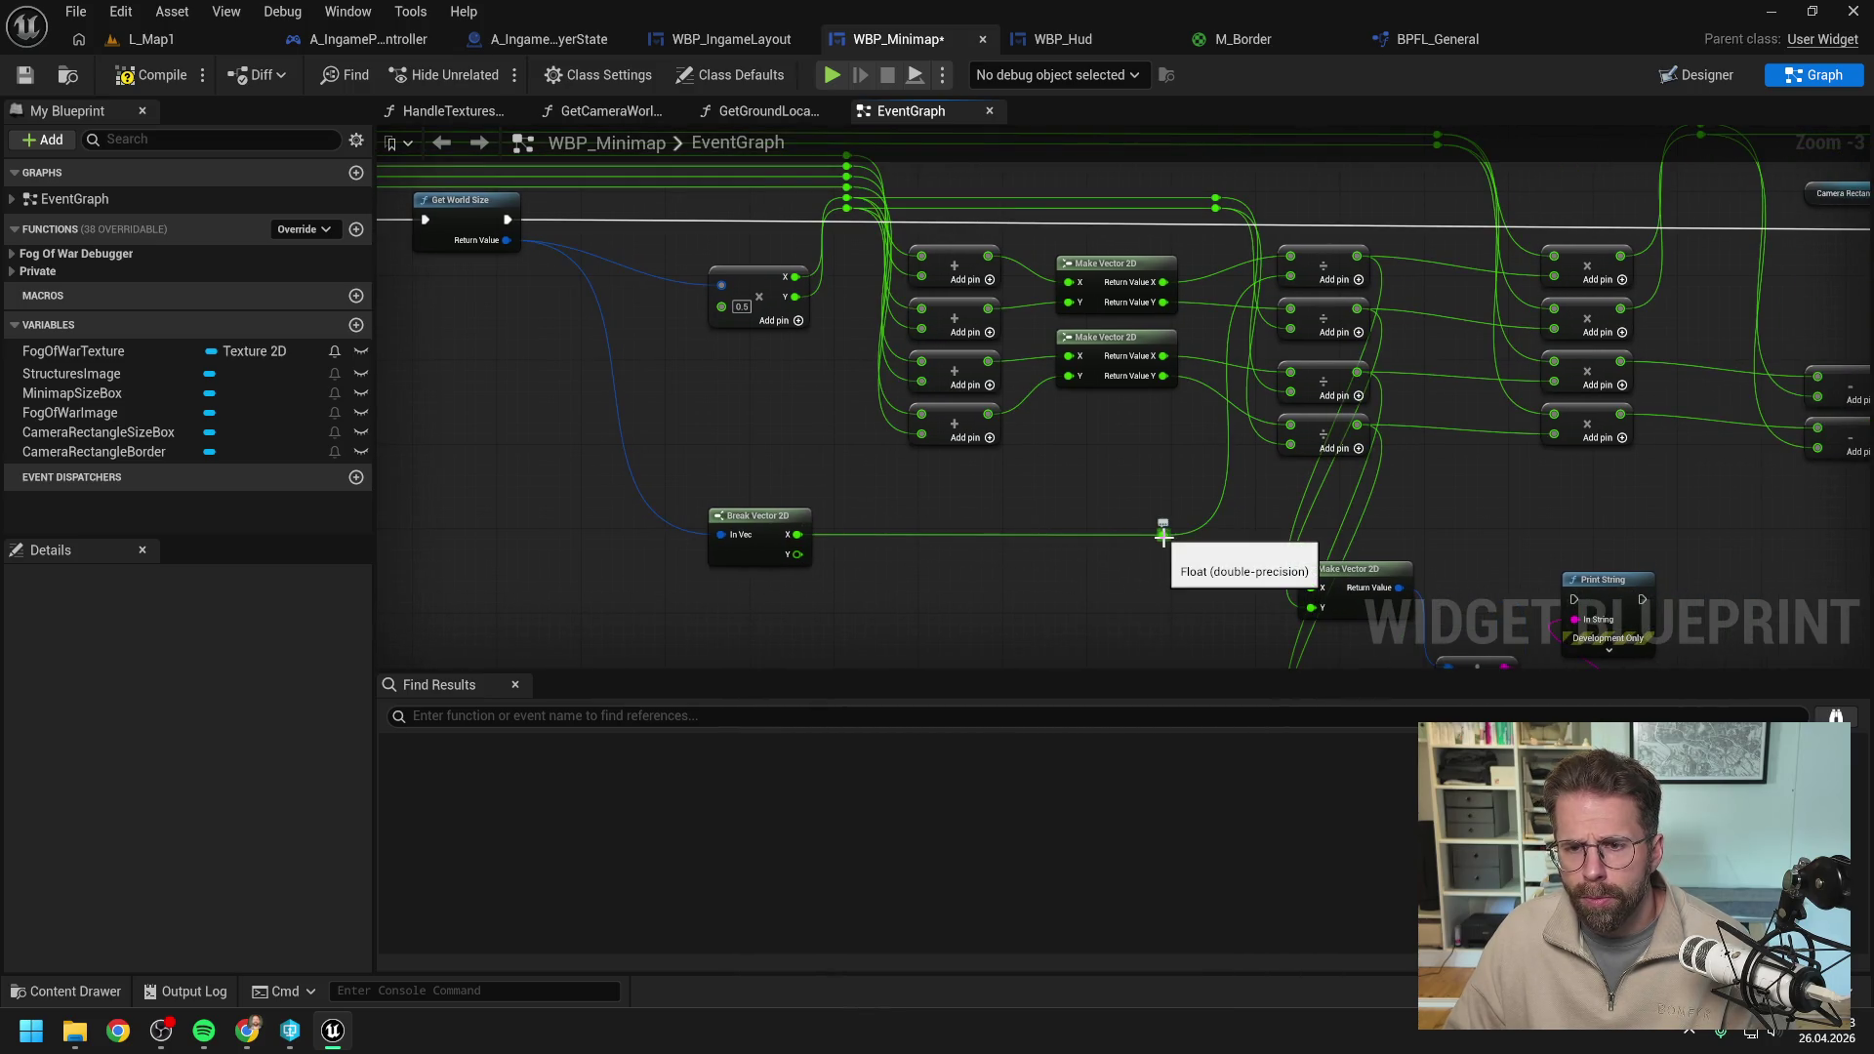
pyautogui.moveTo(1162, 535); pyautogui.dragTo(1288, 394)
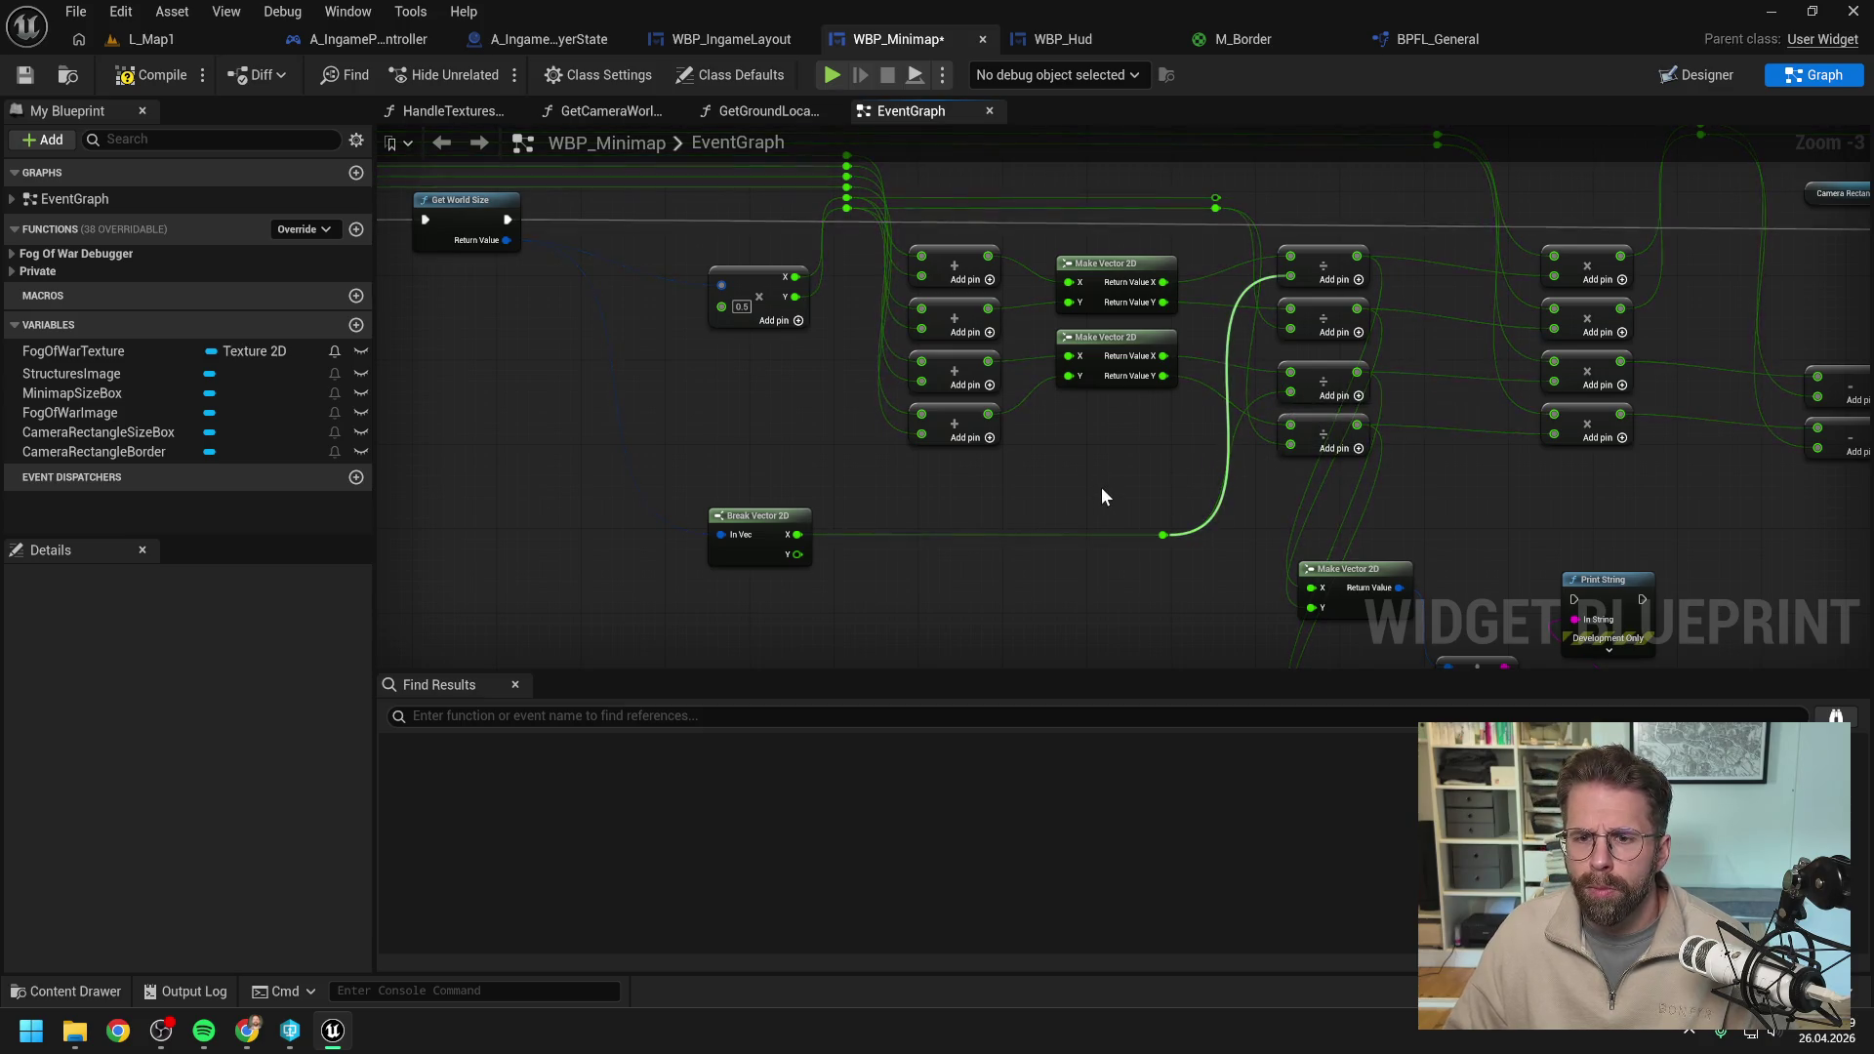
pyautogui.moveTo(798, 554)
pyautogui.mouseDown()
pyautogui.moveTo(1261, 363)
pyautogui.moveTo(1290, 330)
pyautogui.moveTo(1220, 441)
pyautogui.mouseUp()
pyautogui.doubleClick(1241, 332)
pyautogui.press('Escape')
pyautogui.moveTo(1237, 325)
pyautogui.mouseDown()
pyautogui.moveTo(1159, 564)
pyautogui.moveTo(1255, 514)
pyautogui.moveTo(1293, 449)
pyautogui.mouseUp()
pyautogui.click(1214, 204)
pyautogui.press('Delete')
# Move the reroute node lower to tidy the wires, compile WBP_Minimap, and return to L_Map1.
pyautogui.click(847, 203)
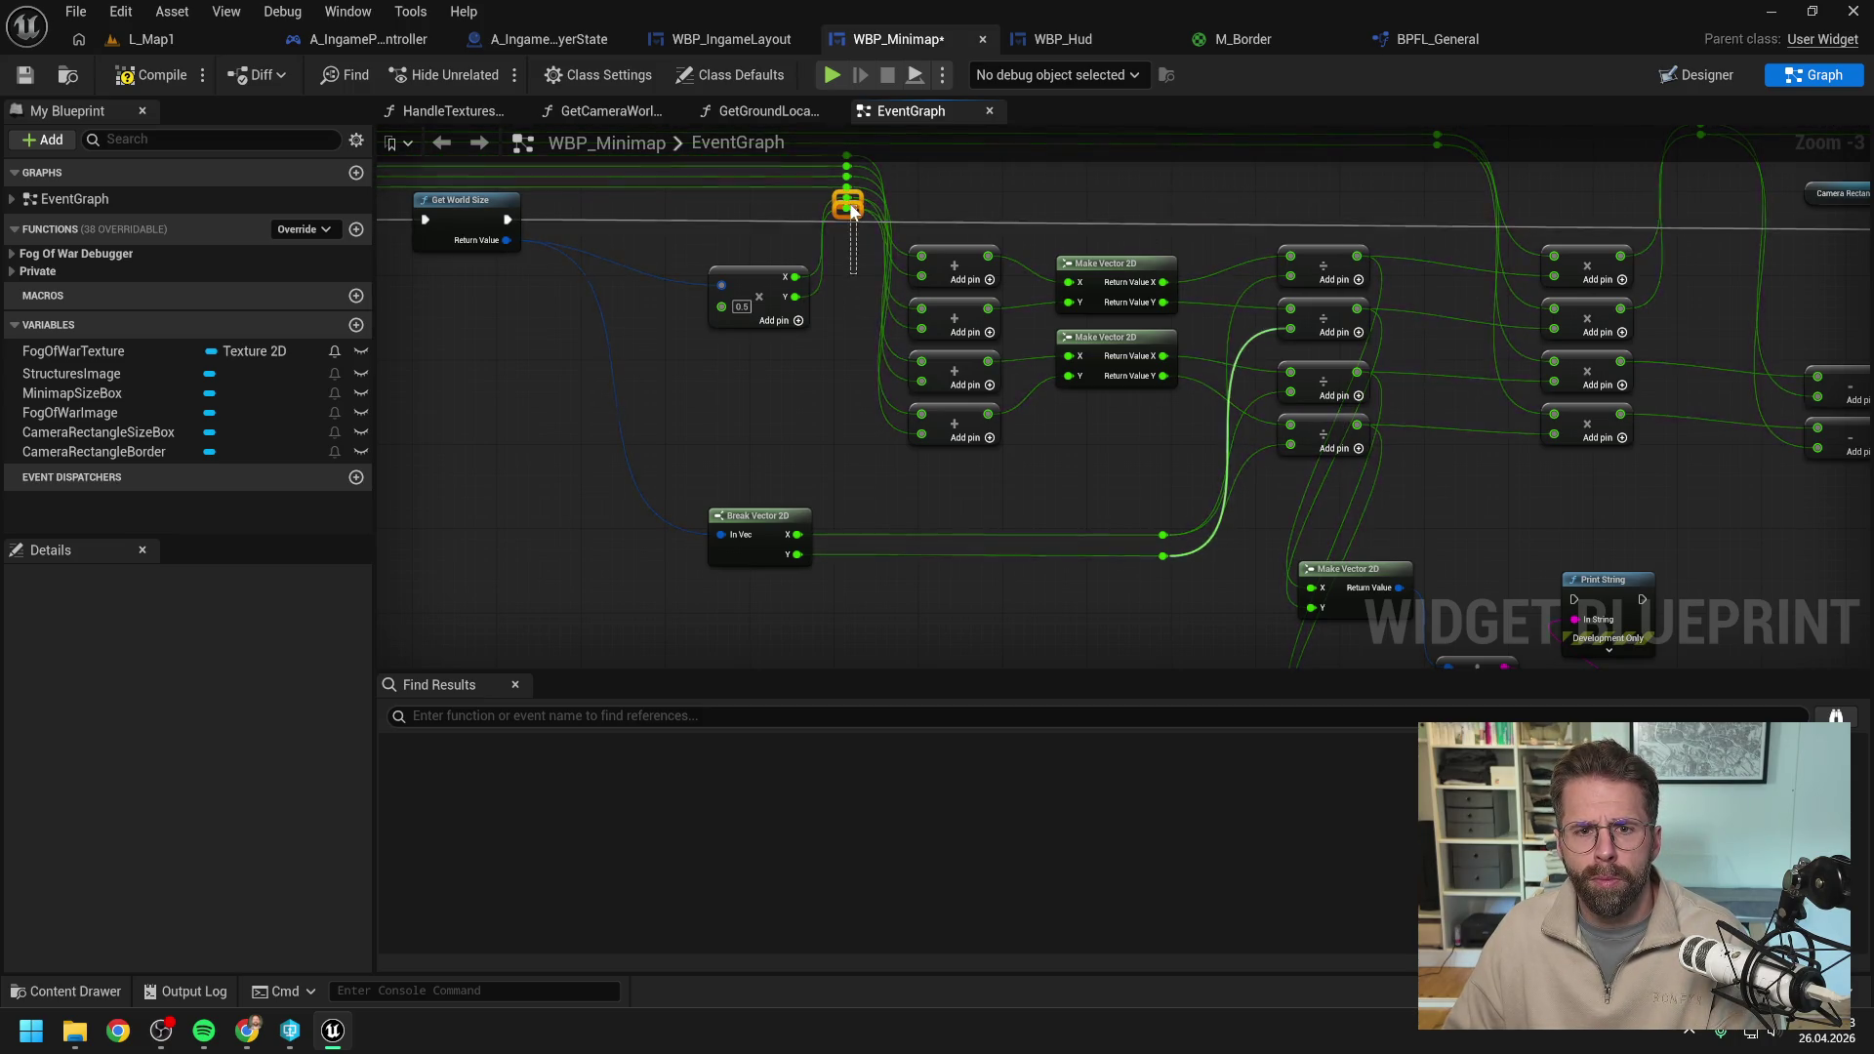
pyautogui.moveTo(868, 295); pyautogui.dragTo(852, 371)
pyautogui.keyDown('shift'); pyautogui.click(751, 282); pyautogui.keyUp('shift')
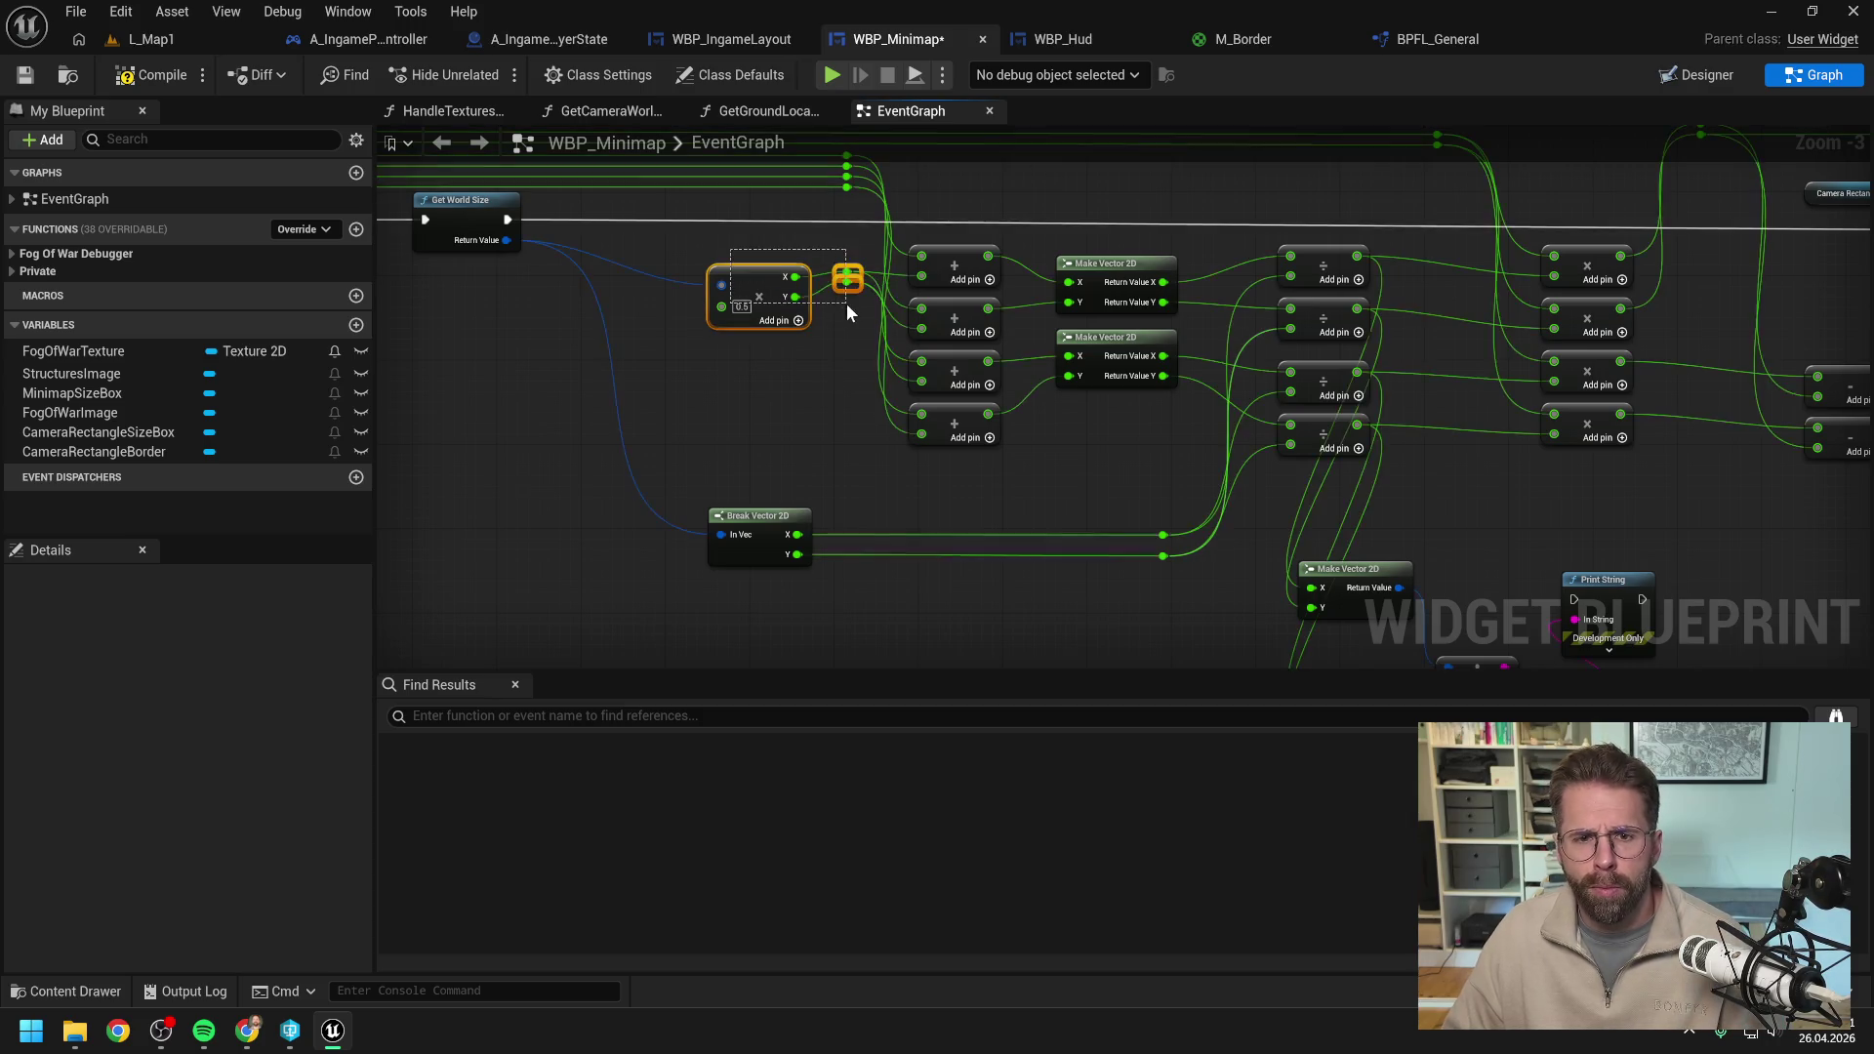
pyautogui.click(810, 371)
pyautogui.press('F7')
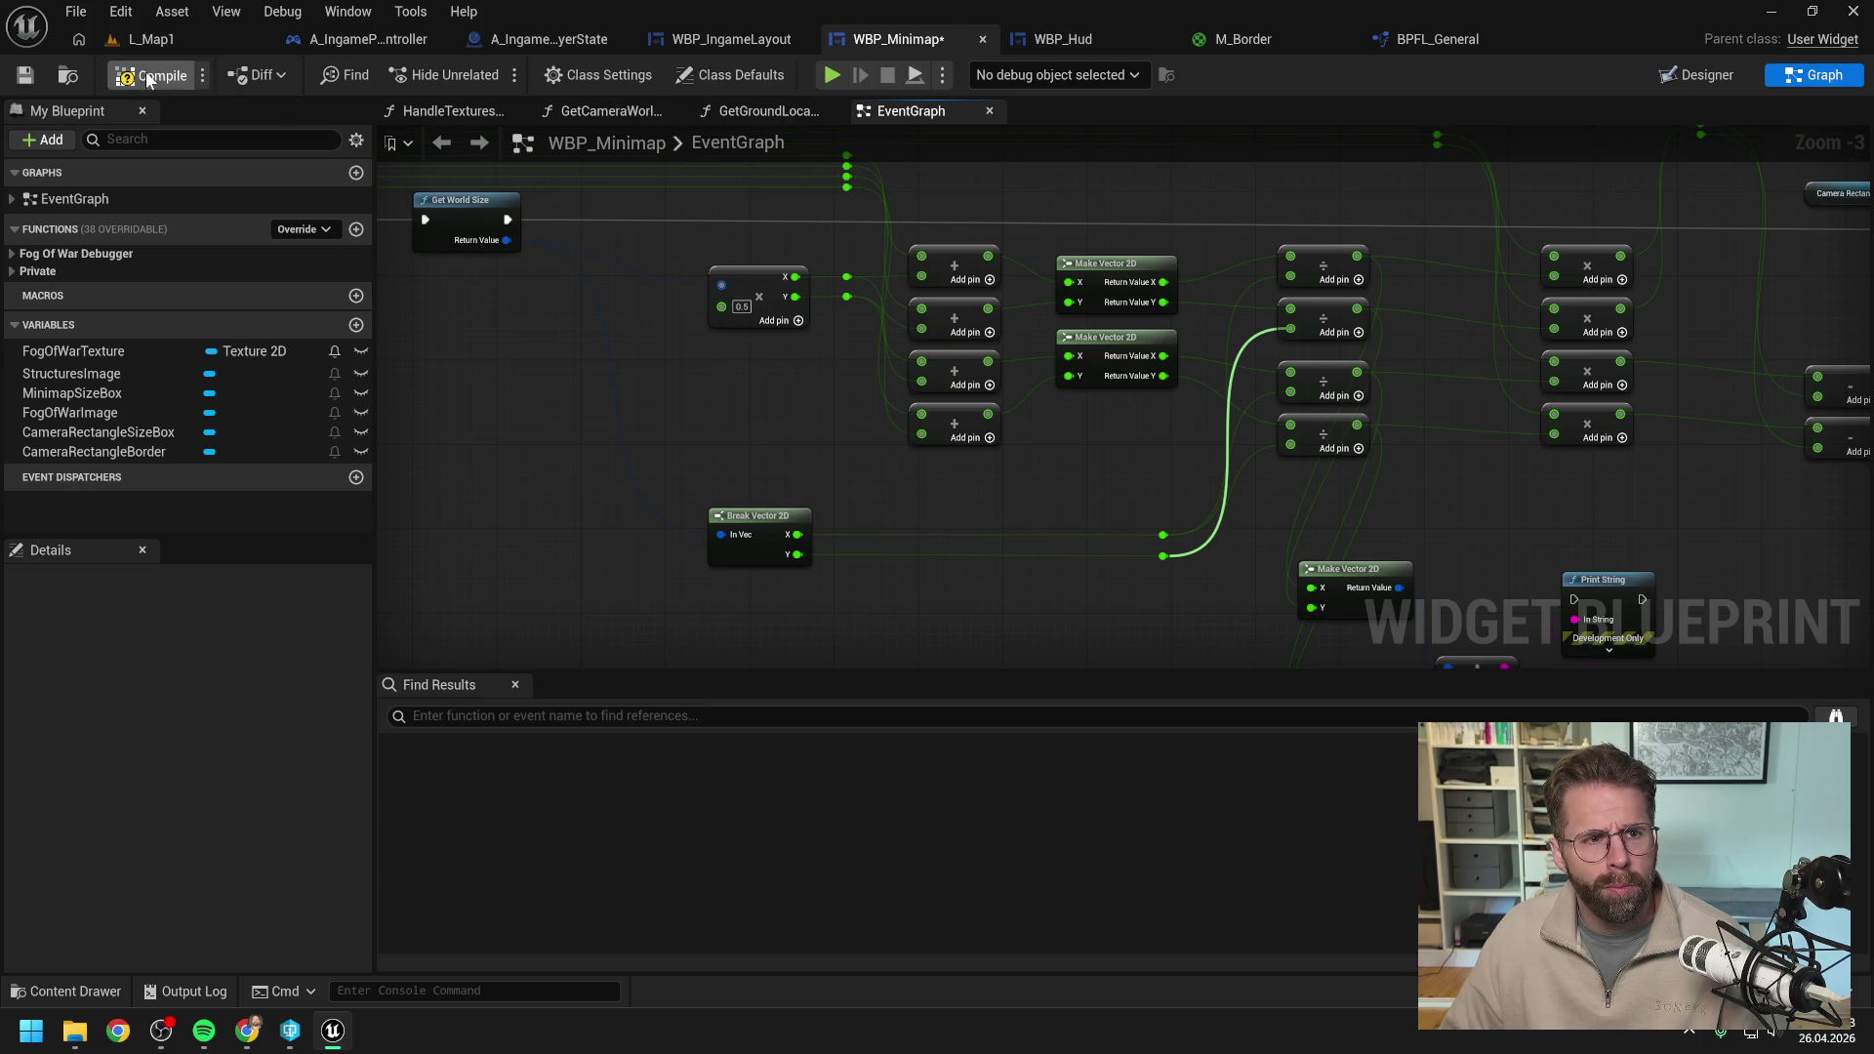
pyautogui.scroll(-1, 854, 466)
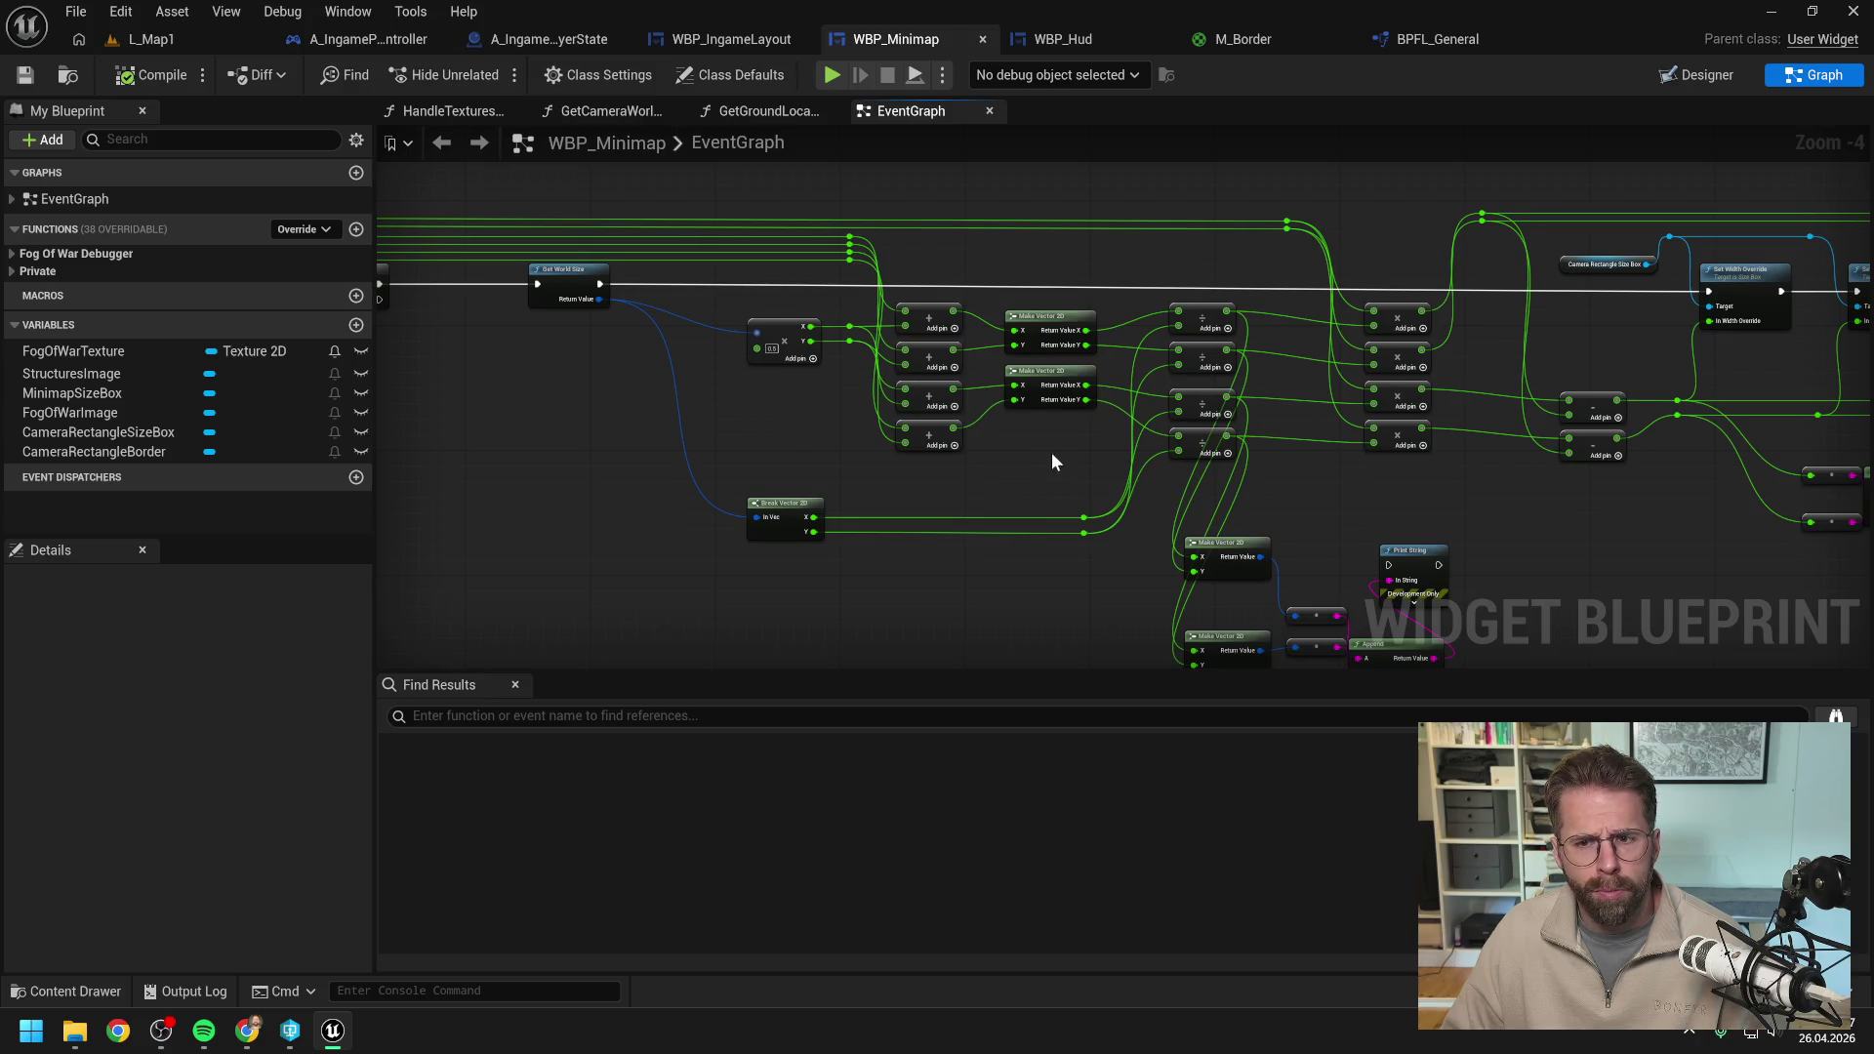
pyautogui.click(166, 39)
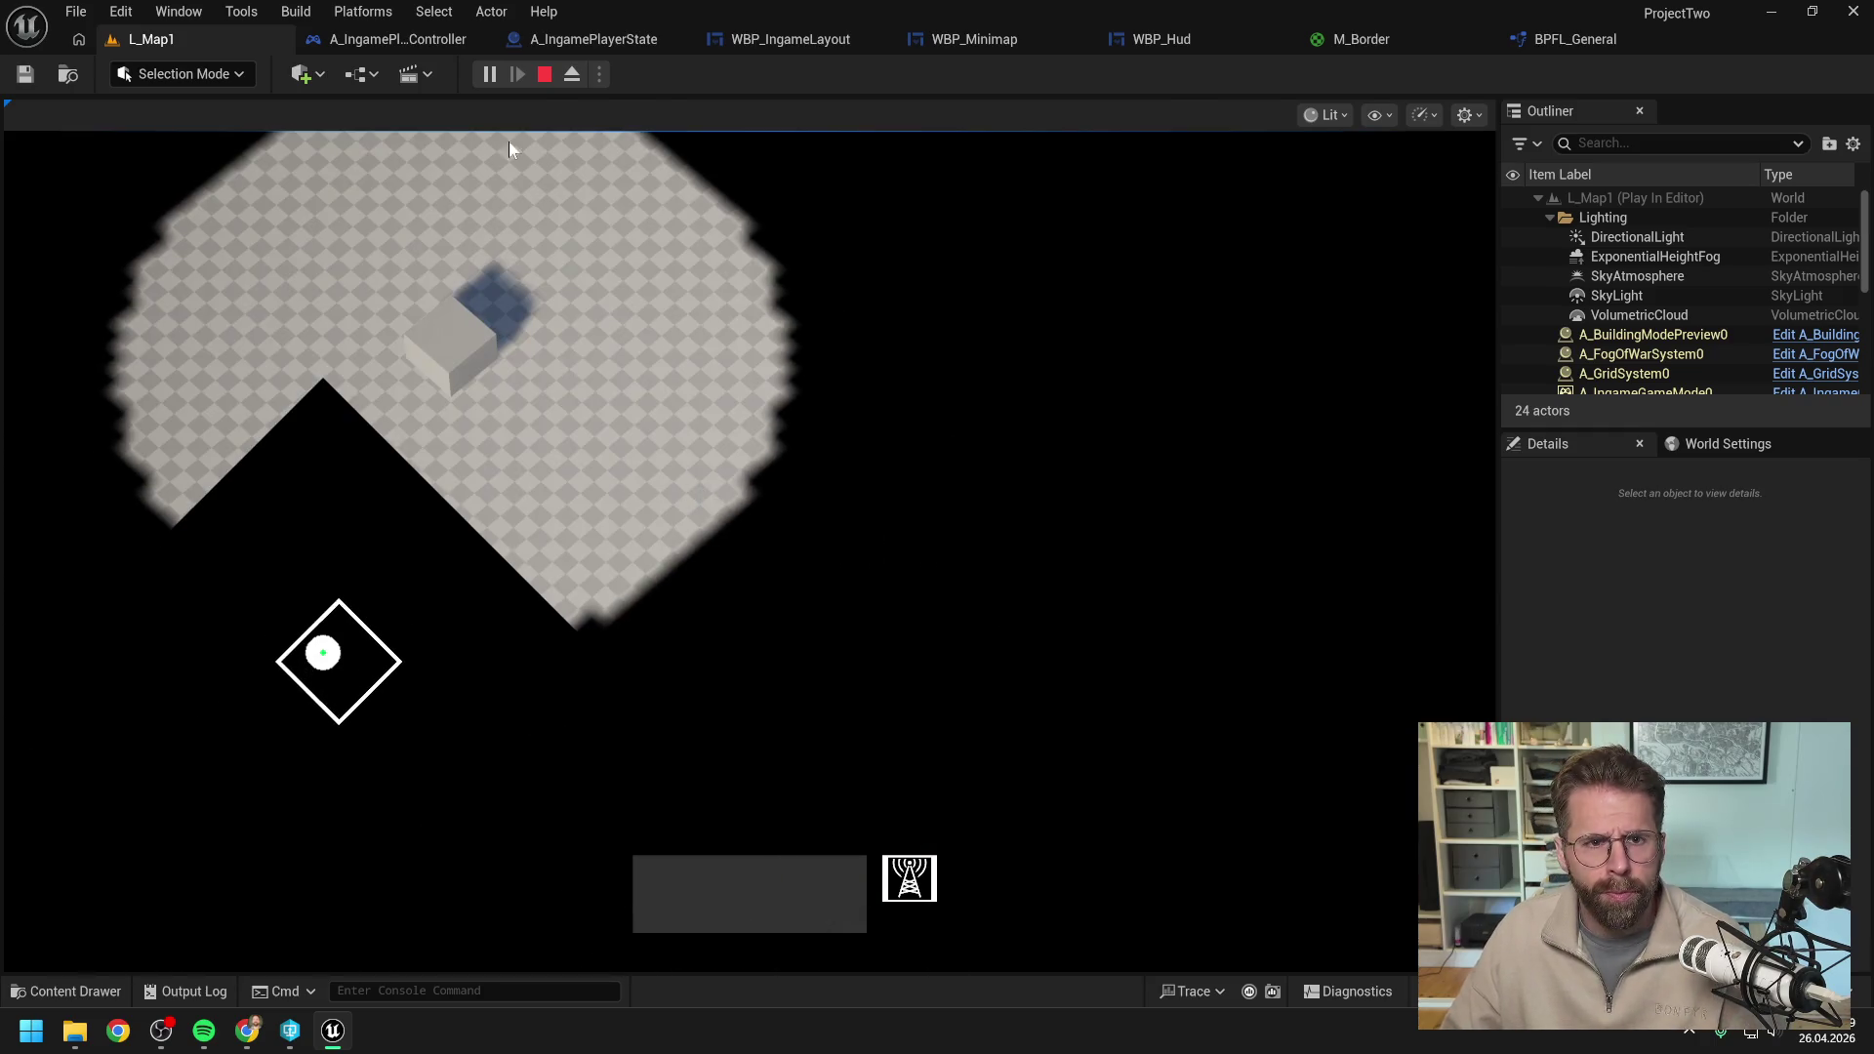
# Stop play and delete the debug Make Vector 2D, Append and Print String nodes from WBP_Minimap.
pyautogui.press('Escape')
pyautogui.click(1004, 43)
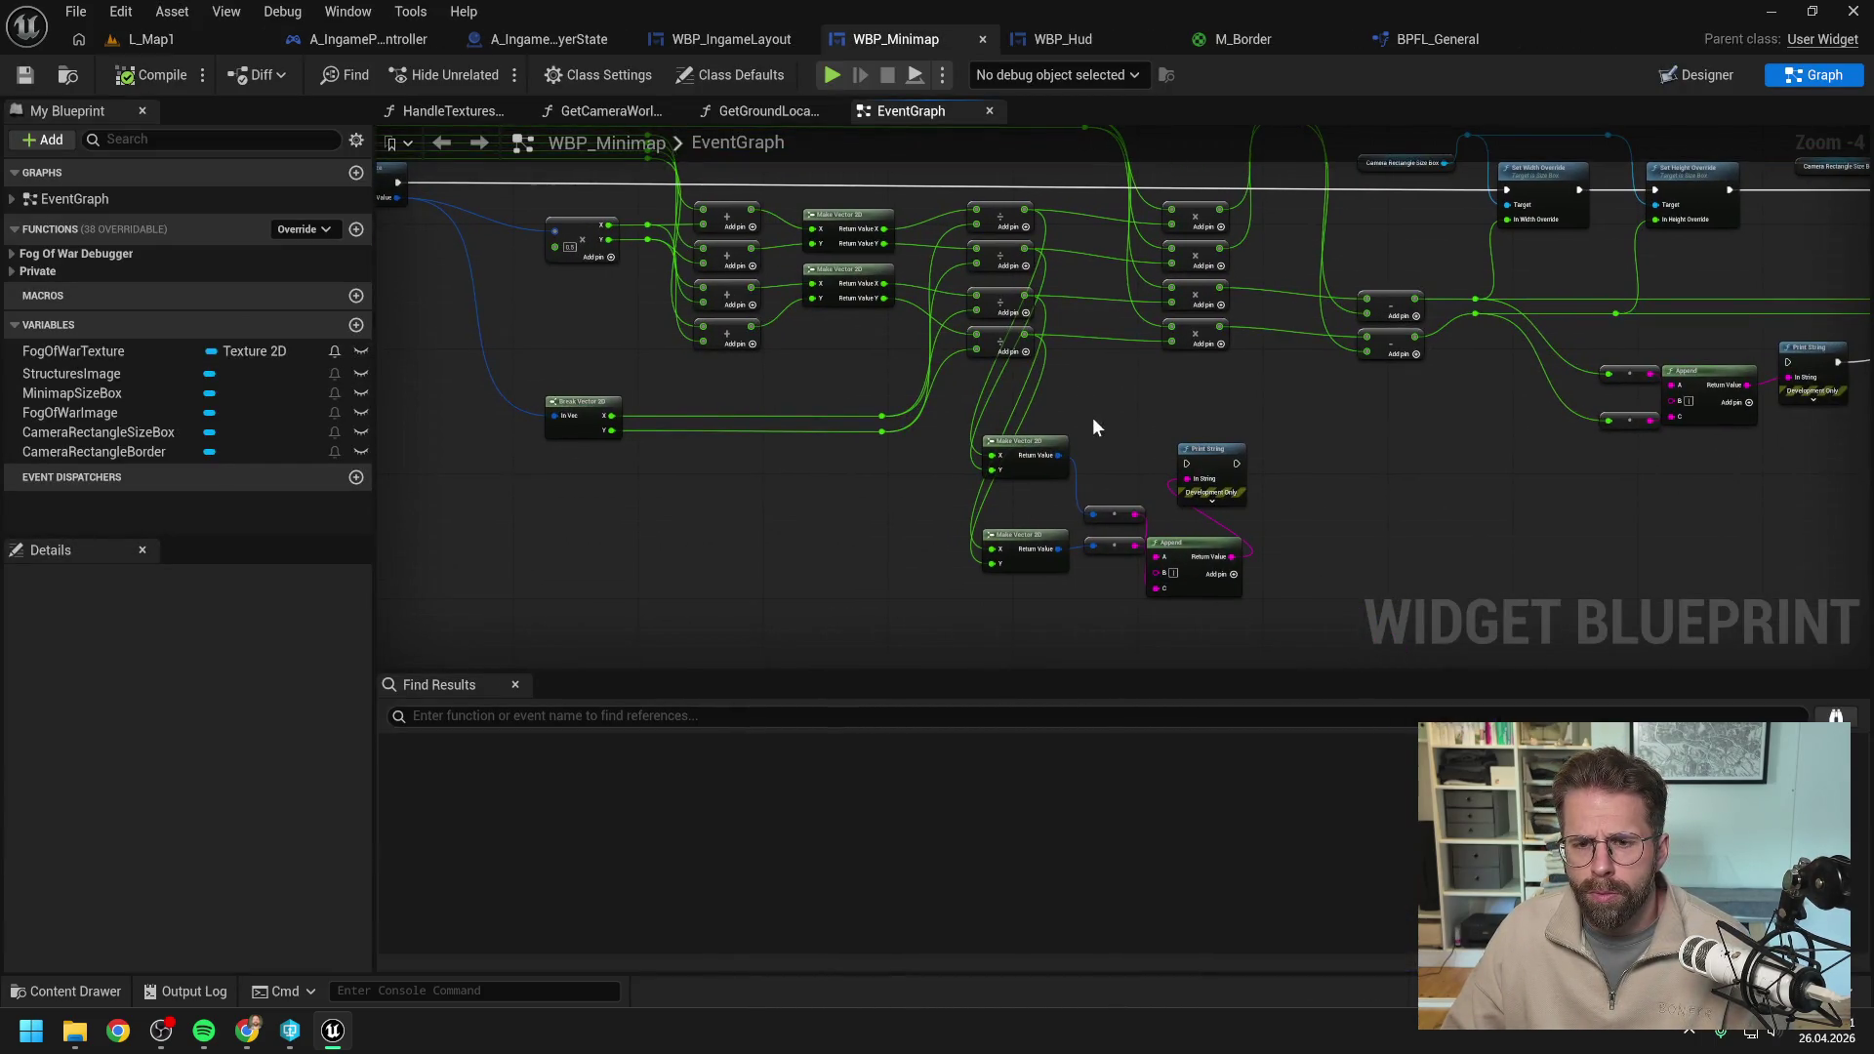
pyautogui.moveTo(975, 412)
pyautogui.mouseDown()
pyautogui.moveTo(1274, 552)
pyautogui.moveTo(1066, 519)
pyautogui.moveTo(880, 521)
pyautogui.mouseUp()
pyautogui.press('Delete')
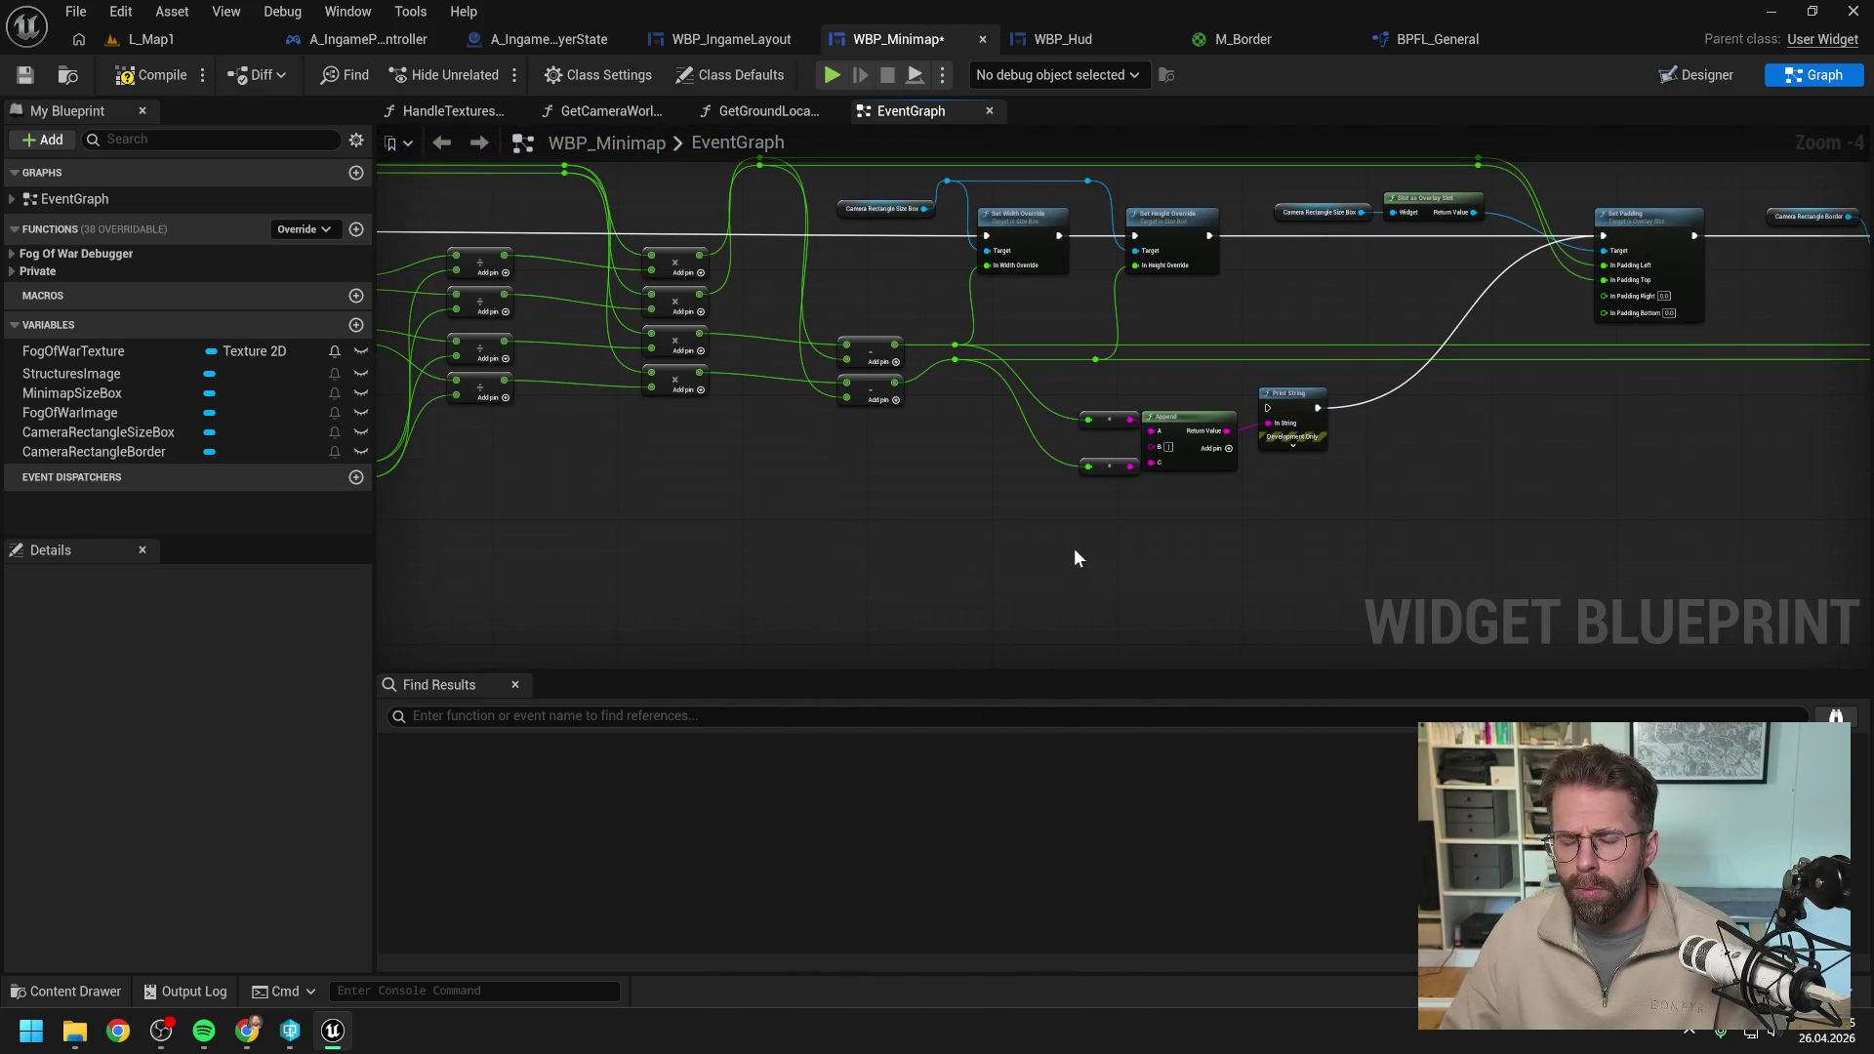
pyautogui.moveTo(1072, 394)
pyautogui.mouseDown()
pyautogui.moveTo(1328, 507)
pyautogui.moveTo(1159, 488)
pyautogui.mouseUp()
pyautogui.press('Delete')
# Save WBP_Minimap and switch back to the L_Map1 level.
pyautogui.scroll(-1, 1160, 488)
pyautogui.moveTo(999, 481); pyautogui.dragTo(1331, 468)
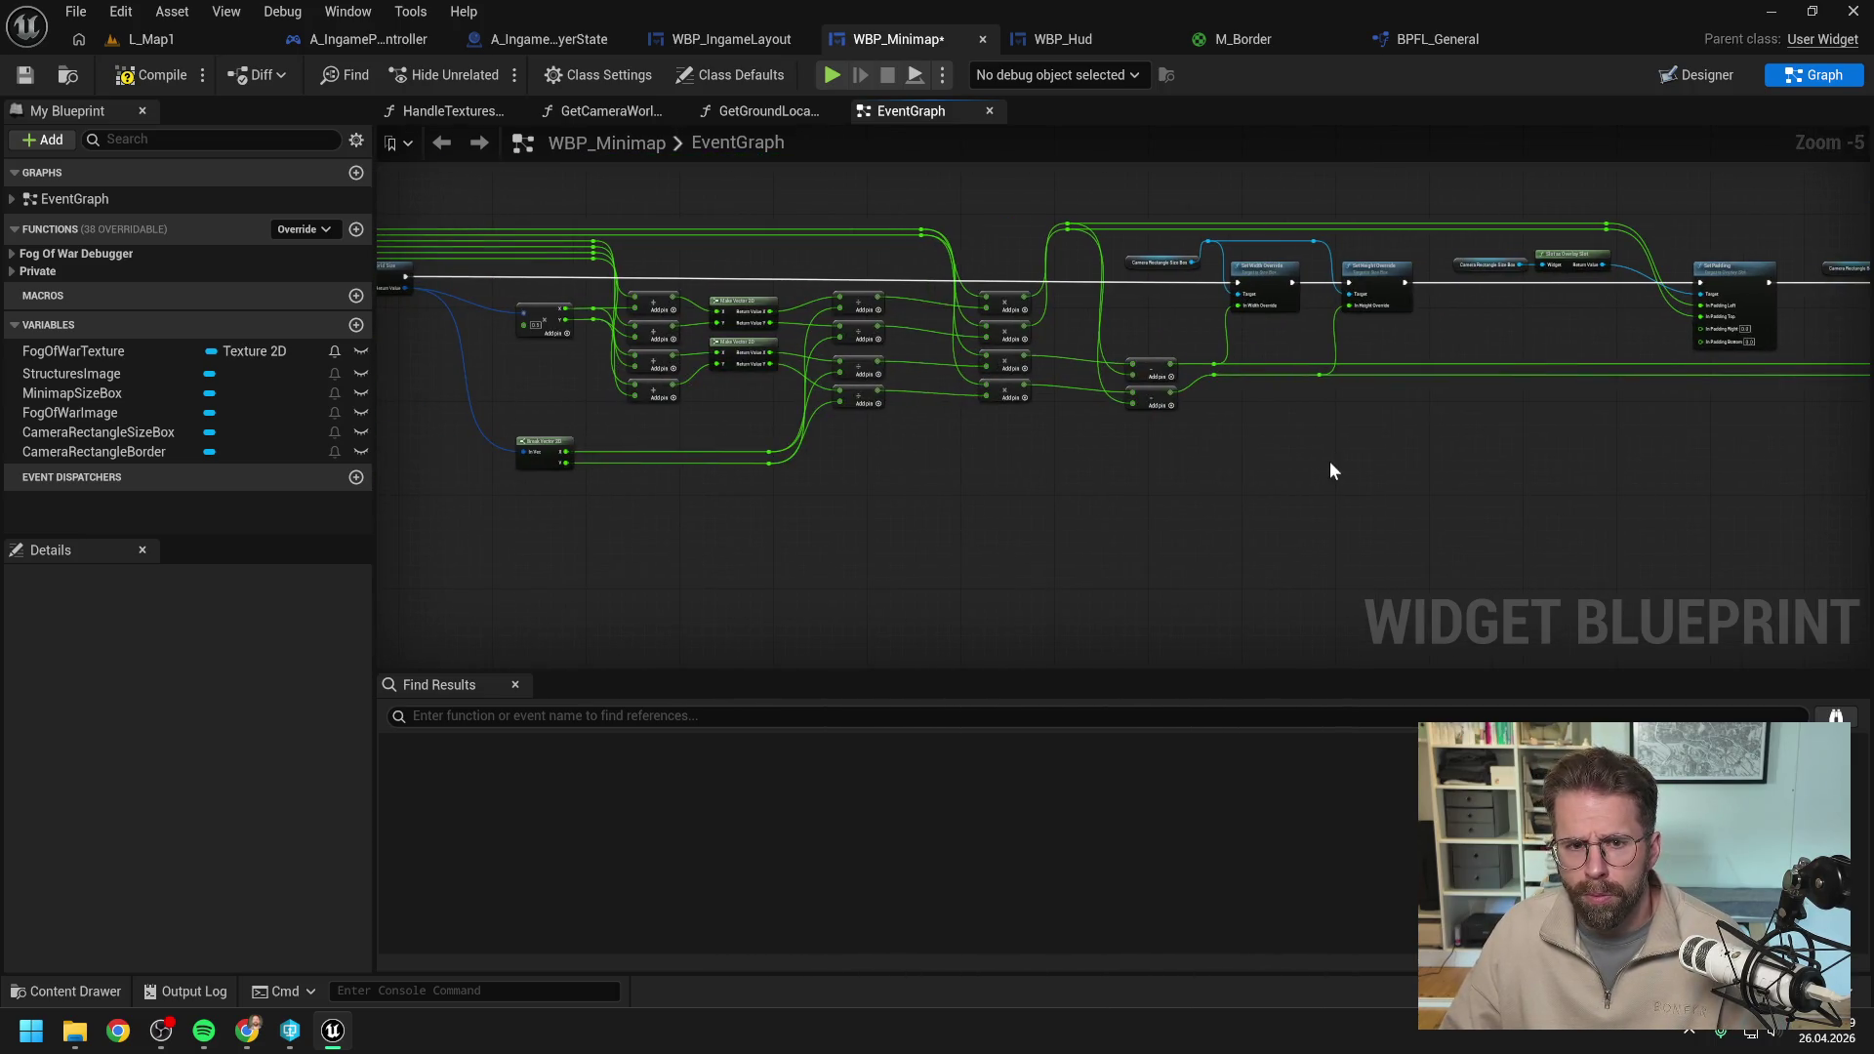
pyautogui.hotkey('ctrl', 's')
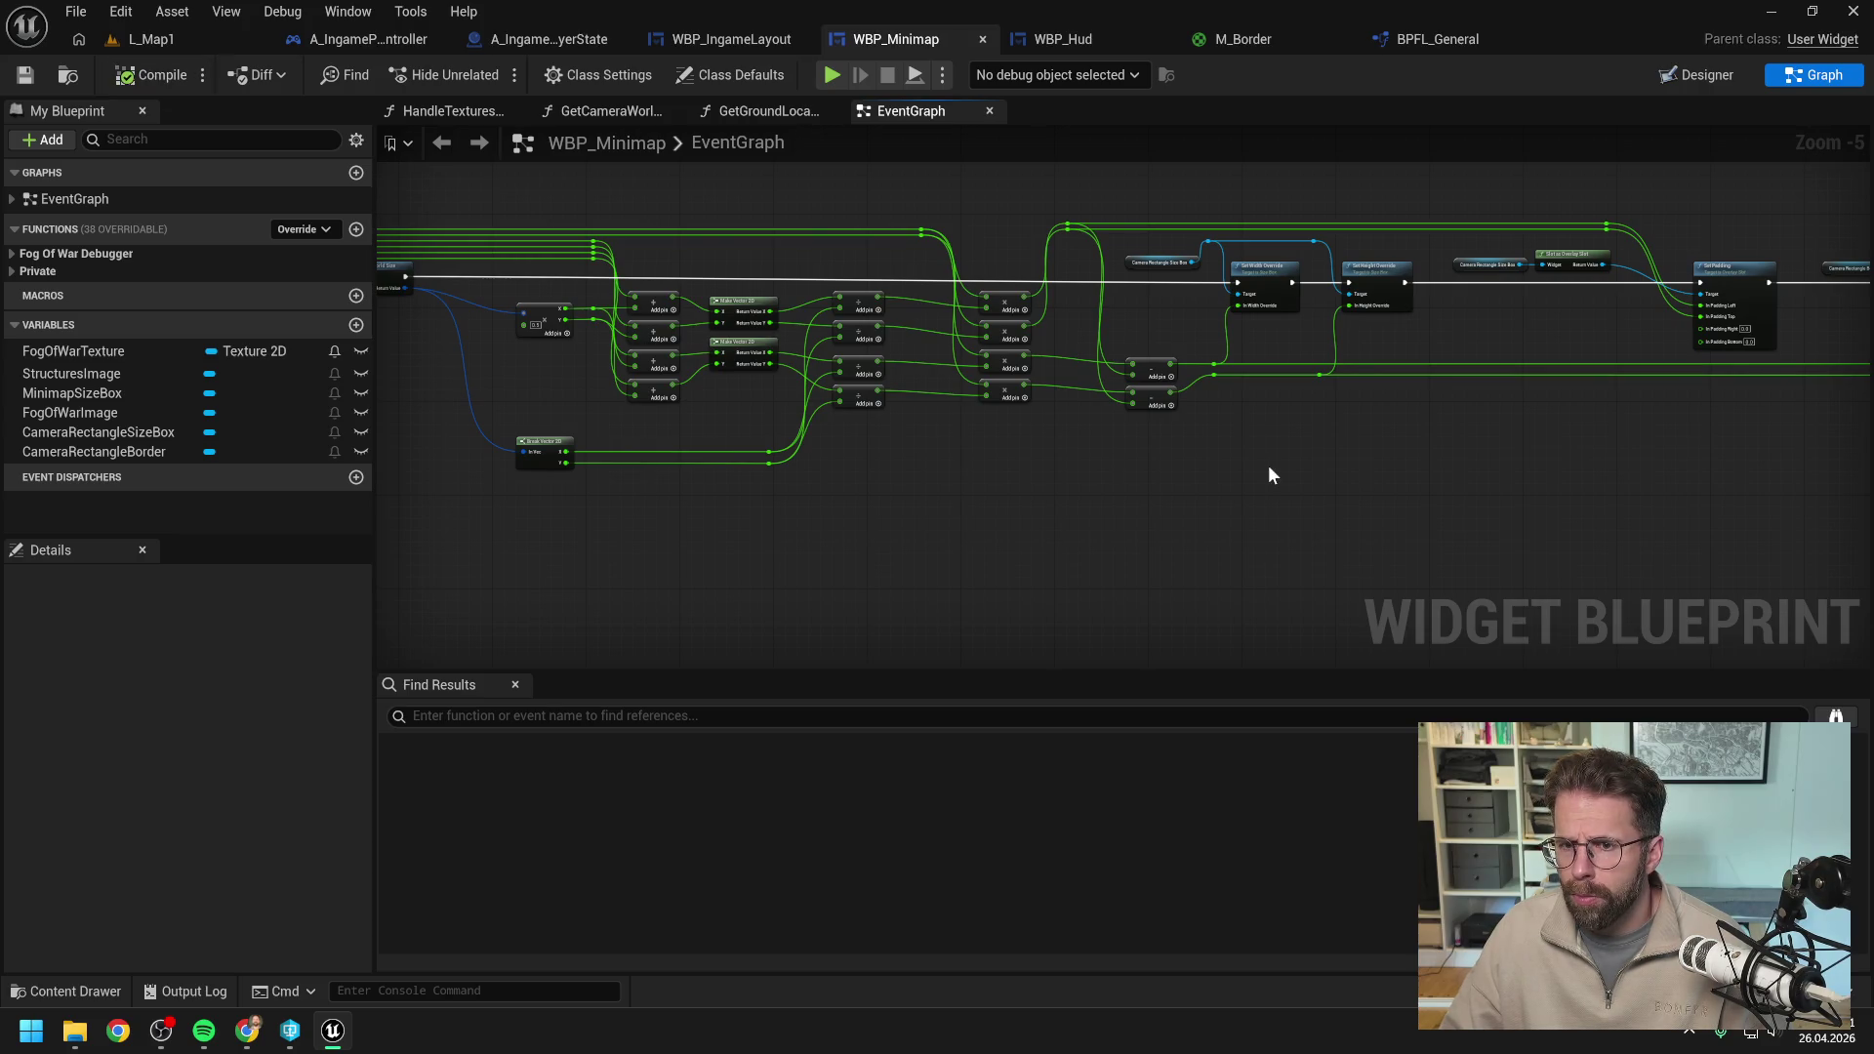
pyautogui.moveTo(1389, 491)
pyautogui.mouseDown()
pyautogui.moveTo(1510, 469)
pyautogui.moveTo(1239, 481)
pyautogui.mouseUp()
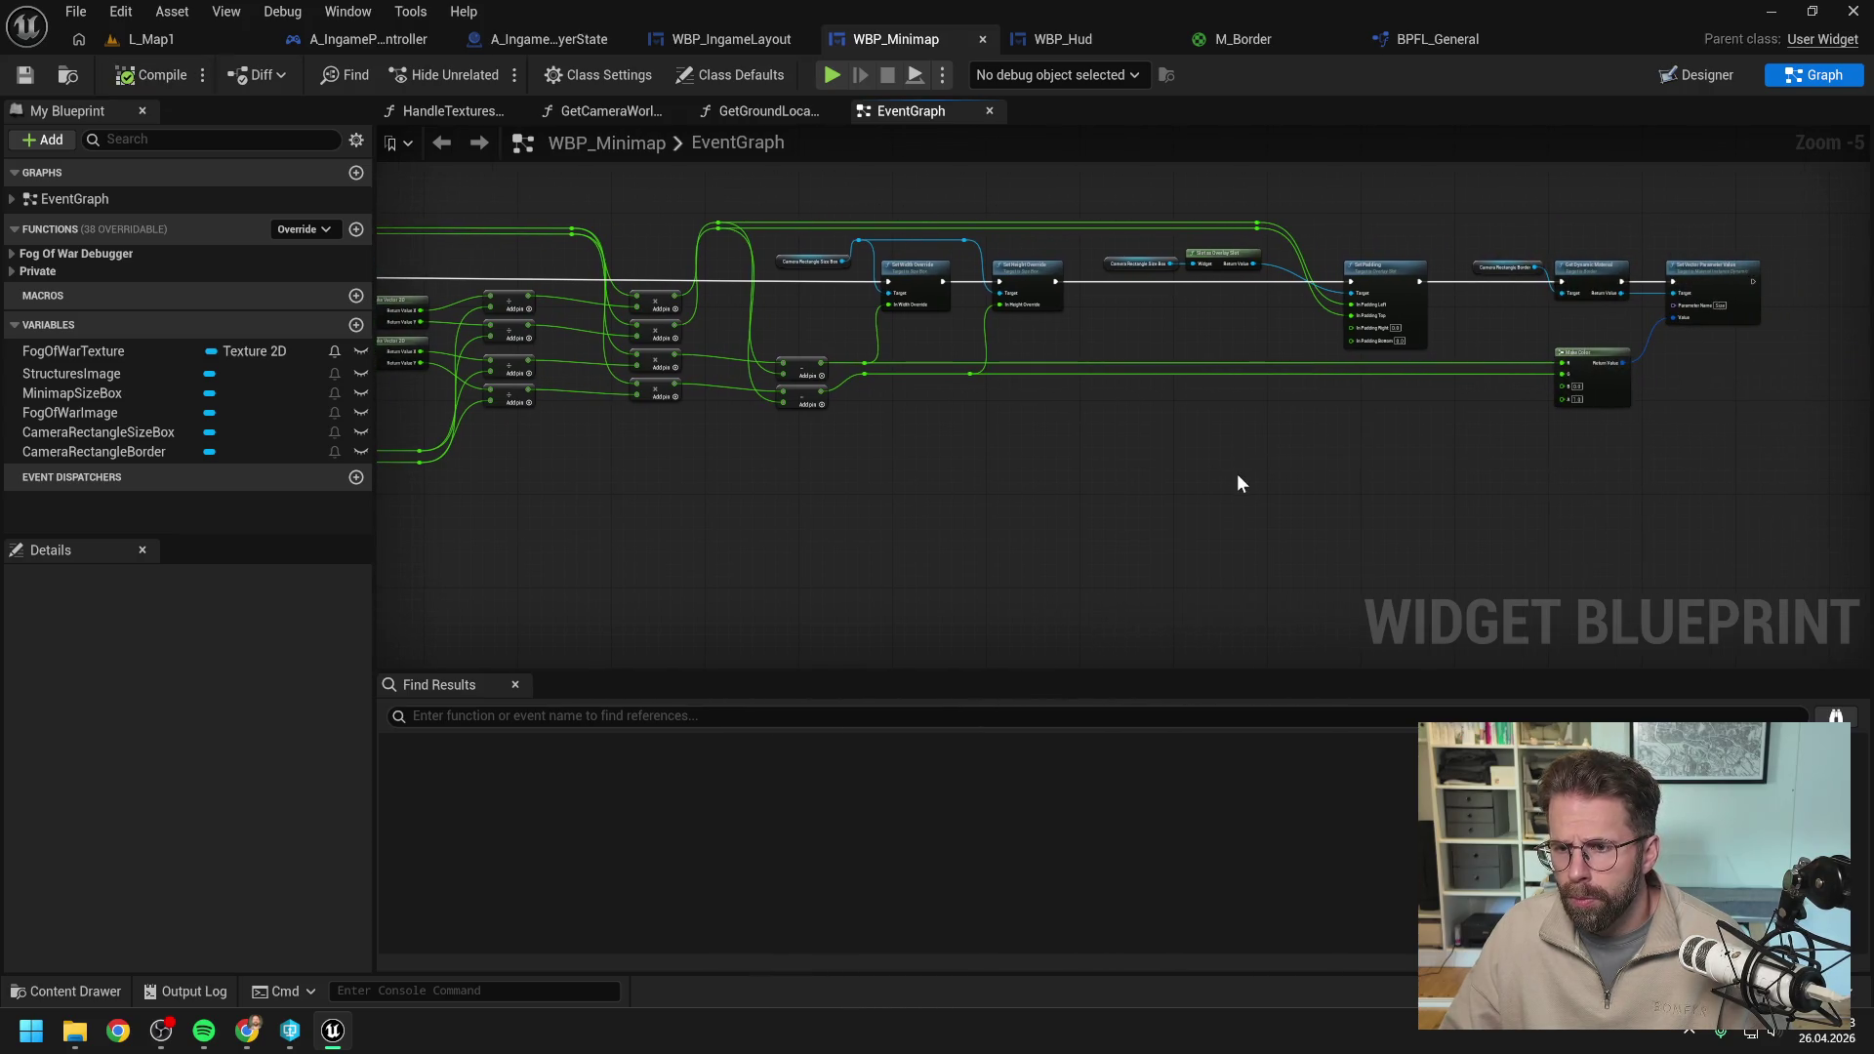
pyautogui.click(156, 39)
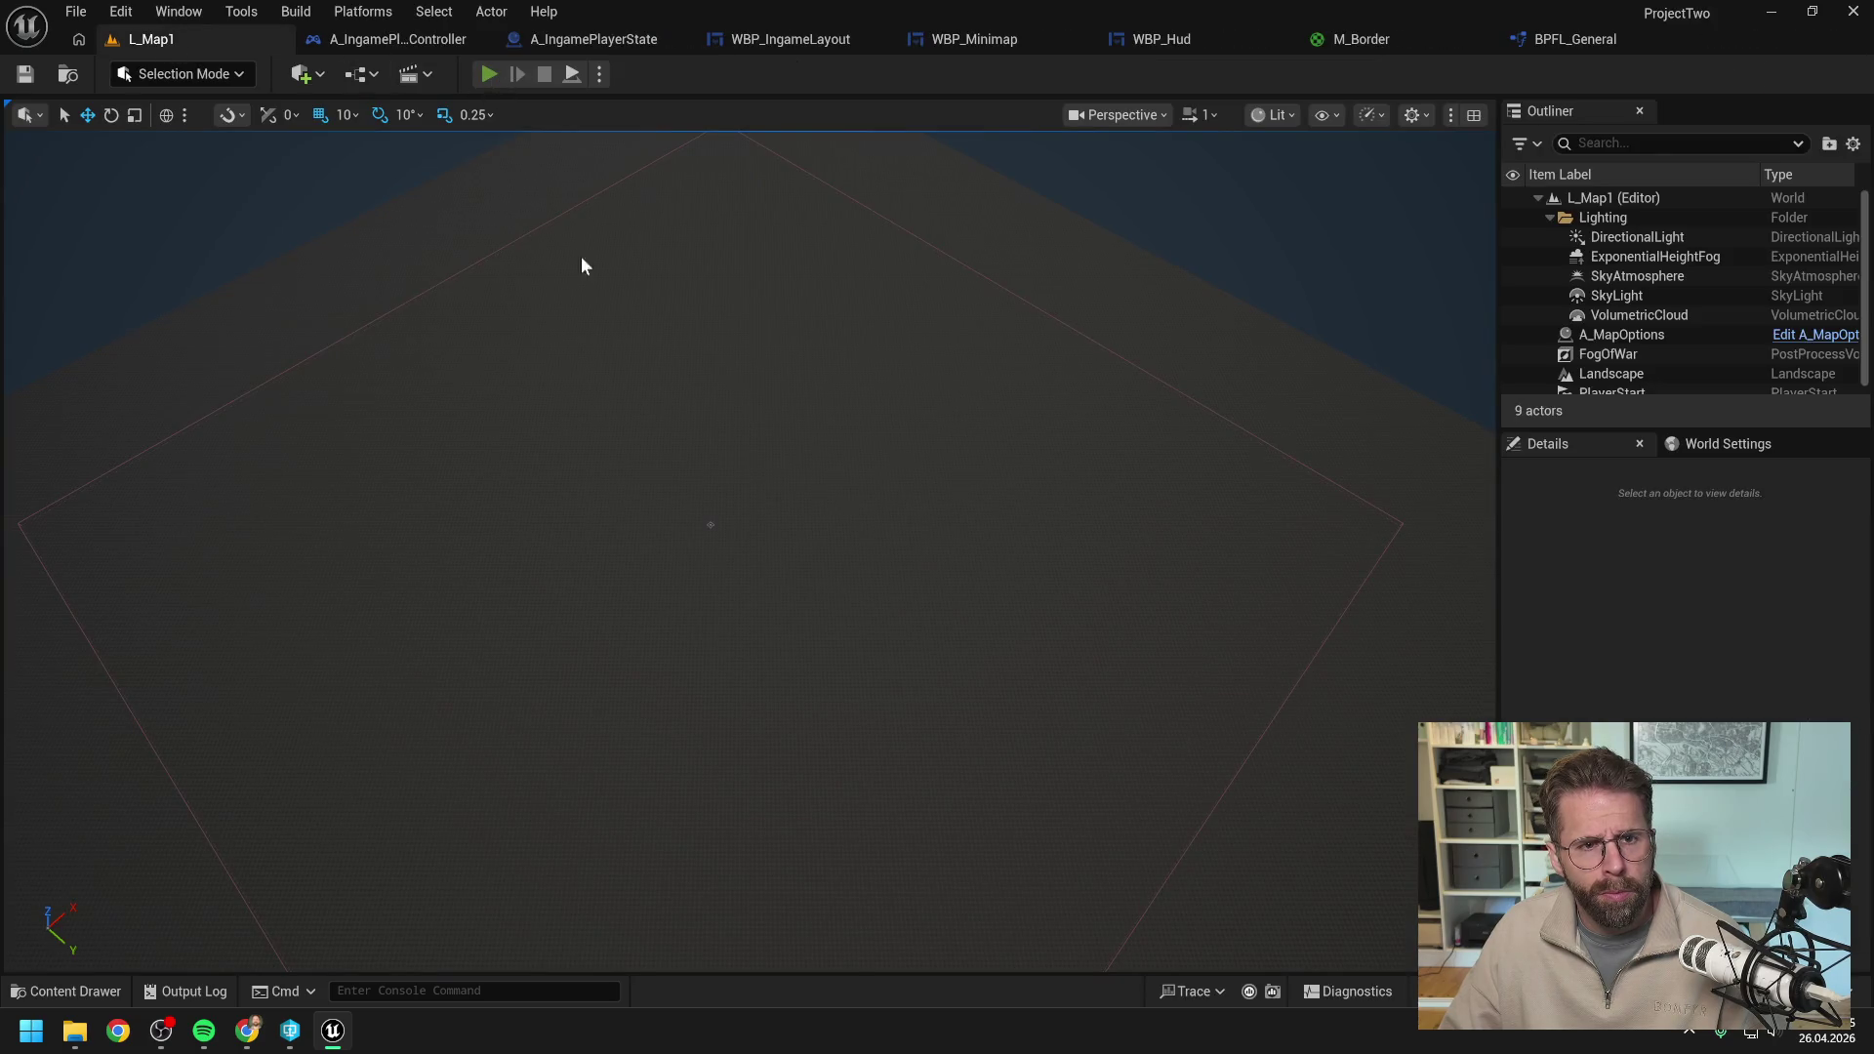
pyautogui.hotkey('alt', 'p')
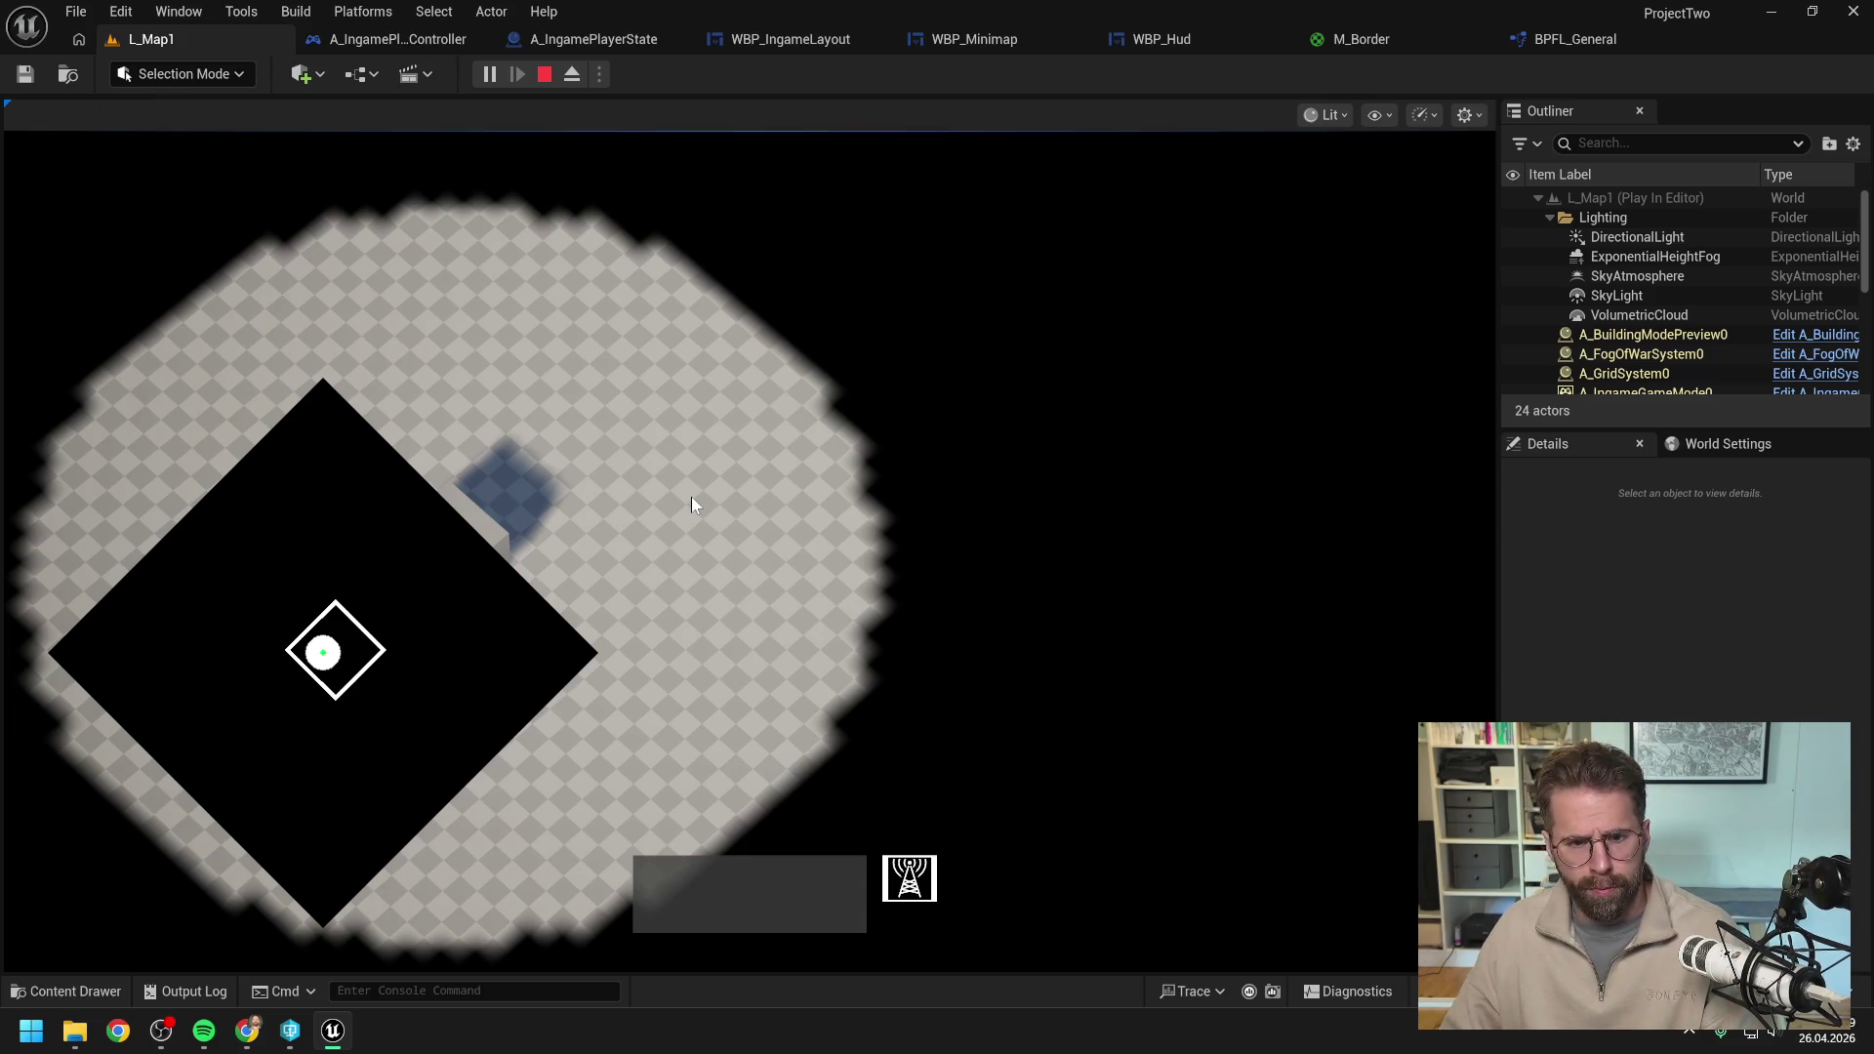
pyautogui.press('Escape')
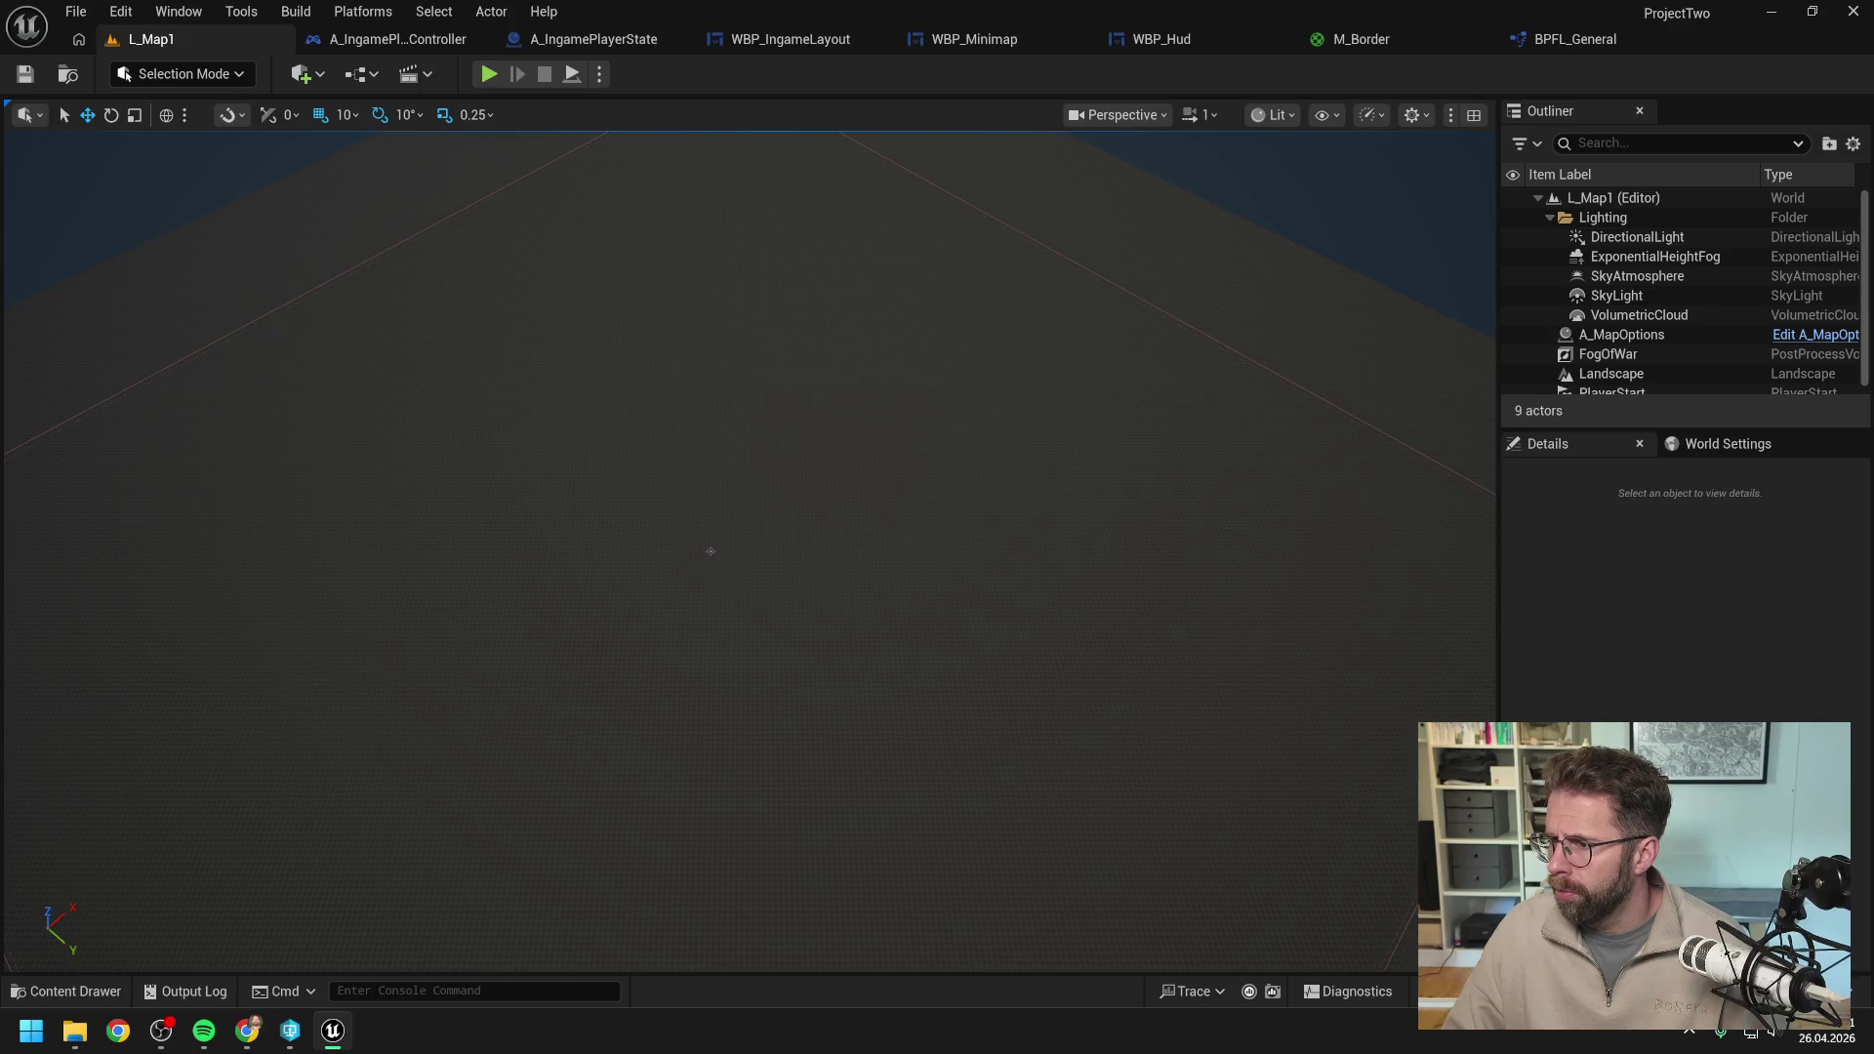
pyautogui.hotkey('alt', 'Tab')
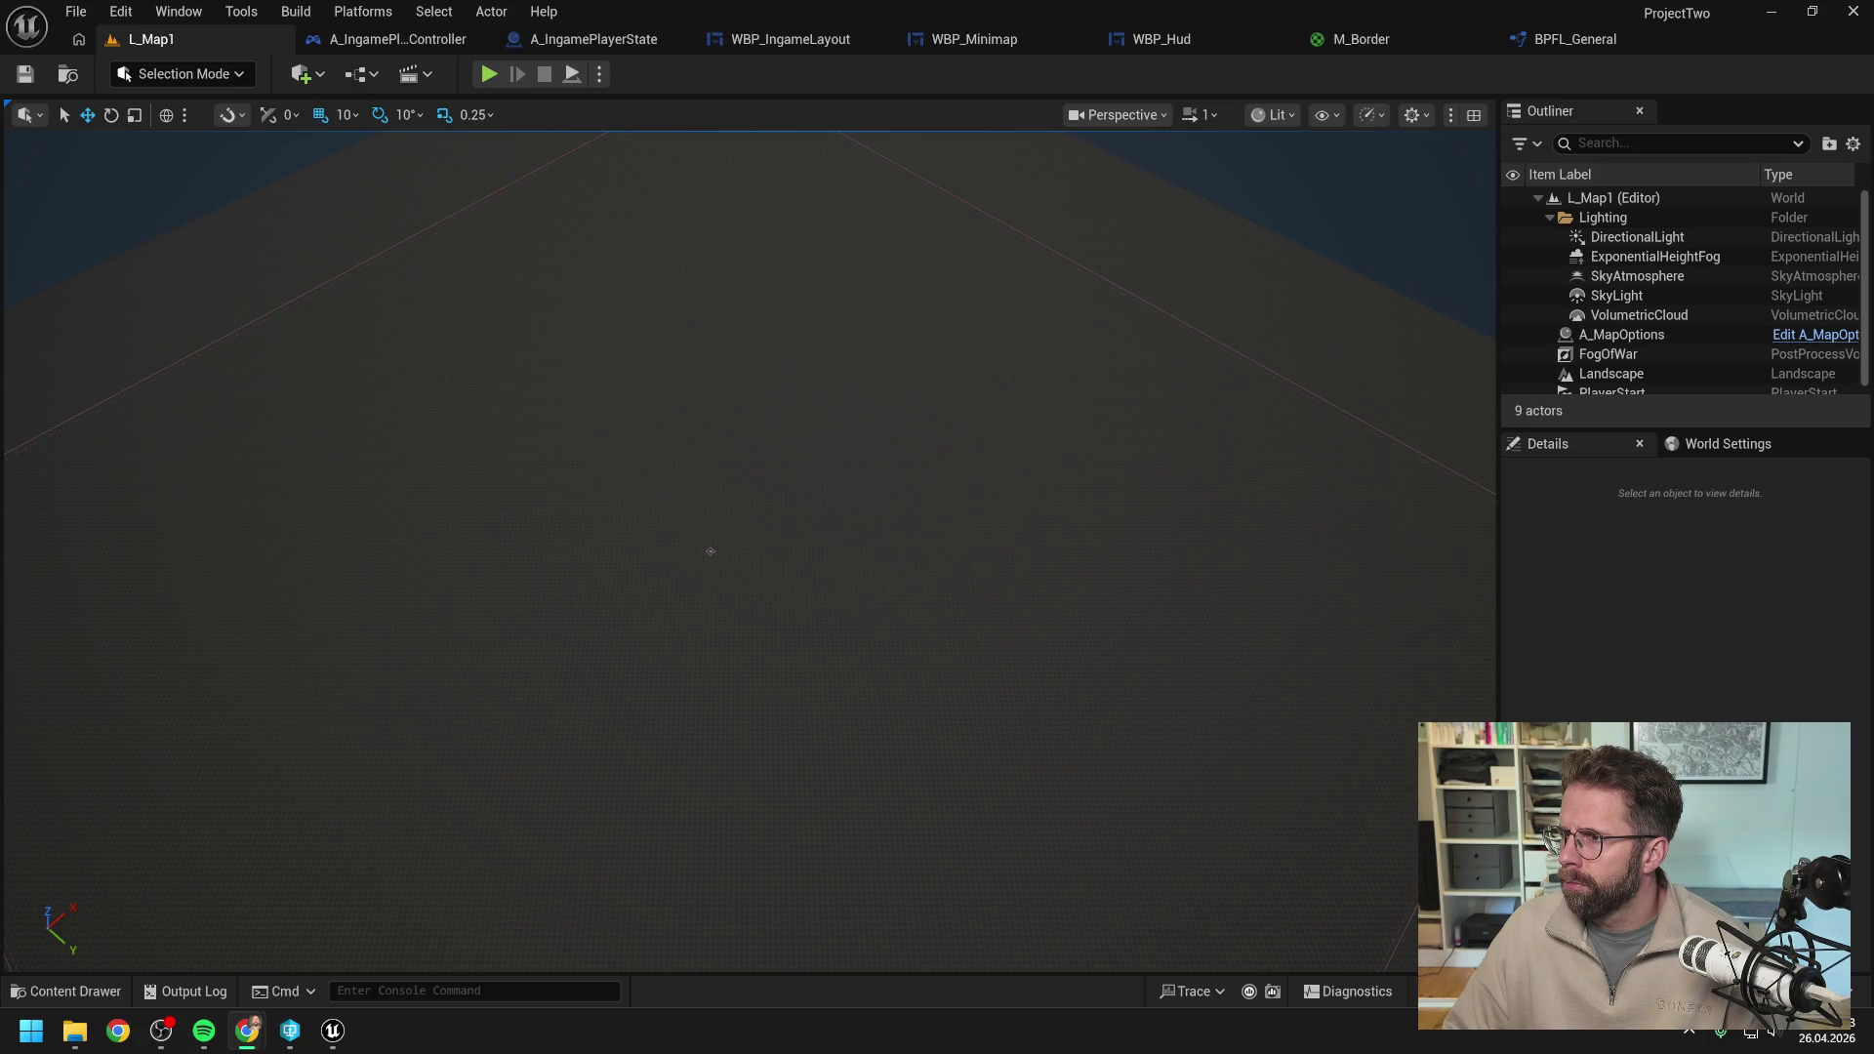
# Drag the Chrome window with the Claude minimap conversation over the Unreal Editor.
pyautogui.moveTo(1869, 122); pyautogui.dragTo(845, 107)
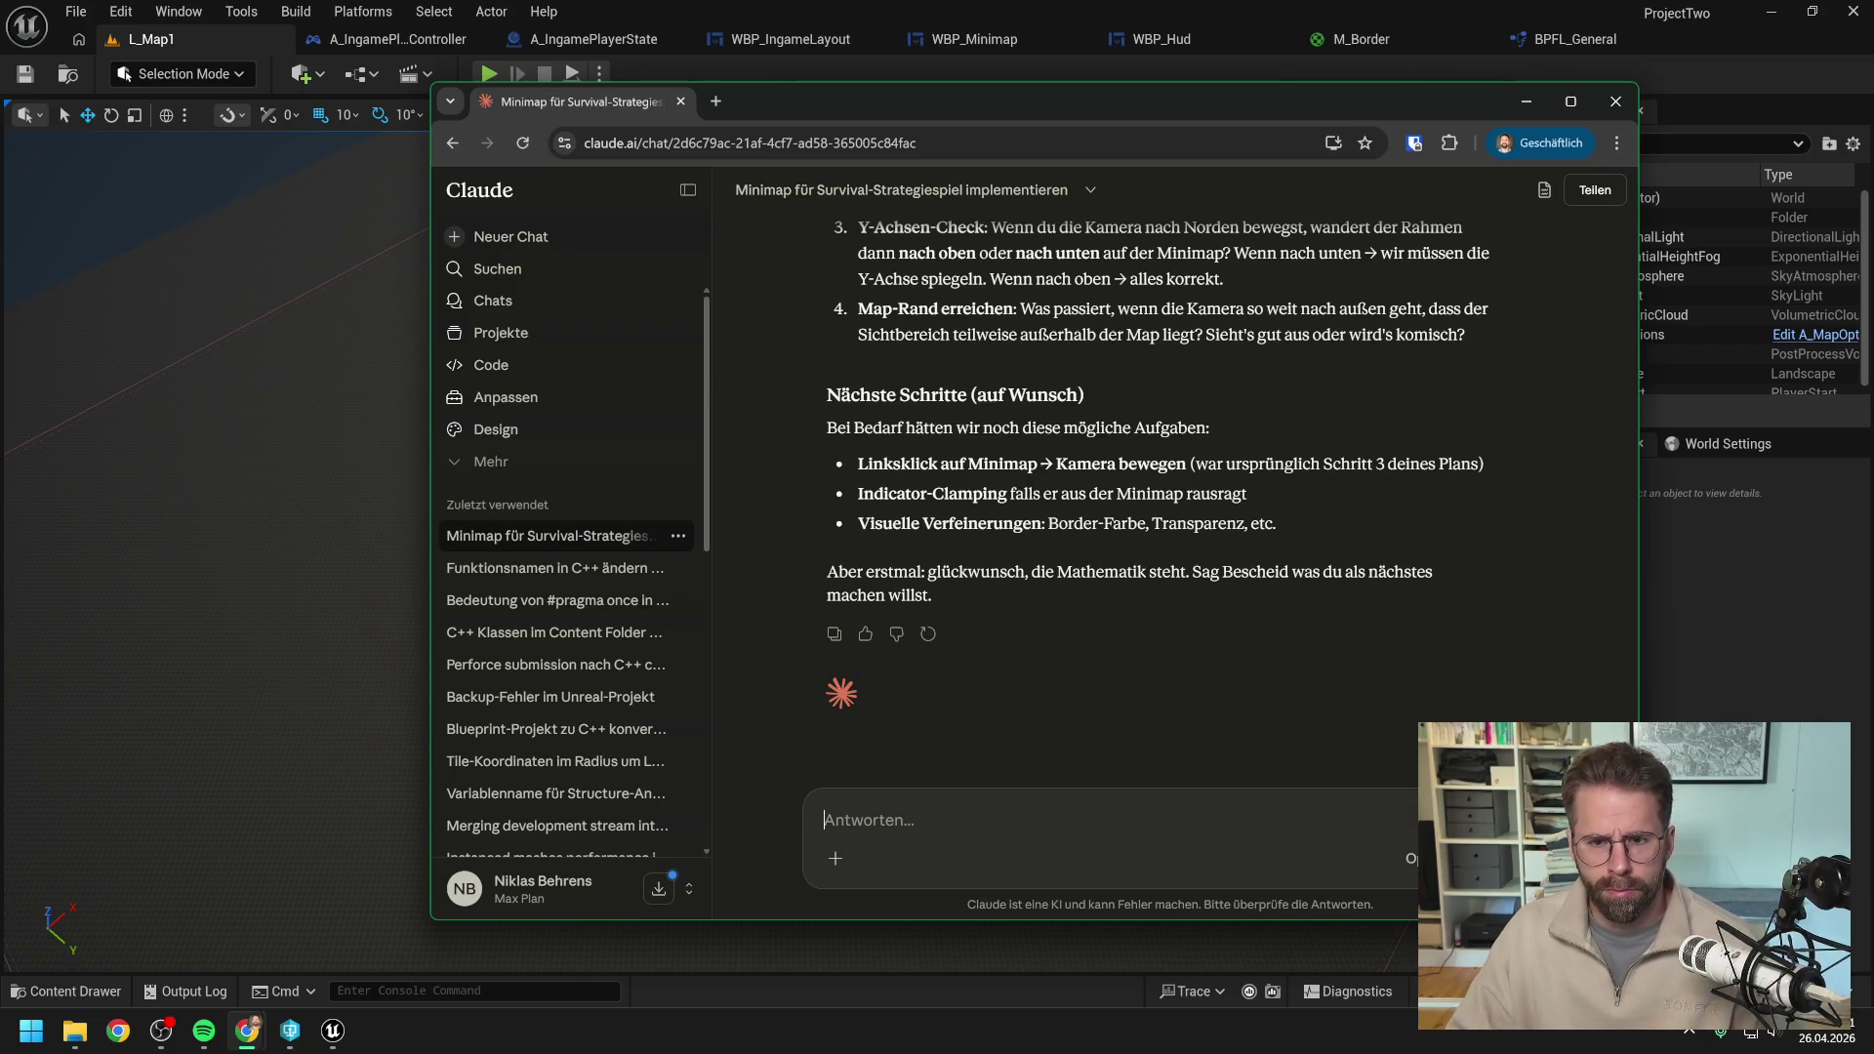
# Ask Claude in German whether rotating the rectangle 45° in the widget would still fit, then return to Unreal.
pyautogui.write('W')
pyautogui.press('BackSpace')
pyautogui.write('Aktuell ist das Rechteck')
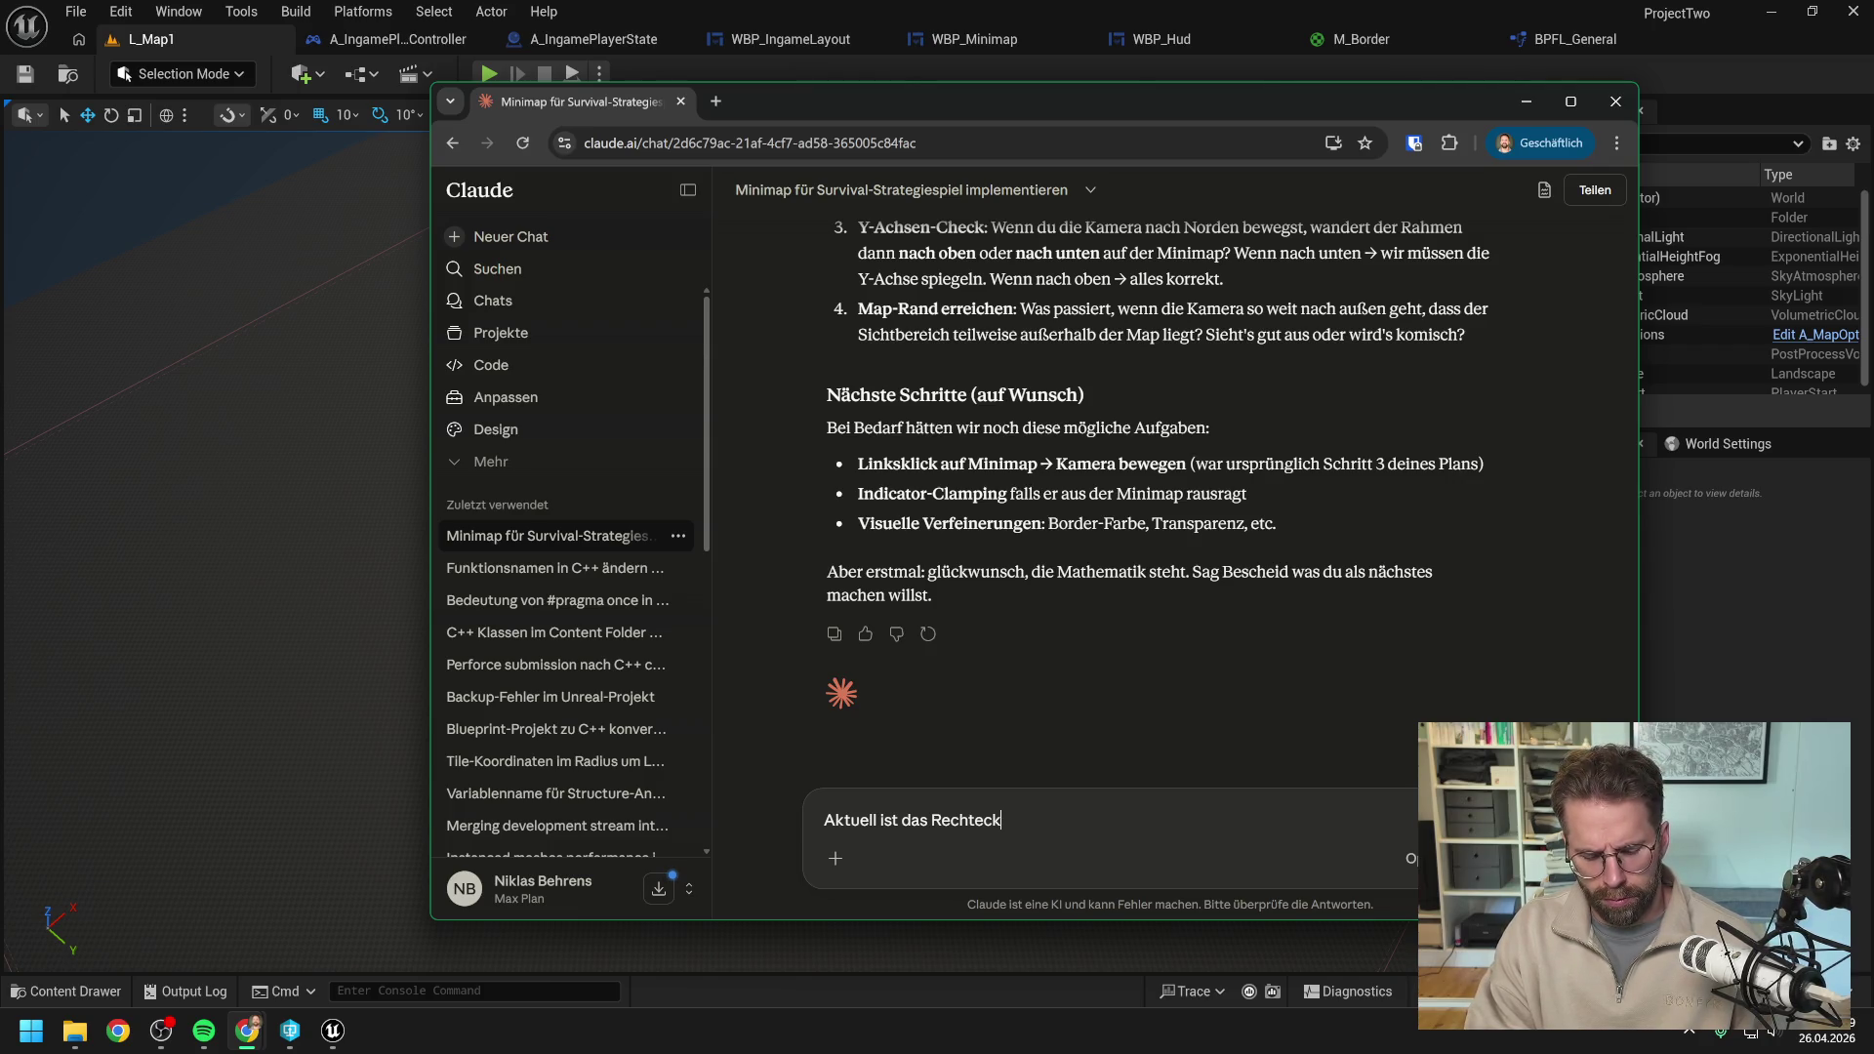
pyautogui.write(' nach ')
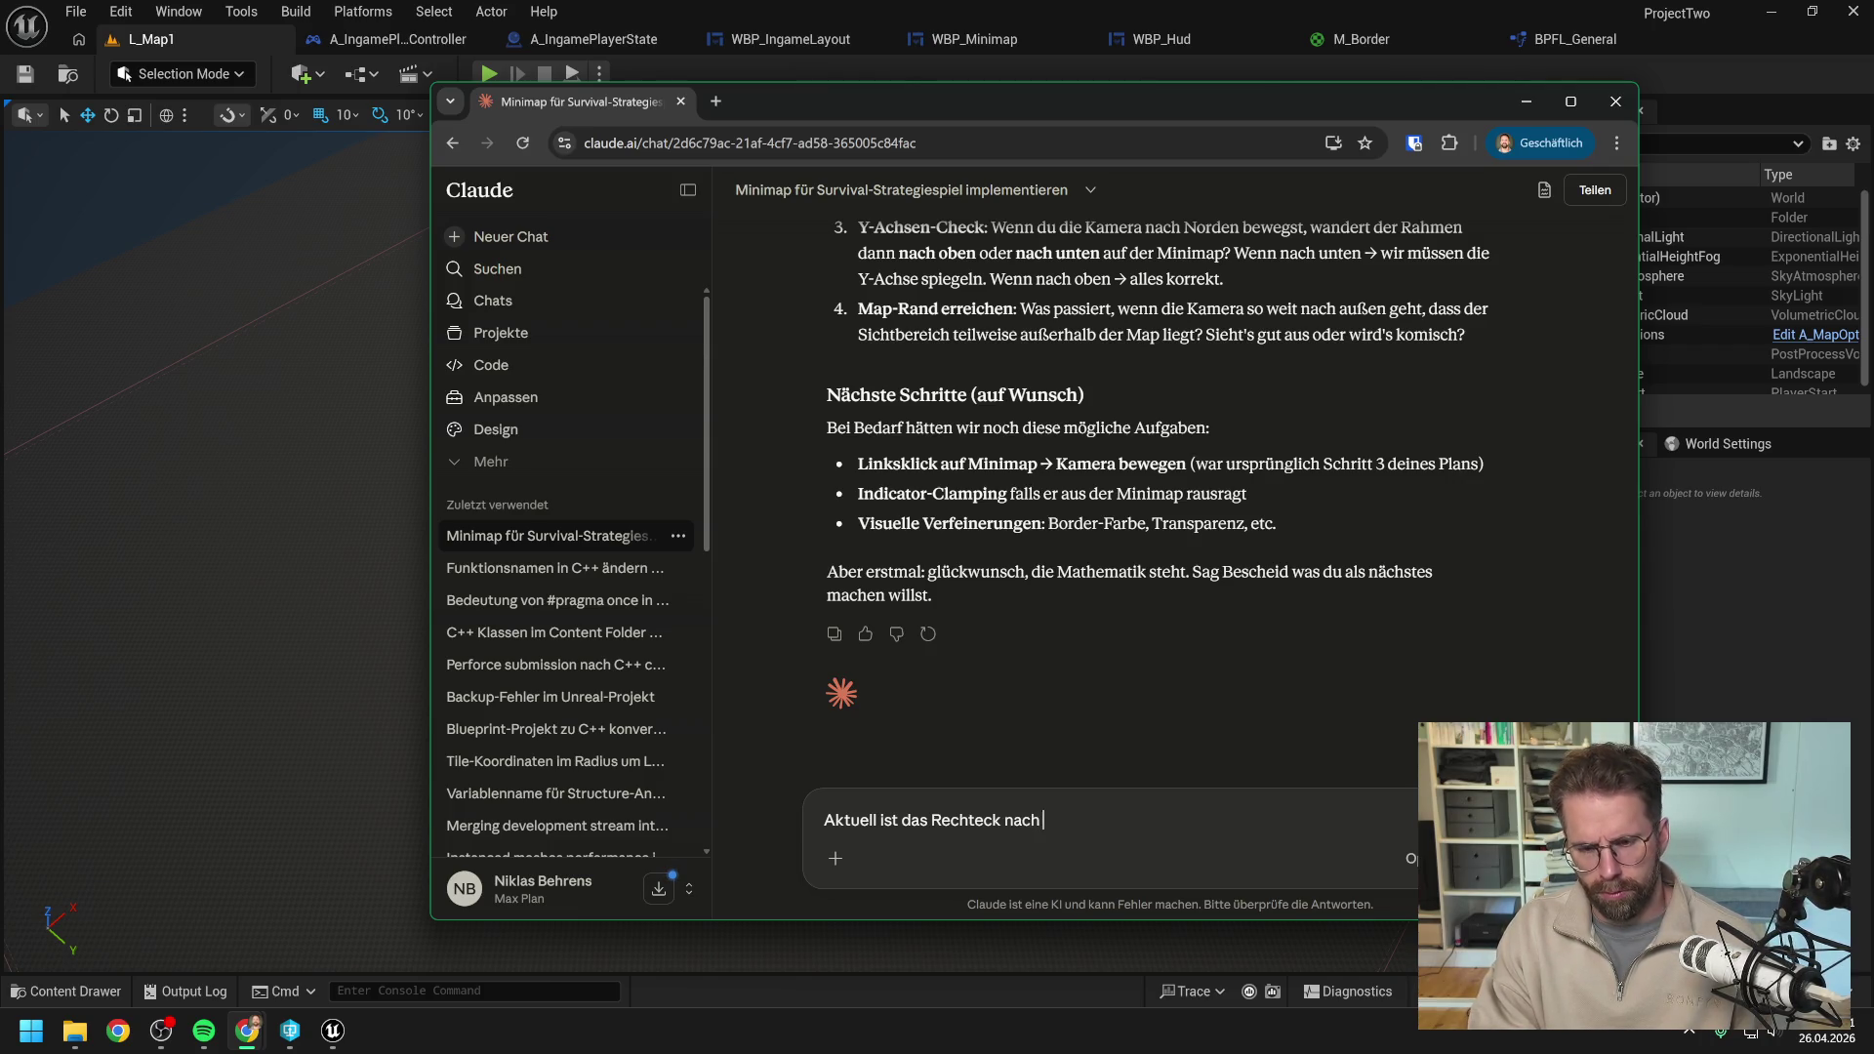
pyautogui.write('der Minimap')
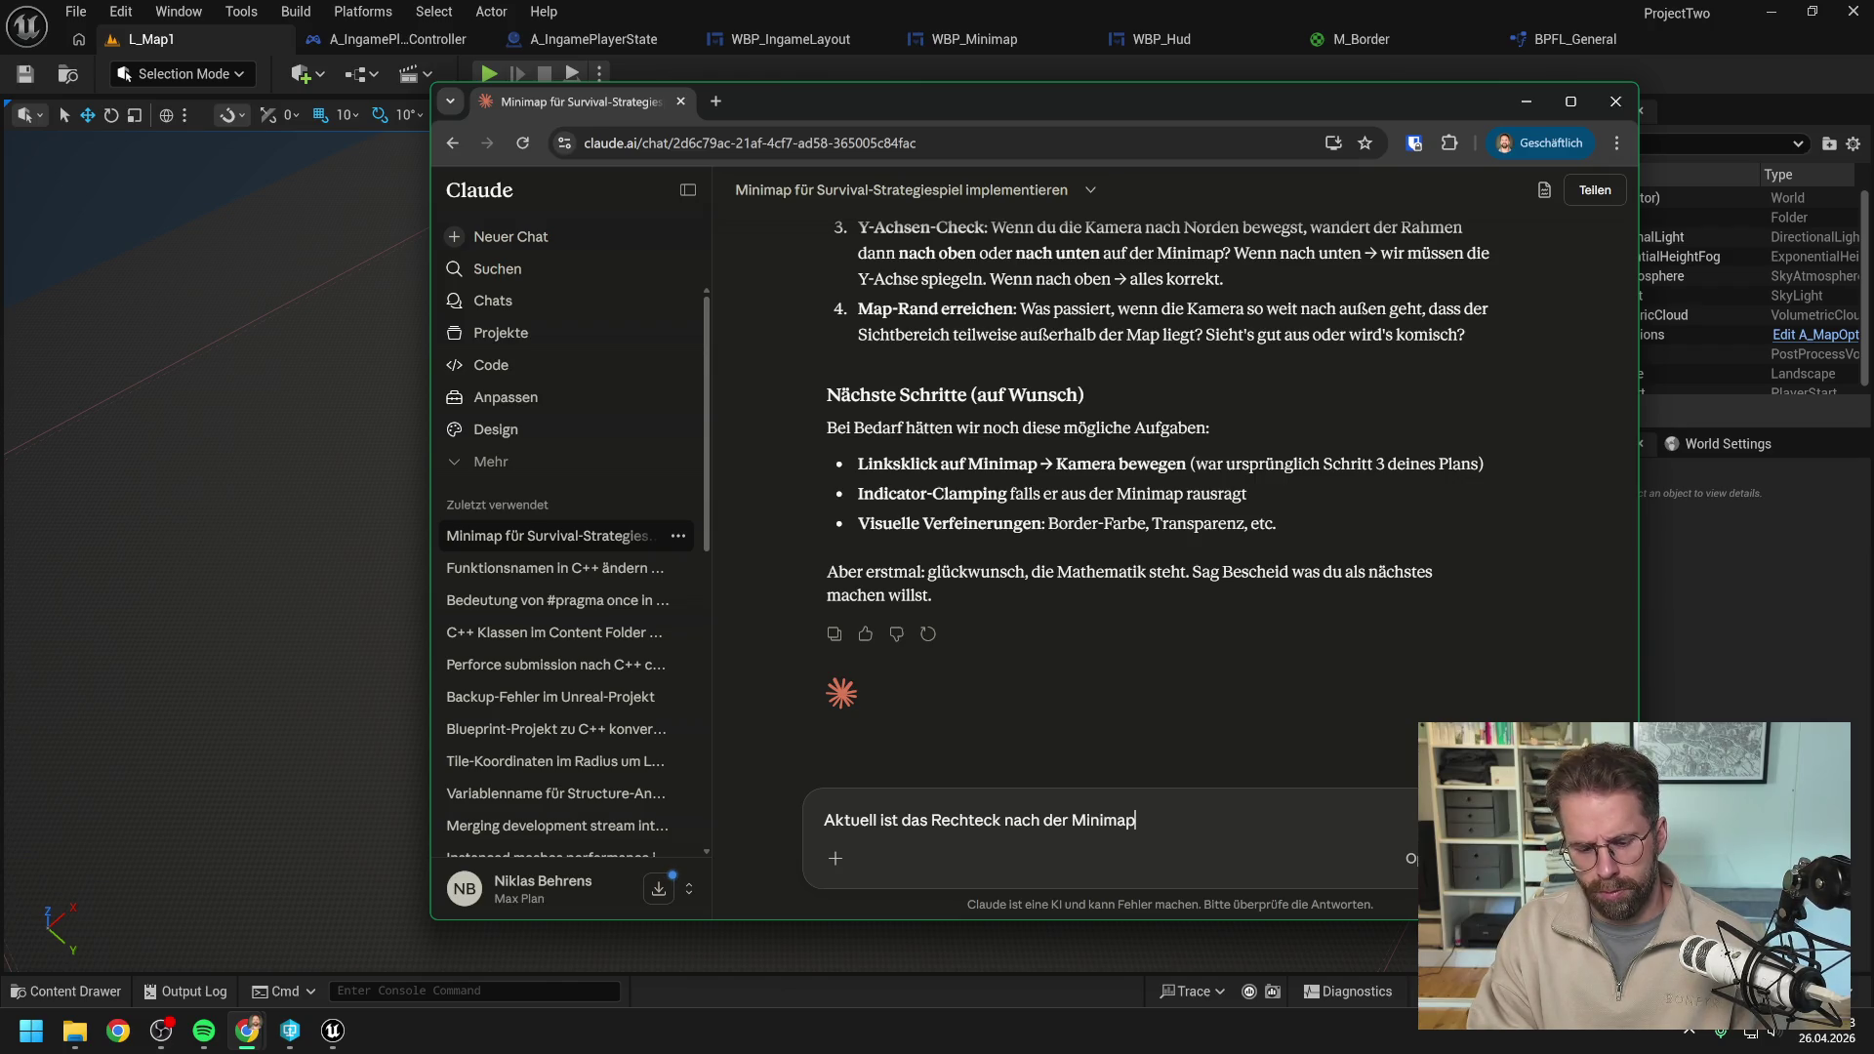
pyautogui.write(' ausgeric')
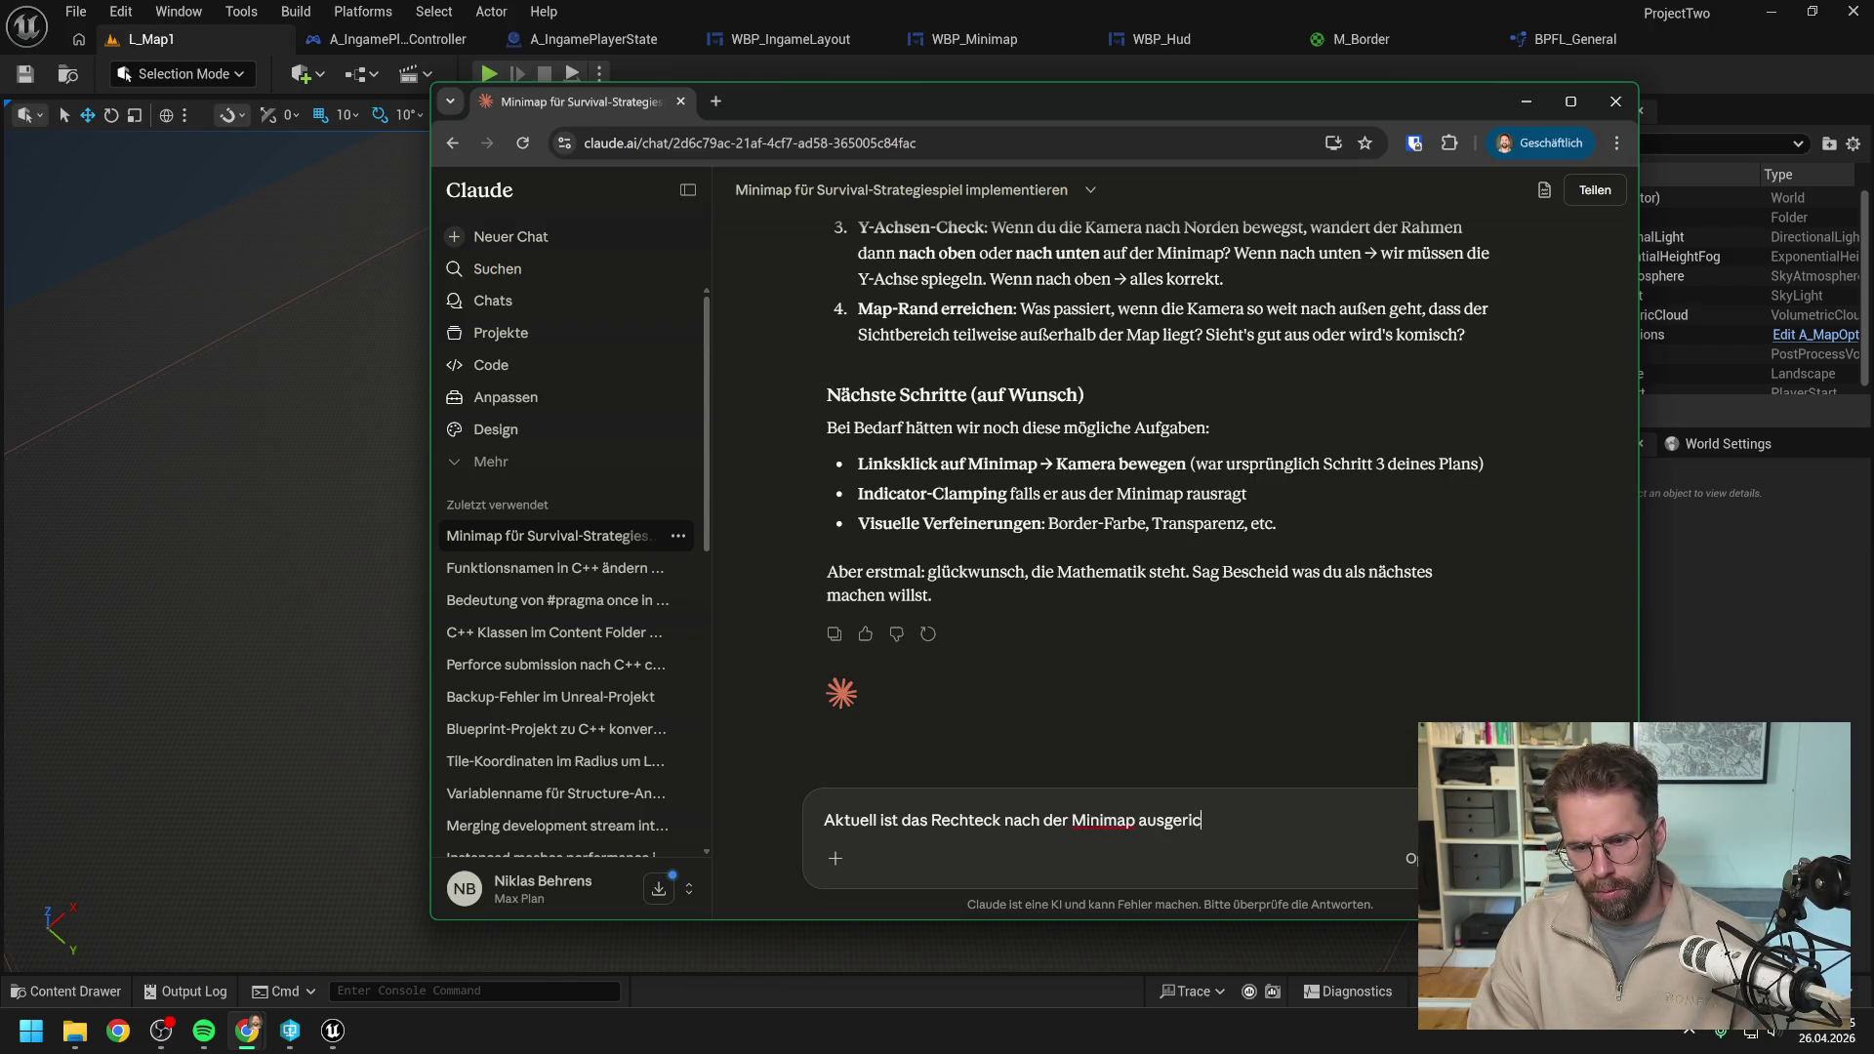
pyautogui.write('htet (Rota')
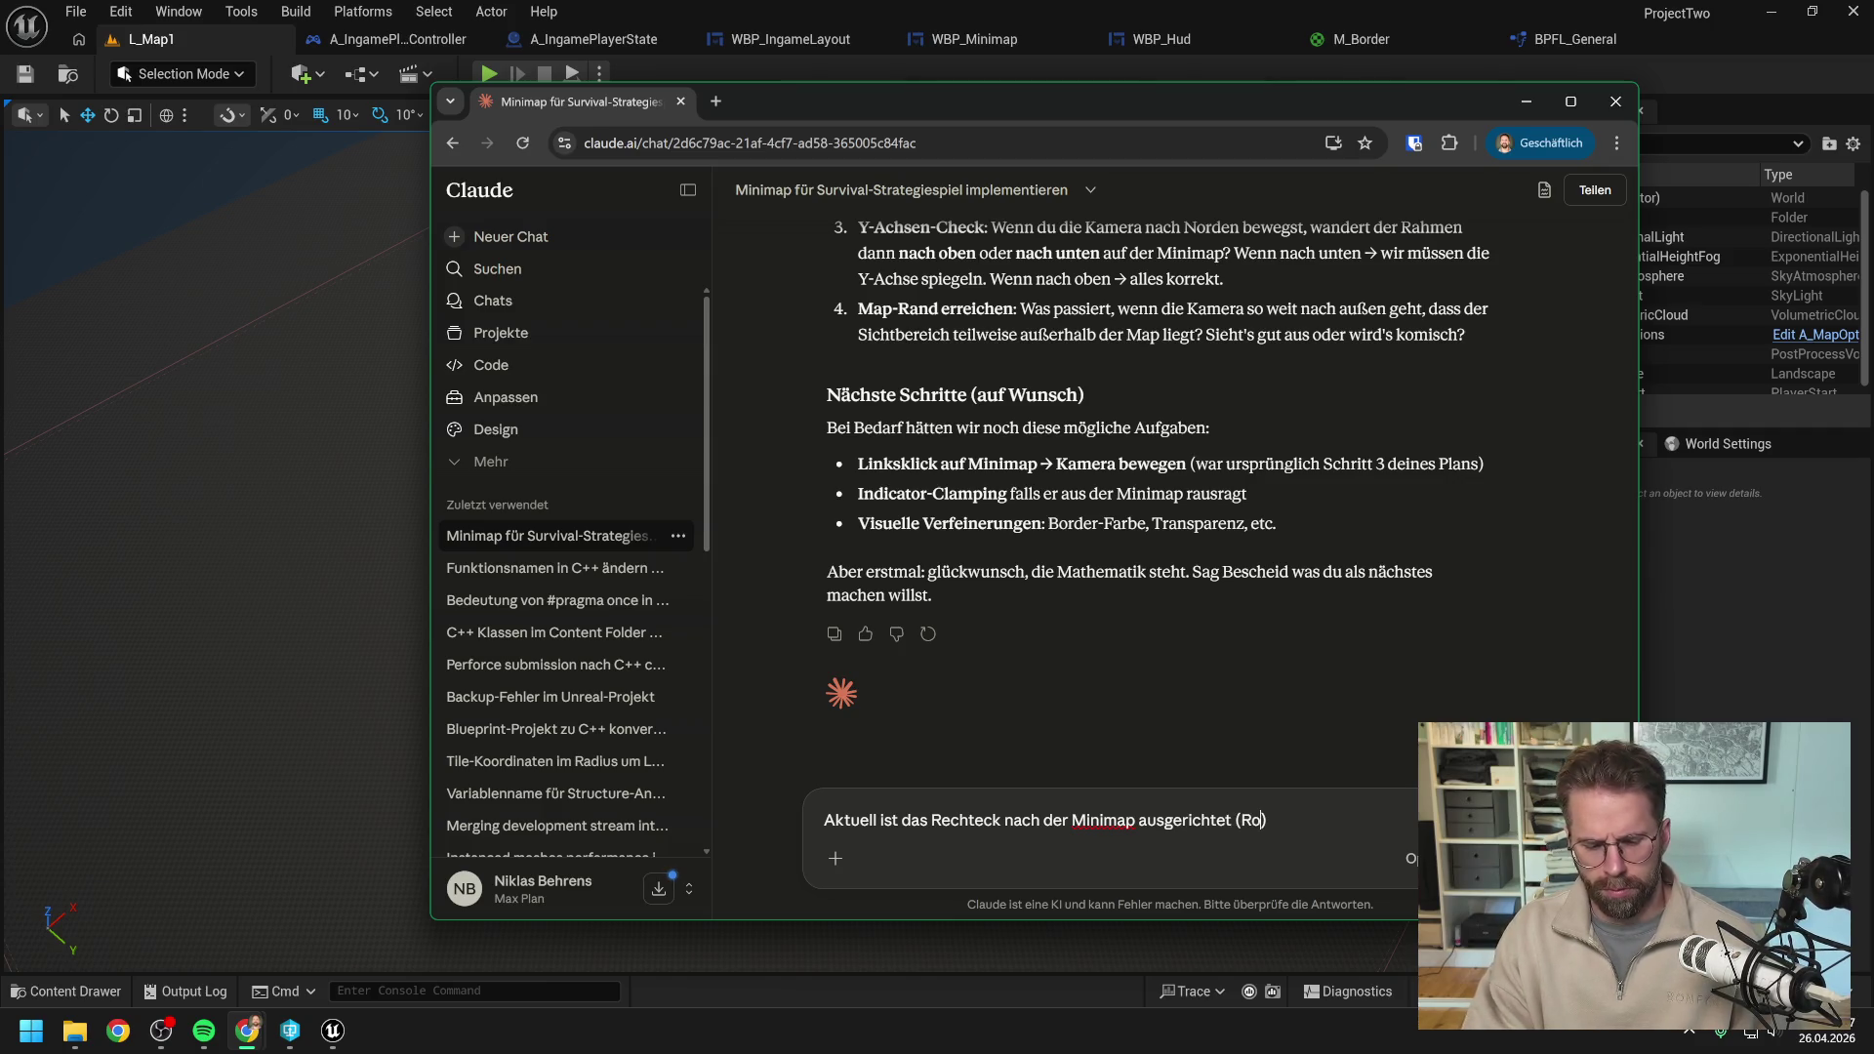
pyautogui.write('tion).')
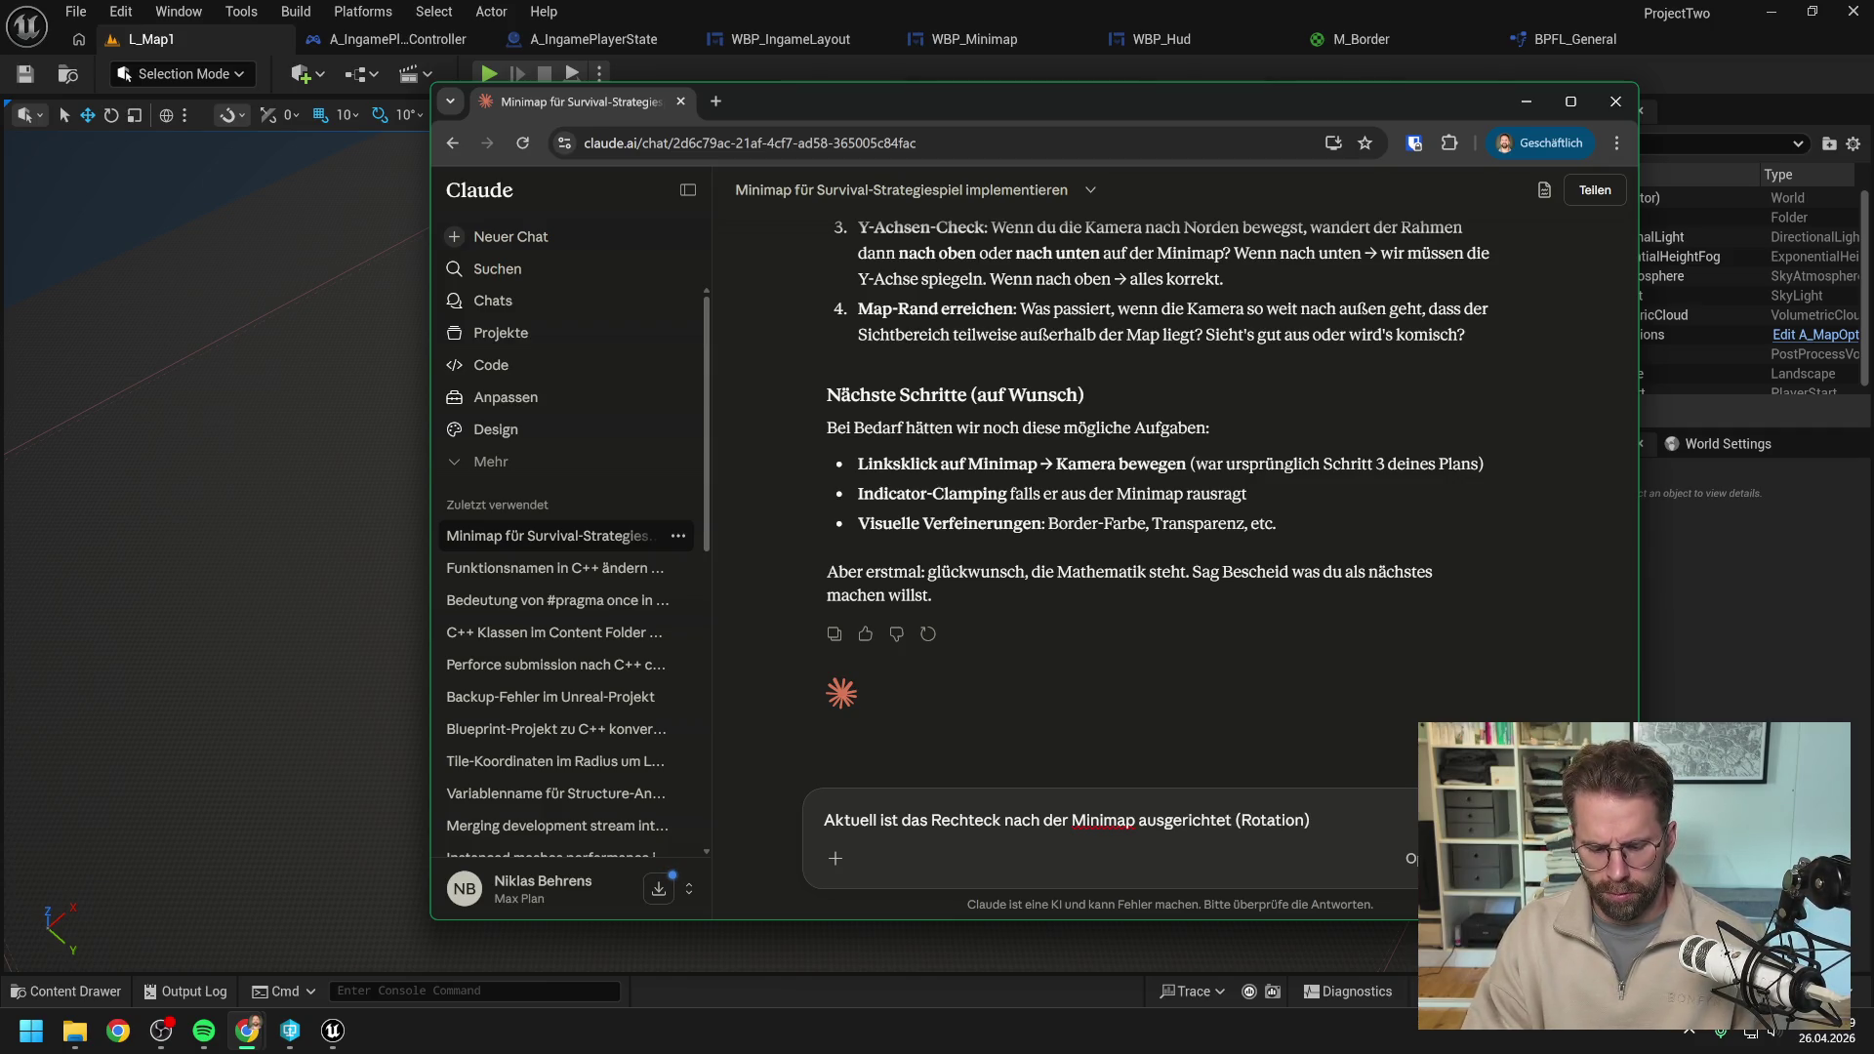
pyautogui.write(' Können wir ja')
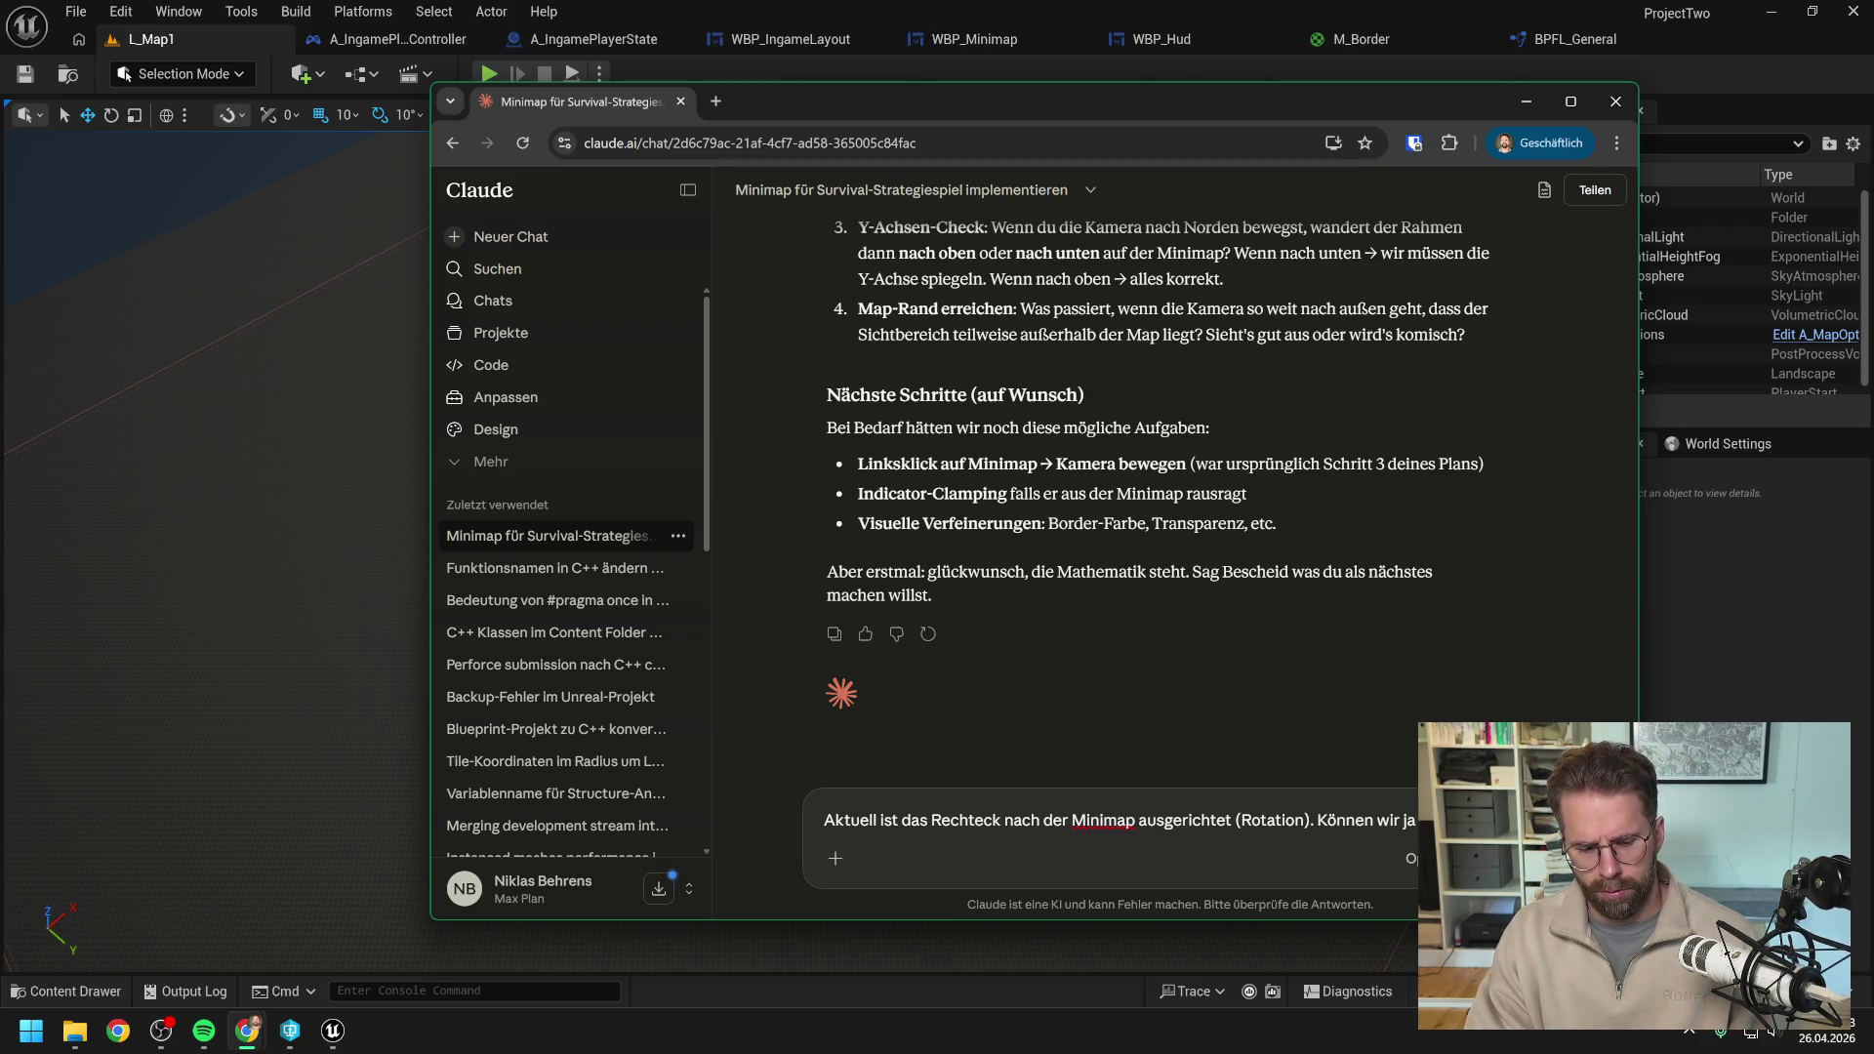
pyautogui.write(' 45° drene')
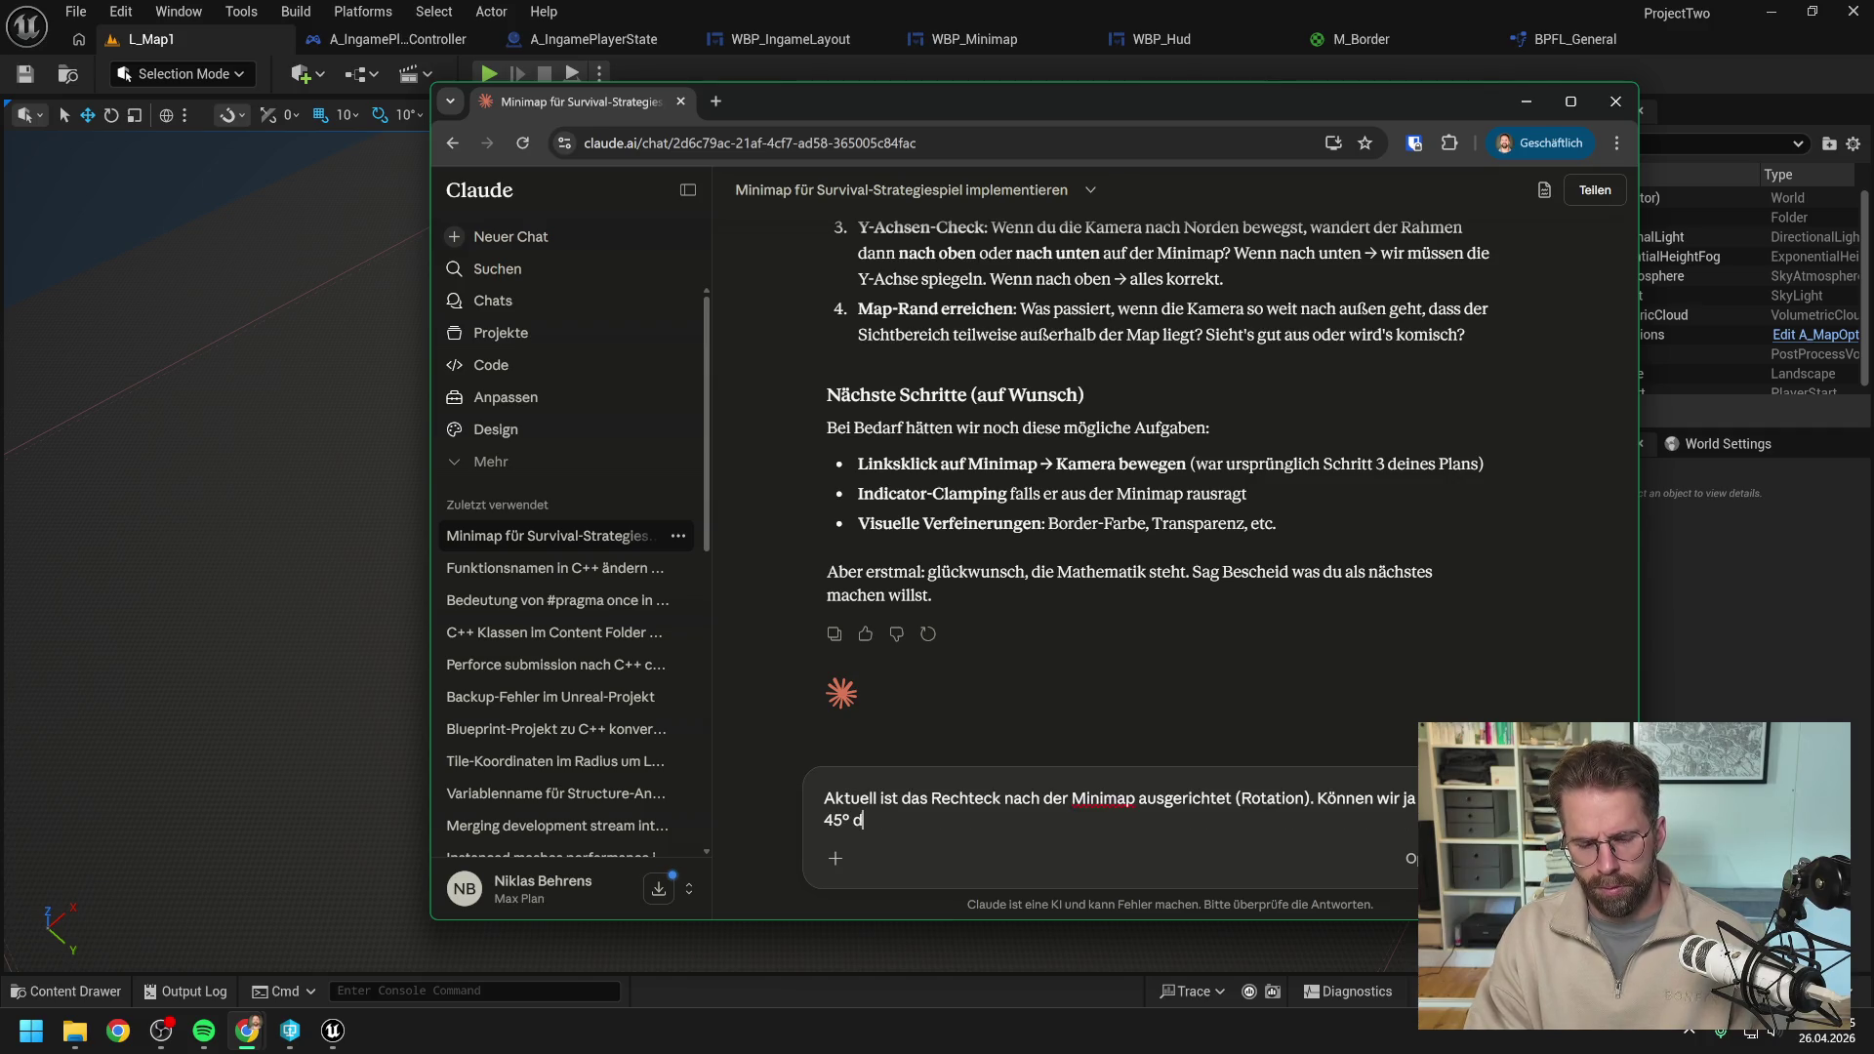
pyautogui.press('BackSpace')
pyautogui.press('BackSpace')
pyautogui.write('hen')
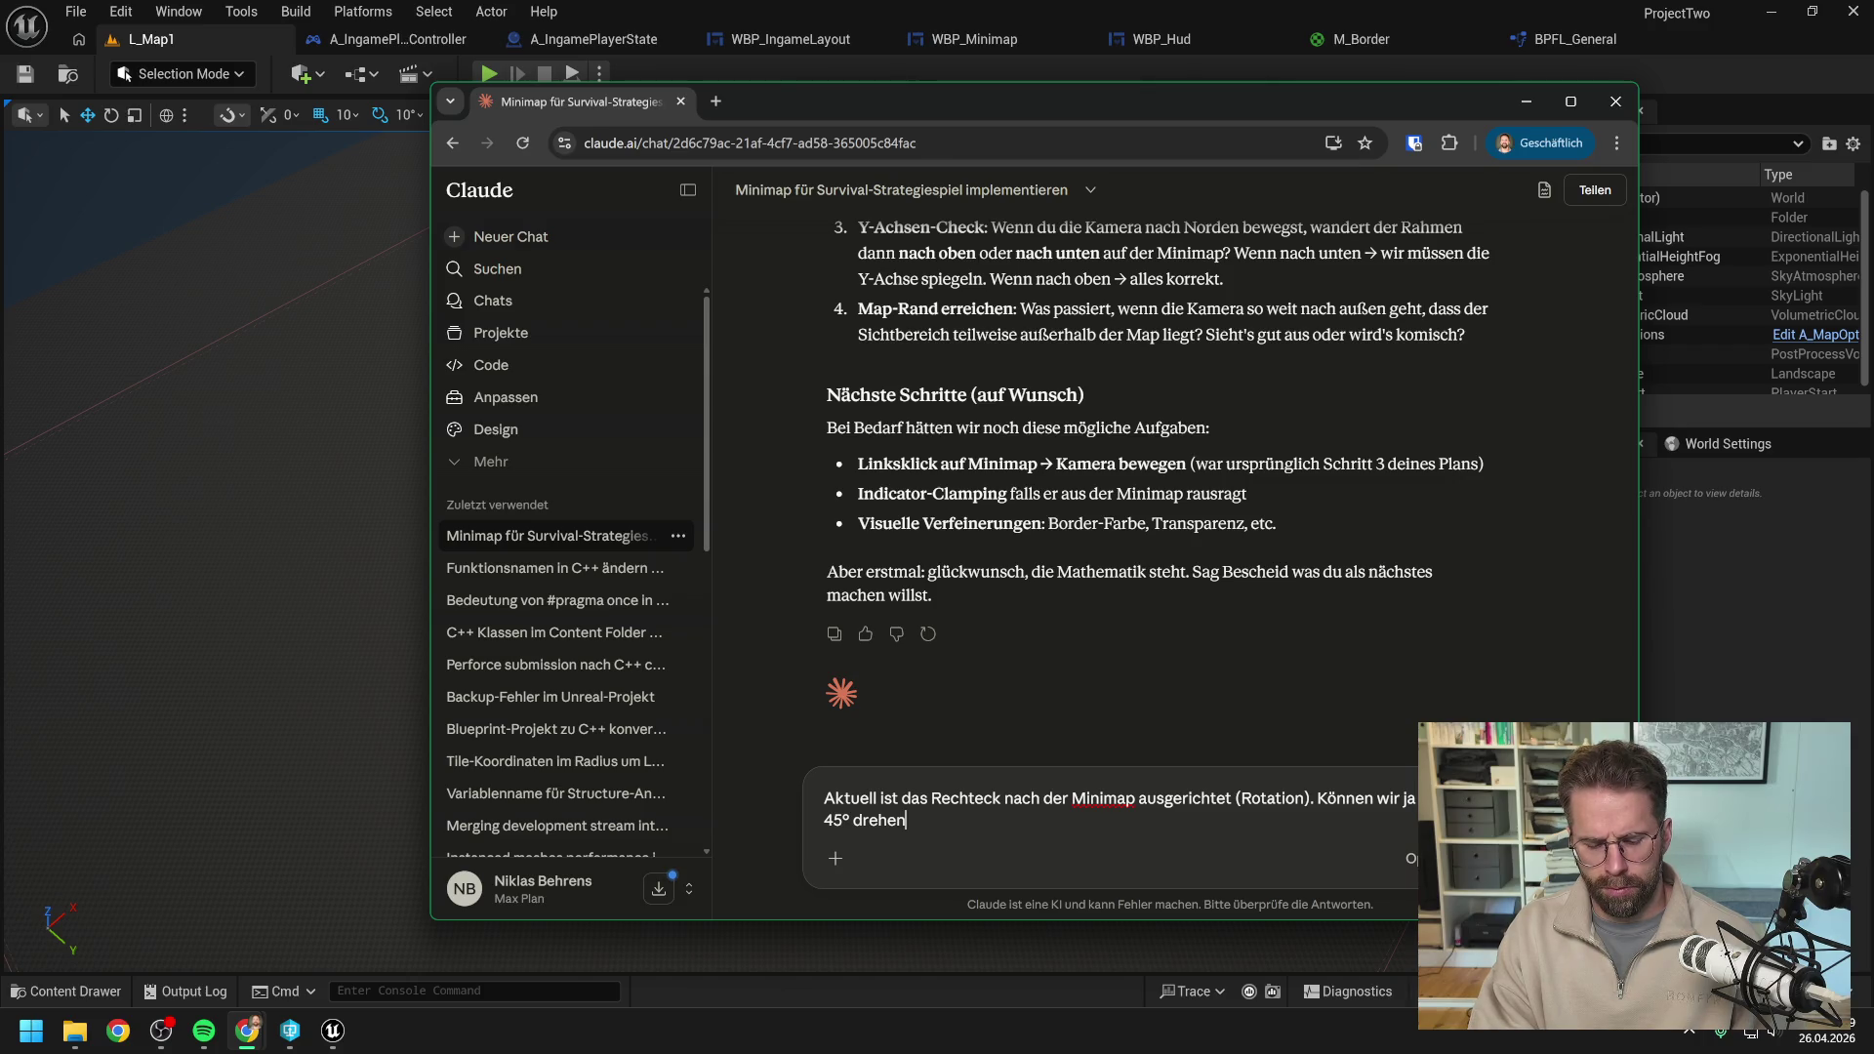
pyautogui.write(' im Wid')
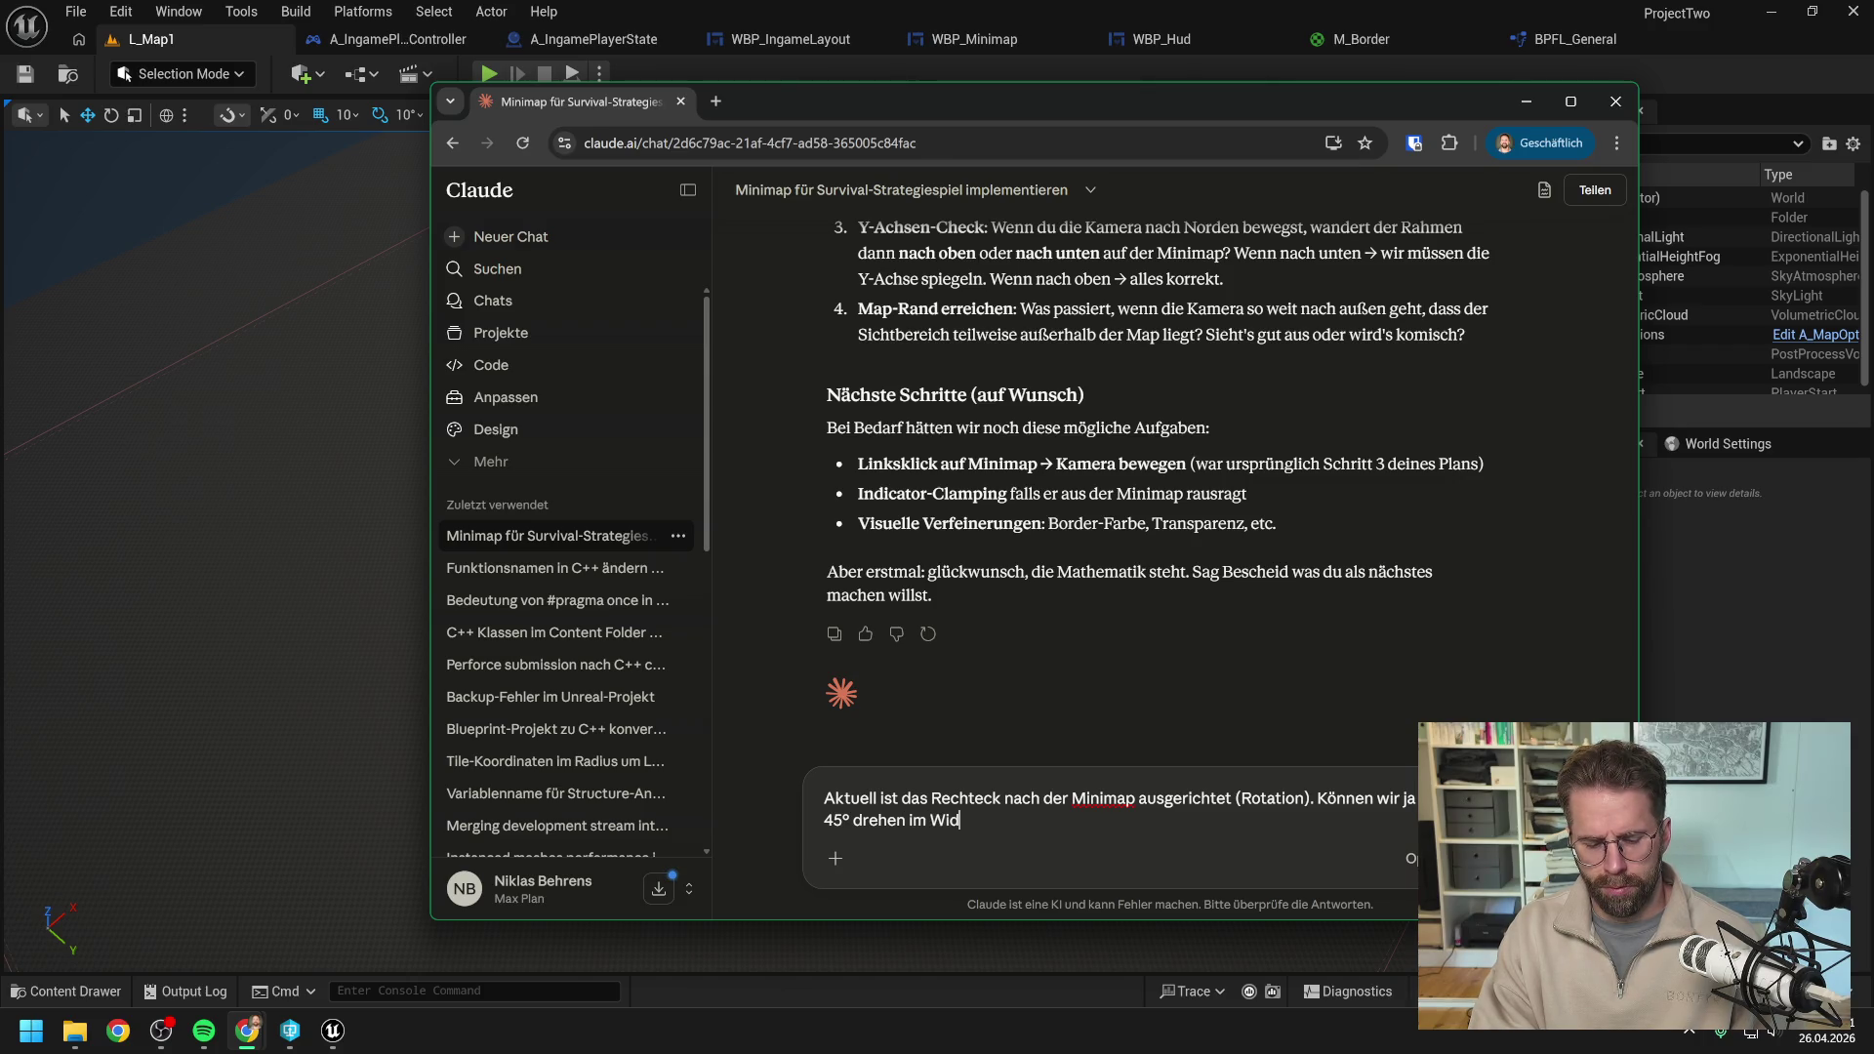
pyautogui.write('get un')
pyautogui.write('d d')
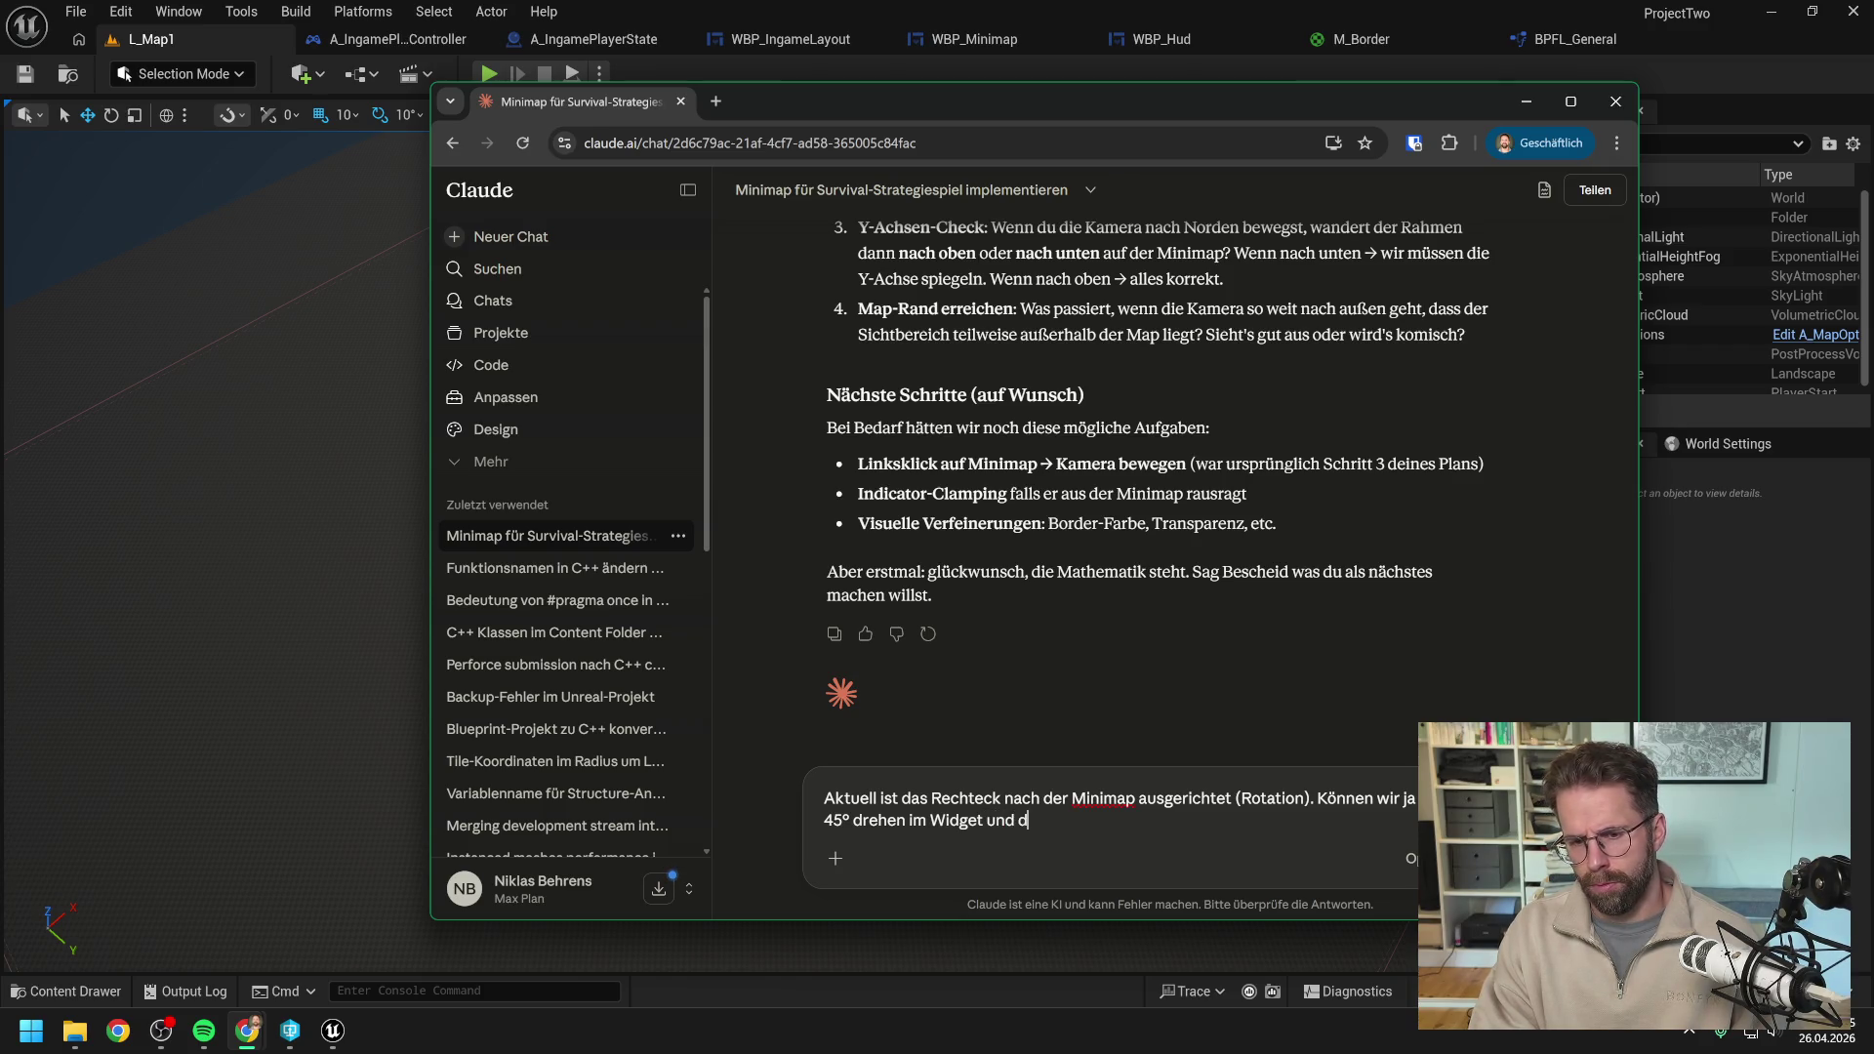
pyautogui.write('ann so')
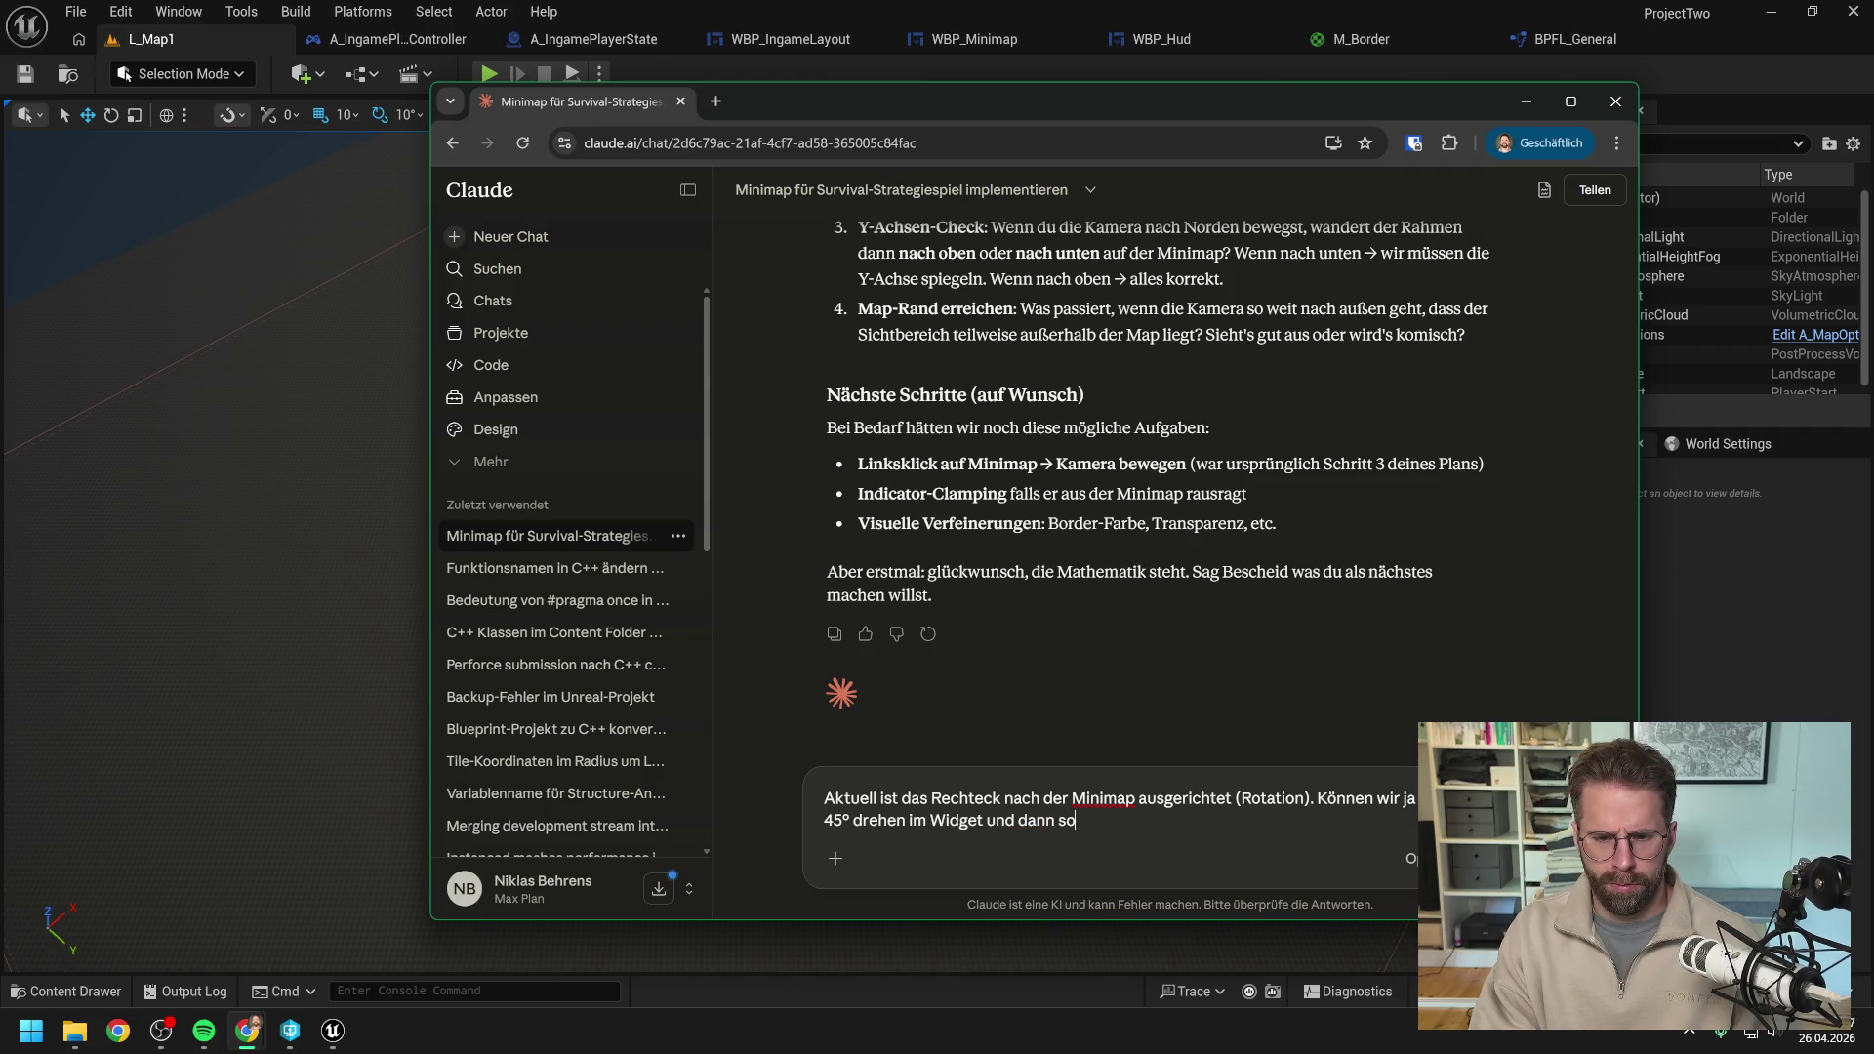
pyautogui.write('llte es noch pass')
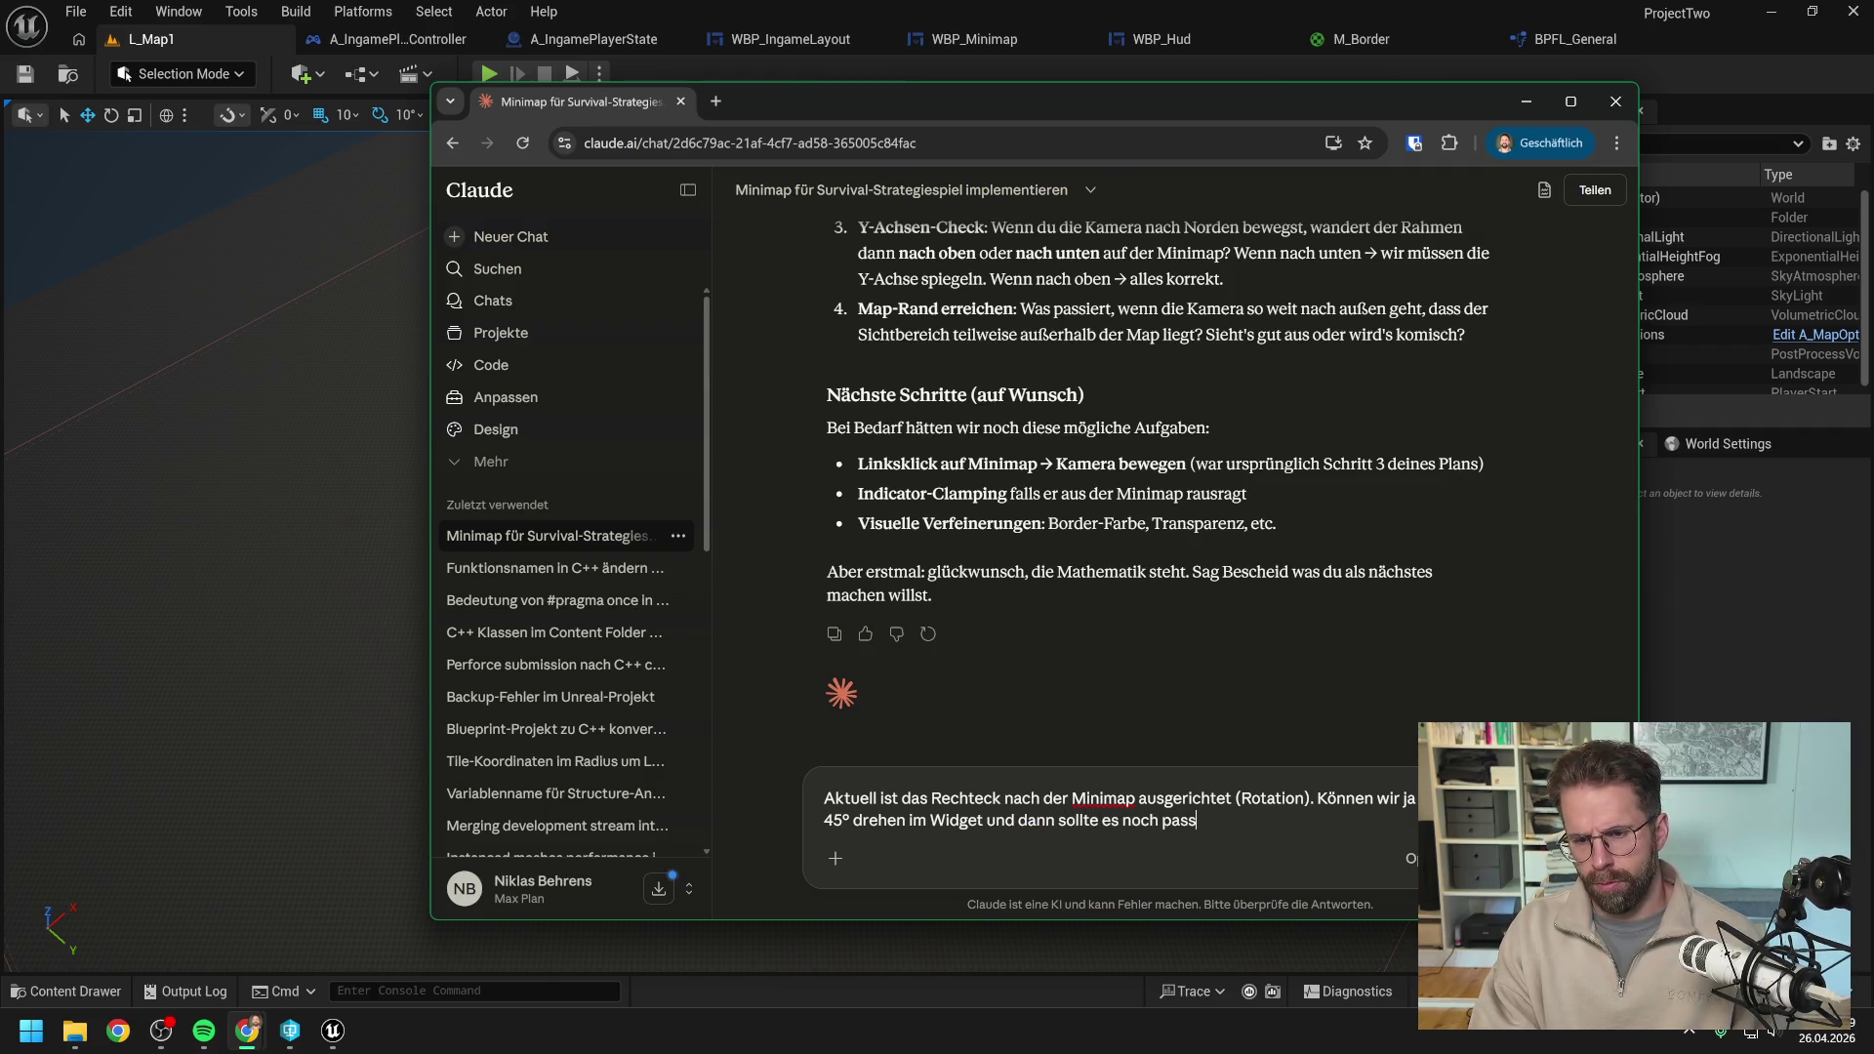
pyautogui.write('en oder?')
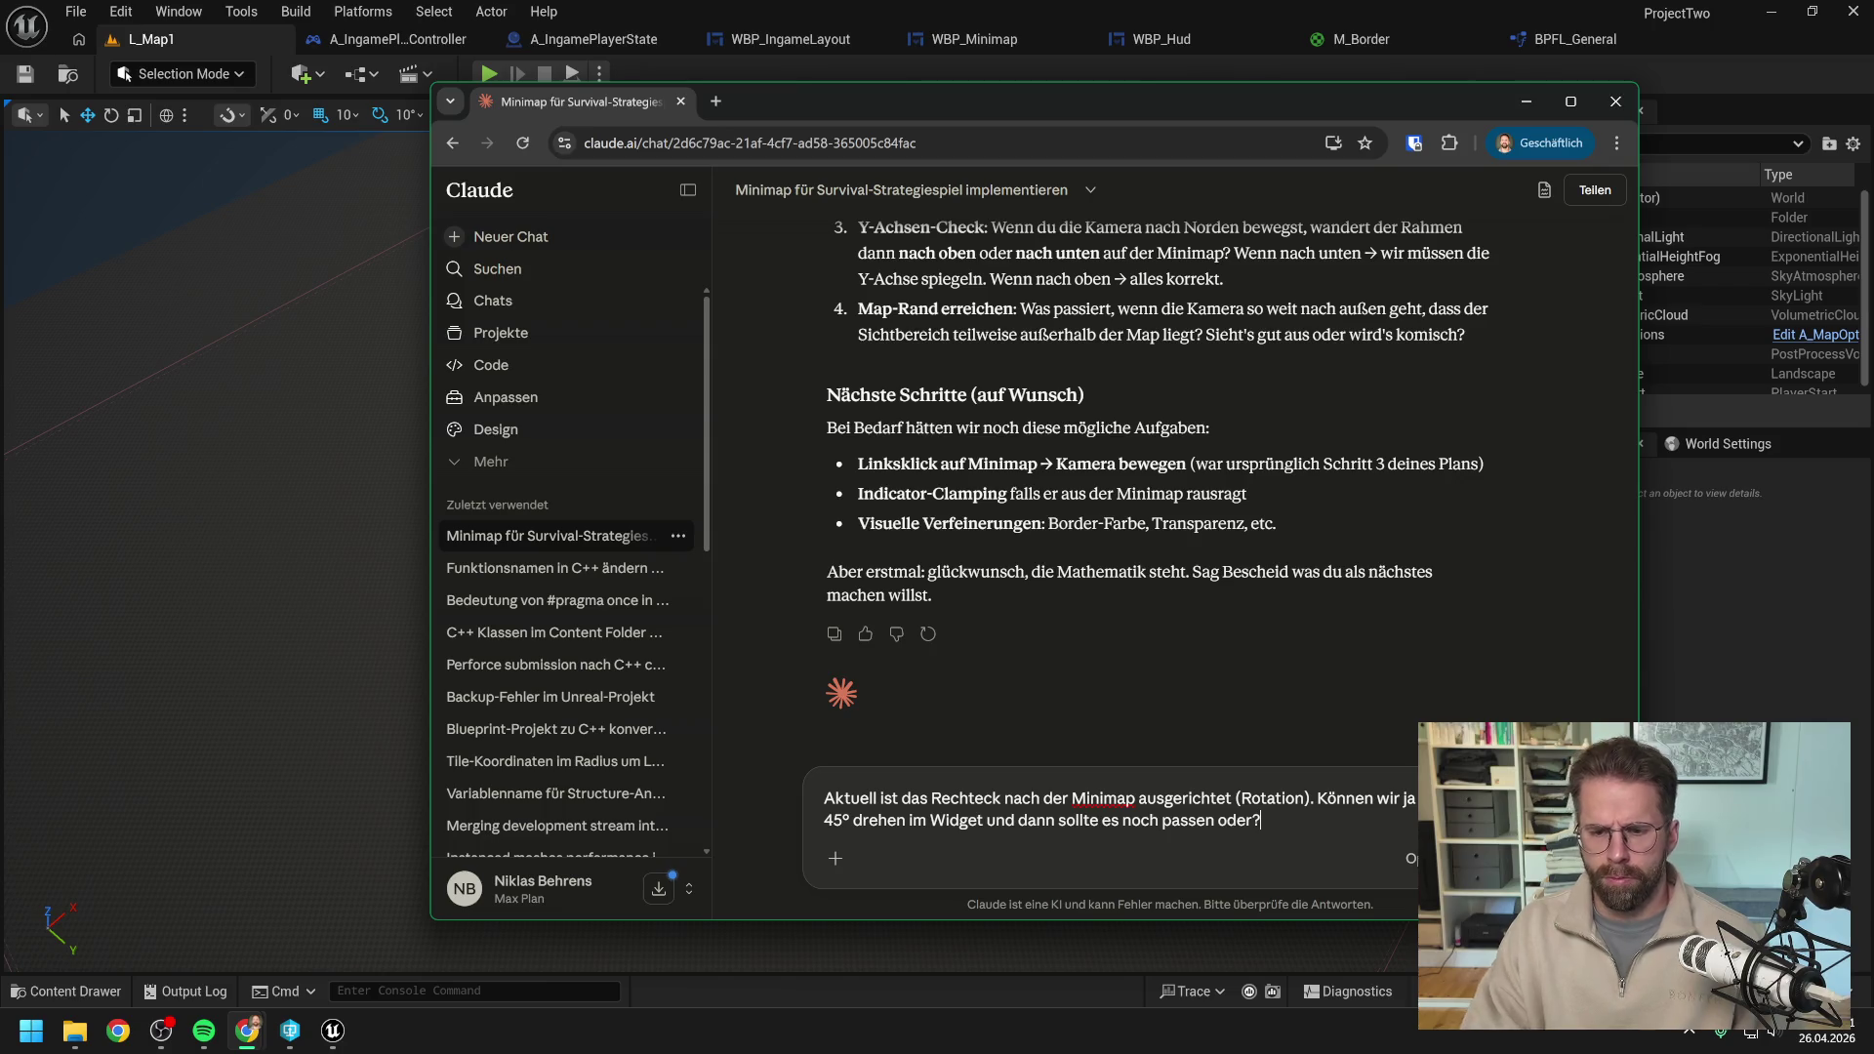
pyautogui.press('Return')
pyautogui.click(1665, 659)
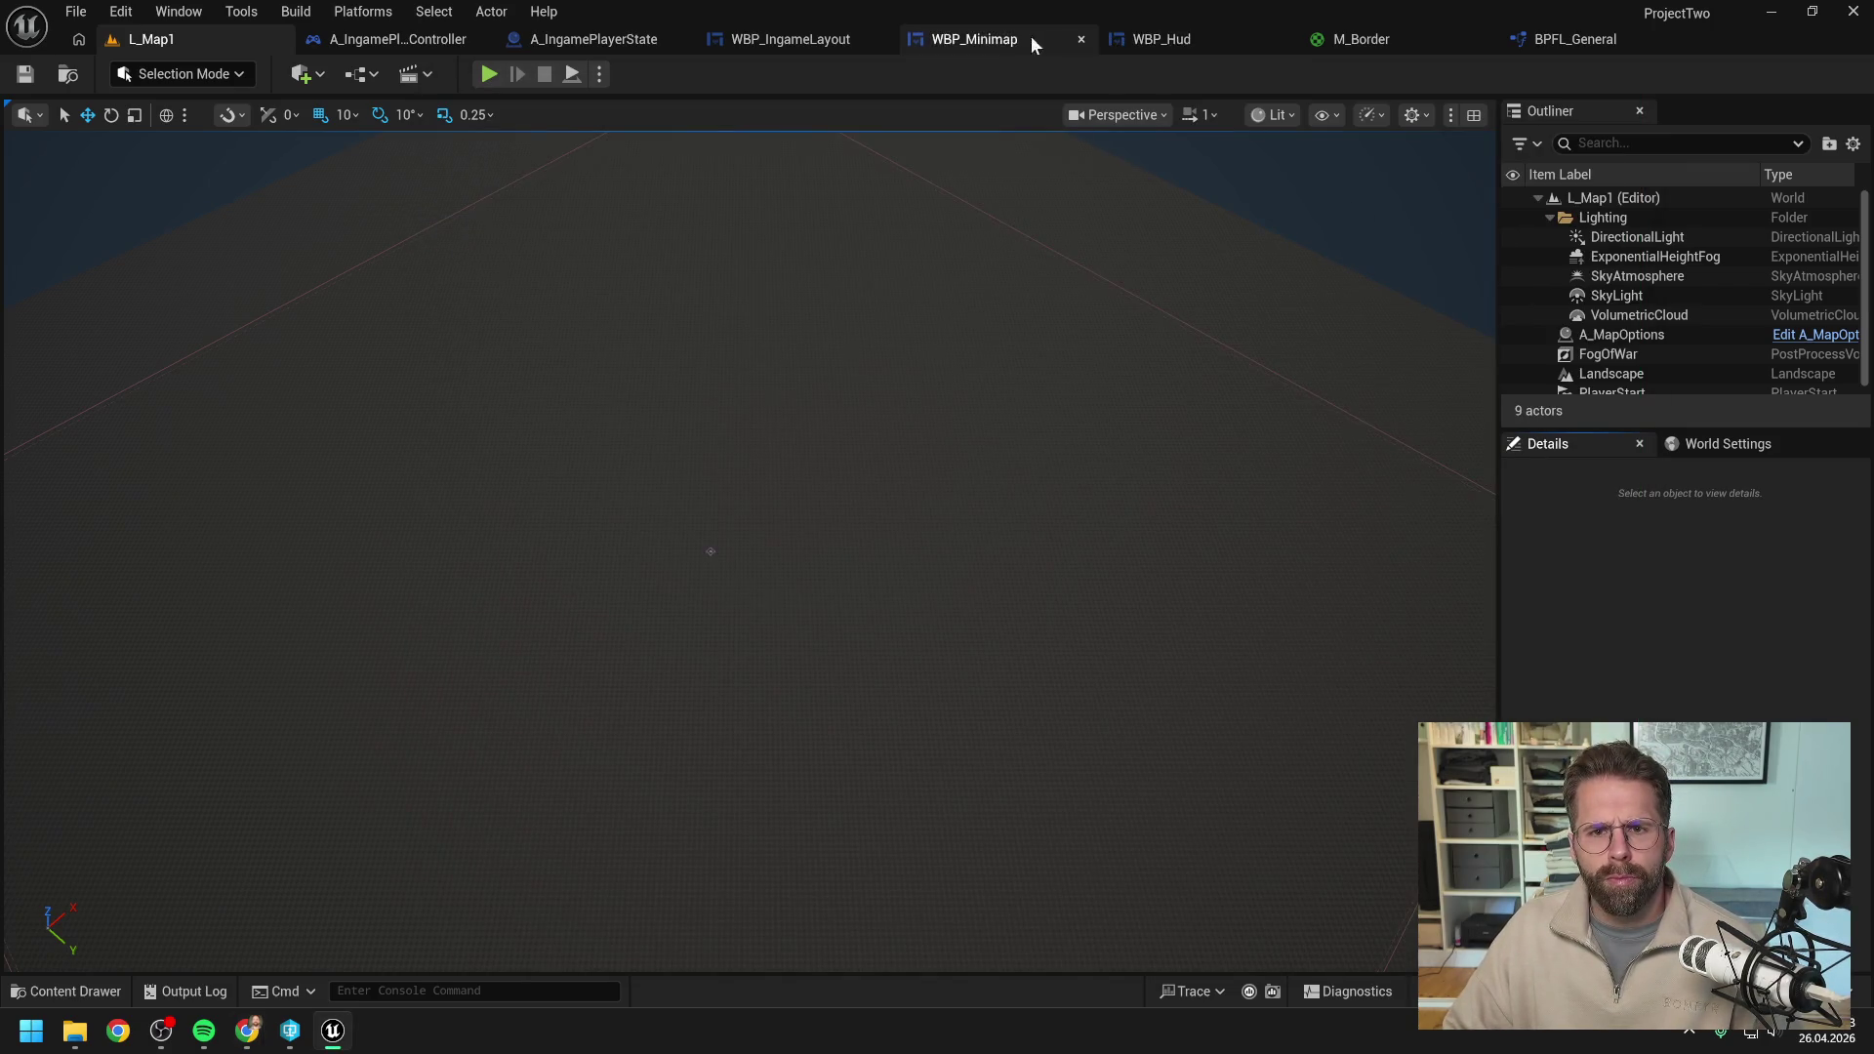
# In the WBP_Minimap Designer, set CameraRectangleSizeBox's Render Transform angle to 45, then return to L_Map1.
pyautogui.click(1026, 38)
pyautogui.click(1700, 78)
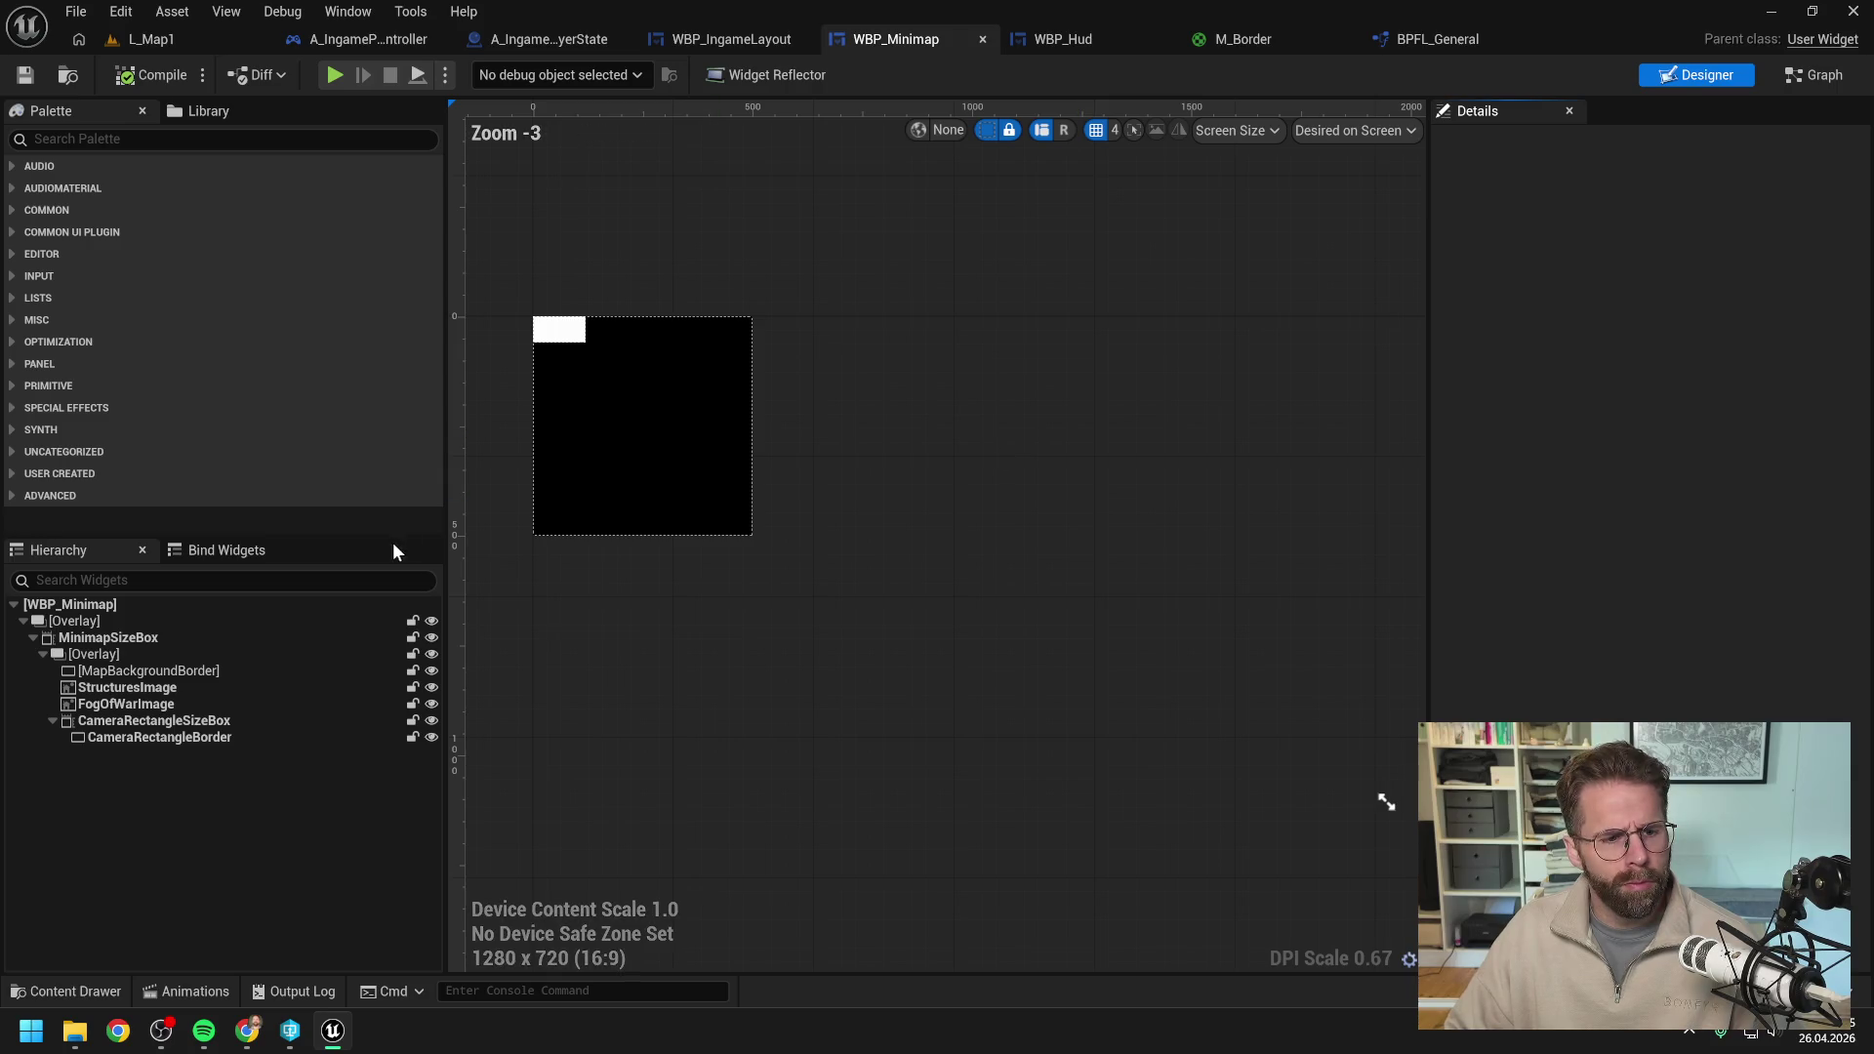
pyautogui.click(181, 722)
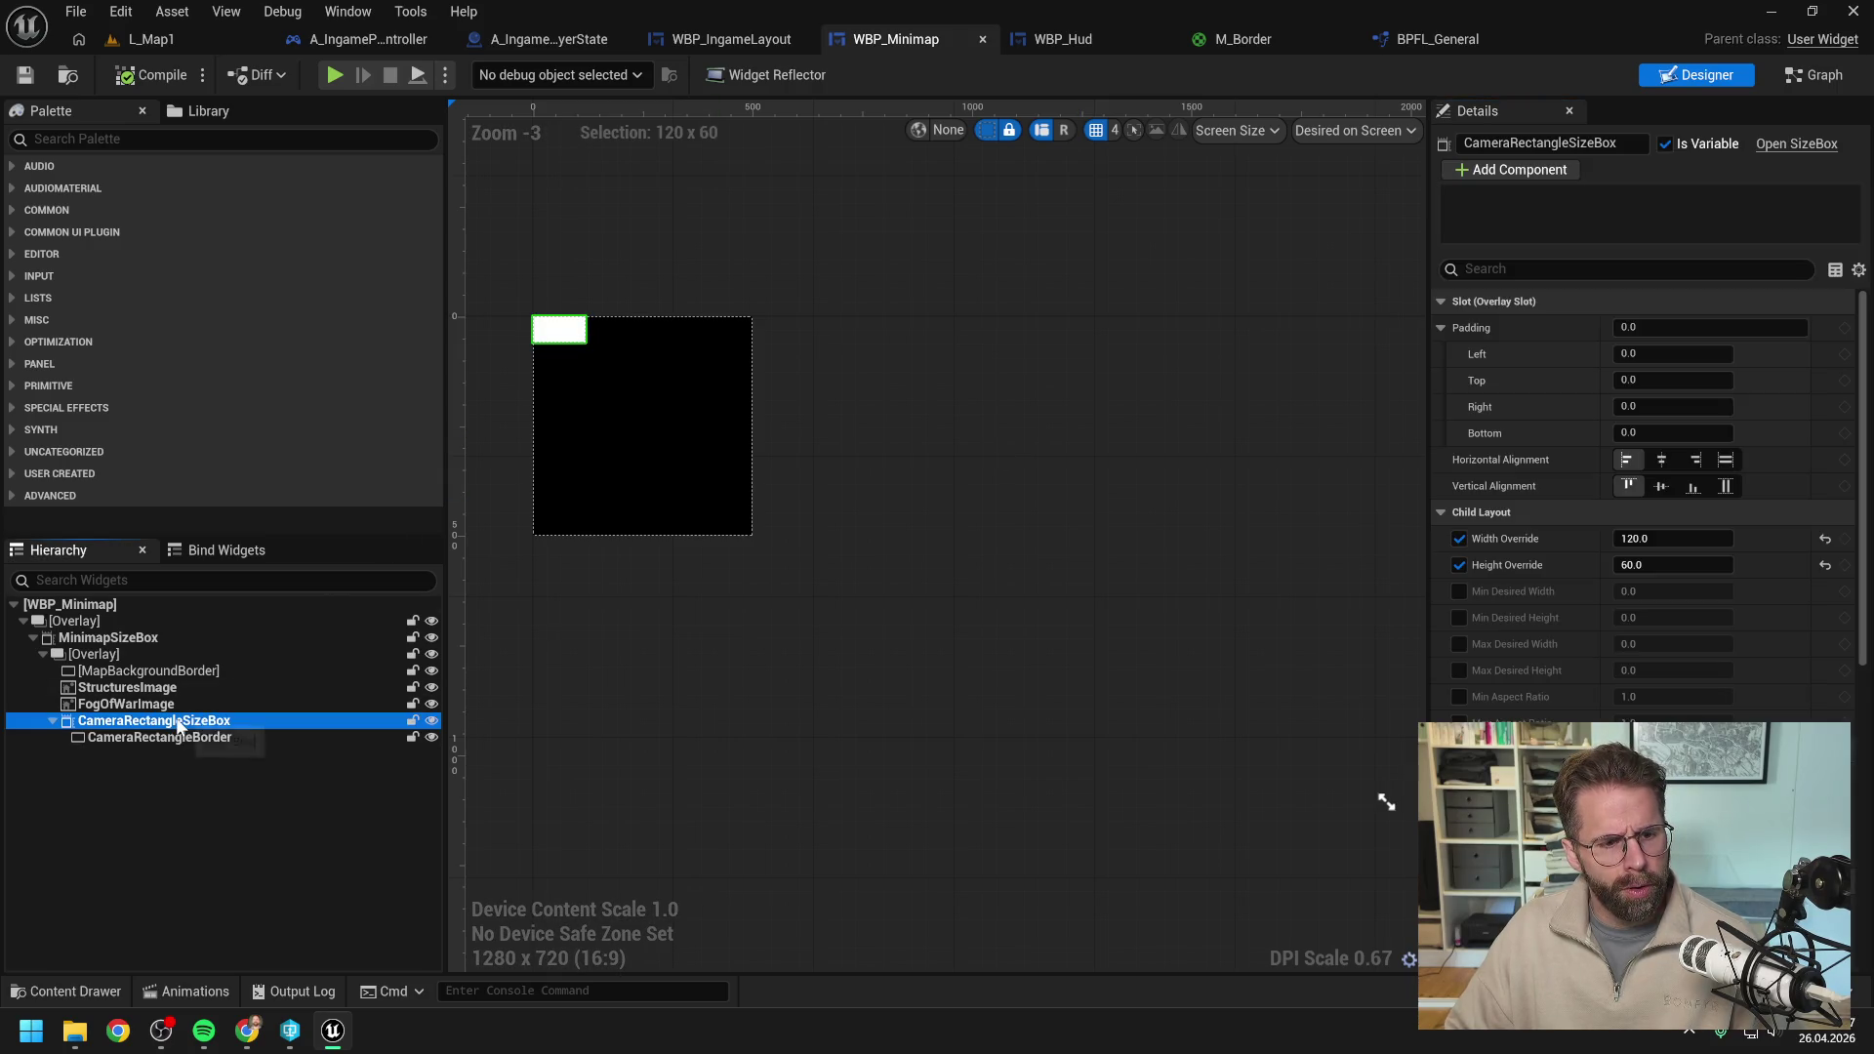
pyautogui.click(1523, 269)
pyautogui.write('rota')
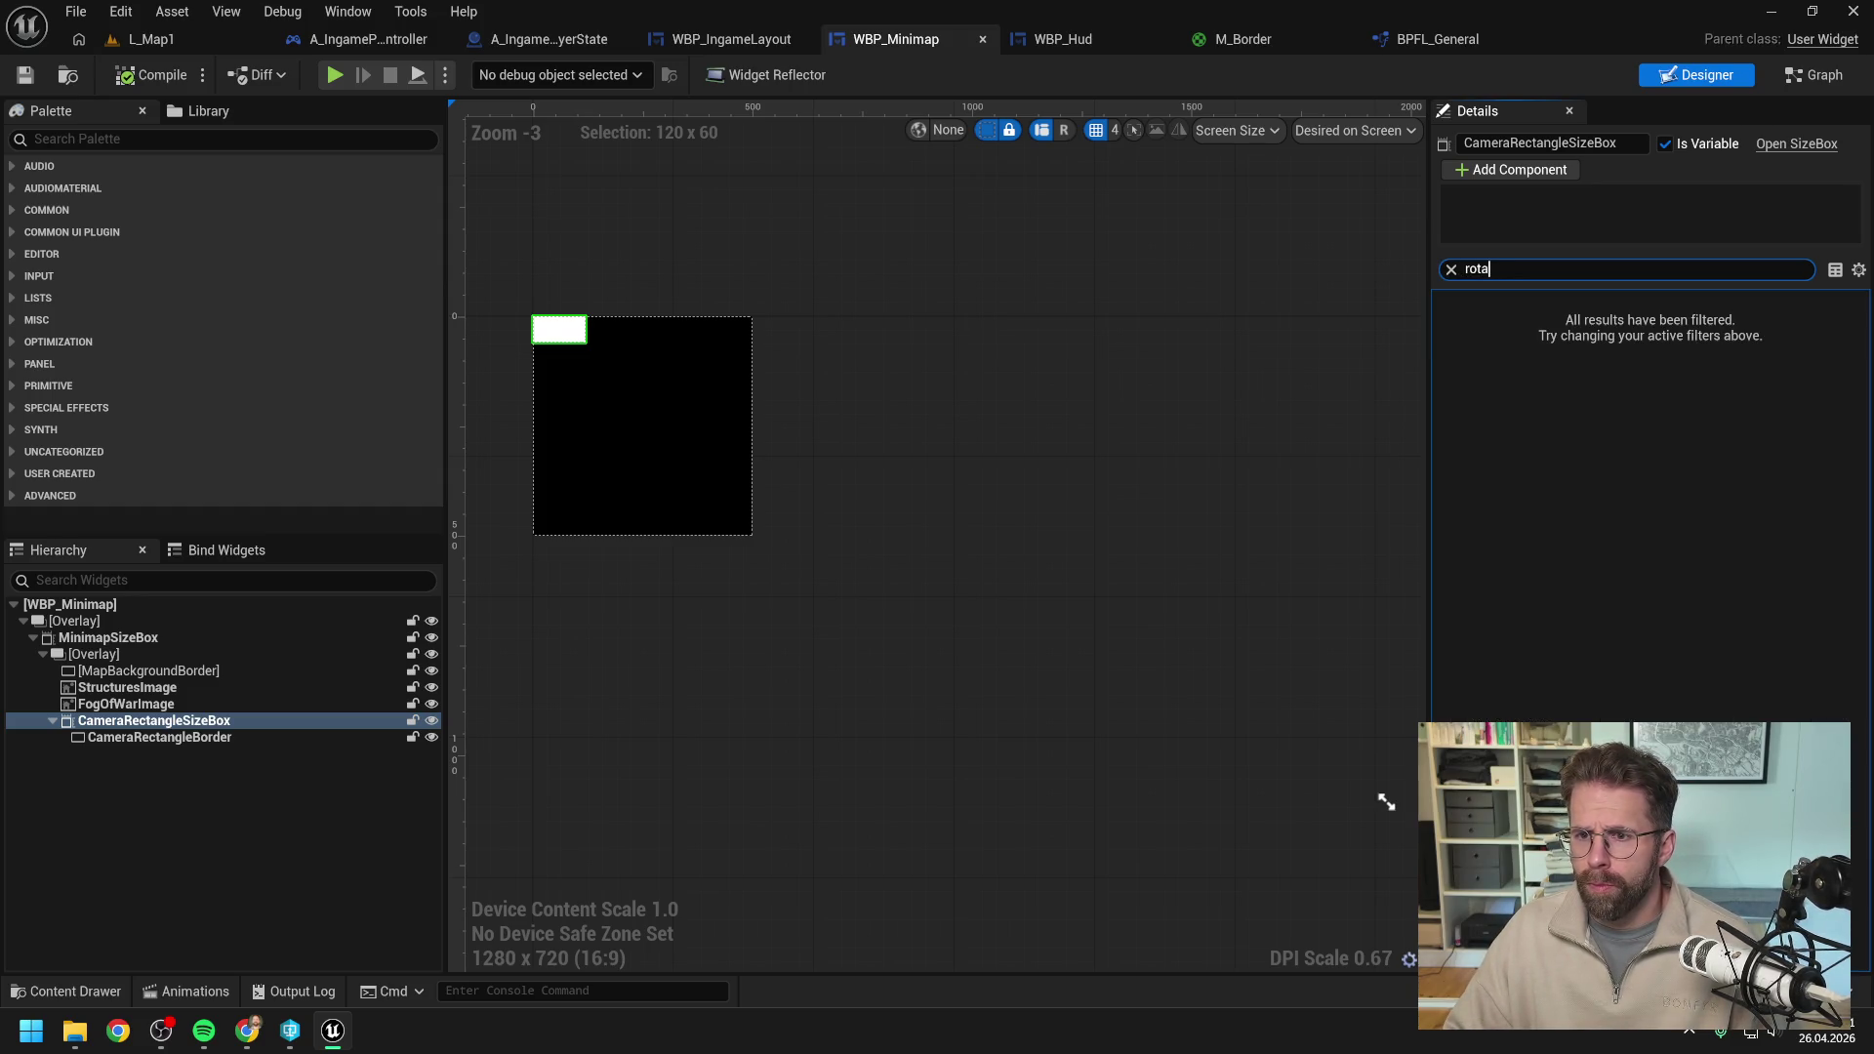
pyautogui.hotkey('ctrl', 'a')
pyautogui.press('BackSpace')
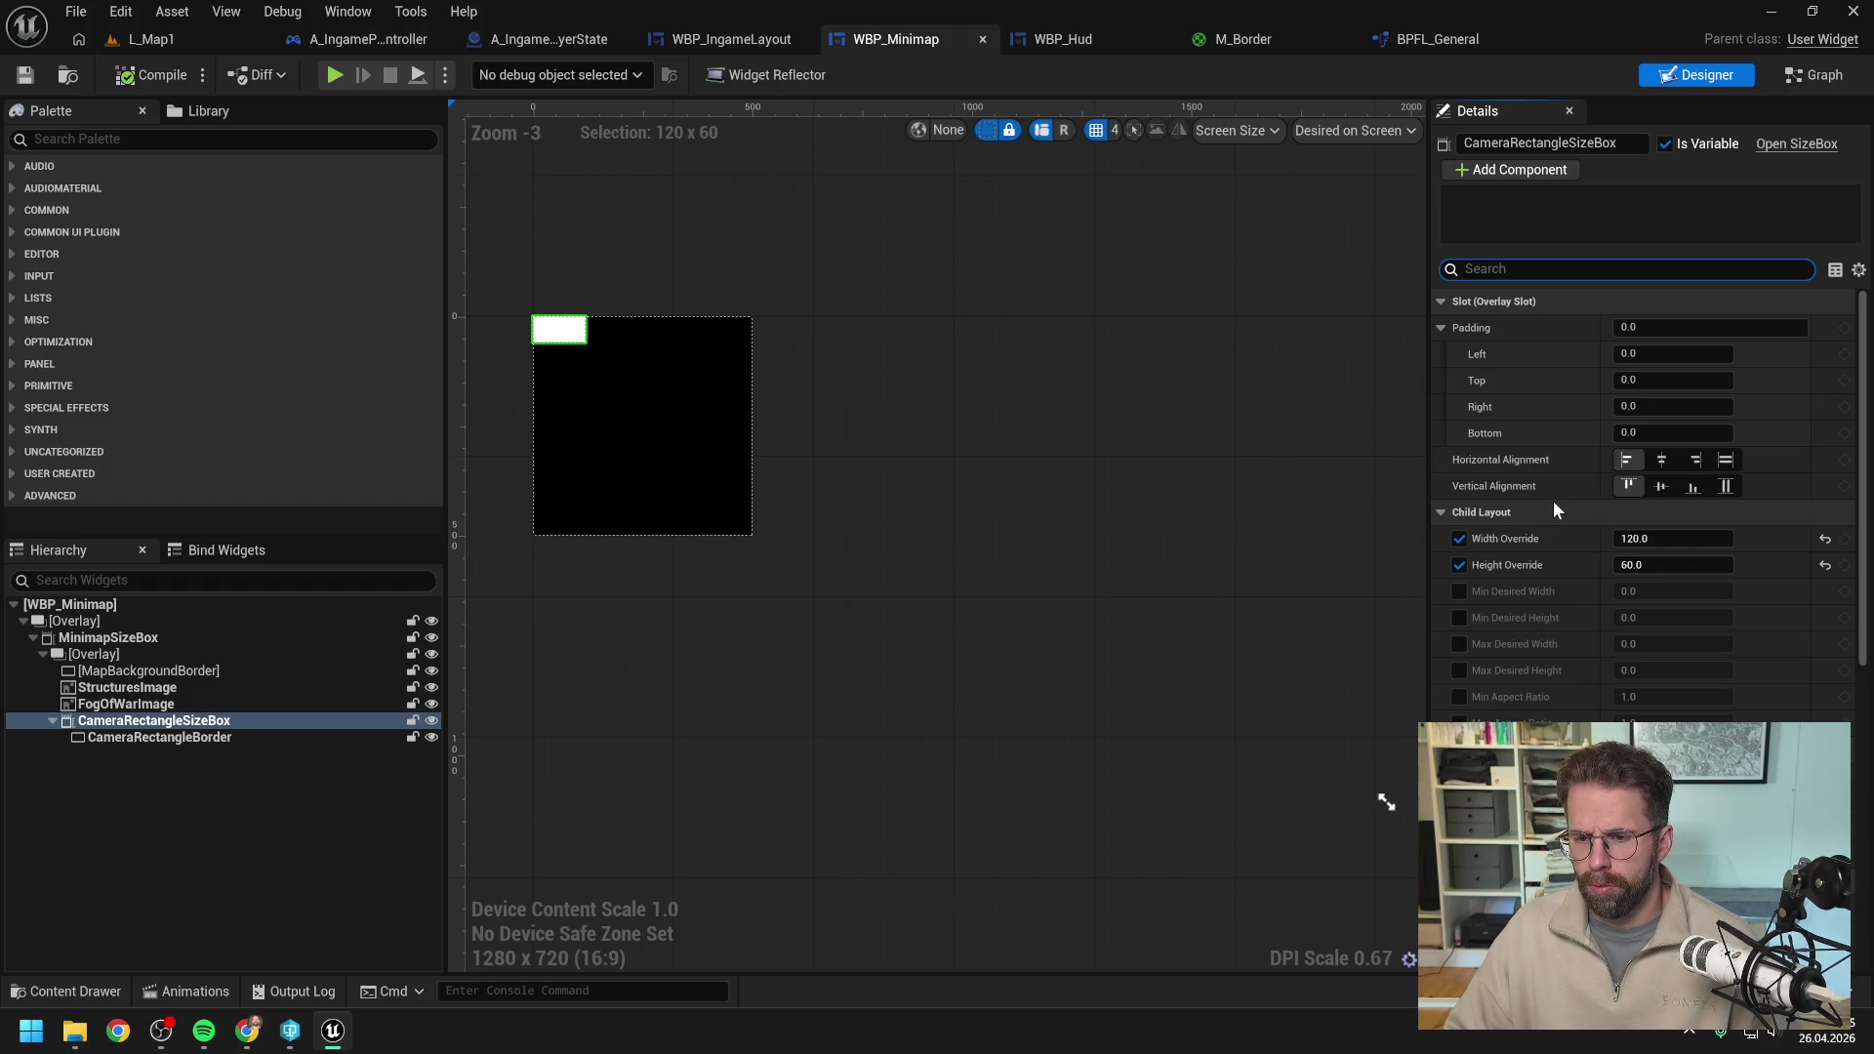
pyautogui.write('rend')
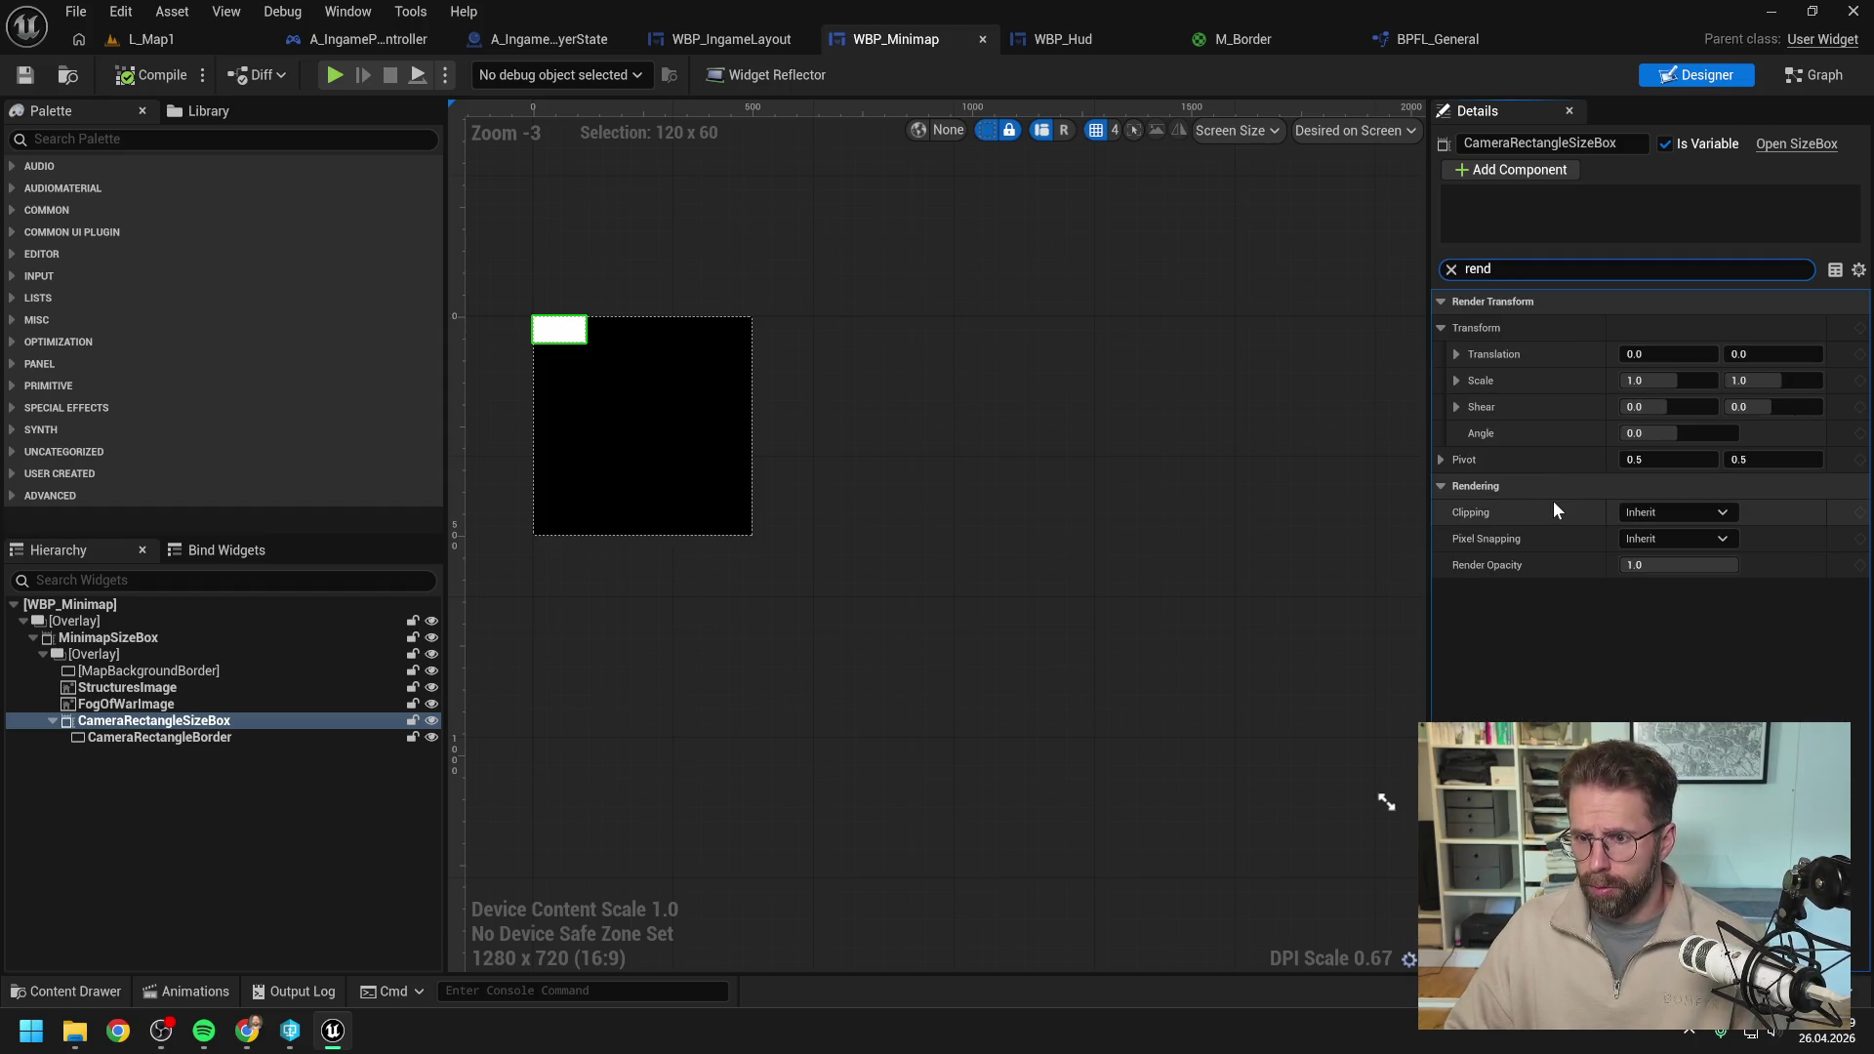
pyautogui.click(1683, 432)
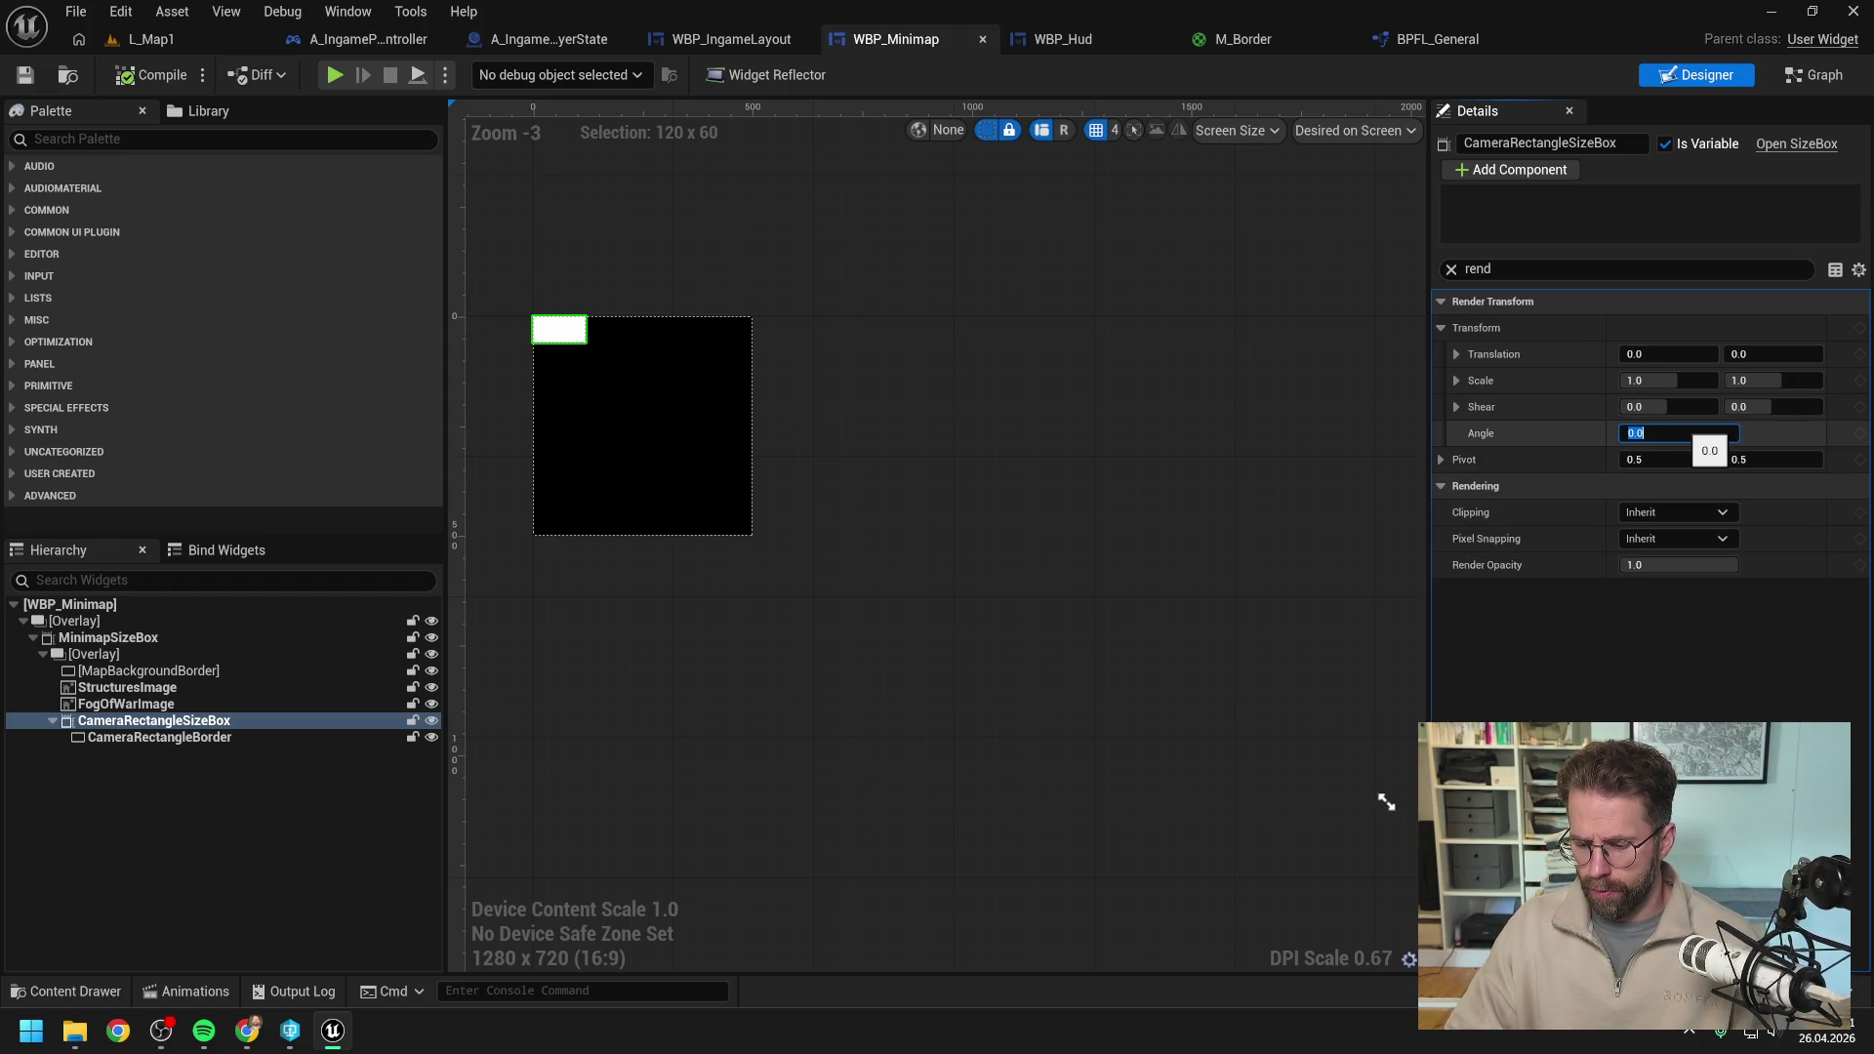
pyautogui.write('45')
pyautogui.press('Return')
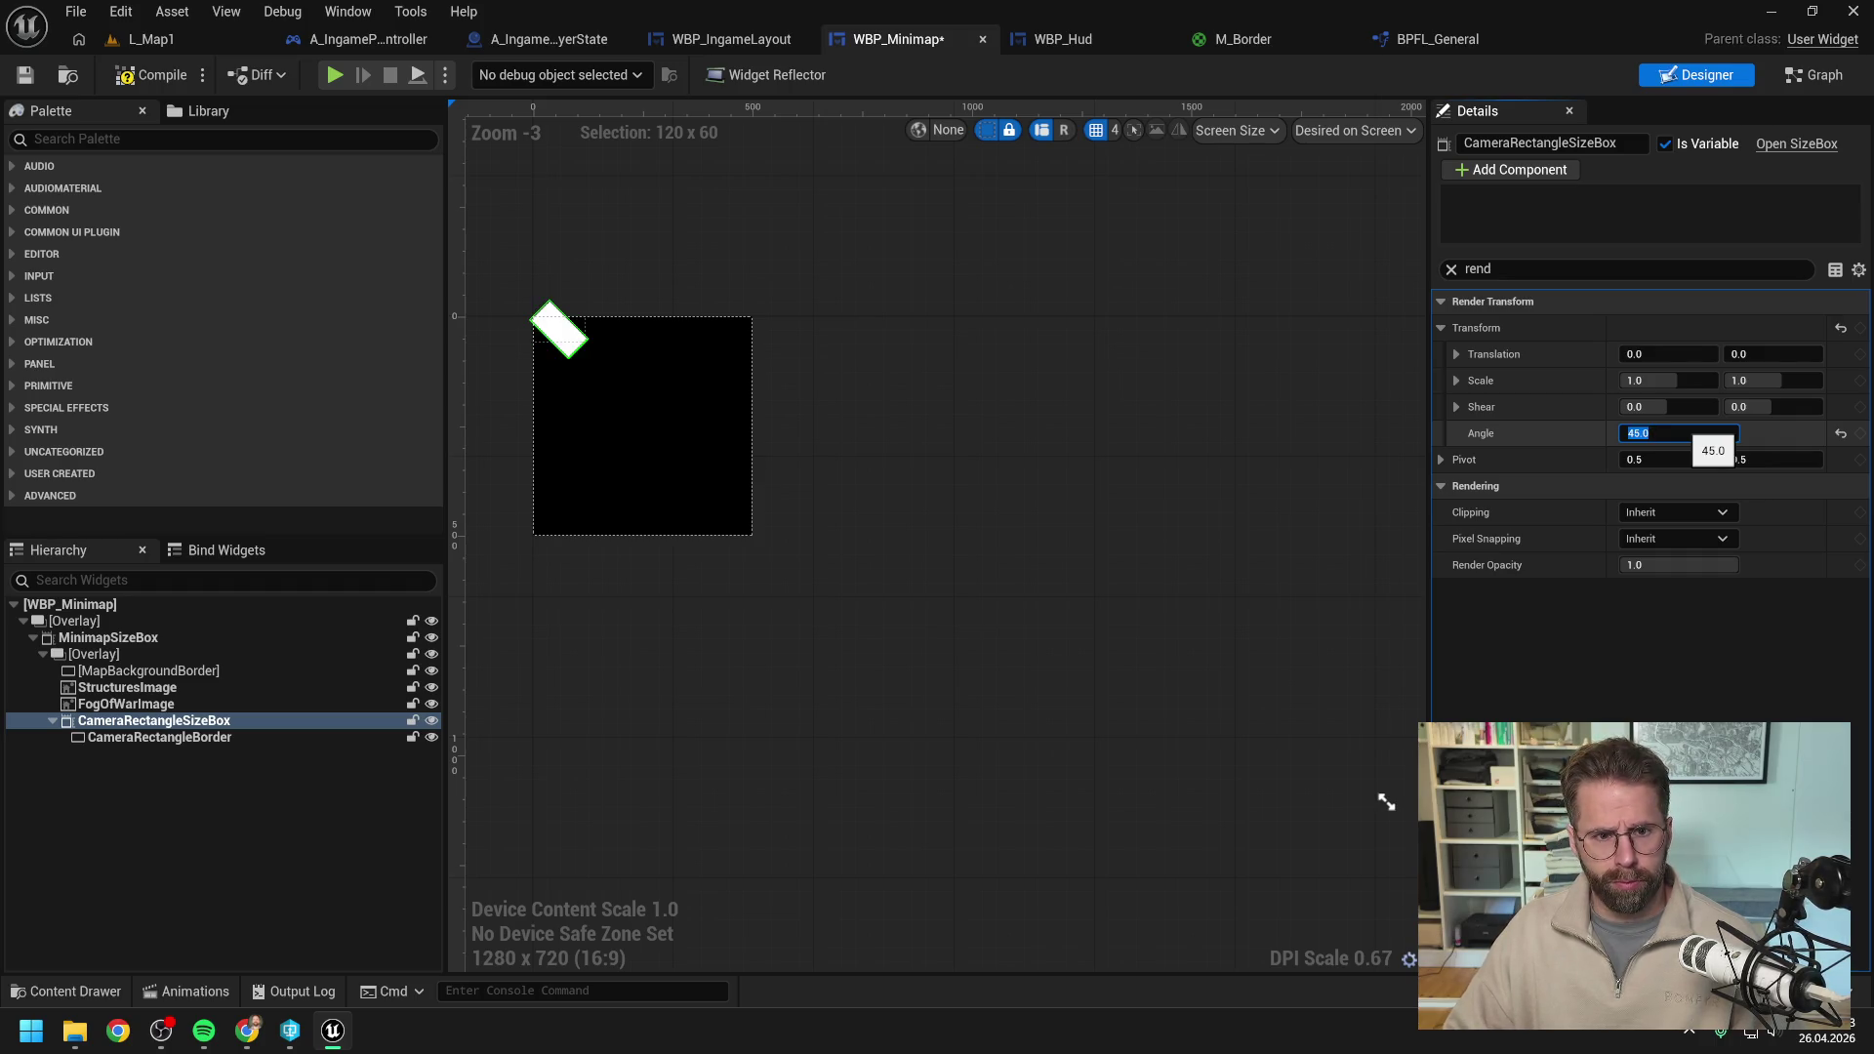
pyautogui.click(154, 40)
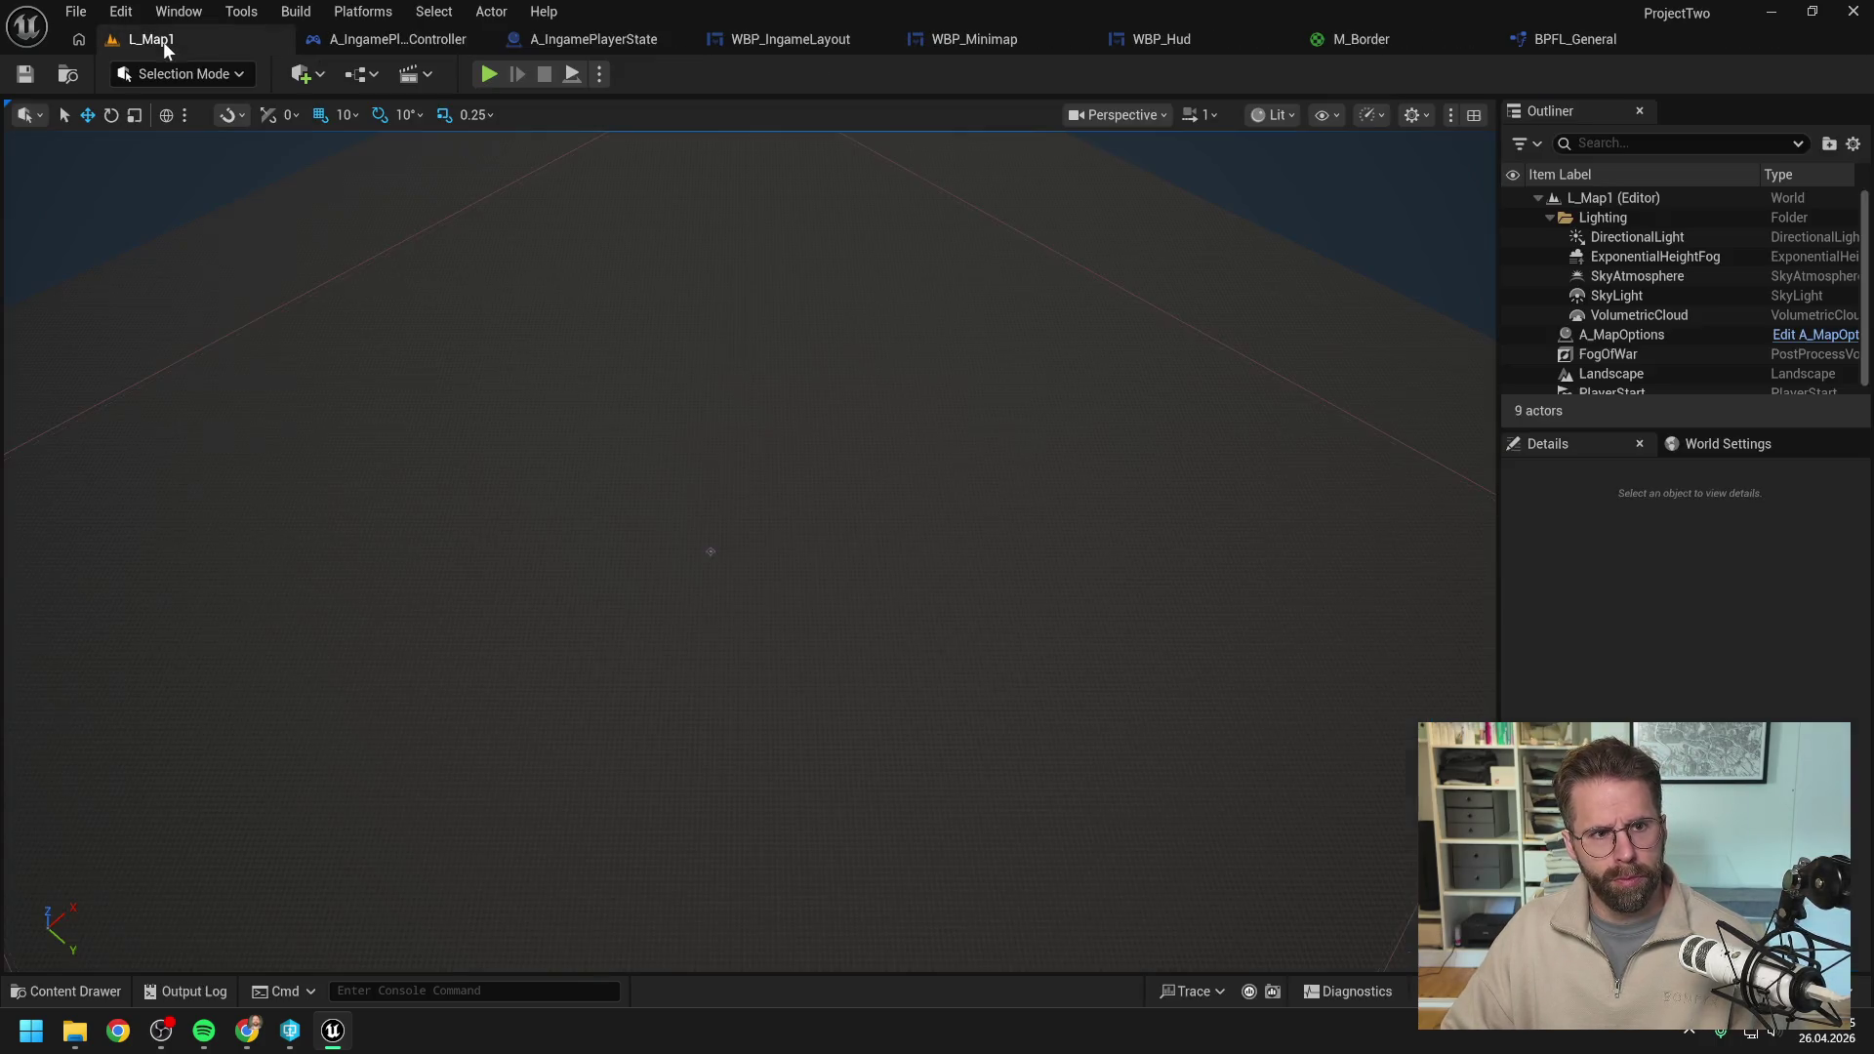
pyautogui.hotkey('alt', 'p')
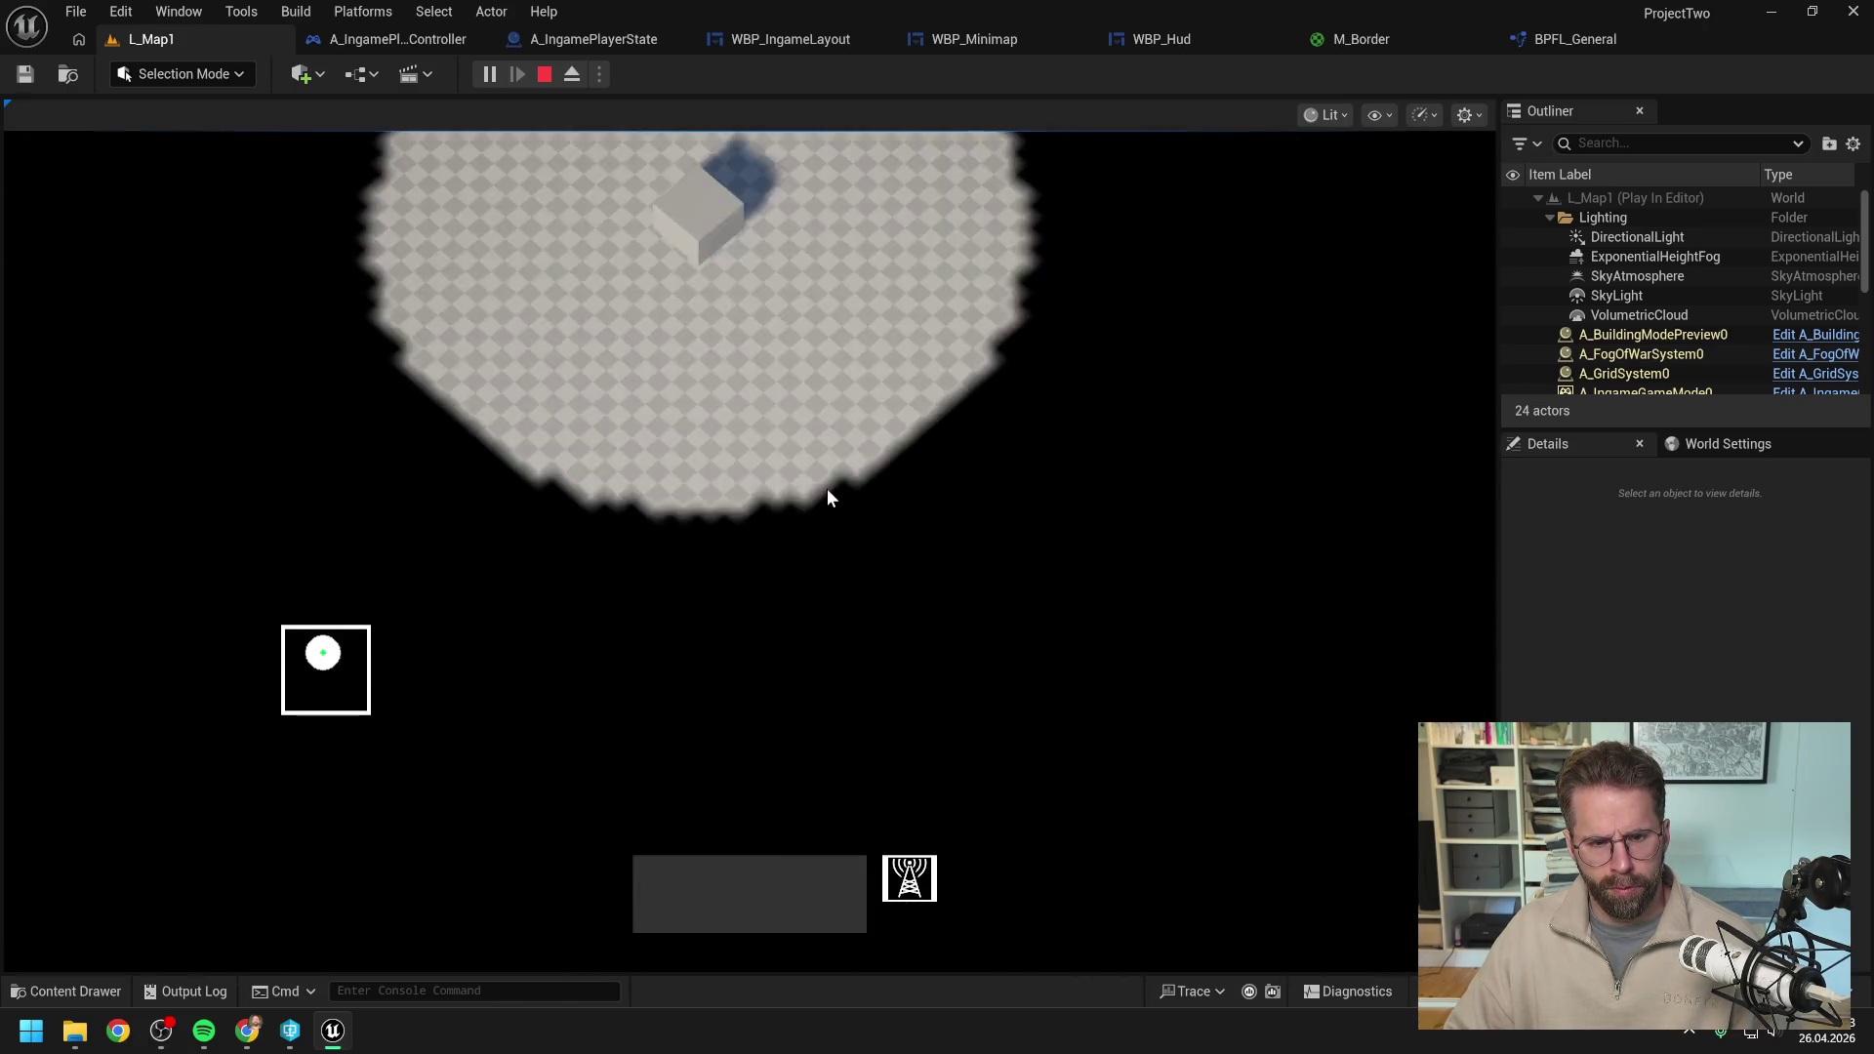
pyautogui.scroll(5, 773, 509)
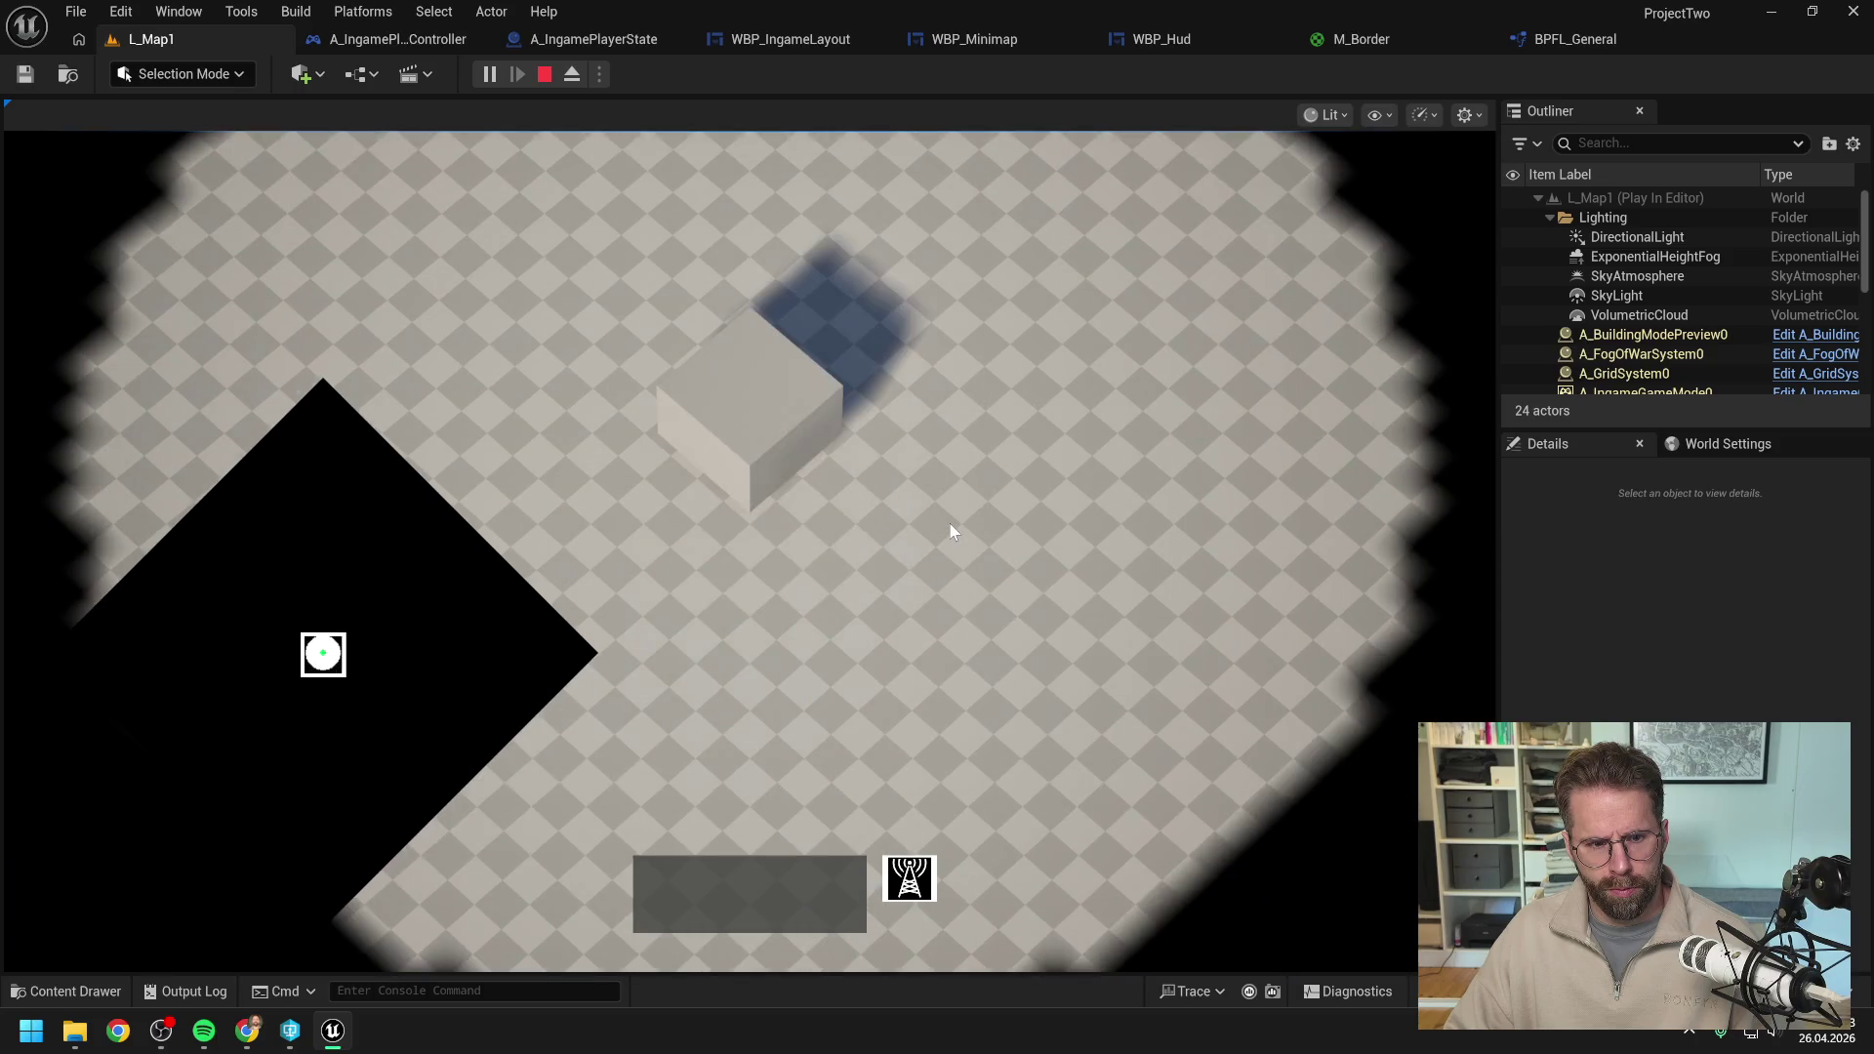
pyautogui.scroll(-3, 951, 523)
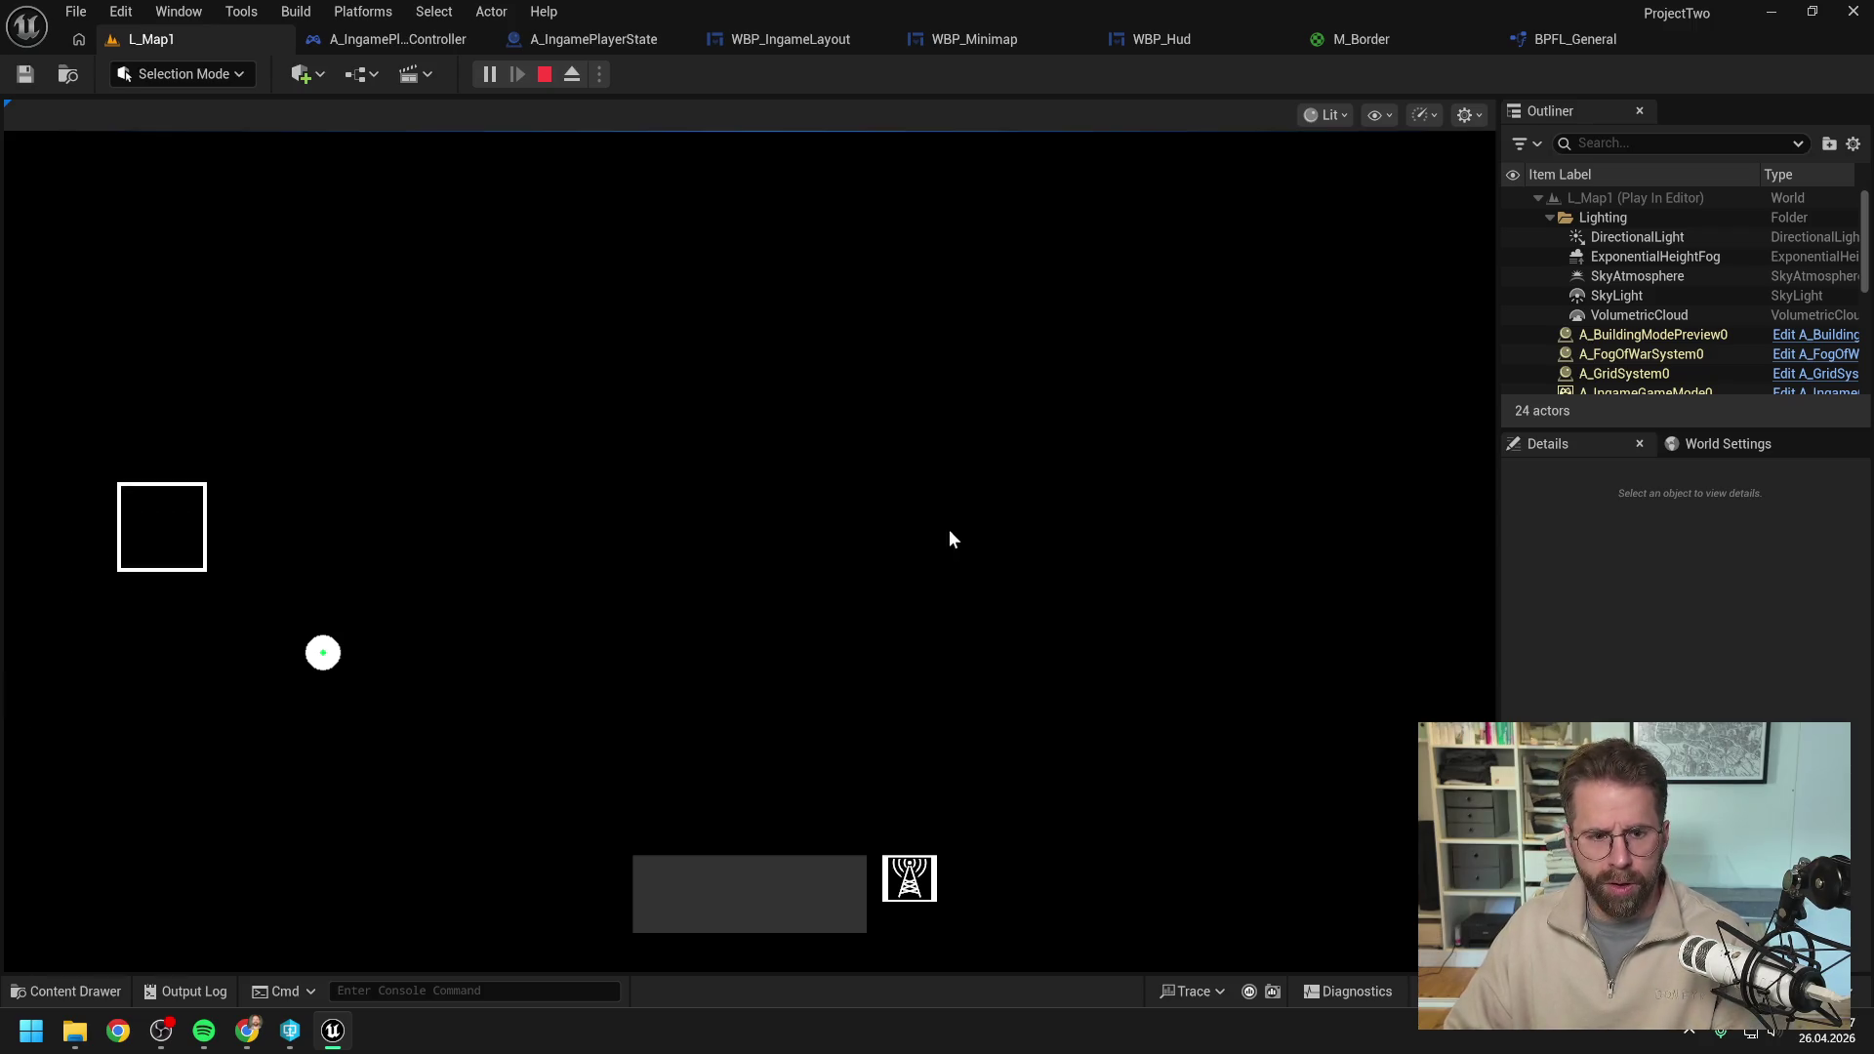
pyautogui.press('Escape')
pyautogui.click(1166, 41)
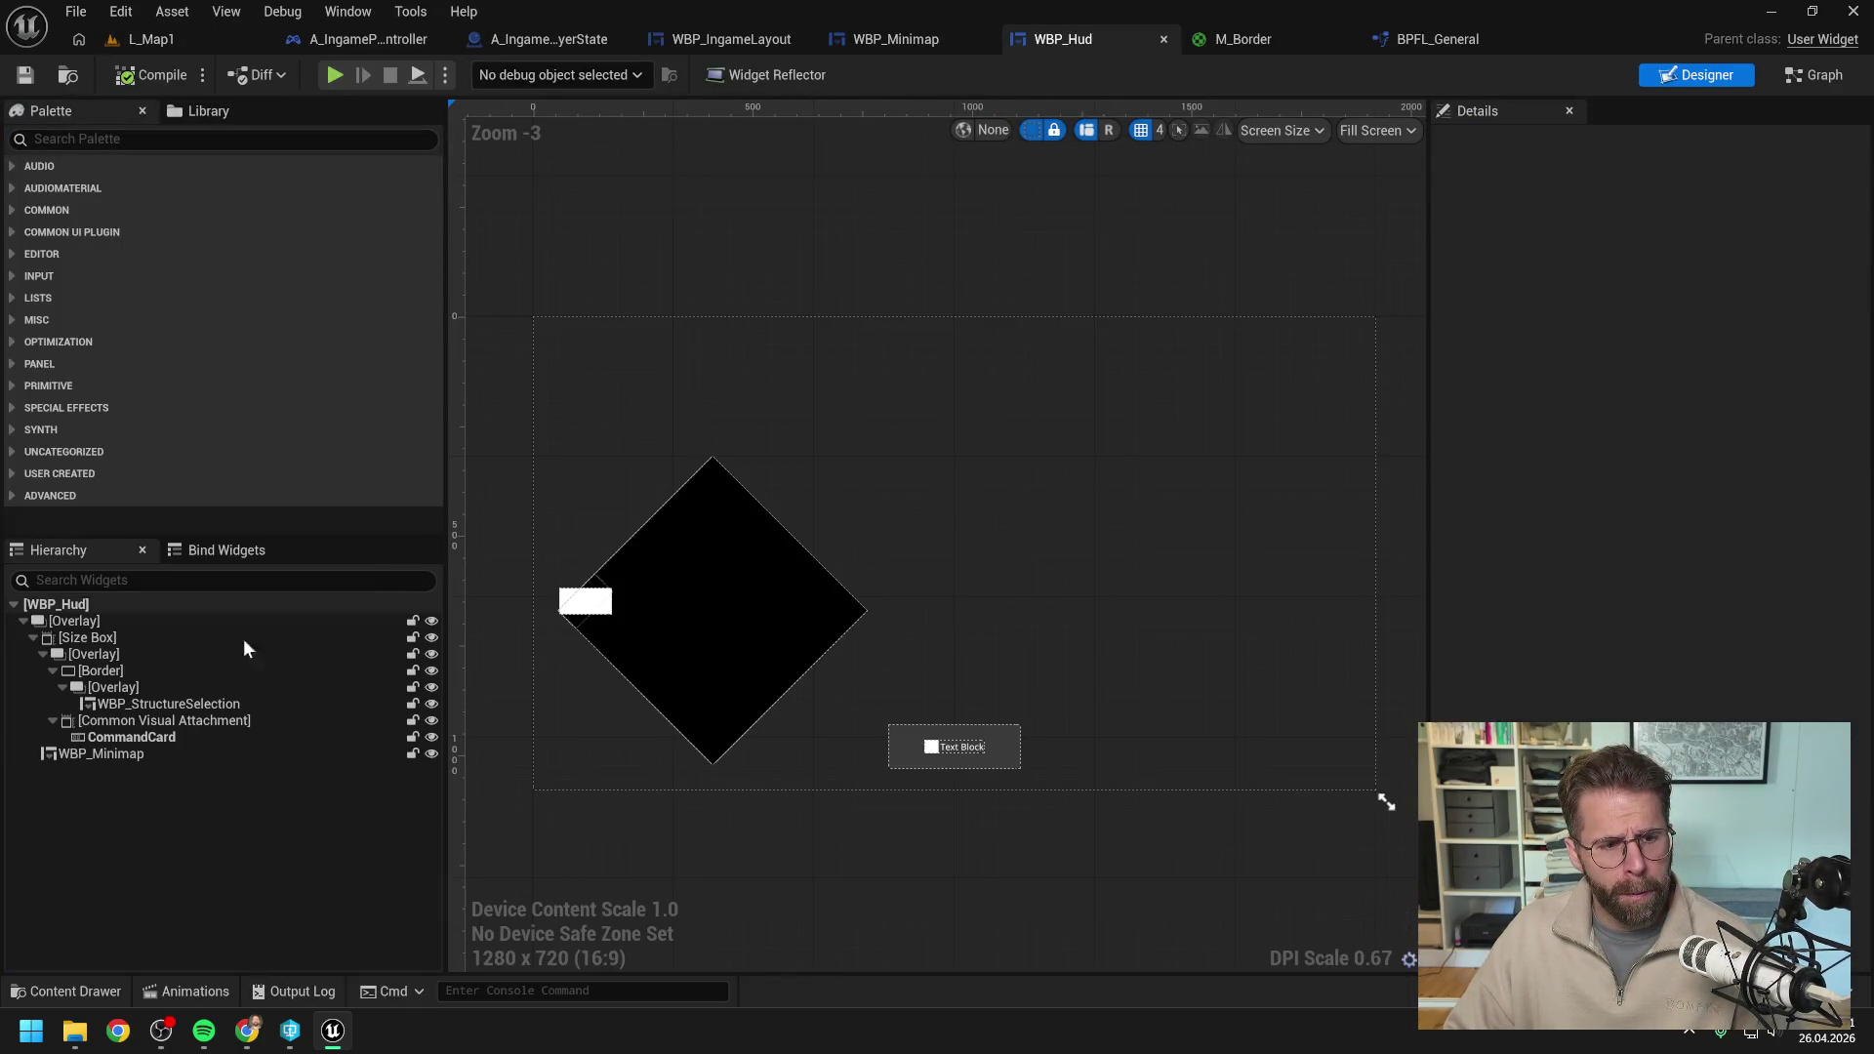
# In WBP_Minimap, clear the property filter and set MapBackgroundBorder's content padding to 0.
pyautogui.click(883, 39)
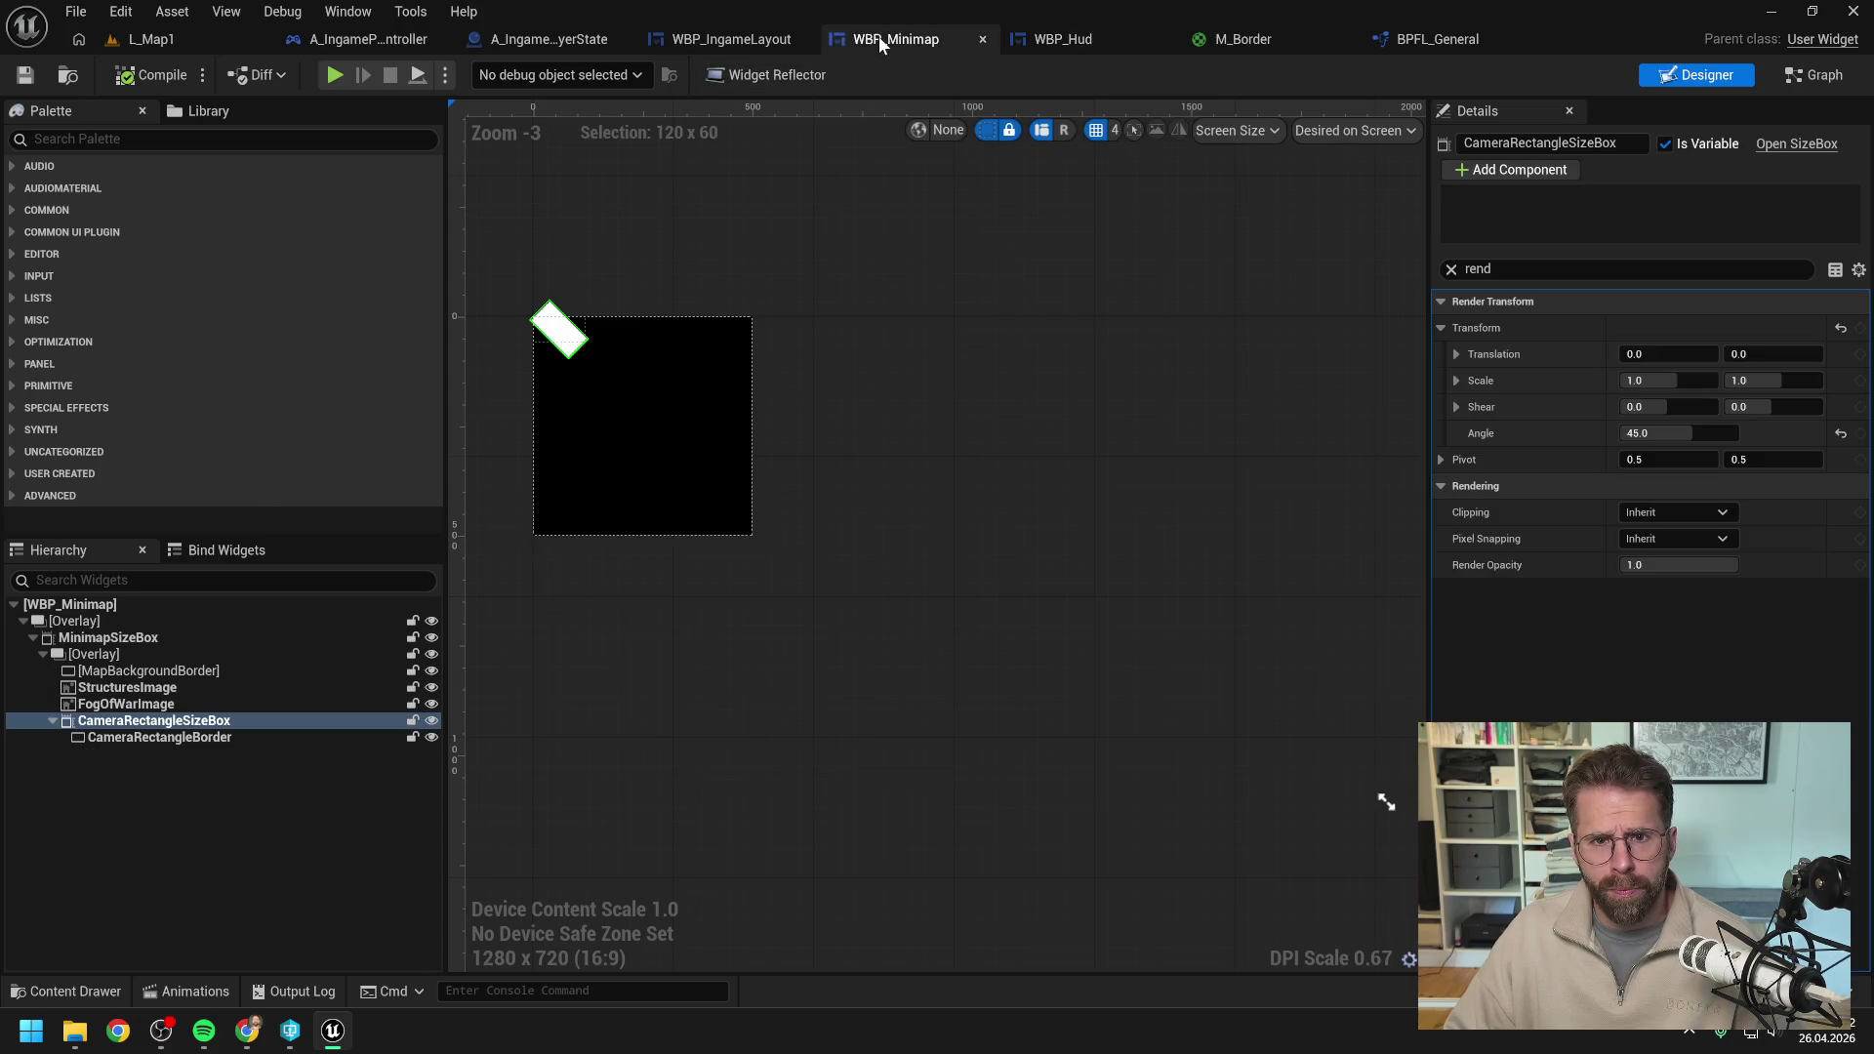
pyautogui.click(185, 670)
pyautogui.click(1513, 269)
pyautogui.press('BackSpace')
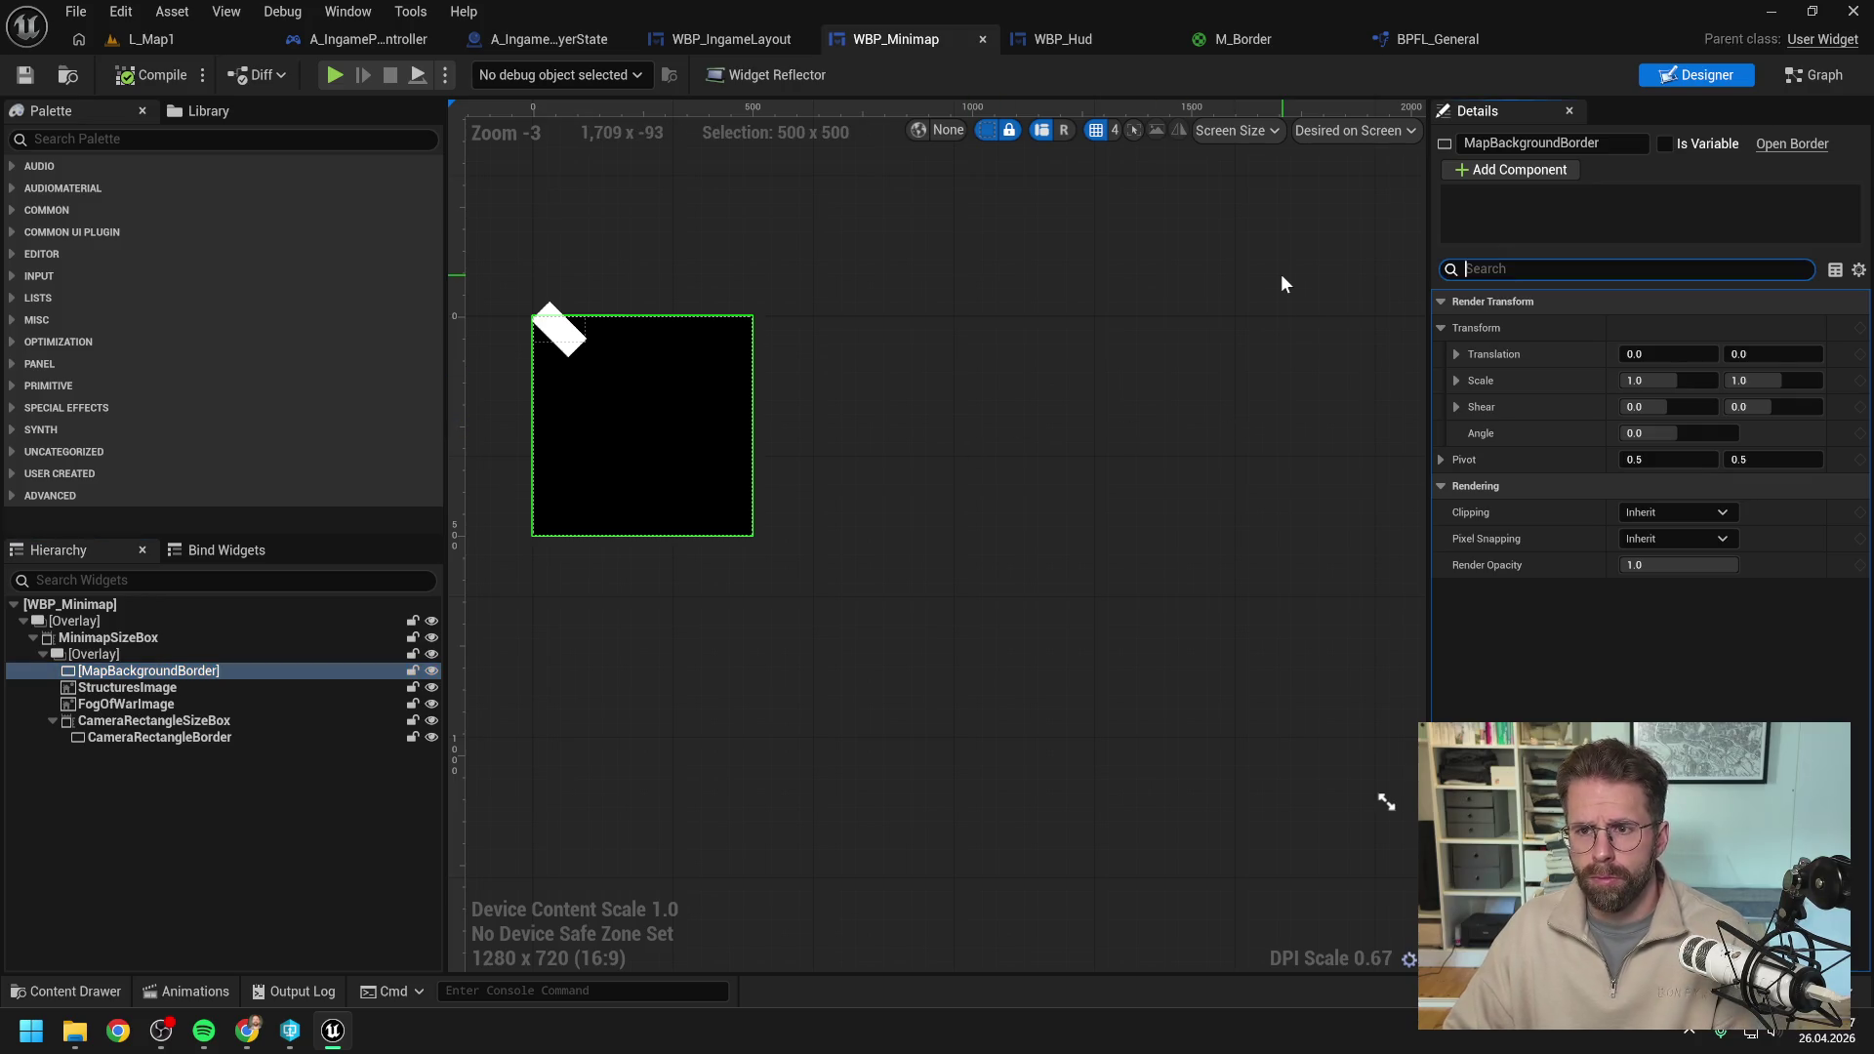
pyautogui.click(625, 546)
pyautogui.click(155, 670)
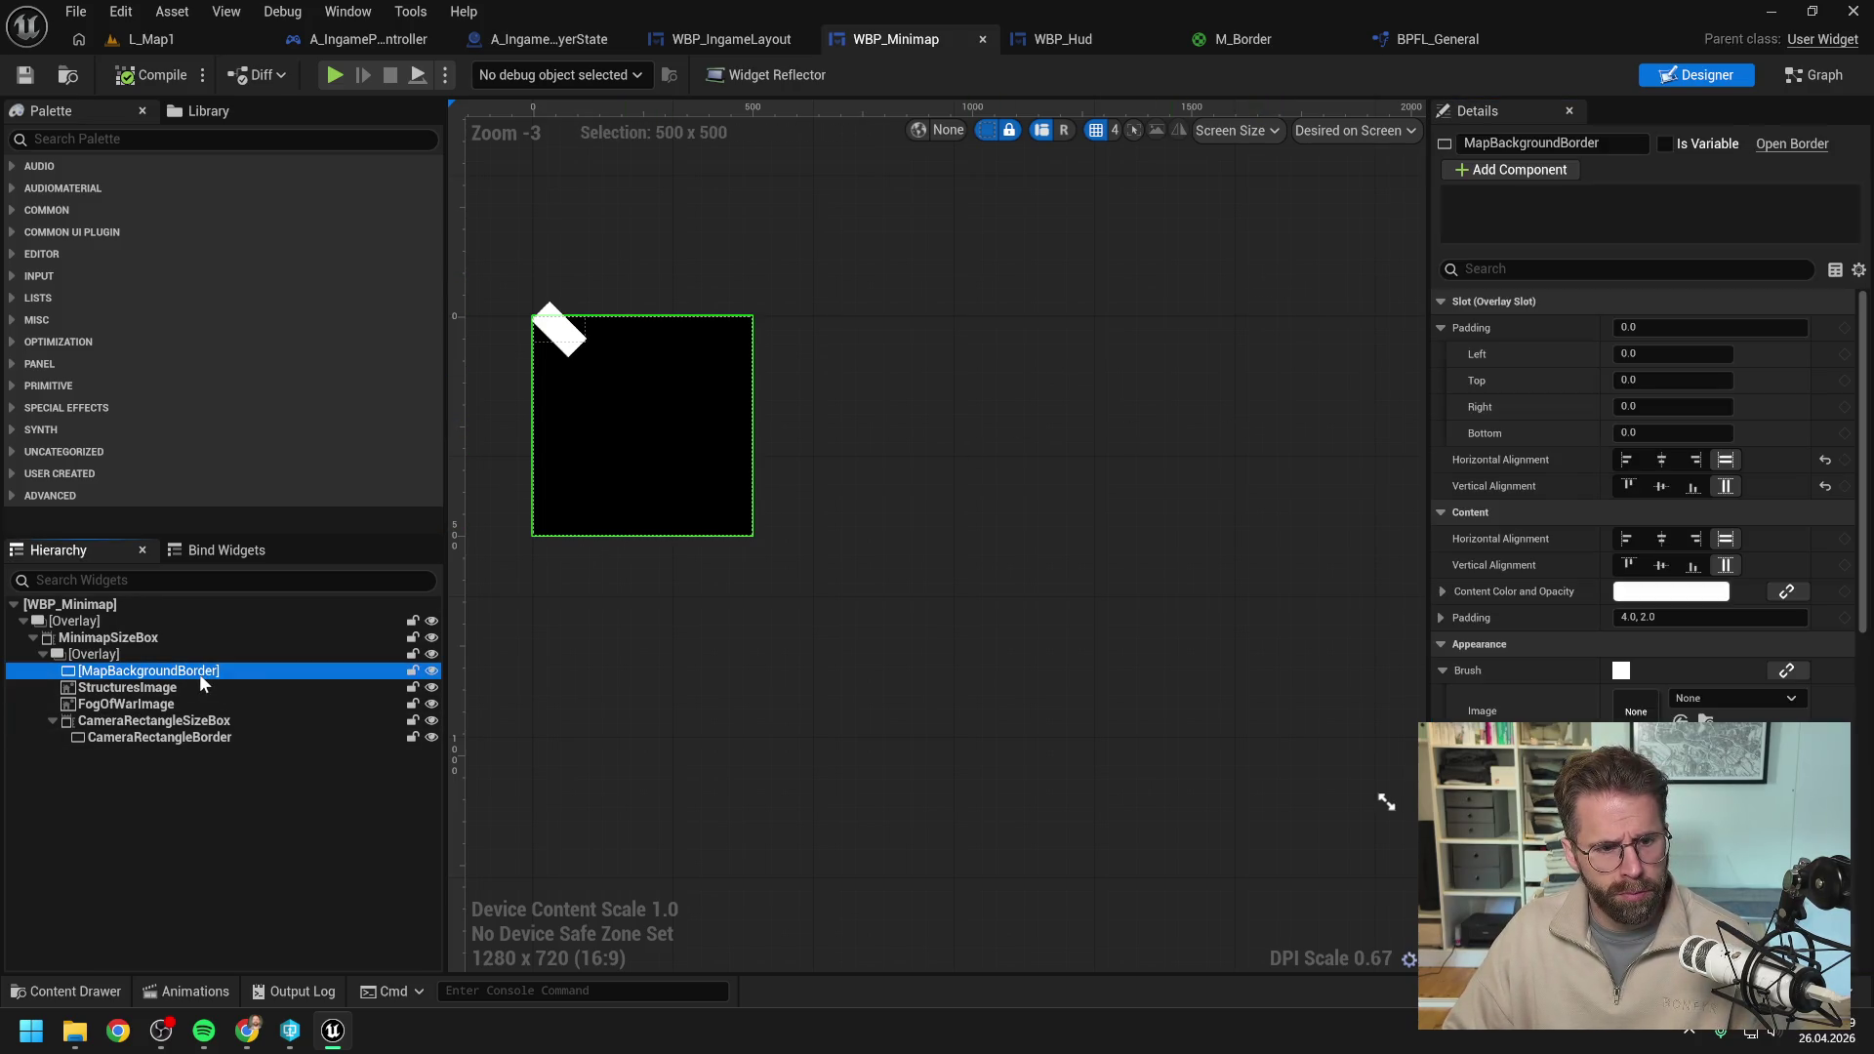
pyautogui.click(1677, 617)
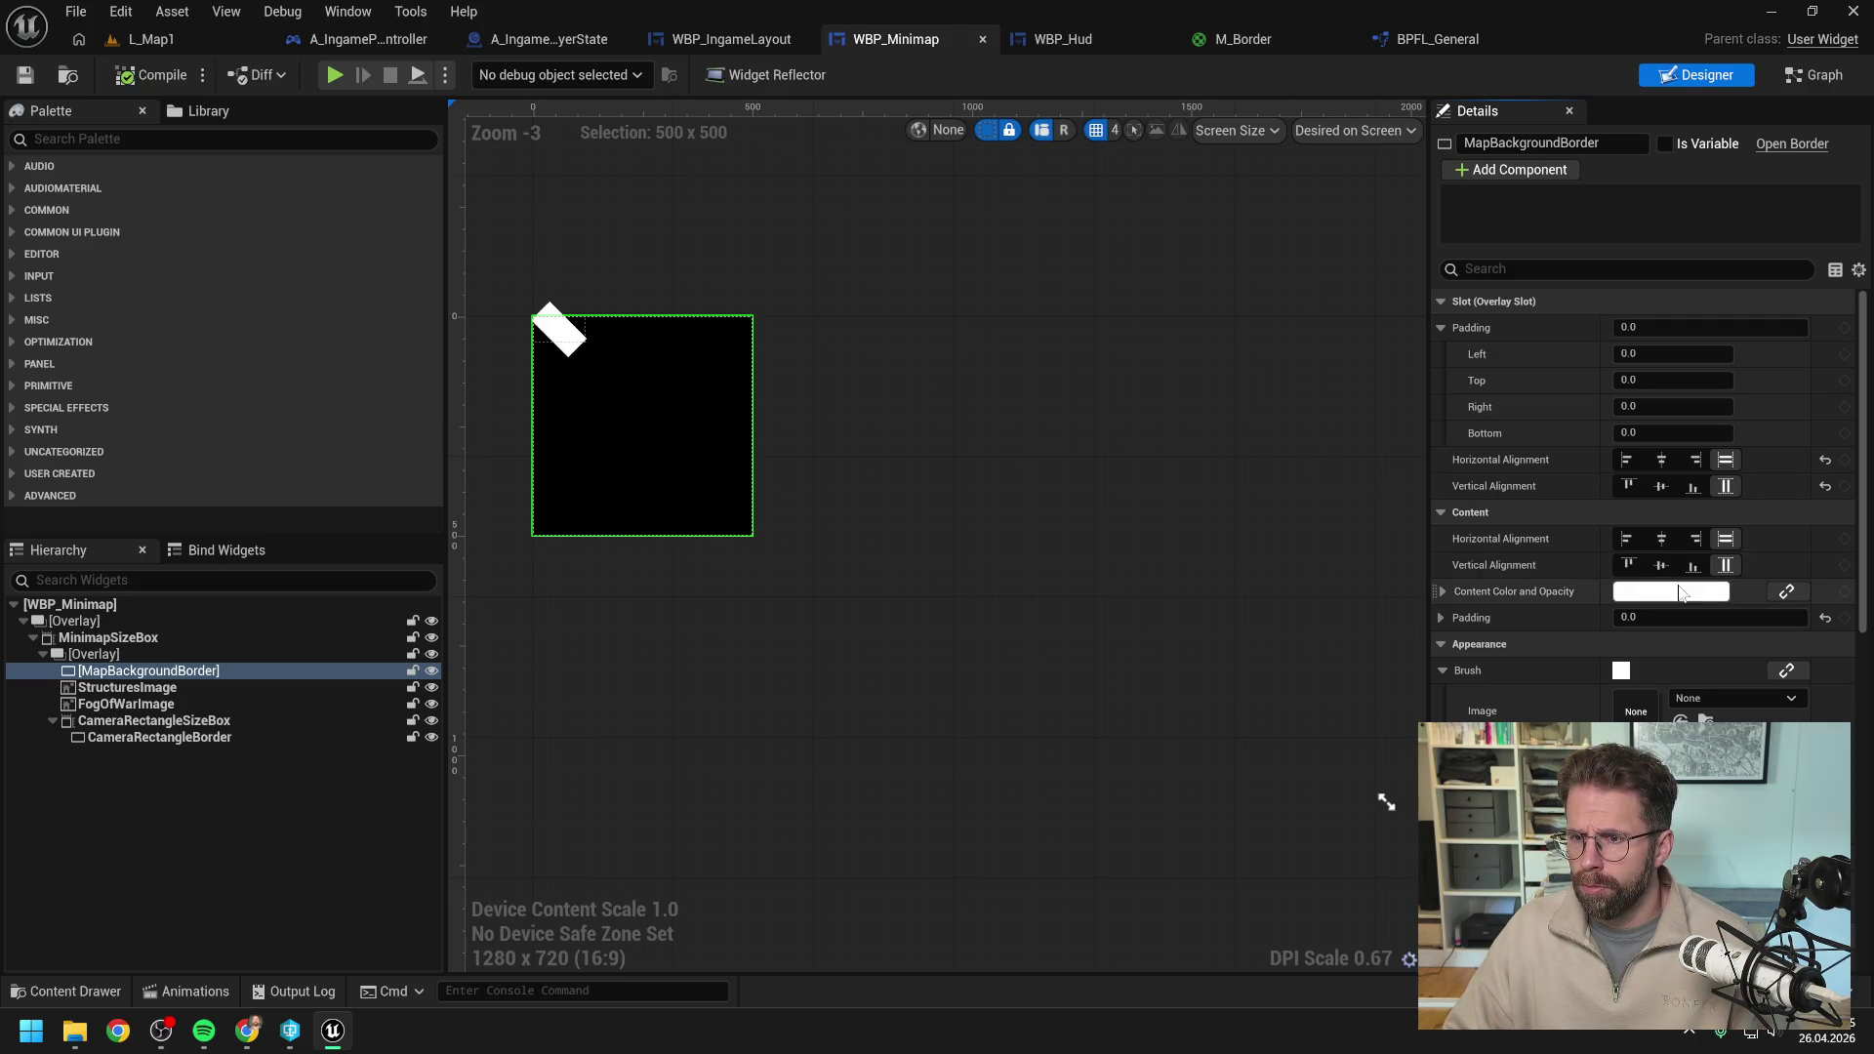
# Darken the border's Content Color and Opacity to a very dark grey of about 0.05.
pyautogui.click(1671, 592)
pyautogui.moveTo(1510, 585); pyautogui.dragTo(1519, 676)
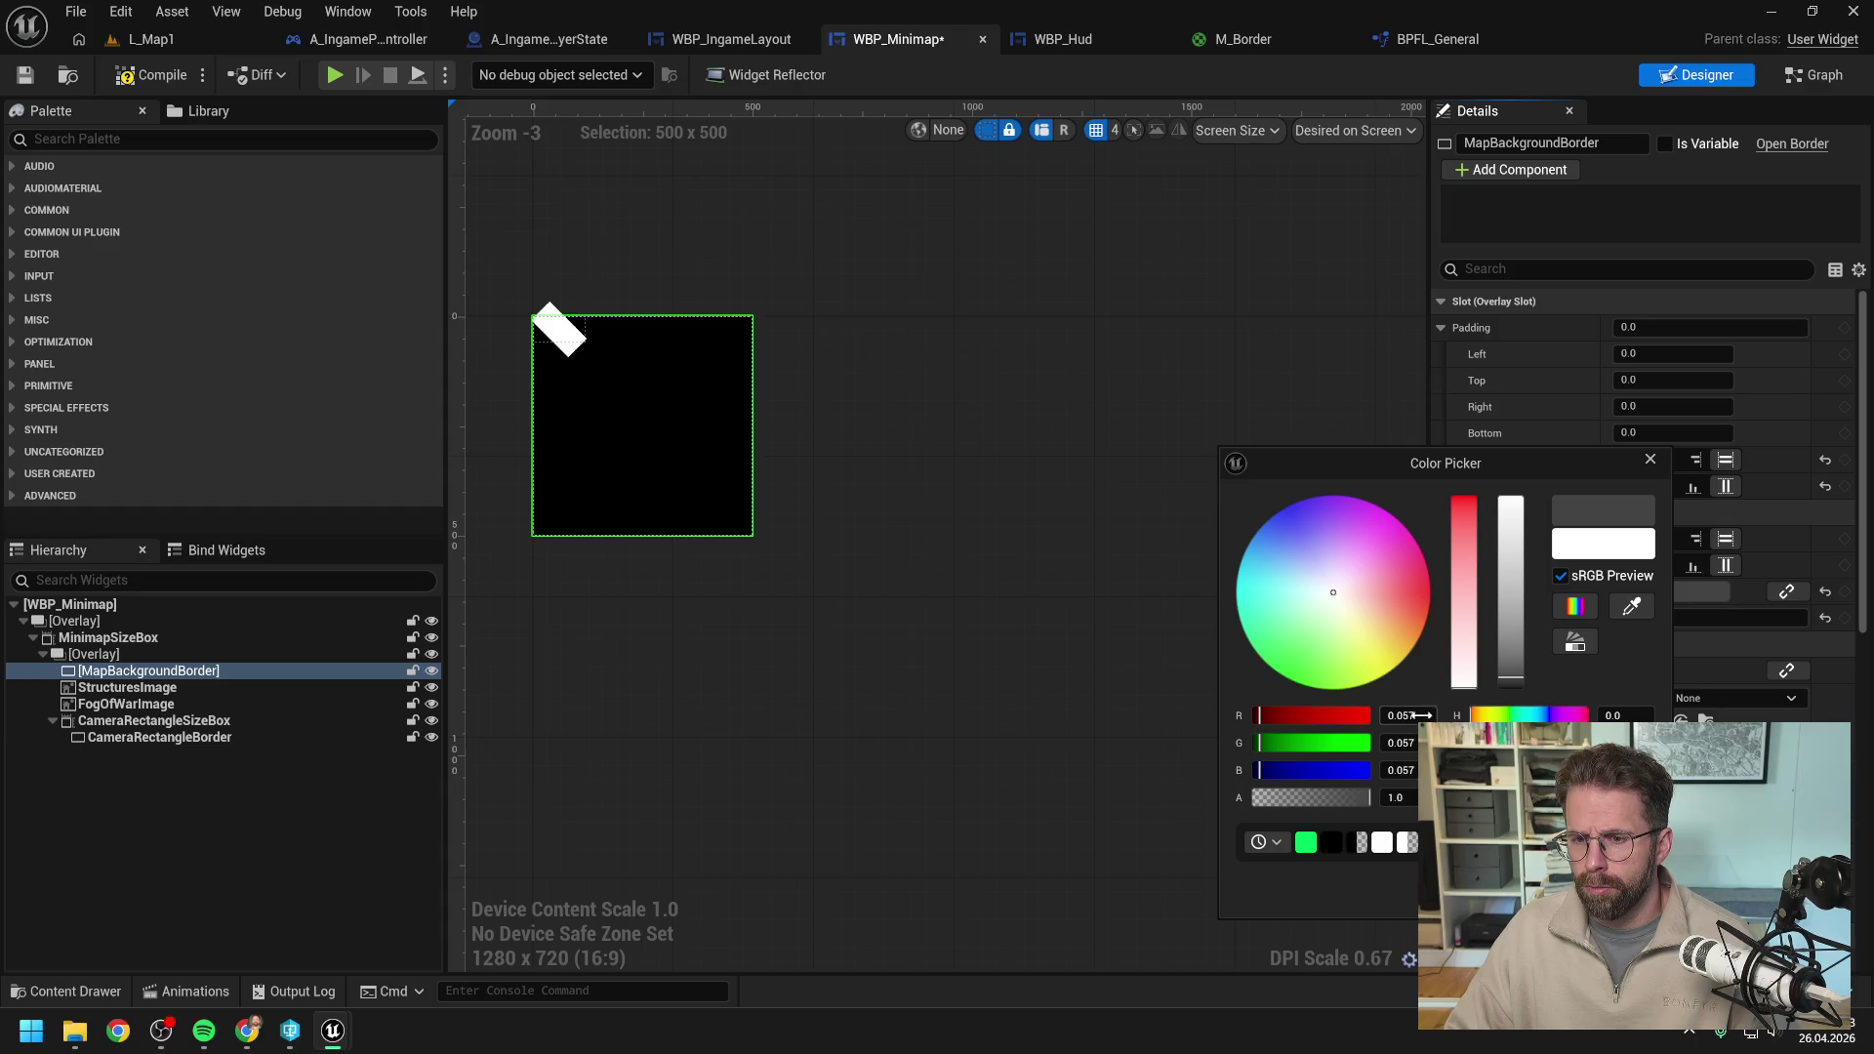
pyautogui.press('Tab')
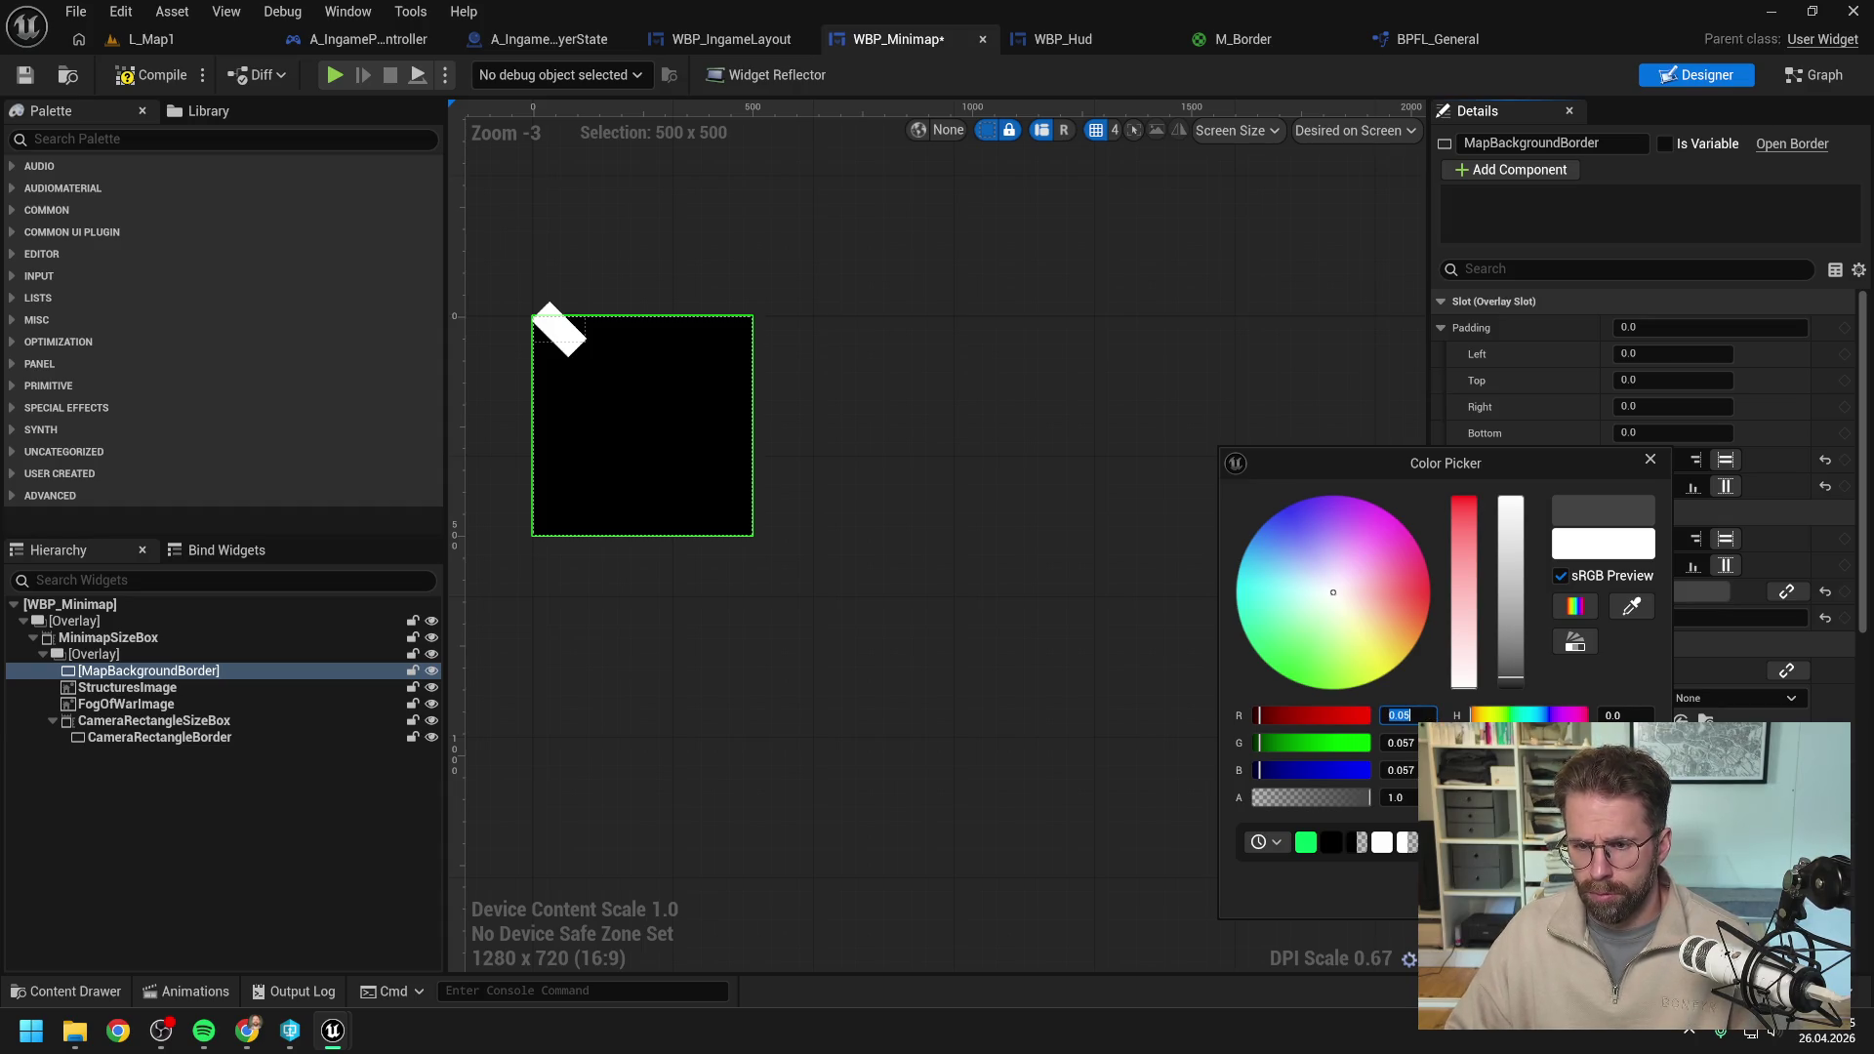
pyautogui.write('0.05')
pyautogui.press('Return')
pyautogui.click(744, 419)
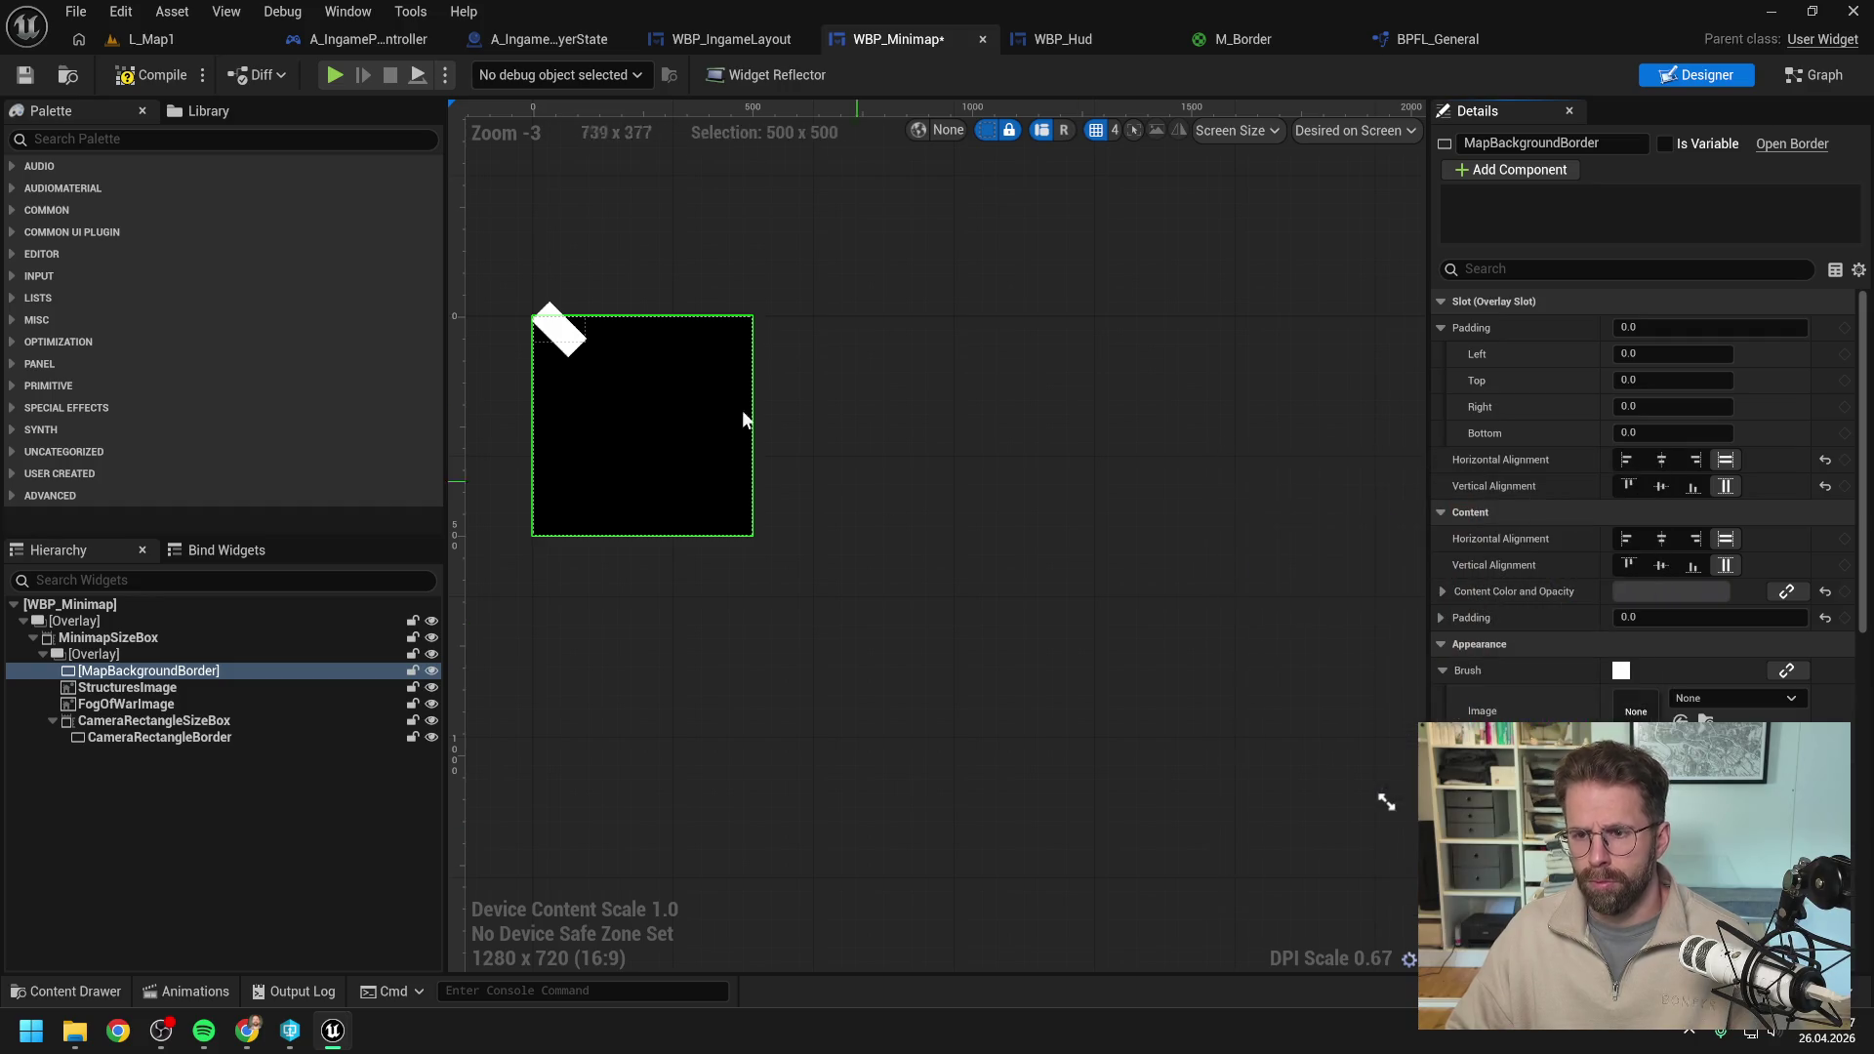
# Compile WBP_Minimap and briefly play-test L_Map1, then check BPFL_General and return to WBP_Minimap.
pyautogui.click(145, 79)
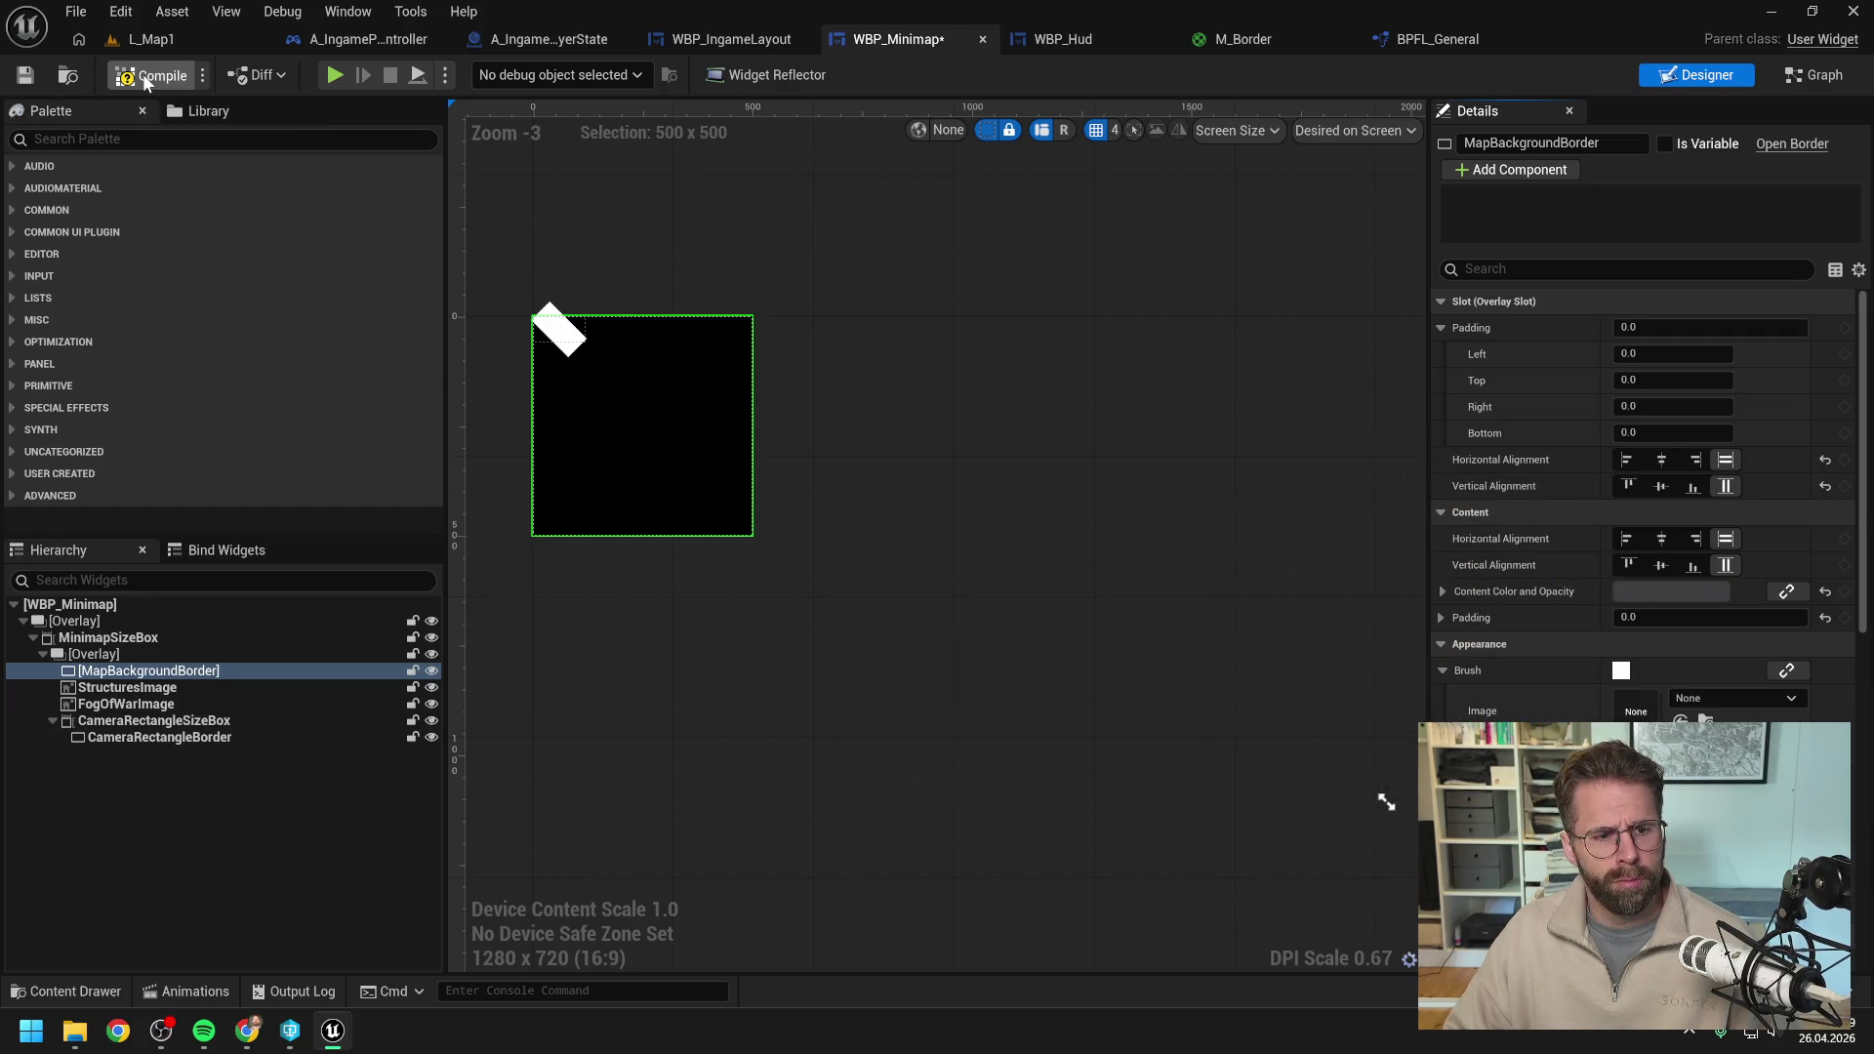
pyautogui.click(168, 40)
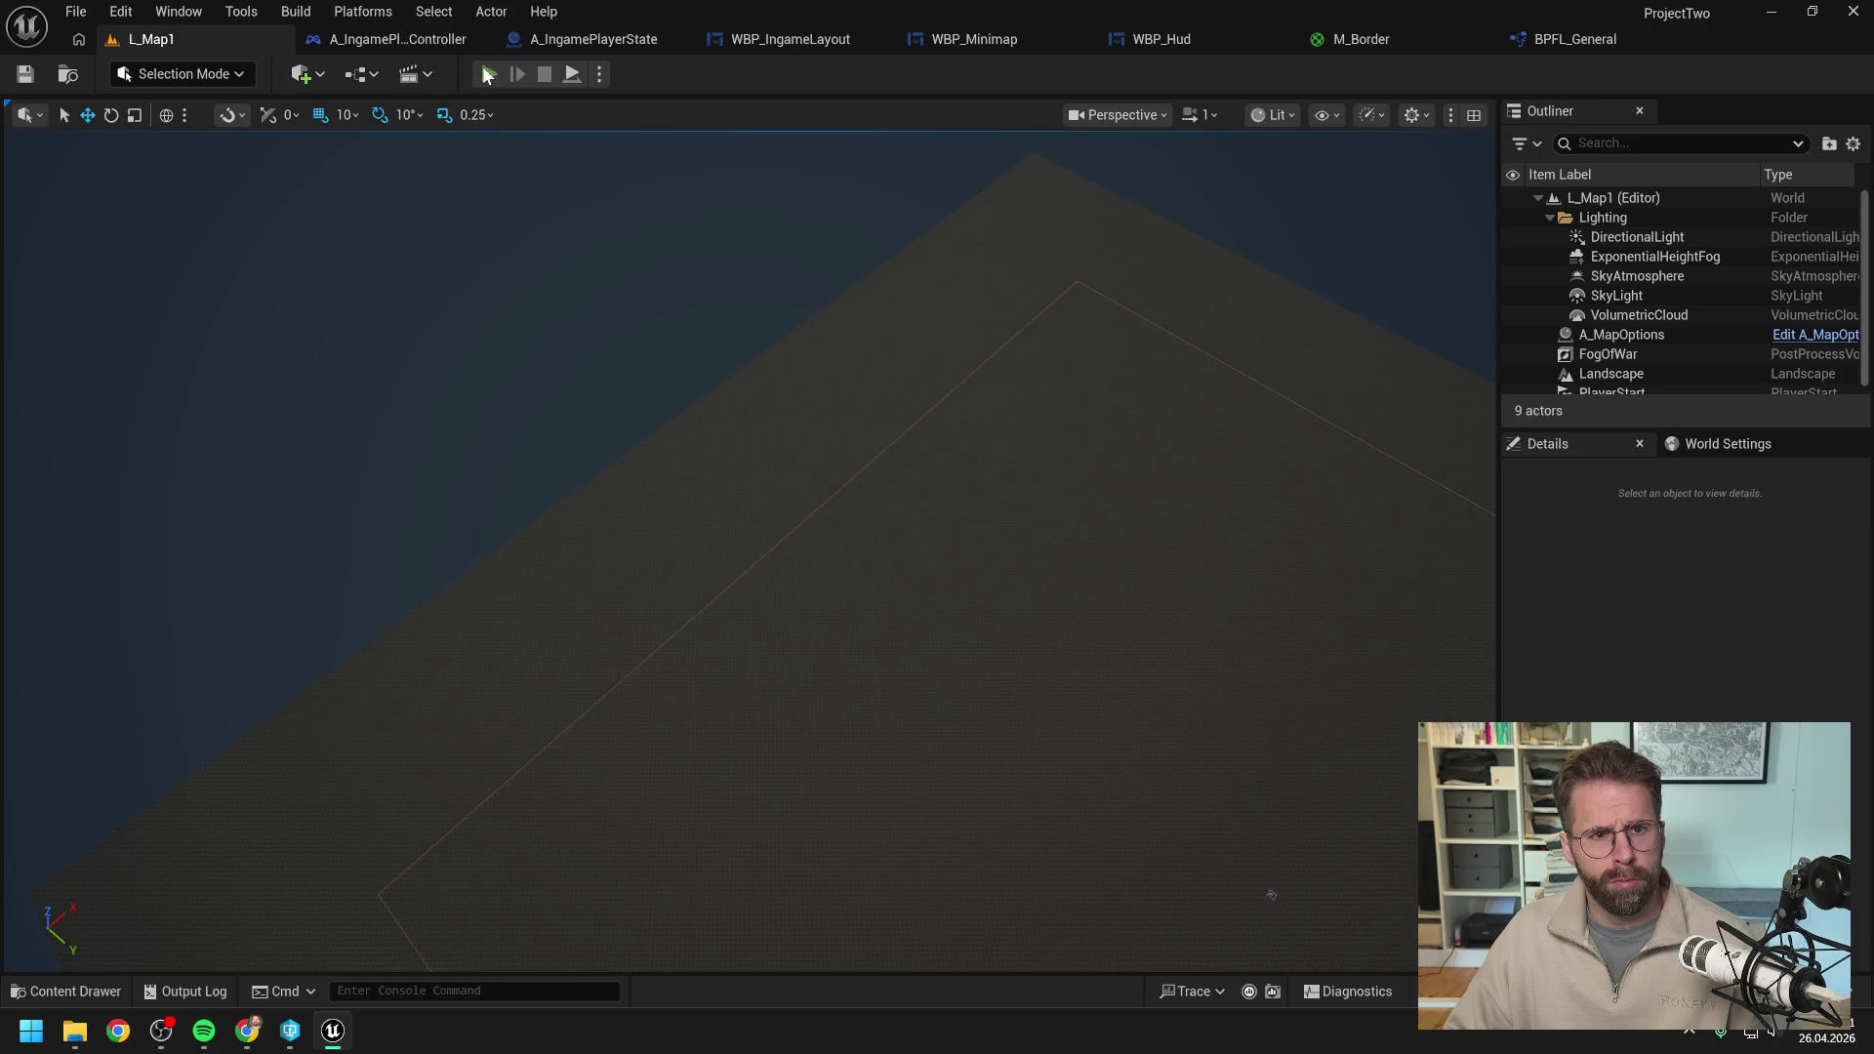
pyautogui.hotkey('alt', 'p')
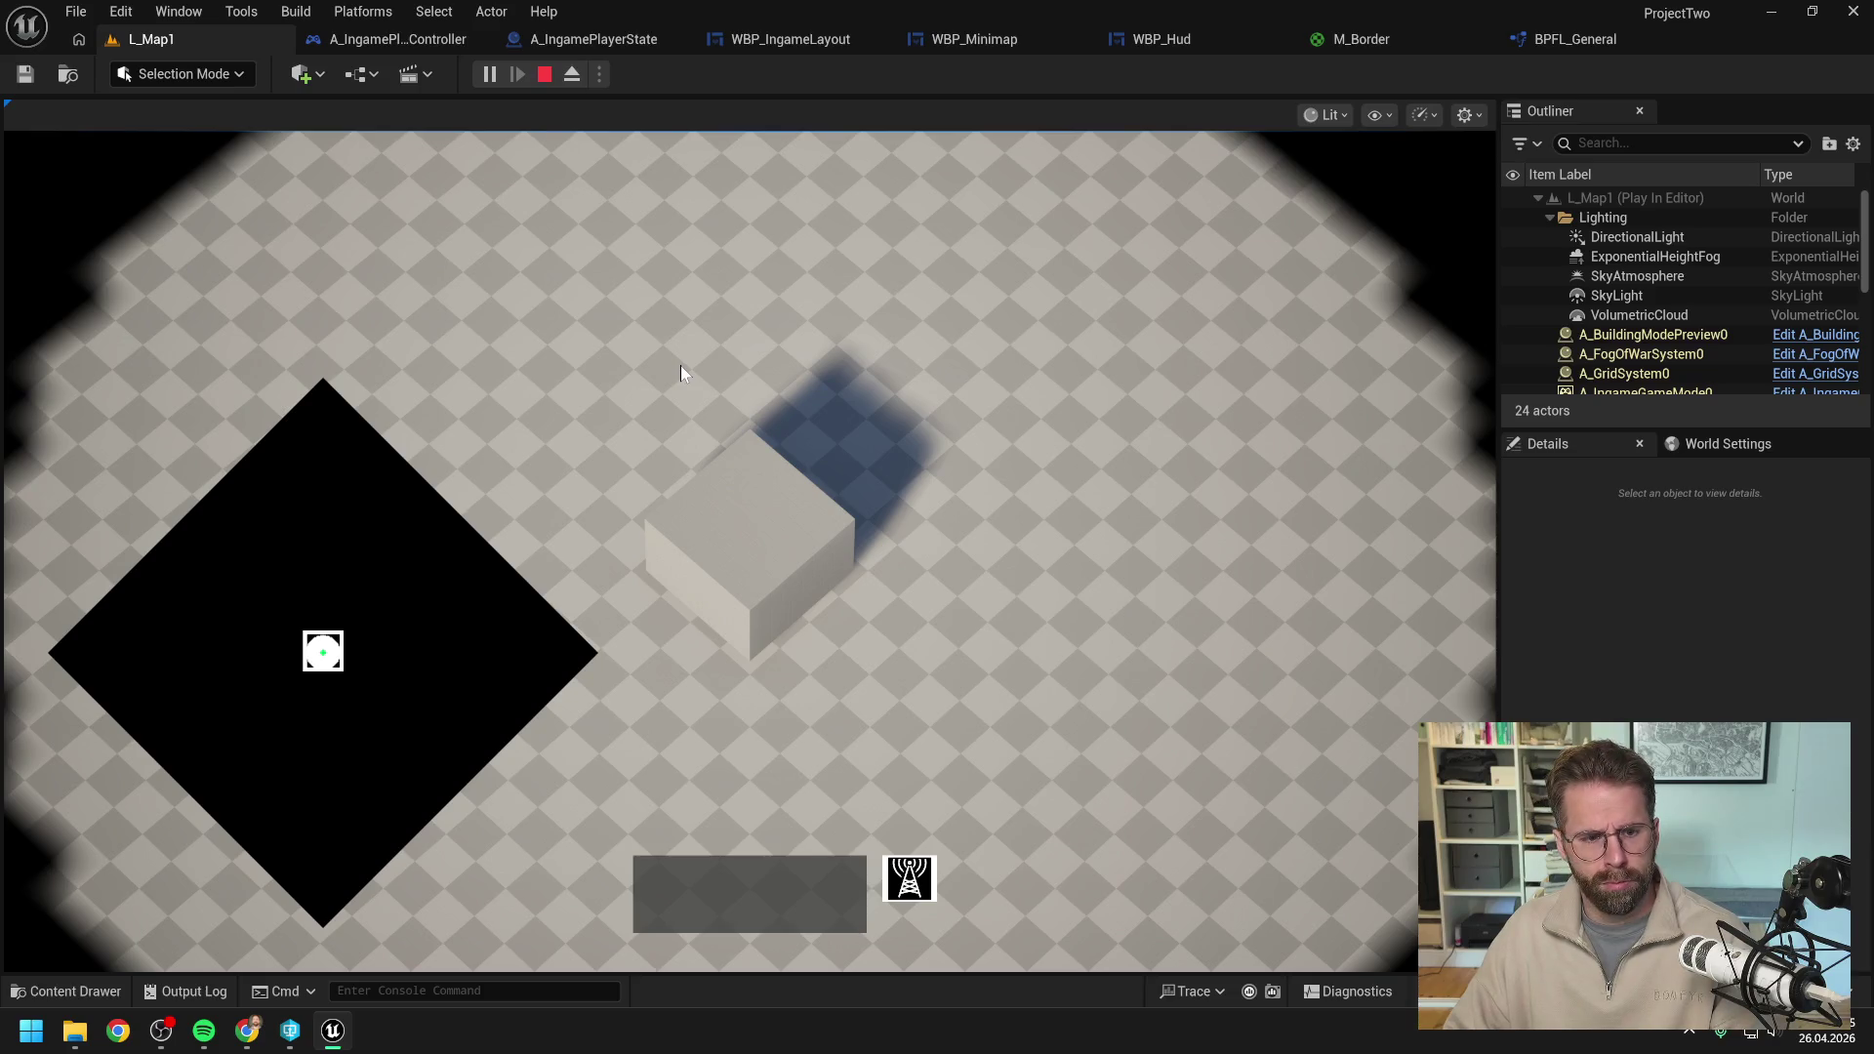
pyautogui.press('Escape')
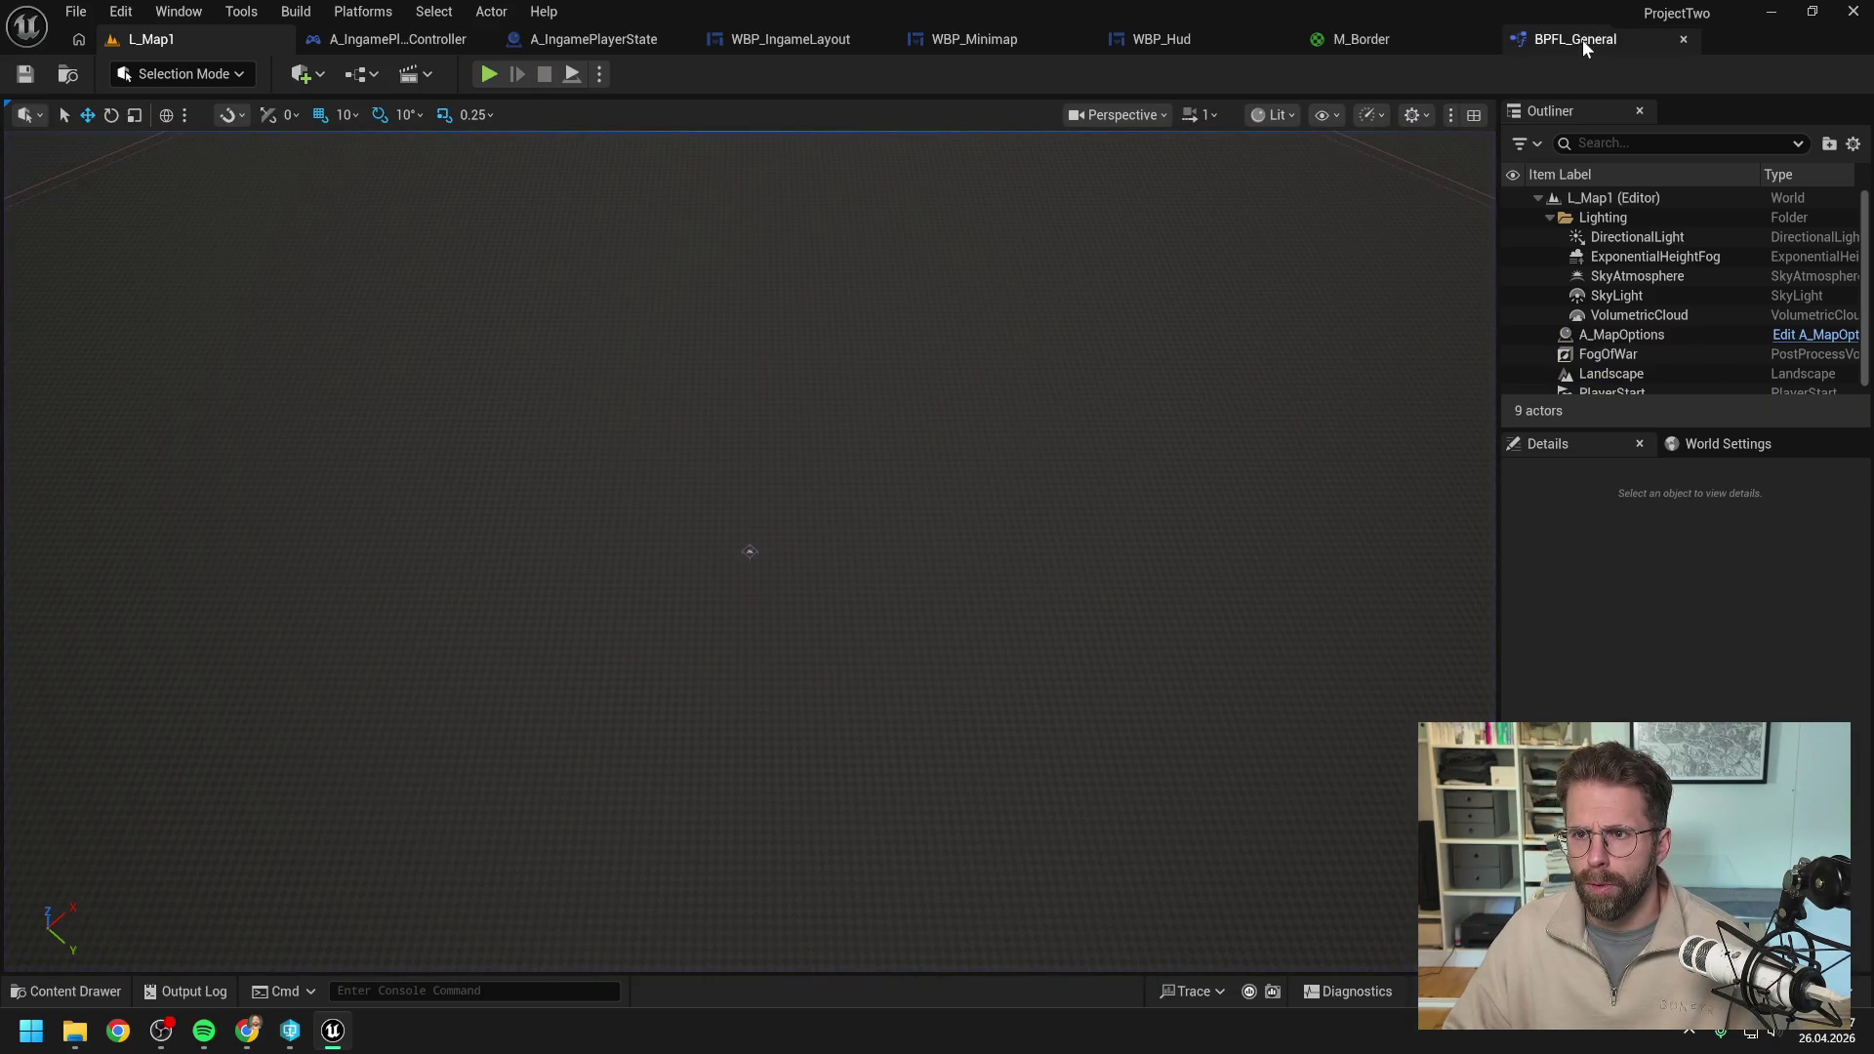
pyautogui.click(1583, 44)
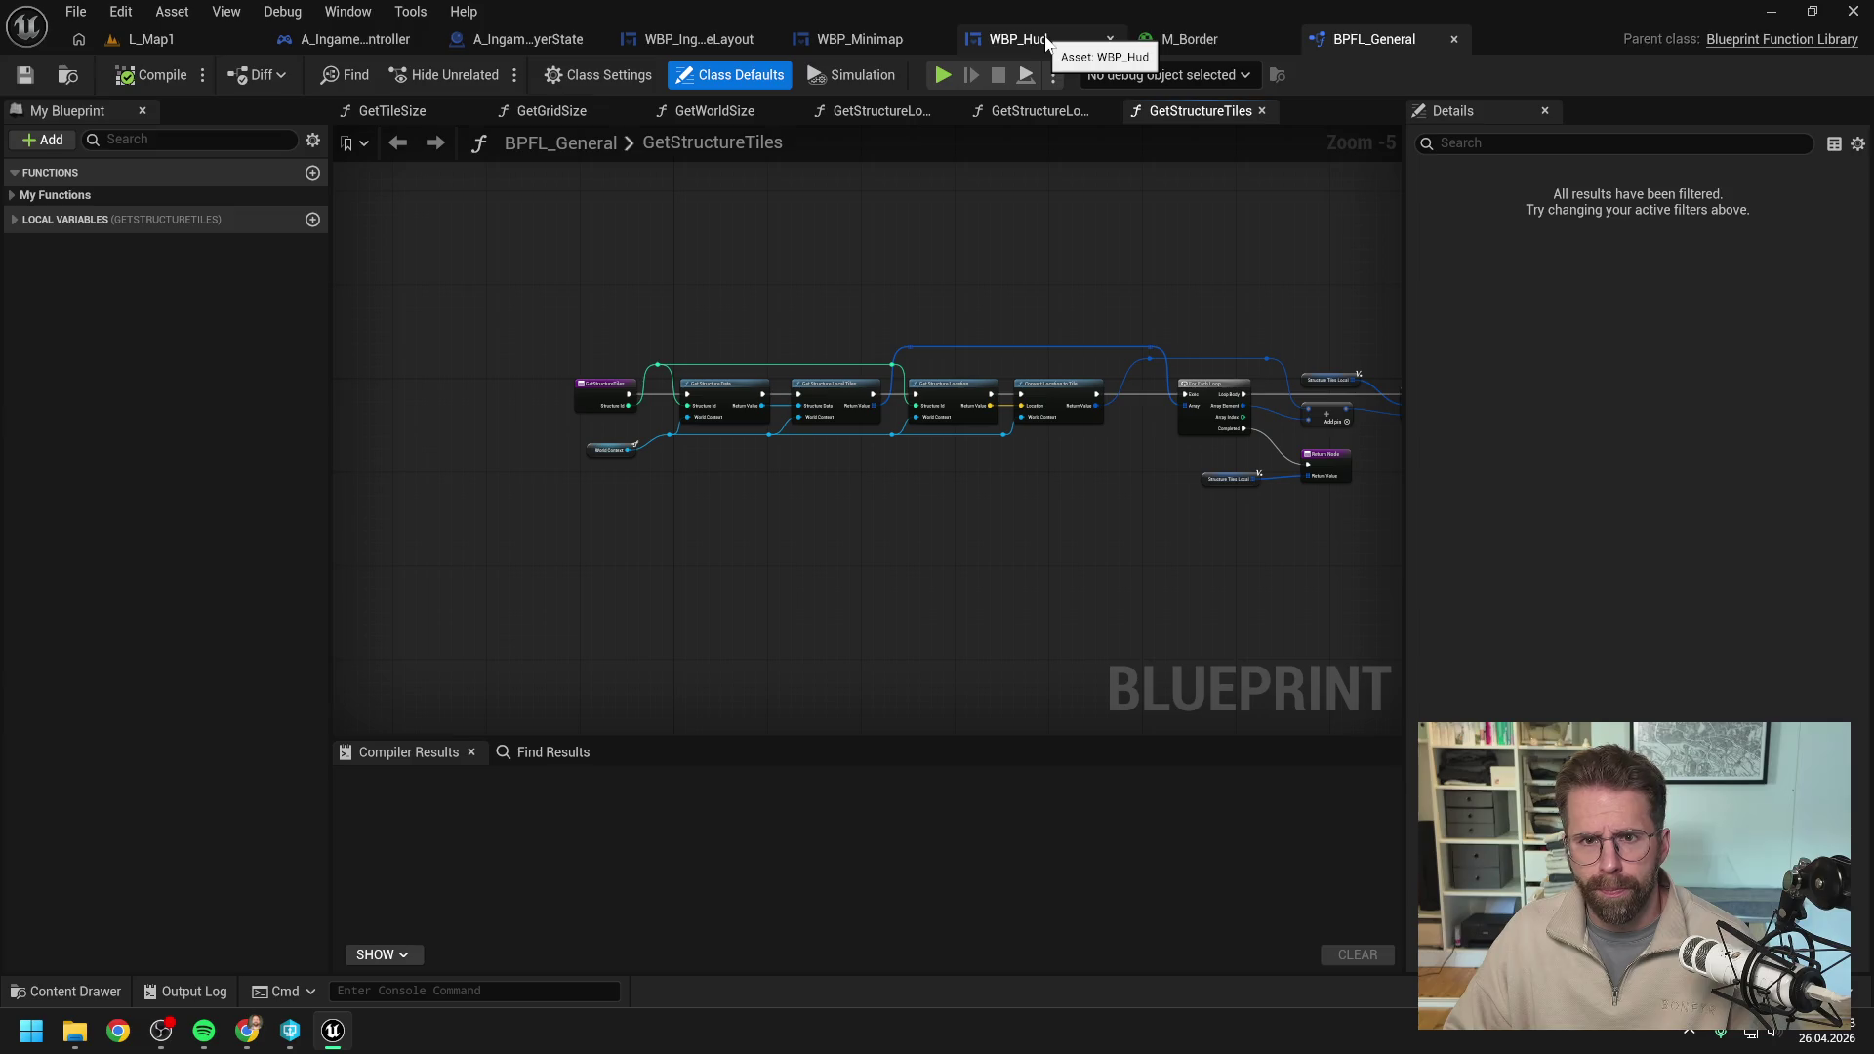
pyautogui.click(858, 37)
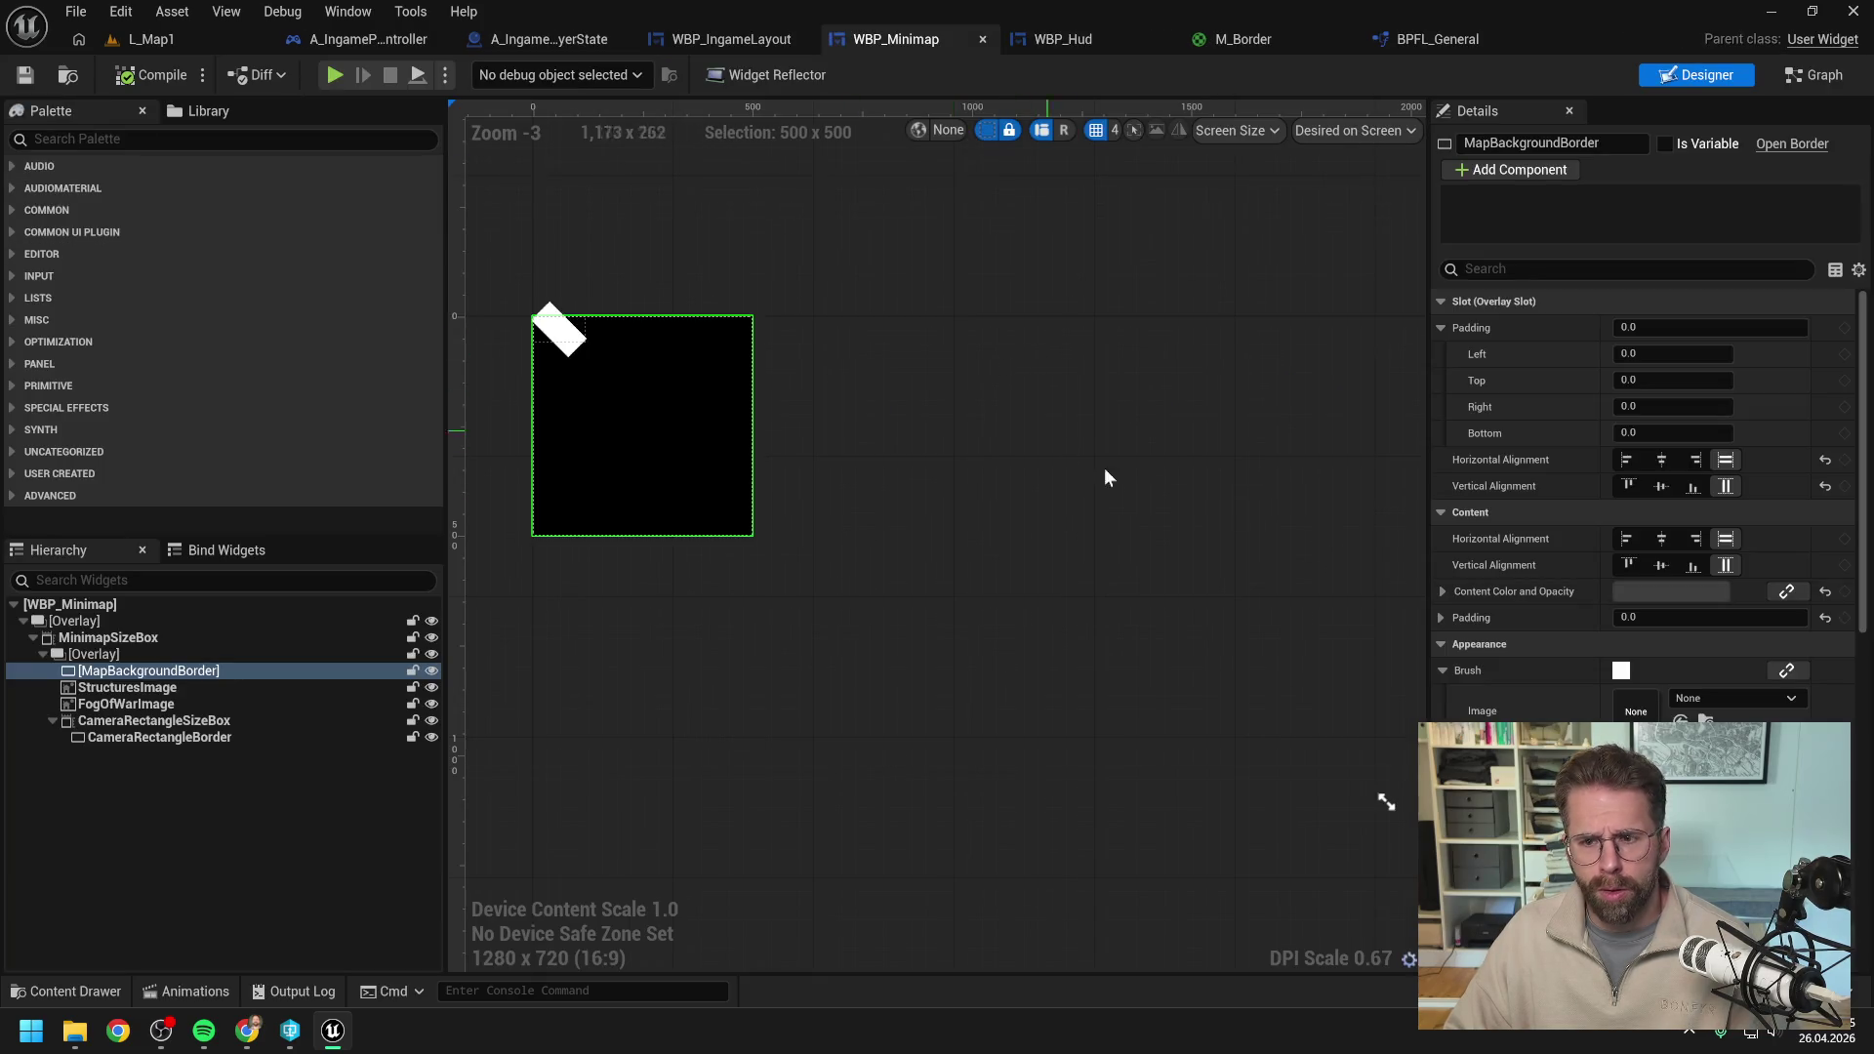
# Raise MapBackgroundBorder's Content Color and Opacity back to full white (1.0).
pyautogui.click(1671, 593)
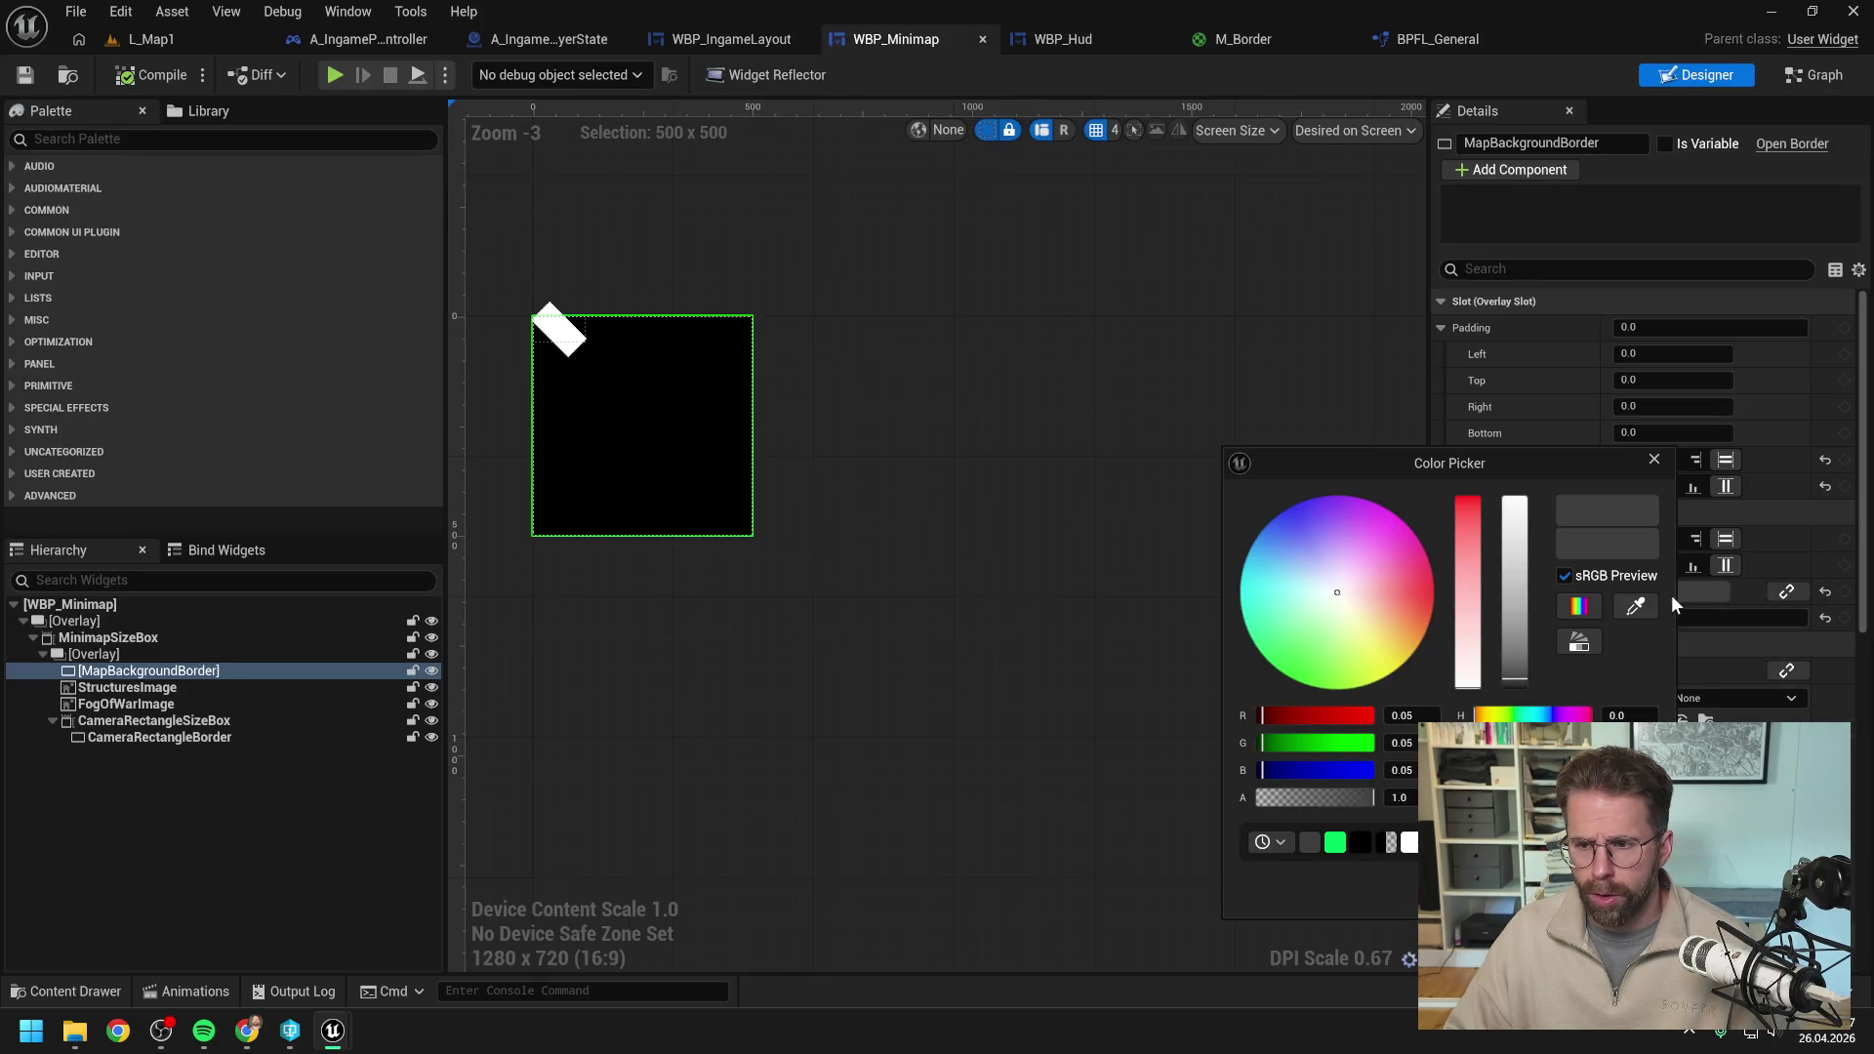
pyautogui.moveTo(1519, 662); pyautogui.dragTo(1515, 483)
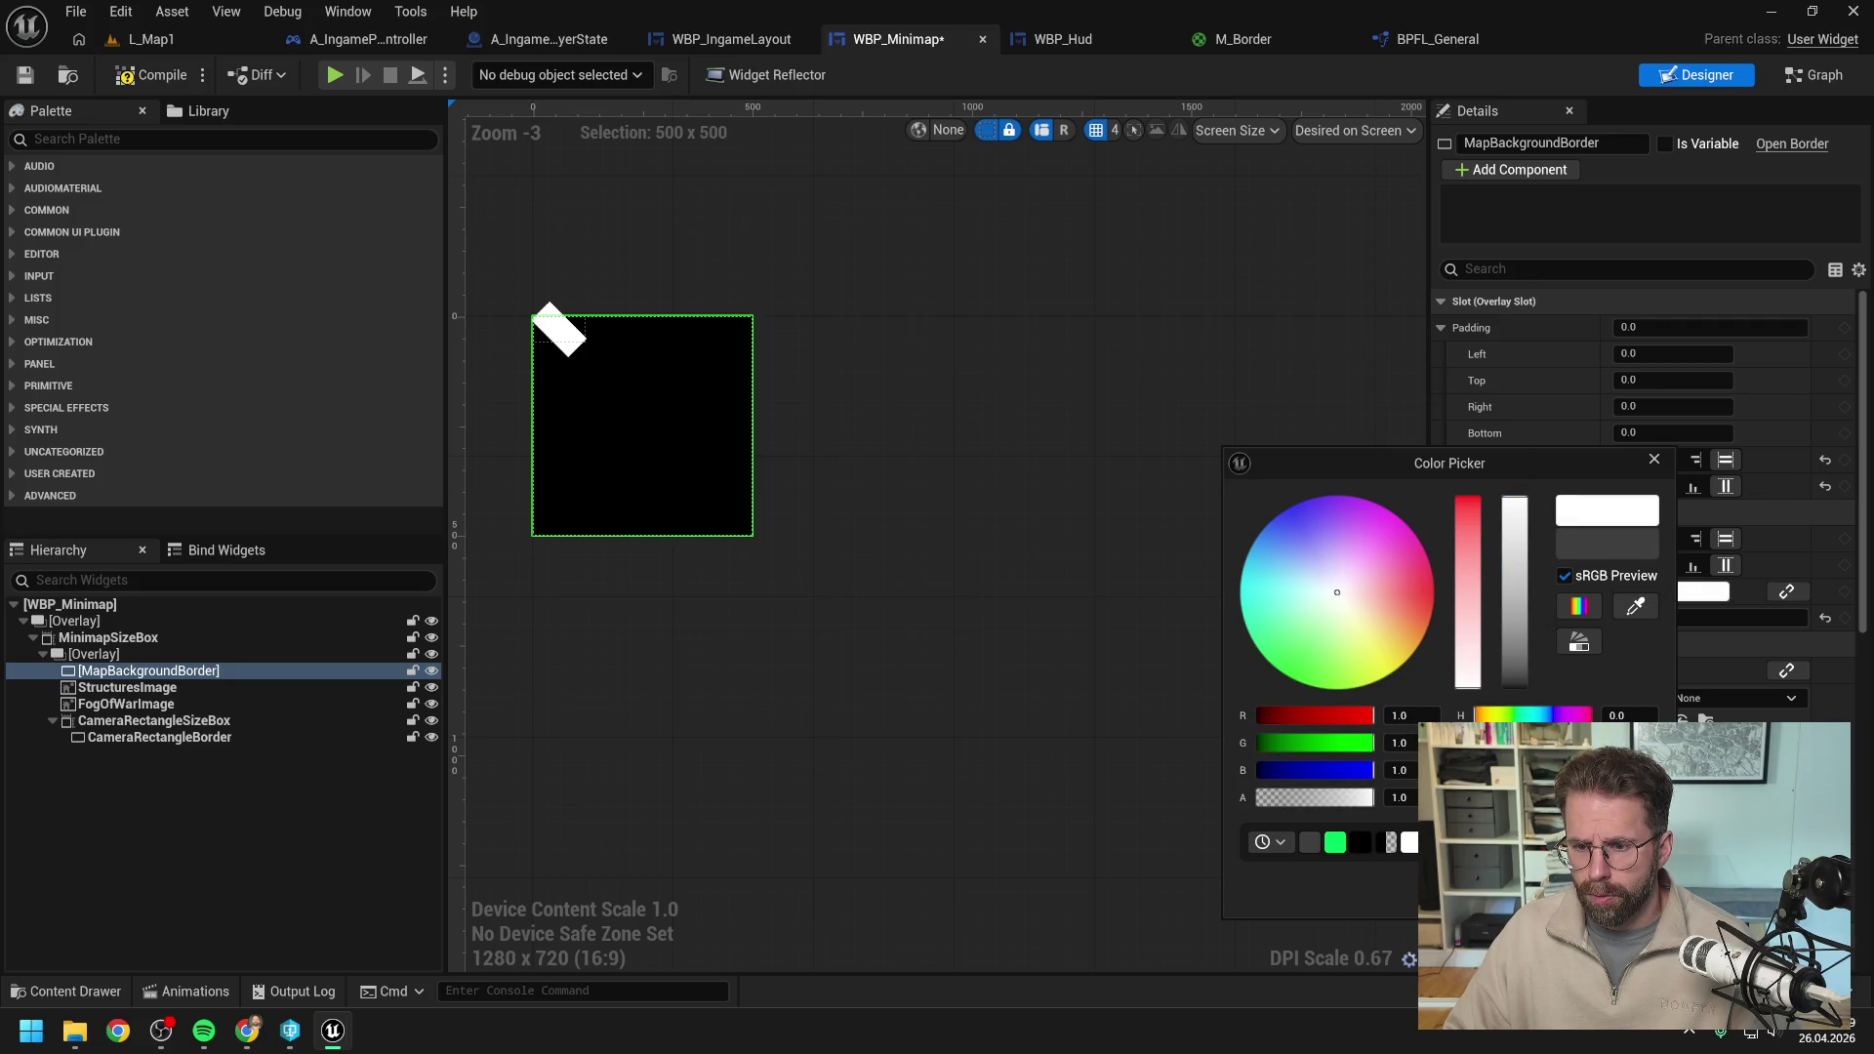
pyautogui.click(1015, 564)
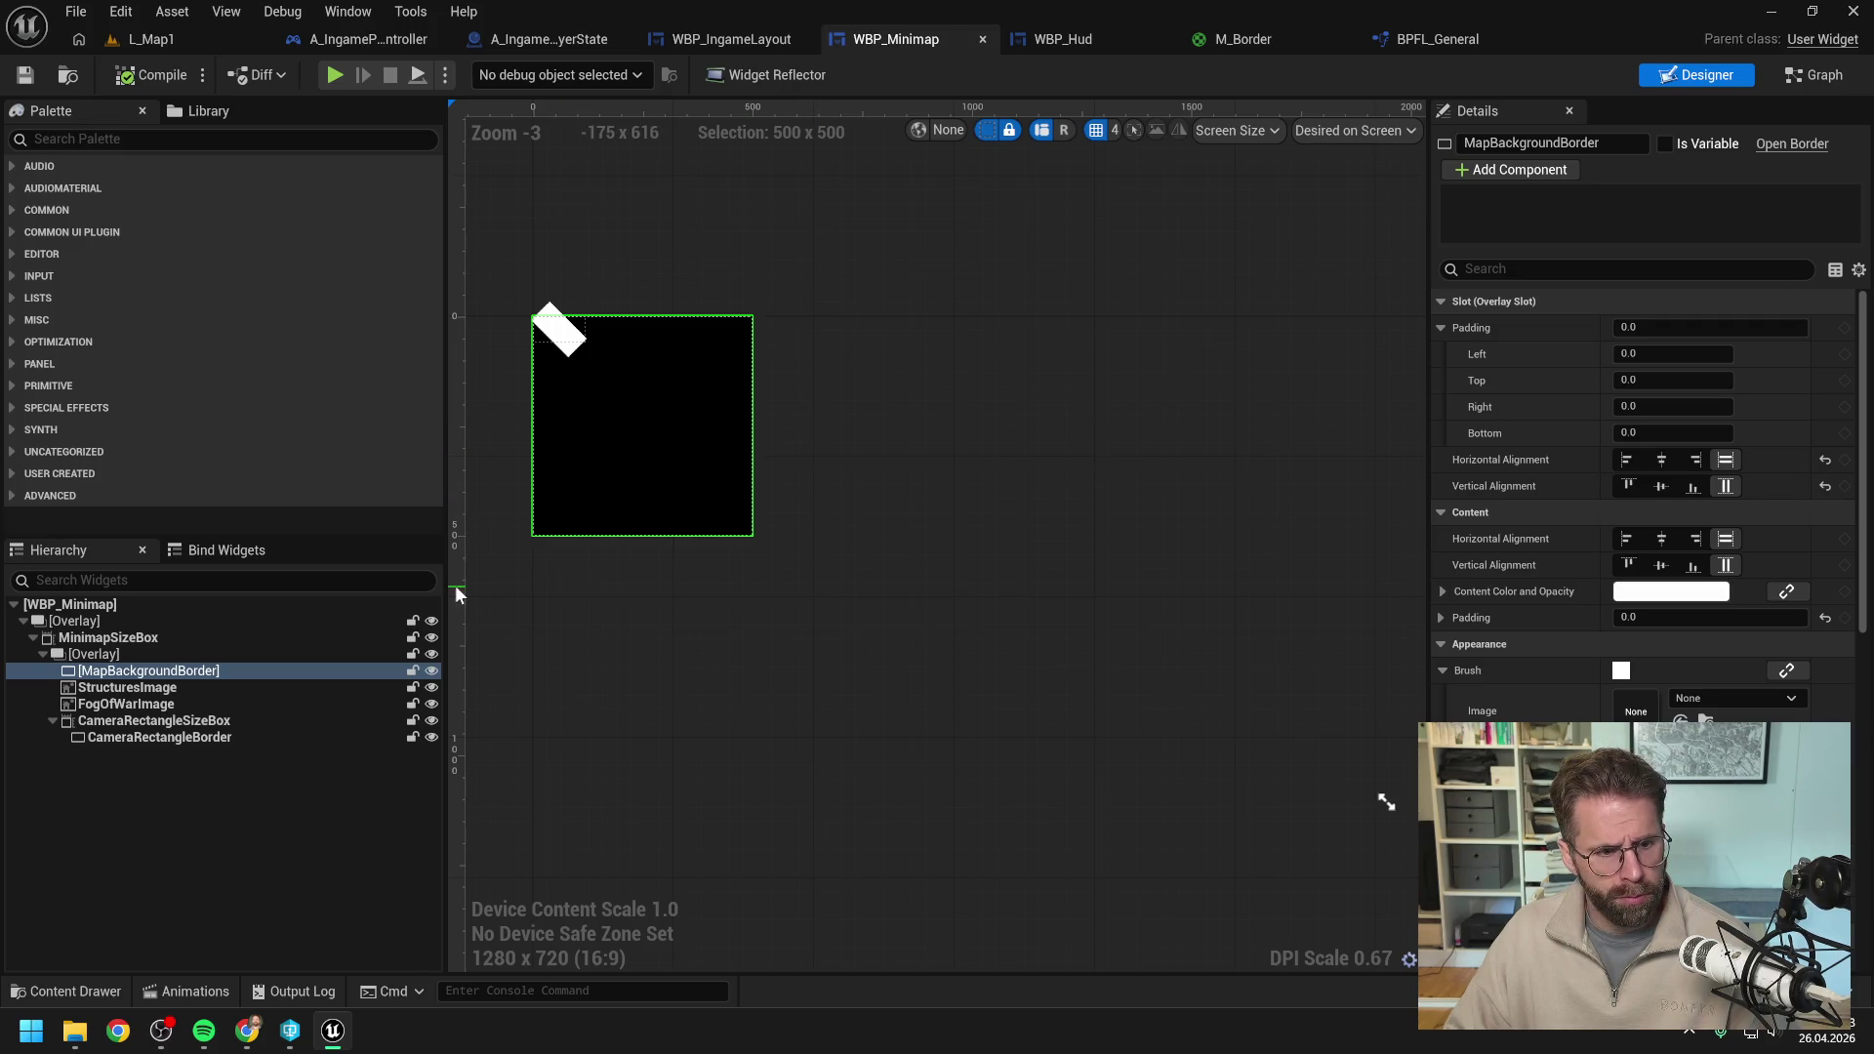
# Inspect MinimapSizeBox and the root Overlay, then bring up MinimapSizeBox's available actions.
pyautogui.click(109, 638)
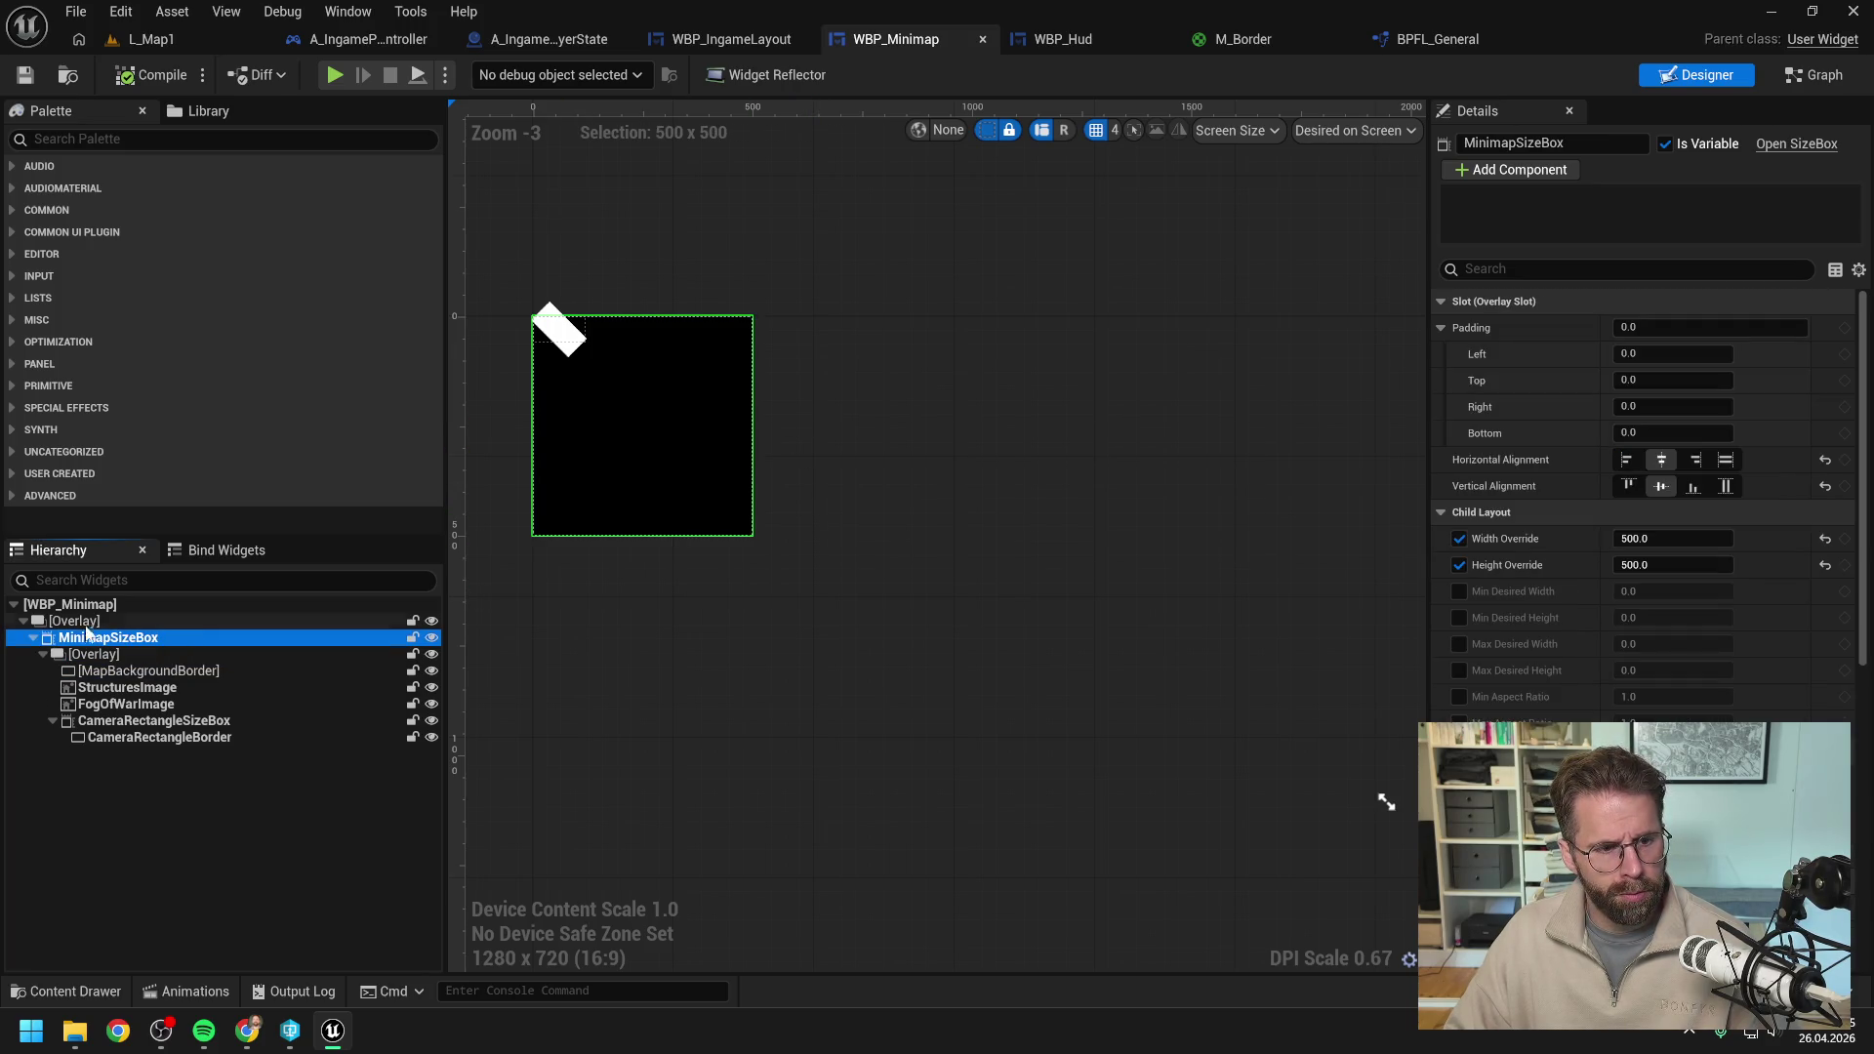
pyautogui.click(76, 622)
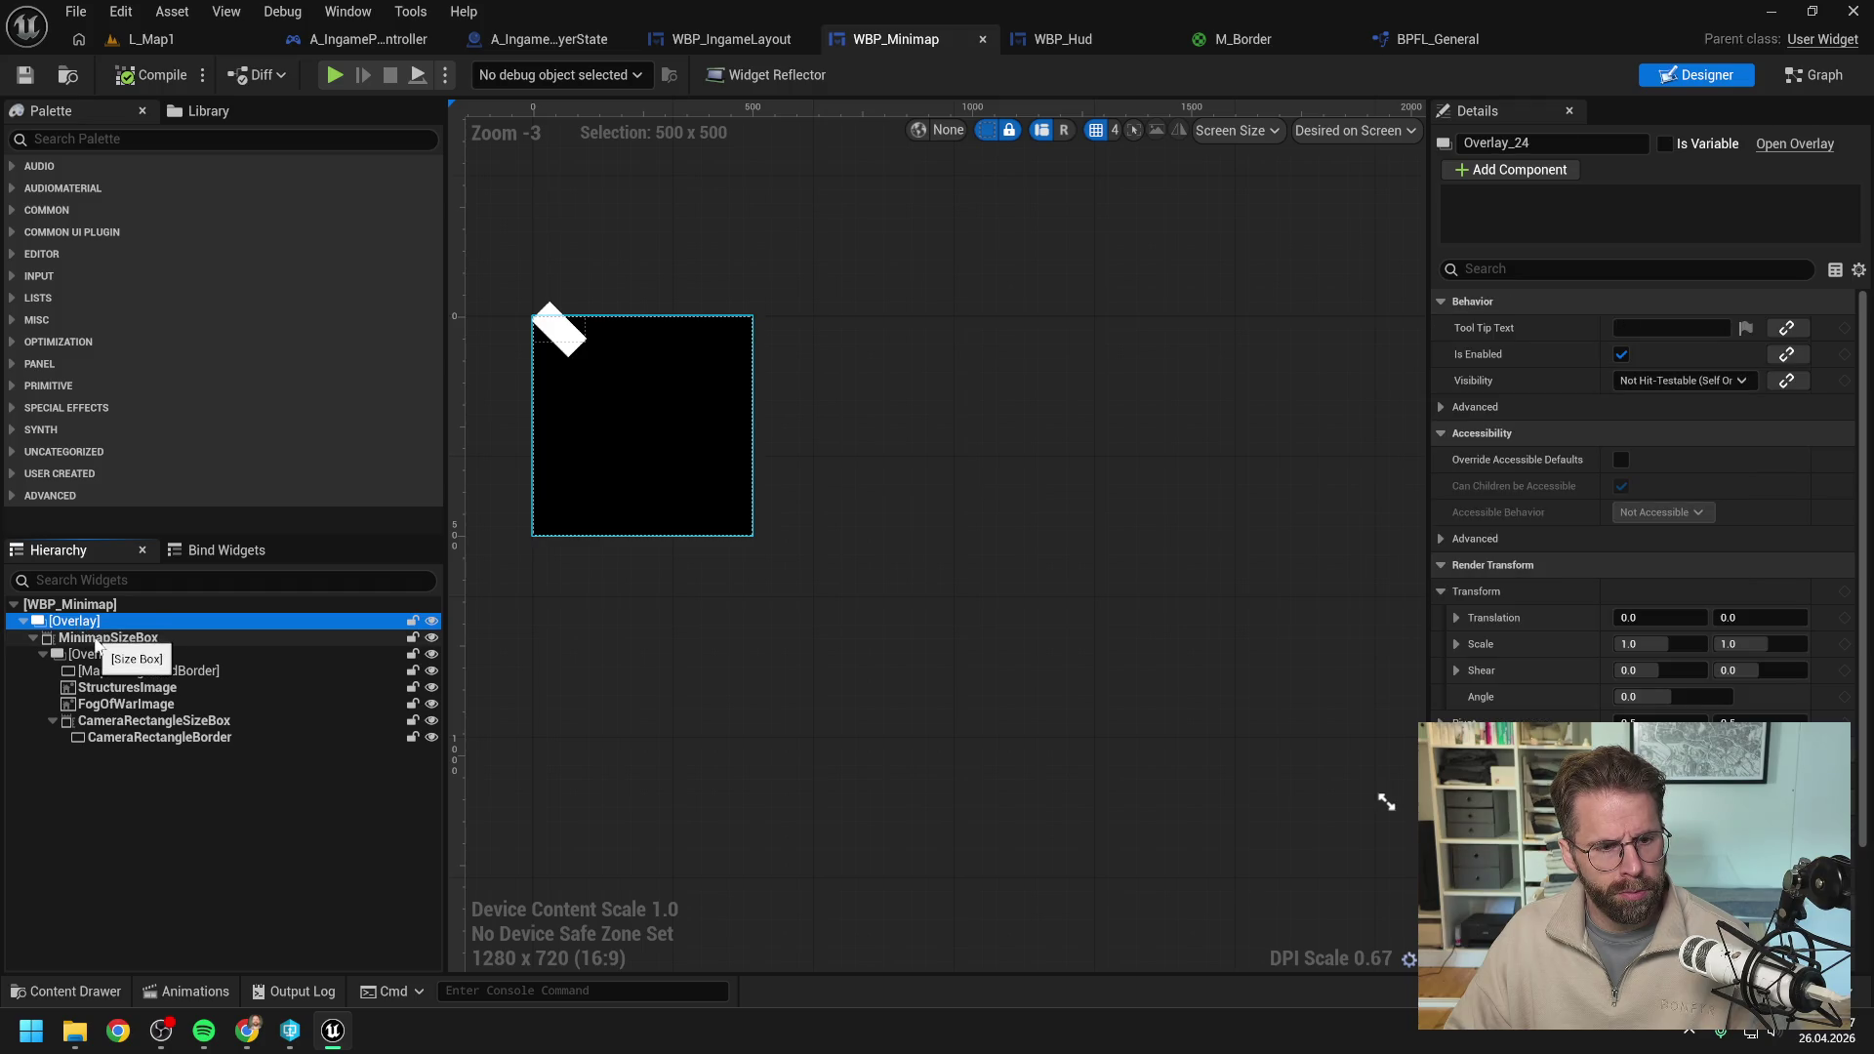
pyautogui.click(98, 640)
pyautogui.rightClick(99, 644)
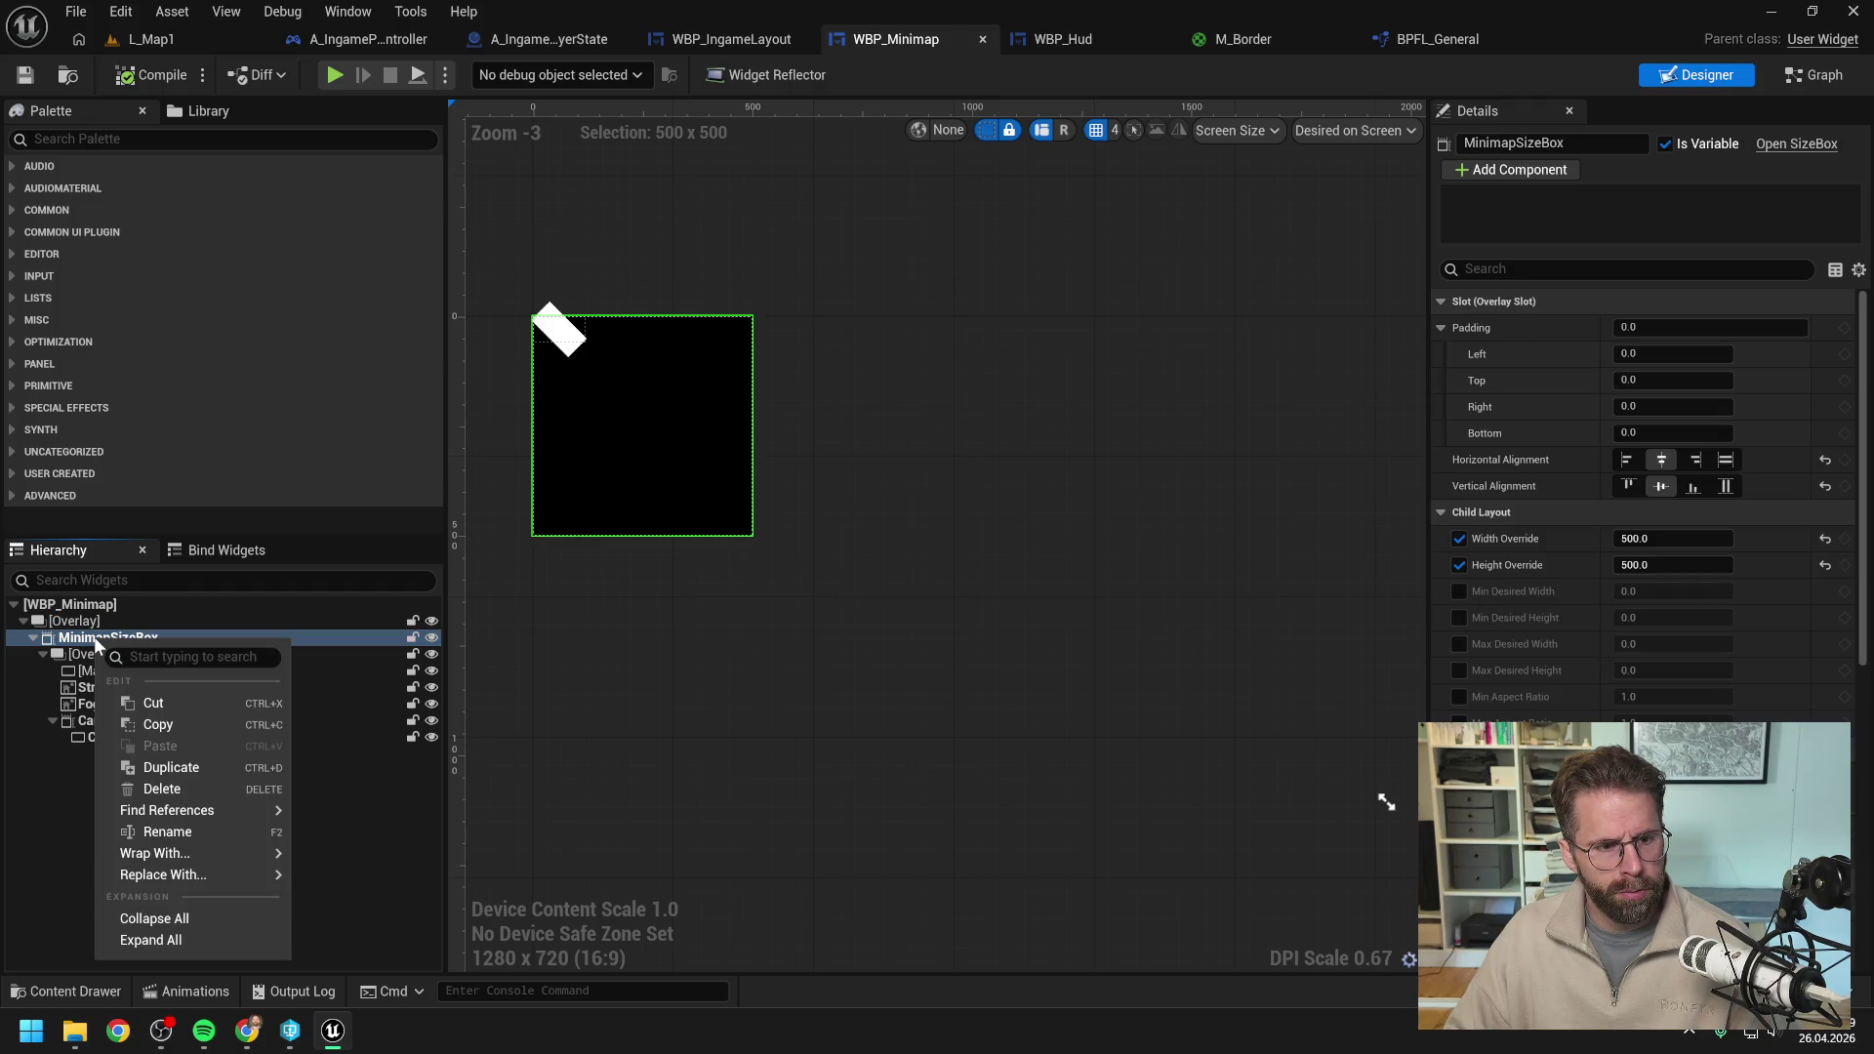
# Wrap MinimapSizeBox in a new Border with uniform 4.0 content padding, then return to L_Map1.
pyautogui.moveTo(175, 855)
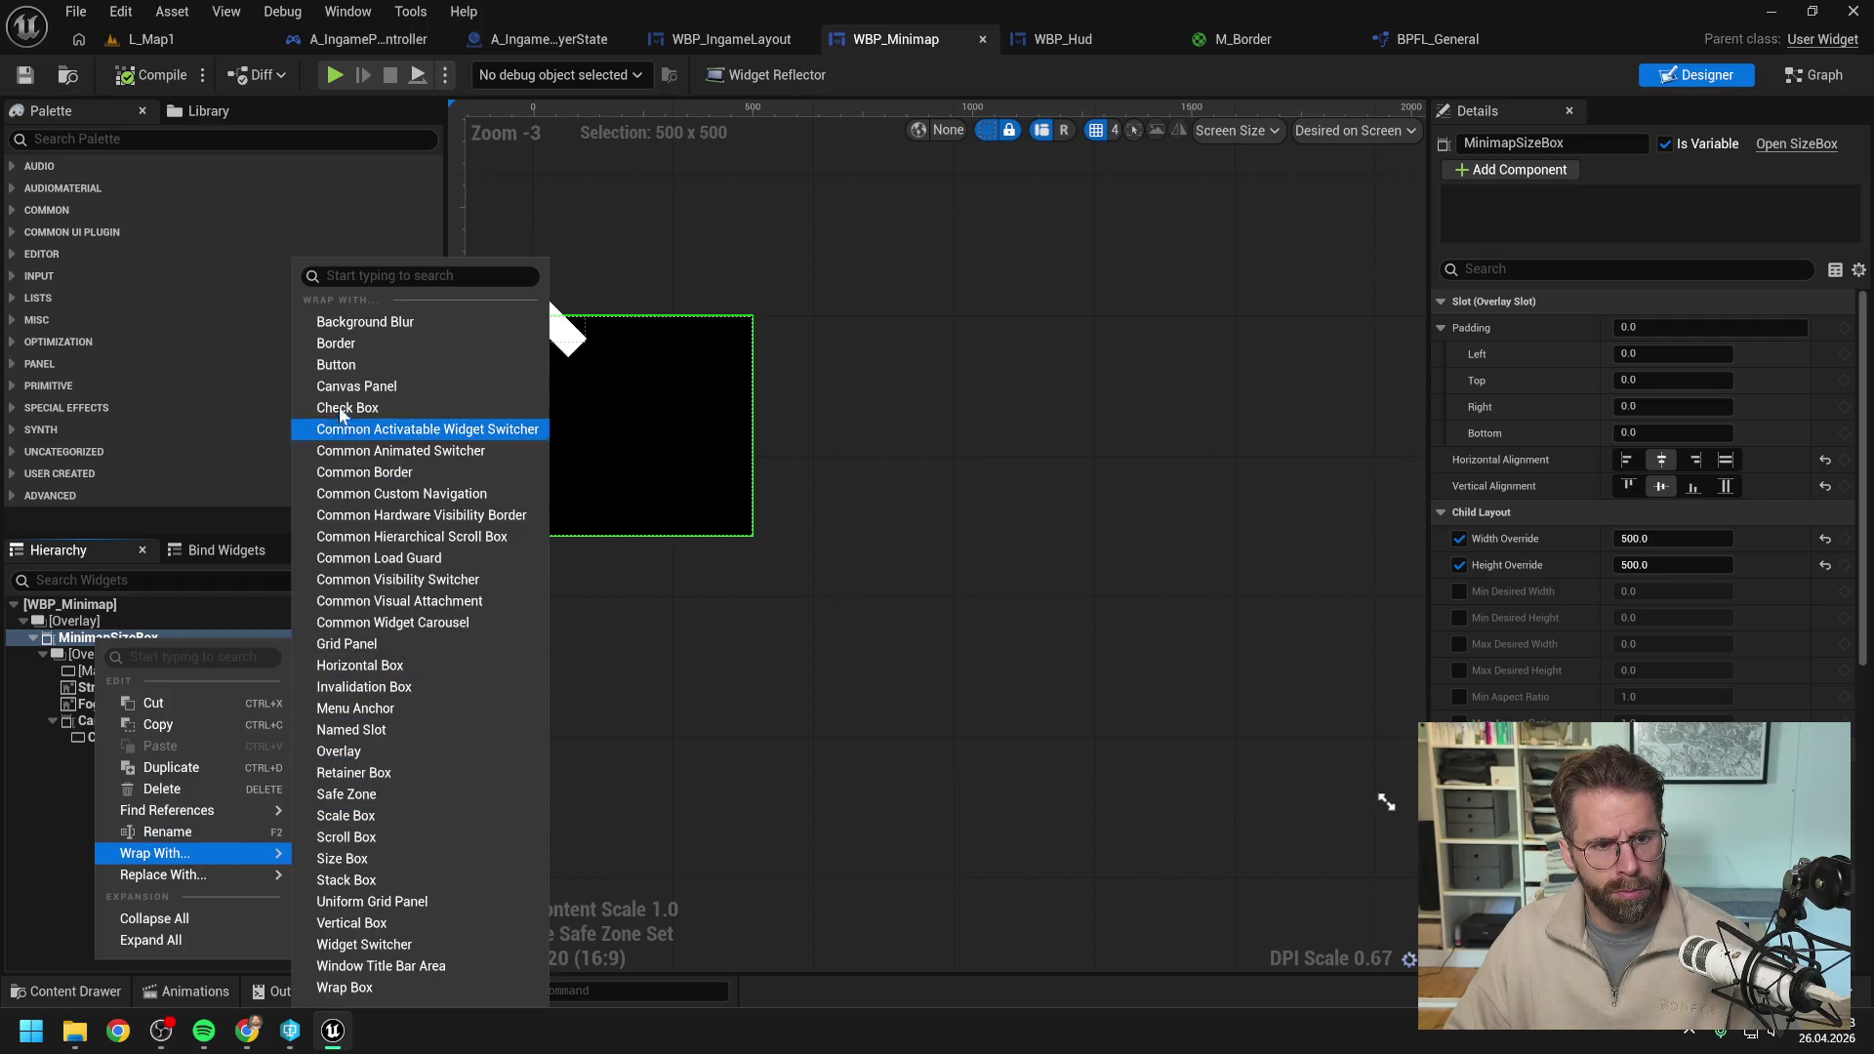
pyautogui.click(336, 343)
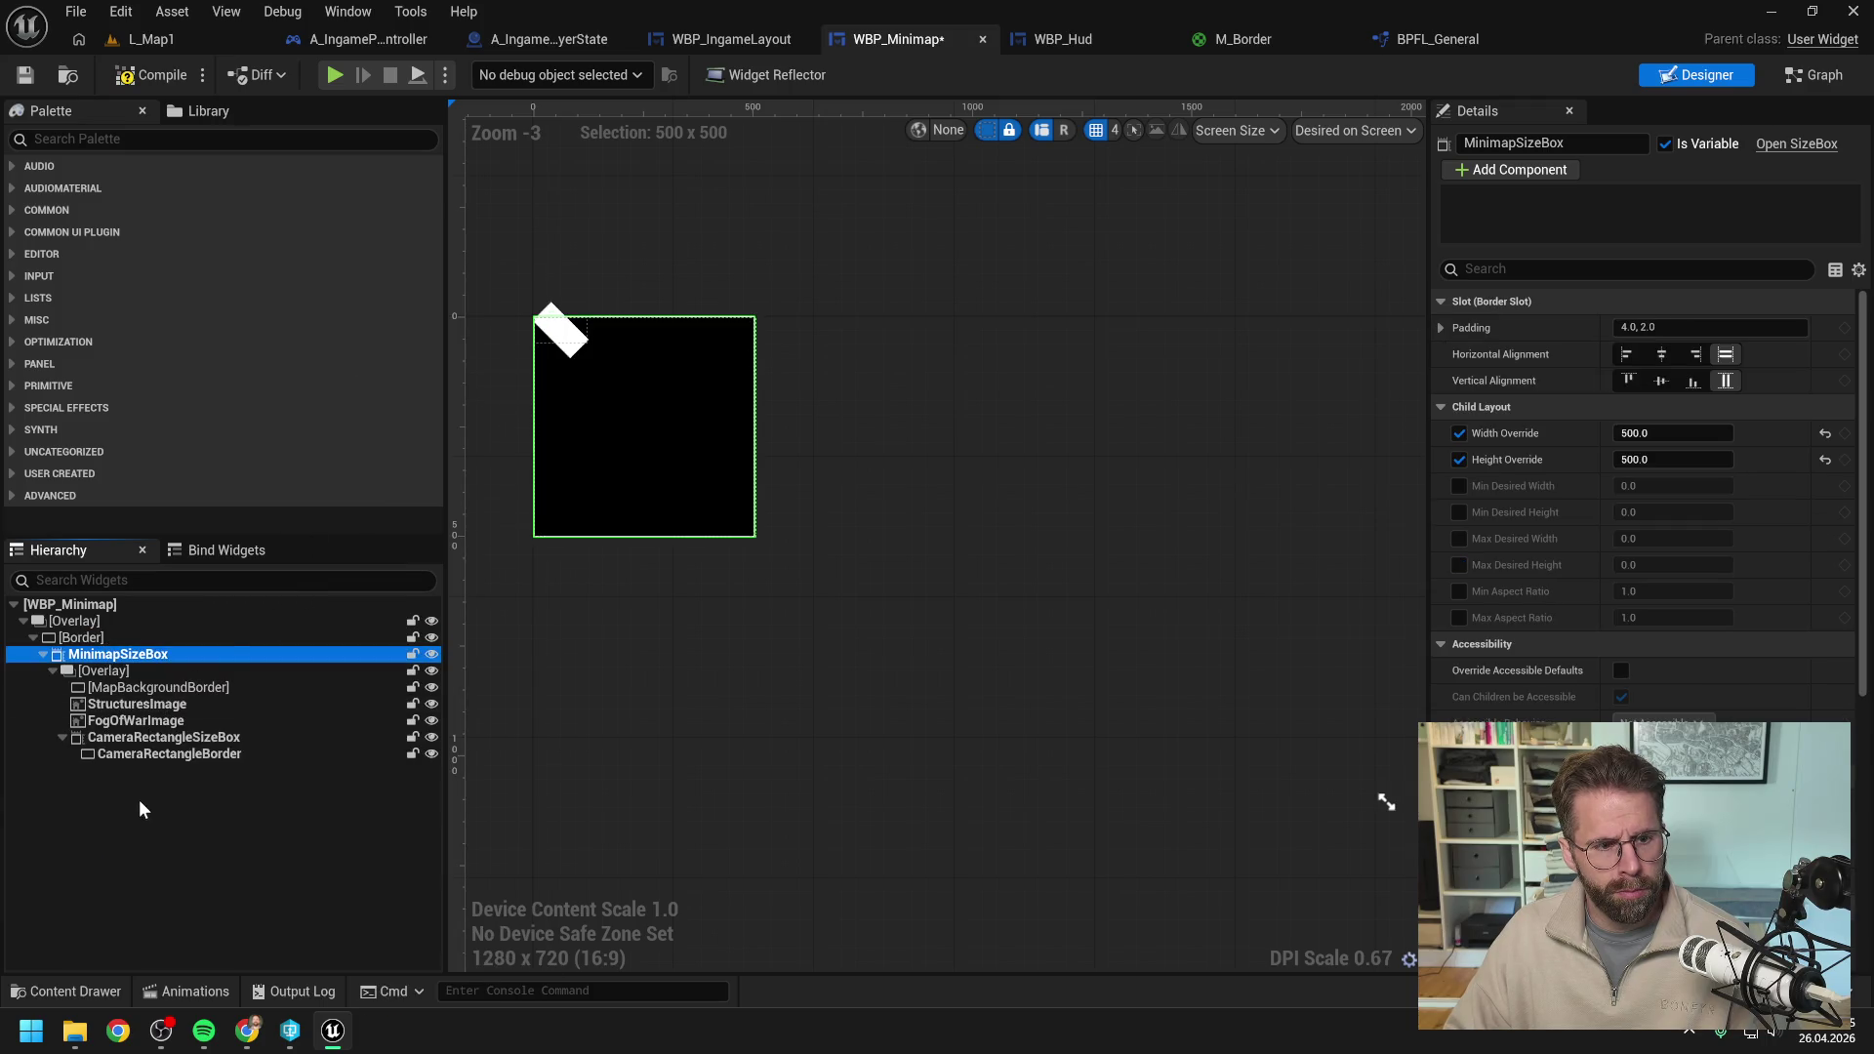
pyautogui.scroll(6, 659, 346)
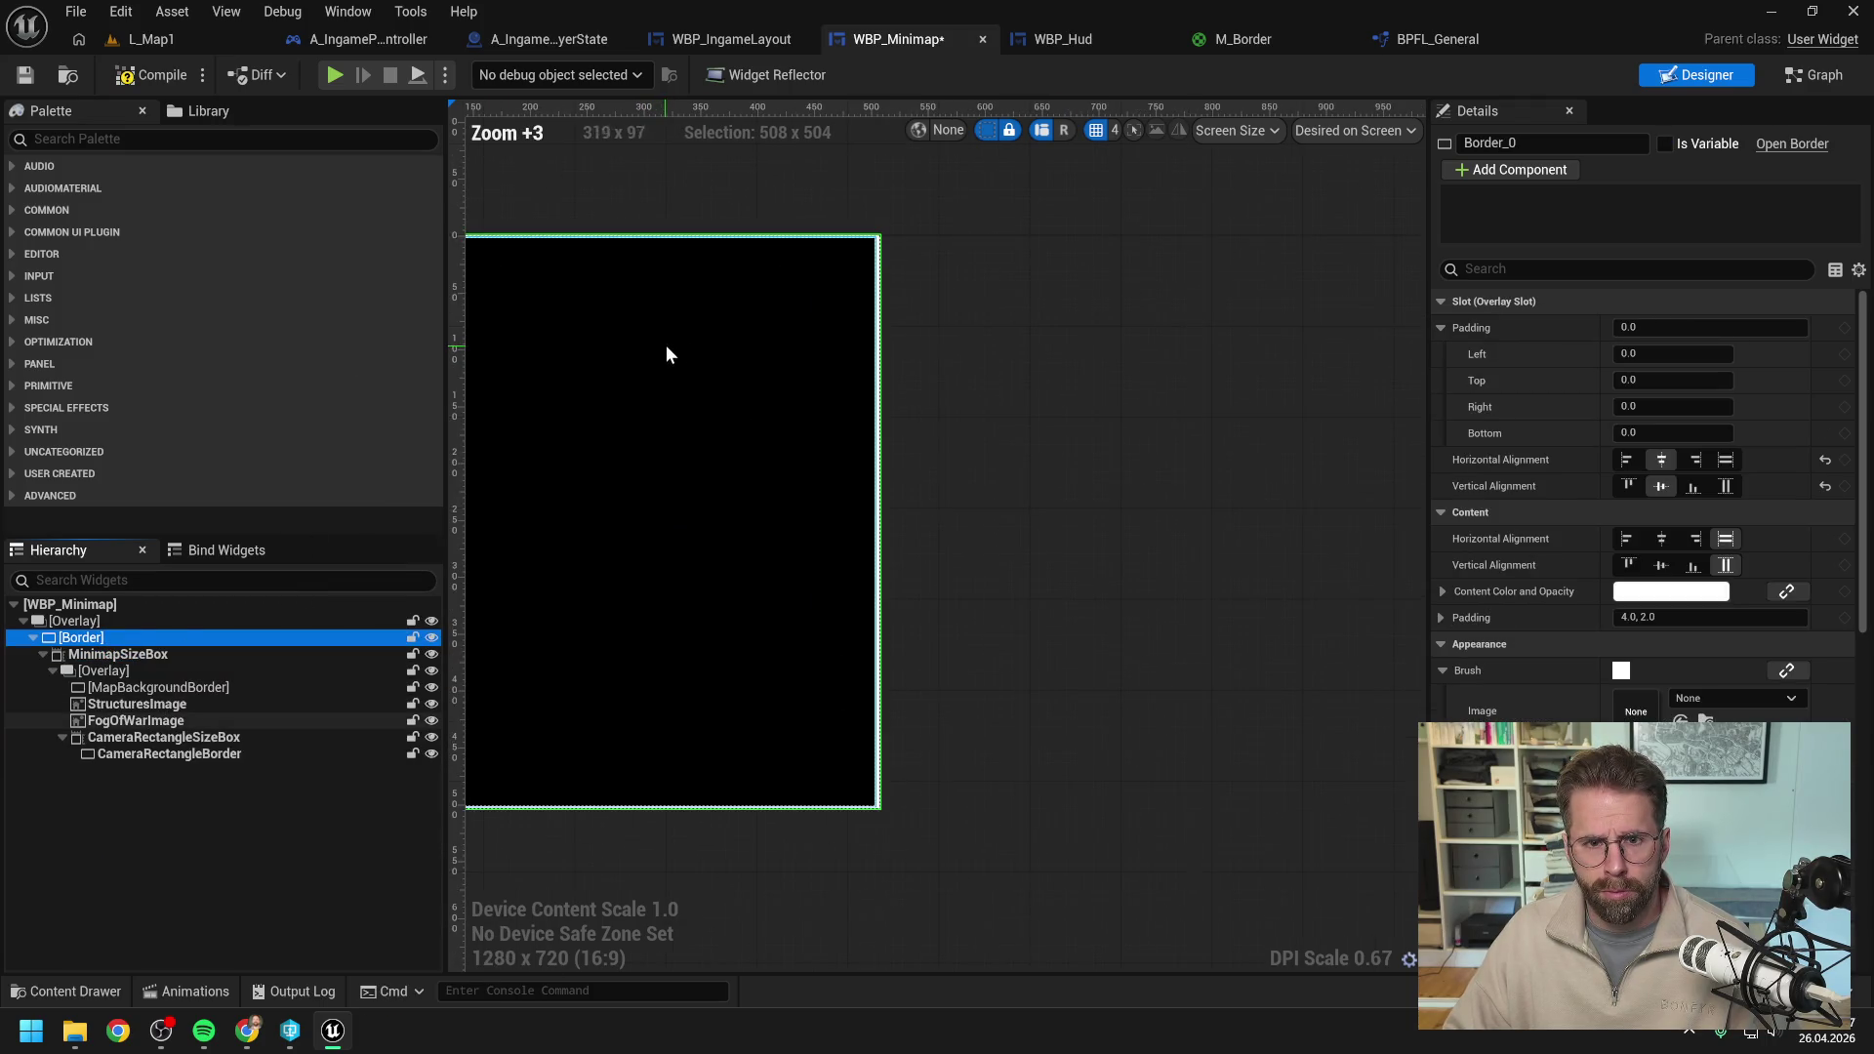
pyautogui.click(156, 75)
pyautogui.click(1659, 617)
pyautogui.write('4')
pyautogui.press('Return')
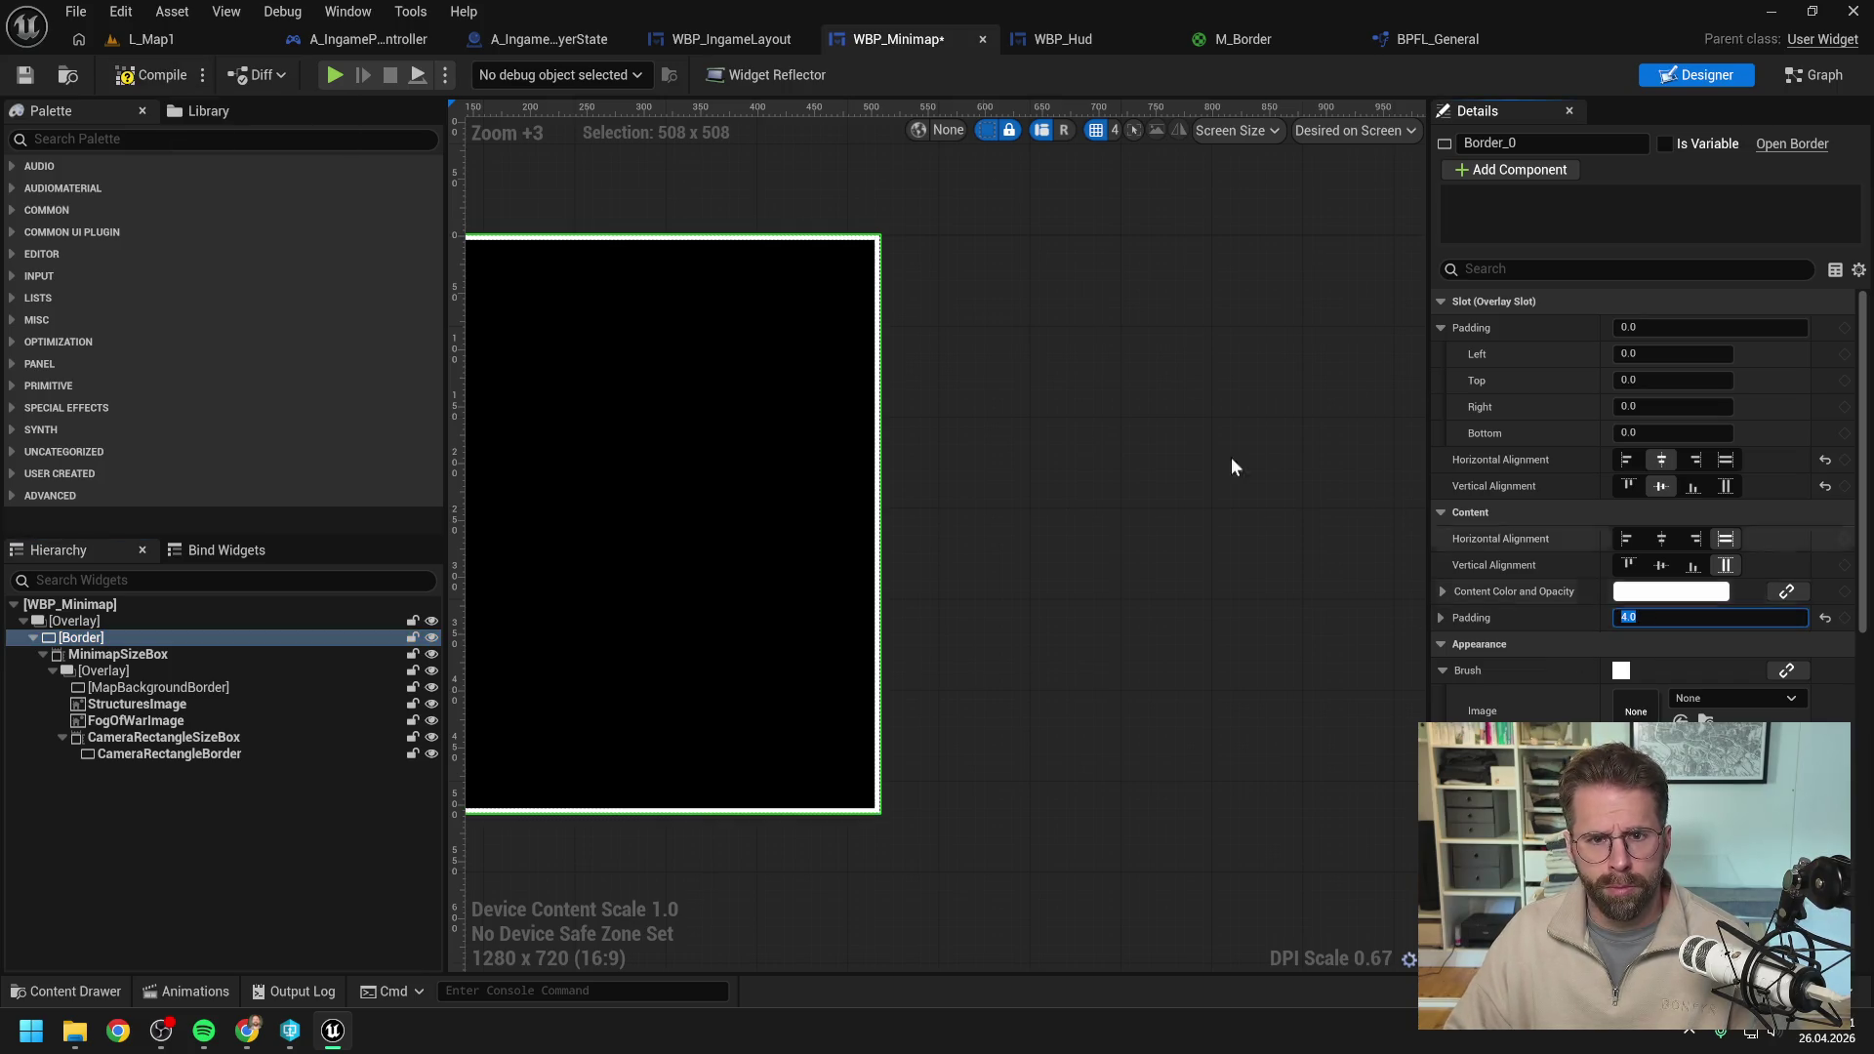
pyautogui.click(174, 38)
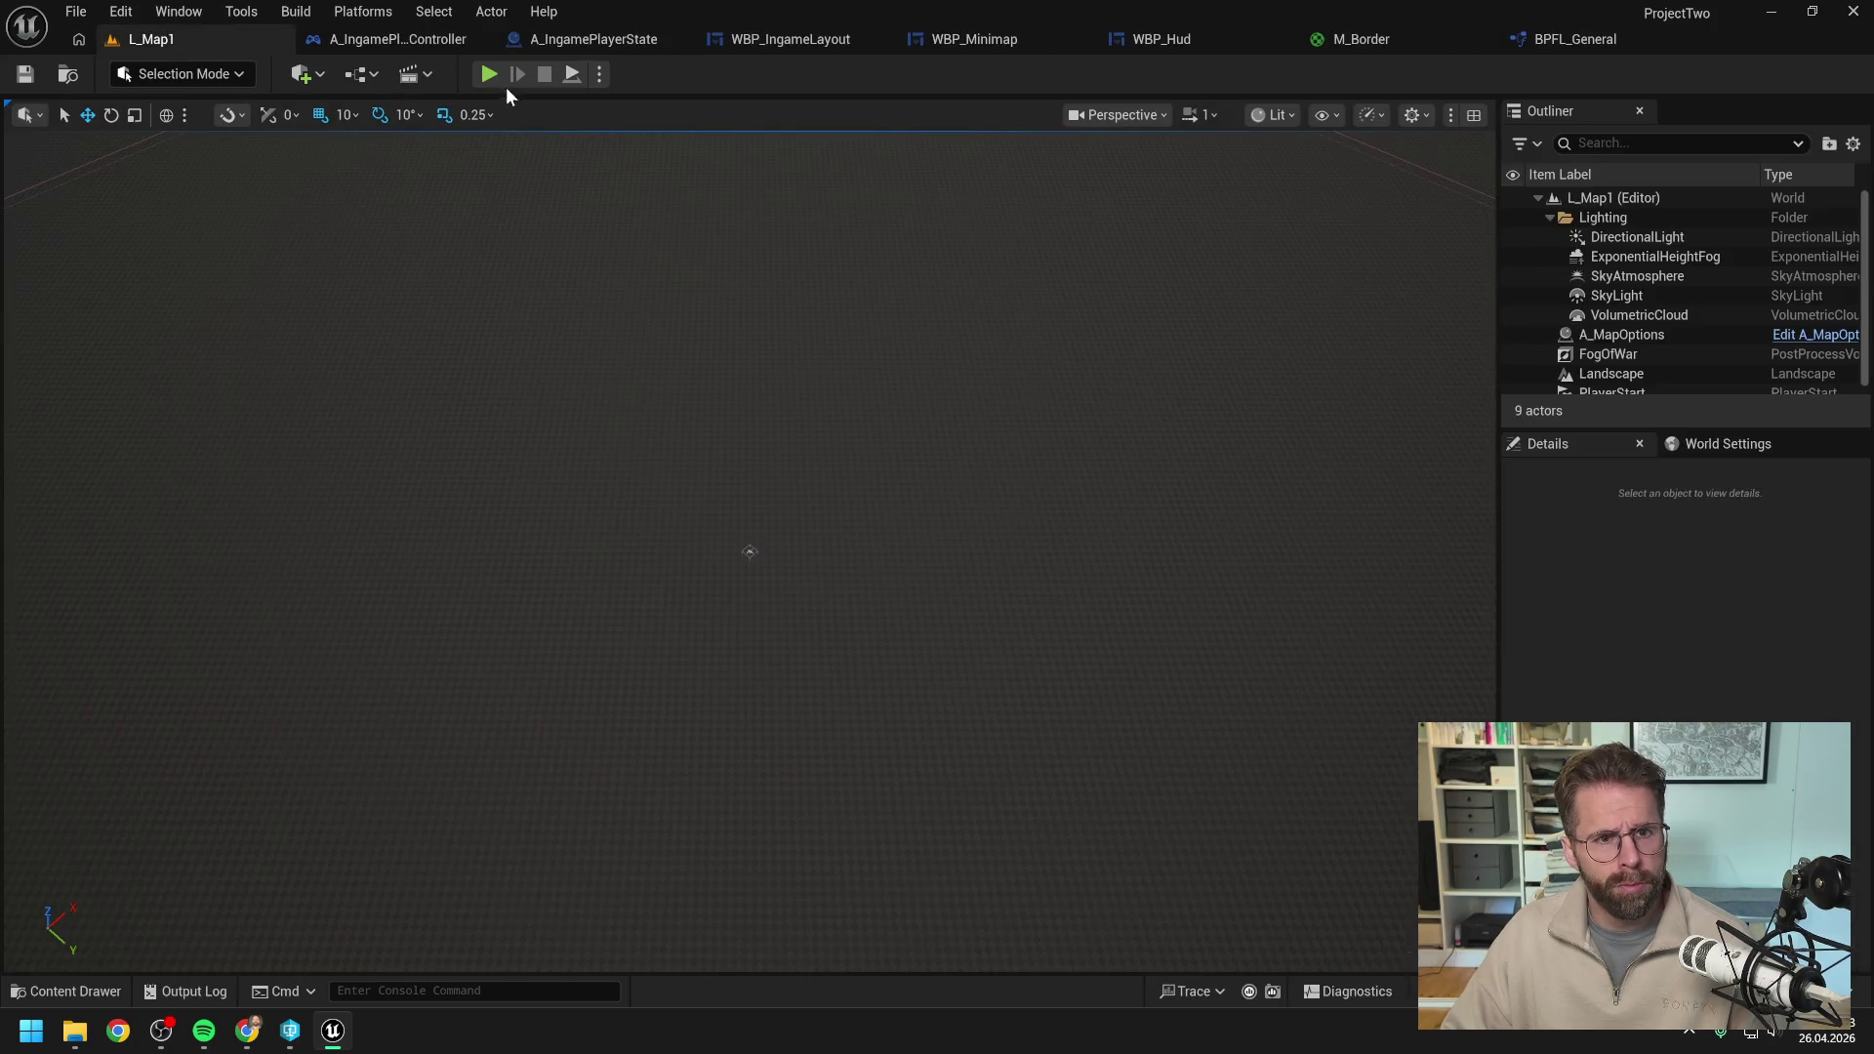
pyautogui.hotkey('alt', 'p')
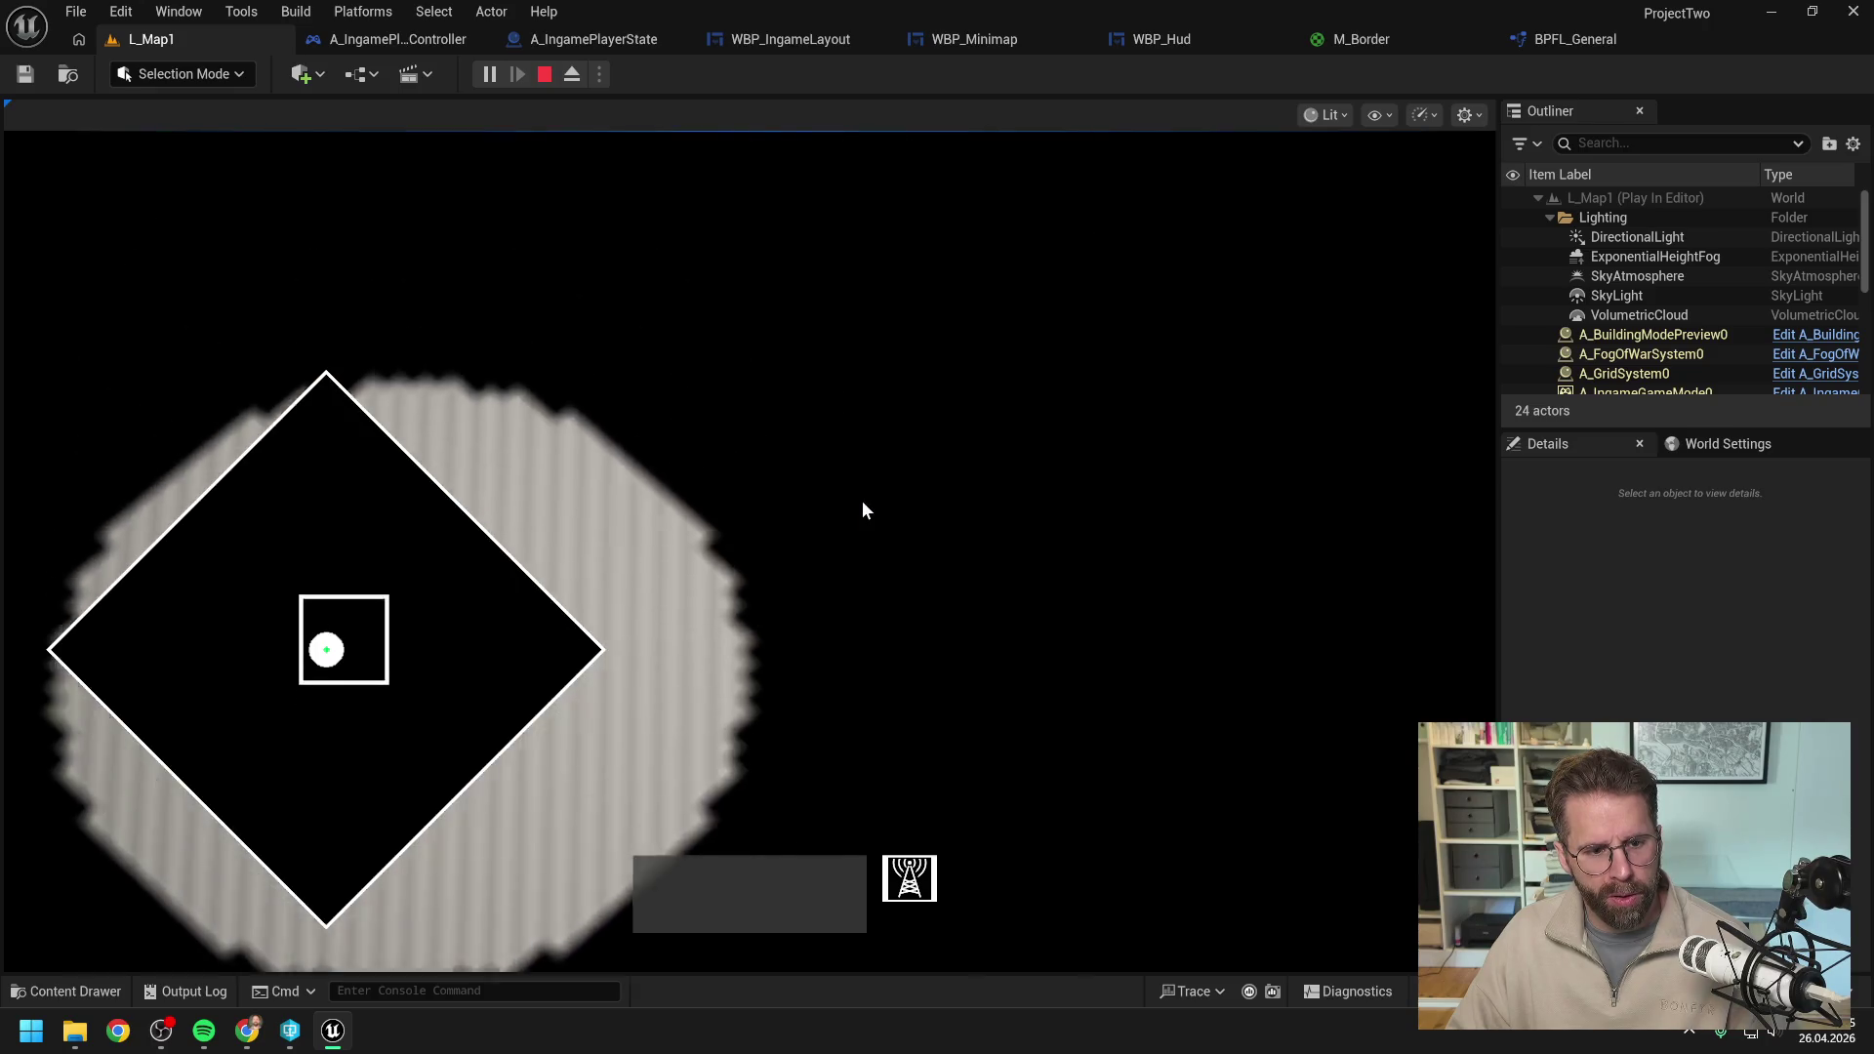
pyautogui.press('Escape')
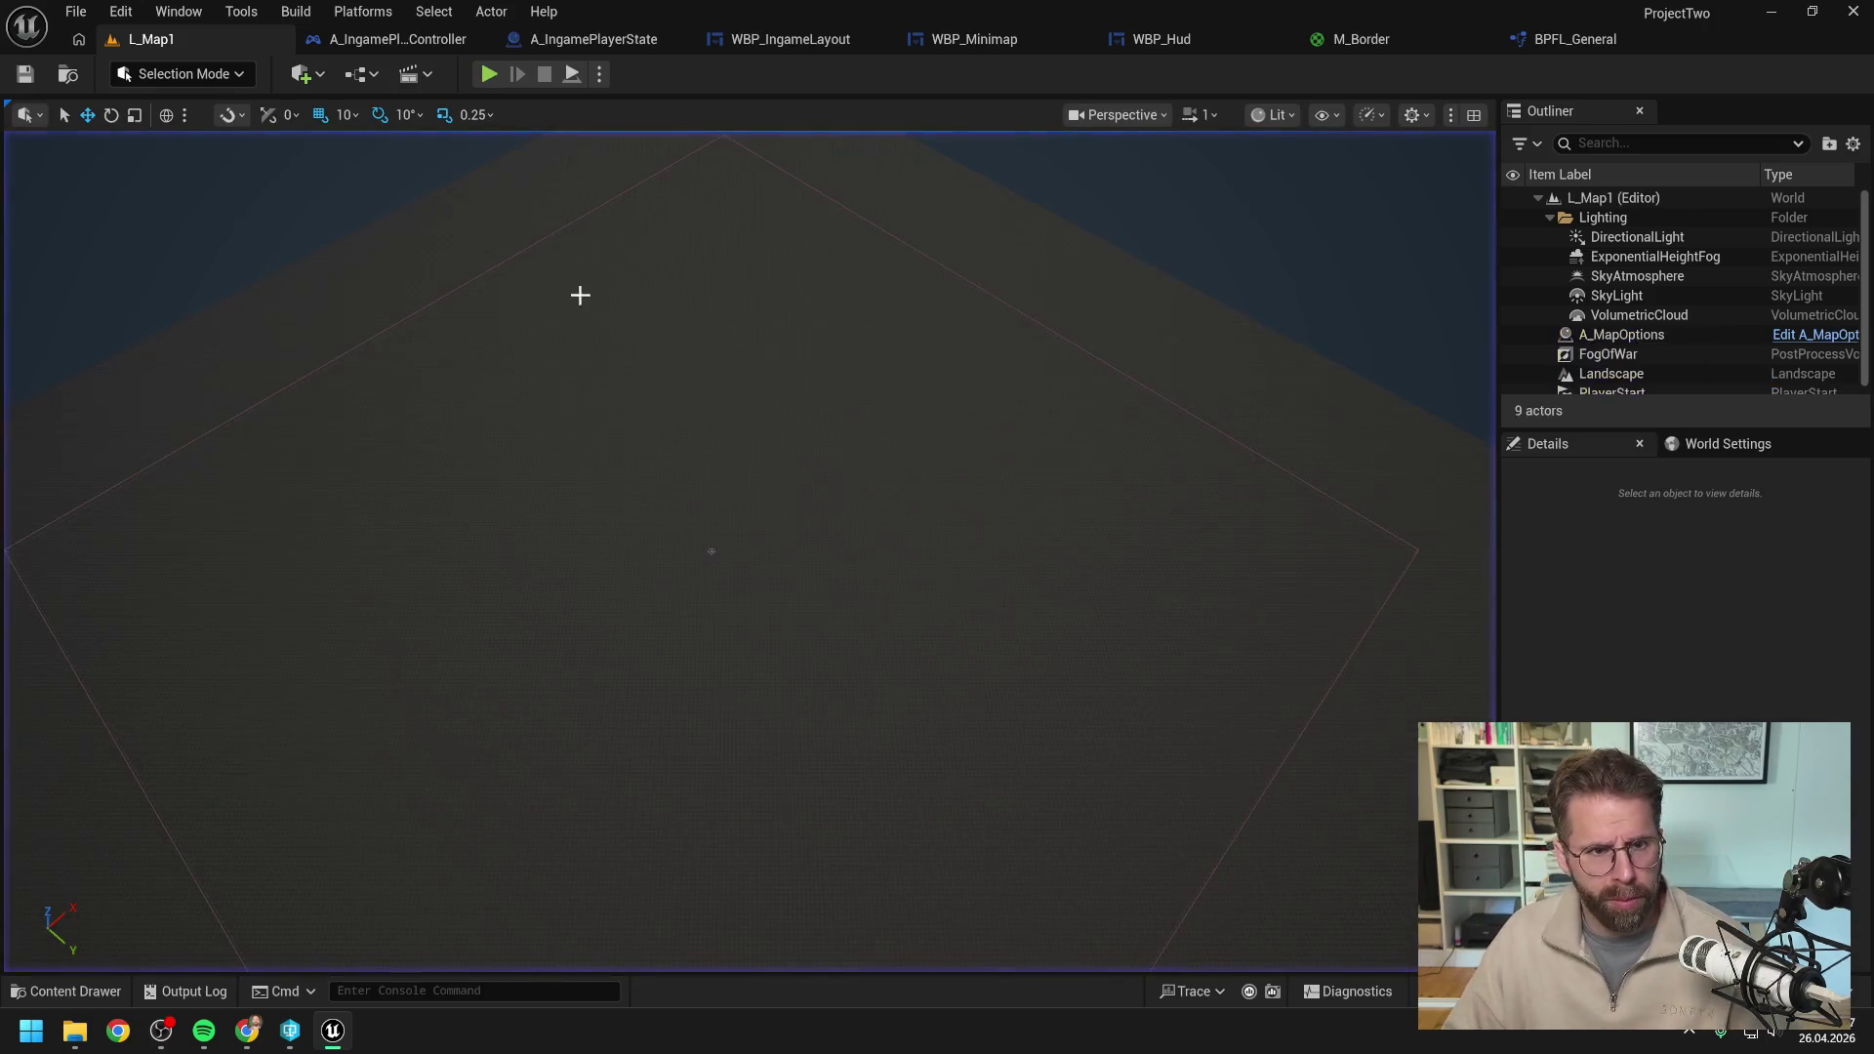
pyautogui.rightClick(141, 39)
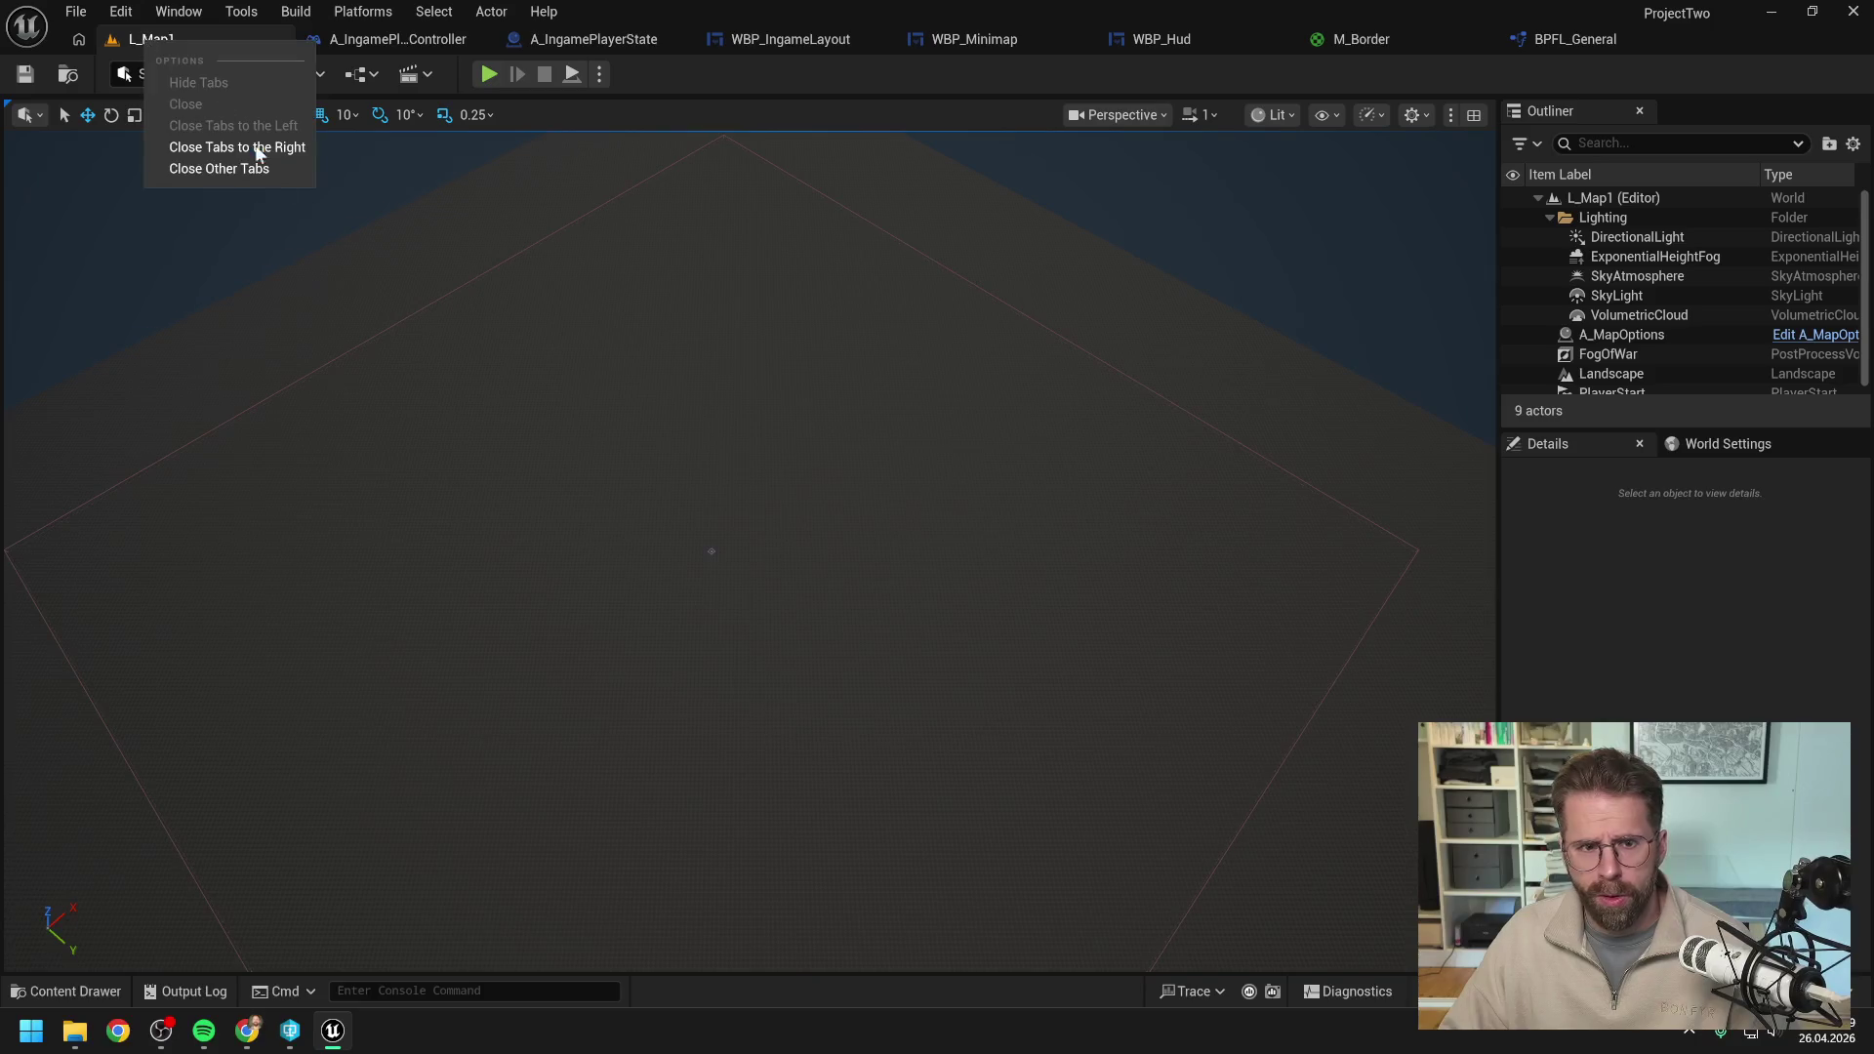
# Close all tabs except L_Map1 and bring up the default changelist's pending source-control changes.
pyautogui.click(250, 168)
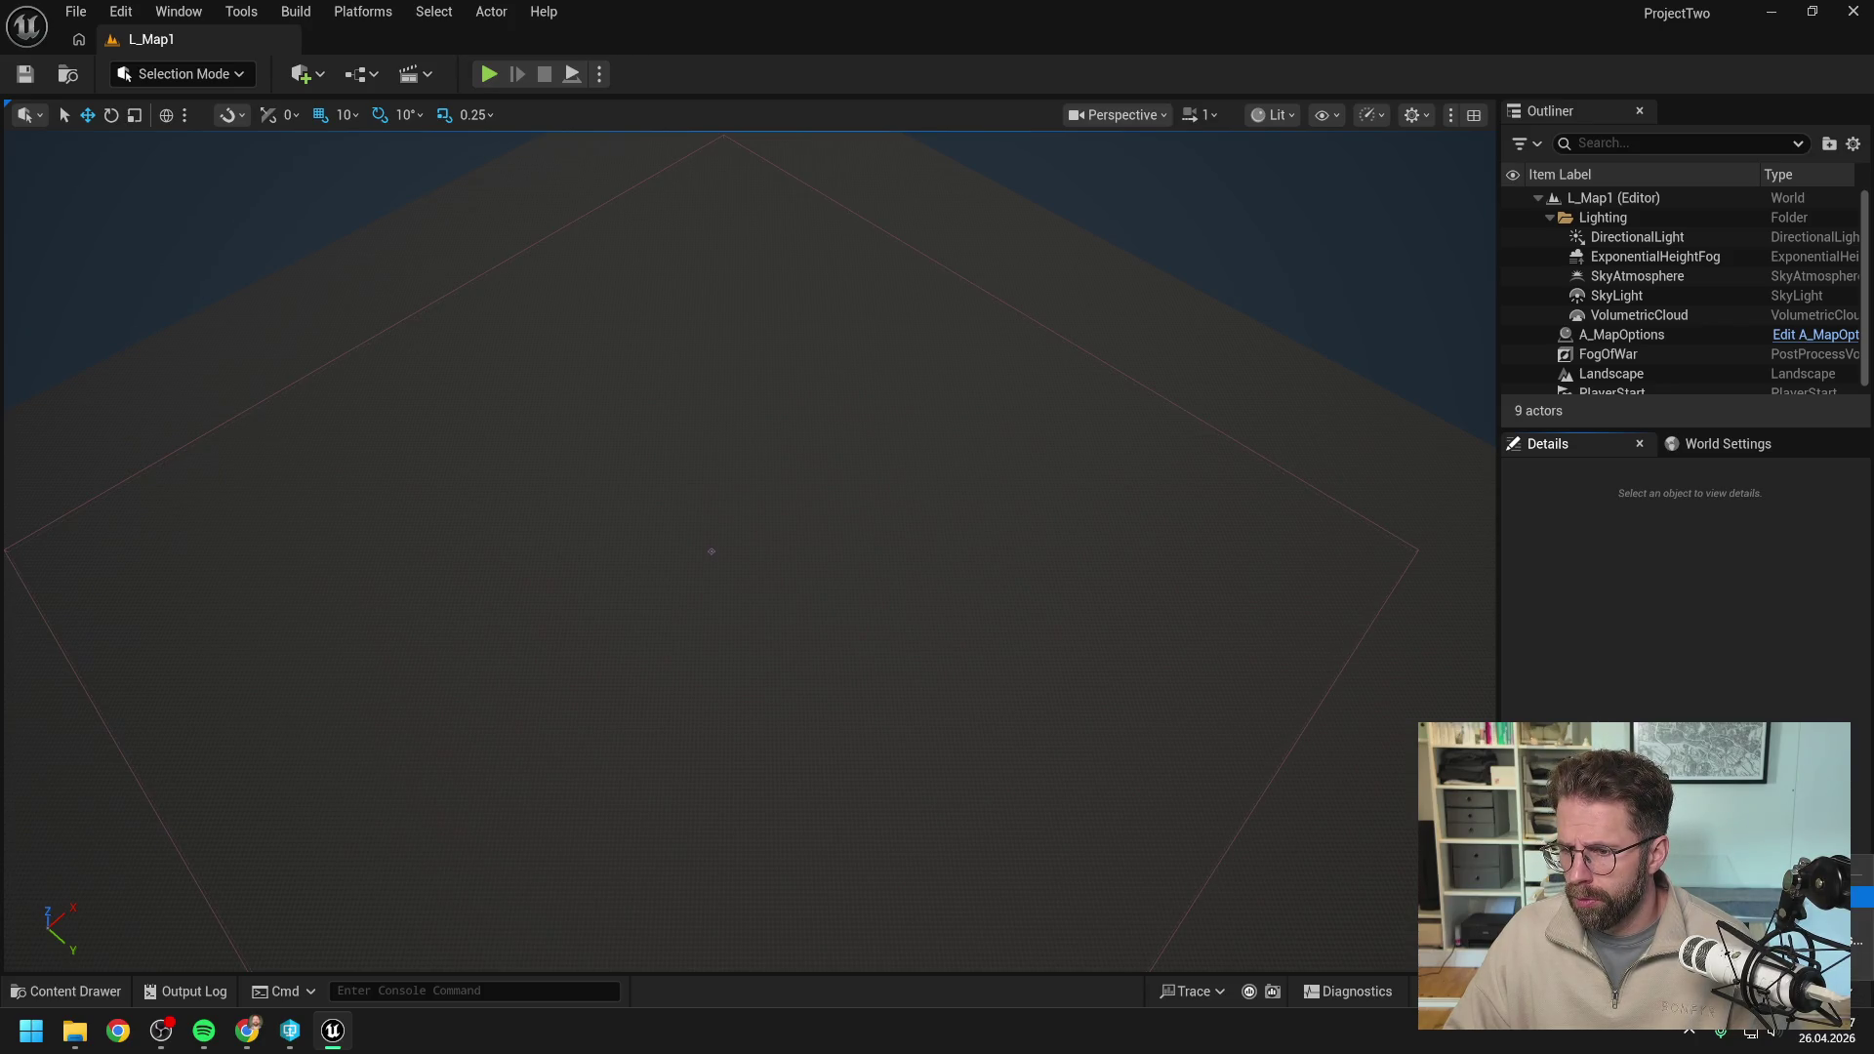
pyautogui.click(1859, 896)
pyautogui.click(377, 246)
pyautogui.rightClick(377, 246)
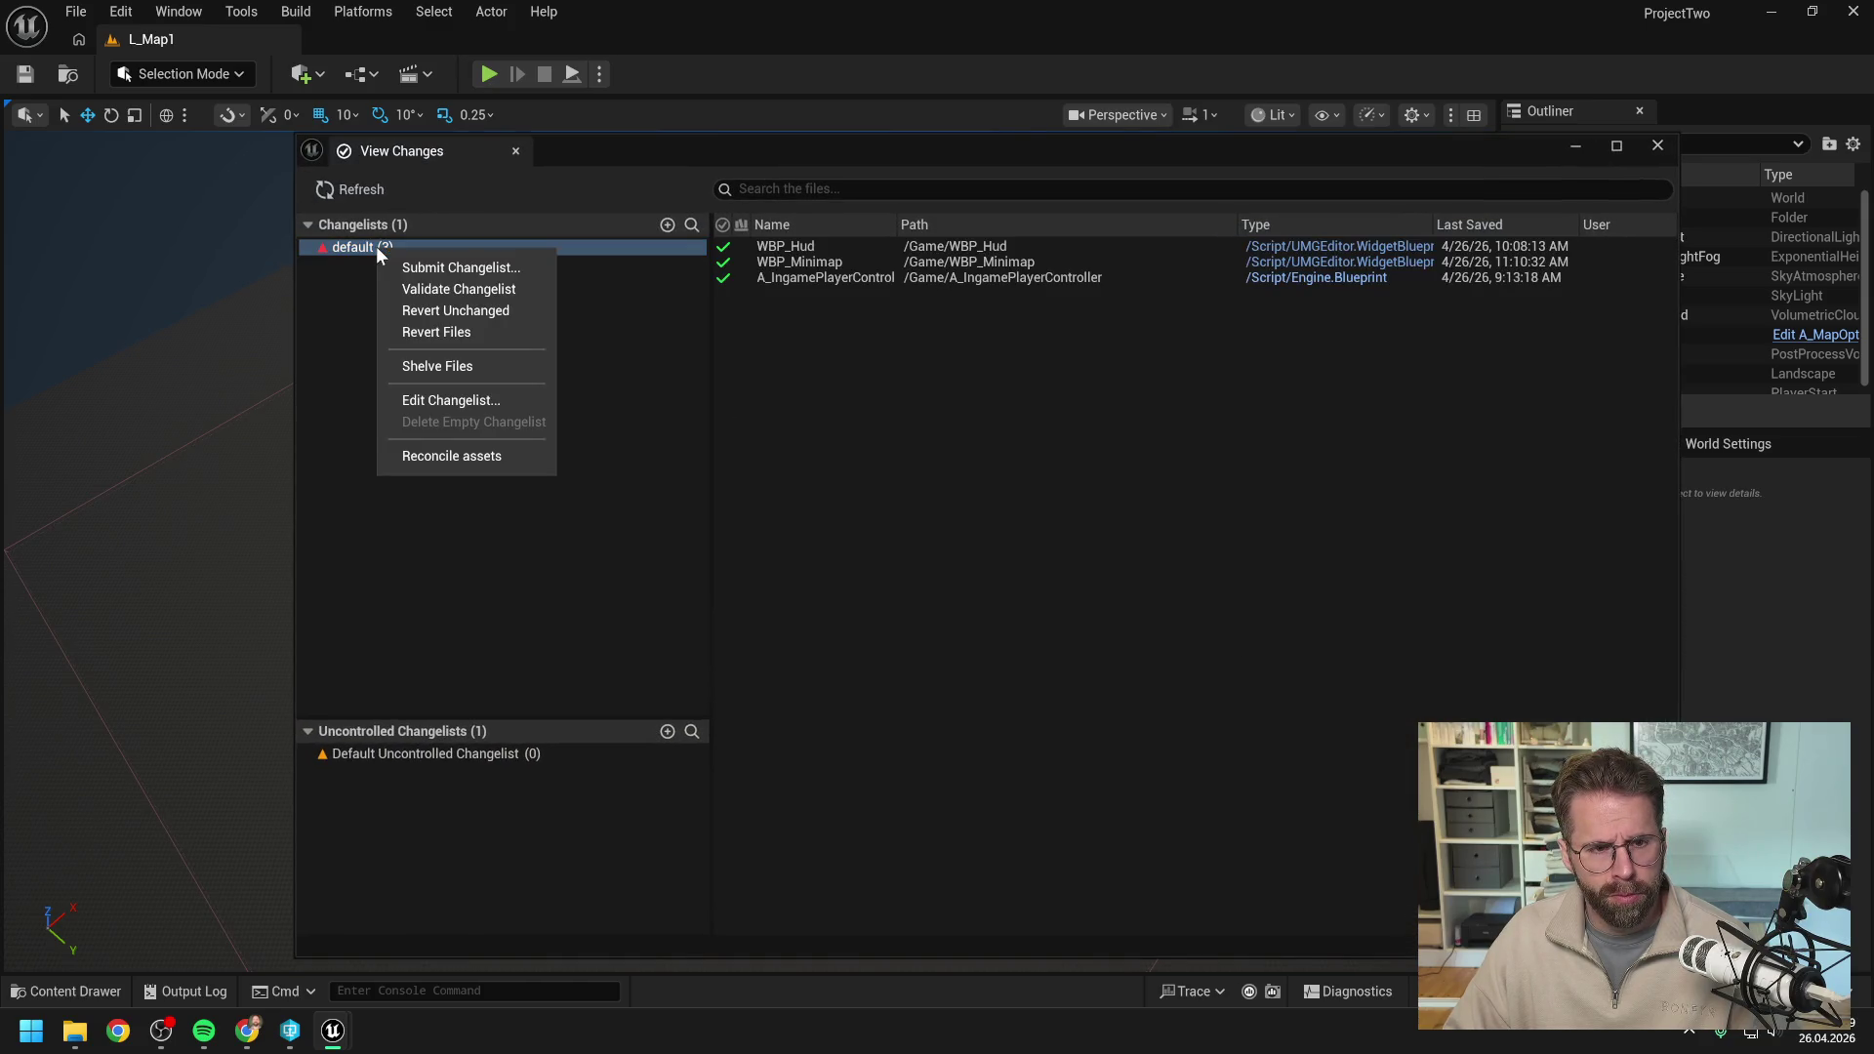
# Submit the default changelist as 'Basic CameraRectangle is functional' and close the View Changes window.
pyautogui.click(439, 267)
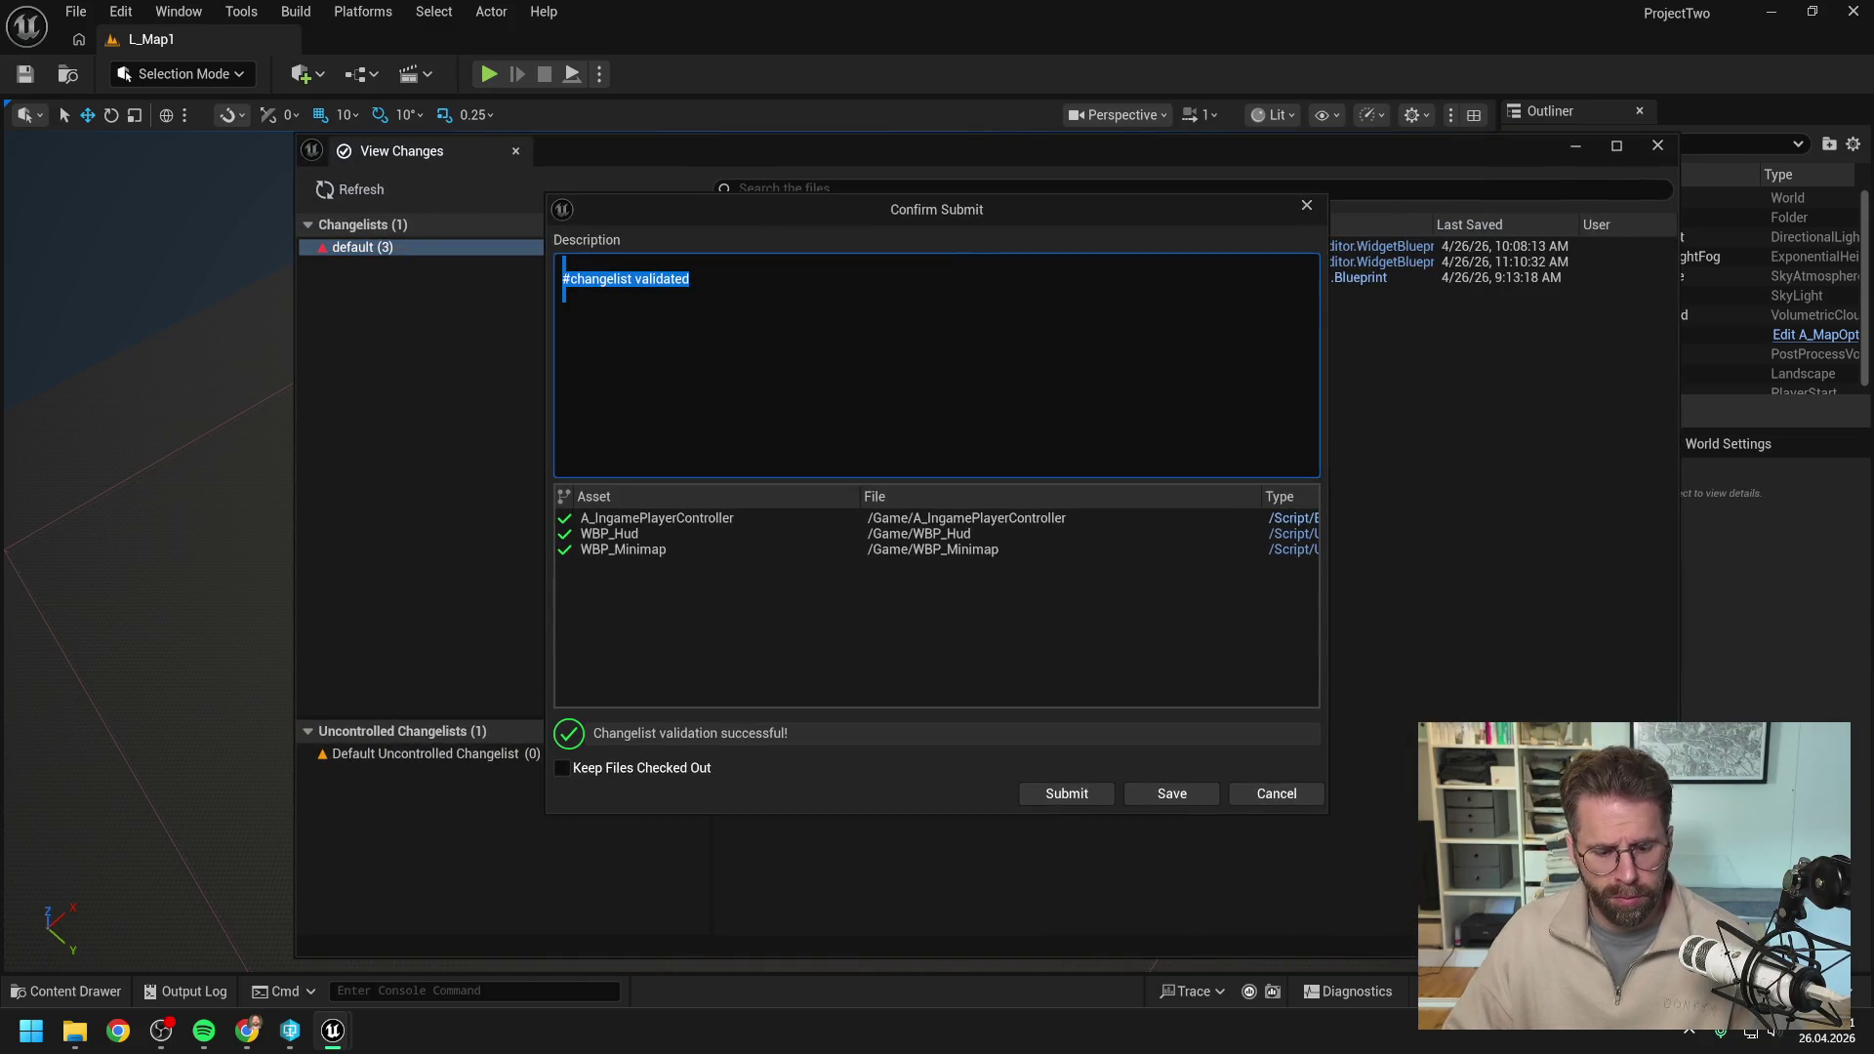
pyautogui.write('Basic')
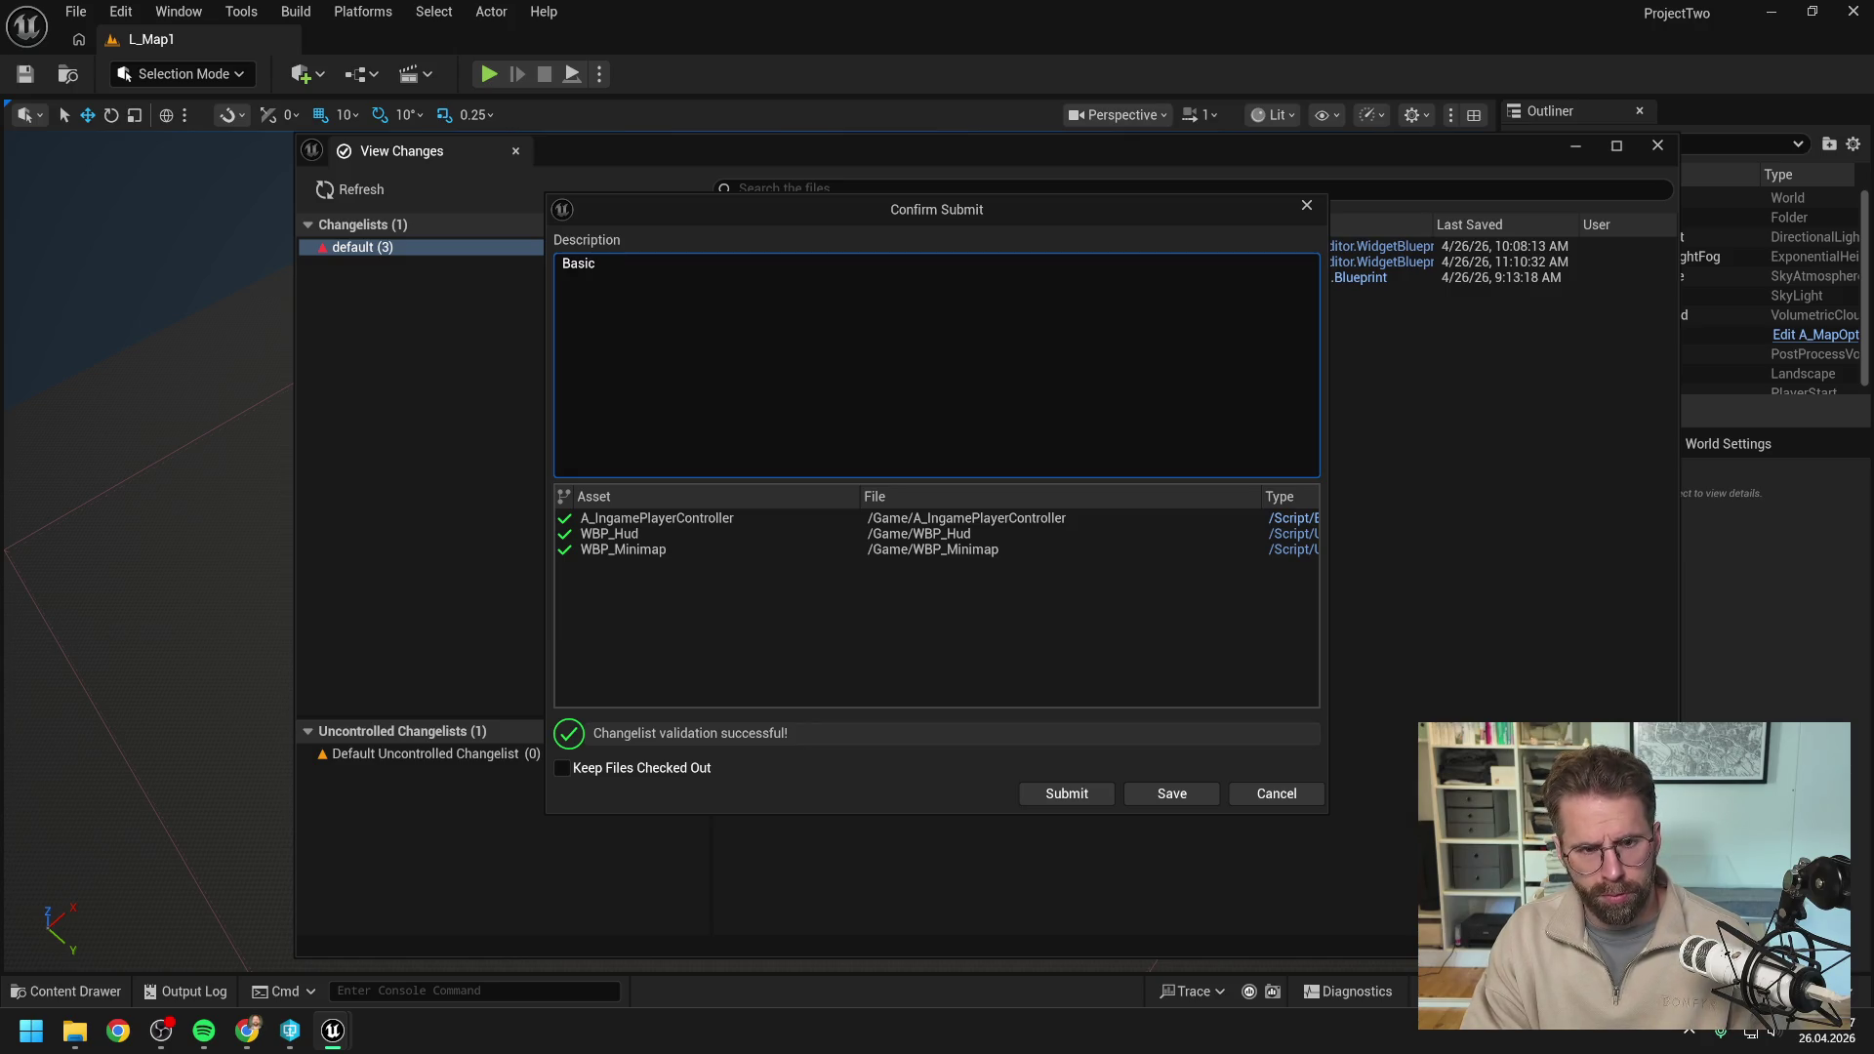
pyautogui.write(' C')
pyautogui.write('amera')
pyautogui.write('Rectangl')
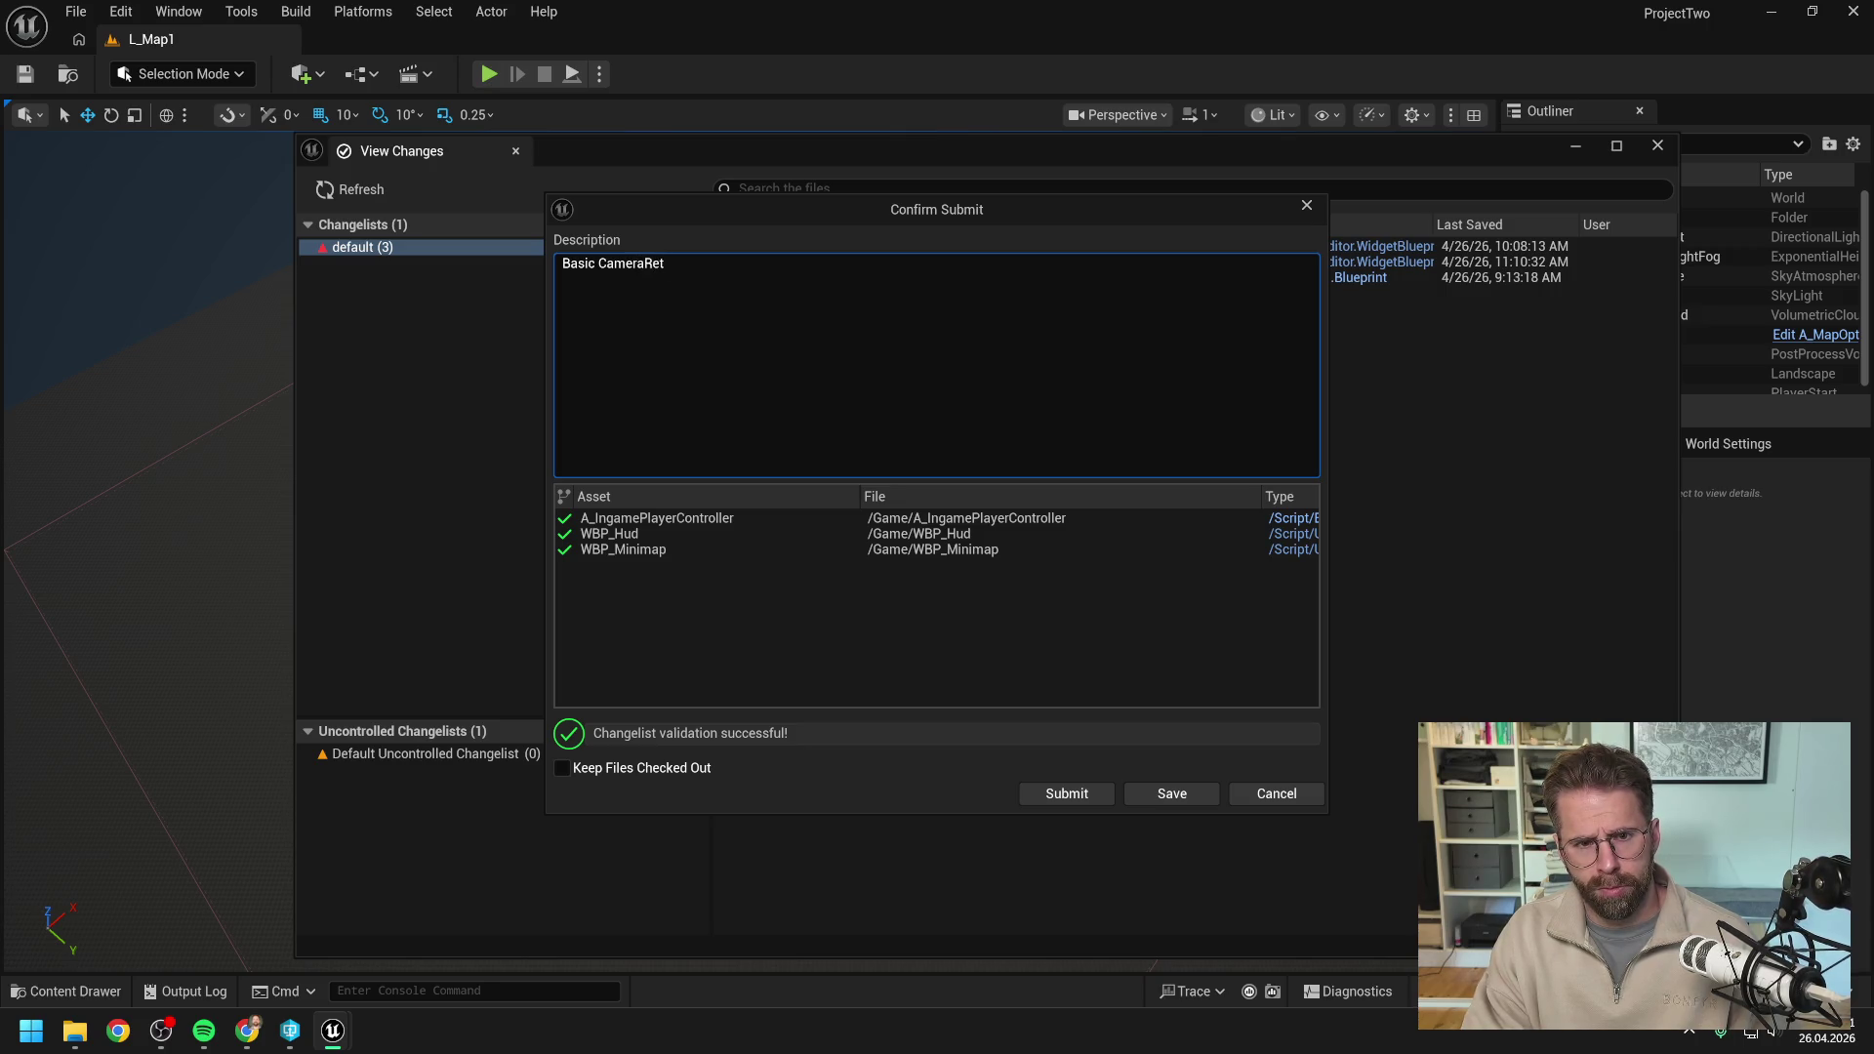
pyautogui.write('e is functional')
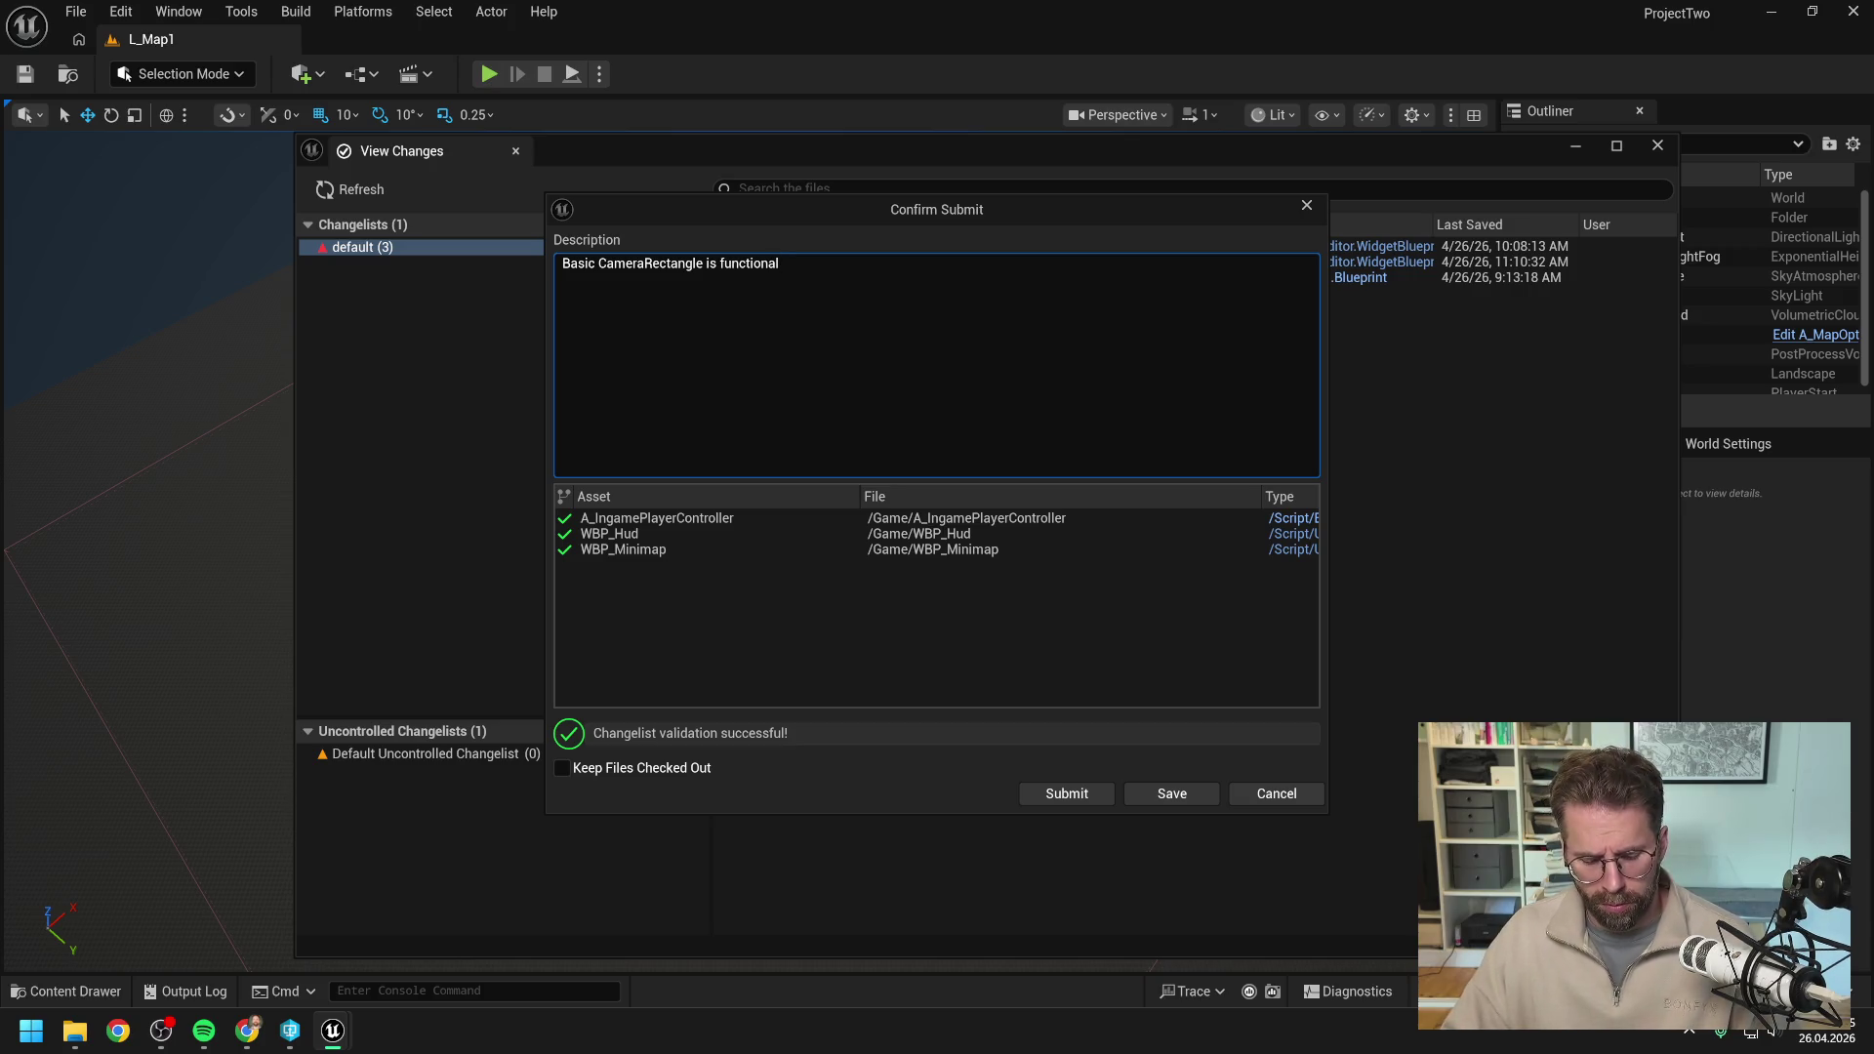
pyautogui.click(1075, 796)
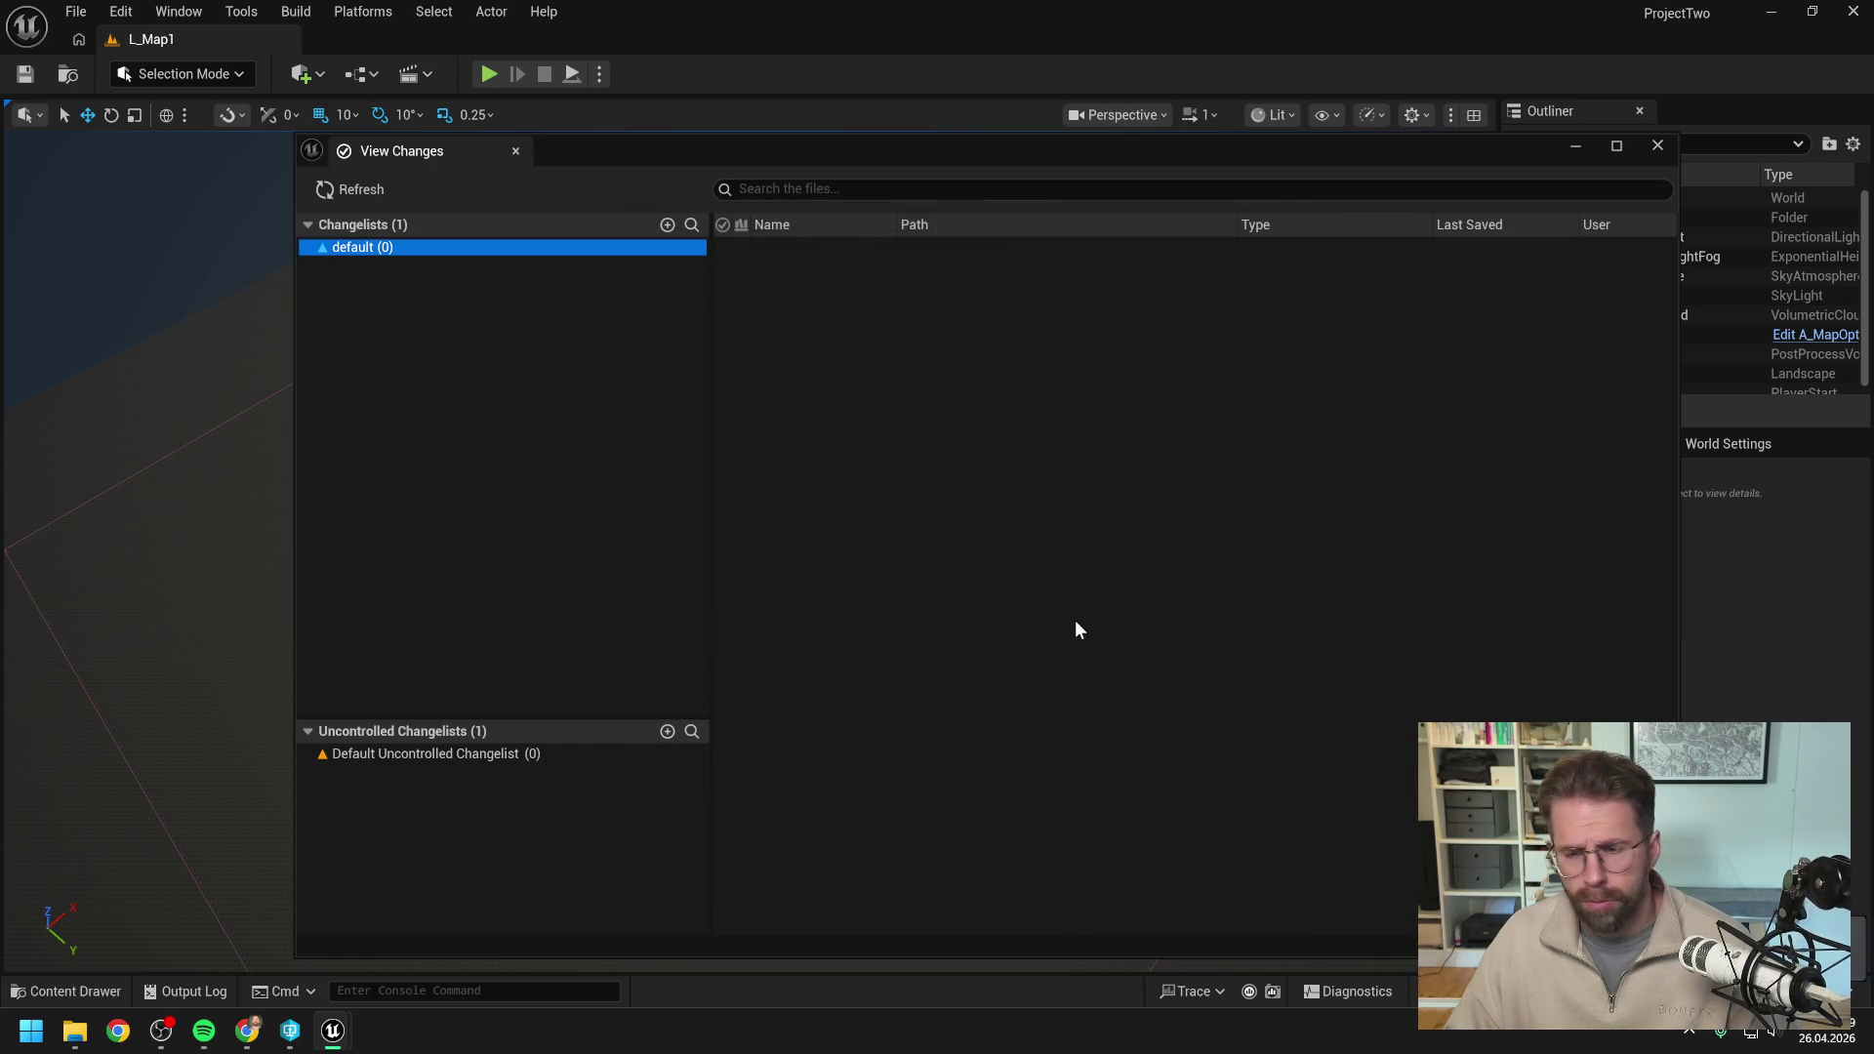
pyautogui.click(1658, 147)
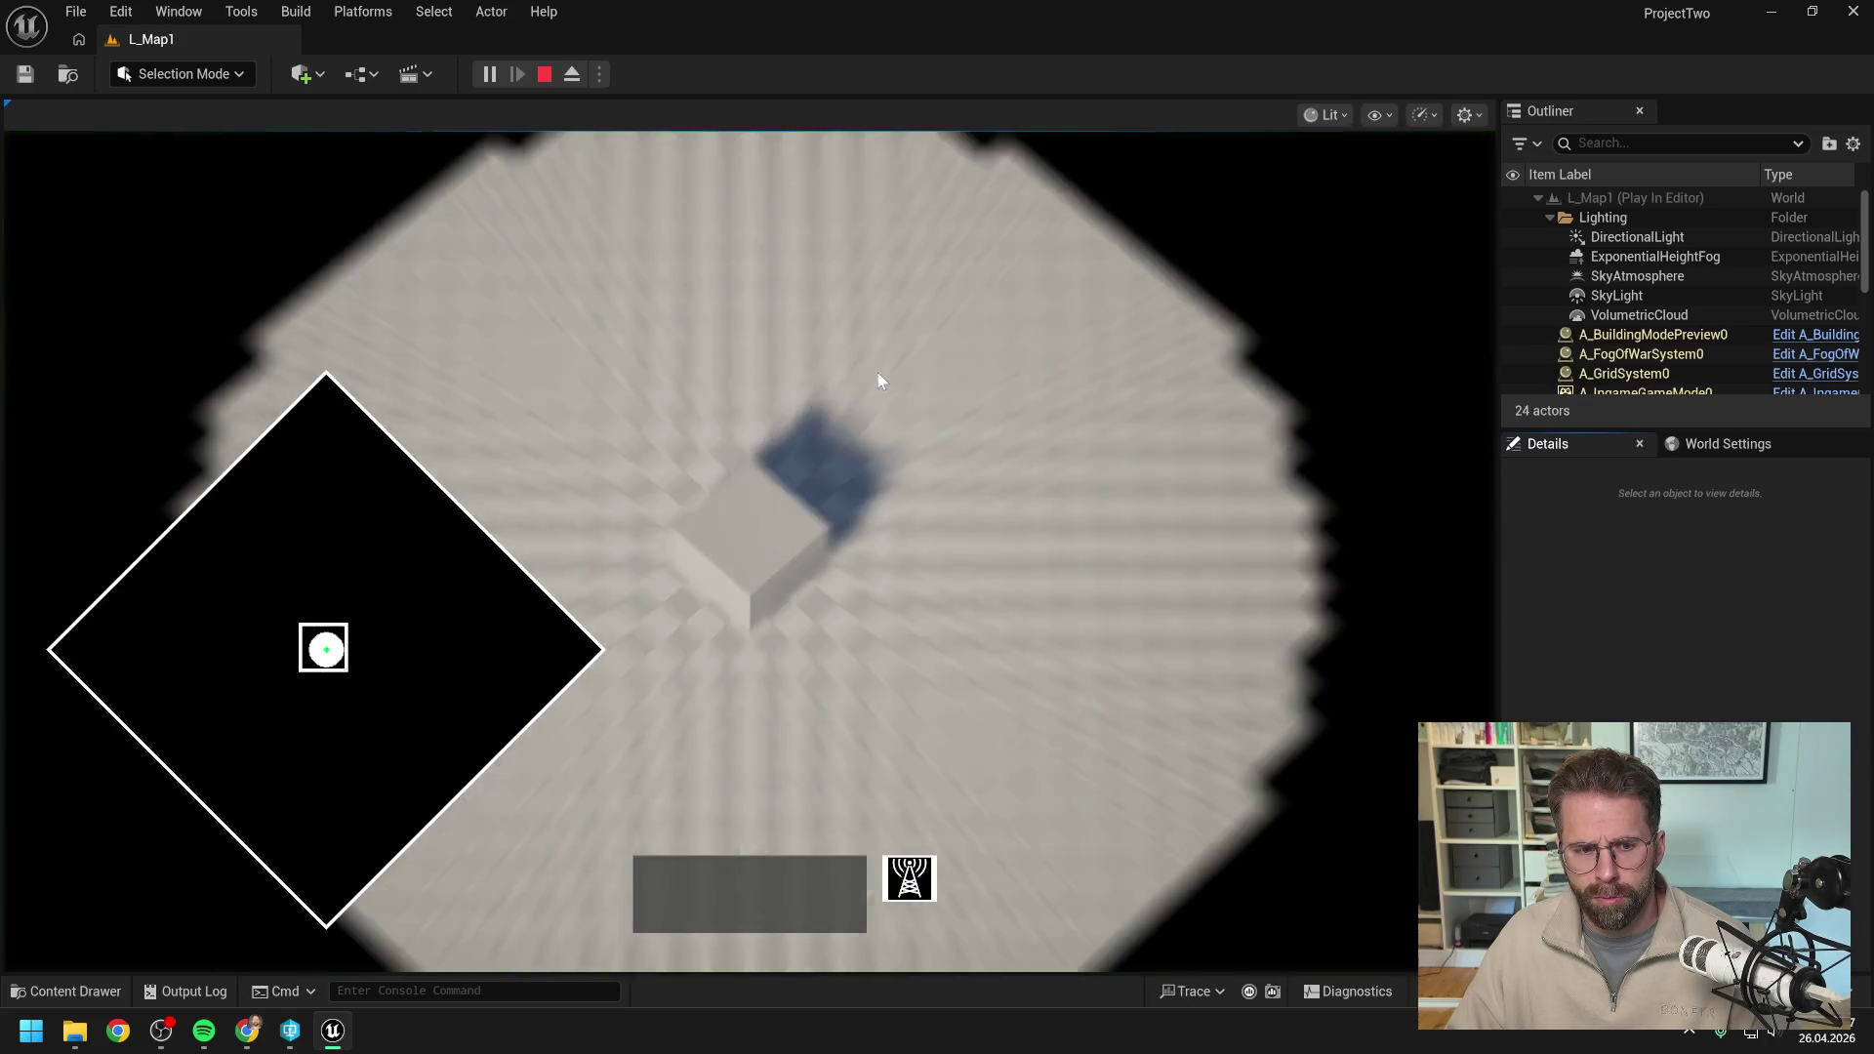
# Pan the play-mode camera with S, W and D, checking the minimap rectangle follows it.
pyautogui.press('s')
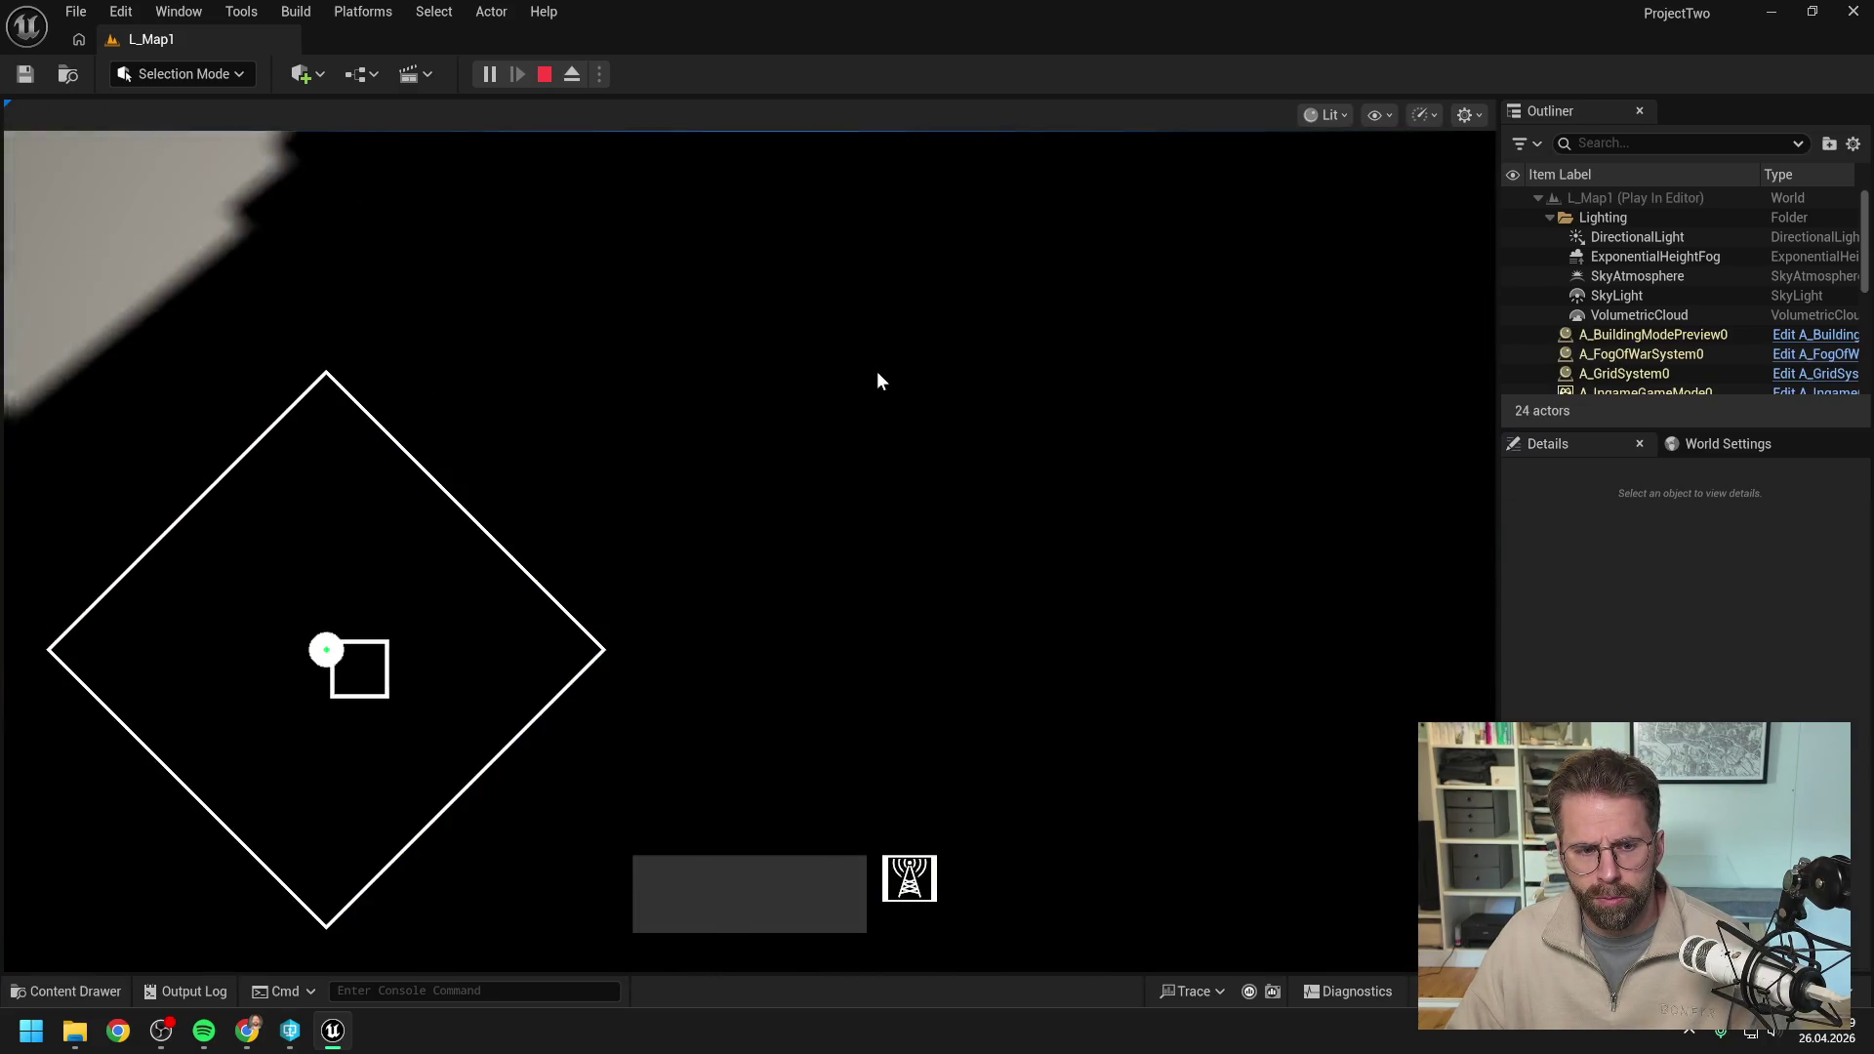
pyautogui.press('w')
pyautogui.press('d')
pyautogui.press('s')
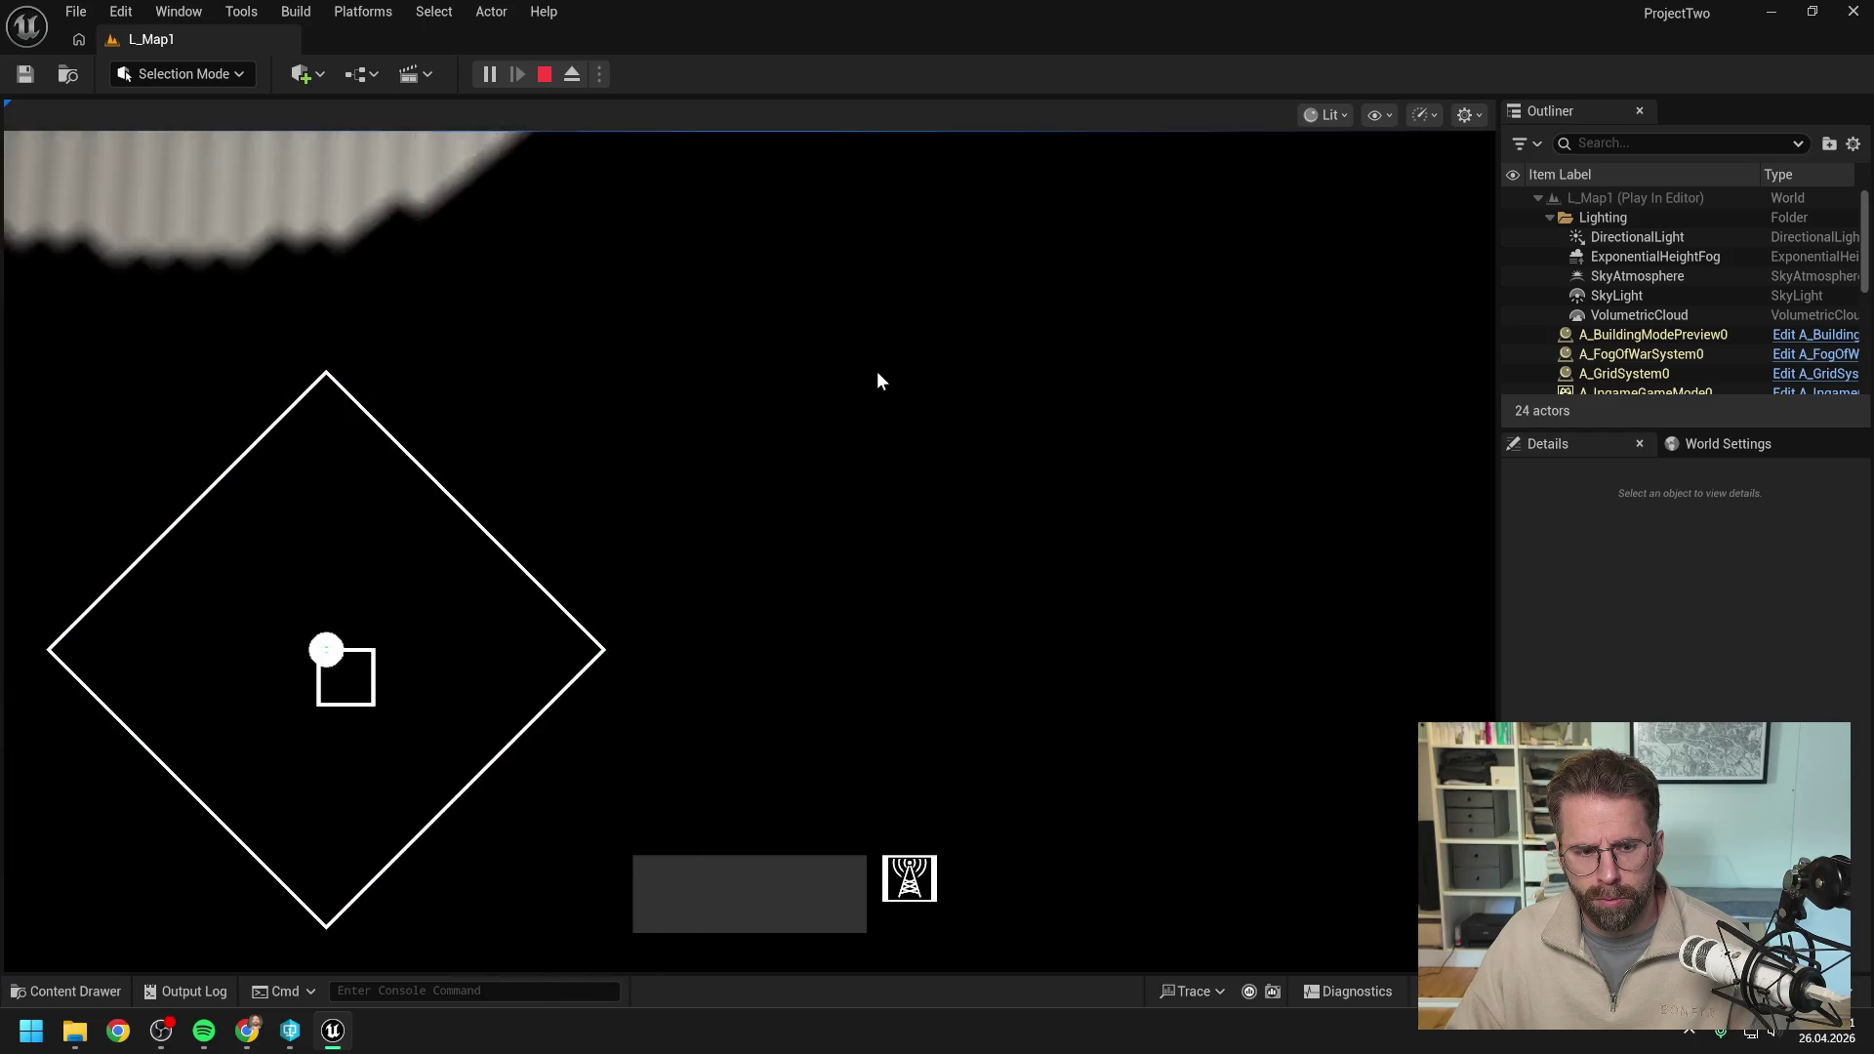